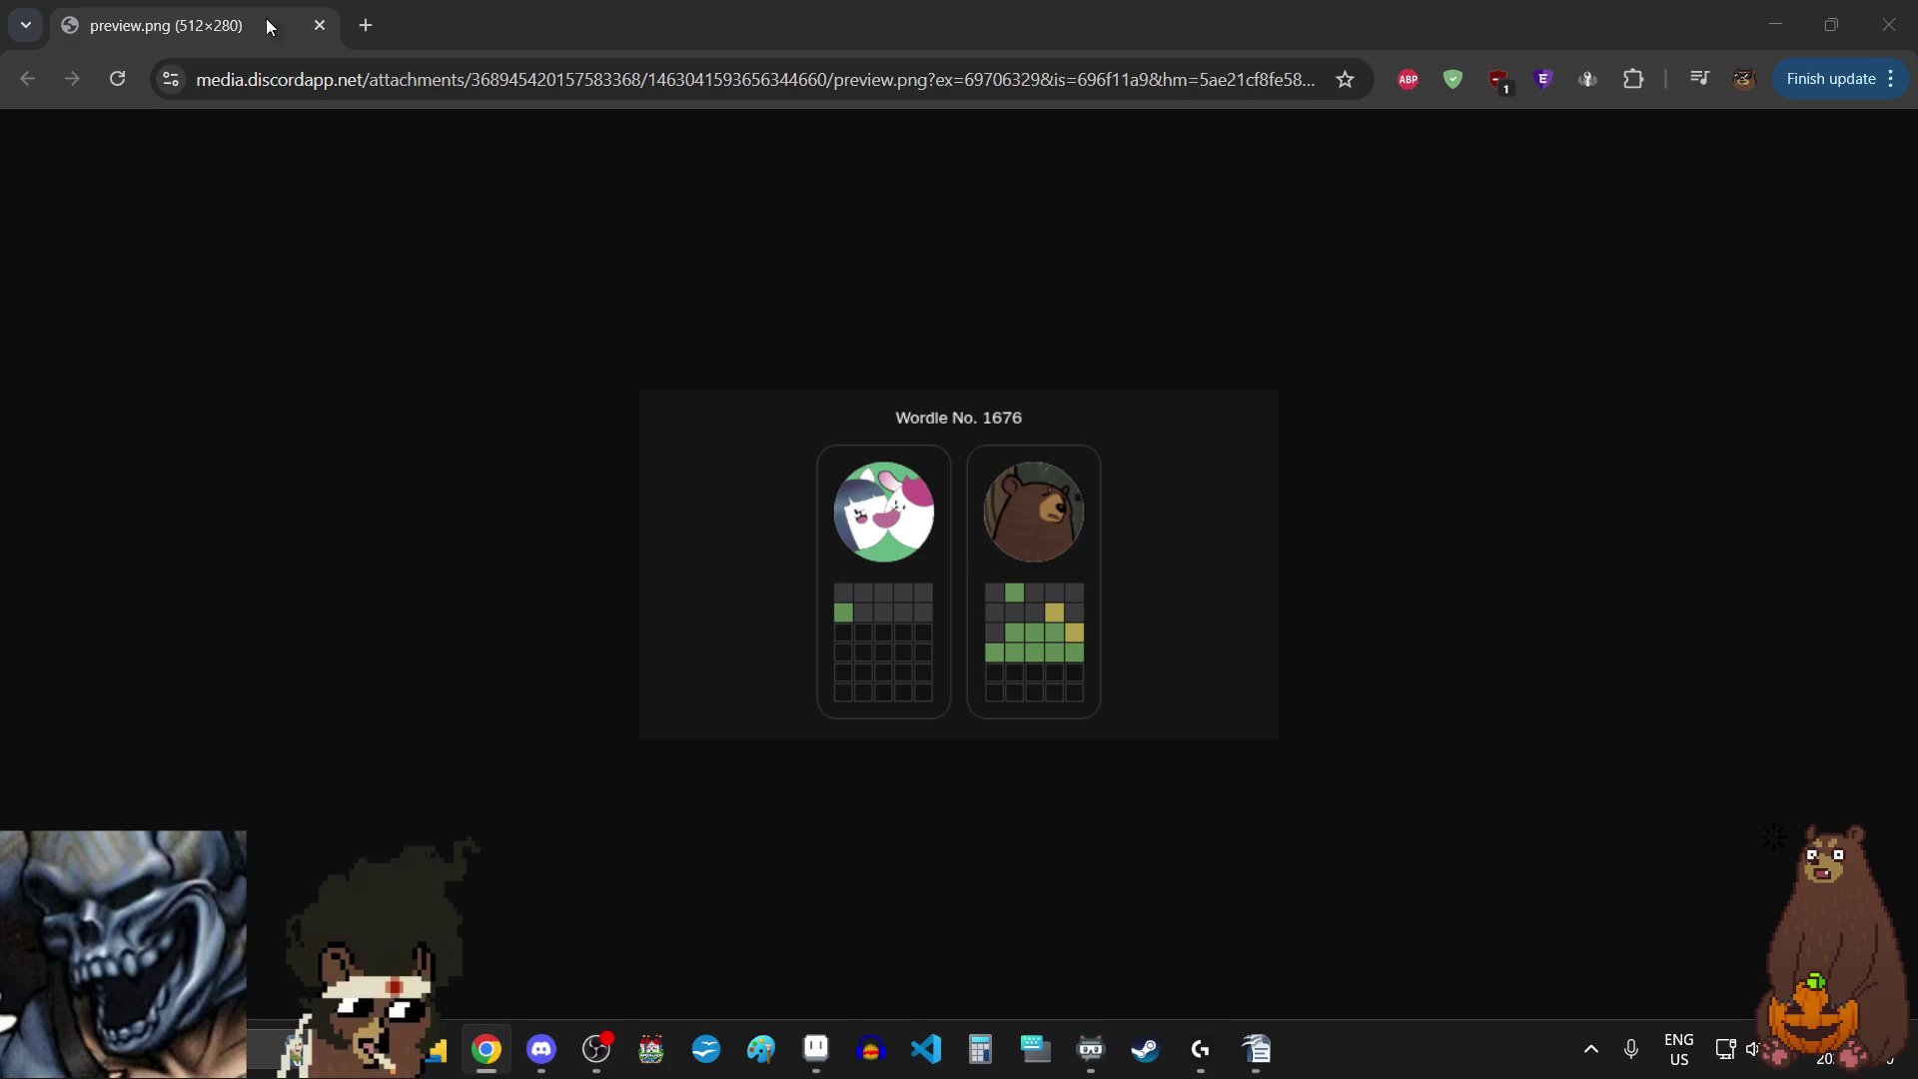
- Close the Wordle preview.png tab in Chrome to bring back the shop layout mockup
left_click(312, 36)
left_click(329, 30)
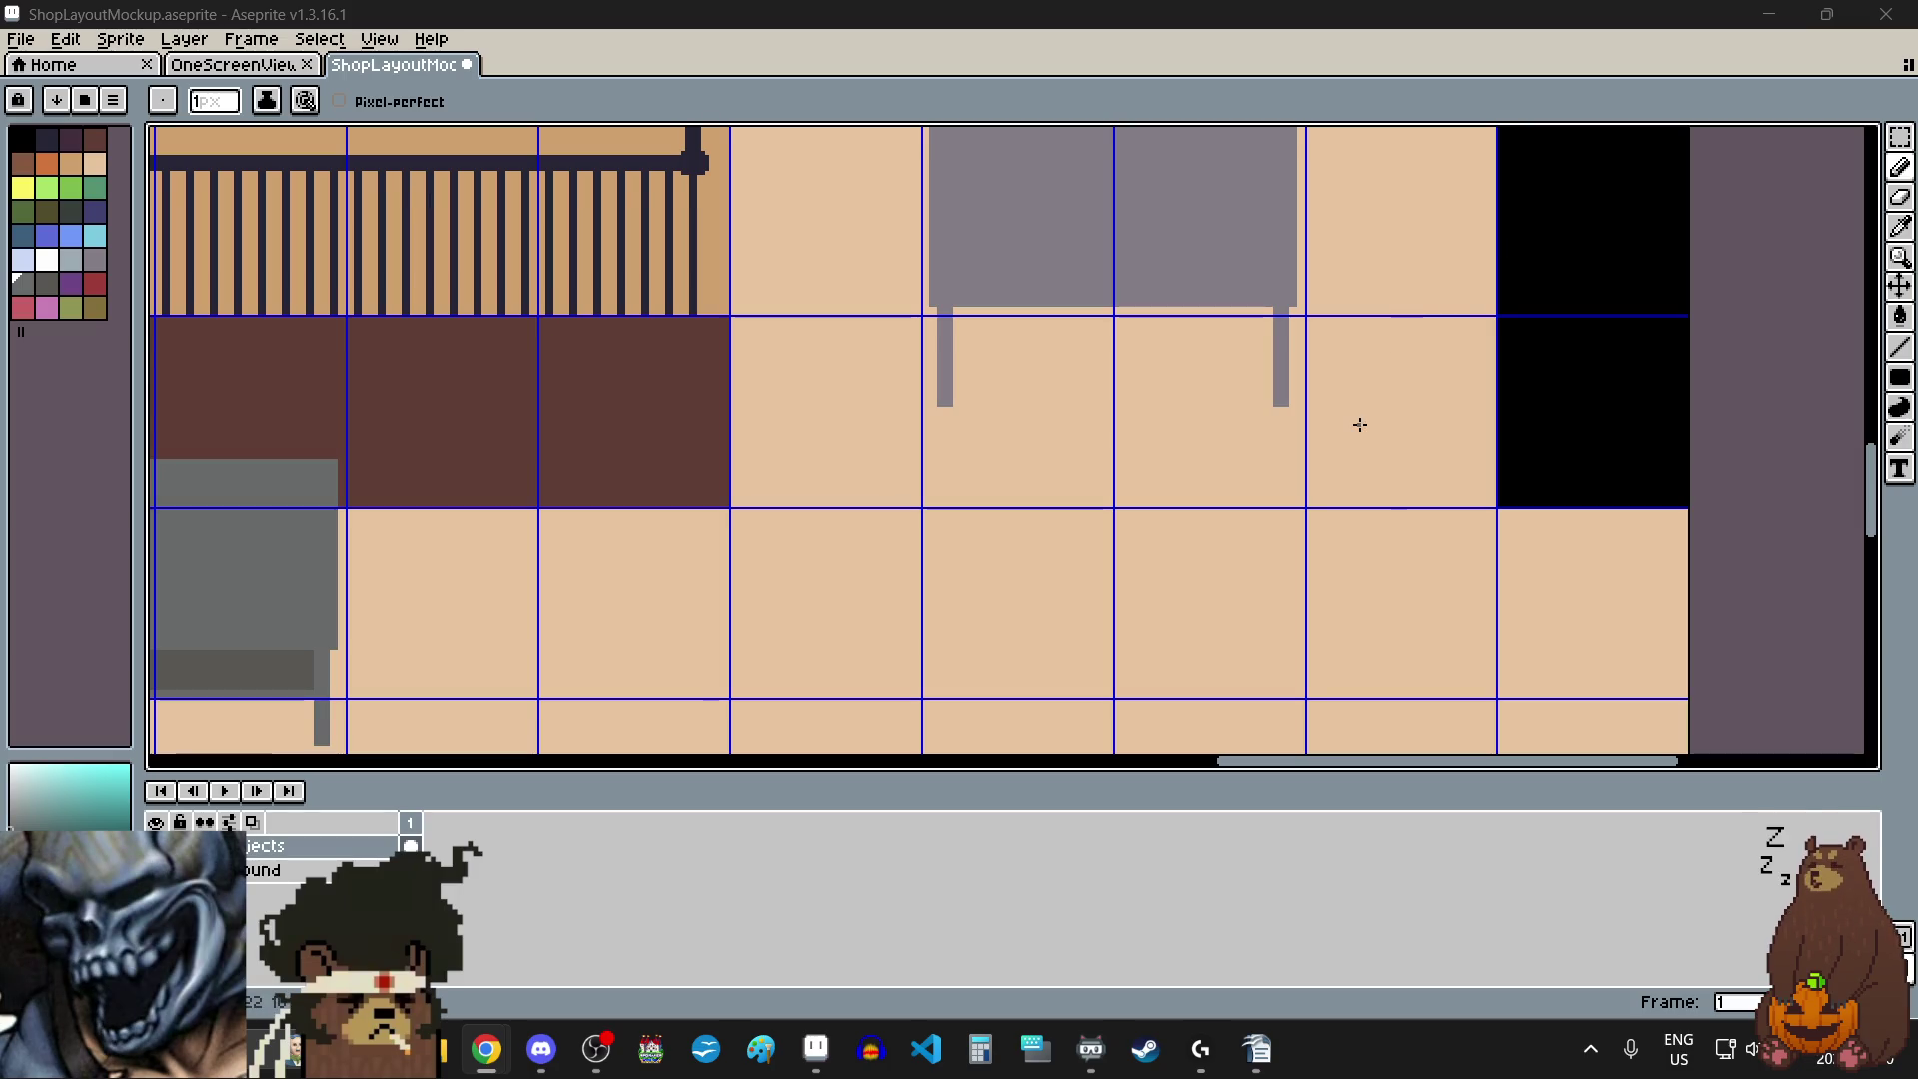
- Select the right table leg, try a slight rotation, then undo it
left_click(1901, 135)
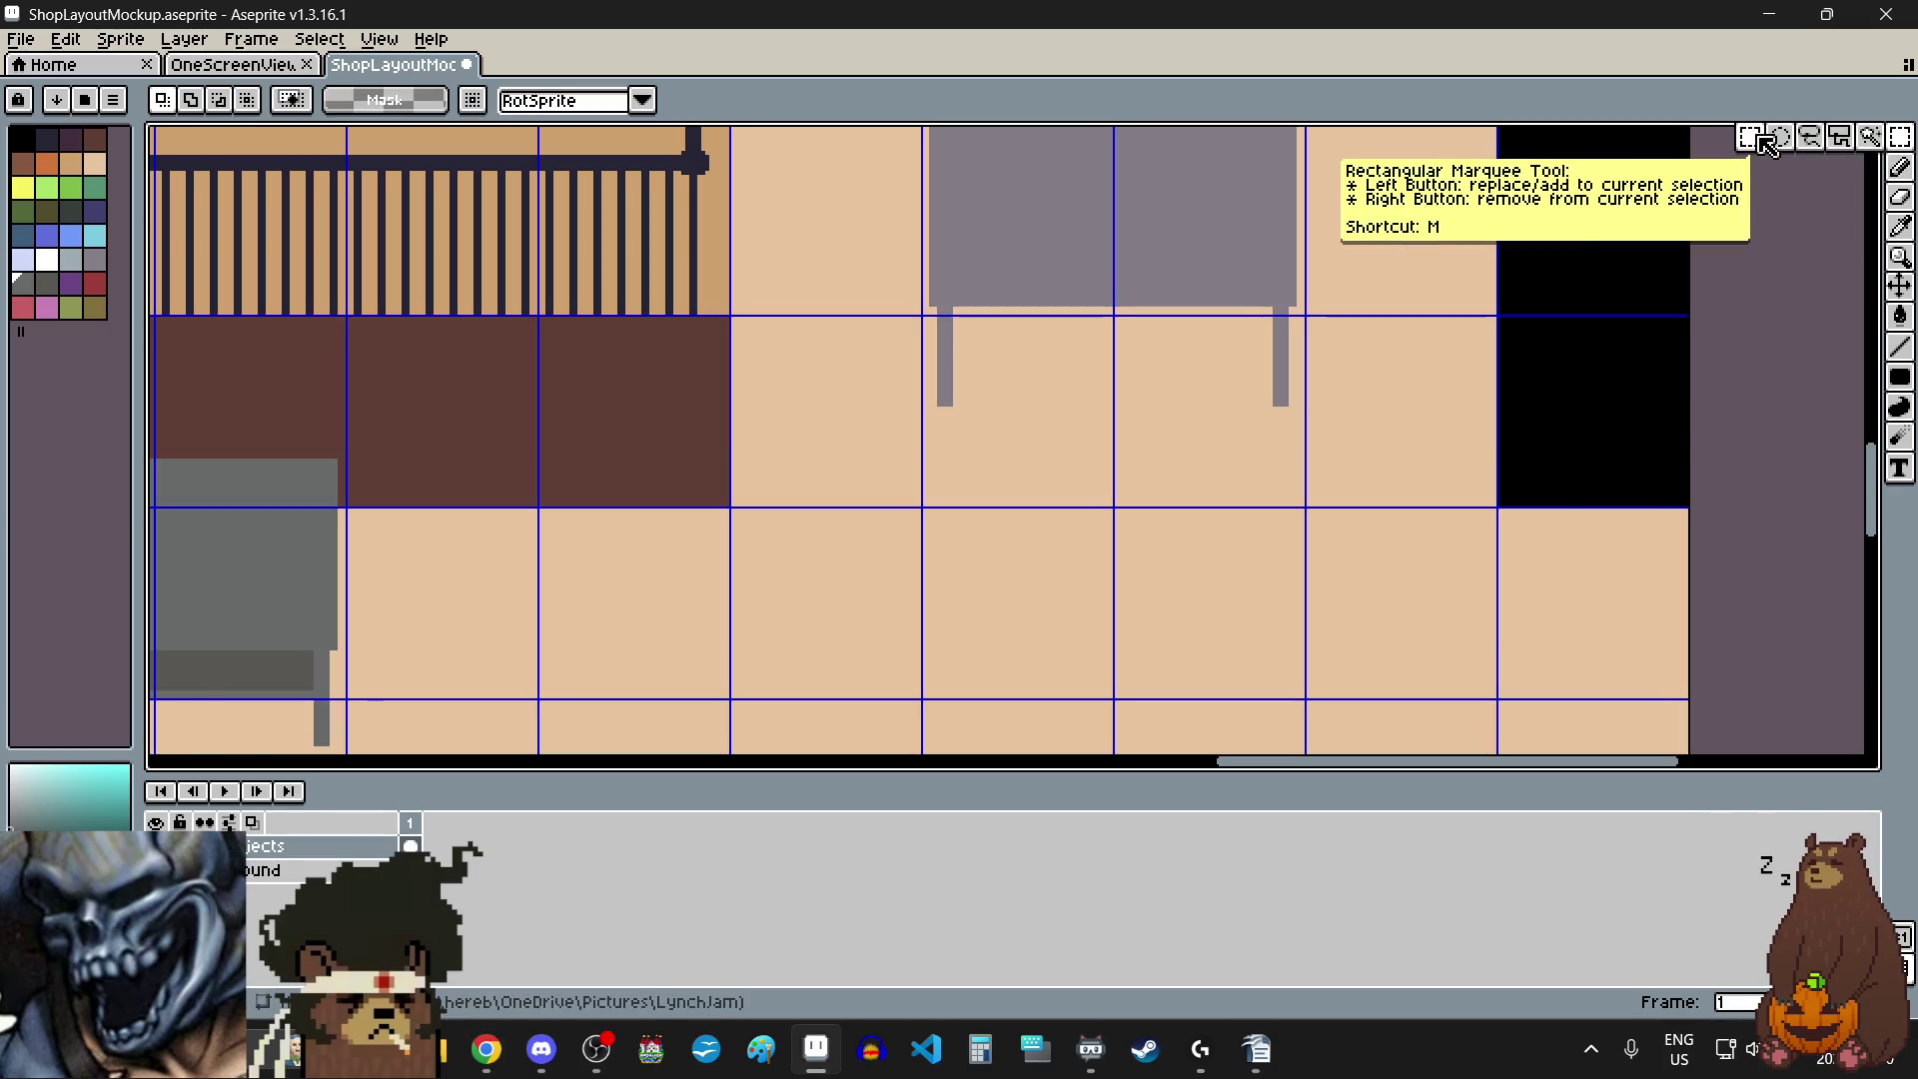
scroll(1285, 291, "up", 4)
scroll(1278, 325, "down", 2)
mouse_move(1267, 282)
left_mouse_down()
mouse_move(1297, 561)
mouse_move(1365, 577)
left_mouse_up()
scroll(1297, 560, "up", 2)
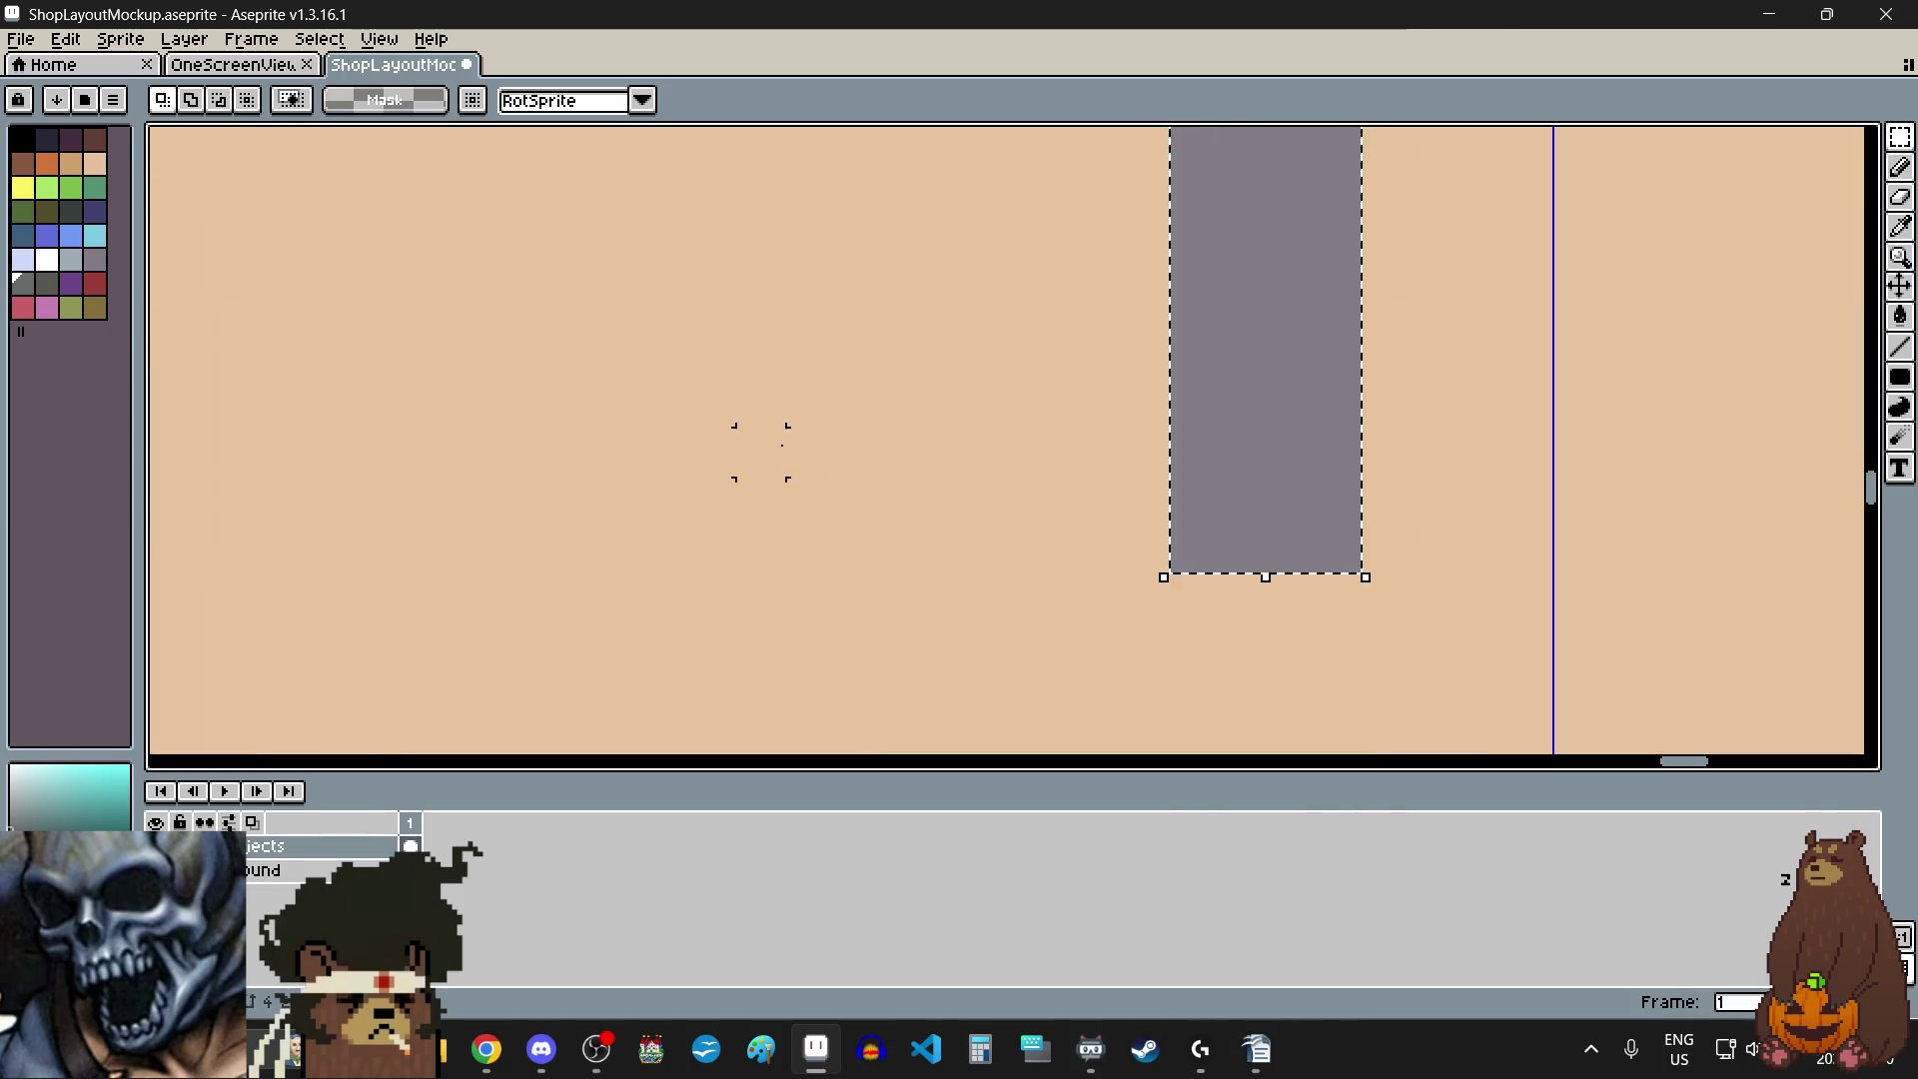
scroll(950, 356, "down", 3)
scroll(888, 340, "down", 1)
left_click_drag(882, 407, 880, 407)
scroll(879, 407, "down", 1)
left_click(873, 414)
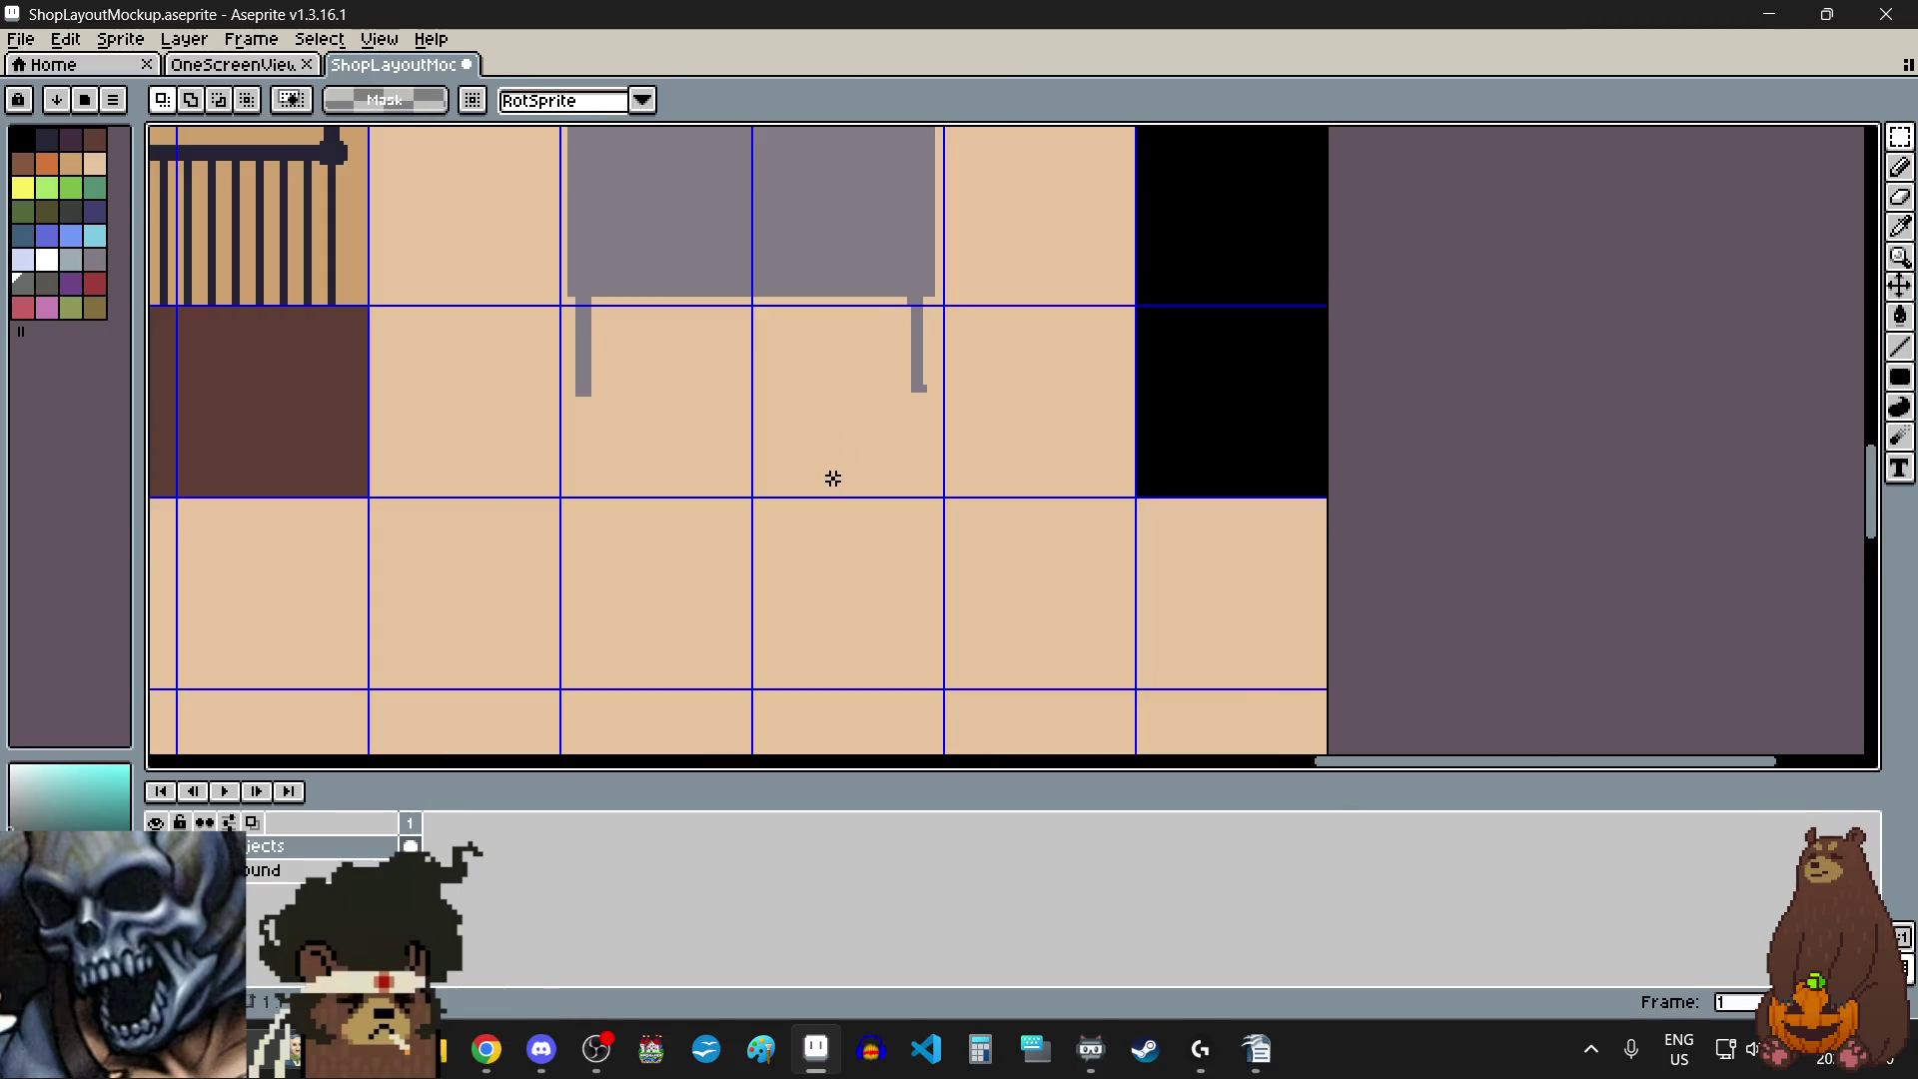
key("ctrl+z")
key("ctrl+z")
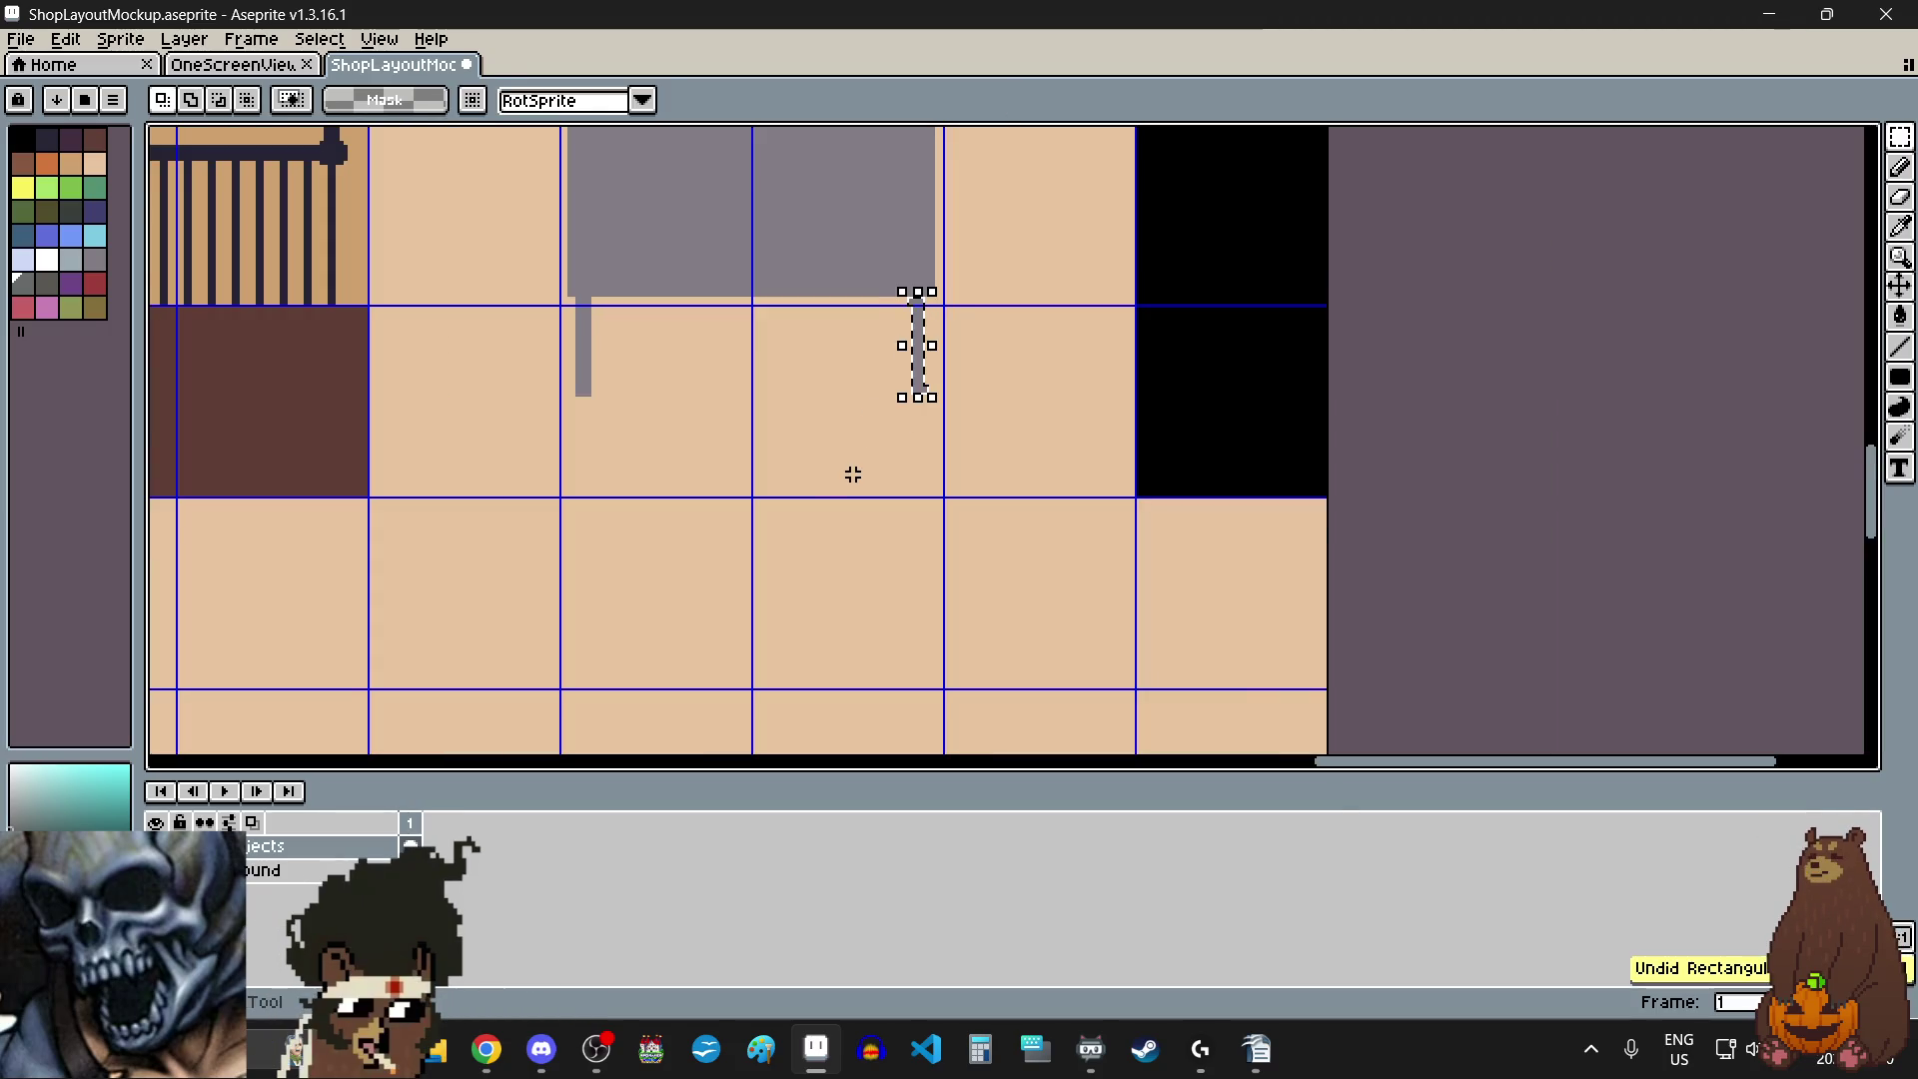
- Select the grey leg column with the Rectangular Marquee, then deselect it
scroll(836, 502, "down", 3)
scroll(837, 503, "up", 3)
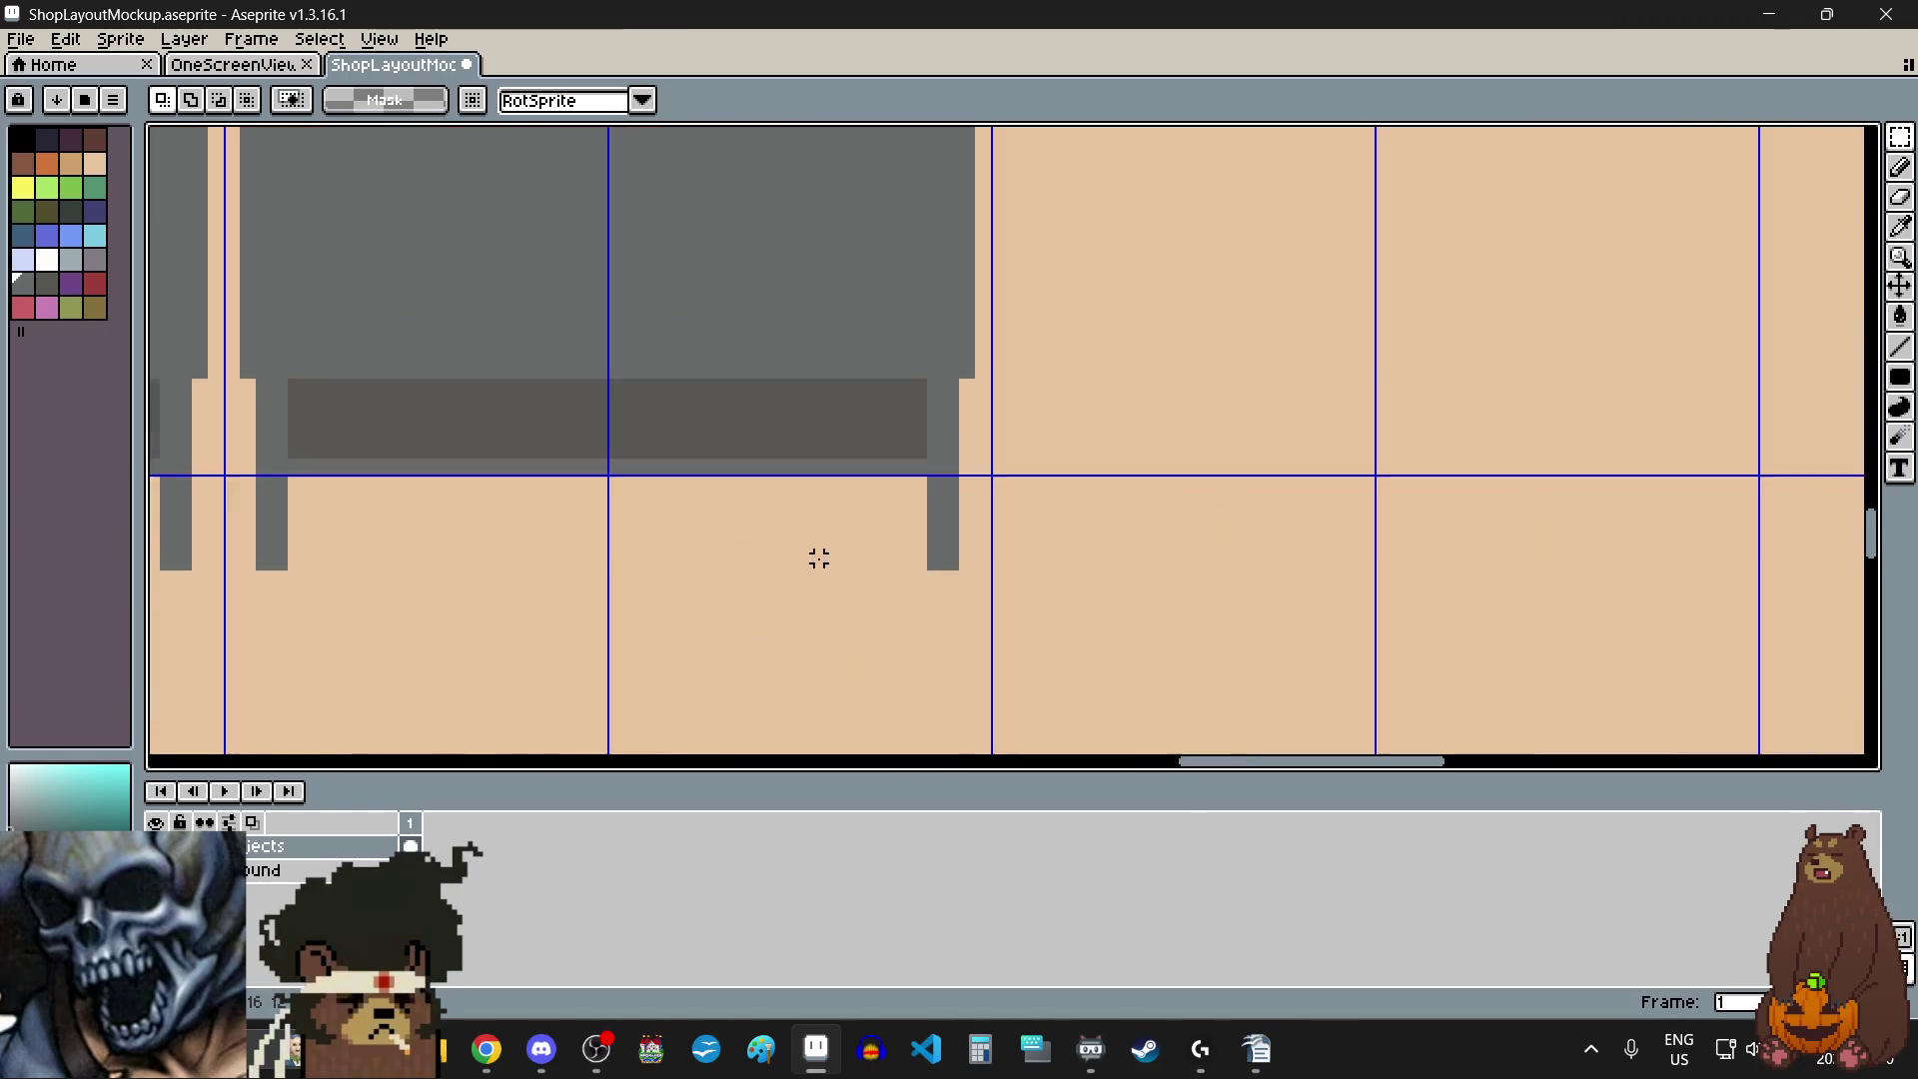
mouse_move(977, 341)
left_mouse_down()
mouse_move(963, 557)
mouse_move(921, 719)
left_mouse_up()
left_click(1187, 549)
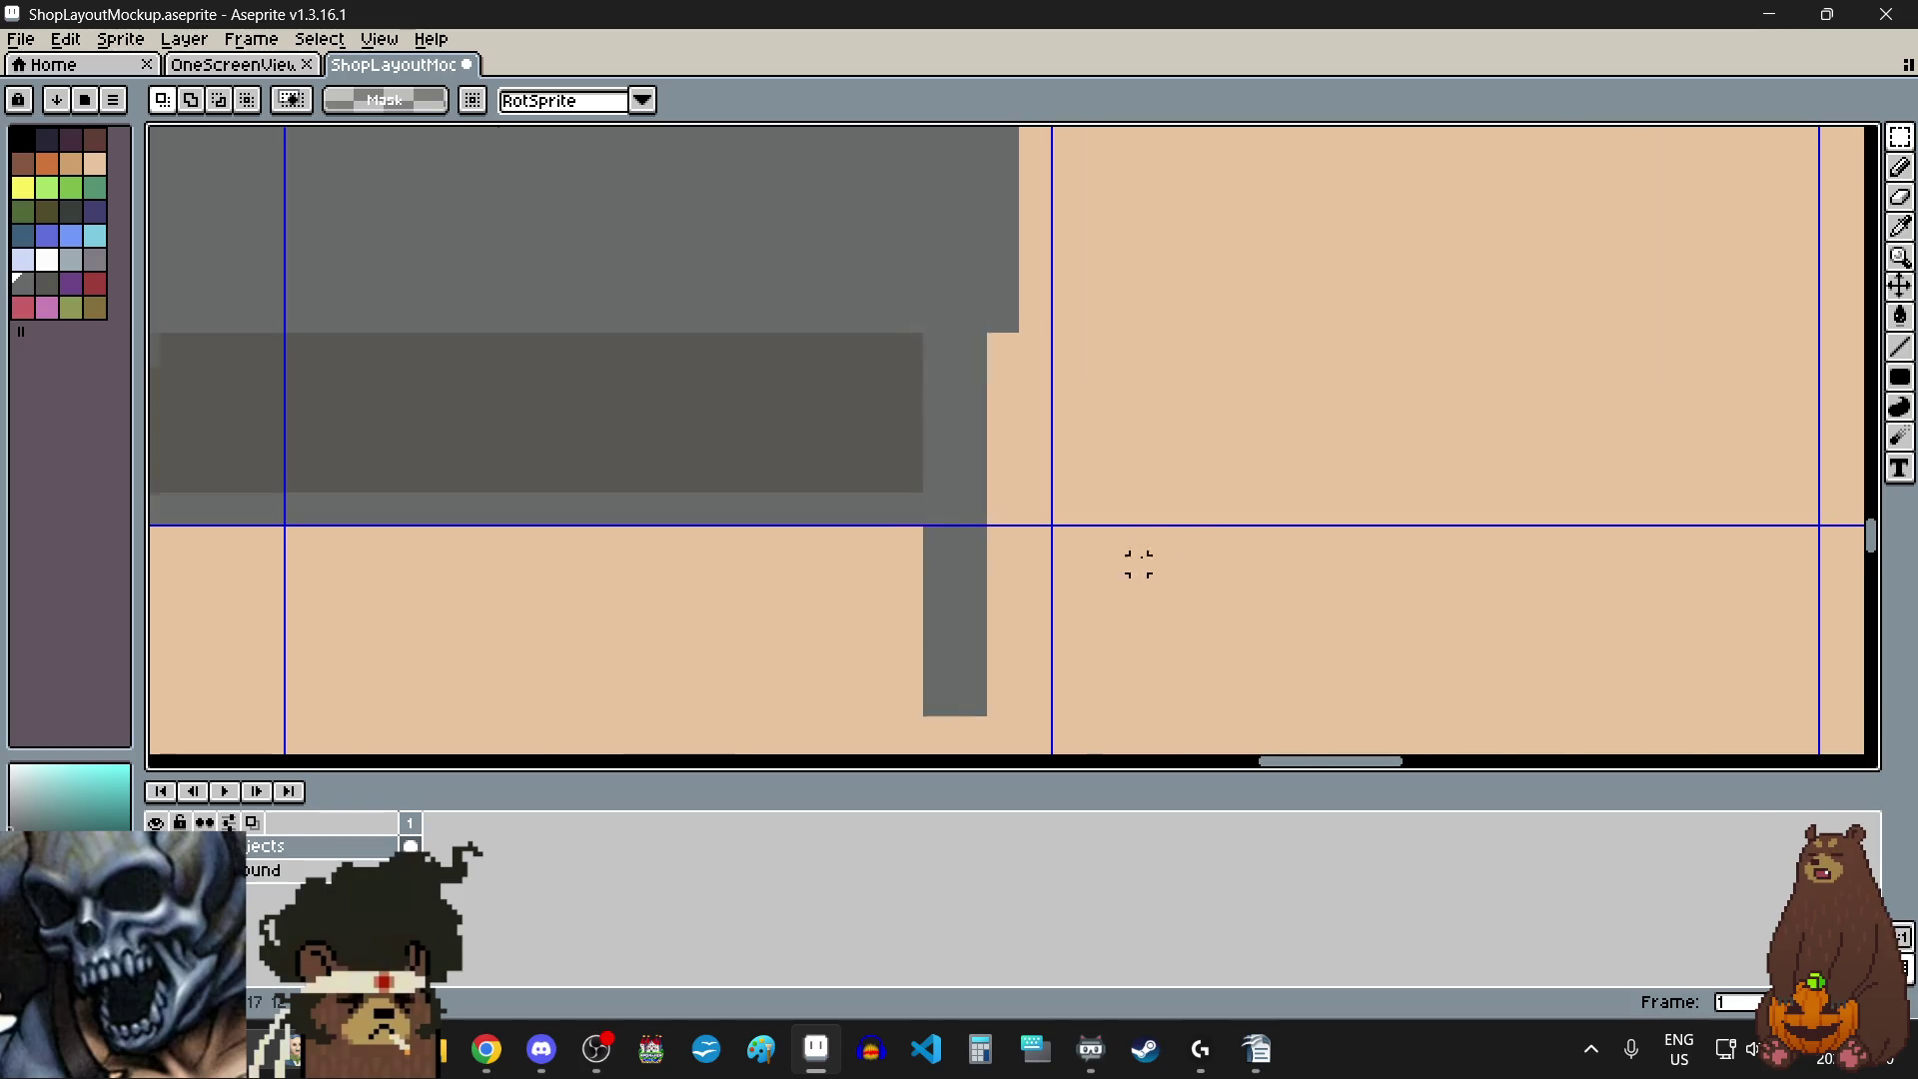
scroll(1413, 470, "down", 5)
scroll(1566, 383, "up", 3)
scroll(1495, 287, "up", 1)
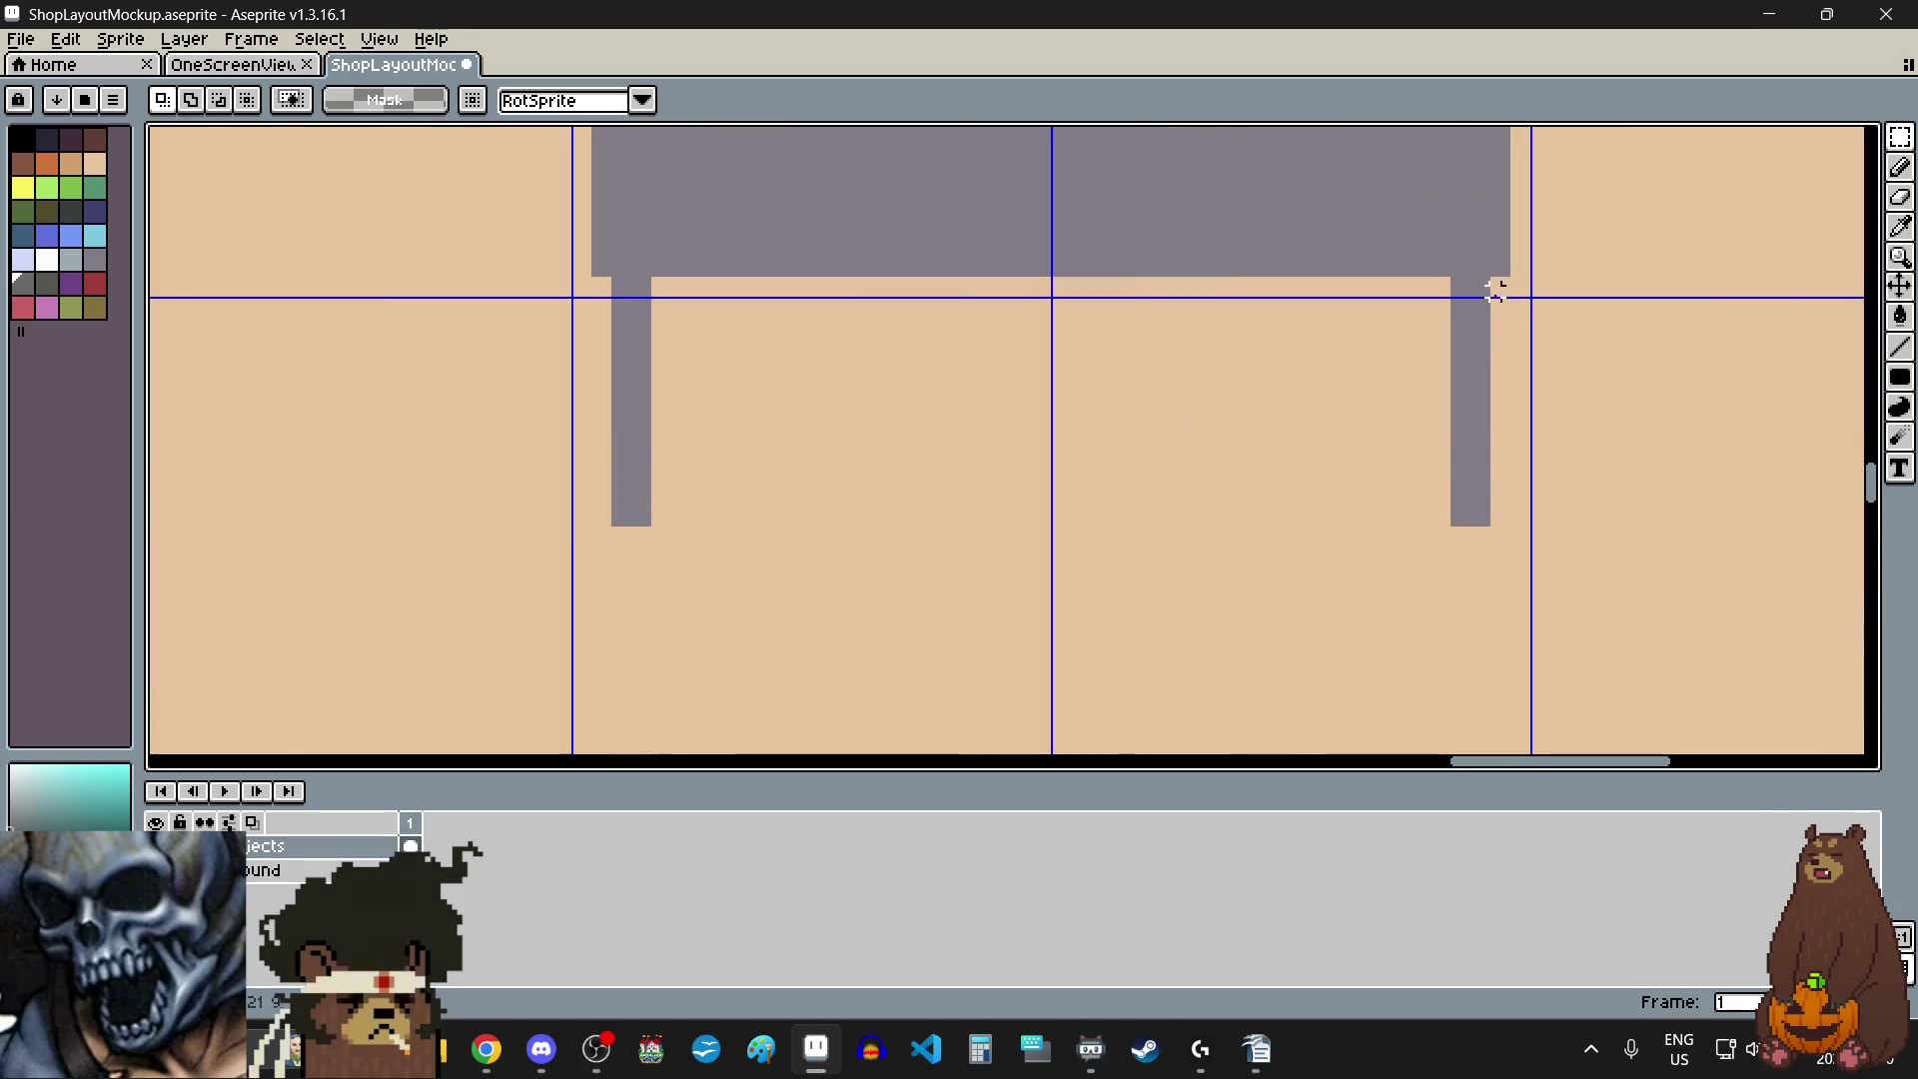
- Erase the stray pixels at the leg's bottom with the Eraser, undoing a stepped notch
left_click(1907, 205)
scroll(1537, 531, "up", 4)
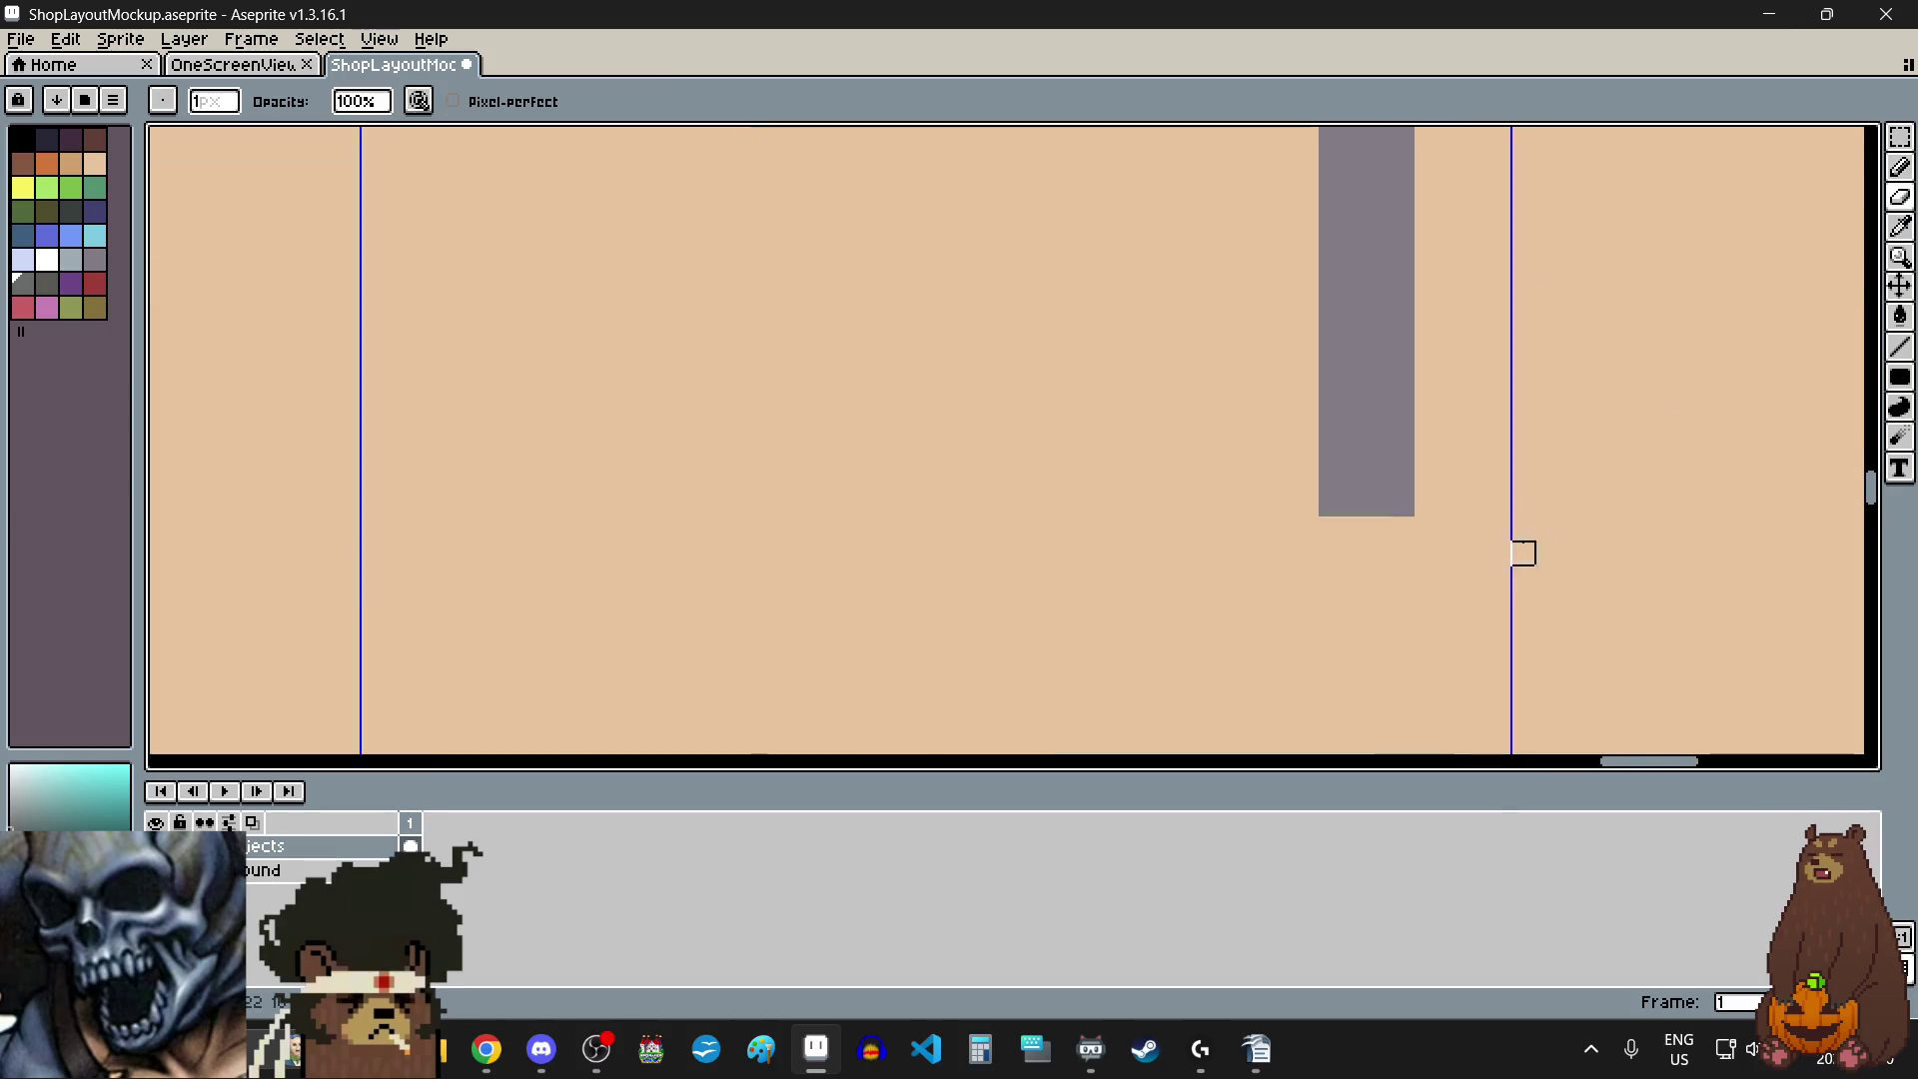
scroll(1321, 503, "down", 5)
scroll(1062, 493, "left", 3)
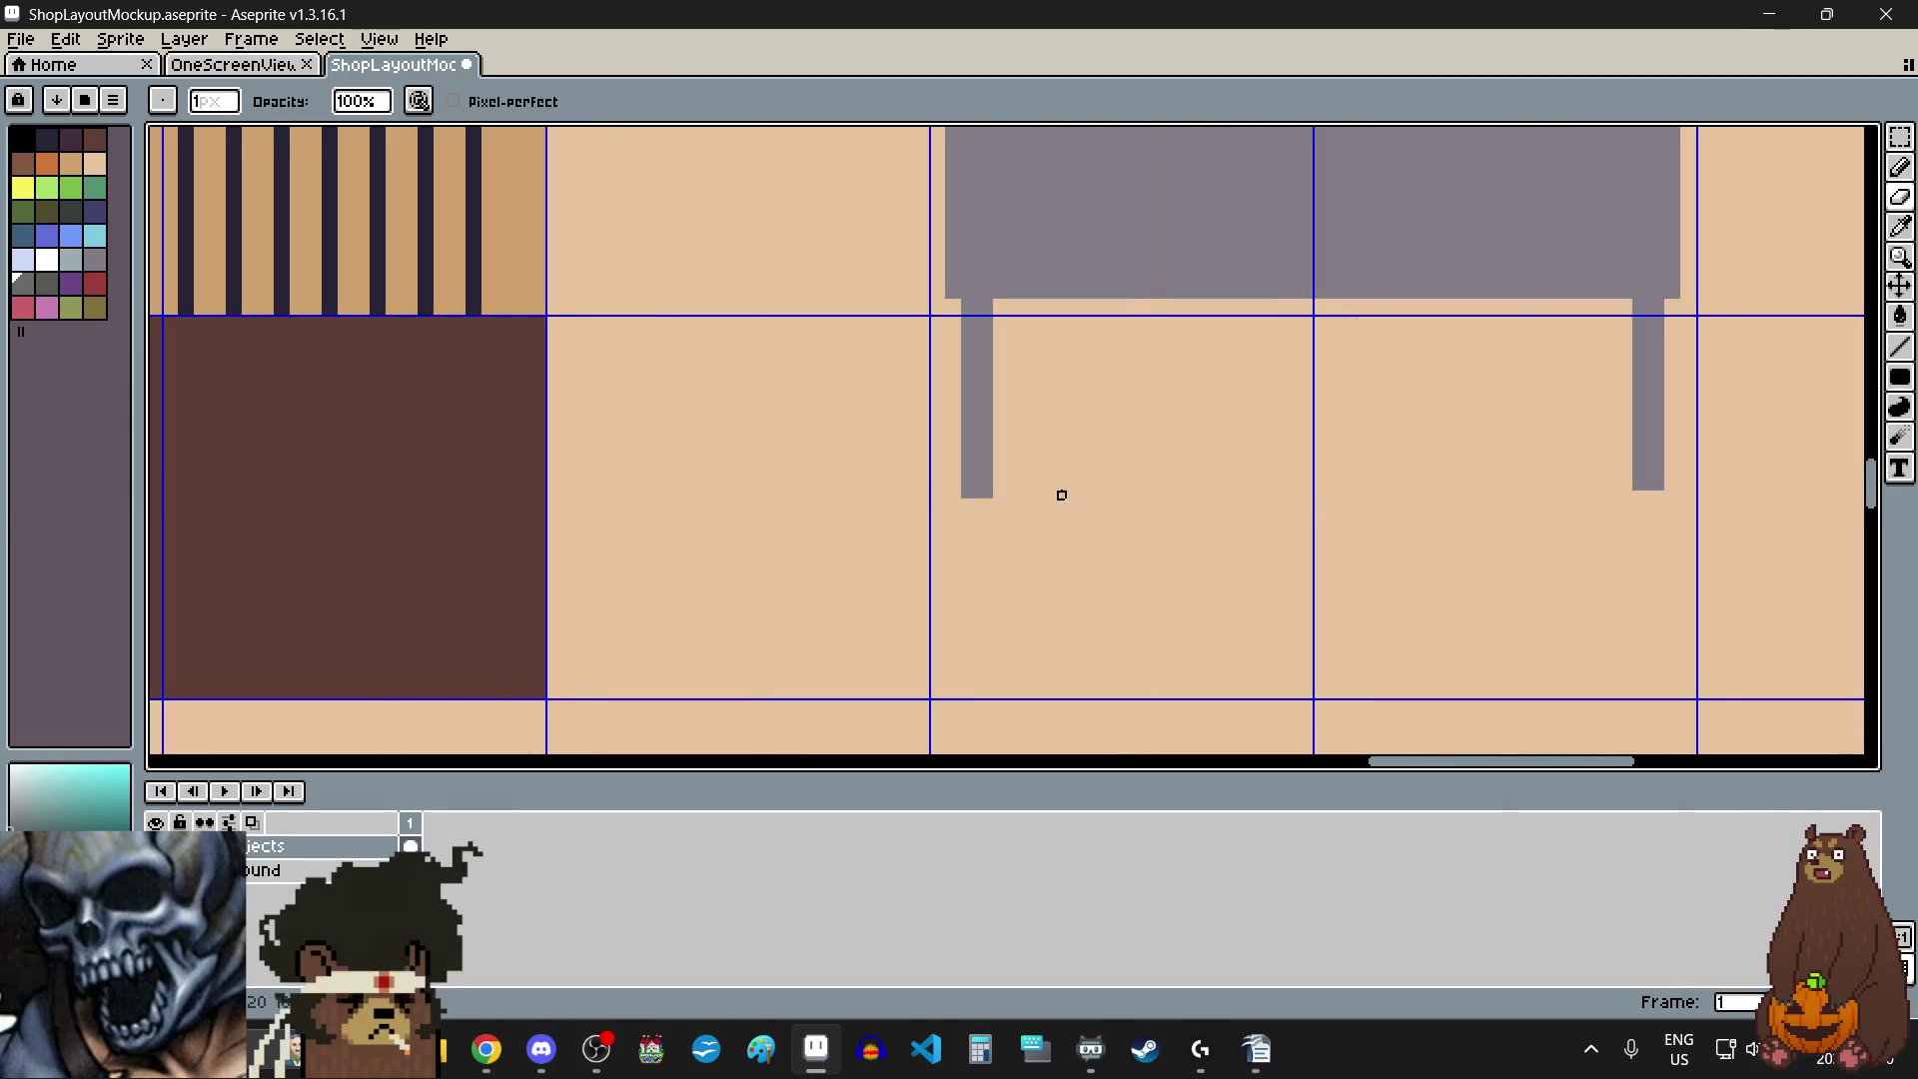
scroll(956, 470, "up", 3)
mouse_move(1006, 471)
left_mouse_down()
mouse_move(1101, 450)
mouse_move(1100, 471)
left_mouse_up()
key("ctrl+z")
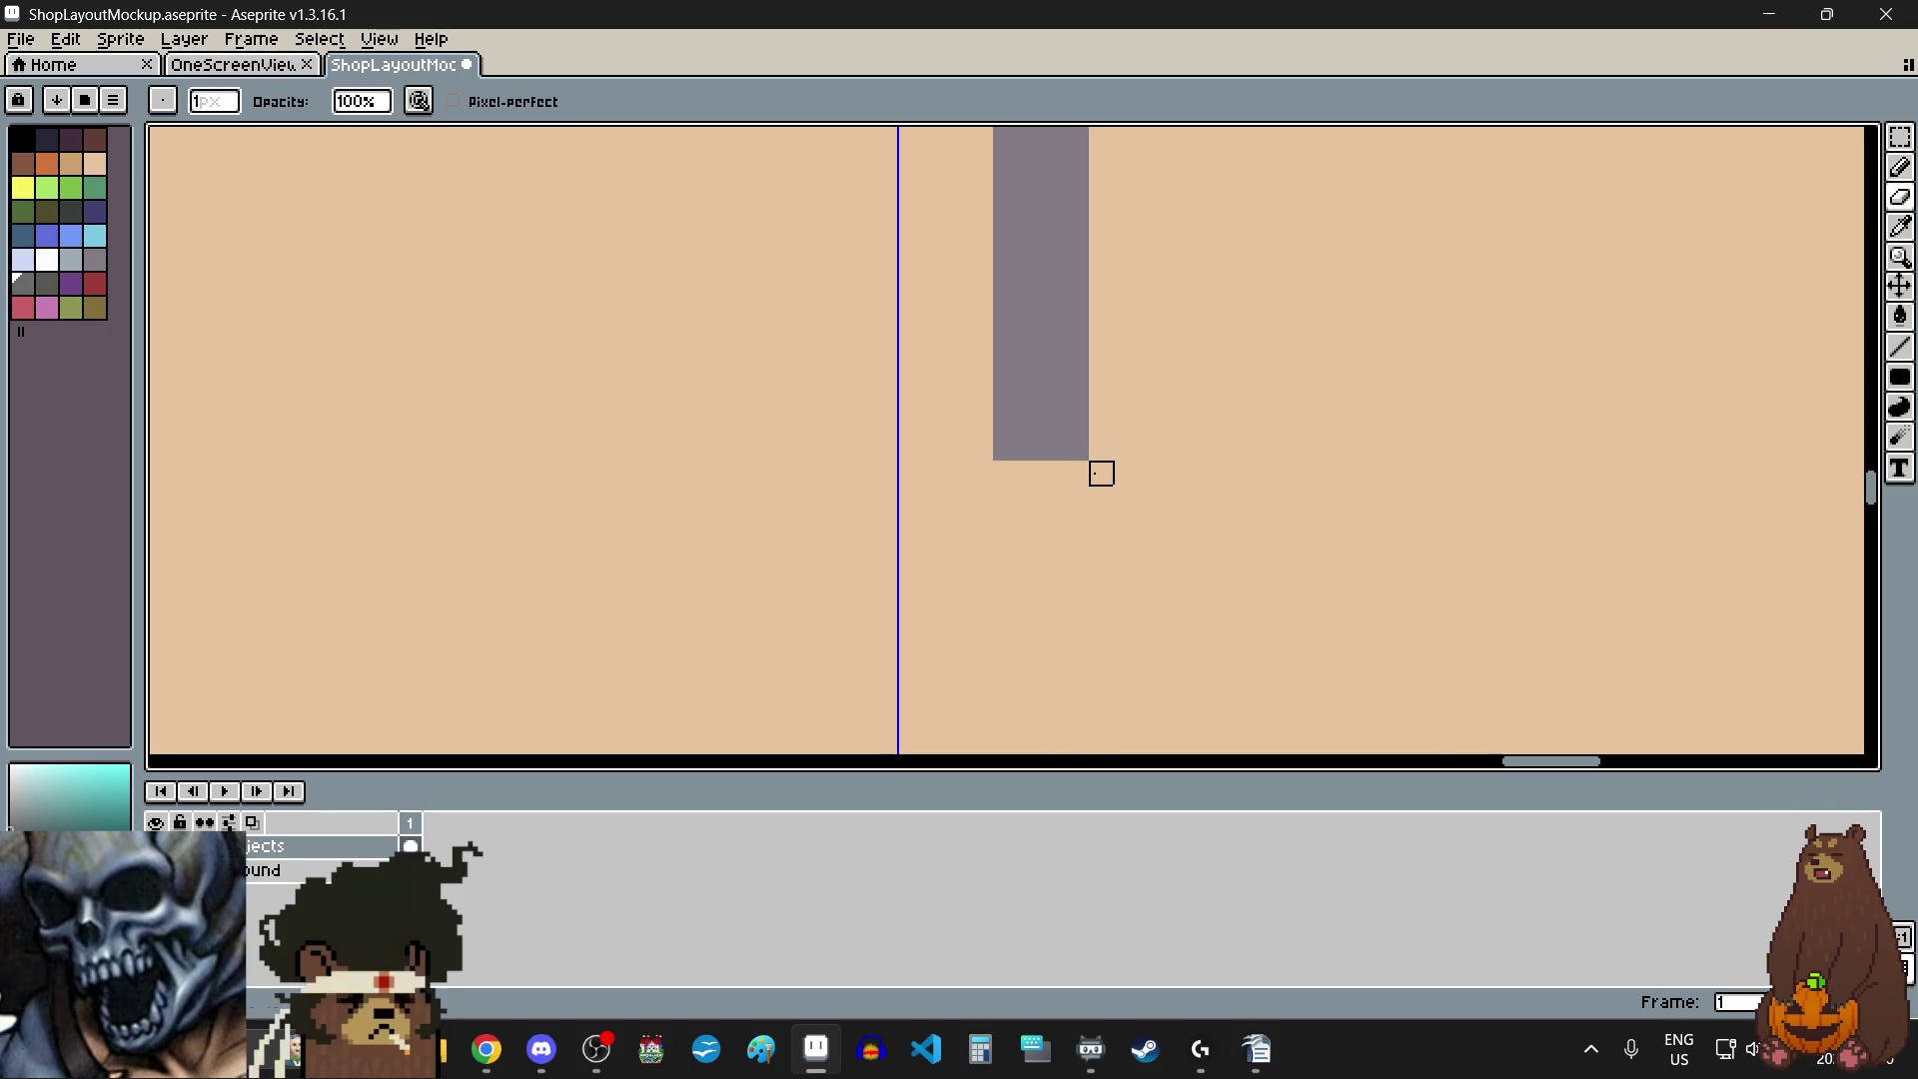
scroll(1179, 555, "down", 6)
scroll(1188, 567, "down", 4)
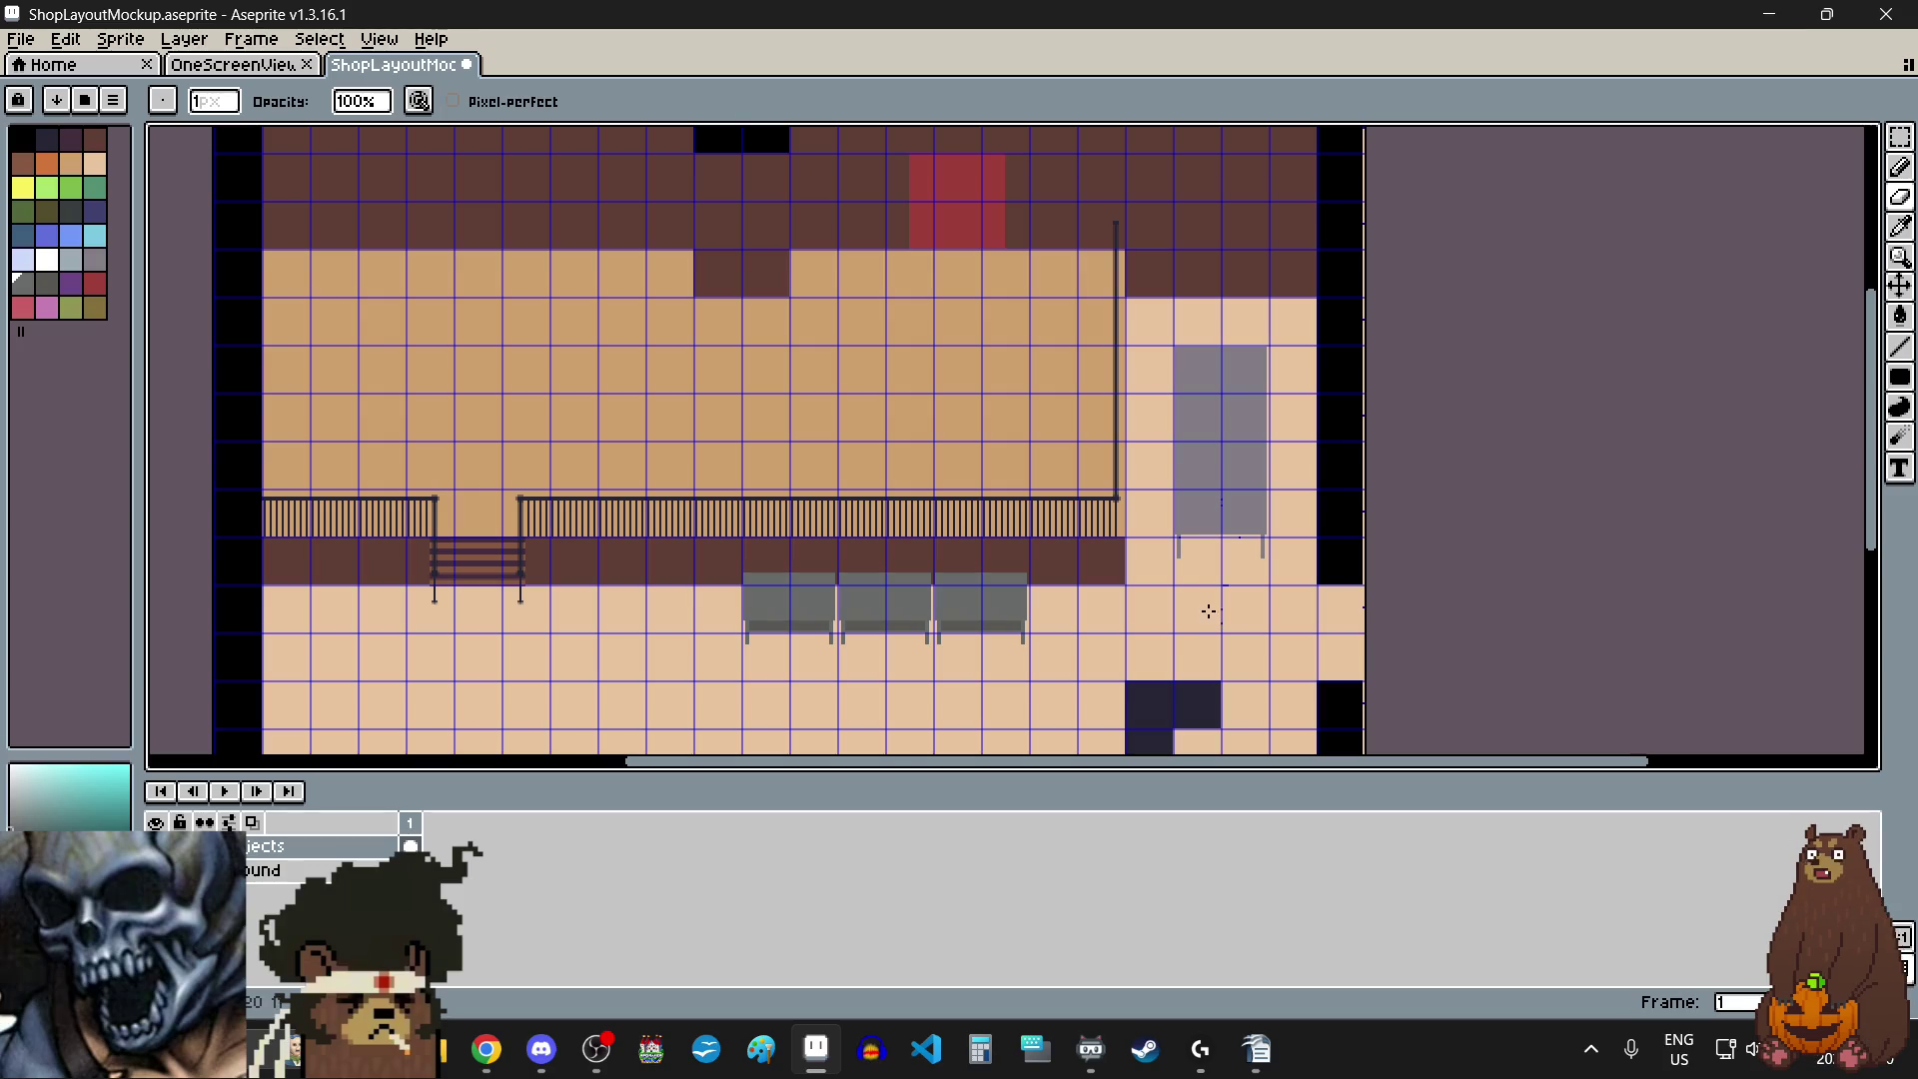
scroll(1014, 629, "up", 4)
scroll(649, 640, "up", 1)
scroll(625, 599, "left", 2)
scroll(599, 554, "up", 1)
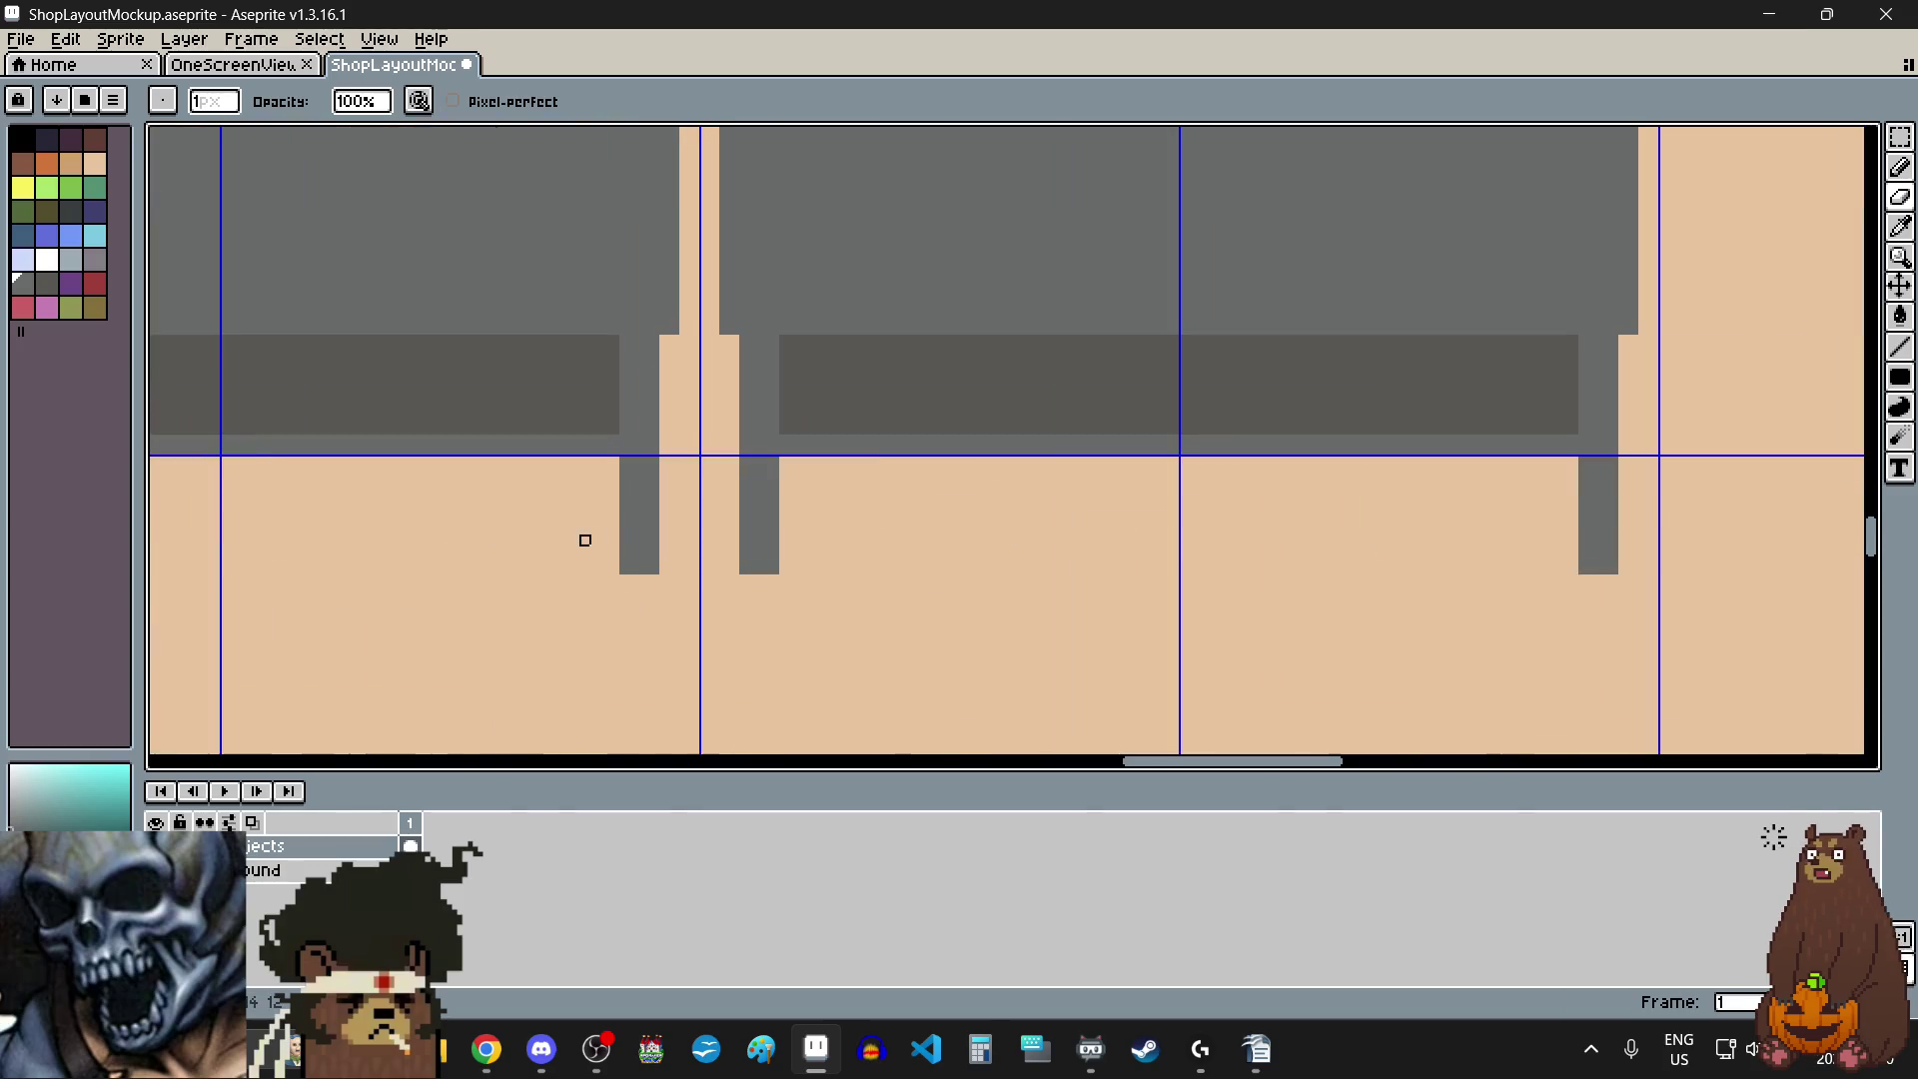
scroll(1093, 518, "up", 1)
left_click(1901, 137)
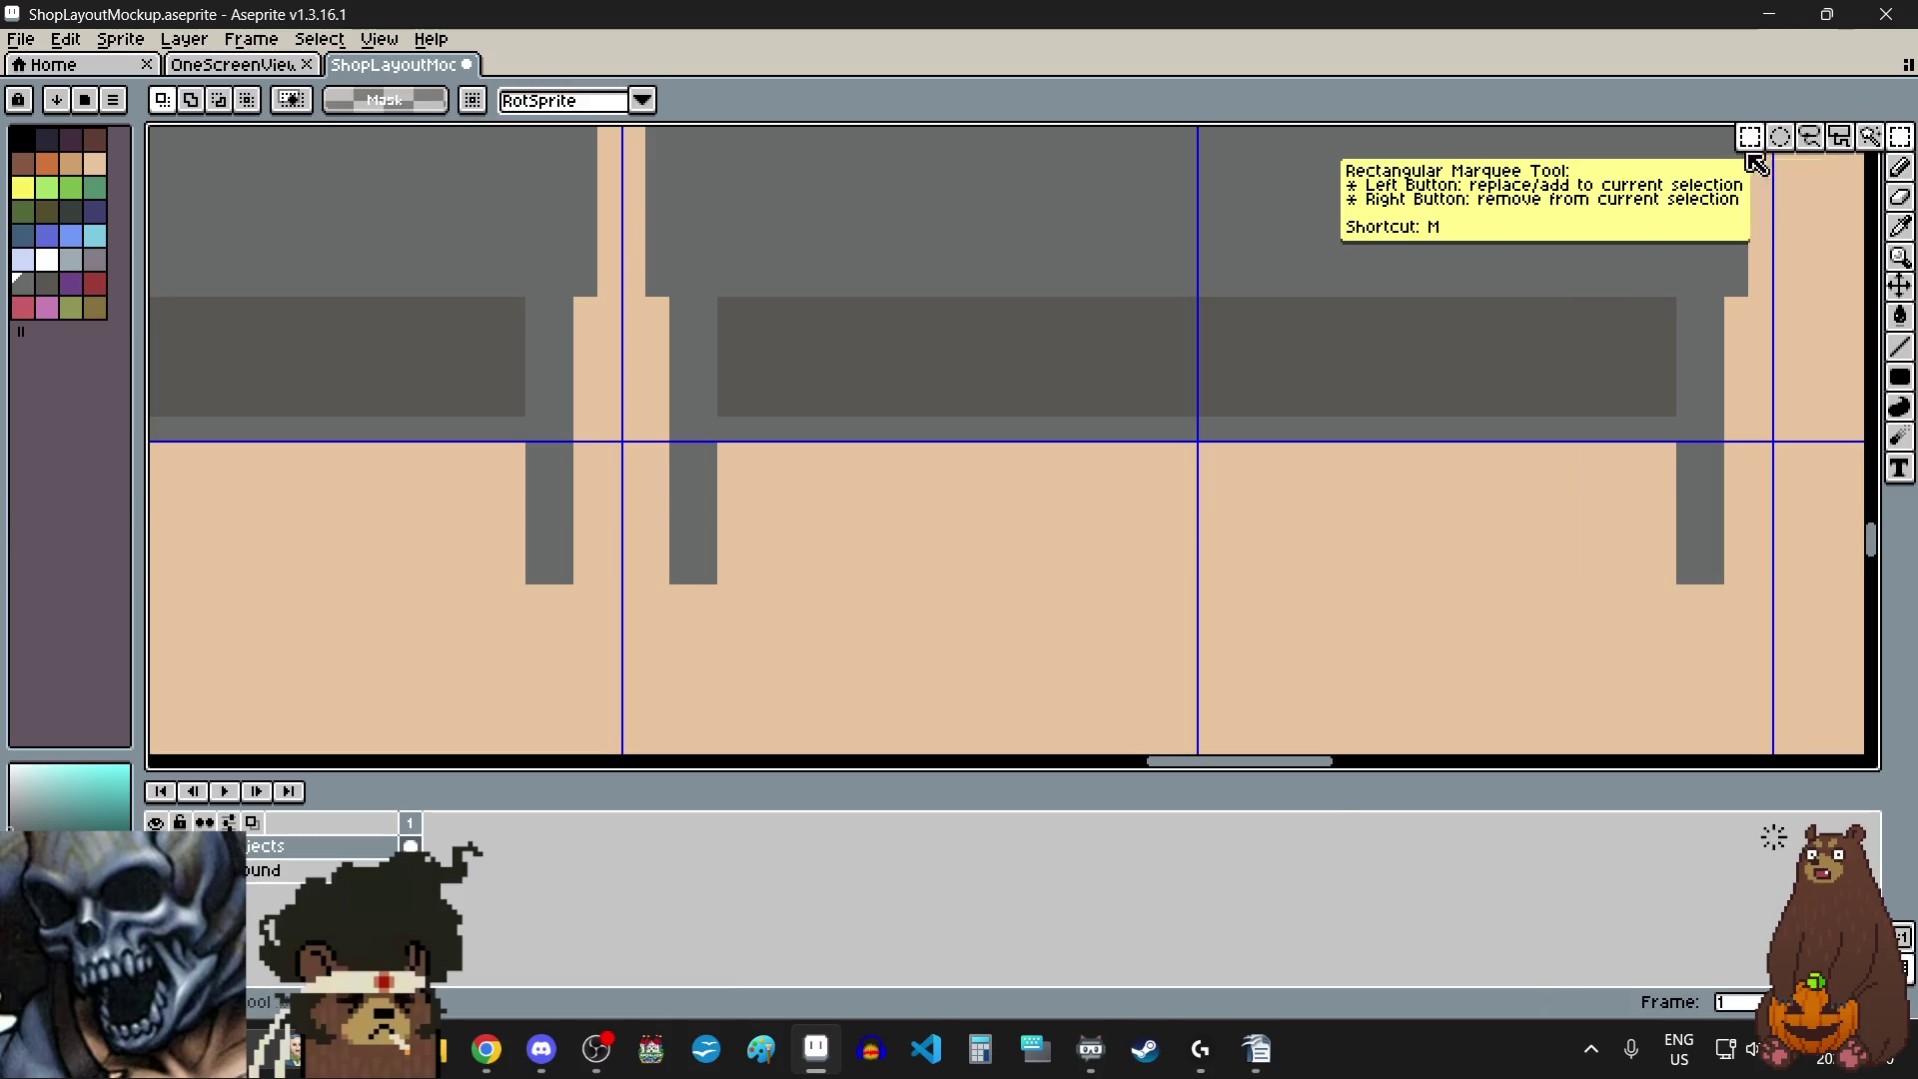
- Eyedrop the table's grey-purple colour and select a one-pixel column beside the leg
scroll(704, 460, "up", 3)
scroll(801, 397, "down", 3)
left_click_drag(797, 392, 796, 535)
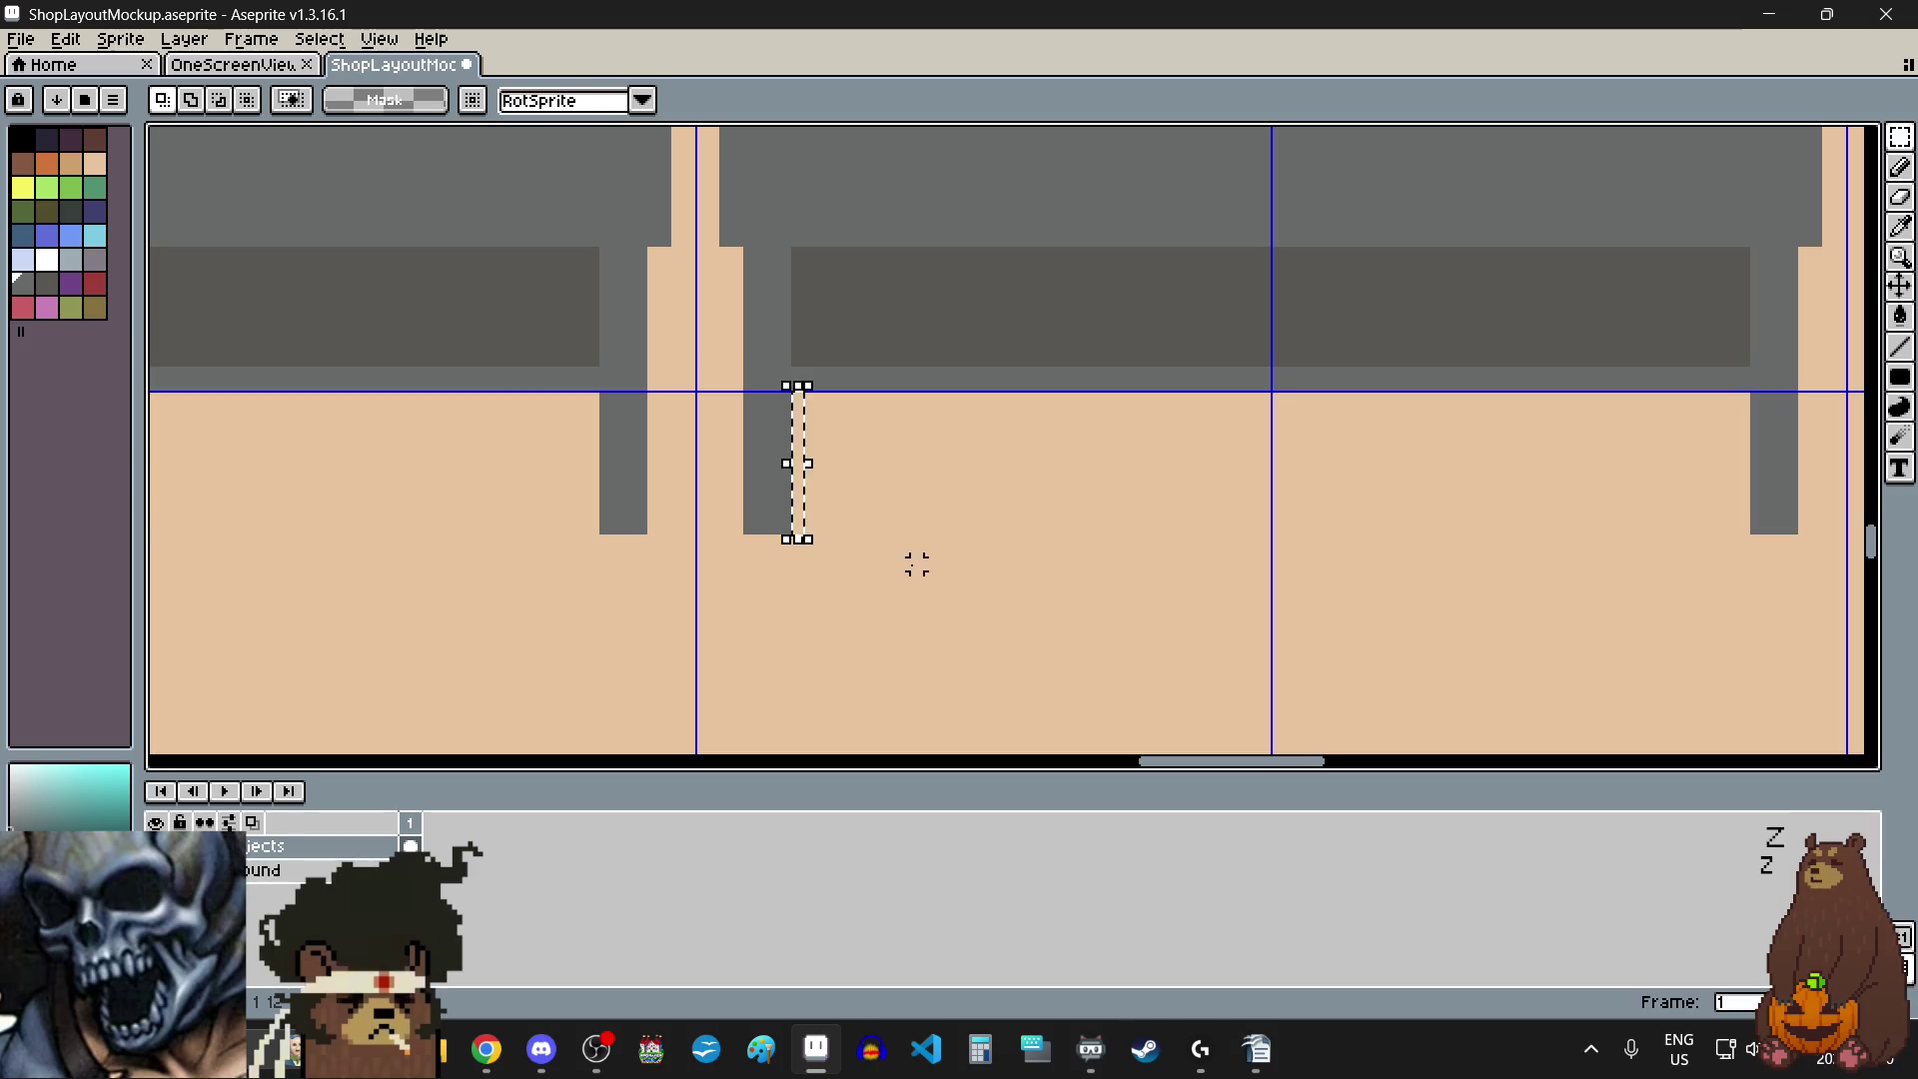
scroll(899, 561, "down", 5)
scroll(1179, 420, "up", 3)
scroll(1179, 421, "up", 2)
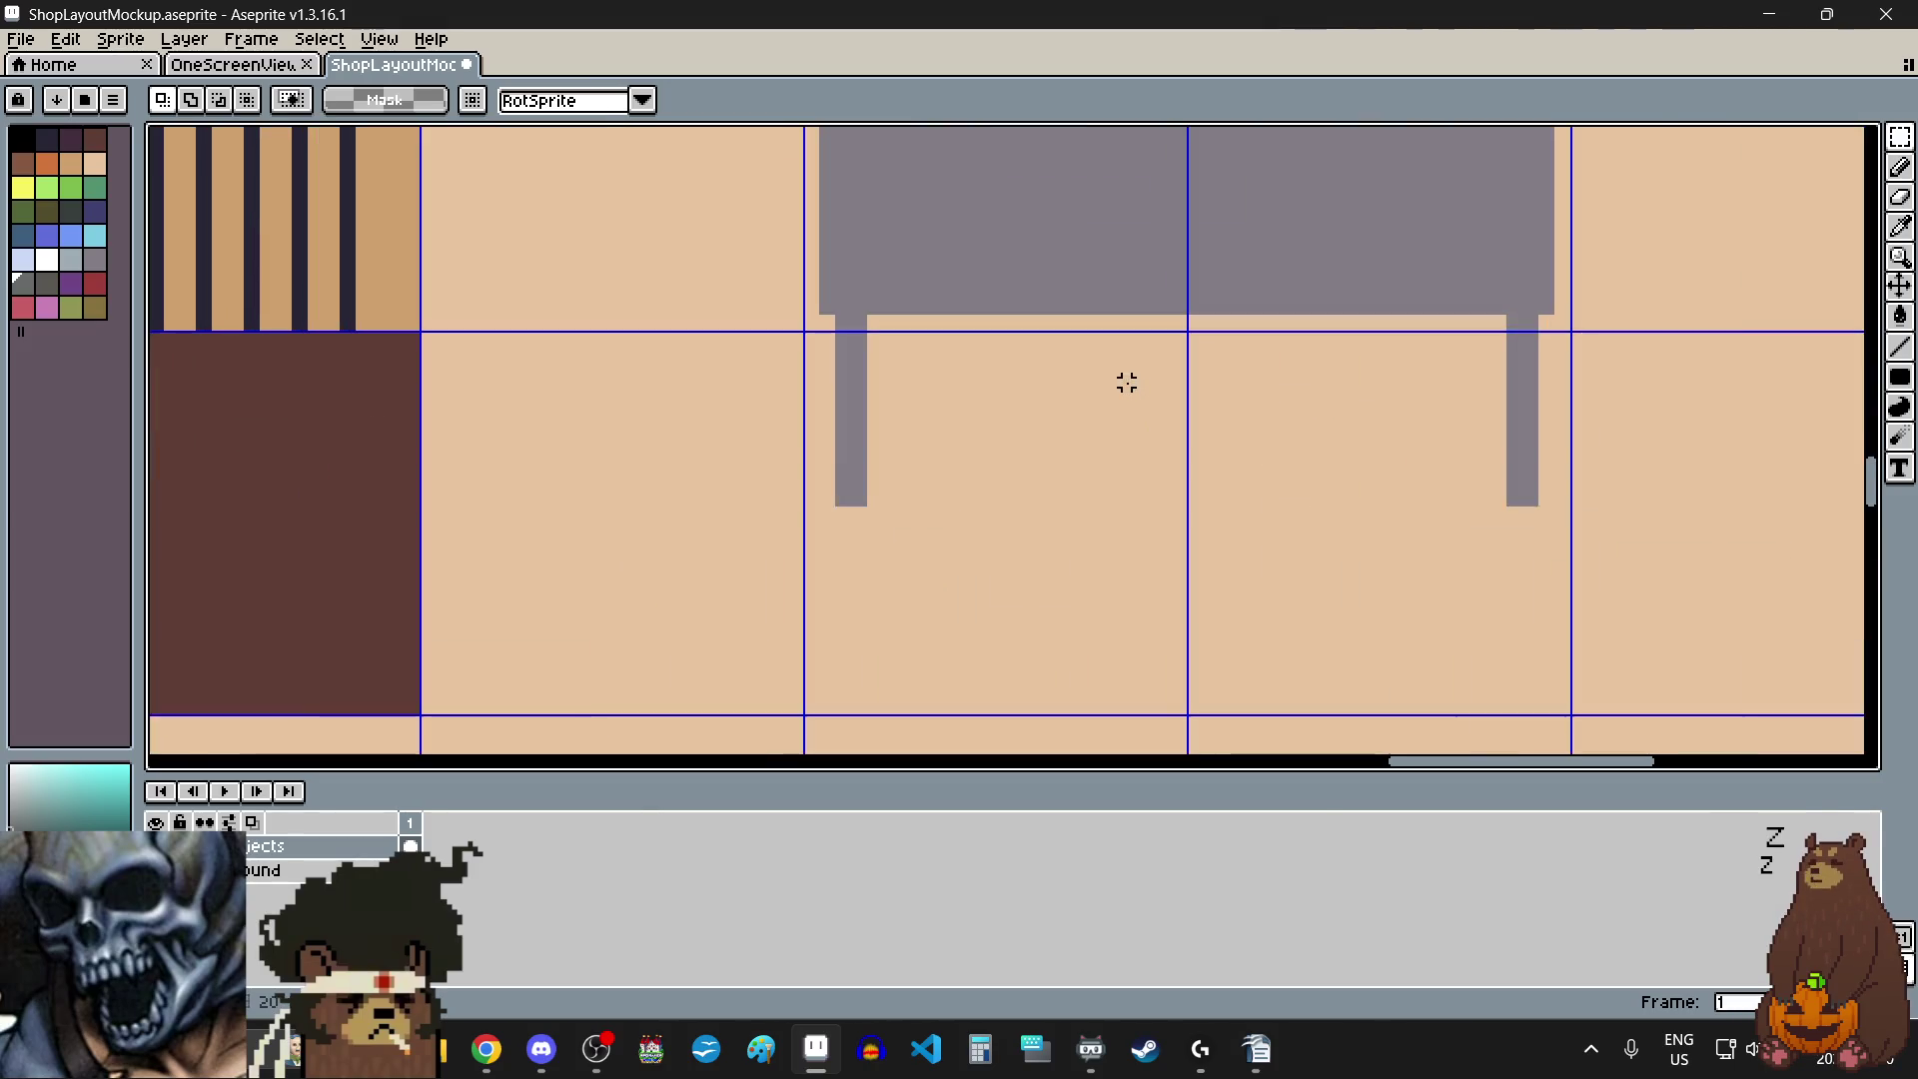
key("i")
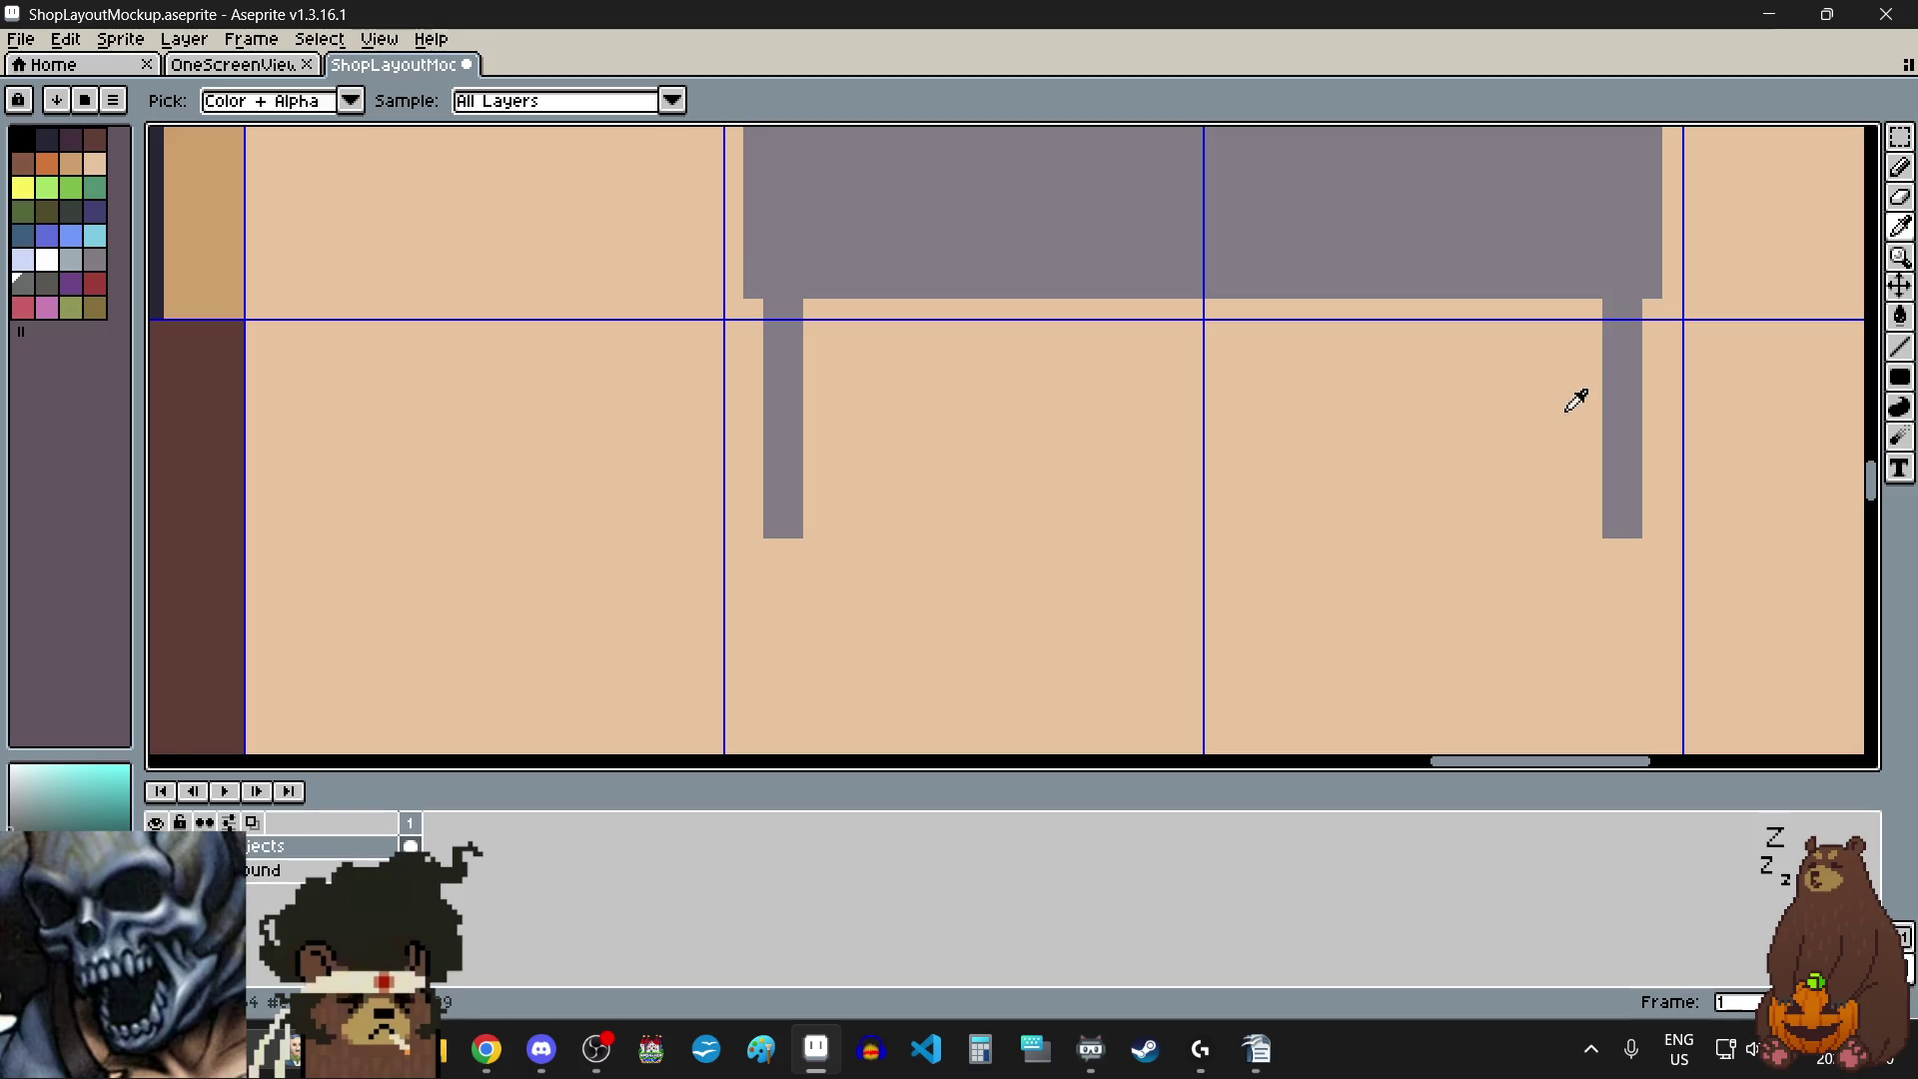
left_click(1640, 368)
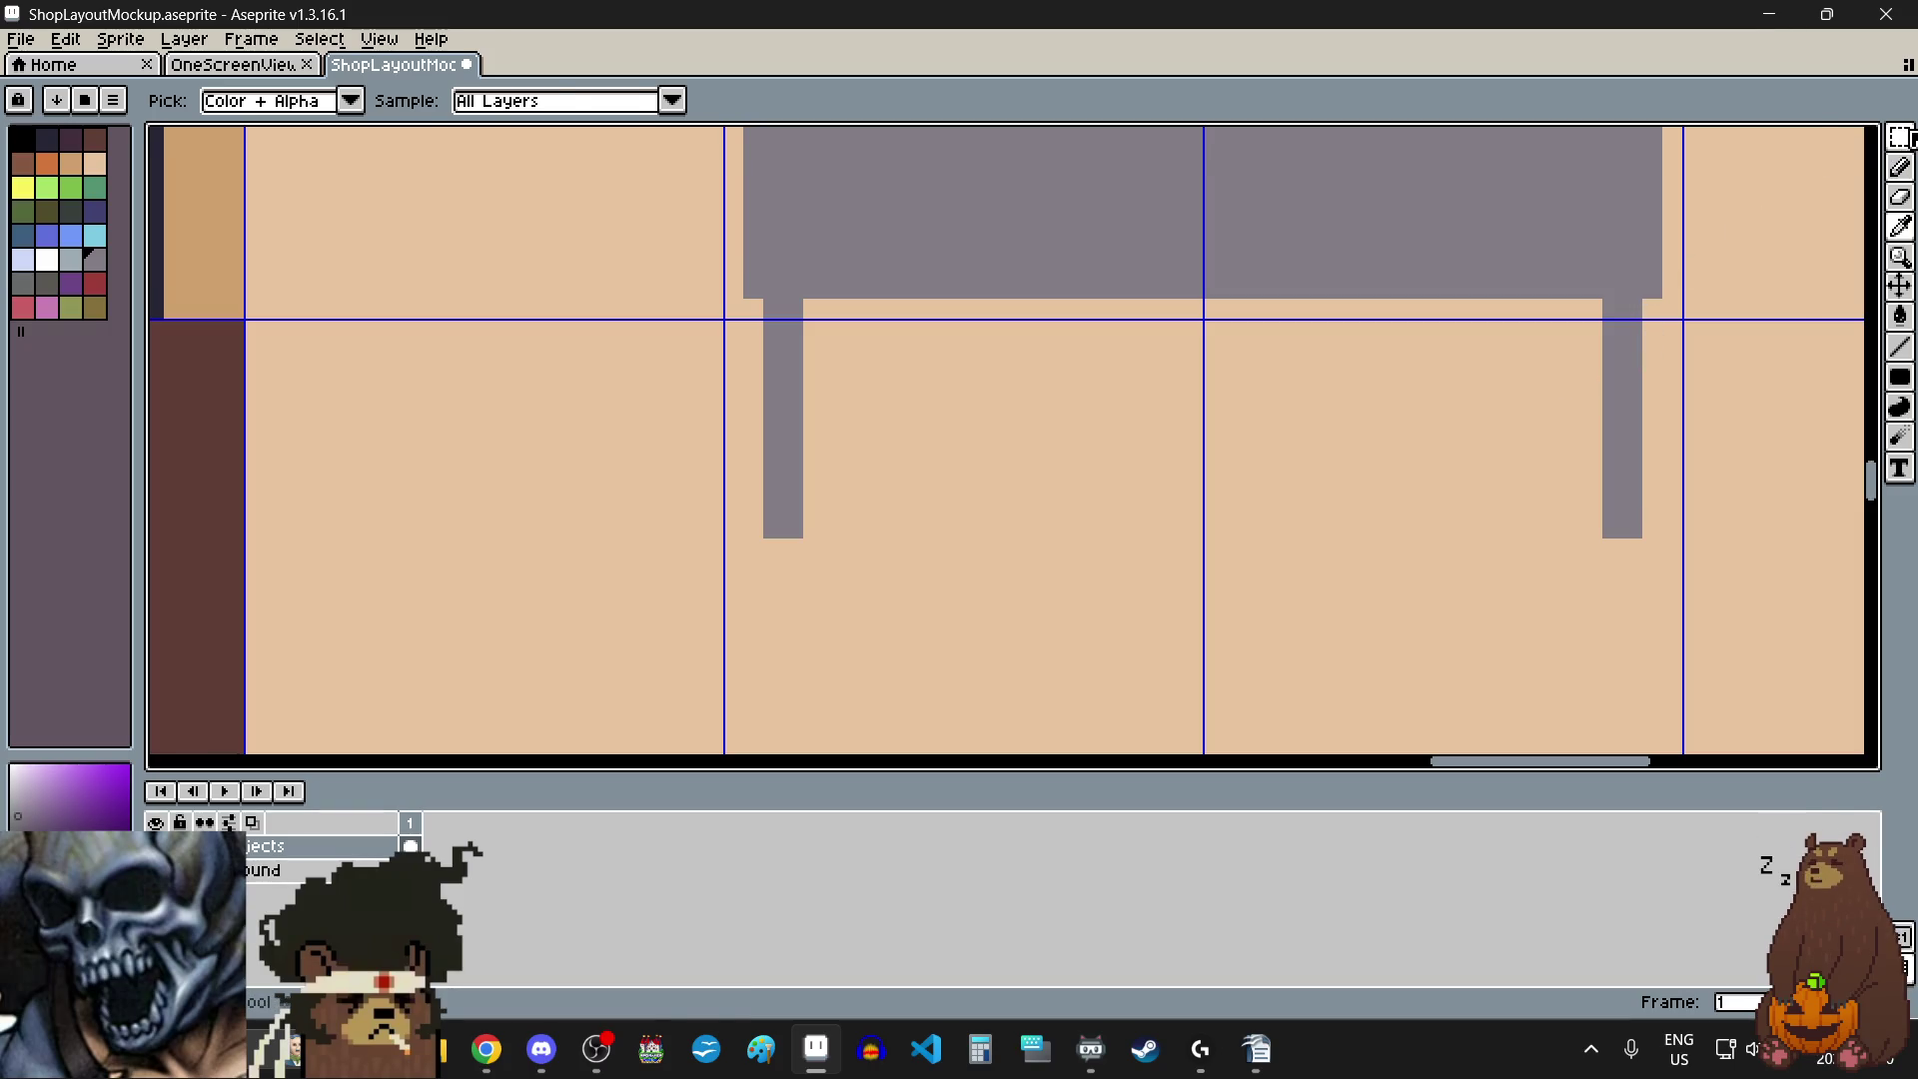
key("m")
scroll(1578, 495, "up", 3)
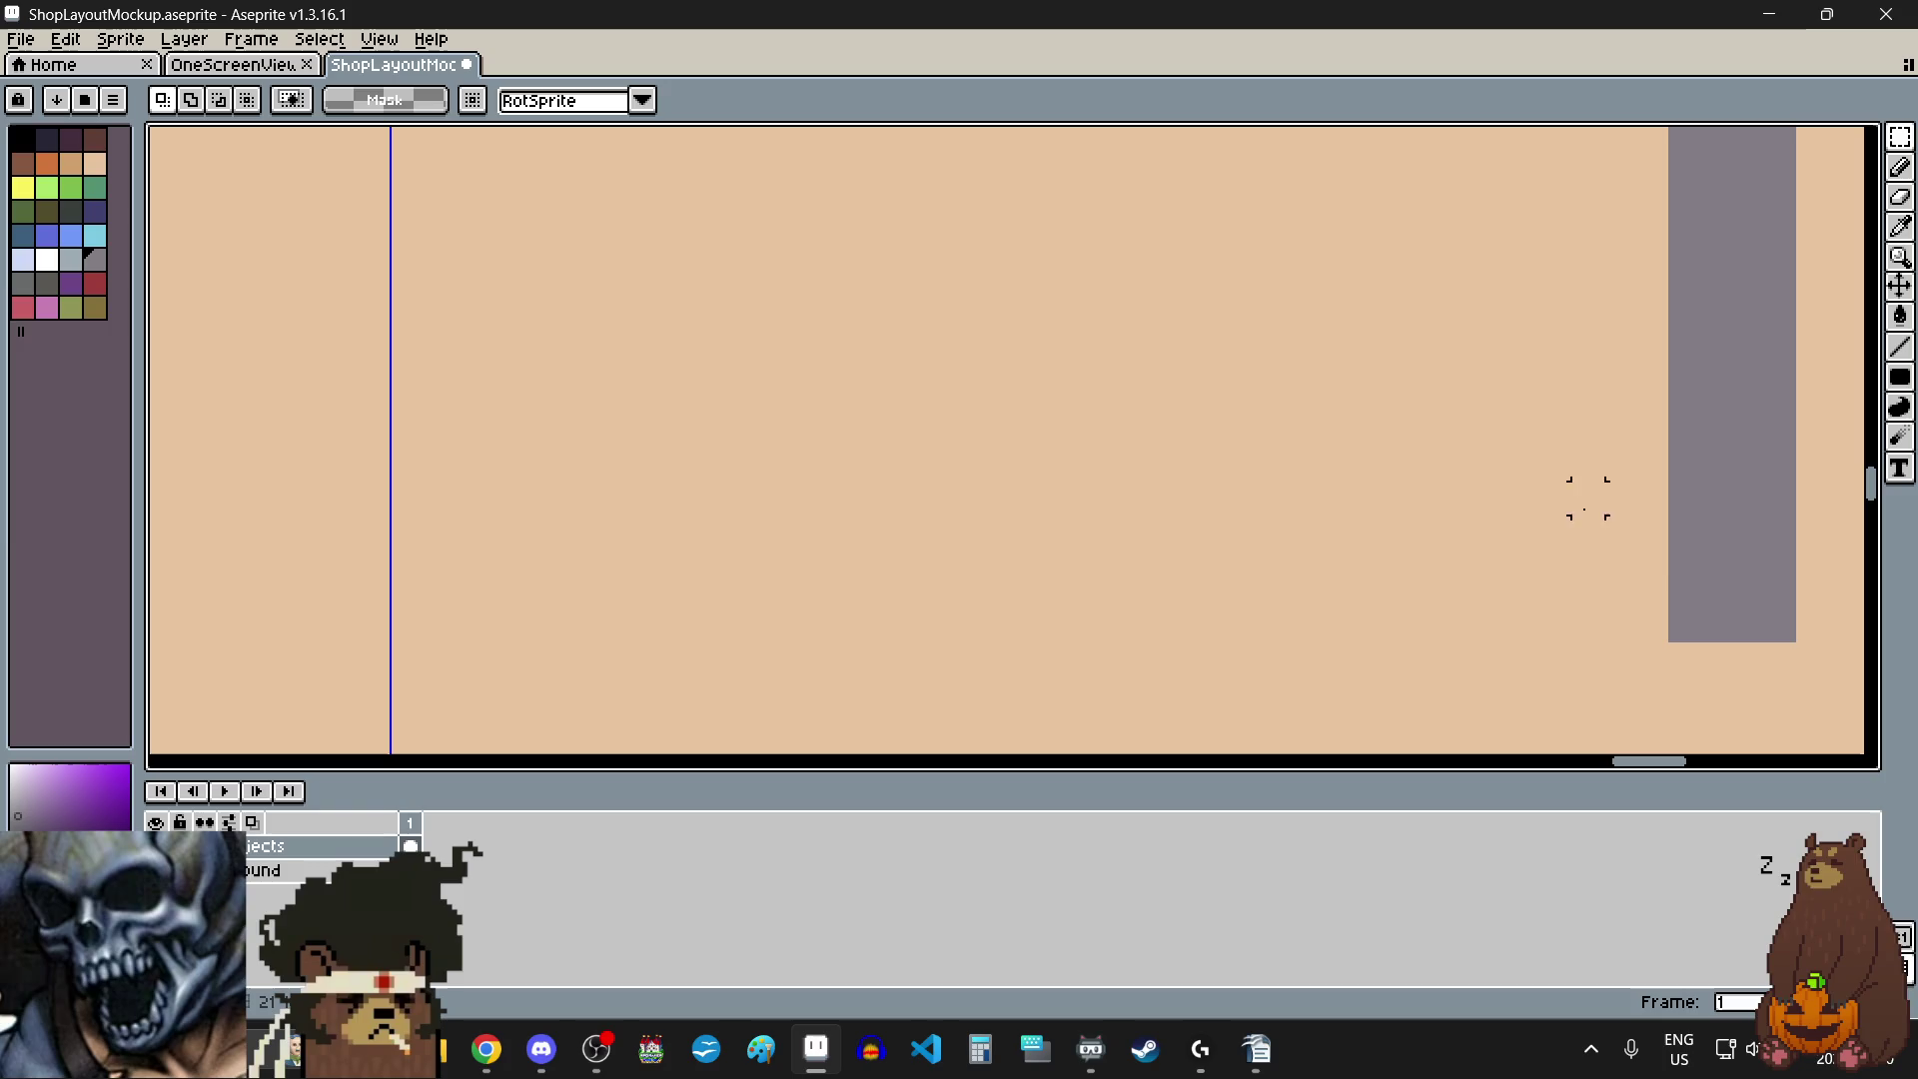
left_click_drag(1653, 626, 1653, 224)
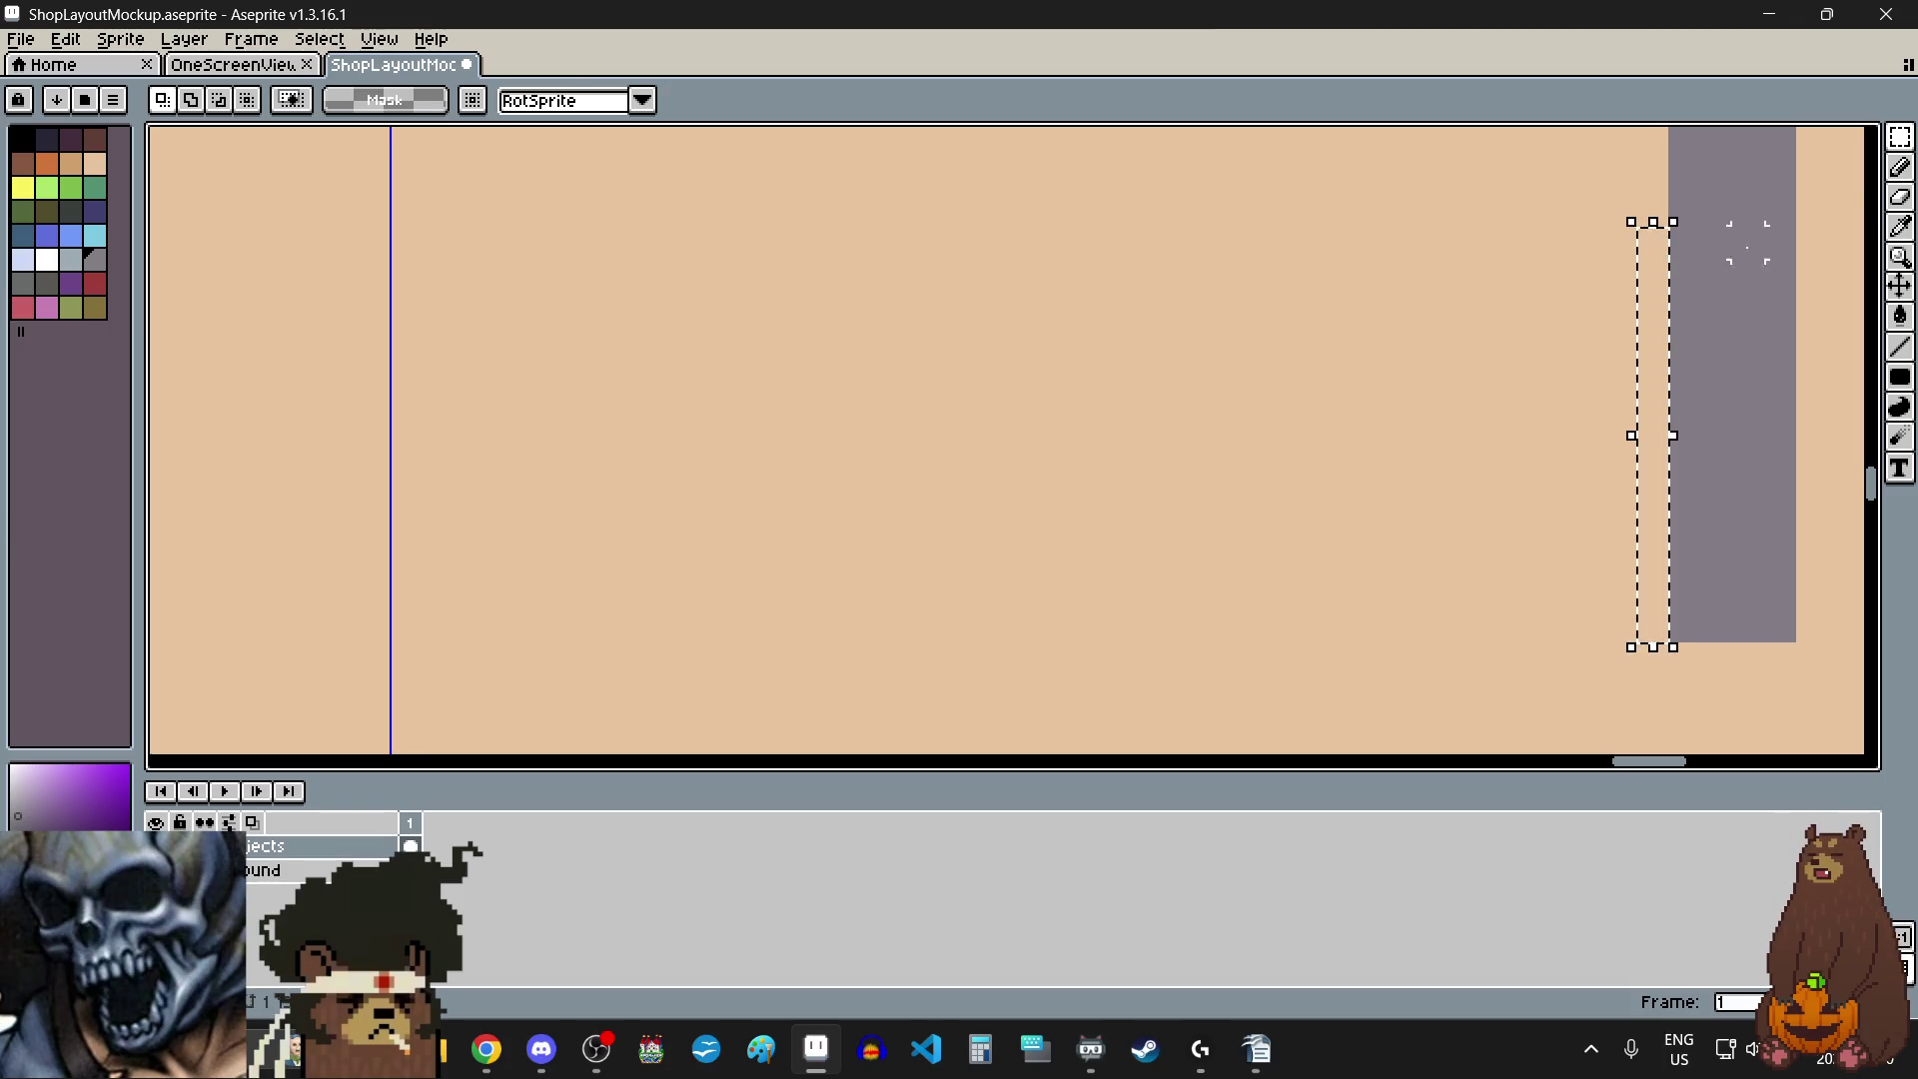
- Pencil grey pixels at the column top and a small square nub left of the leg
left_click(1900, 167)
left_click(1653, 243)
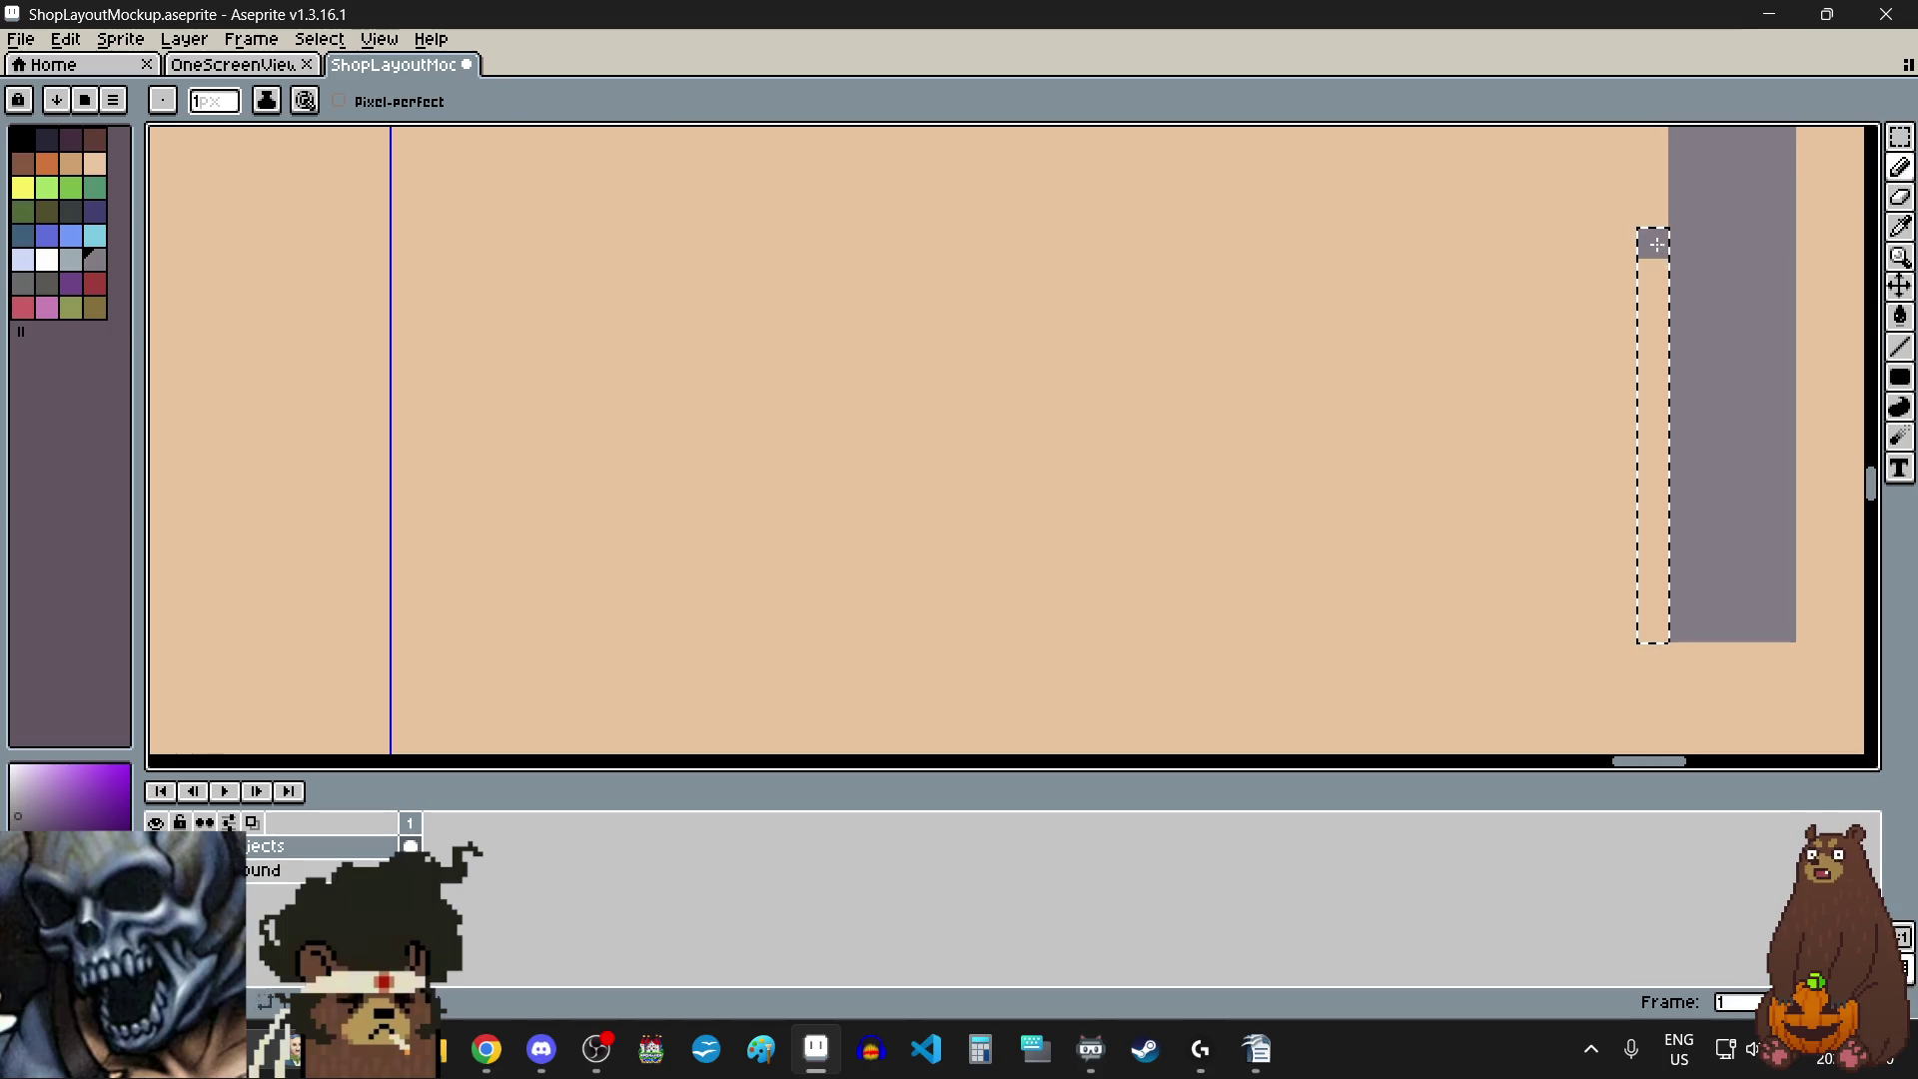
left_click(1899, 137)
left_click(1363, 498)
scroll(1364, 497, "down", 1)
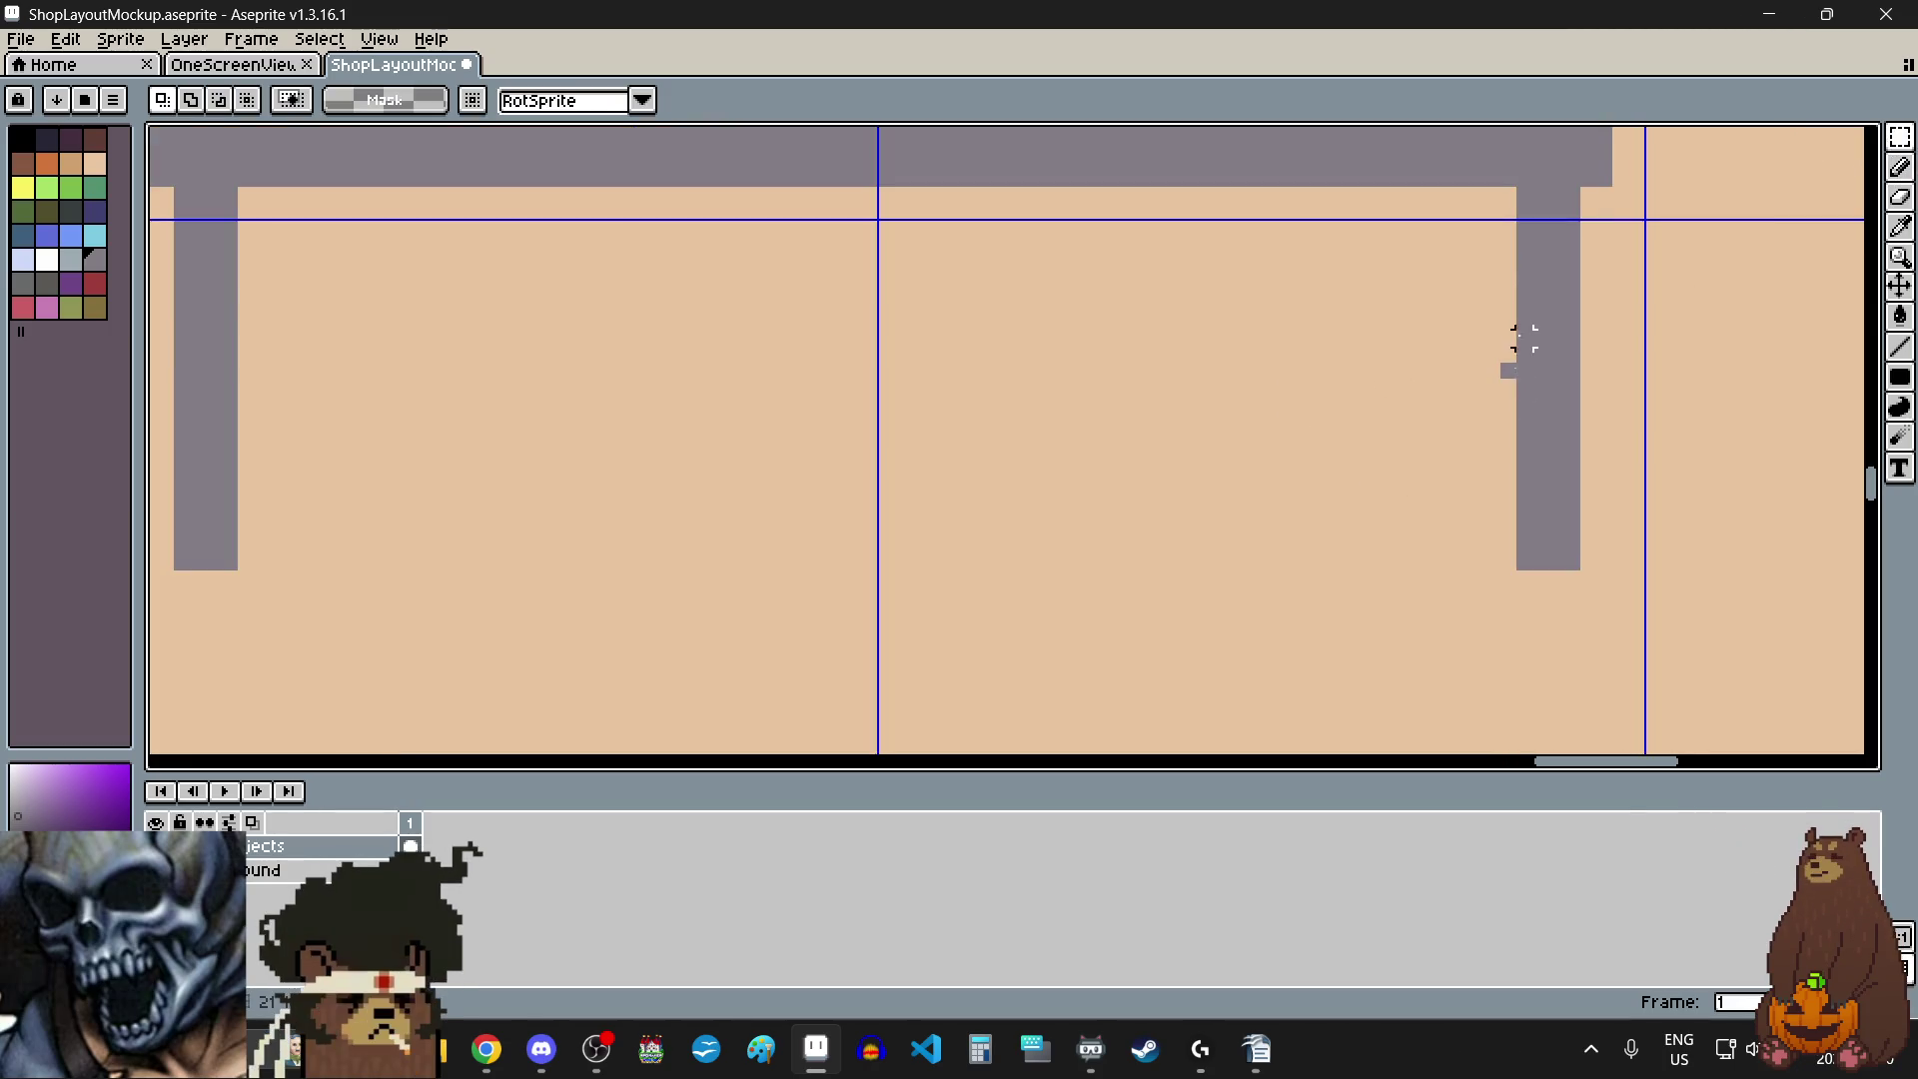
scroll(1524, 300, "up", 1)
left_click(1900, 167)
left_click(1457, 442)
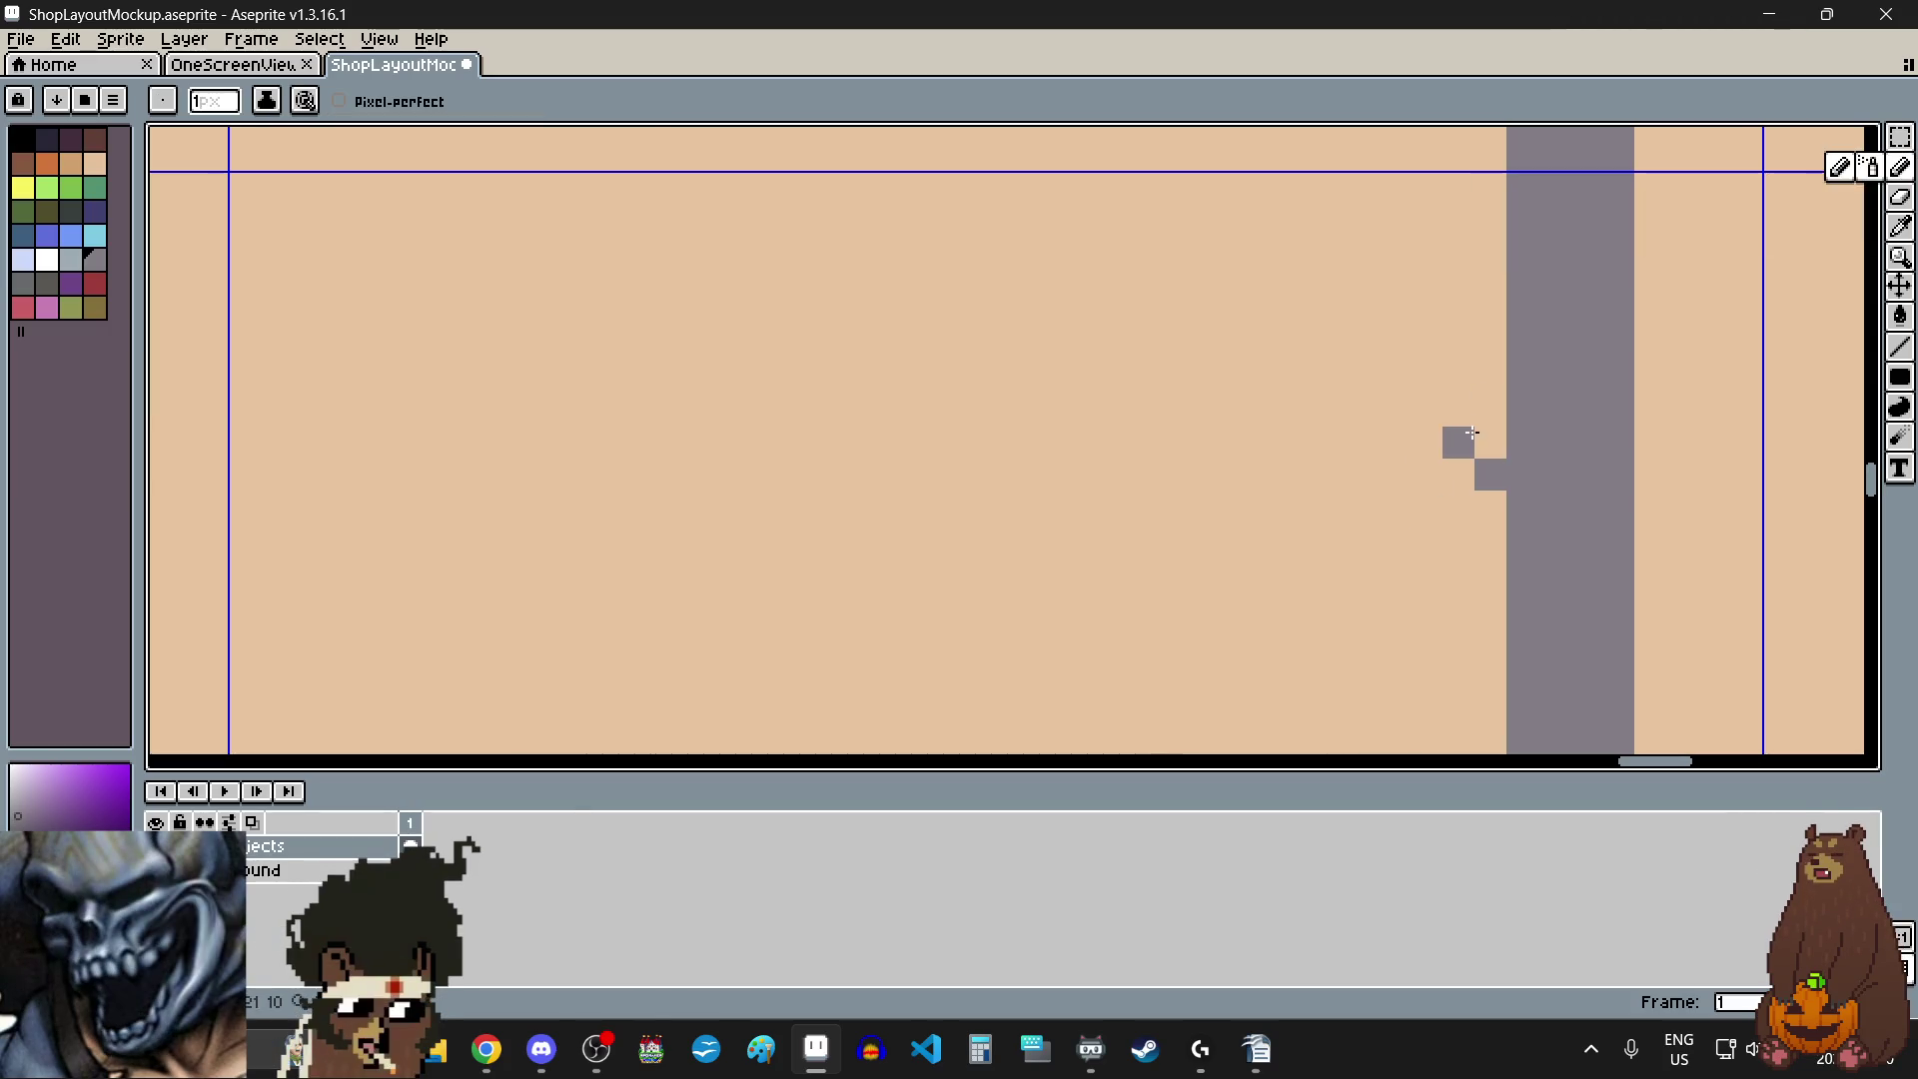
left_click(1489, 441)
left_click(1457, 474)
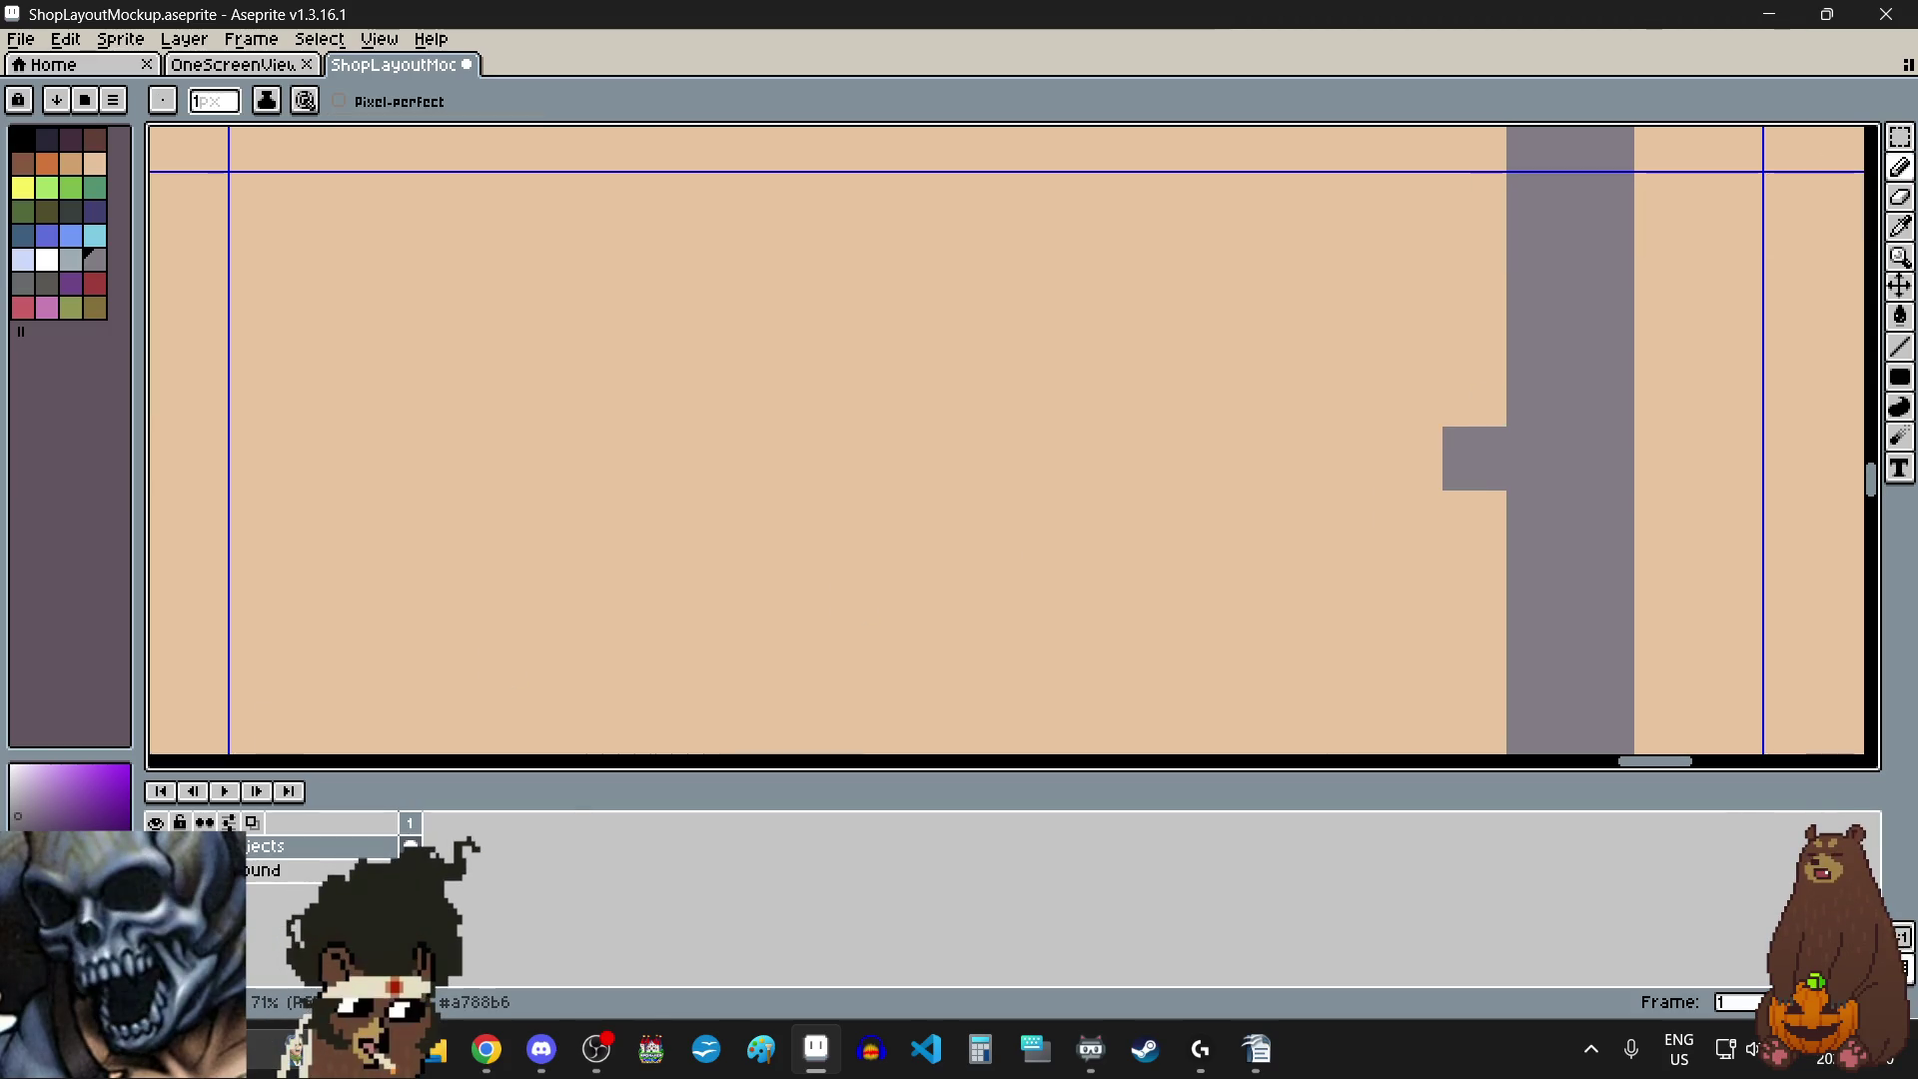
key("alt+Tab")
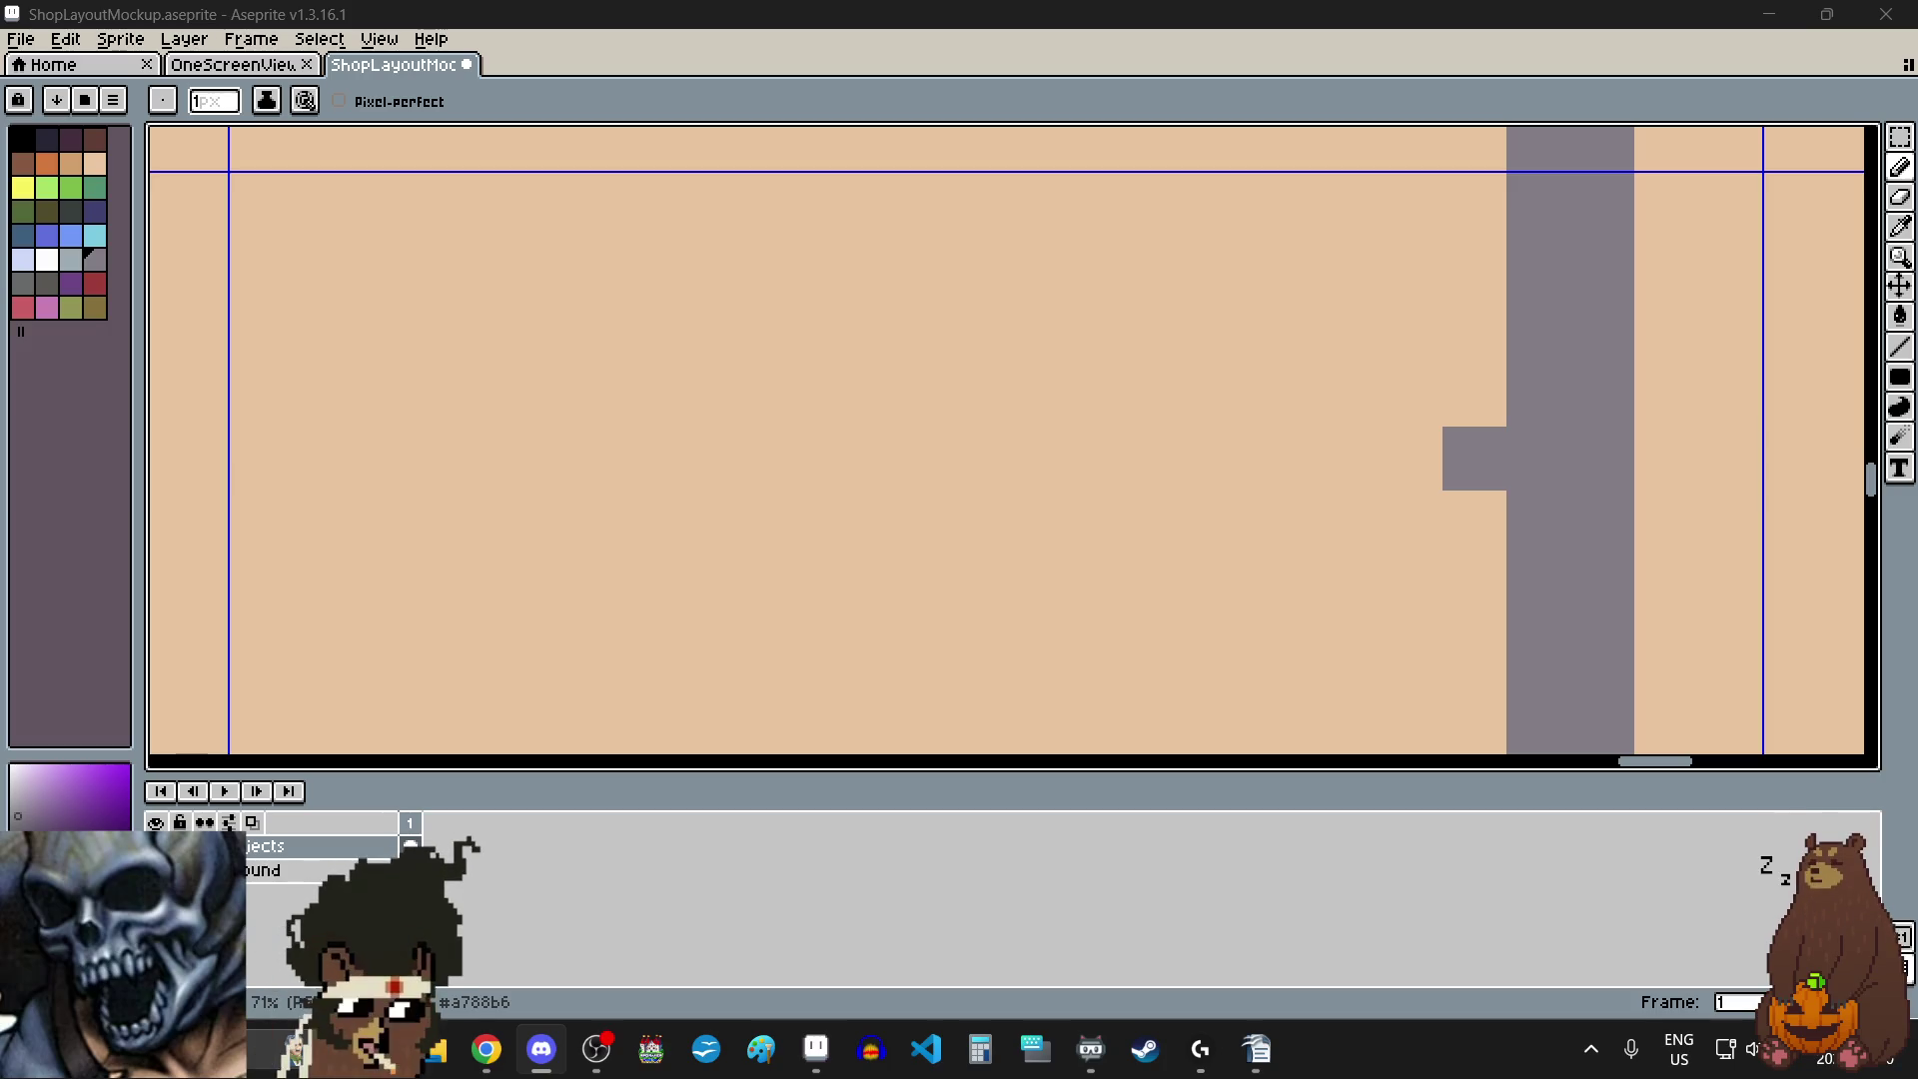
scroll(946, 500, "down", 4)
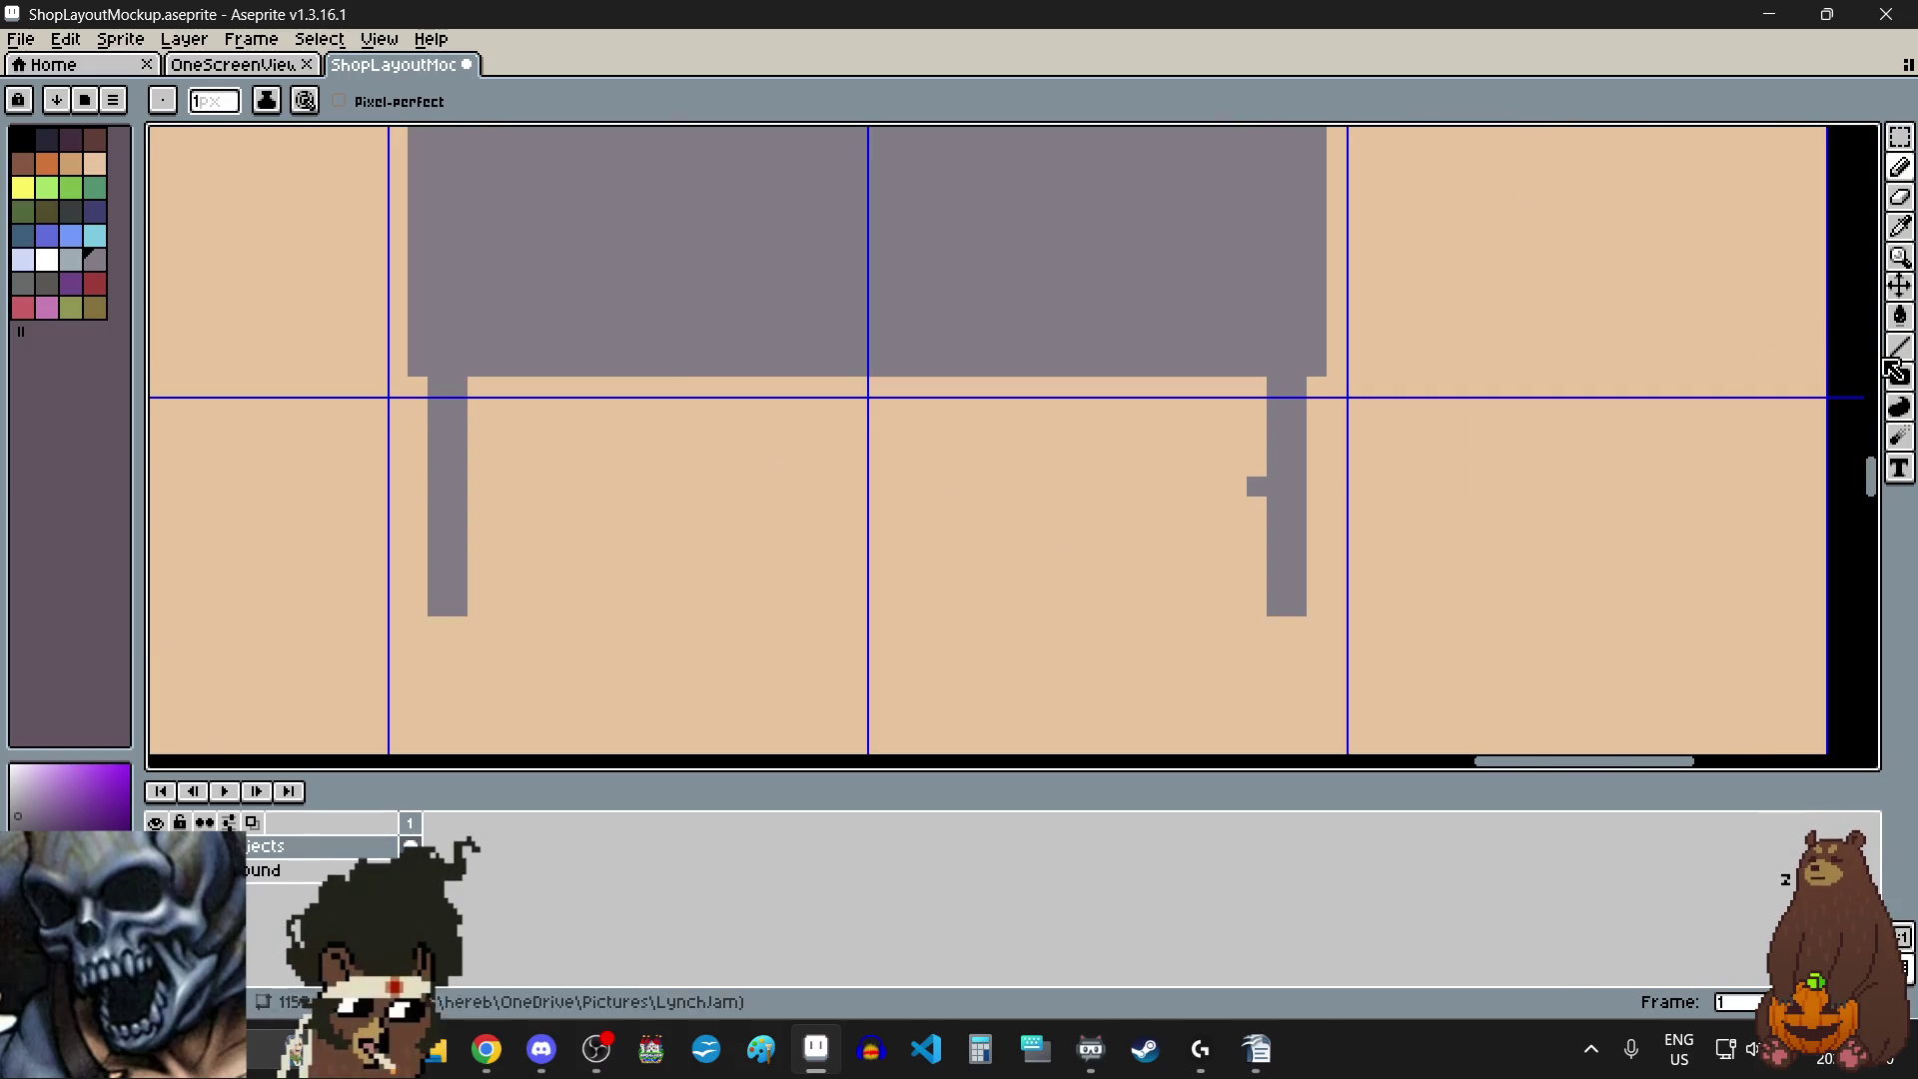
- Draw a thin filled-rectangle crossbar spanning between the two table legs
left_click(1900, 377)
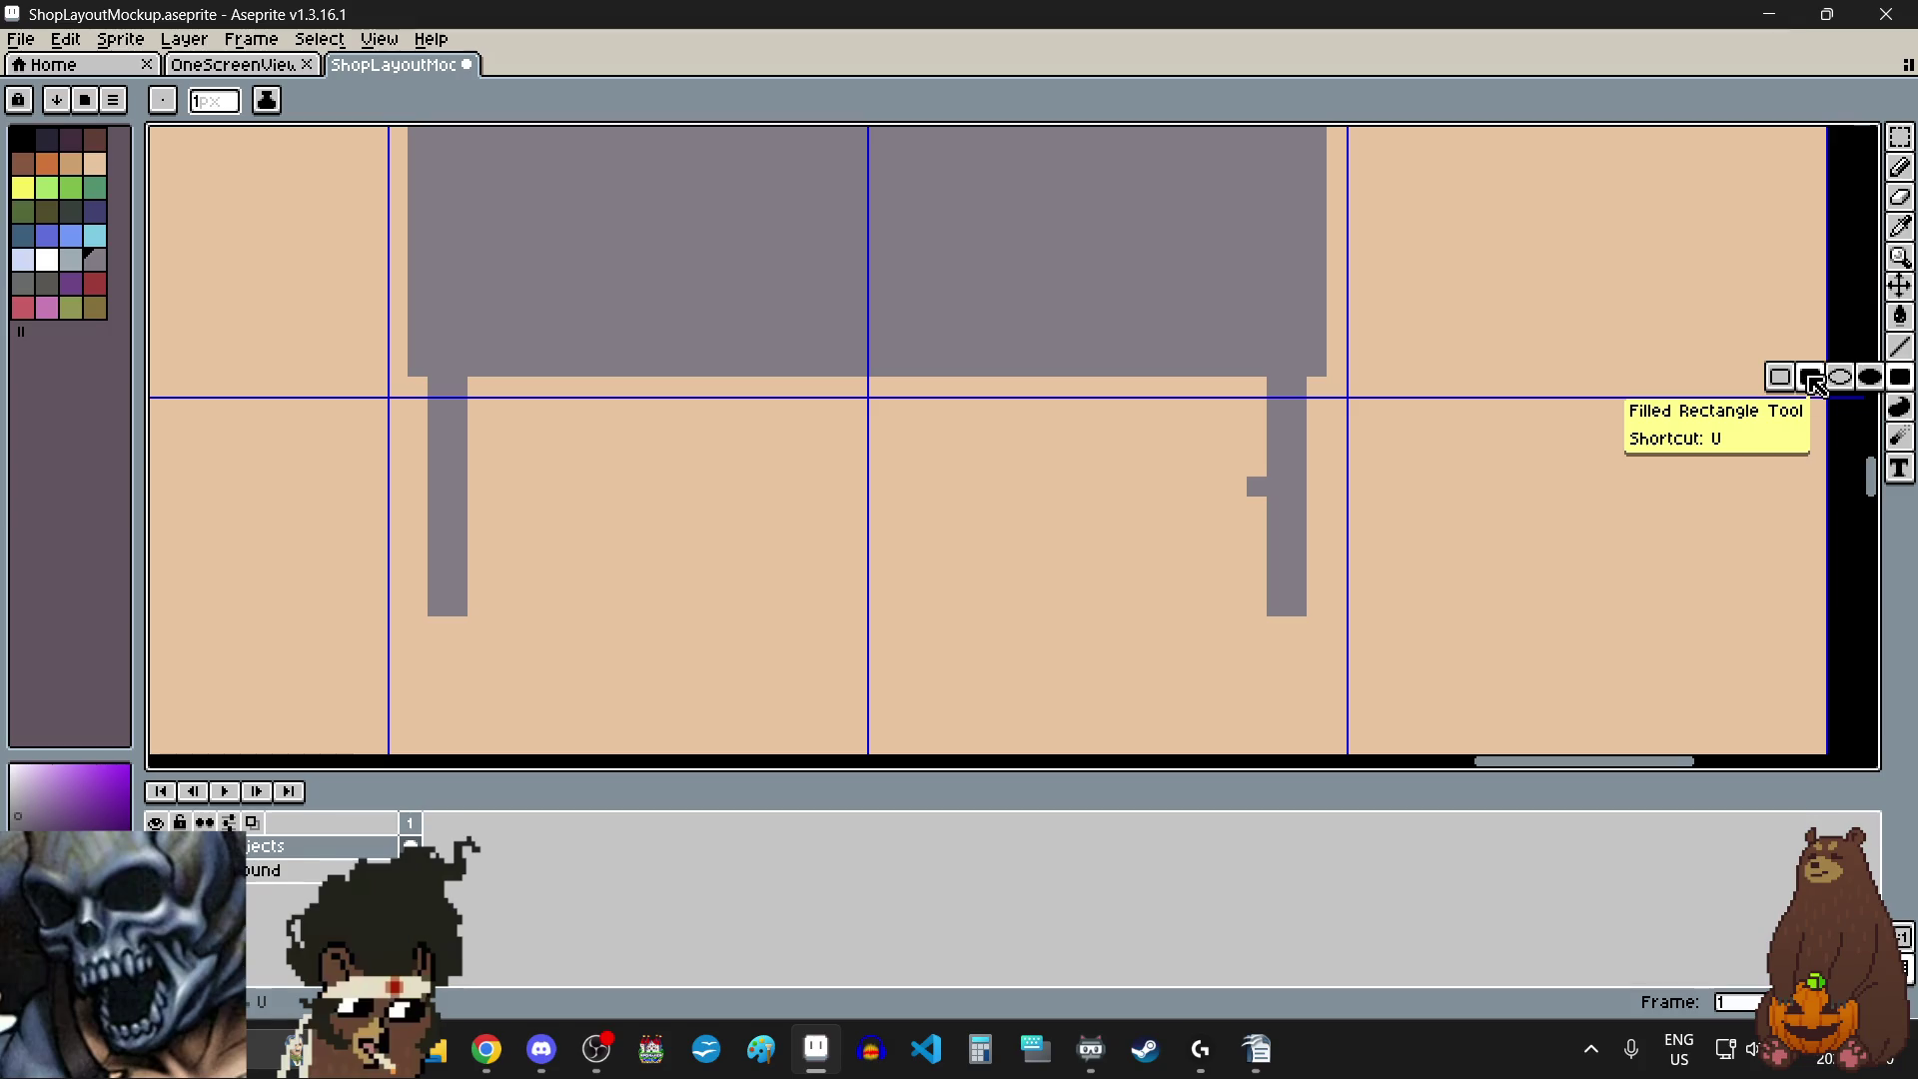
left_click(1784, 377)
scroll(1211, 482, "up", 5)
left_click(1307, 476)
scroll(1302, 471, "down", 3)
mouse_move(1301, 475)
left_mouse_down()
mouse_move(450, 470)
mouse_move(334, 492)
mouse_move(322, 470)
mouse_move(343, 491)
left_mouse_up()
scroll(788, 561, "down", 3)
scroll(604, 570, "down", 1)
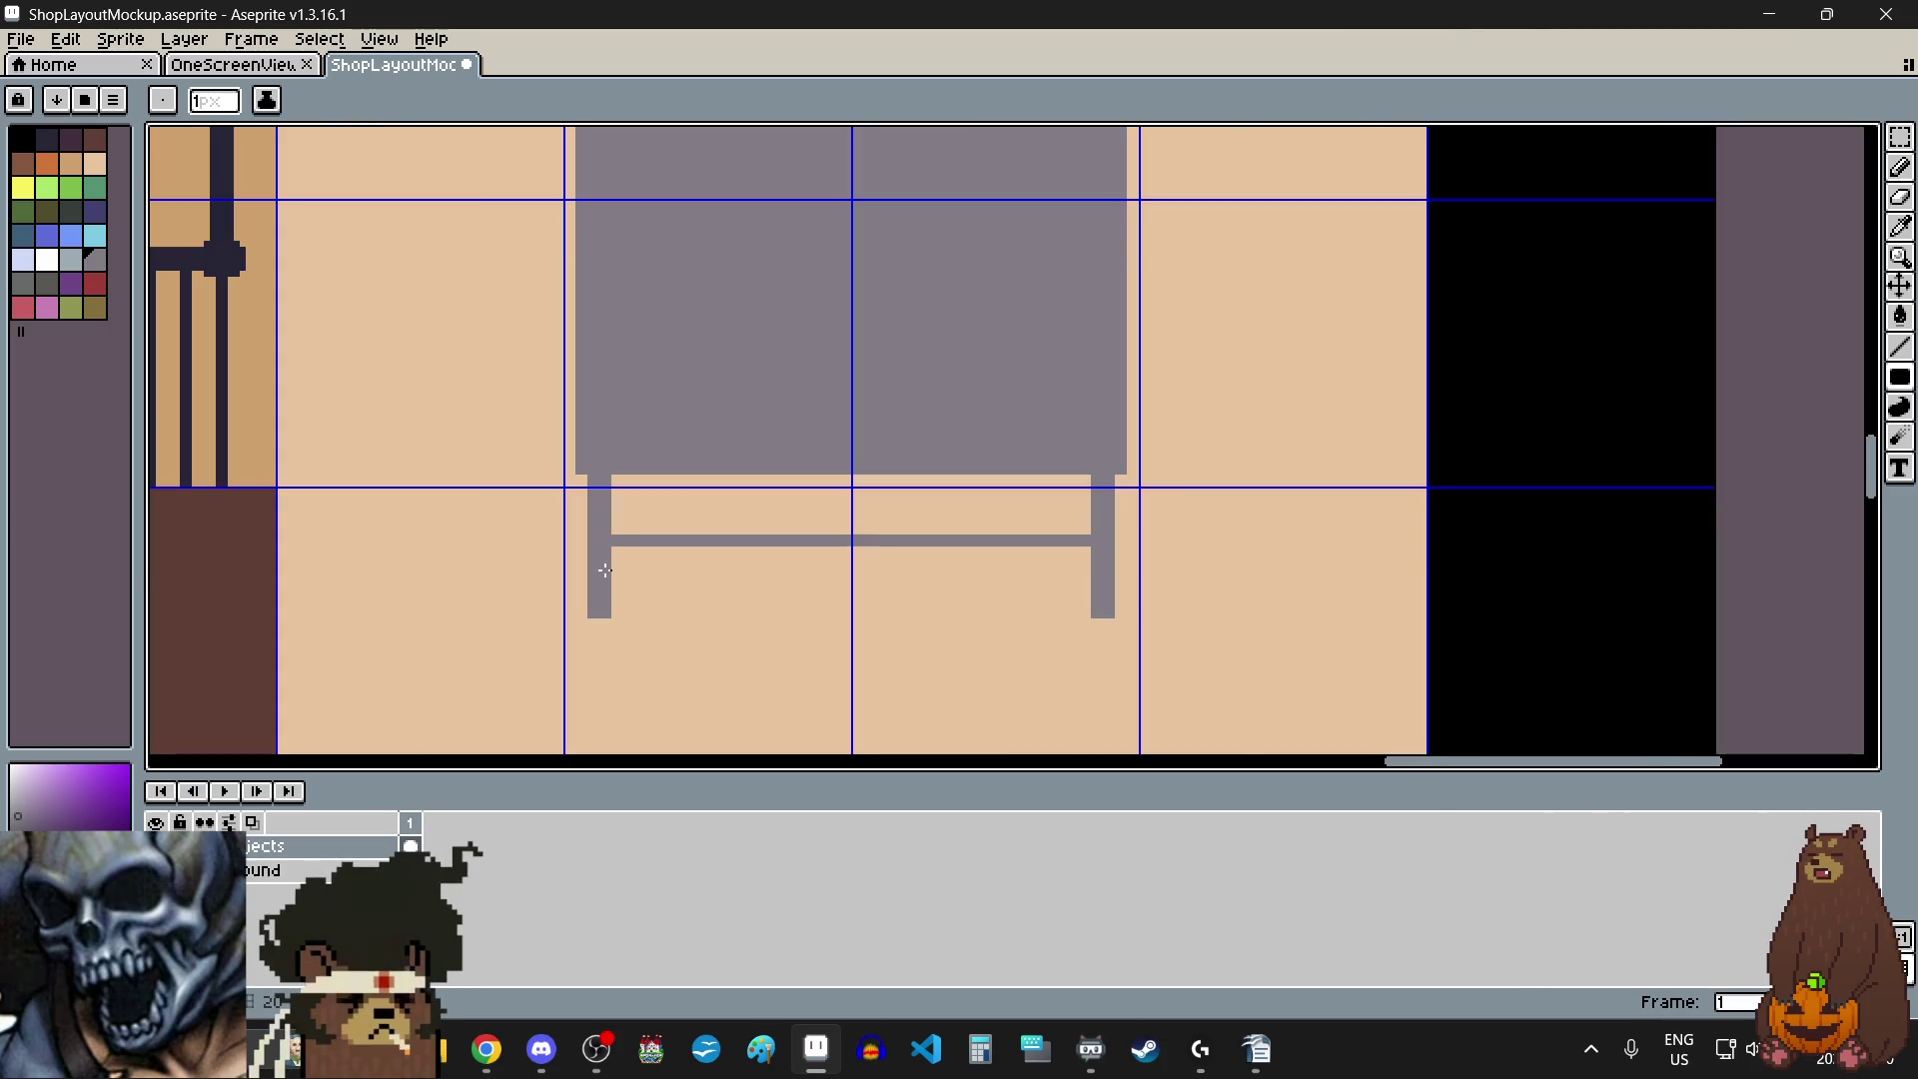
scroll(604, 569, "up", 1)
- Pick the slate palette colour and paint-bucket the bench's lower bar darker slate grey
left_click(24, 285)
scroll(950, 494, "up", 1)
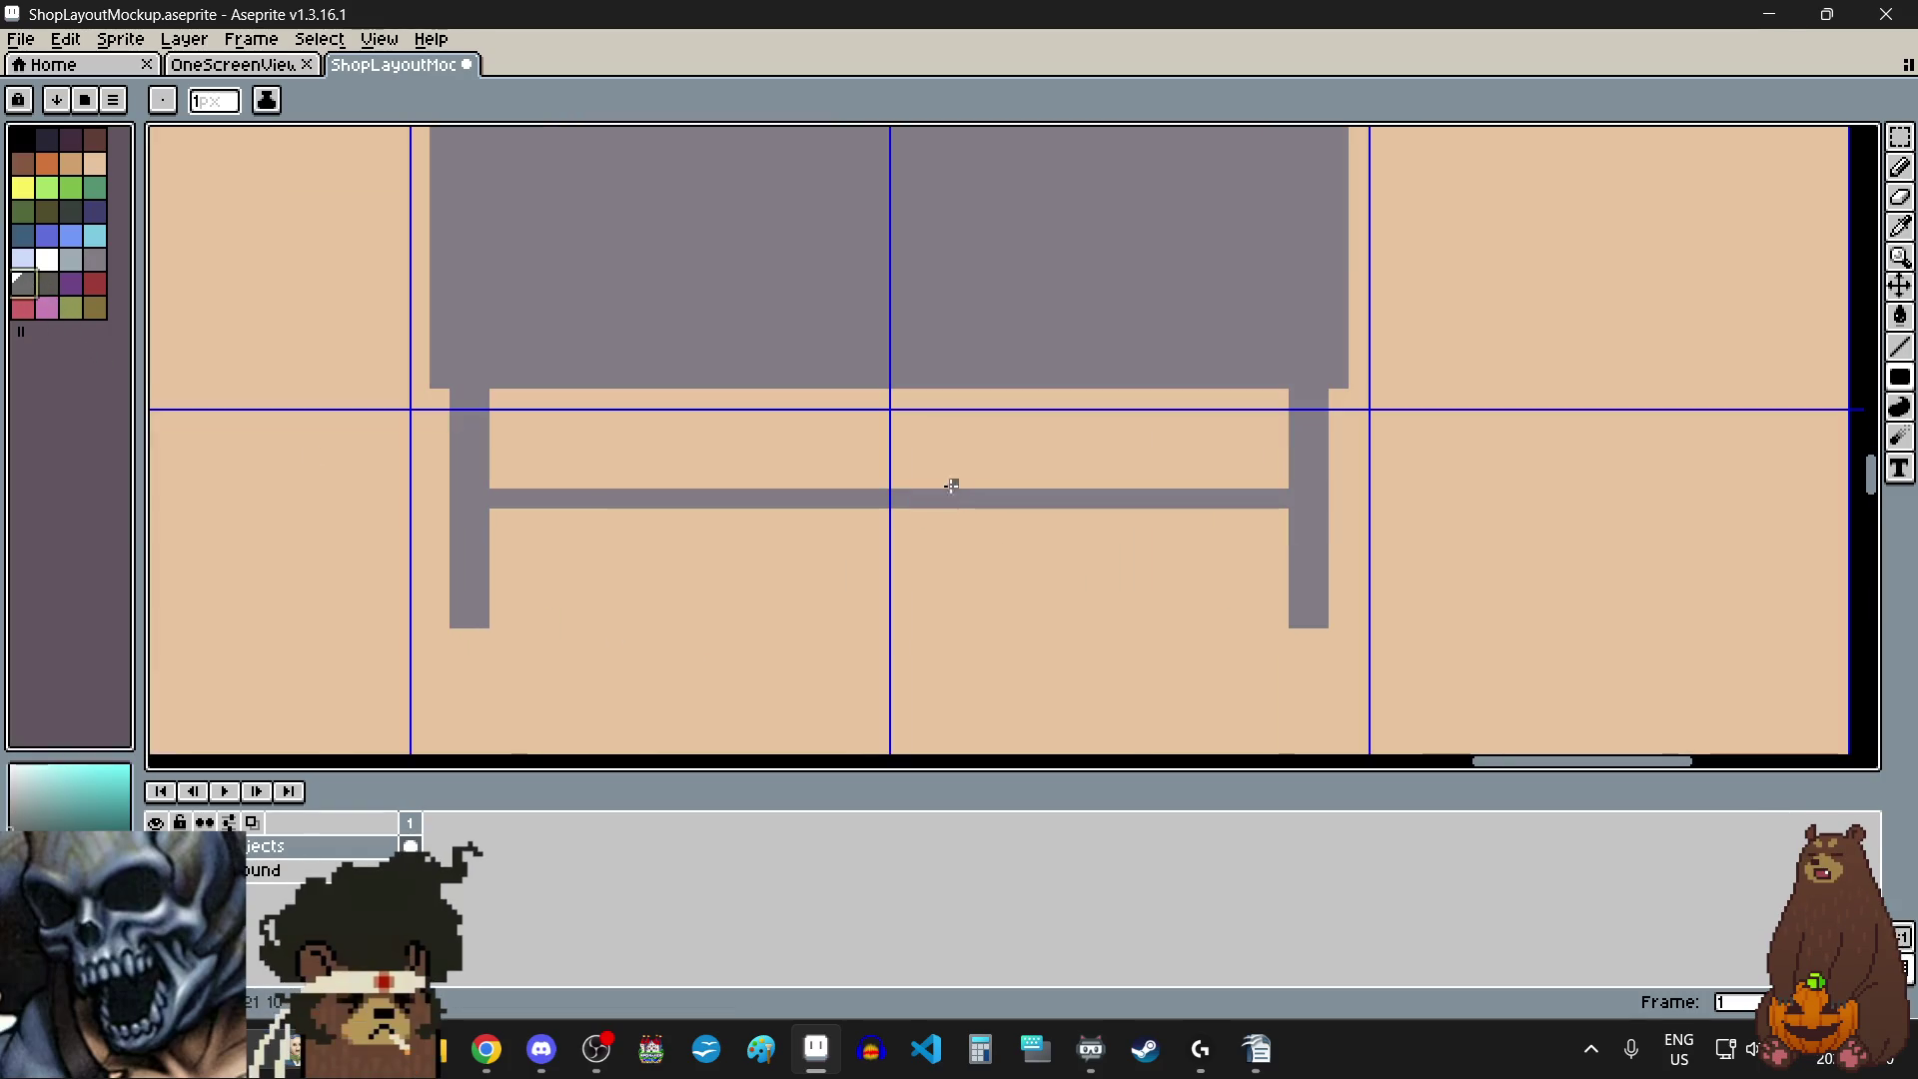
left_click(1899, 316)
left_click(993, 498)
scroll(1029, 477, "down", 3)
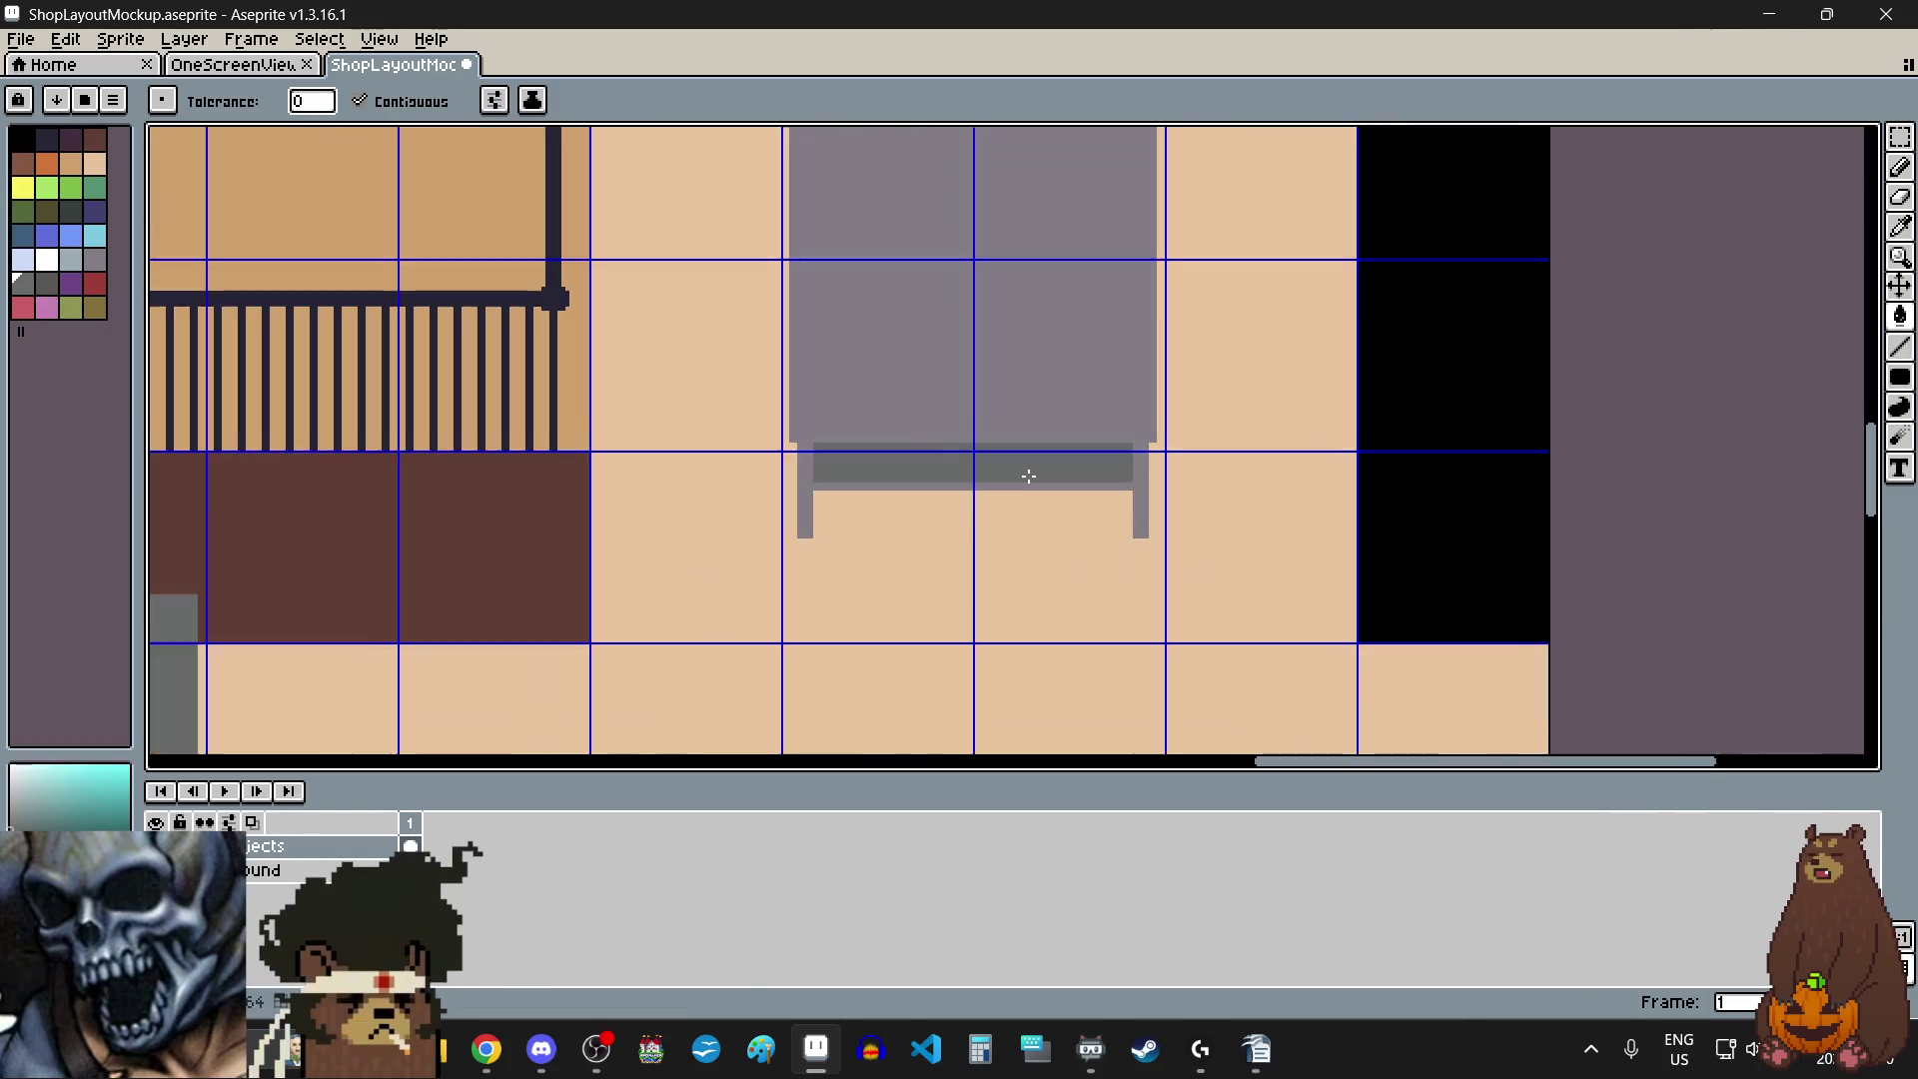
- Zoom in and out to inspect the dark slate bar under the grey-purple band
scroll(1029, 477, "down", 3)
scroll(1149, 475, "up", 1)
scroll(1198, 475, "up", 2)
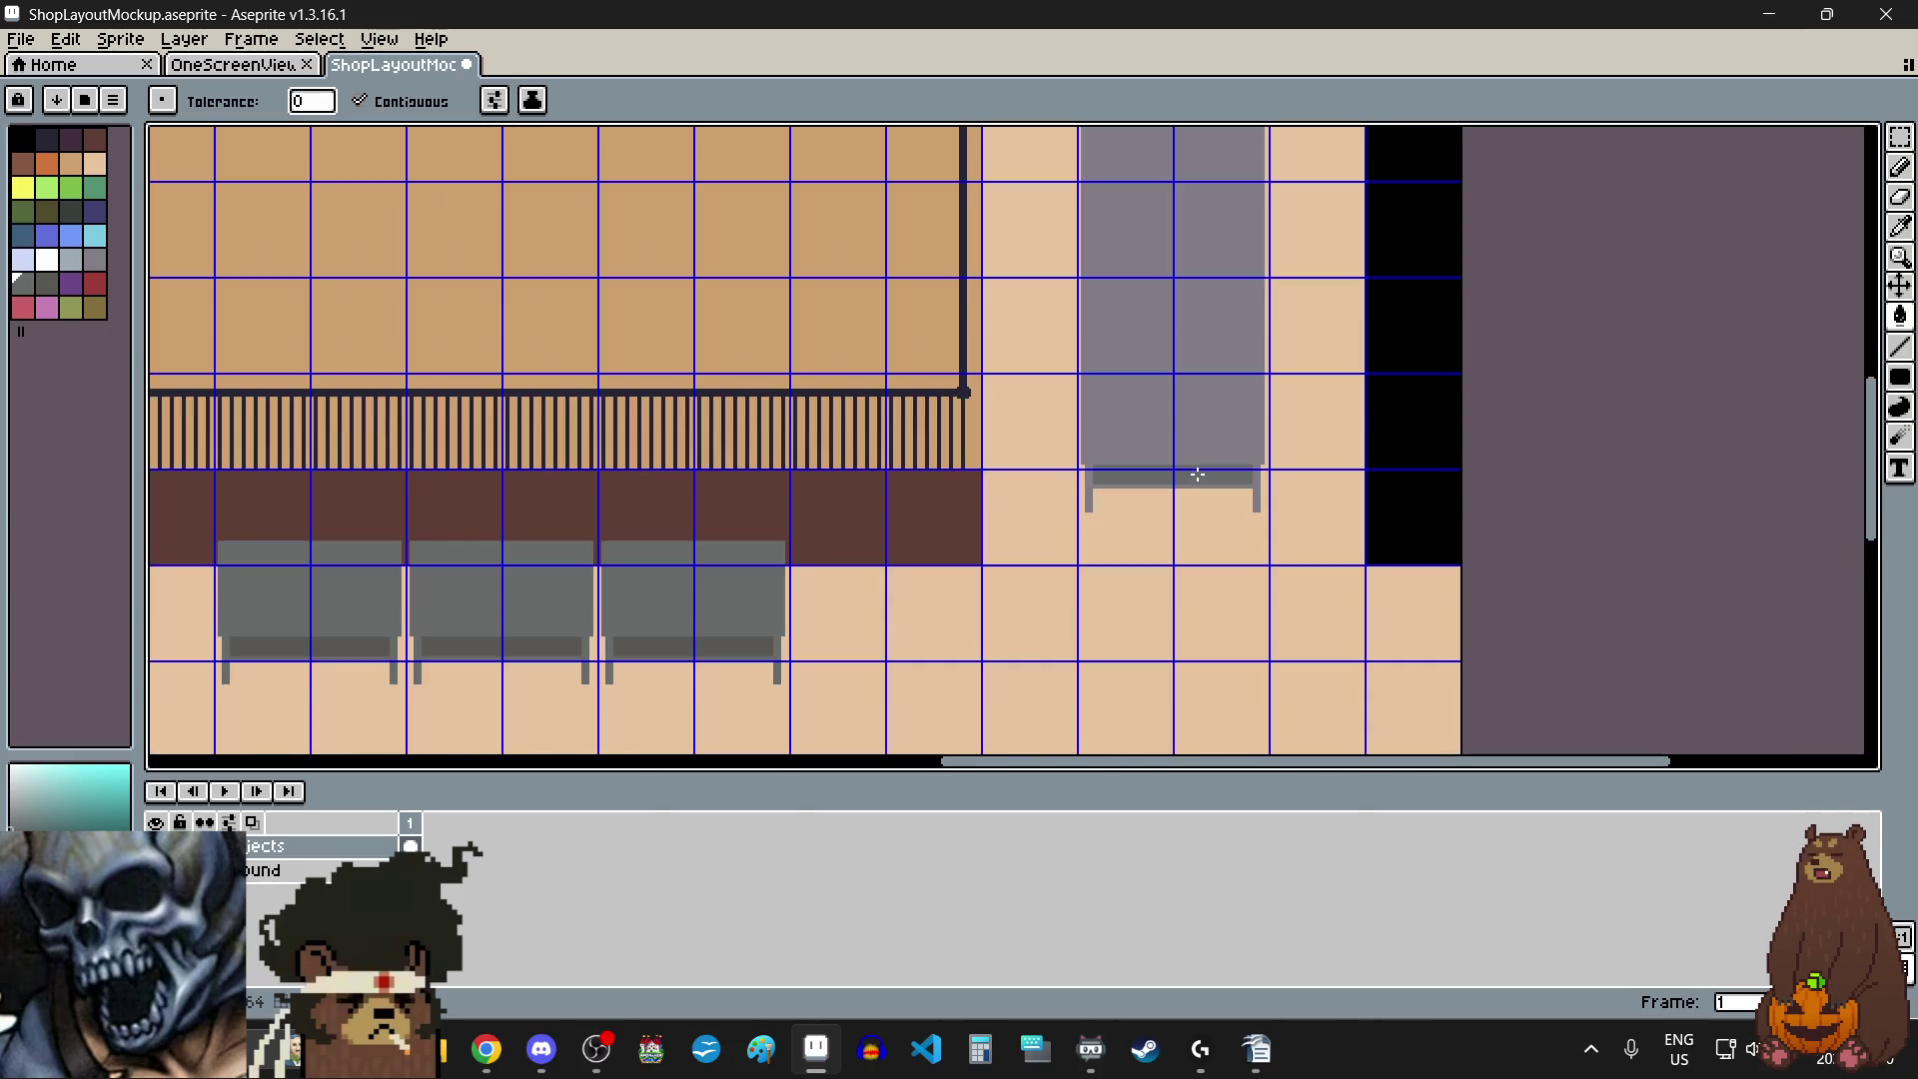
scroll(1190, 530, "up", 2)
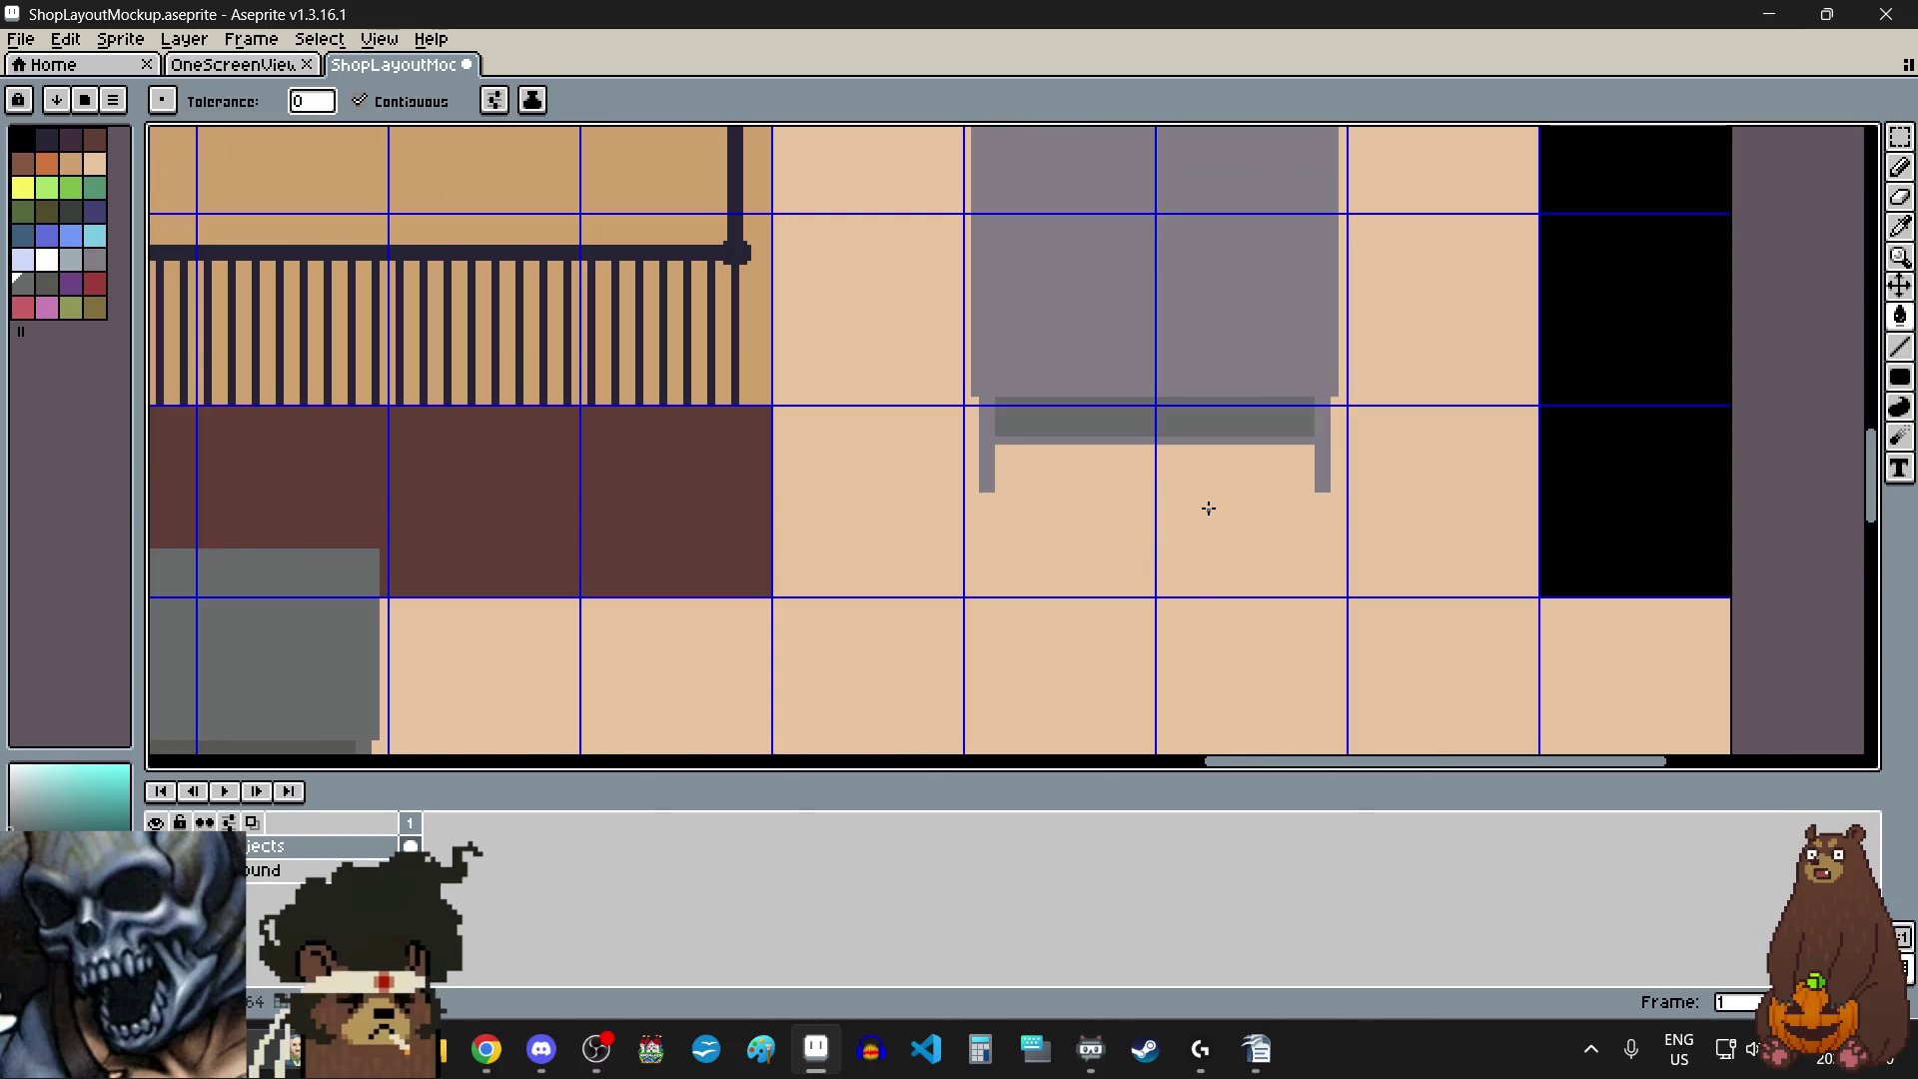
scroll(1189, 535, "down", 3)
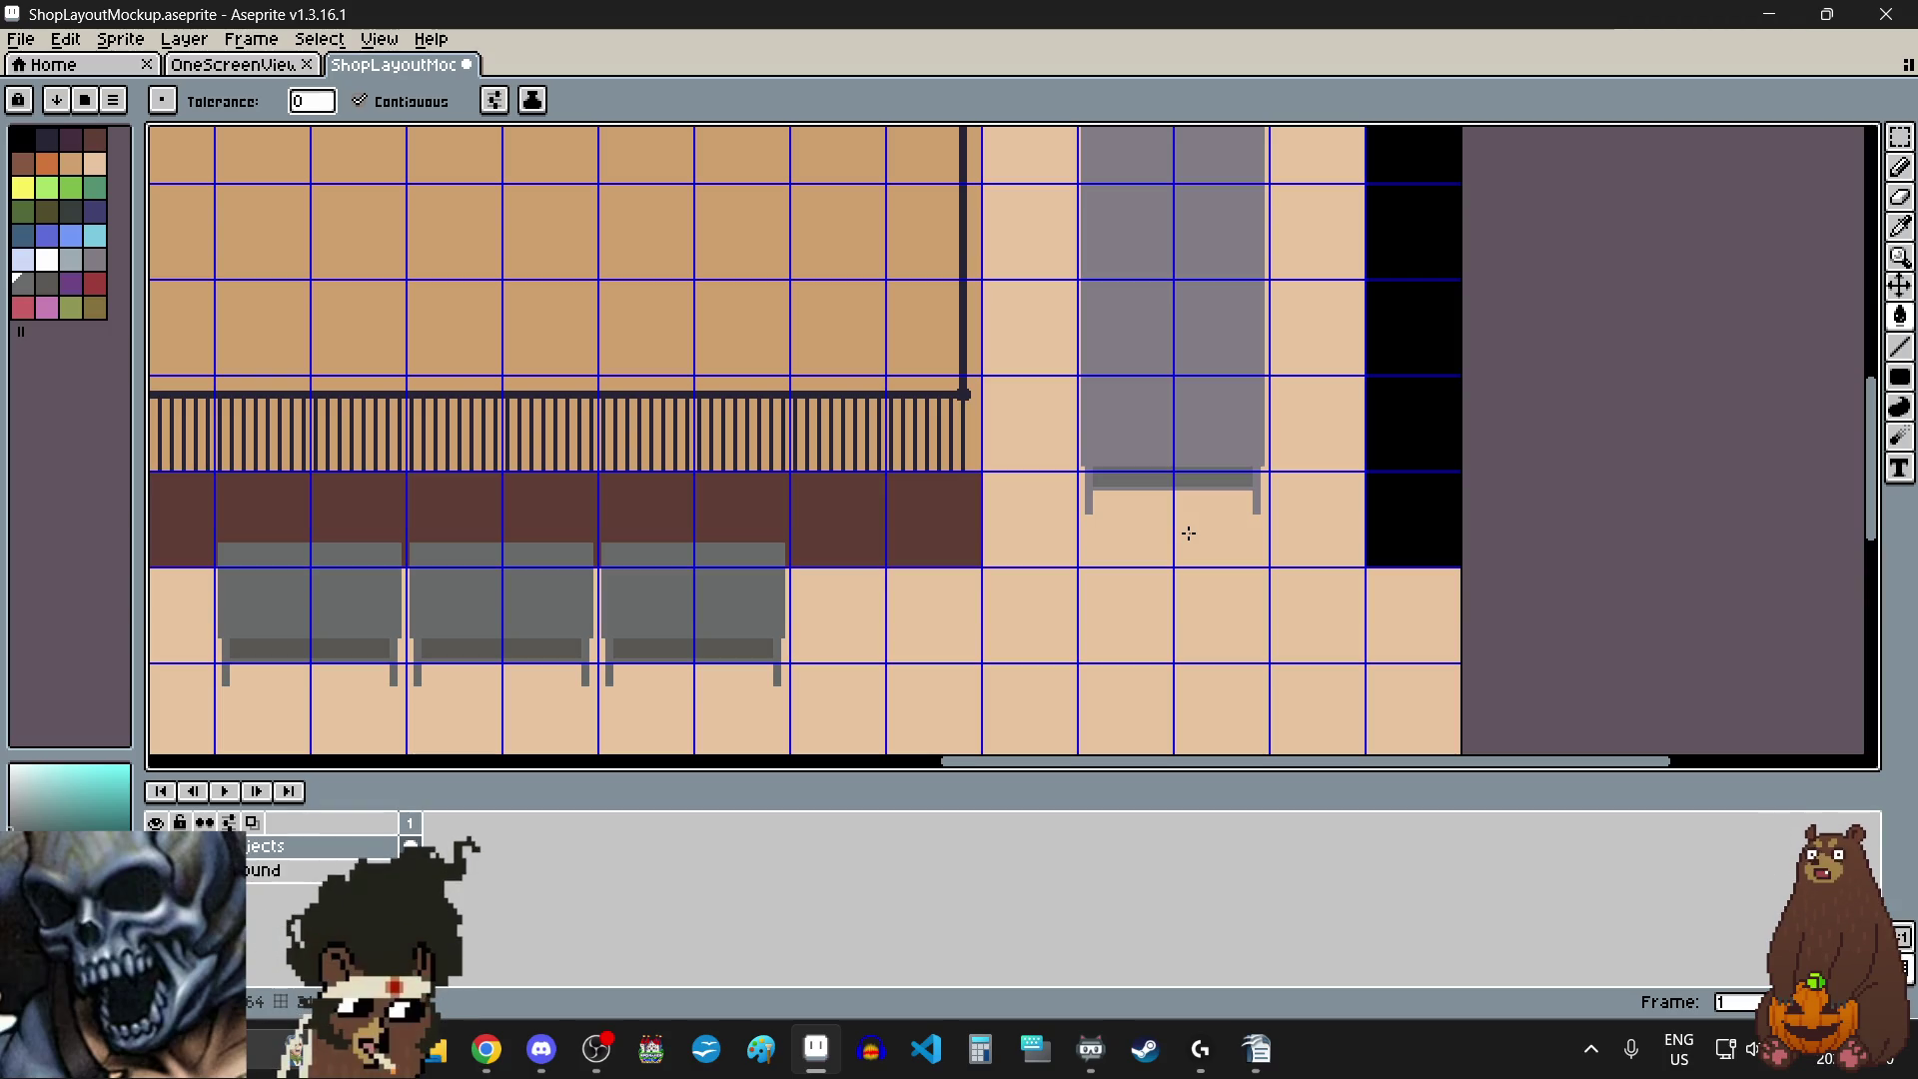
scroll(1187, 534, "down", 2)
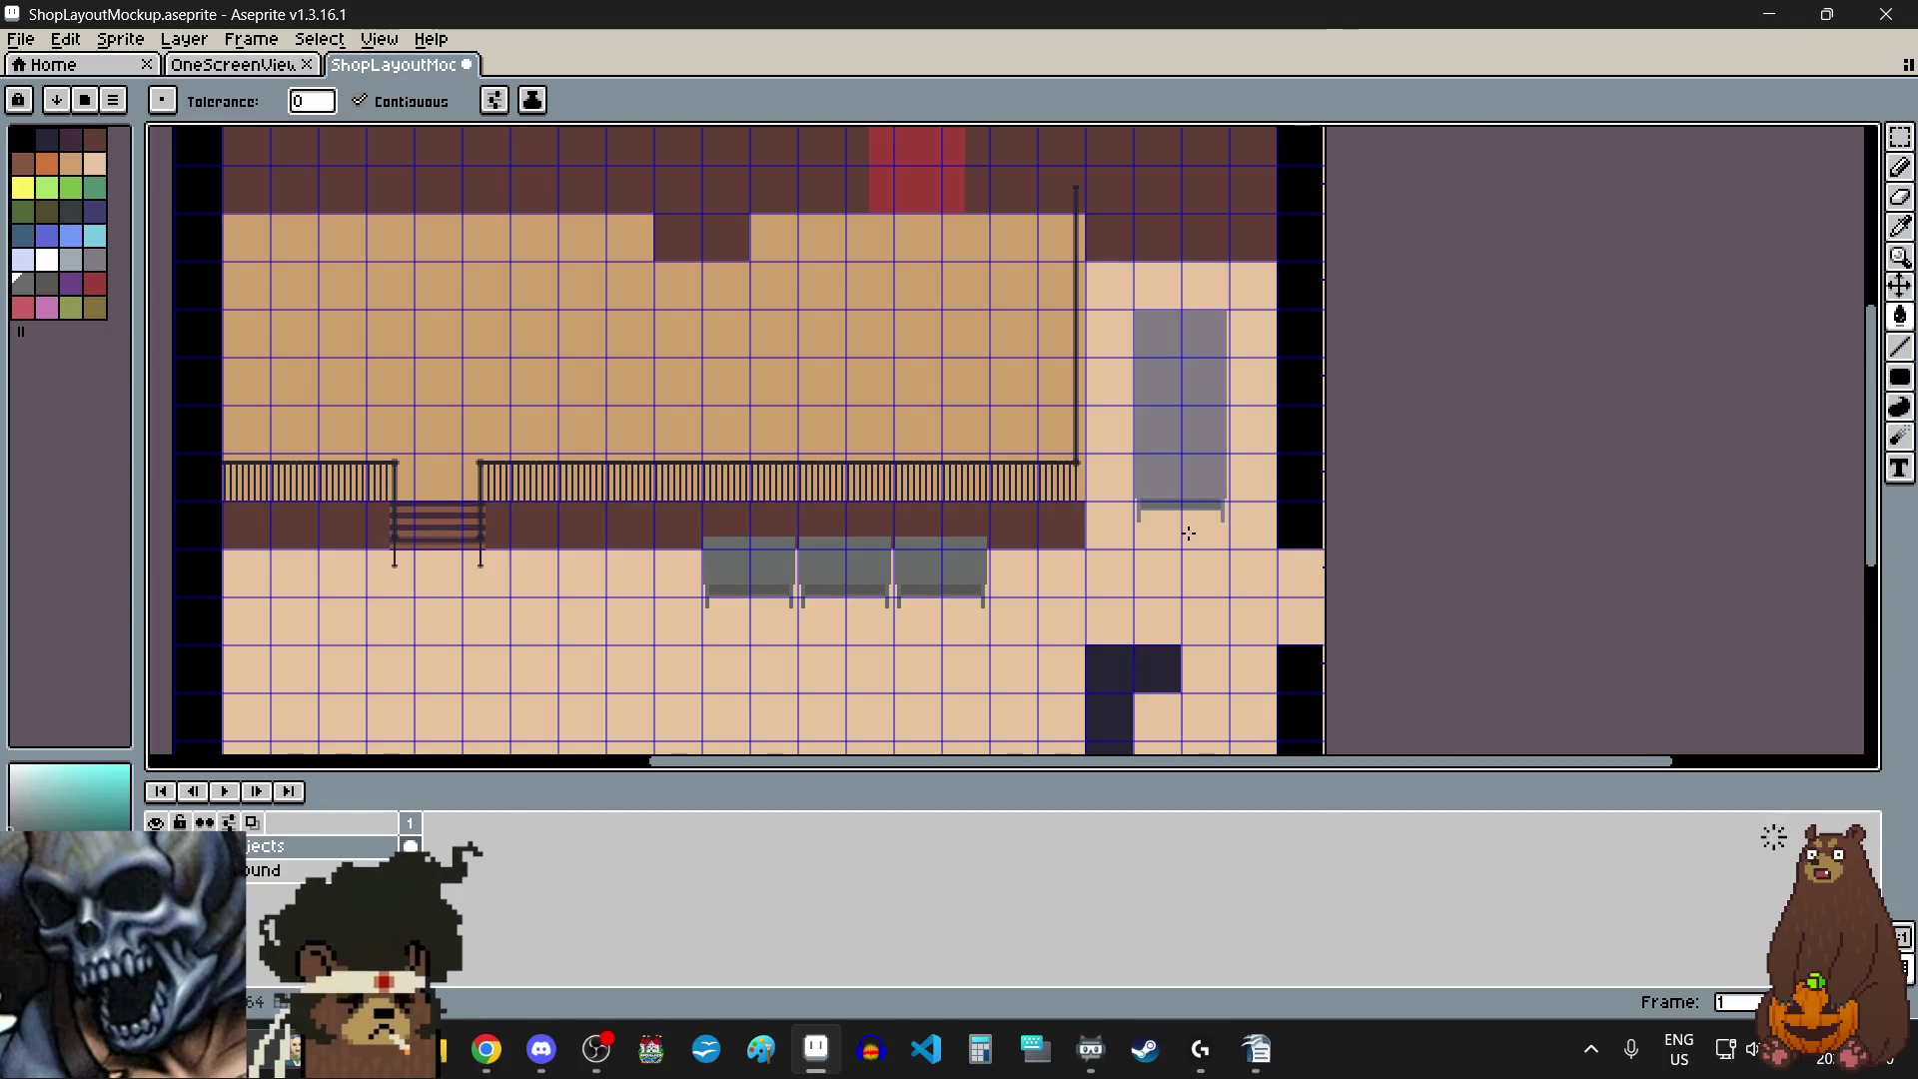
scroll(1202, 530, "up", 2)
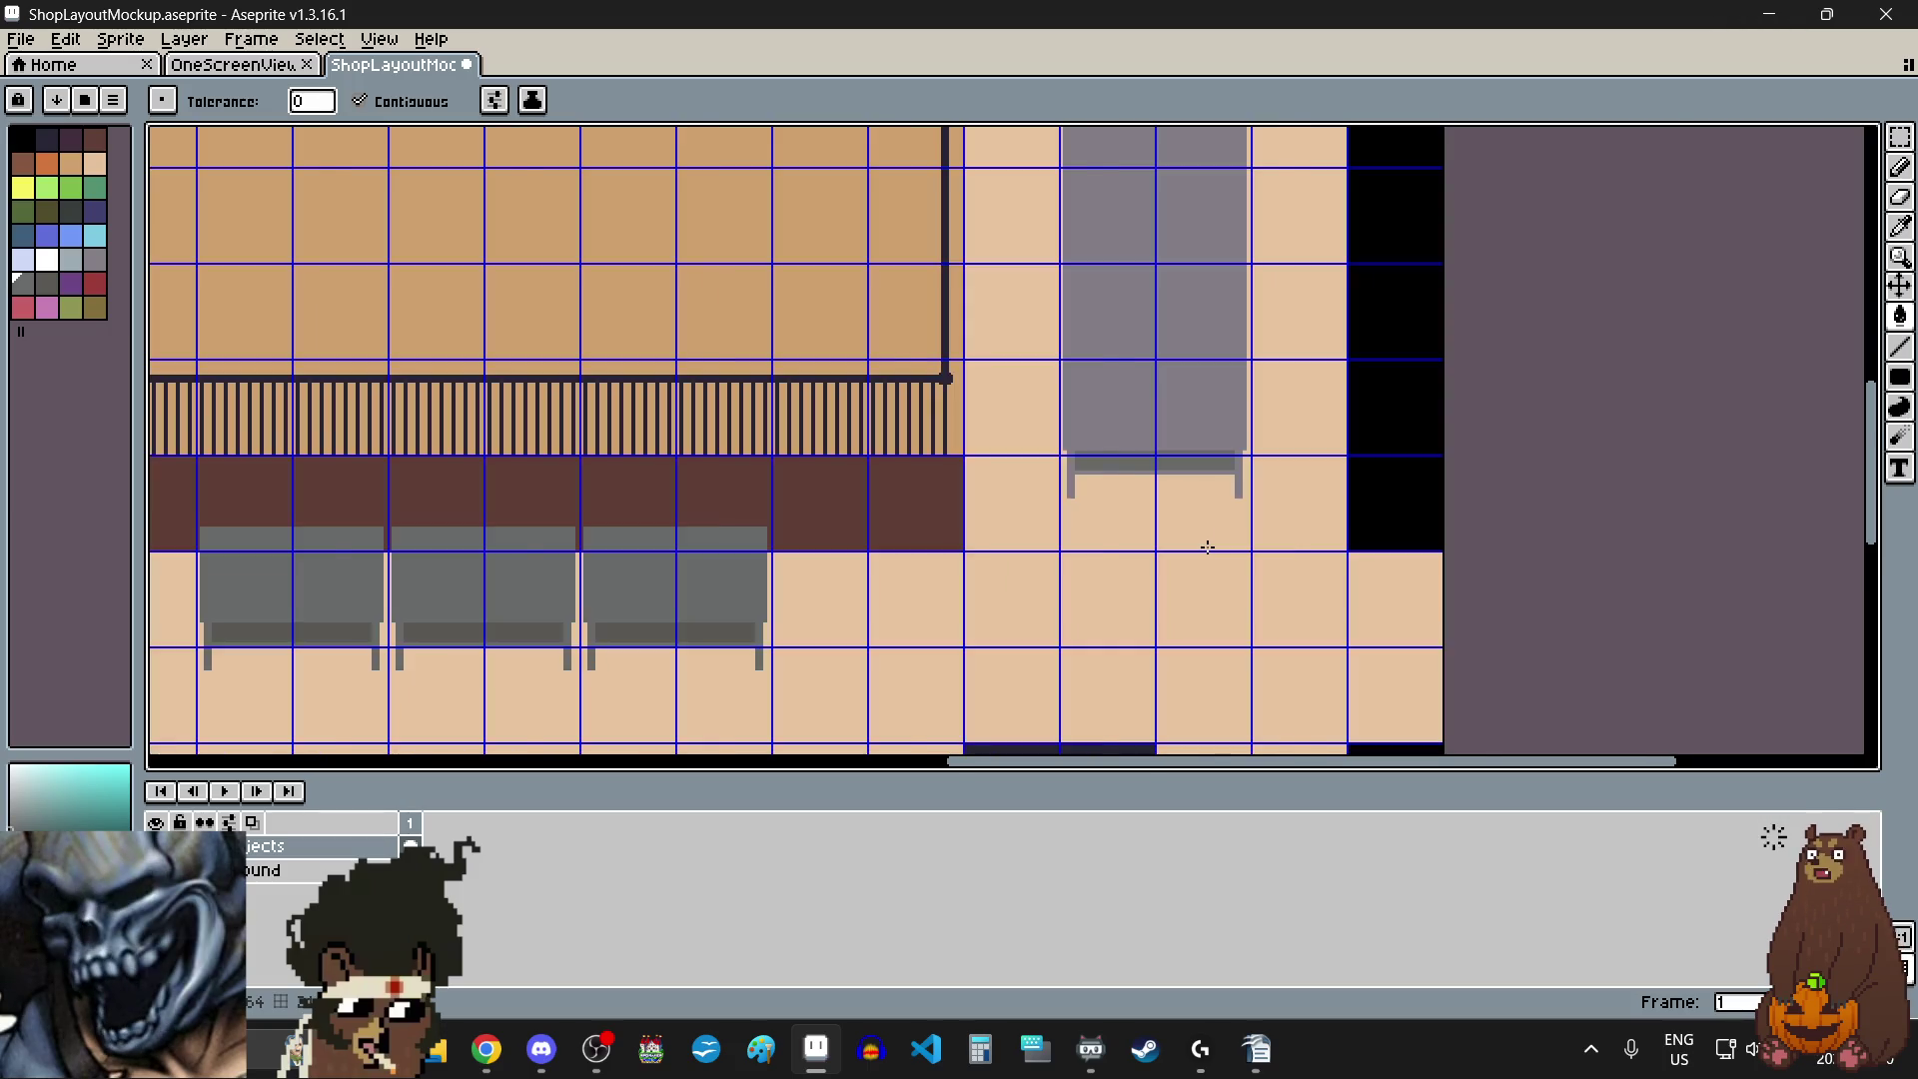
scroll(1105, 432, "up", 2)
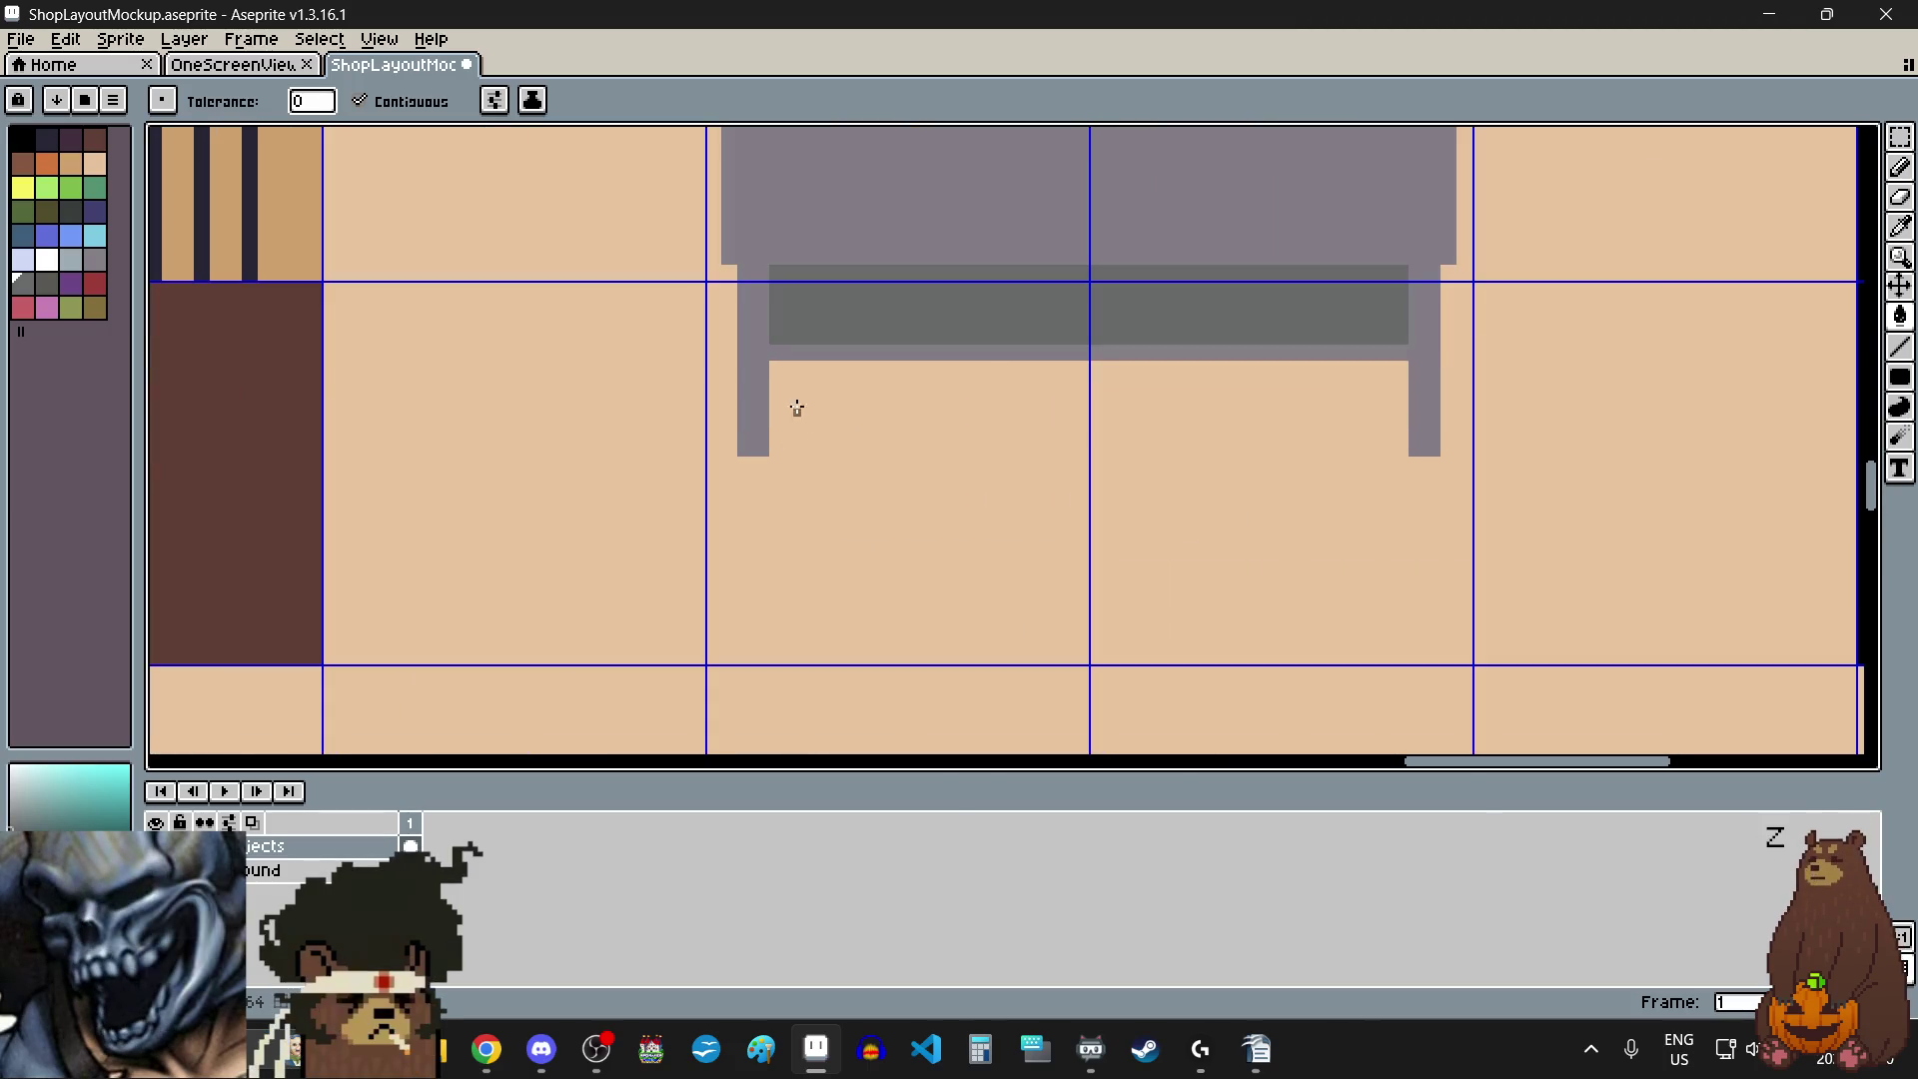
scroll(795, 398, "up", 1)
scroll(795, 398, "up", 1)
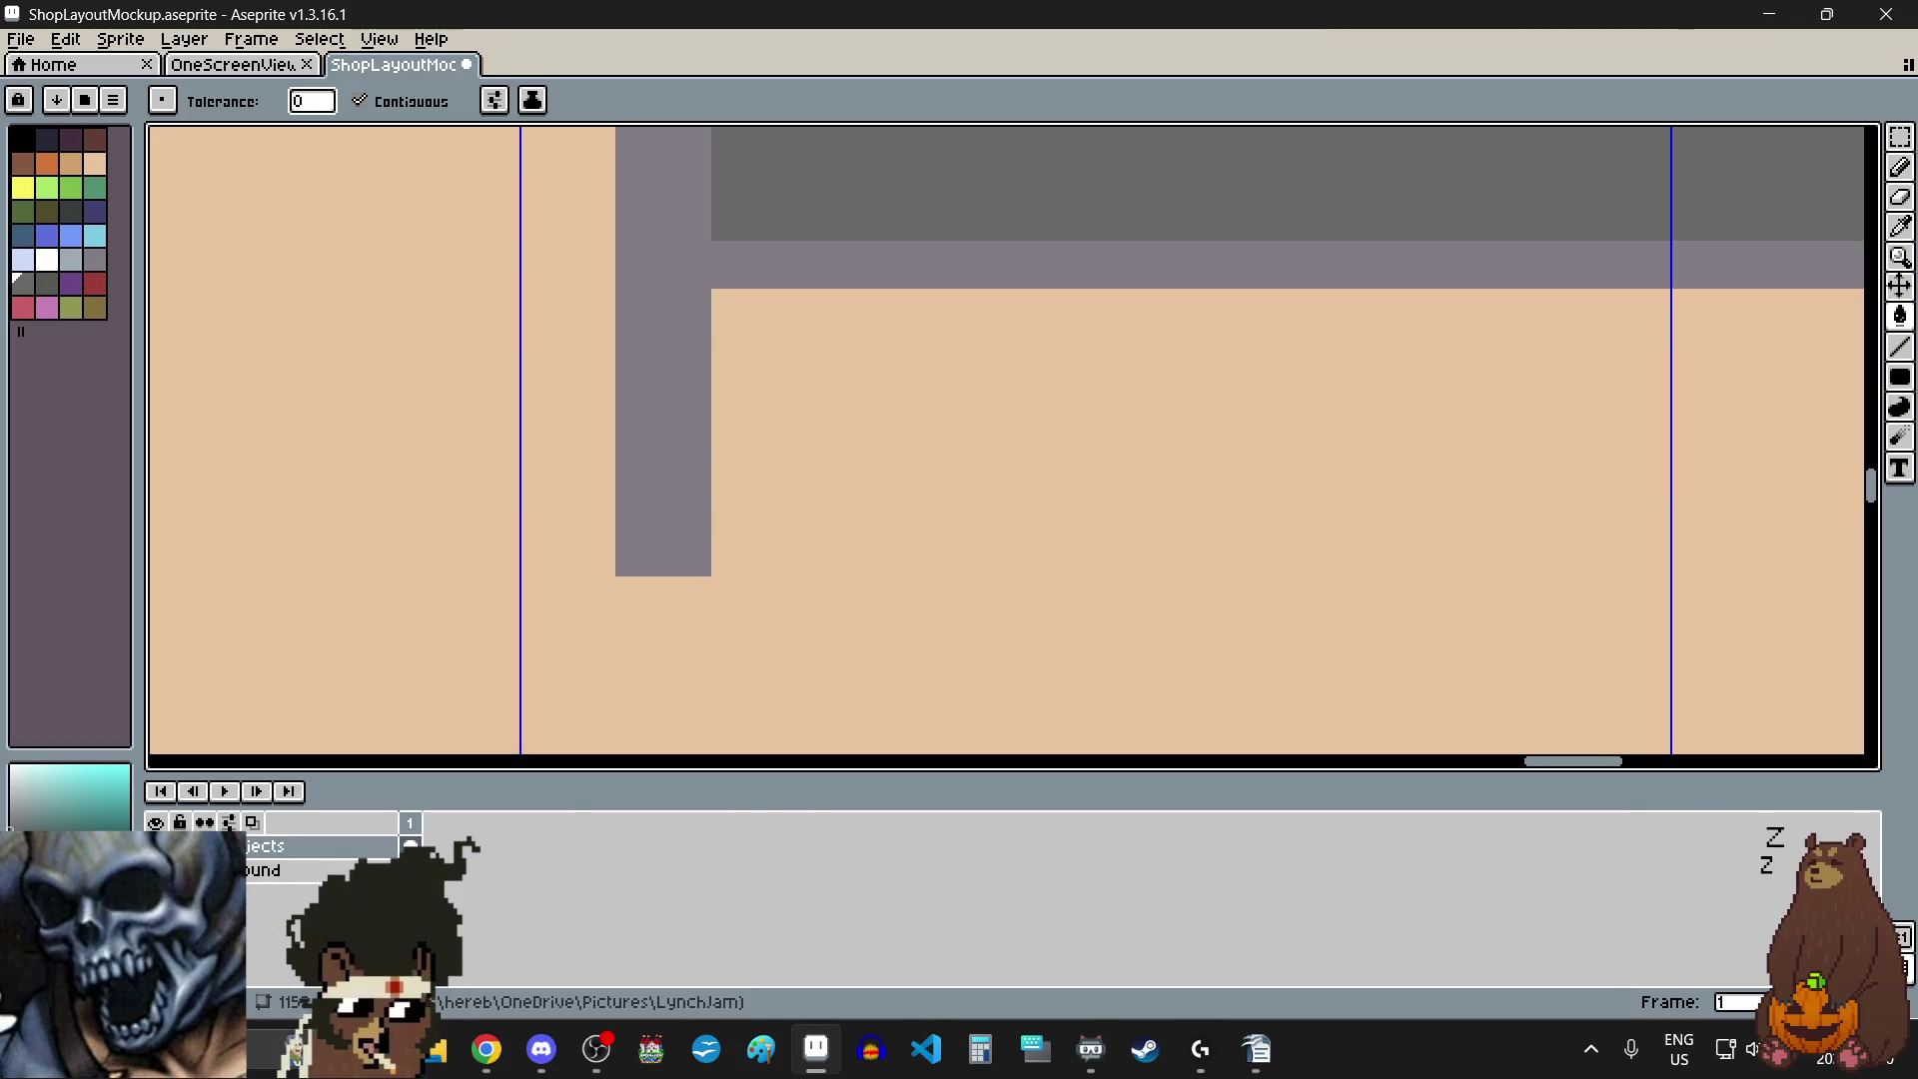
key("alt+Tab")
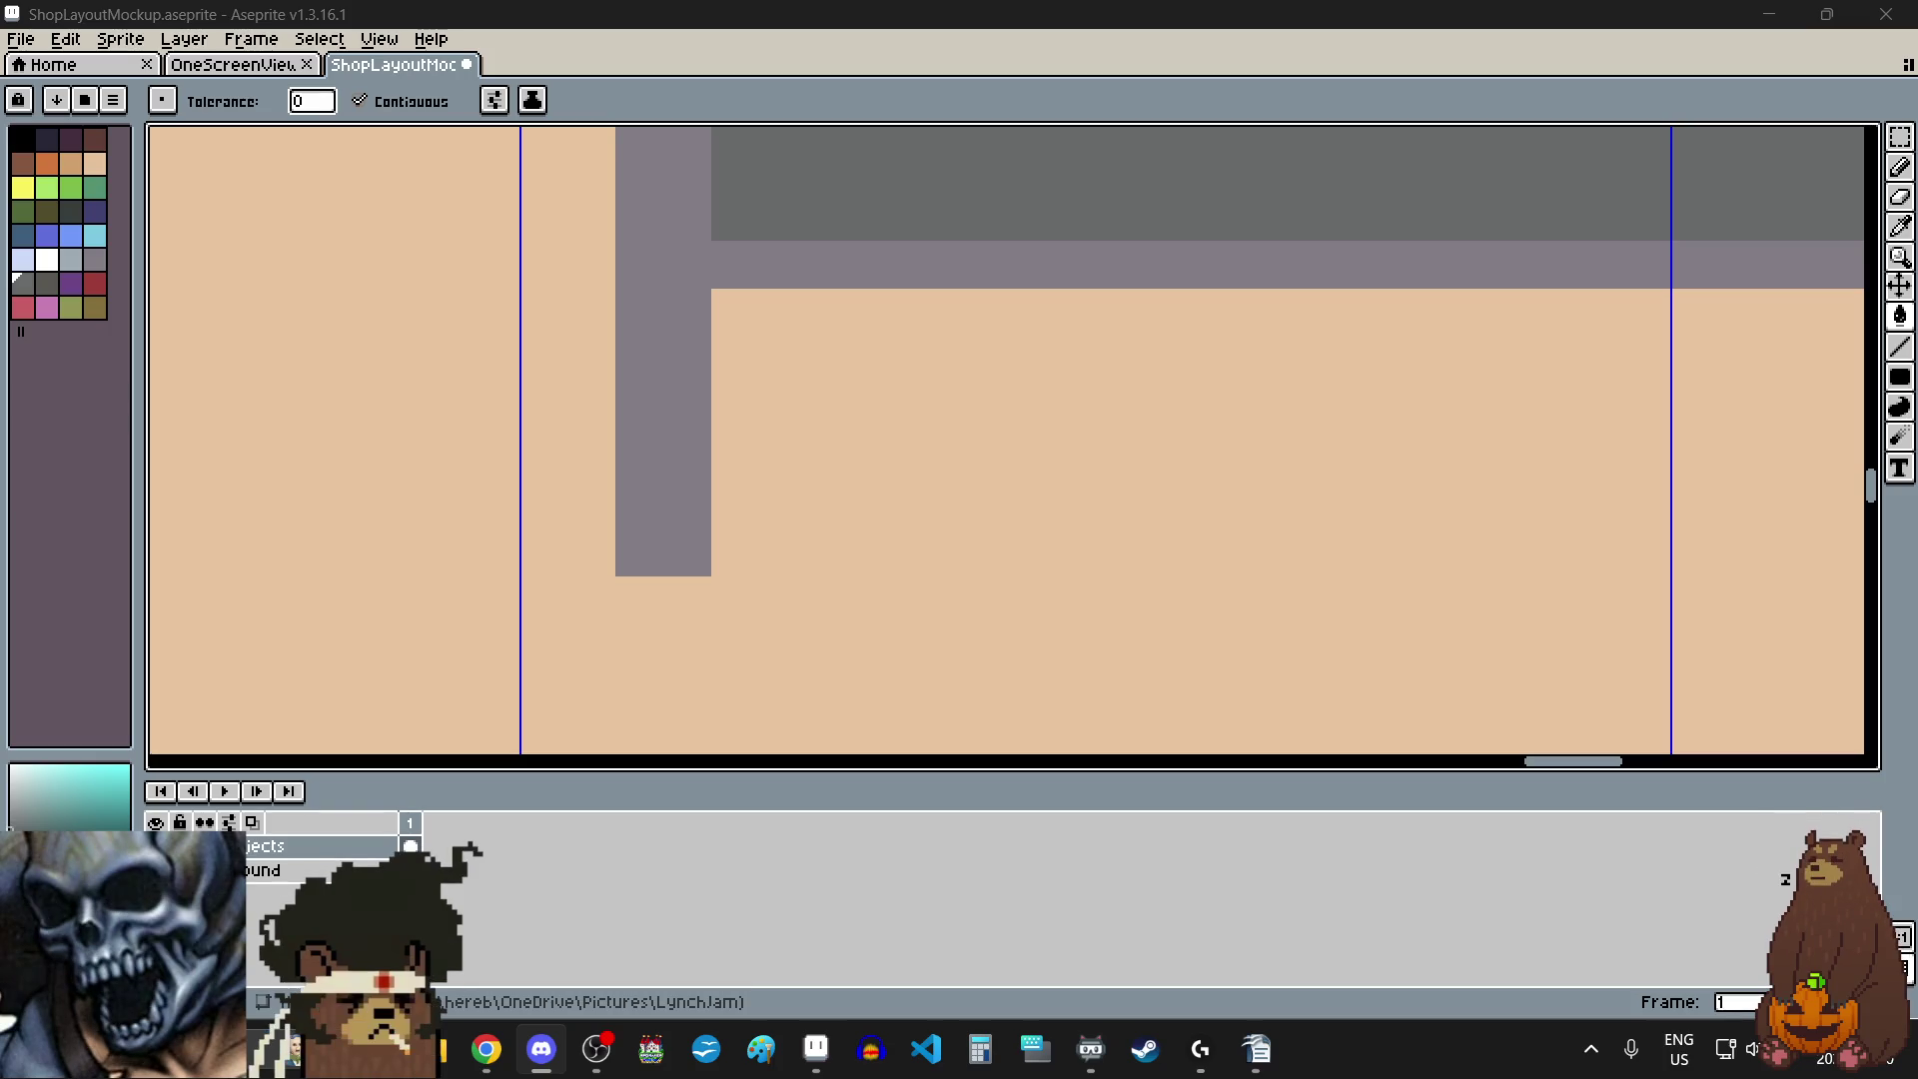
- Drag the Chrome window with the Wordle No. 1676 preview.png over Aseprite
mouse_move(0, 339)
left_mouse_down()
mouse_move(861, 340)
mouse_move(1125, 219)
mouse_move(1129, 5)
left_mouse_up()
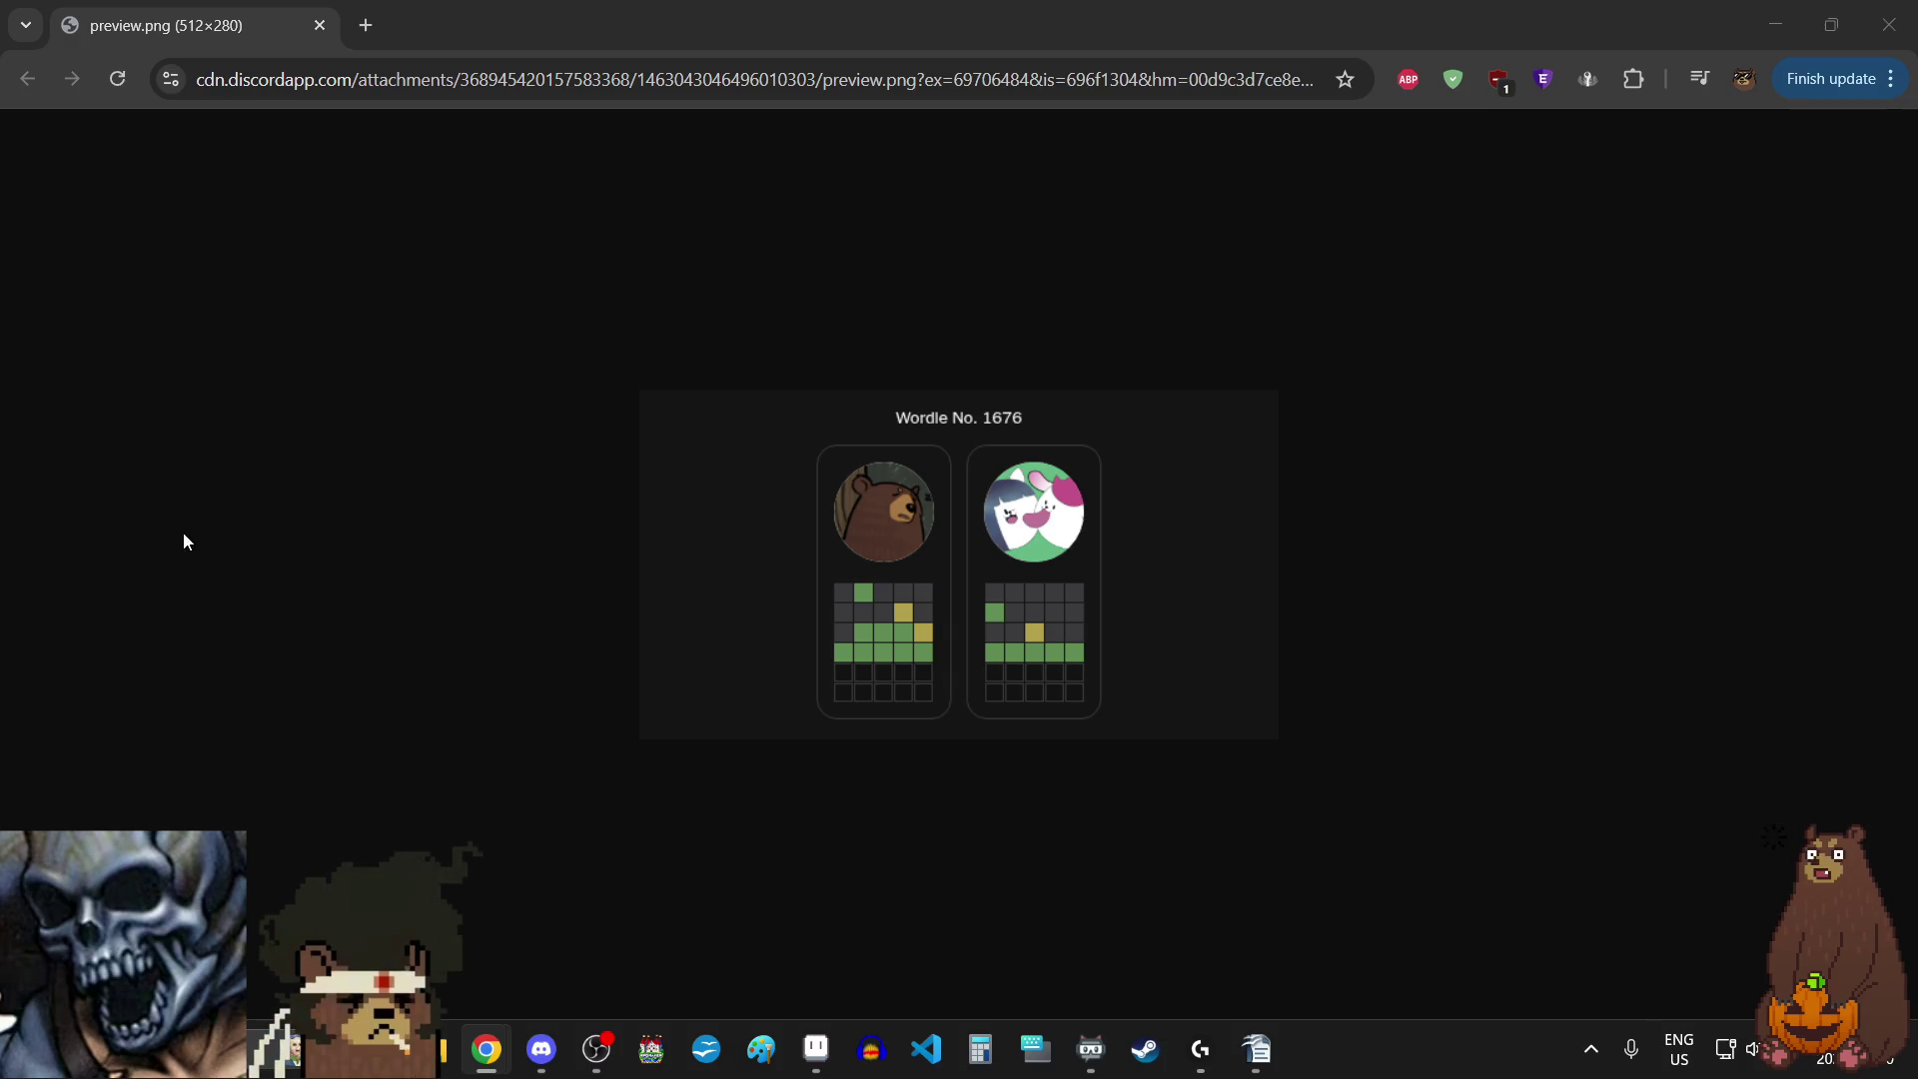
- Close the Chrome window showing the Wordle preview so ShopLayoutMockup.aseprite is visible
left_click(319, 26)
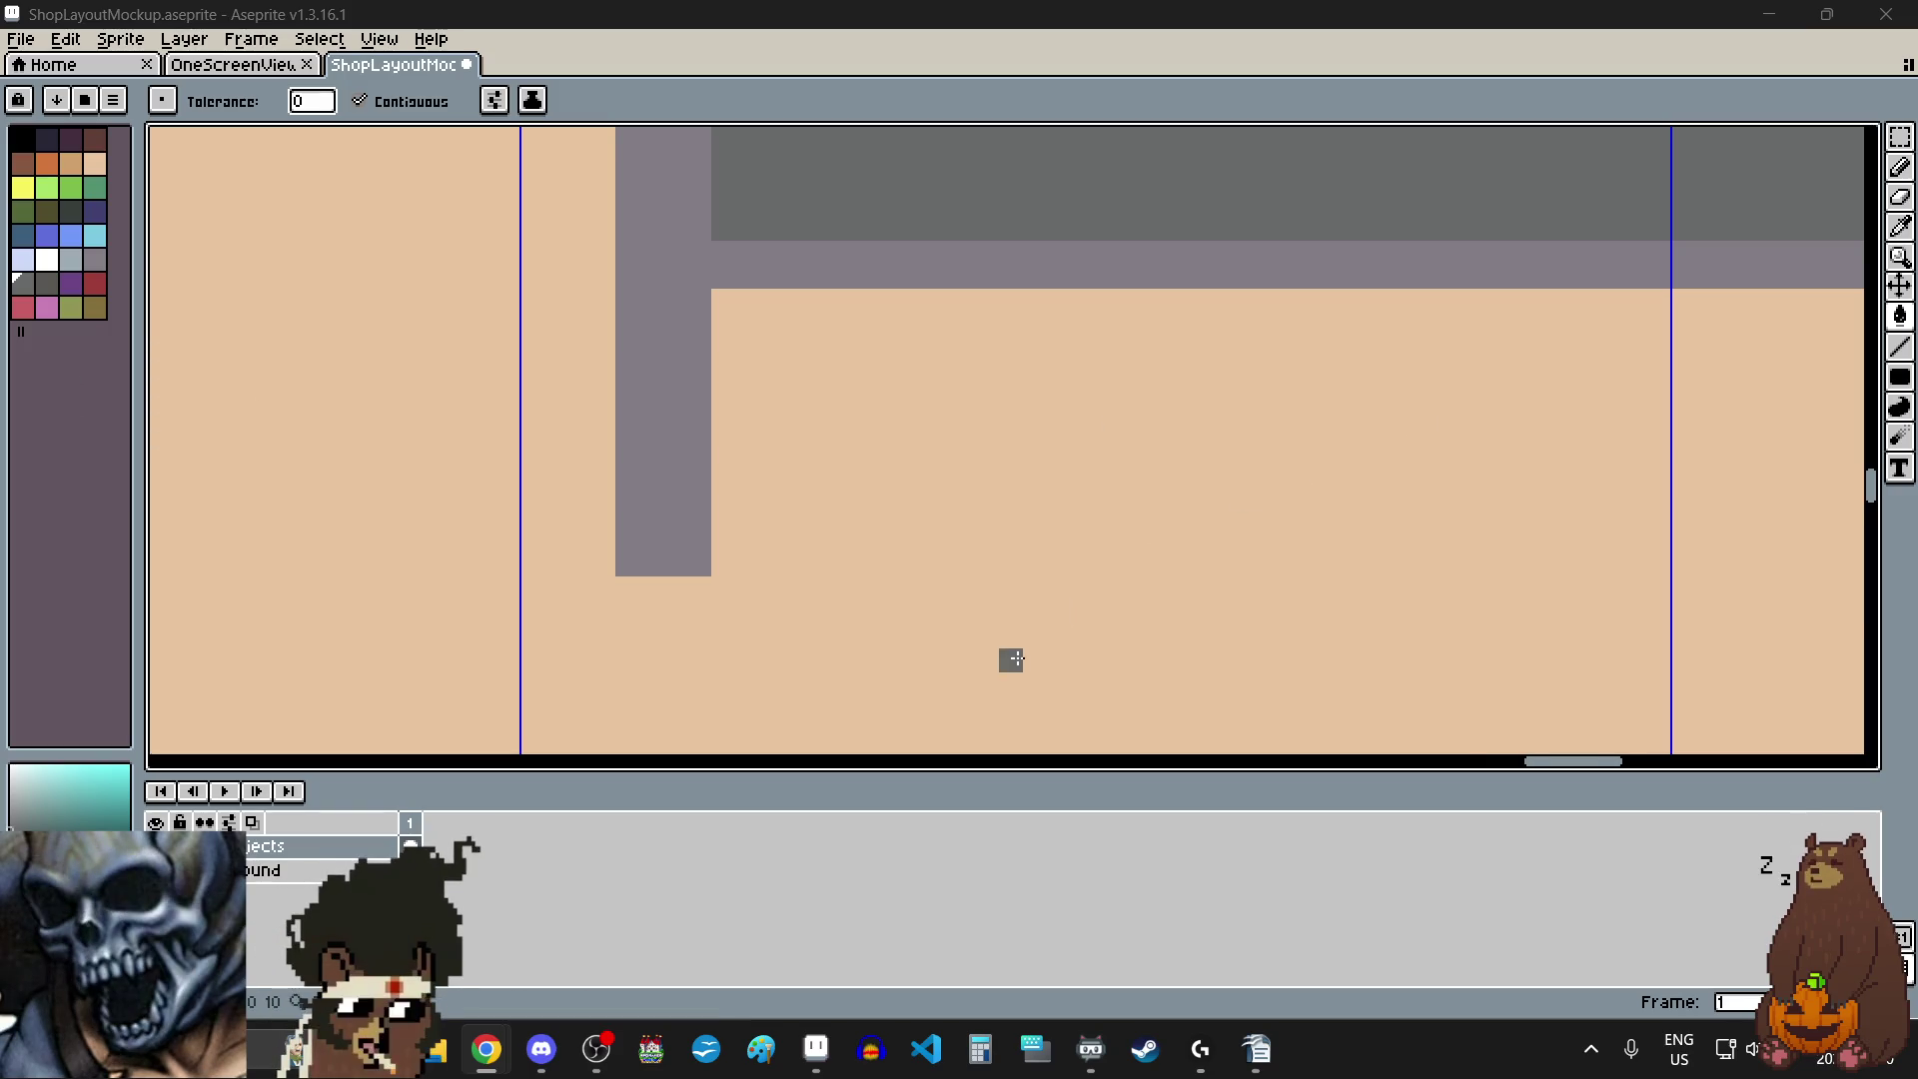
- Select a thin vertical strip beside the bench leg, then deselect it
scroll(1007, 661, "down", 4)
scroll(1187, 455, "down", 1)
scroll(1225, 549, "up", 1)
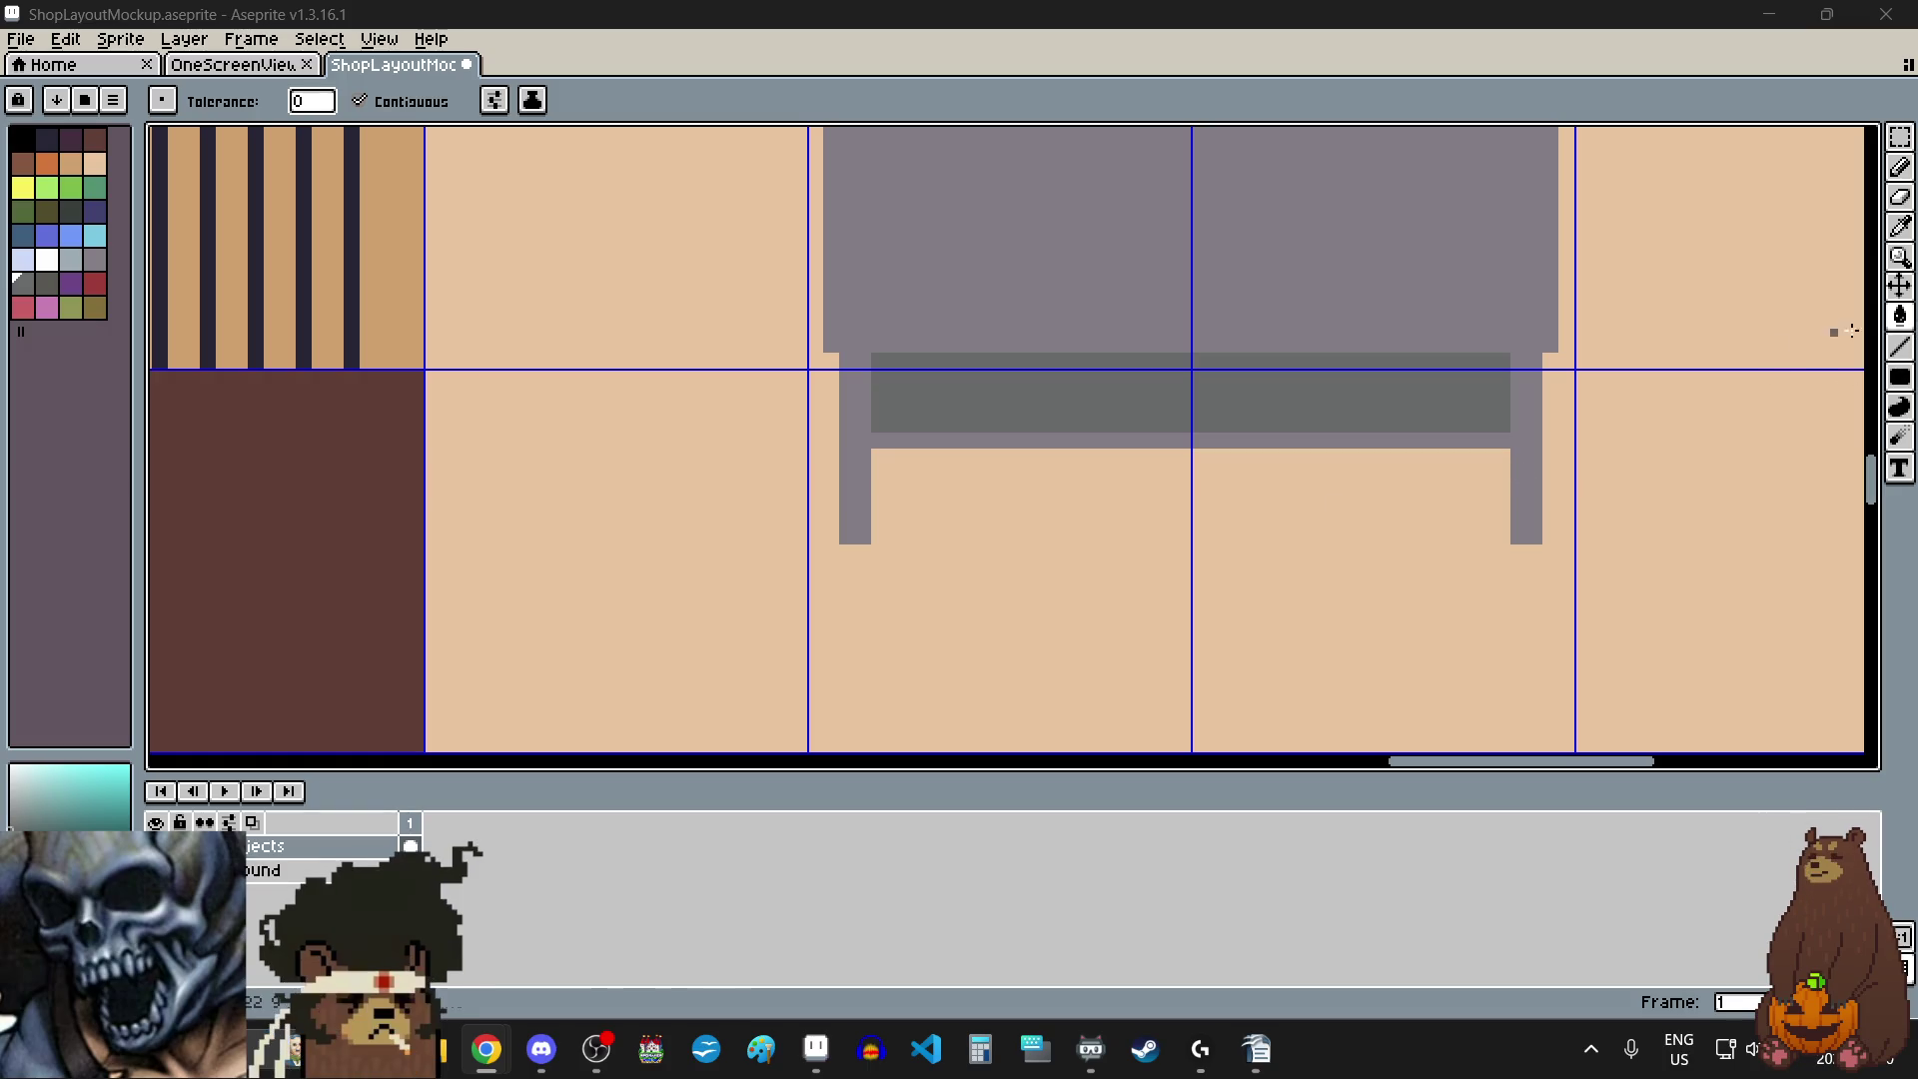
left_click(1901, 377)
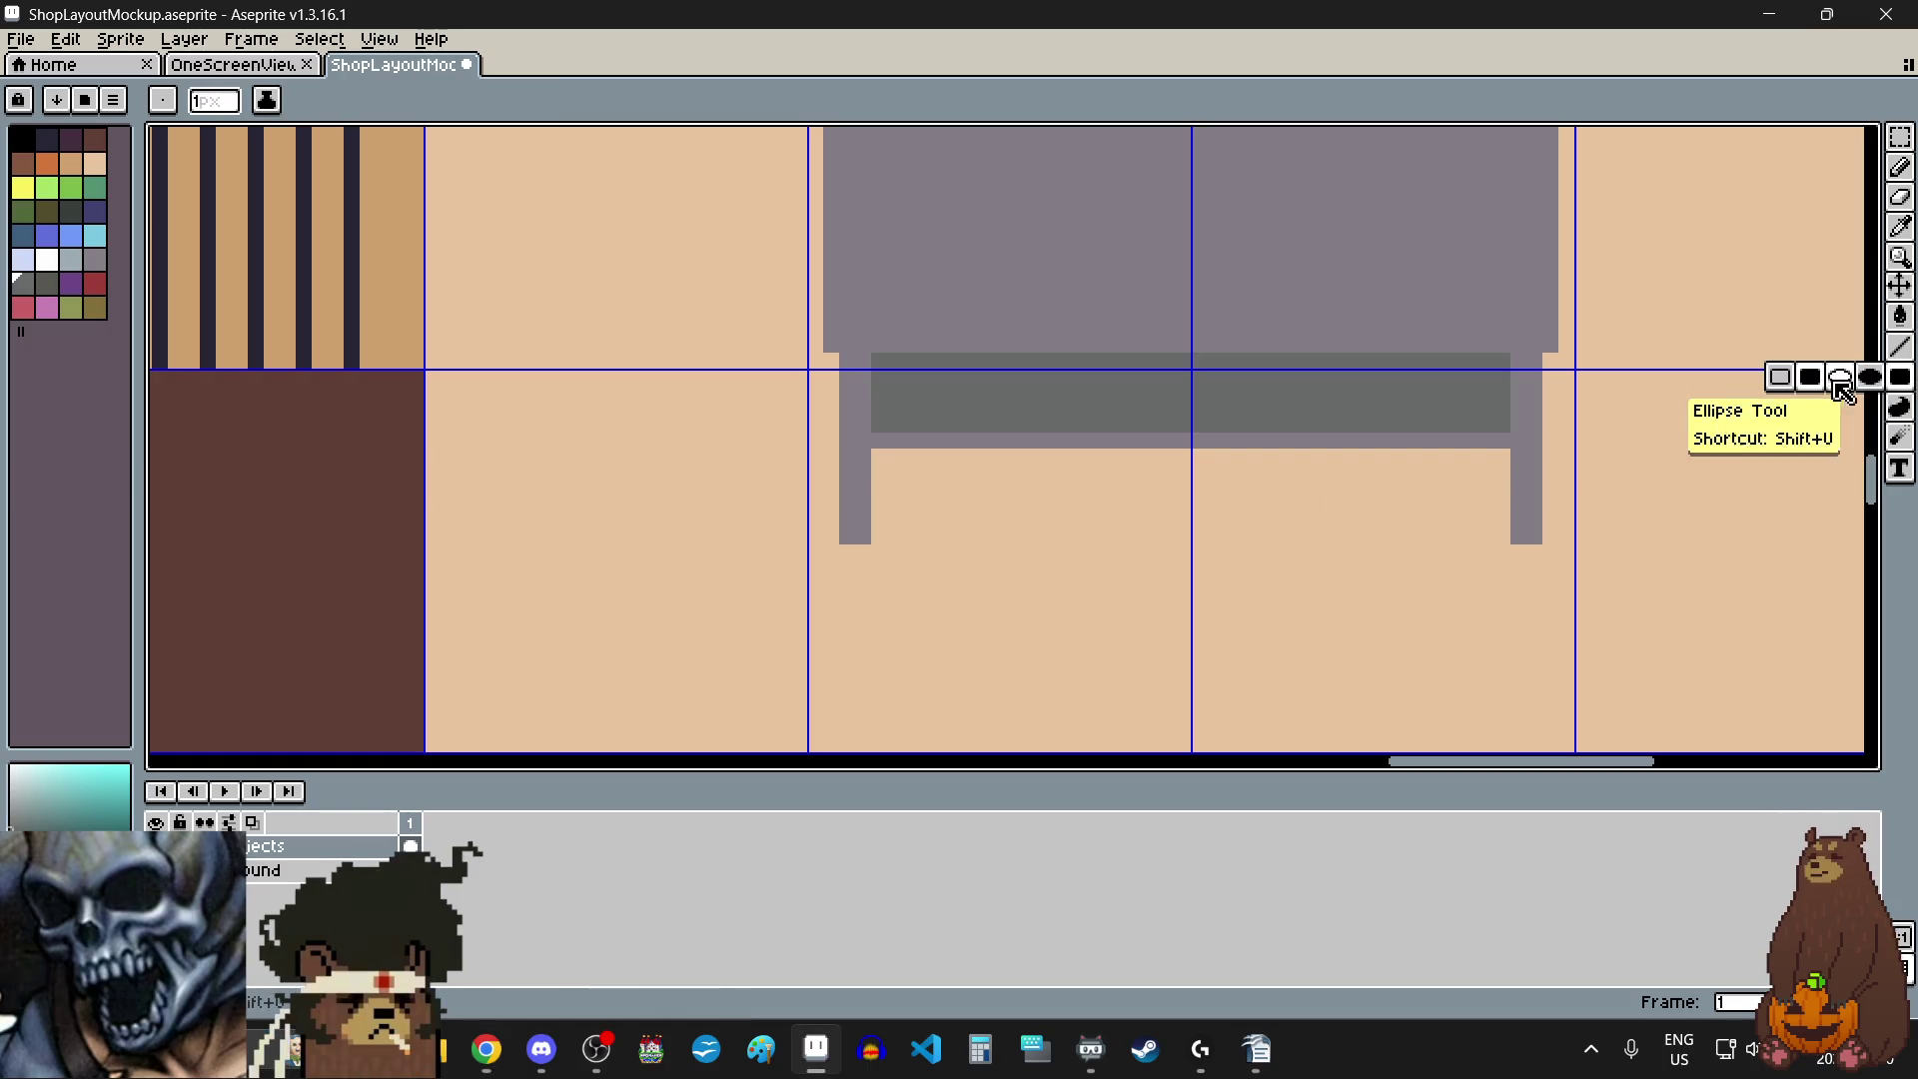
scroll(844, 529, "up", 3)
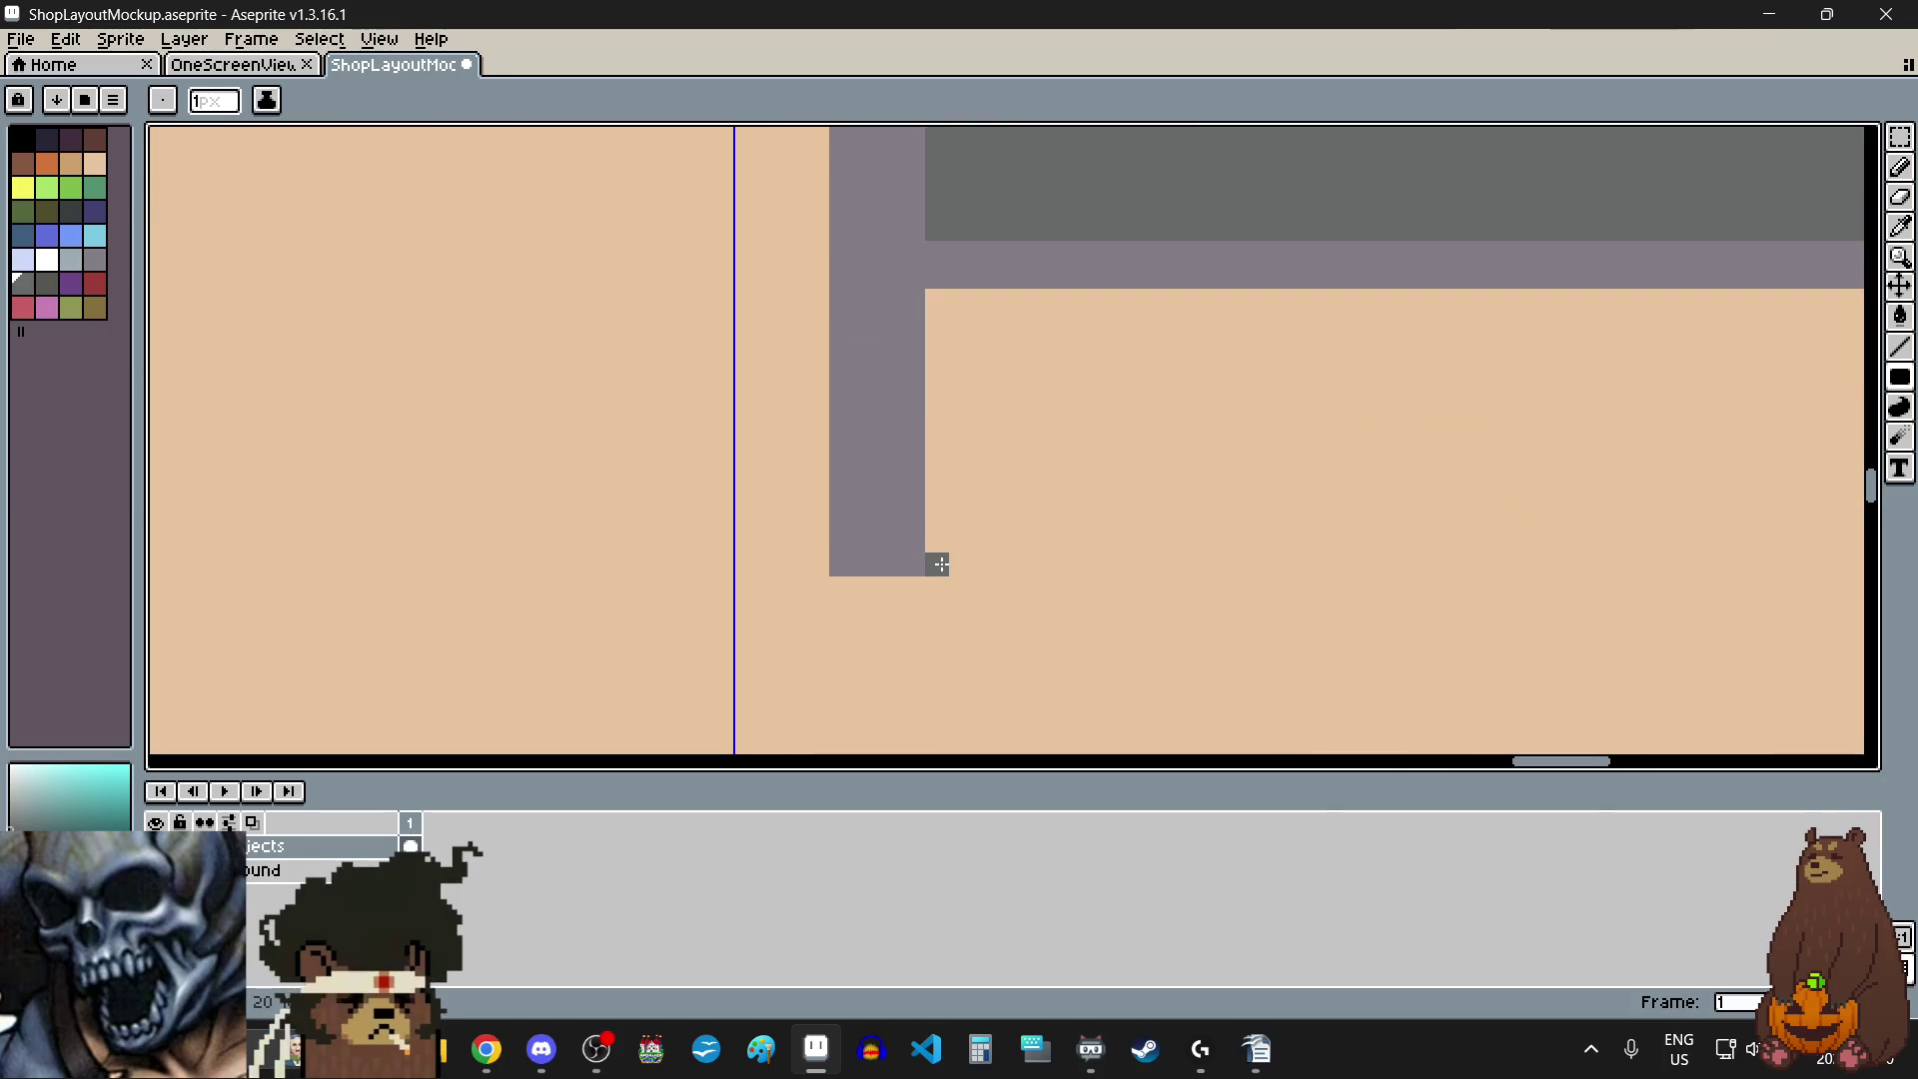
scroll(935, 316, "down", 2)
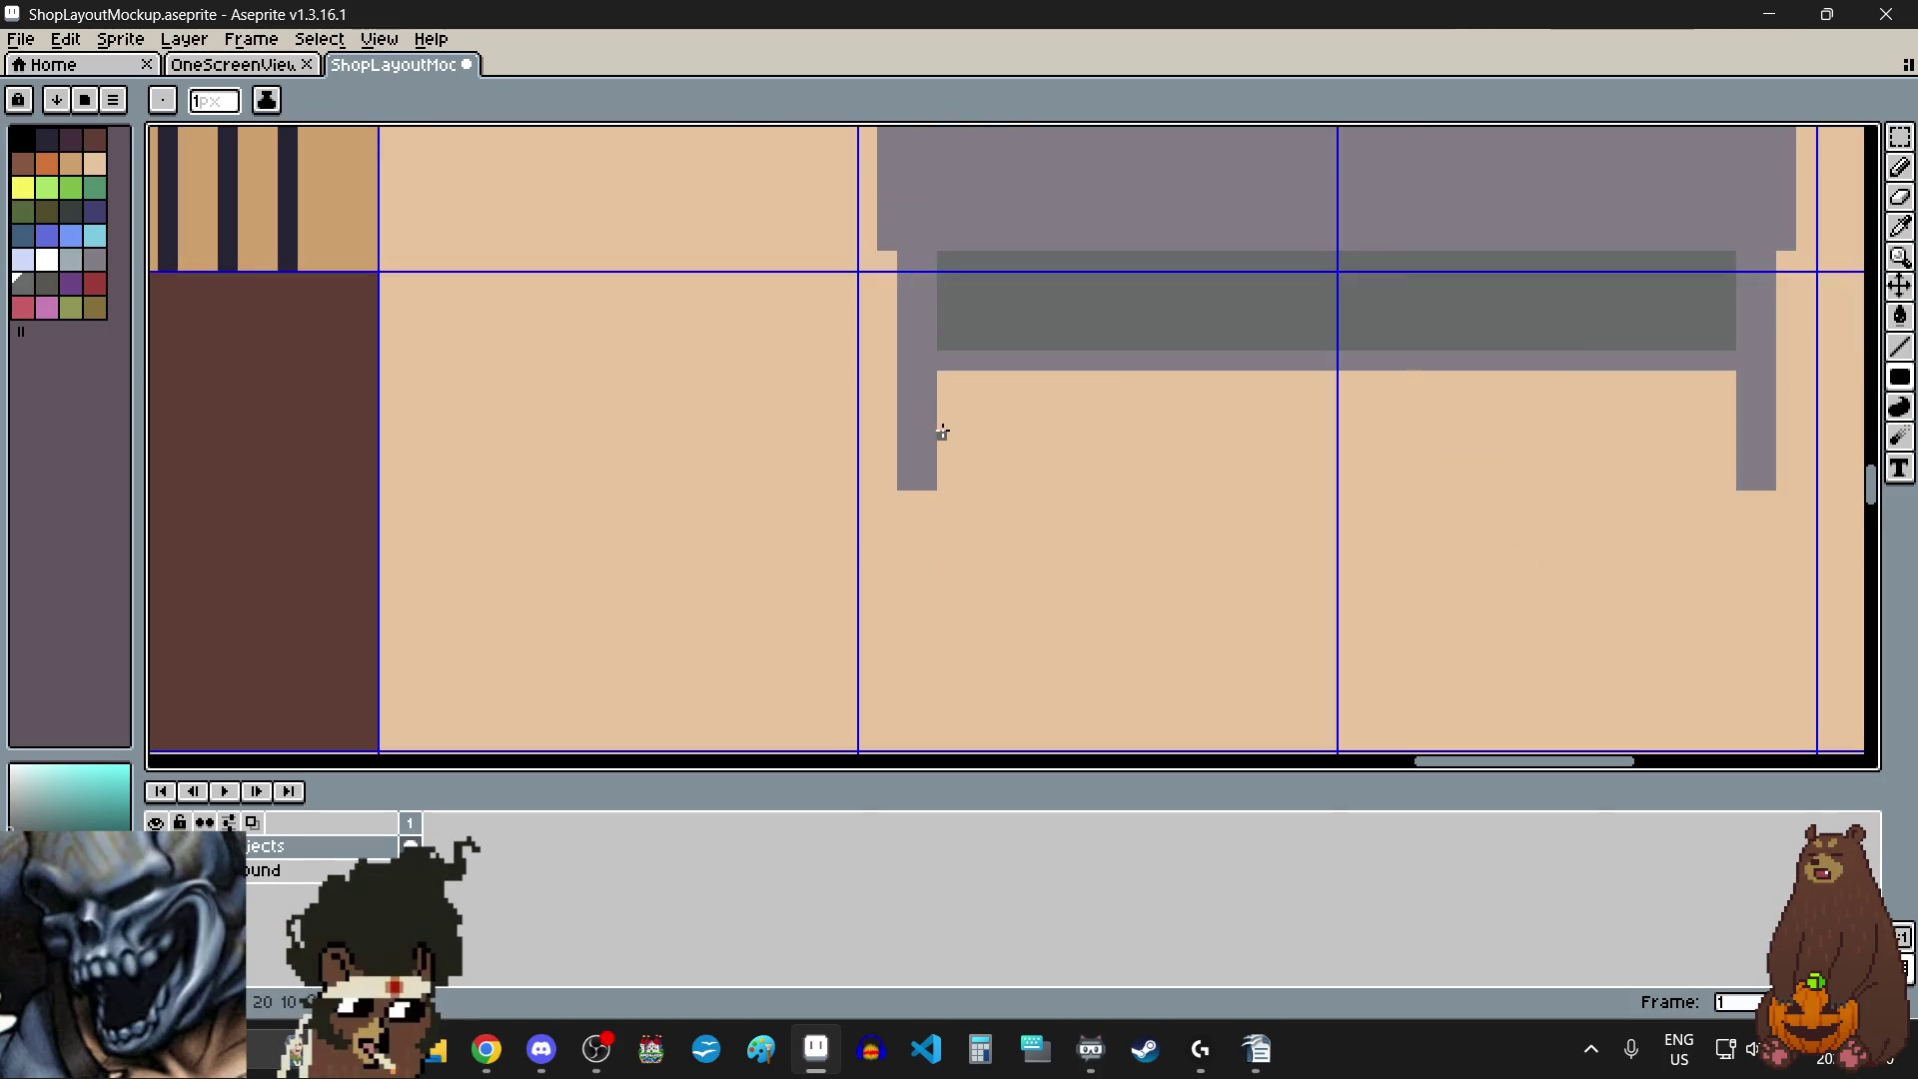
scroll(1057, 236, "up", 1)
left_click(1900, 137)
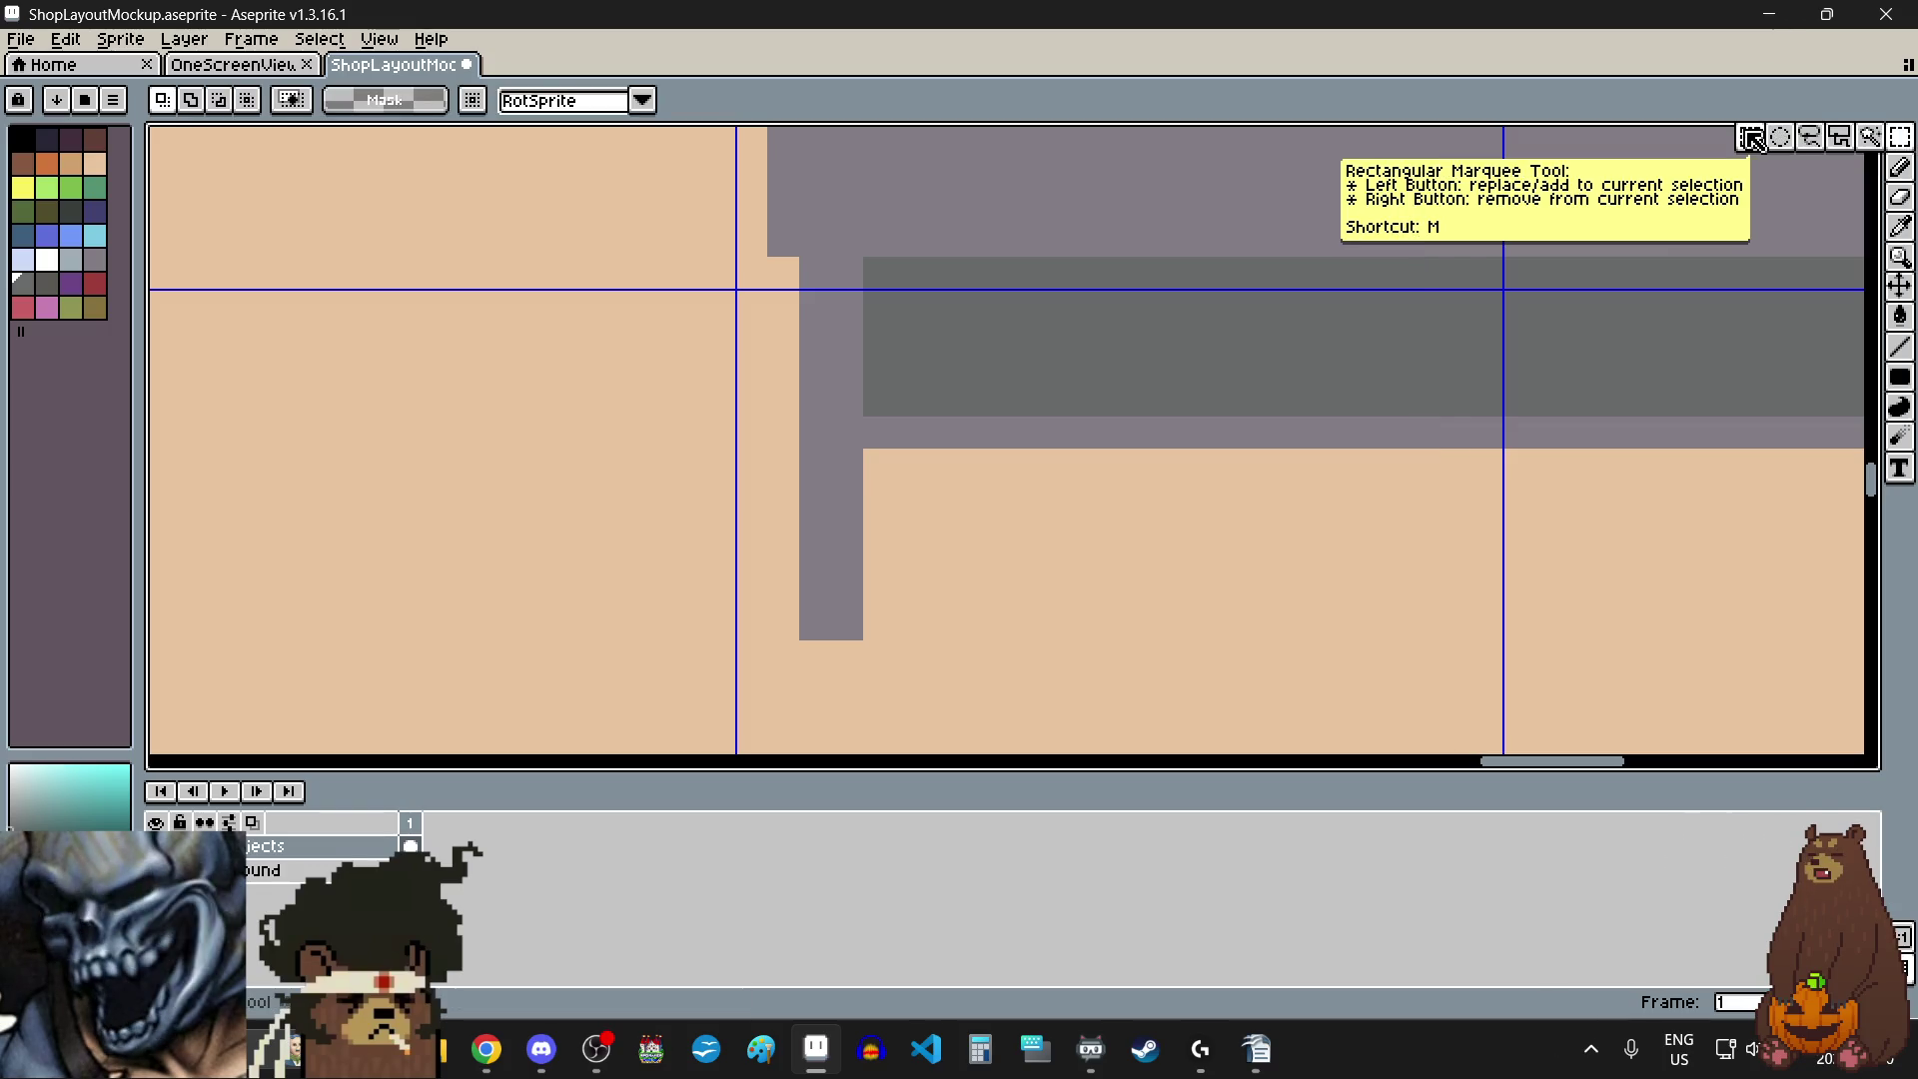
left_click_drag(871, 261, 872, 376)
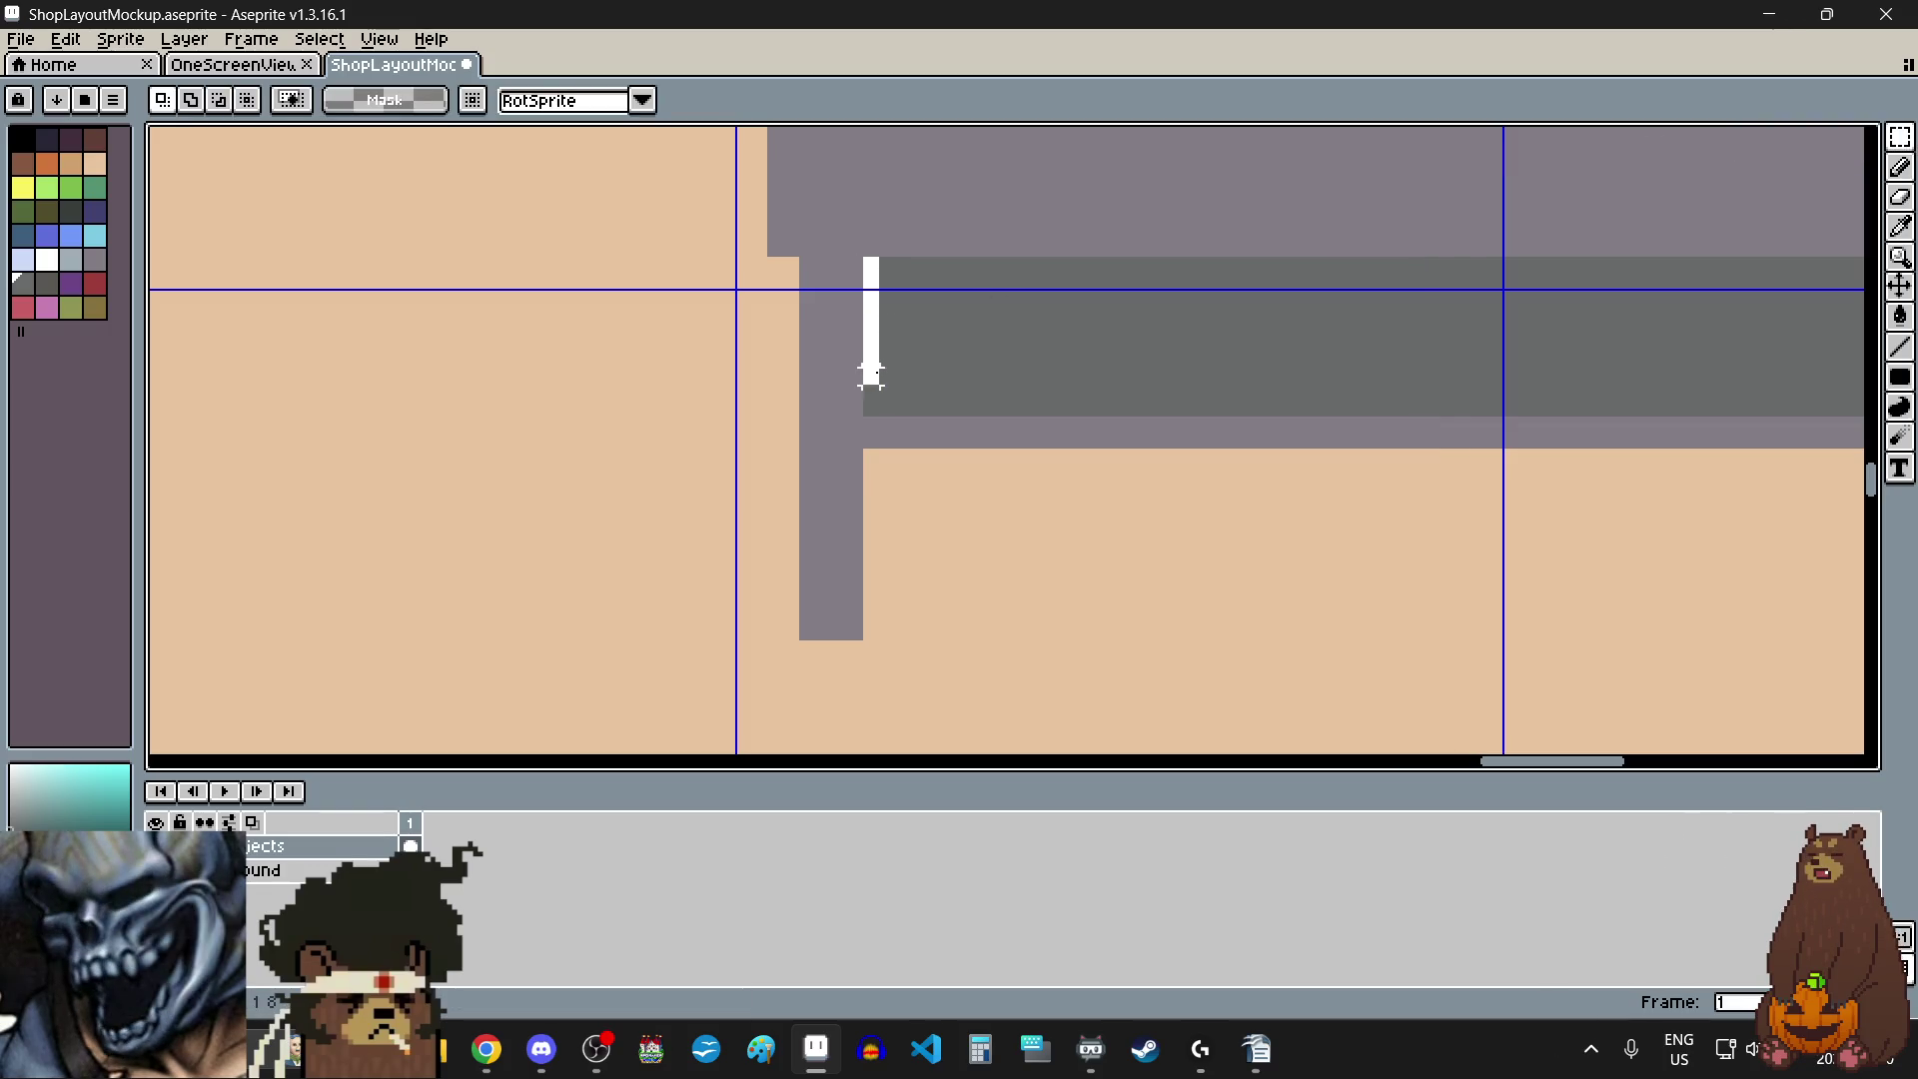
left_click(950, 582)
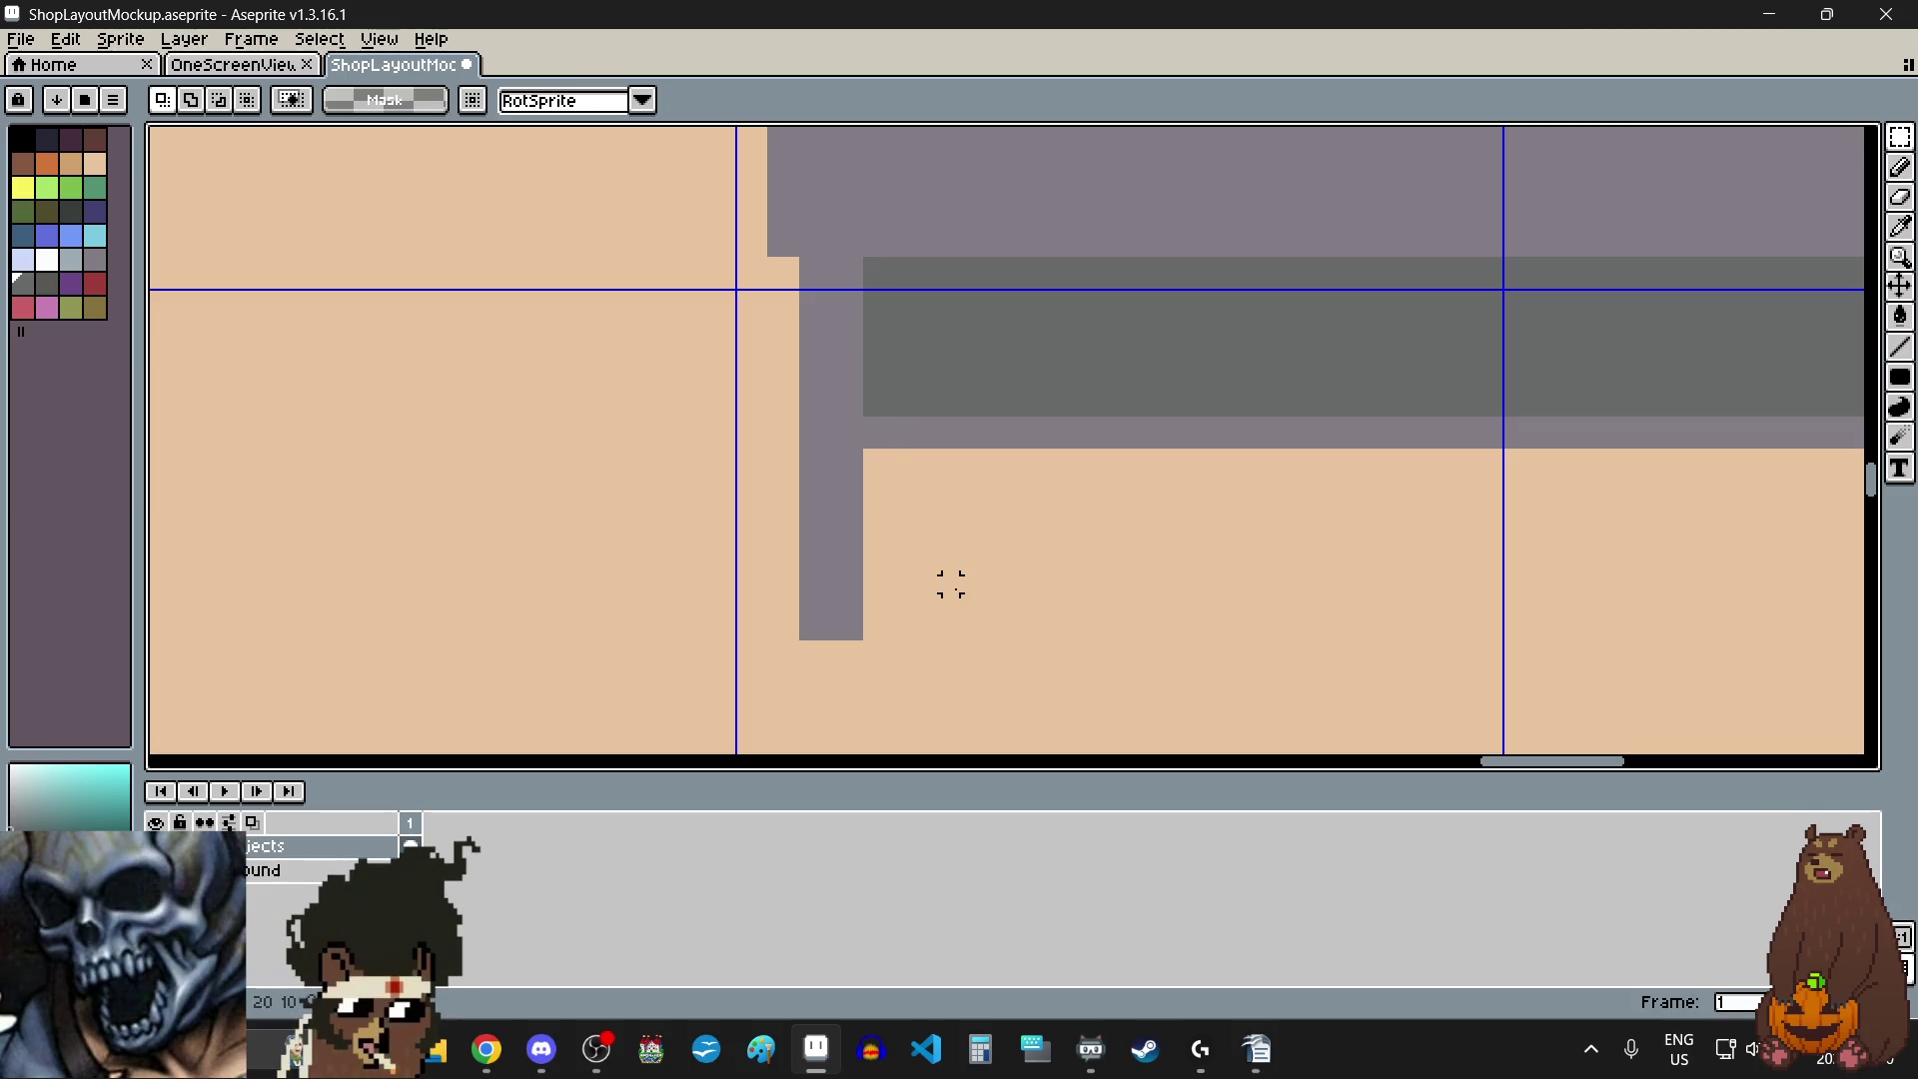
- Draw a dark grey lower panel below the bench shelf and fill its interior
left_click(1900, 376)
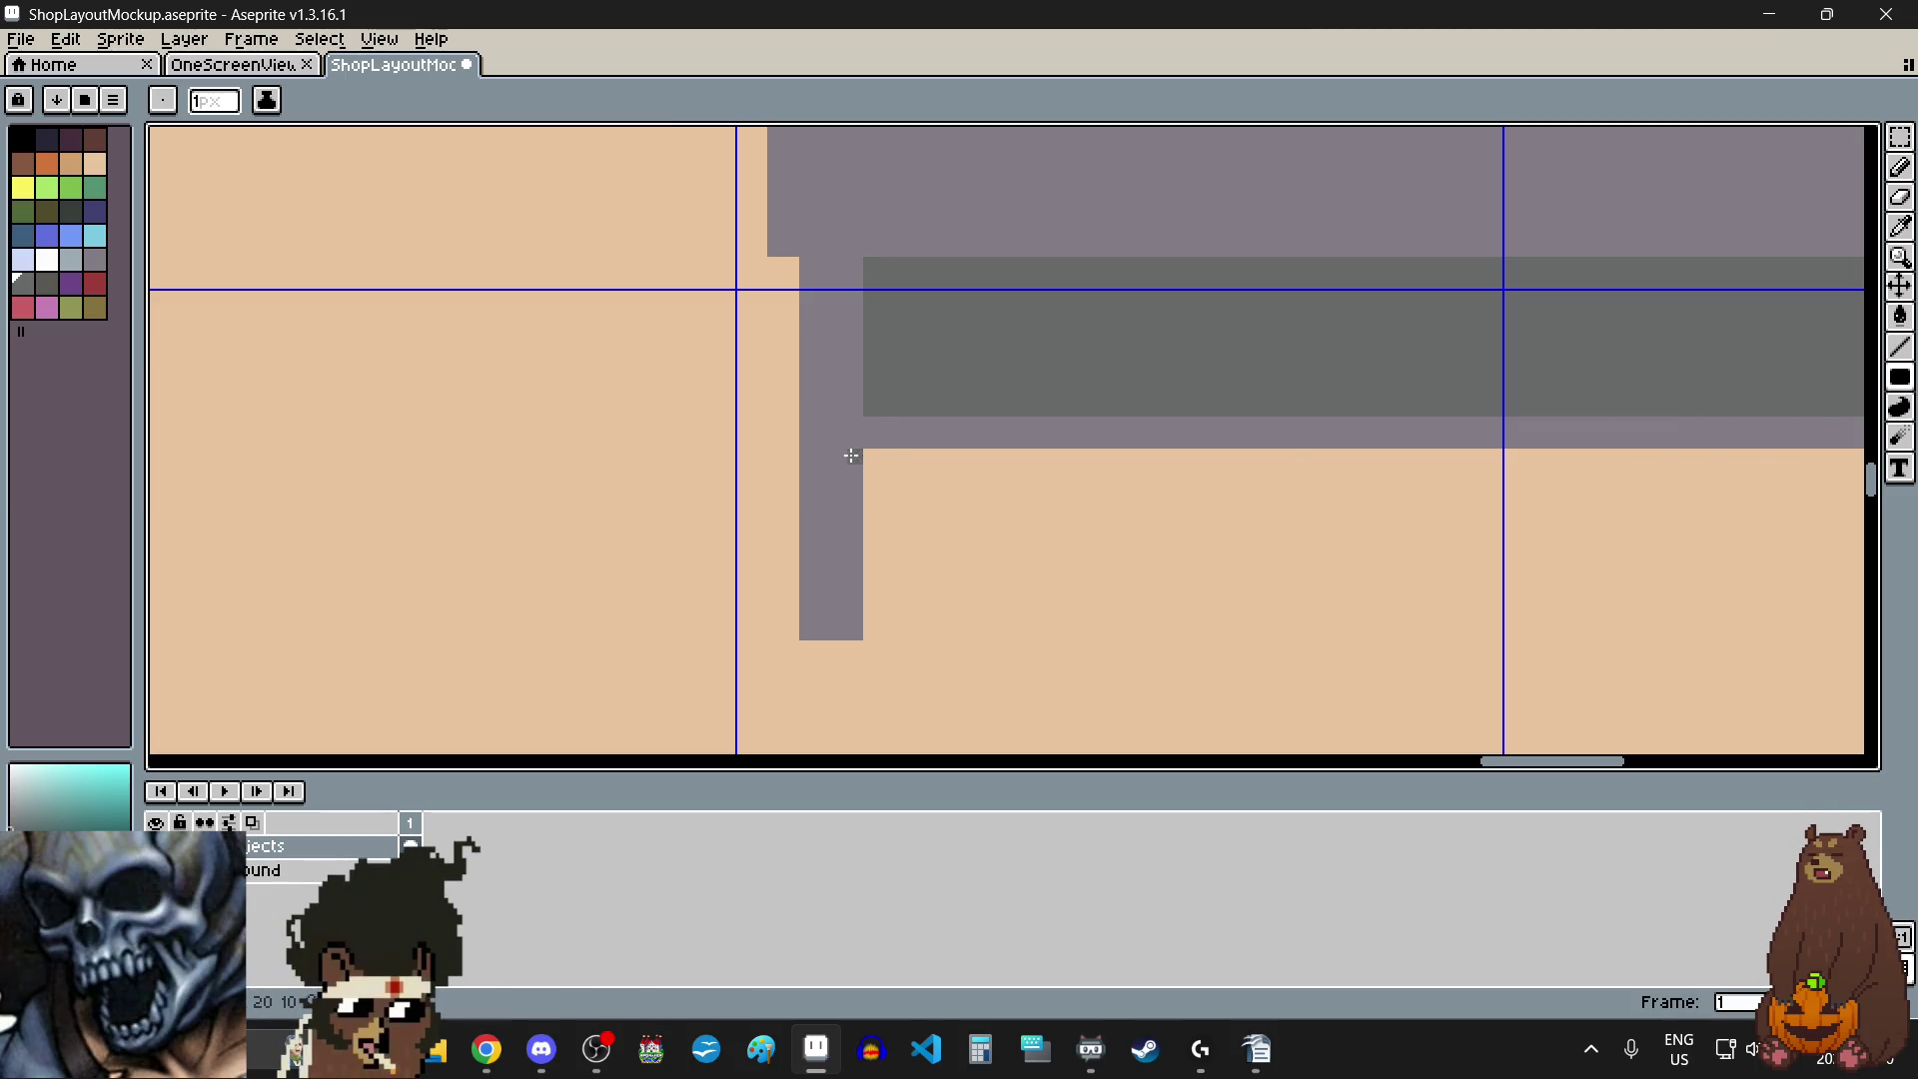
mouse_move(866, 450)
left_mouse_down()
mouse_move(891, 602)
mouse_move(1489, 606)
left_mouse_up()
scroll(892, 602, "down", 2)
scroll(1489, 605, "up", 1)
left_click_drag(740, 552, 1529, 556)
scroll(1529, 540, "up", 1)
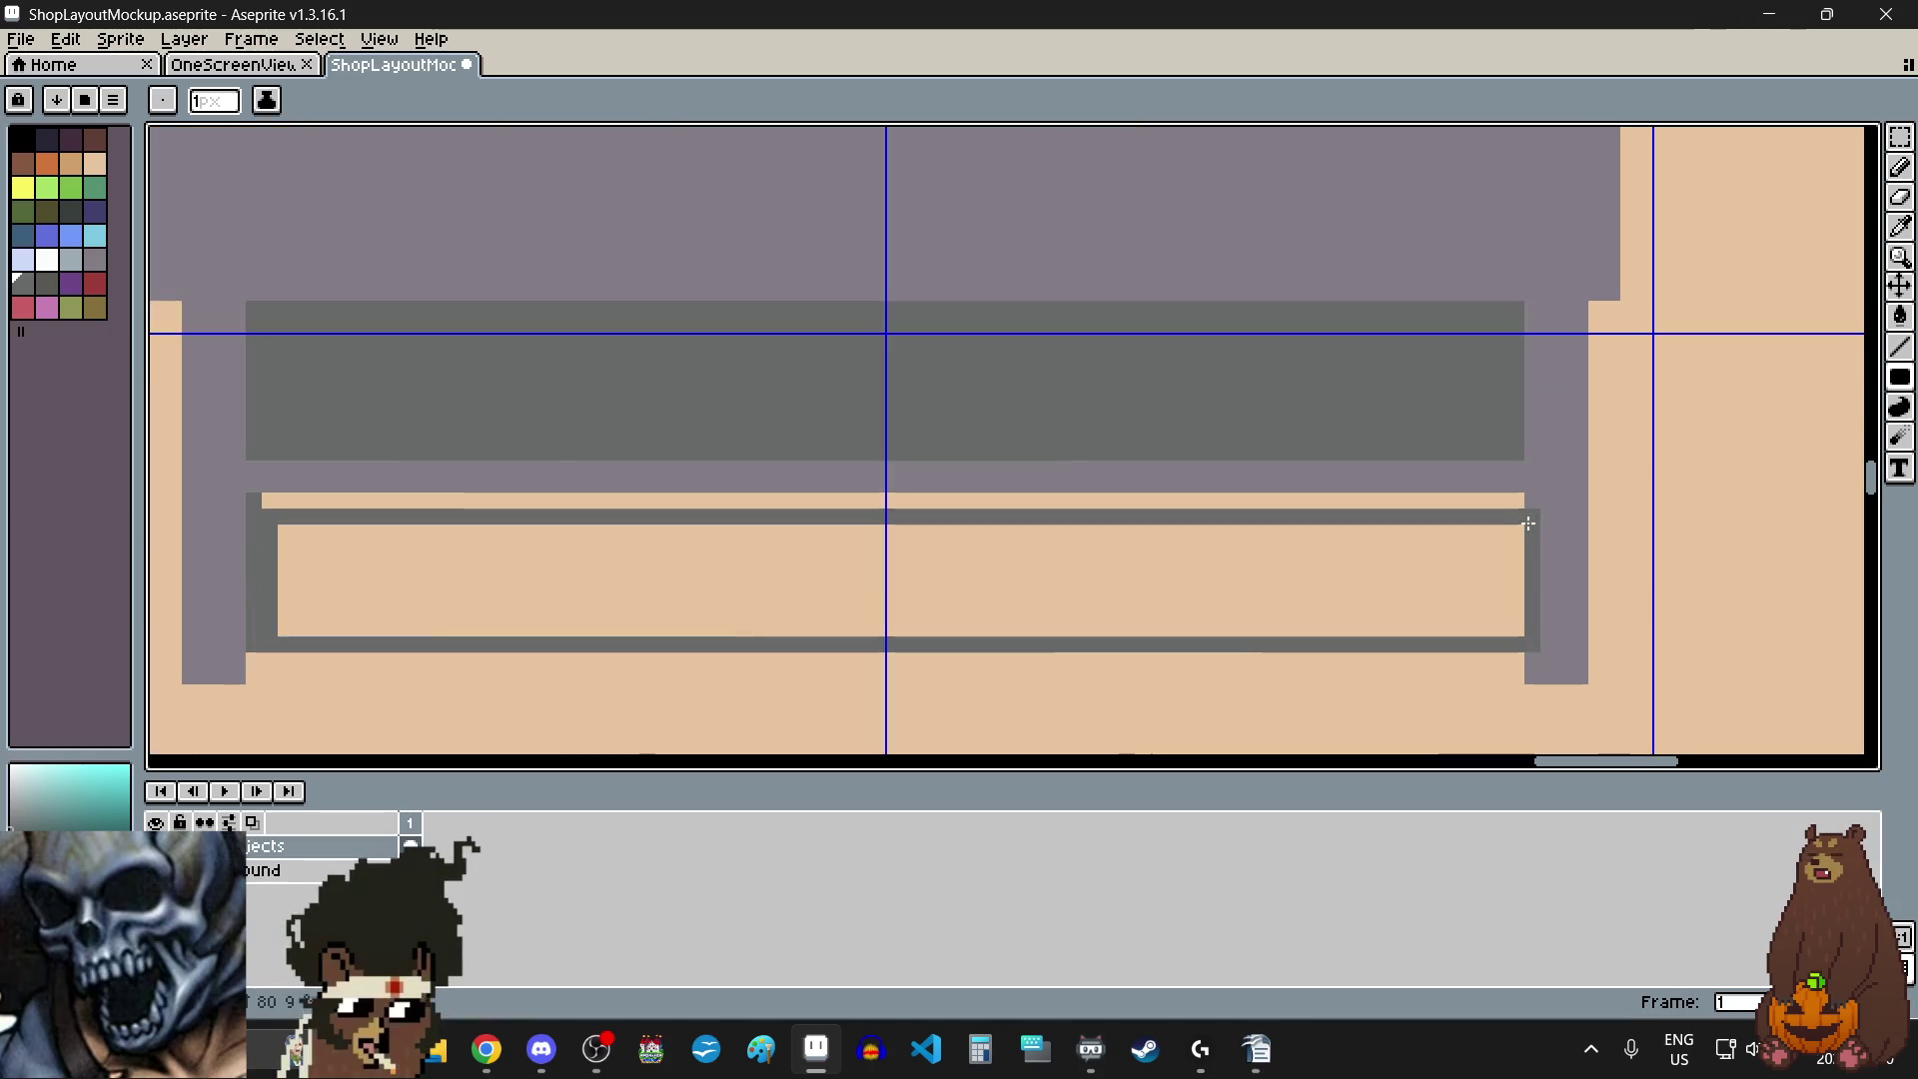
scroll(1518, 509, "up", 1)
left_click(1511, 488)
scroll(1296, 493, "down", 1)
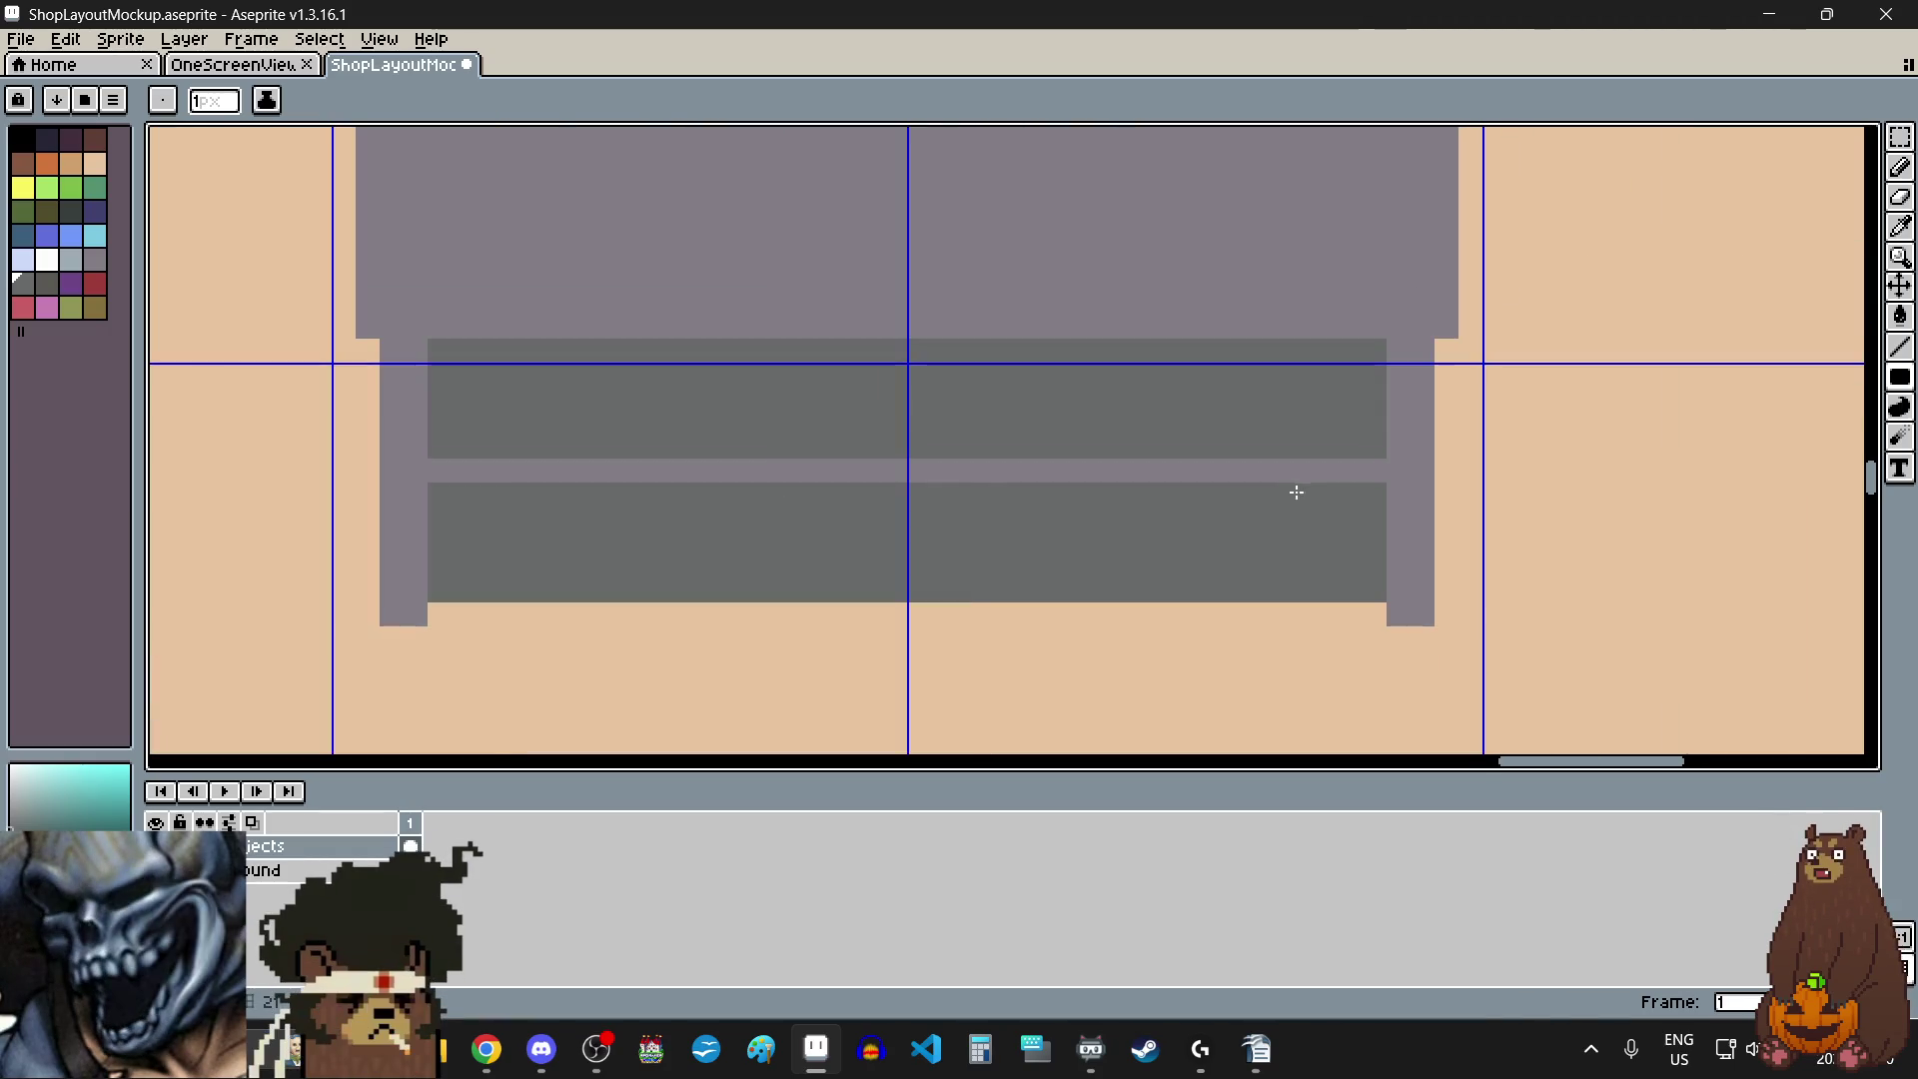
scroll(1297, 493, "down", 1)
scroll(1297, 522, "left", 2)
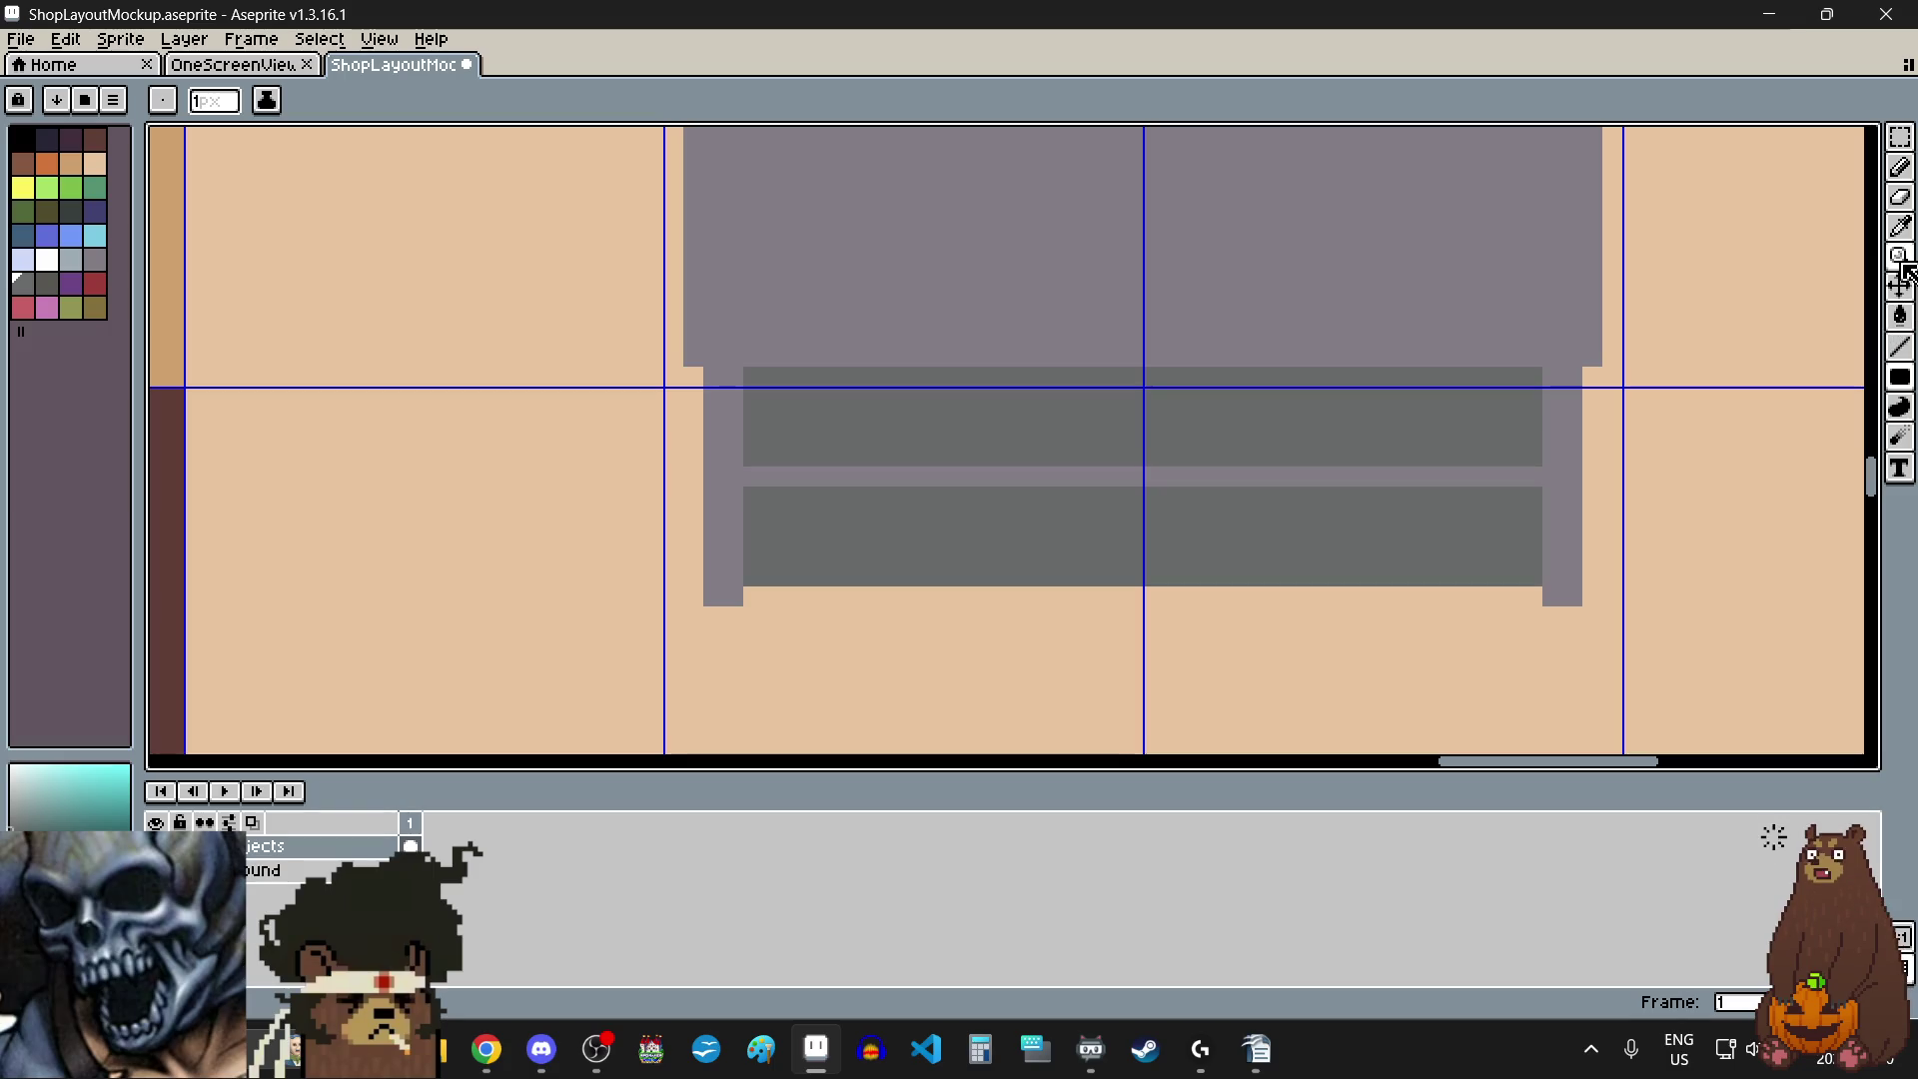
- Eyedrop the mauve-grey leg colour and extend the frame and right leg downward
left_click(1900, 228)
left_click(1571, 503)
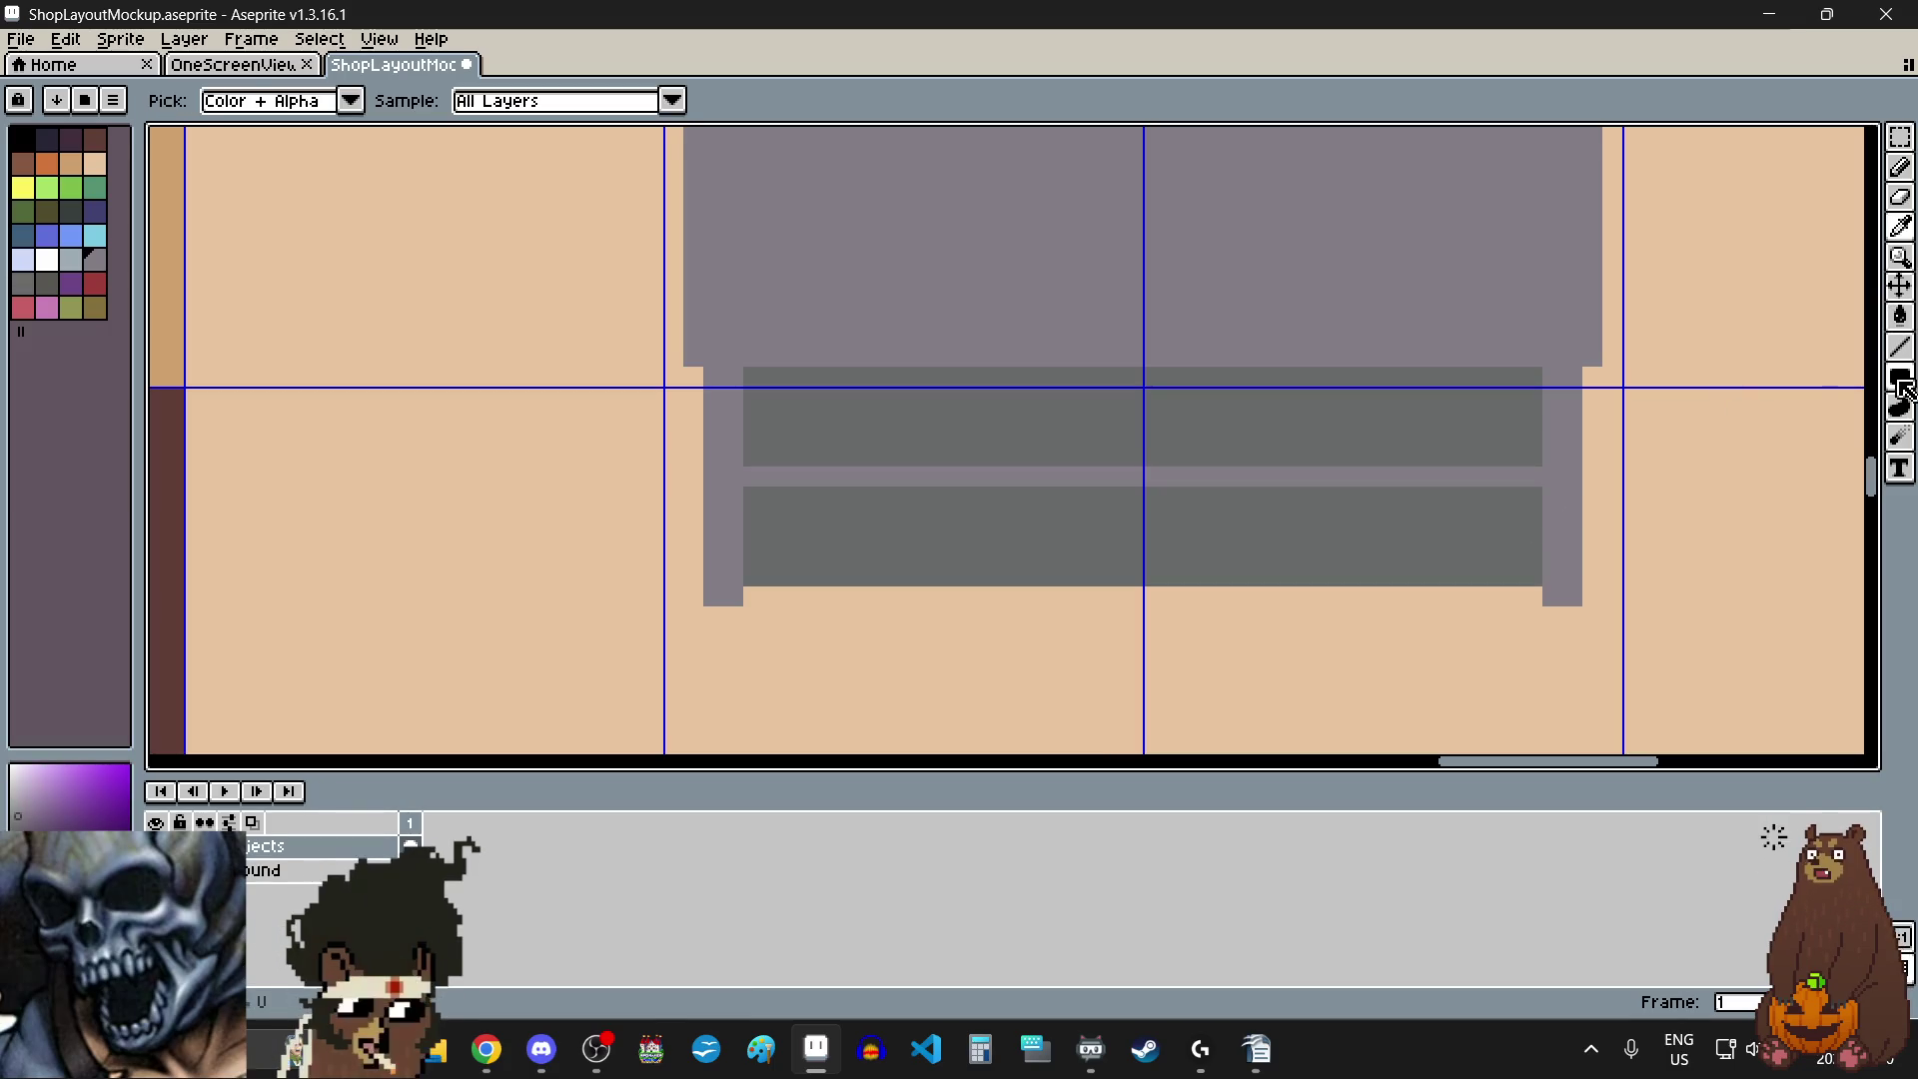
left_click(1905, 388)
scroll(1583, 587, "up", 2)
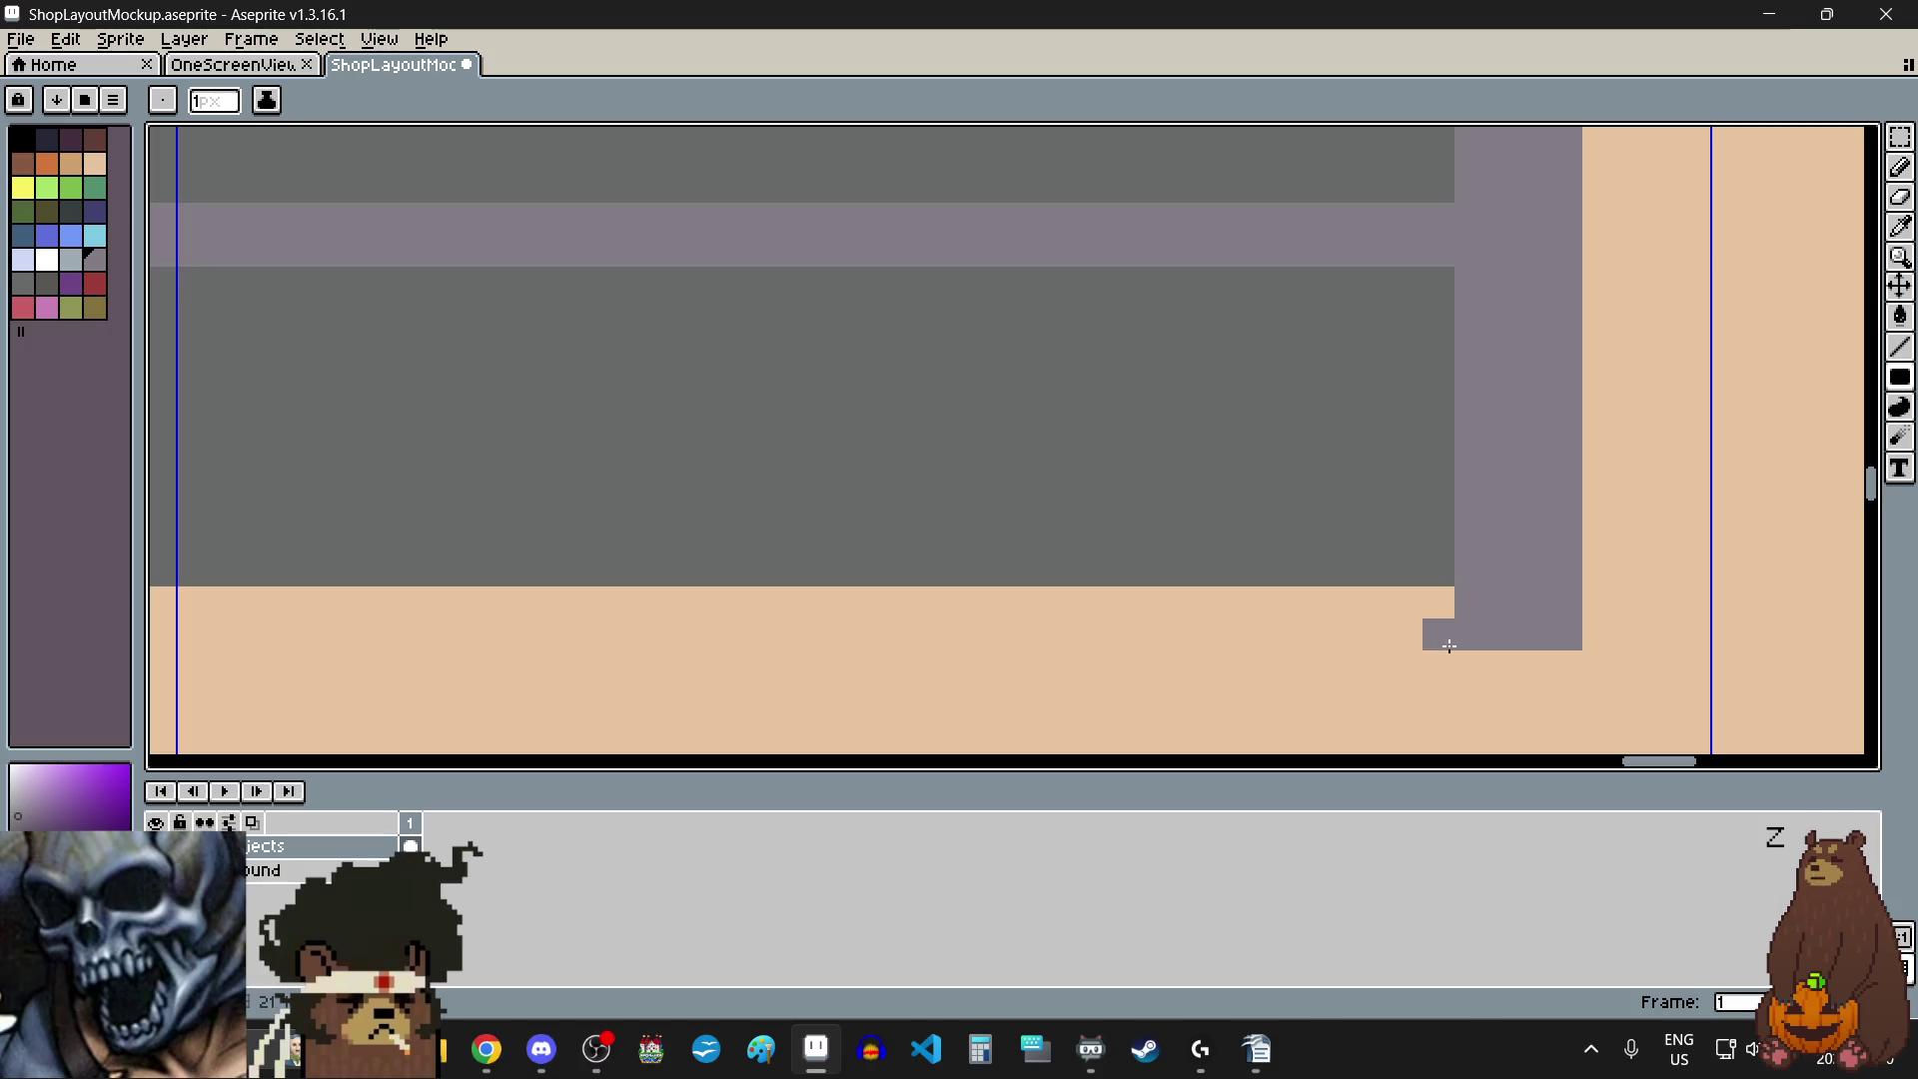
scroll(1449, 646, "down", 2)
mouse_move(1447, 643)
left_mouse_down()
mouse_move(656, 706)
mouse_move(624, 503)
mouse_move(655, 510)
mouse_move(519, 573)
mouse_move(604, 585)
mouse_move(605, 656)
left_mouse_up()
scroll(656, 706, "up", 2)
scroll(749, 694, "down", 2)
scroll(1225, 650, "up", 2)
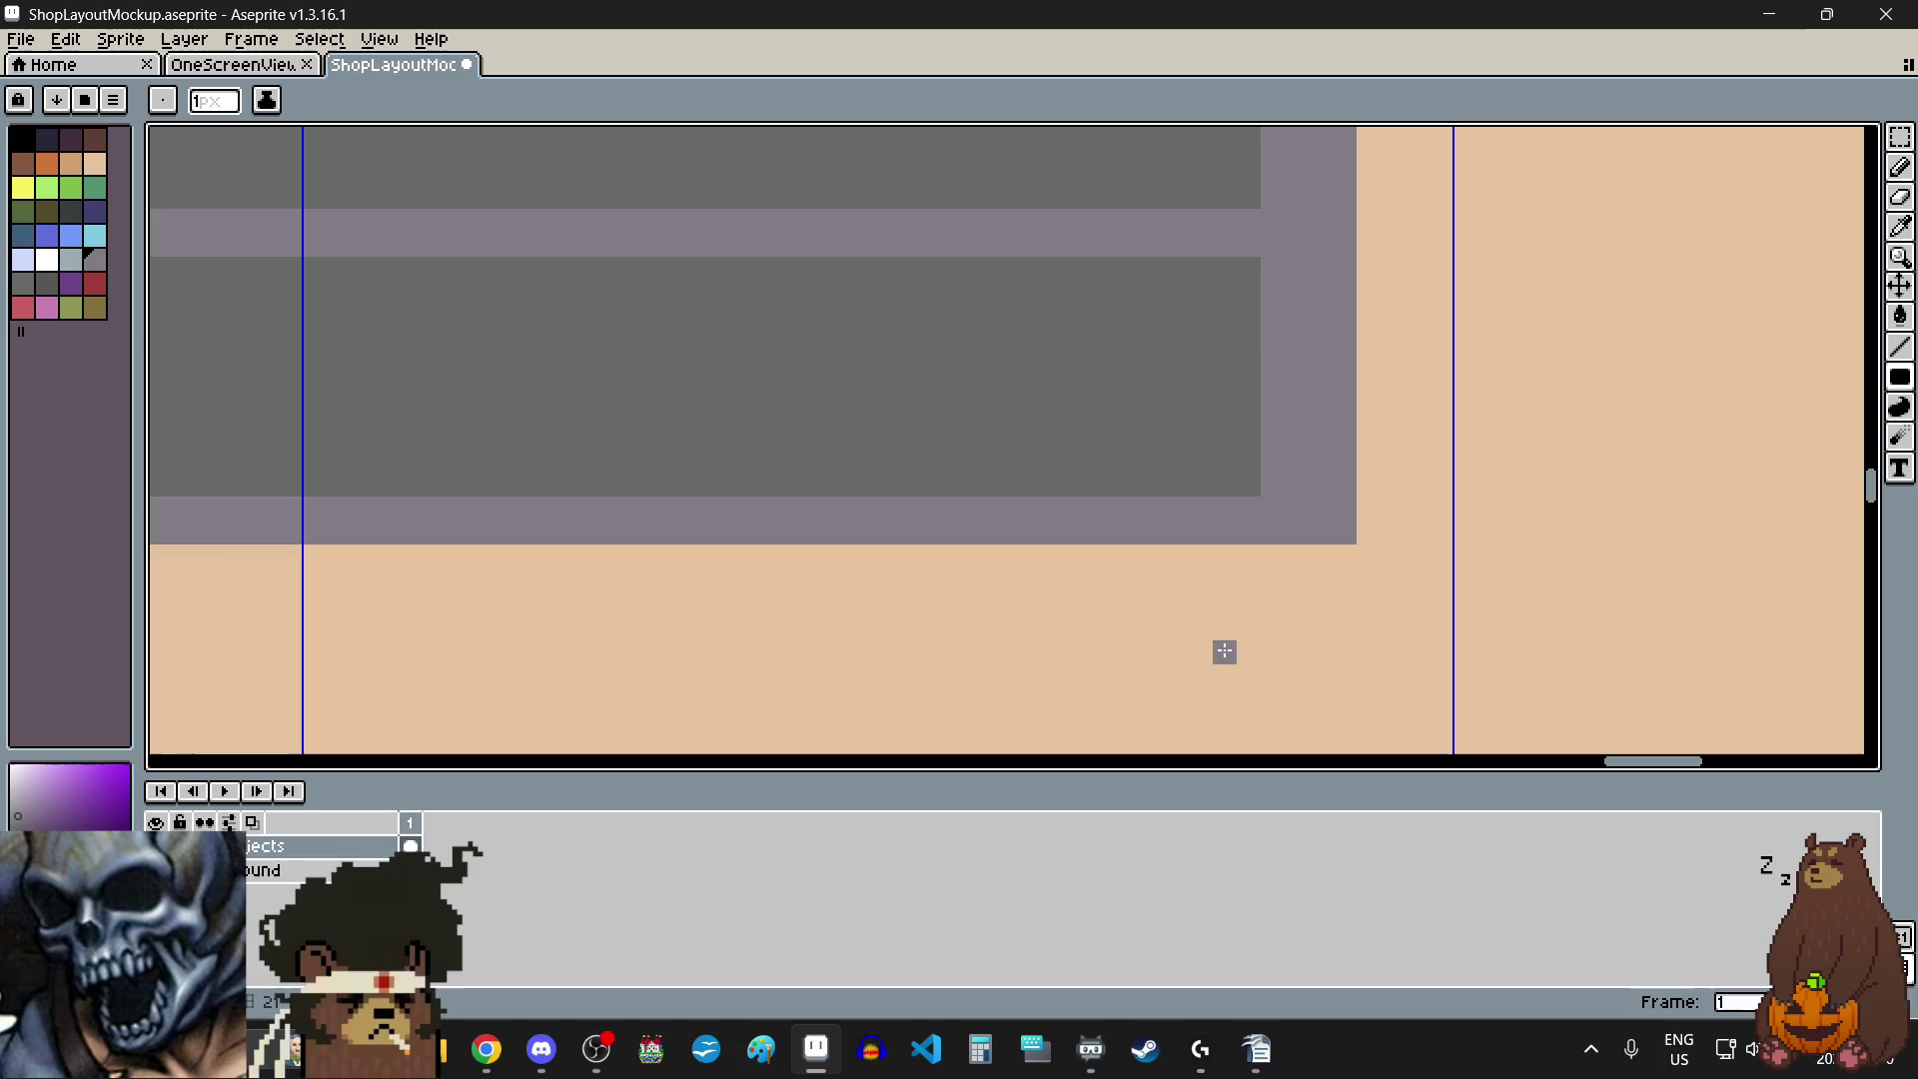
mouse_move(1269, 556)
left_mouse_down()
mouse_move(1322, 557)
mouse_move(1345, 580)
mouse_move(1340, 625)
left_mouse_up()
scroll(1299, 623, "down", 3)
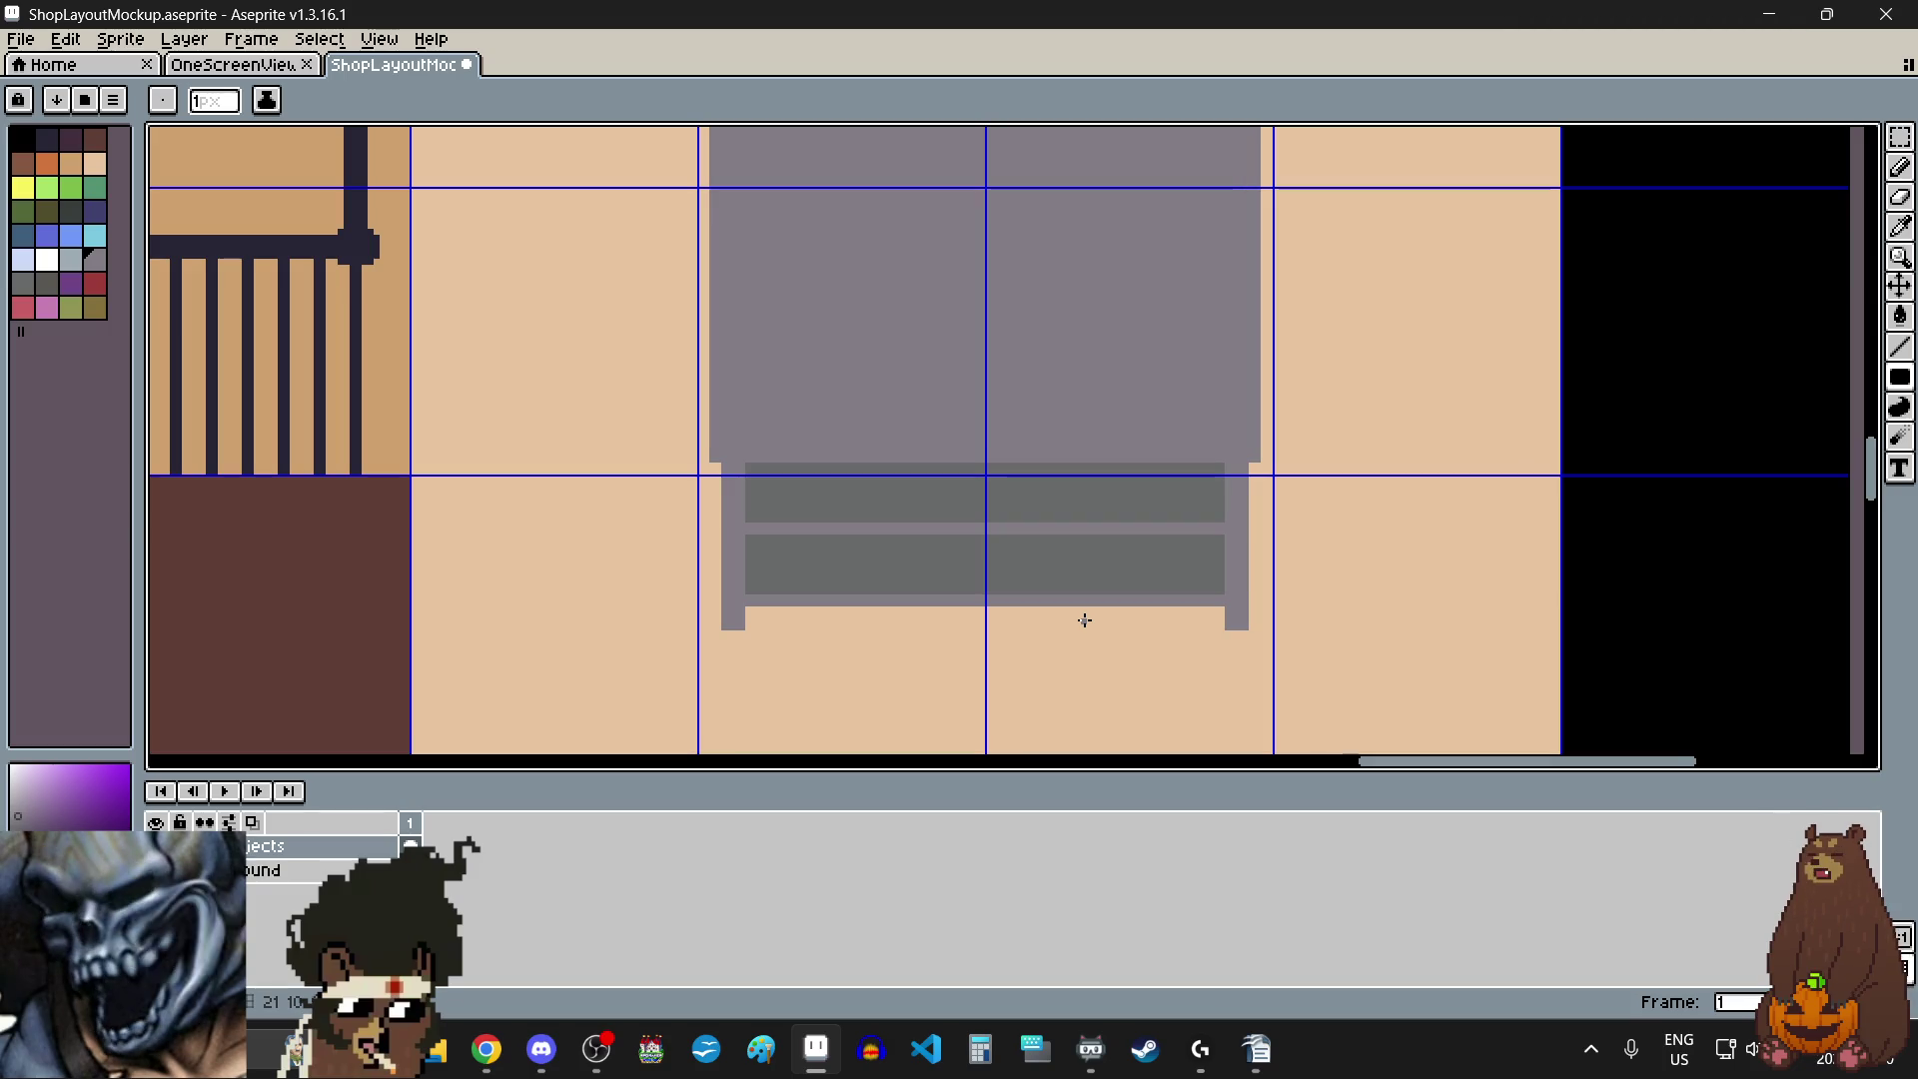
- Pencil purple pixels into the dark slate shelf's lower-left and lower-right inner corners
scroll(1085, 620, "down", 3)
scroll(1082, 613, "down", 1)
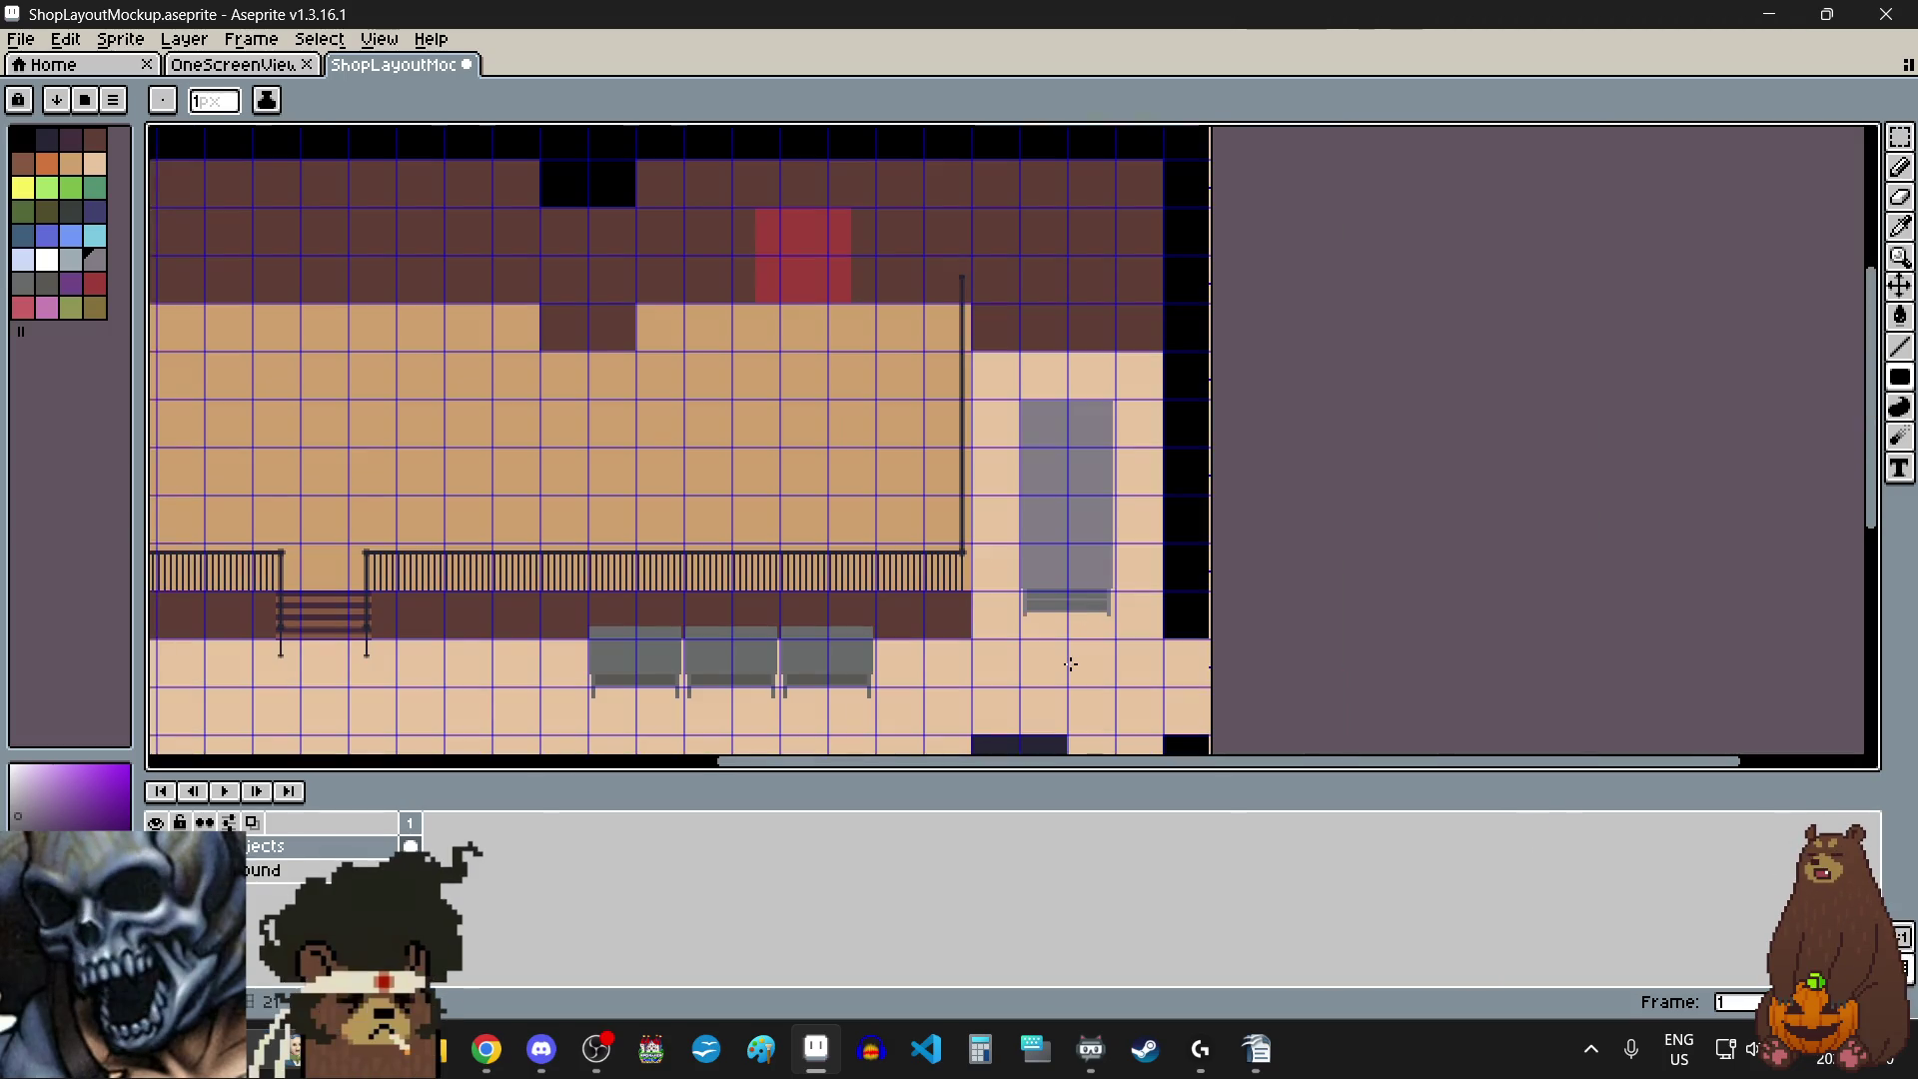
scroll(1077, 617, "up", 3)
scroll(619, 424, "up", 3)
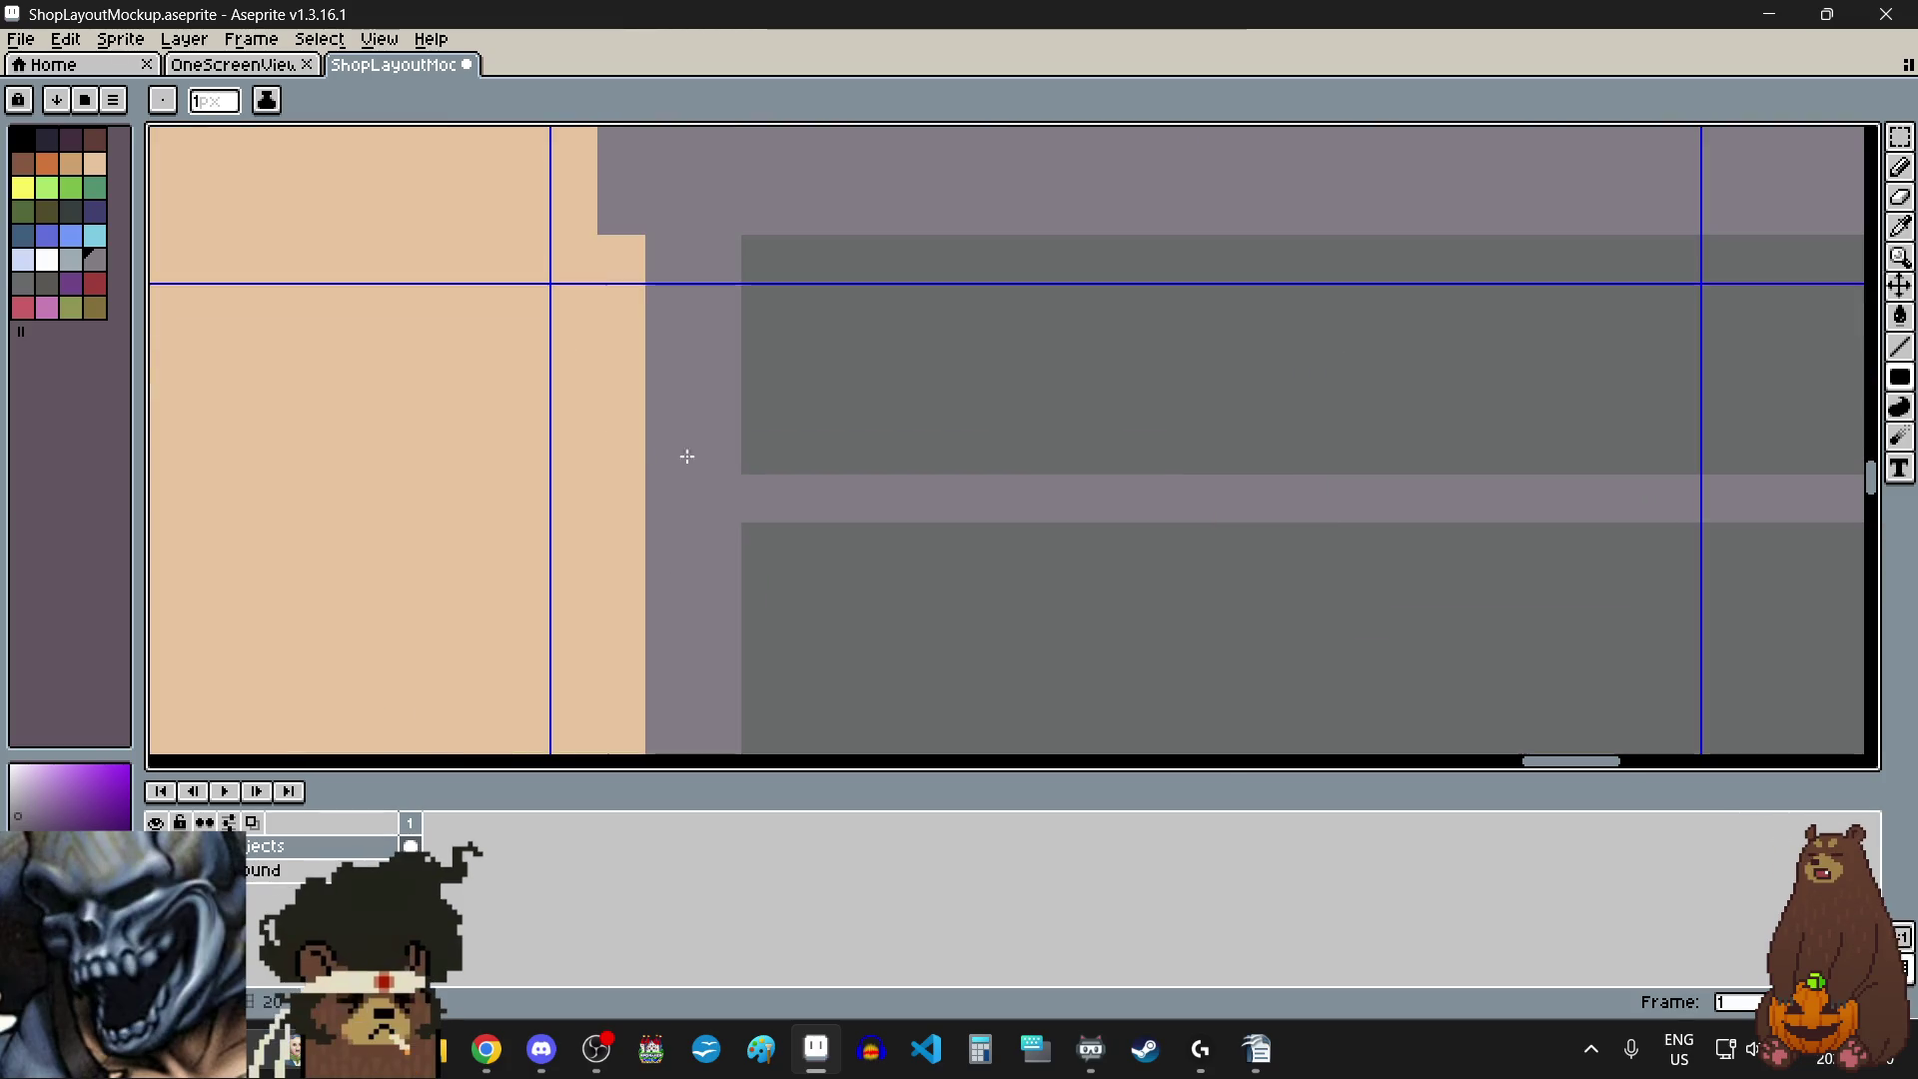
scroll(754, 534, "down", 3)
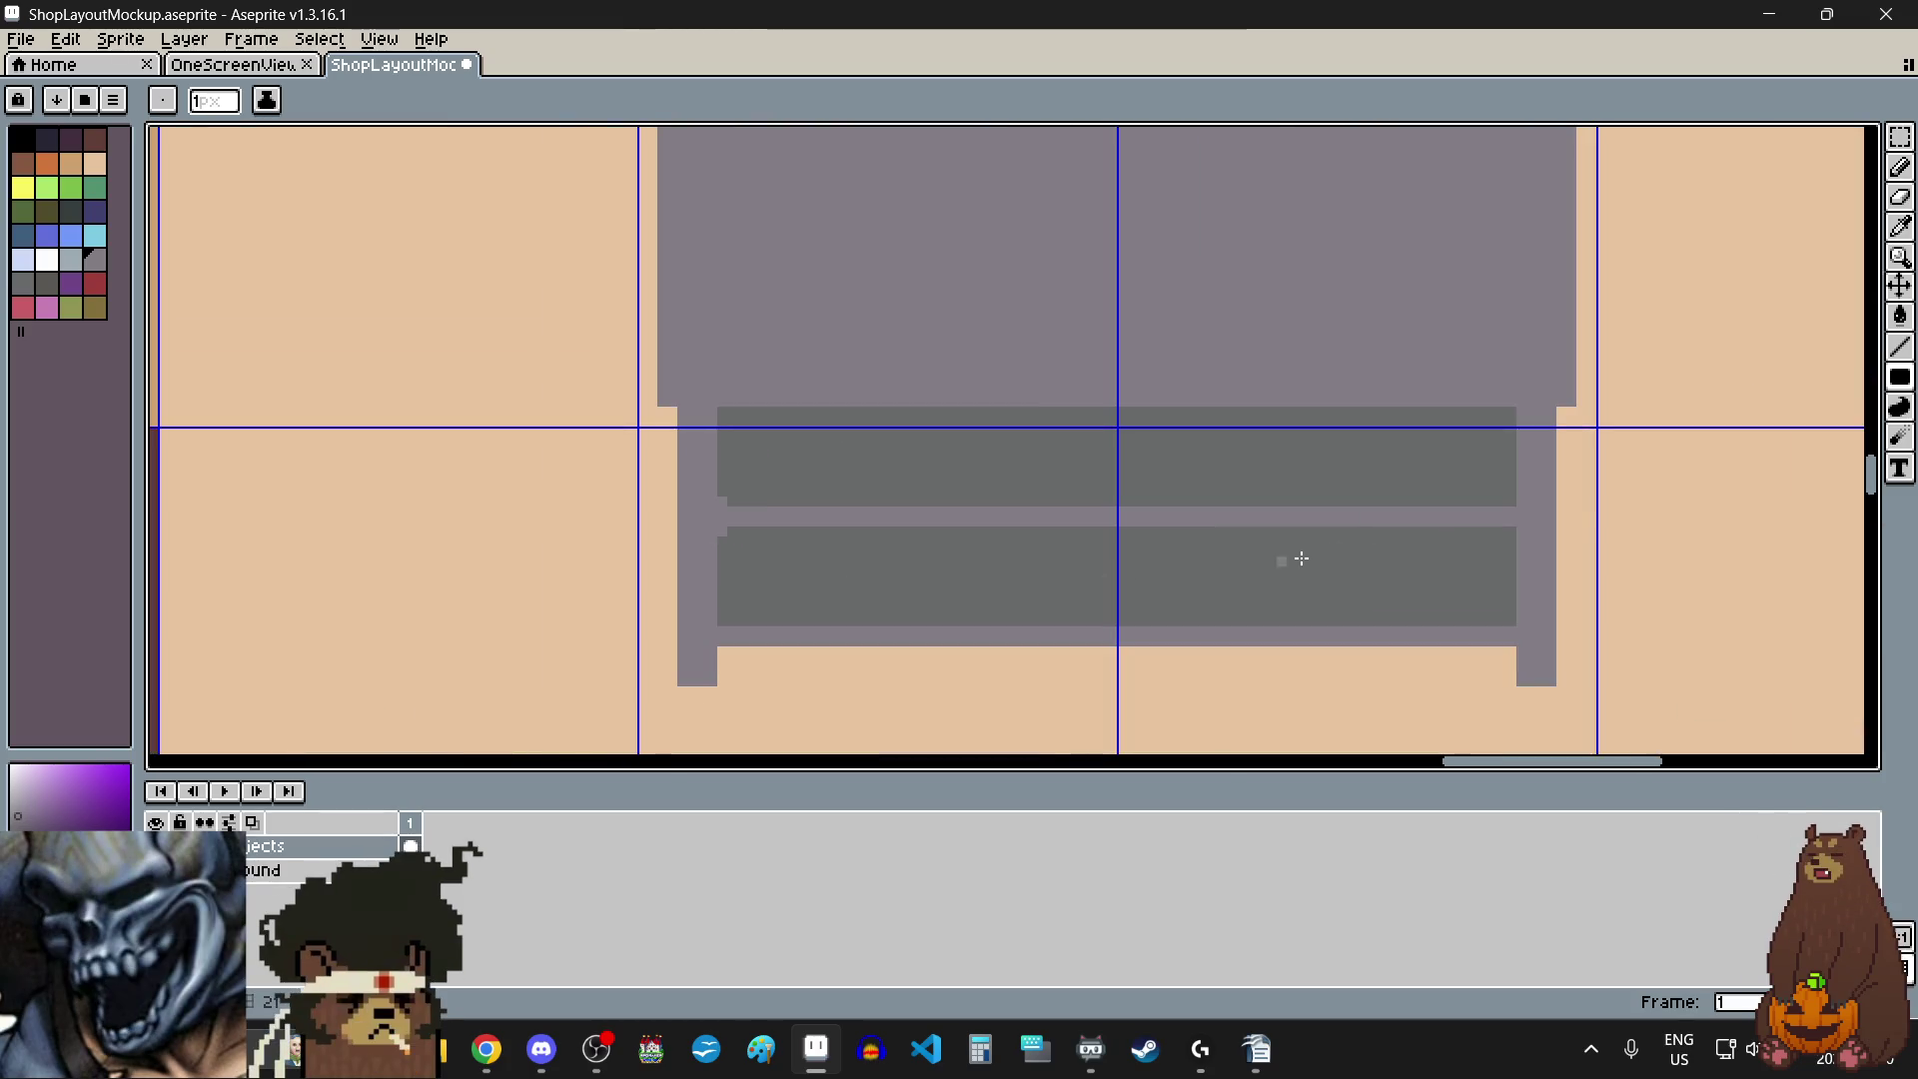
scroll(1512, 505, "up", 4)
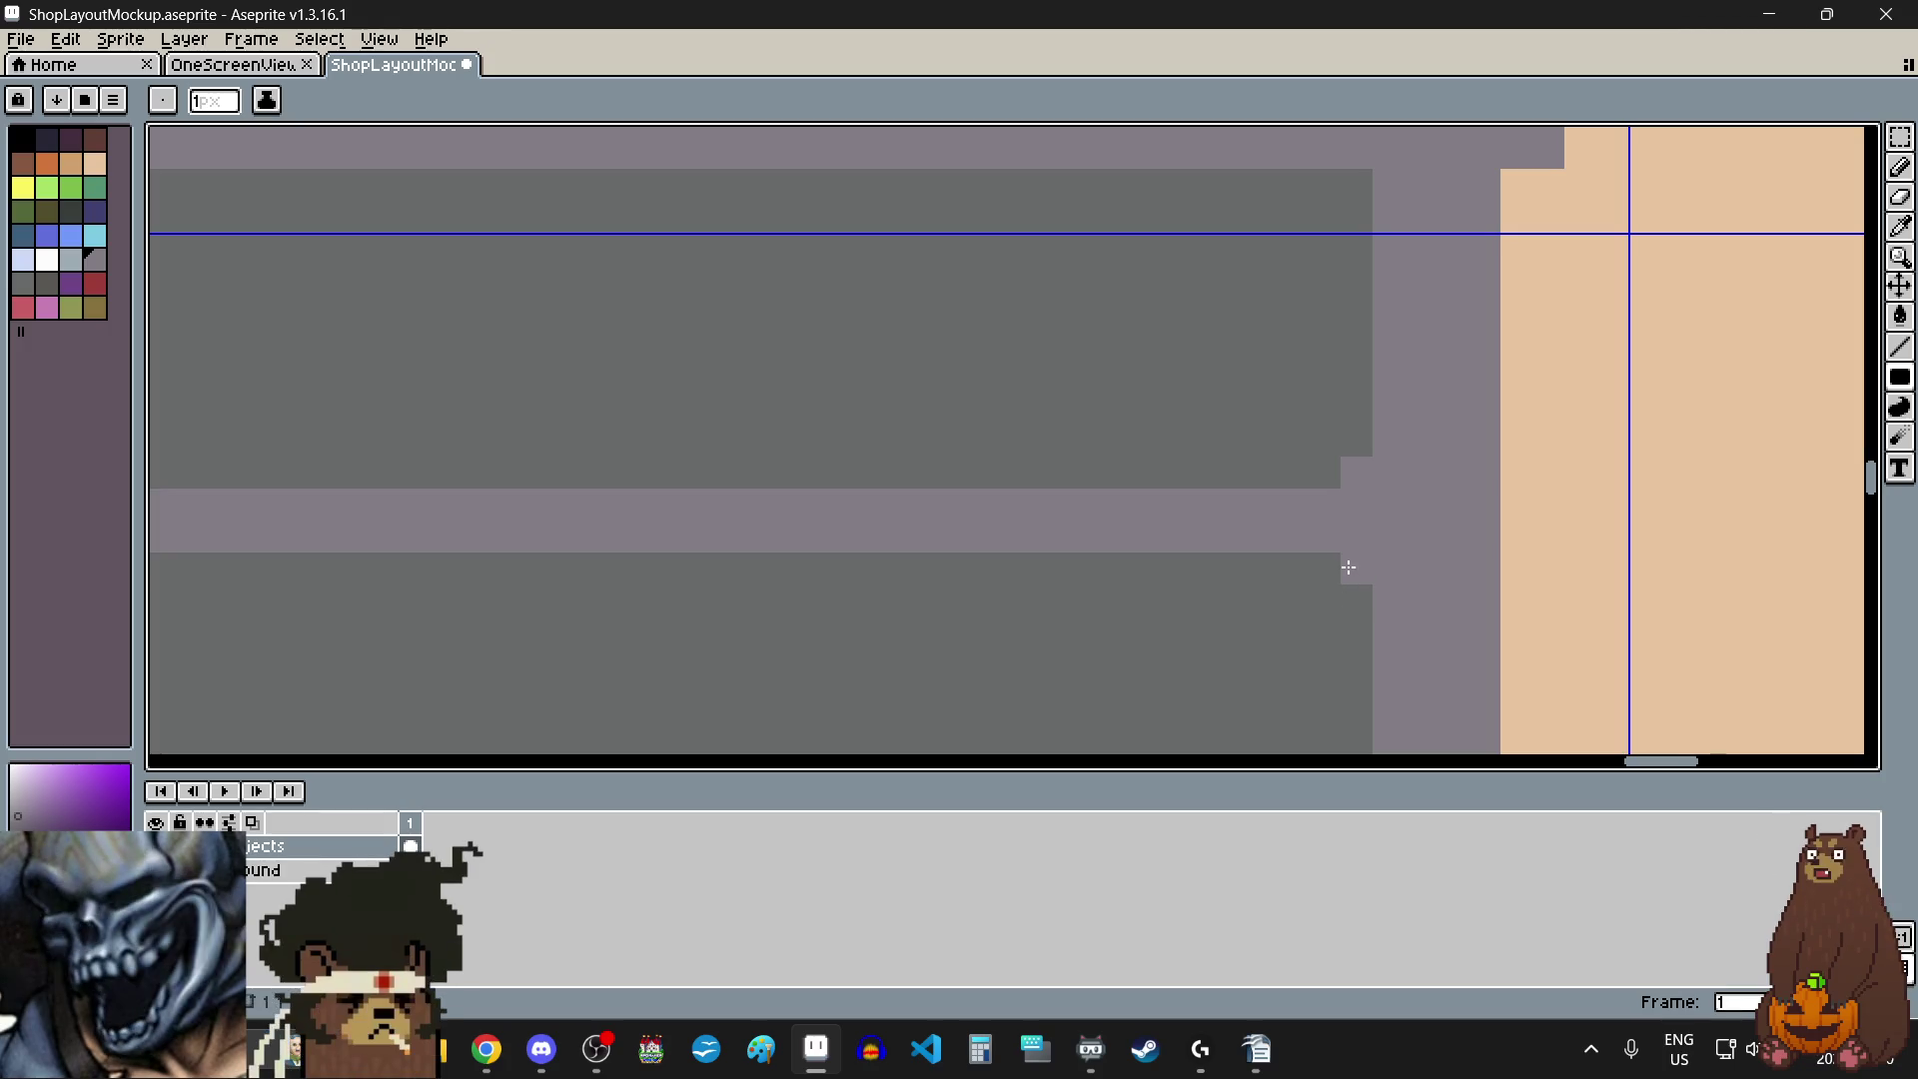
scroll(1298, 600, "down", 3)
scroll(1393, 429, "up", 2)
scroll(1307, 517, "down", 3)
scroll(1307, 517, "left", 2)
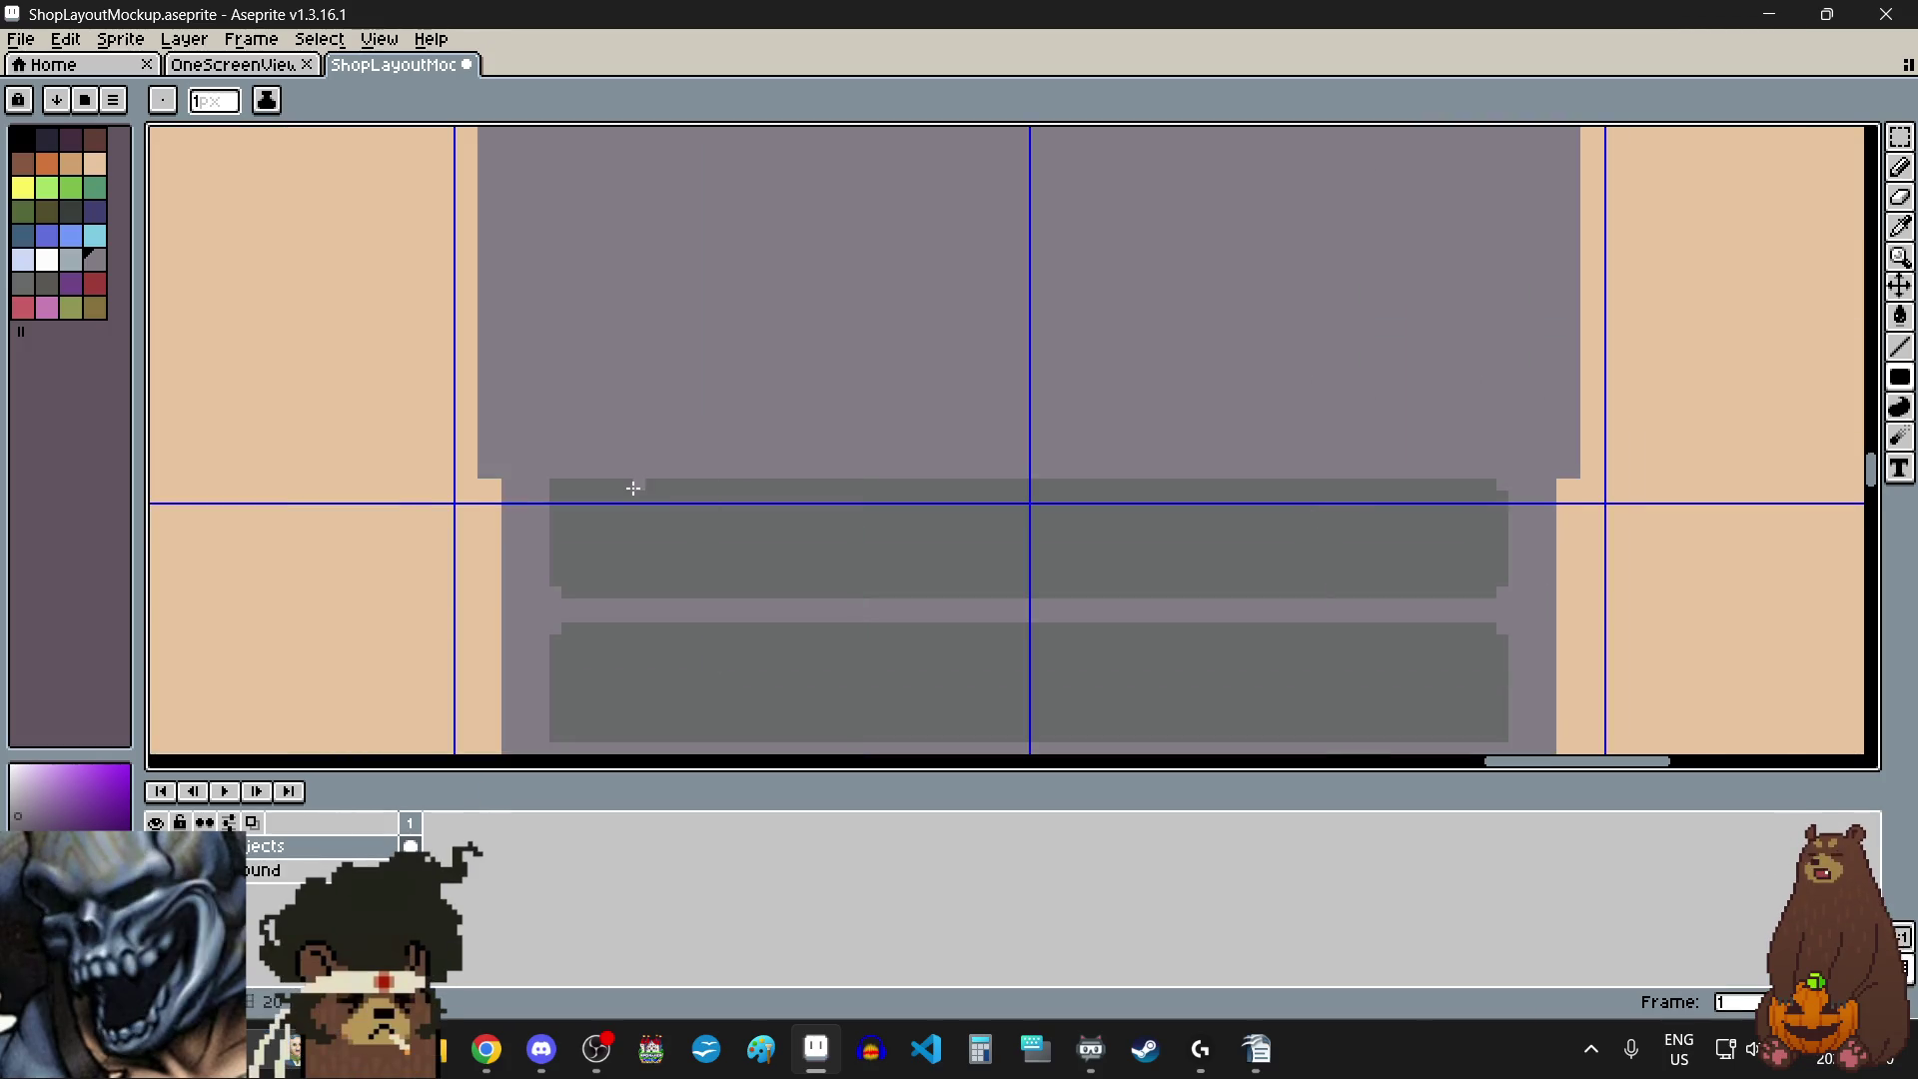
scroll(471, 463, "up", 3)
scroll(489, 449, "down", 3)
scroll(630, 626, "up", 2)
left_click(538, 376)
left_click(538, 407)
scroll(535, 410, "down", 3)
scroll(1159, 433, "up", 2)
left_click(1220, 427)
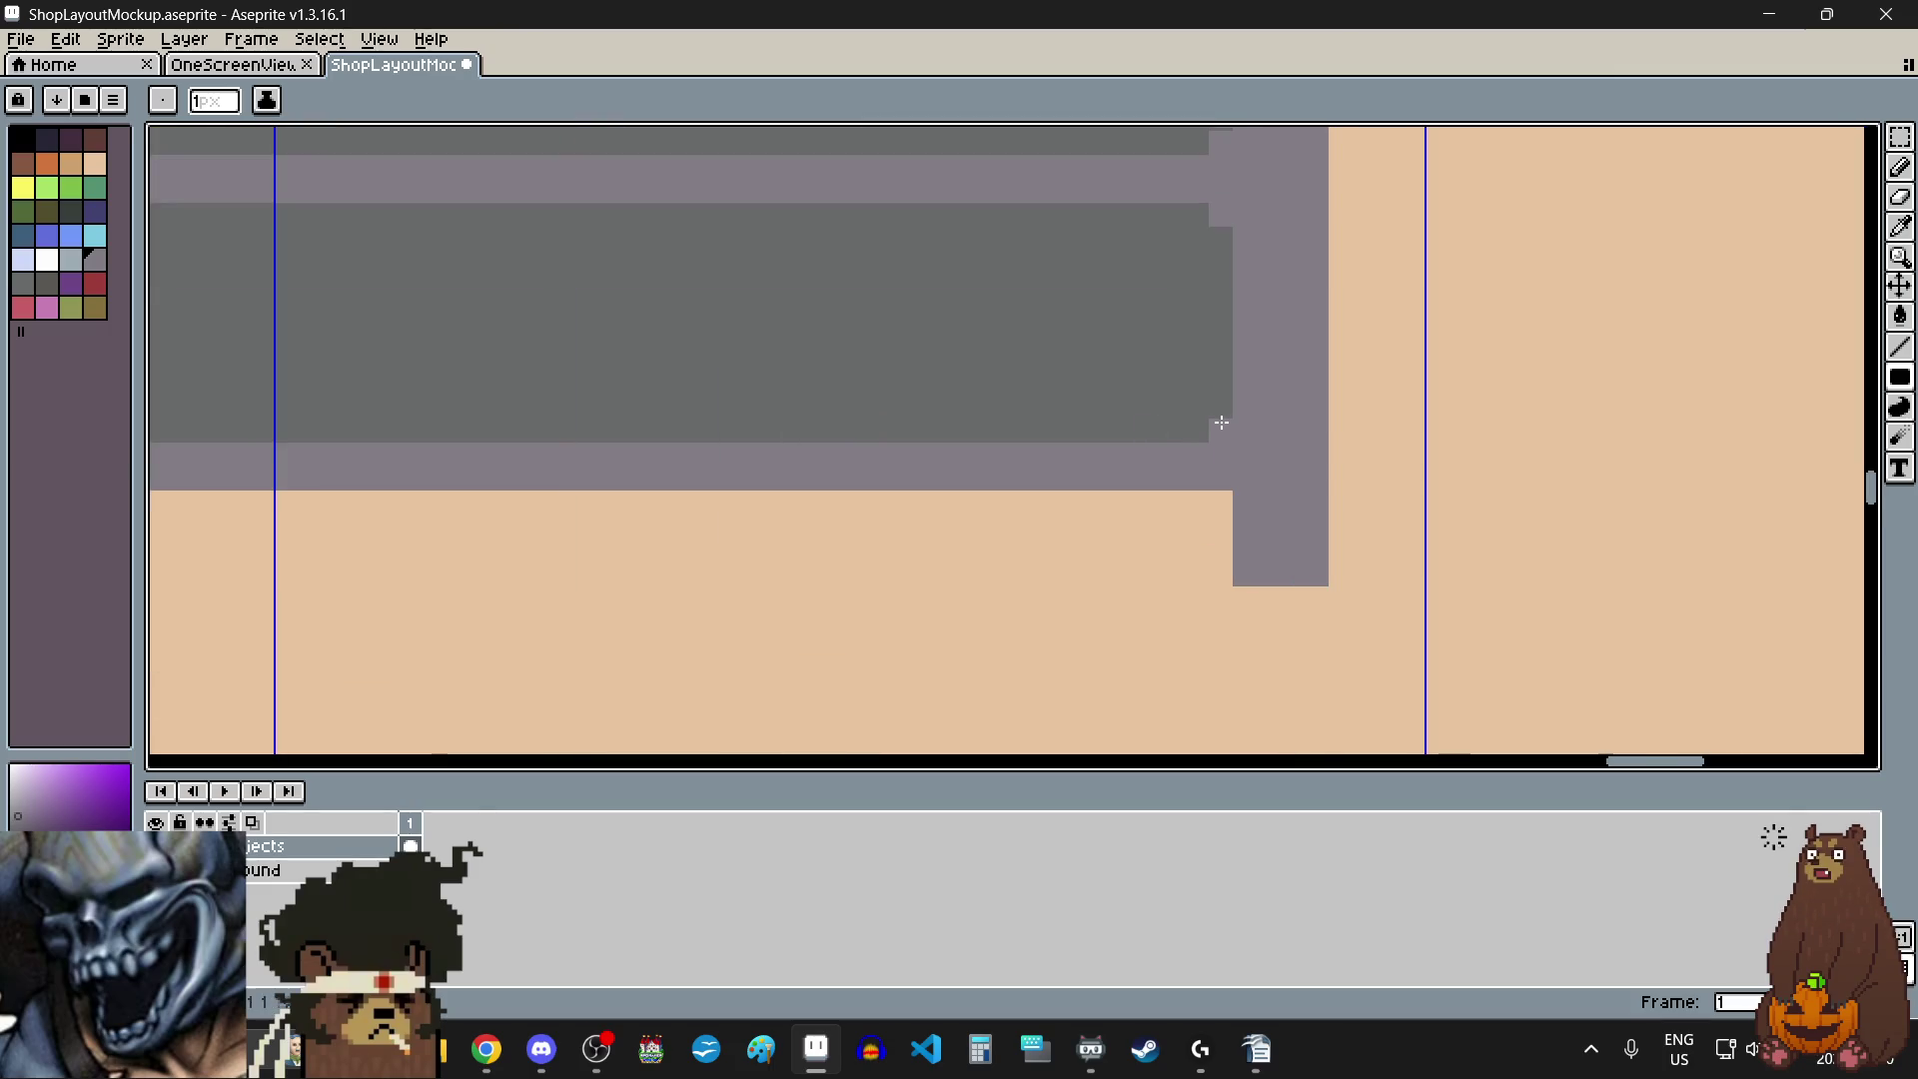
scroll(920, 484, "down", 2)
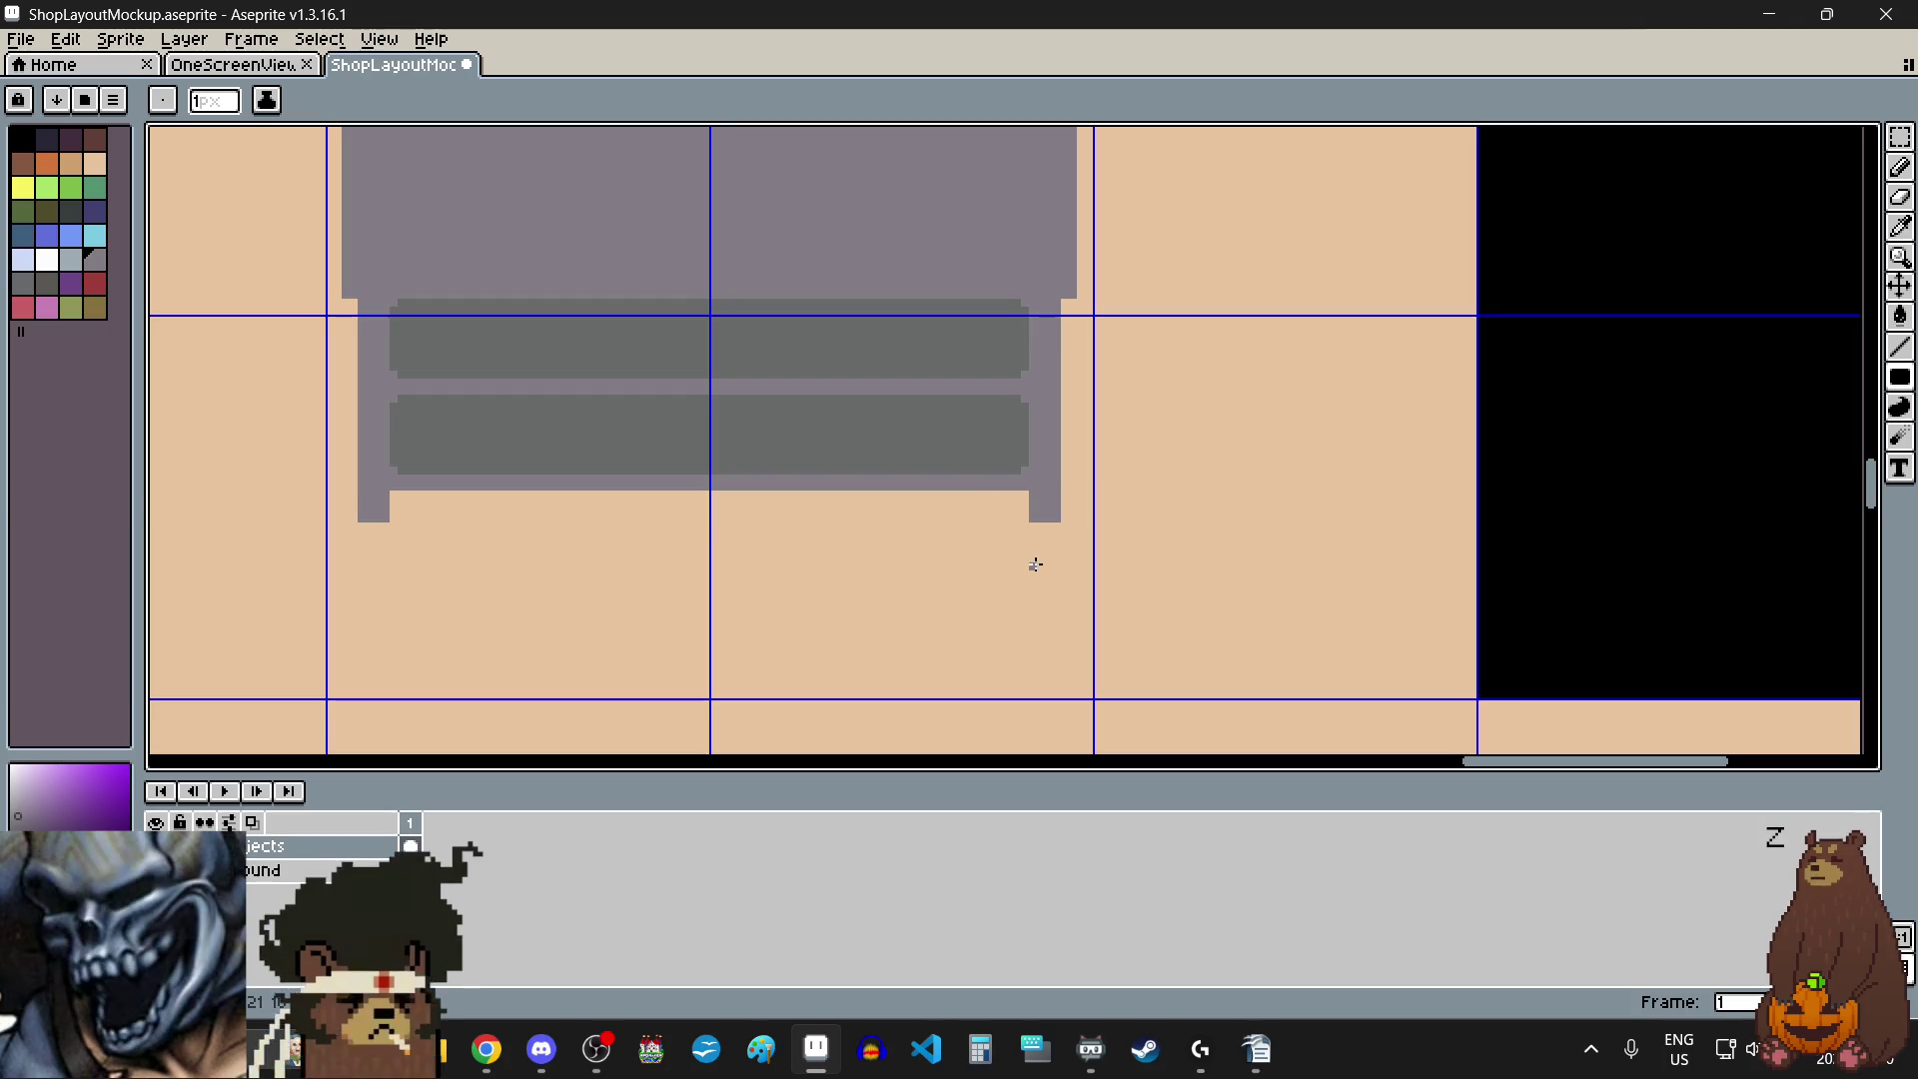
scroll(1037, 550, "down", 3)
scroll(981, 461, "up", 1)
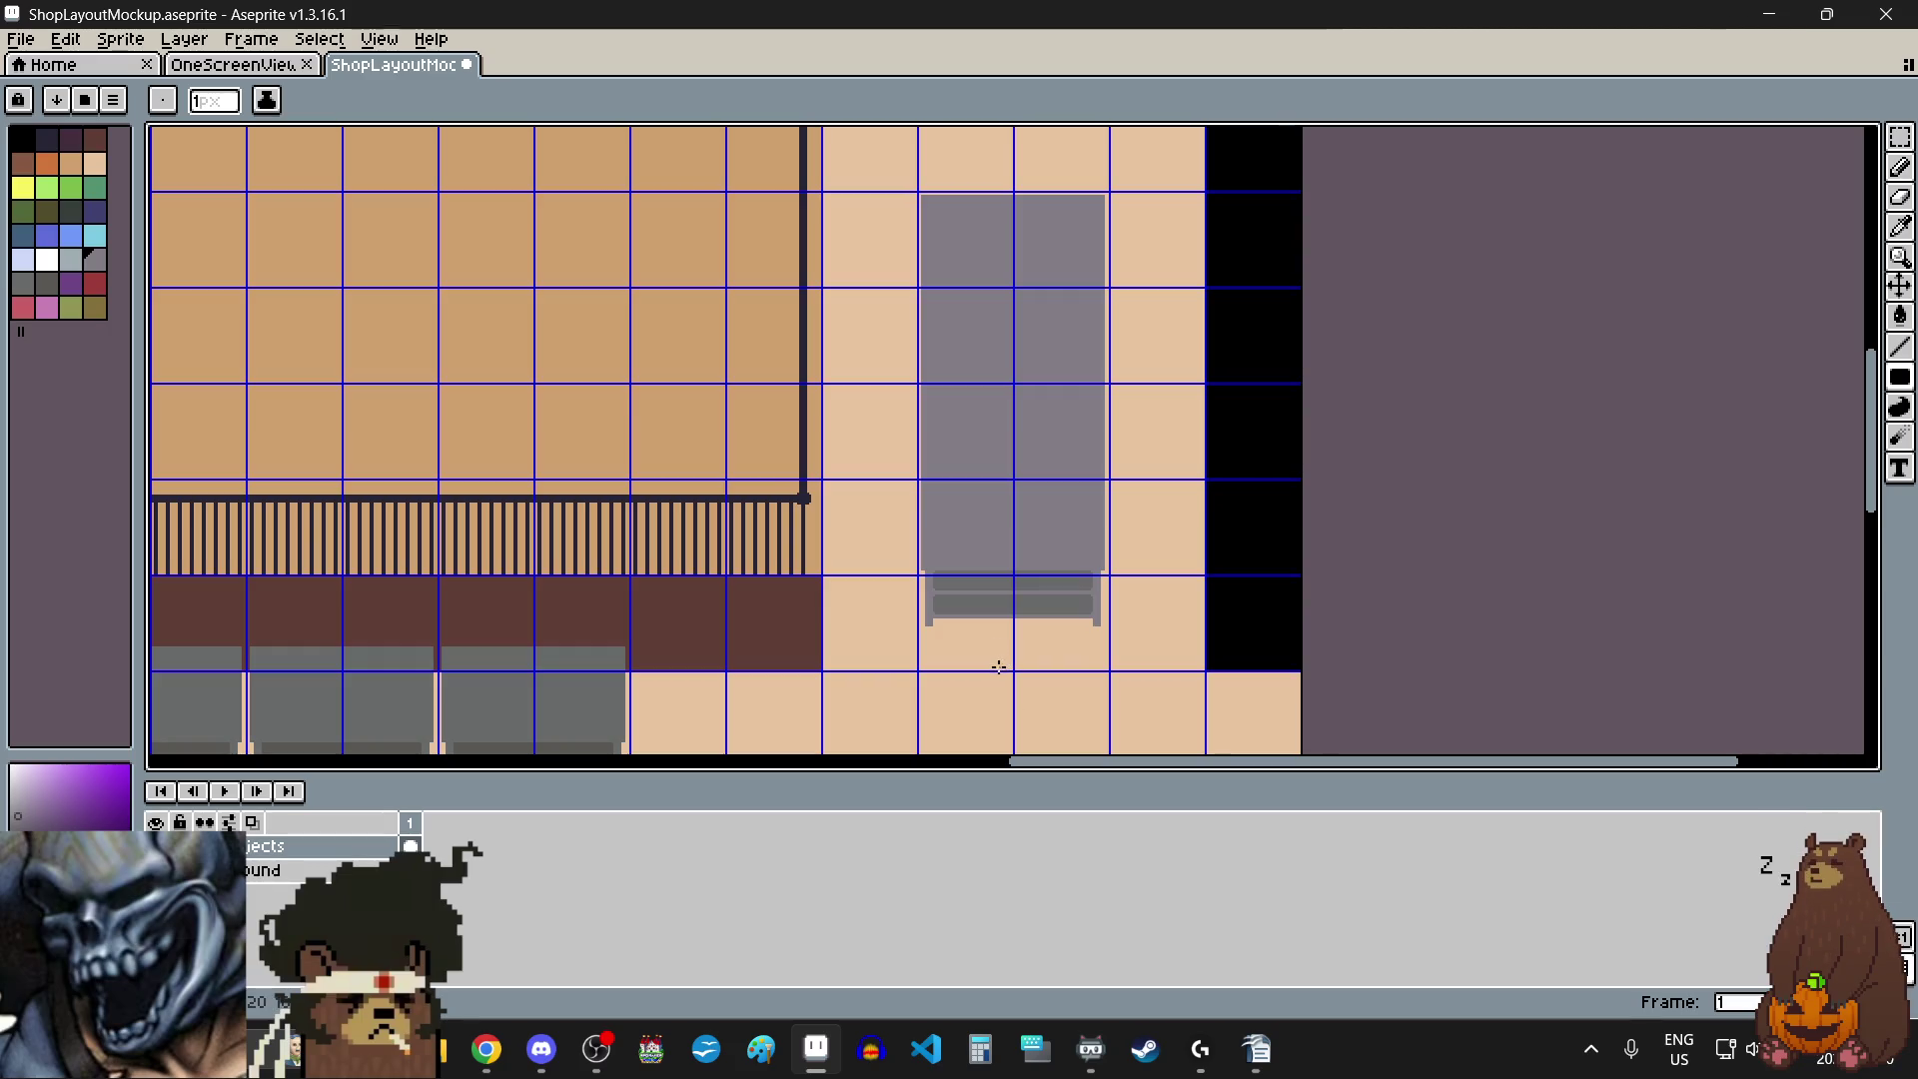
scroll(1029, 590, "down", 4)
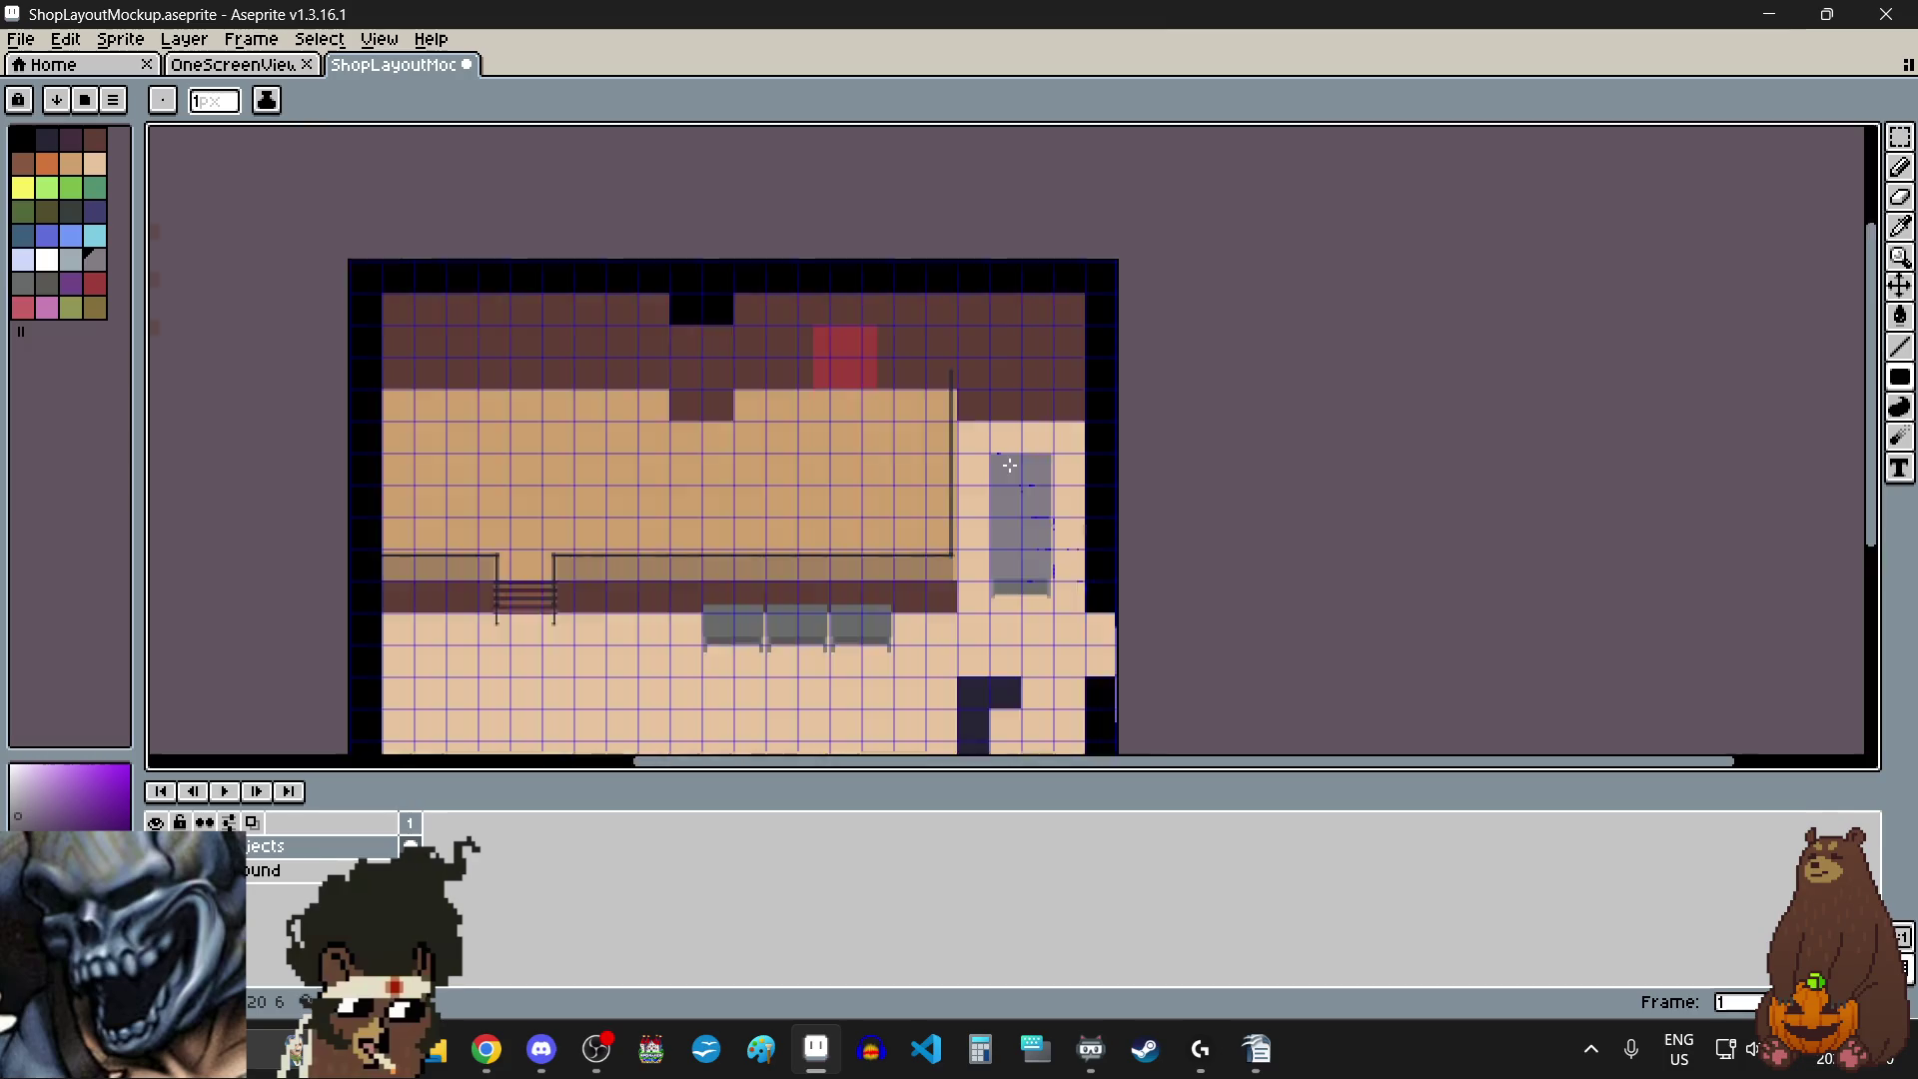
- Erase a thin strip along the grey block's top edge using a rectangular selection
scroll(1014, 480, "up", 3)
scroll(994, 451, "up", 3)
scroll(994, 450, "up", 1)
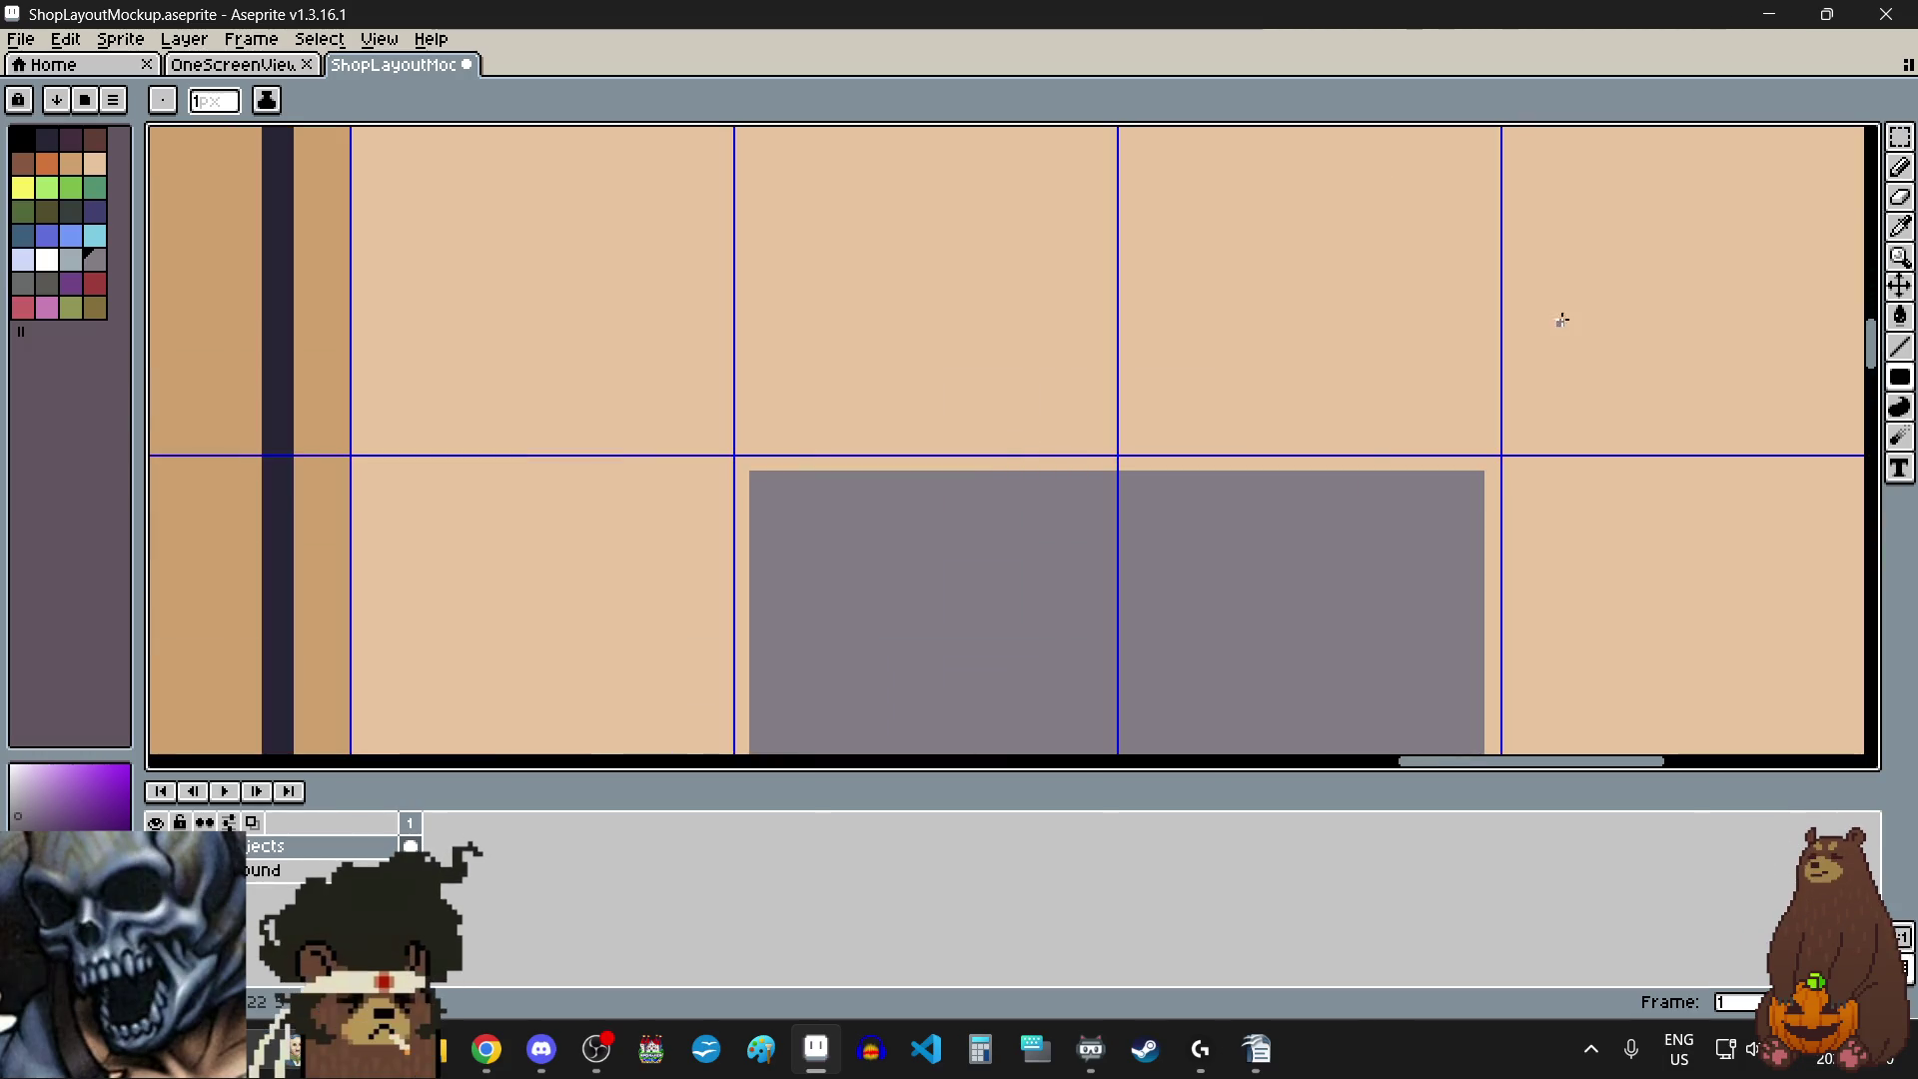
left_click(1901, 137)
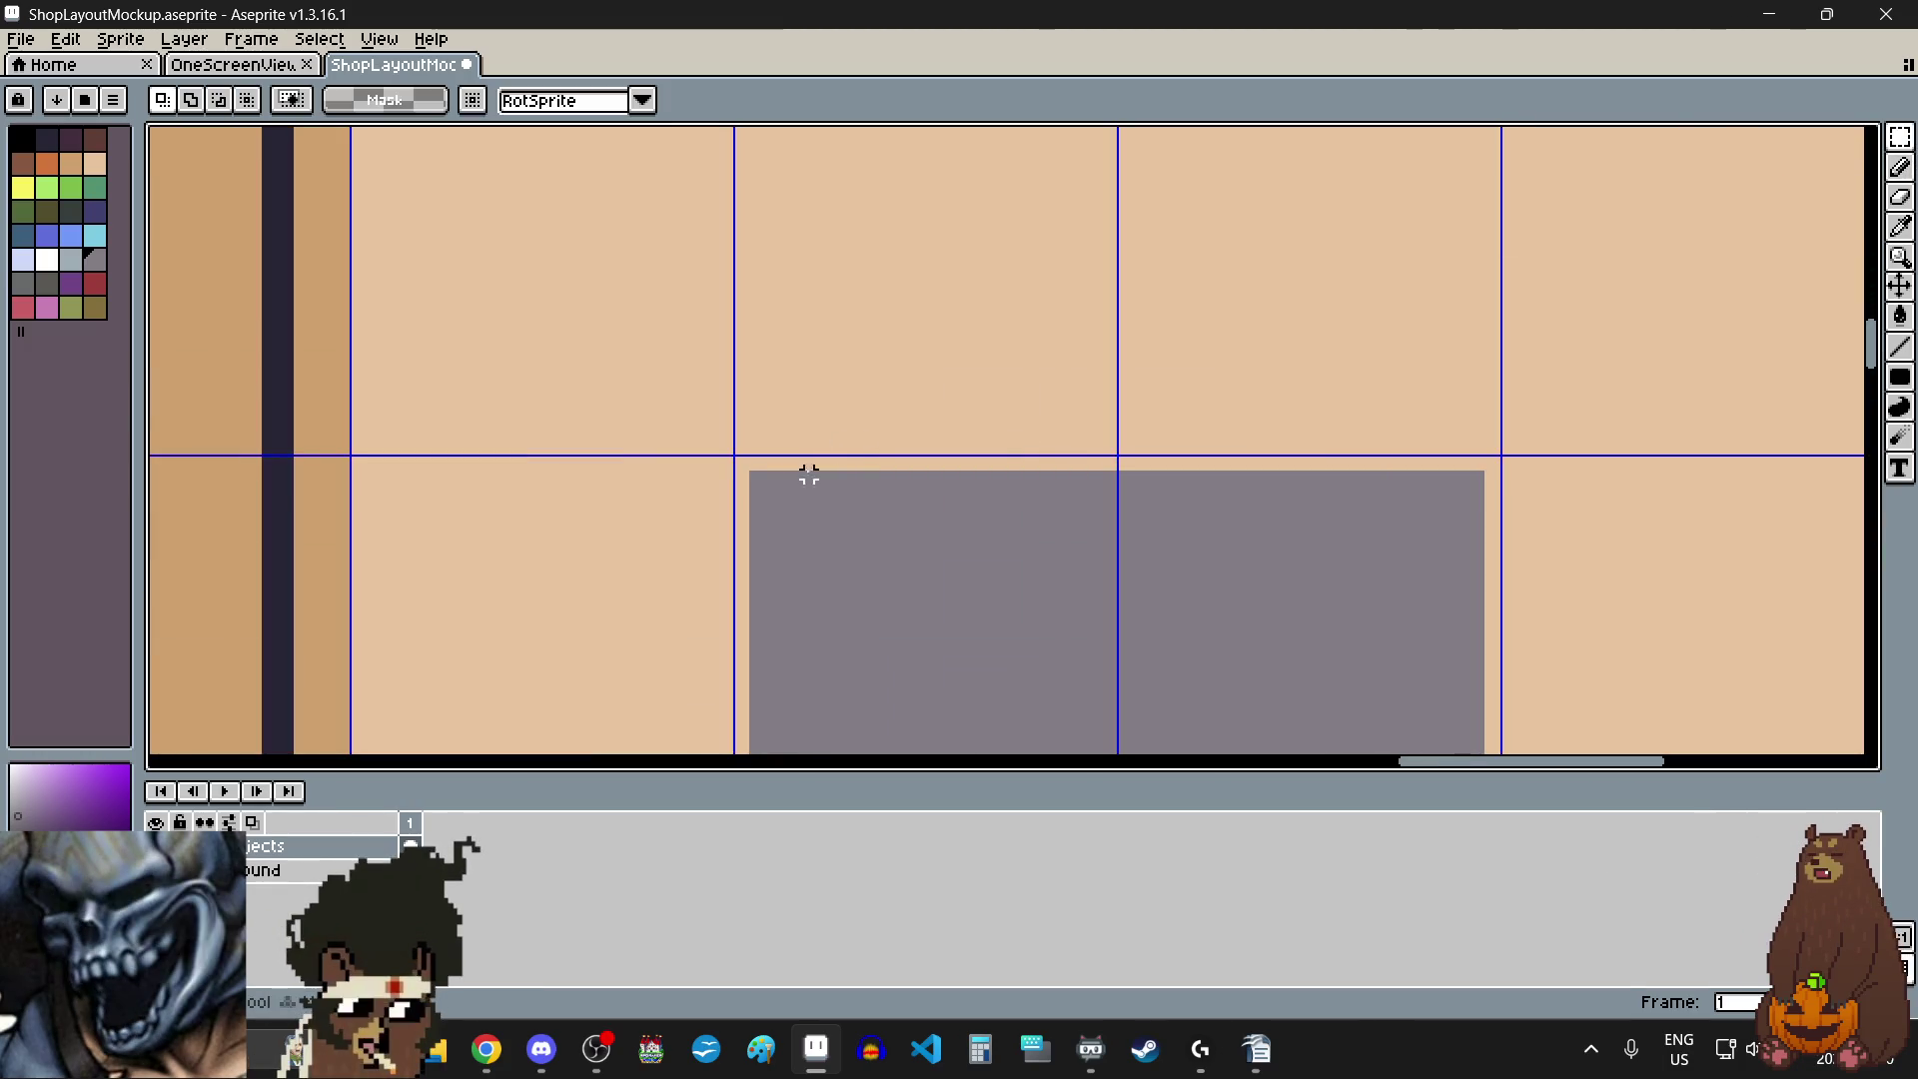
scroll(794, 480, "up", 1)
scroll(732, 471, "down", 1)
mouse_move(733, 470)
left_mouse_down()
mouse_move(1644, 470)
mouse_move(1643, 513)
left_mouse_up()
scroll(1644, 471, "up", 1)
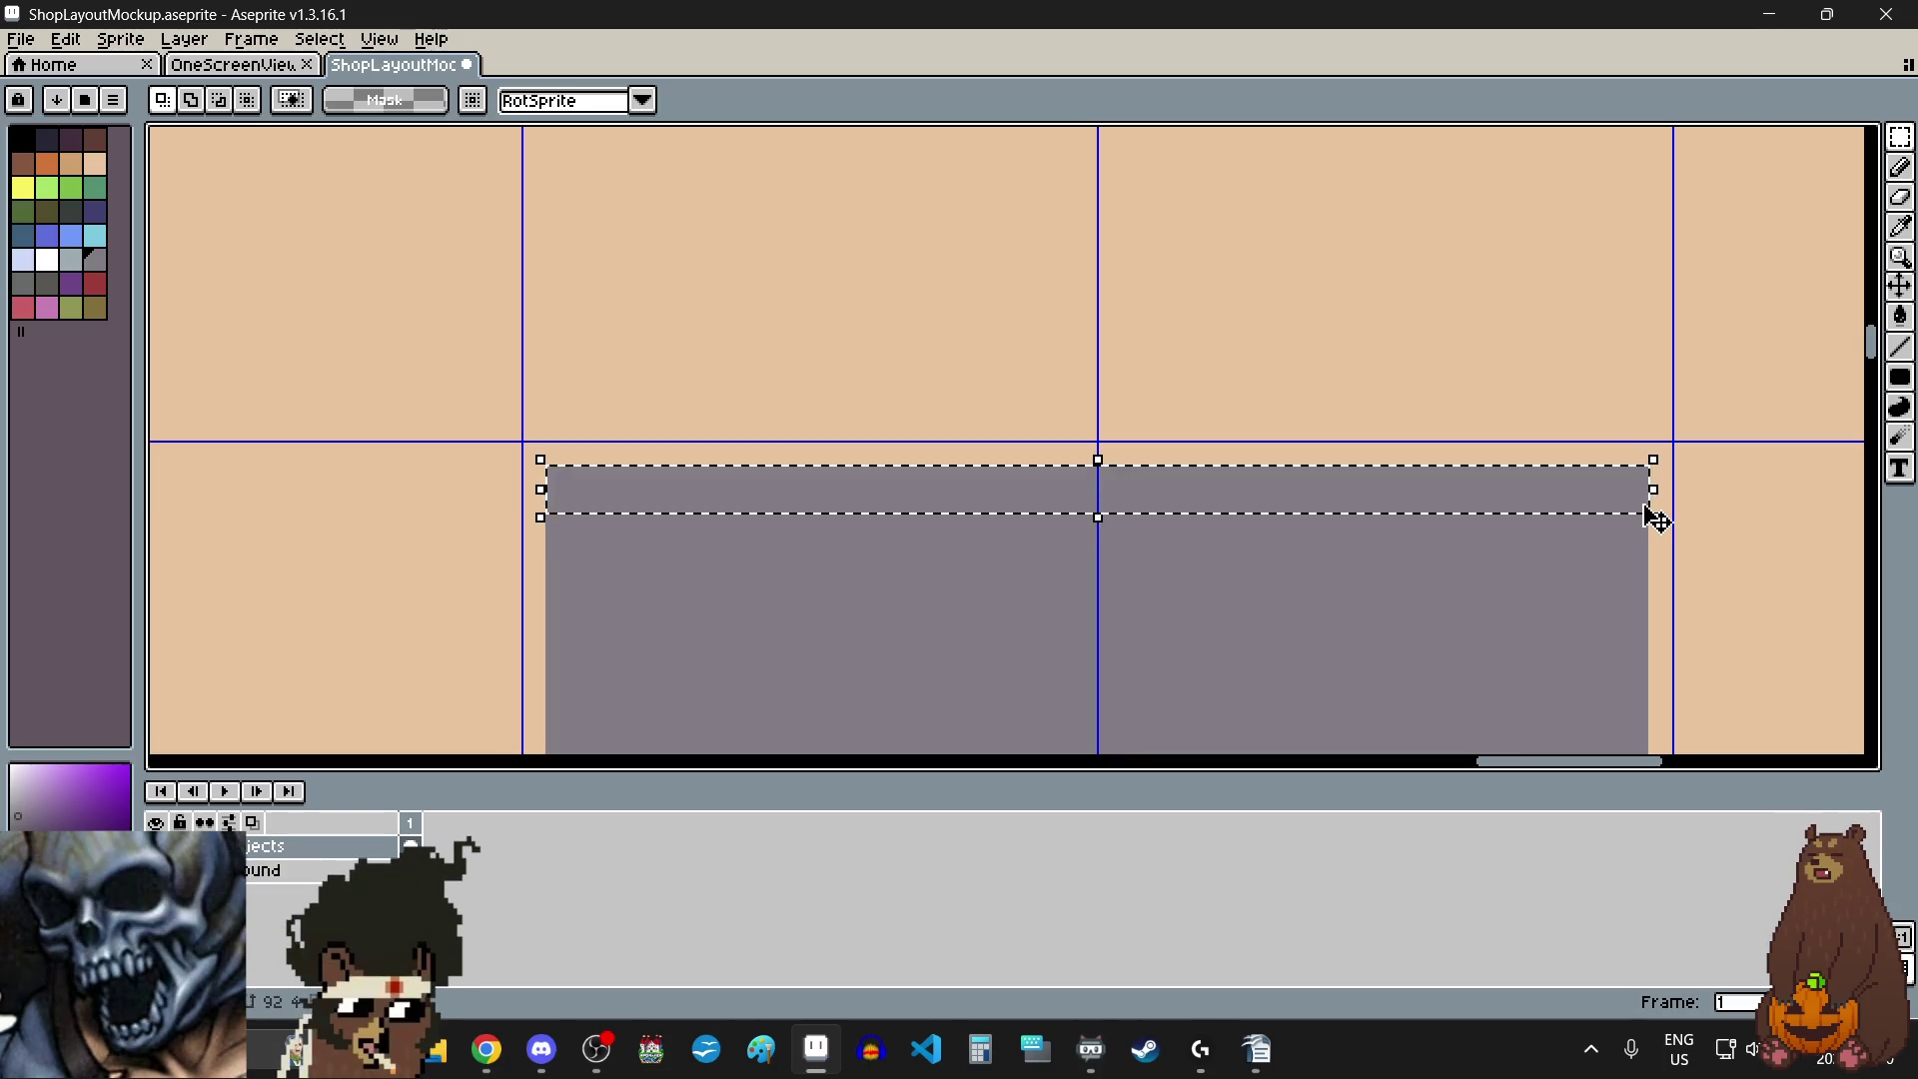
key("Delete")
- Select only the grey block's top edge row, undo the wider erase, and deselect
scroll(848, 492, "down", 5)
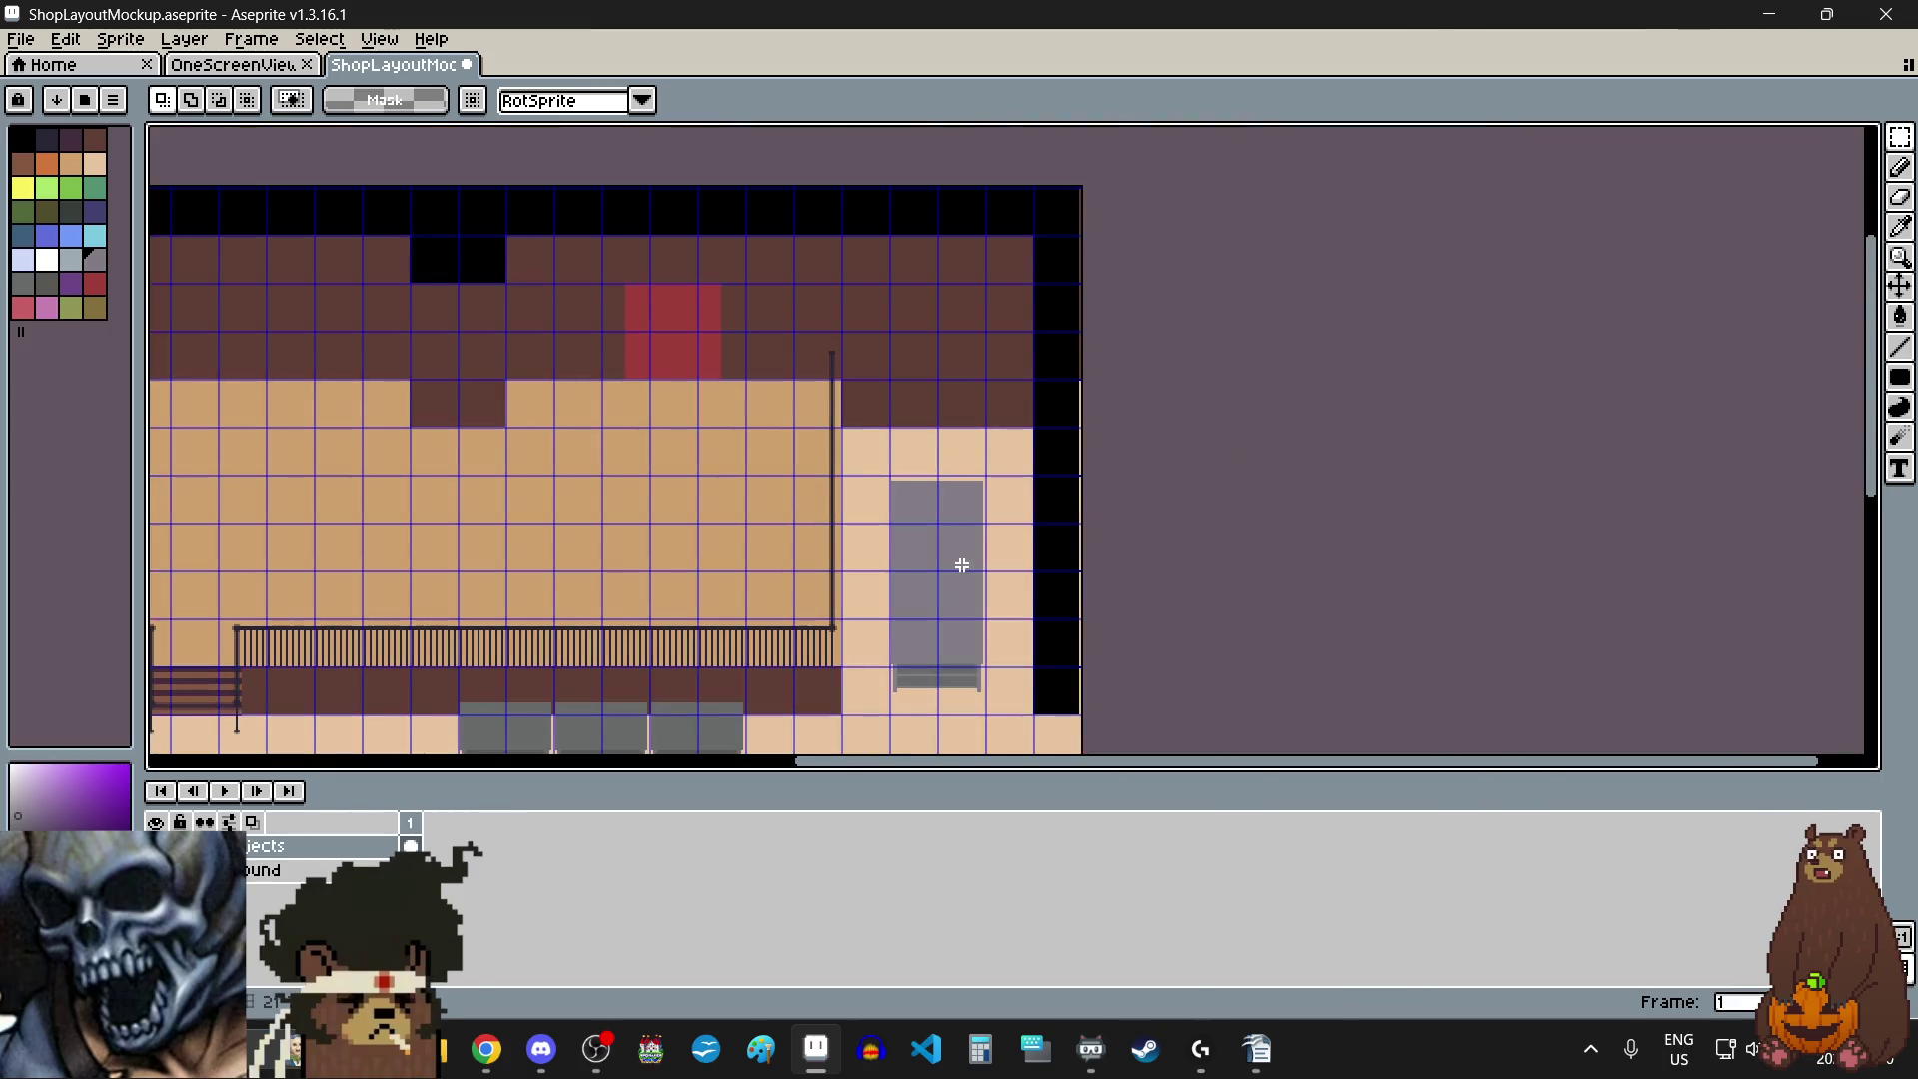
scroll(913, 515, "up", 1)
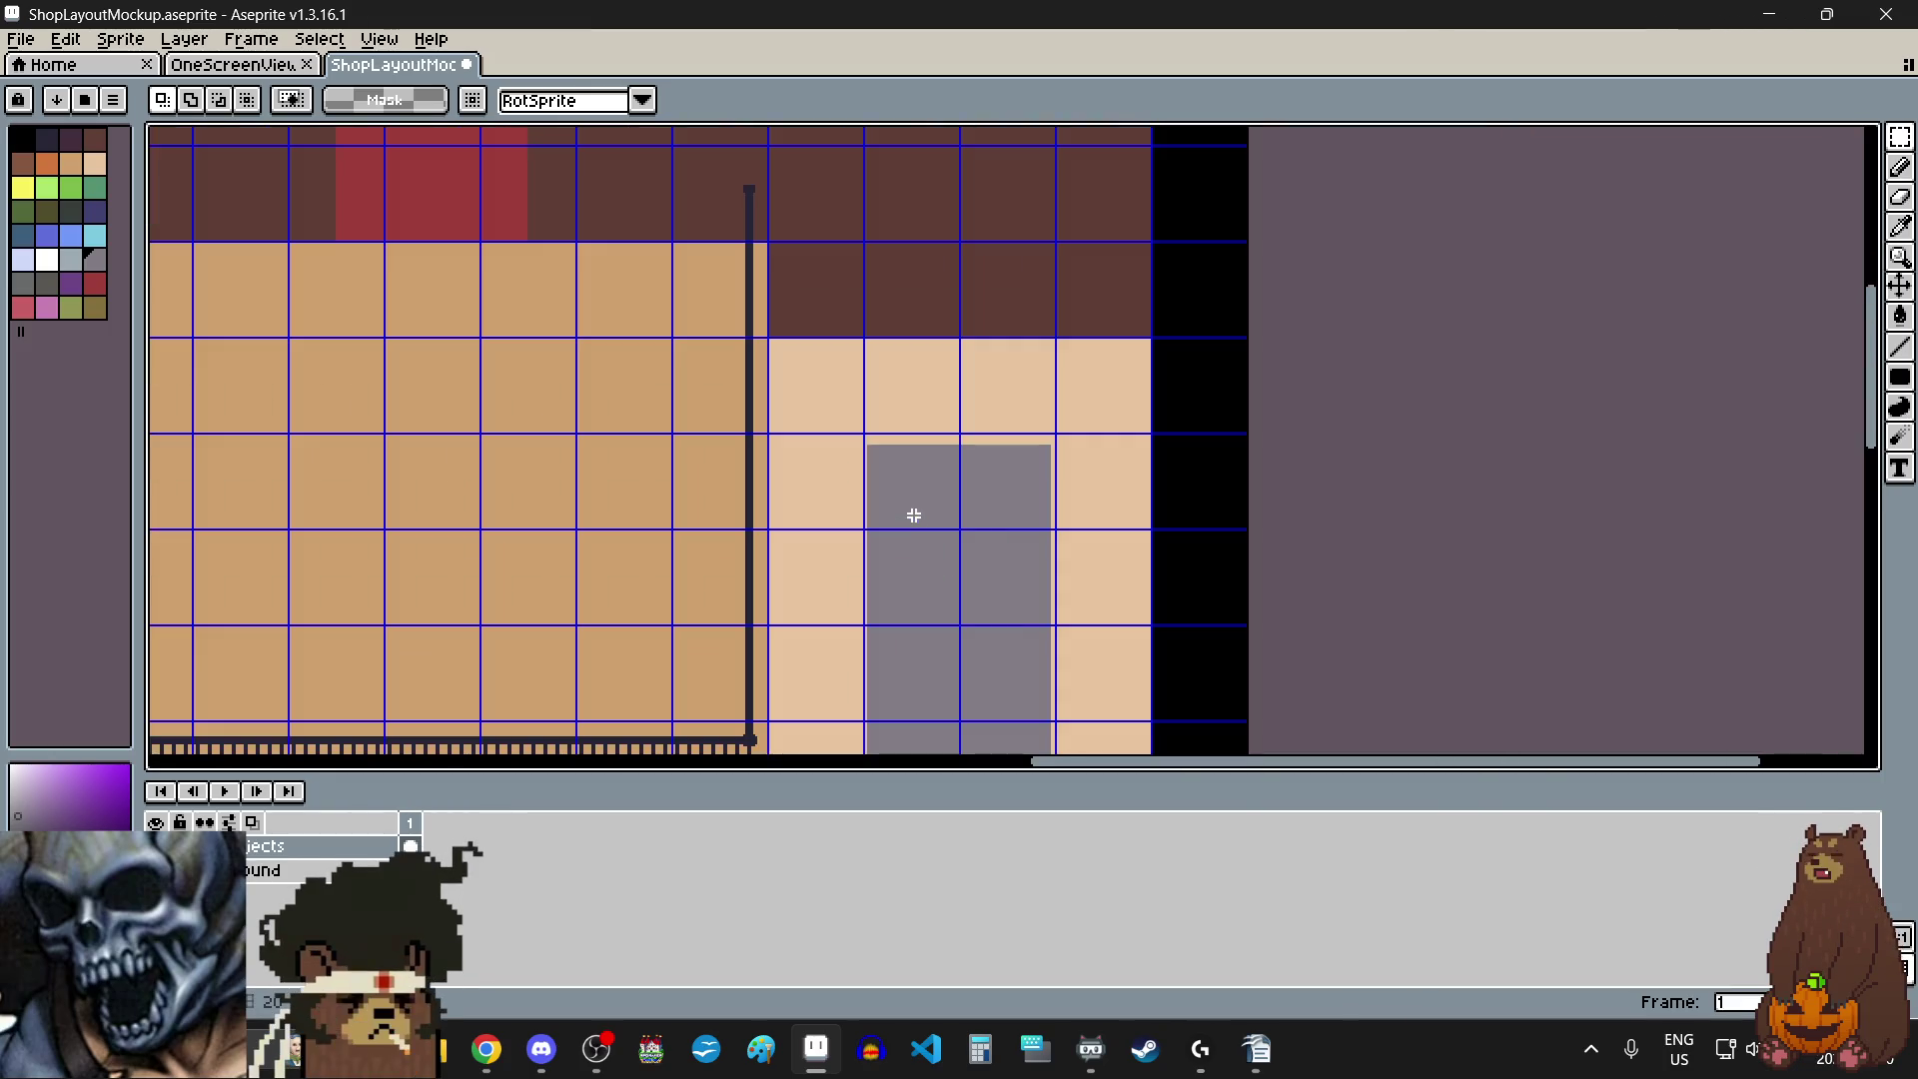
scroll(894, 463, "down", 2)
scroll(894, 459, "up", 1)
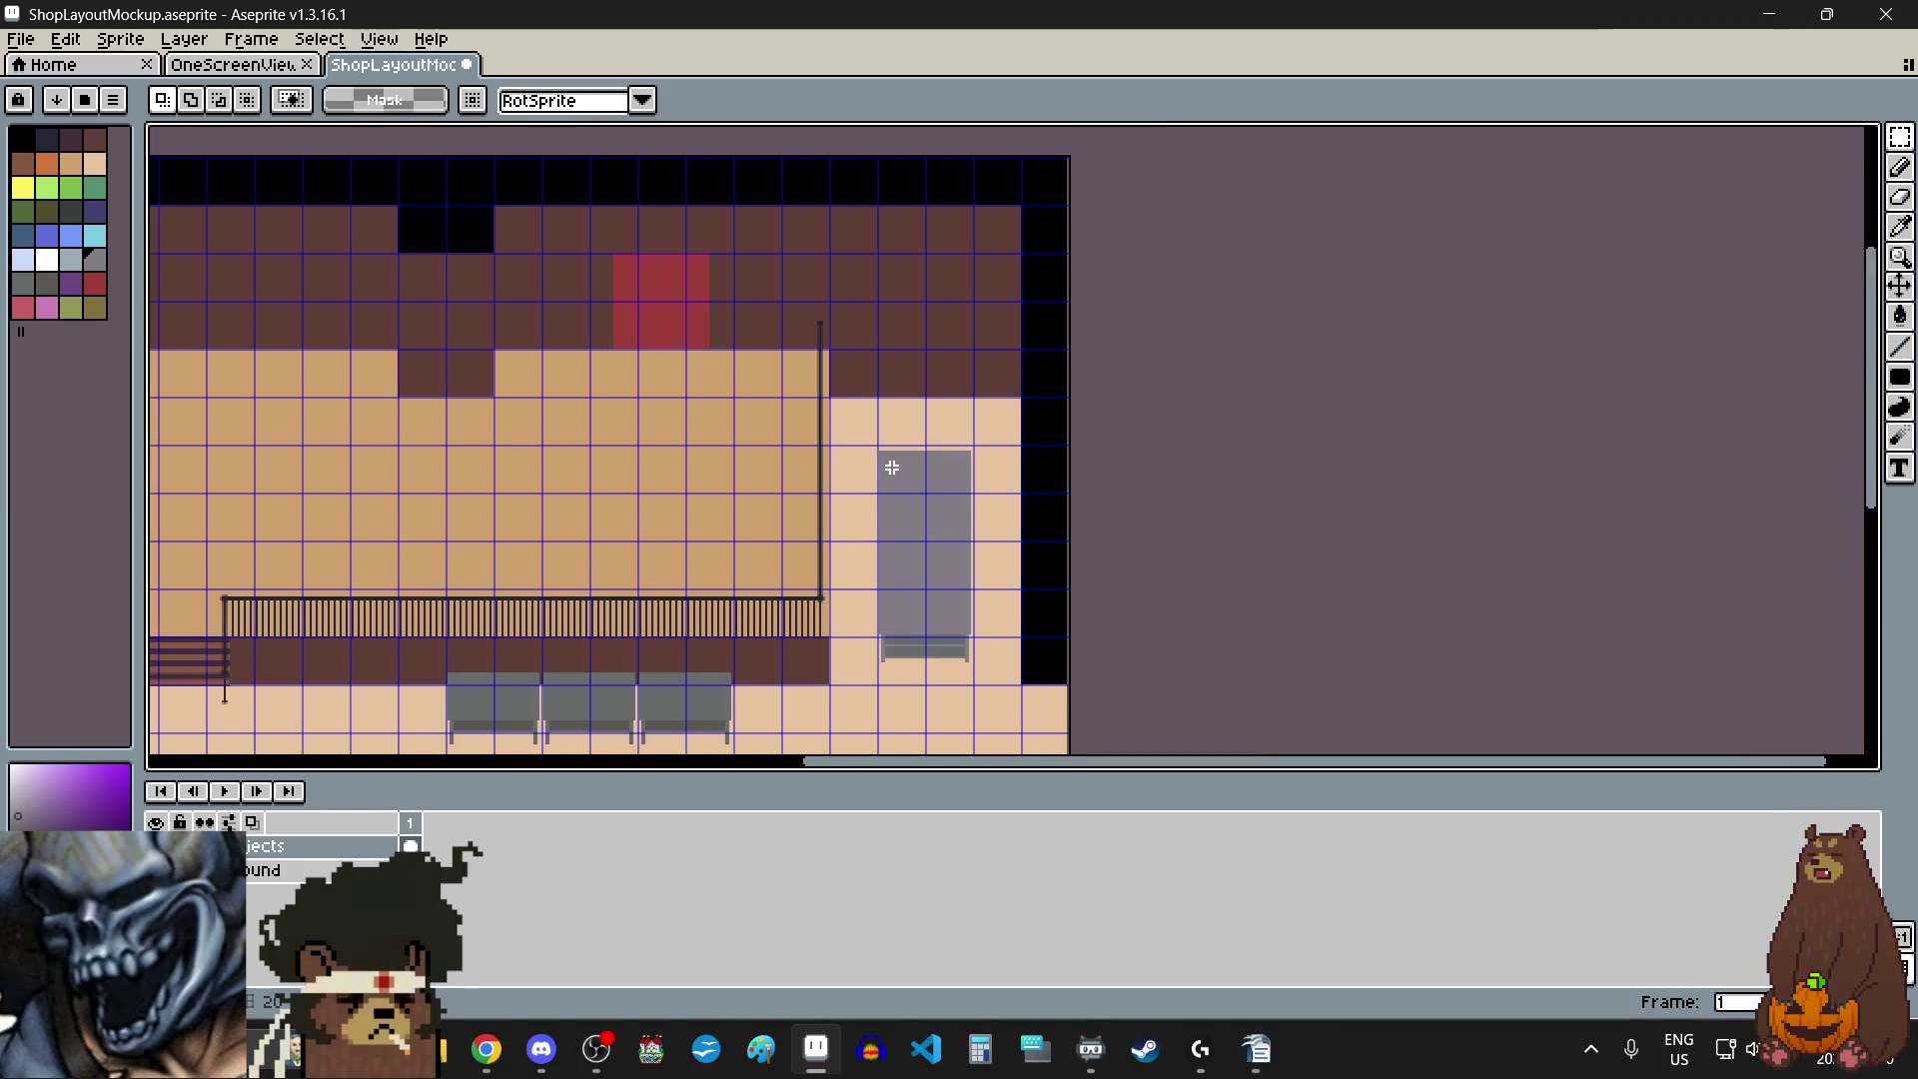
scroll(896, 455, "up", 6)
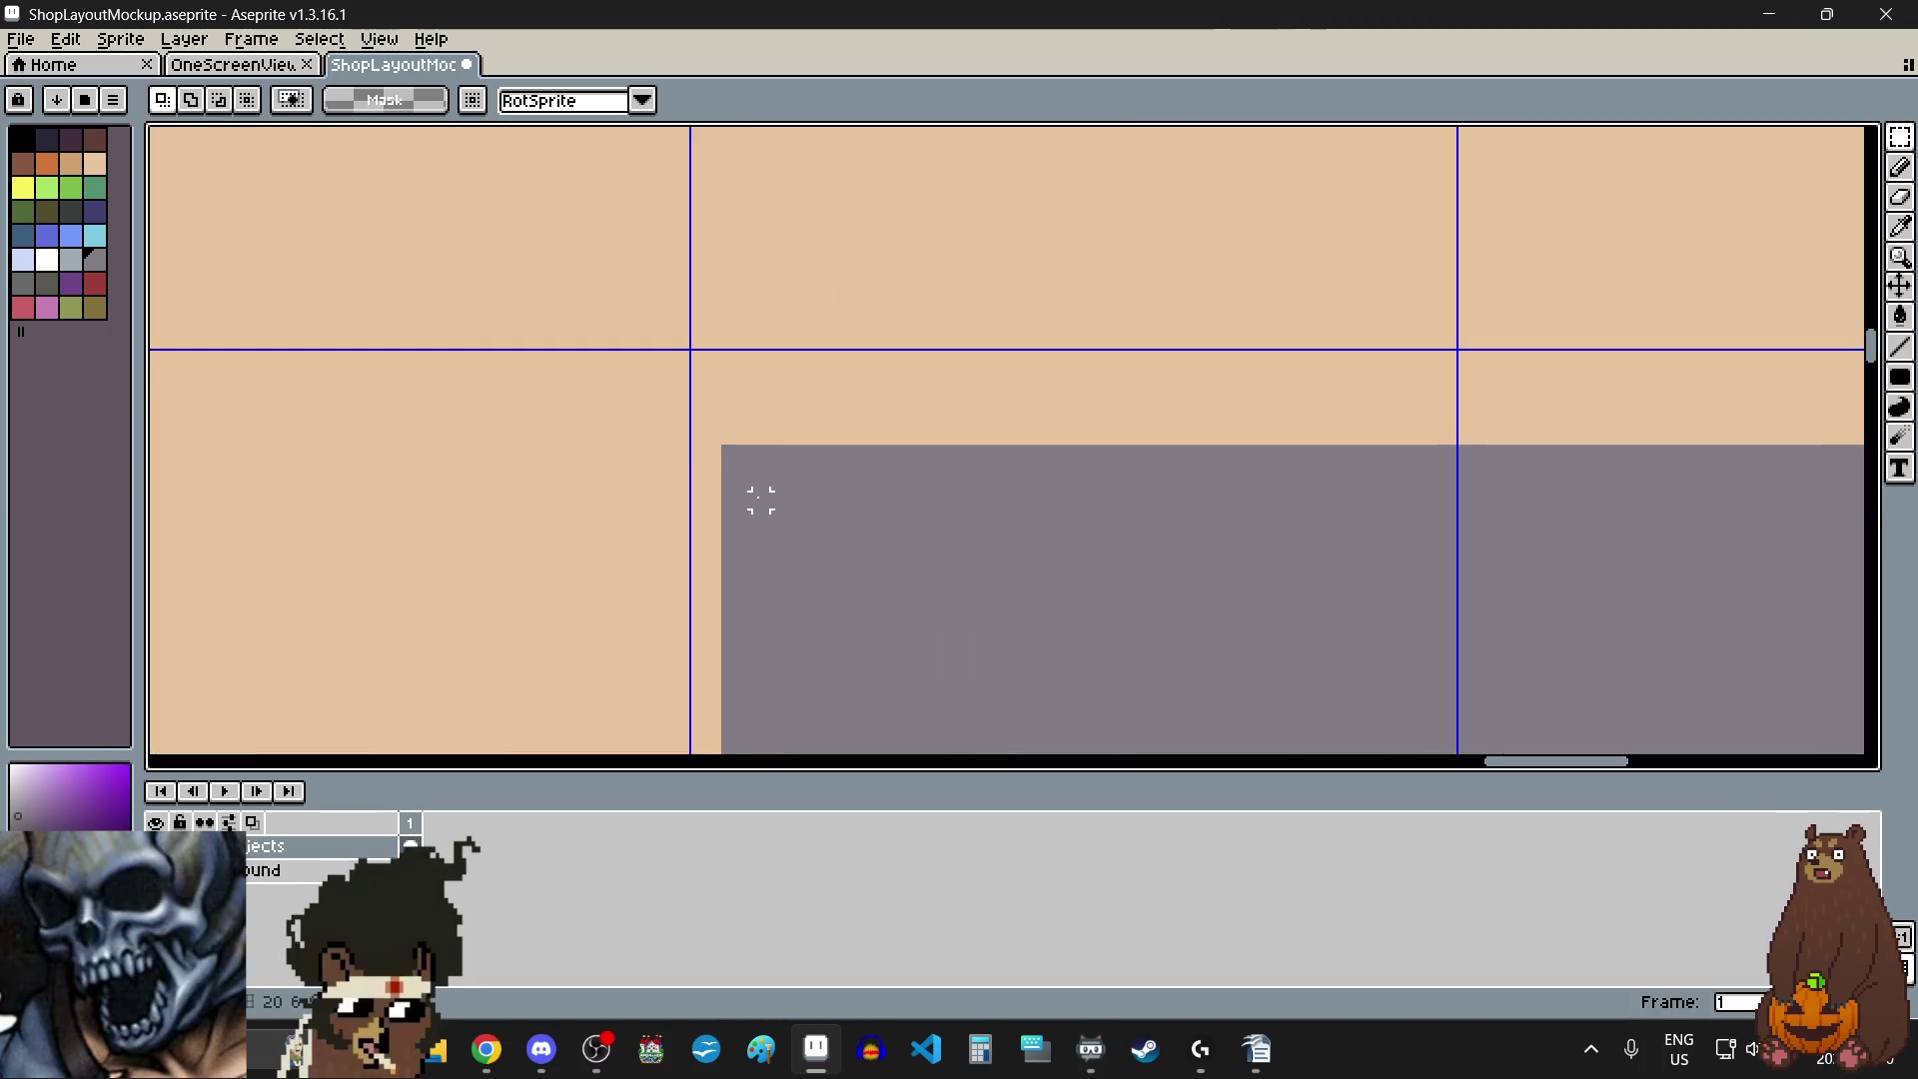
scroll(728, 446, "down", 1)
mouse_move(726, 456)
left_mouse_down()
mouse_move(1755, 446)
mouse_move(1804, 461)
left_mouse_up()
key("ctrl+z")
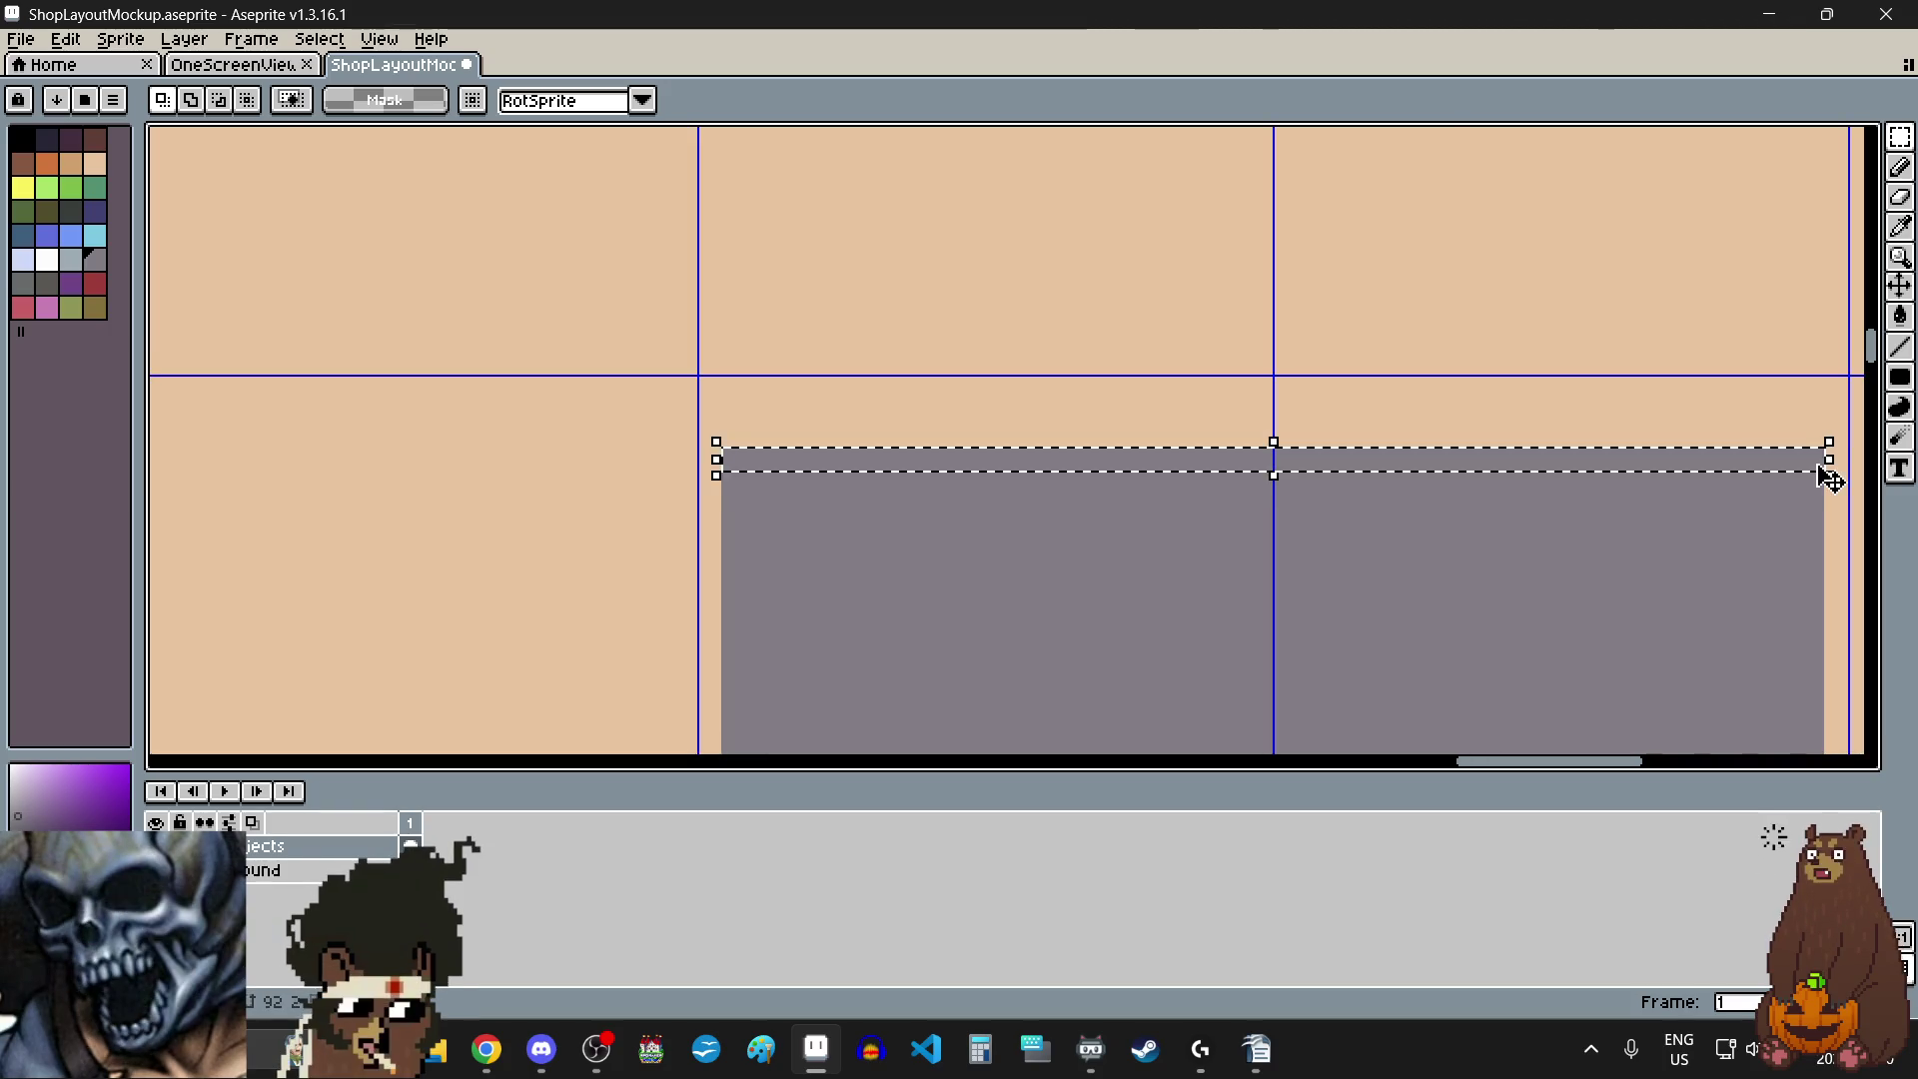
key("ctrl+d")
scroll(1195, 440, "down", 4)
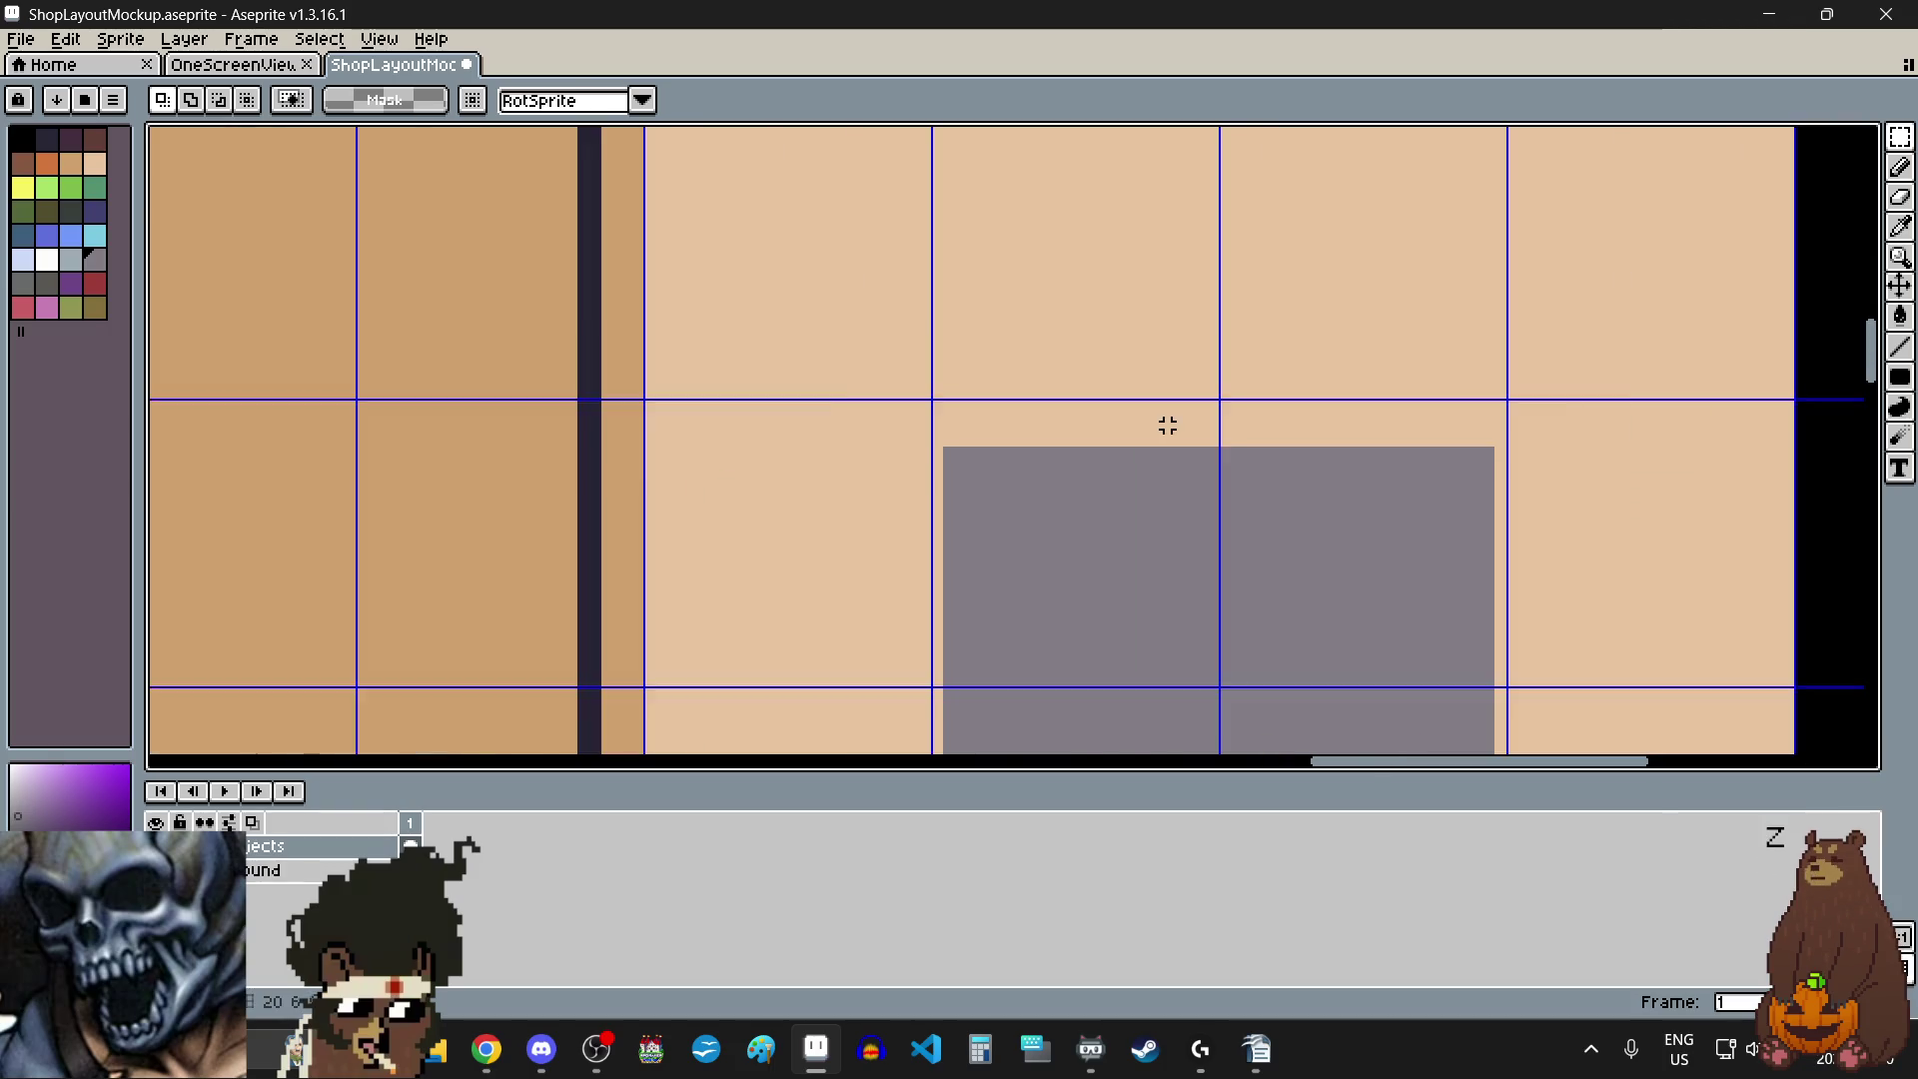
scroll(1195, 466, "up", 3)
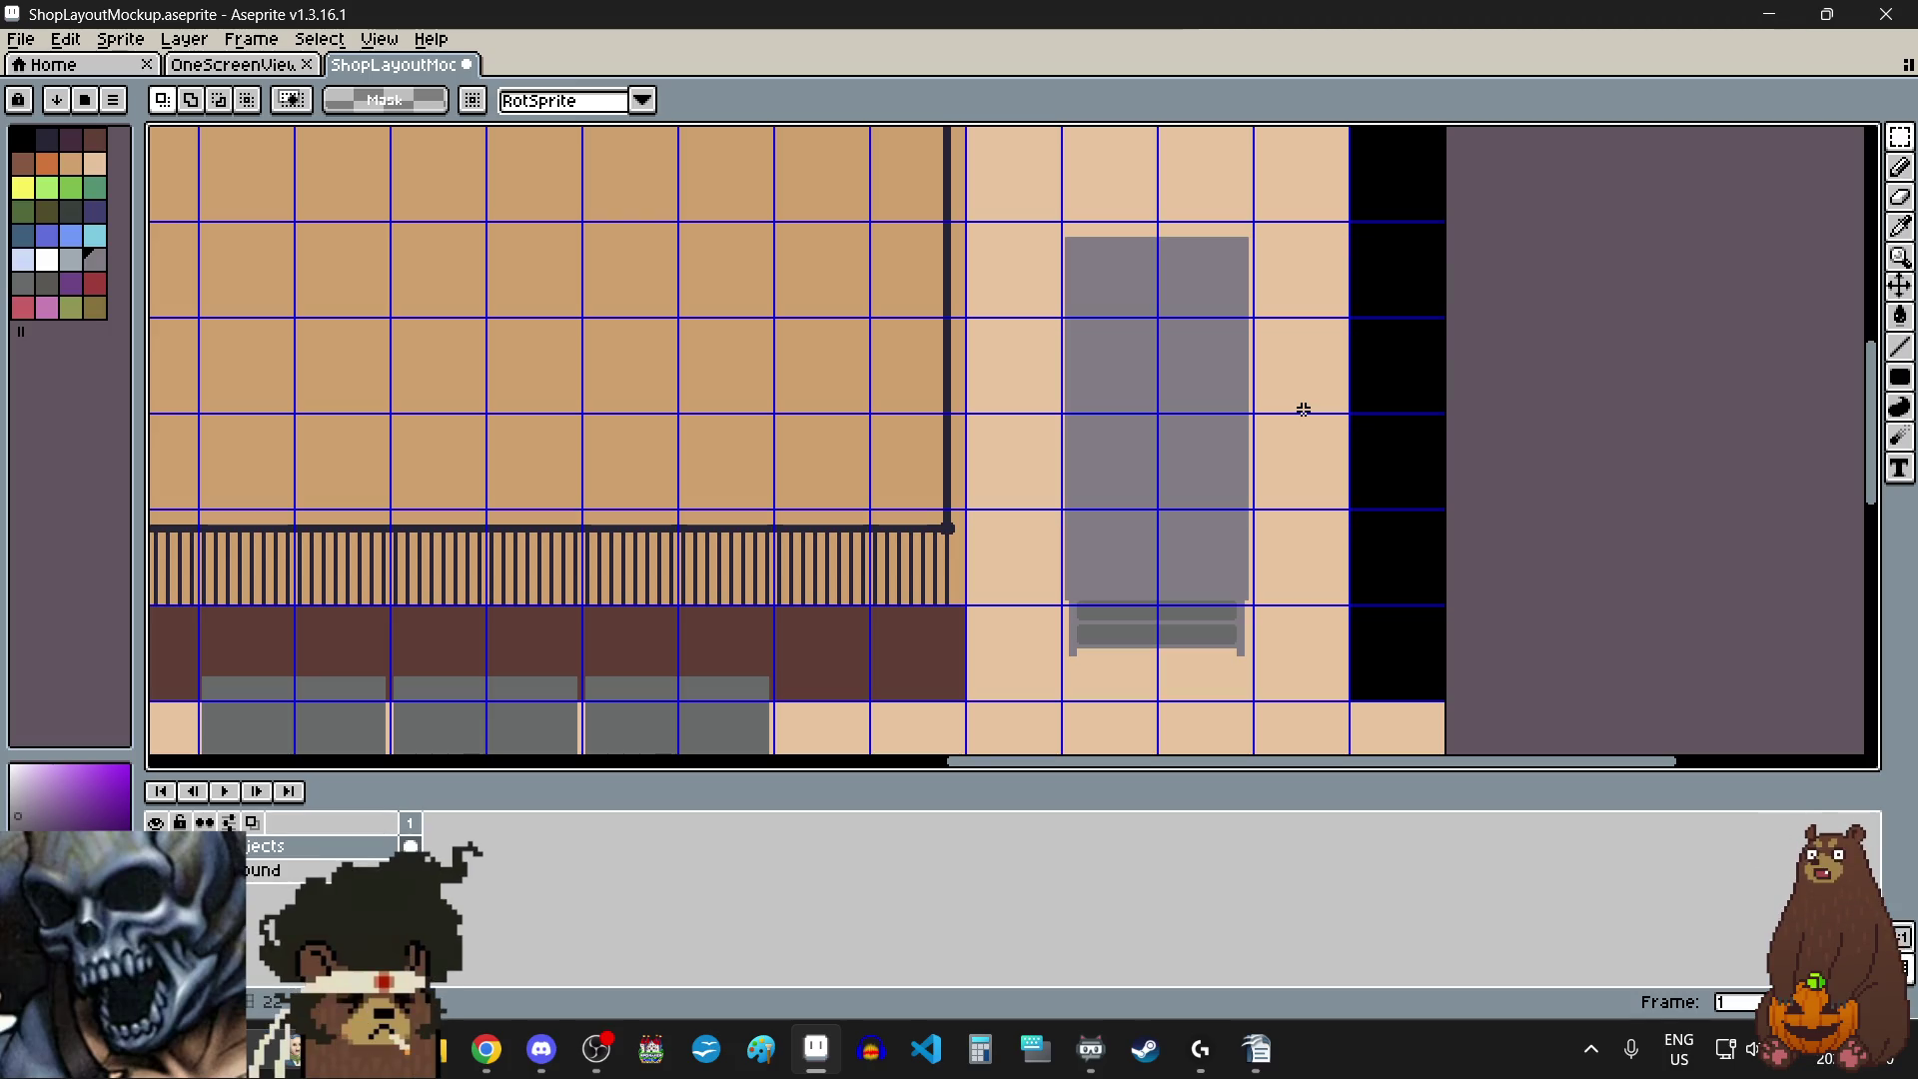
scroll(1302, 510, "down", 5)
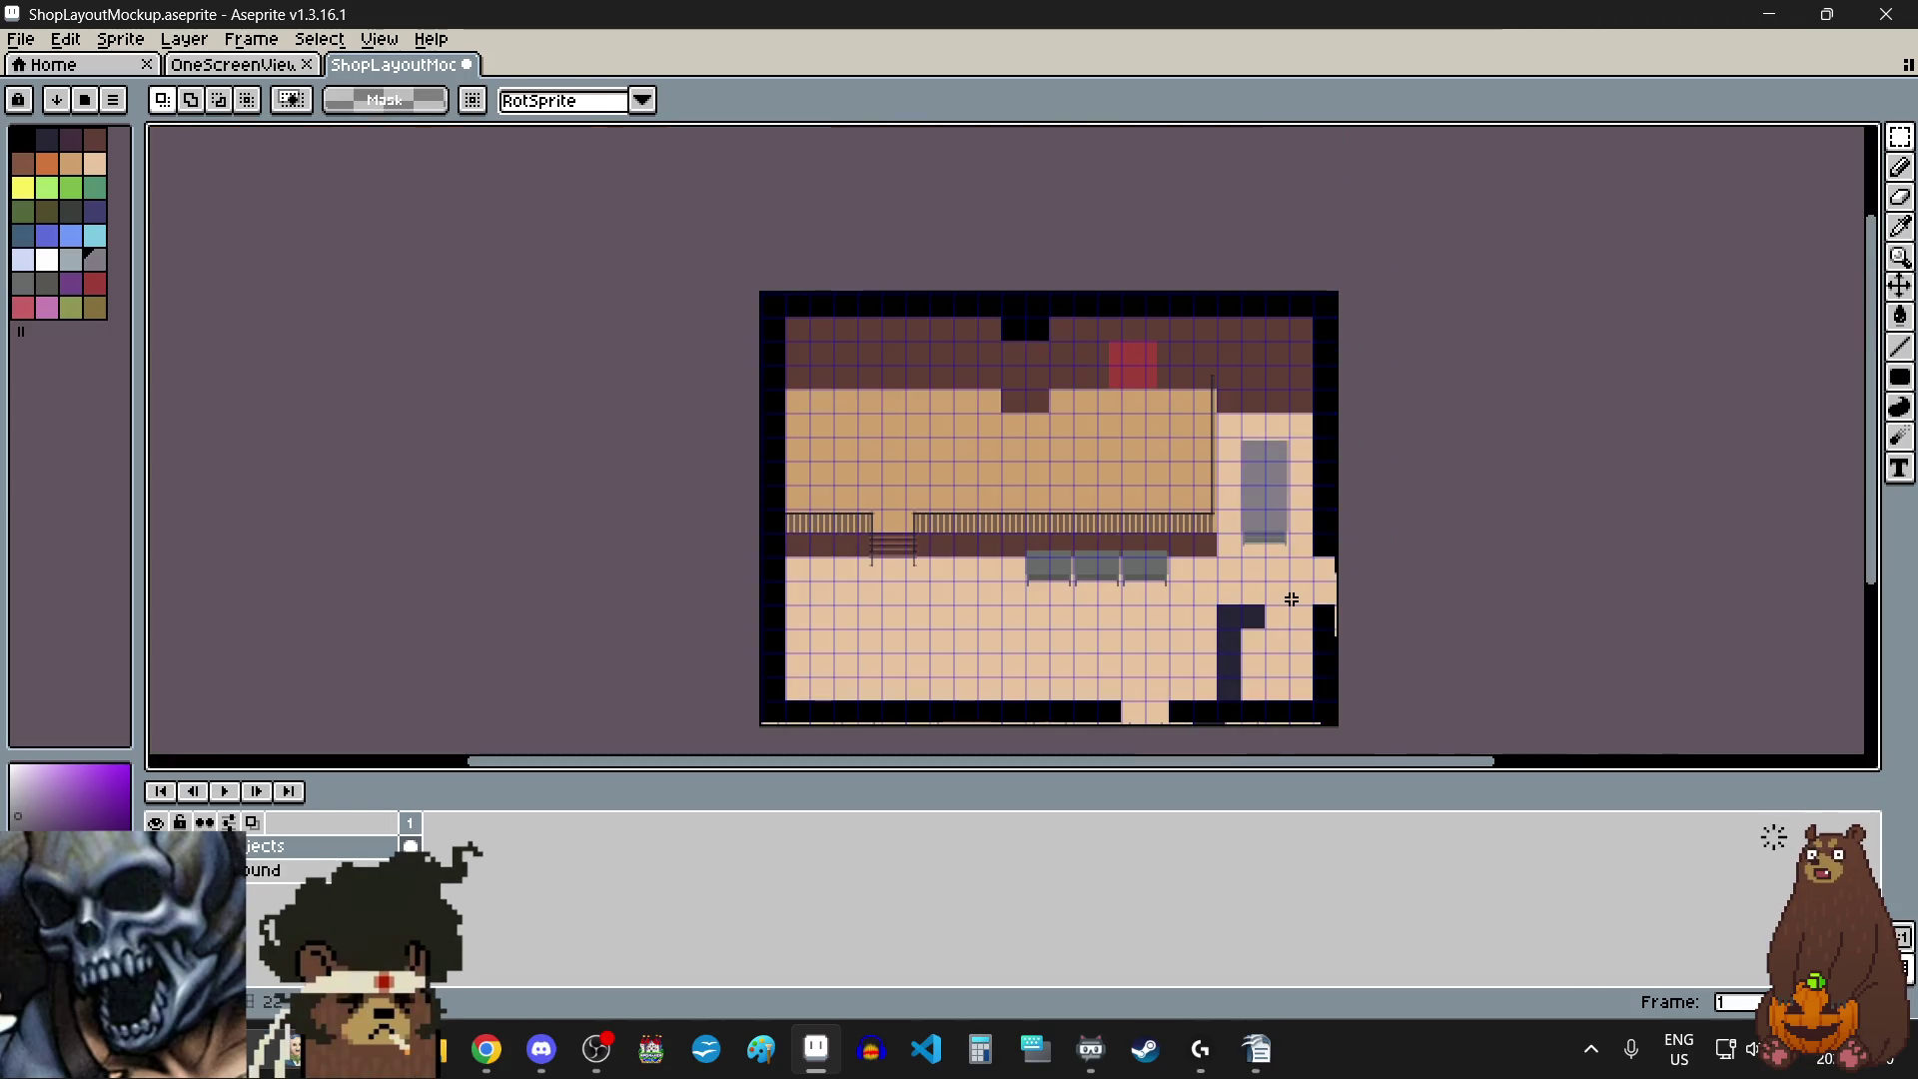
scroll(1082, 603, "up", 1)
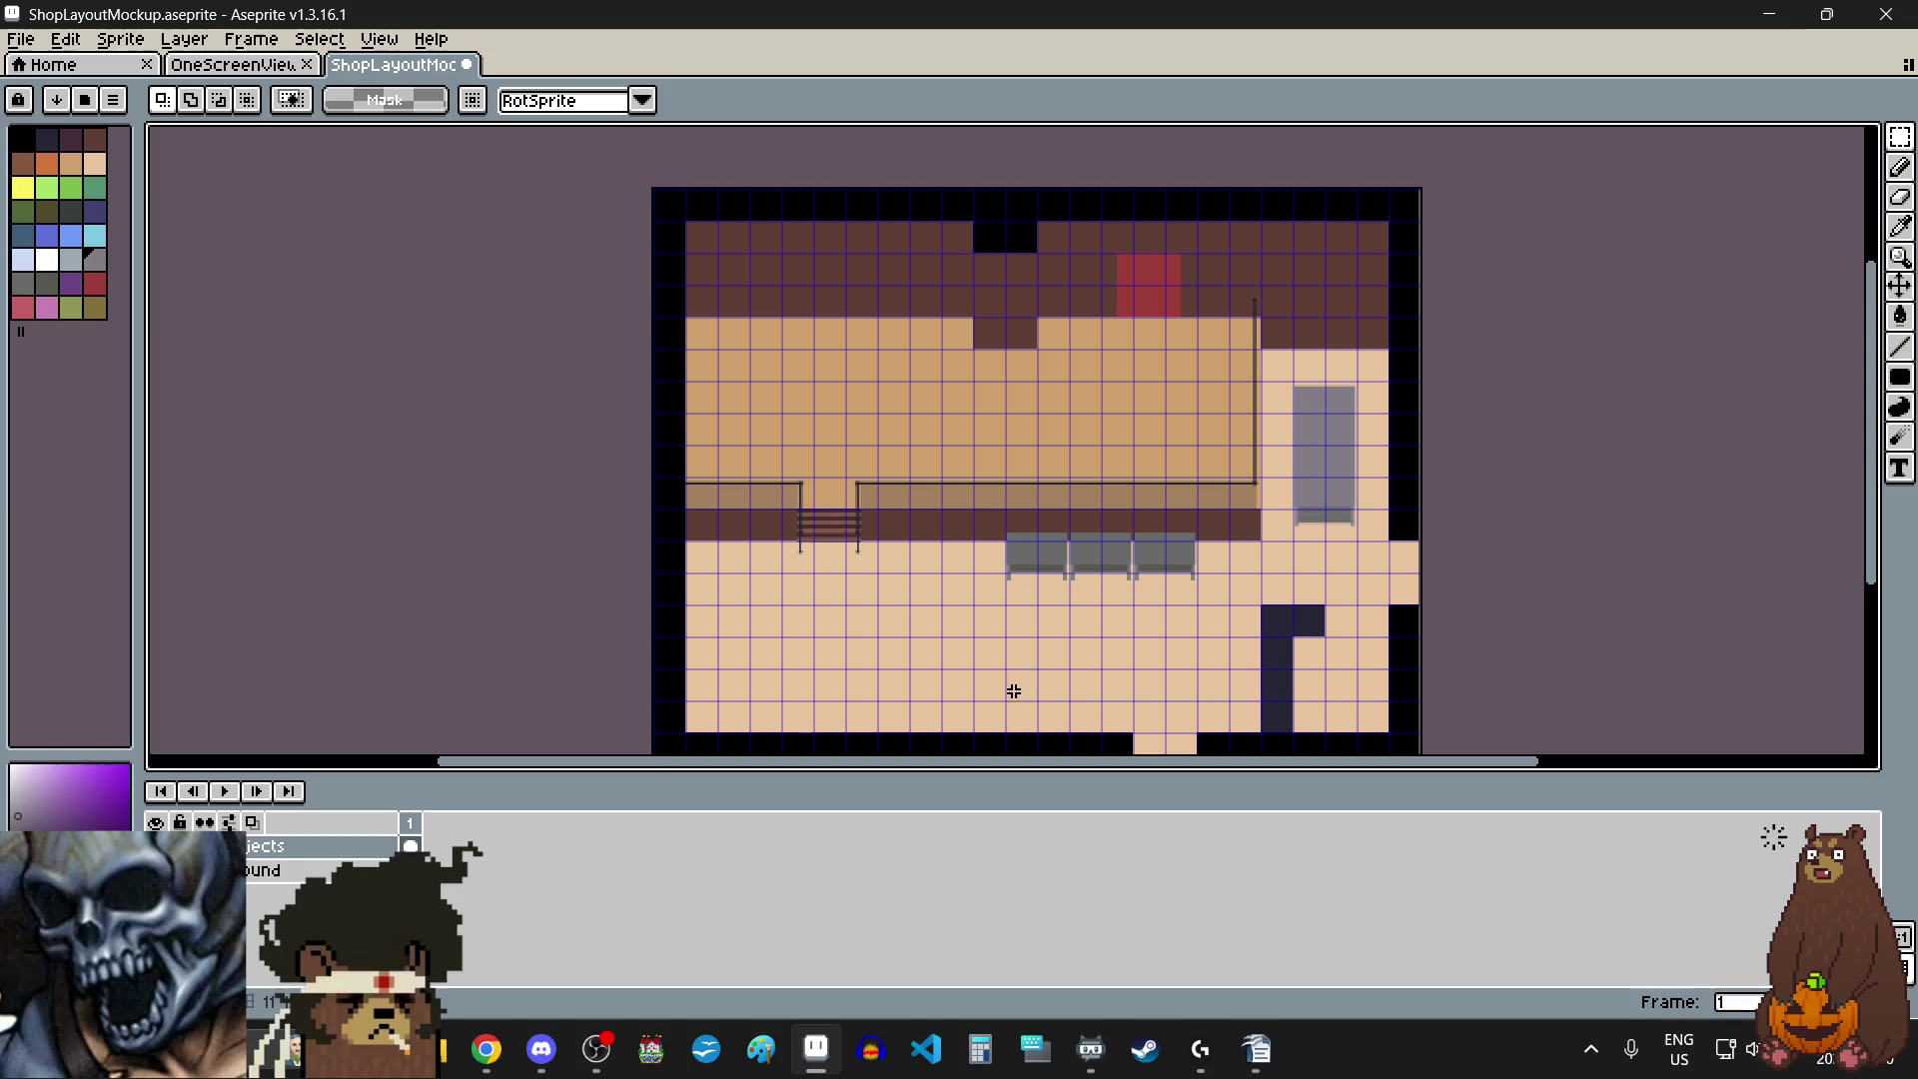
left_click_drag(1872, 424, 1876, 461)
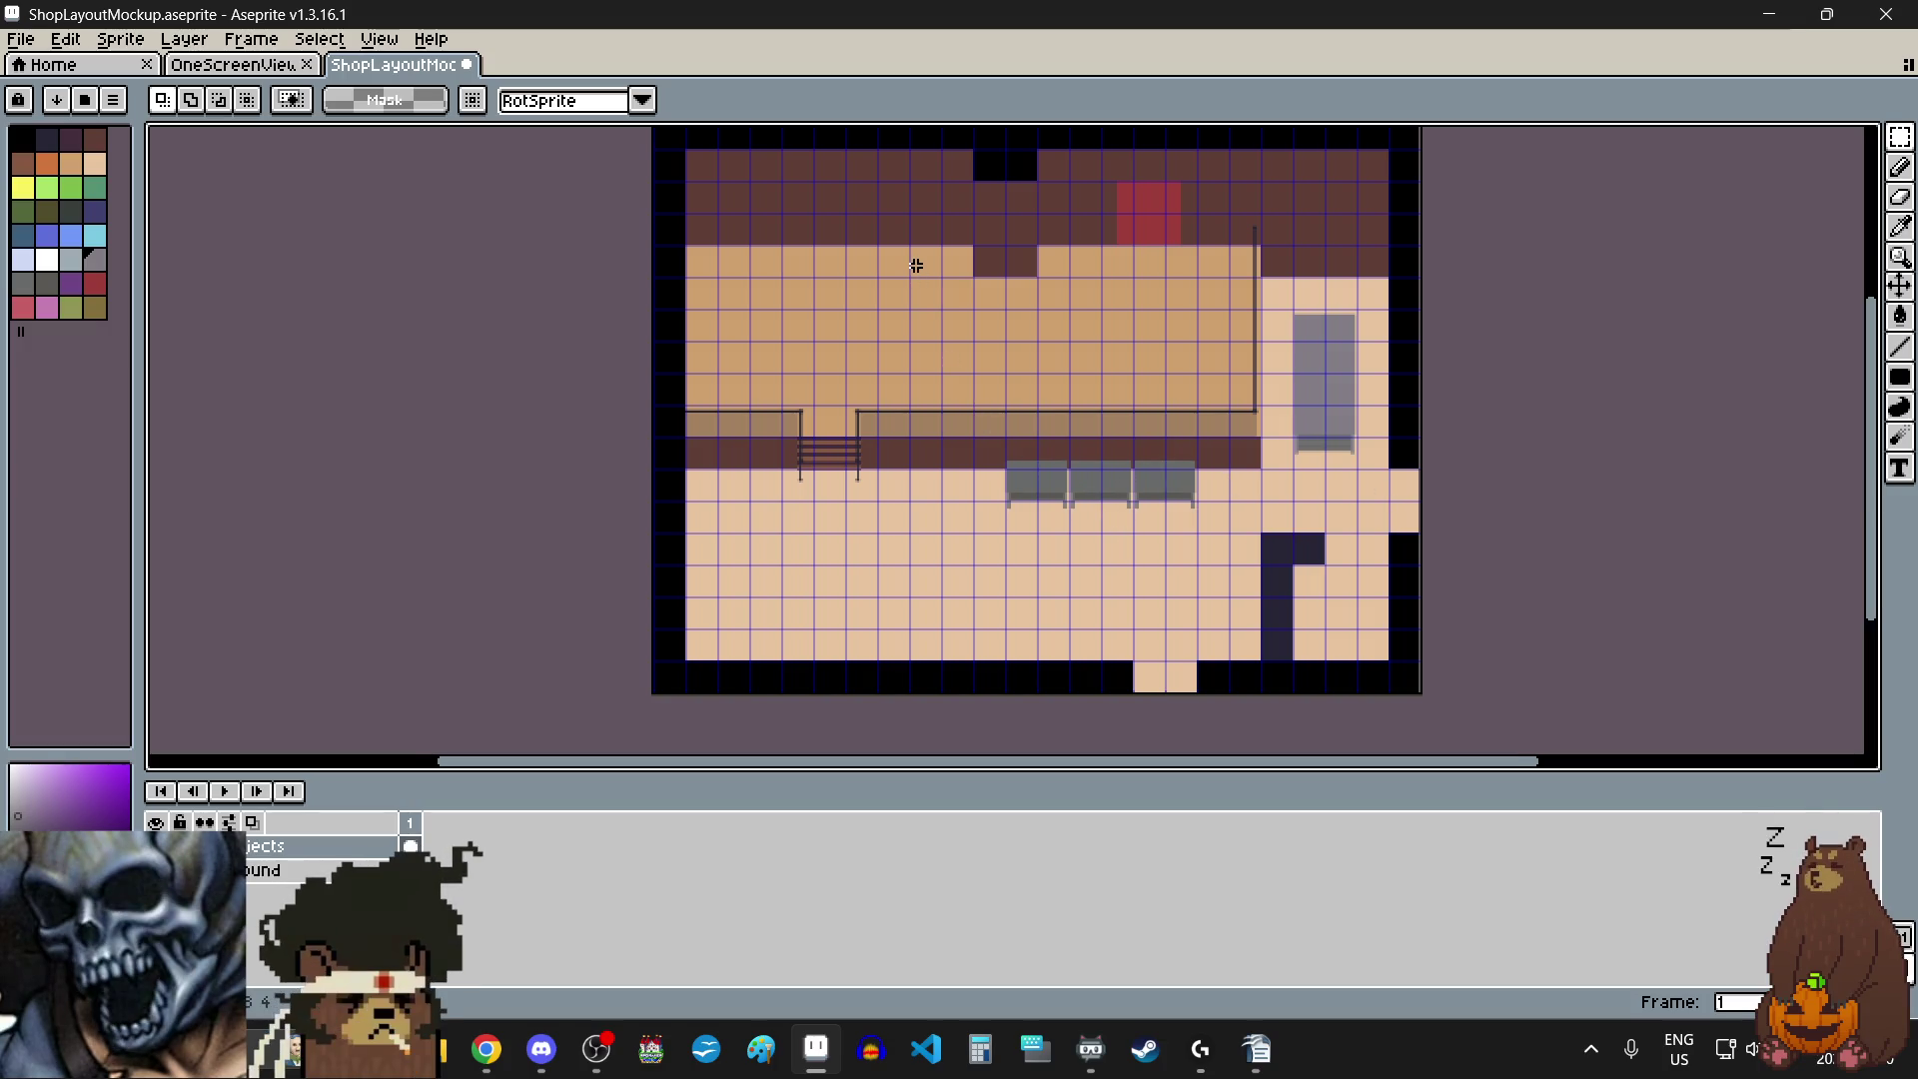
- Check the reference image in the browser window
scroll(929, 267, "left", 3)
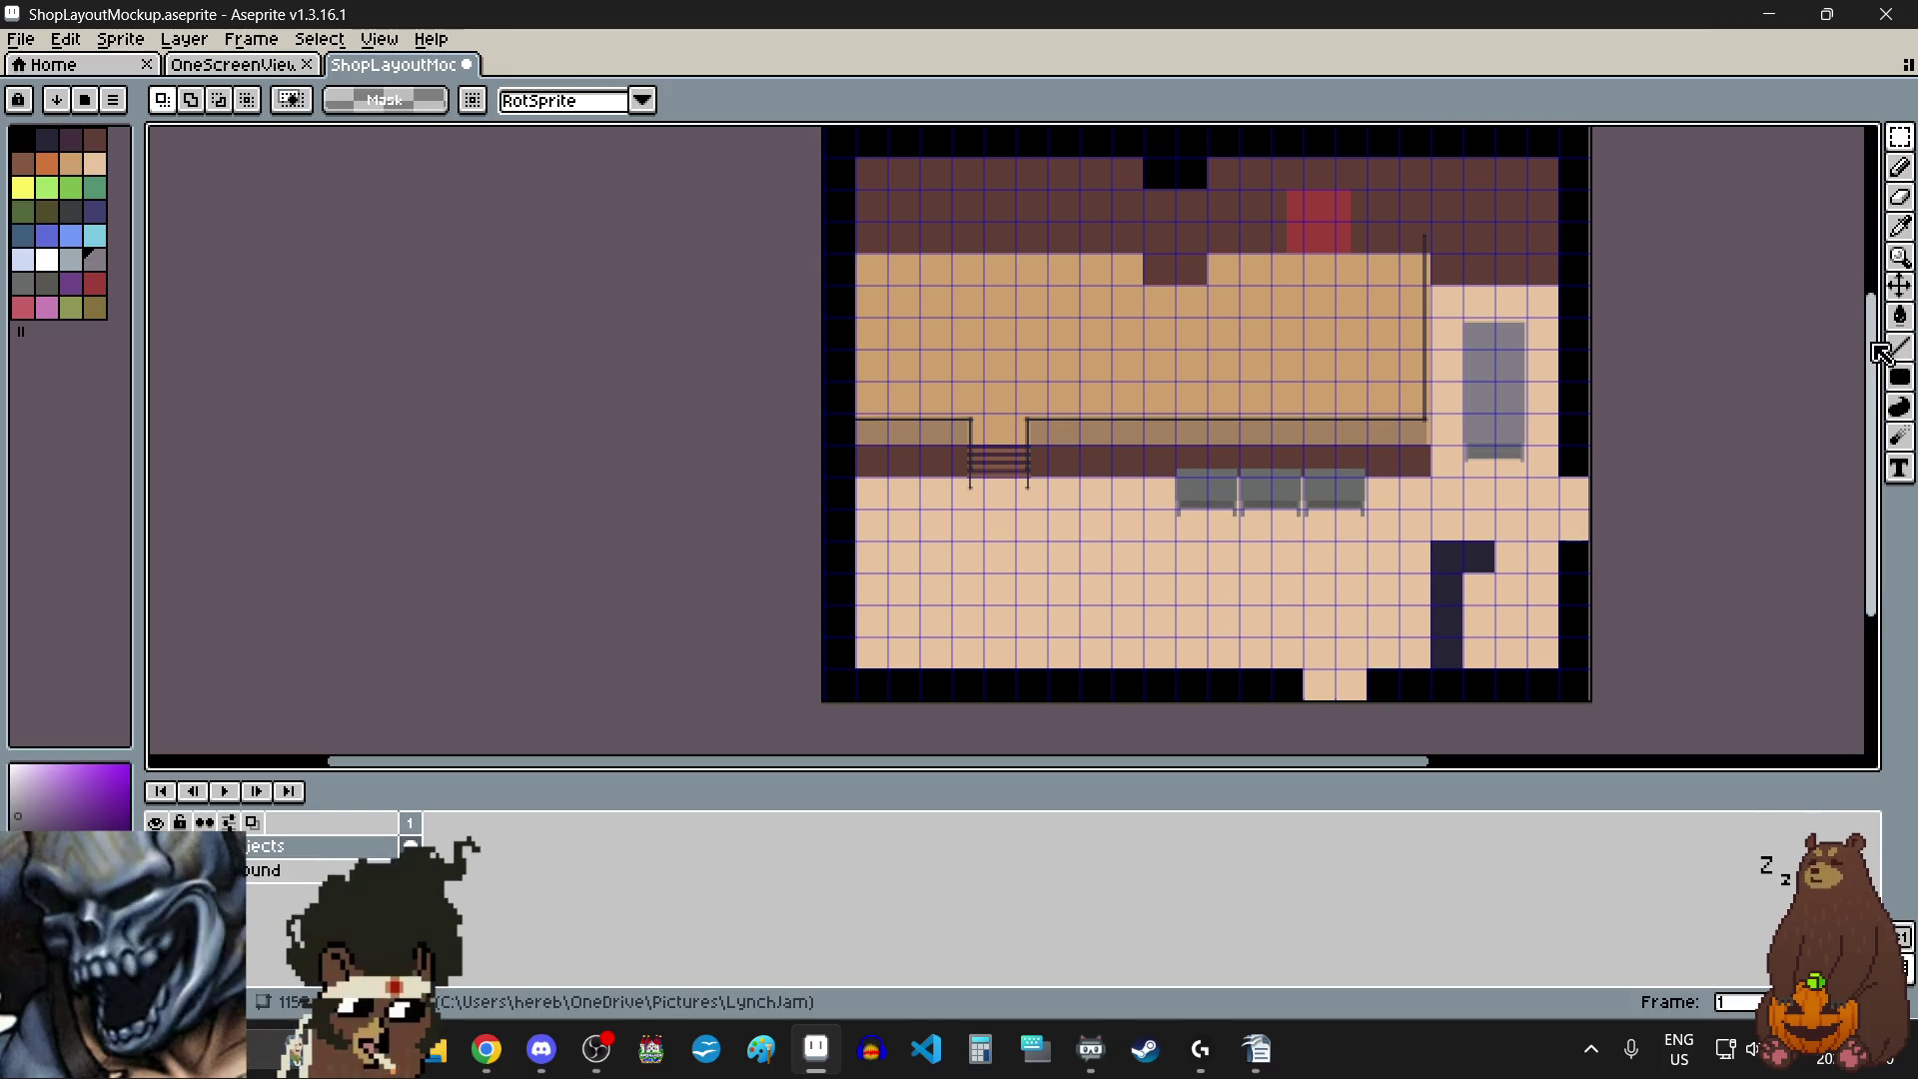
scroll(1133, 303, "up", 3)
scroll(984, 360, "up", 1)
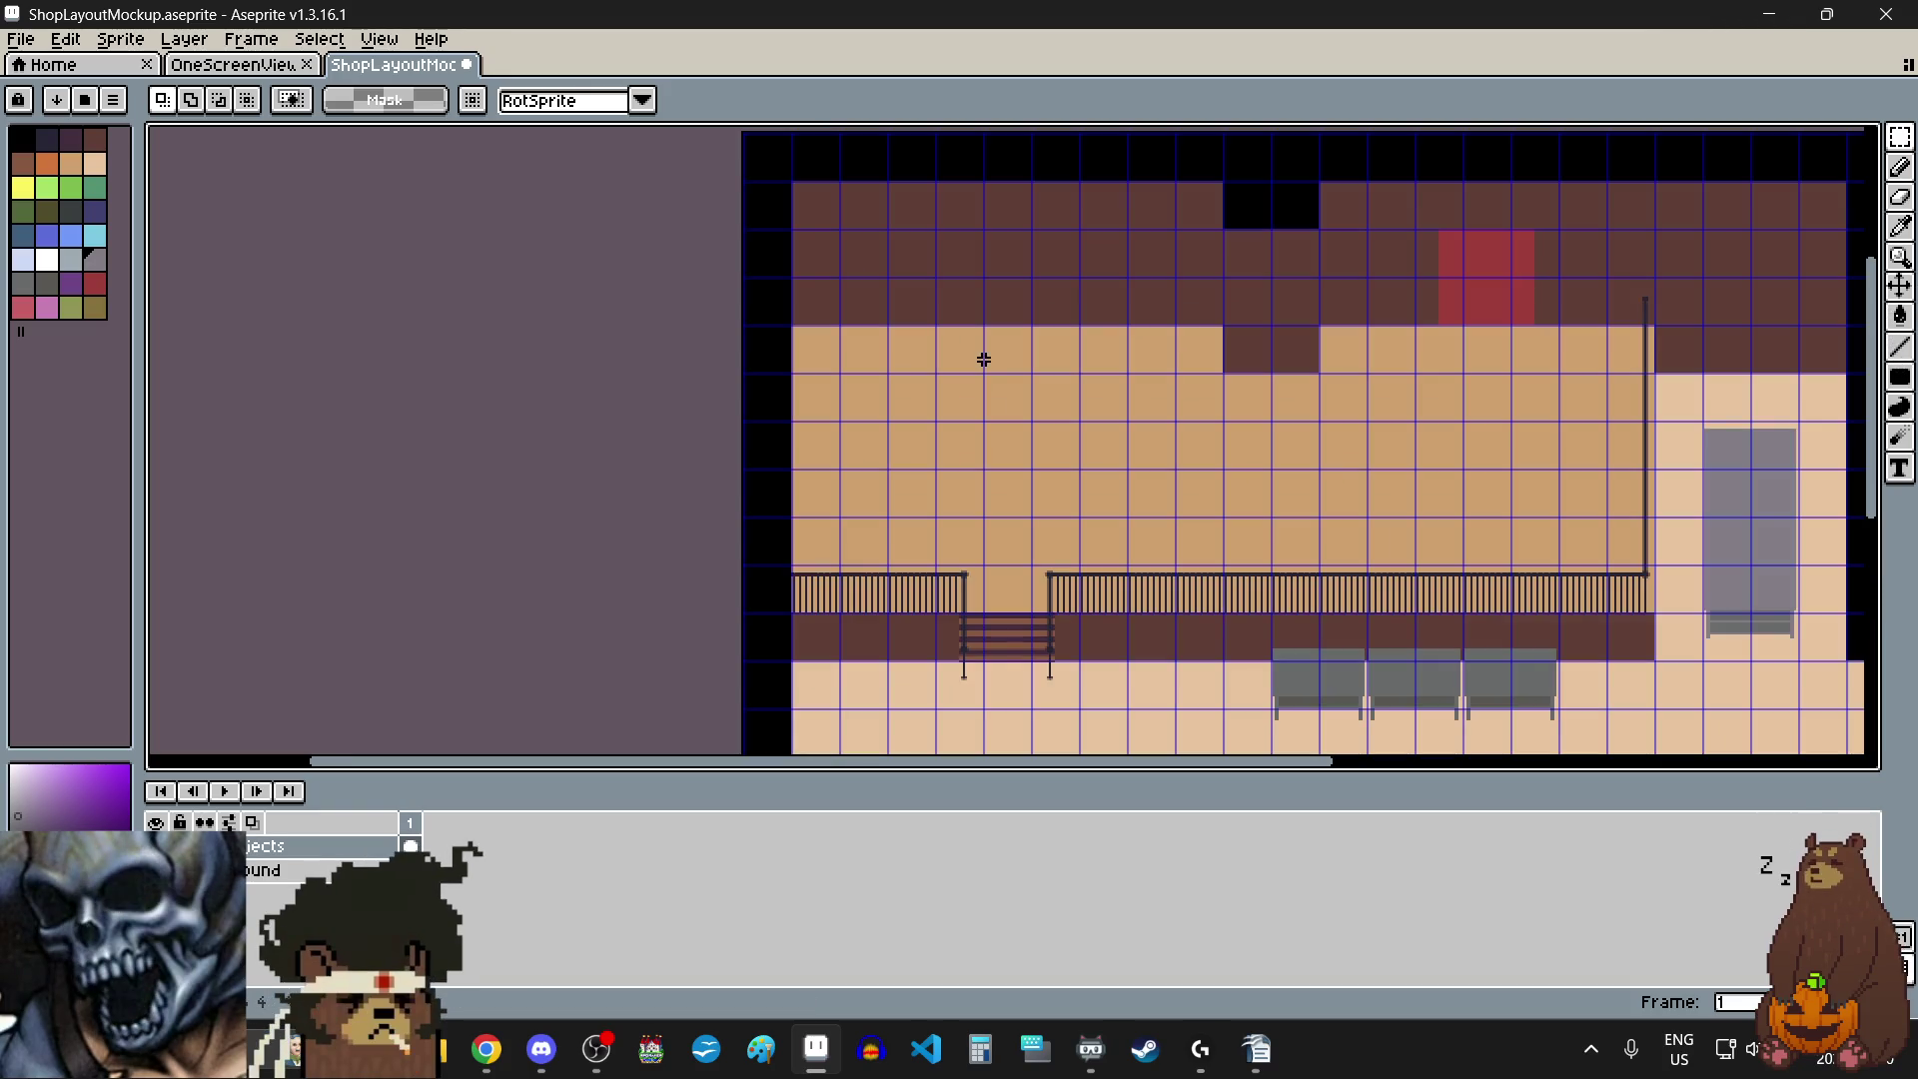
scroll(984, 360, "up", 1)
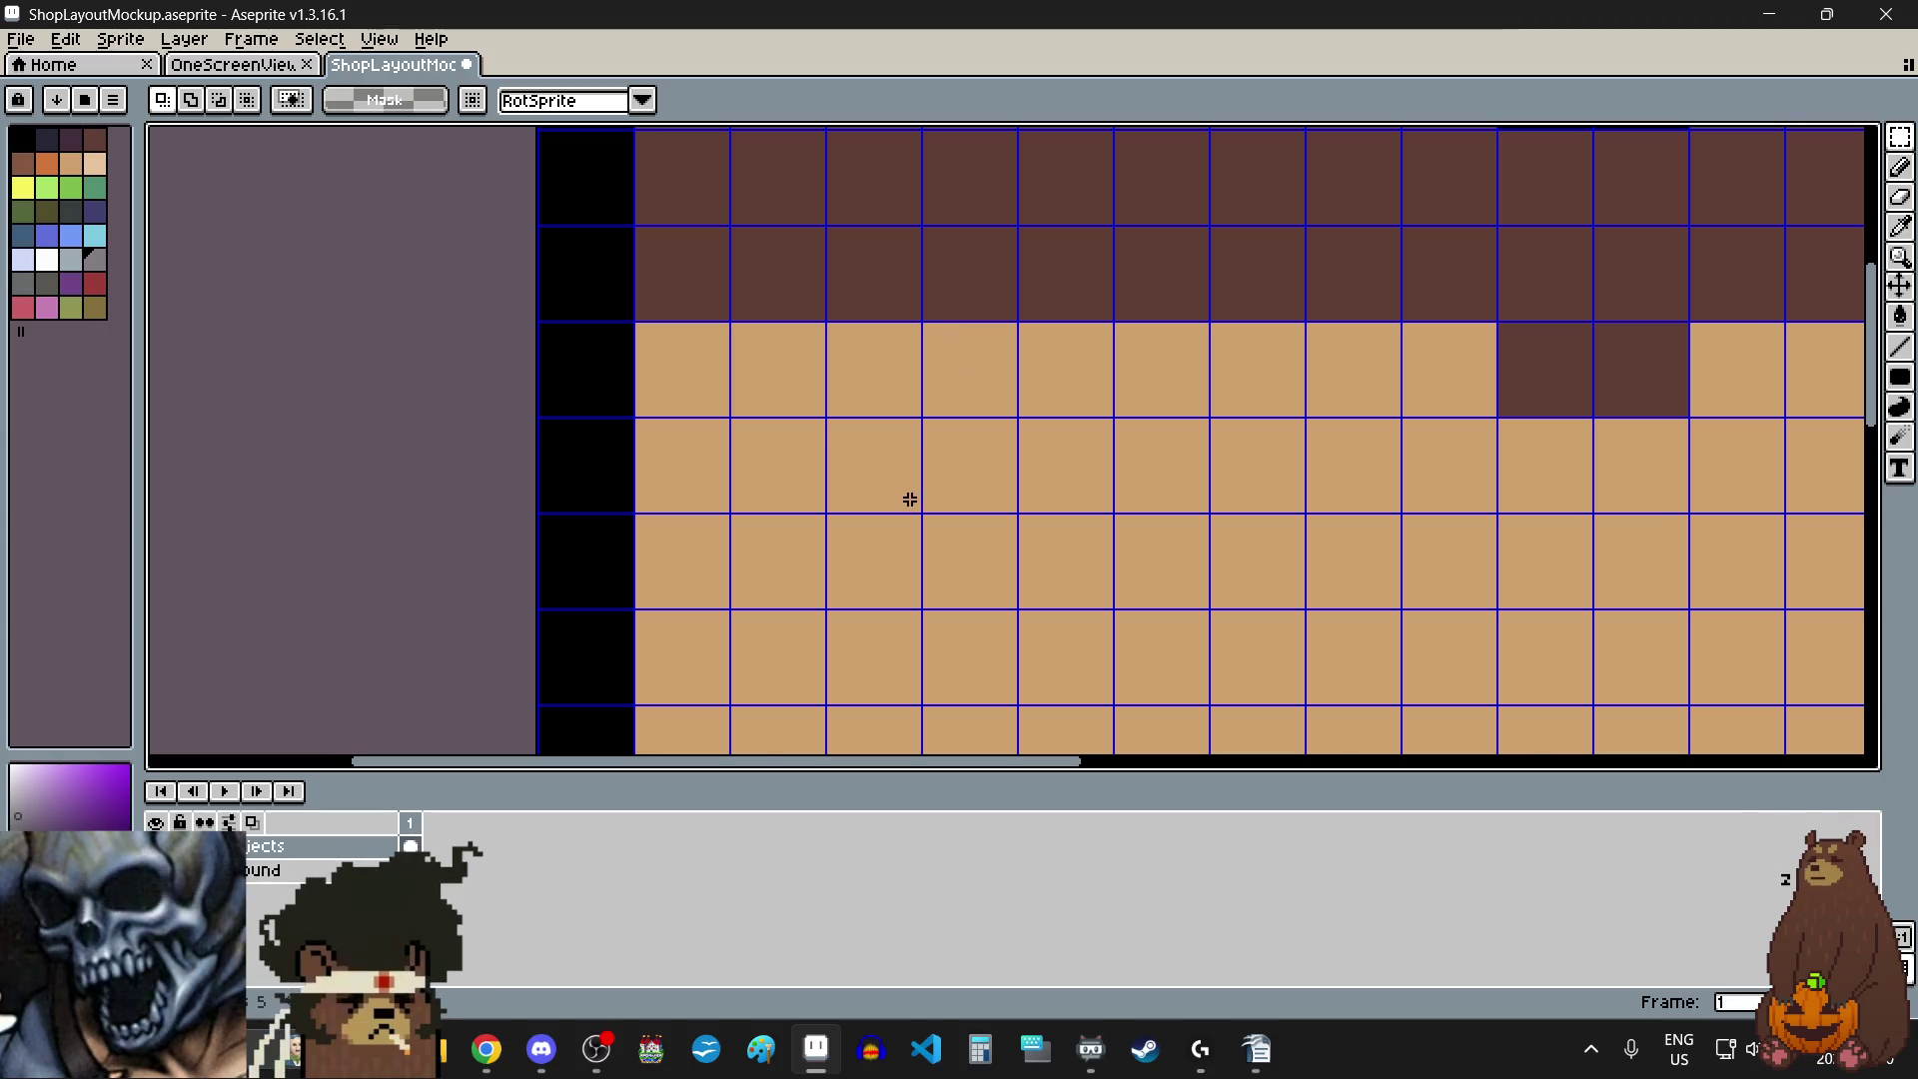
scroll(910, 498, "down", 2)
scroll(916, 317, "up", 2)
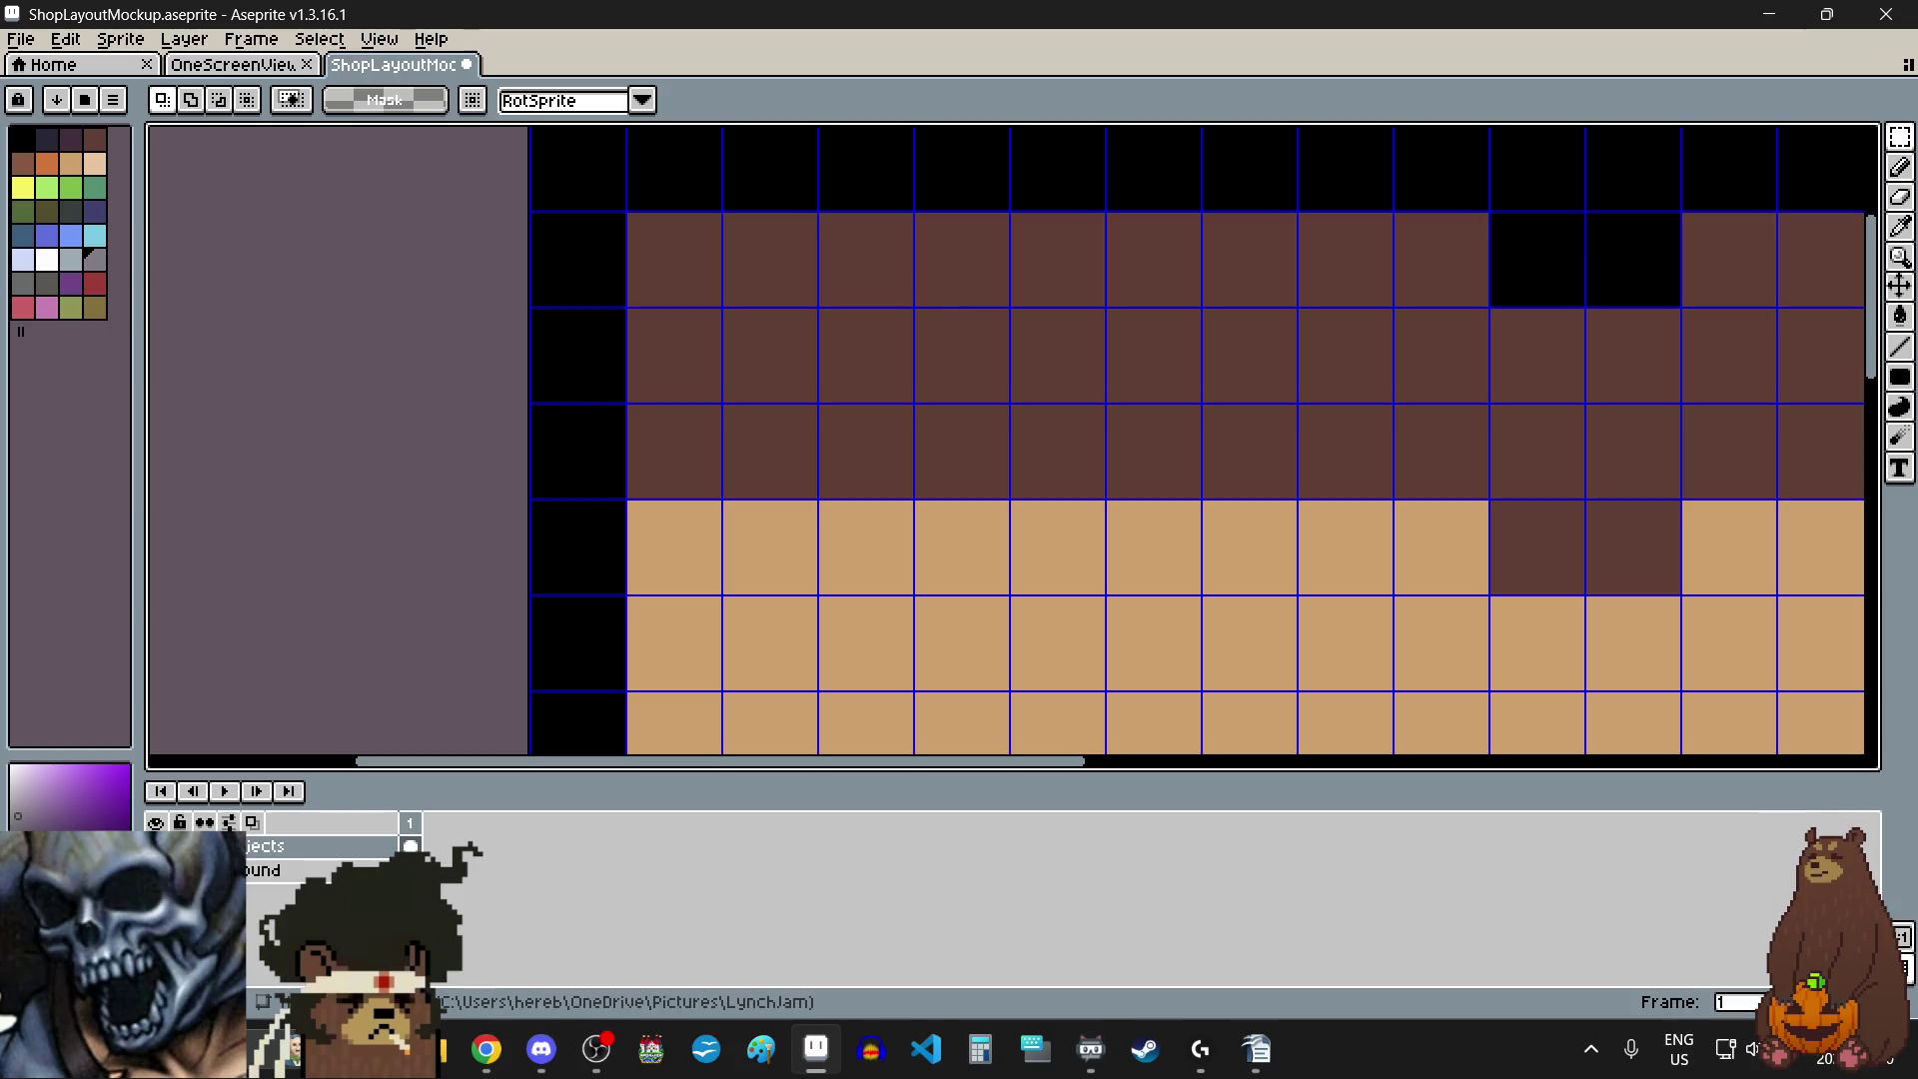
key("alt+Tab")
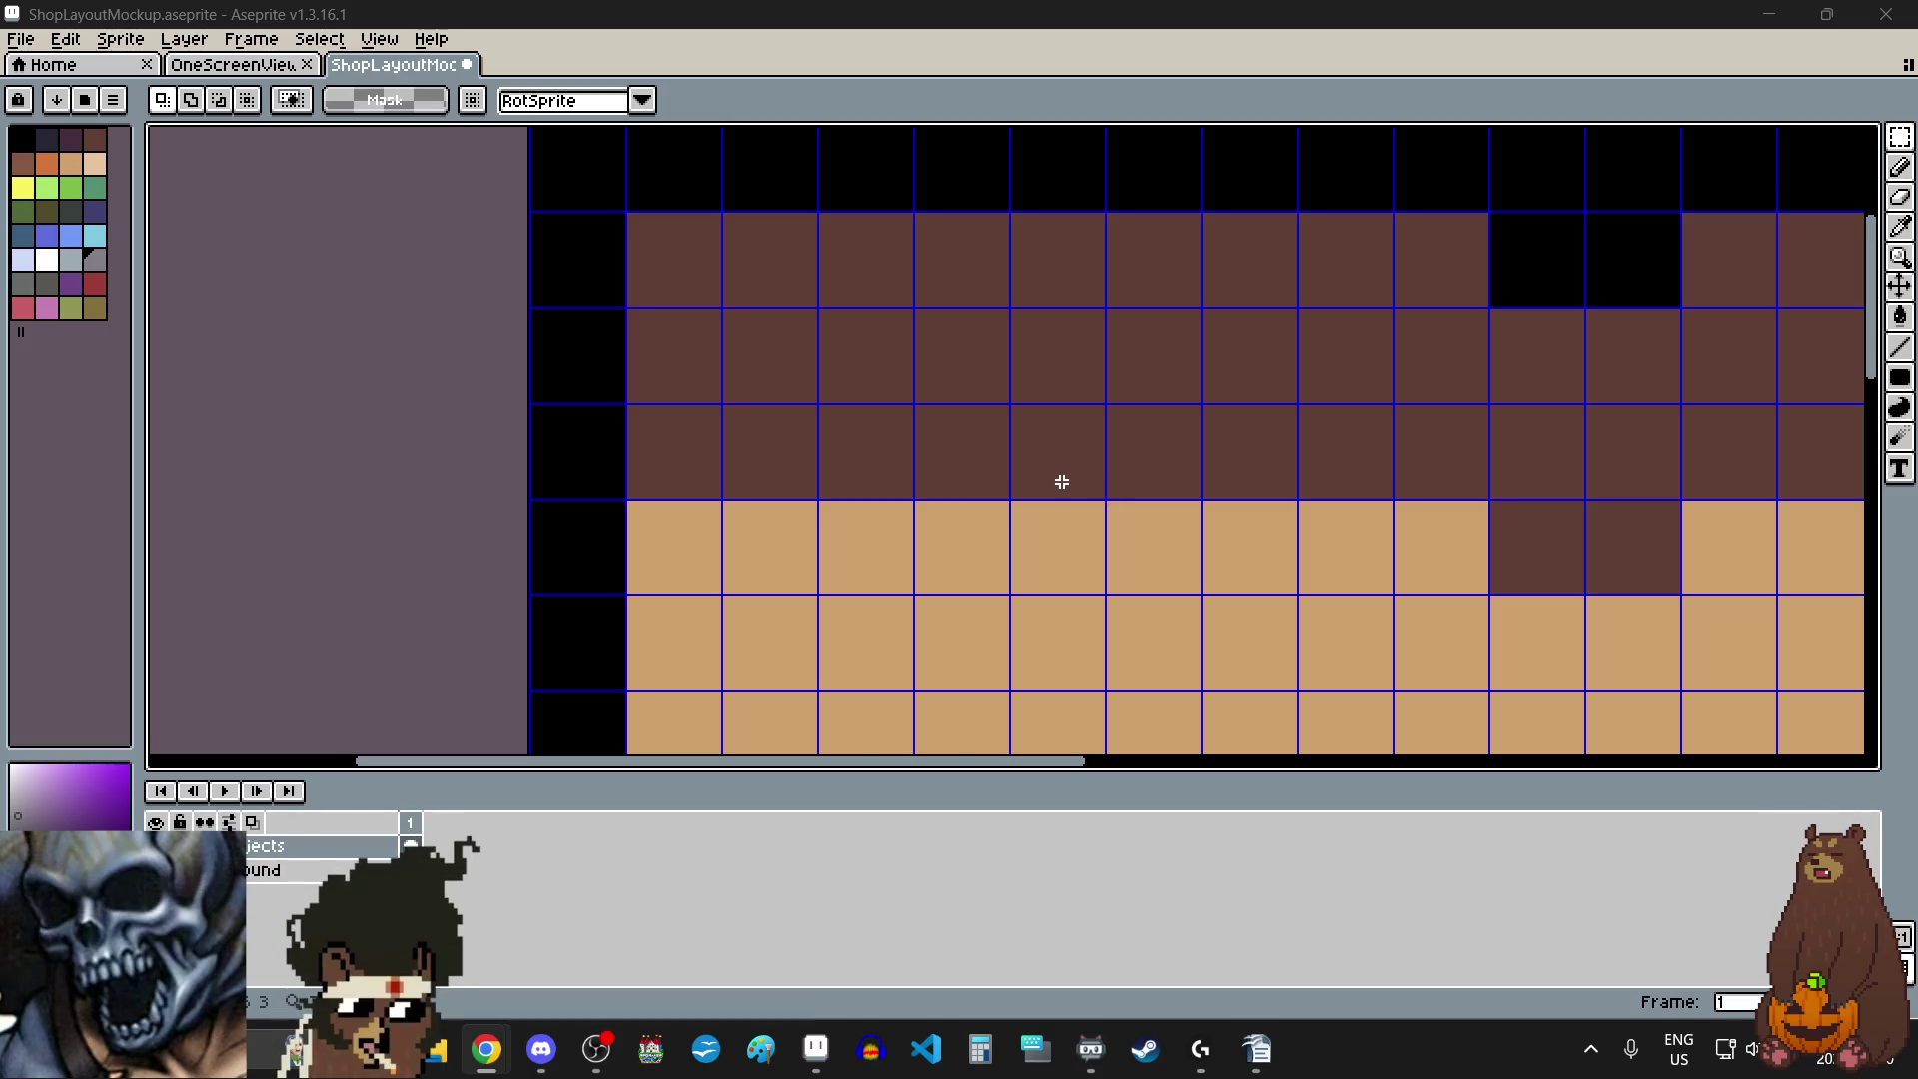
scroll(1057, 480, "down", 2)
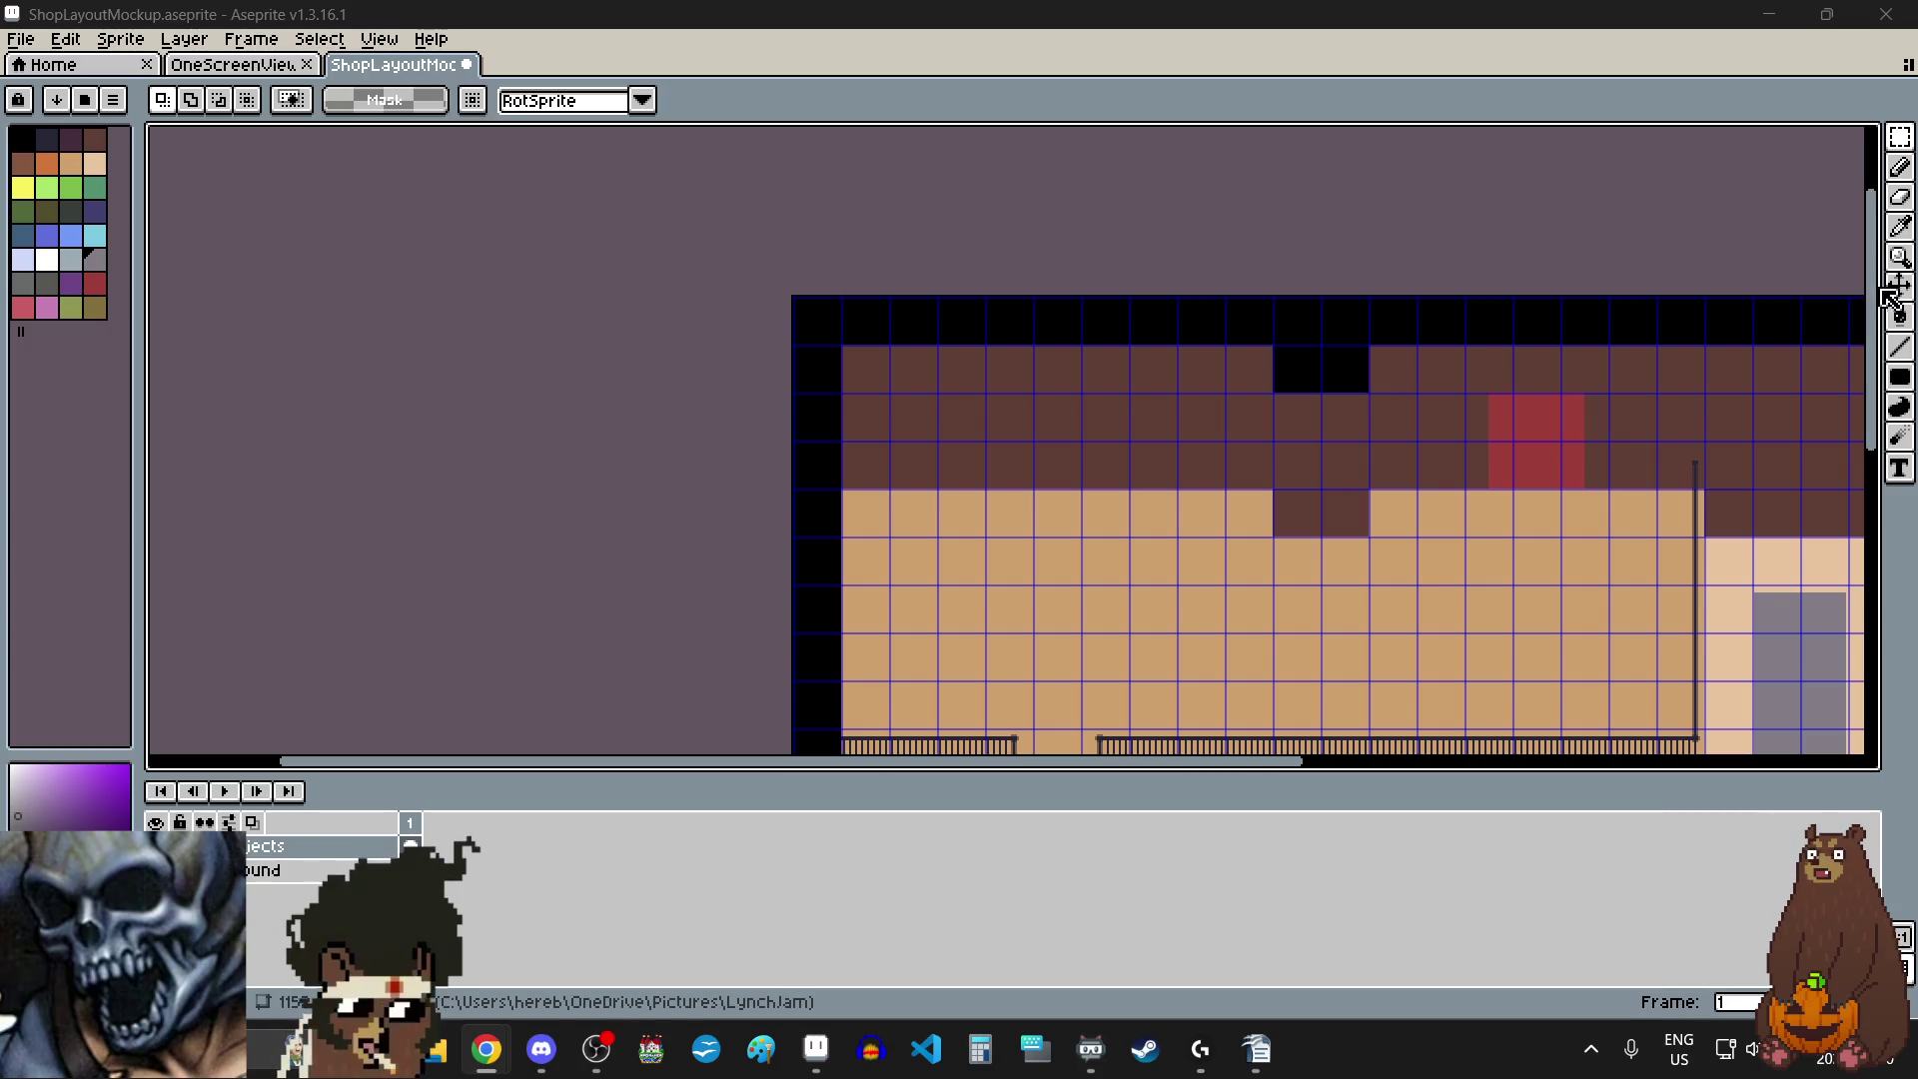
scroll(1509, 481, "down", 2)
scroll(1509, 481, "right", 3)
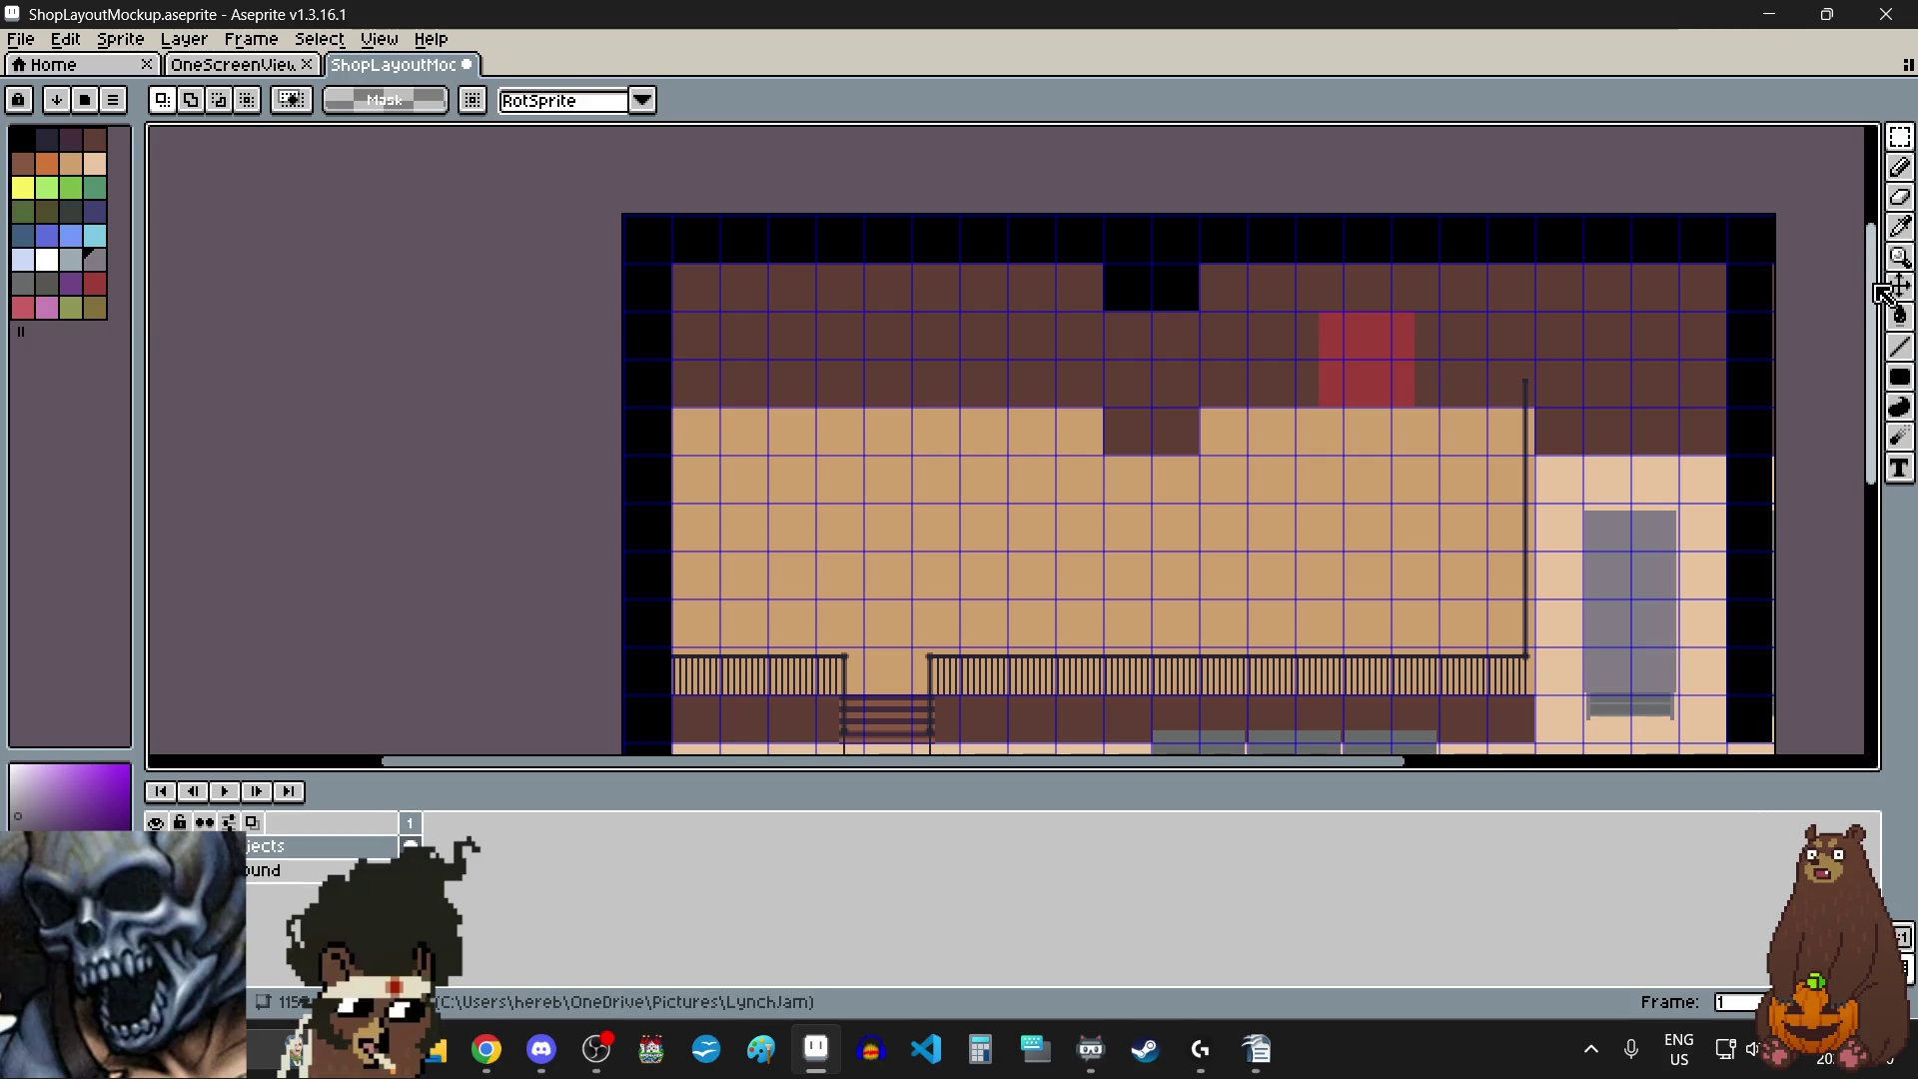
scroll(1848, 395, "down", 5)
scroll(1843, 409, "down", 2)
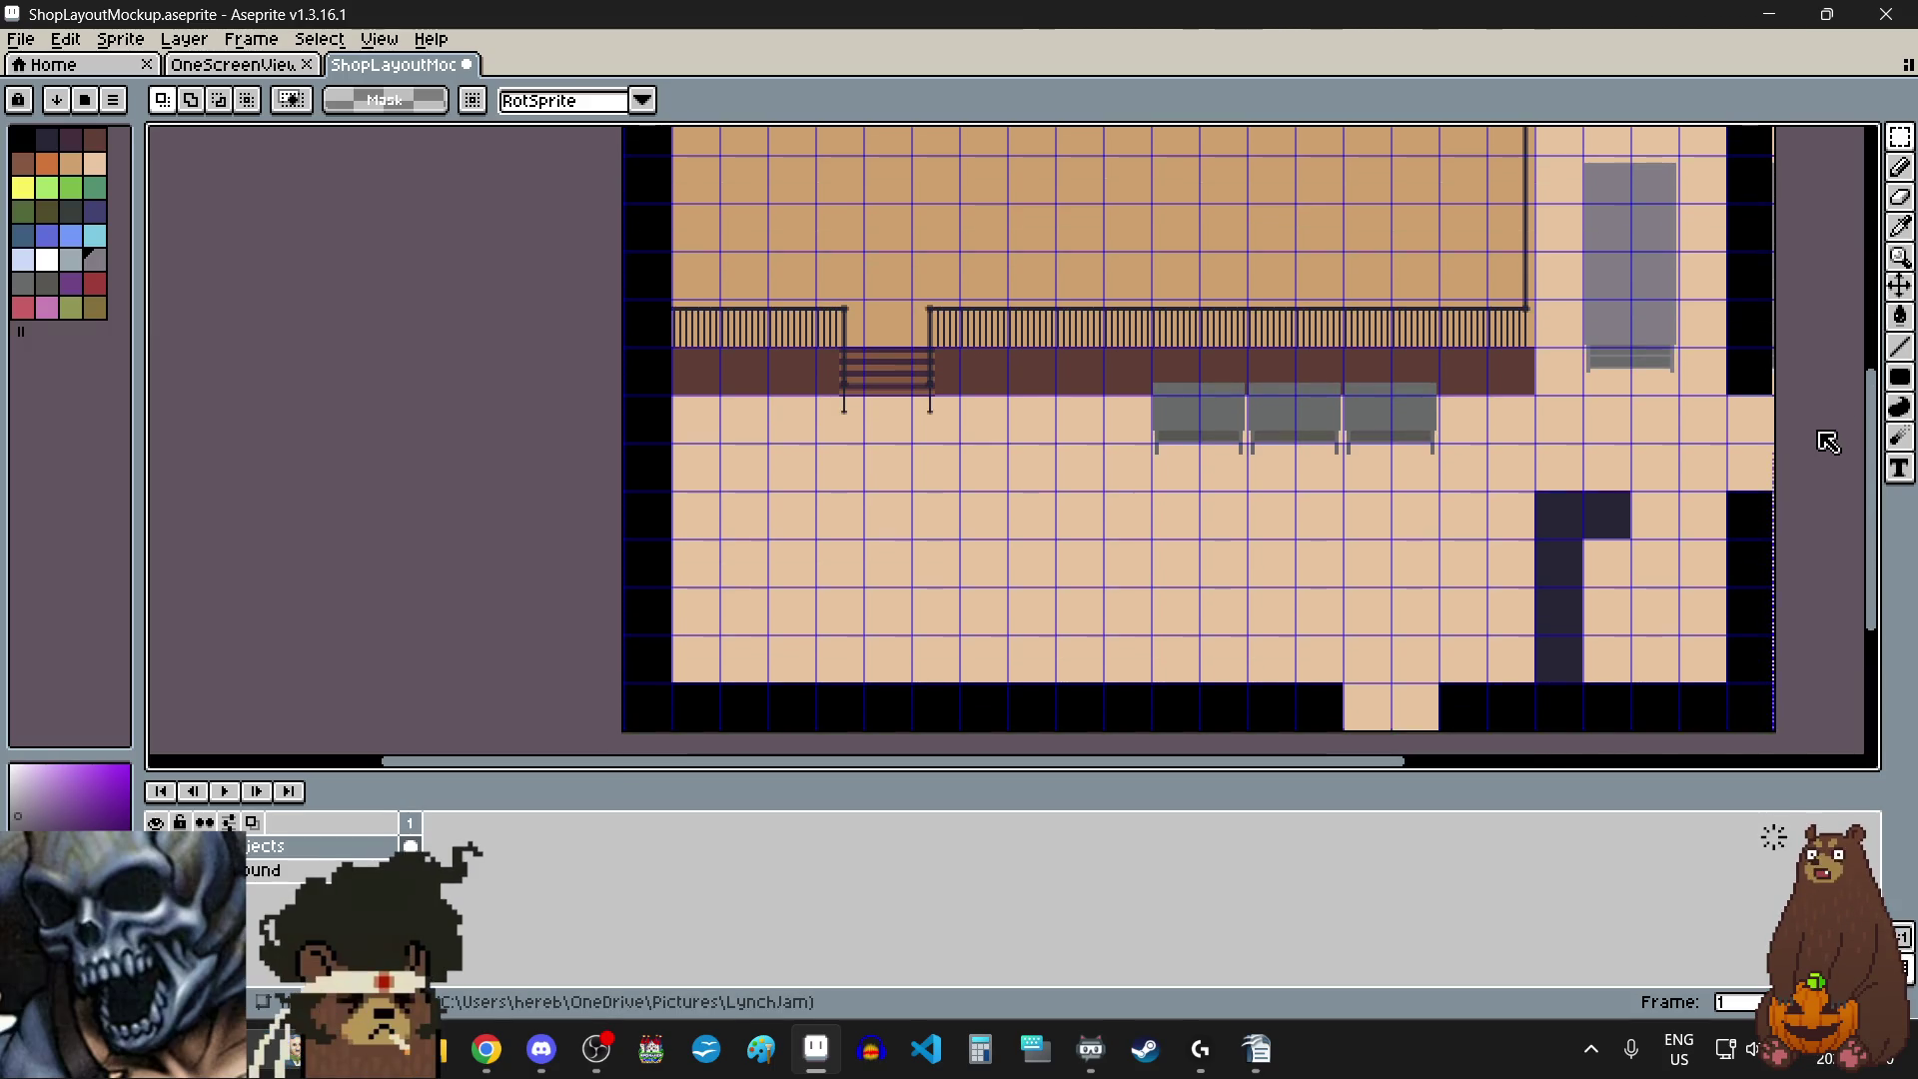
scroll(1829, 419, "up", 4)
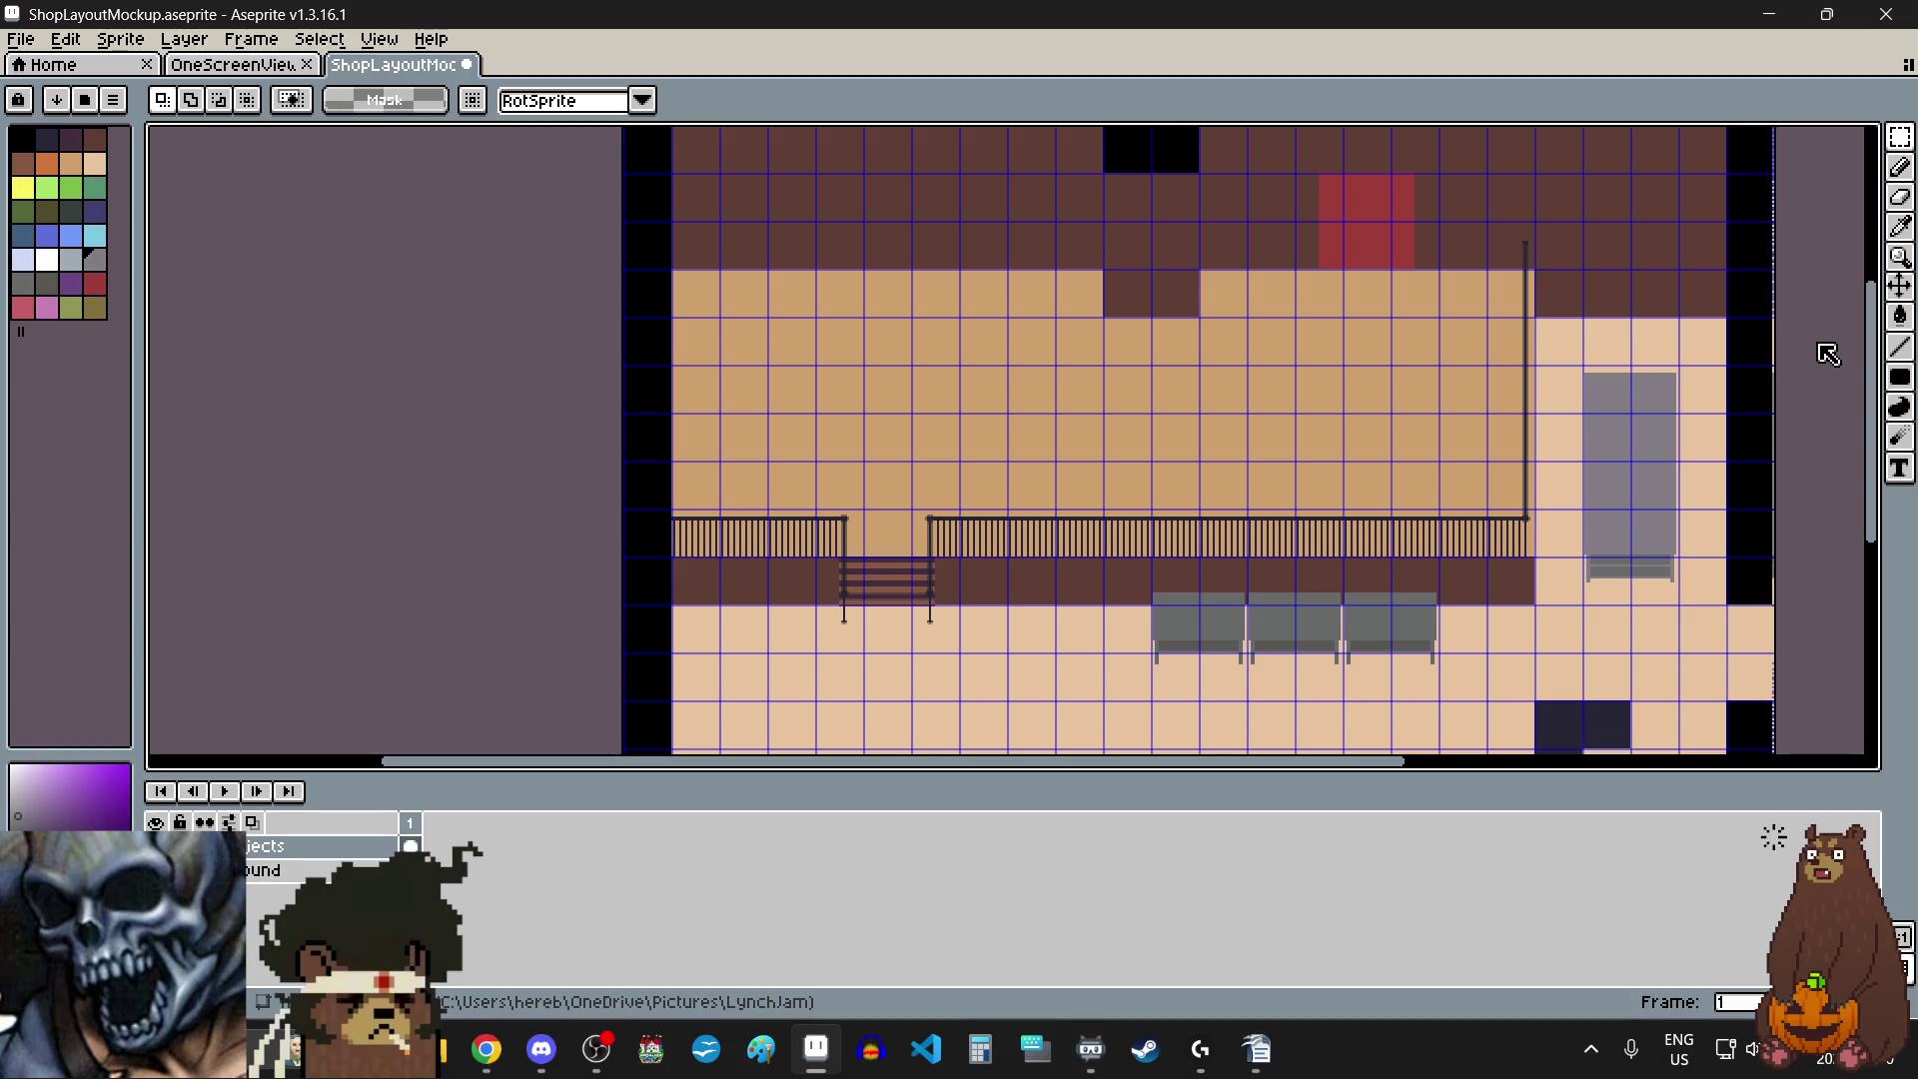
scroll(1828, 340, "up", 1)
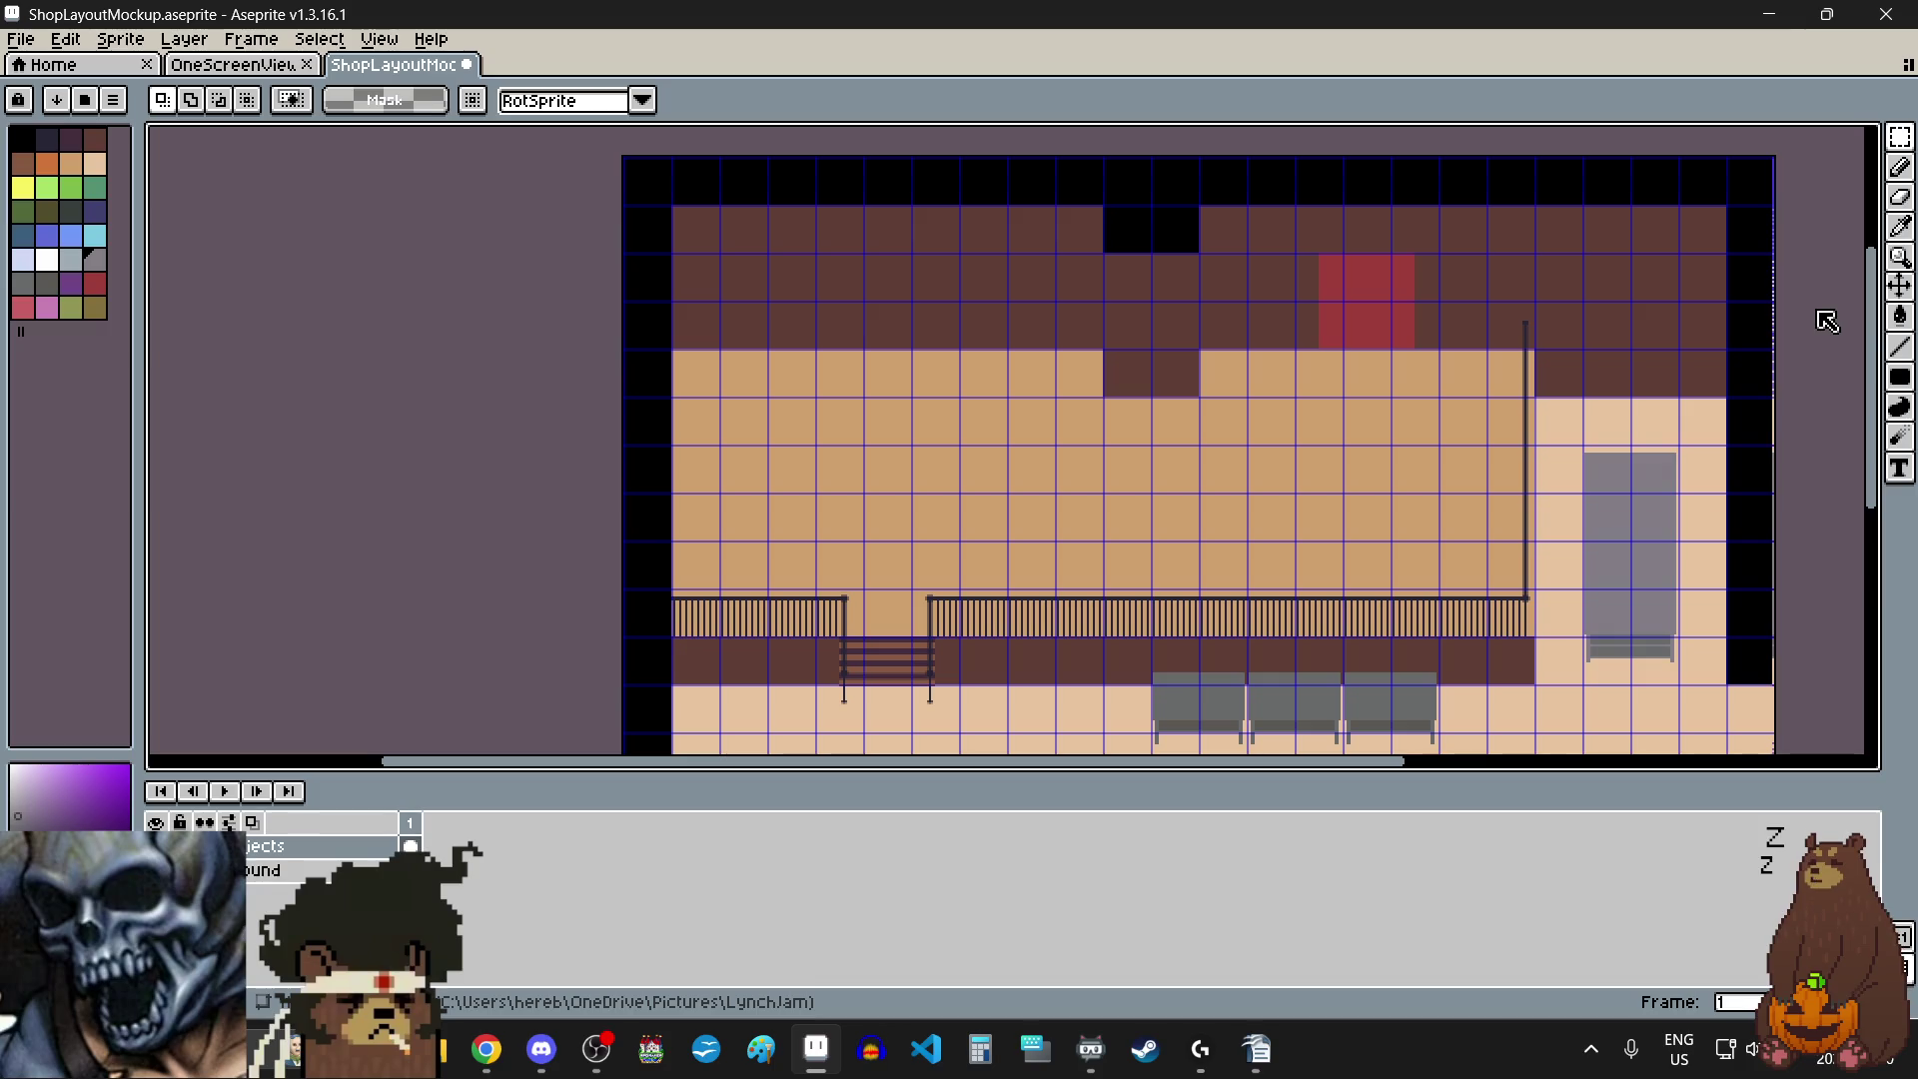
scroll(1827, 300, "up", 1)
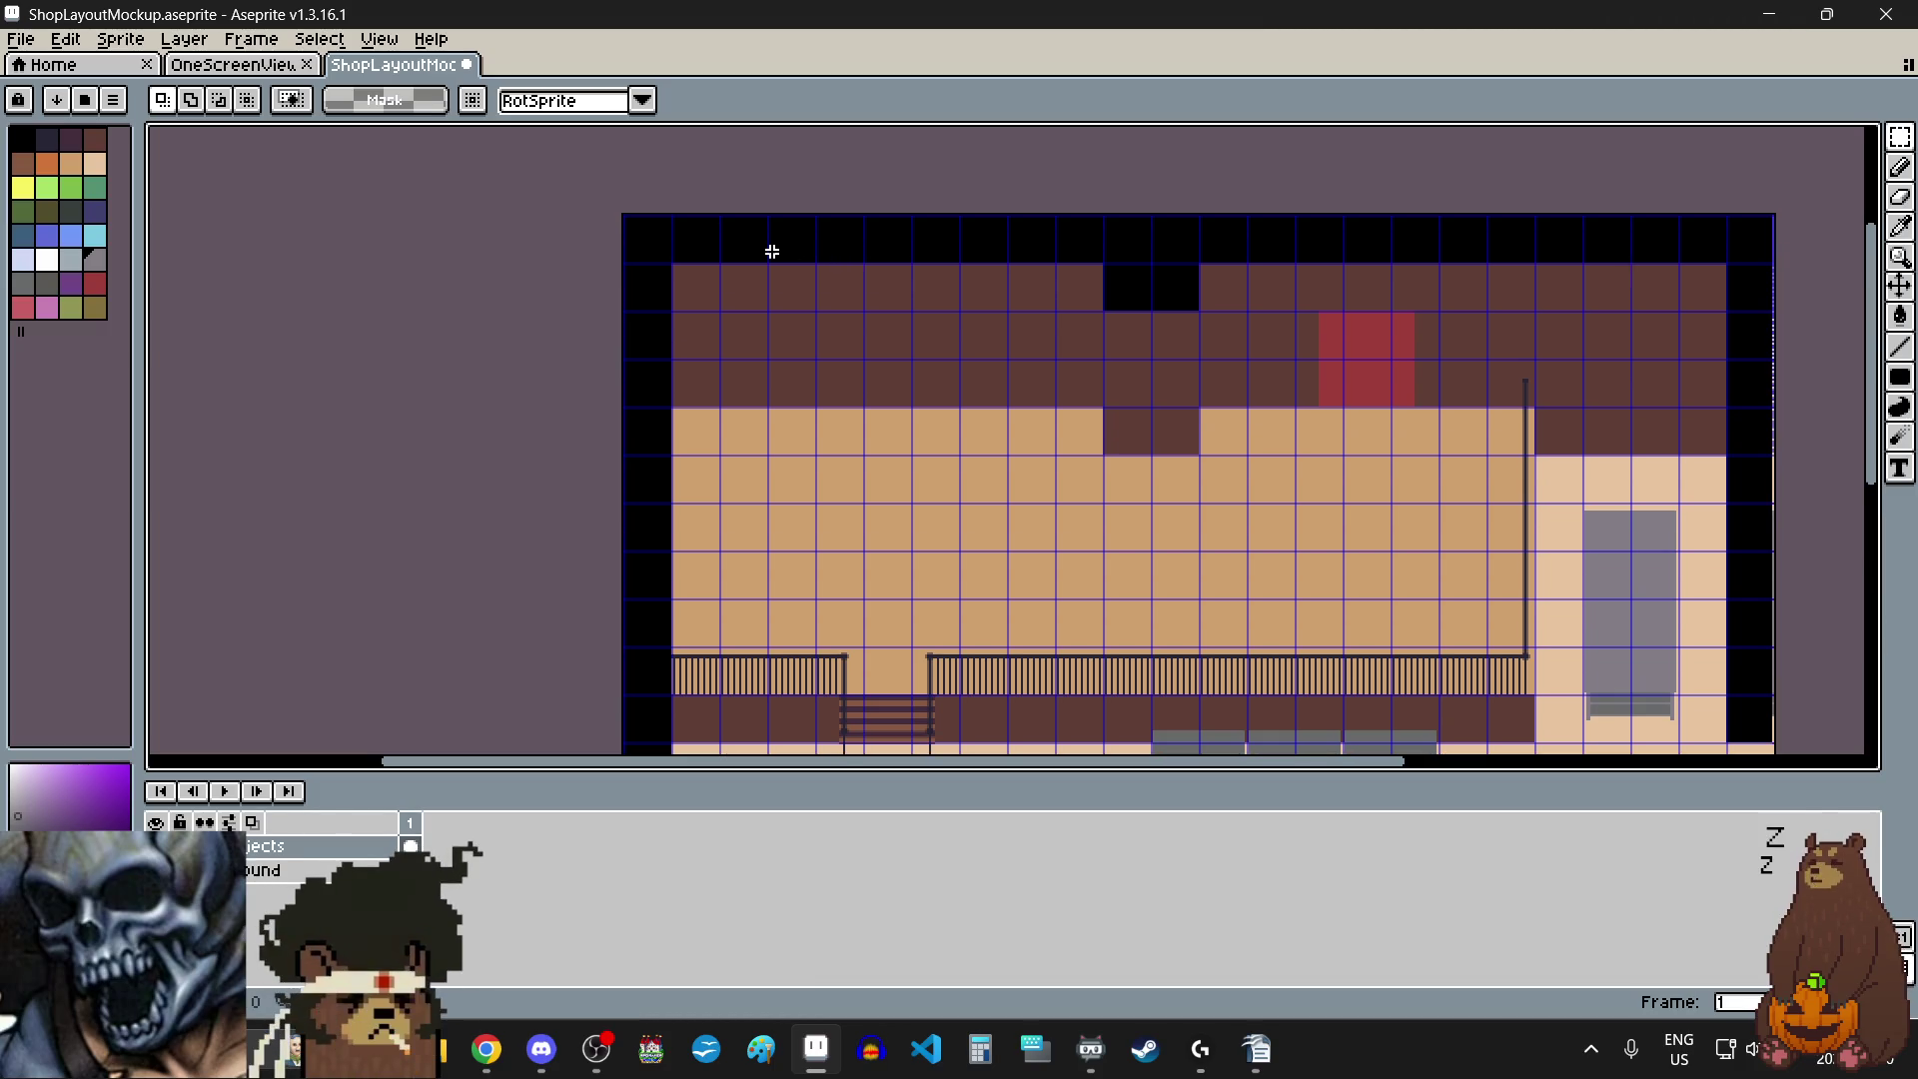
scroll(770, 249, "up", 3)
scroll(771, 250, "down", 3)
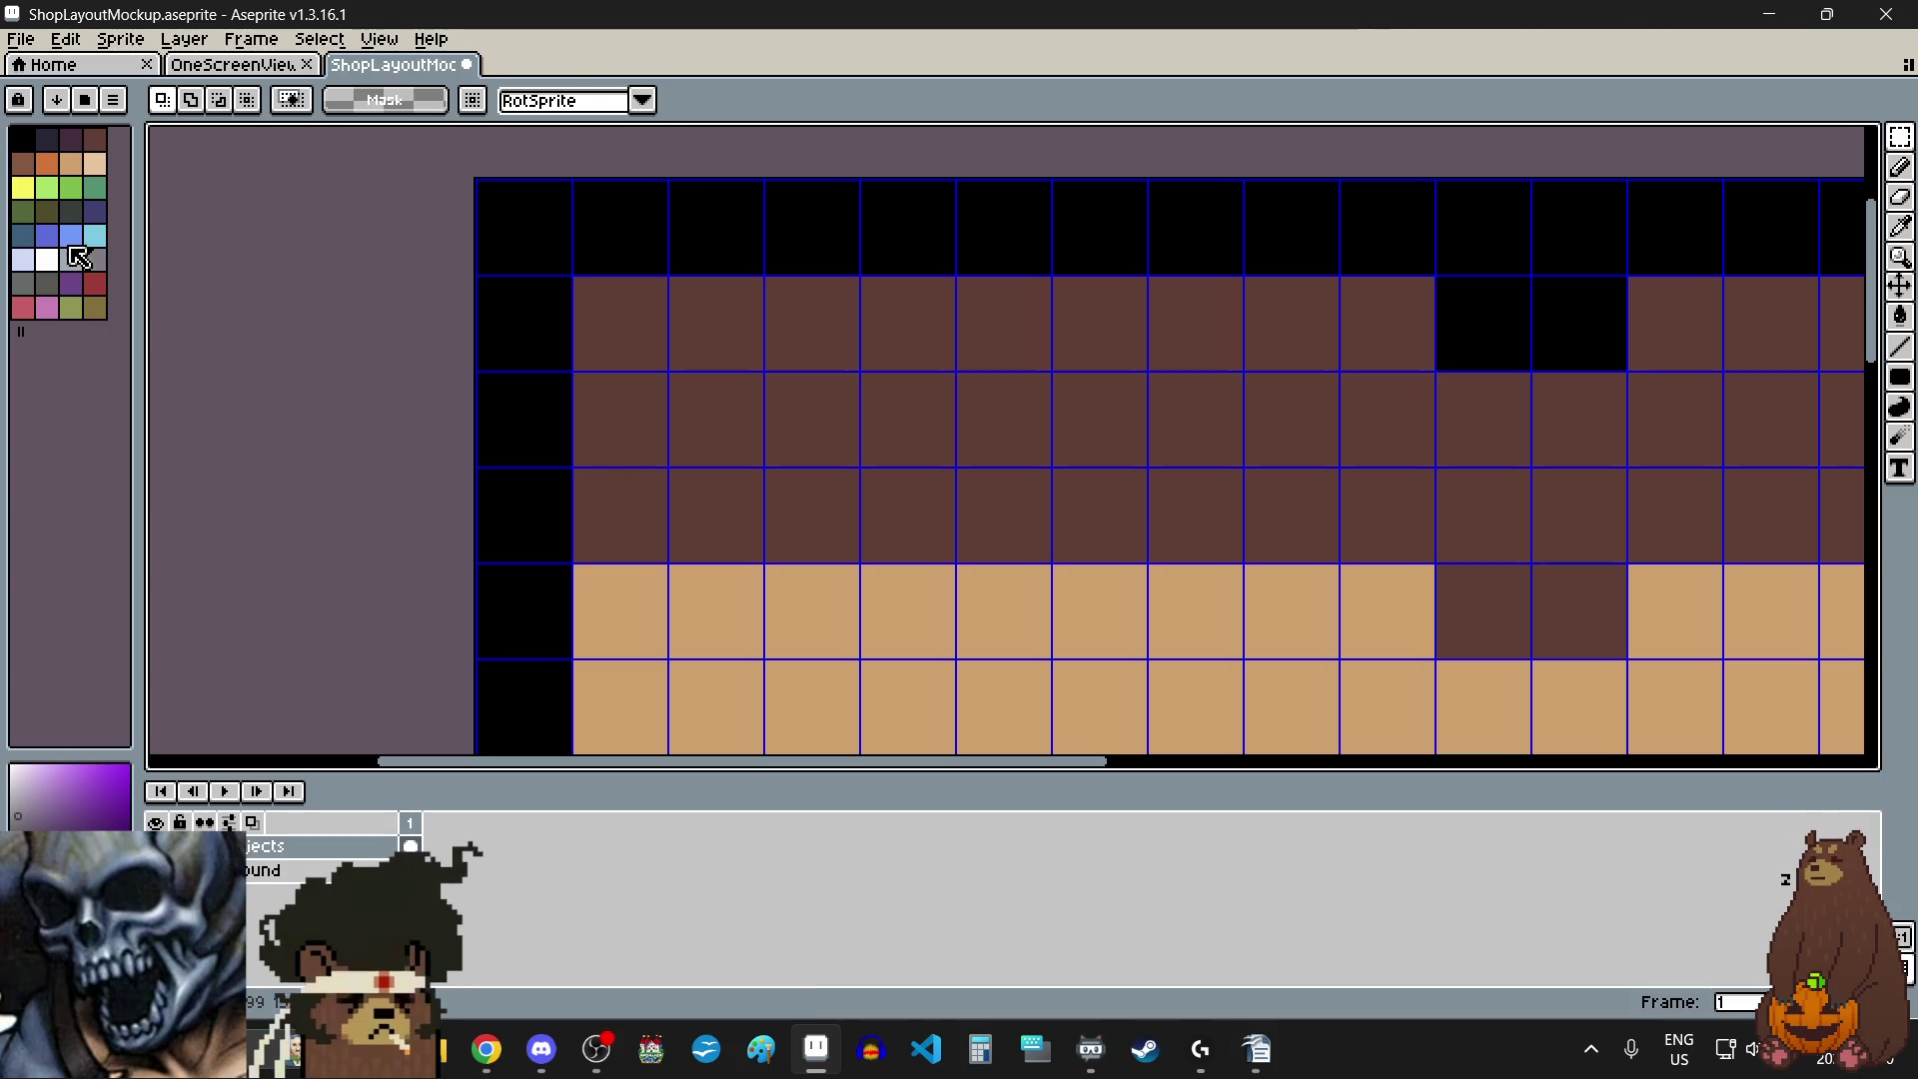
- Draw a thin tan filled rectangle across the top of the brown wall
left_click(70, 162)
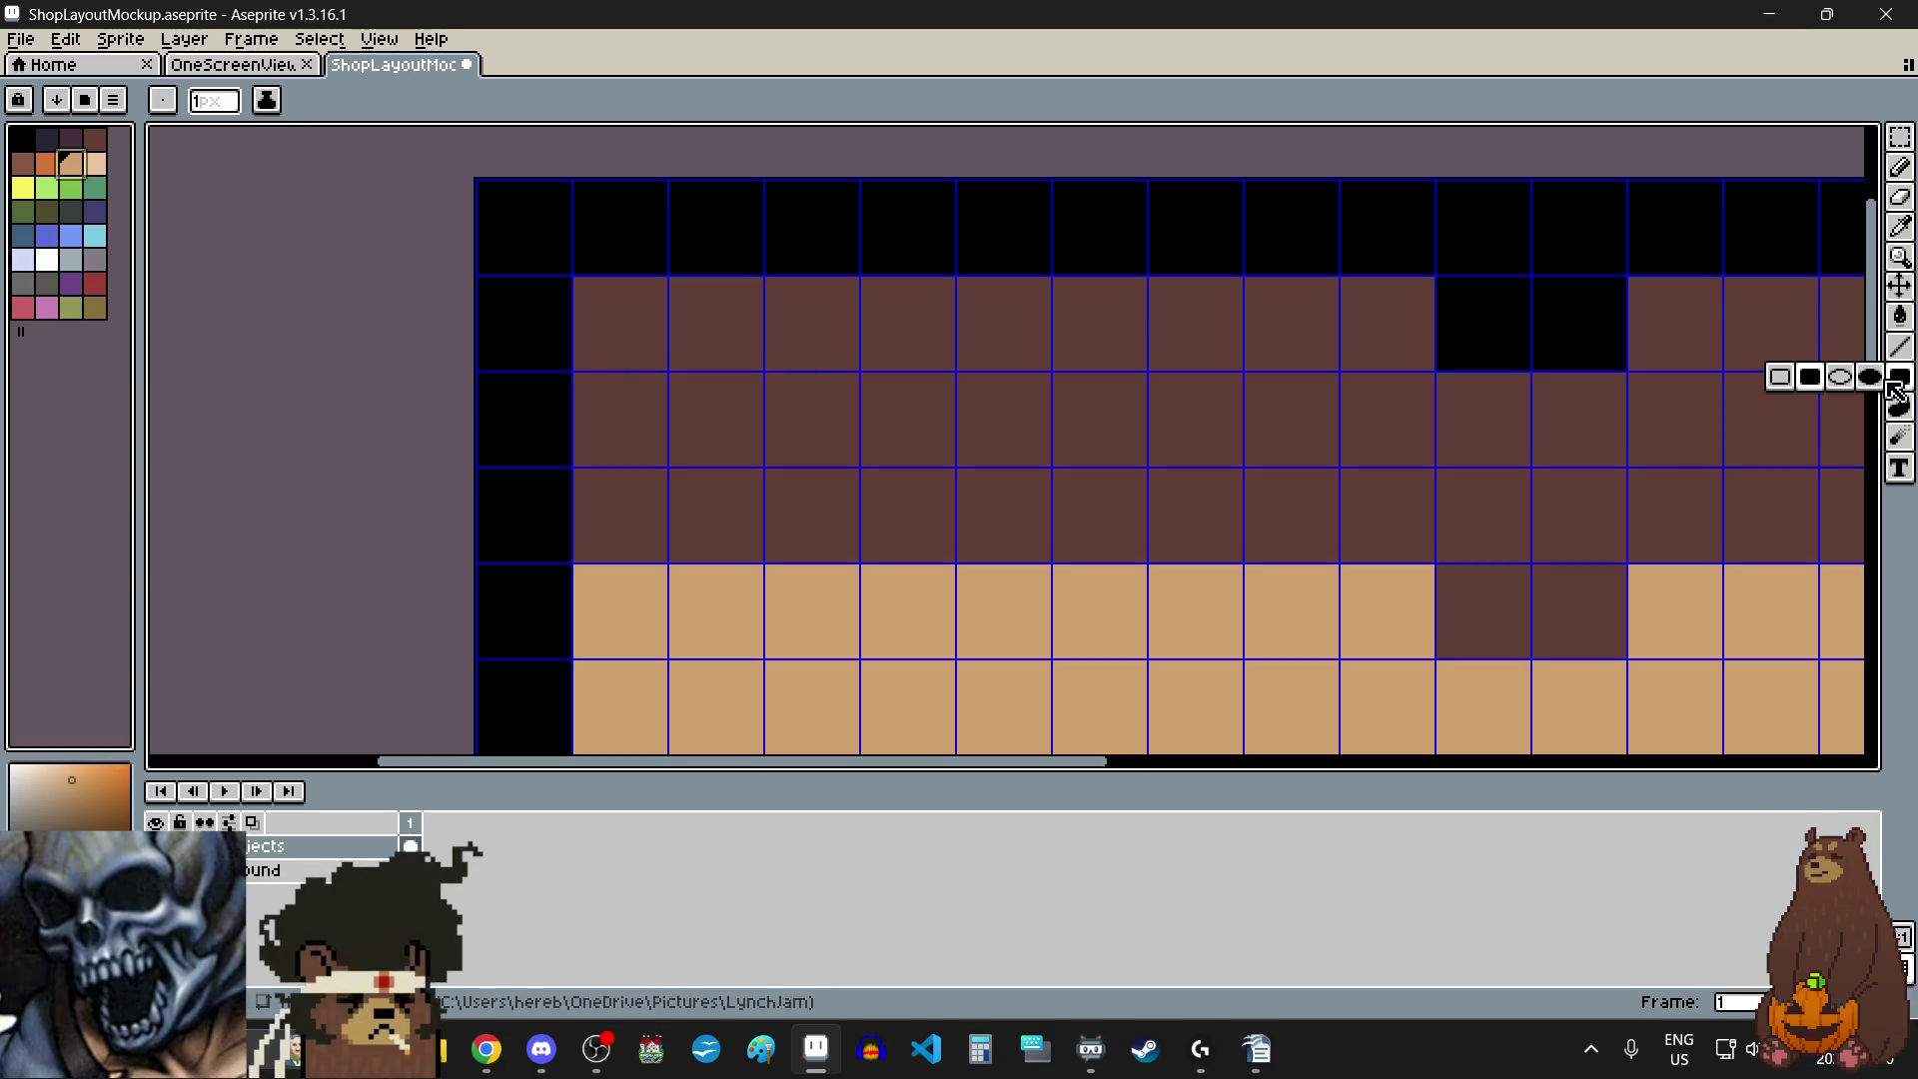
left_click(1819, 377)
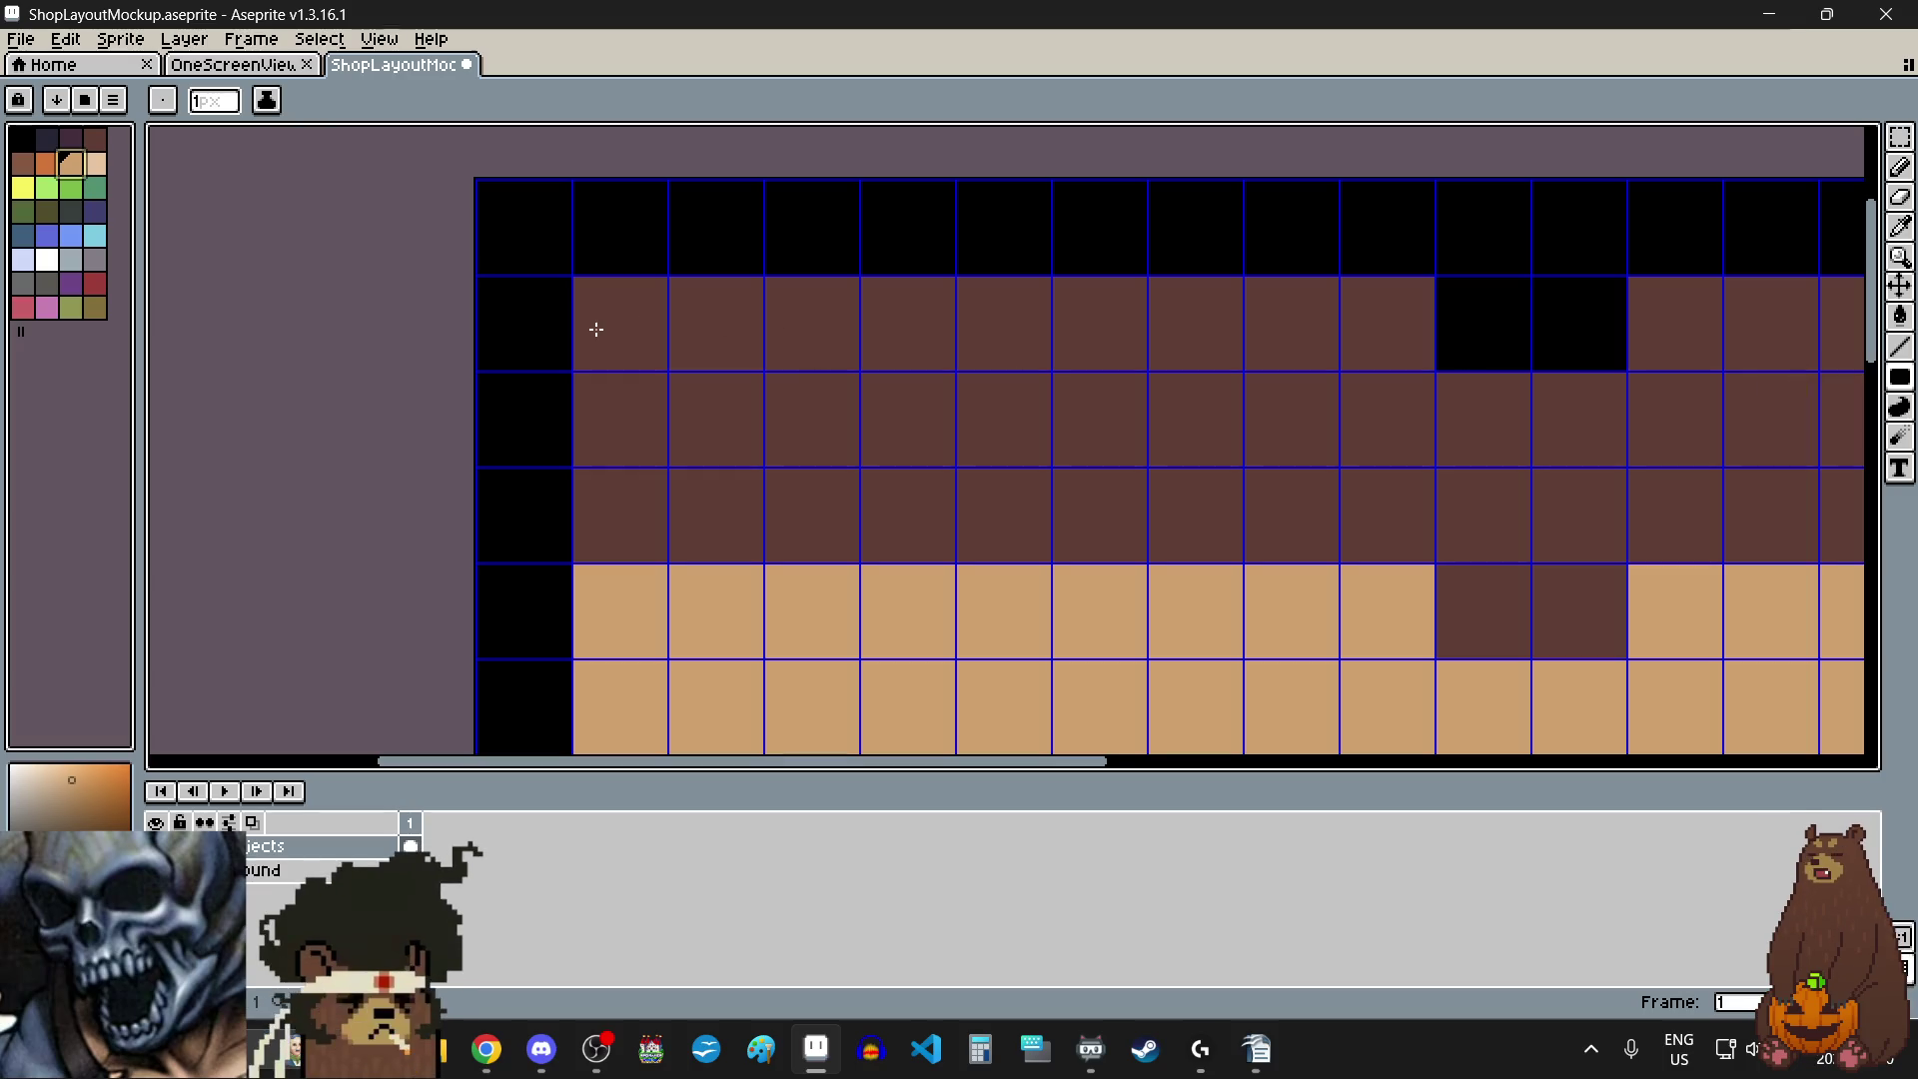
scroll(581, 300, "up", 3)
scroll(545, 250, "up", 2)
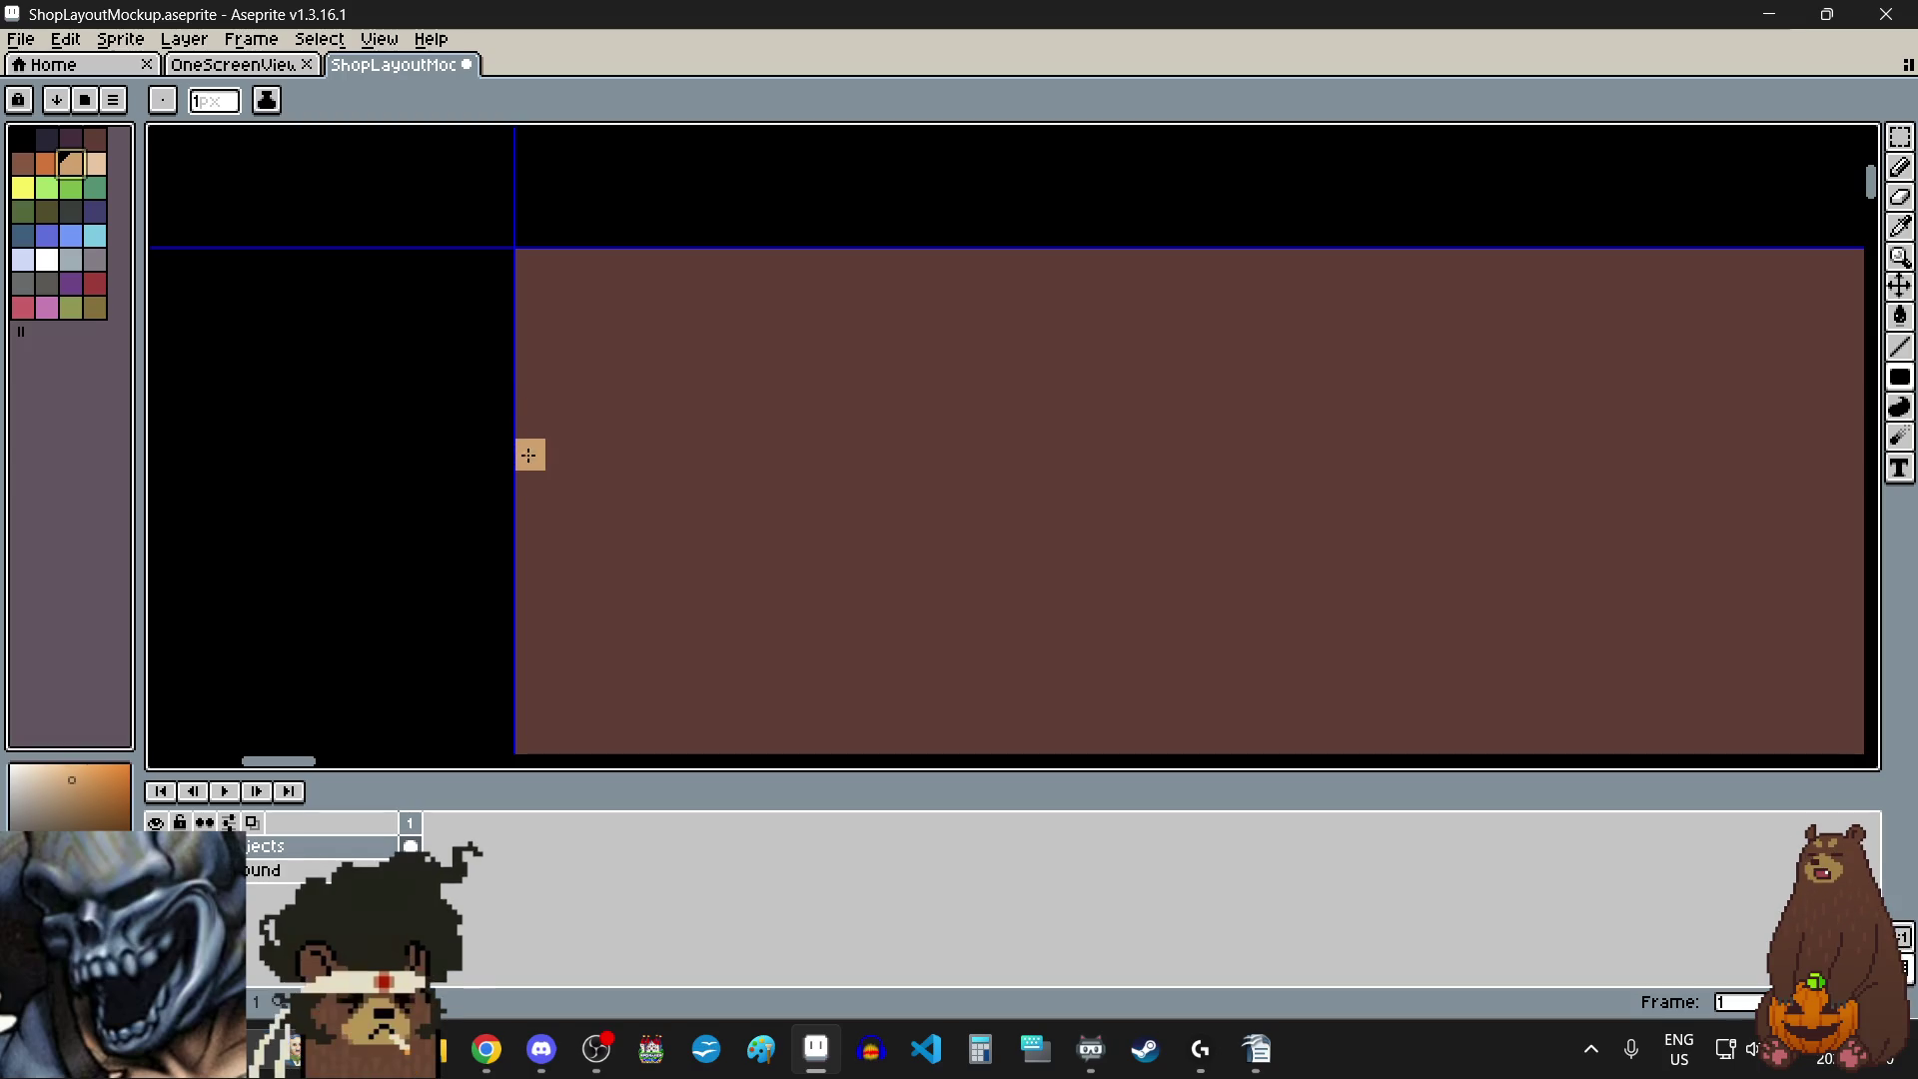
scroll(599, 465, "down", 1)
scroll(598, 466, "down", 4)
mouse_move(599, 465)
left_mouse_down()
mouse_move(1542, 494)
mouse_move(1554, 518)
mouse_move(1613, 497)
mouse_move(1612, 390)
mouse_move(1614, 426)
left_mouse_up()
scroll(1609, 501, "up", 3)
scroll(1511, 446, "down", 6)
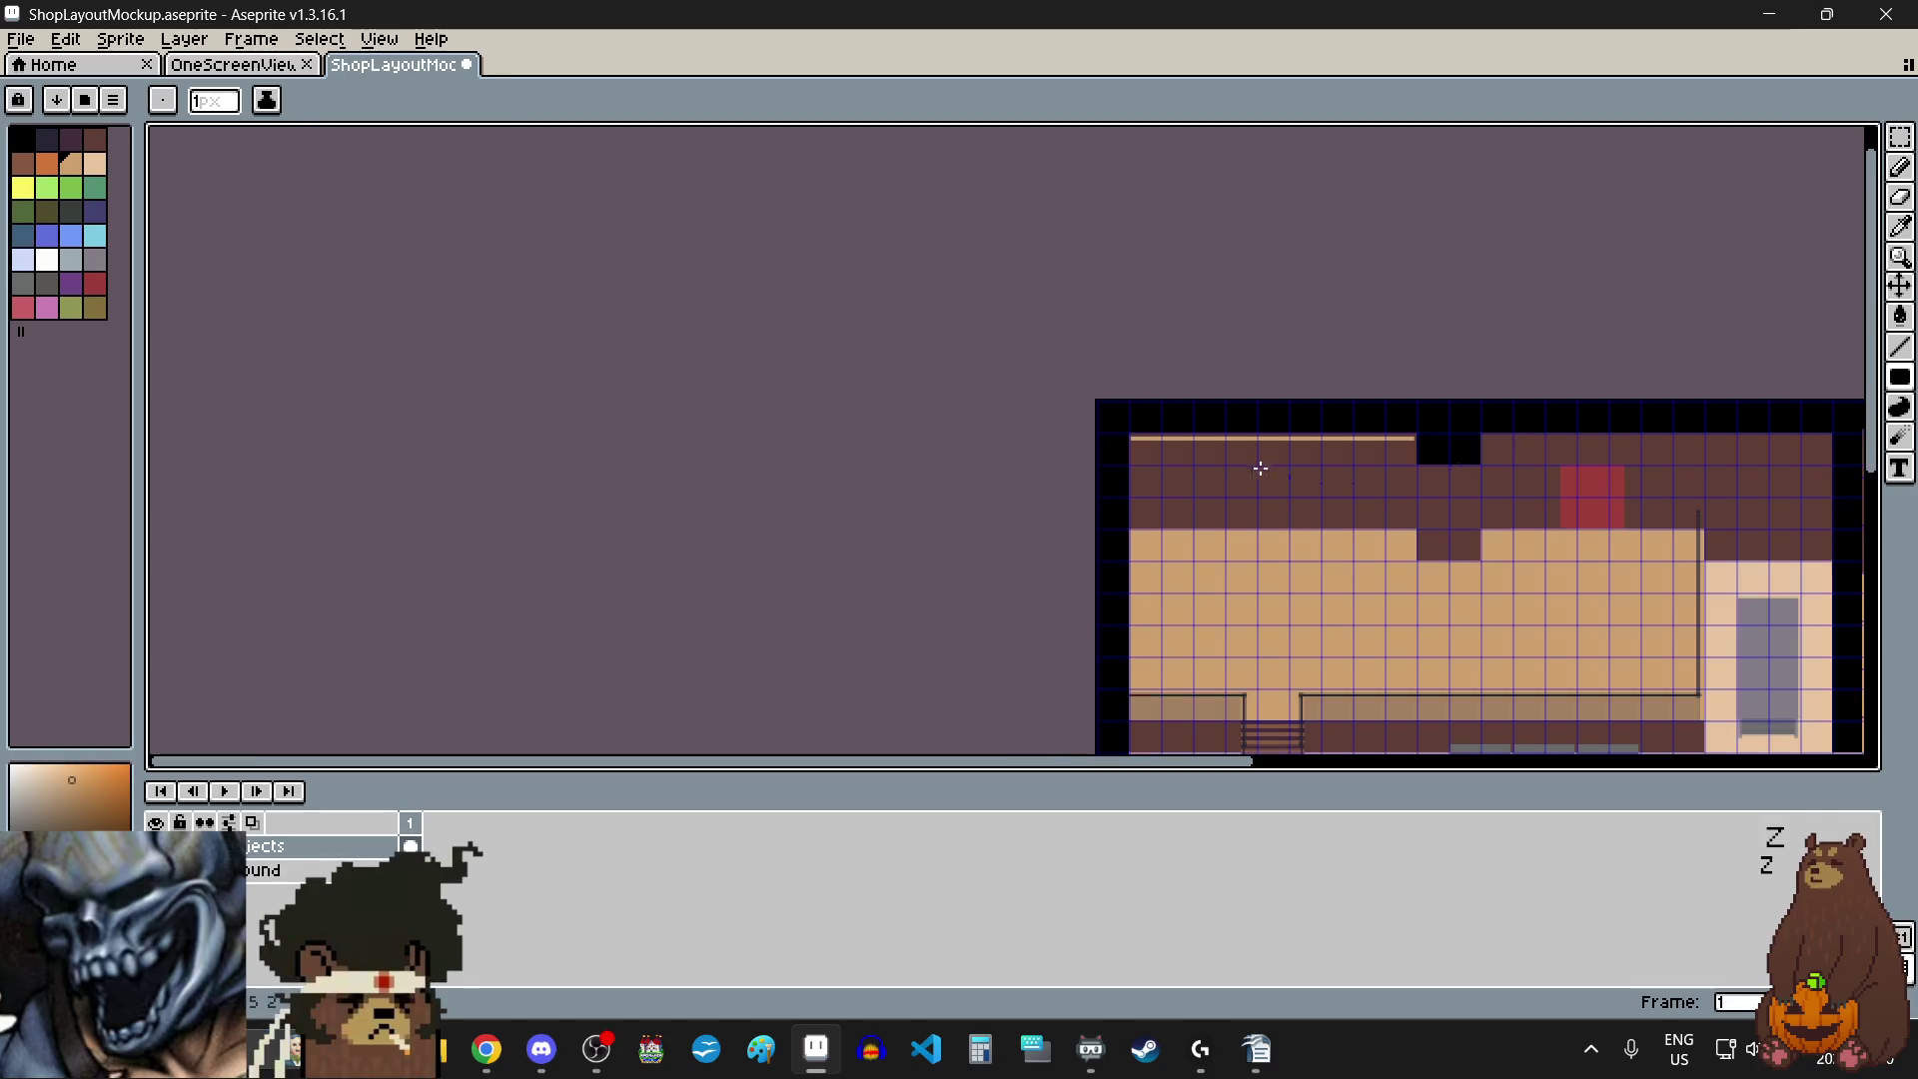
scroll(1253, 463, "up", 3)
scroll(1233, 408, "up", 1)
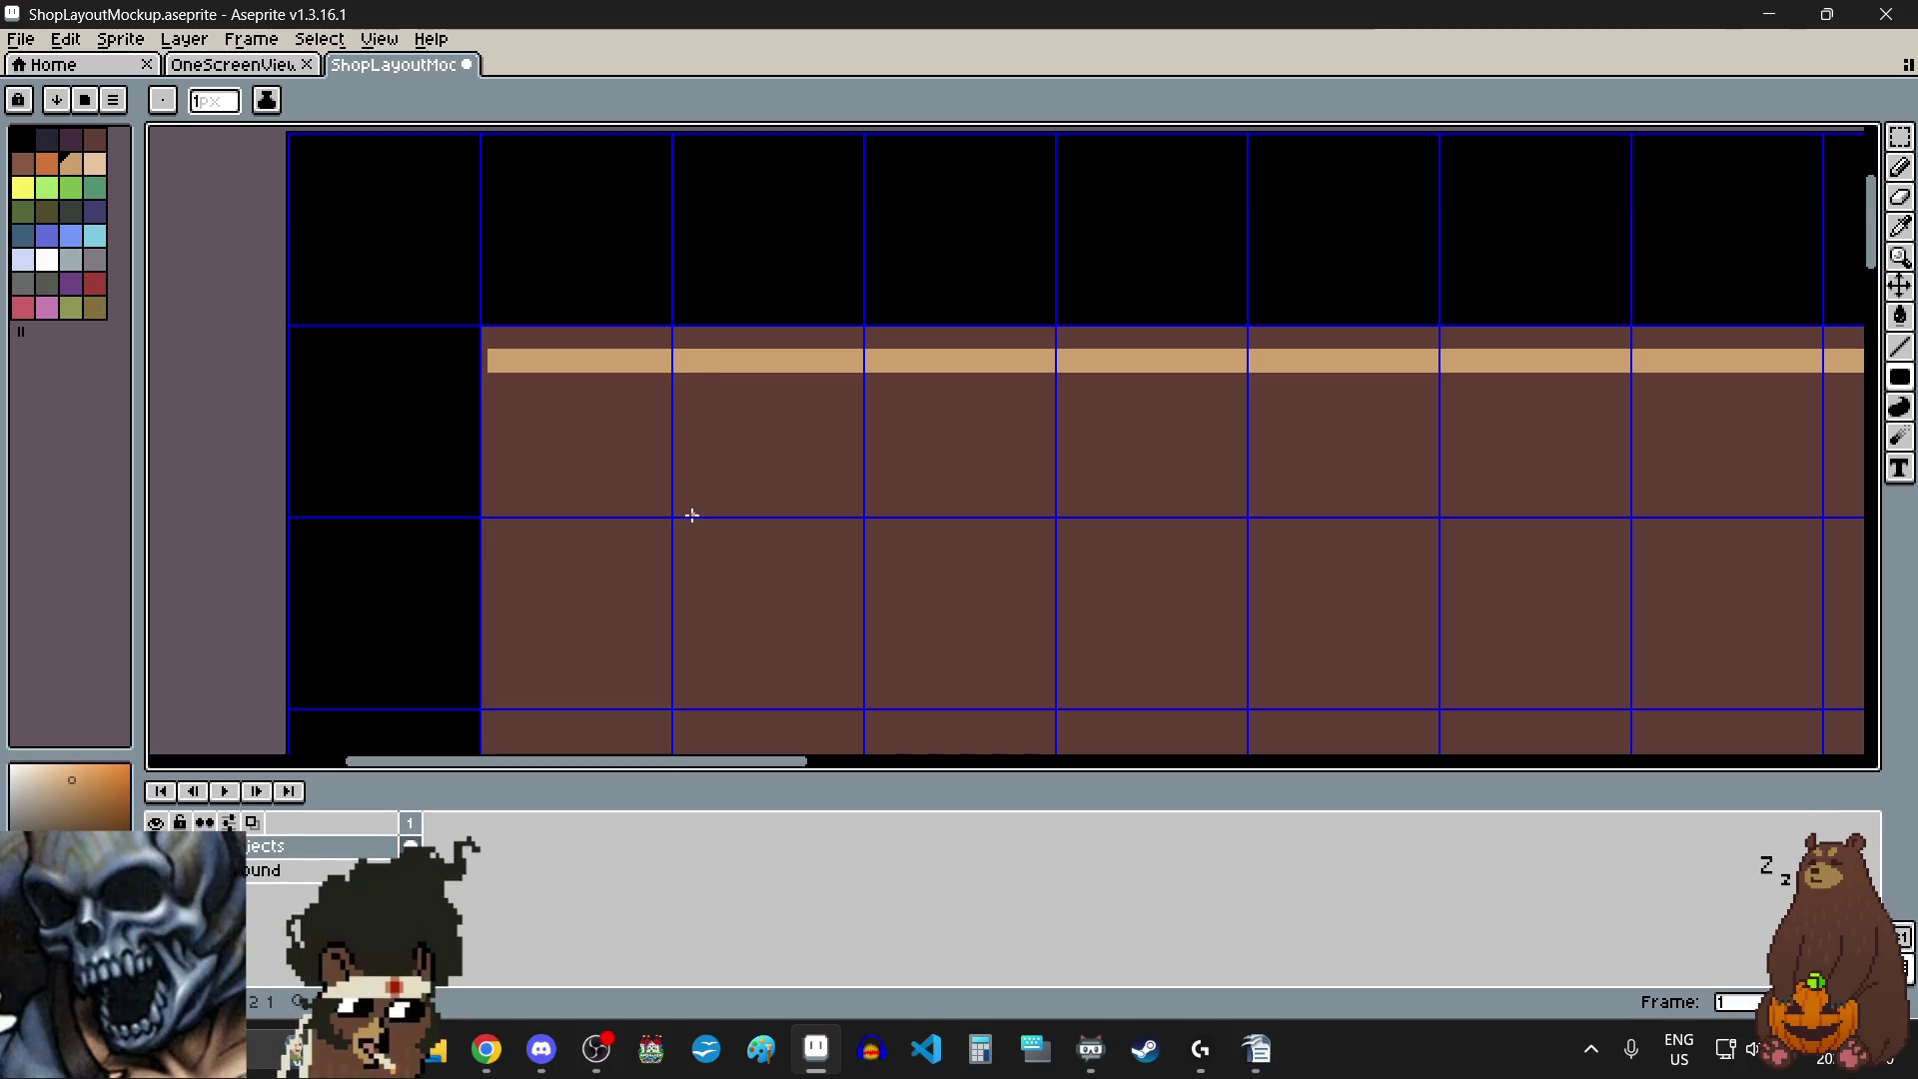
scroll(694, 480, "down", 2)
scroll(697, 483, "up", 1)
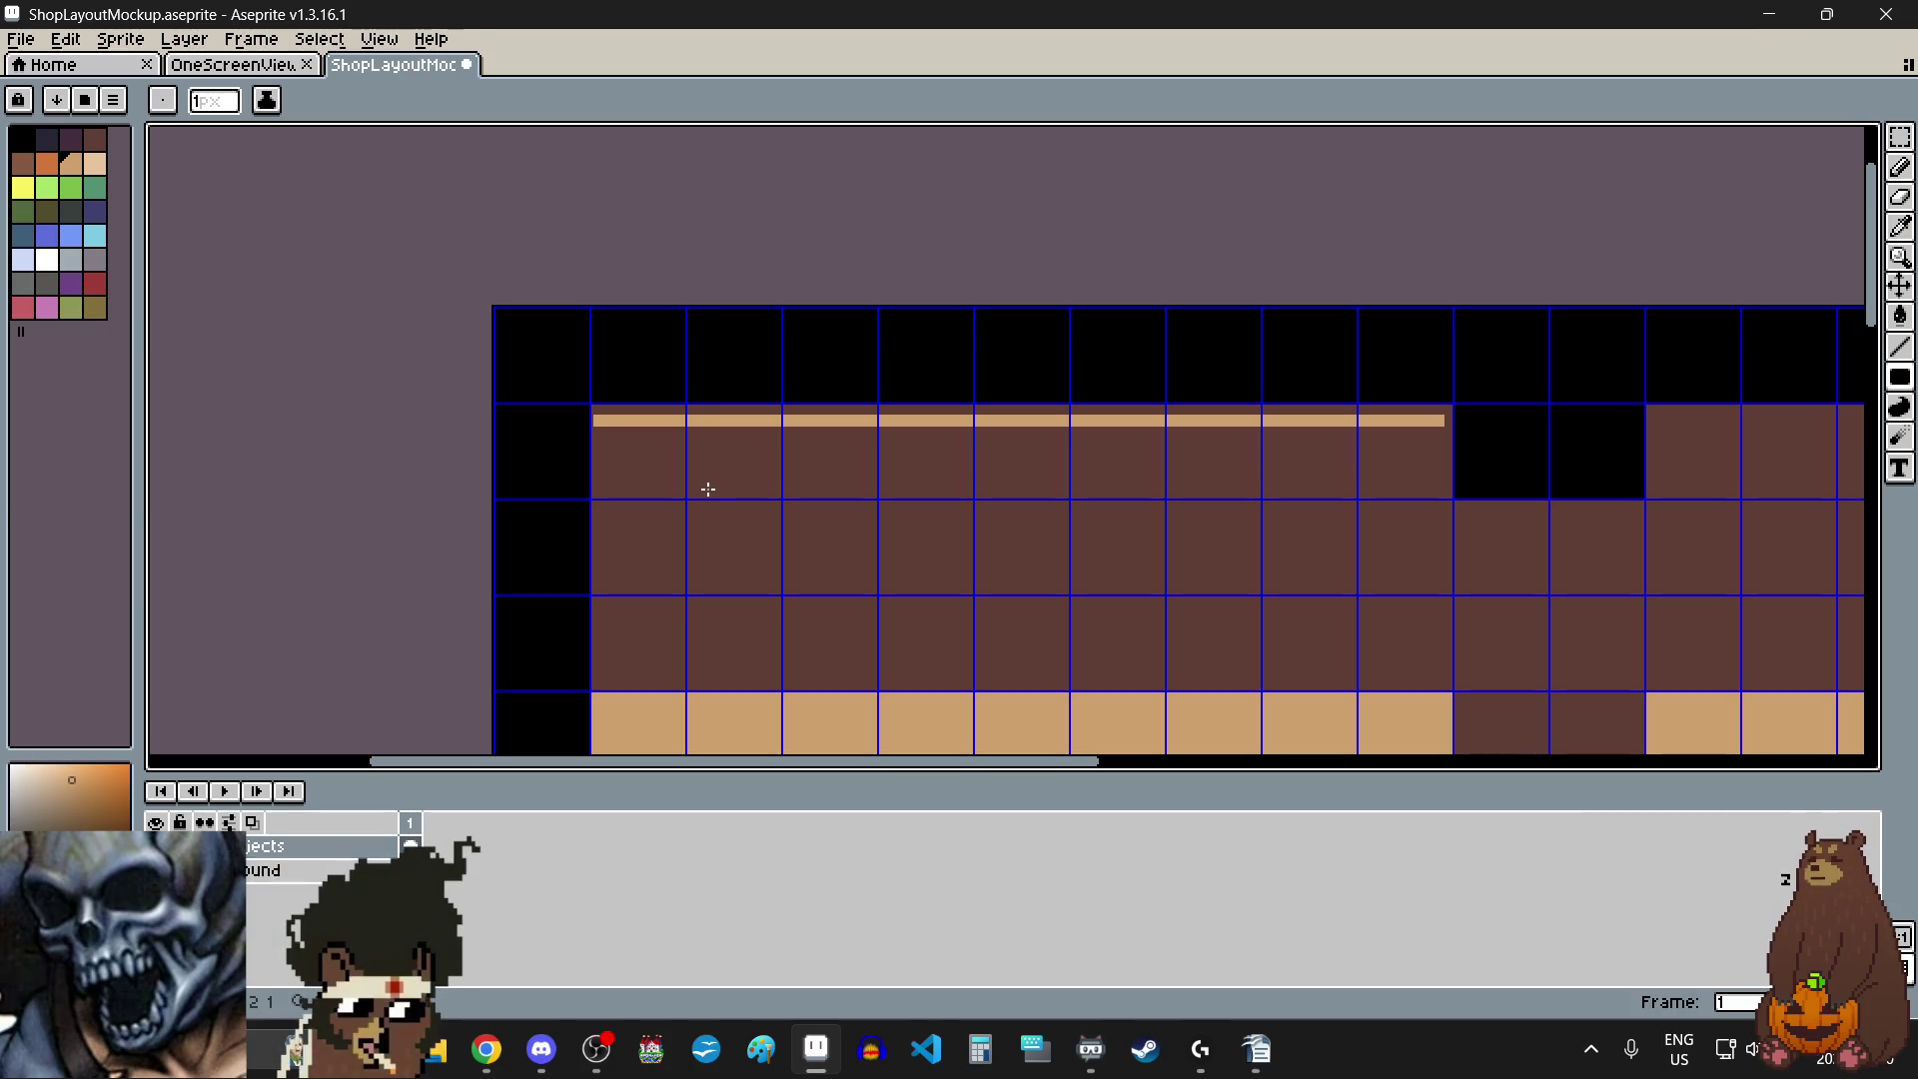
scroll(767, 428, "down", 2)
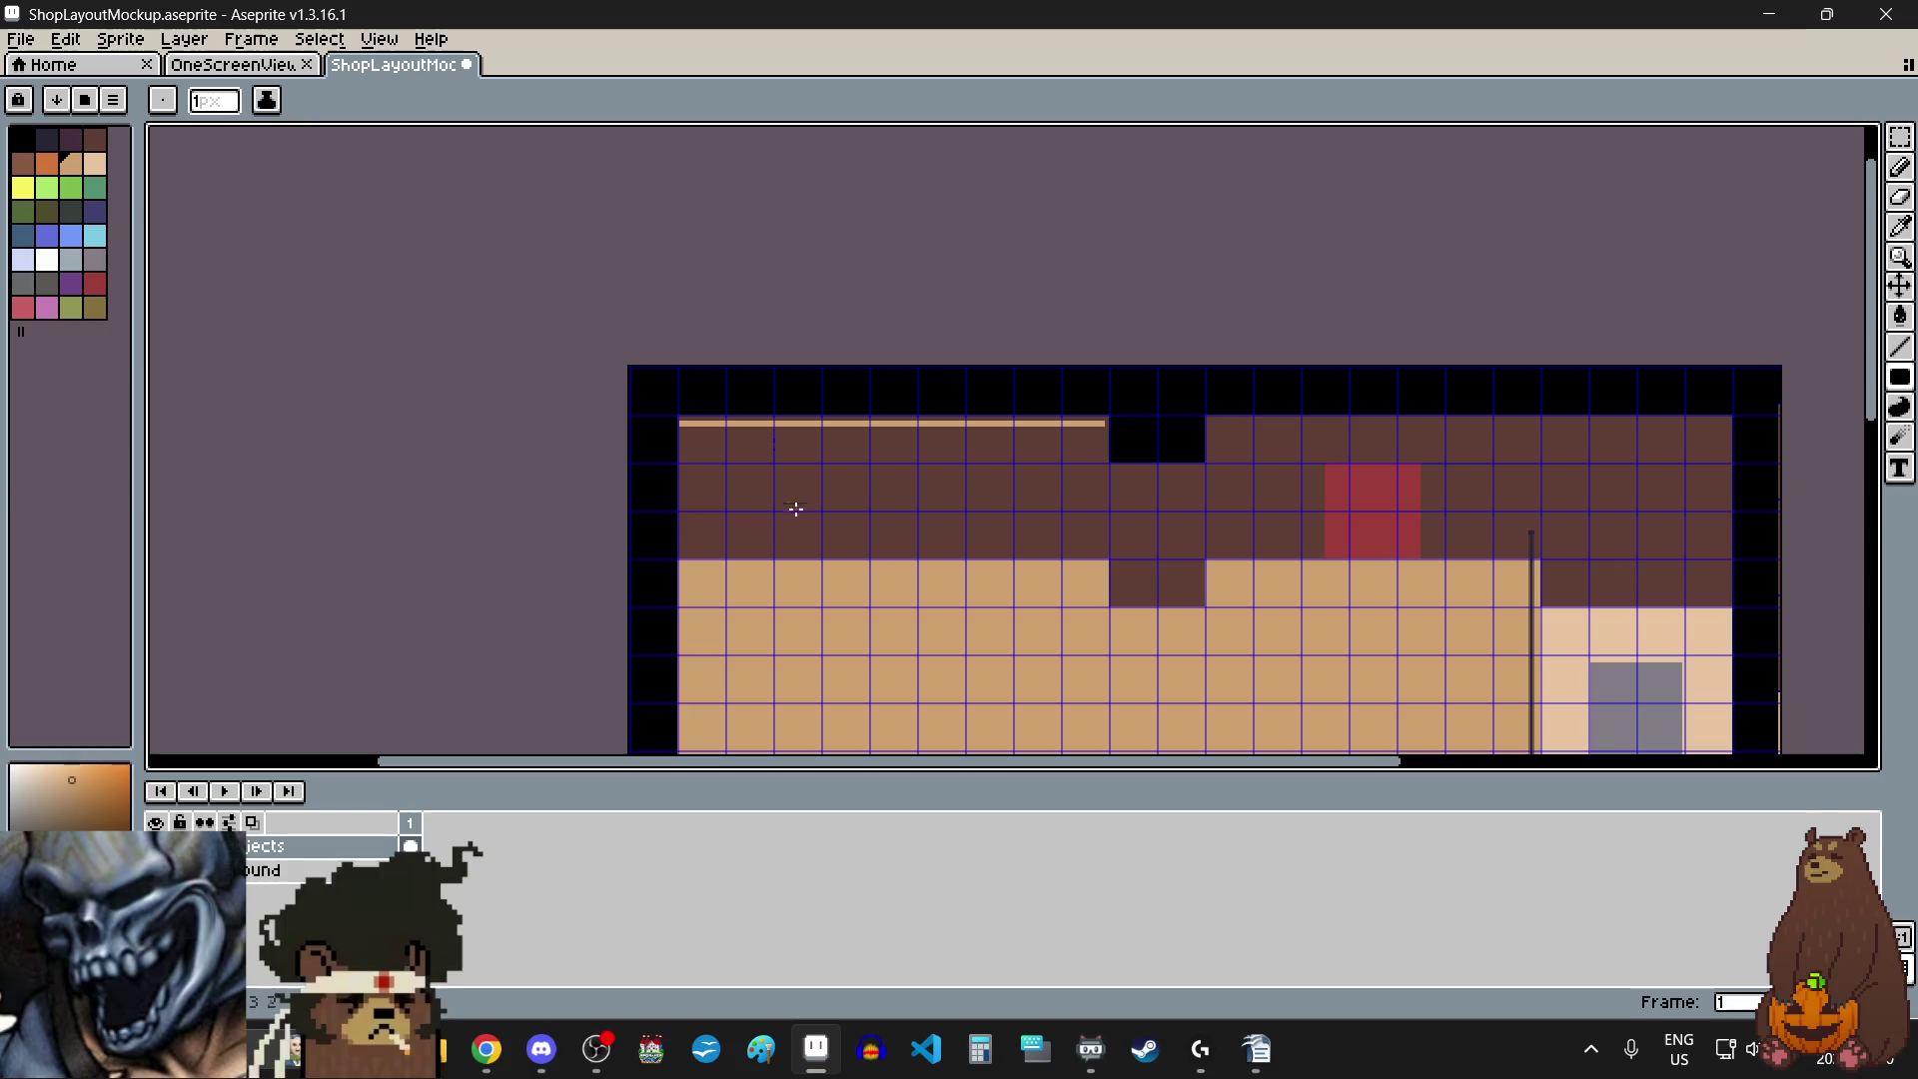
scroll(788, 496, "up", 2)
scroll(804, 441, "down", 2)
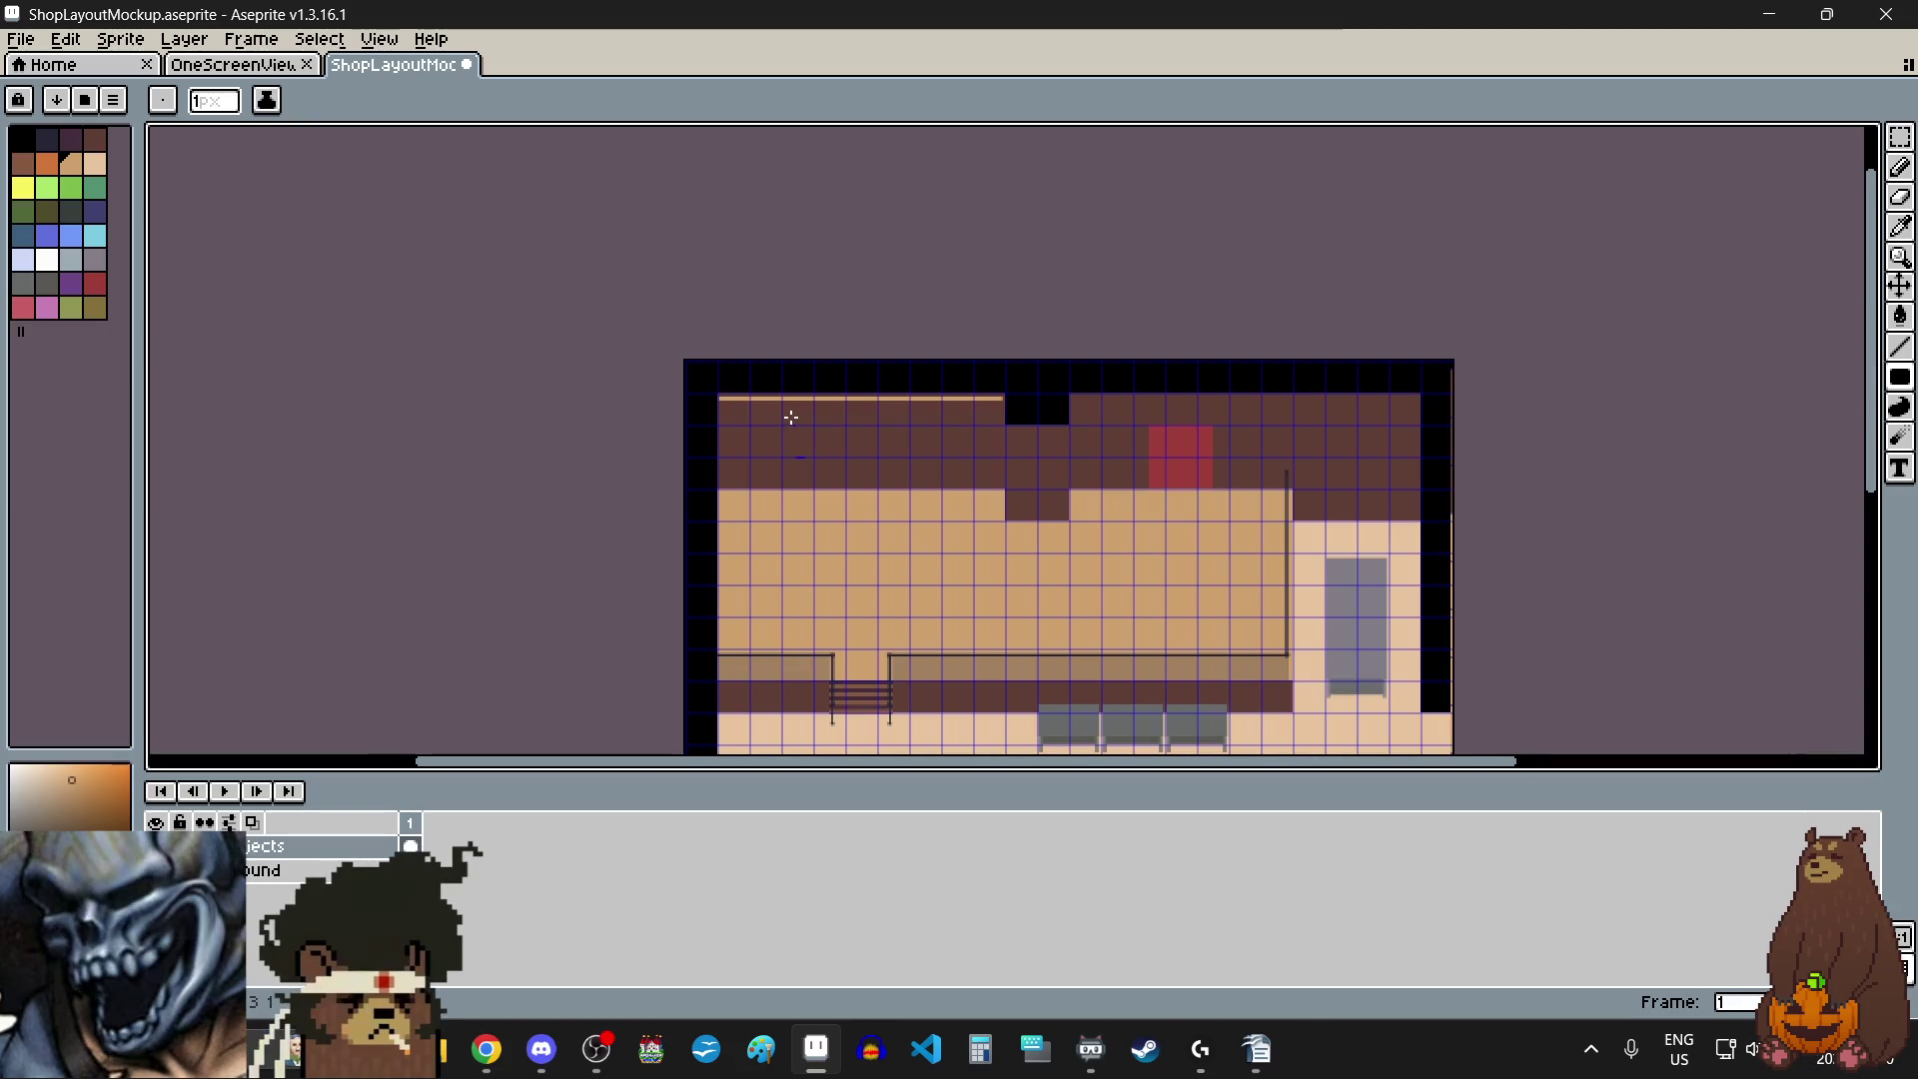
scroll(803, 440, "up", 2)
left_click(1900, 136)
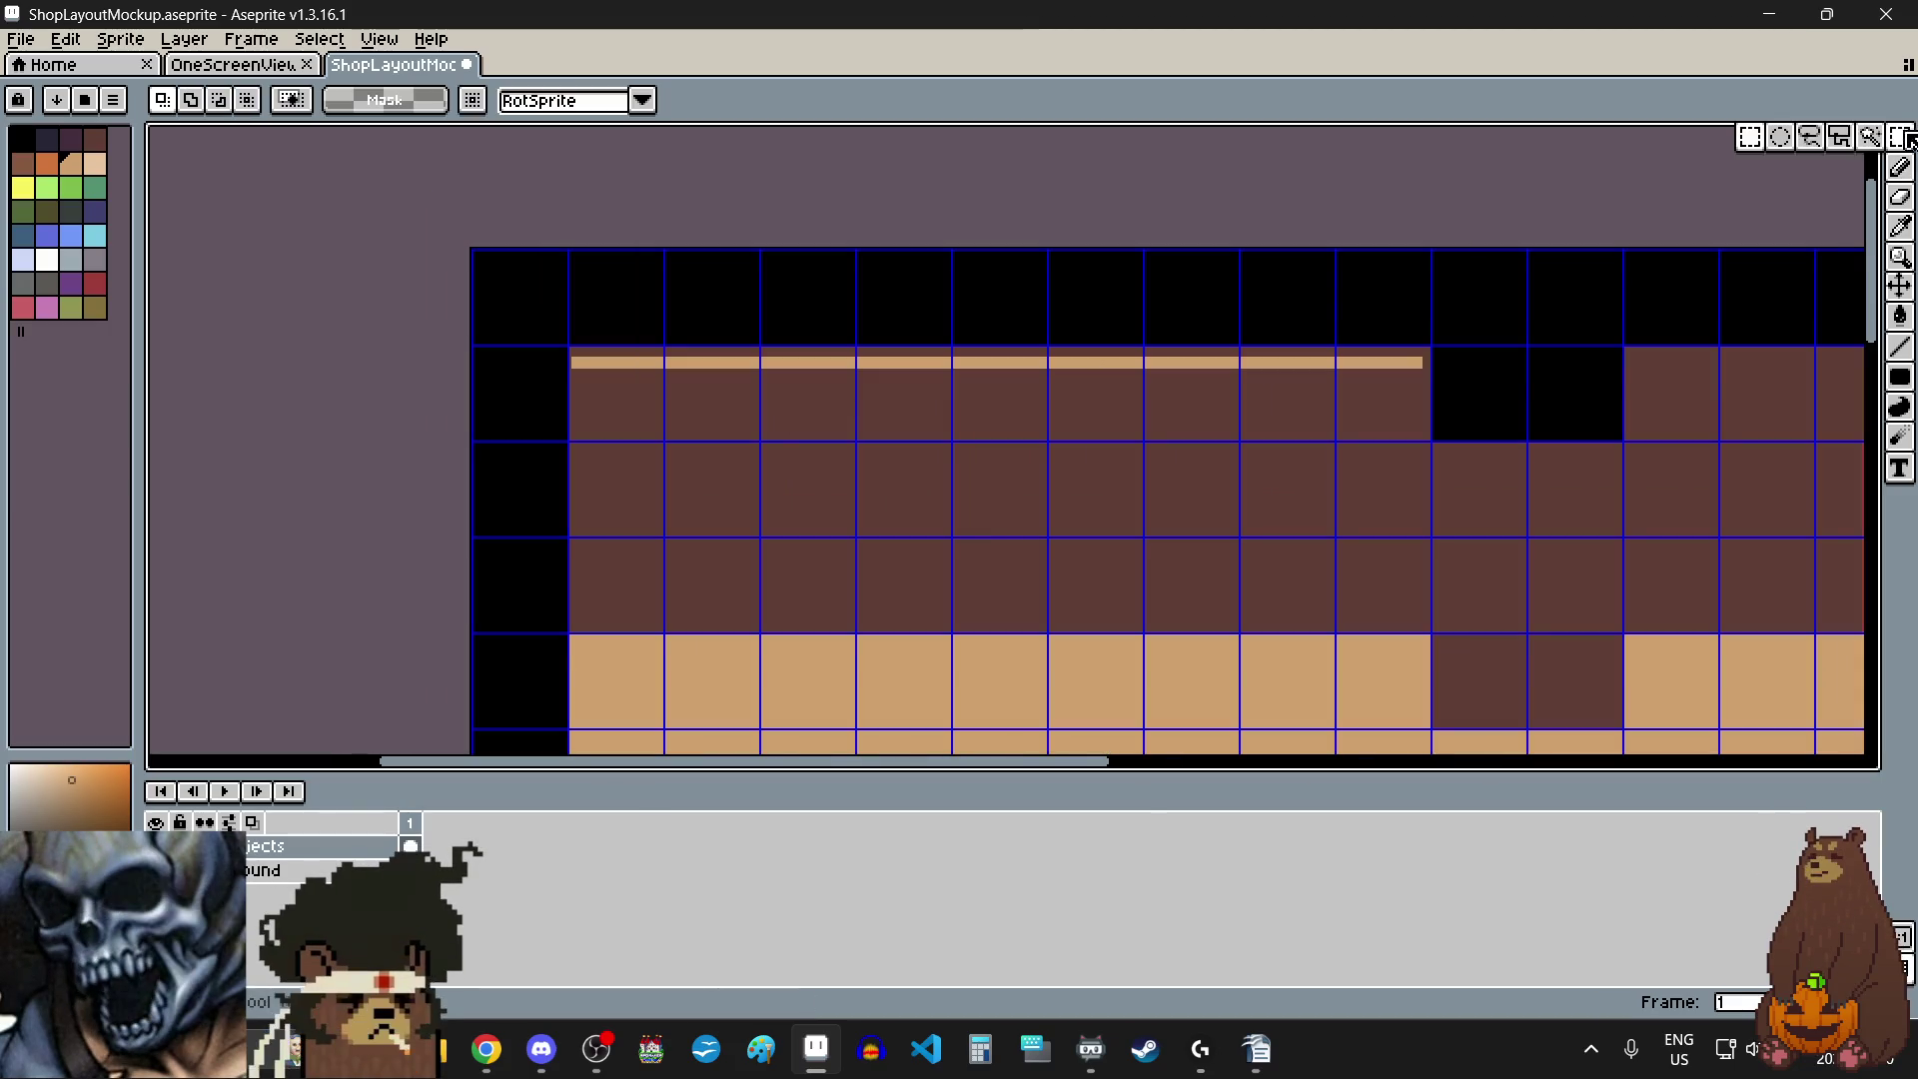
- Select the thin tan band with the rectangular marquee
scroll(559, 374, "up", 3)
scroll(620, 300, "up", 3)
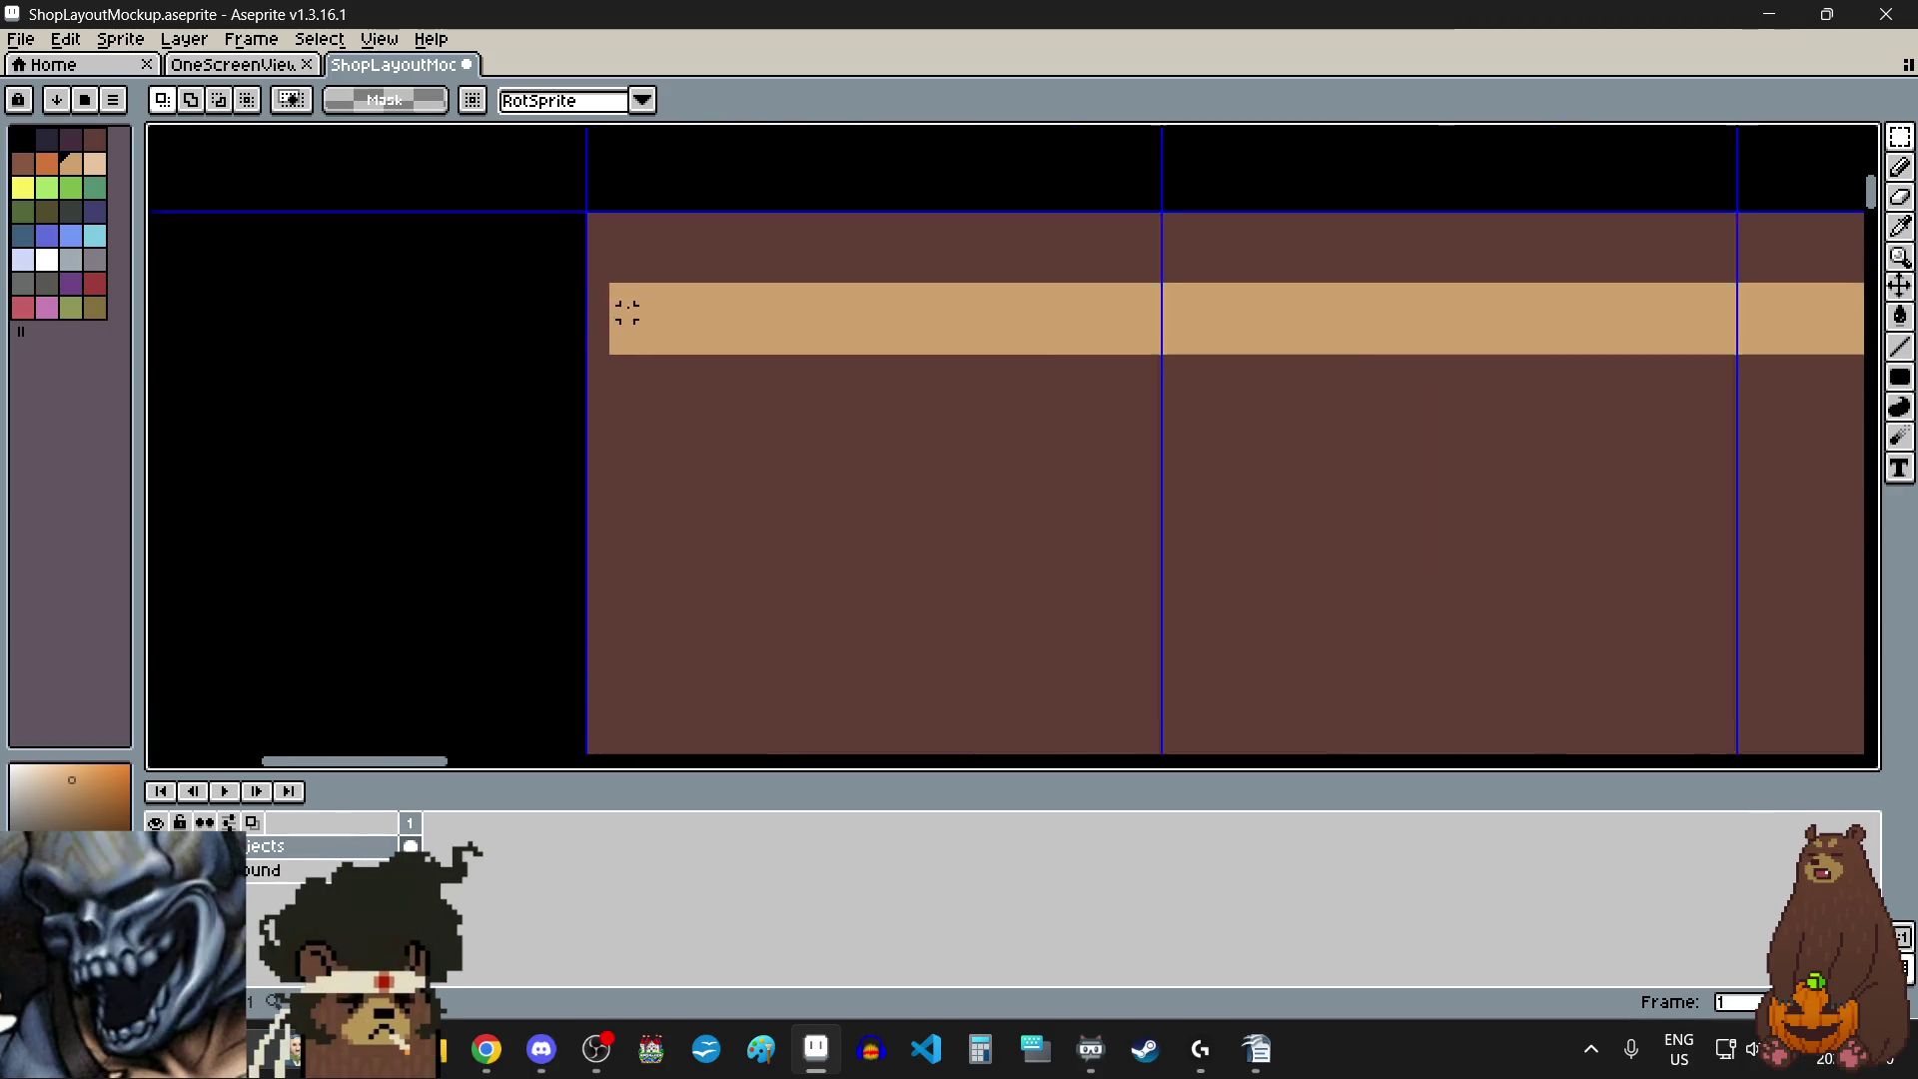
mouse_move(599, 272)
left_mouse_down()
mouse_move(601, 386)
mouse_move(1533, 325)
left_mouse_up()
scroll(600, 387, "down", 5)
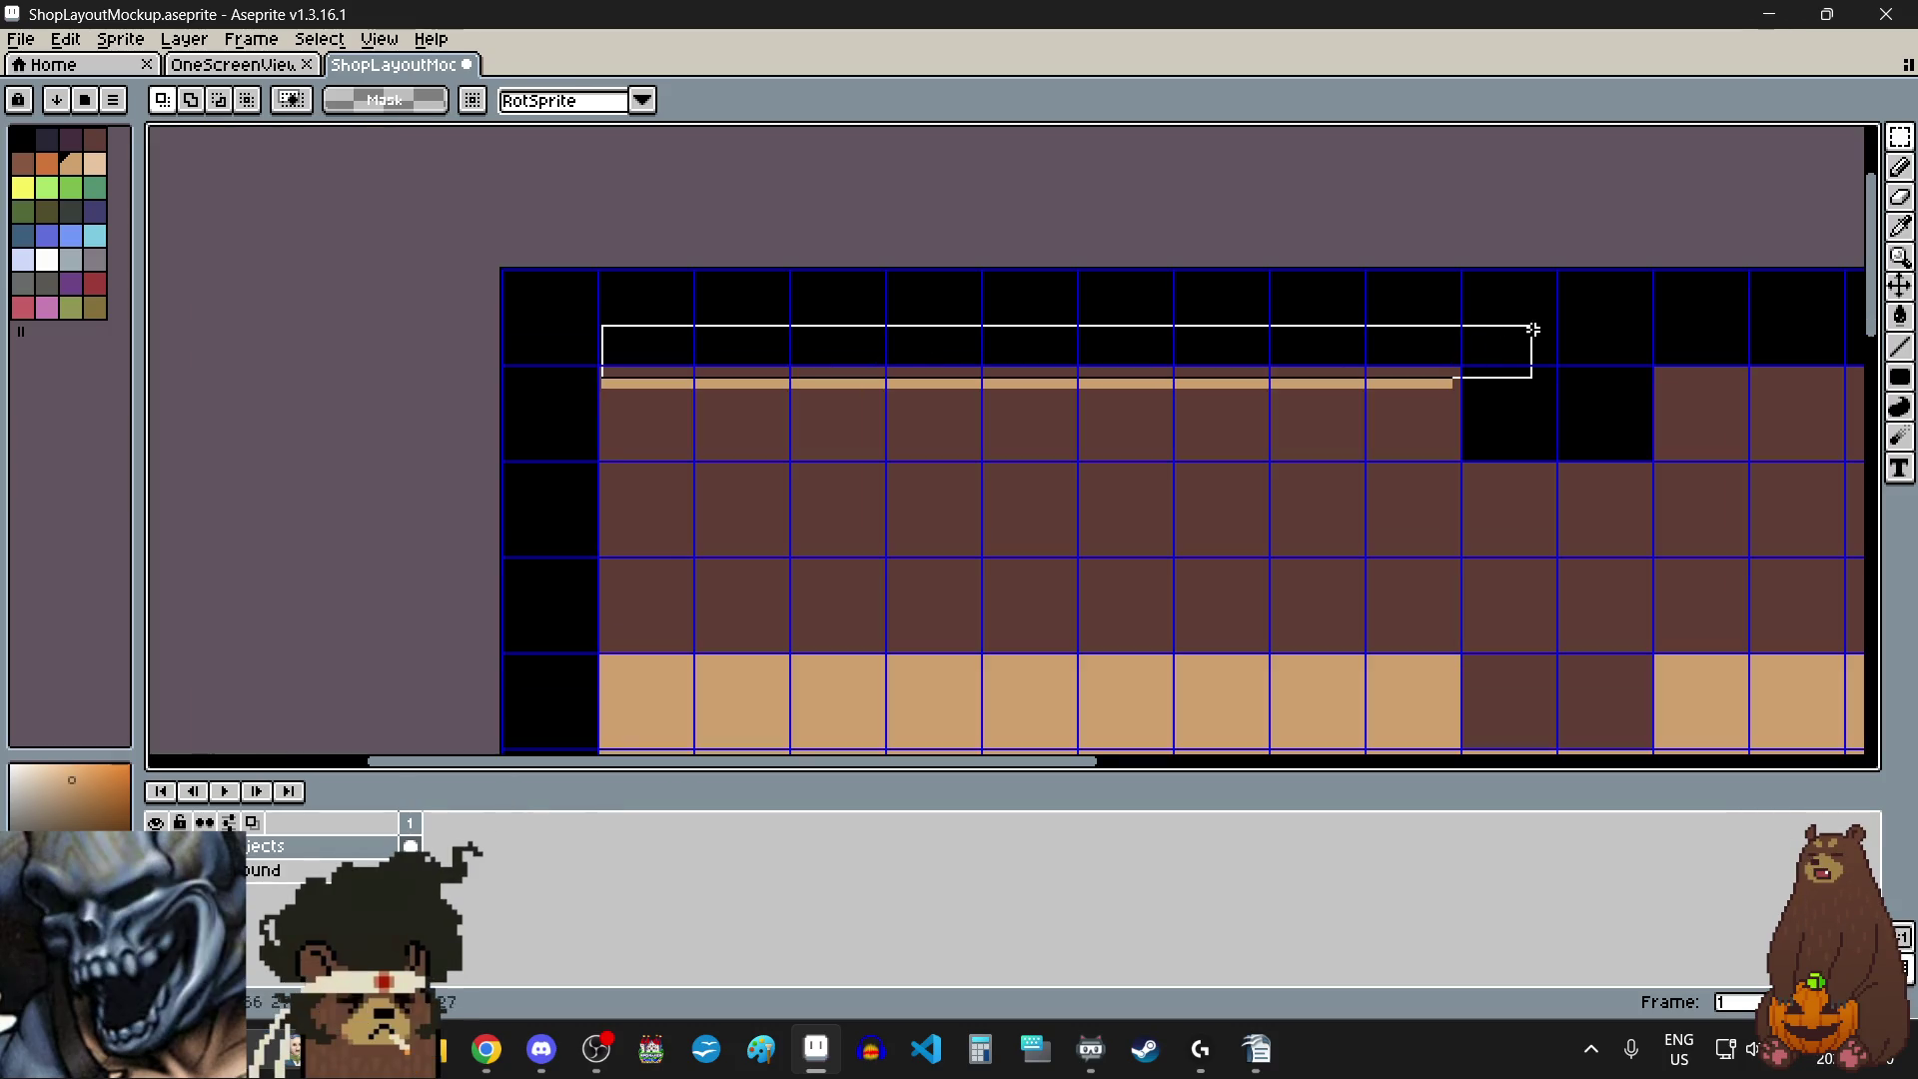
scroll(1383, 406, "up", 6)
scroll(1249, 465, "down", 4)
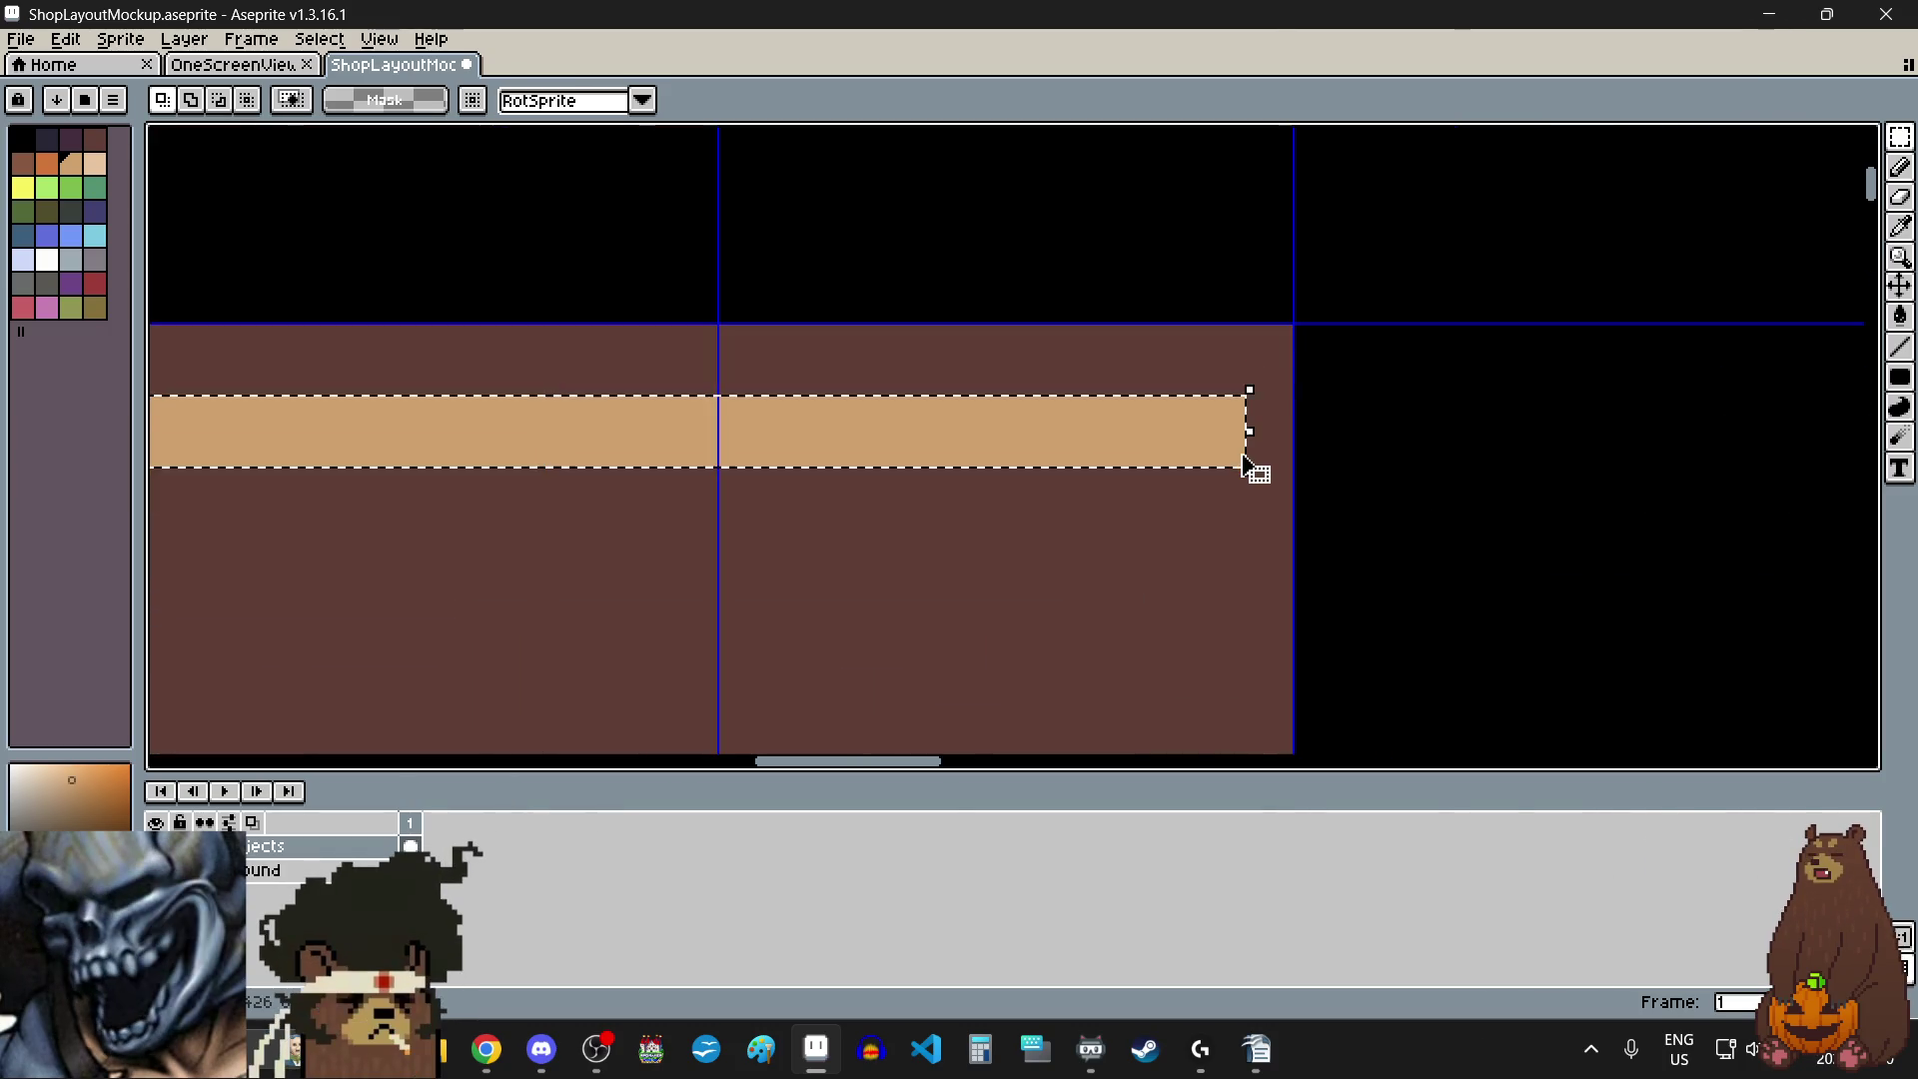
scroll(1304, 420, "up", 3)
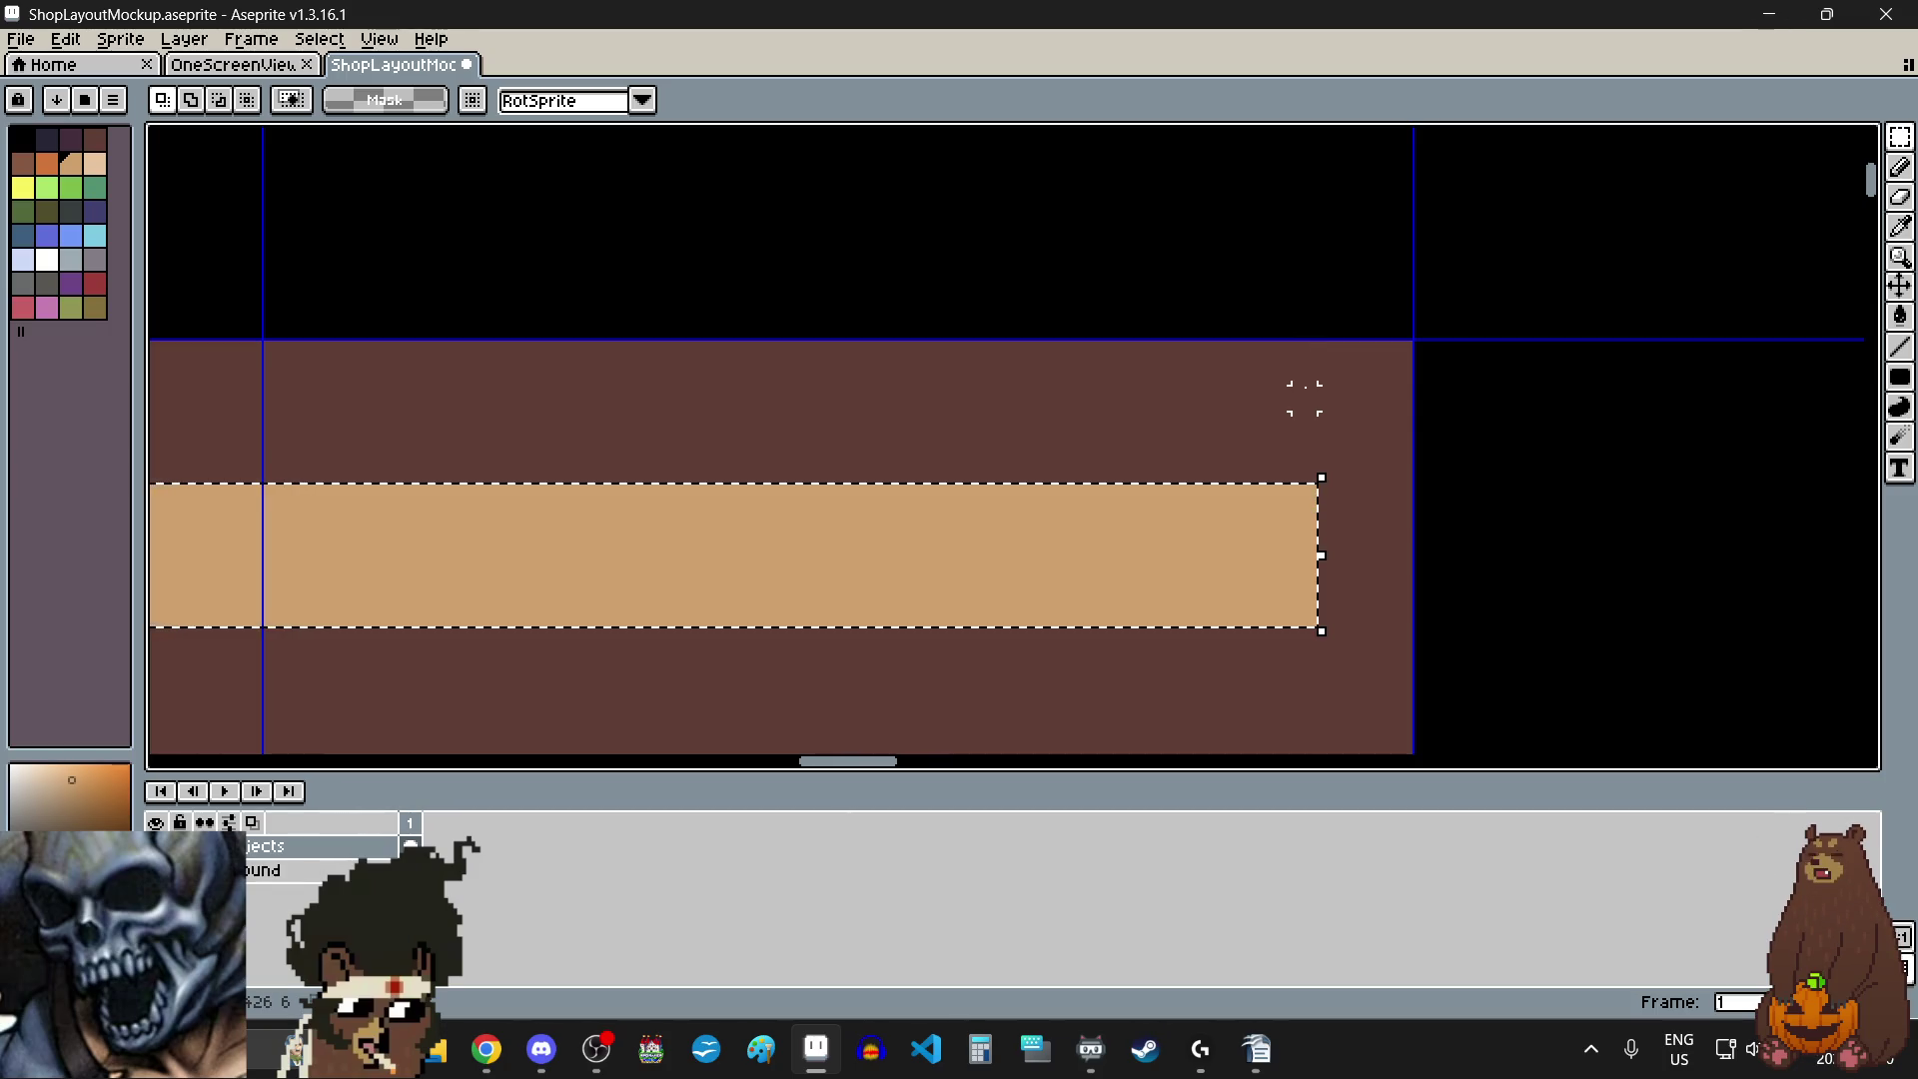
- Move the tan band down a few pixels in small nudges and commit it
mouse_move(1297, 549)
left_mouse_down()
mouse_move(1258, 569)
mouse_move(1264, 621)
left_mouse_up()
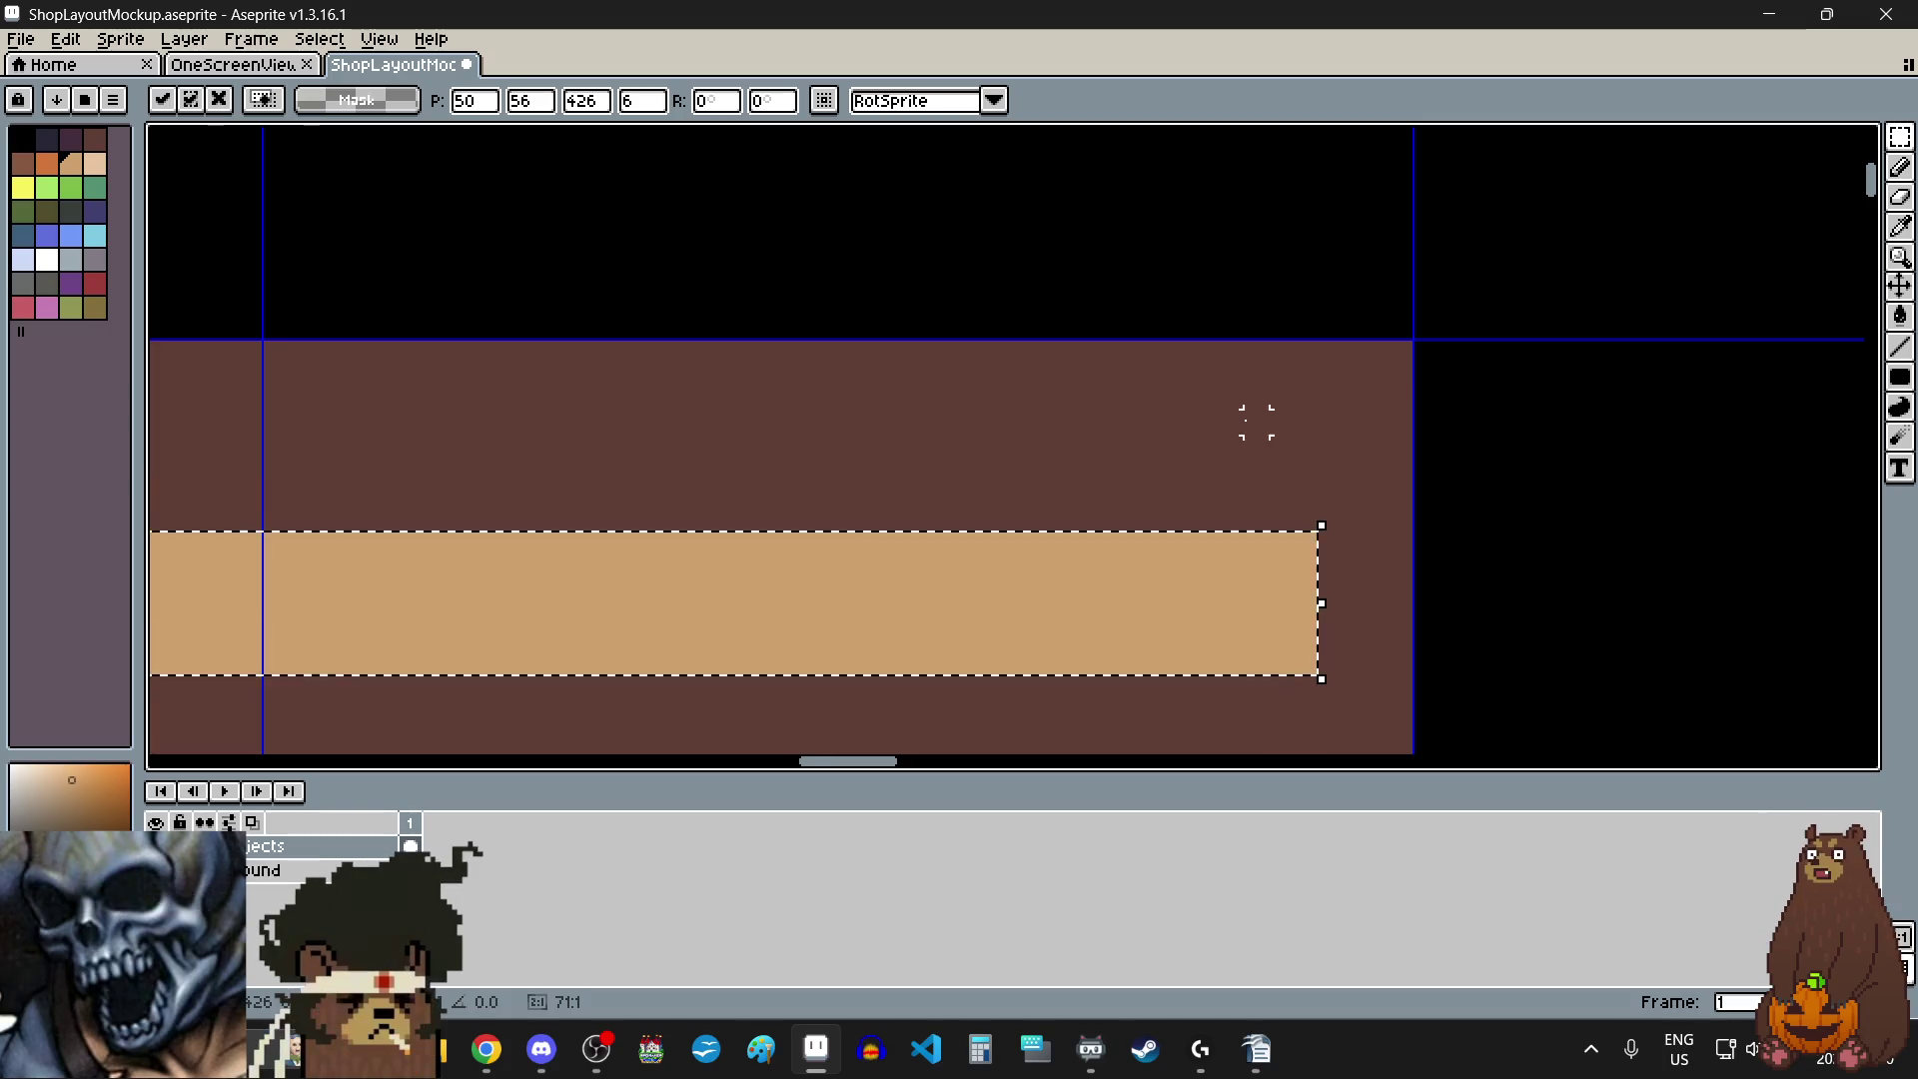
scroll(1219, 505, "down", 3)
scroll(1271, 437, "up", 5)
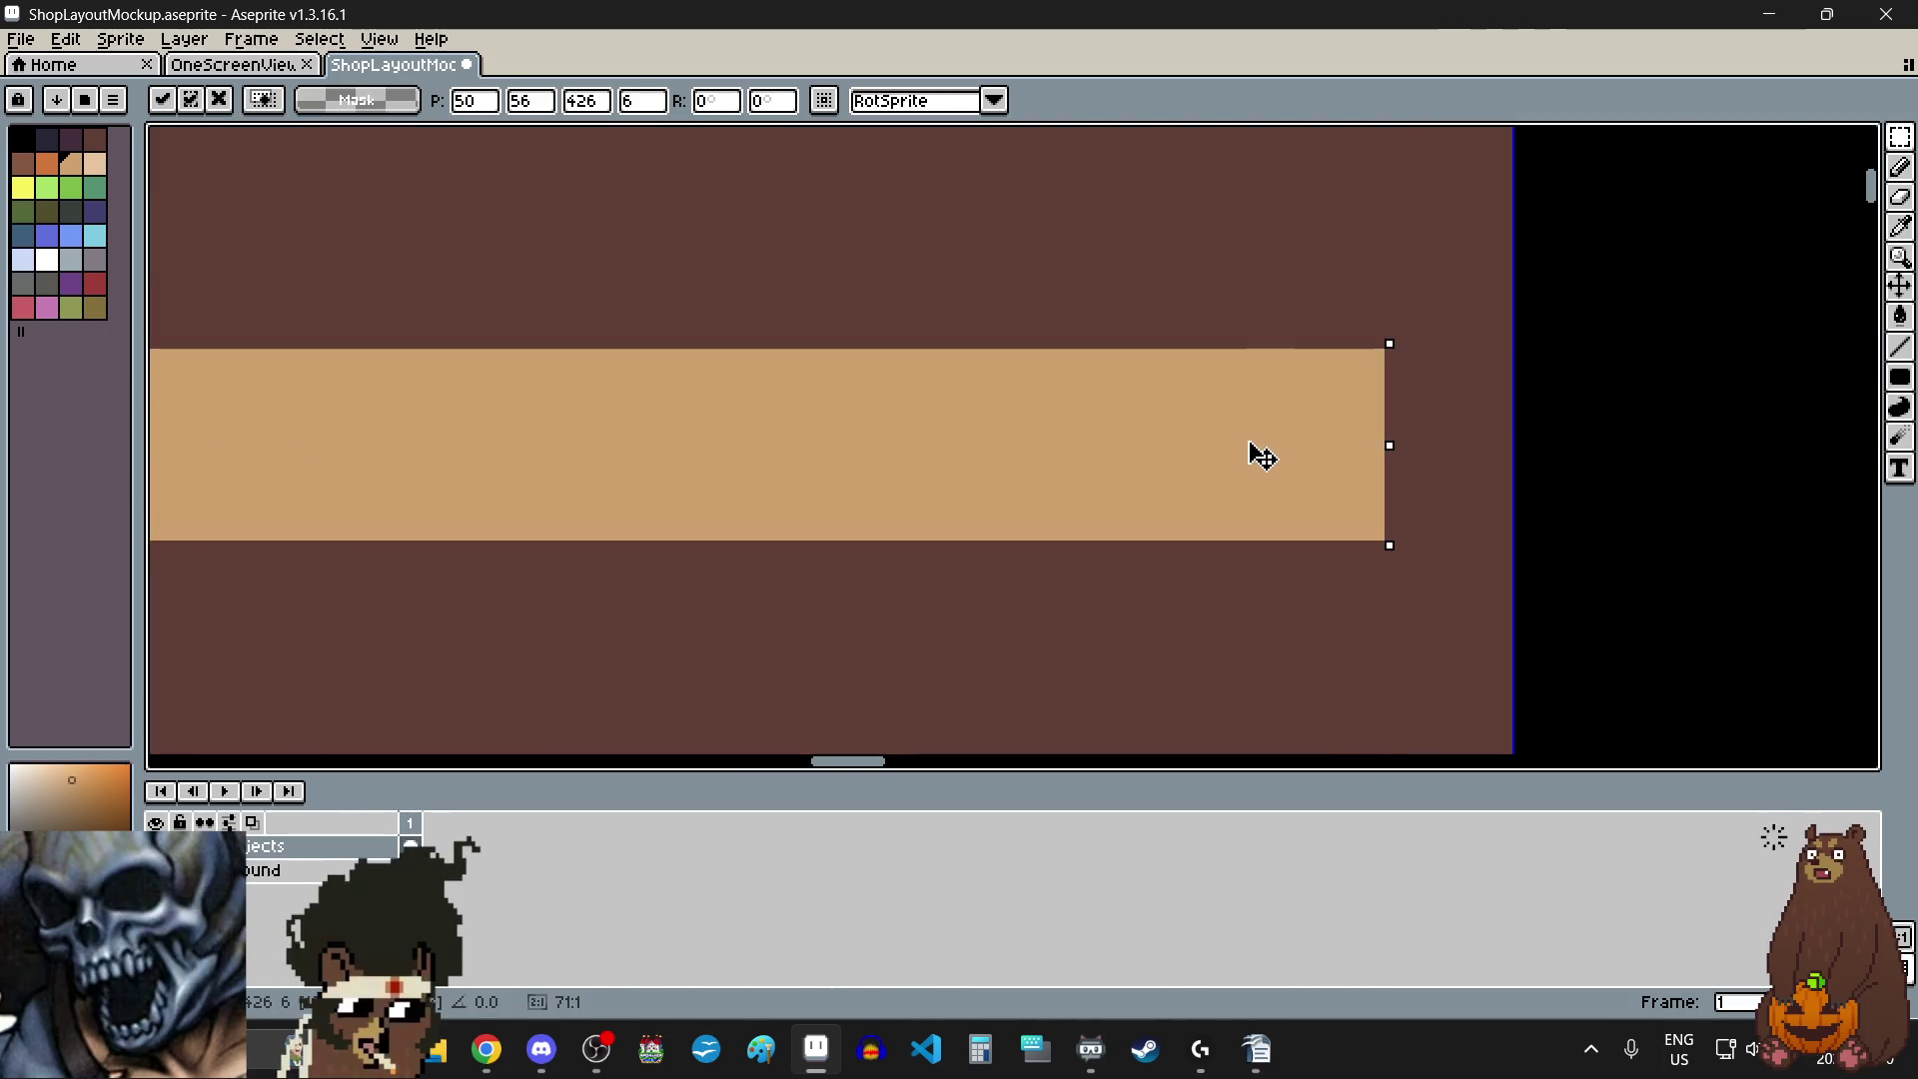
left_click_drag(1255, 449, 1250, 483)
key("Down")
scroll(1246, 373, "down", 2)
scroll(1245, 373, "down", 3)
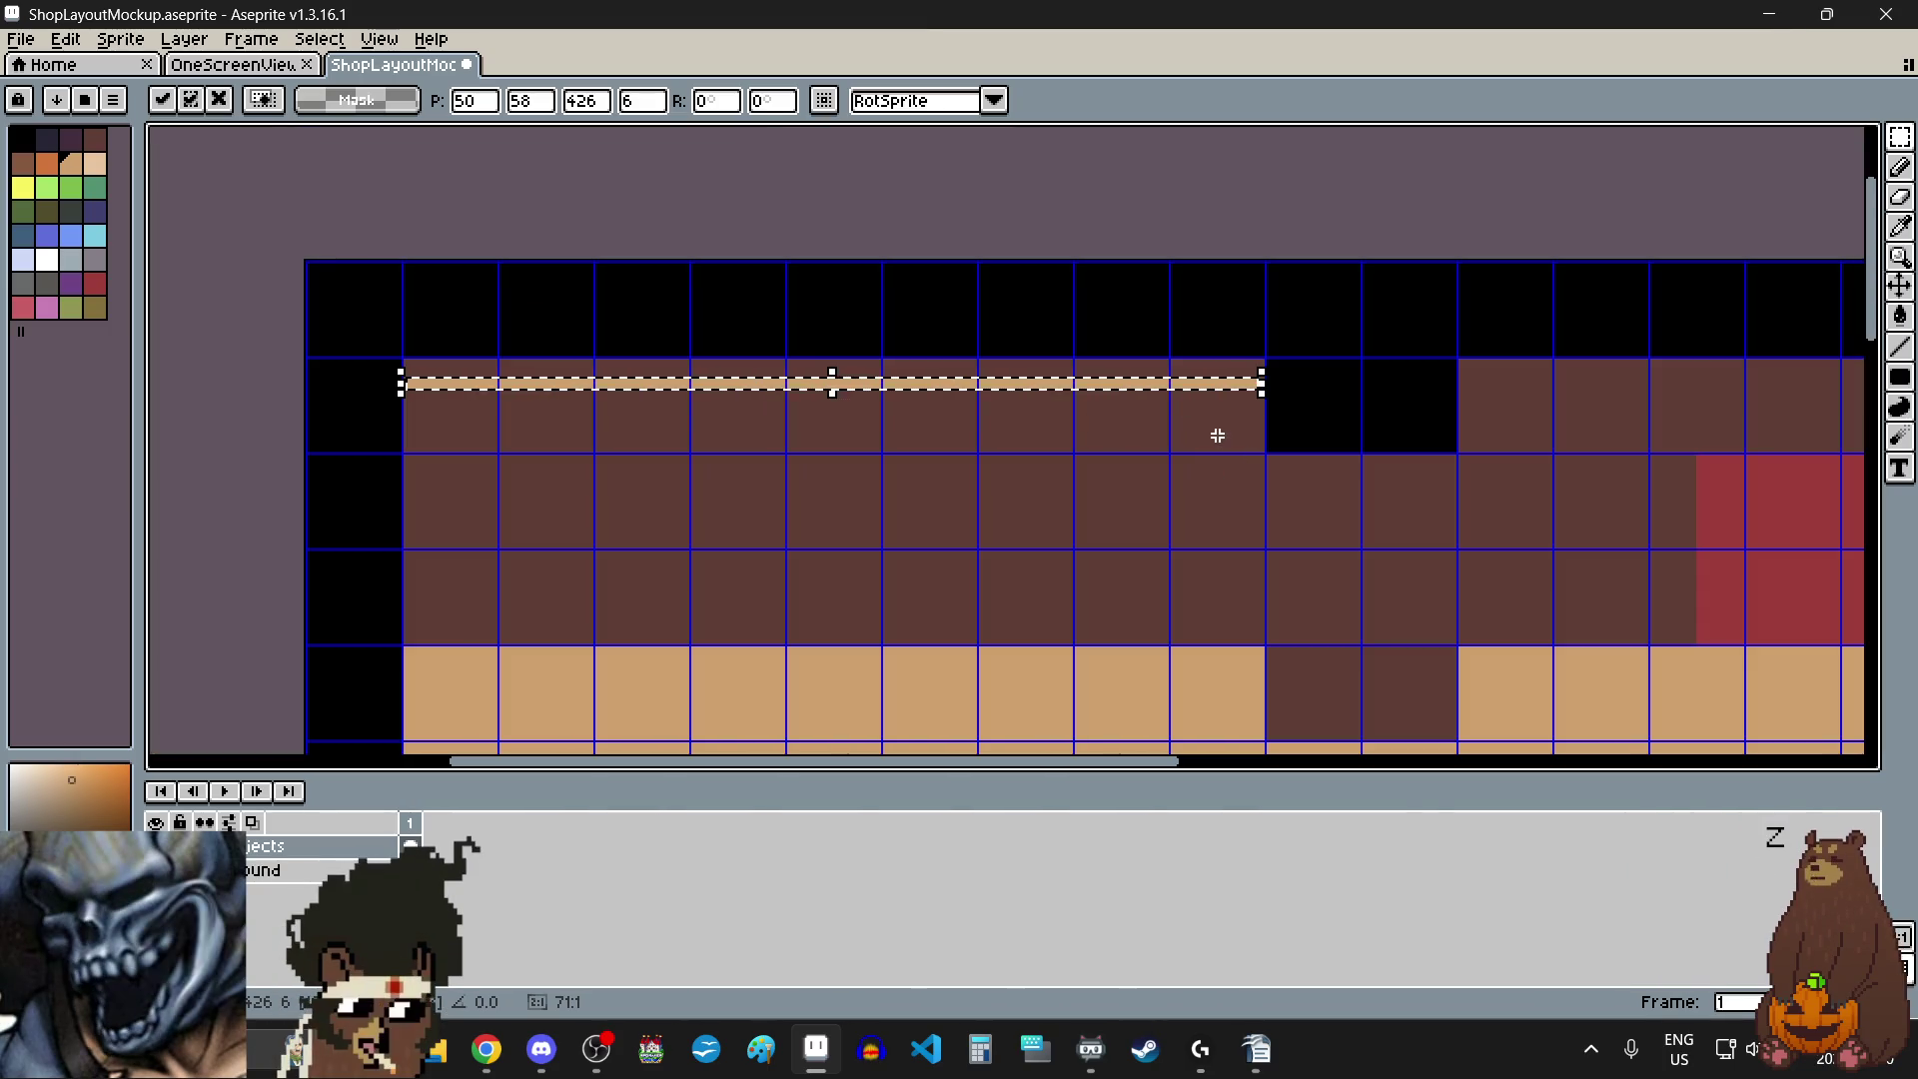
scroll(1228, 405, "up", 1)
scroll(1306, 316, "up", 1)
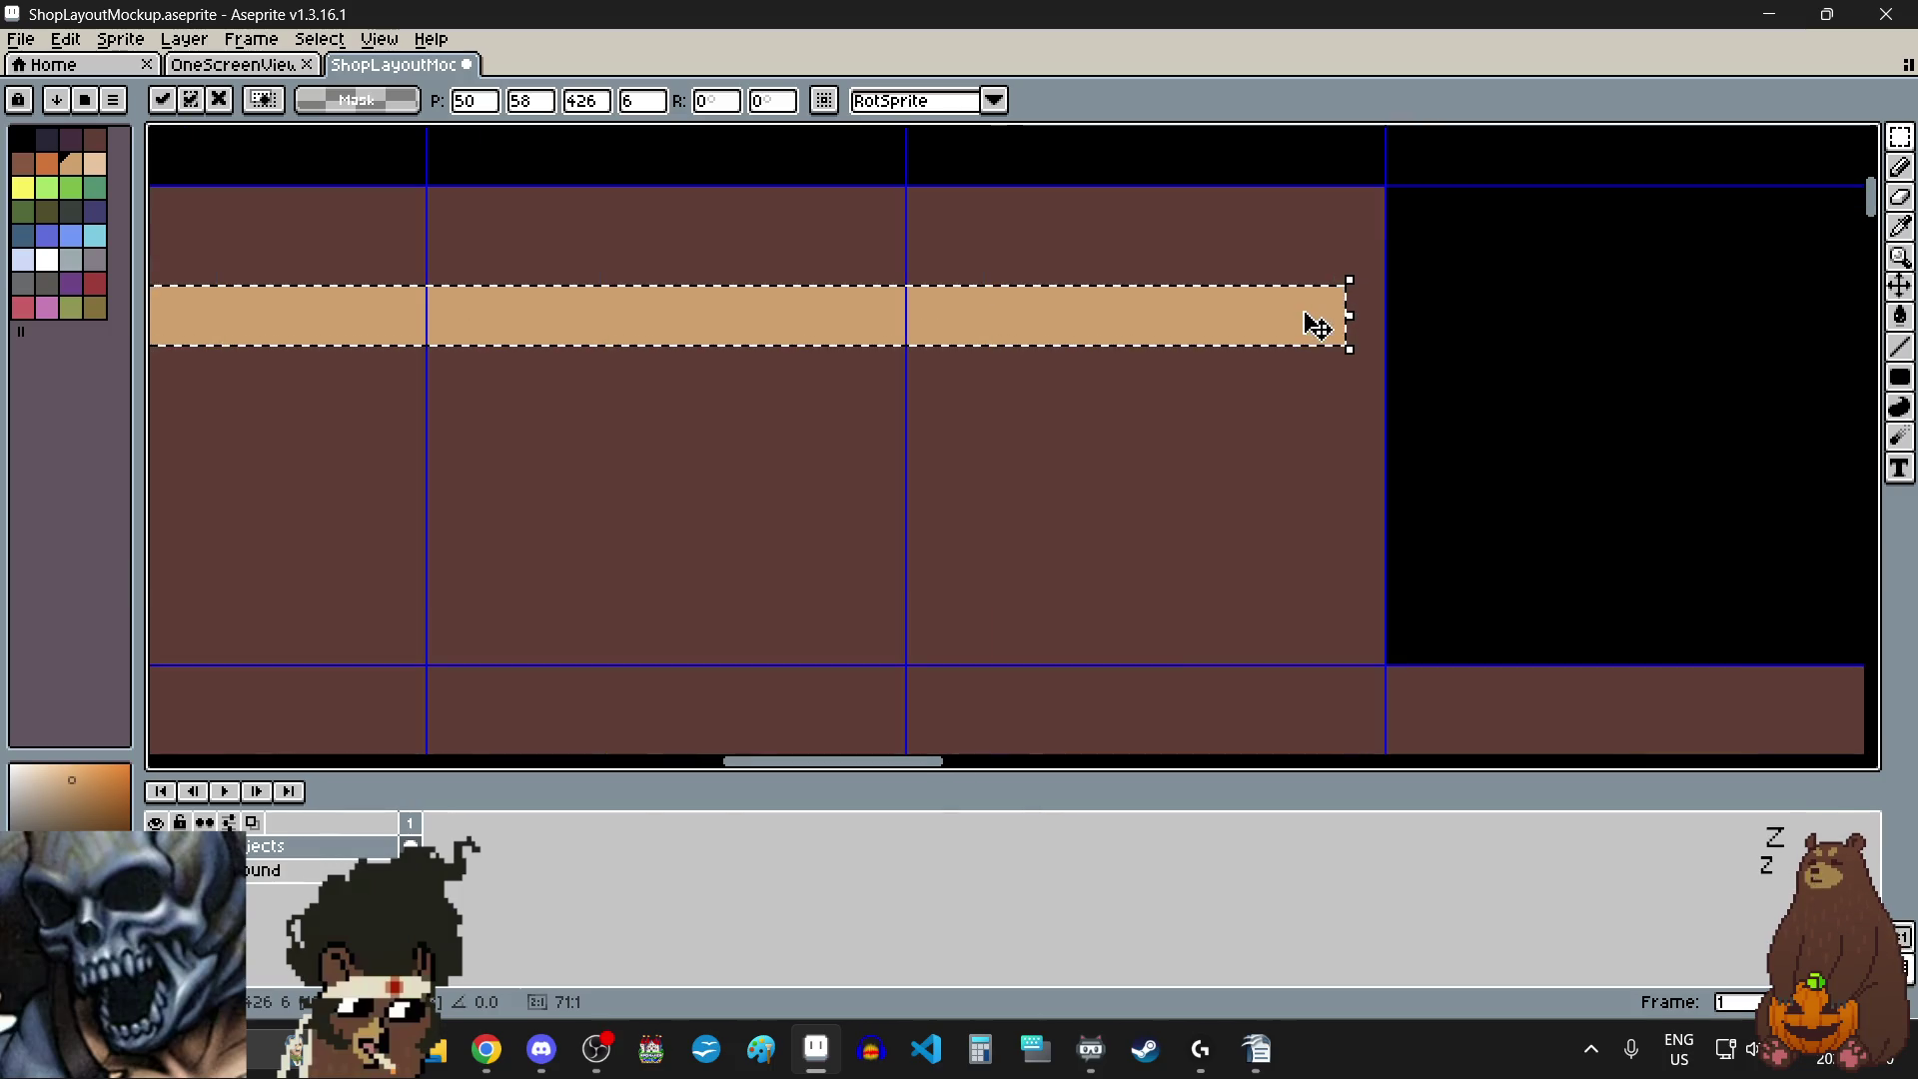
left_click_drag(1299, 322, 1303, 333)
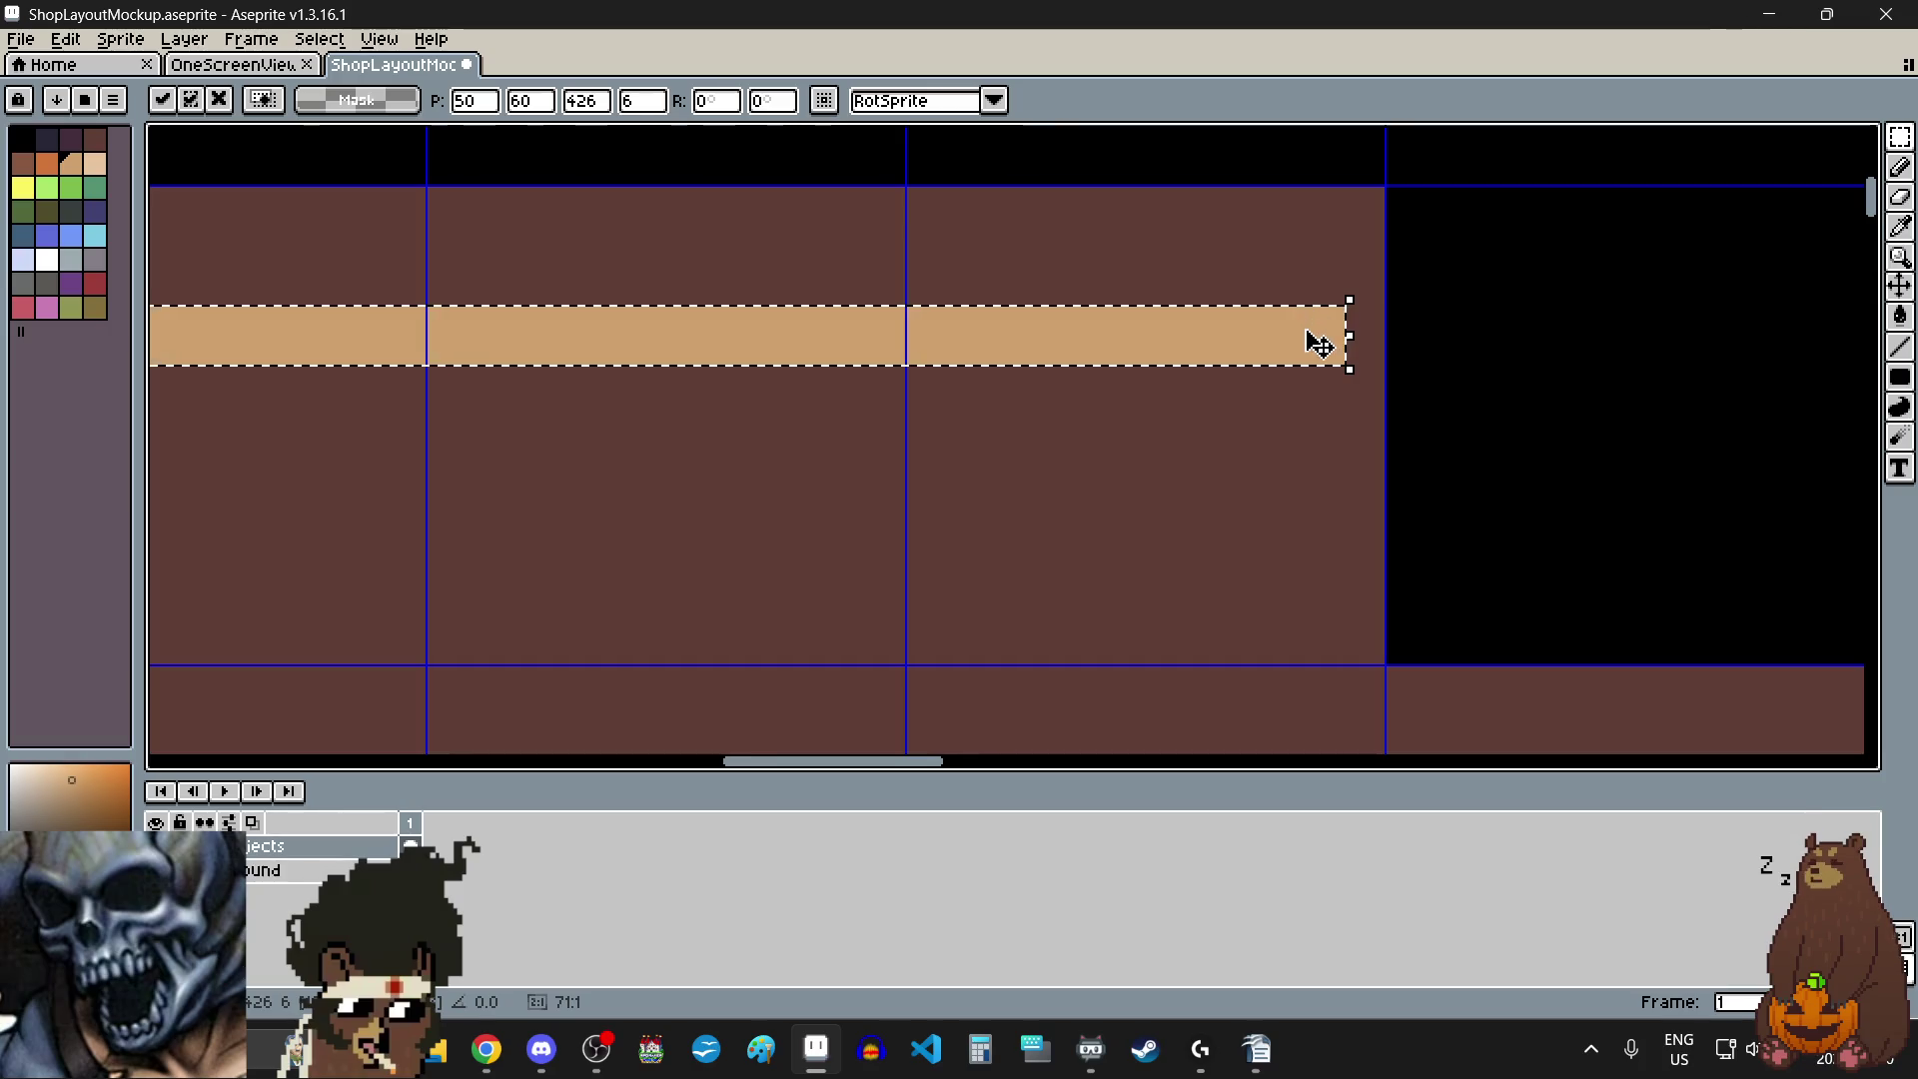
scroll(1318, 345, "up", 2)
left_click_drag(1316, 356, 1315, 381)
scroll(1307, 434, "down", 3)
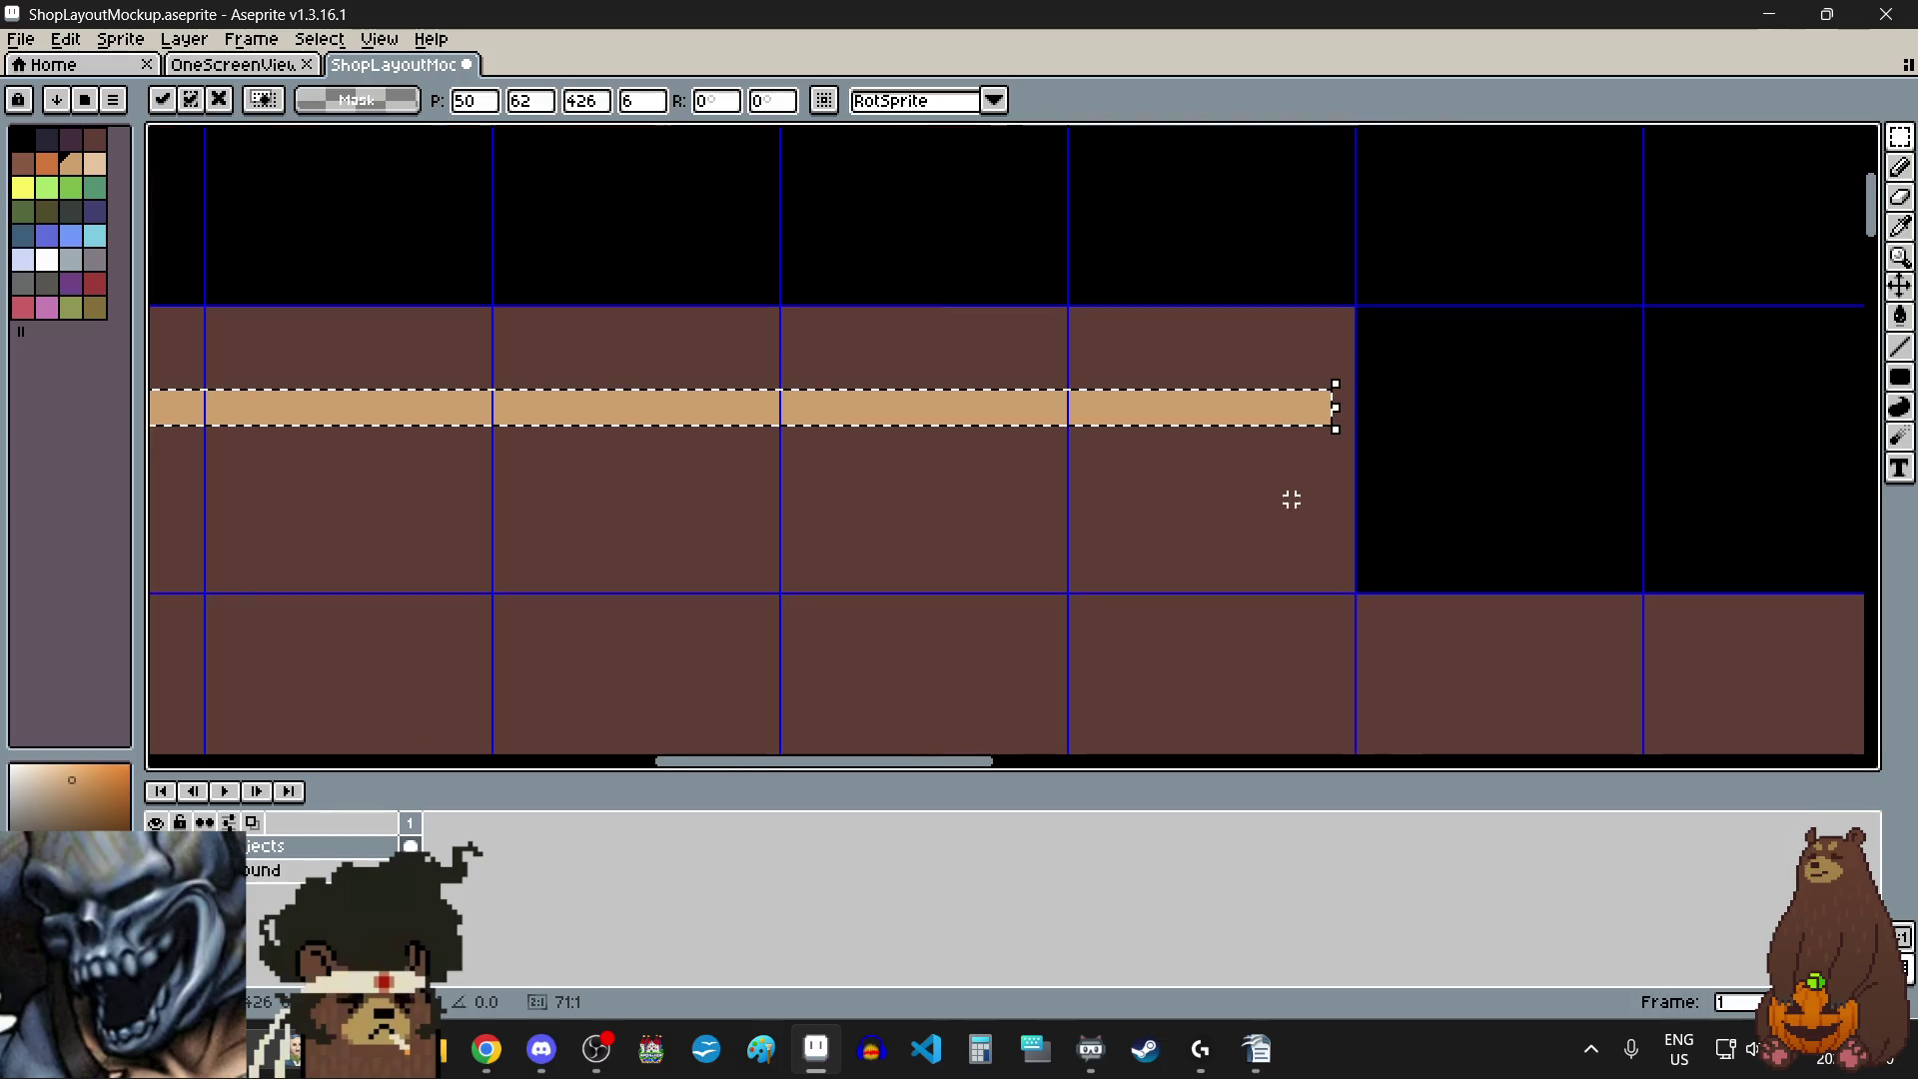
left_click(1289, 497)
scroll(1276, 509, "down", 5)
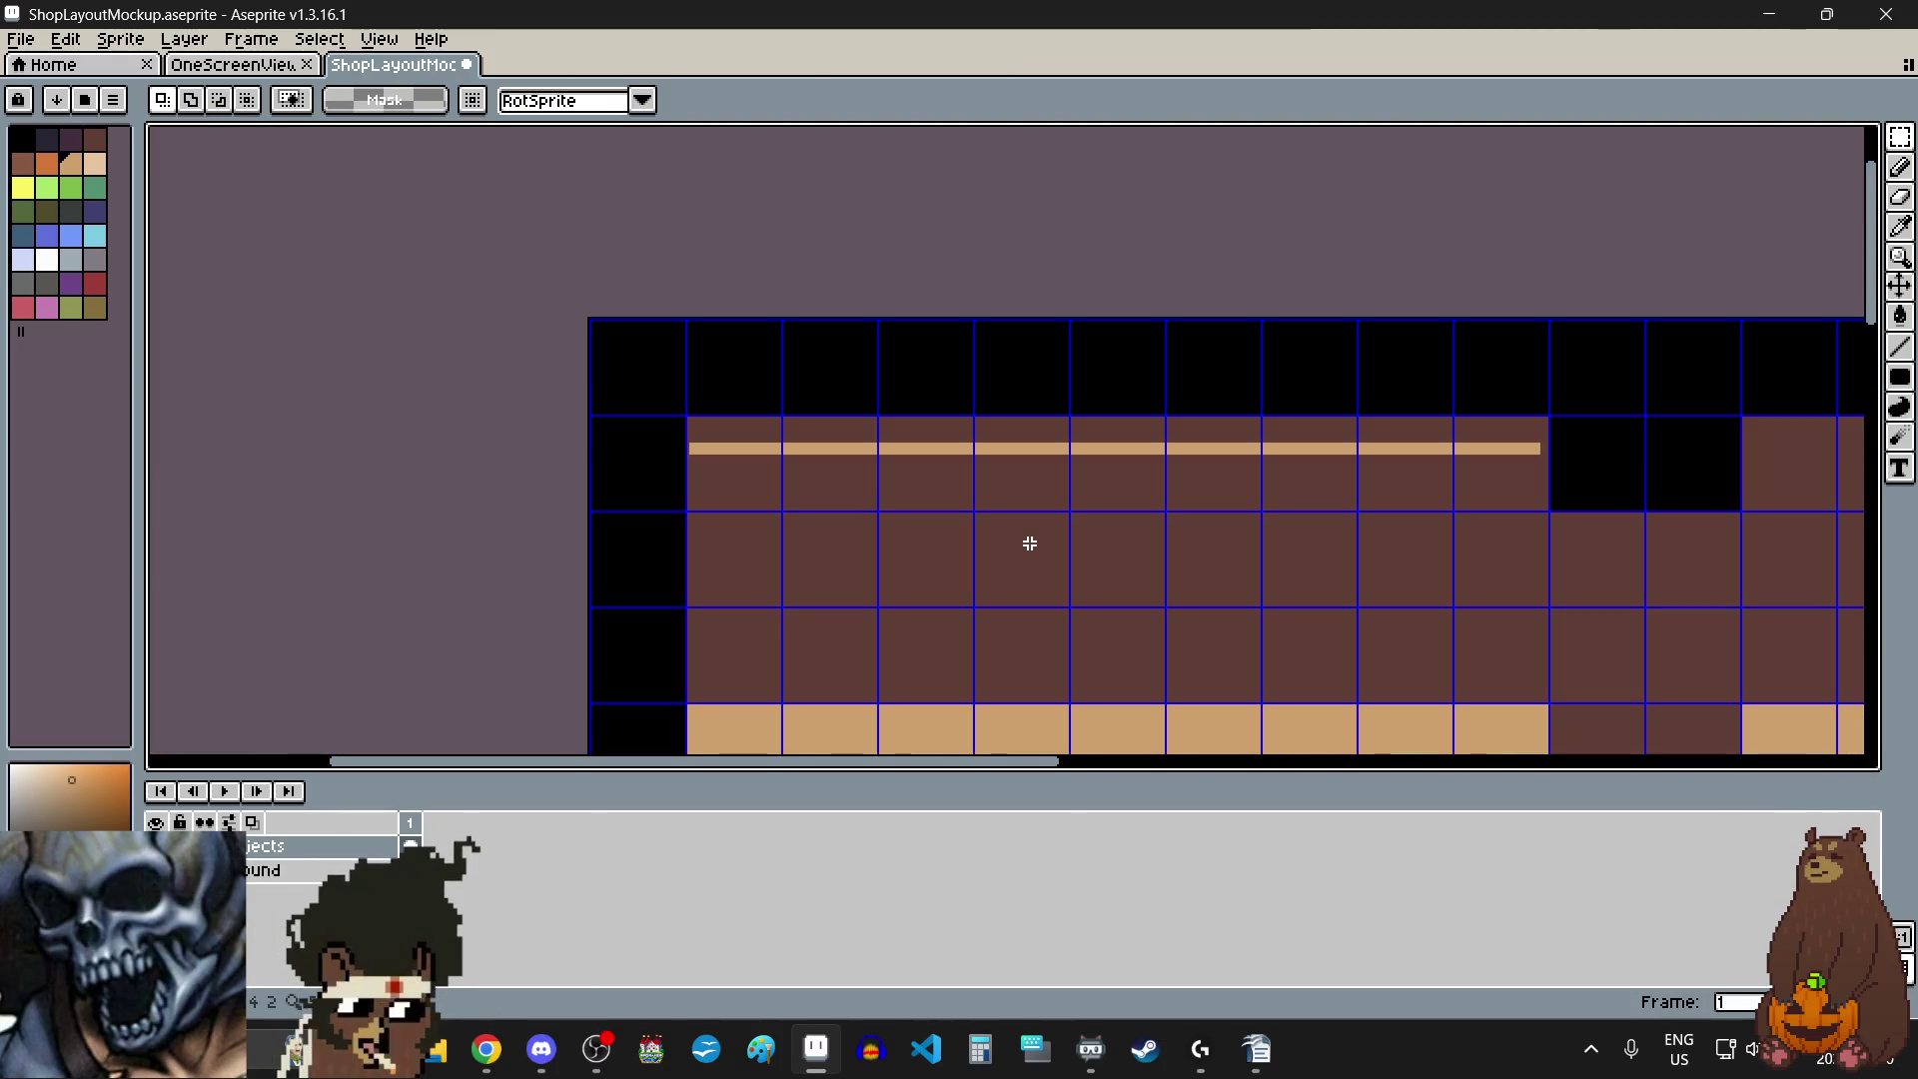
- Erase the left portion of the tan bar
scroll(1113, 539, "up", 1)
scroll(1113, 540, "left", 2)
scroll(473, 399, "up", 2)
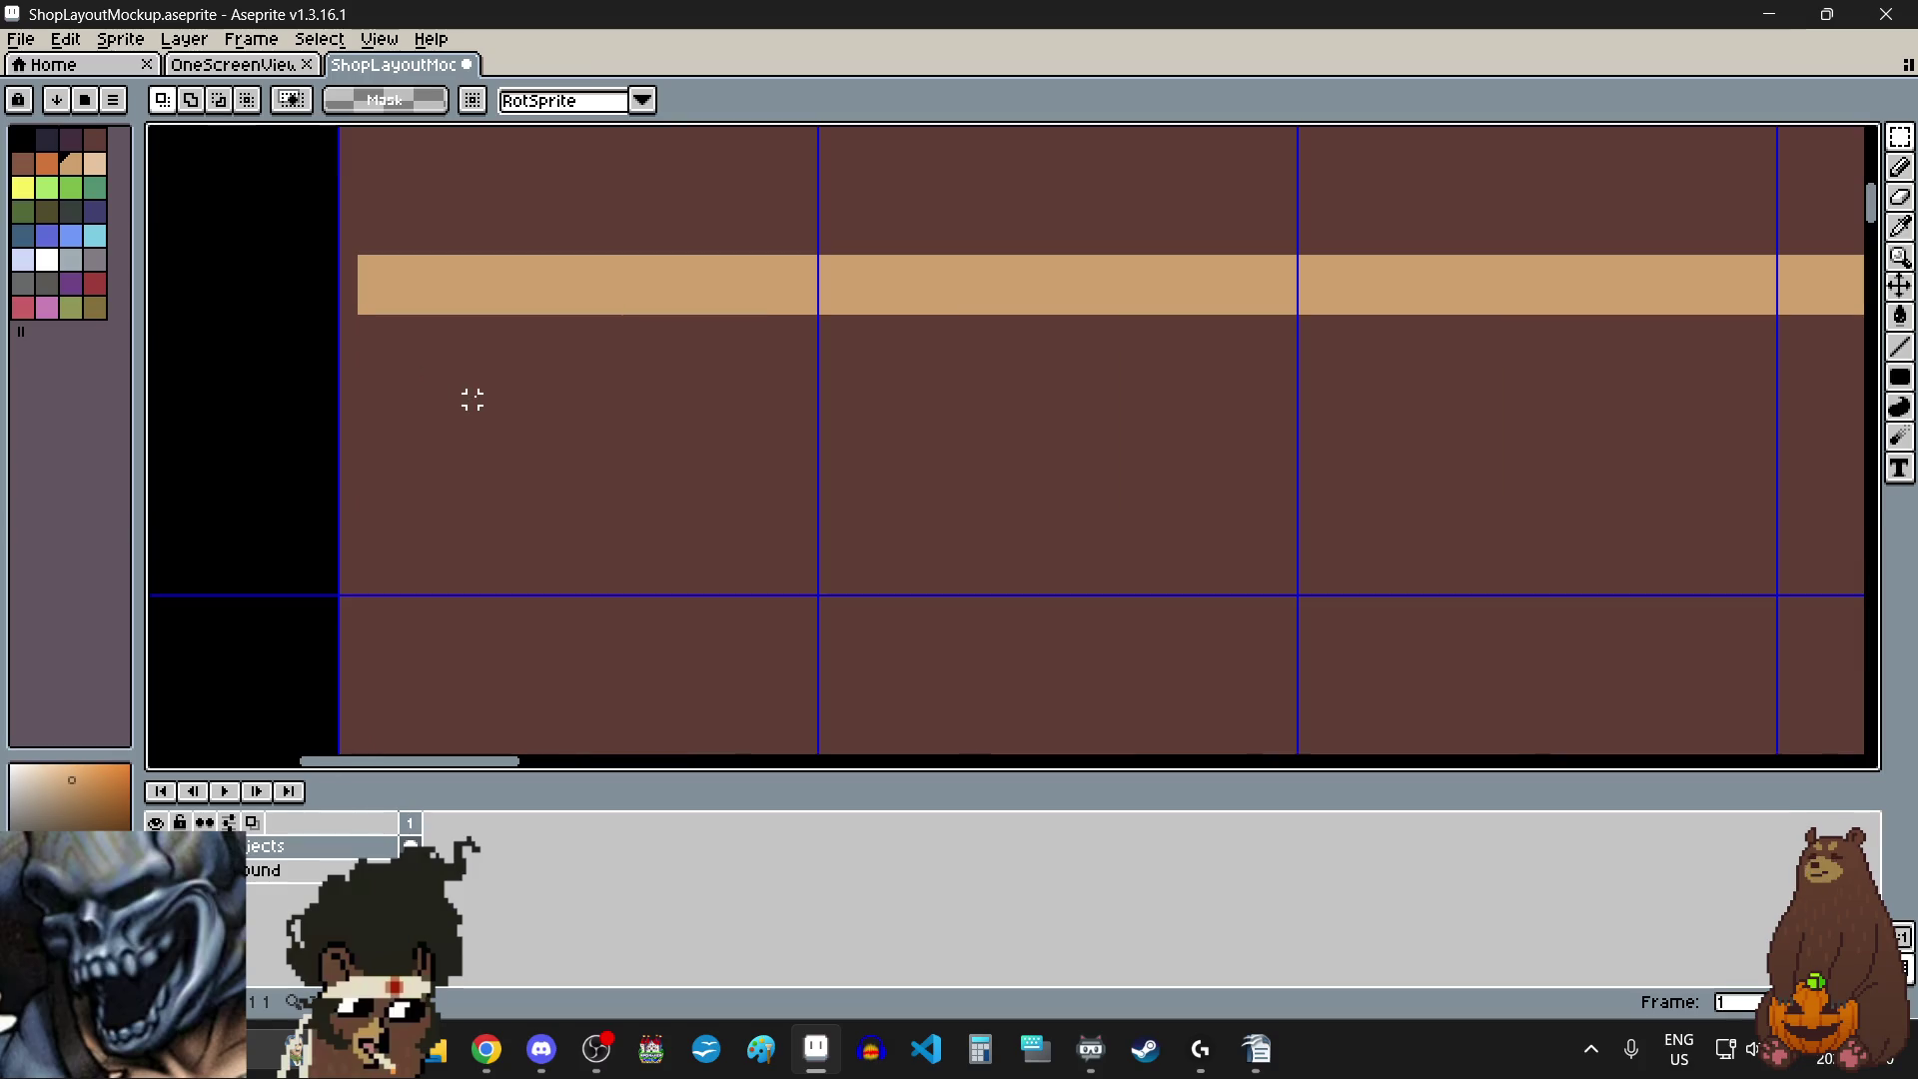
scroll(472, 399, "down", 2)
scroll(1577, 377, "down", 2)
scroll(1648, 372, "right", 2)
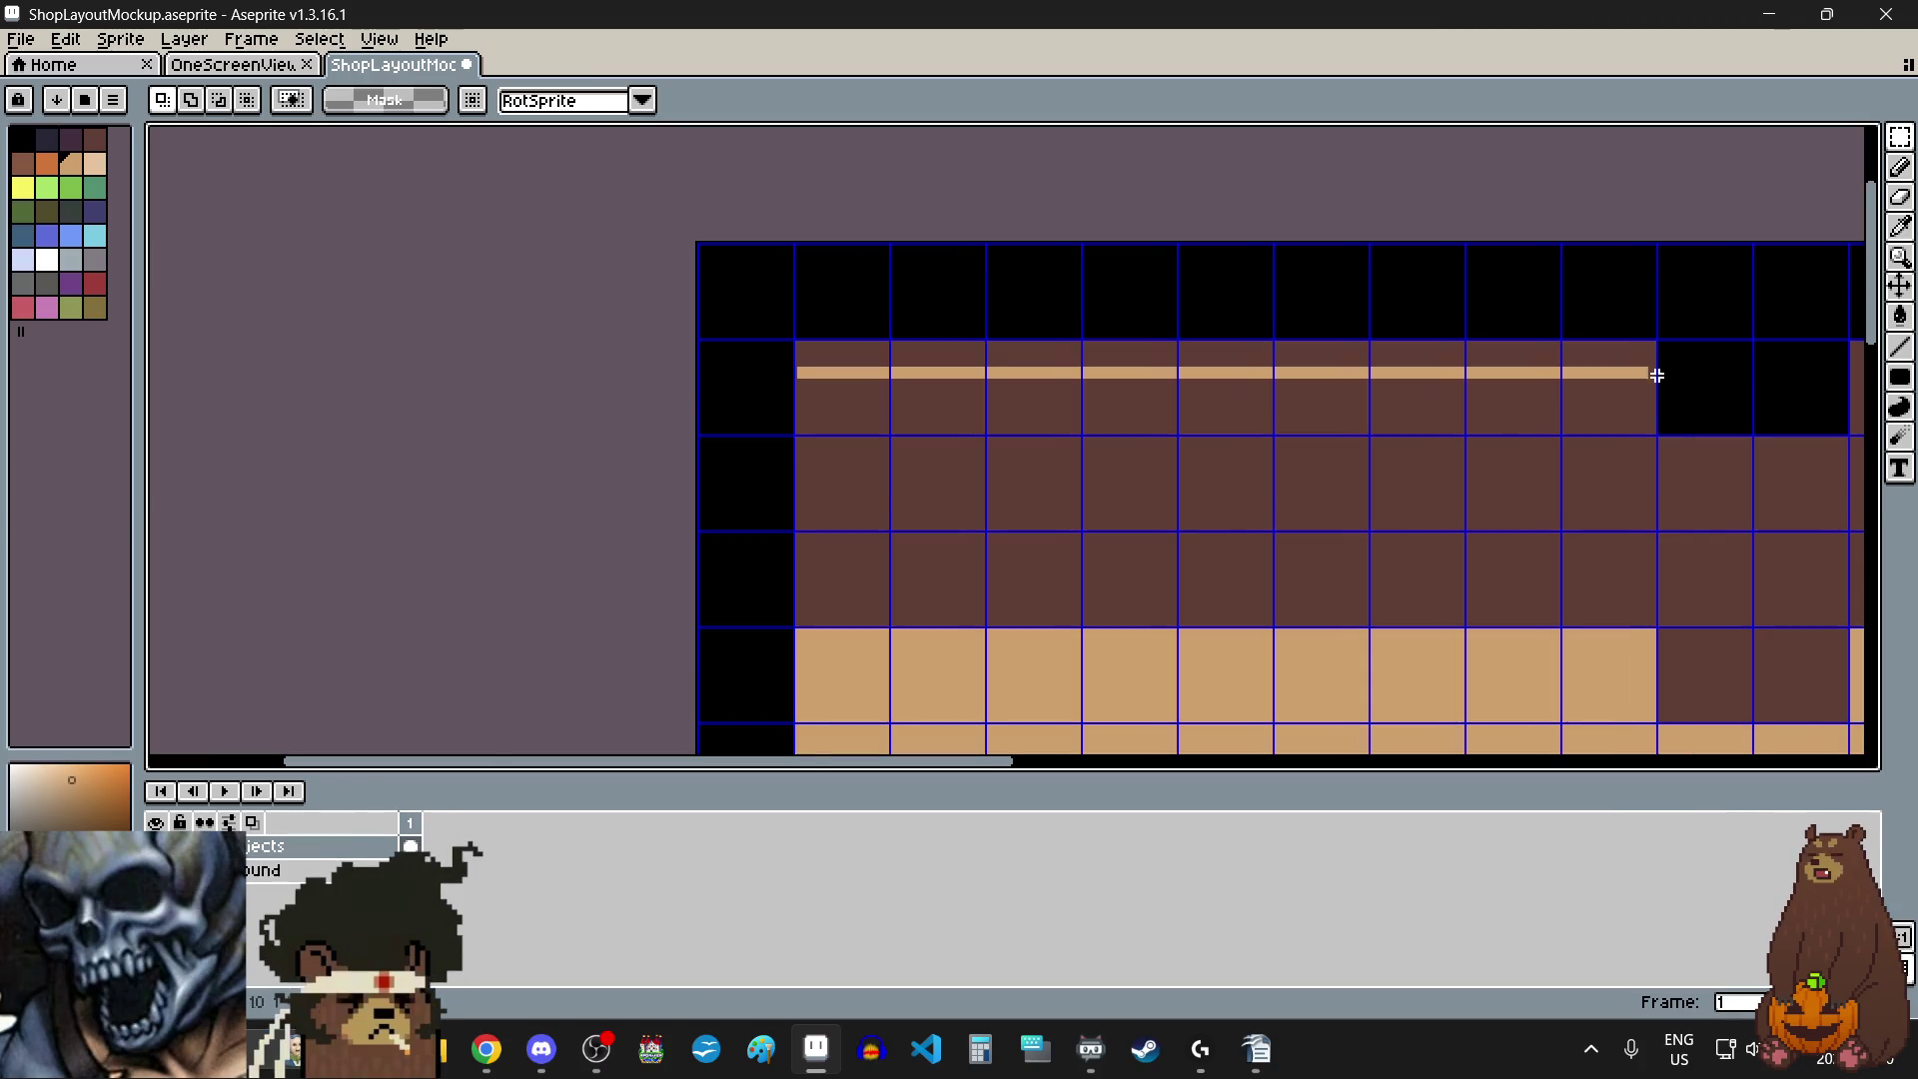
scroll(1653, 376, "up", 3)
scroll(1607, 379, "up", 1)
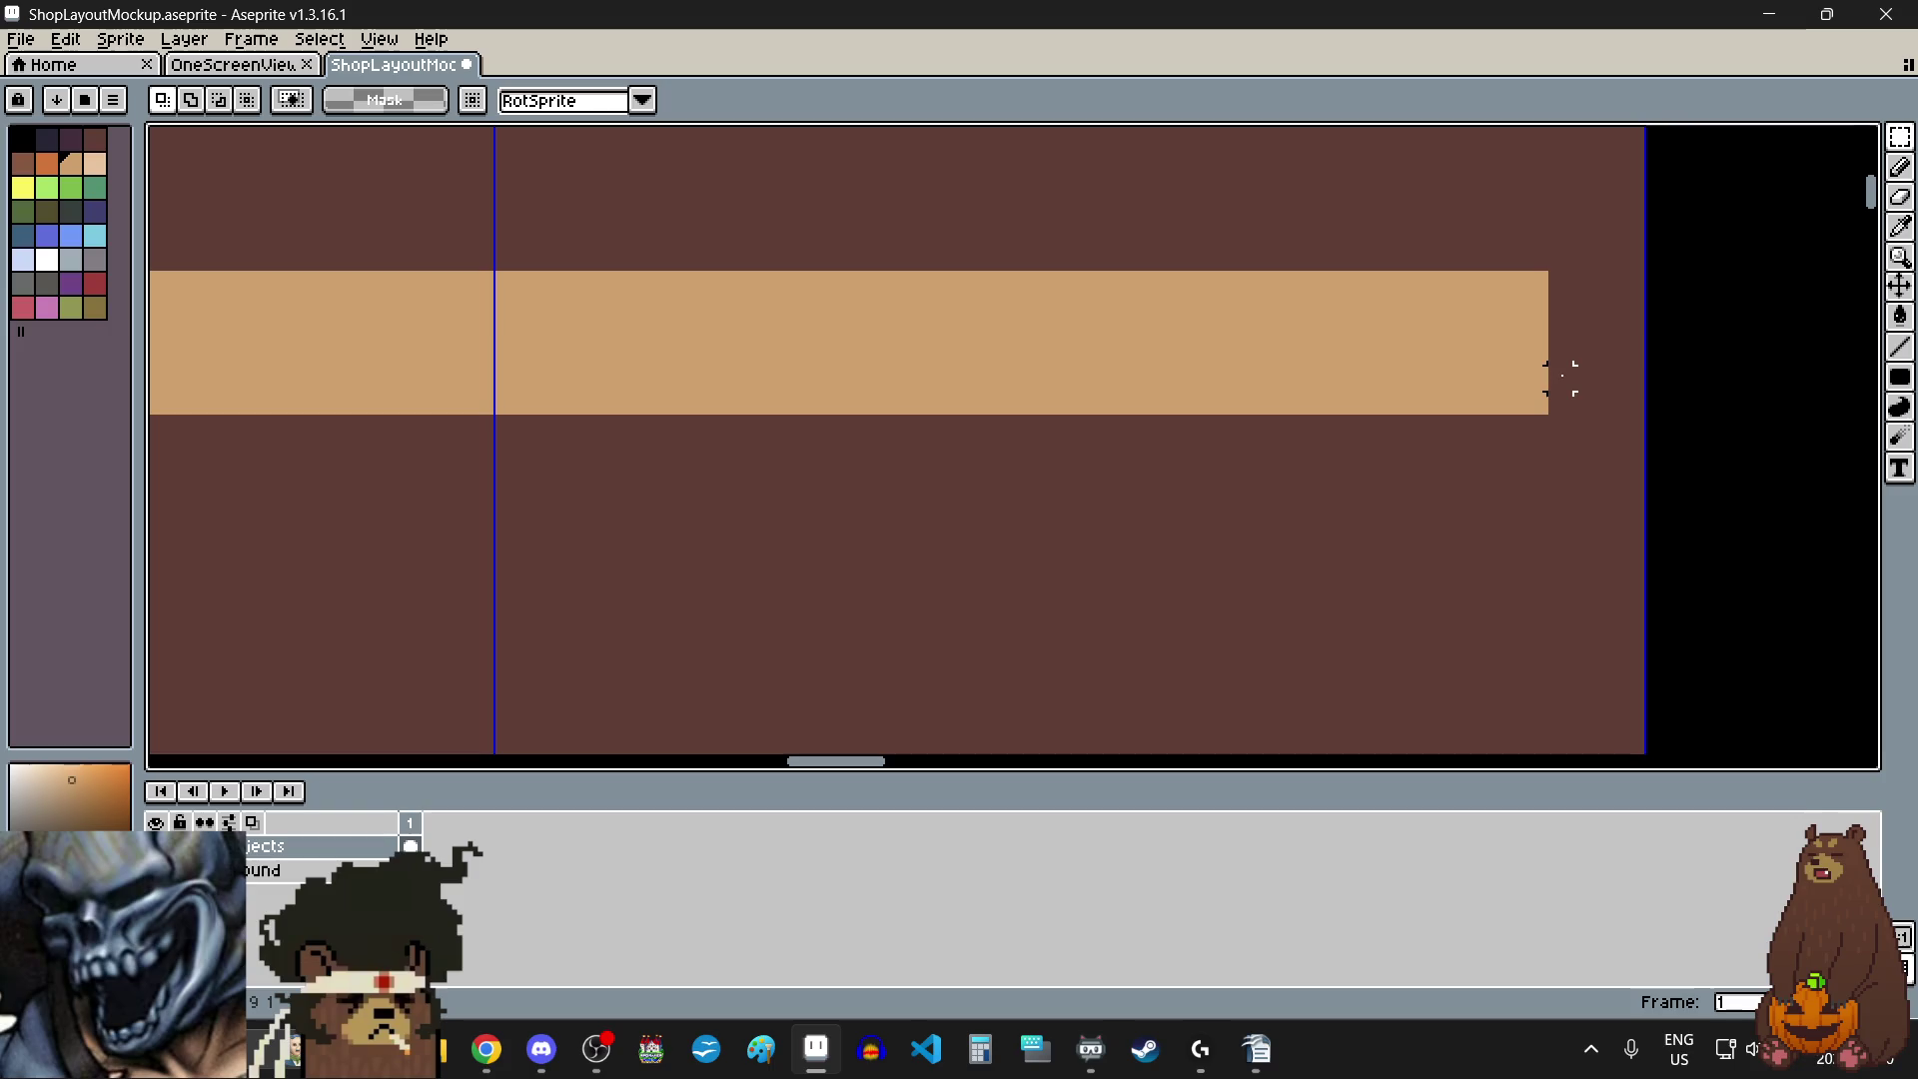
scroll(1619, 392, "down", 3)
scroll(1617, 389, "left", 5)
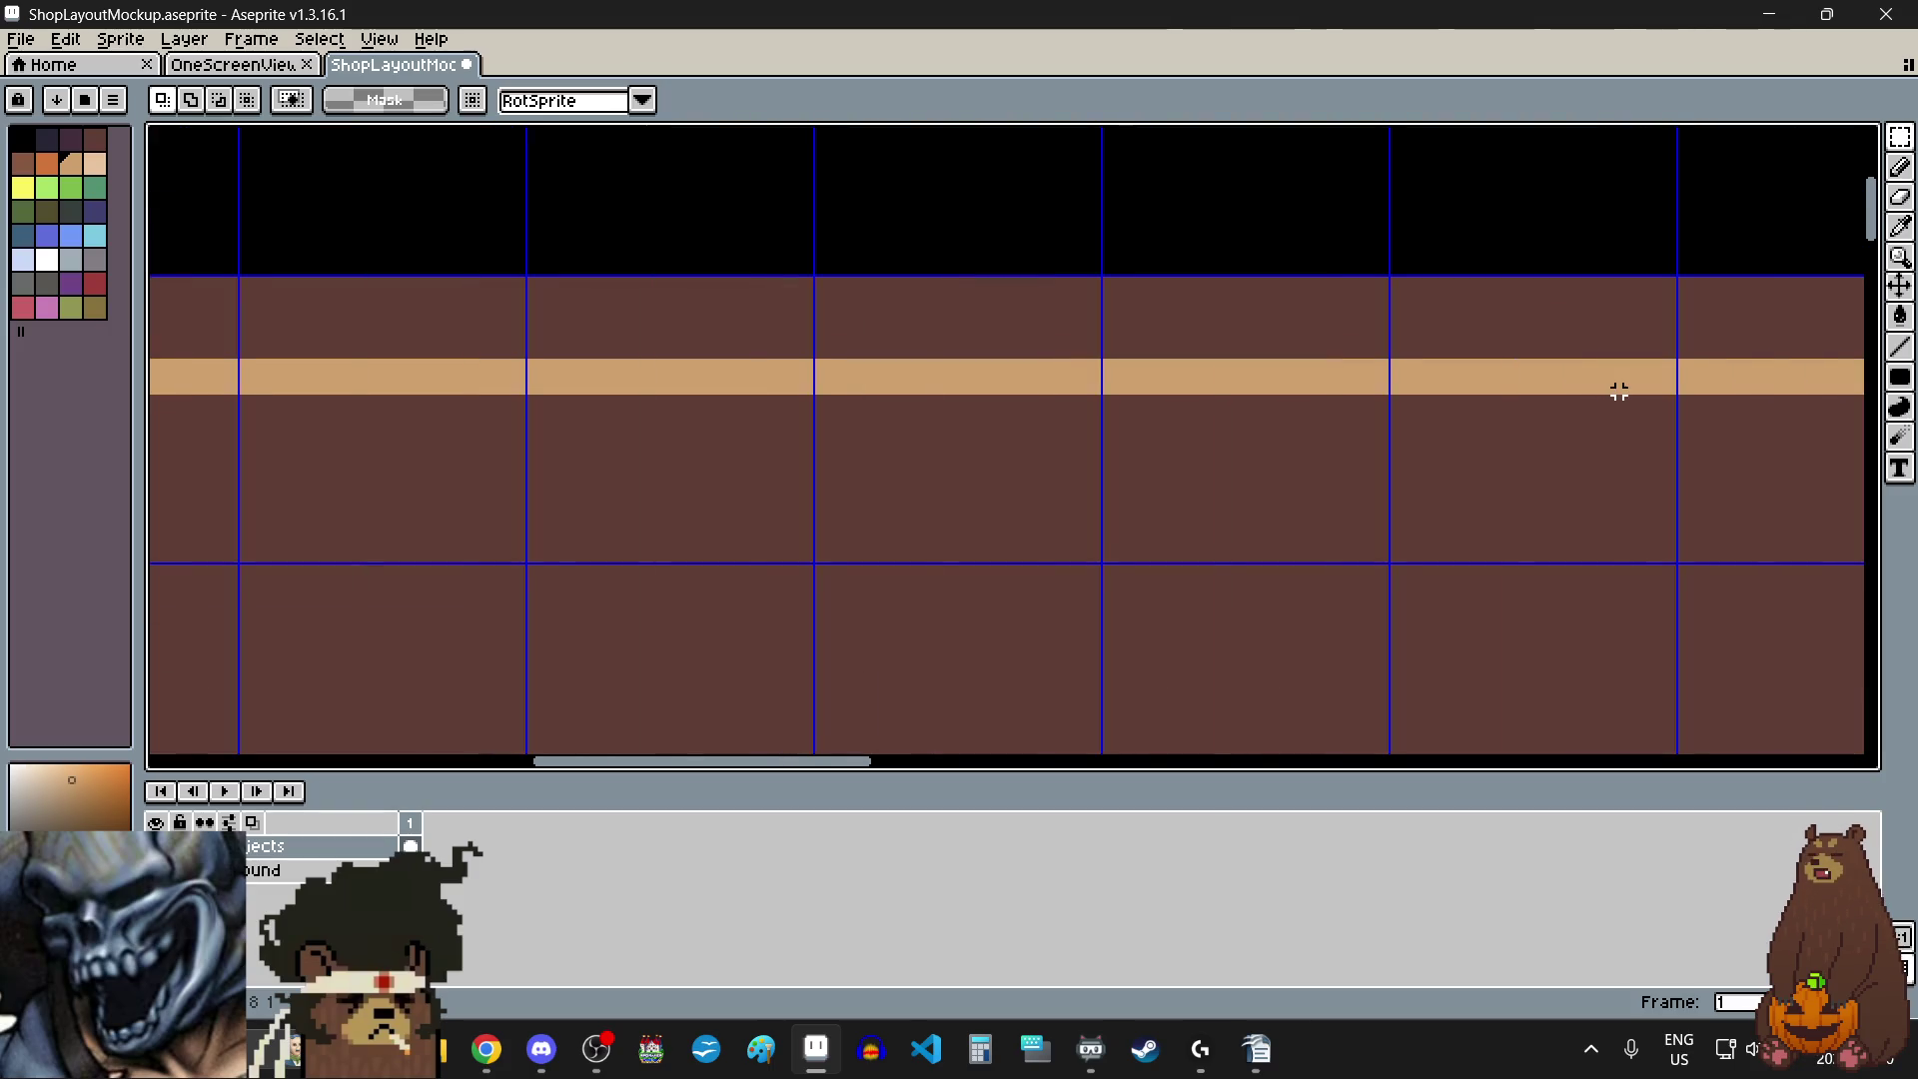
scroll(763, 330, "up", 2)
scroll(762, 330, "up", 2)
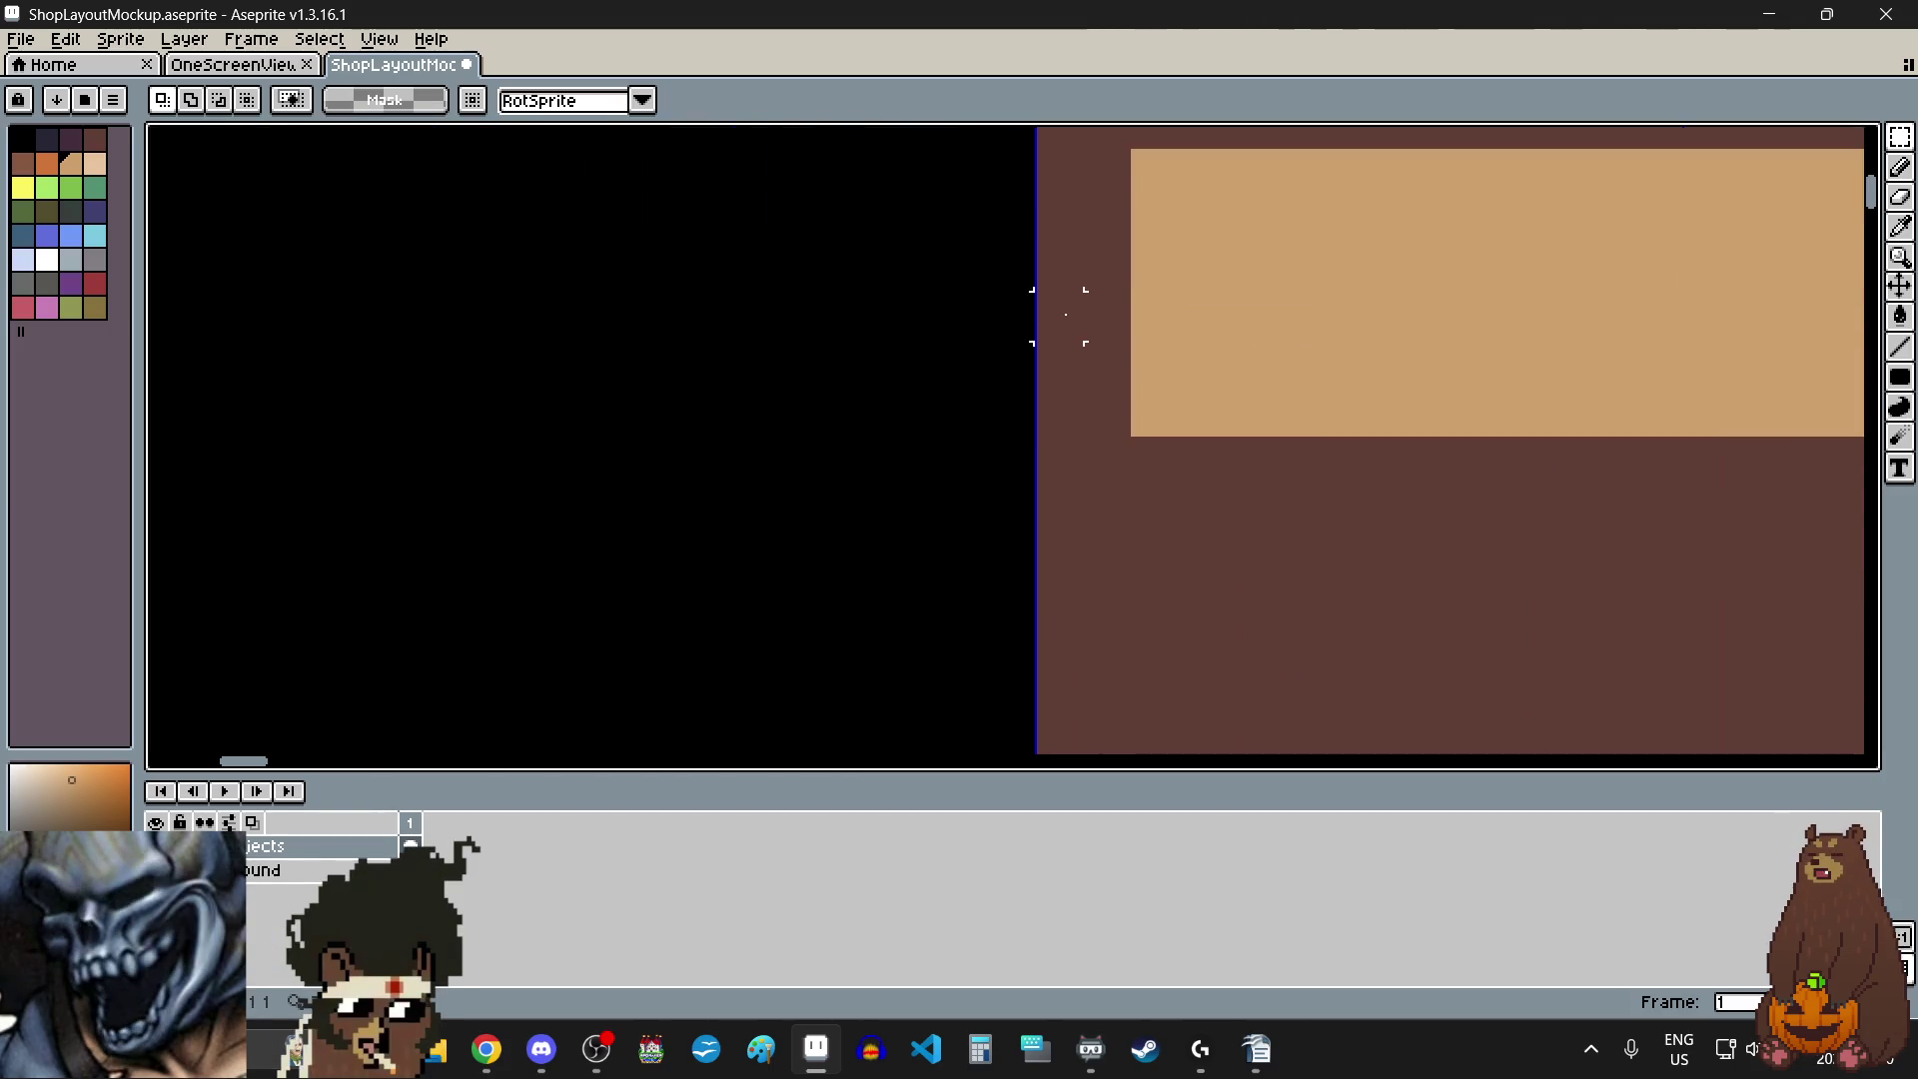
scroll(984, 423, "down", 3)
scroll(984, 423, "up", 2)
mouse_move(868, 323)
left_mouse_down()
mouse_move(971, 569)
mouse_move(971, 619)
left_mouse_up()
key("Delete")
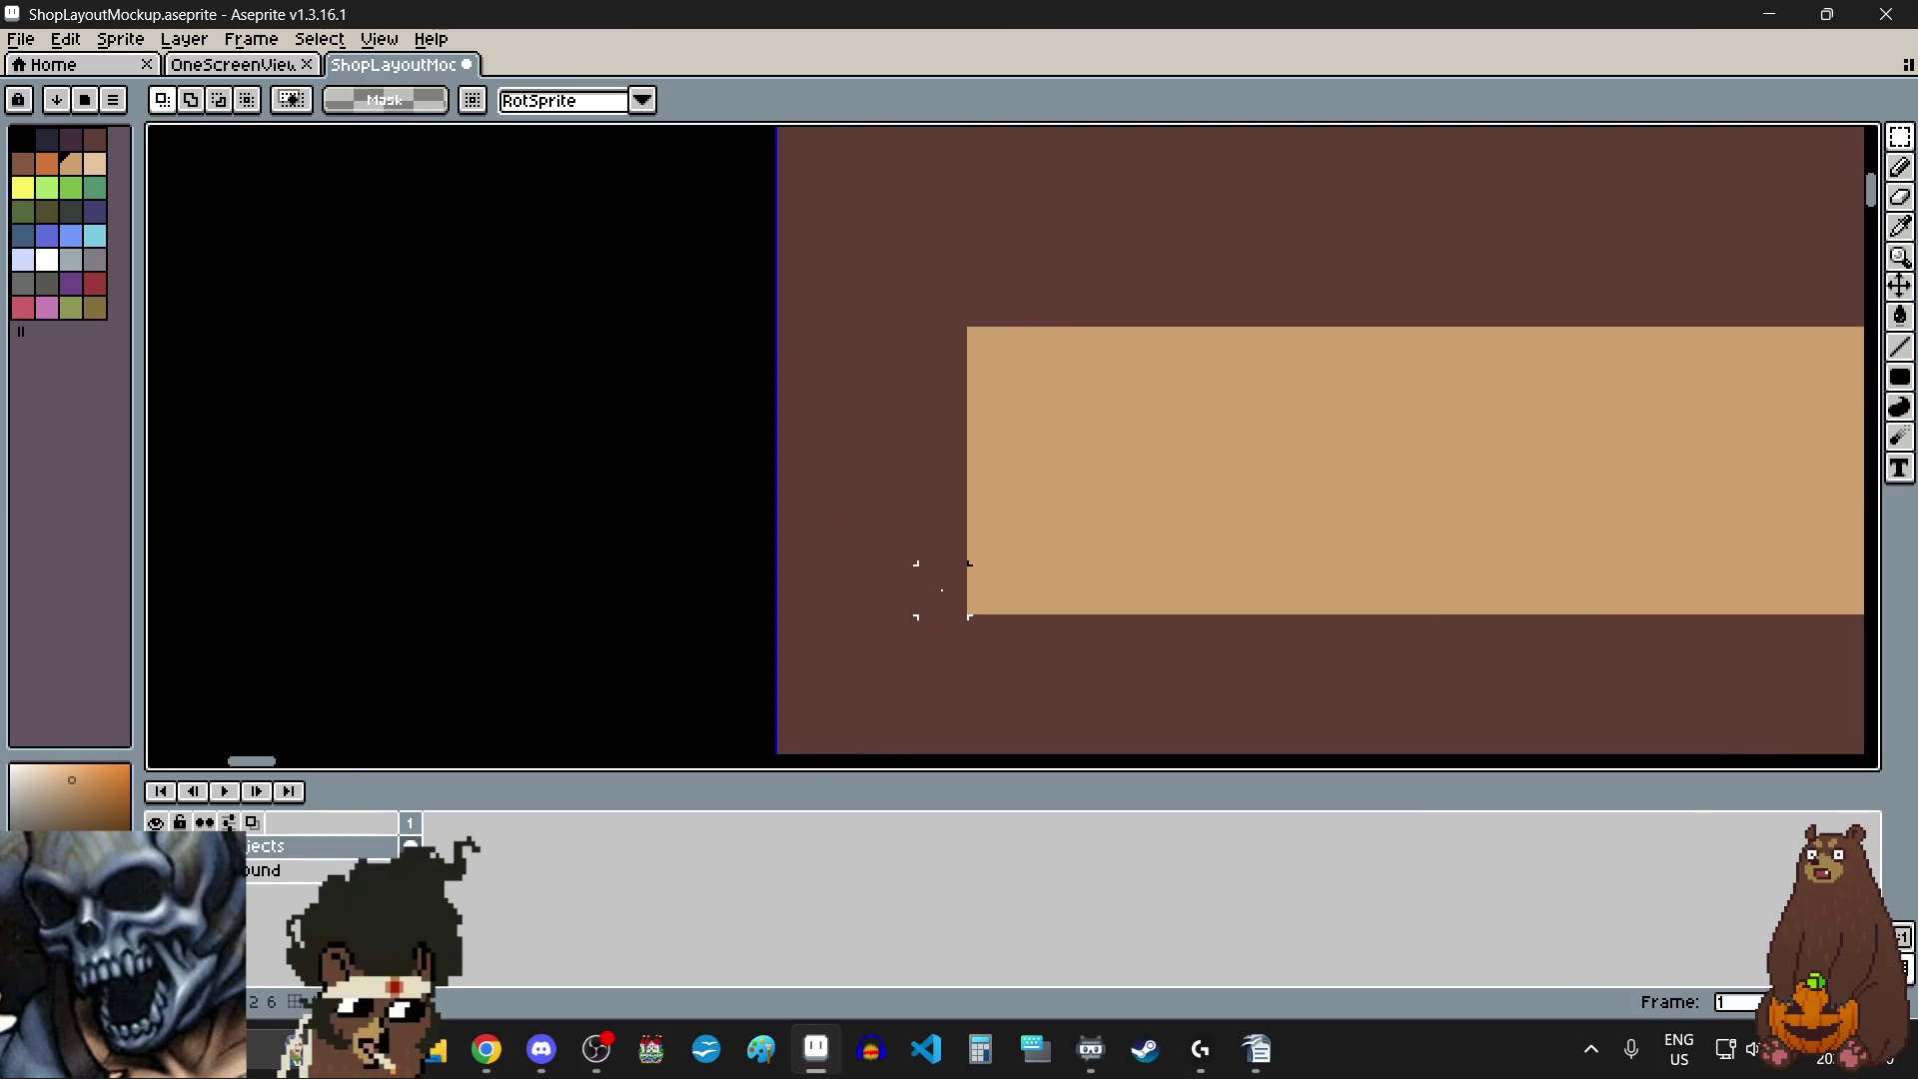
- Select the brown shelf strip containing the tan line
scroll(909, 559, "down", 3)
scroll(905, 484, "down", 3)
scroll(1339, 555, "down", 2)
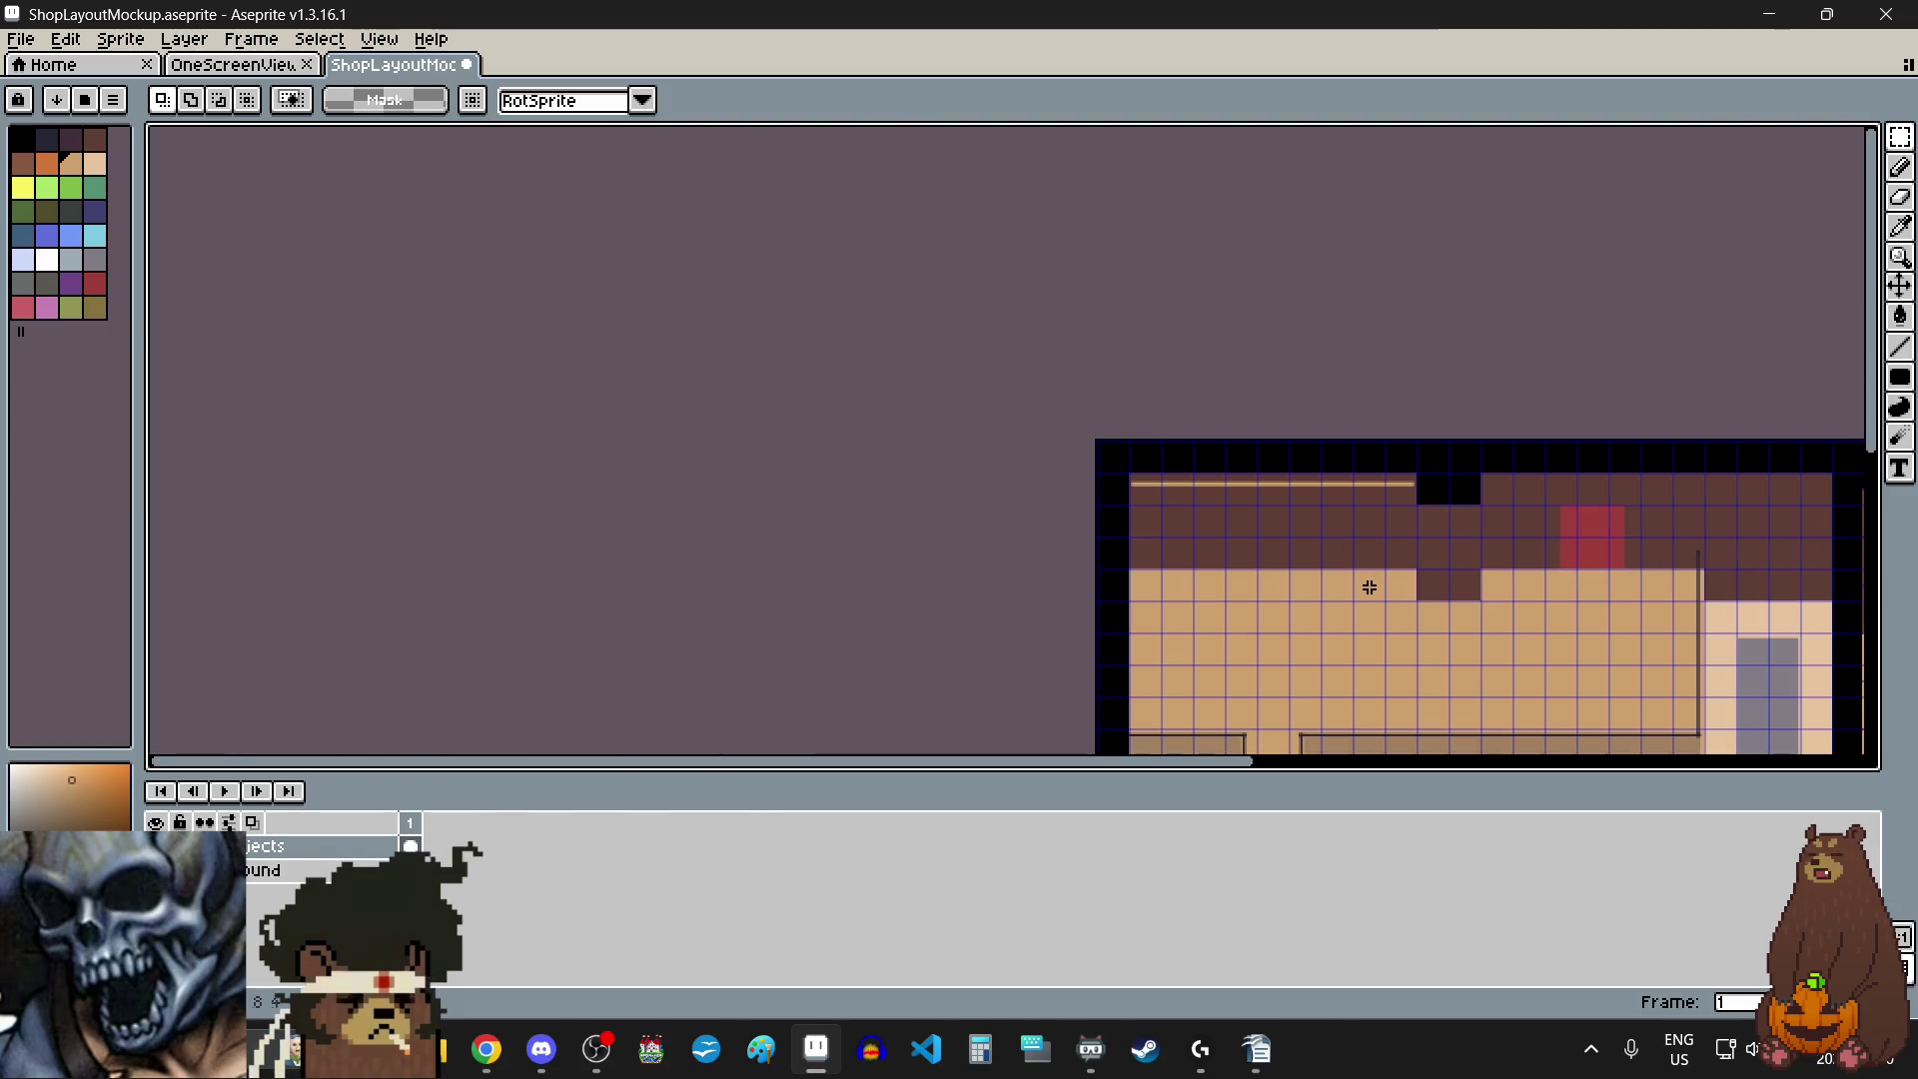
scroll(1309, 510, "up", 2)
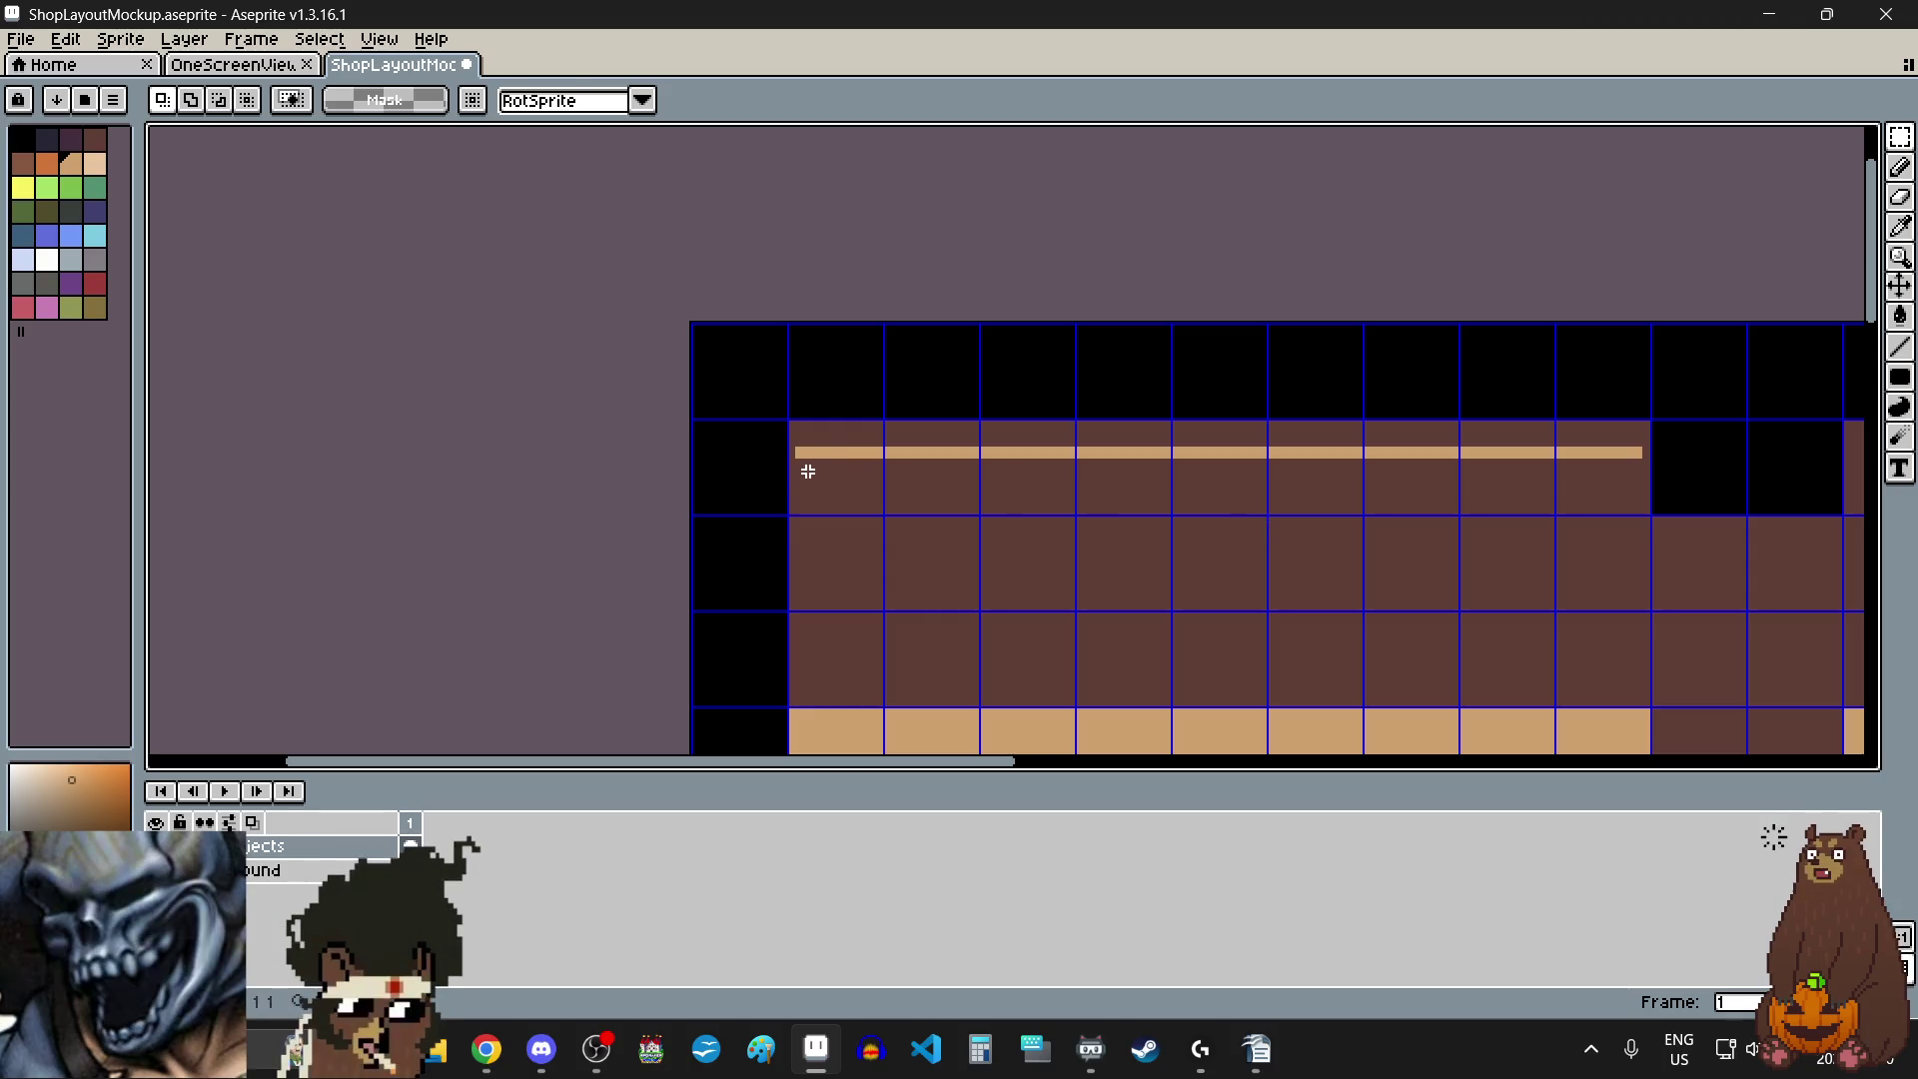
scroll(823, 440, "up", 10)
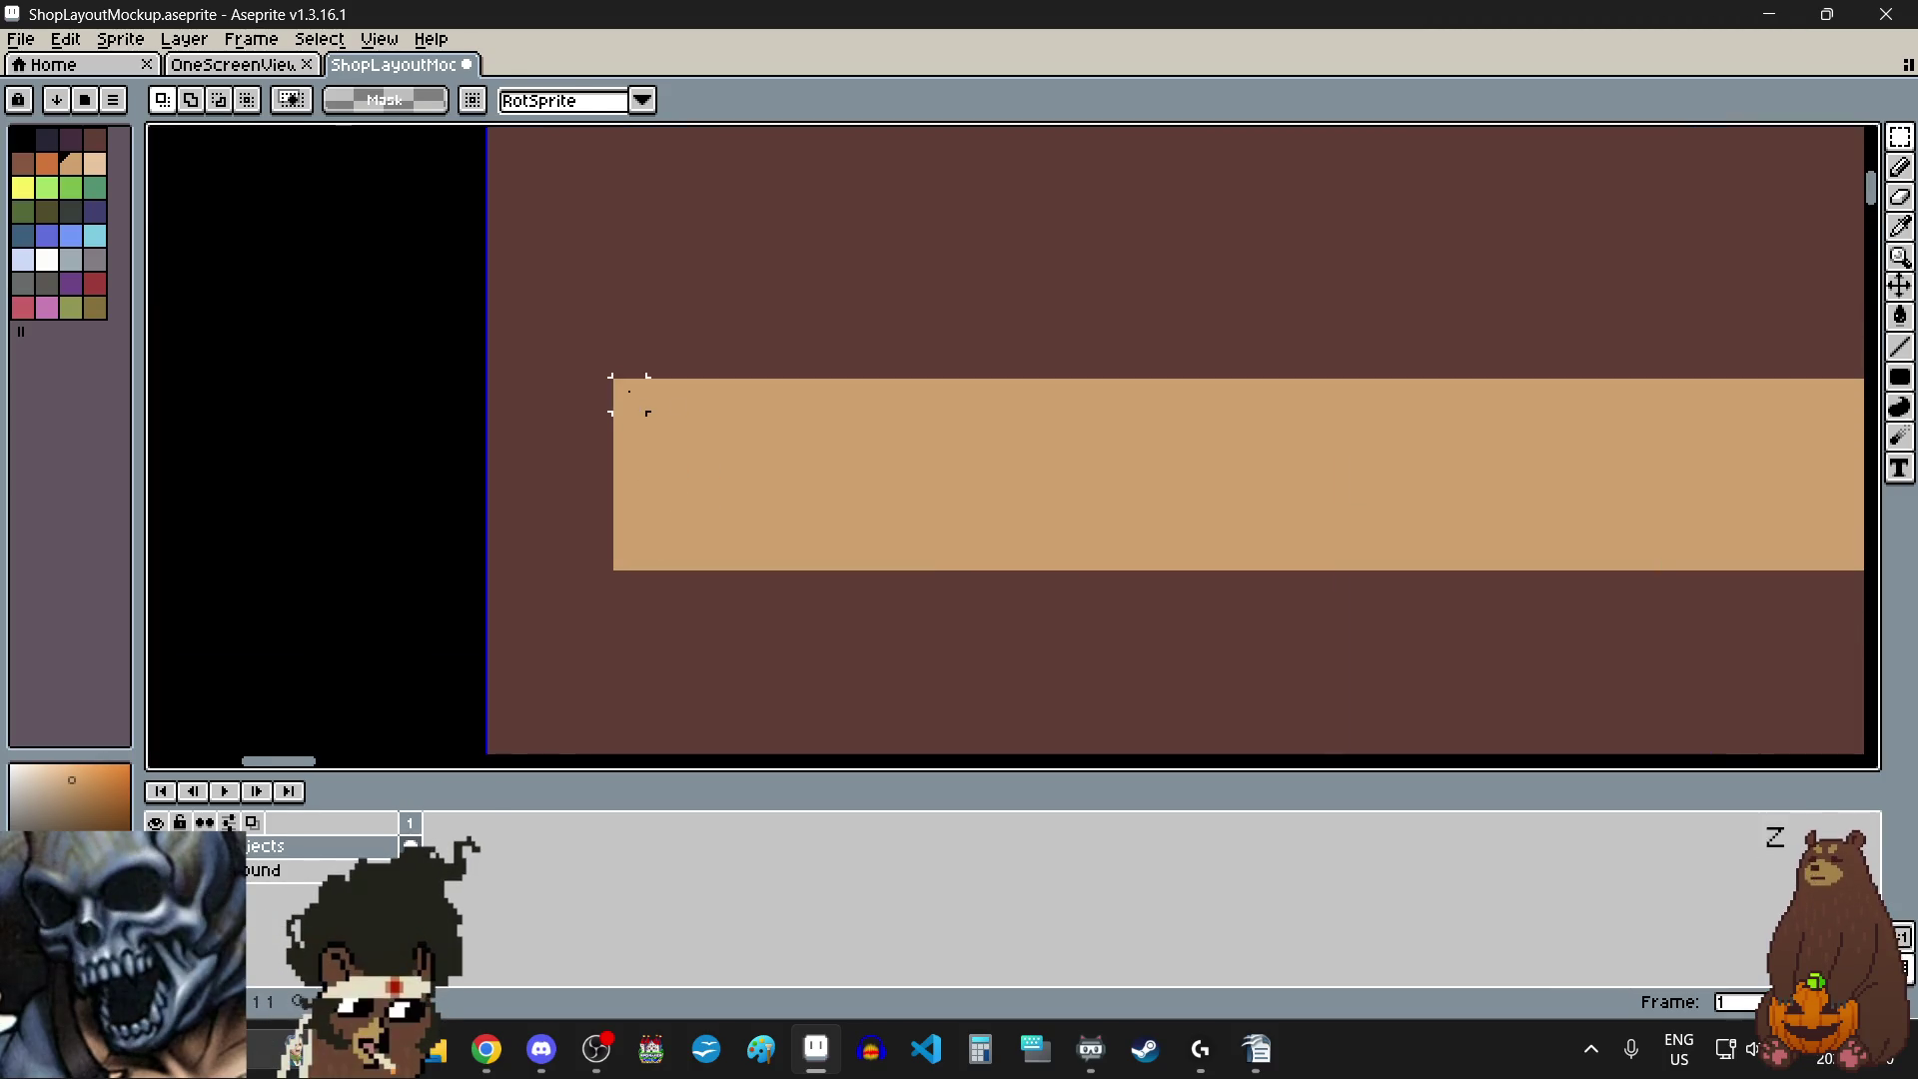
scroll(635, 402, "down", 5)
scroll(629, 388, "down", 2)
scroll(630, 390, "down", 2)
mouse_move(629, 393)
left_mouse_down()
mouse_move(976, 347)
mouse_move(1473, 393)
left_mouse_up()
scroll(1474, 397, "up", 4)
left_click(1276, 531)
scroll(1276, 524, "down", 2)
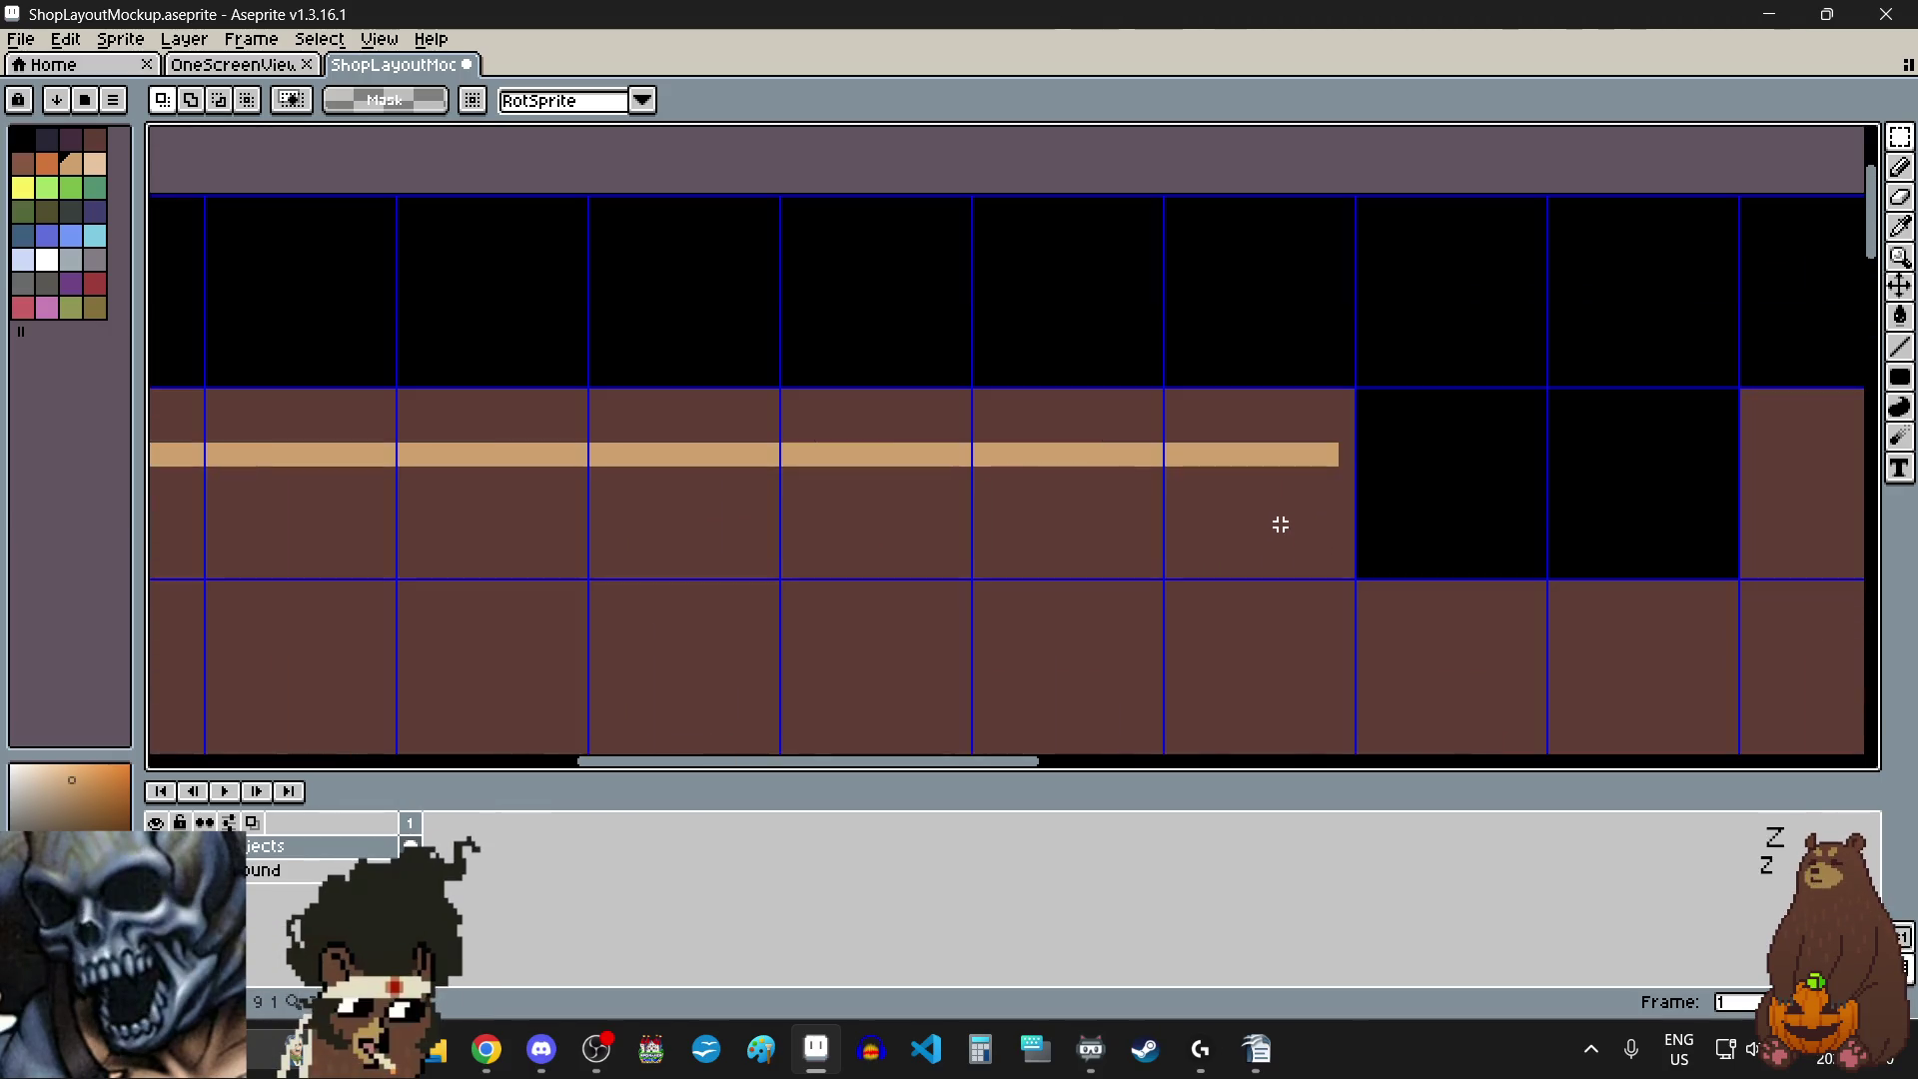
scroll(1196, 543, "down", 2)
scroll(1196, 544, "up", 4)
scroll(1220, 463, "down", 4)
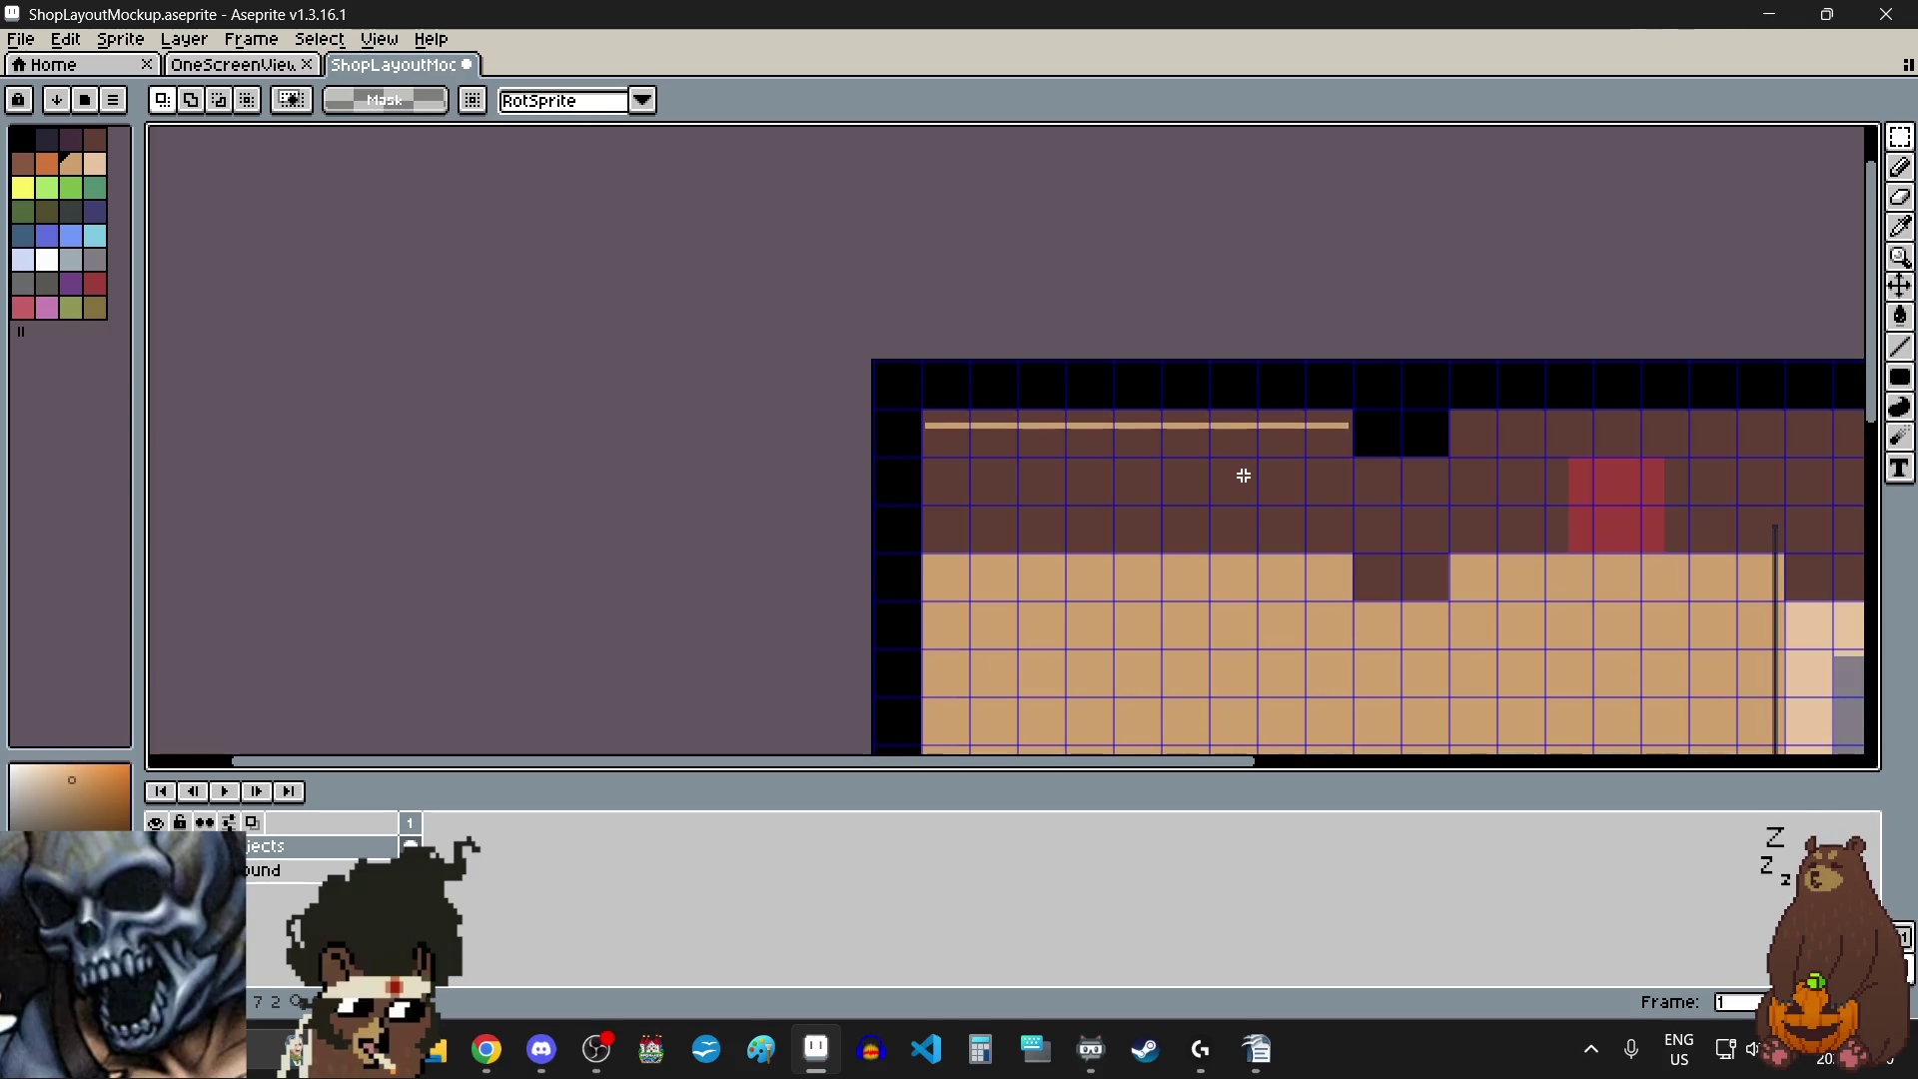
scroll(1242, 476, "up", 2)
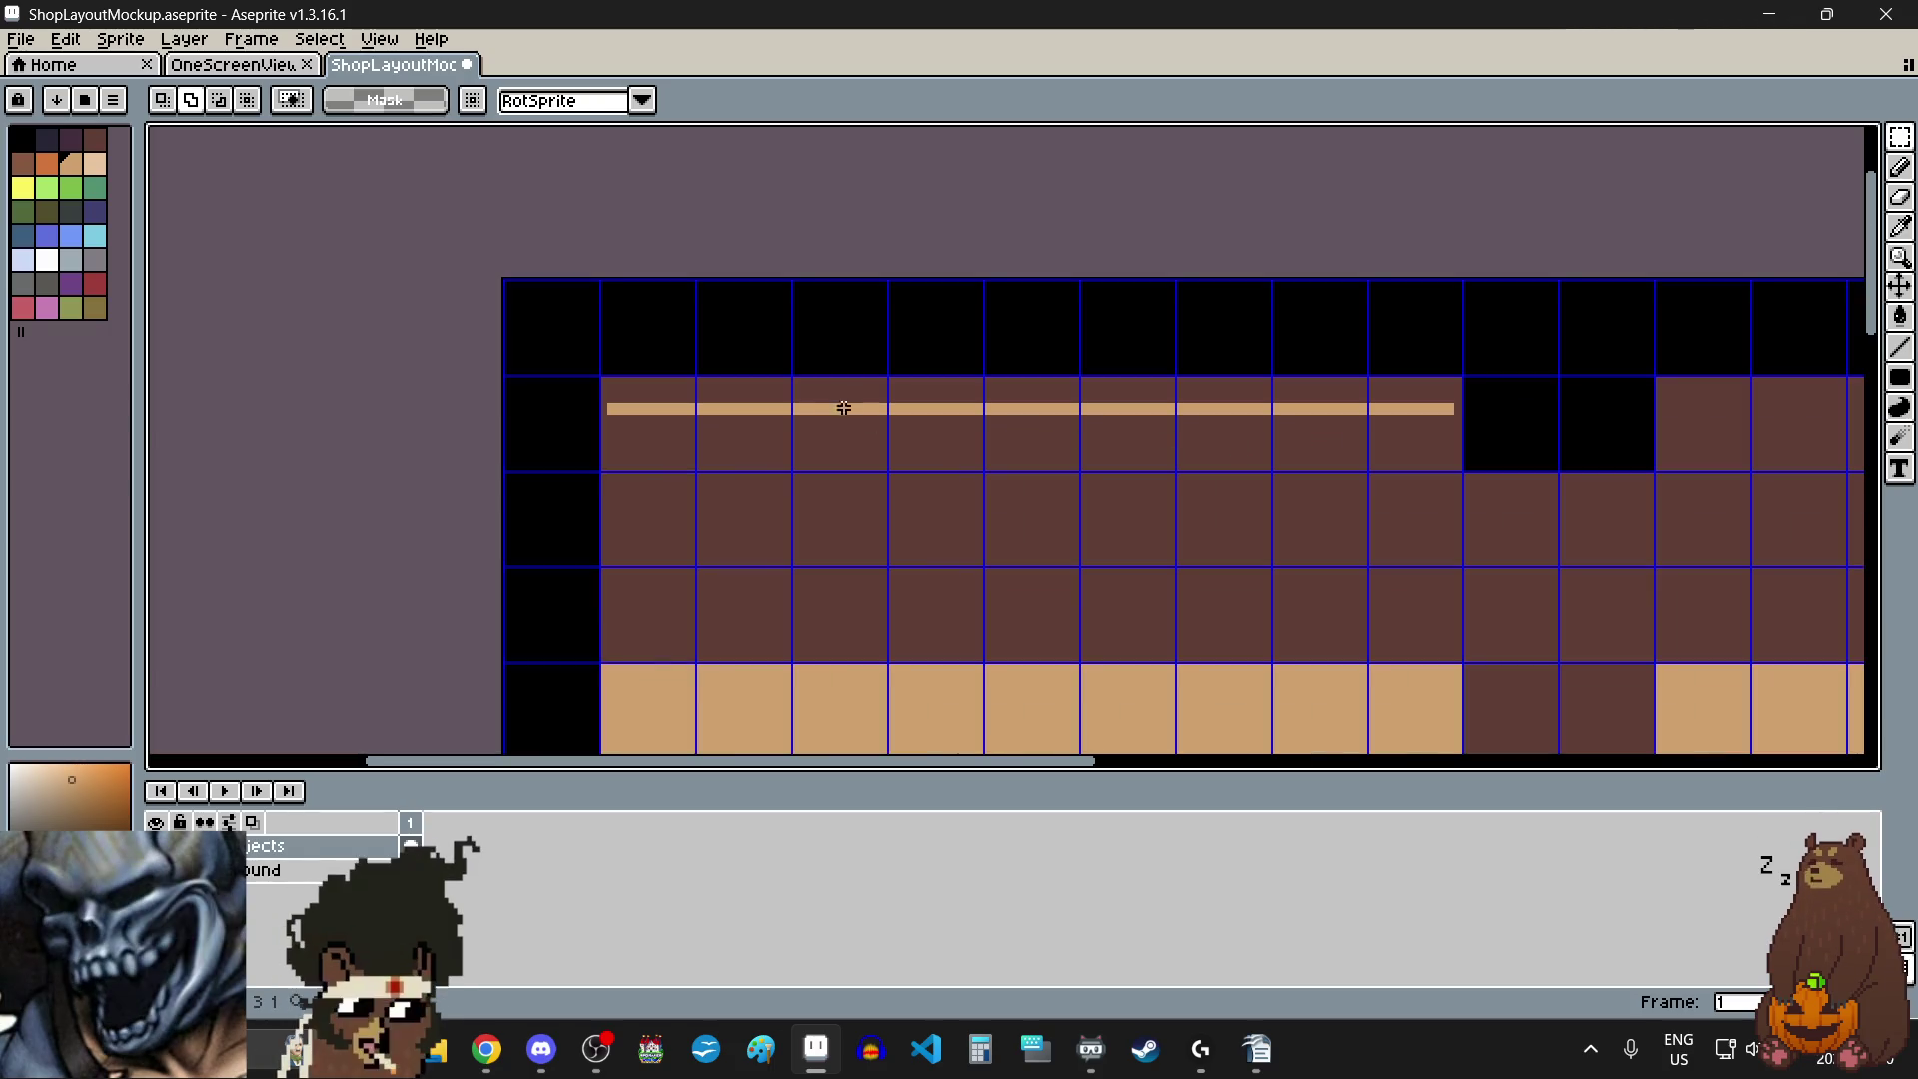
left_click_drag(655, 440, 1404, 451)
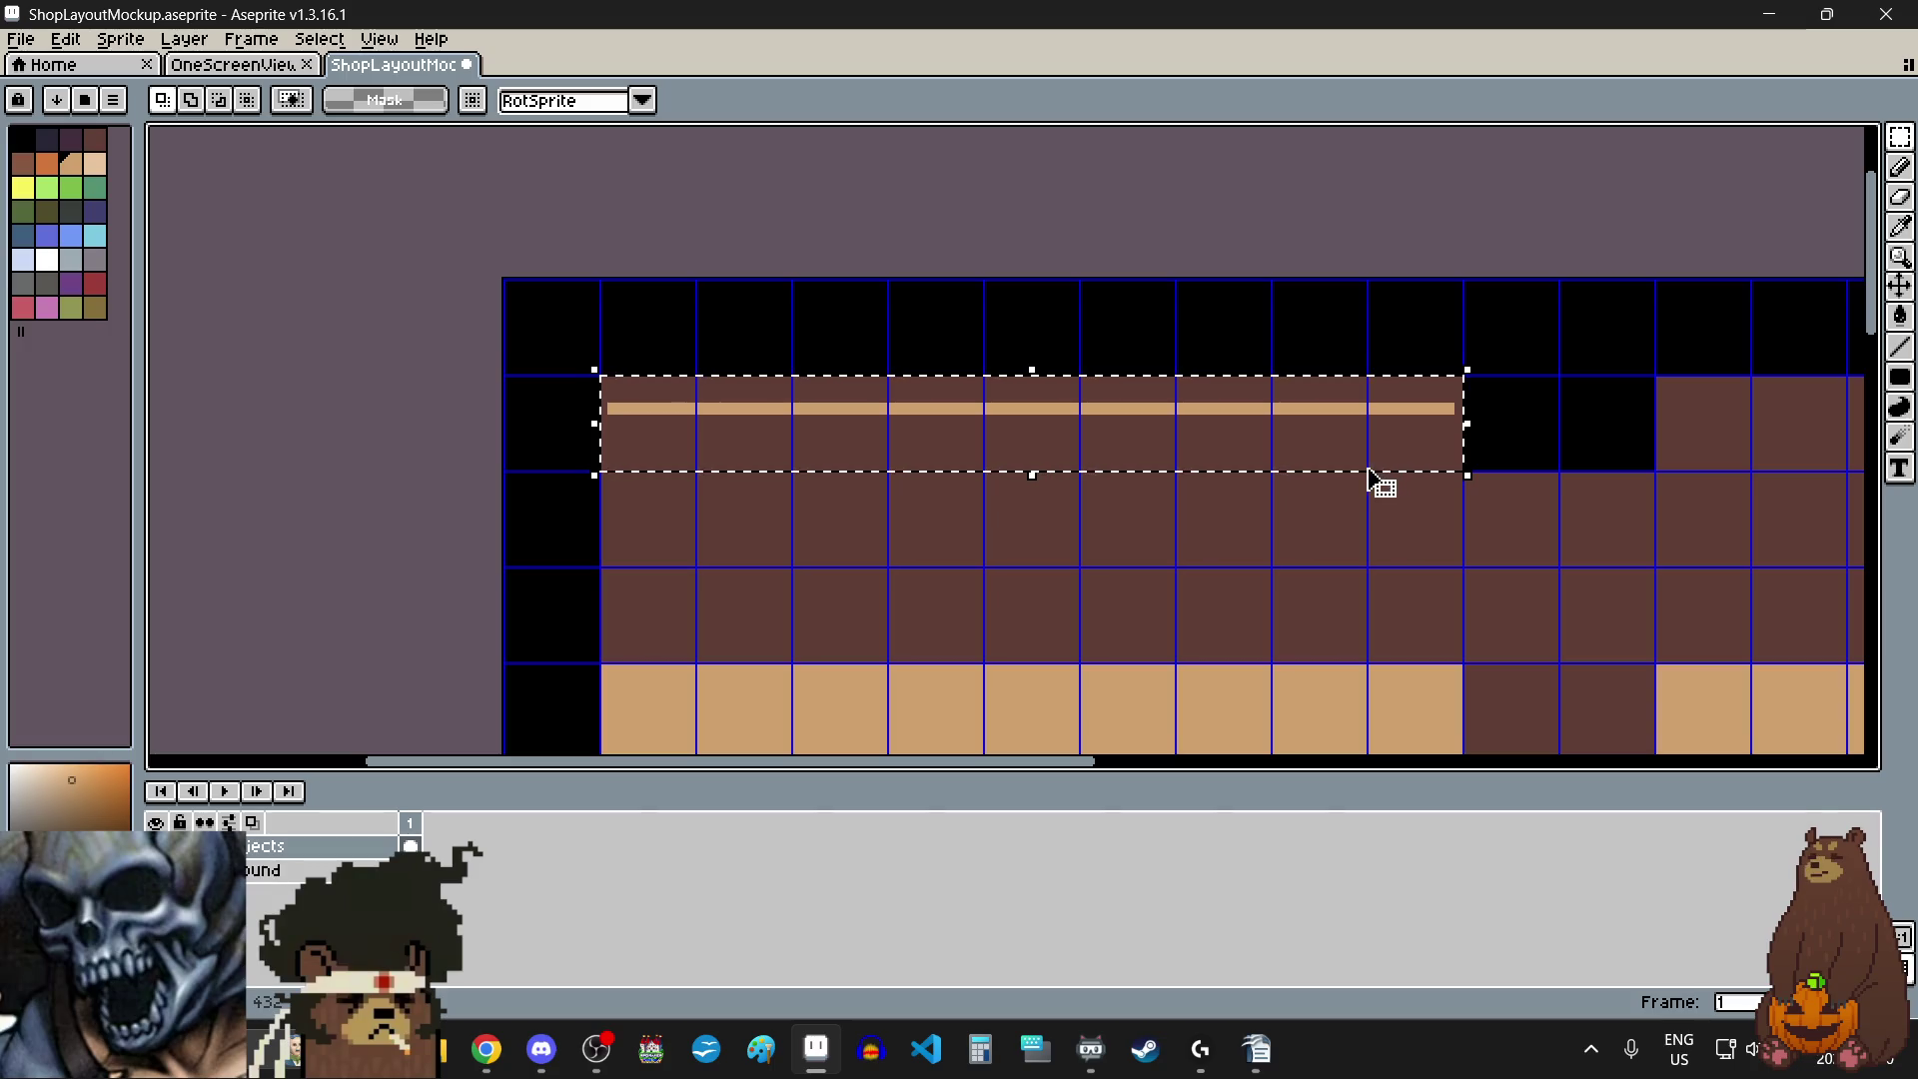
- Move a copy of the shelf strip one row down, aligned with the first
left_click(1380, 479)
left_click_drag(1119, 449, 1124, 557)
scroll(647, 477, "up", 5)
scroll(648, 477, "up", 2)
mouse_move(877, 582)
left_mouse_down()
mouse_move(869, 521)
mouse_move(844, 510)
left_mouse_up()
scroll(844, 509, "down", 6)
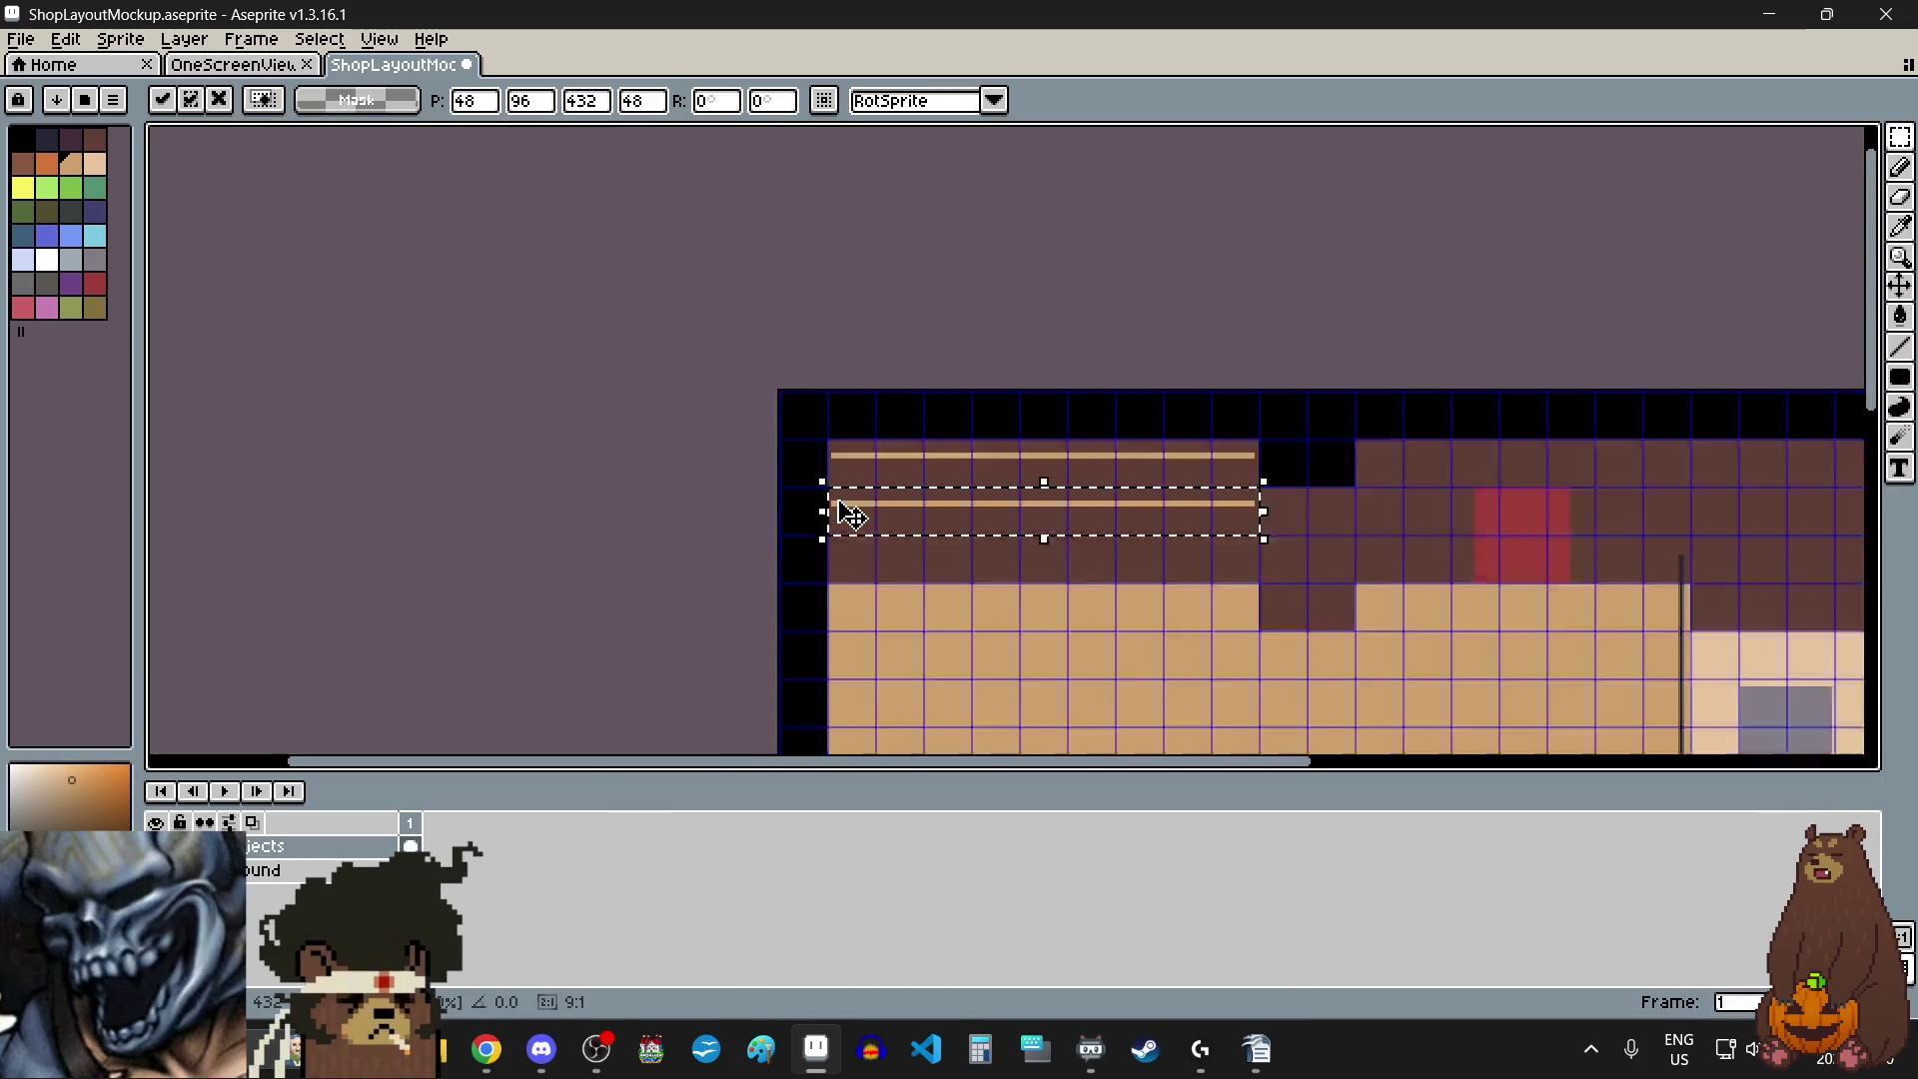
scroll(931, 591, "up", 1)
scroll(936, 510, "up", 1)
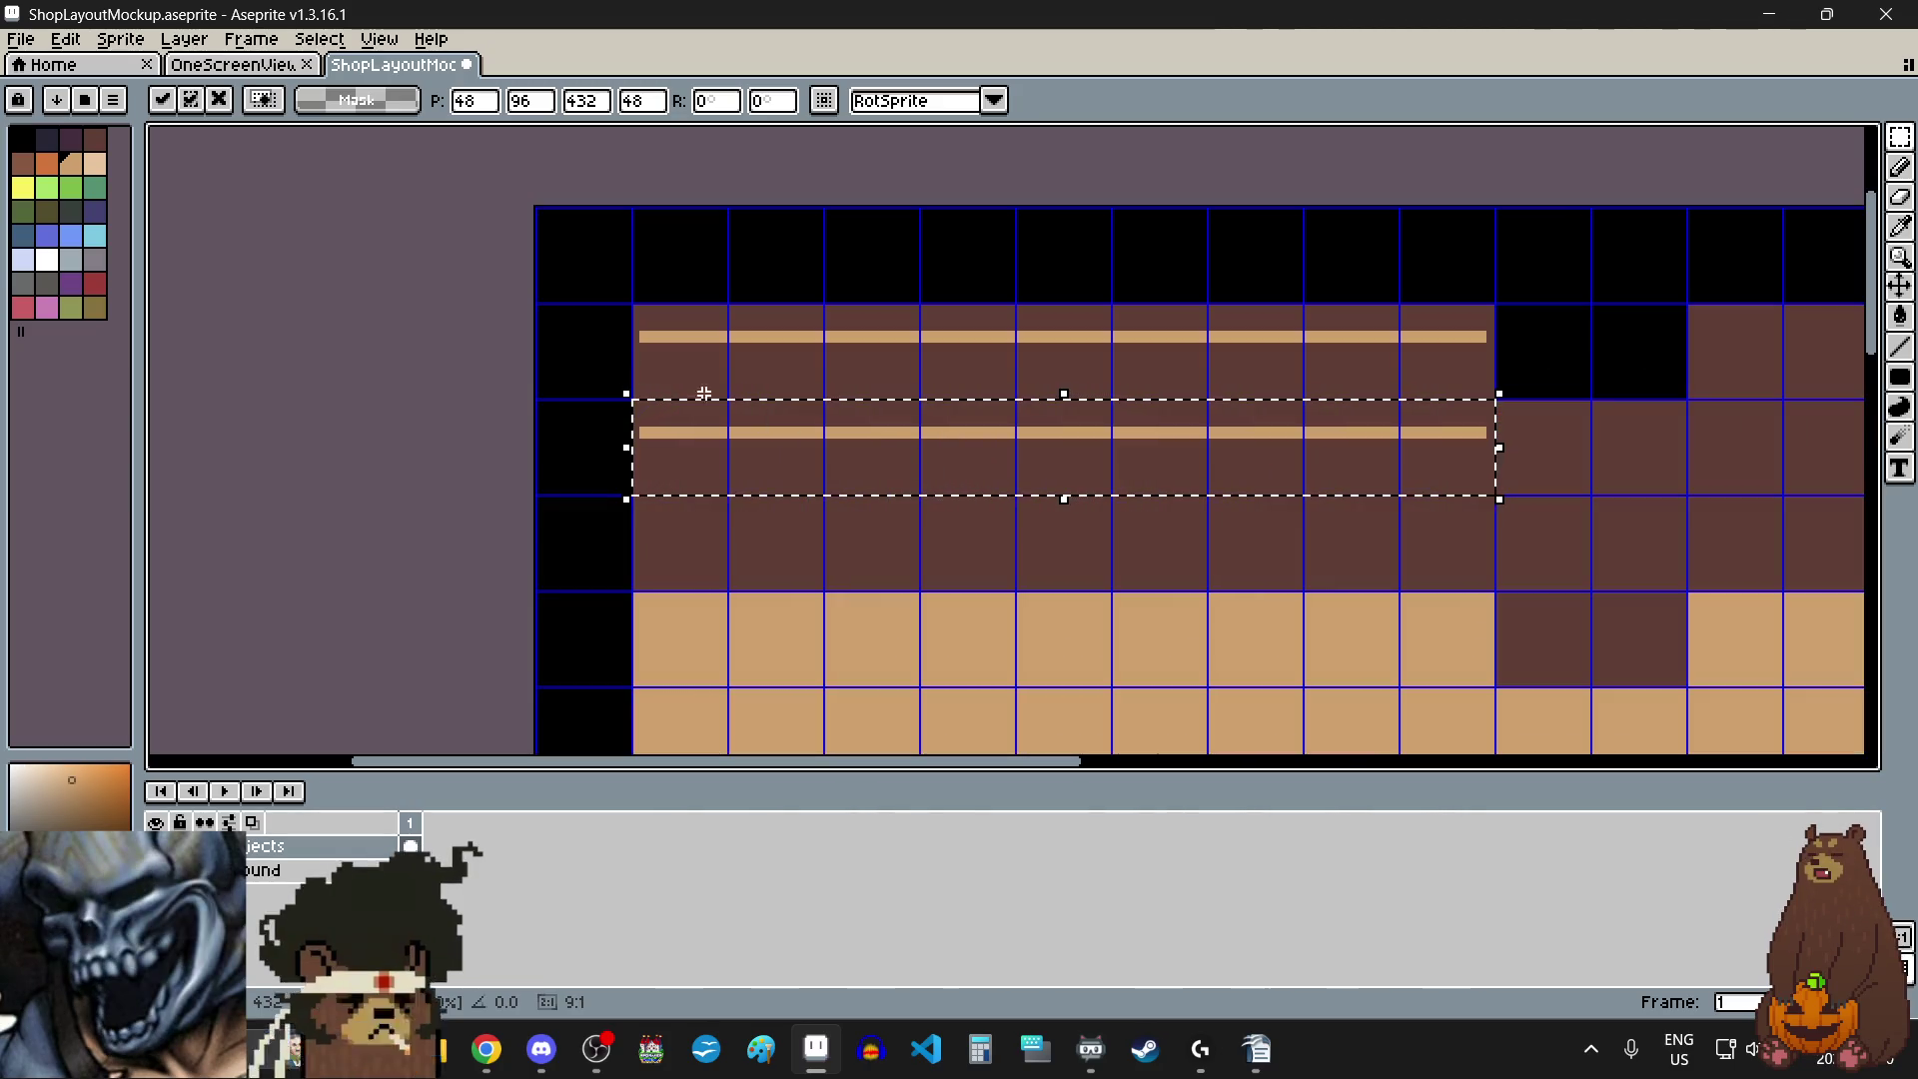
- Flip the copied strip vertically and deselect to commit it
left_click(80, 44)
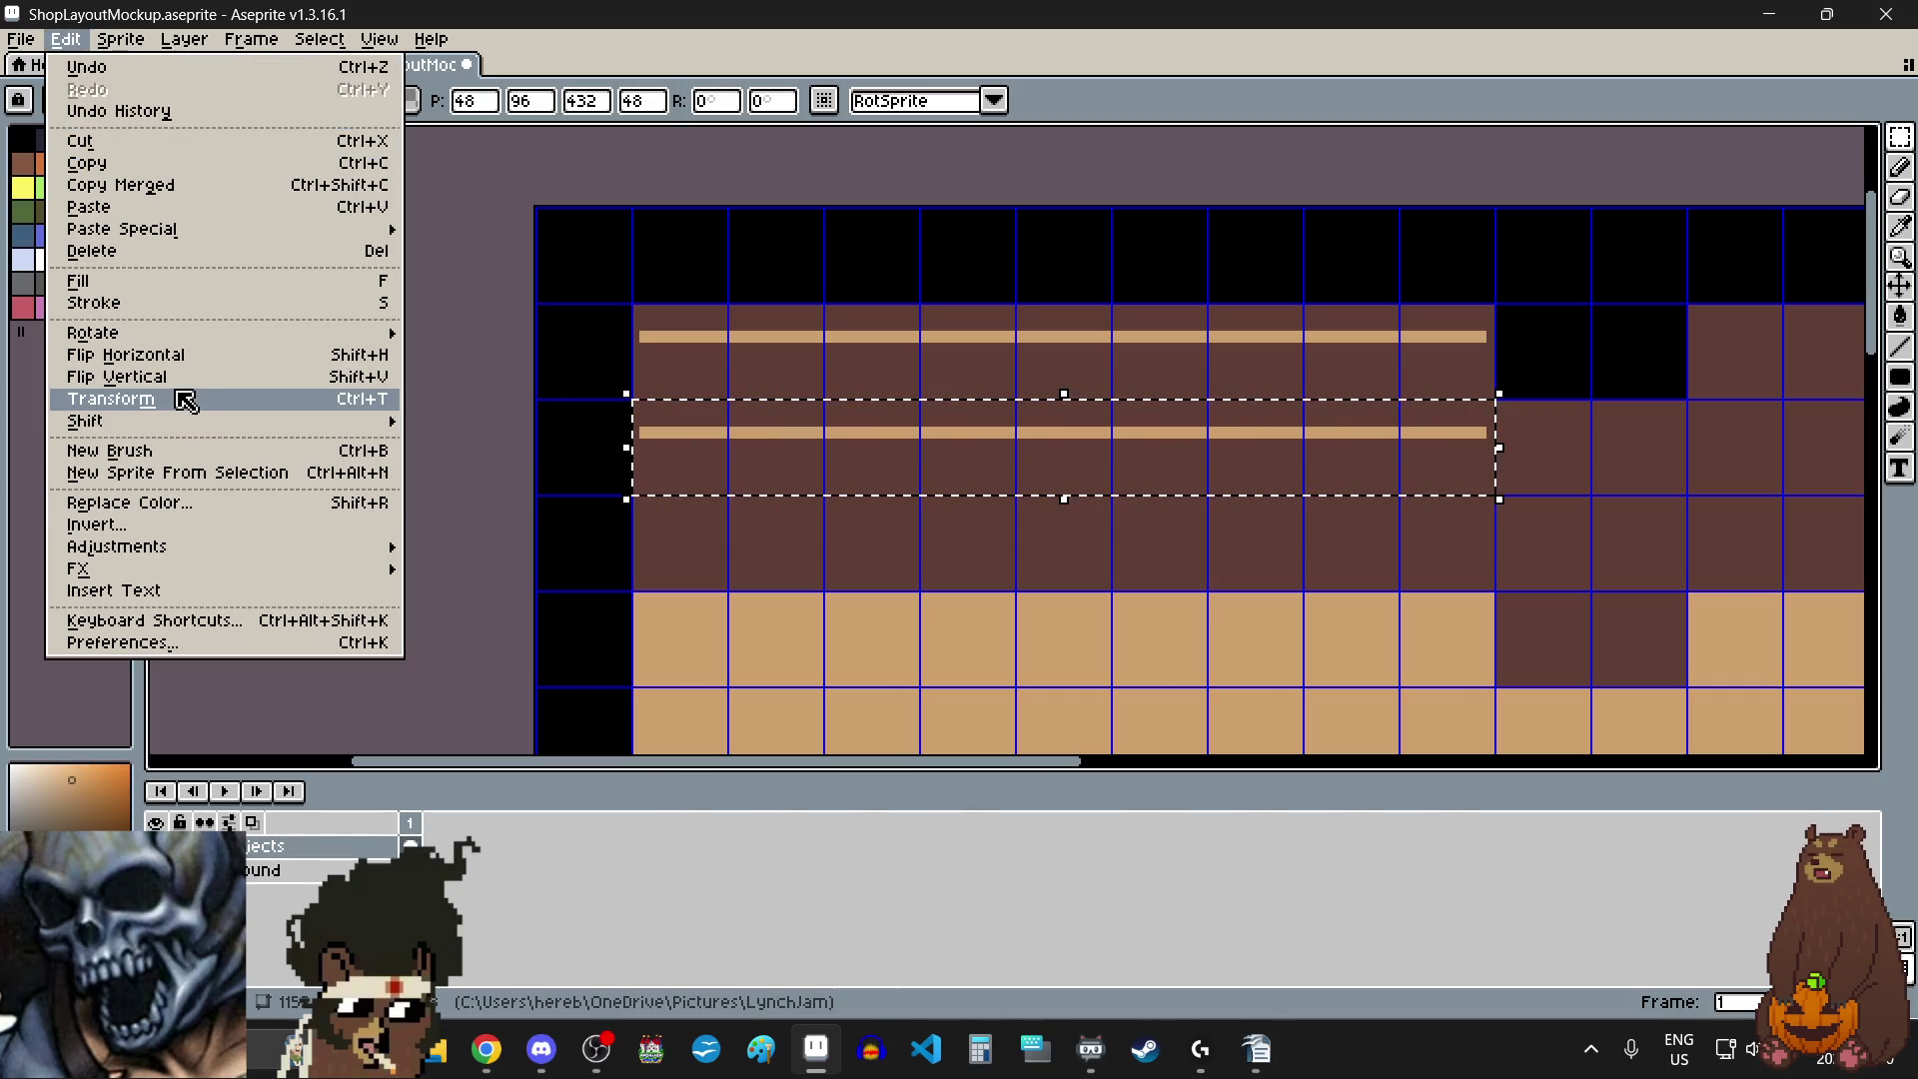
left_click(120, 377)
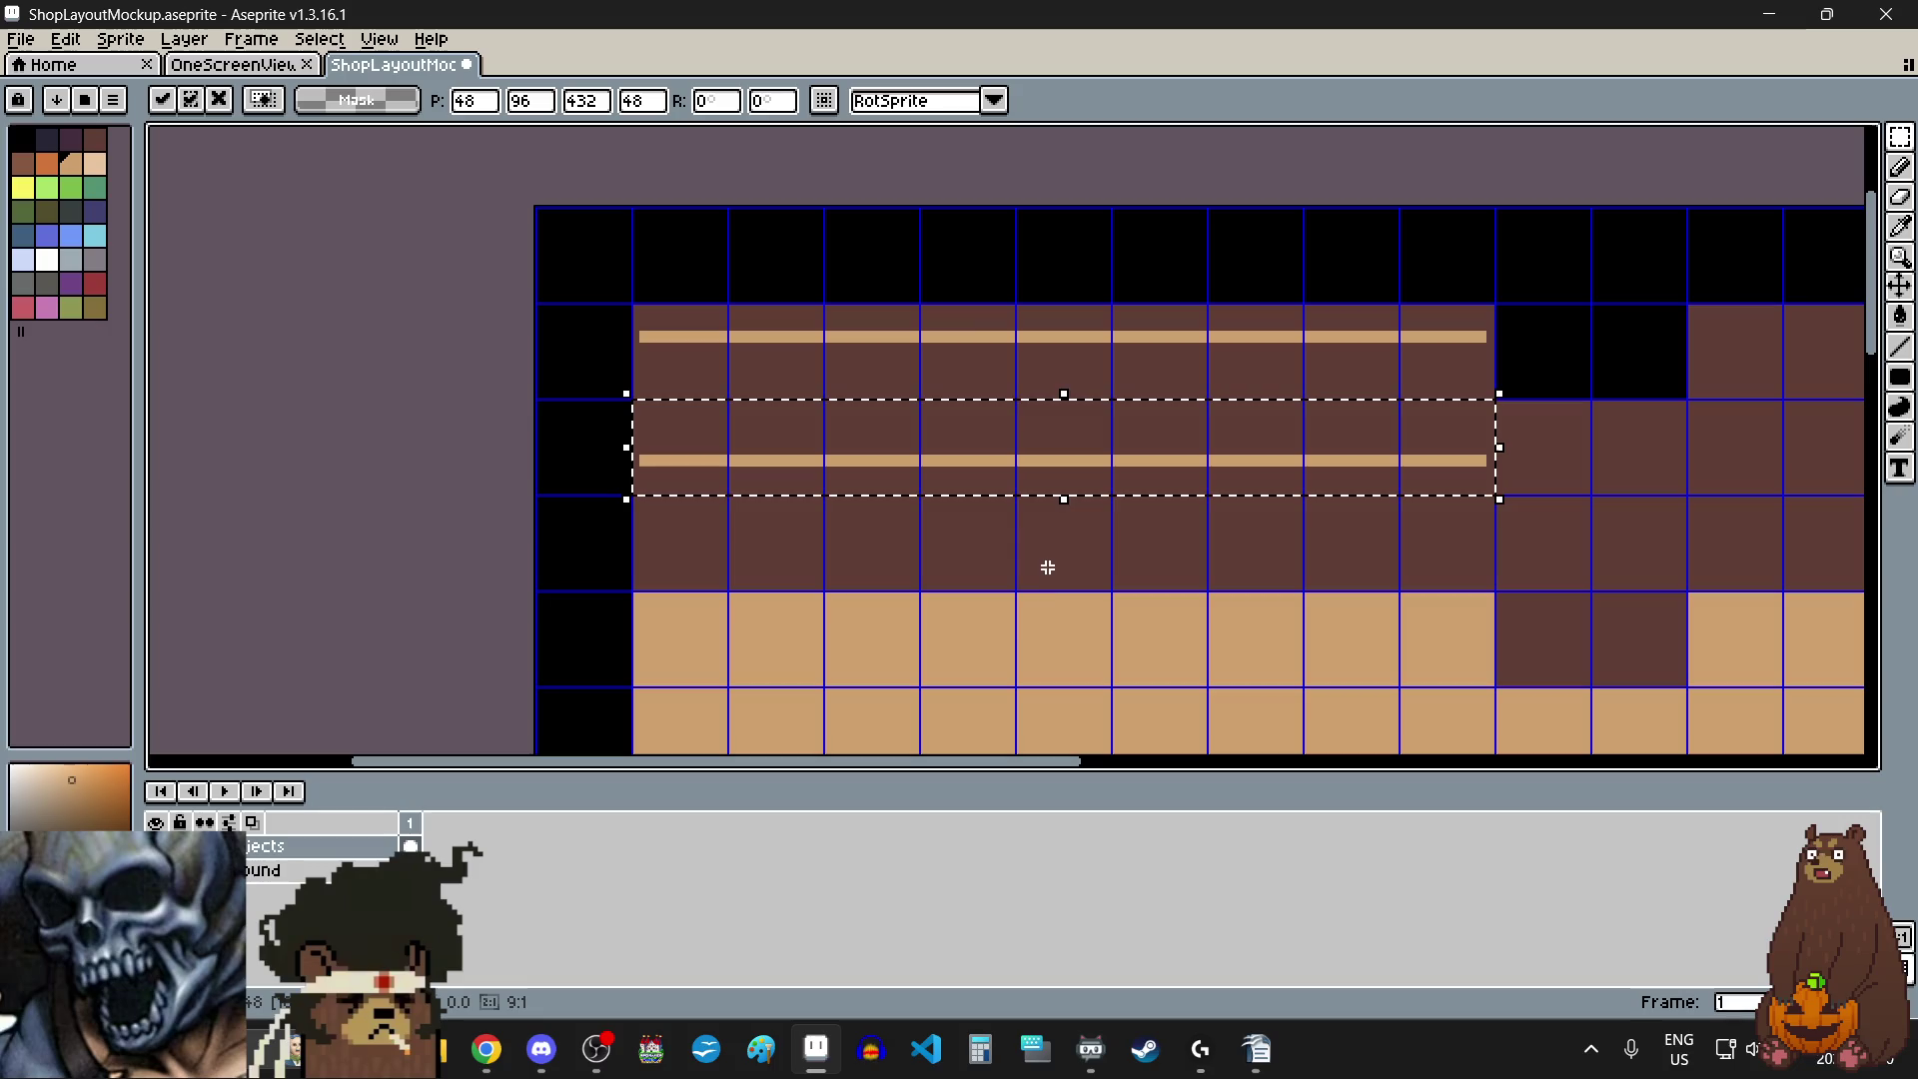
key("ctrl+d")
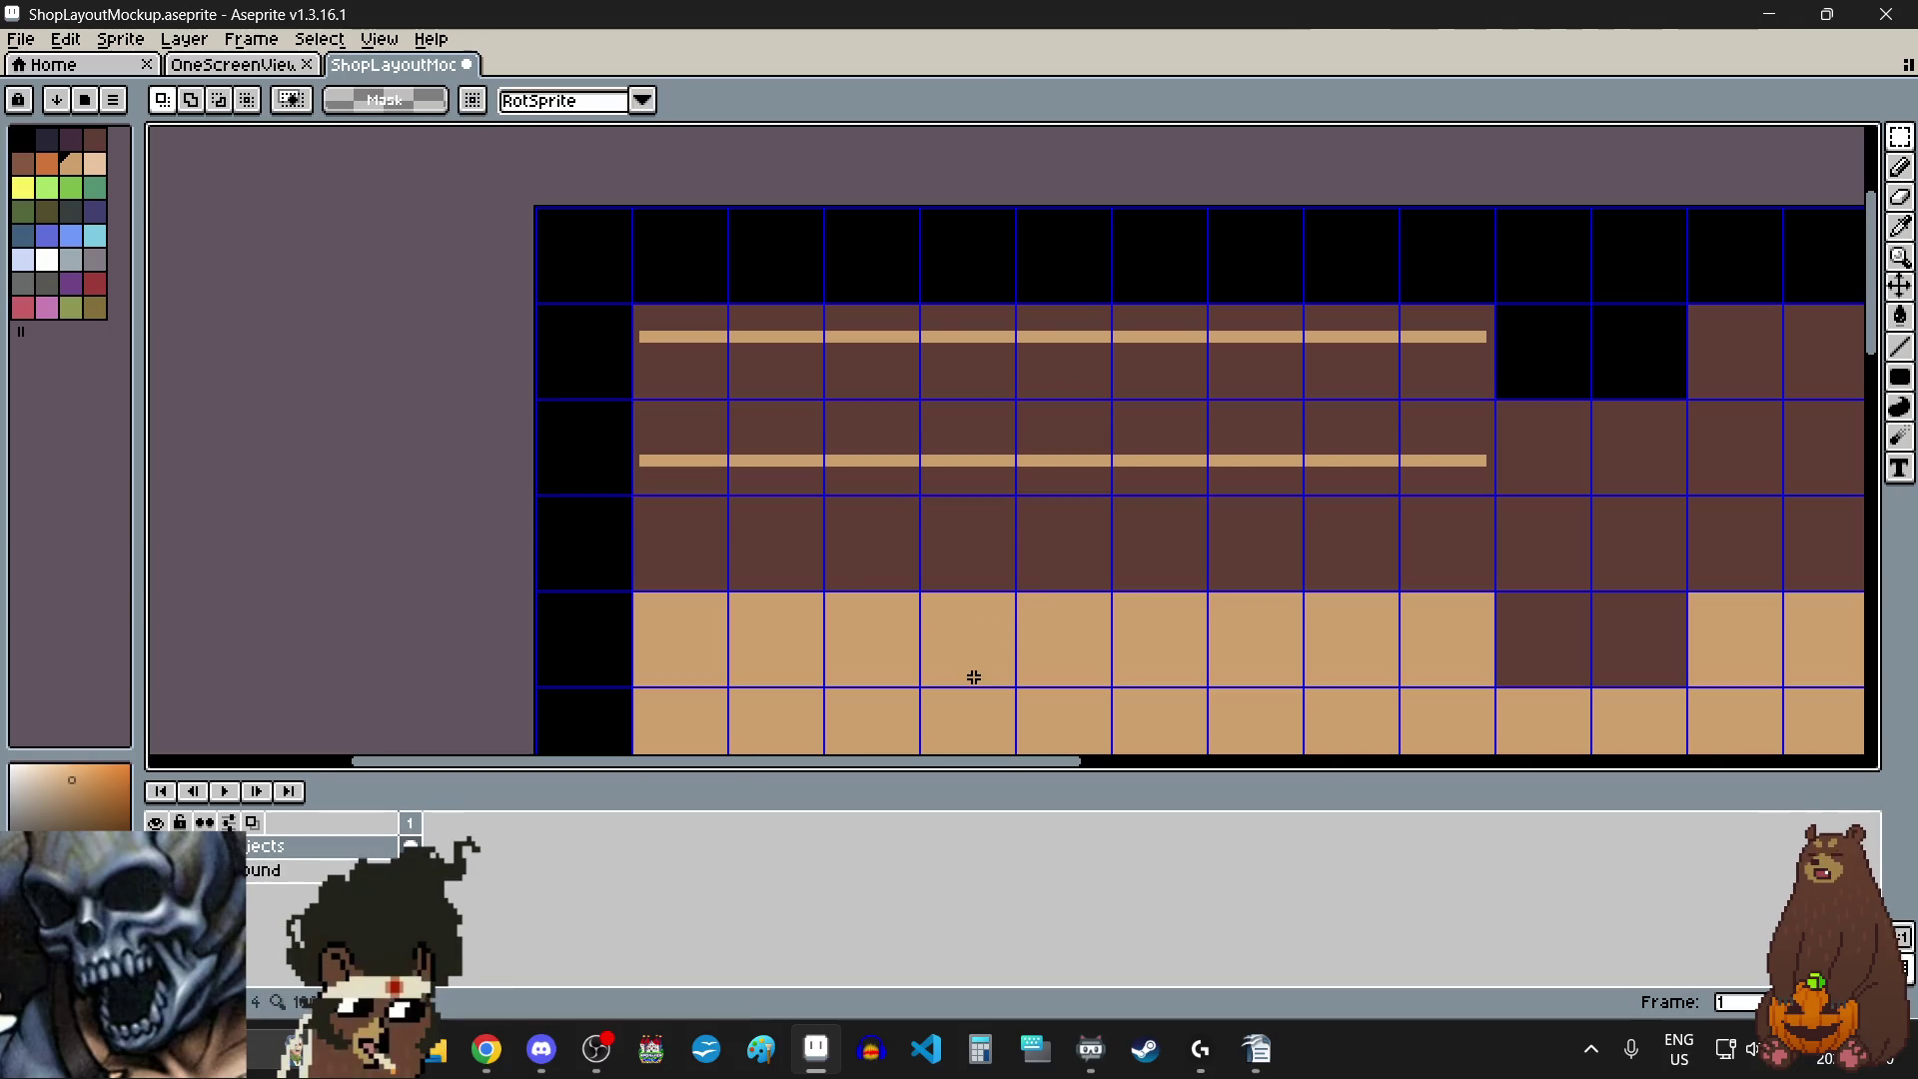
scroll(964, 595, "down", 4)
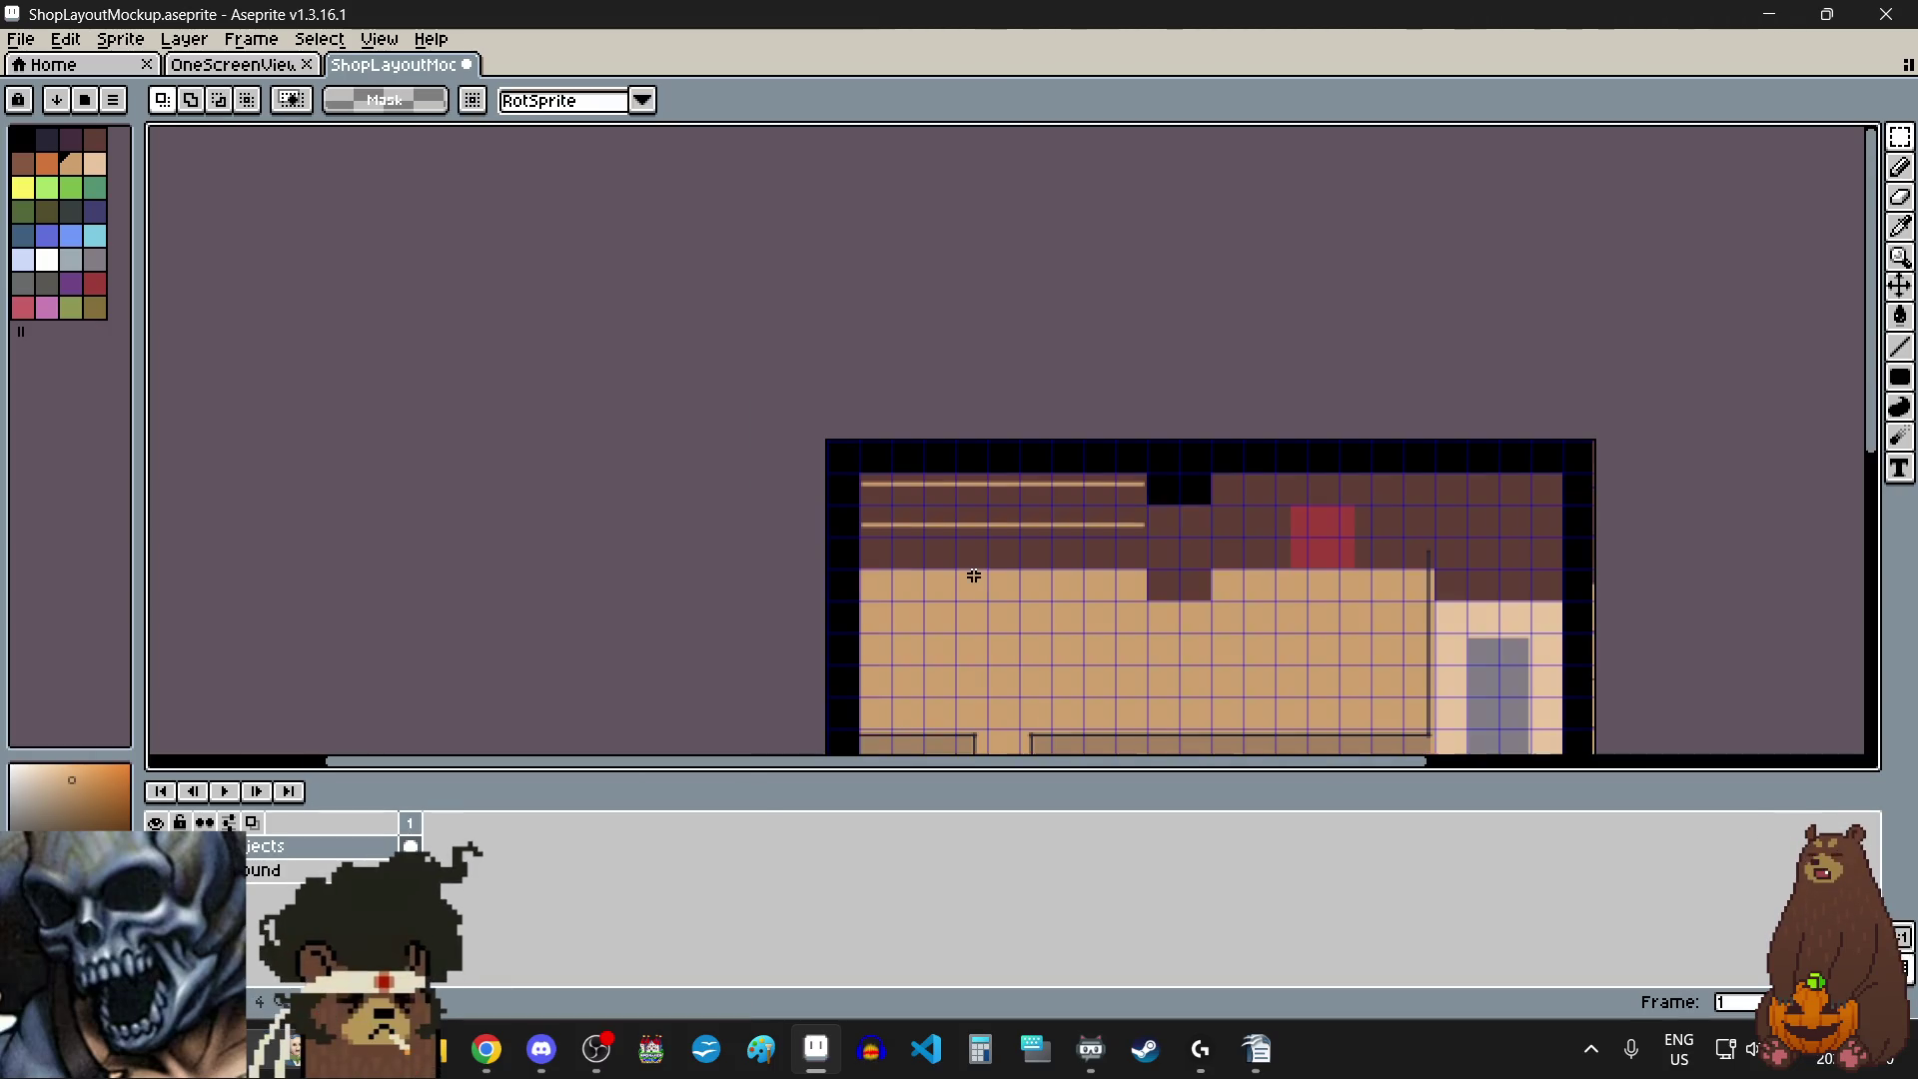
scroll(991, 639, "up", 1)
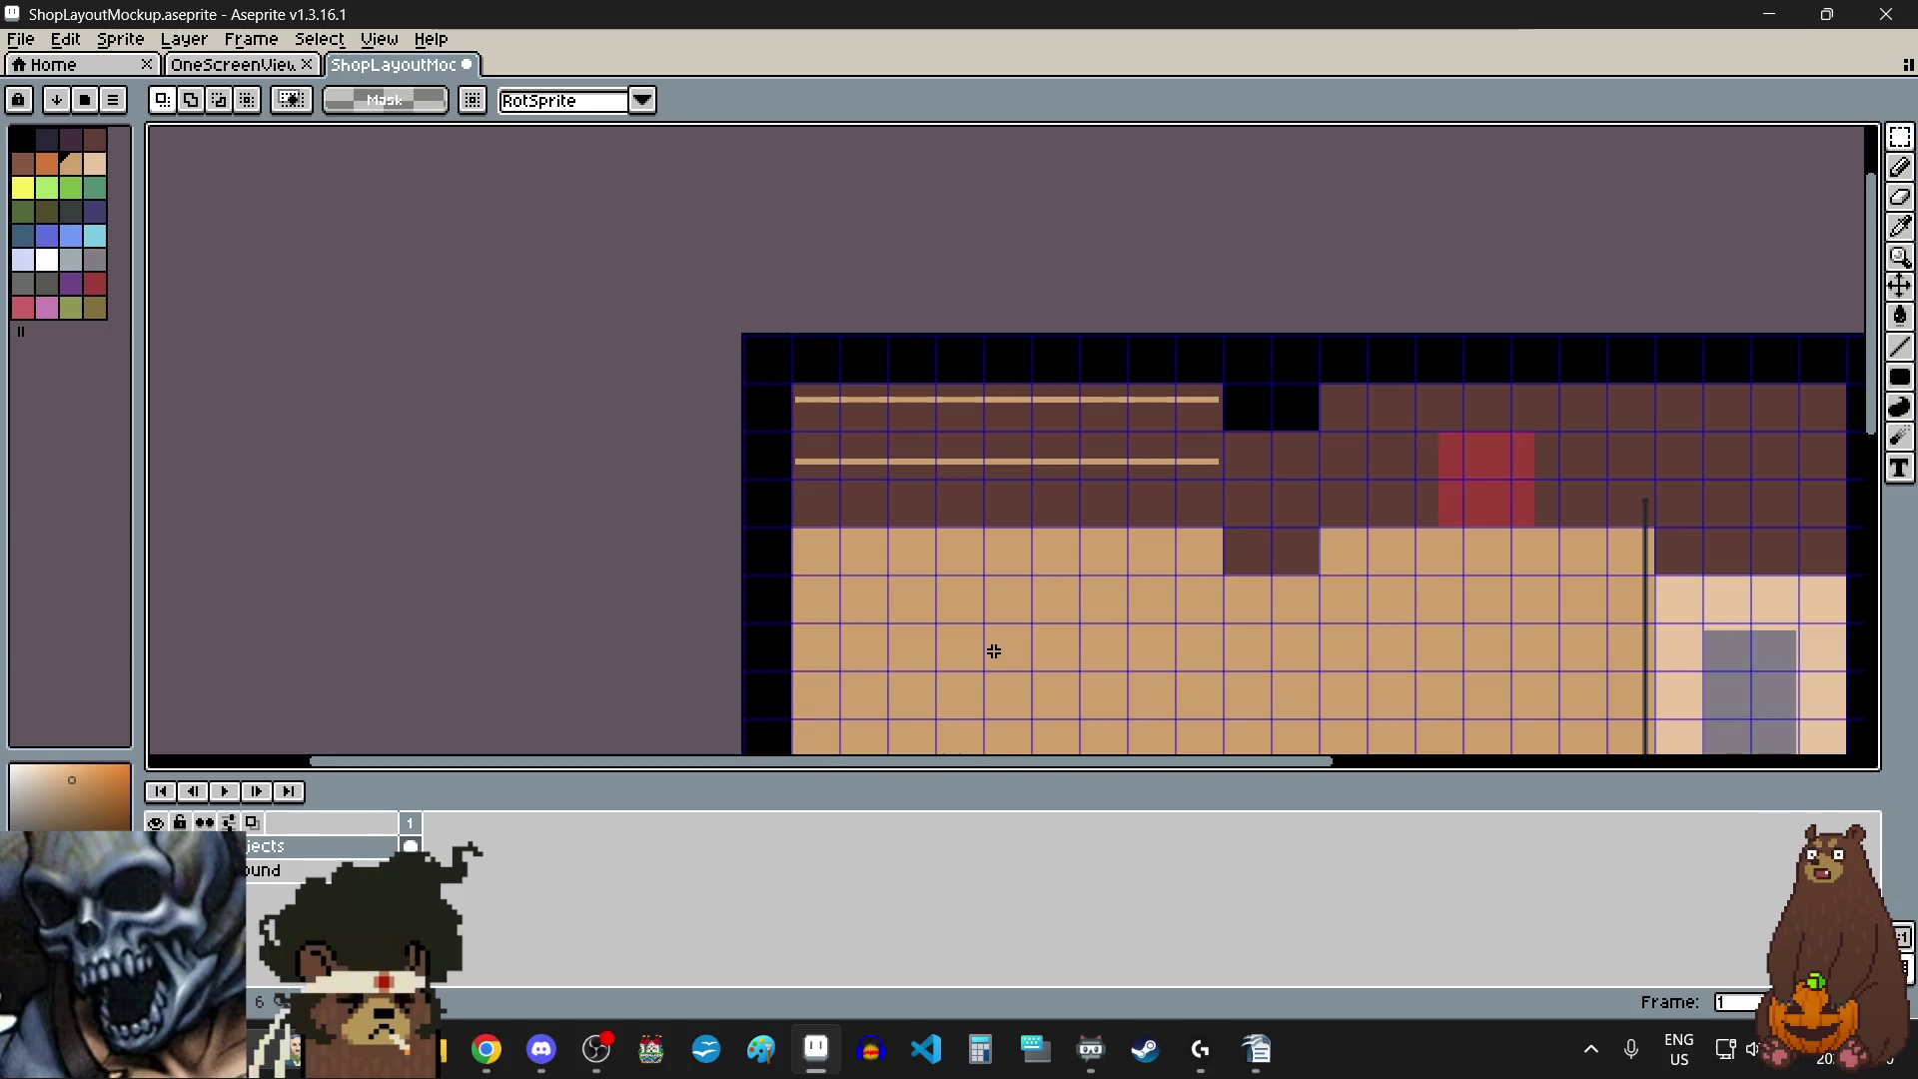
scroll(994, 652, "down", 1)
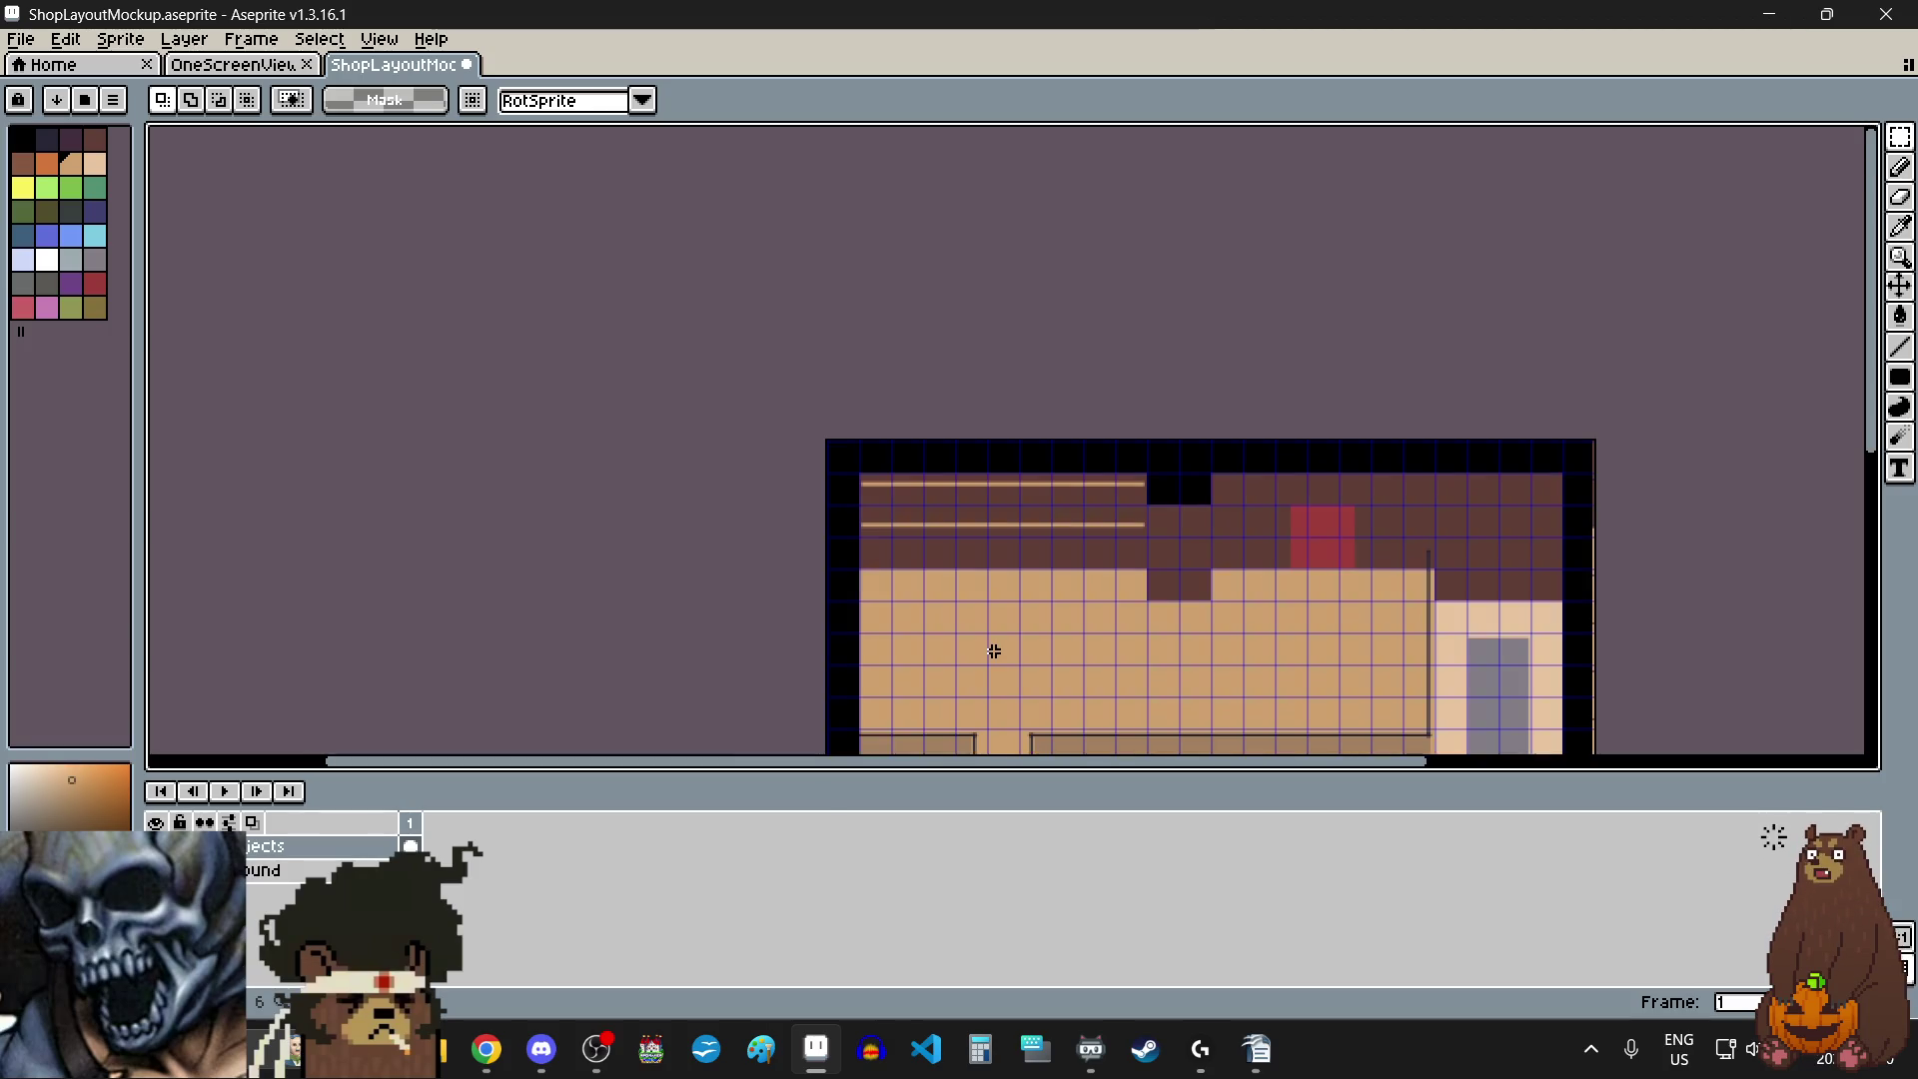
left_click_drag(1872, 355, 1875, 494)
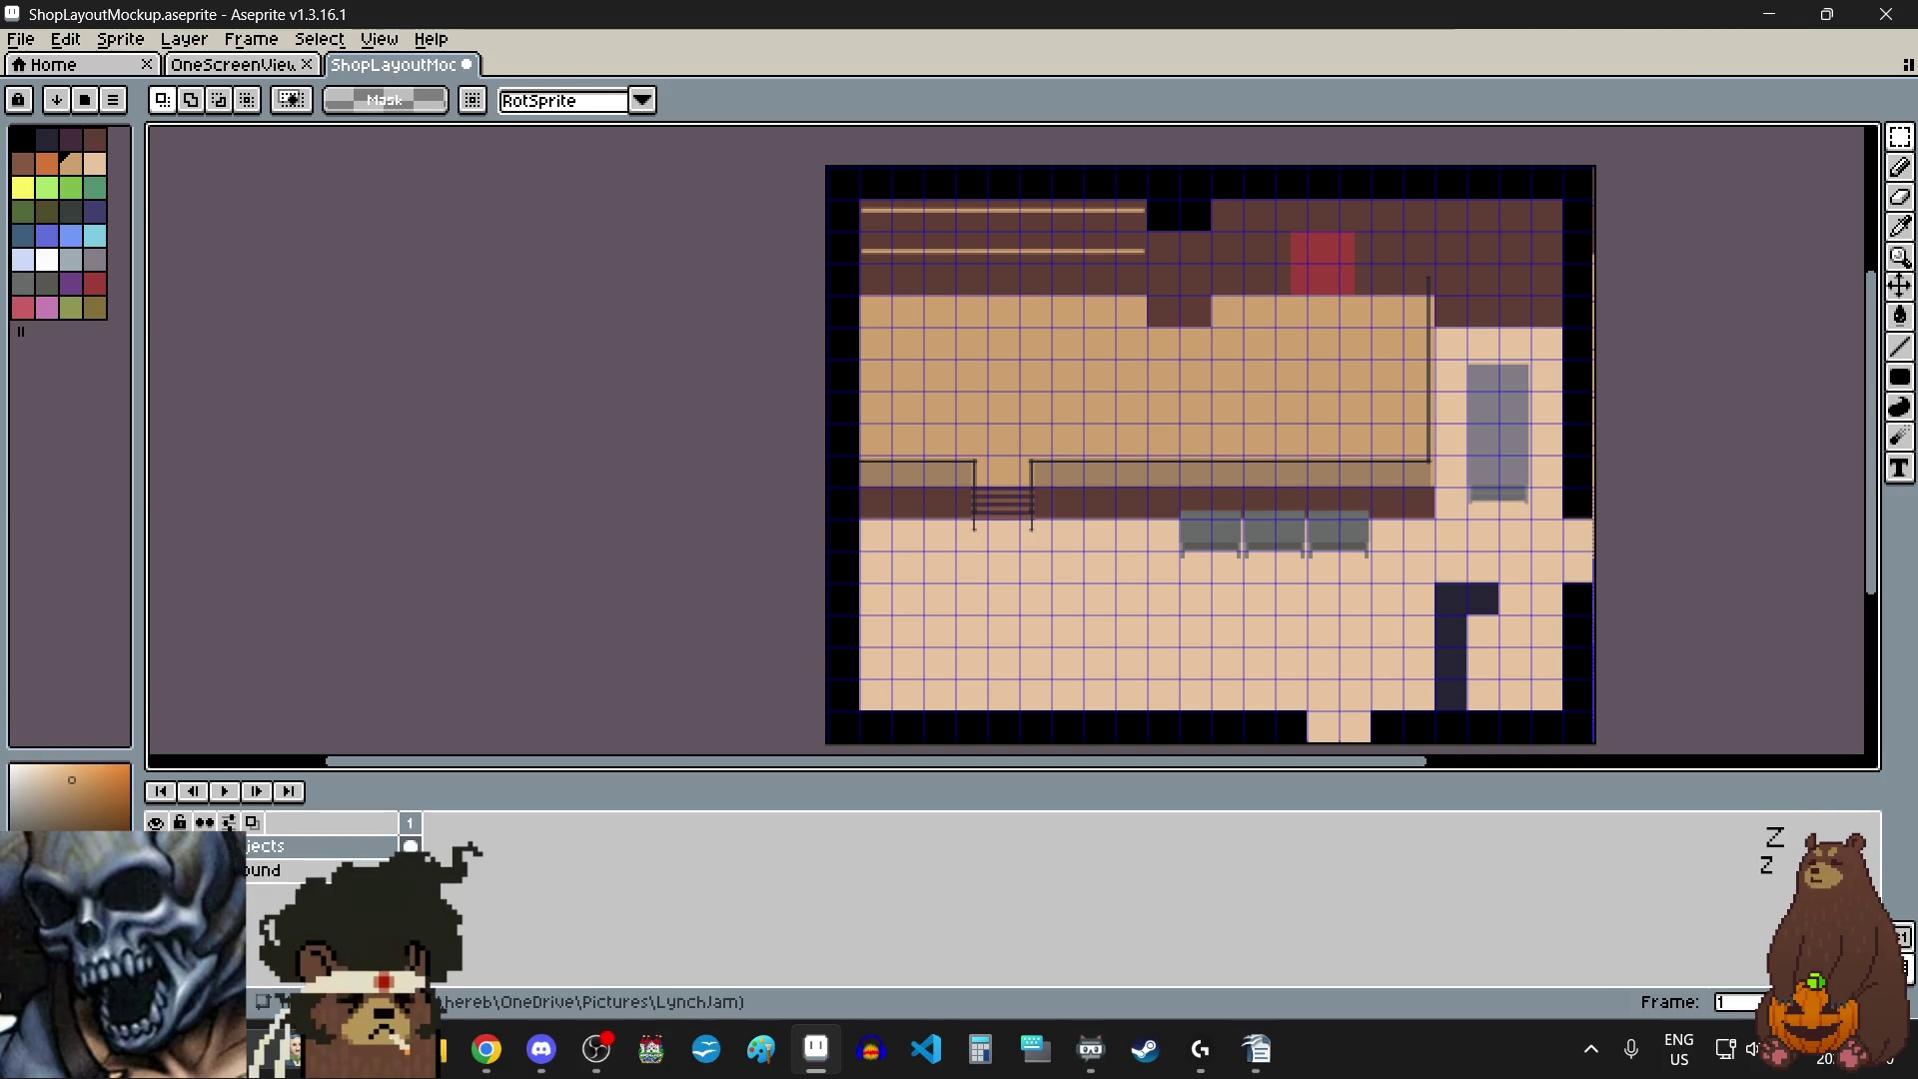
key("alt+Tab")
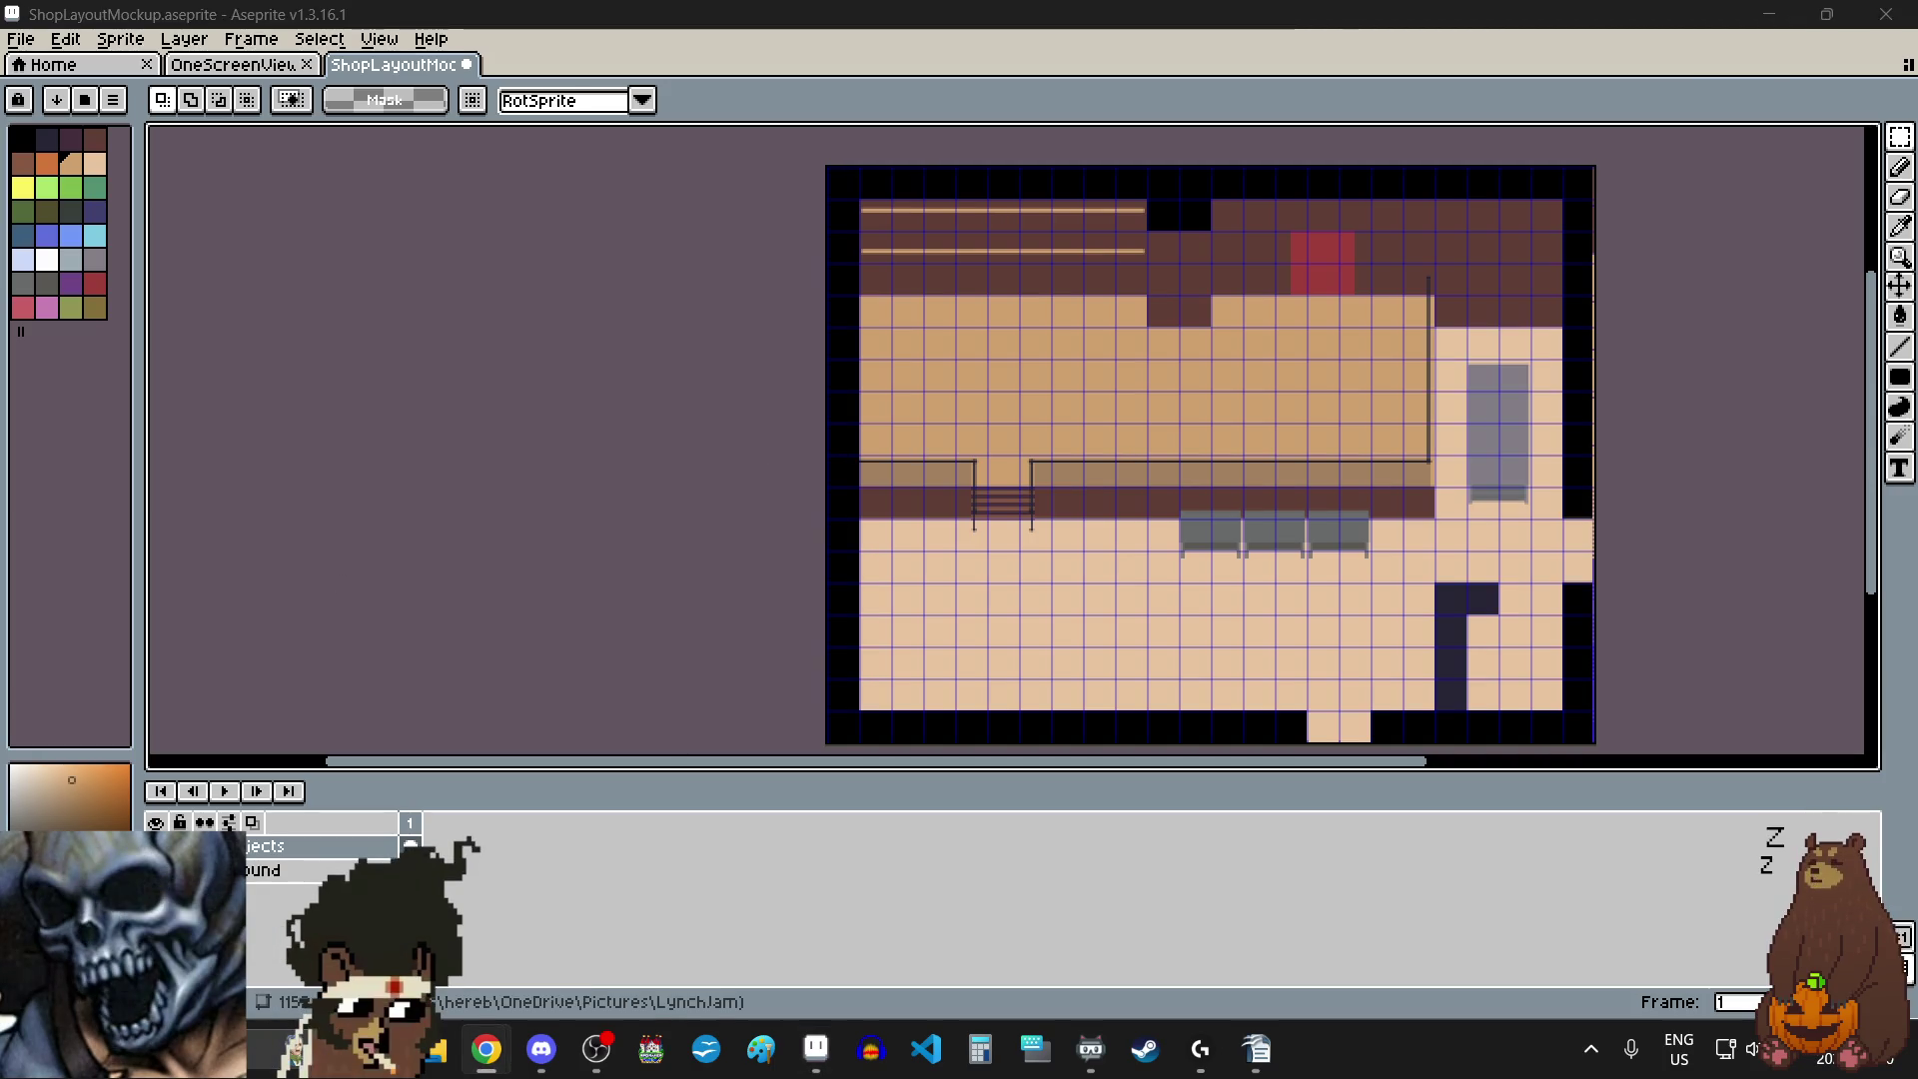
scroll(969, 150, "up", 1)
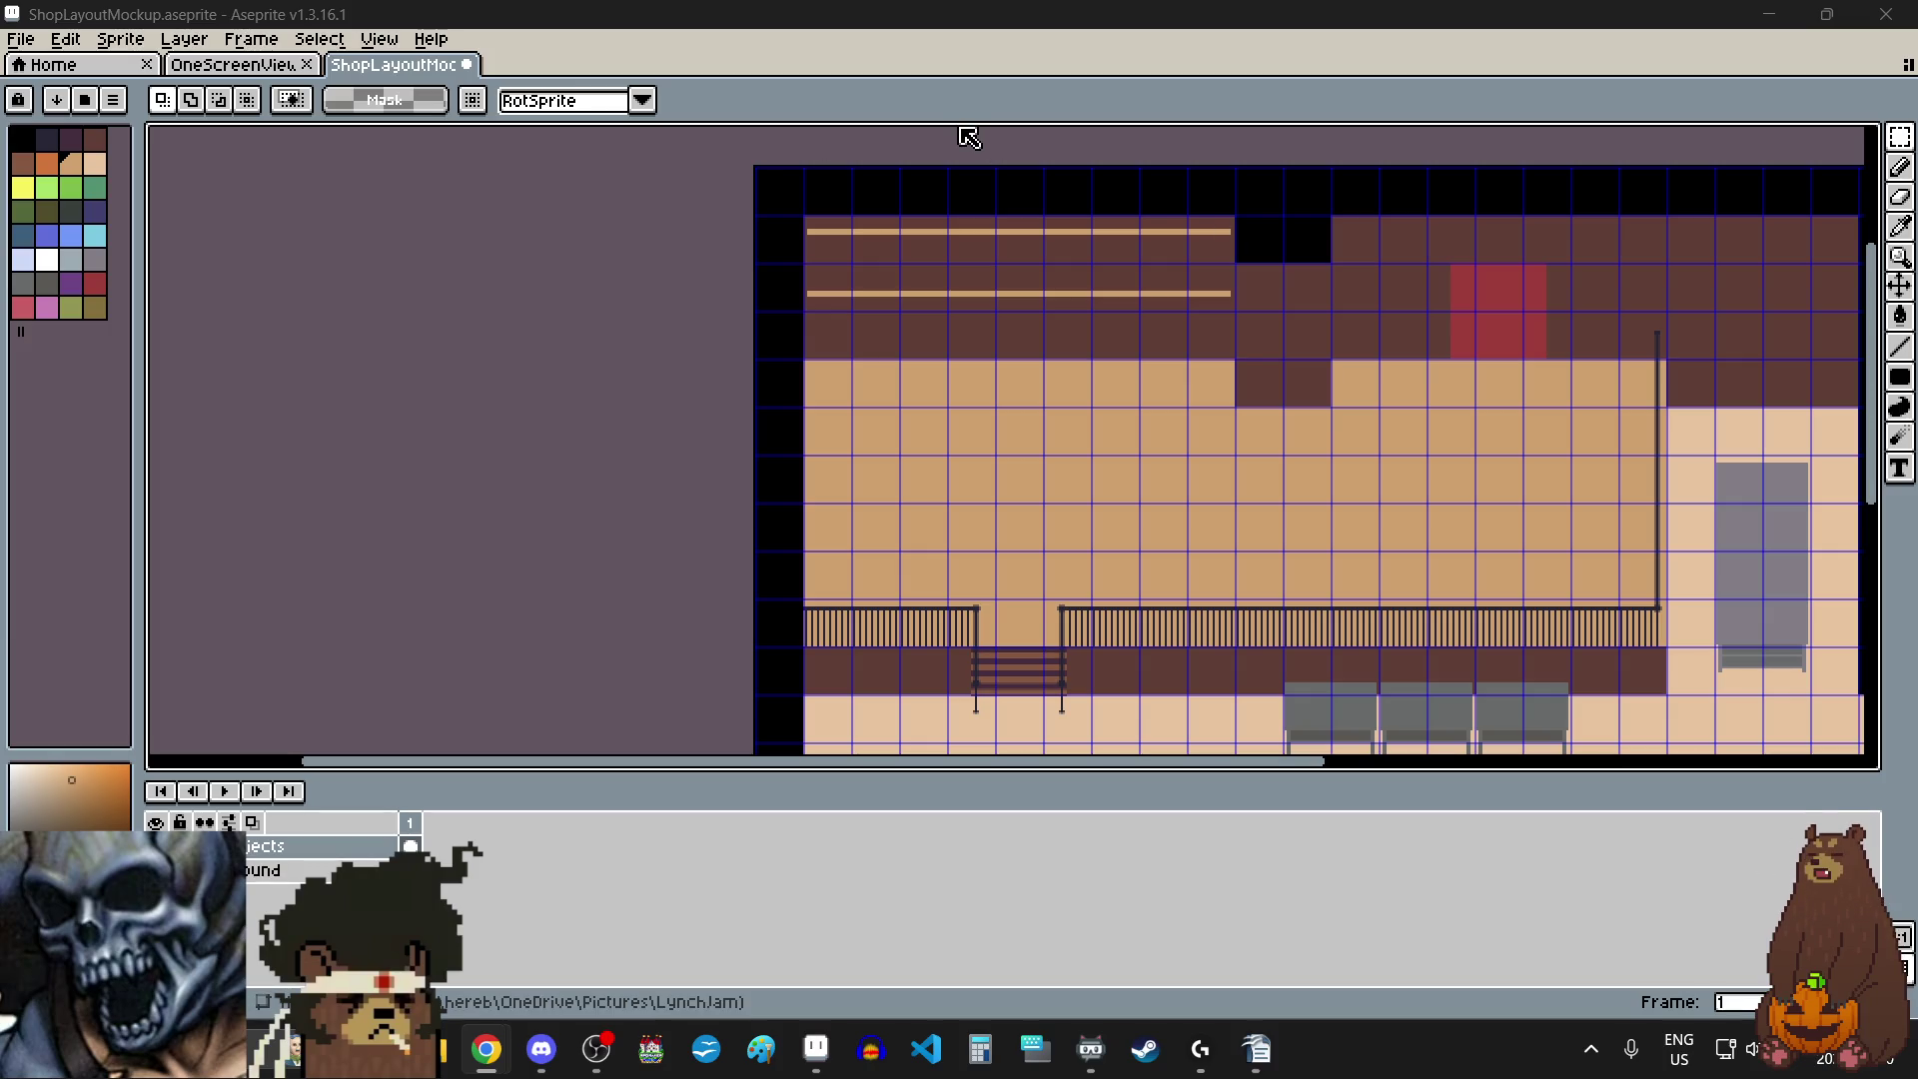
scroll(984, 205, "up", 2)
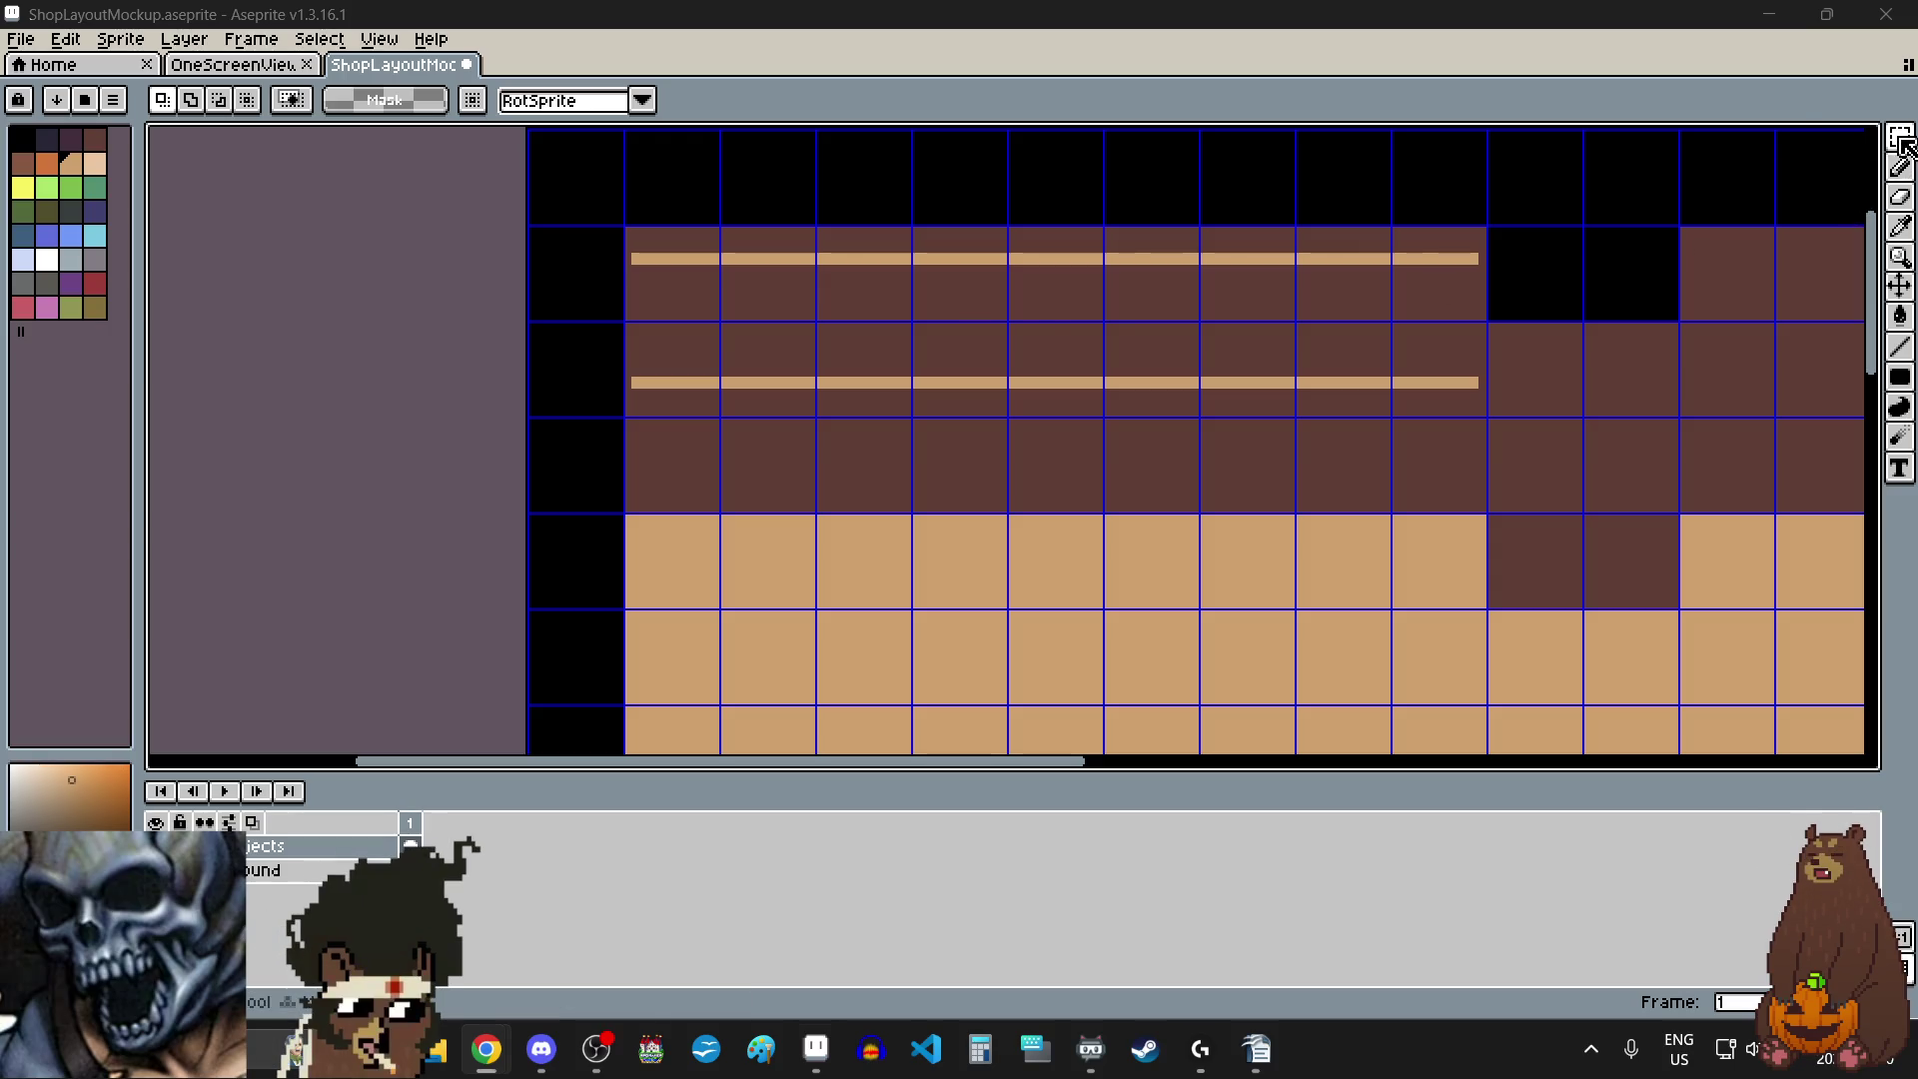
scroll(643, 235, "up", 6)
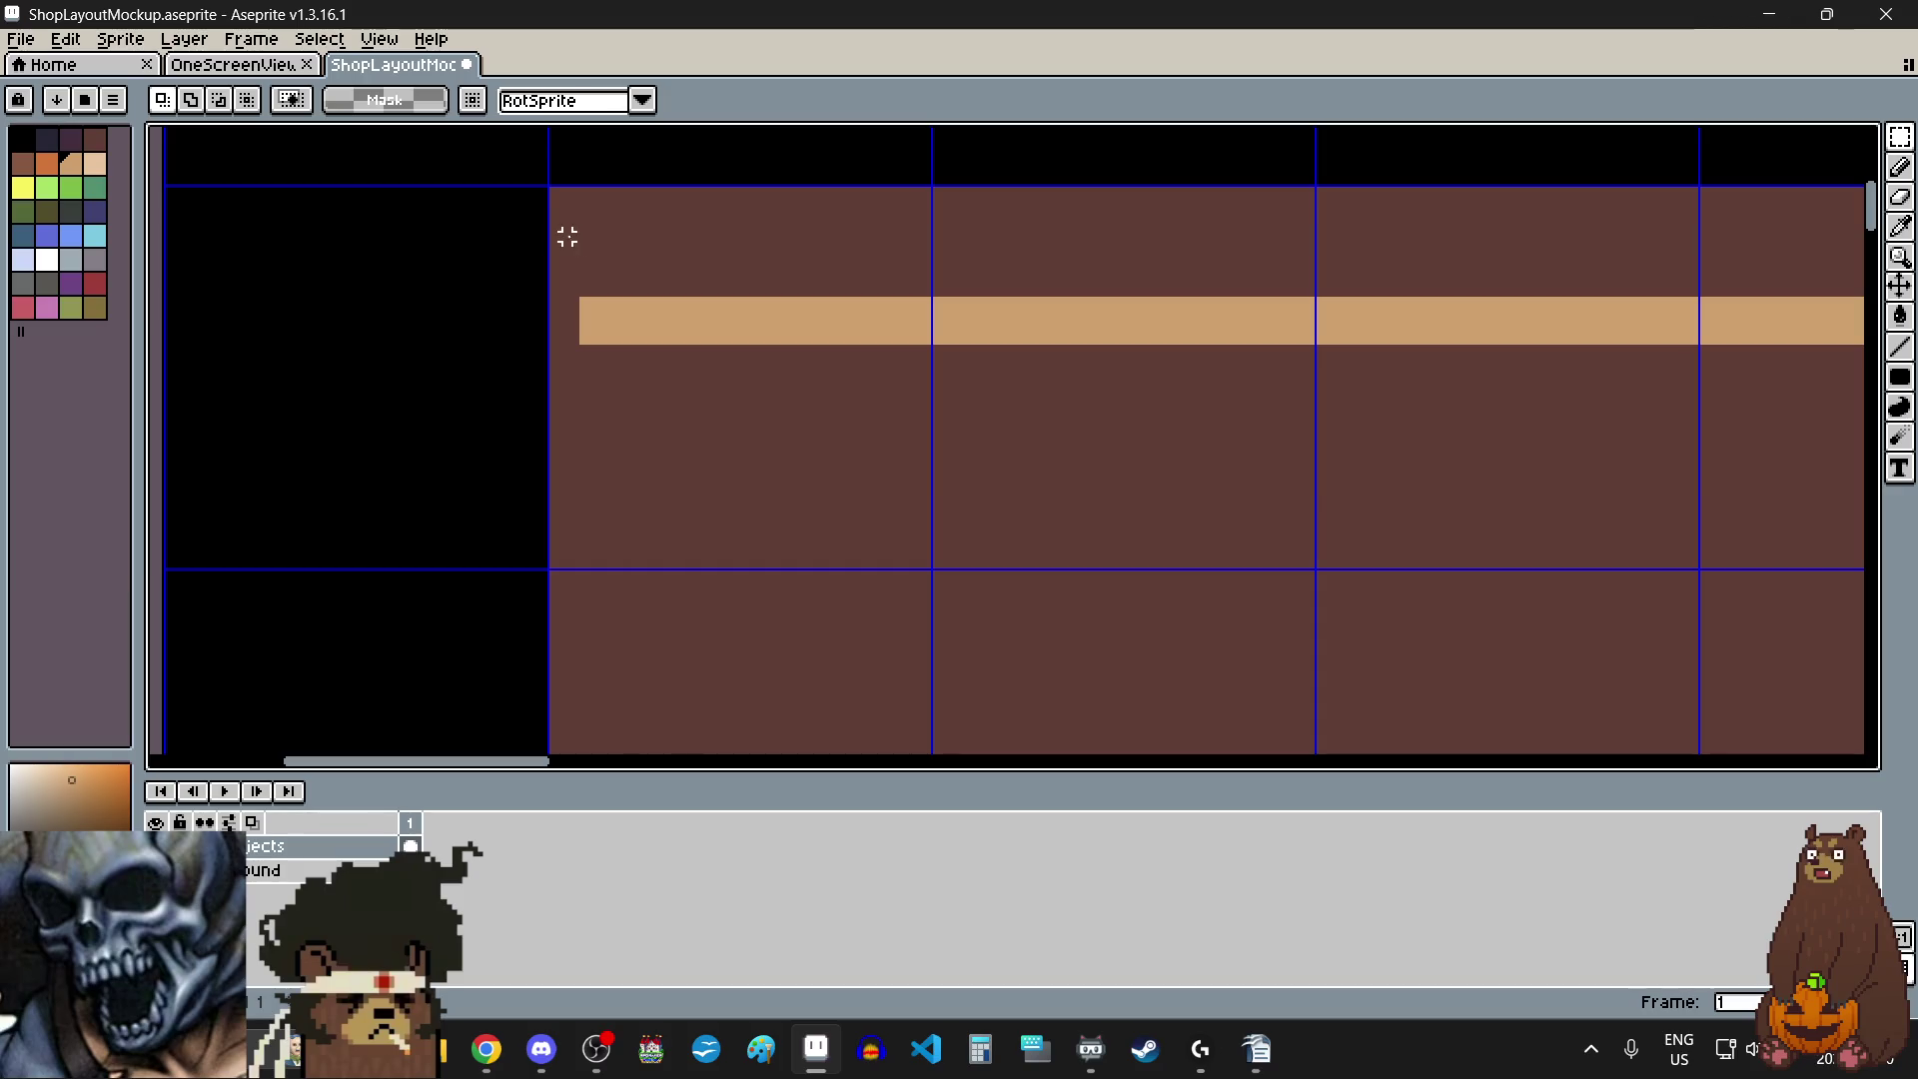
- Erase the upper tan shelf line
scroll(548, 236, "down", 6)
mouse_move(554, 232)
left_mouse_down()
mouse_move(1430, 235)
mouse_move(1420, 282)
left_mouse_up()
key("Delete")
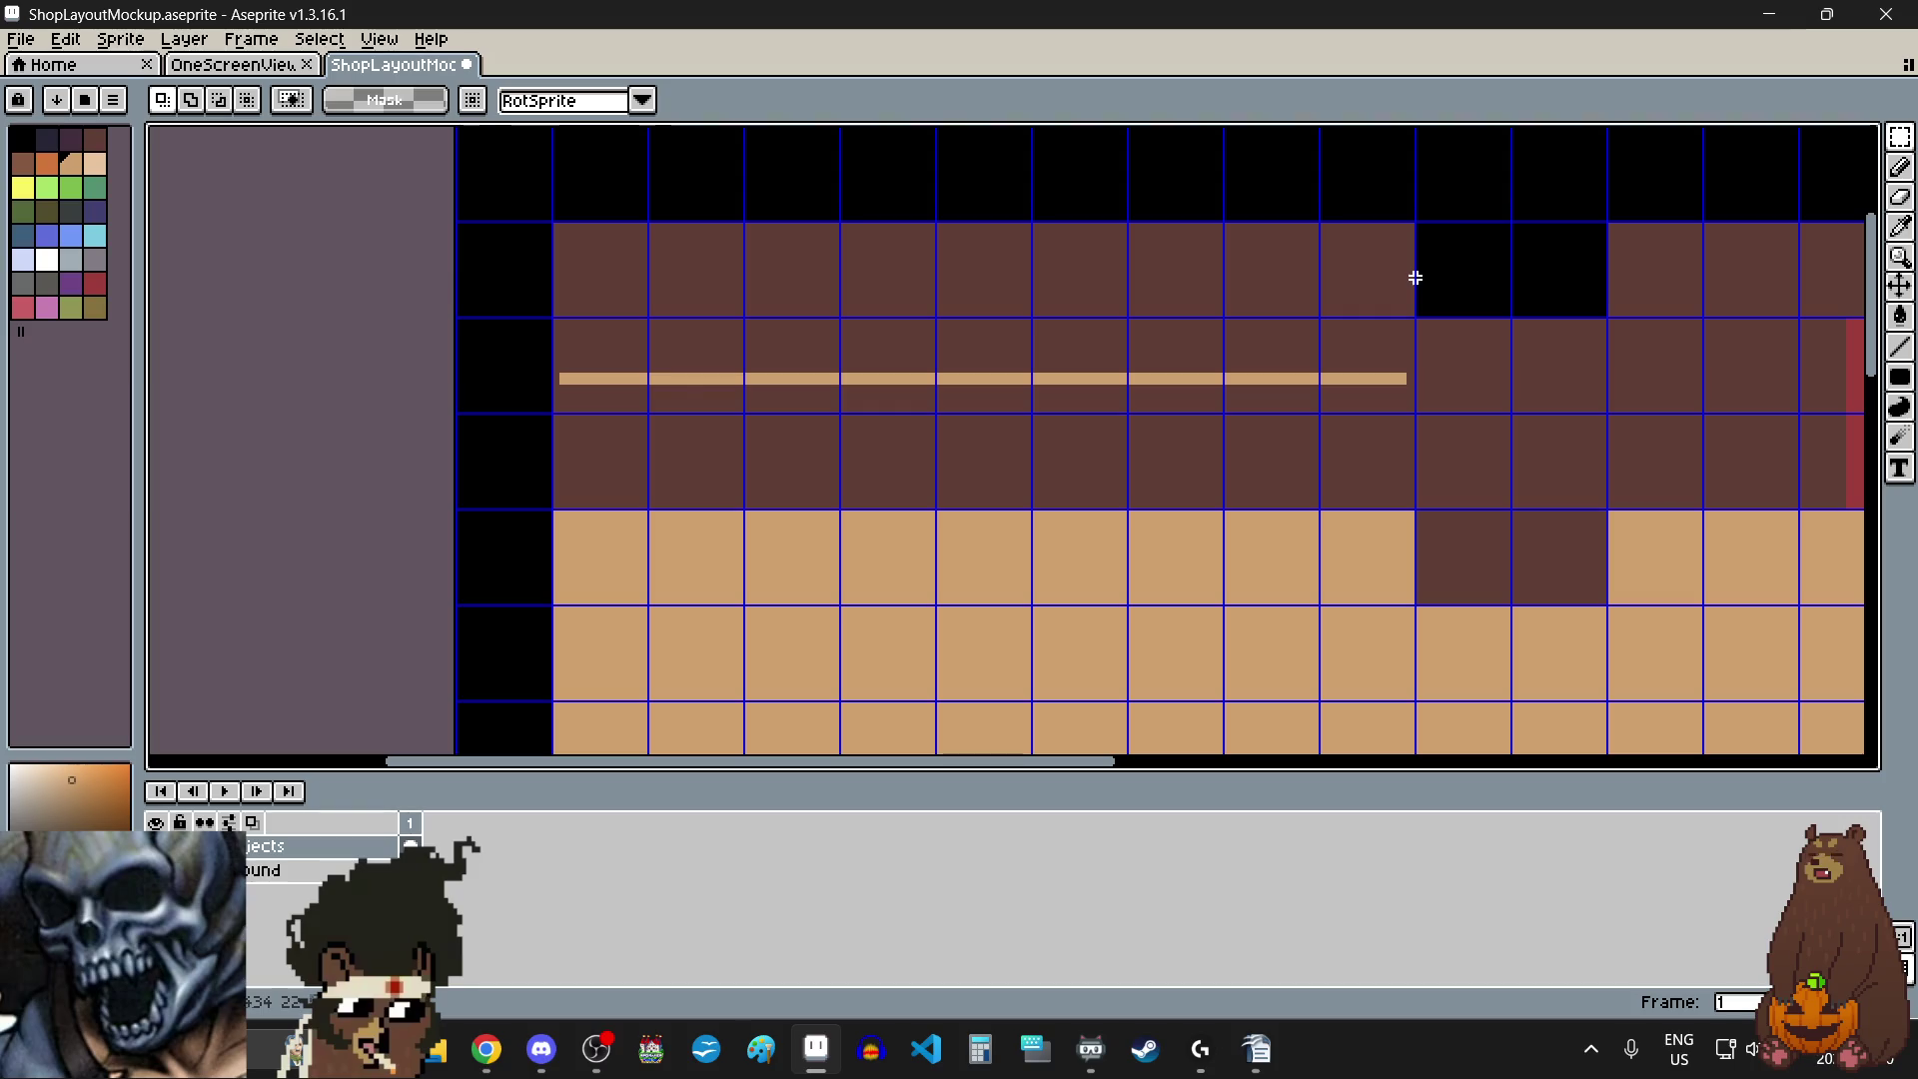
- Raise the remaining tan line by two pixels and commit it
mouse_move(646, 368)
left_mouse_down()
mouse_move(621, 351)
mouse_move(1376, 368)
left_mouse_up()
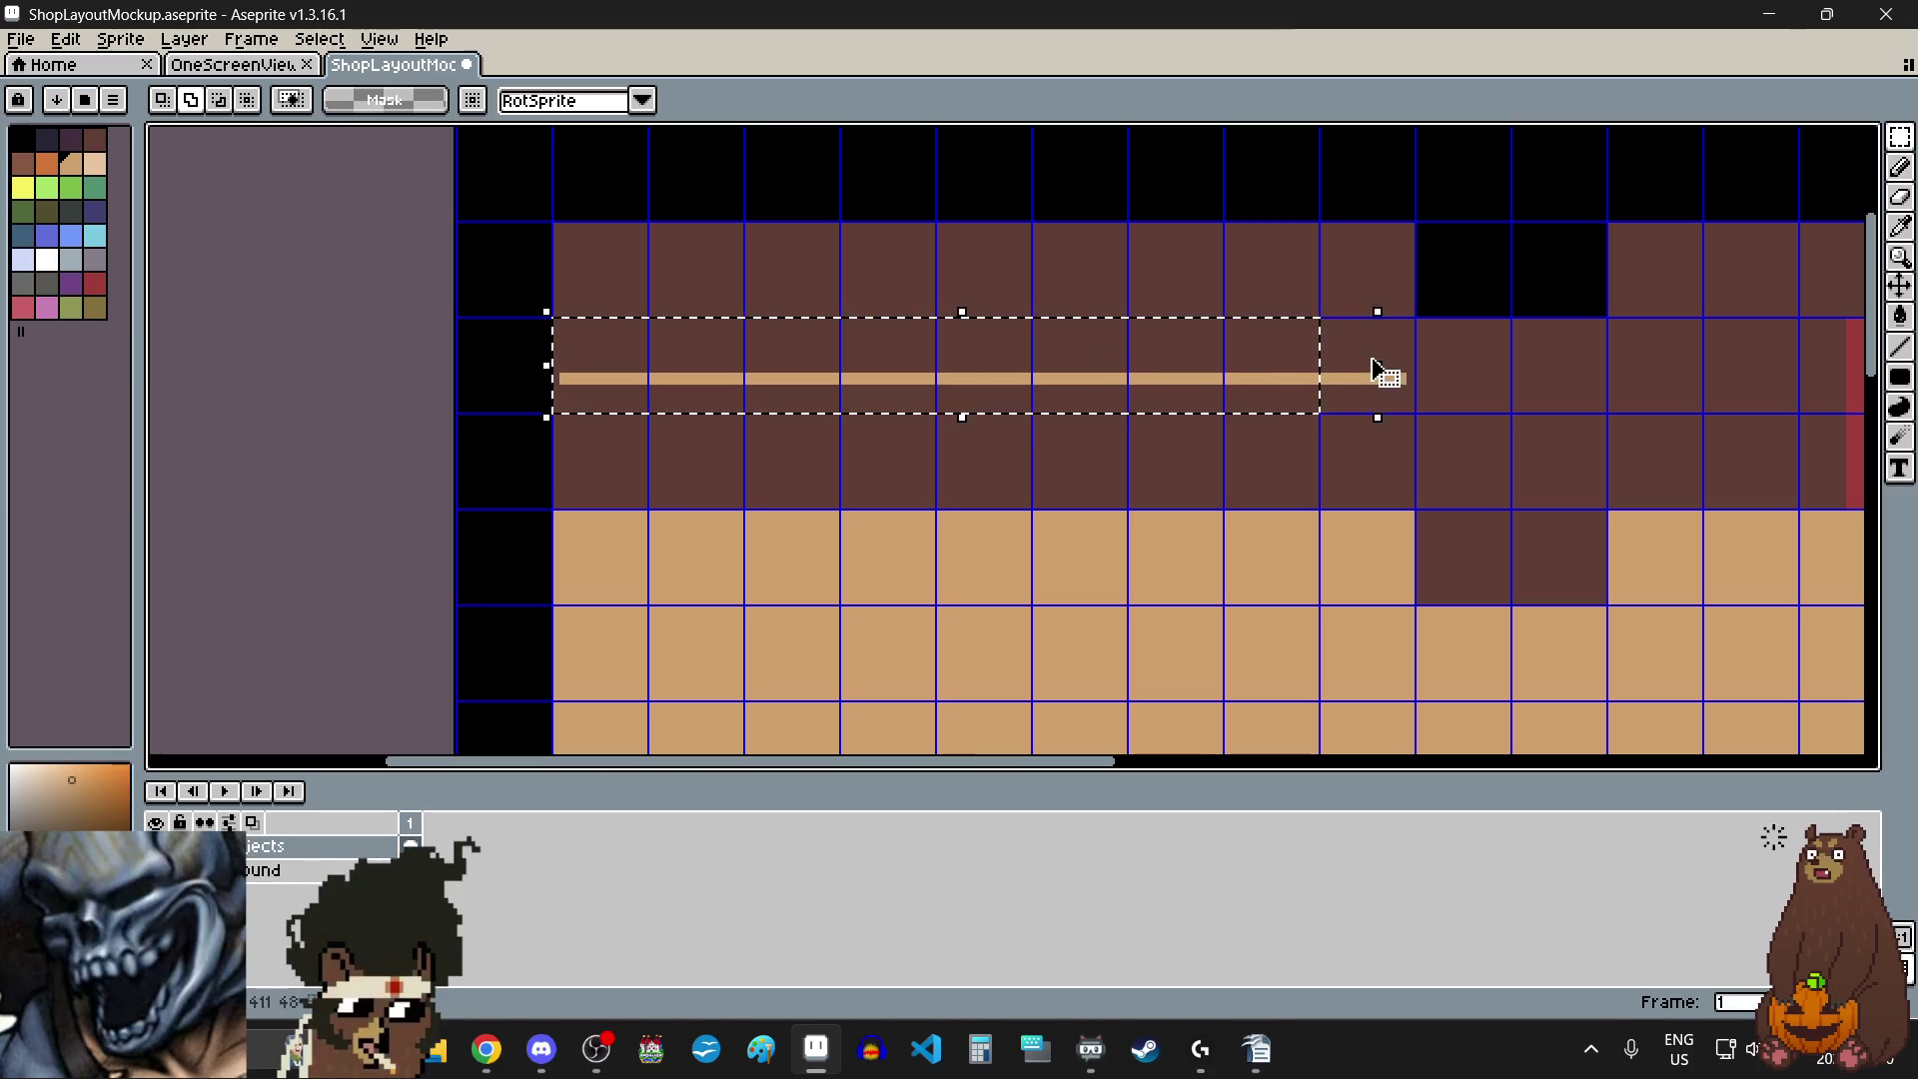
scroll(1396, 351, "up", 5)
left_click(1369, 445)
left_click_drag(1361, 433, 1357, 411)
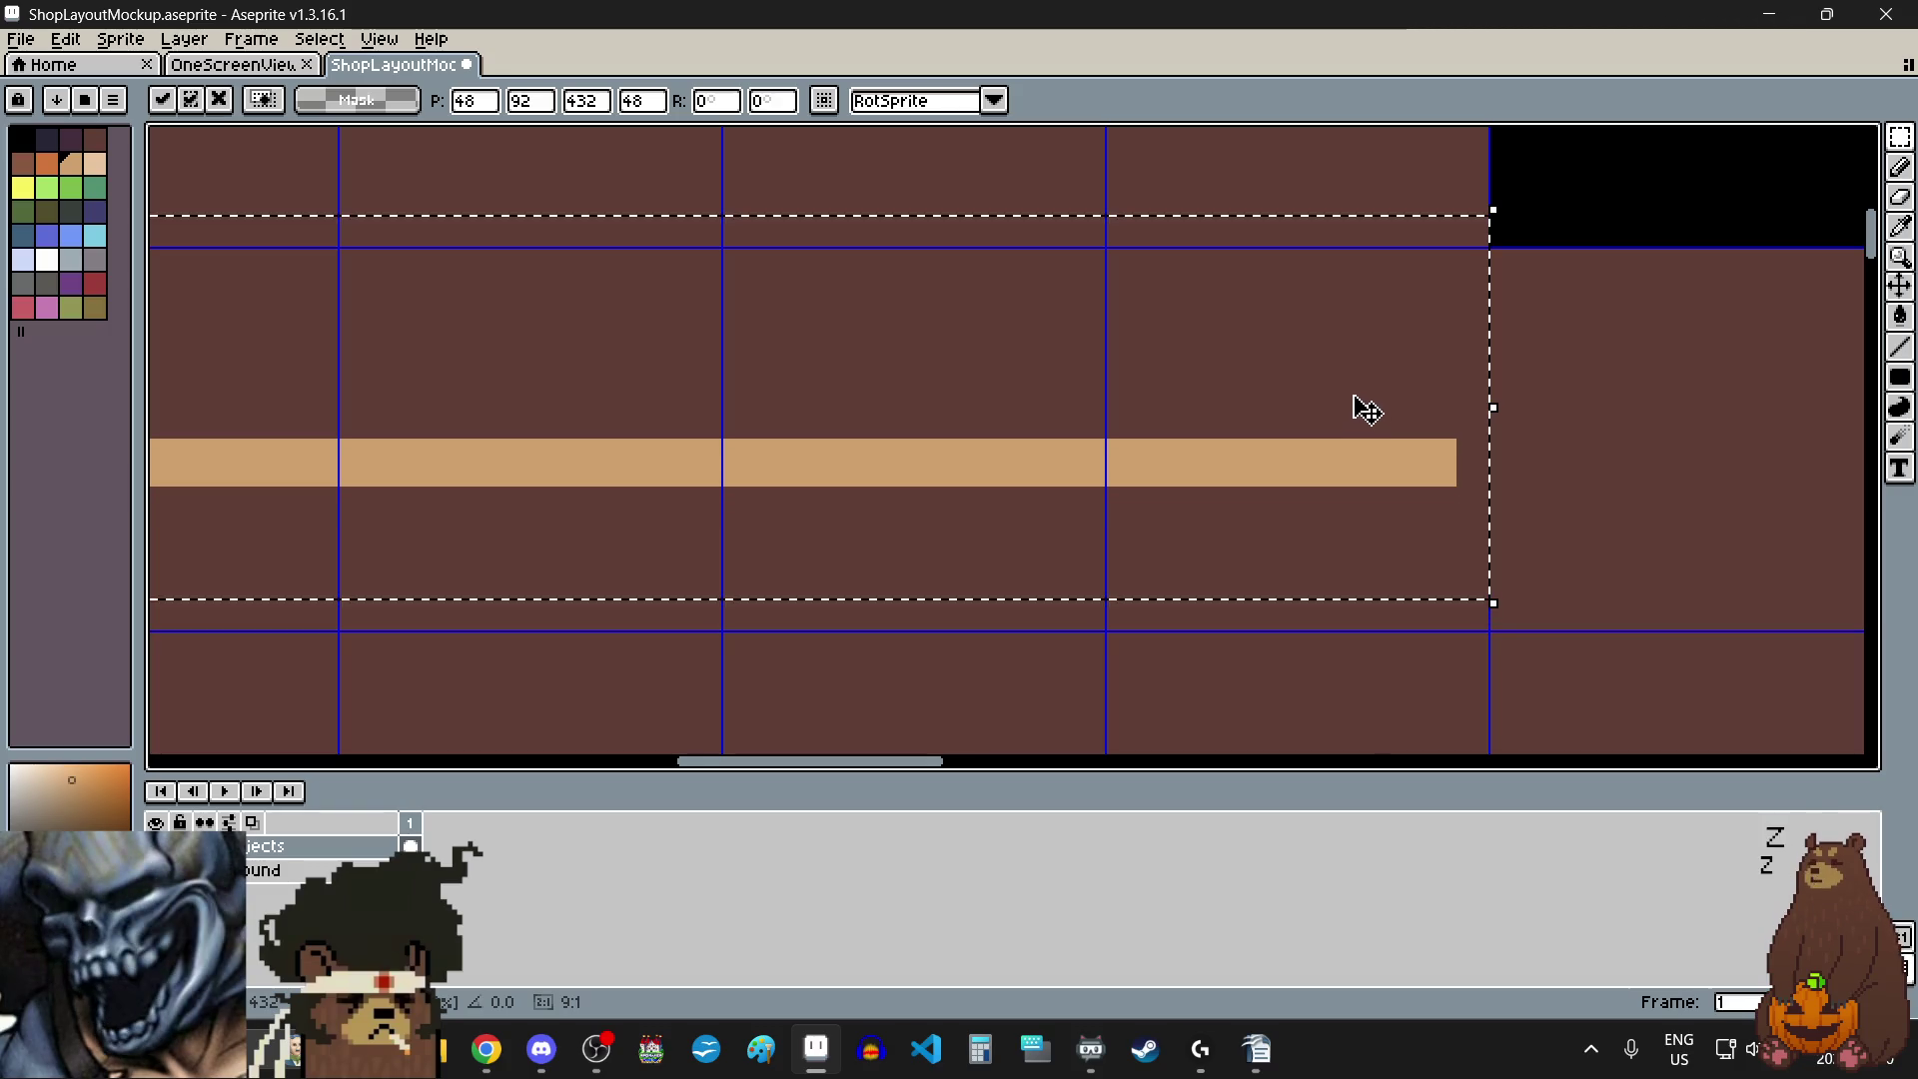
scroll(1293, 330, "down", 5)
left_click(1024, 451)
scroll(1019, 419, "left", 3)
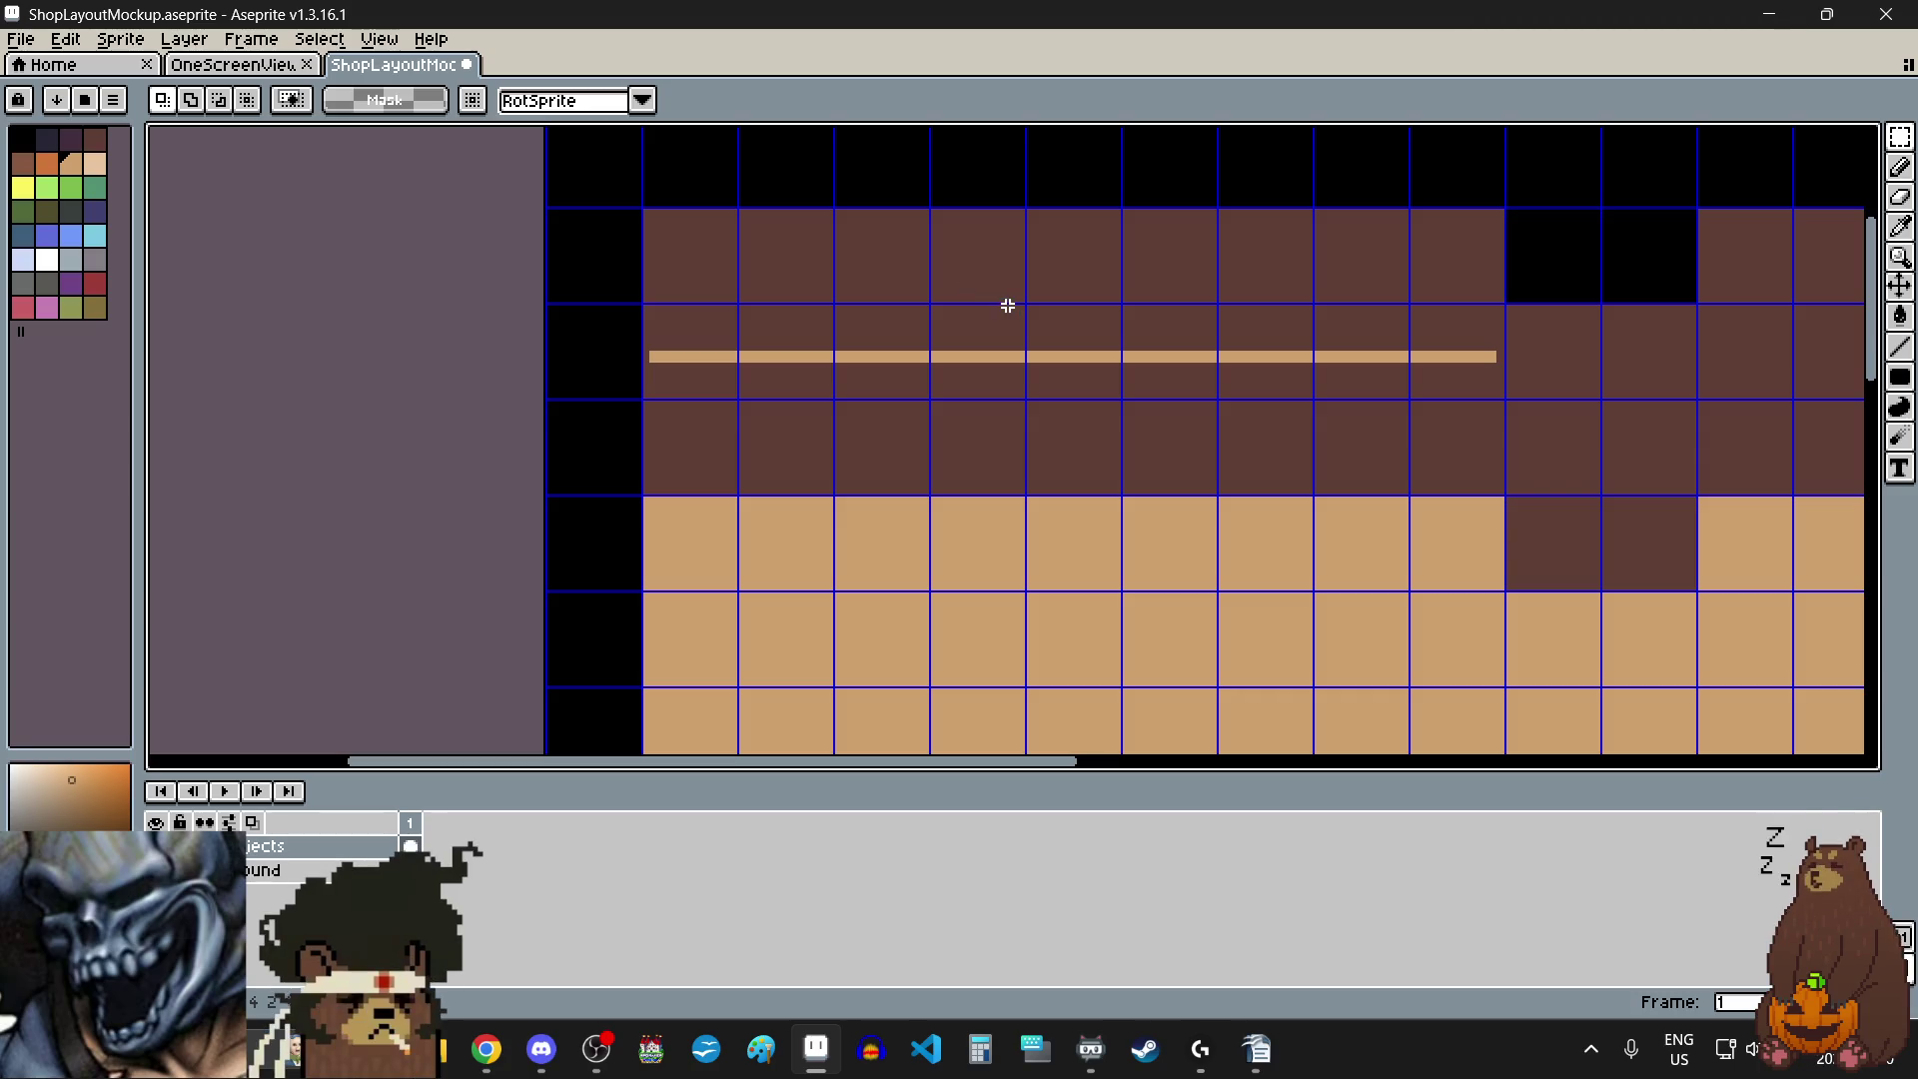
scroll(939, 333, "up", 2)
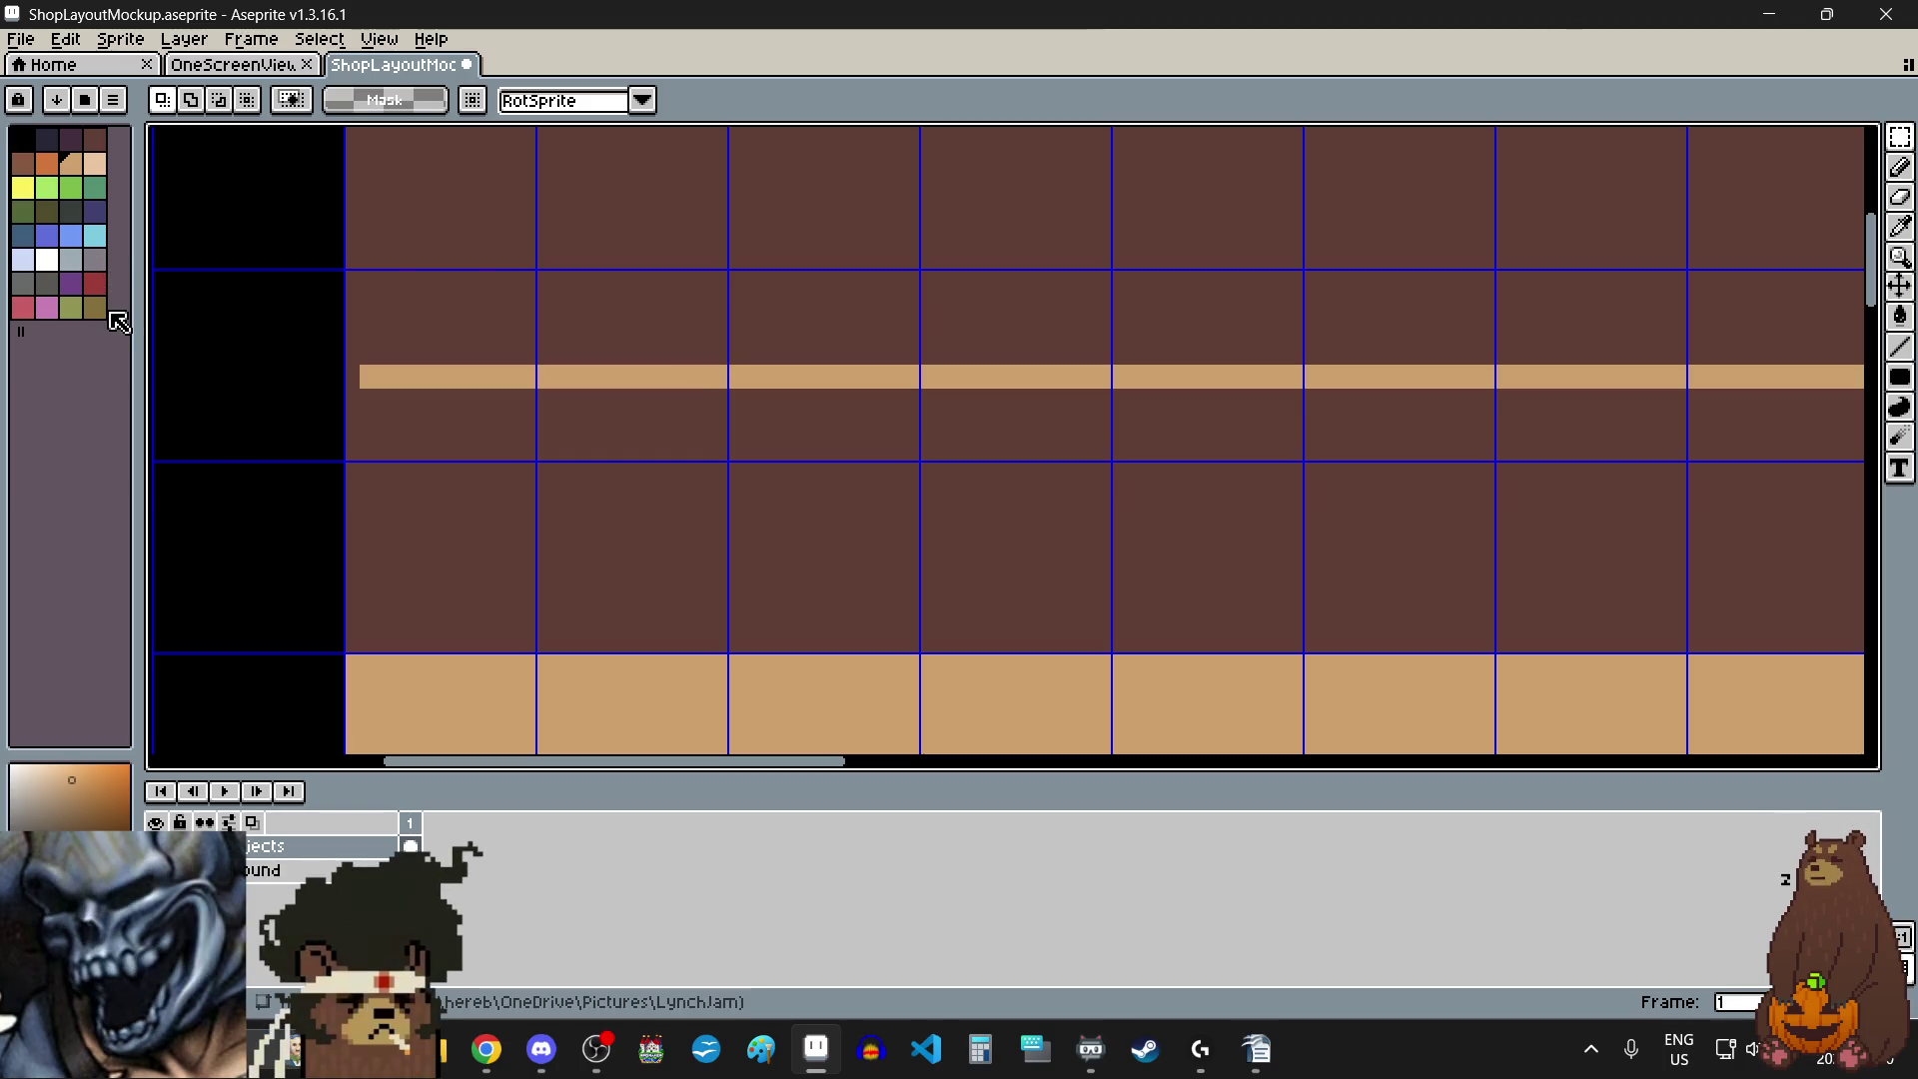
scroll(719, 434, "down", 3)
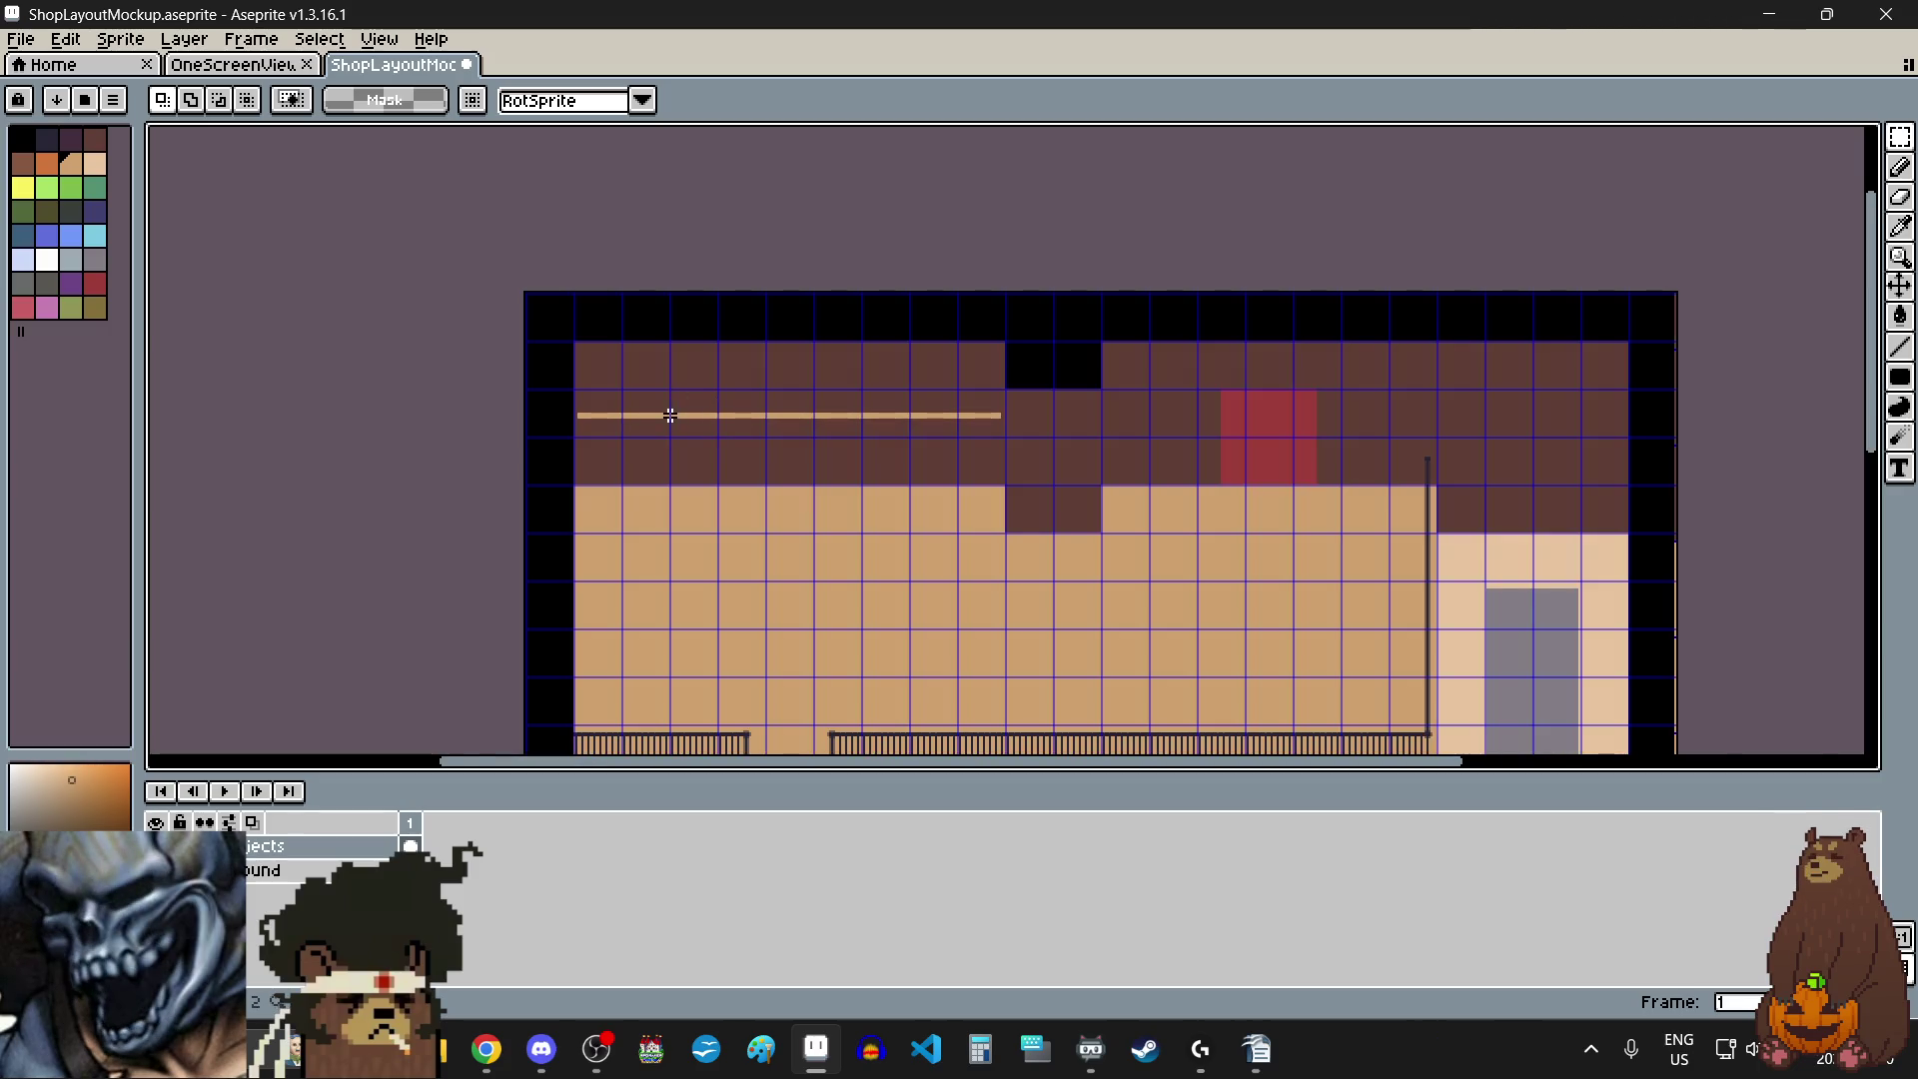
scroll(667, 410, "up", 1)
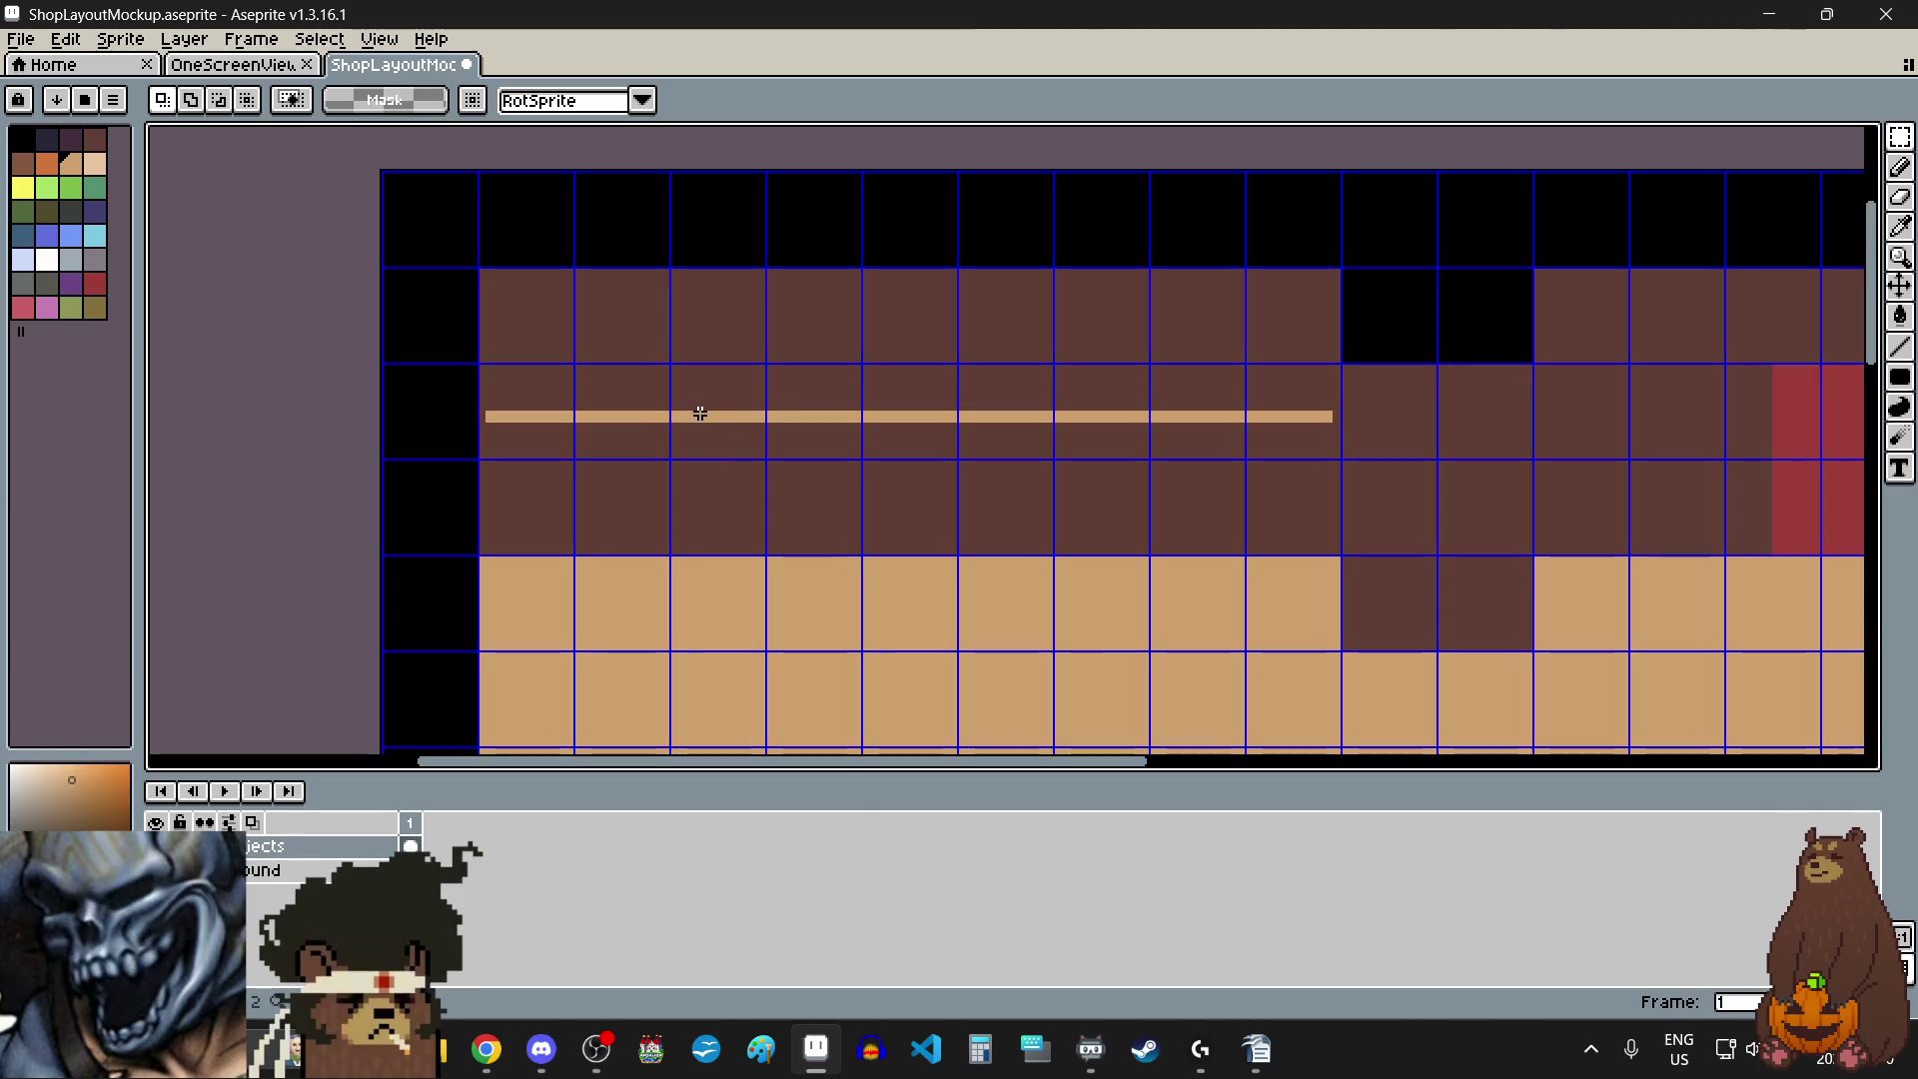
scroll(555, 363, "up", 1)
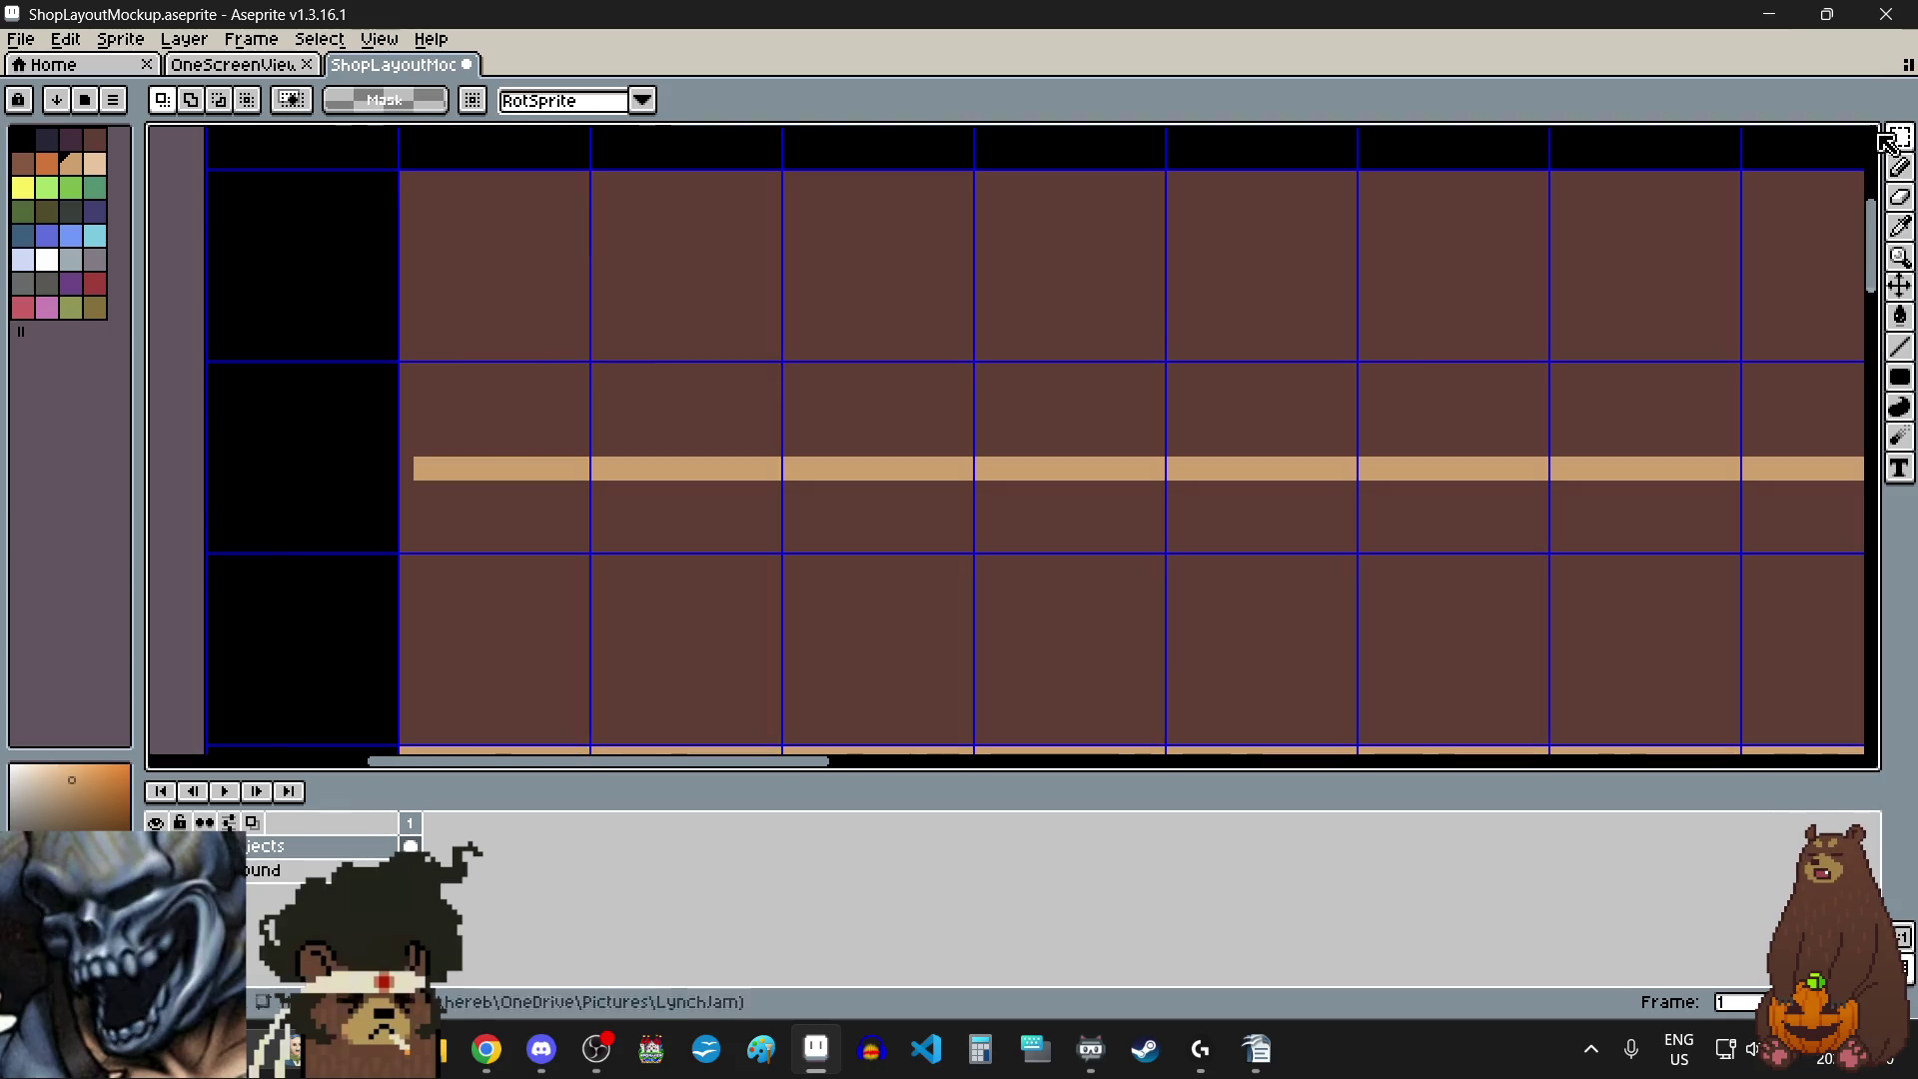
- Recolour the tan band a lighter peach, then undo an accidental tan fill of the dark brown area
mouse_move(1900, 137)
left_click(1748, 139)
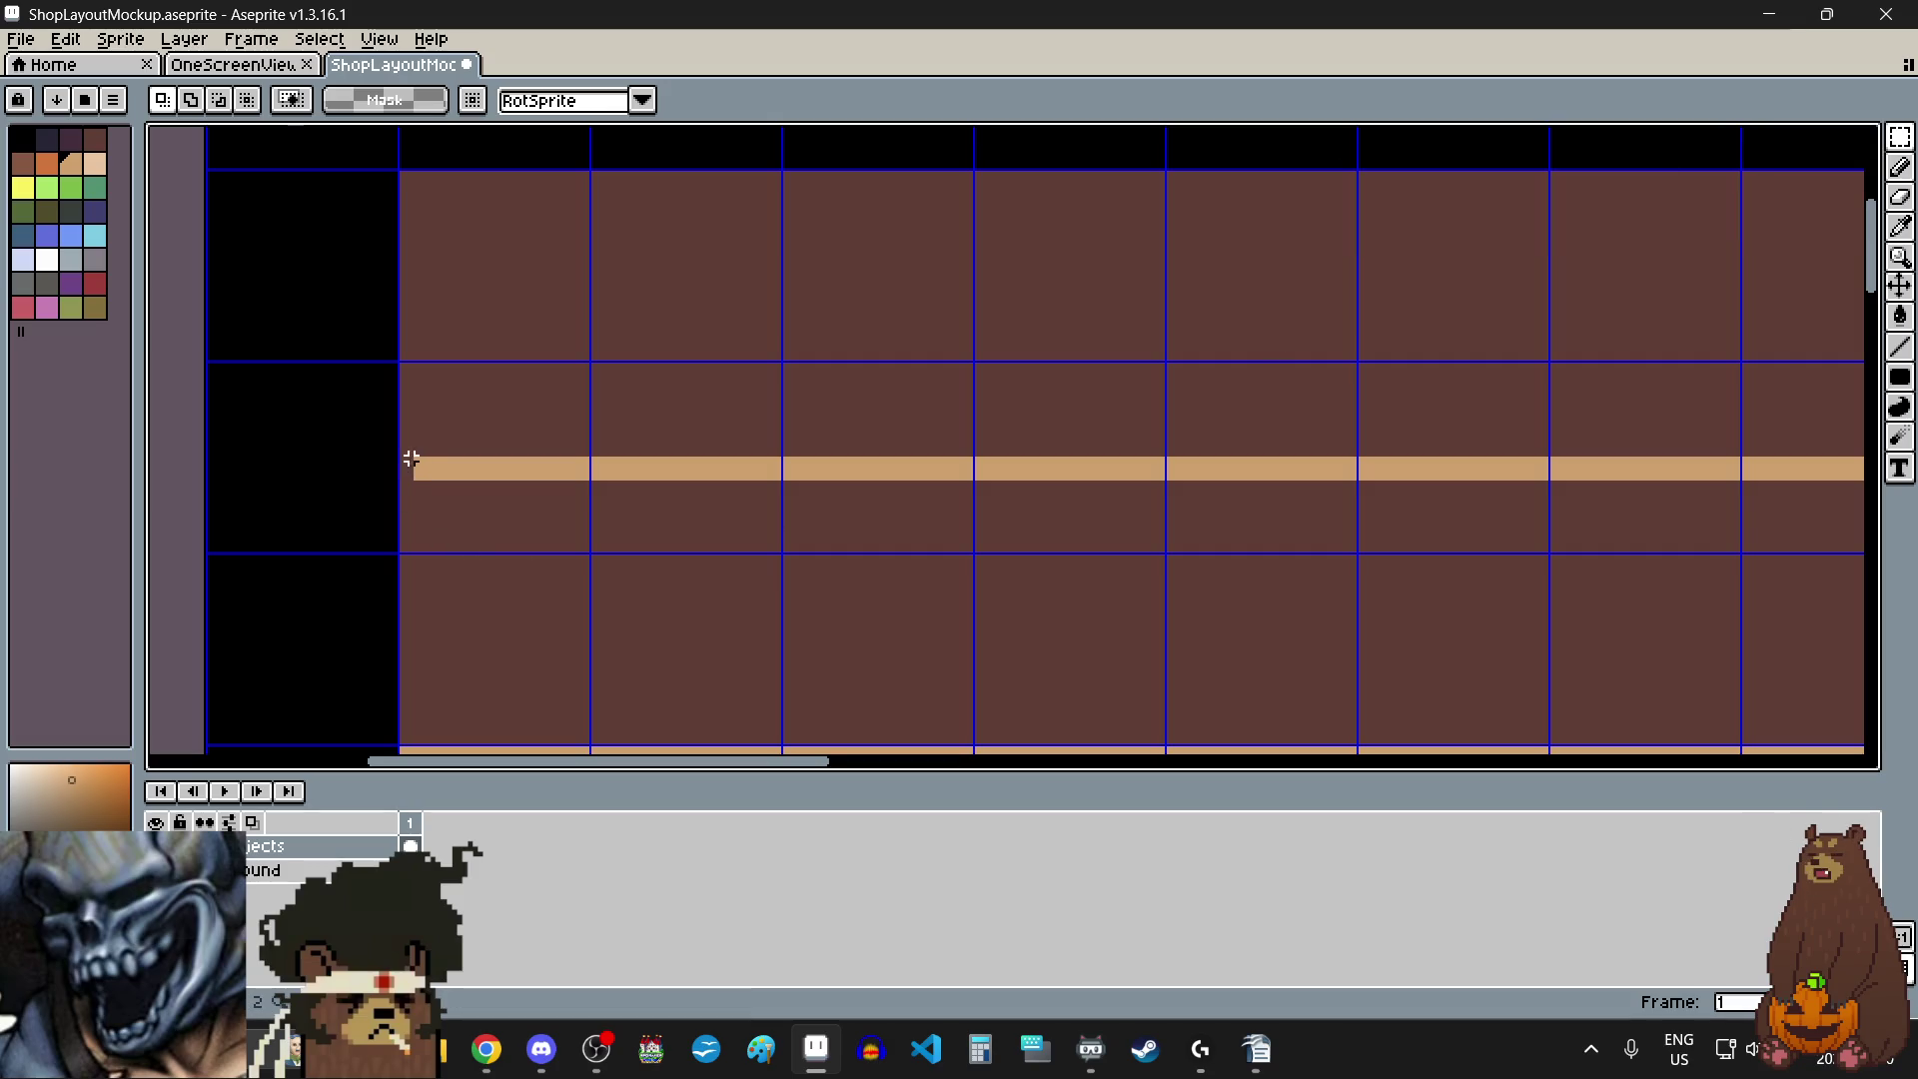
scroll(411, 463, "up", 2)
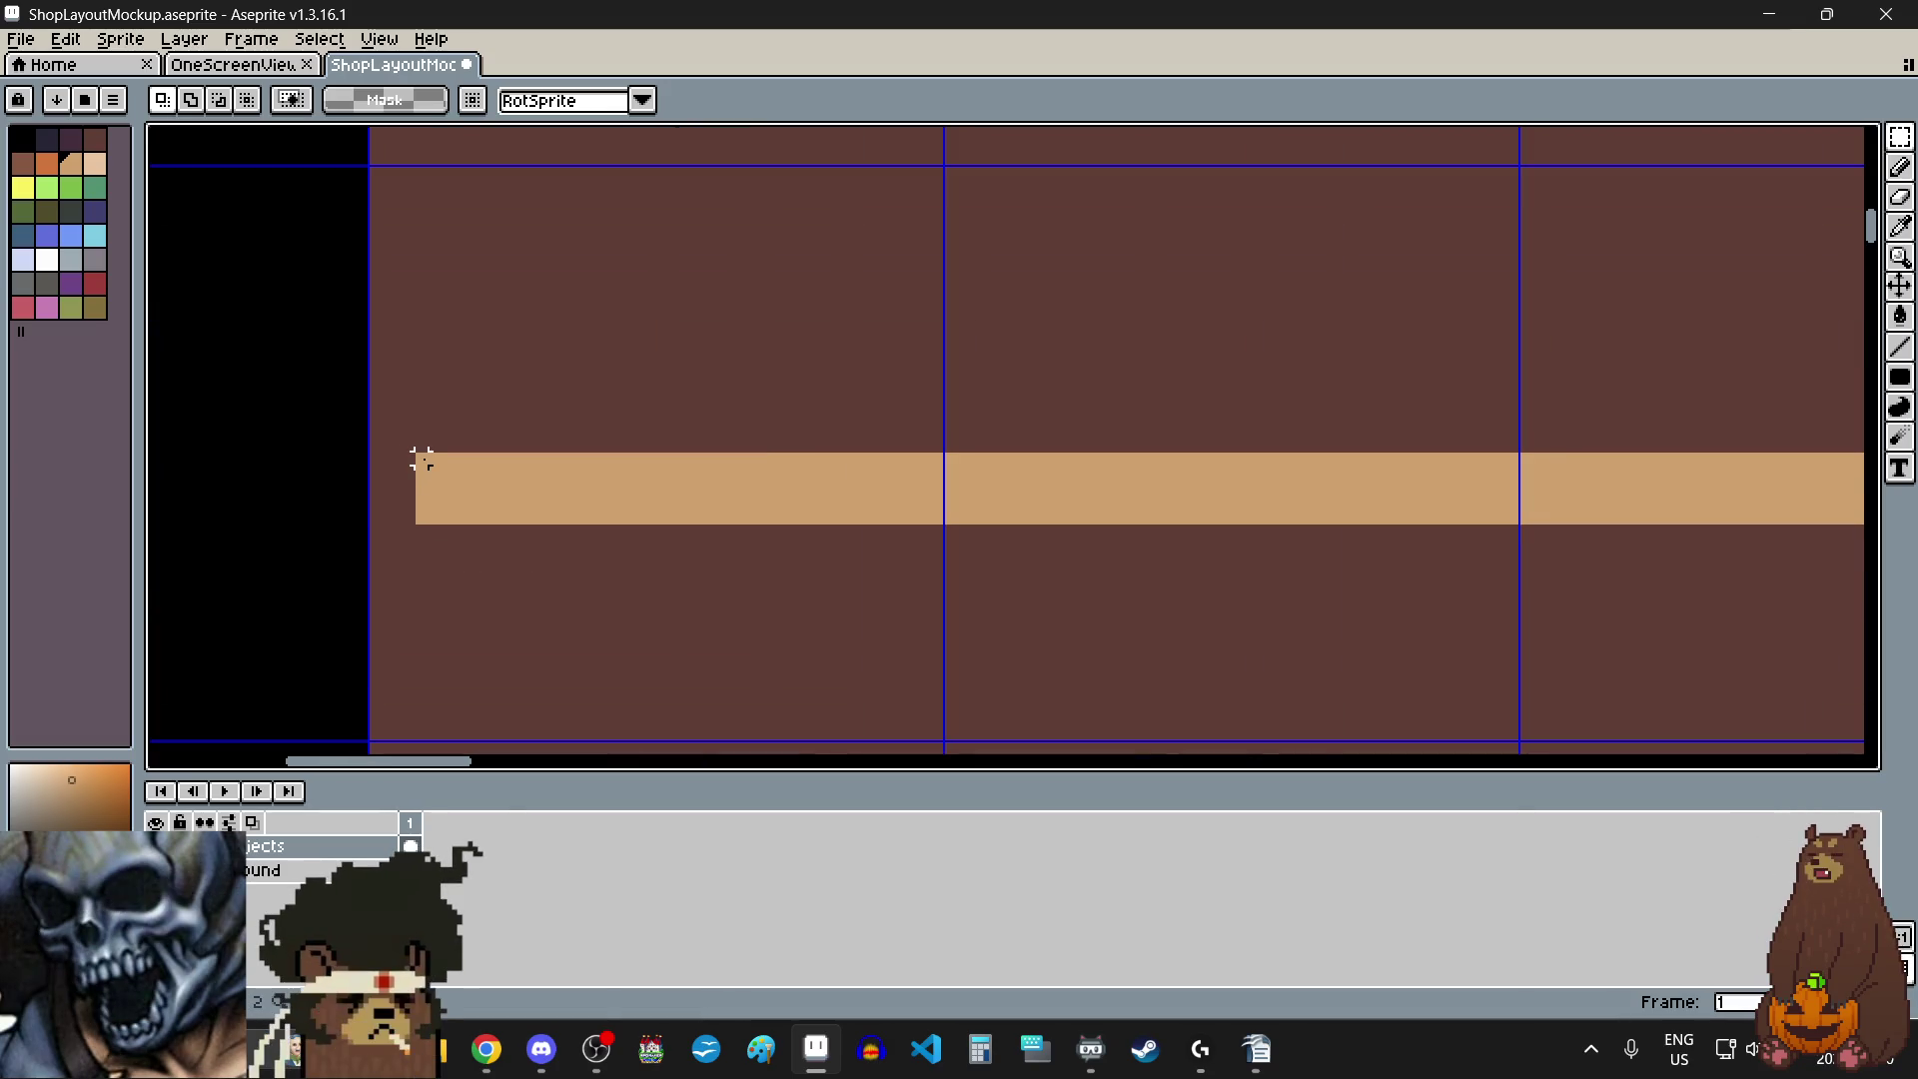
left_click(541, 506, "alt")
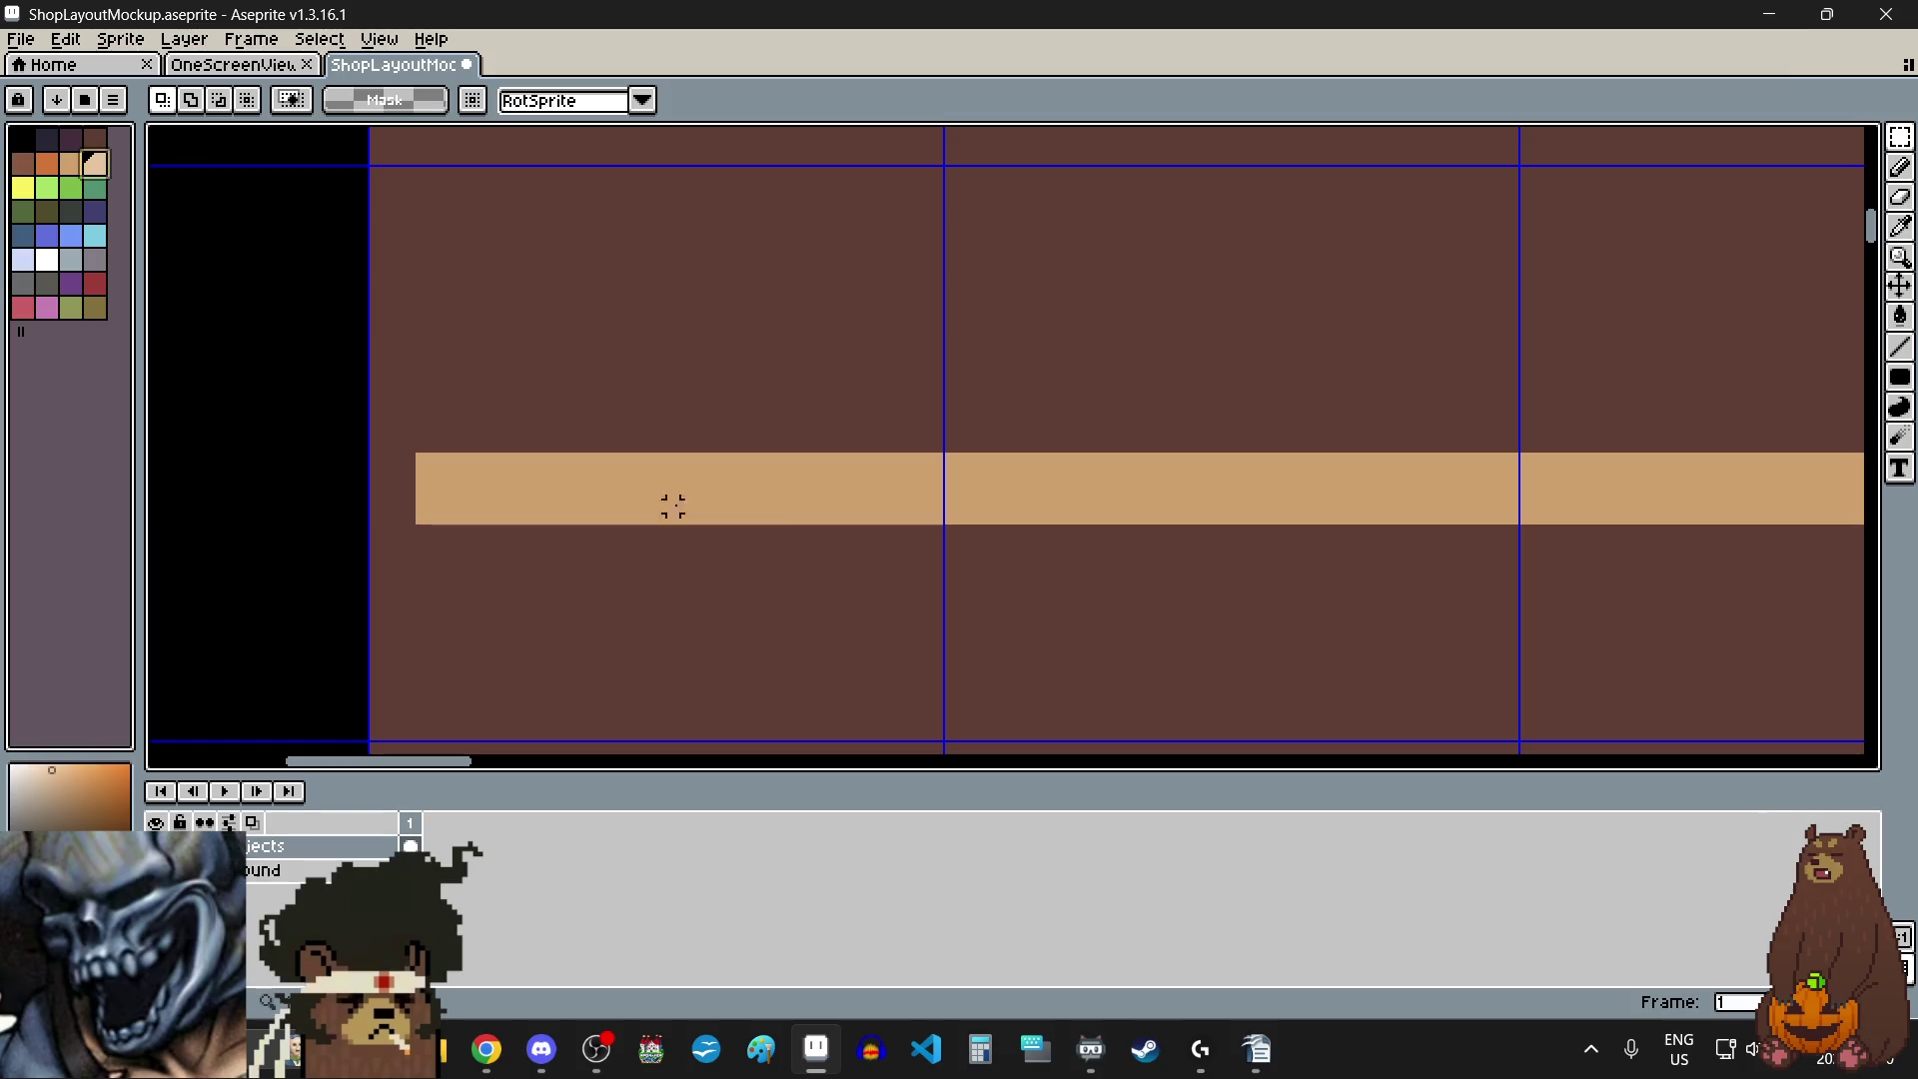
left_click(1902, 317)
left_click(1411, 506)
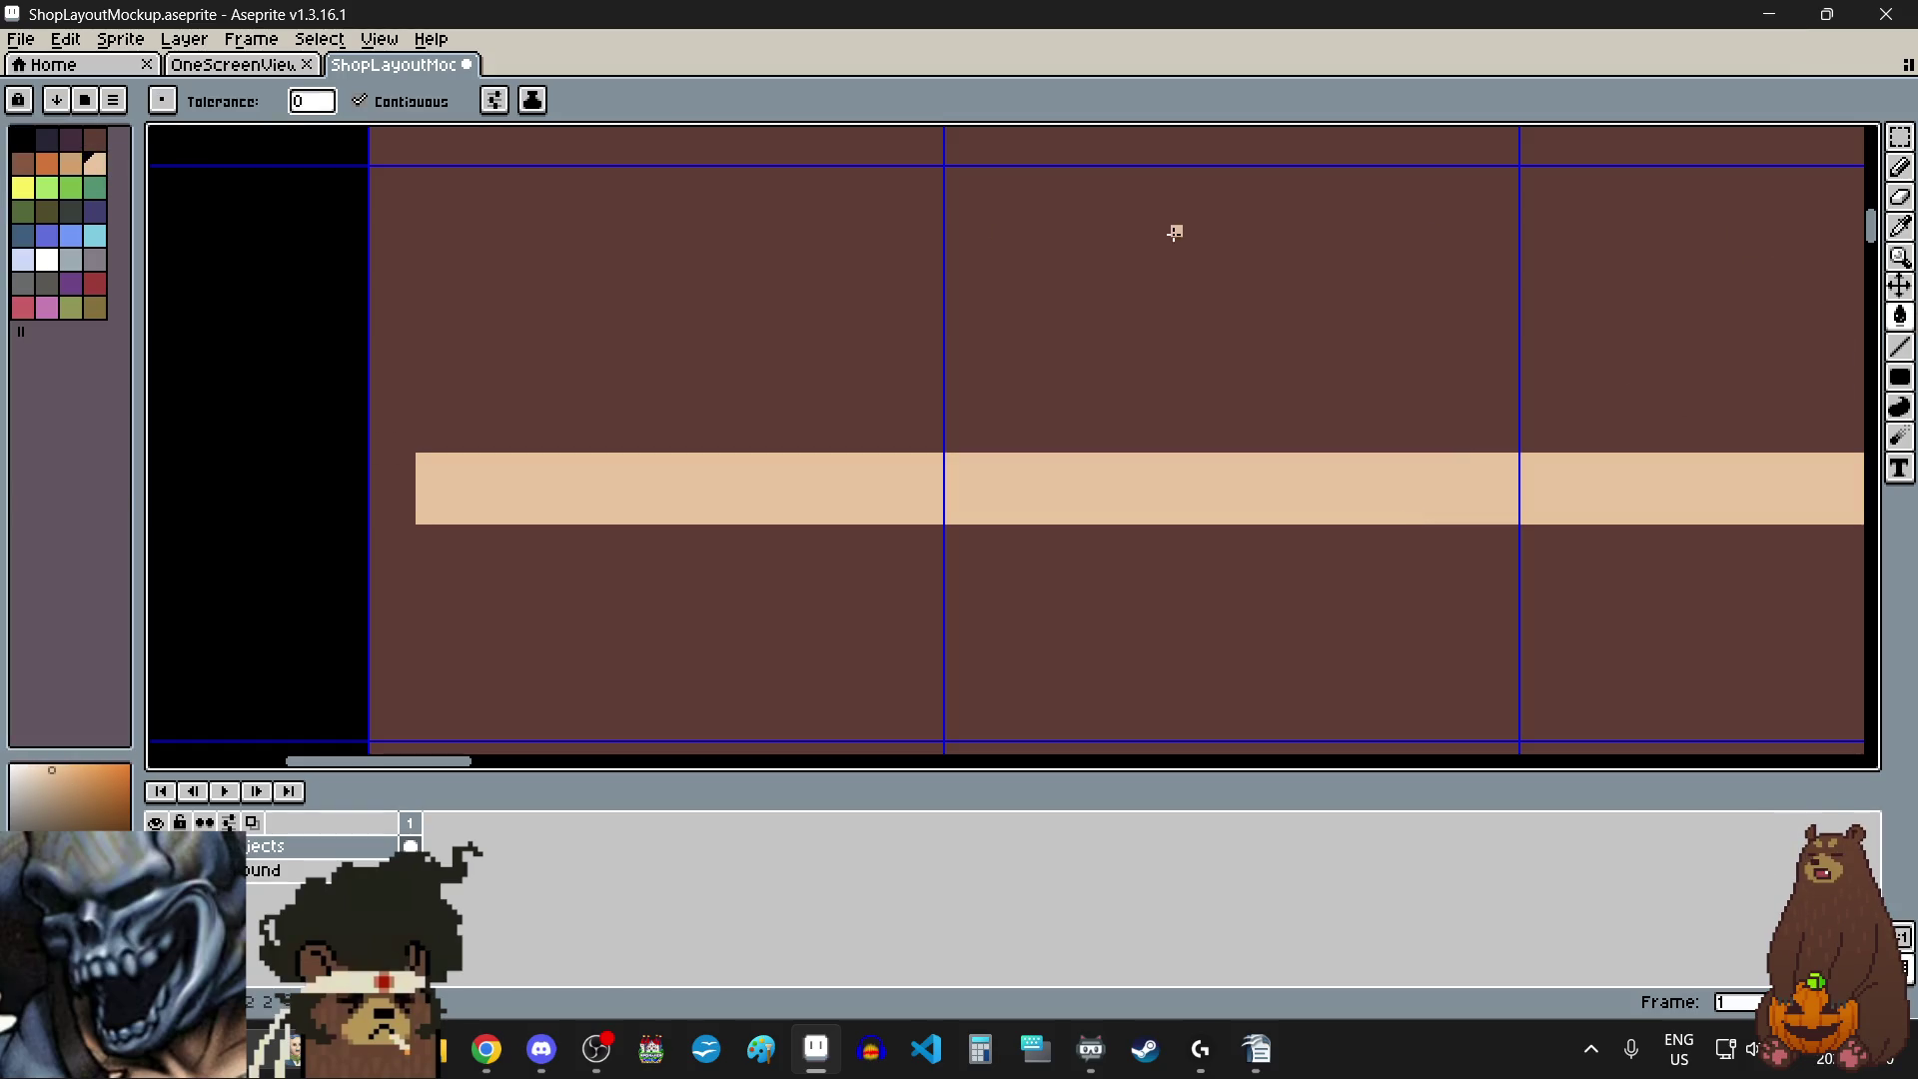
left_click(69, 166)
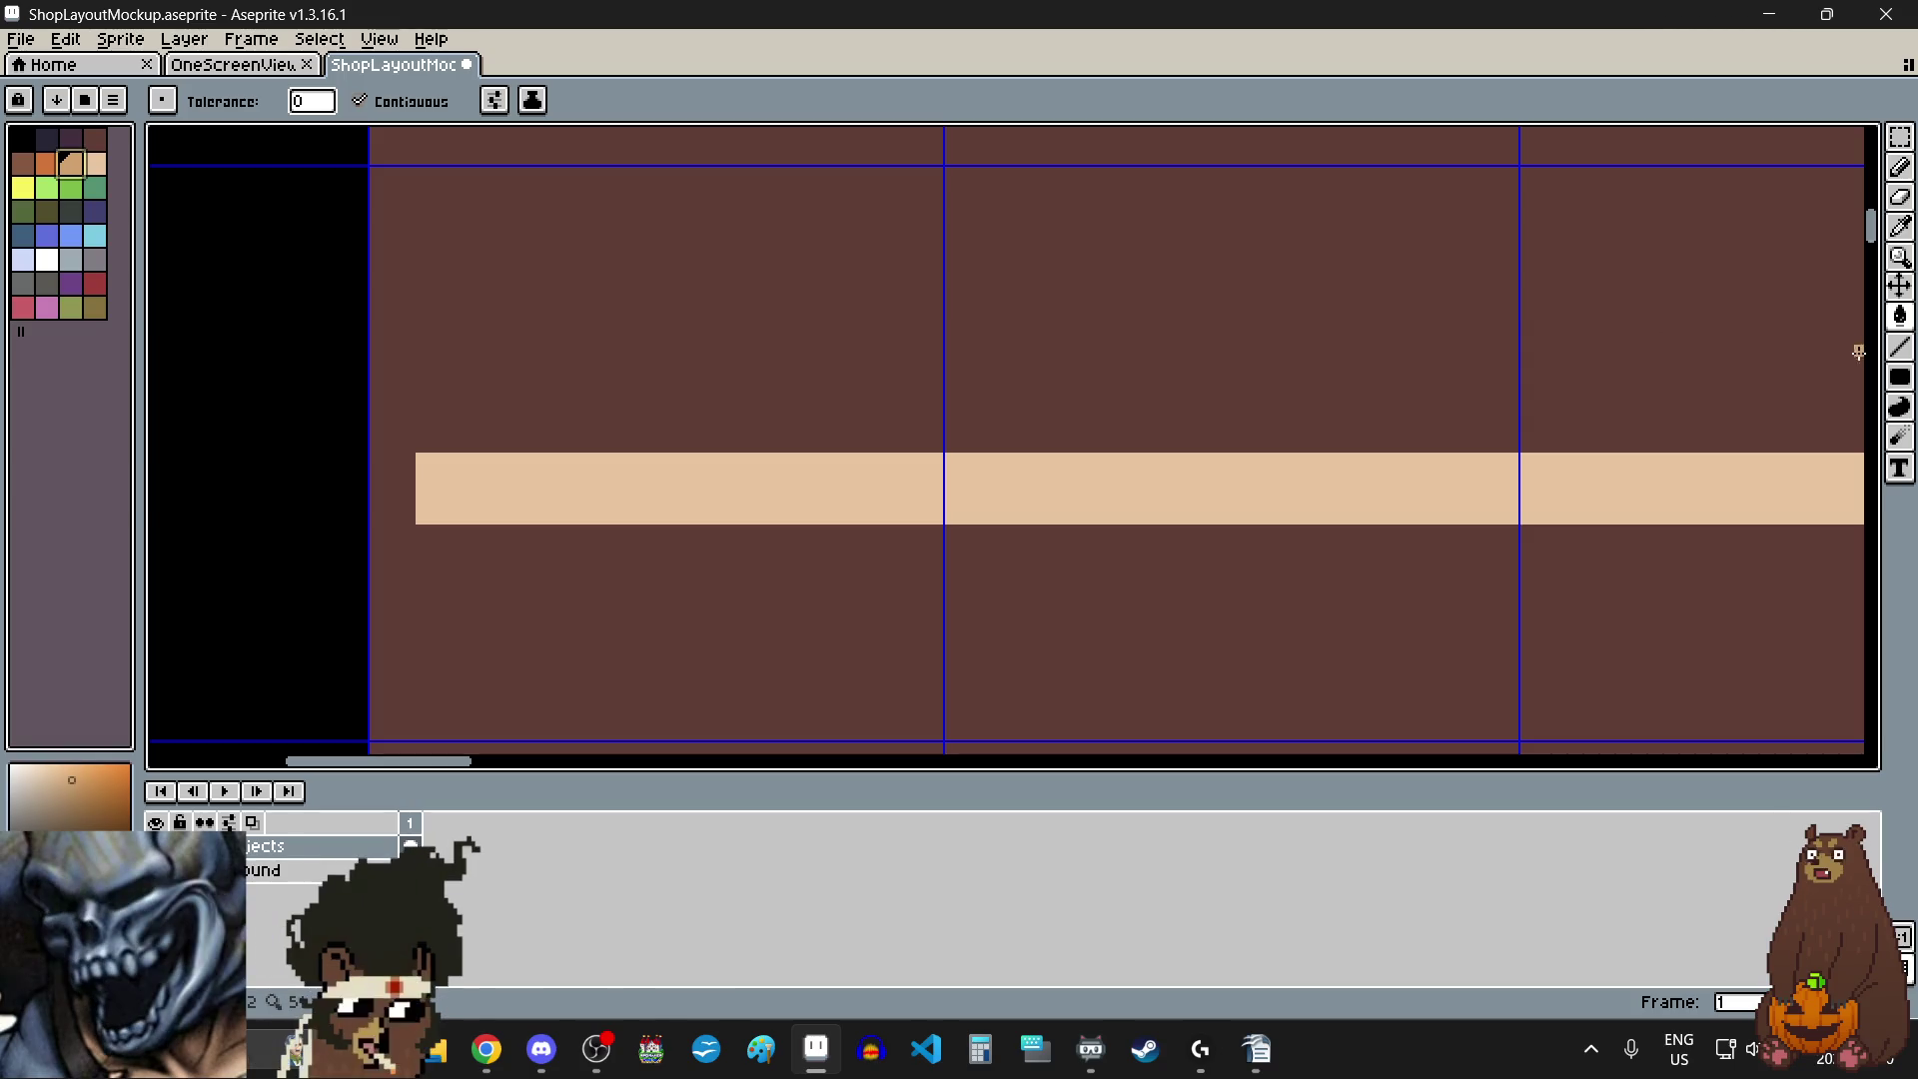
scroll(435, 444, "up", 4)
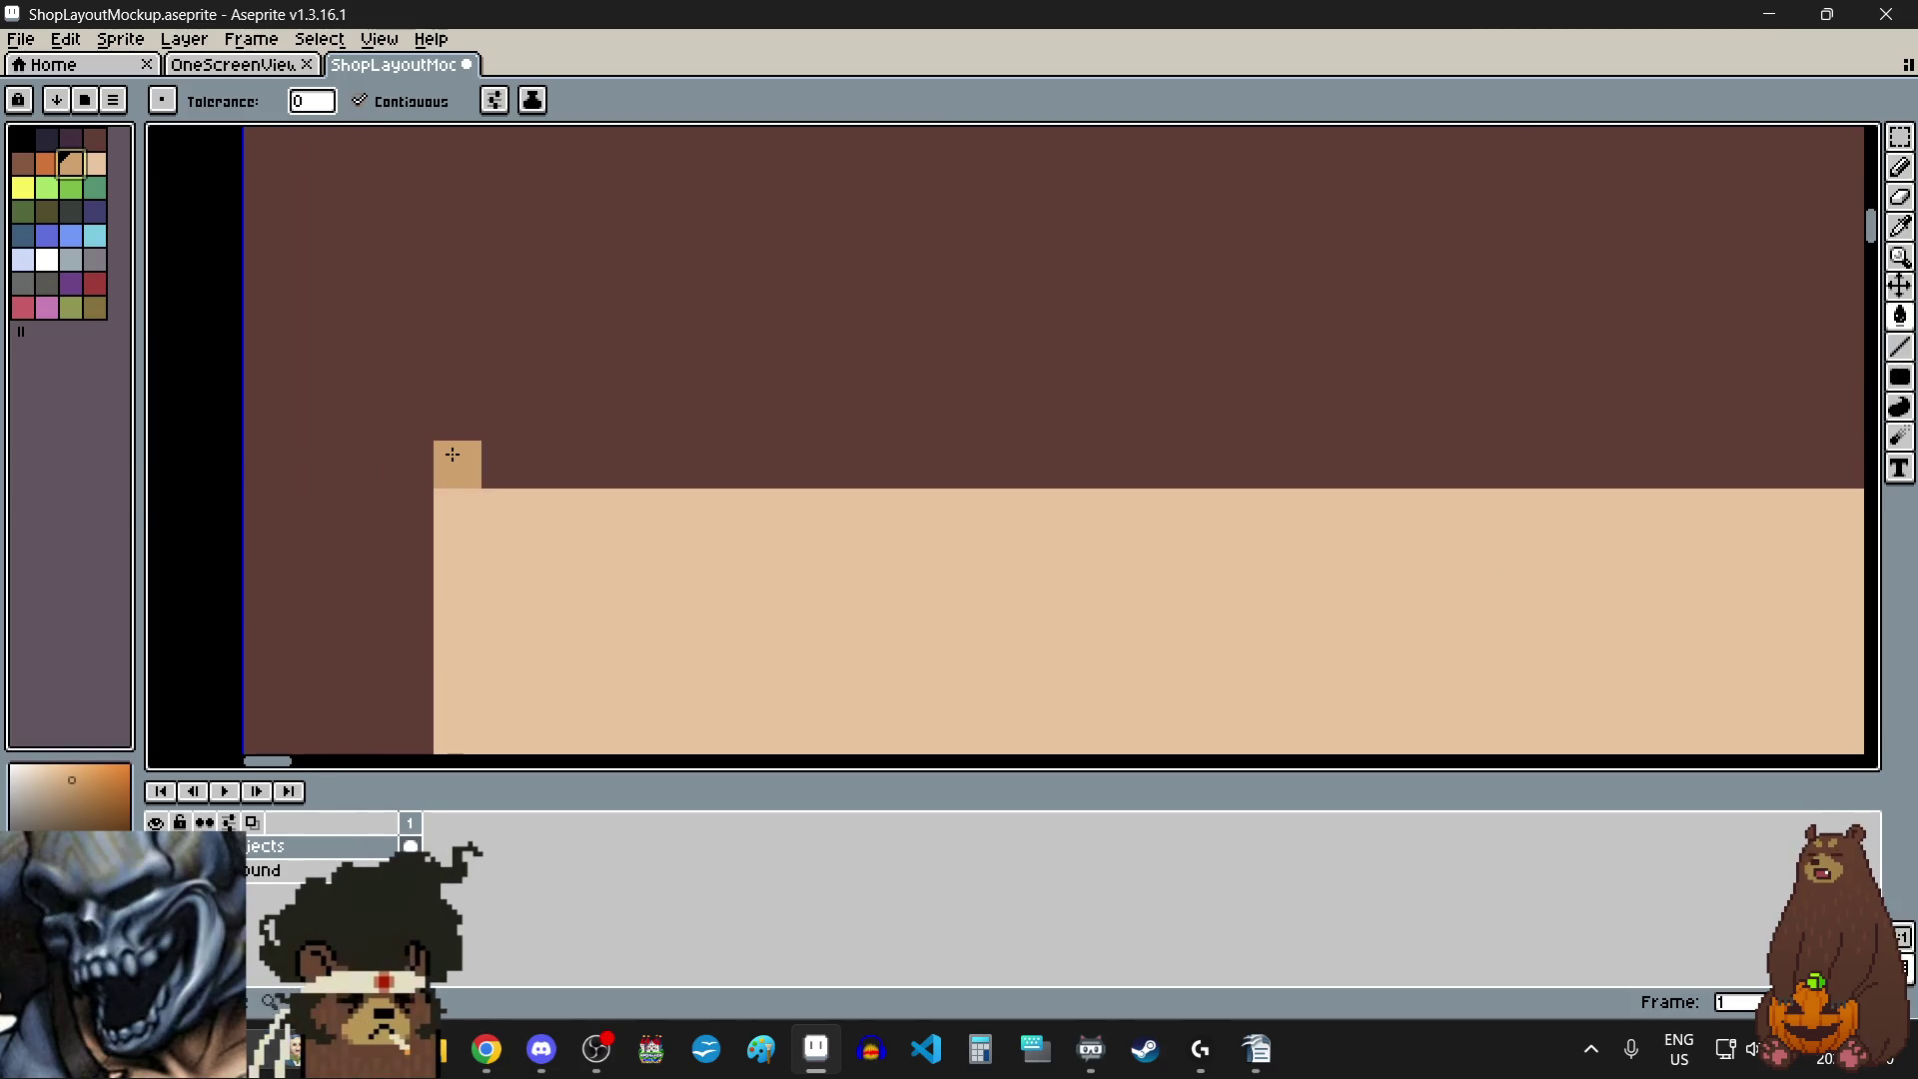
left_click(451, 455)
key("ctrl+z")
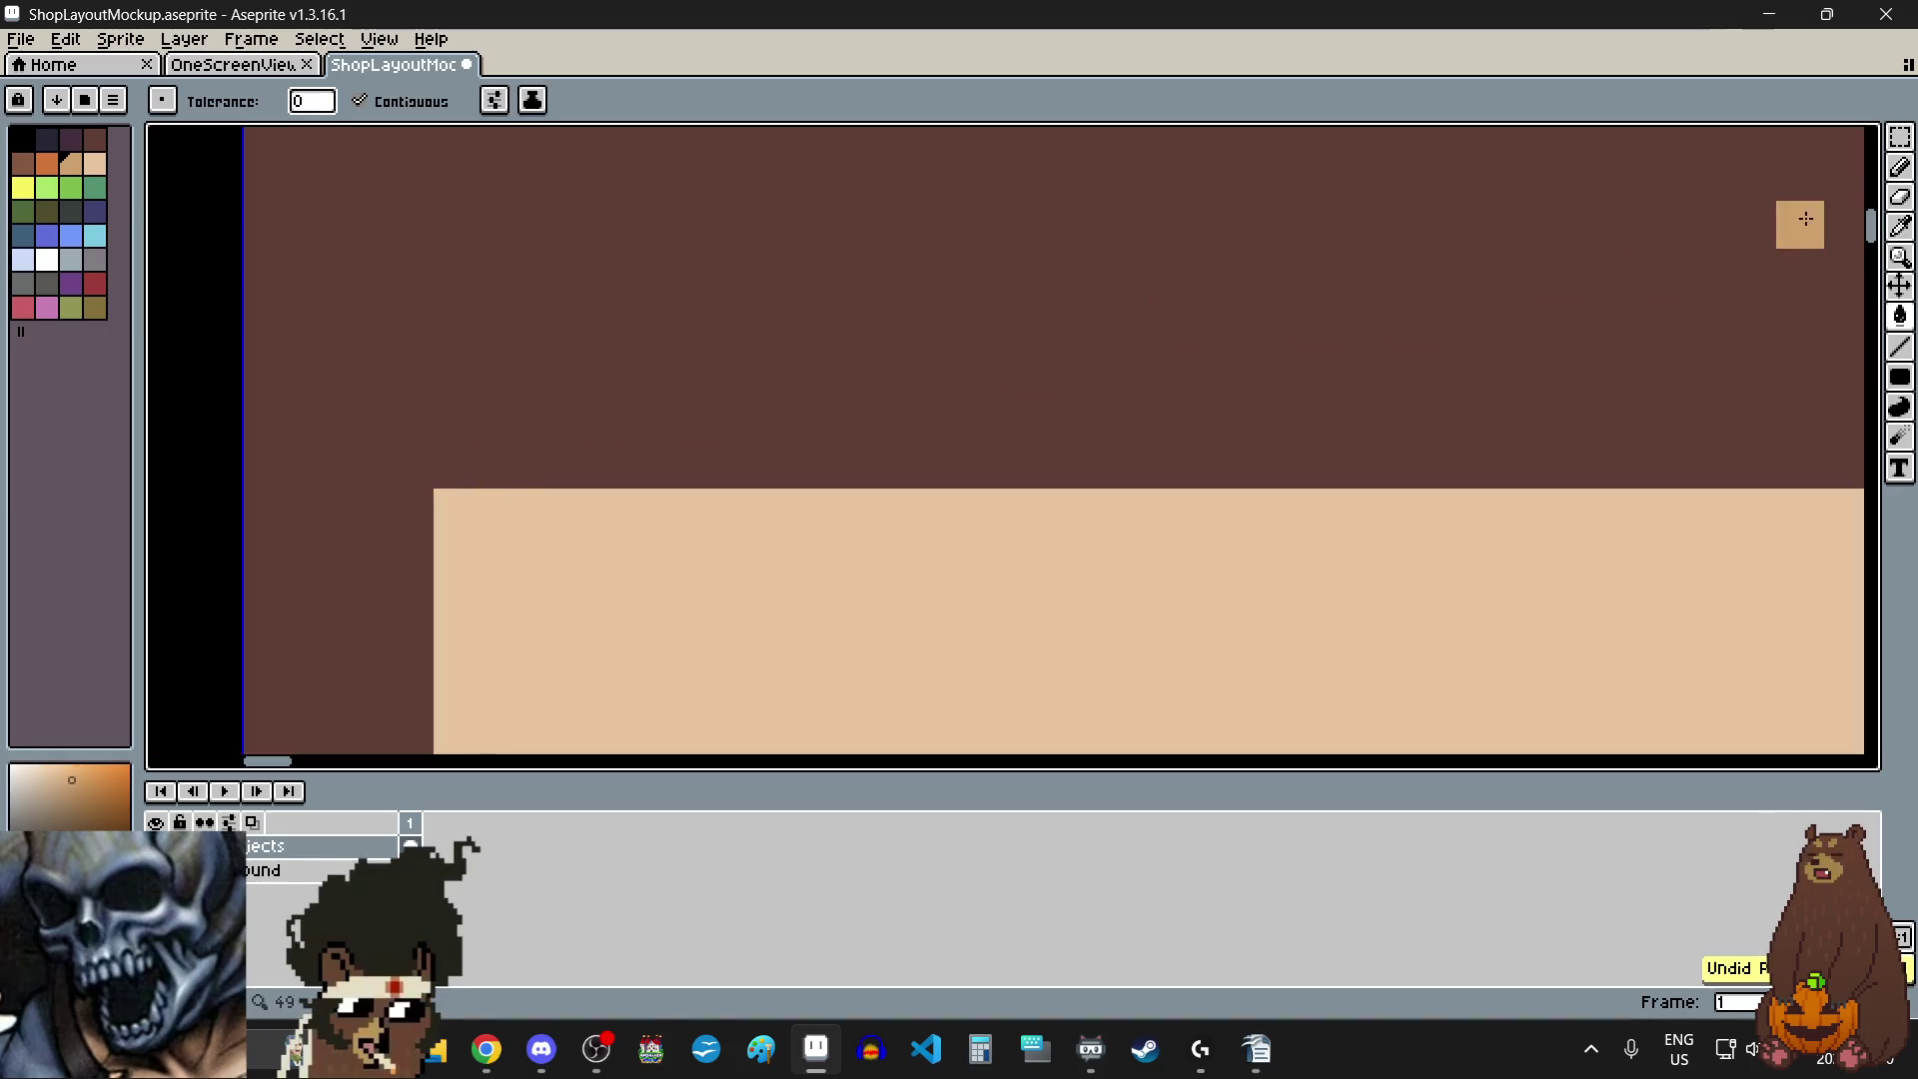
- Draw a tan vertical post with the Pencil, rising from the band's left end
left_click(1900, 167)
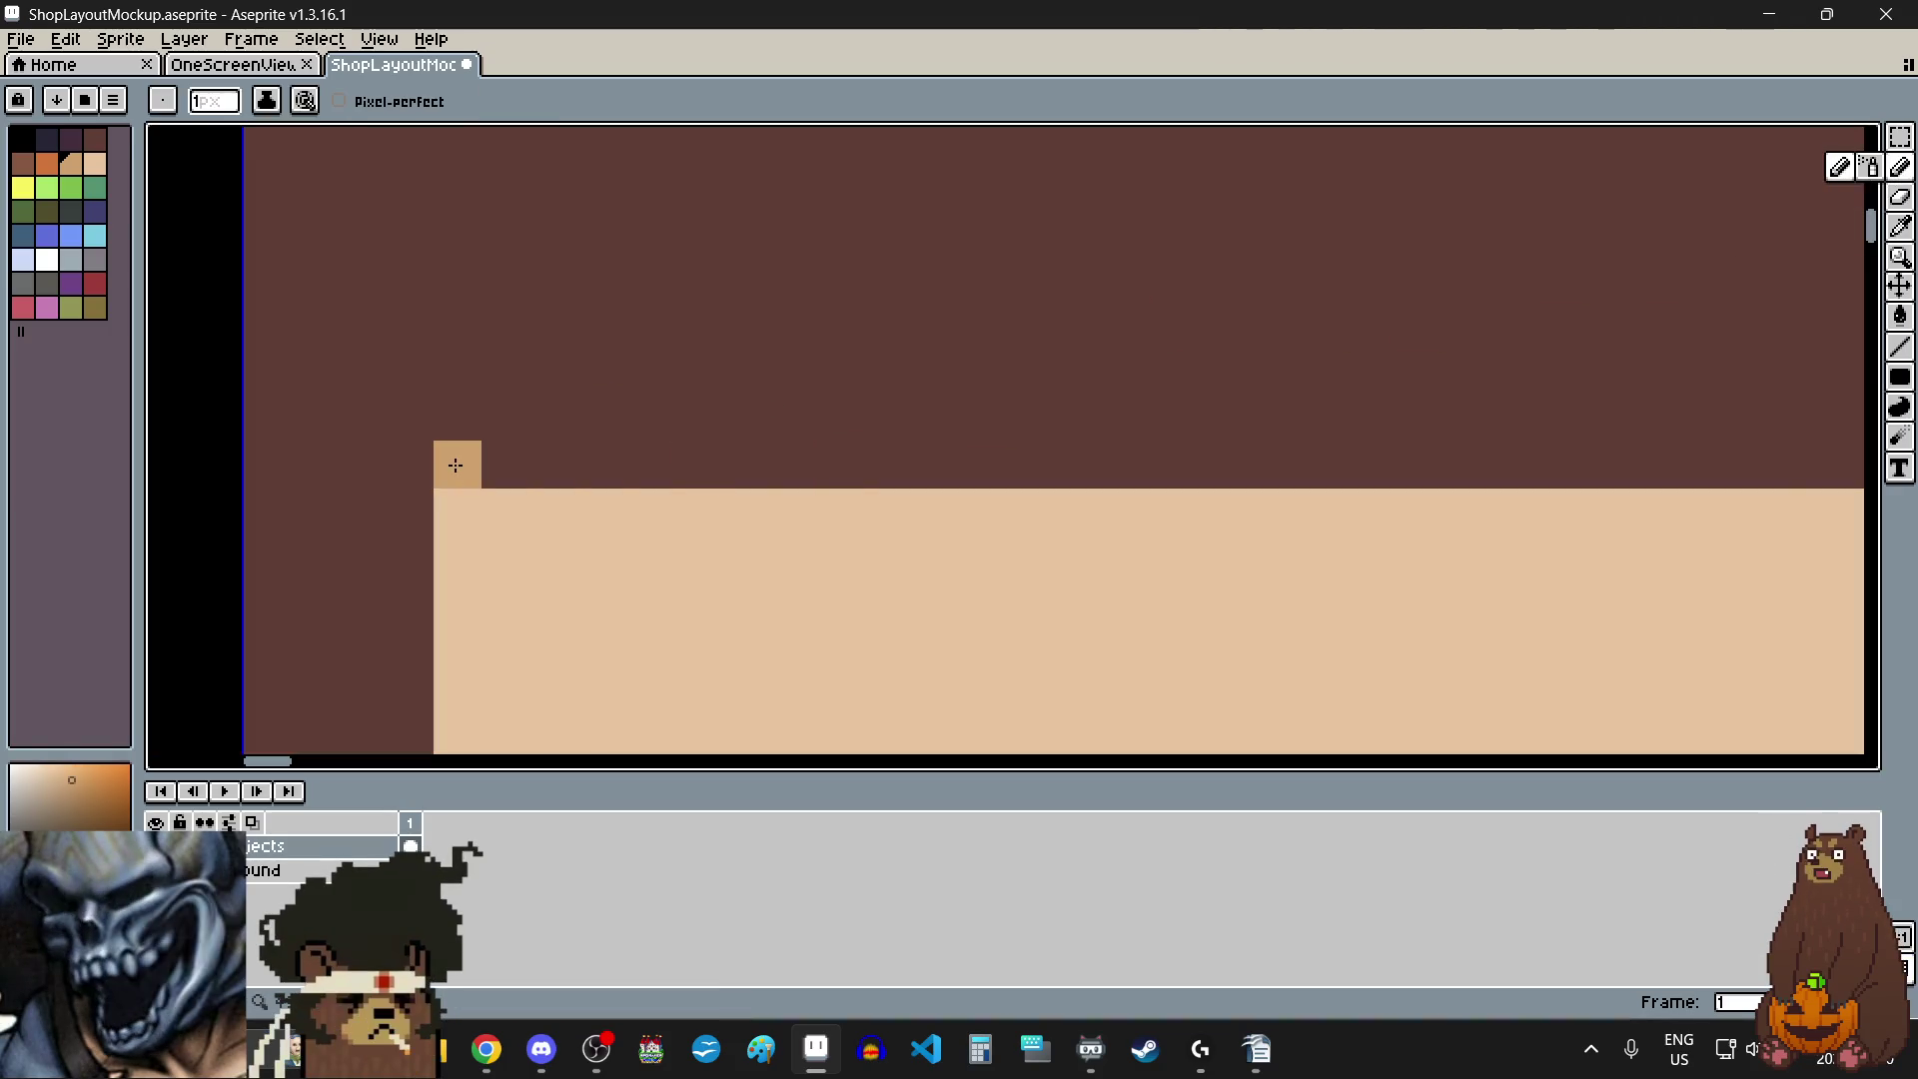
left_click_drag(452, 465, 451, 321)
scroll(402, 512, "down", 5)
scroll(439, 465, "up", 5)
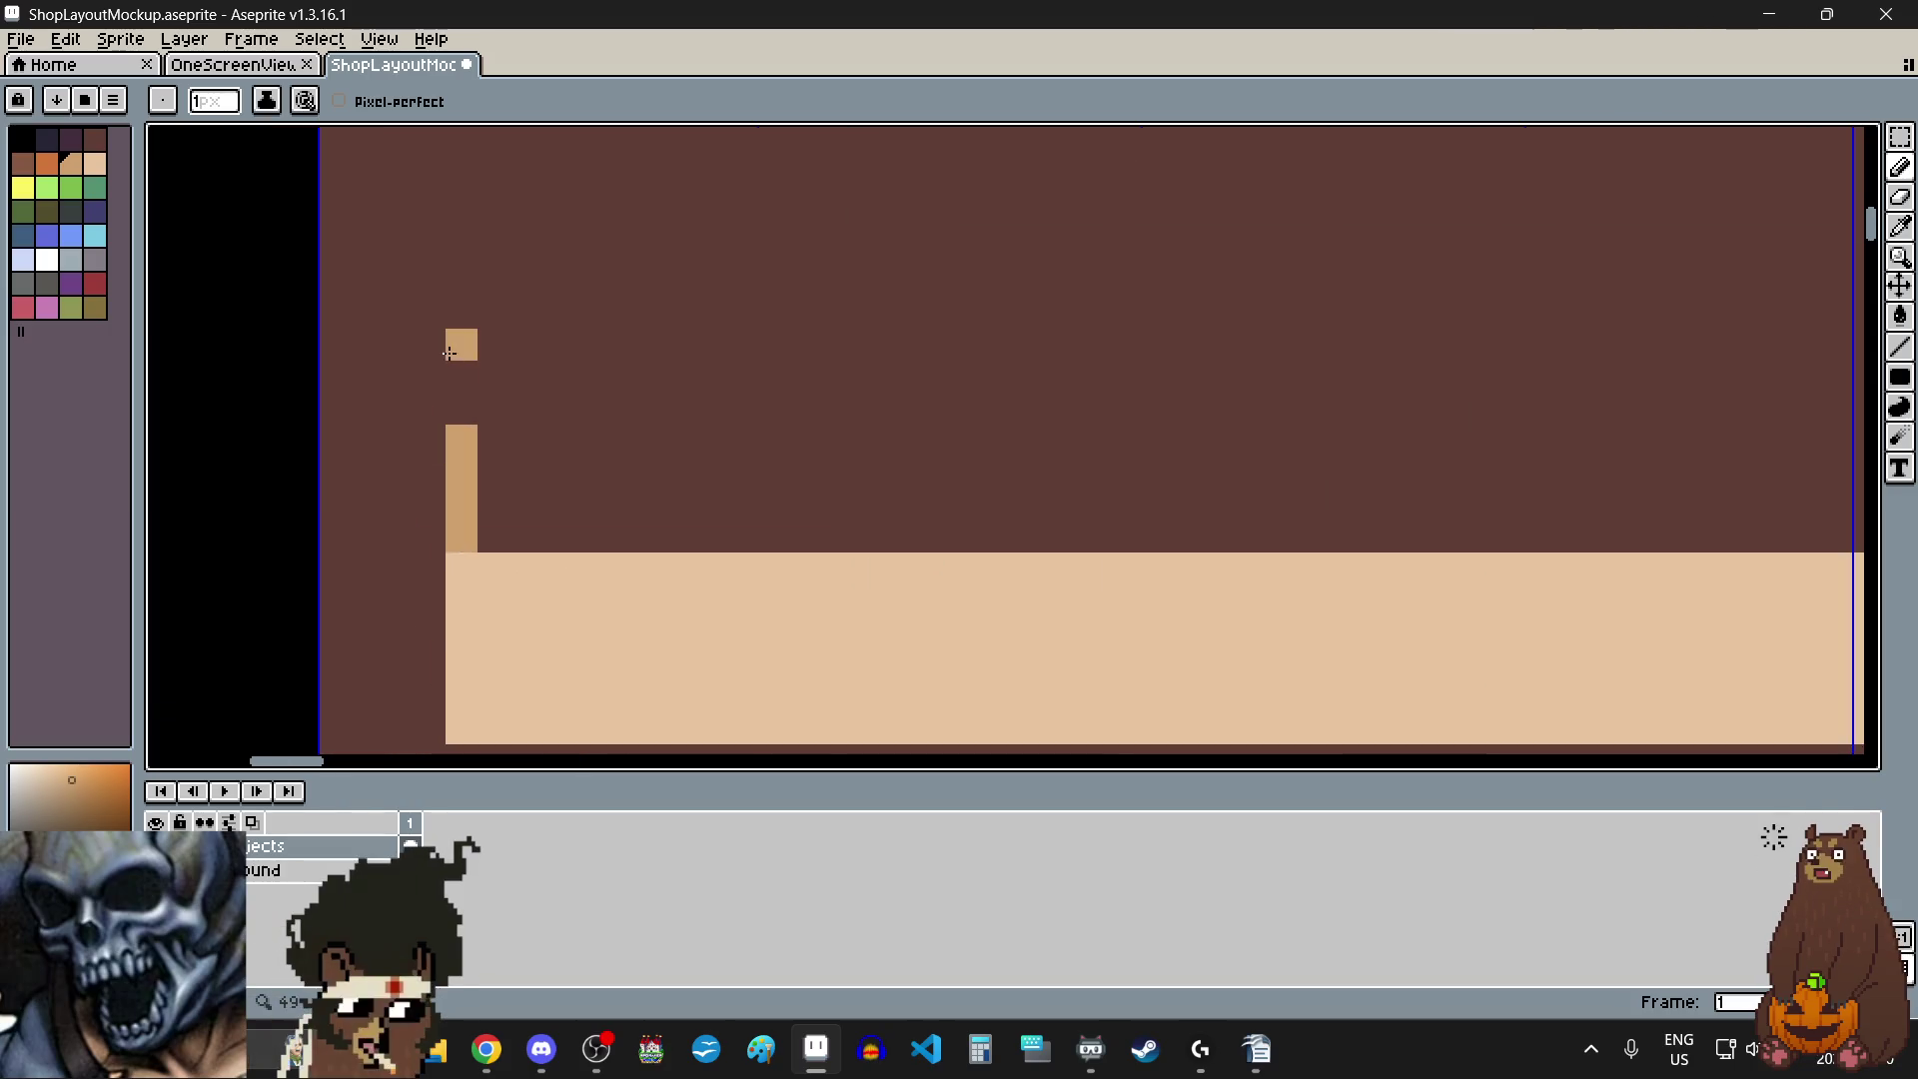
left_click_drag(459, 348, 460, 303)
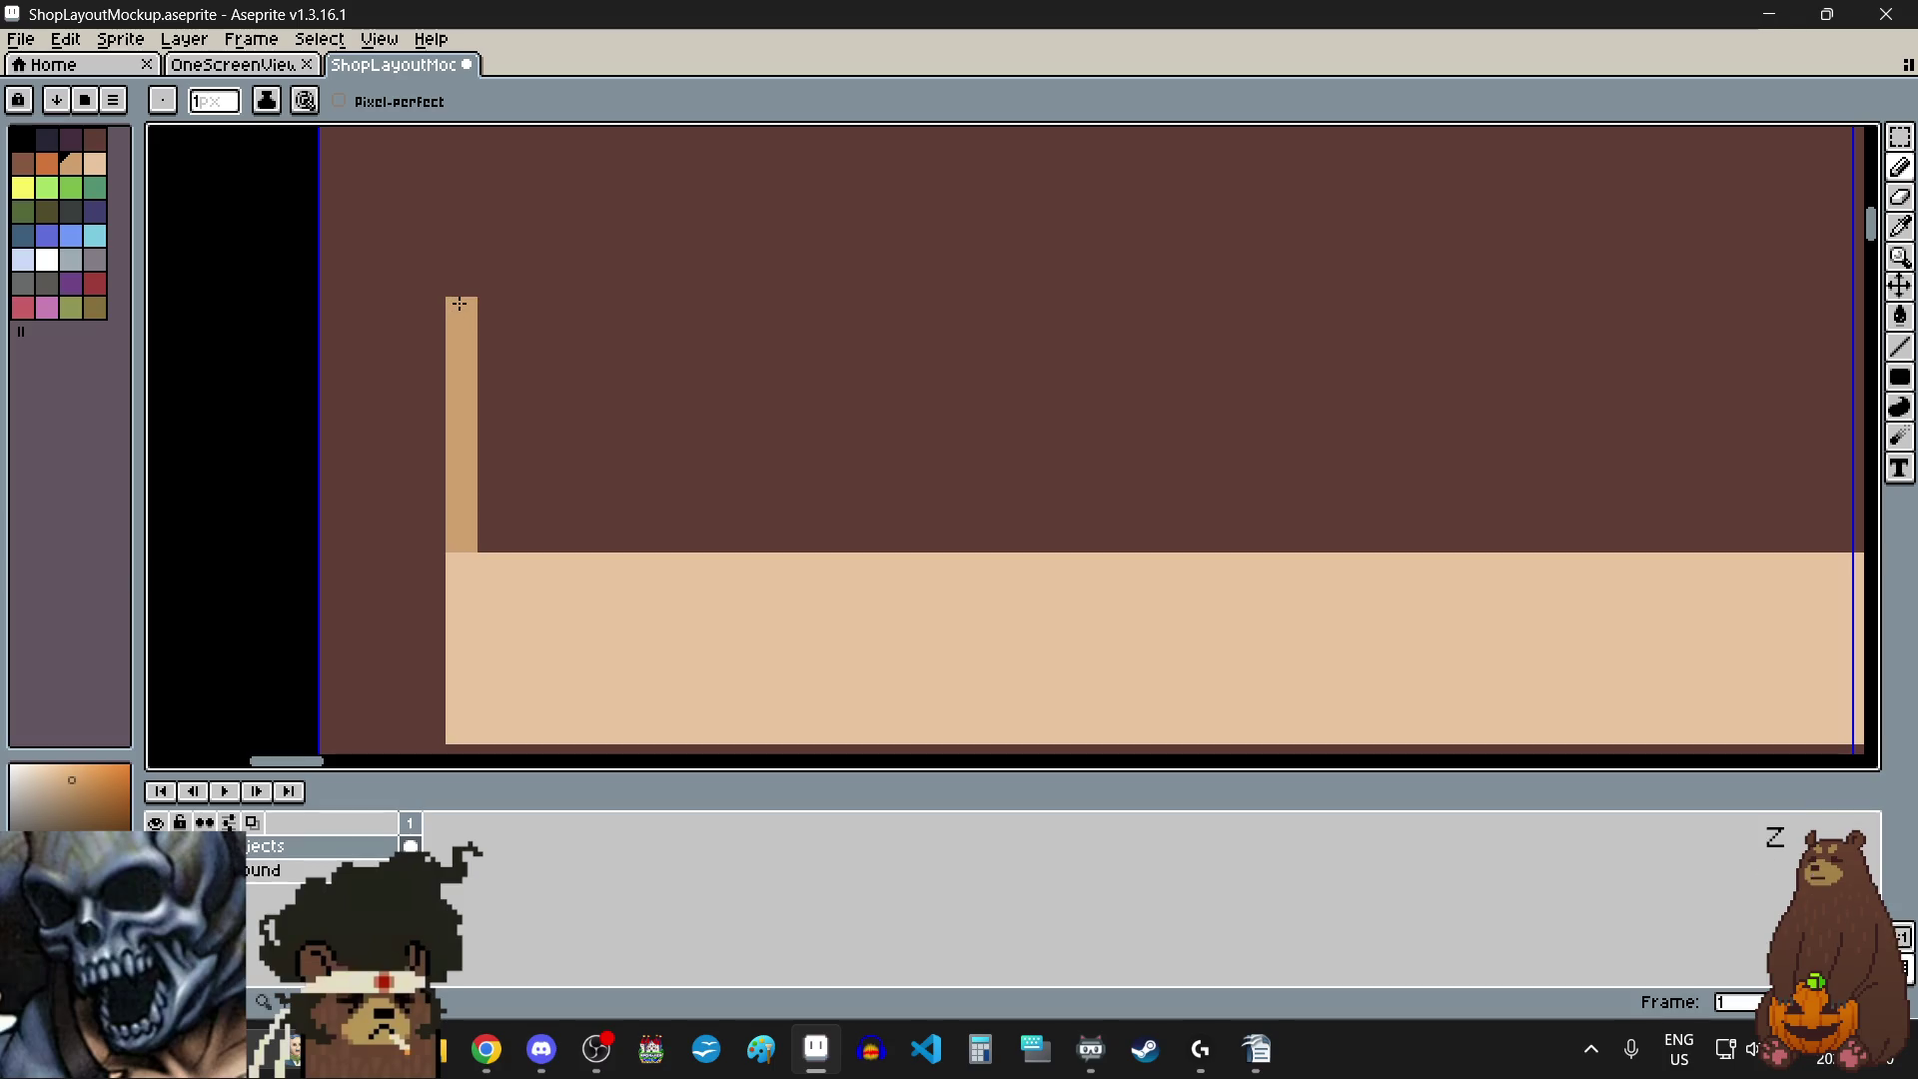
scroll(460, 303, "down", 5)
scroll(455, 239, "up", 5)
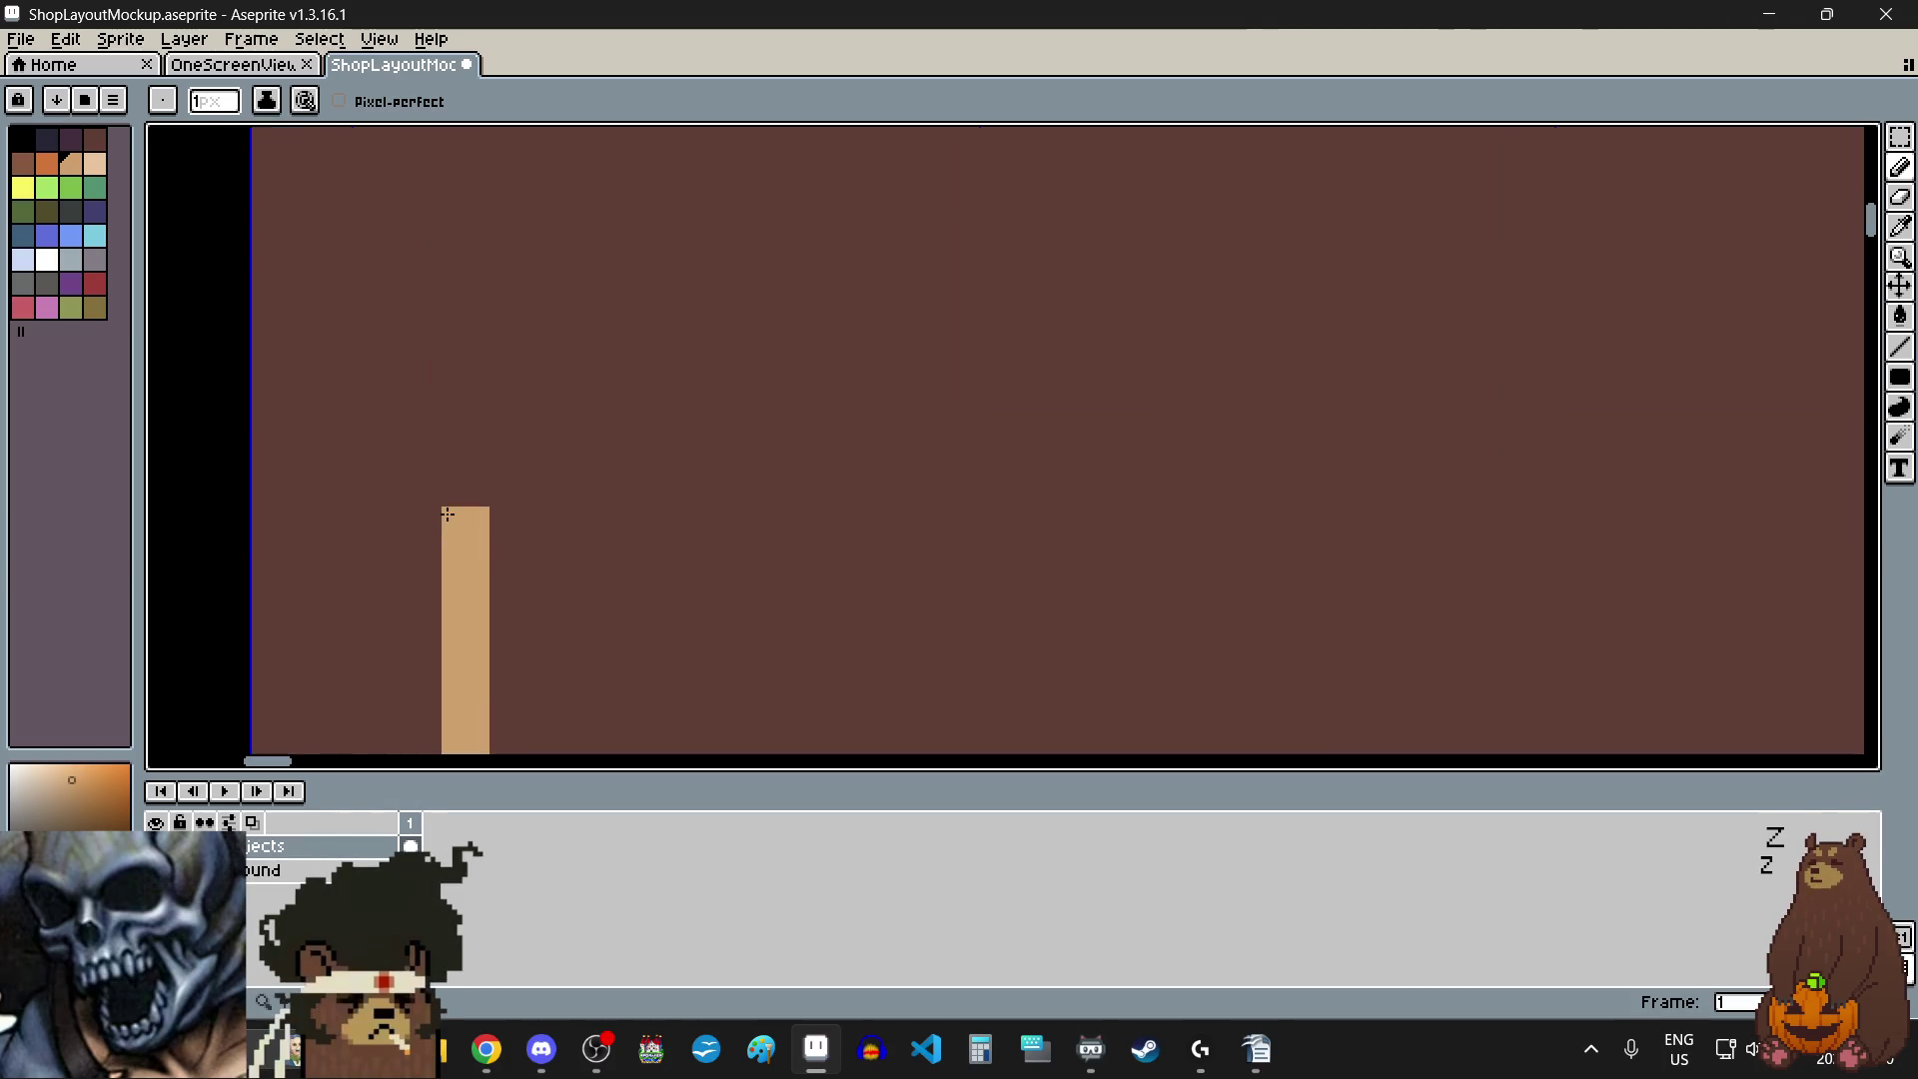
left_click_drag(447, 470, 448, 429)
scroll(448, 385, "down", 5)
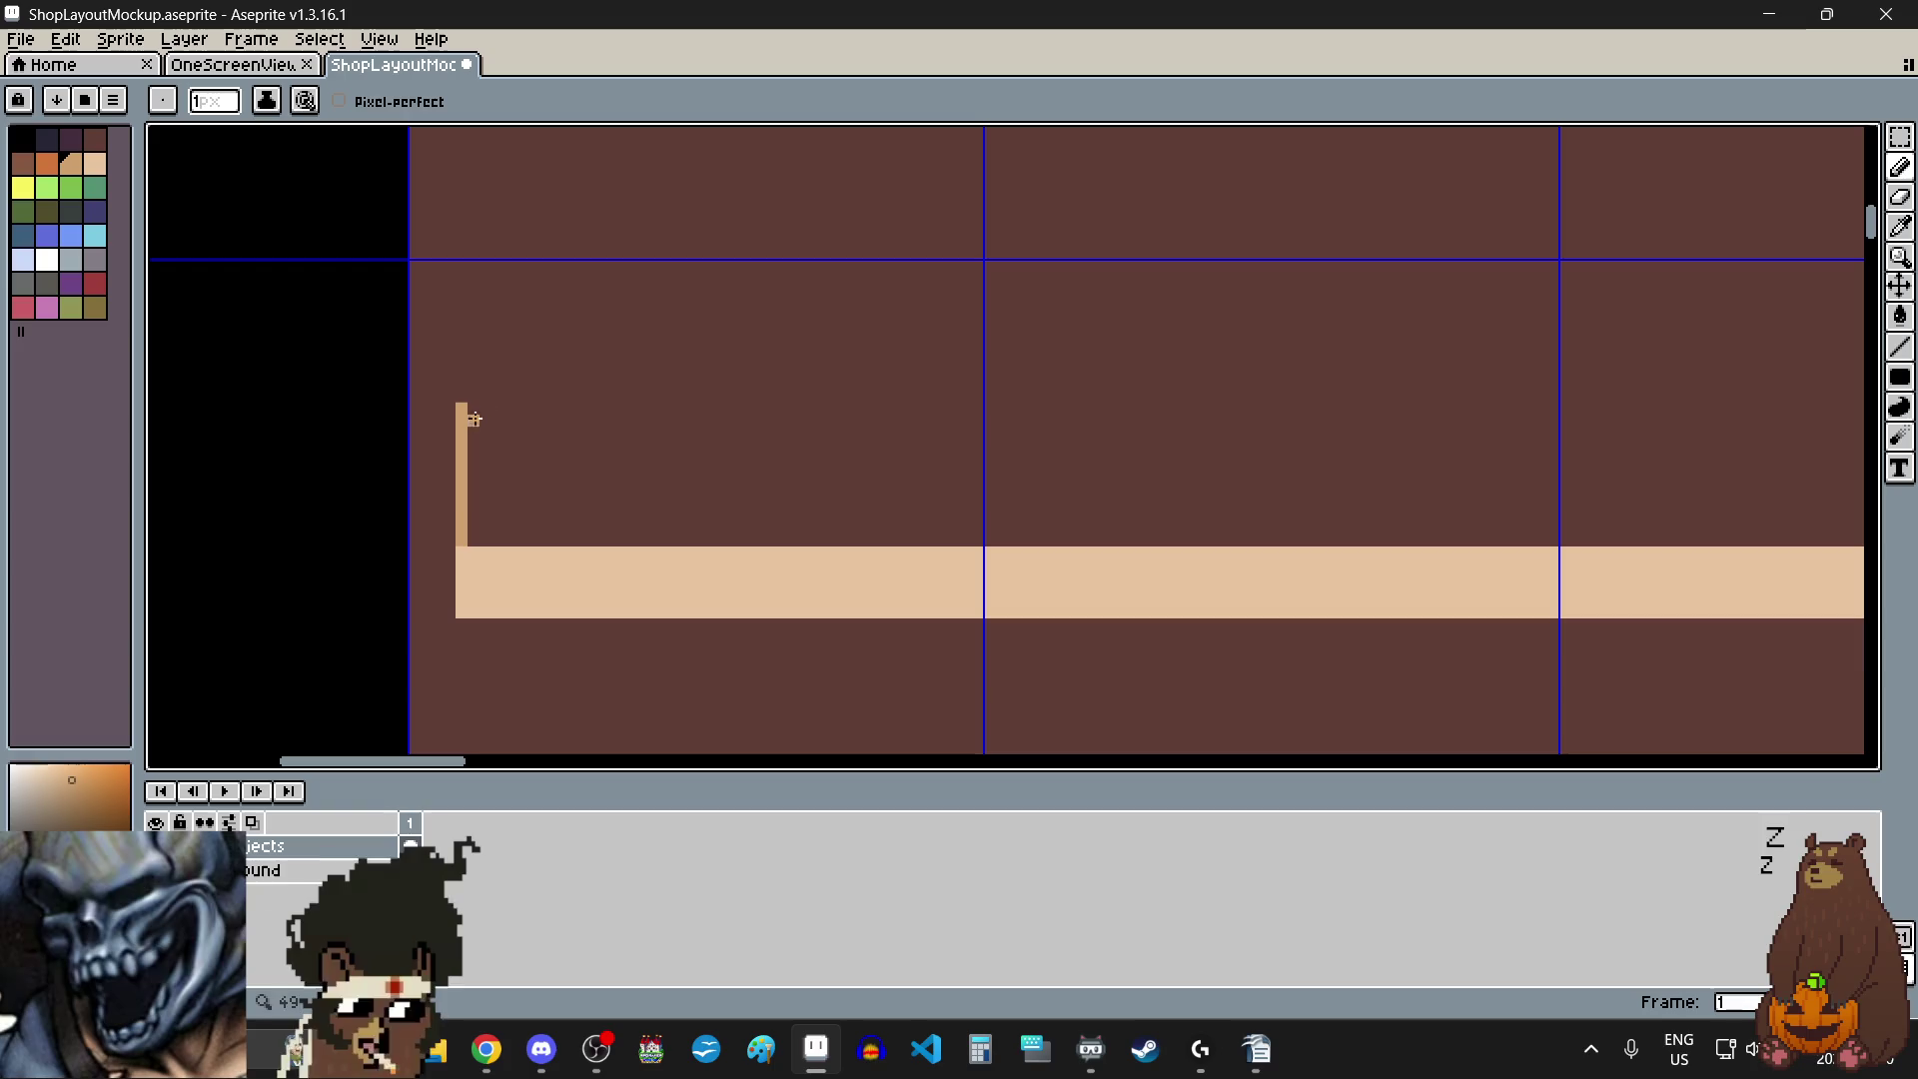
scroll(448, 360, "up", 1)
scroll(450, 375, "up", 3)
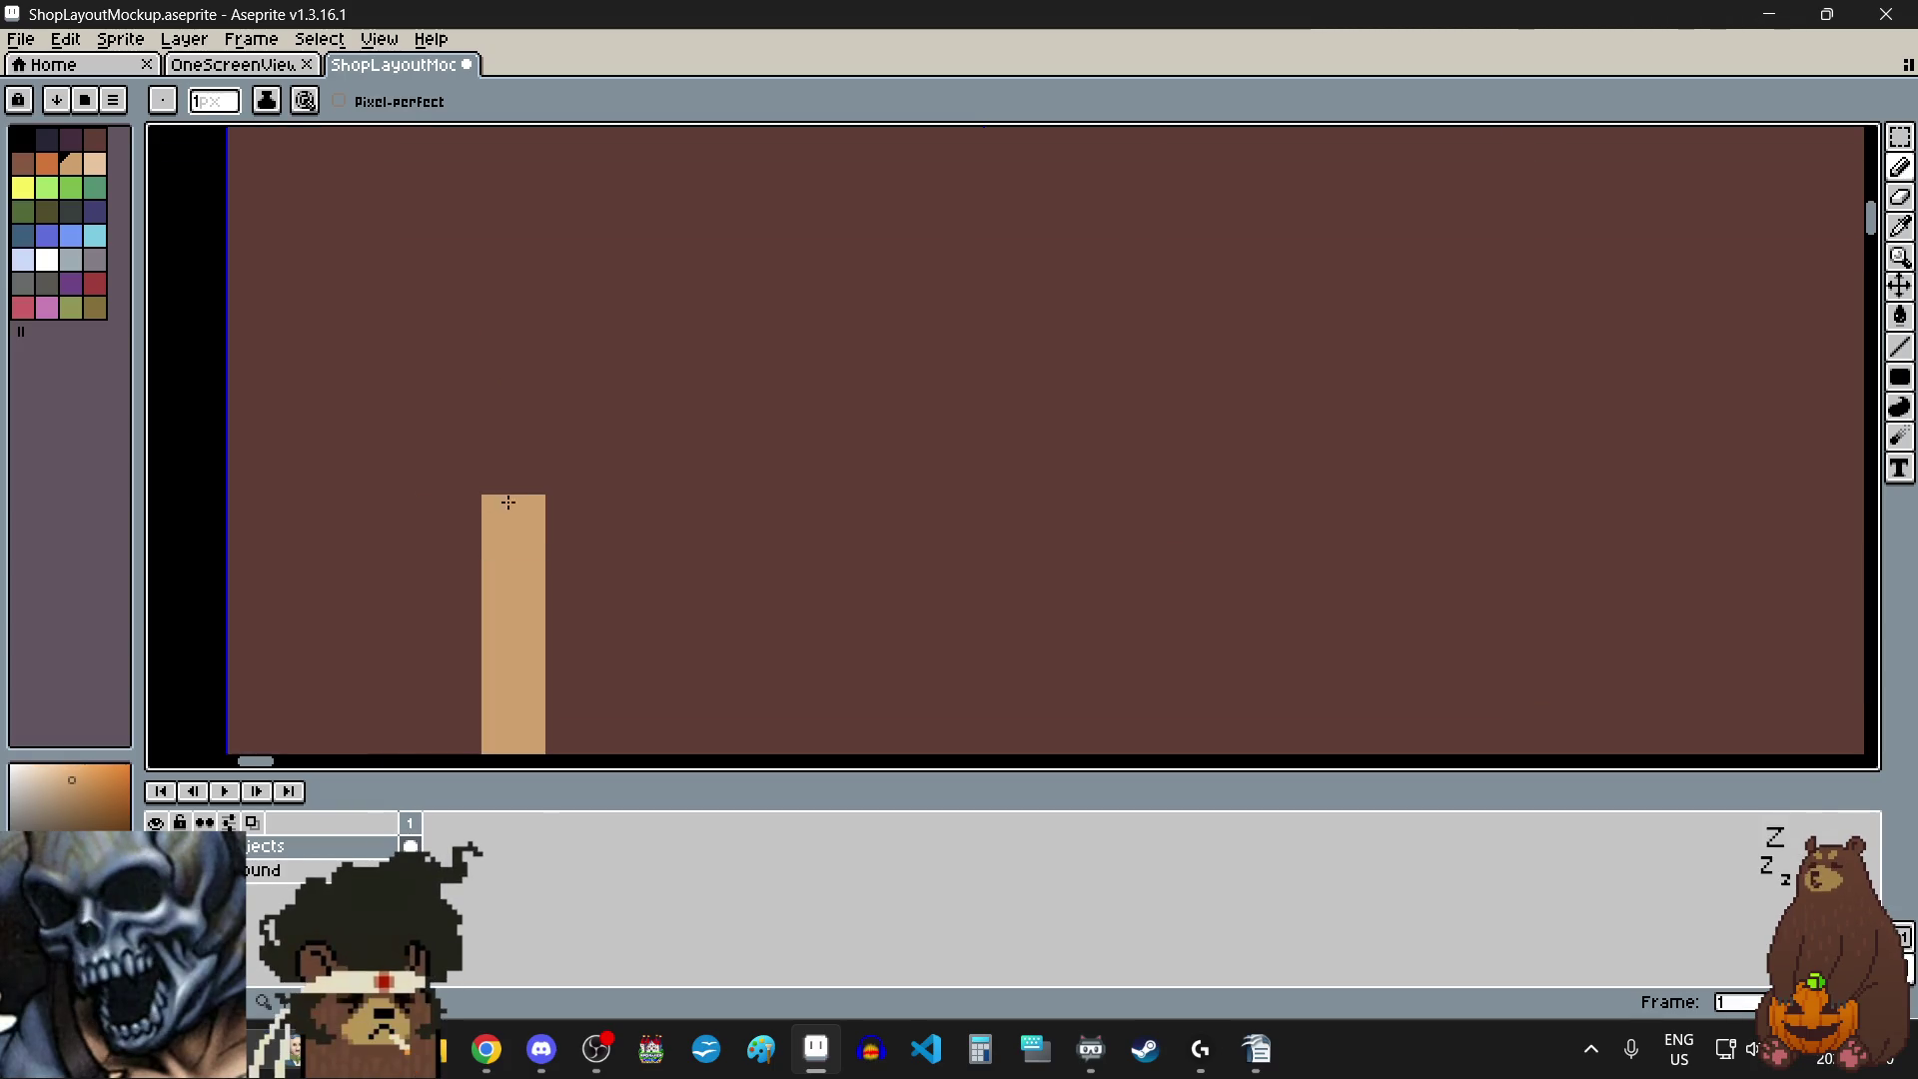
left_click_drag(512, 524, 500, 356)
scroll(501, 356, "down", 3)
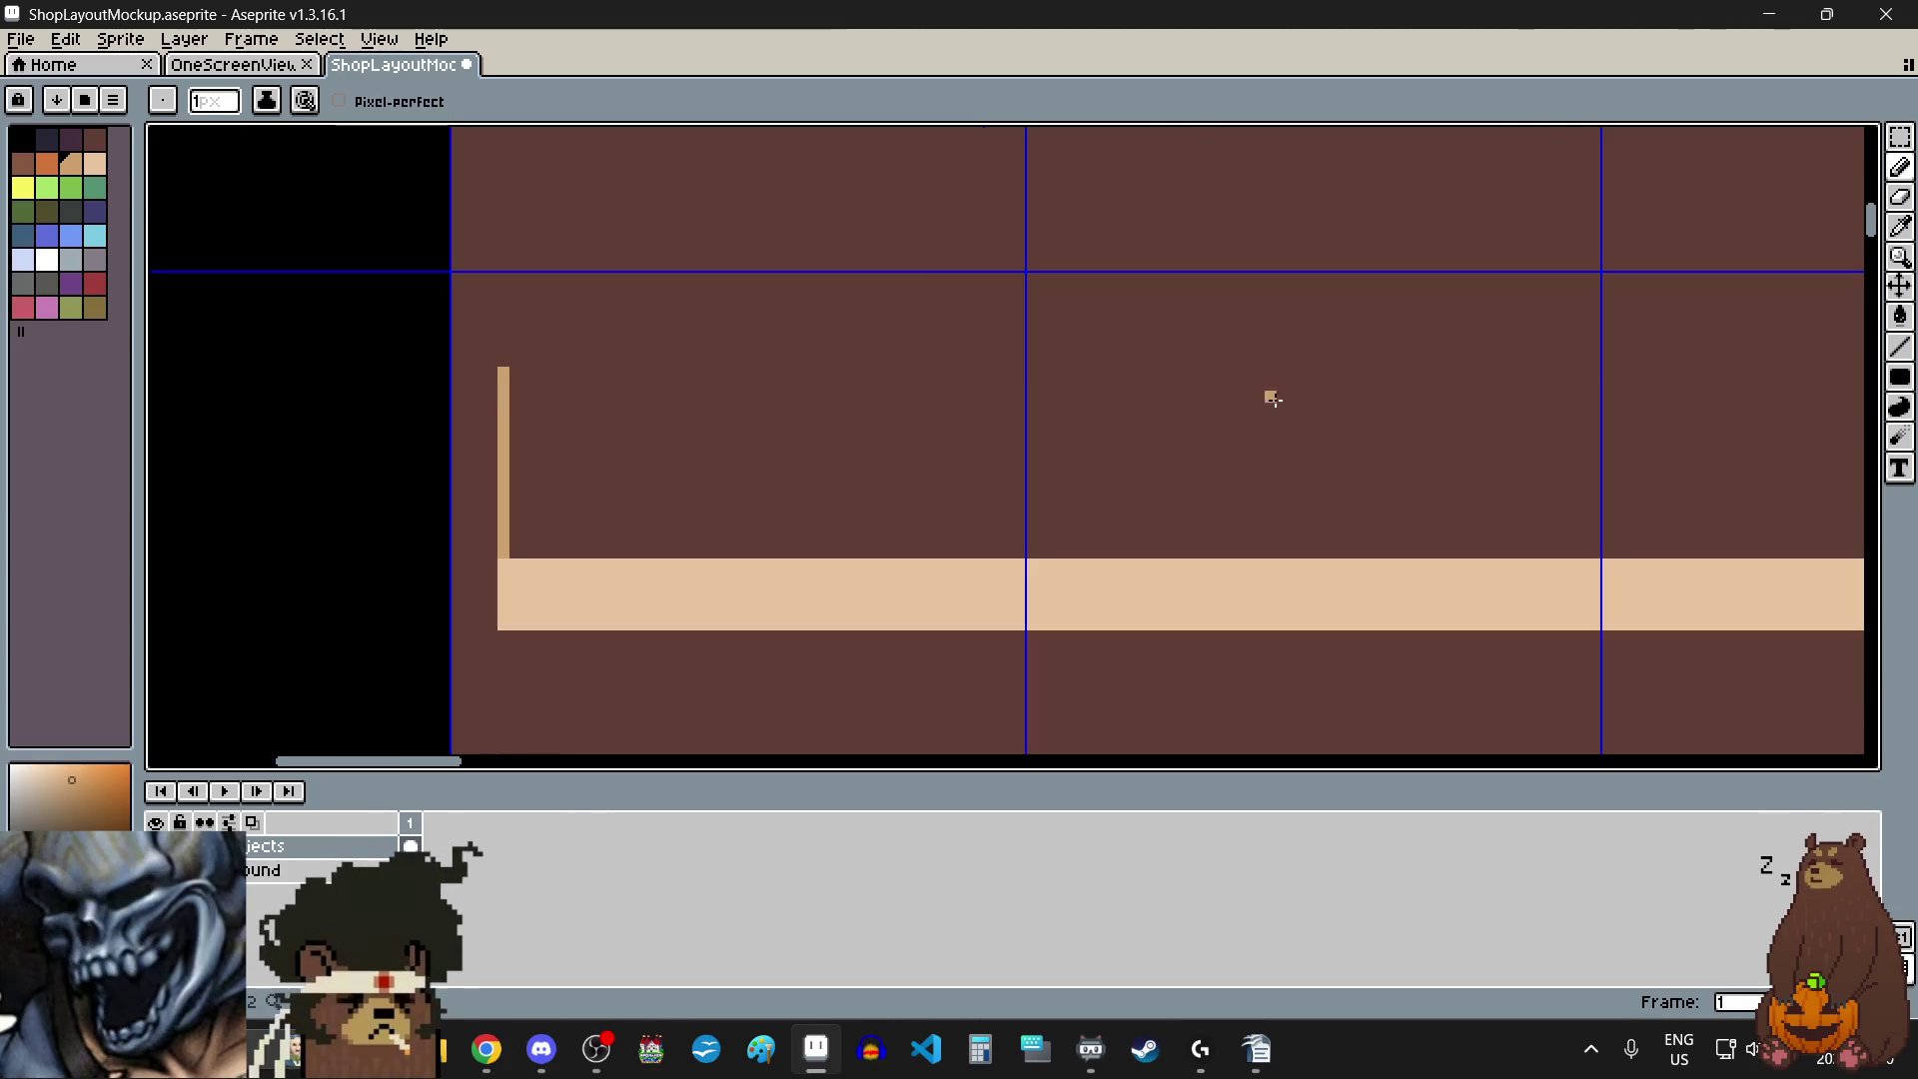
- Drag out a tan filled-rectangle shelf block extending from the post's top
mouse_move(1910, 381)
left_click(1822, 384)
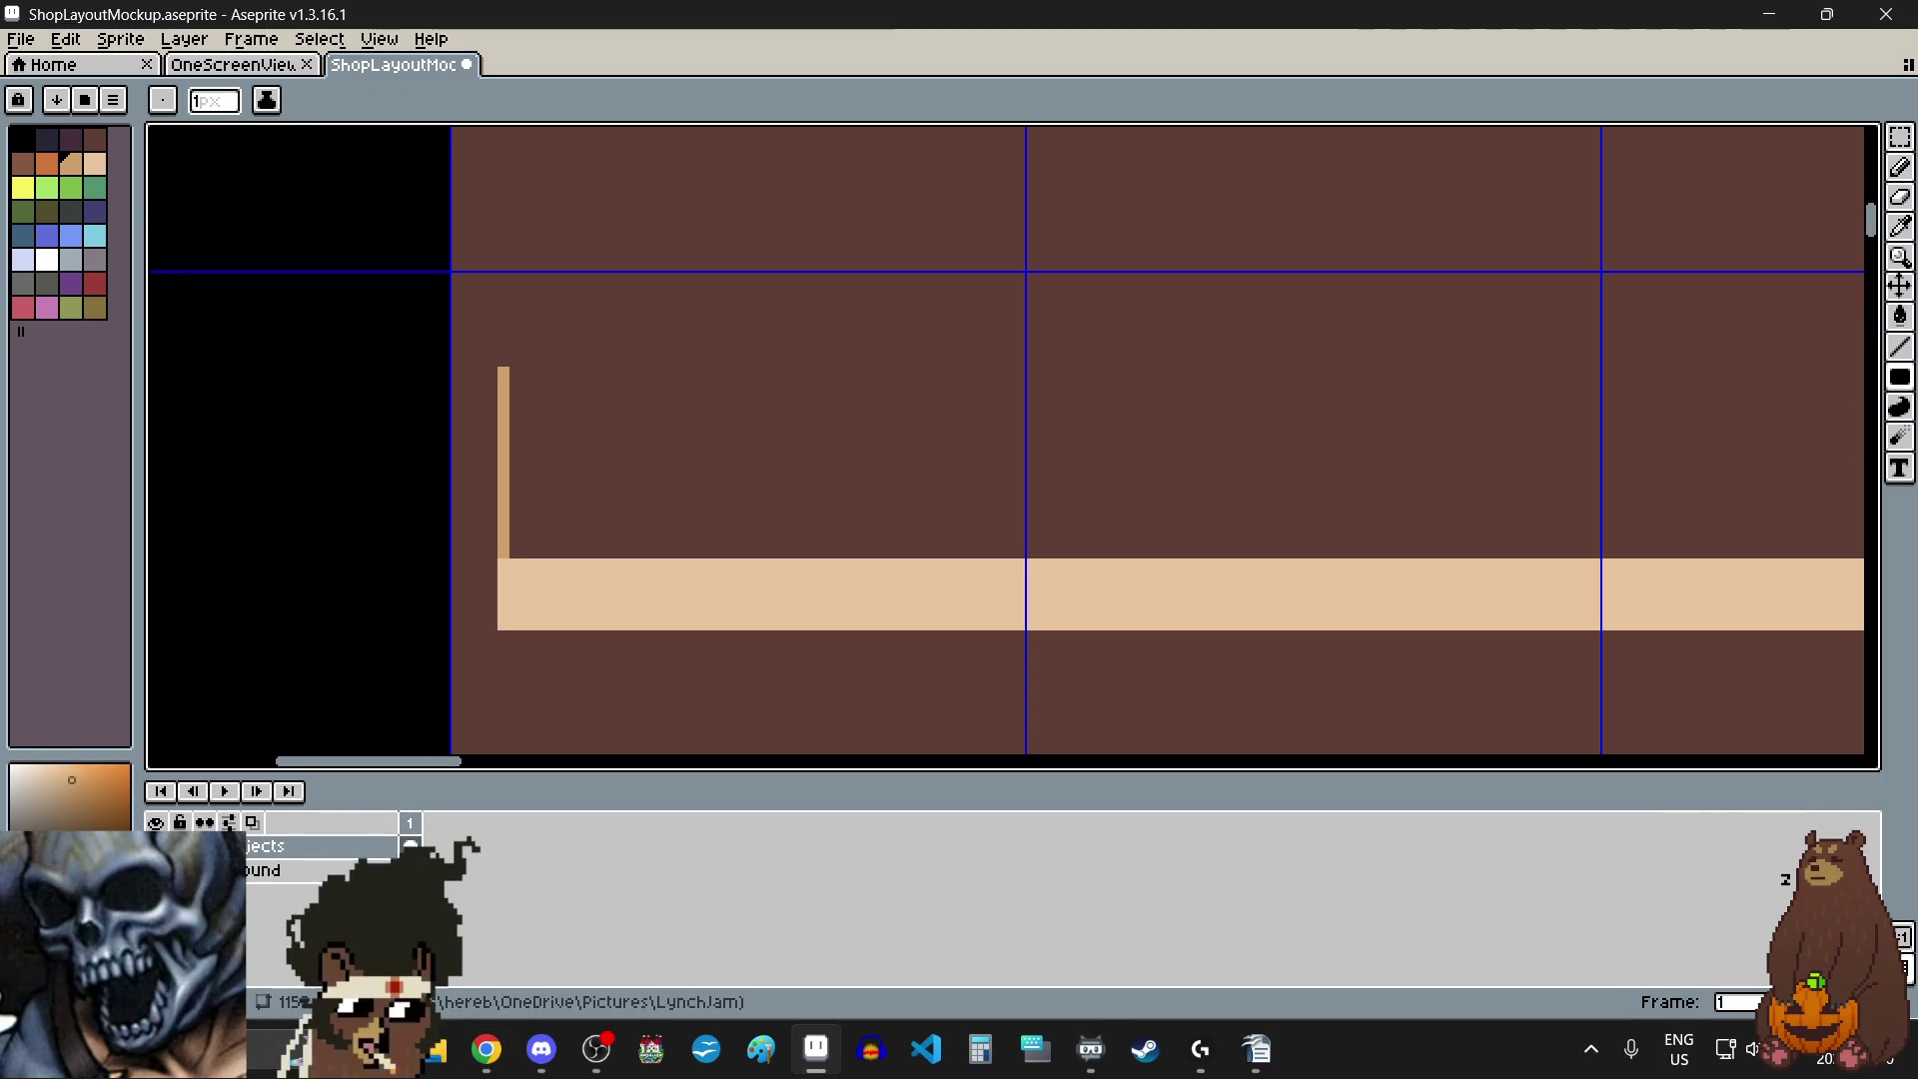
scroll(527, 382, "up", 5)
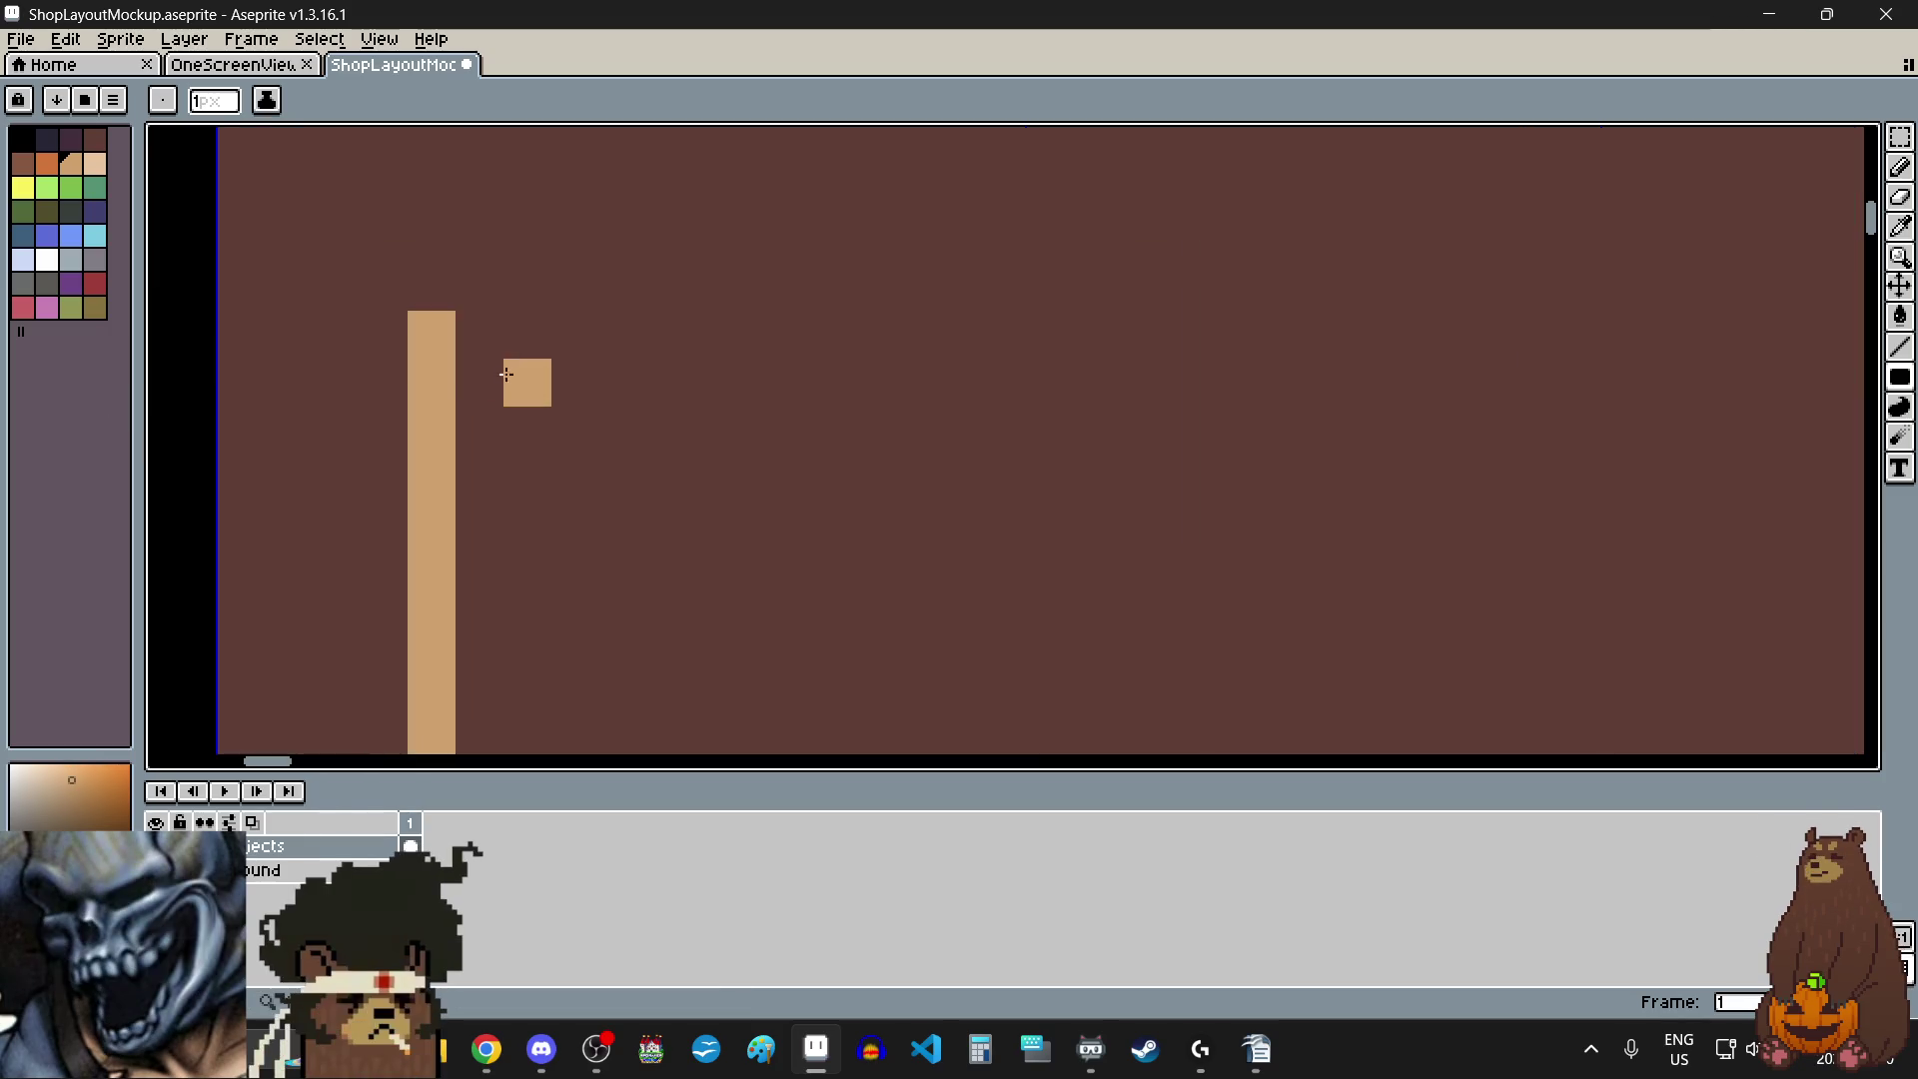
left_click(483, 337)
scroll(483, 344, "down", 8)
scroll(484, 343, "down", 3)
mouse_move(543, 330)
left_mouse_down()
mouse_move(1388, 336)
mouse_move(1432, 601)
mouse_move(1434, 506)
mouse_move(1572, 398)
left_mouse_up()
scroll(1387, 336, "up", 2)
scroll(1387, 335, "up", 2)
scroll(1432, 602, "up", 3)
scroll(1040, 416, "down", 3)
scroll(1045, 418, "down", 2)
scroll(1045, 418, "down", 2)
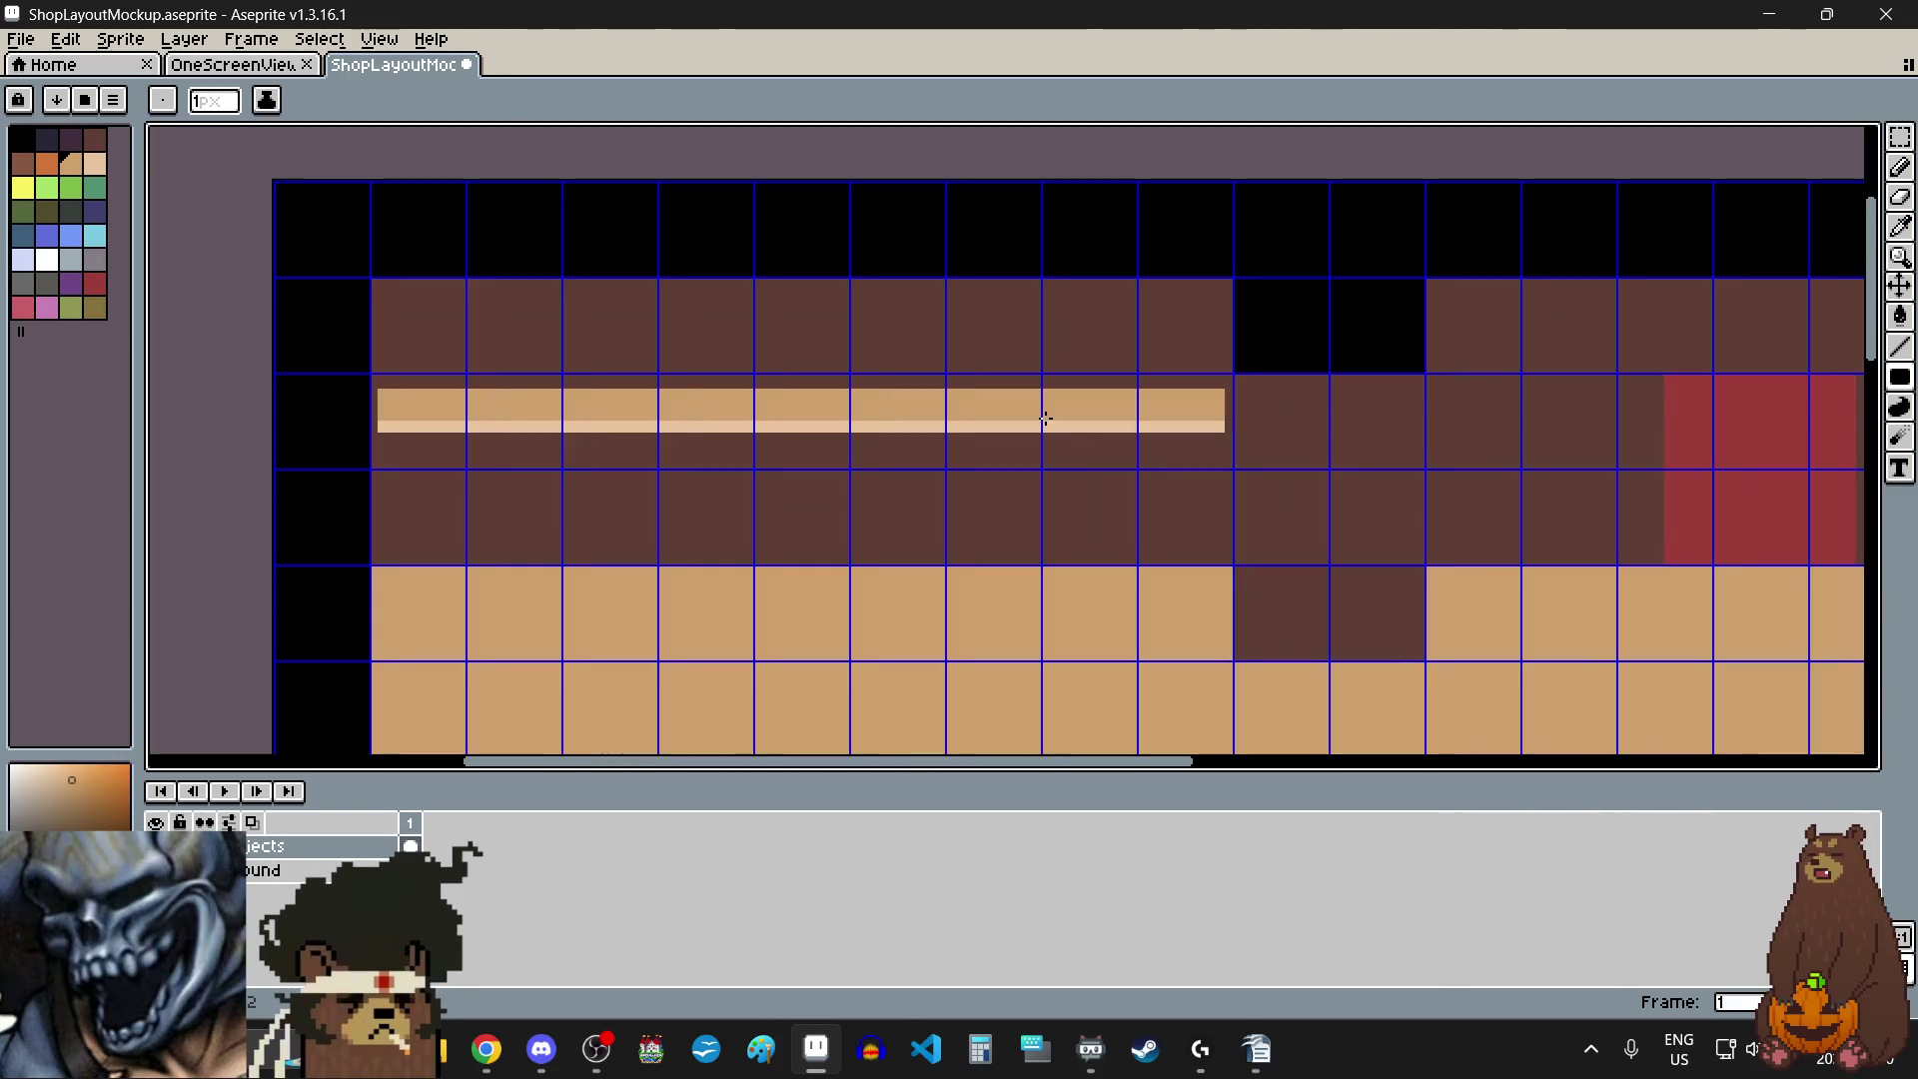
scroll(989, 427, "left", 2)
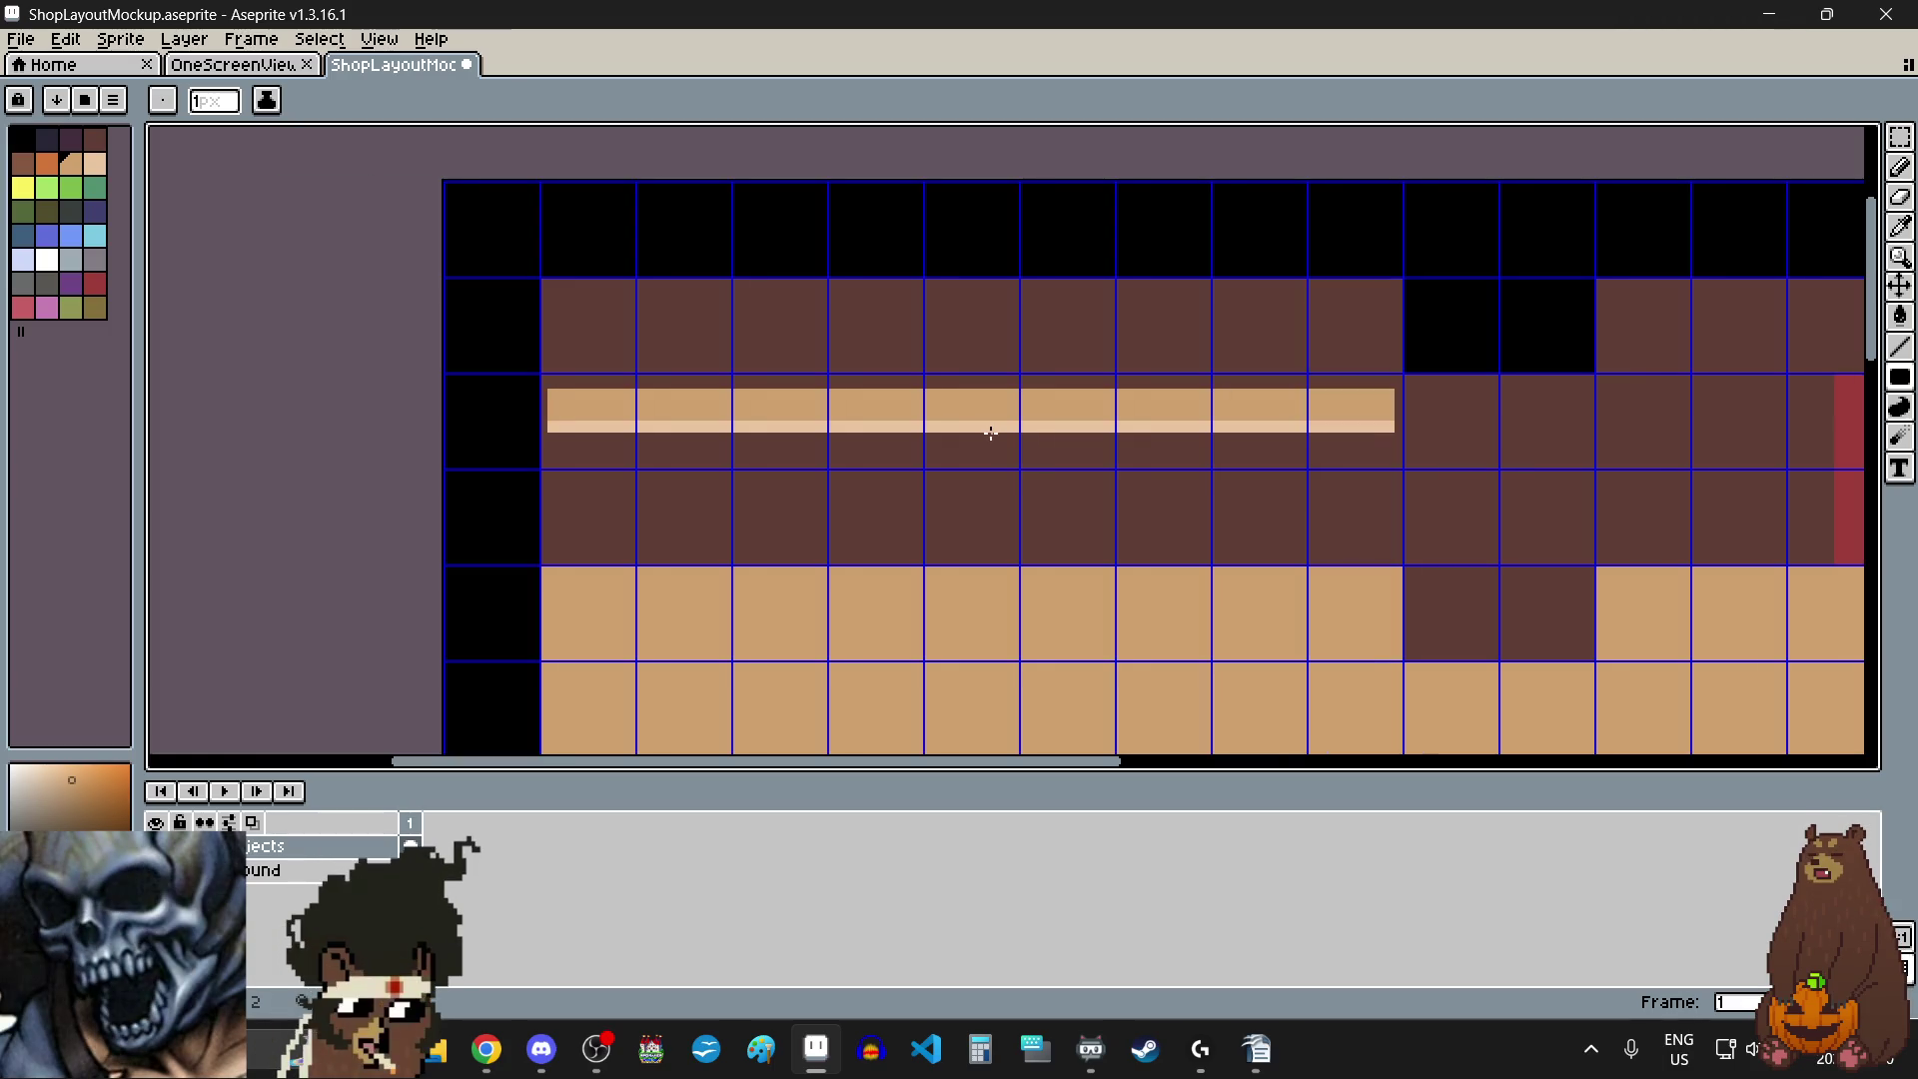
left_click(1901, 137)
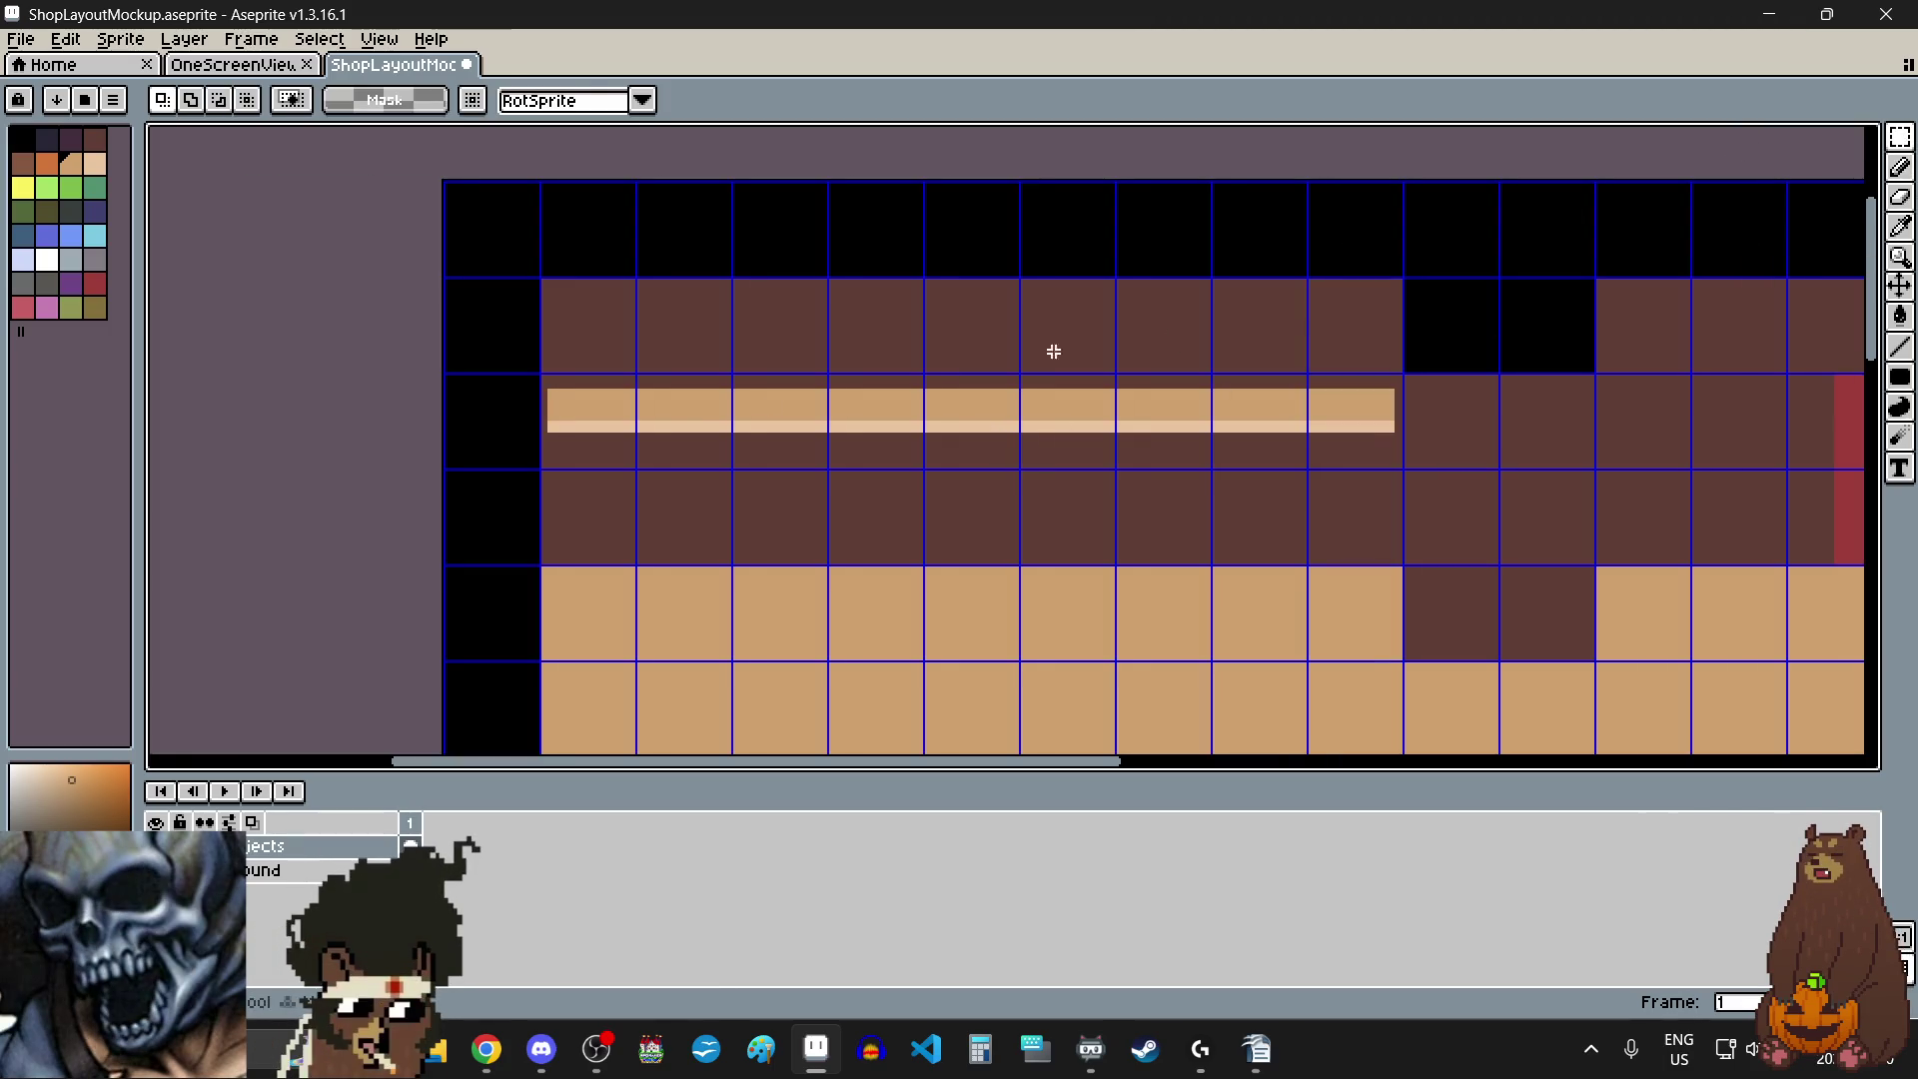
- Select the tan shelf band, nudge it down slightly, and deselect
scroll(548, 407, "up", 3)
scroll(556, 291, "up", 2)
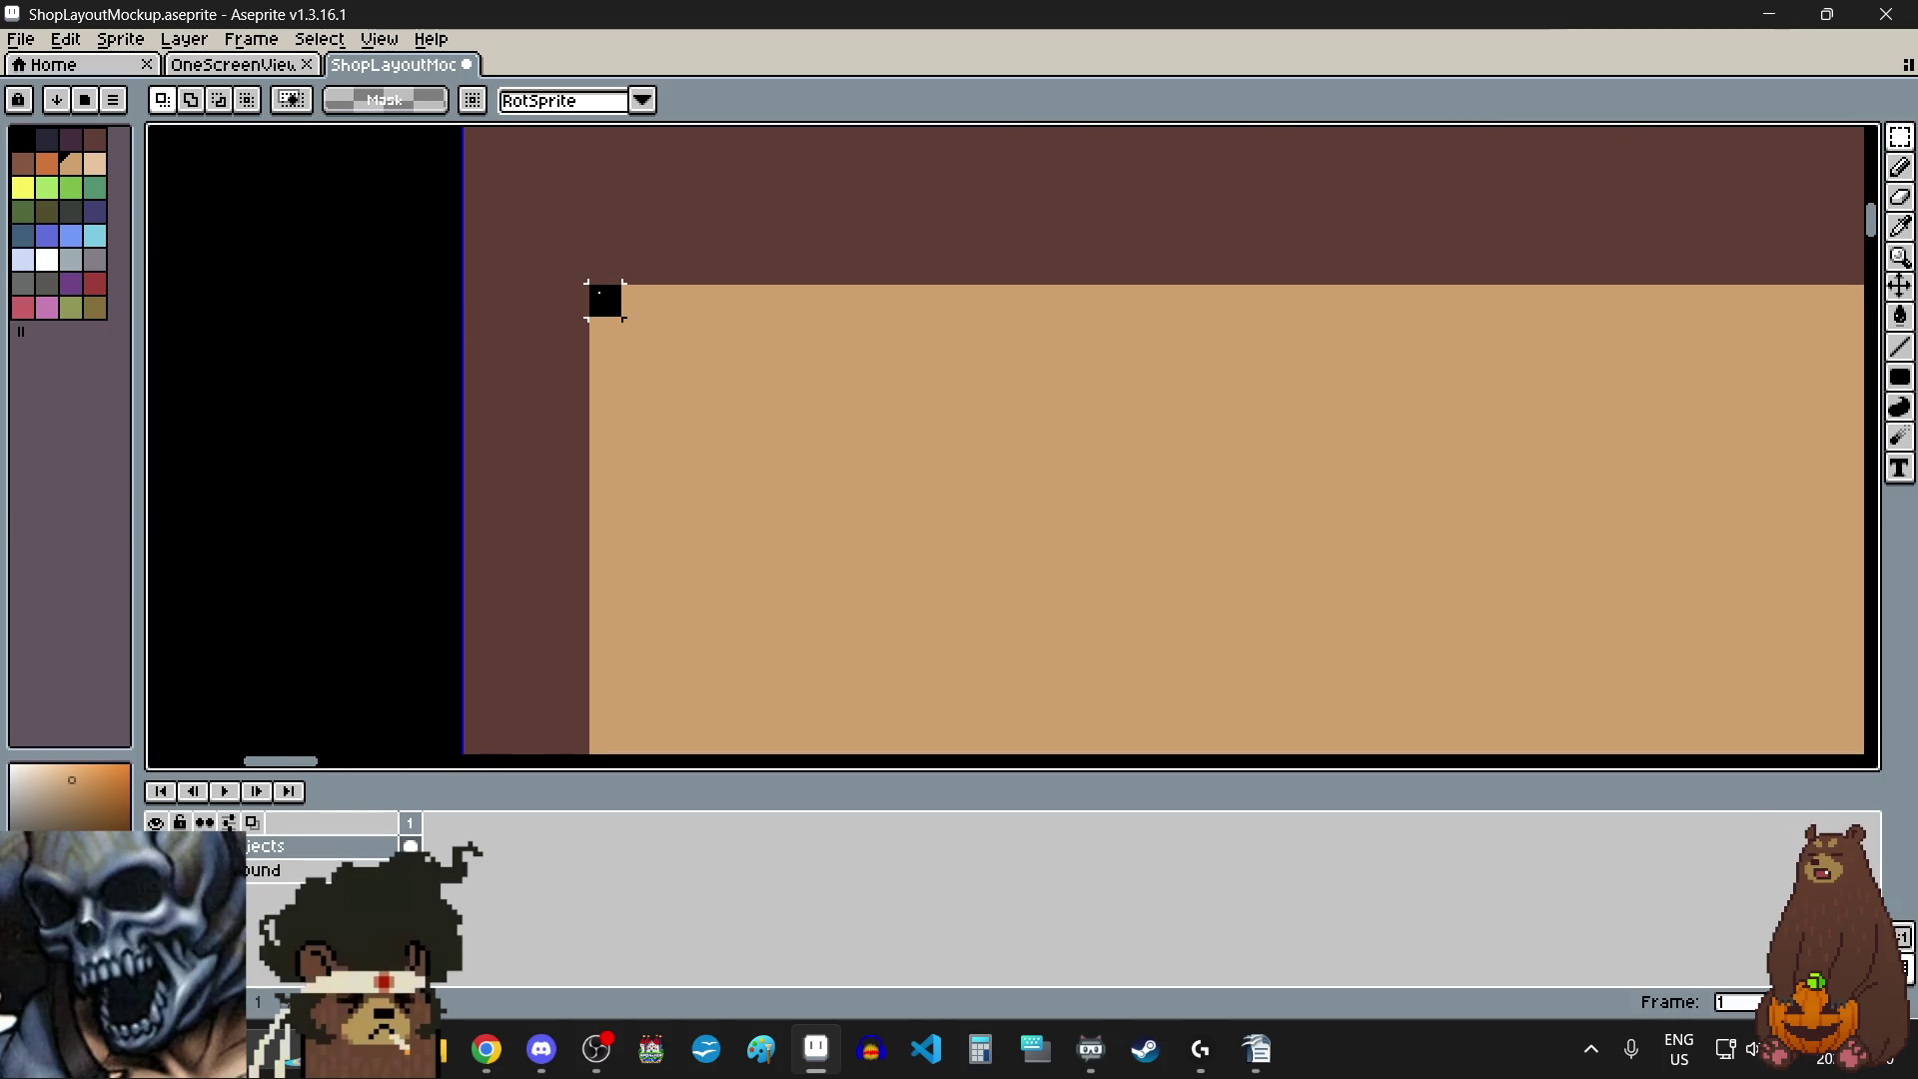
scroll(595, 290, "down", 4)
left_click_drag(598, 293, 1355, 228)
scroll(1354, 228, "up", 3)
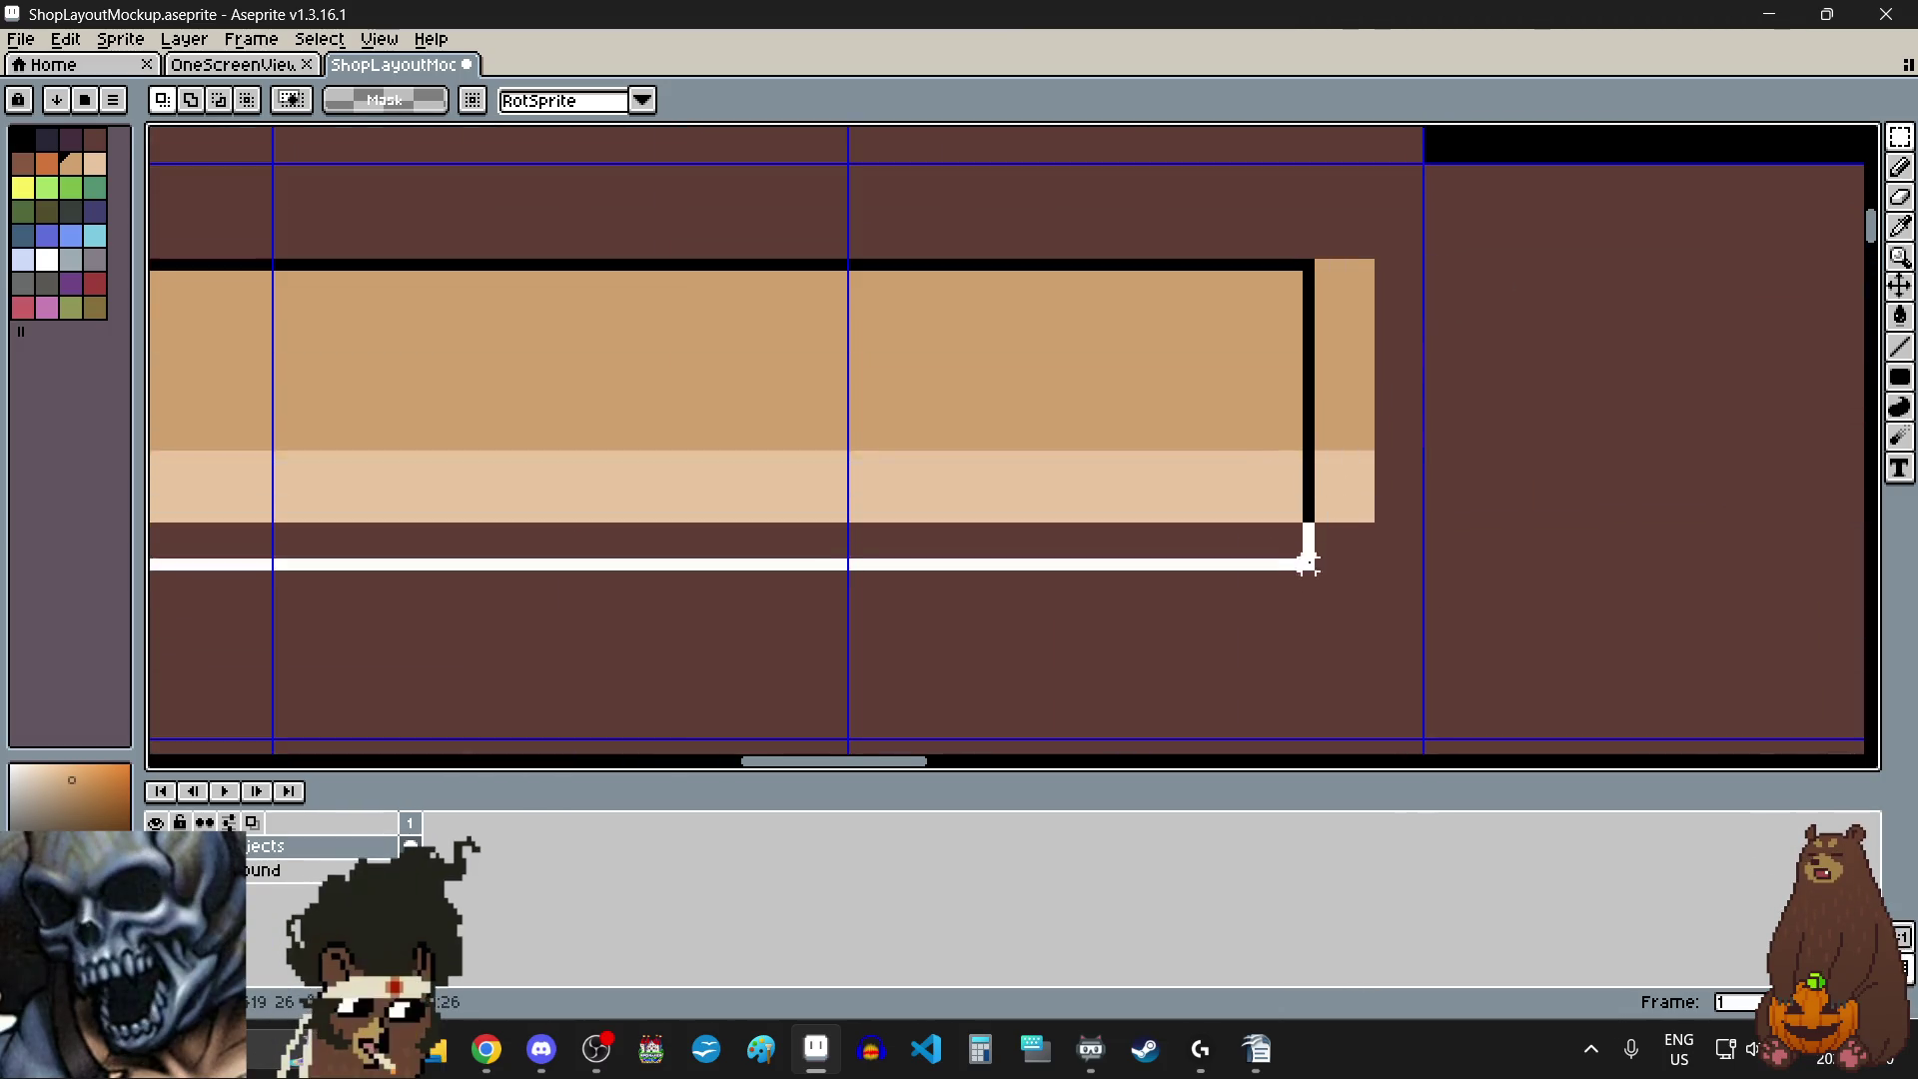
scroll(1306, 544, "up", 2)
scroll(1610, 288, "down", 4)
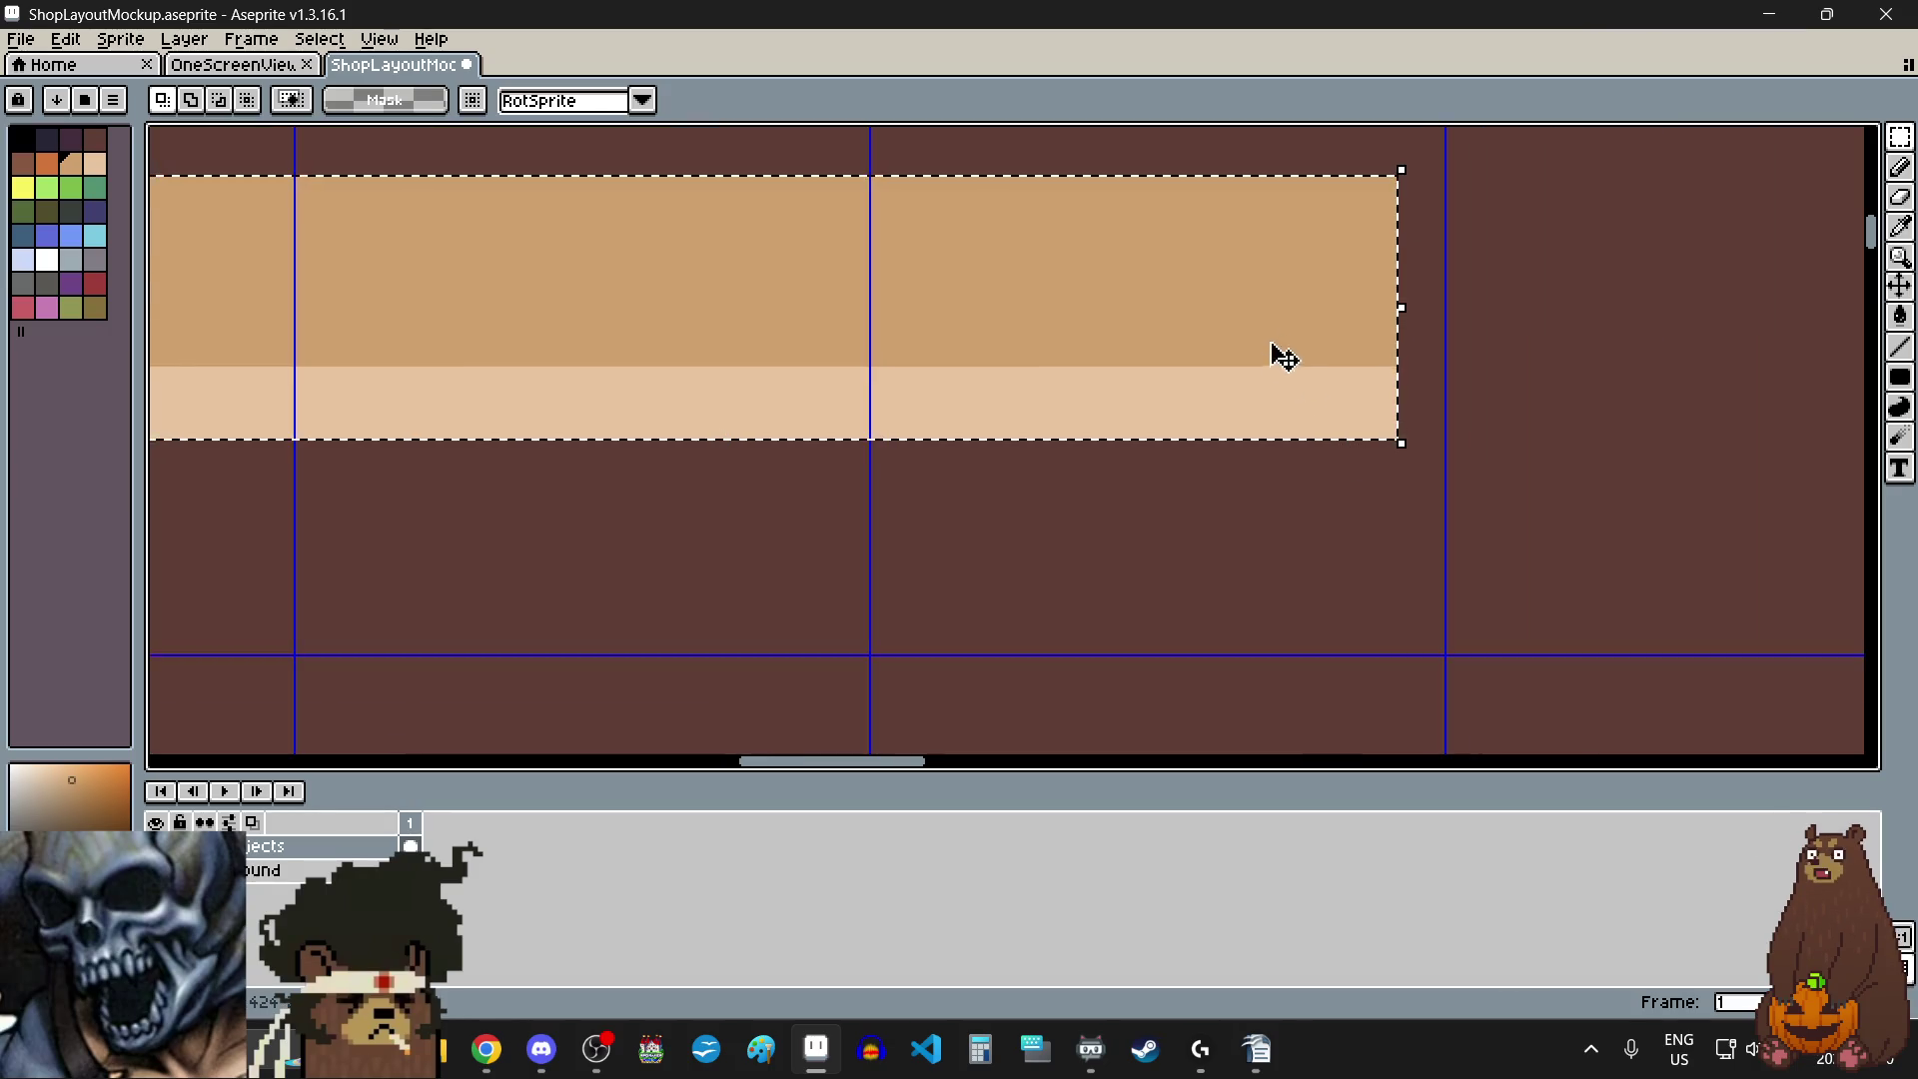
left_click_drag(1277, 365, 1267, 314)
key("Down")
scroll(1179, 449, "down", 2)
left_click(1160, 517)
scroll(1160, 517, "left", 2)
scroll(1161, 514, "left", 2)
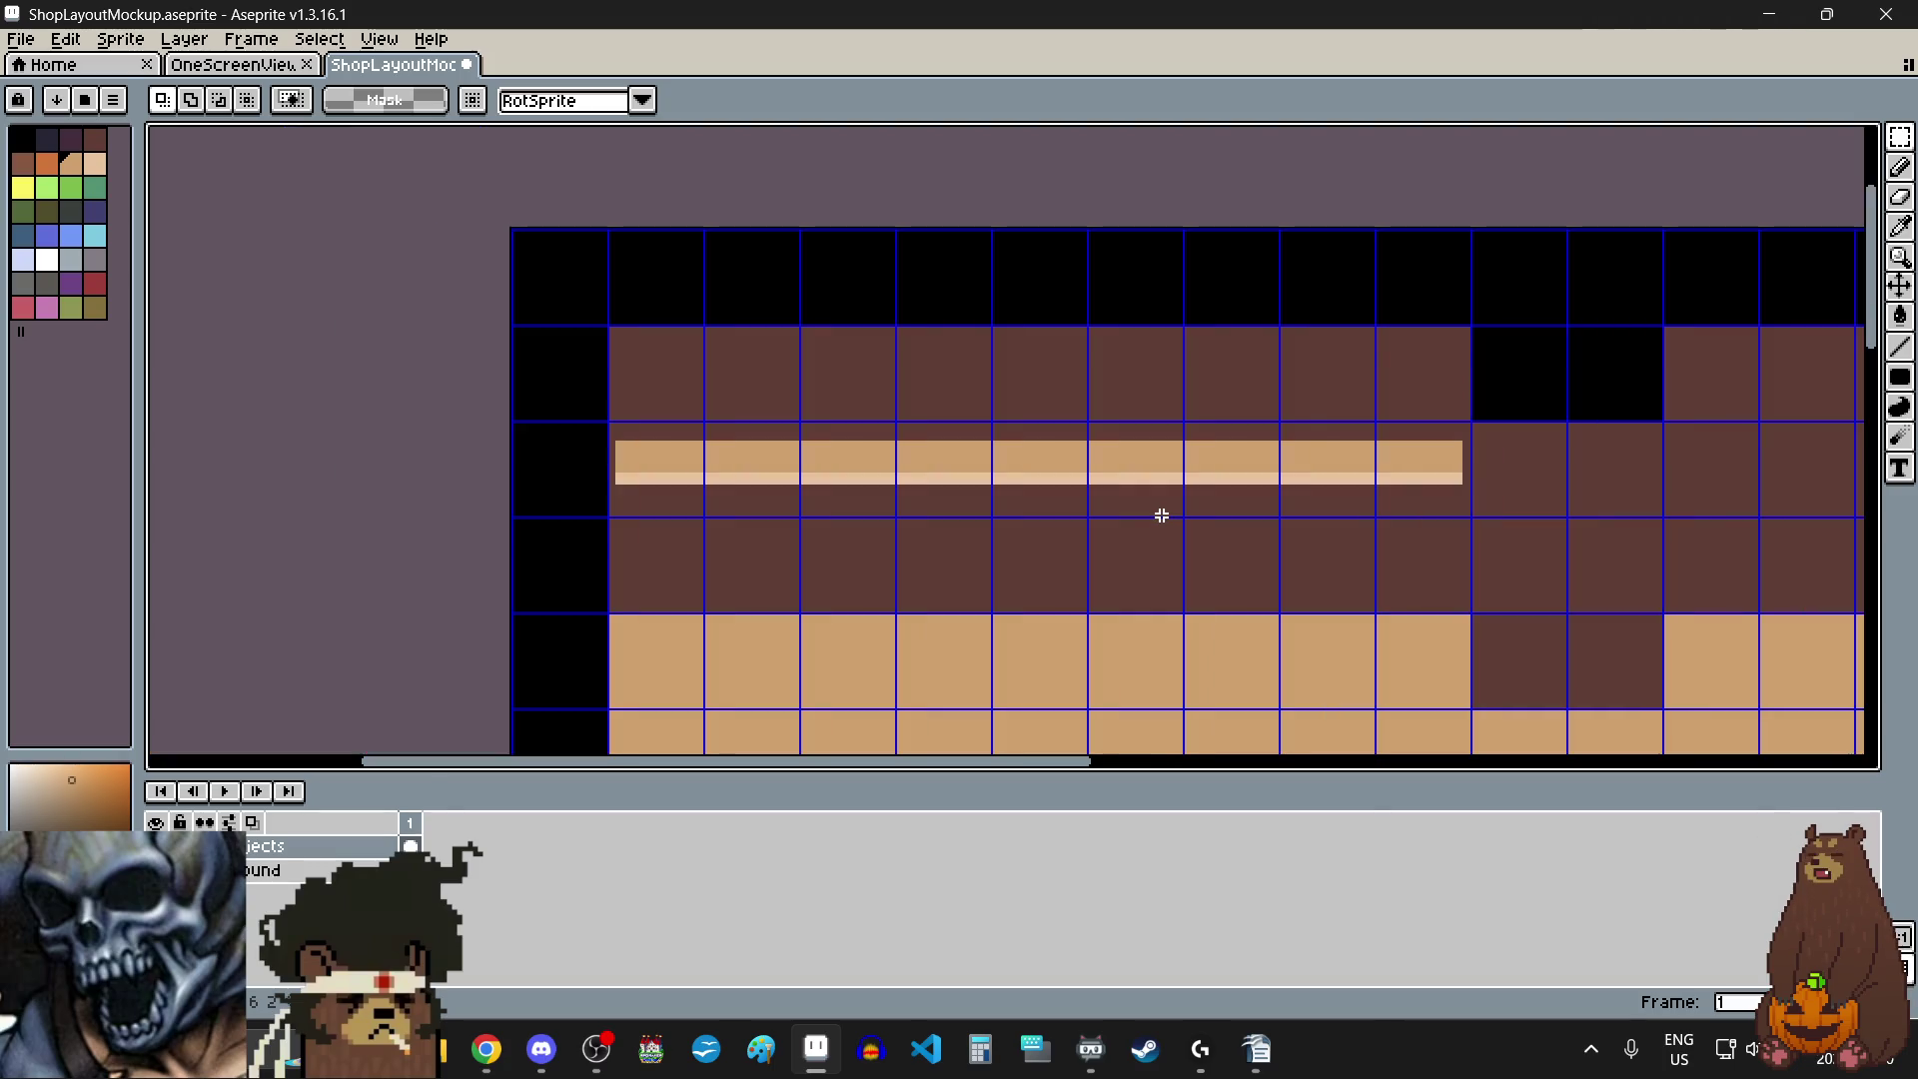
scroll(1073, 448, "up", 2)
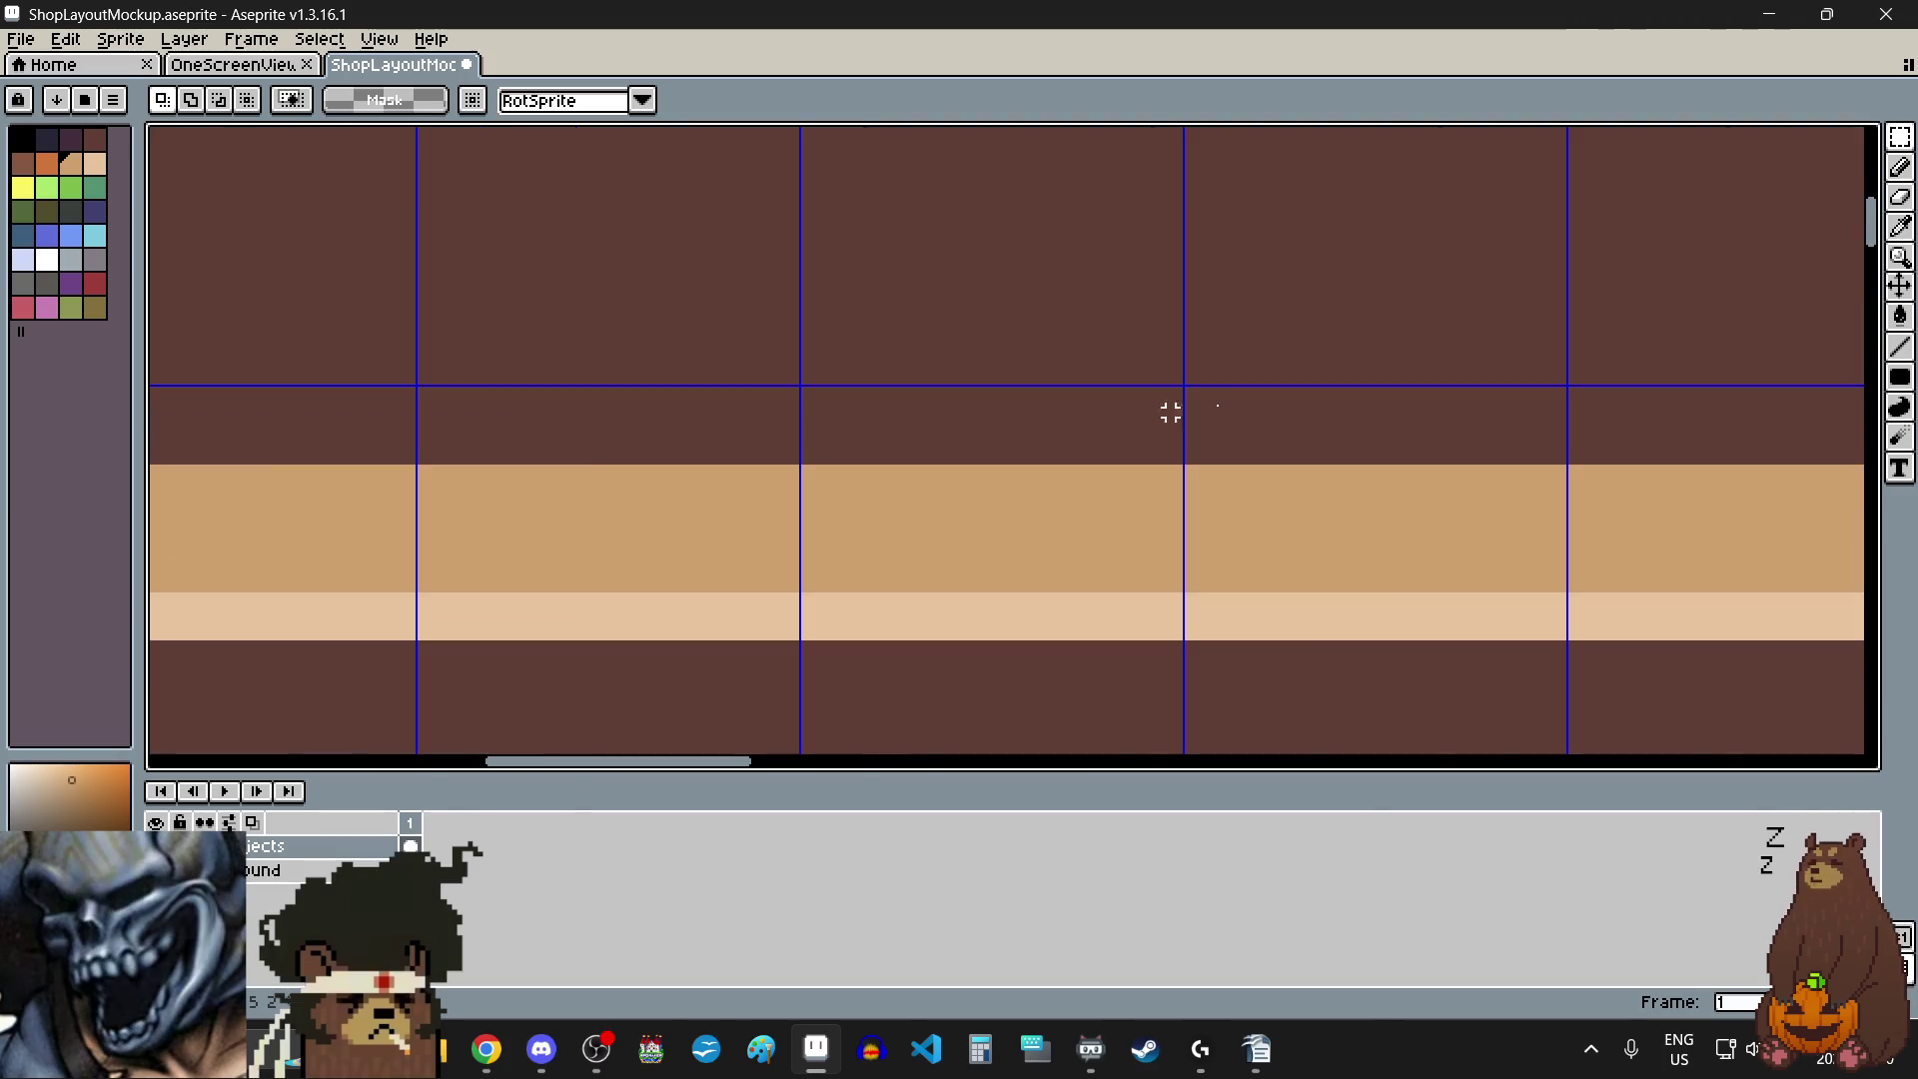
- Choose the Filled Rectangle tool from the rectangle and ellipse variants
left_click(1906, 232)
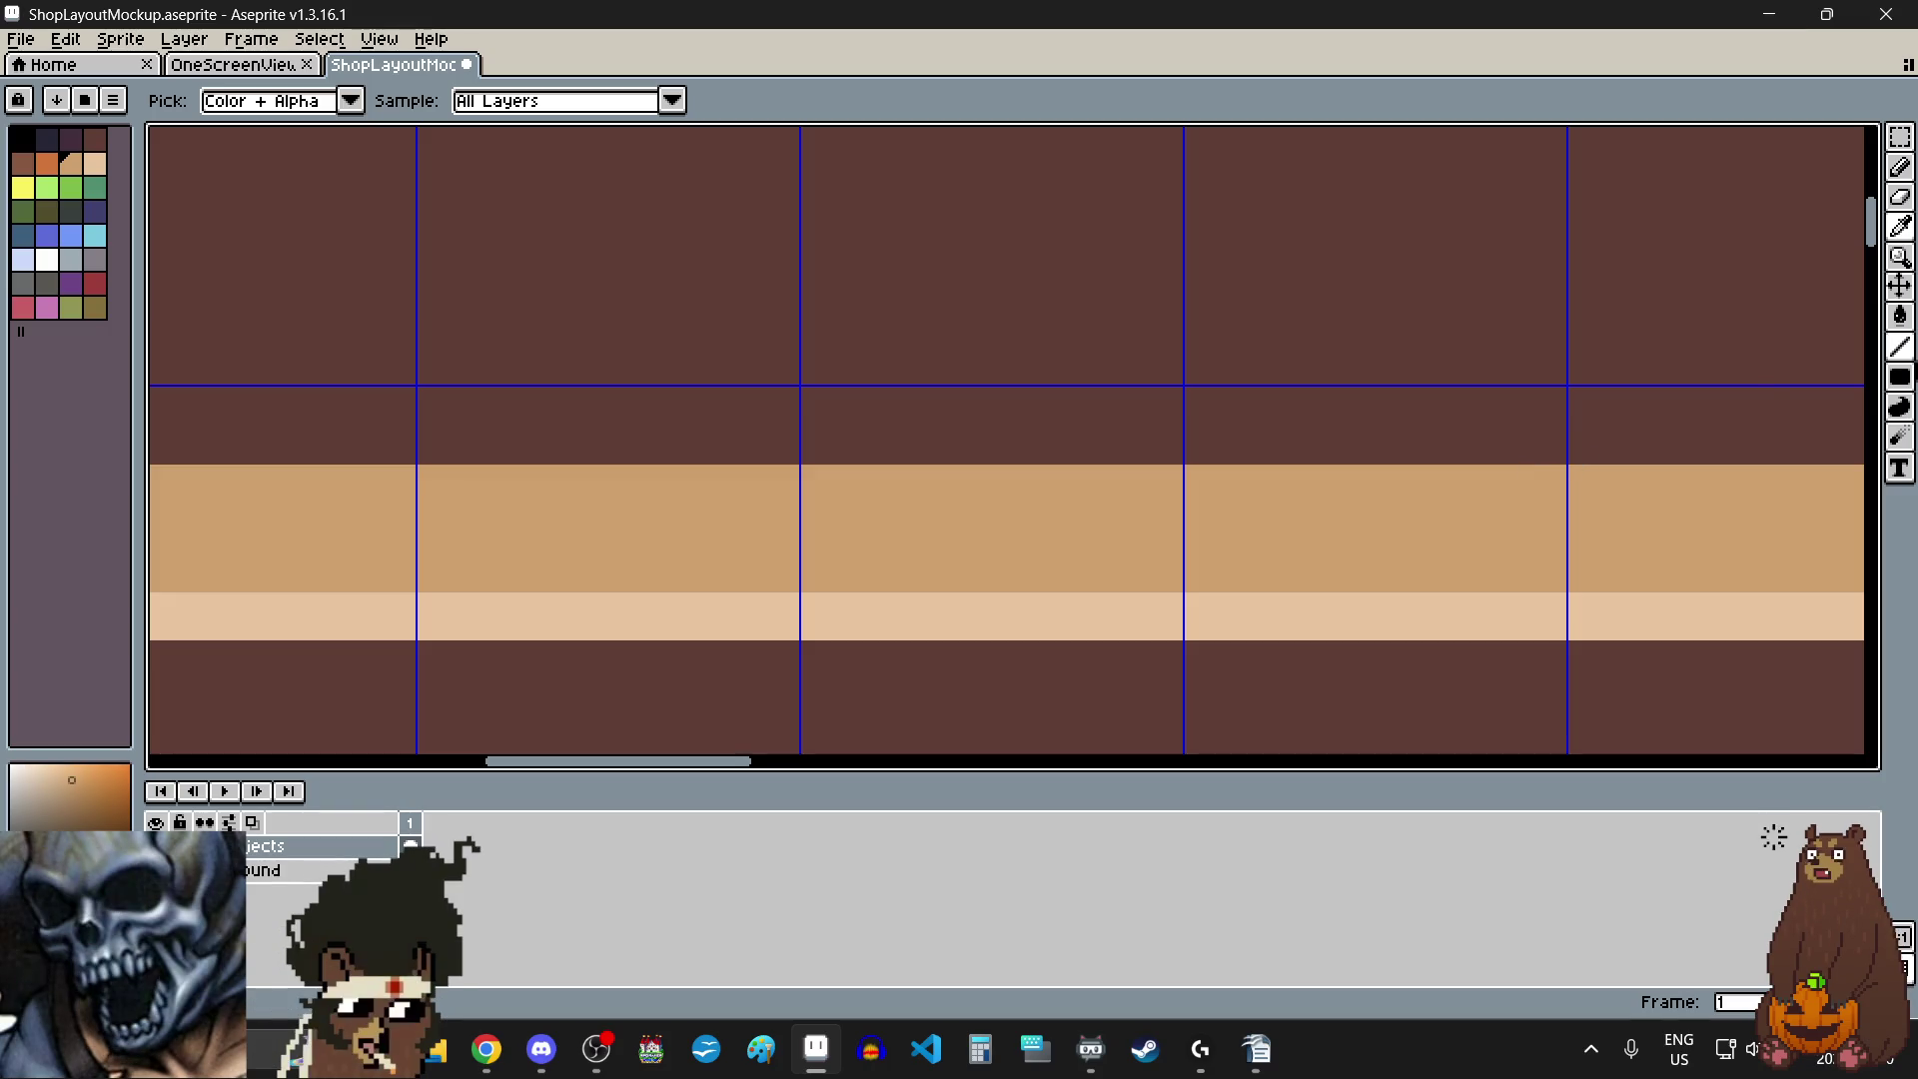
left_click(1902, 380)
left_click(1812, 378)
scroll(1699, 439, "down", 2)
scroll(1110, 429, "left", 5)
scroll(1033, 492, "up", 3)
scroll(1033, 491, "down", 4)
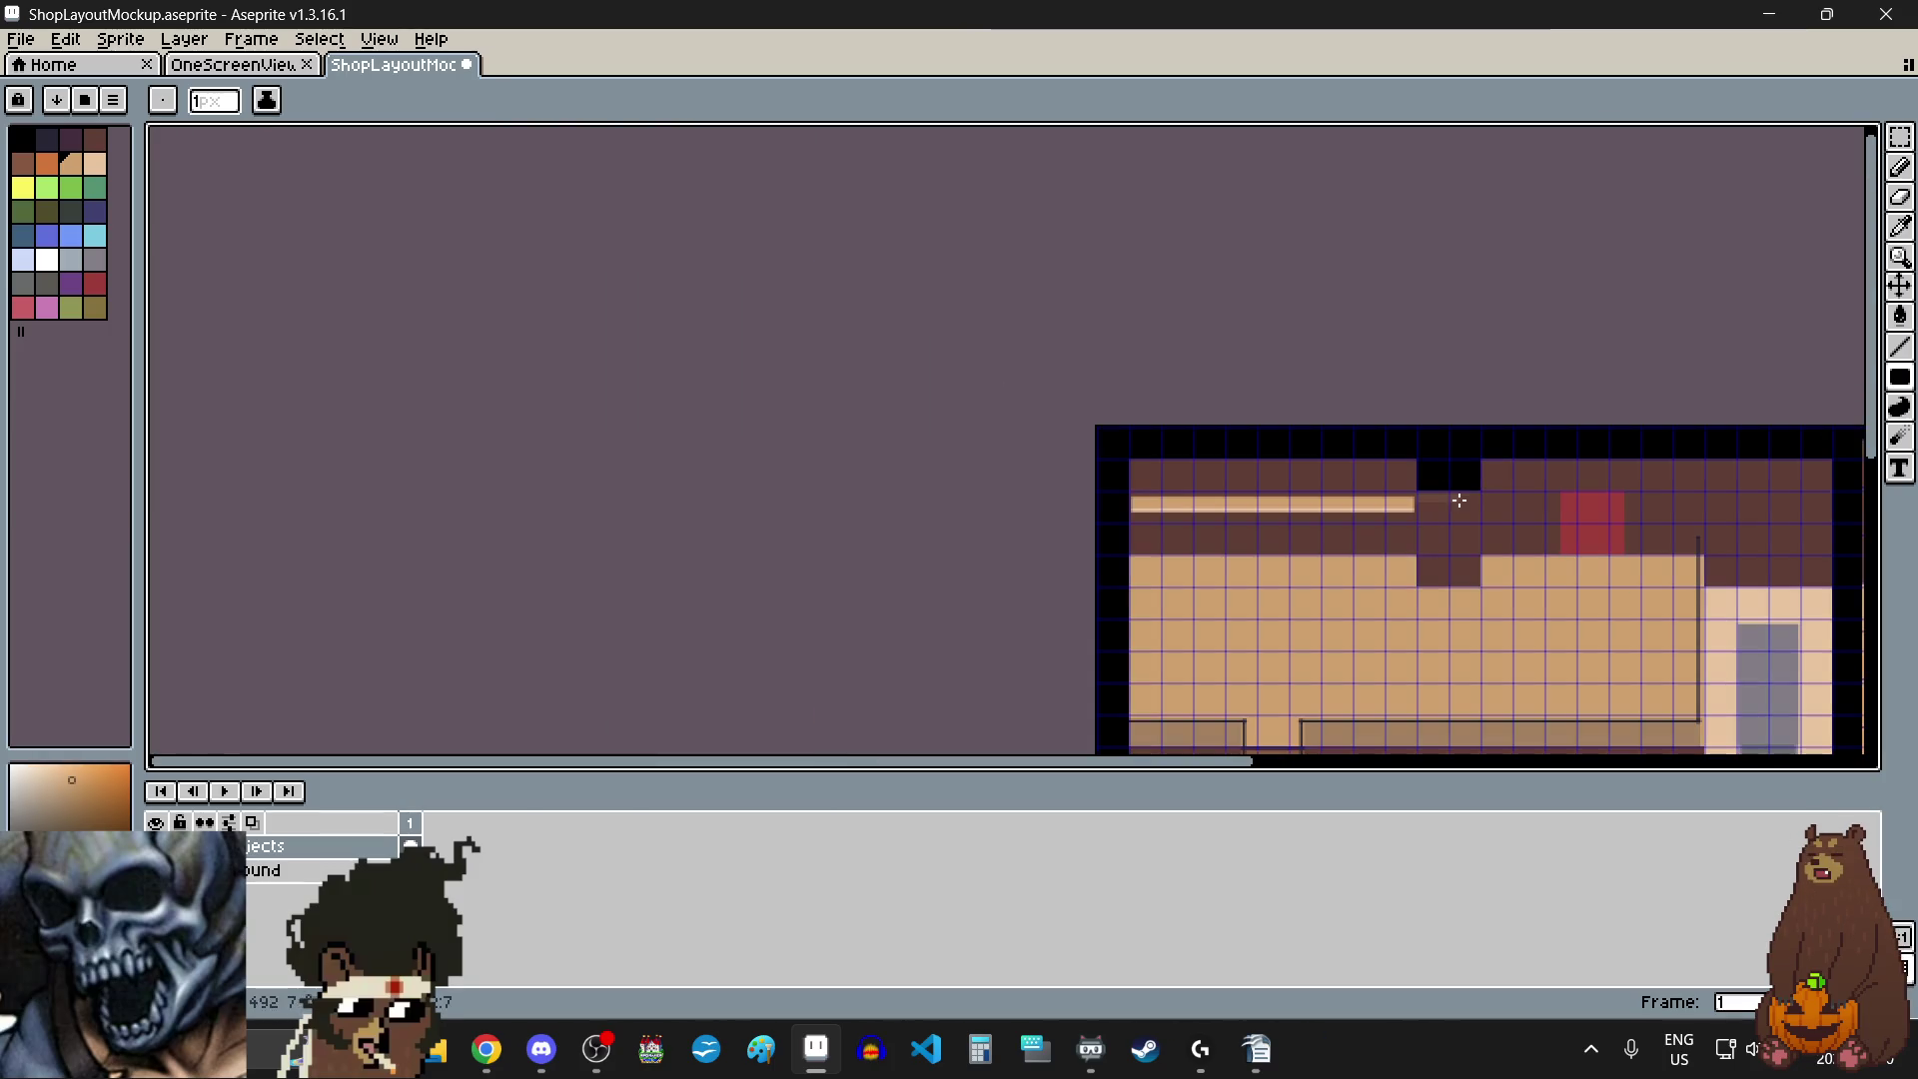
scroll(1459, 500, "up", 4)
scroll(1152, 656, "up", 2)
scroll(1151, 655, "up", 2)
mouse_move(1152, 655)
left_mouse_down()
mouse_move(1272, 514)
mouse_move(1319, 560)
mouse_move(1321, 513)
left_mouse_up()
scroll(1148, 432, "down", 4)
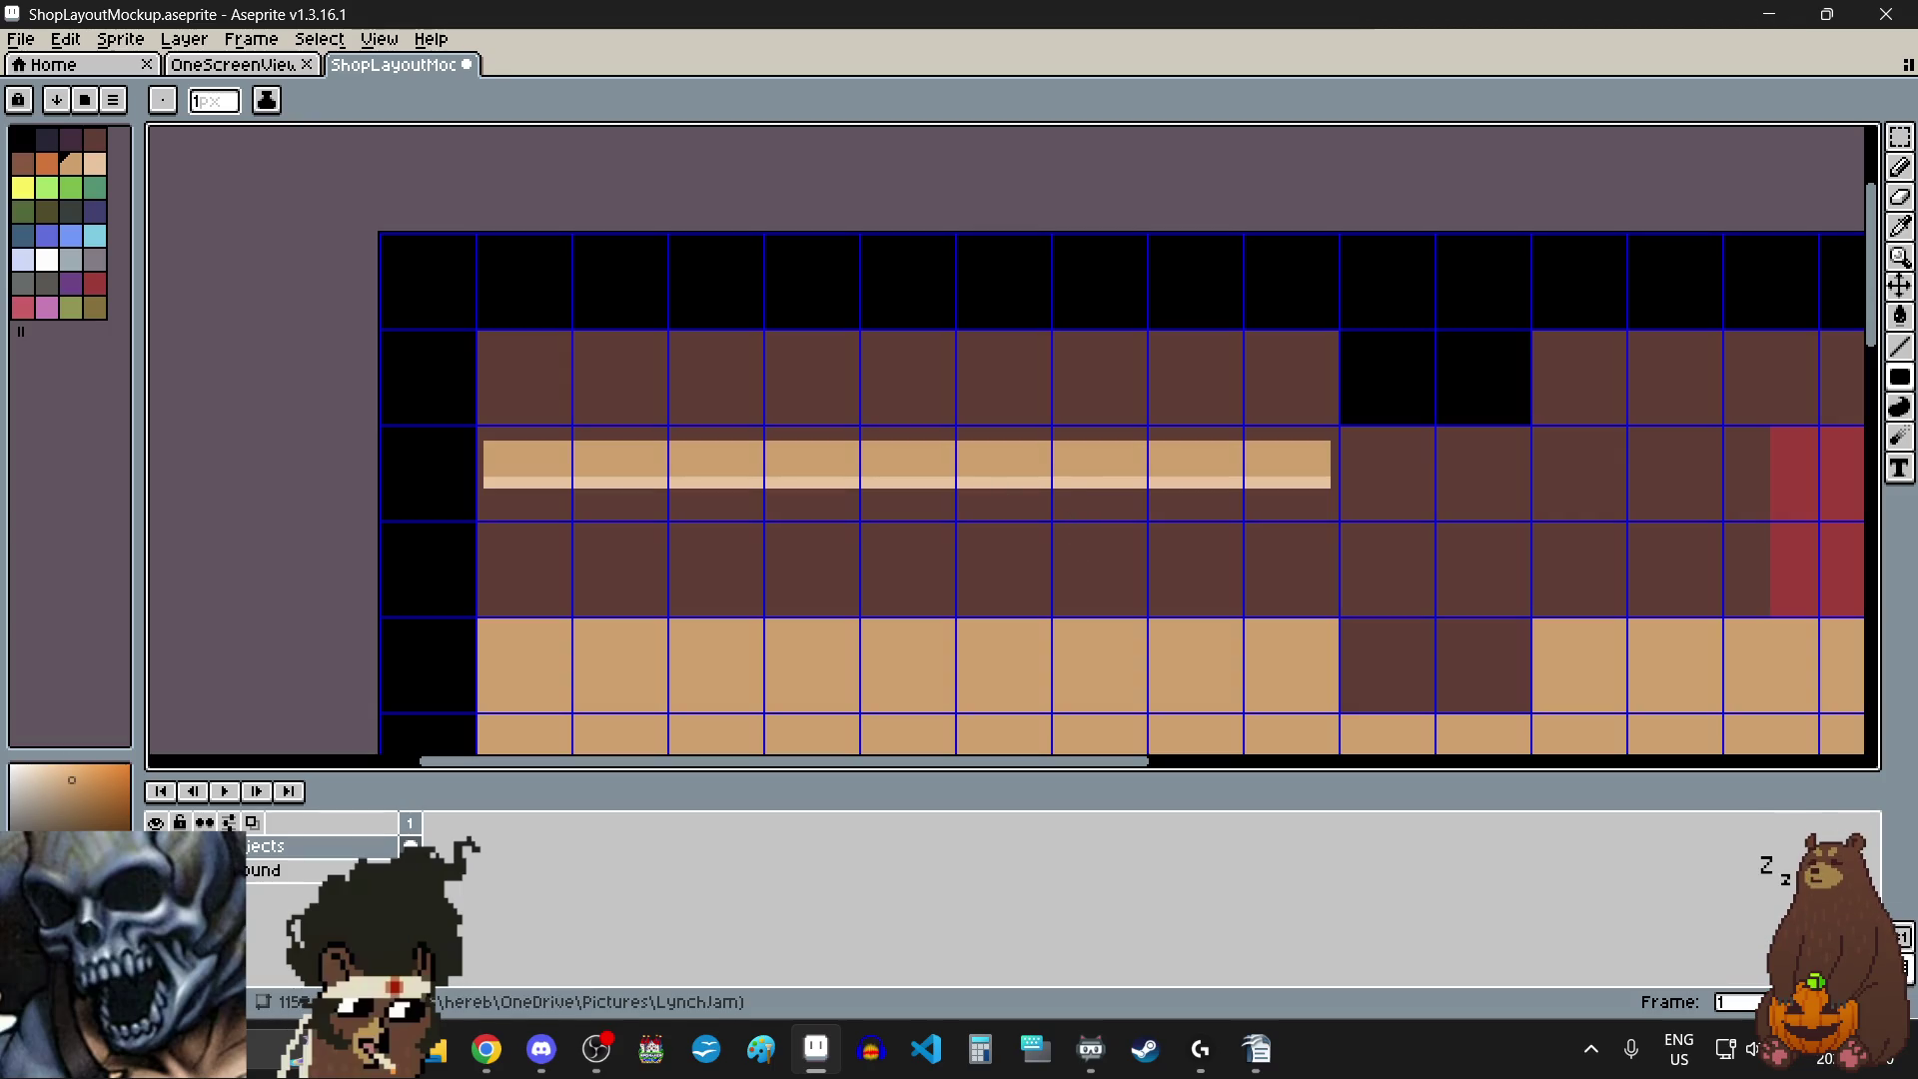
- Check the reference in the browser, then make grey the drawing colour
key("alt+Tab")
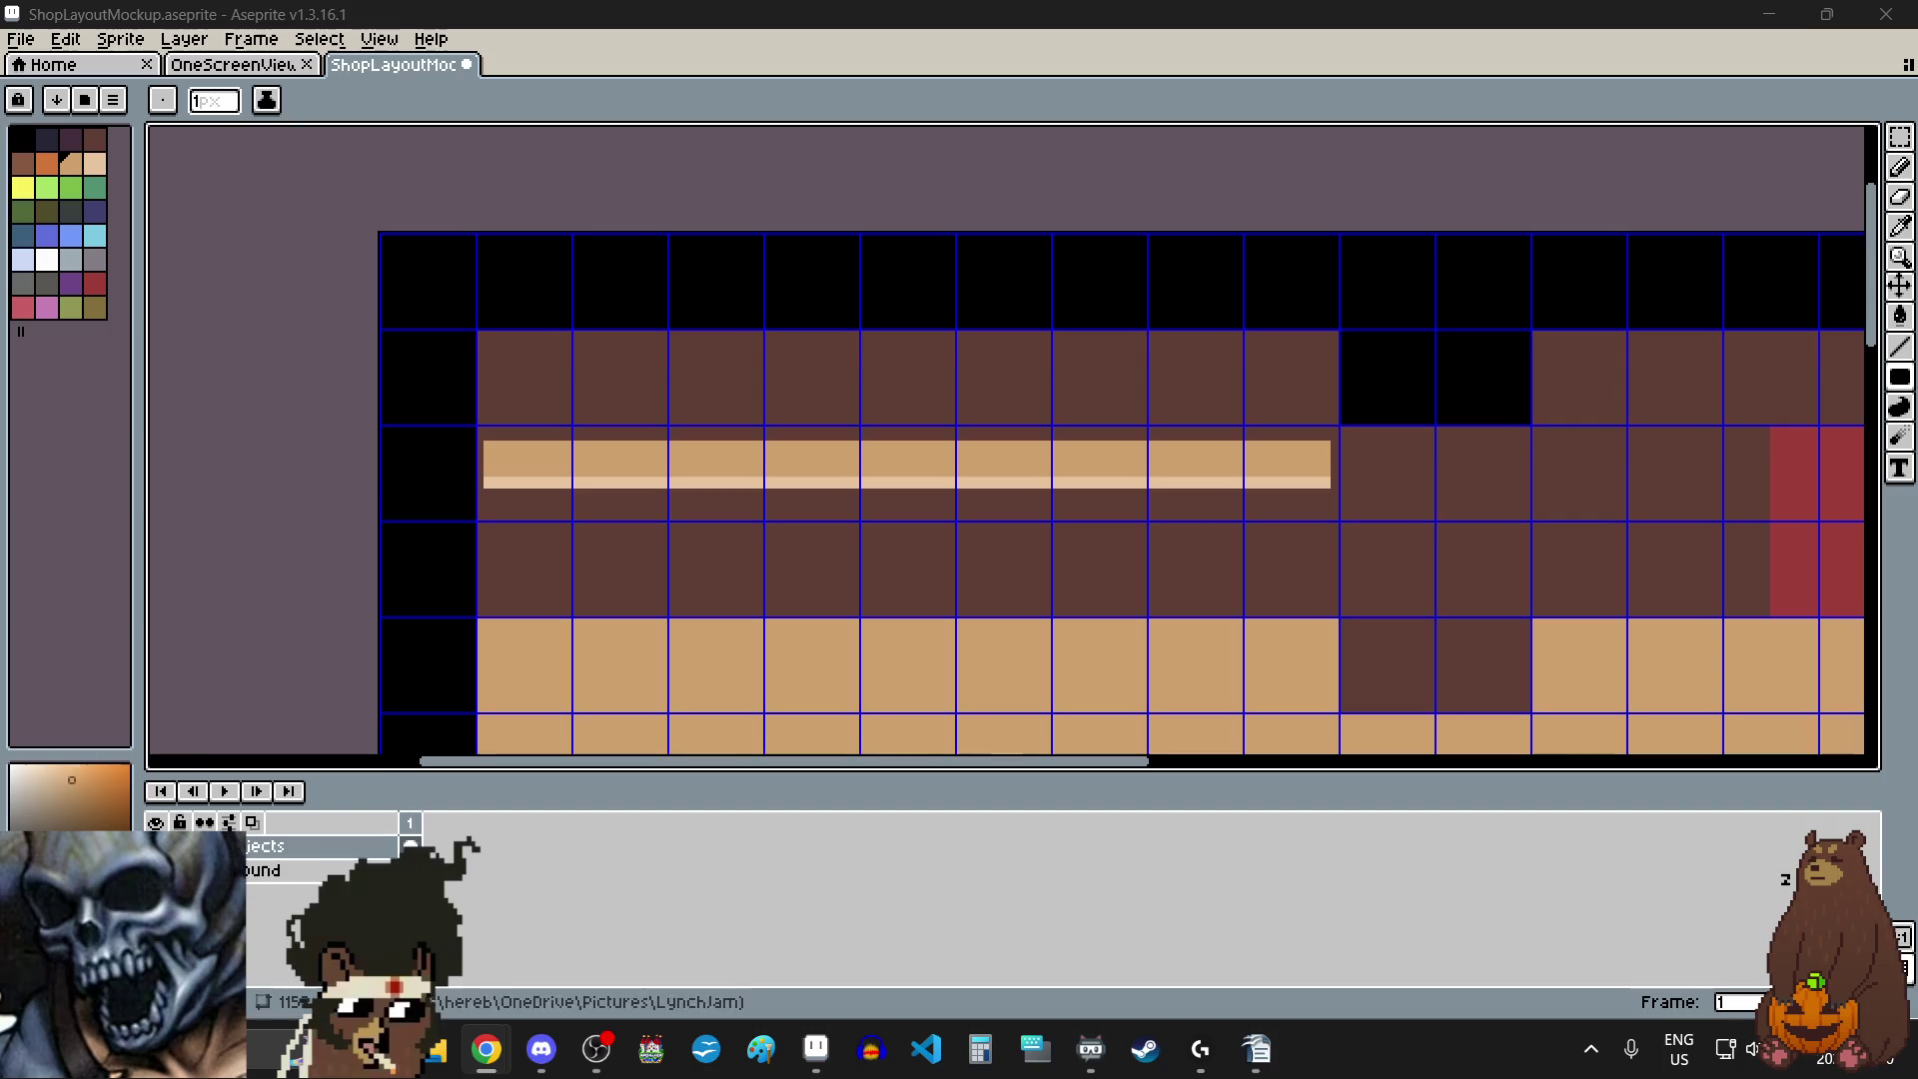
scroll(1310, 432, "up", 3)
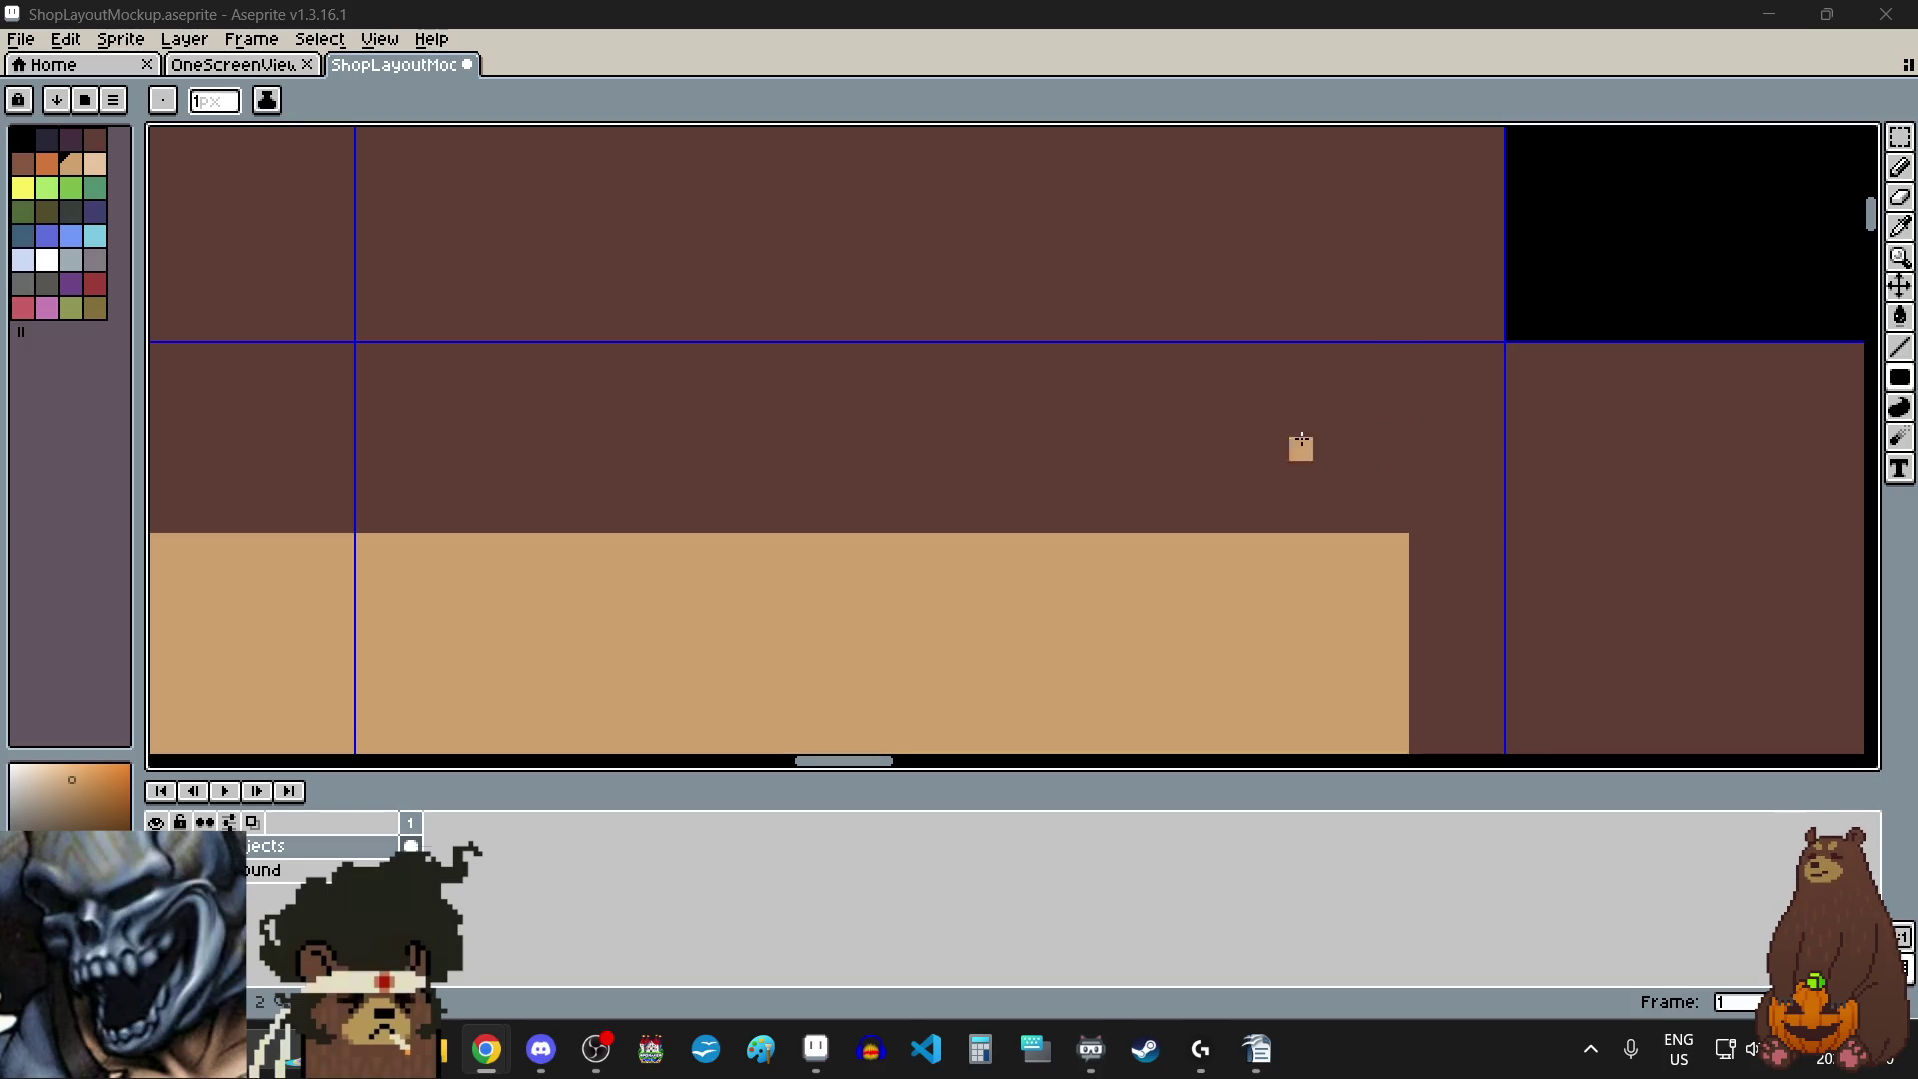
scroll(1179, 475, "down", 3)
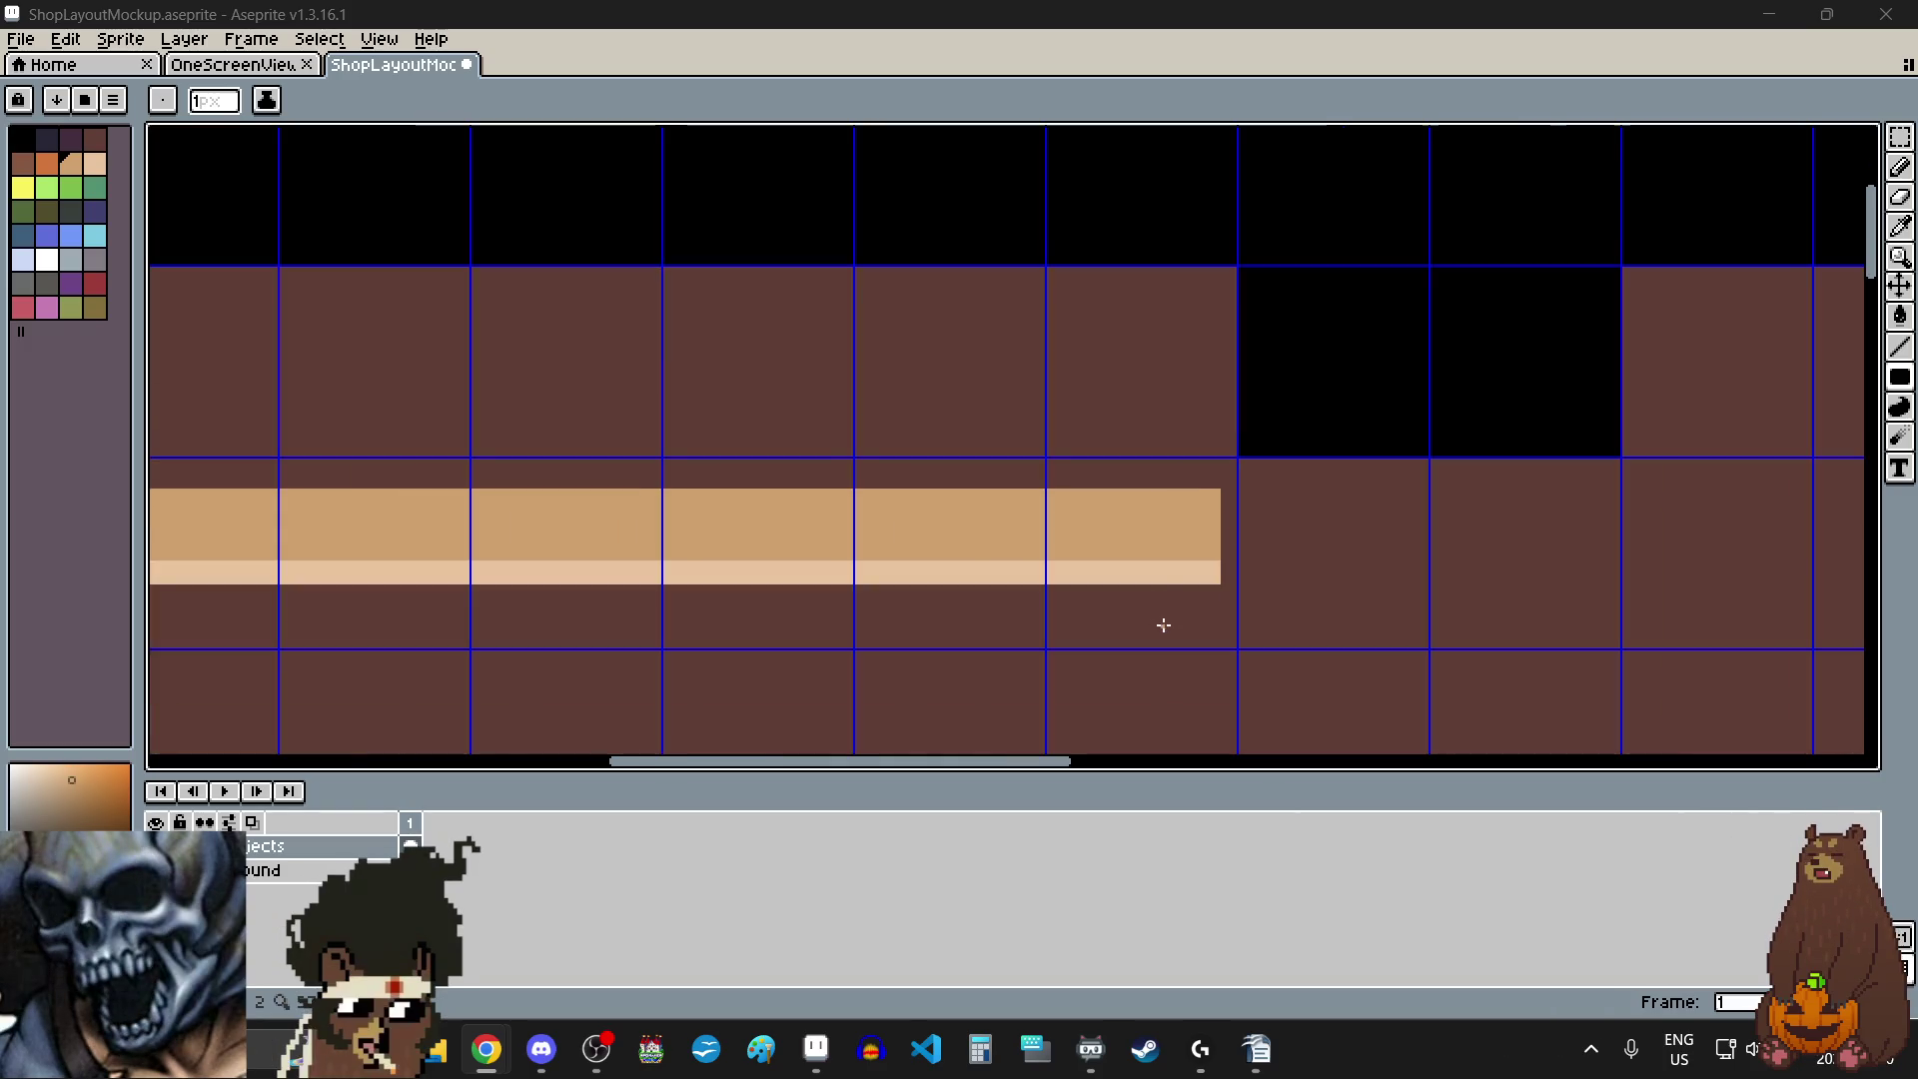
scroll(1216, 549, "down", 2)
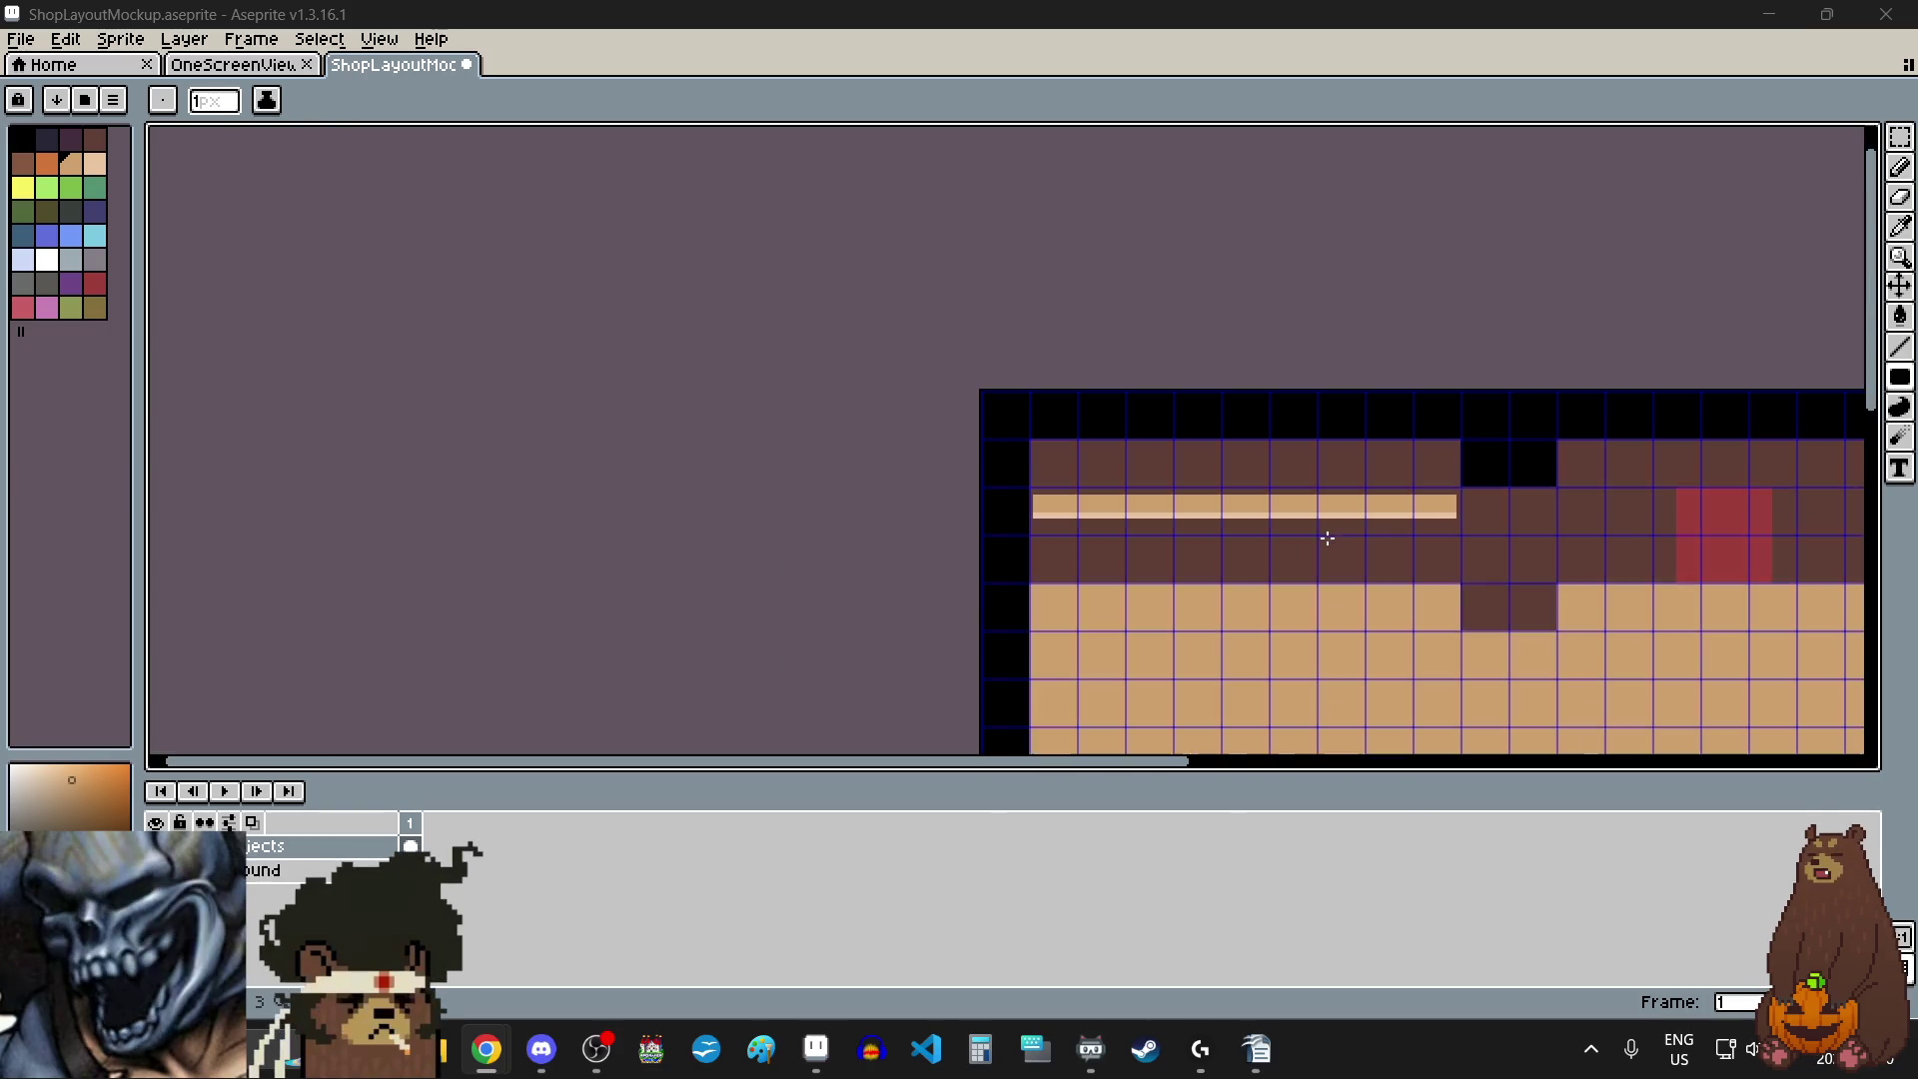
scroll(1396, 526, "up", 2)
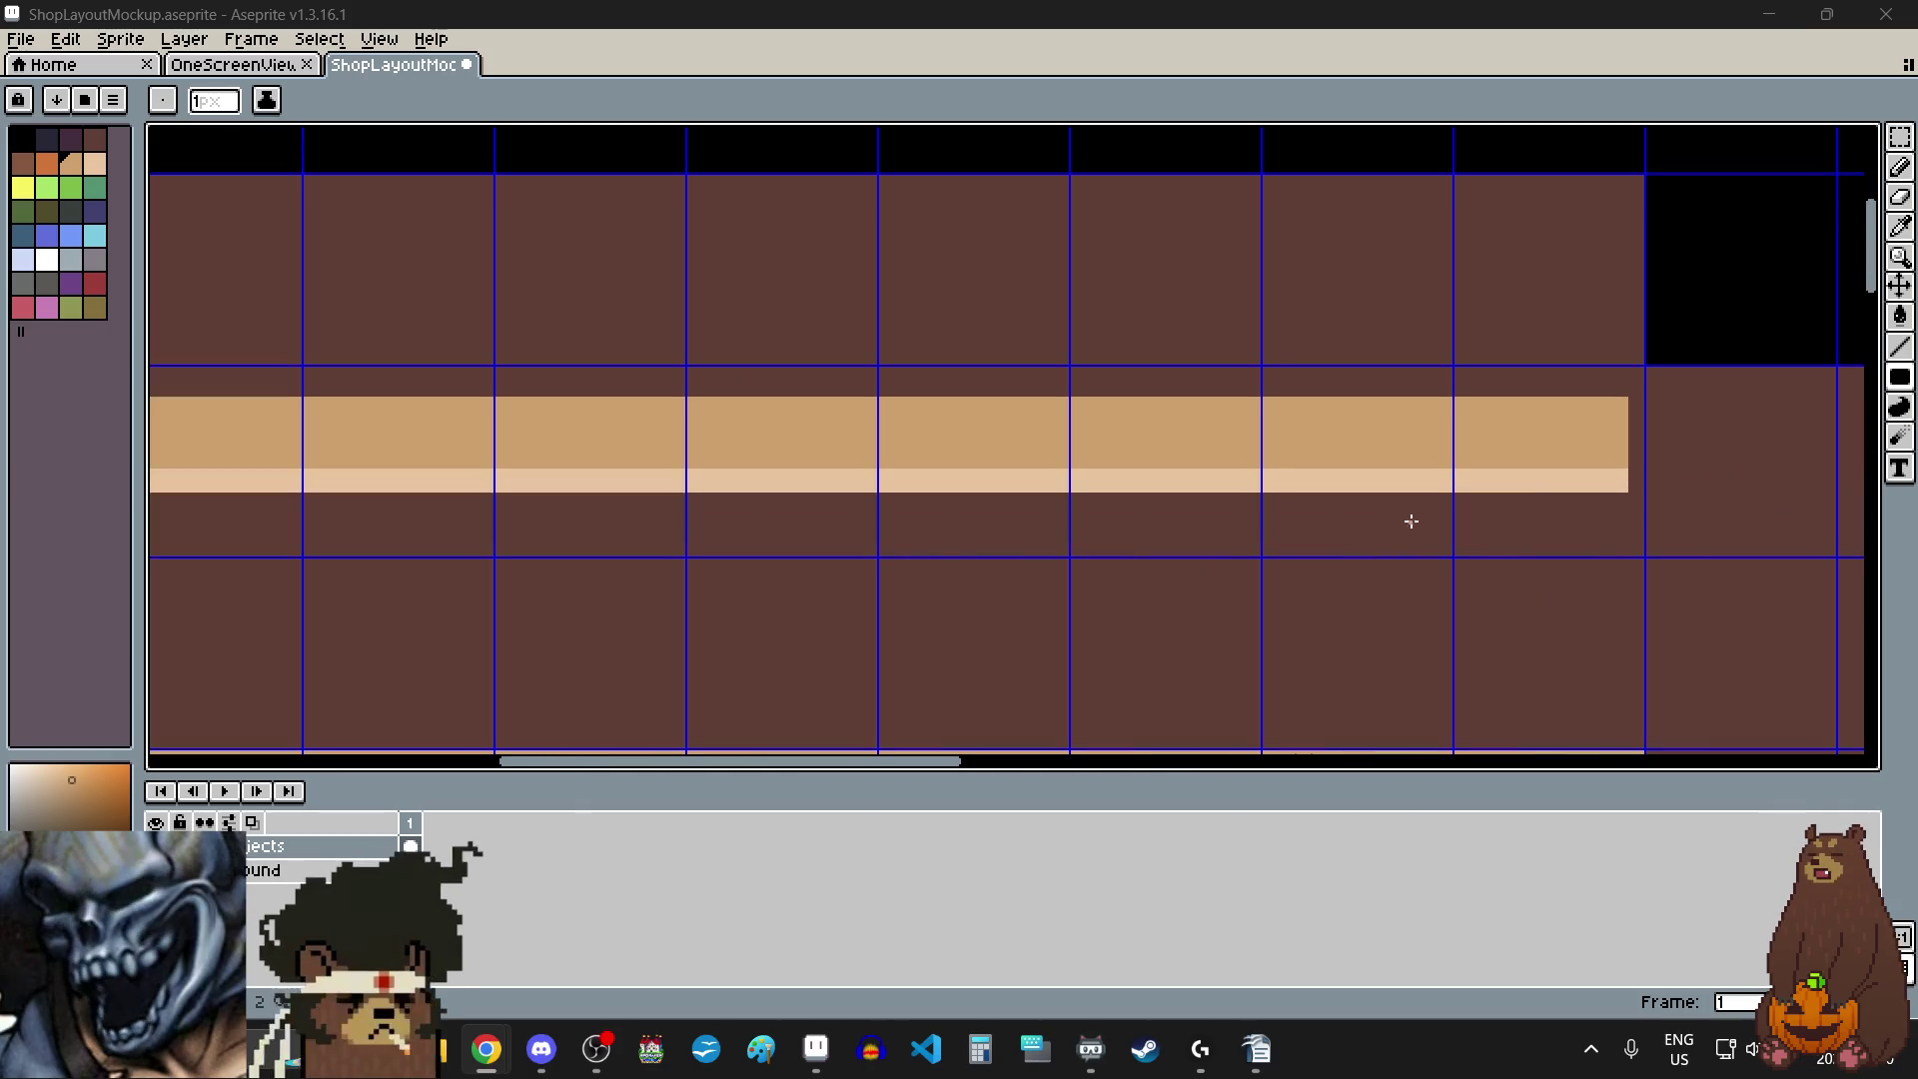
left_click(100, 261)
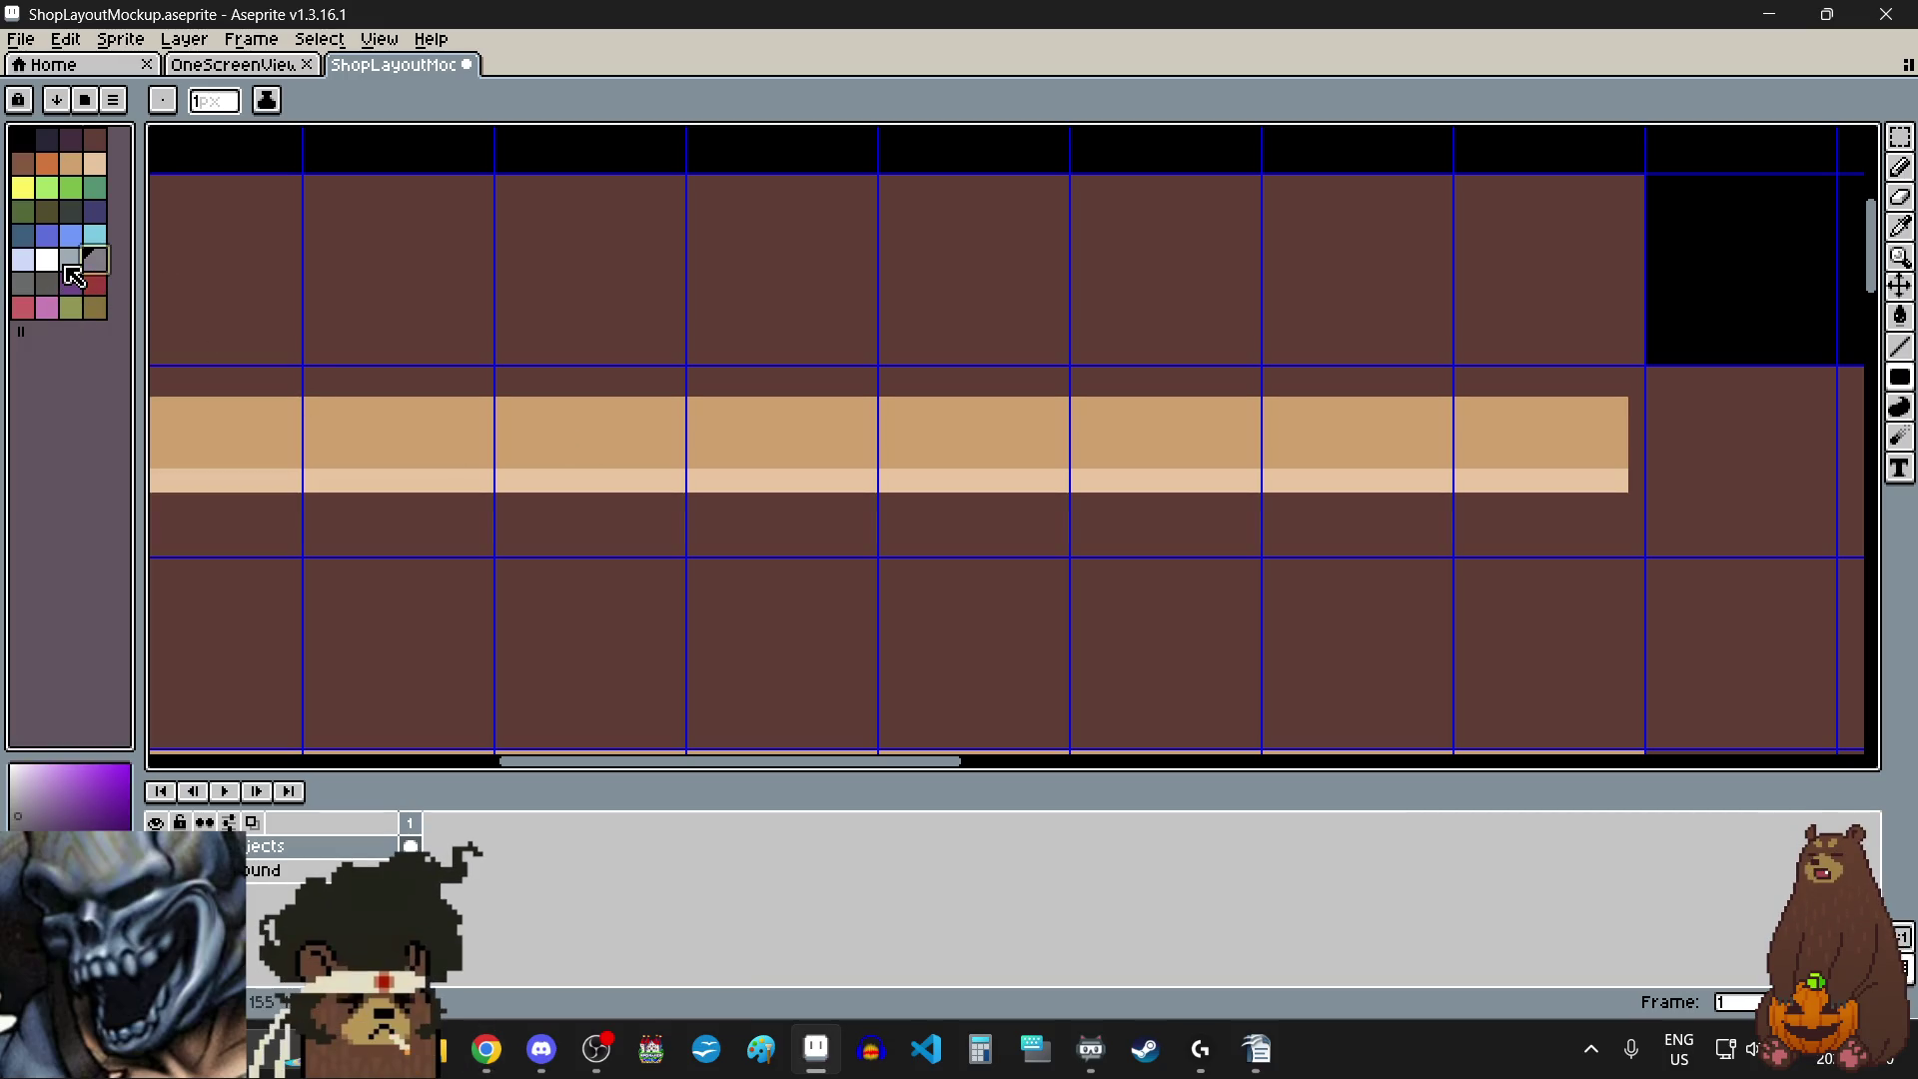
- Draw a thin grey rectangle just below the tan shelf
scroll(882, 501, "down", 1)
scroll(596, 519, "left", 2)
scroll(513, 479, "up", 2)
scroll(511, 476, "up", 1)
scroll(511, 474, "up", 1)
scroll(514, 385, "up", 1)
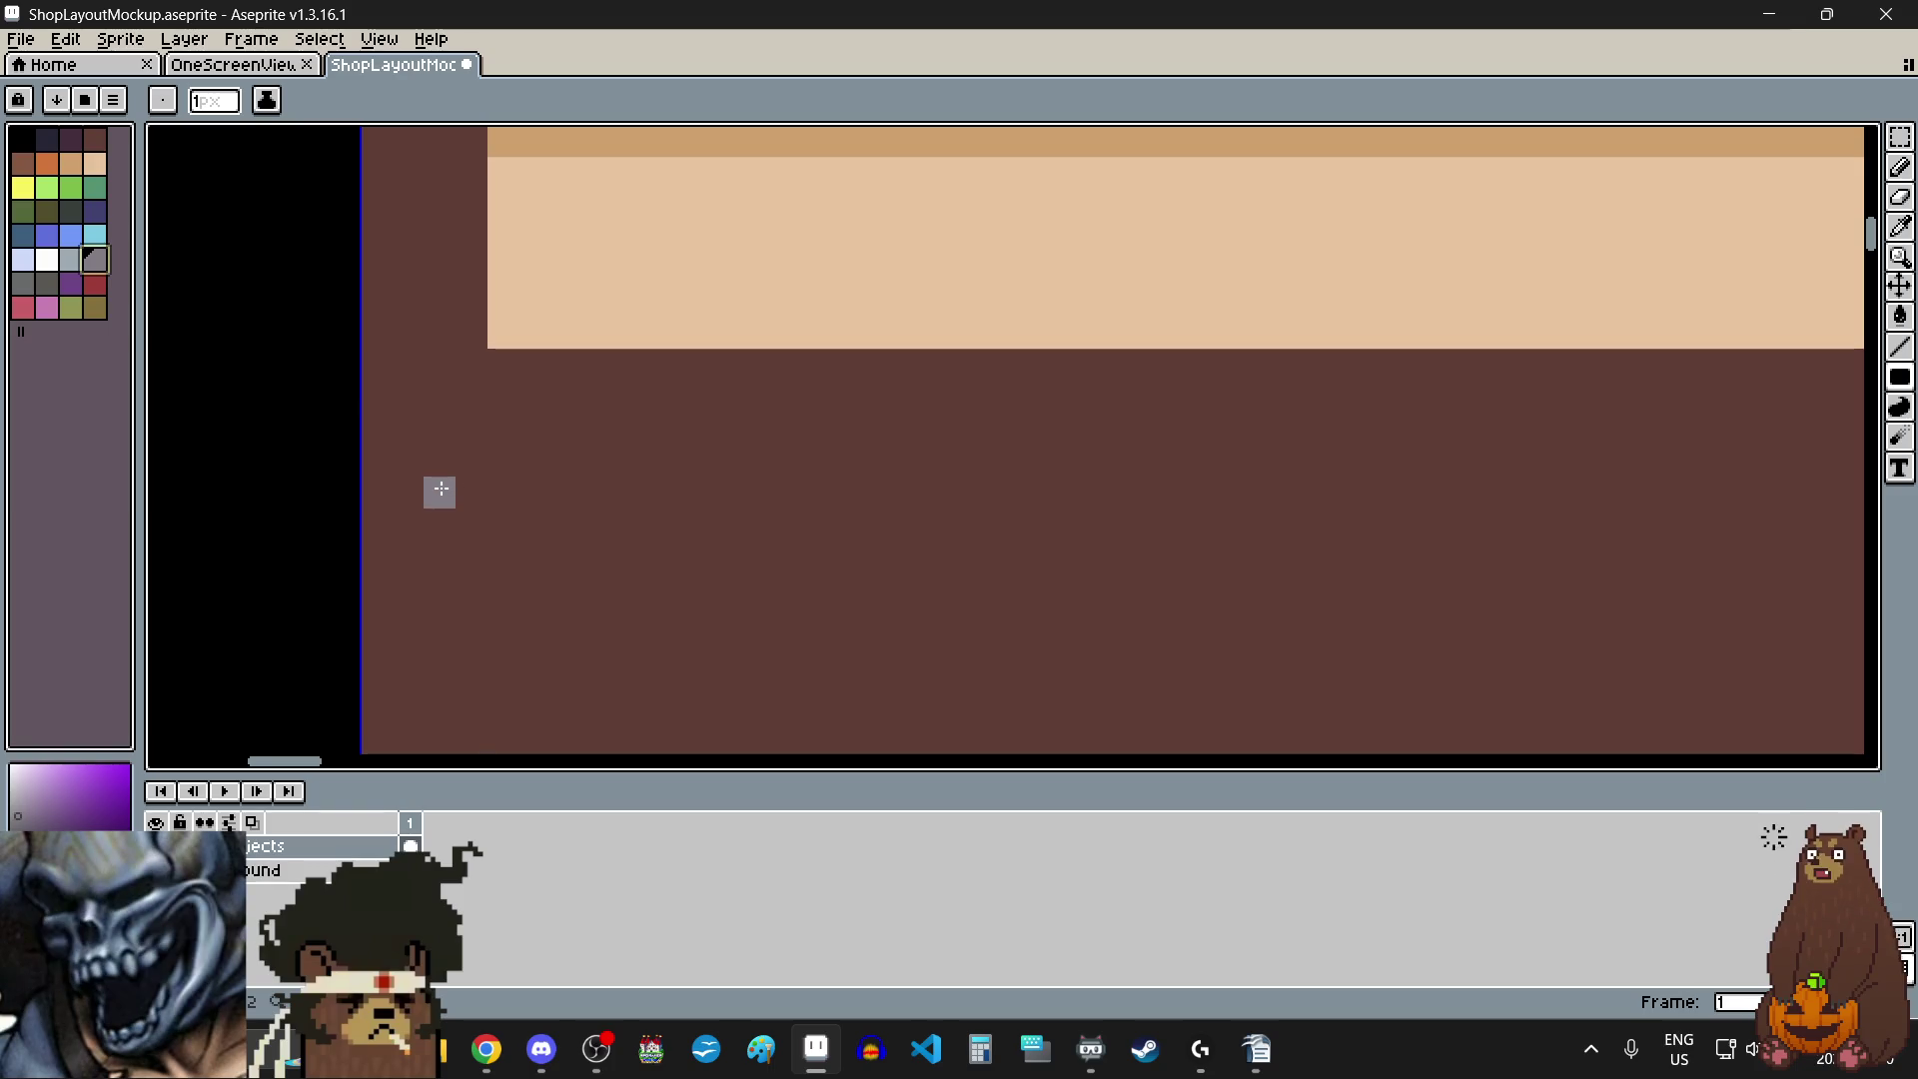
scroll(440, 491, "down", 1)
scroll(439, 491, "down", 1)
scroll(440, 491, "down", 1)
scroll(1366, 469, "up", 4)
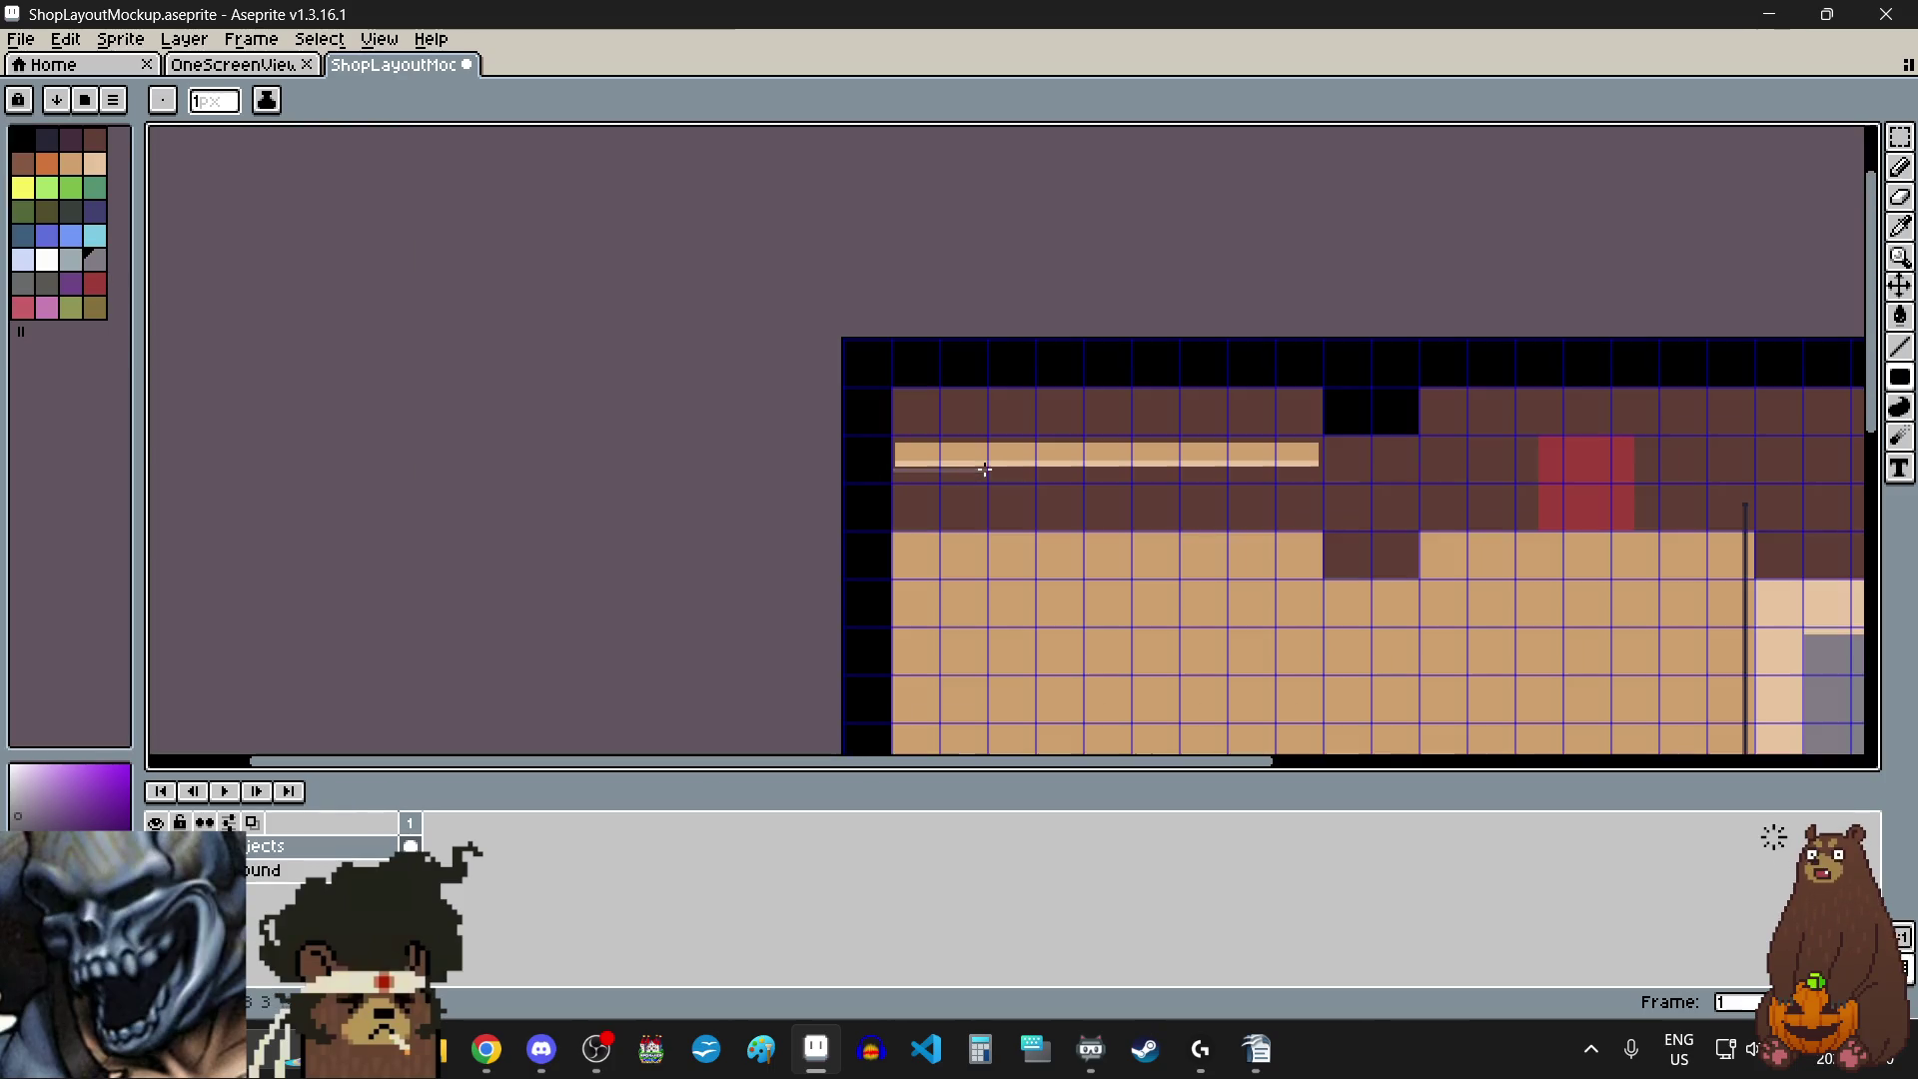
scroll(1366, 469, "up", 3)
scroll(1204, 478, "up", 2)
scroll(981, 446, "down", 1)
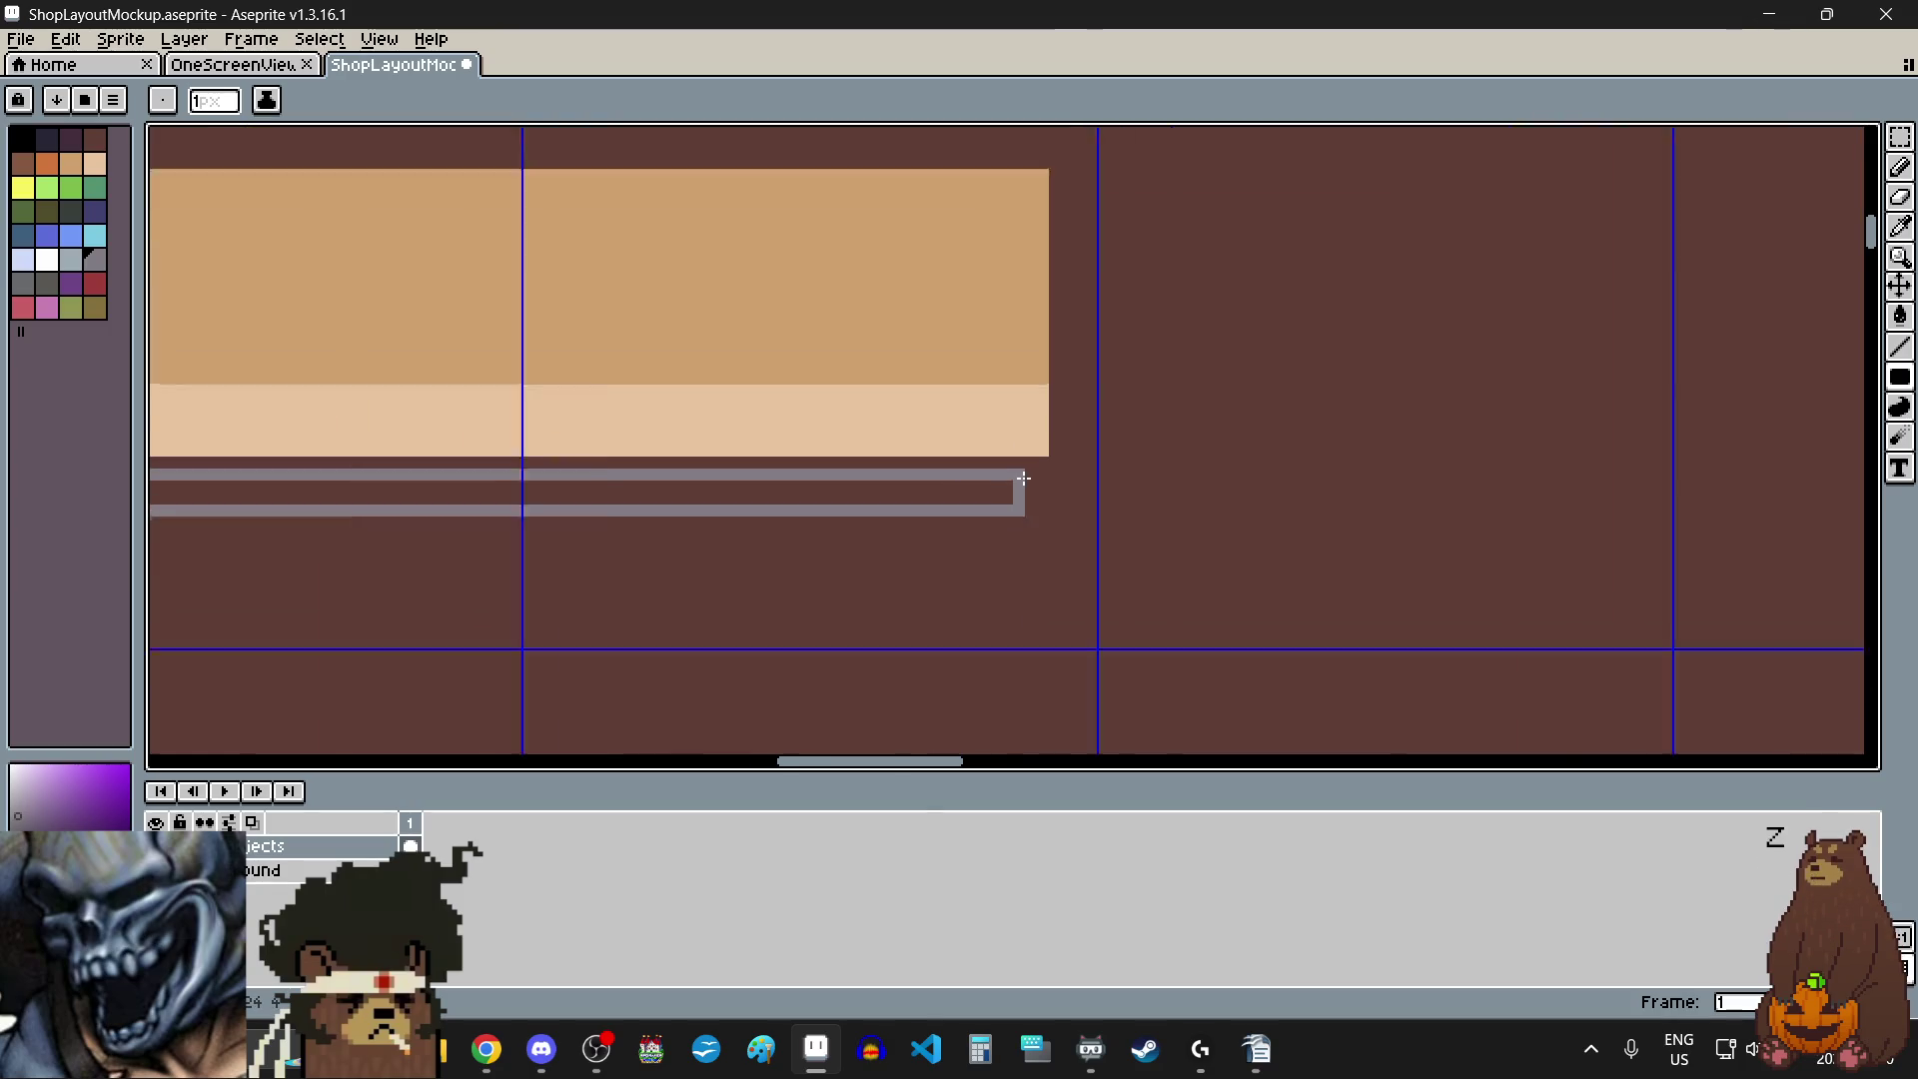
scroll(1070, 514, "down", 1)
mouse_move(1022, 478)
left_mouse_down()
mouse_move(1027, 493)
mouse_move(1035, 451)
mouse_move(1019, 536)
left_mouse_up()
scroll(1039, 464, "up", 4)
scroll(1035, 452, "down", 2)
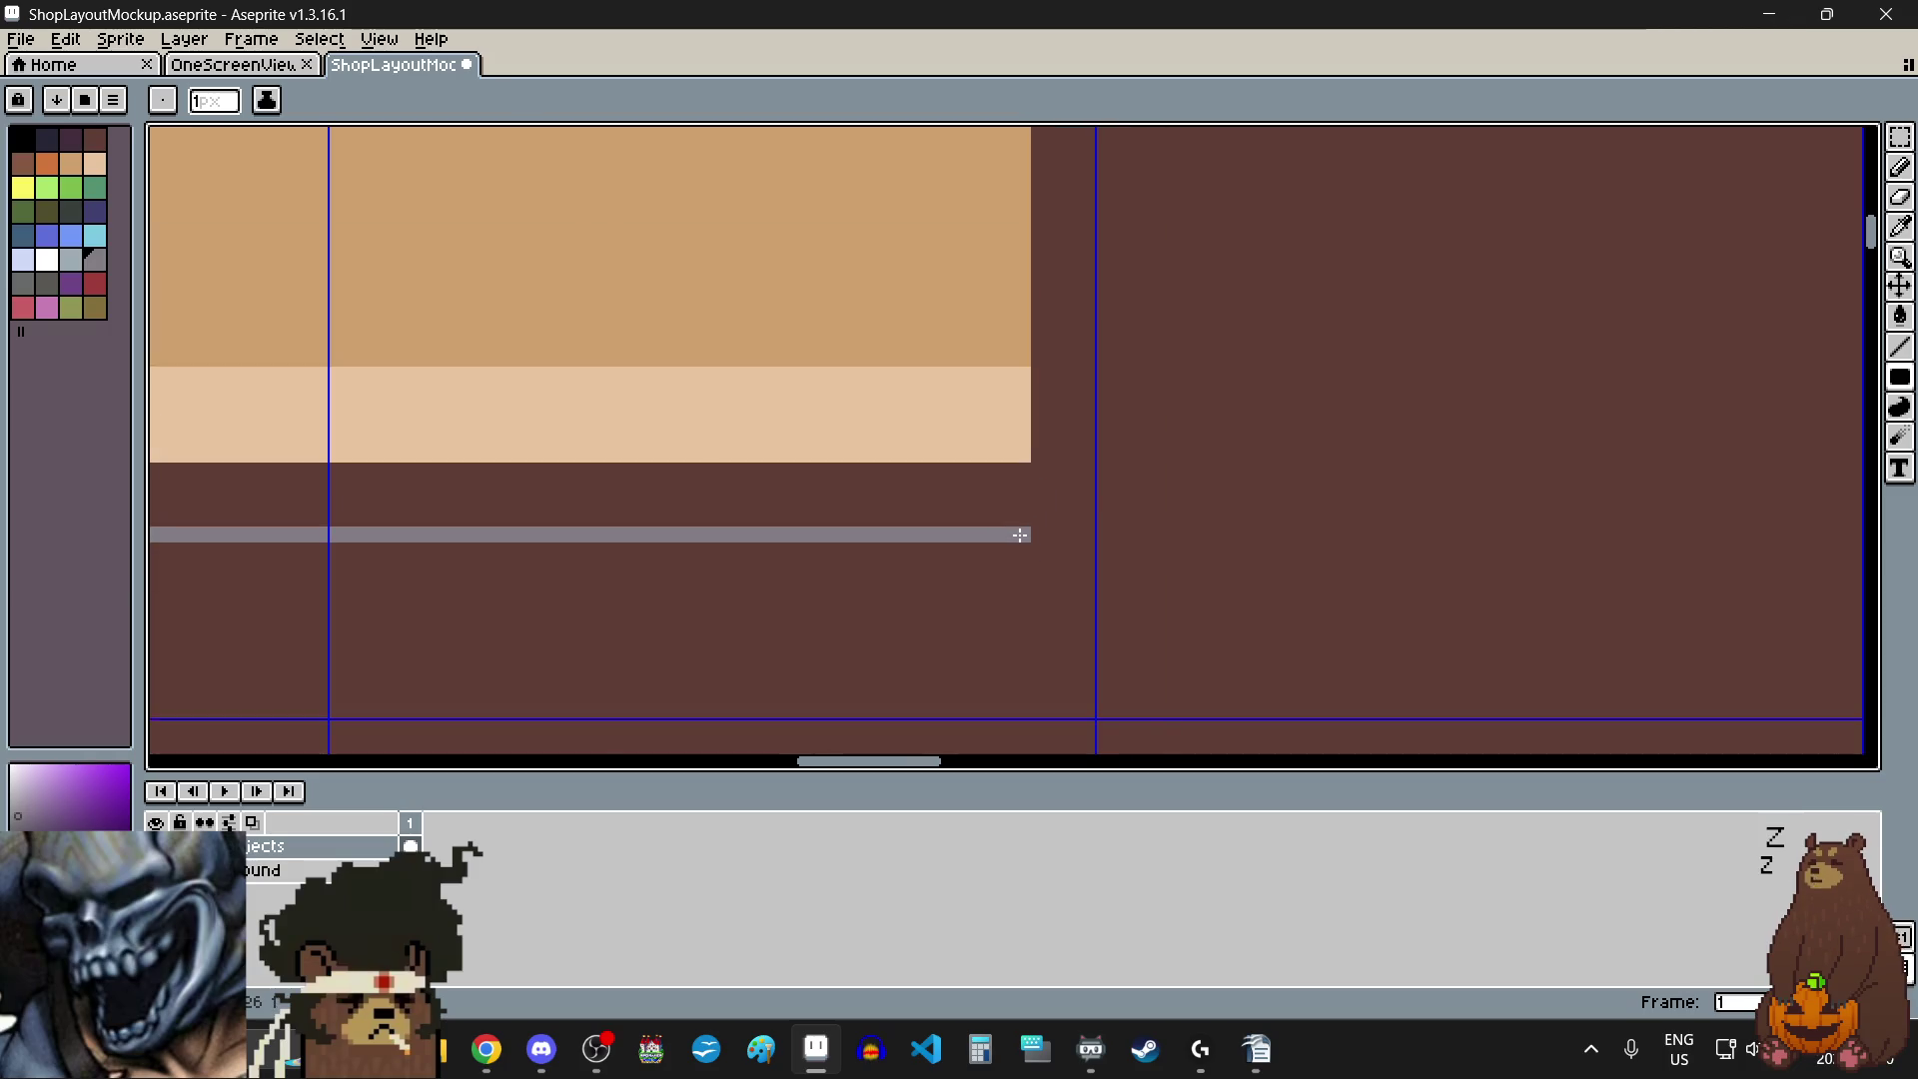
scroll(1015, 552, "down", 3)
scroll(1010, 548, "left", 5)
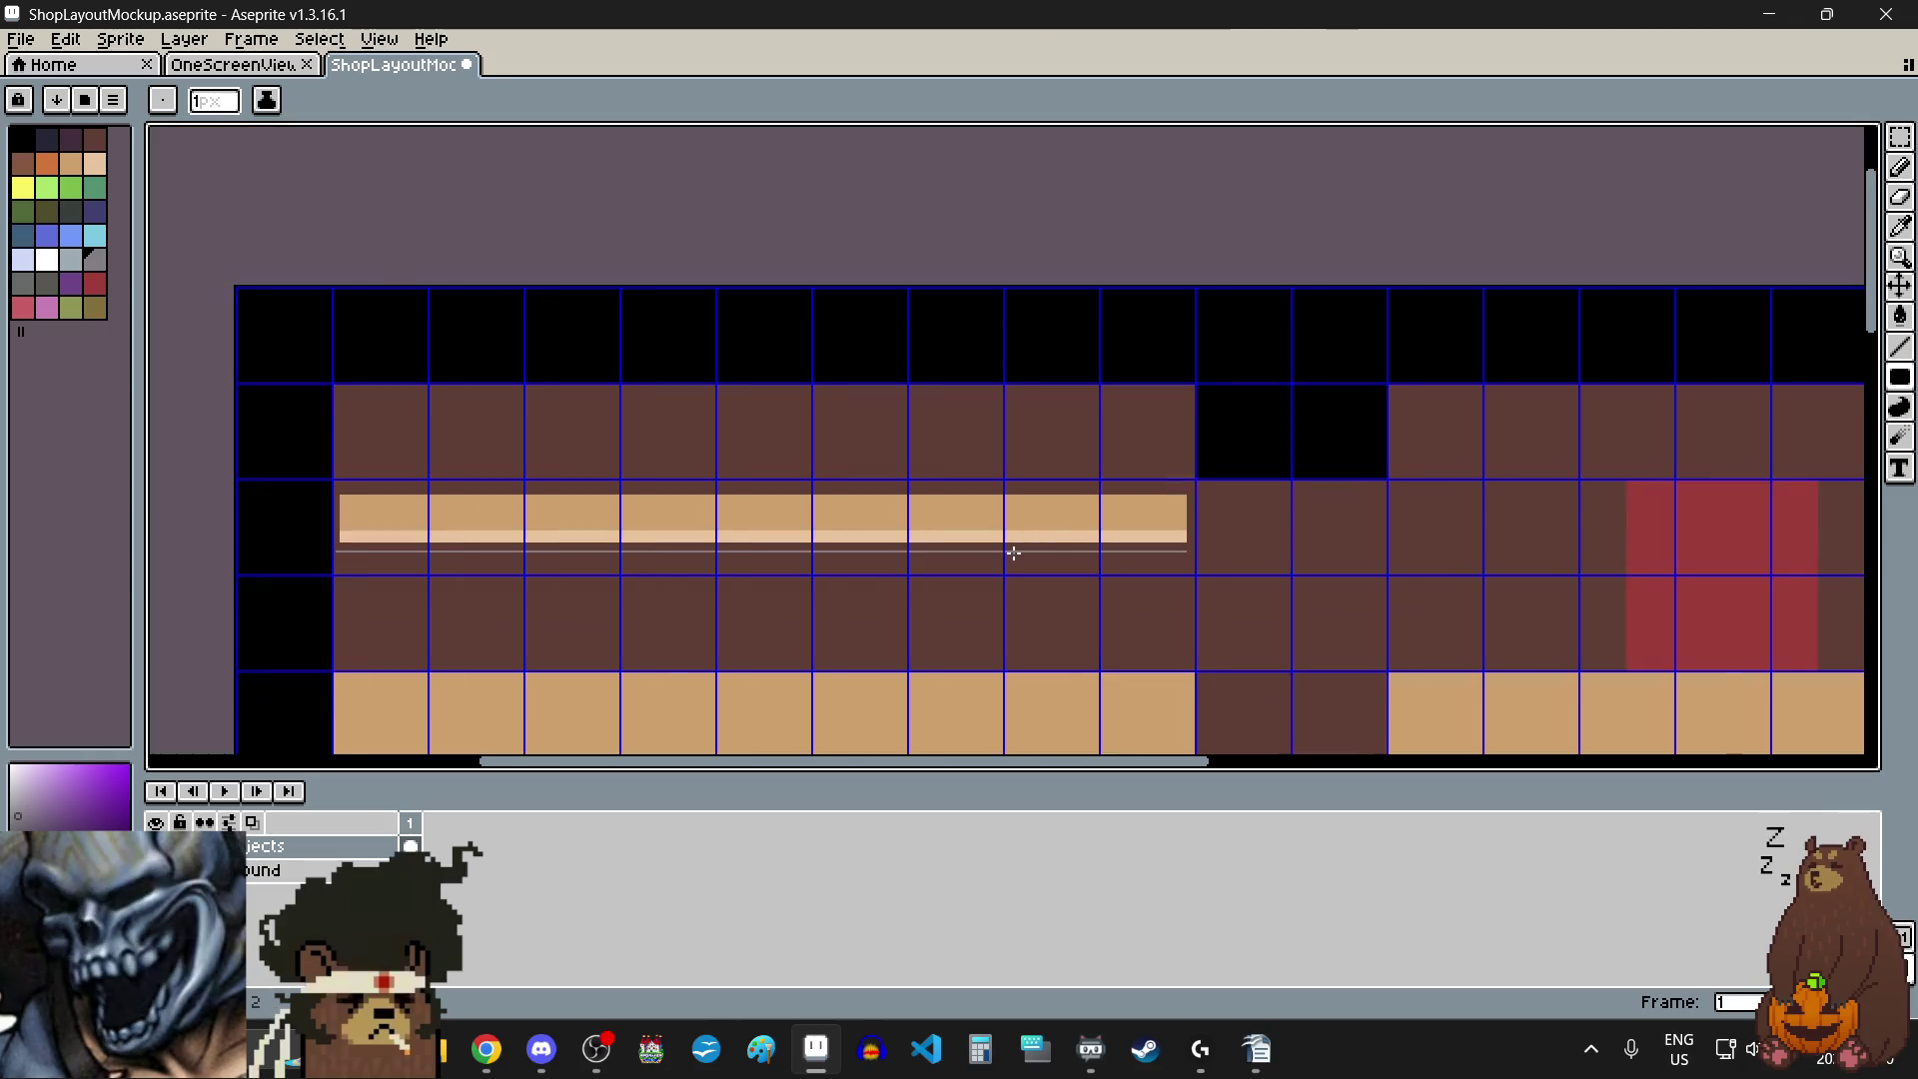
scroll(667, 556, "up", 3)
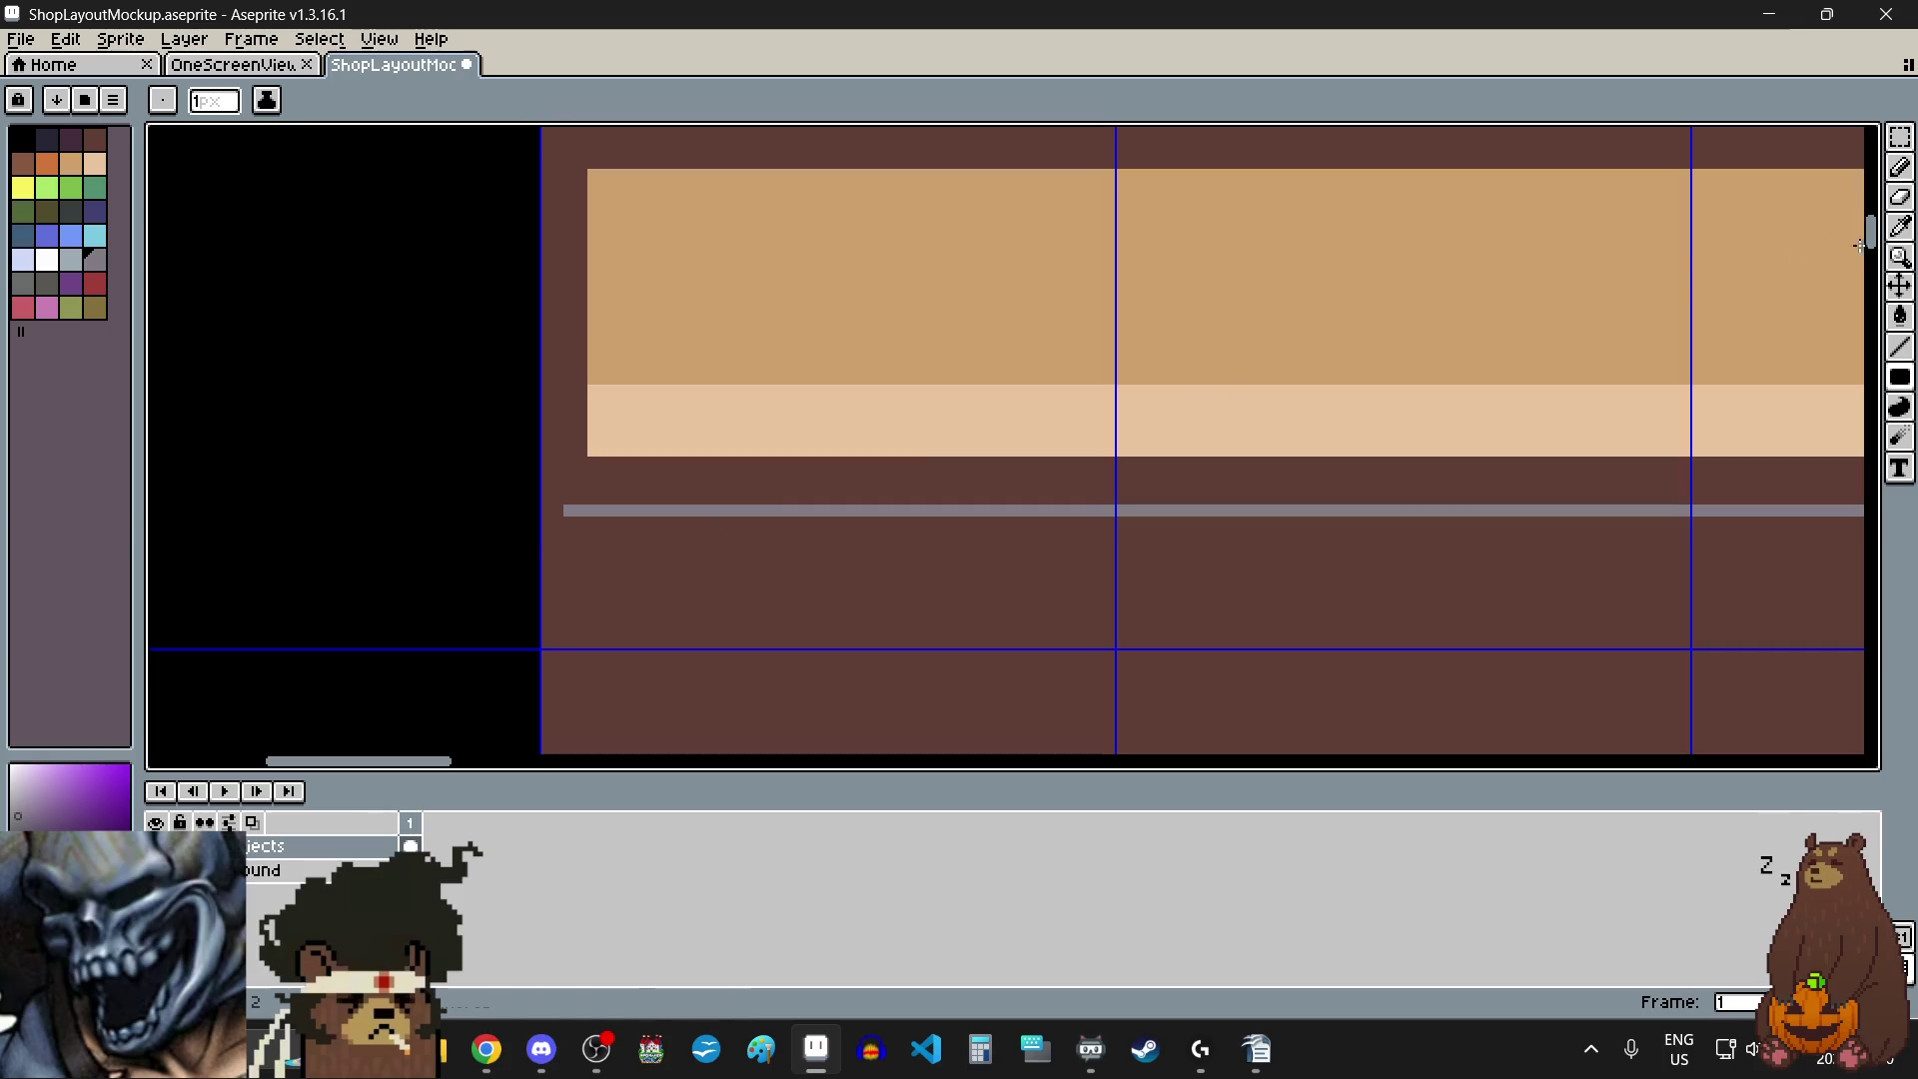
- Undo and restore the grey block, returning to the Filled Rectangle tool
left_click(1904, 198)
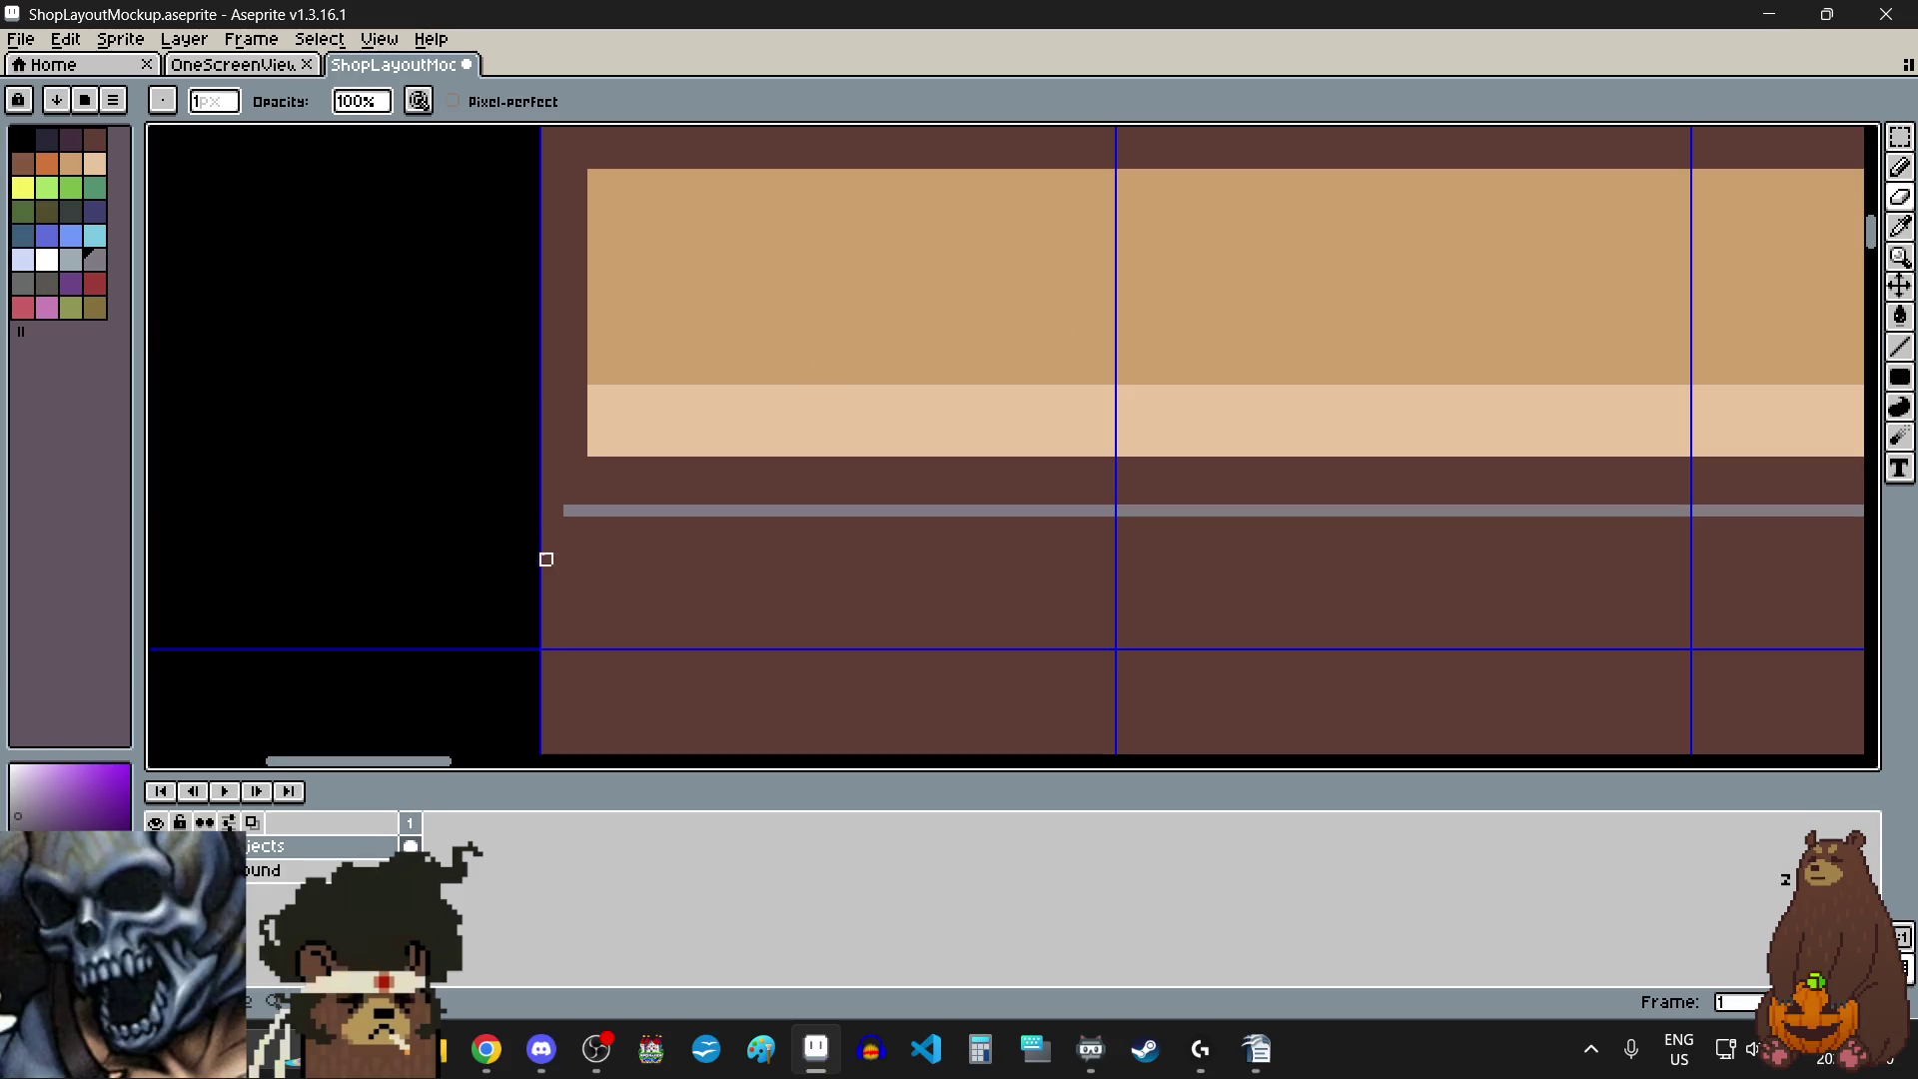
scroll(556, 548, "up", 3)
scroll(616, 481, "down", 4)
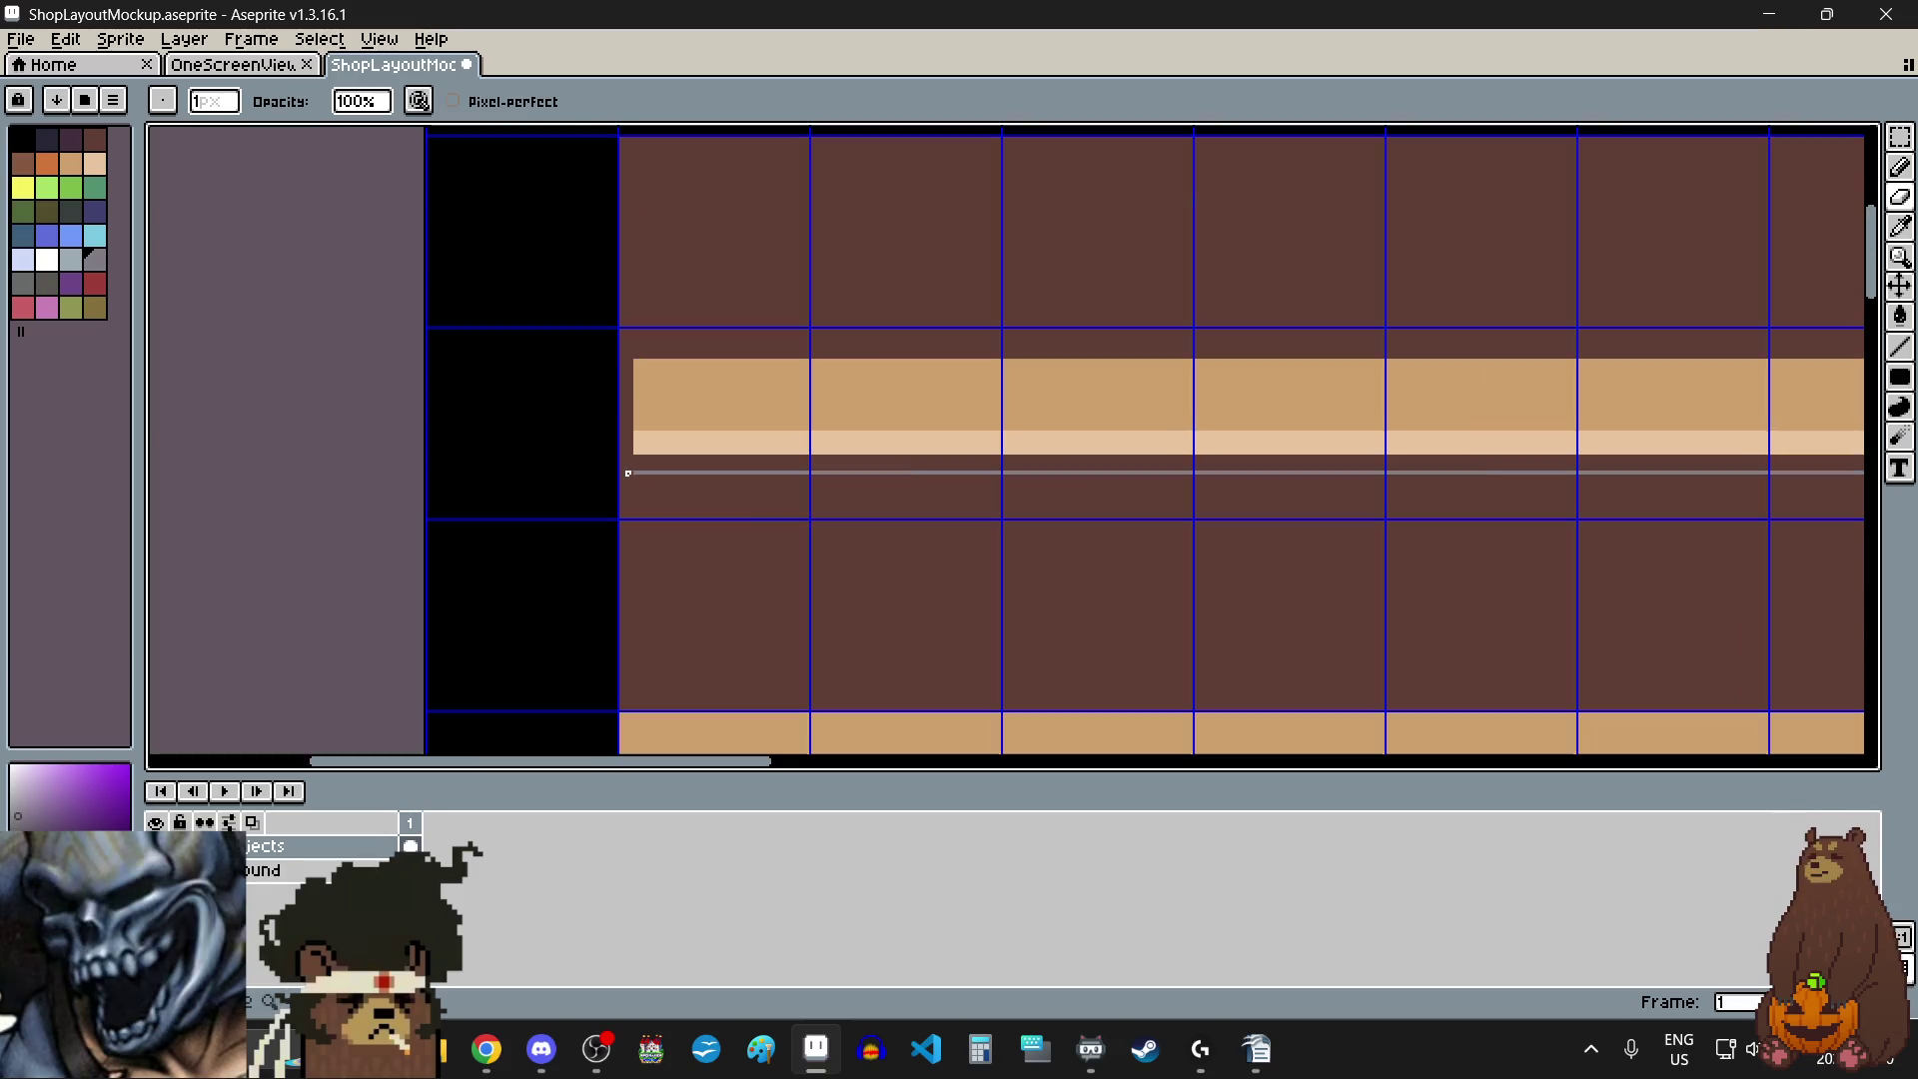
left_click(1901, 347)
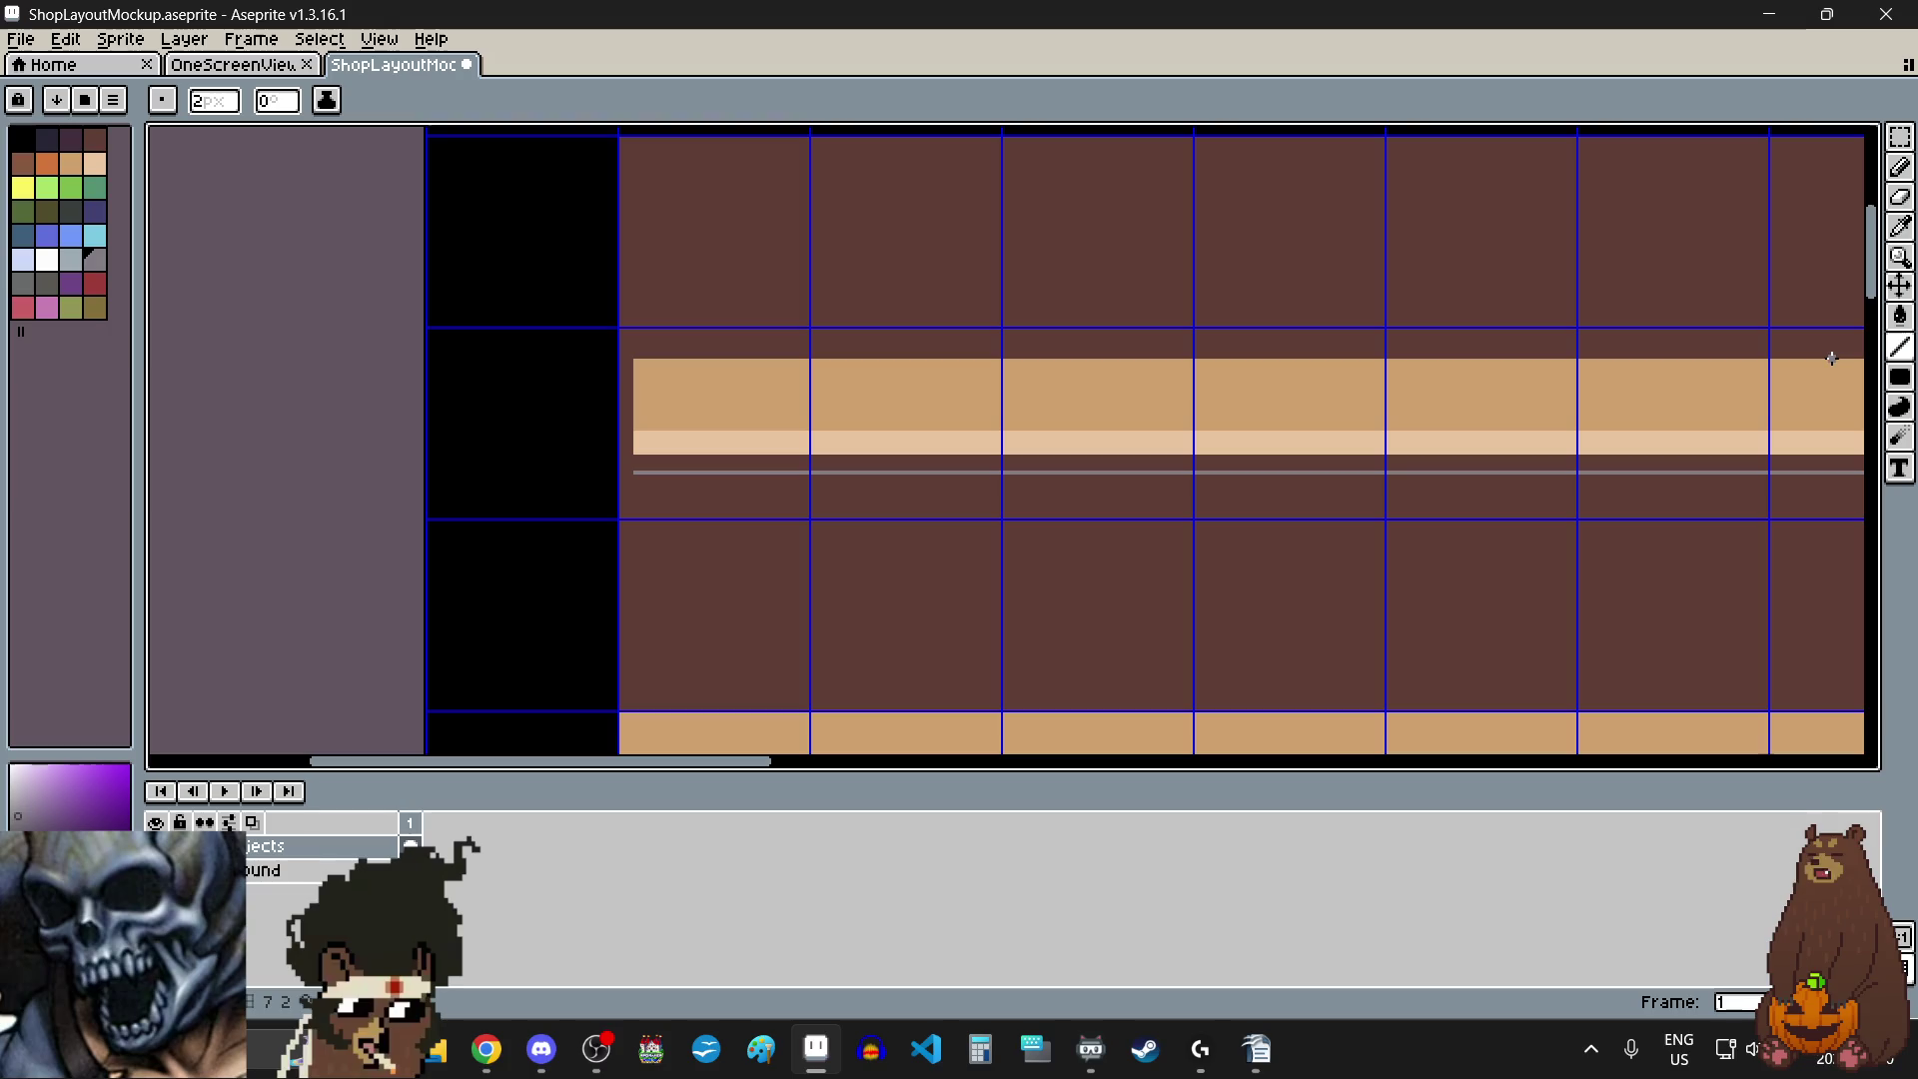
scroll(654, 494, "up", 10)
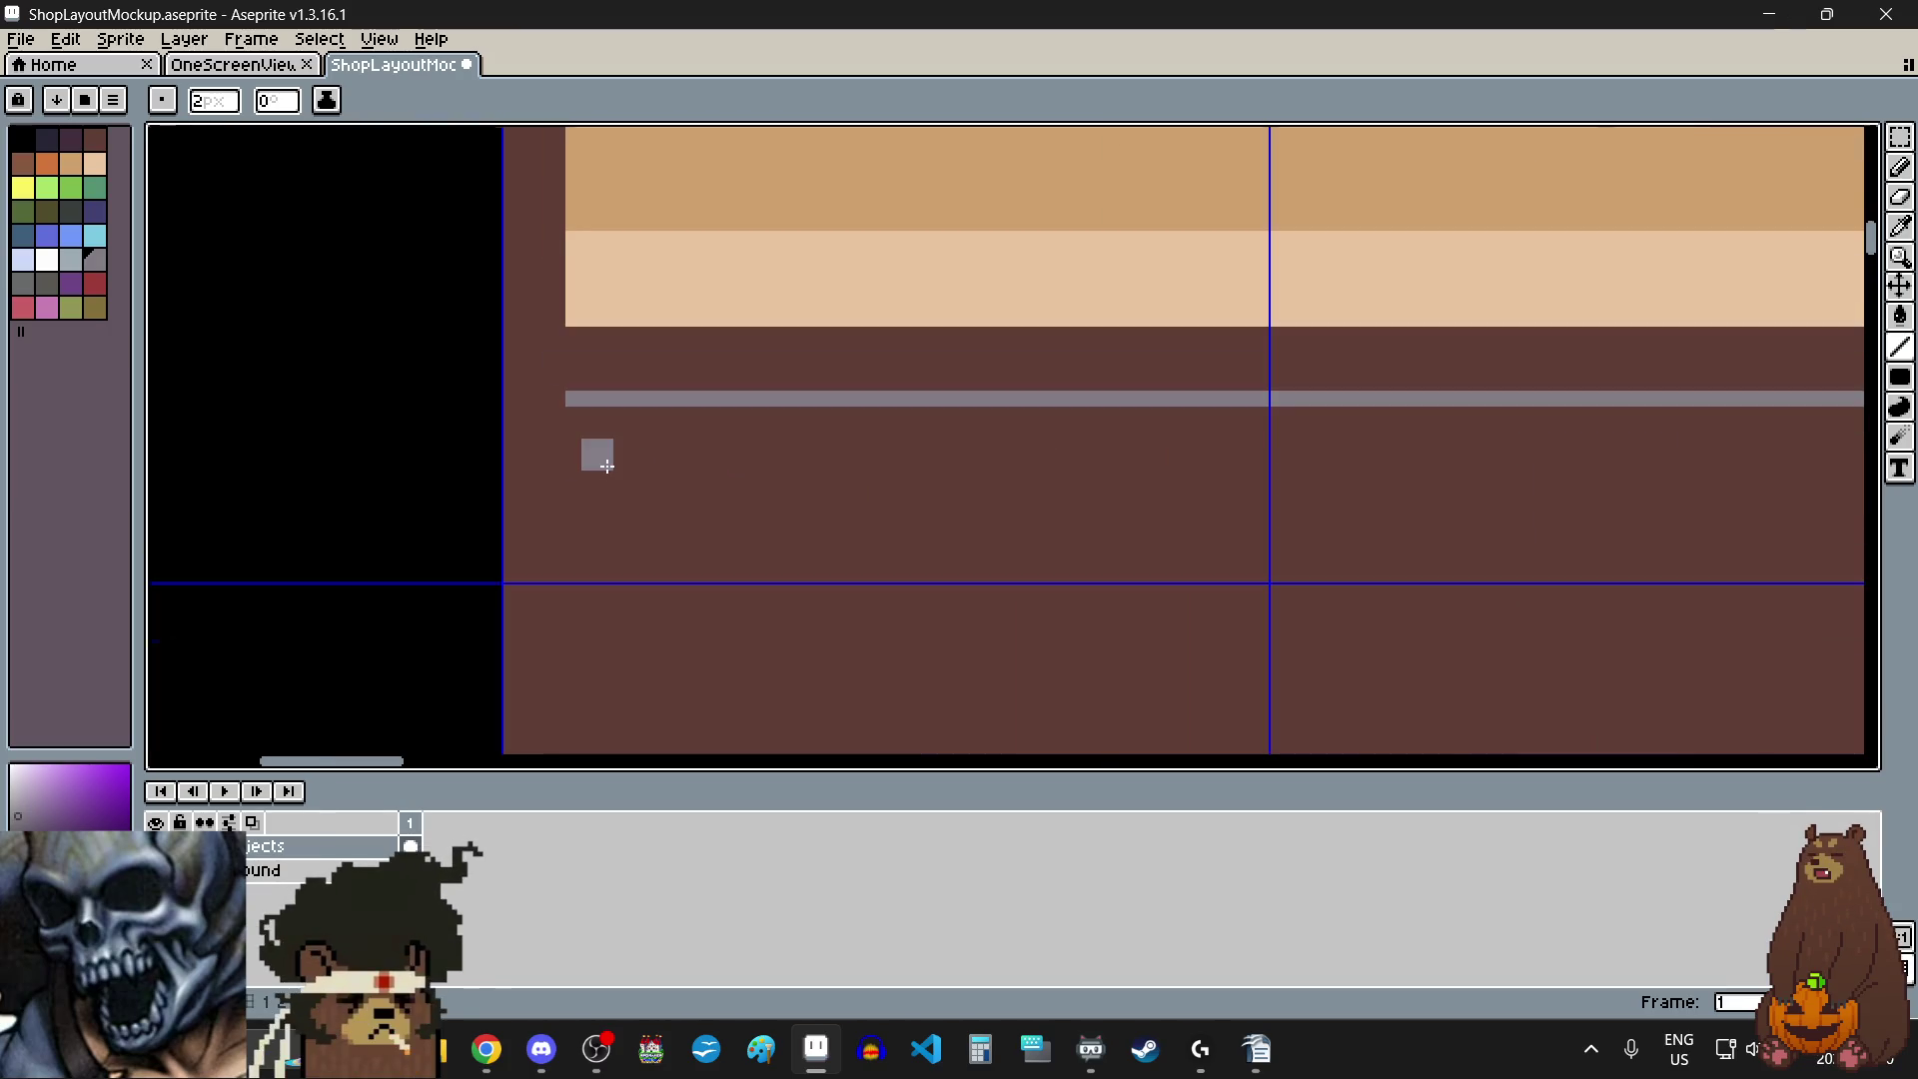
key("ctrl+z")
left_click(1900, 377)
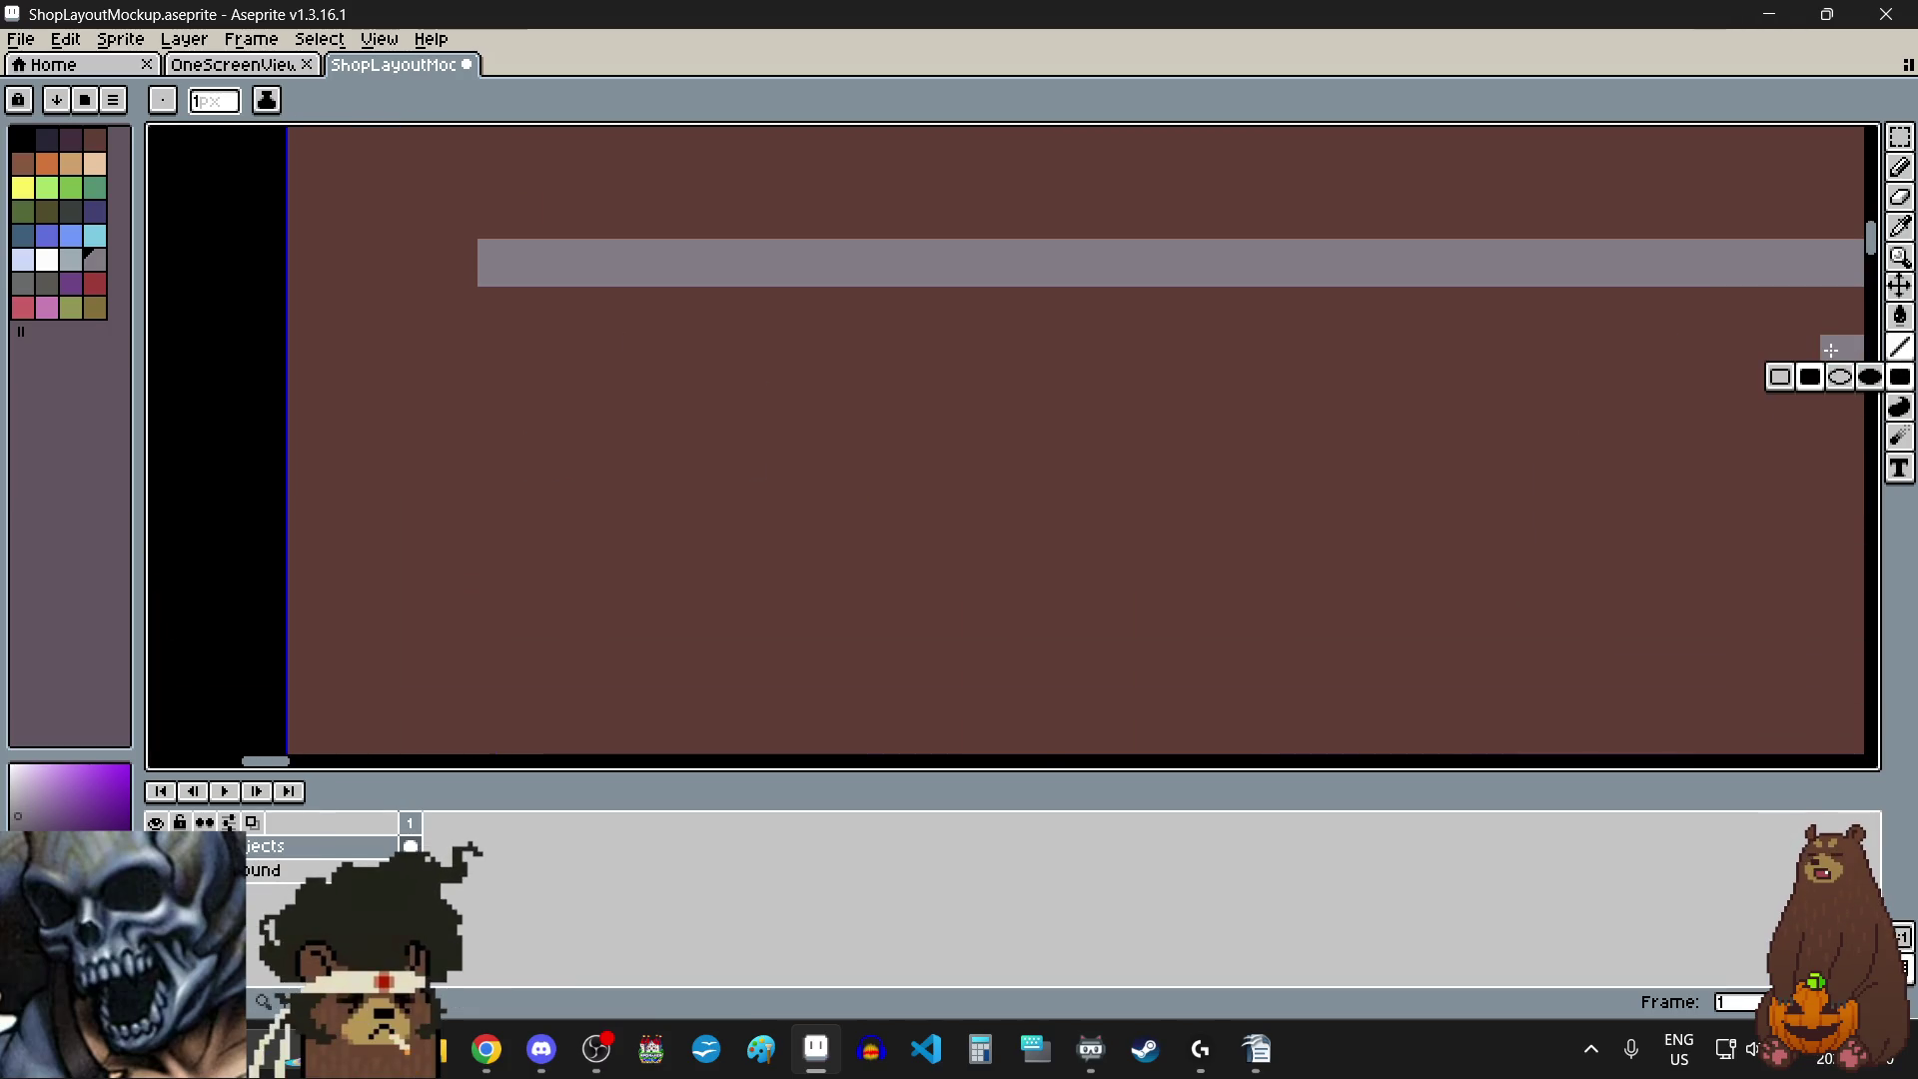
left_click(1808, 377)
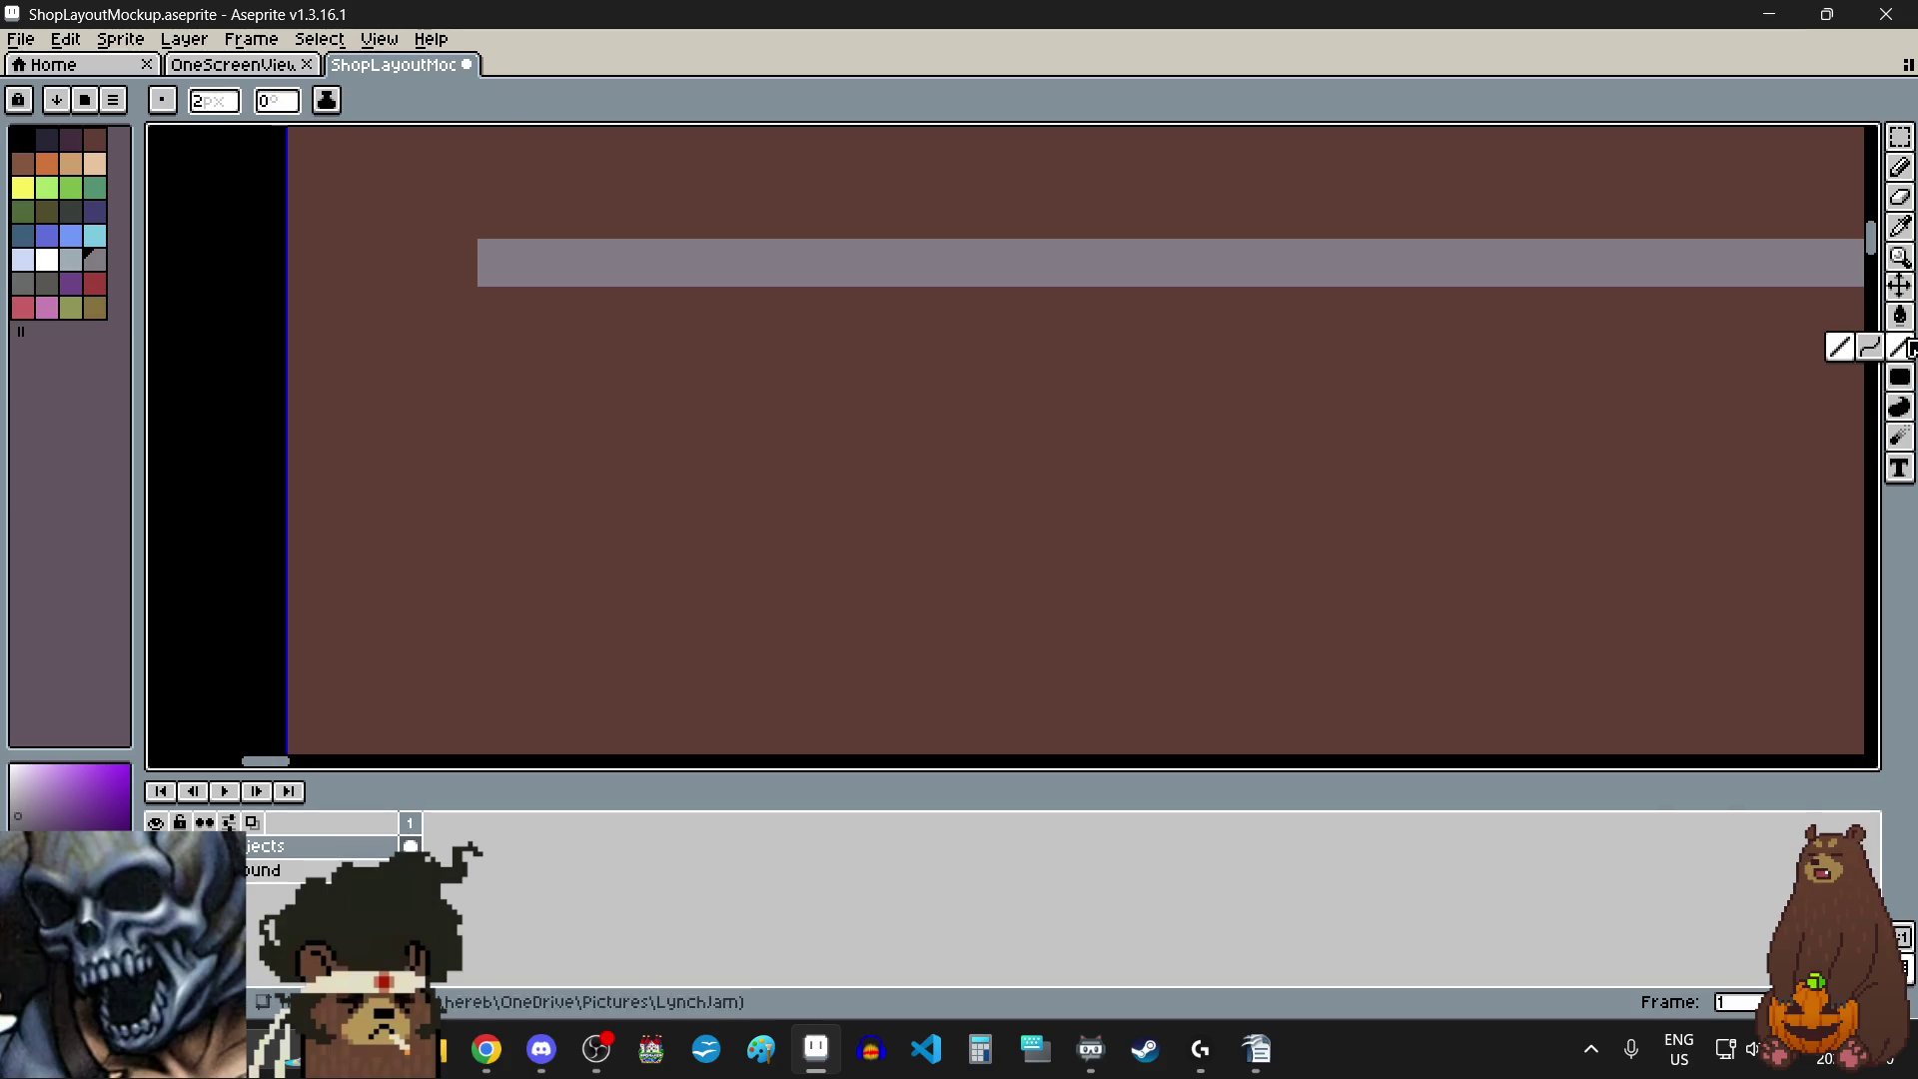
key("ctrl+y")
- Draw a 1px grey bar along the full length beneath the tan shelf
scroll(537, 328, "down", 3)
mouse_move(535, 321)
left_mouse_down()
mouse_move(725, 327)
mouse_move(1198, 286)
mouse_move(1088, 310)
mouse_move(930, 549)
mouse_move(959, 534)
mouse_move(1033, 394)
mouse_move(1047, 409)
left_mouse_up()
scroll(725, 328, "down", 3)
scroll(1088, 311, "up", 3)
scroll(929, 550, "up", 2)
scroll(1047, 410, "down", 6)
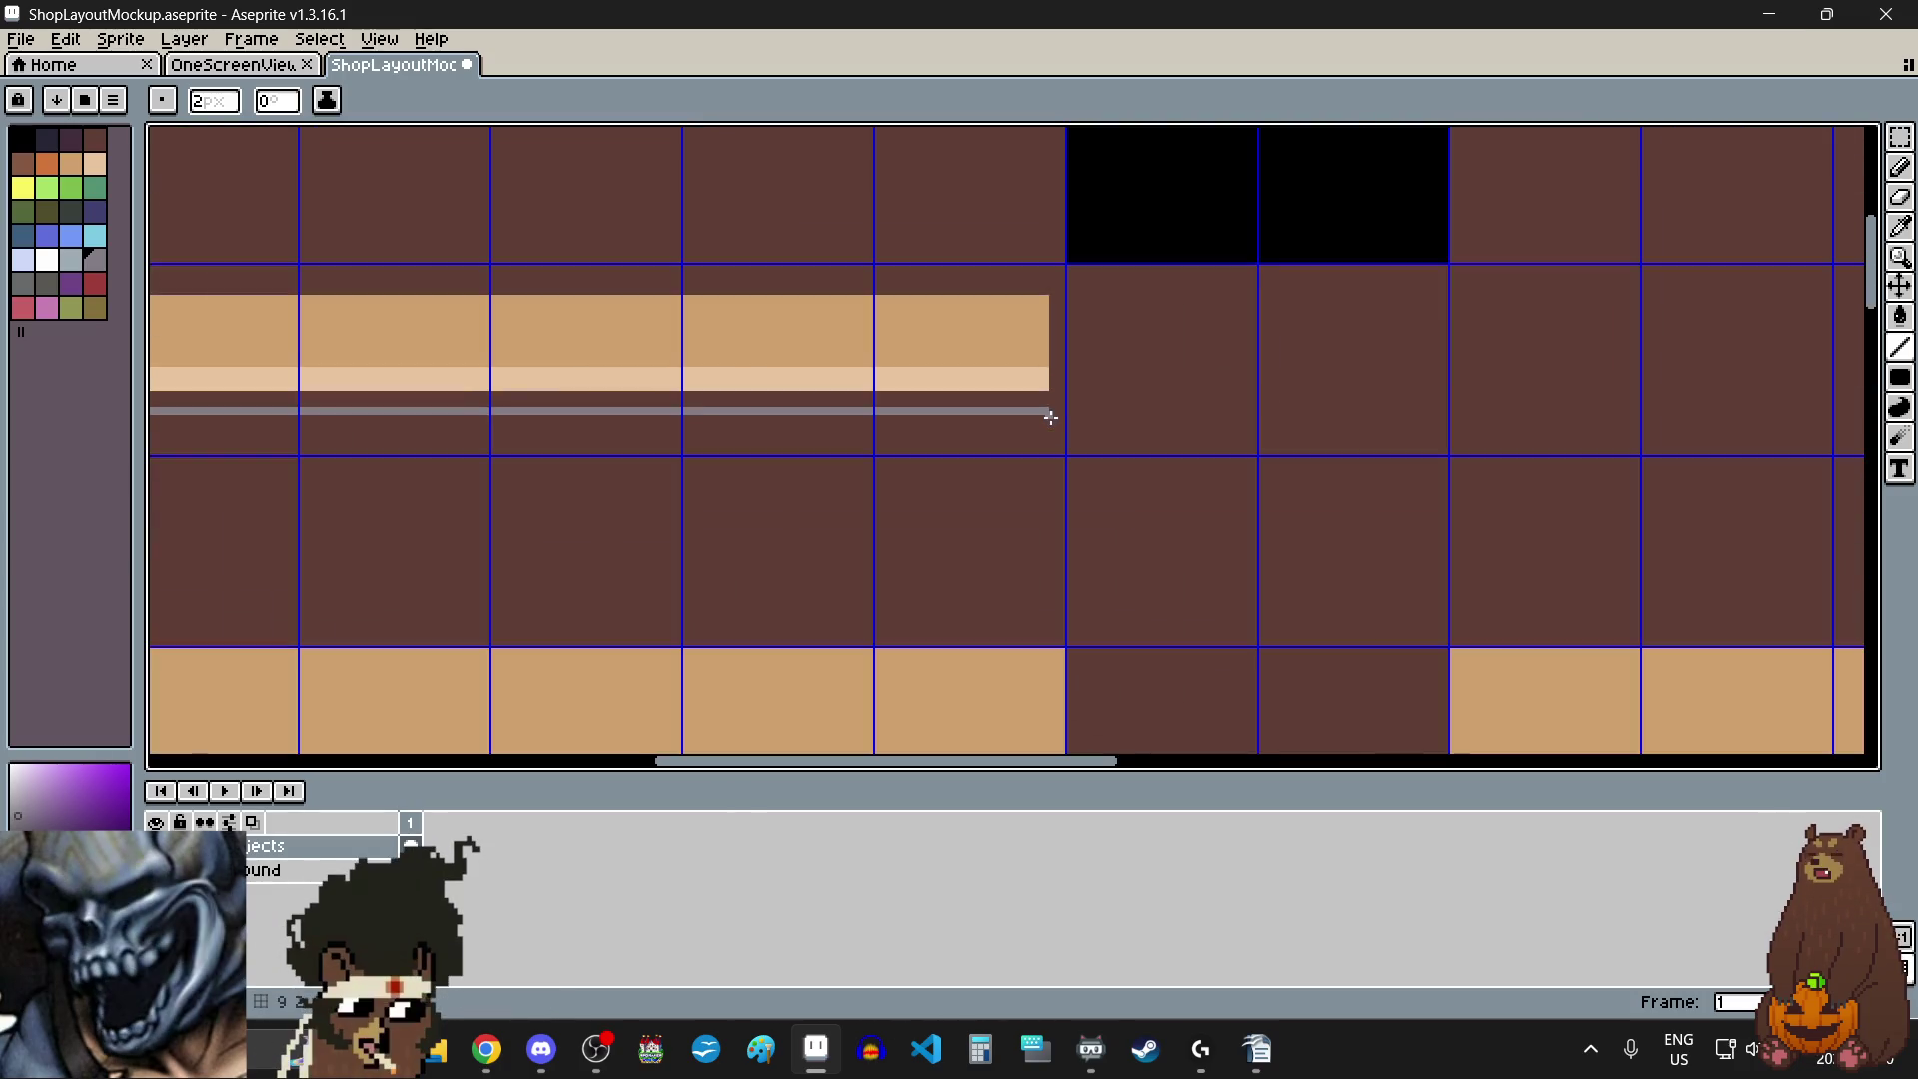
scroll(1004, 414, "left", 2)
scroll(1001, 416, "left", 3)
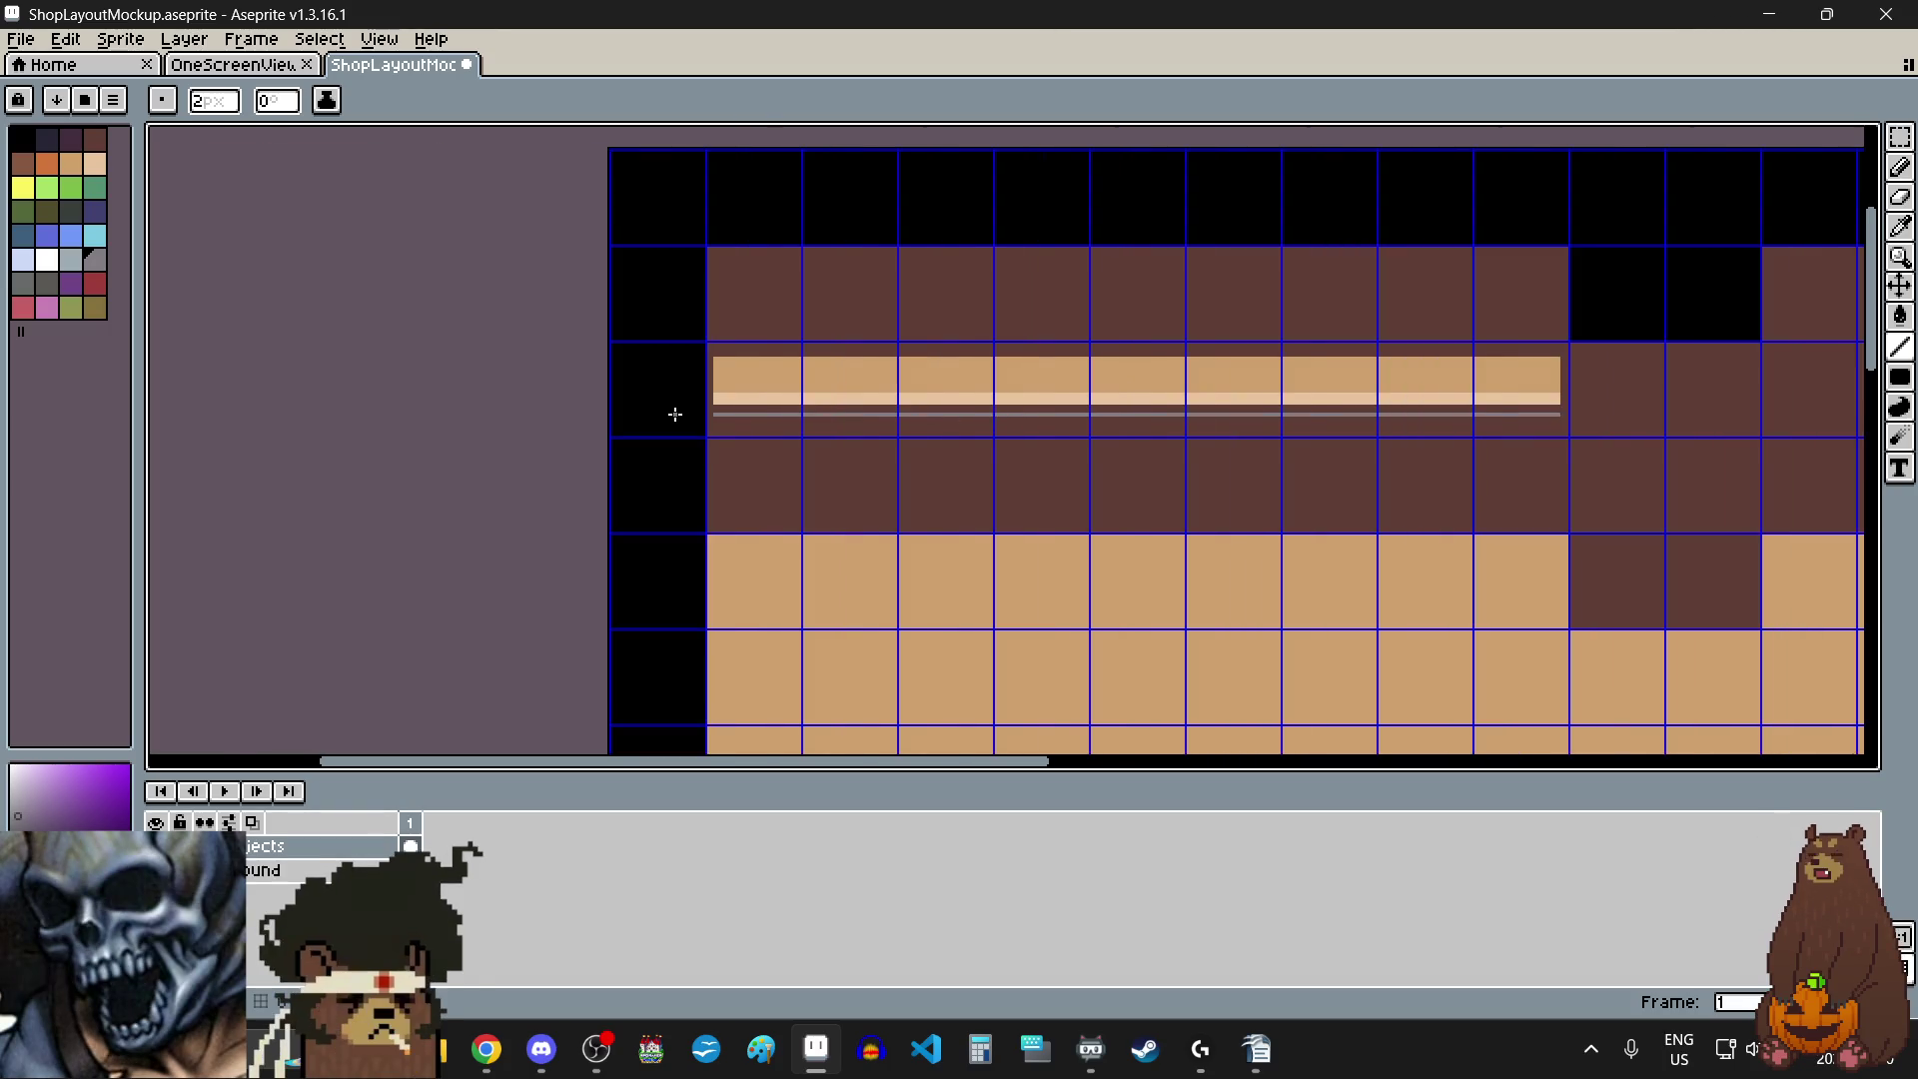
scroll(673, 412, "up", 5)
- Erase the grey line's left end so it lines up with the shelf
left_click(1900, 197)
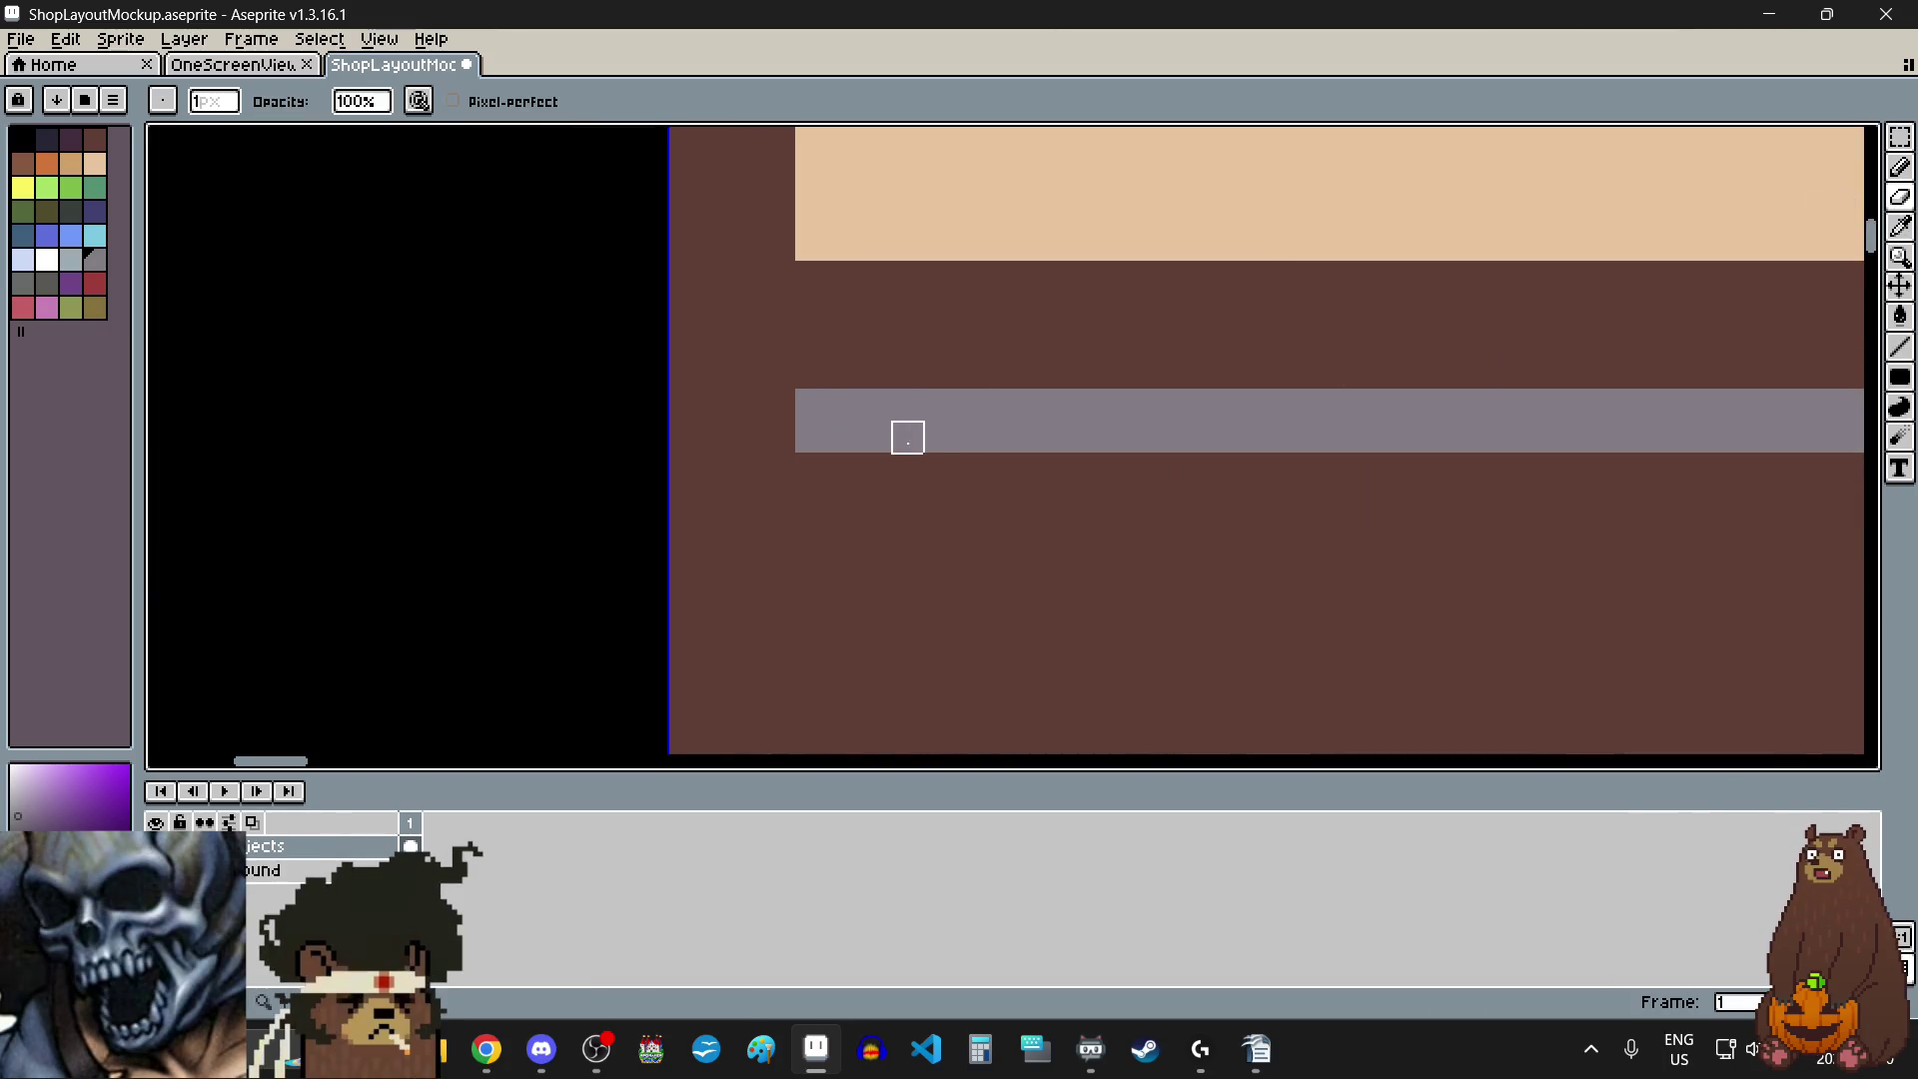
mouse_move(813, 405)
left_mouse_down()
mouse_move(810, 432)
mouse_move(843, 407)
left_mouse_up()
scroll(789, 471, "down", 5)
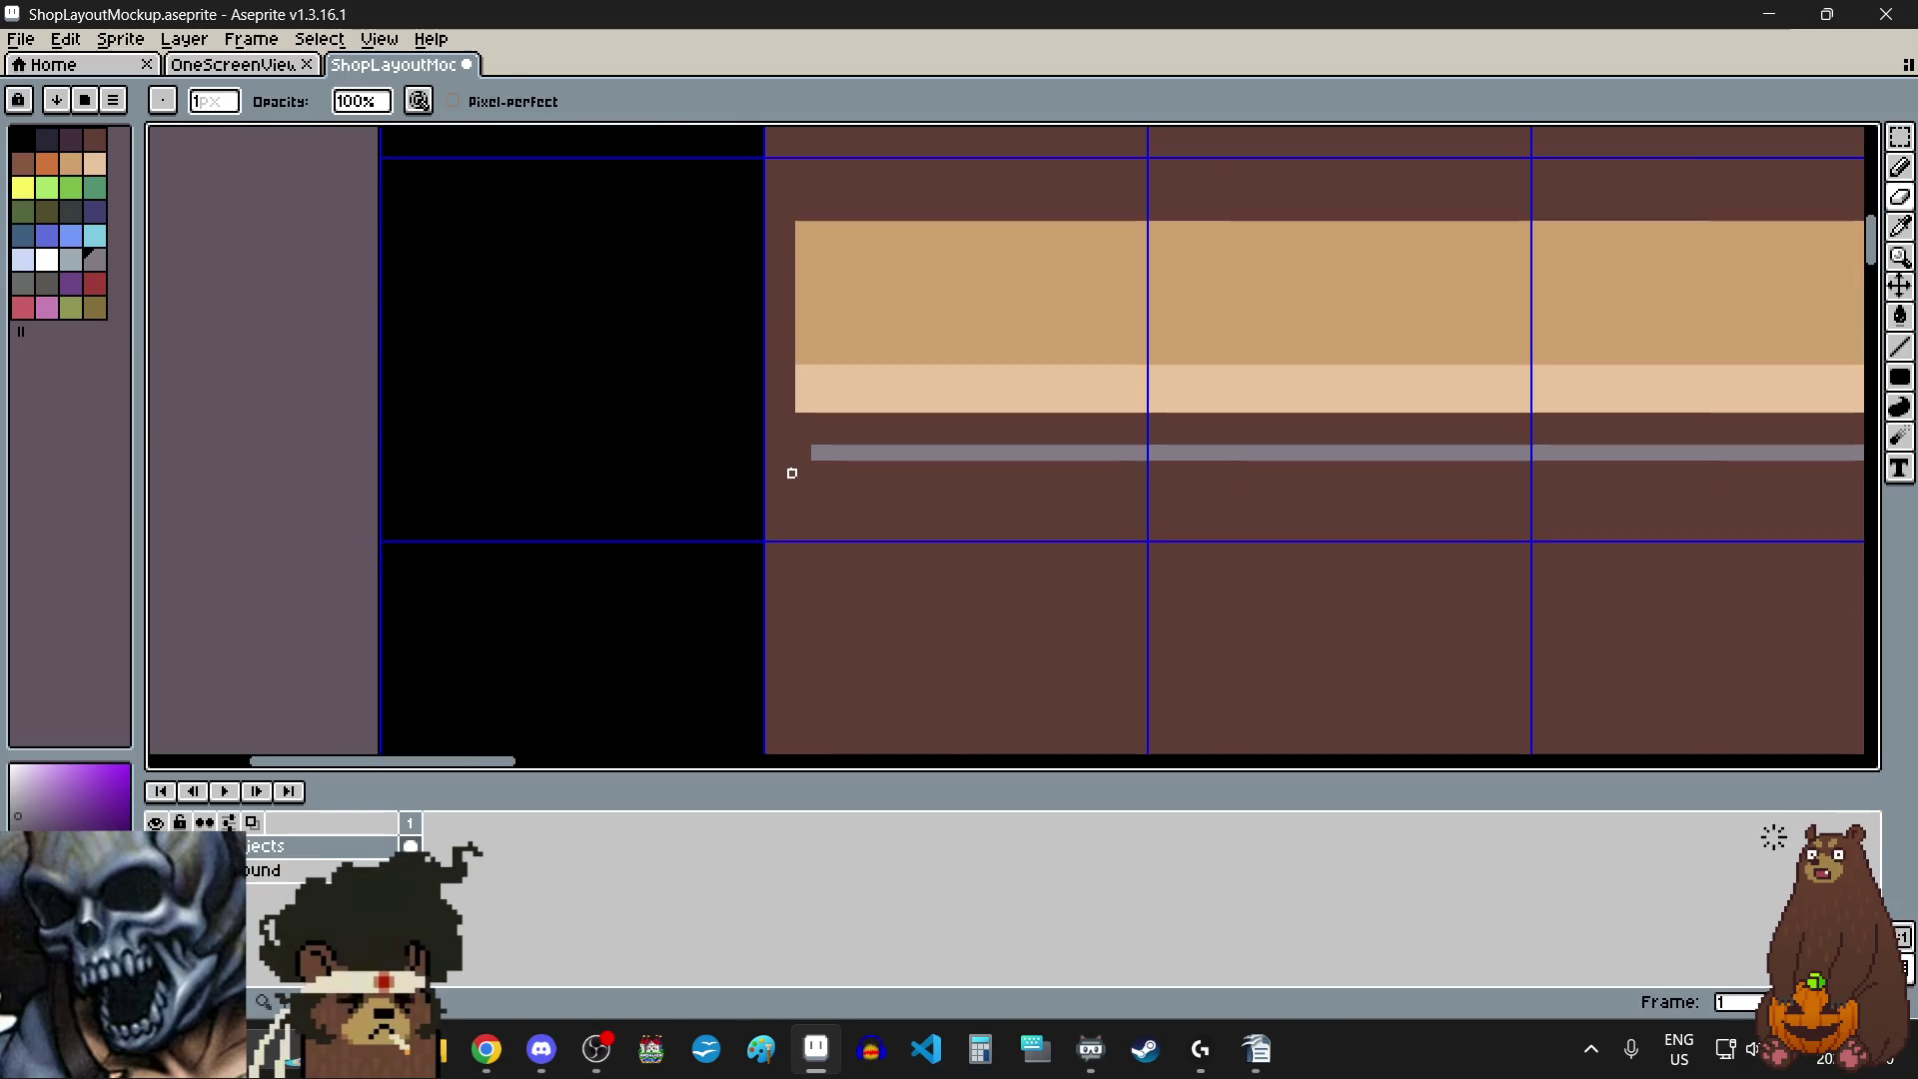
scroll(1637, 469, "up", 5)
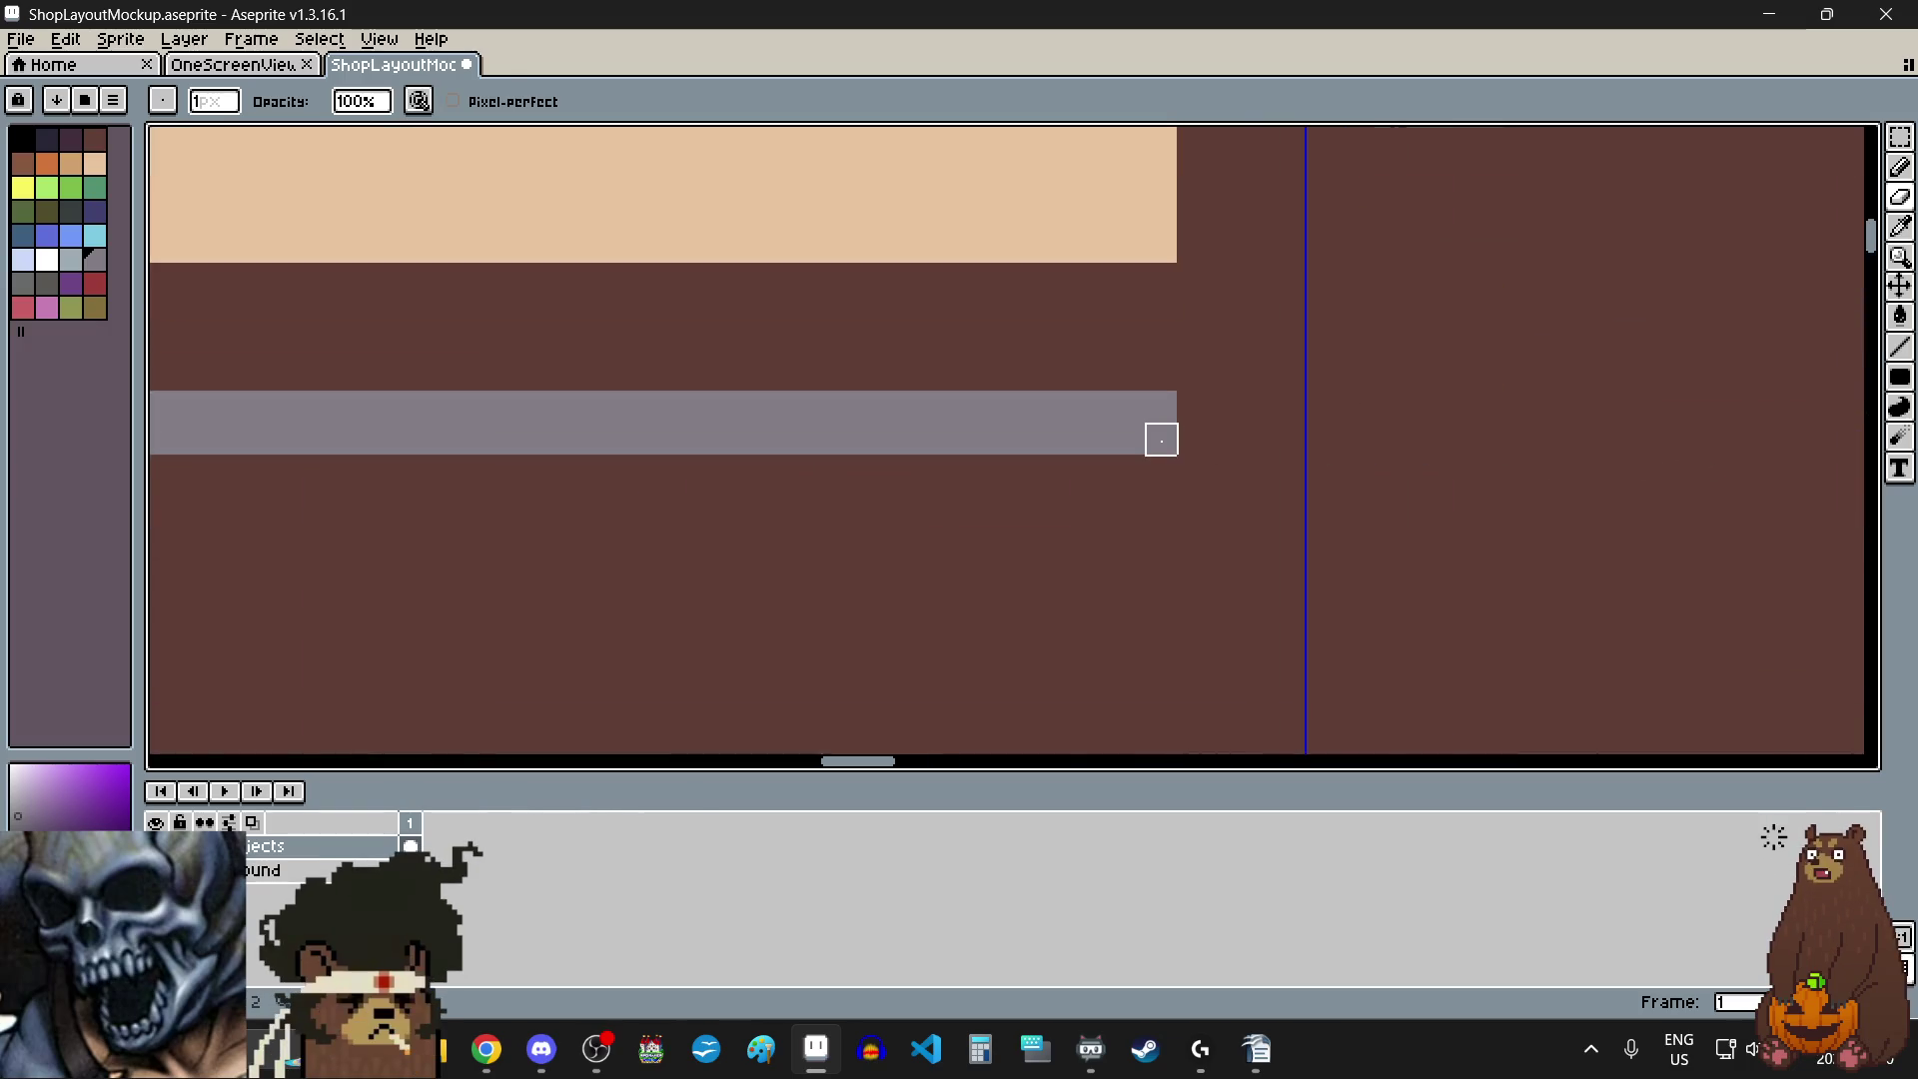
scroll(1193, 470, "down", 4)
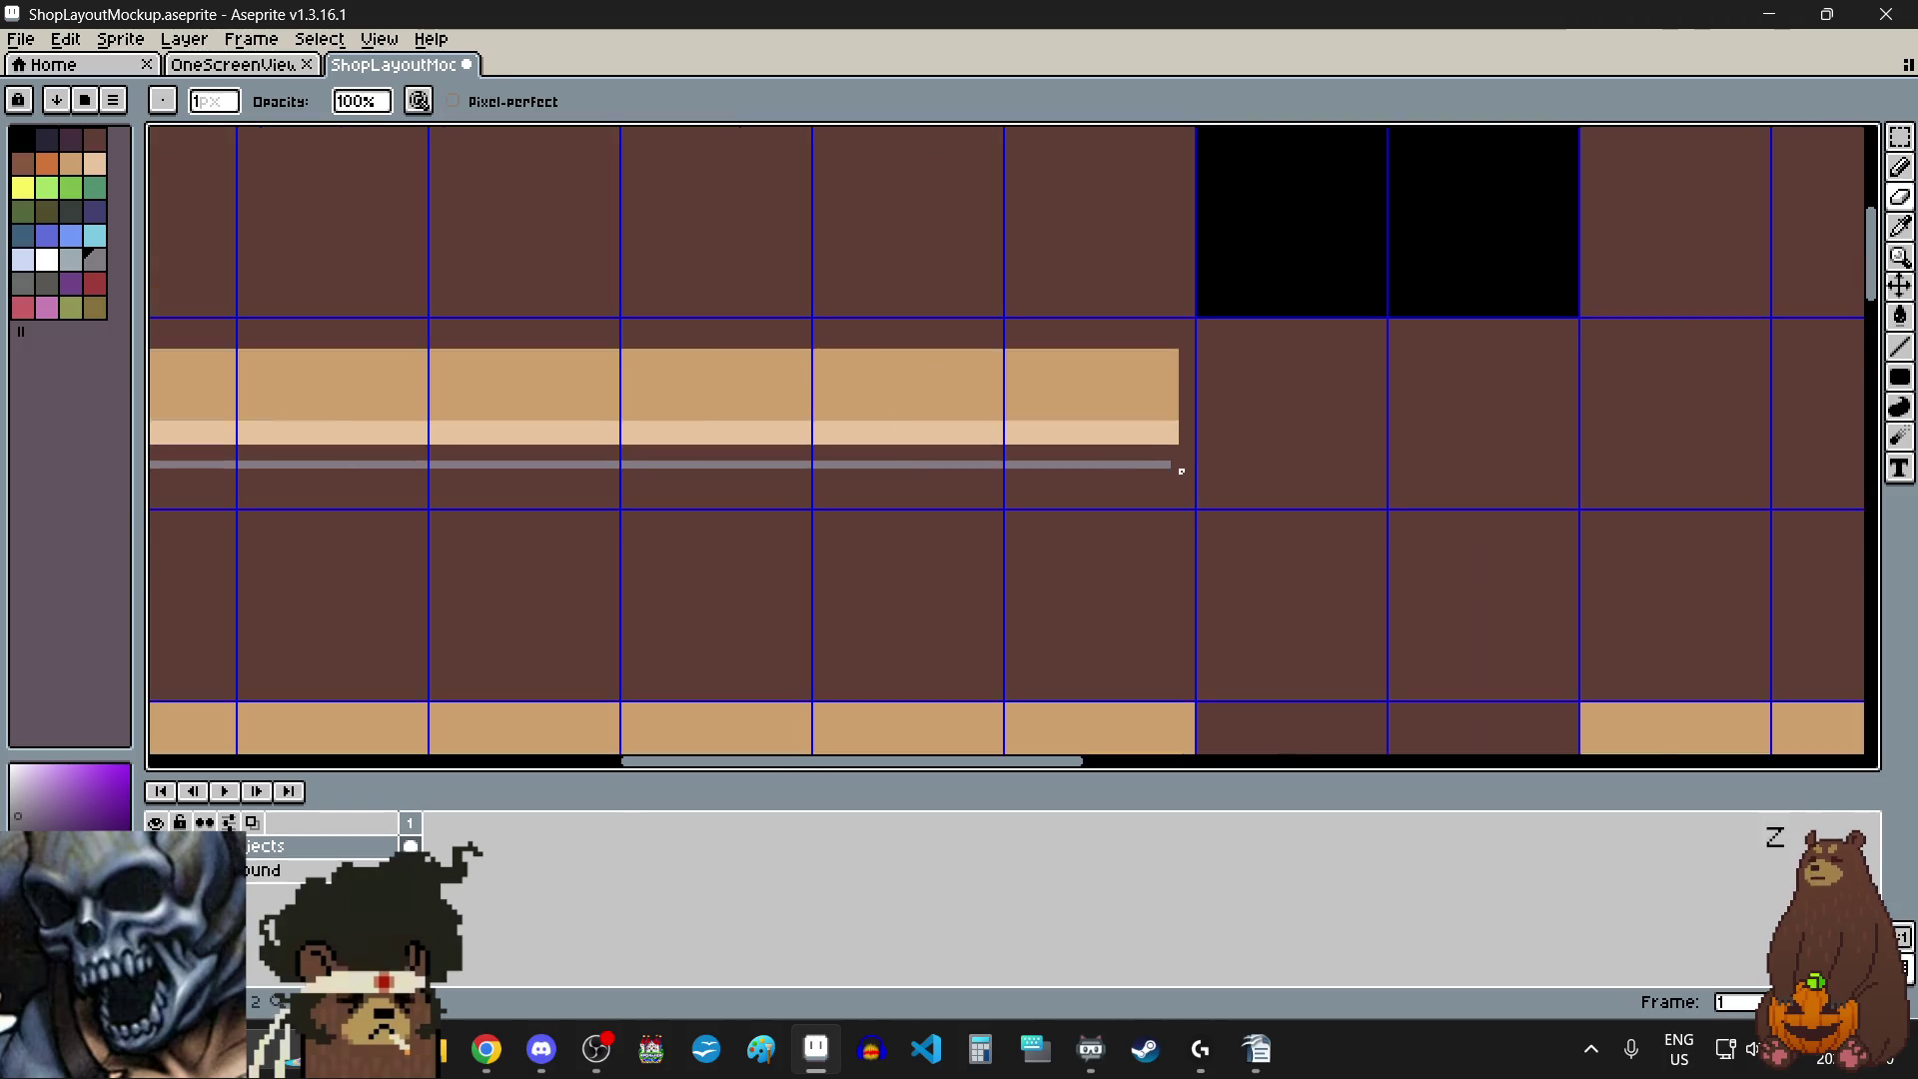
scroll(1130, 551, "left", 2)
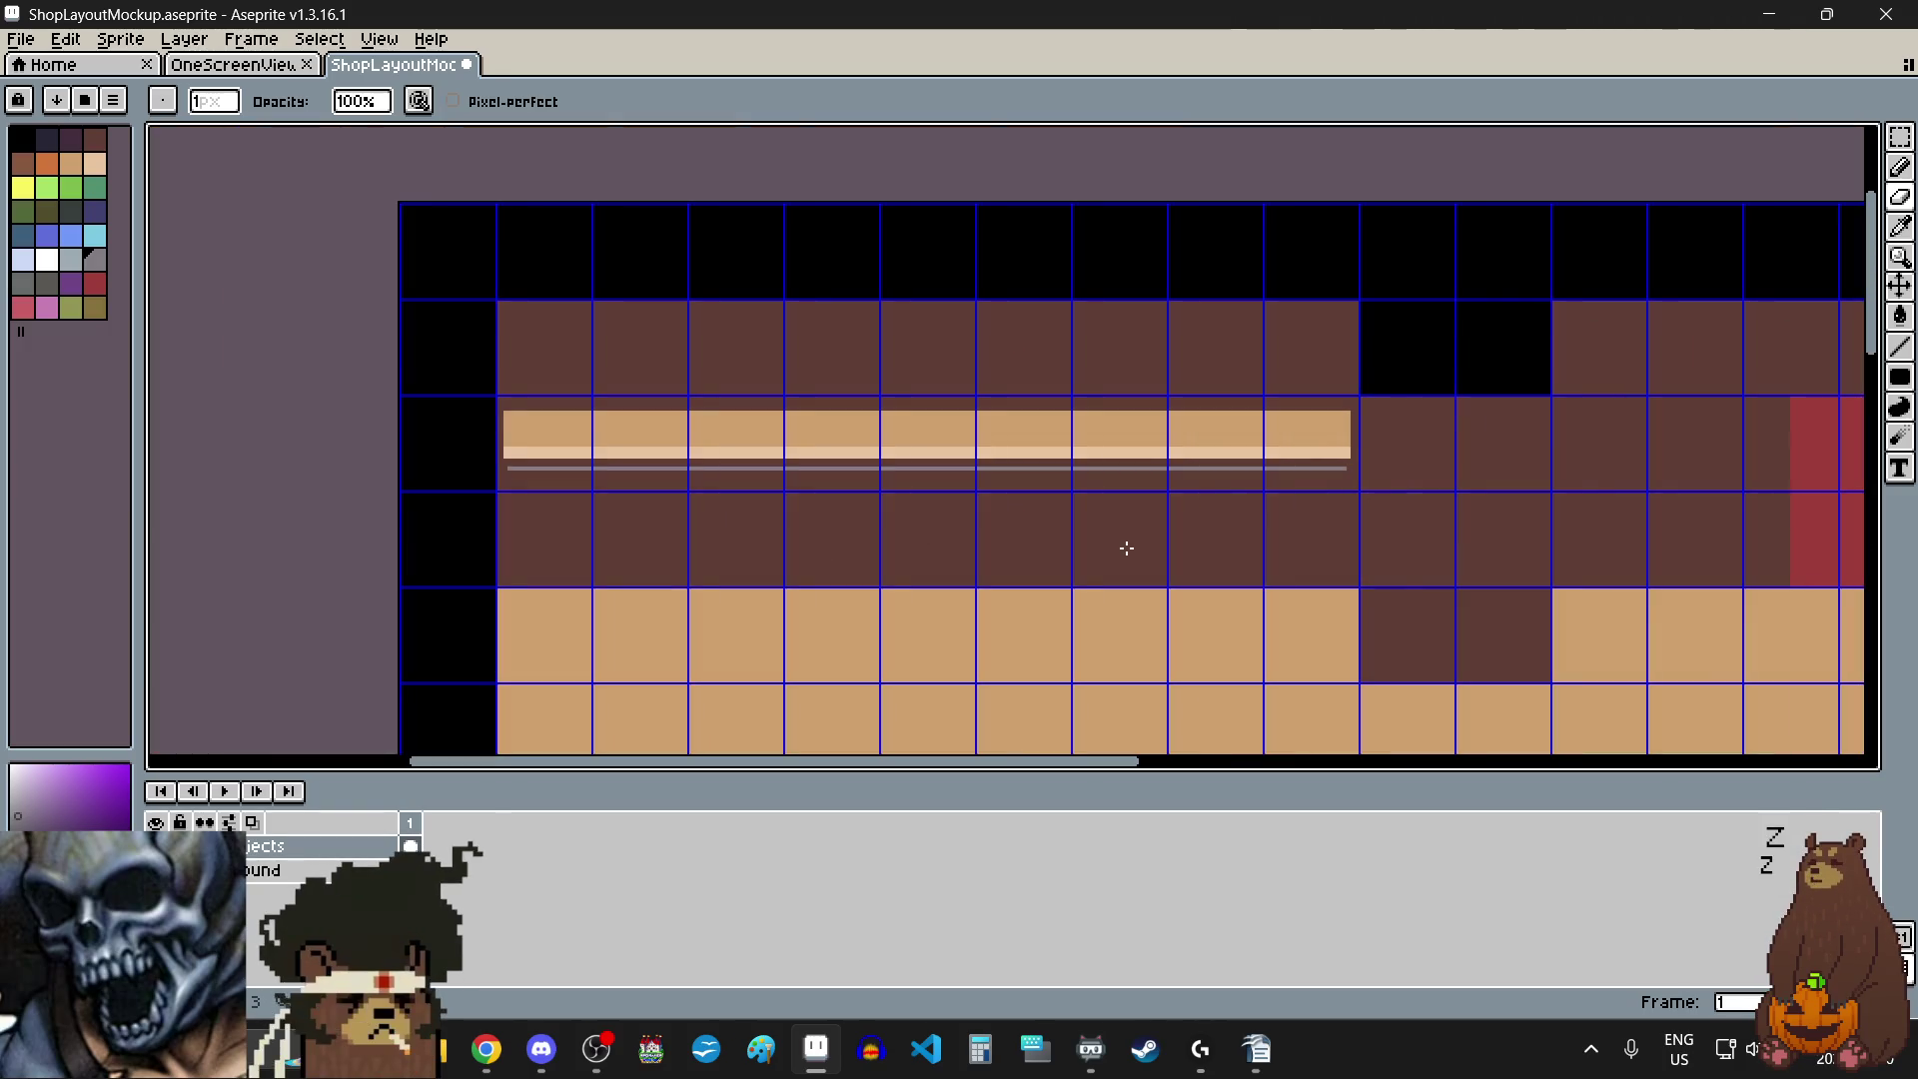
left_click(20, 38)
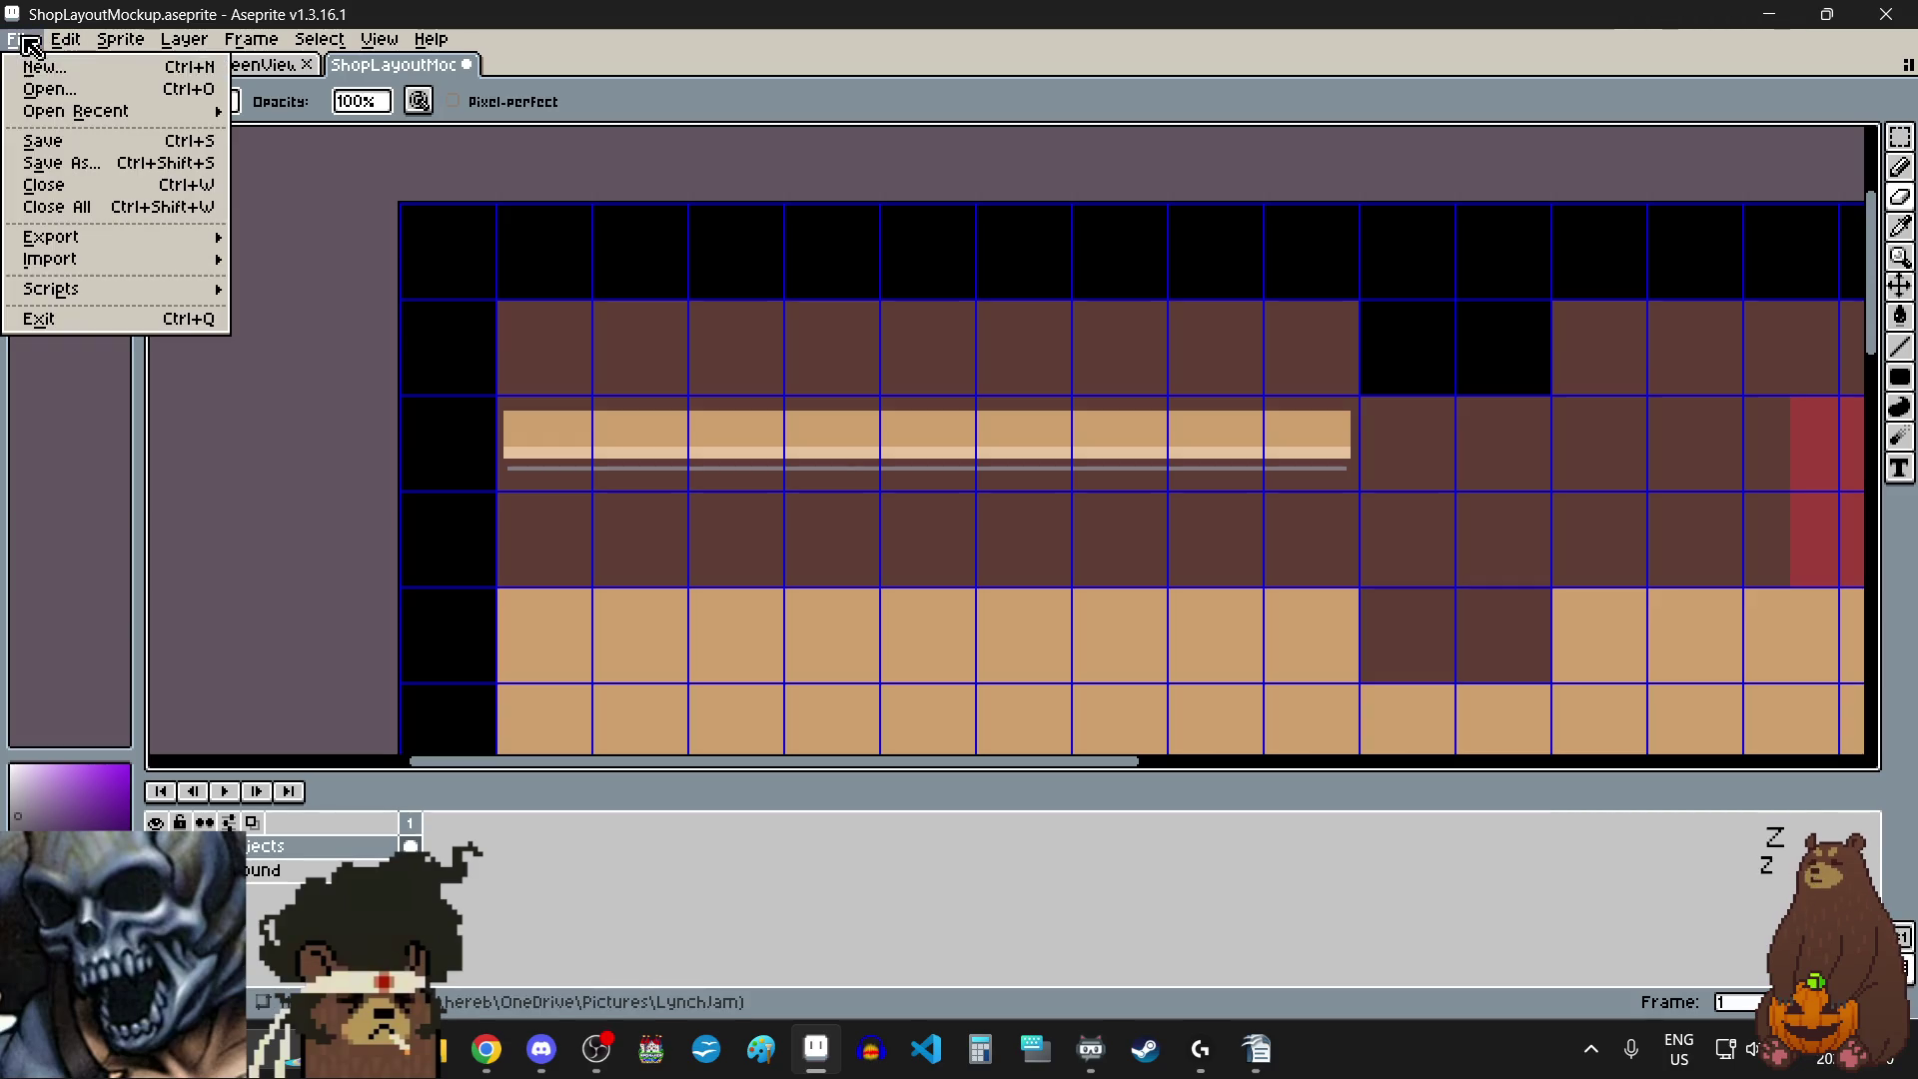
- Create a new transparent sprite, Sprite-0003, 48 pixels wide by 96 high
left_click(76, 72)
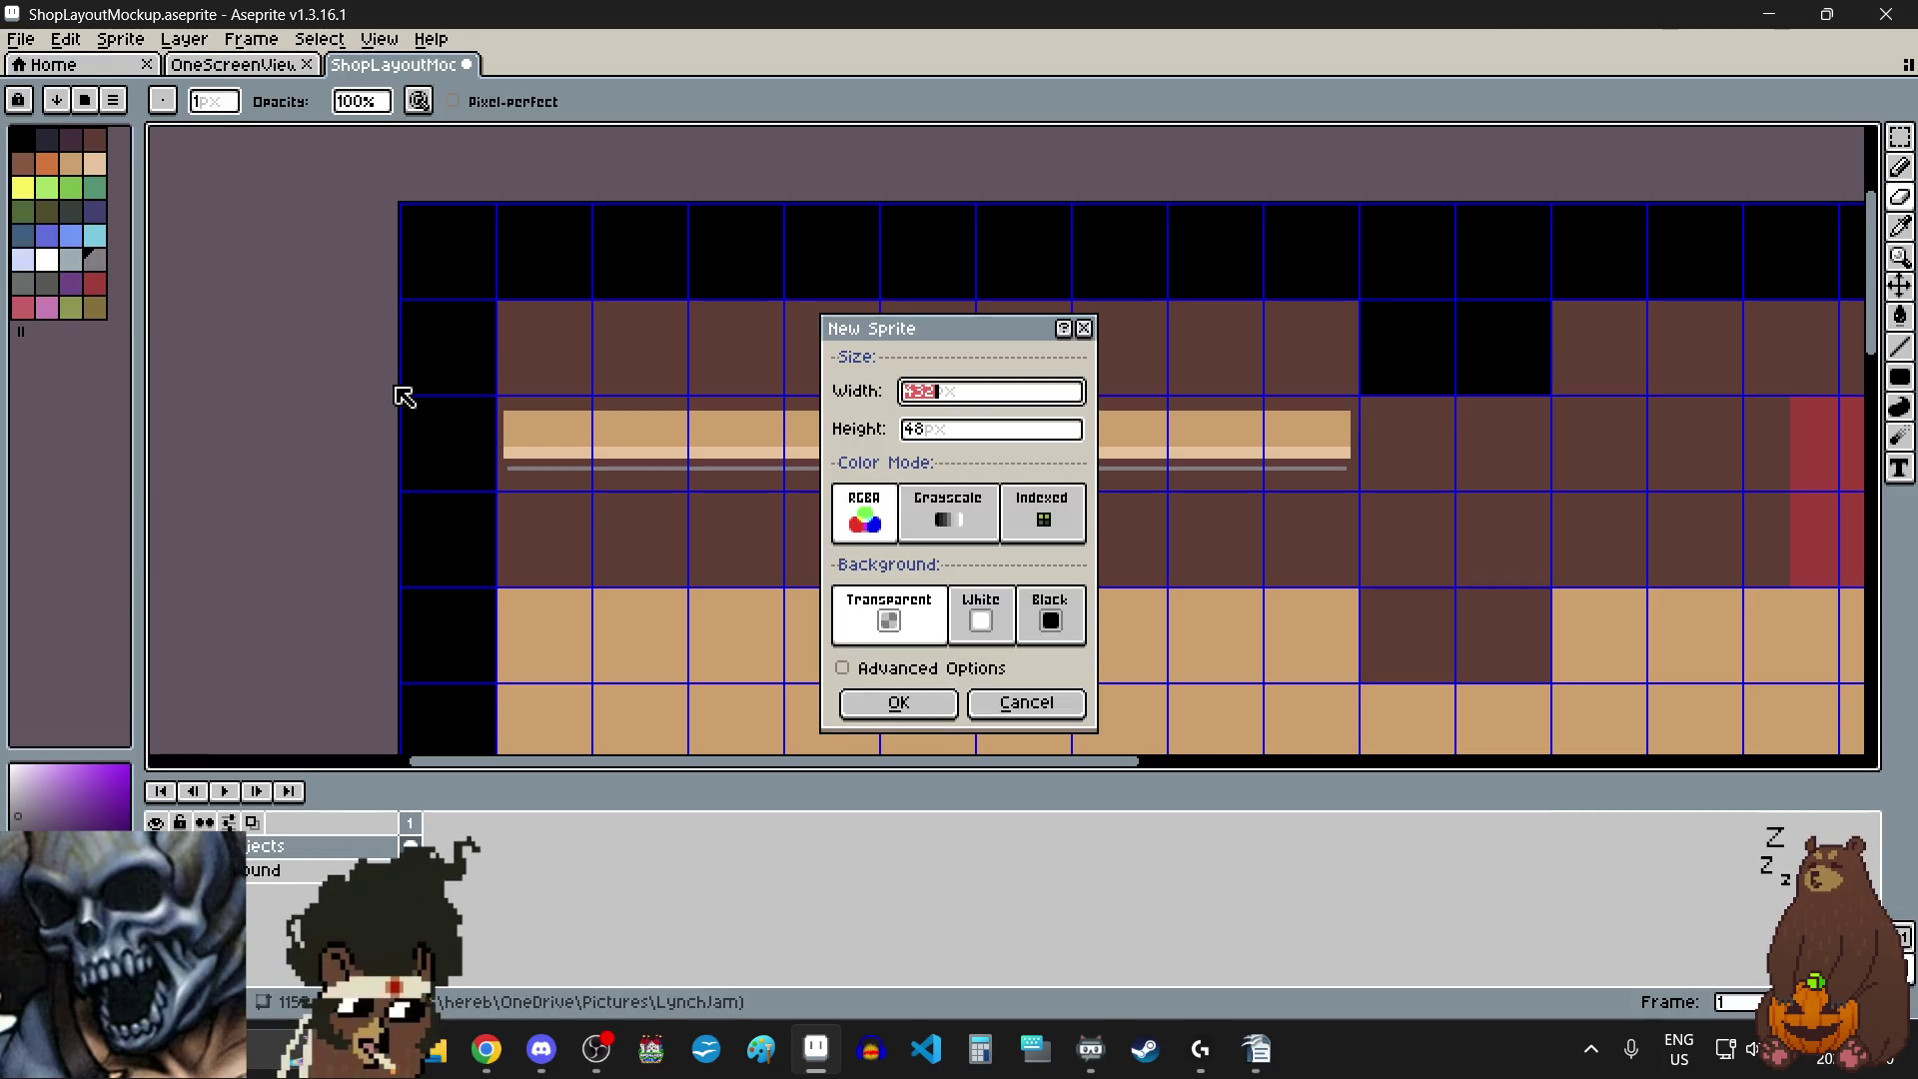
type("6")
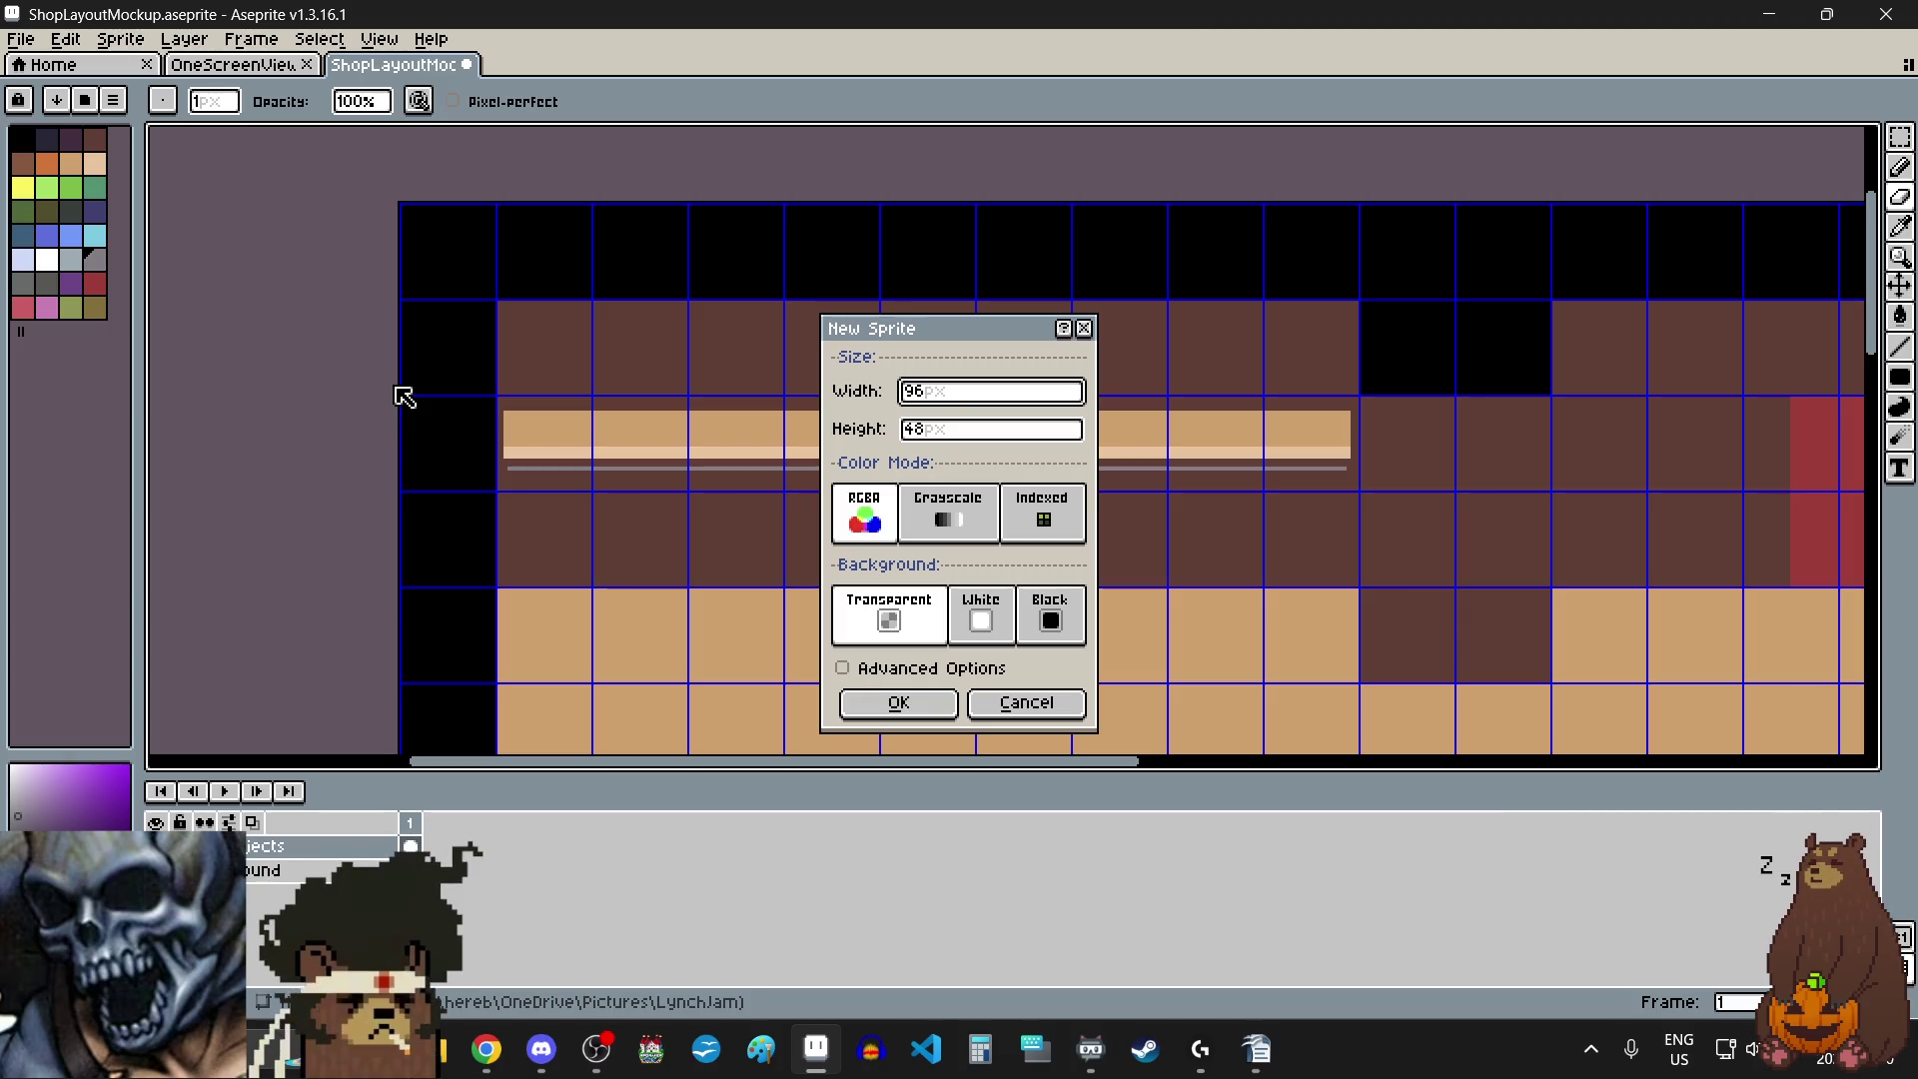
key("Tab")
key("BackSpace")
type("9")
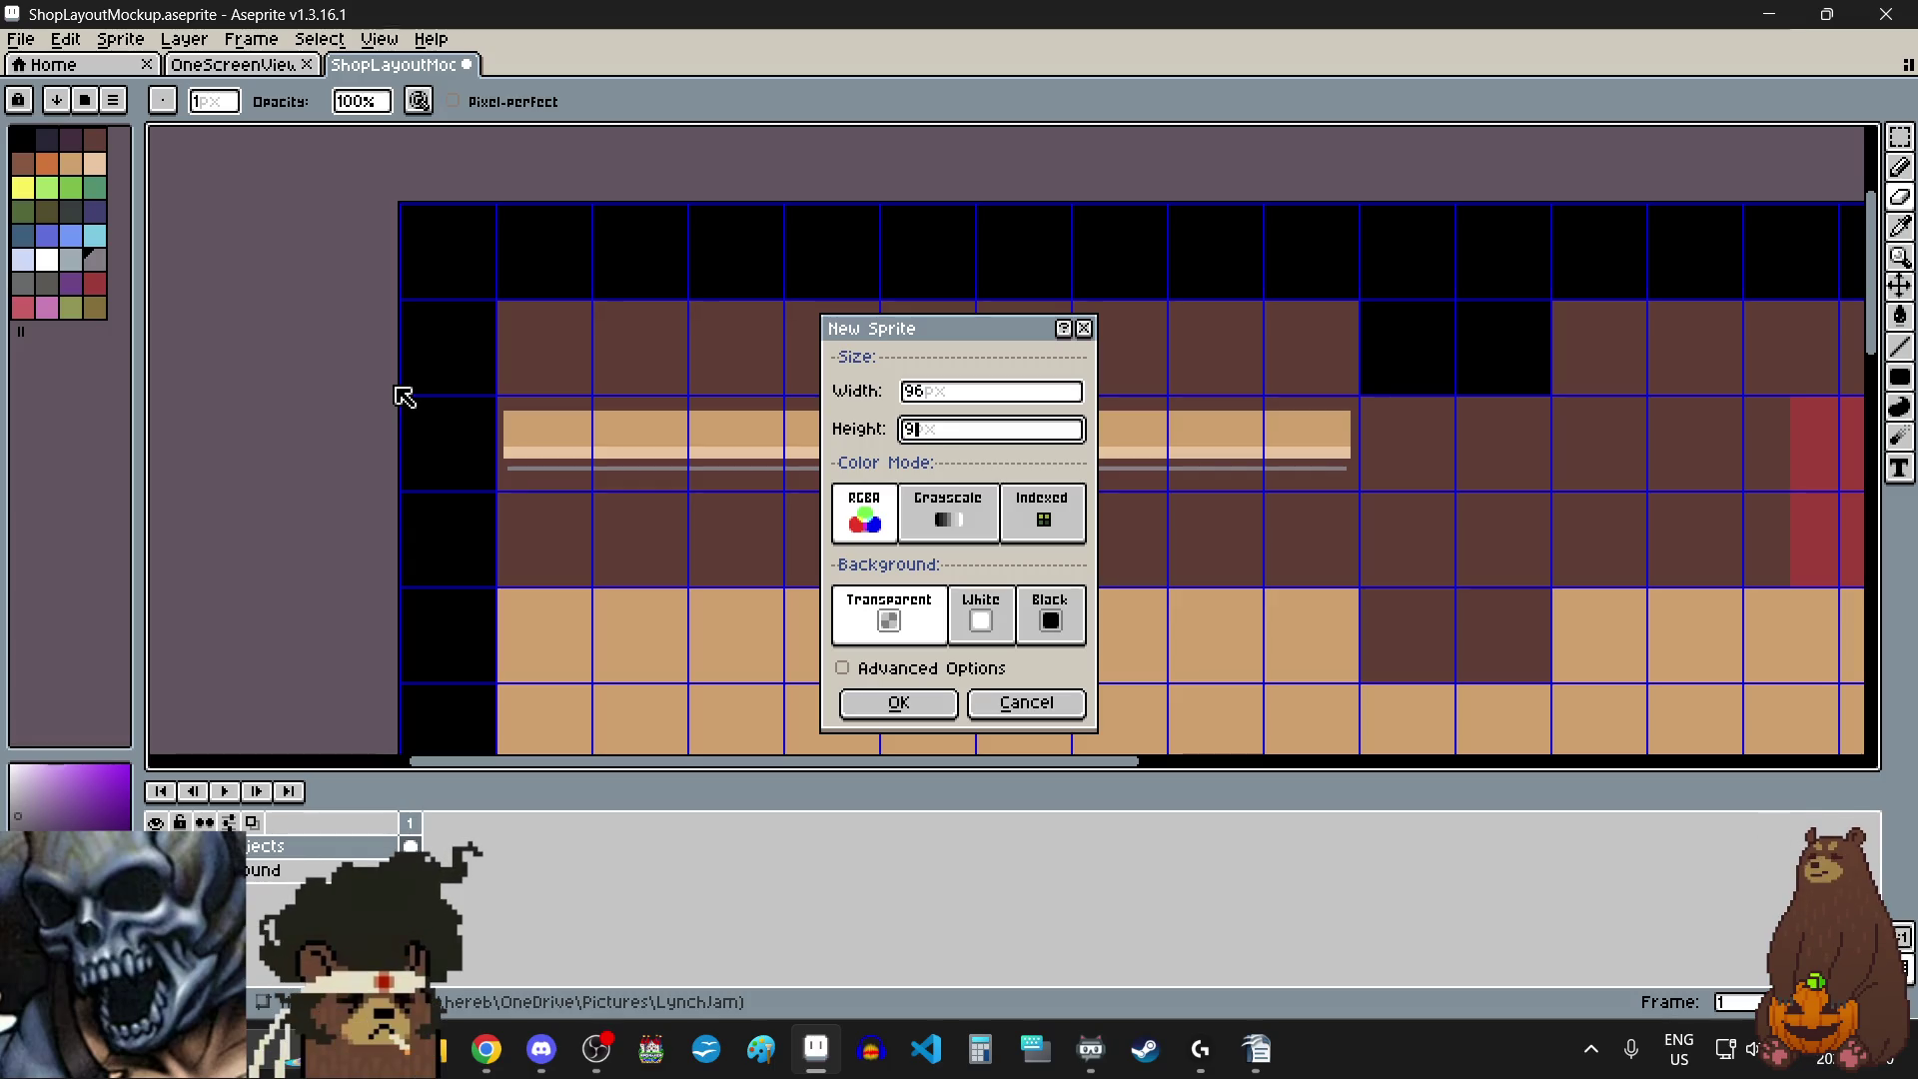
type("6")
left_click(937, 393)
type("48")
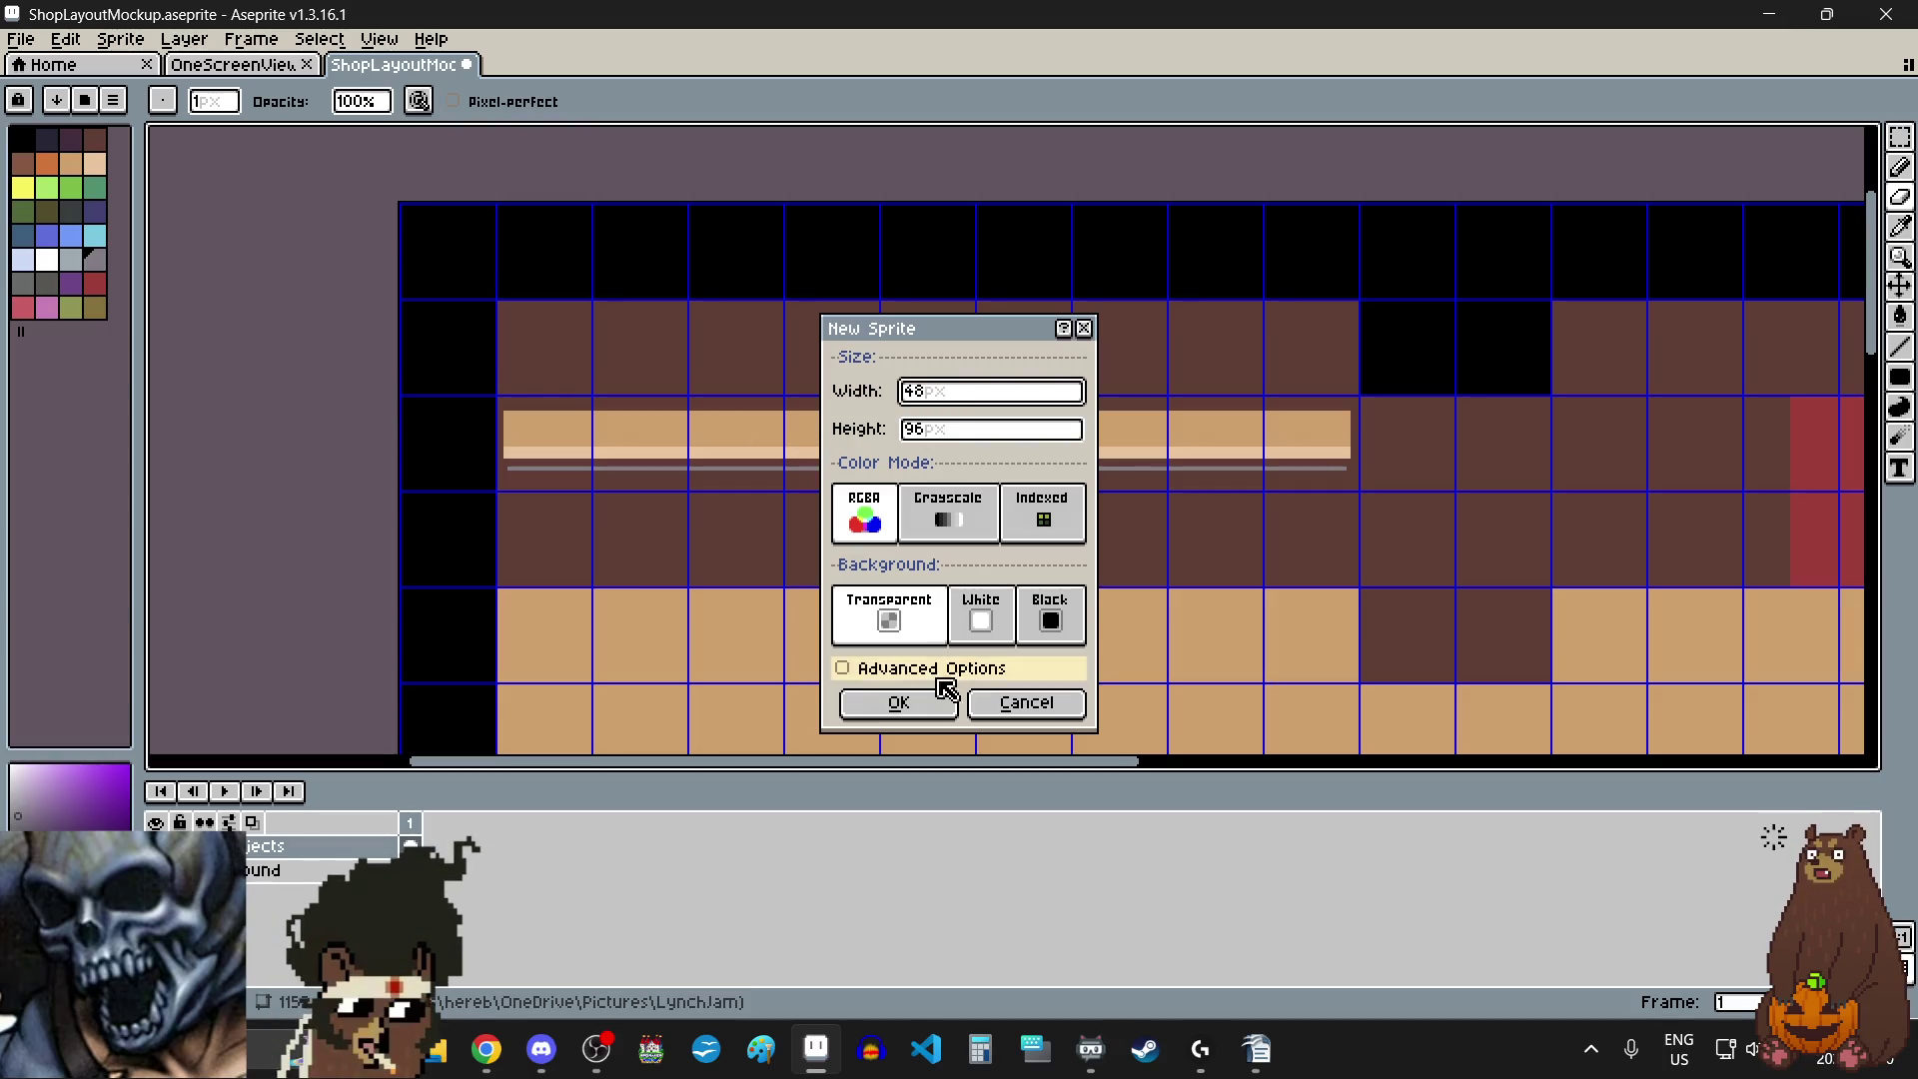
left_click(900, 702)
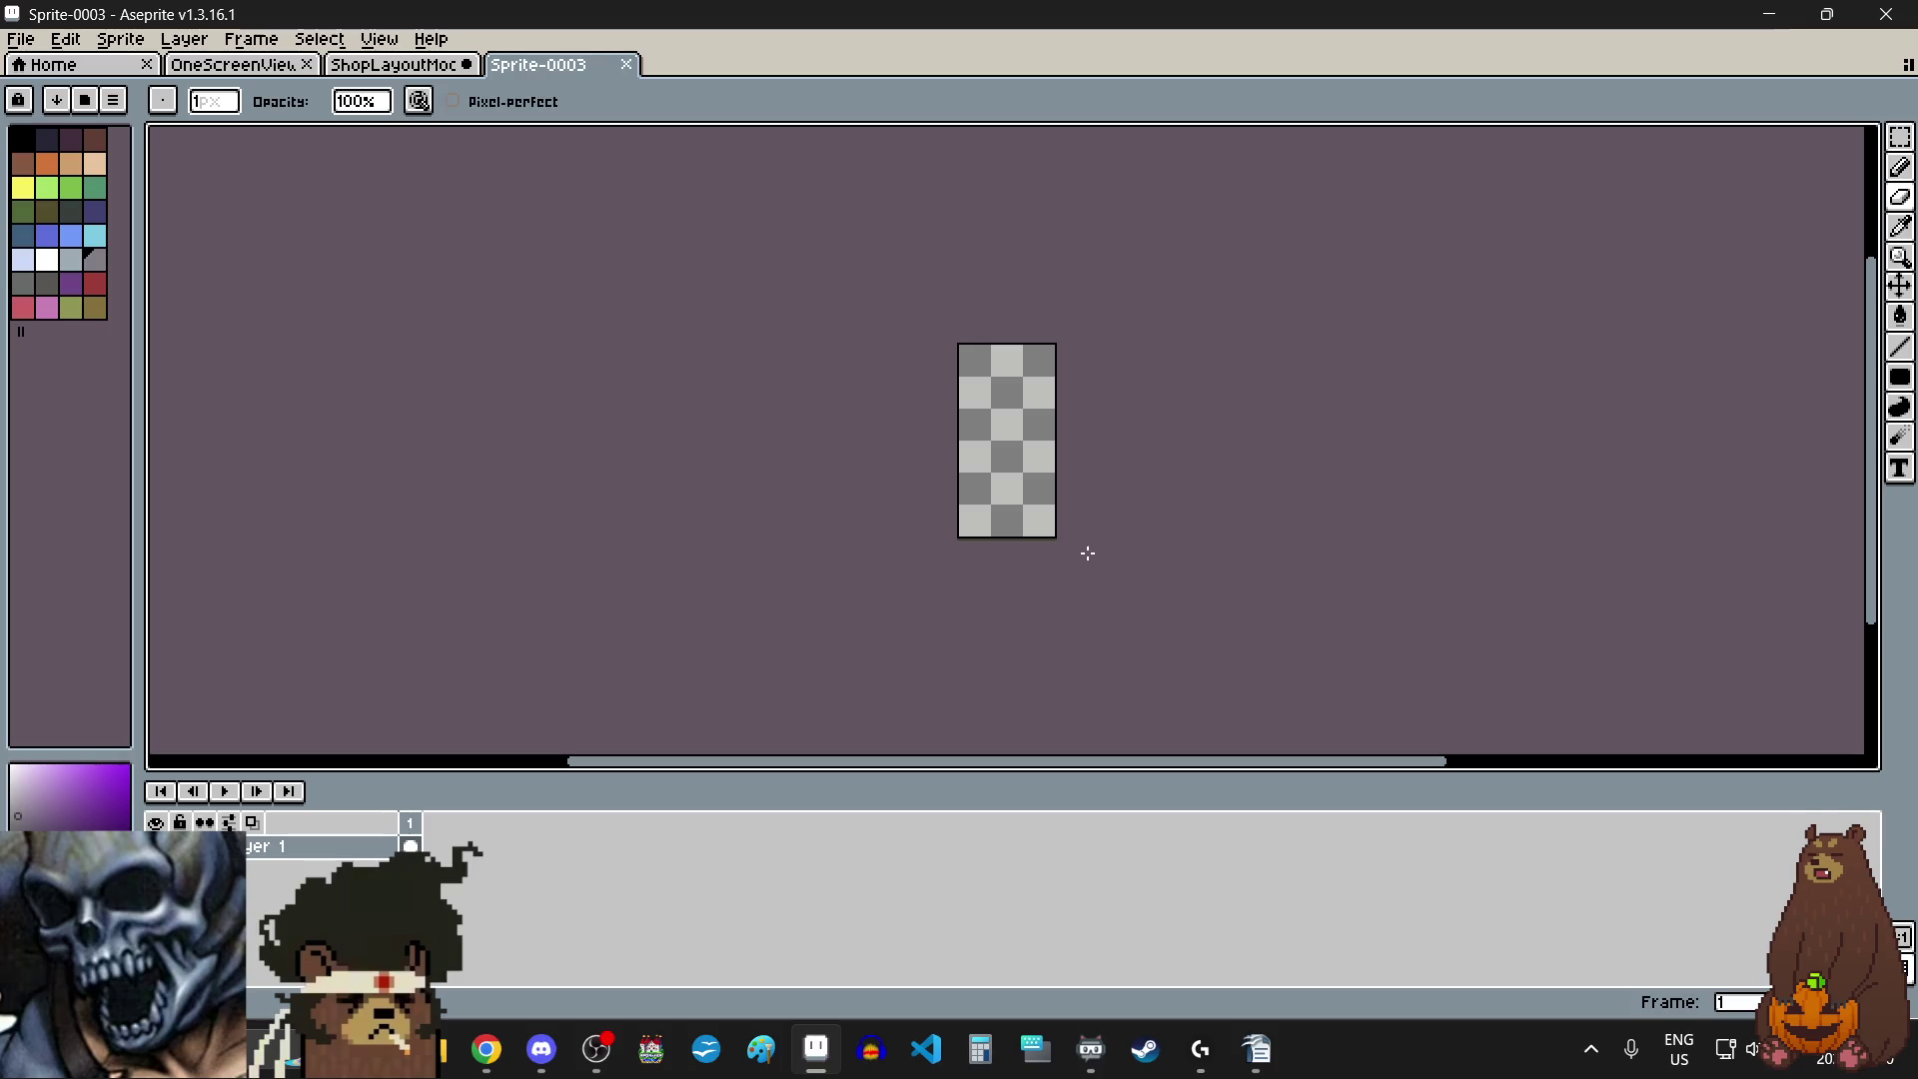
- Zoom into Sprite-0003, pick a dark grey palette swatch, and select the Pencil
scroll(1092, 514, "up", 1)
scroll(1087, 513, "down", 1)
scroll(1030, 423, "up", 1)
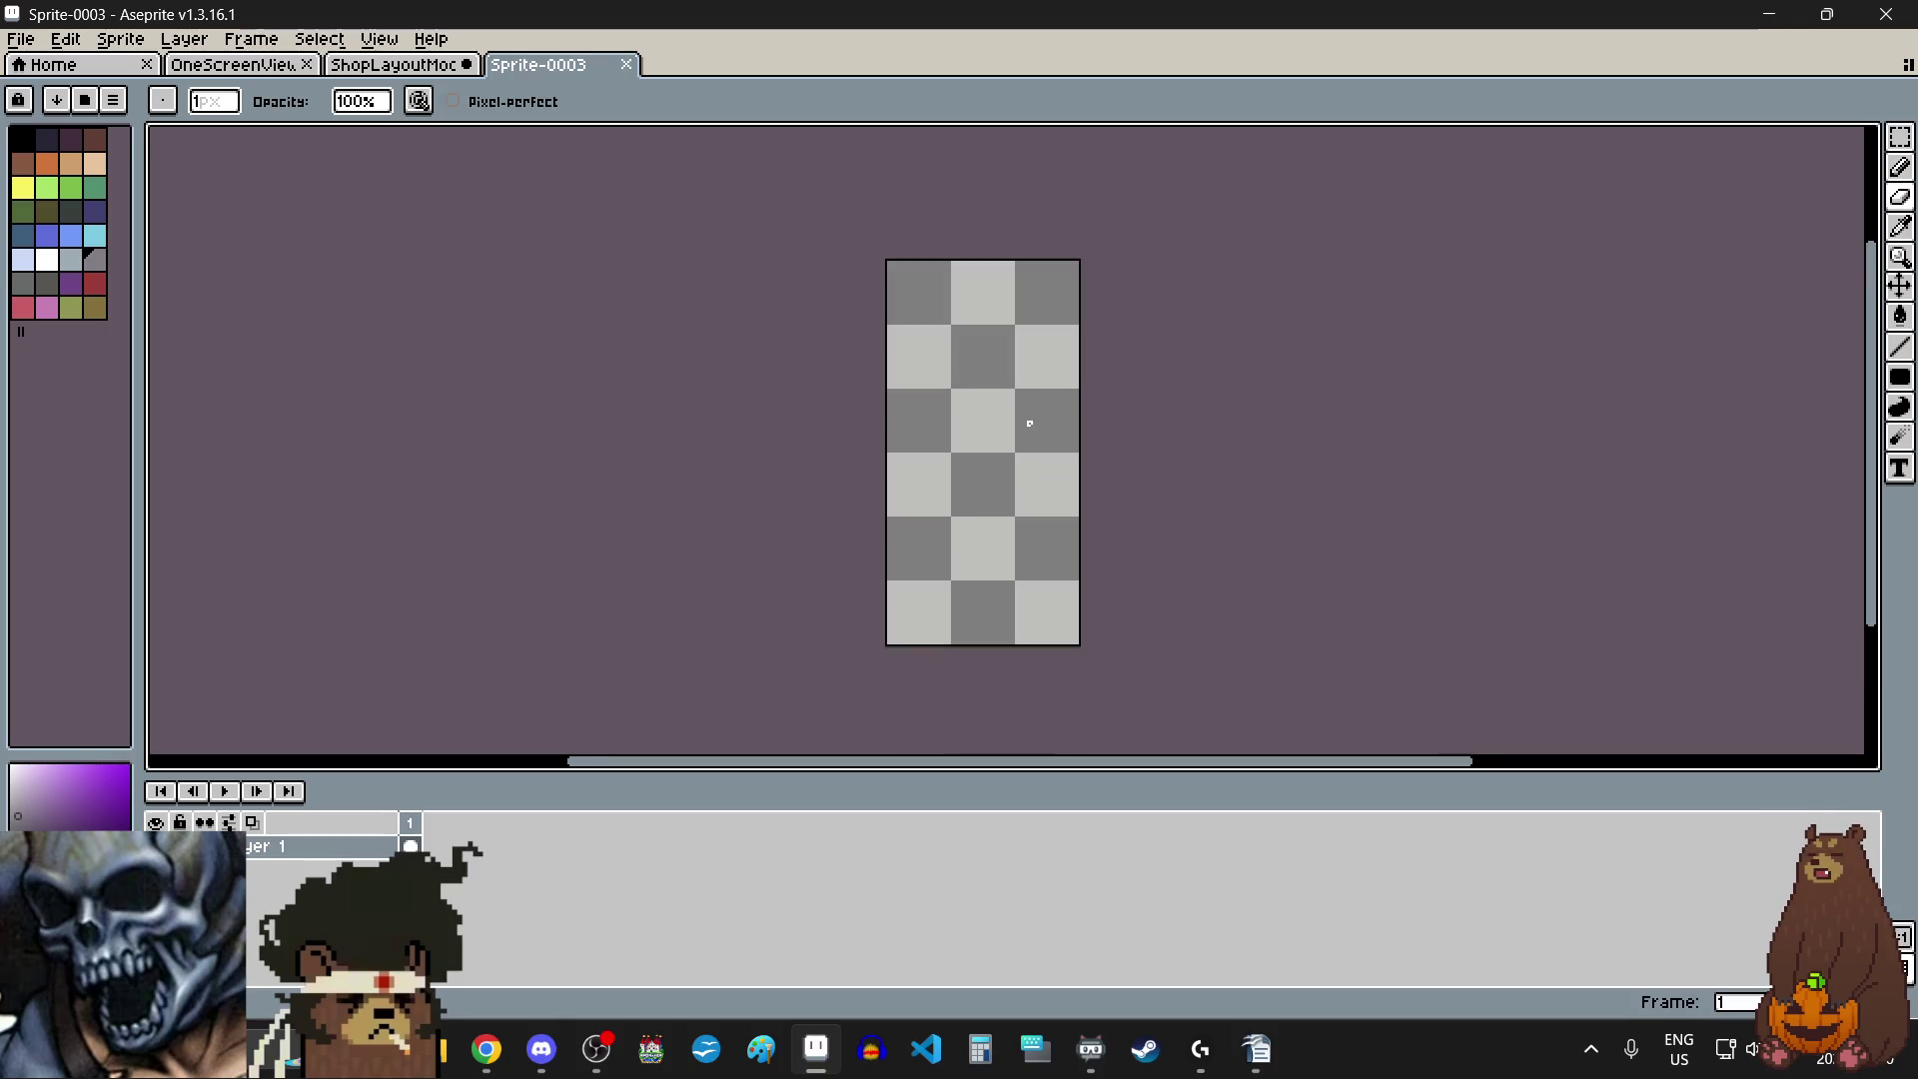
key("alt+Tab")
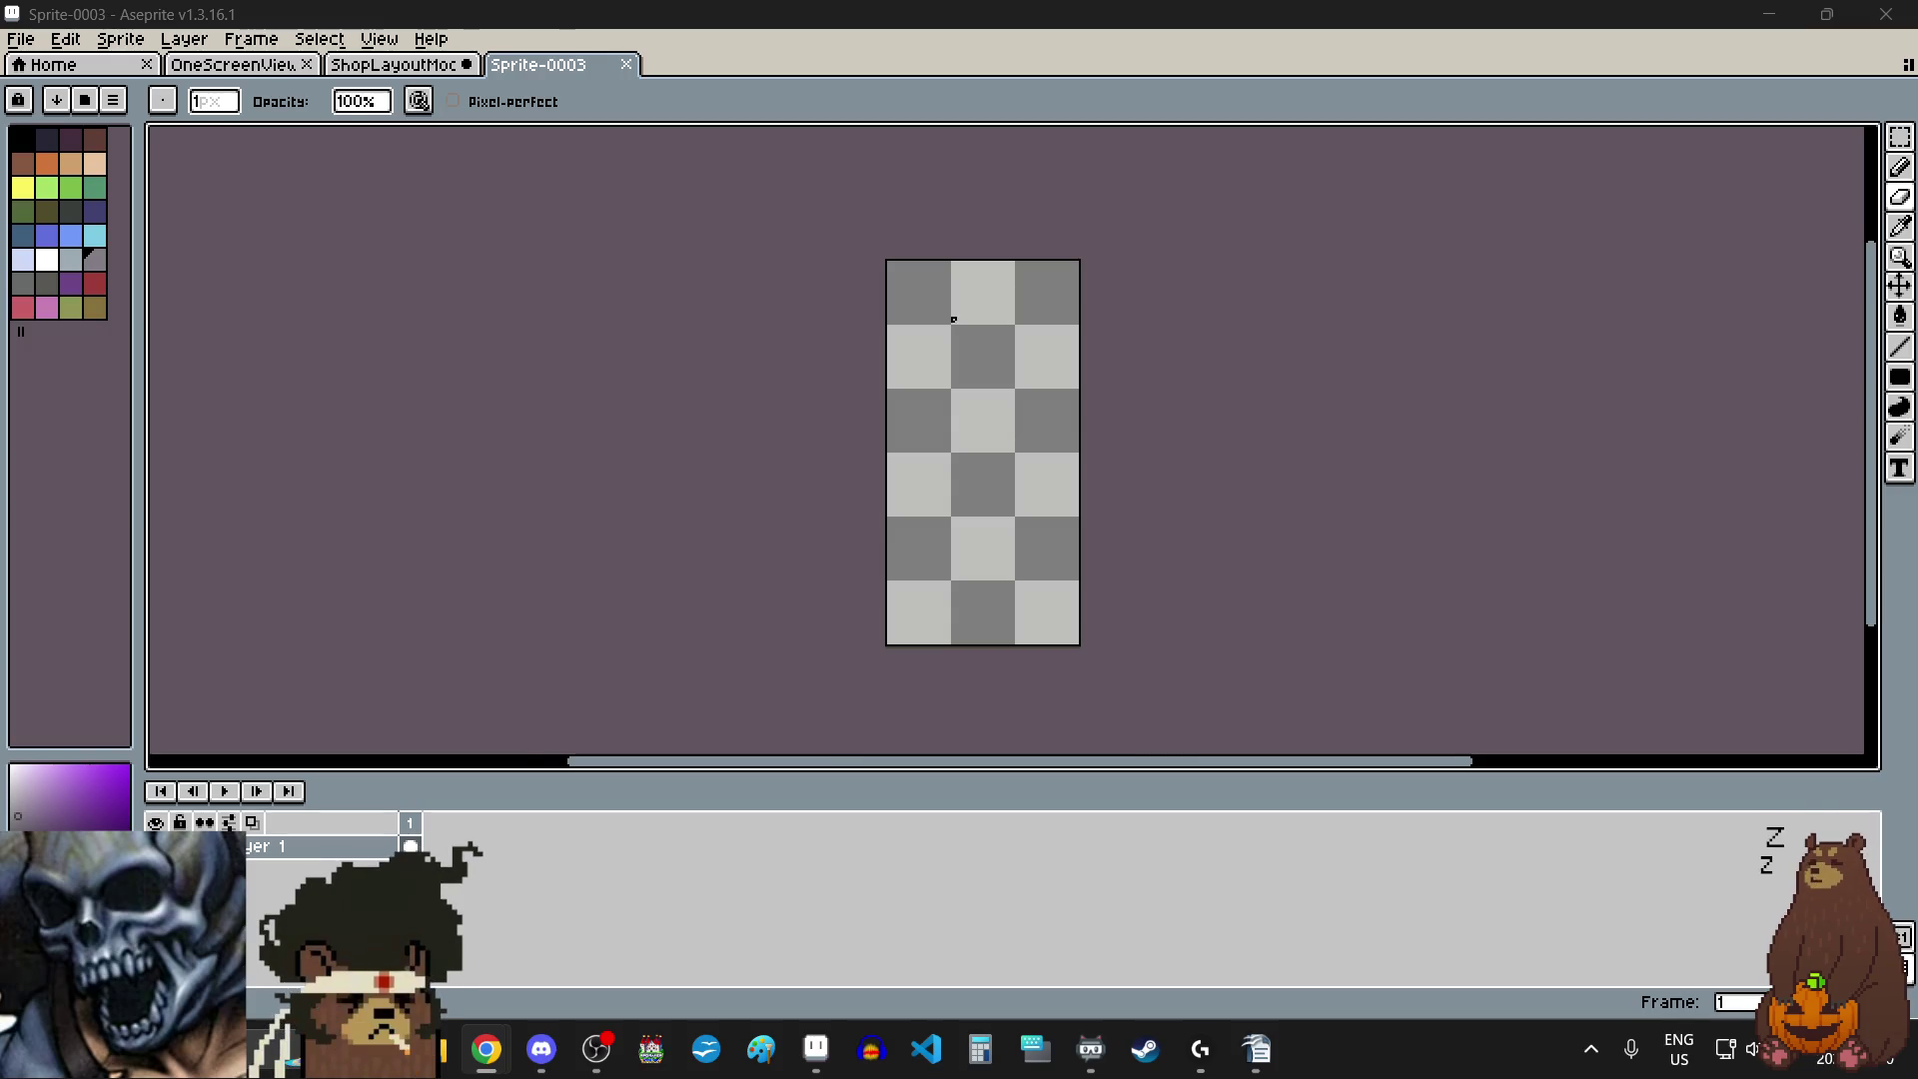
scroll(957, 319, "up", 1)
scroll(959, 287, "up", 2)
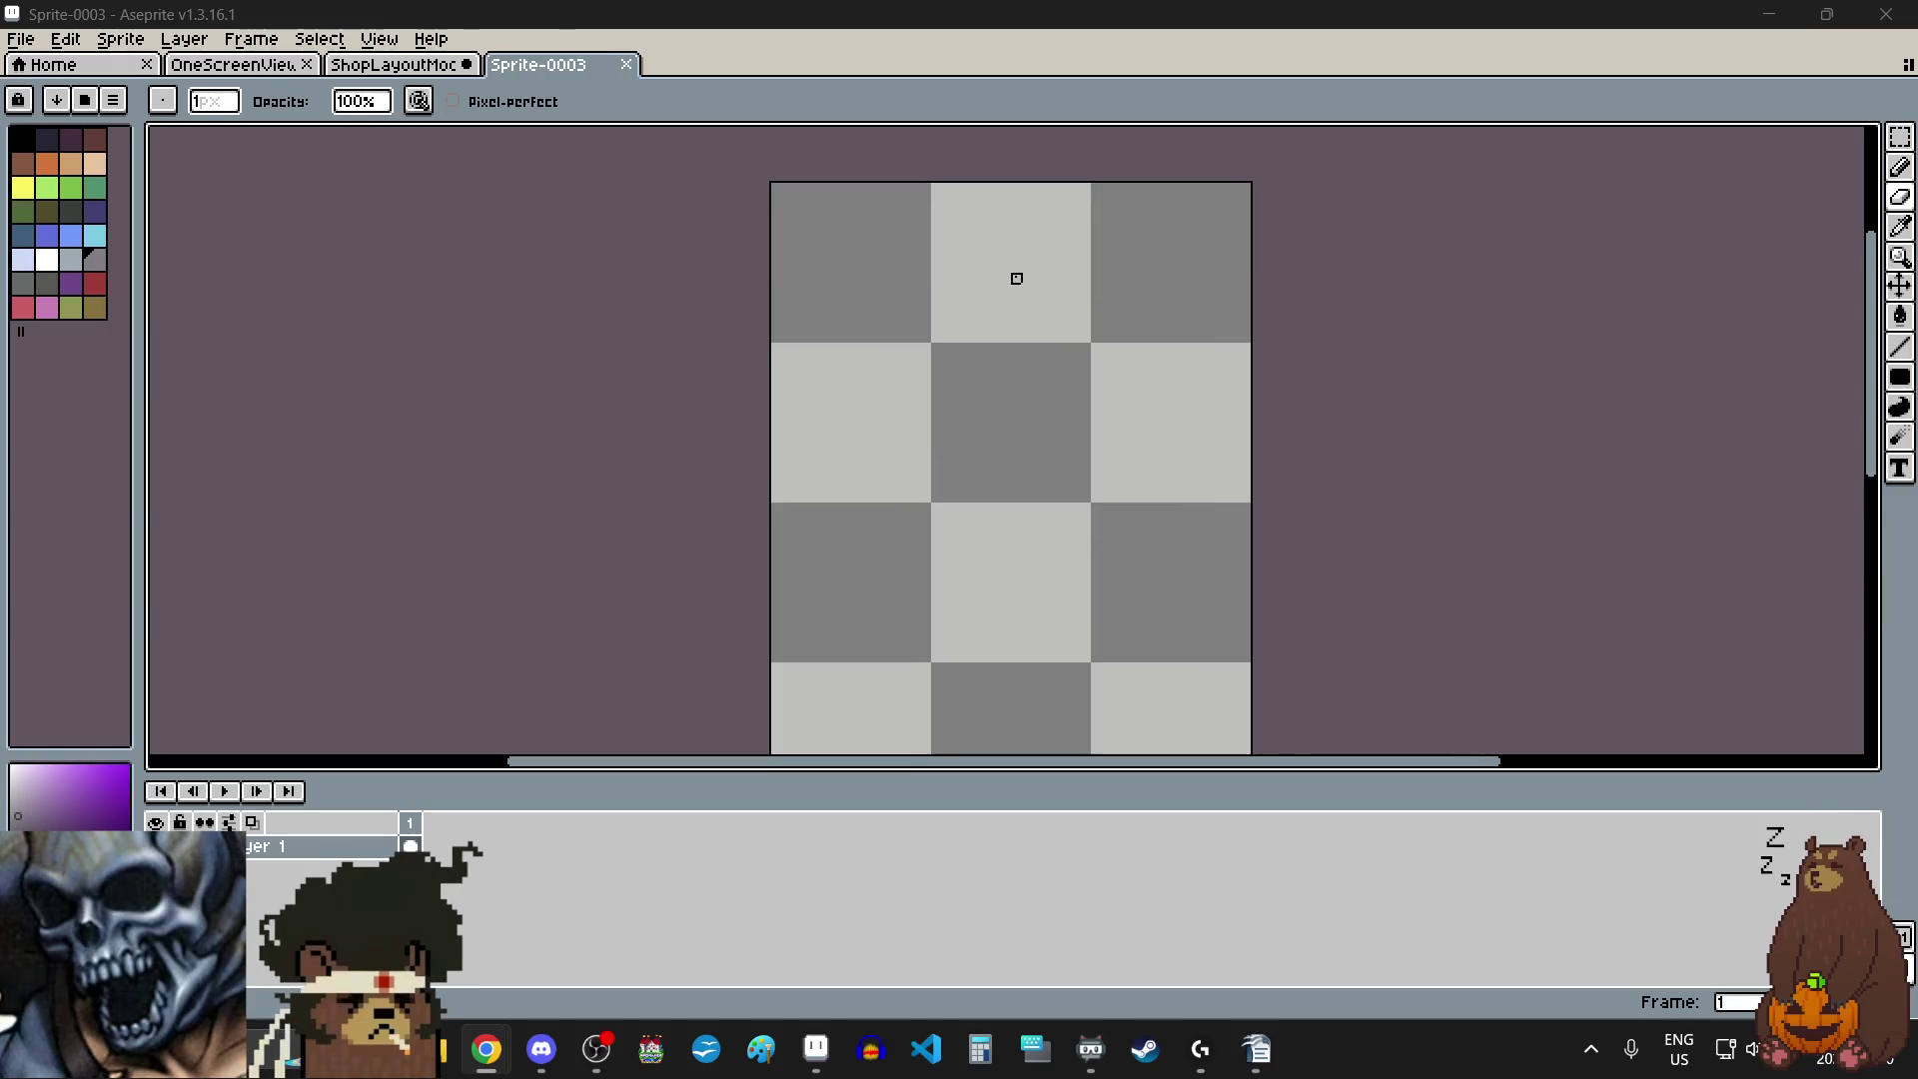
scroll(1039, 290, "up", 1)
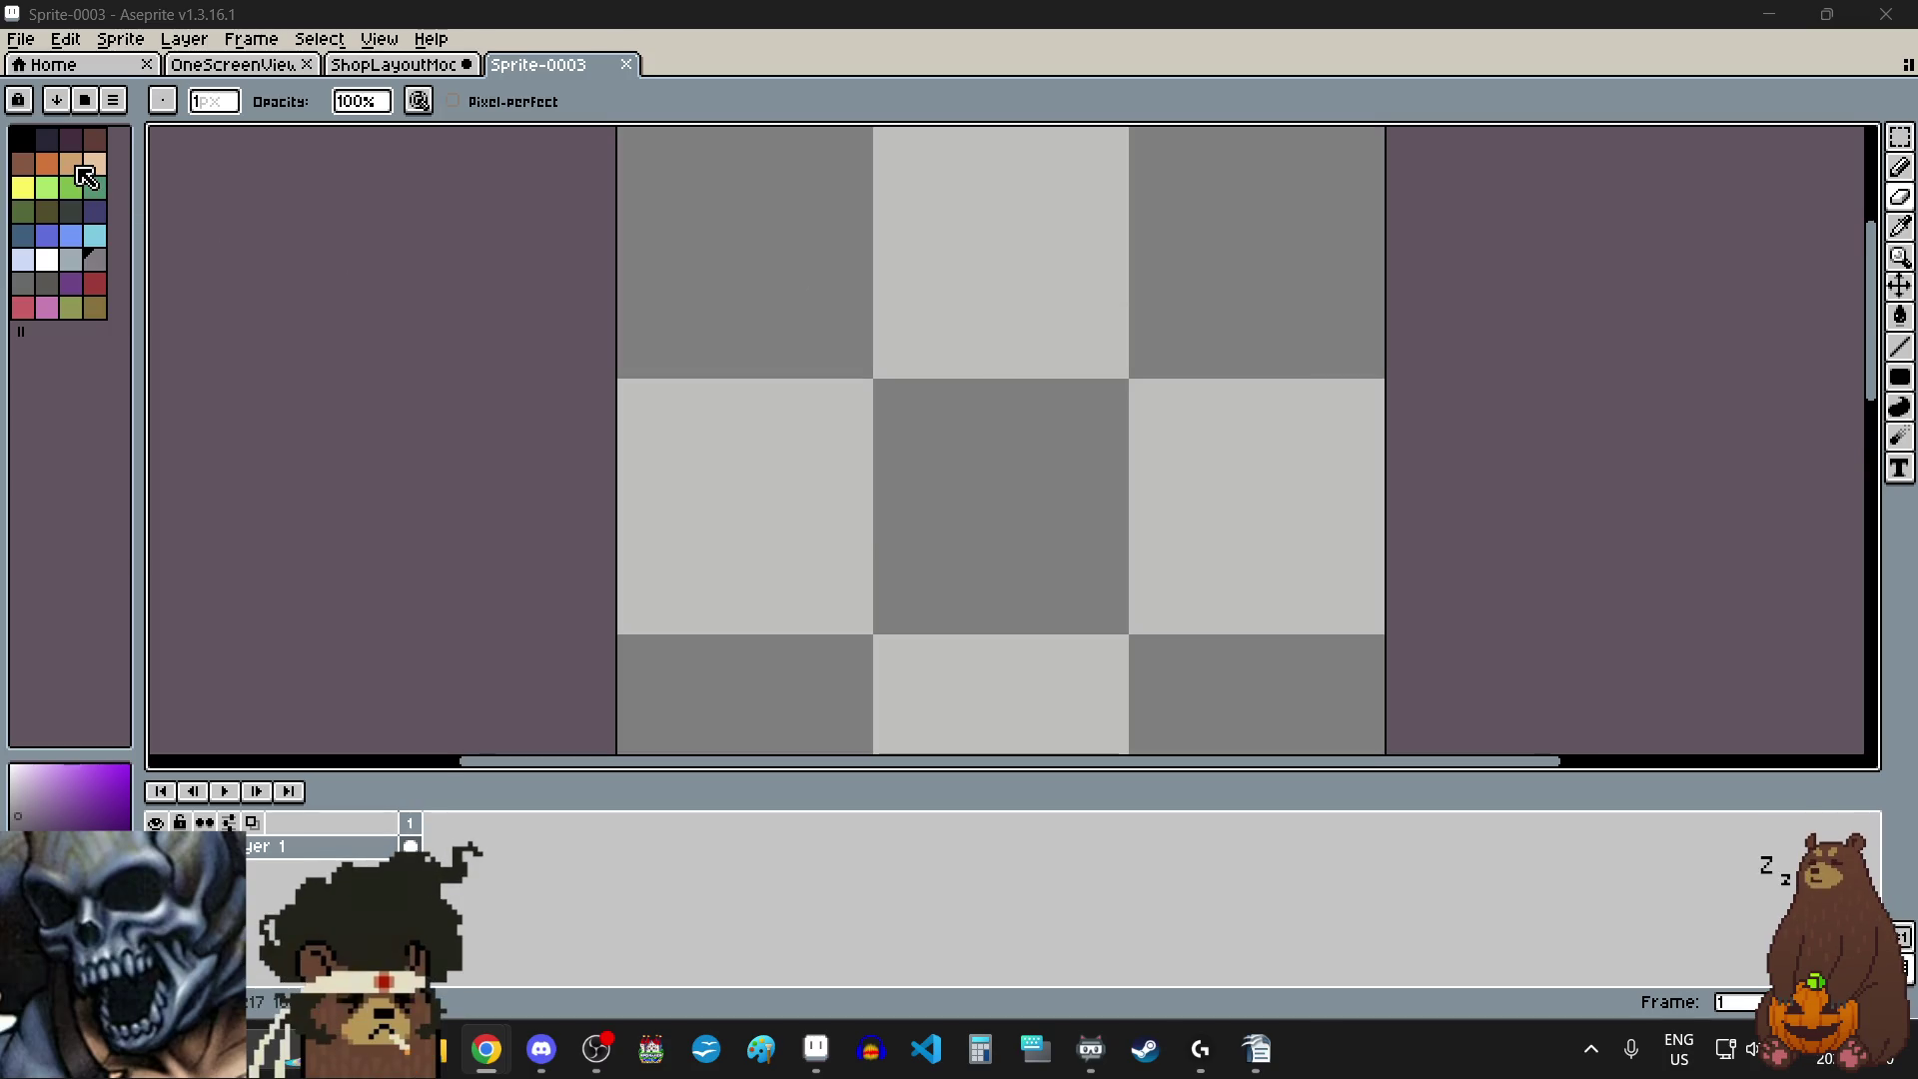
left_click(47, 282)
scroll(896, 372, "down", 1)
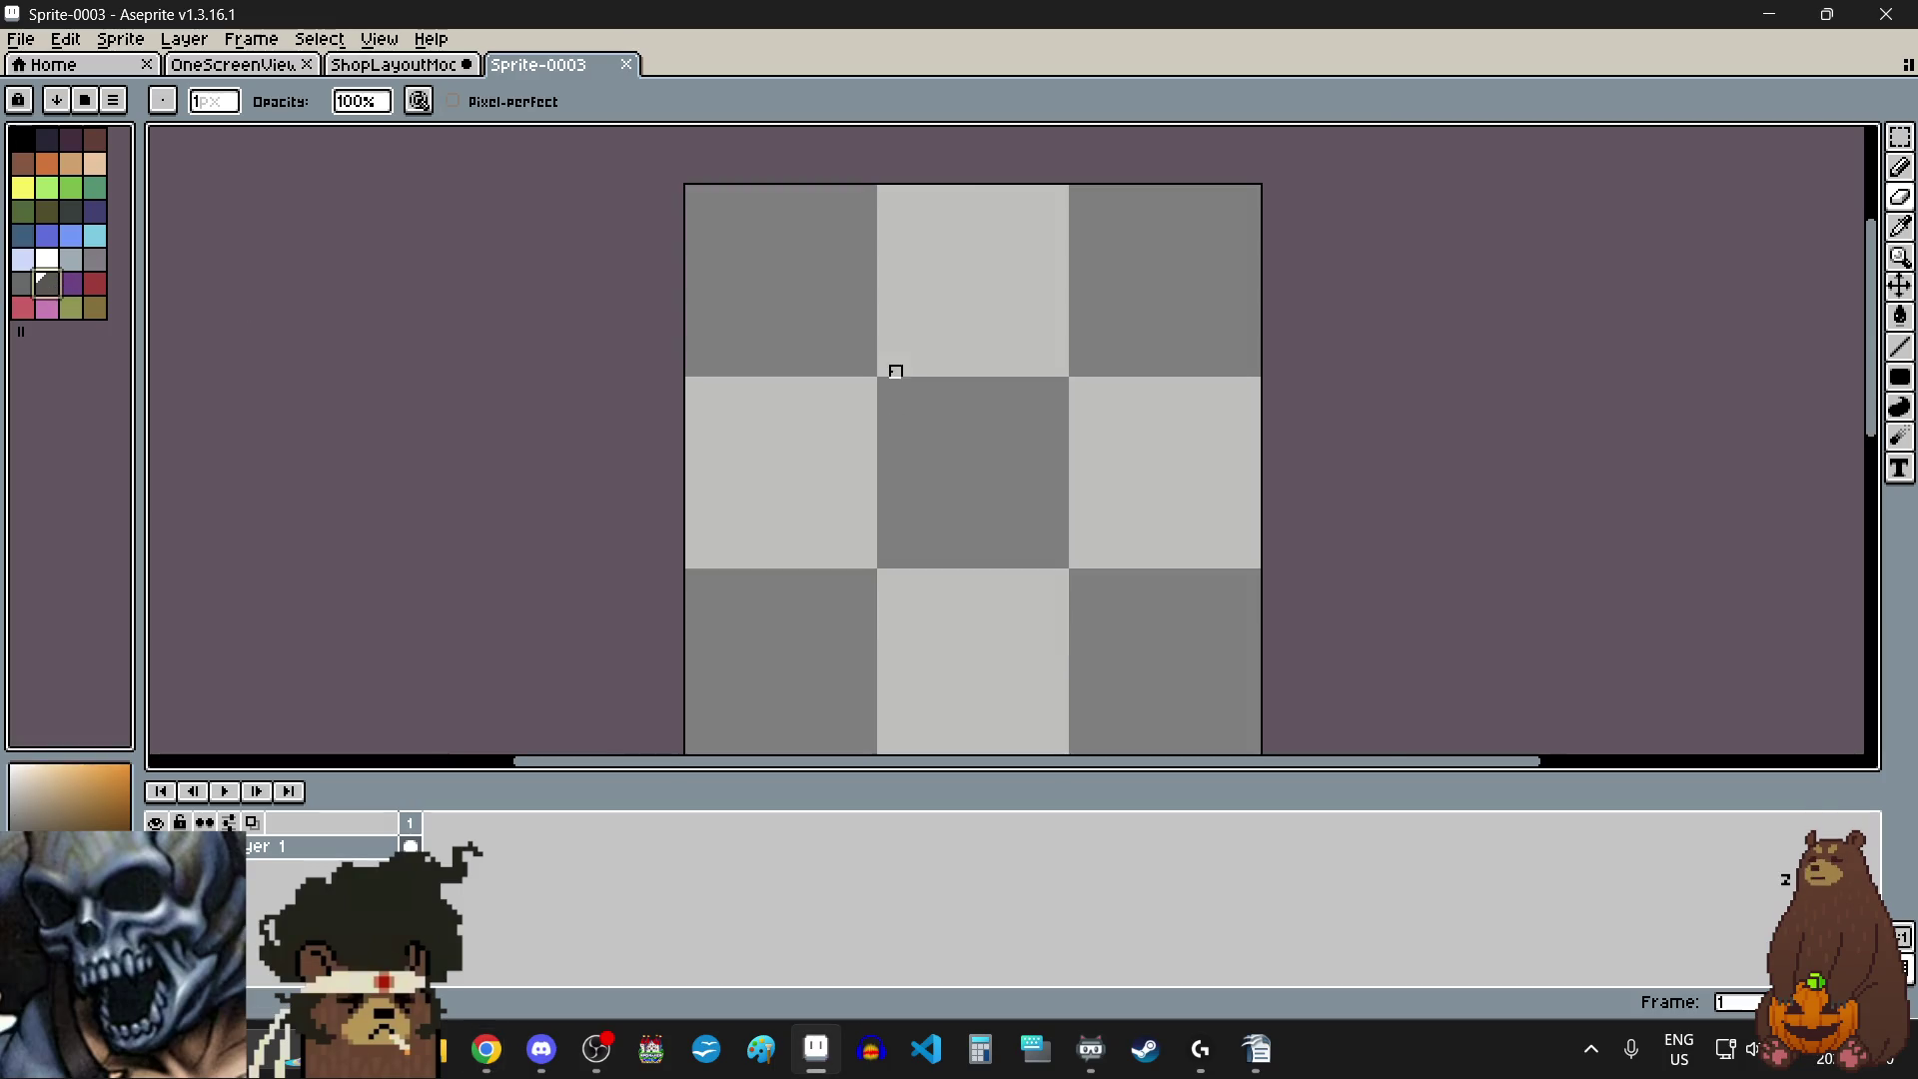
scroll(976, 184, "up", 2)
left_click(1900, 167)
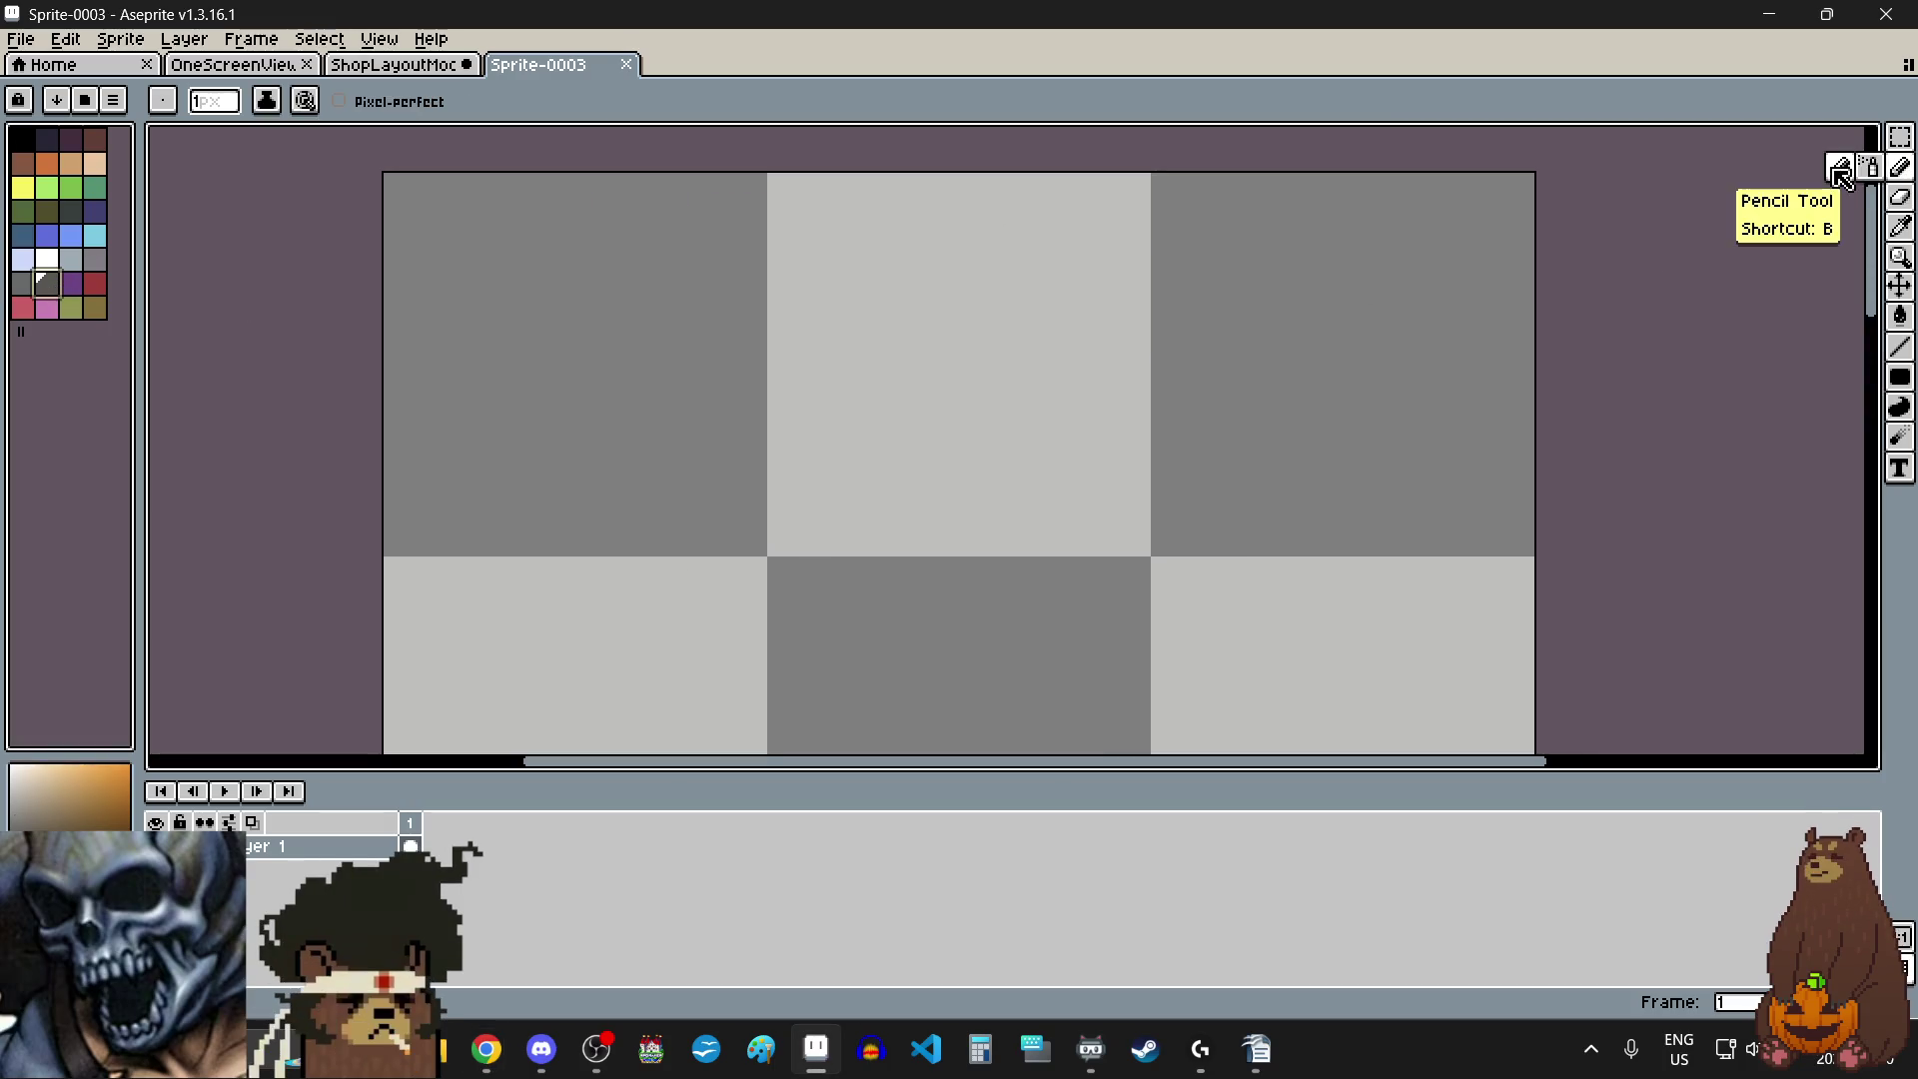
scroll(1115, 497, "up", 2)
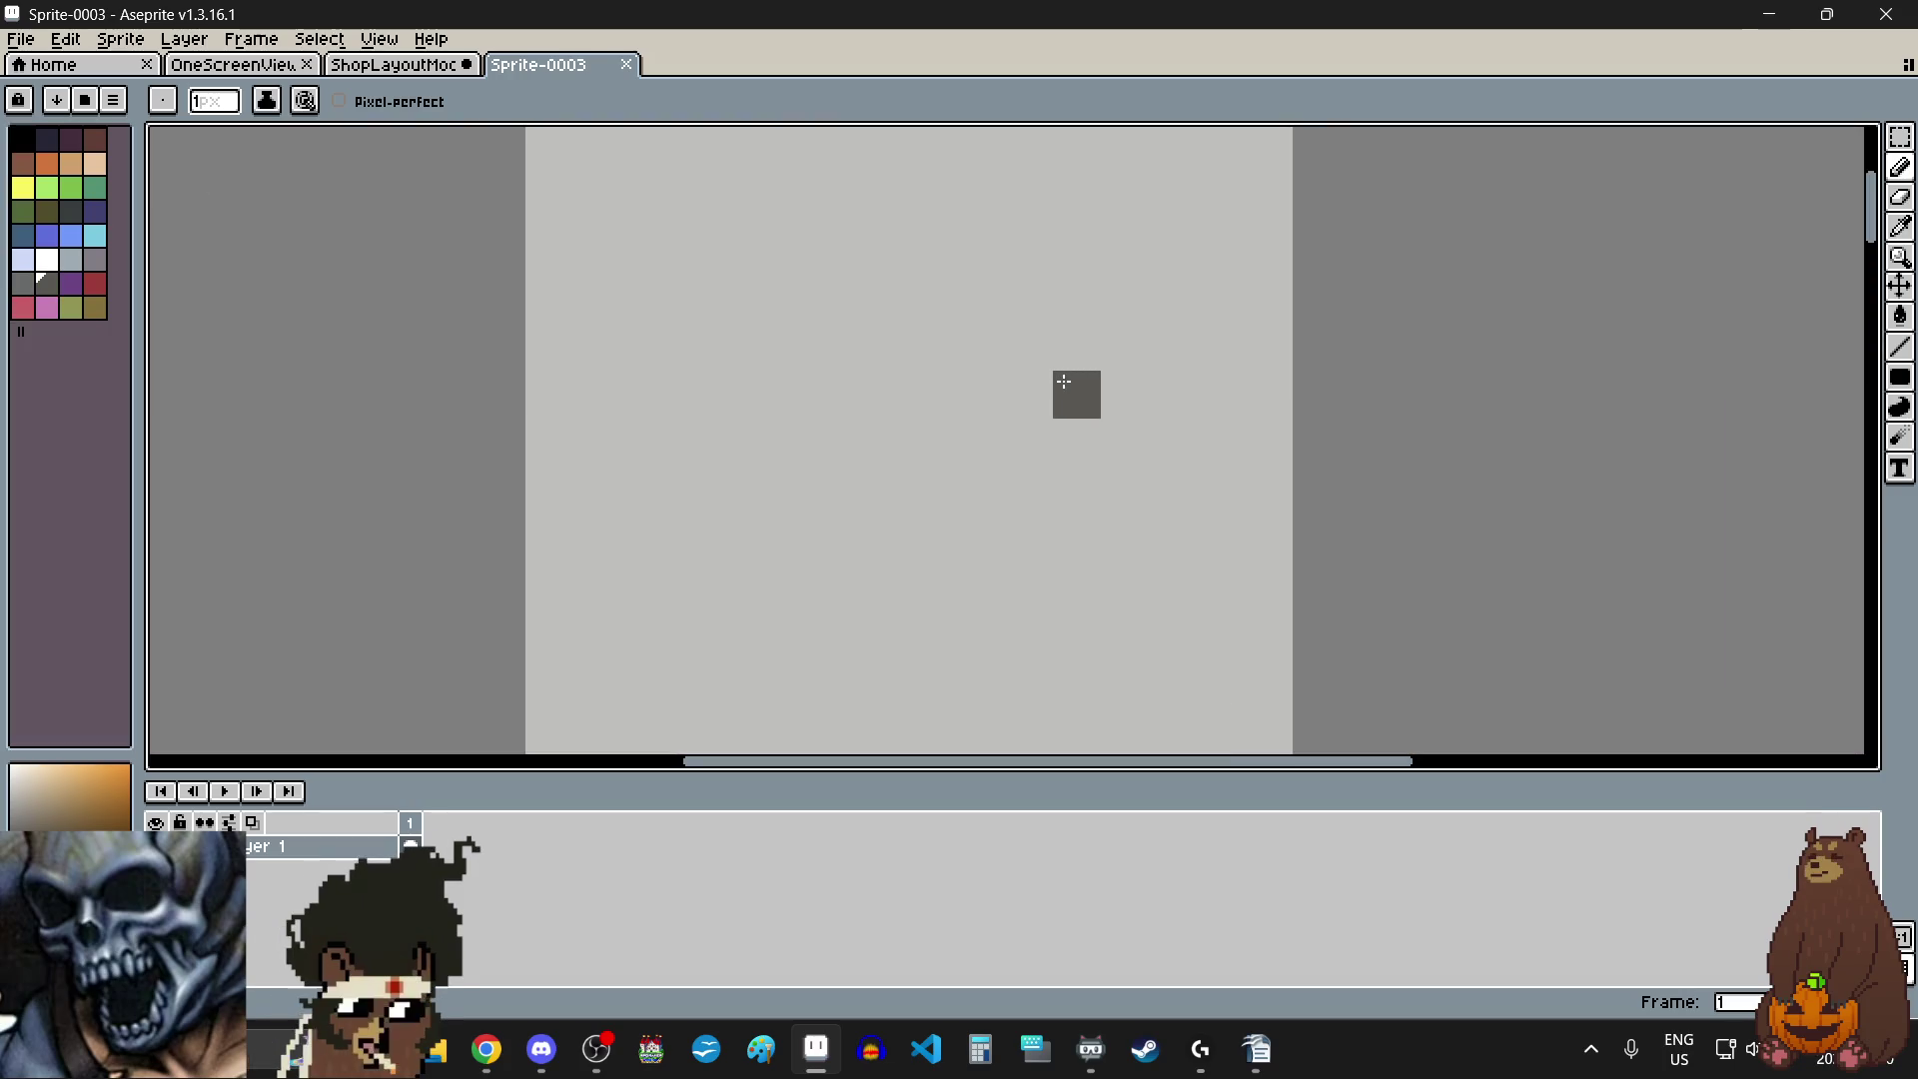
- Place a dark pixel and draw the curved top of the hanger hook
left_click(1076, 393)
mouse_move(1064, 349)
left_mouse_down()
mouse_move(1023, 296)
mouse_move(950, 304)
mouse_move(925, 394)
mouse_move(879, 439)
mouse_move(963, 443)
left_mouse_up()
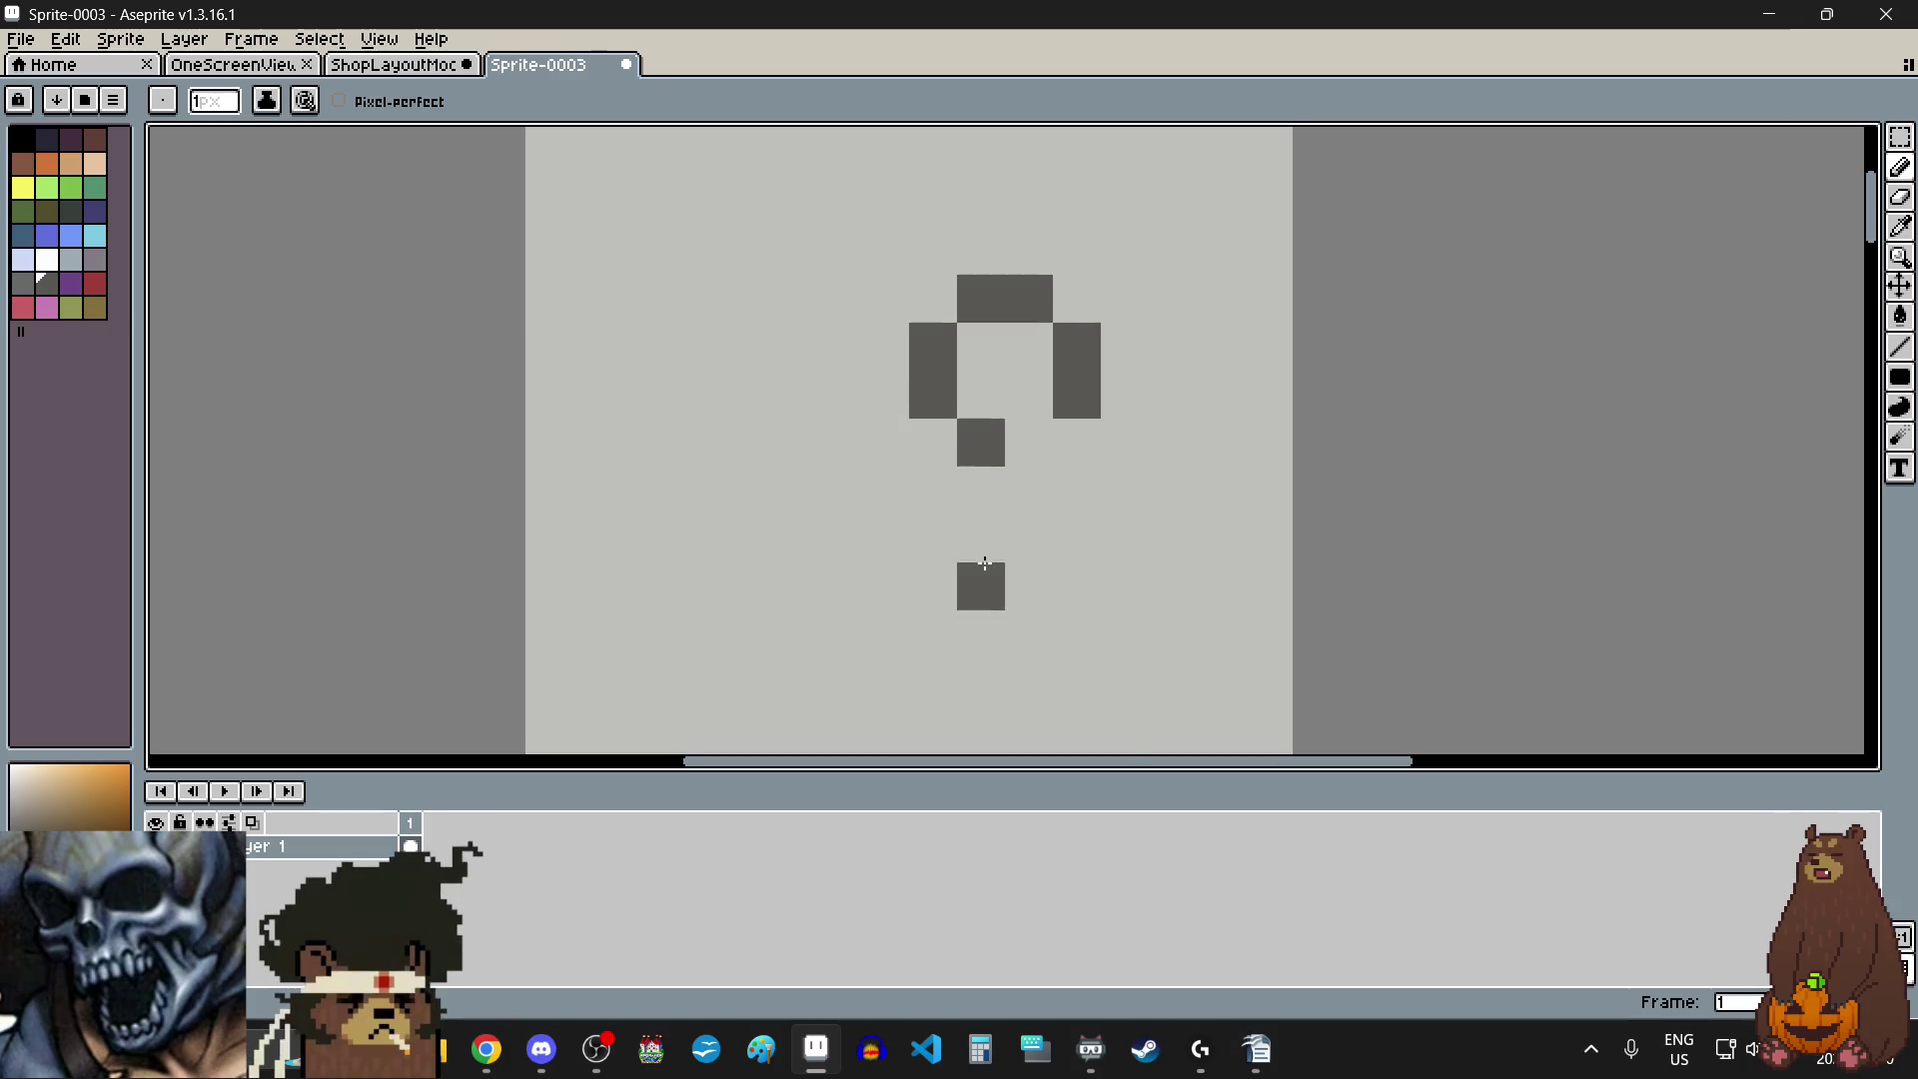
scroll(1002, 547, "down", 2)
scroll(1002, 548, "up", 1)
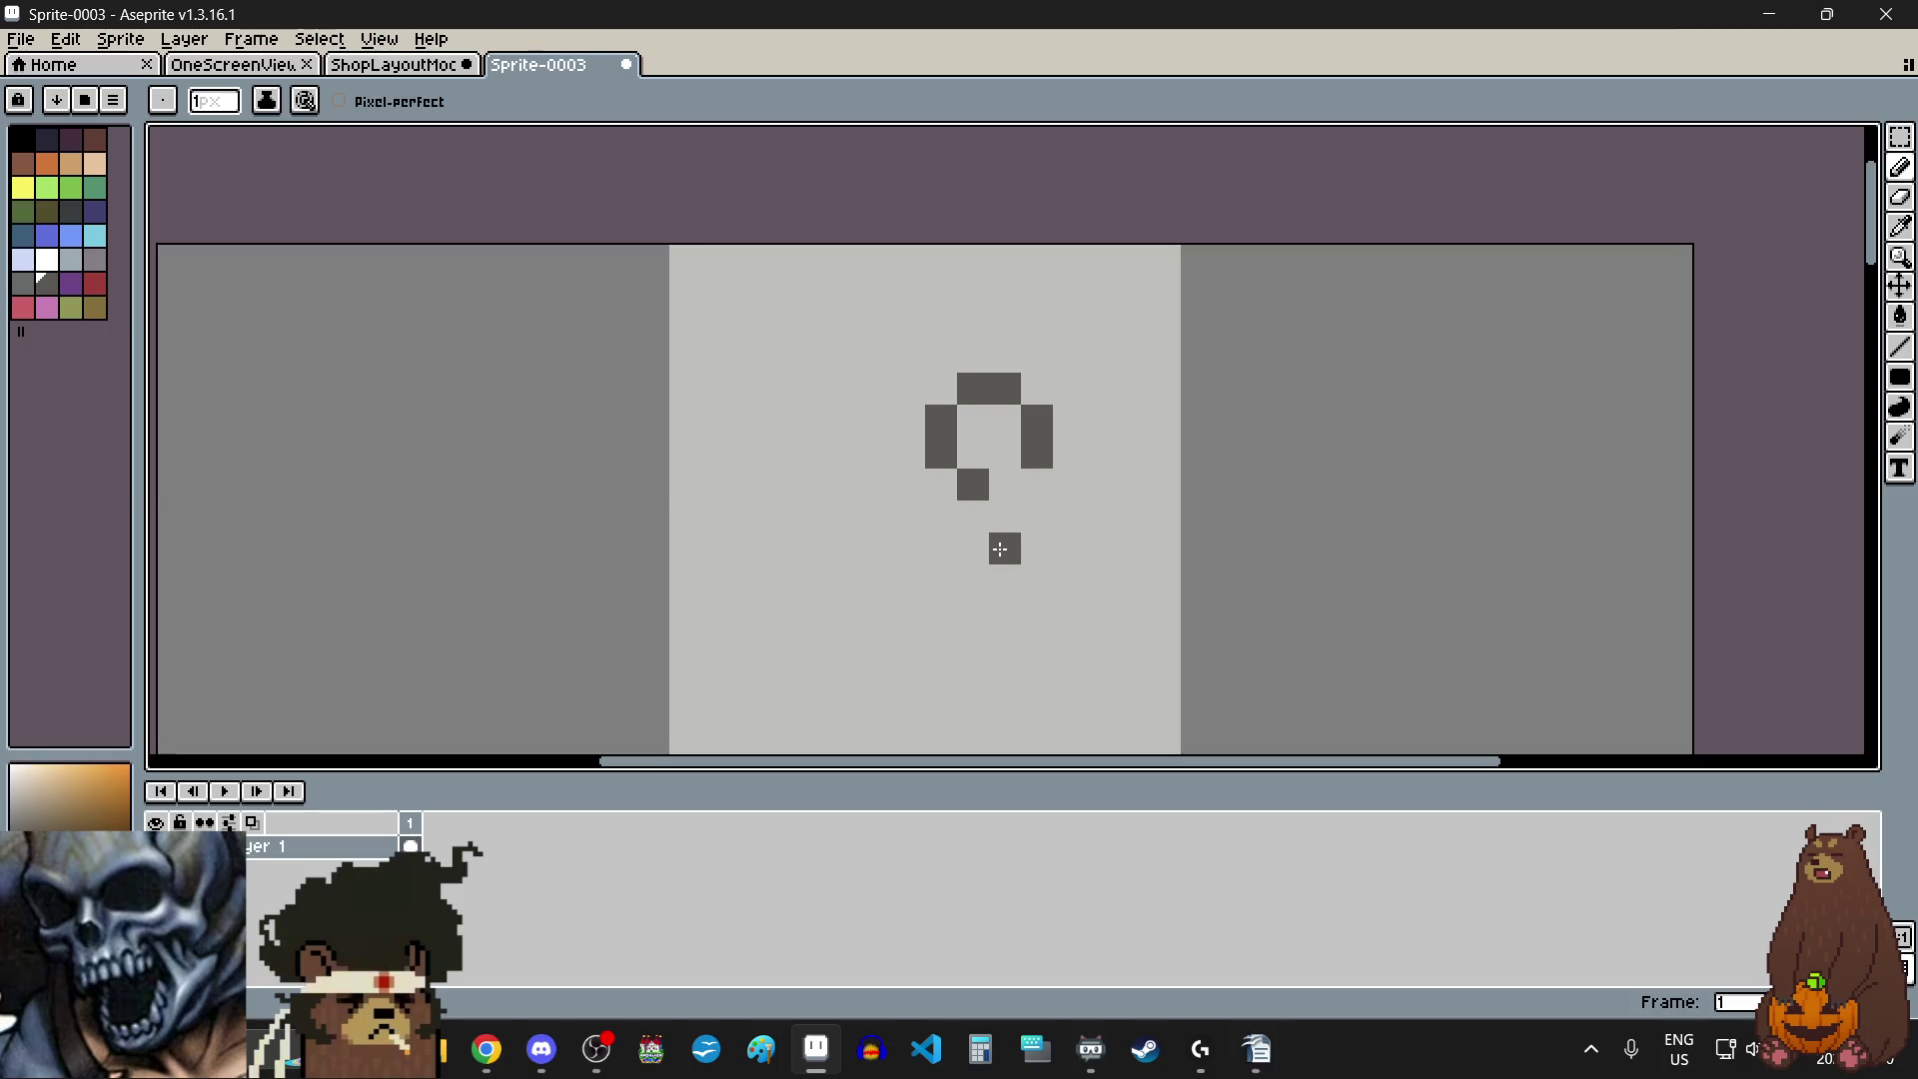
scroll(899, 454, "up", 1)
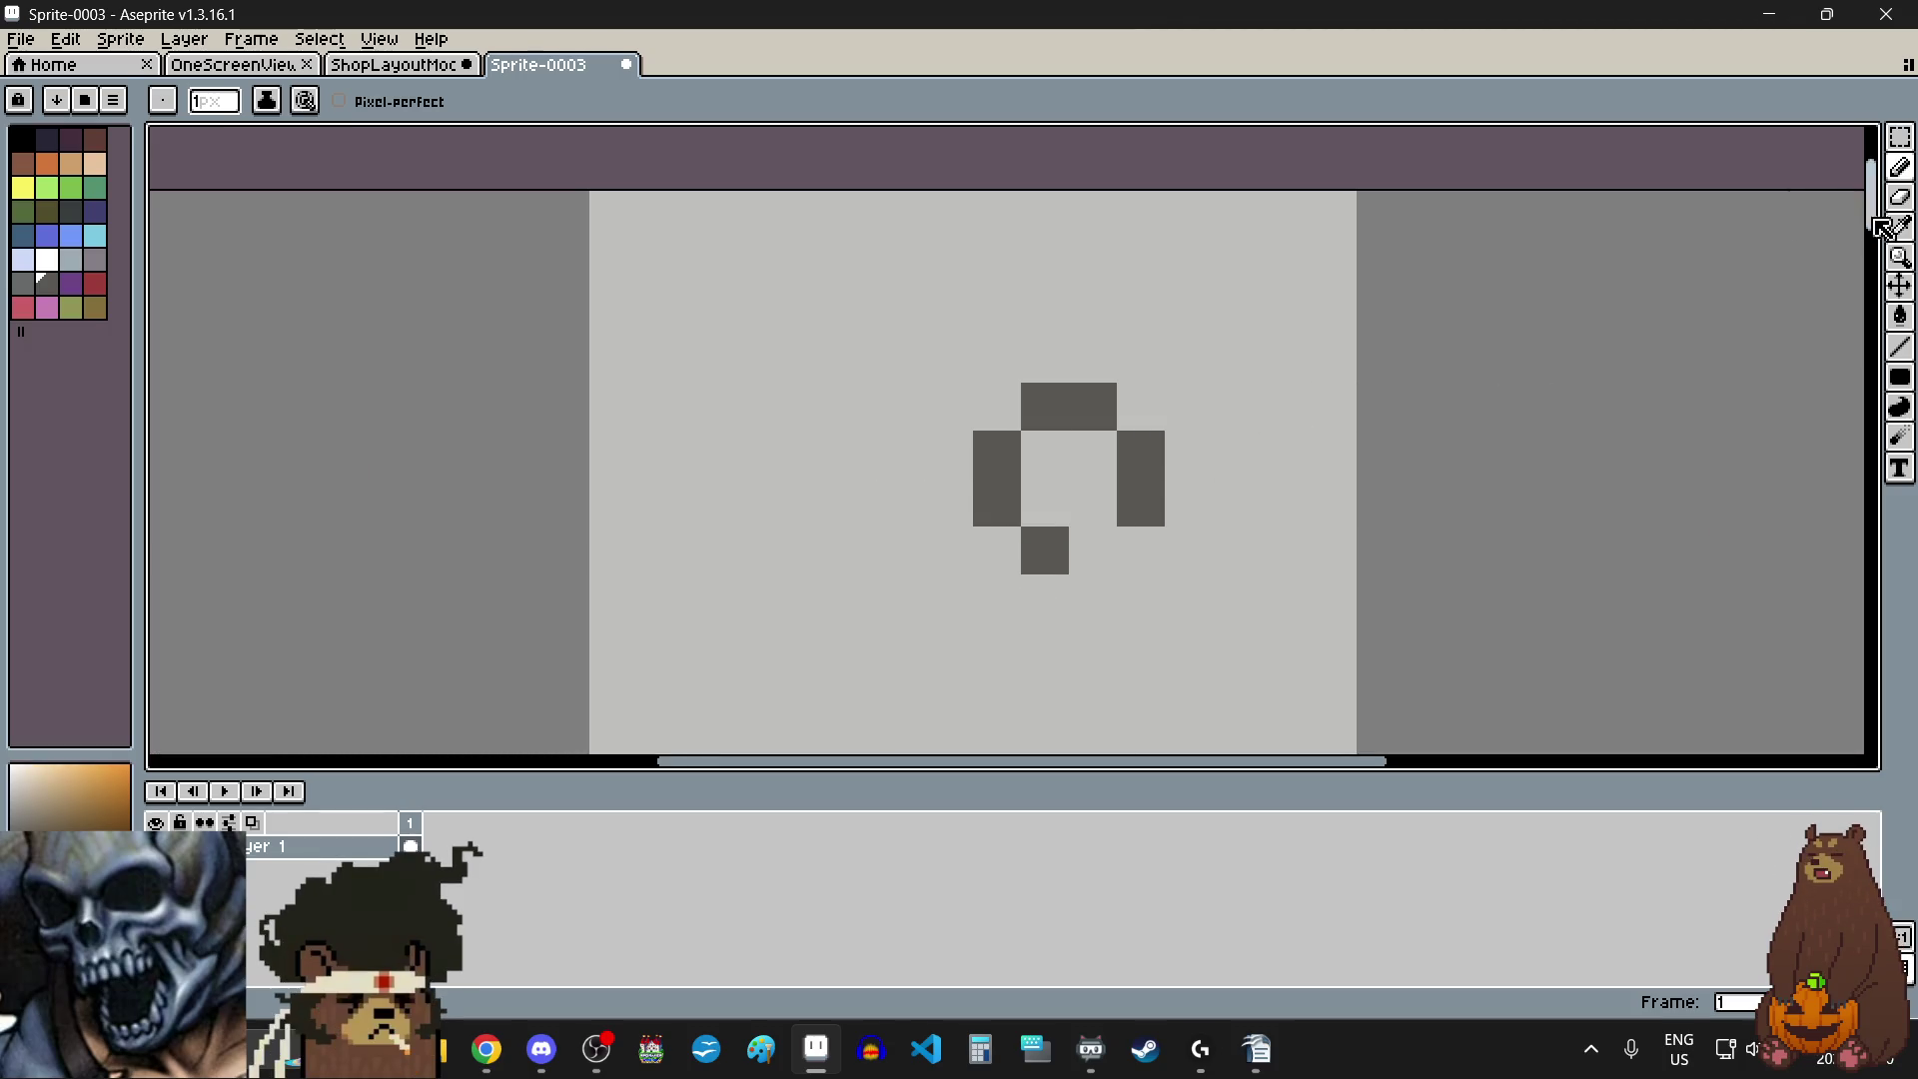
- Erase the loop's two left-side pixels so only a hook shape remains
left_click(1900, 197)
left_click(997, 503)
left_click(997, 462)
scroll(989, 460, "down", 3)
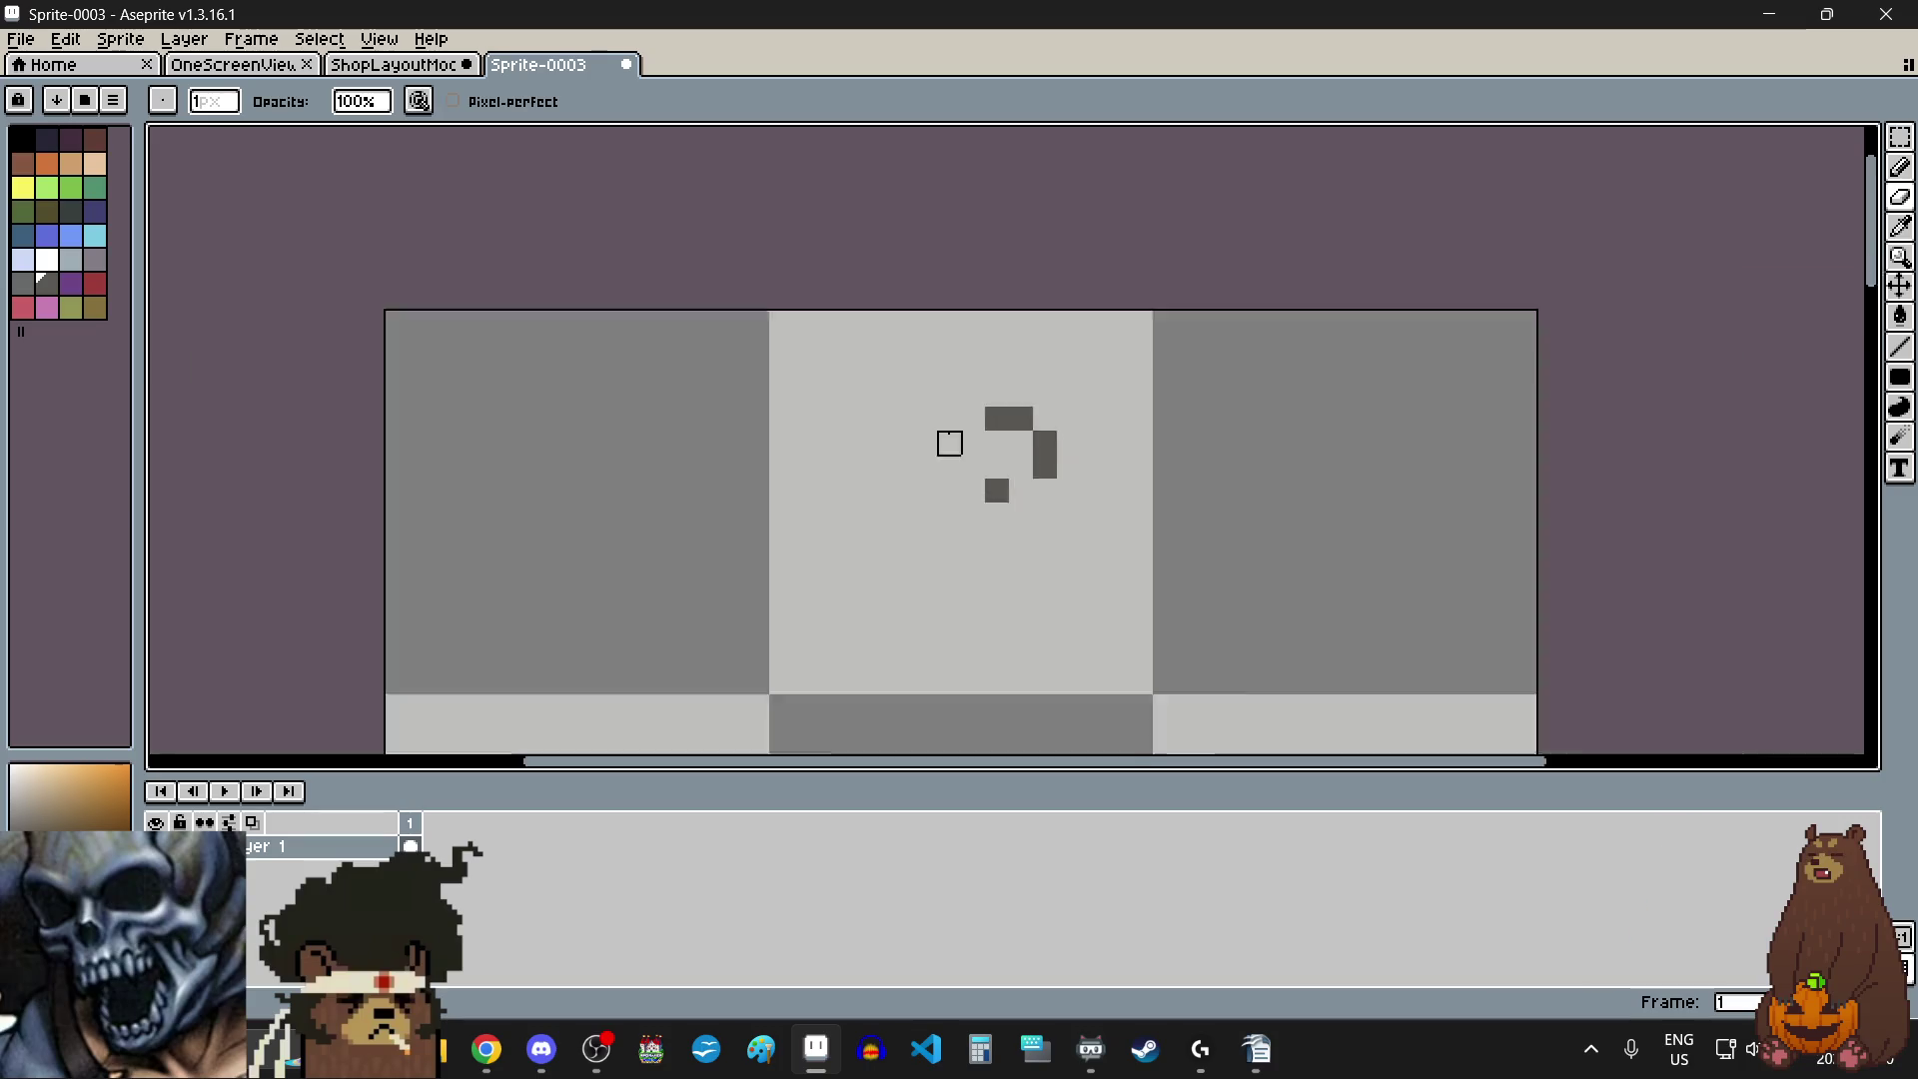
scroll(946, 484, "up", 2)
scroll(974, 408, "up", 1)
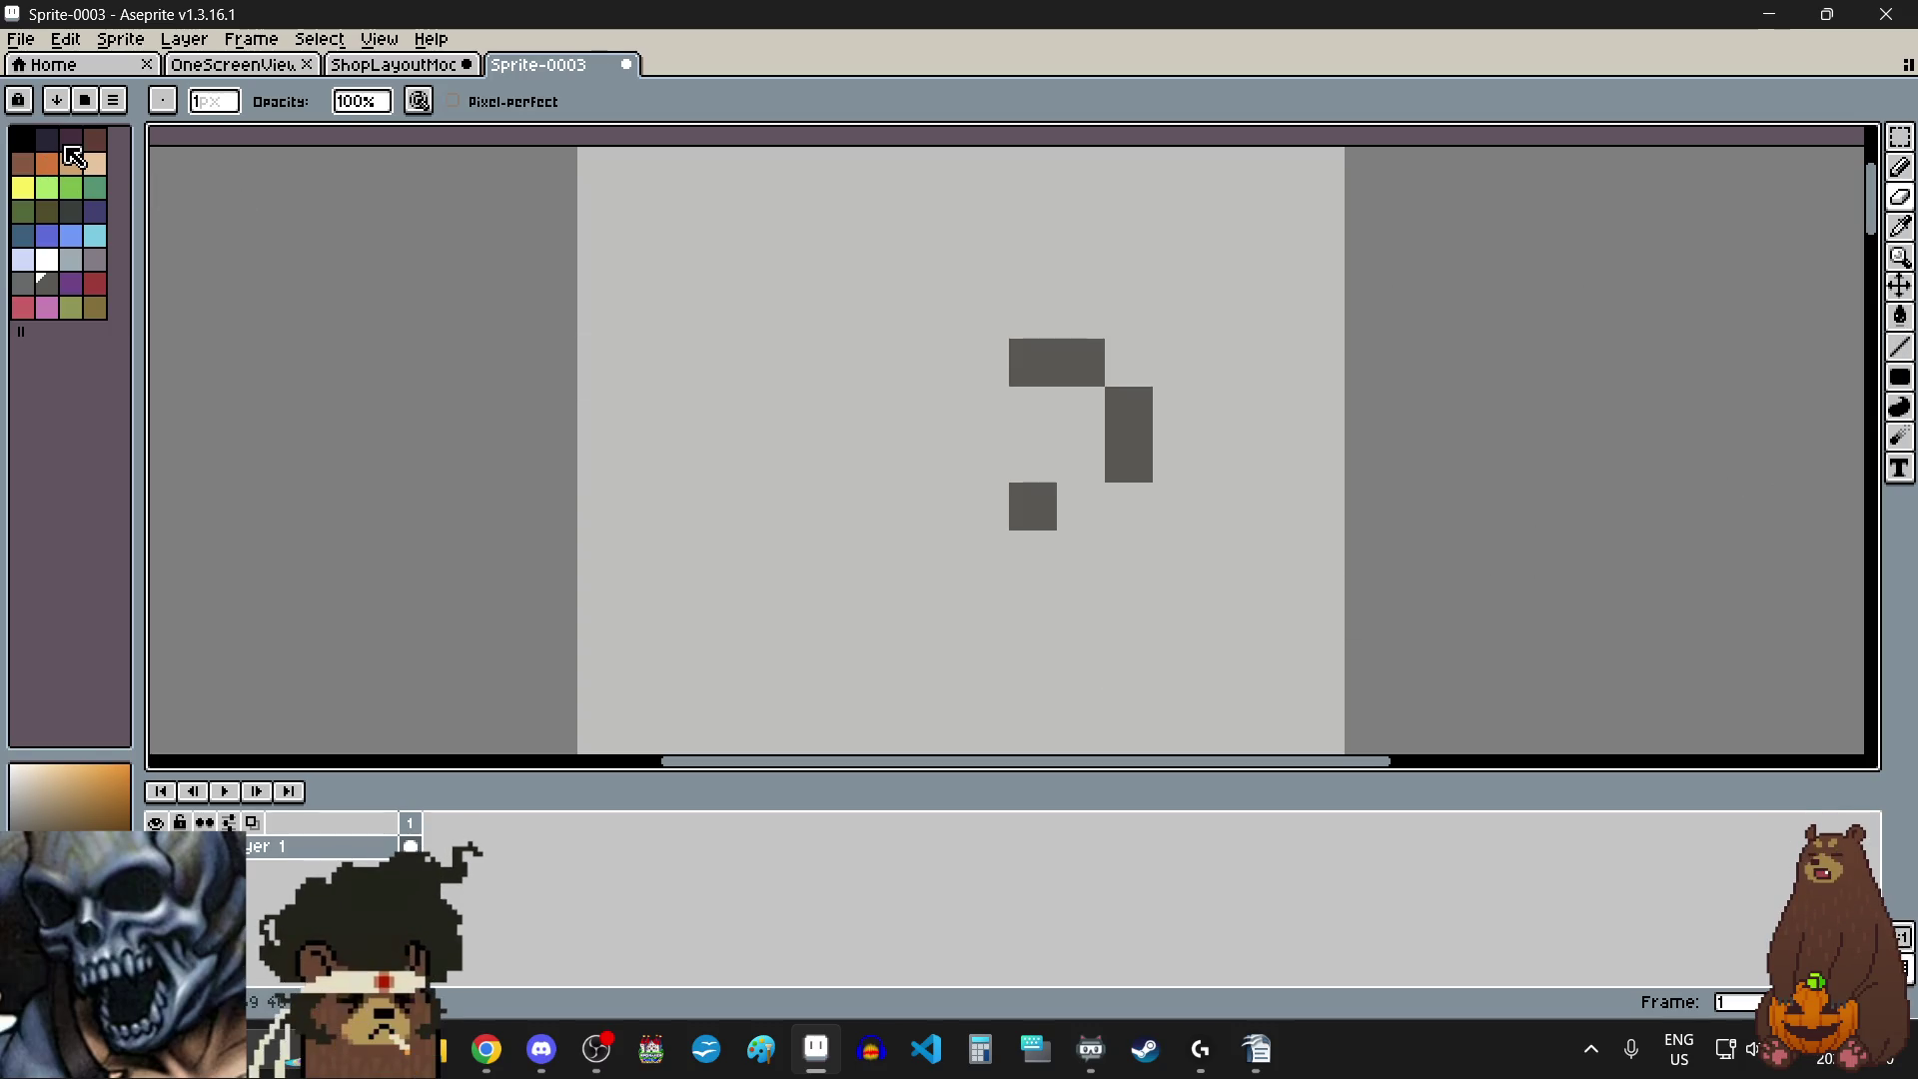
- Choose dark purple from the palette and return to the Pencil
left_click(71, 139)
scroll(1084, 554, "down", 2)
left_click(1900, 167)
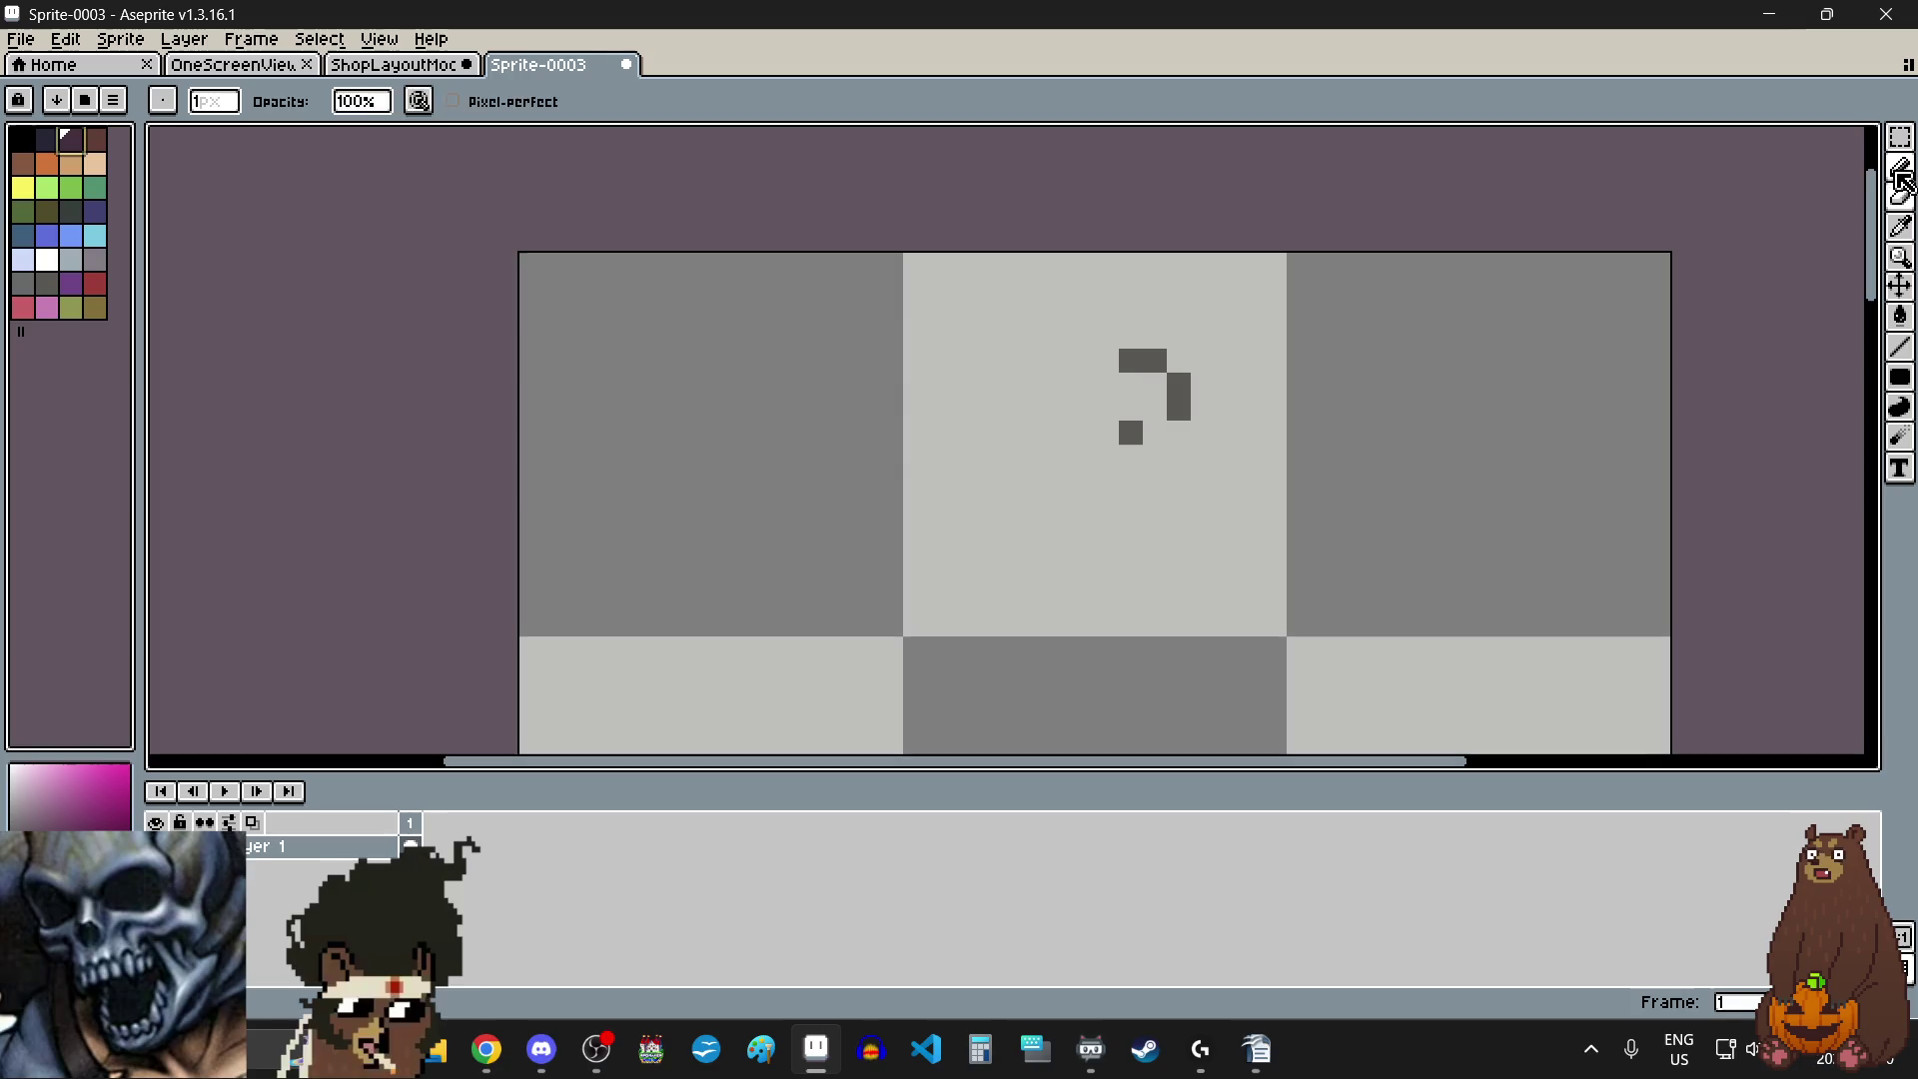
- Draw the purple hanger arm sloping down from the hook
scroll(1249, 500, "up", 1)
scroll(1171, 504, "up", 1)
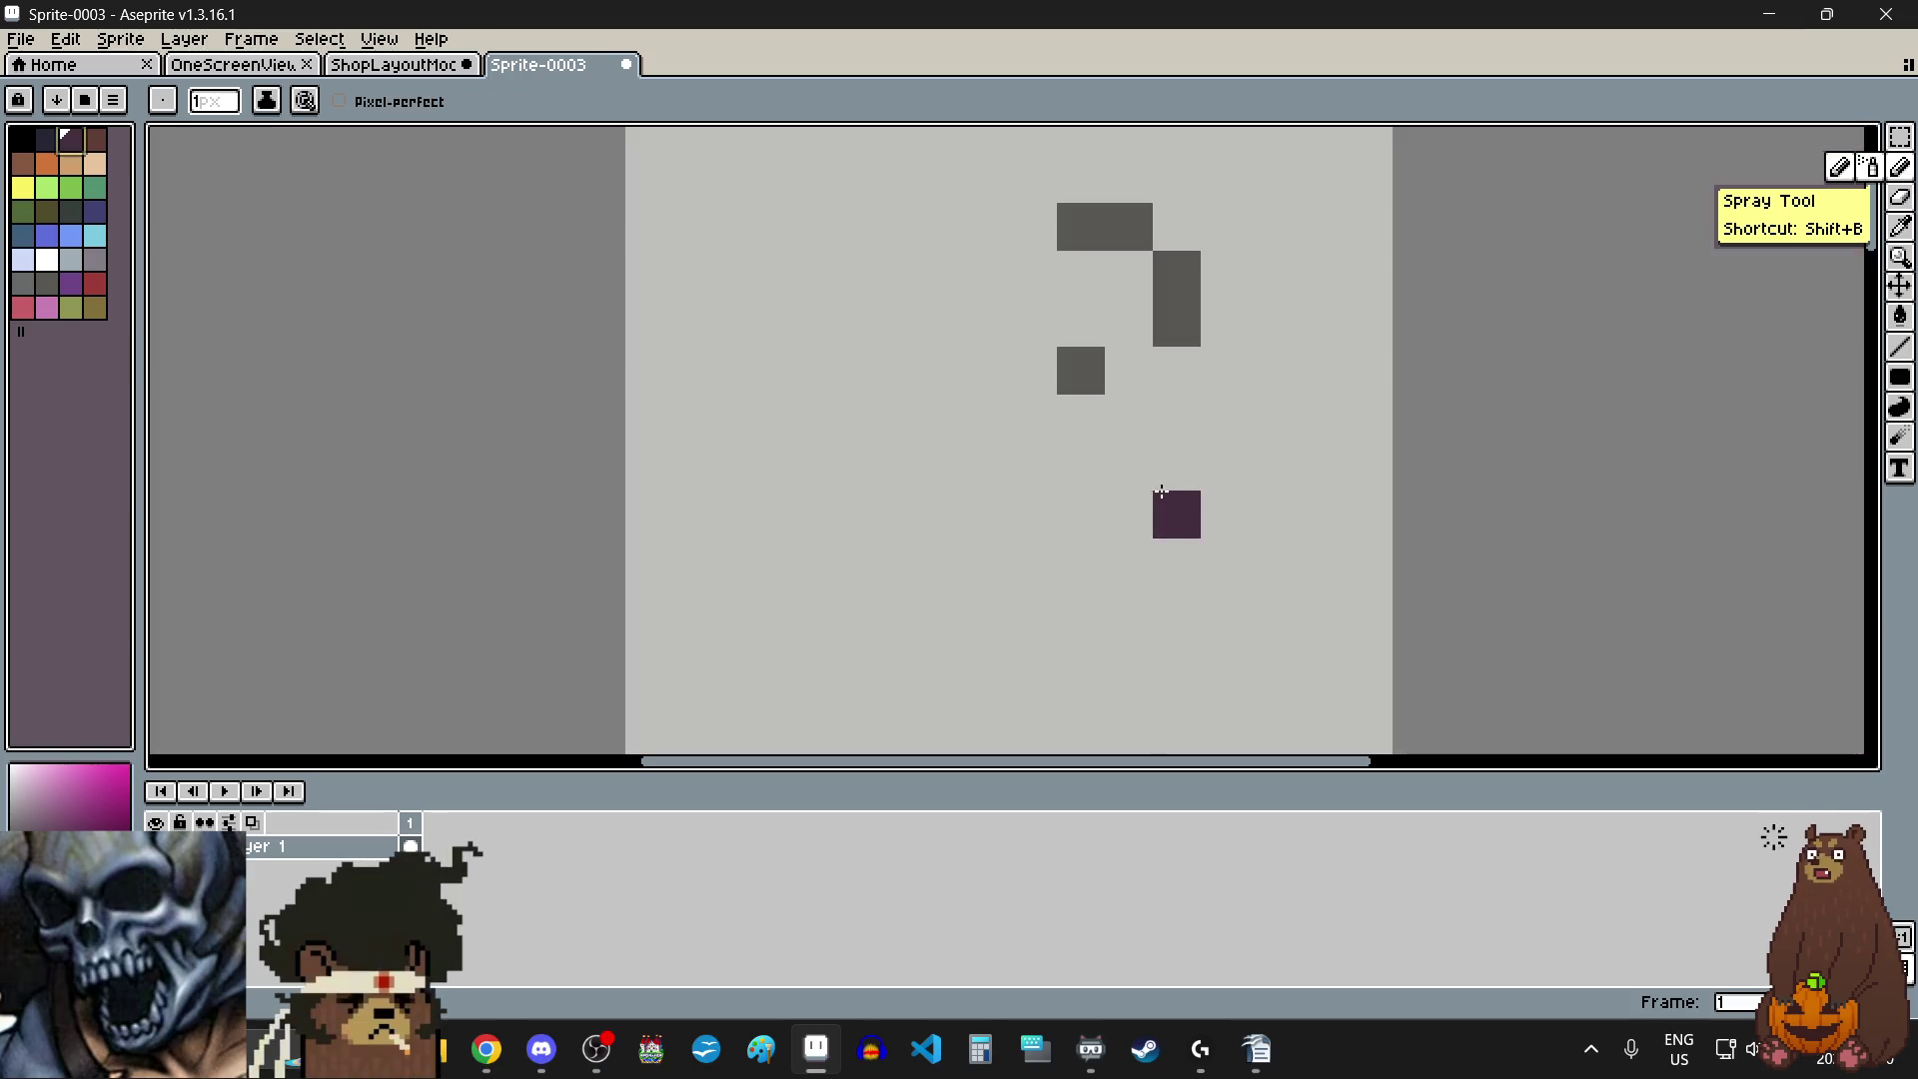
left_click(1067, 417)
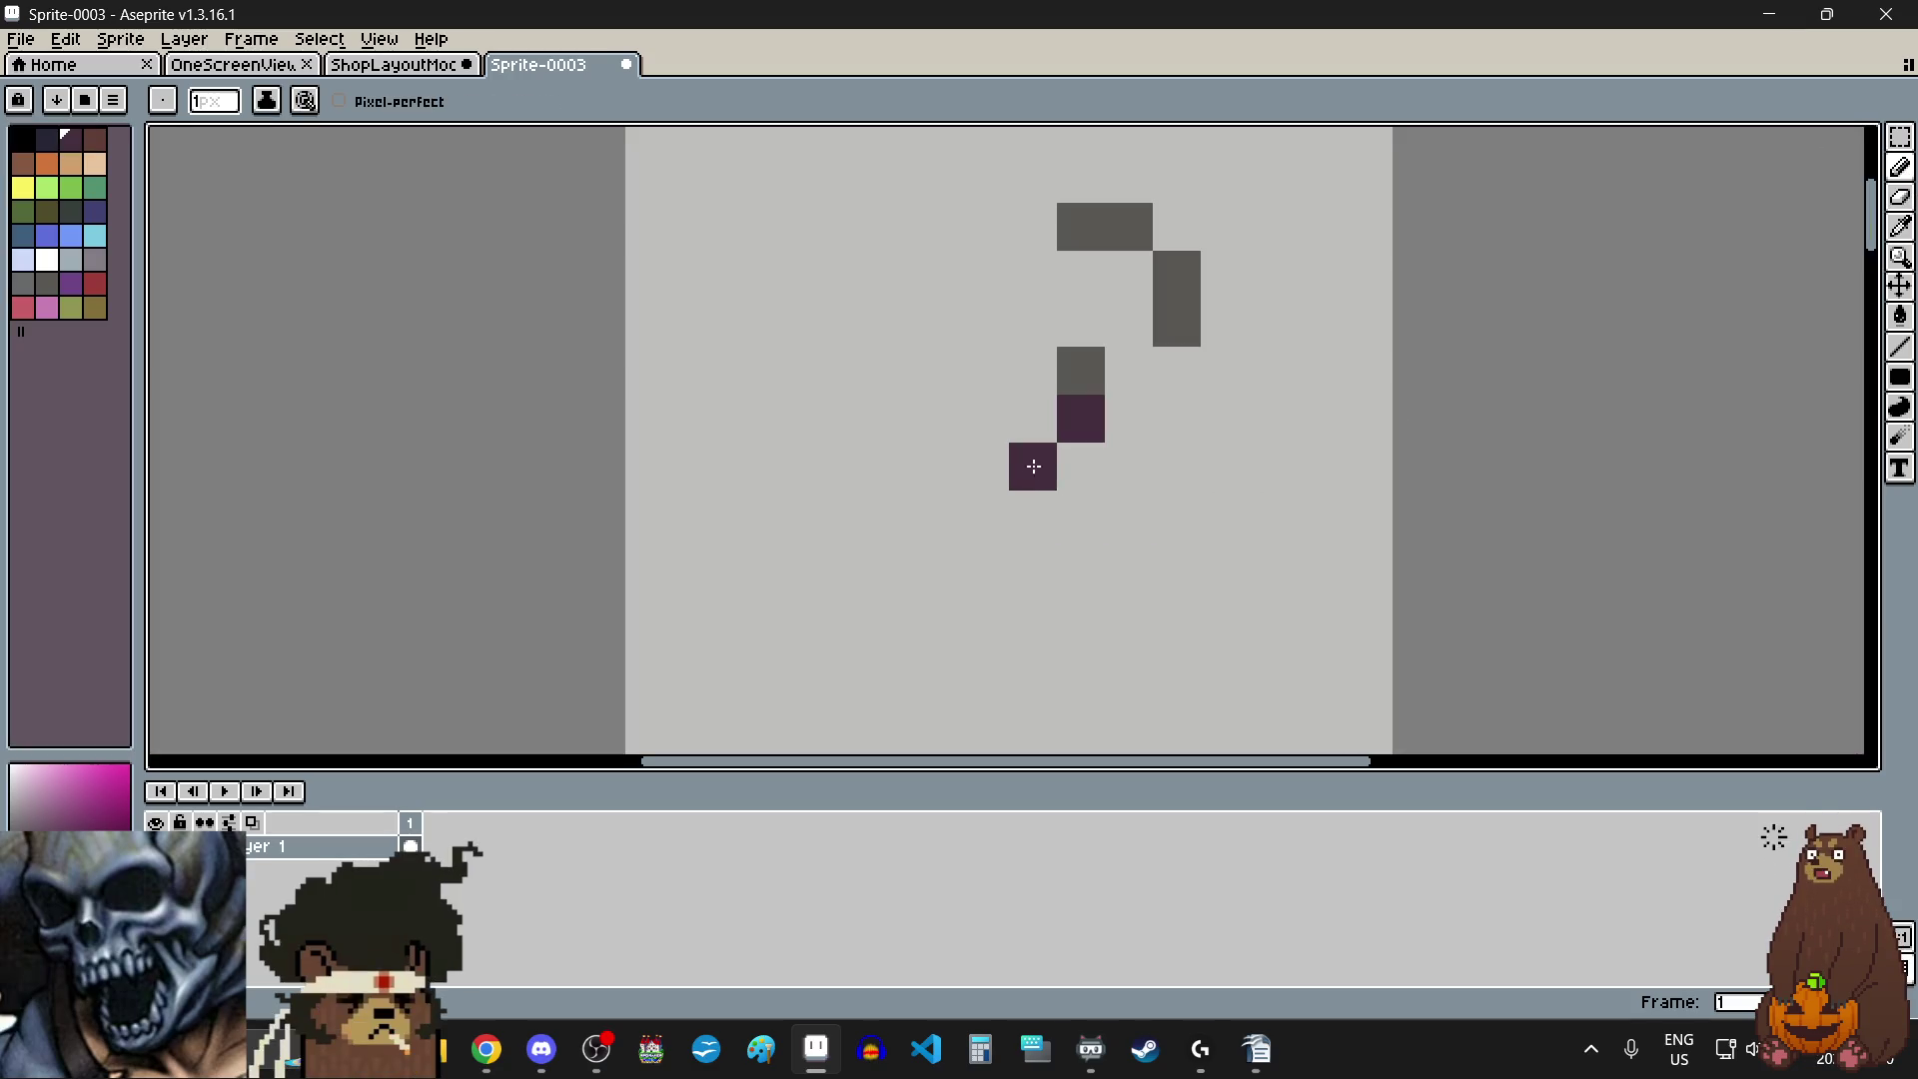
left_click(1033, 467)
left_click(1132, 468)
left_click(1081, 466)
- Draw the black left and right shoulder slopes beside the hanger
scroll(1075, 480, "up", 1)
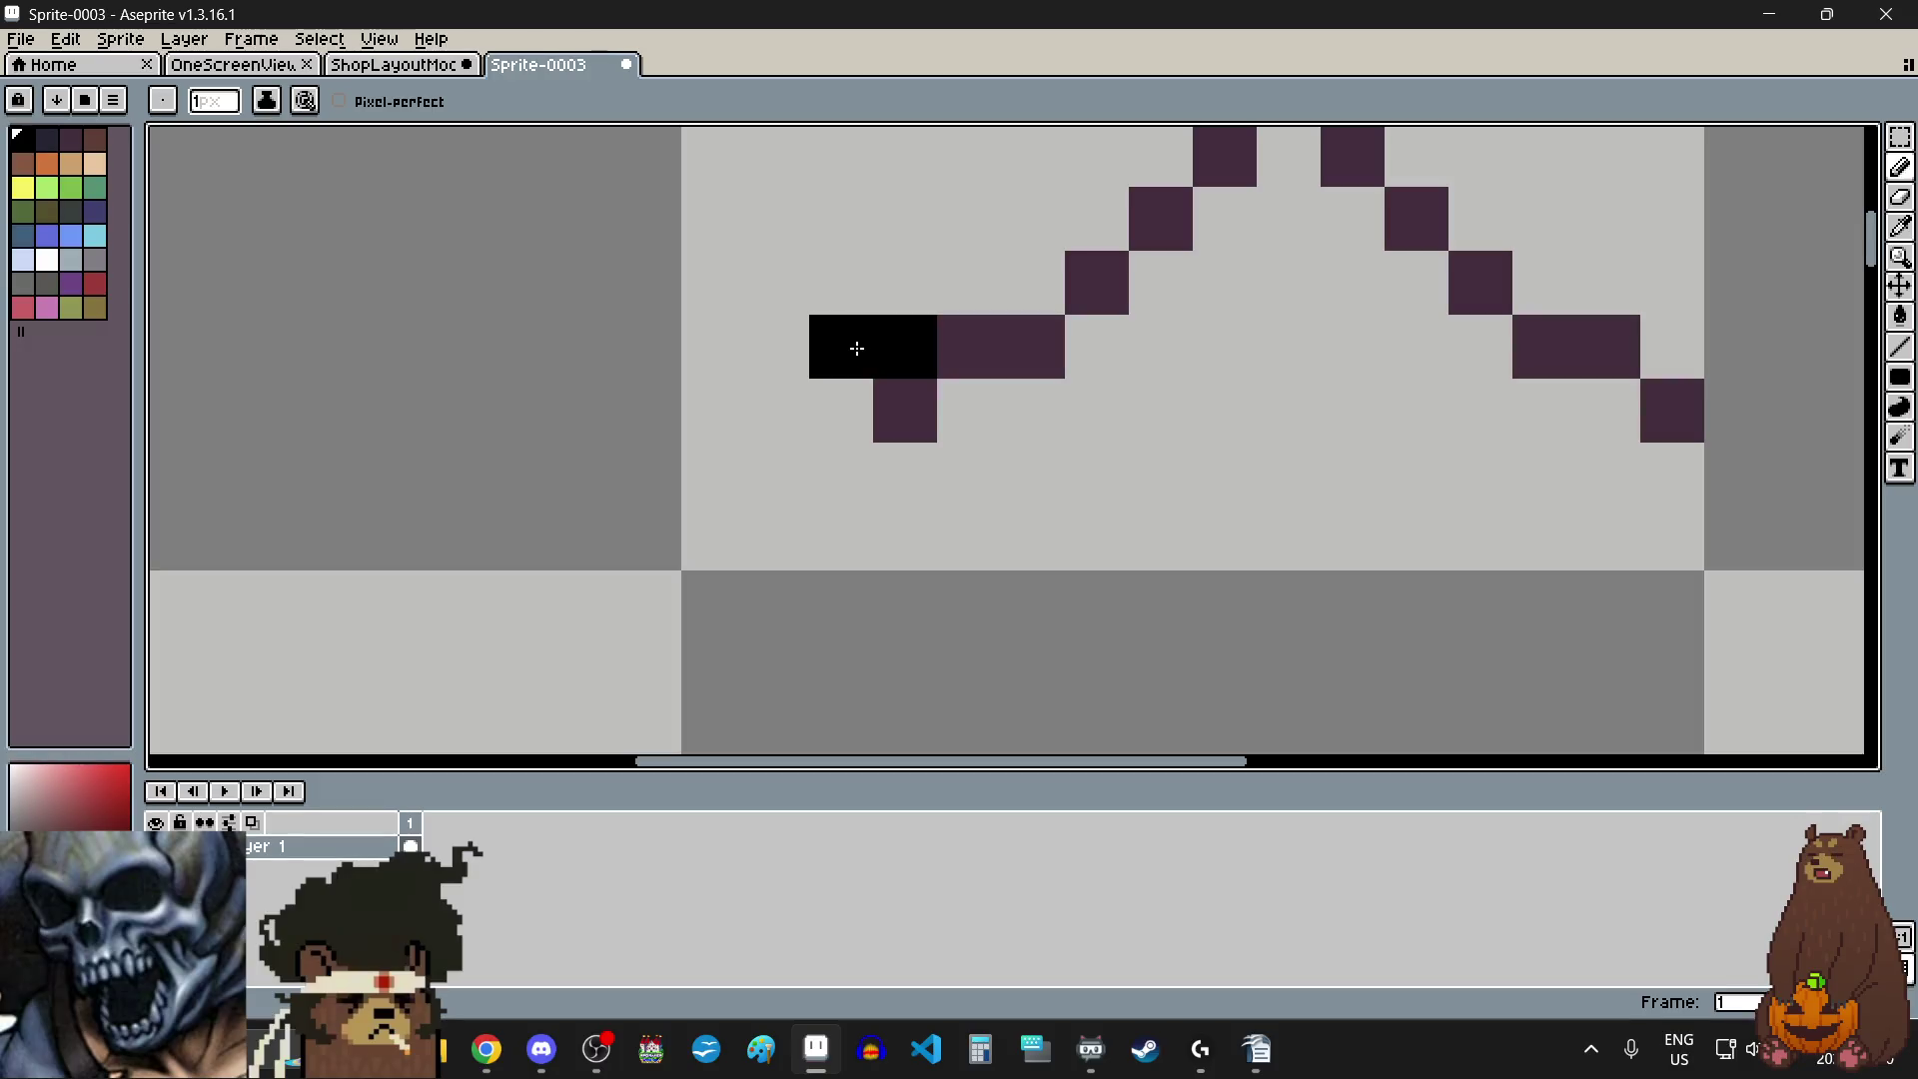
left_click(821, 533)
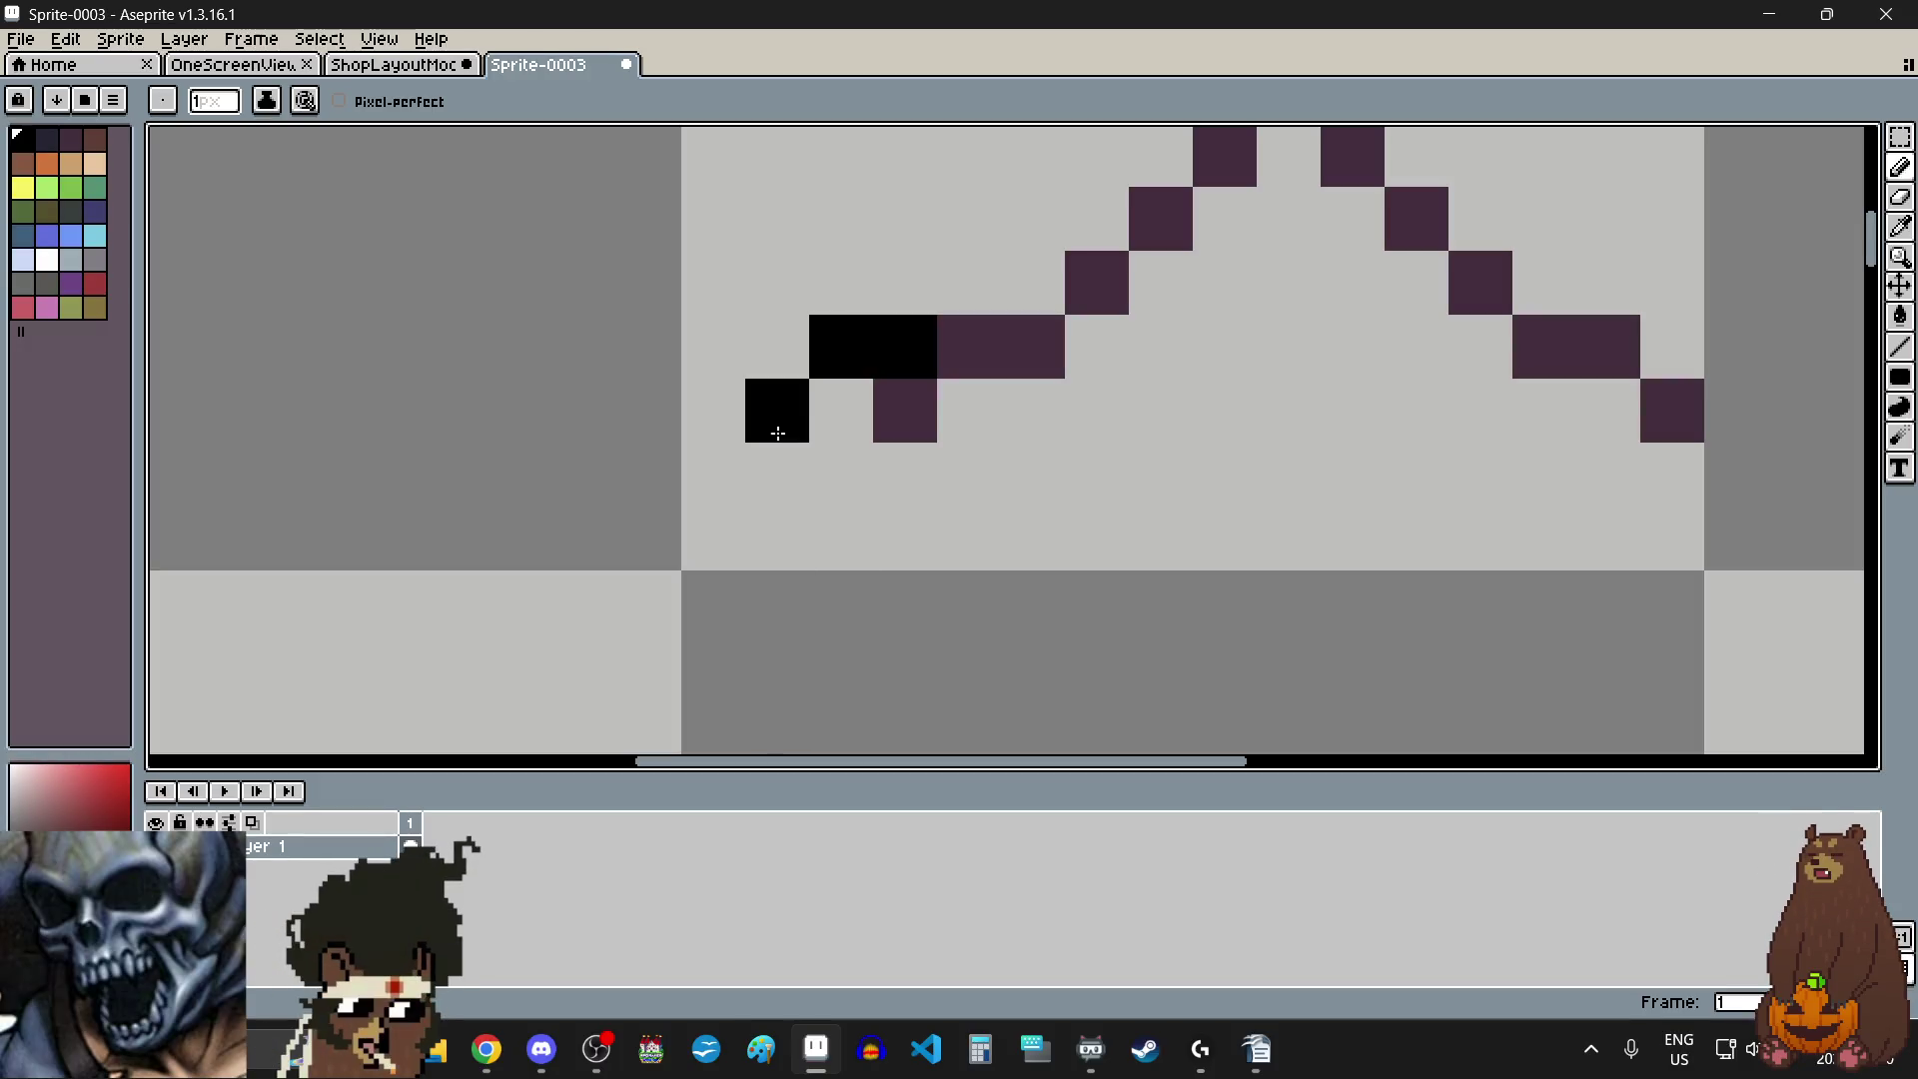
left_click_drag(748, 424, 612, 532)
scroll(602, 528, "down", 2)
scroll(1099, 549, "up", 2)
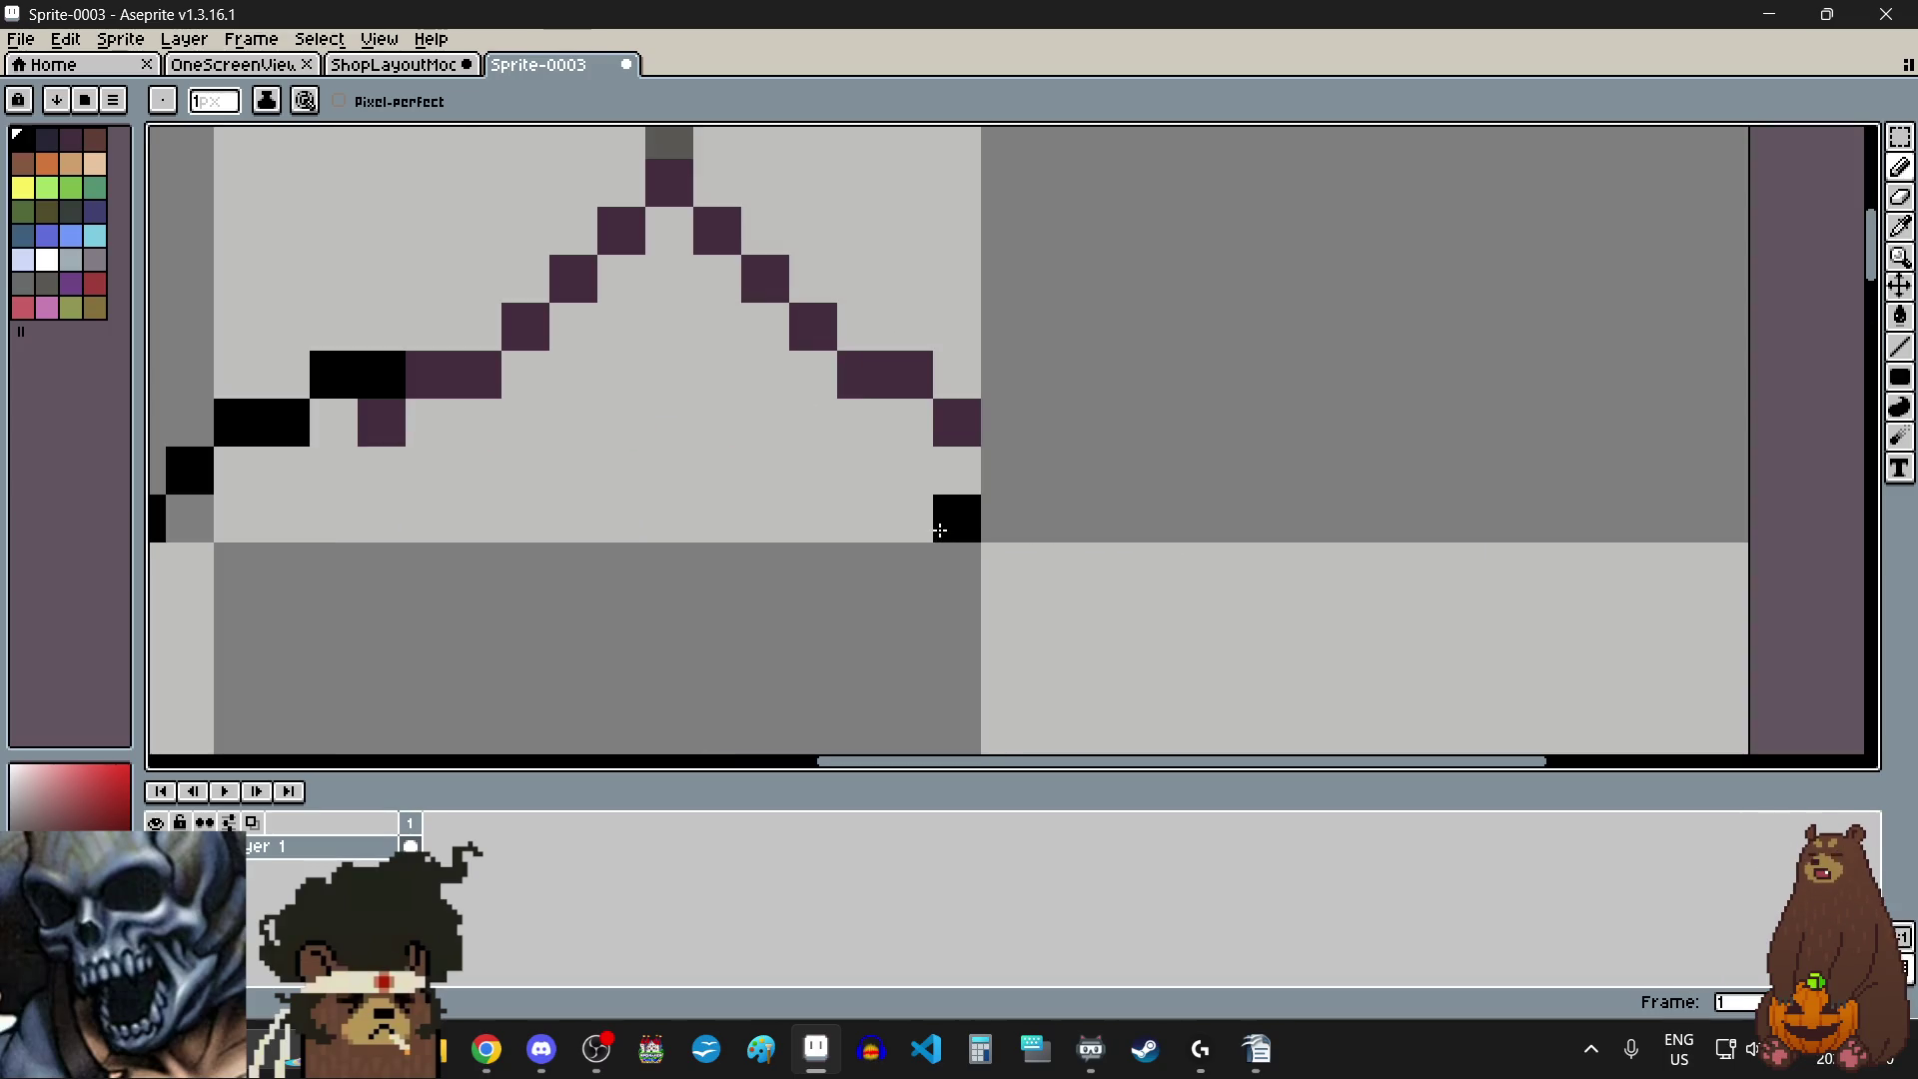
left_click_drag(972, 382, 1164, 482)
scroll(1195, 517, "down", 2)
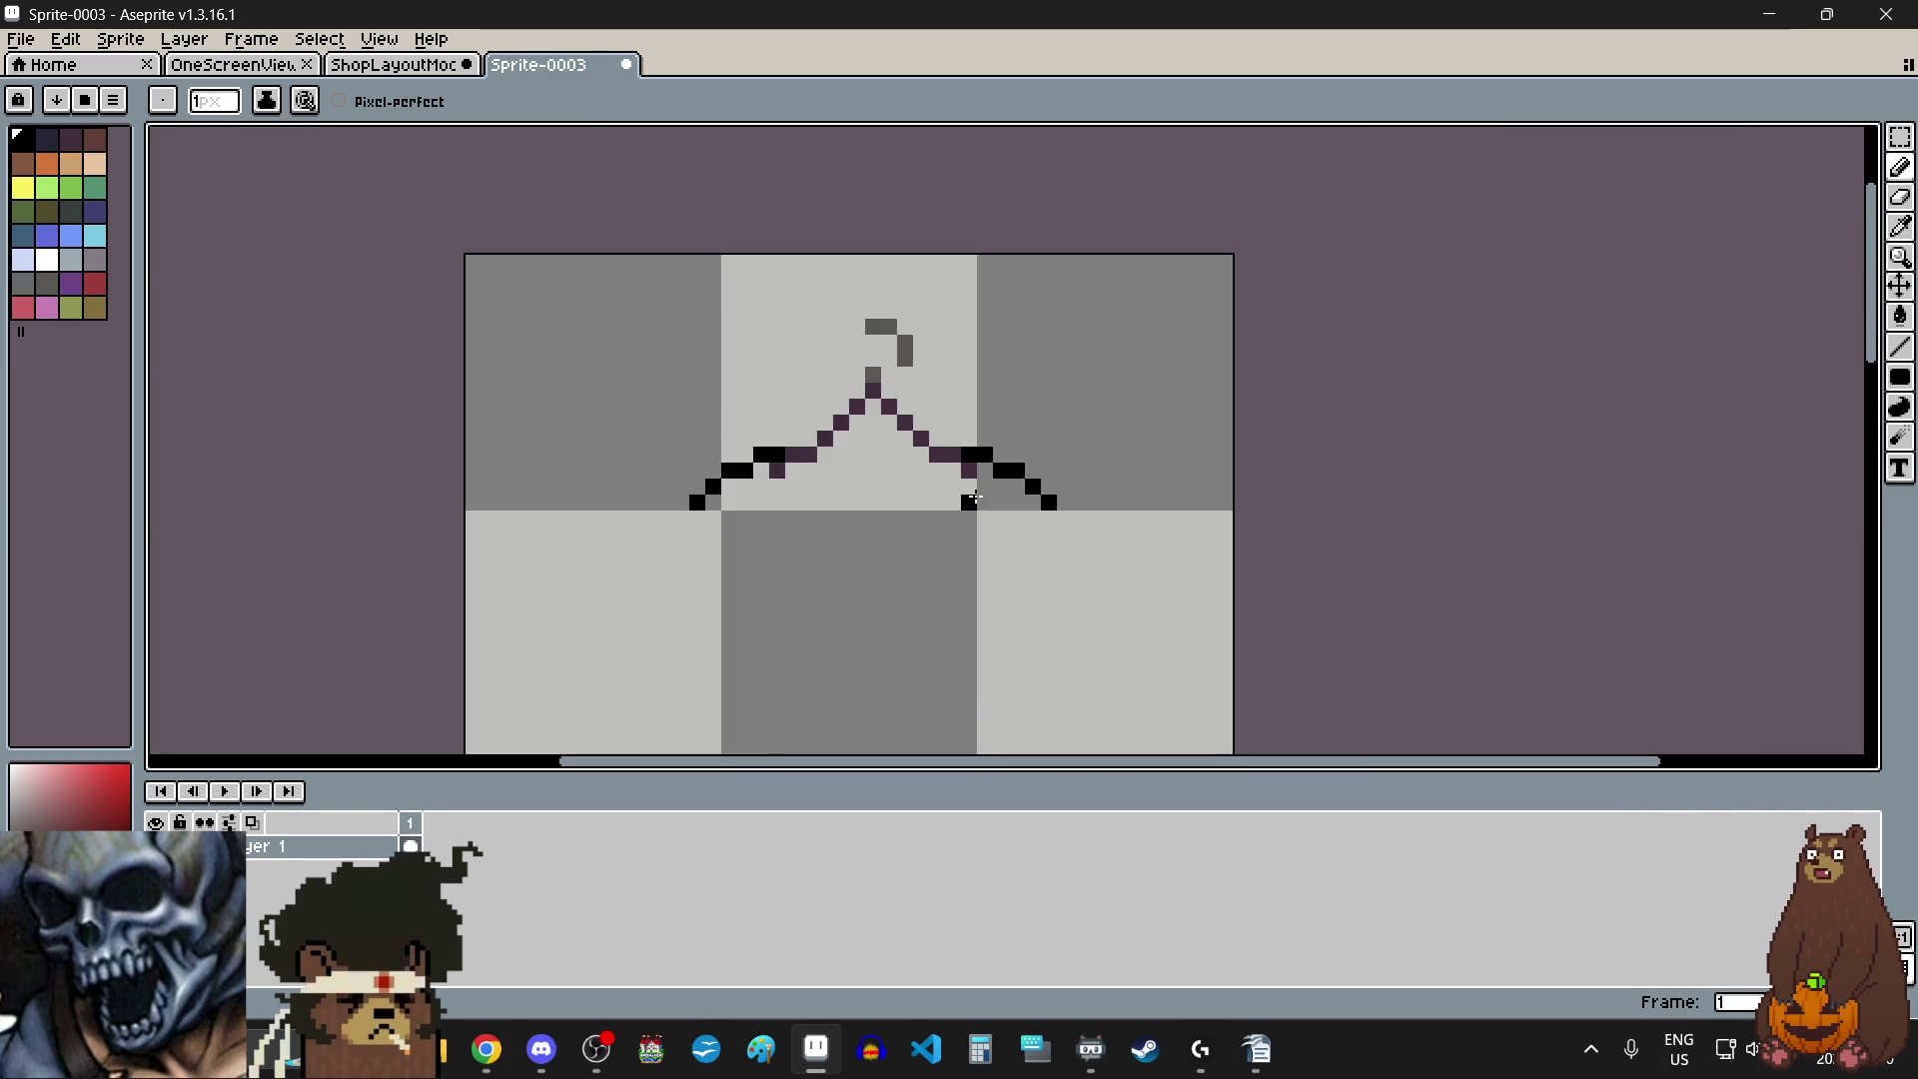
scroll(976, 536, "up", 1)
scroll(799, 517, "up", 1)
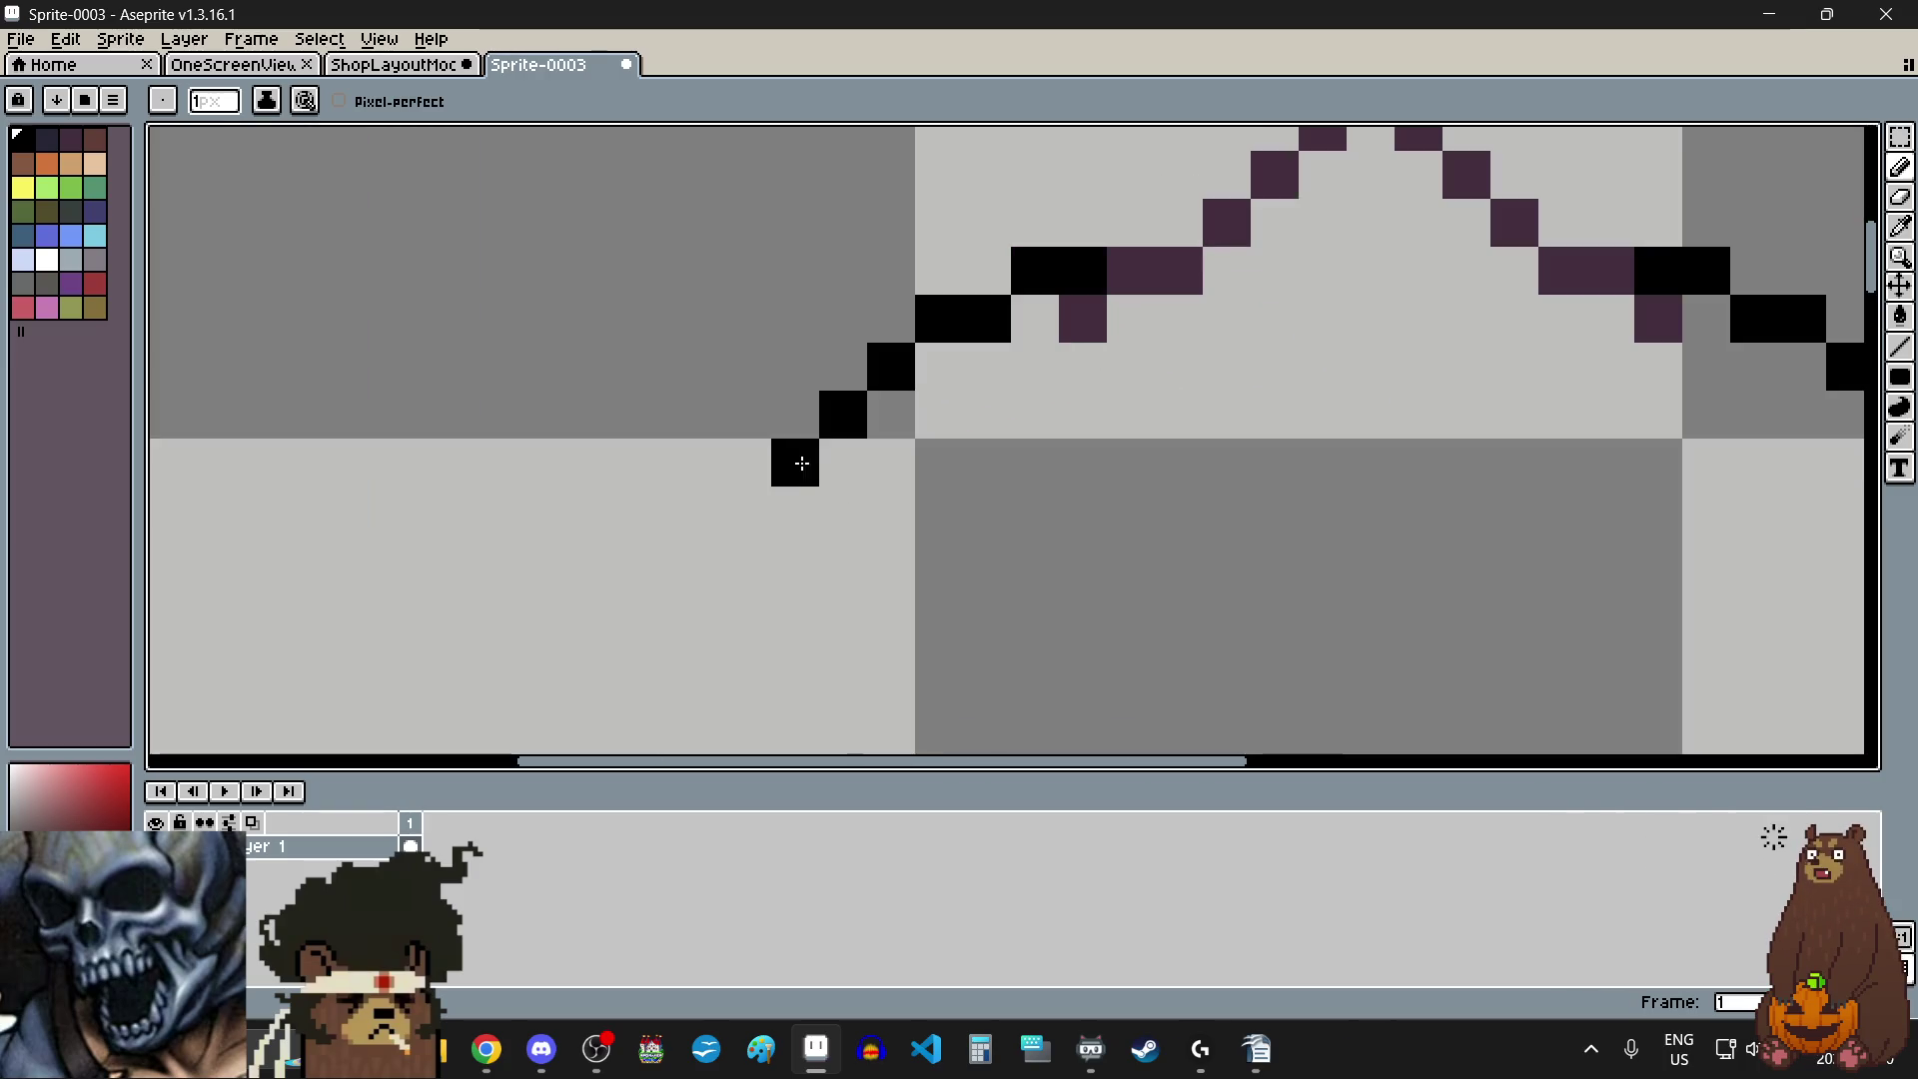
- Draw the shirt's left outer side line downward in black pixels
left_click_drag(792, 459, 792, 492)
mouse_move(792, 493)
left_mouse_down()
mouse_move(740, 548)
mouse_move(743, 512)
left_mouse_up()
scroll(744, 512, "down", 5)
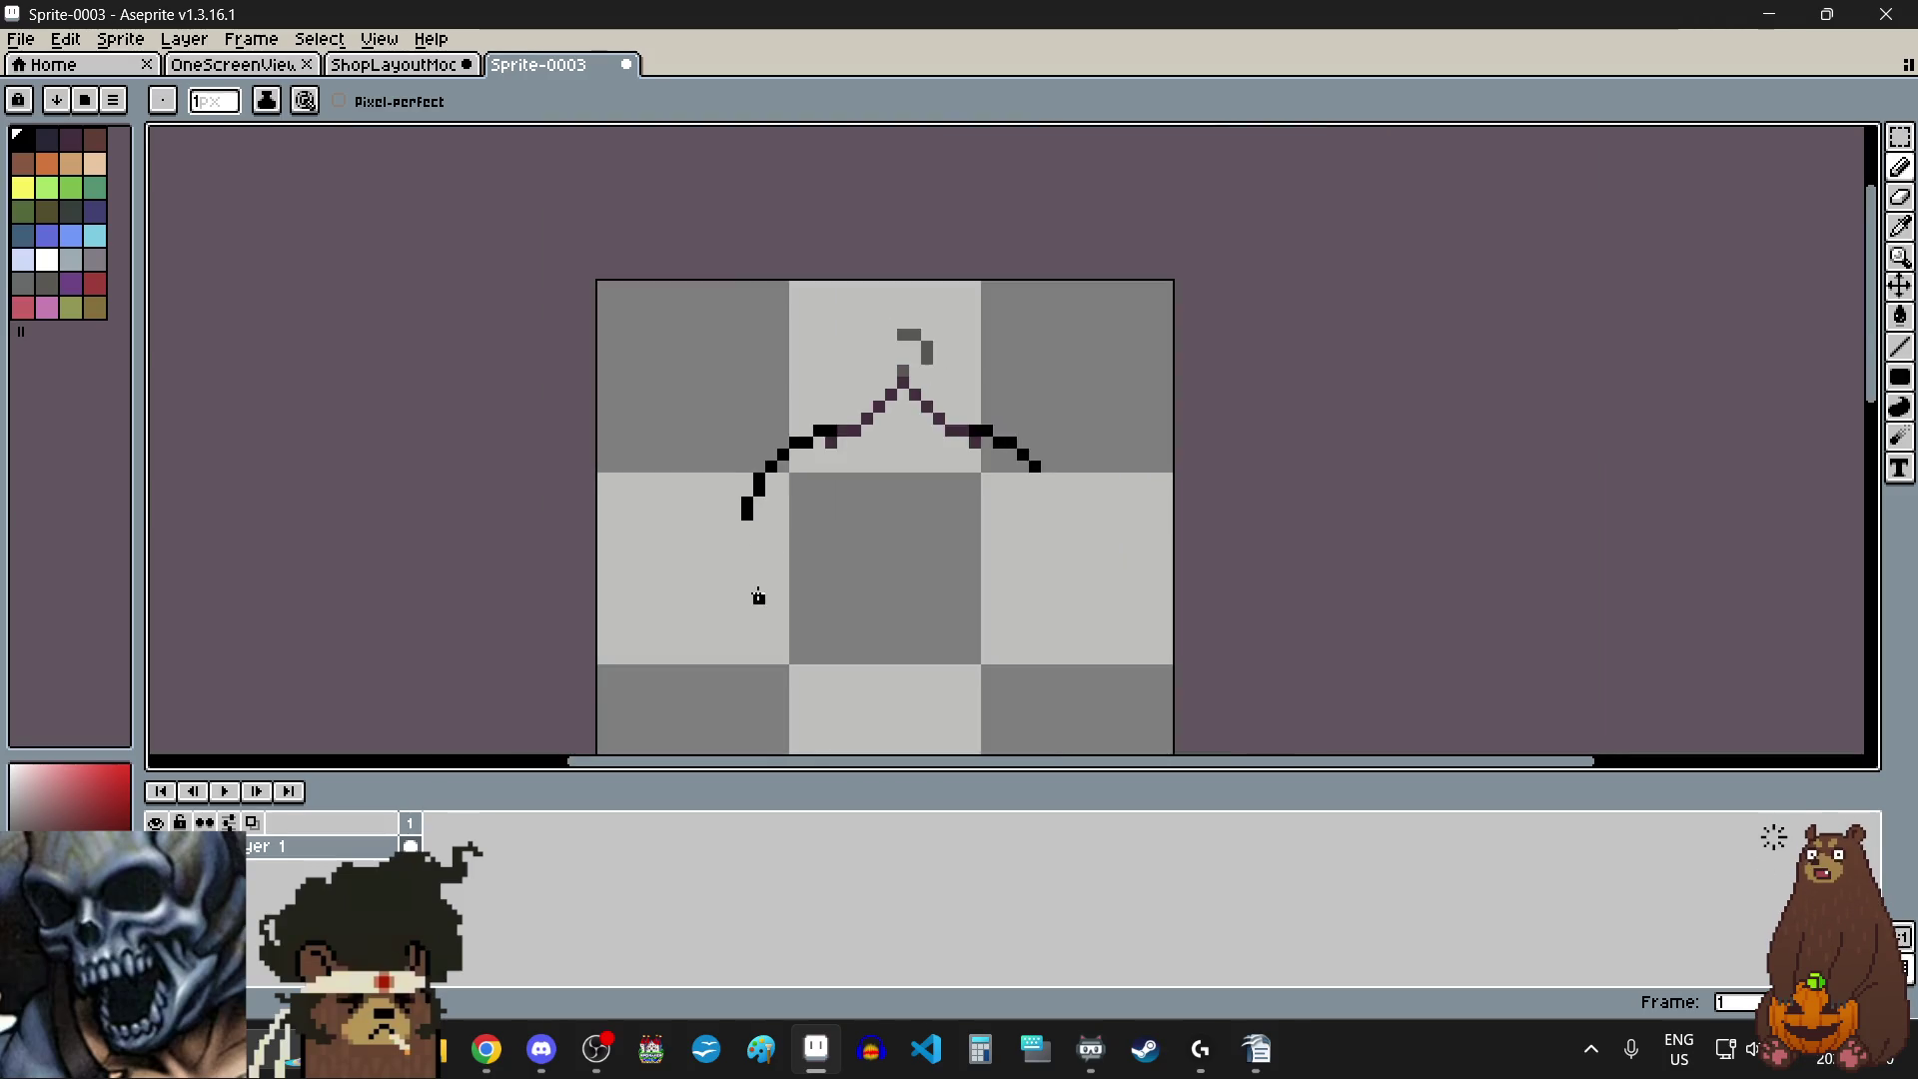
scroll(758, 596, "up", 4)
left_click(737, 566)
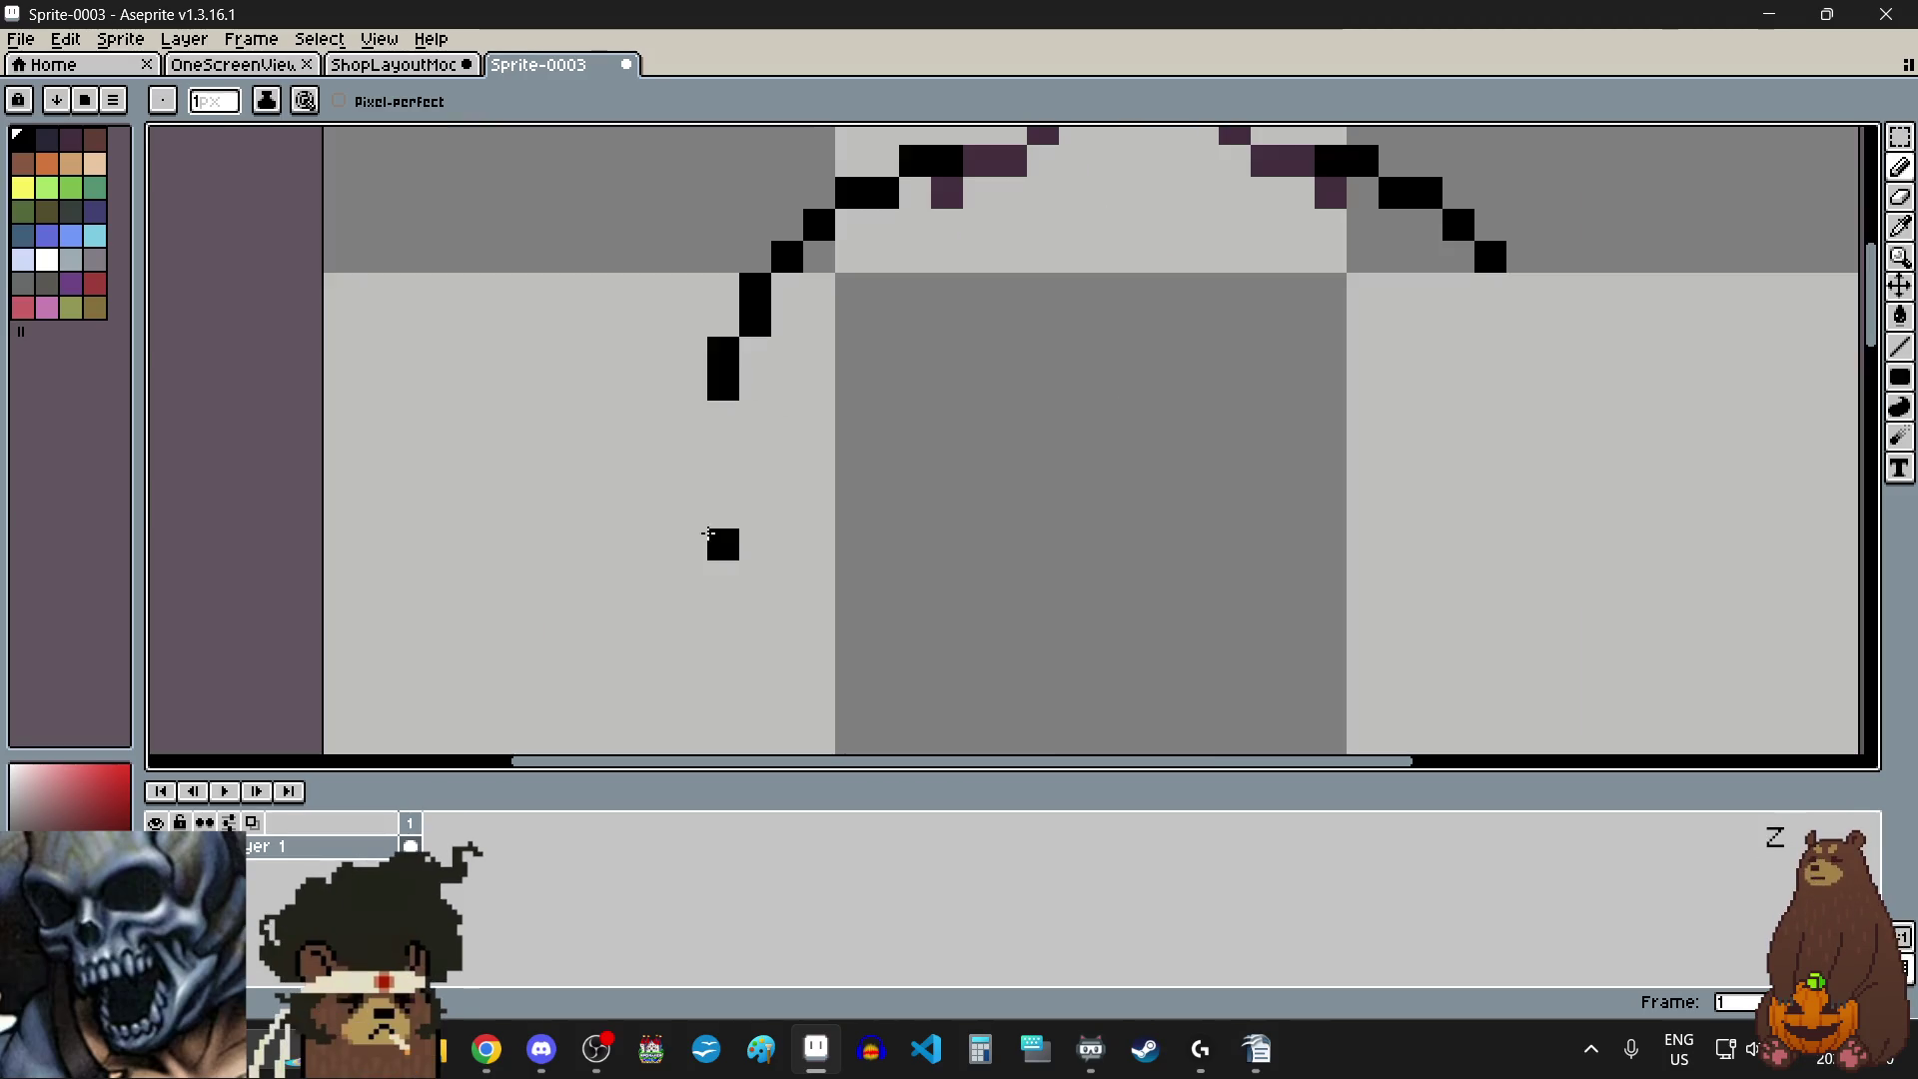
left_click_drag(672, 487, 665, 515)
left_click(628, 609)
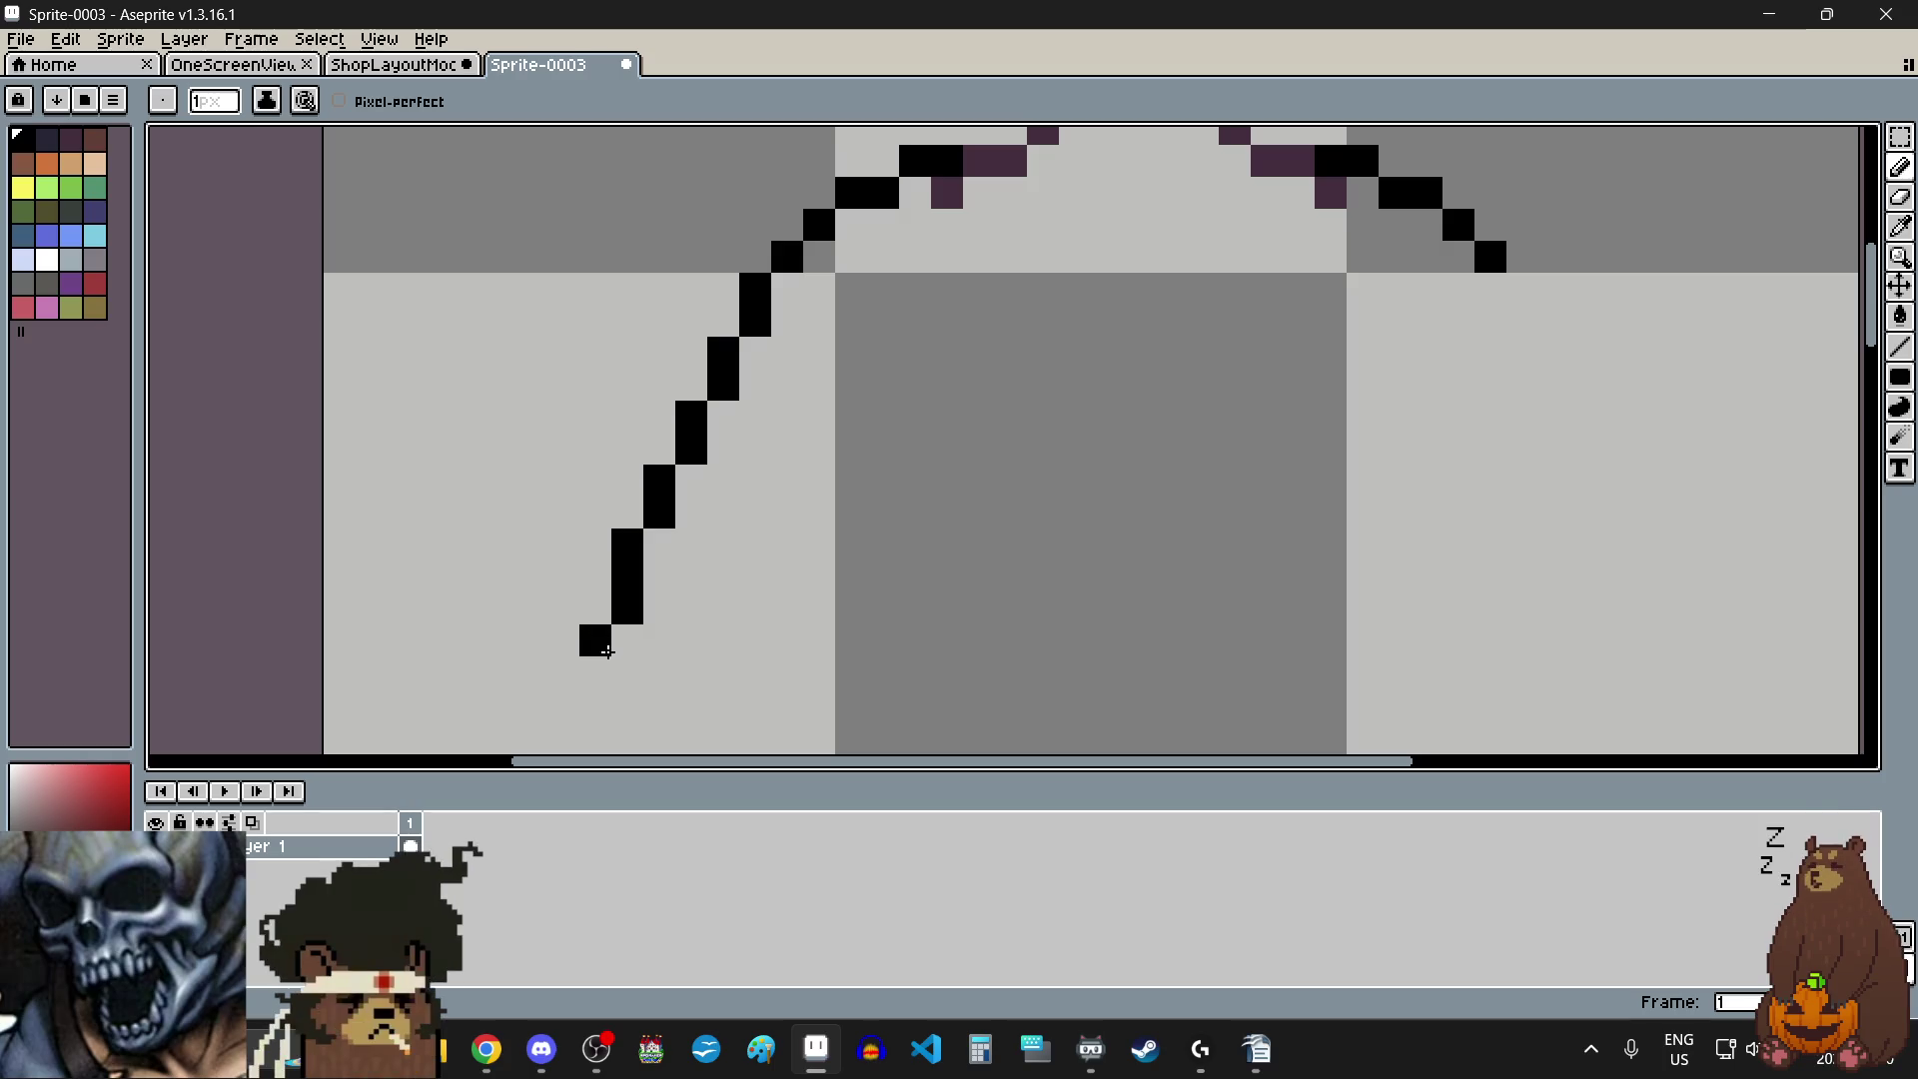
scroll(780, 553, "down", 1)
scroll(1380, 362, "up", 1)
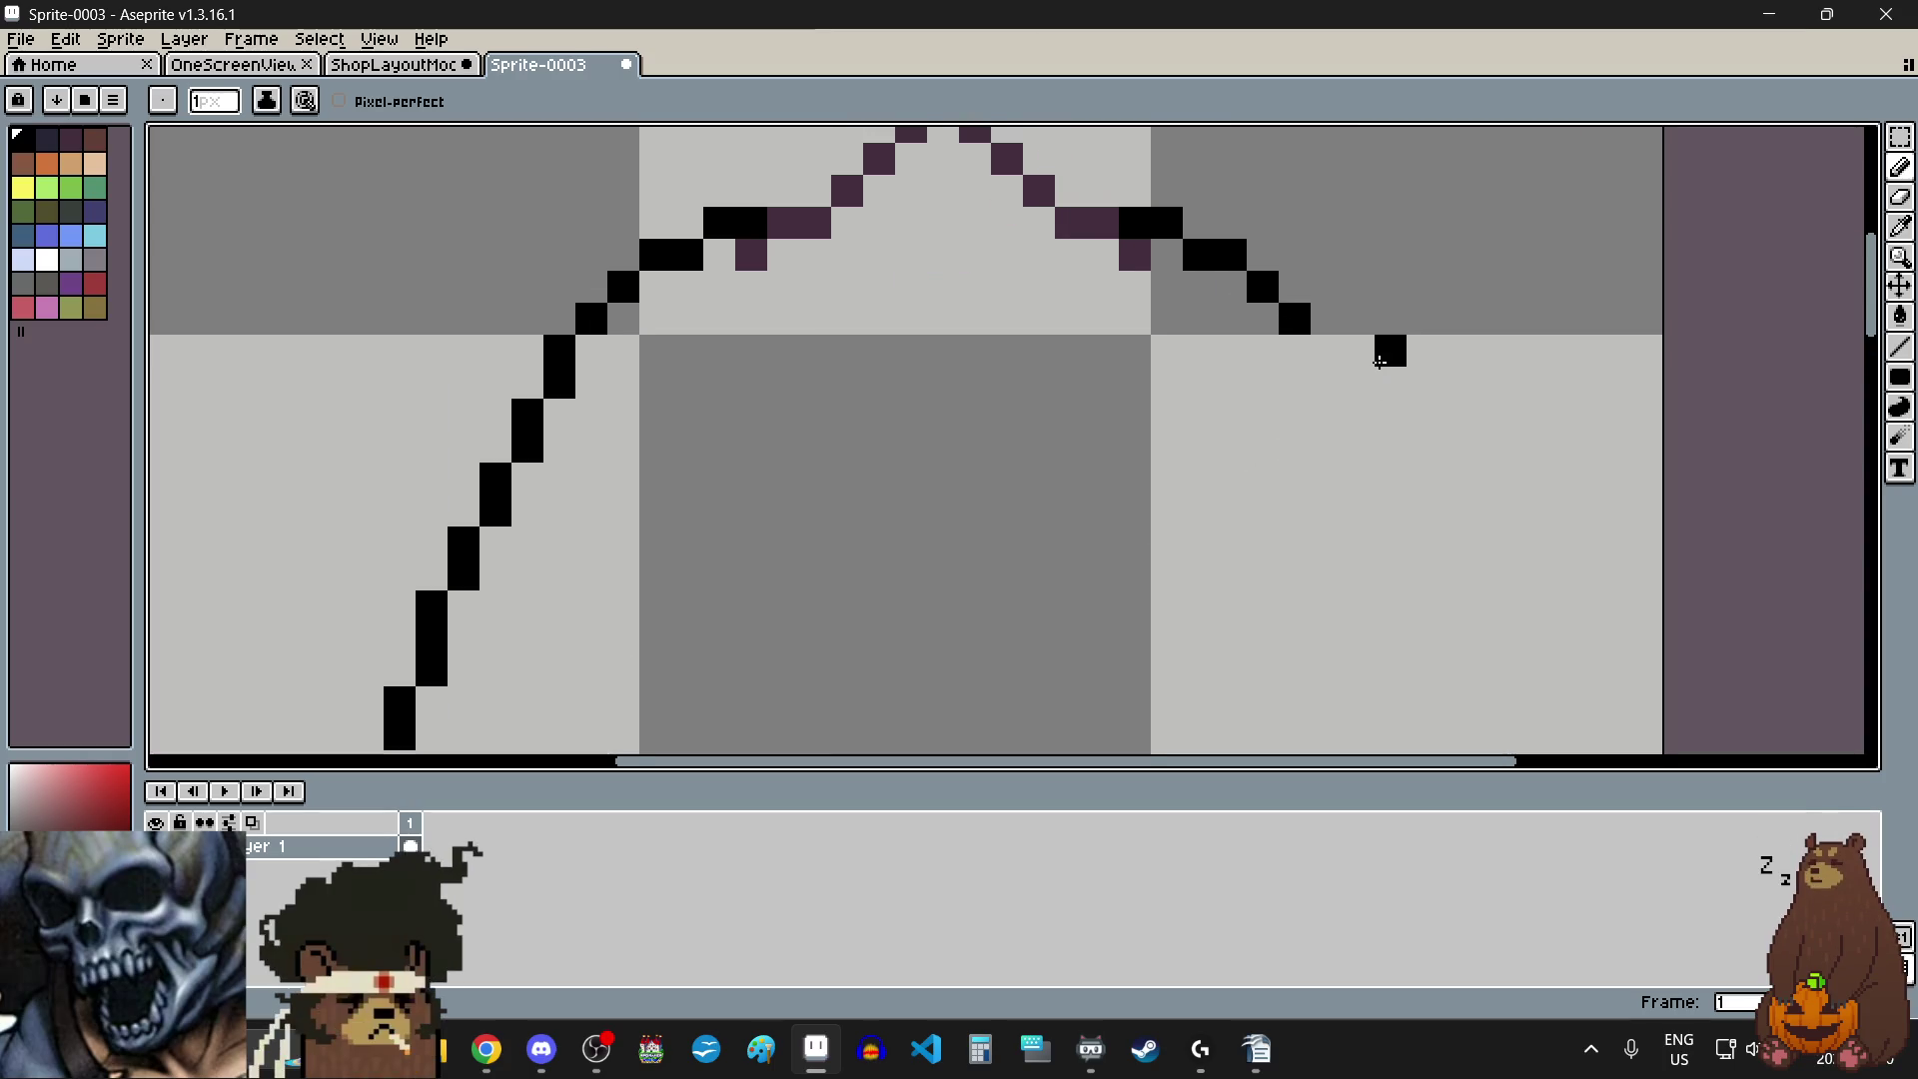
- Extend the right outer side line straight down by a few pixels
left_click_drag(1326, 363, 1339, 411)
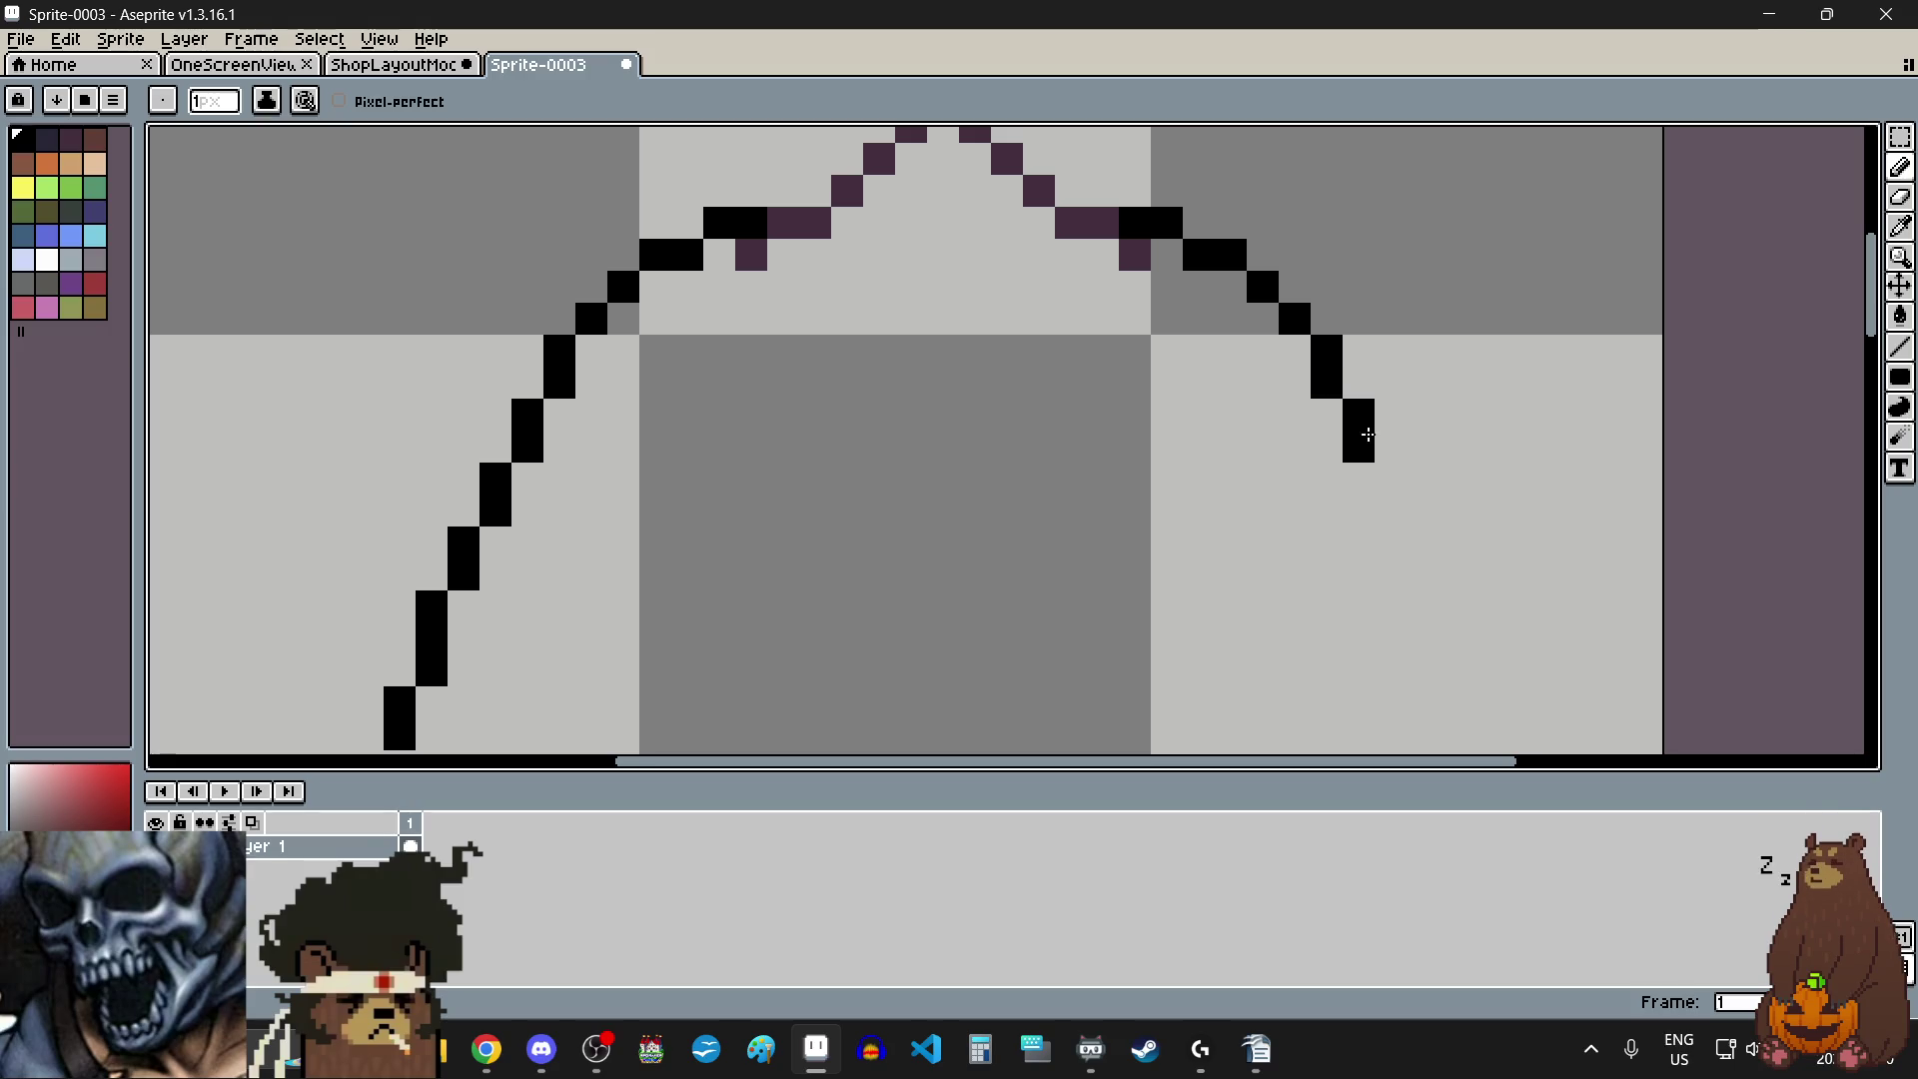
scroll(1378, 505, "down", 3)
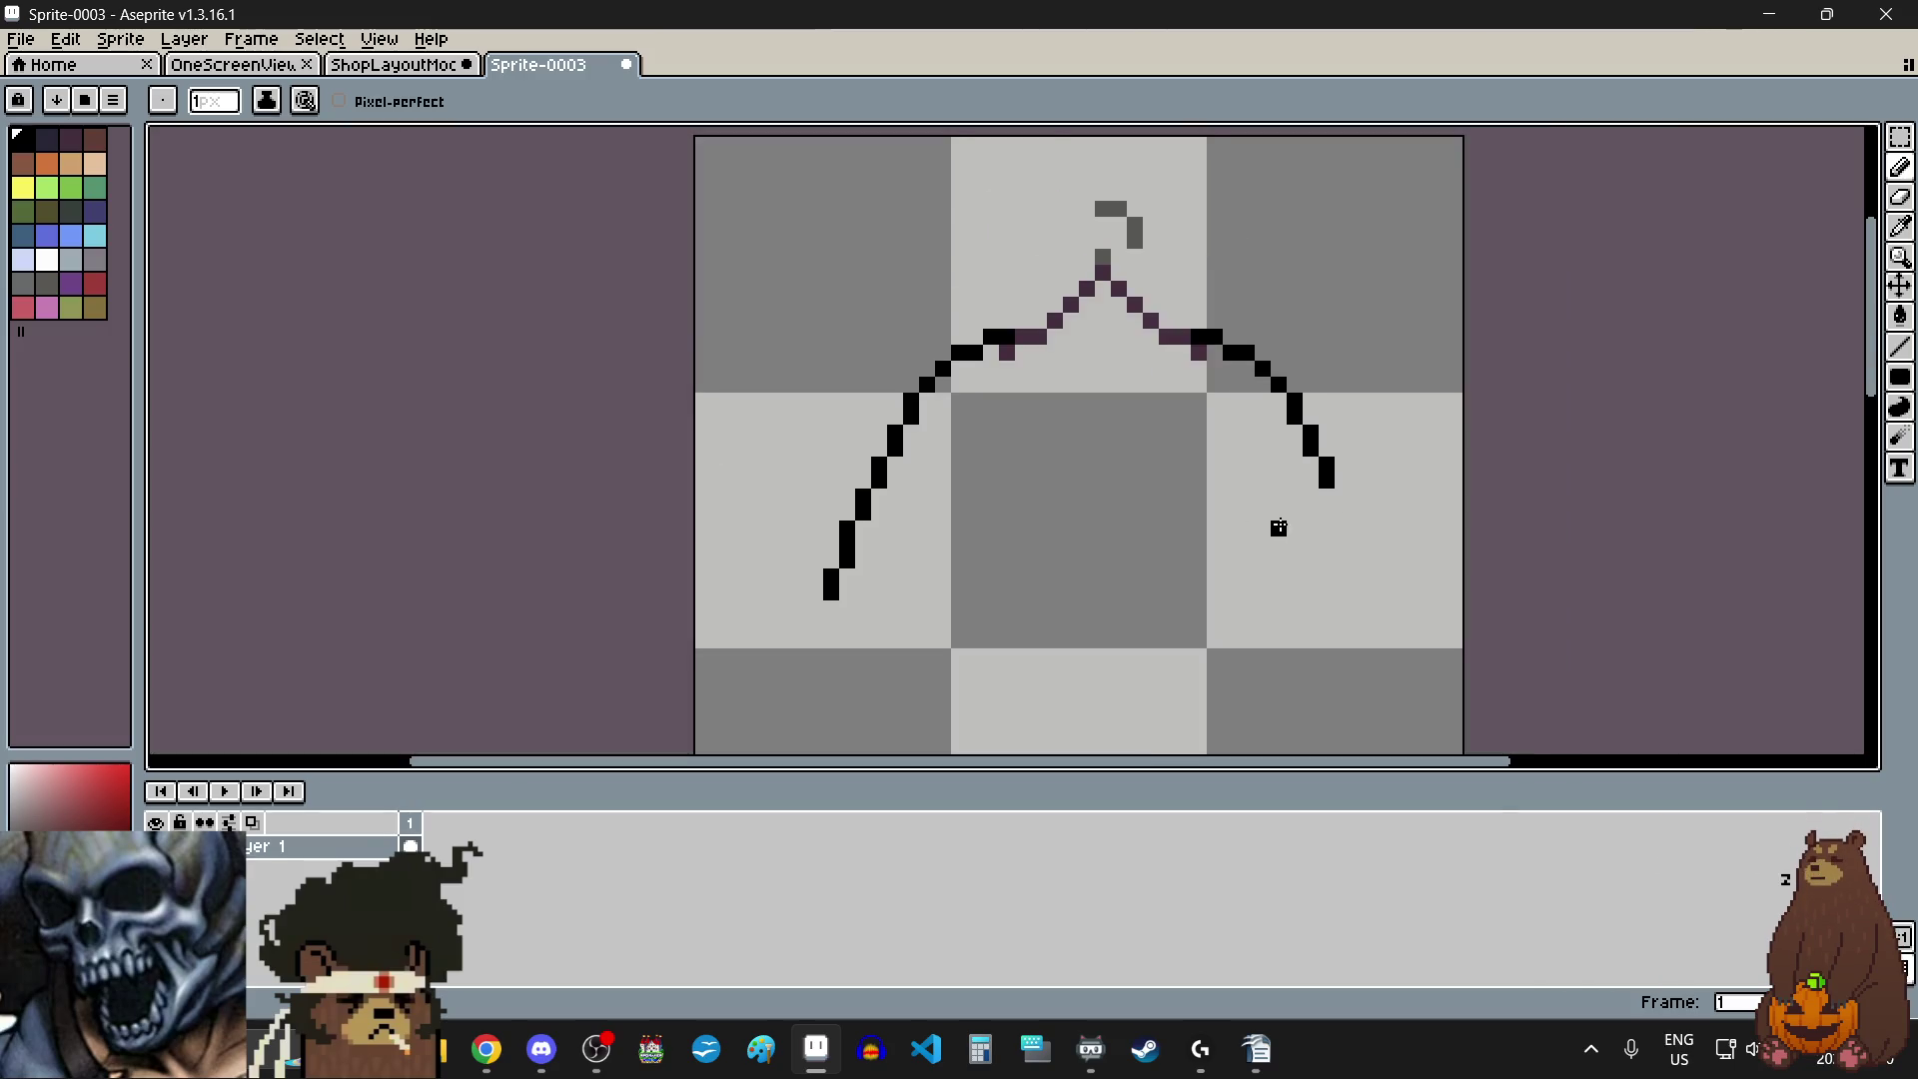
scroll(1272, 527, "up", 2)
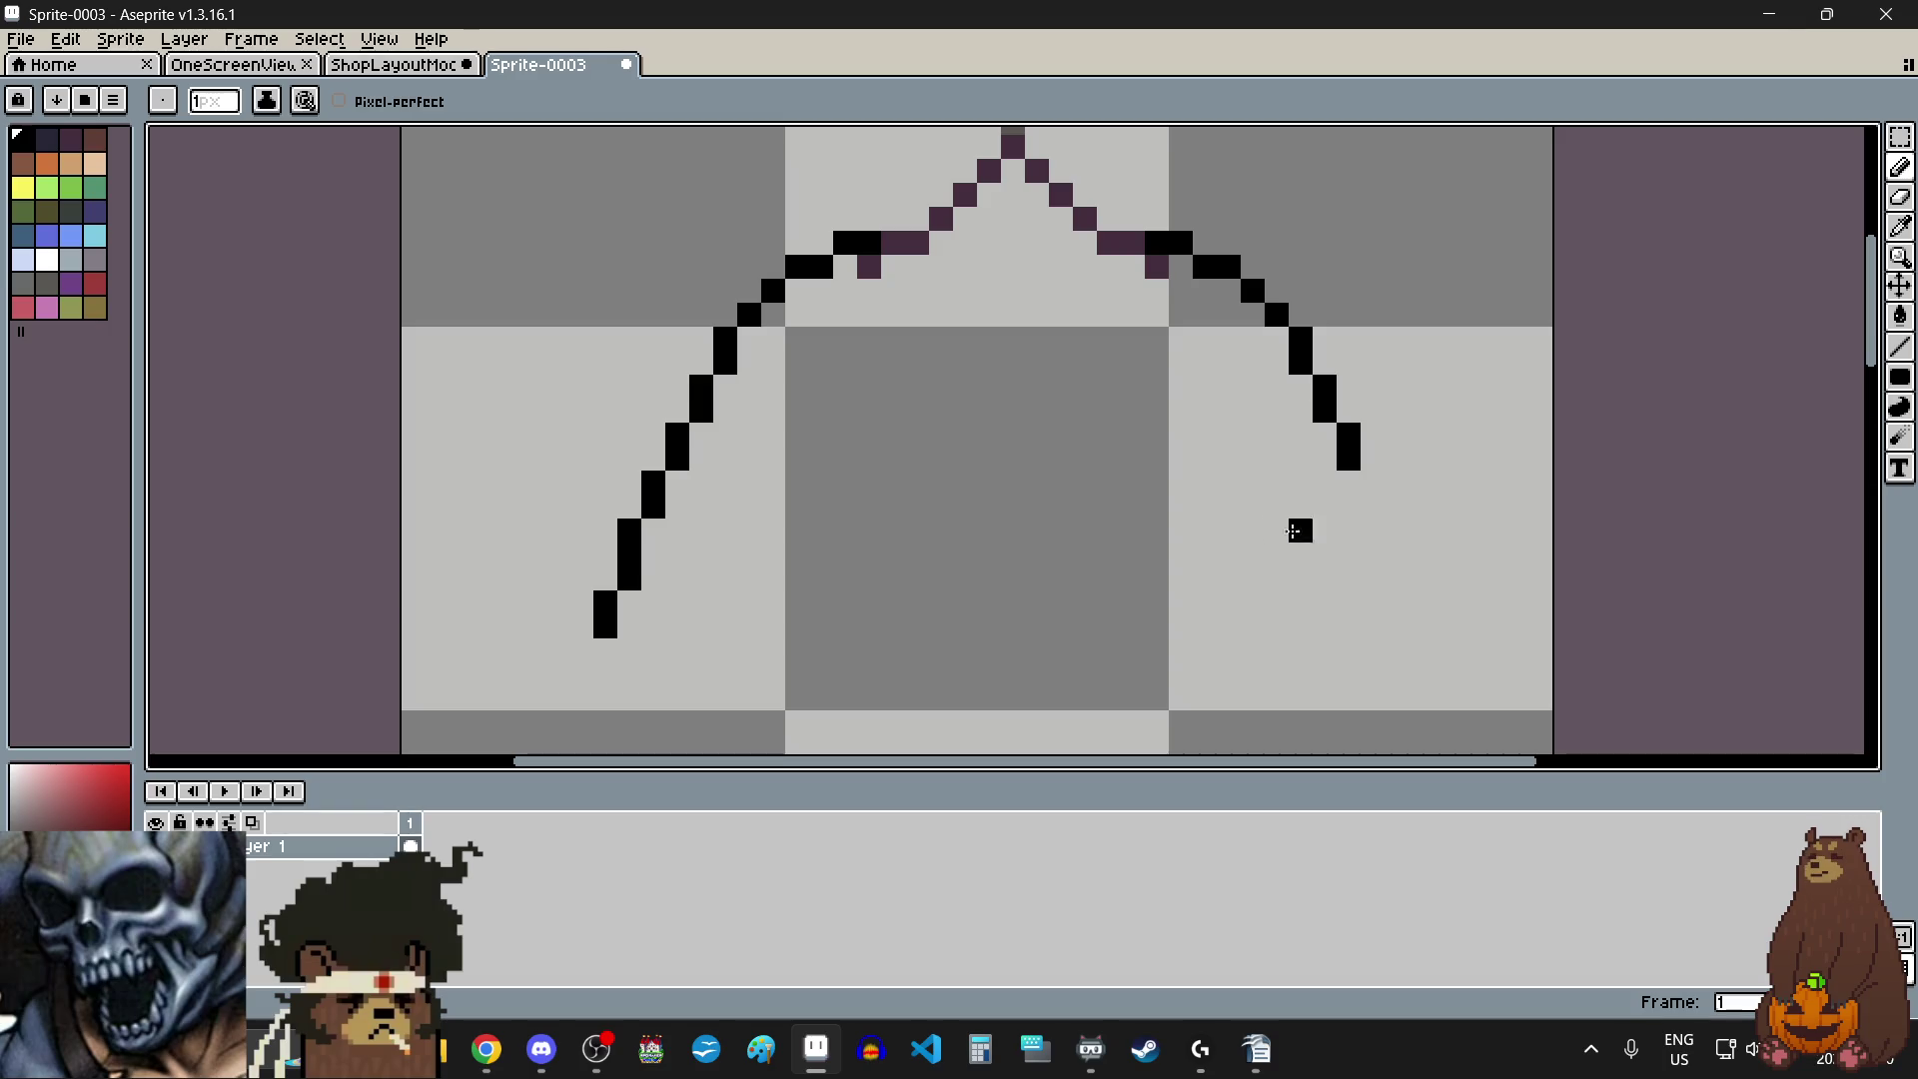
left_click_drag(1396, 531, 1396, 578)
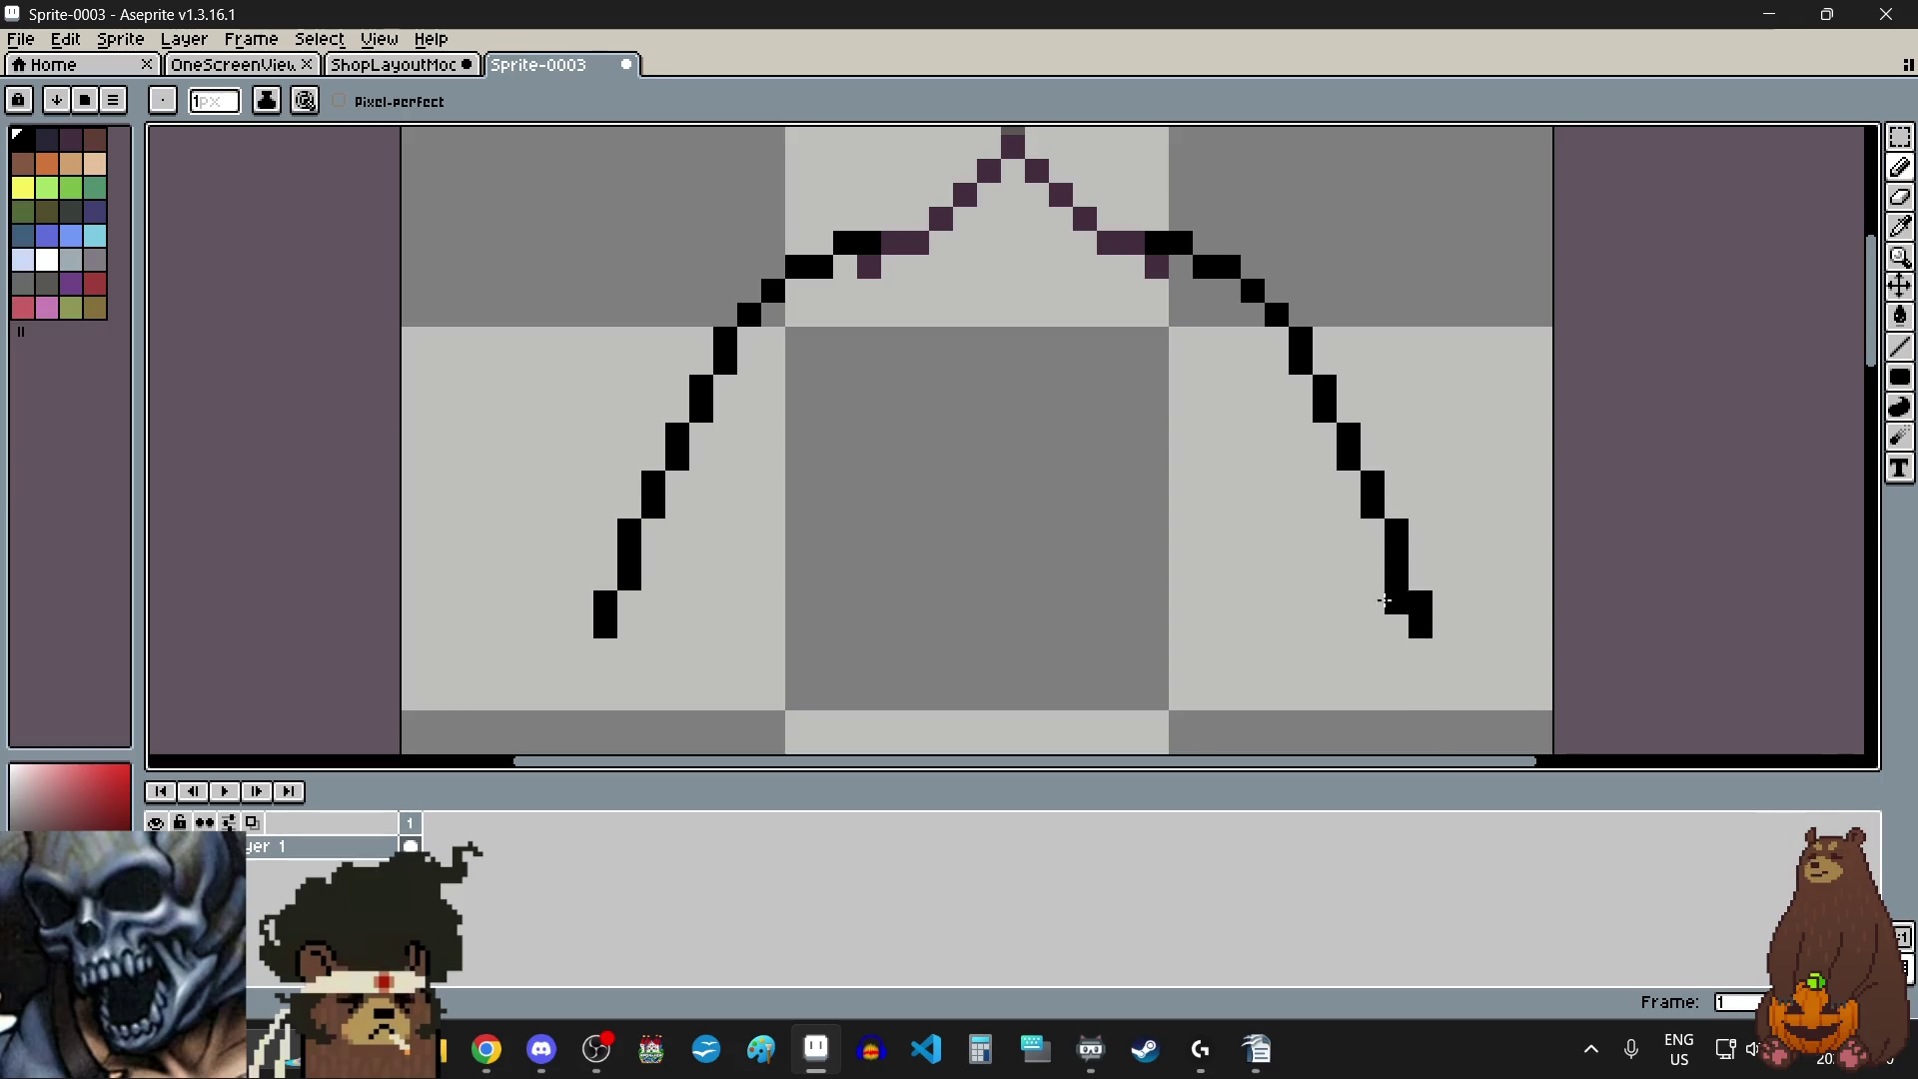
scroll(1099, 580, "down", 3)
scroll(879, 589, "up", 4)
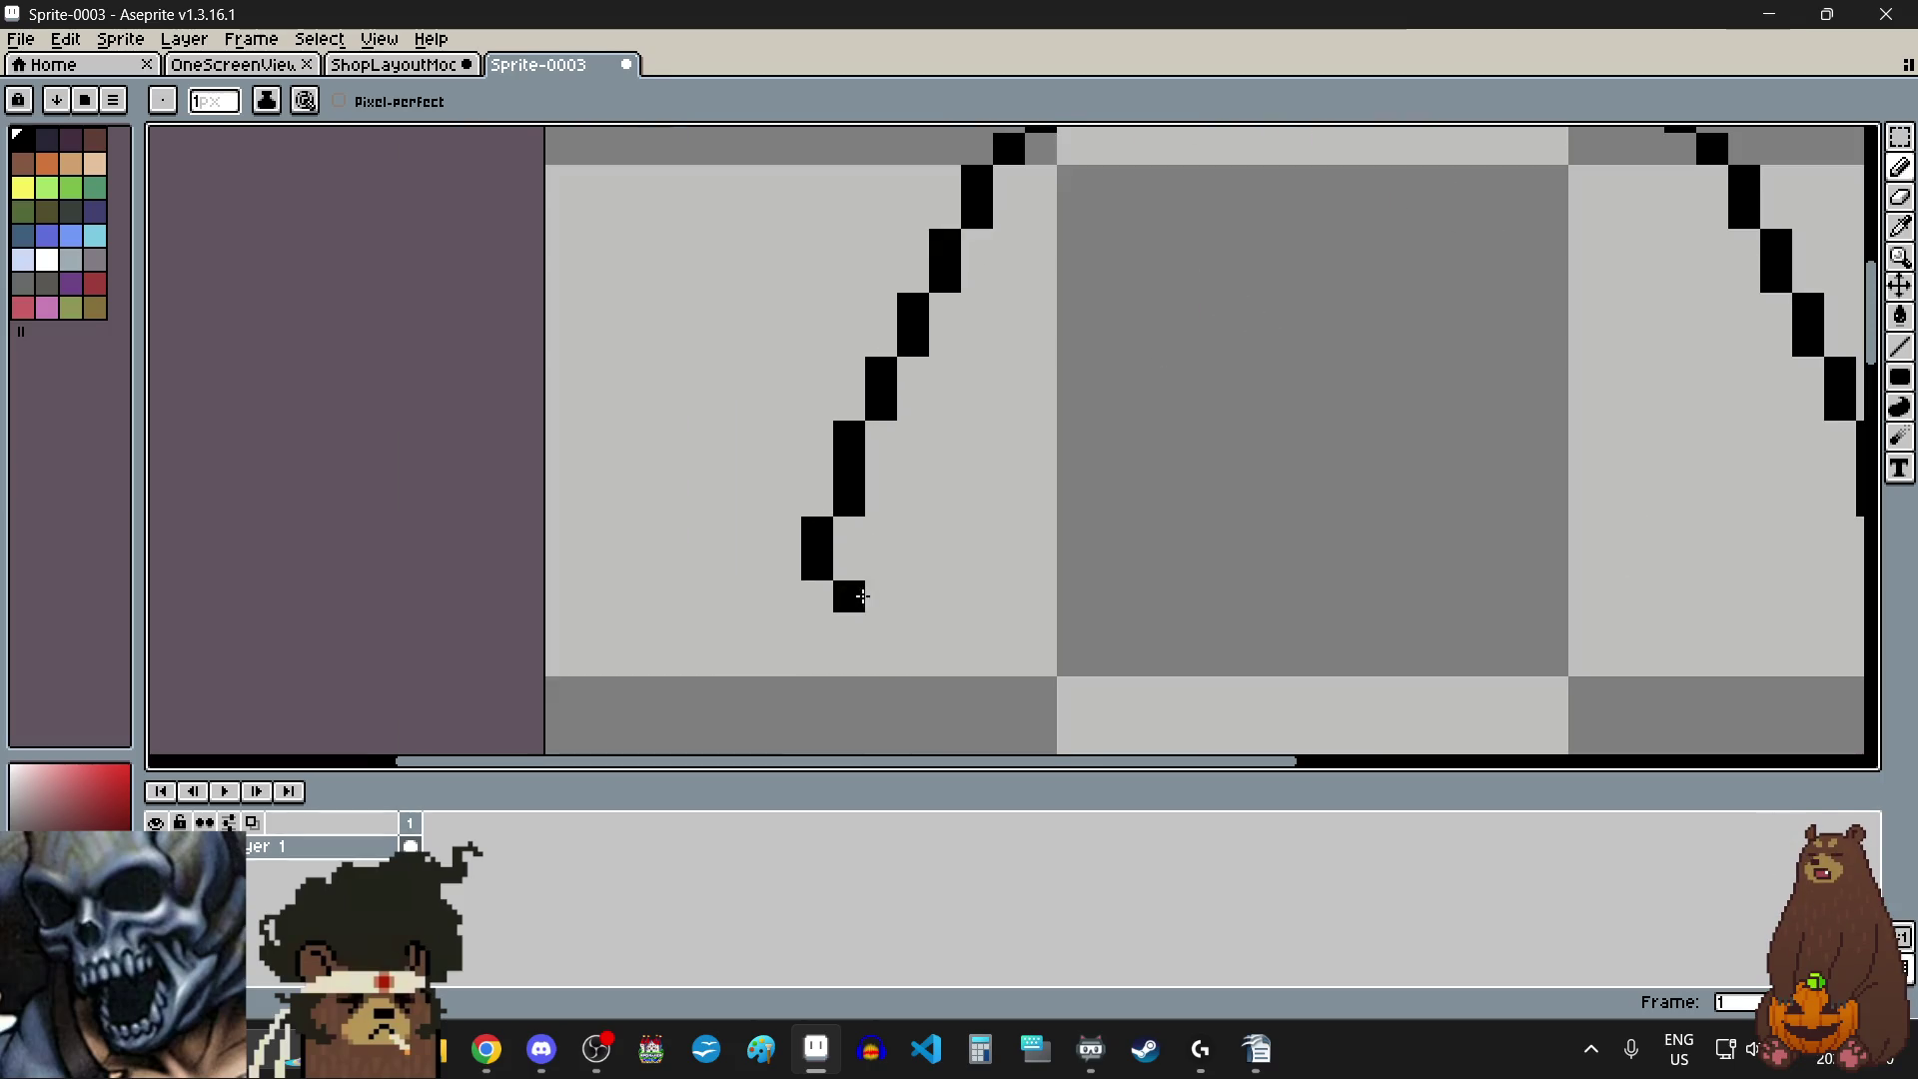
- Draw the bottom edges of the left and right sleeves
left_click_drag(884, 597, 933, 598)
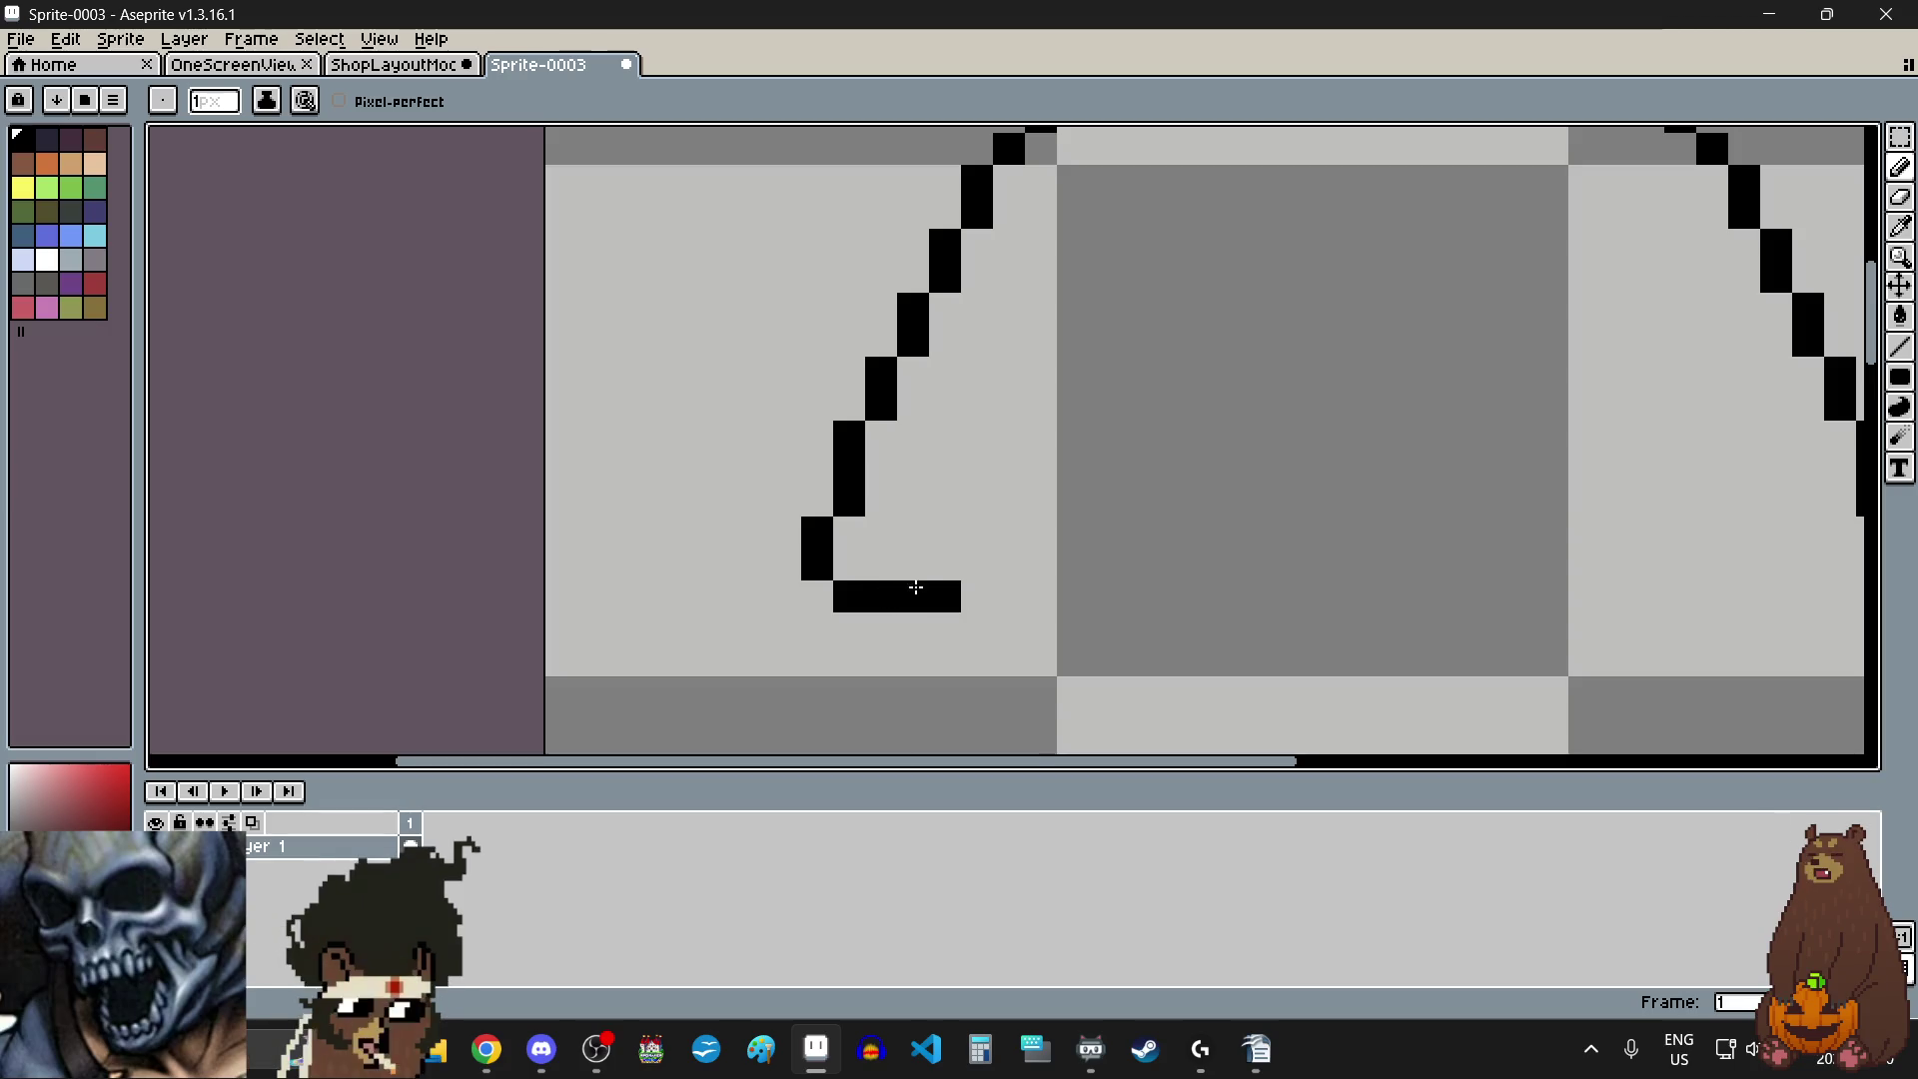
scroll(1395, 663, "down", 2)
scroll(1348, 477, "up", 3)
left_click(1338, 437)
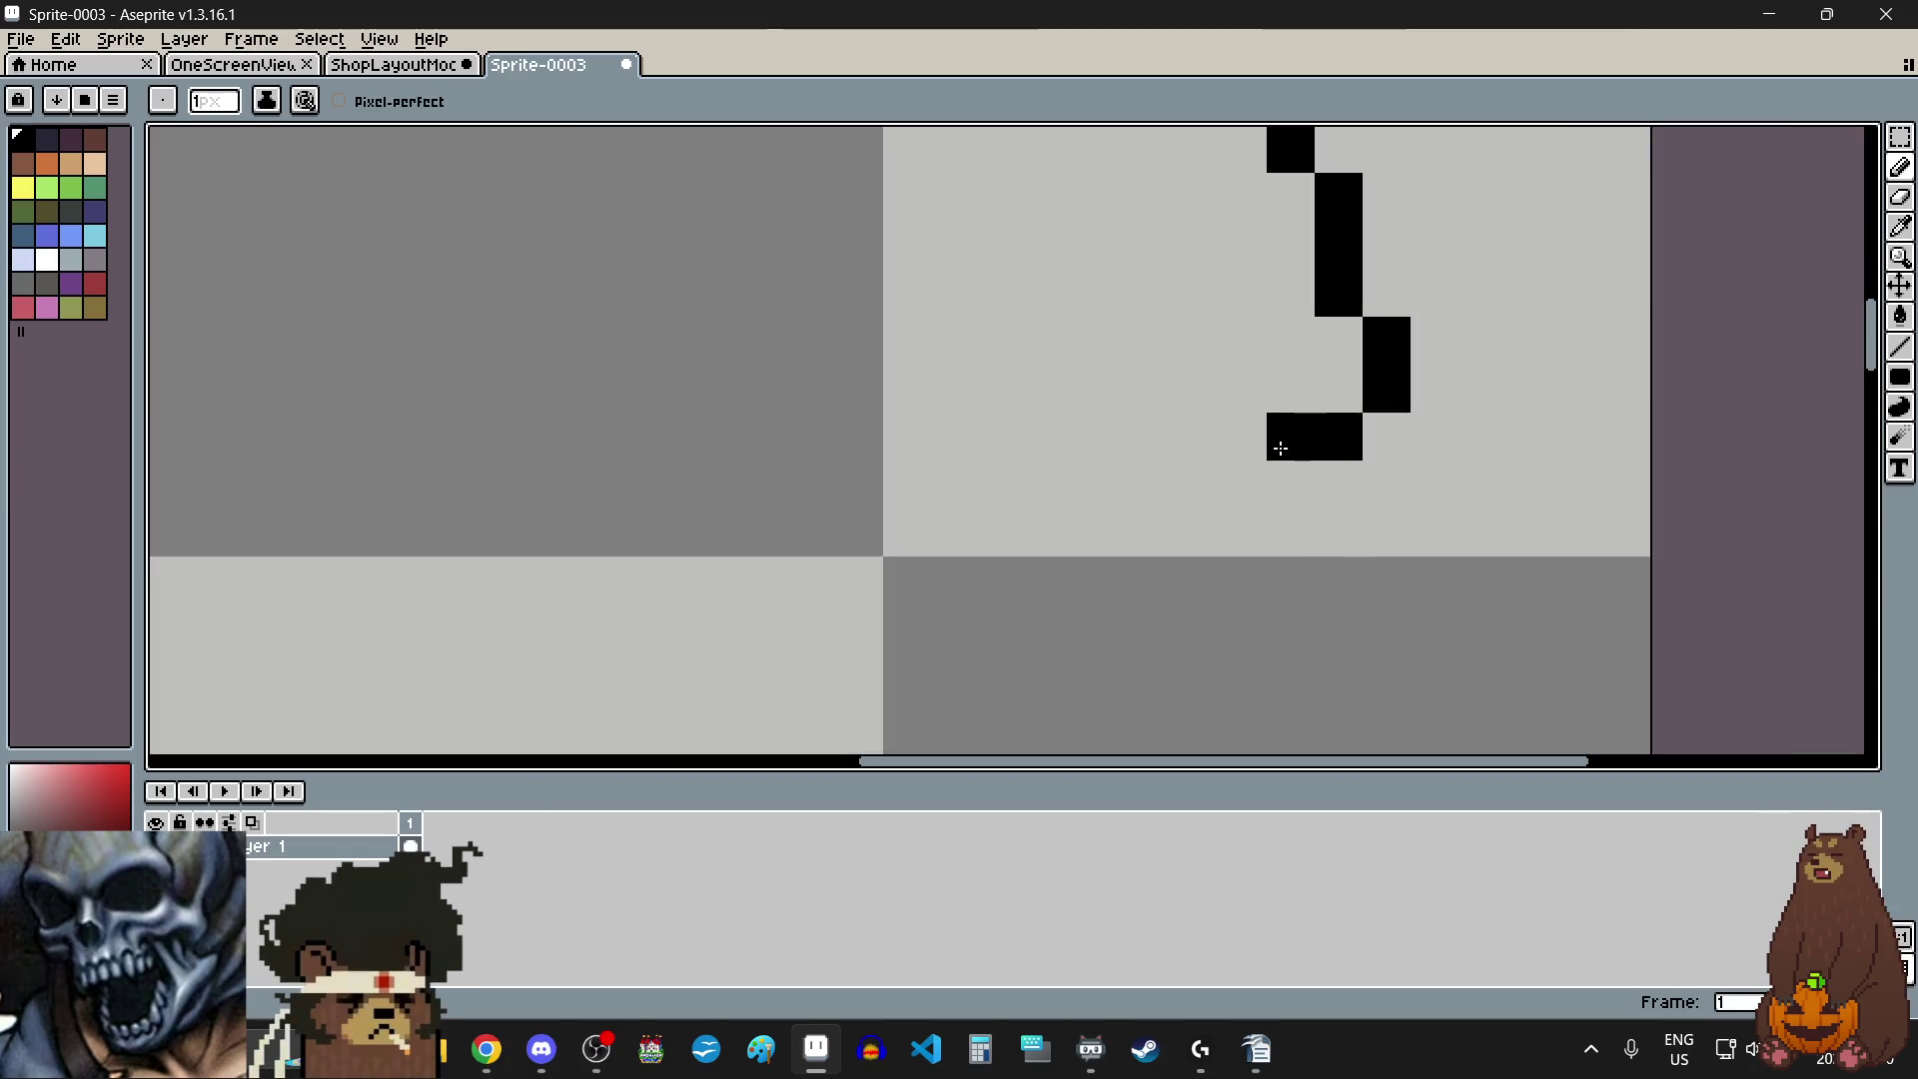
left_click_drag(1226, 447, 1203, 447)
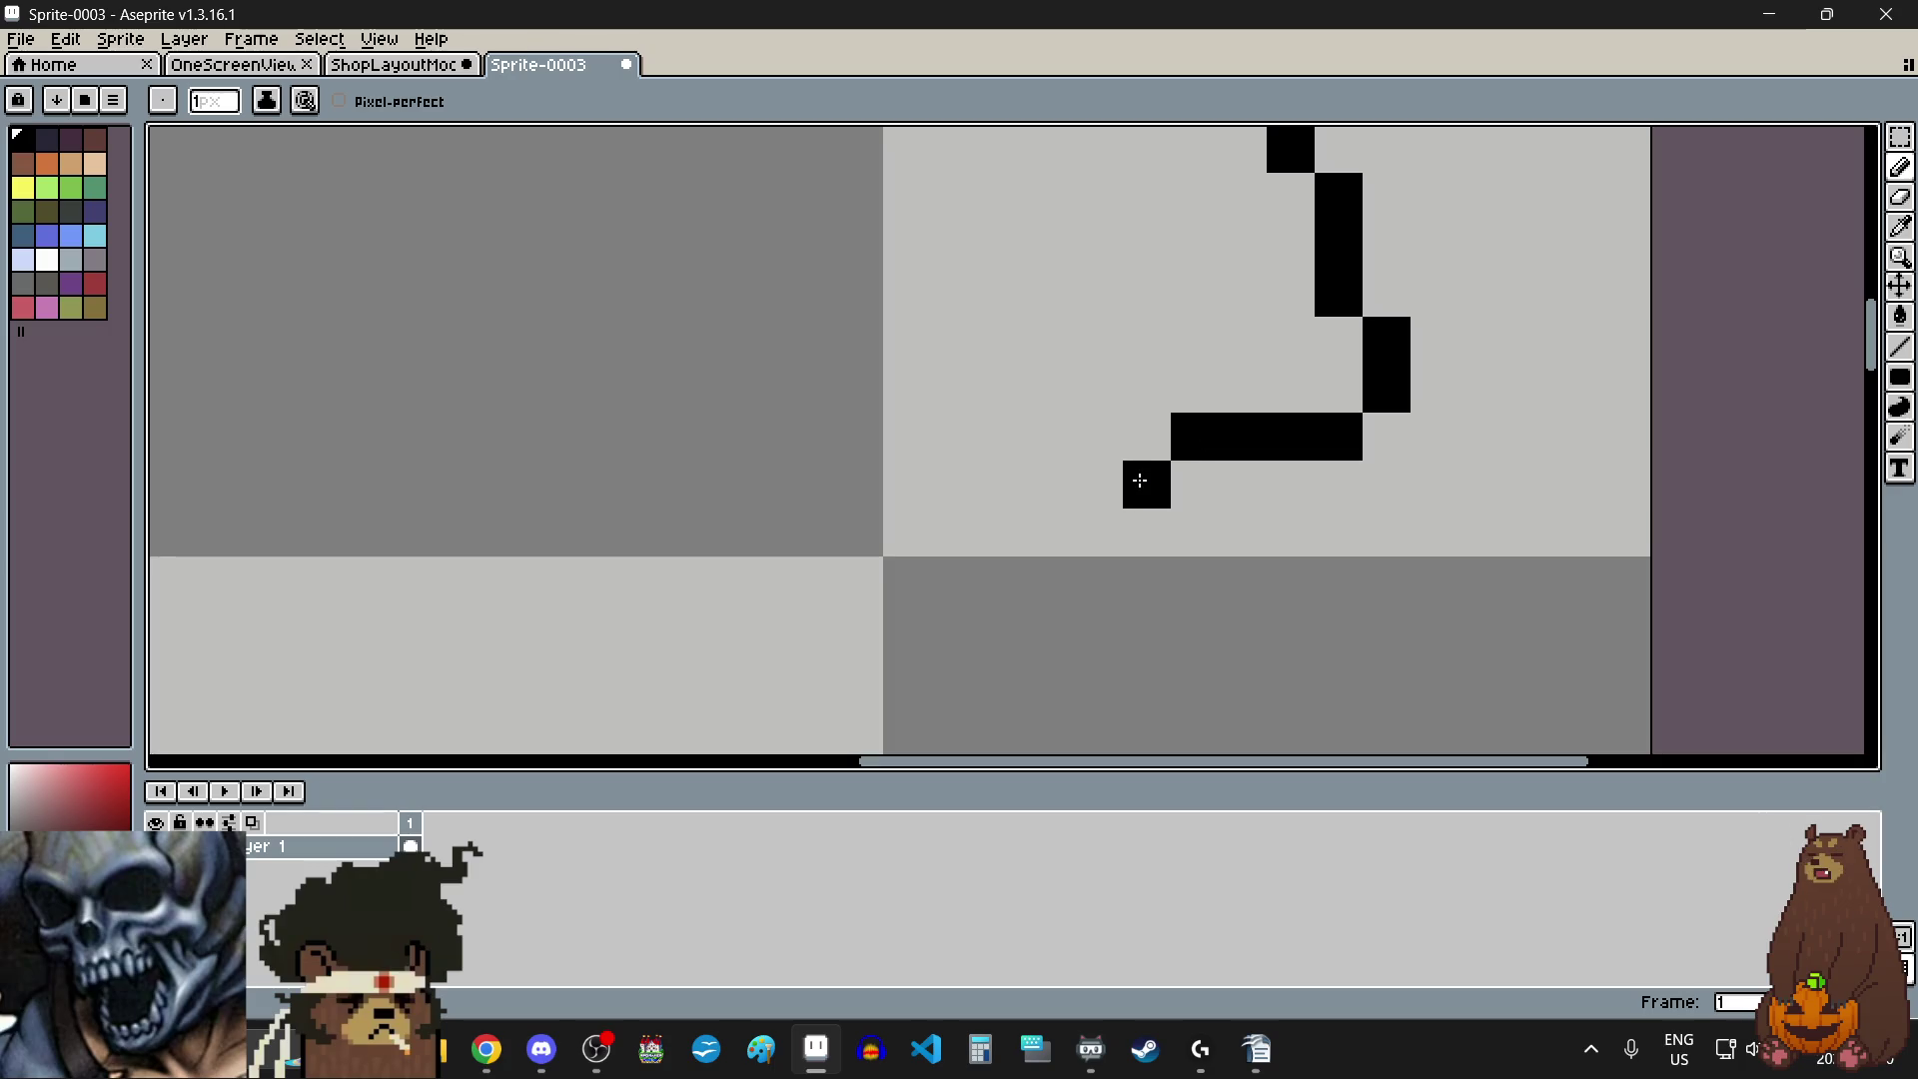
left_click(1099, 484)
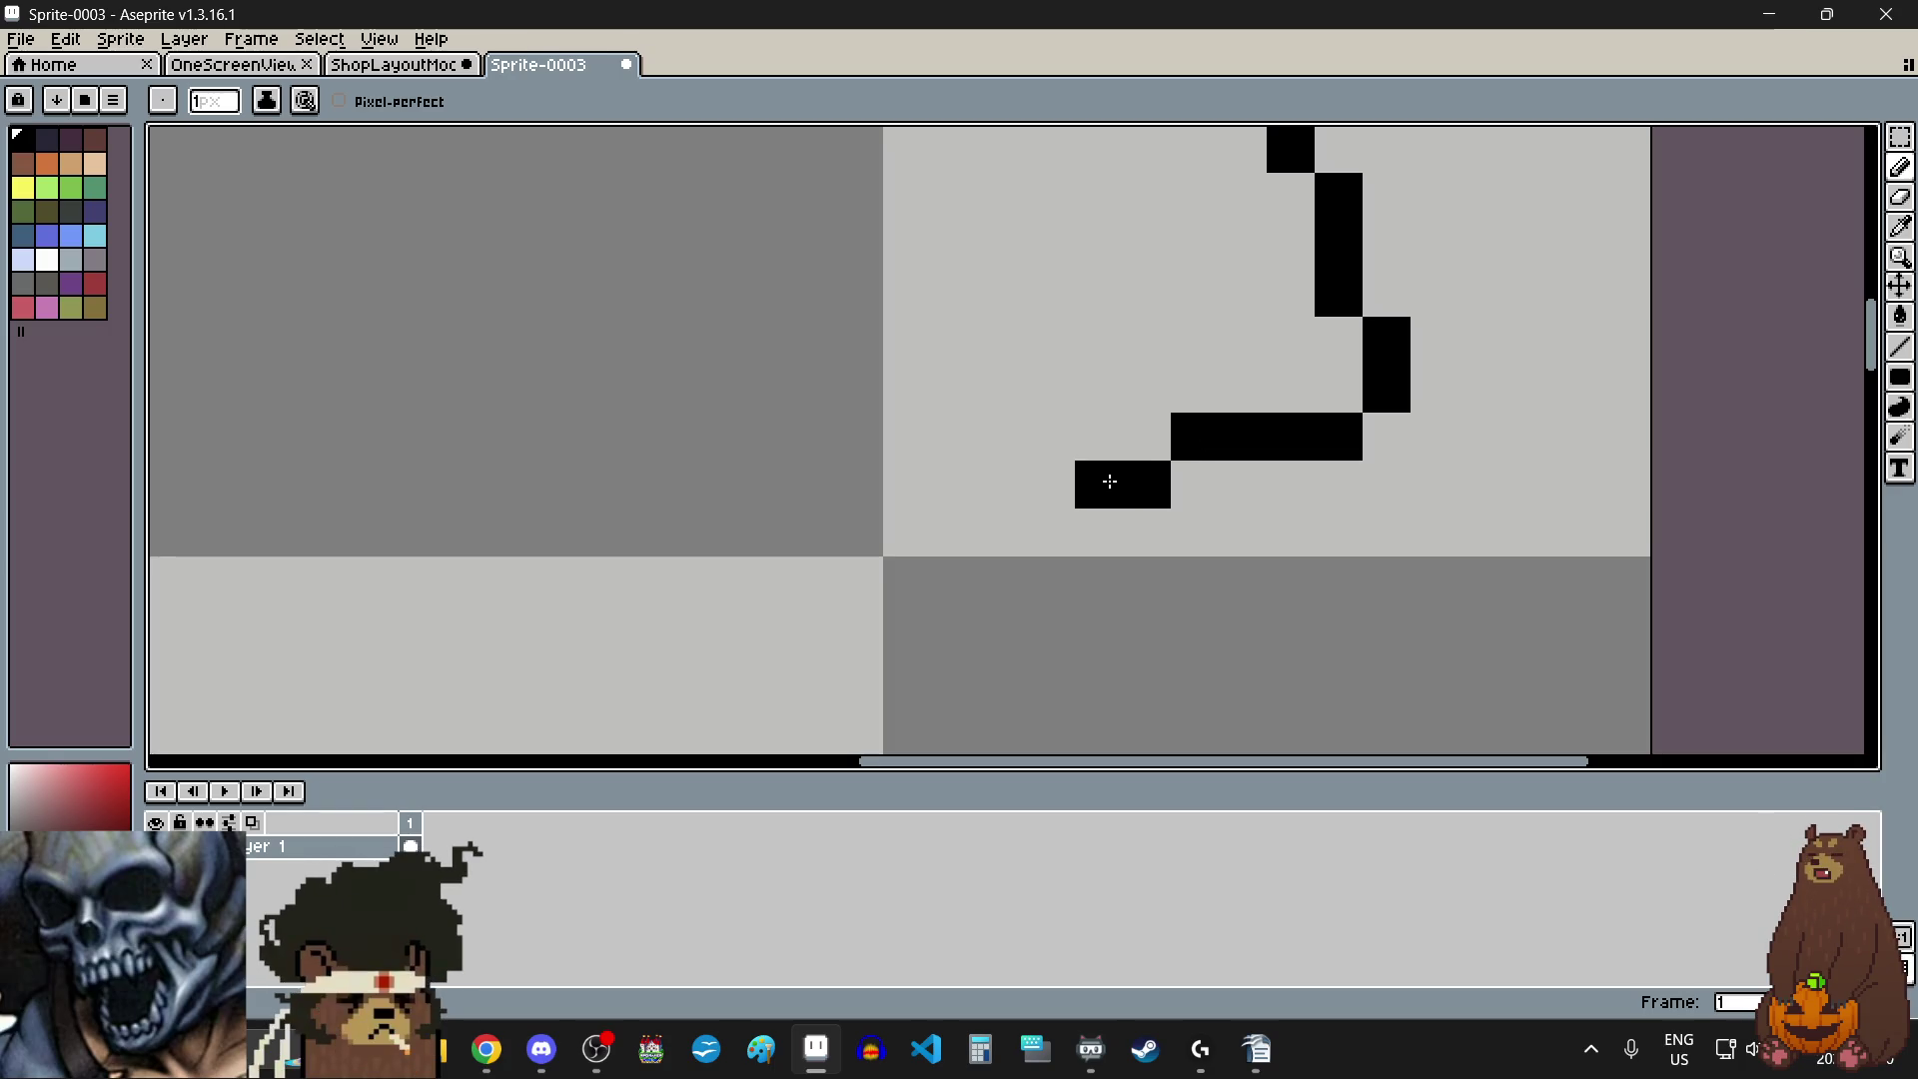
scroll(1109, 480, "down", 2)
scroll(903, 484, "up", 2)
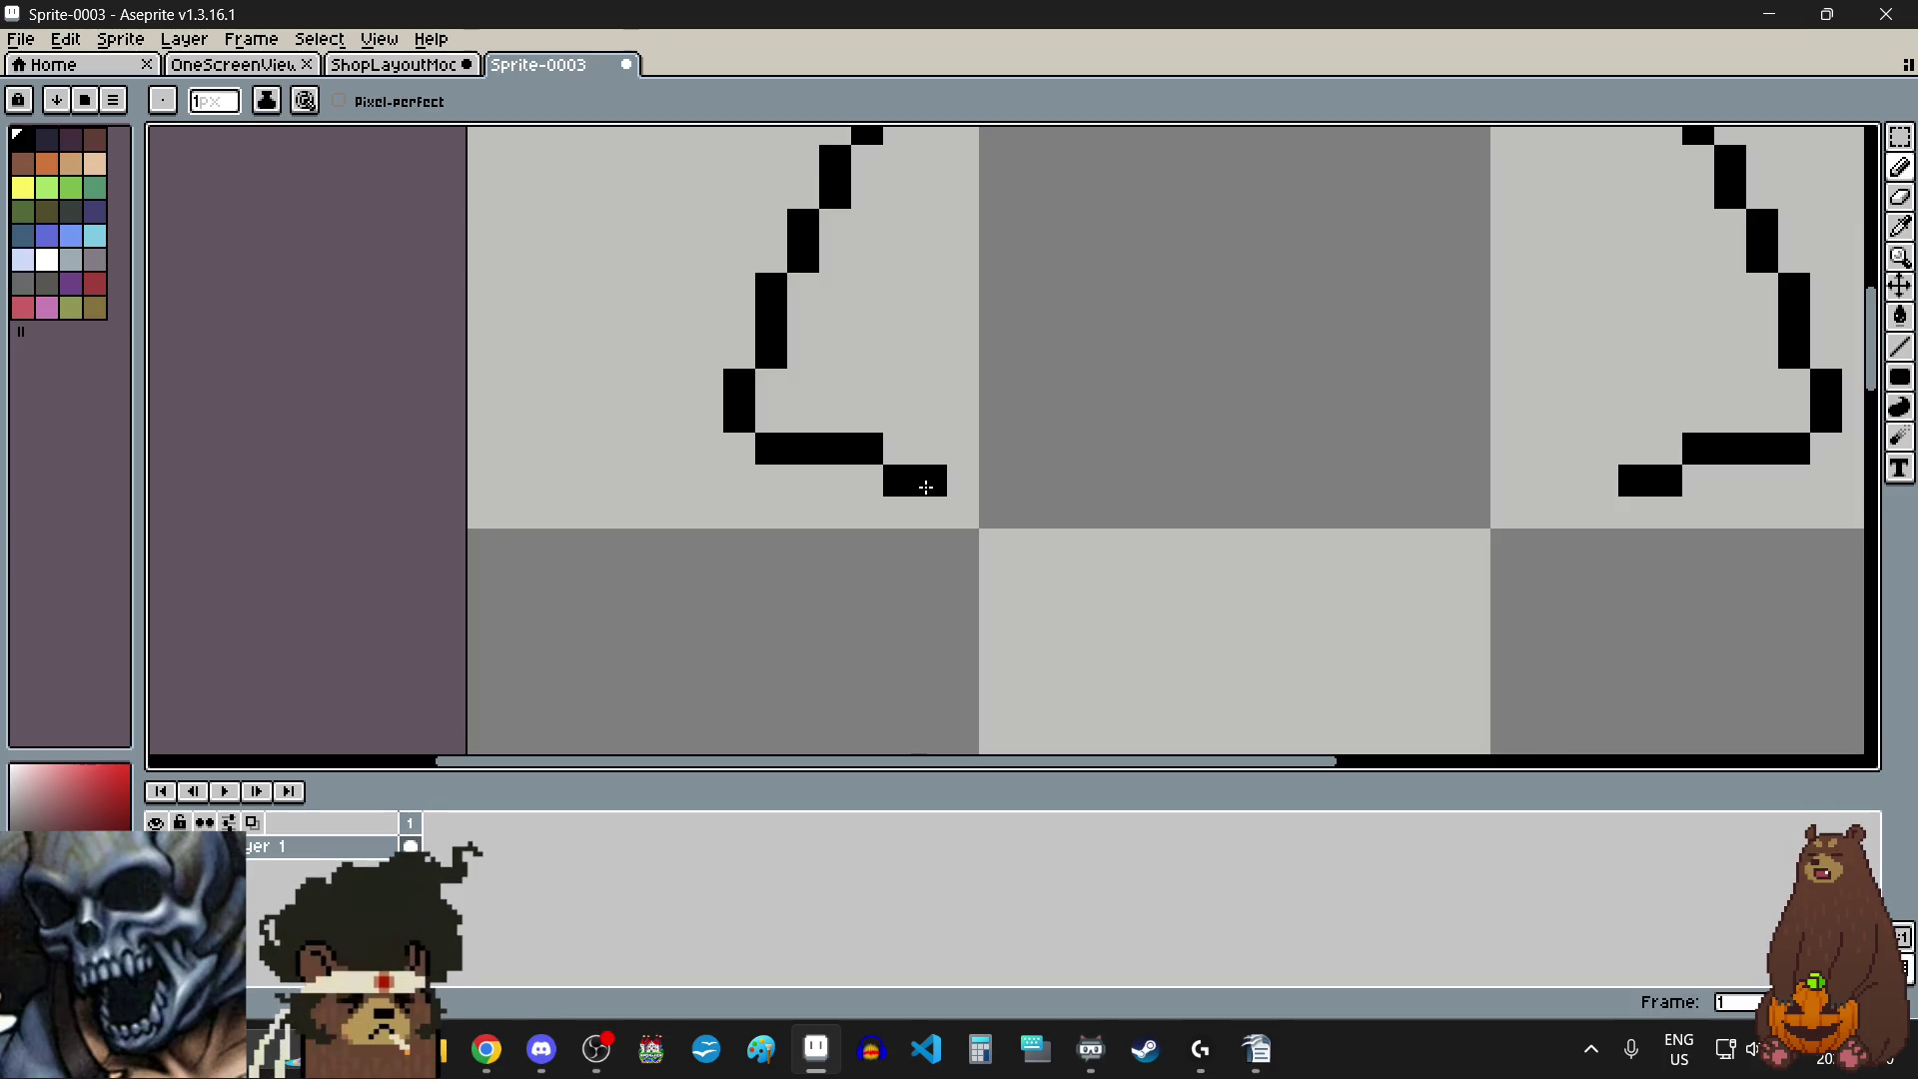
- Draw the left and right armpit lines up from the sleeves
left_click(954, 451)
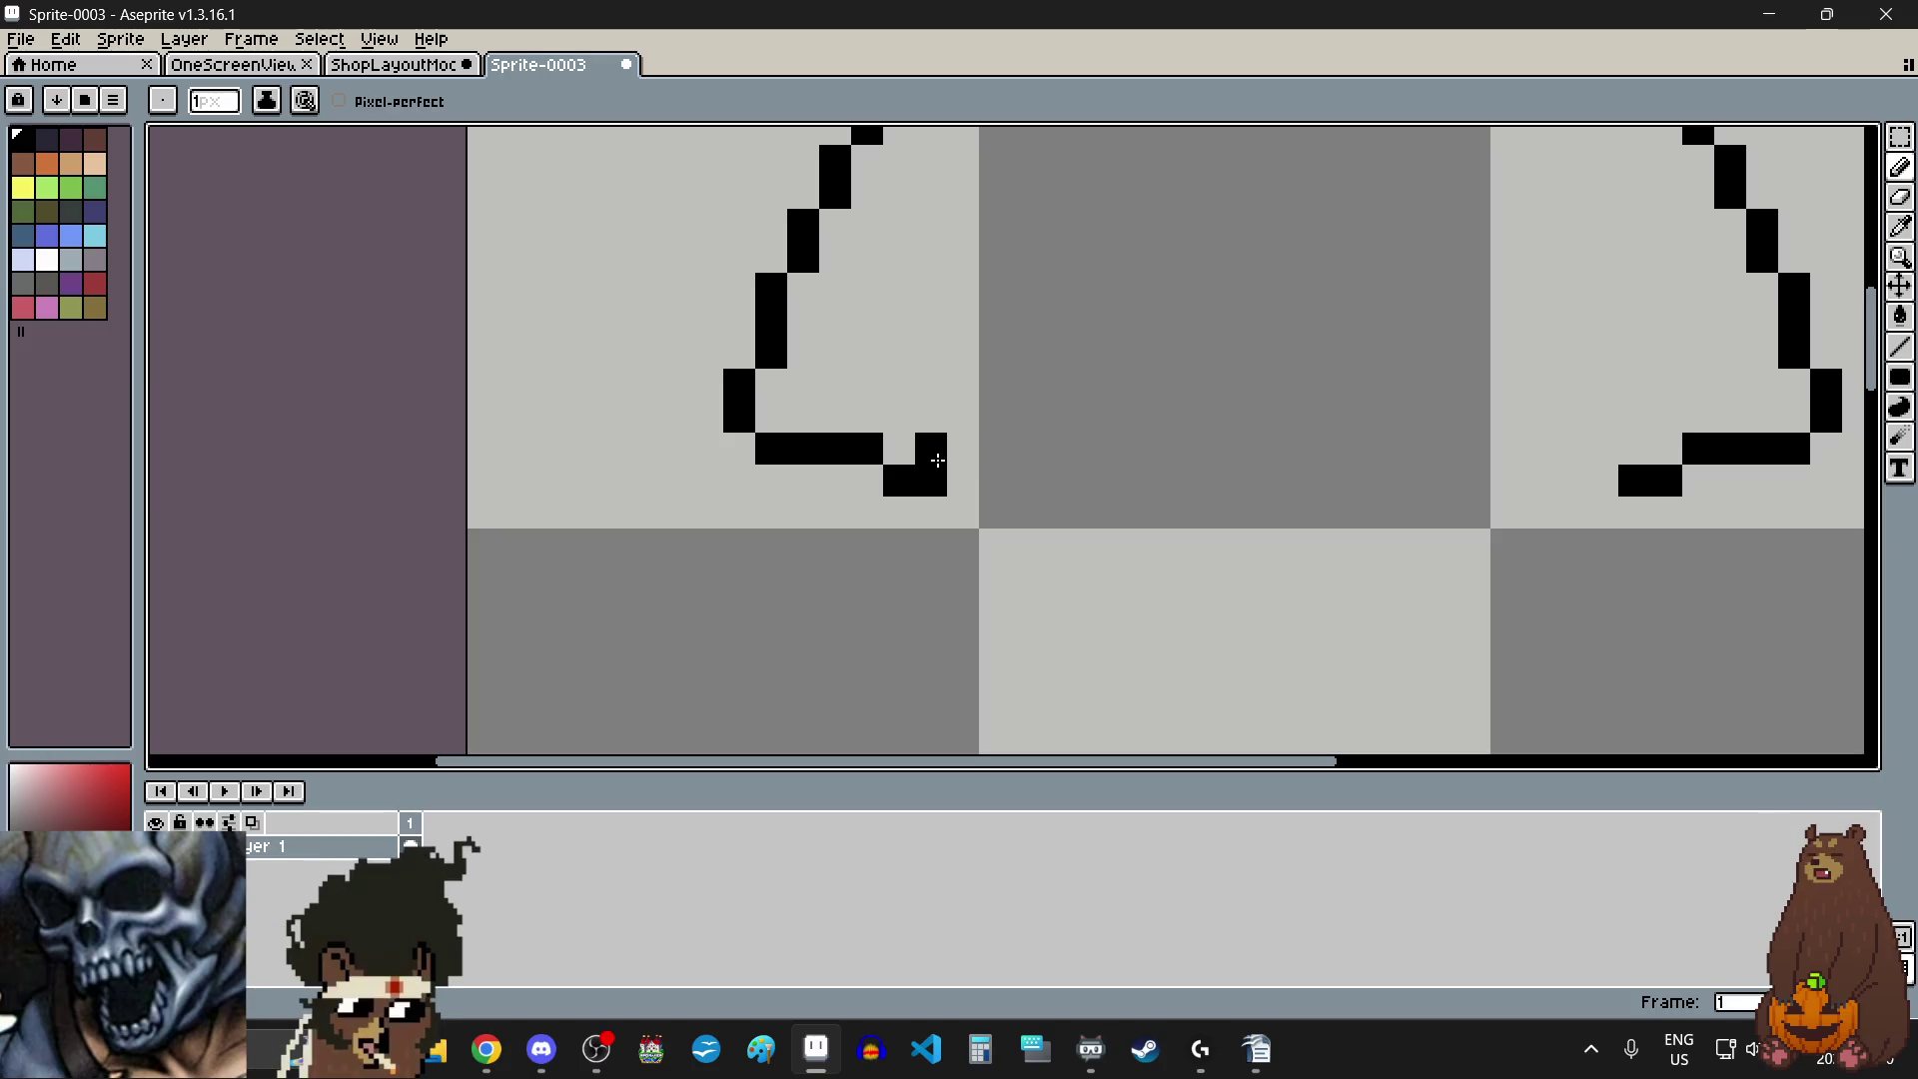
left_click(950, 424)
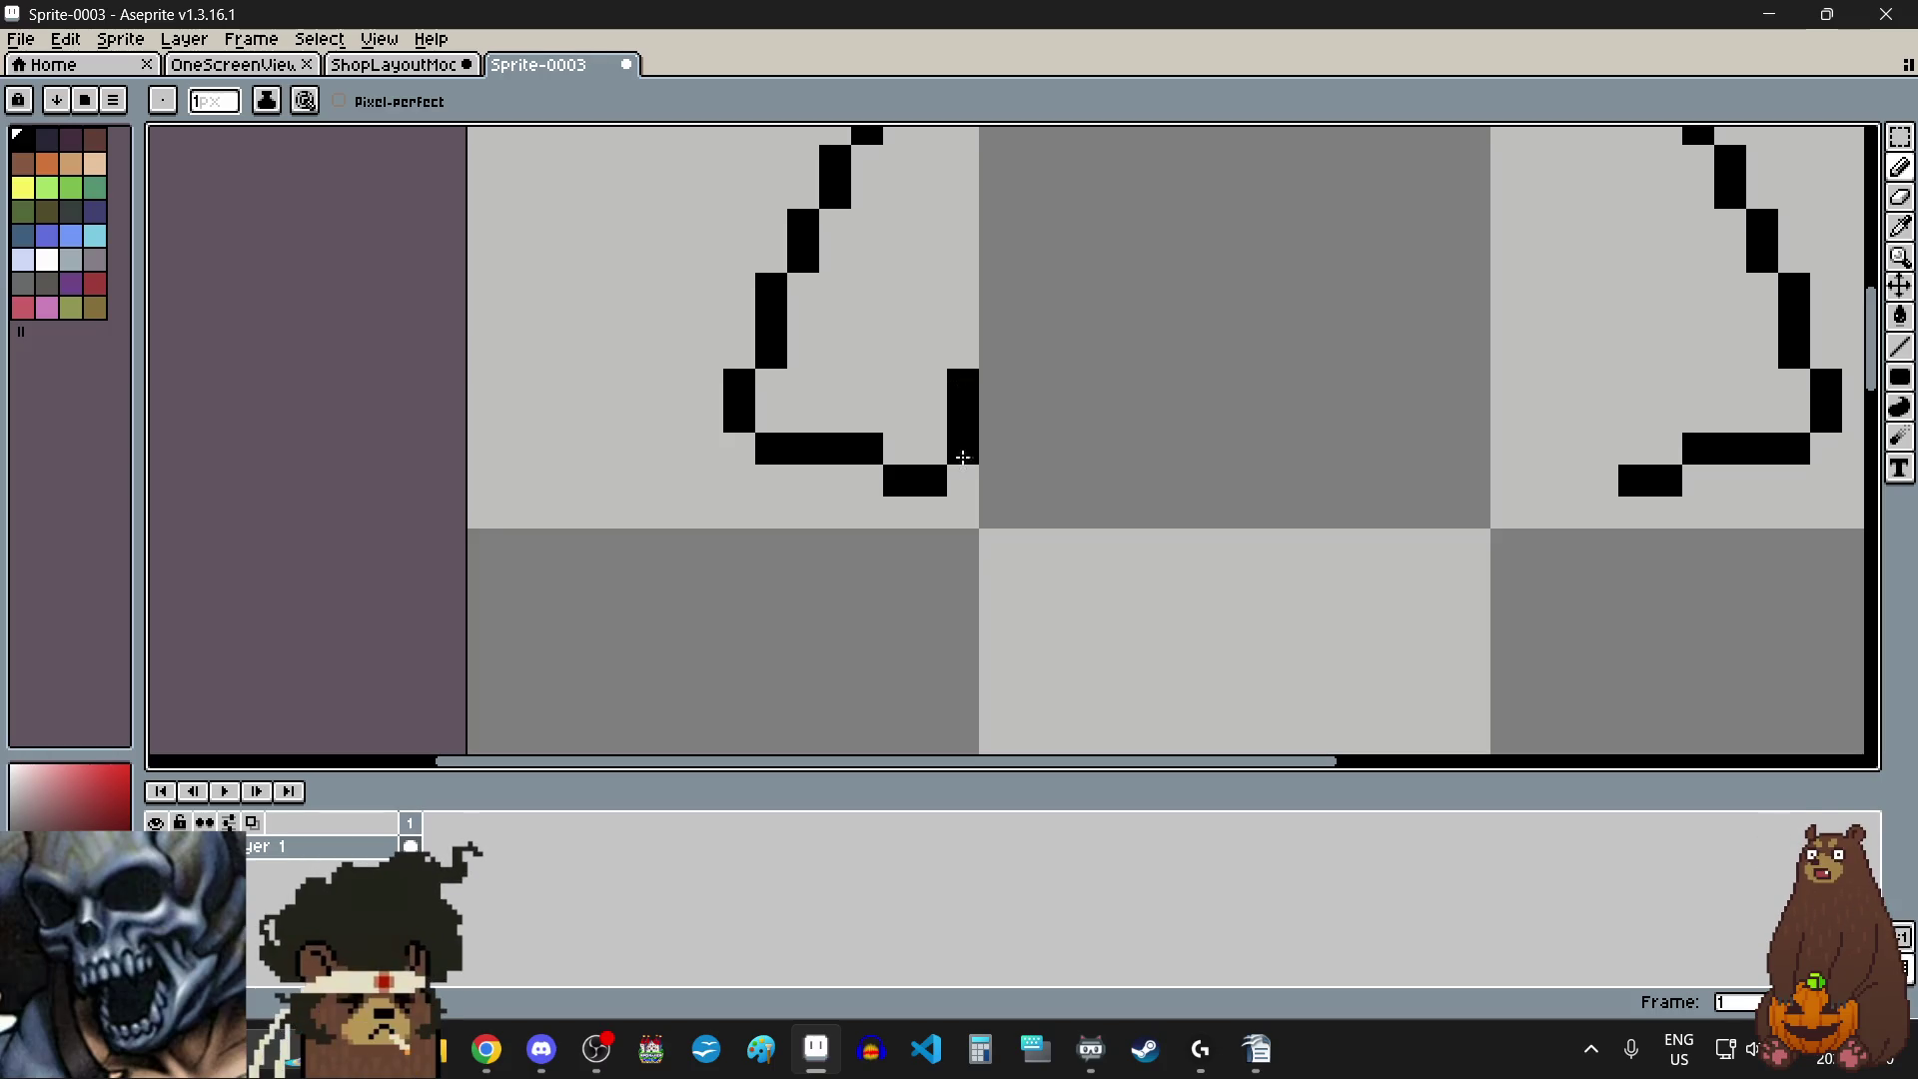
left_click(961, 479)
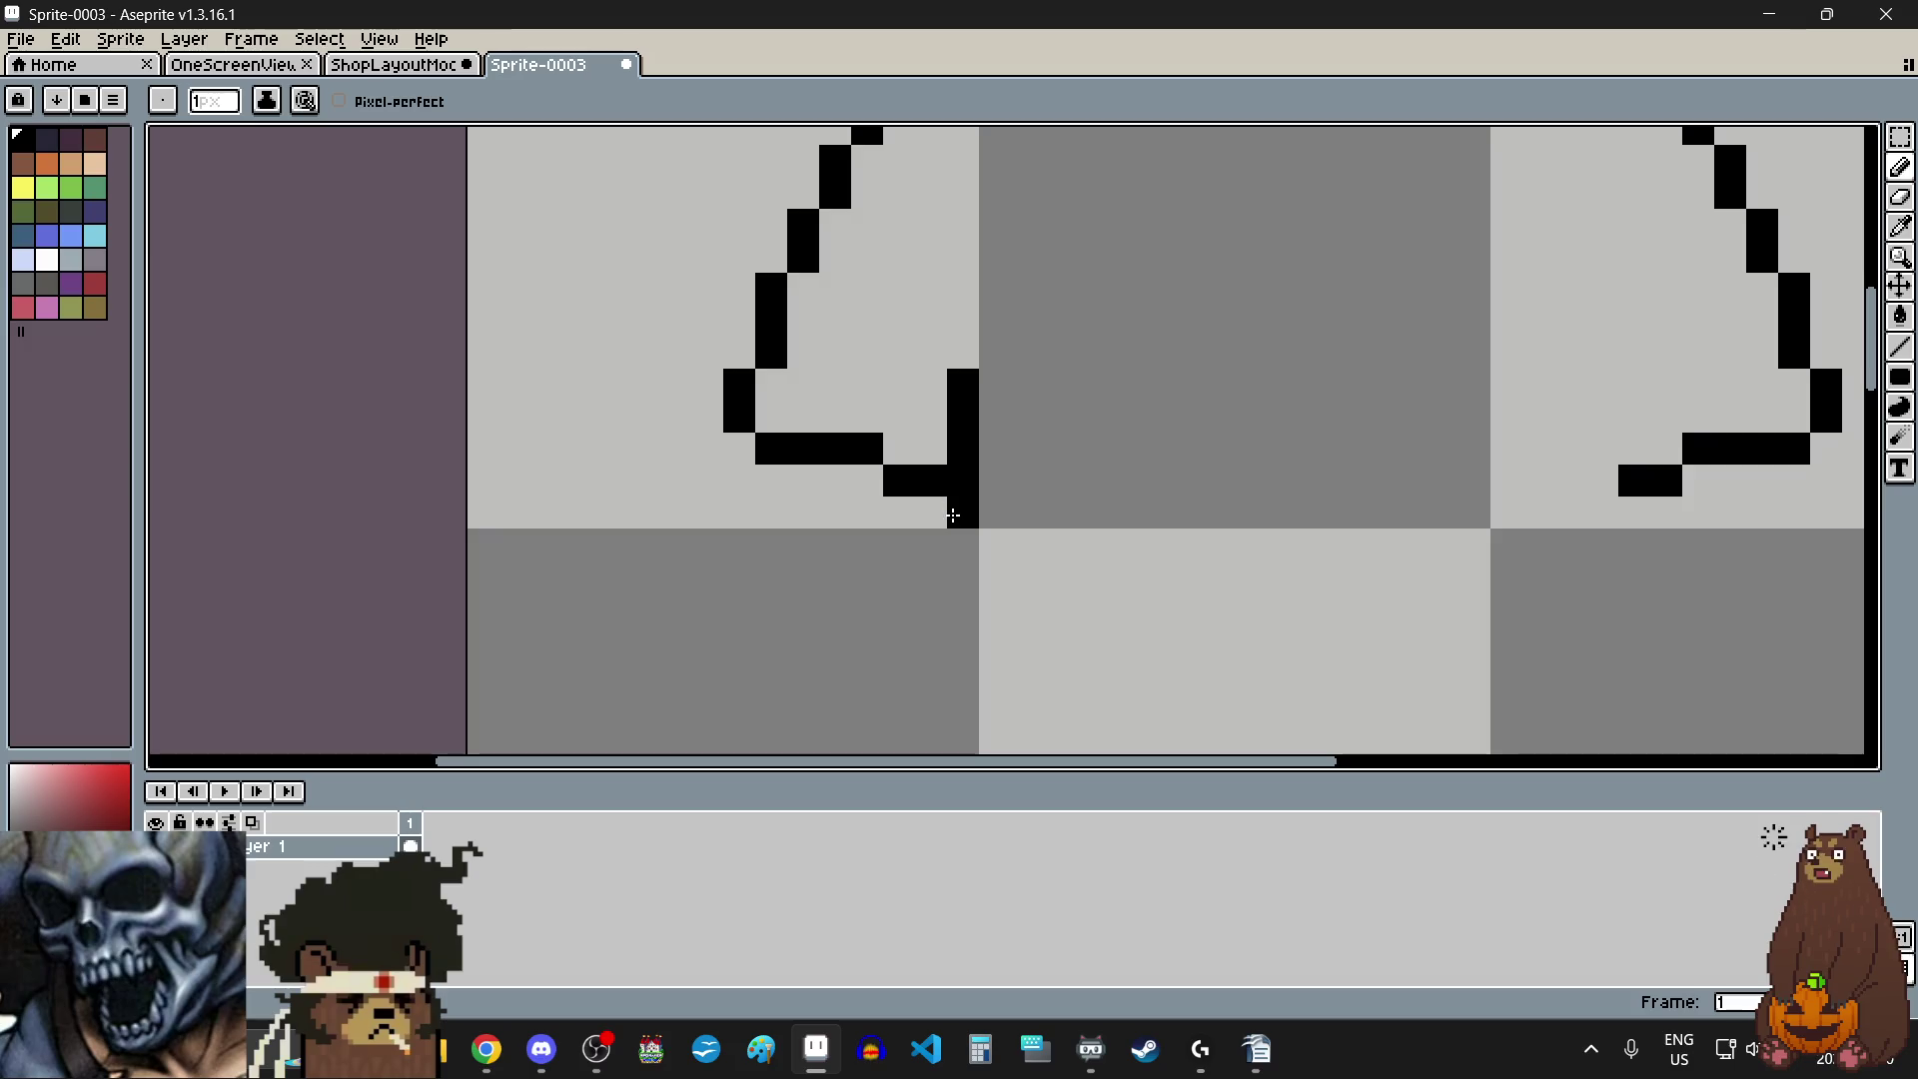
scroll(959, 551, "down", 4)
scroll(1169, 540, "up", 4)
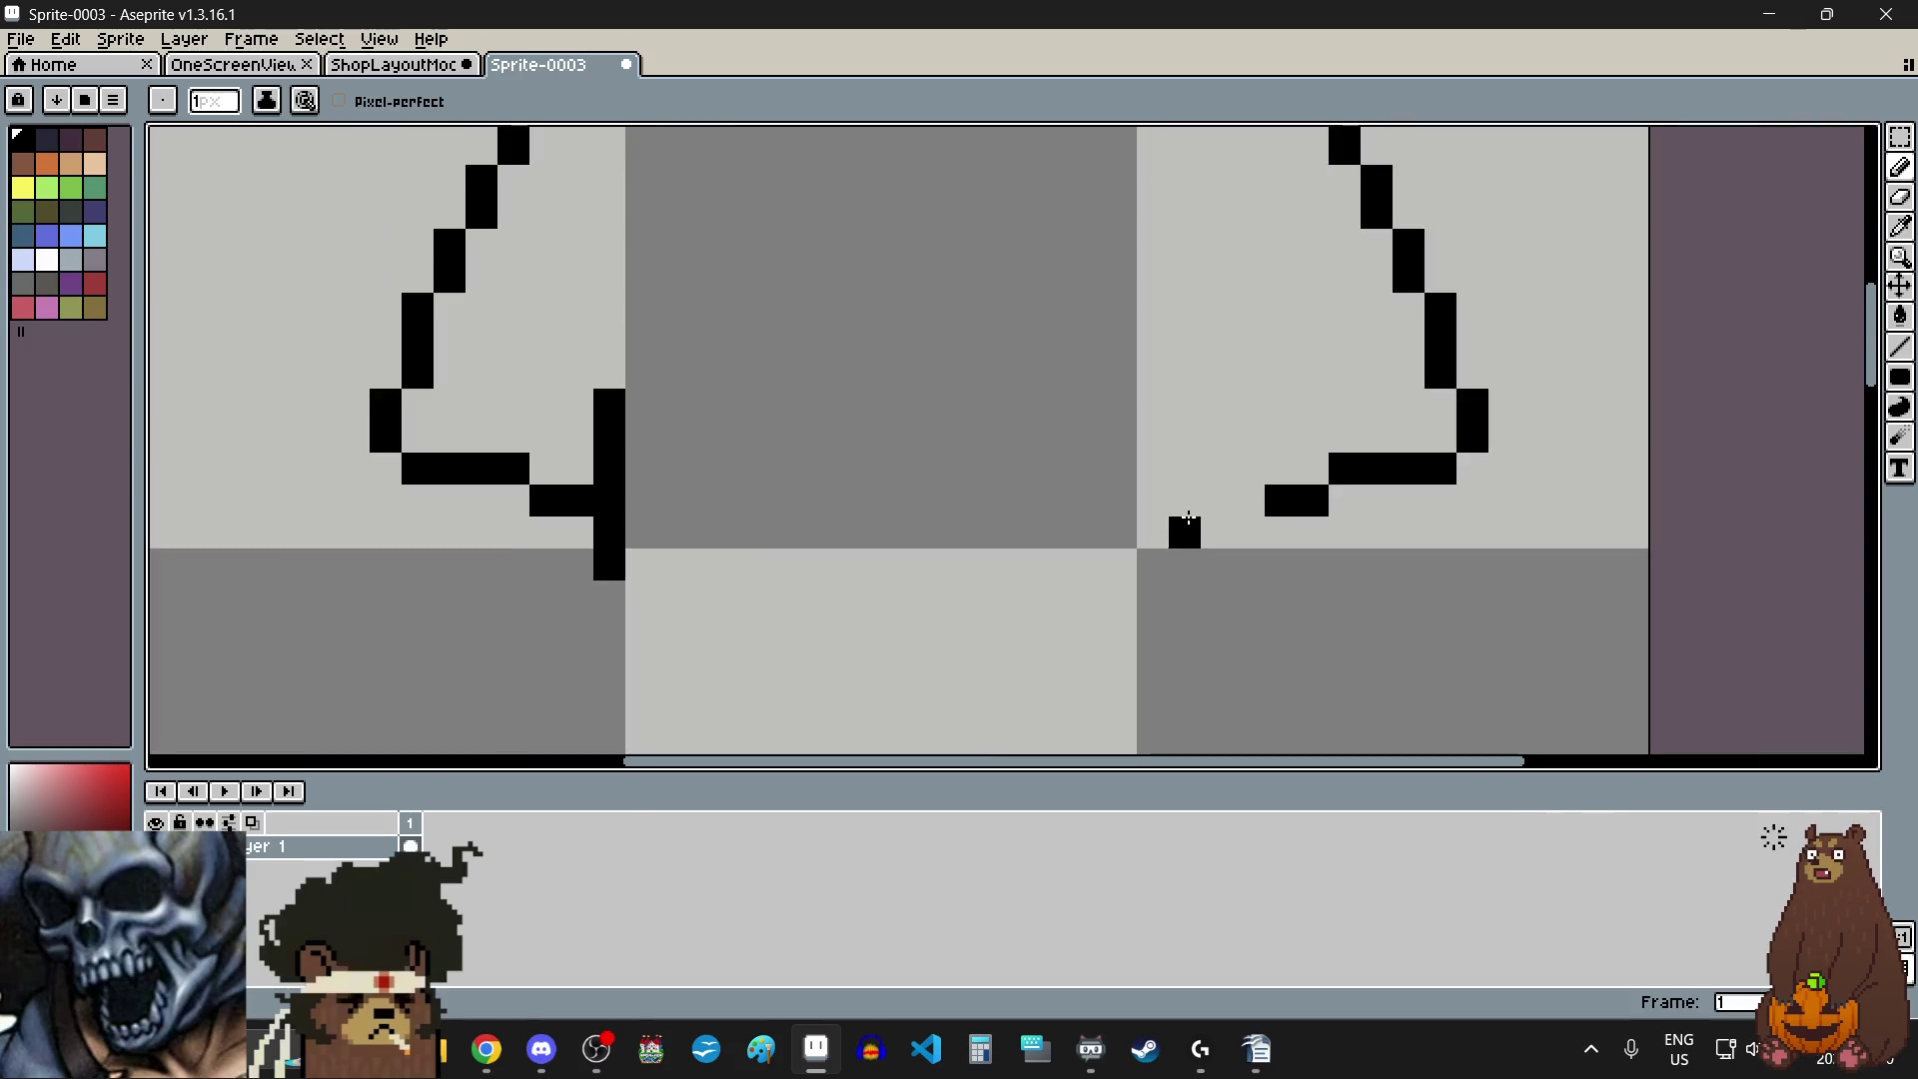
left_click_drag(1249, 470, 1245, 409)
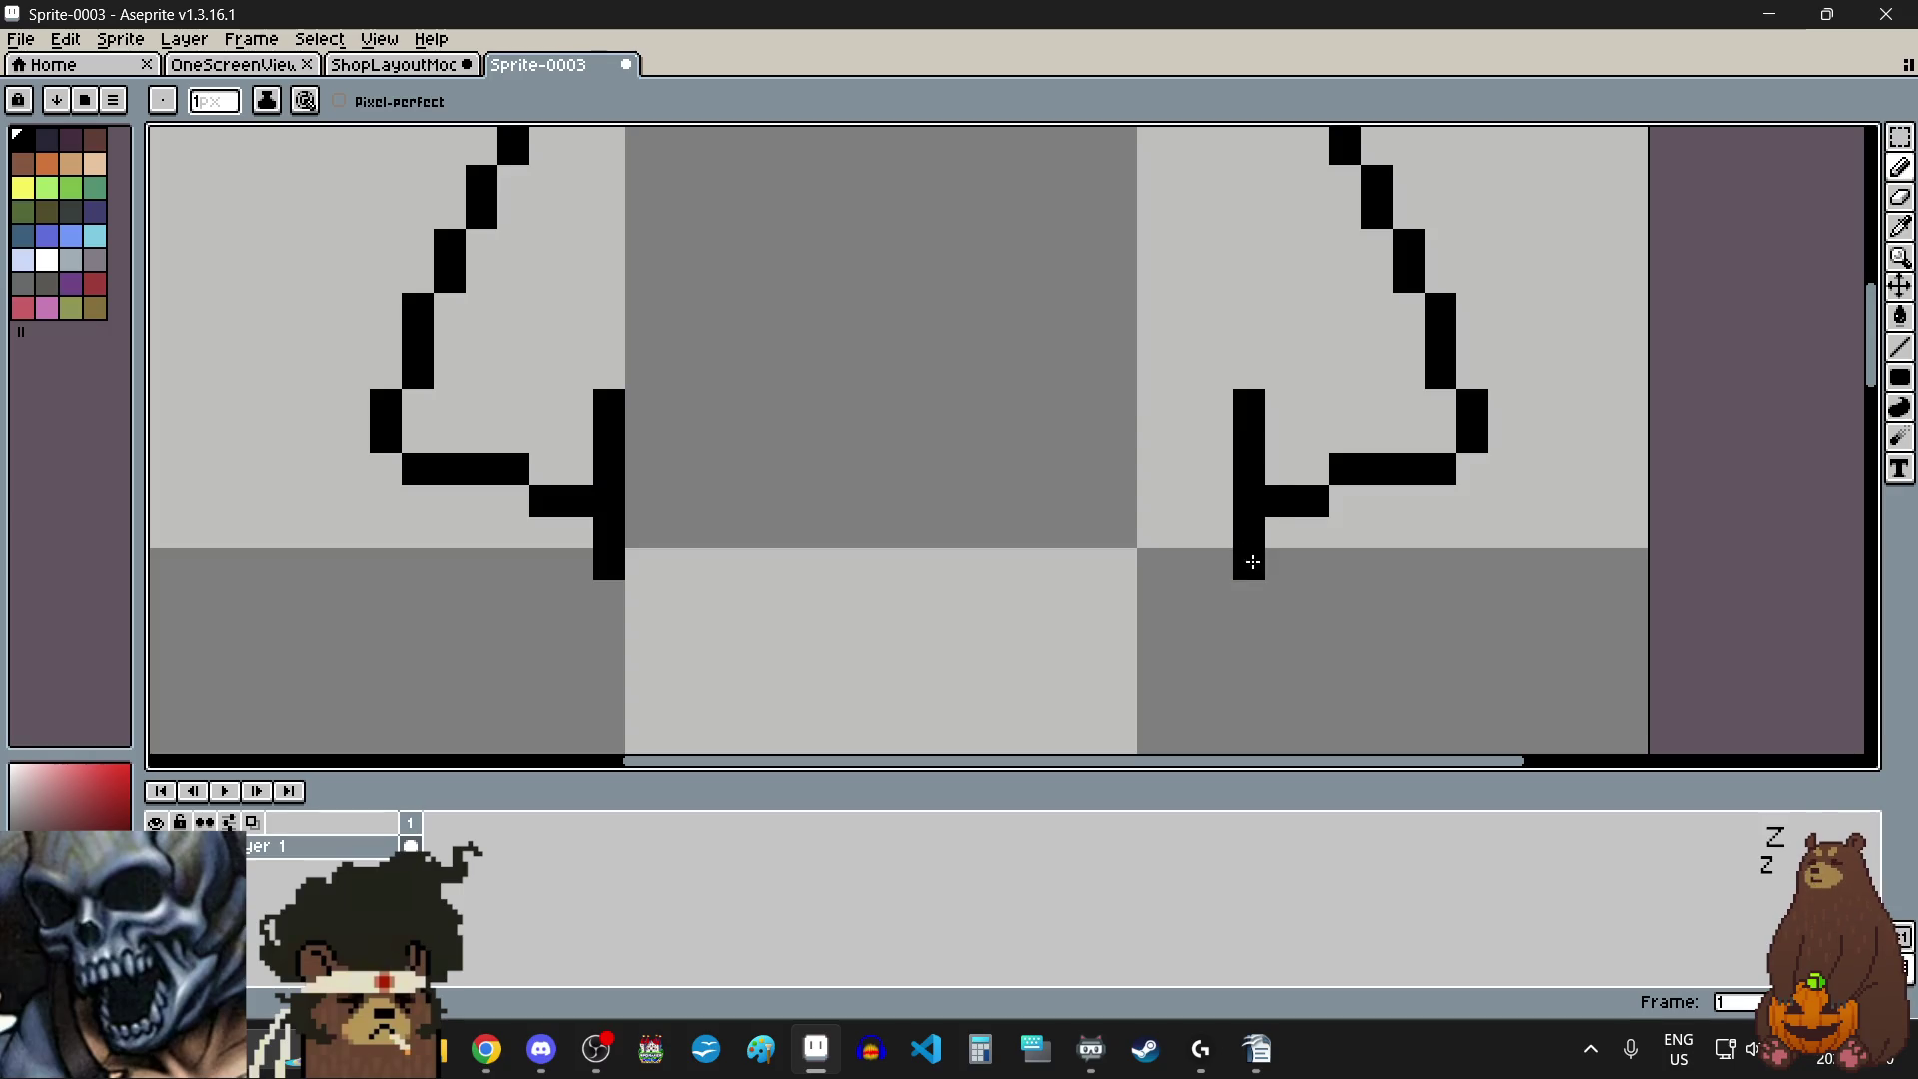
scroll(1254, 564, "down", 4)
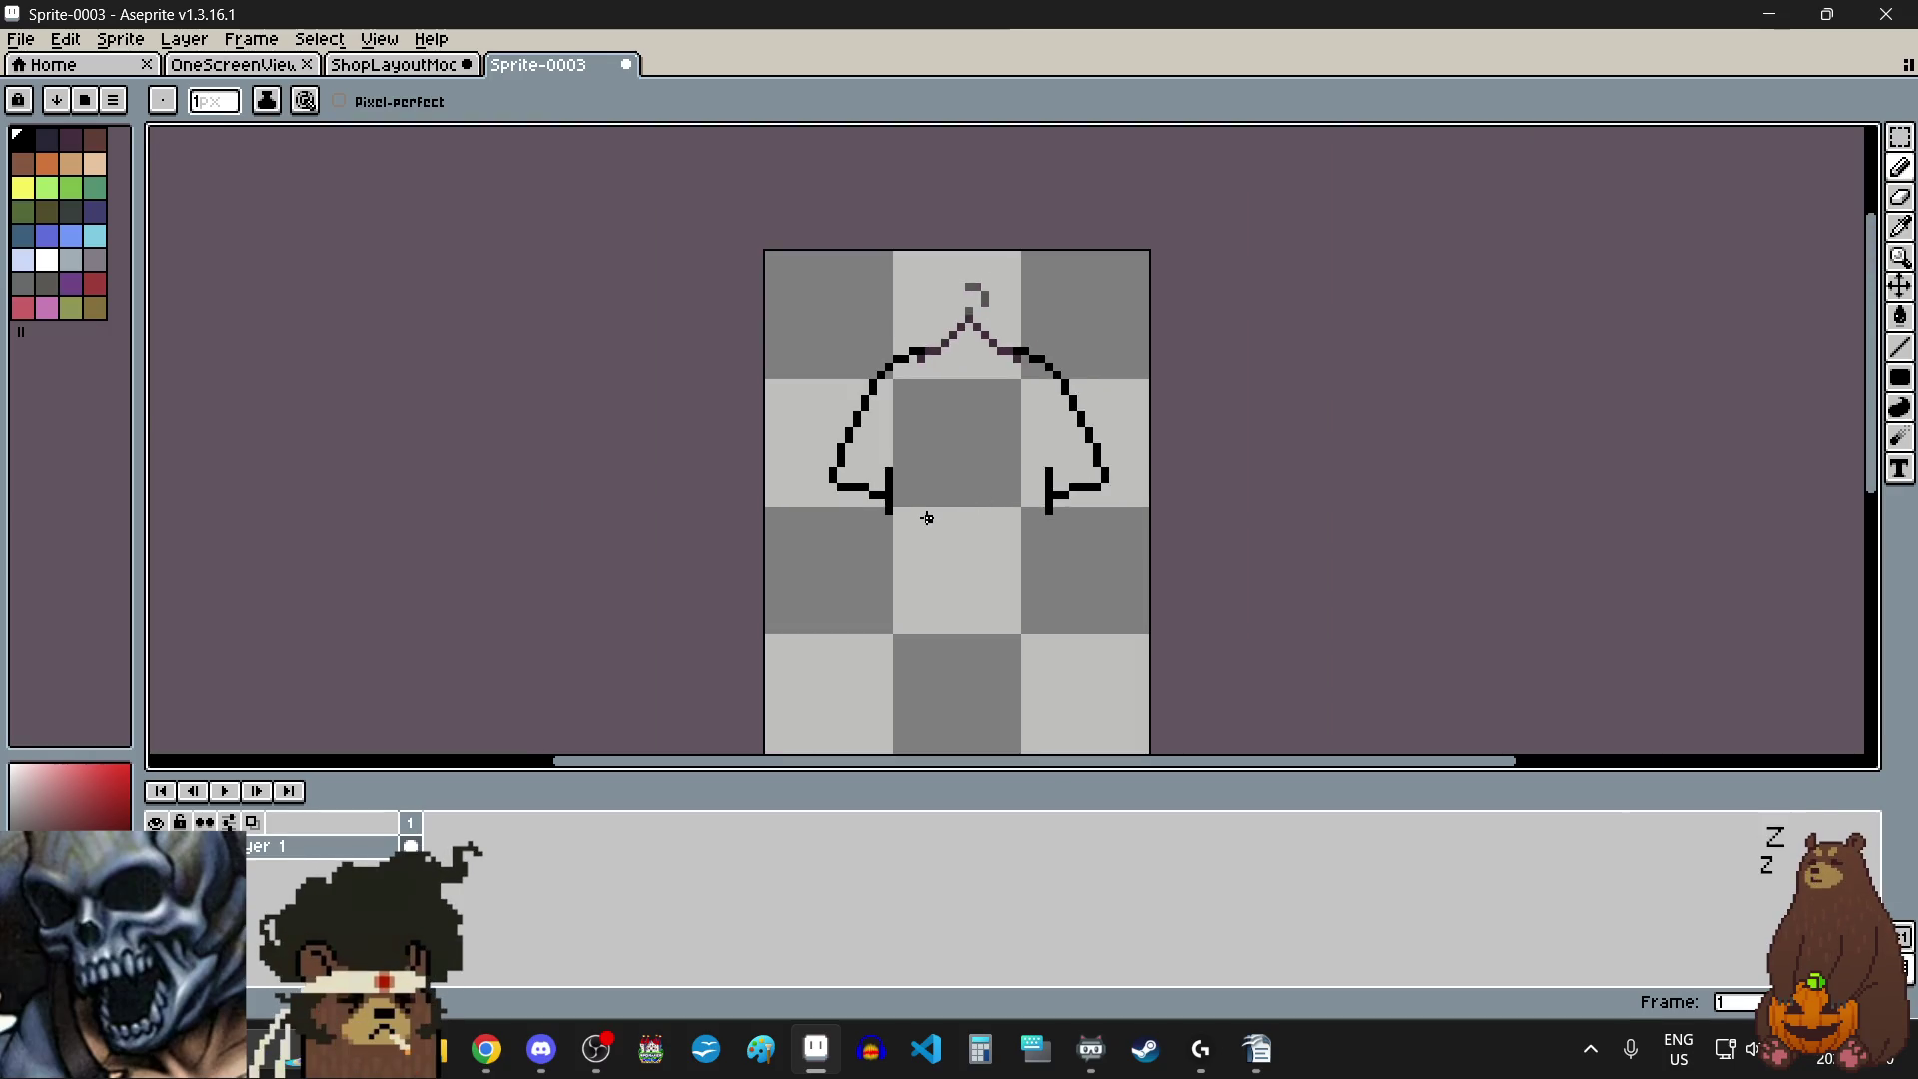
- Add a pixel at the sleeve's inner corner and extend the left side one pixel
scroll(912, 484, "up", 5)
left_click(869, 404)
scroll(1229, 432, "down", 4)
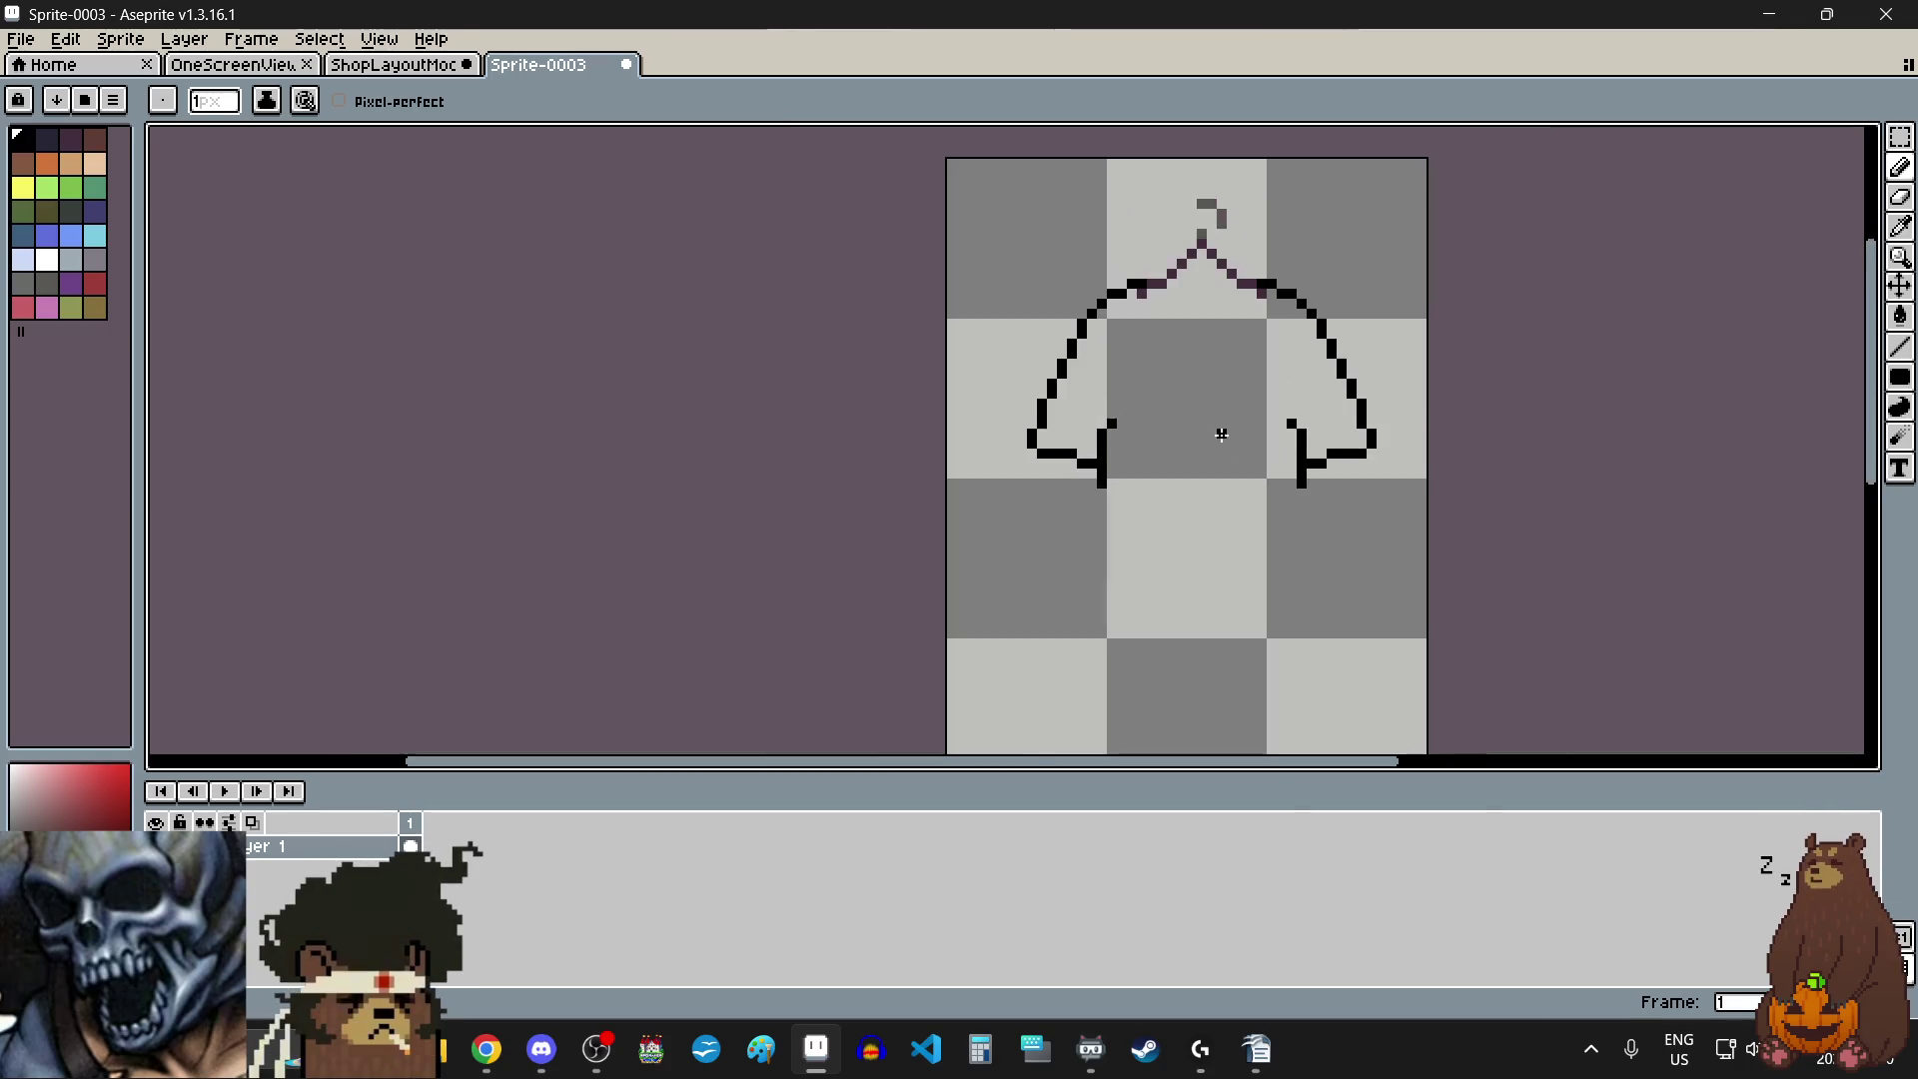
scroll(1109, 531, "up", 5)
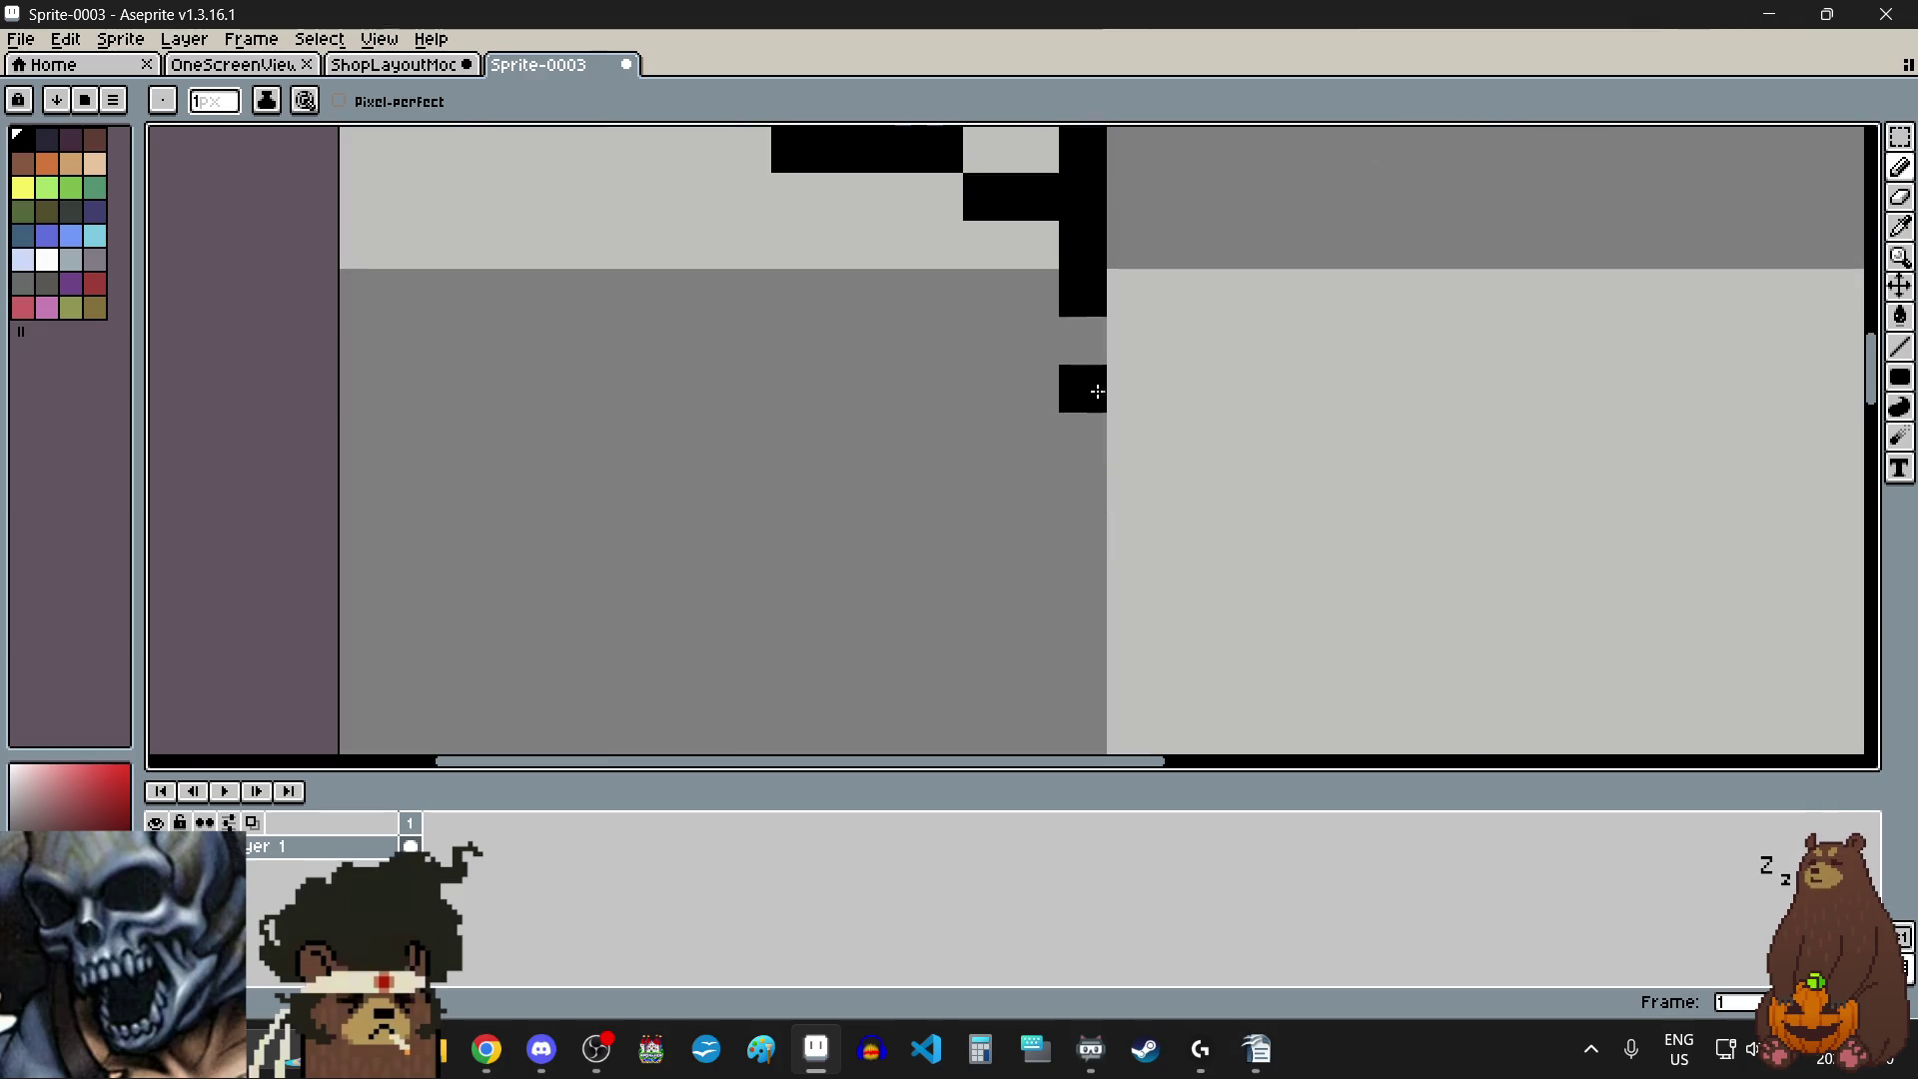
left_click(1083, 343)
scroll(1083, 342, "down", 3)
scroll(1413, 433, "up", 3)
scroll(1375, 396, "down", 4)
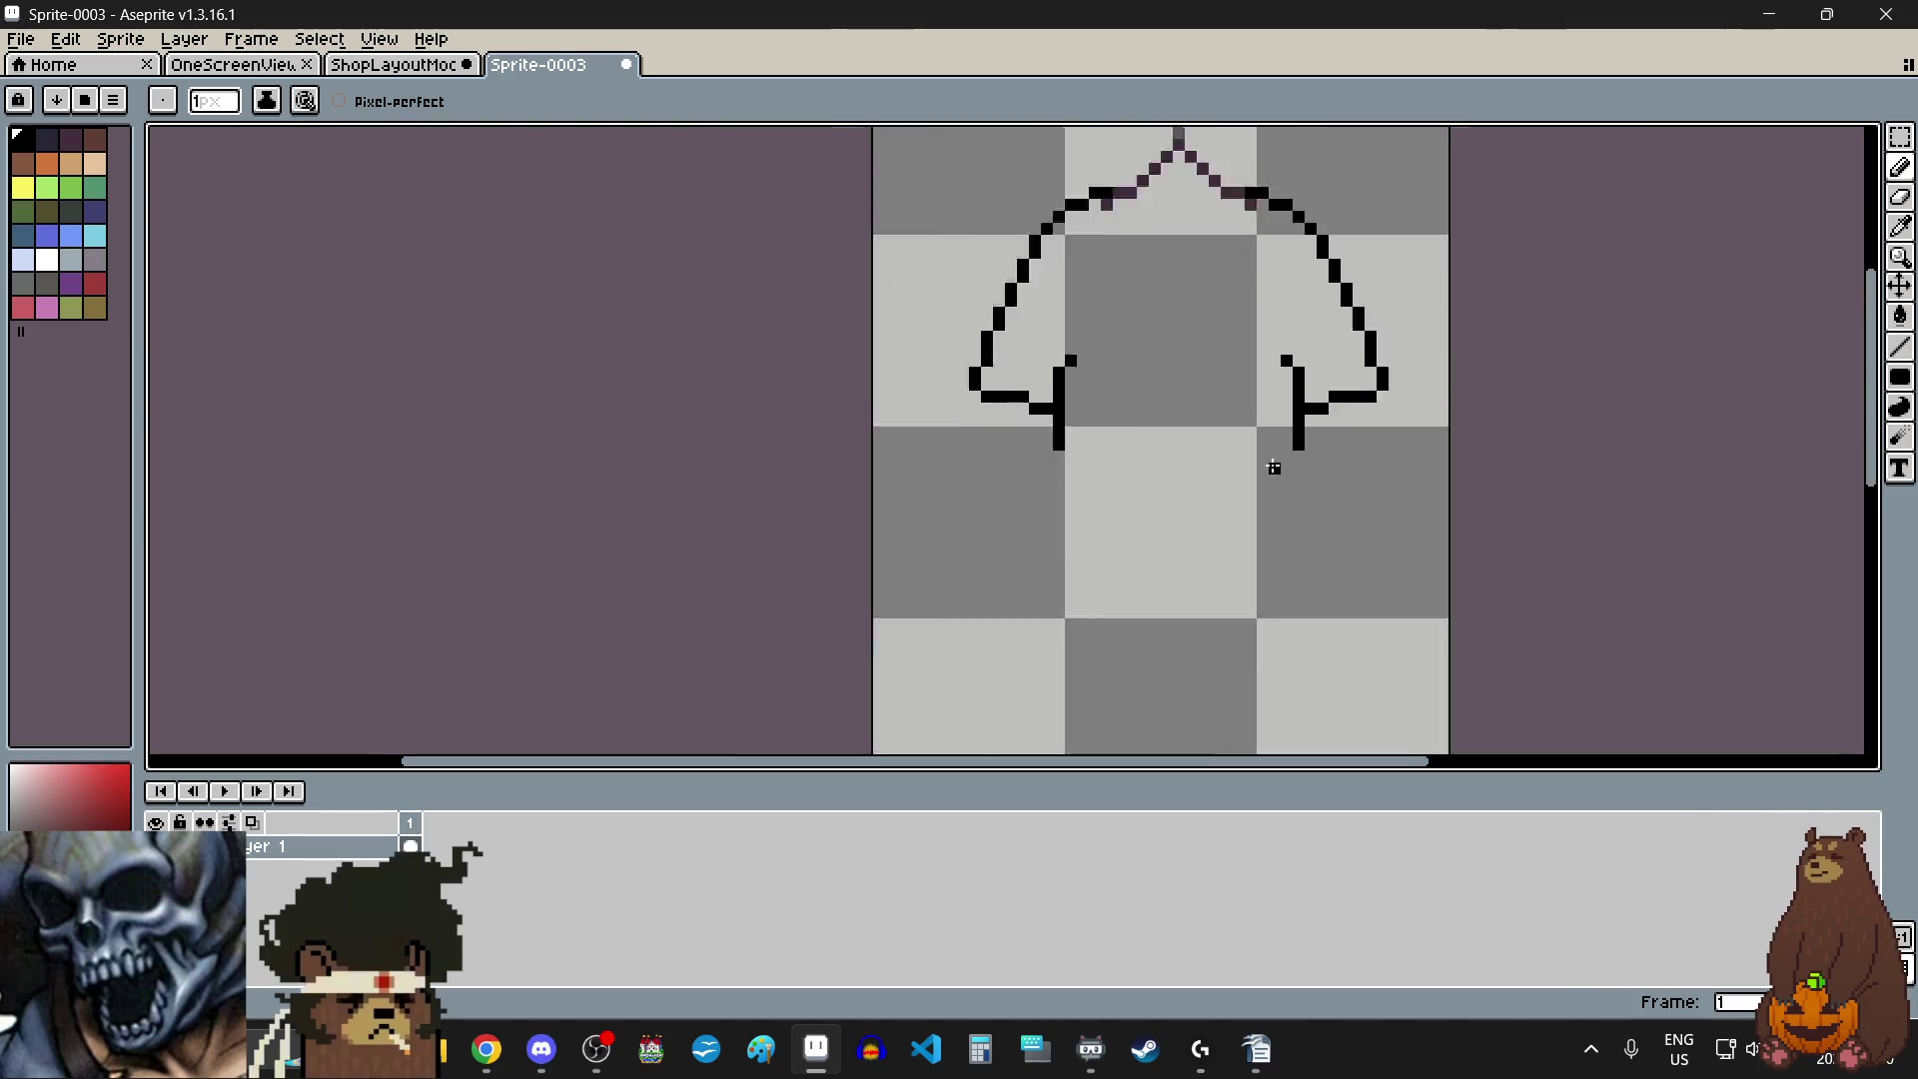
scroll(1139, 399, "up", 4)
scroll(1139, 392, "down", 4)
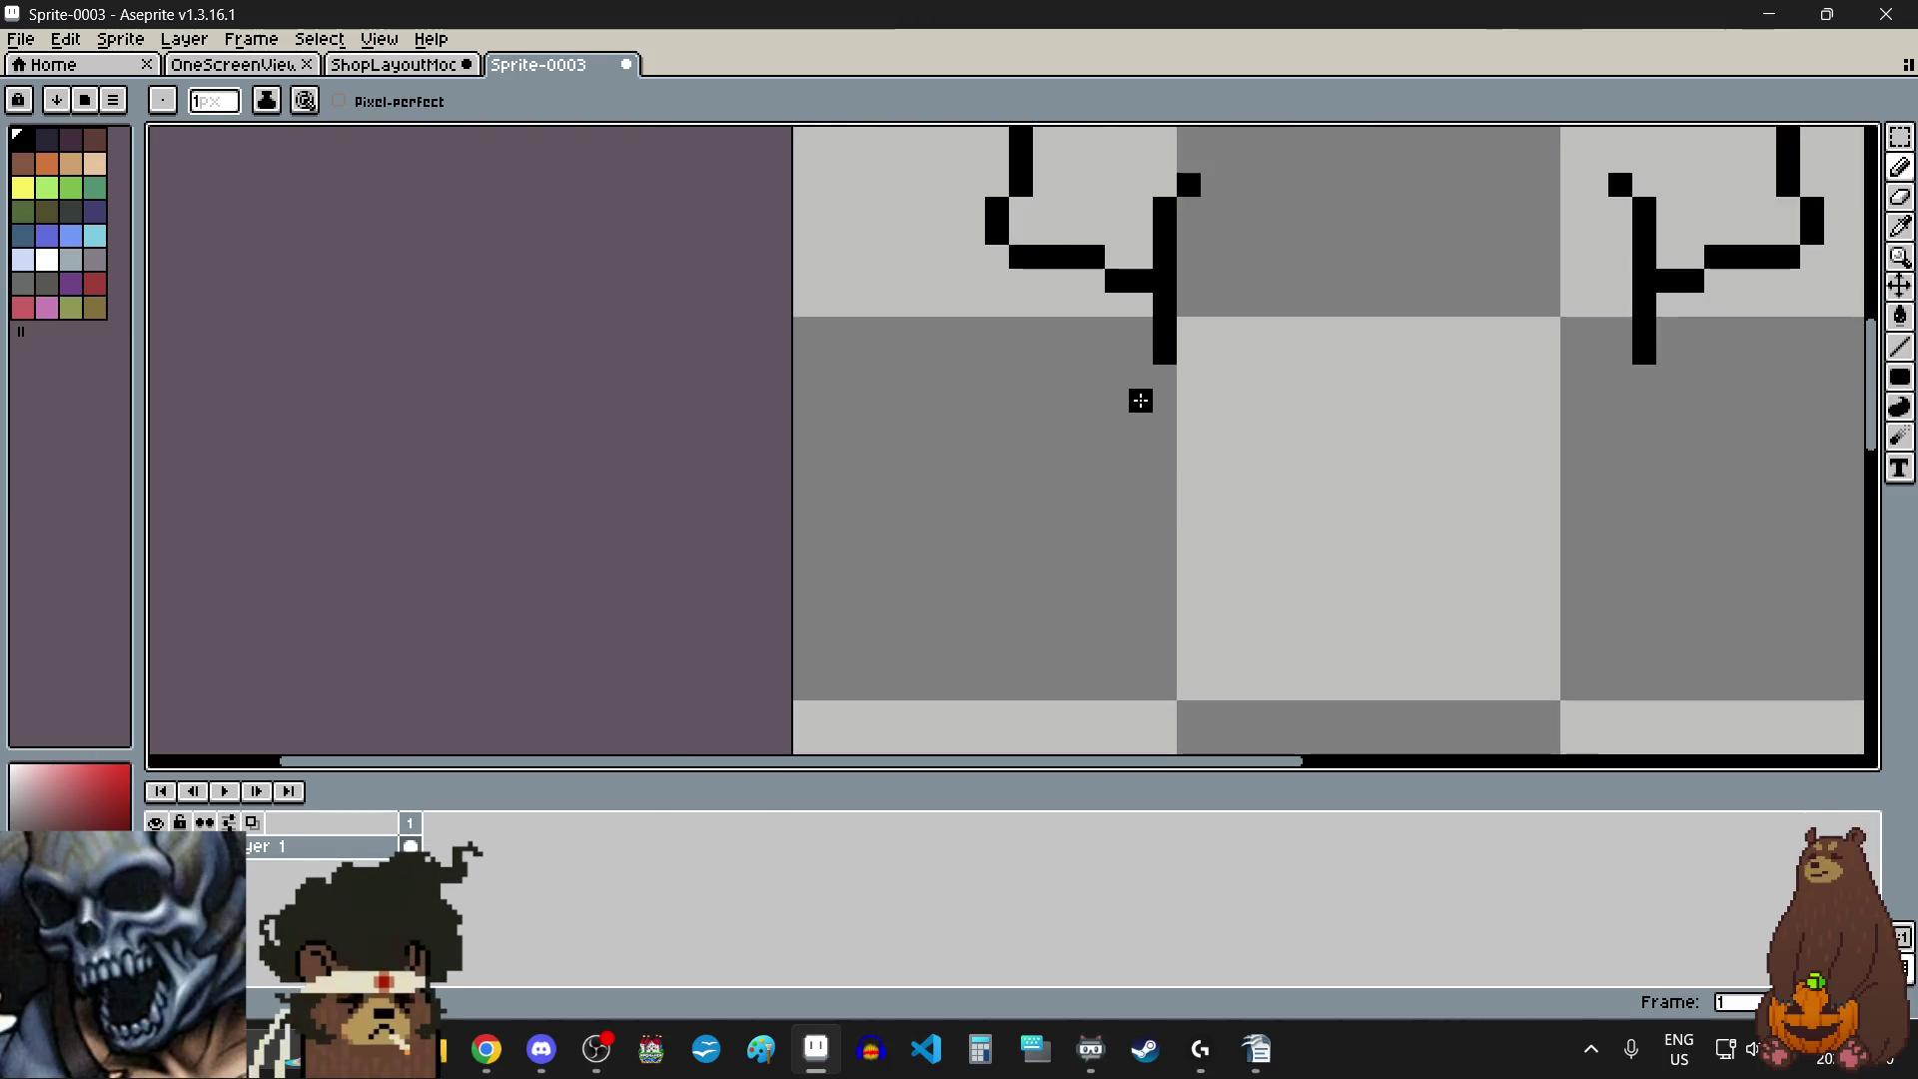
scroll(1237, 252, "up", 4)
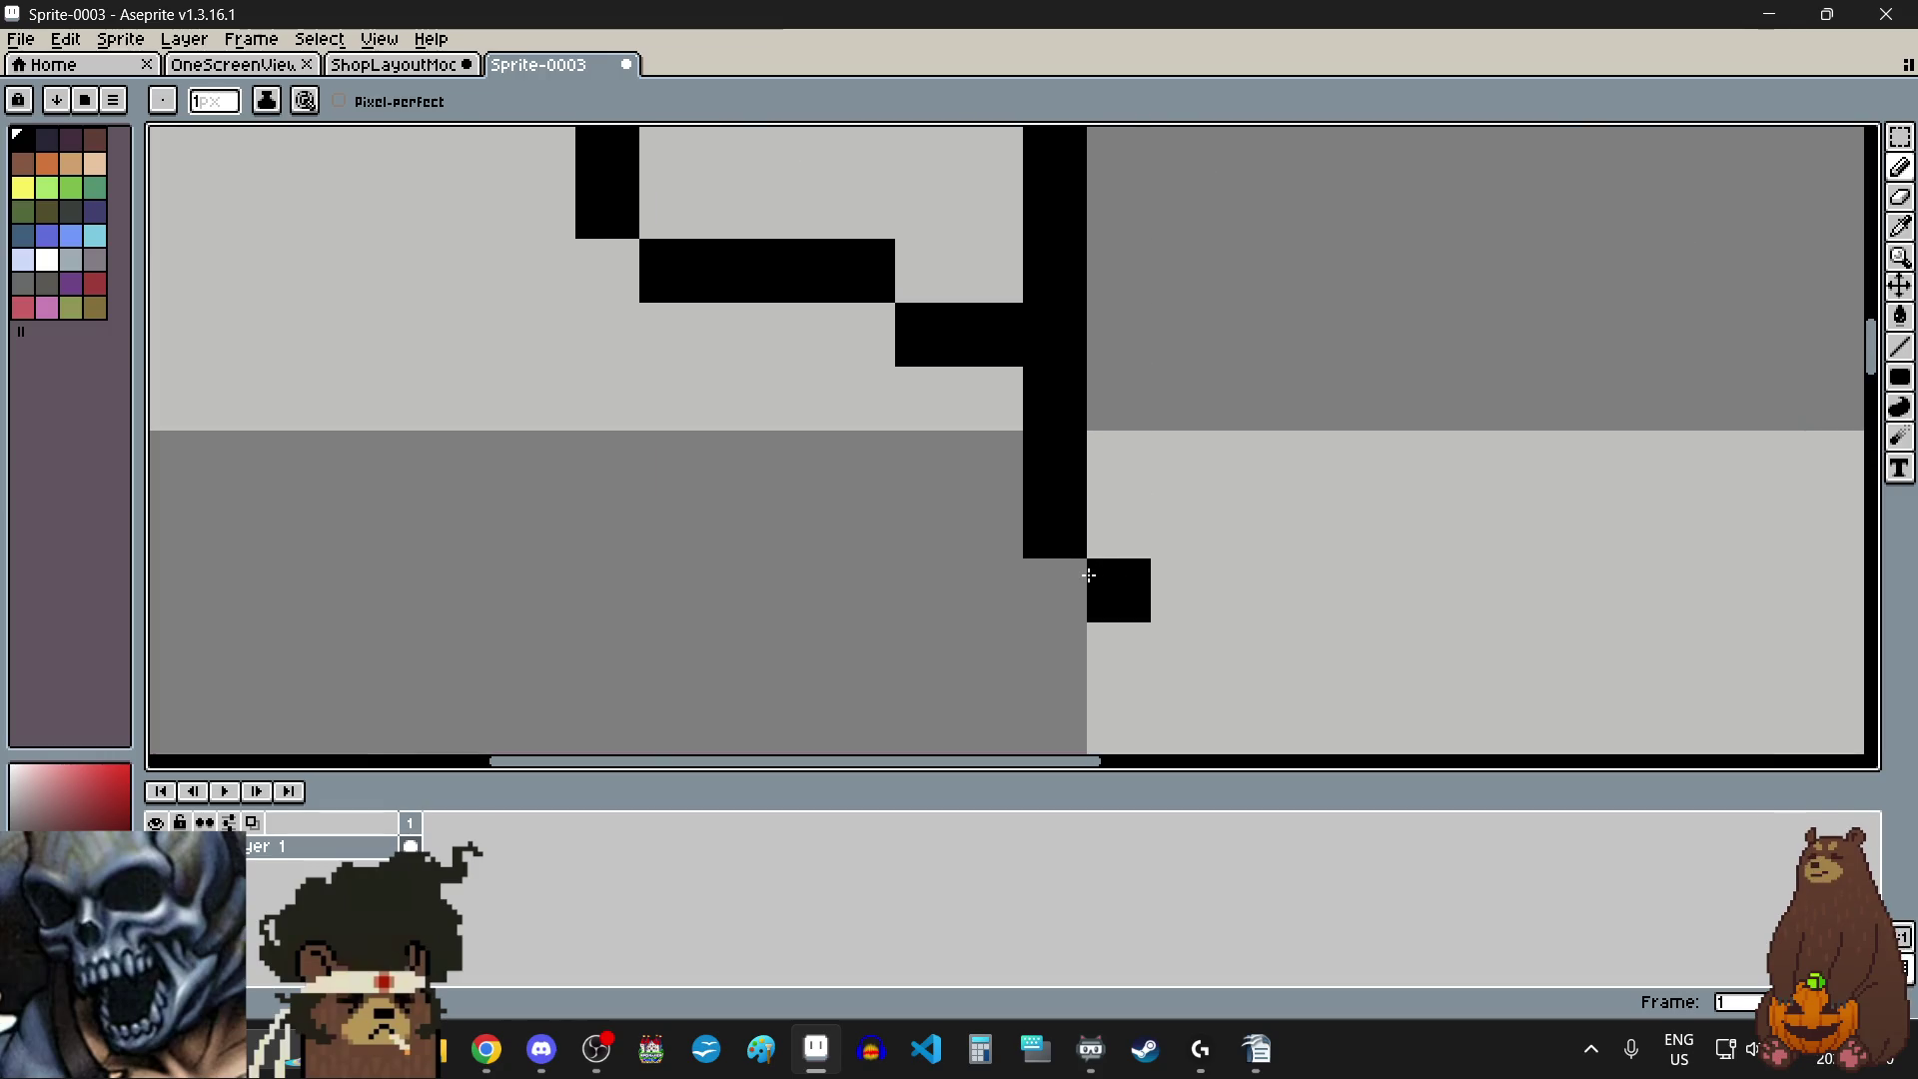
scroll(1049, 558, "down", 4)
scroll(1332, 562, "up", 4)
scroll(1147, 476, "down", 4)
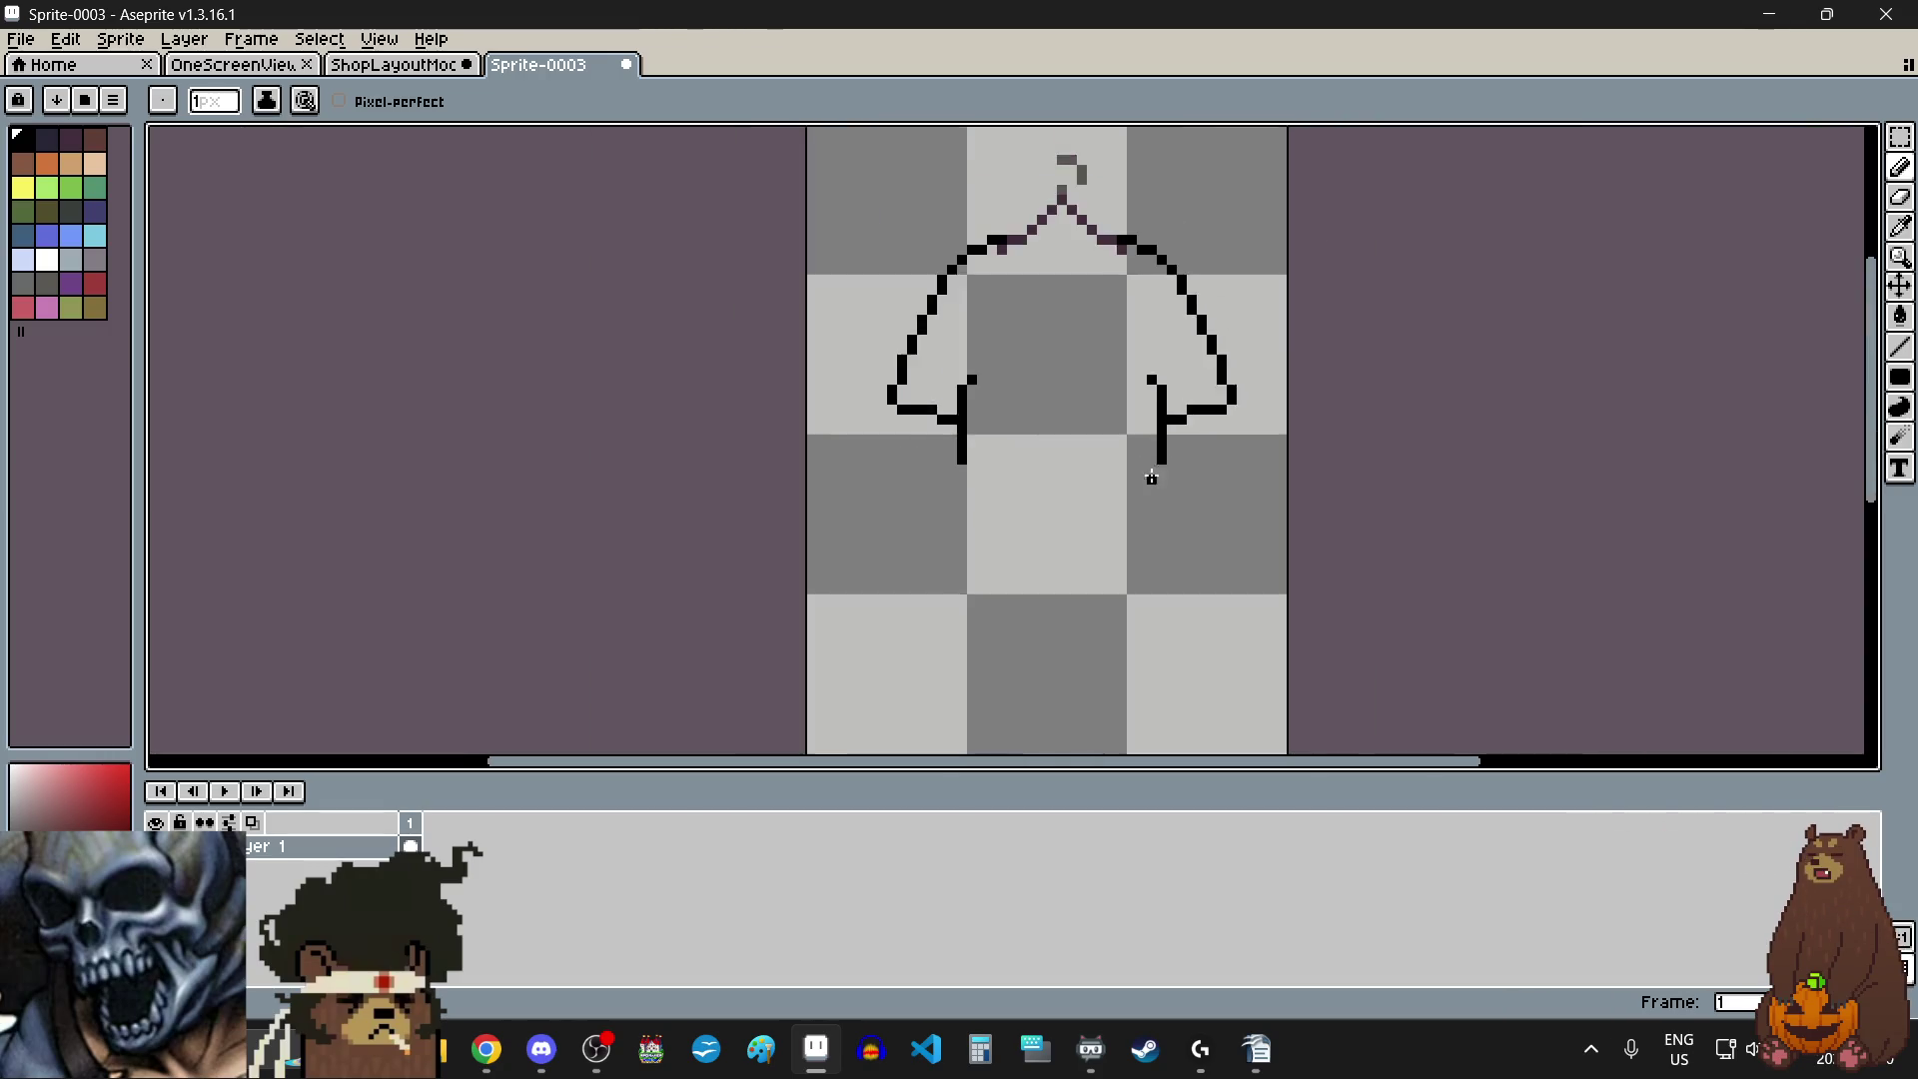
scroll(950, 463, "up", 4)
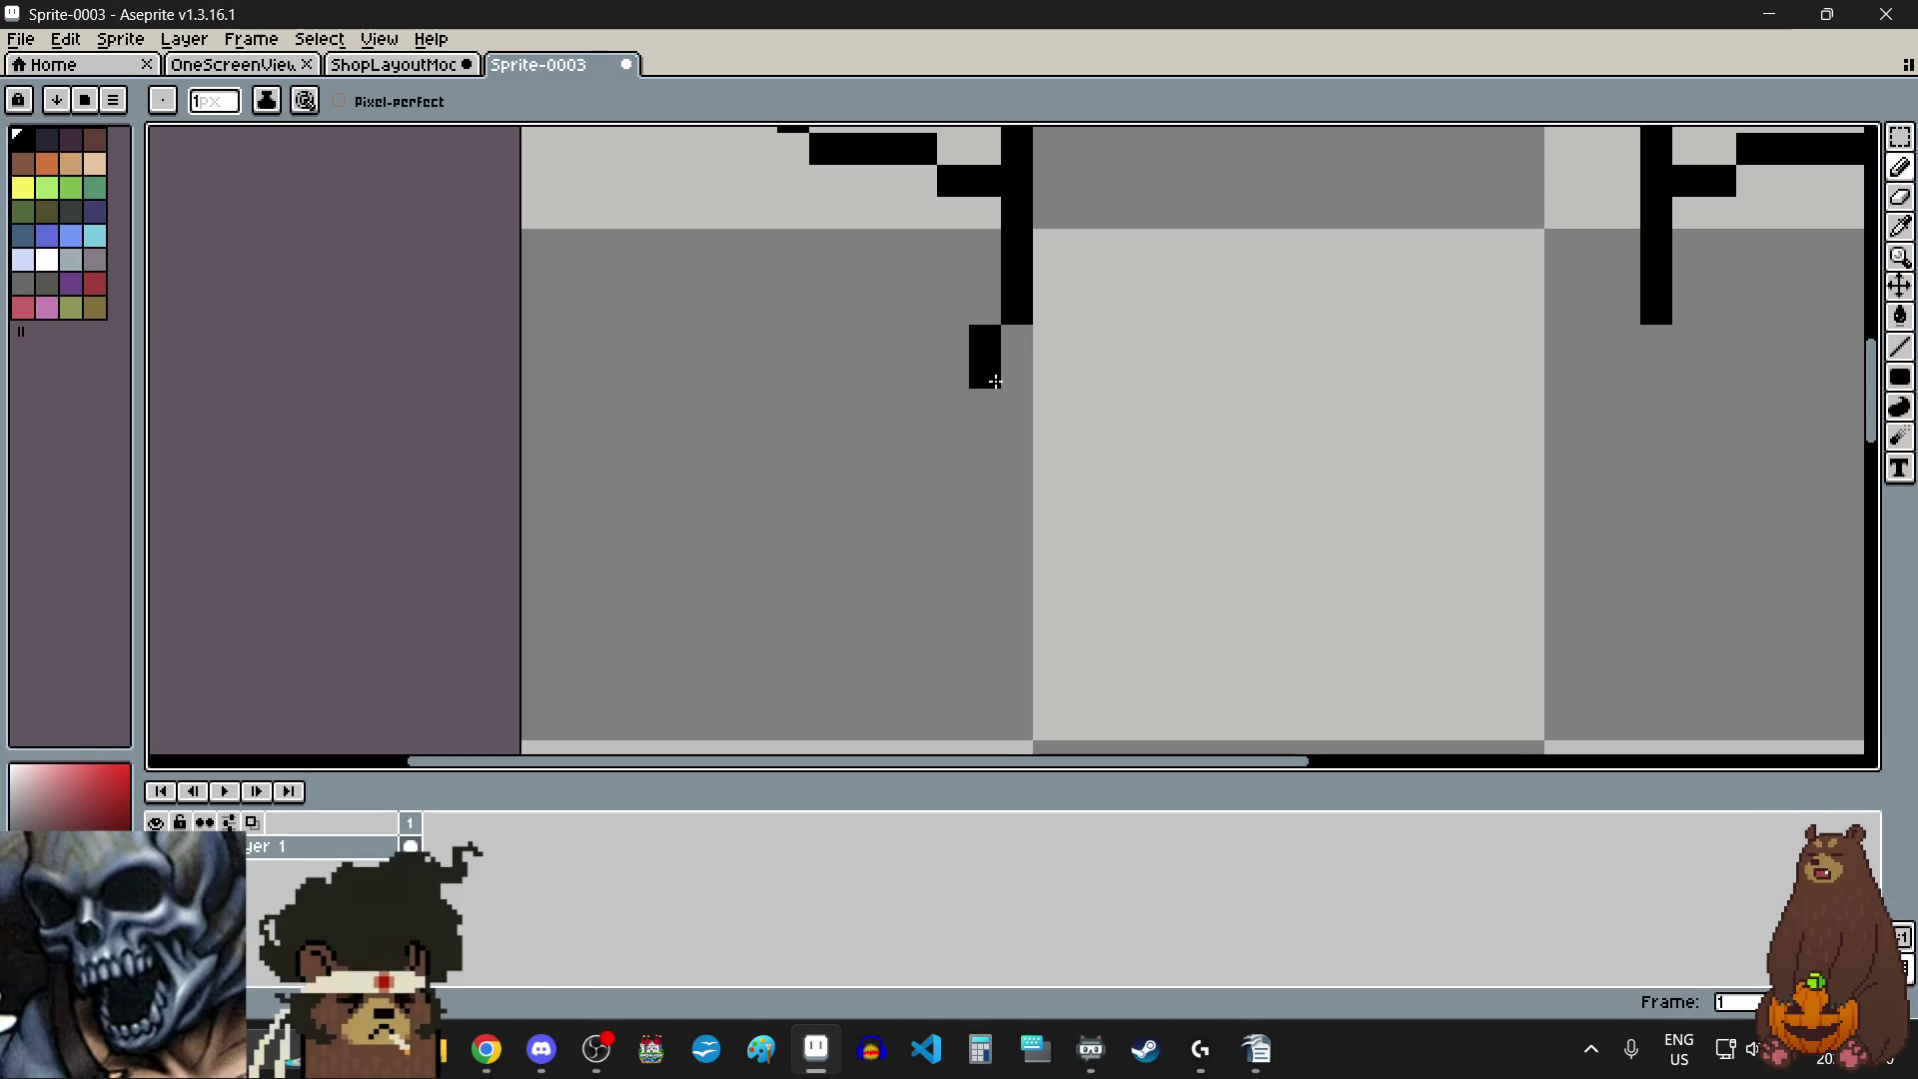
- Lengthen the shirt body's left side line further downward
left_click_drag(989, 404, 981, 448)
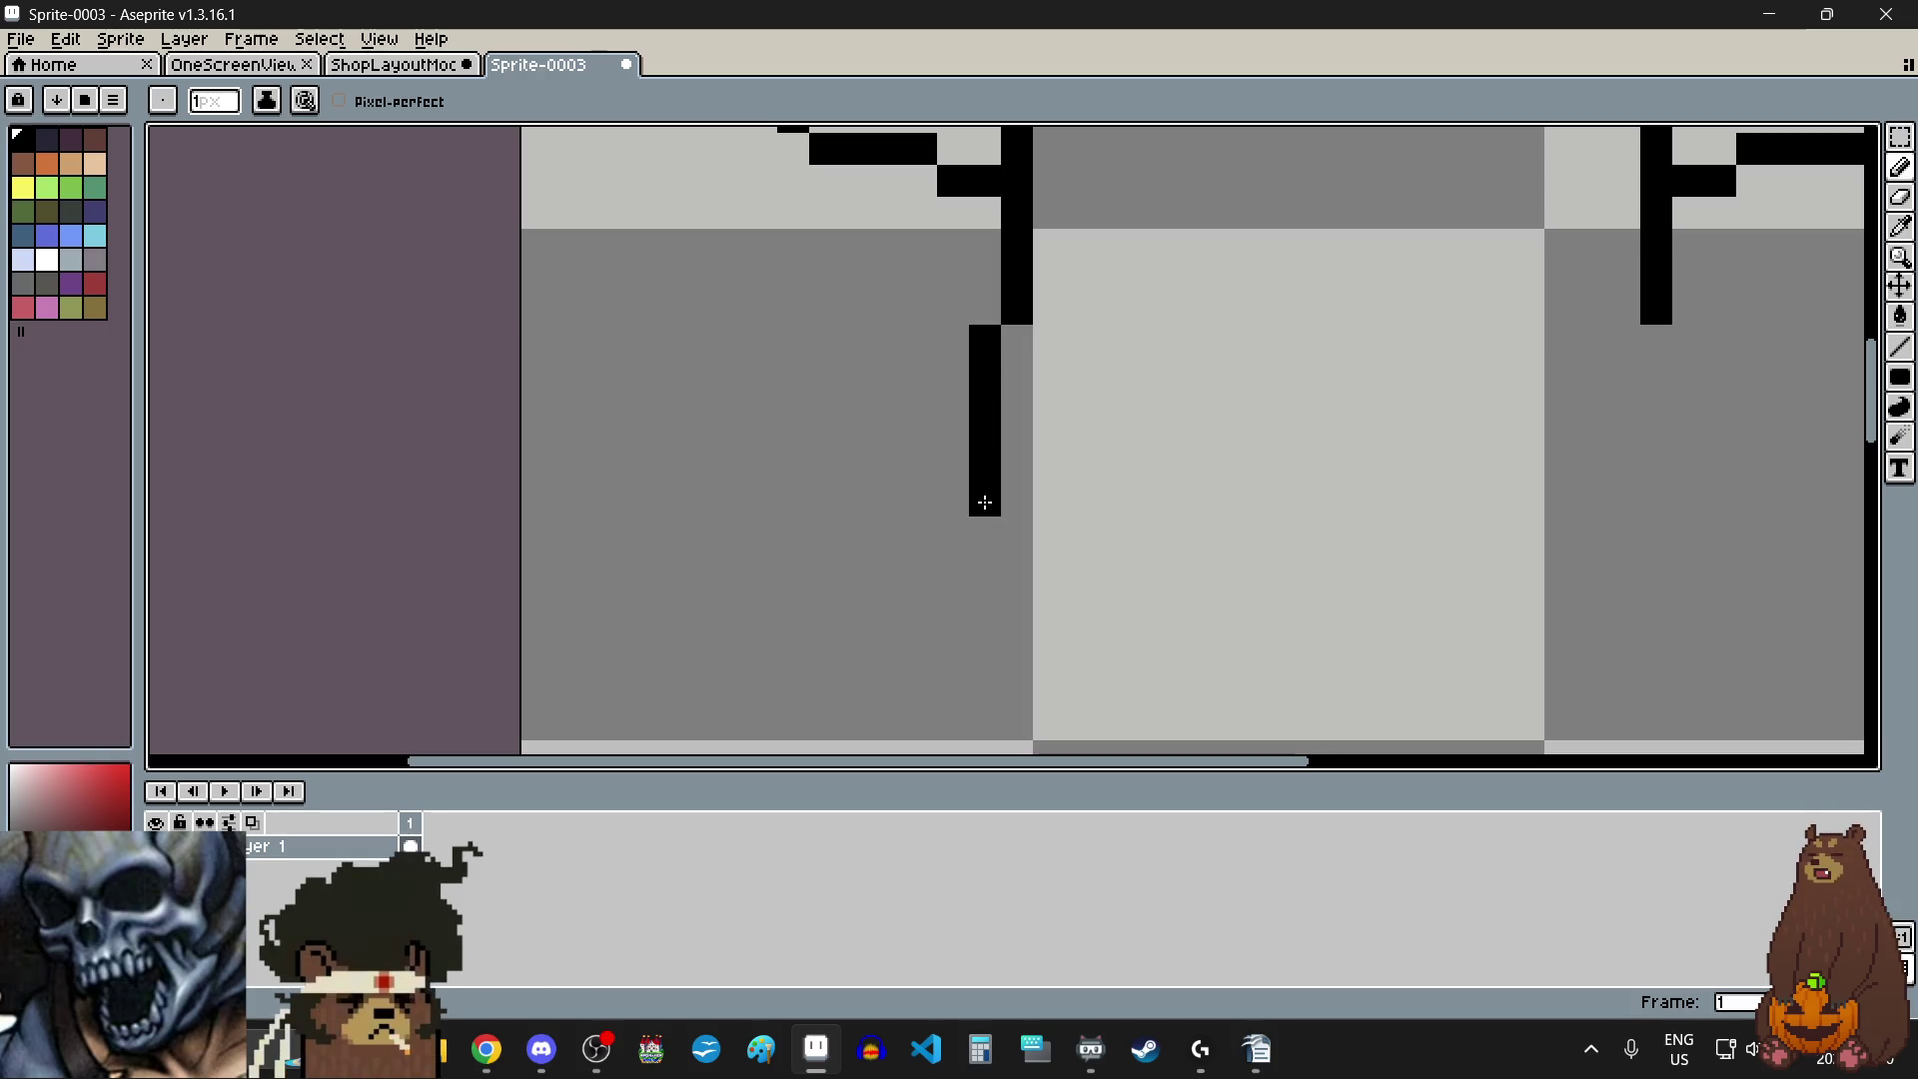
left_click_drag(979, 537, 984, 565)
scroll(984, 566, "down", 4)
scroll(1291, 469, "up", 5)
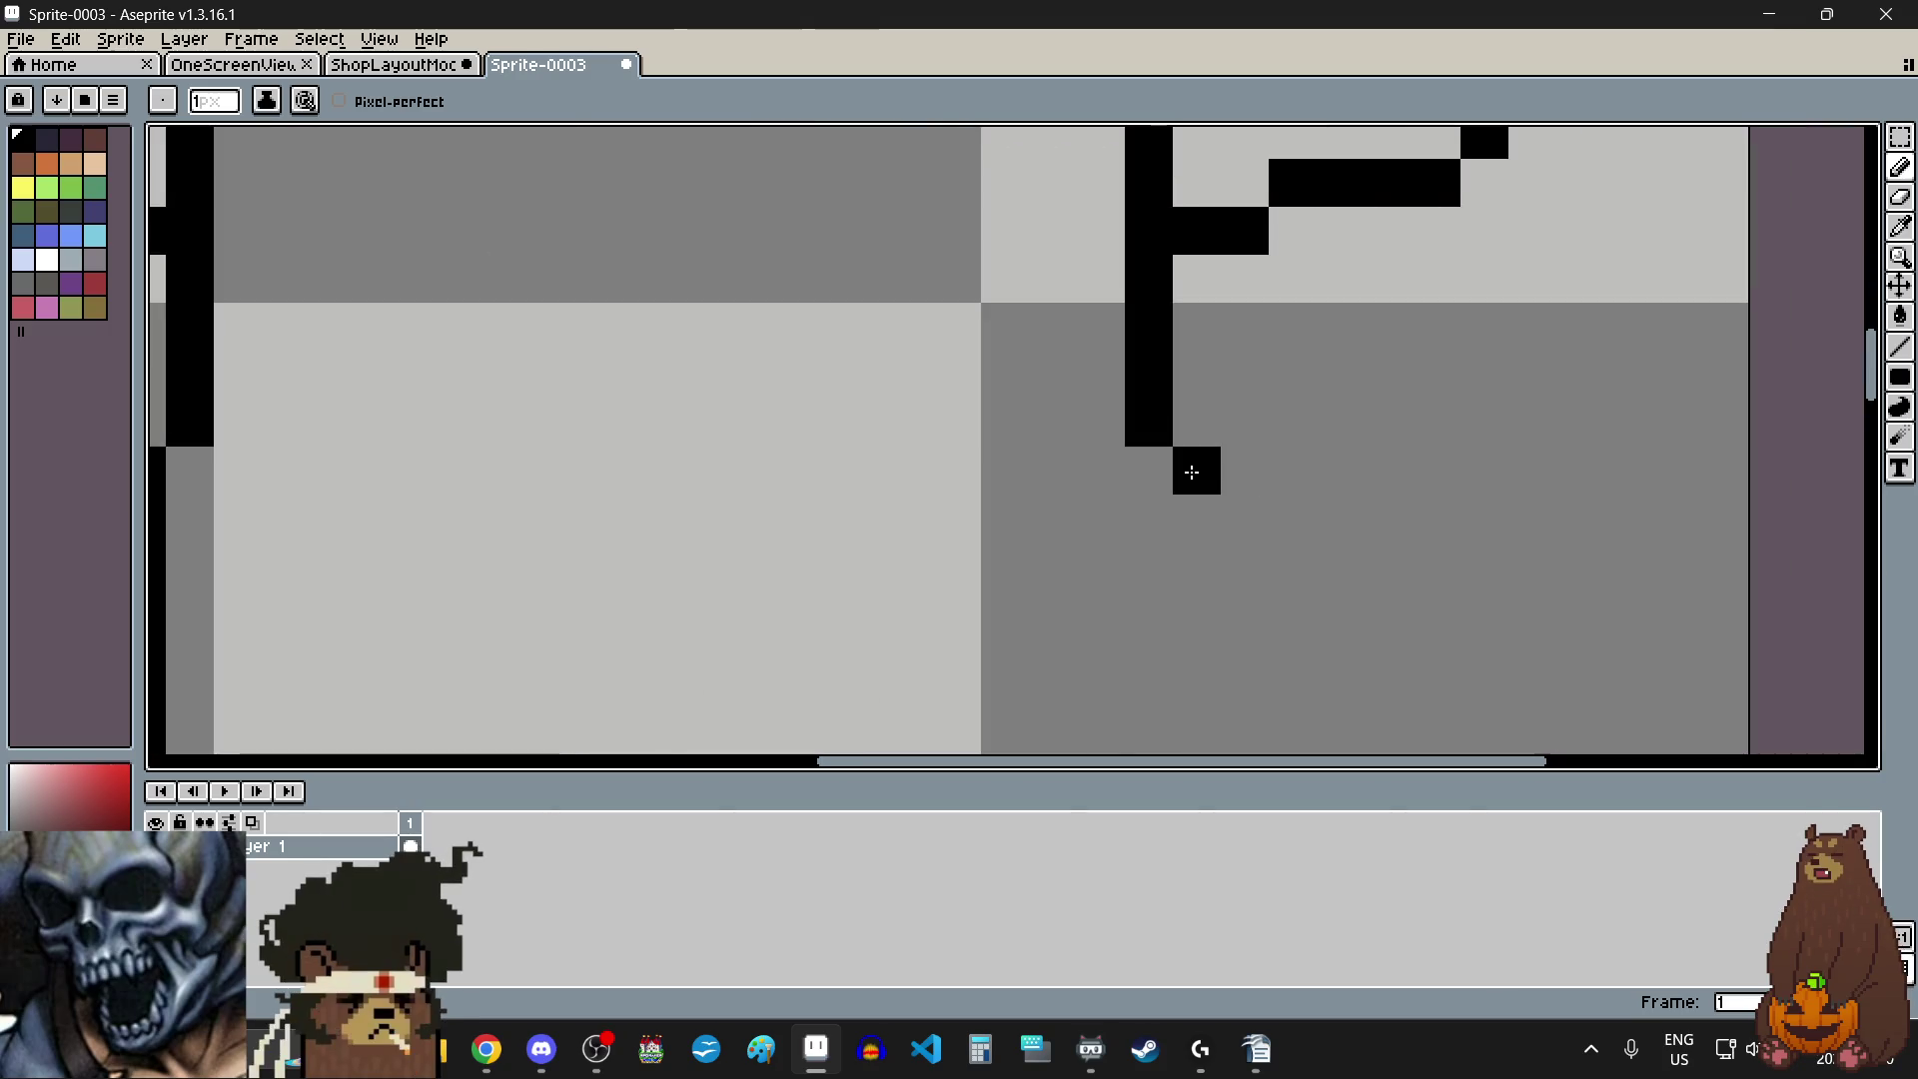
- Extend the right side line downward and add final pixels to the side bottoms
left_click_drag(1193, 548, 1186, 664)
scroll(1127, 638, "down", 4)
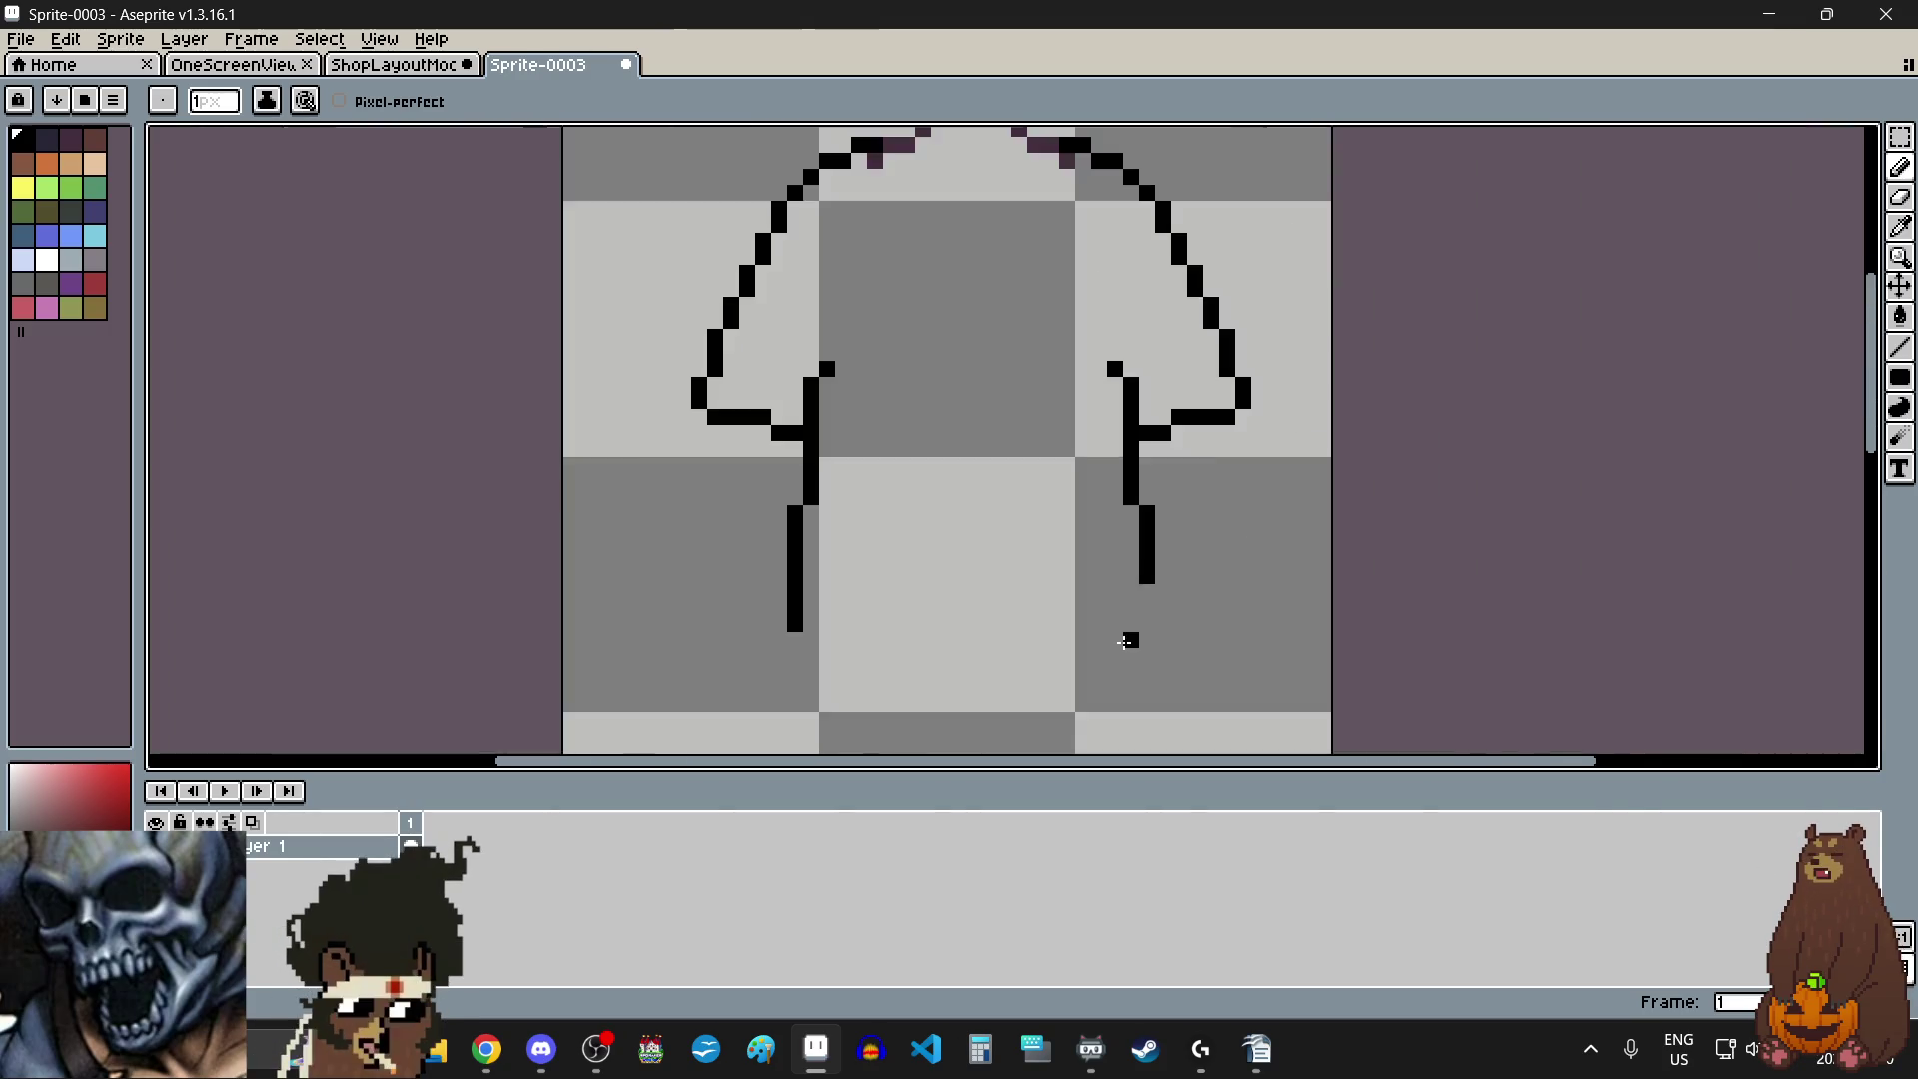
scroll(1188, 460, "up", 4)
left_click_drag(1187, 460, 1216, 553)
scroll(1066, 483, "down", 5)
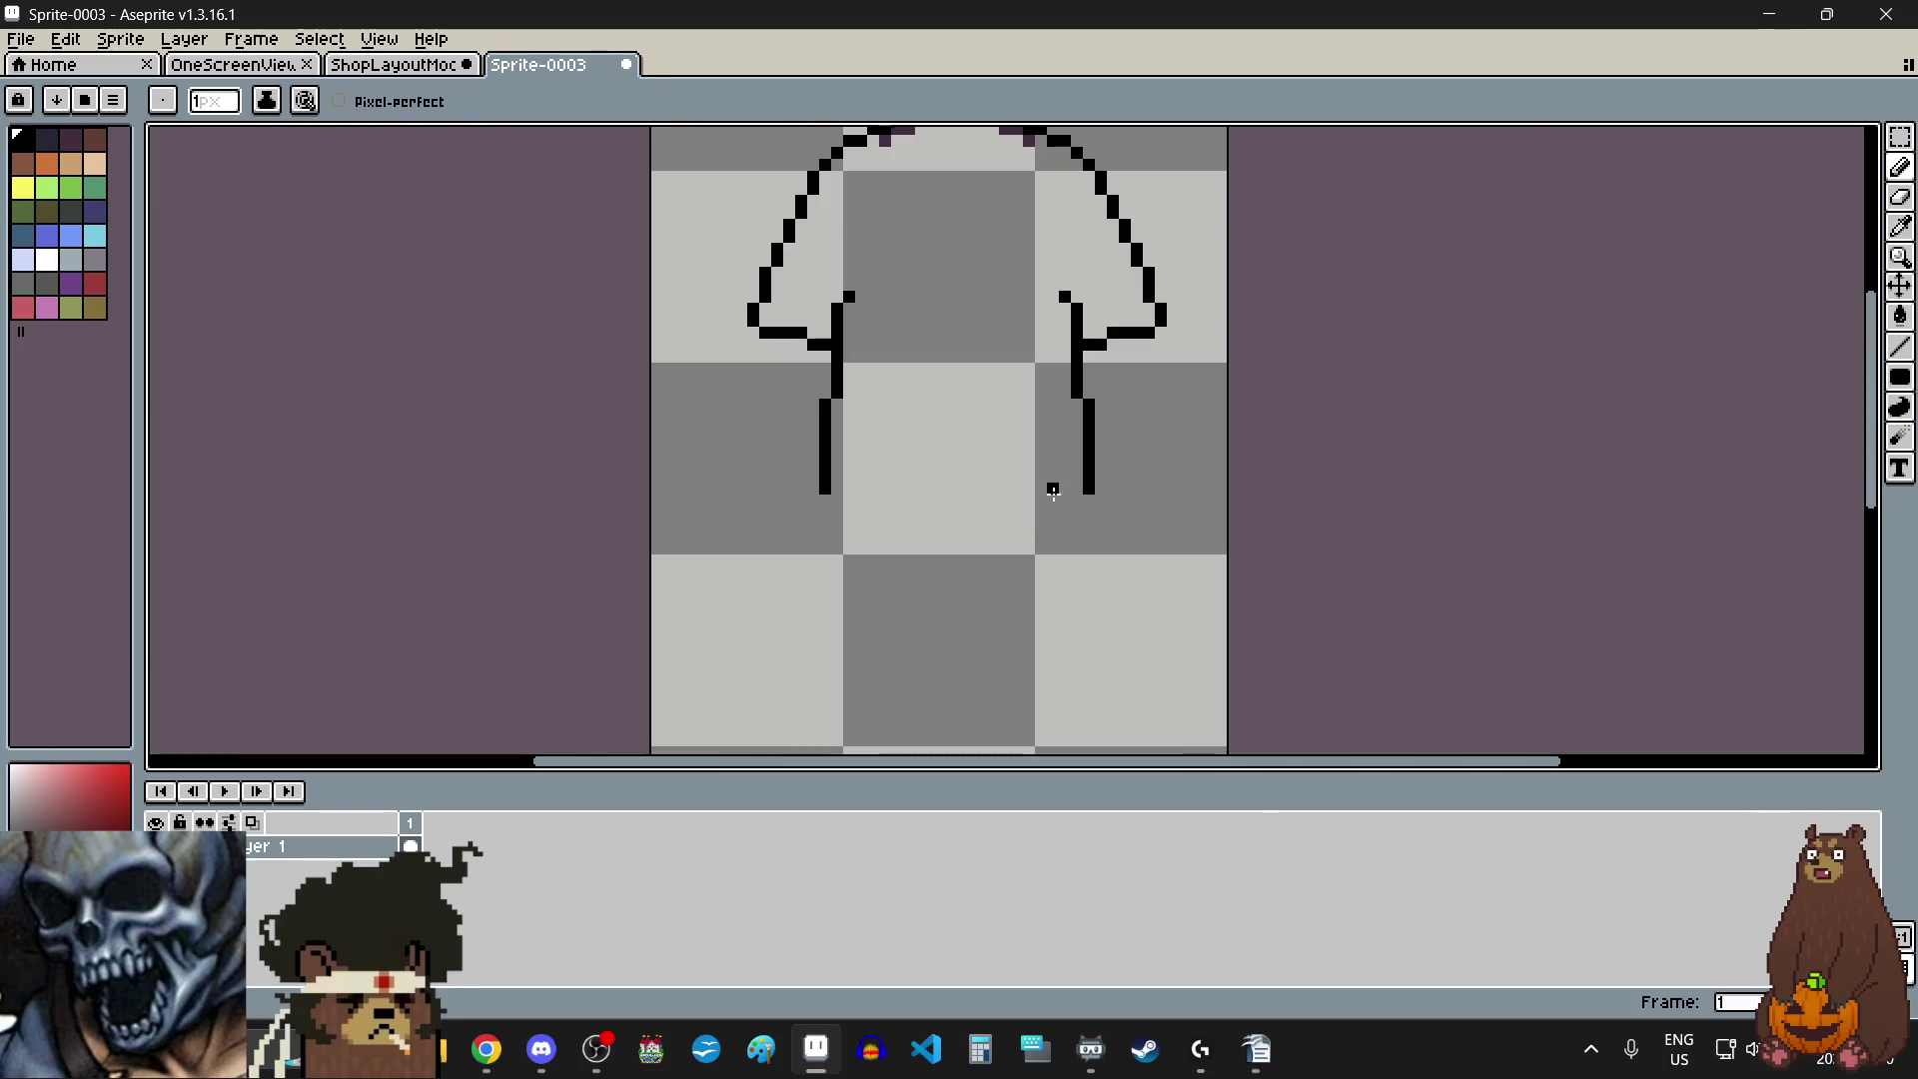
scroll(945, 505, "up", 5)
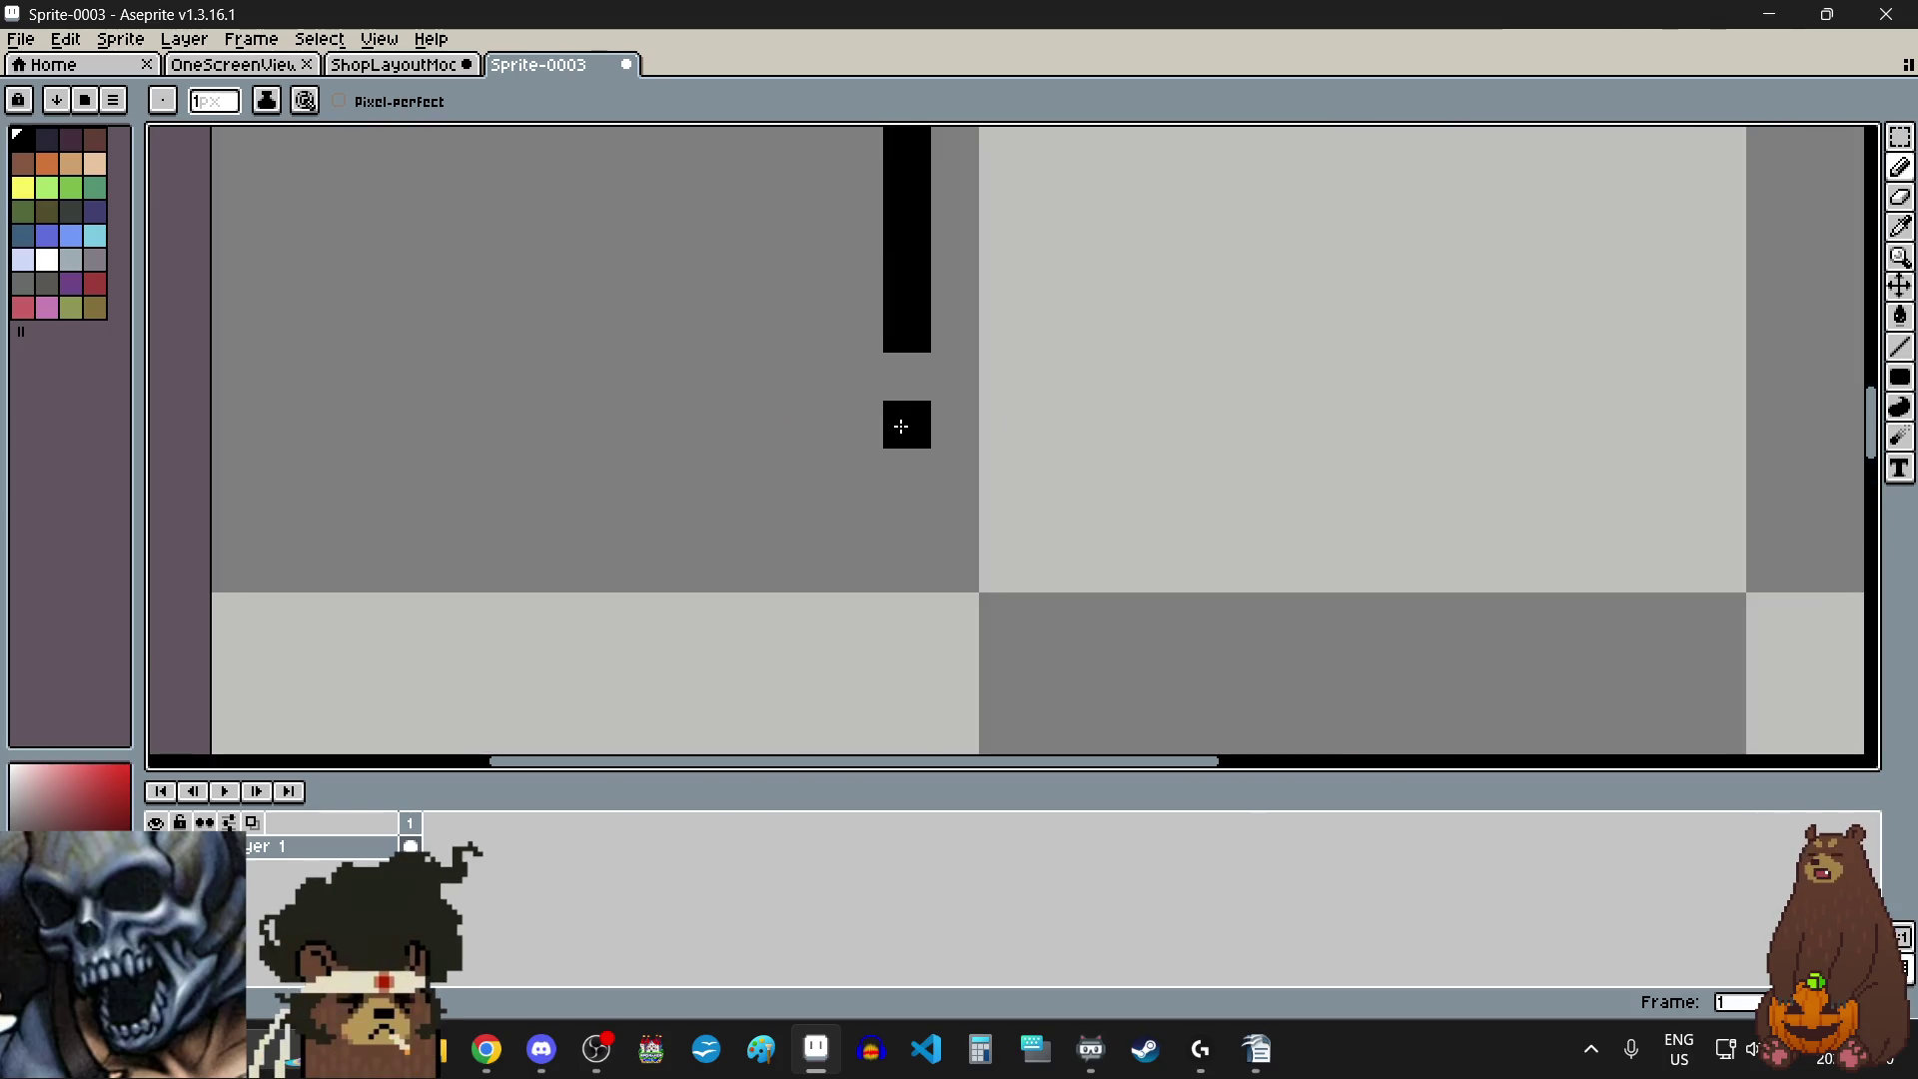
left_click(899, 396)
scroll(1070, 561, "down", 5)
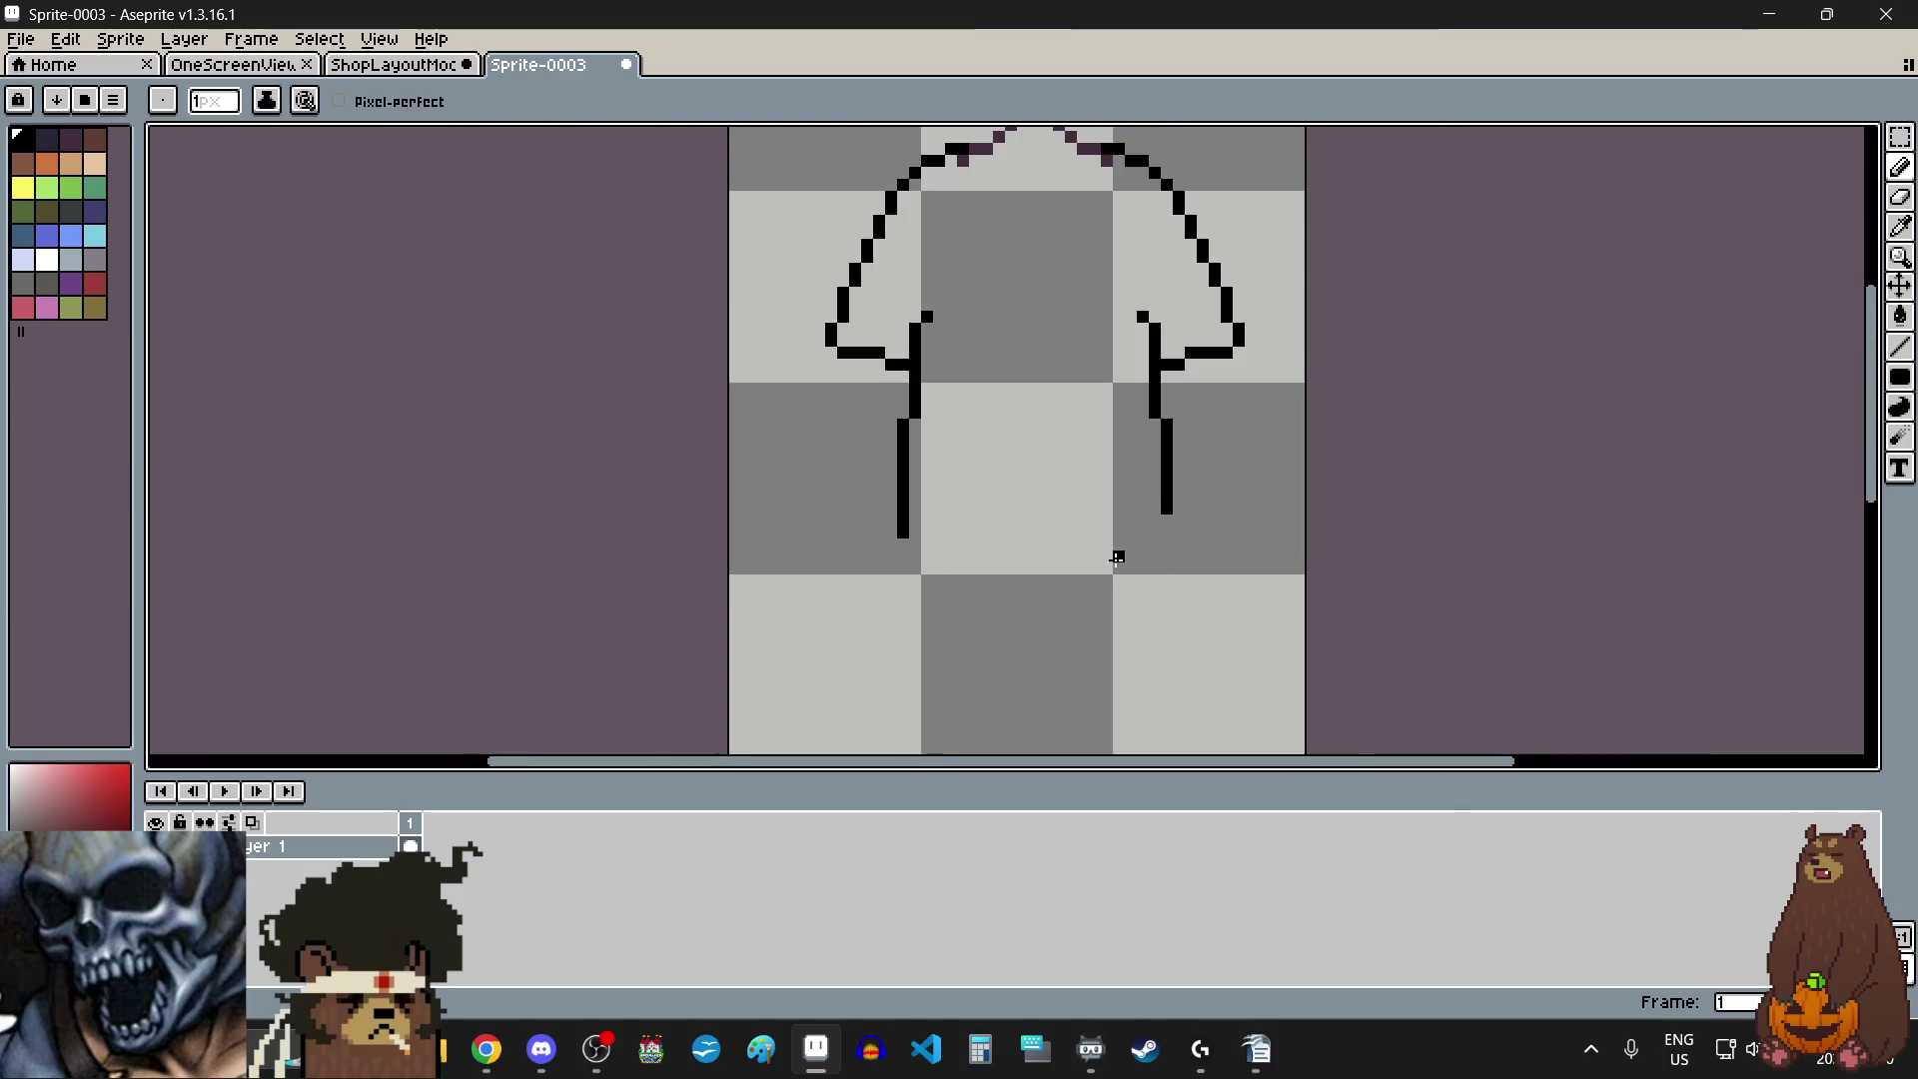
scroll(1086, 506, "up", 5)
- Start the black hem at the side's bottom with a short bar to the right
left_click(1004, 549)
scroll(1002, 548, "down", 5)
scroll(933, 552, "up", 5)
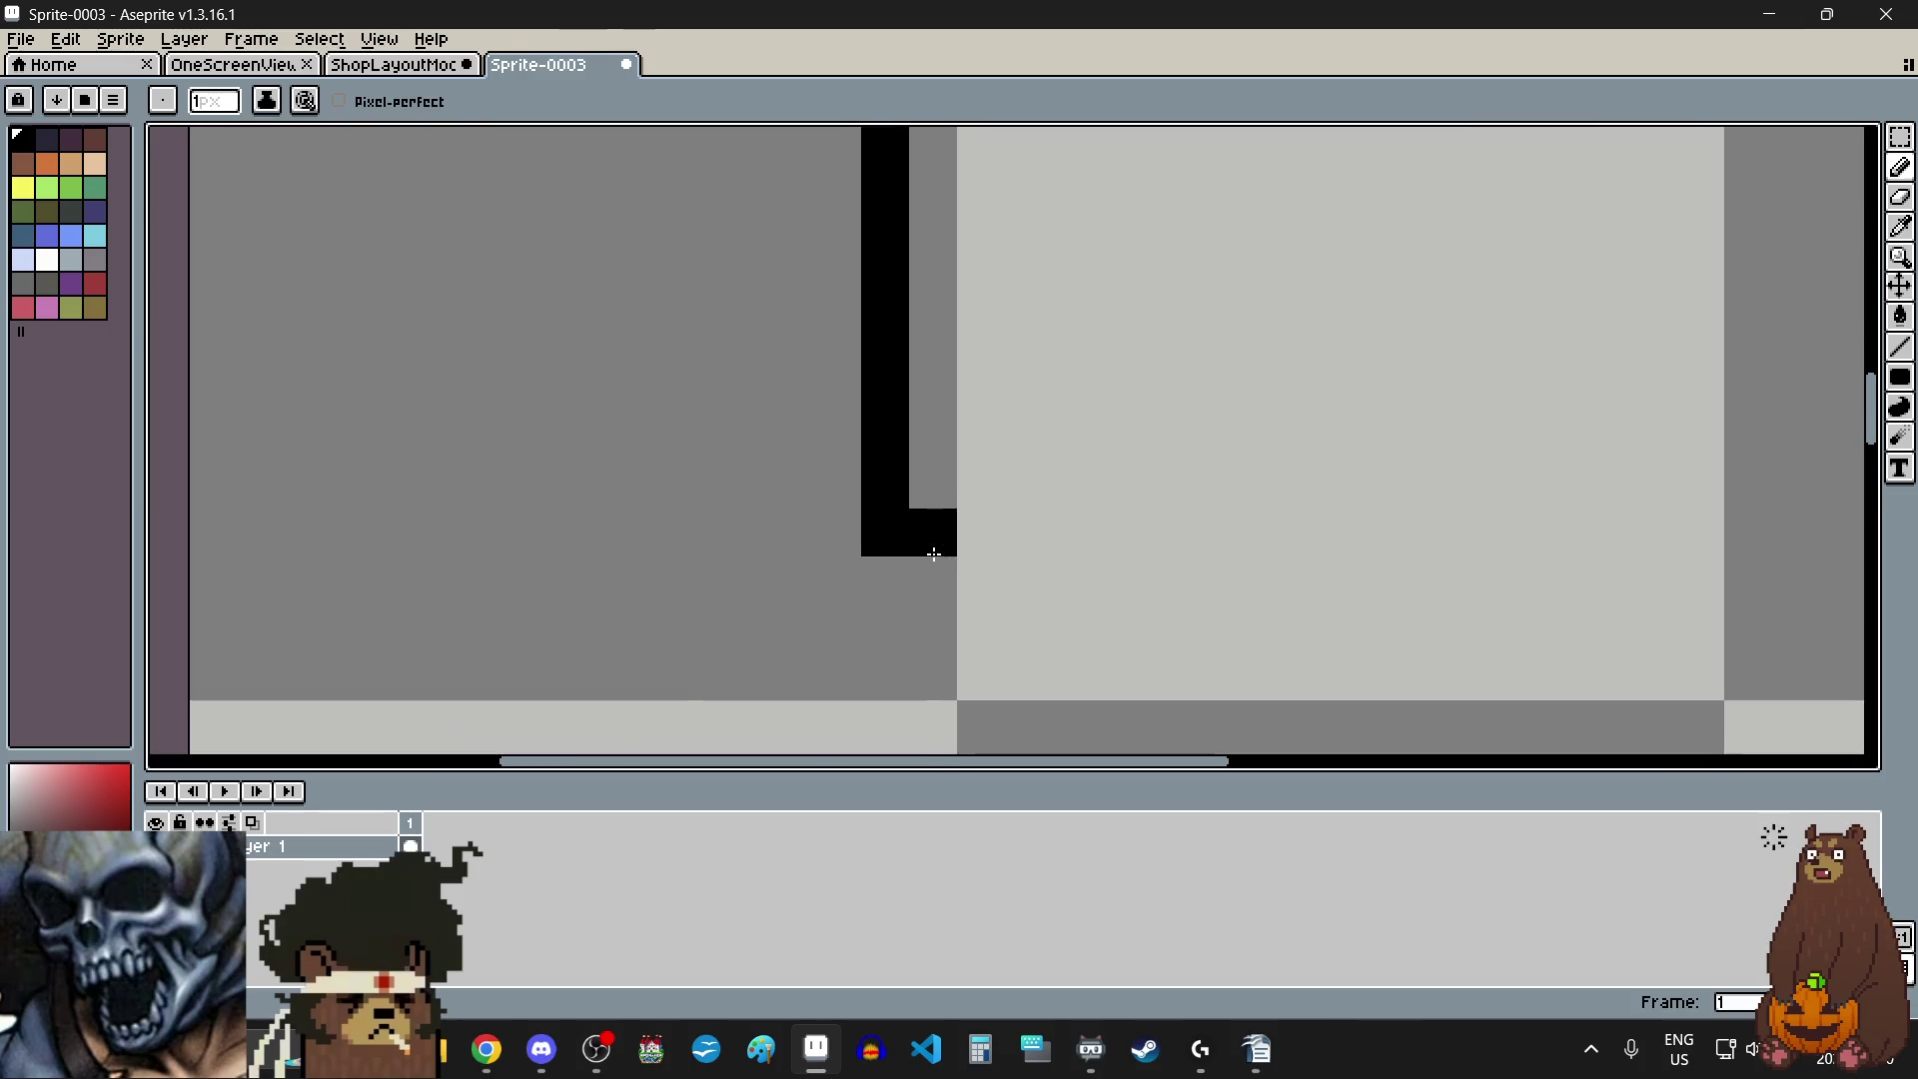
scroll(1015, 565, "up", 2)
left_click(980, 536)
left_click(1036, 509)
scroll(1039, 514, "down", 3)
scroll(1249, 584, "up", 2)
- Draw the stepped zigzag hem across the shirt bottom to the right corner
left_click(1783, 465)
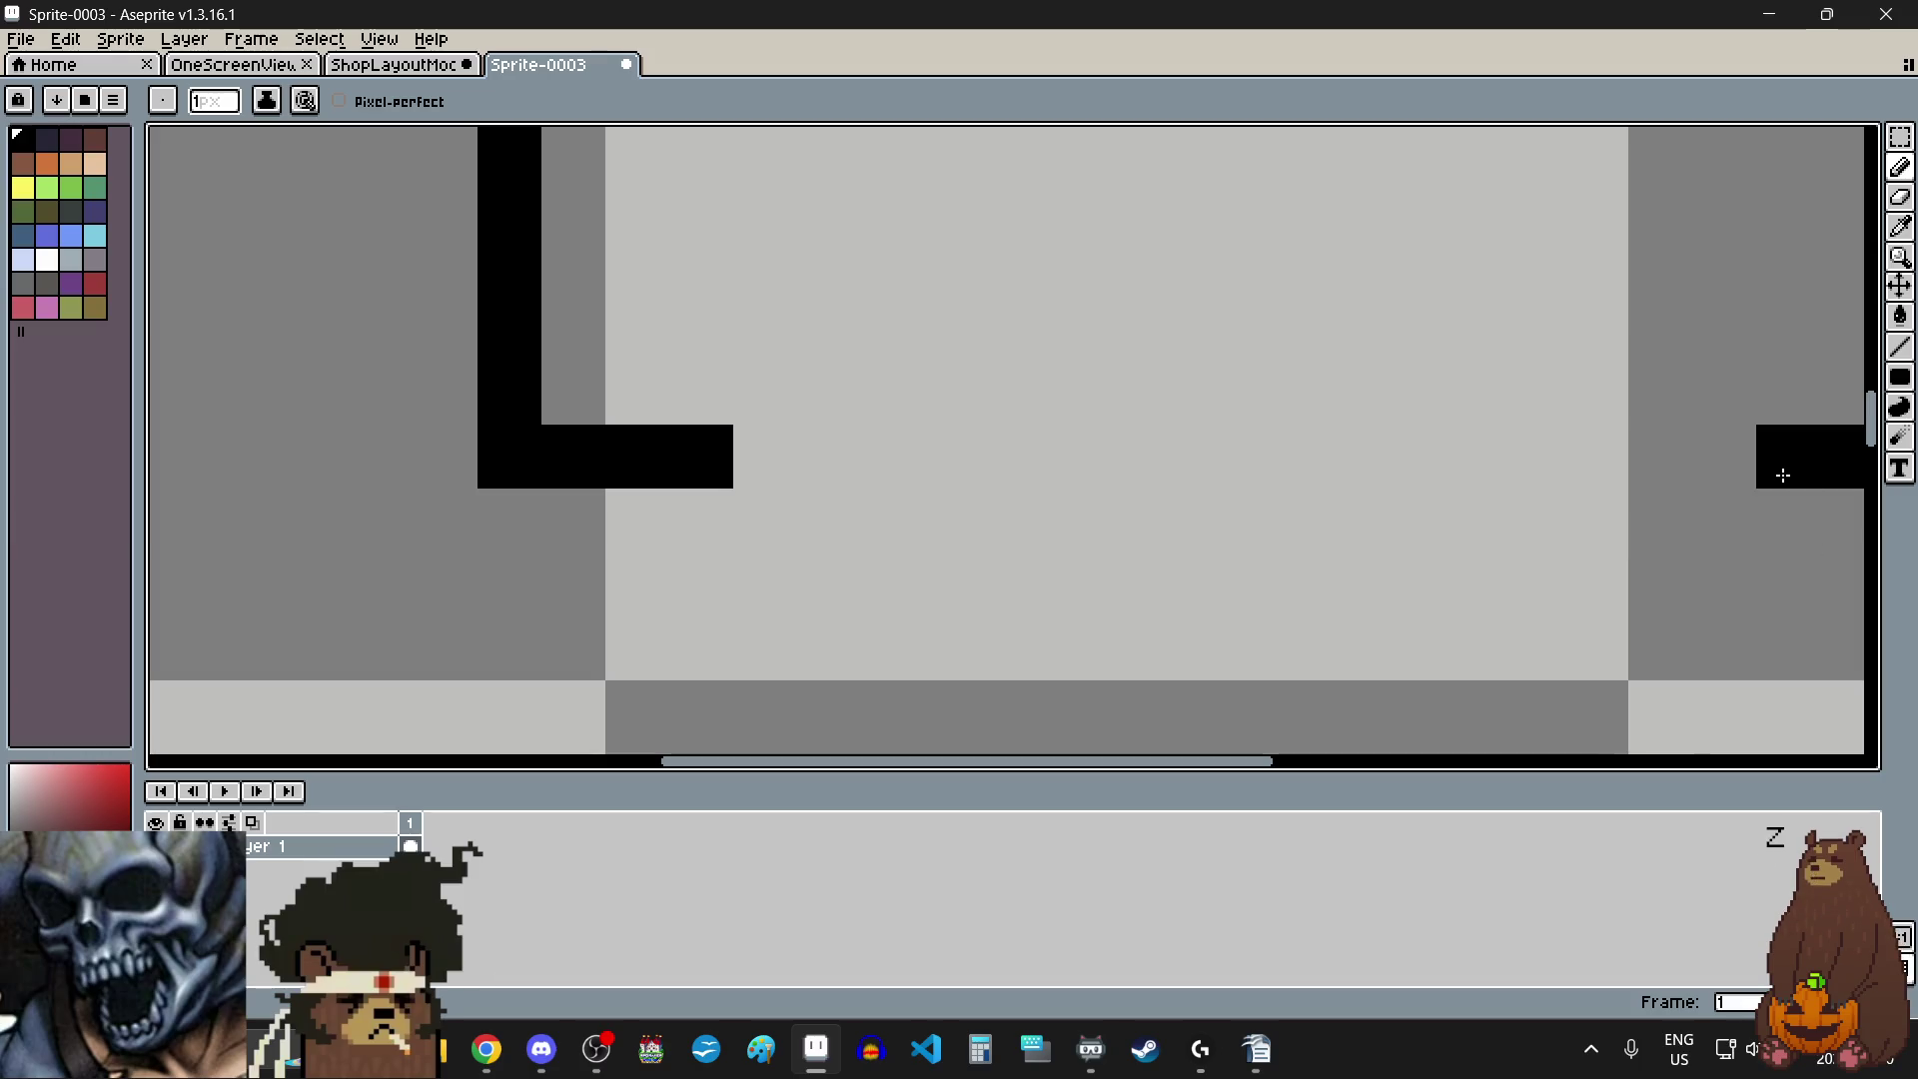
left_click(1719, 459)
mouse_move(782, 403)
left_mouse_down()
mouse_move(942, 402)
mouse_move(1010, 453)
mouse_move(1085, 460)
mouse_move(1262, 407)
mouse_move(1406, 395)
mouse_move(1513, 467)
mouse_move(1658, 459)
left_mouse_up()
left_click(1124, 521)
scroll(1124, 521, "down", 6)
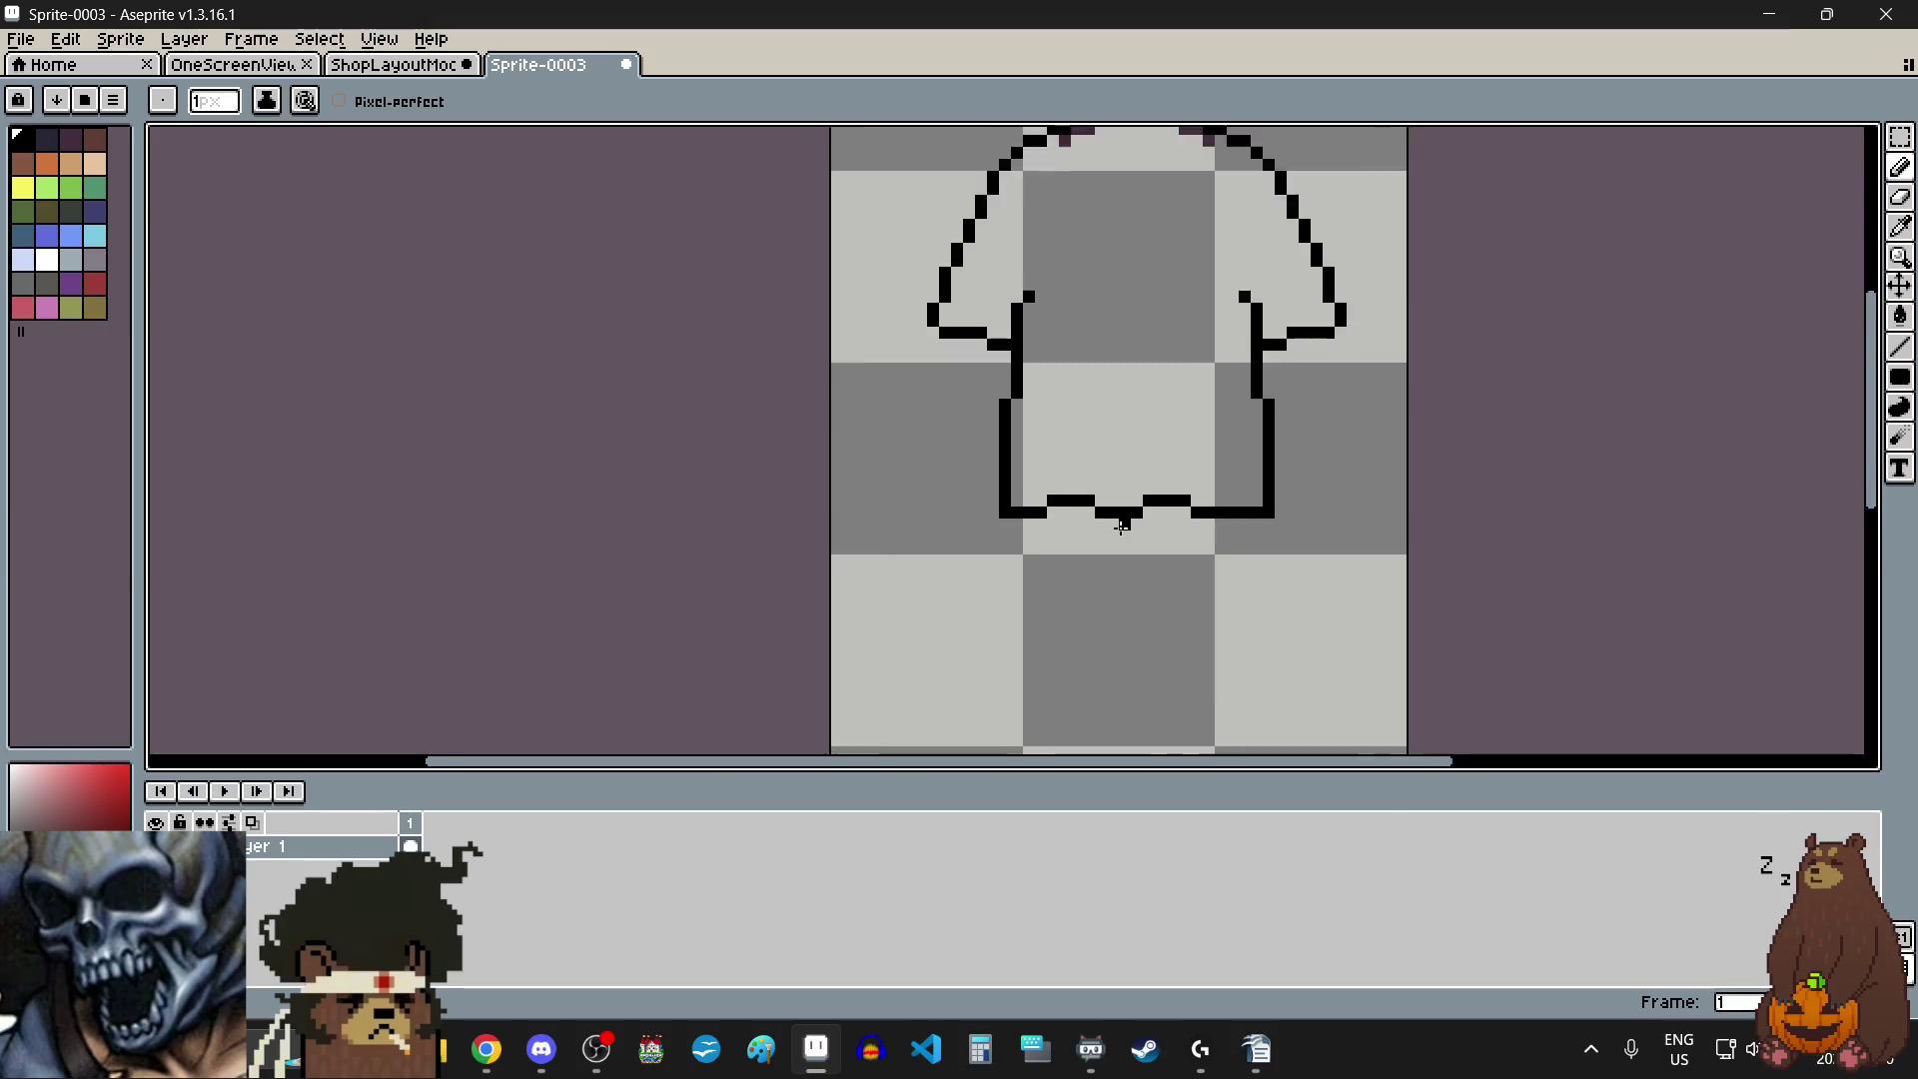
scroll(1137, 629, "down", 2)
scroll(1187, 576, "up", 2)
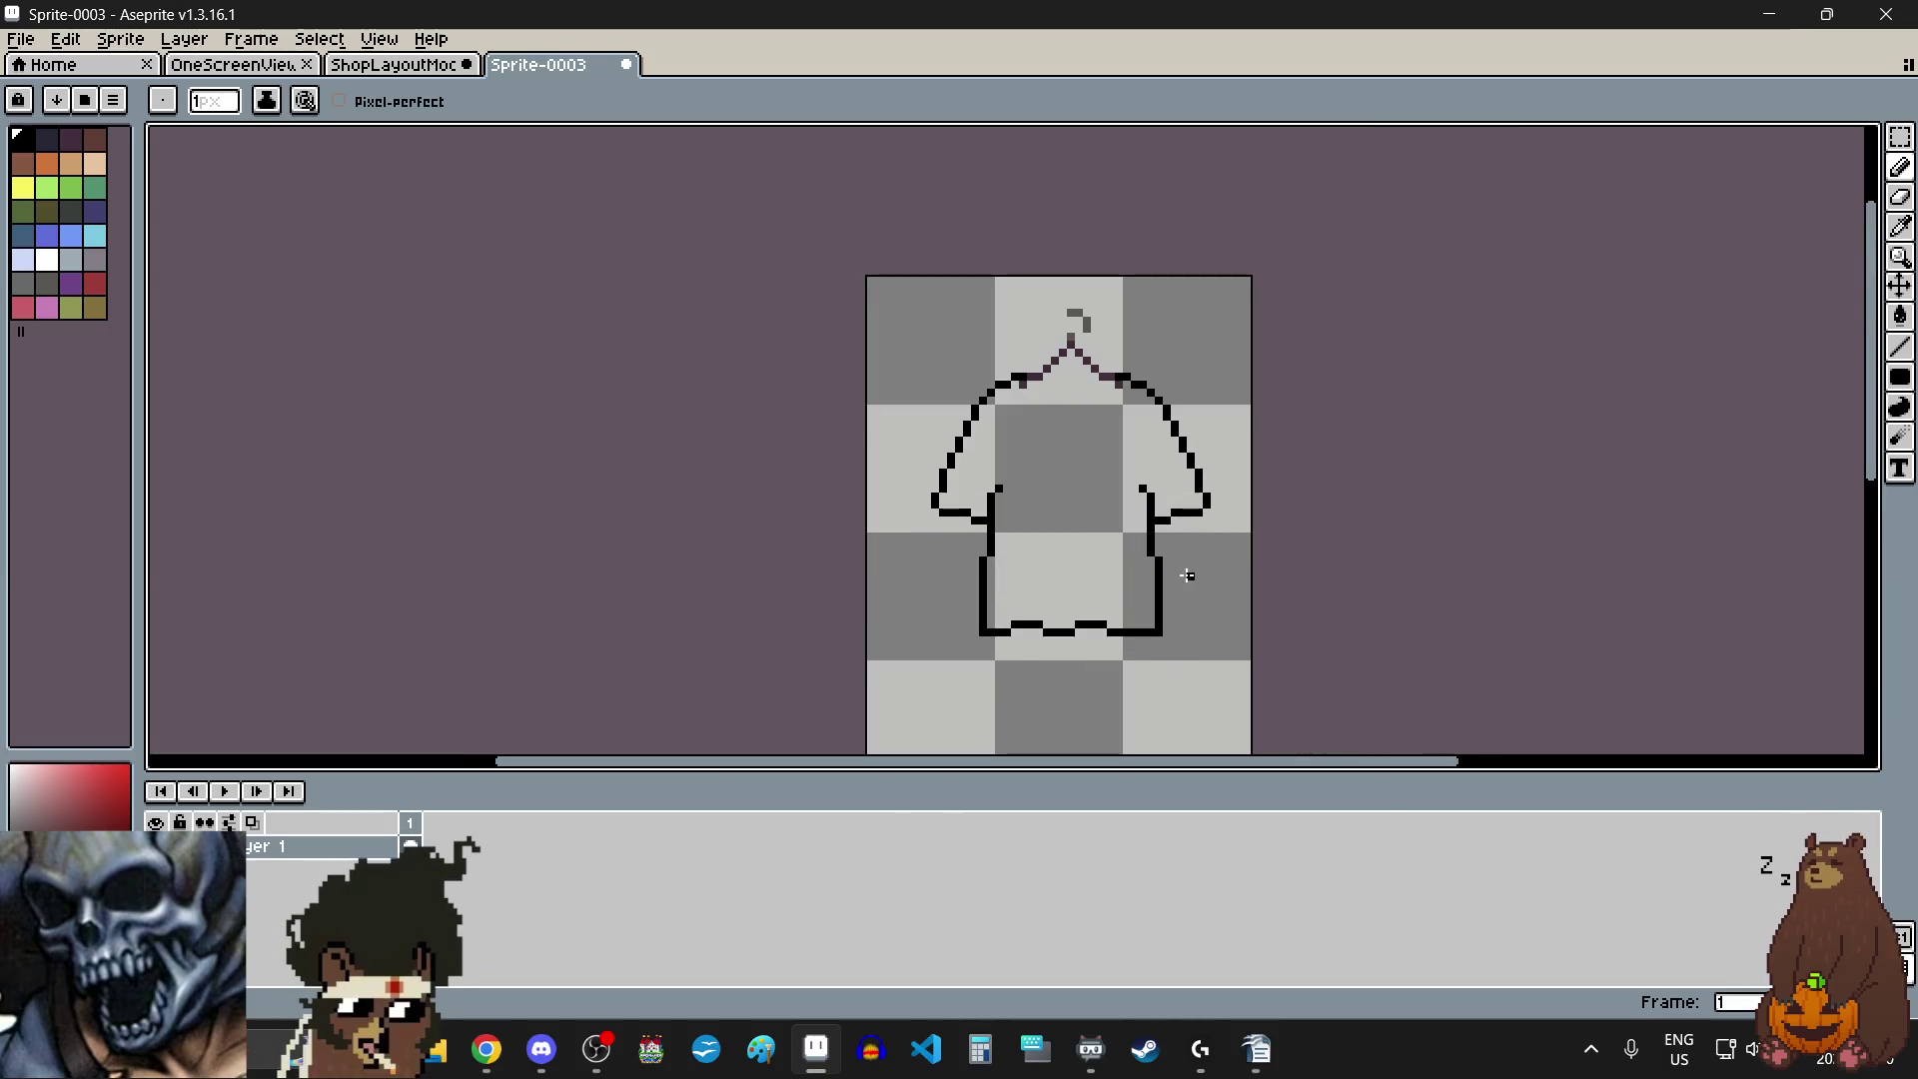
scroll(1124, 639, "up", 3)
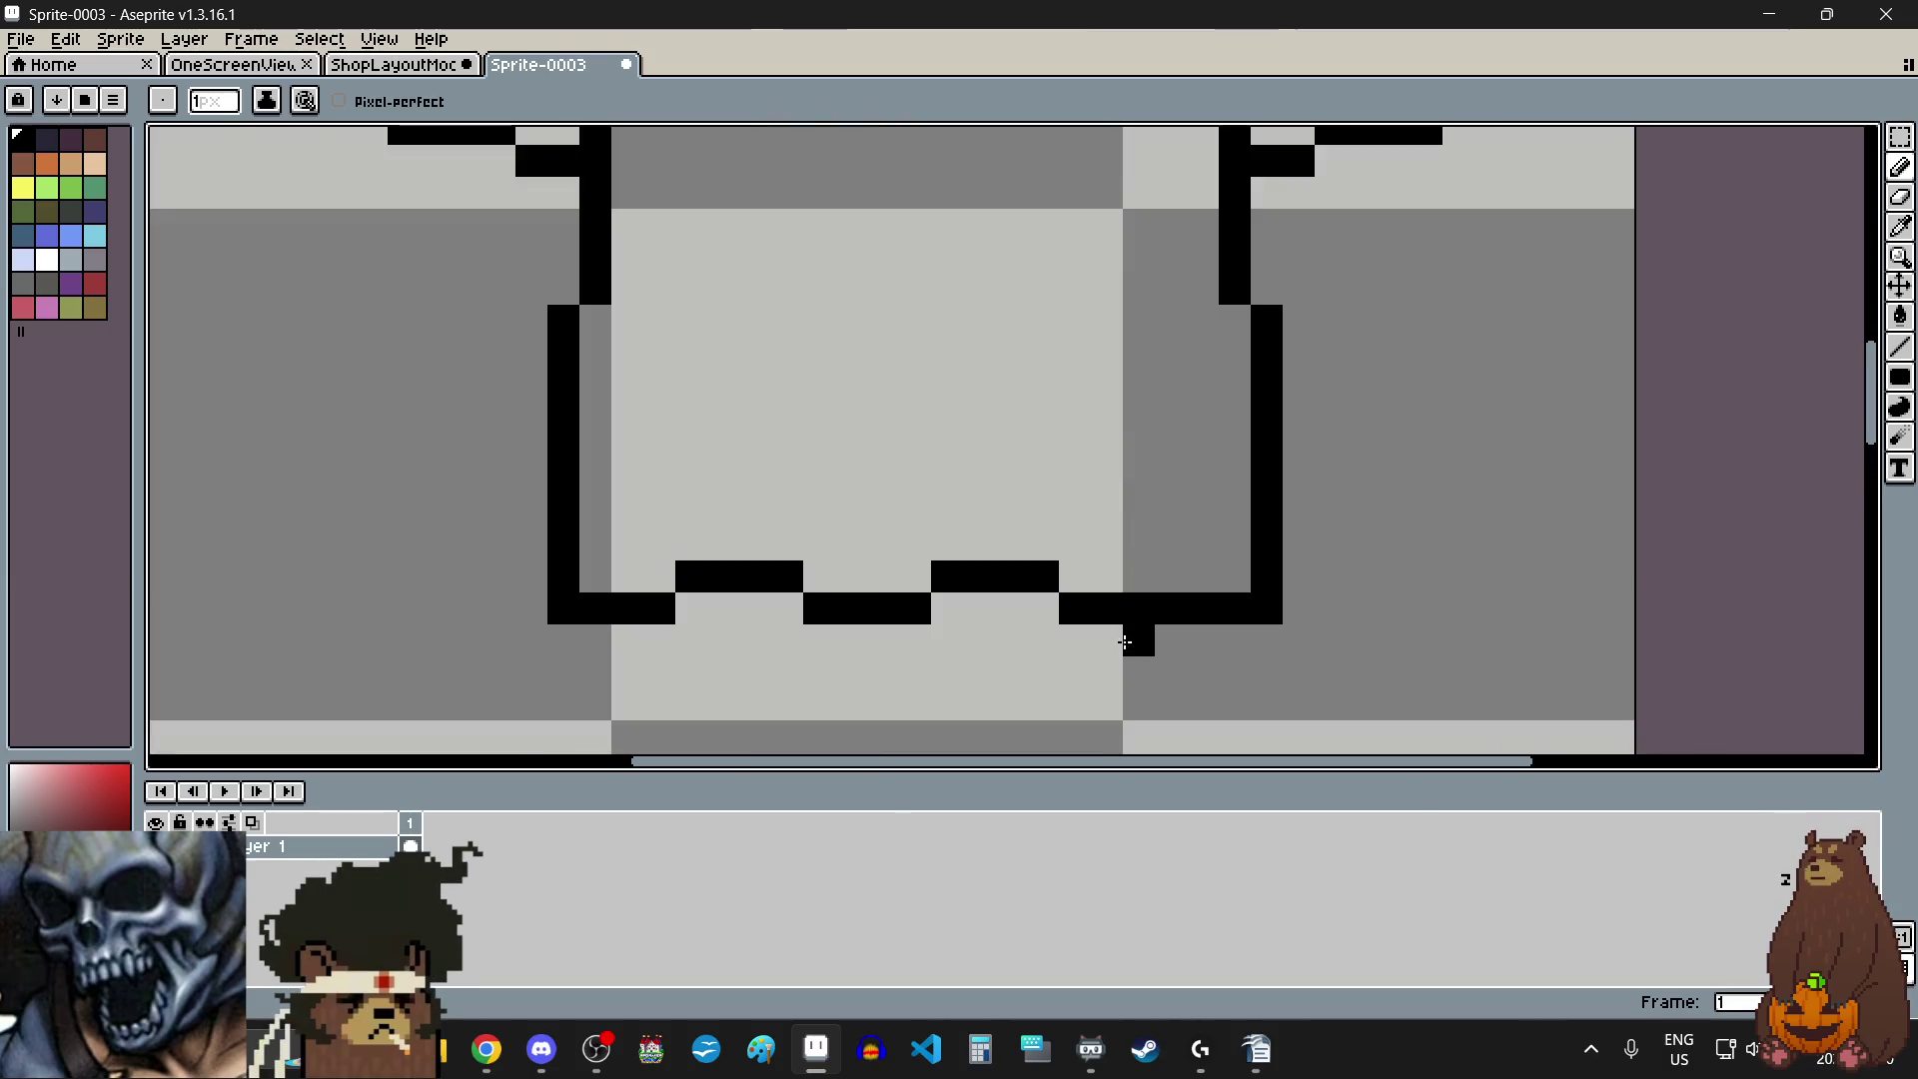
scroll(1134, 668, "up", 1)
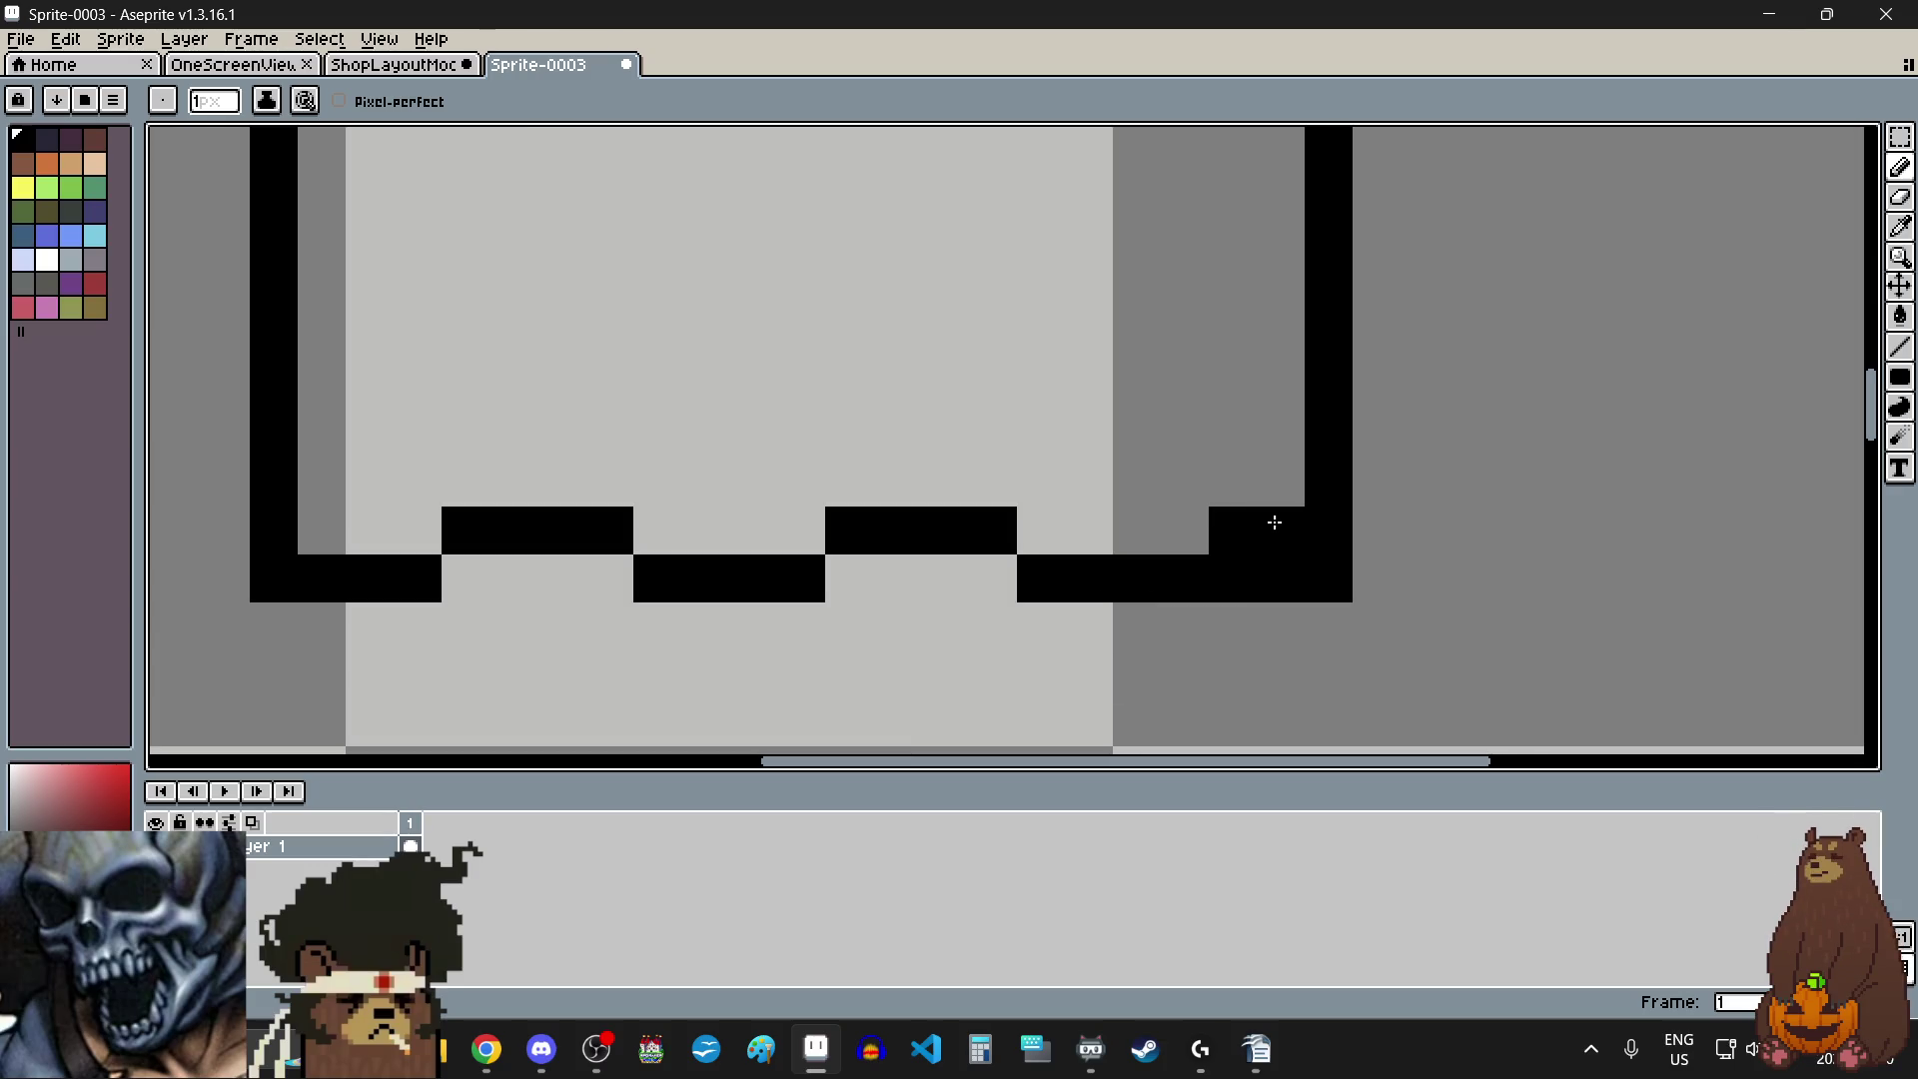
- Erase the stray hem pixels near the right corner
left_click(1909, 193)
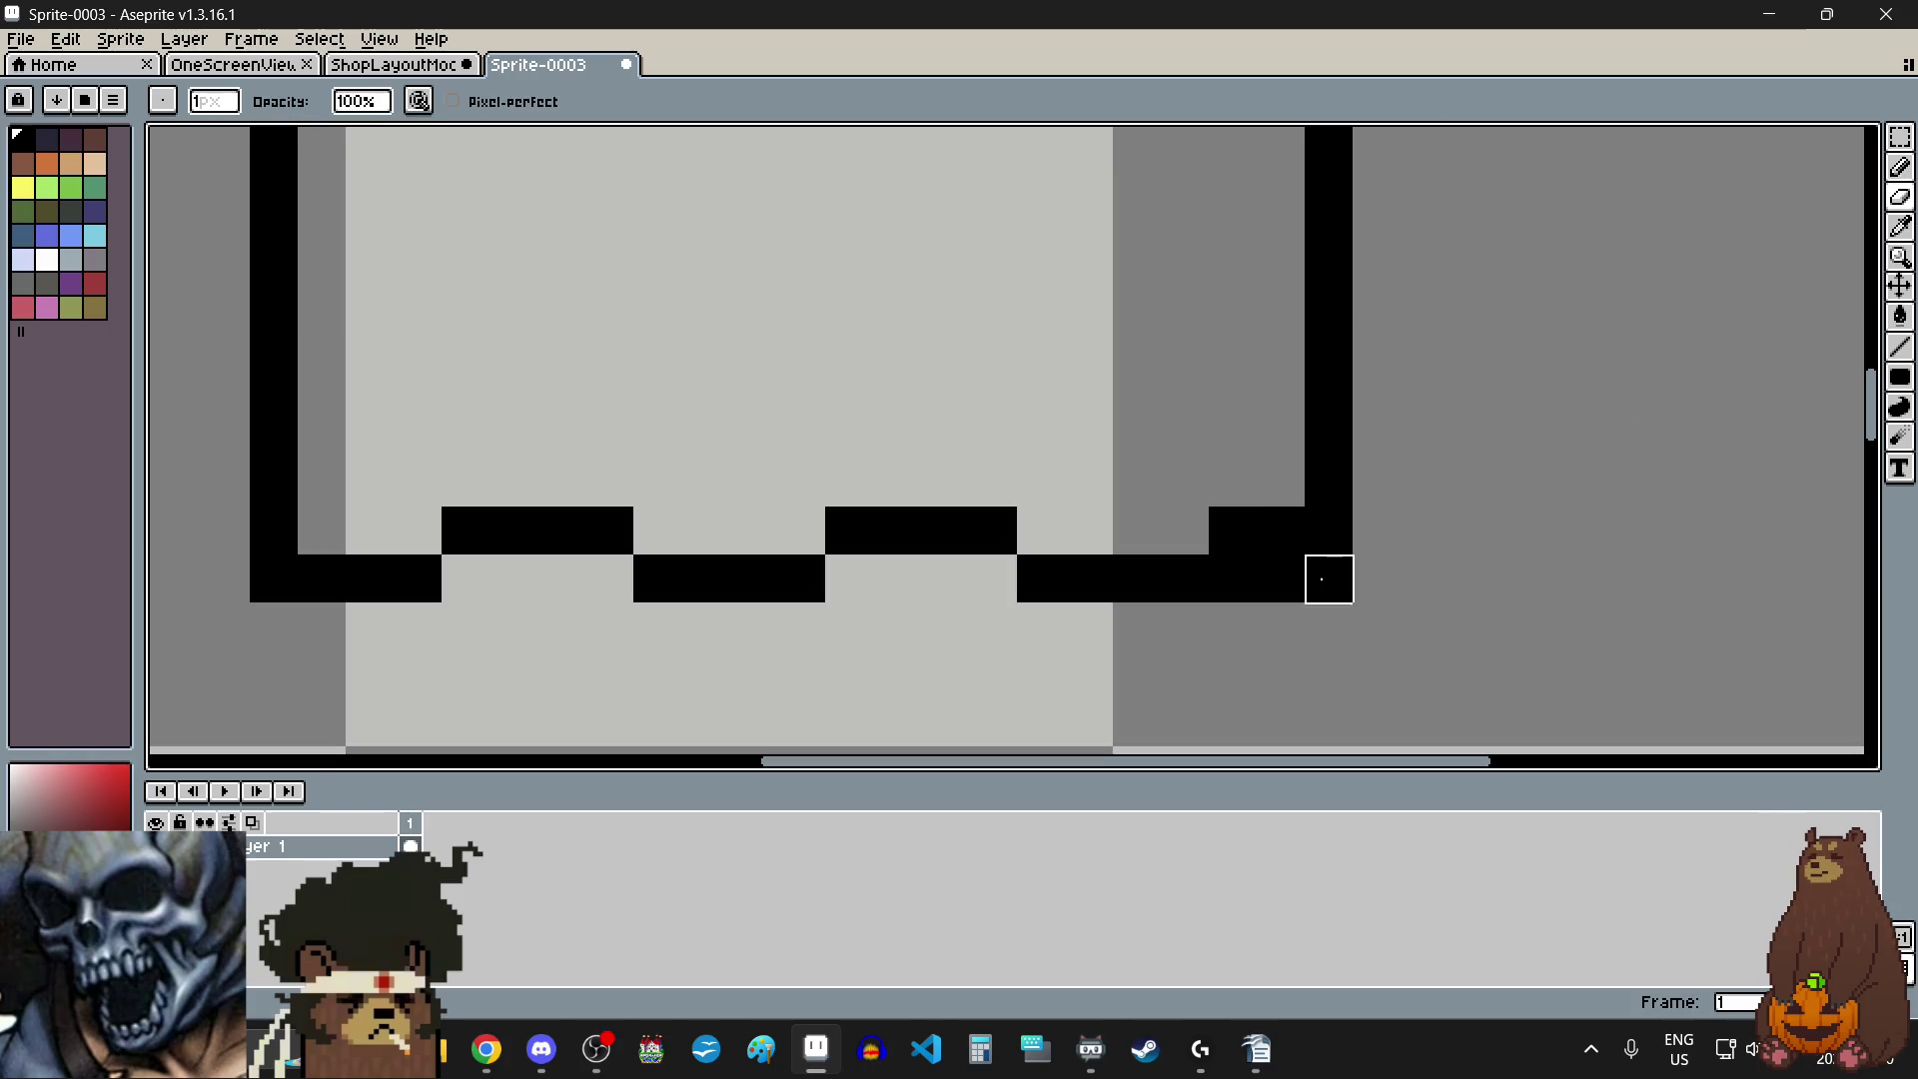
scroll(1331, 625, "down", 2)
scroll(1331, 626, "up", 2)
left_click_drag(1276, 578, 1229, 578)
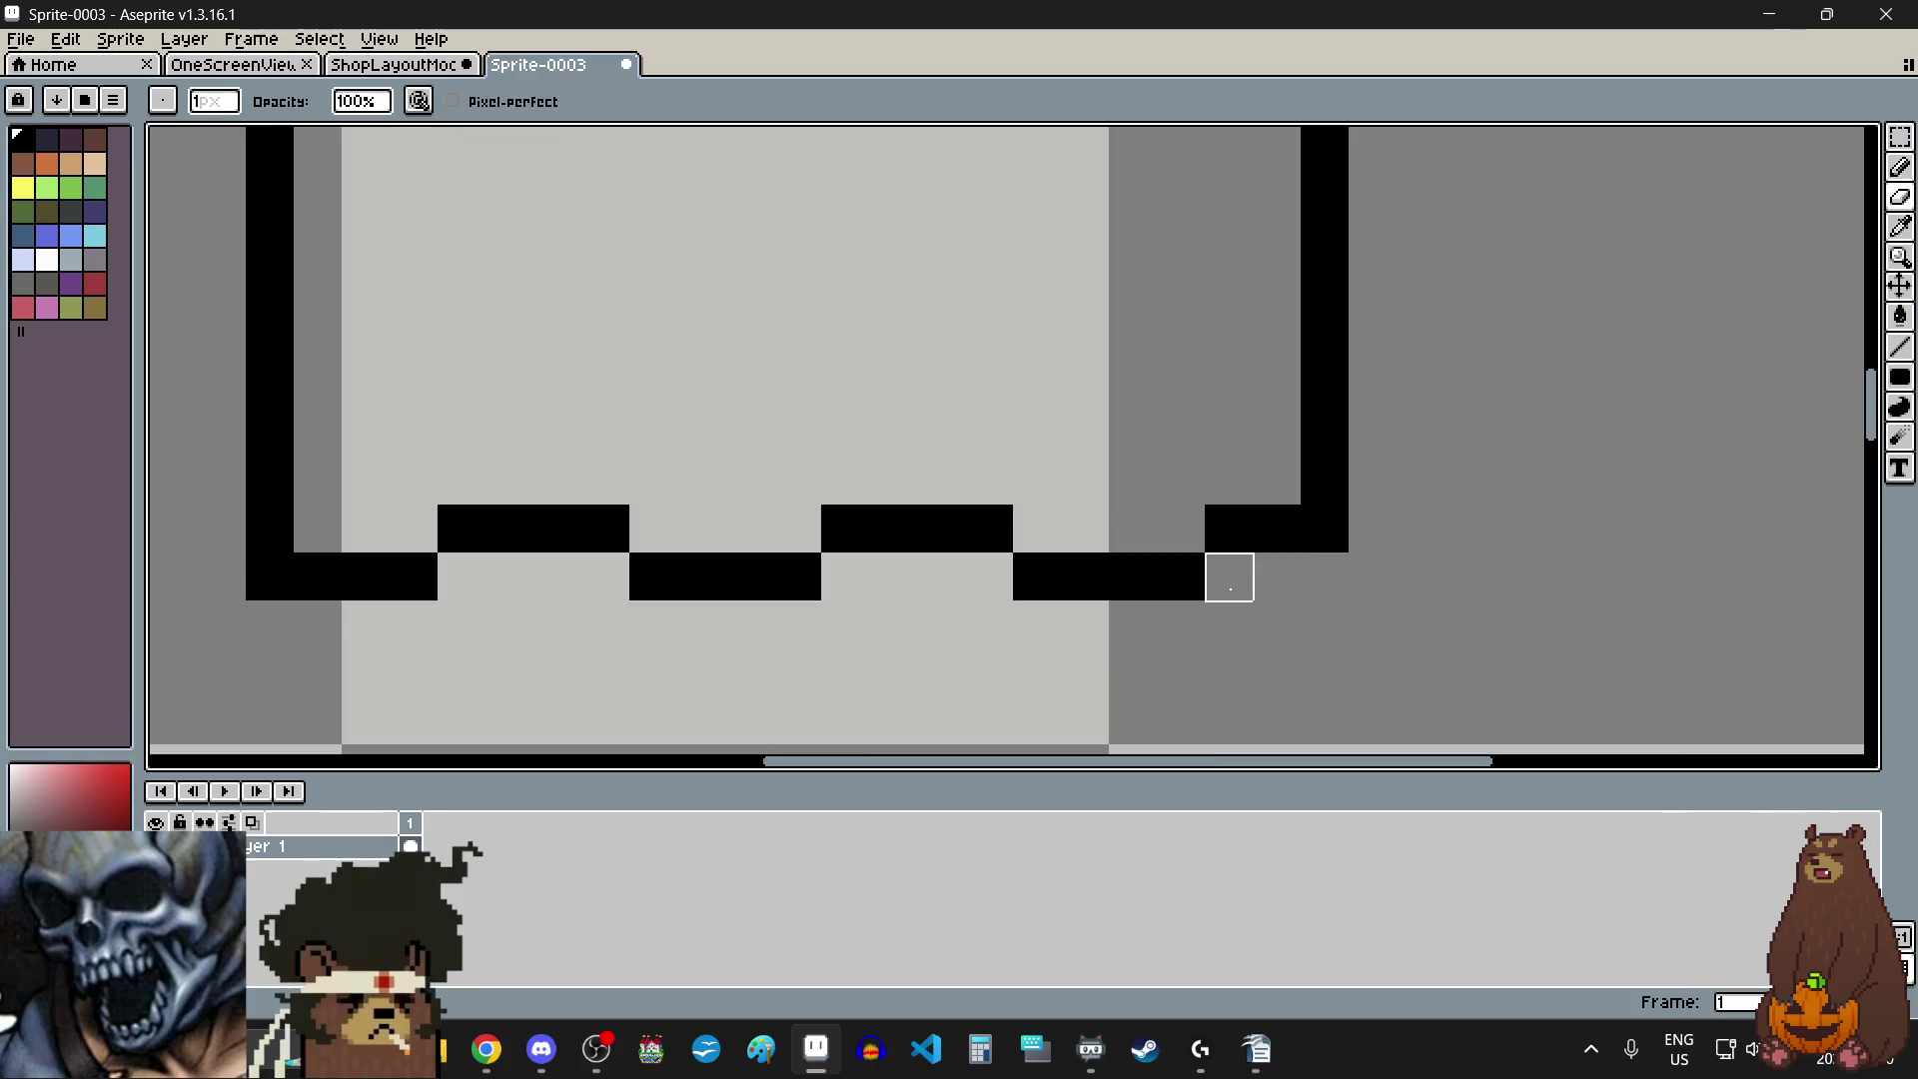
scroll(1331, 576, "down", 4)
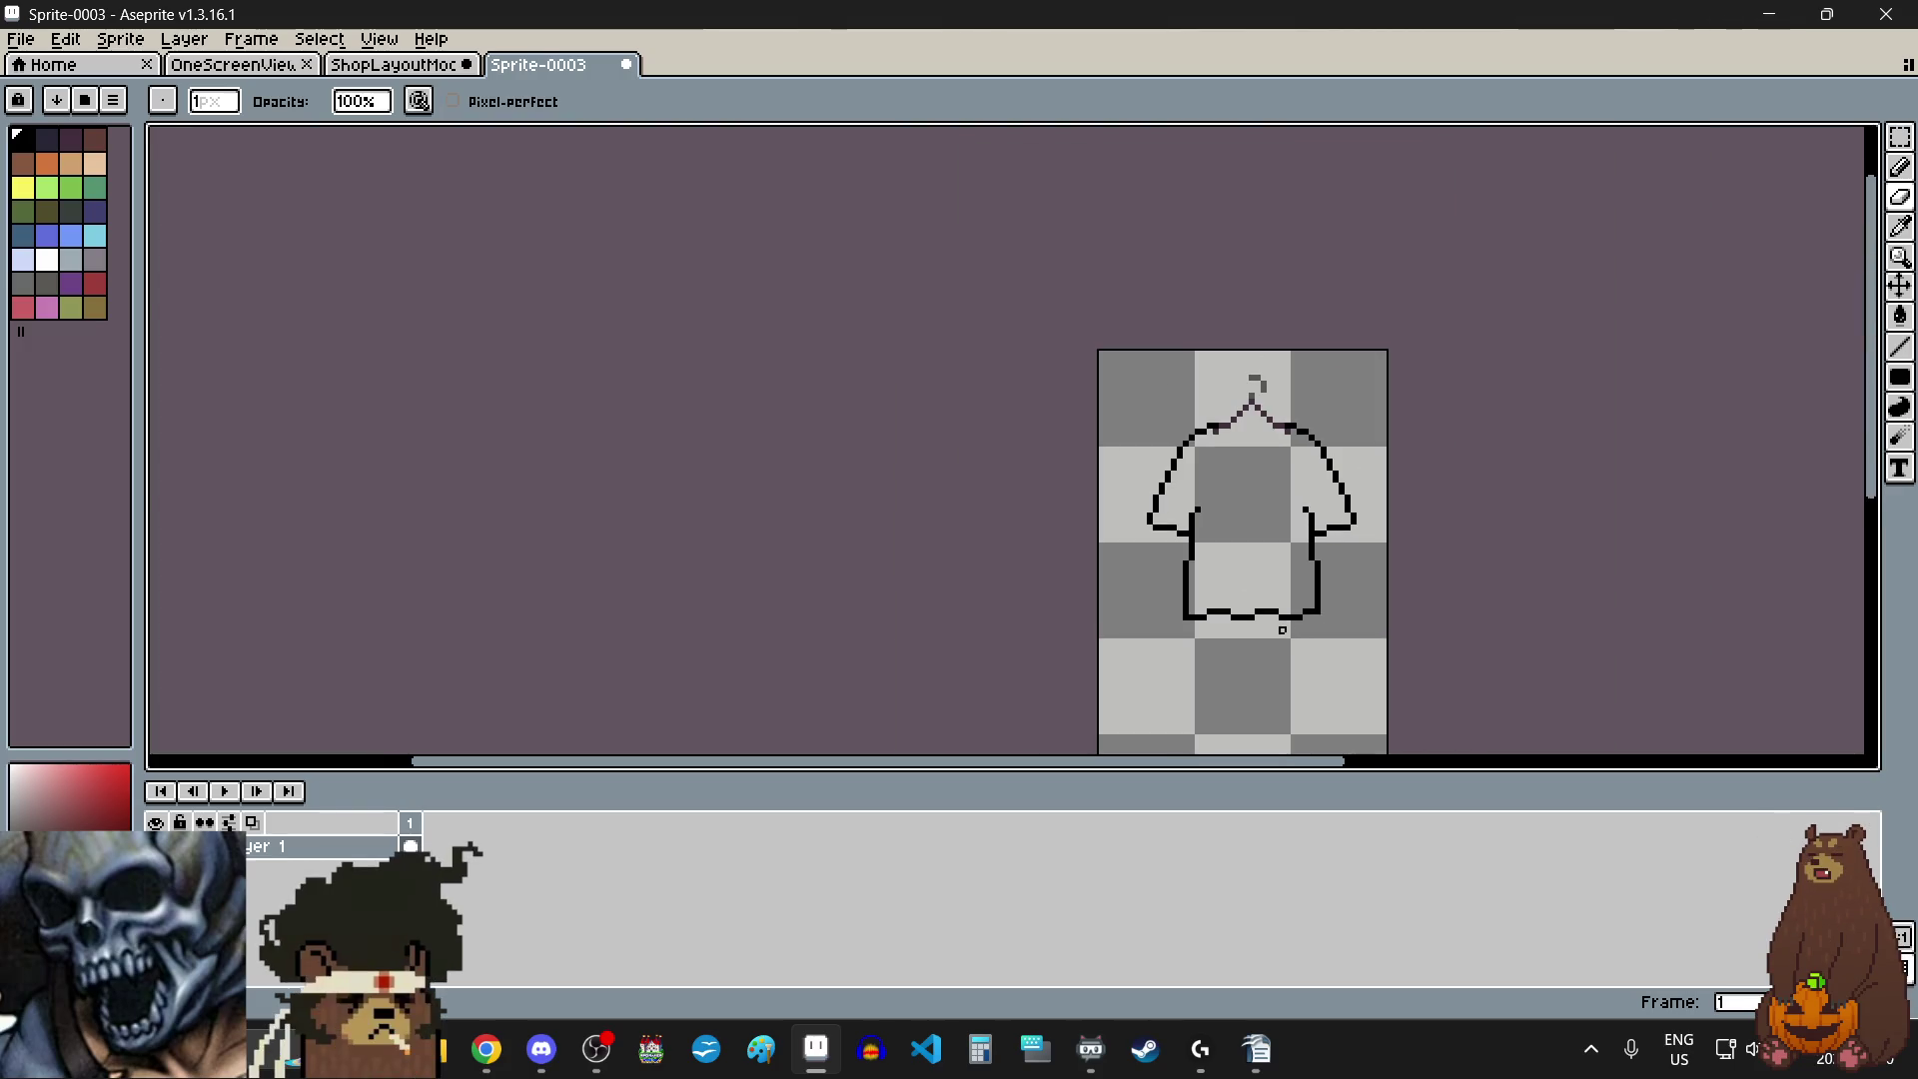
- Return to the Pencil and zoom in on the collar under the hanger
scroll(1285, 662, "up", 1)
scroll(1260, 623, "up", 1)
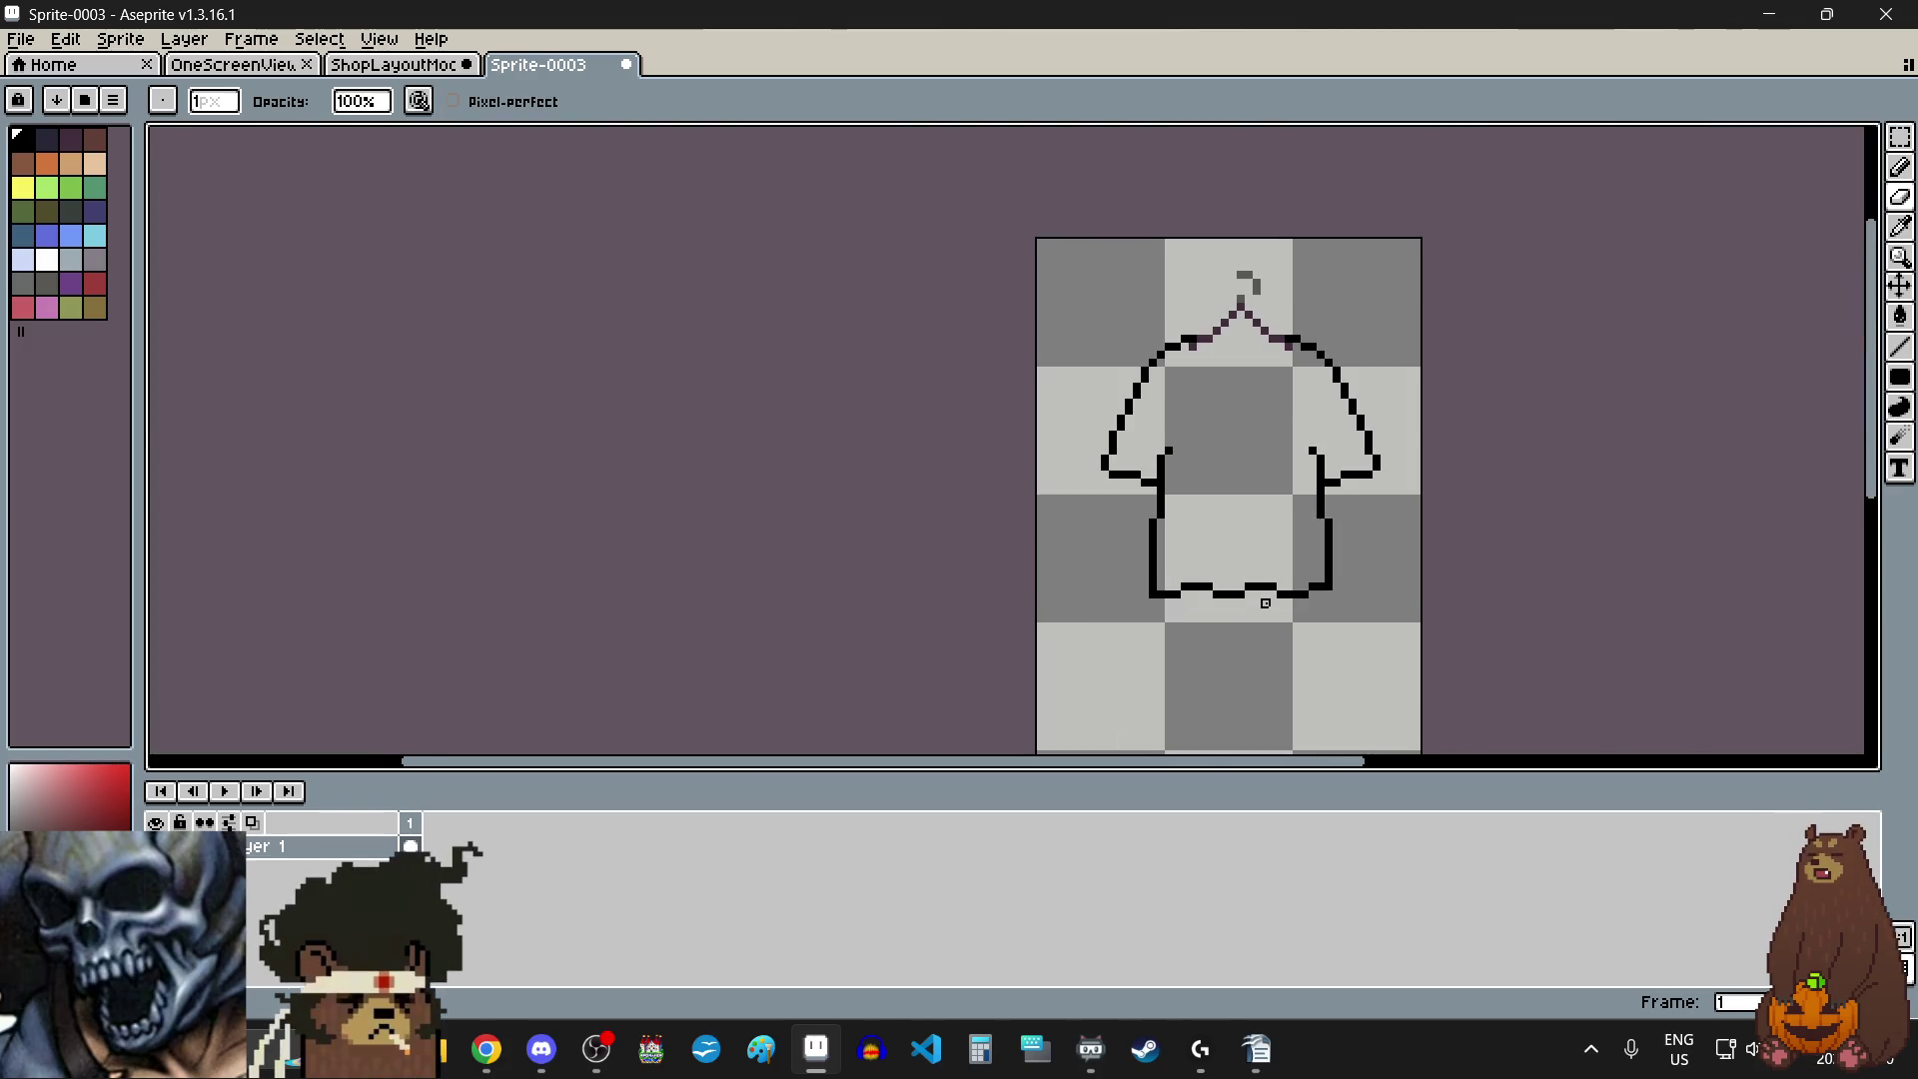
scroll(1289, 340, "up", 3)
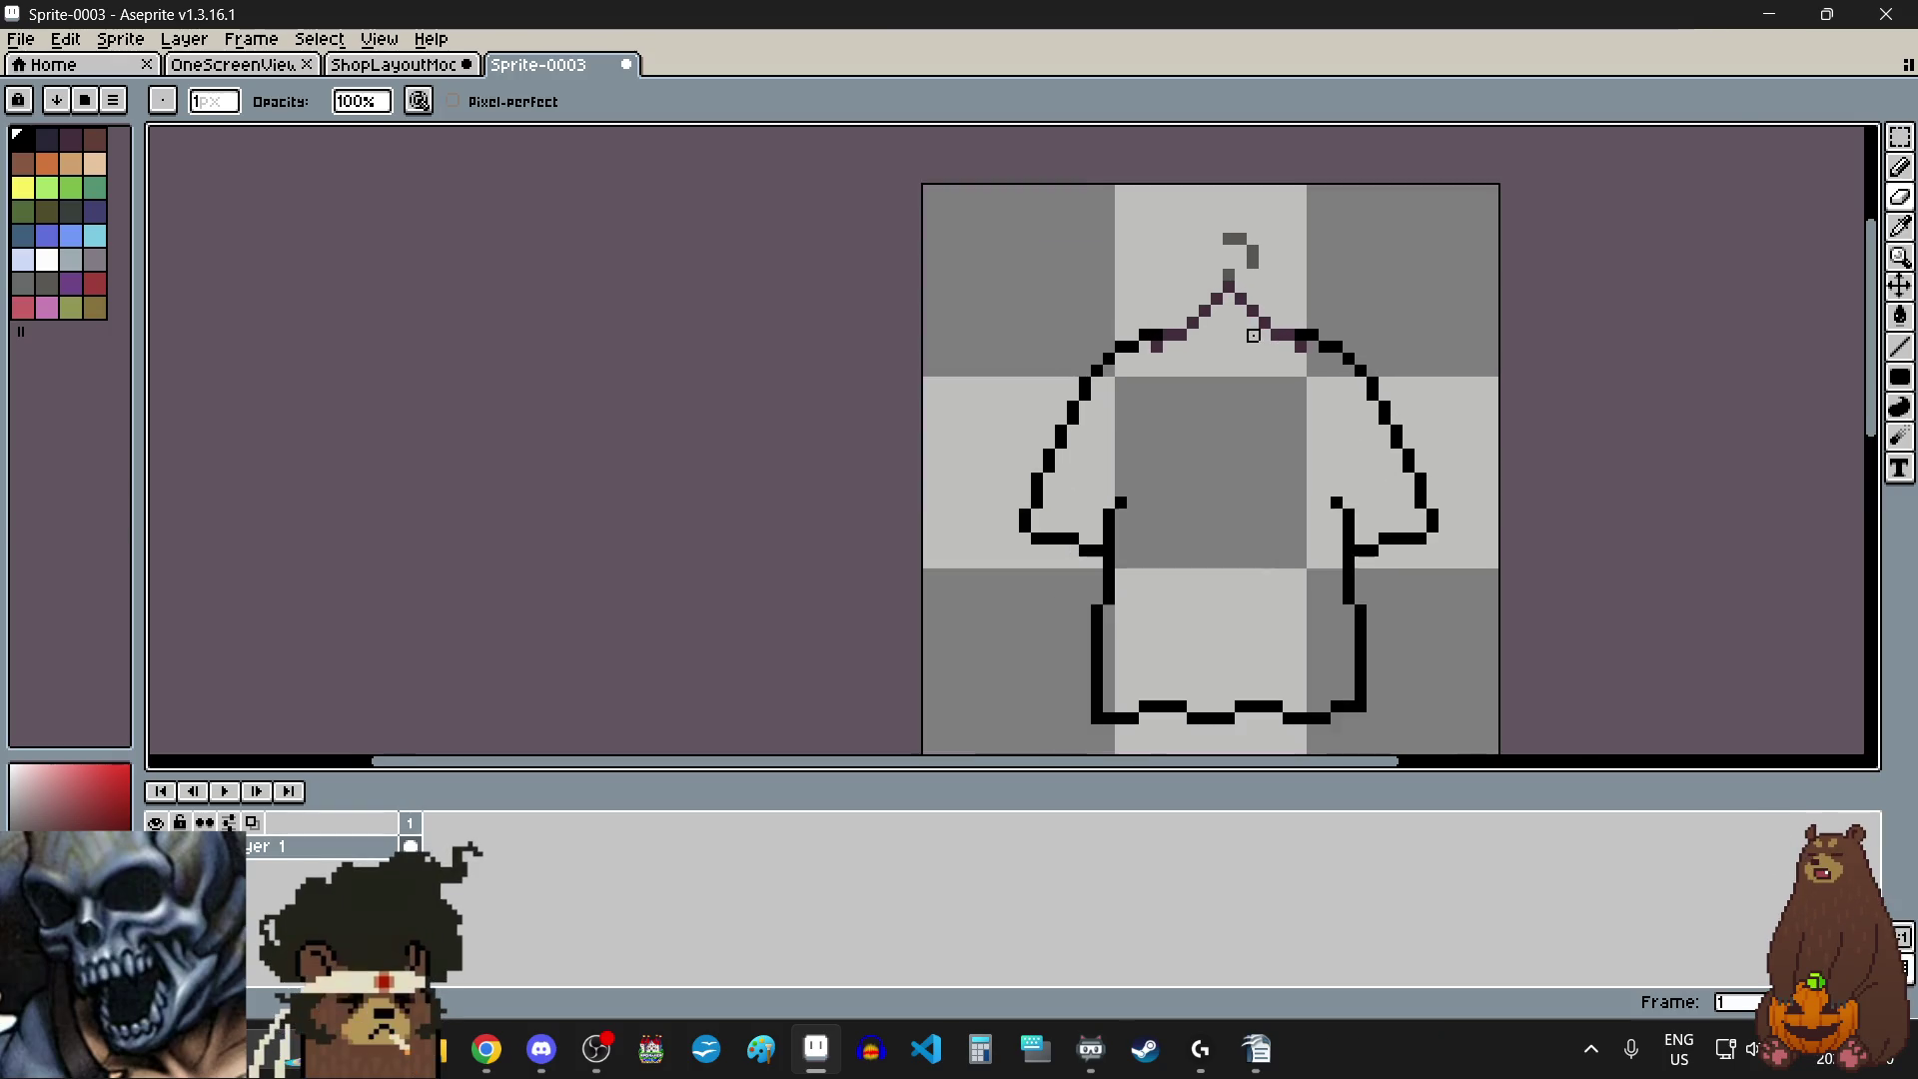
left_click(1901, 168)
left_click(1349, 382)
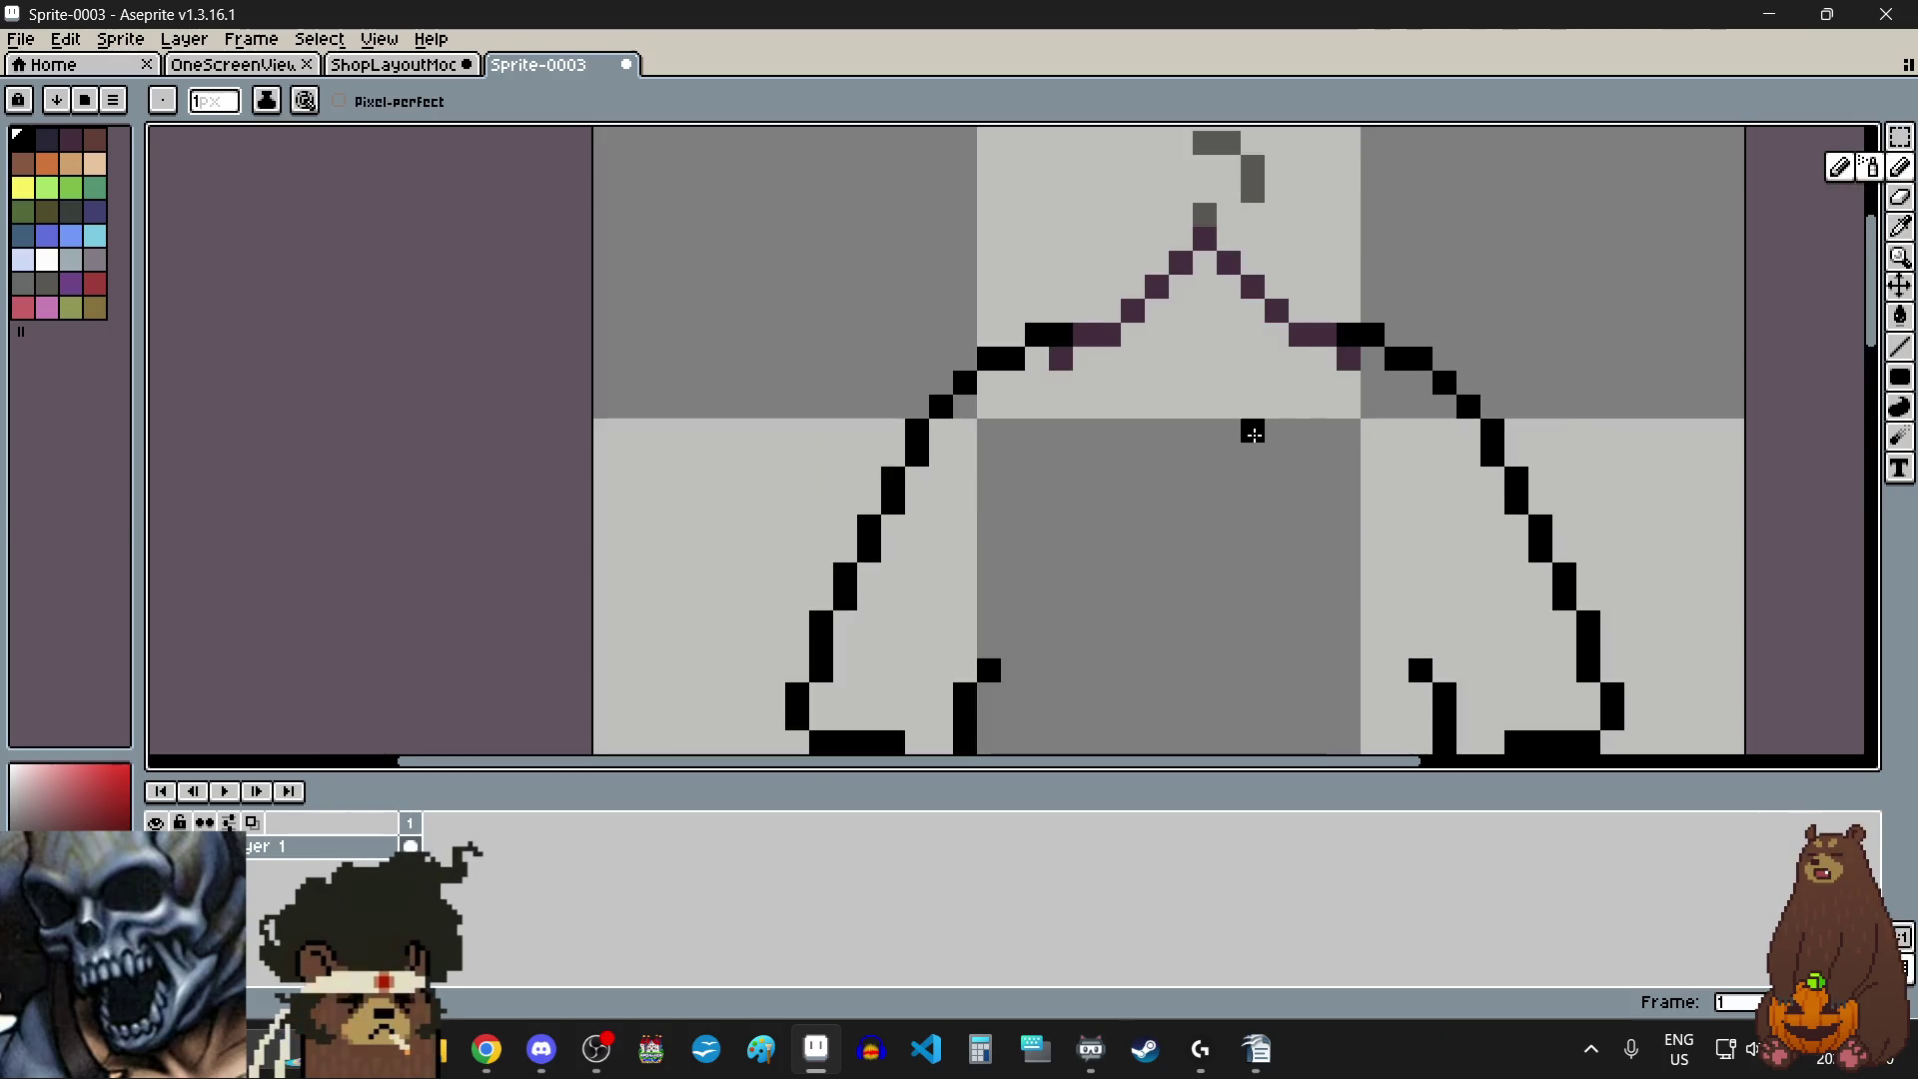
scroll(1161, 370, "up", 2)
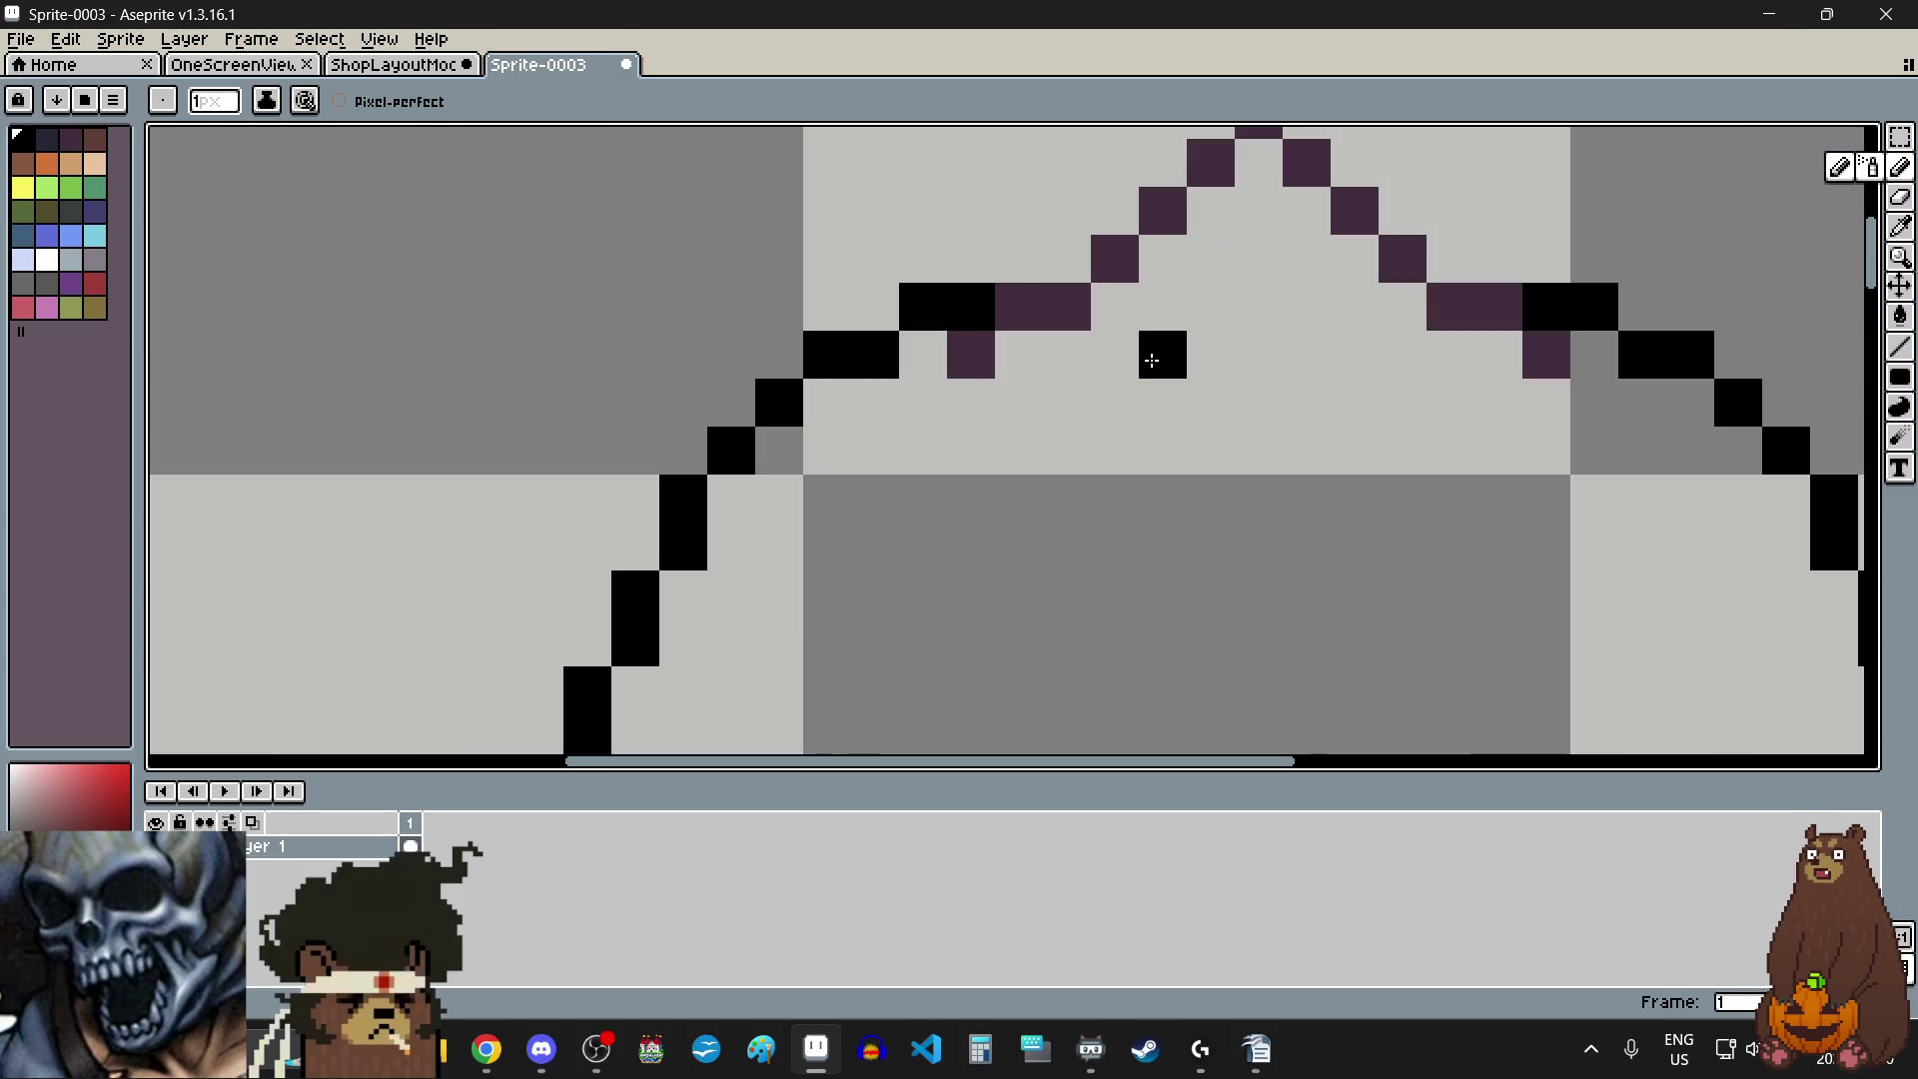
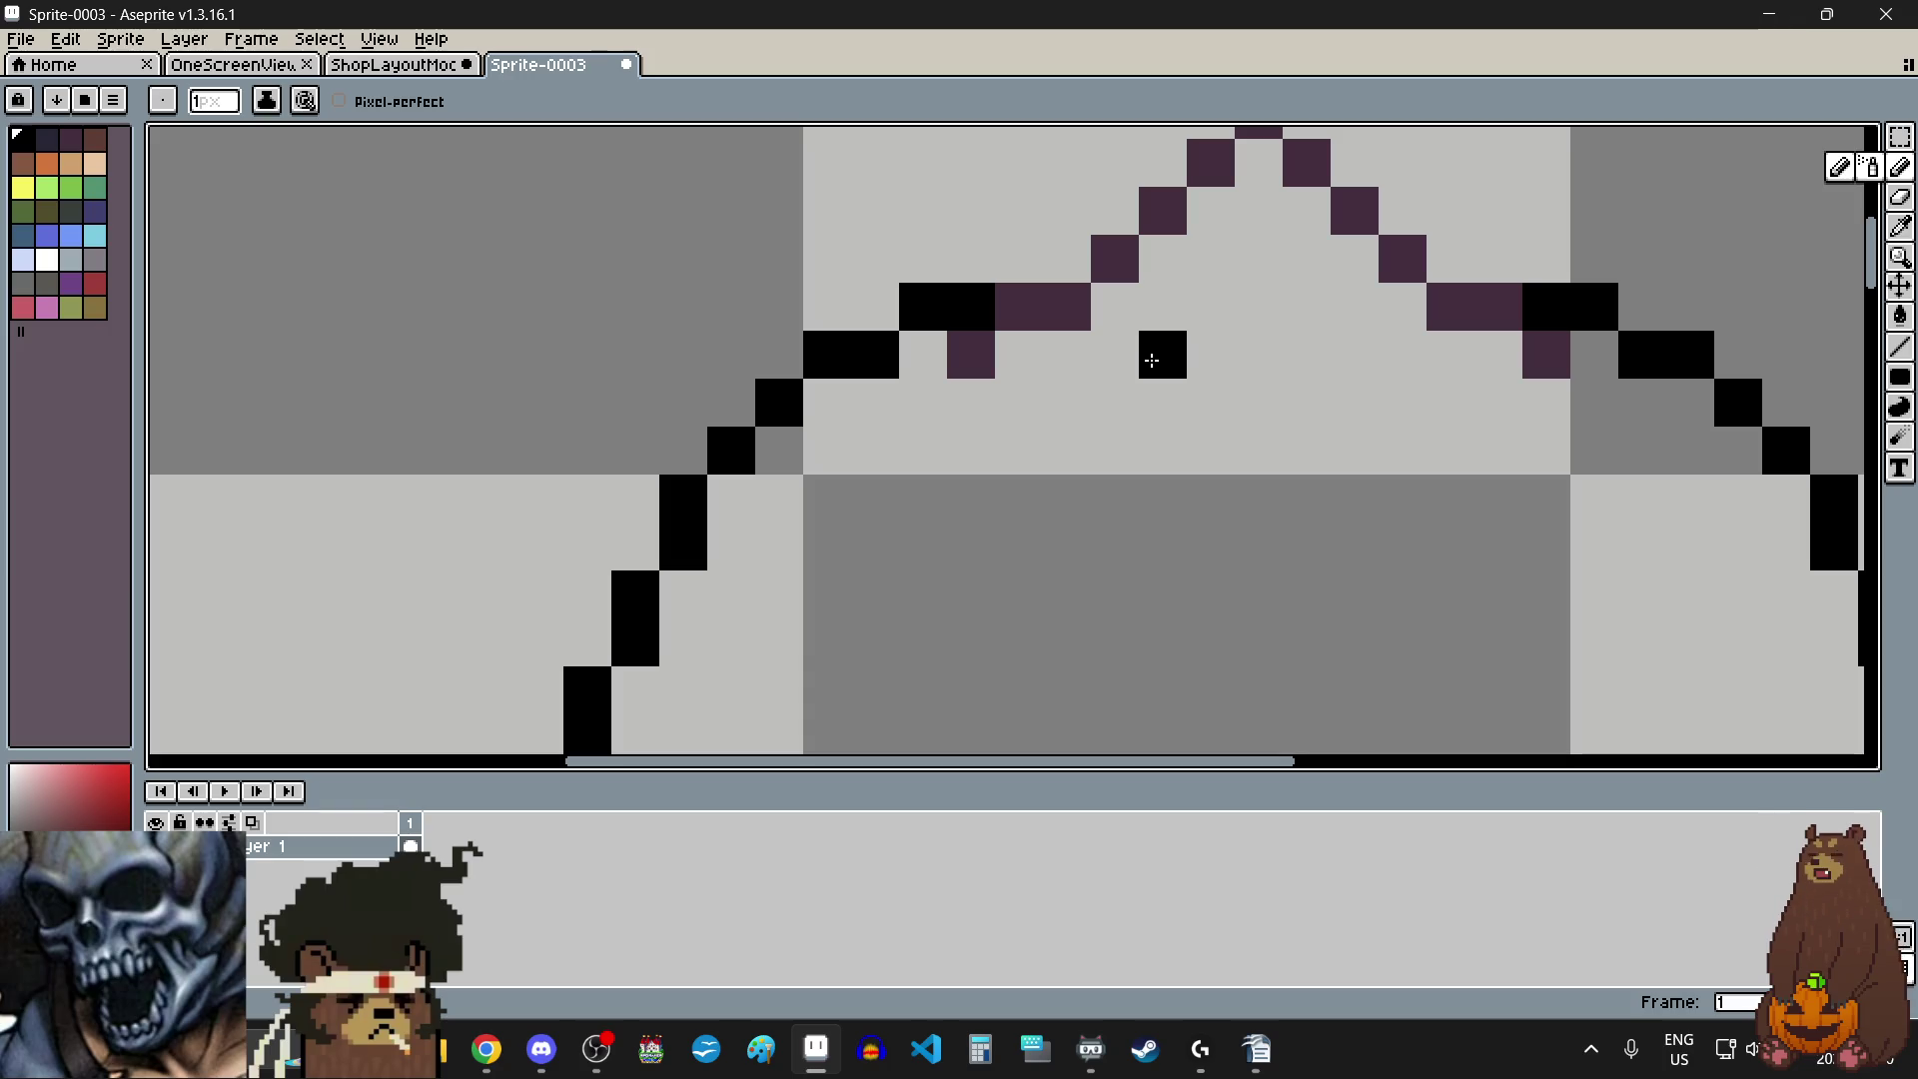
- Draw a curved black neckline under the hanger: collar pixels on both sides and a flat bottom row
left_click(1020, 402)
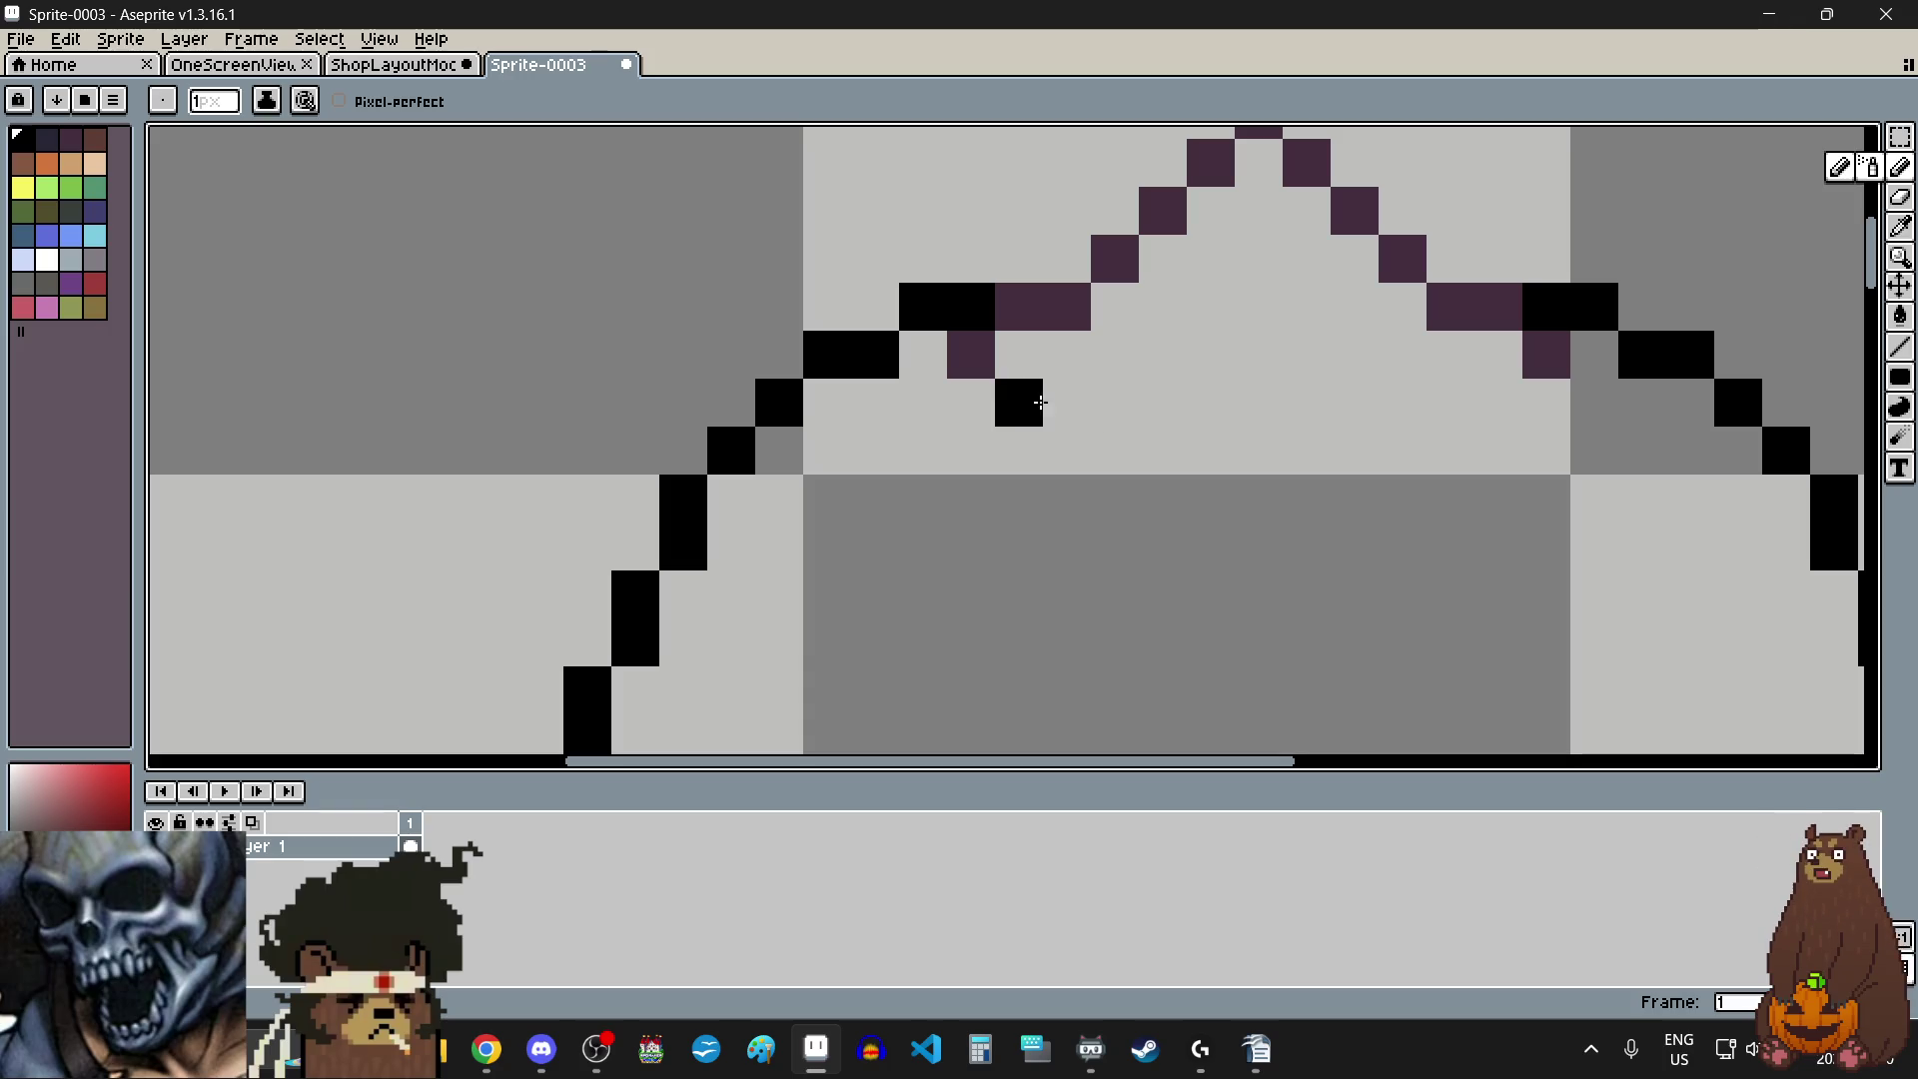
left_click(1499, 402)
left_click(970, 354)
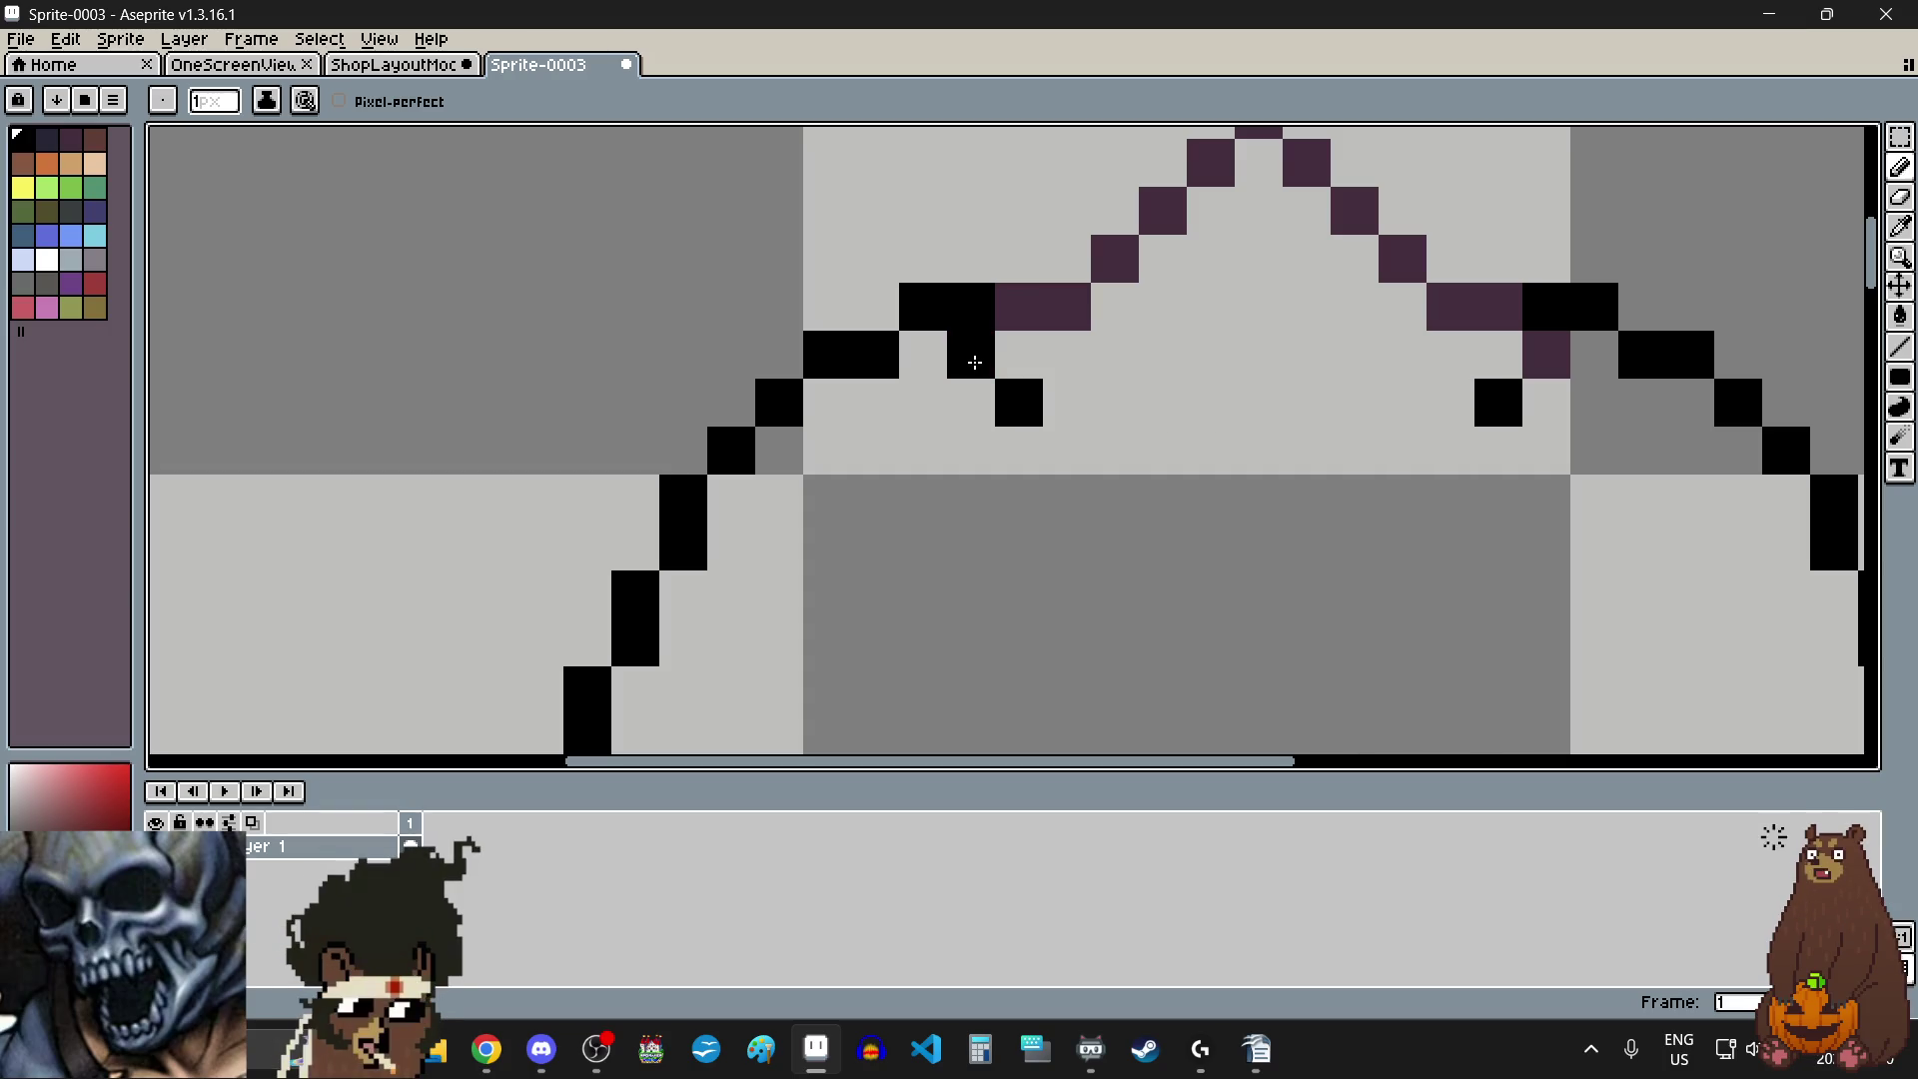
left_click(1546, 355)
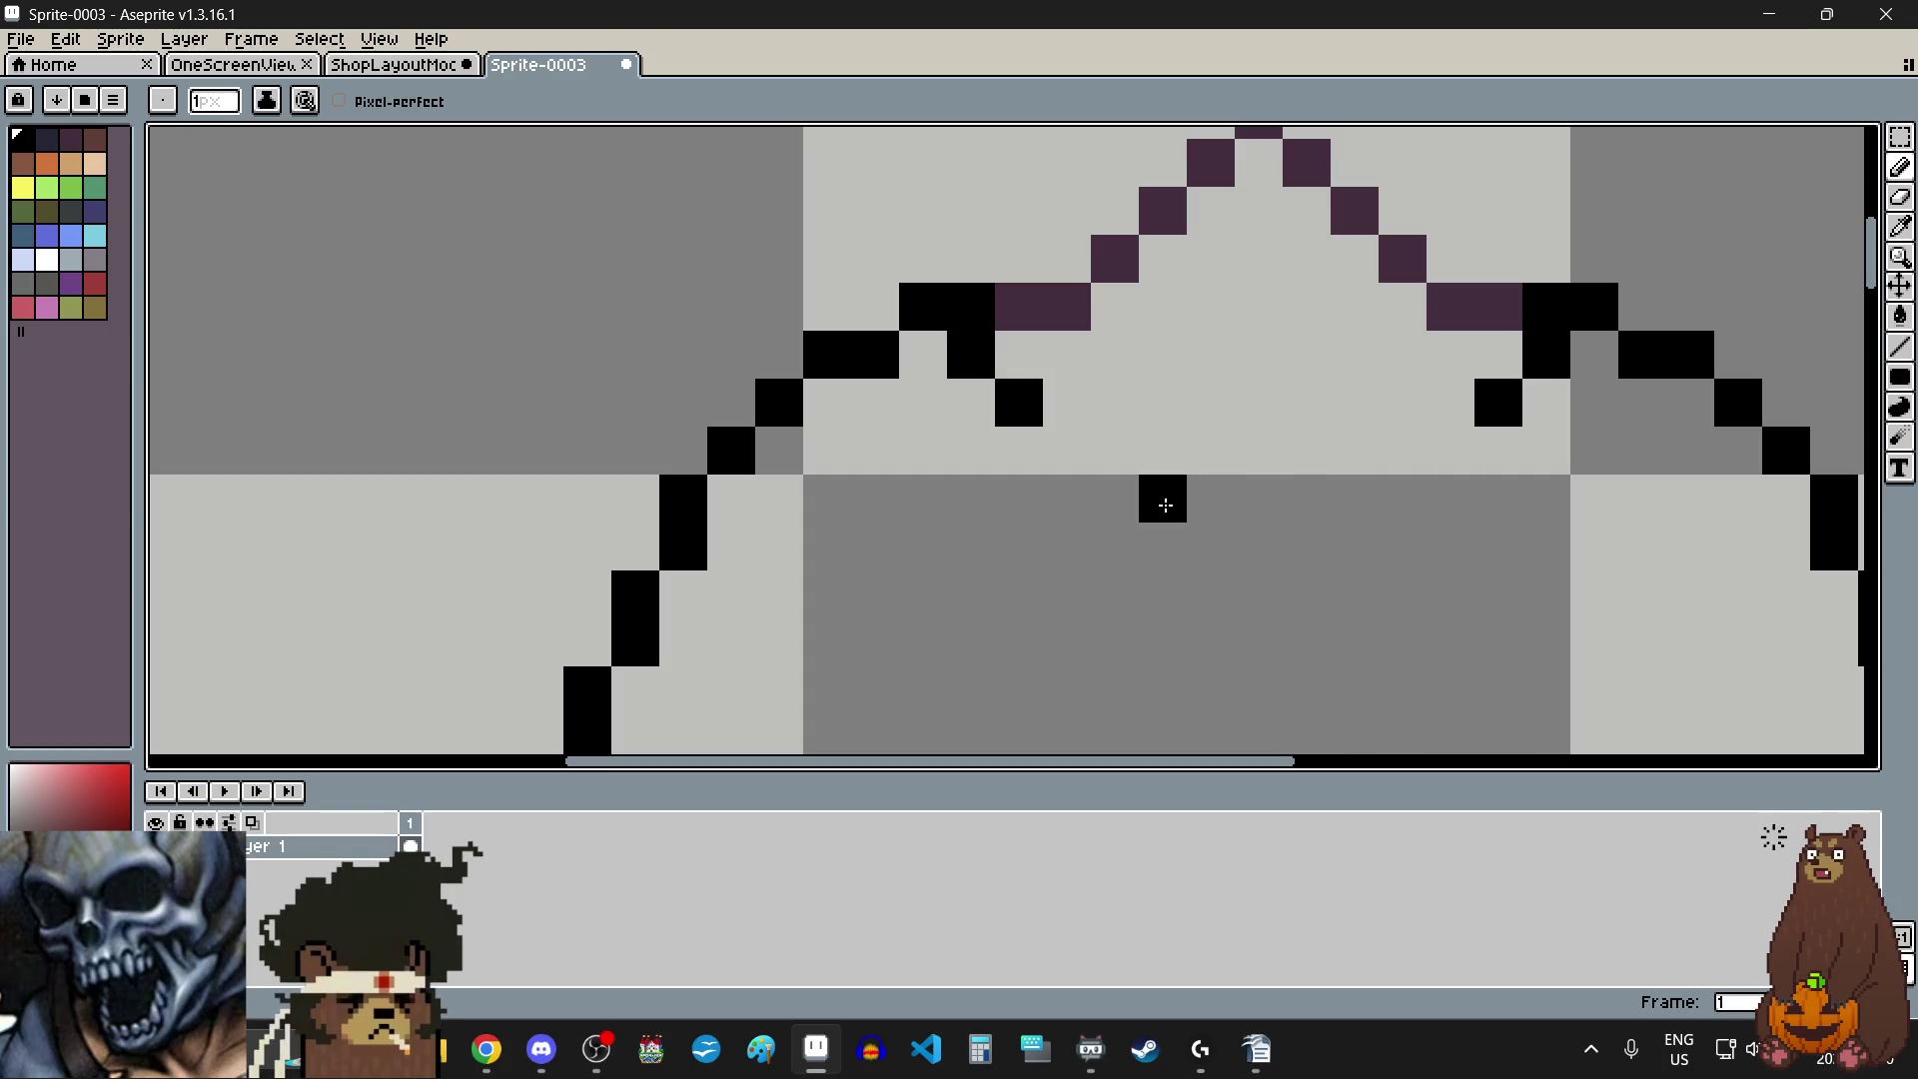
left_click(1067, 450)
left_click(1115, 450)
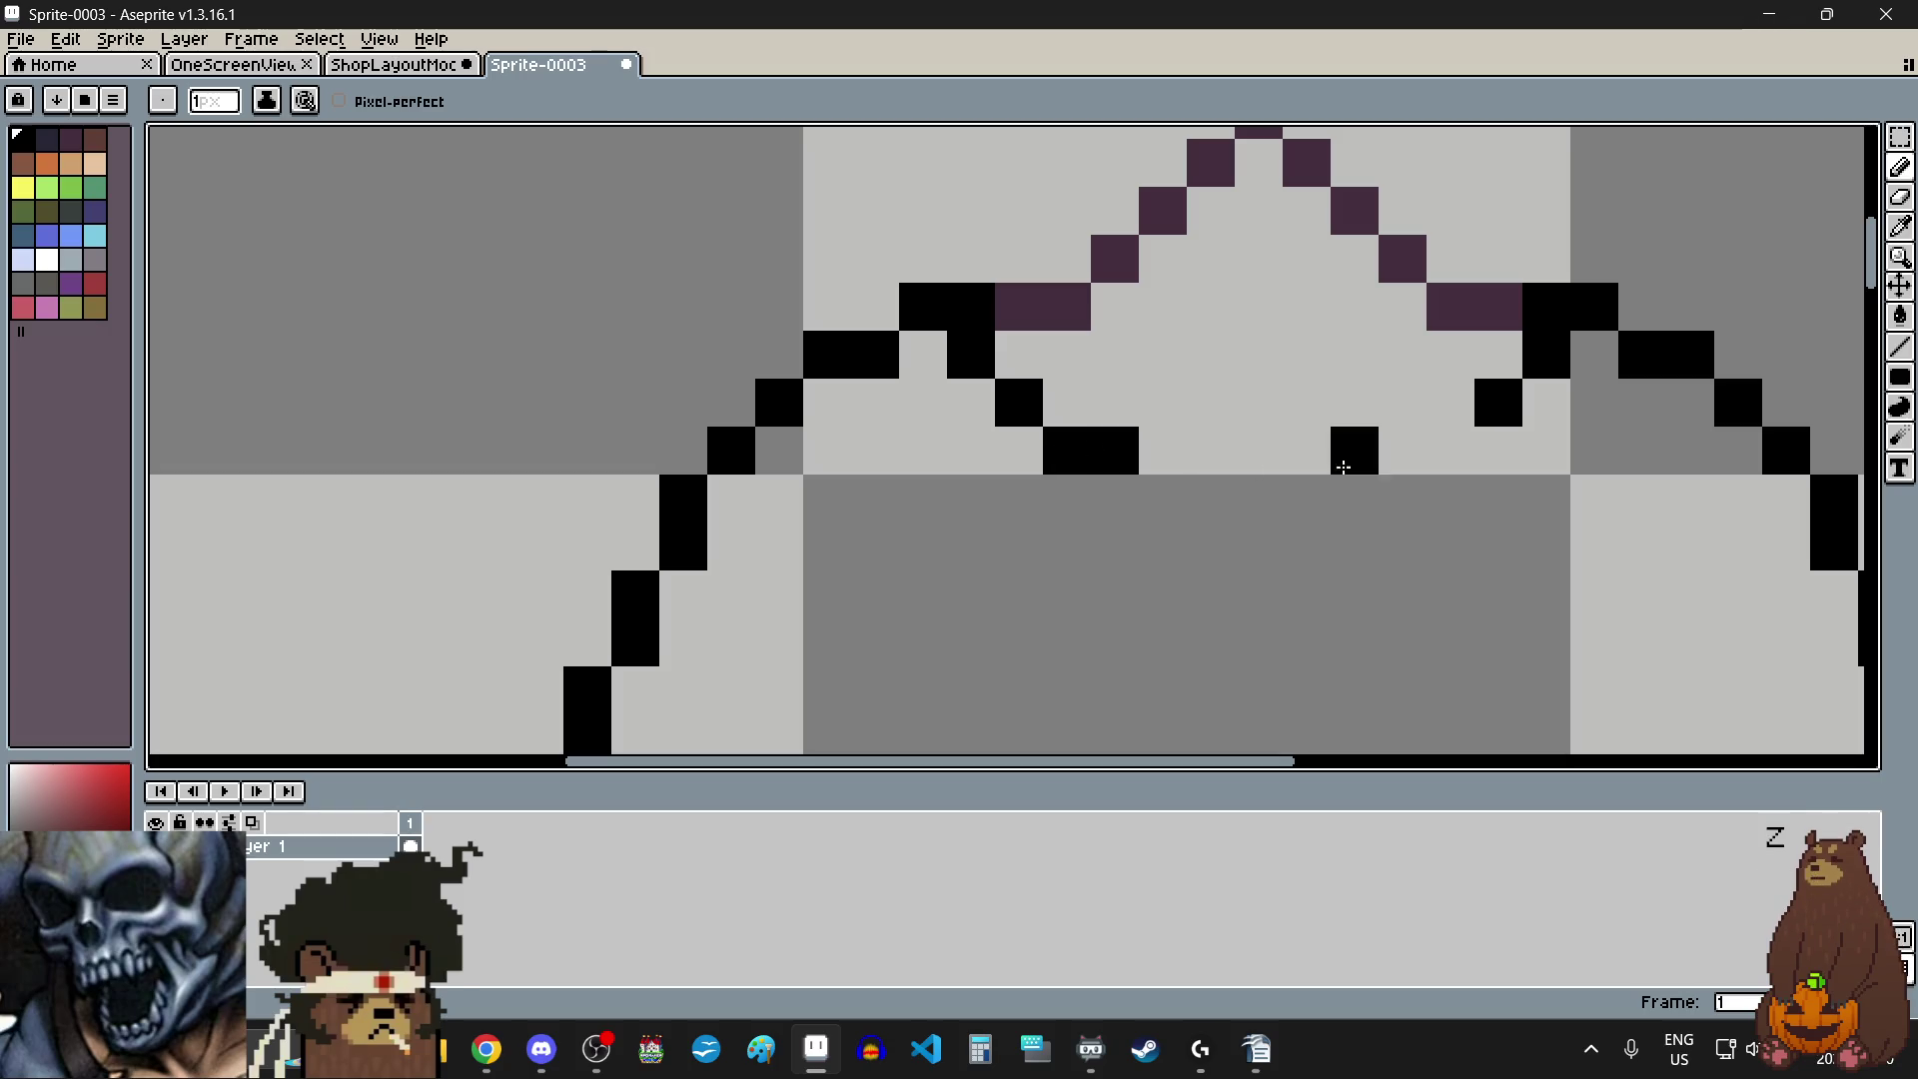
left_click_drag(1160, 499, 1336, 501)
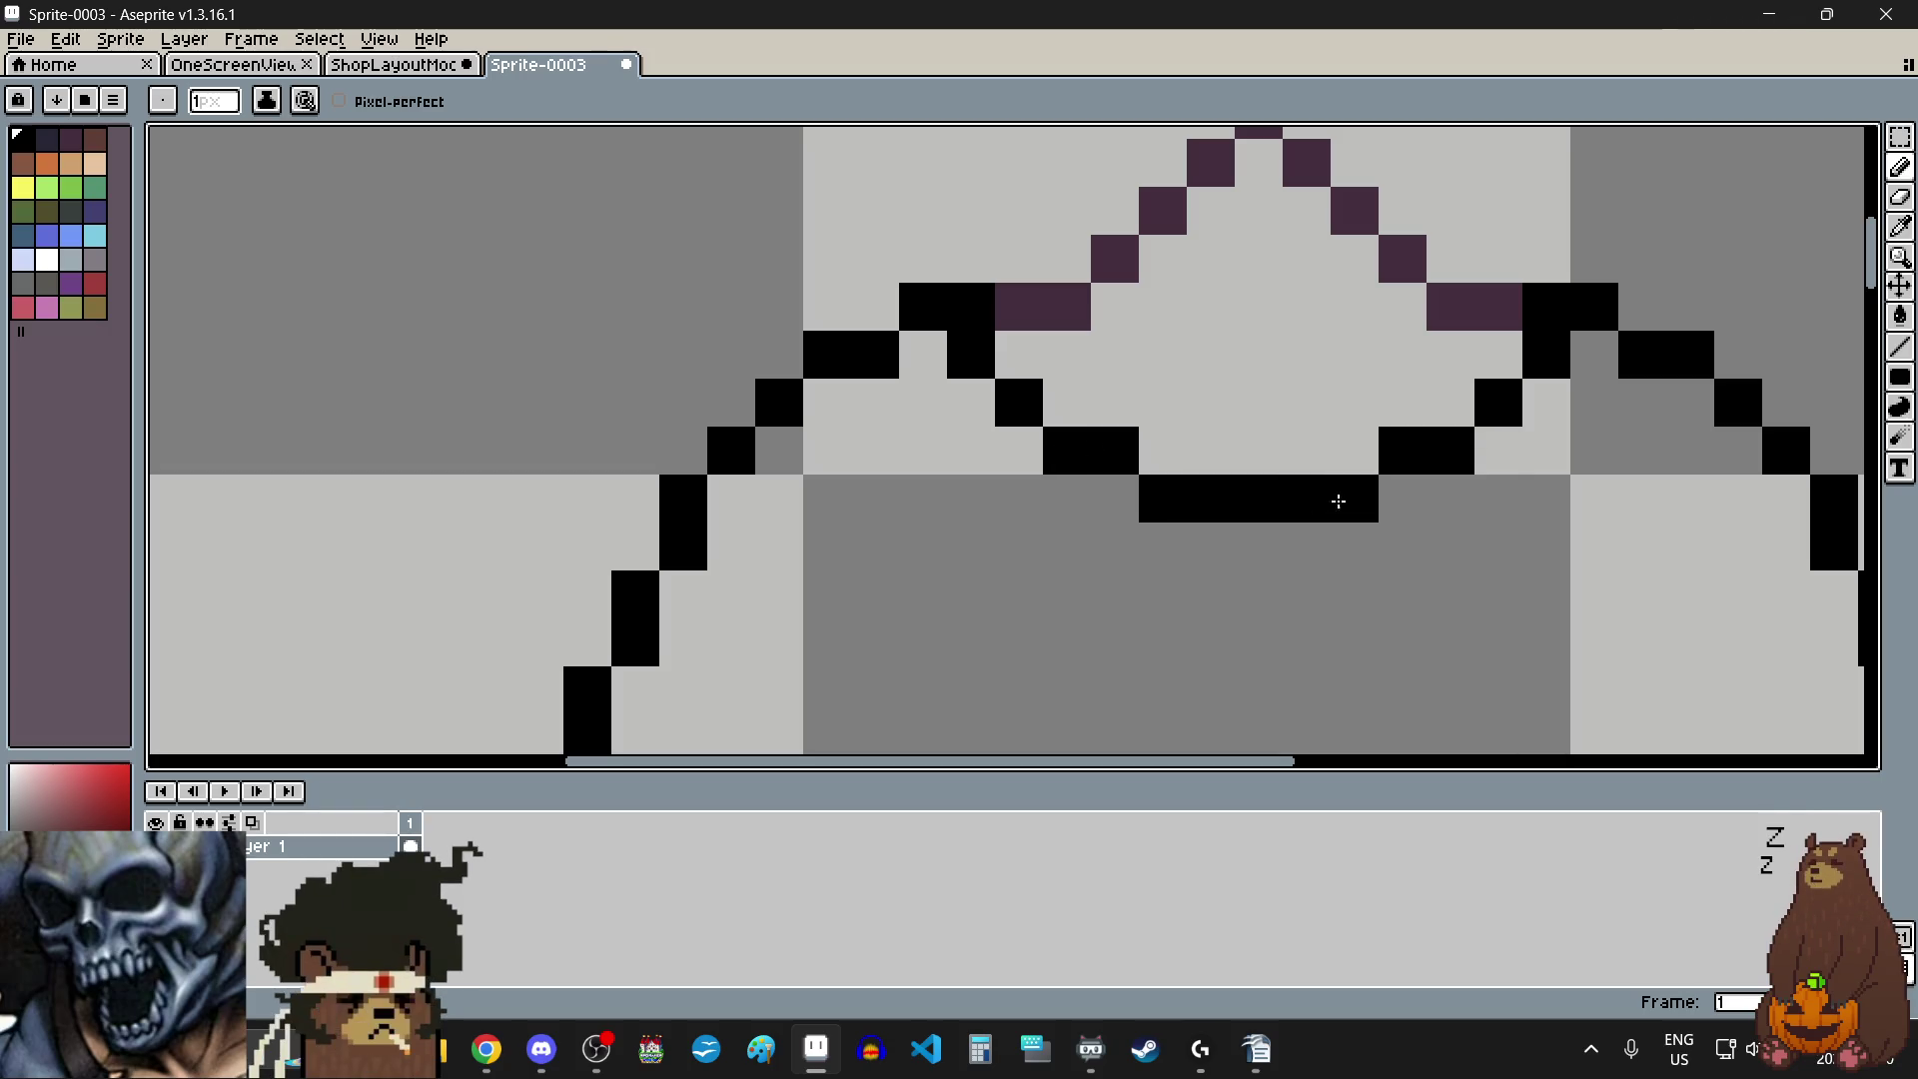
scroll(1169, 486, "down", 5)
scroll(1208, 493, "down", 1)
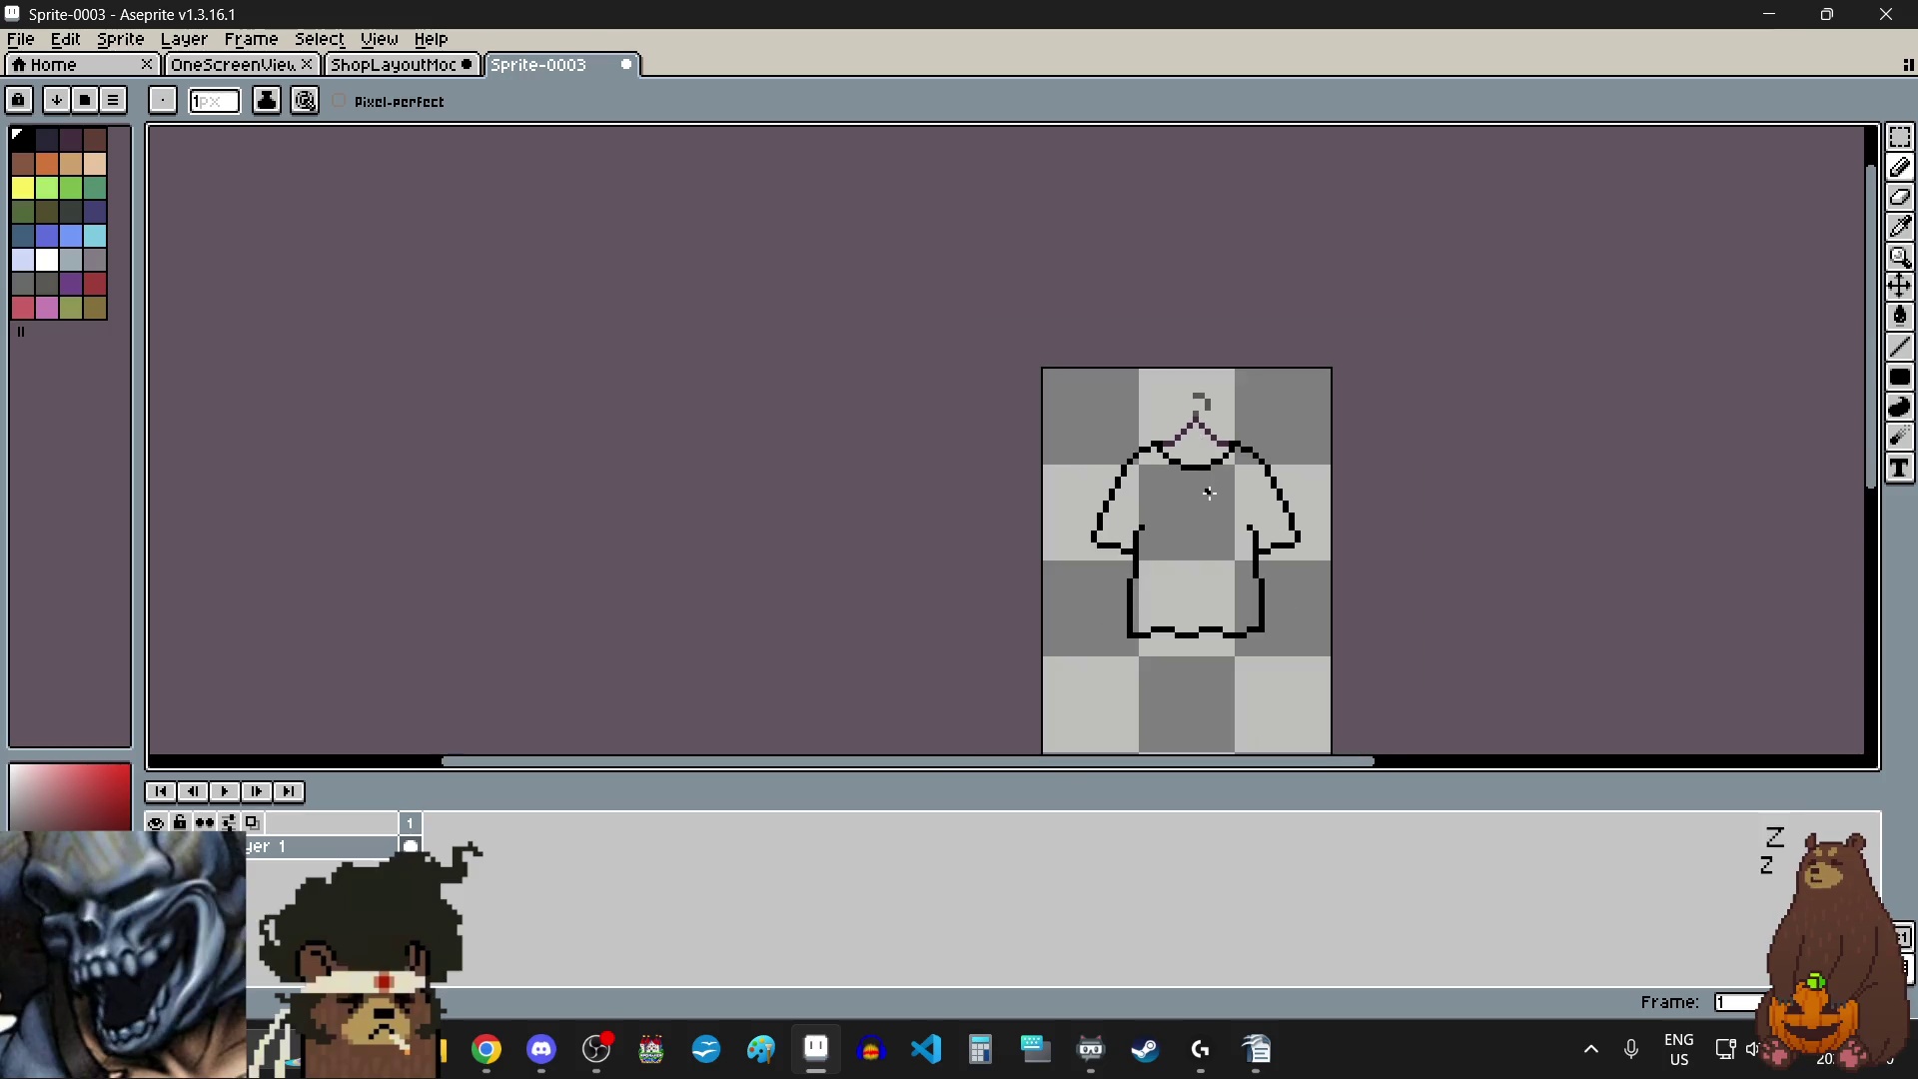
- Paint a black bar across the inside of the collar above the neckline, plus a pixel at its left end
scroll(1210, 480, "up", 2)
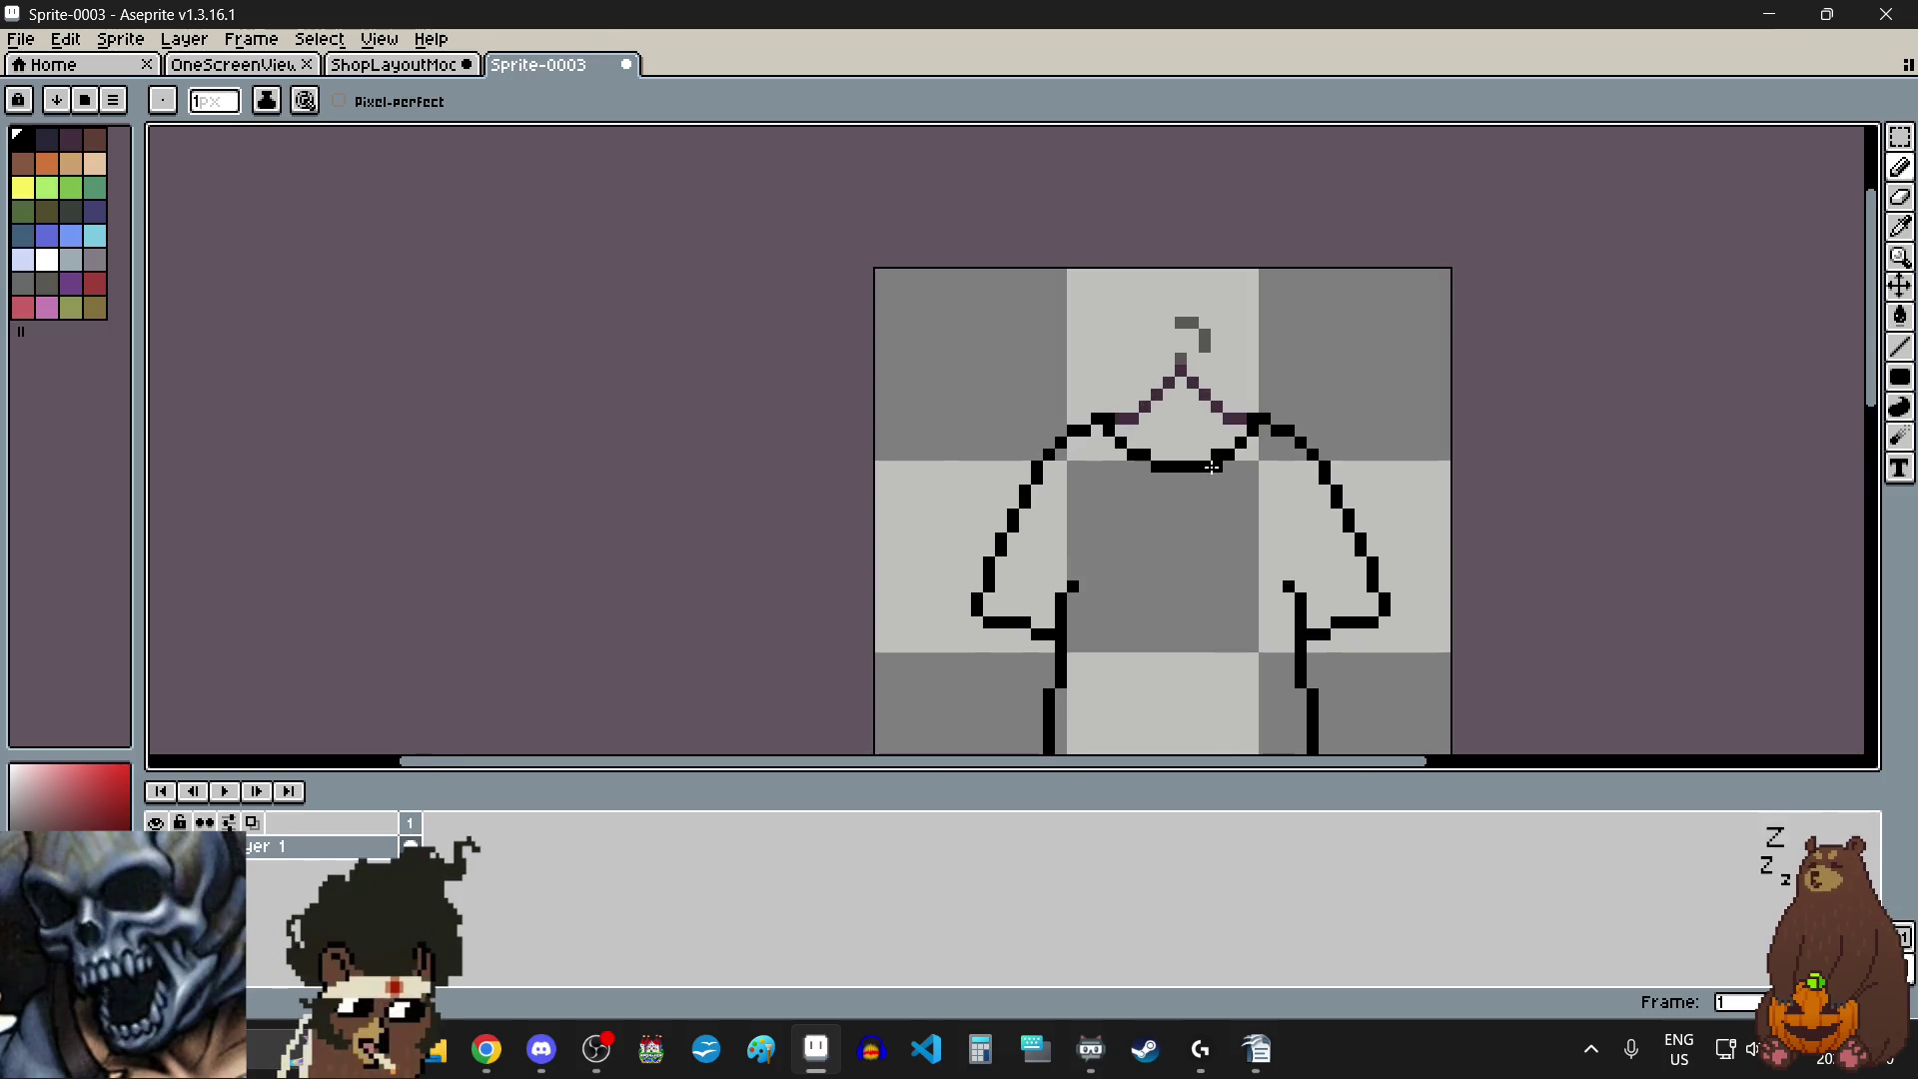
scroll(1191, 406, "up", 2)
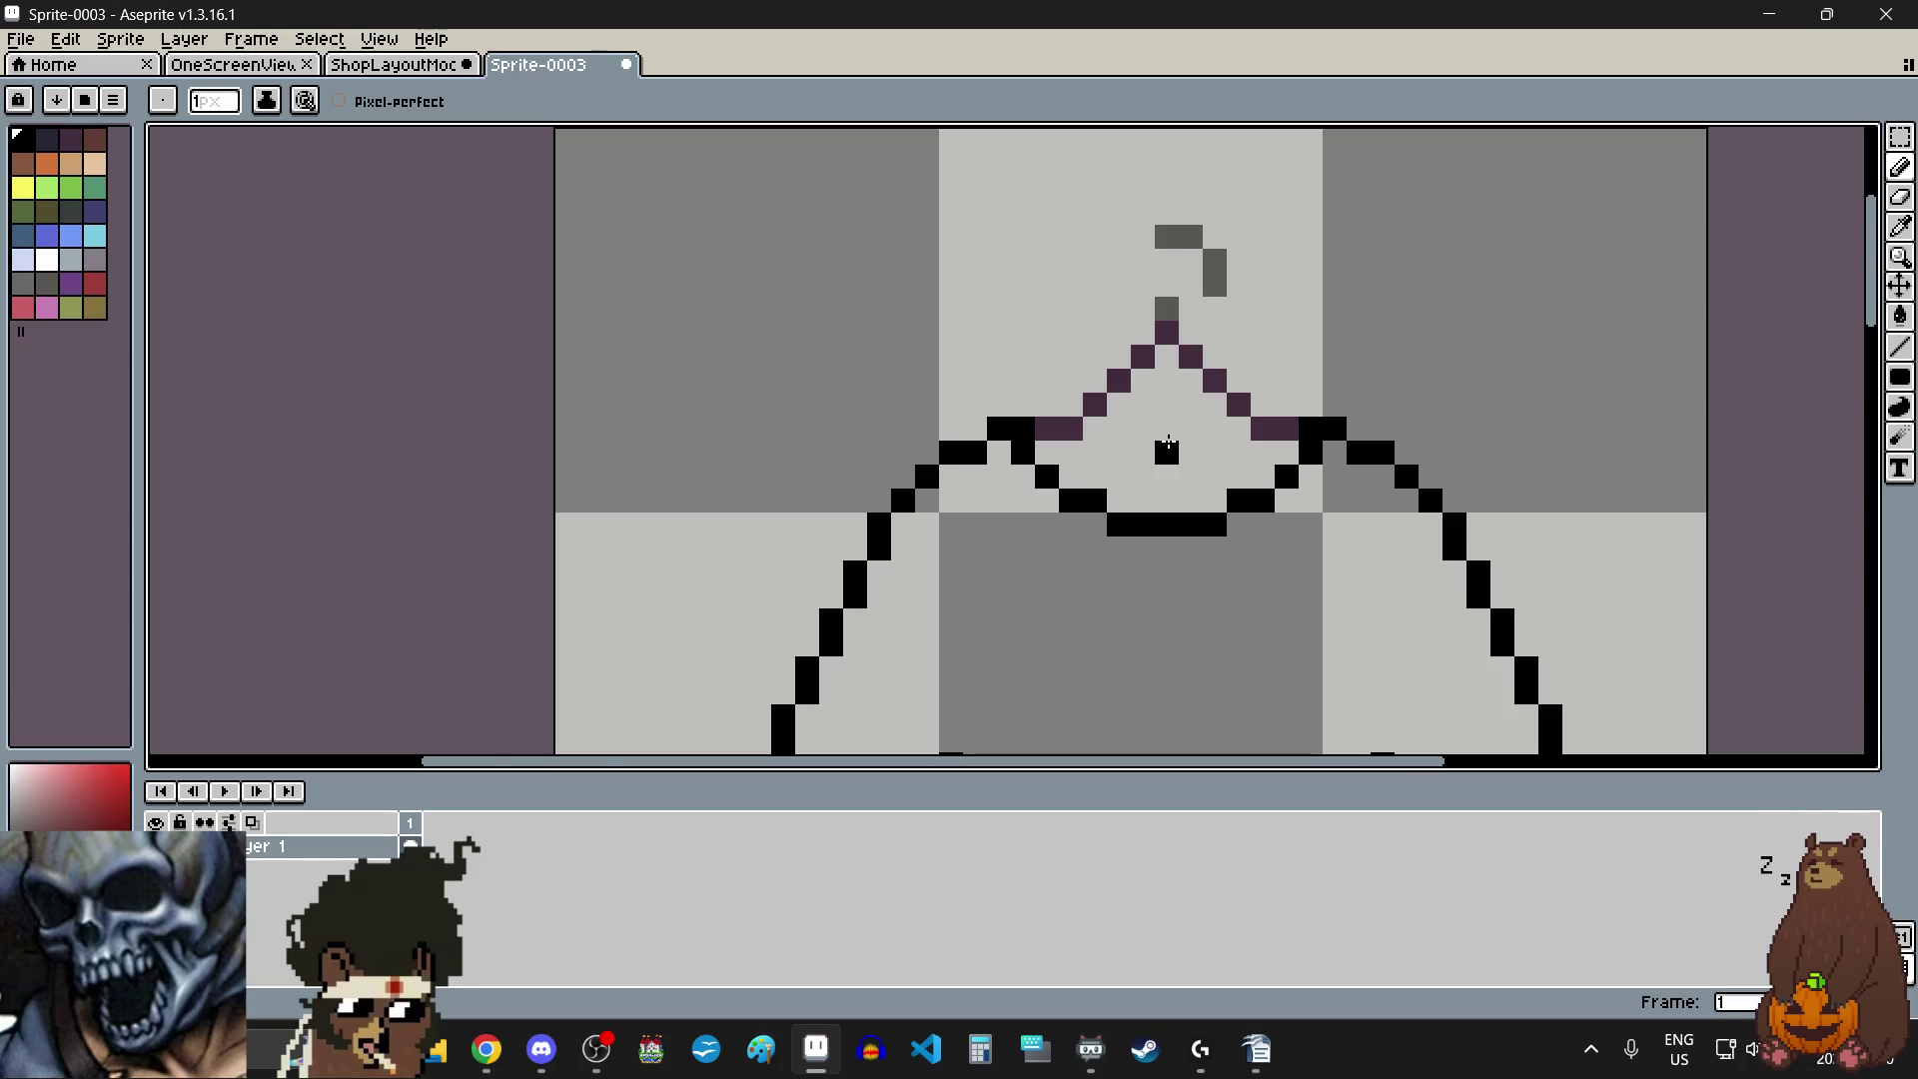
scroll(1167, 445, "up", 2)
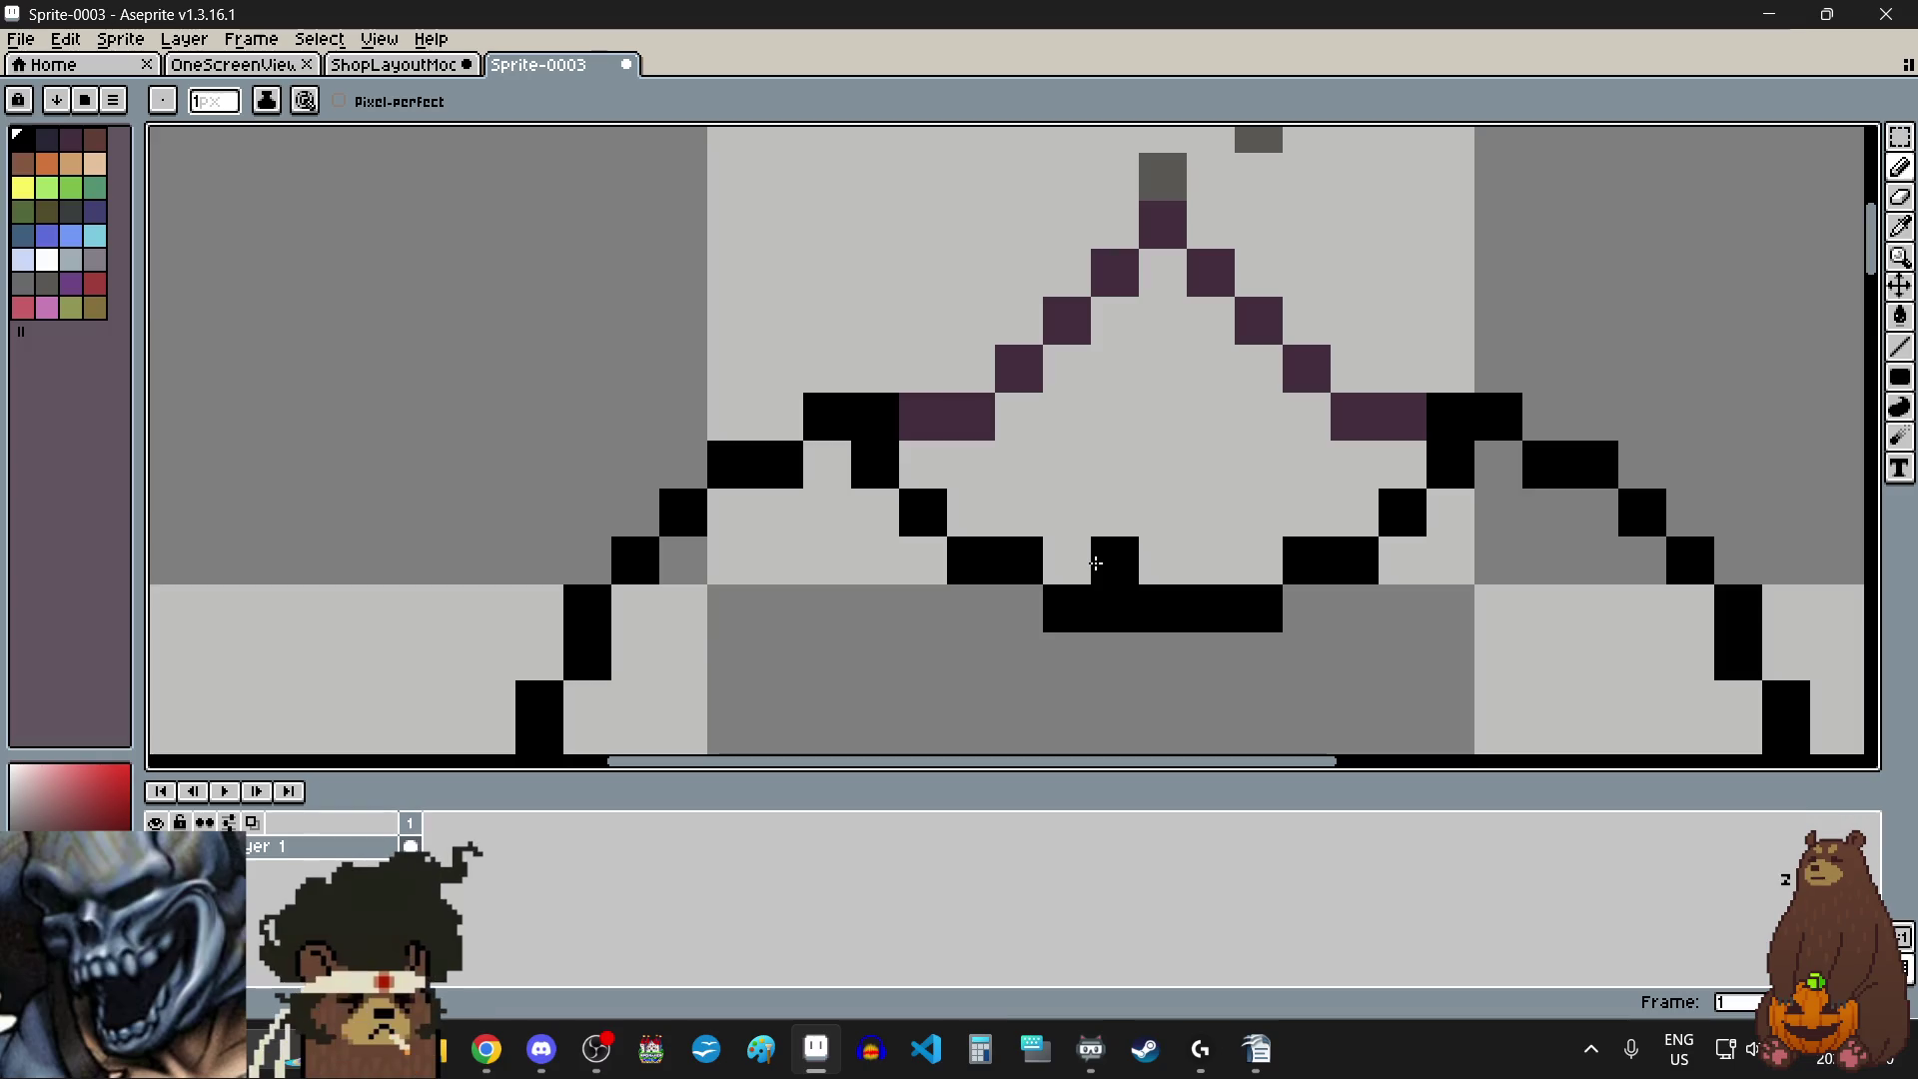
left_click_drag(1064, 466, 1261, 465)
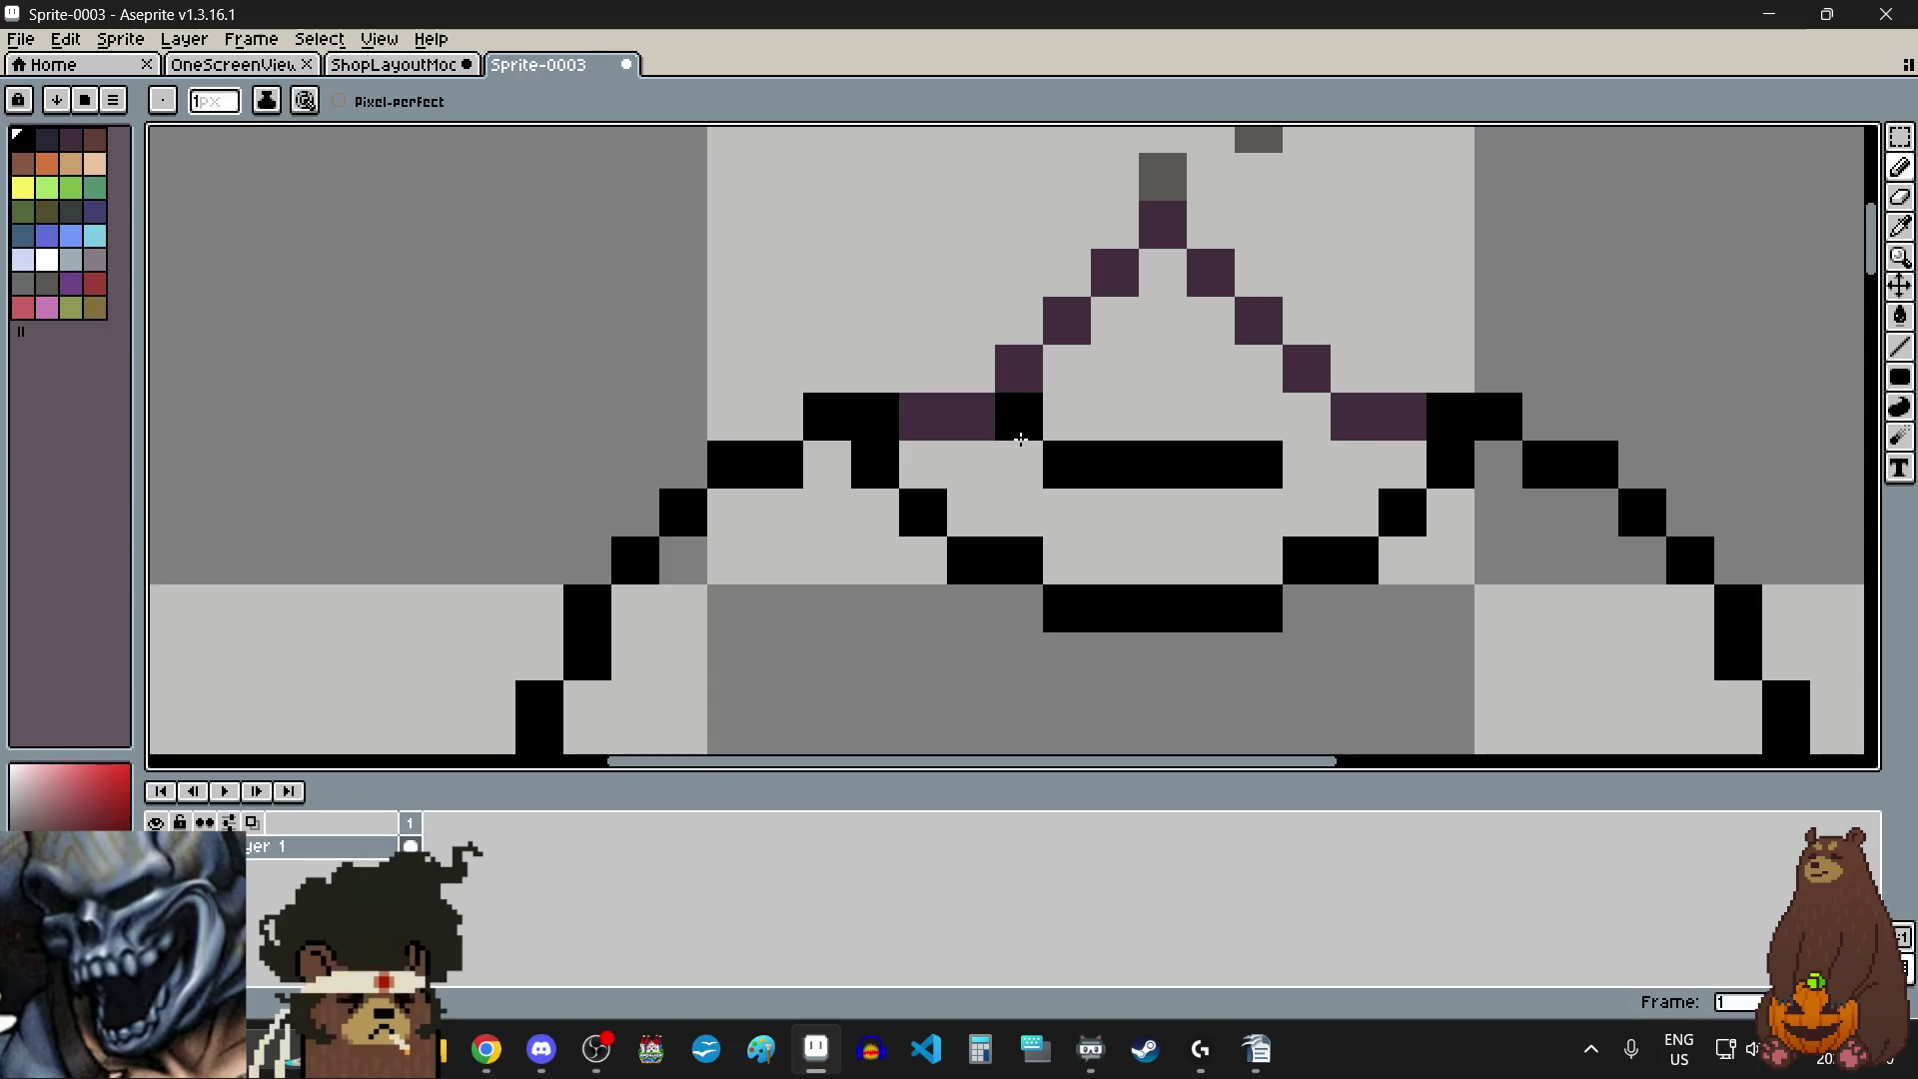
left_click(1020, 440)
scroll(1296, 425, "down", 6)
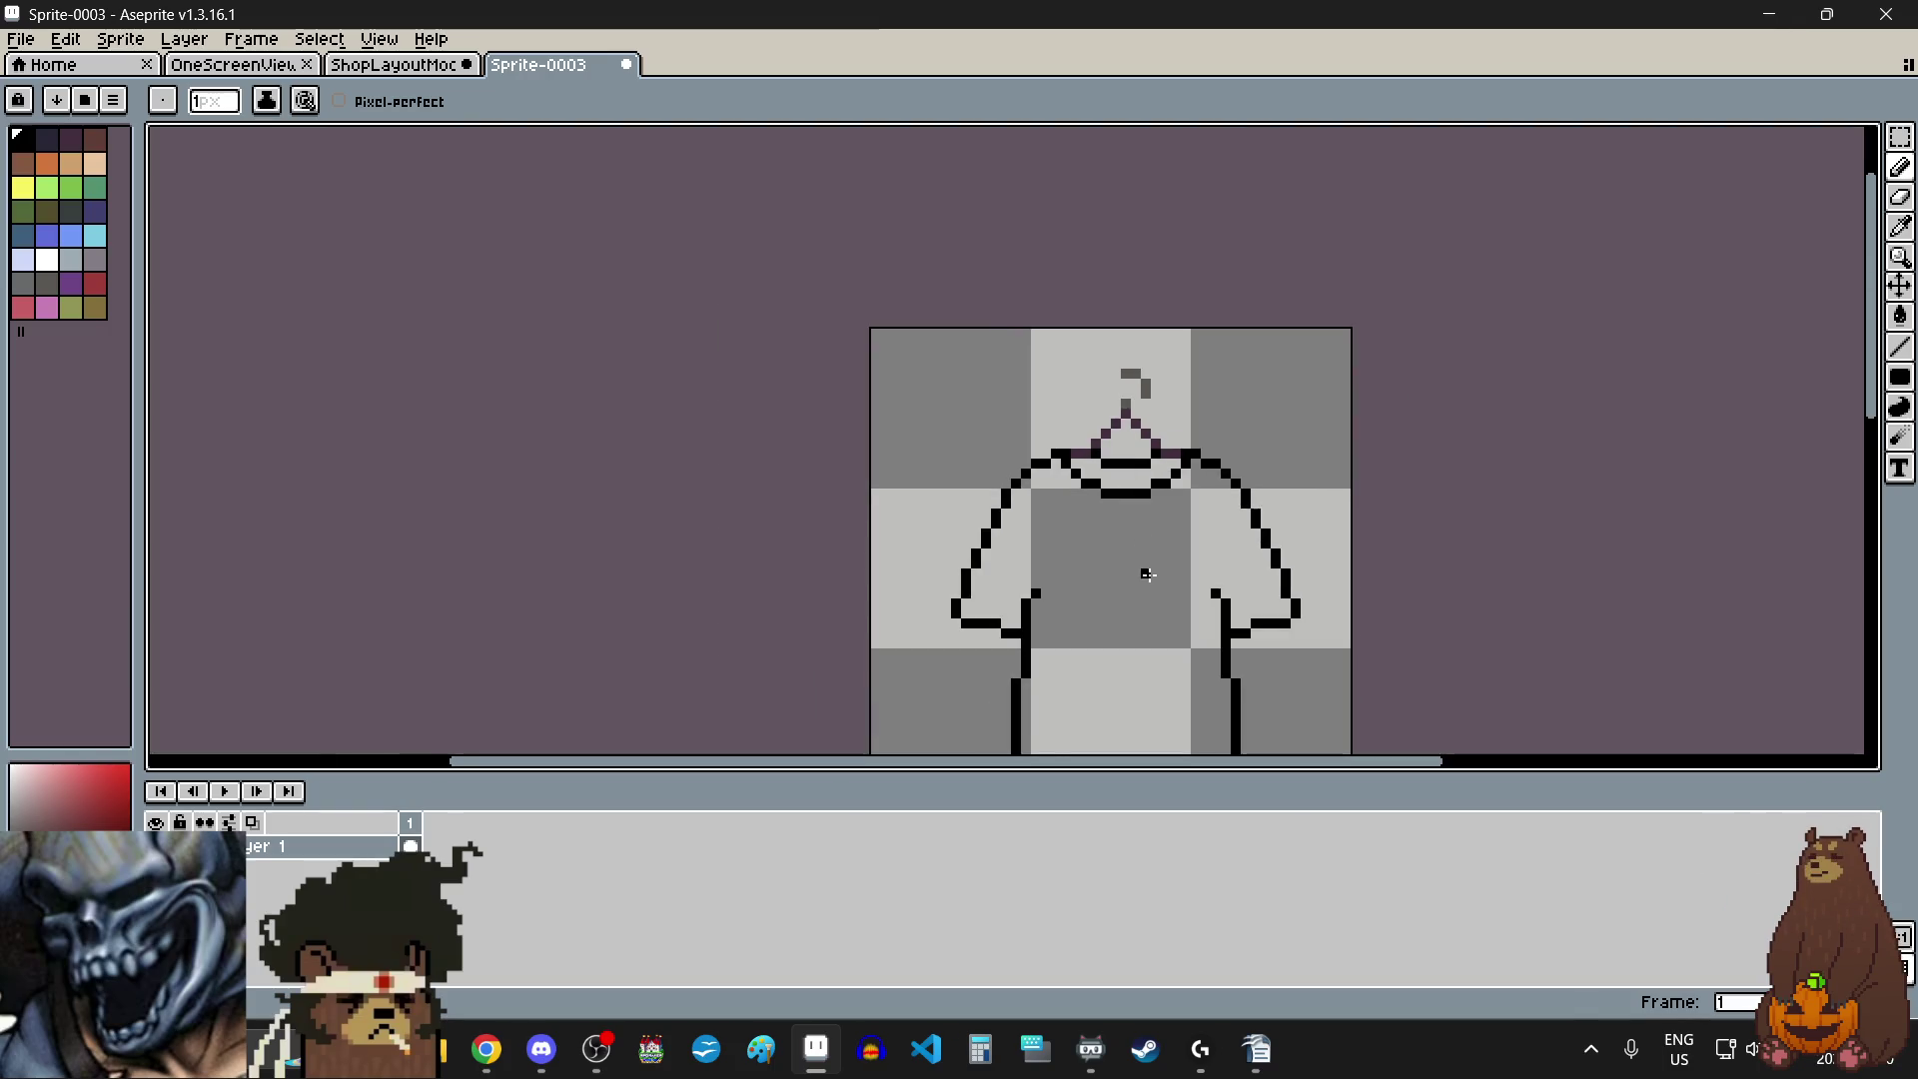
scroll(1128, 543, "up", 1)
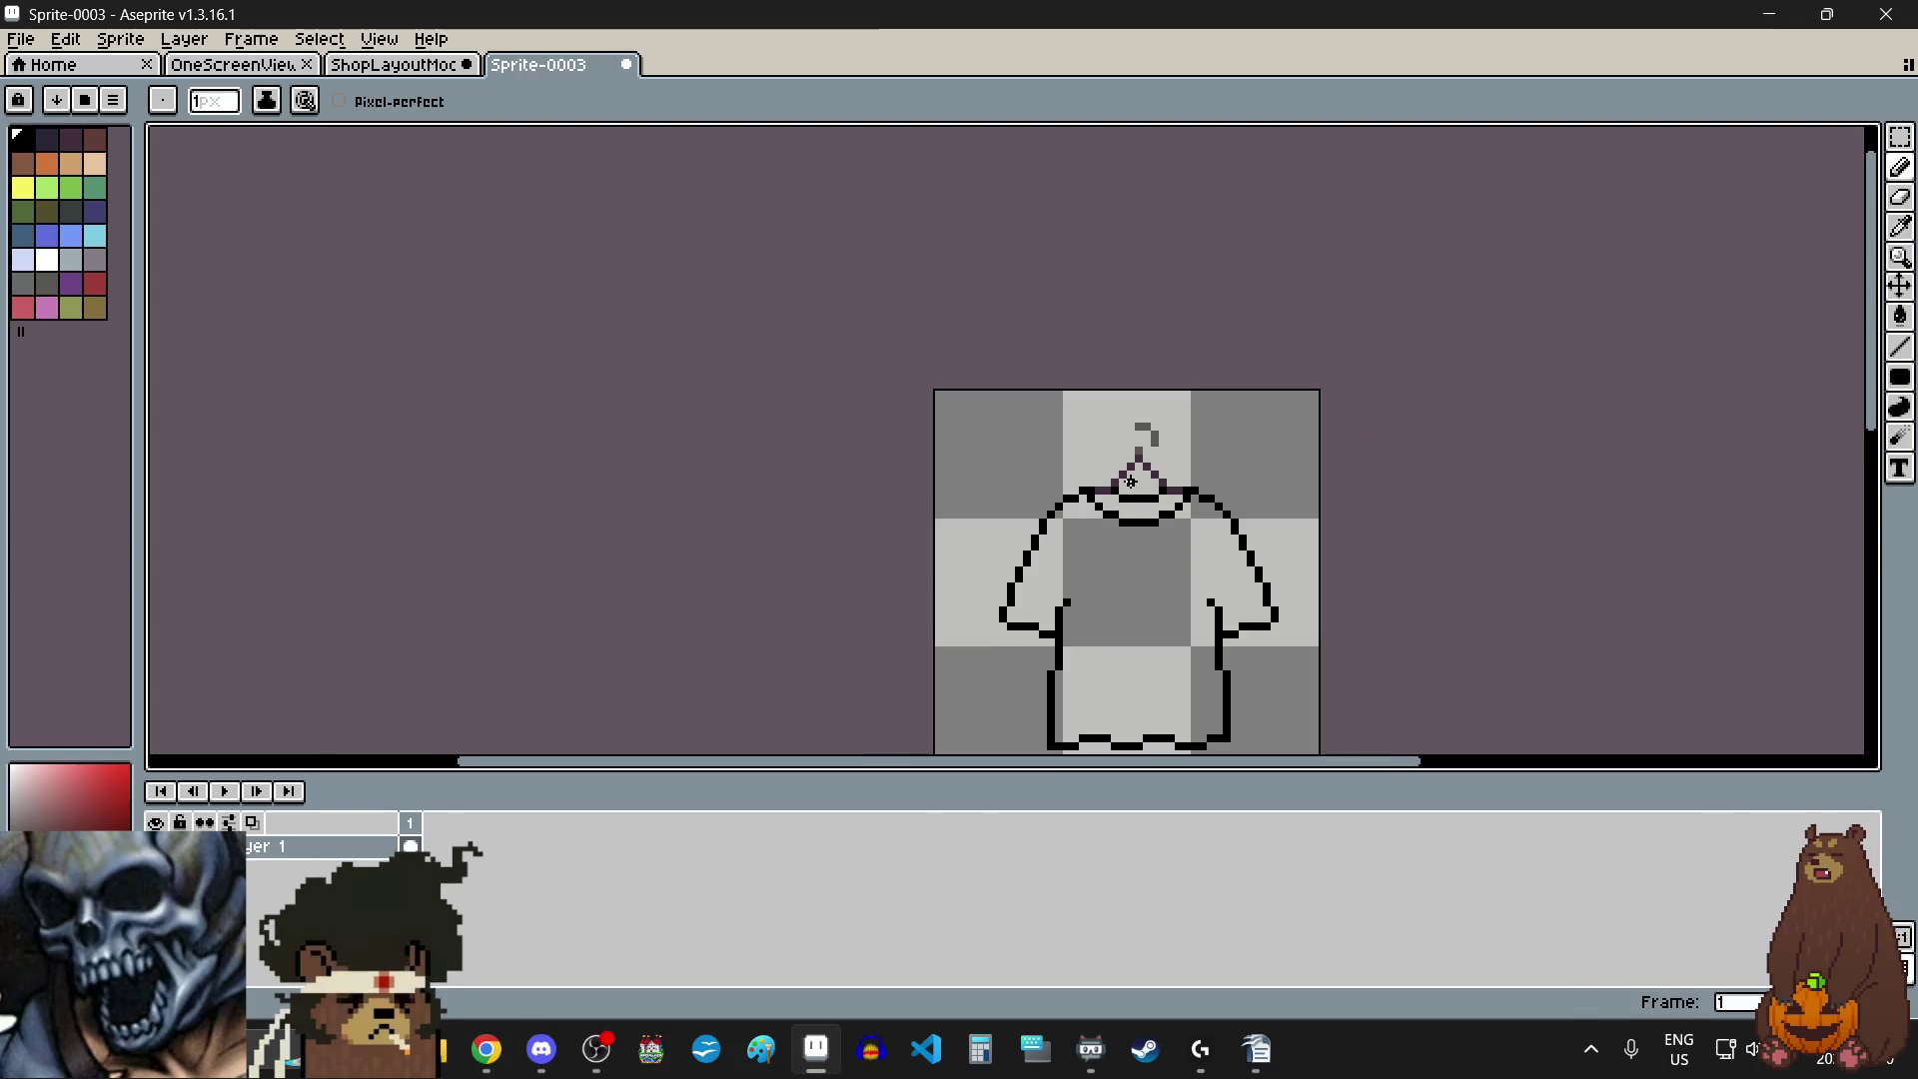
scroll(1134, 489, "up", 6)
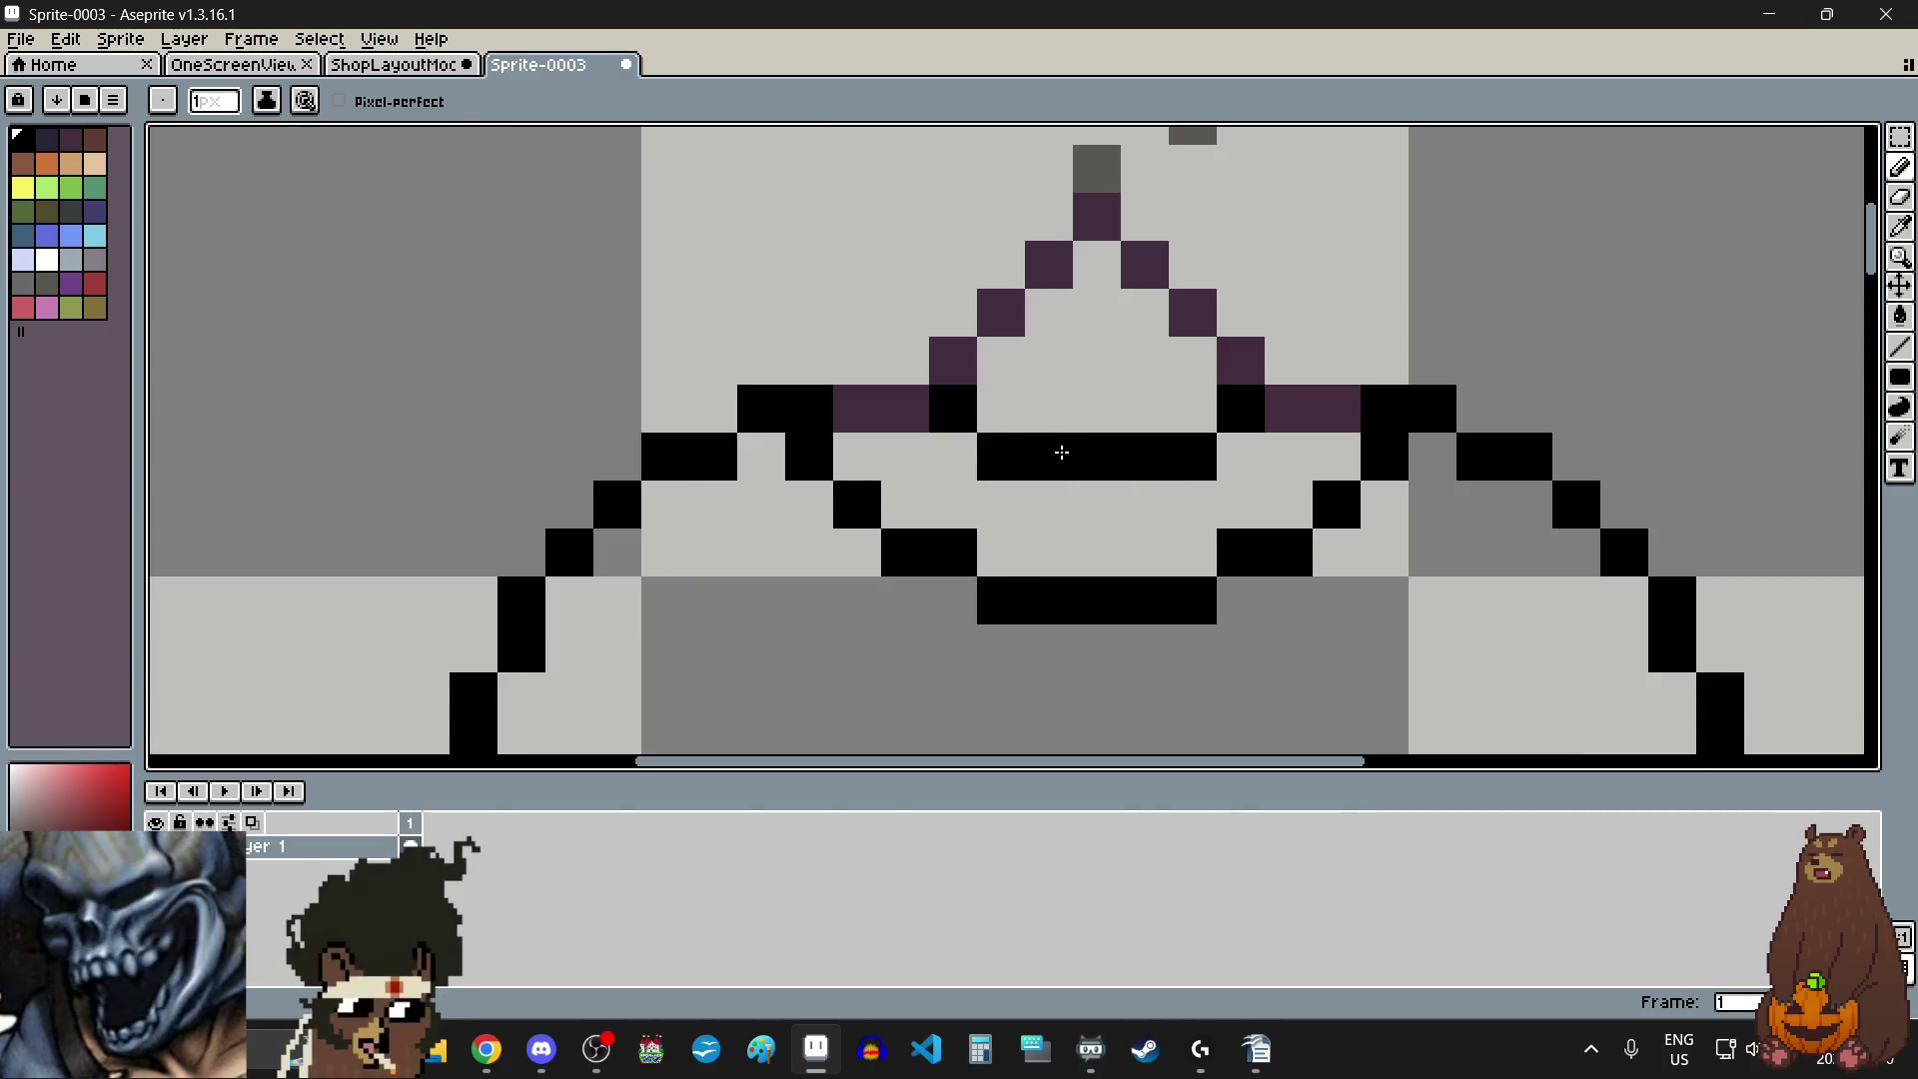
- Erase a stray black pixel near the collar with the Eraser
left_click(1901, 196)
left_click(1193, 456)
scroll(1001, 456, "down", 6)
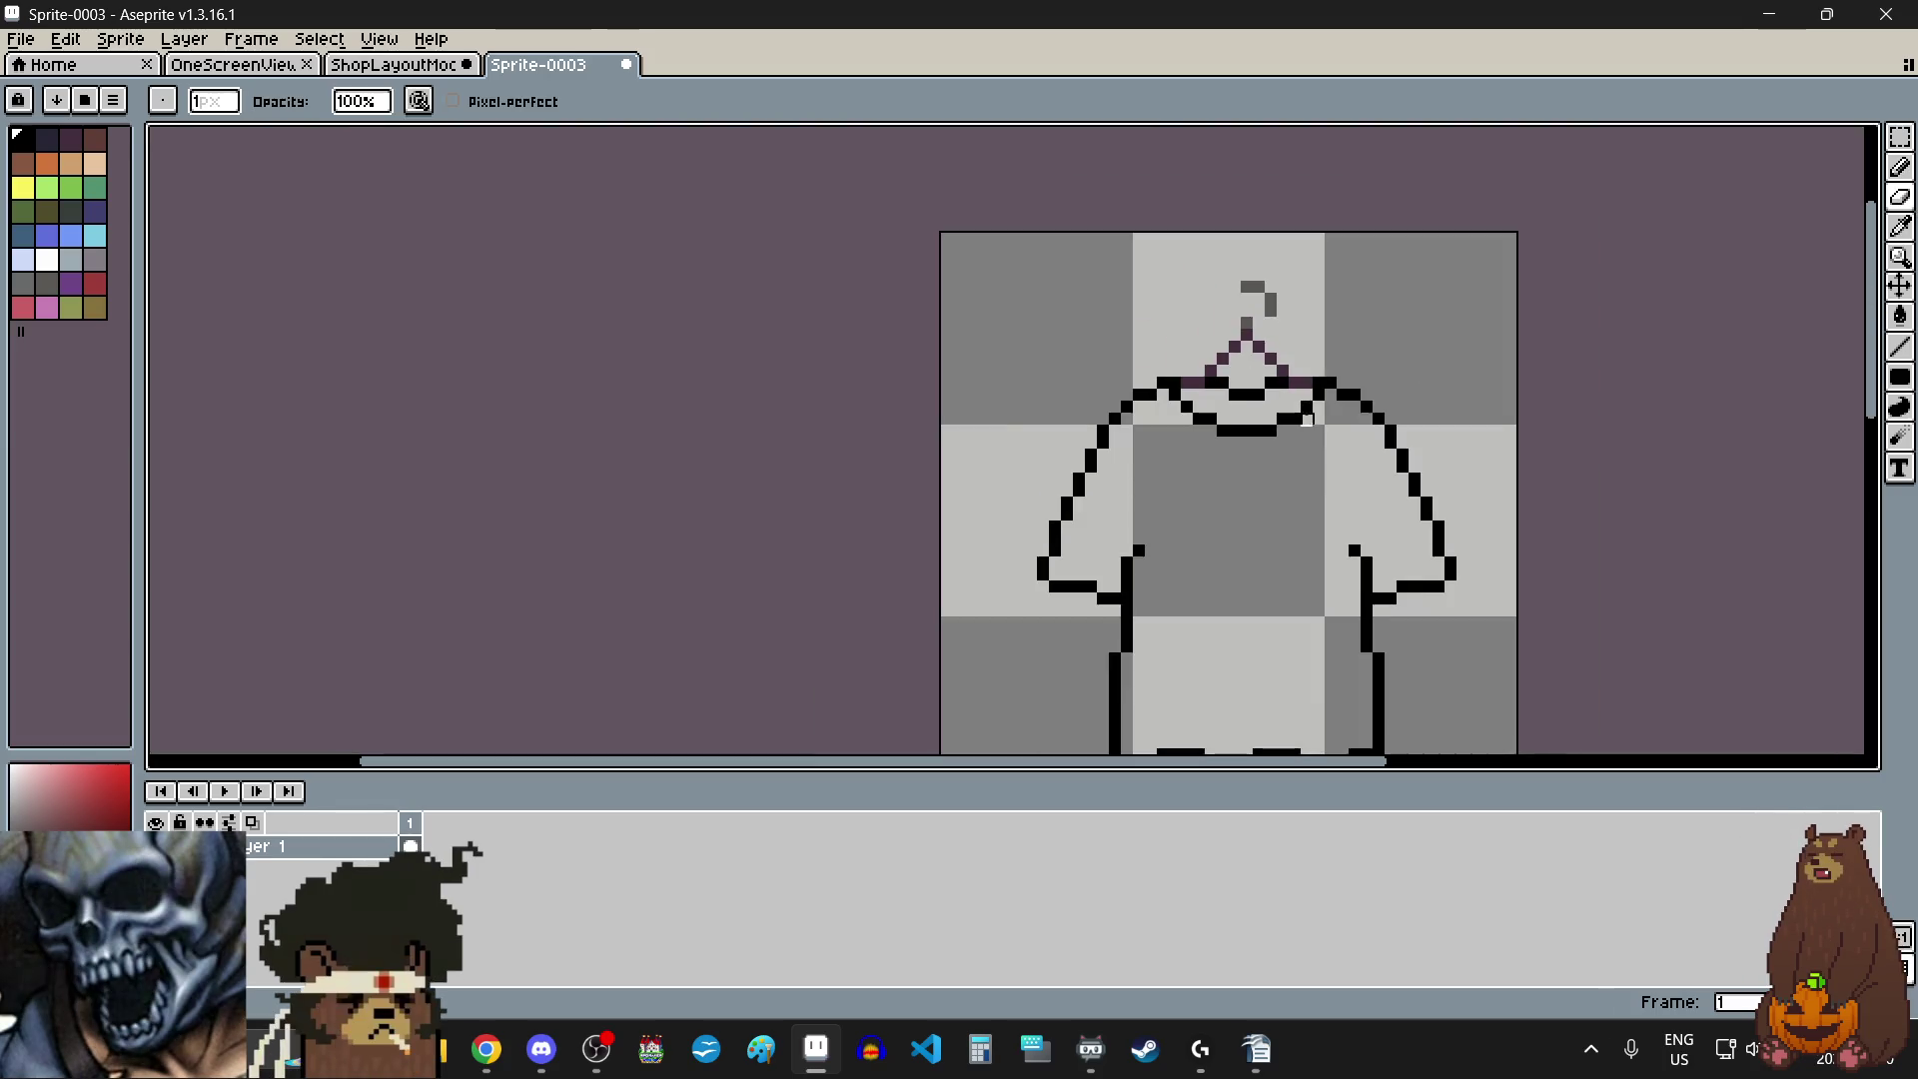
scroll(1297, 390, "up", 3)
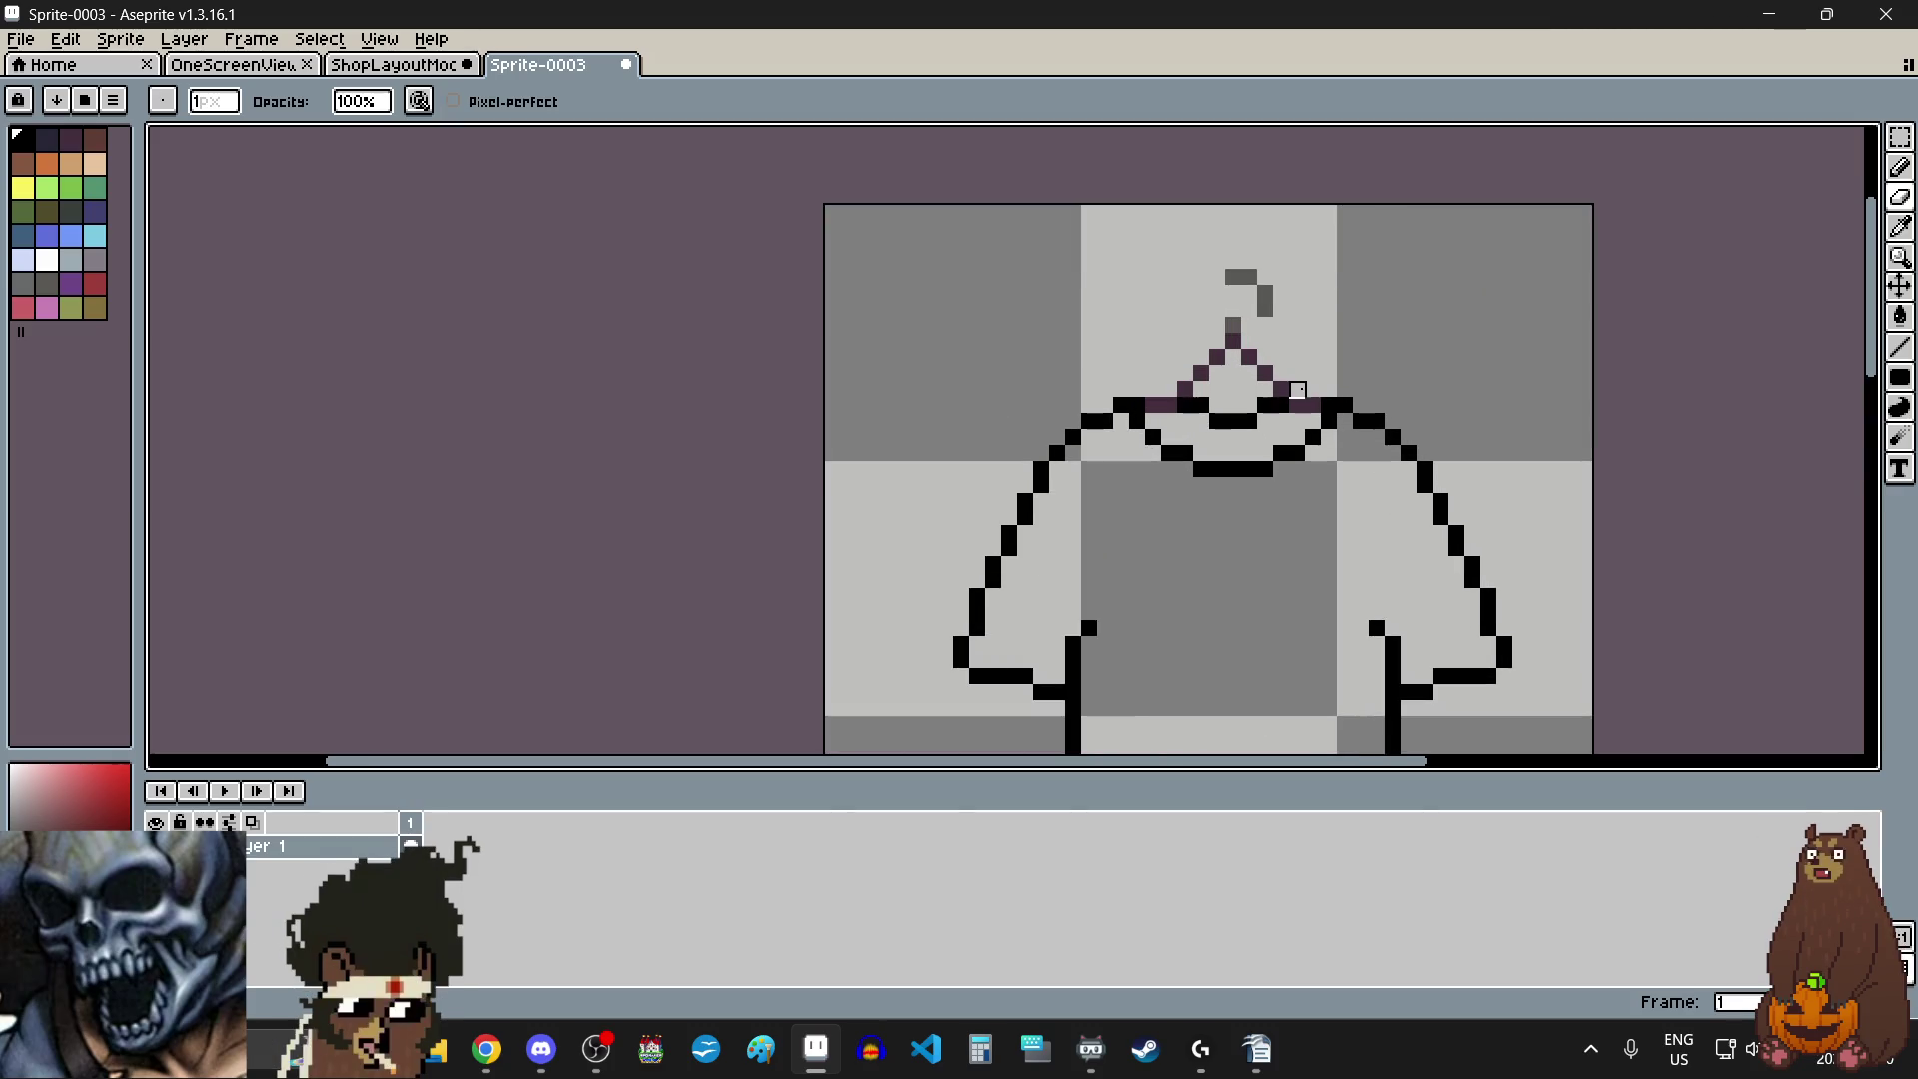
key("v")
key("e")
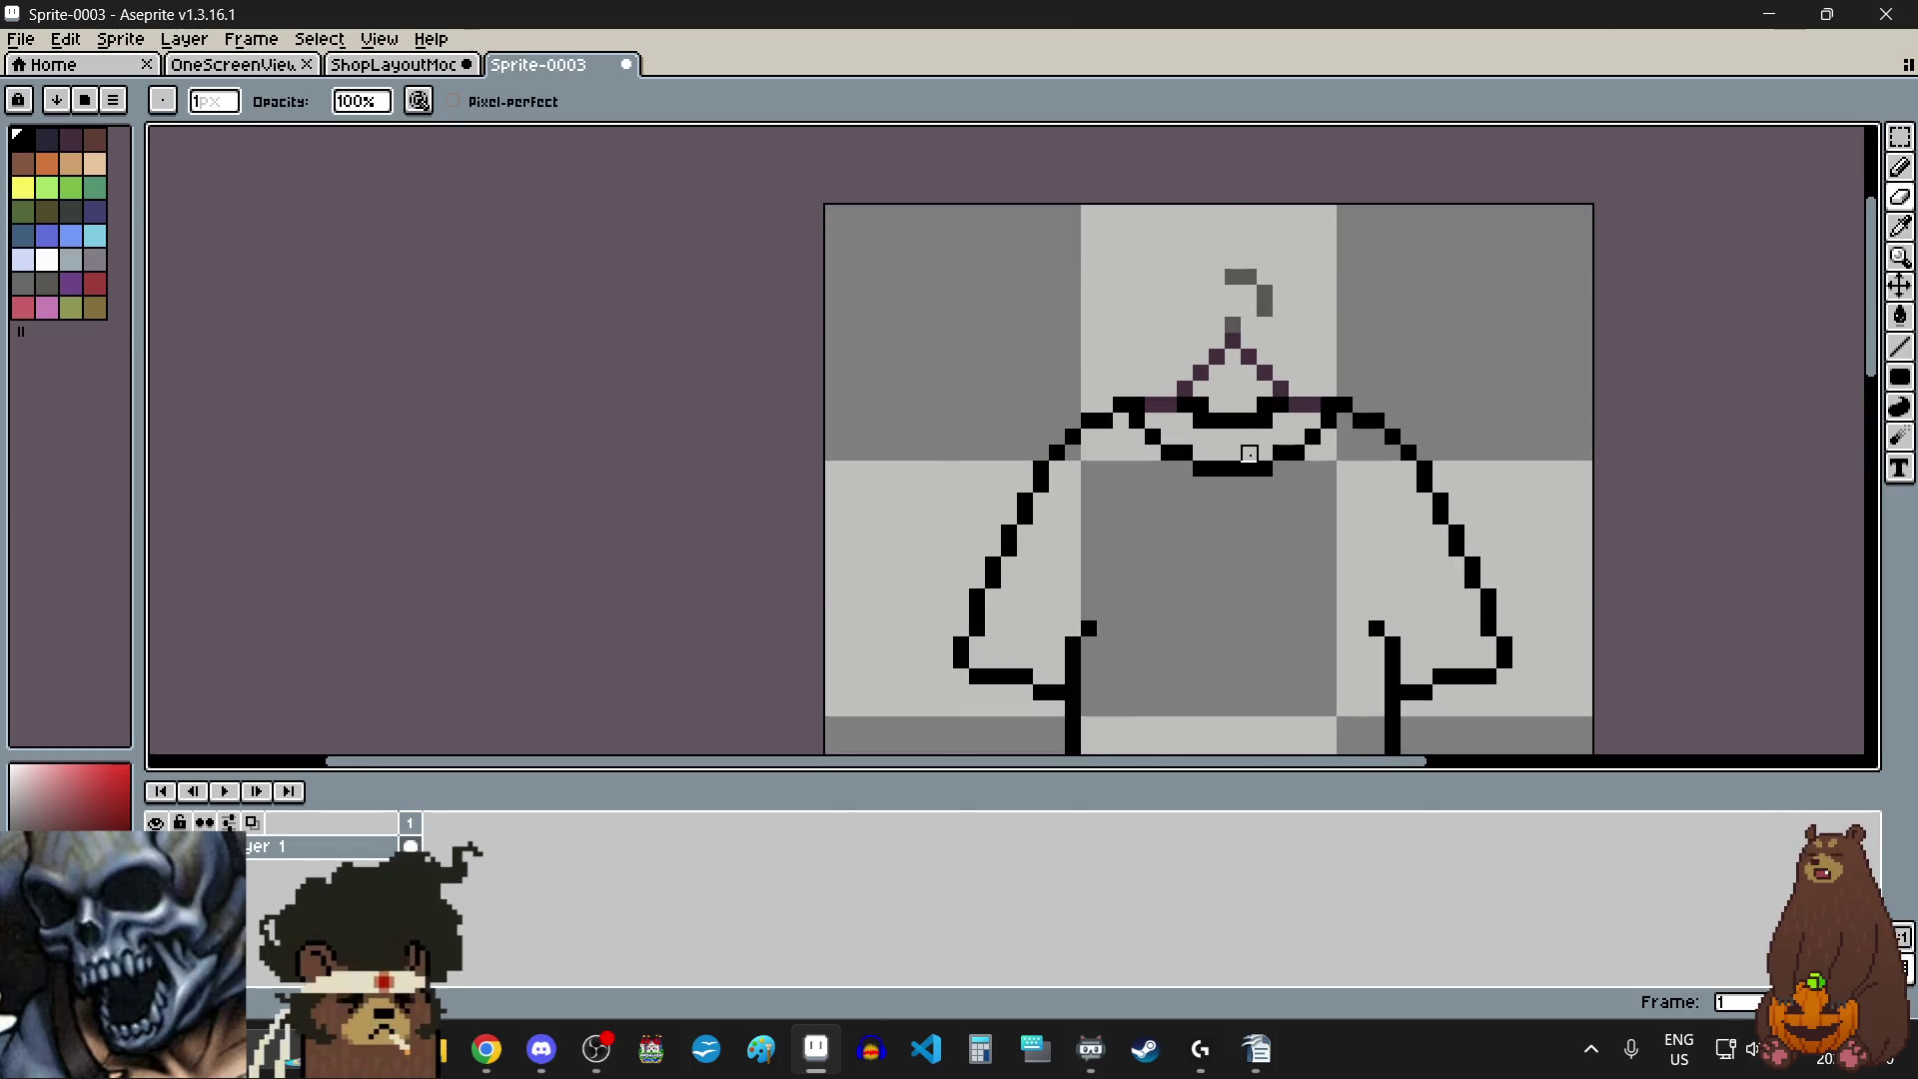
- Erase the black pixels at both ends of the back-neck line
scroll(1239, 441, "up", 3)
scroll(1194, 297, "up", 1)
left_click(969, 299)
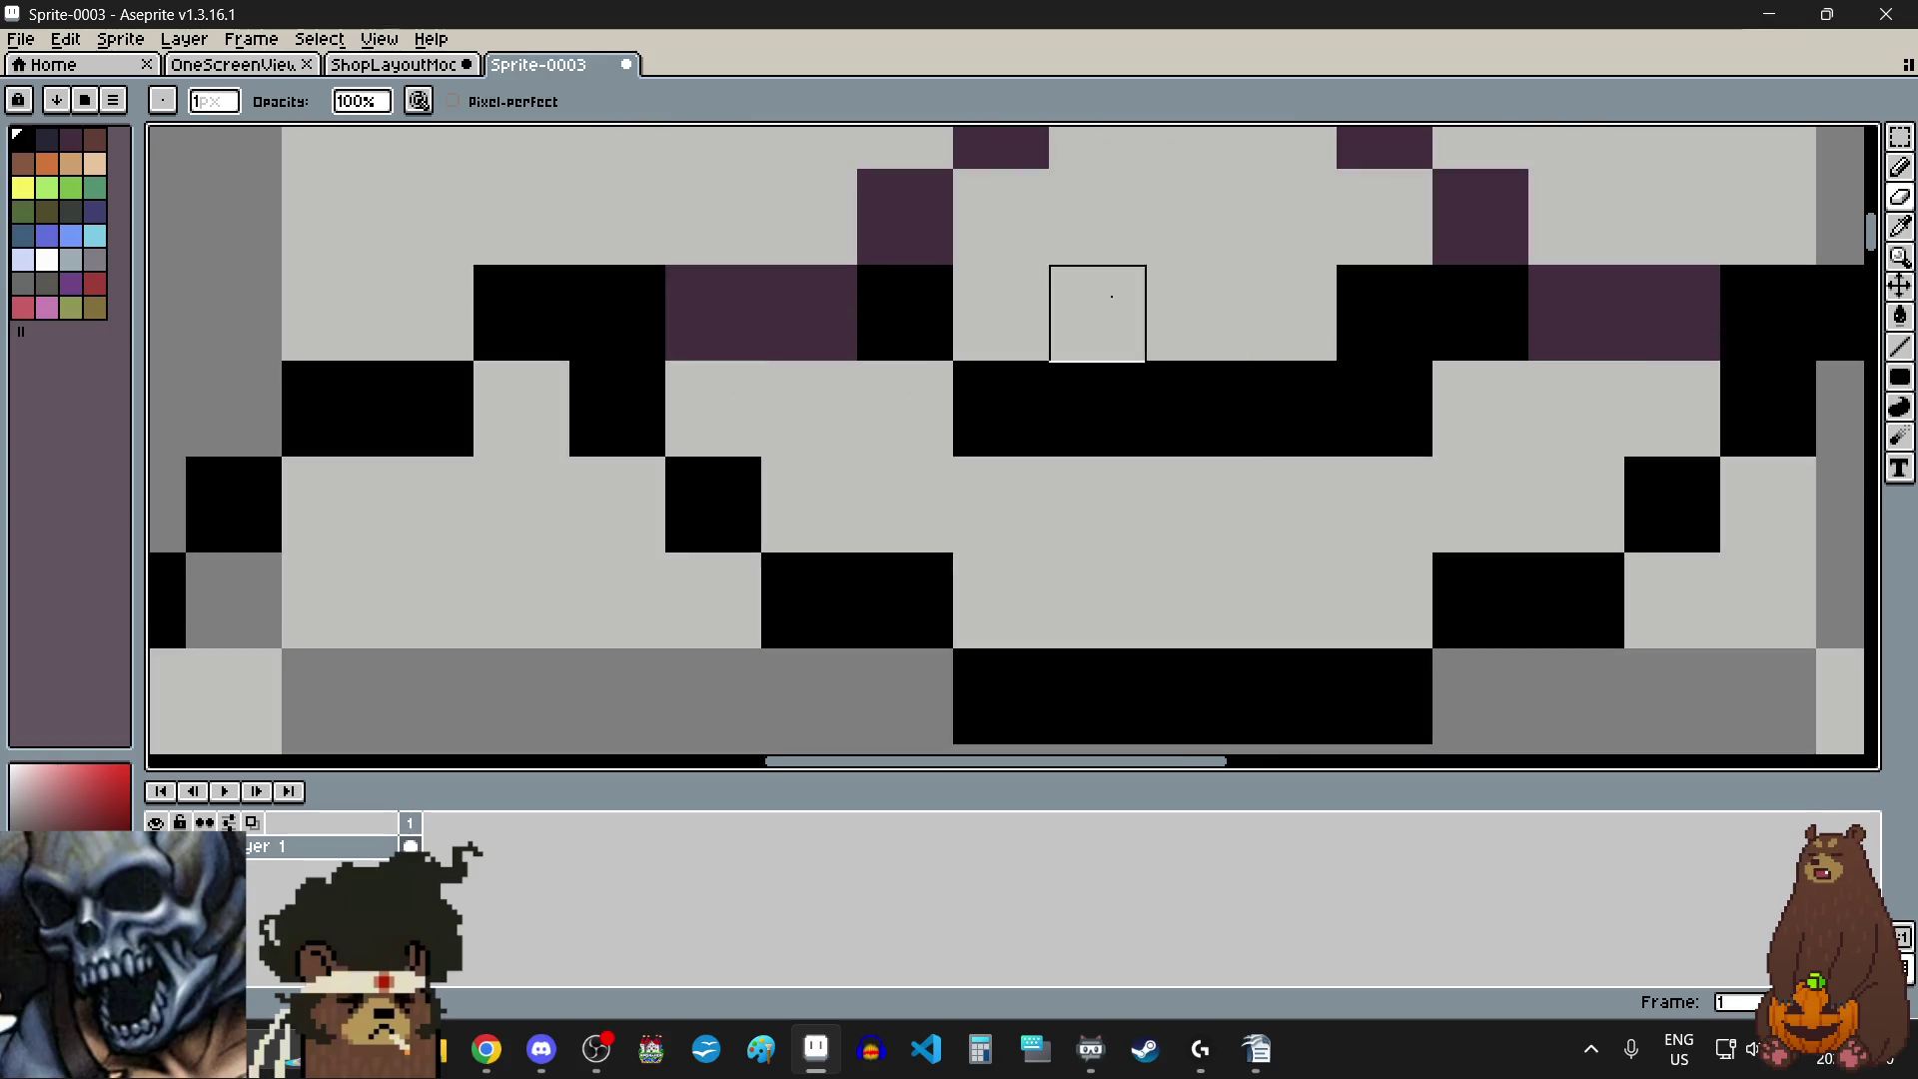
left_click(1351, 293)
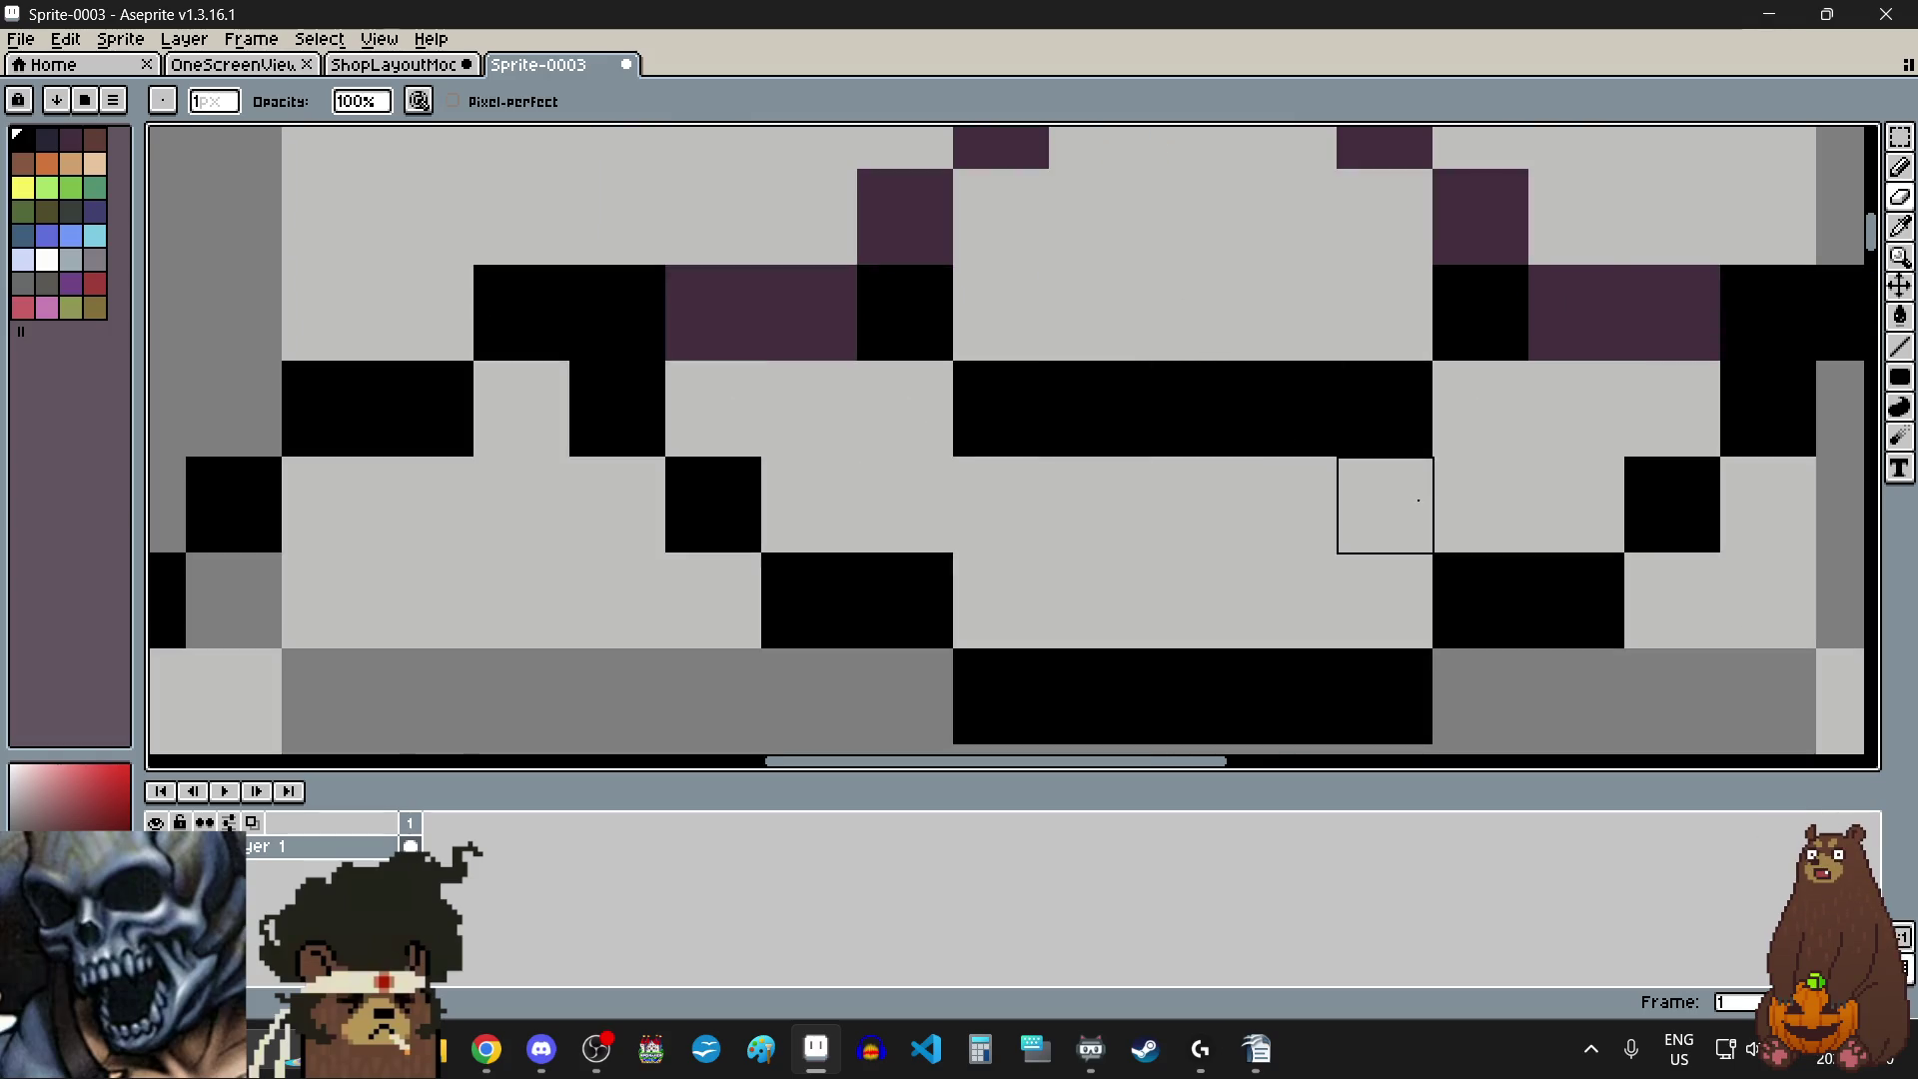
scroll(1414, 497, "down", 5)
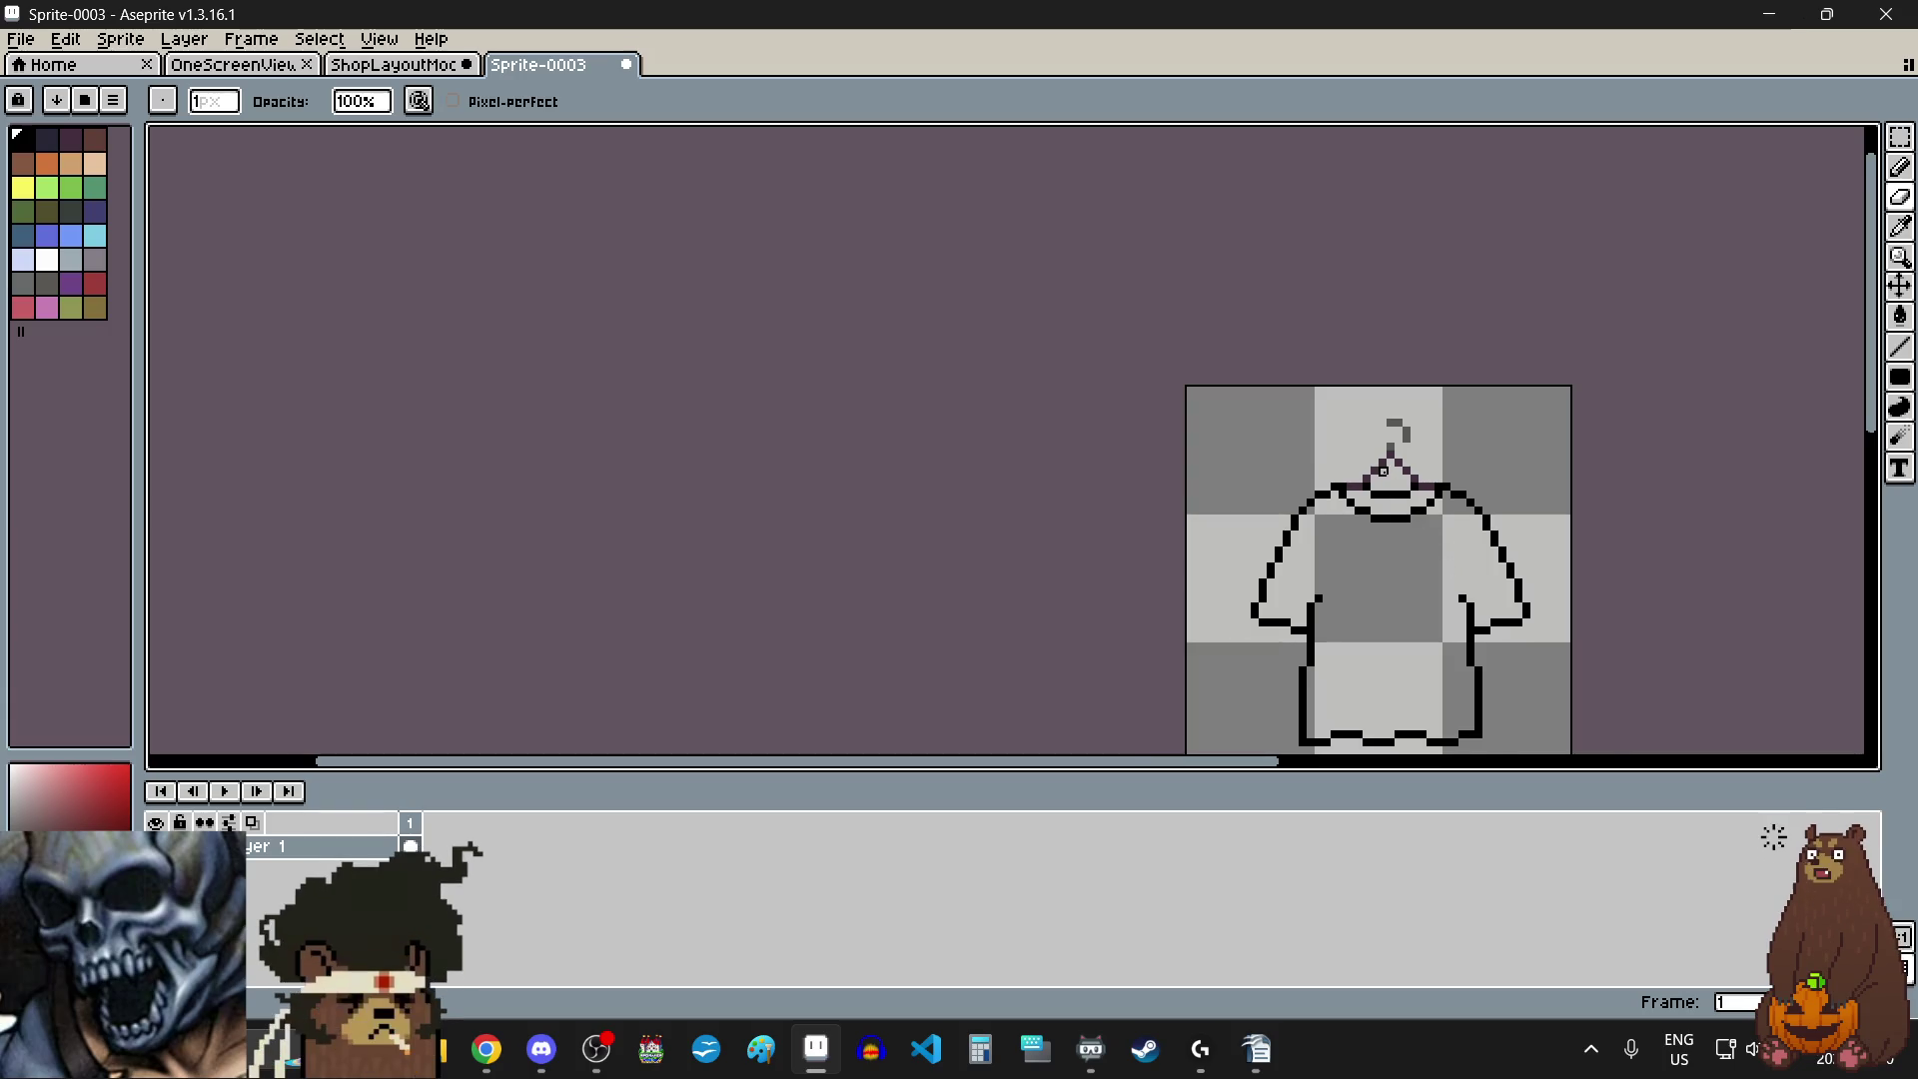
scroll(1383, 470, "up", 2)
scroll(1411, 530, "down", 3)
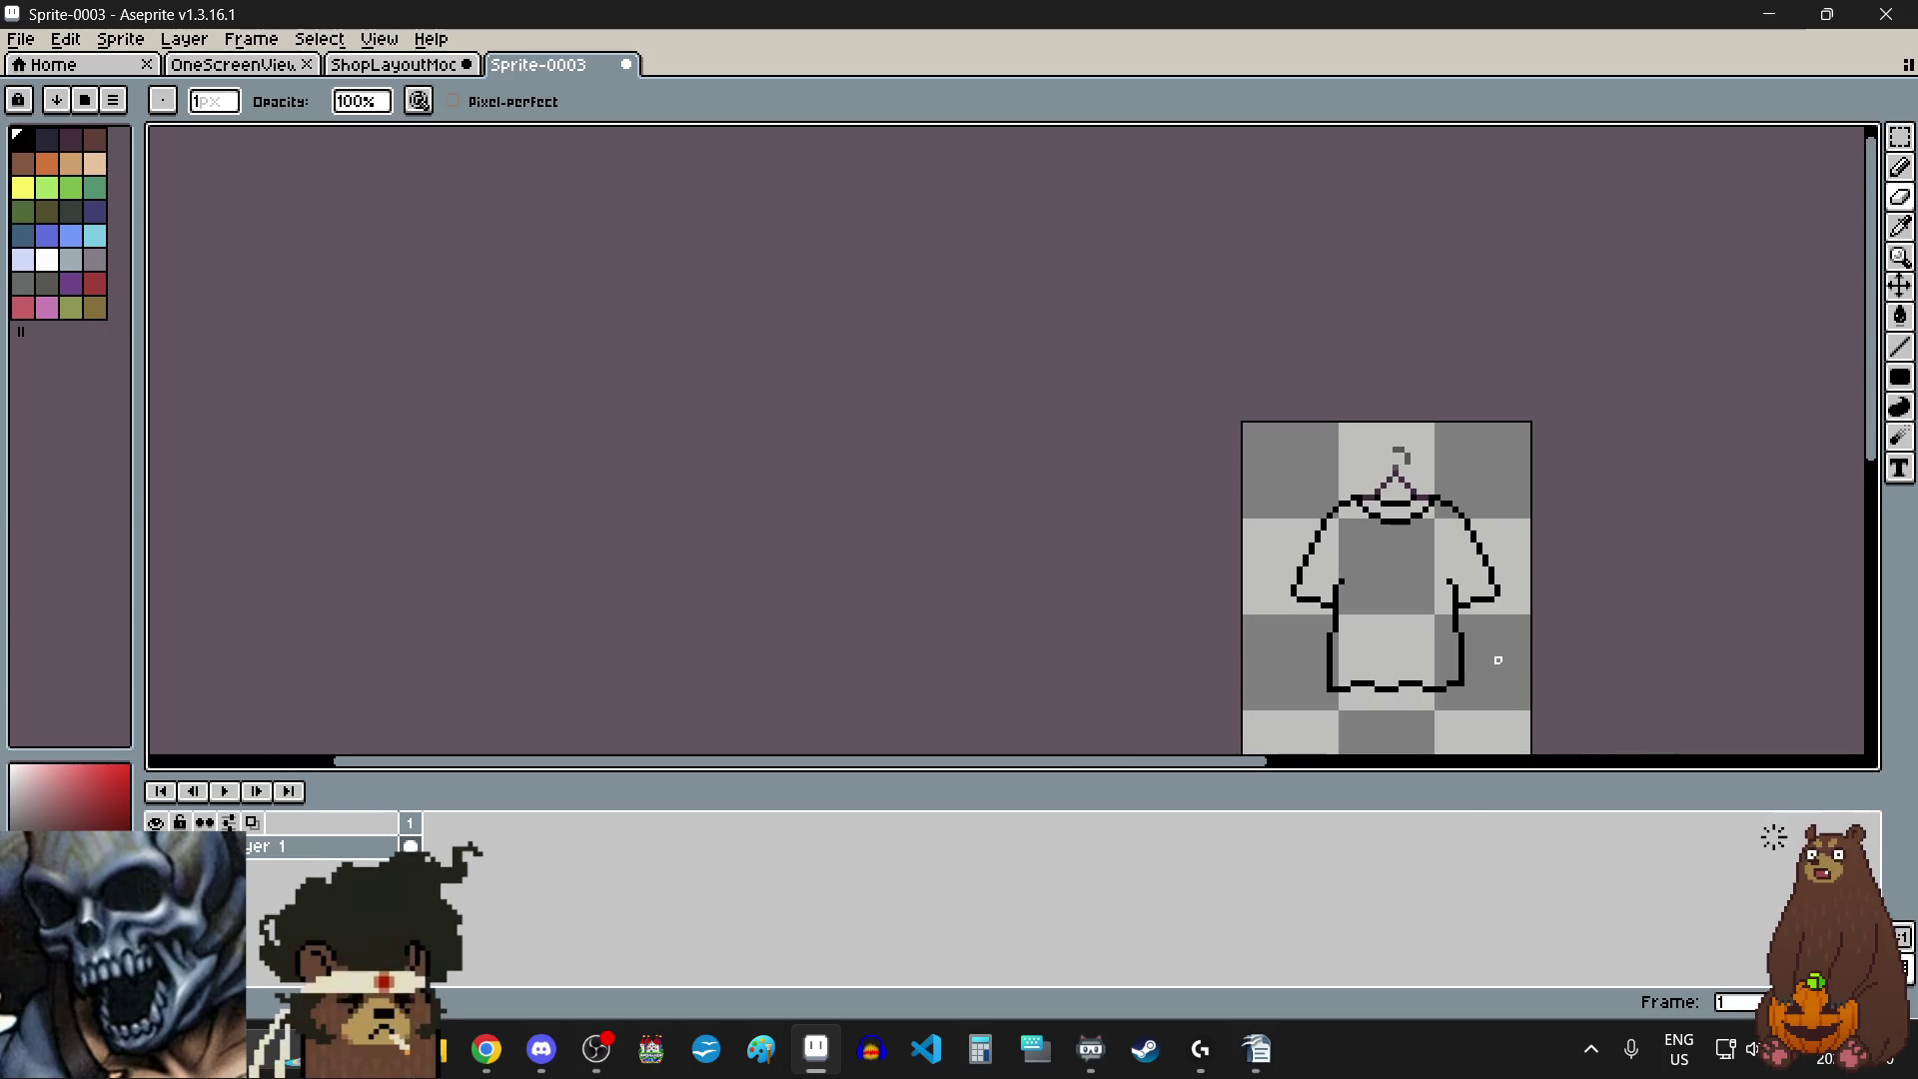
scroll(1480, 636, "up", 2)
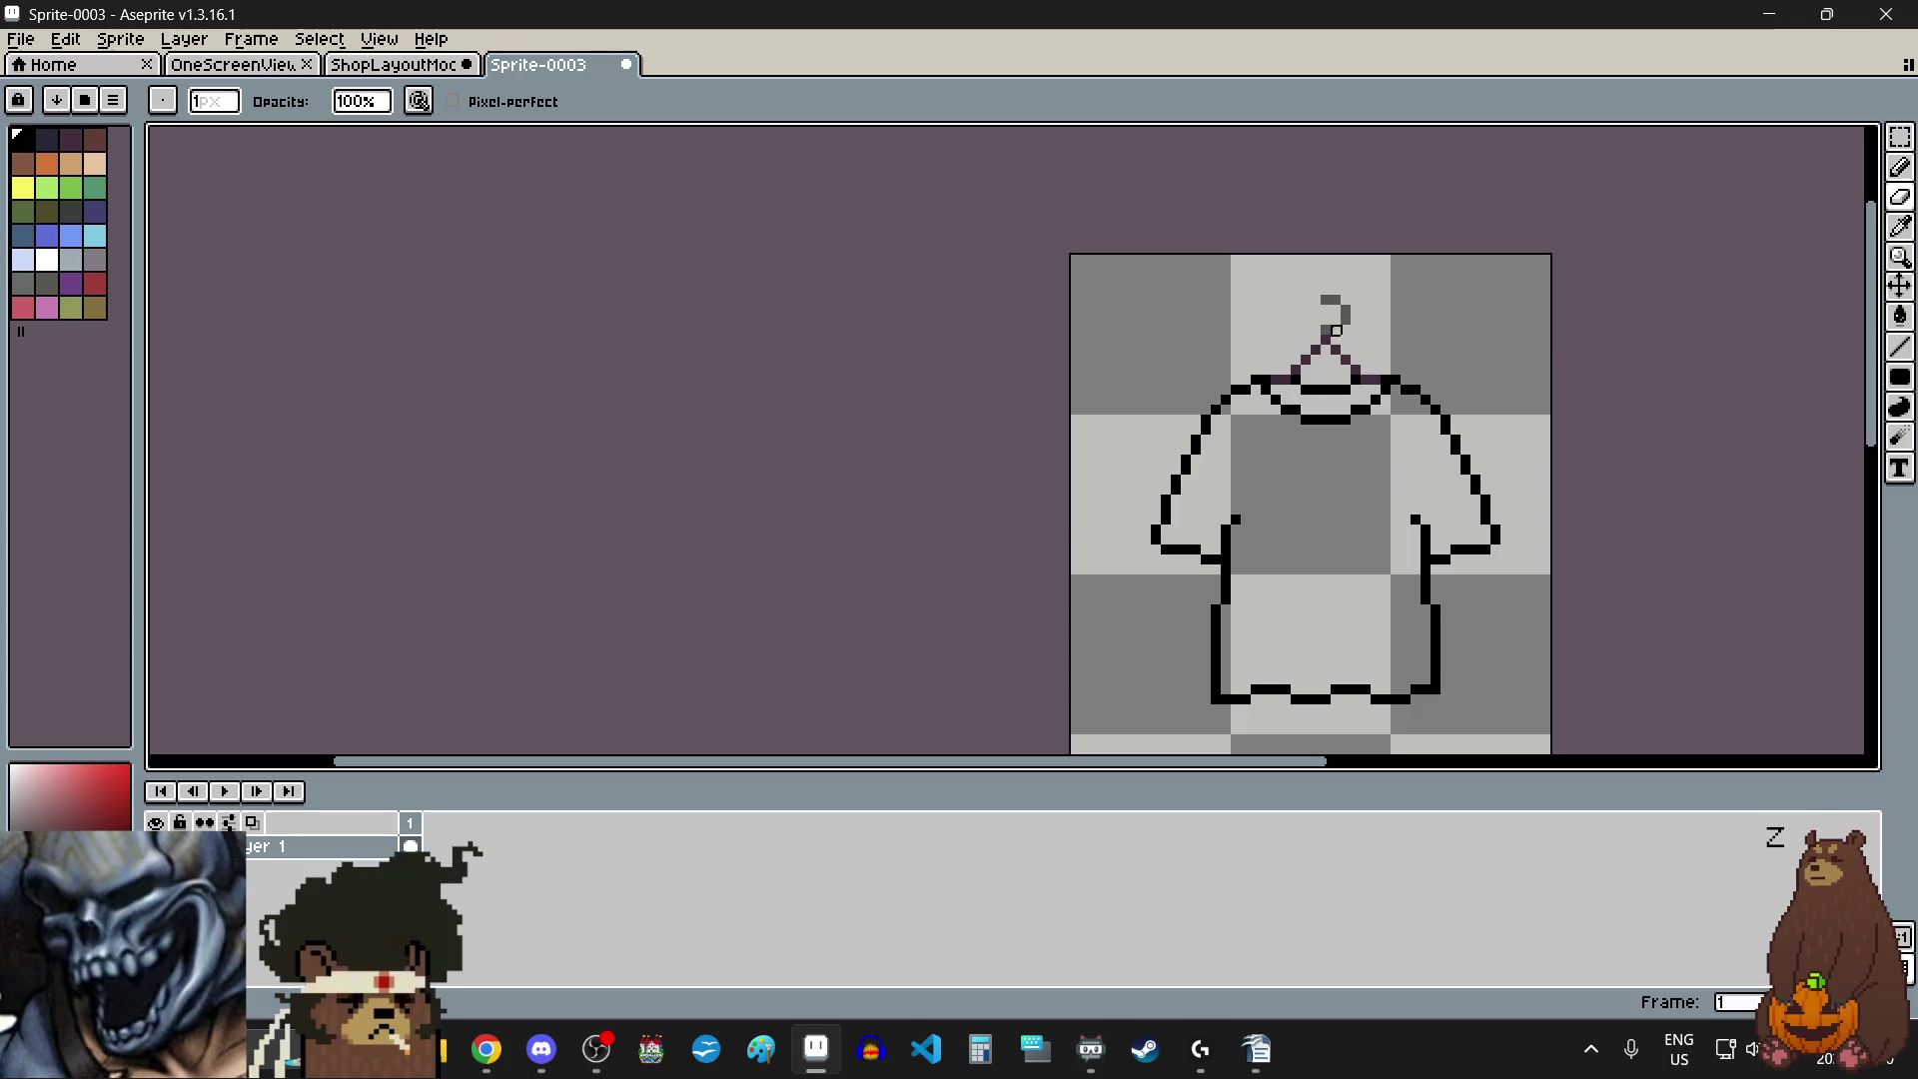
scroll(1334, 293, "up", 2)
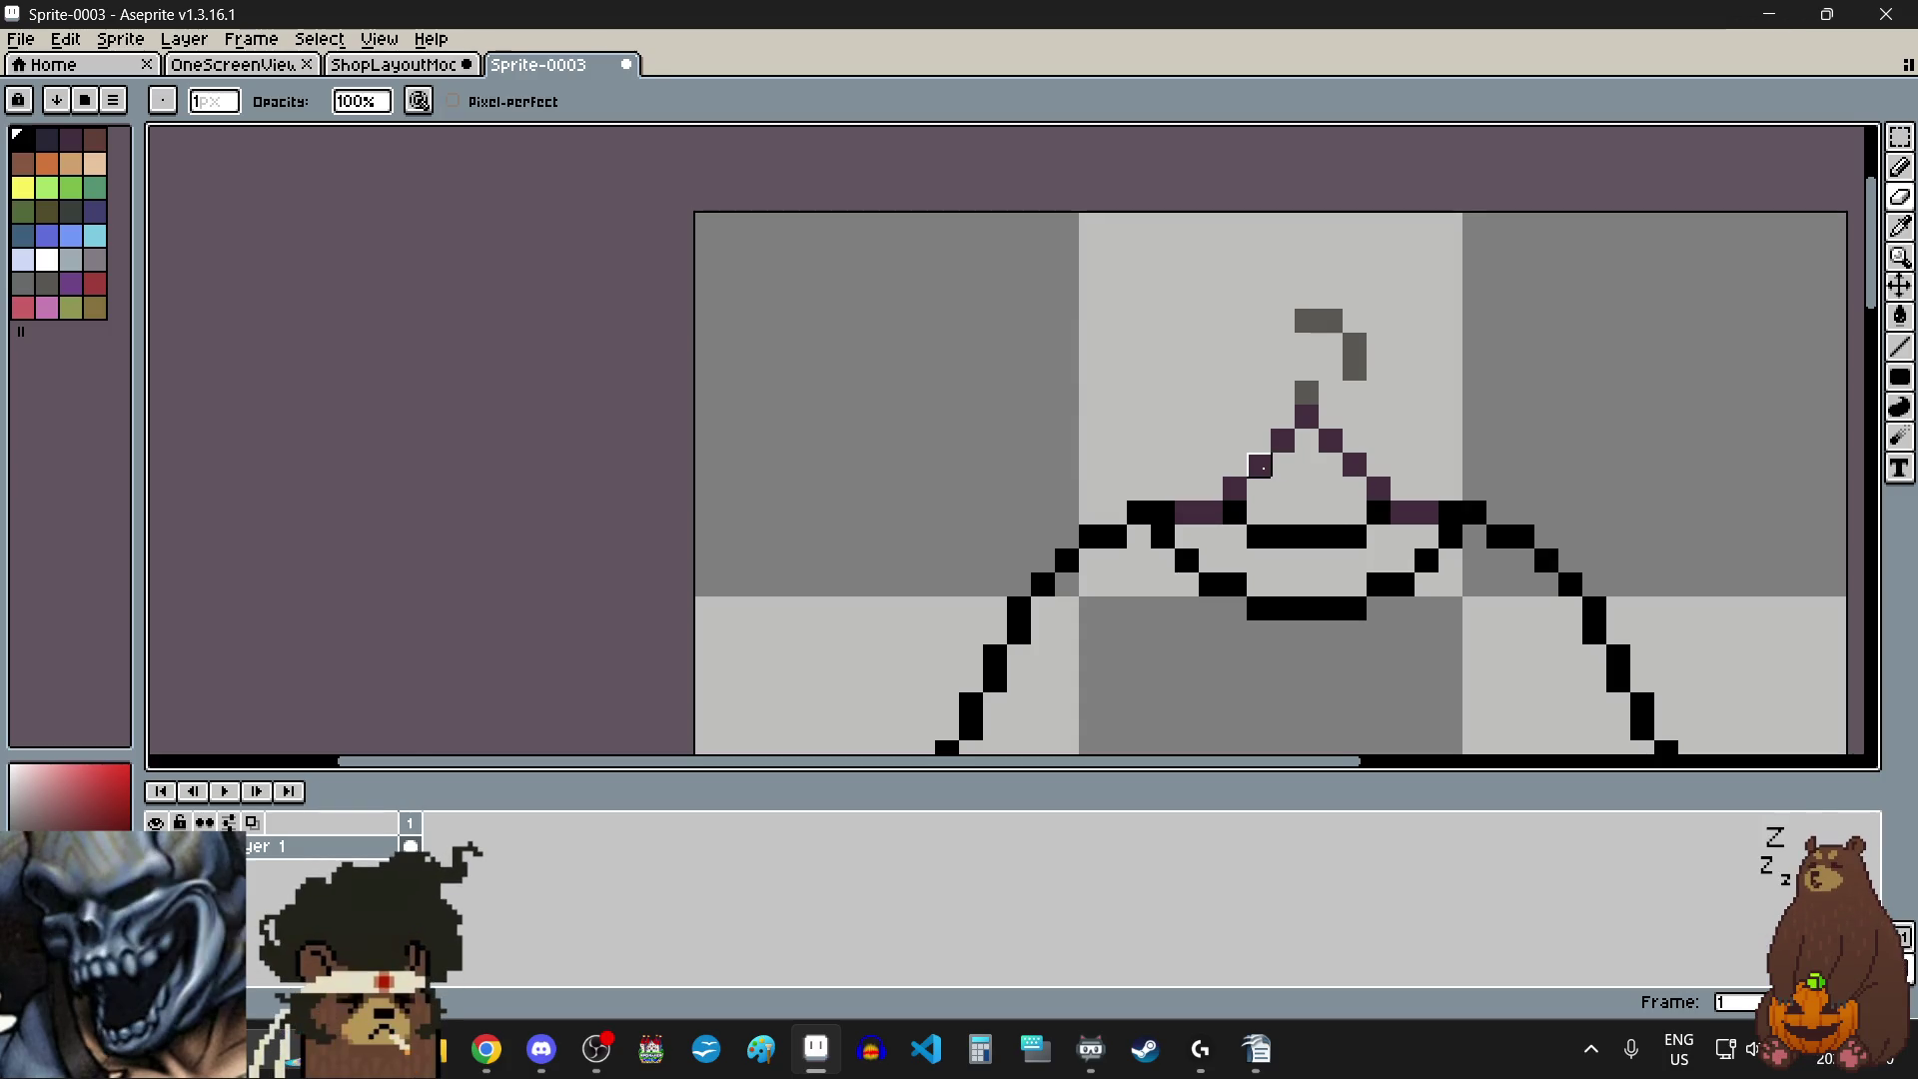
scroll(1261, 466, "up", 1)
left_click(1906, 231)
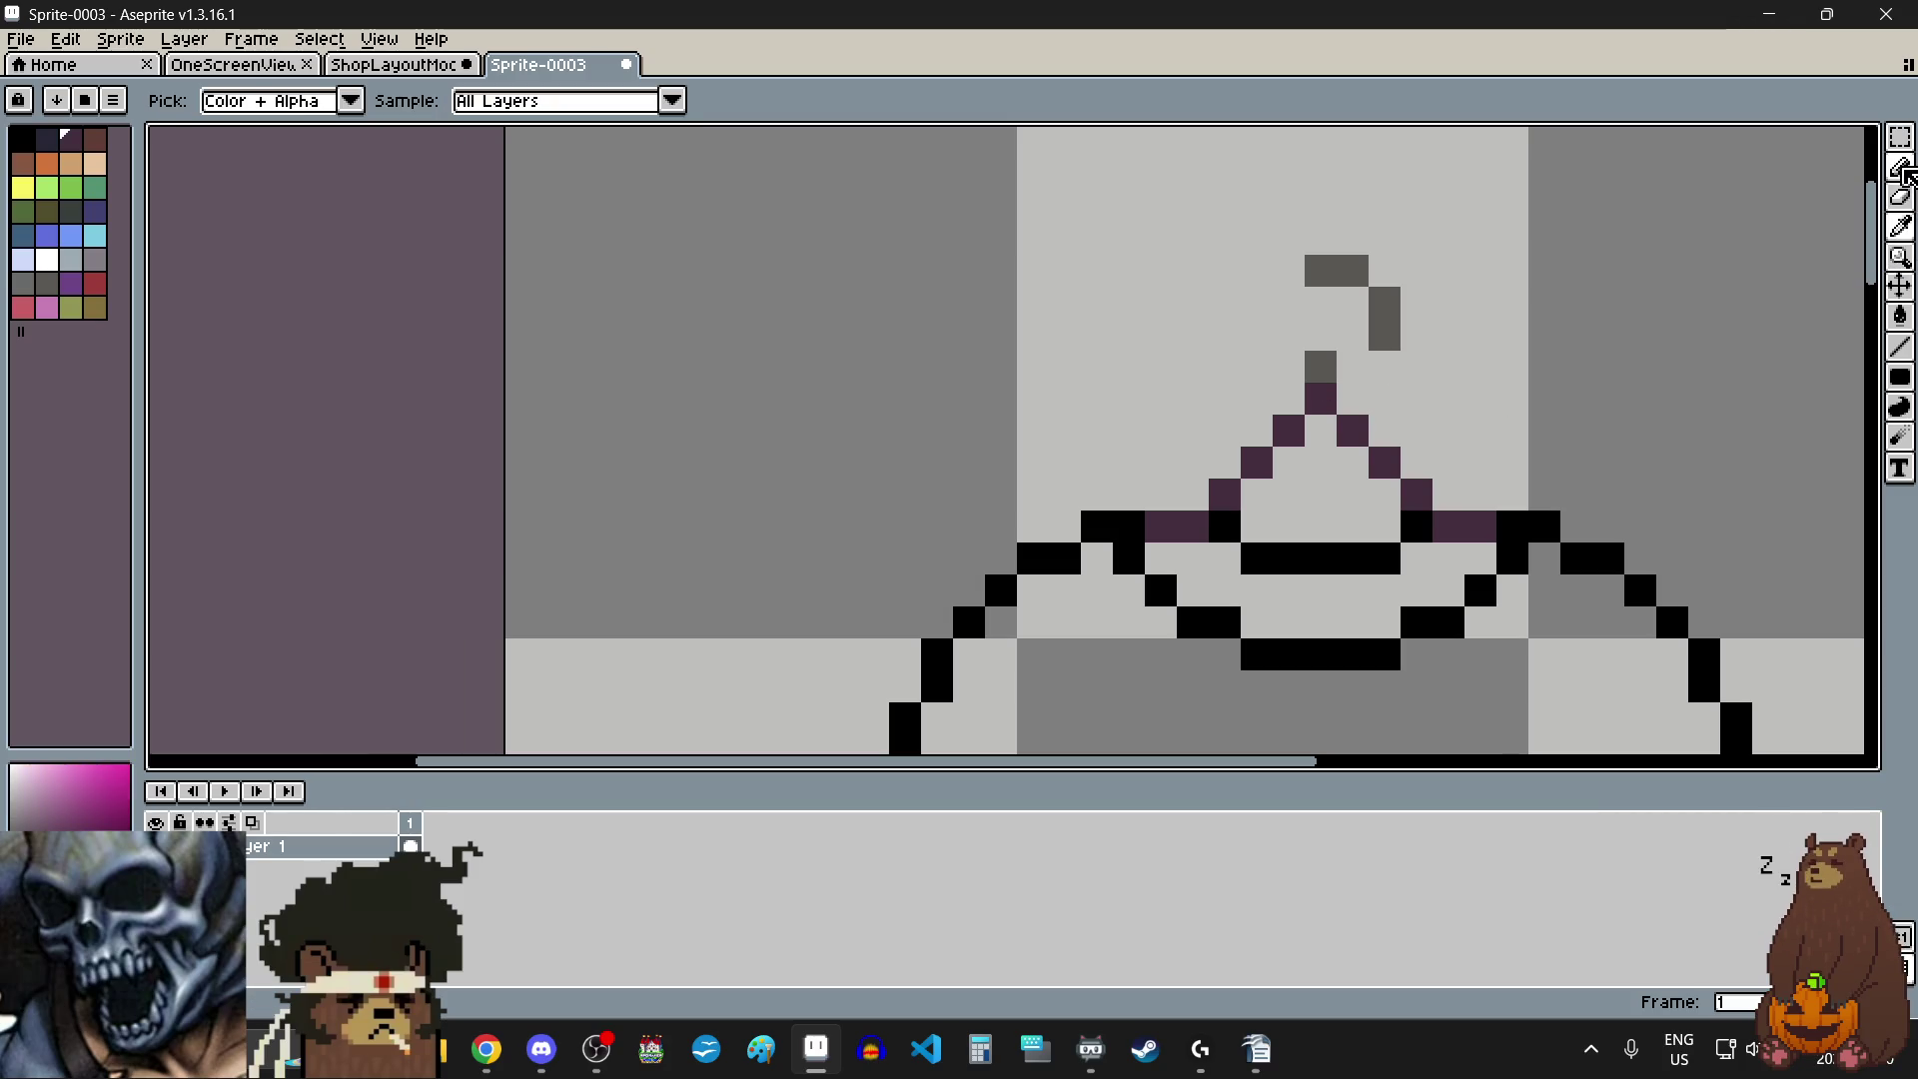
- Sample the hanger's dark purple and place a purple pixel inside the hanger triangle
left_click(1905, 172)
scroll(1350, 408, "up", 1)
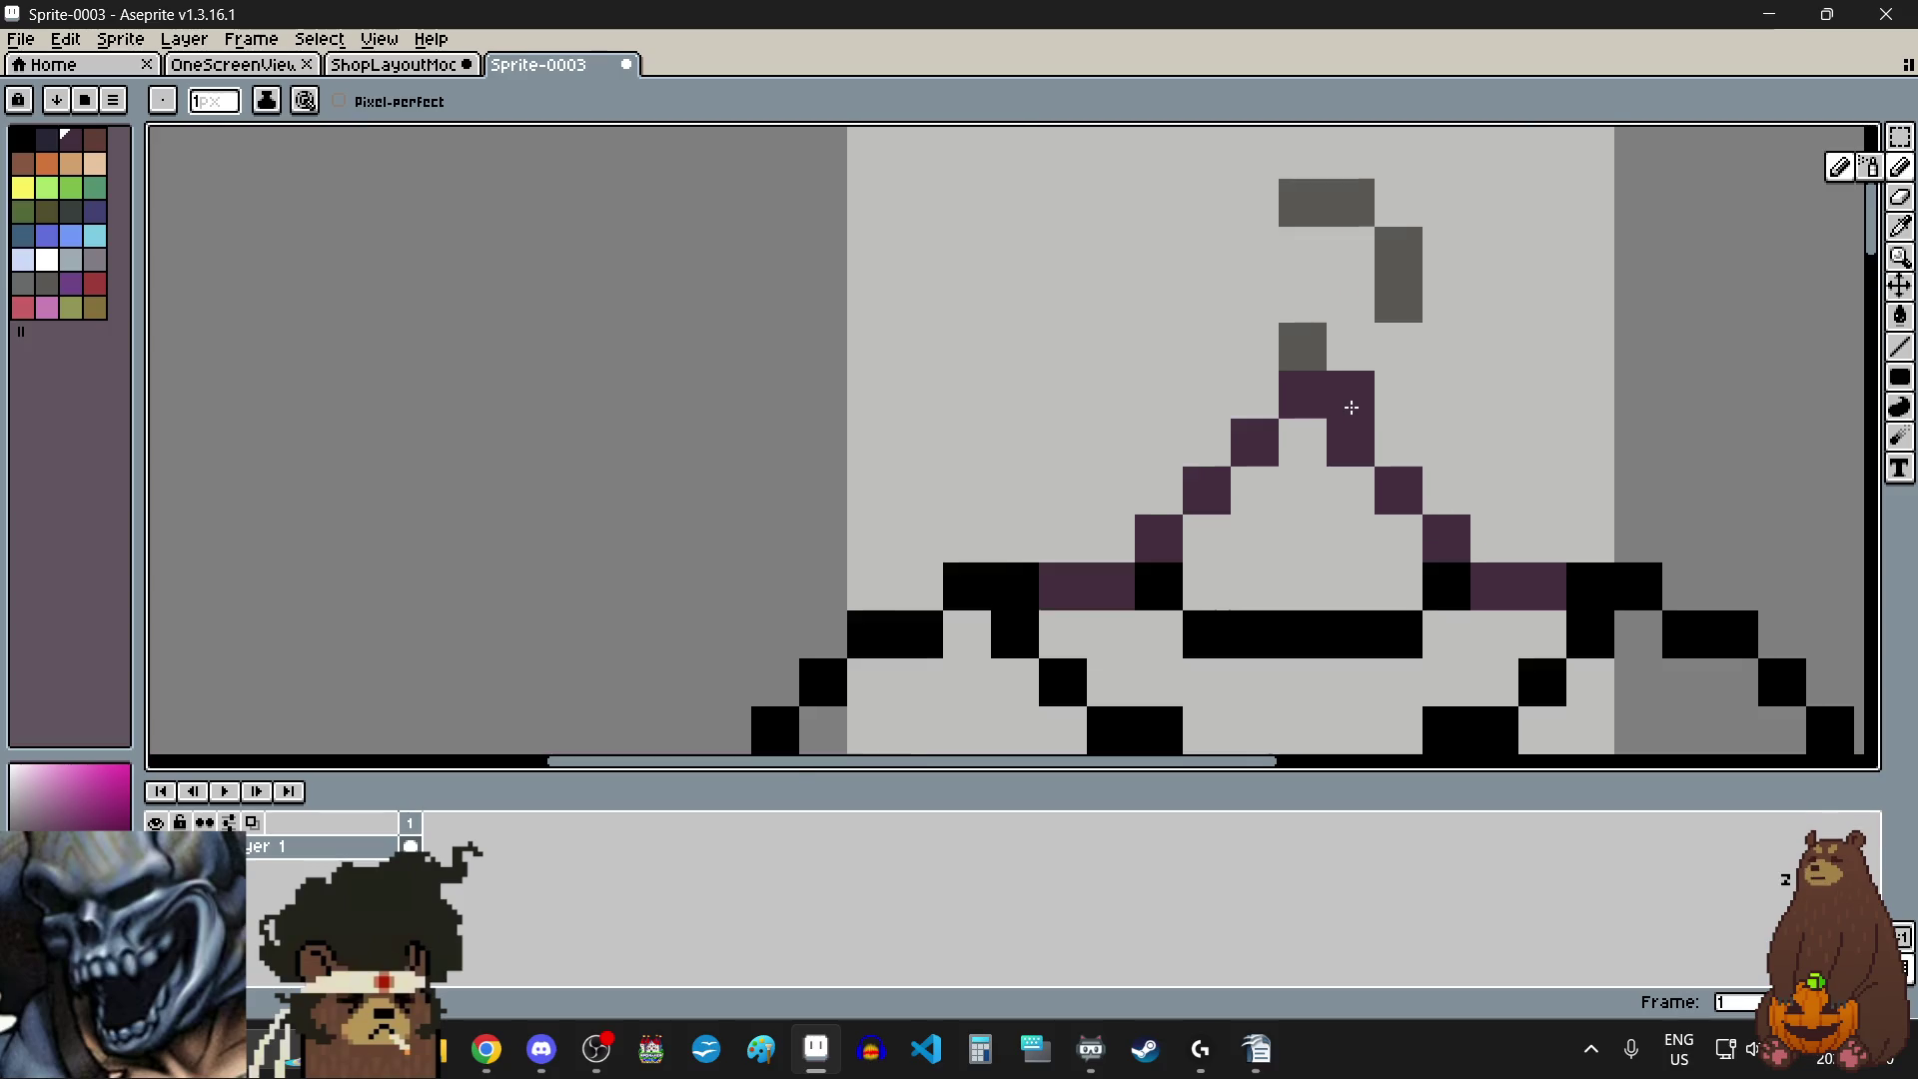
scroll(1350, 408, "up", 1)
right_click(1350, 407)
left_click(1284, 518)
right_click(1285, 518)
left_click(1285, 554)
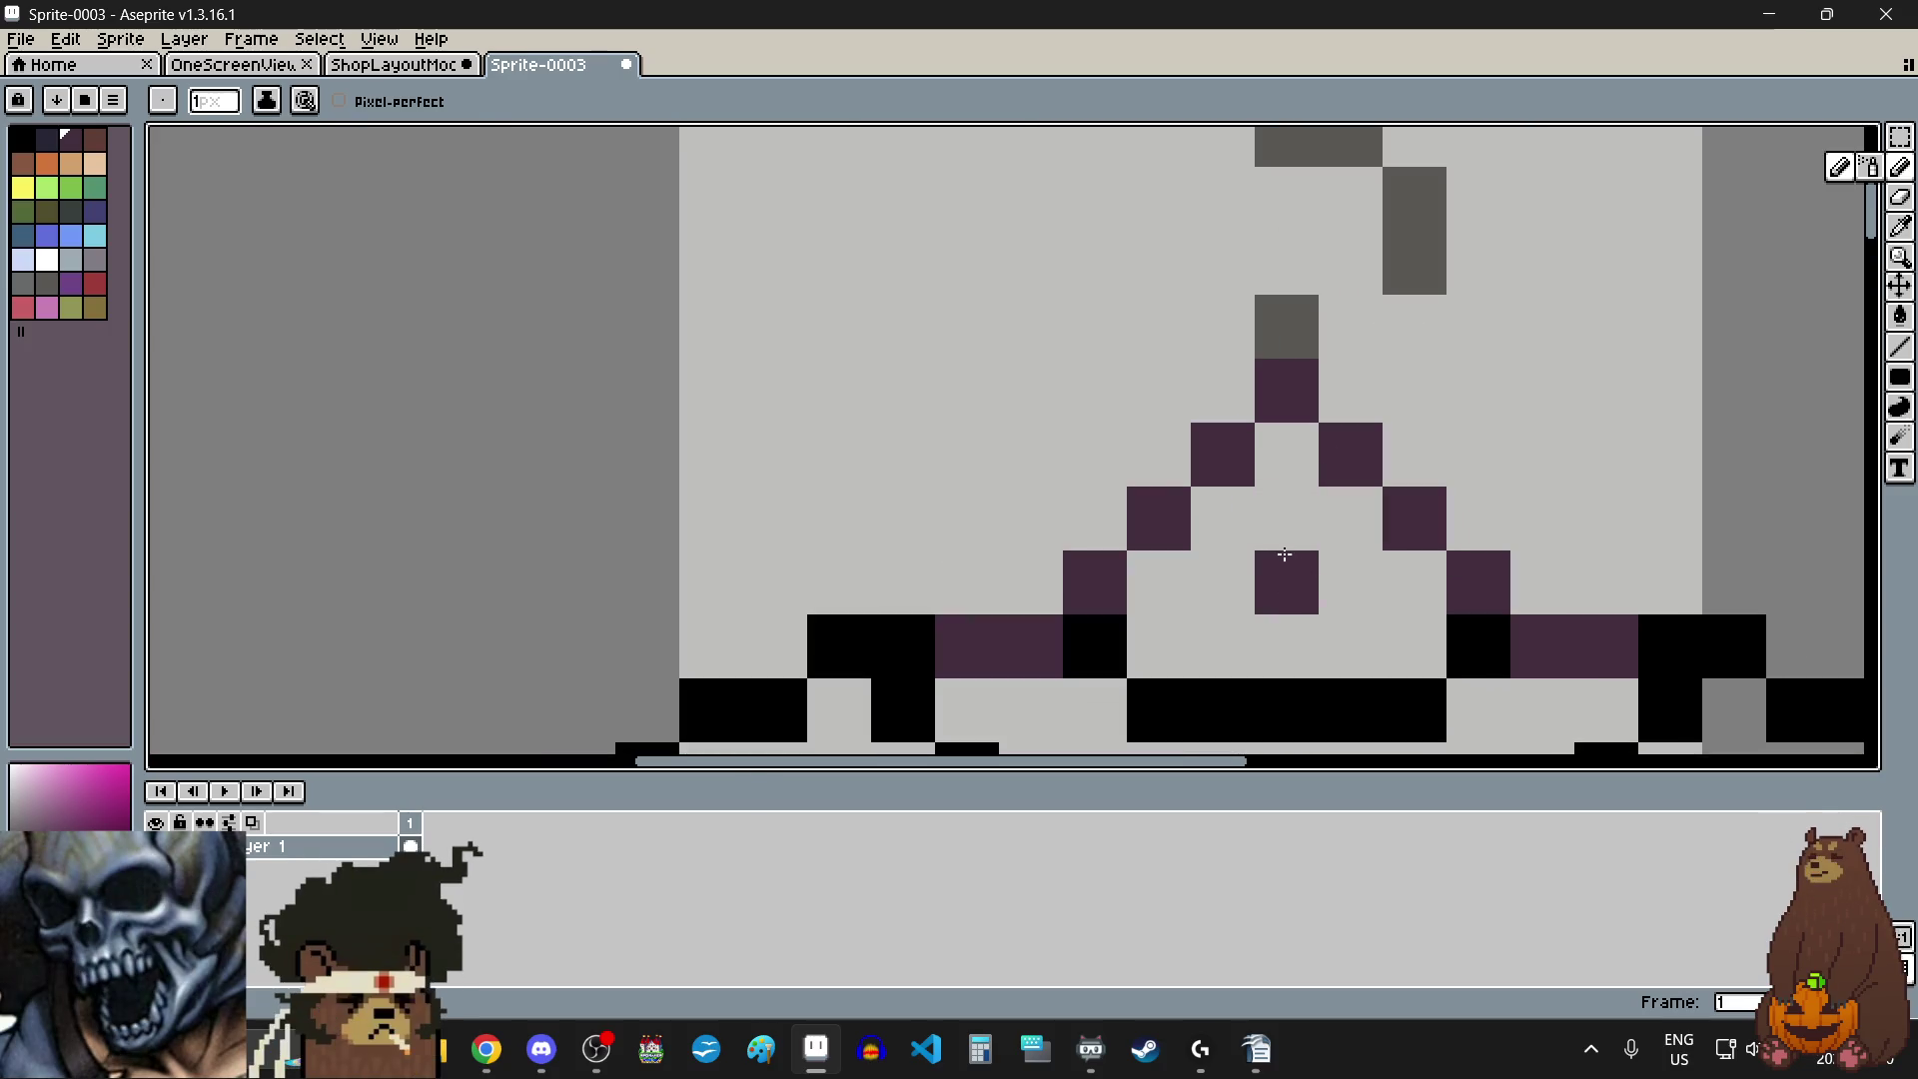
- Add purple pixels left, right and at the lower corners of the crossbar
left_click(1225, 573)
left_click(1357, 585)
left_click(1299, 644)
right_click(1299, 644)
left_click(1161, 649)
left_click(1401, 646)
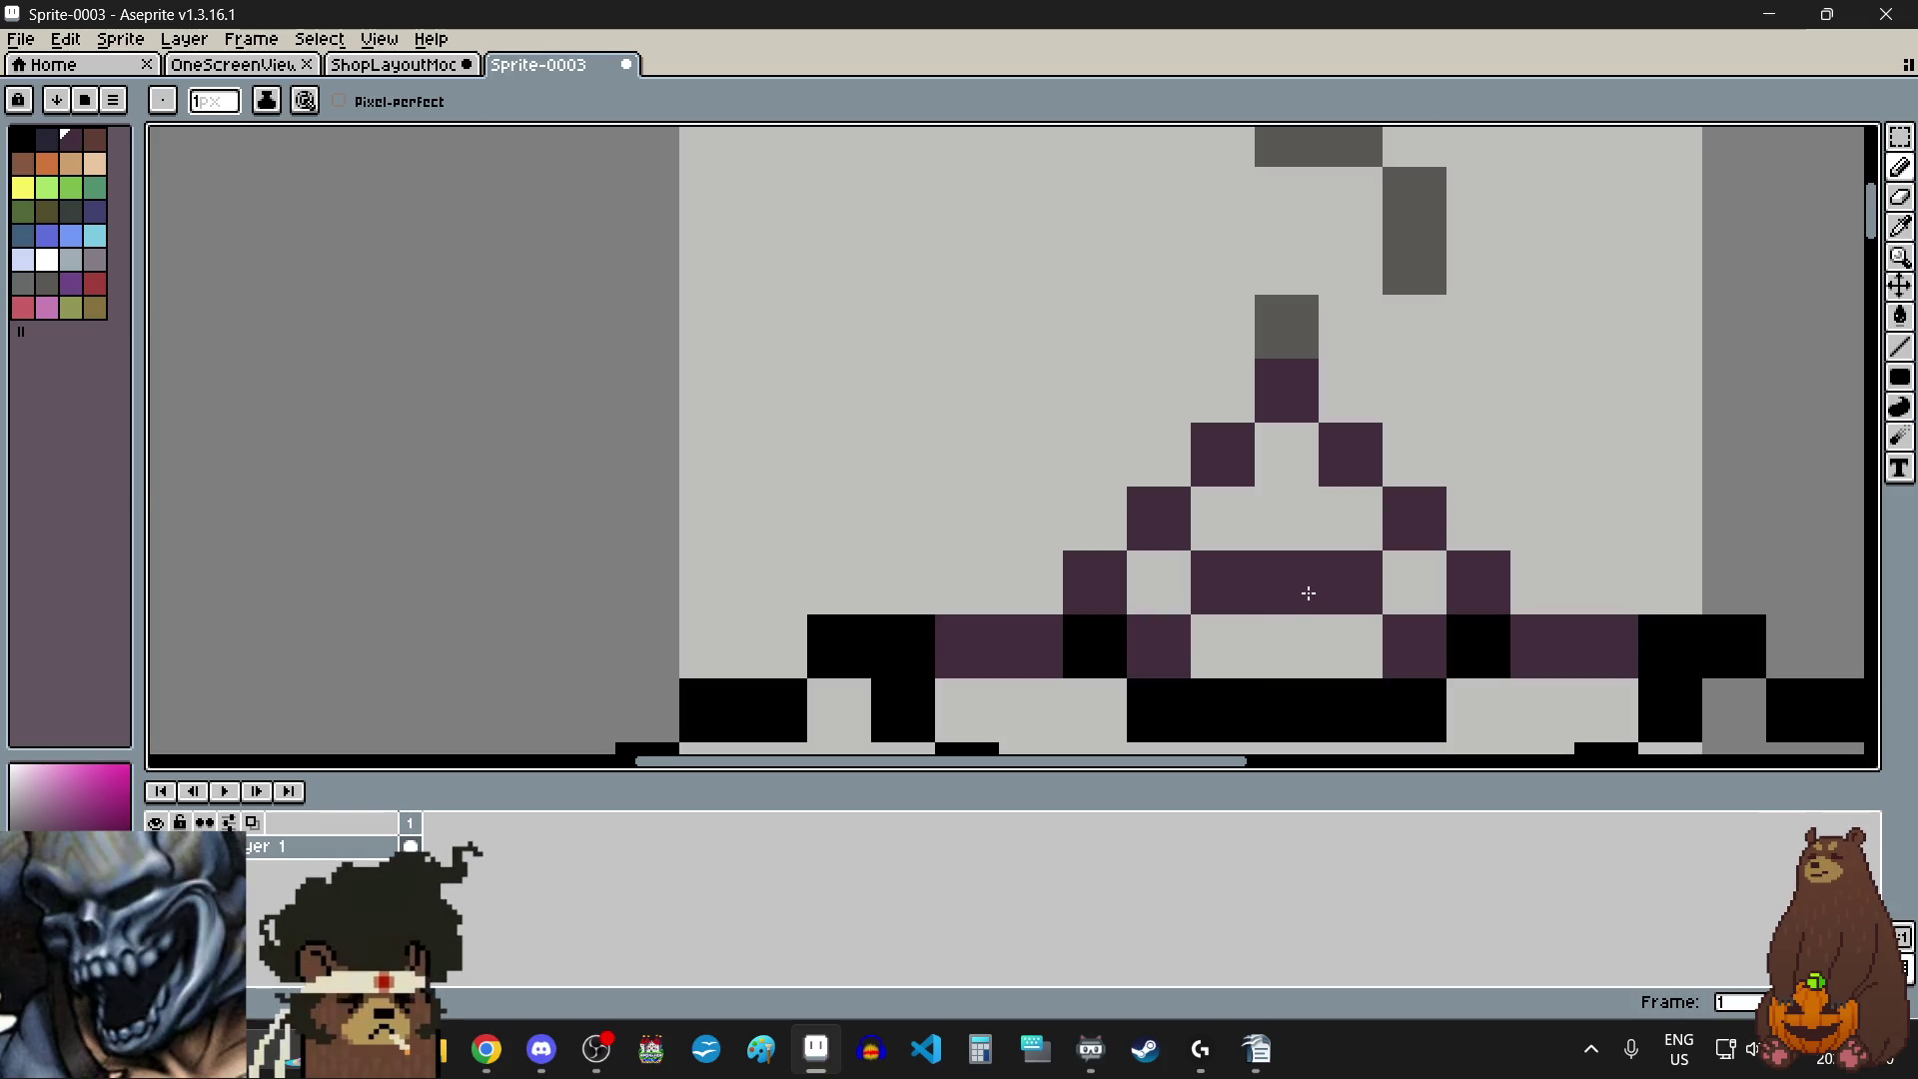
- Paint dark brown pixels inside the hanger triangle and at its lower-right
left_click(104, 145)
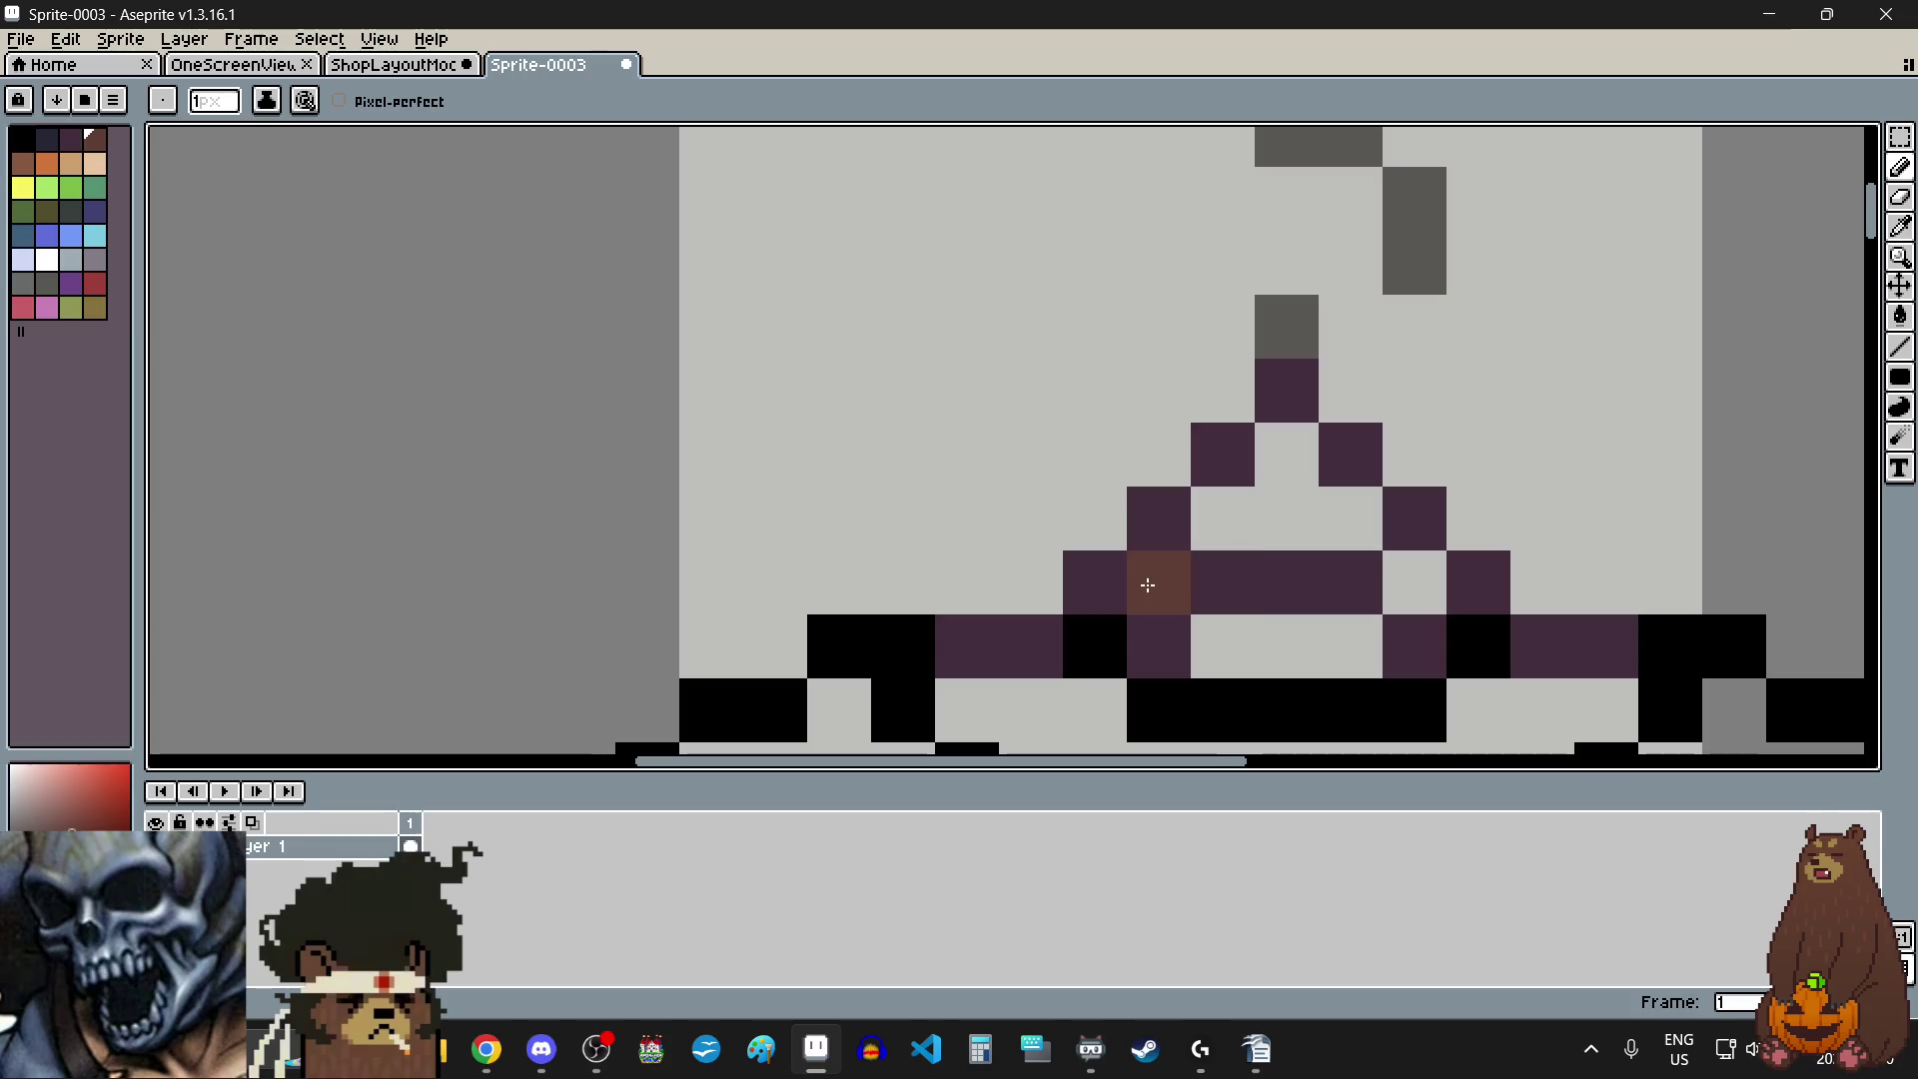
left_click_drag(1156, 573, 1336, 523)
left_click(1431, 565)
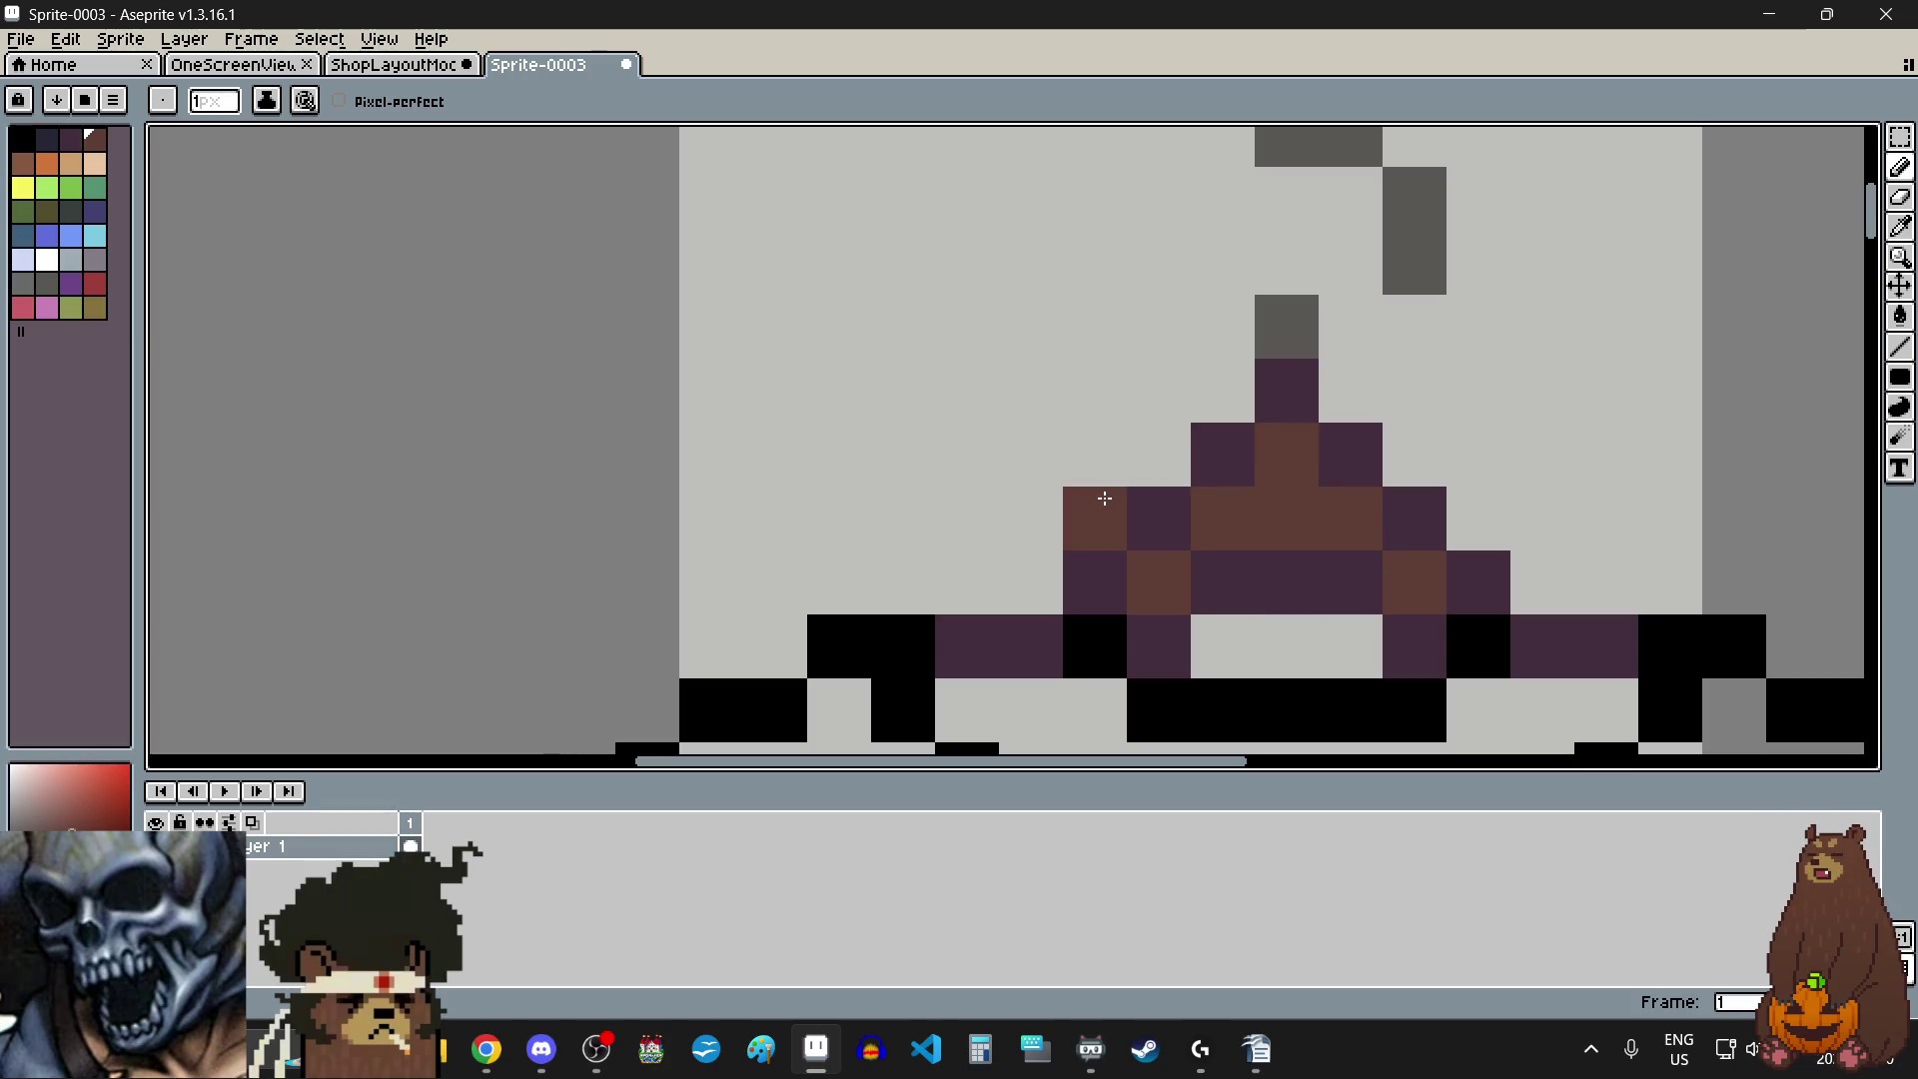
- Repaint the triangle's purple edge pixels dark navy, undoing the last one
left_click(48, 143)
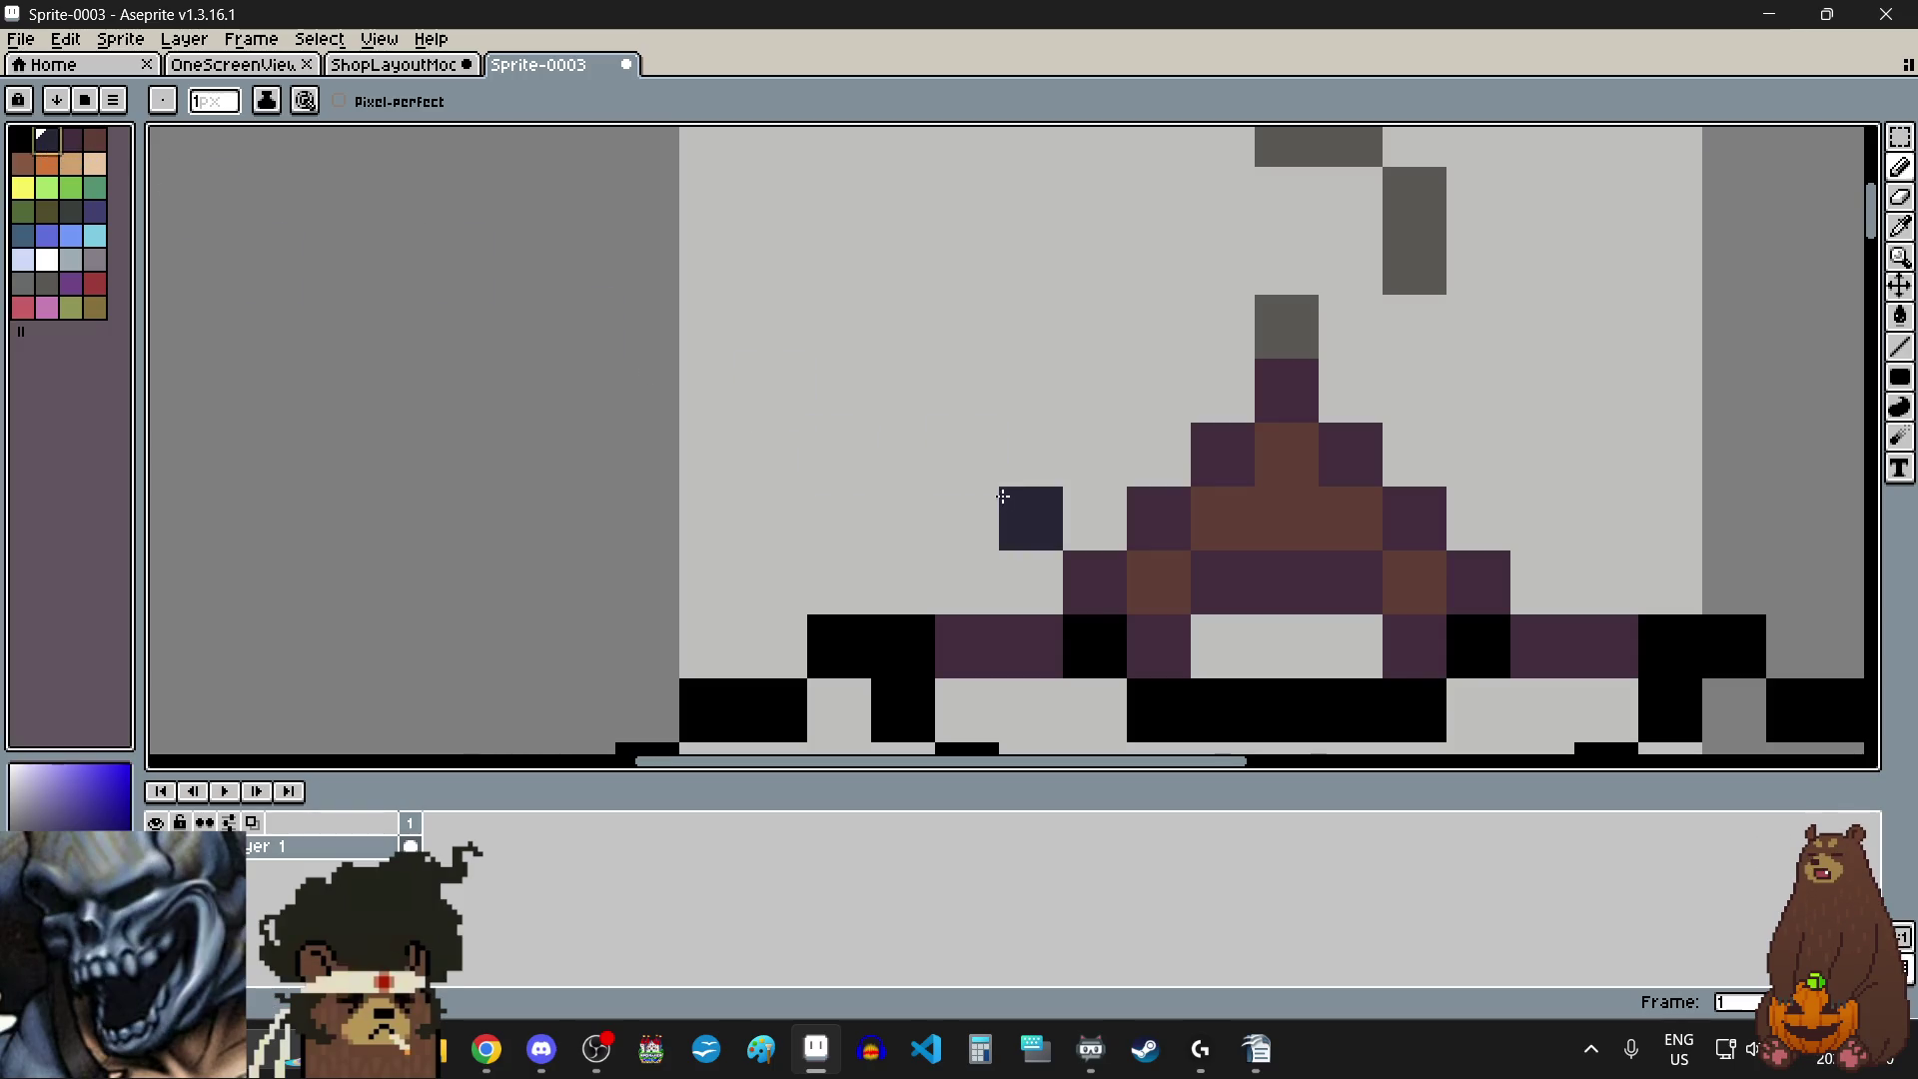
scroll(1029, 599, "down", 1)
left_click(1009, 648)
scroll(1005, 650, "up", 1)
scroll(1005, 651, "up", 1)
left_click(976, 638)
left_click(1045, 634)
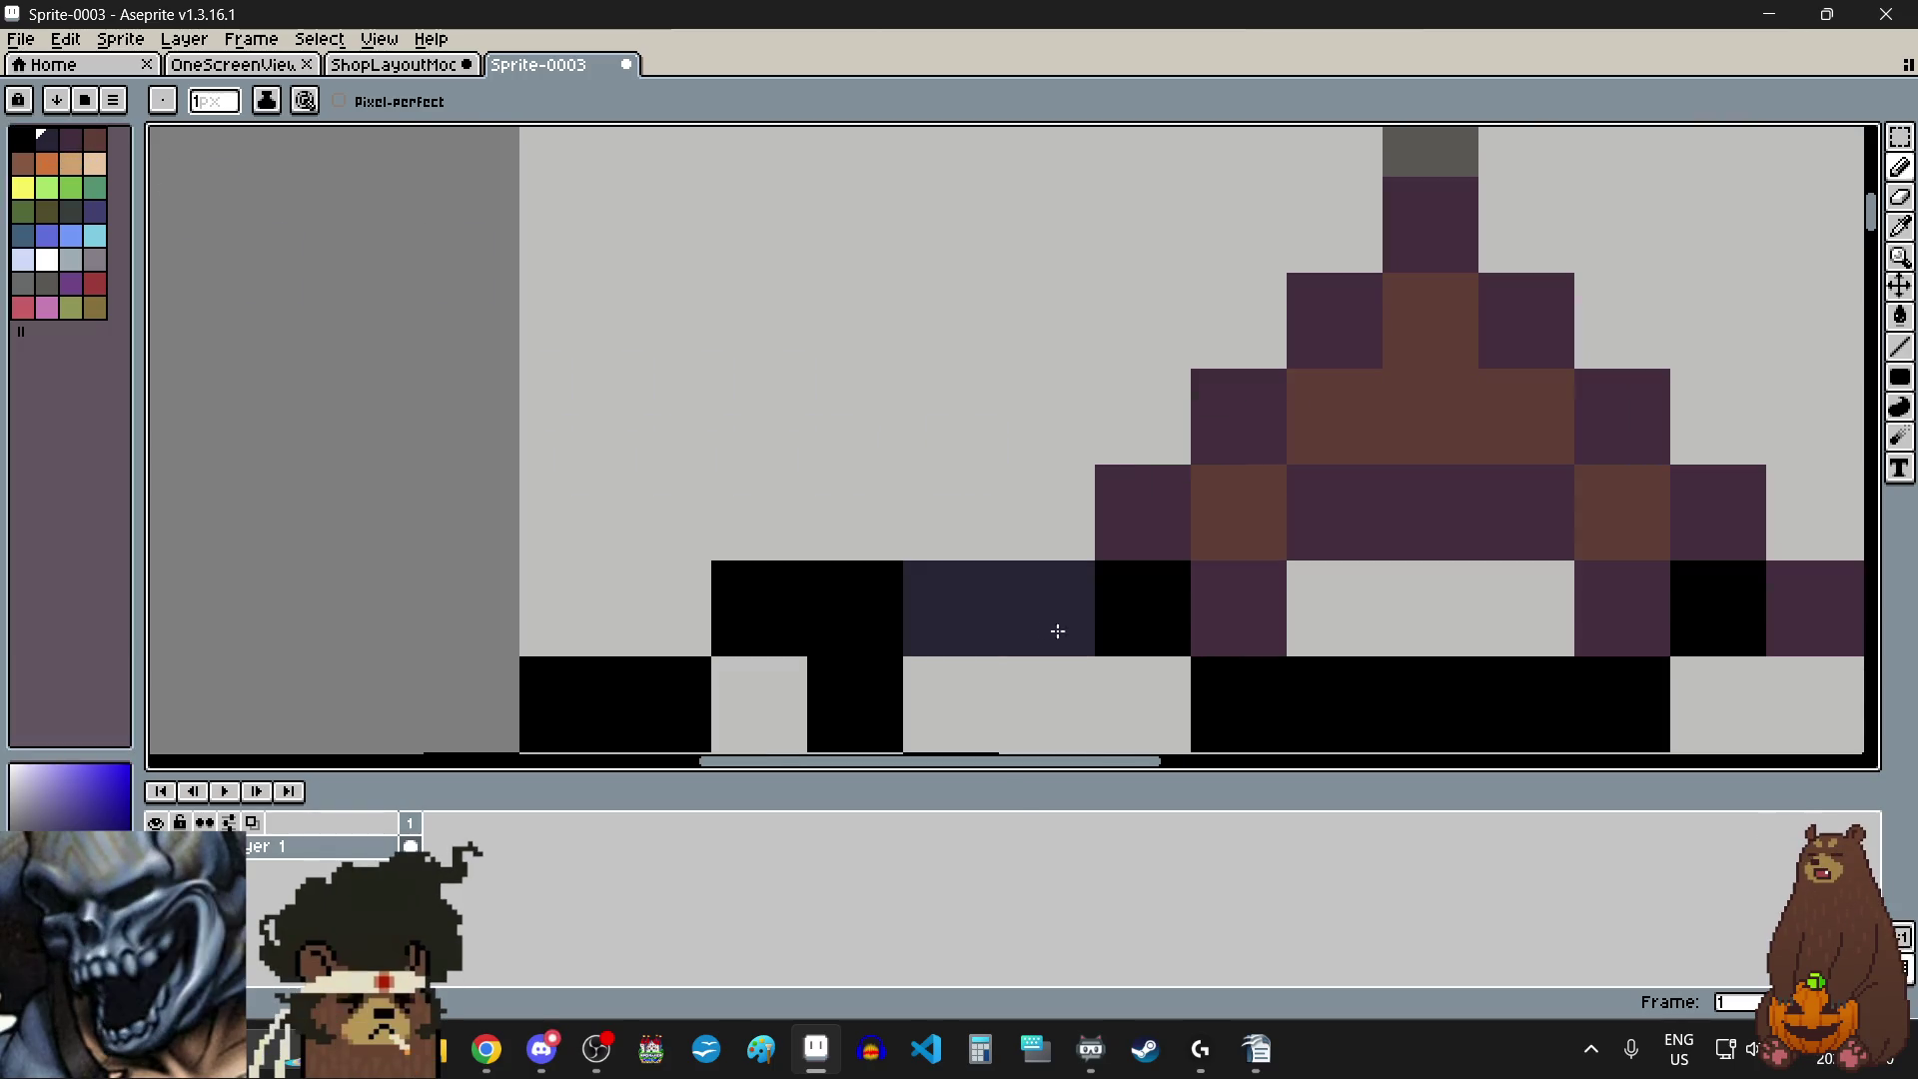
left_click(1239, 609)
left_click(1148, 506)
left_click(1246, 400)
left_click(1319, 309)
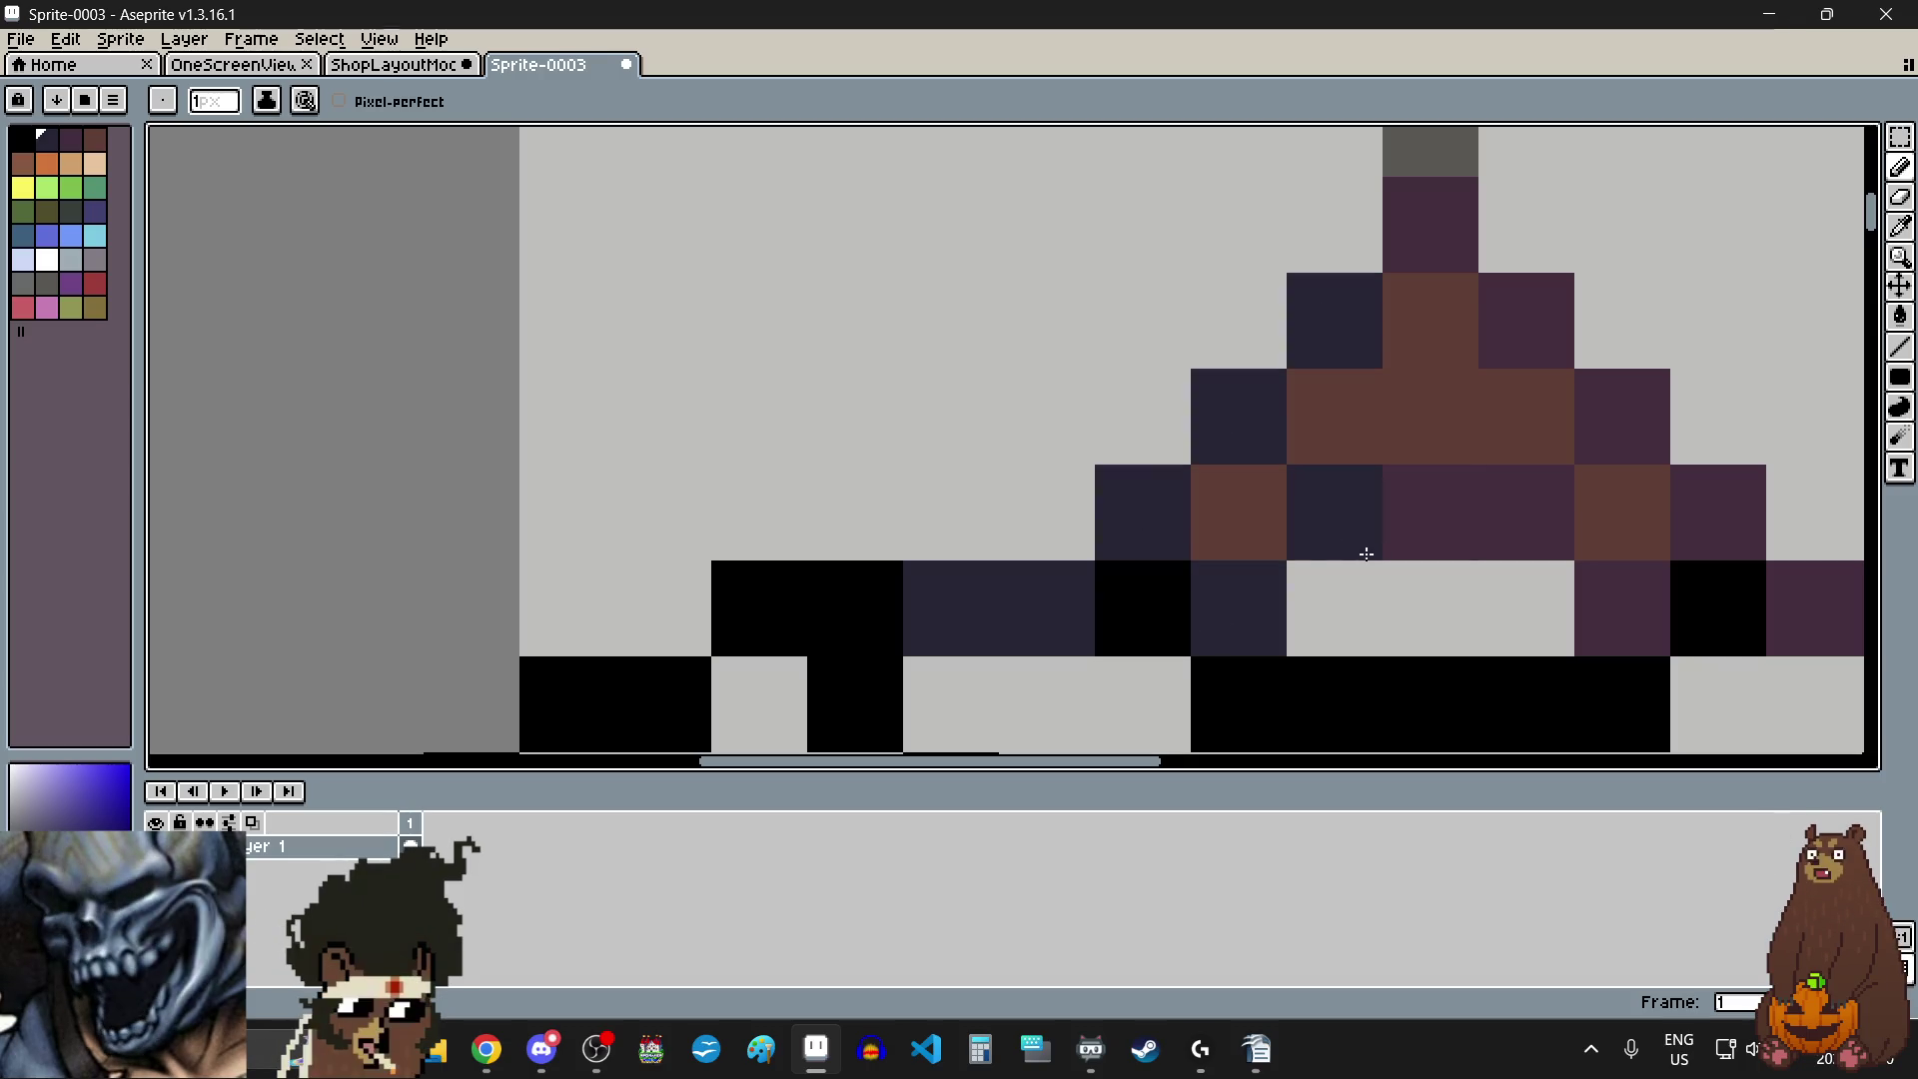
key("ctrl+z")
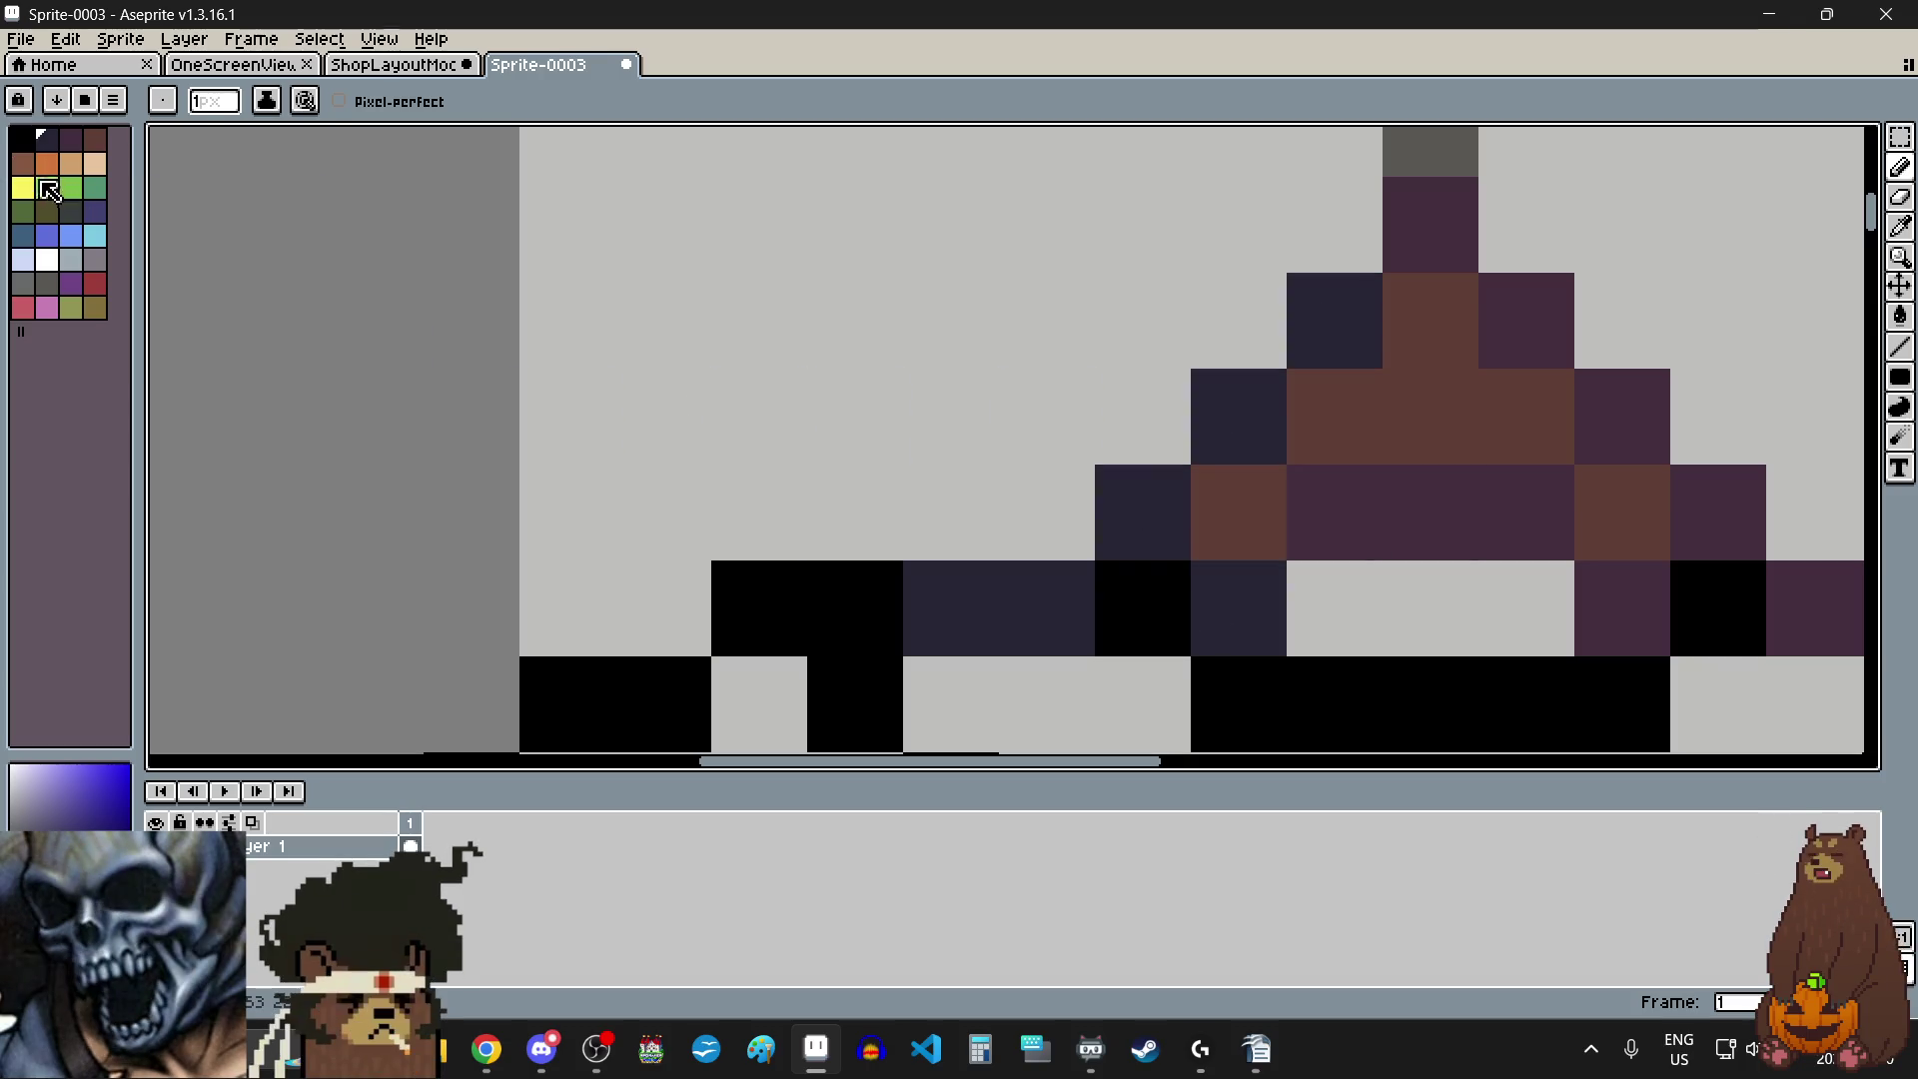
- Try brown and olive drawing colours, undoing a lighter brown pixel in the triangle
left_click(33, 175)
scroll(887, 390, "down", 1)
scroll(999, 385, "up", 1)
left_click(1039, 377)
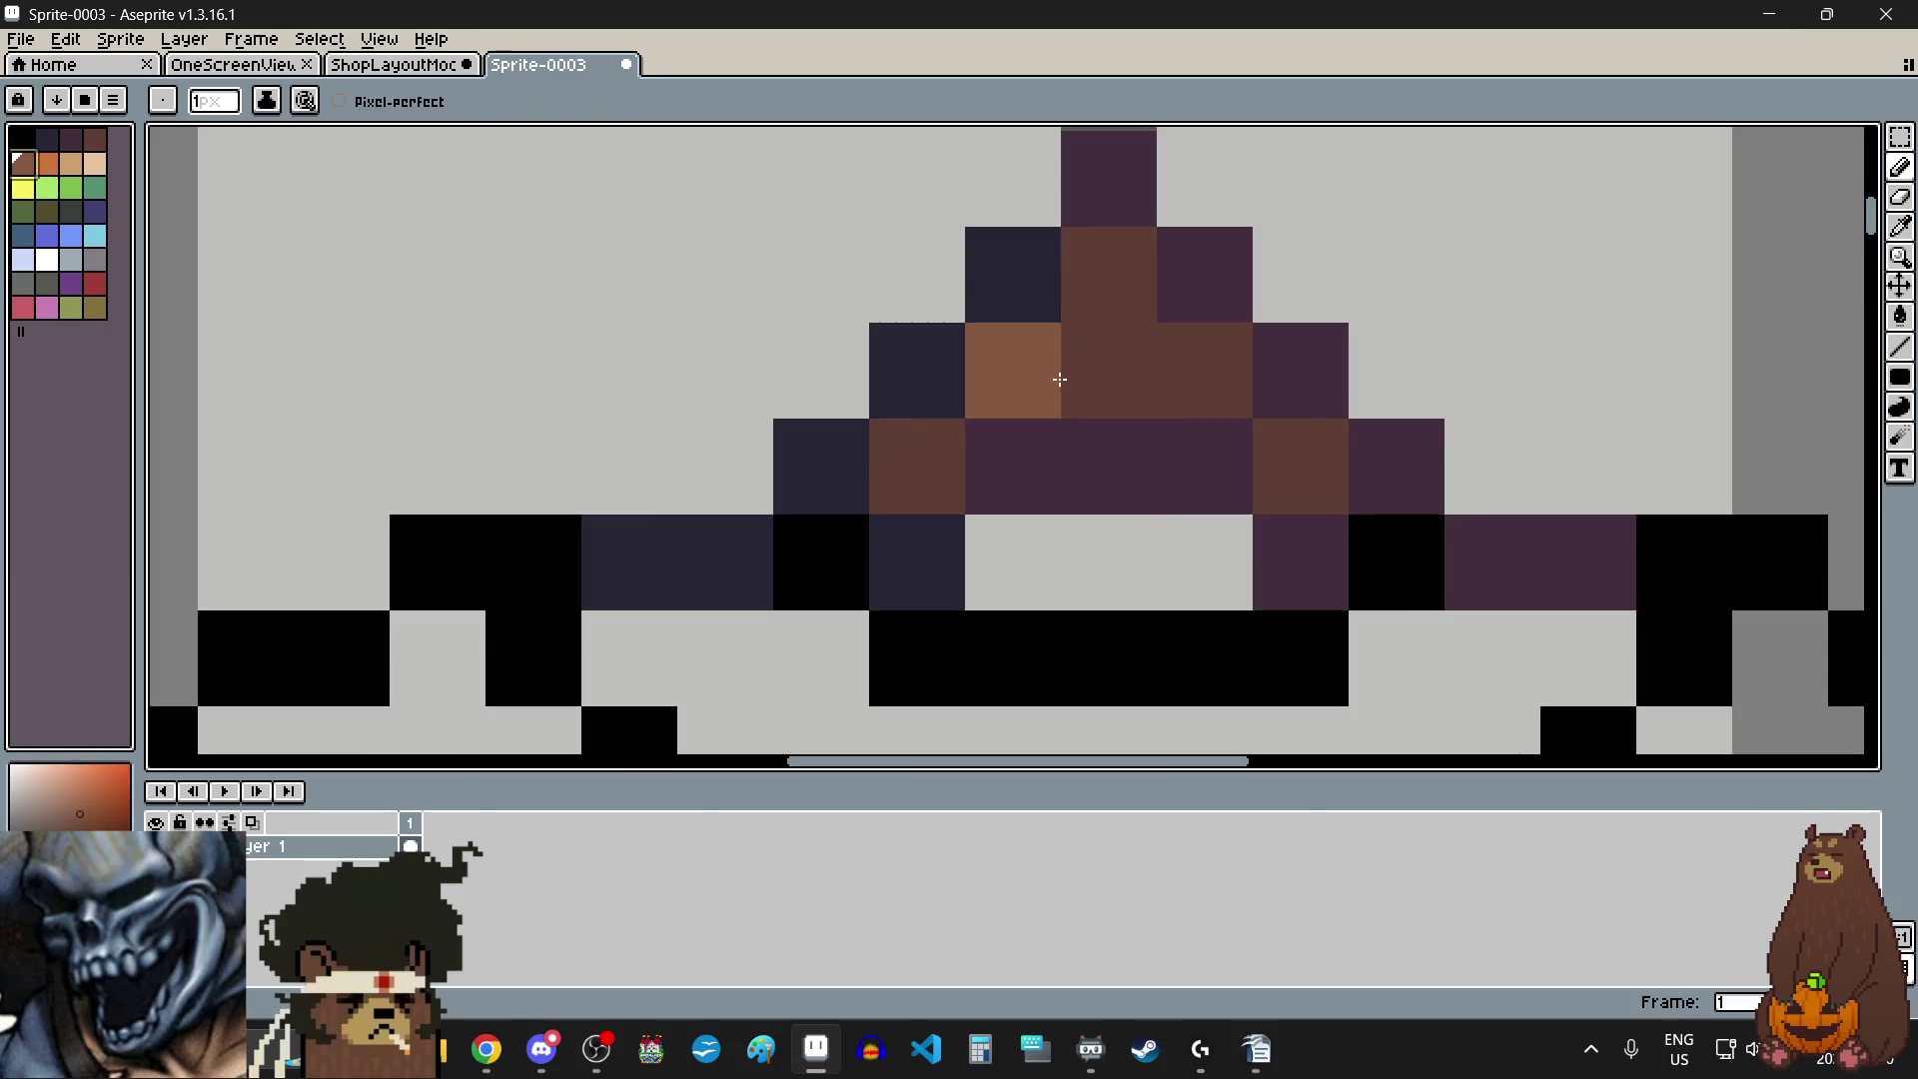
key("ctrl+z")
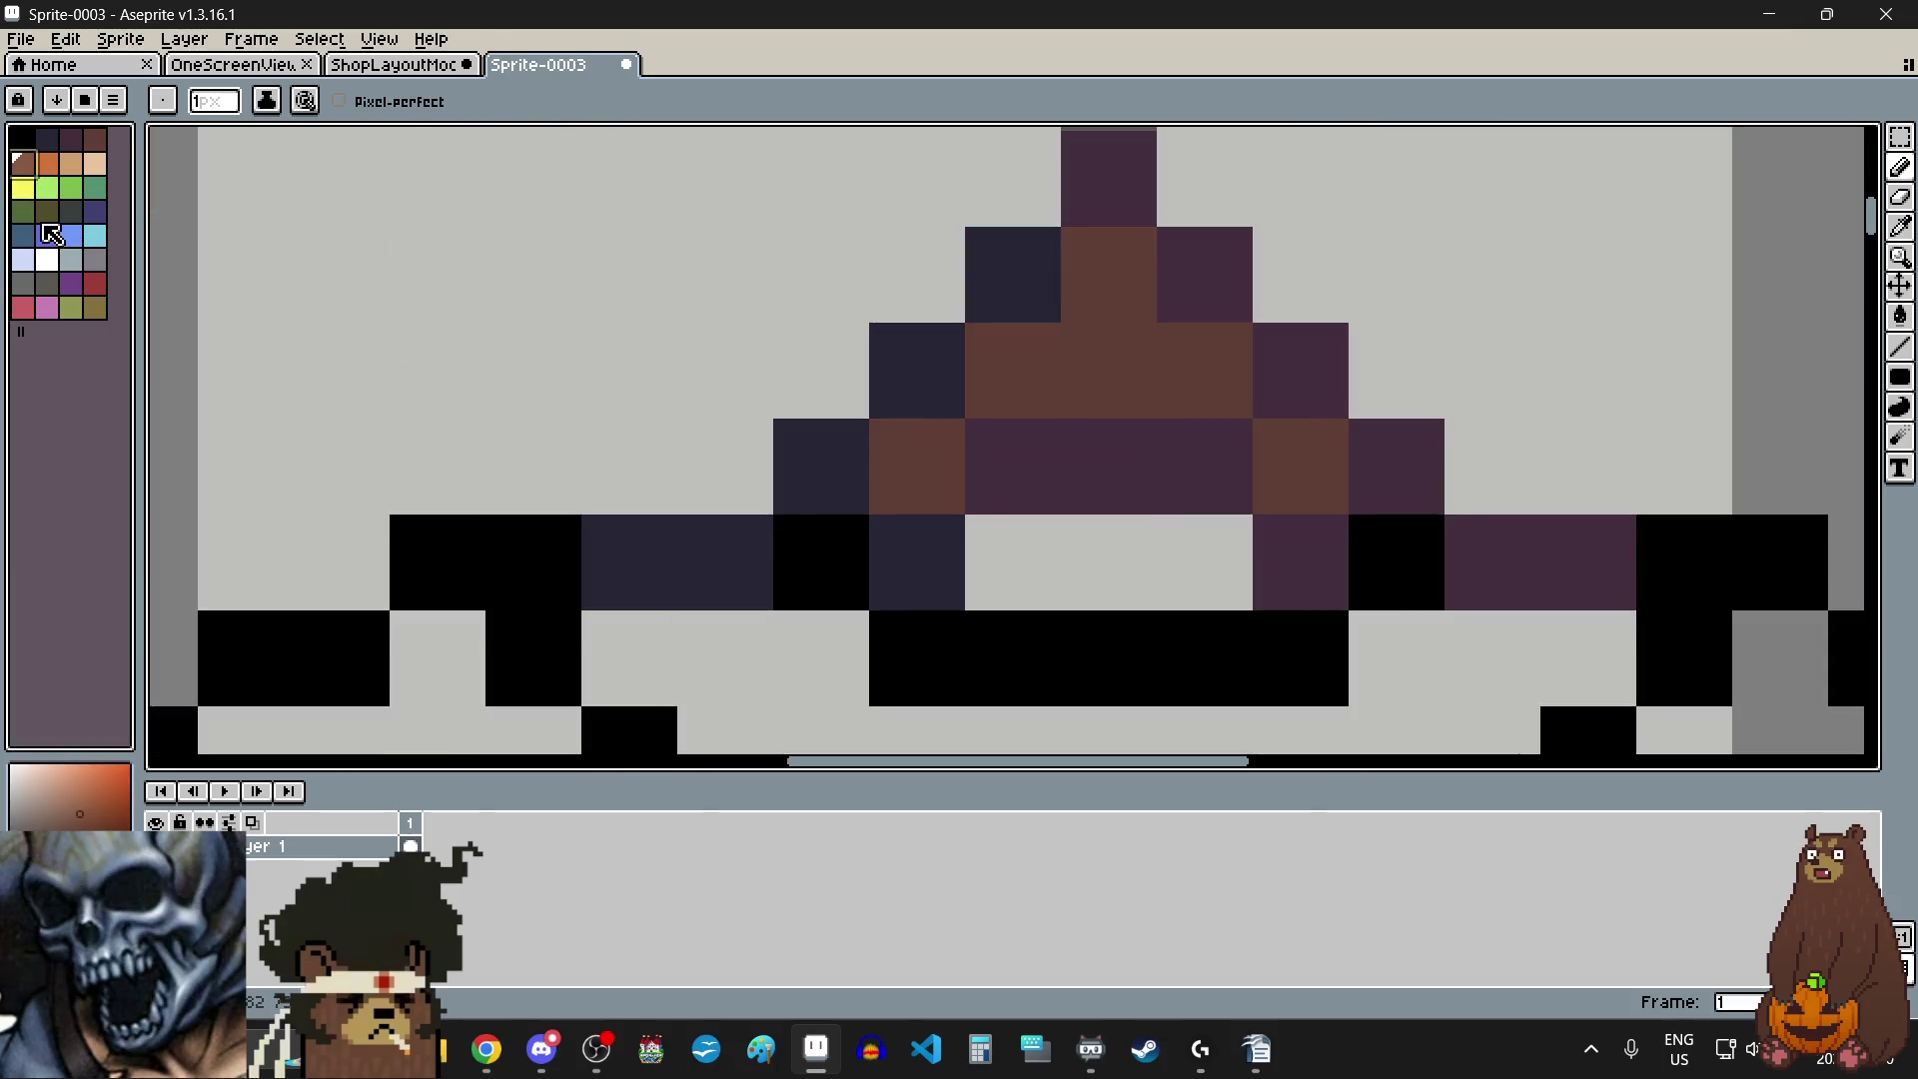
left_click(47, 210)
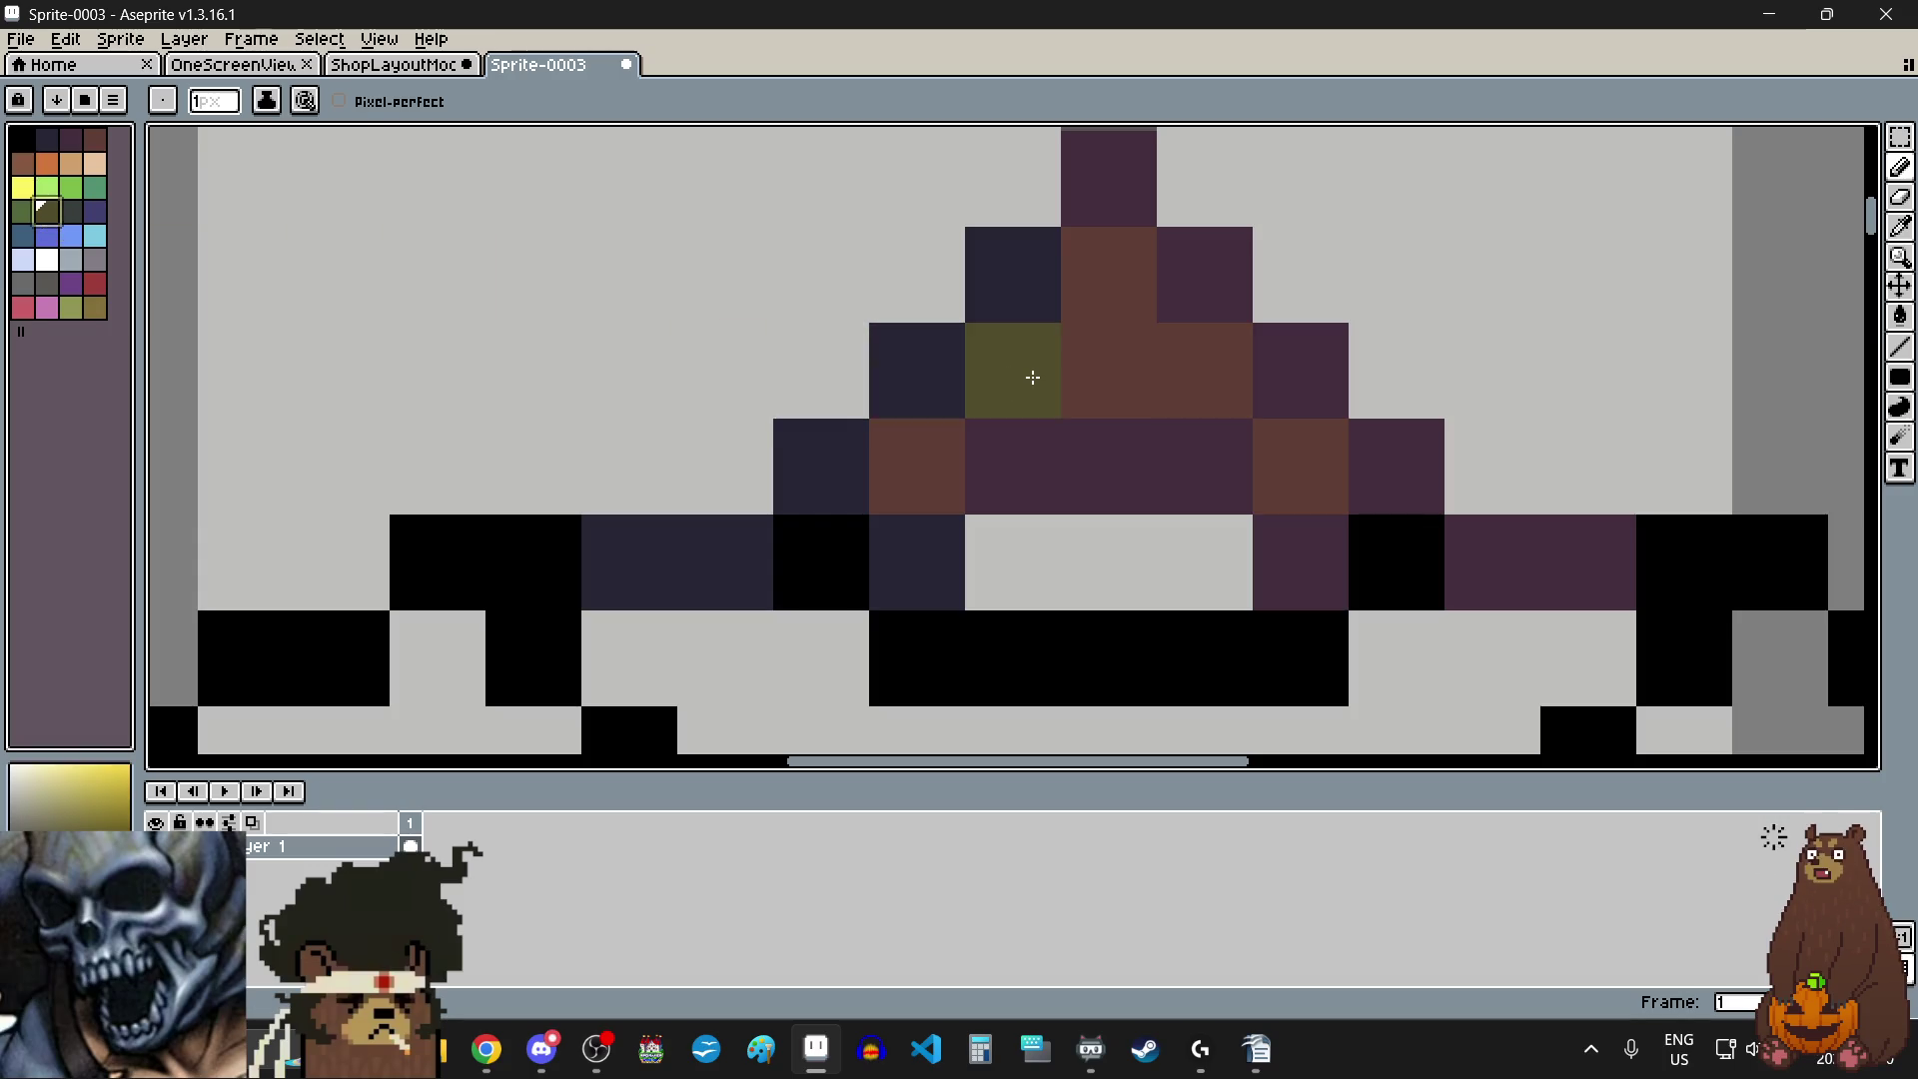
scroll(1033, 378, "down", 1)
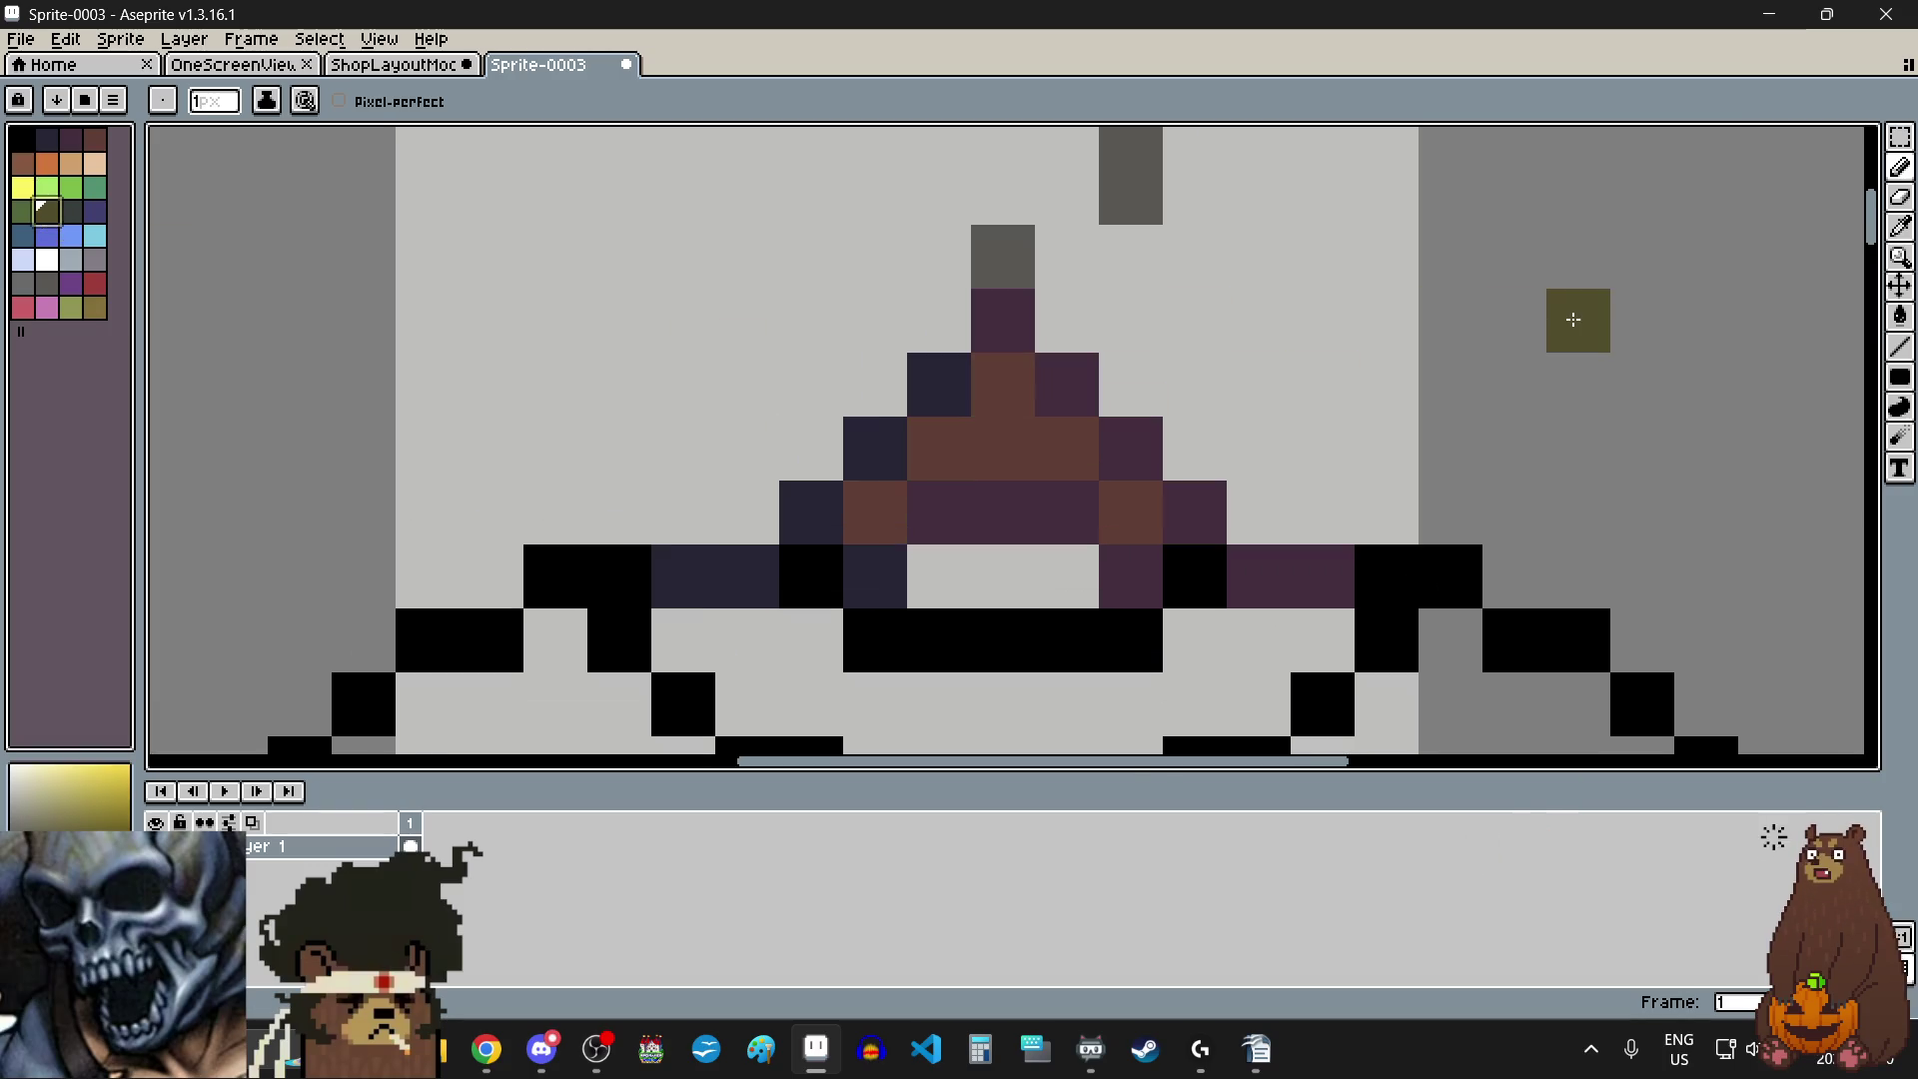
- Sample the navy from the sprite and paint the triangle tip pixels navy
left_click(1902, 228)
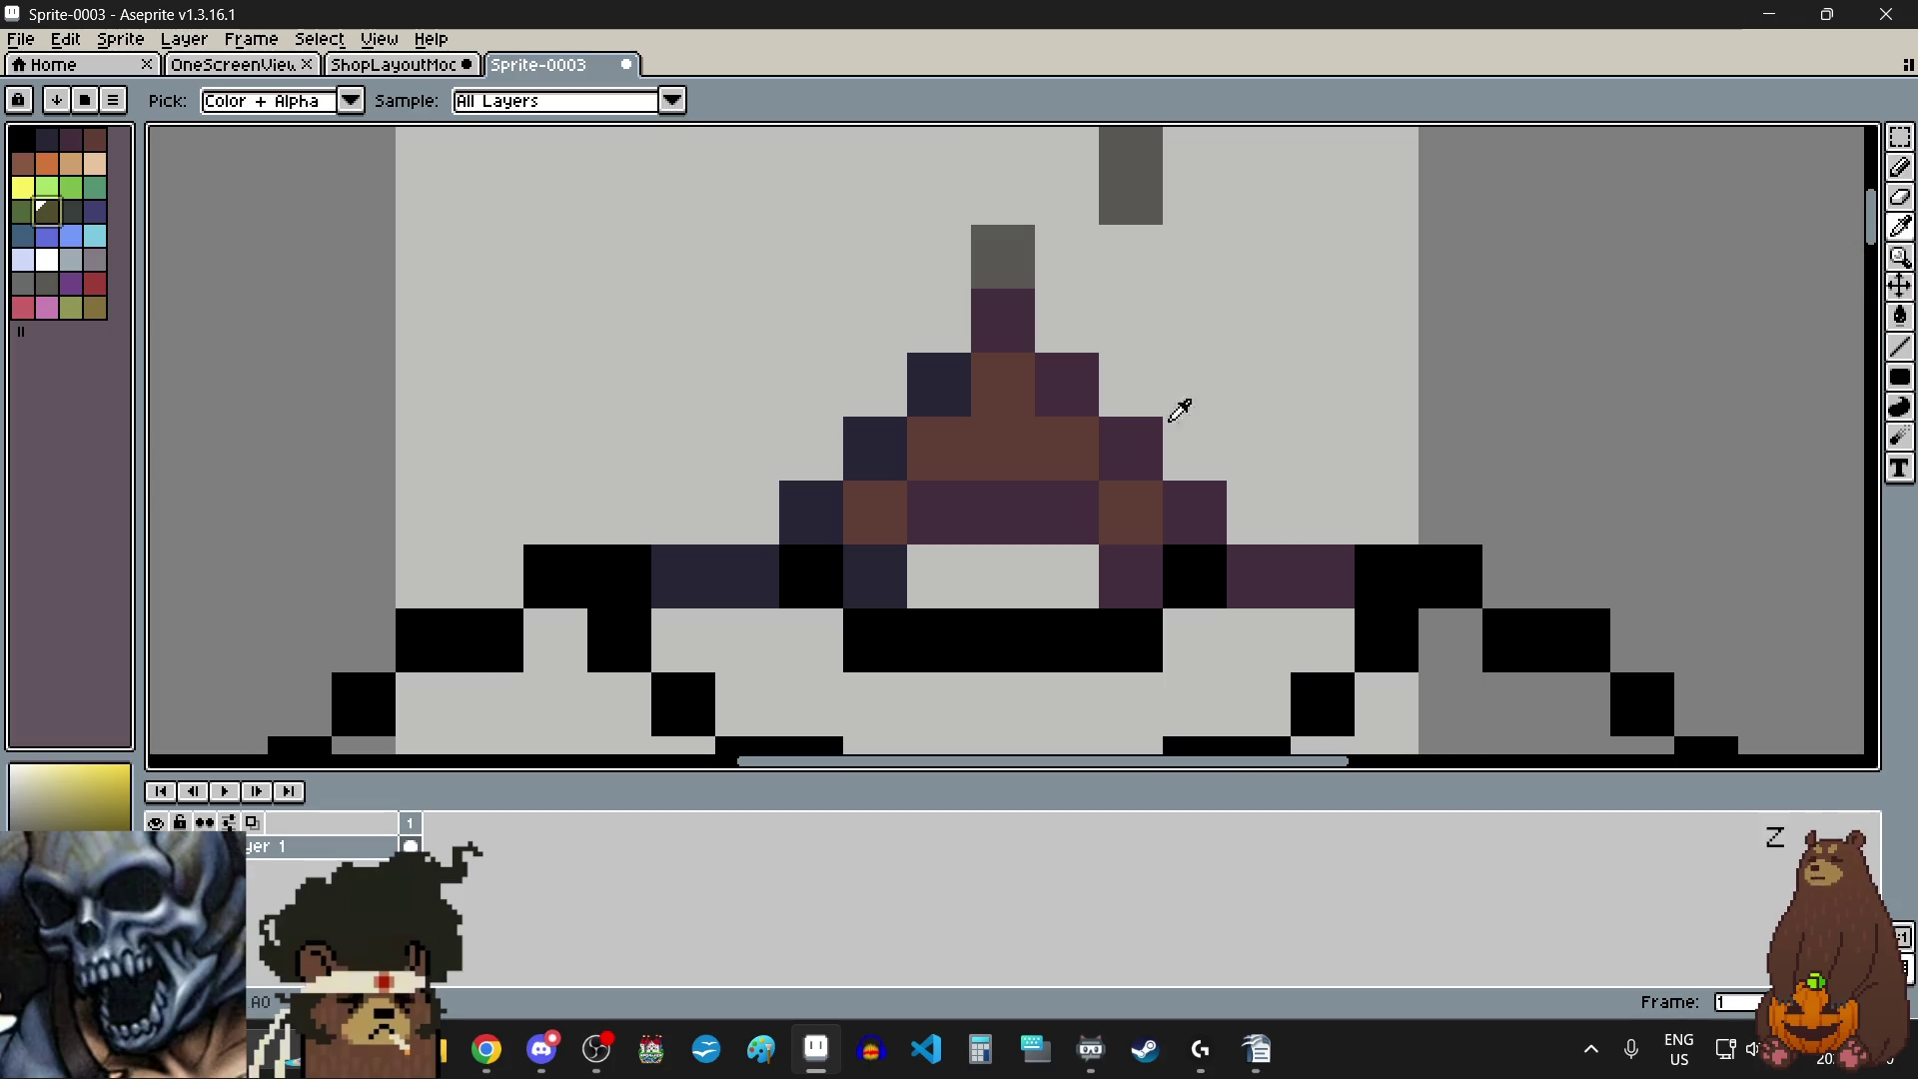
left_click(943, 379)
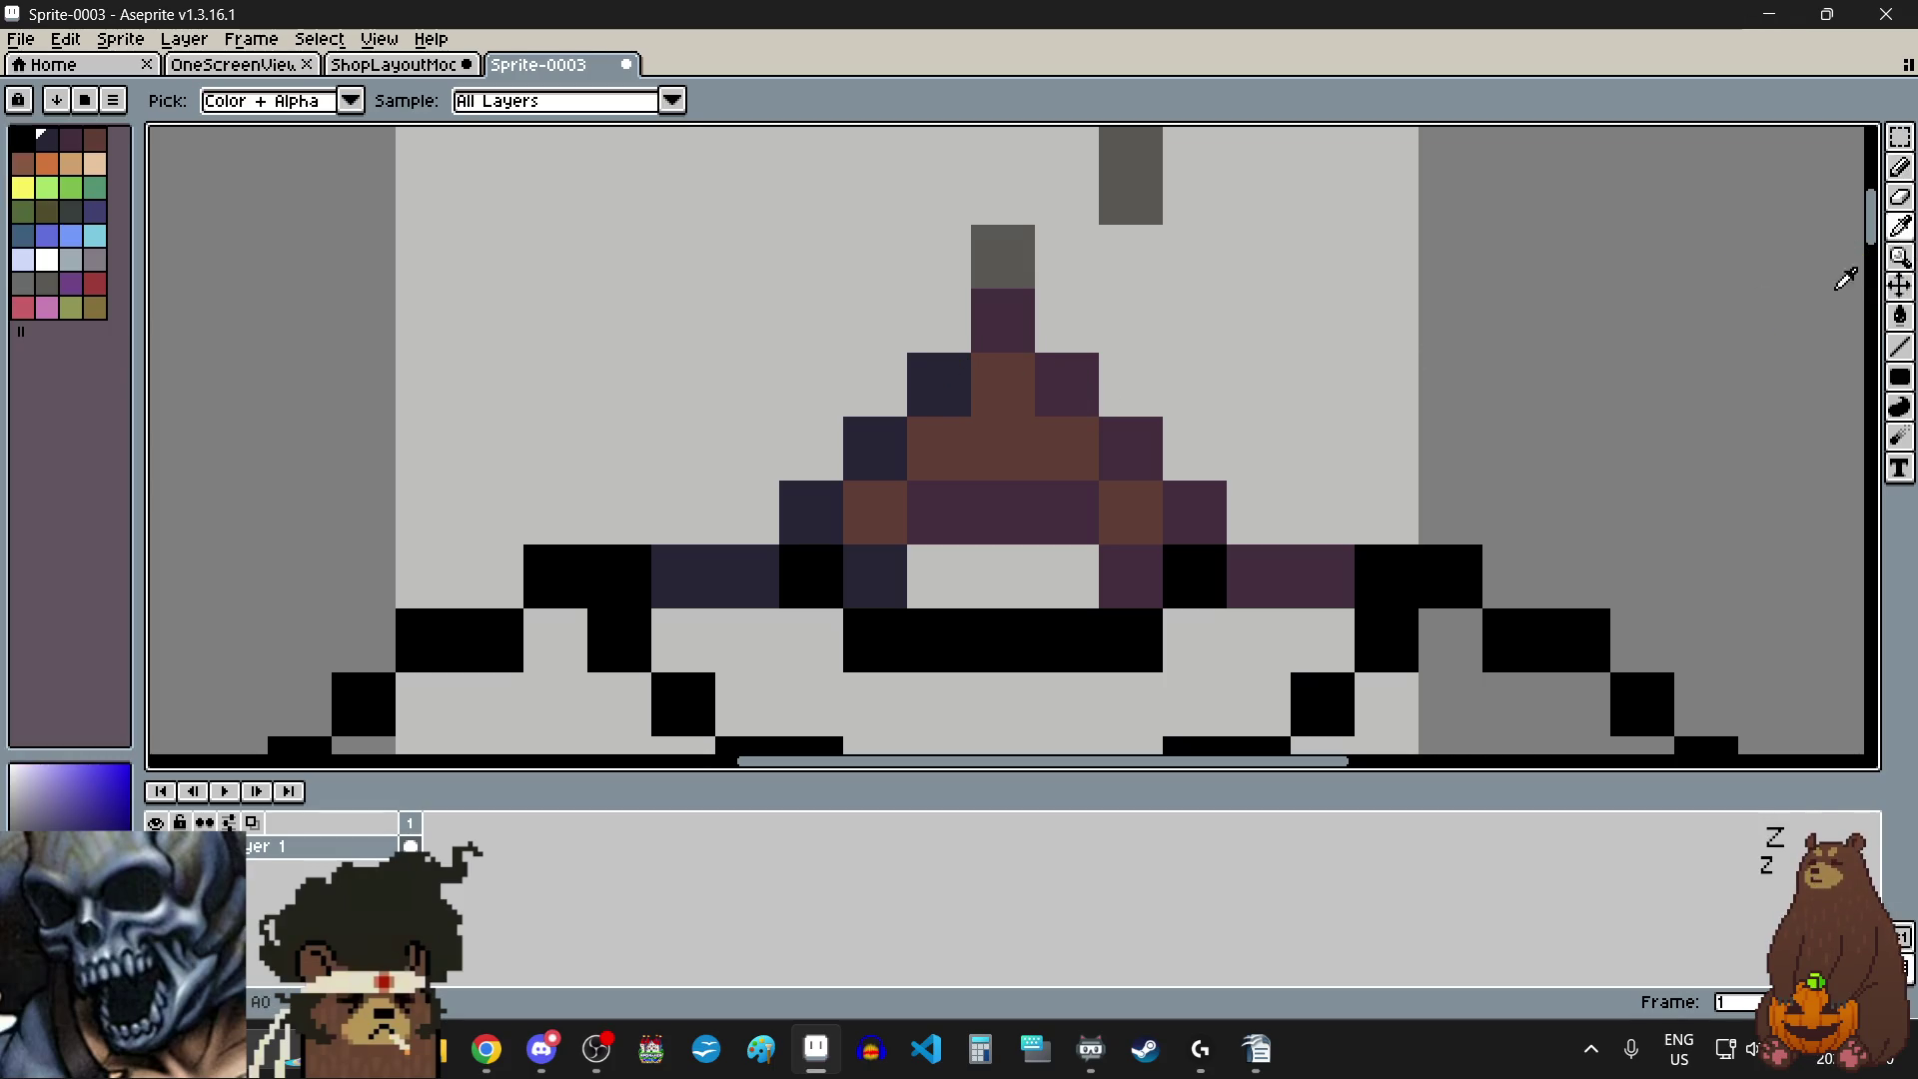
left_click(1903, 167)
left_click(1062, 304)
key("ctrl+z")
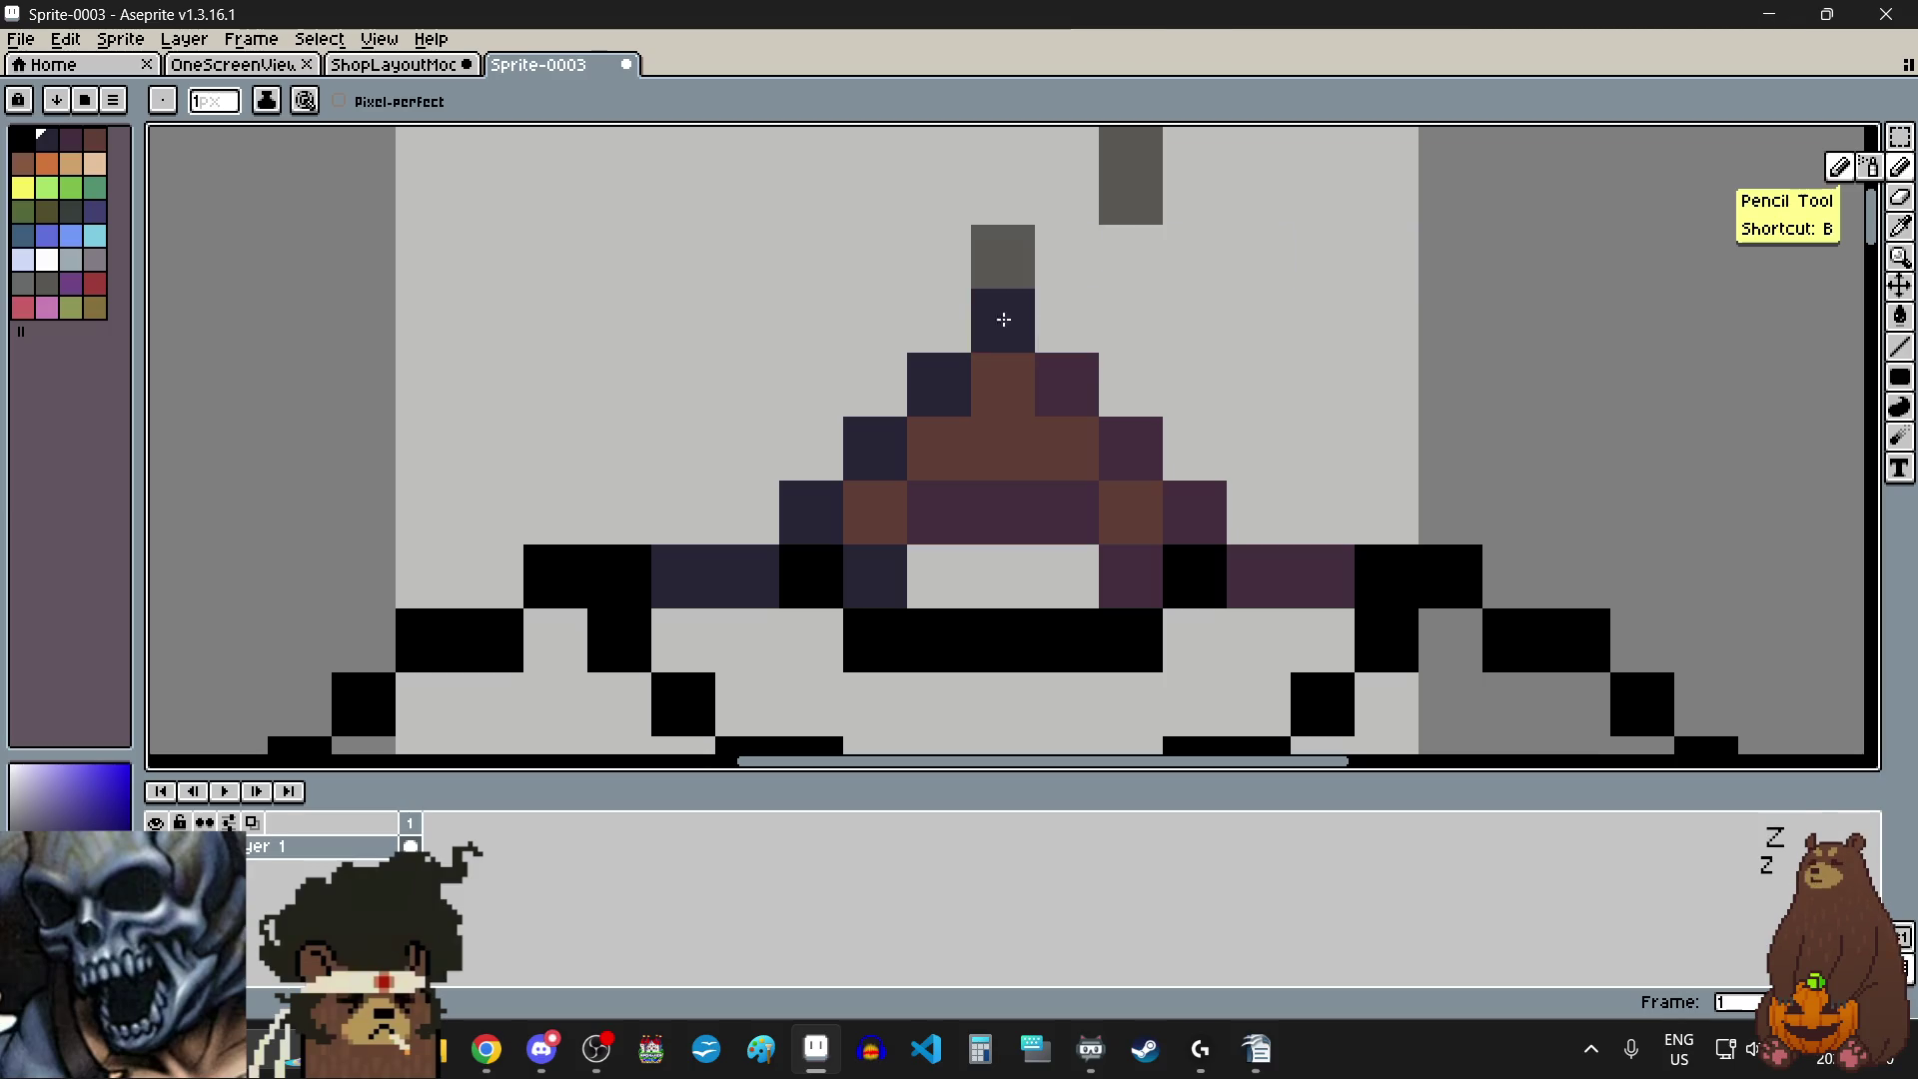
left_click(1000, 318)
left_click(1076, 383)
- Repaint the remaining purple triangle pixels and base row dark navy
left_click(1131, 447)
left_click(1186, 495)
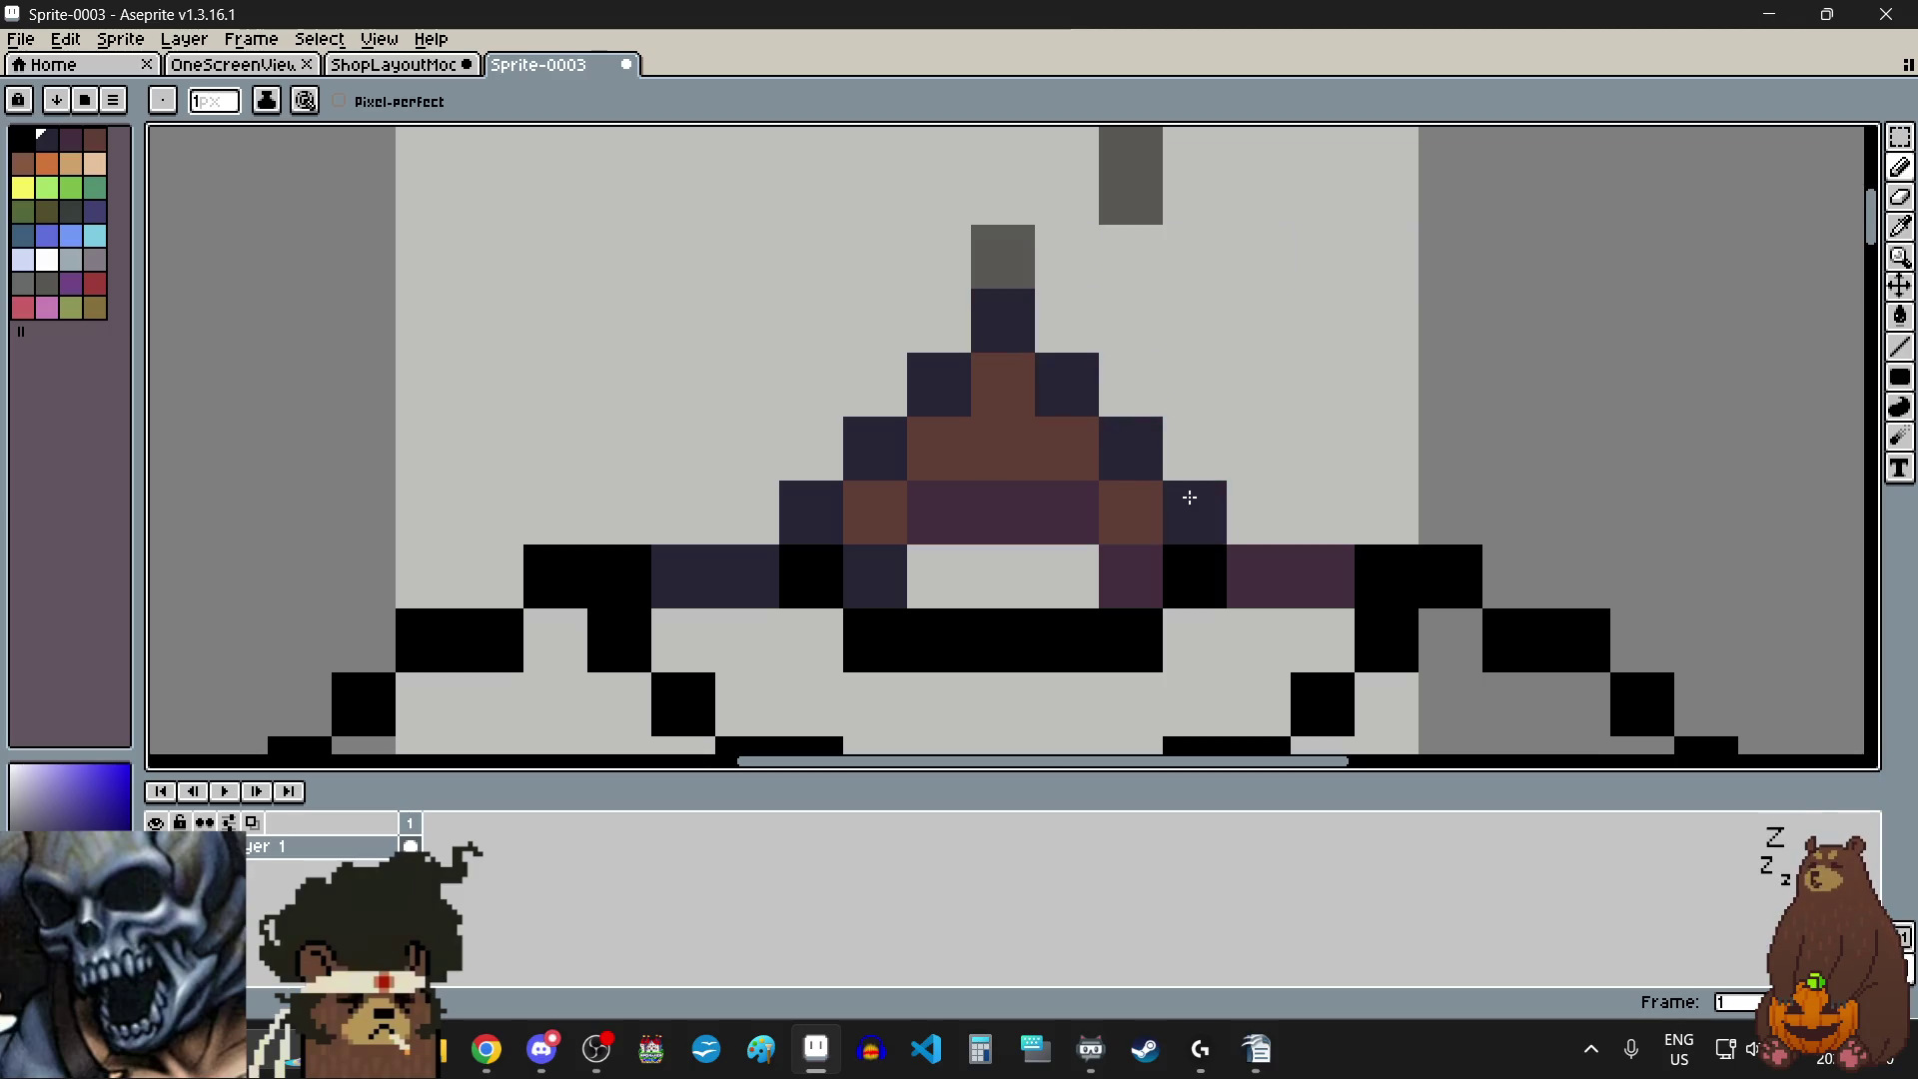
left_click(1258, 574)
left_click(1323, 577)
left_click(1129, 576)
left_click(1043, 527)
left_click_drag(1043, 527, 933, 526)
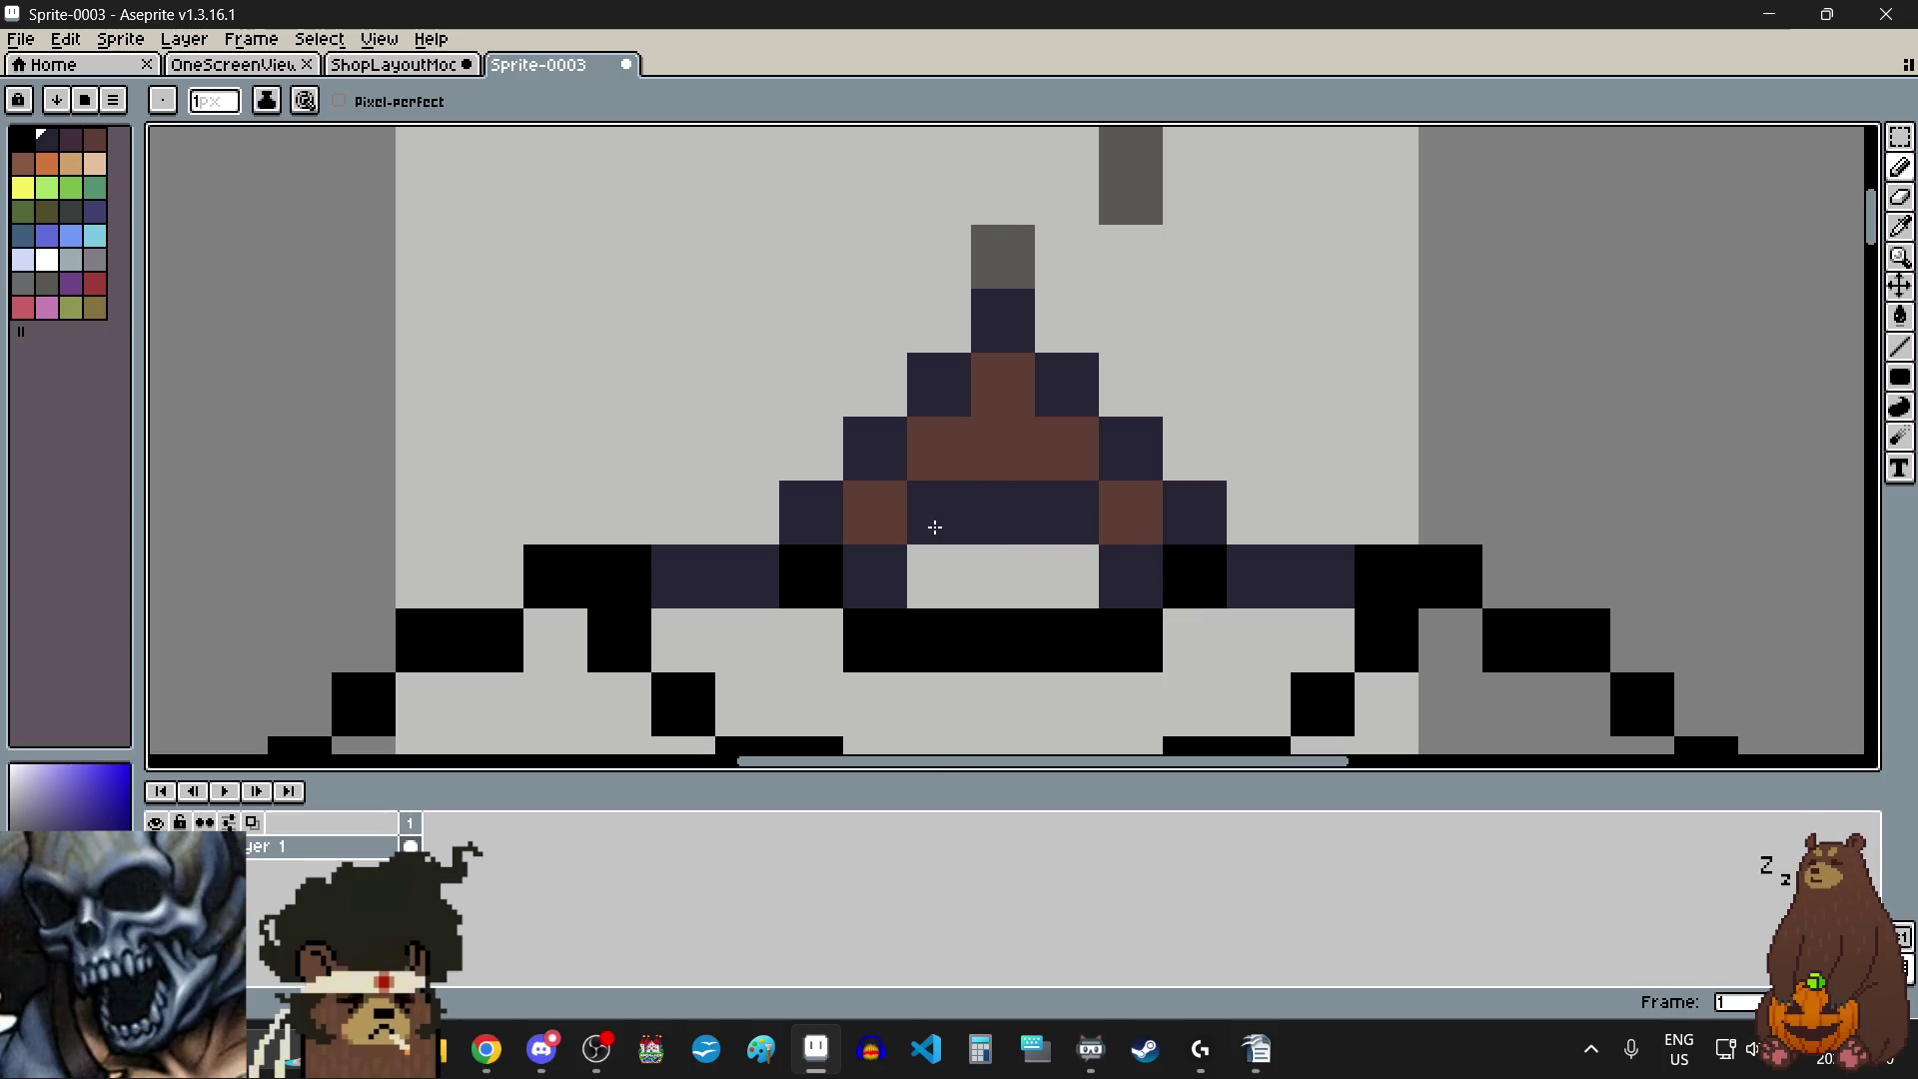
- Add navy pixels on the shirt's diagonal edge and beside the black collar bar
scroll(1289, 440, "down", 5)
scroll(1317, 440, "up", 1)
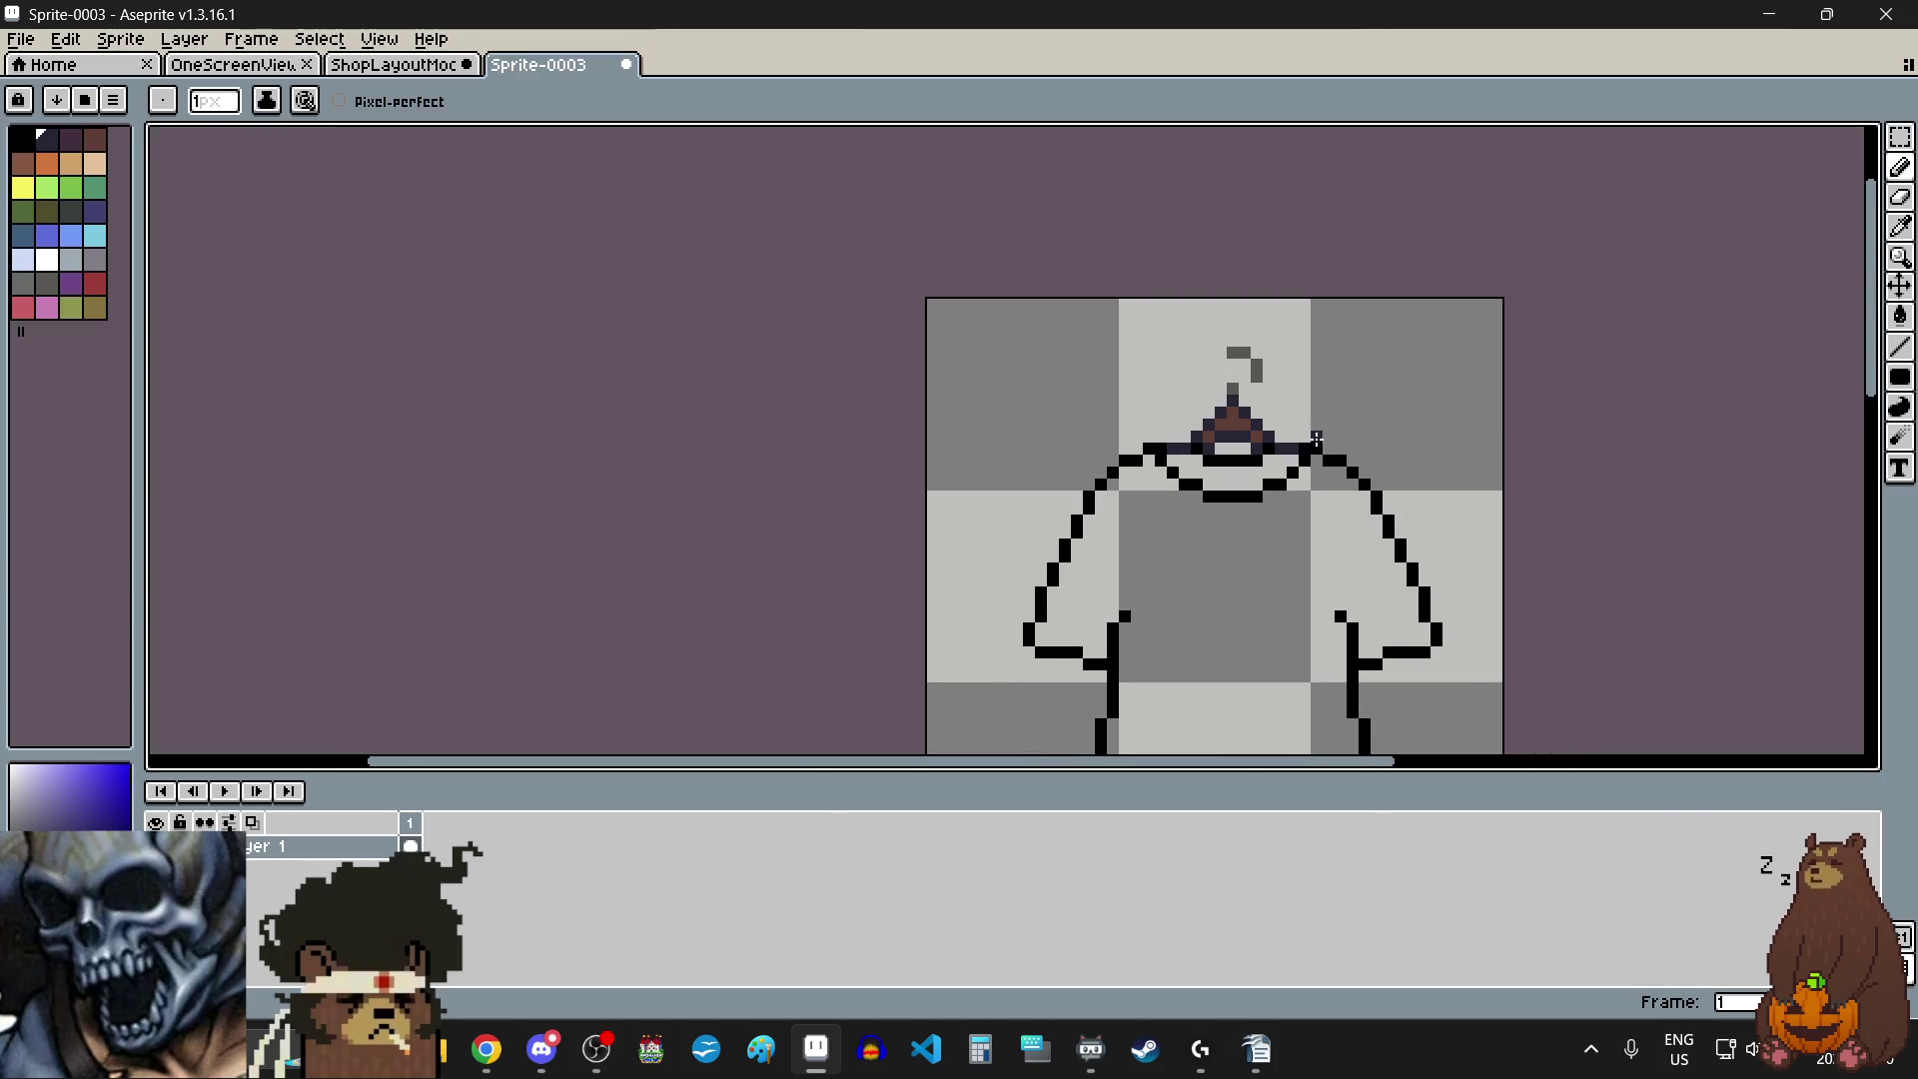
scroll(1317, 439, "up", 5)
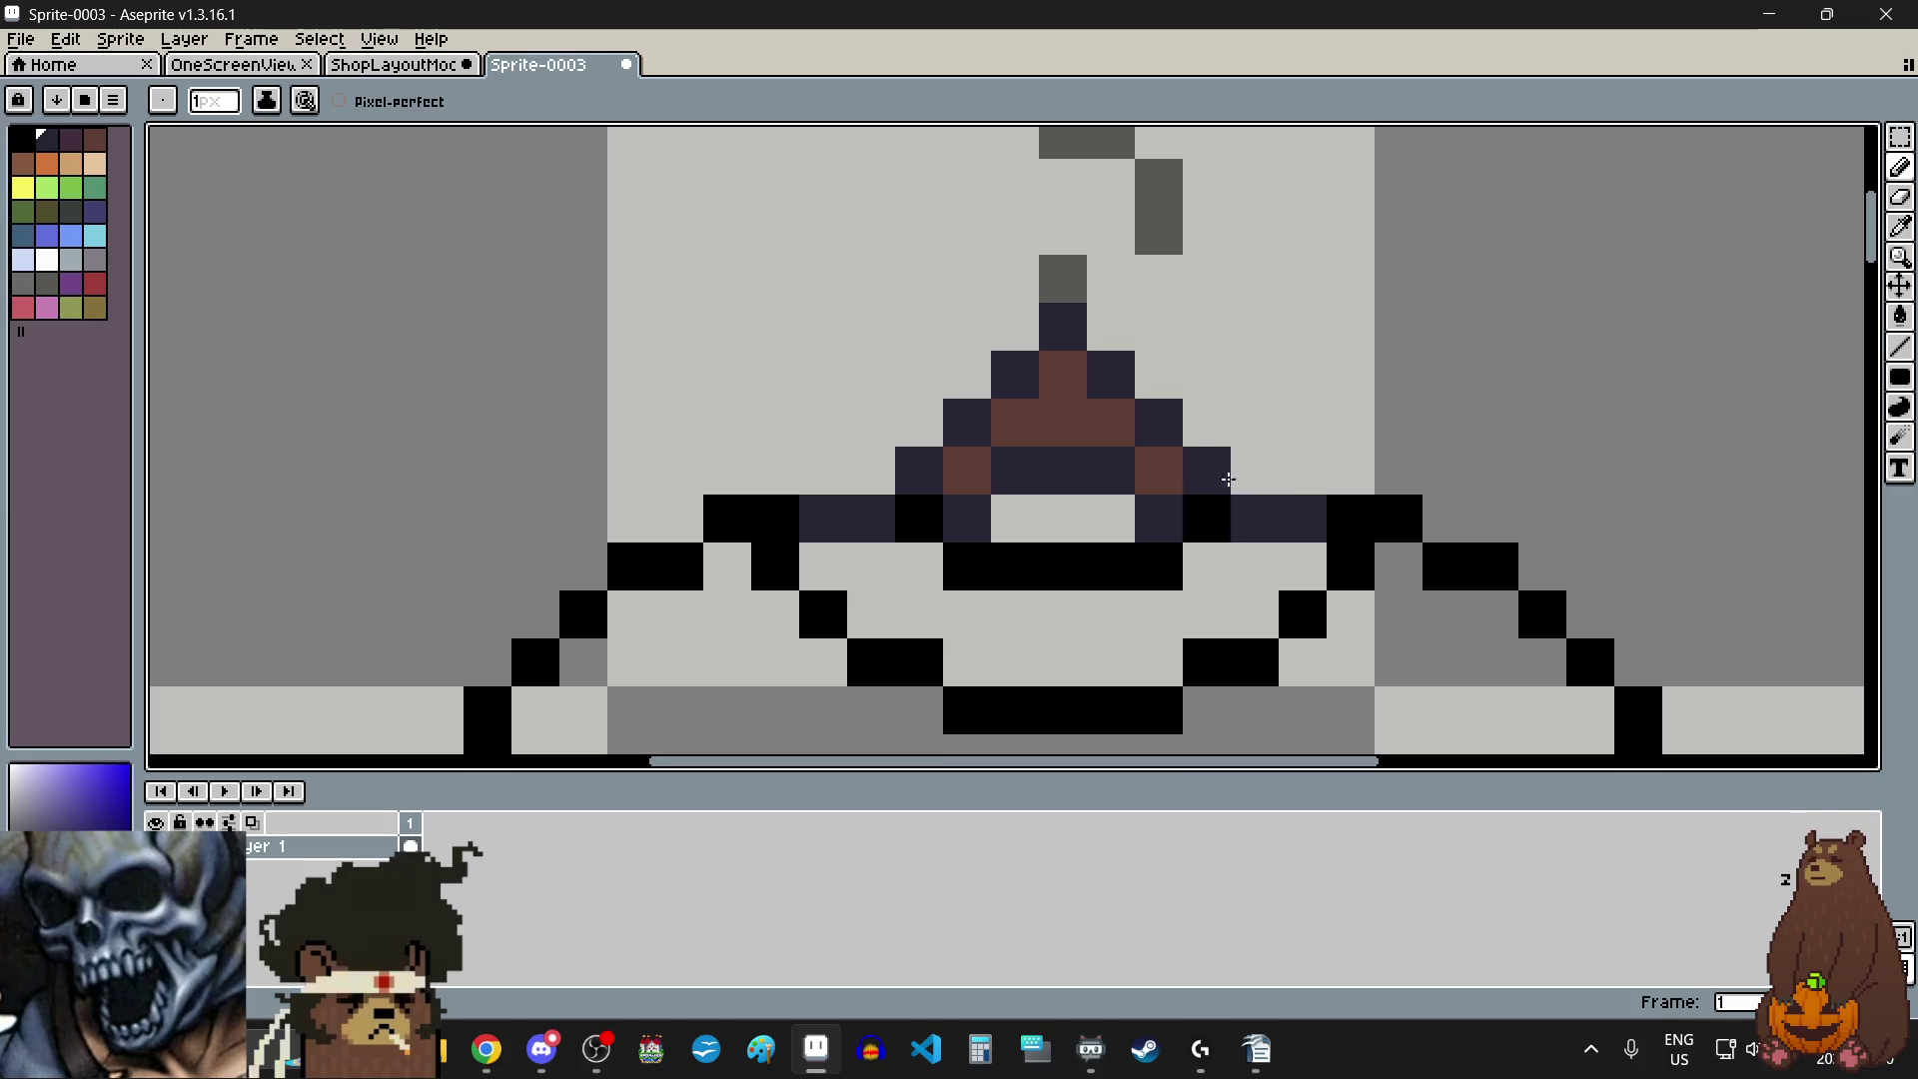
scroll(970, 569, "up", 1)
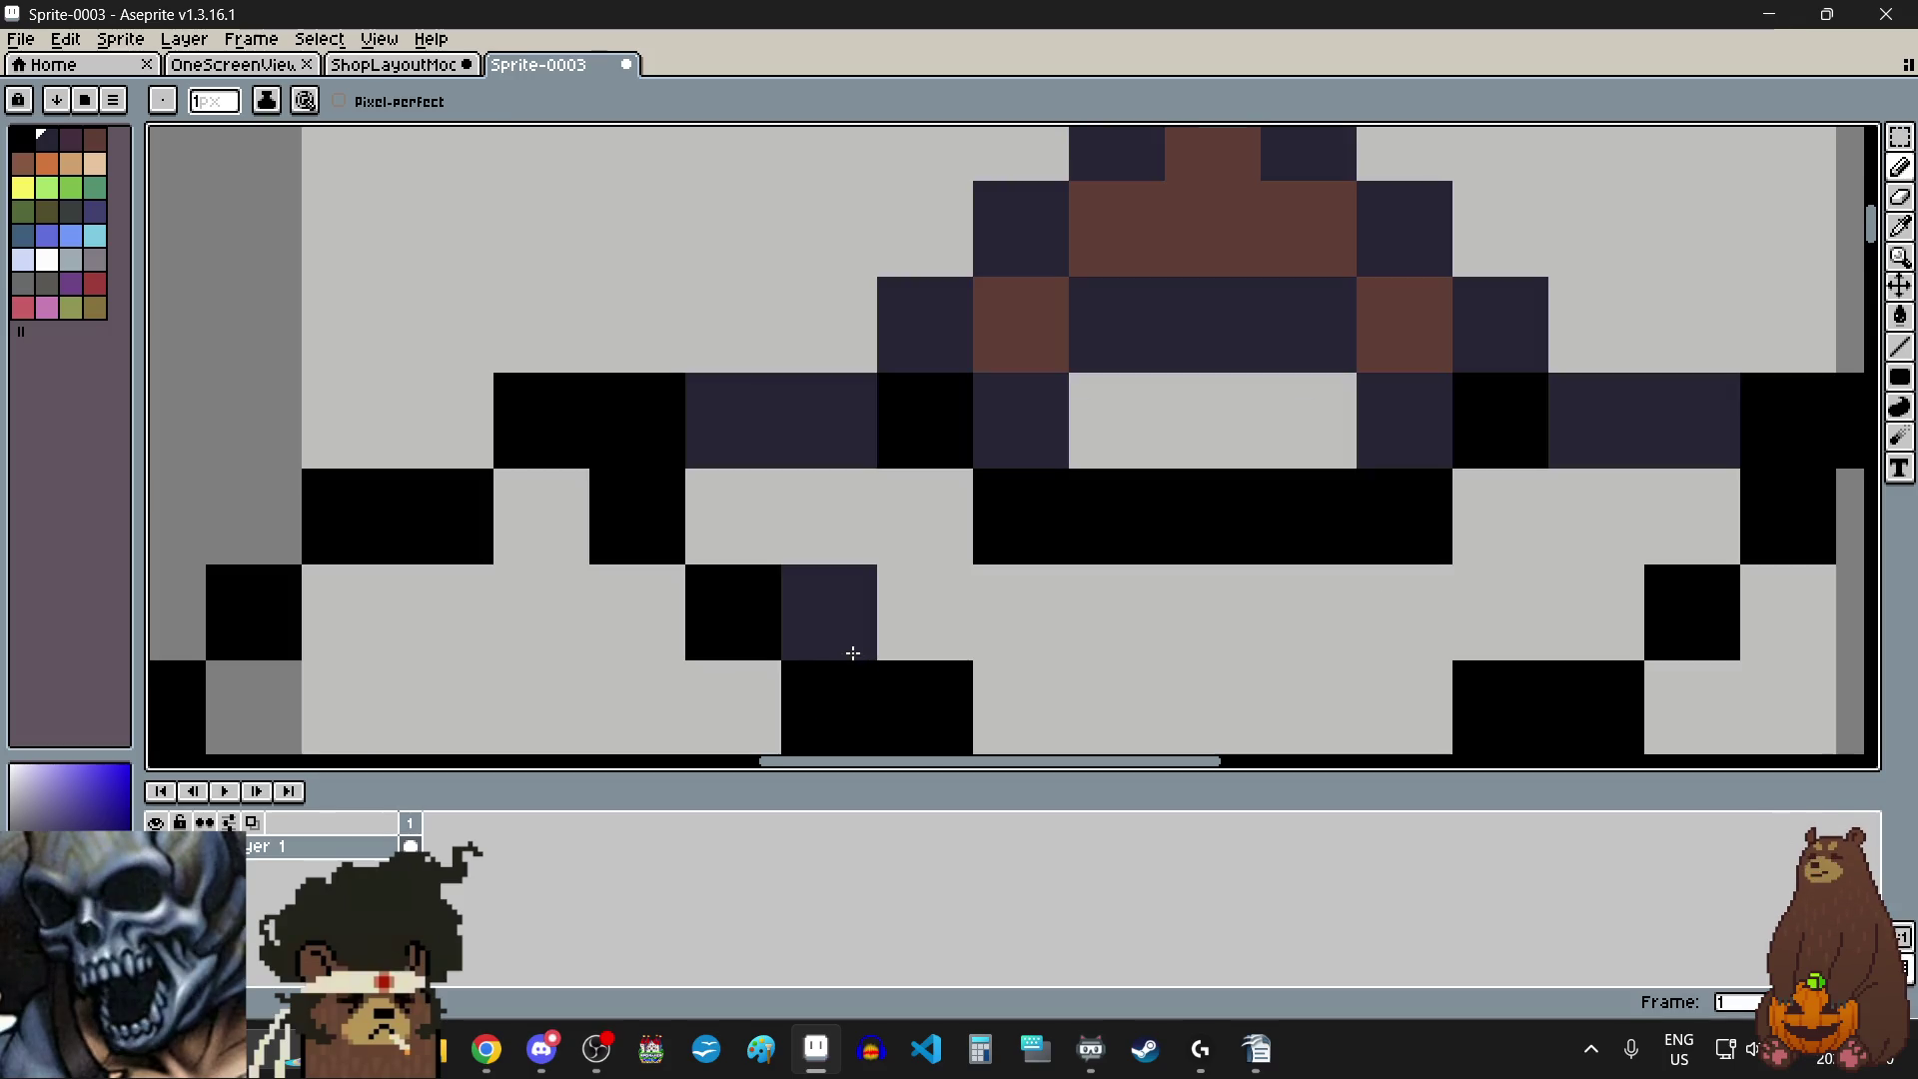
scroll(845, 656, "up", 1)
left_click(813, 625)
scroll(898, 589, "down", 3)
scroll(1235, 647, "up", 3)
left_click(843, 394)
left_click(937, 476)
scroll(941, 497, "down", 3)
scroll(945, 504, "up", 1)
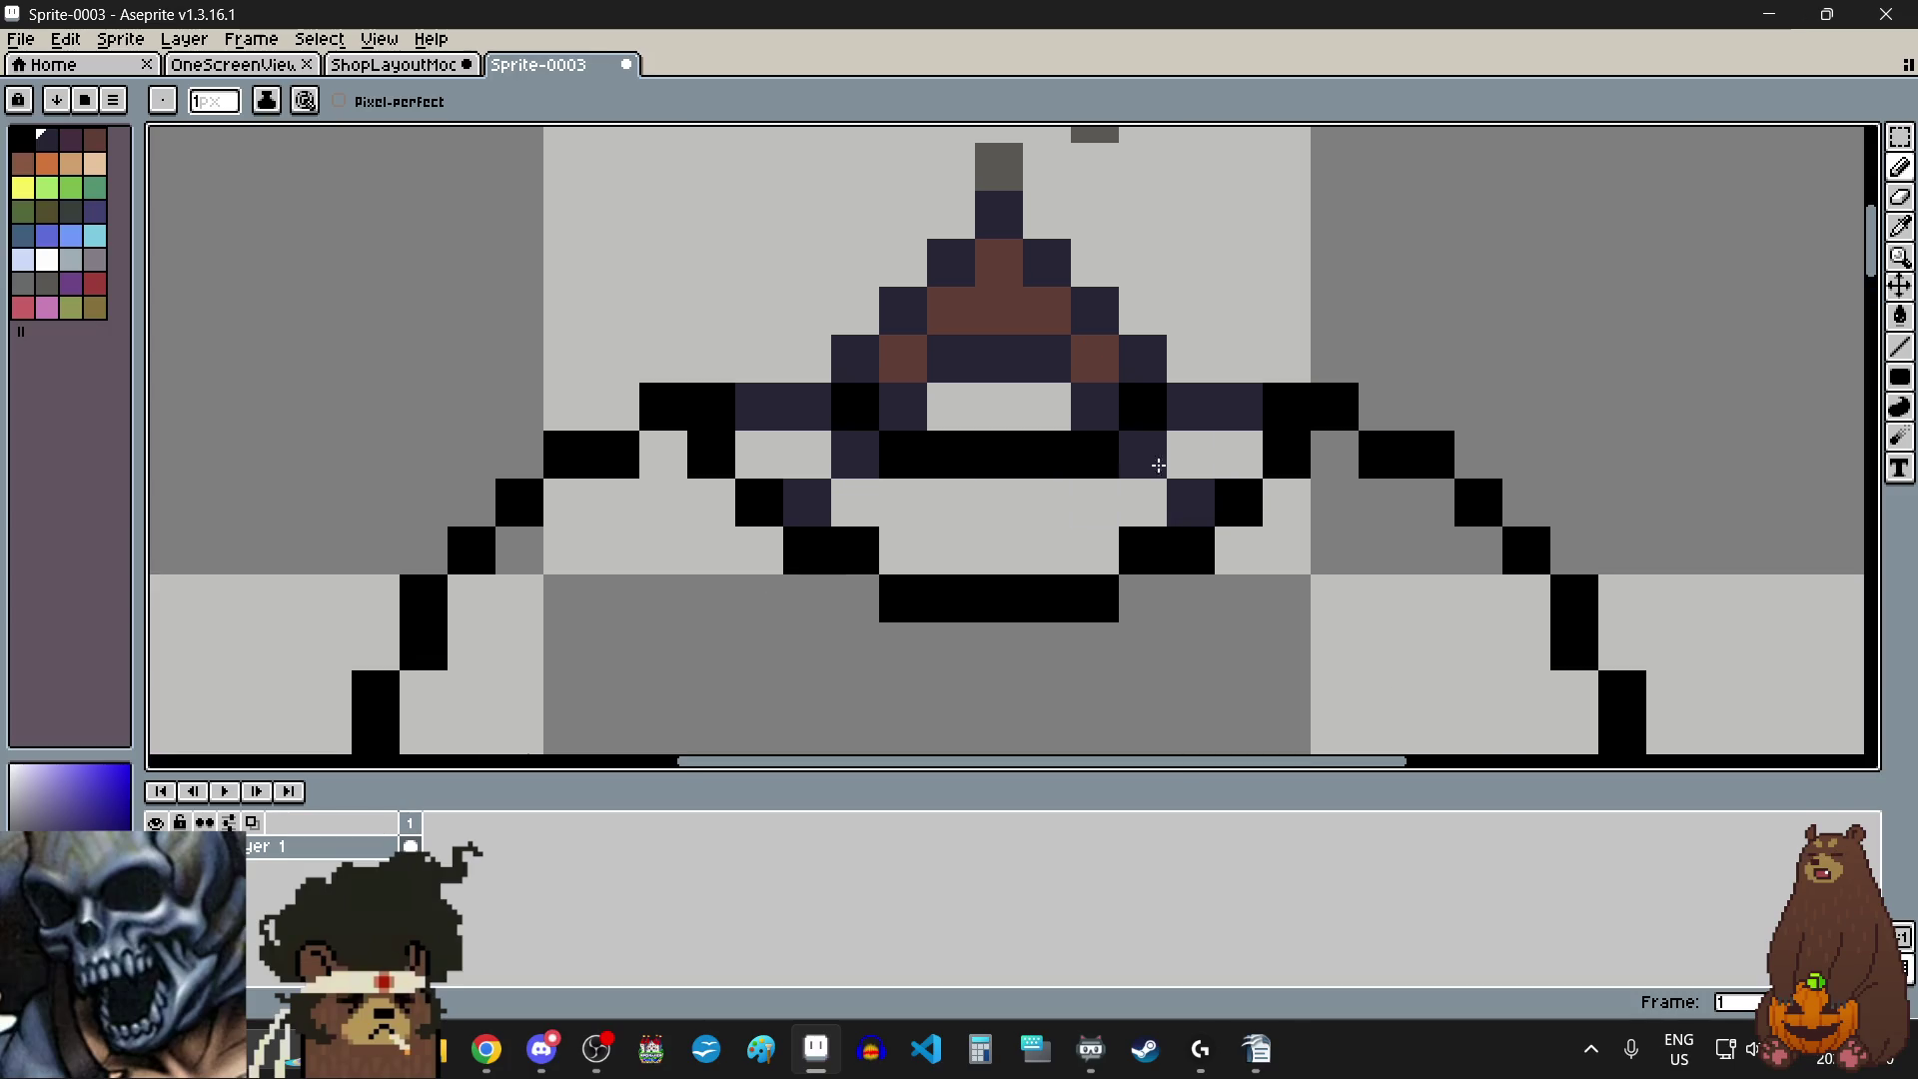
- Sample the triangle's brown and paint brown pixels beside the black collar bar
left_click(1900, 227)
left_click(1082, 357)
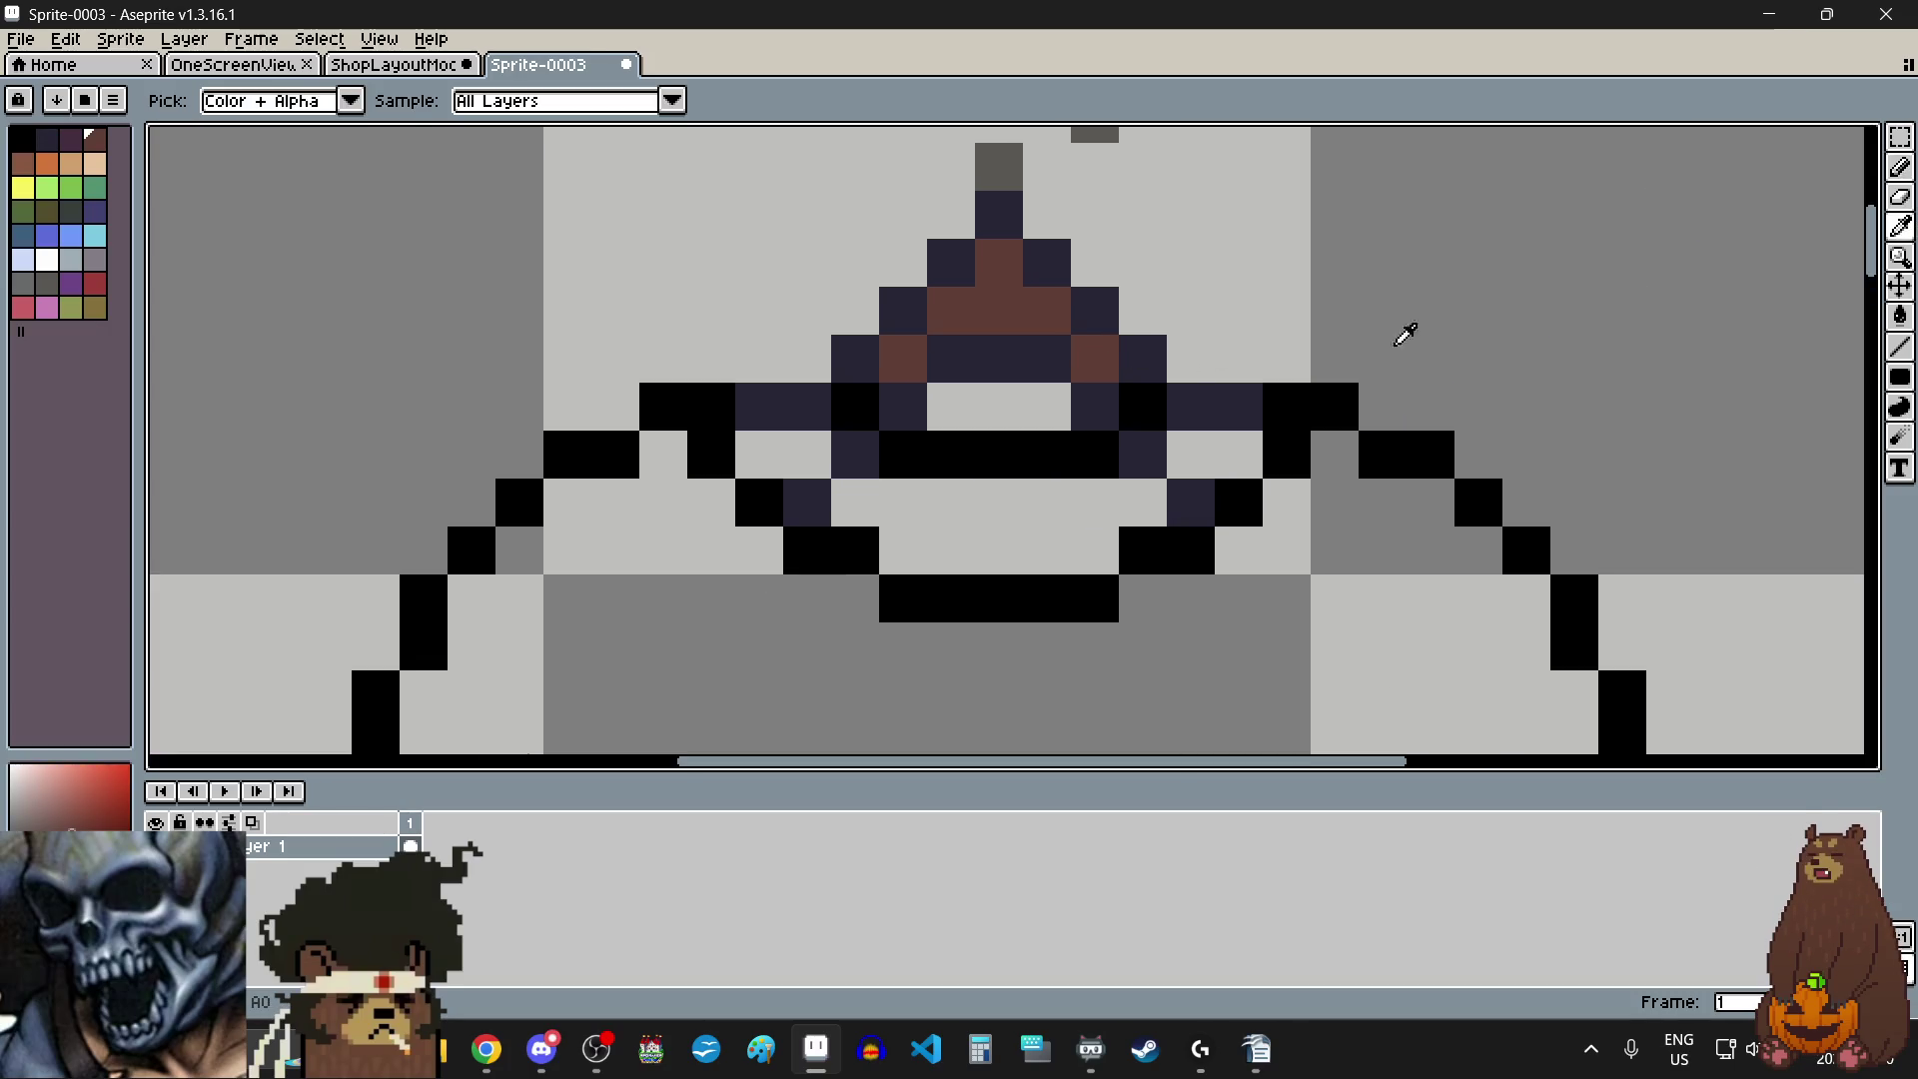
left_click(1900, 167)
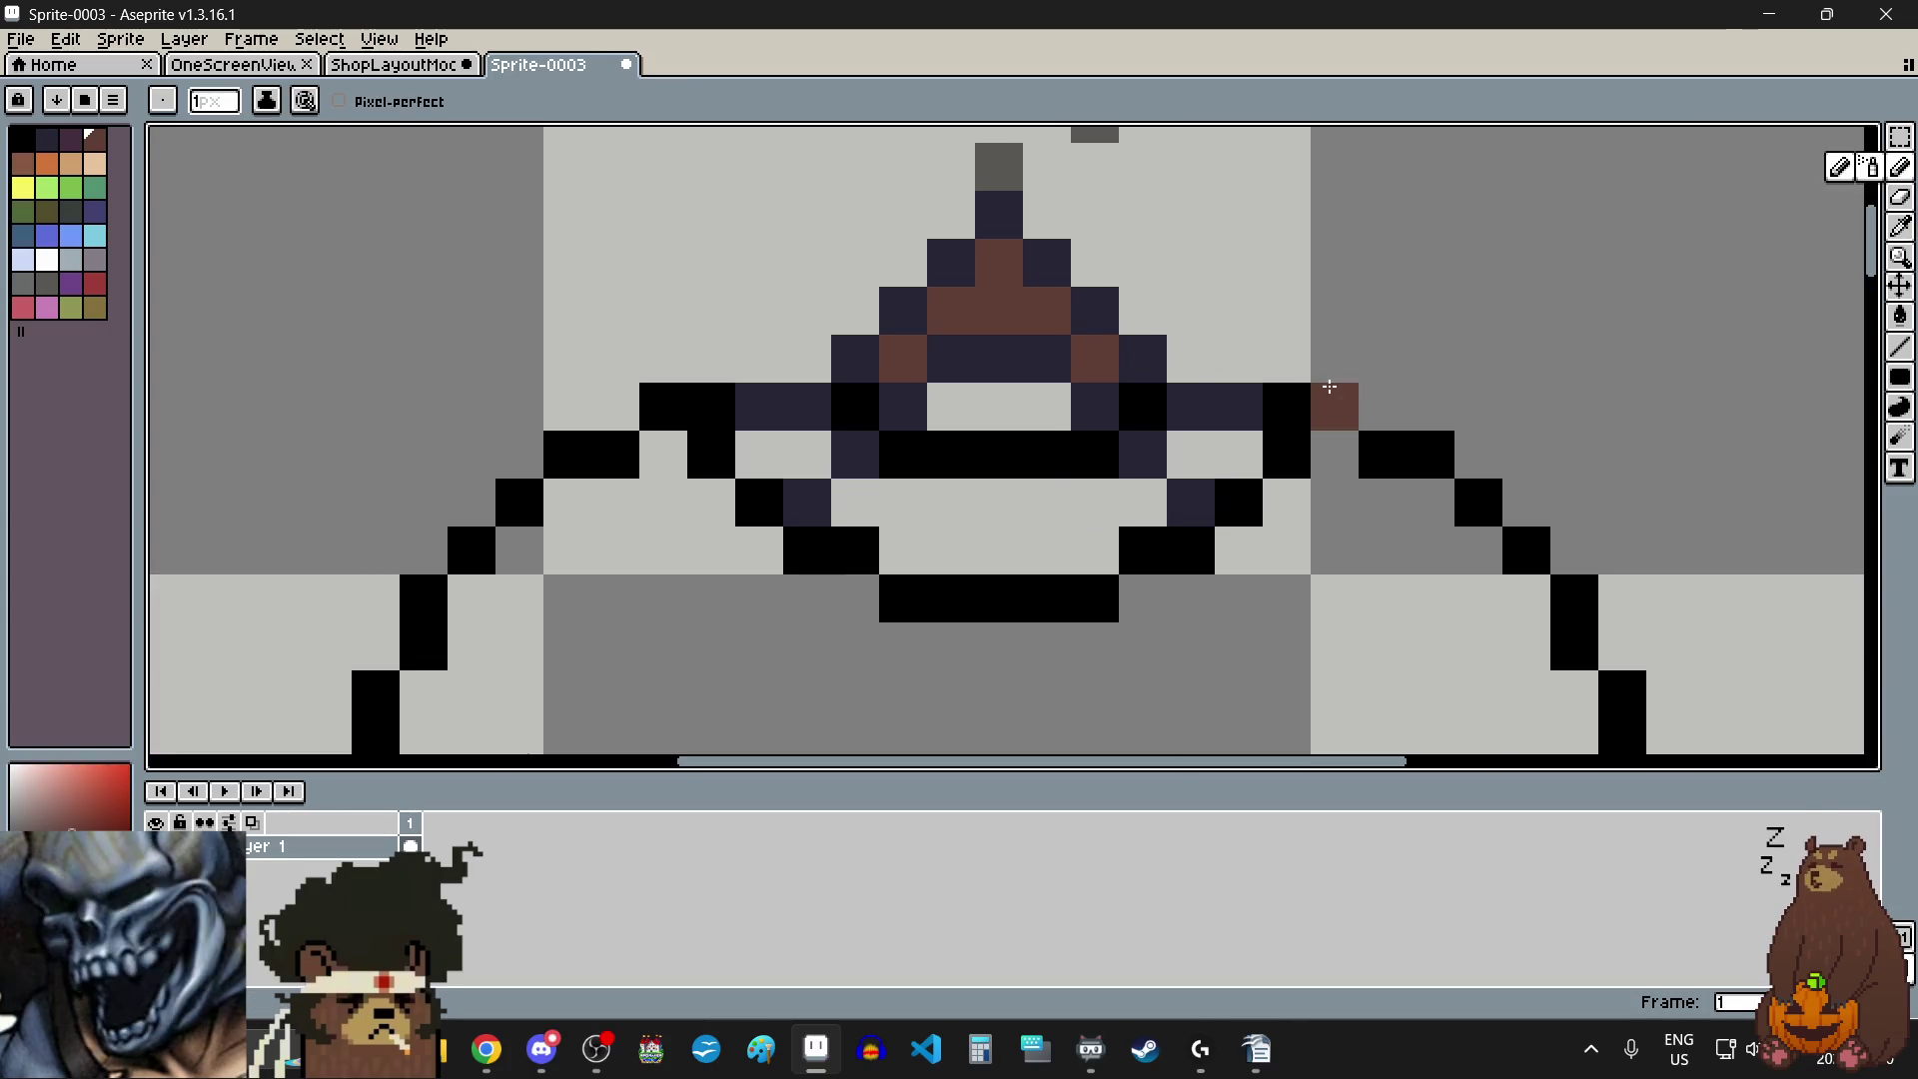
left_click(1182, 453)
left_click(1238, 453)
left_click(801, 446)
left_click(760, 450)
scroll(846, 415, "down", 6)
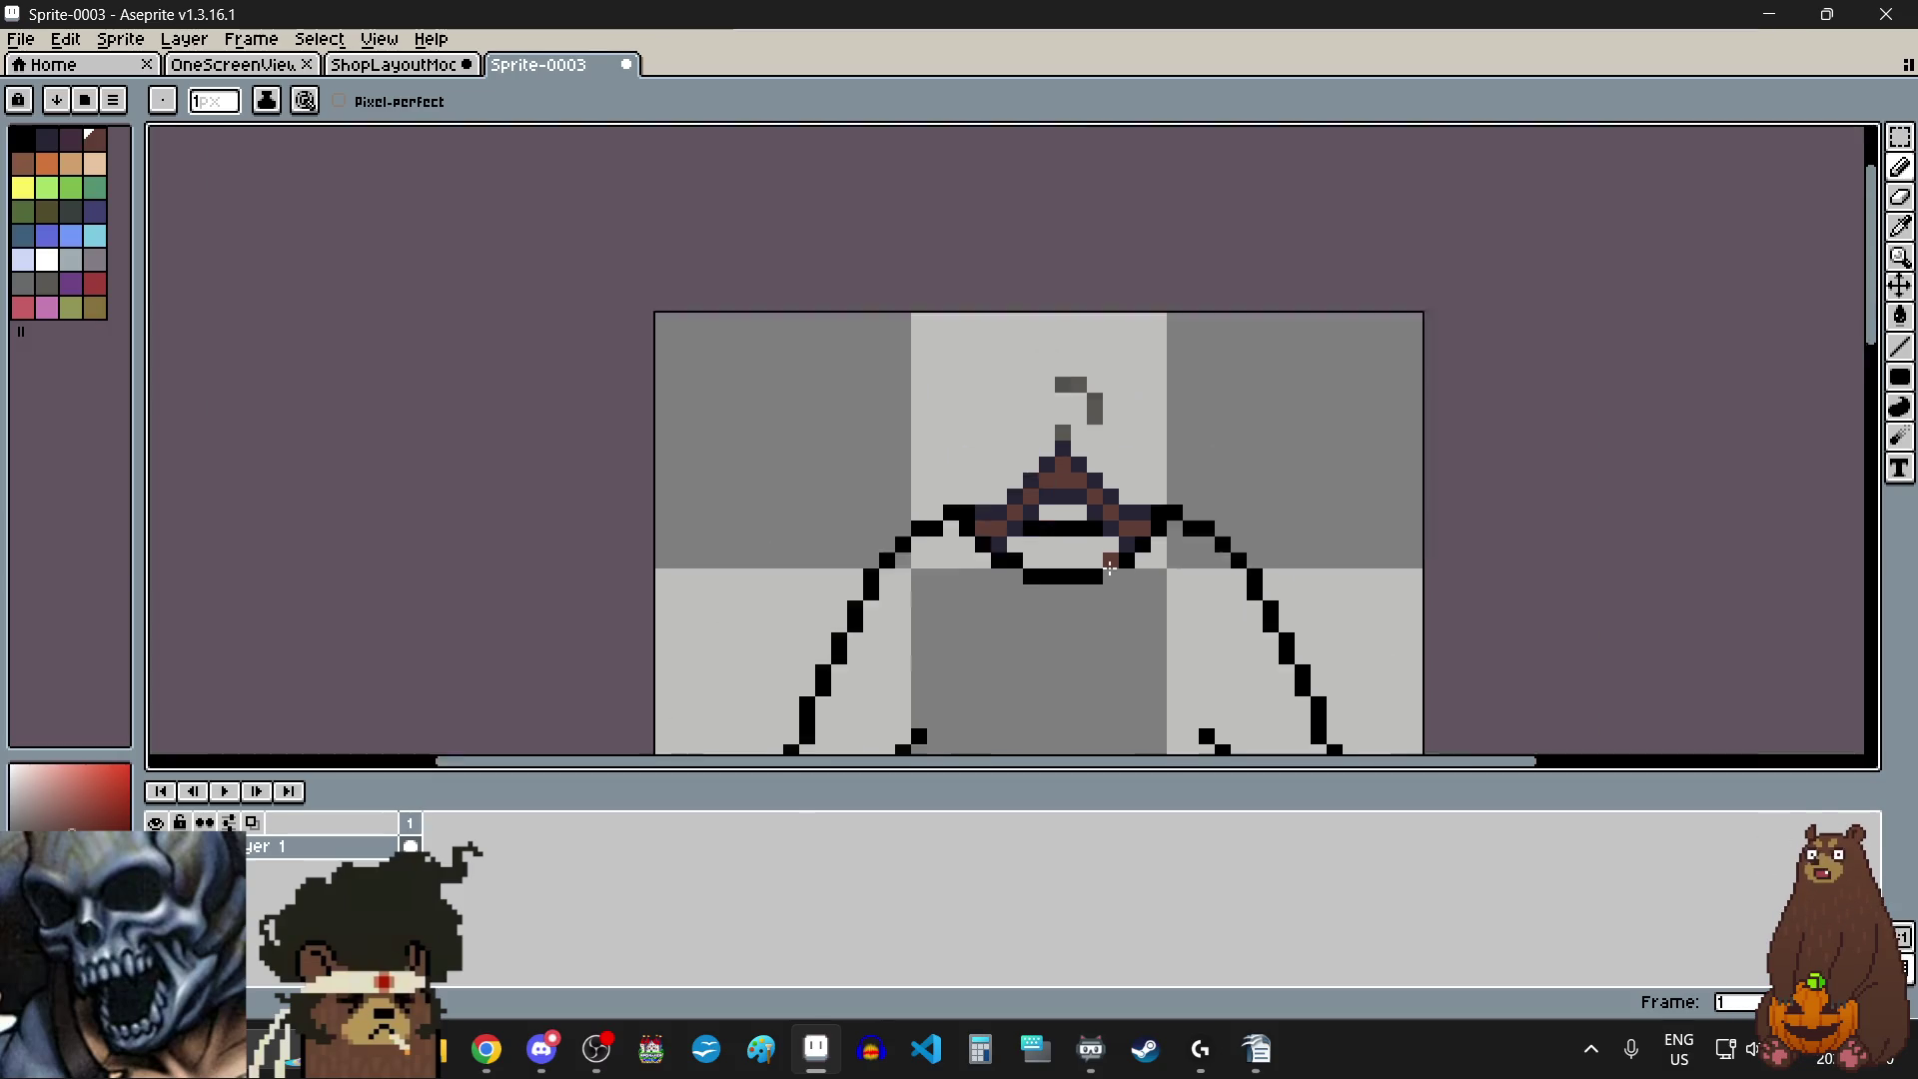
scroll(1080, 580, "up", 4)
left_click(1080, 580)
key("ctrl+z")
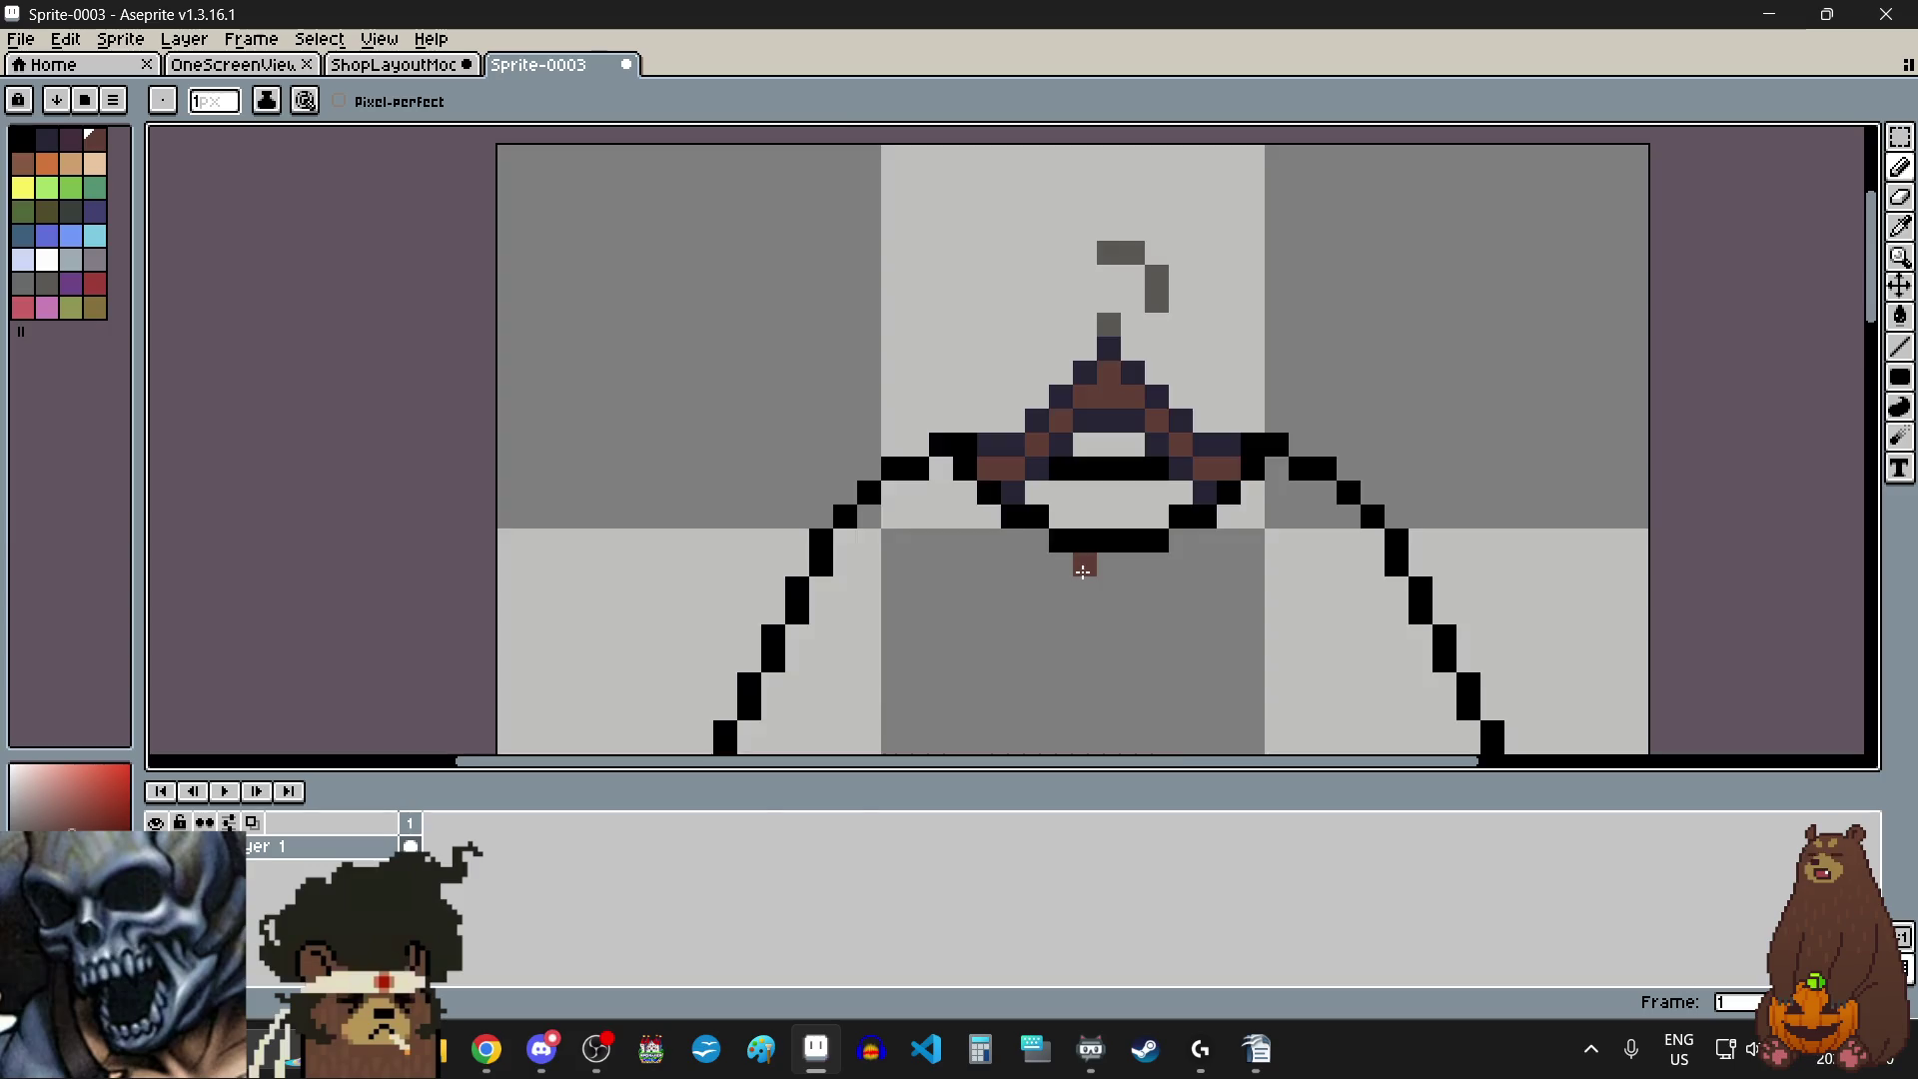
scroll(1080, 584, "down", 4)
scroll(1080, 593, "up", 2)
scroll(1080, 594, "down", 1)
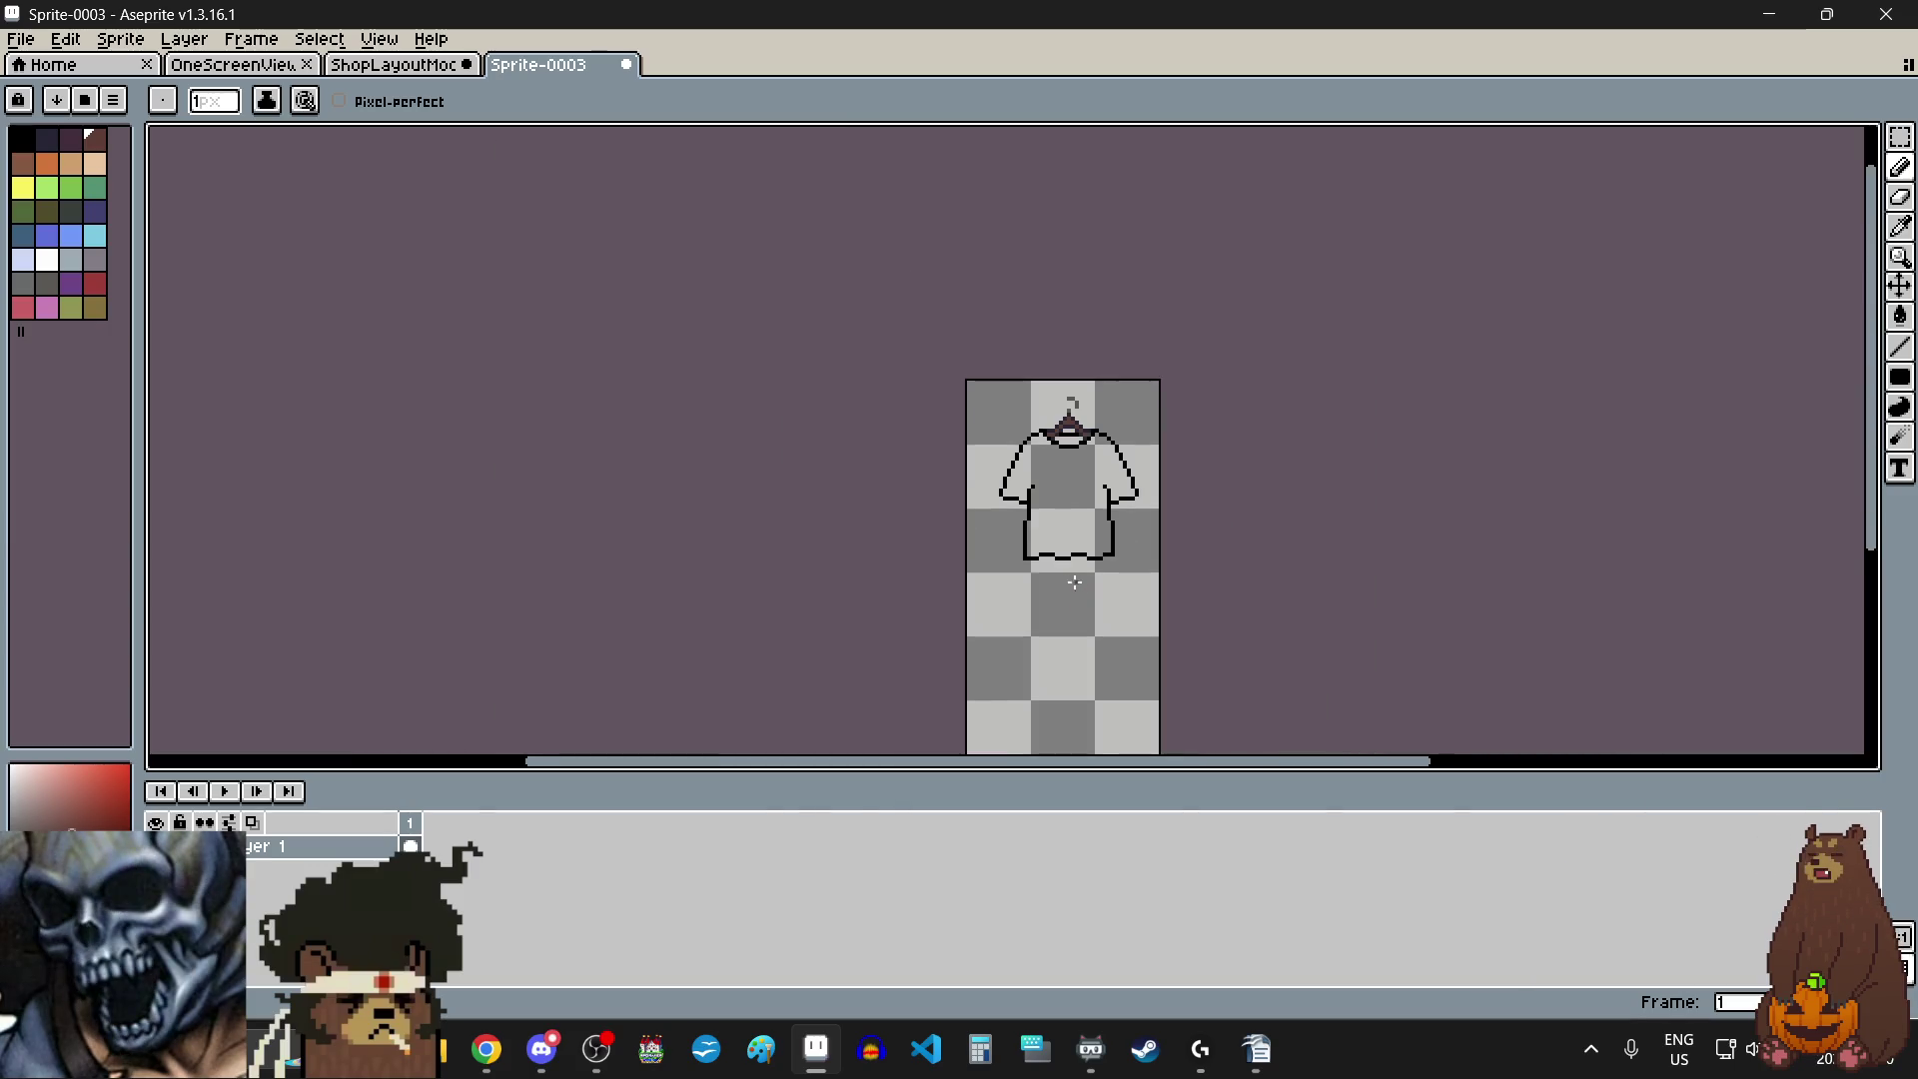
scroll(1067, 450, "up", 1)
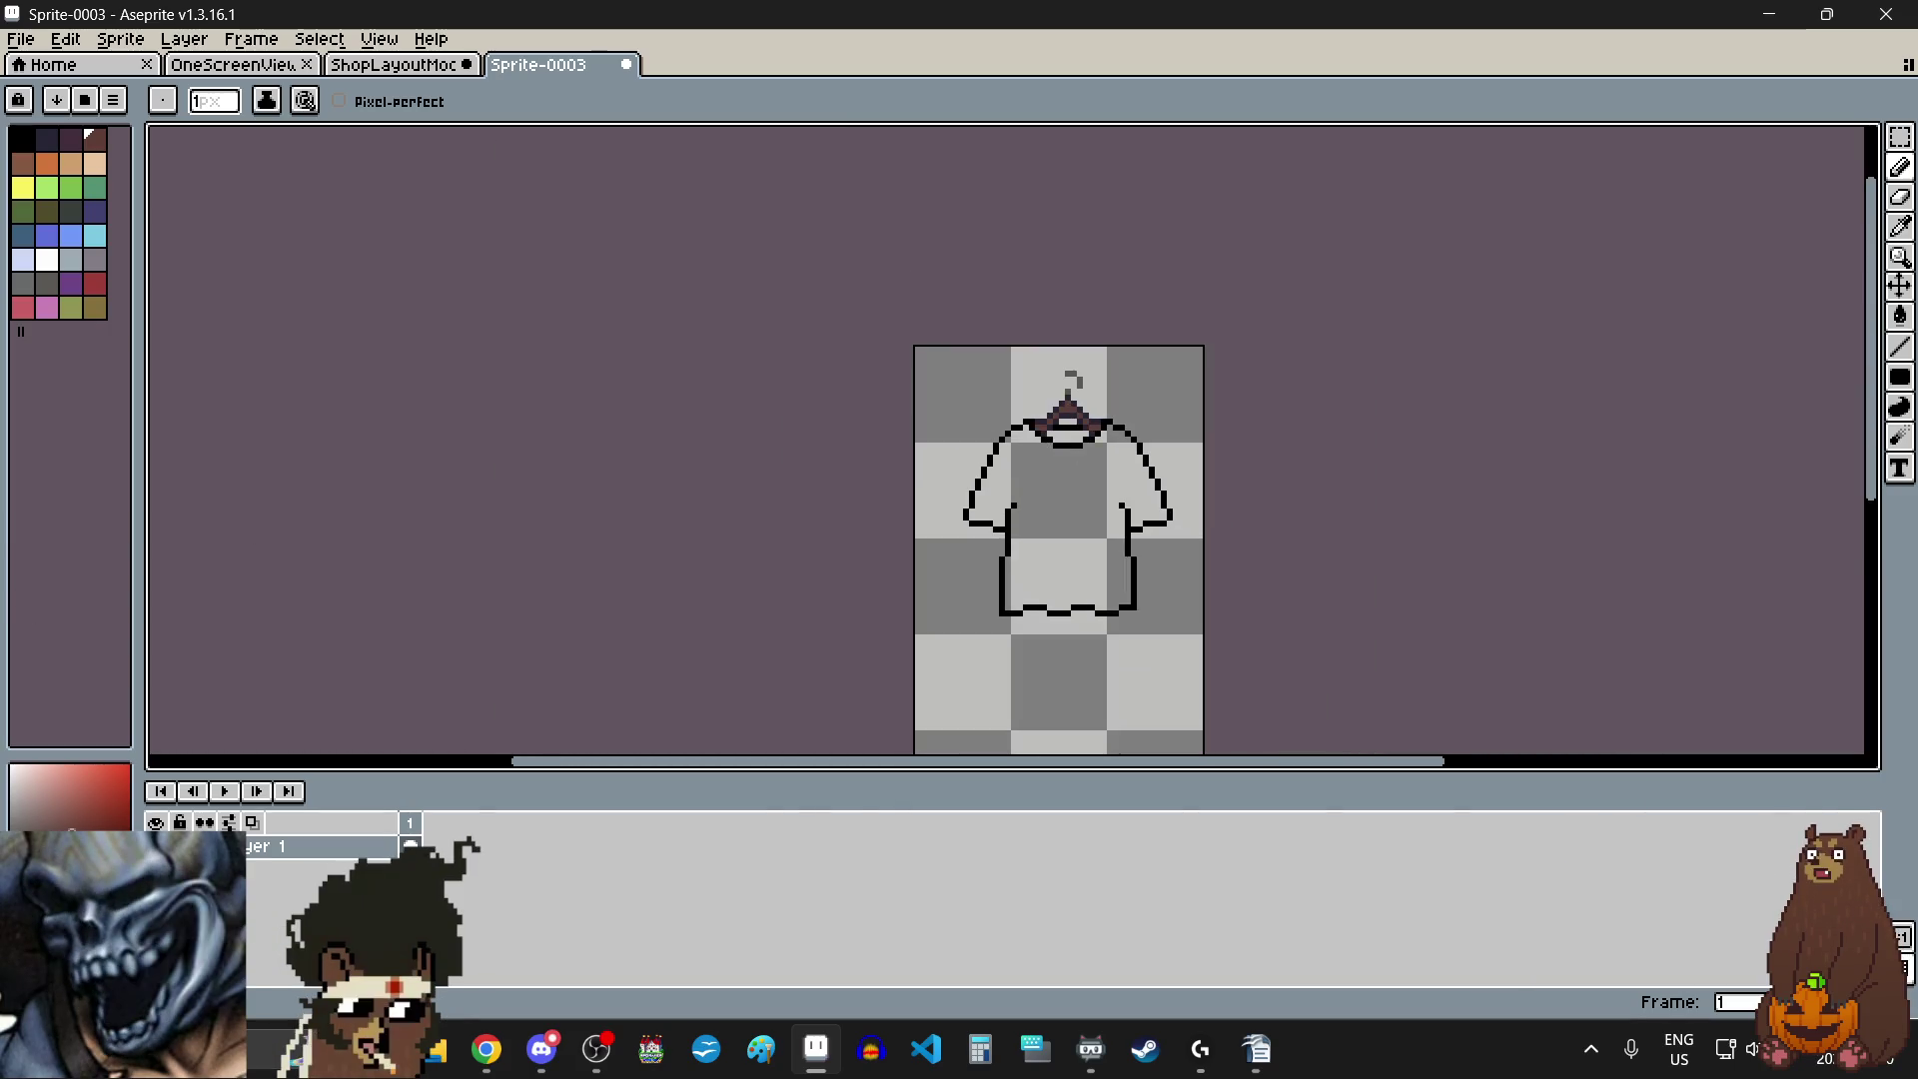
key("alt+Tab")
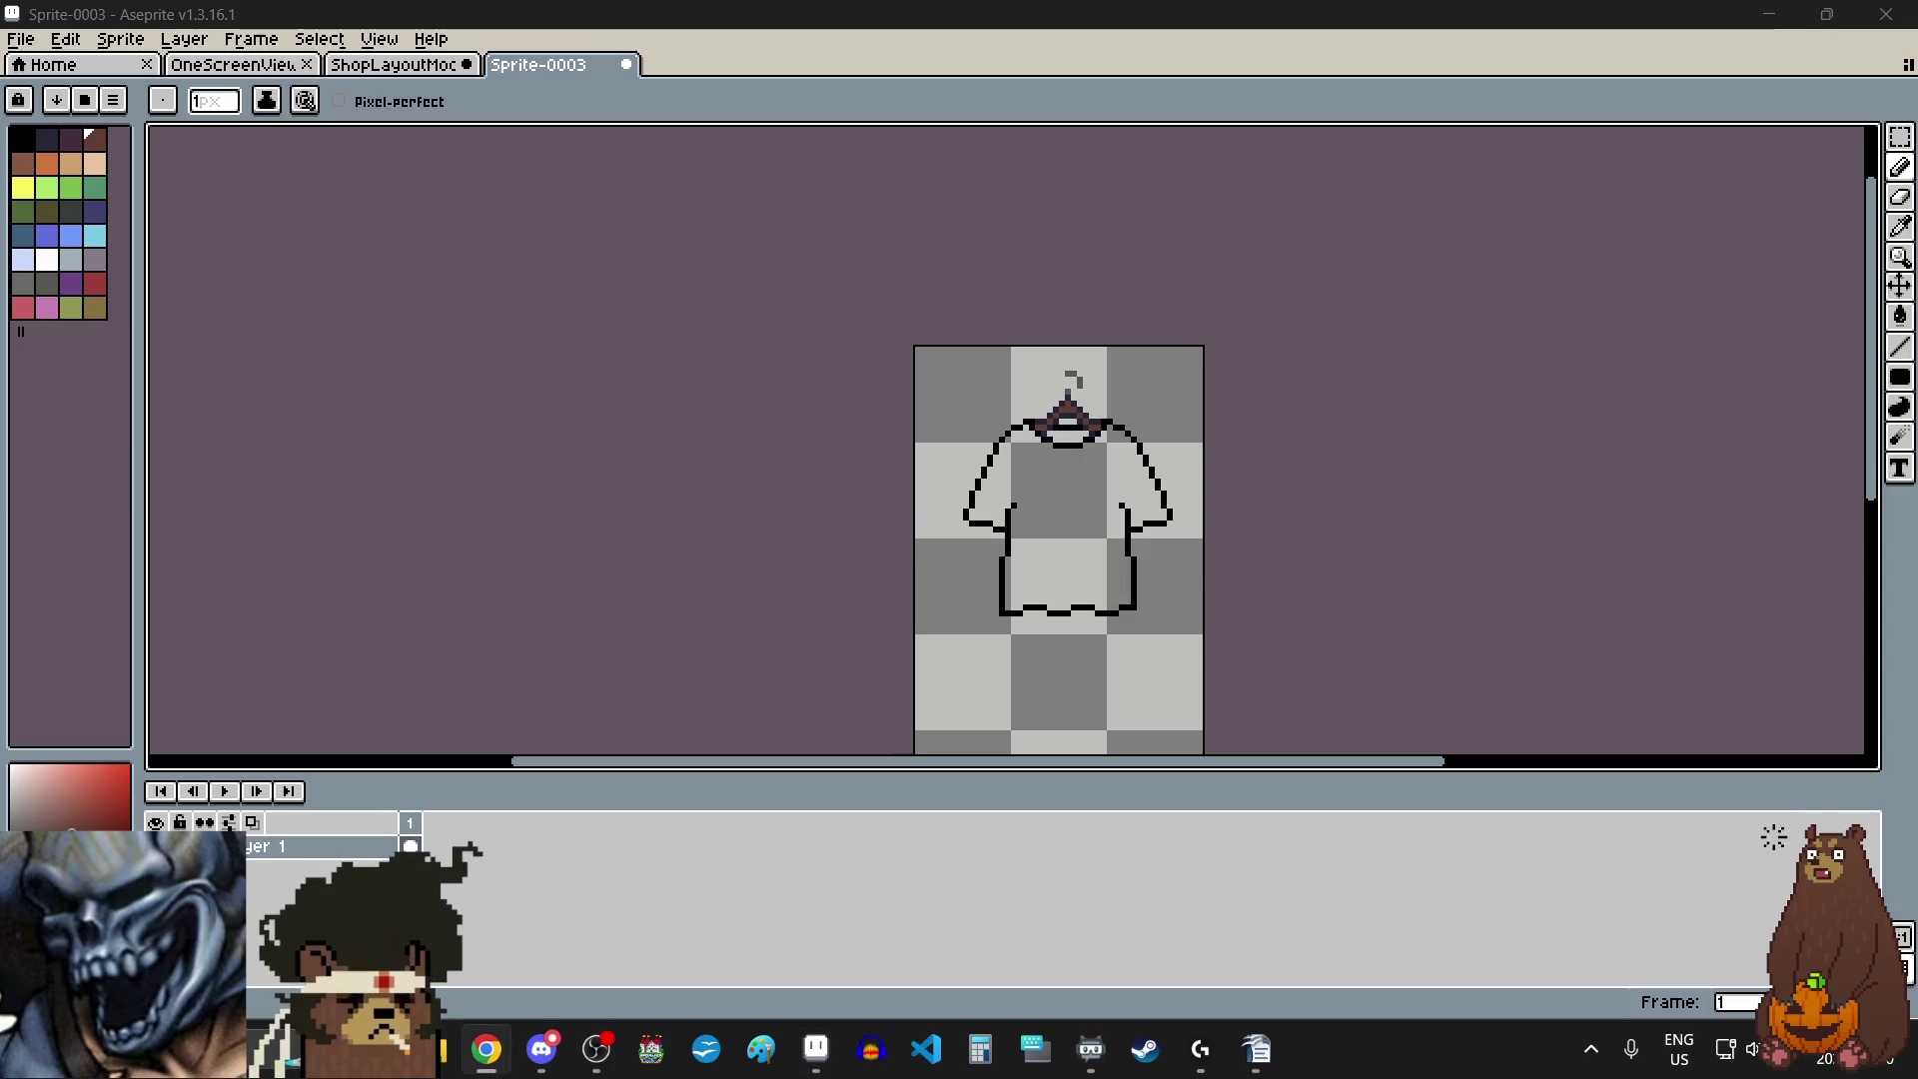
key("alt+Tab")
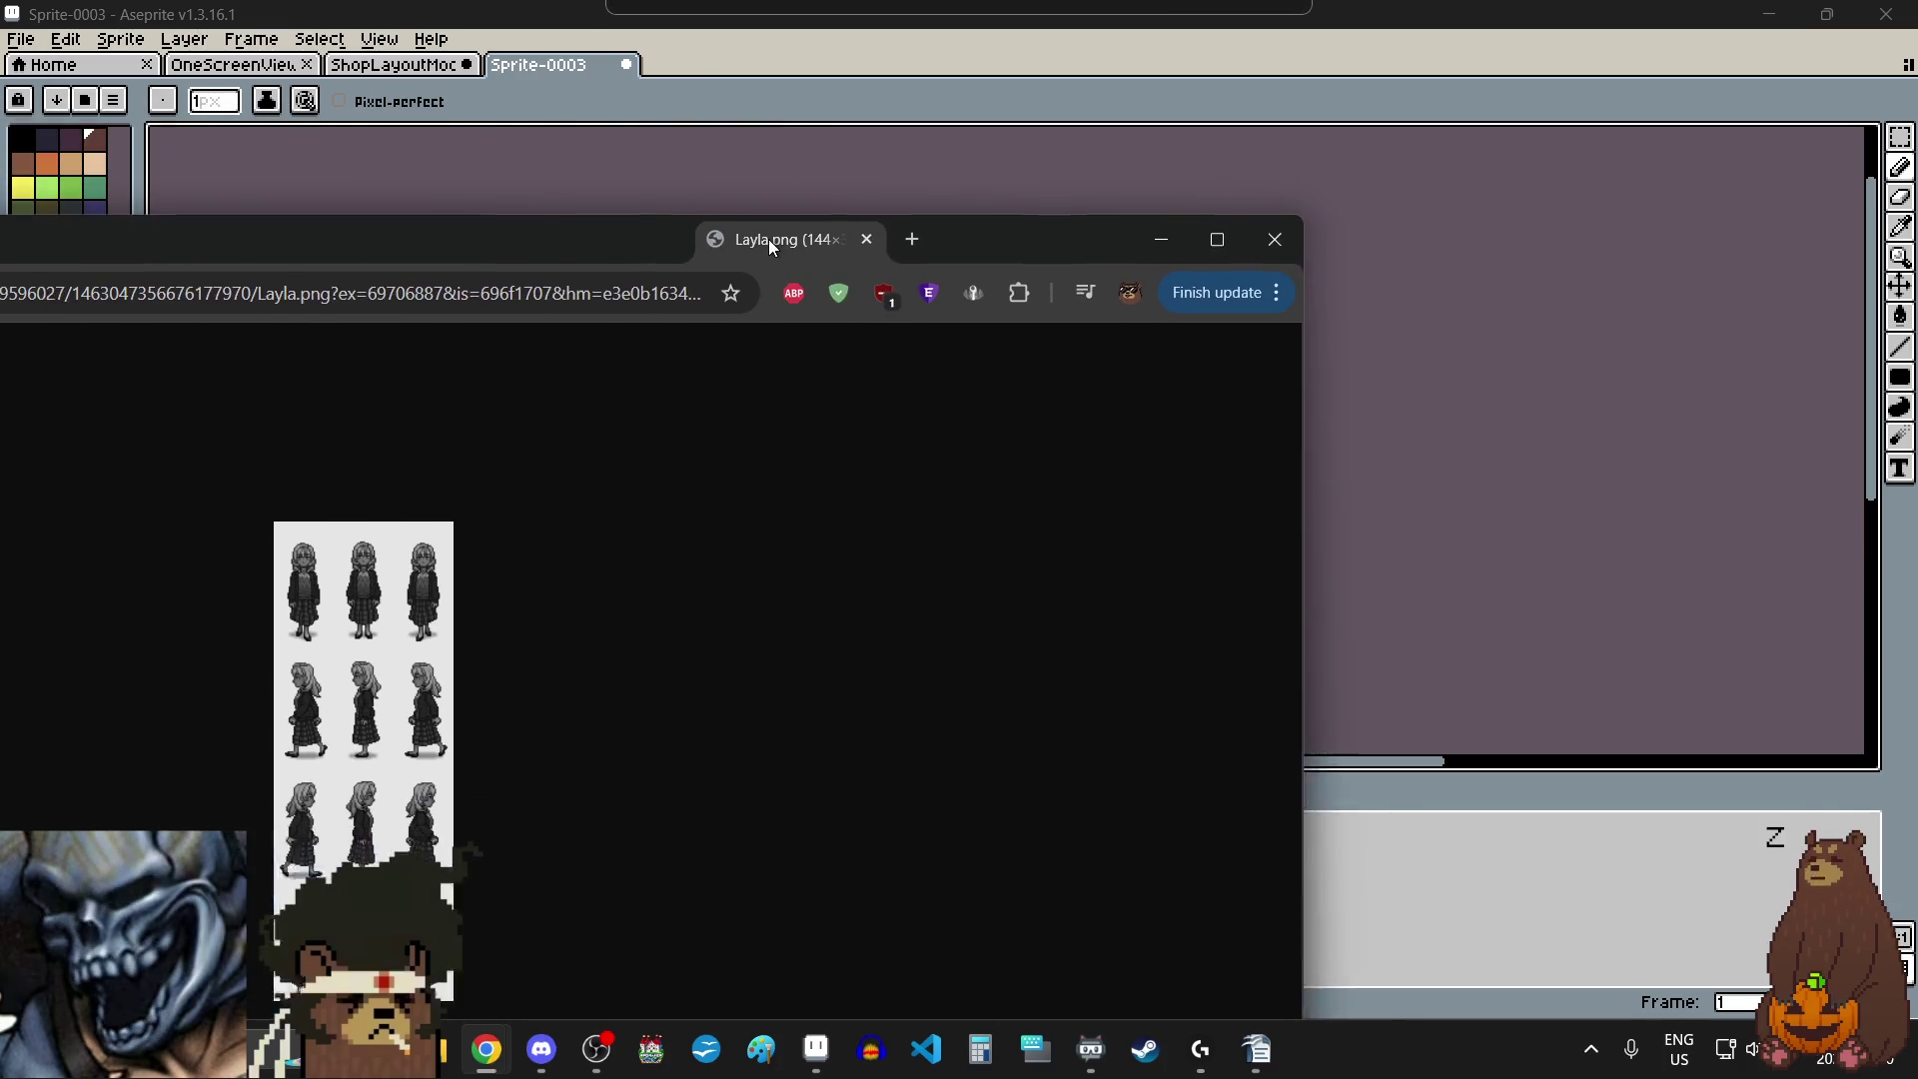
- Maximise the Layla.png window and dock the Layla-NoFace.png tab into it
left_click_drag(769, 238, 823, 234)
double_click(823, 234)
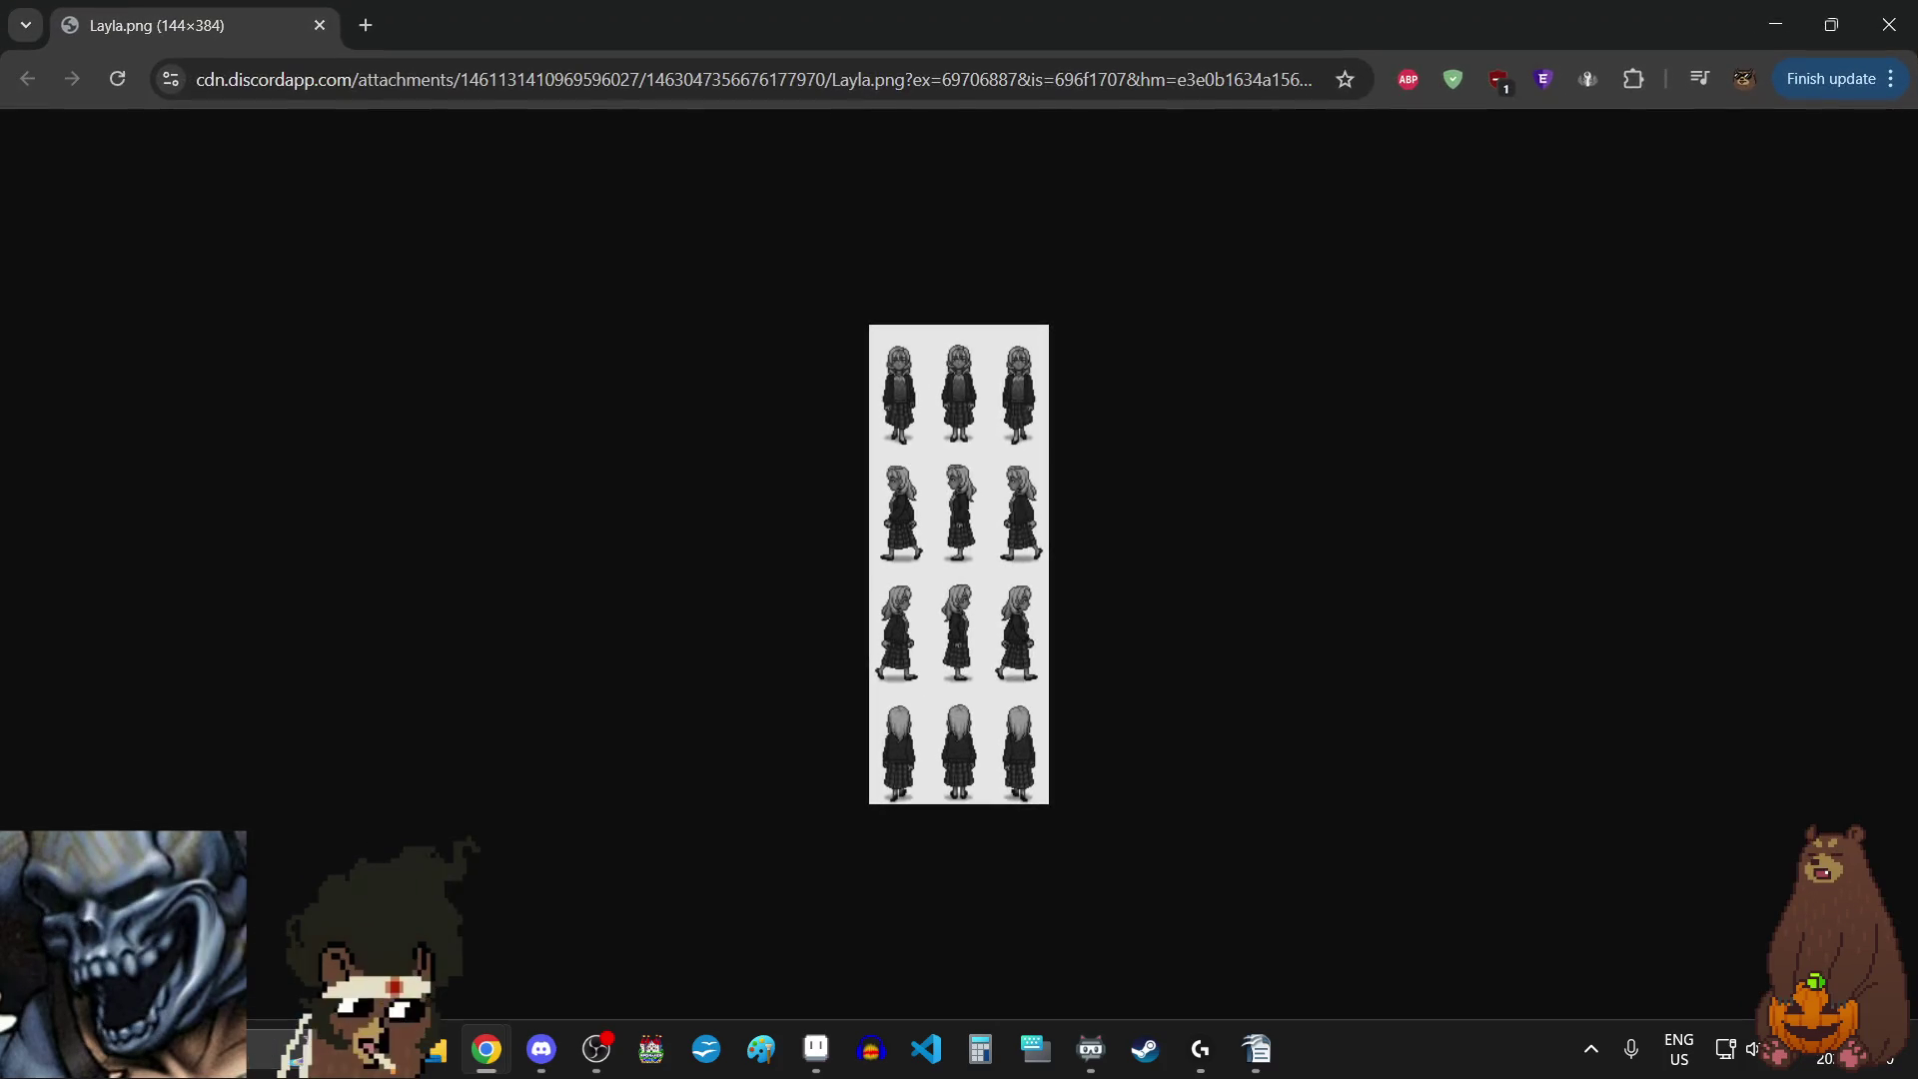
mouse_move(190, 25)
left_mouse_down()
mouse_move(500, 247)
mouse_move(984, 30)
mouse_move(522, 64)
left_mouse_up()
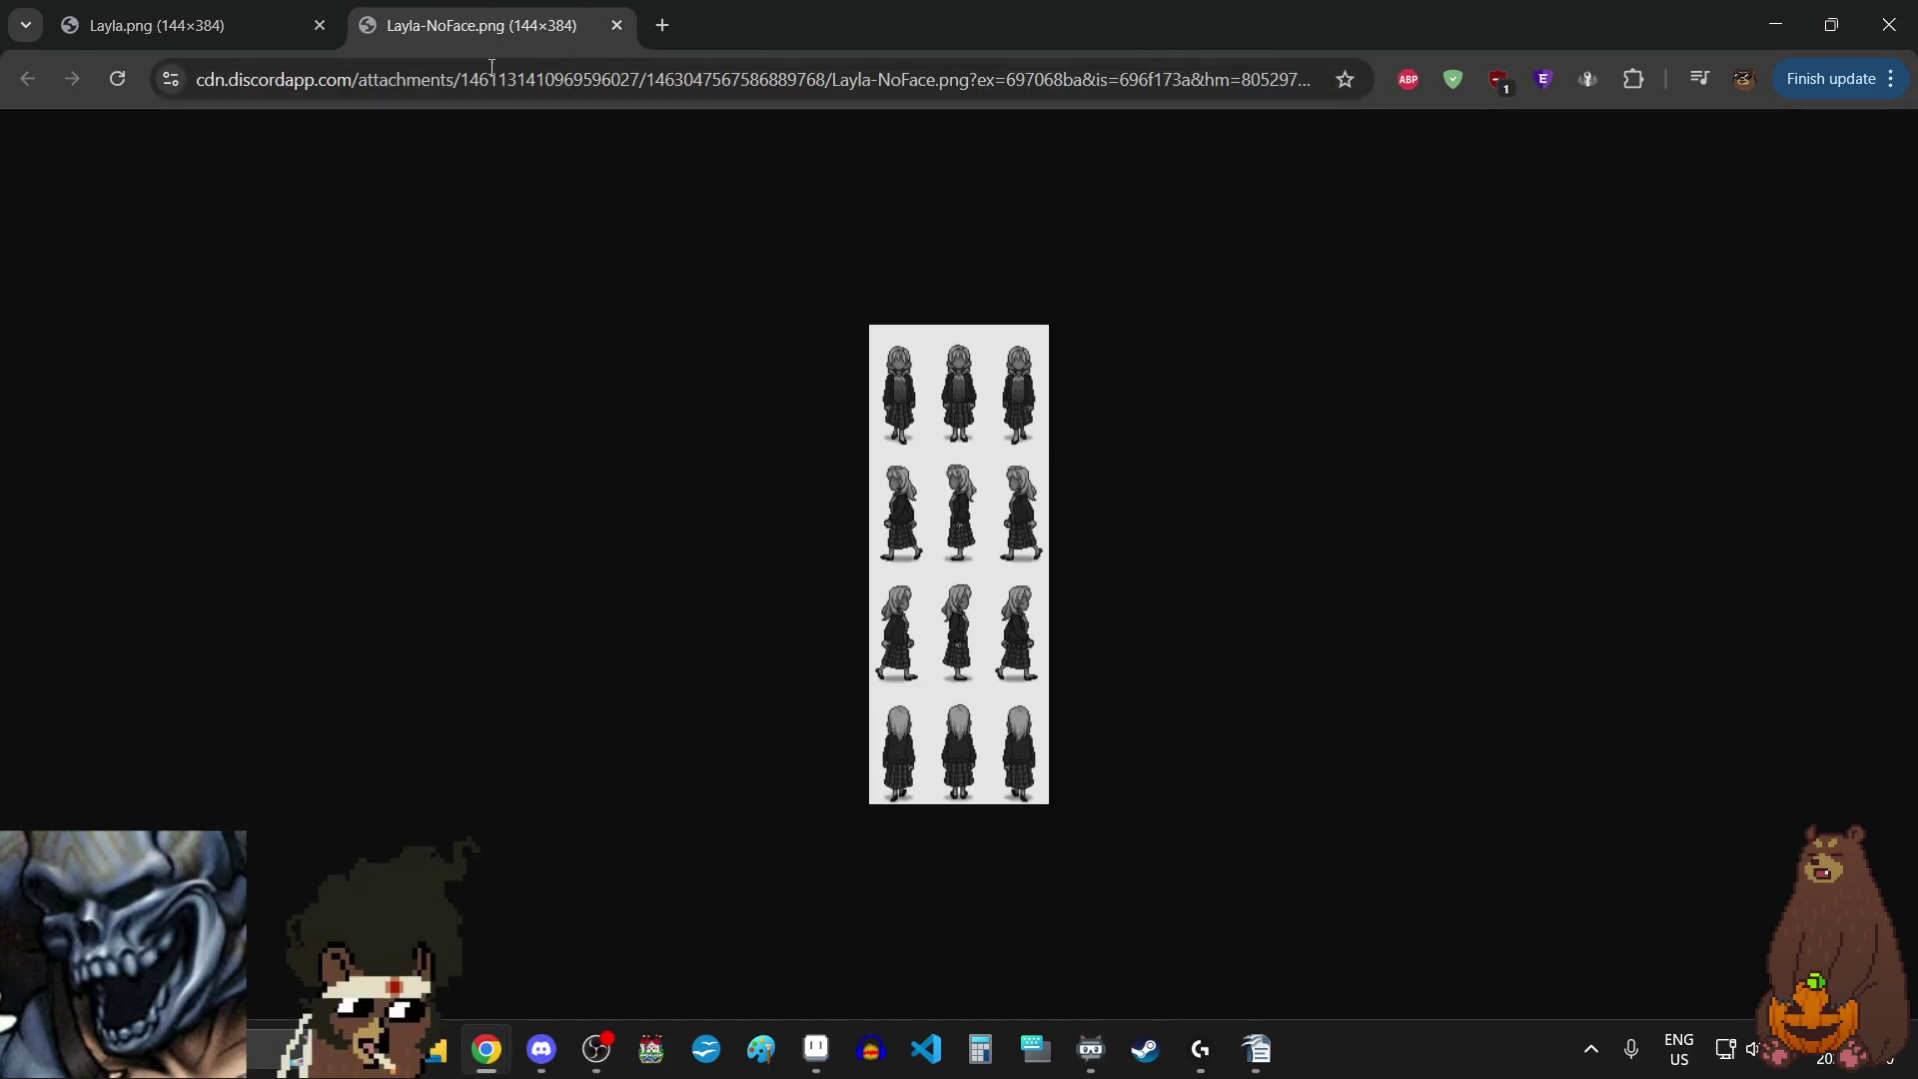
left_click(140, 8)
- Raise the Layla.png page zoom five steps from the Chrome menu
left_click(1862, 86)
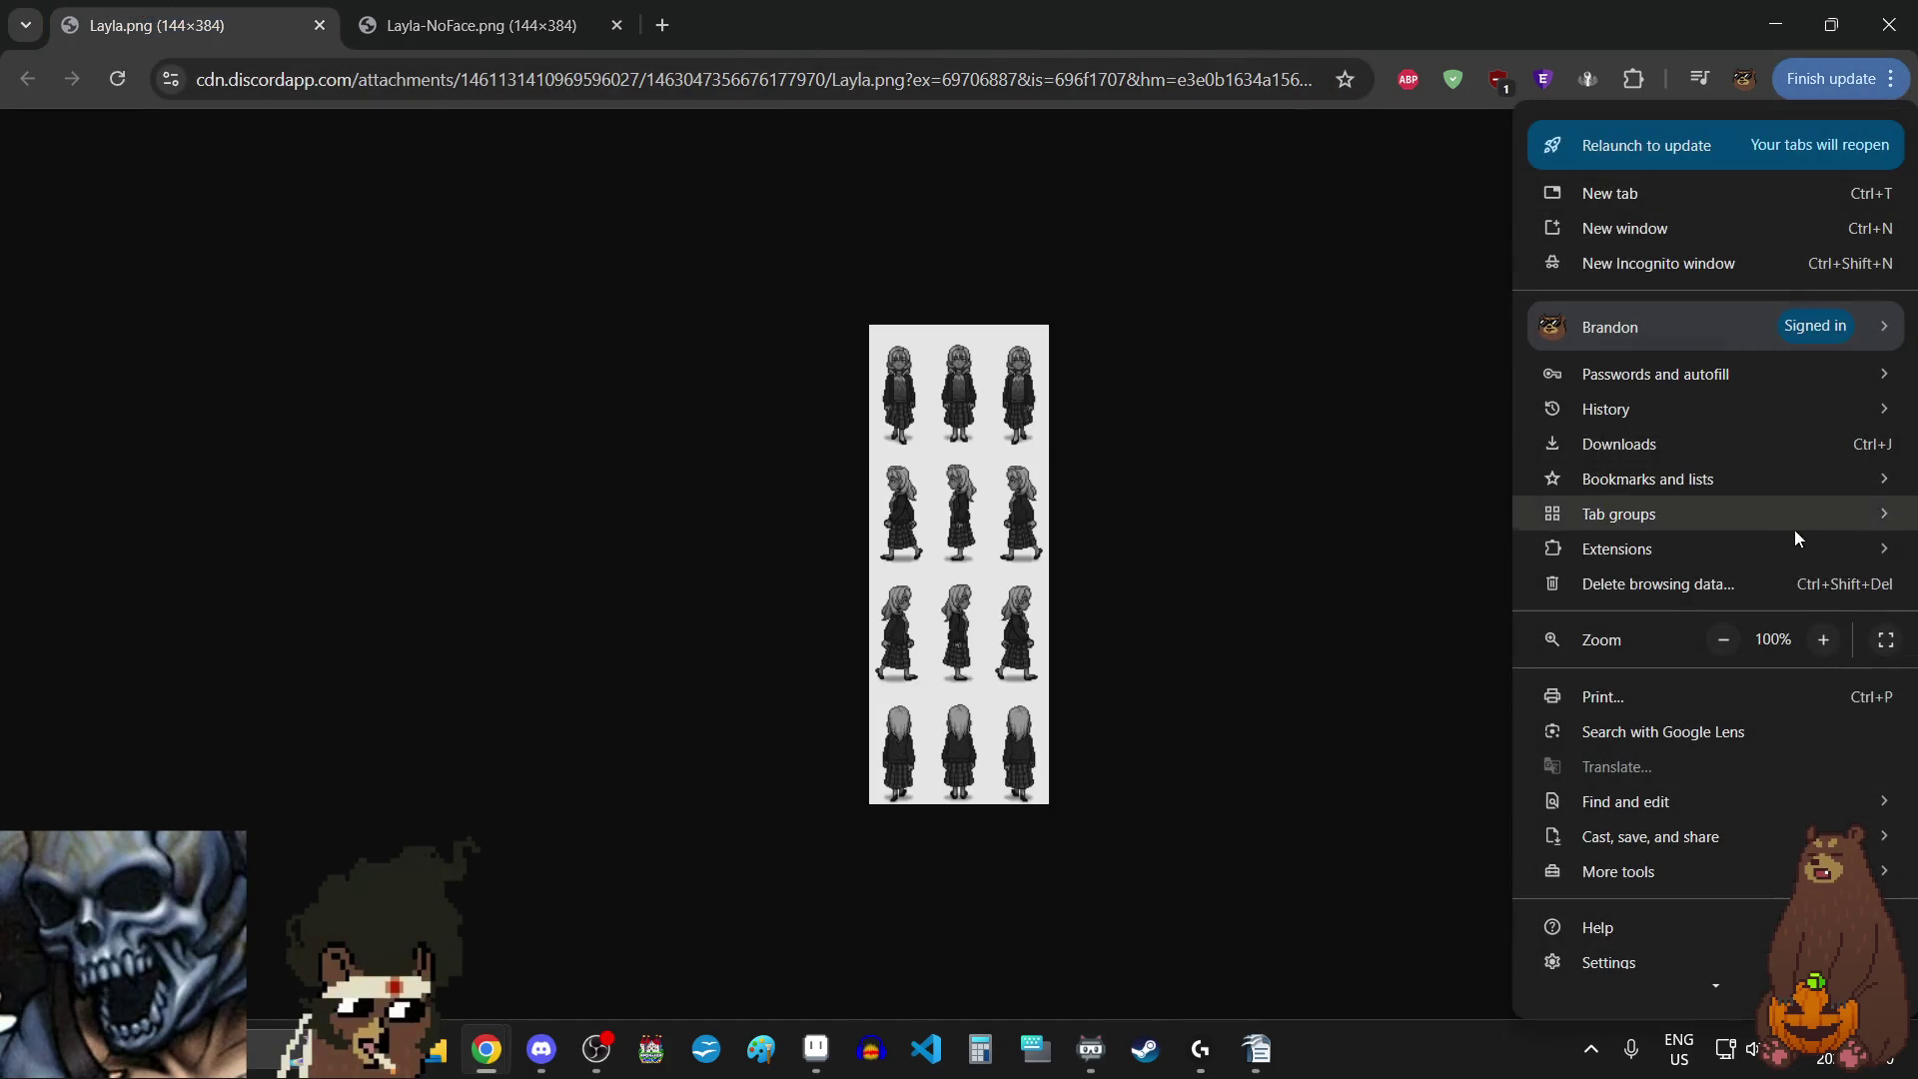
left_click(1816, 649)
left_click(1815, 649)
left_click(1816, 649)
left_click(1815, 649)
left_click(1815, 650)
left_click(1815, 650)
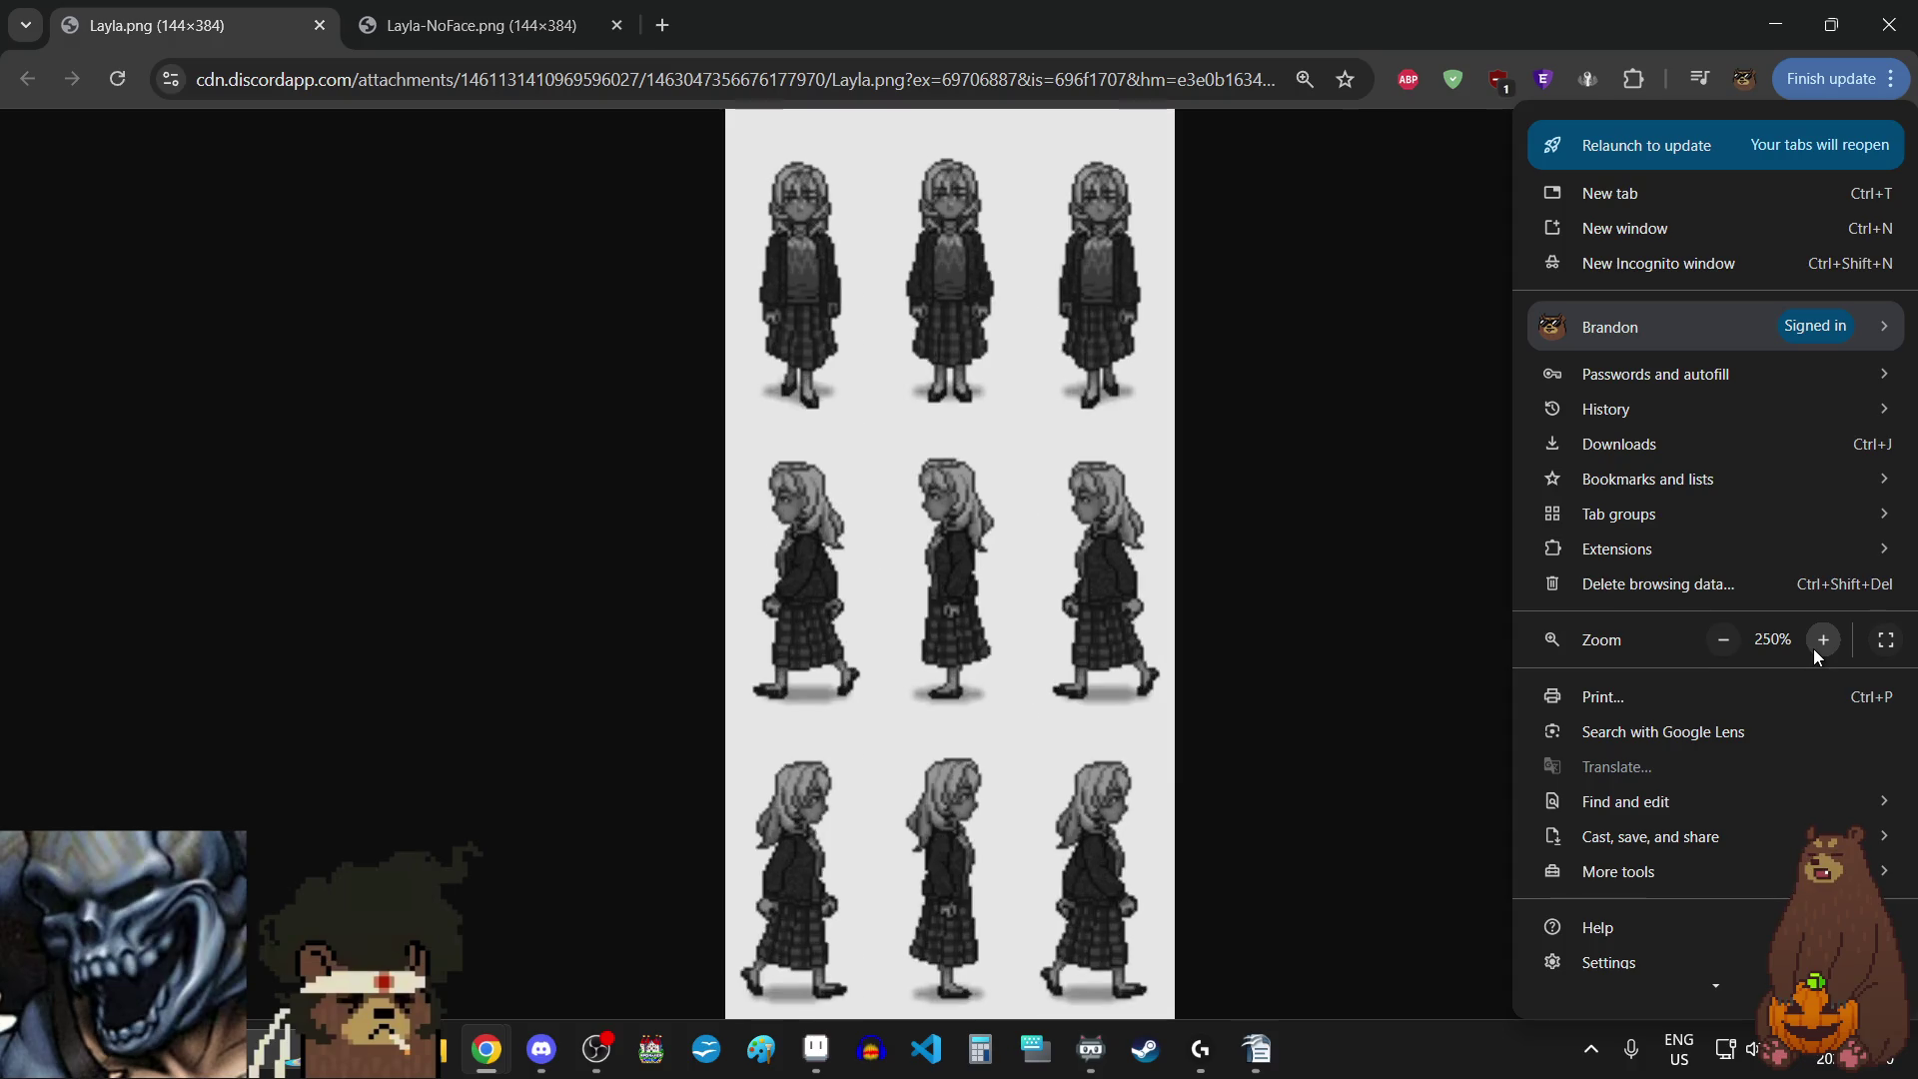
left_click(1816, 650)
left_click(1815, 649)
left_click(1816, 649)
key("Escape")
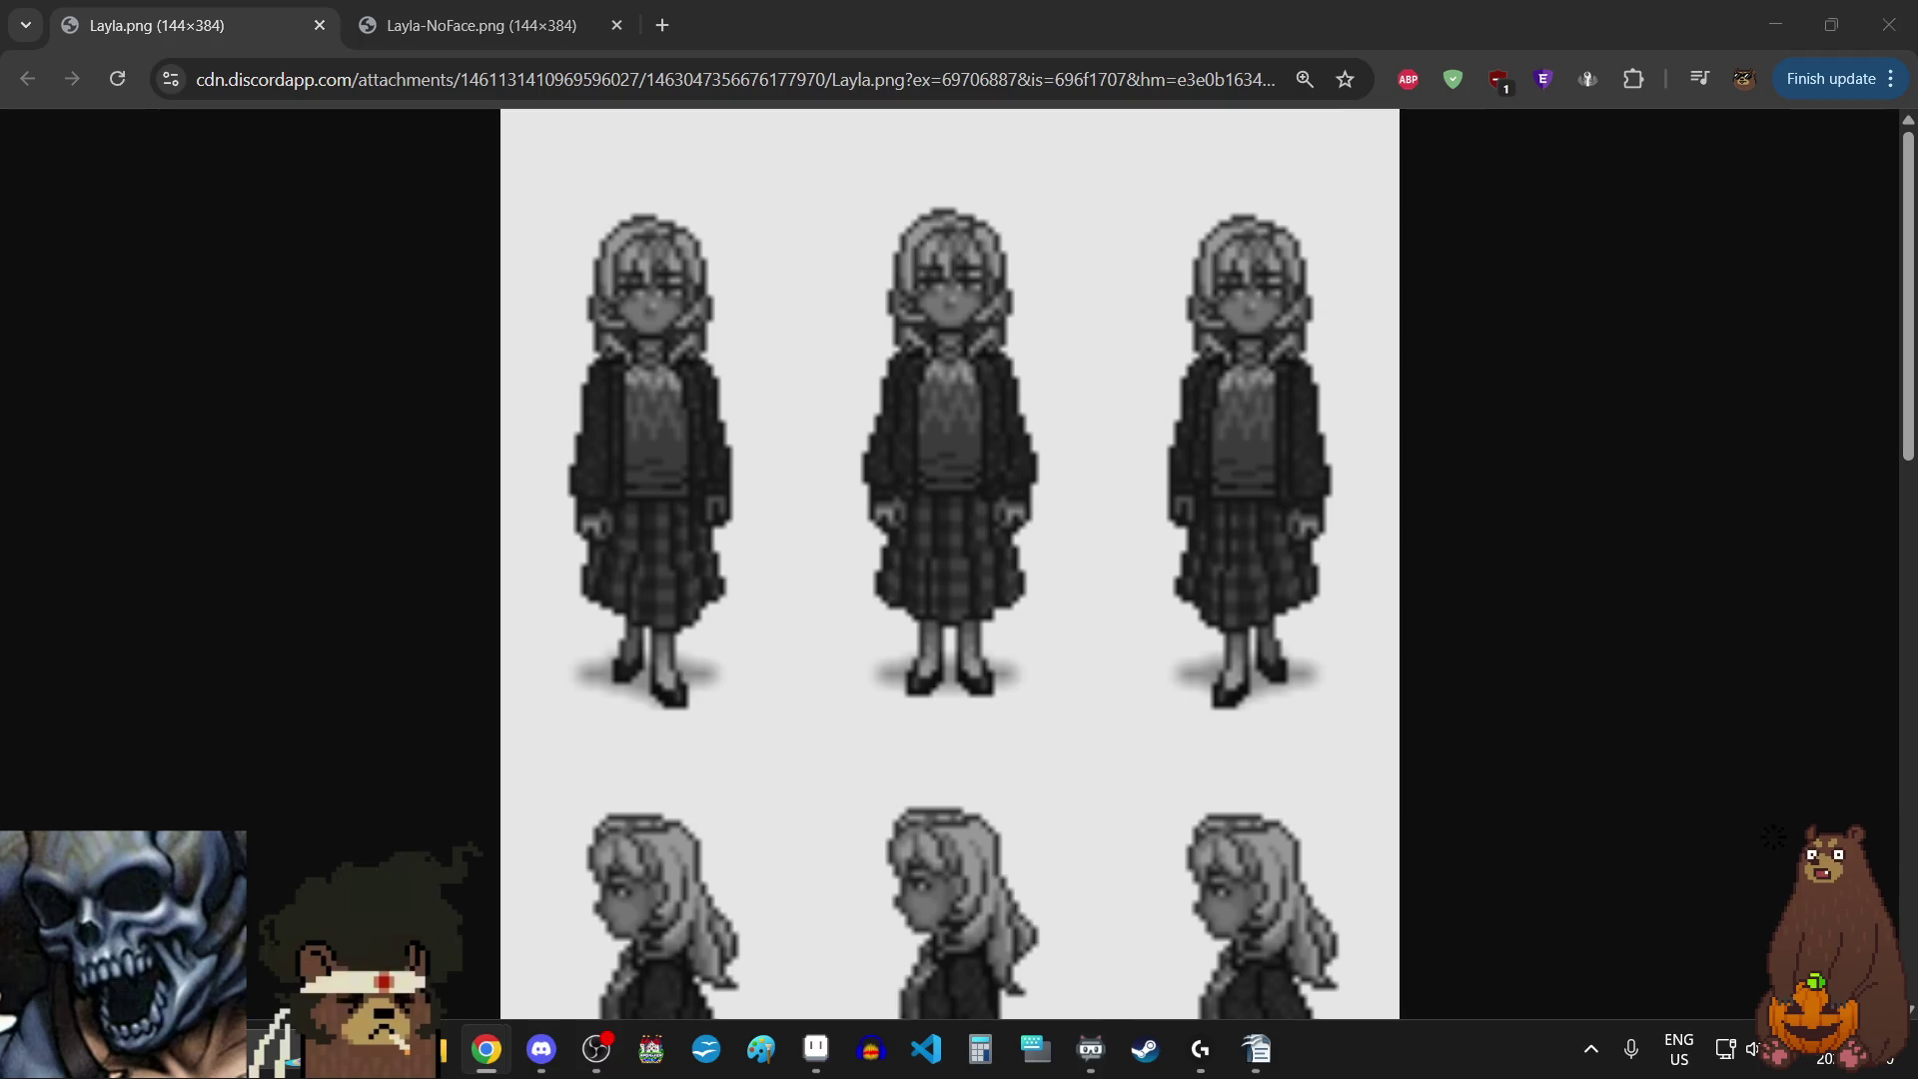
- Compare the faceless Layla-NoFace.png sheet with Layla.png by flipping between the tabs
left_click(549, 10)
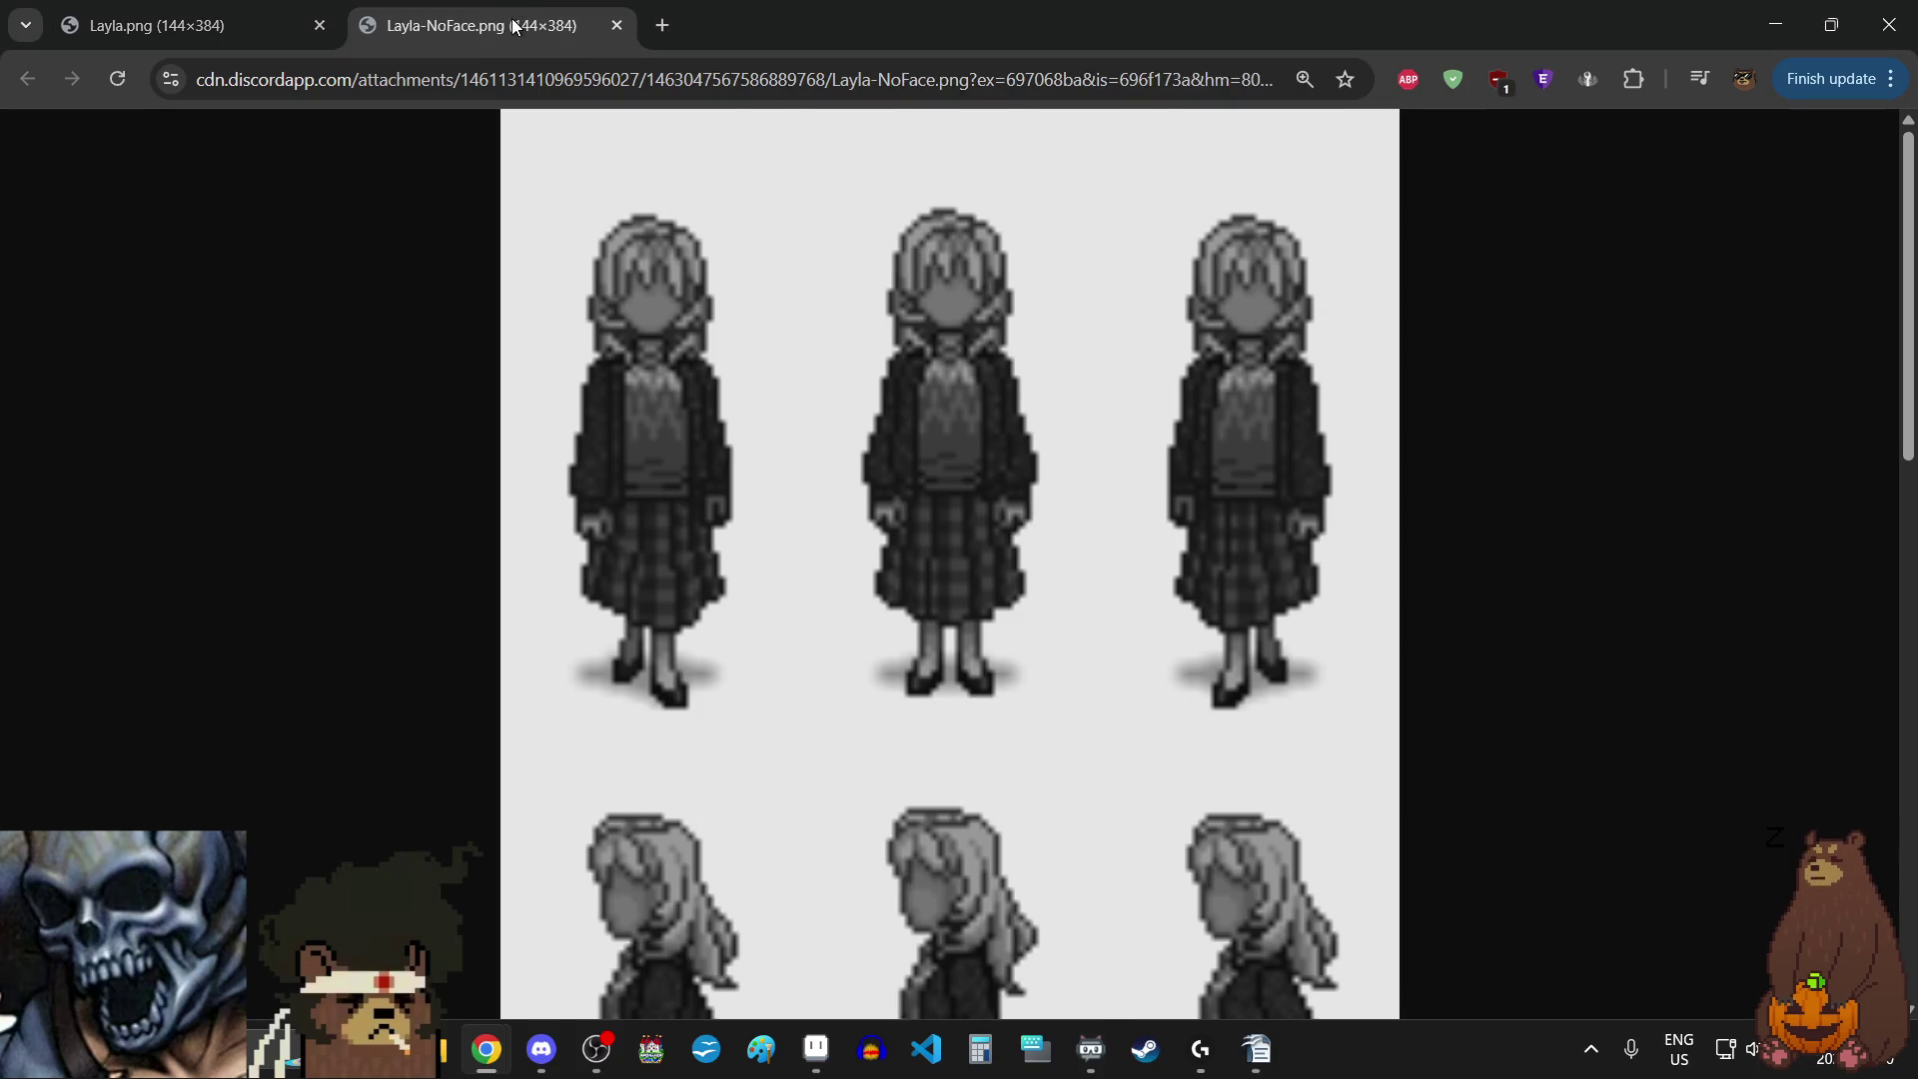
left_click(335, 10)
left_click(400, 10)
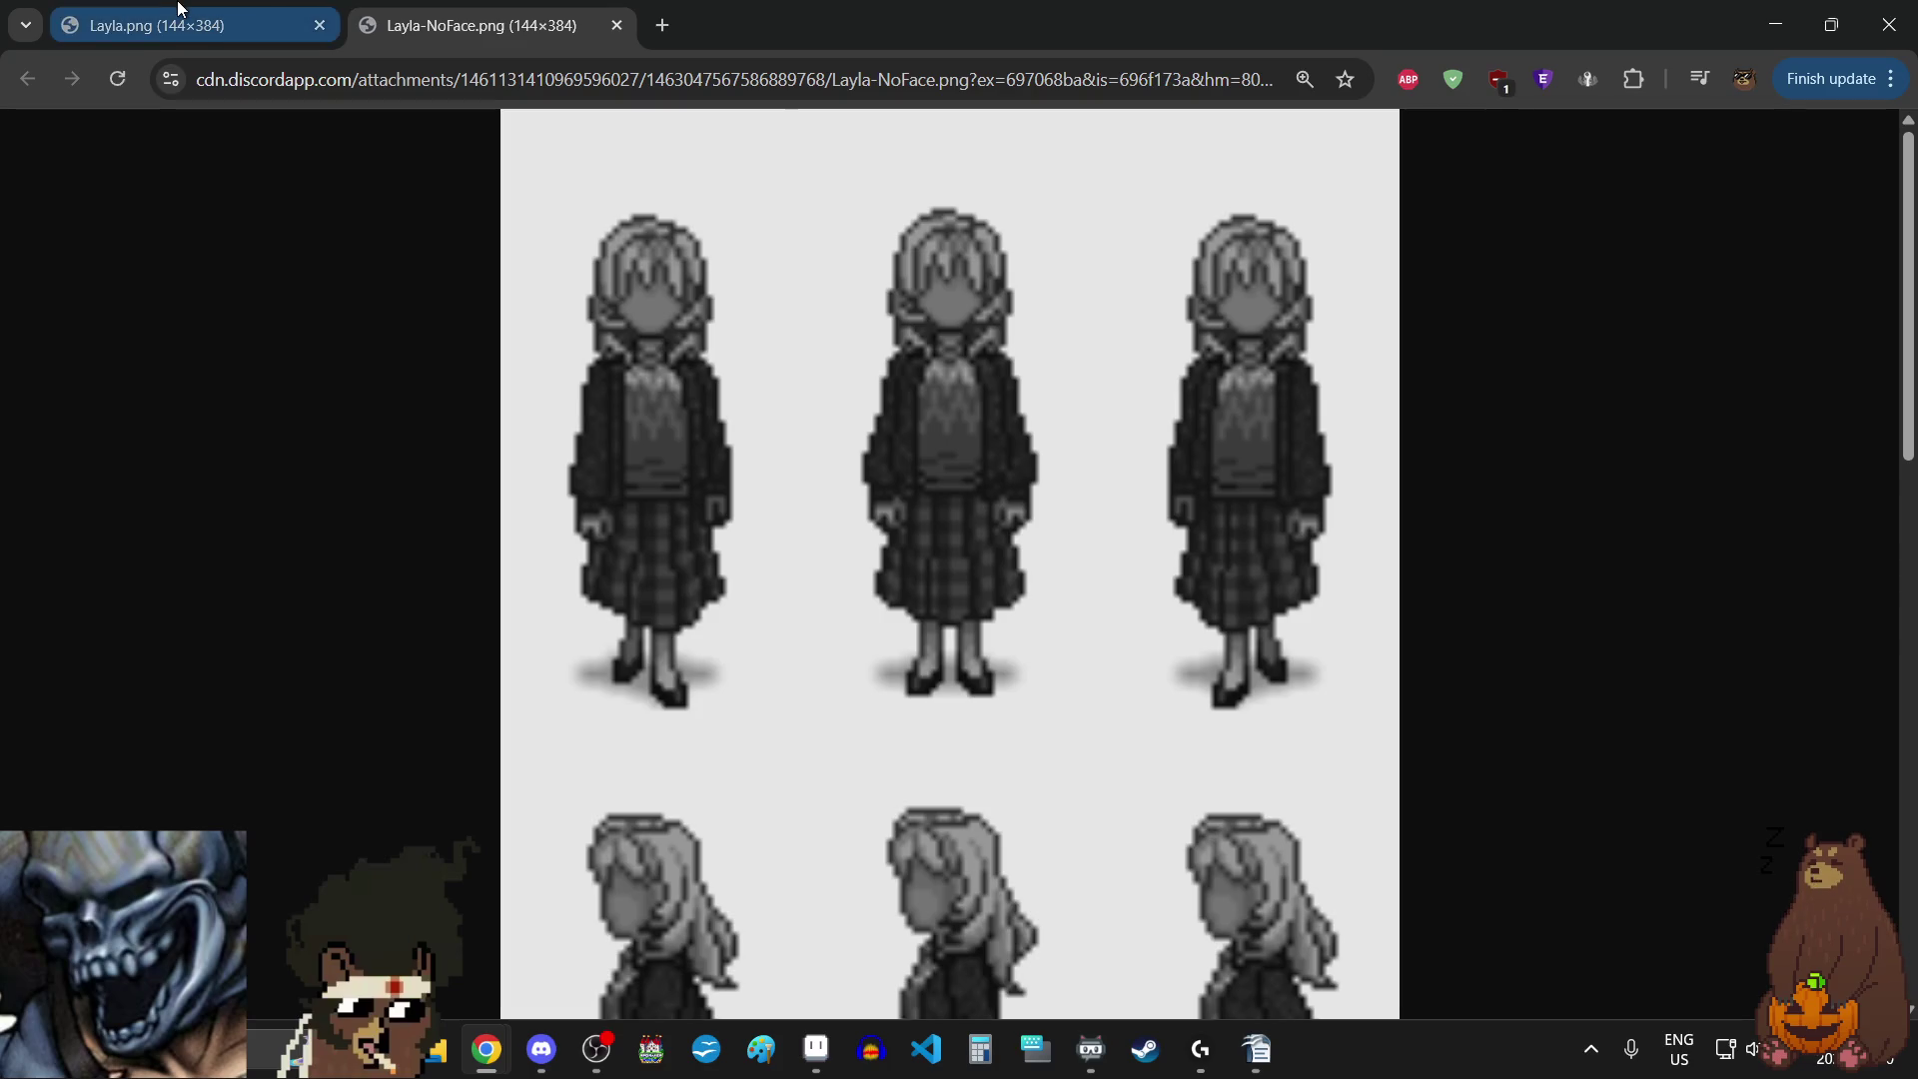
left_click(340, 8)
left_click(347, 8)
left_click(236, 10)
left_click(400, 10)
- Keep comparing the sheets, end on Layla.png, and switch over to the chat app
left_click(253, 8)
left_click(425, 10)
left_click(335, 10)
left_click(370, 8)
left_click(135, 22)
left_click(400, 15)
left_click(211, 12)
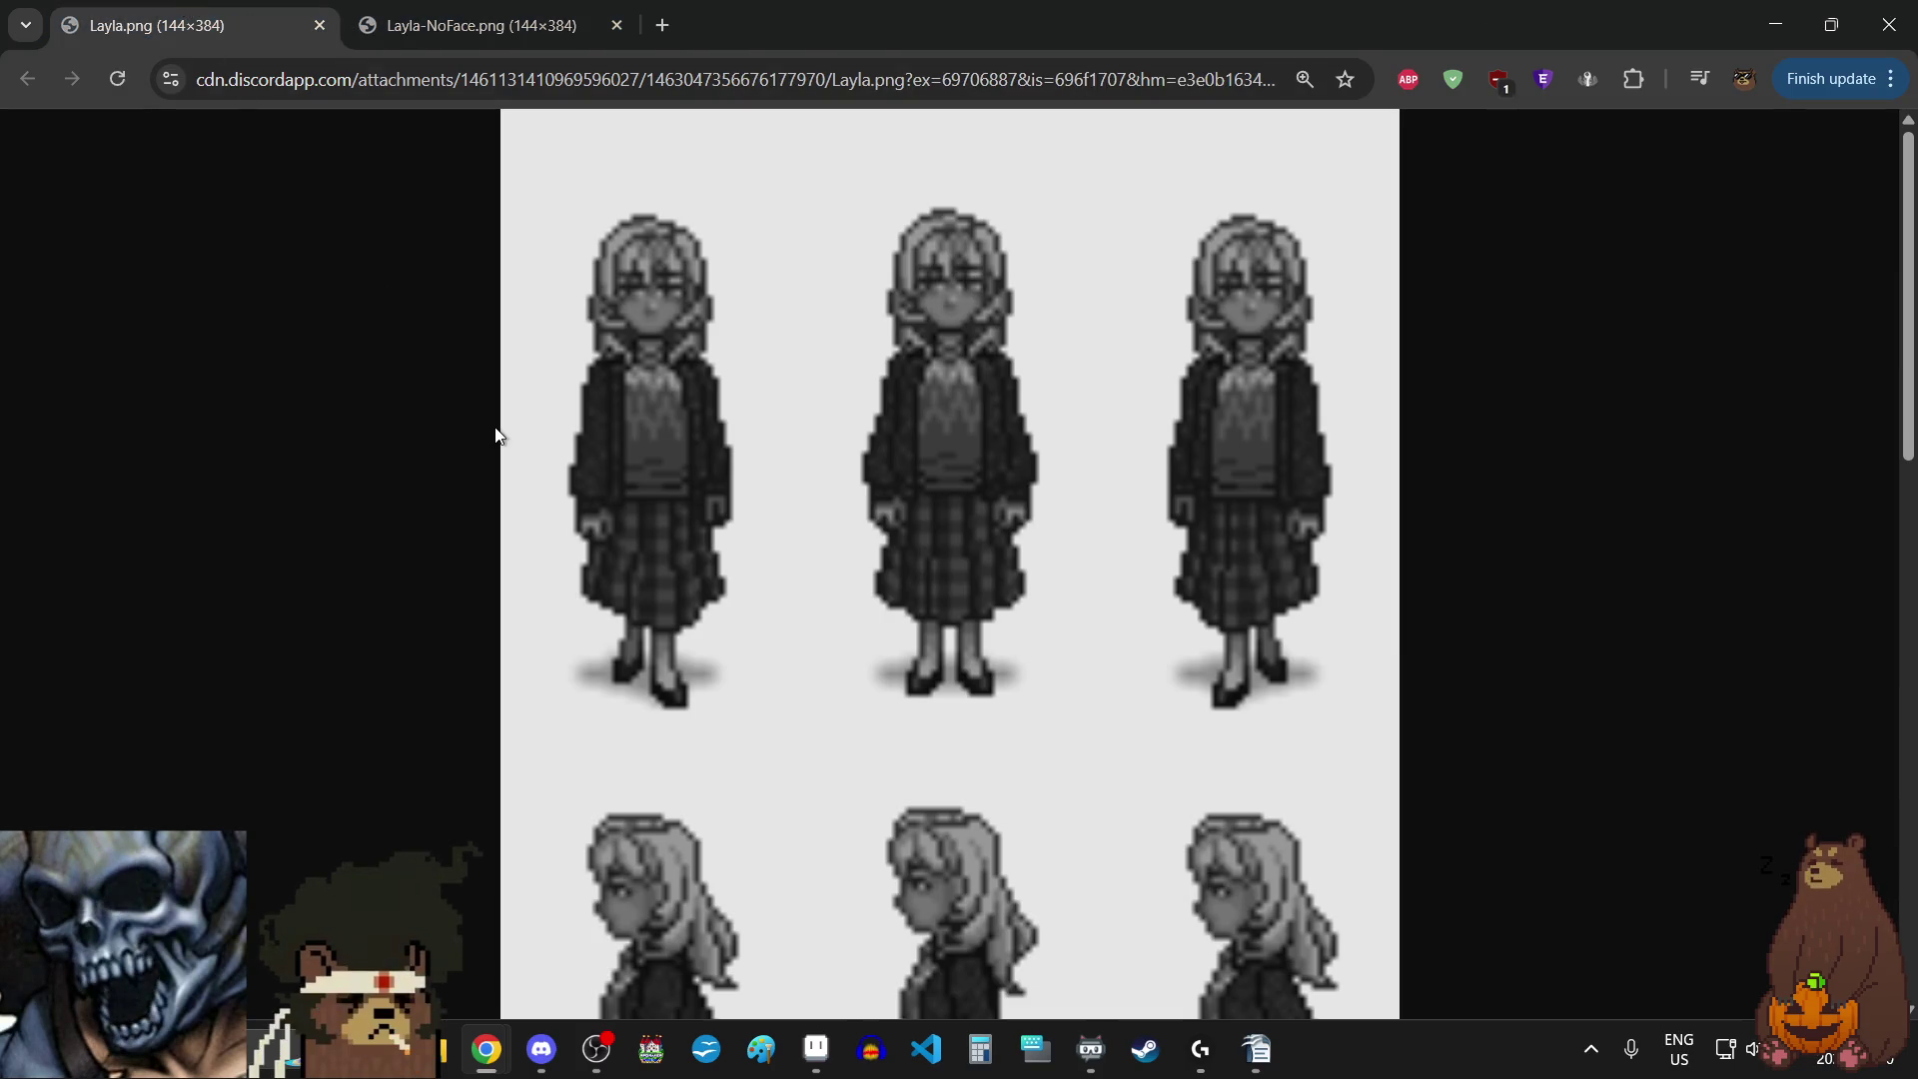
key("alt+Tab")
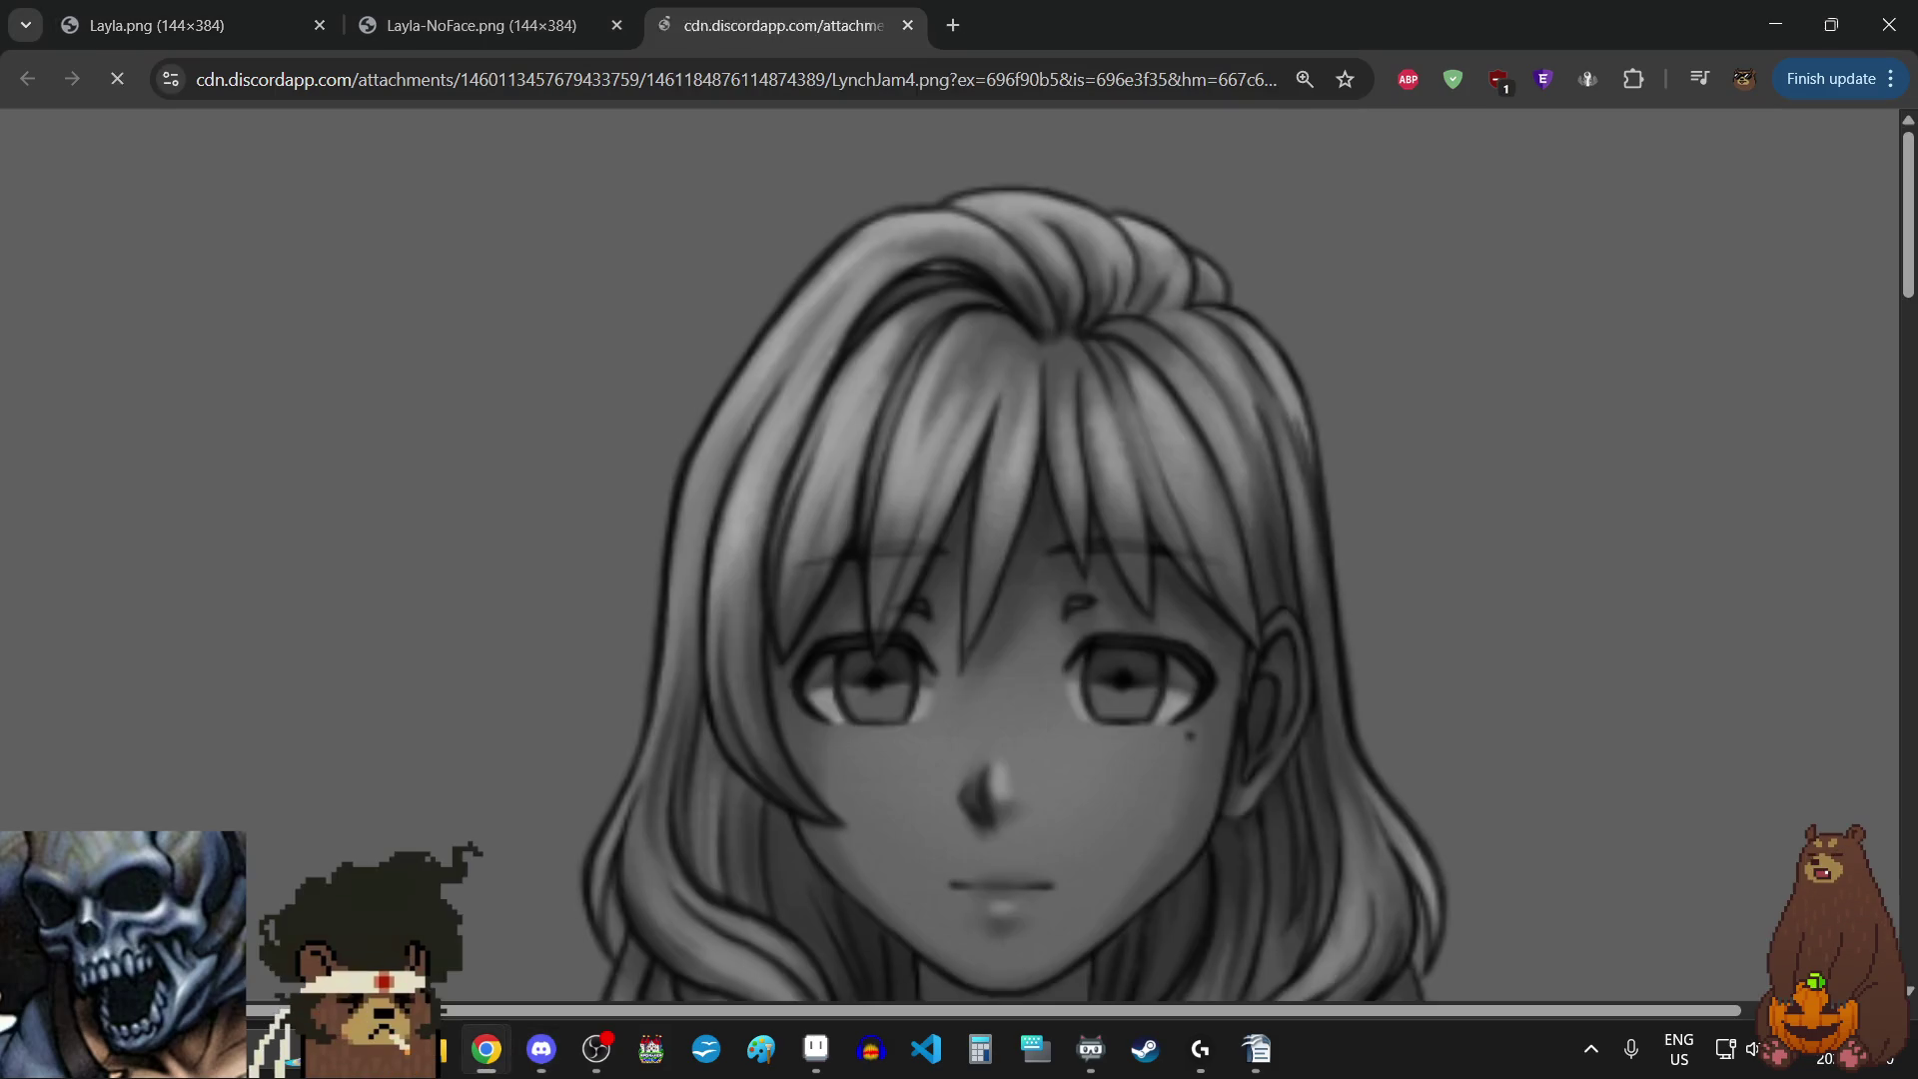
- Zoom Chrome's page out to 100% so the whole standing figure fits
left_click(1868, 90)
left_click(1728, 654)
left_click(1728, 653)
left_click(1729, 653)
left_click(1728, 653)
left_click(1729, 654)
left_click(1729, 653)
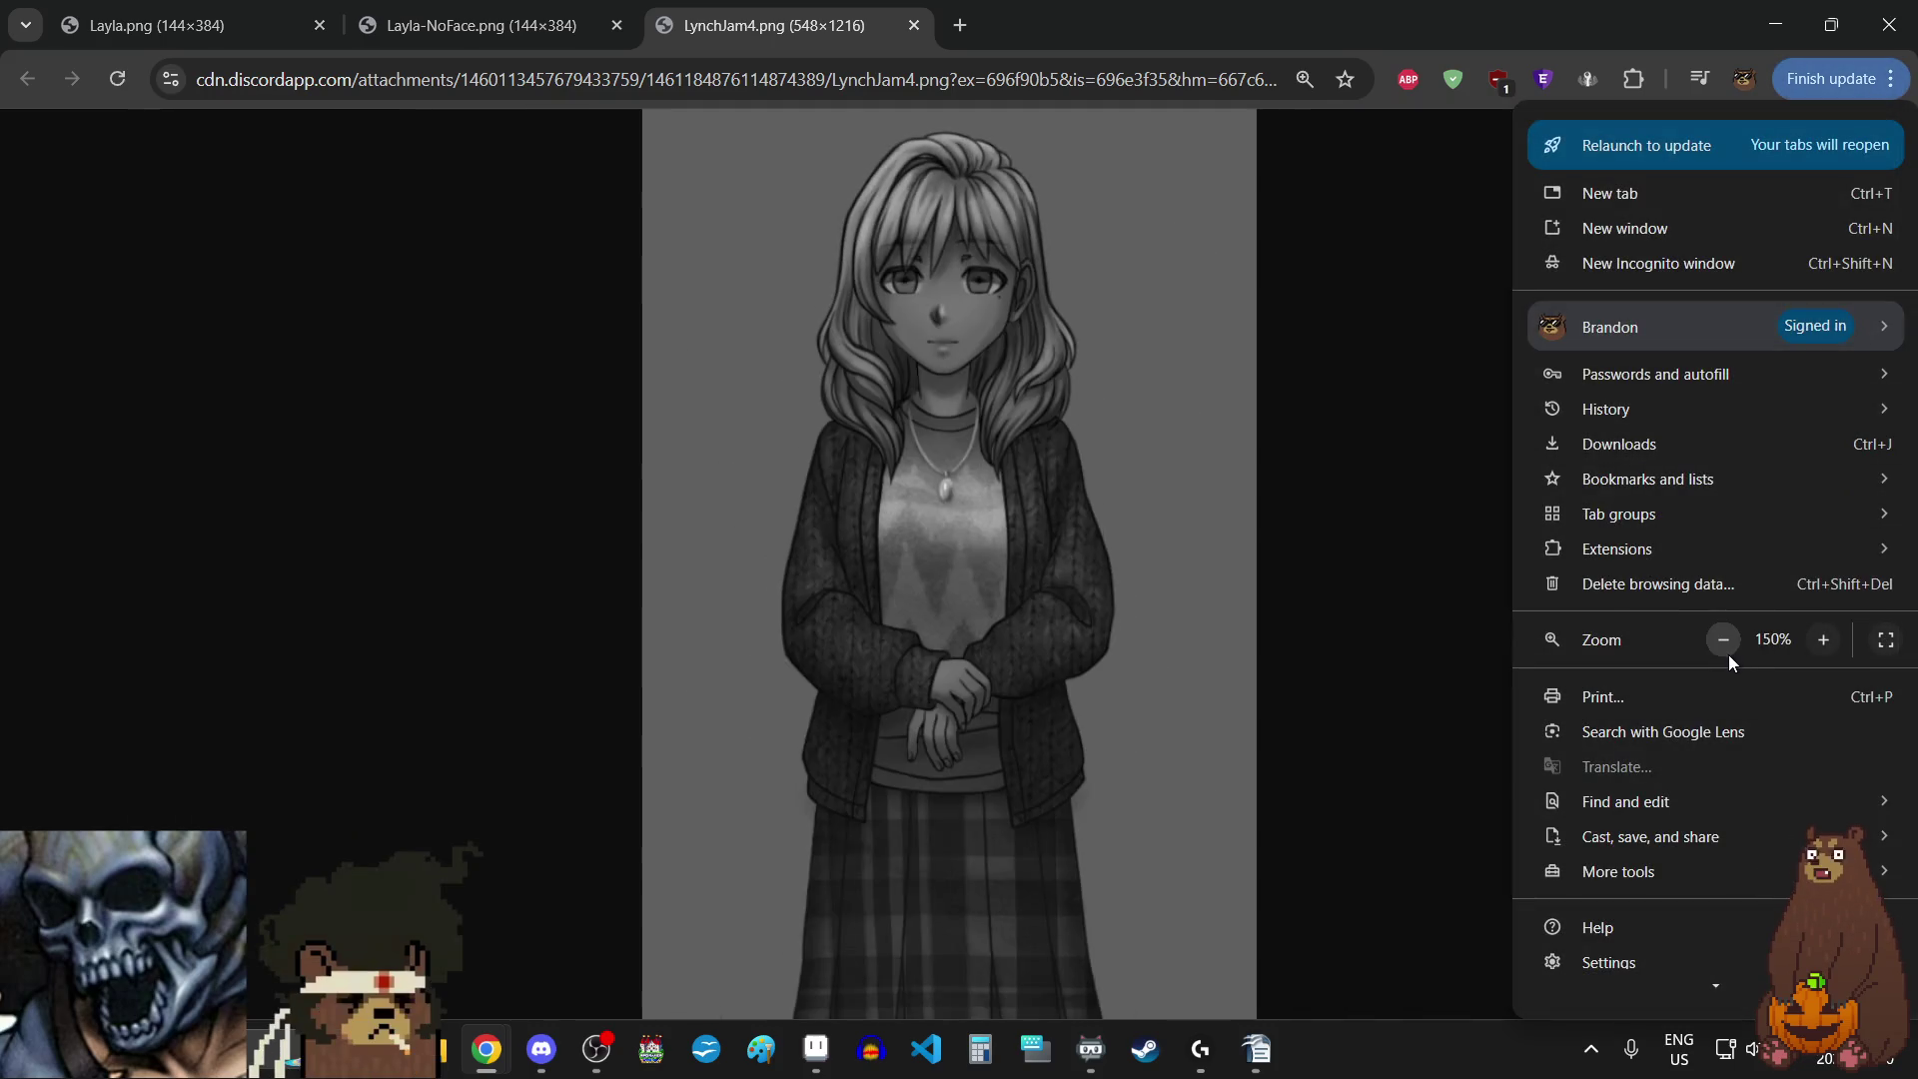
left_click(1728, 654)
left_click(1729, 654)
left_click(1728, 654)
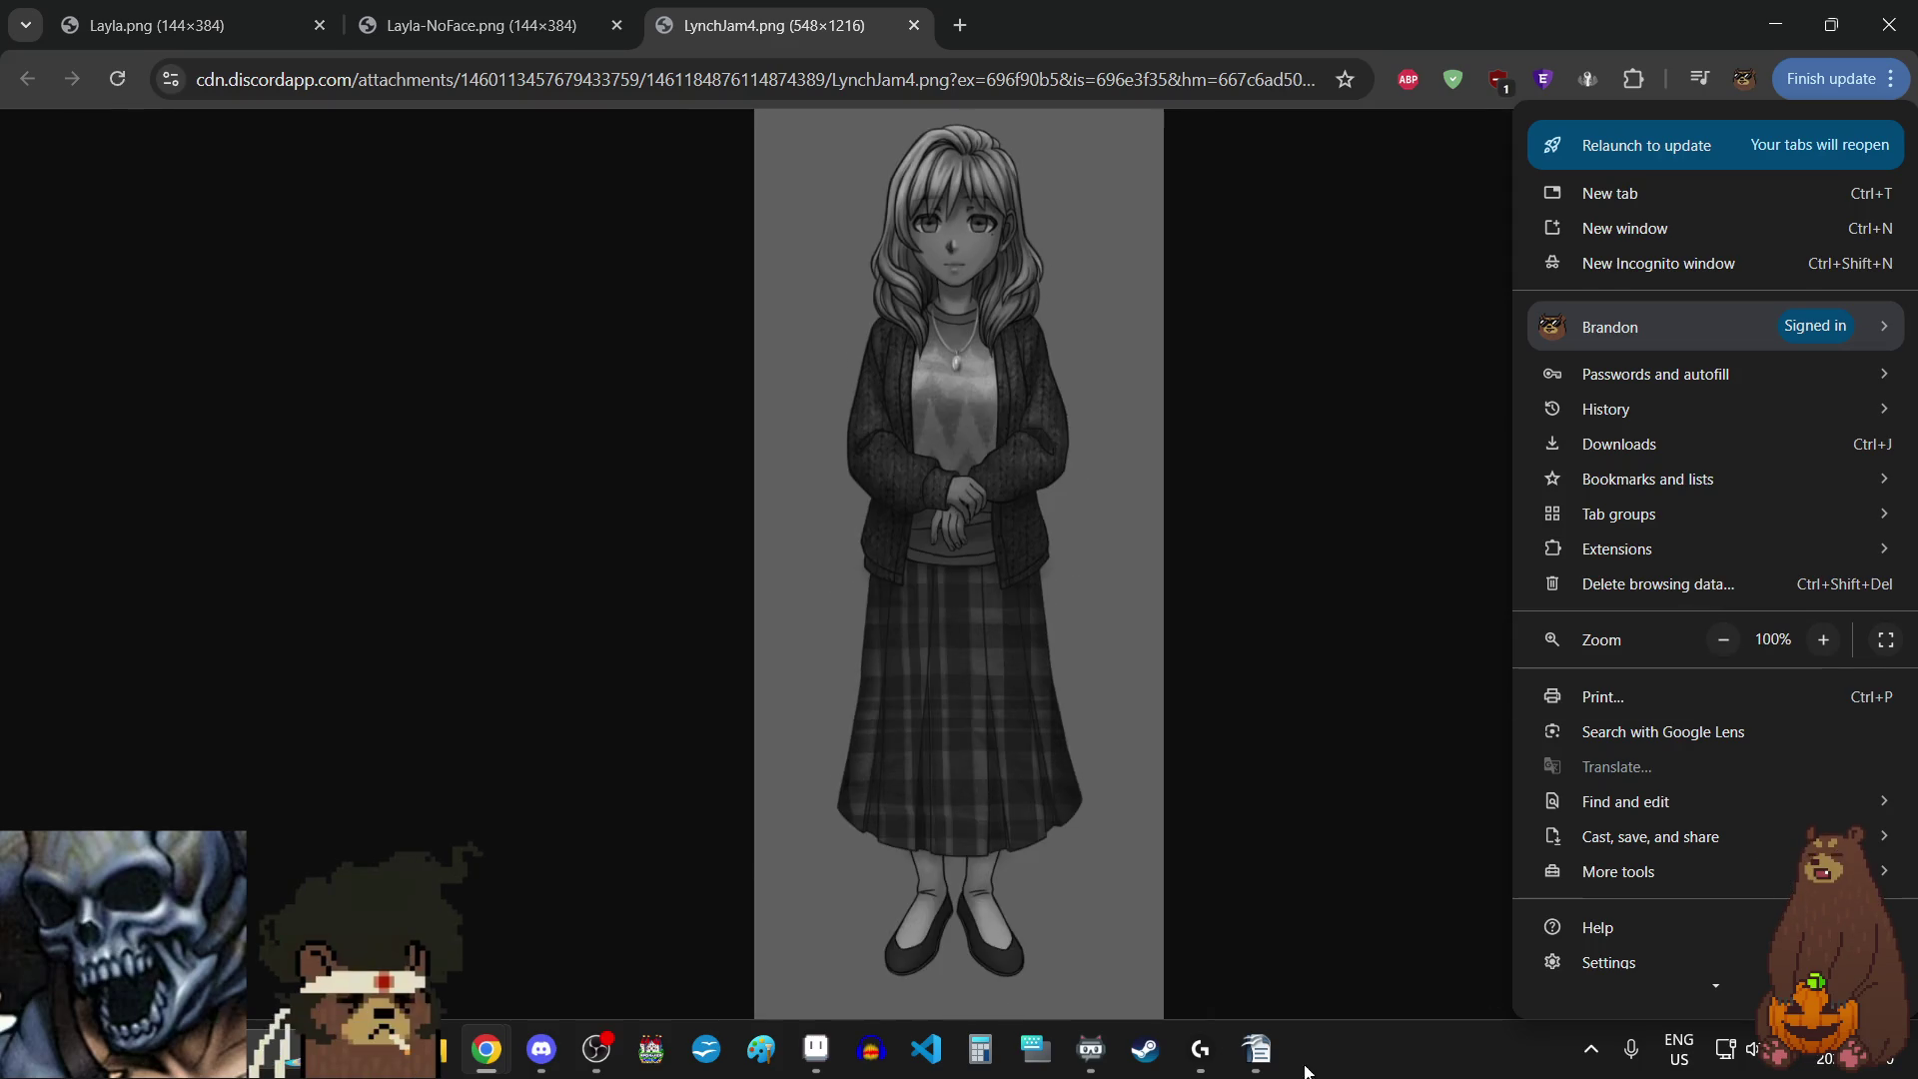
left_click(1395, 1071)
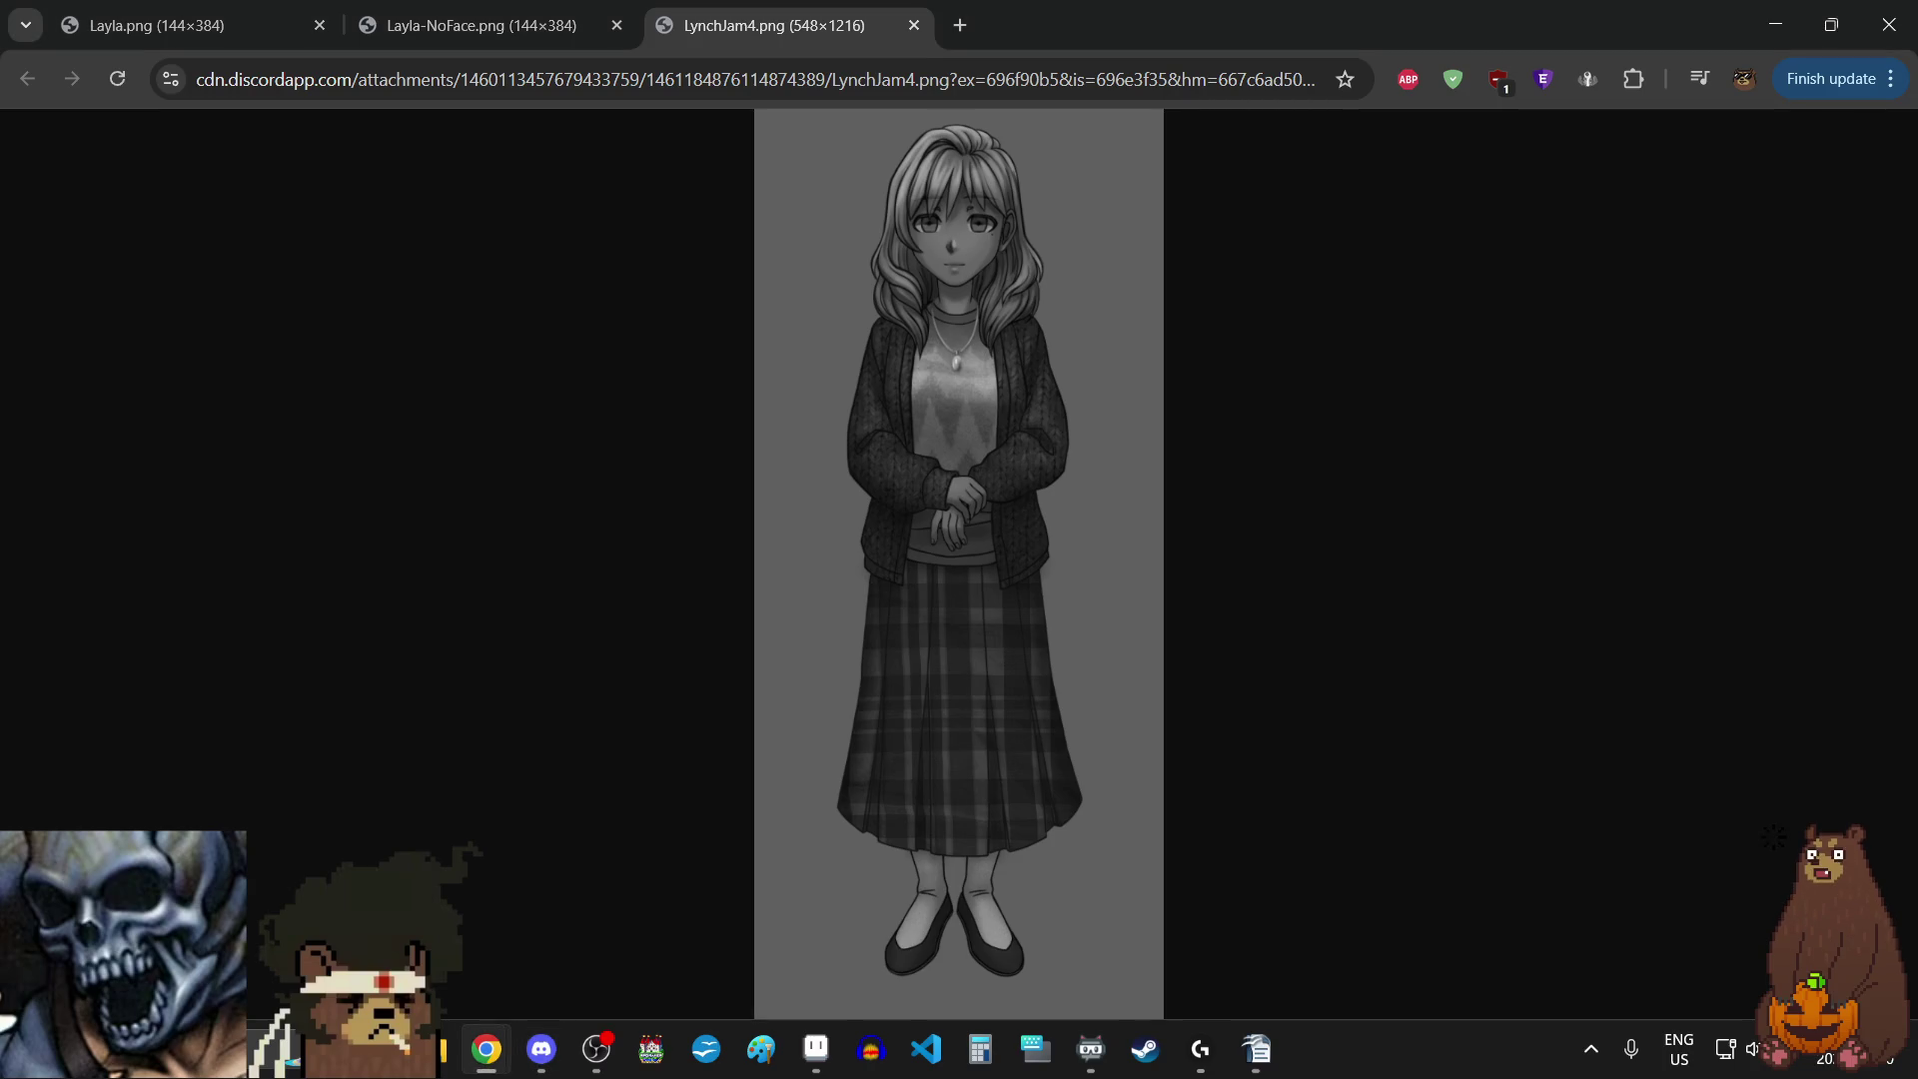
- Bring Chrome back and view the LynchJam4.png illustration at full size, then fit it to the window
key("alt+Tab")
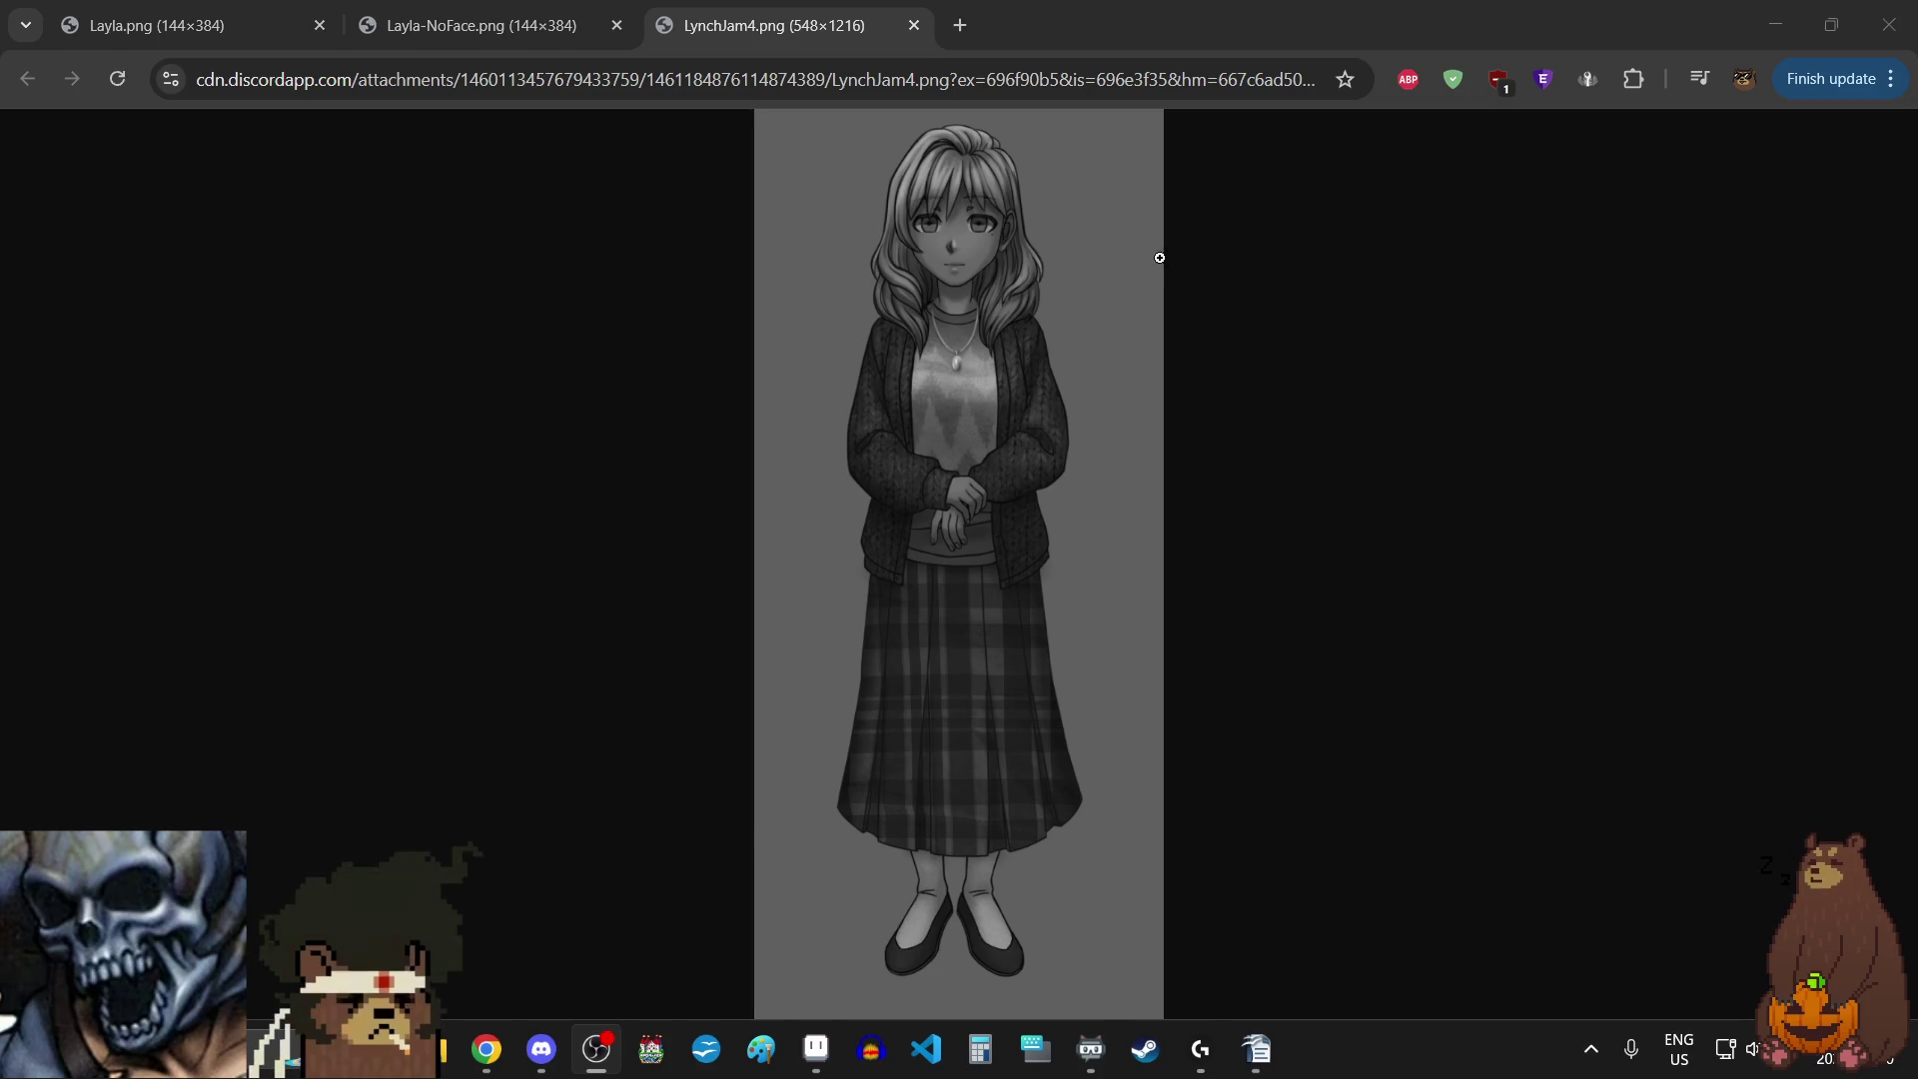
left_click(938, 174)
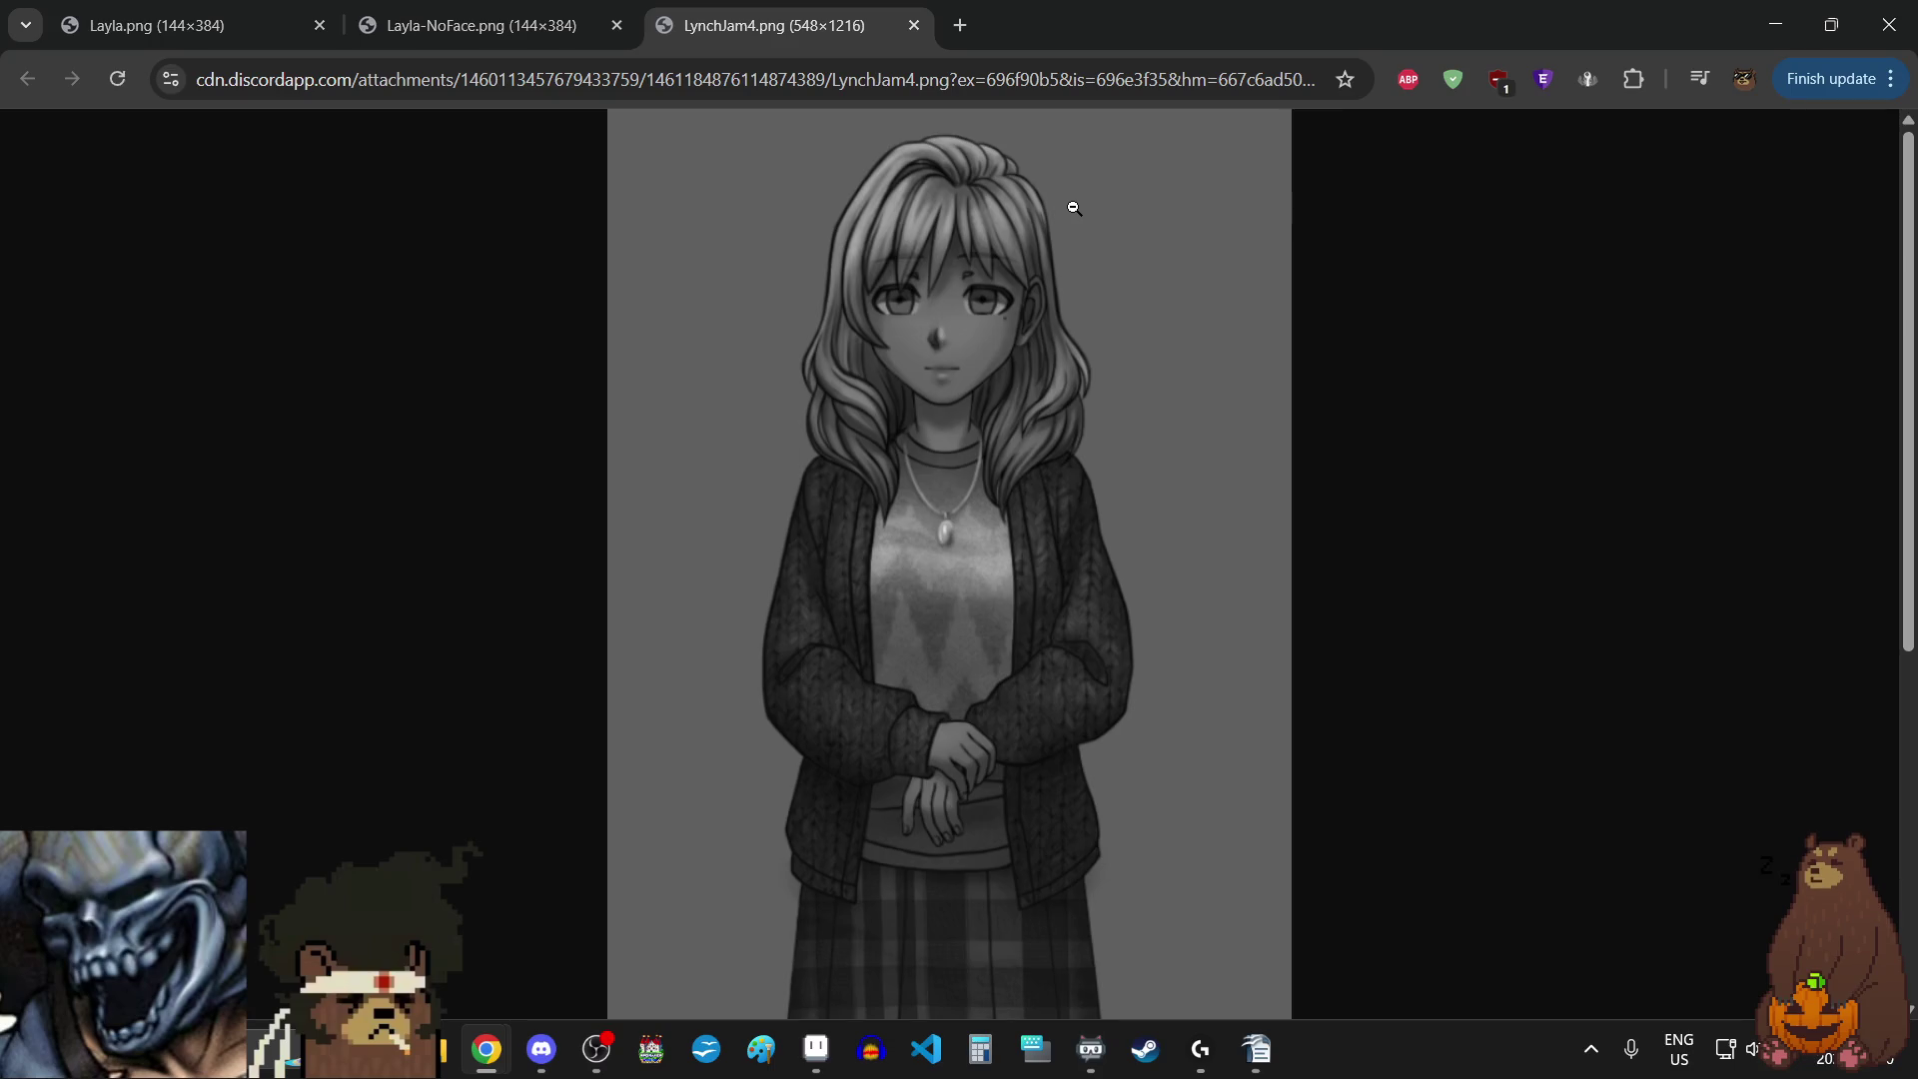
scroll(1074, 208, "down", 5)
scroll(1064, 202, "up", 5)
left_click(1062, 201)
- Switch to the Layla.png sprite sheet with faces and zoom the page in for a closer look
left_click(405, 8)
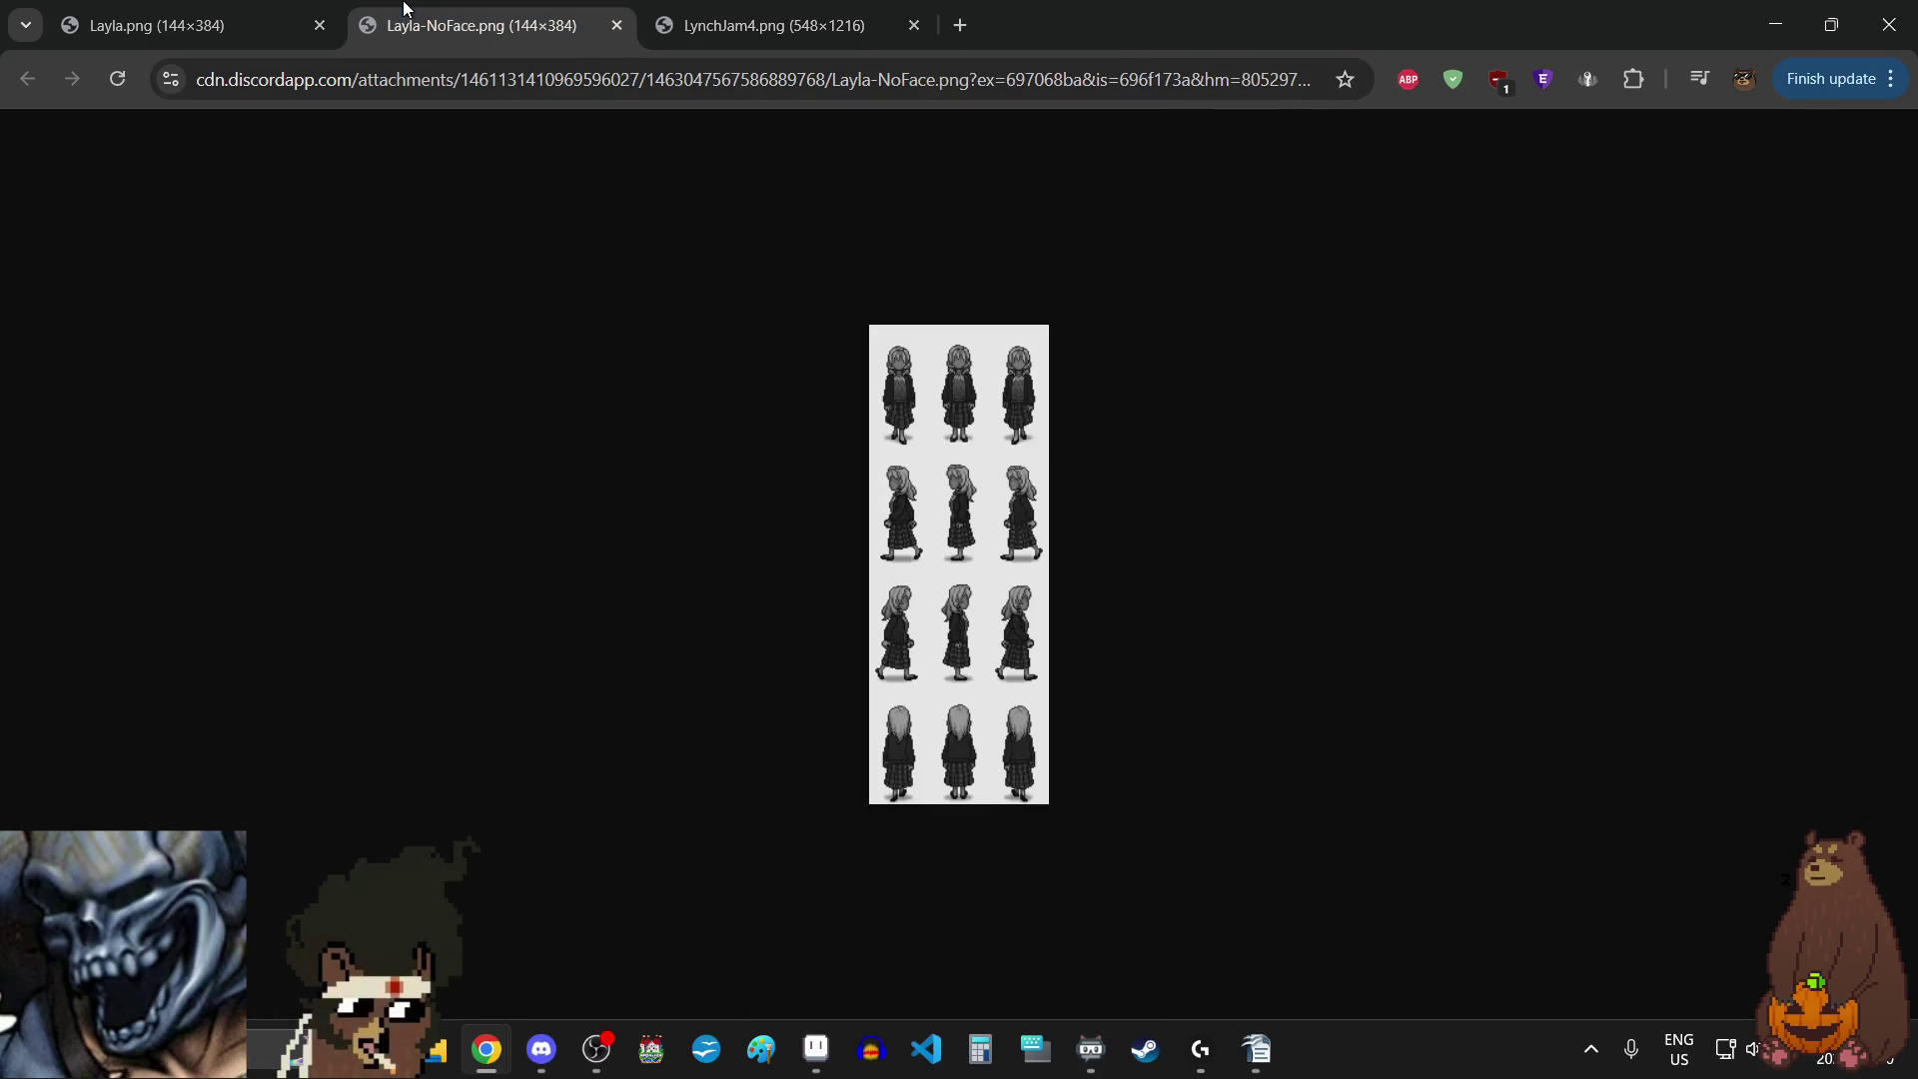
left_click(180, 22)
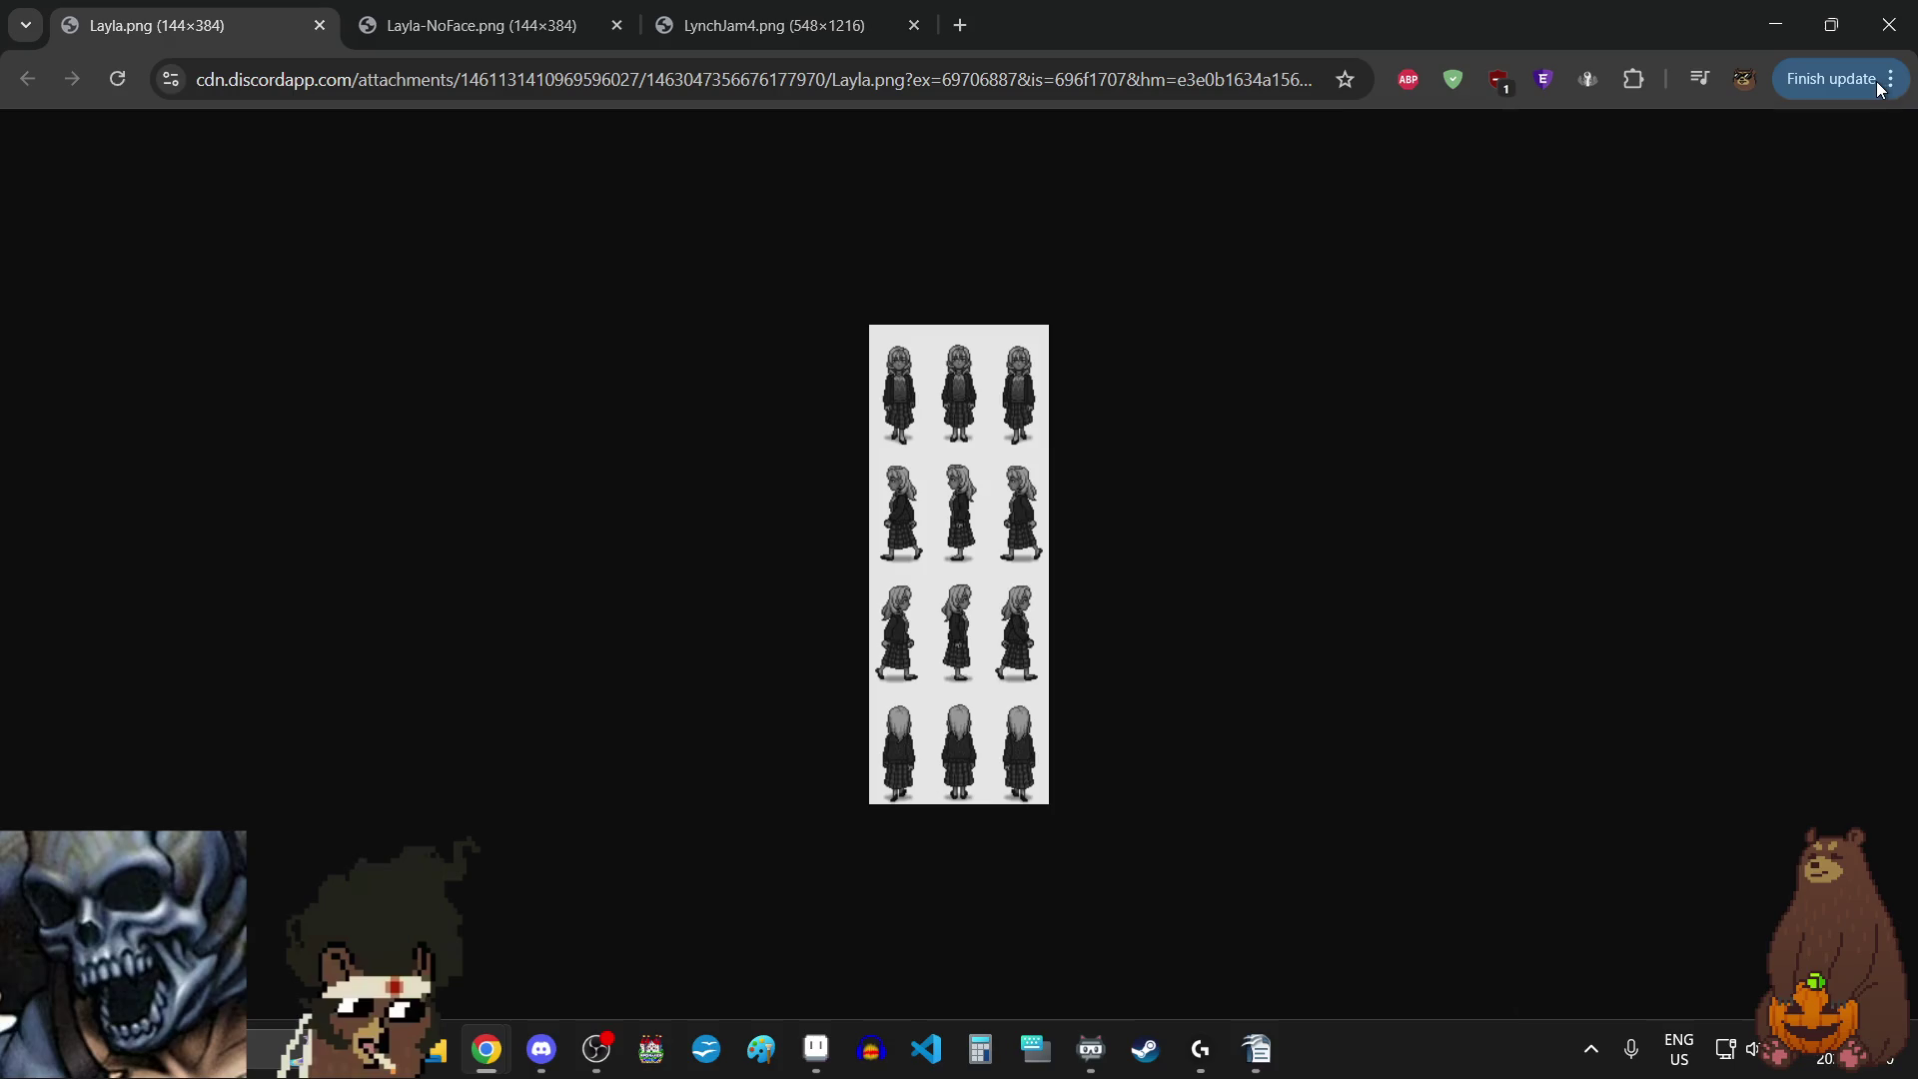
left_click(1879, 88)
left_click(1820, 651)
left_click(1821, 651)
left_click(1821, 651)
left_click(1820, 651)
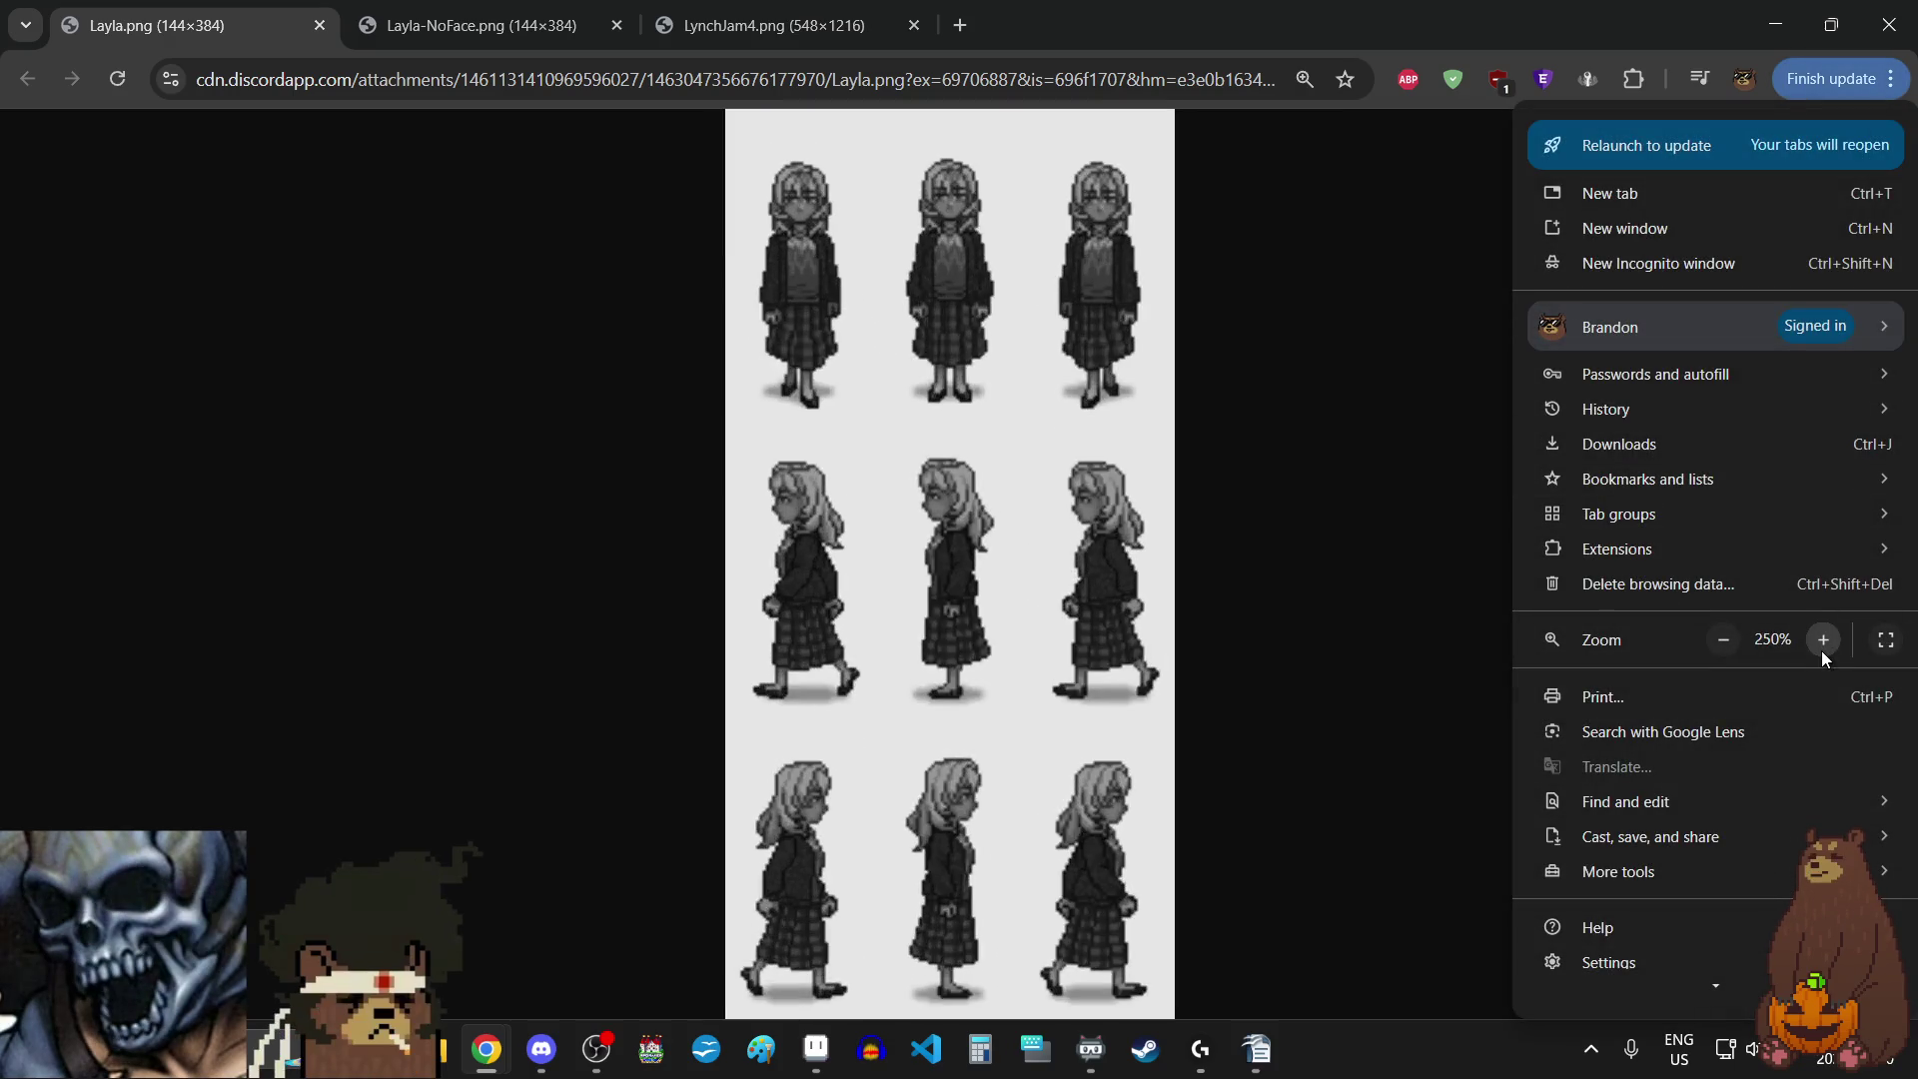
left_click(1821, 651)
left_click(1821, 650)
left_click(1821, 651)
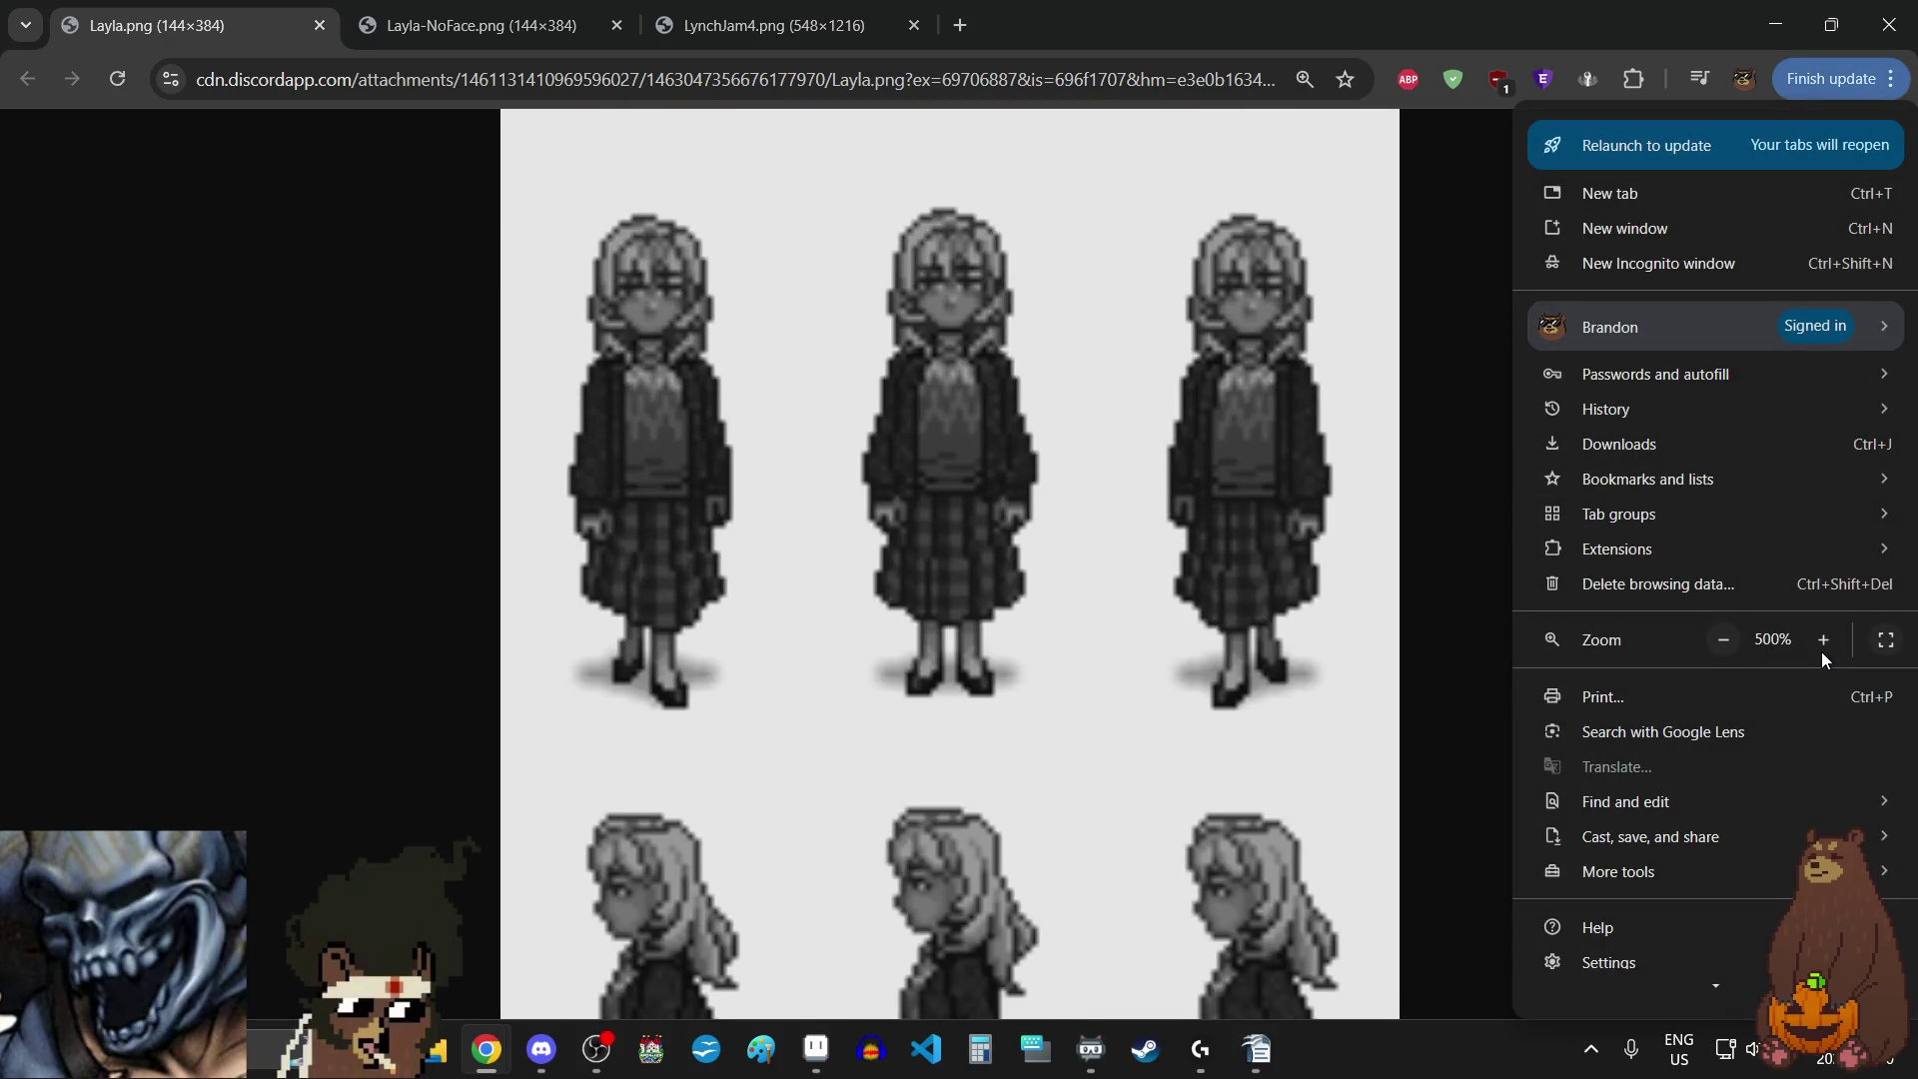
- Zoom the page back to 100% and cycle tabs to the full illustration
left_click(1726, 640)
left_click(1729, 640)
left_click(1728, 640)
left_click(1729, 640)
left_click(1729, 640)
left_click(1729, 641)
left_click(1729, 640)
left_click(1729, 641)
left_click(1729, 640)
left_click(1299, 609)
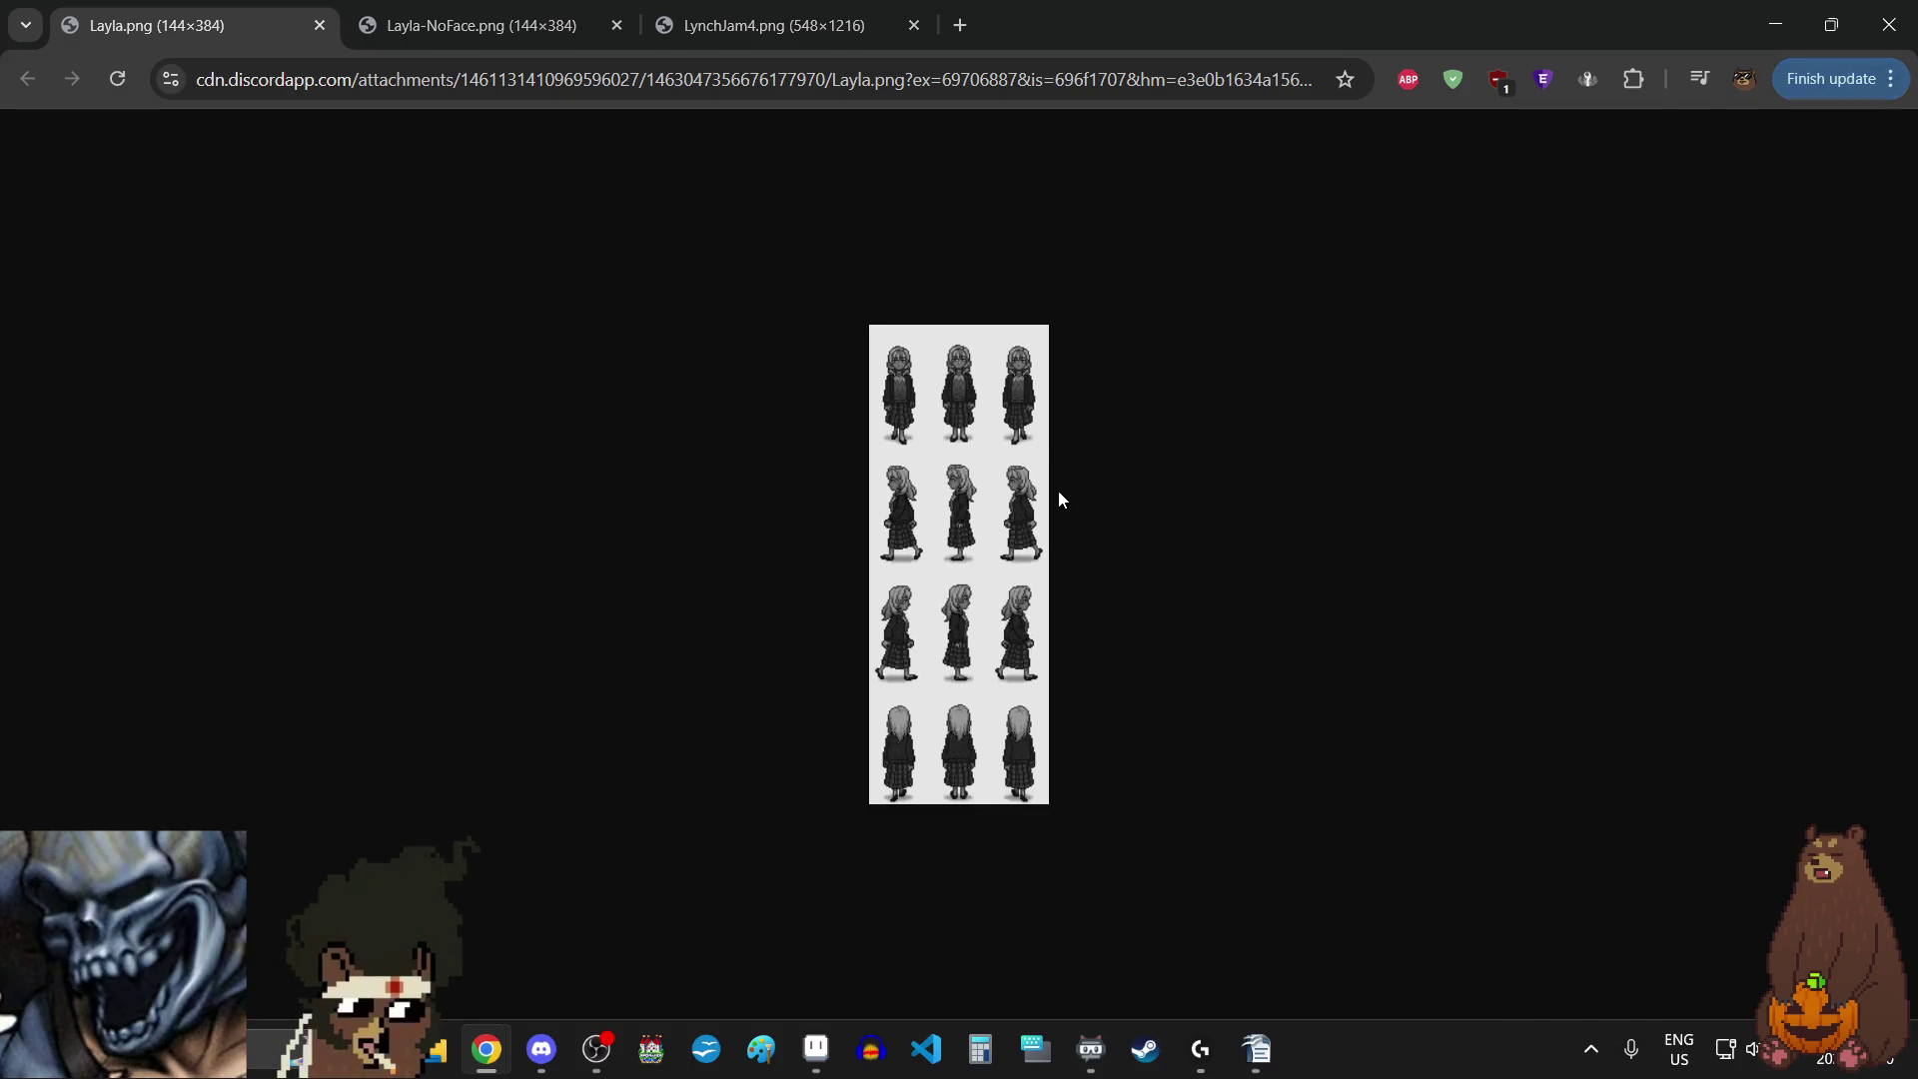
key("ctrl+Tab")
key("ctrl+Tab")
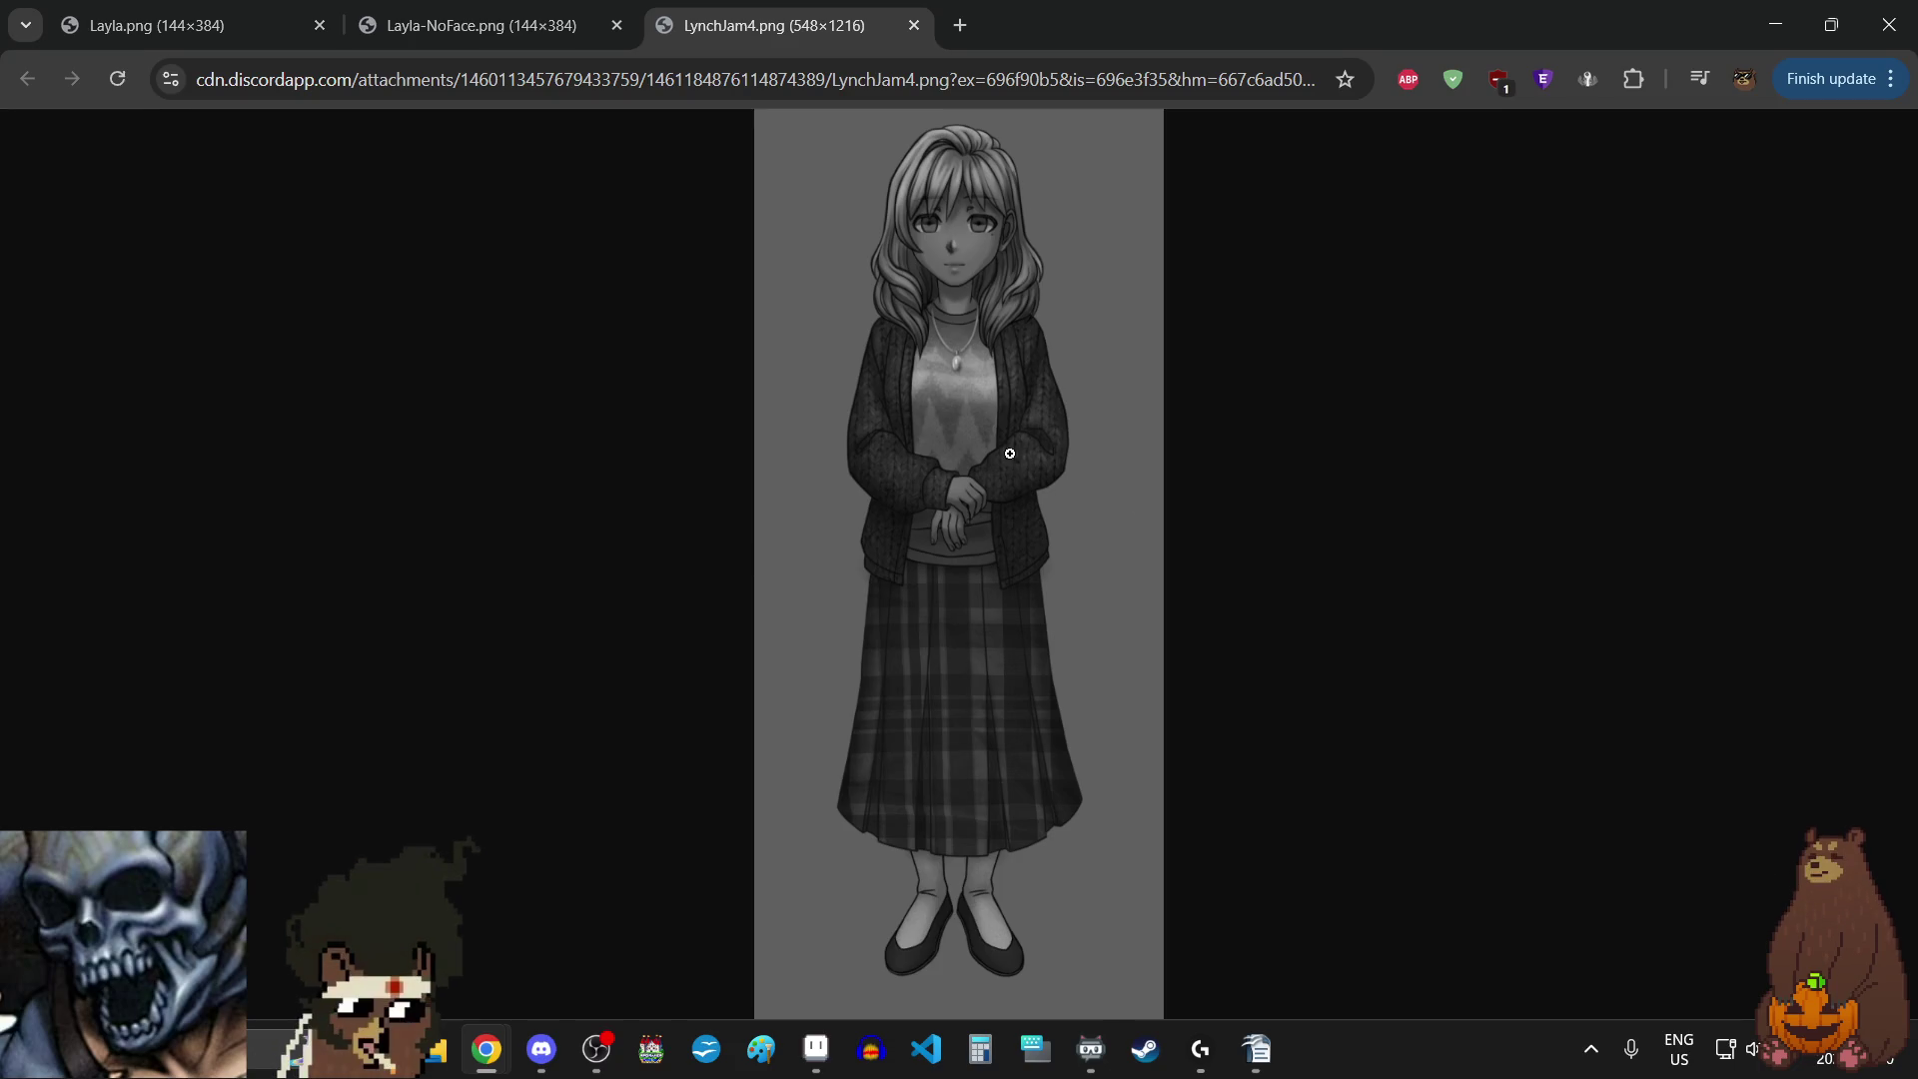
- Flip between the faced and faceless Layla sprite sheets, then return to Aseprite
left_click(519, 10)
left_click(226, 8)
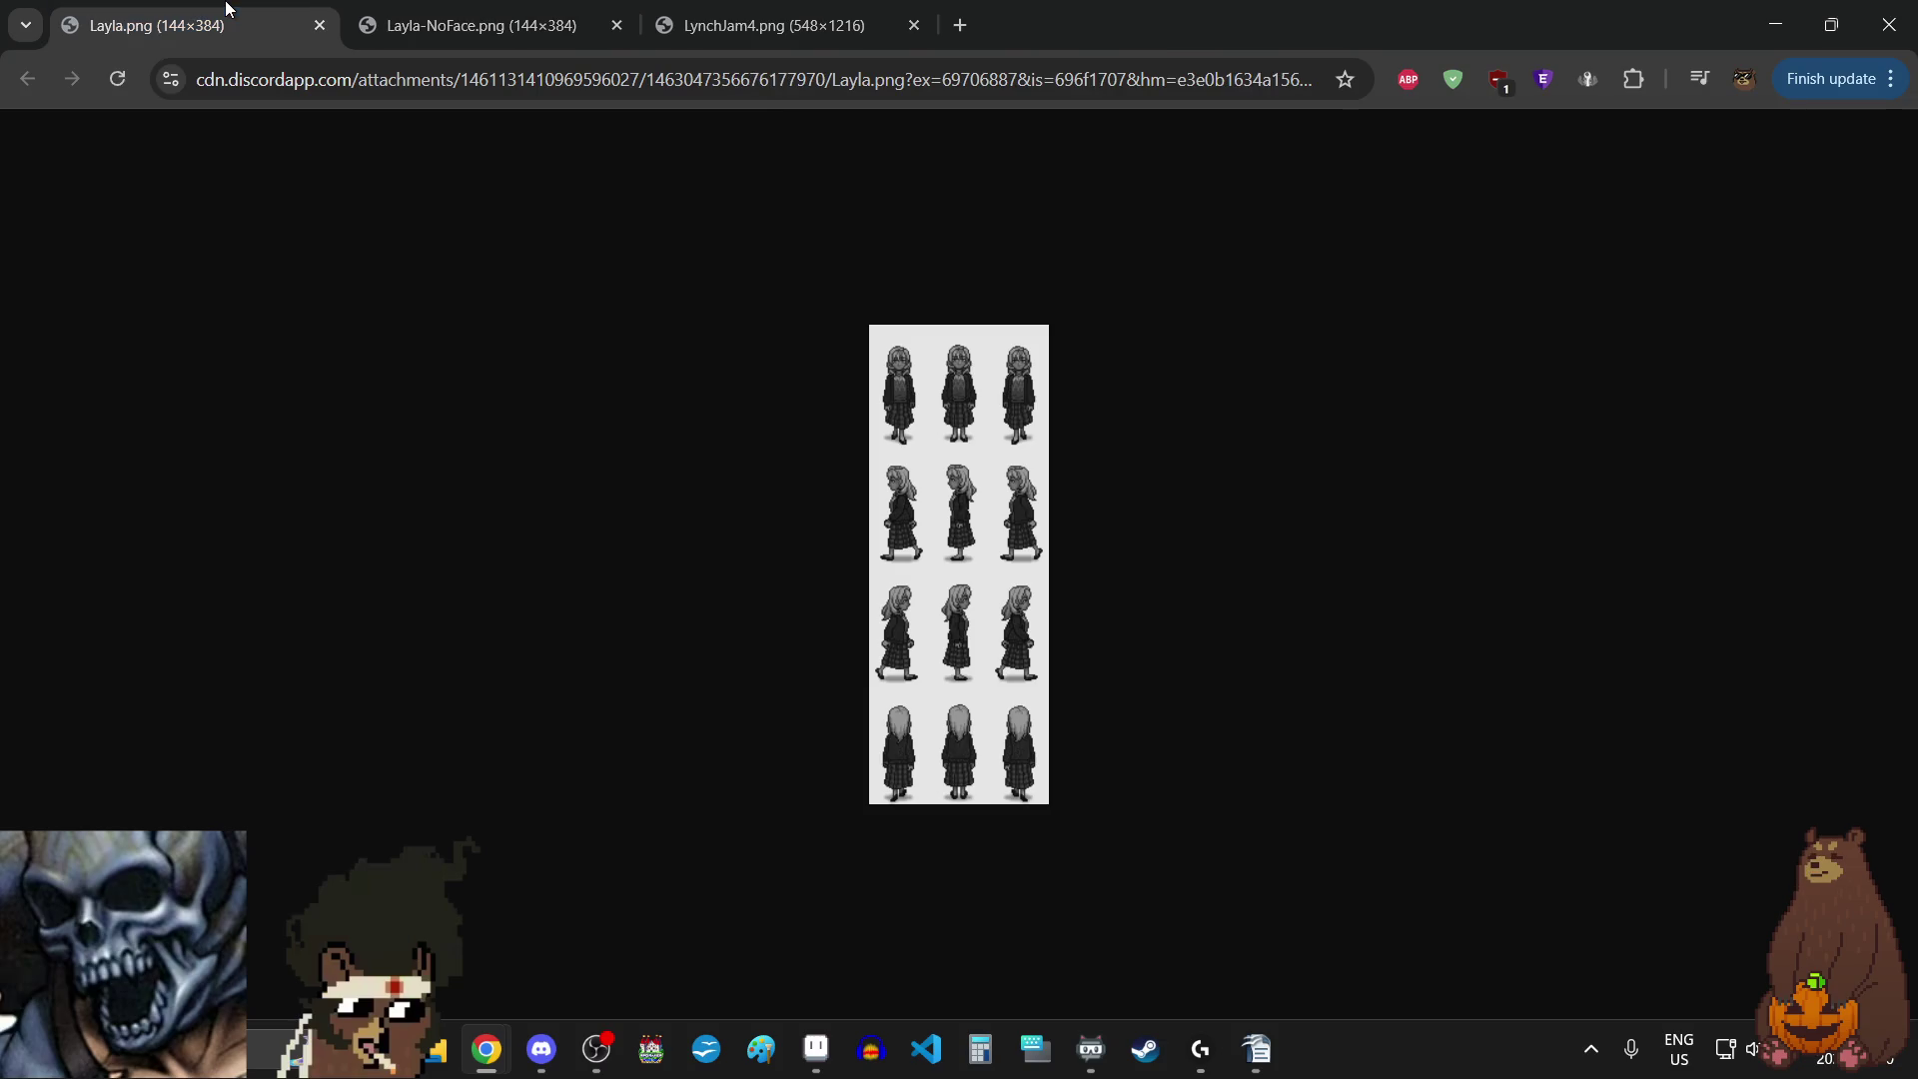
left_click(539, 10)
left_click(258, 10)
left_click(475, 8)
left_click(257, 10)
left_click(444, 10)
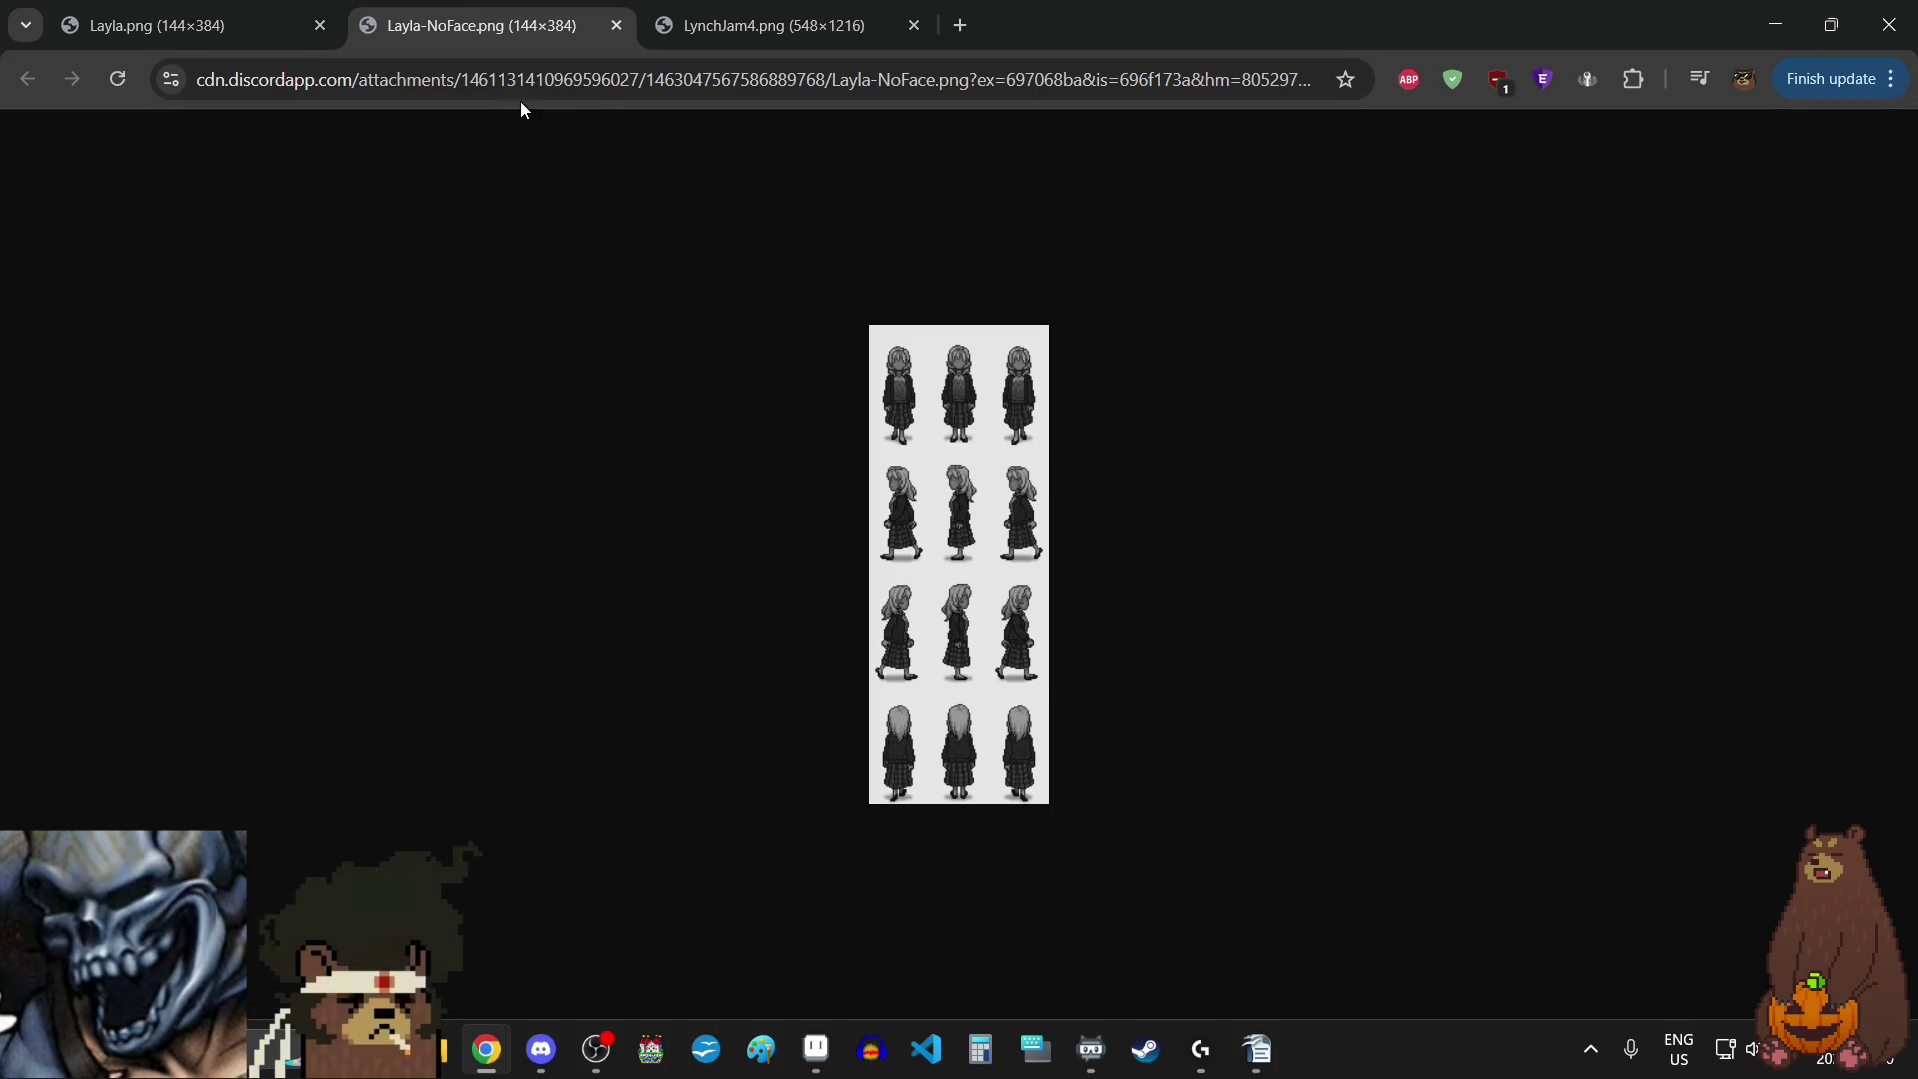
left_click(1776, 24)
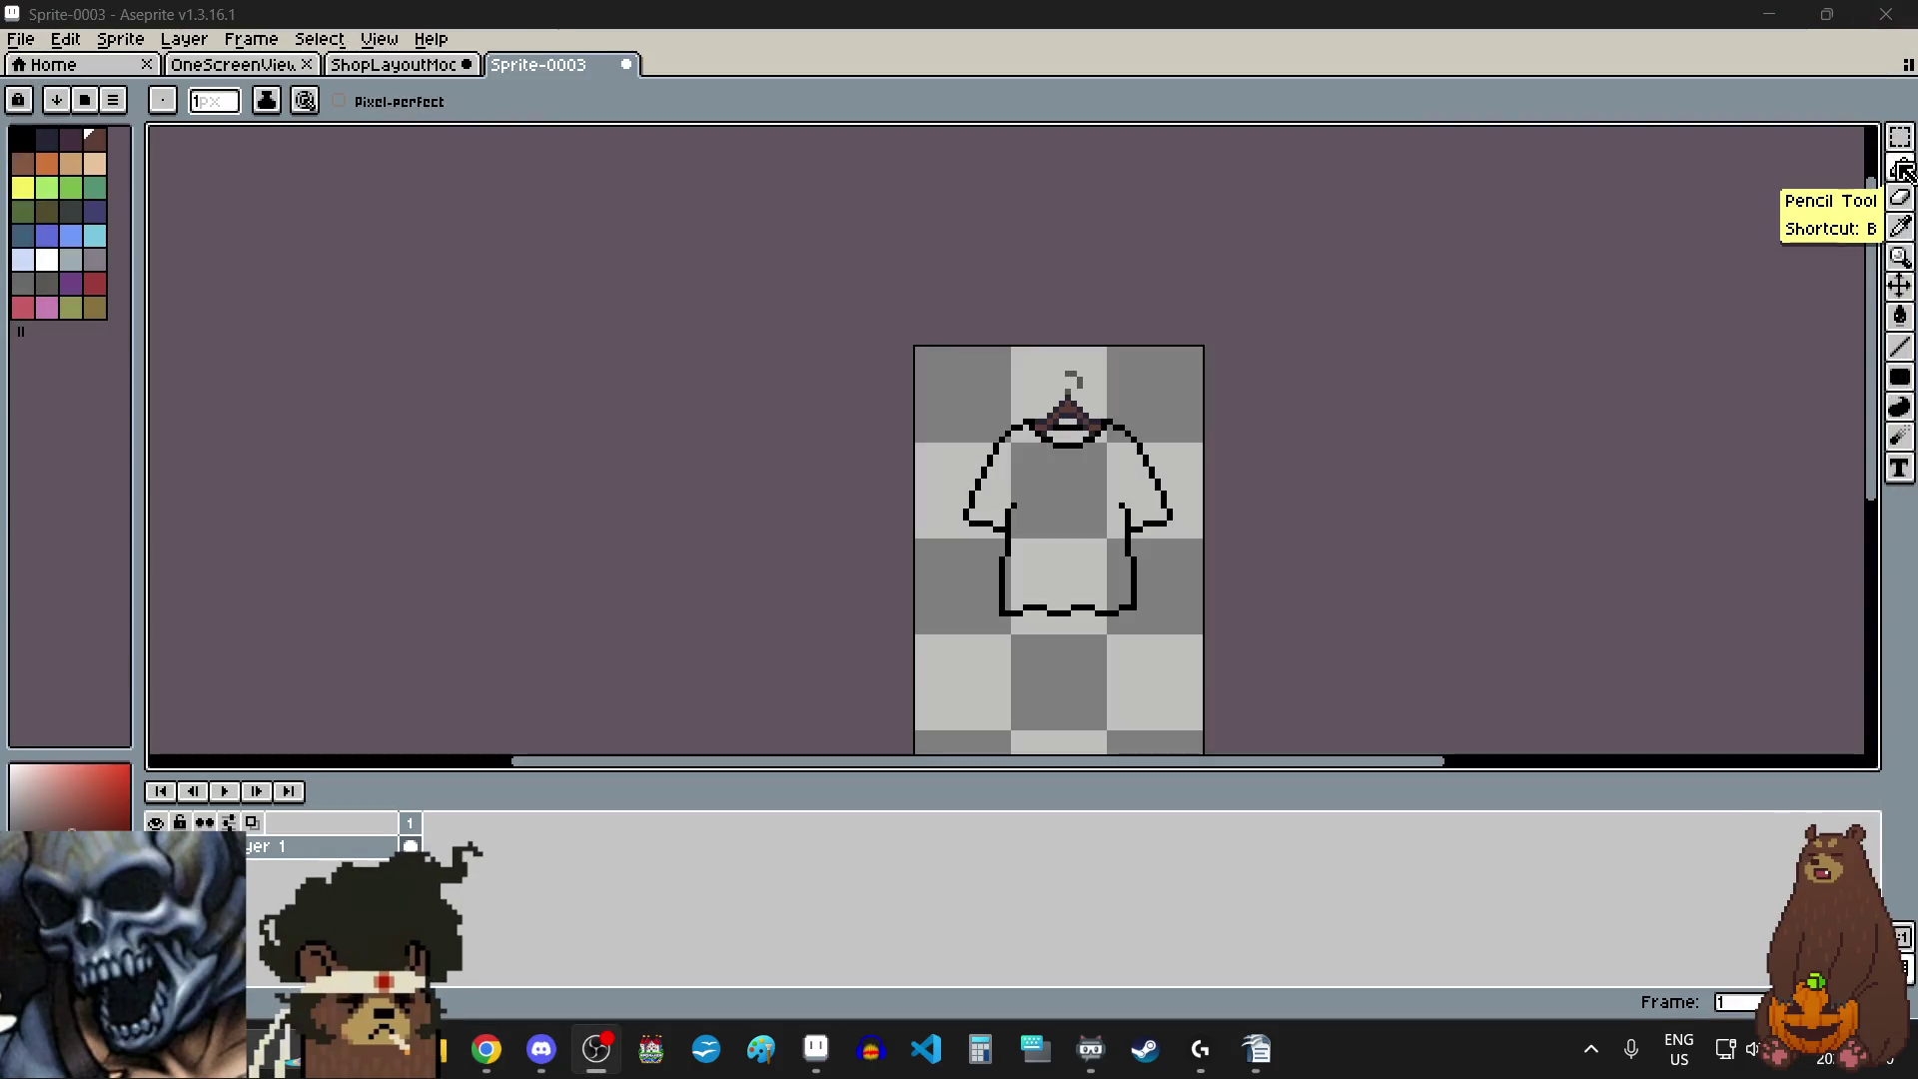
- Set Canvas Size width to 480 with the top-left anchor, making Sprite-0003 480×96
scroll(1188, 620, "up", 1)
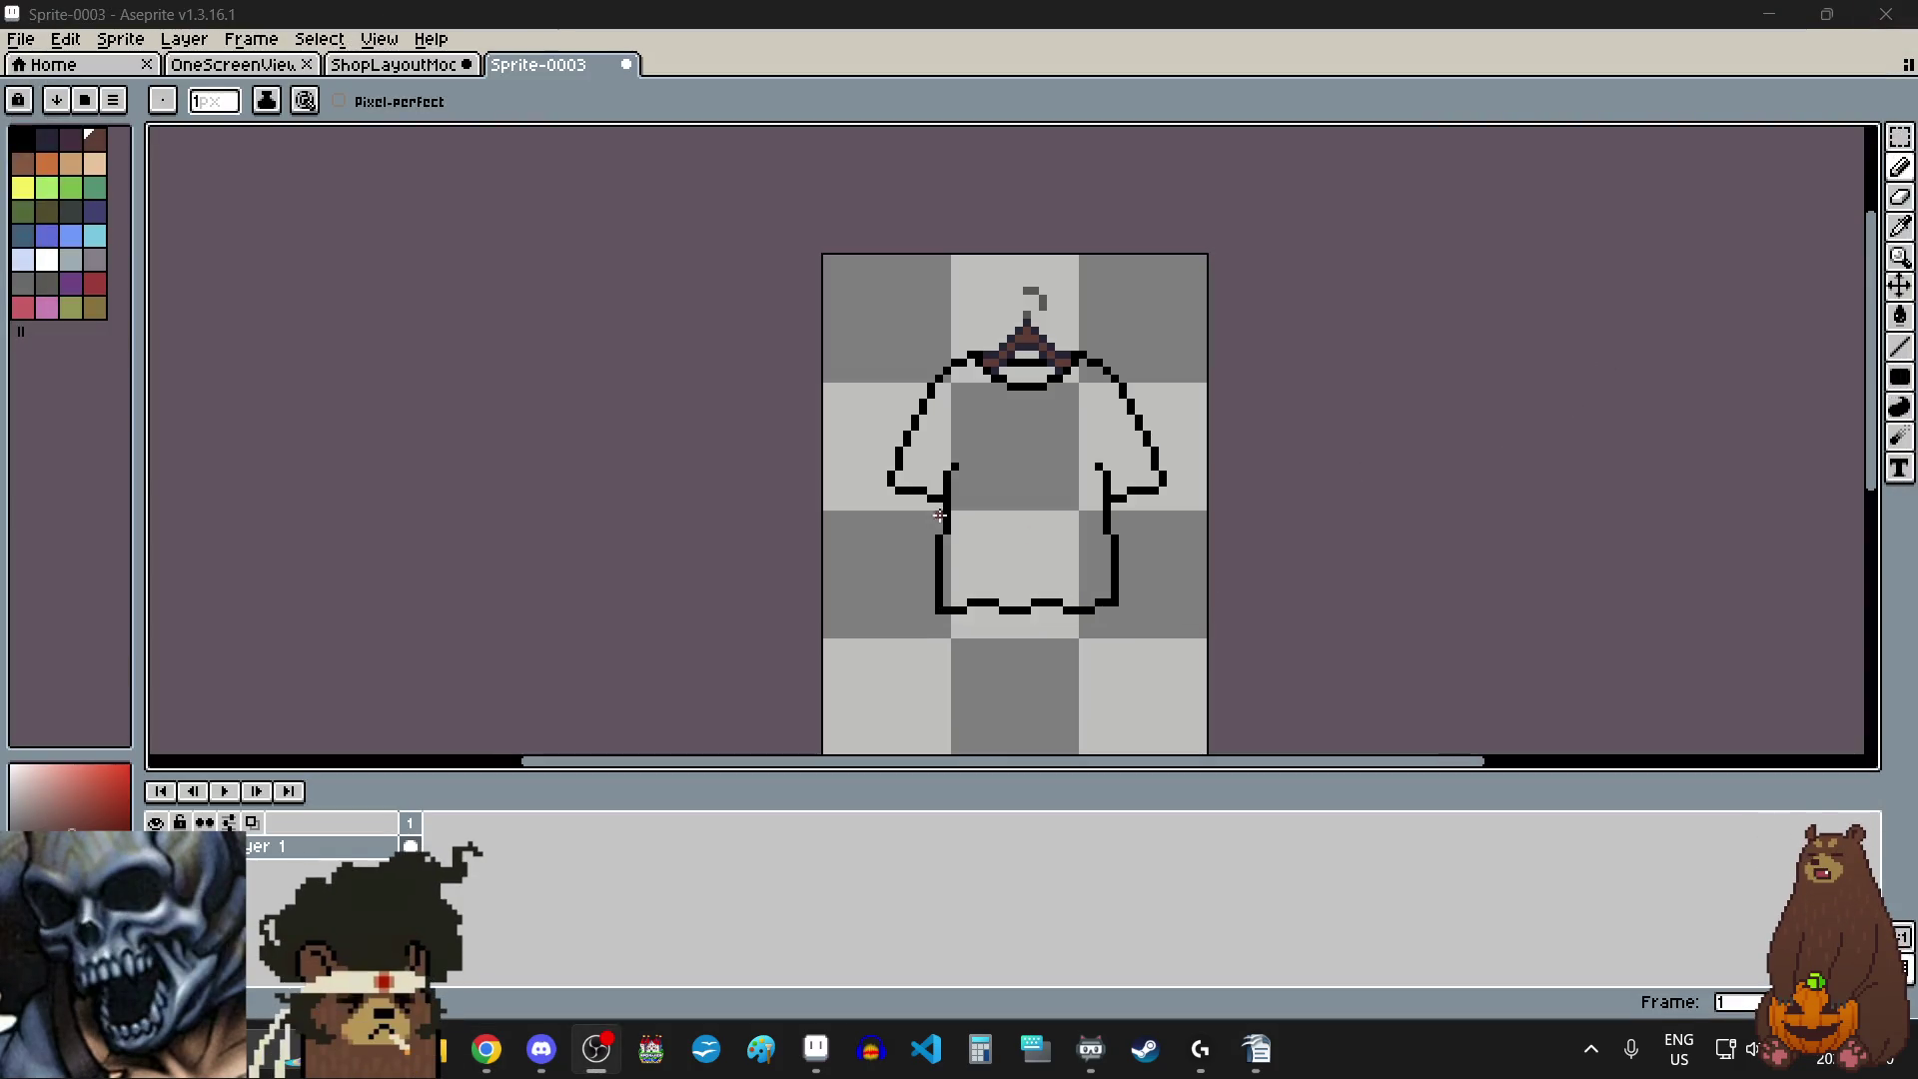
scroll(1027, 528, "up", 1)
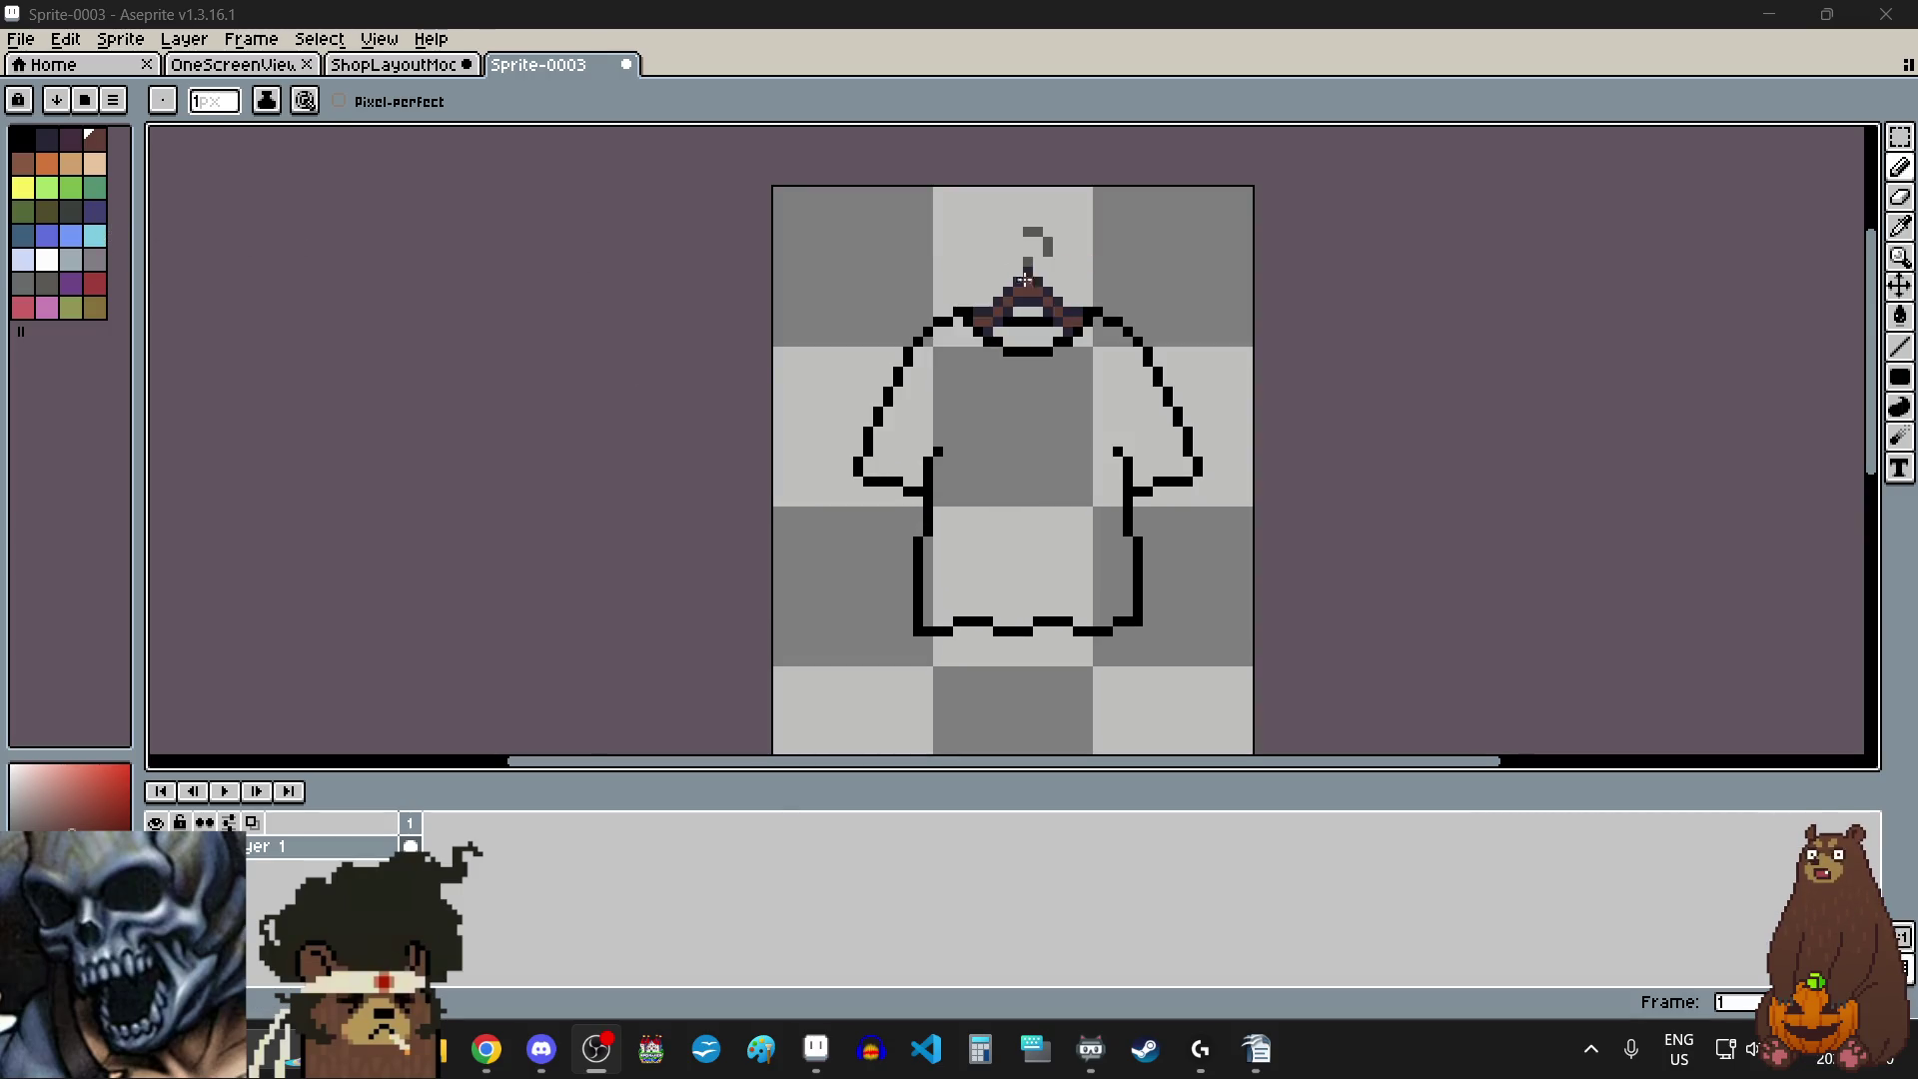
scroll(576, 435, "down", 2)
scroll(633, 470, "down", 2)
scroll(694, 423, "up", 1)
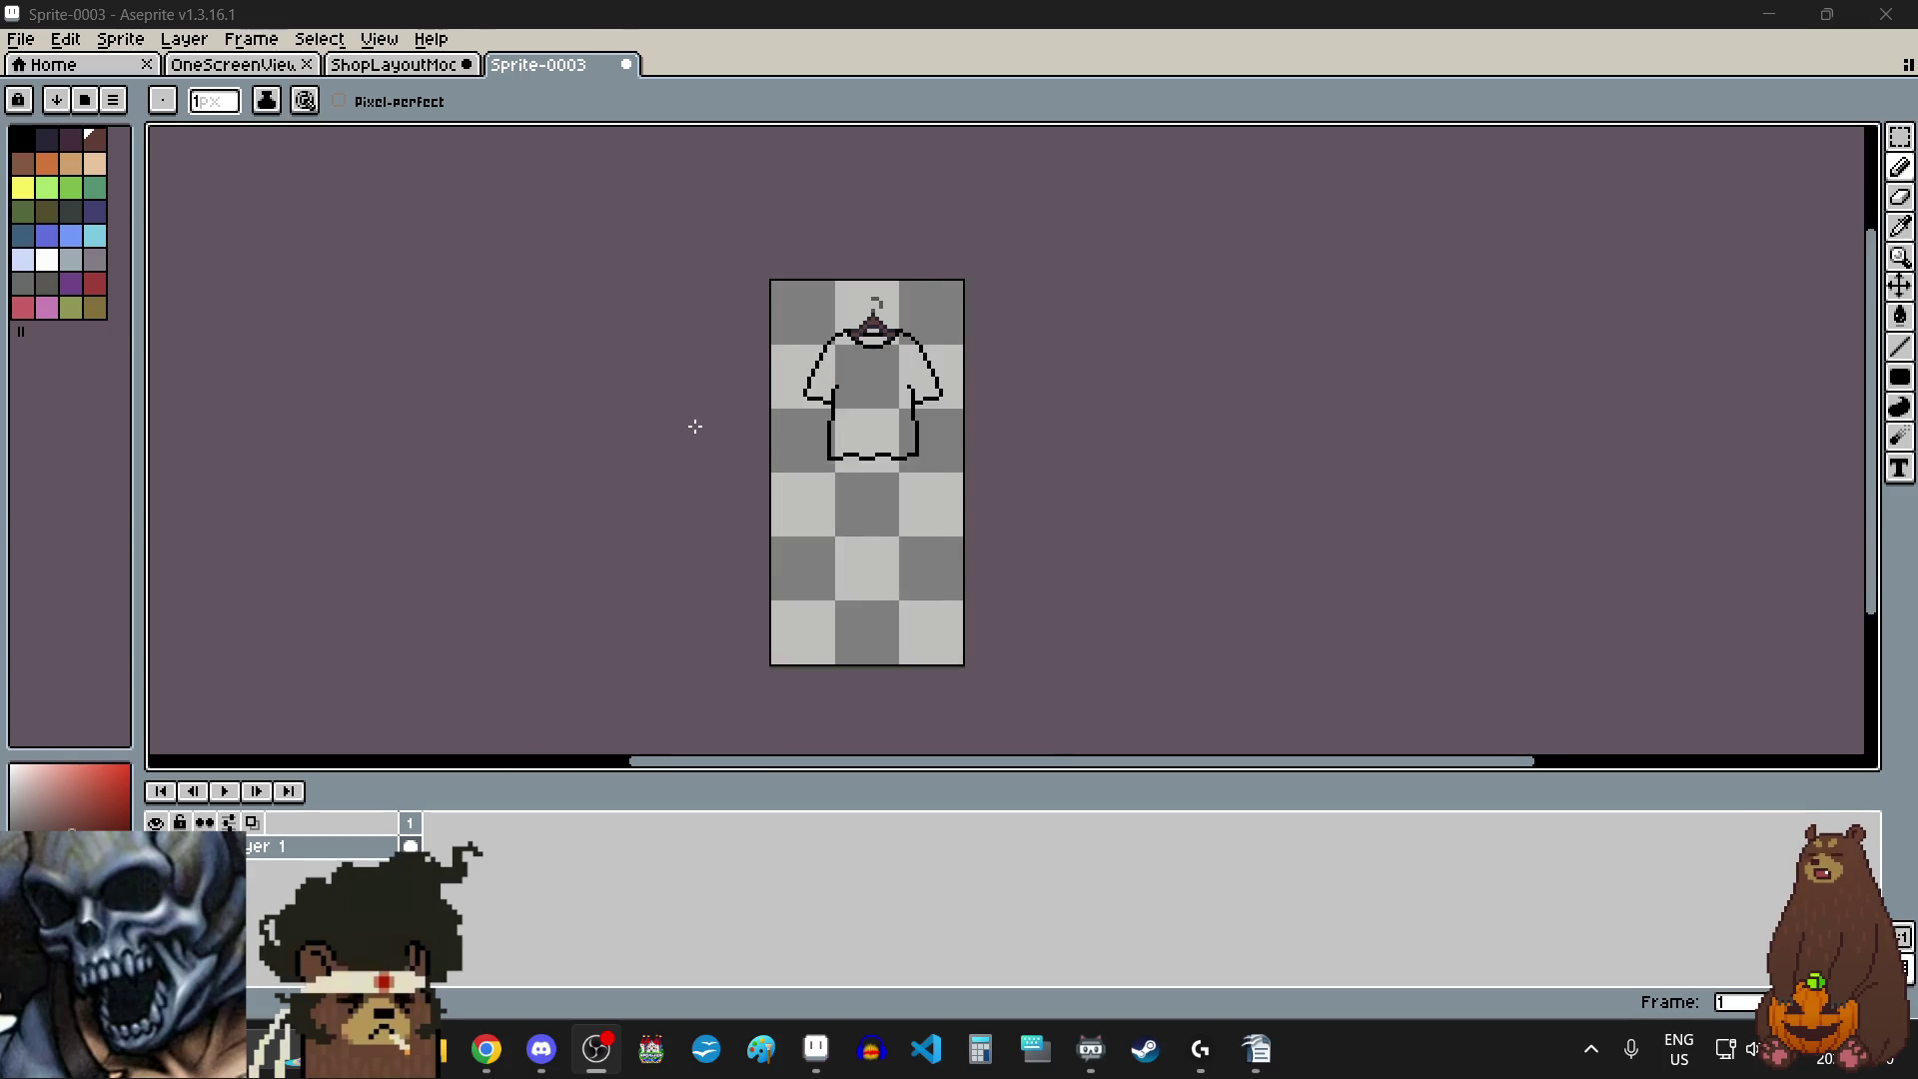
scroll(694, 424, "up", 1)
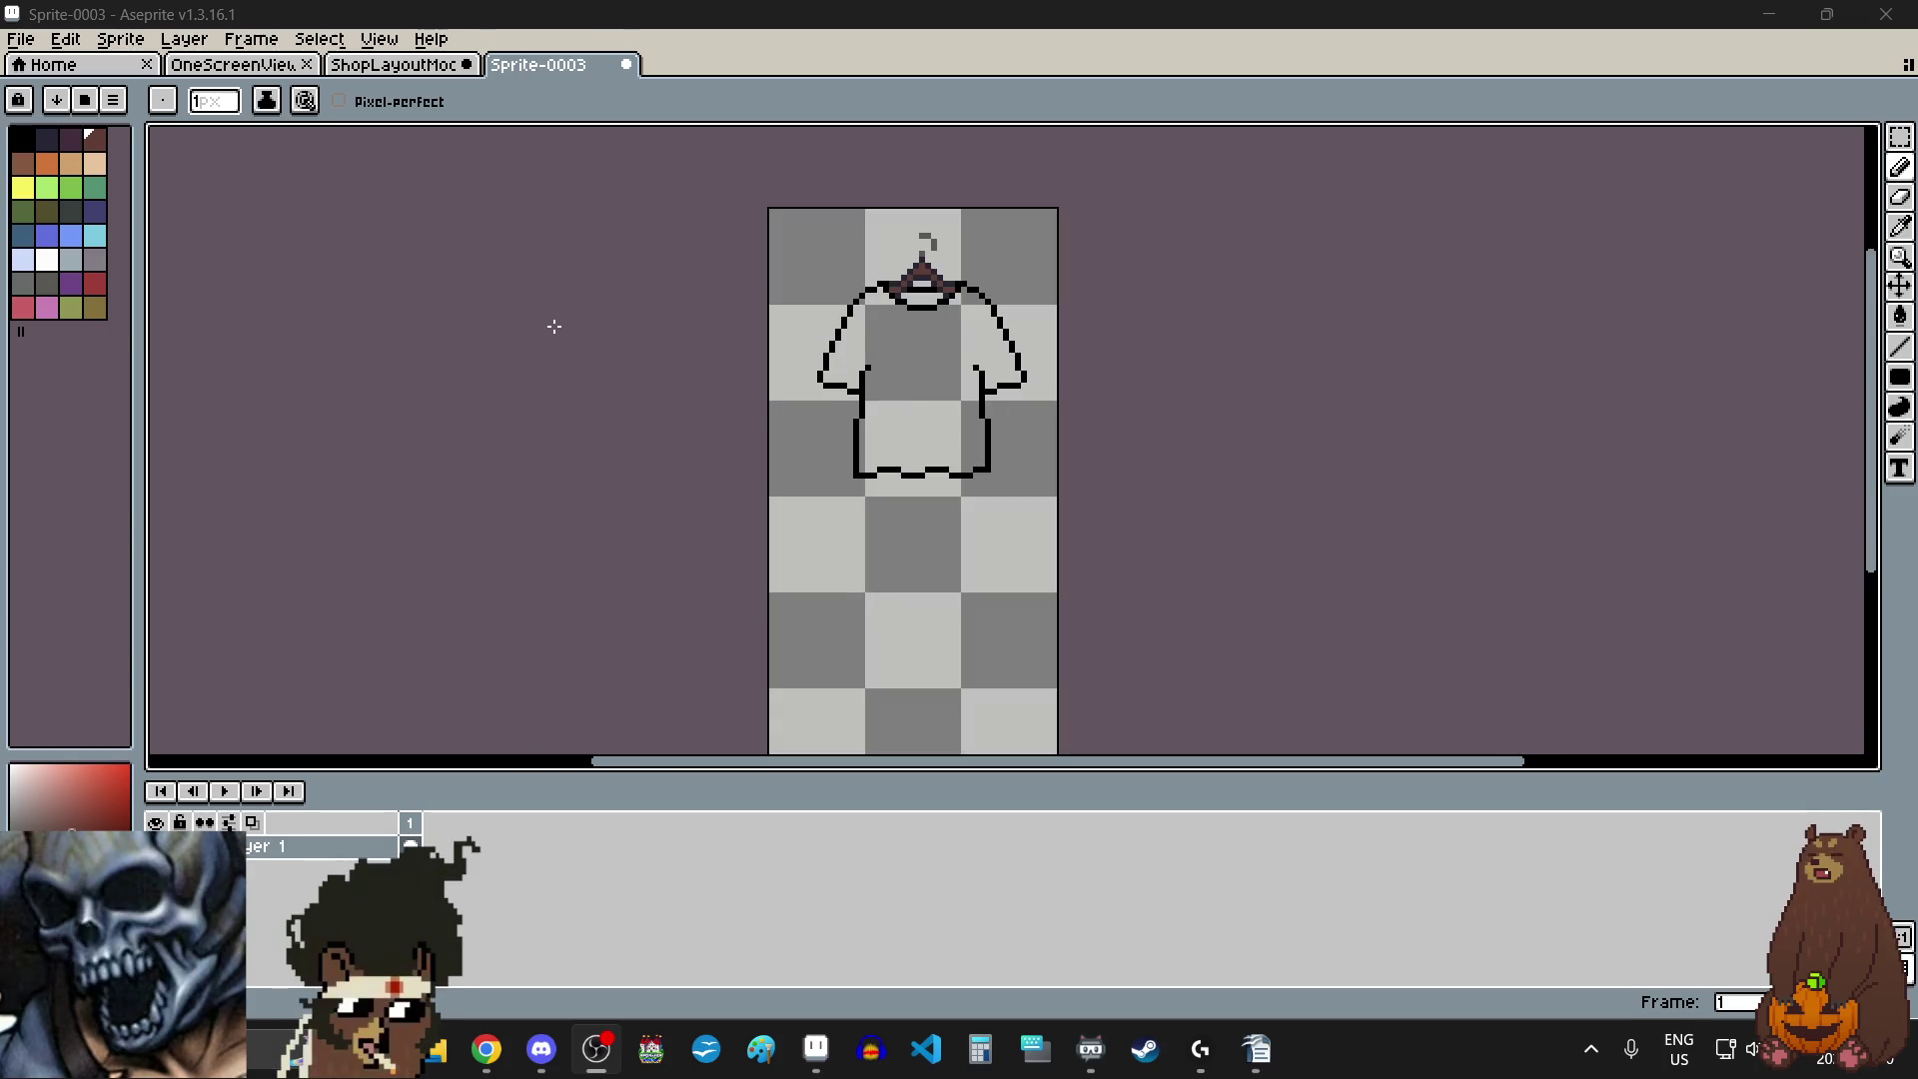
left_click(38, 40)
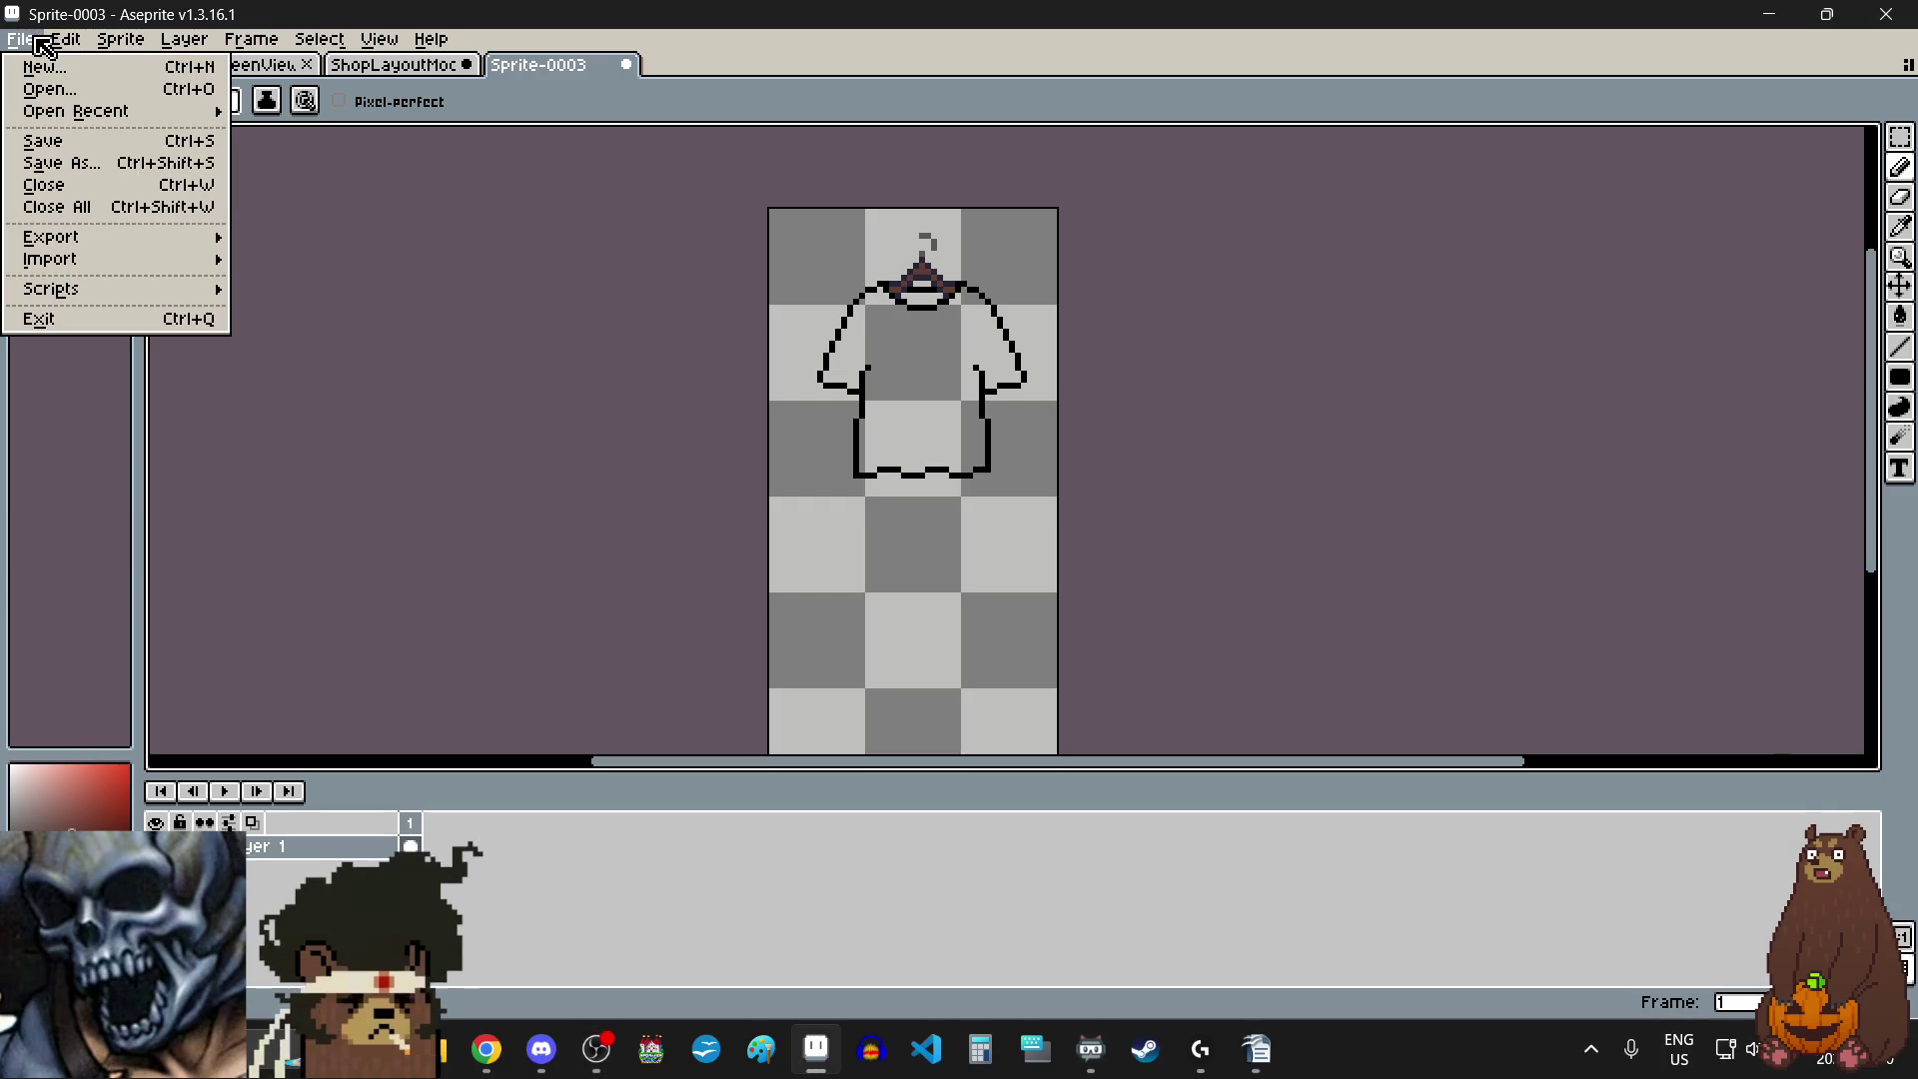
mouse_move(125, 40)
left_click(156, 176)
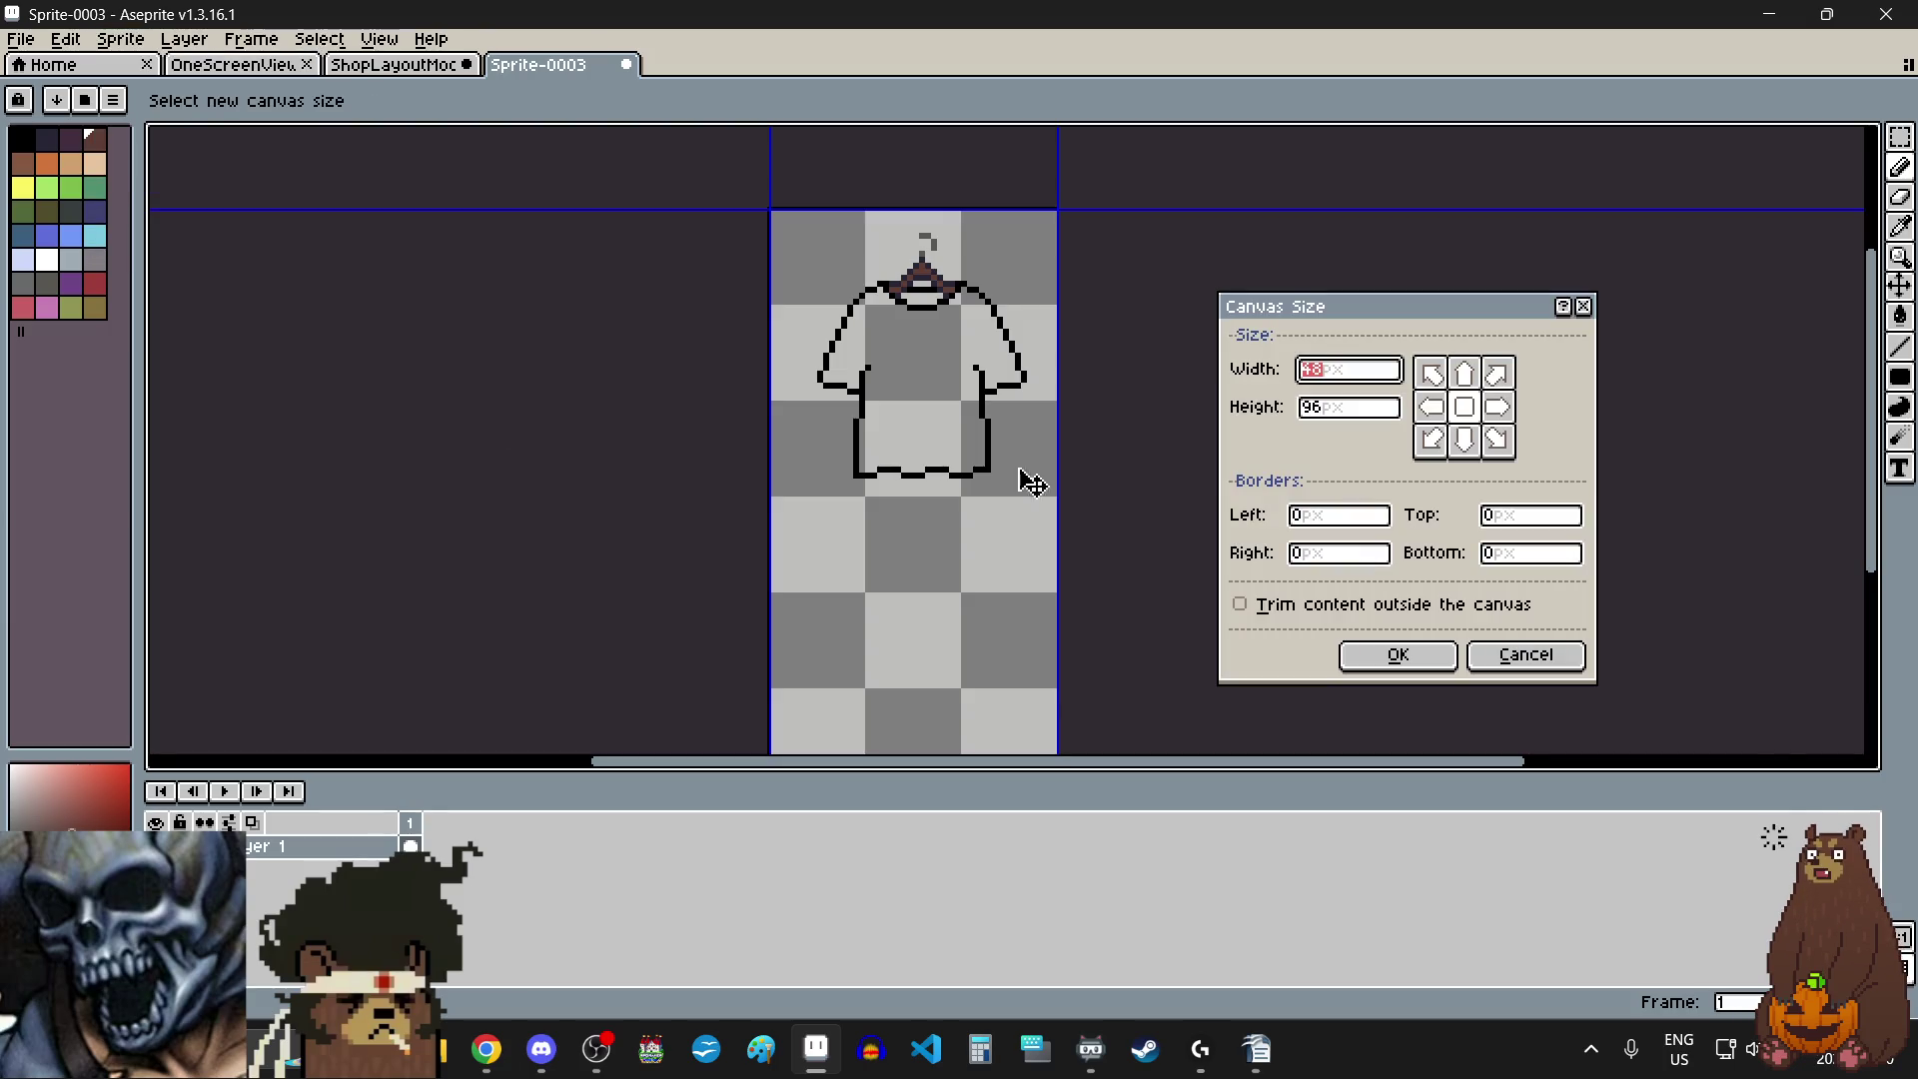
type("4")
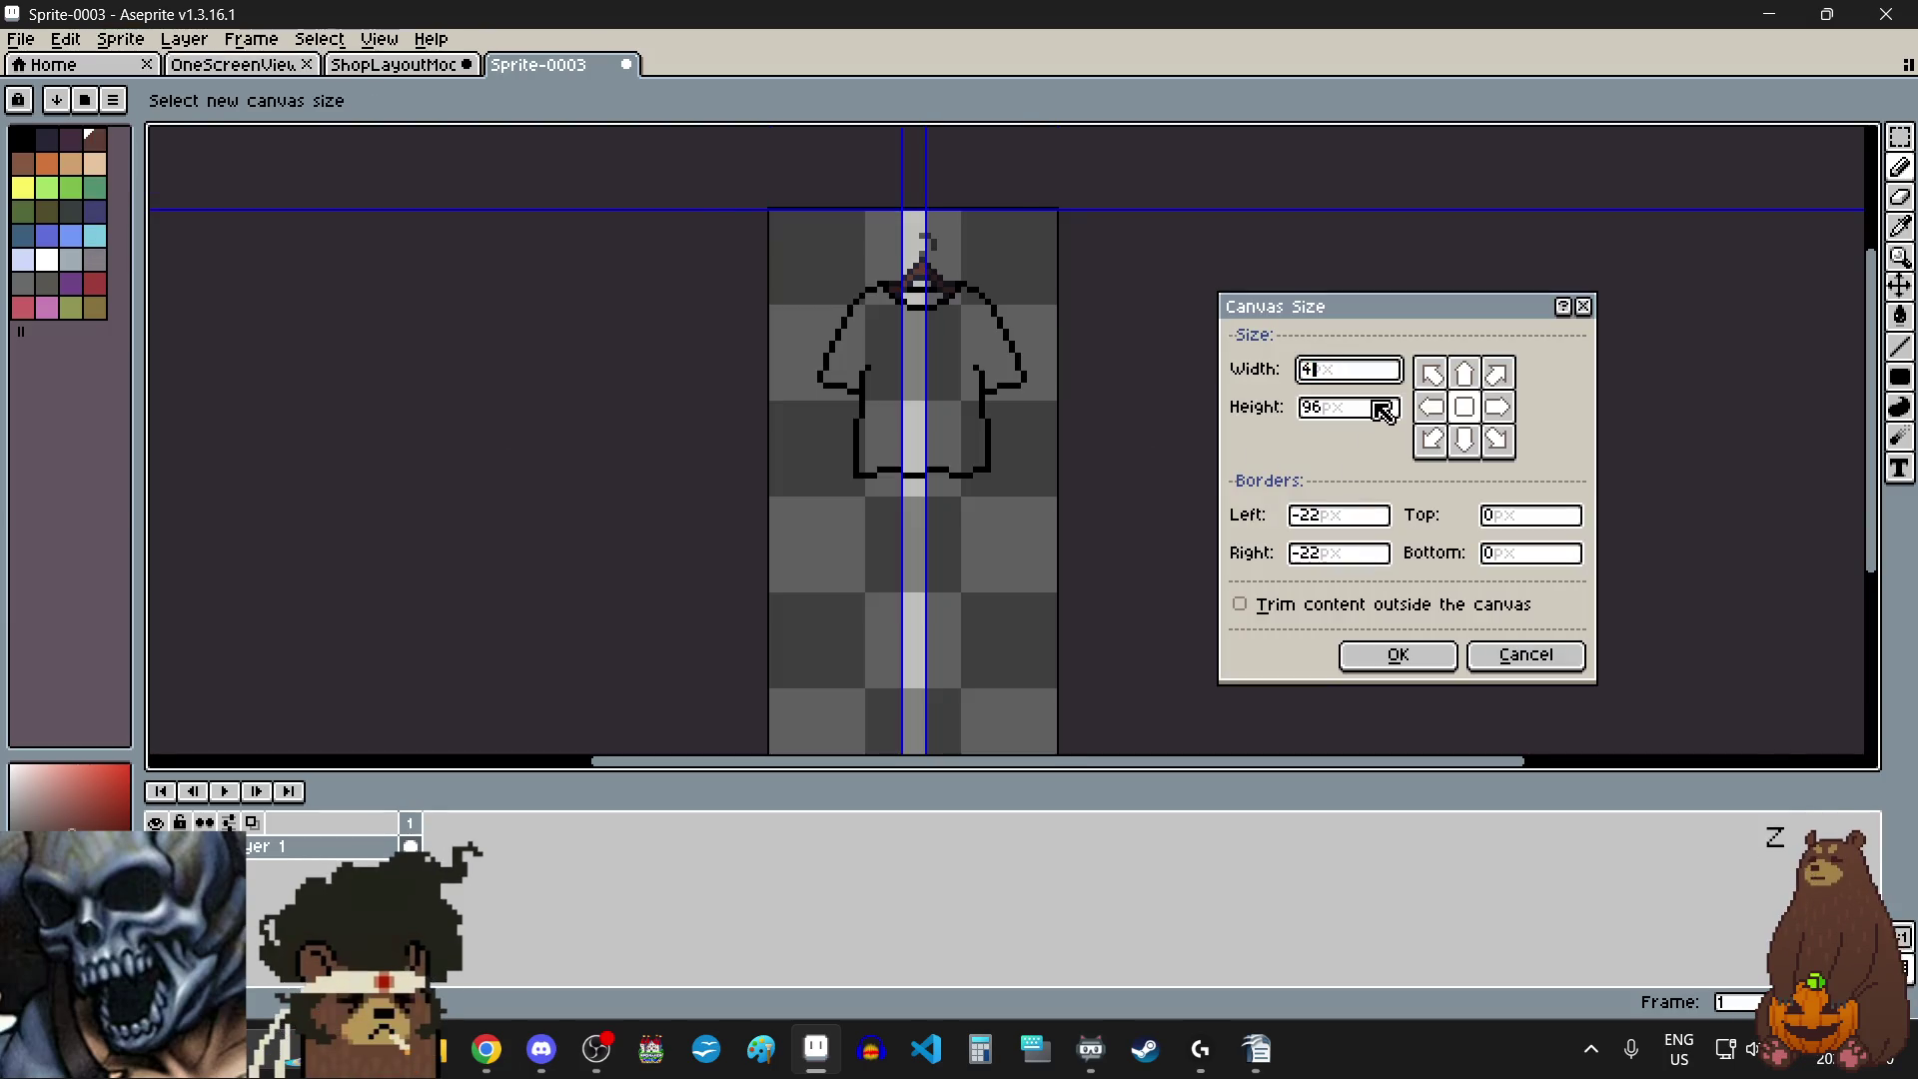
type("80")
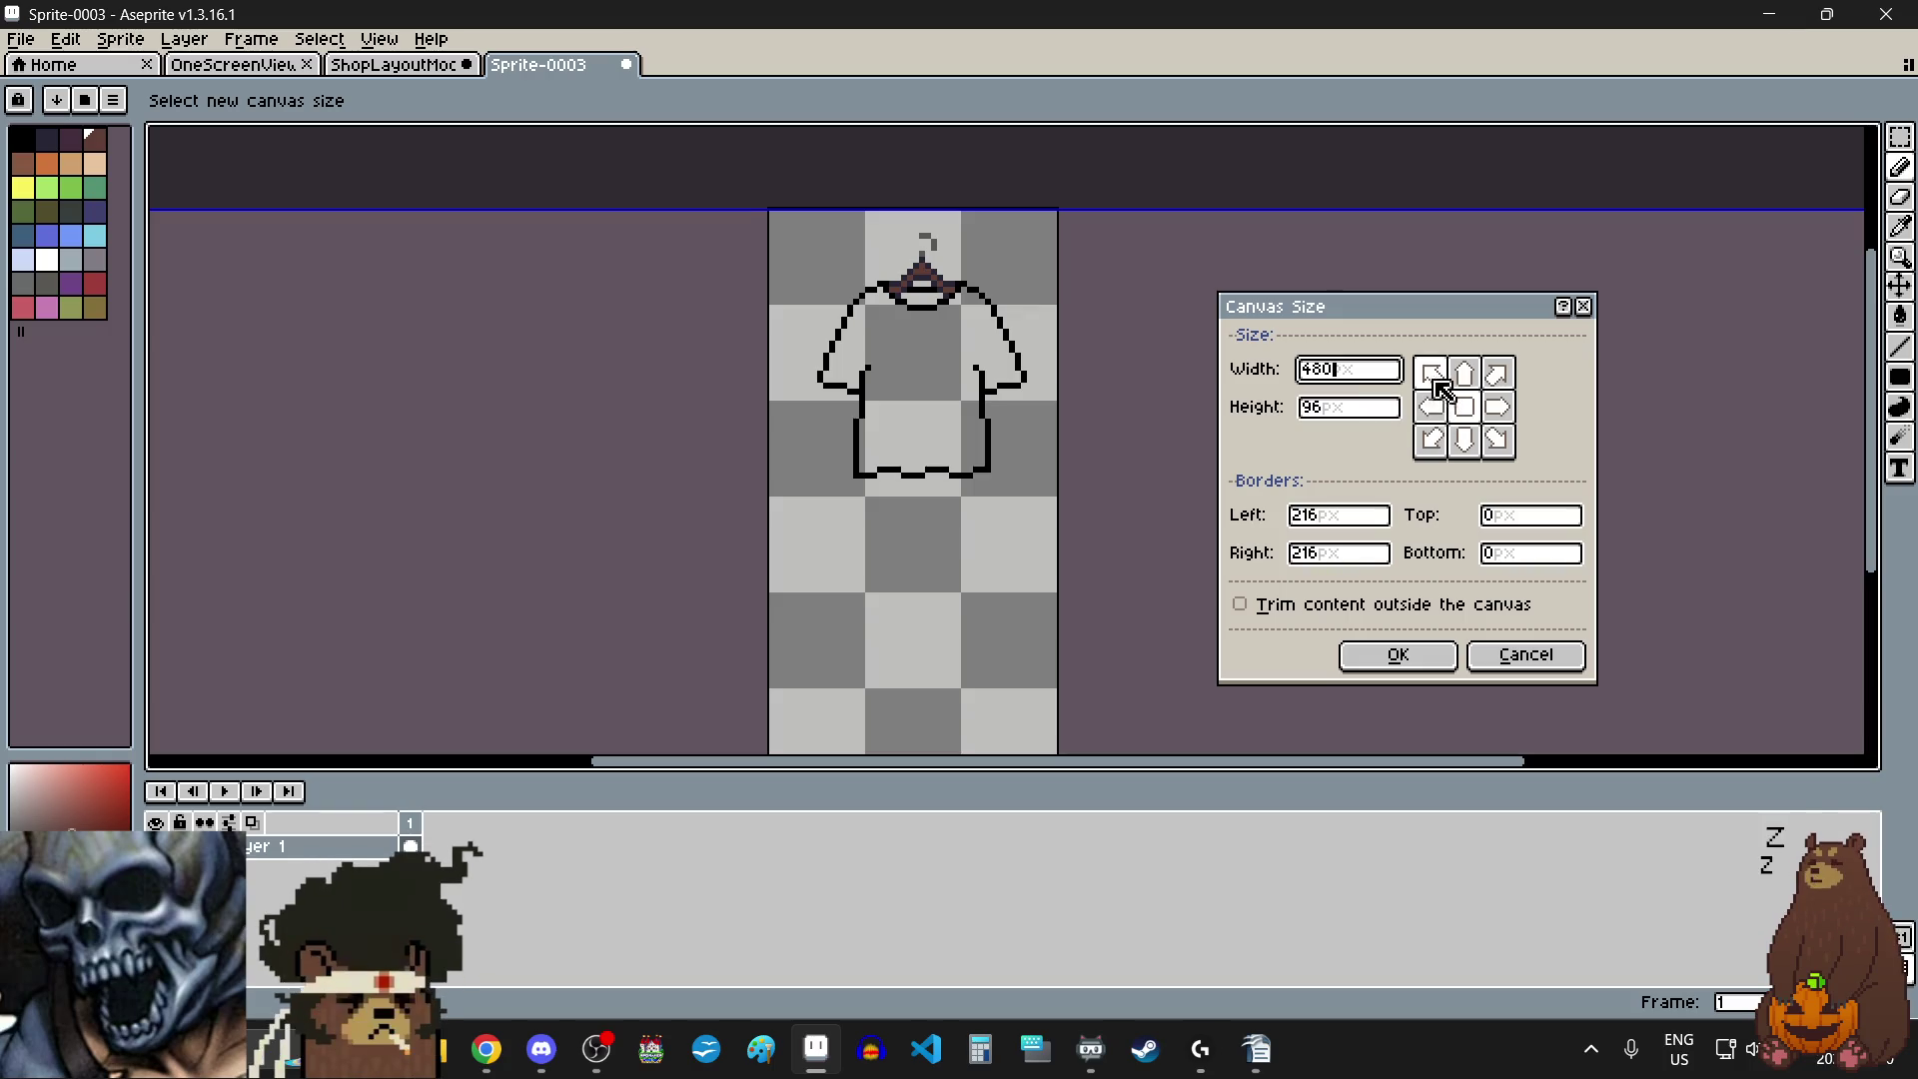
left_click(1432, 374)
left_click(1394, 655)
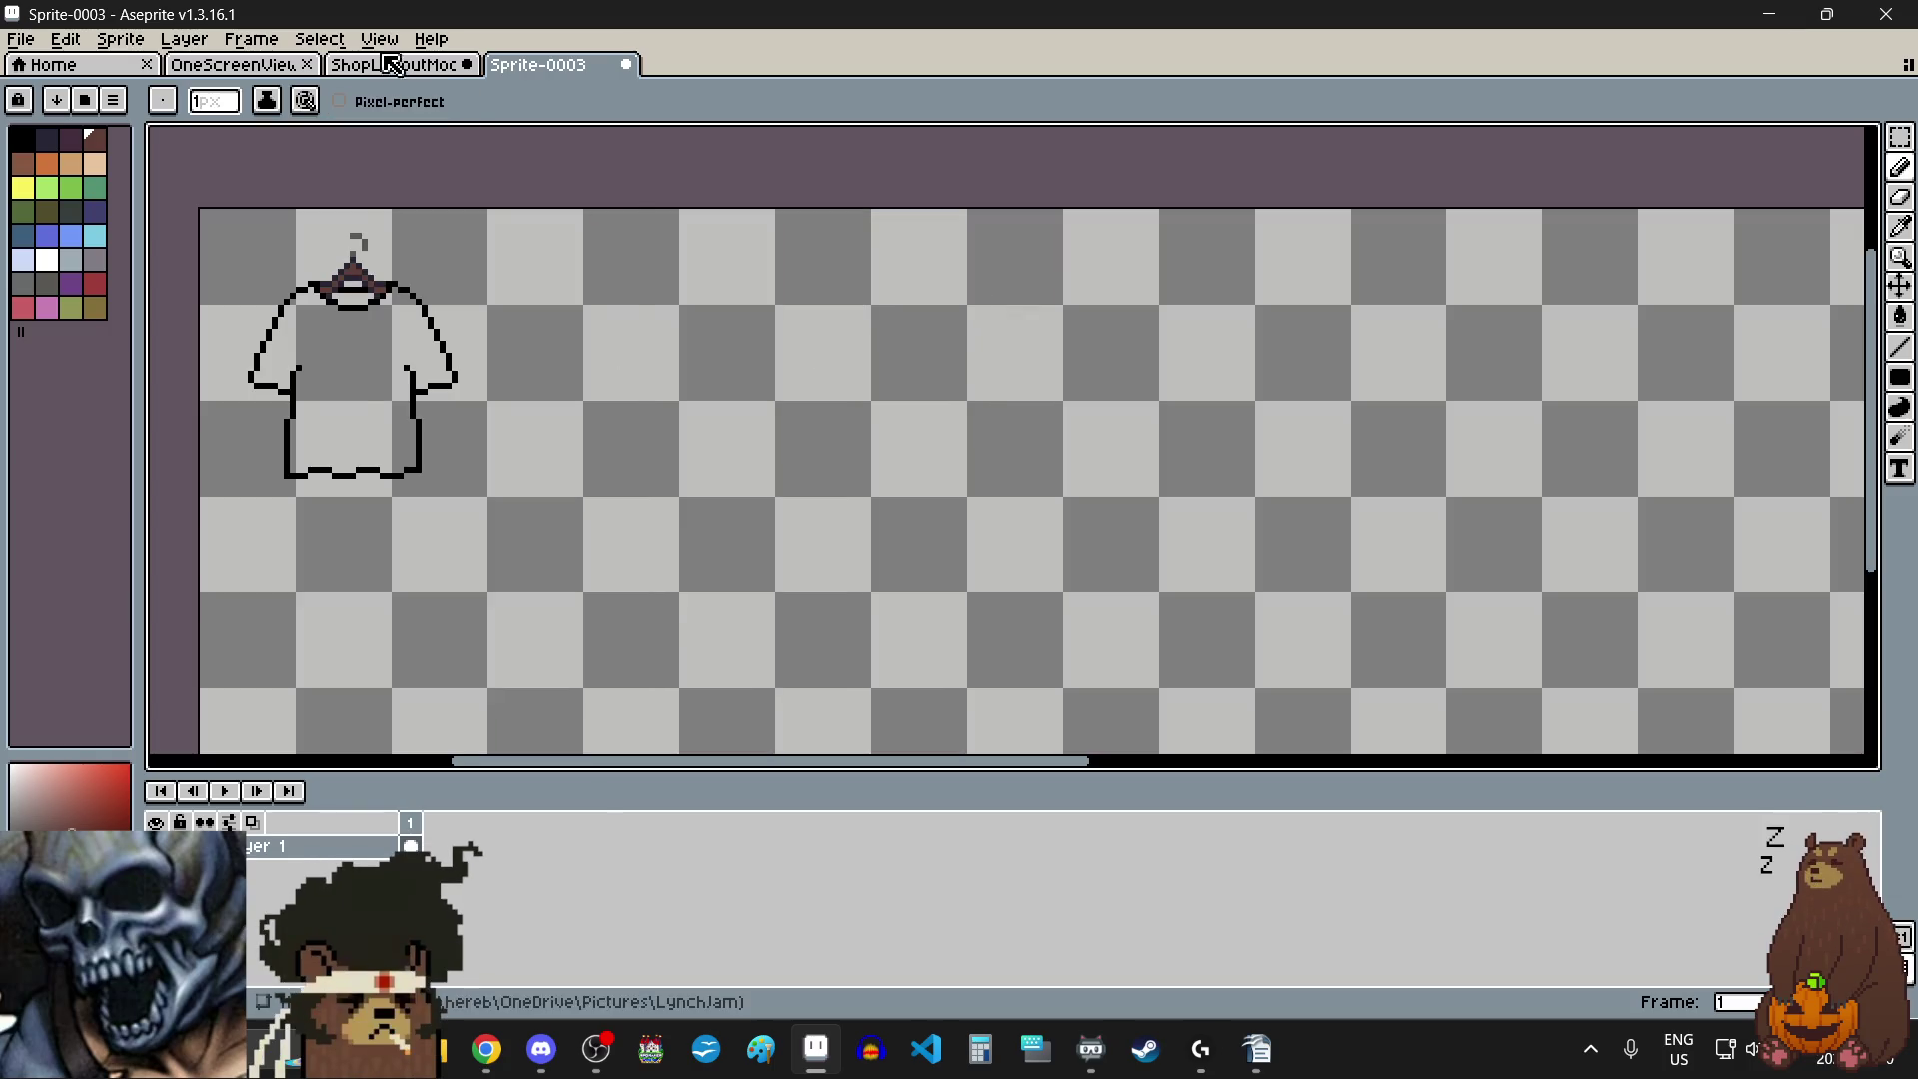
- Apply a 48×48 pixel grid across the canvas so the shirt sits in the first cell
left_click(380, 40)
mouse_move(455, 196)
left_click(699, 196)
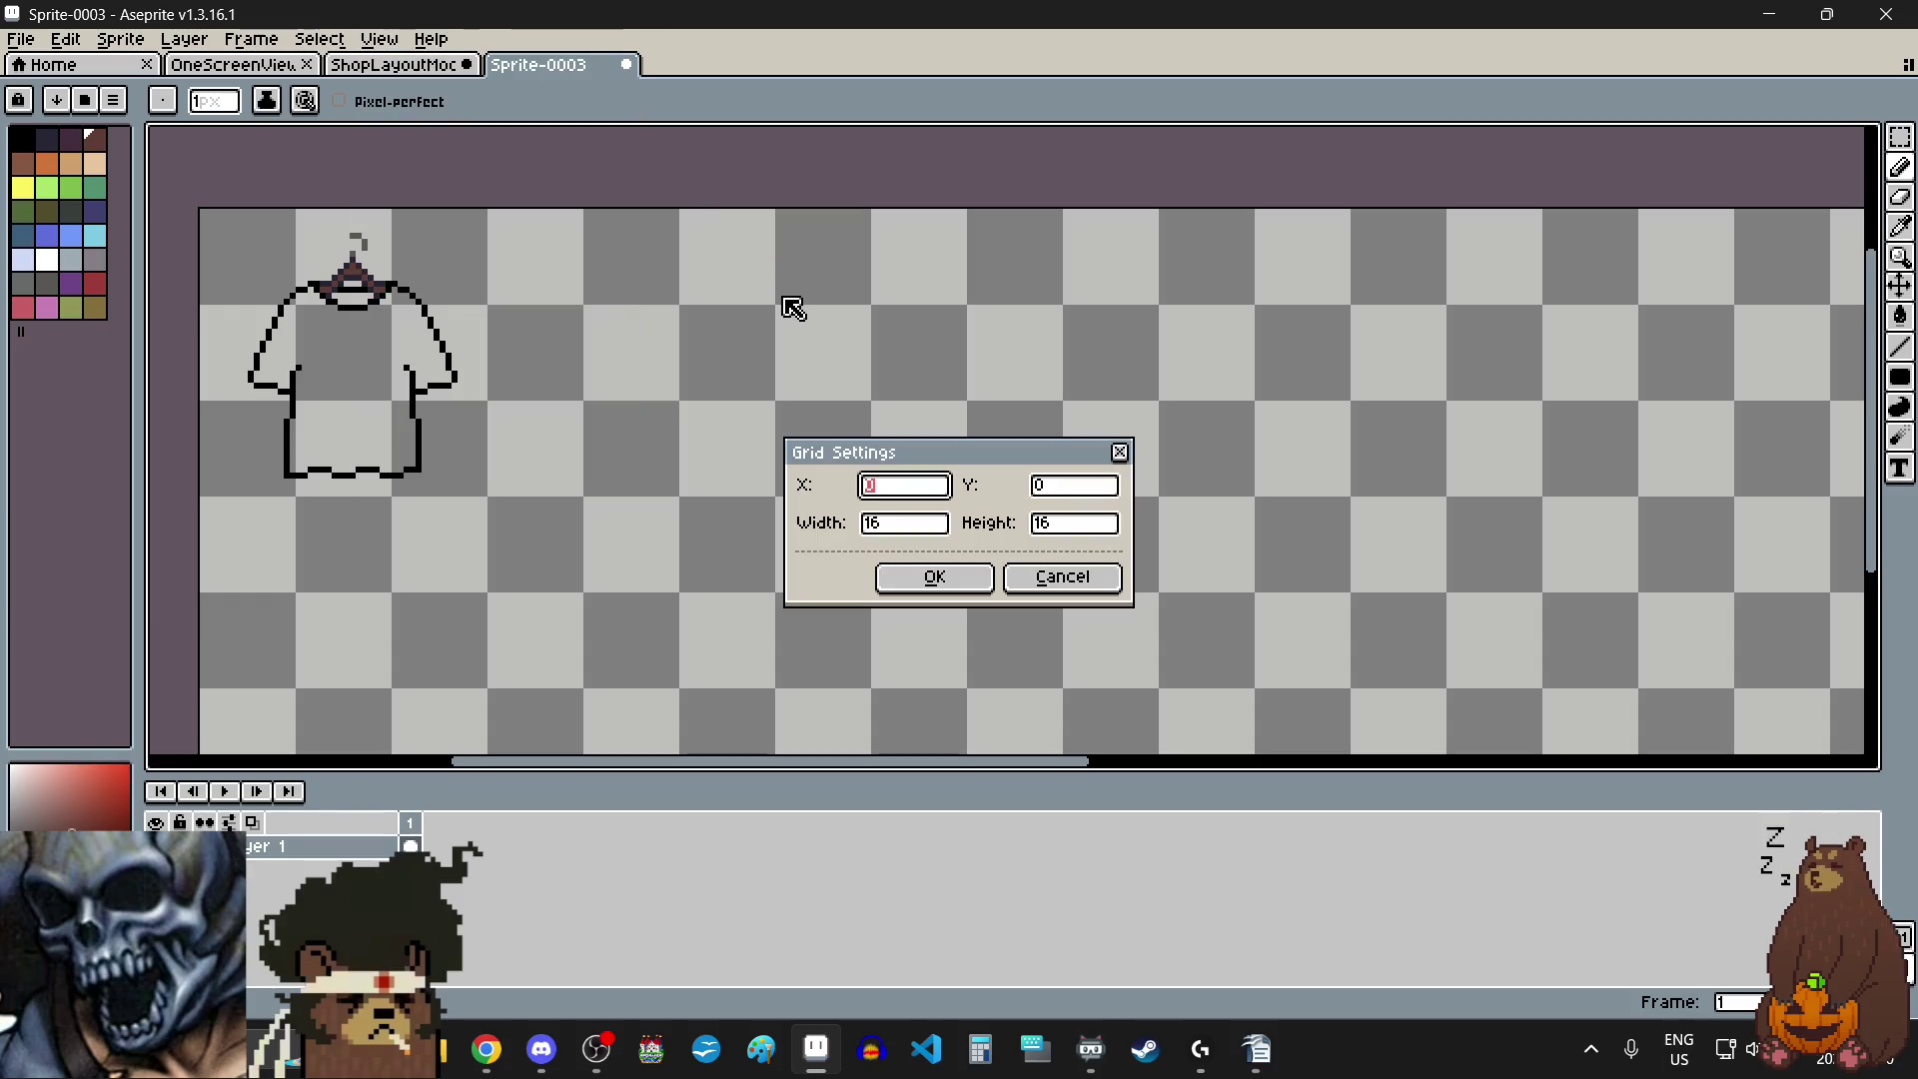
key("Tab")
key("Tab")
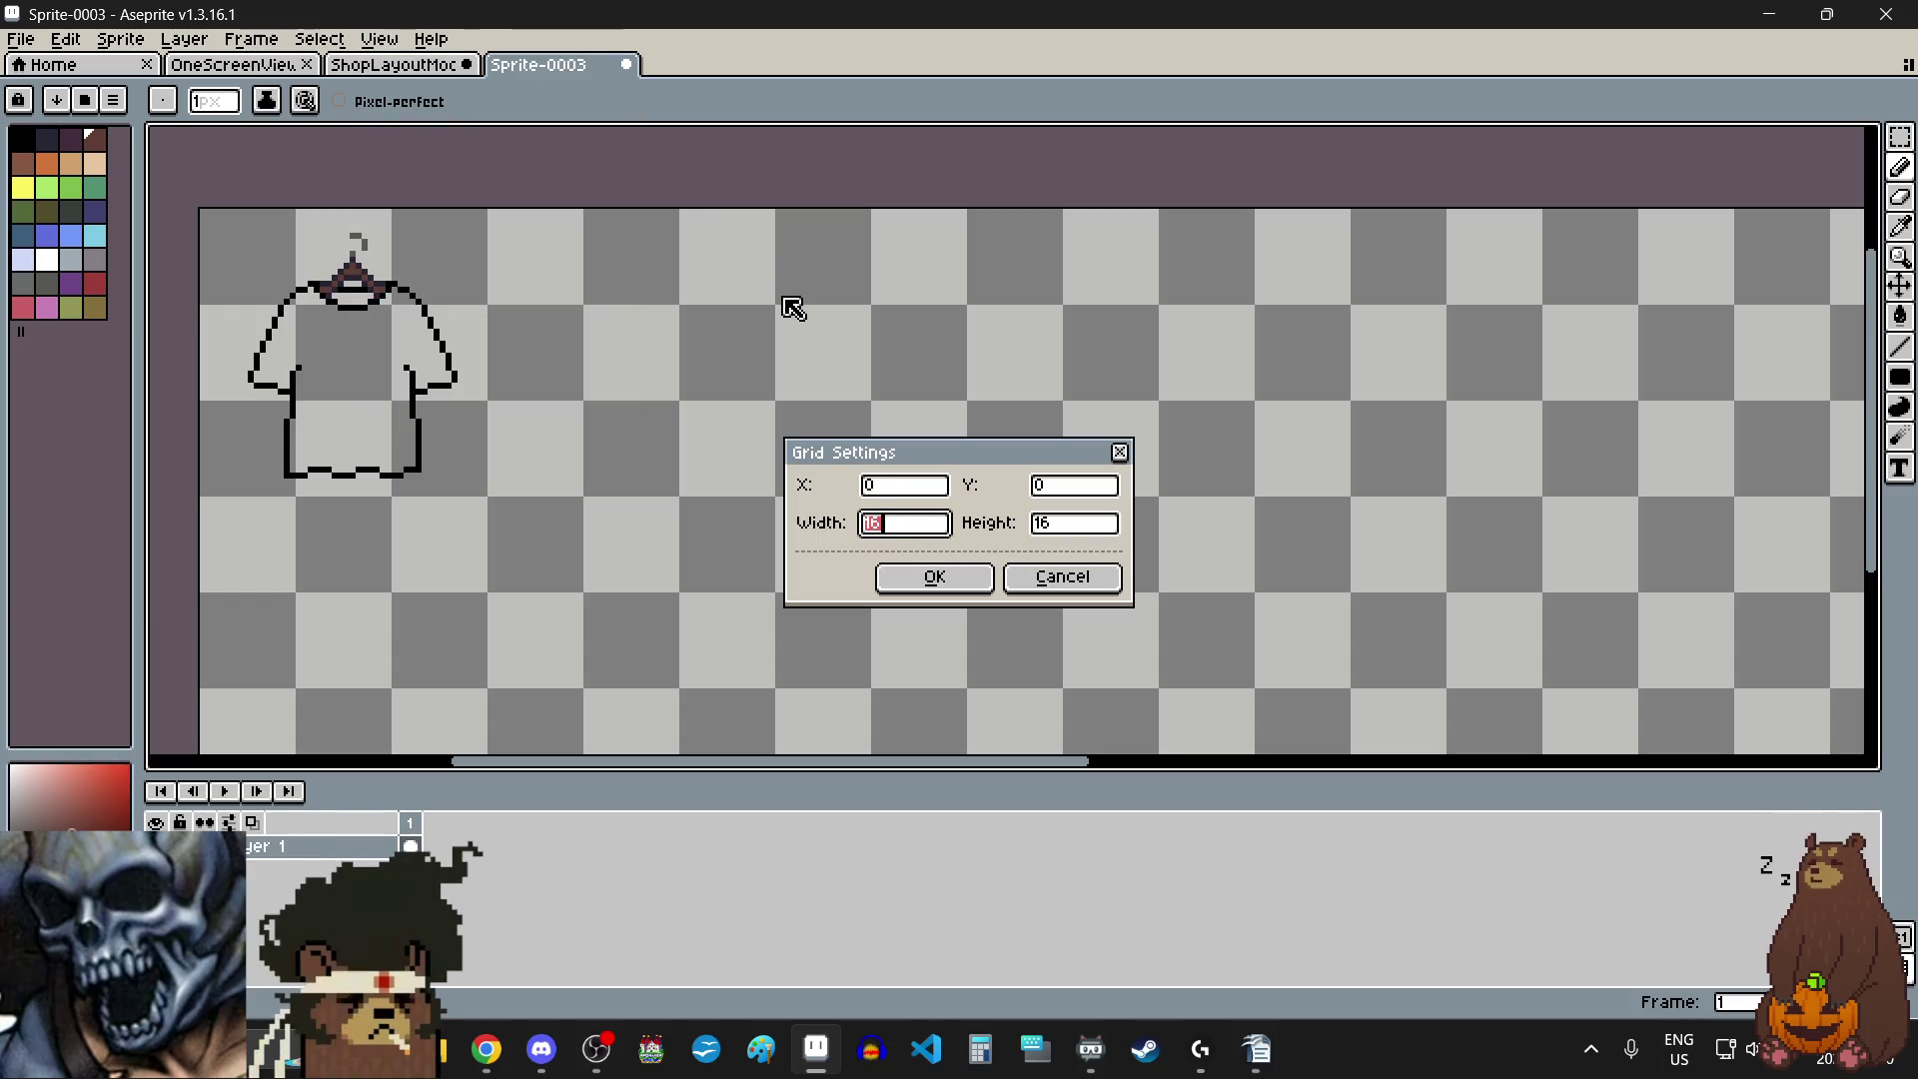
type("48")
key("Tab")
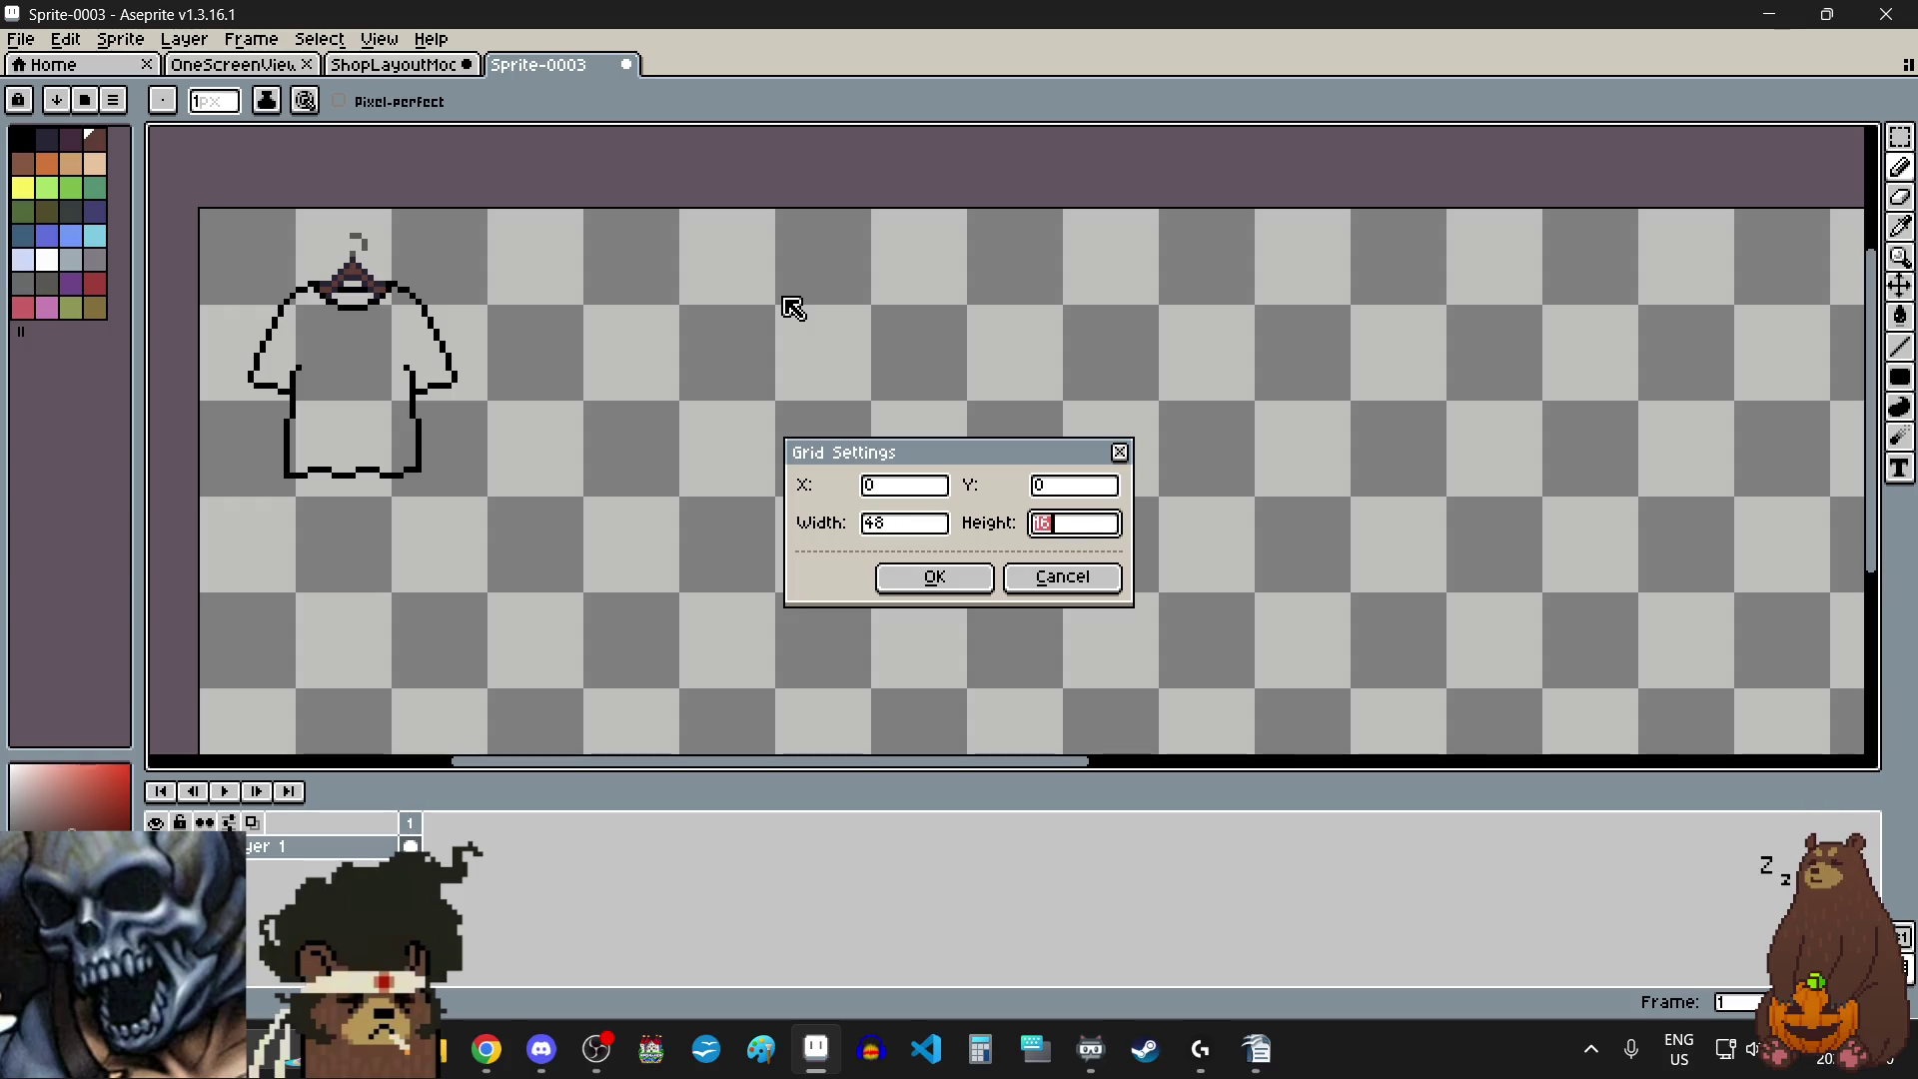
left_click(949, 577)
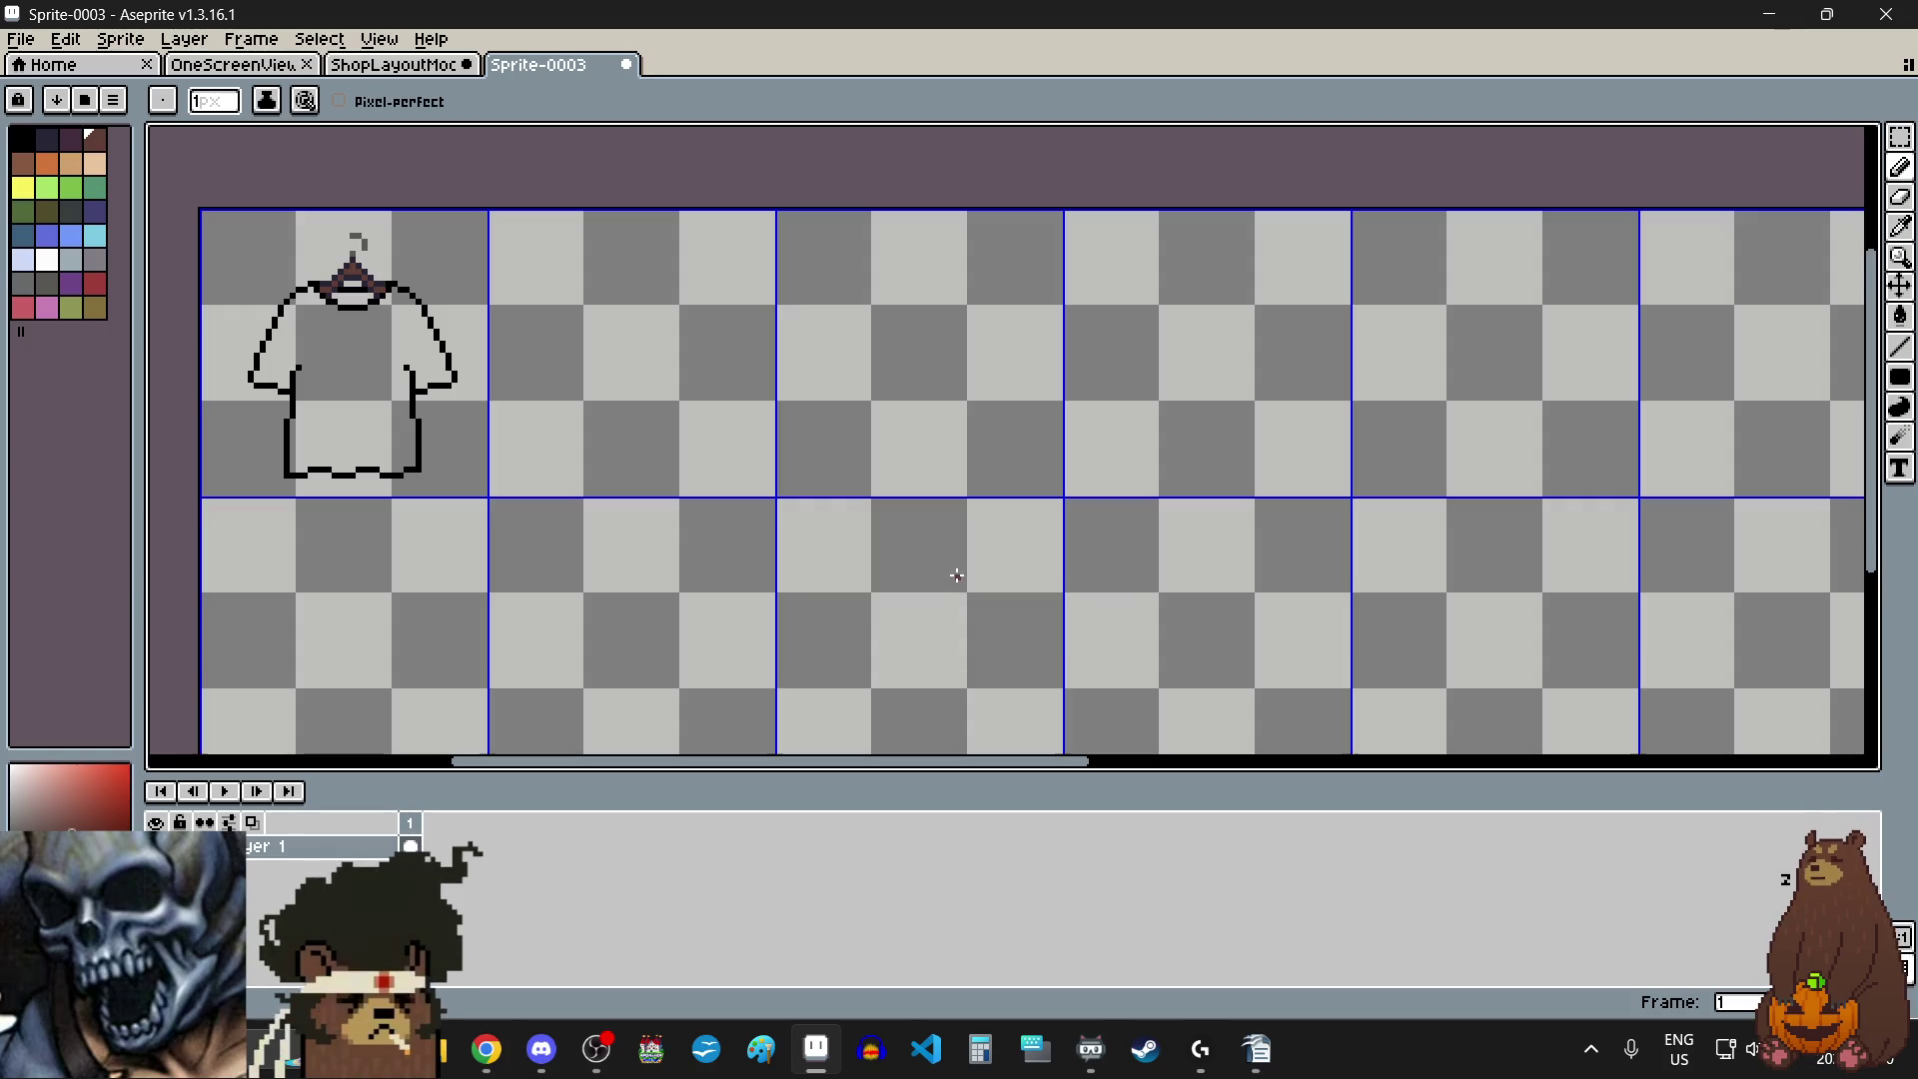
scroll(941, 558, "left", 5)
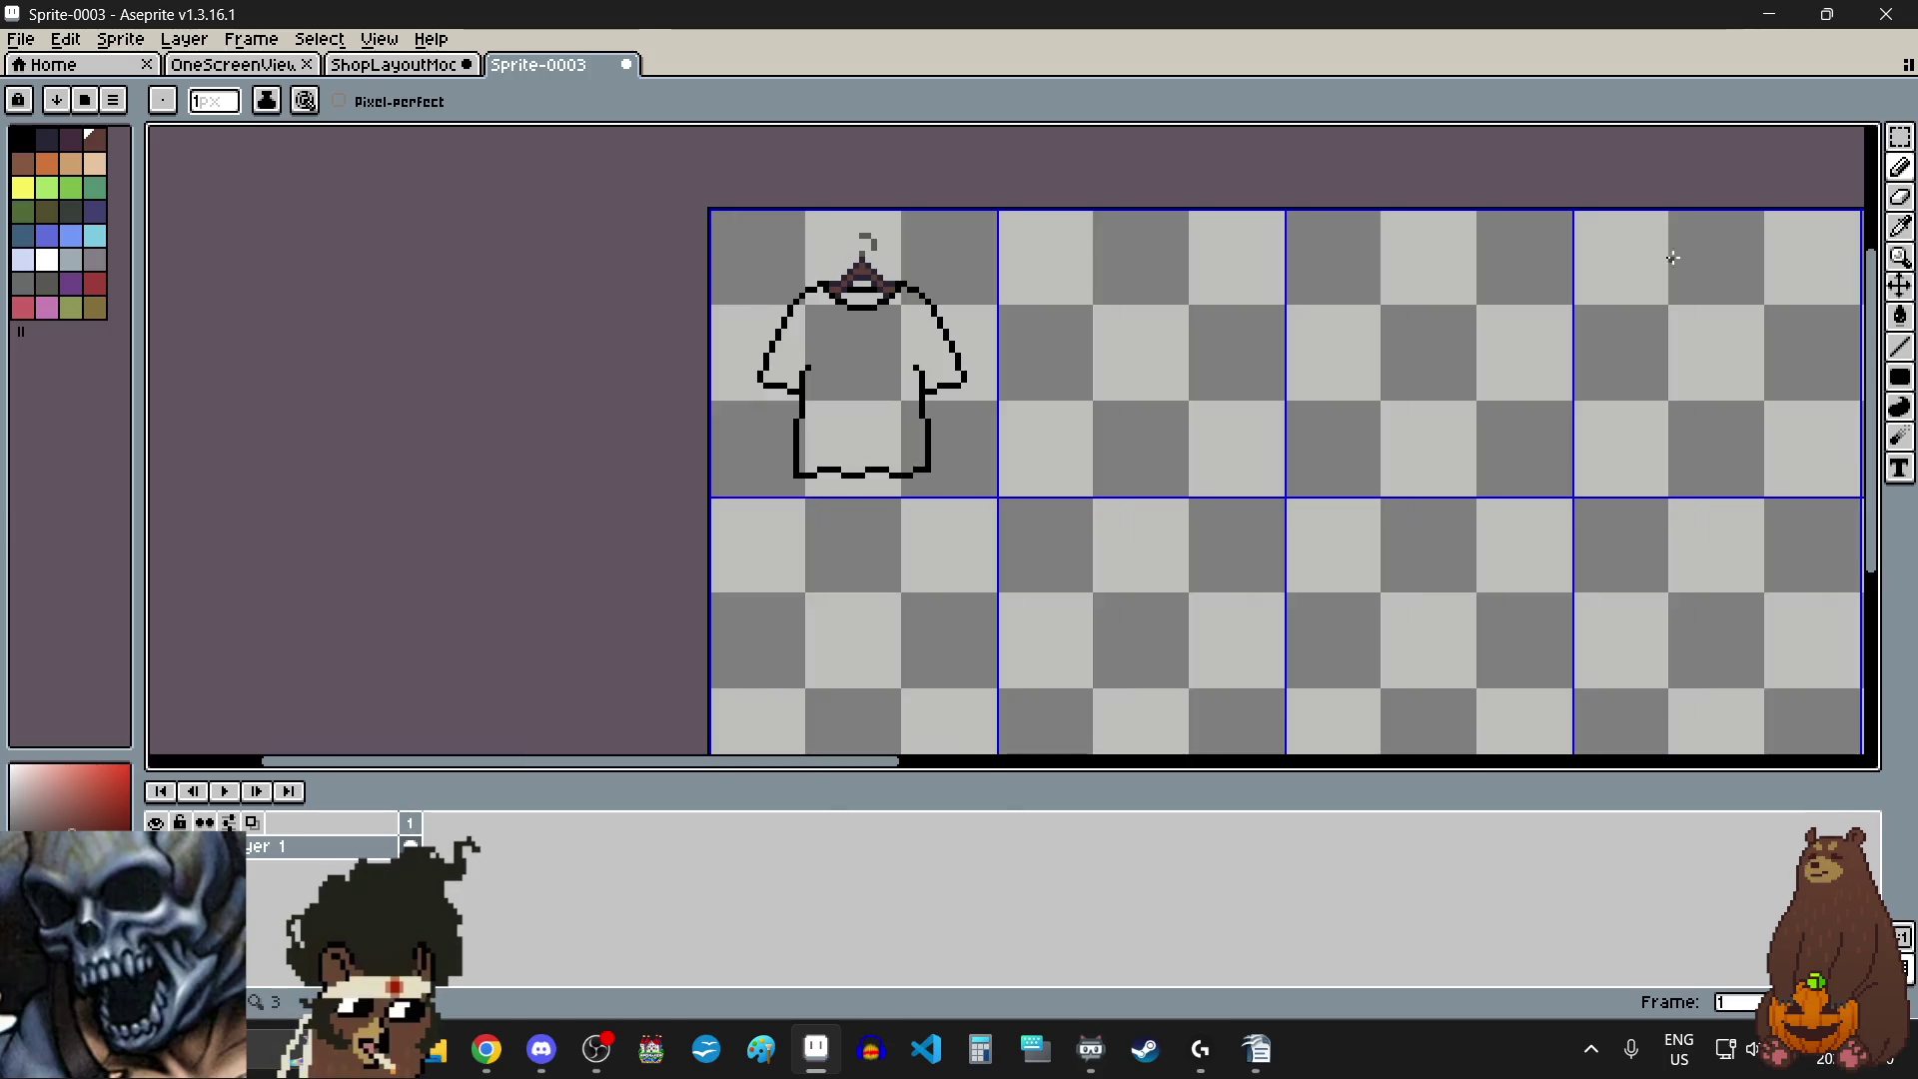
left_click(1900, 135)
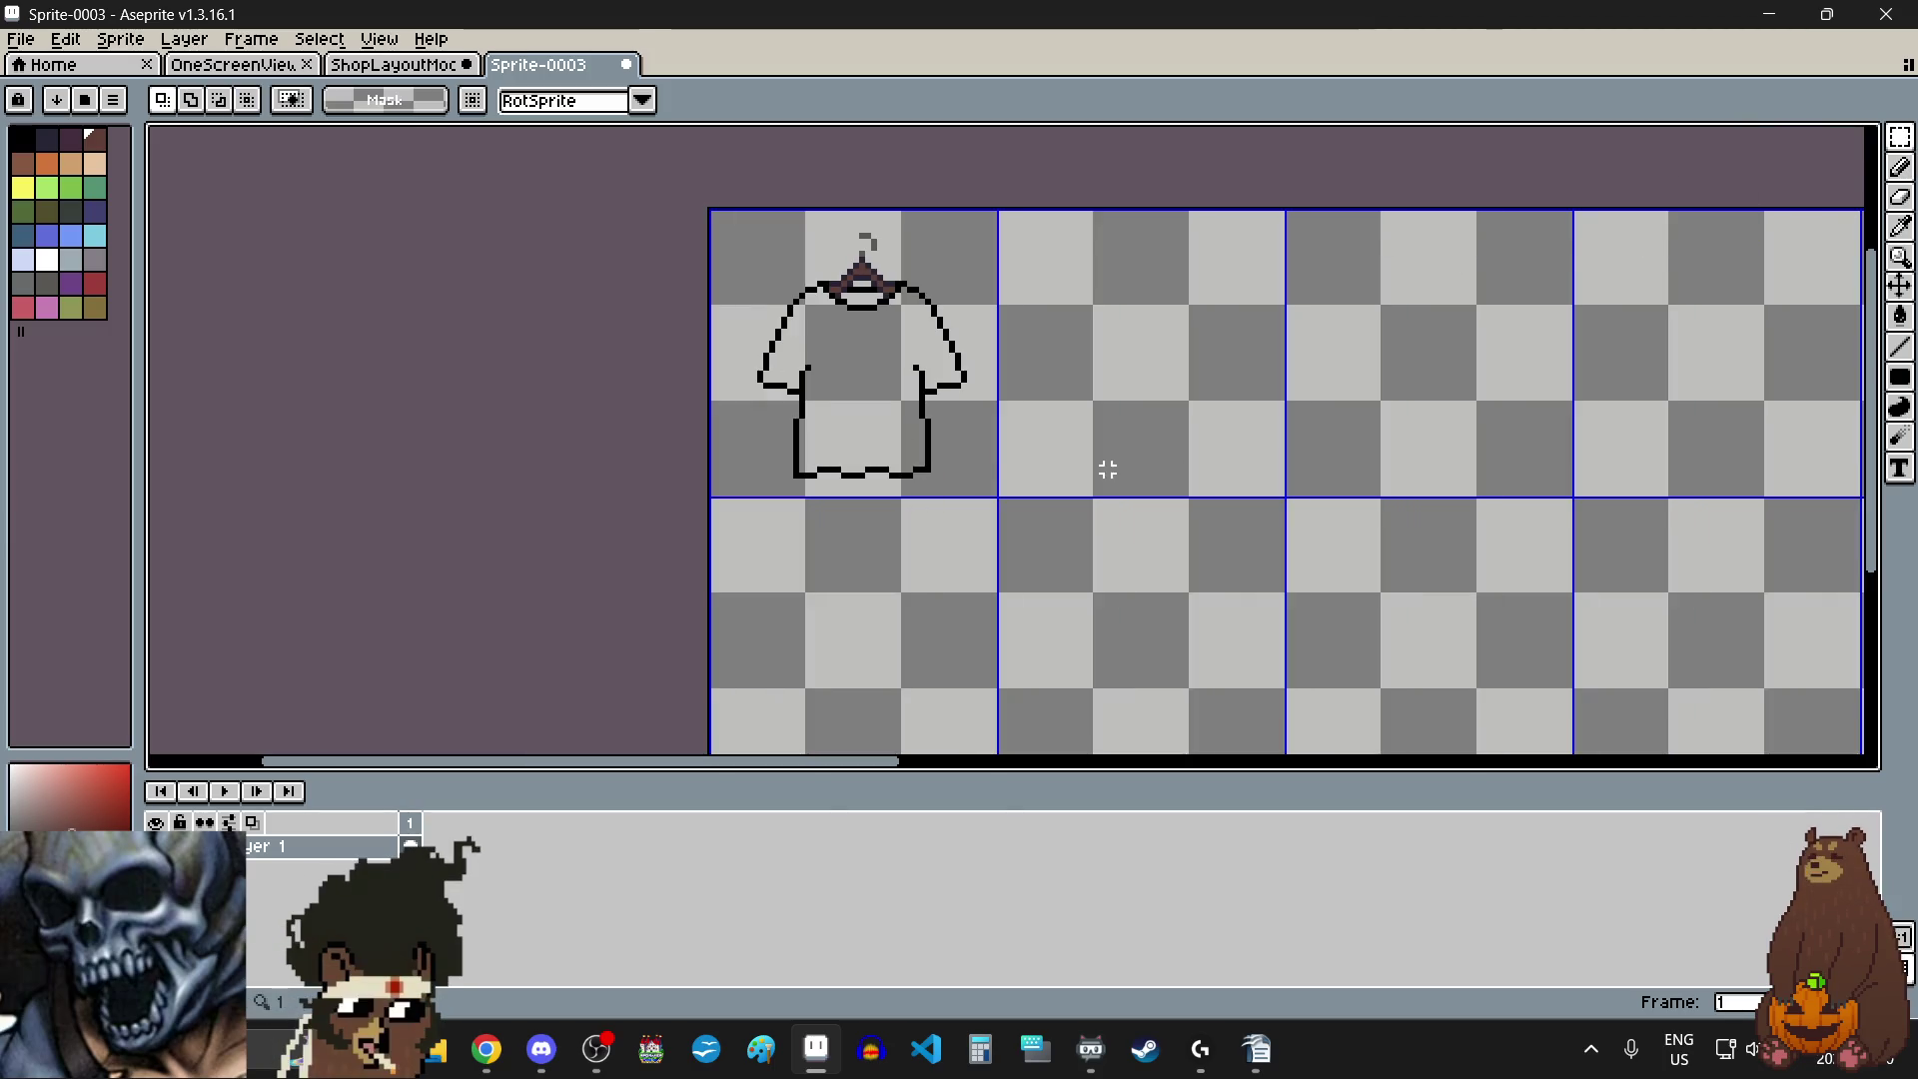
- Copy the shirt from the first grid cell into the second cell
left_click_drag(968, 429, 968, 441)
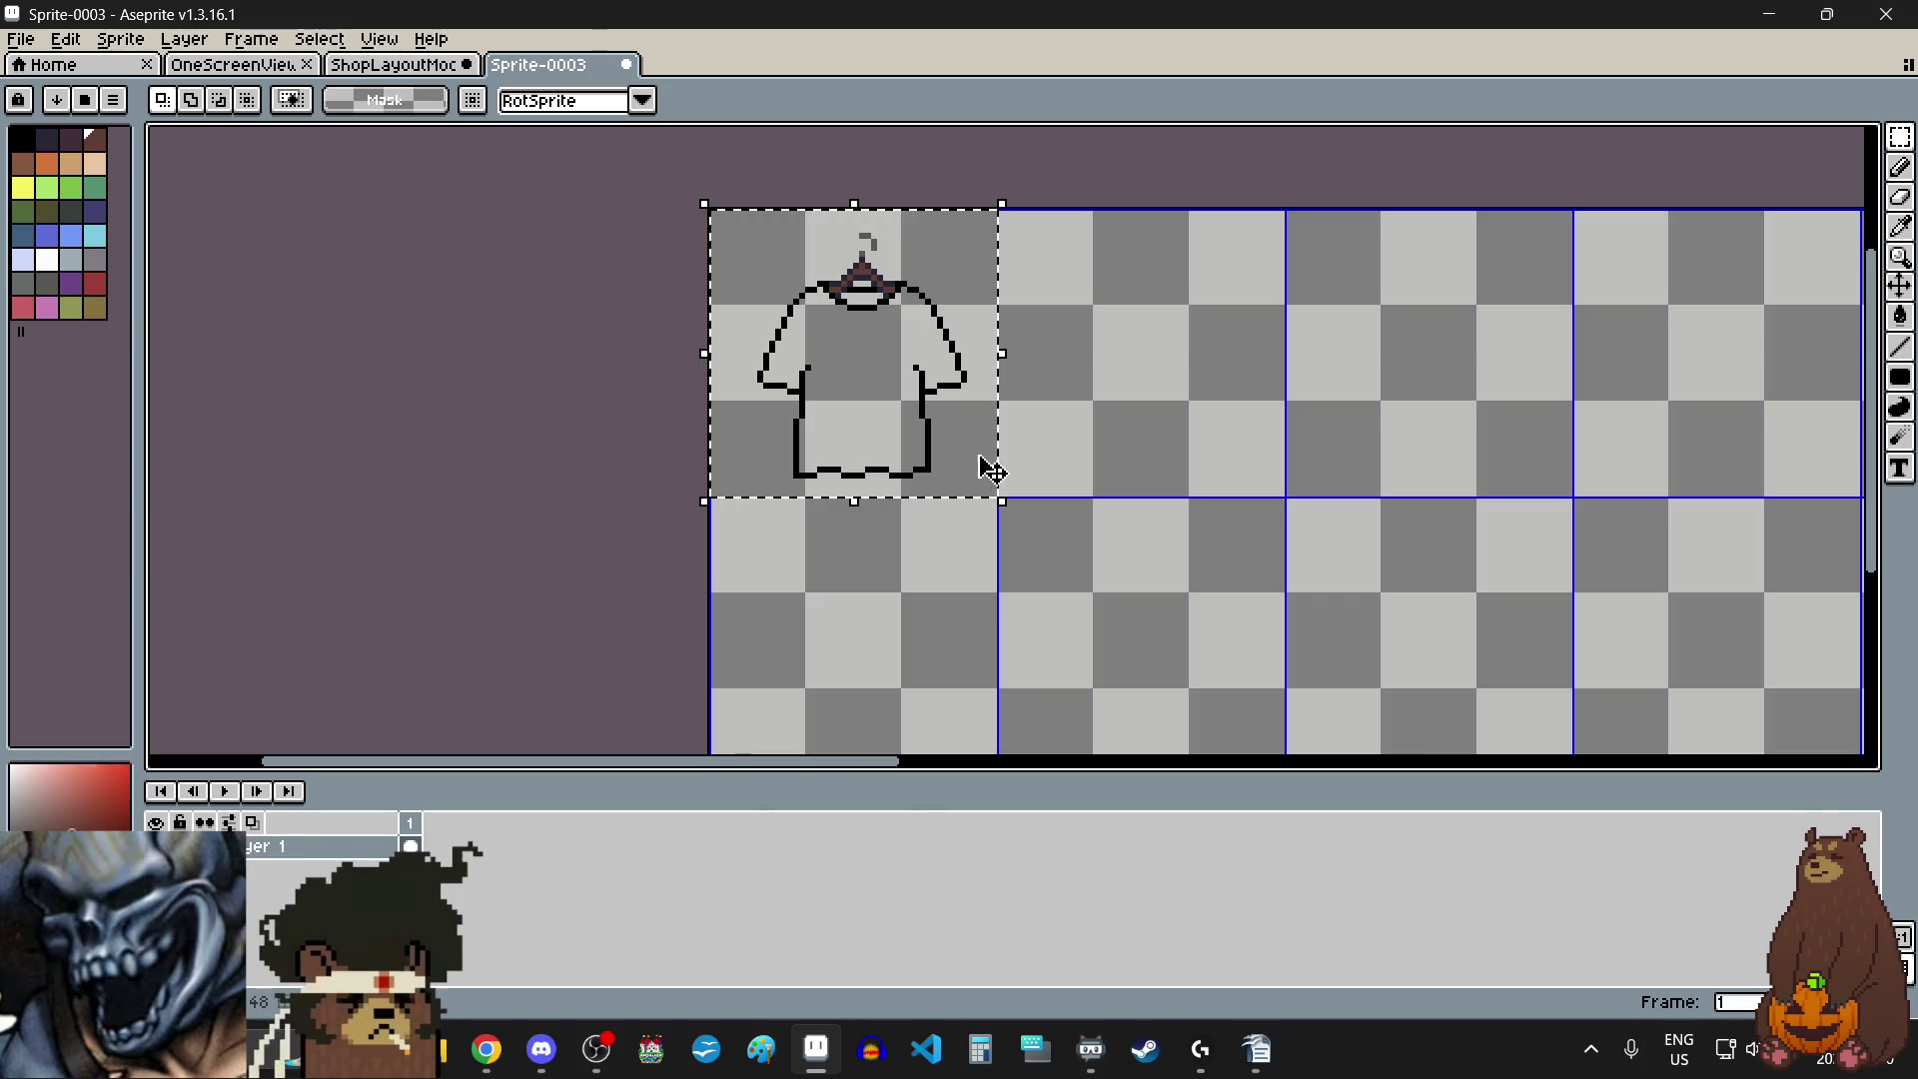
left_click(969, 459)
scroll(893, 342, "down", 1)
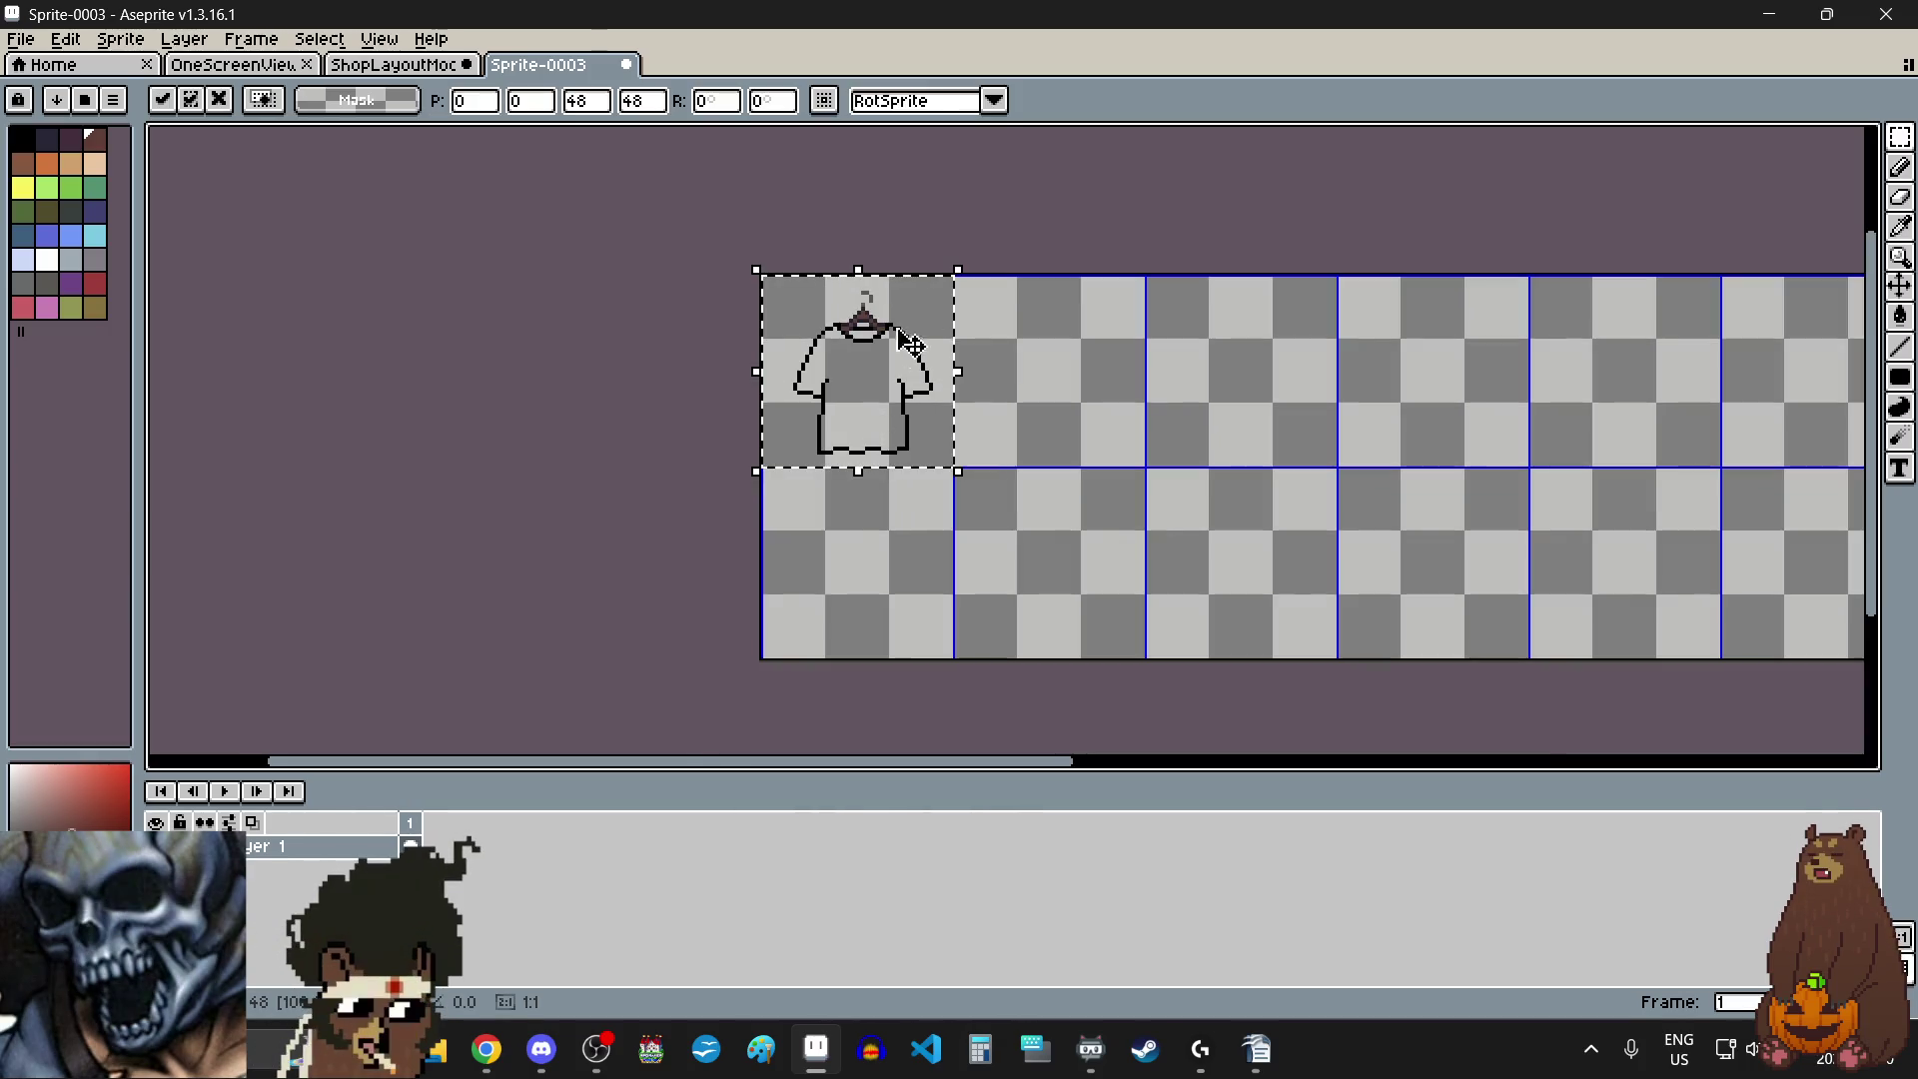
scroll(890, 343, "up", 1)
left_click_drag(893, 343, 1180, 342)
scroll(1010, 291, "up", 2)
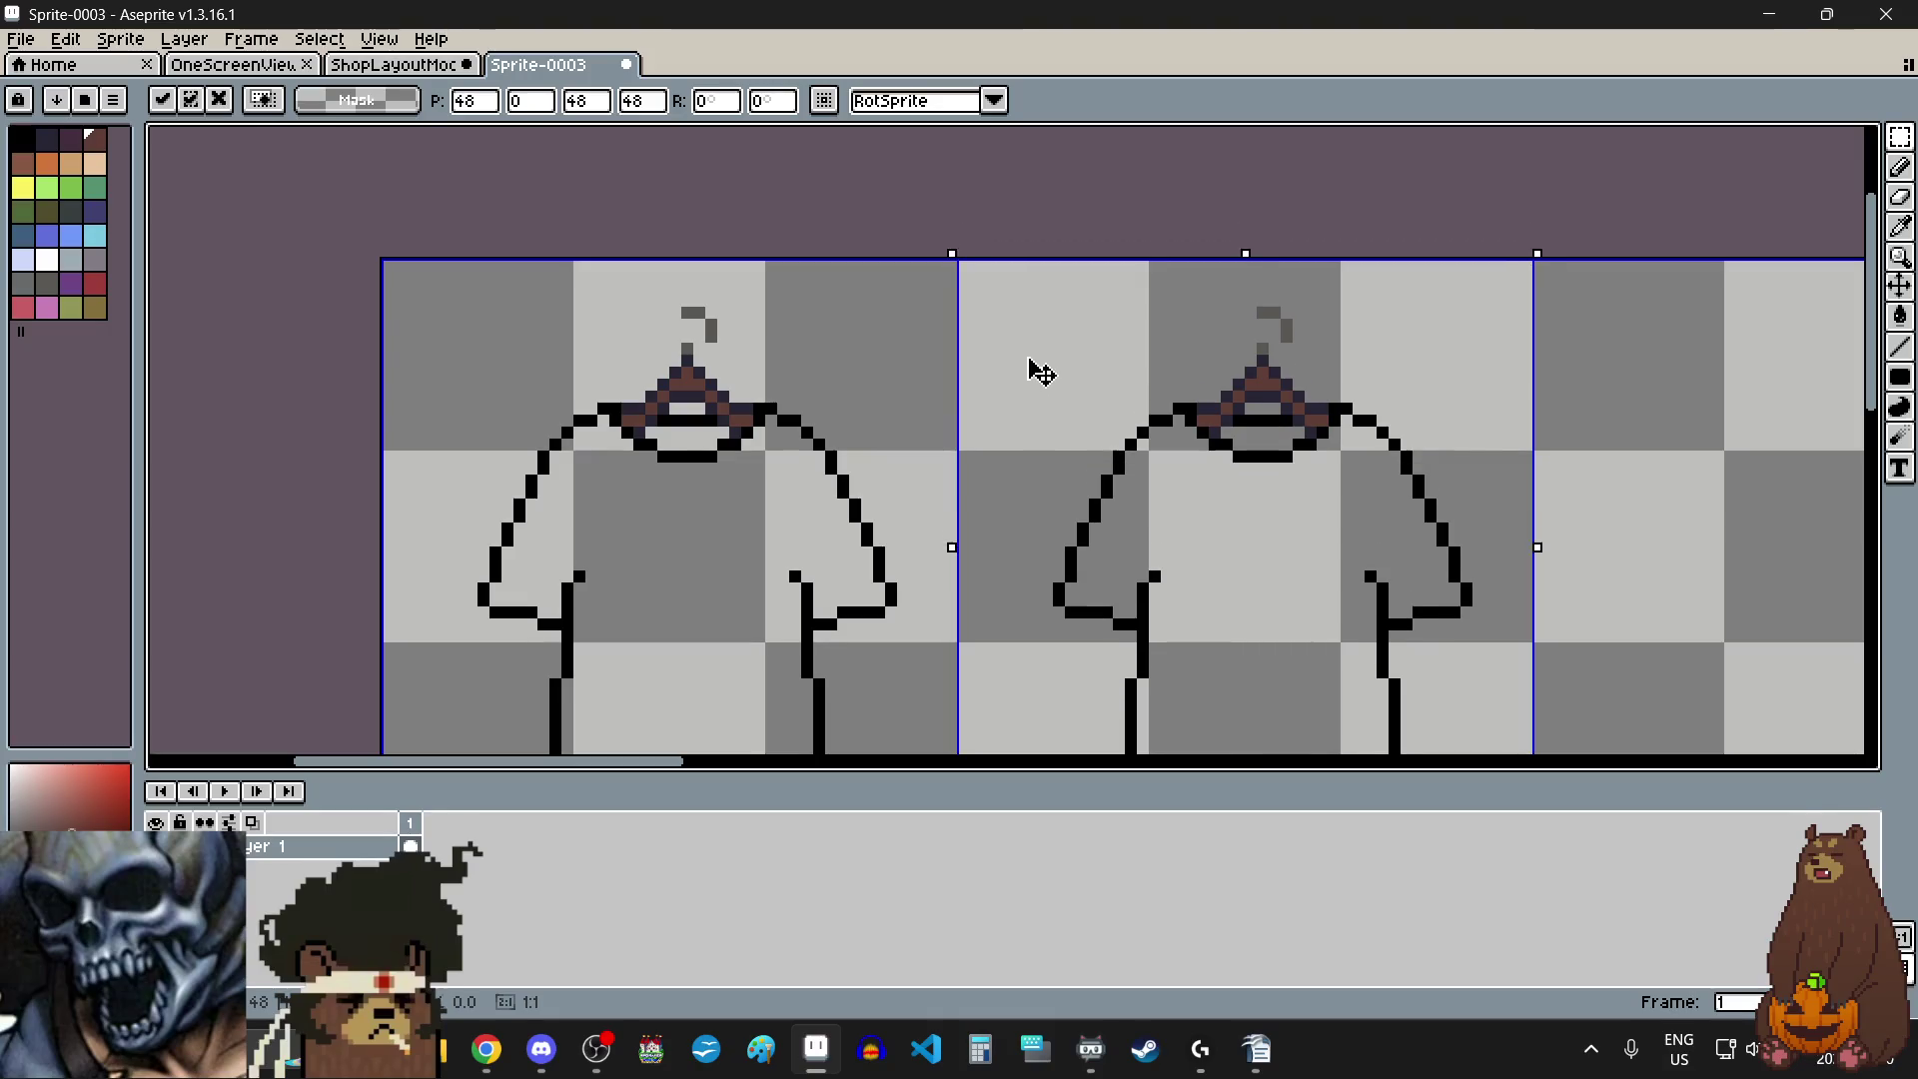
scroll(980, 347, "down", 3)
scroll(1306, 420, "down", 2)
left_click(1306, 424)
scroll(1305, 424, "up", 2)
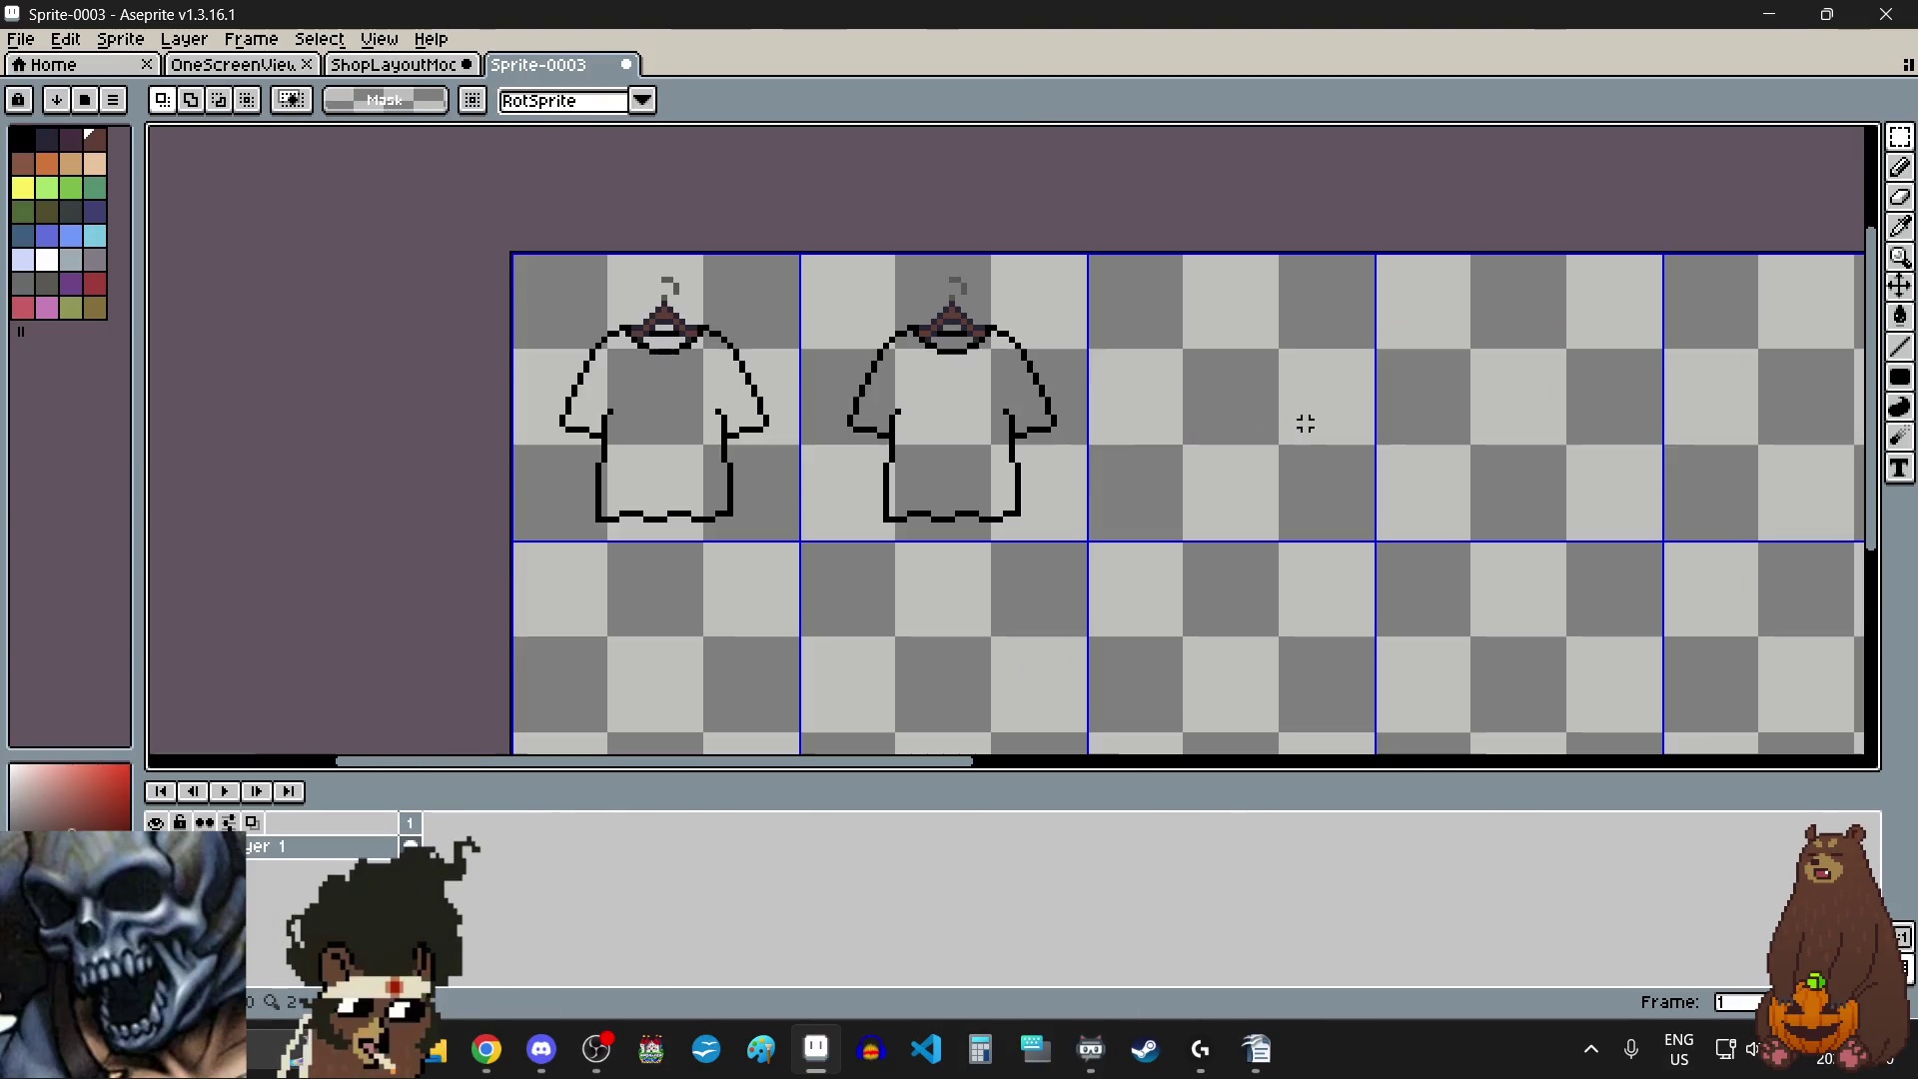
- Copy the two shirts into grid cells three and four, aligned exactly
left_click(748, 466)
left_click(859, 487, "shift")
scroll(867, 493, "down", 4)
scroll(861, 480, "up", 2)
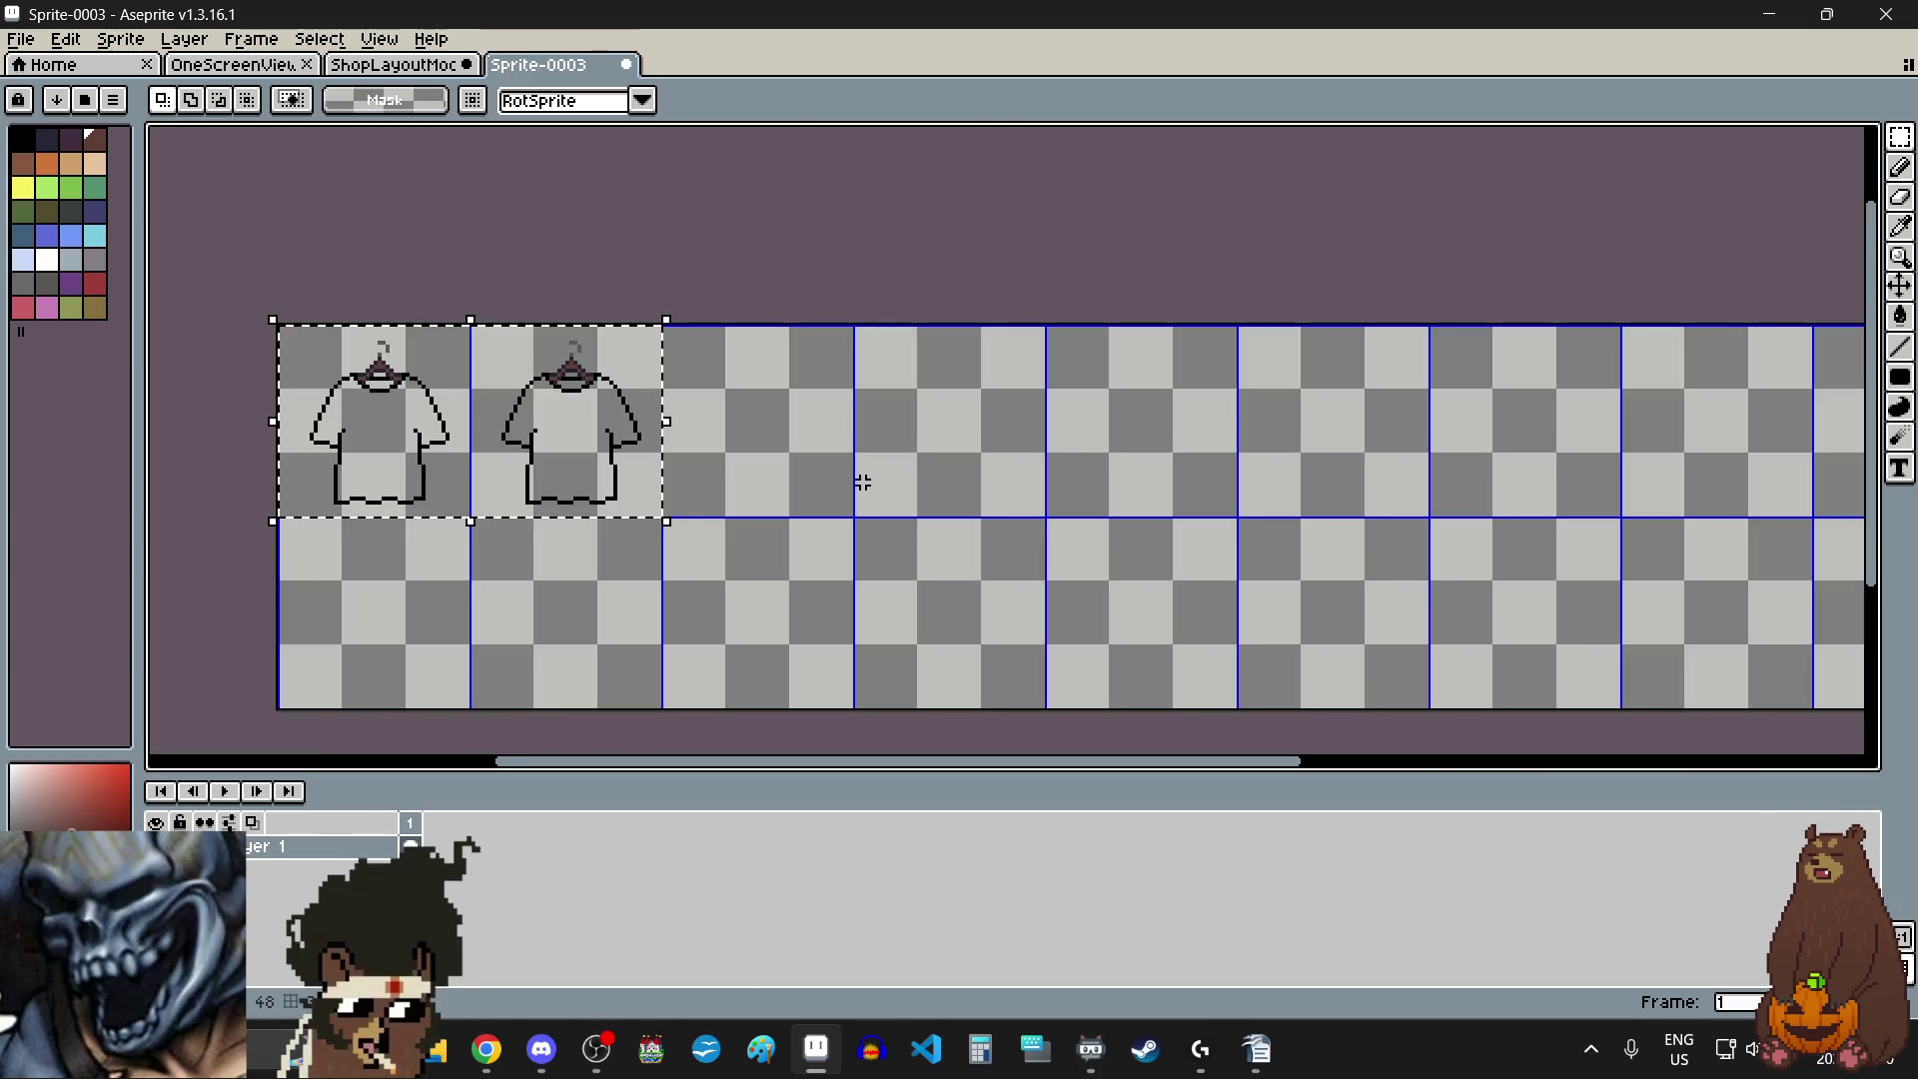
left_click(665, 434)
left_click_drag(666, 433, 1029, 425)
scroll(679, 350, "up", 5)
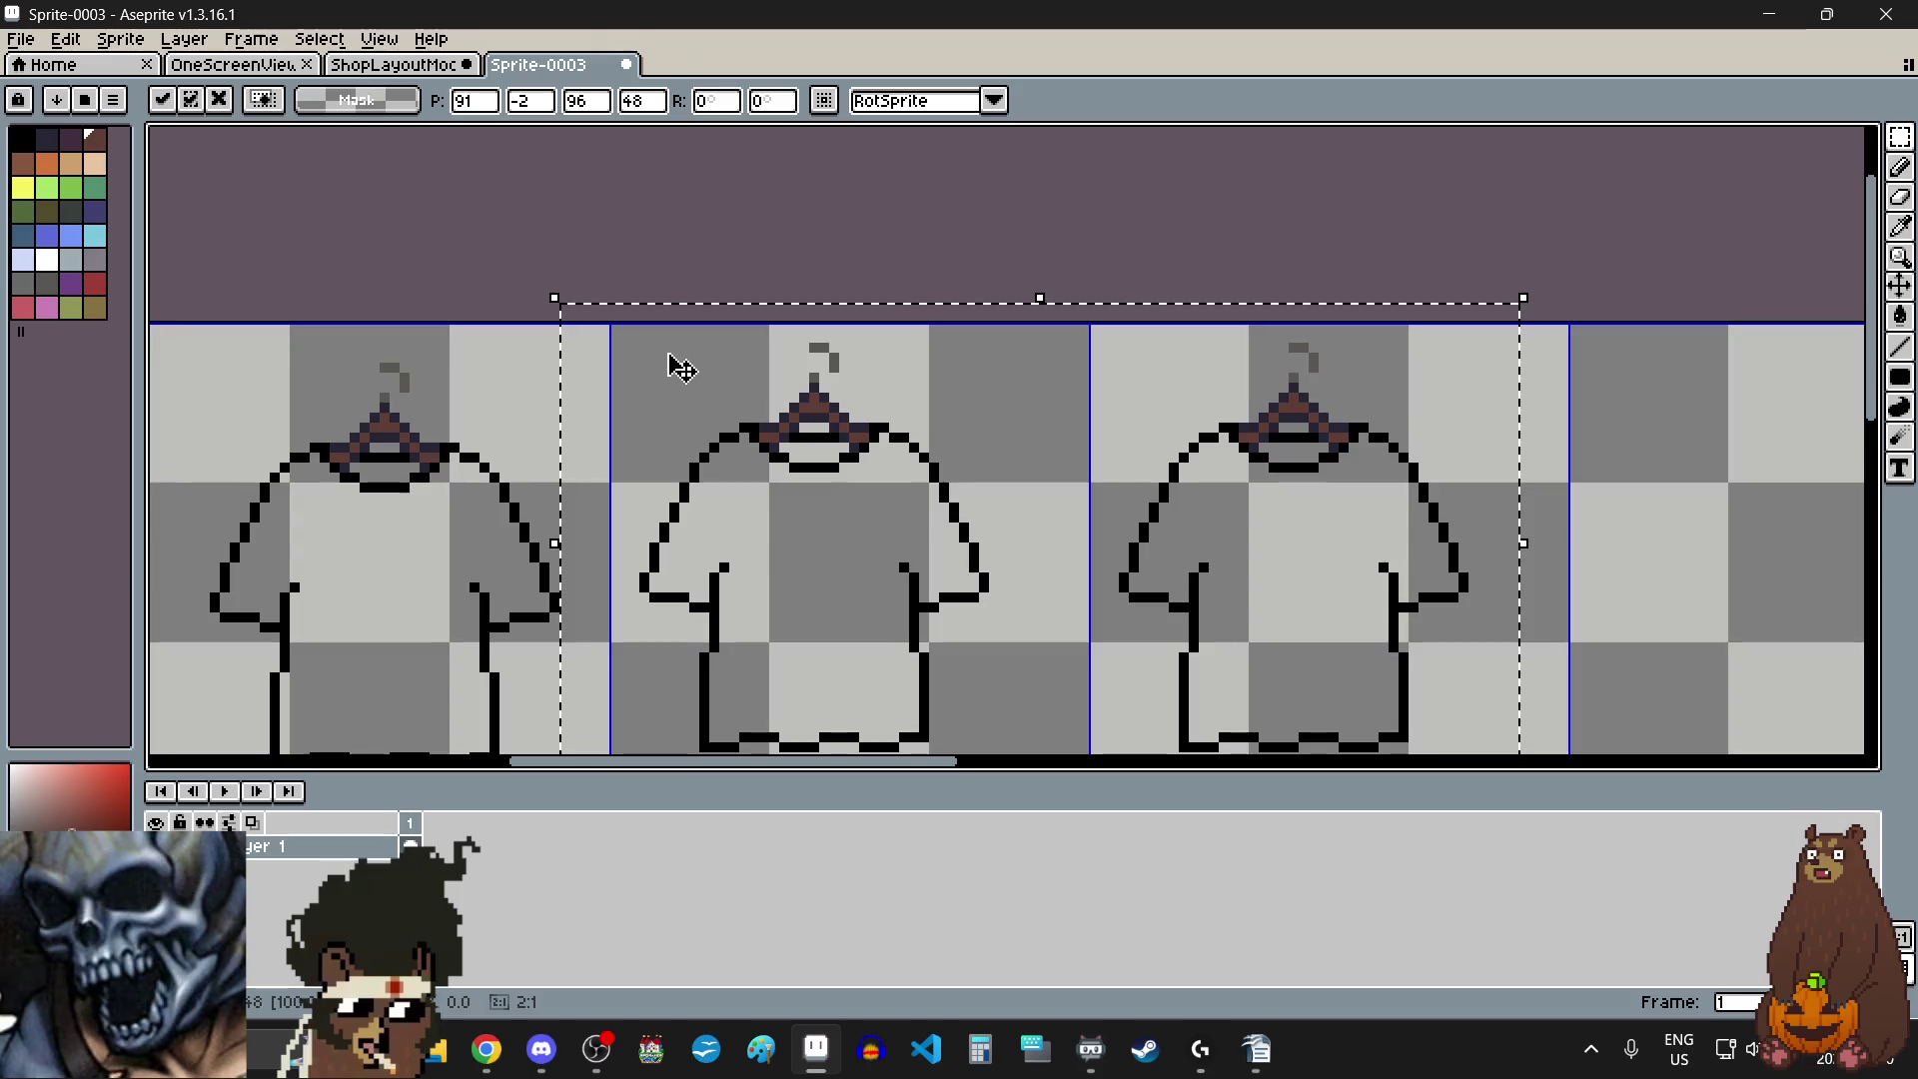
mouse_move(637, 366)
left_mouse_down()
mouse_move(695, 395)
mouse_move(681, 385)
left_mouse_up()
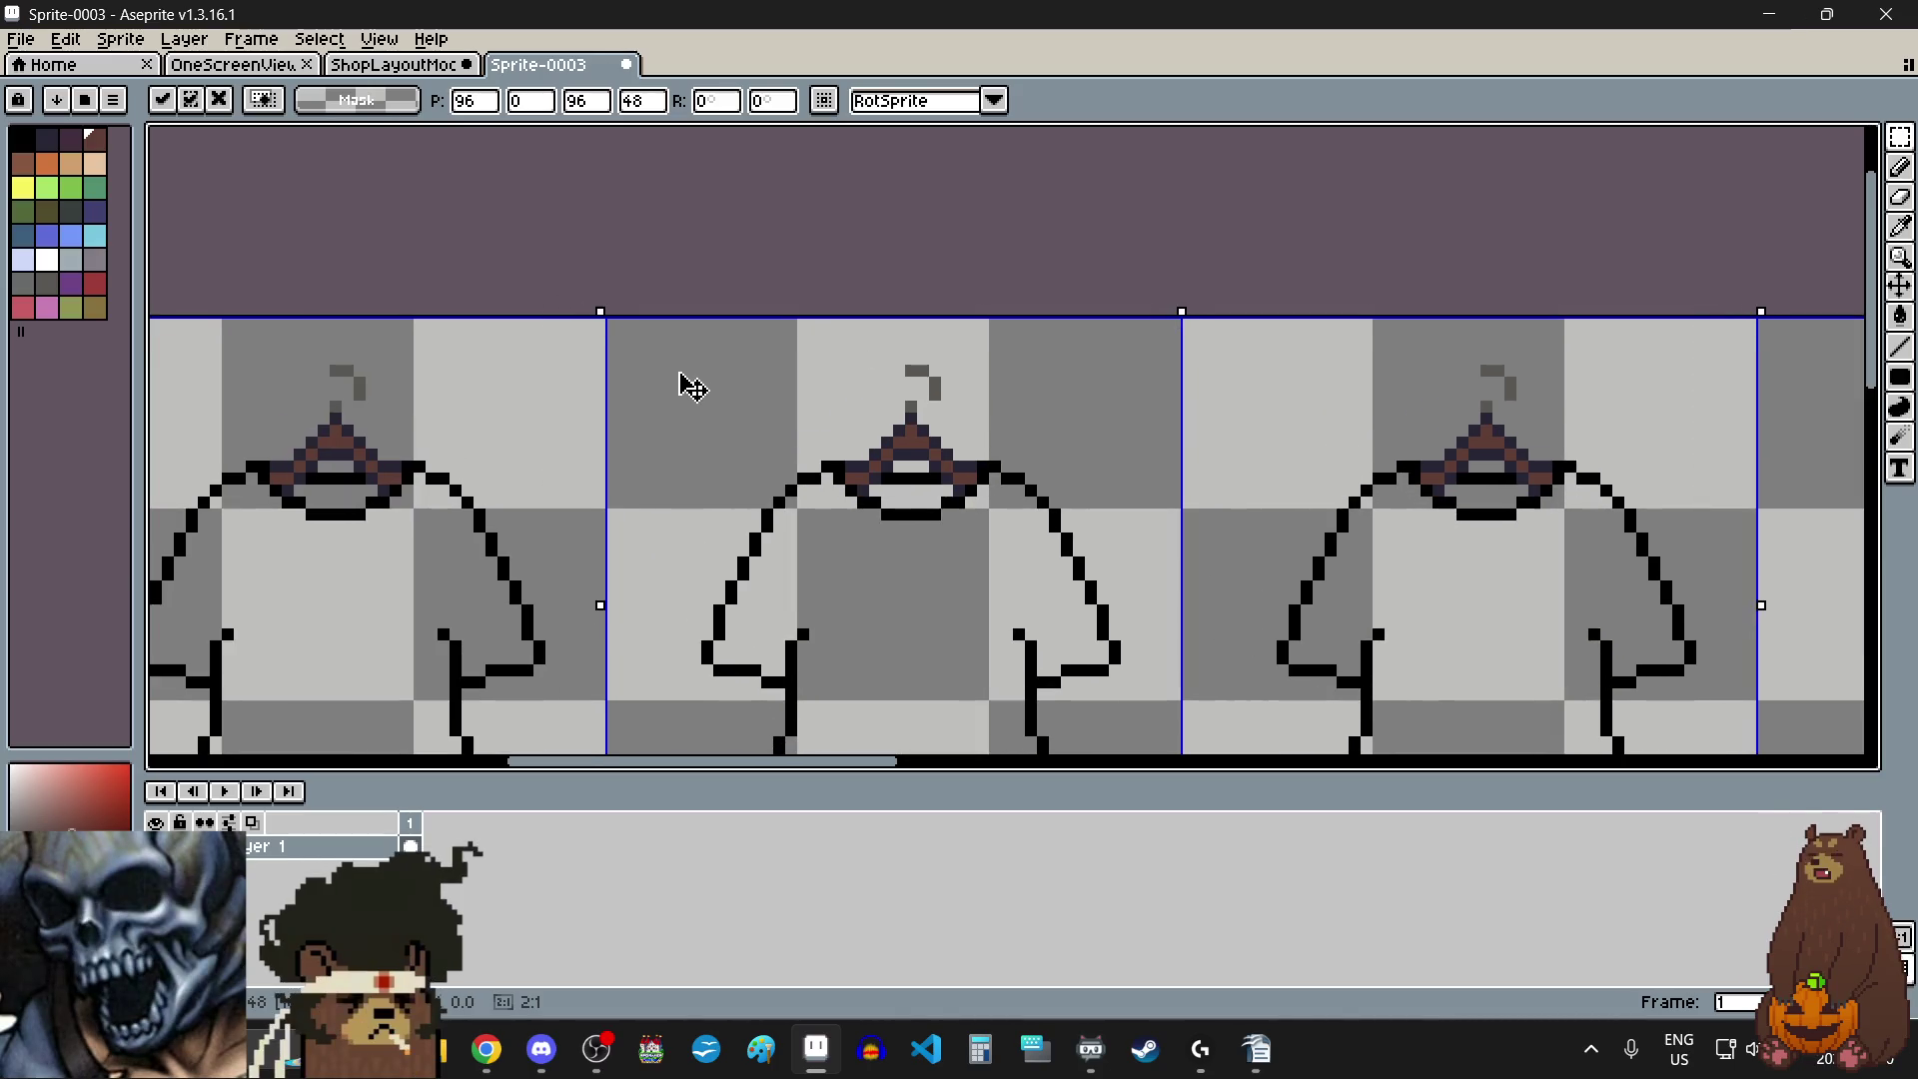
scroll(689, 385, "down", 5)
left_click(744, 602)
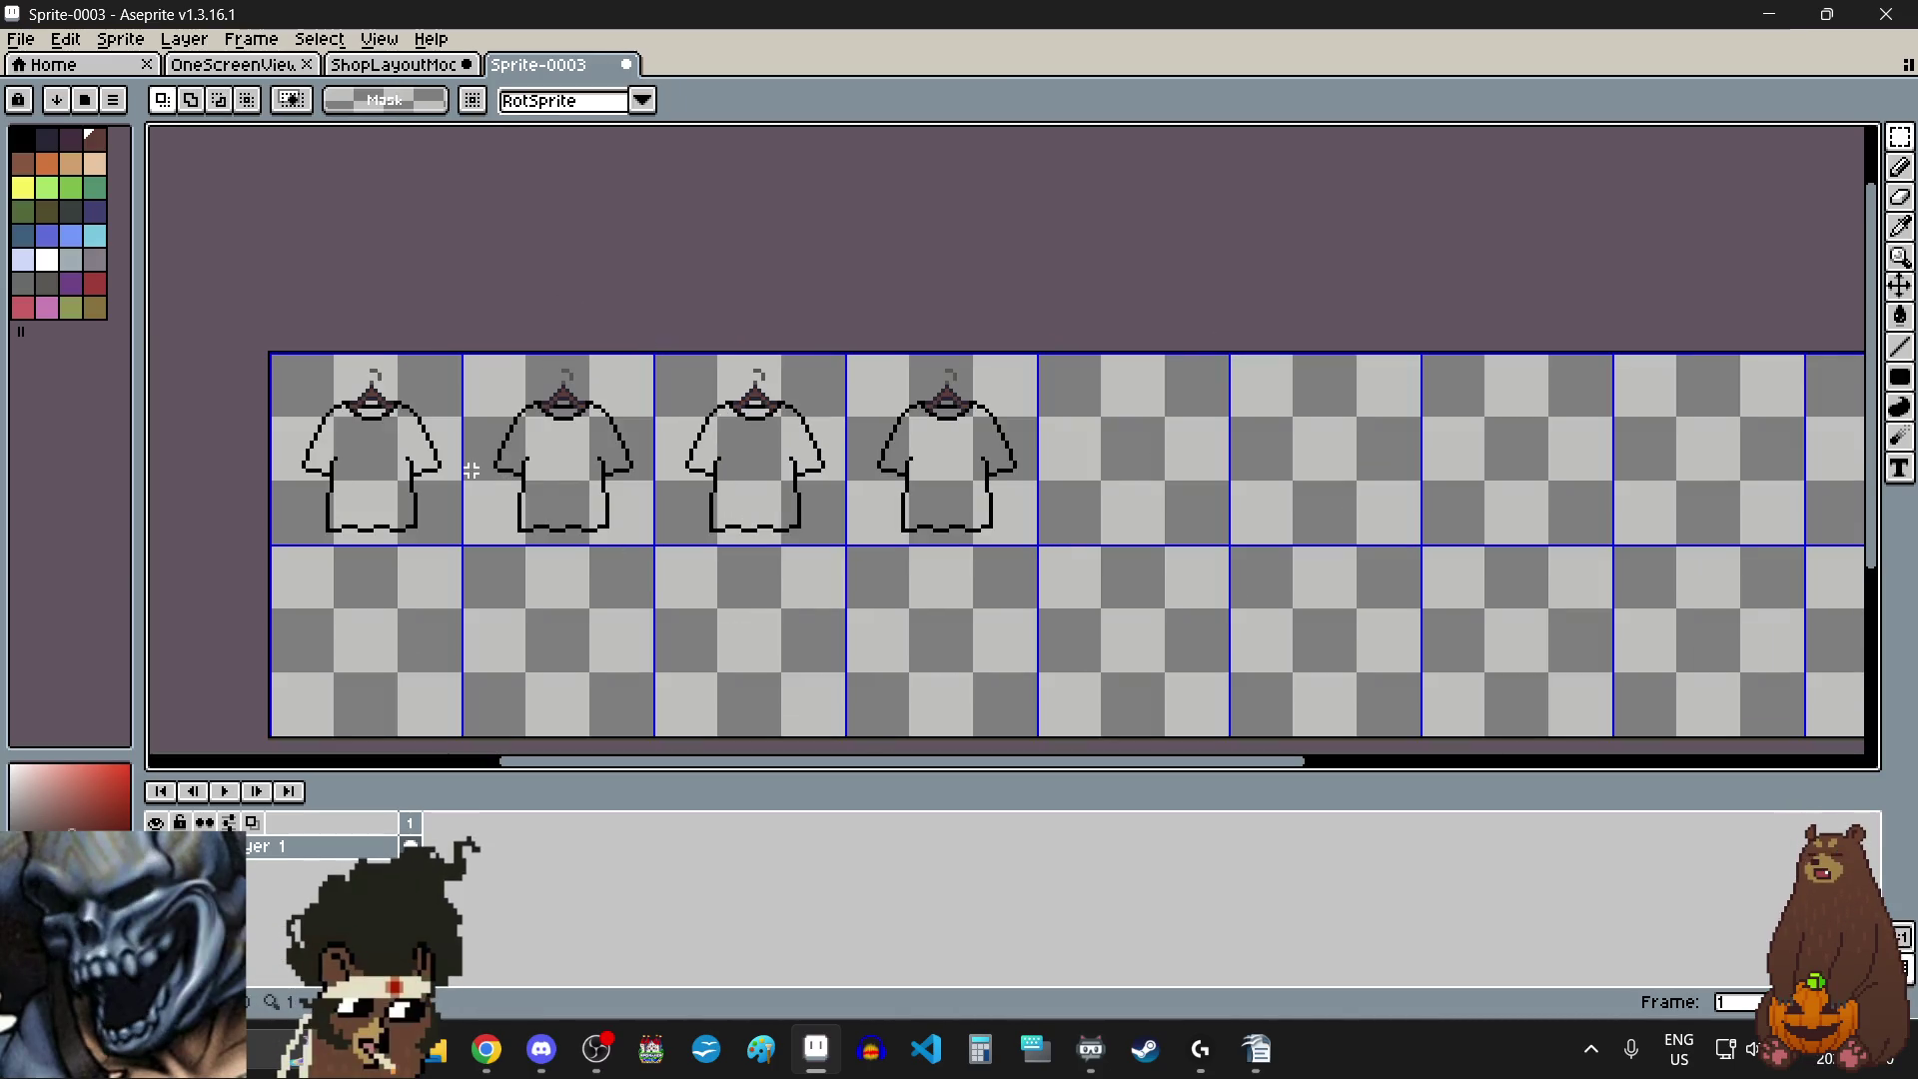
- Copy the row of four shirts down into the second grid row
left_click_drag(424, 469, 999, 482)
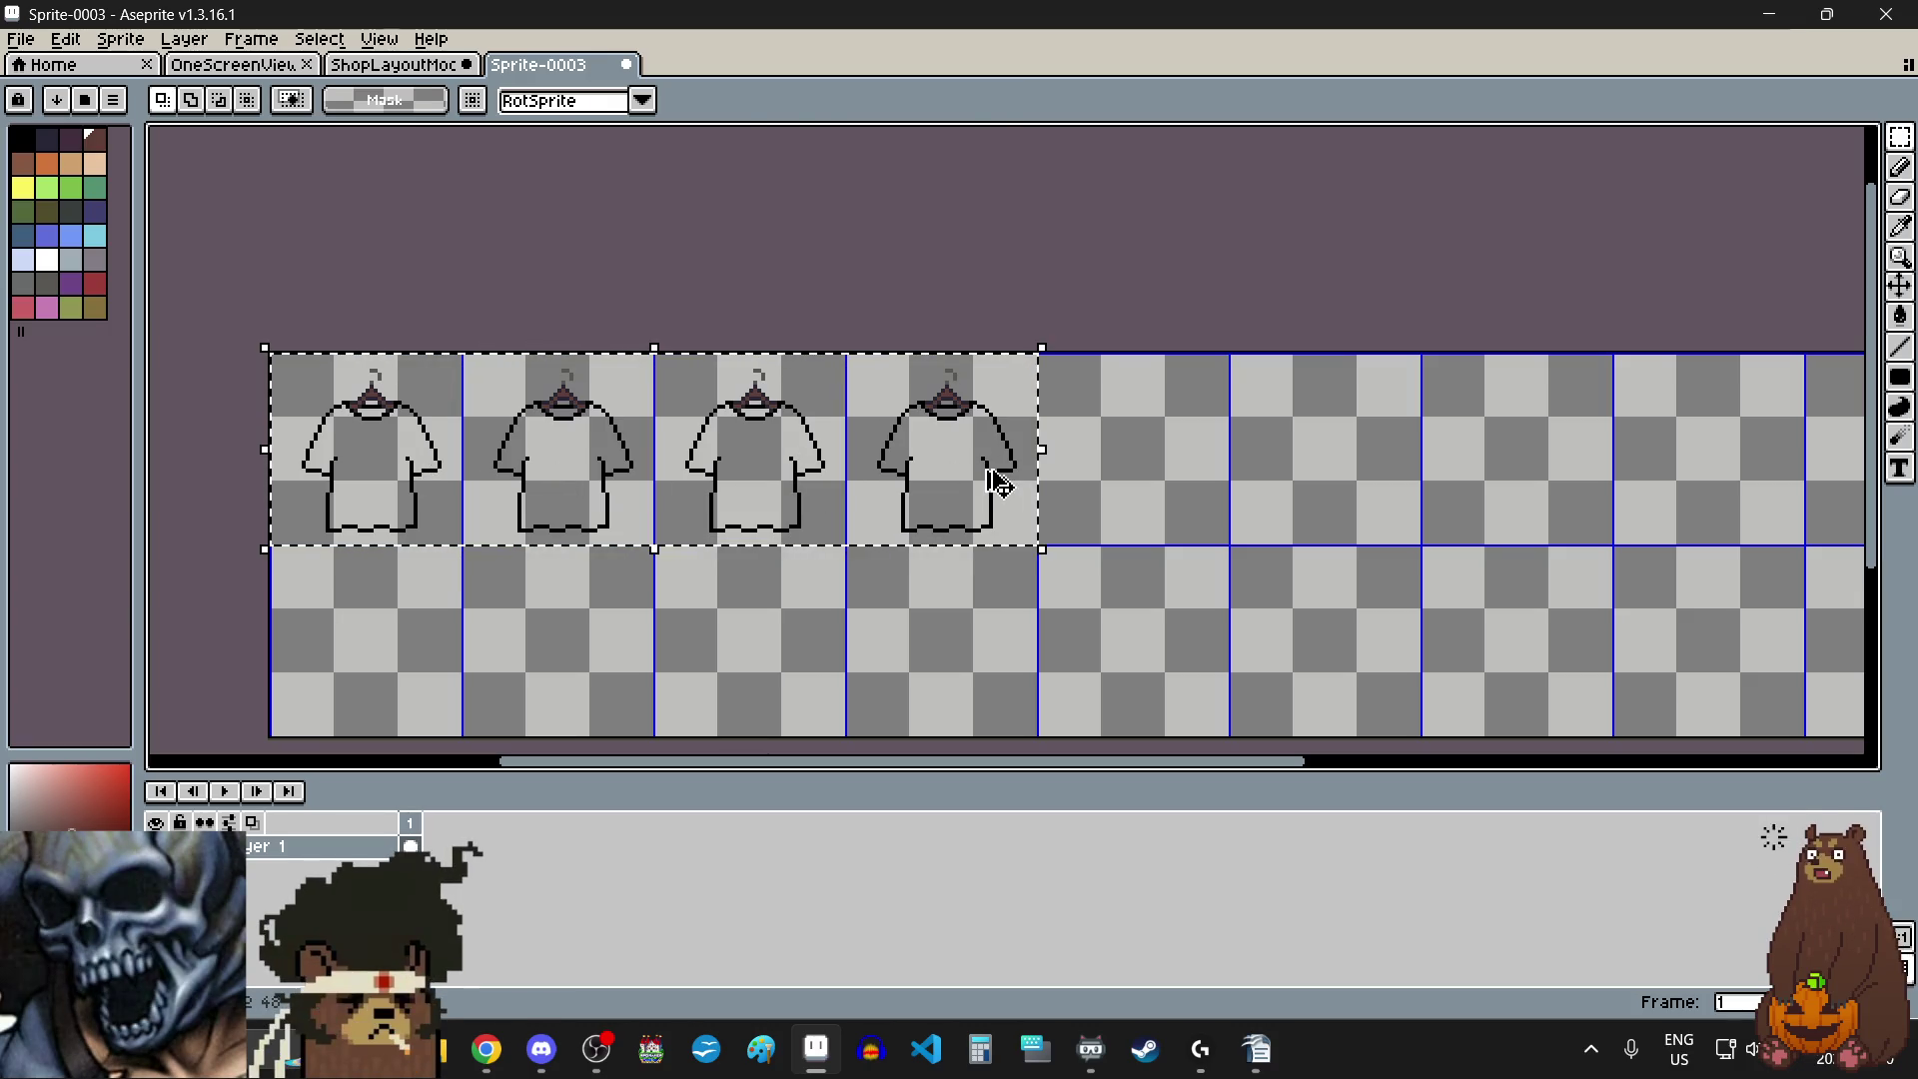
left_click(731, 482)
scroll(732, 483, "down", 2)
scroll(740, 500, "left", 2)
scroll(771, 551, "up", 2)
left_click_drag(805, 400, 806, 593)
scroll(650, 457, "up", 2)
scroll(650, 458, "down", 4)
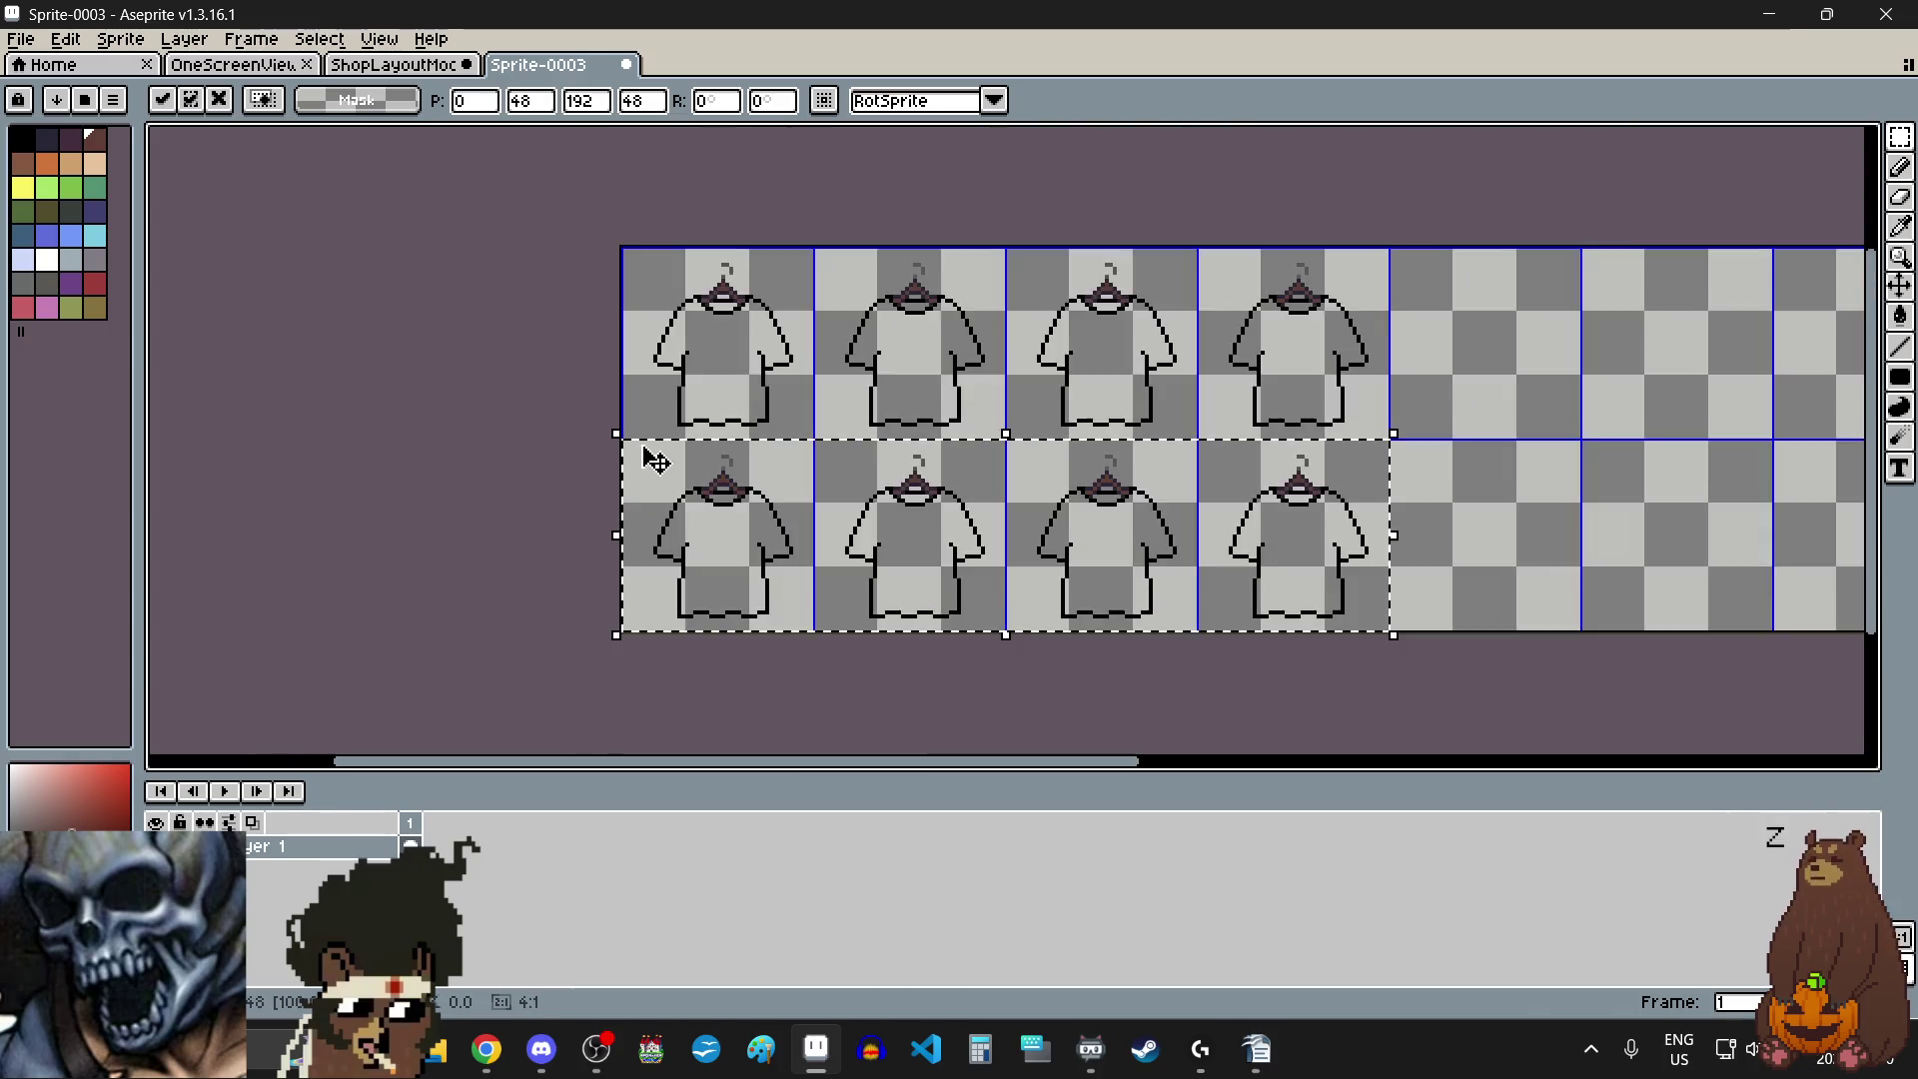
scroll(662, 465, "up", 2)
left_click(1447, 462)
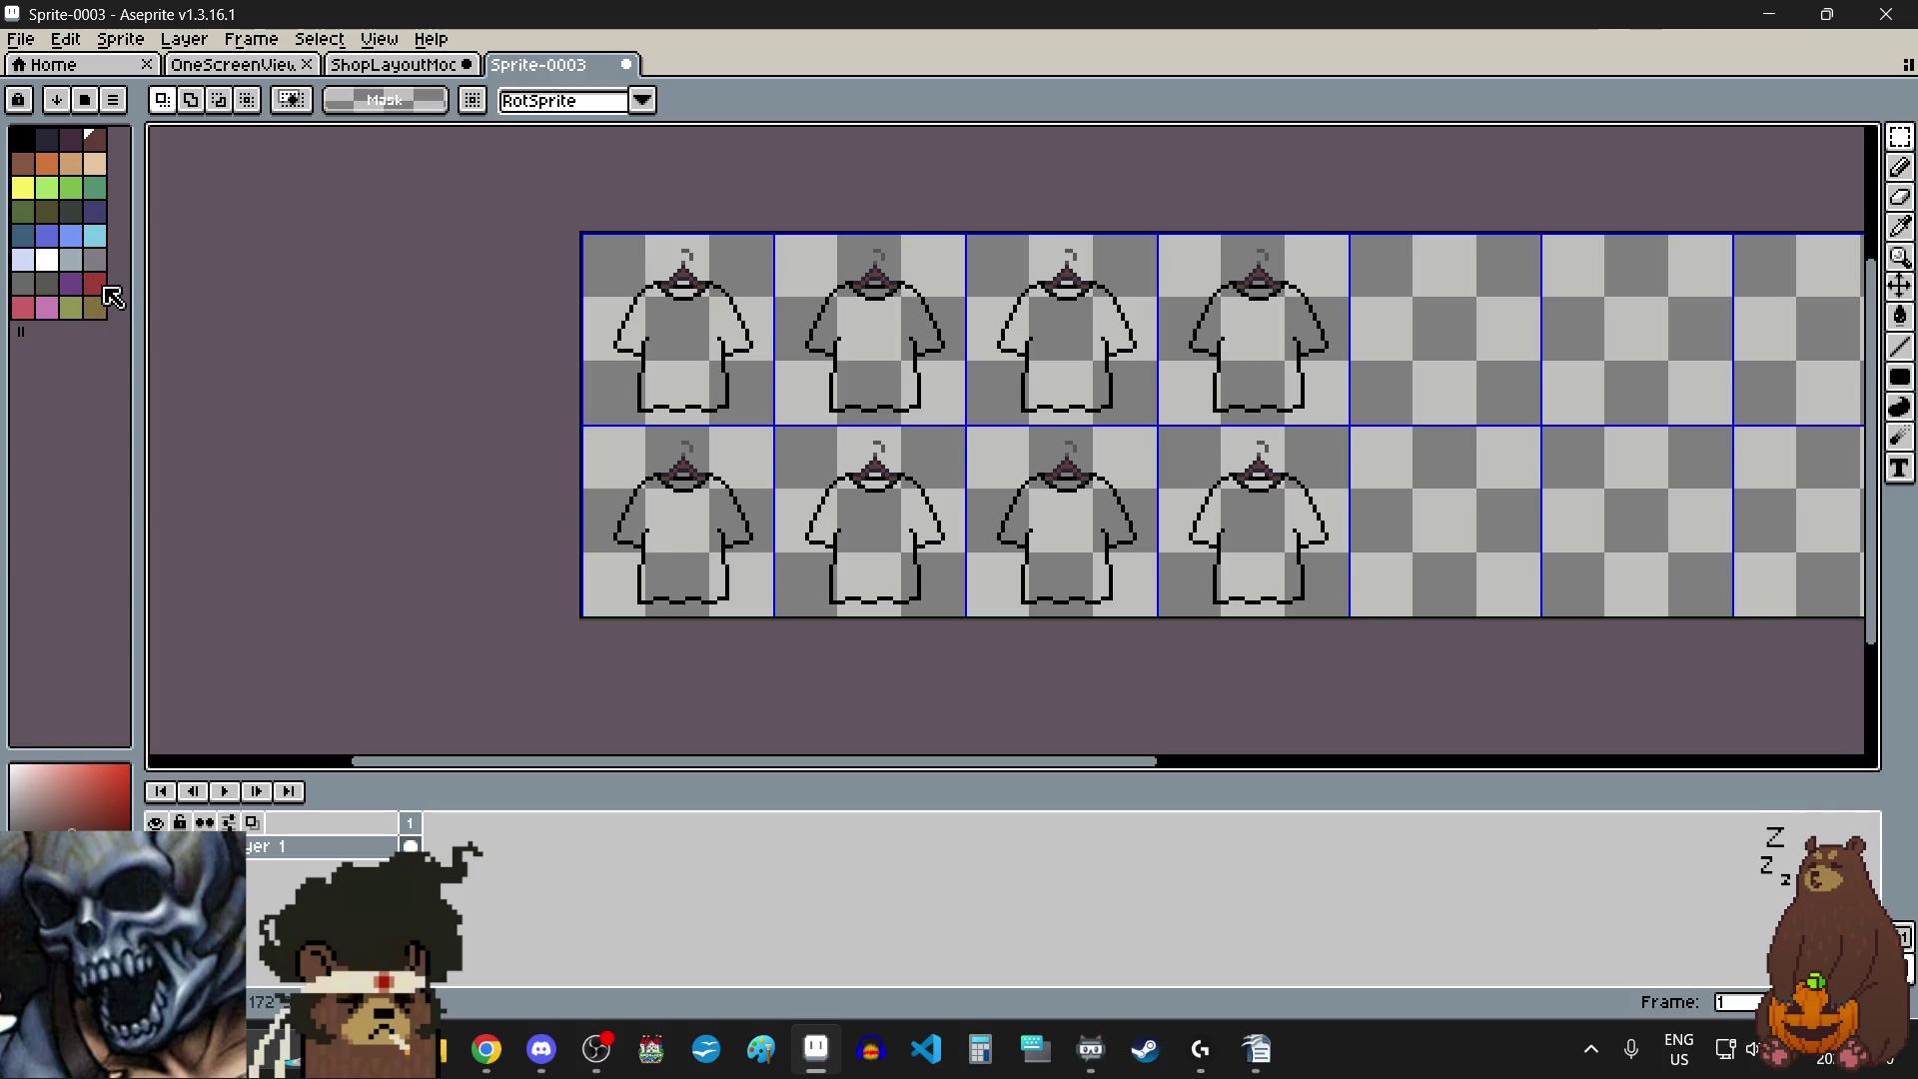
left_click(95, 285)
- Bucket-fill the first shirt and its collar opening red
left_click(1902, 311)
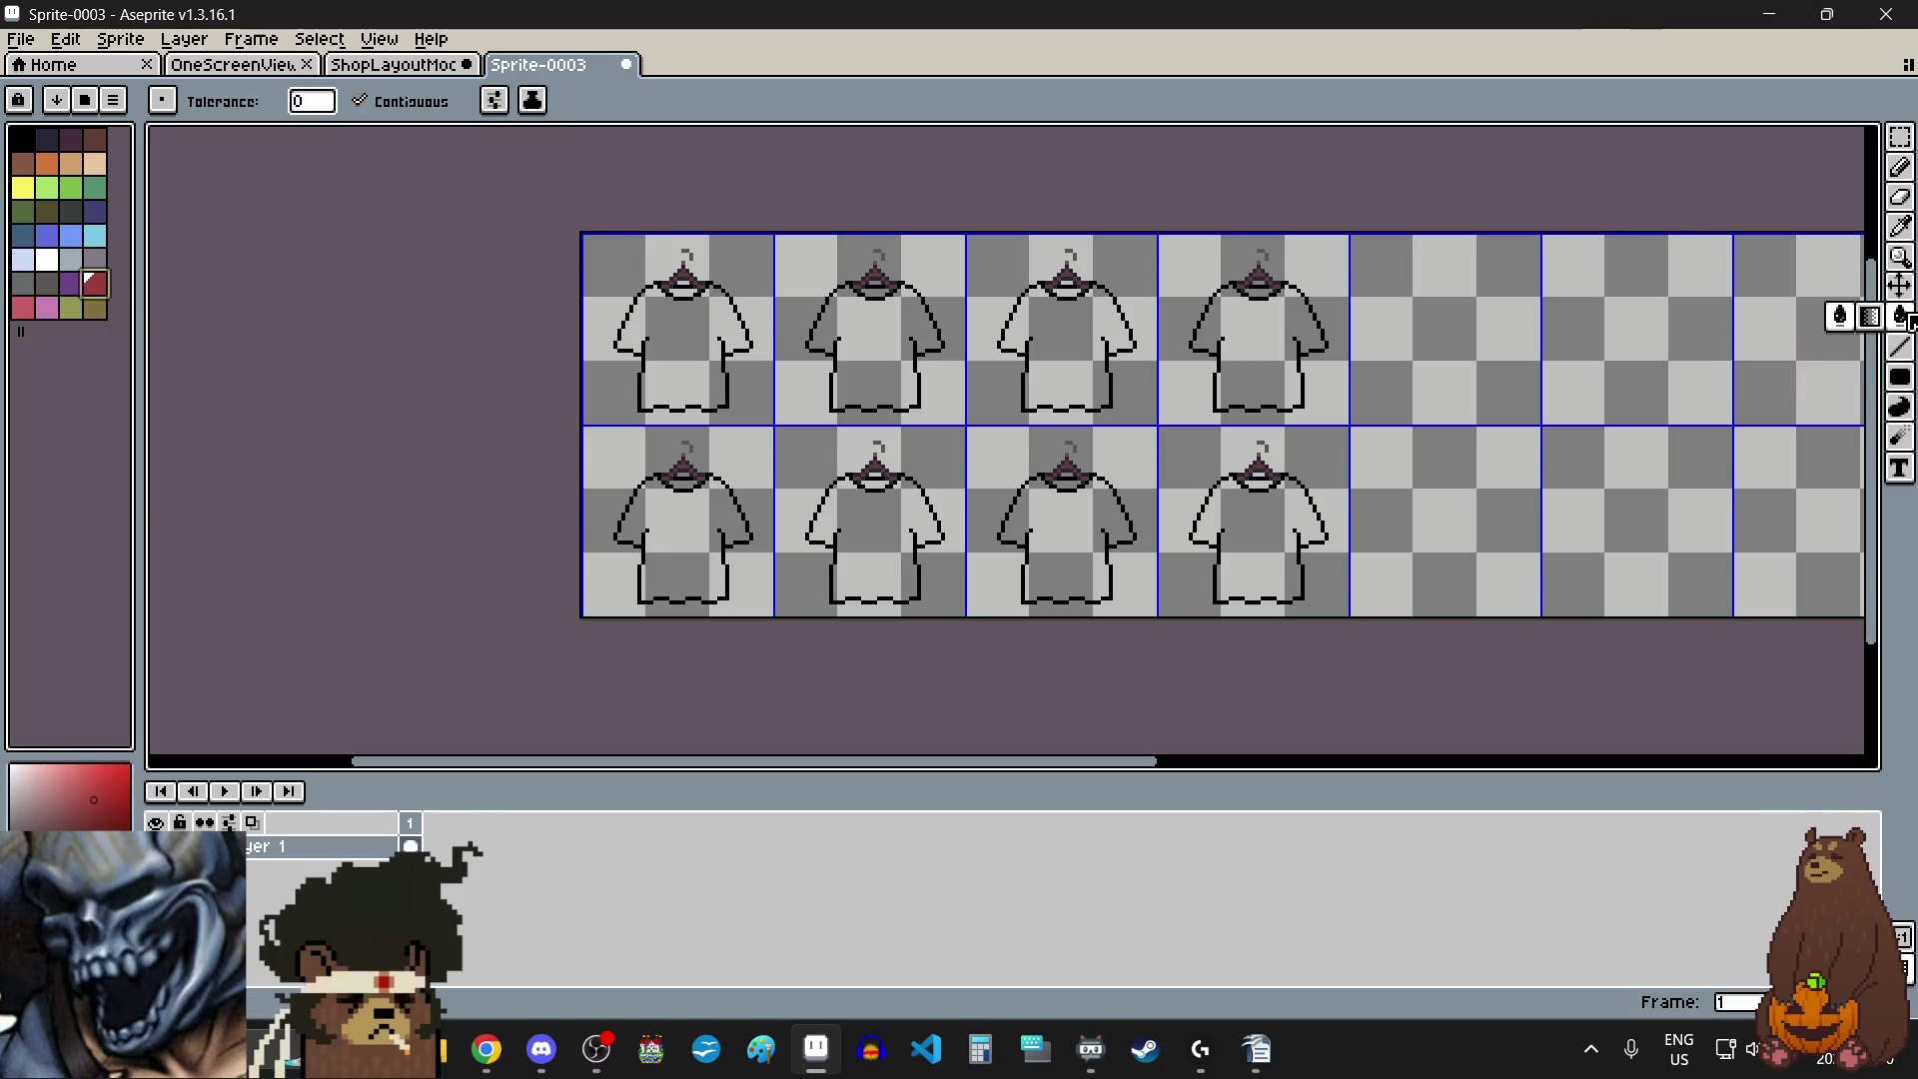
left_click(723, 352)
scroll(670, 318, "up", 2)
scroll(672, 336, "up", 3)
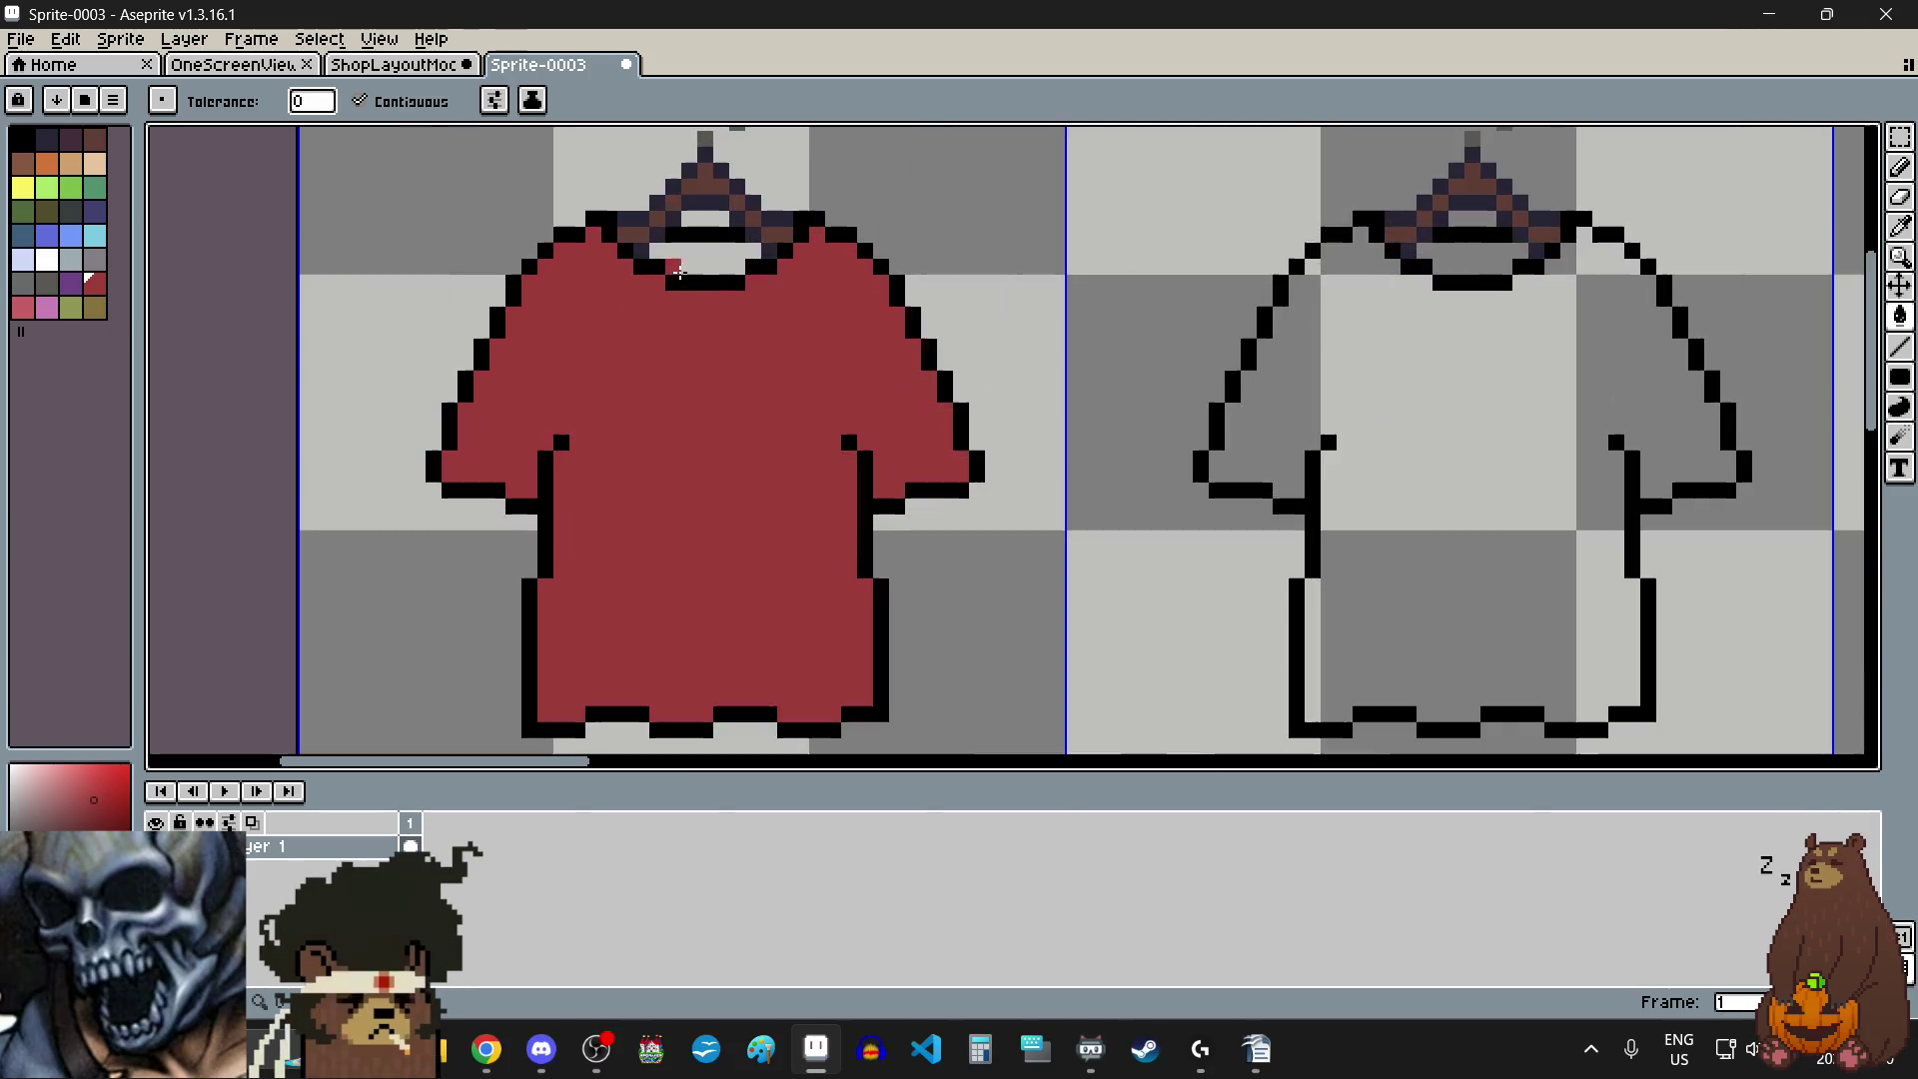
left_click(664, 302)
scroll(746, 401, "down", 3)
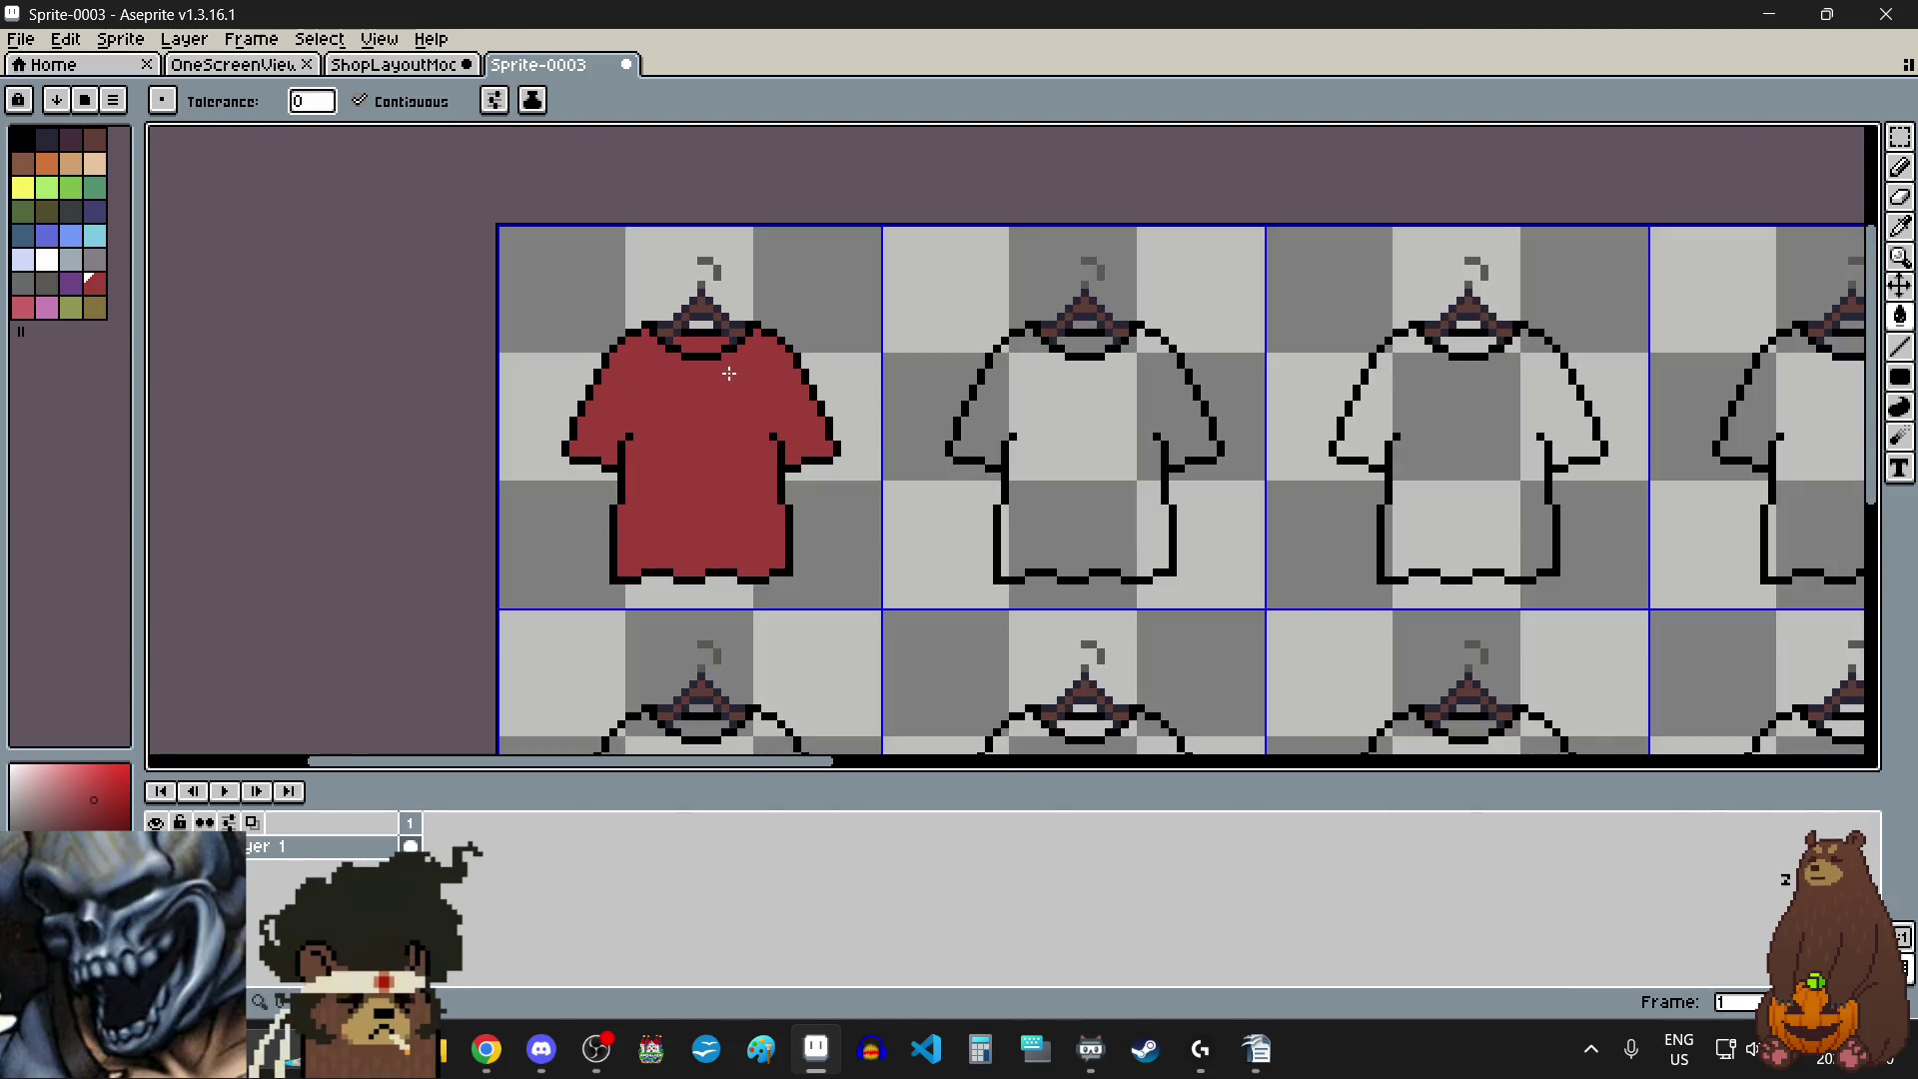
scroll(729, 373, "down", 2)
scroll(736, 372, "up", 2)
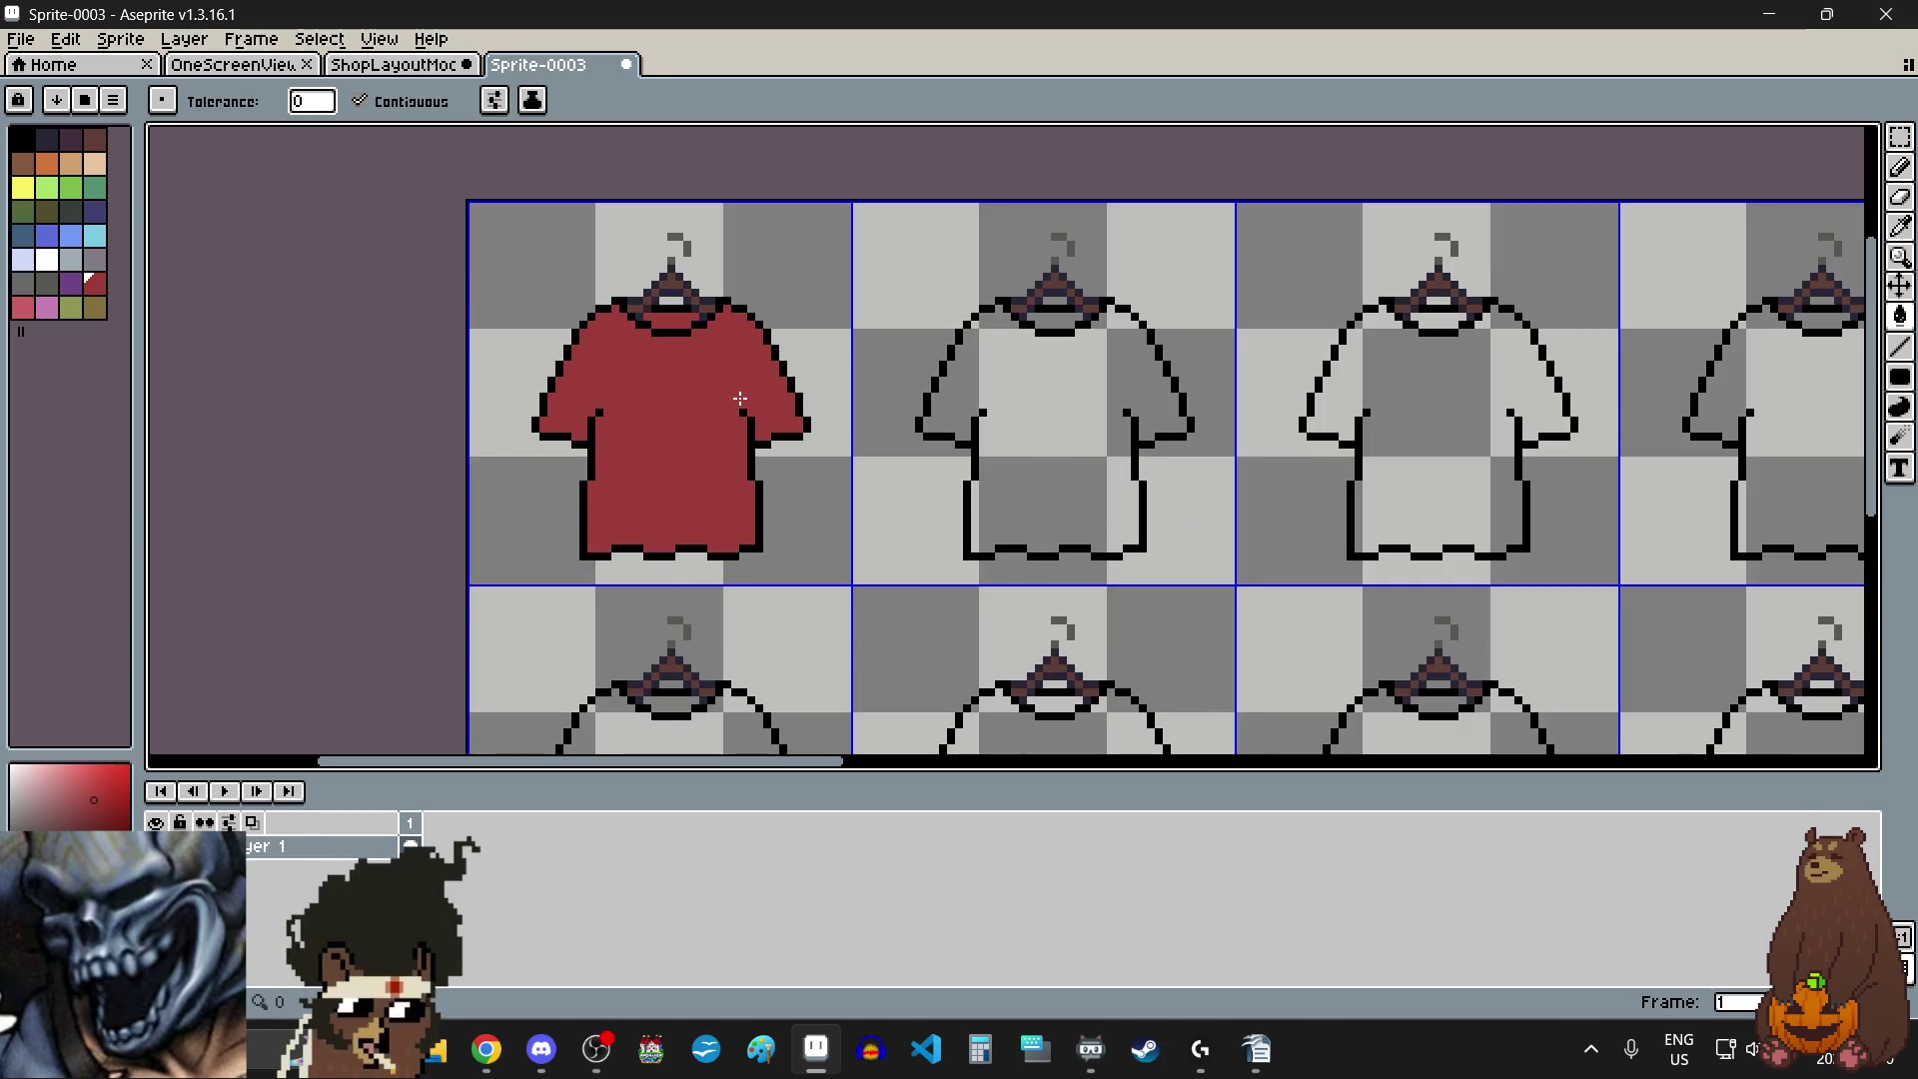
- Fill the remaining first-row shirts orange, yellow and green
left_click(50, 168)
left_click(1041, 402)
scroll(902, 479, "down", 2)
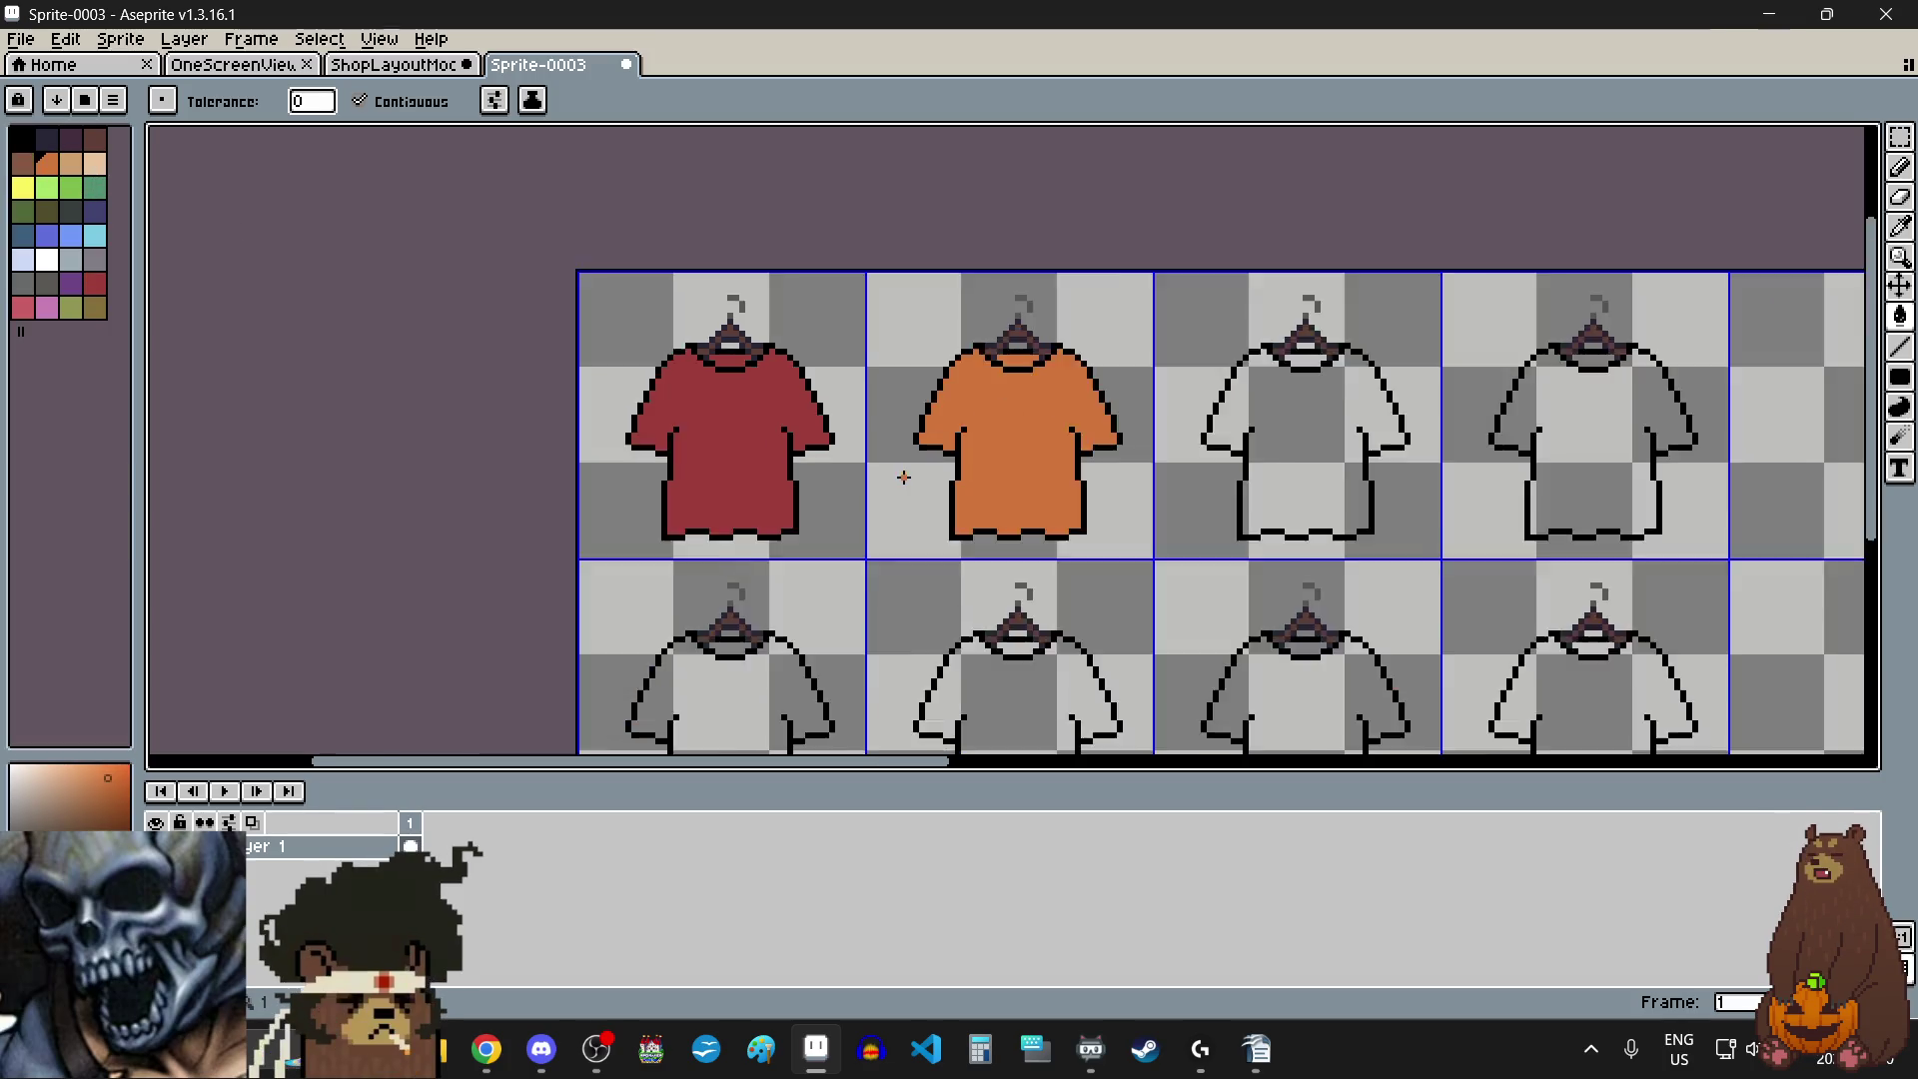
left_click(23, 188)
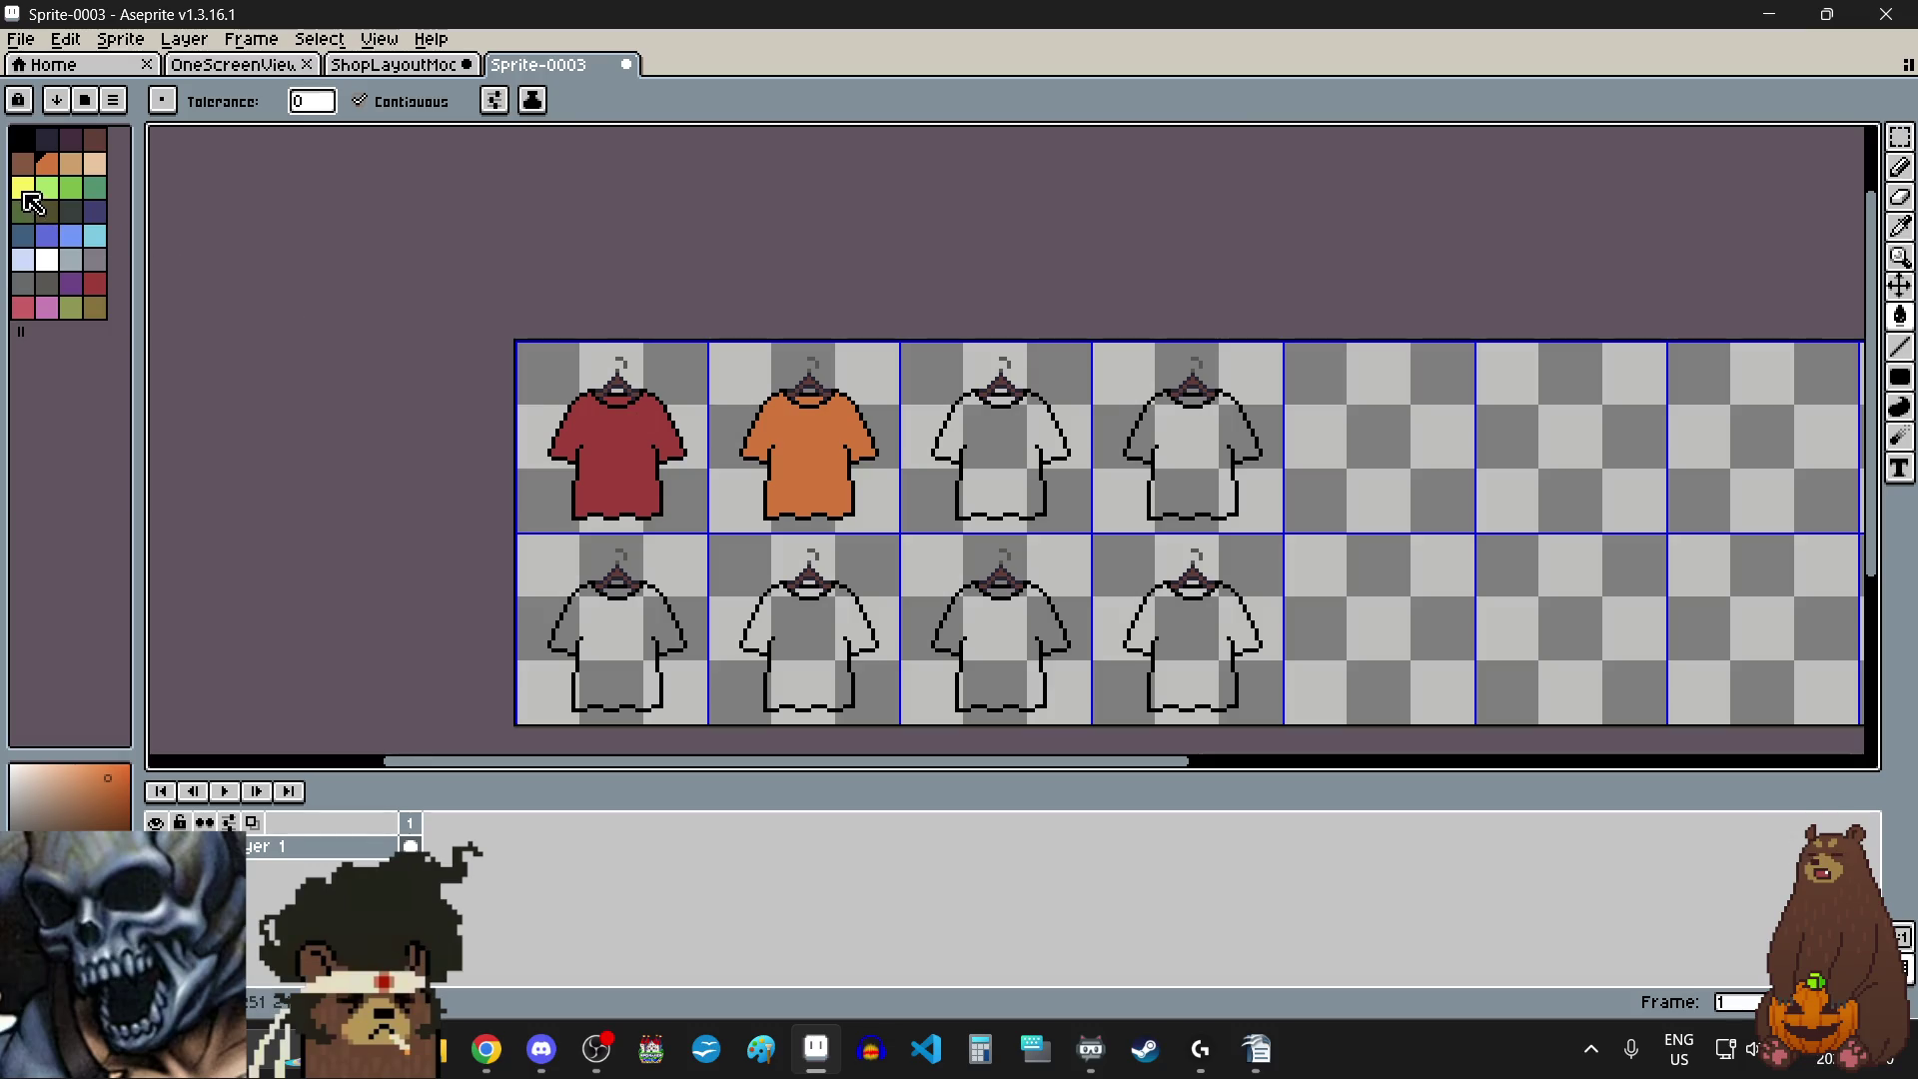
left_click(989, 425)
scroll(984, 416, "up", 2)
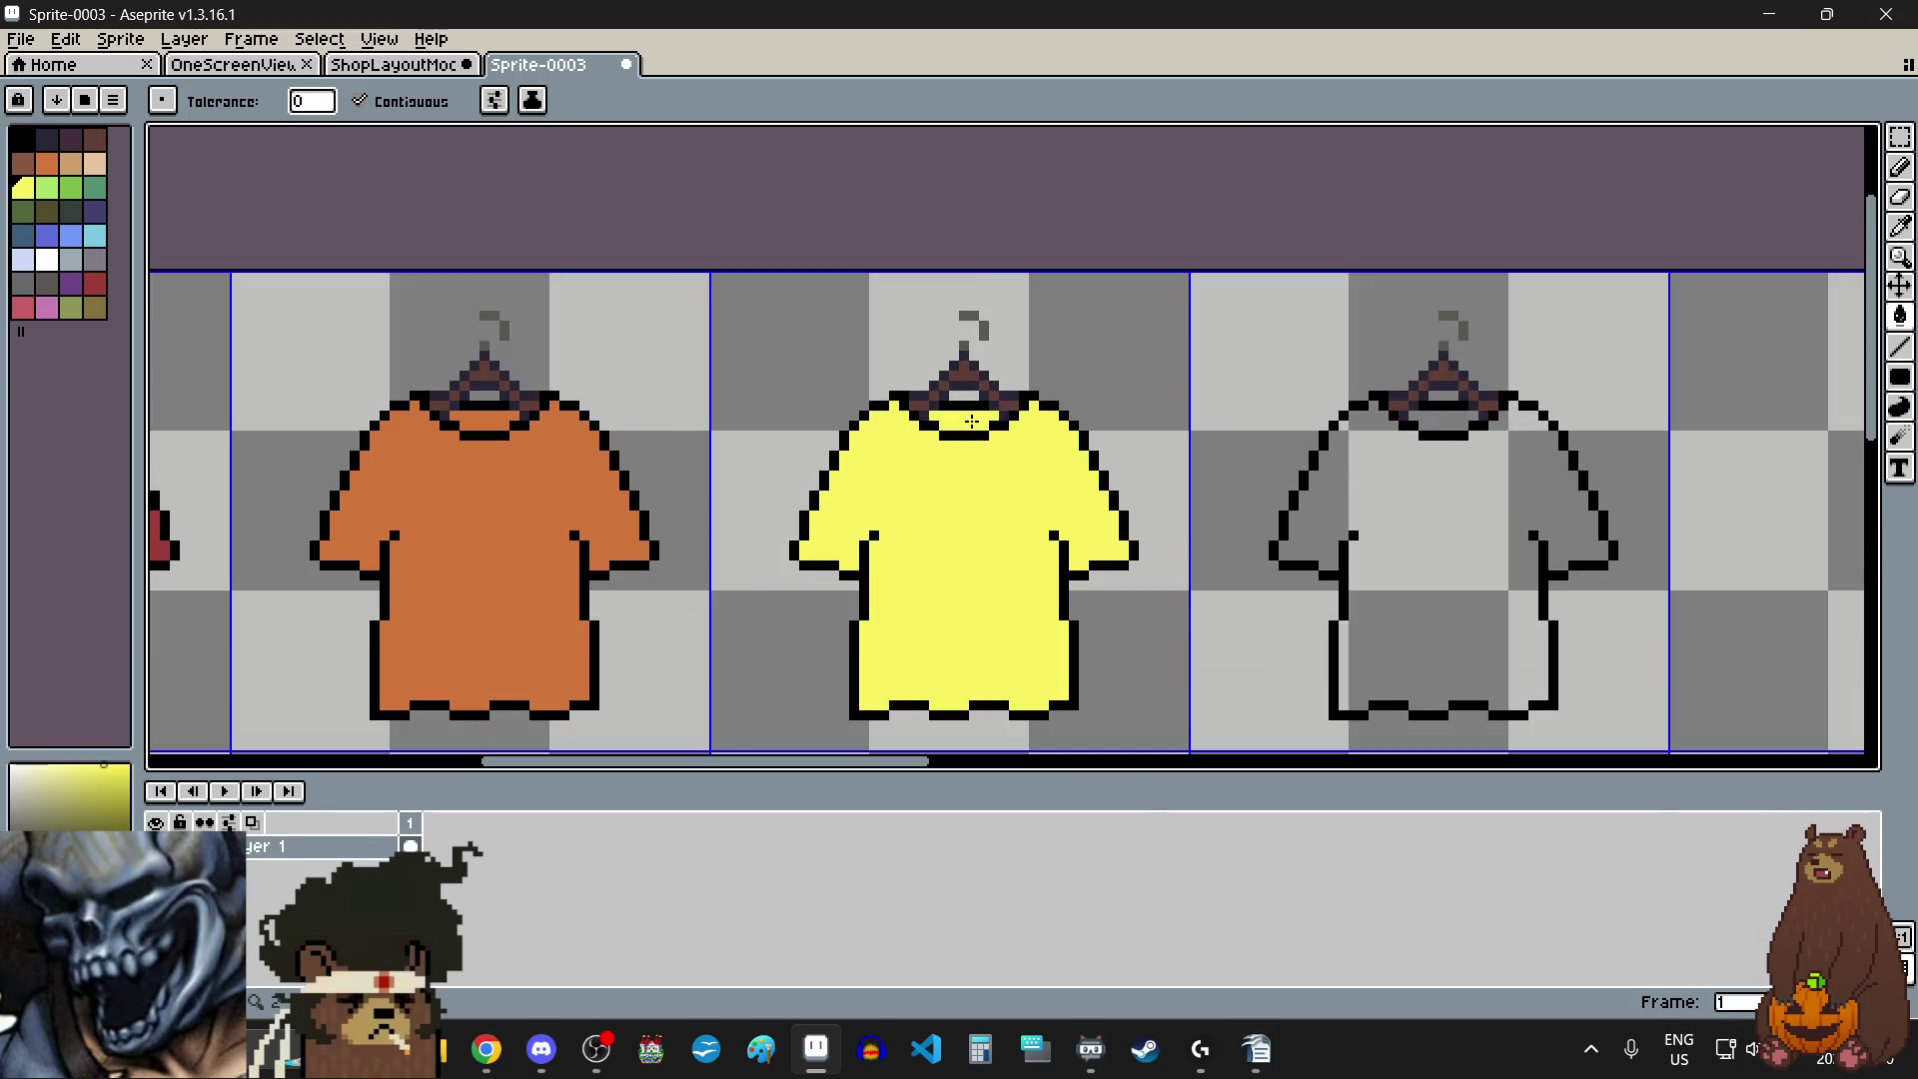
scroll(971, 421, "down", 3)
scroll(961, 511, "up", 1)
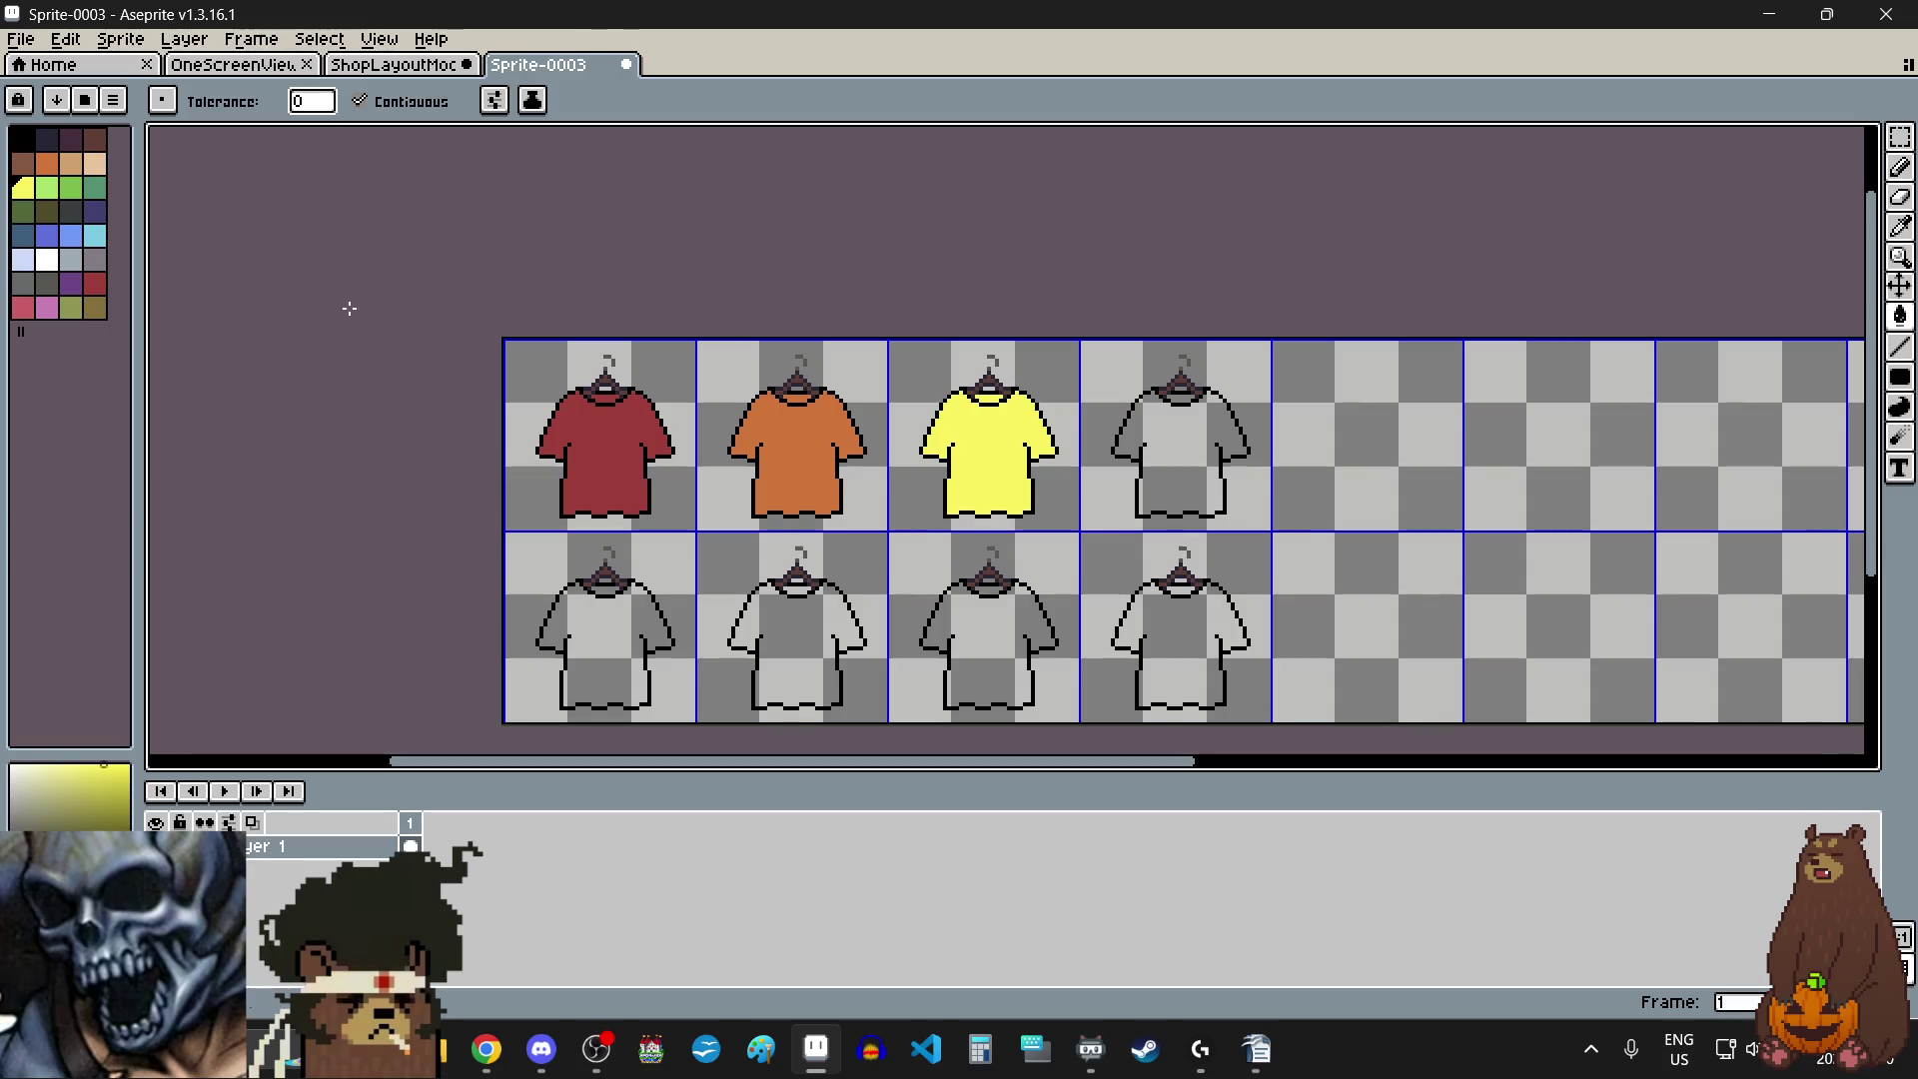
left_click(78, 195)
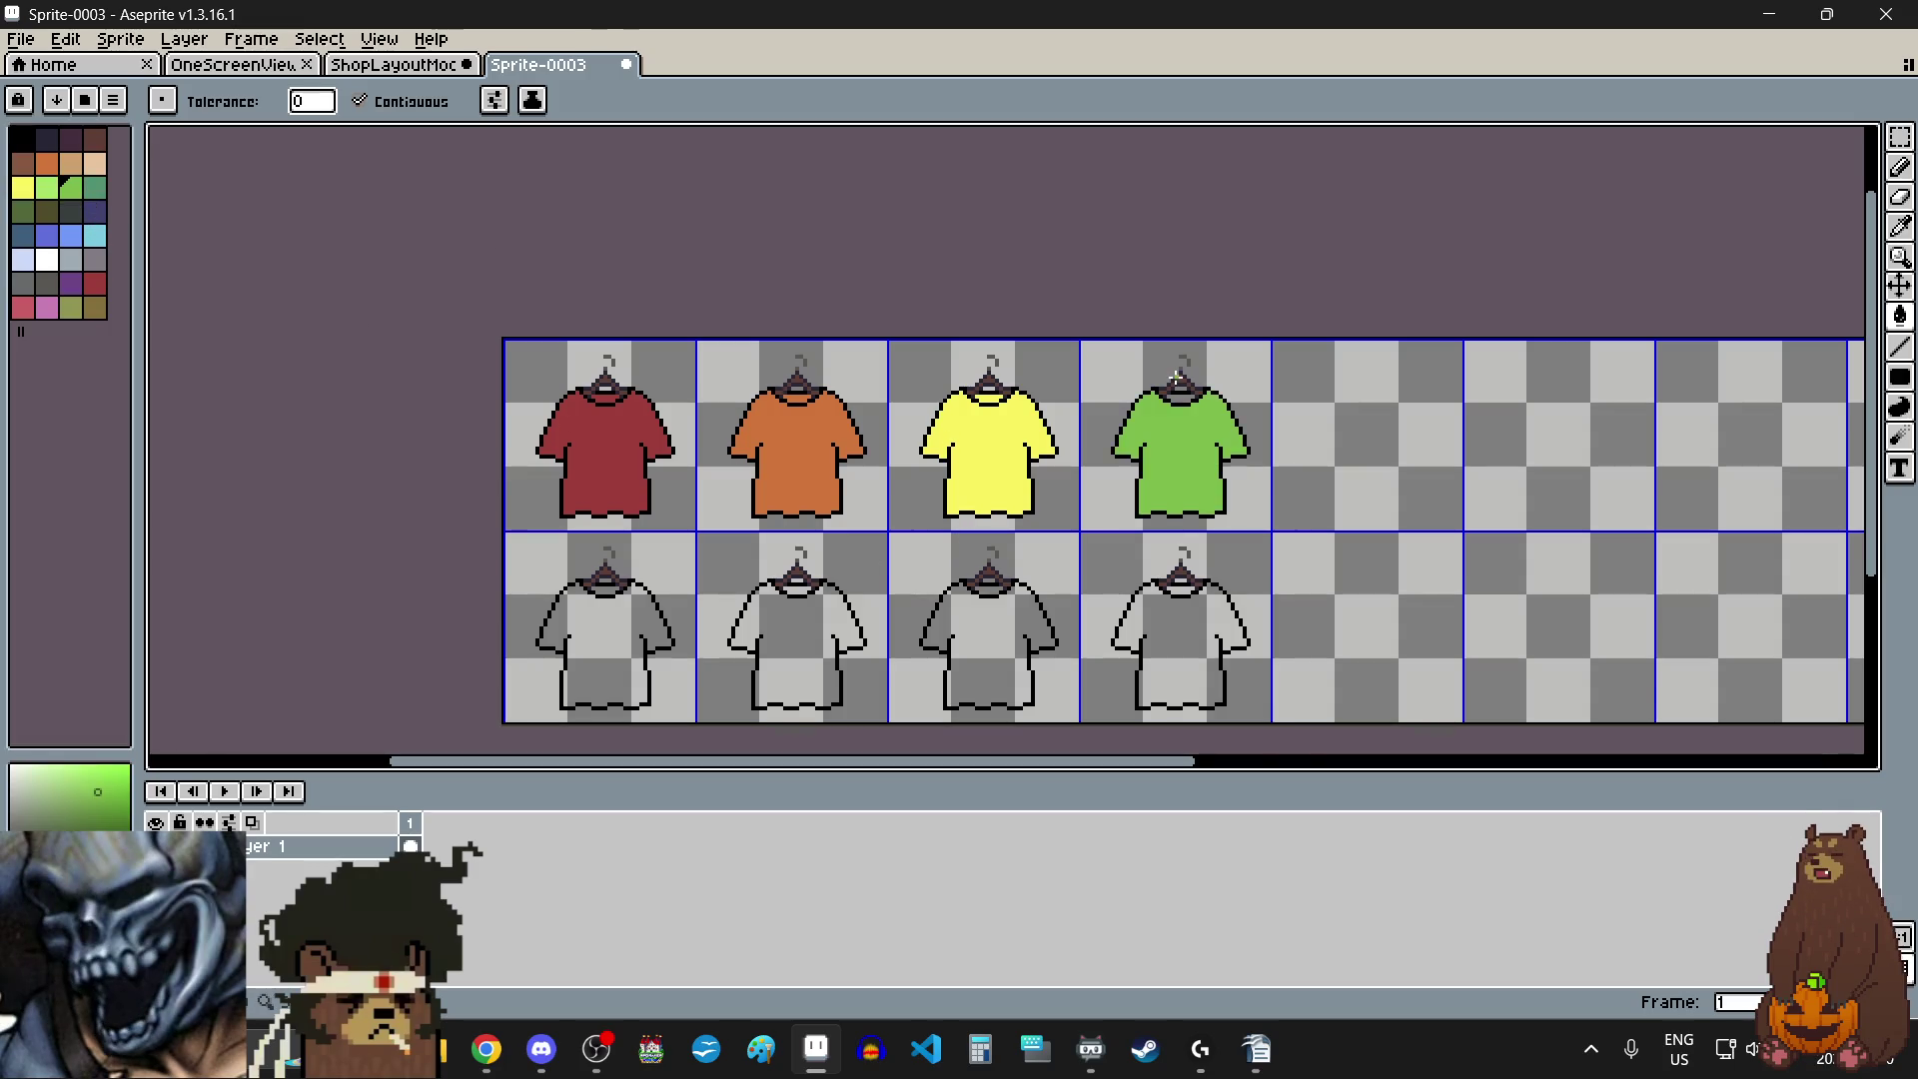
left_click(1181, 418)
scroll(1182, 417, "up", 2)
scroll(1181, 418, "down", 2)
scroll(886, 519, "down", 1)
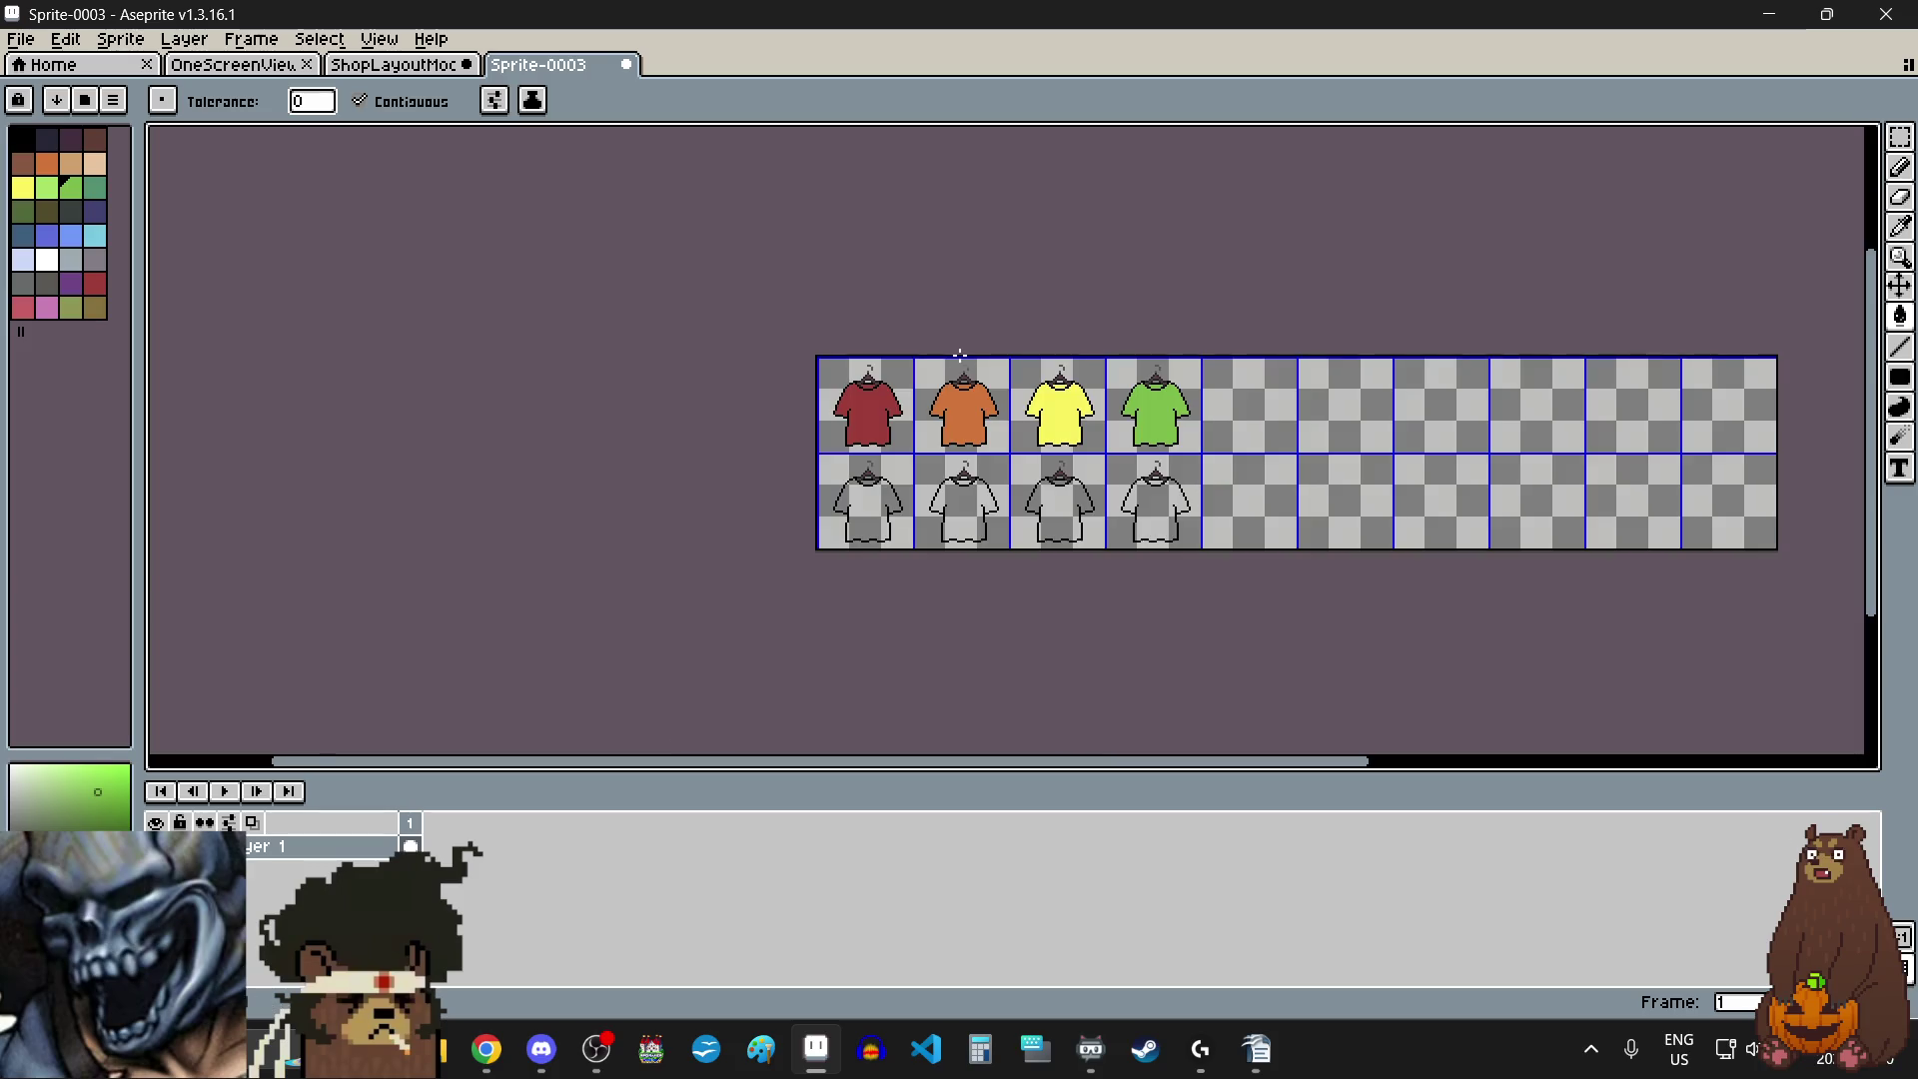
scroll(886, 520, "up", 1)
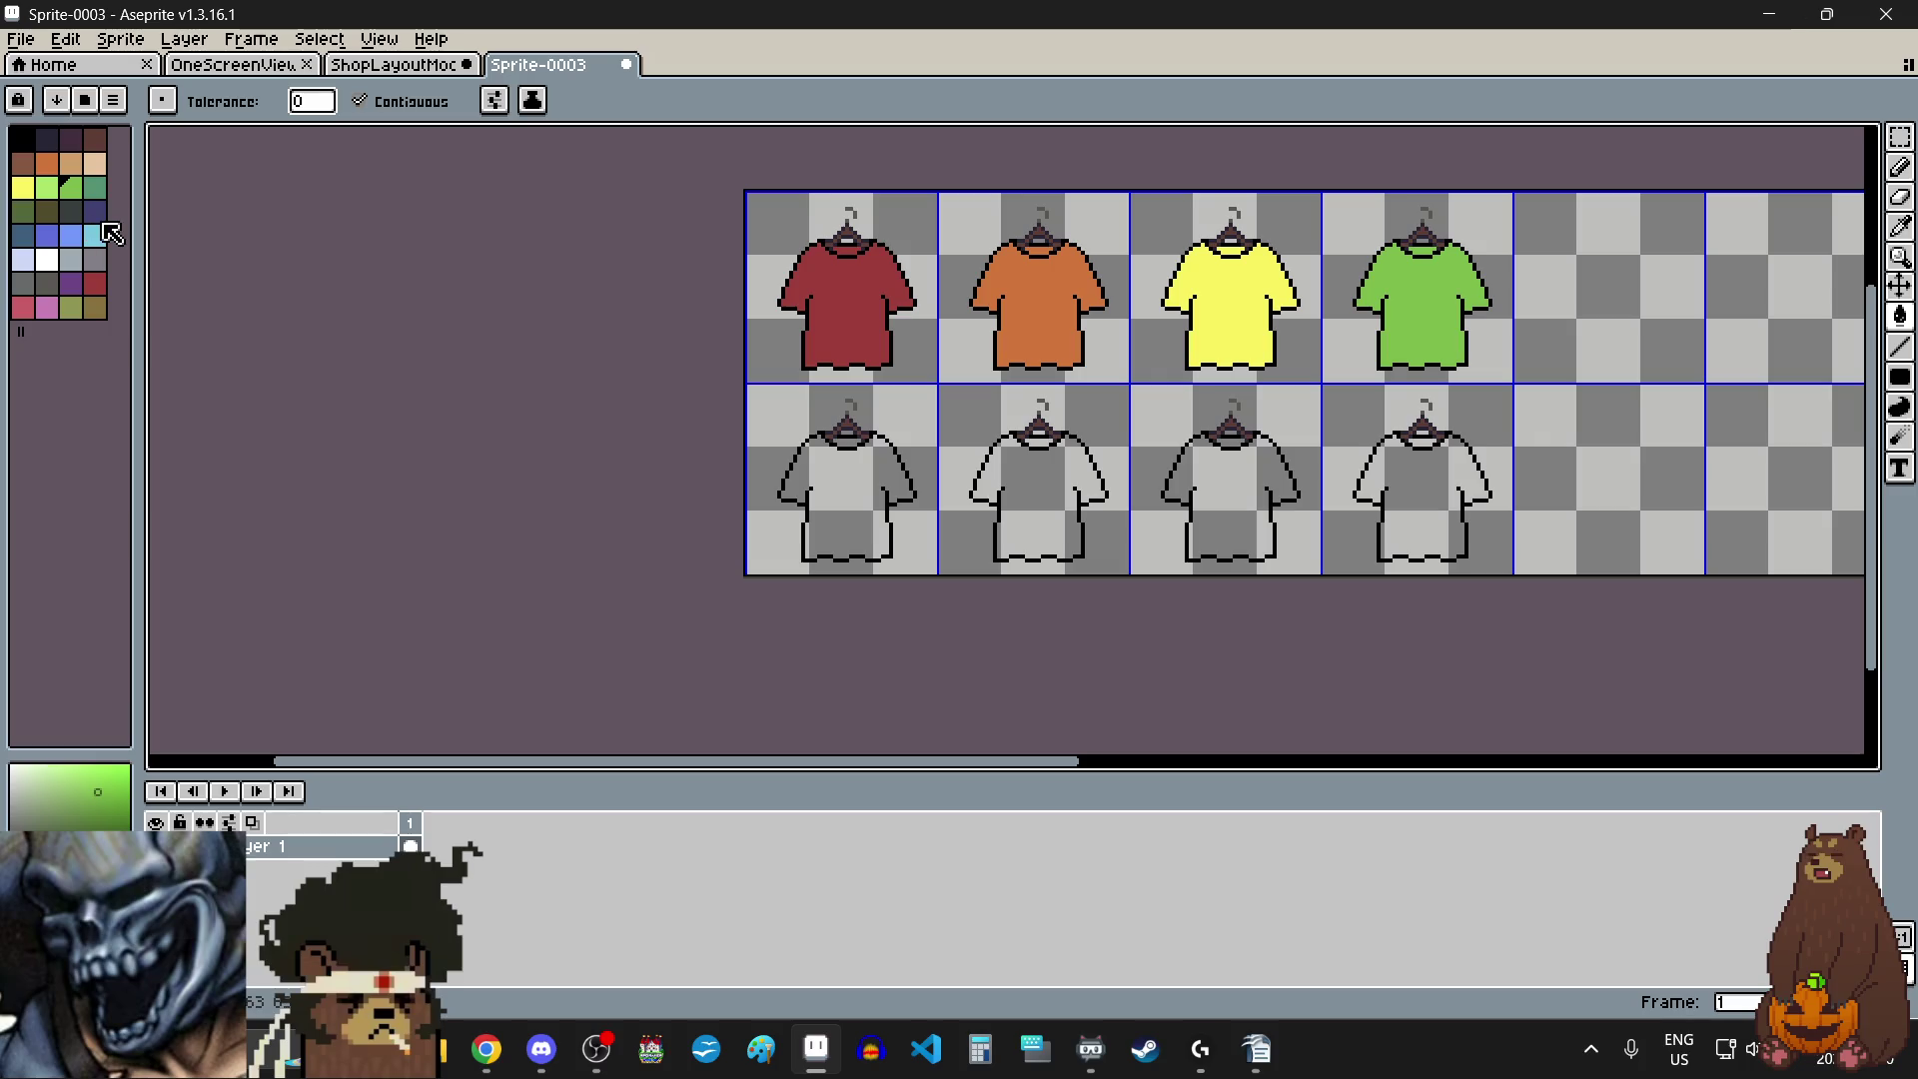
- Fill the first two second-row shirts blue and purple
left_click(46, 235)
left_click(868, 477)
scroll(869, 478, "up", 5)
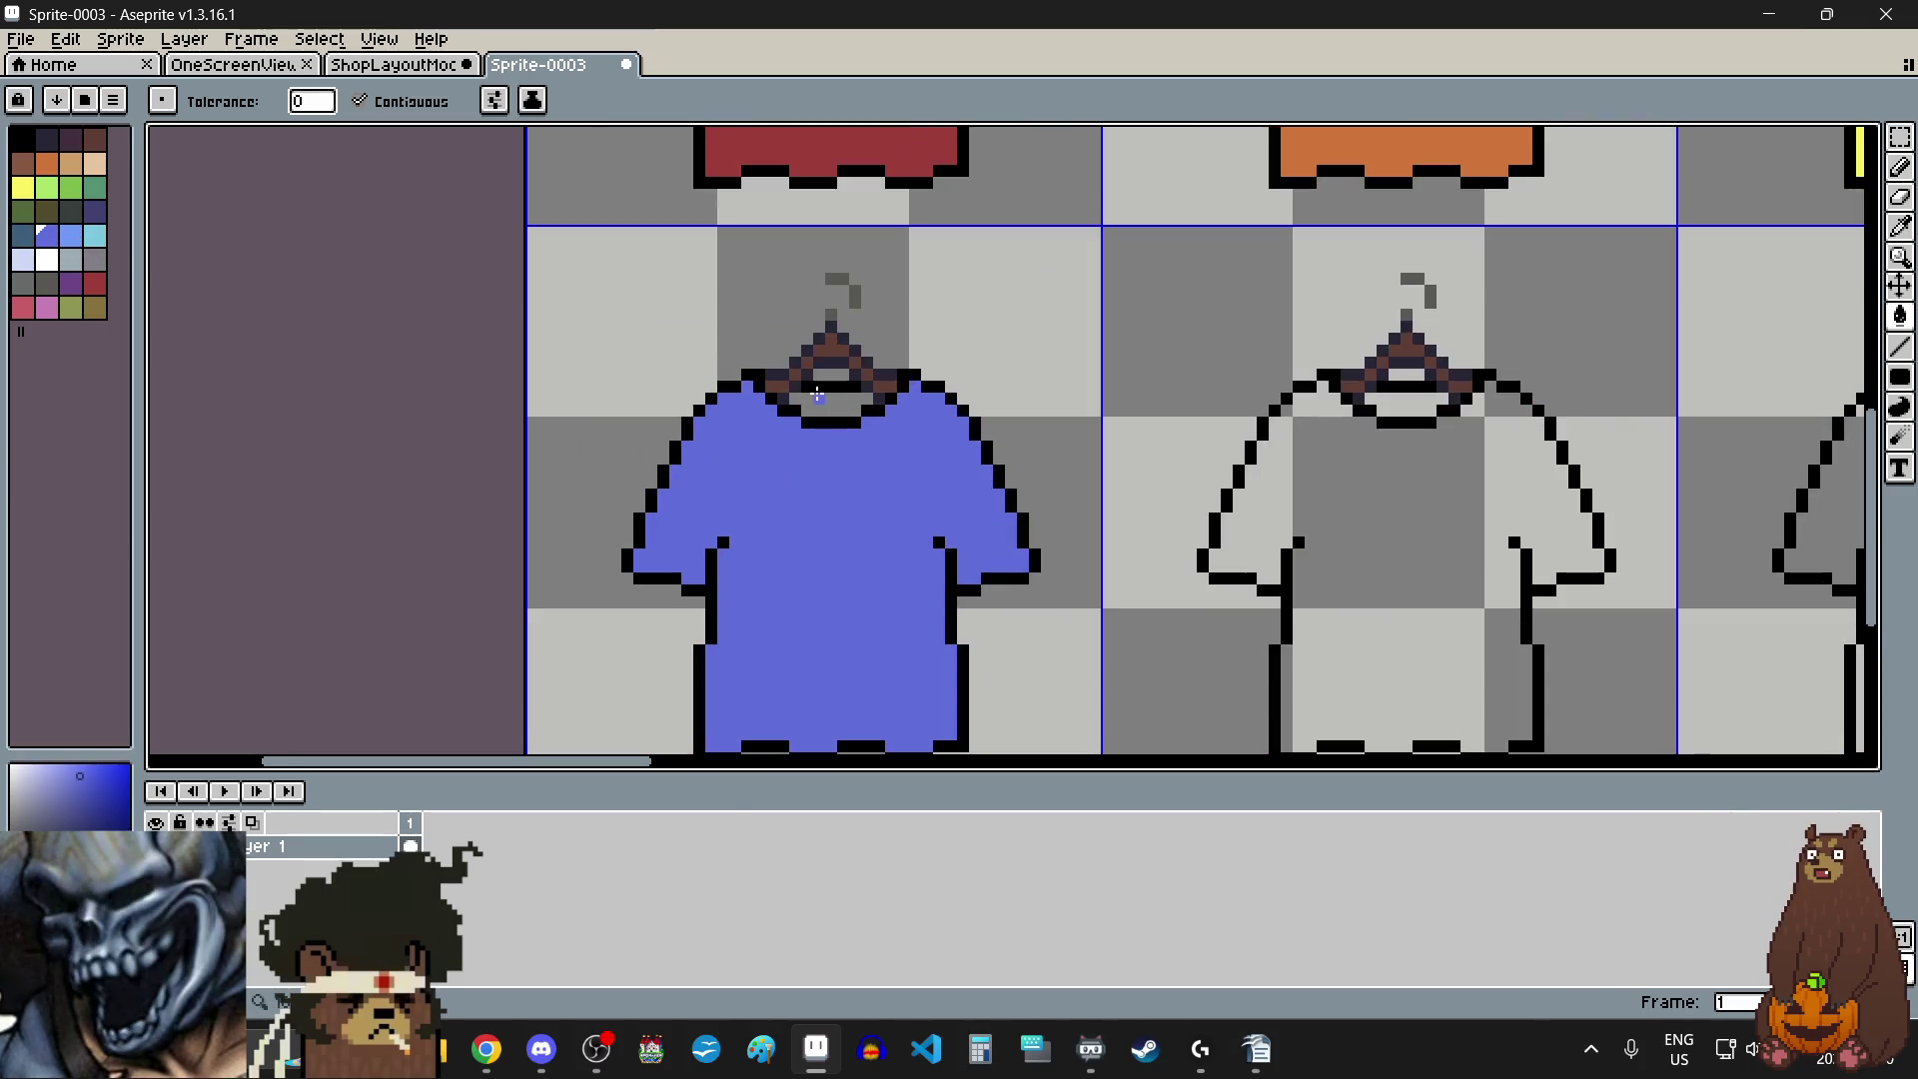
scroll(822, 407, "down", 3)
scroll(1137, 446, "up", 1)
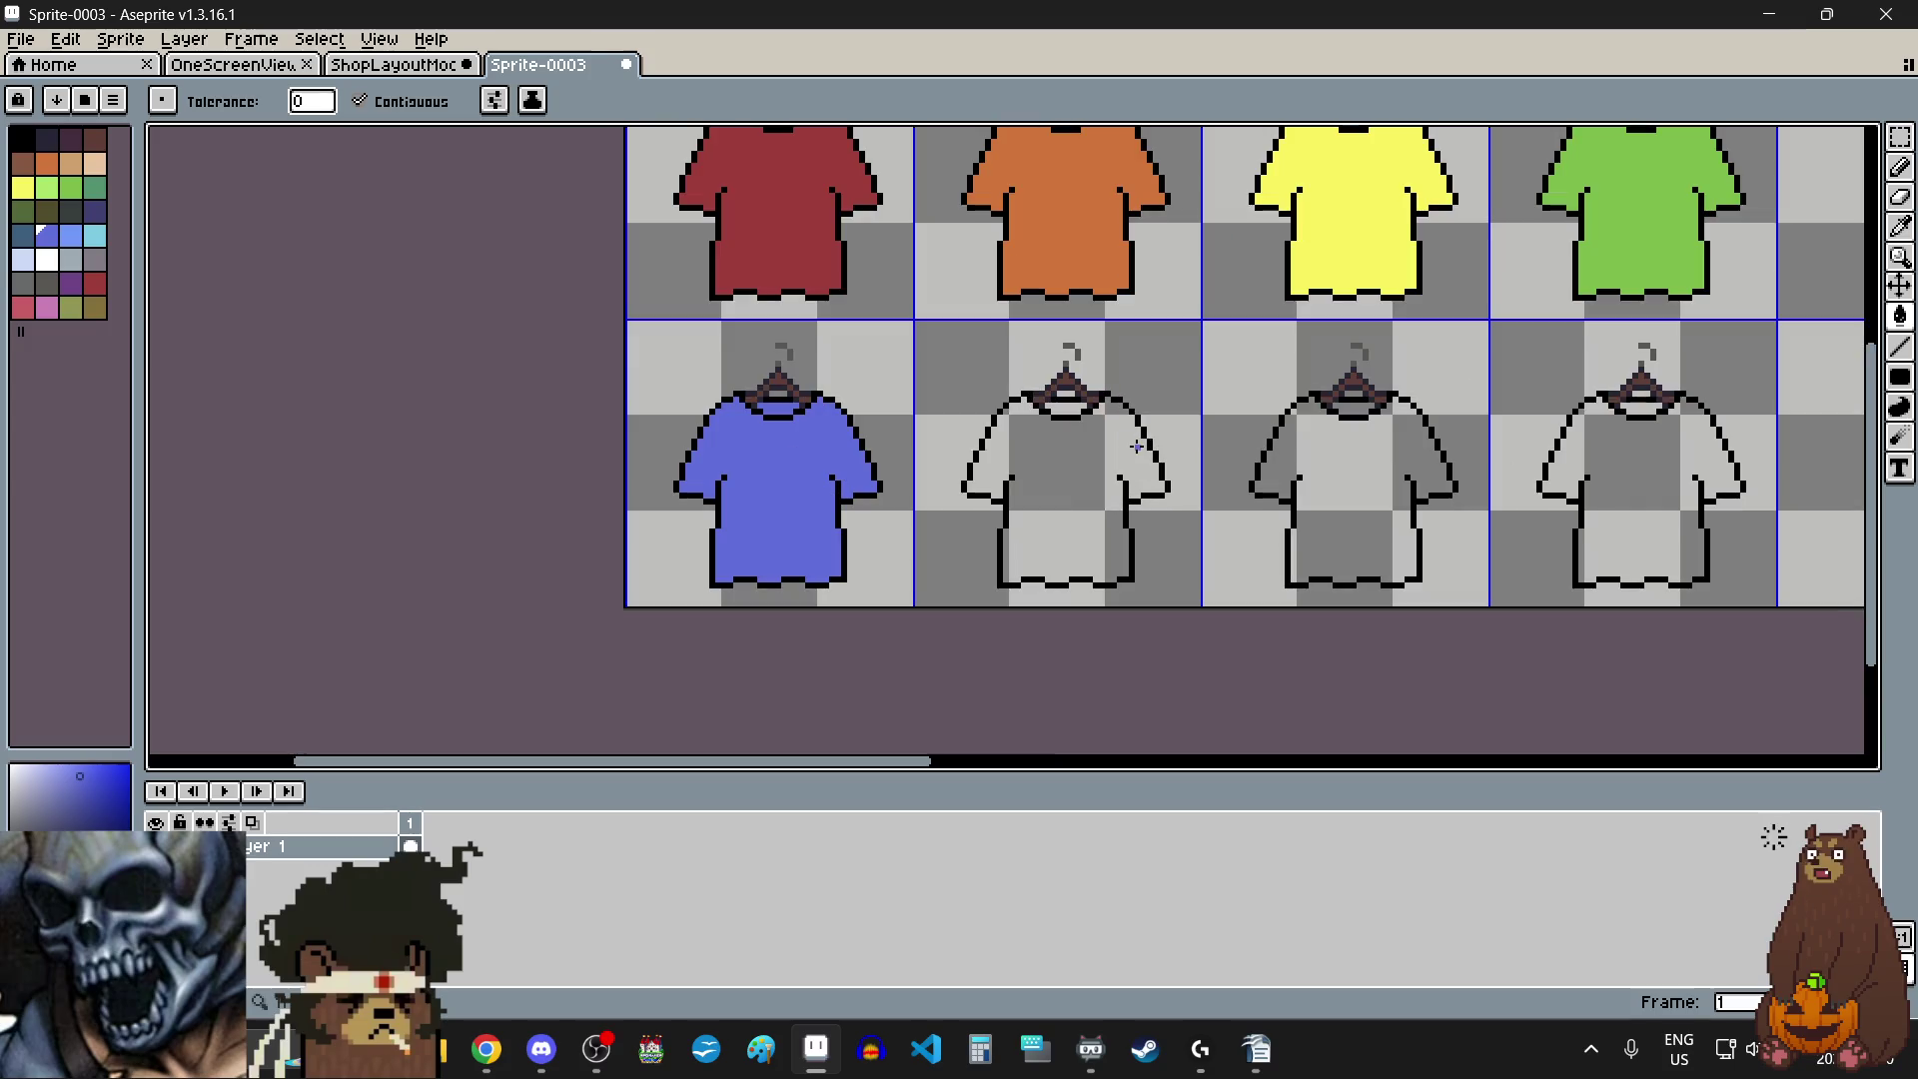
left_click(71, 282)
left_click(1070, 417)
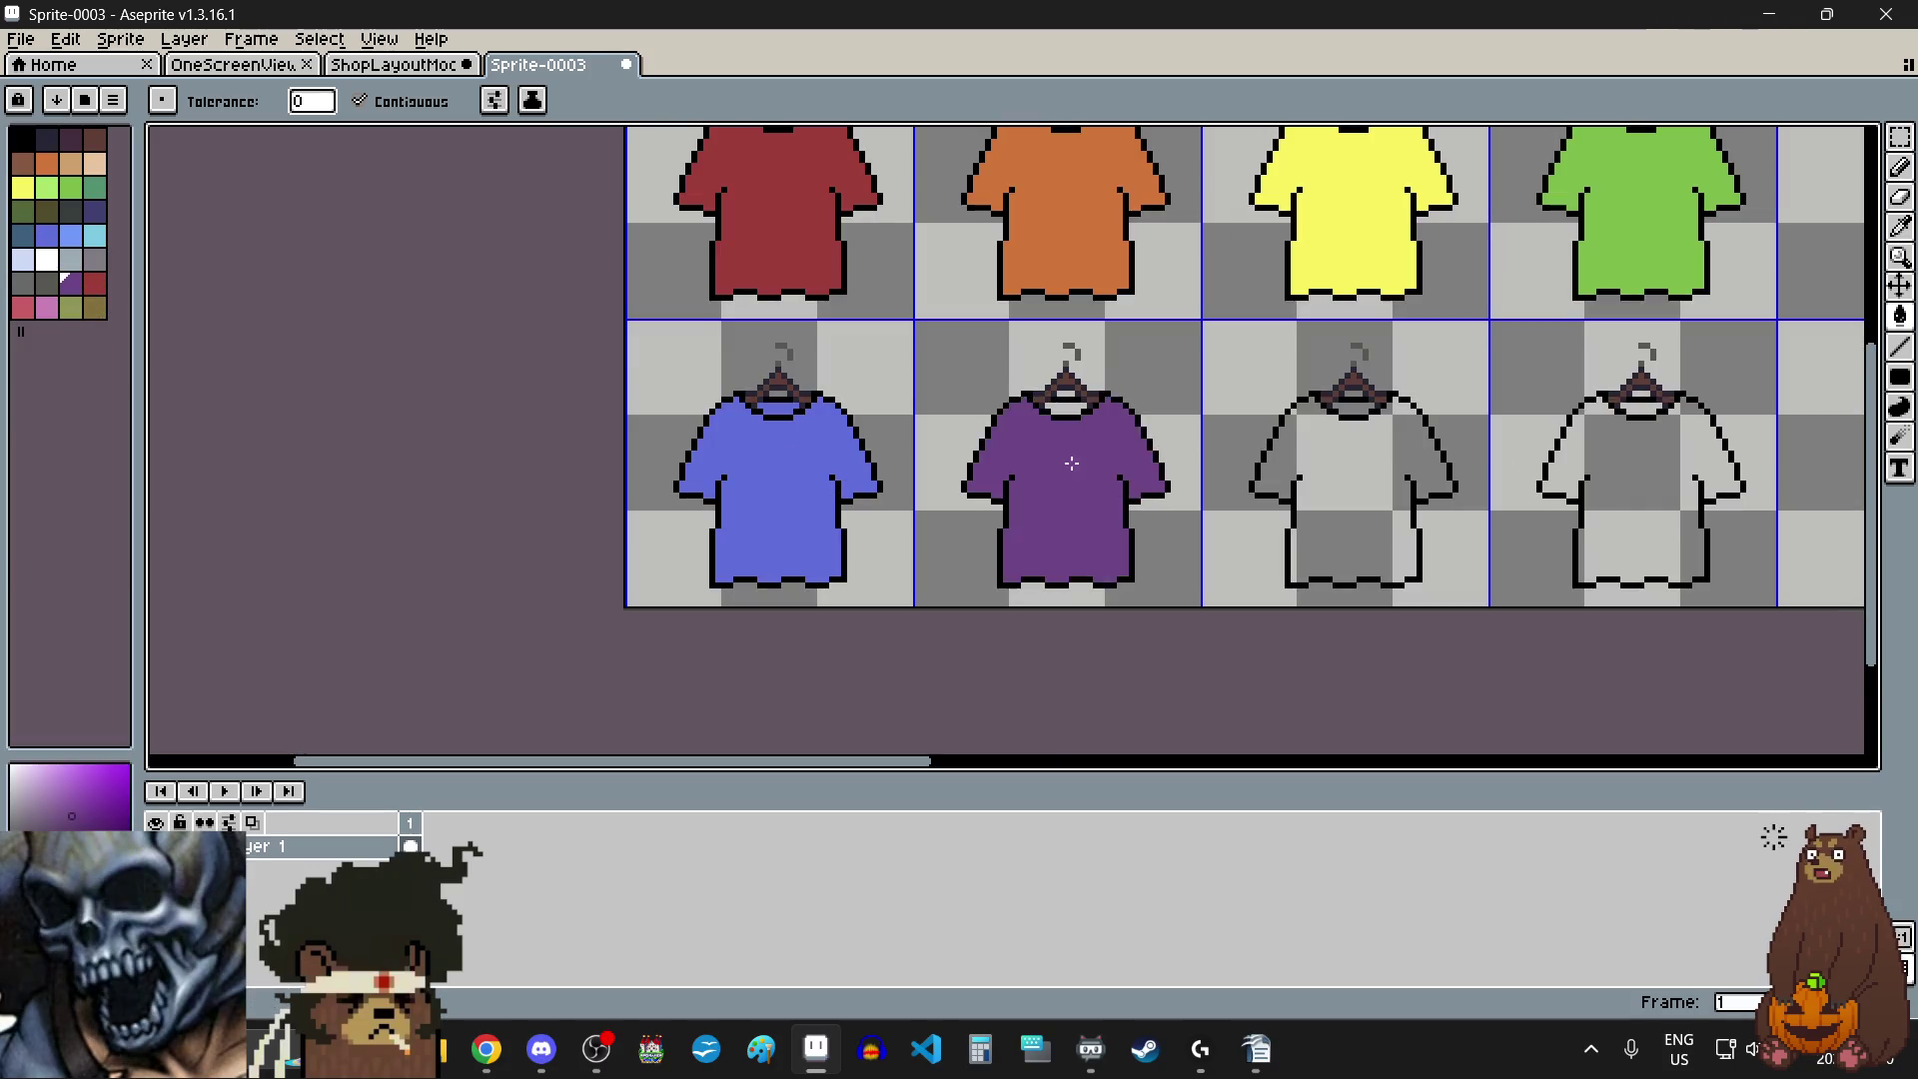
scroll(1059, 422, "up", 2)
scroll(1017, 448, "down", 3)
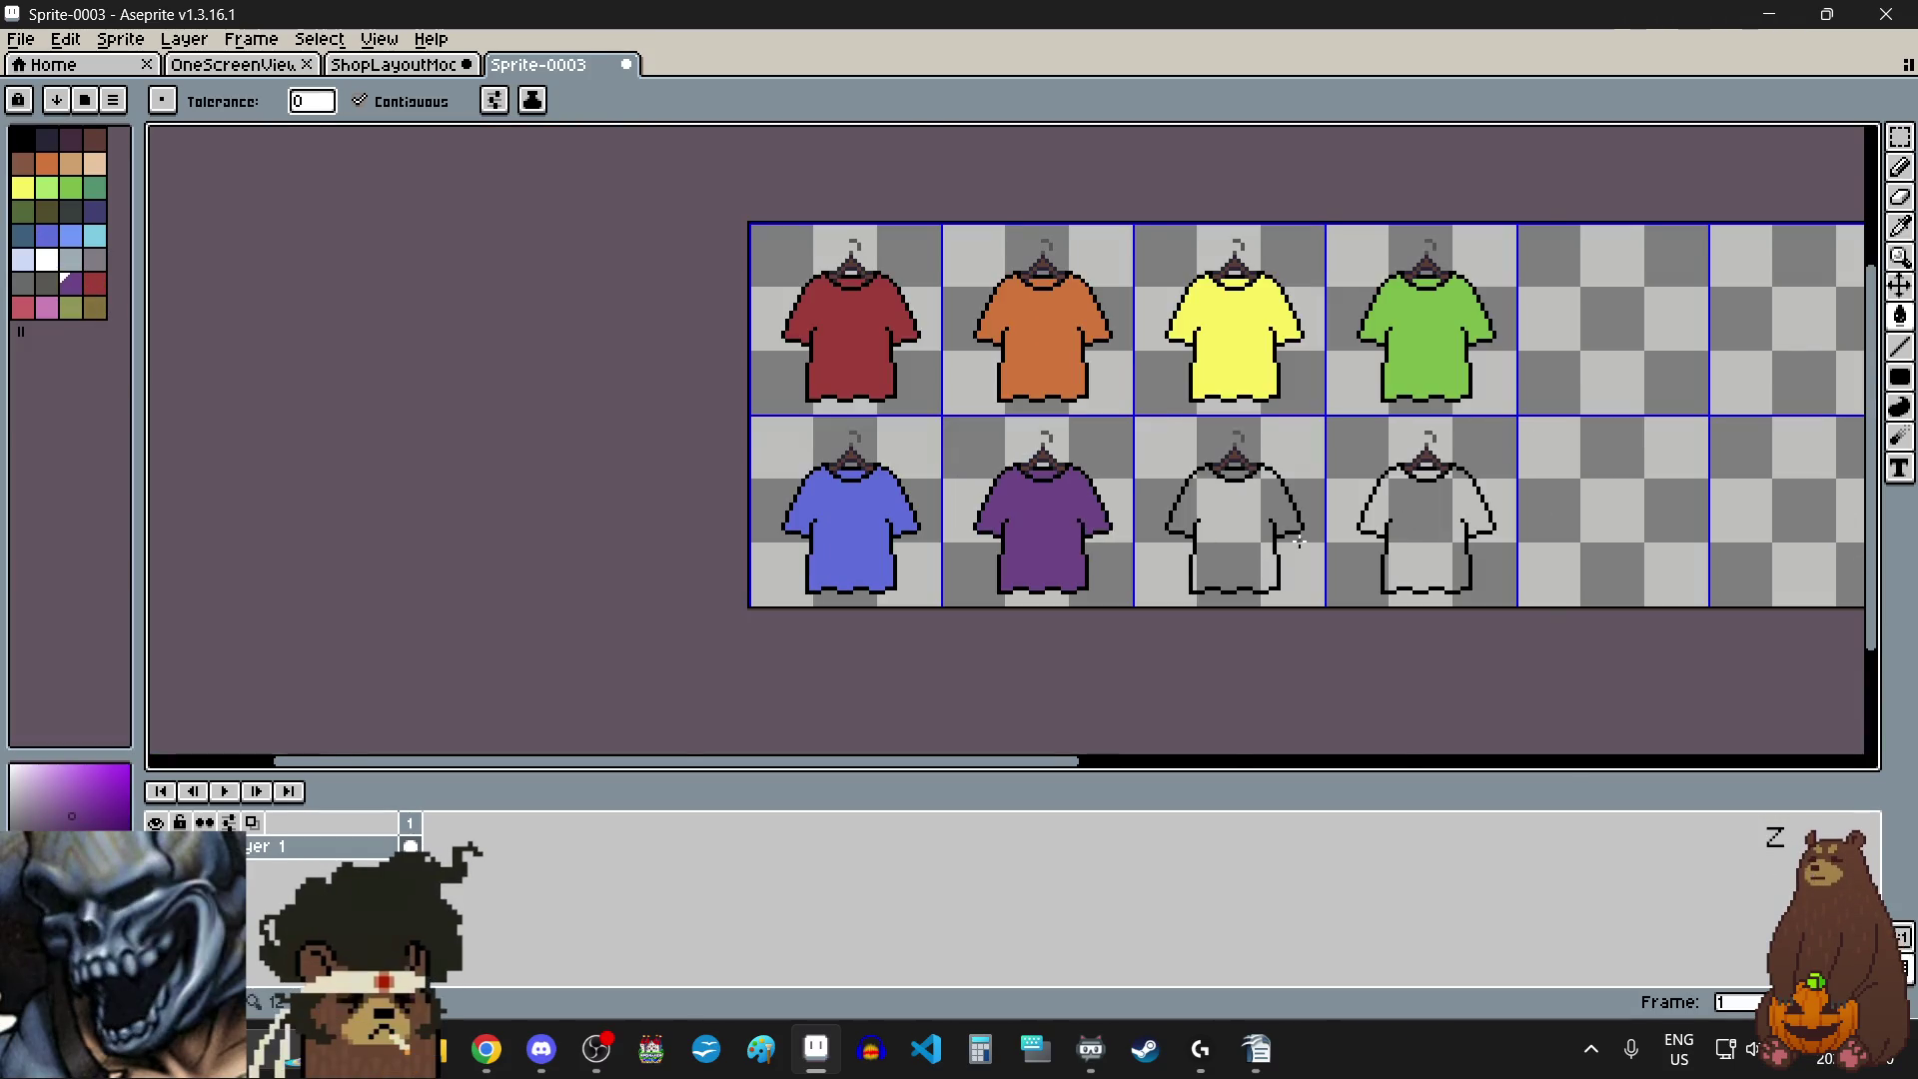
scroll(1011, 477, "up", 1)
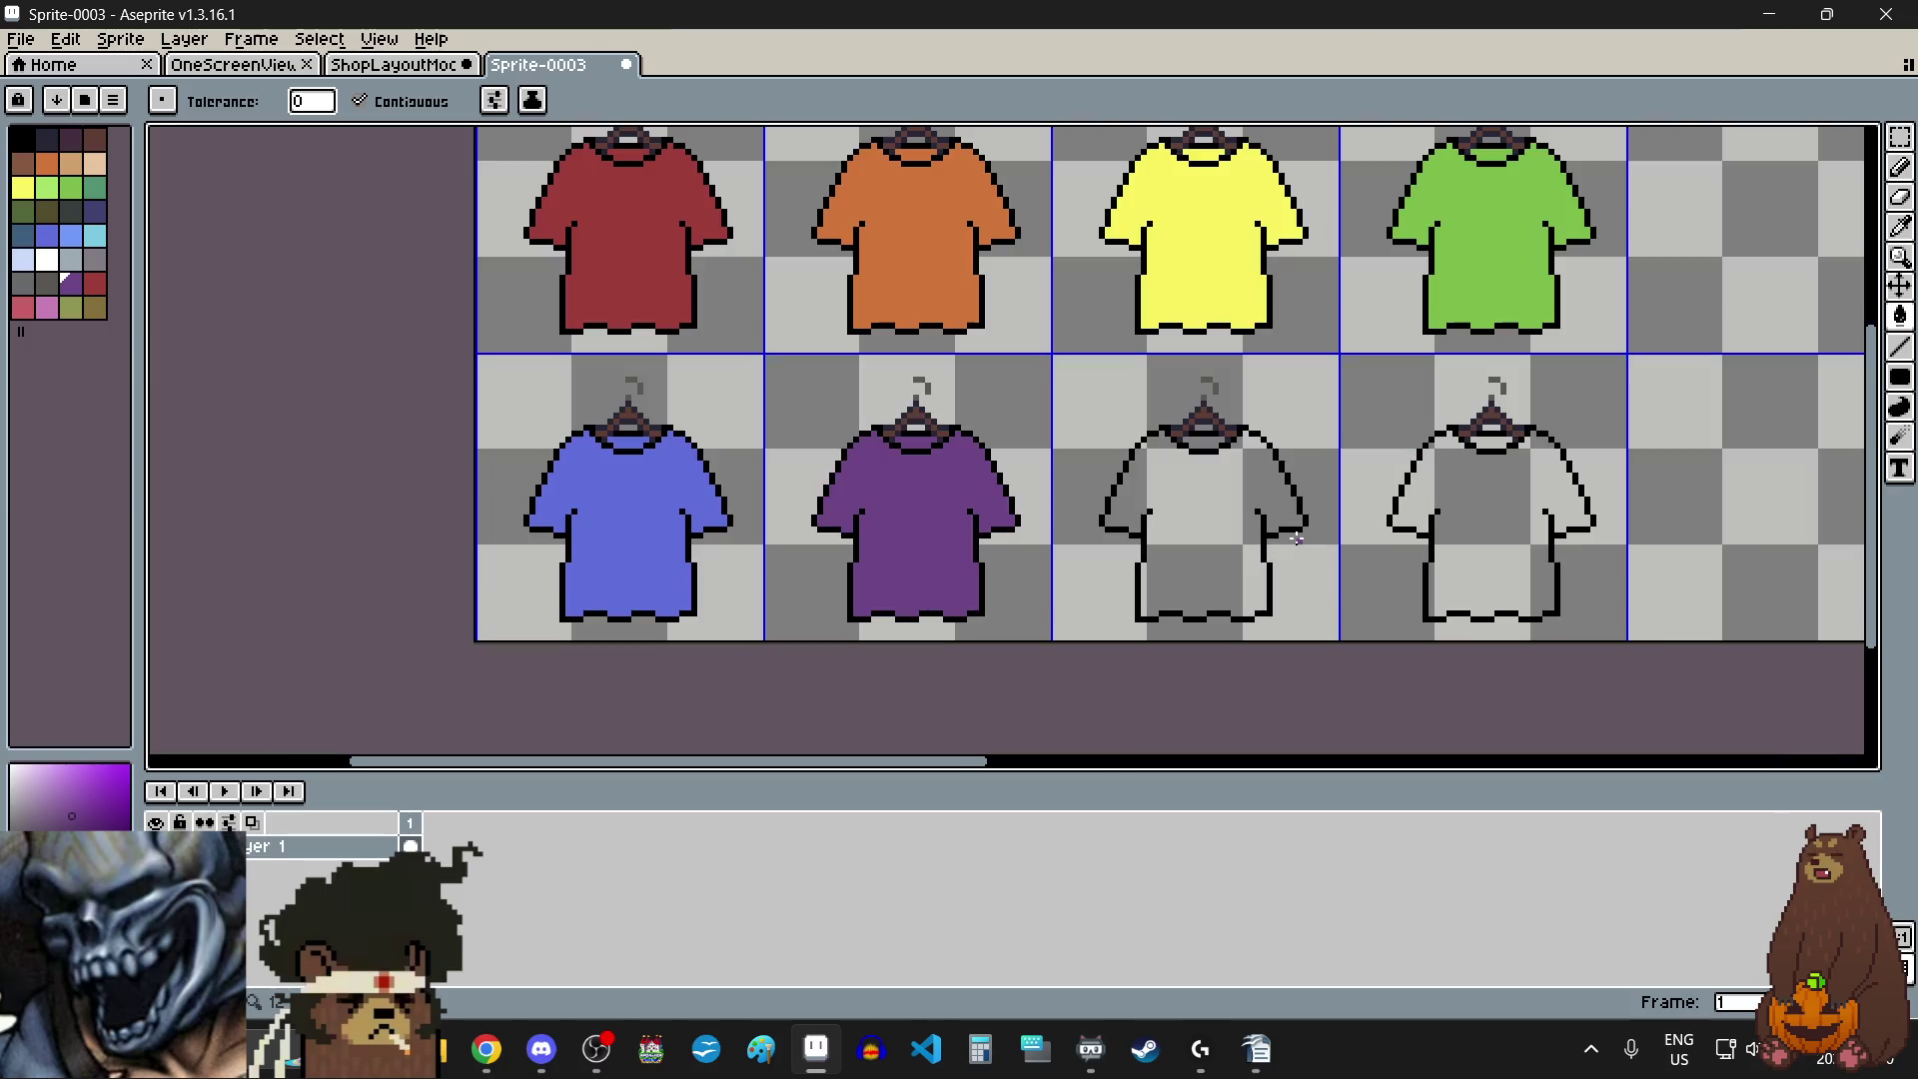
- Fill the third grey shirt and its collar white
left_click(47, 283)
scroll(1185, 506, "up", 1)
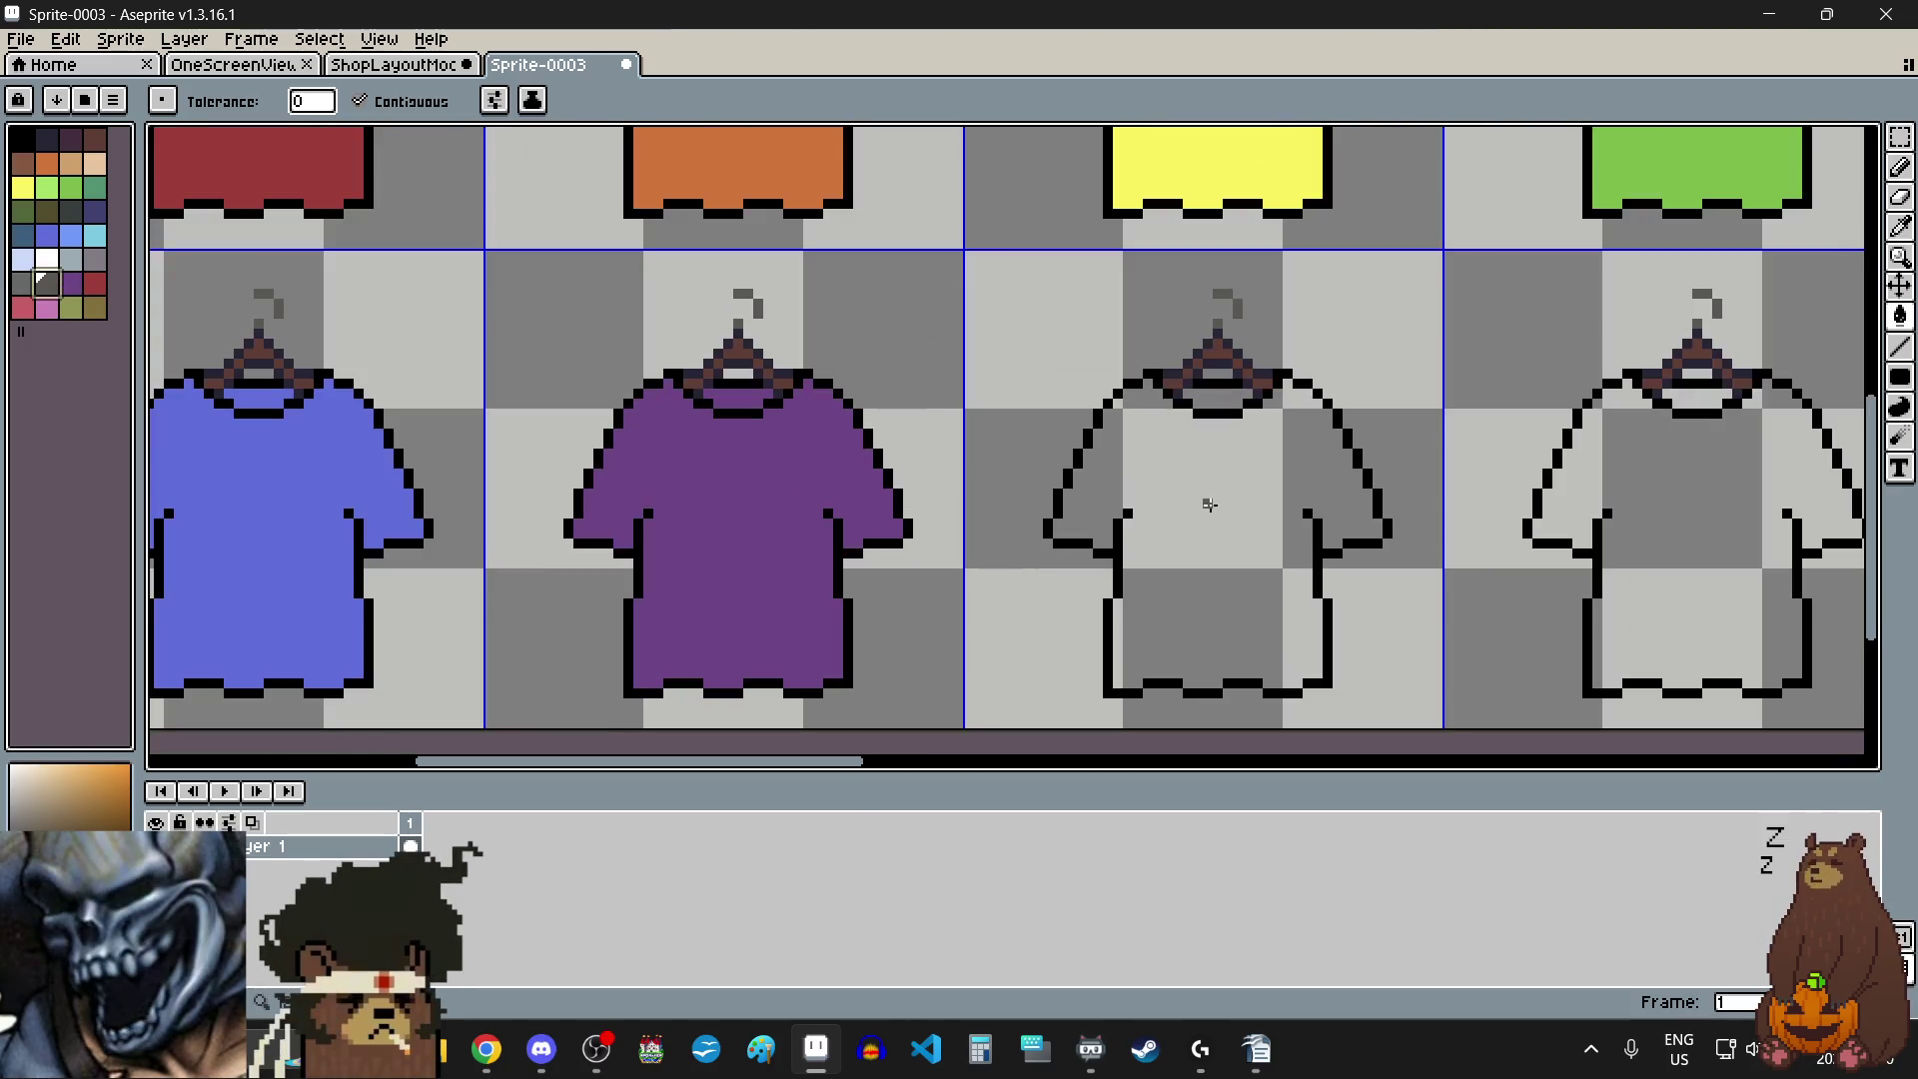
scroll(1210, 504, "down", 1)
scroll(1210, 503, "down", 1)
scroll(1212, 501, "up", 1)
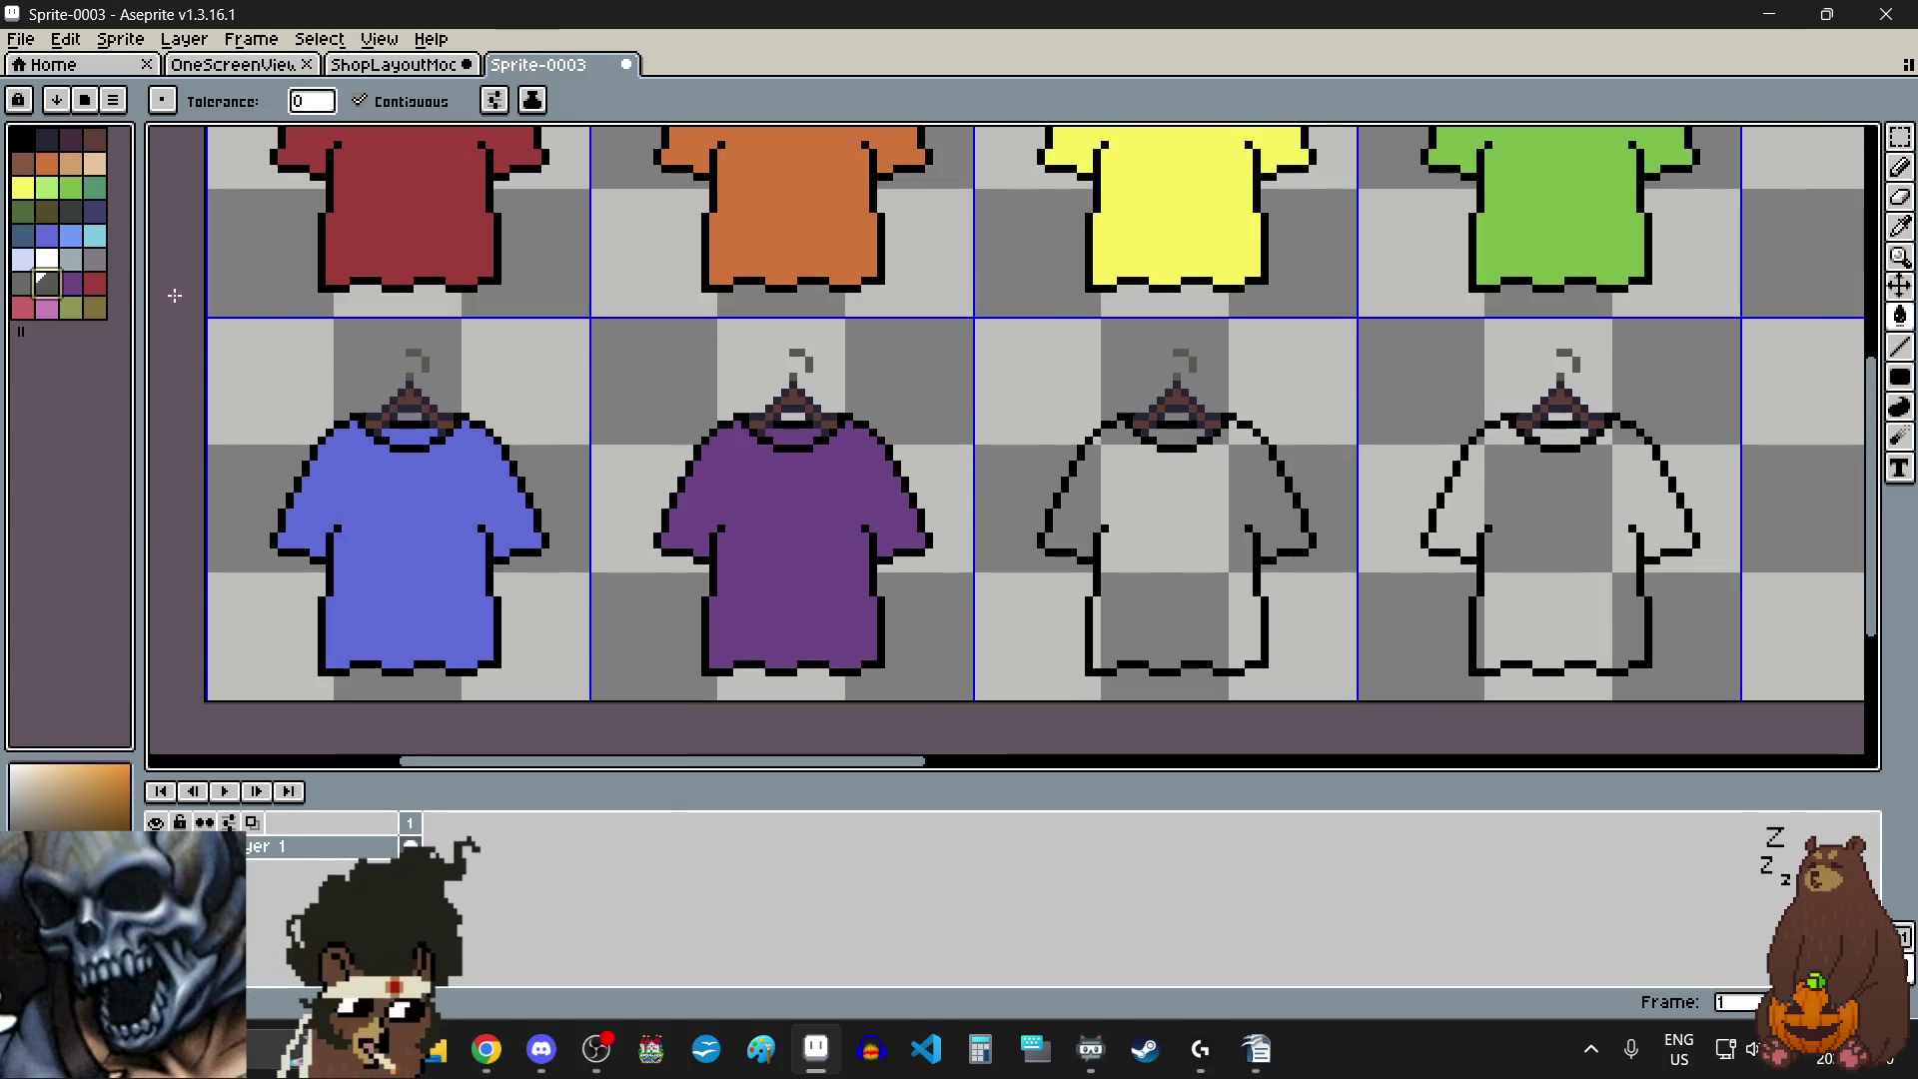
left_click(47, 259)
left_click(1178, 497)
scroll(1157, 435, "up", 2)
left_click(1157, 435)
scroll(1157, 435, "down", 2)
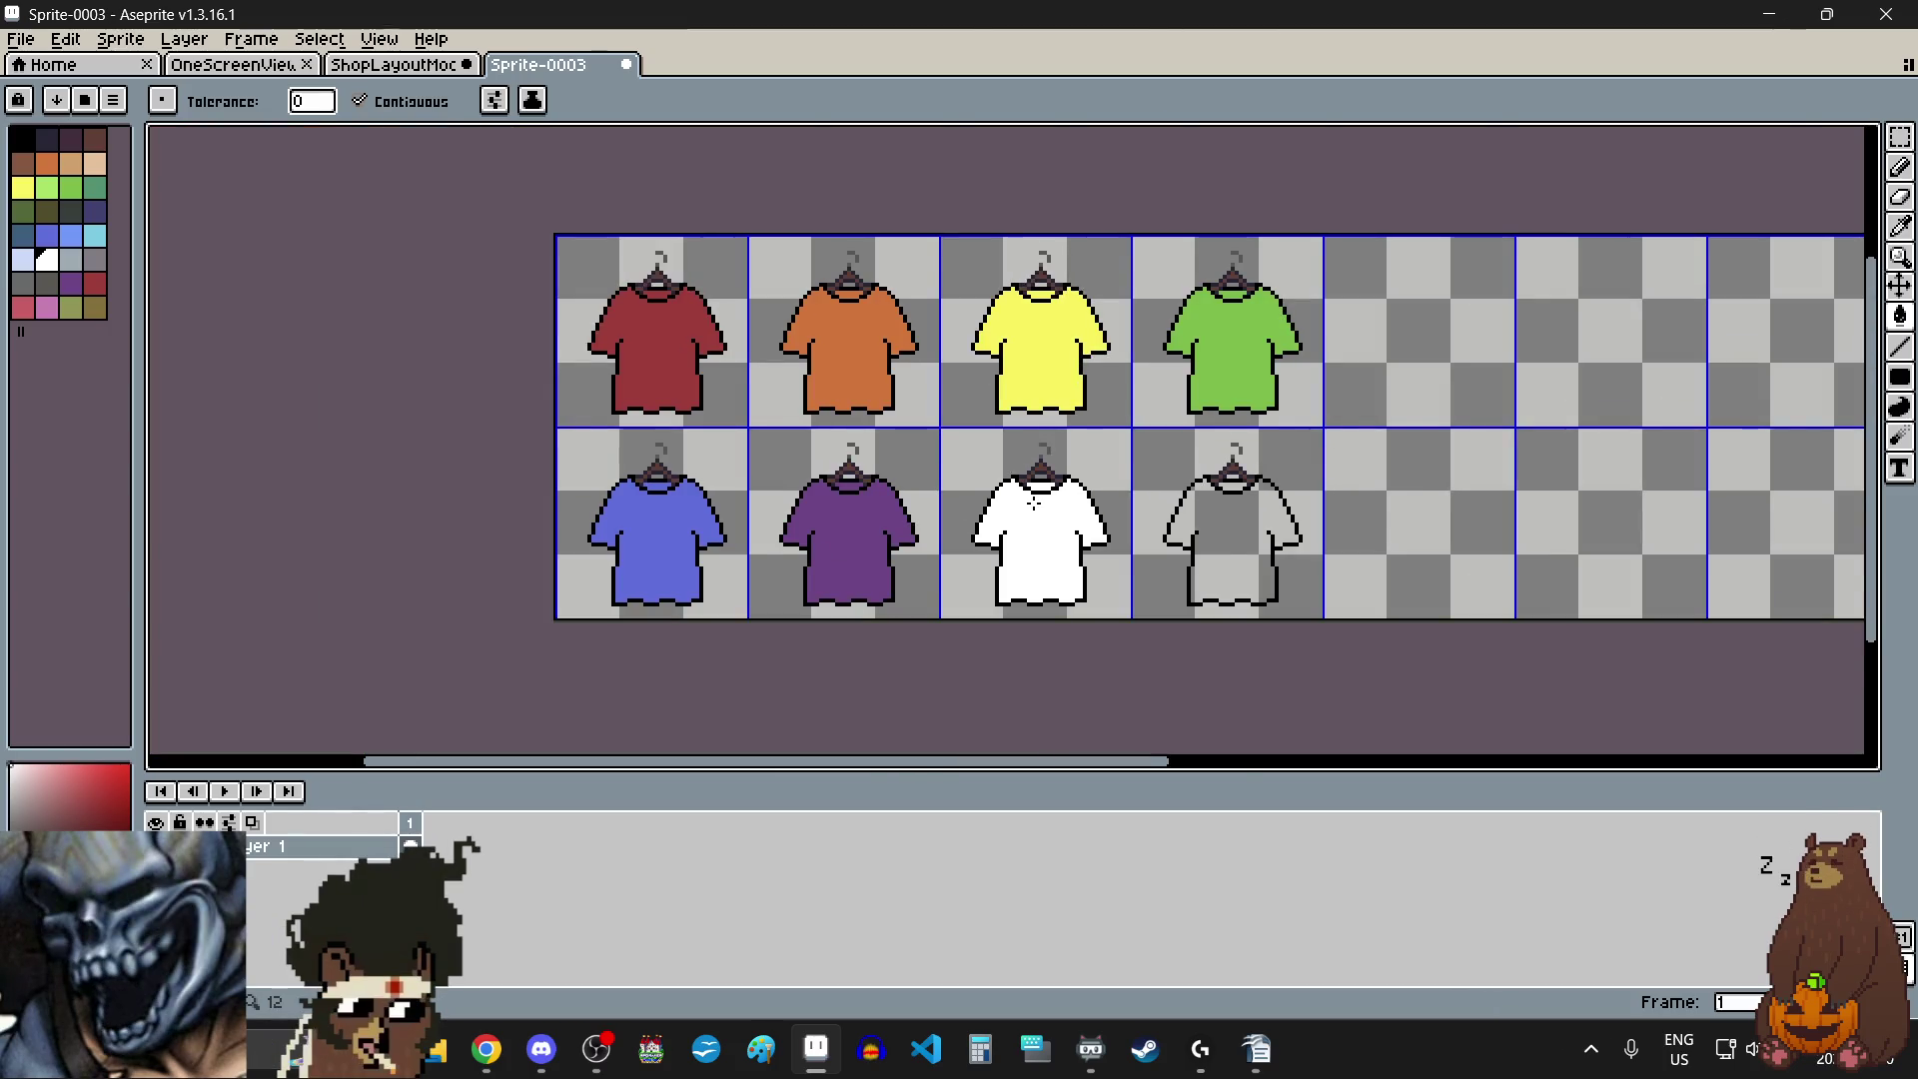
scroll(1034, 502, "up", 1)
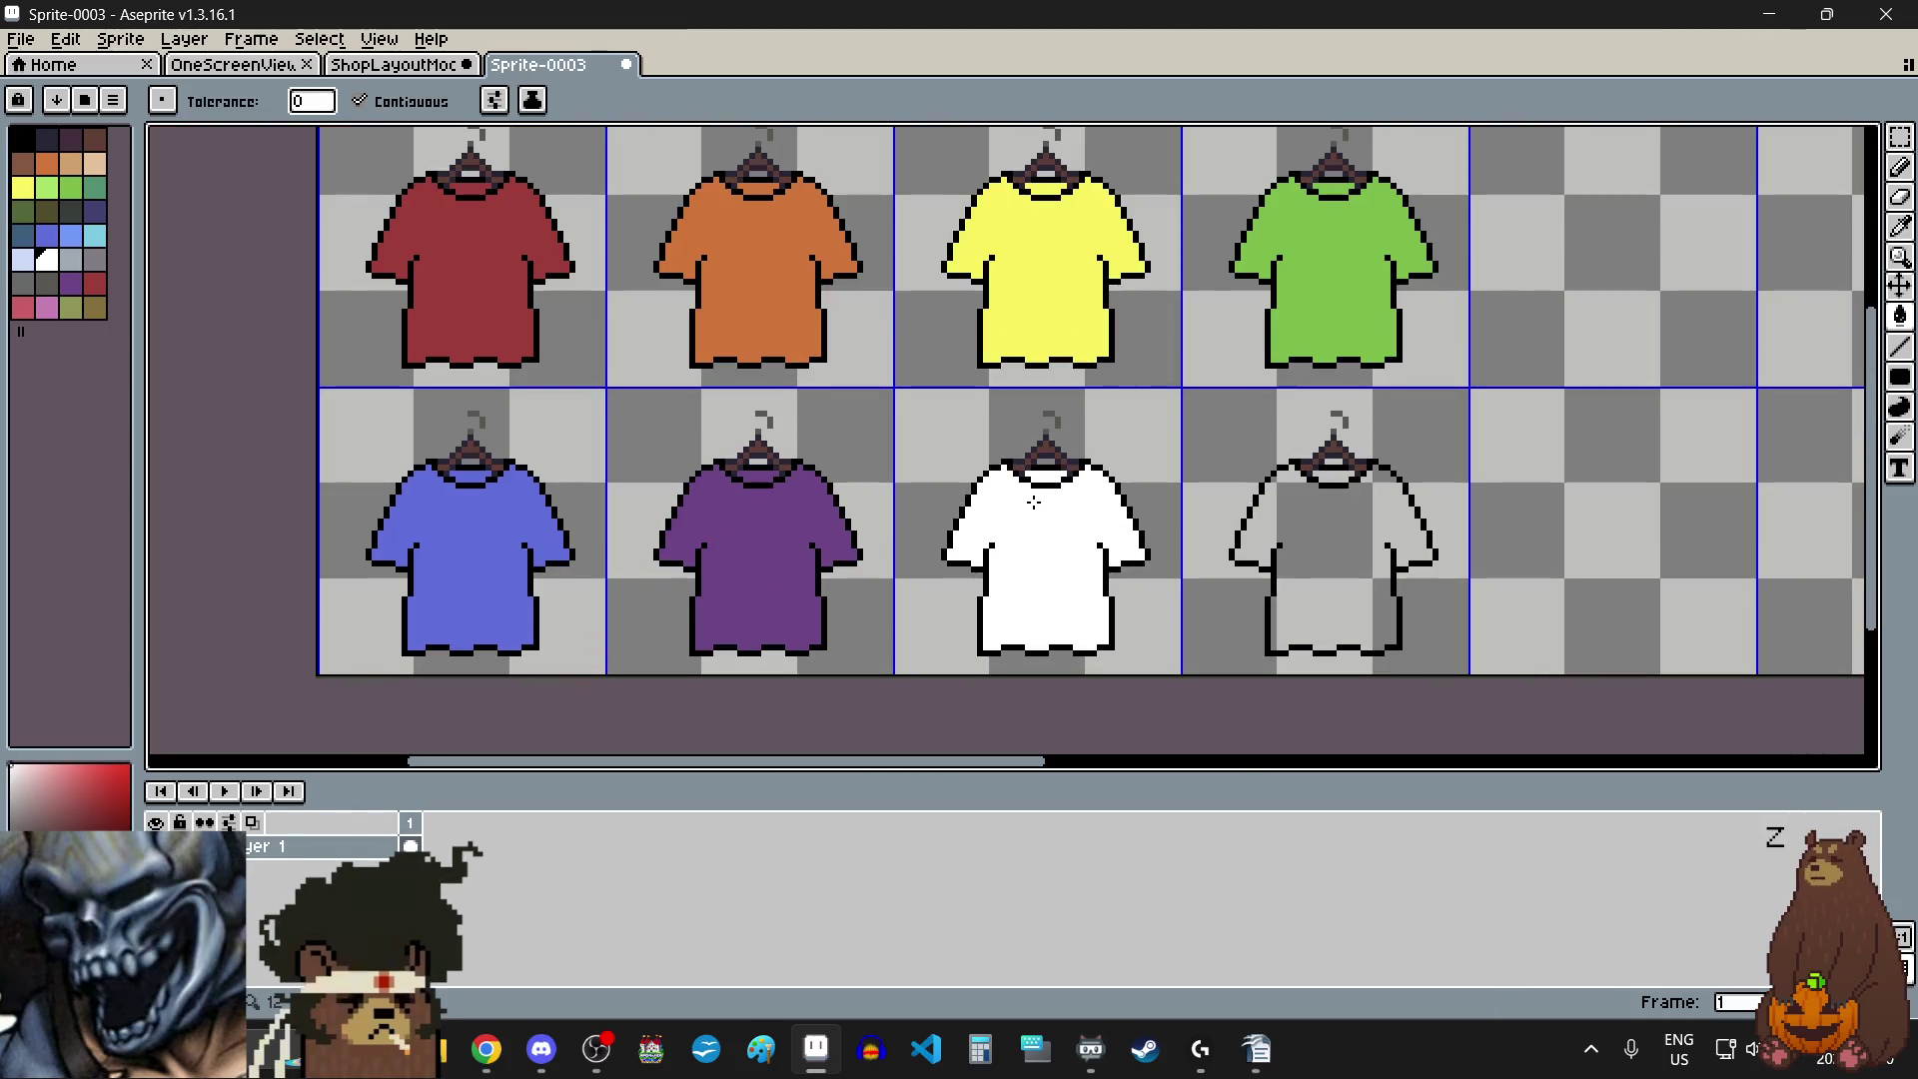
- Fill the last grey shirt dark purple
left_click(54, 146)
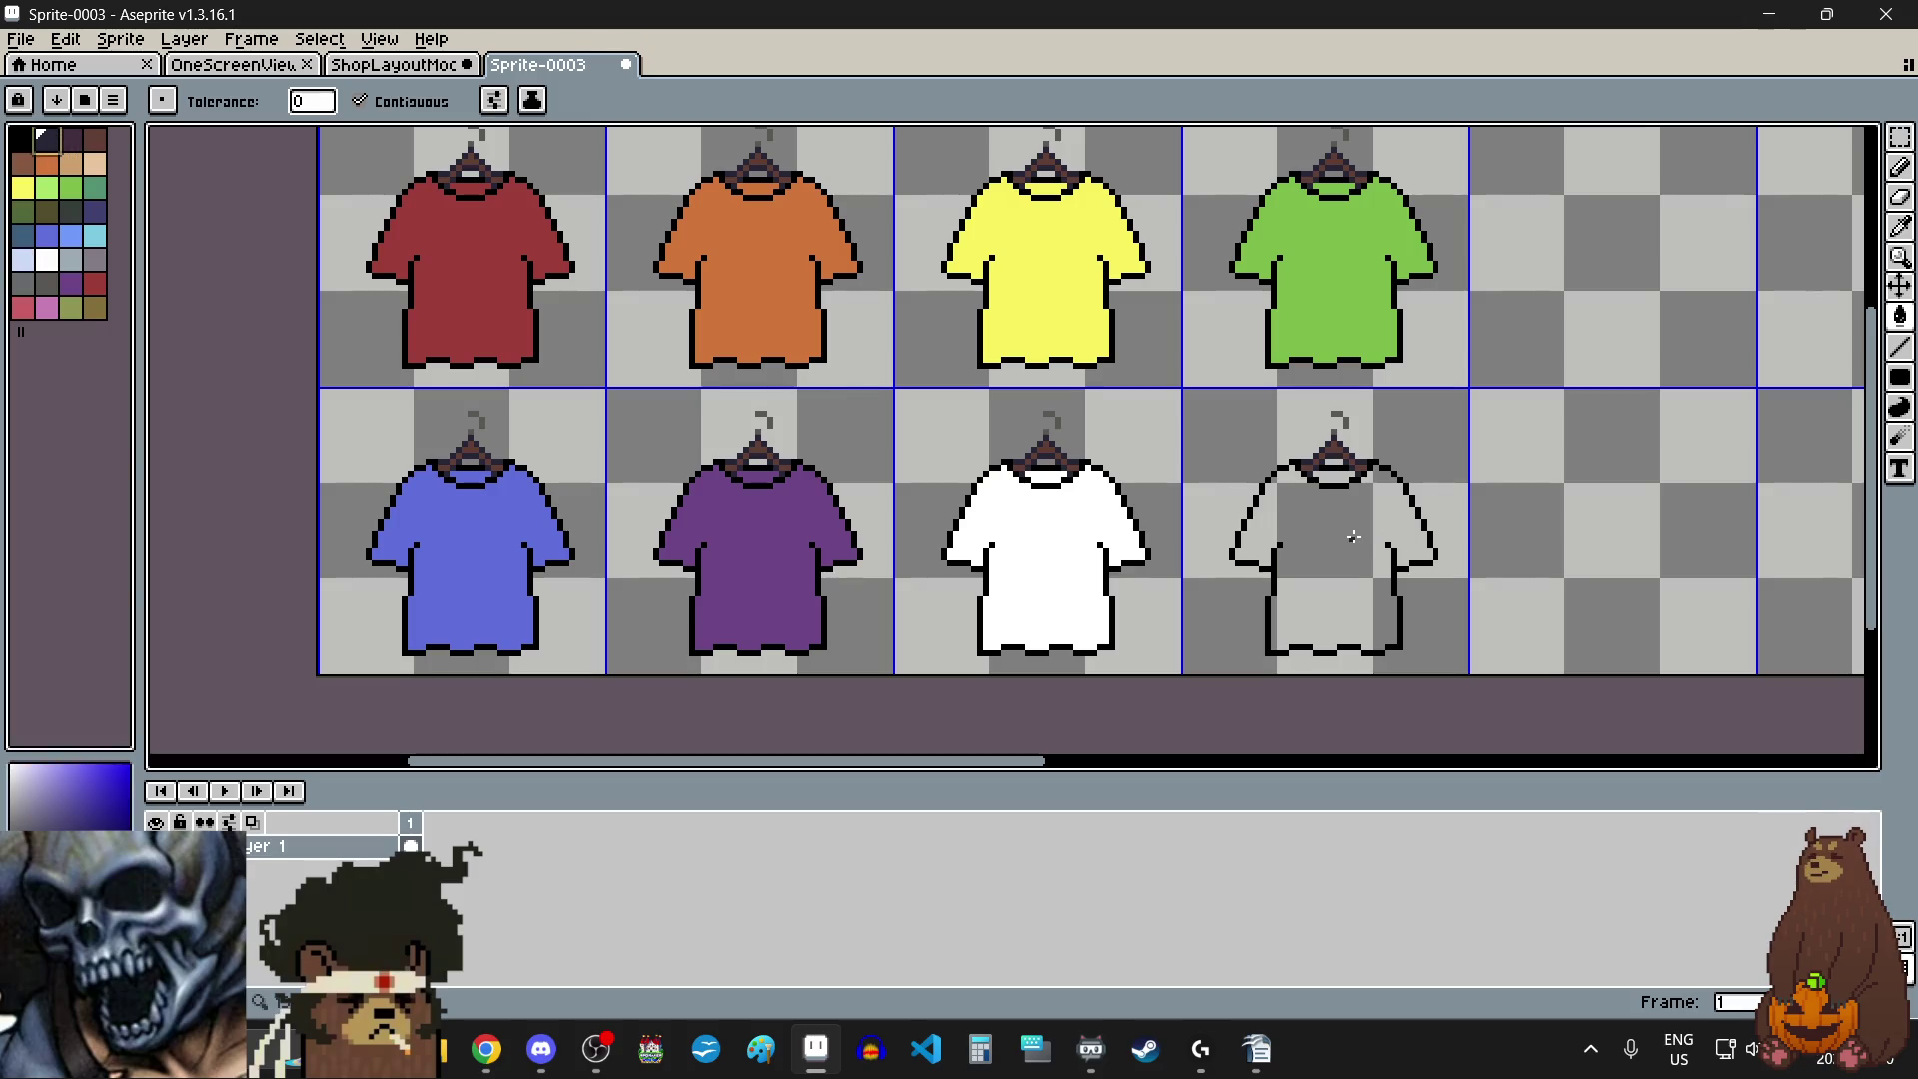
scroll(1353, 536, "up", 2)
scroll(1329, 402, "up", 4)
scroll(1319, 305, "down", 4)
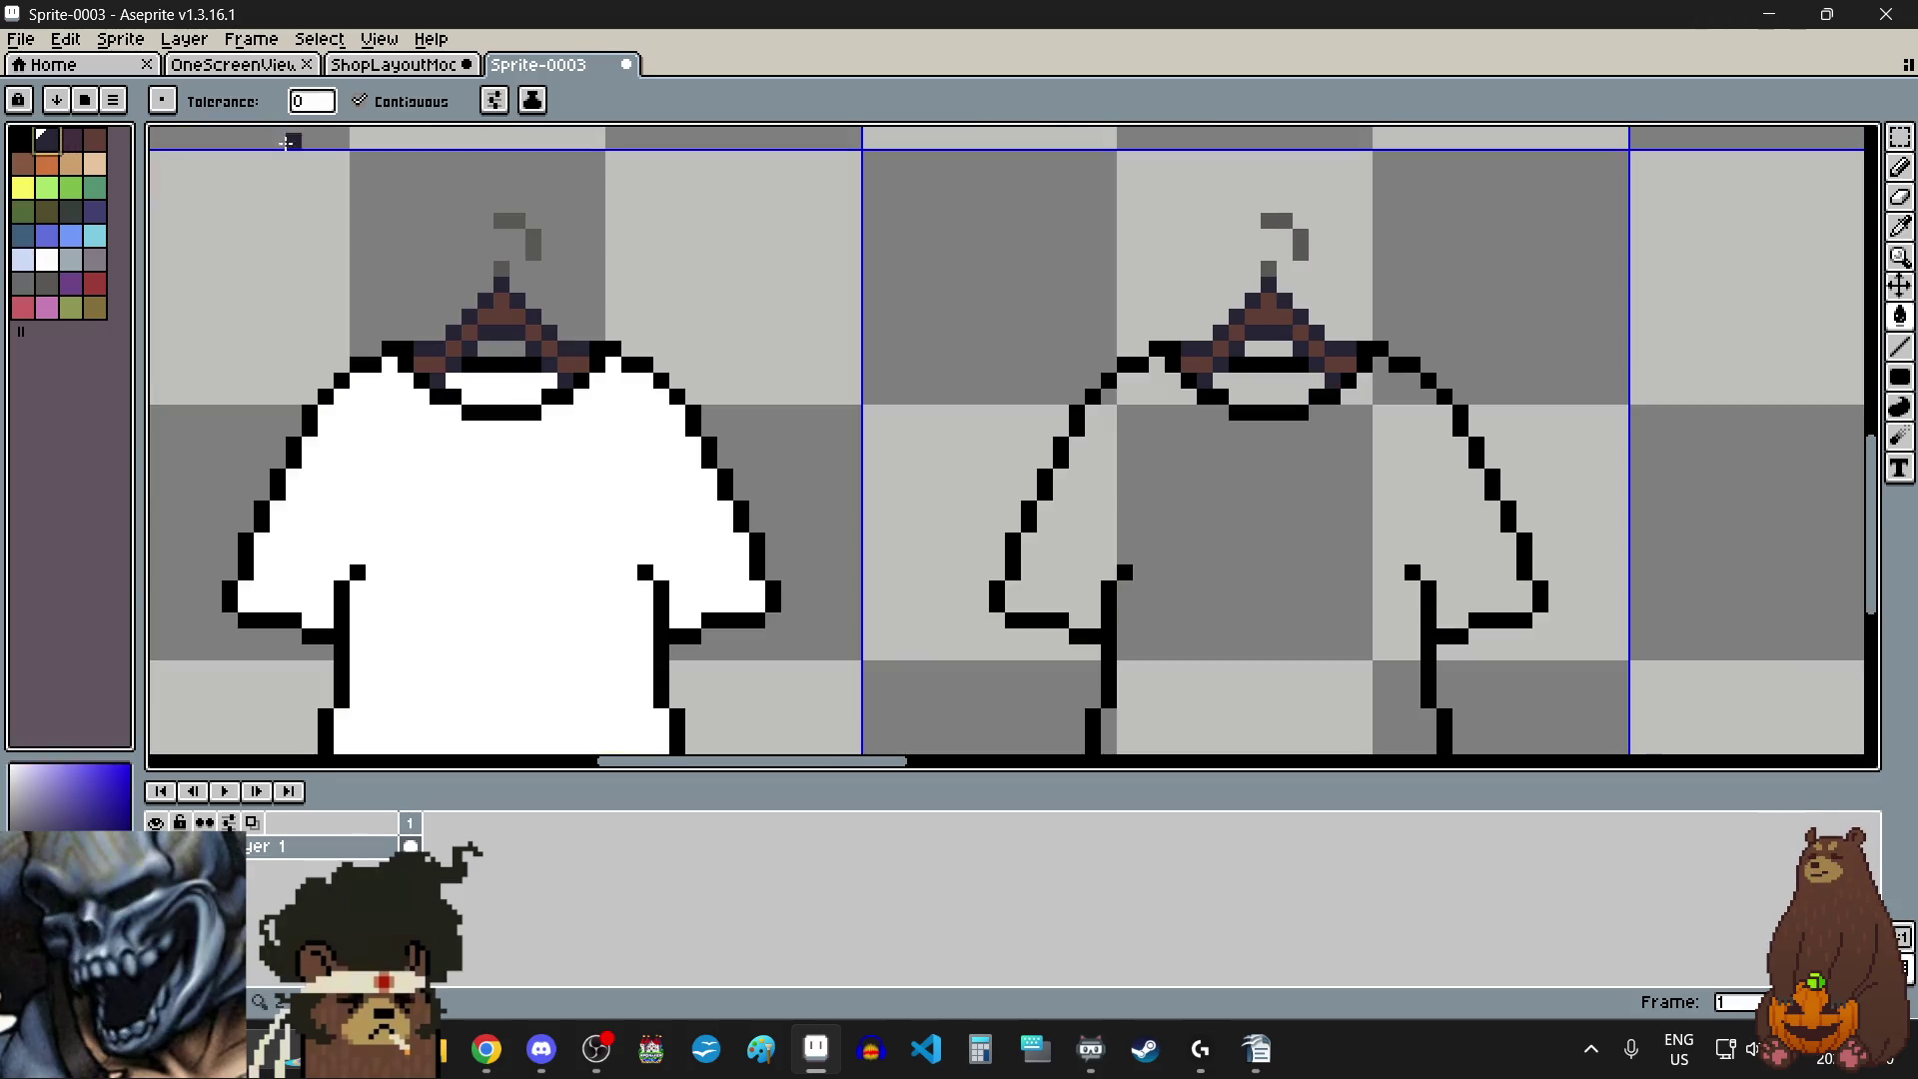
left_click(71, 139)
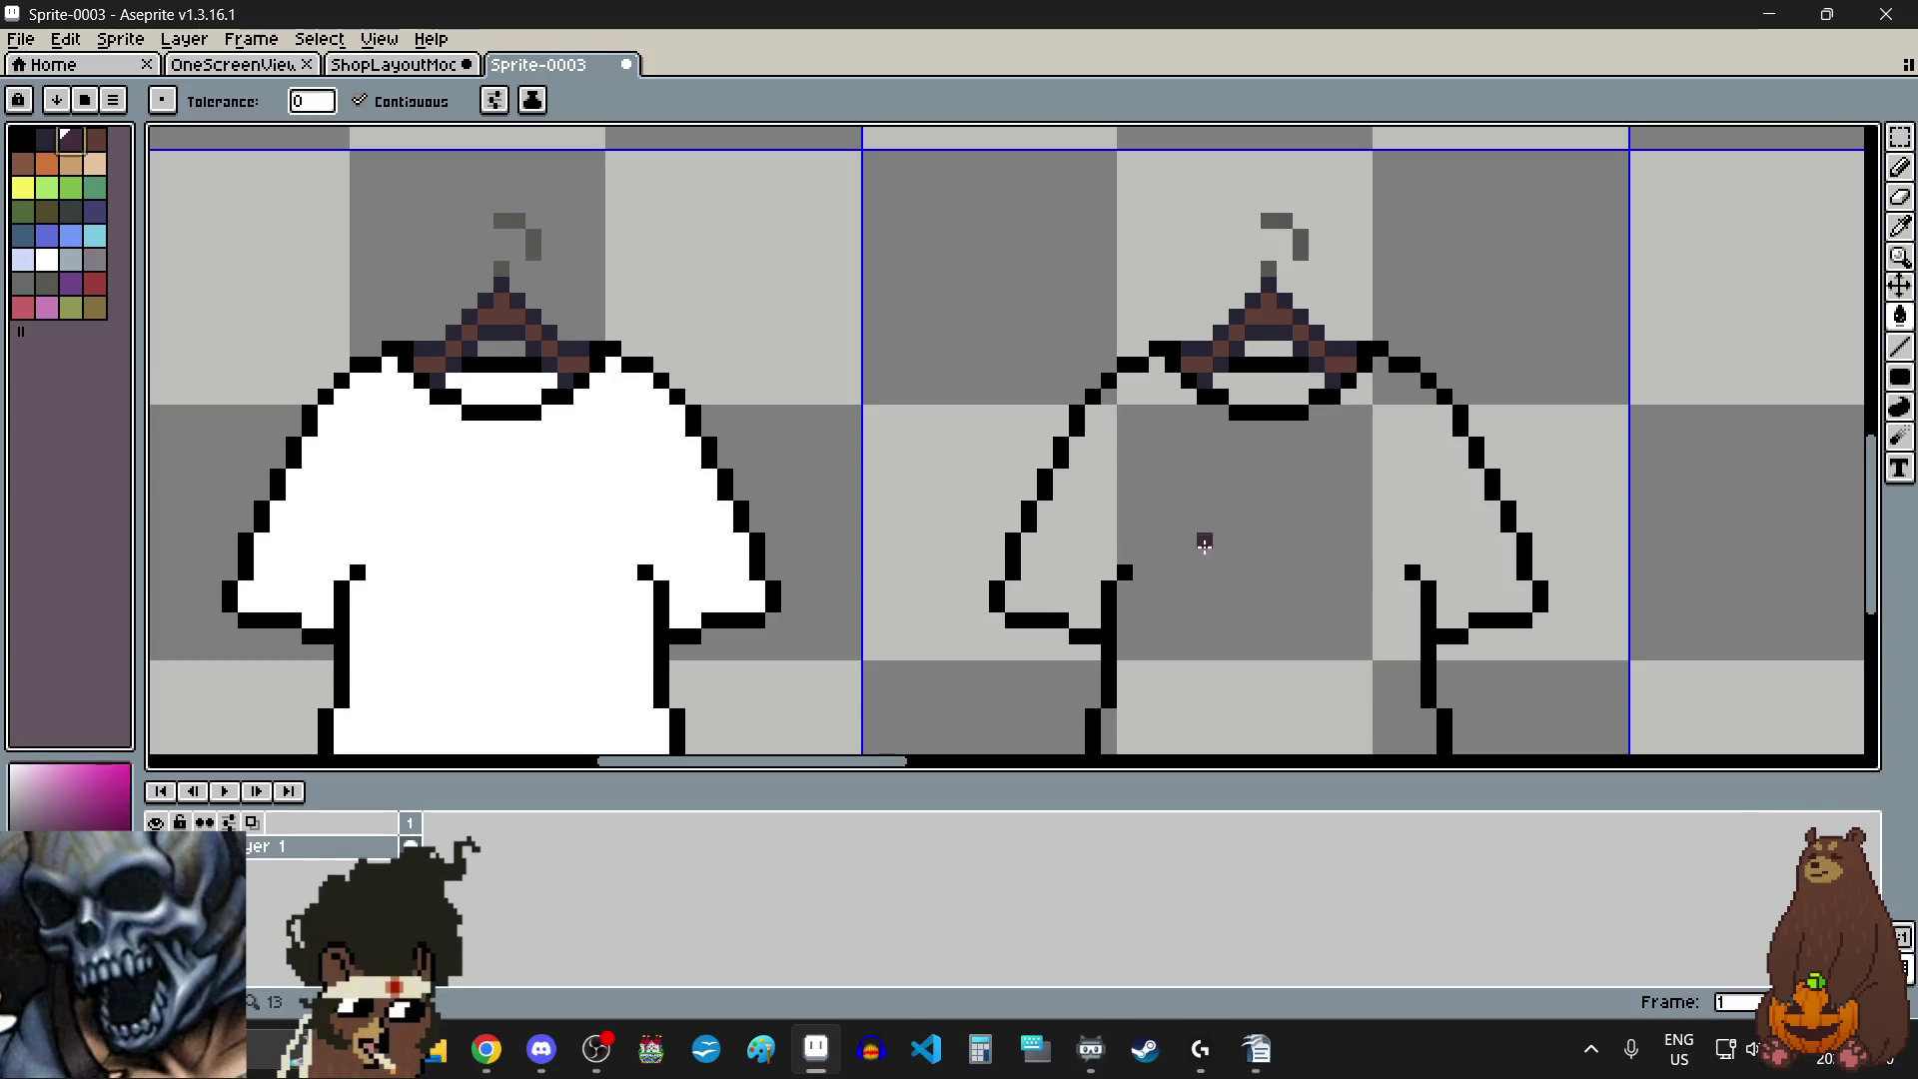
left_click(1205, 543)
scroll(1206, 535, "down", 2)
scroll(1233, 515, "down", 1)
scroll(1242, 490, "up", 4)
scroll(1242, 484, "down", 4)
left_click(1900, 137)
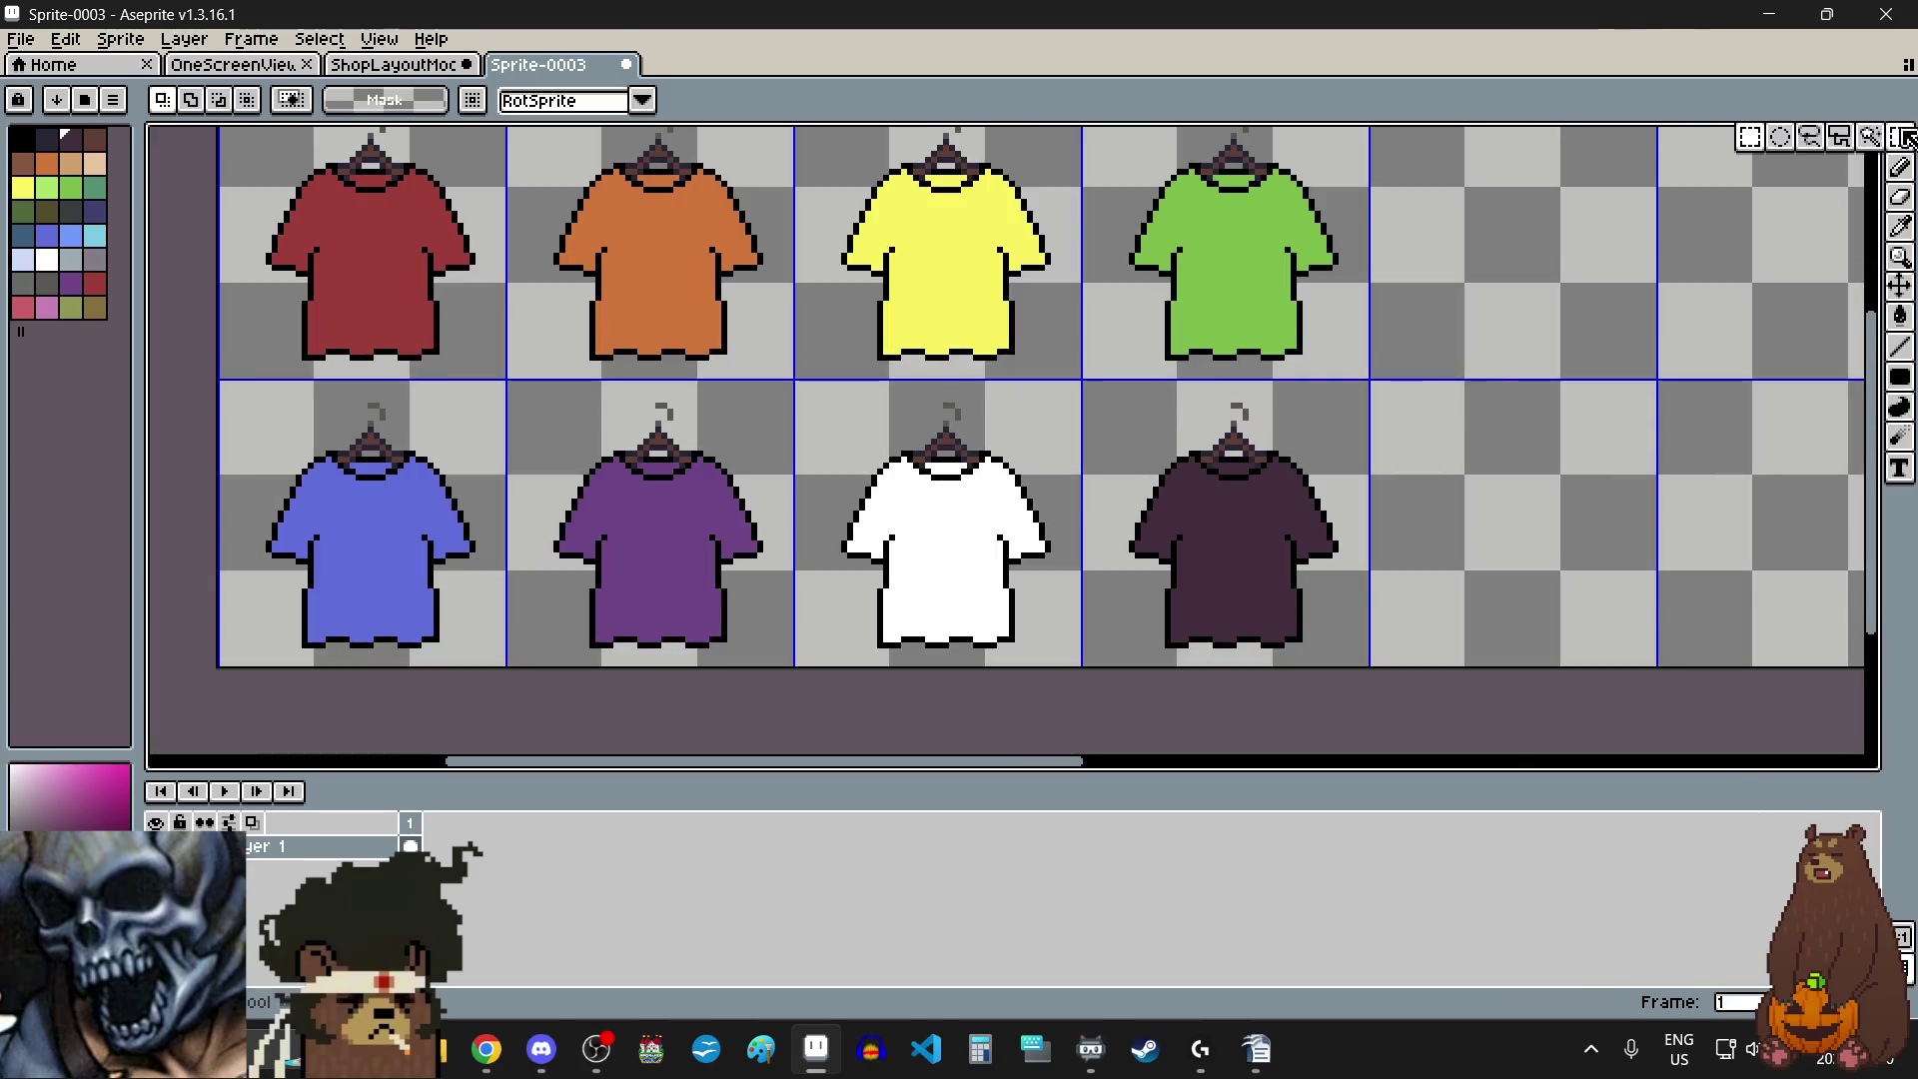
- Marquee-select the inner collar strips of the red, orange, yellow and green shirts together
scroll(1259, 397, "down", 3)
scroll(1049, 380, "up", 5)
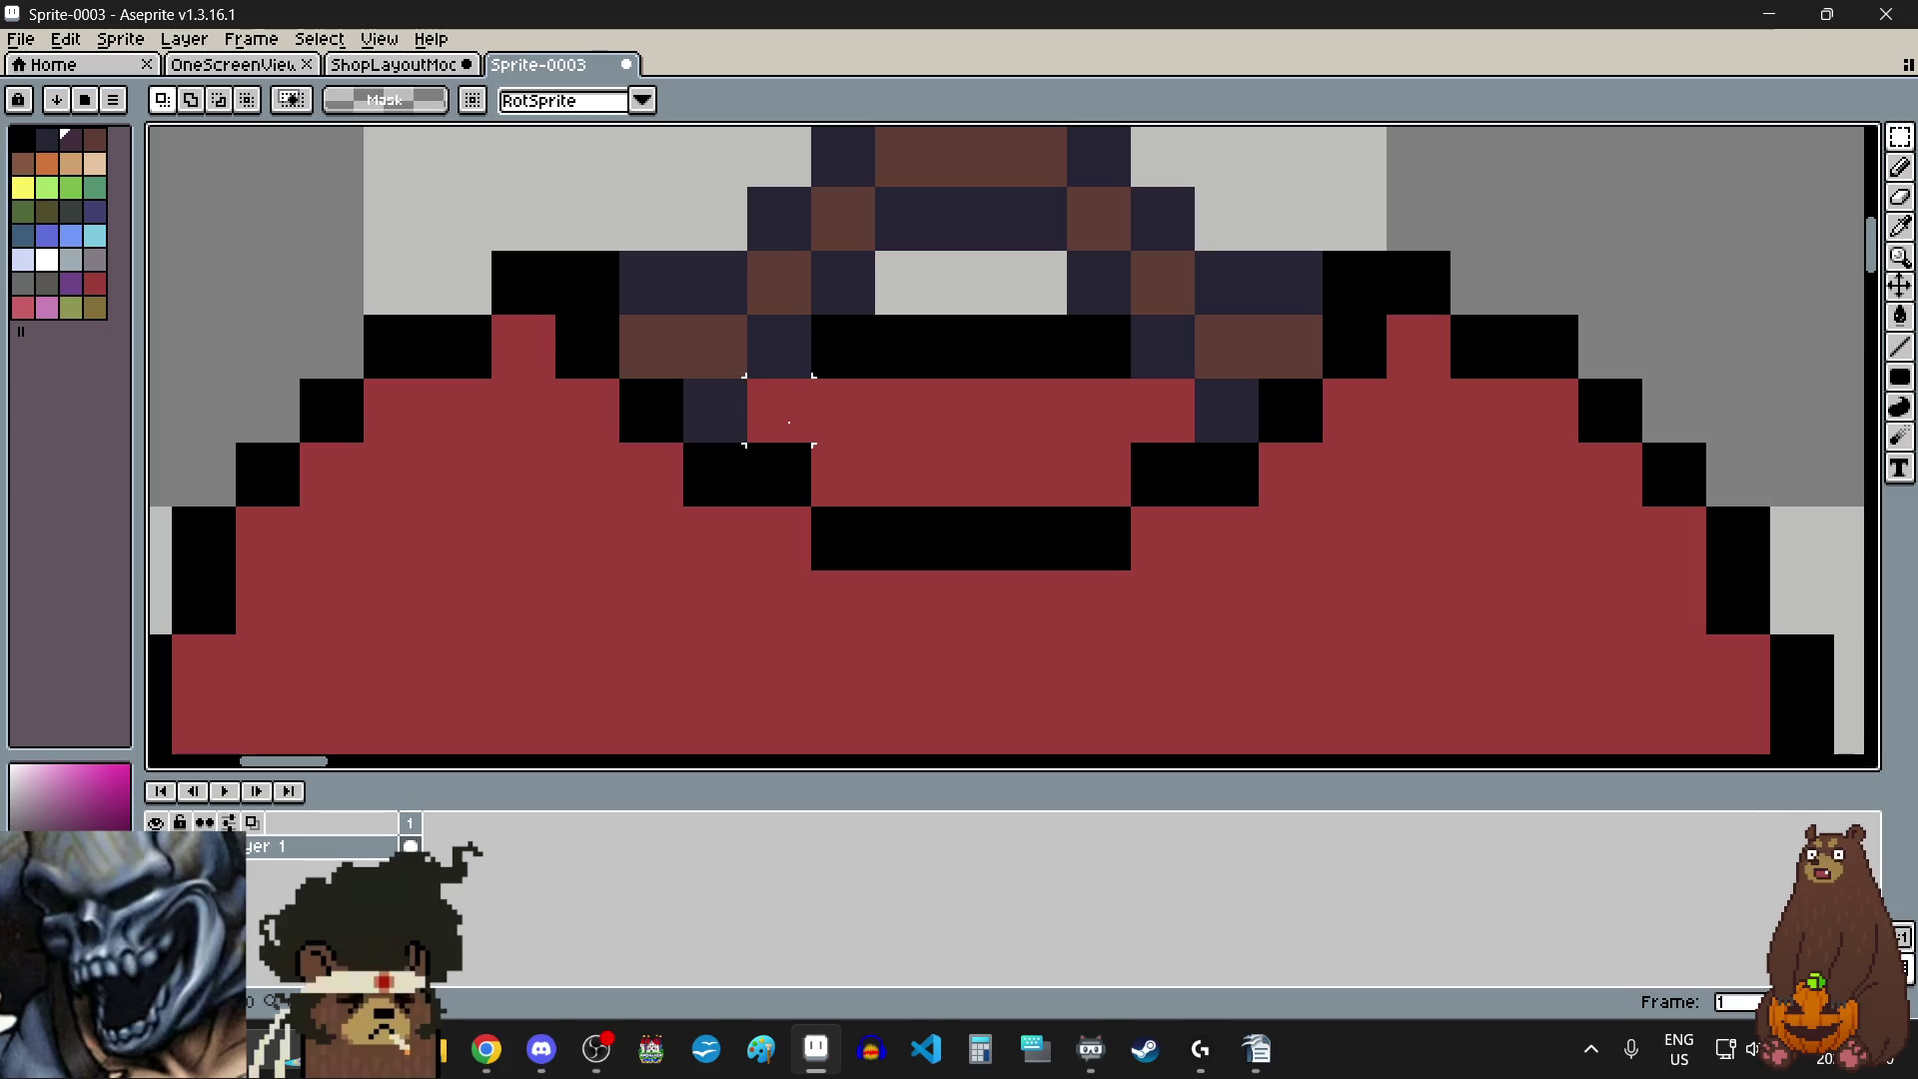
left_click_drag(789, 422, 1179, 430)
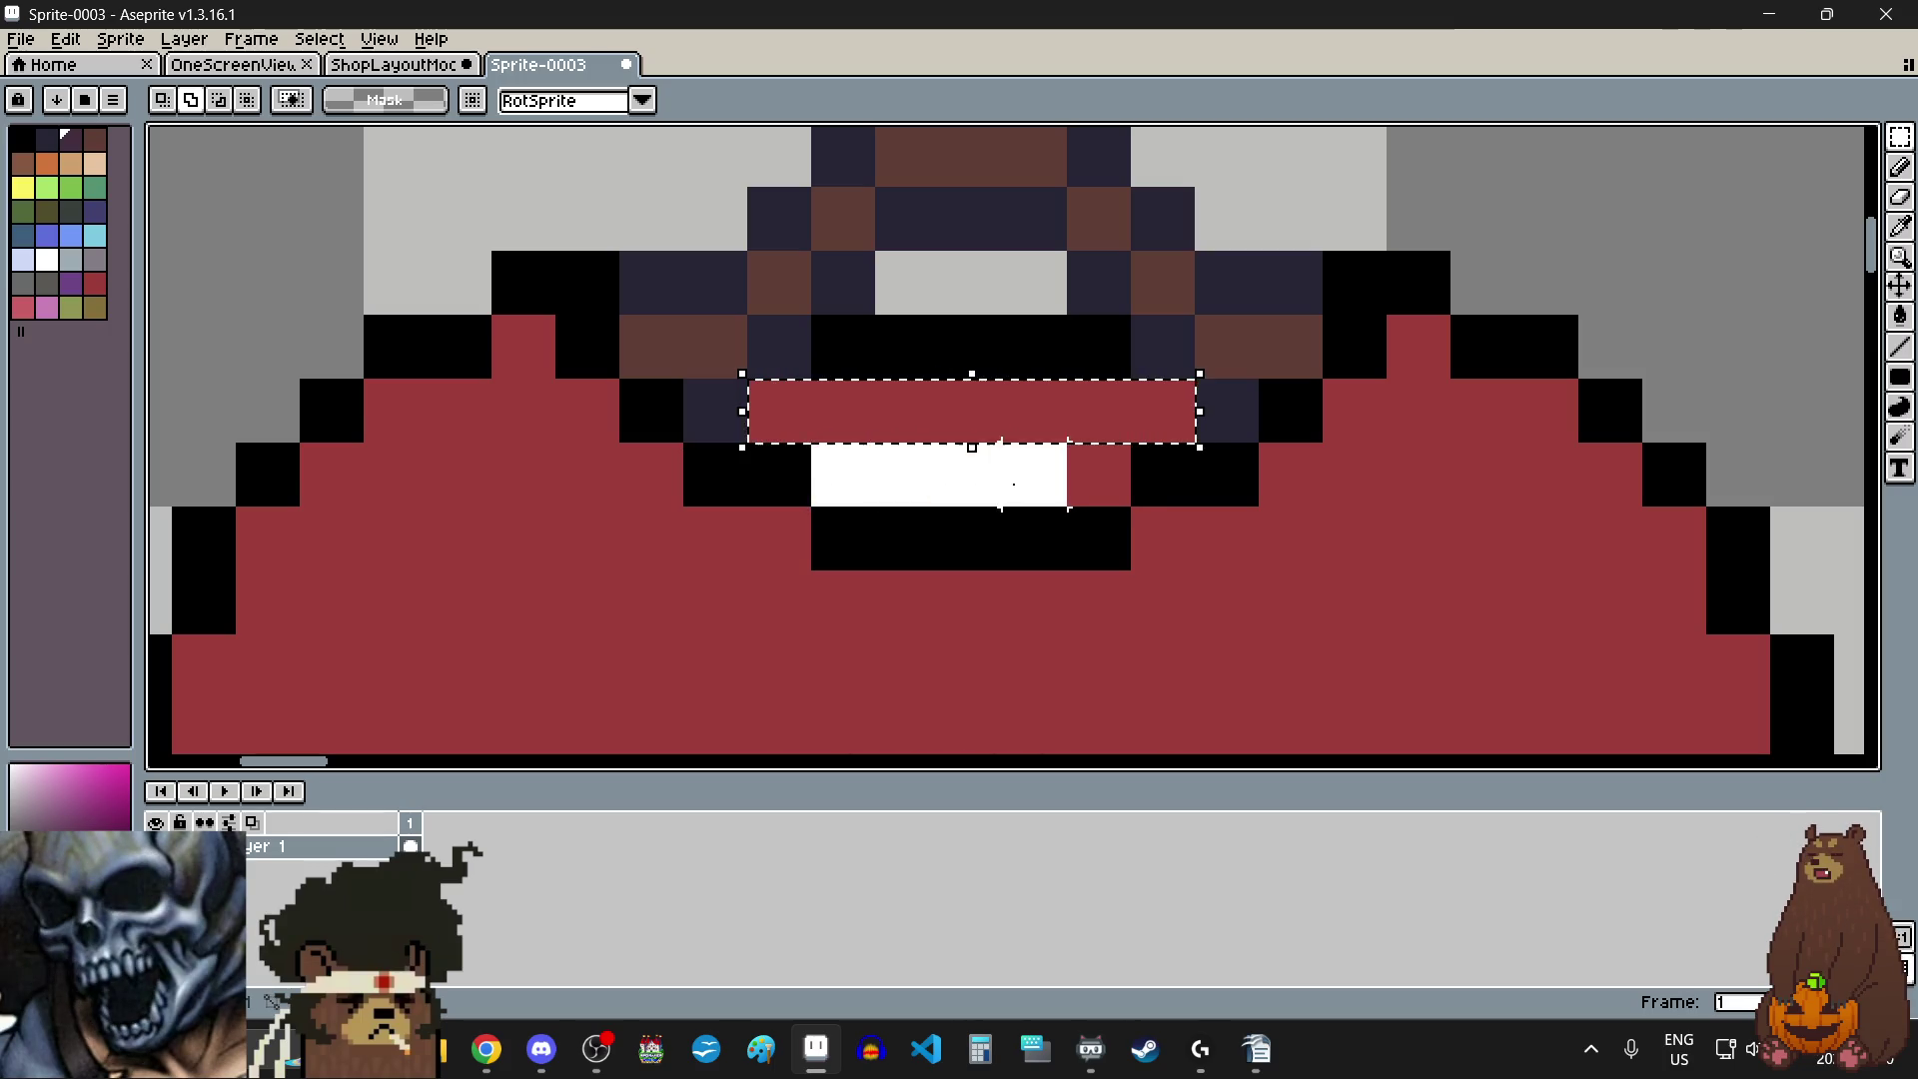
scroll(843, 475, "down", 4)
scroll(1580, 503, "up", 2)
scroll(803, 460, "up", 2)
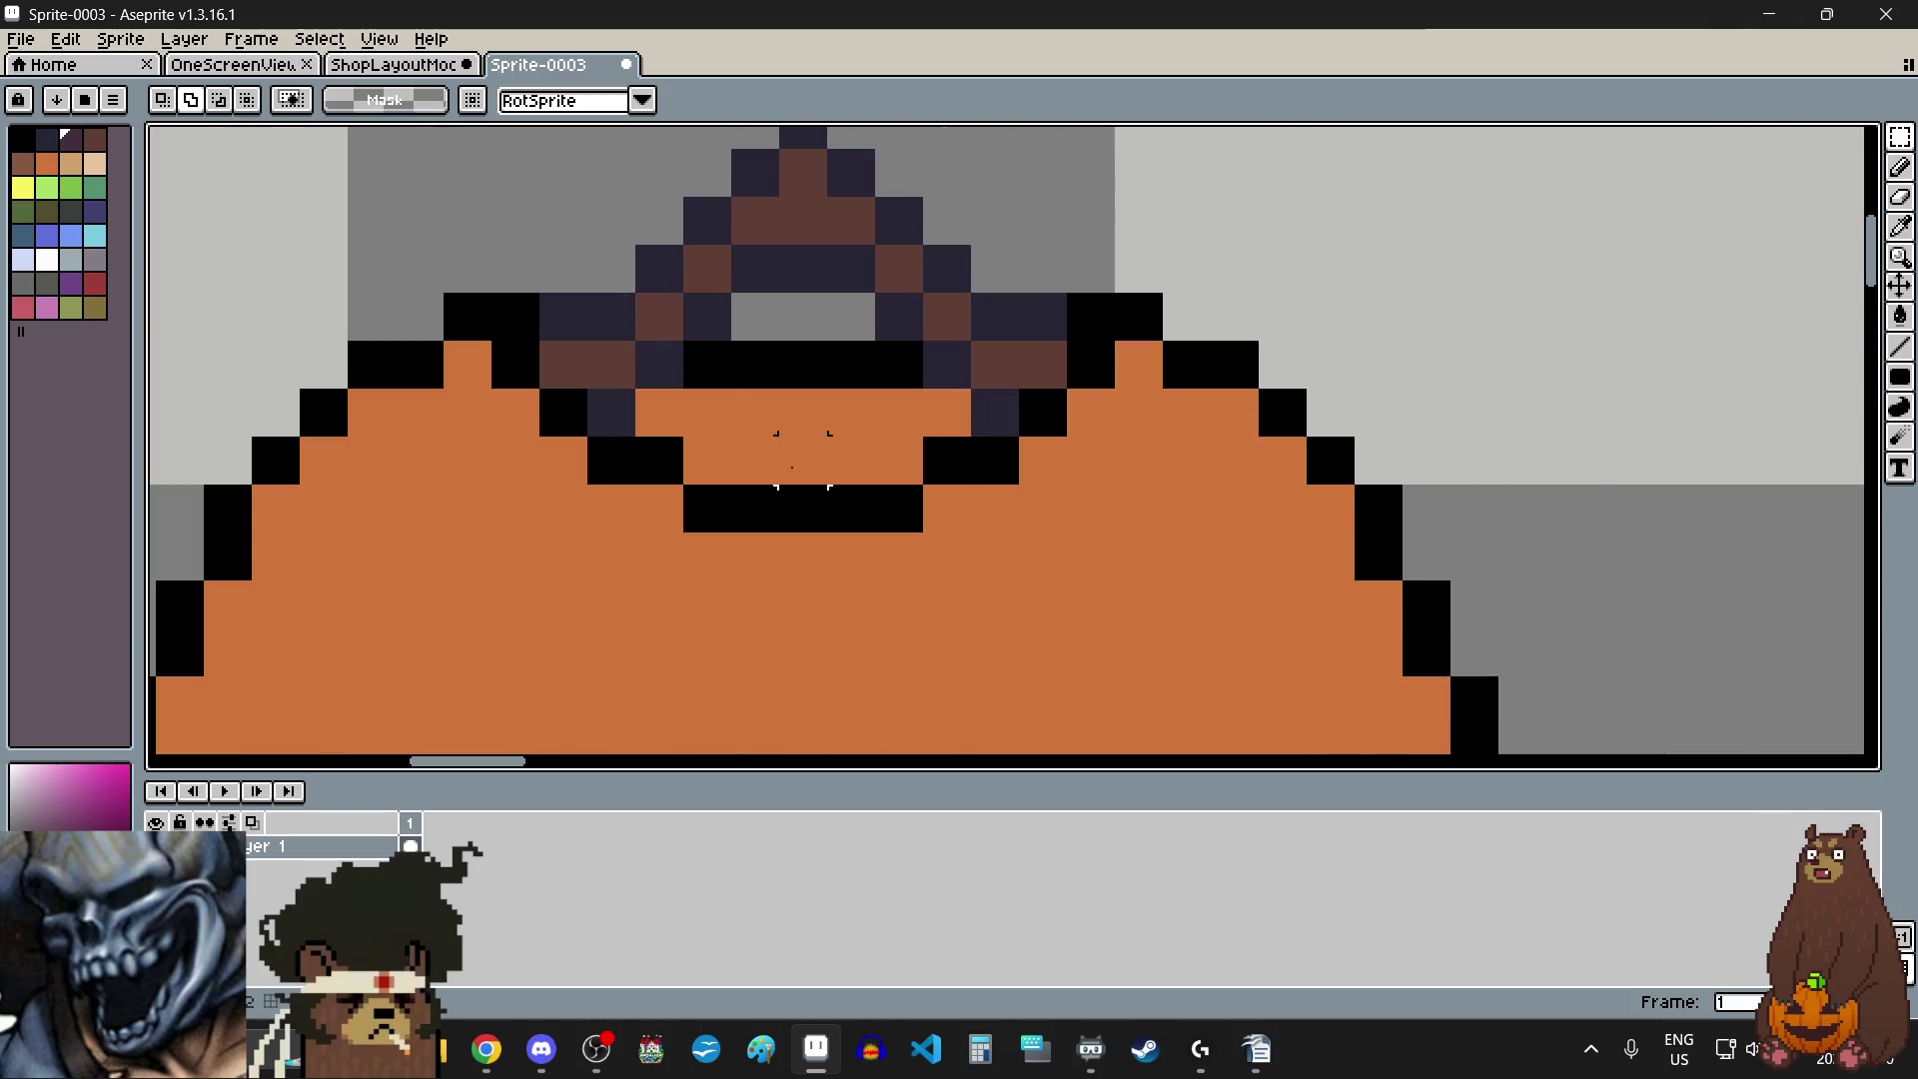
left_click_drag(659, 412, 954, 416)
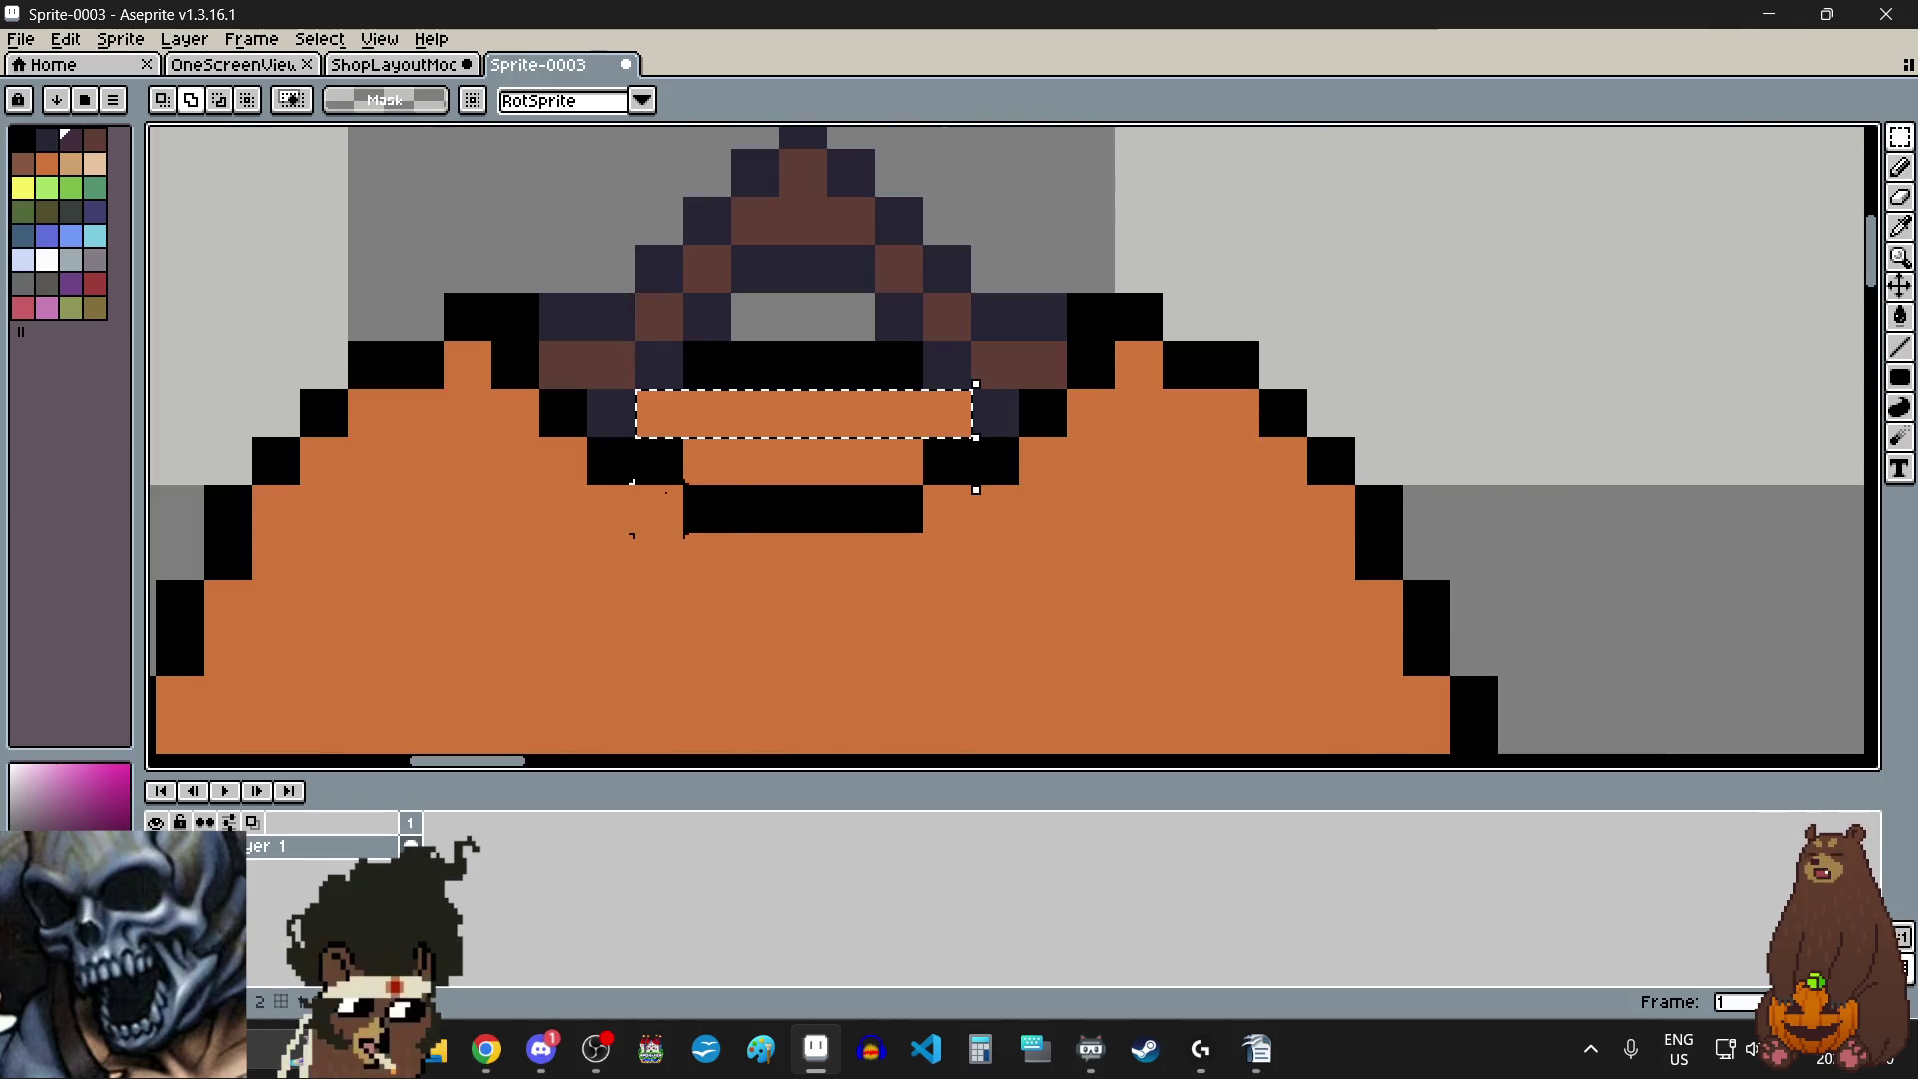
scroll(872, 505, "down", 4)
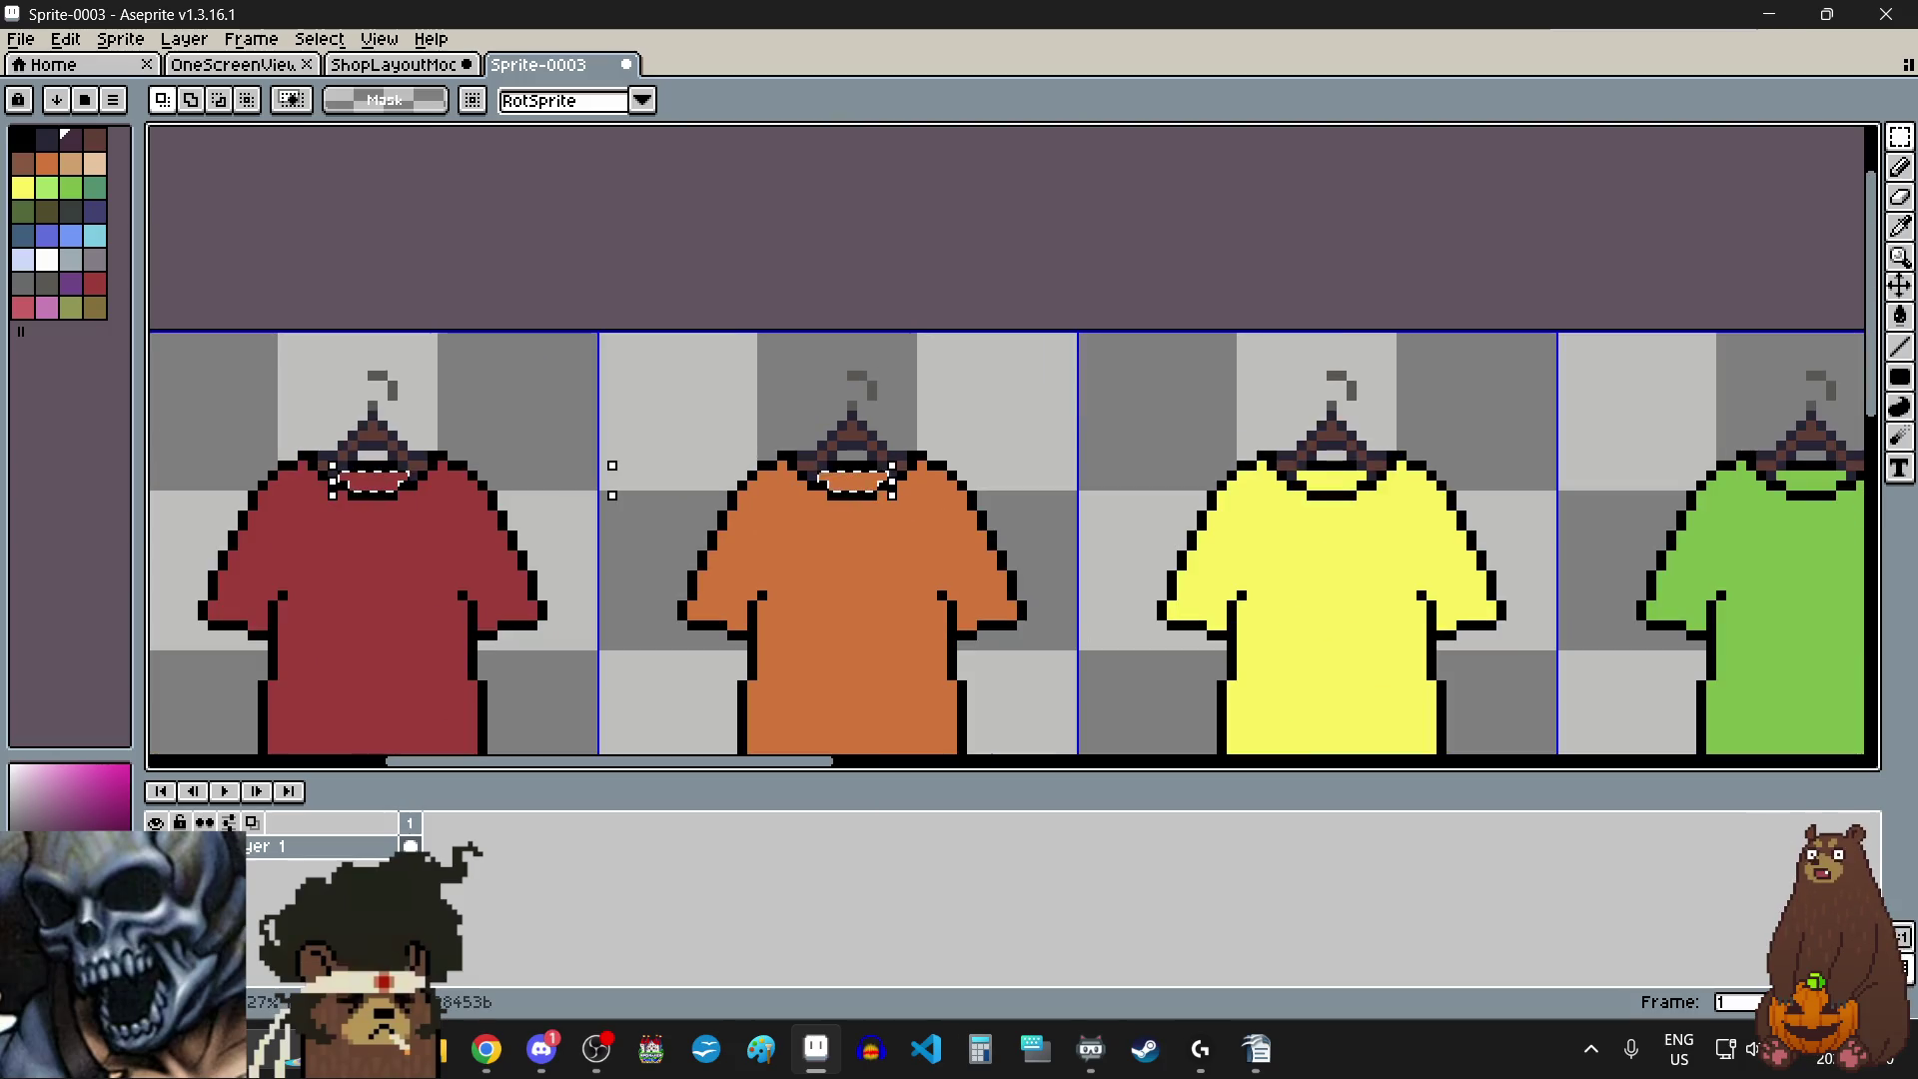
key("alt+Tab")
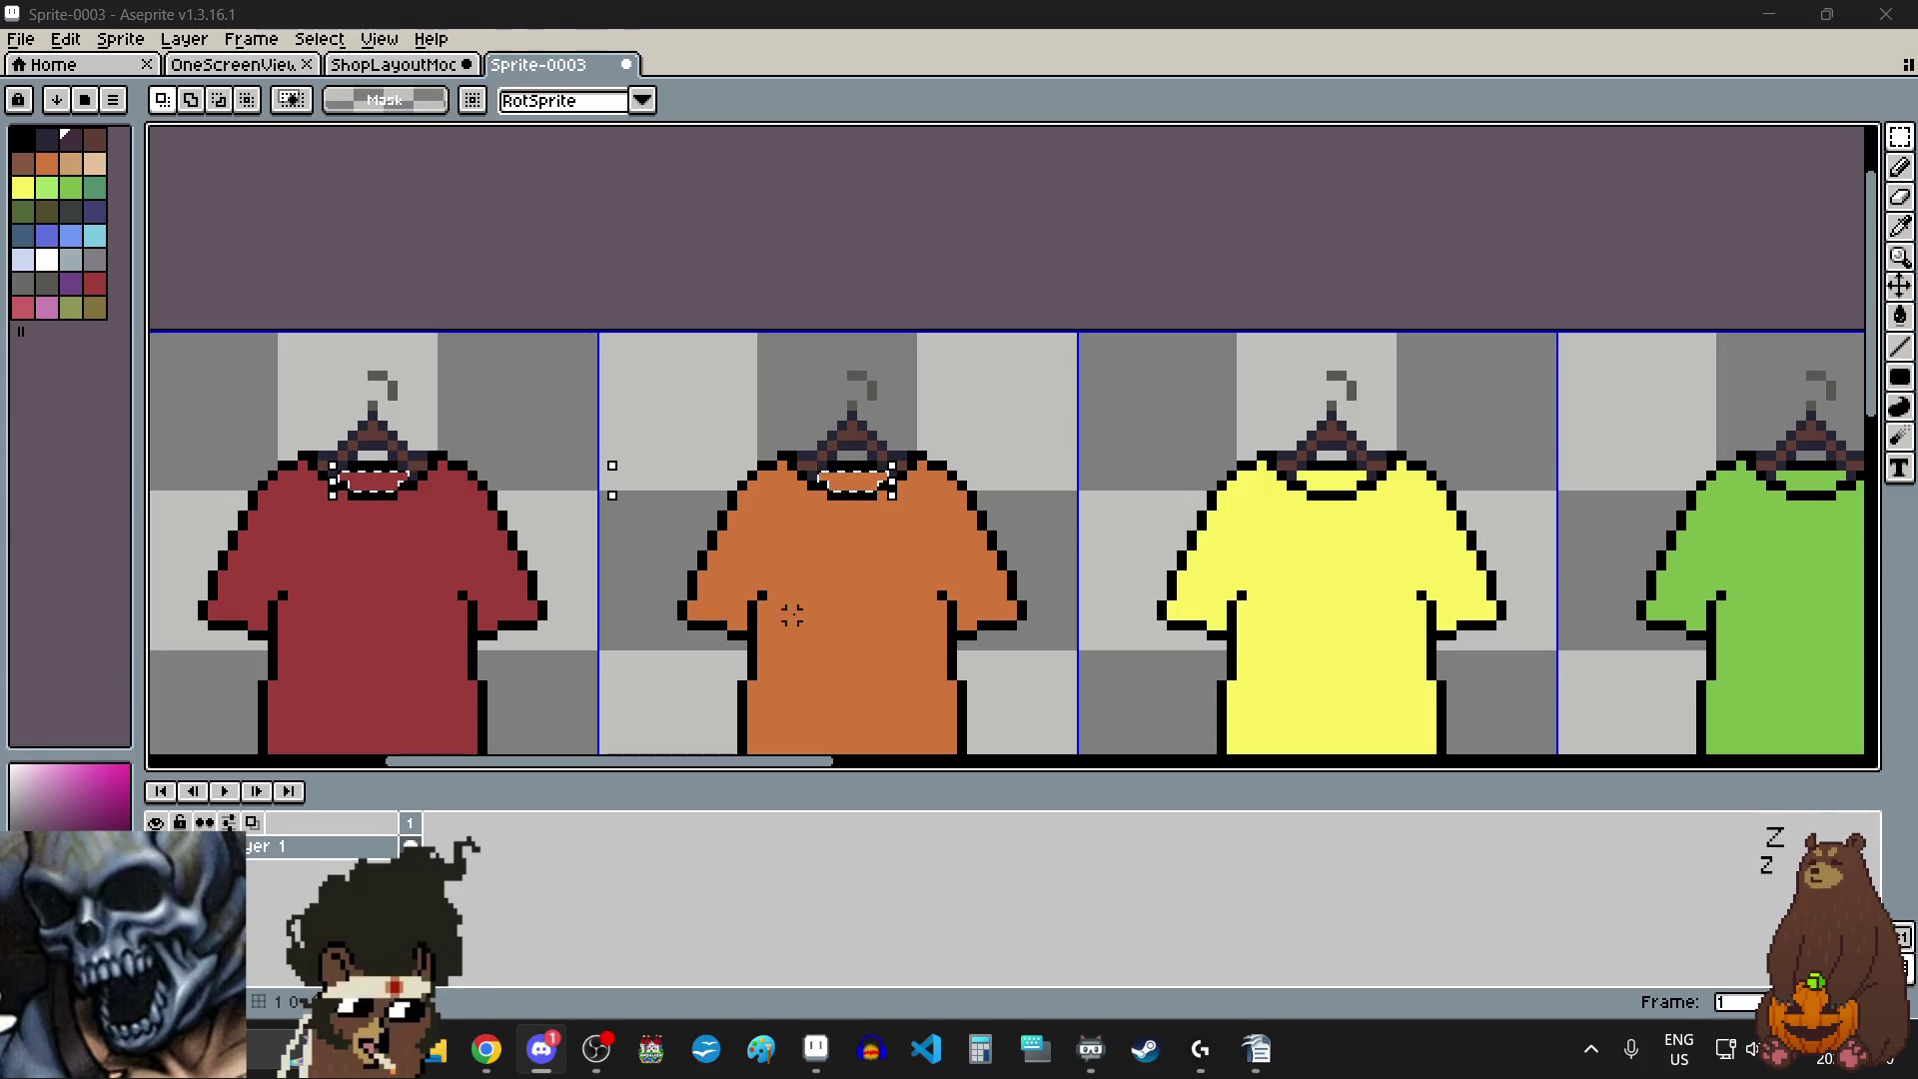
scroll(1561, 476, "up", 3)
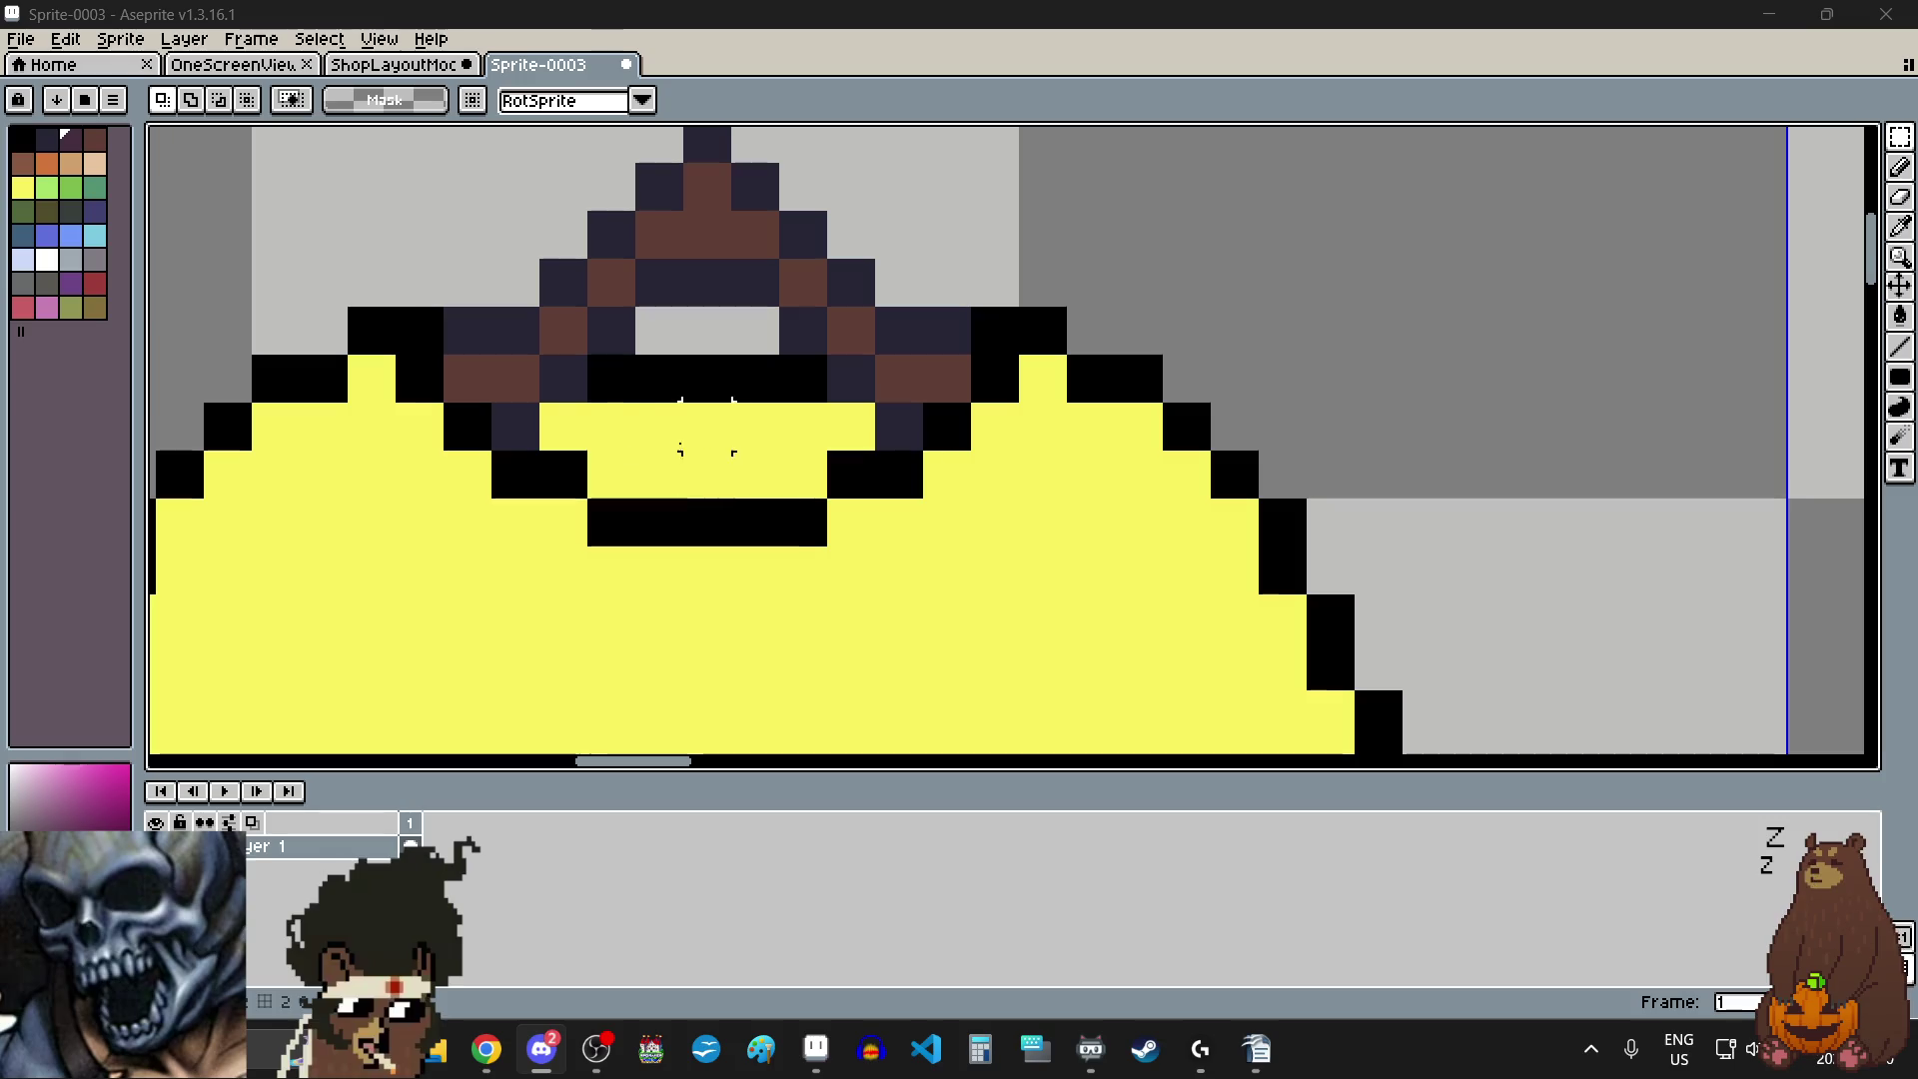
left_click_drag(564, 427, 851, 426)
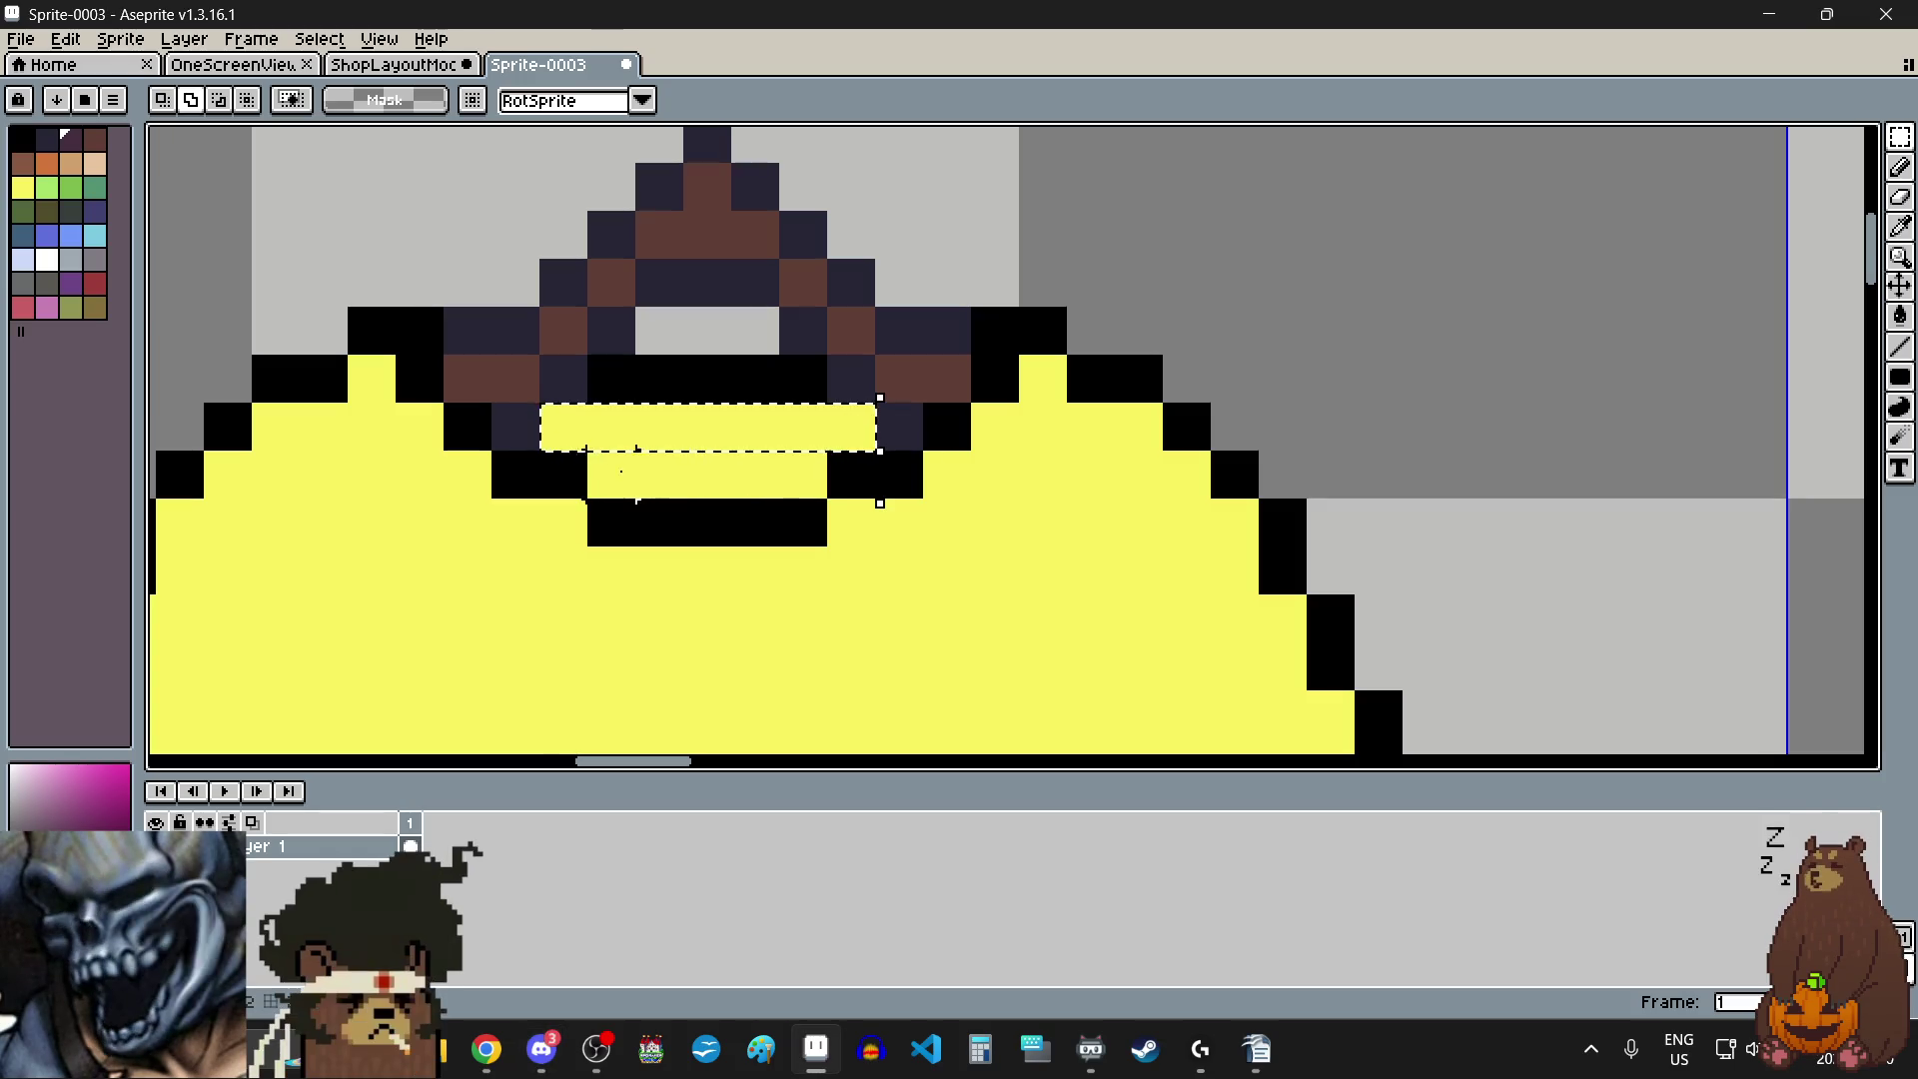
scroll(683, 499, "down", 4)
scroll(682, 499, "down", 2)
scroll(859, 499, "up", 5)
left_click_drag(537, 487, 741, 479)
key("ctrl+z")
left_click_drag(499, 453, 834, 497)
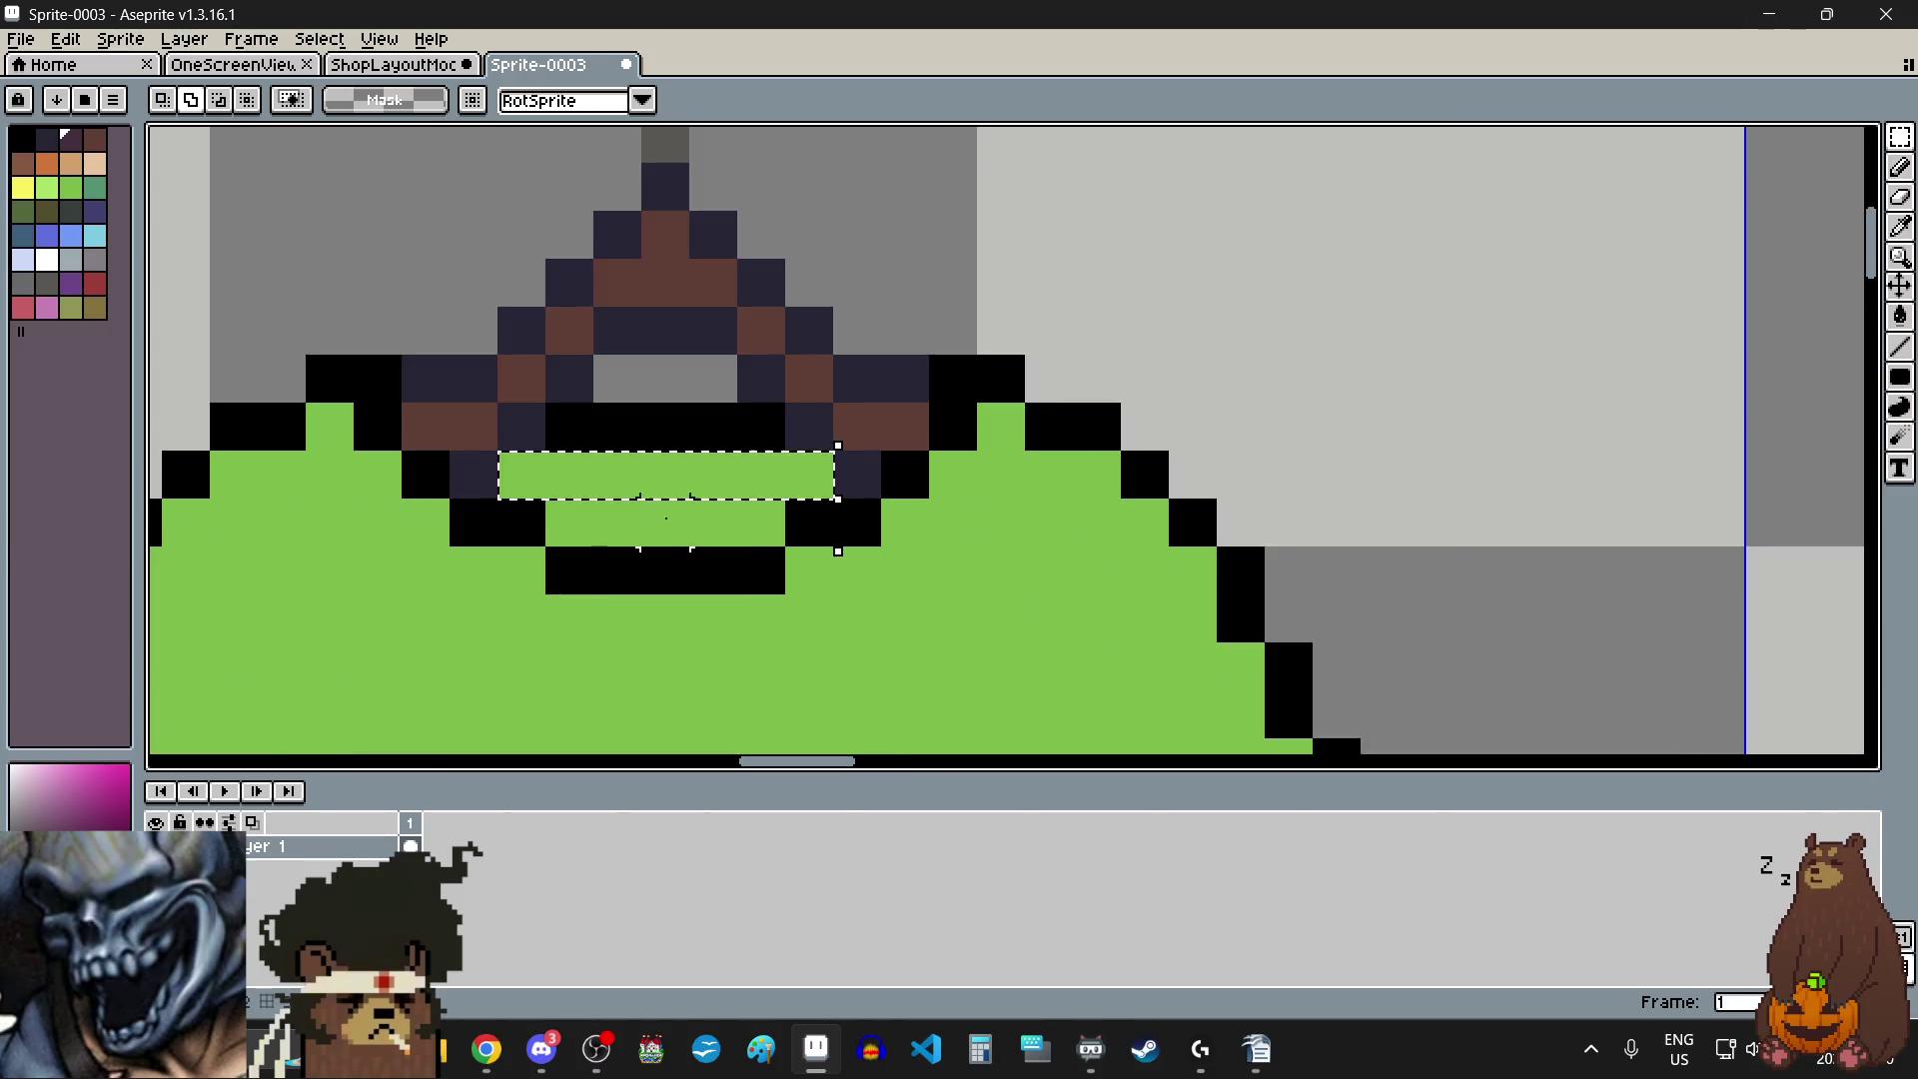
left_click_drag(559, 519, 749, 513)
- Add the blue, purple, white and dark purple shirts' collar rows to the selection
scroll(748, 515, "down", 4)
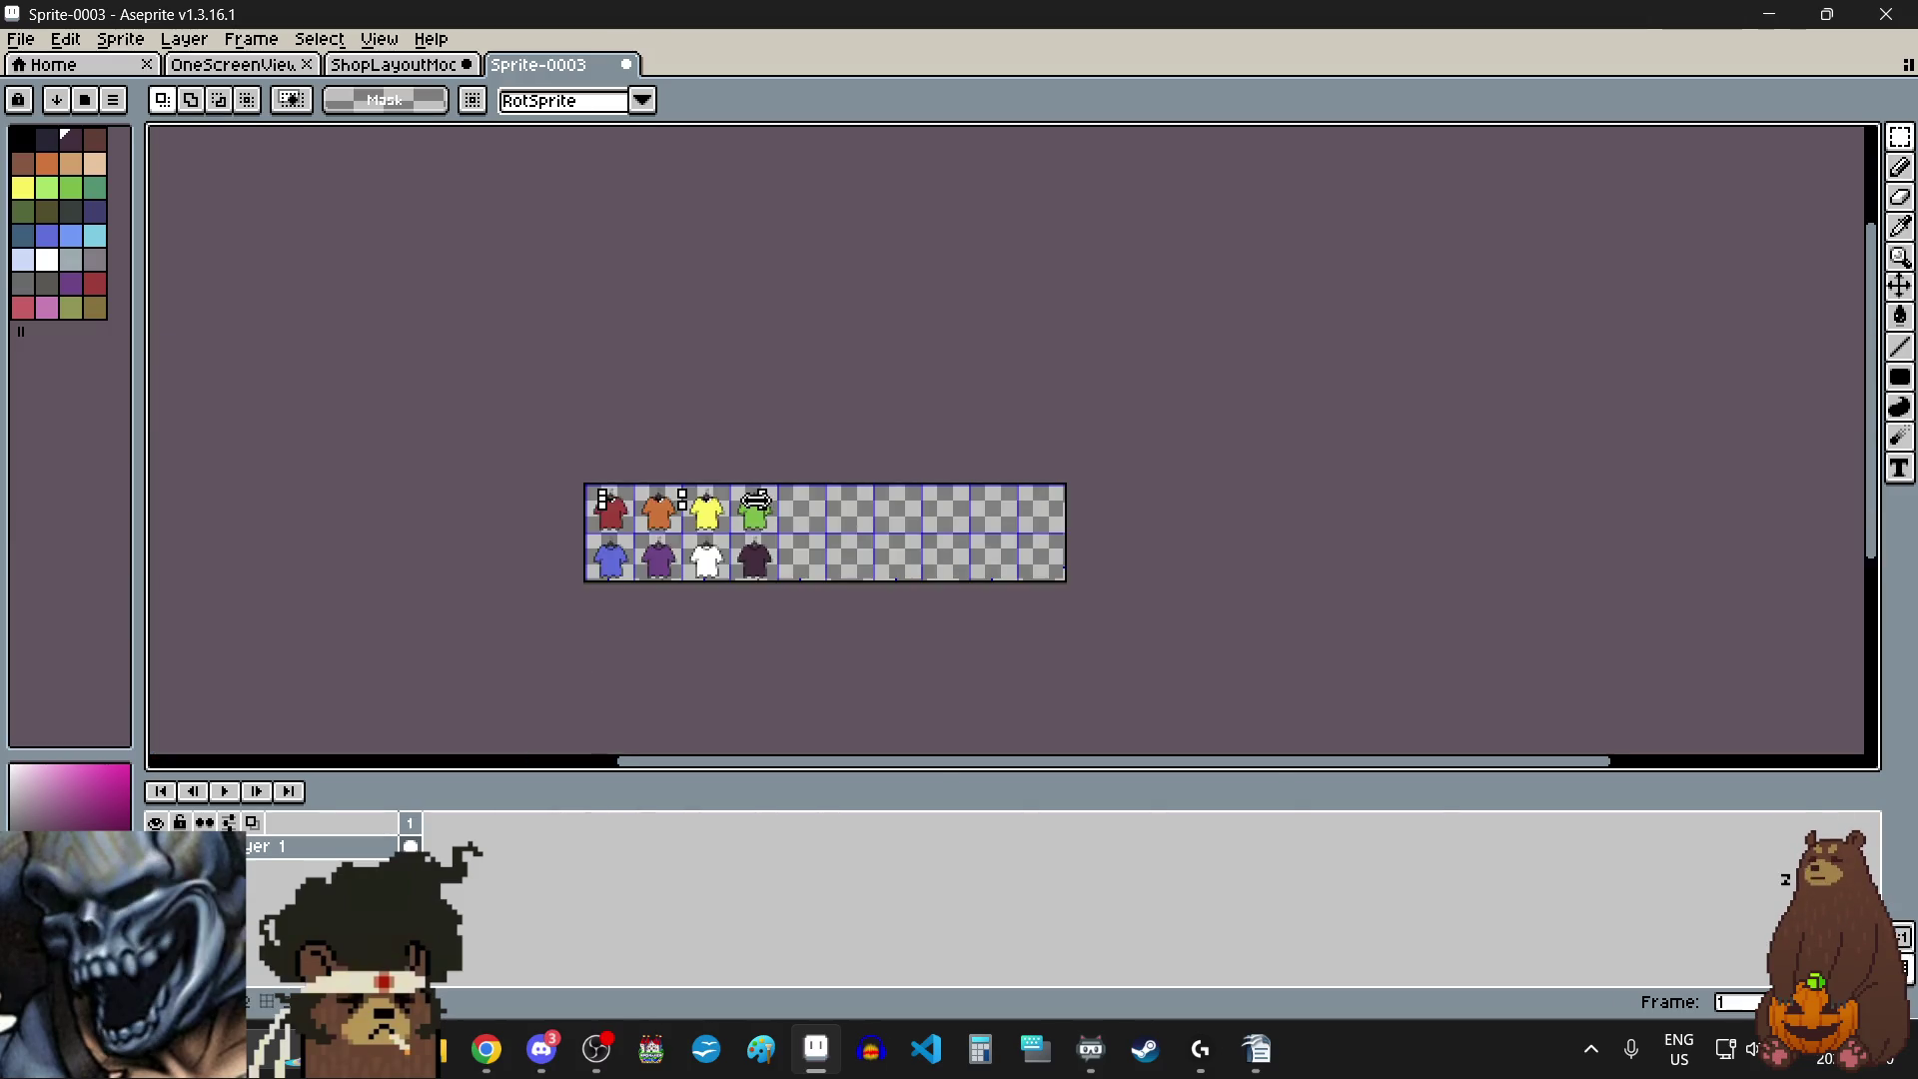
scroll(748, 522, "up", 3)
scroll(946, 578, "down", 2)
scroll(939, 659, "up", 5)
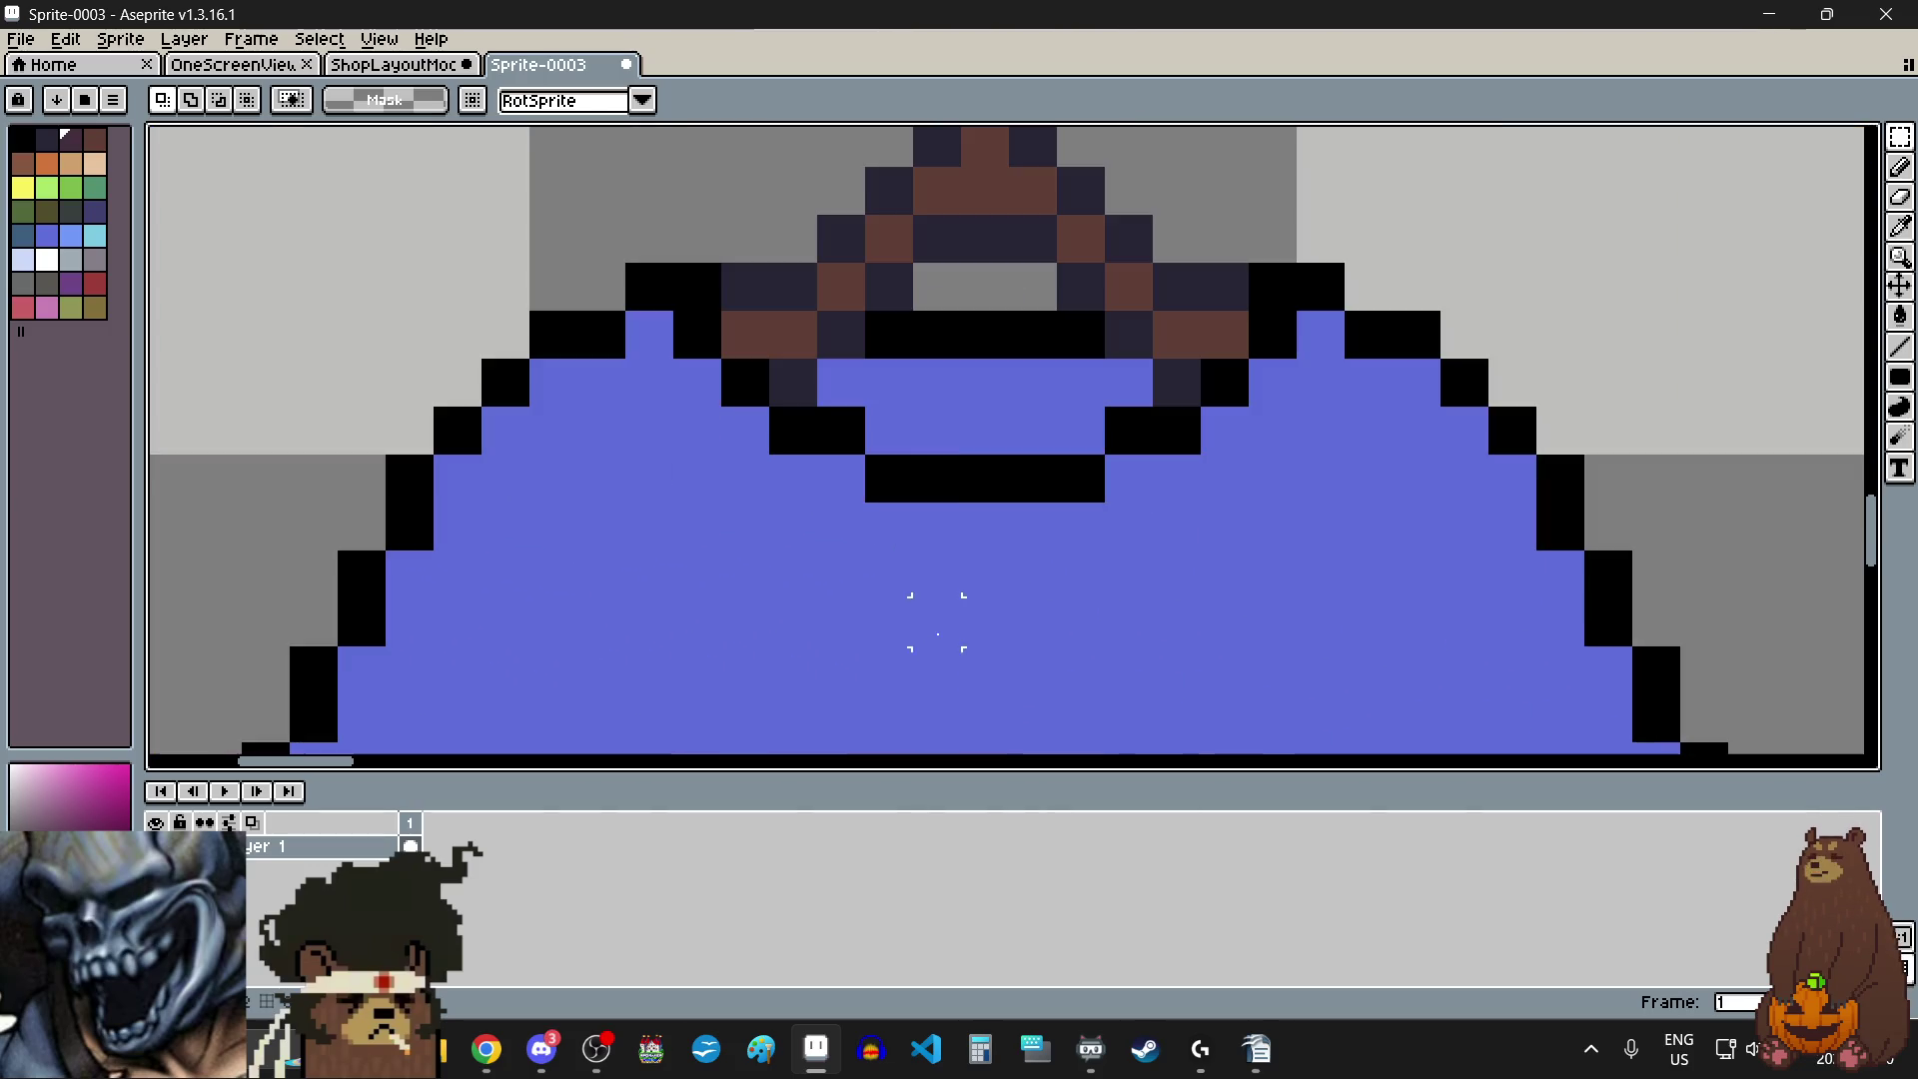
left_click_drag(840, 383, 1149, 395)
left_click_drag(869, 431, 1040, 433)
scroll(1029, 465, "down", 5)
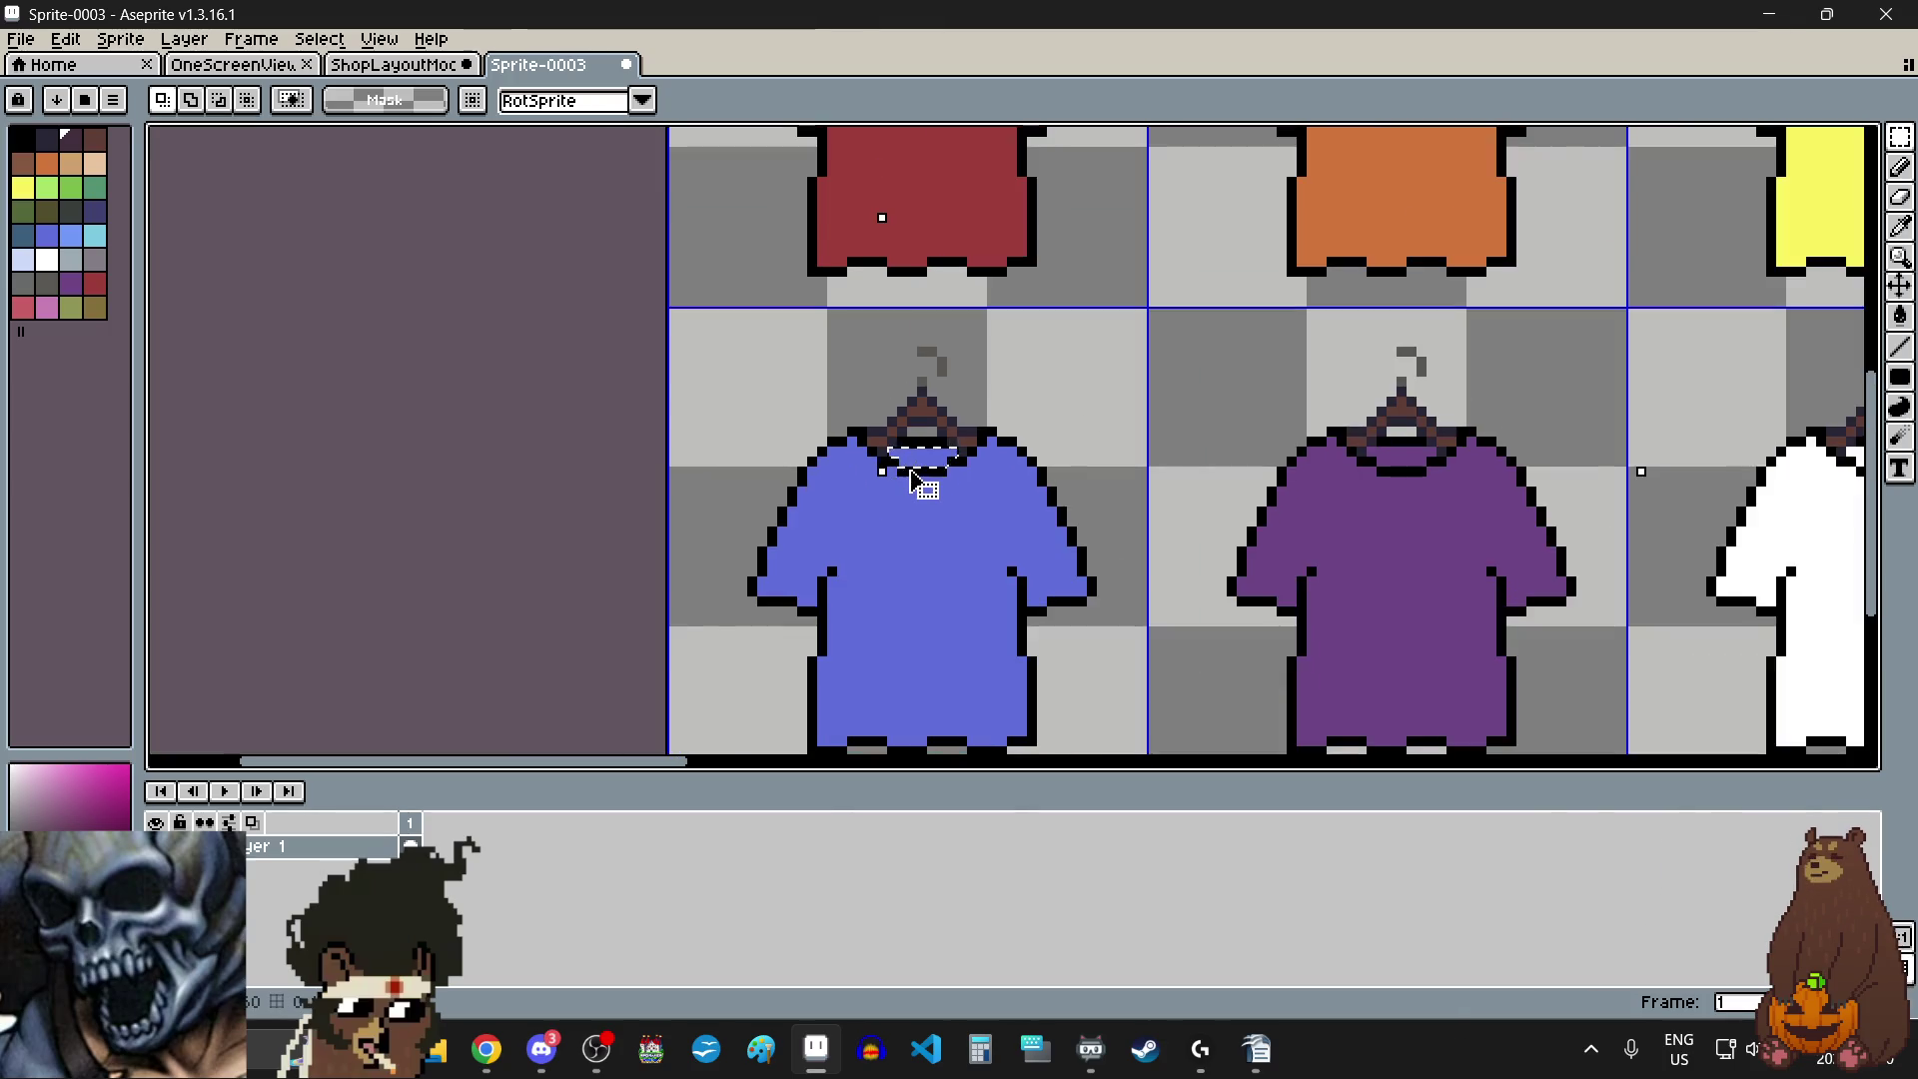
scroll(1104, 440, "up", 3)
left_click_drag(914, 406, 1284, 389)
mouse_move(964, 450)
left_mouse_down()
mouse_move(1196, 443)
mouse_move(995, 504)
left_mouse_up()
scroll(999, 509, "down", 5)
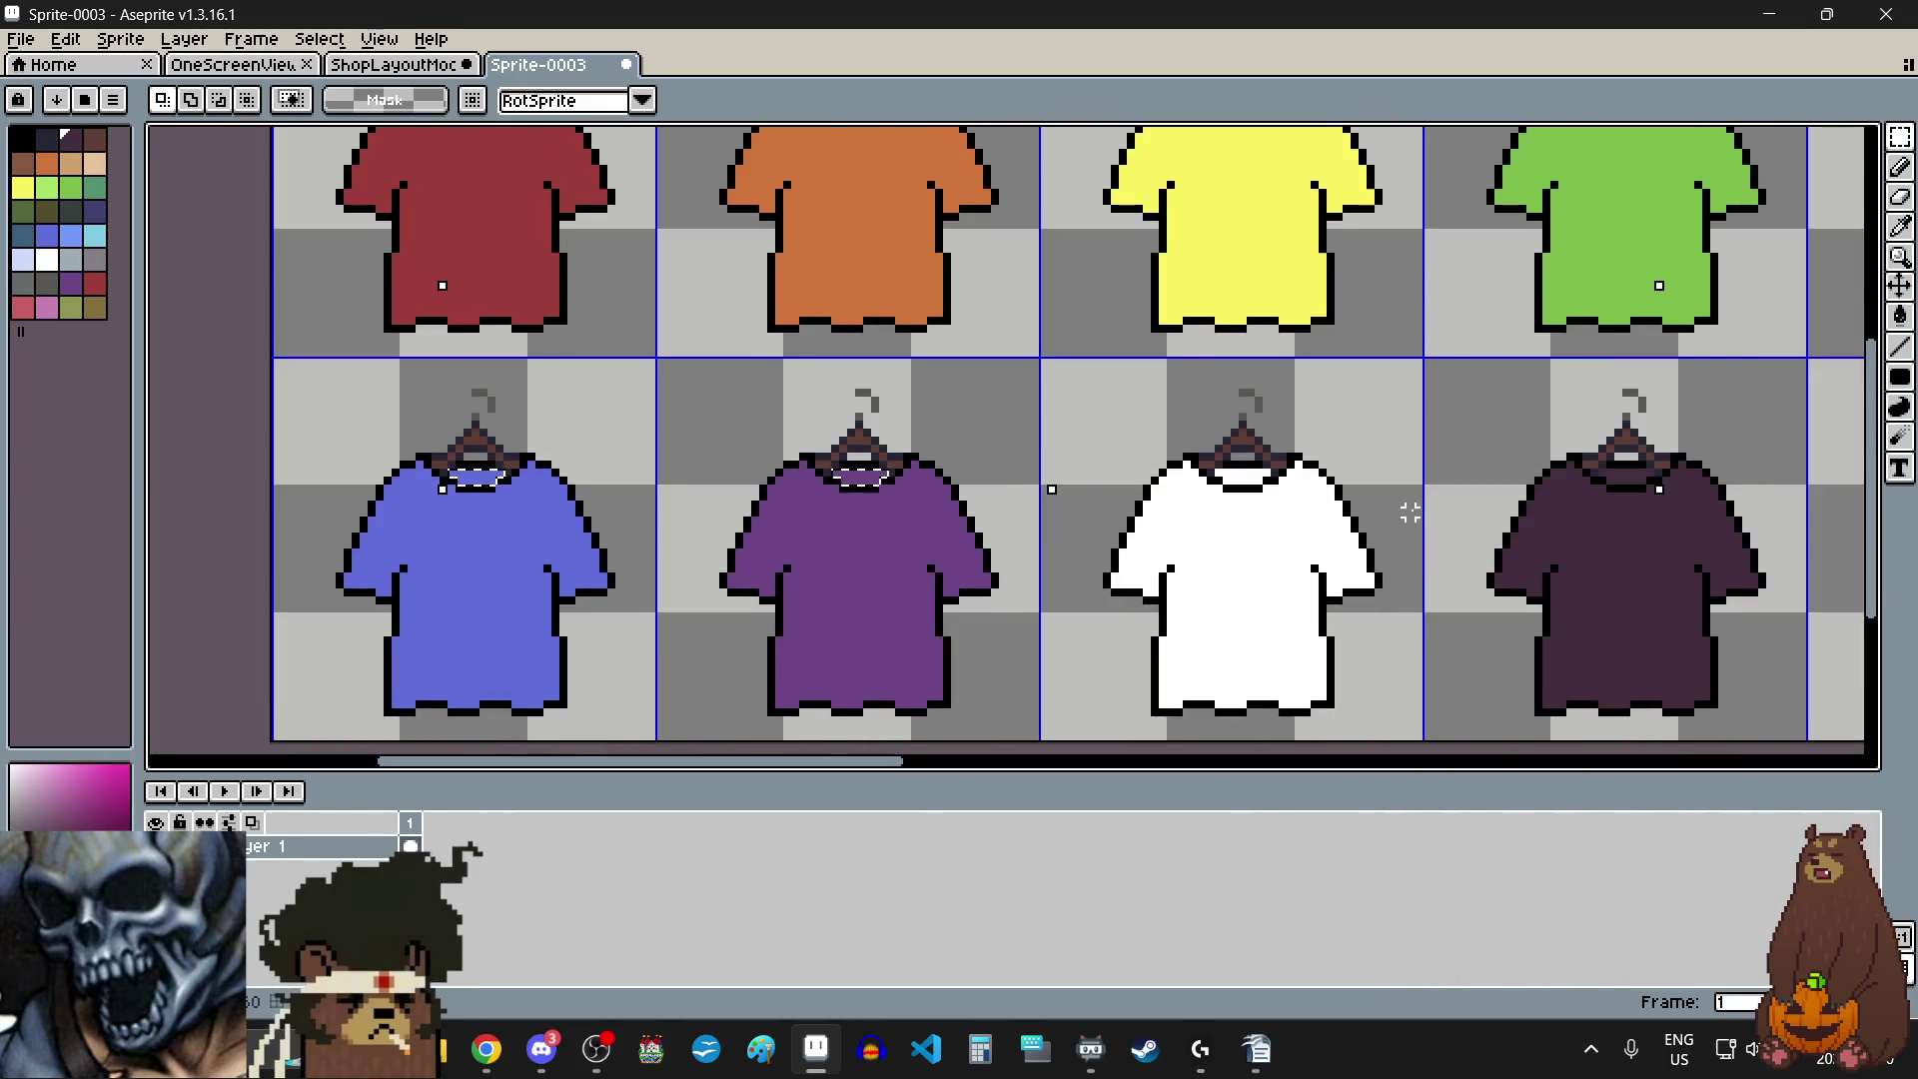
scroll(1105, 484, "up", 4)
mouse_move(733, 365)
left_mouse_down()
mouse_move(1019, 372)
mouse_move(899, 420)
mouse_move(955, 407)
left_mouse_up()
scroll(955, 406, "down", 4)
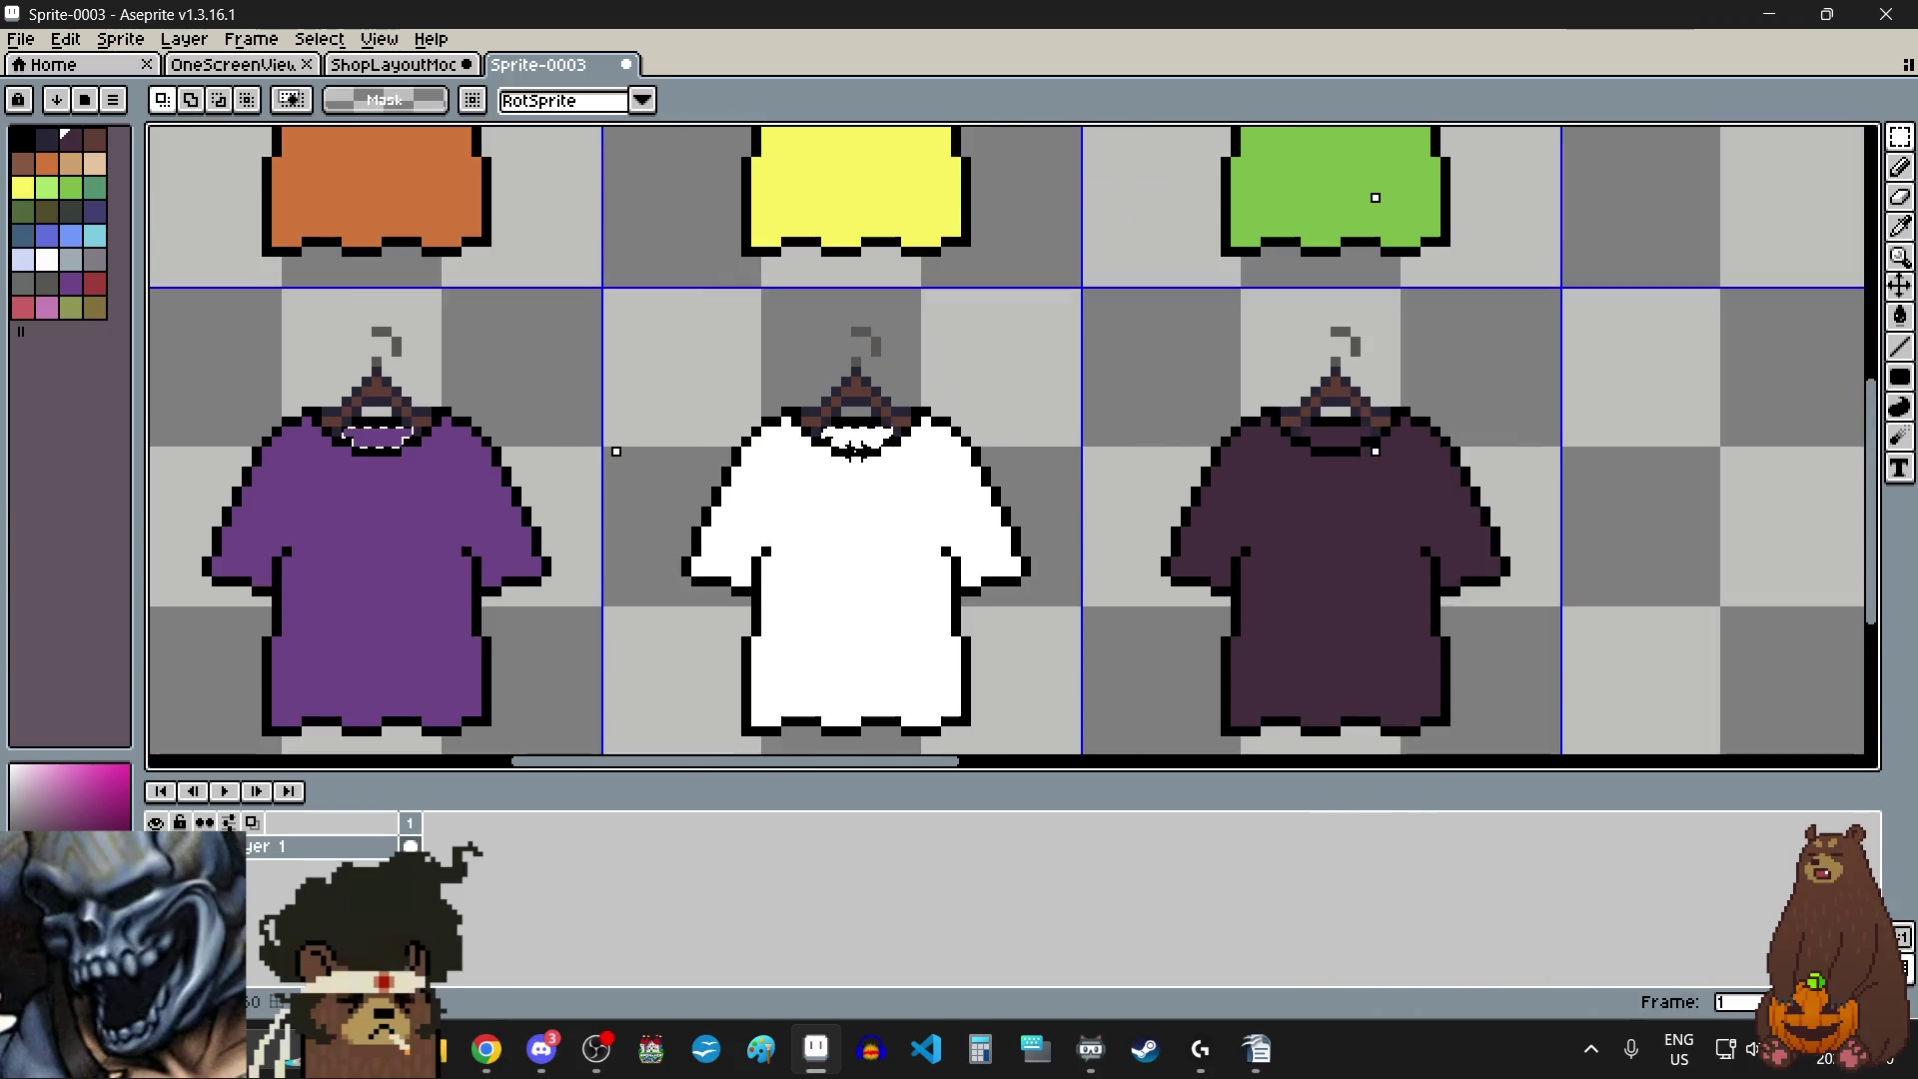
scroll(1099, 450, "up", 4)
left_click_drag(785, 404, 1074, 404)
left_click_drag(833, 451, 889, 444)
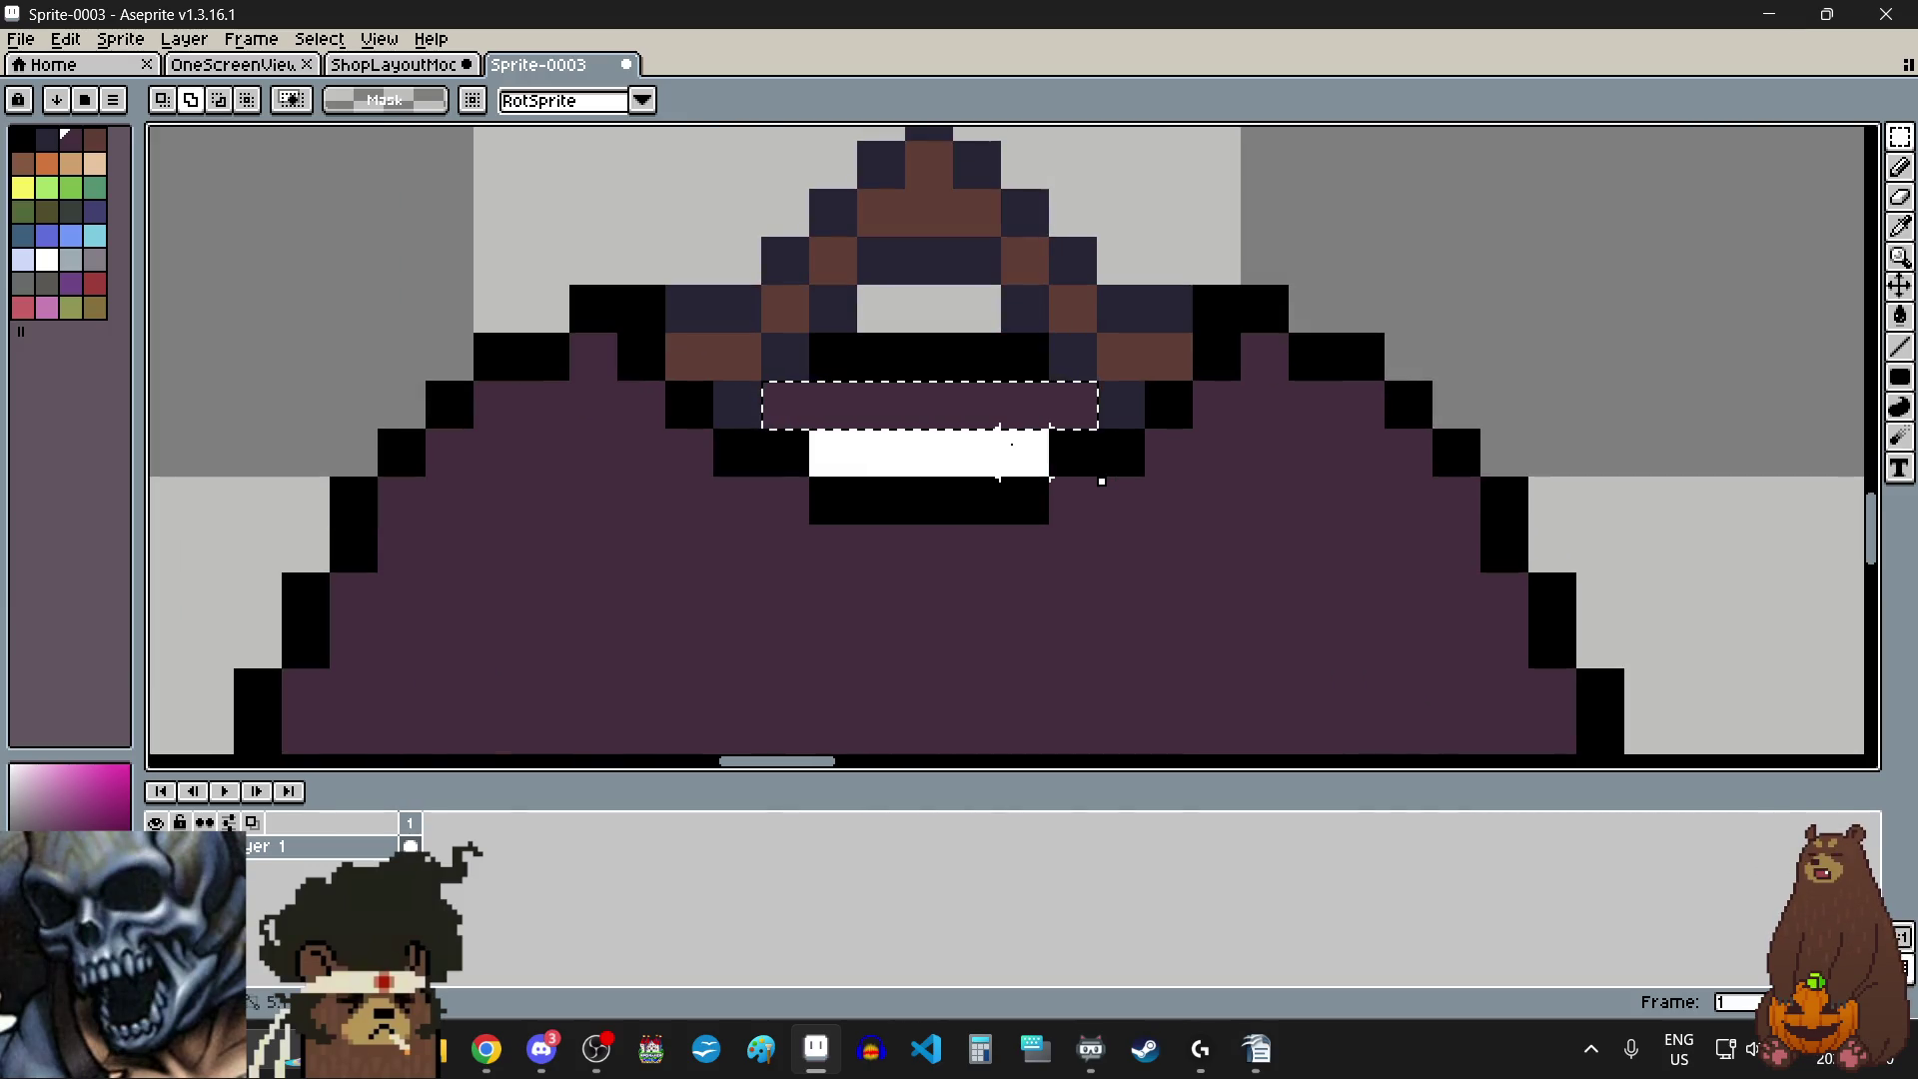
scroll(1020, 449, "down", 5)
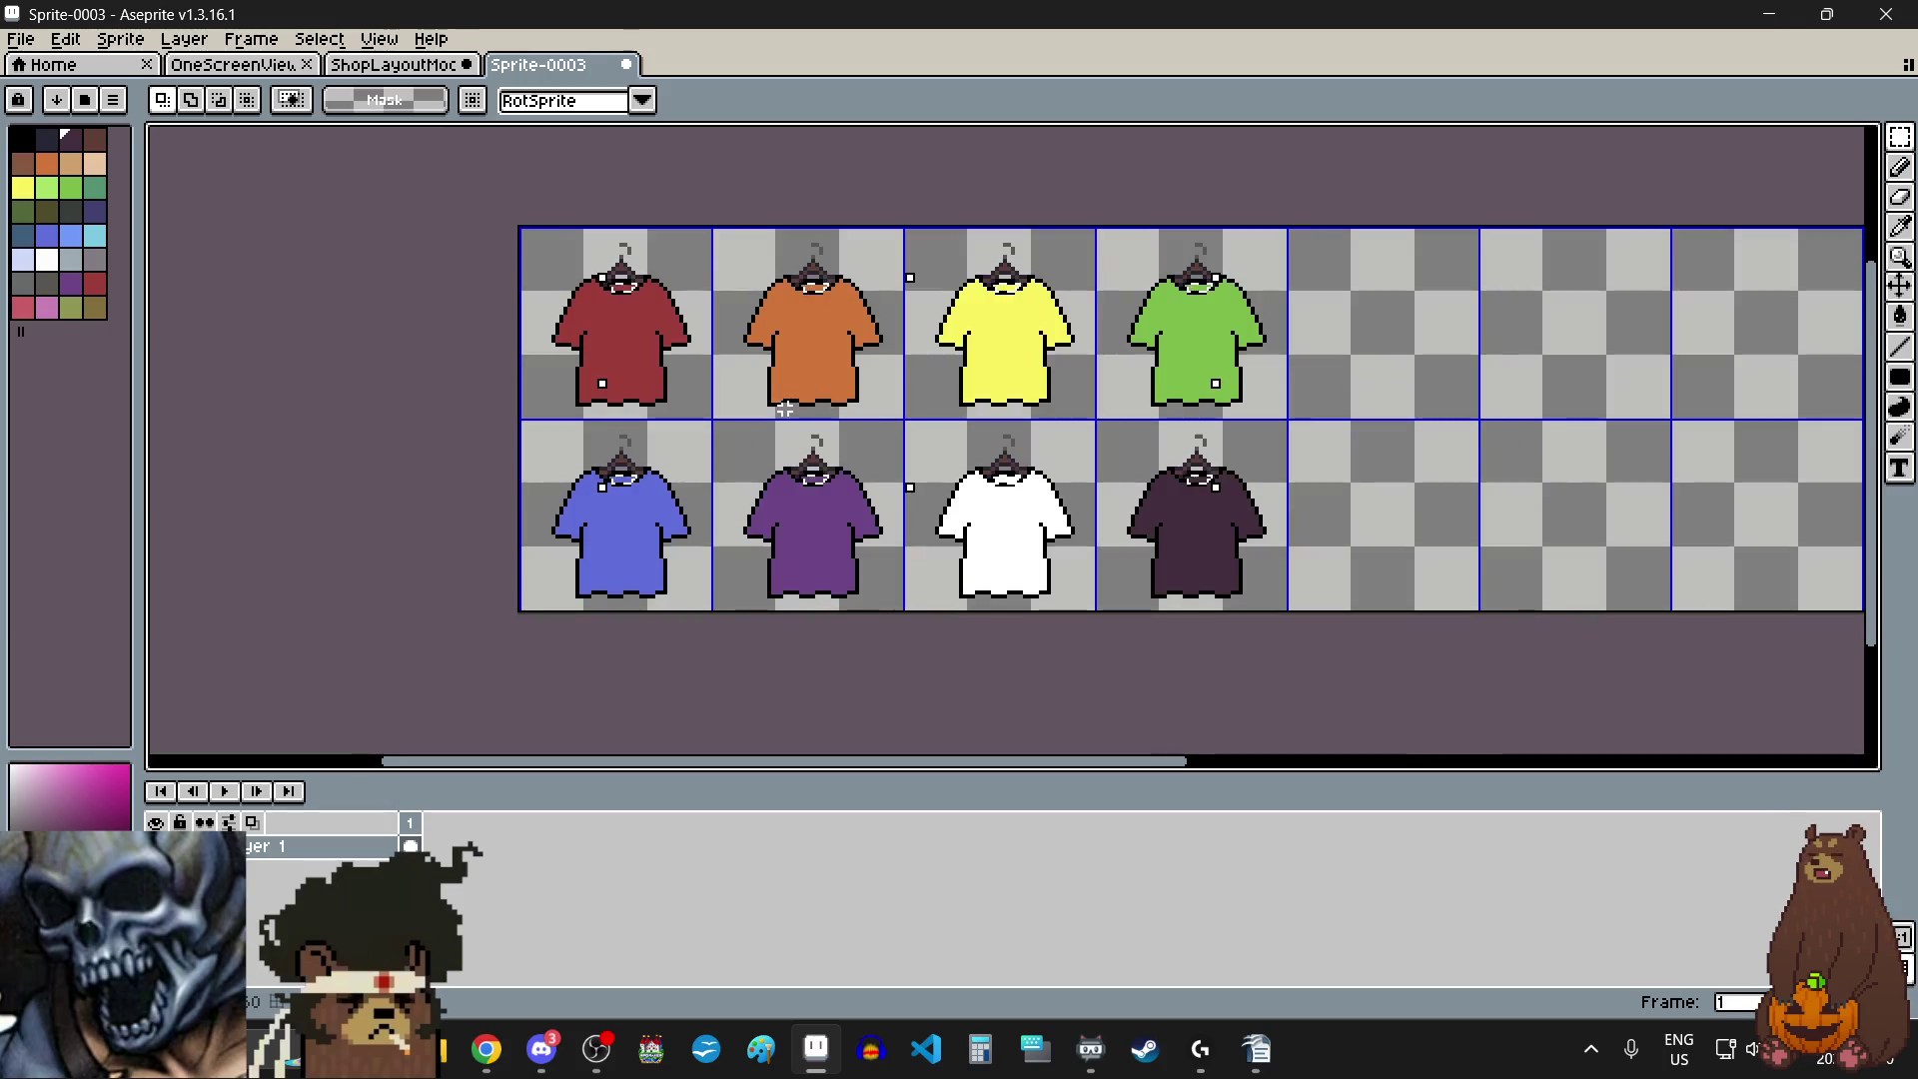
left_click(62, 42)
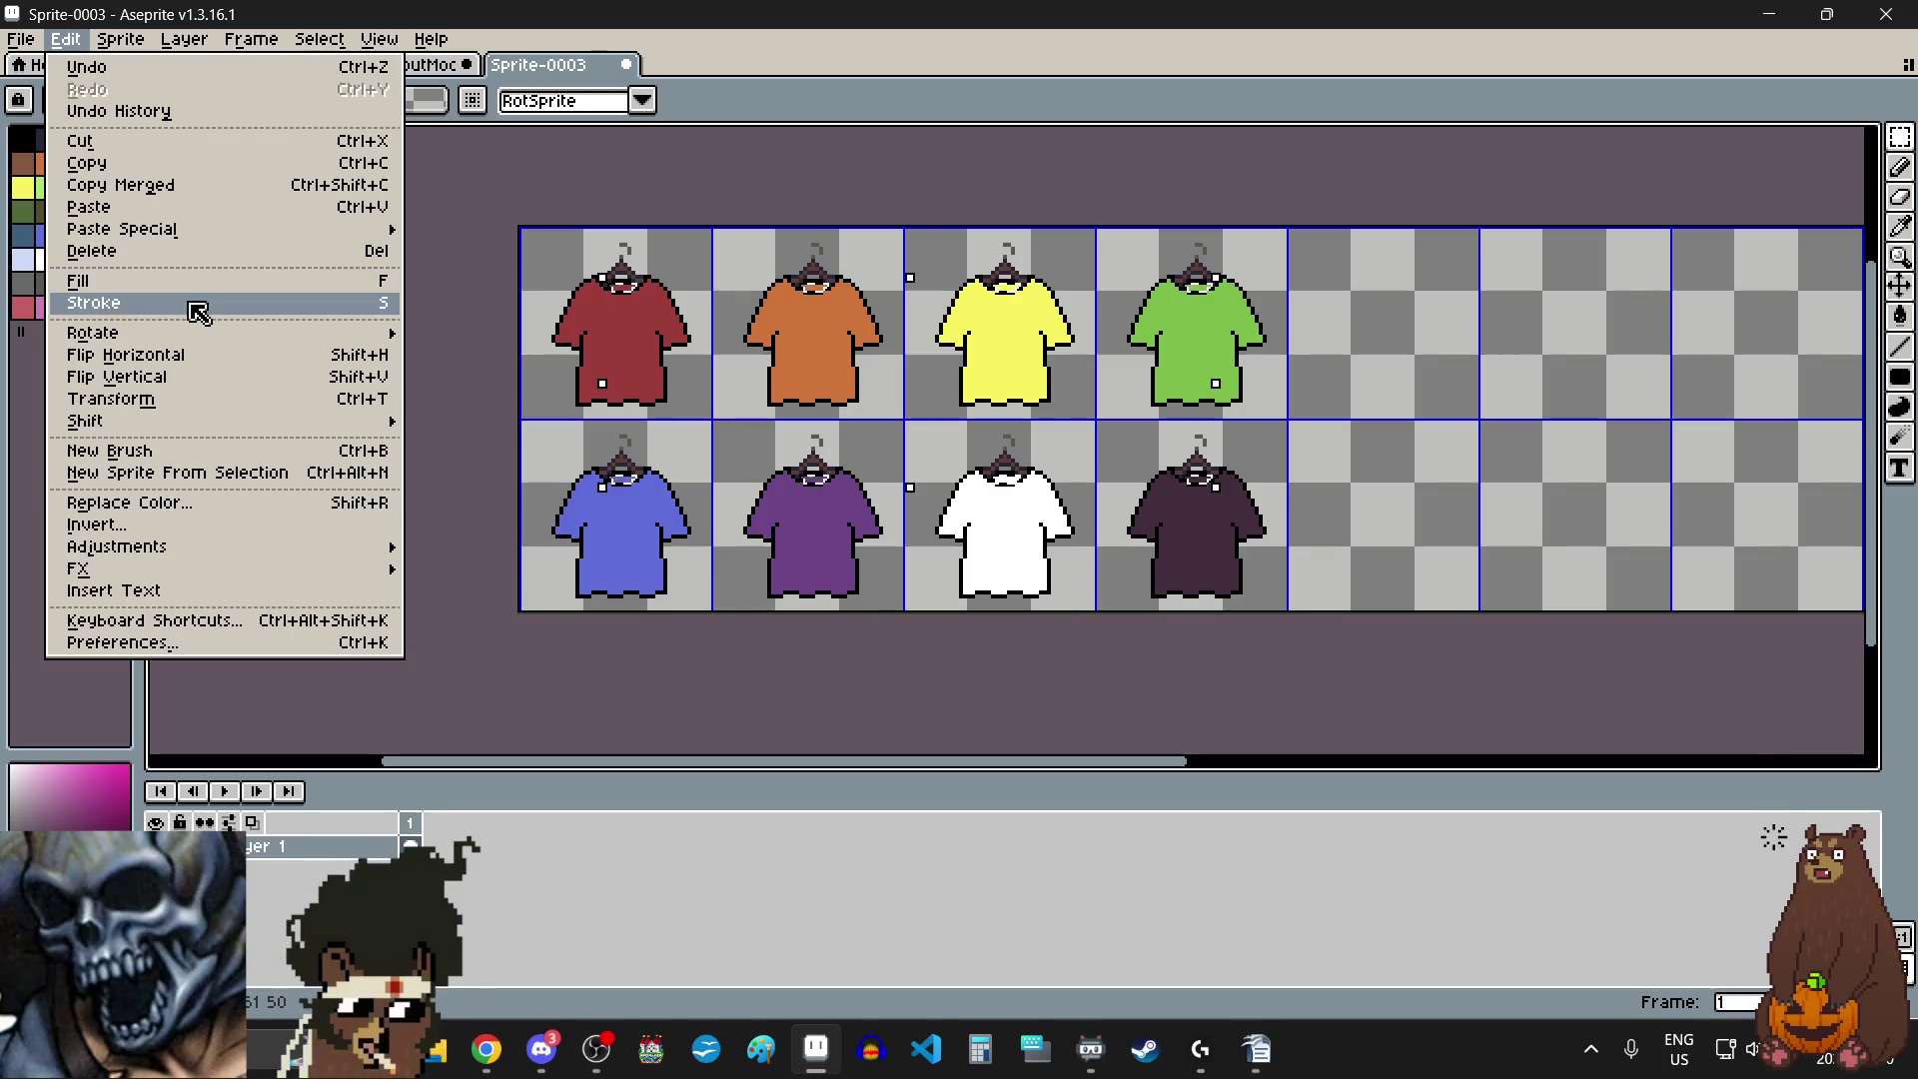
- Apply Brightness/Contrast with brightness -49 to the selected collar interiors
mouse_move(199, 559)
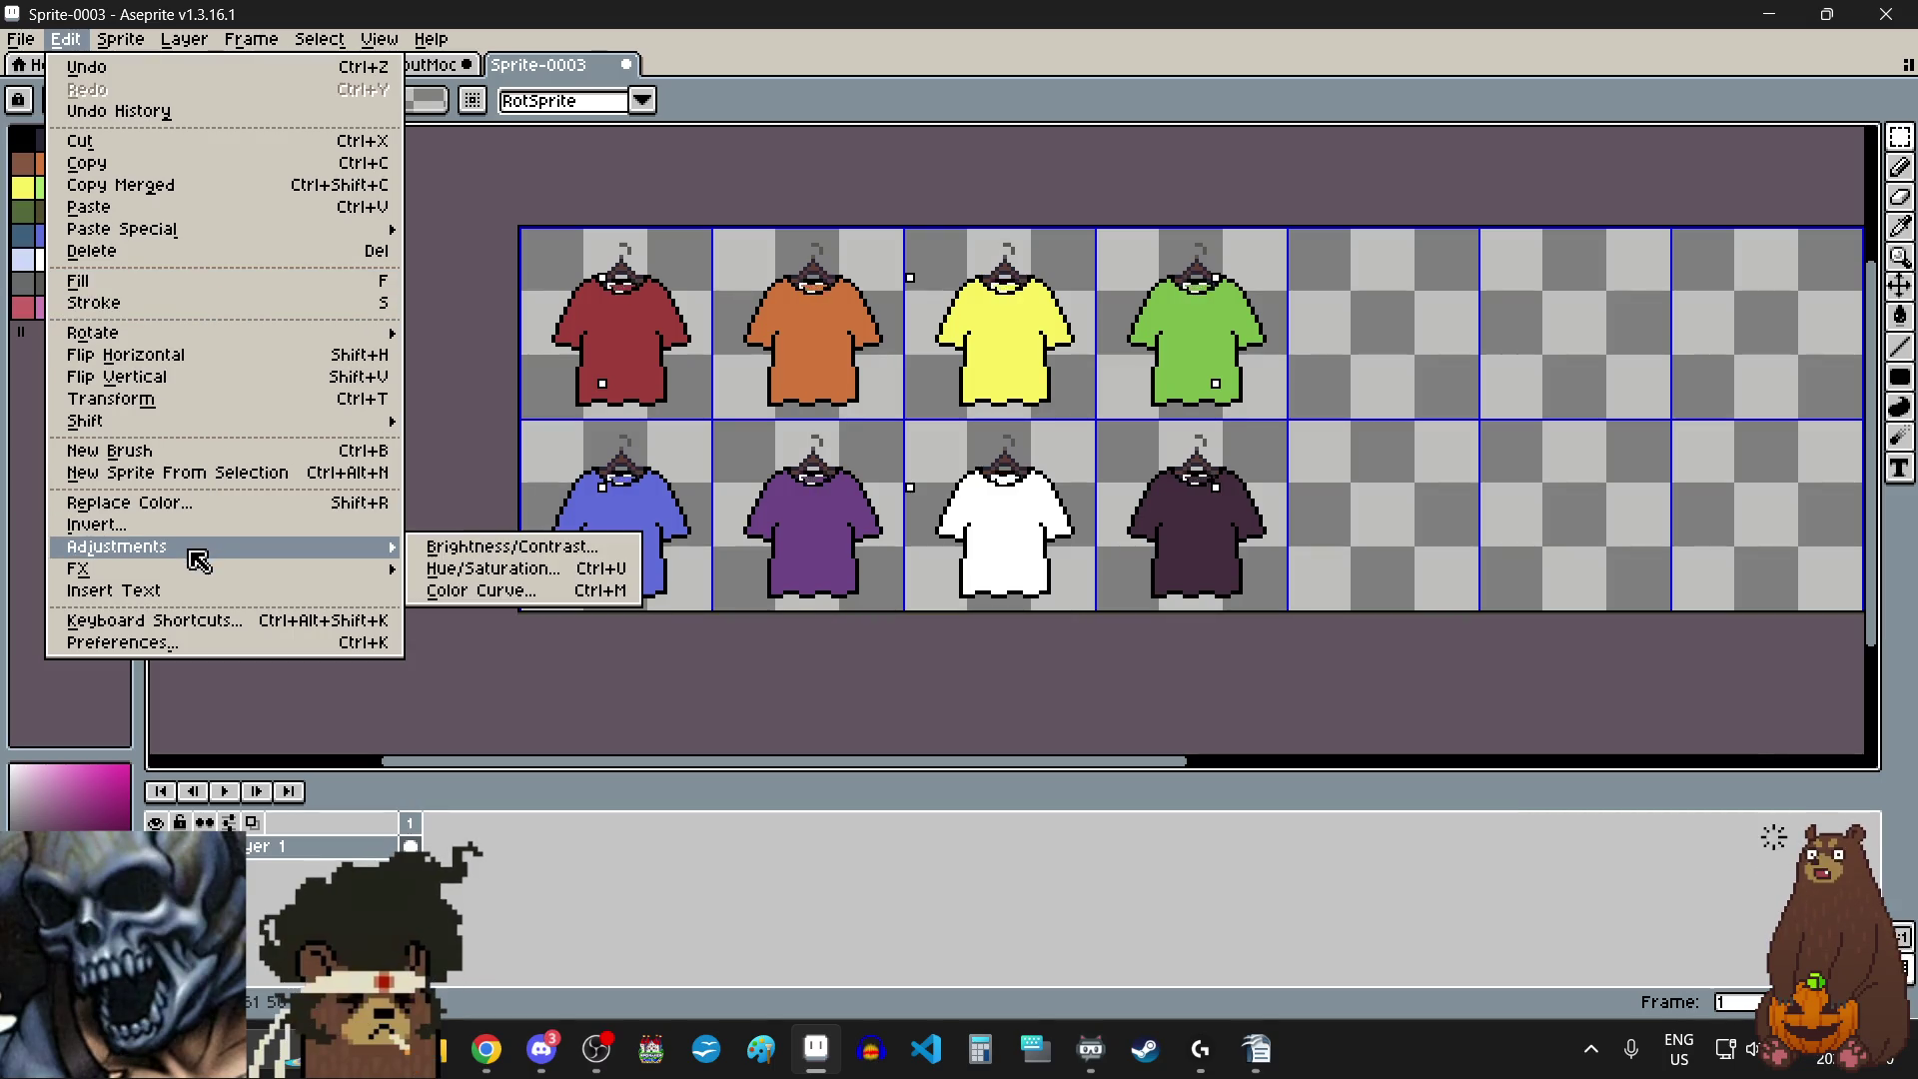
left_click(447, 547)
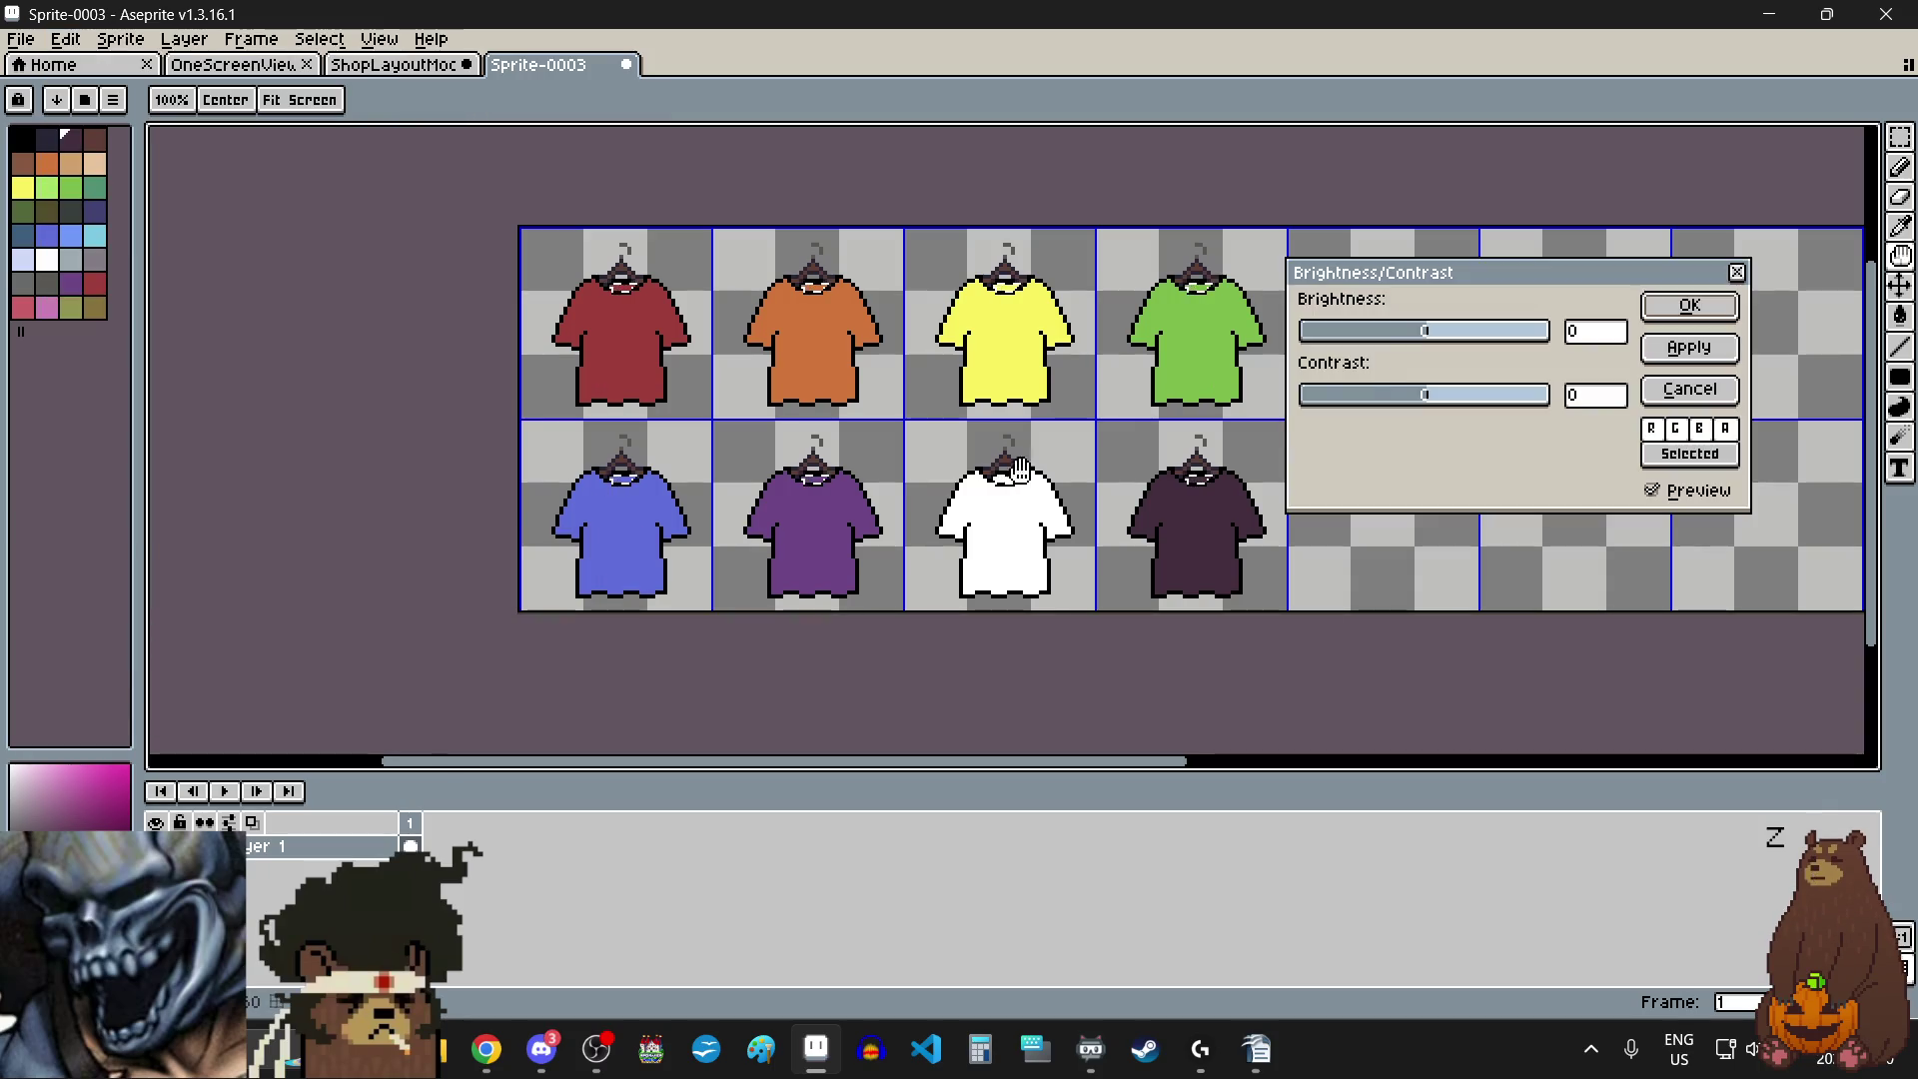
left_click_drag(1419, 330, 1378, 337)
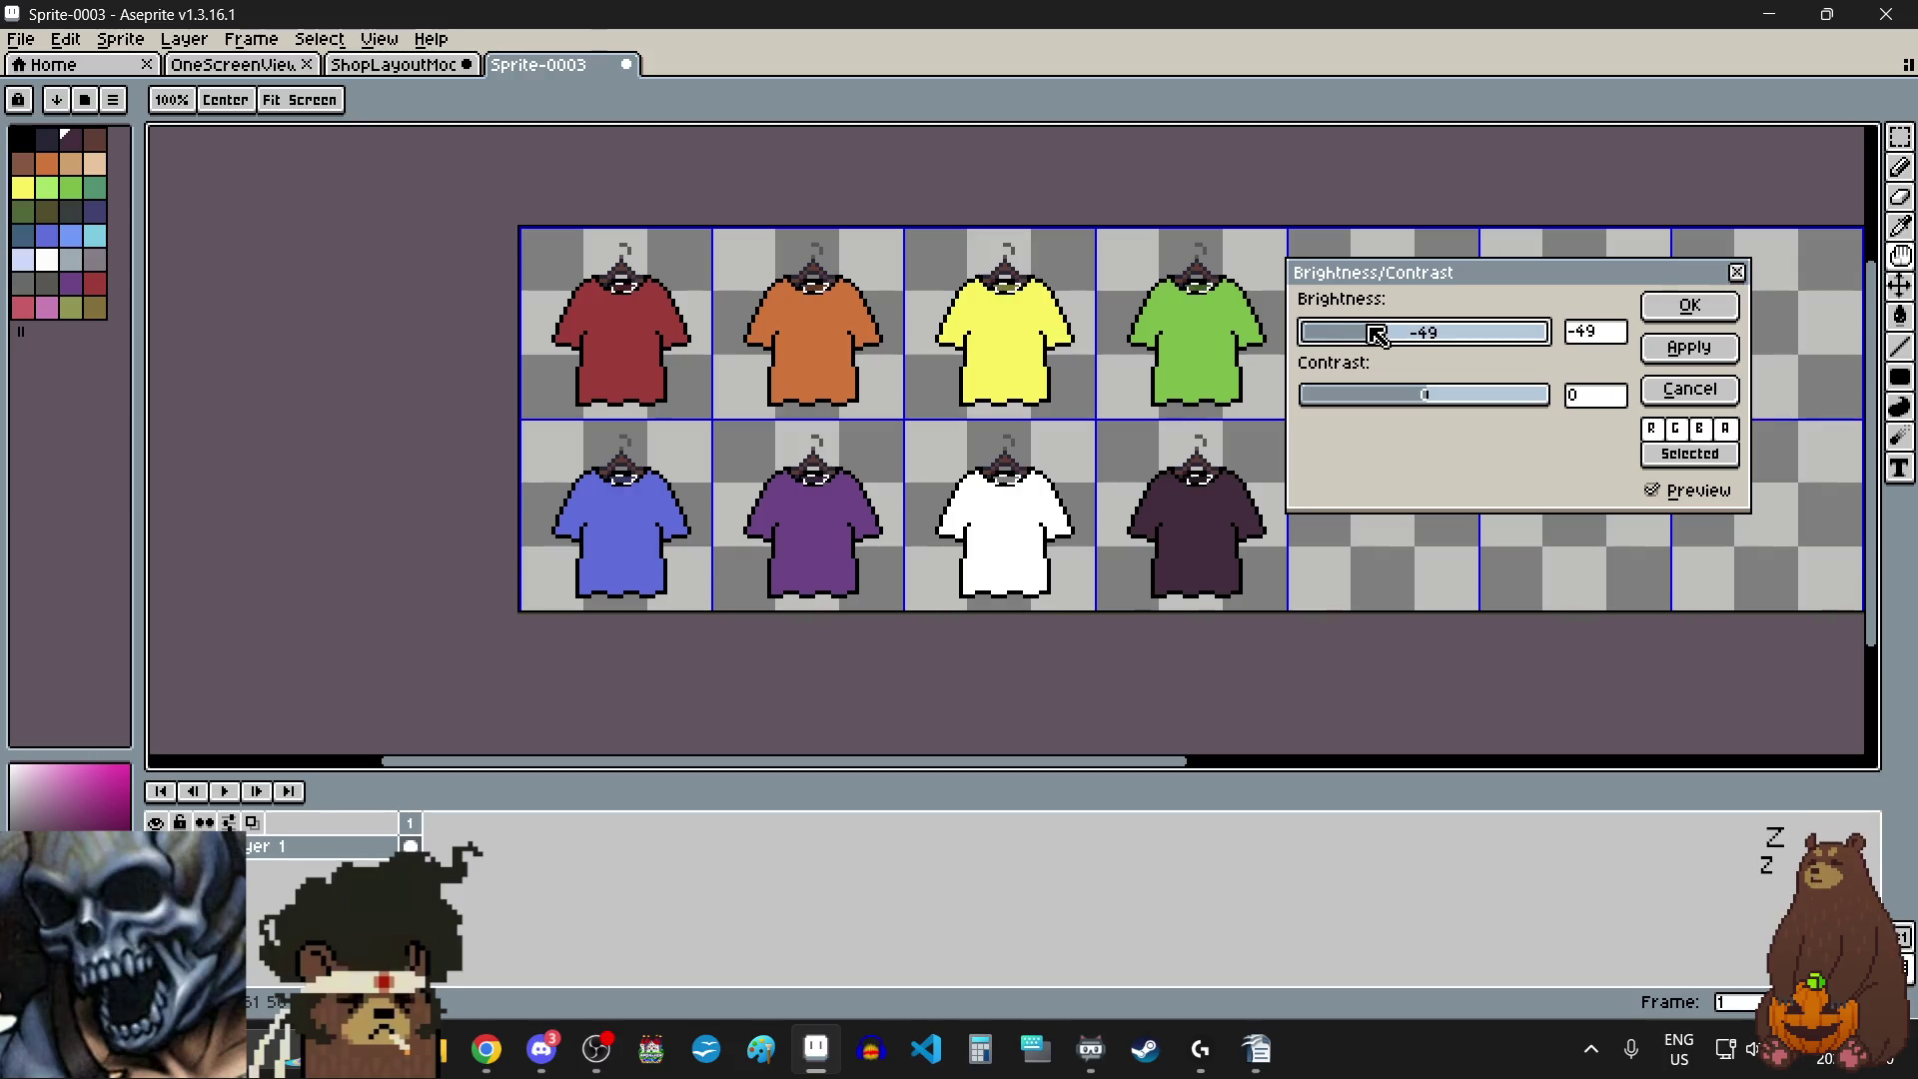
left_click(1692, 313)
scroll(1010, 506, "up", 3)
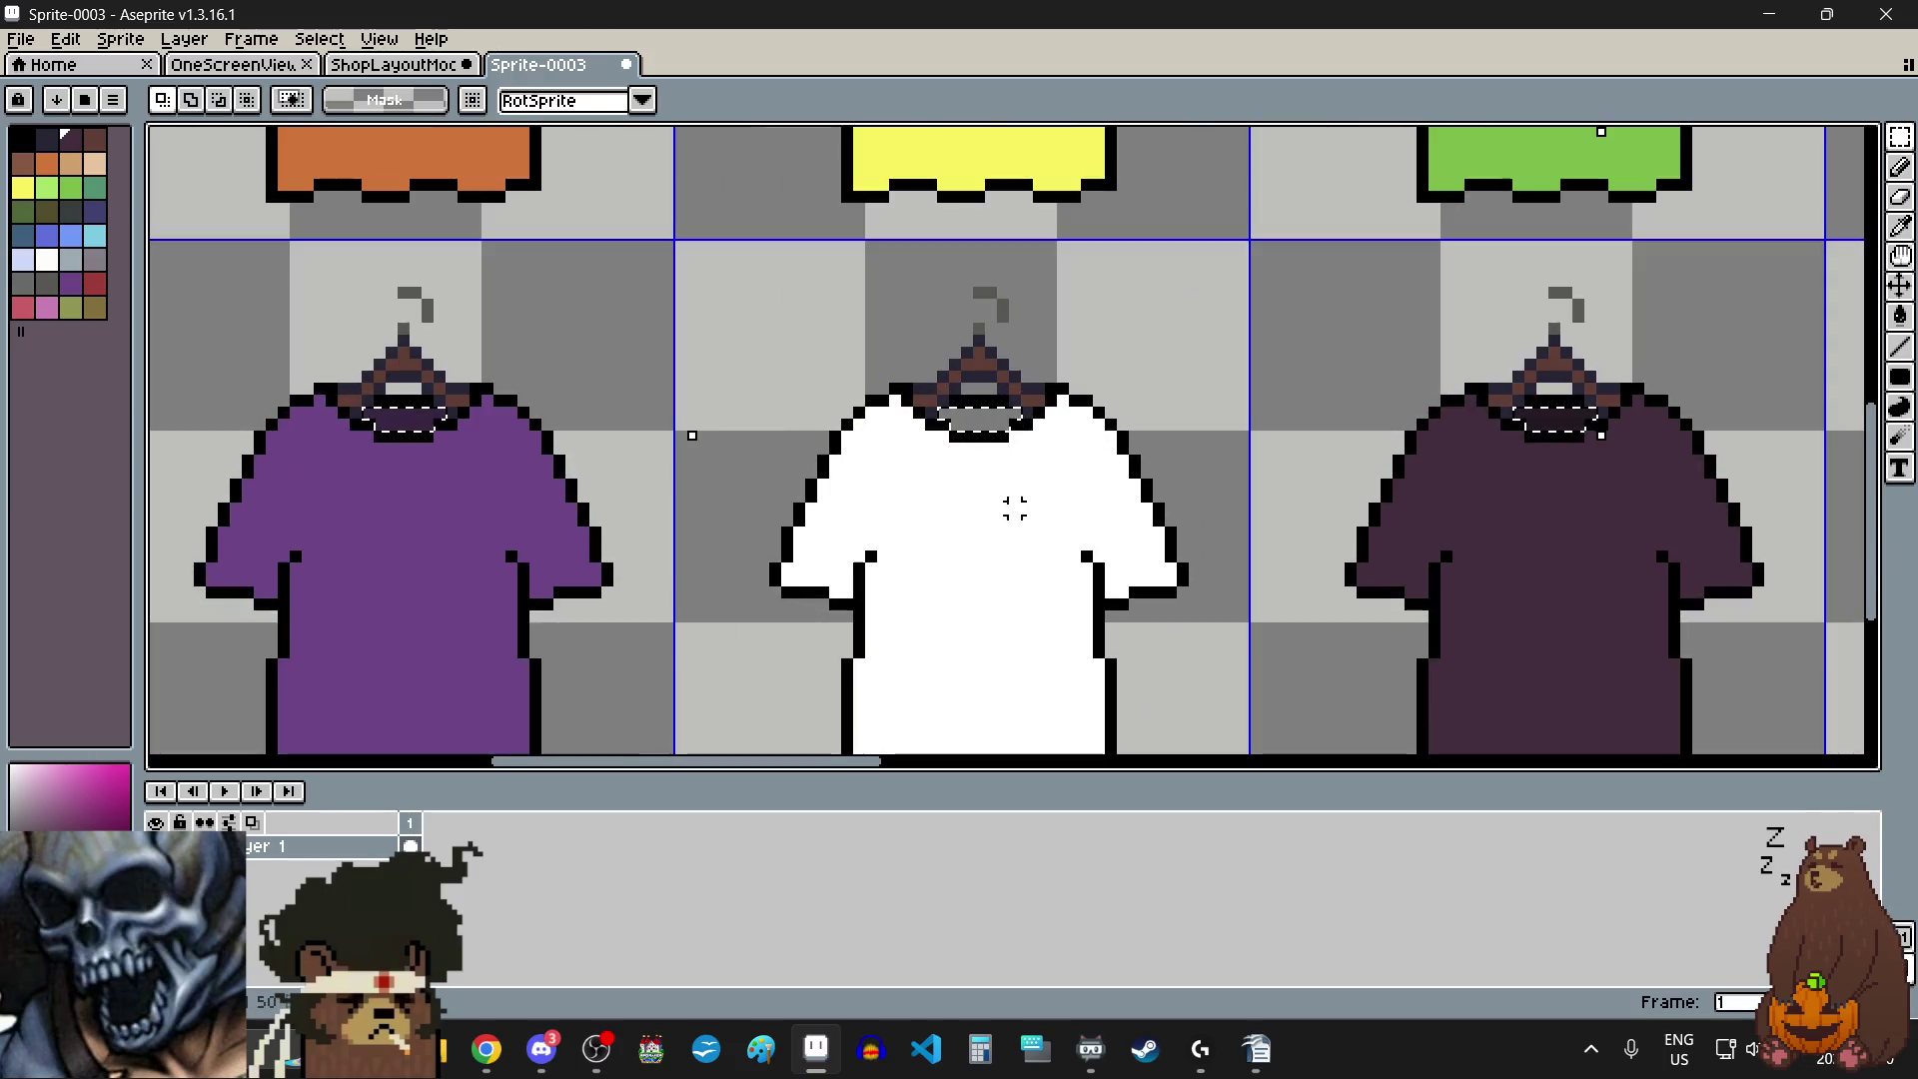
scroll(989, 490, "down", 2)
scroll(838, 361, "down", 1)
scroll(658, 241, "up", 3)
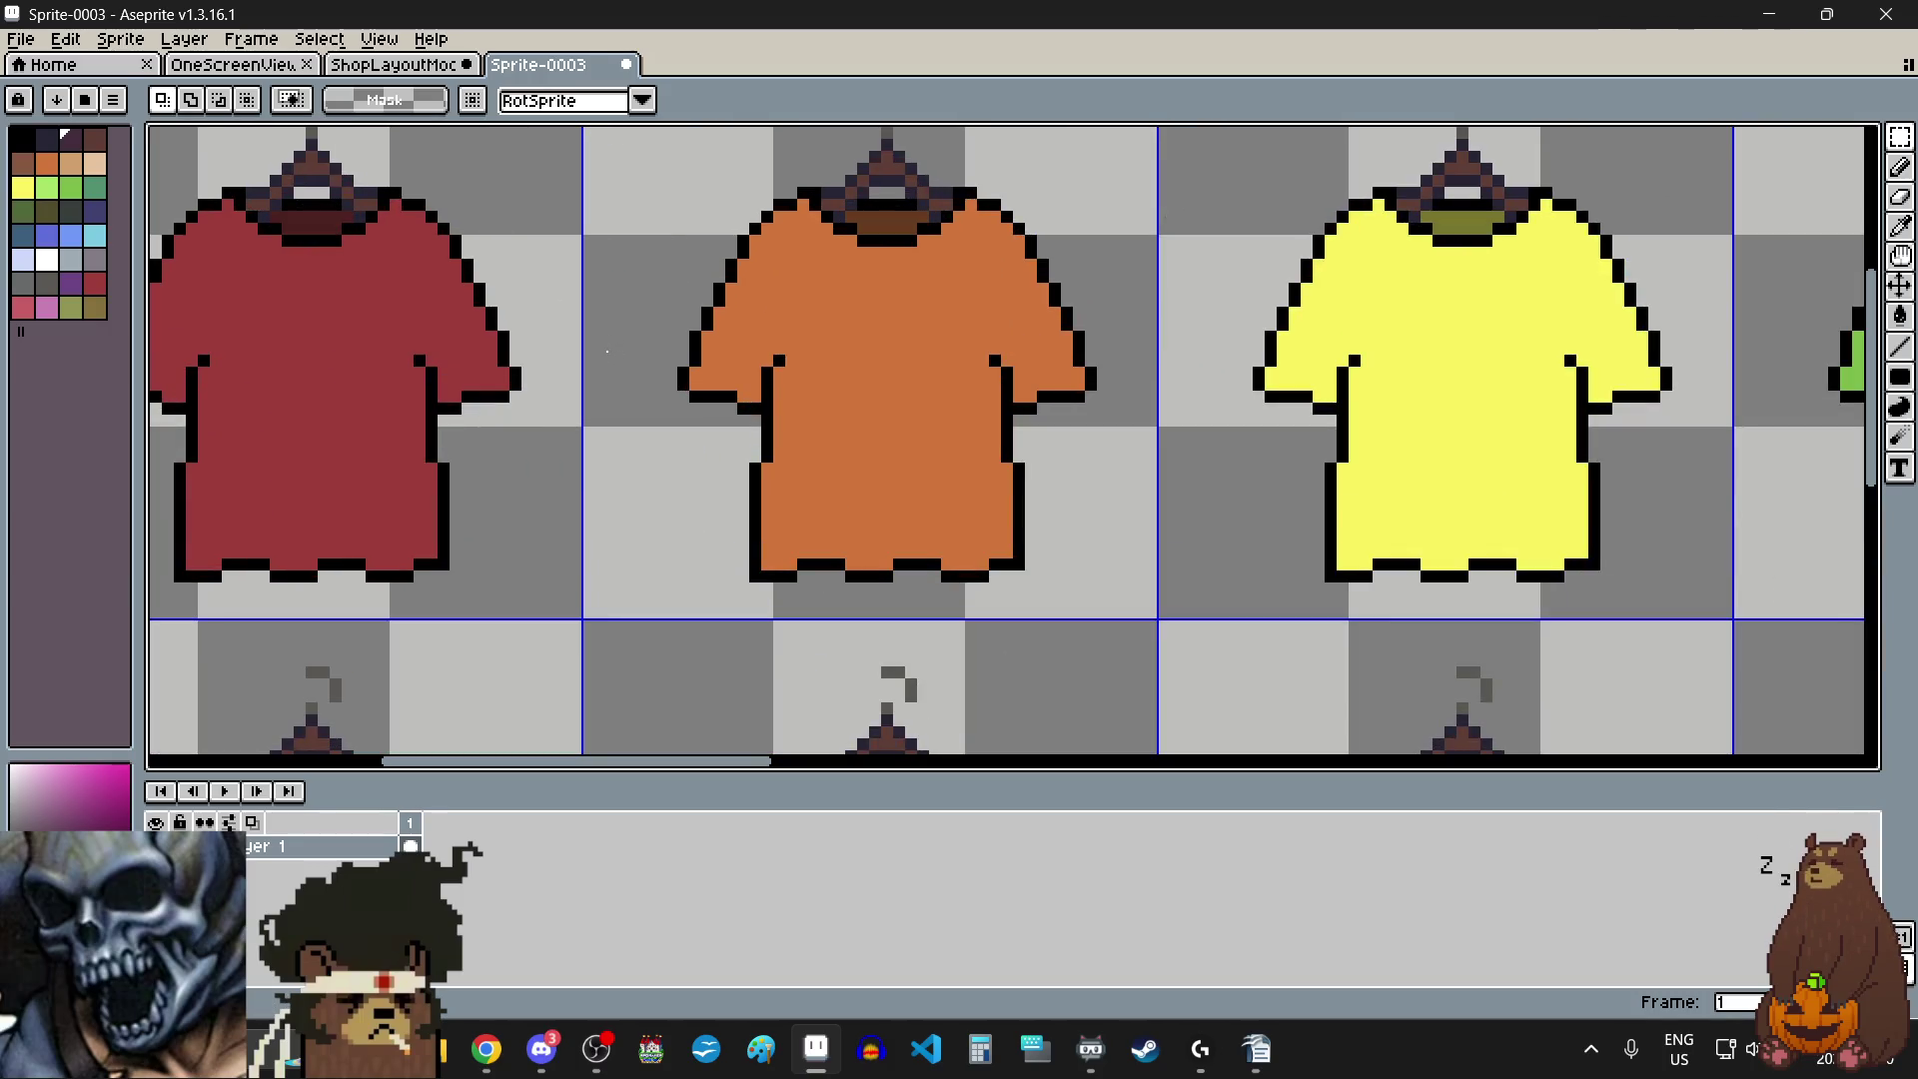
scroll(720, 504, "down", 3)
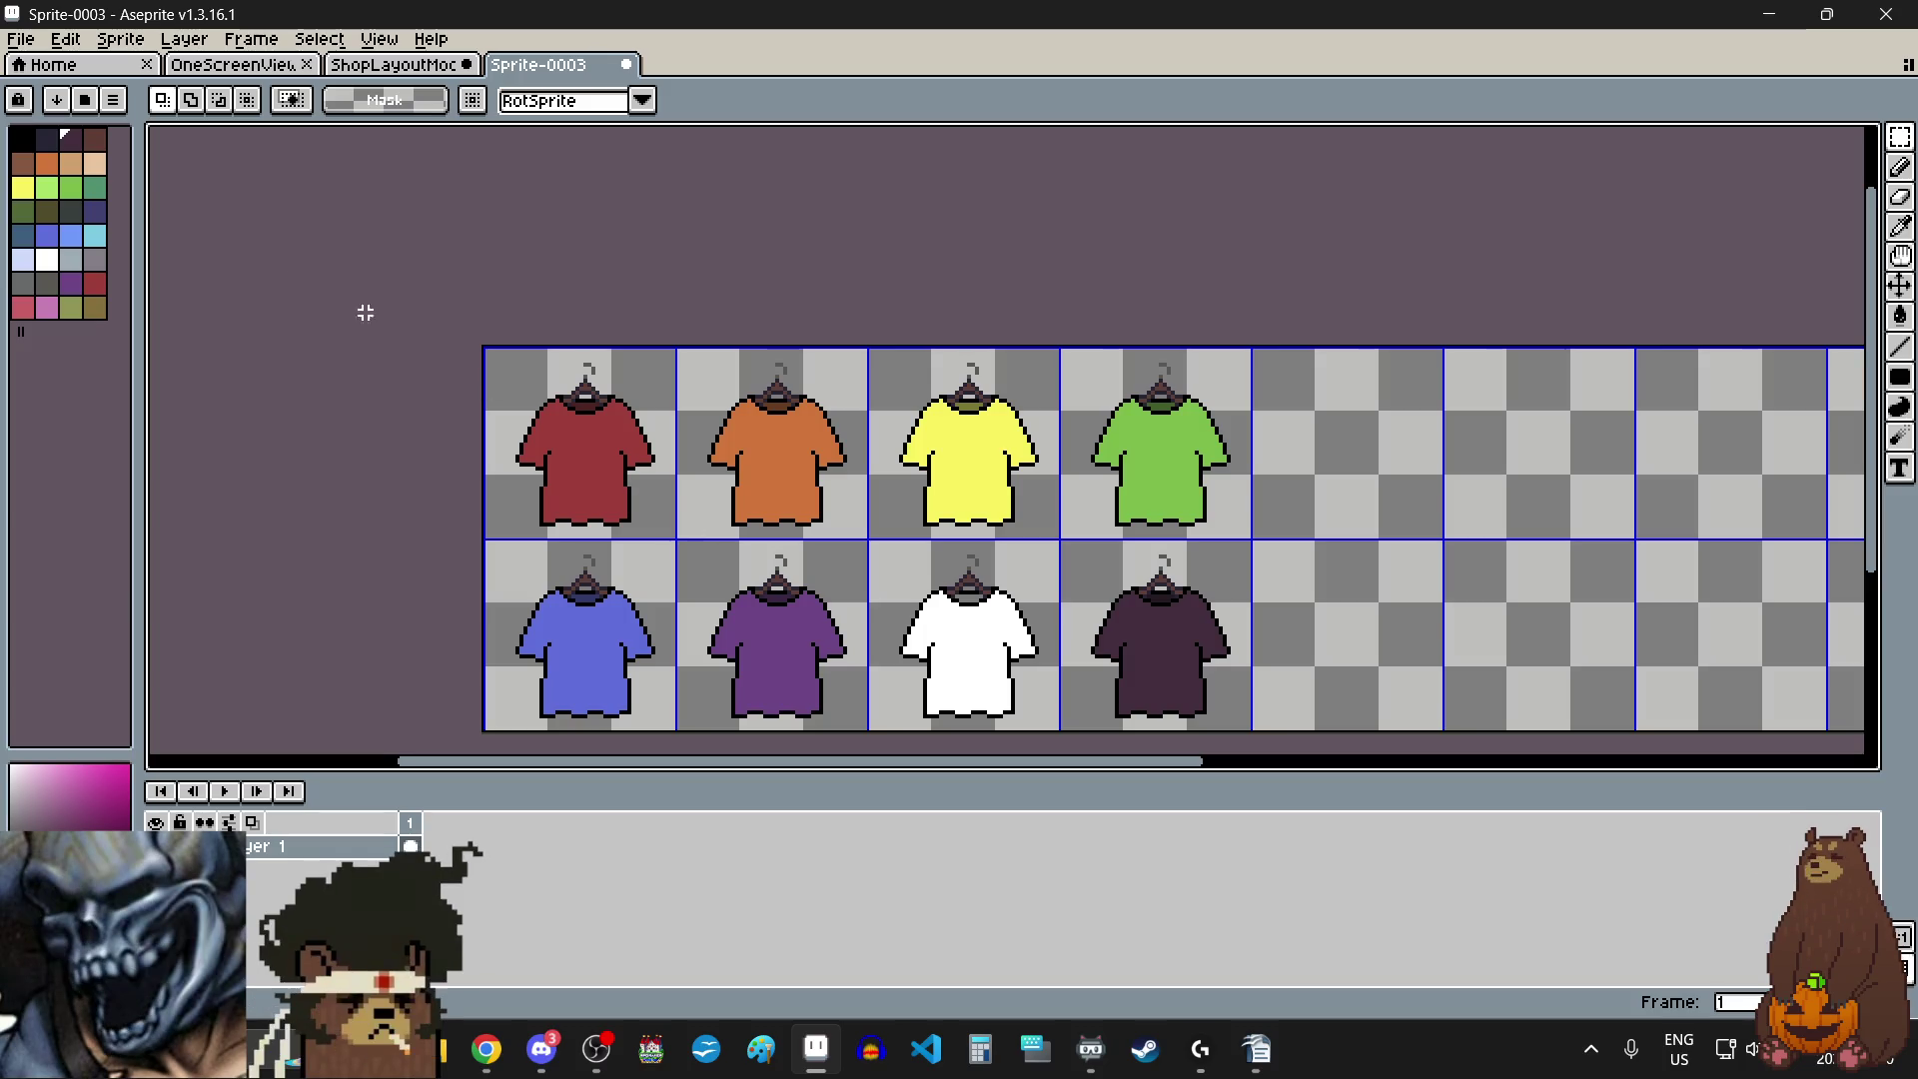
left_click(37, 44)
- Save the shirt sprite sheet as Shirts.aseprite
left_click(85, 155)
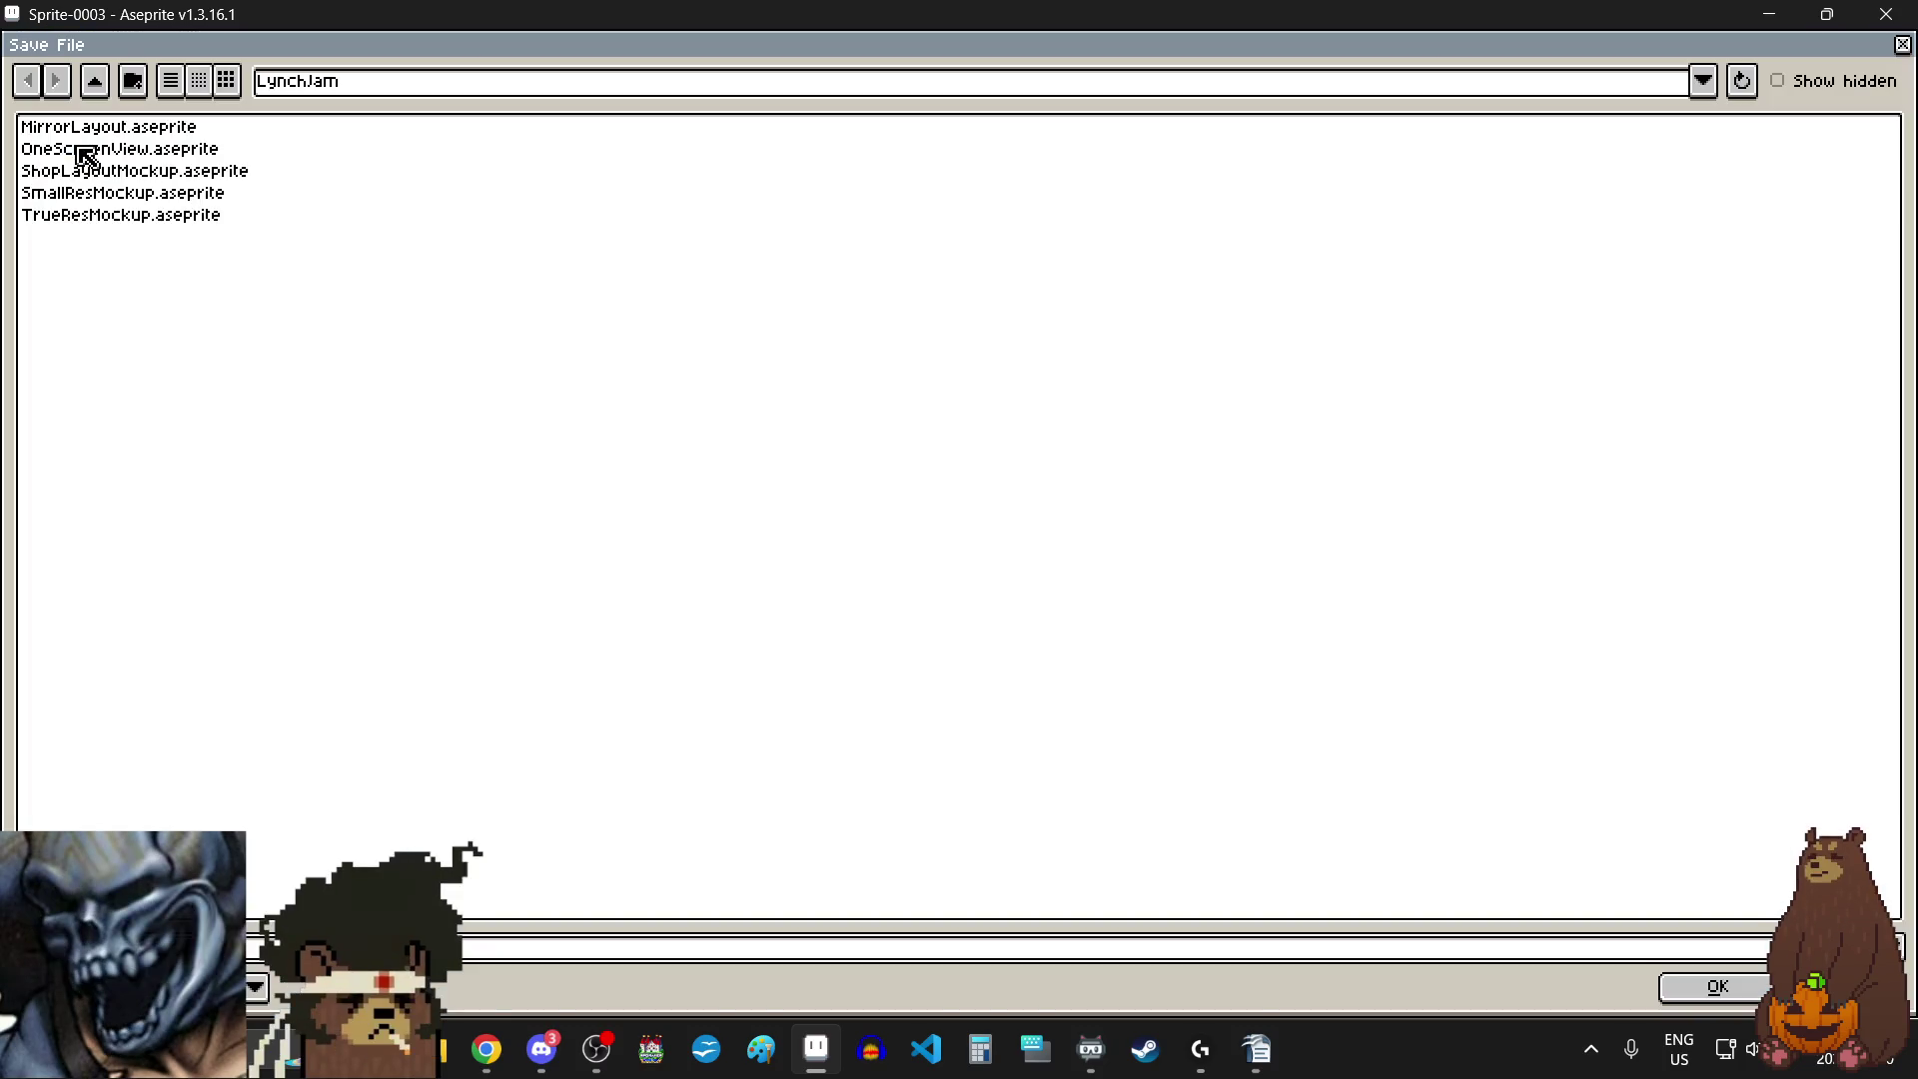
key("Return")
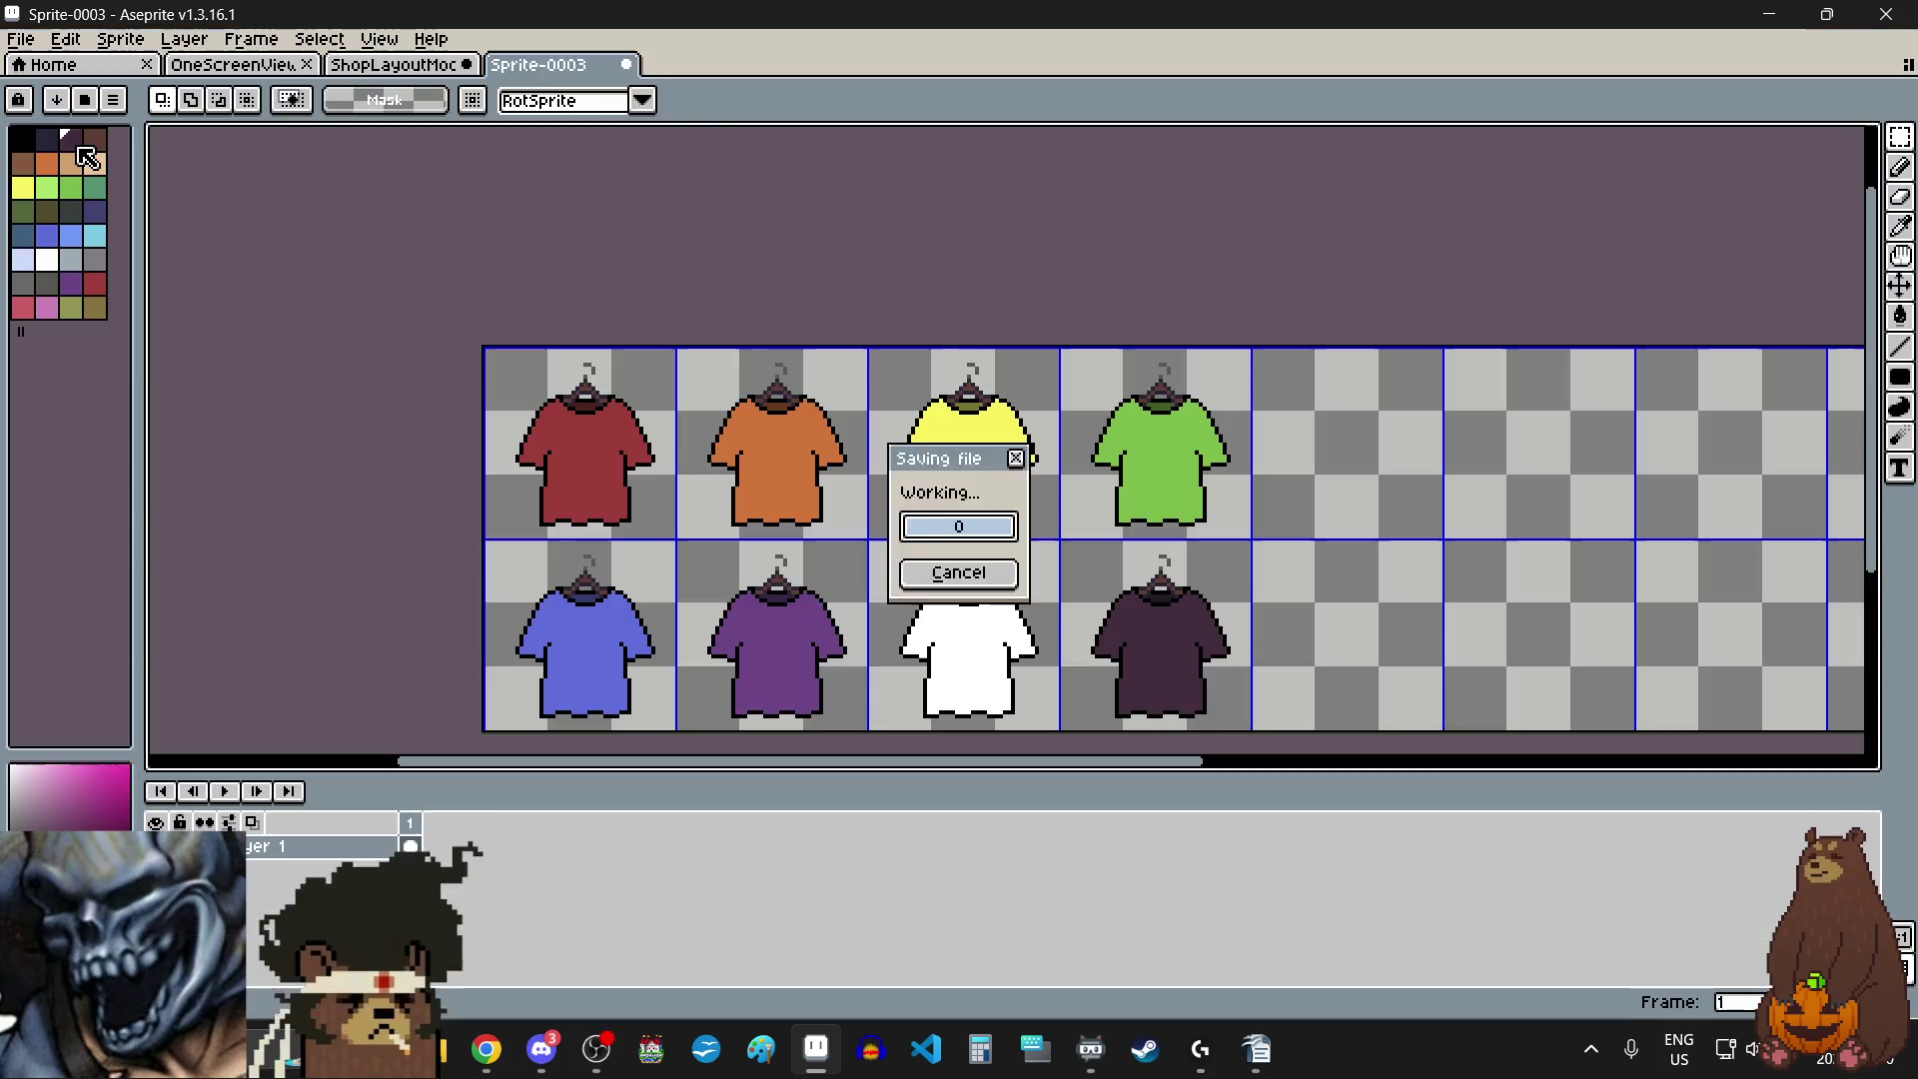
key("alt+Tab")
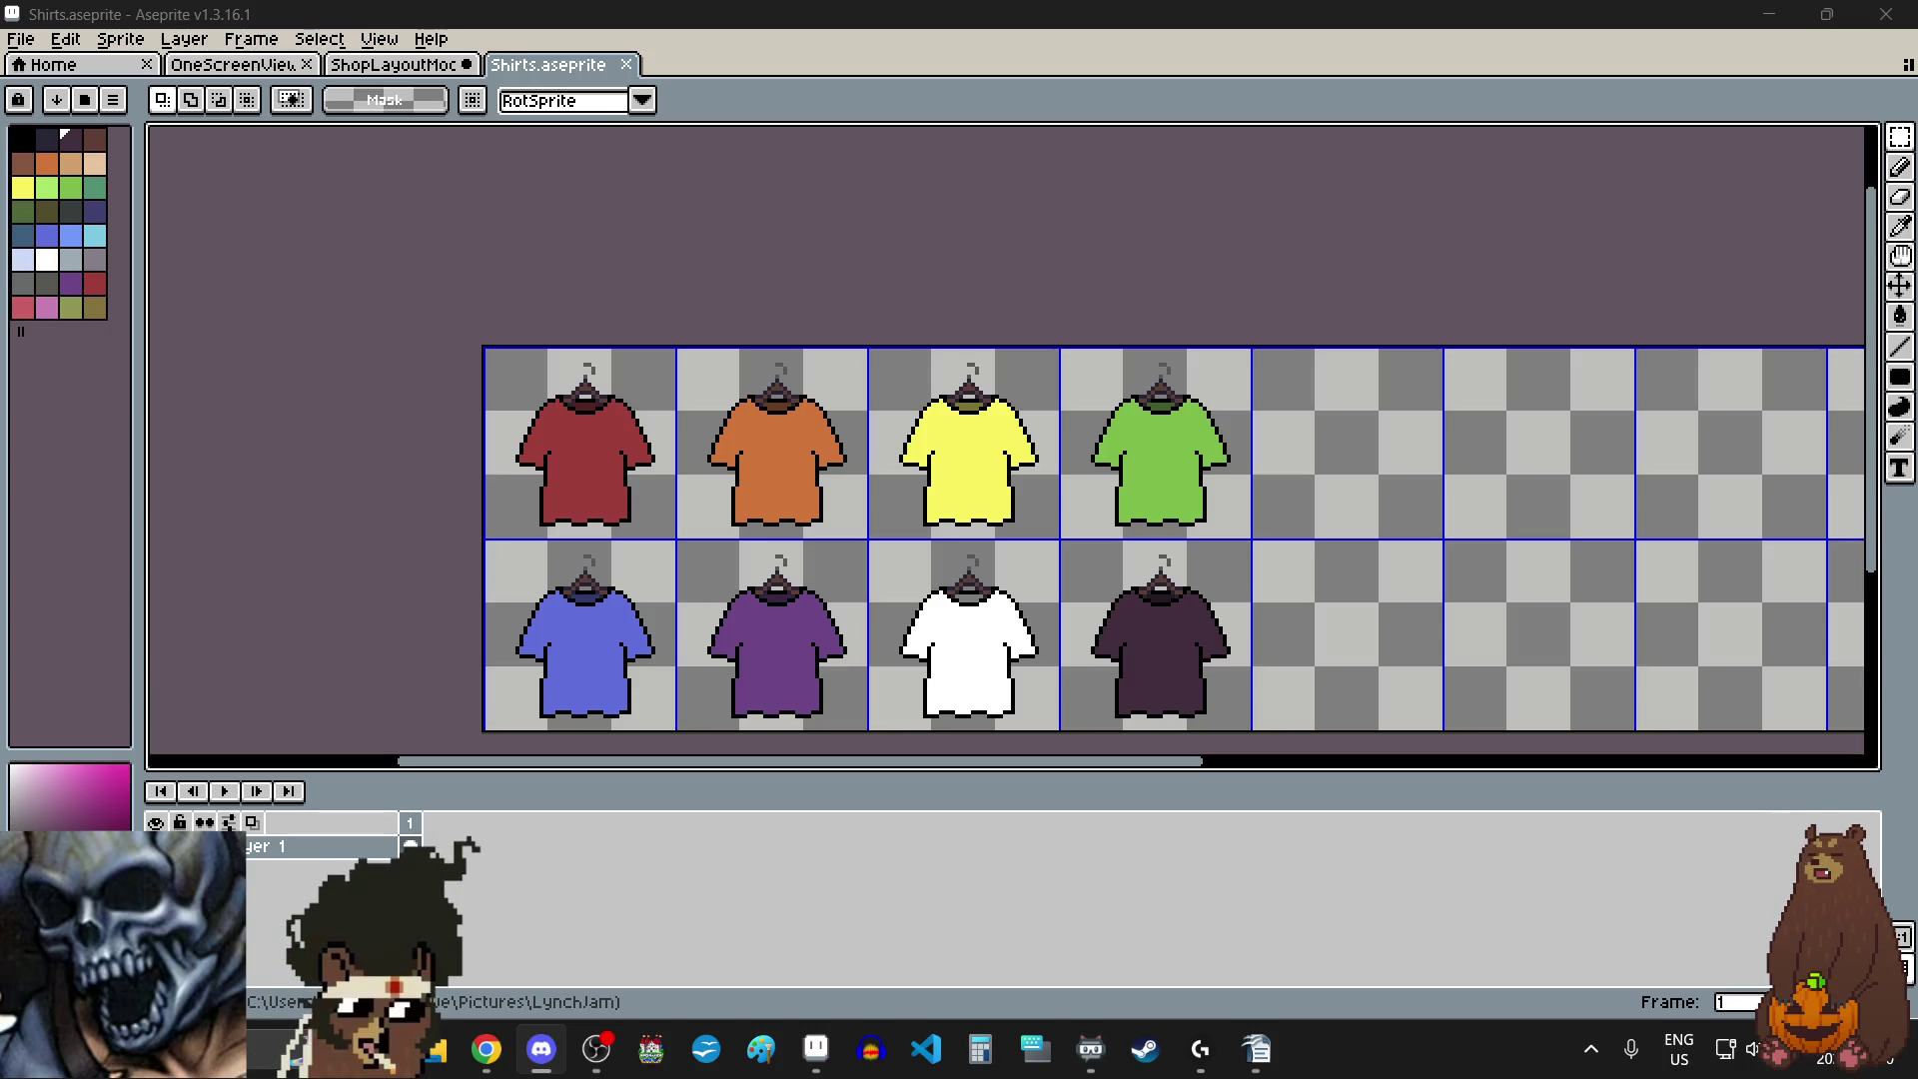
left_click(849, 372)
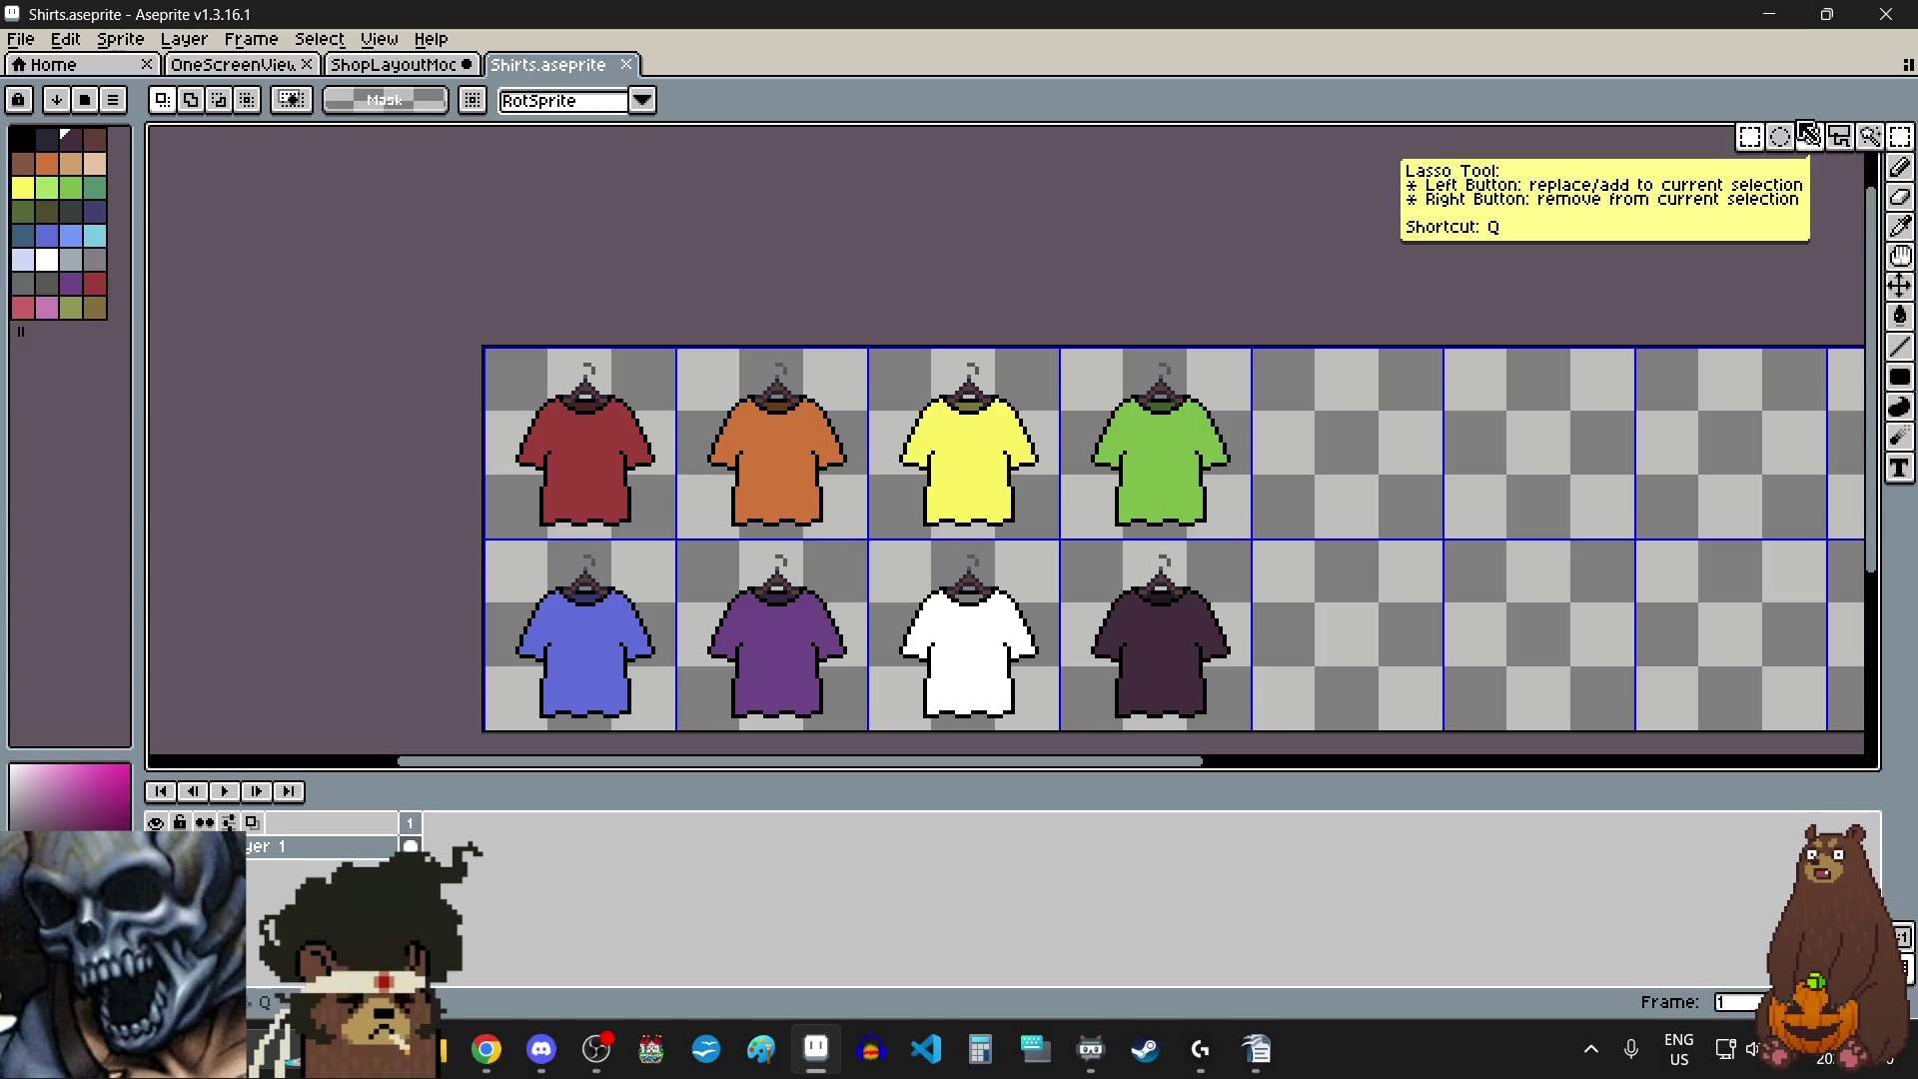
- Select and copy the orange shirt's cell, then switch to the ShopLayoutMockup document
left_click_drag(621, 467, 632, 480)
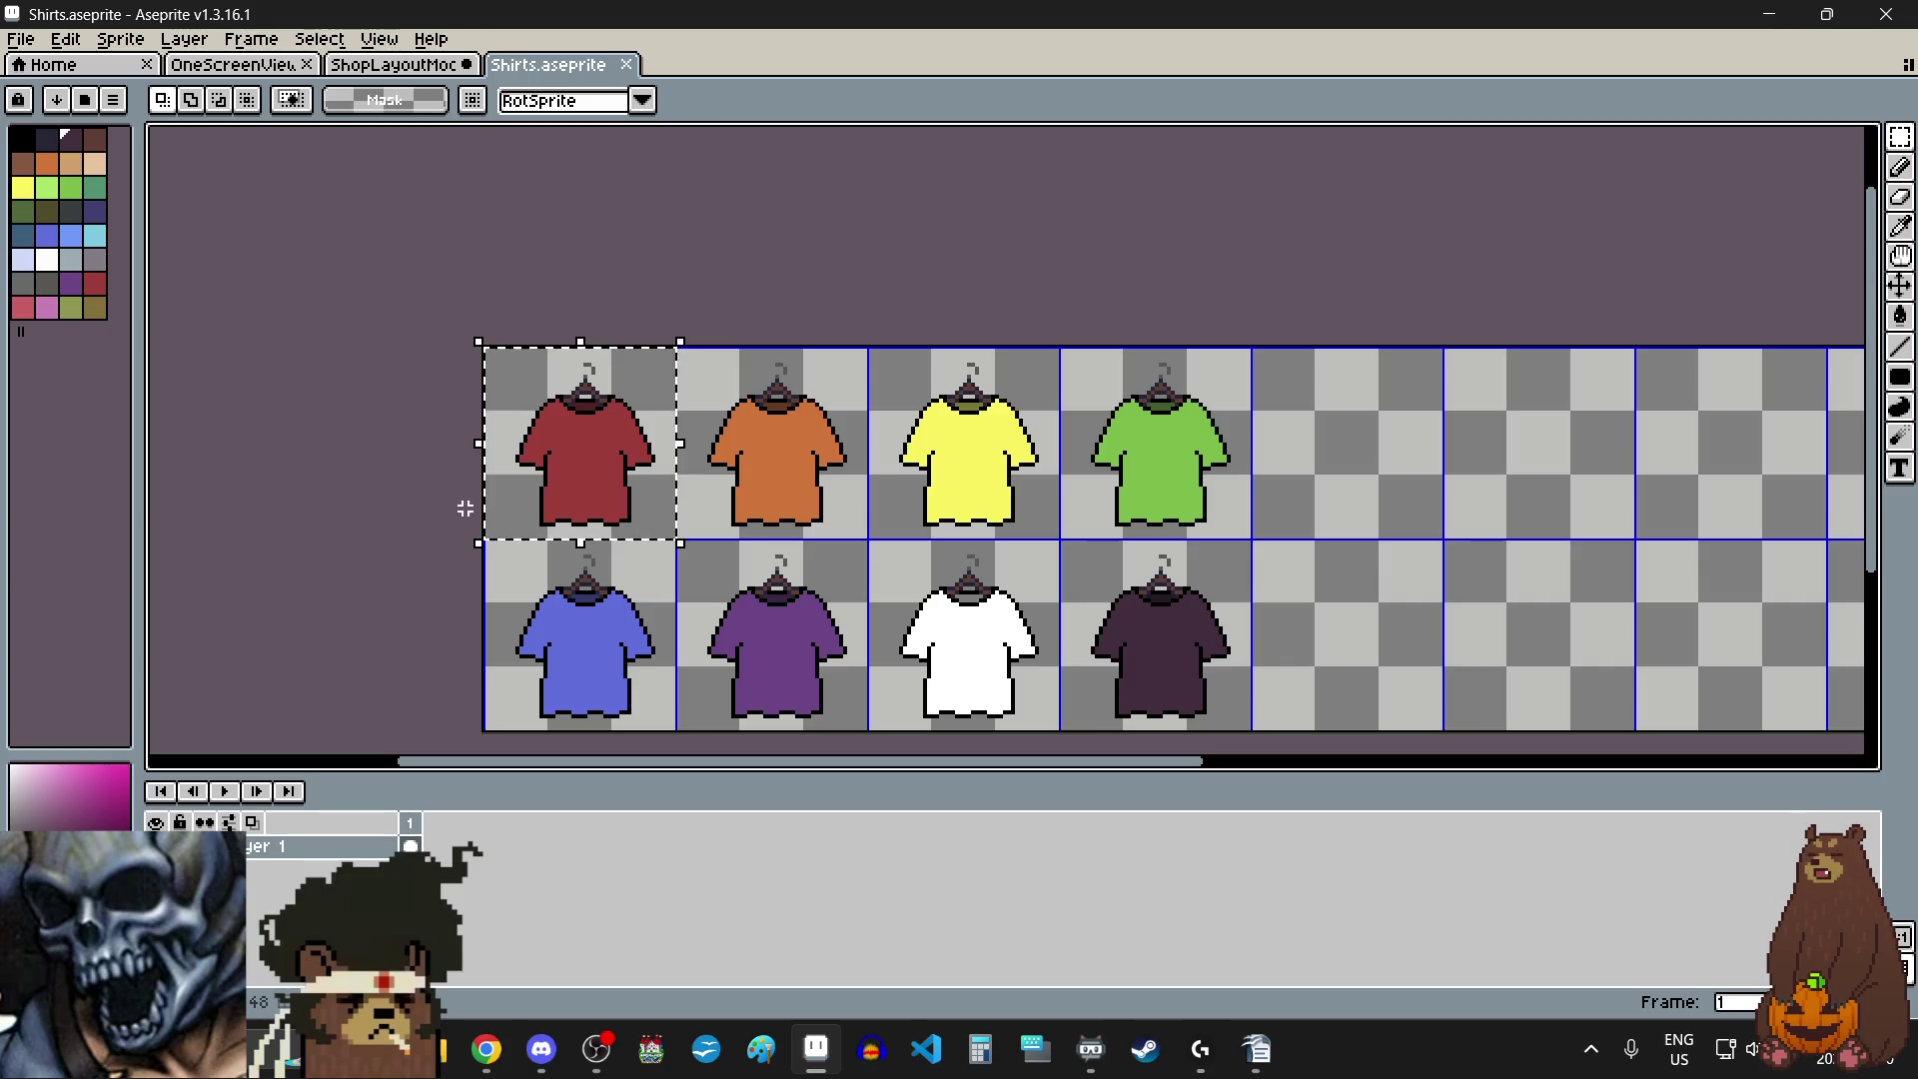
left_click(359, 514)
scroll(867, 375, "down", 2)
scroll(785, 381, "up", 1)
scroll(817, 445, "up", 1)
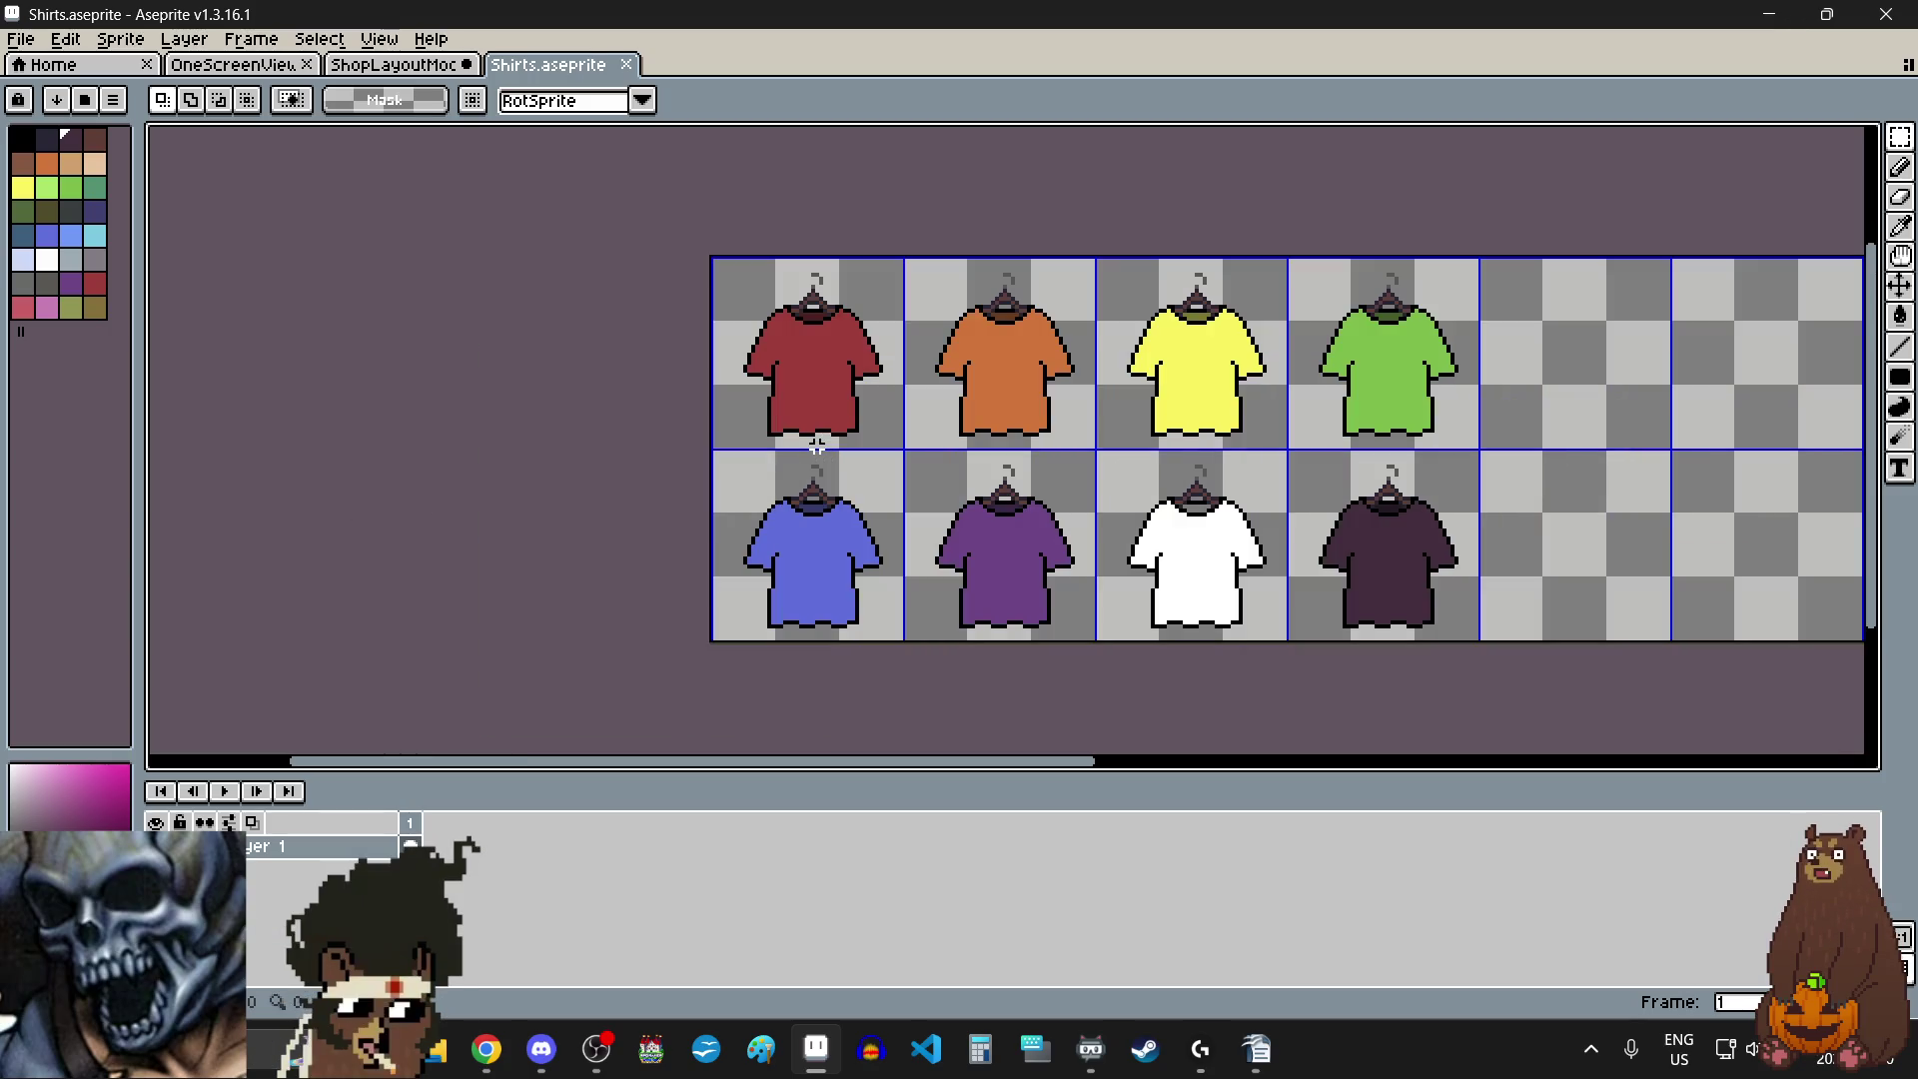
left_click_drag(987, 403, 994, 410)
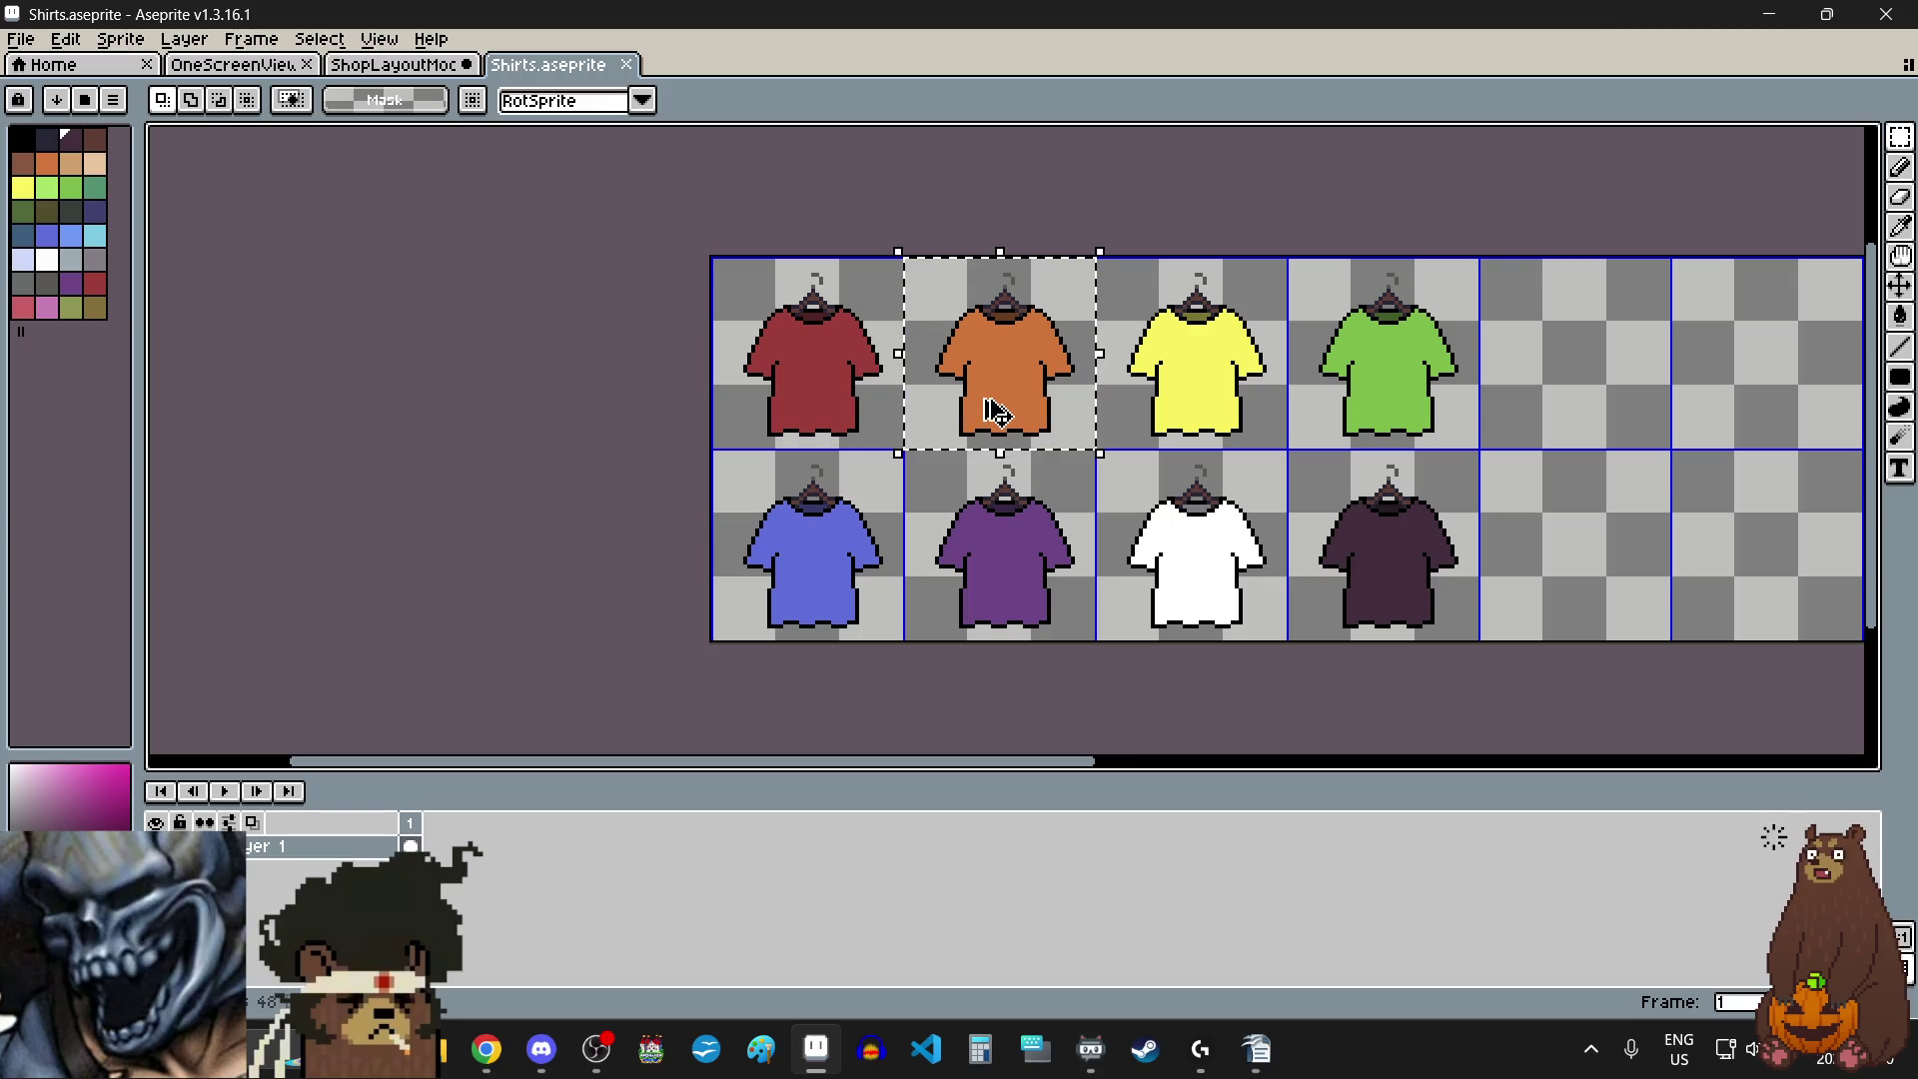
left_click(639, 458)
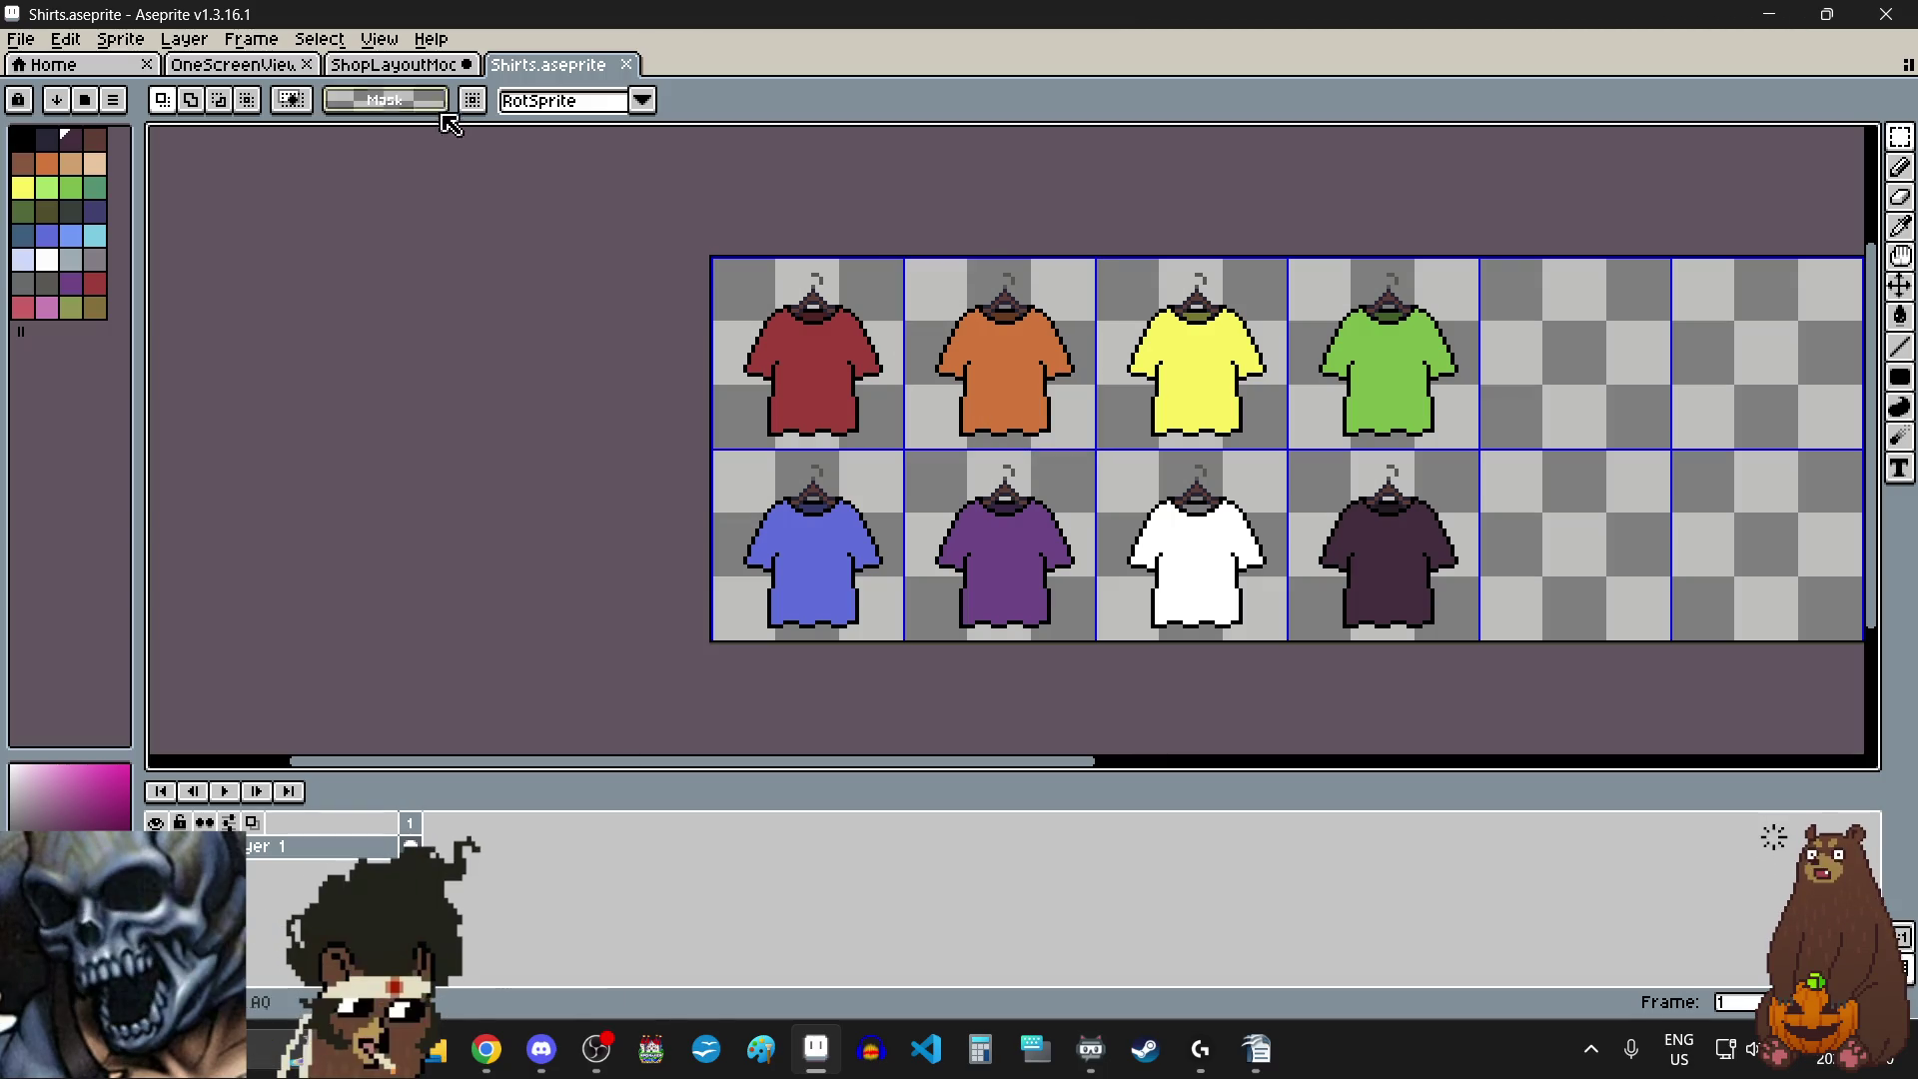
left_click(386, 69)
scroll(492, 519, "up", 1)
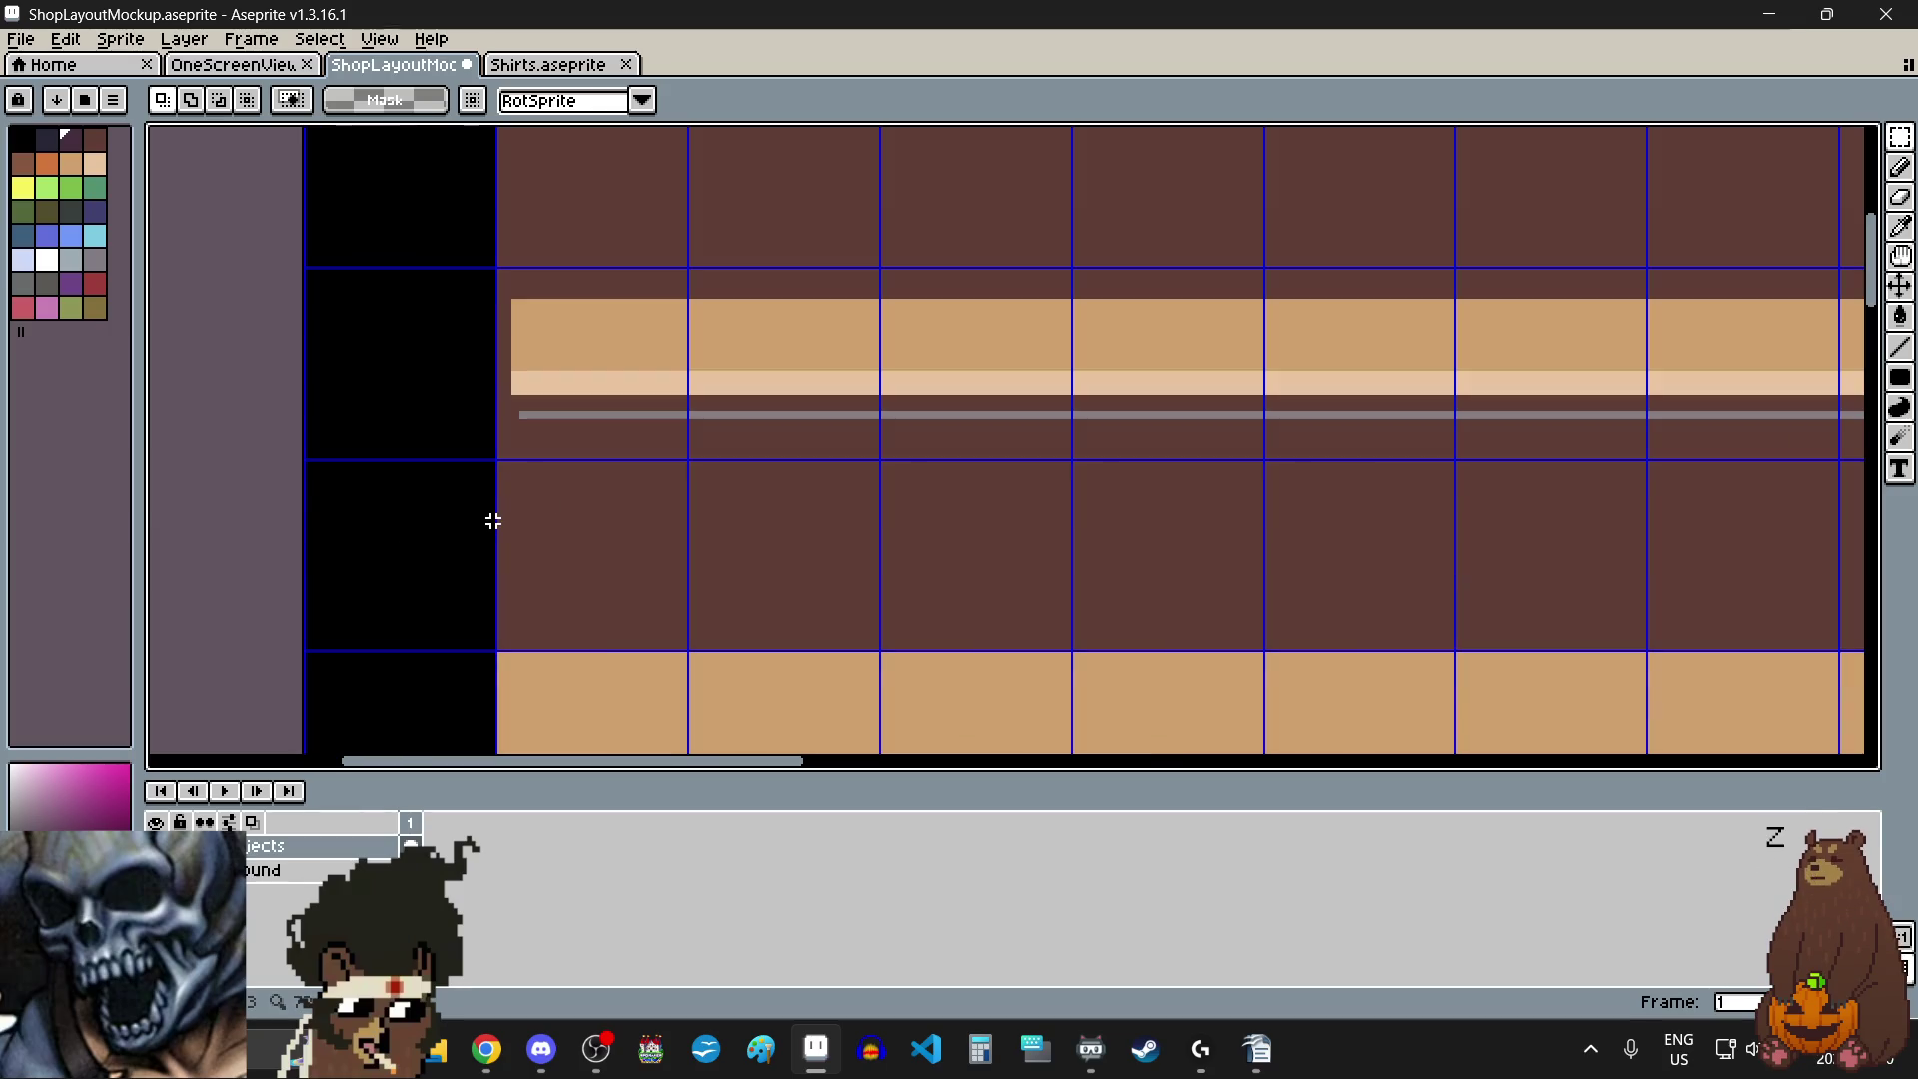
- Paste the orange shirt and place it on the wall rail
key("ctrl+v")
scroll(554, 469, "up", 4)
mouse_move(548, 462)
left_mouse_down()
mouse_move(556, 556)
mouse_move(635, 501)
mouse_move(696, 516)
left_mouse_up()
scroll(554, 555, "up", 4)
scroll(625, 435, "down", 4)
scroll(624, 436, "down", 1)
scroll(664, 514, "up", 1)
scroll(651, 436, "down", 2)
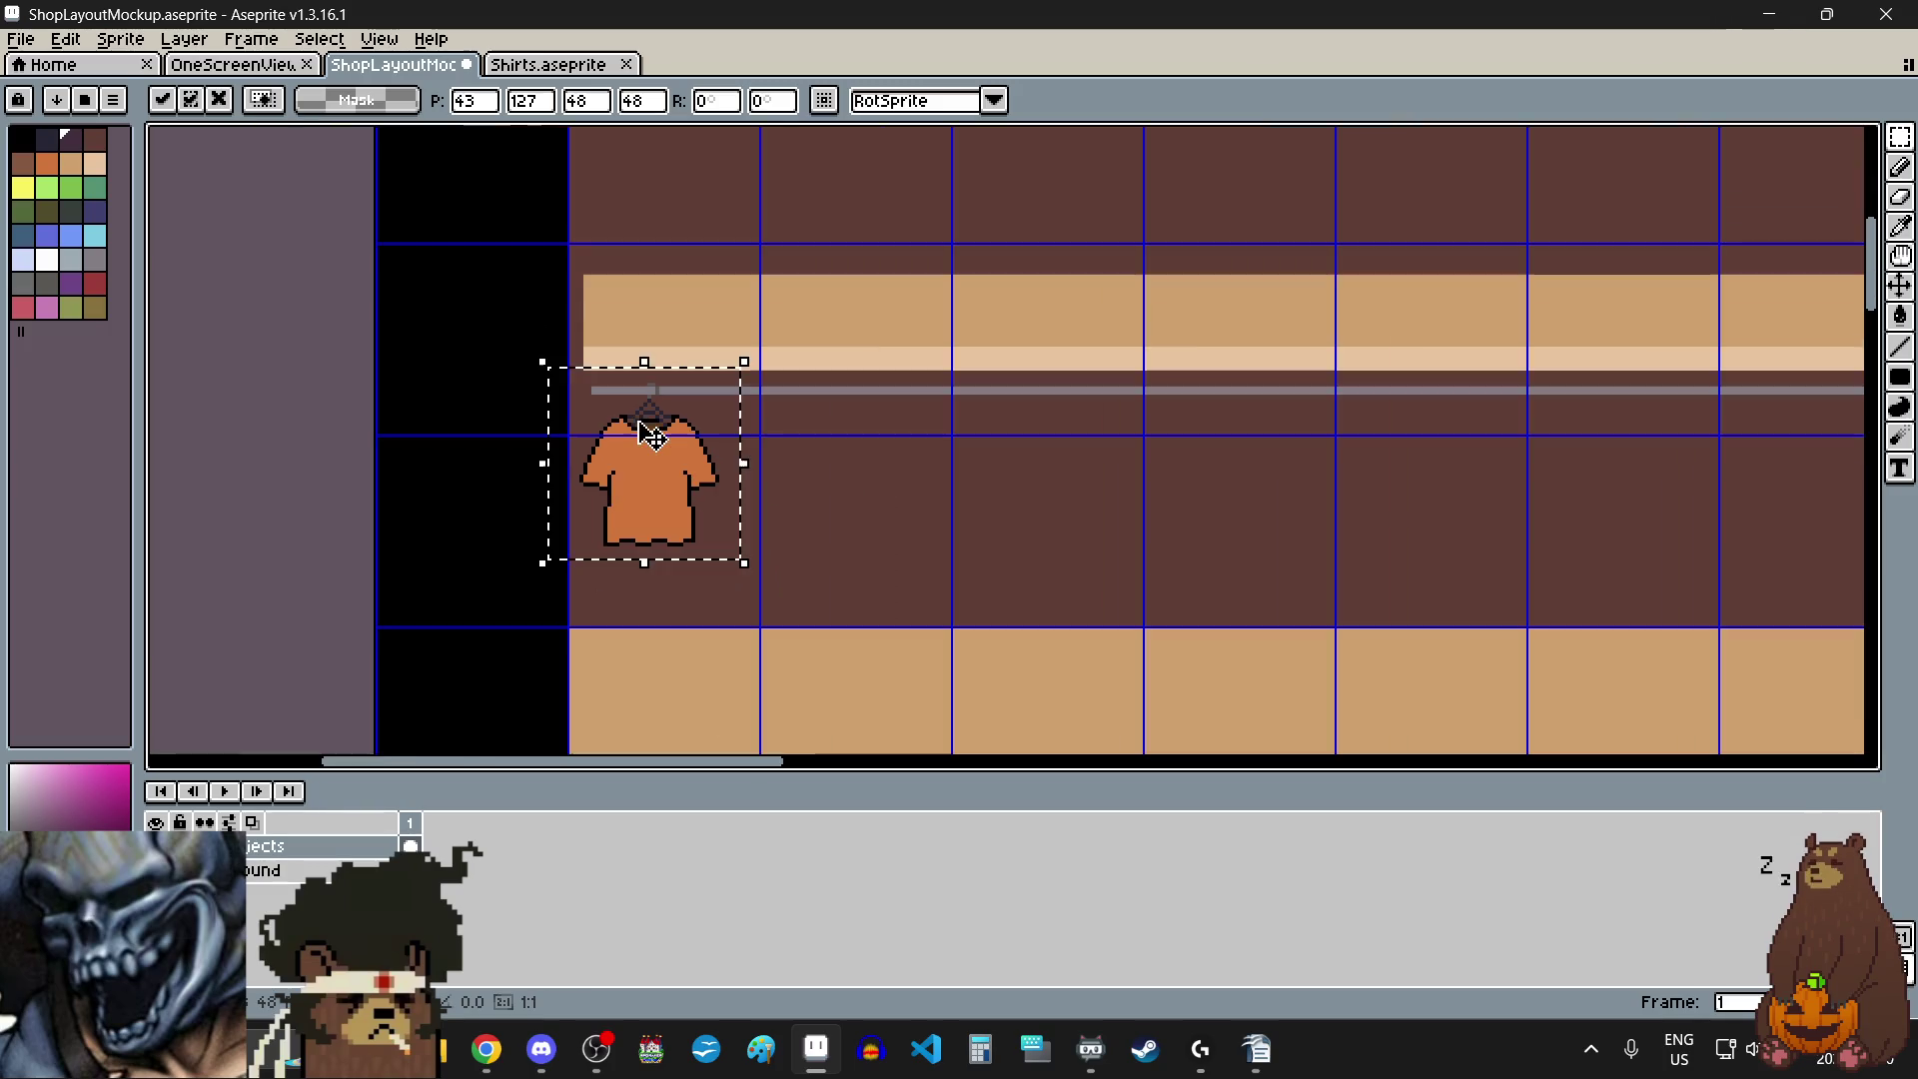
scroll(725, 500, "down", 1)
scroll(736, 484, "up", 1)
left_click(784, 496)
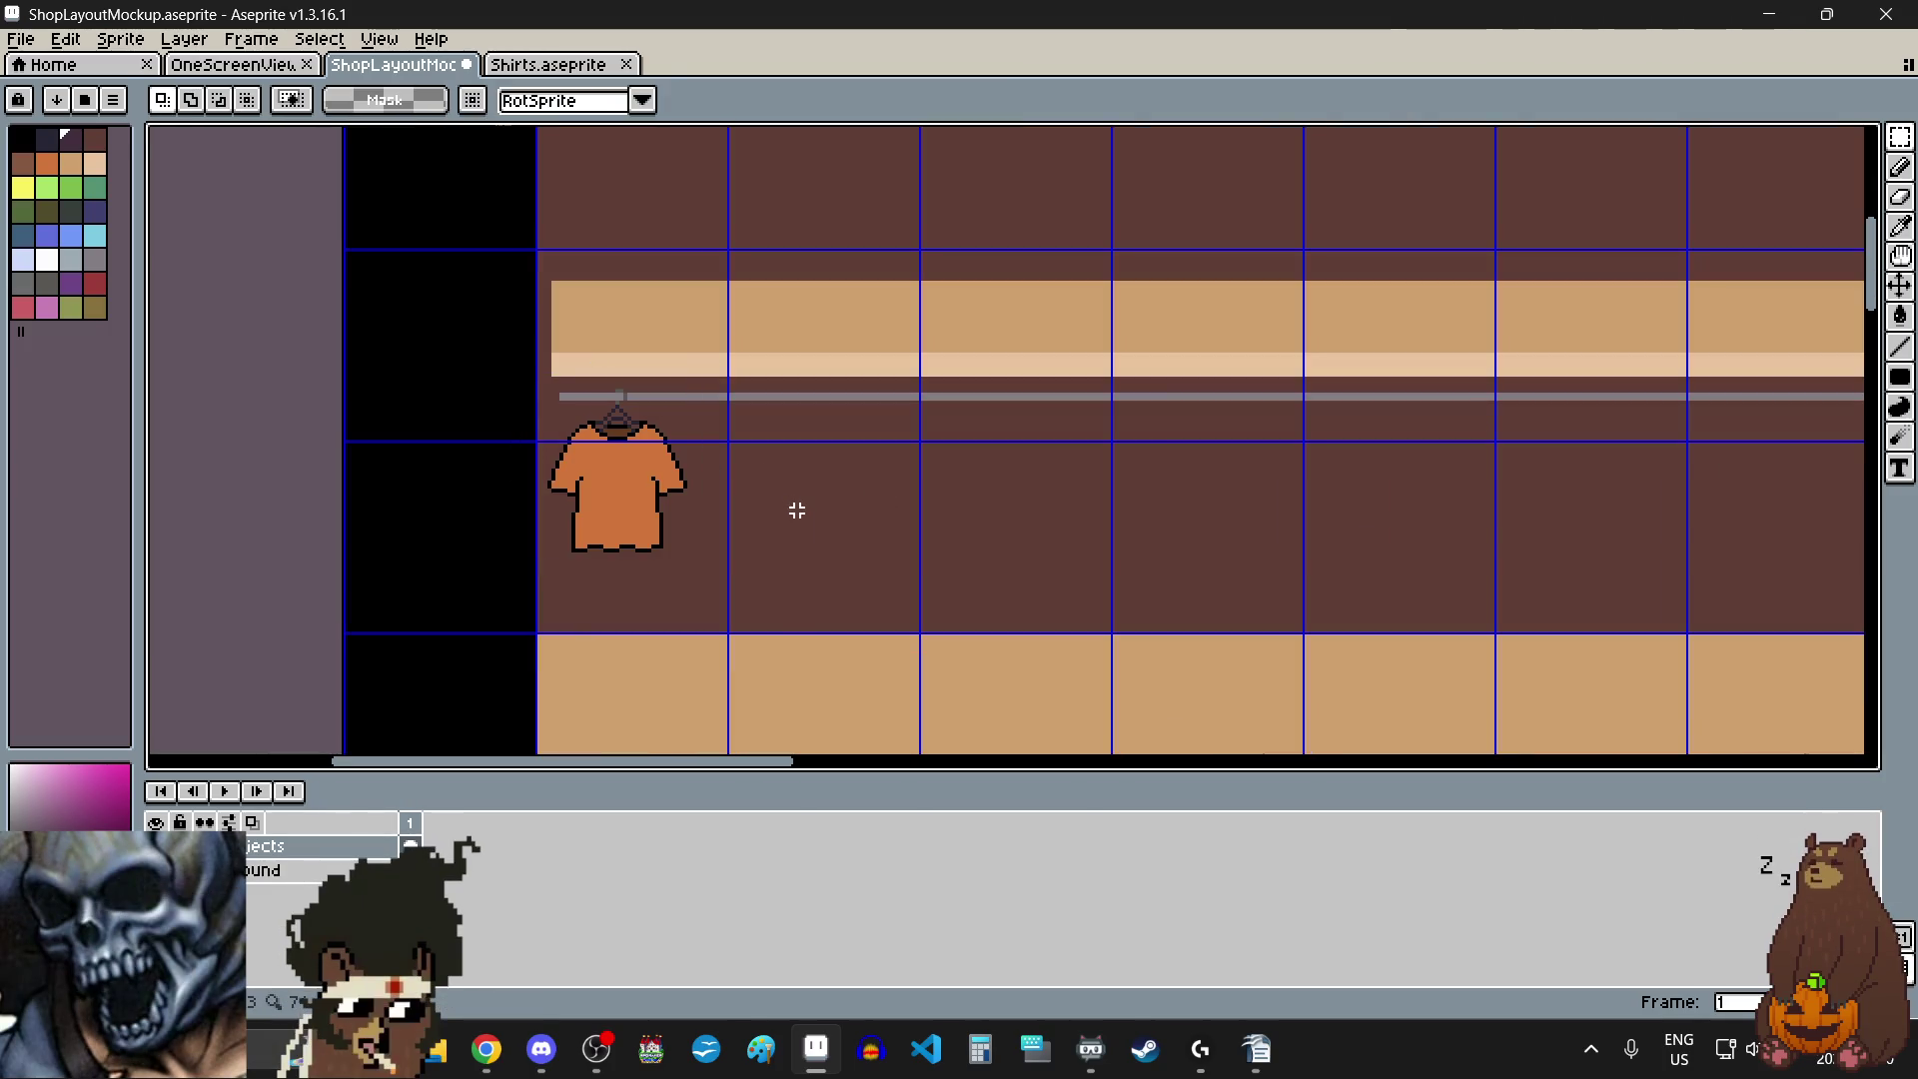
- Copy the green shirt from Shirts and hang it on the rail beside the orange one
left_click(546, 66)
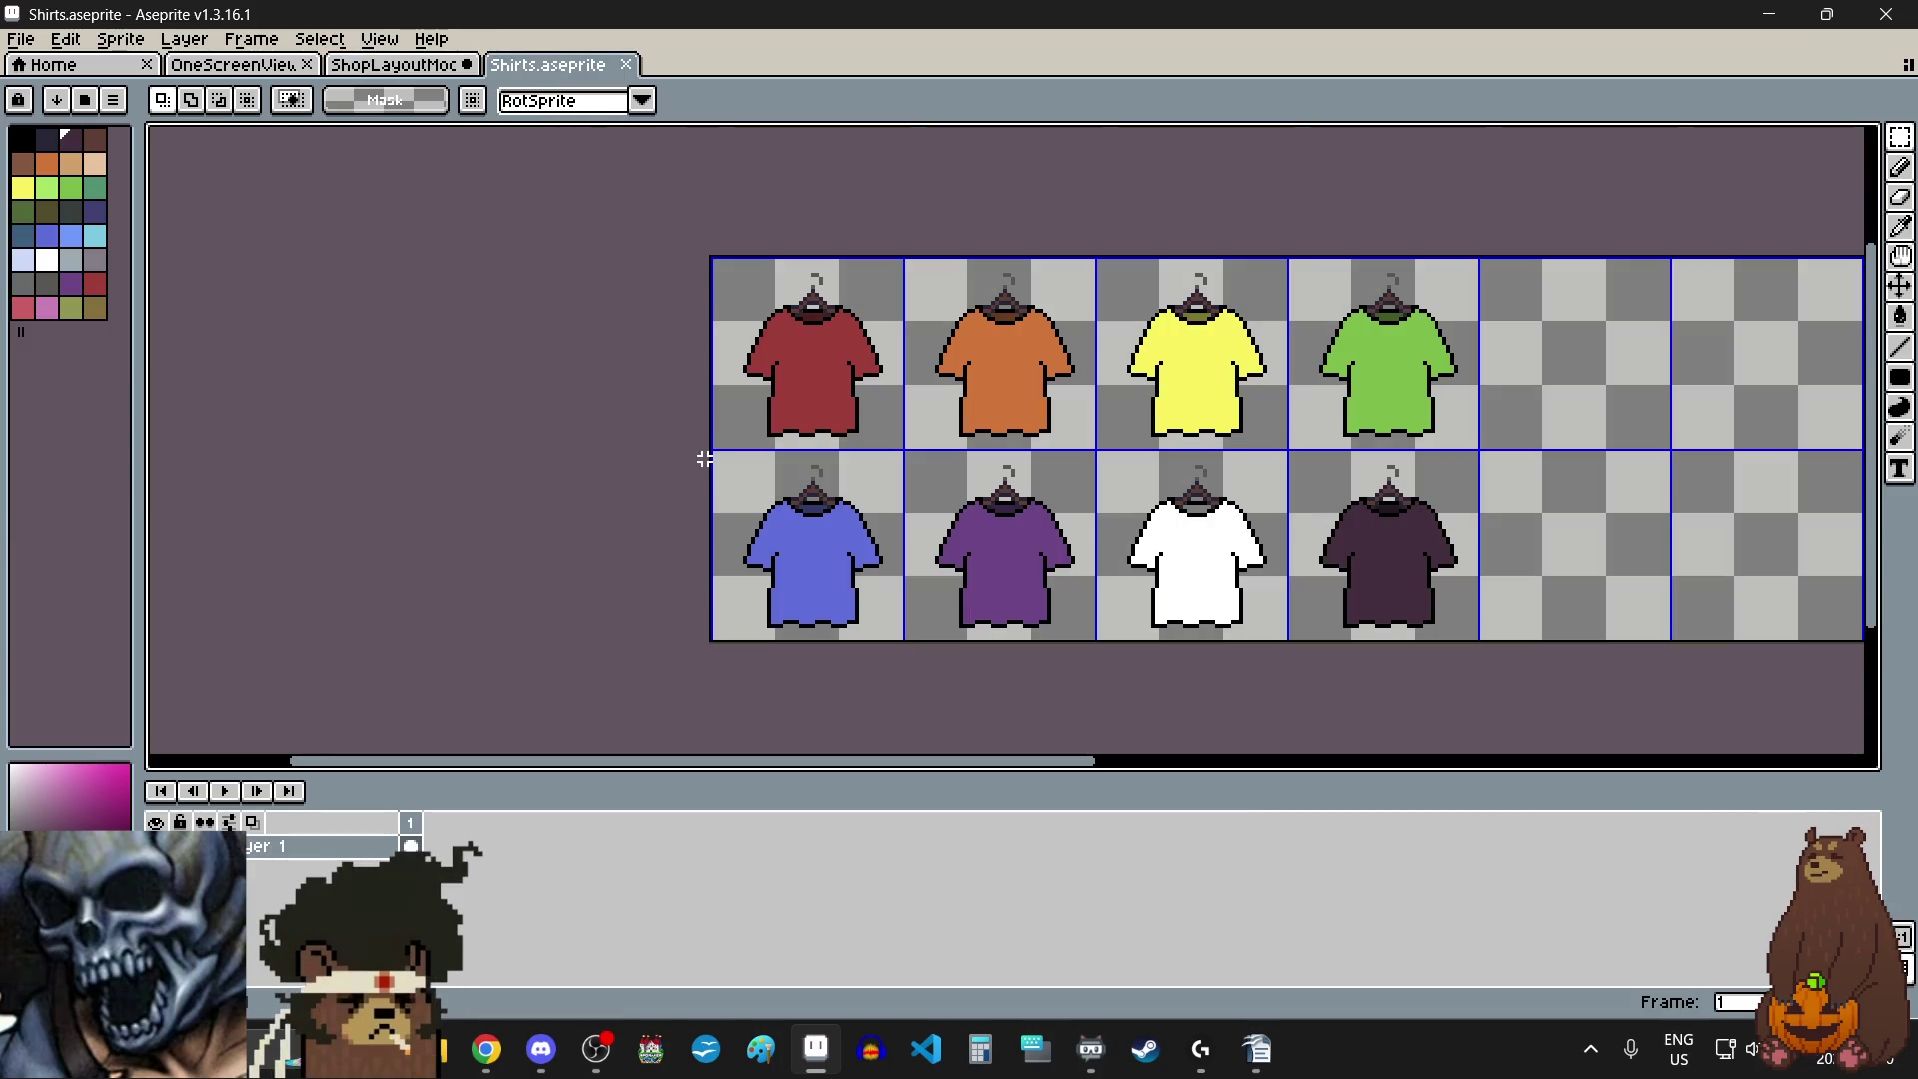
left_click(1399, 365)
key("ctrl+d")
left_click(392, 64)
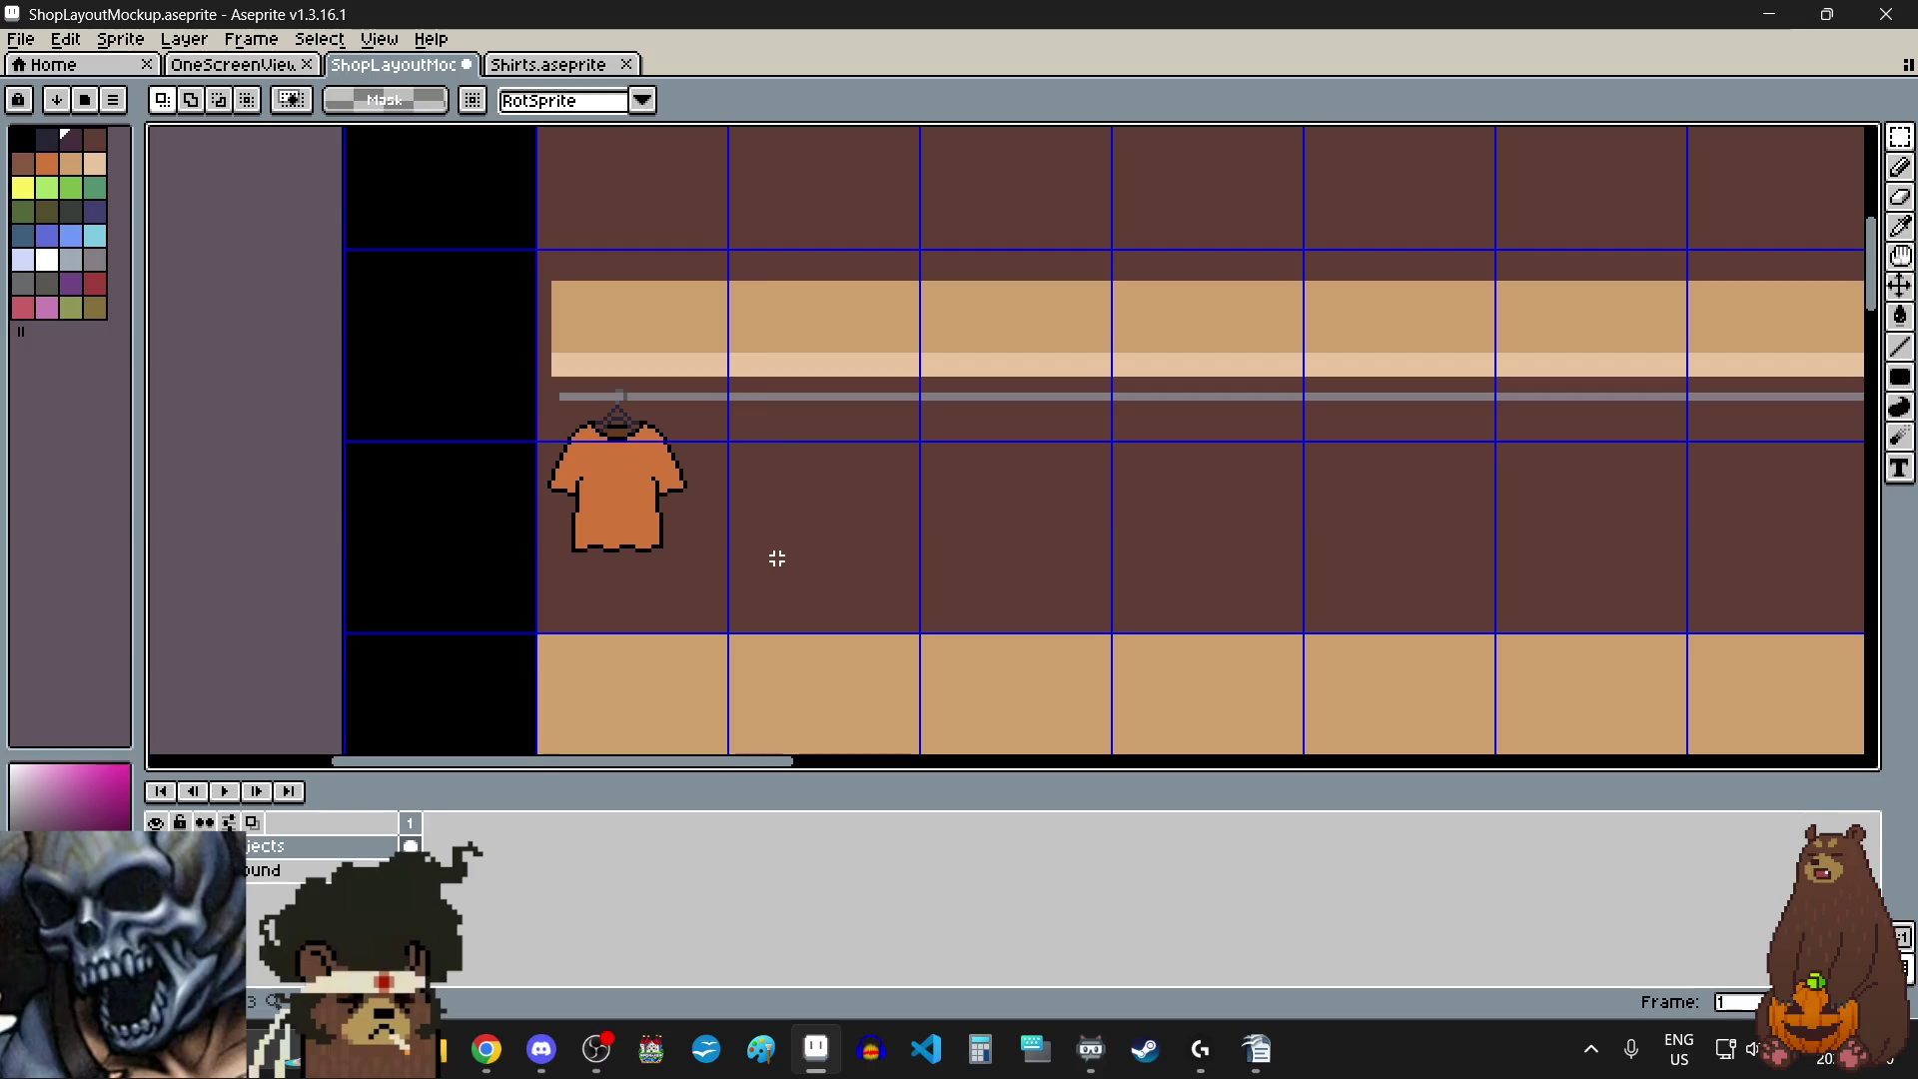
key("ctrl+v")
mouse_move(1022, 472)
left_mouse_down()
mouse_move(743, 528)
mouse_move(696, 504)
left_mouse_up()
scroll(696, 504, "up", 4)
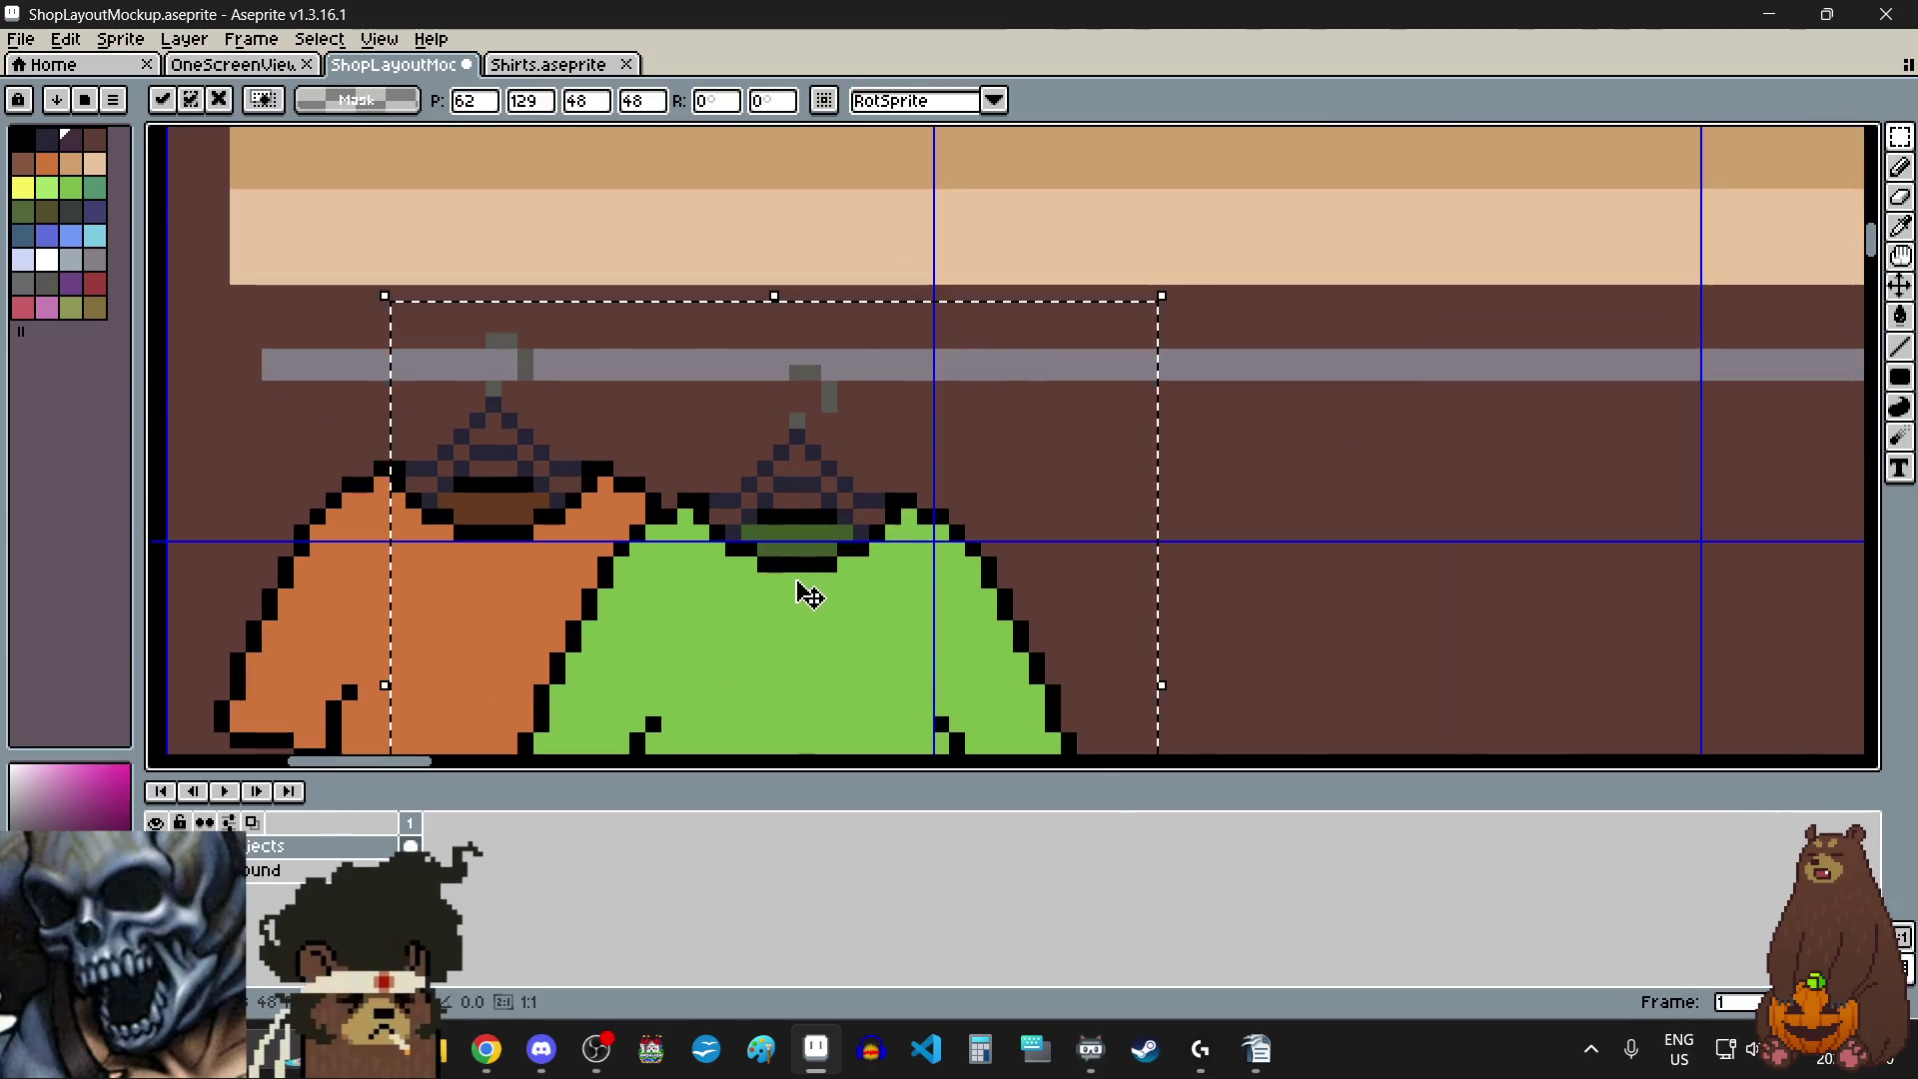
scroll(799, 593, "up", 1)
left_click_drag(799, 593, 764, 549)
scroll(764, 550, "down", 5)
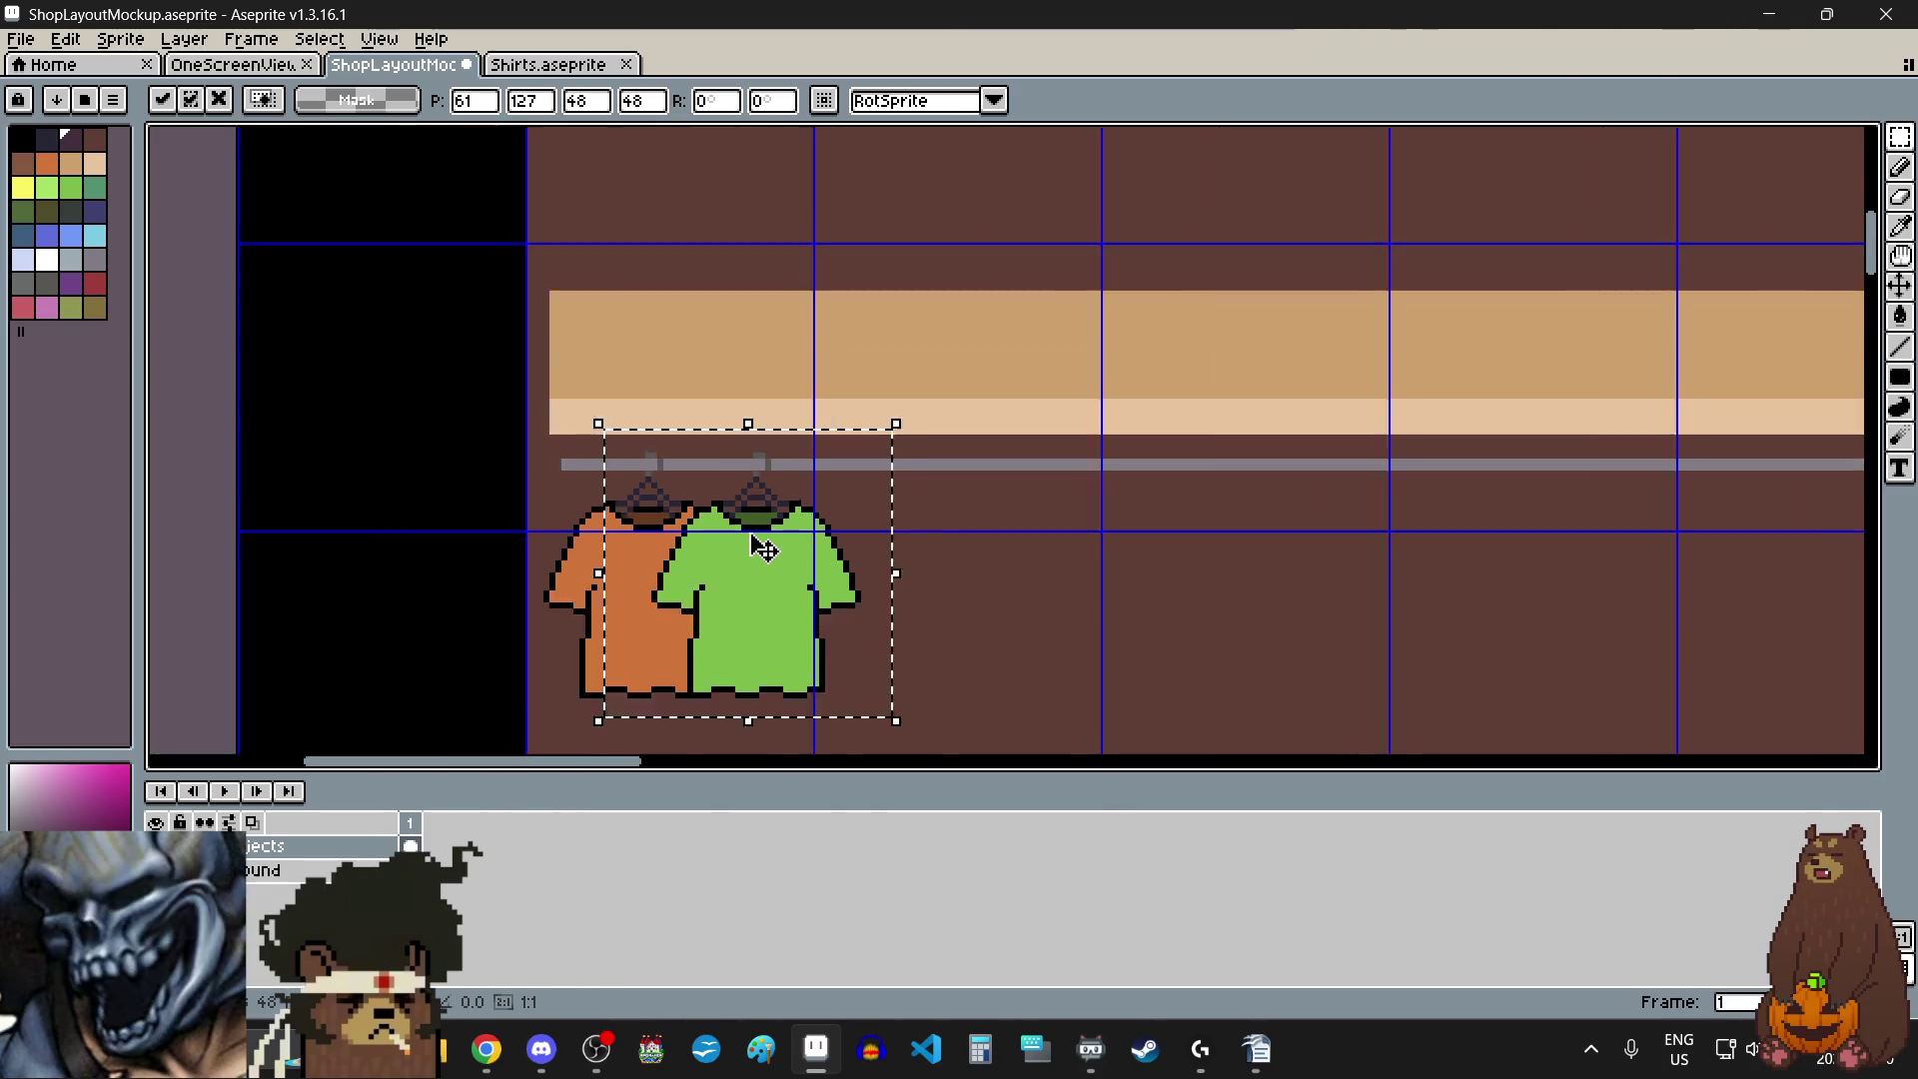
left_click(942, 621)
- Copy the purple shirt and hang it on the rail beside the green one
left_click(549, 64)
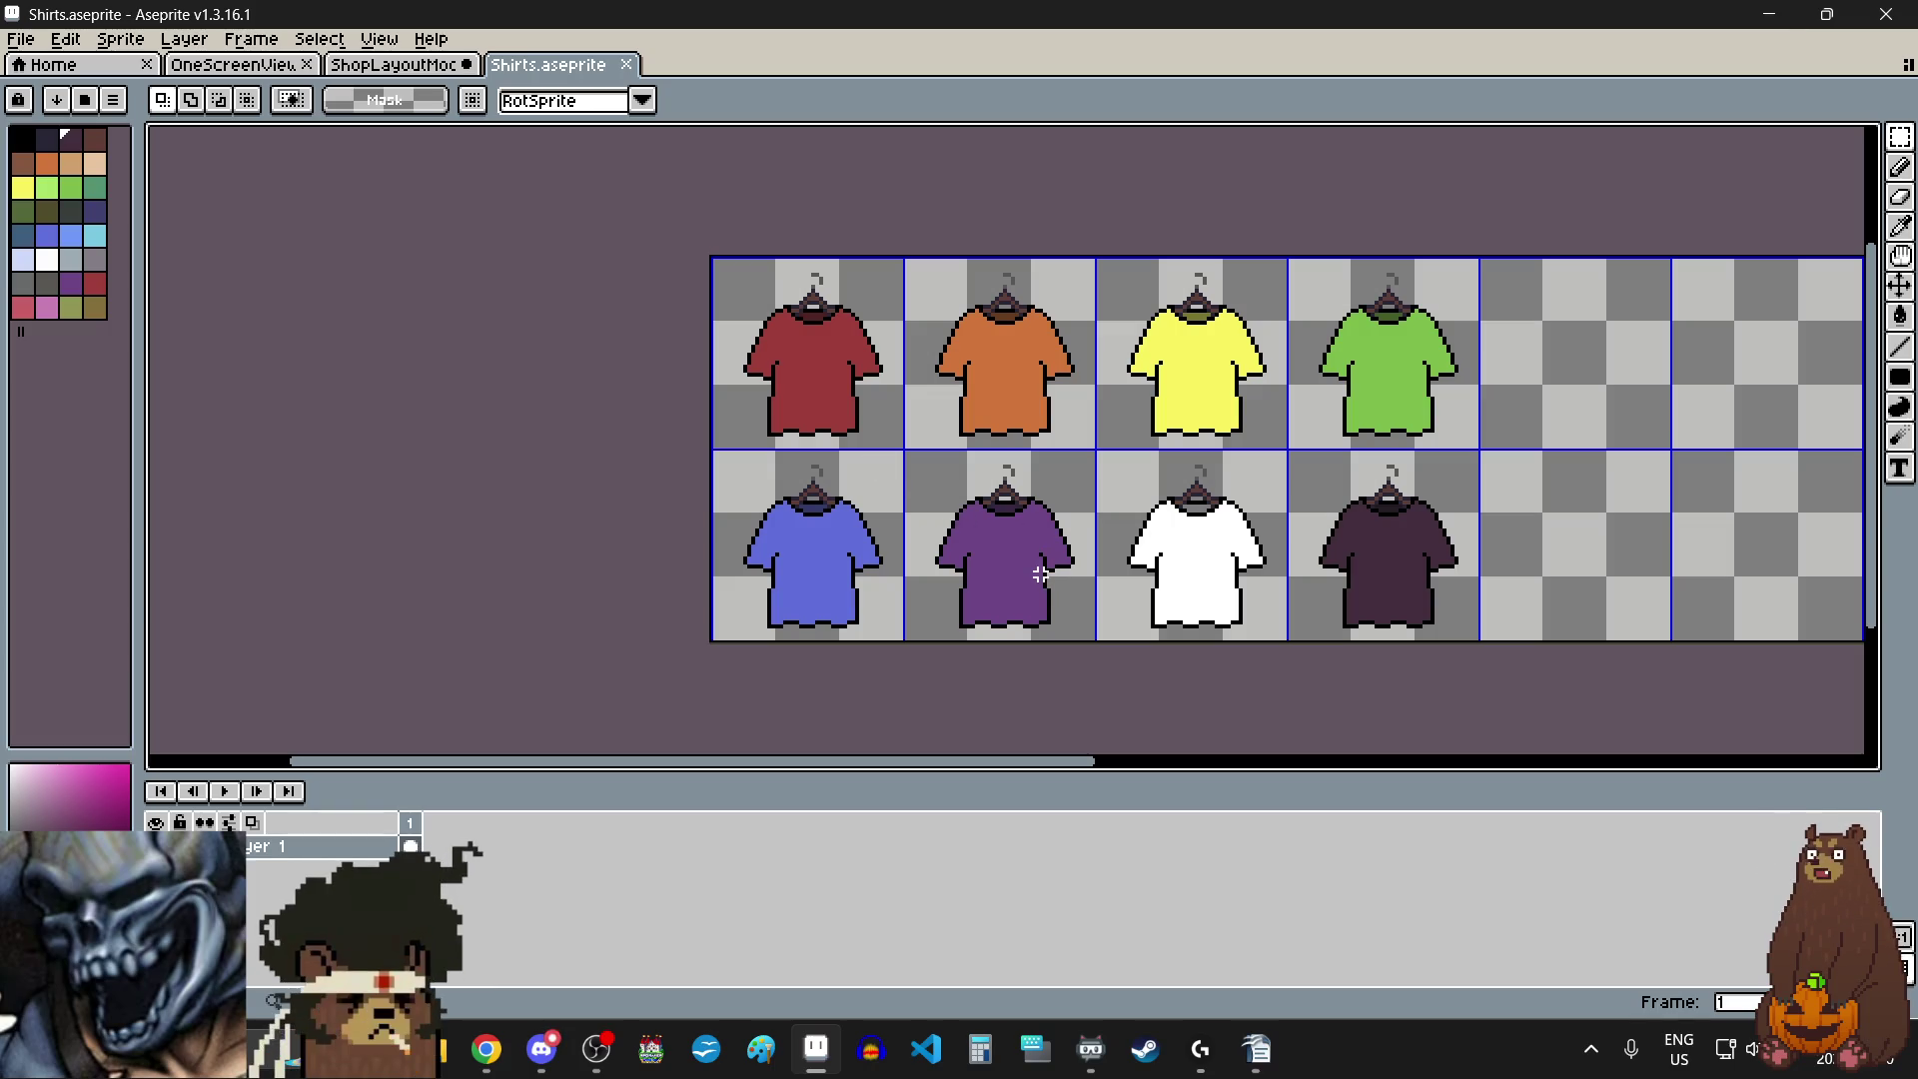
left_click(999, 570)
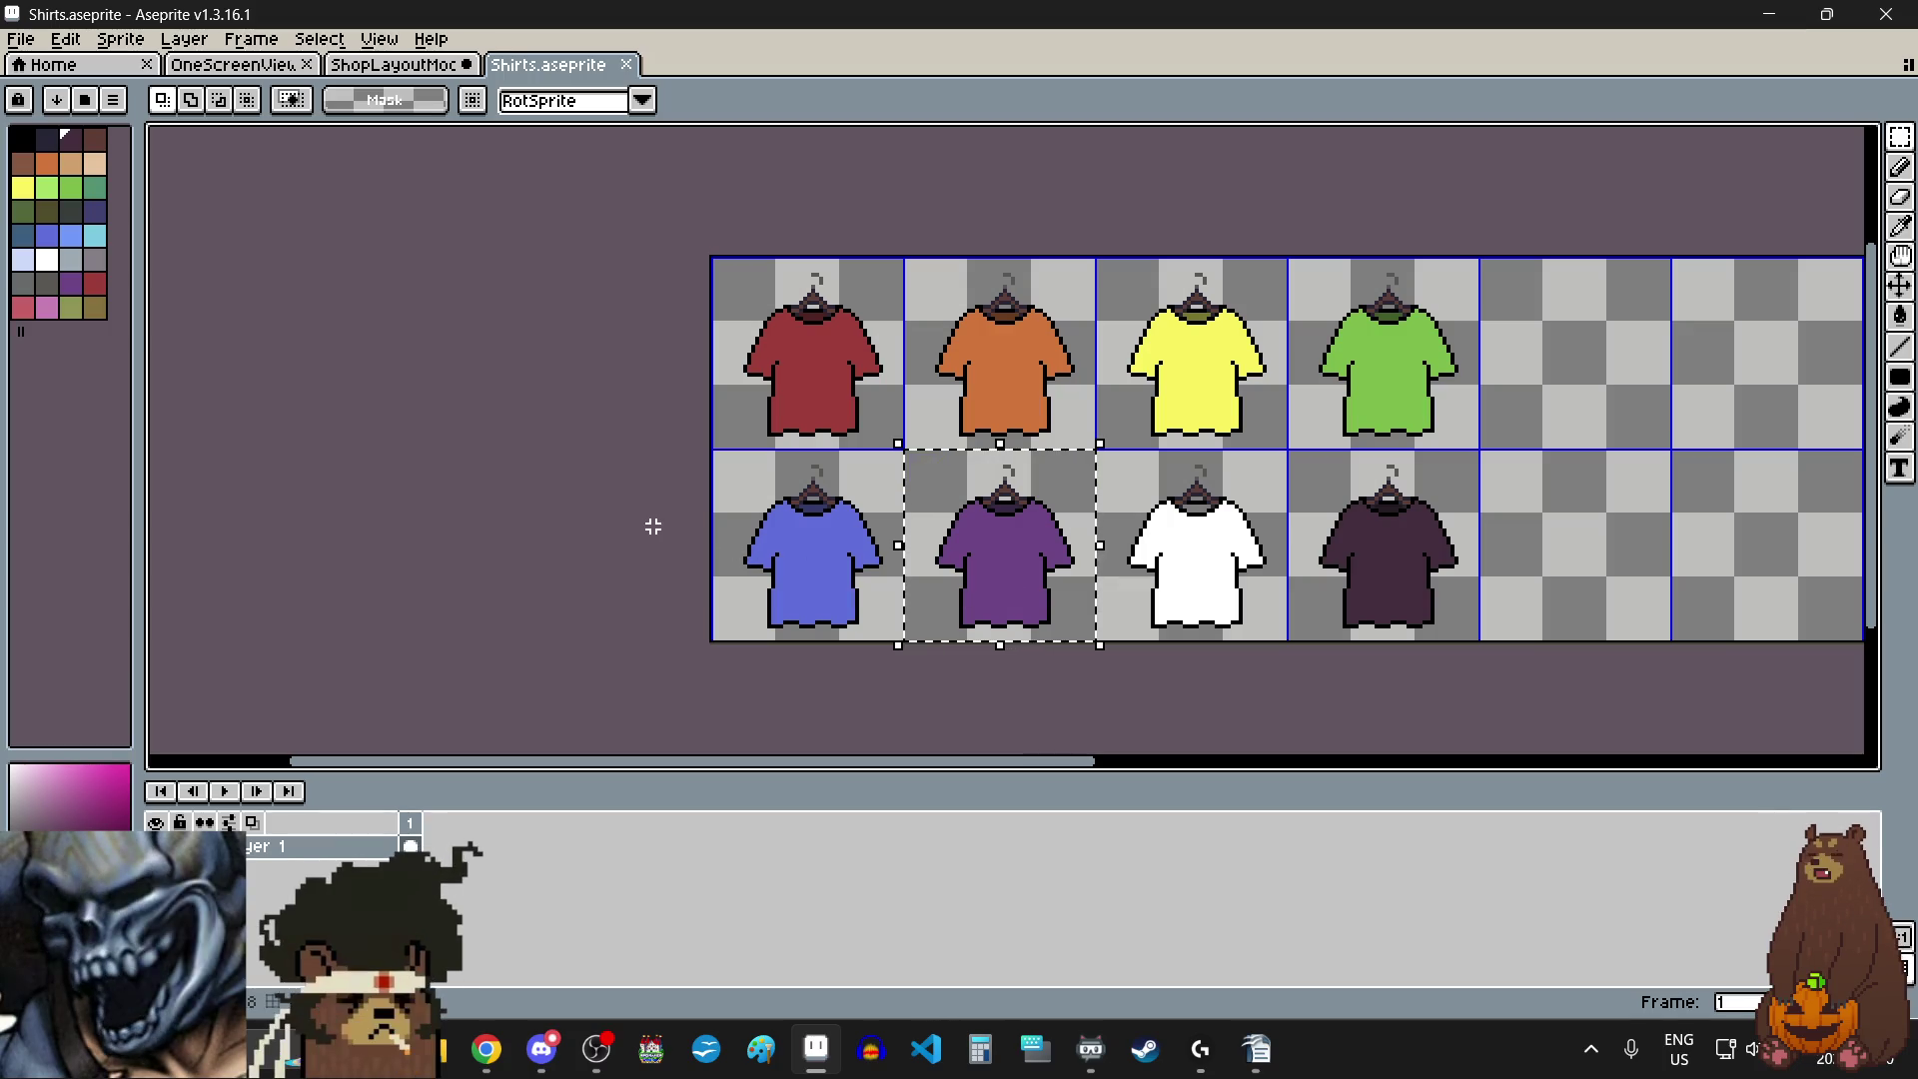
left_click(400, 64)
scroll(816, 604, "up", 1)
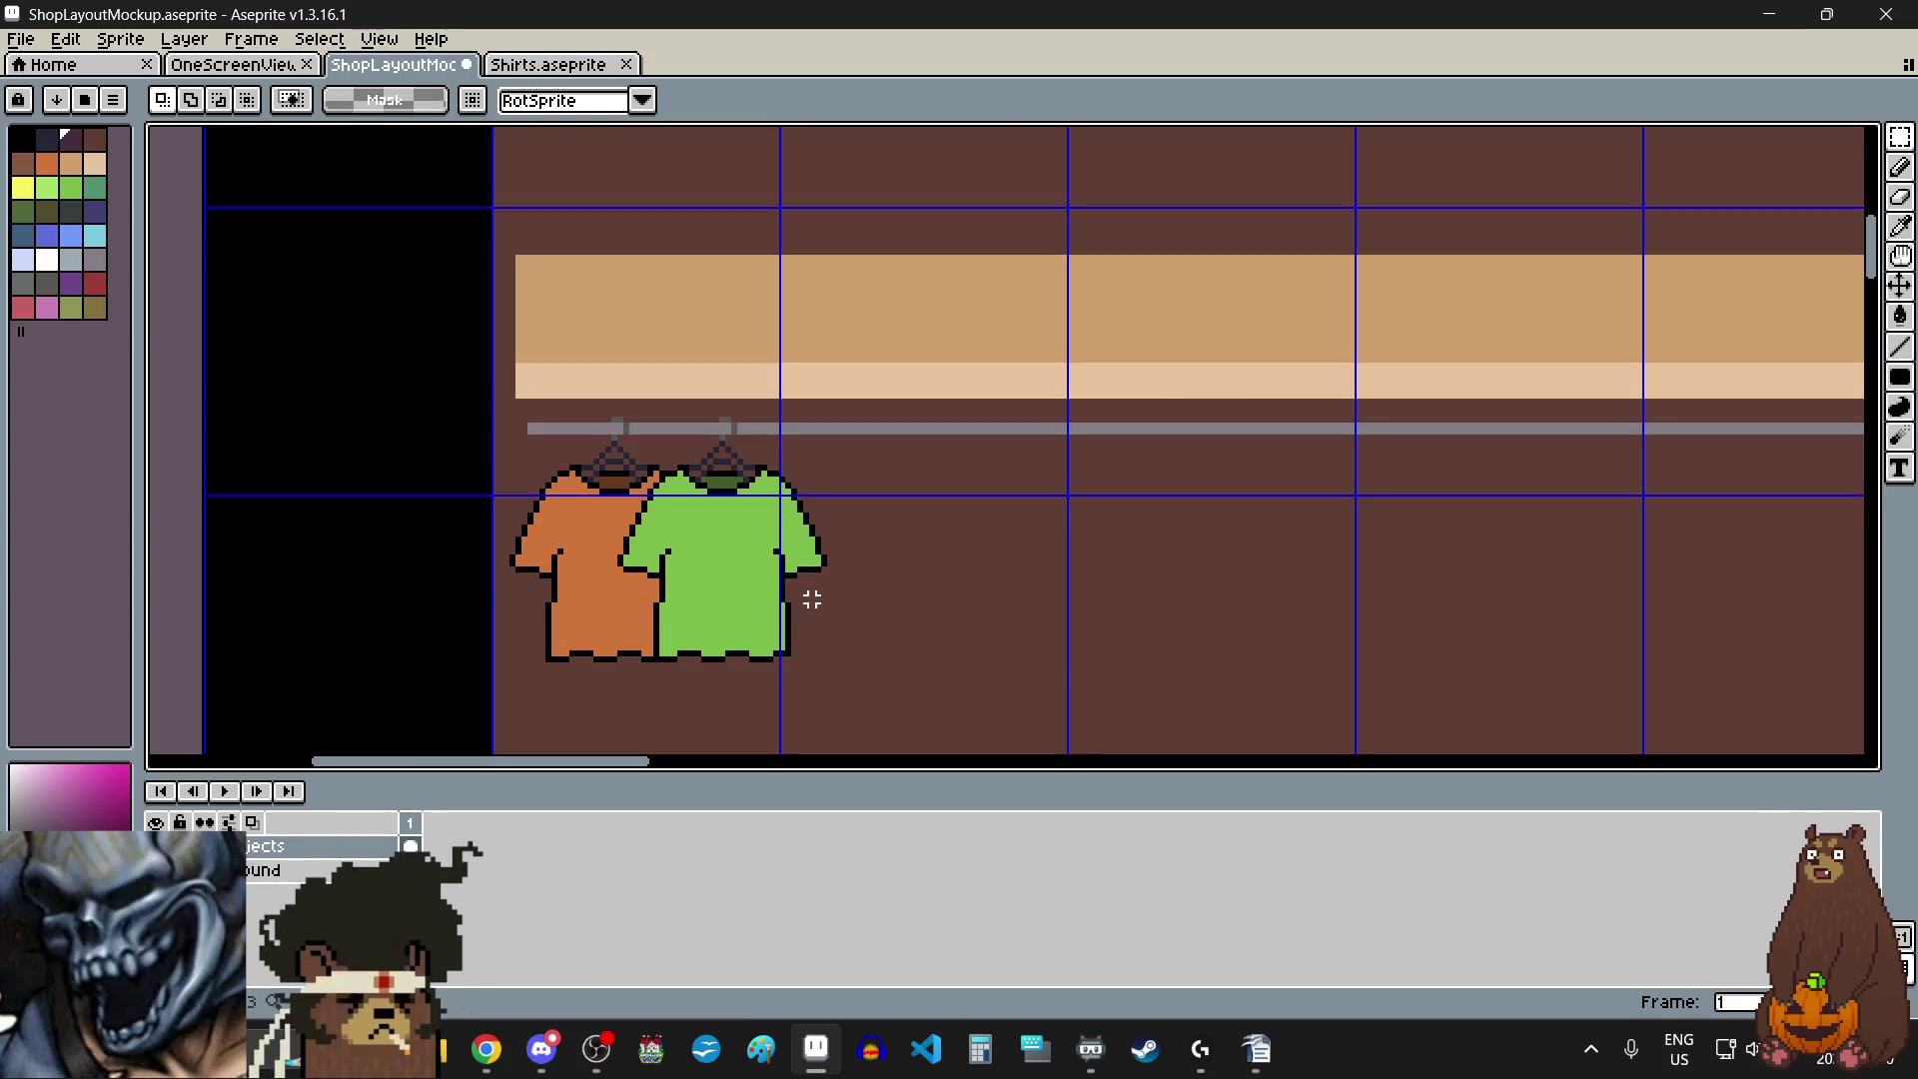
key("ctrl+v")
left_click_drag(654, 474, 836, 579)
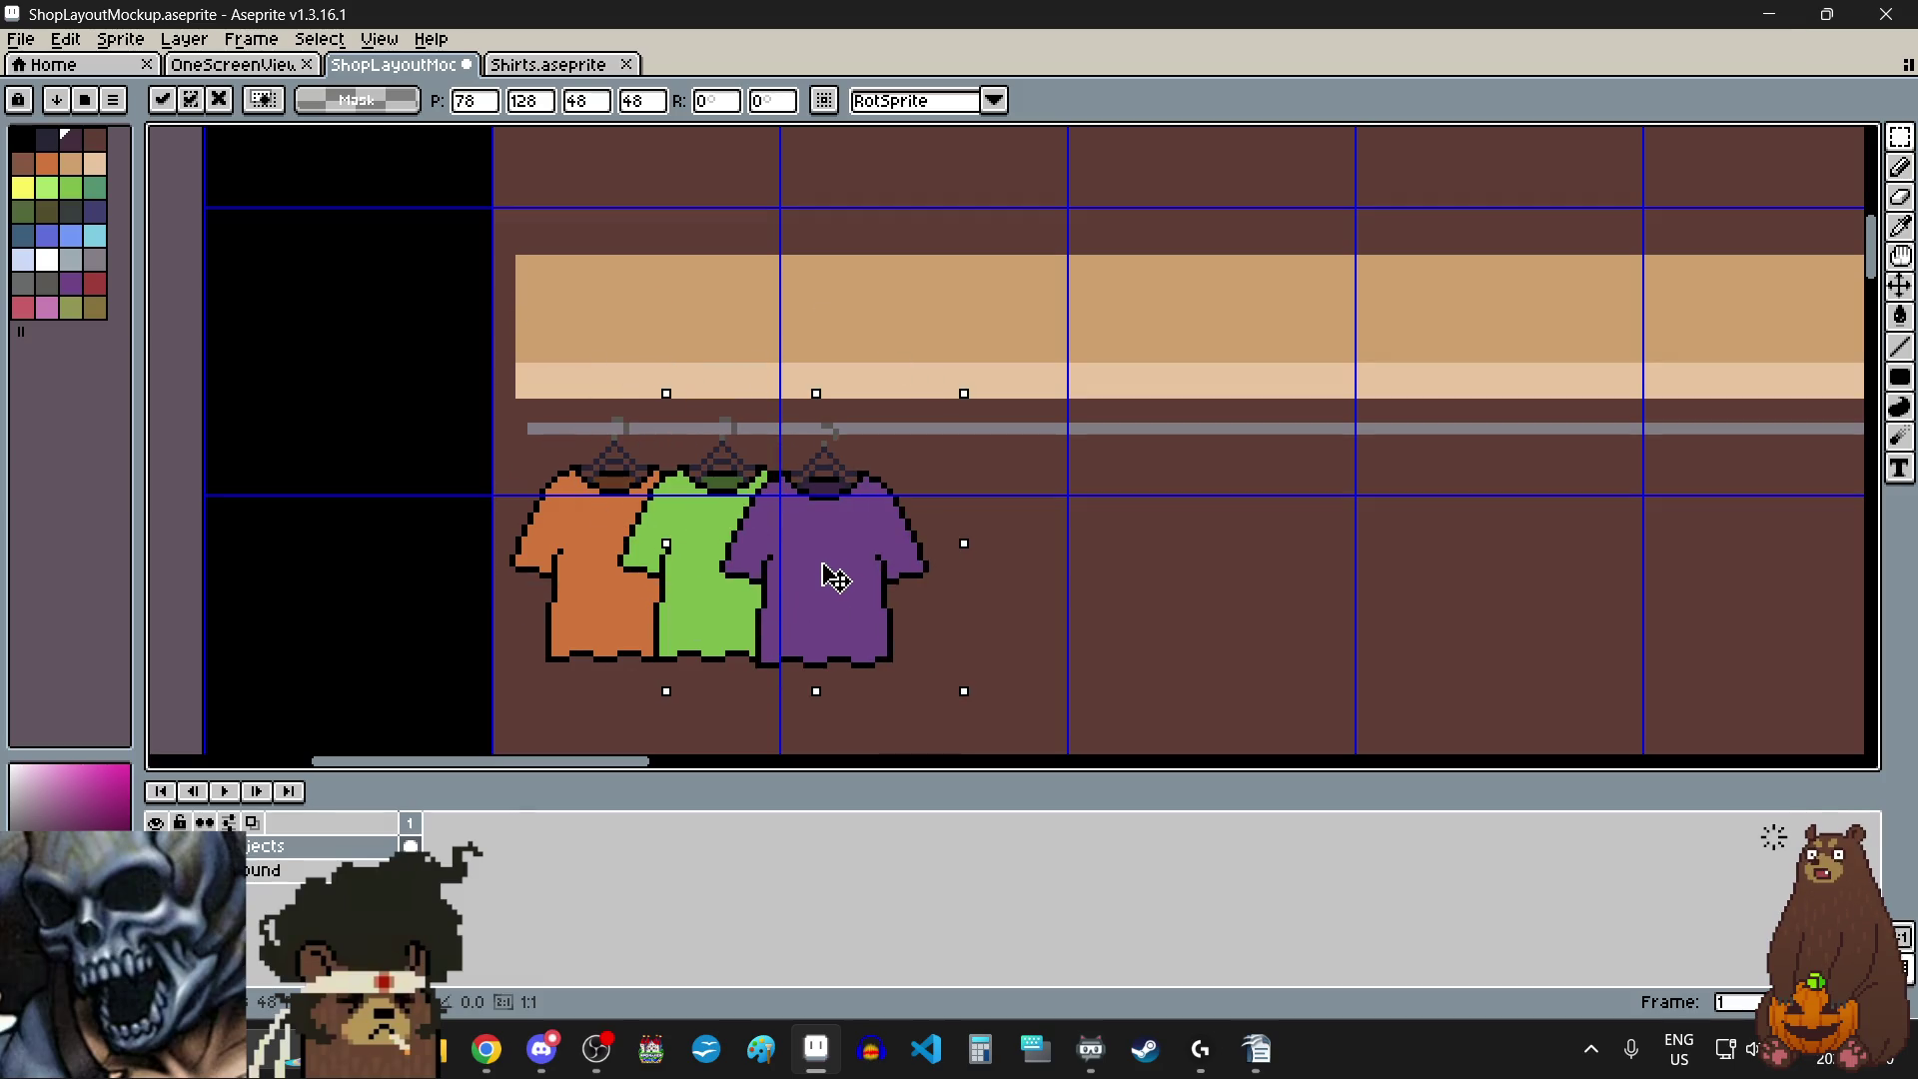
scroll(879, 504, "up", 1)
scroll(860, 597, "up", 1)
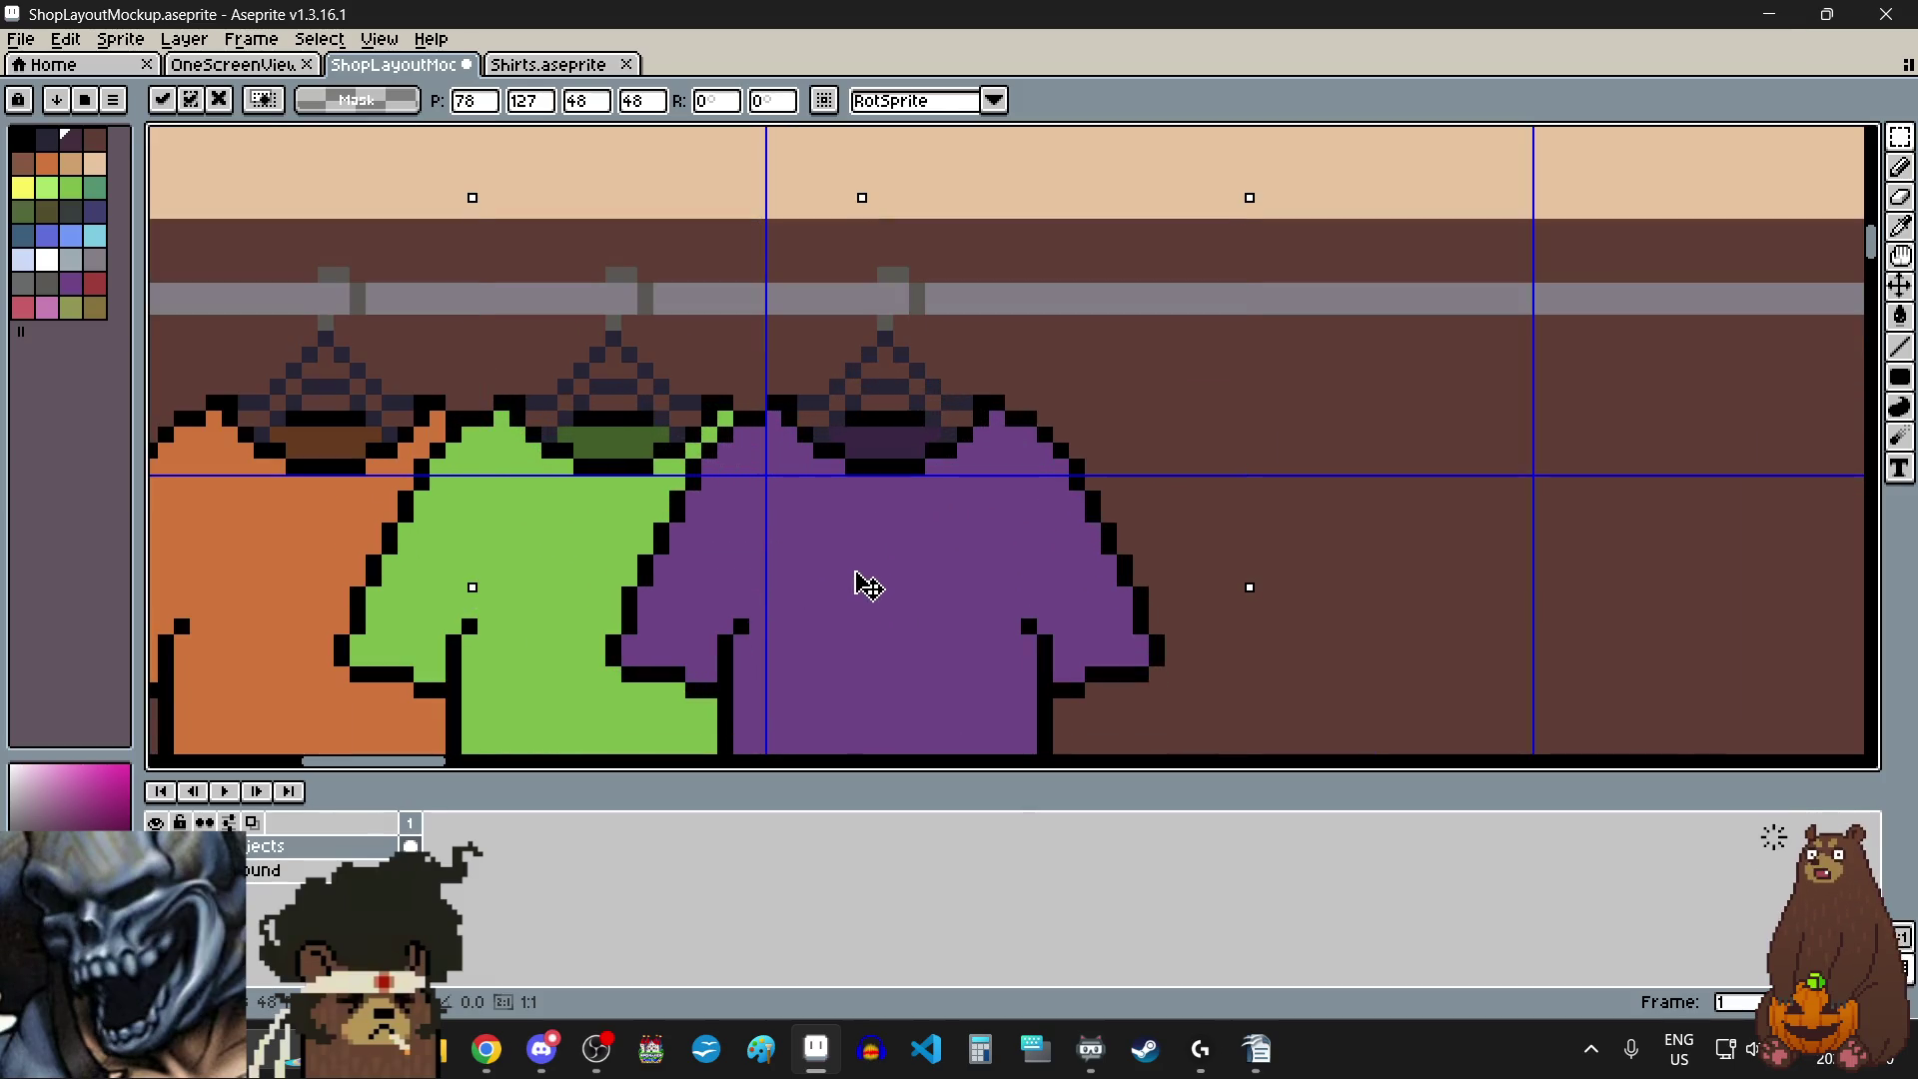
scroll(867, 588, "down", 2)
left_click(1109, 589)
scroll(1070, 548, "up", 1)
scroll(1084, 564, "down", 1)
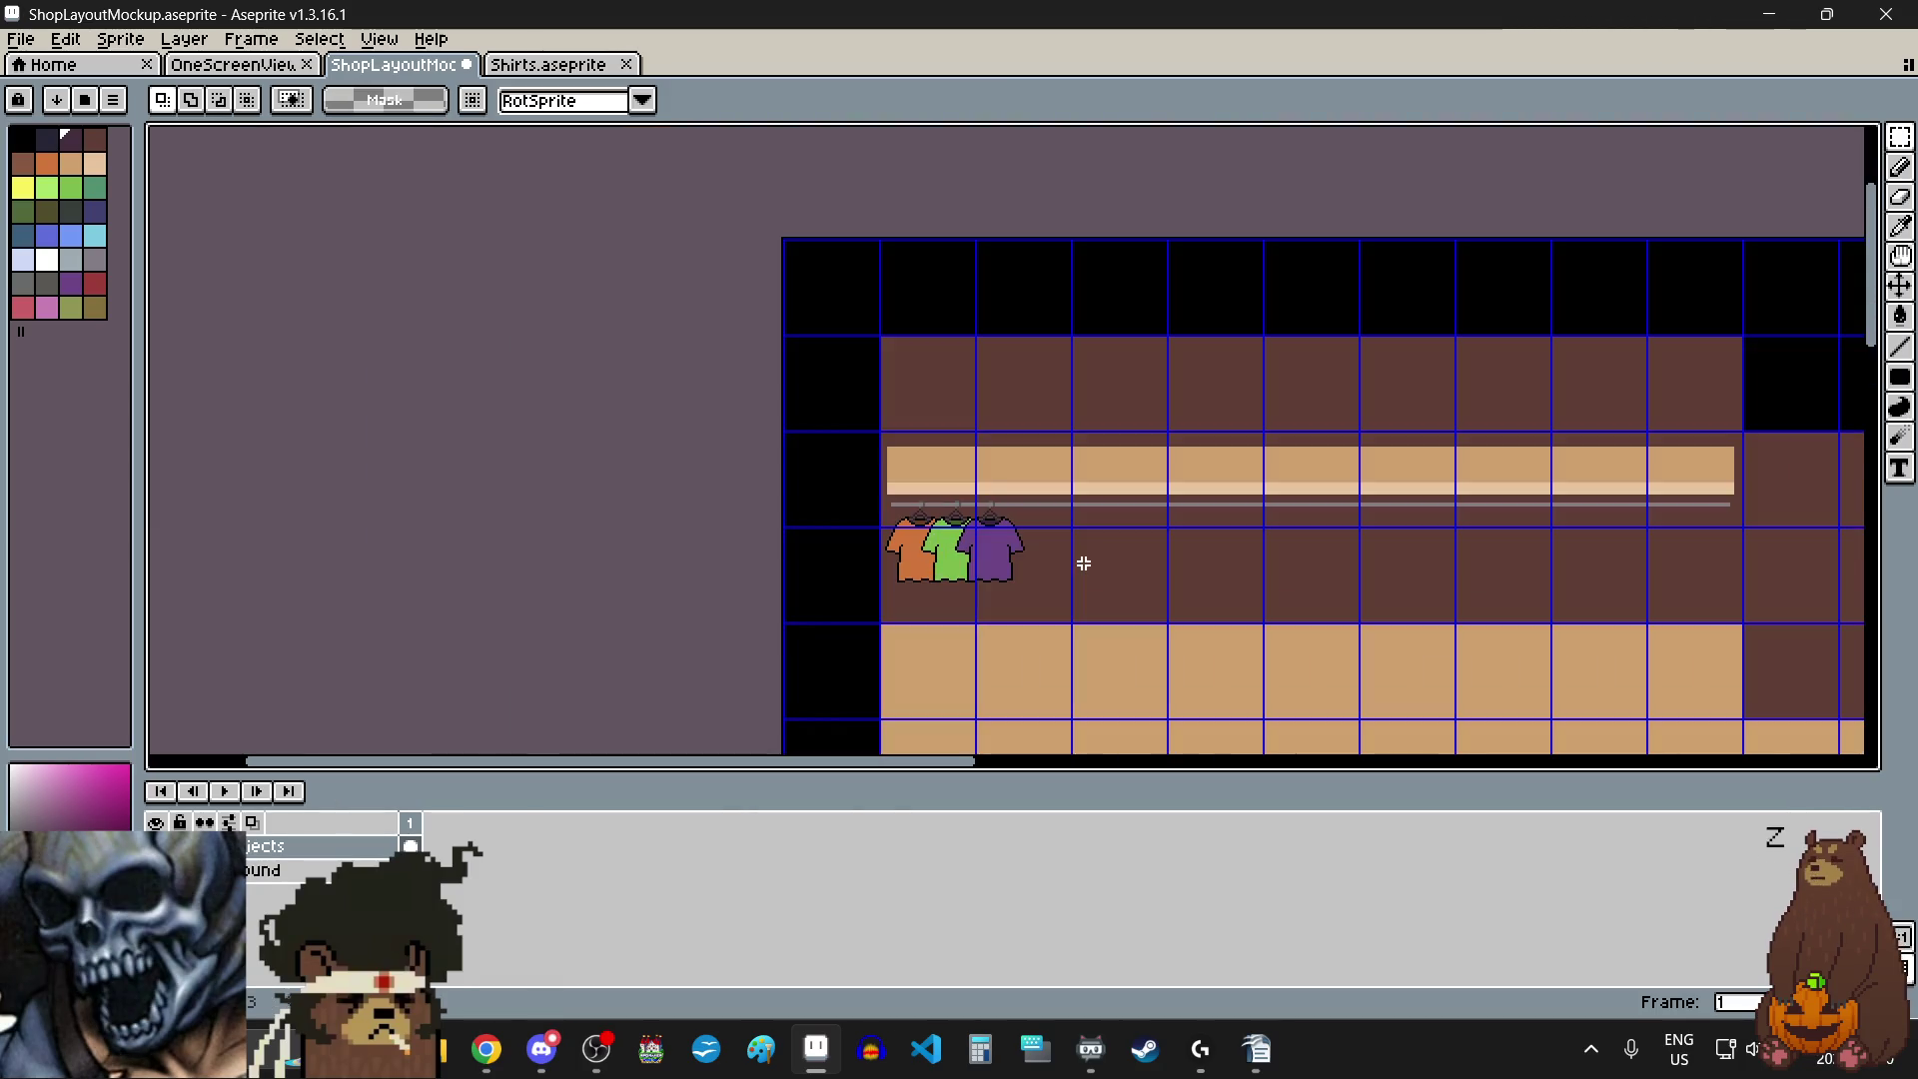
scroll(1084, 563, "up", 1)
- Copy the dark purple shirt and hang it on the rail beside the purple one
left_click(568, 66)
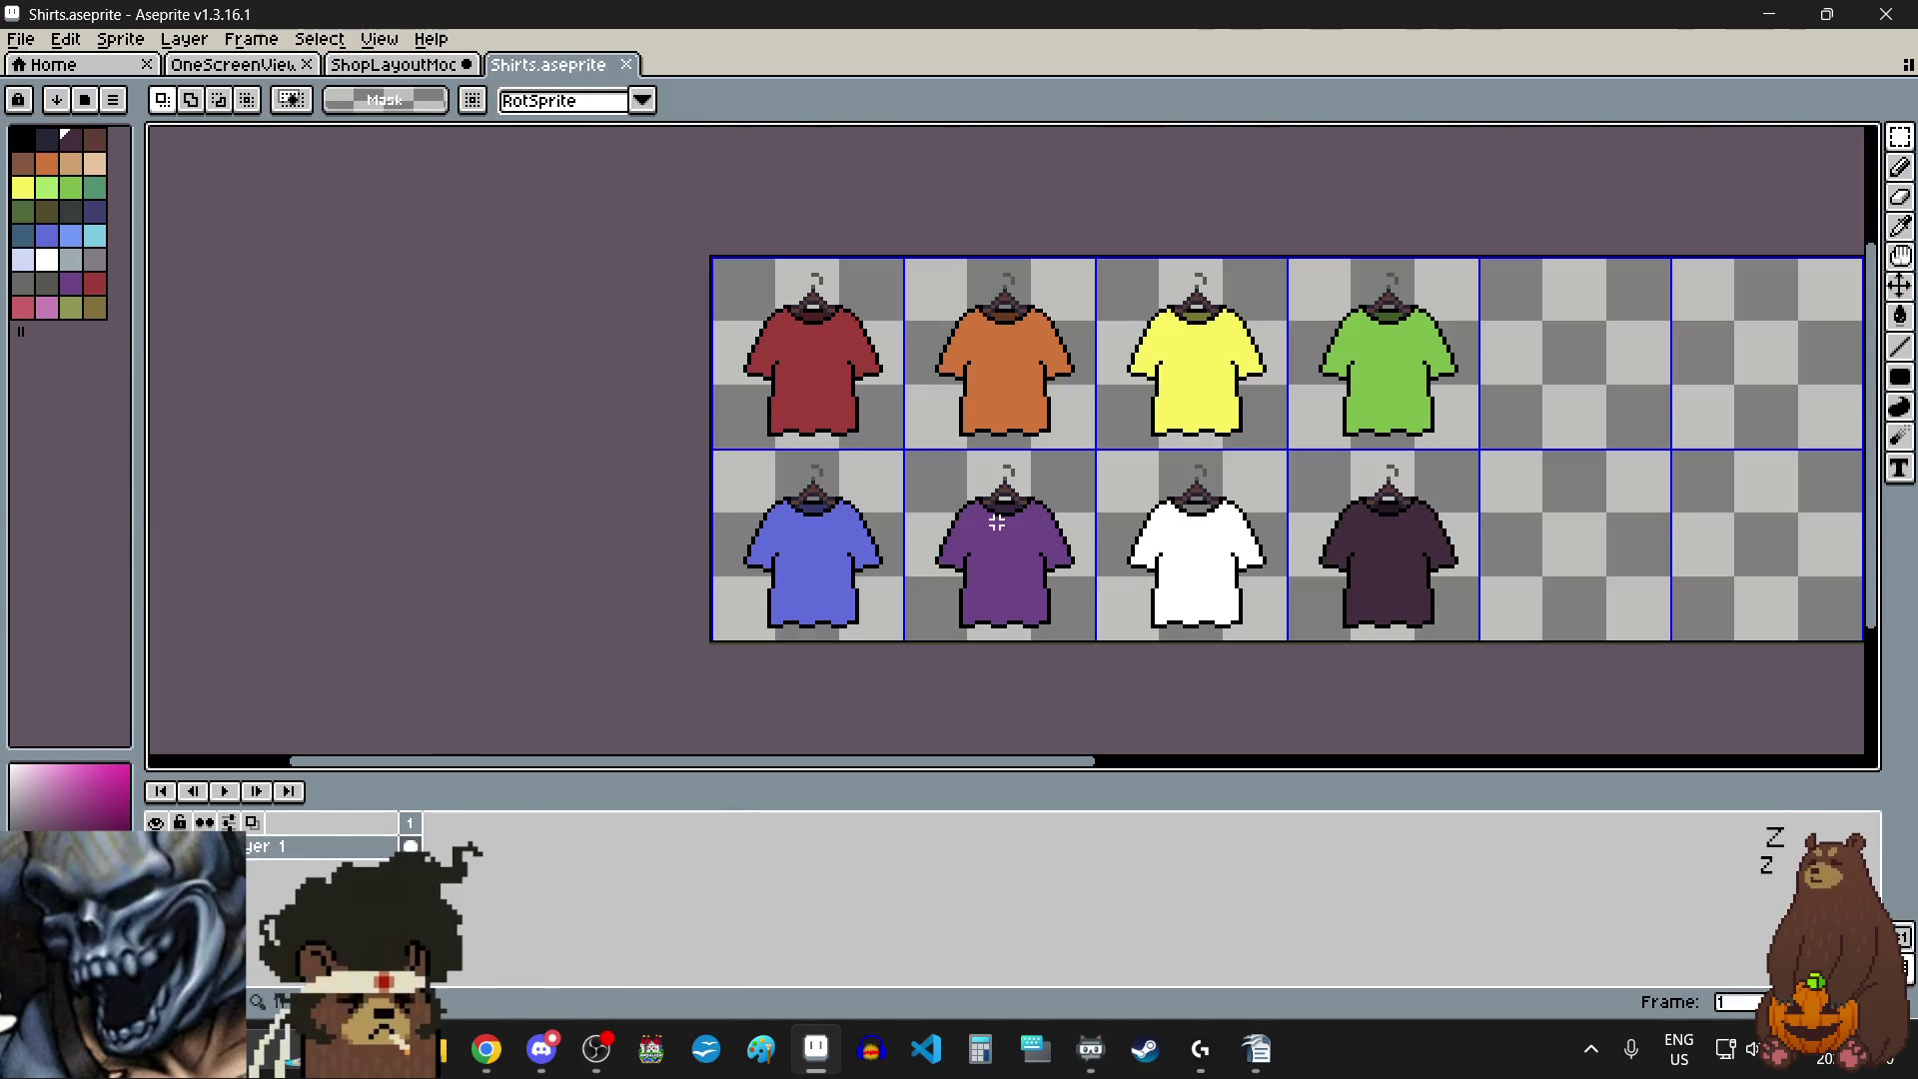
left_click(1411, 569)
left_click(1488, 566)
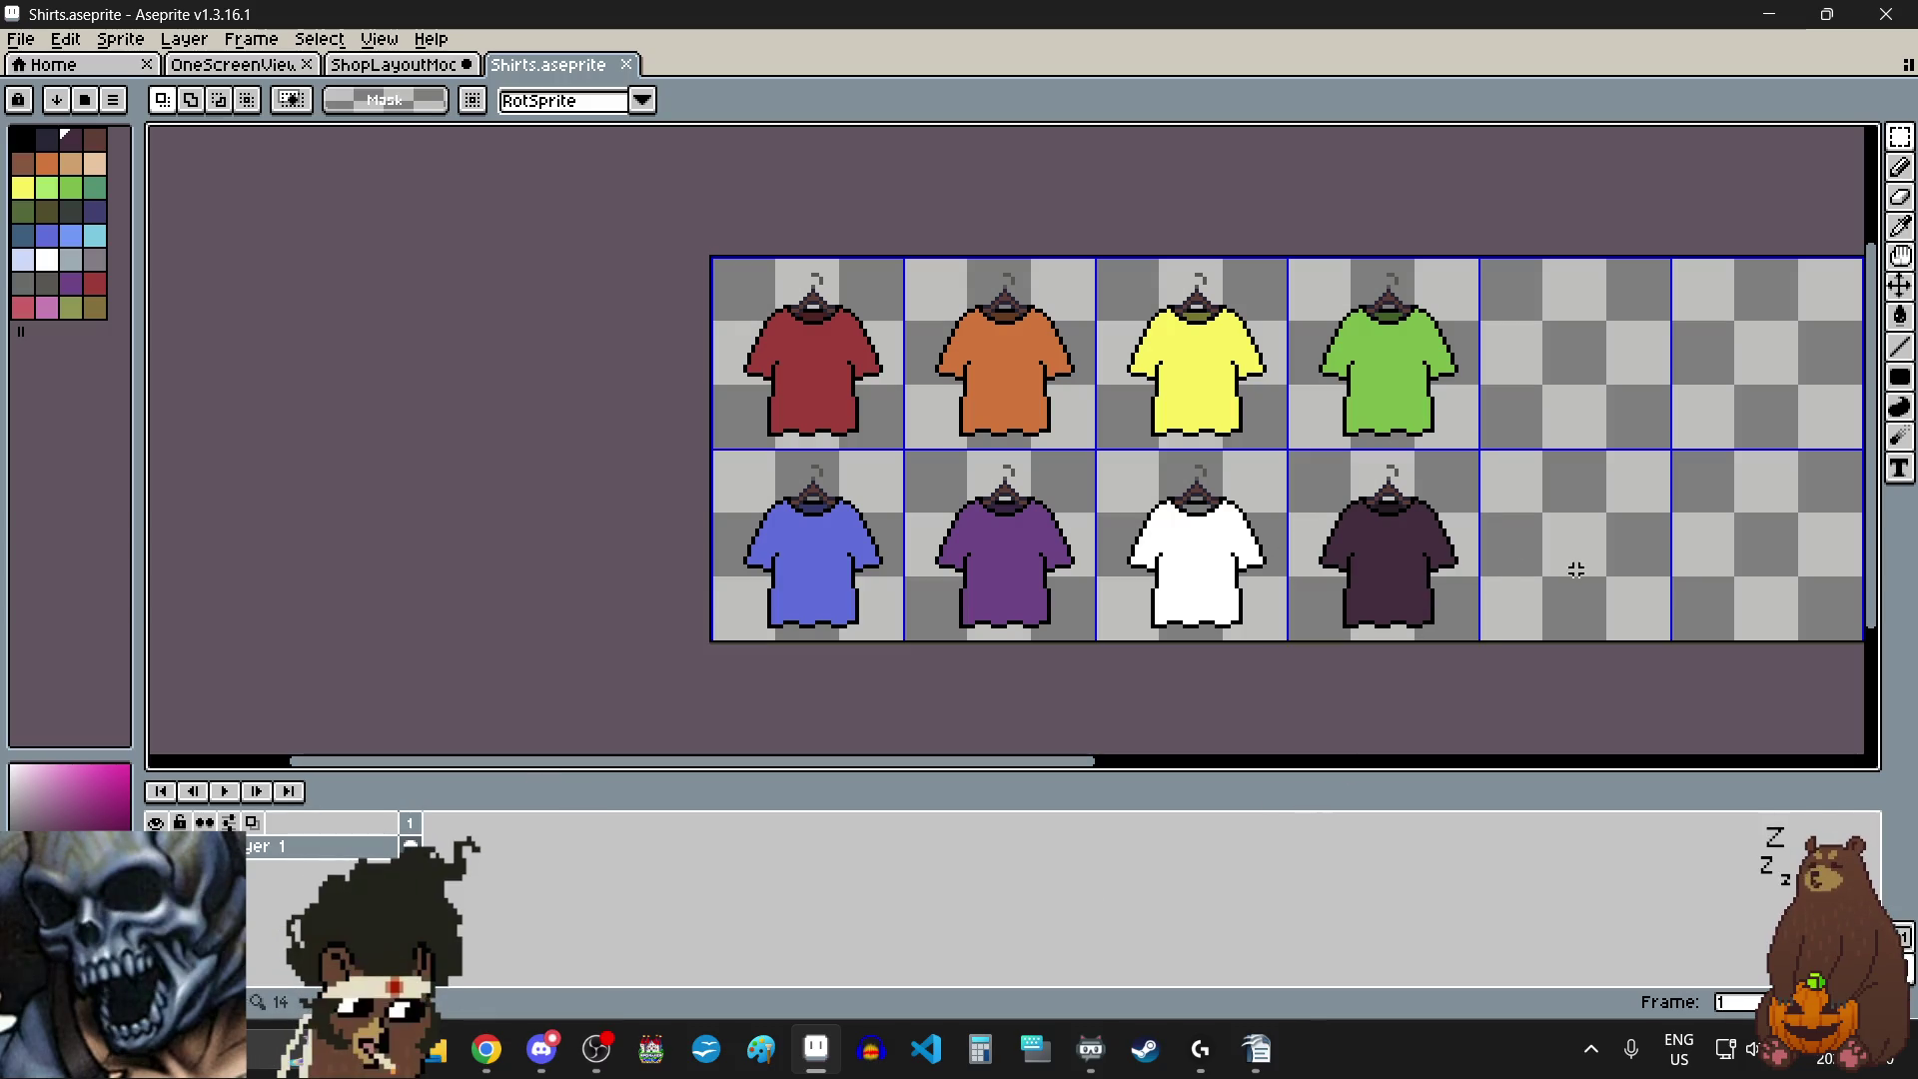
left_click(394, 66)
scroll(987, 575, "up", 1)
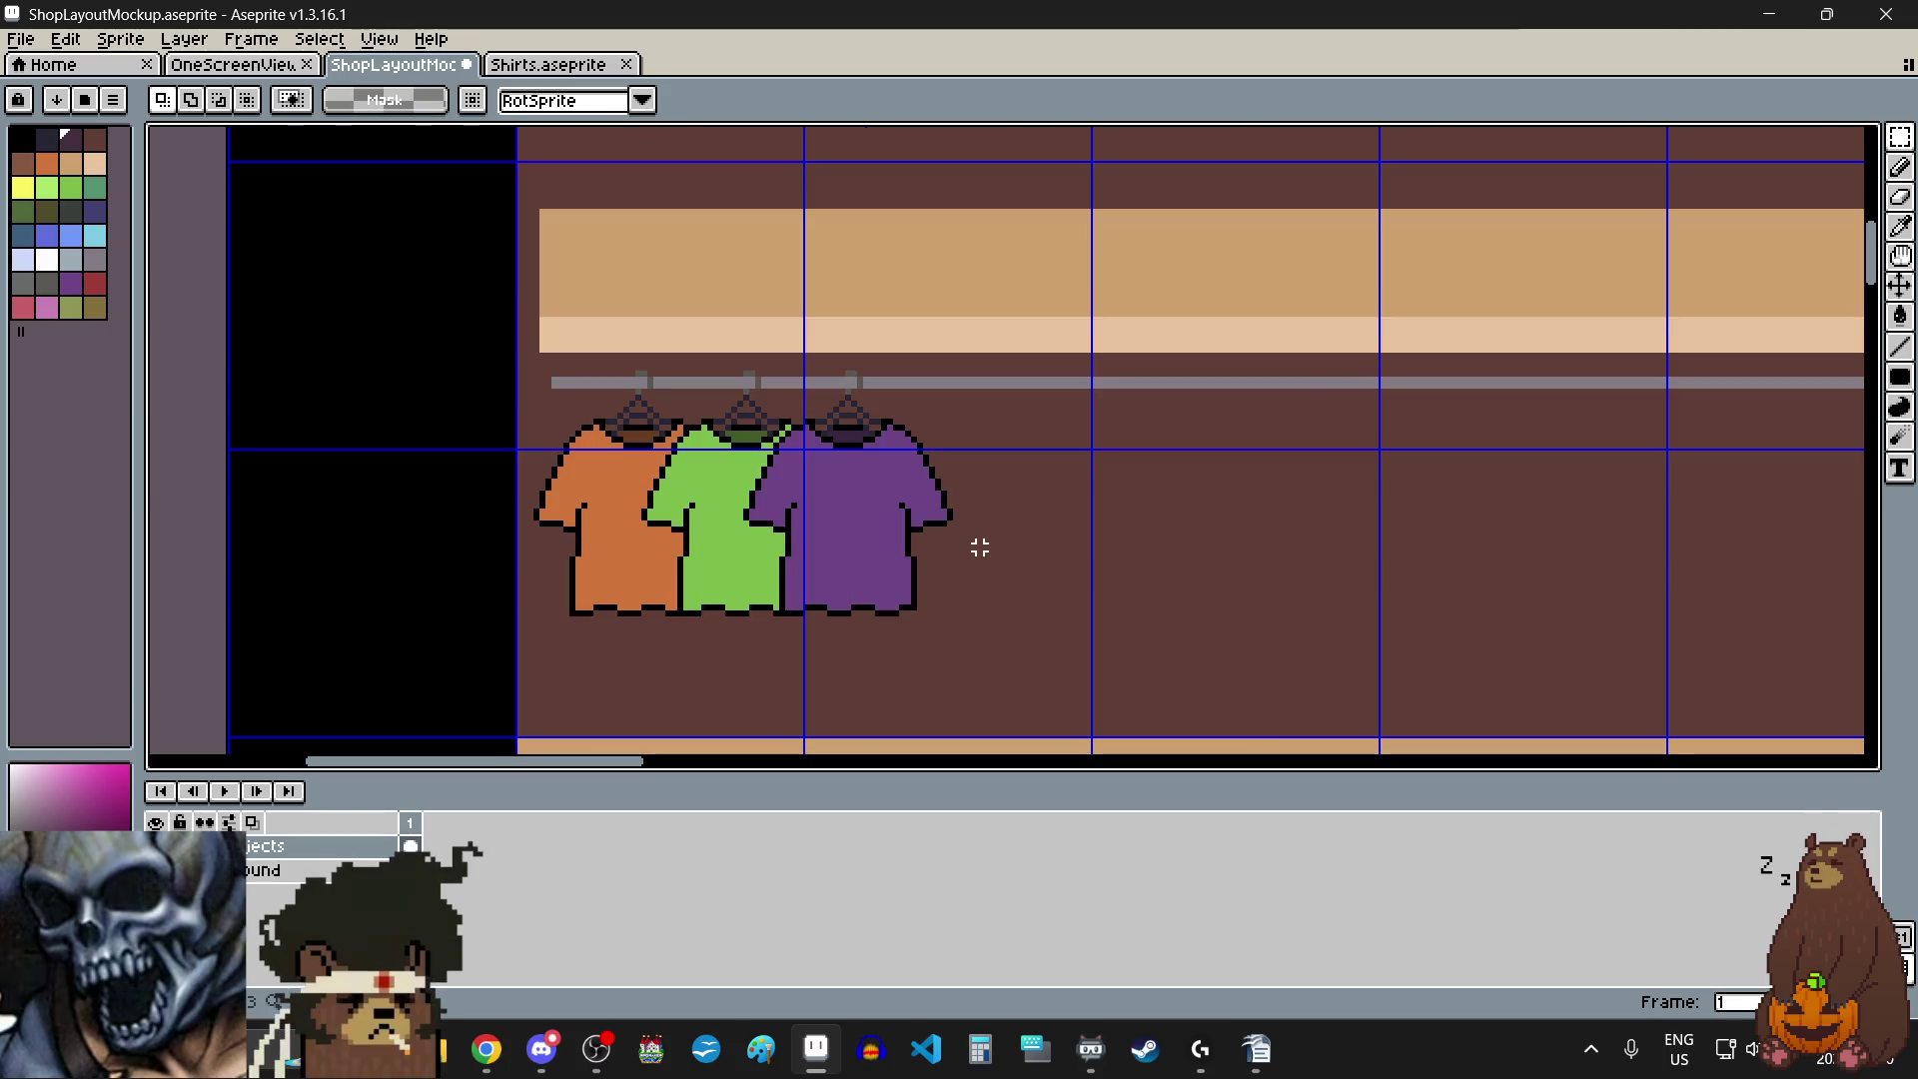
key("ctrl+v")
mouse_move(1220, 436)
left_mouse_down()
mouse_move(959, 502)
mouse_move(890, 440)
mouse_move(1053, 548)
mouse_move(1072, 536)
left_mouse_up()
scroll(891, 441, "up", 4)
scroll(1072, 537, "down", 3)
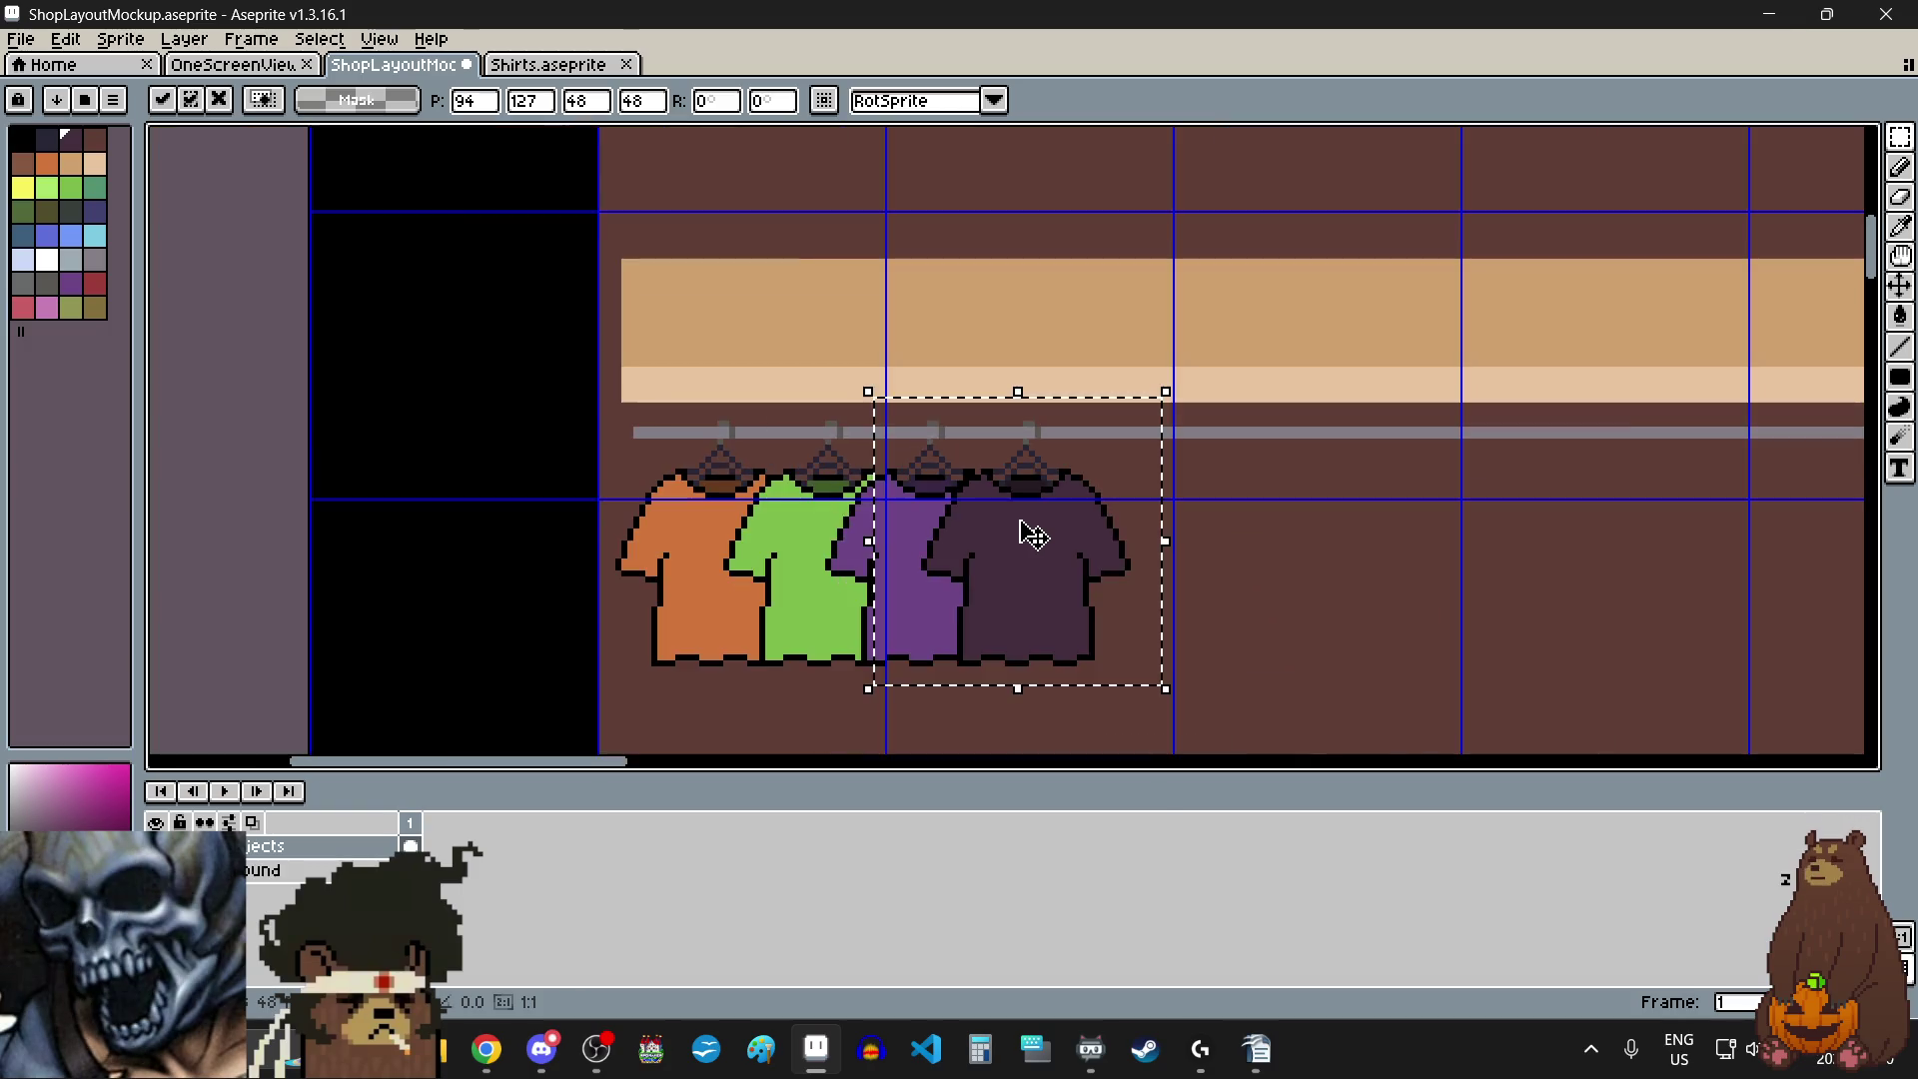
left_click(1331, 597)
key("ctrl+Tab")
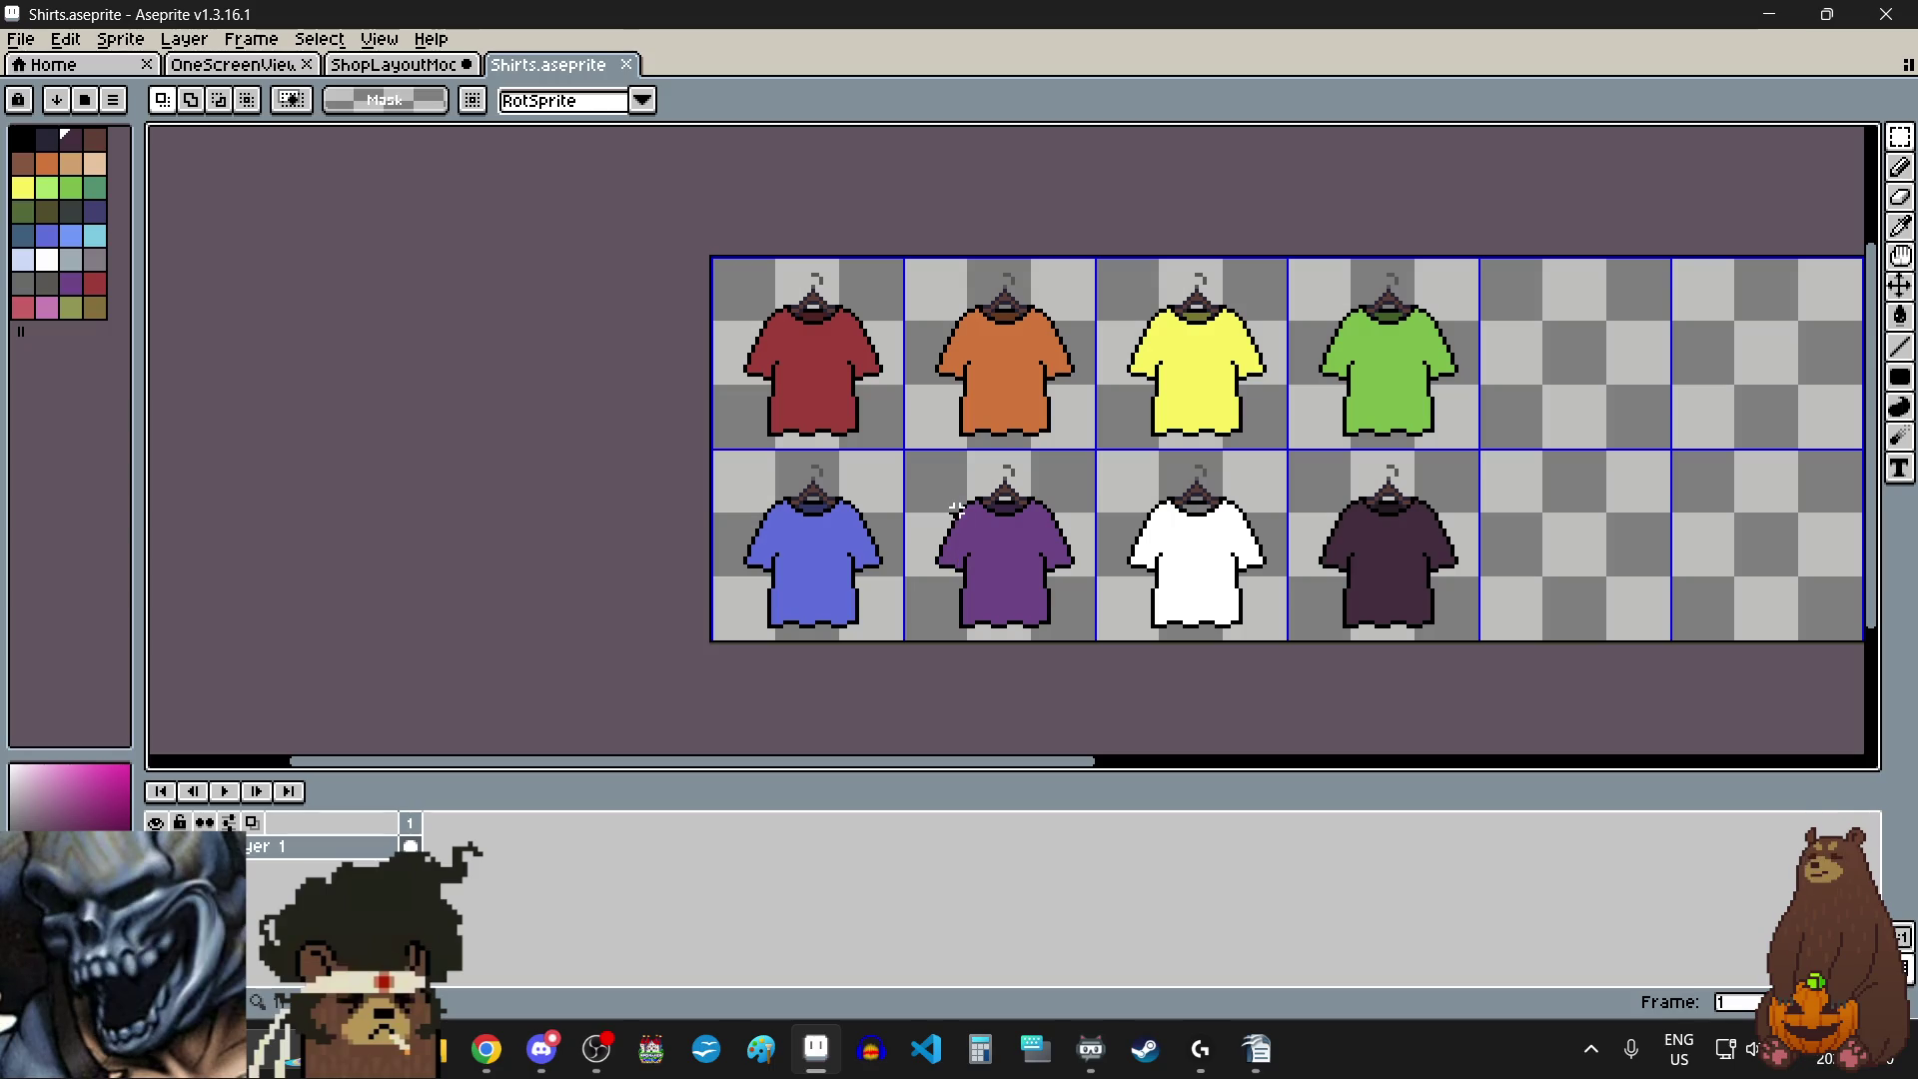
- Paste the red shirt onto the rail next to the dark shirt, raised to rail height
left_click(812, 404)
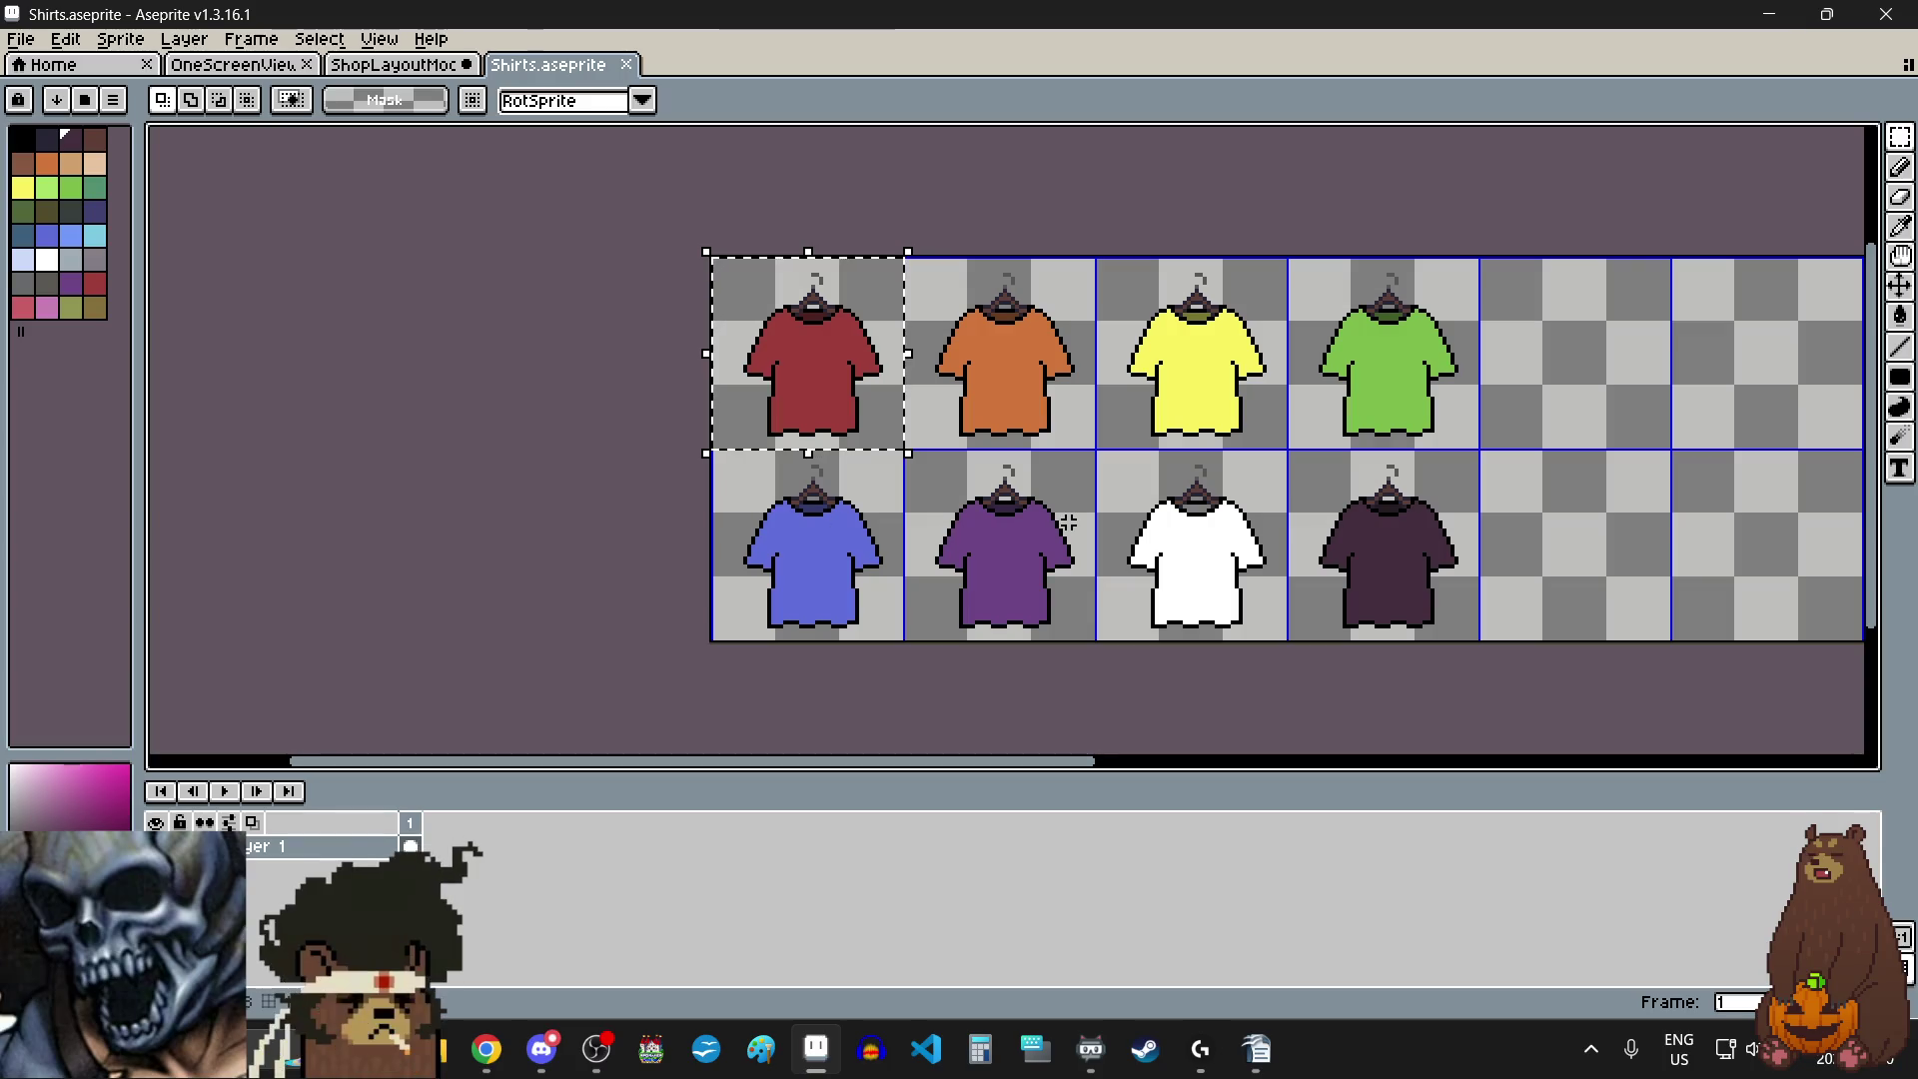
left_click(419, 64)
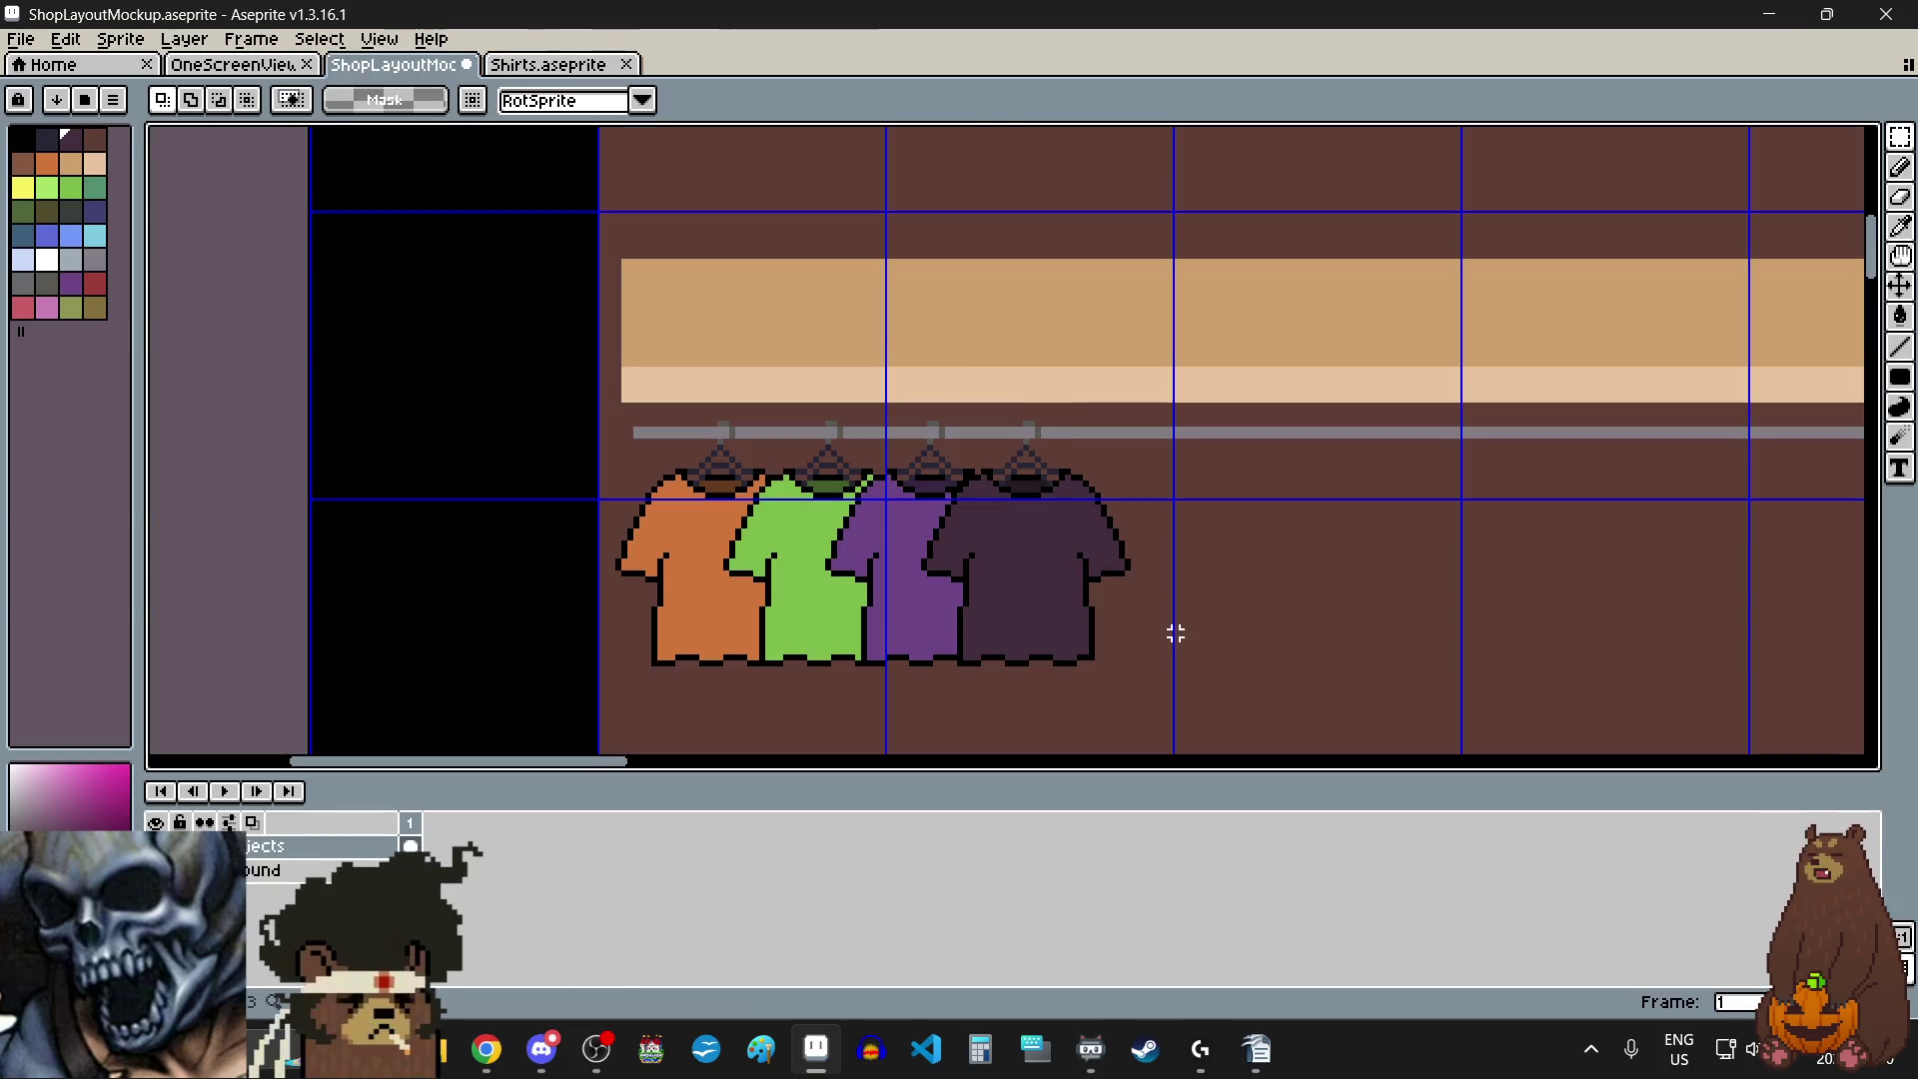
key("ctrl+v")
left_click_drag(459, 432, 1104, 520)
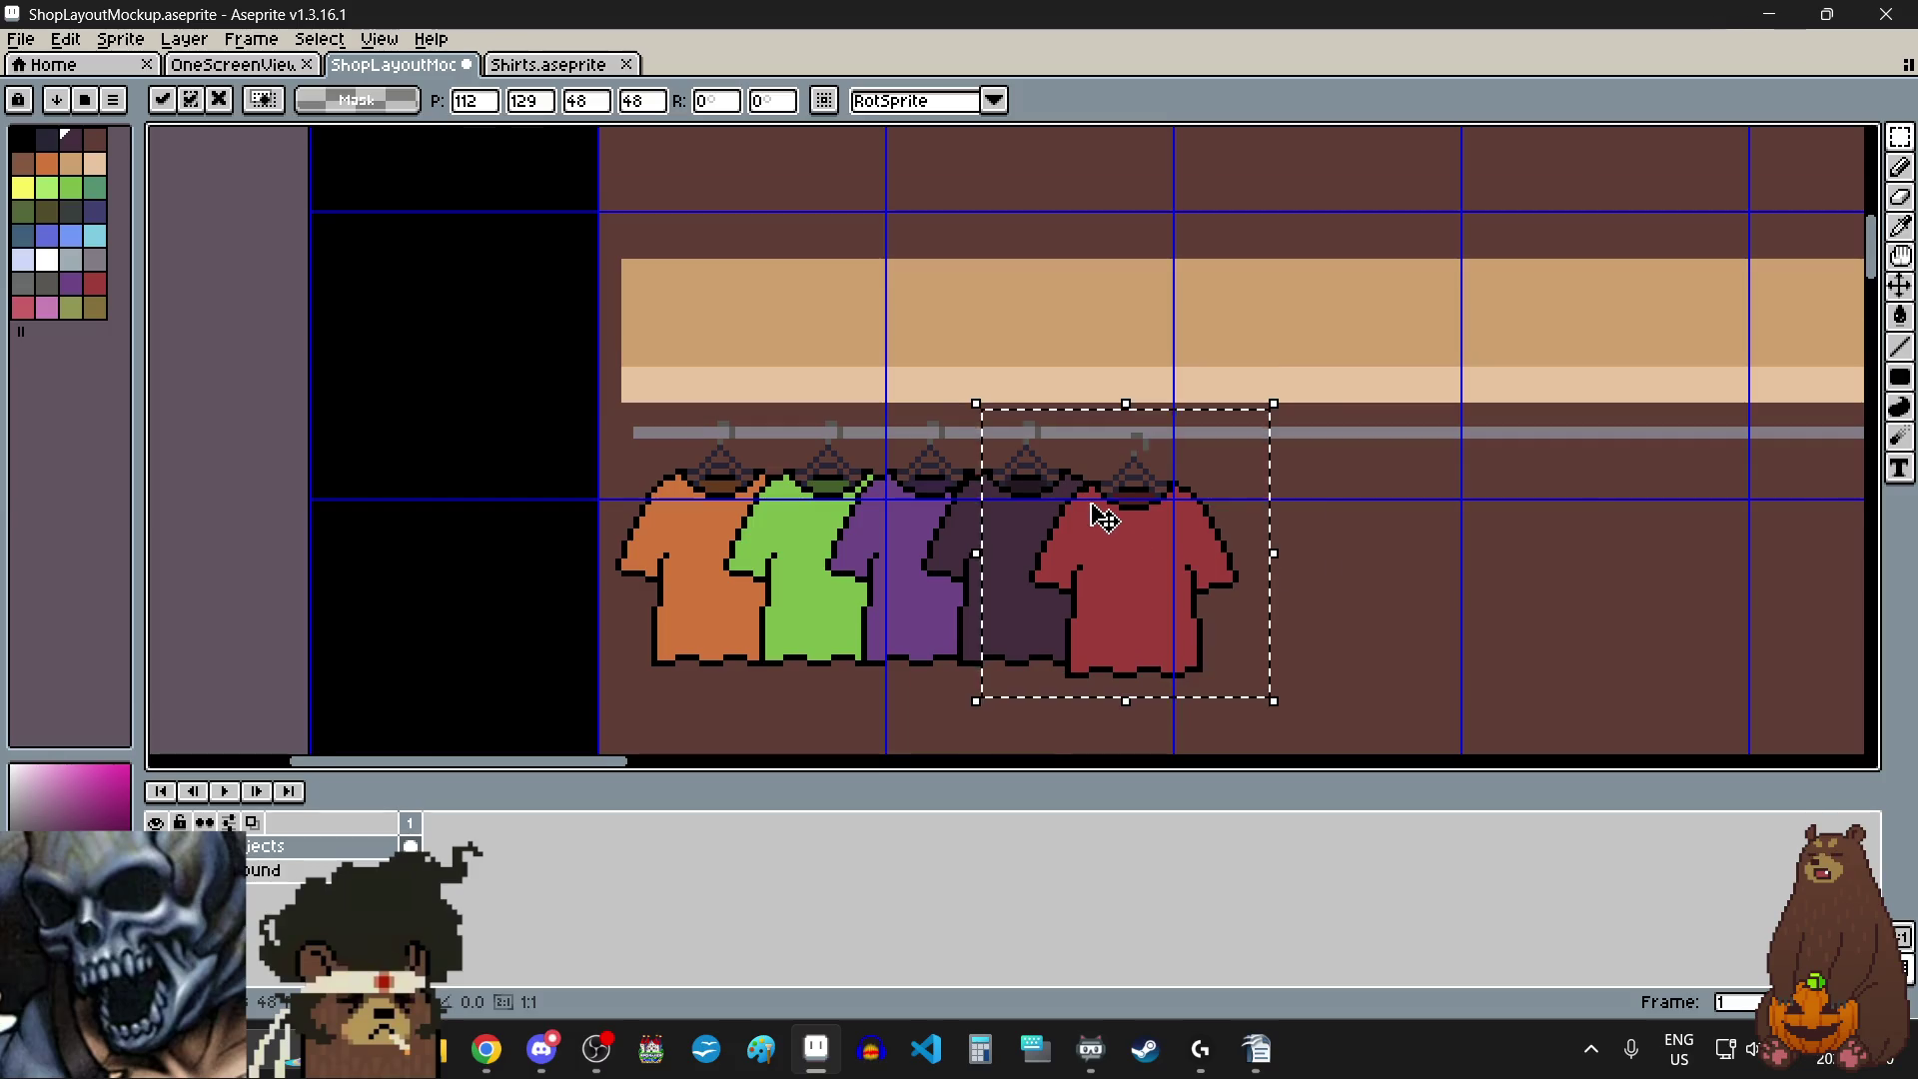
scroll(1104, 520, "up", 3)
left_click_drag(1220, 612, 1219, 590)
scroll(1112, 541, "down", 2)
left_click(1447, 599)
scroll(1447, 600, "down", 1)
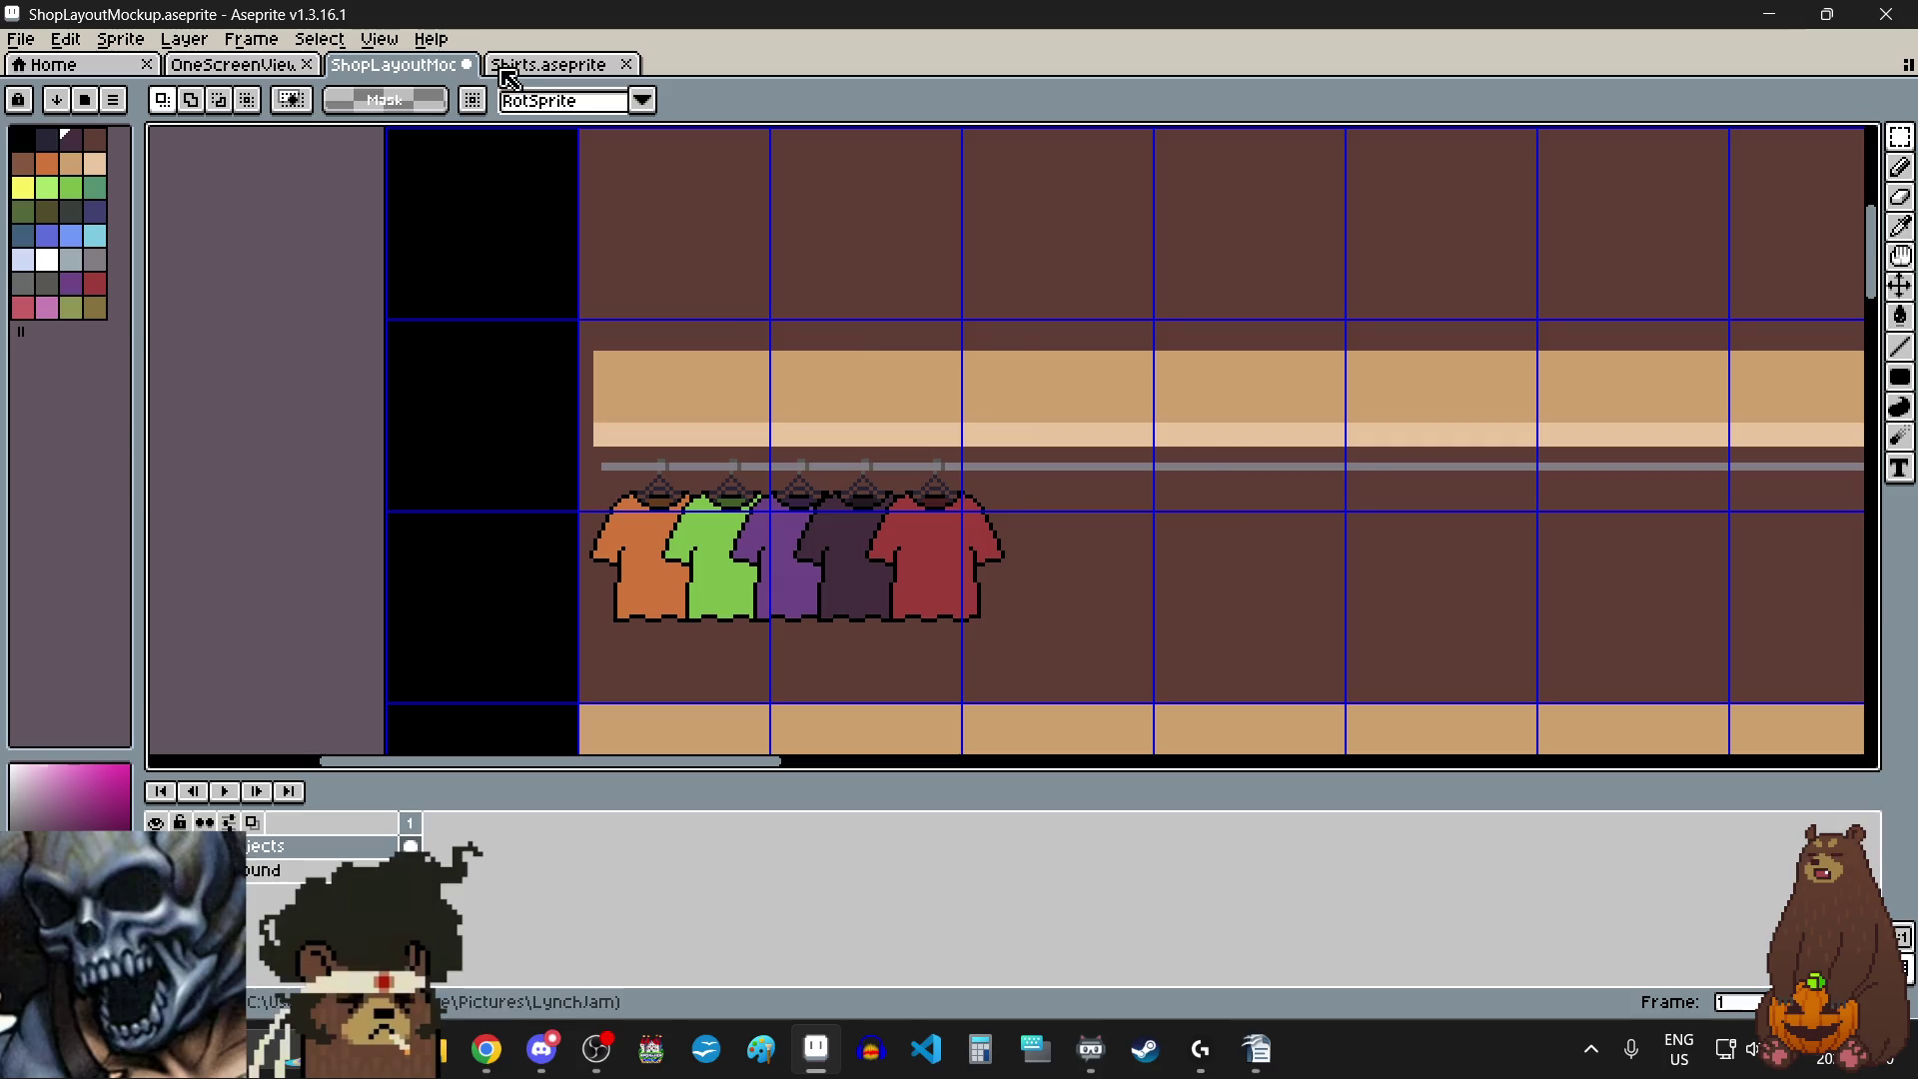
- Copy the yellow shirt from the Shirts sheet and place it after the red shirt
left_click(509, 68)
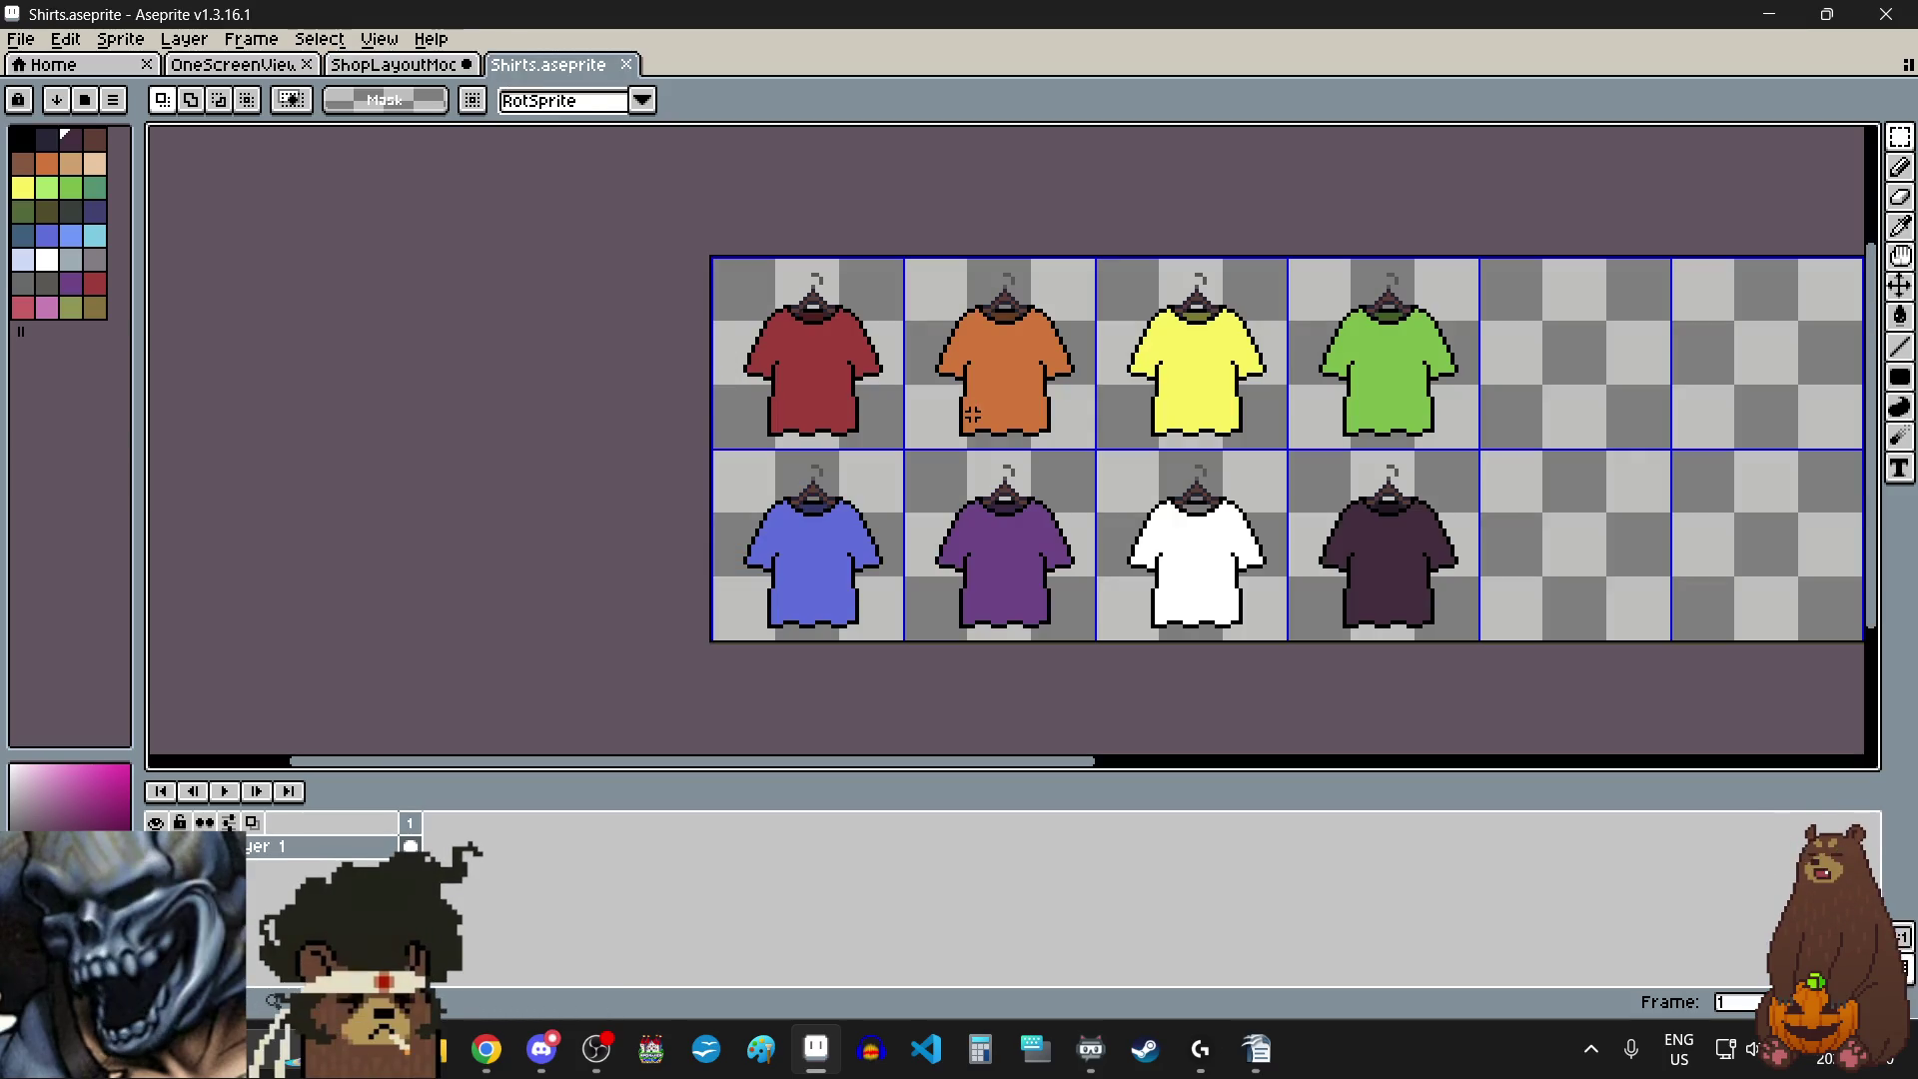
left_click(1159, 400)
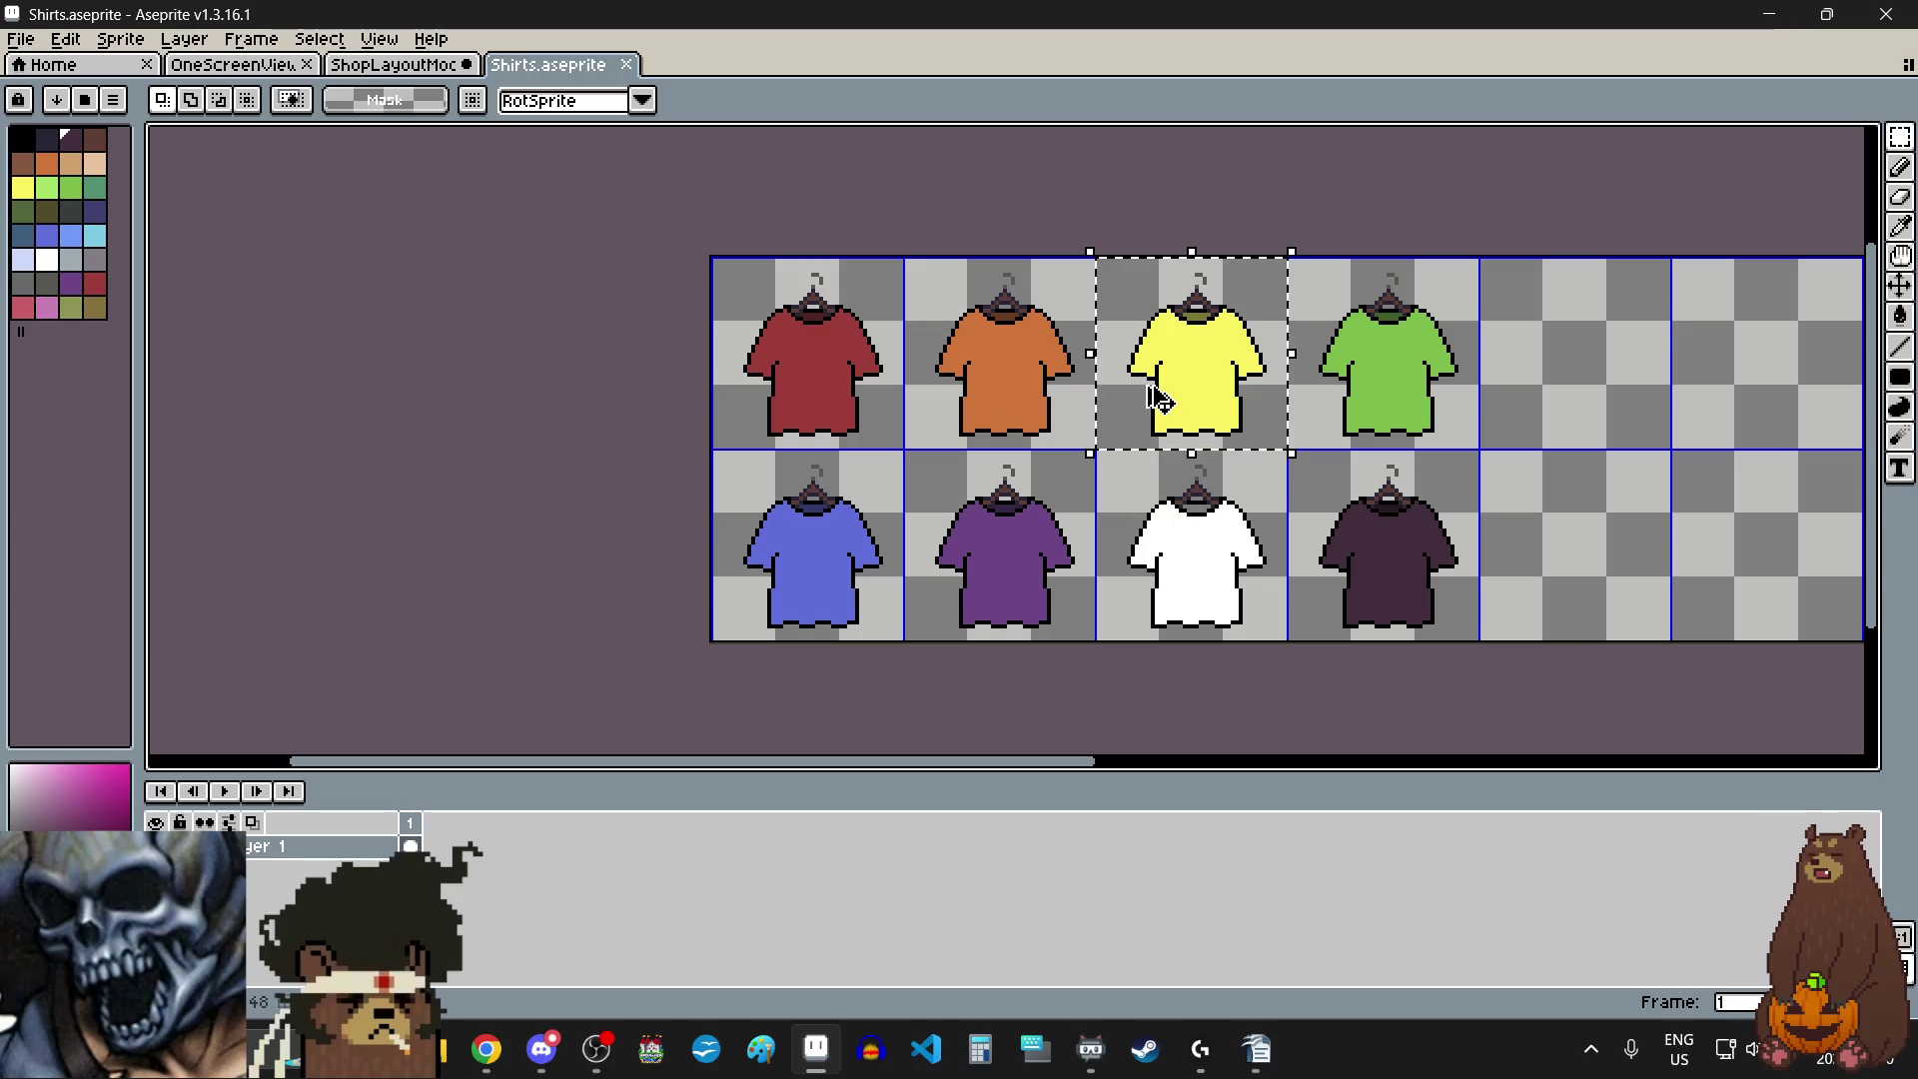
key("ctrl+d")
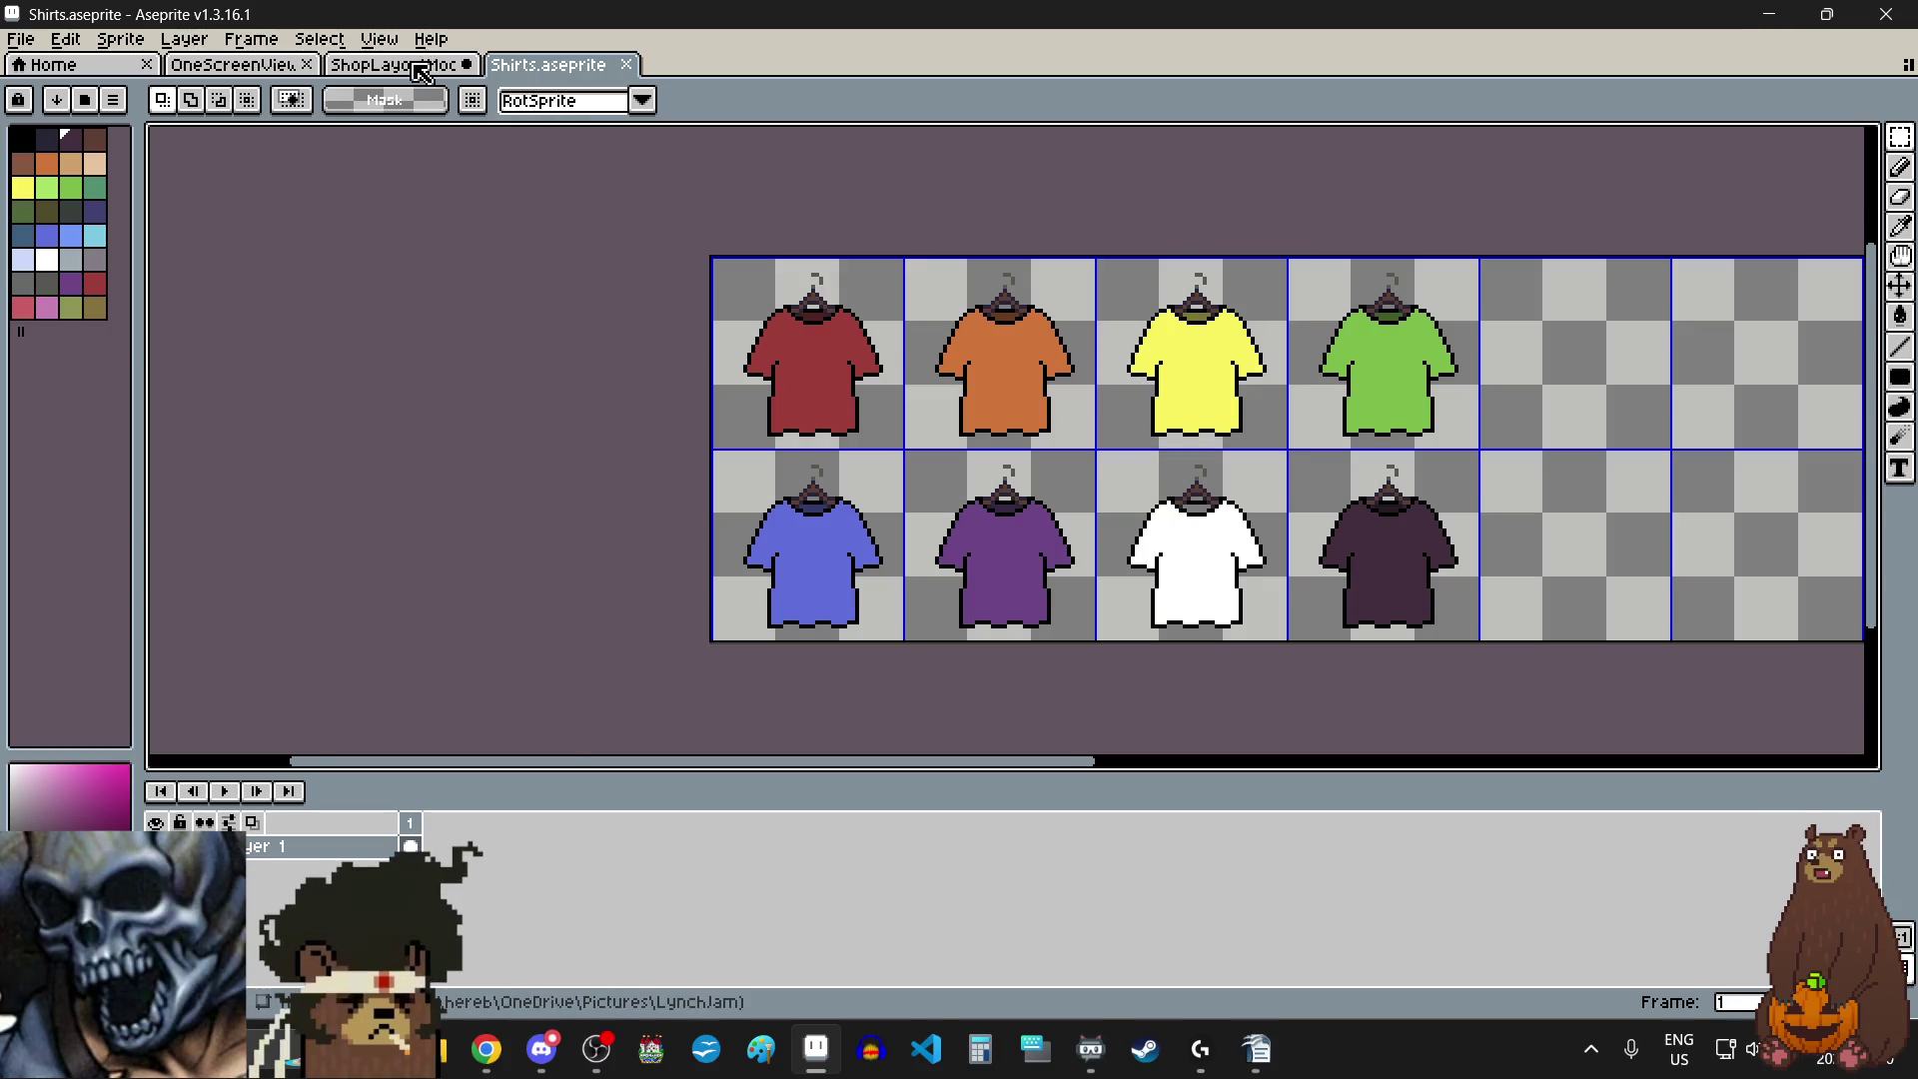
left_click(420, 68)
scroll(999, 615, "up", 1)
key("ctrl+v")
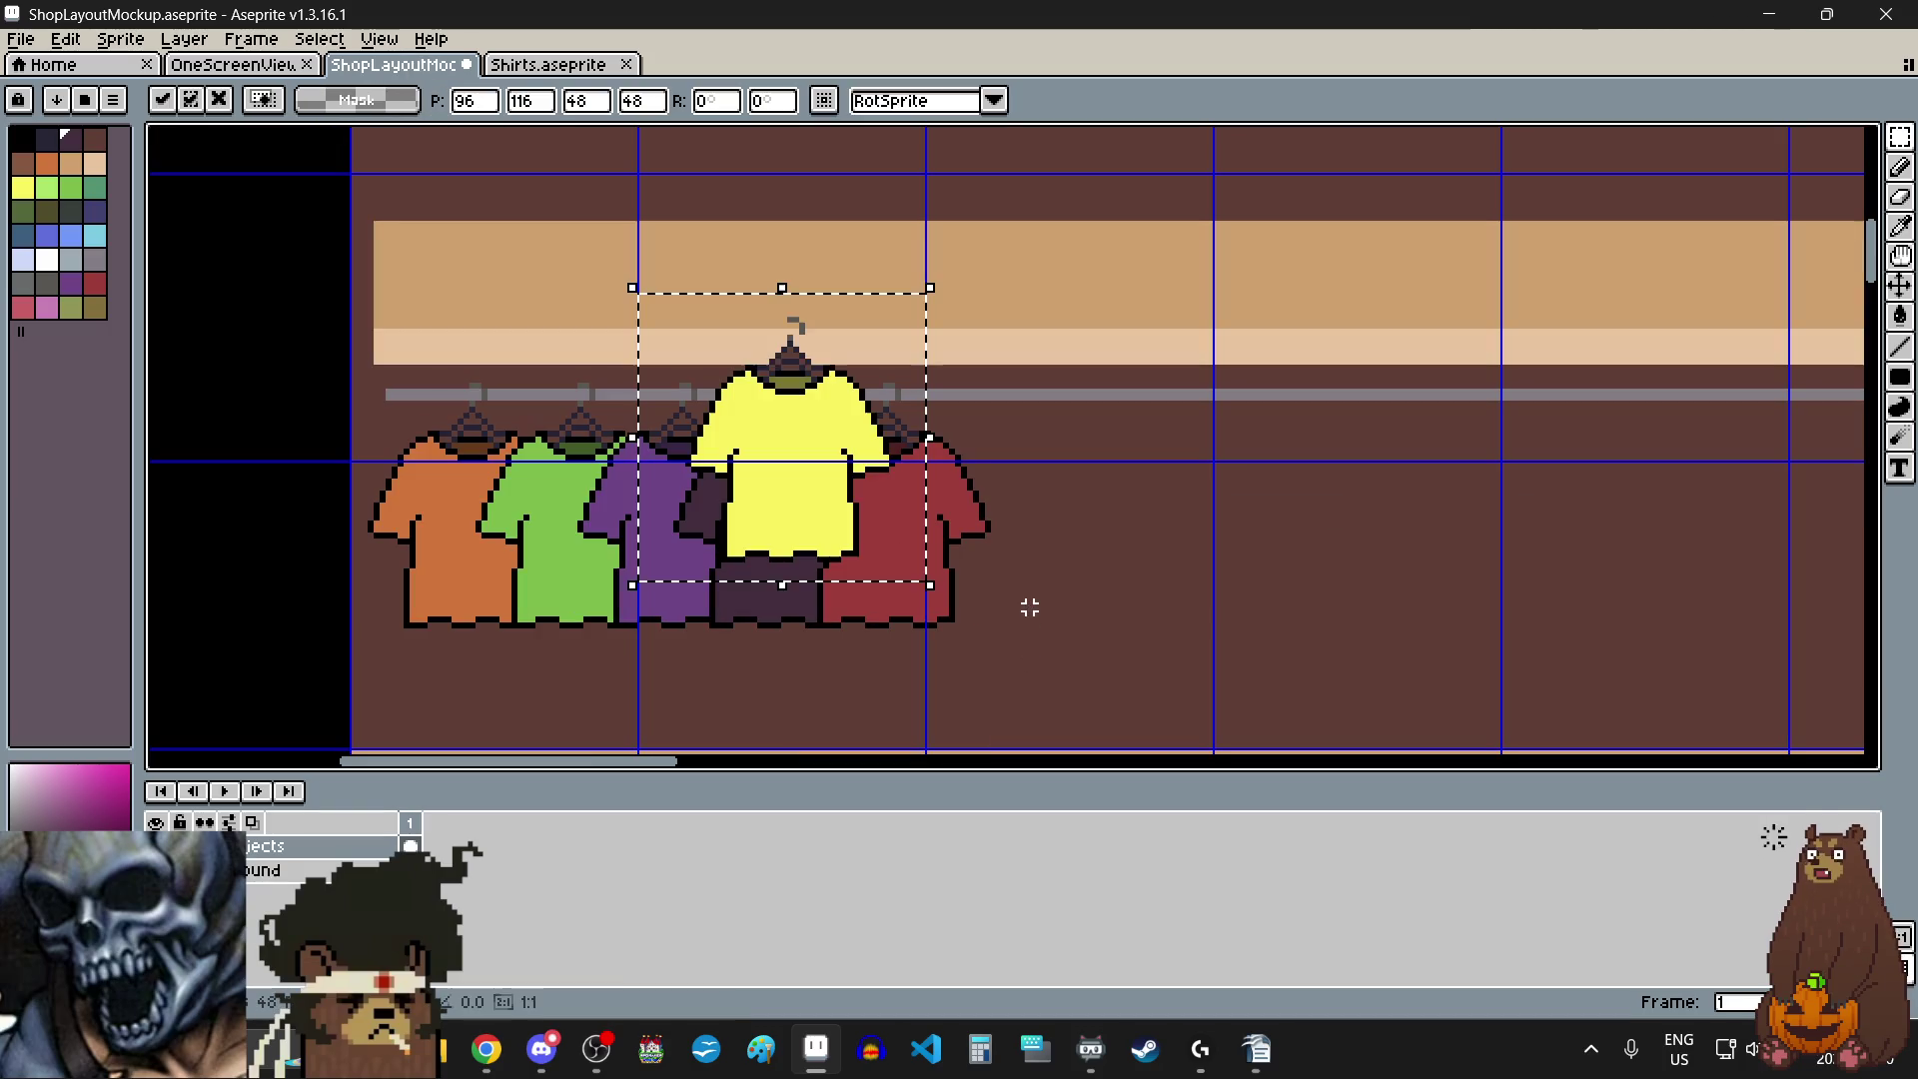
left_click_drag(809, 458, 993, 526)
scroll(1045, 579, "up", 3)
key("Up")
scroll(920, 509, "down", 3)
key("ctrl+d")
scroll(1183, 588, "down", 1)
scroll(1183, 588, "up", 1)
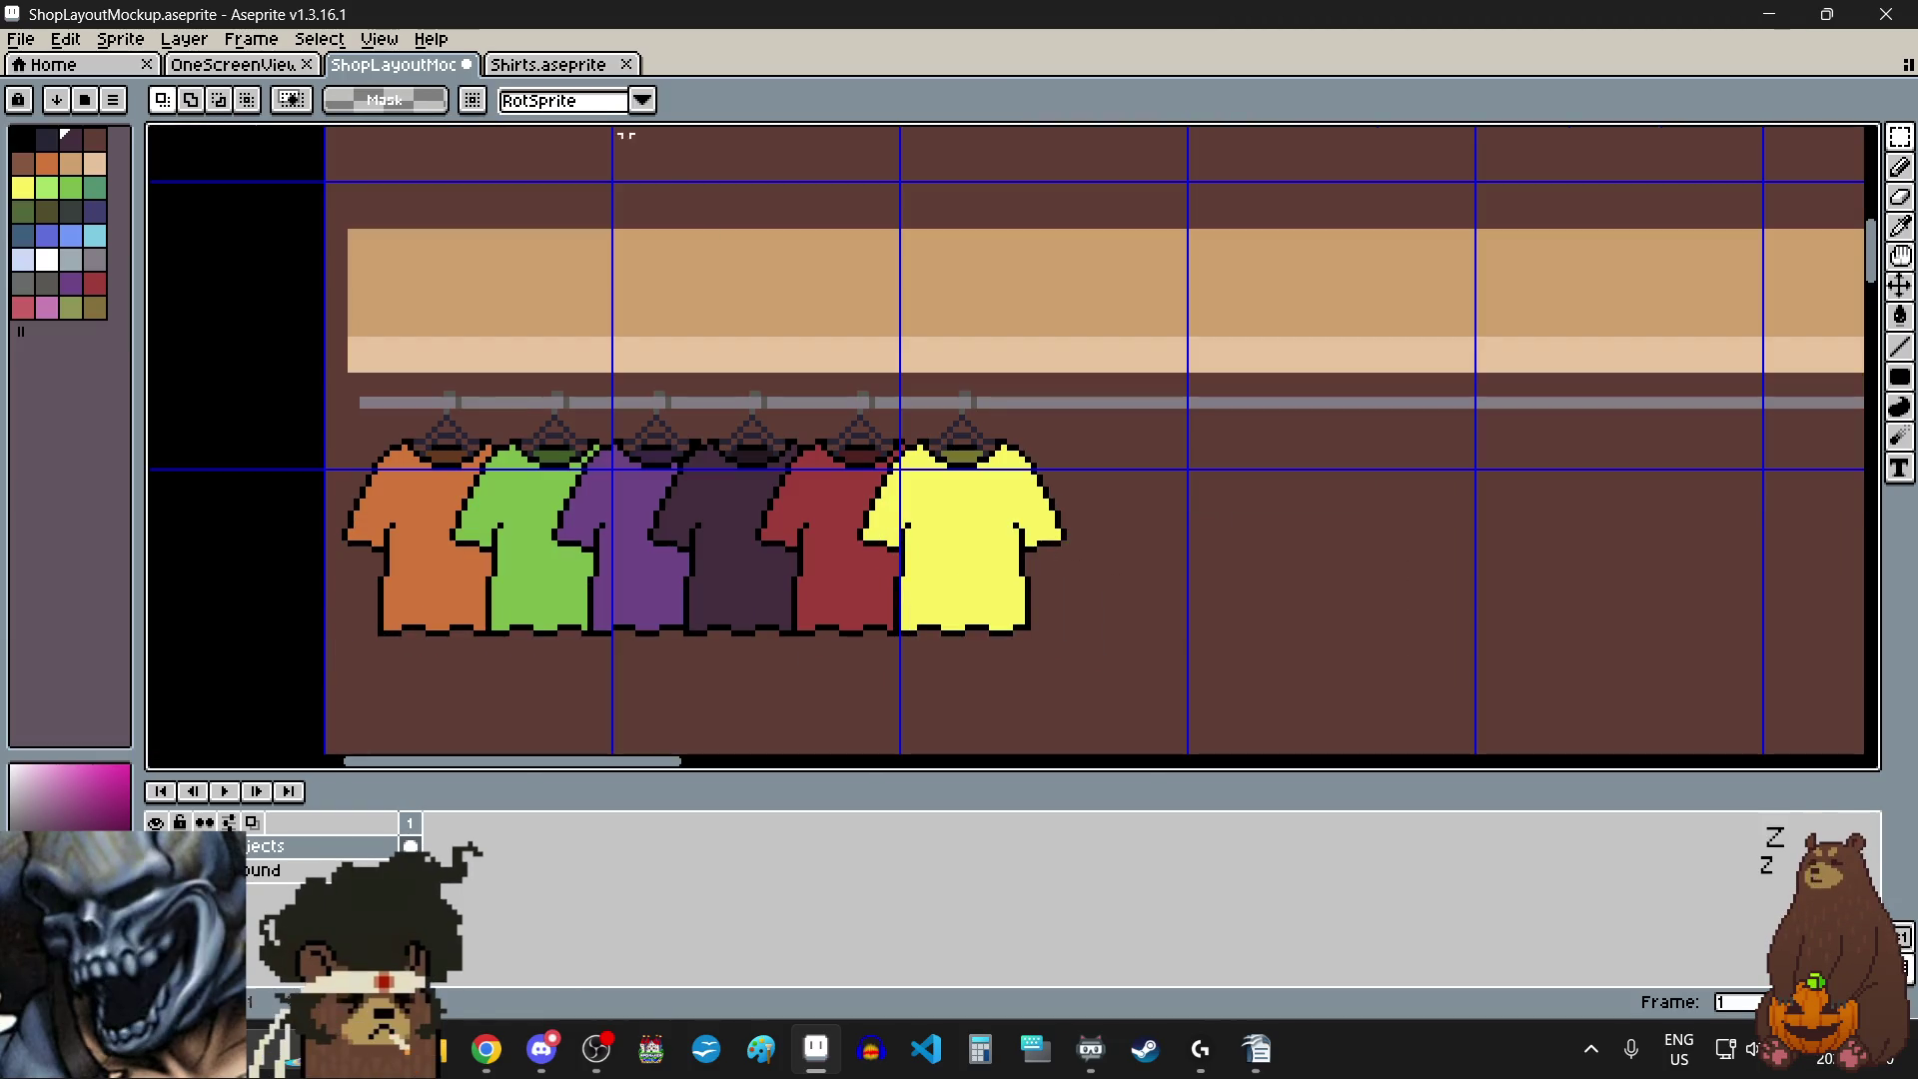
- Copy the blue shirt from the sheet and line it up on the rail beside yellow
left_click(578, 73)
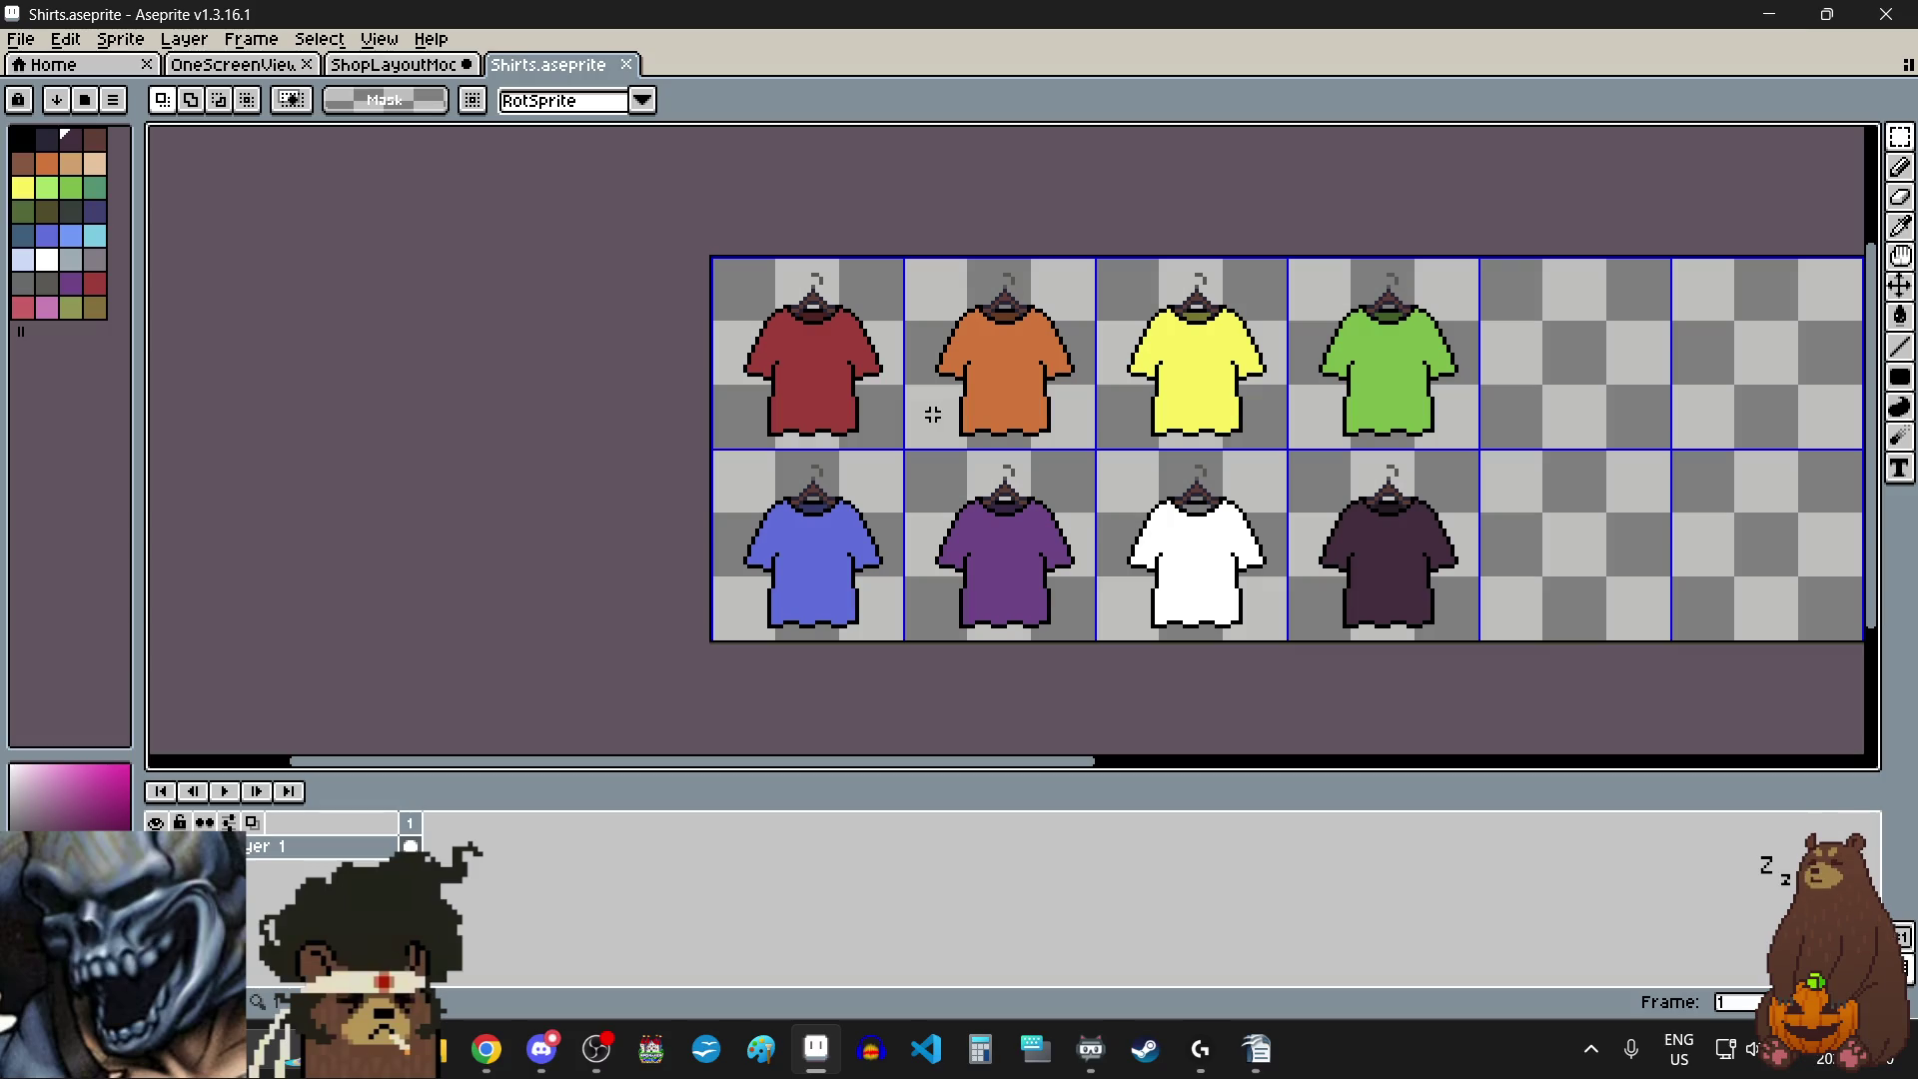
left_click(846, 515)
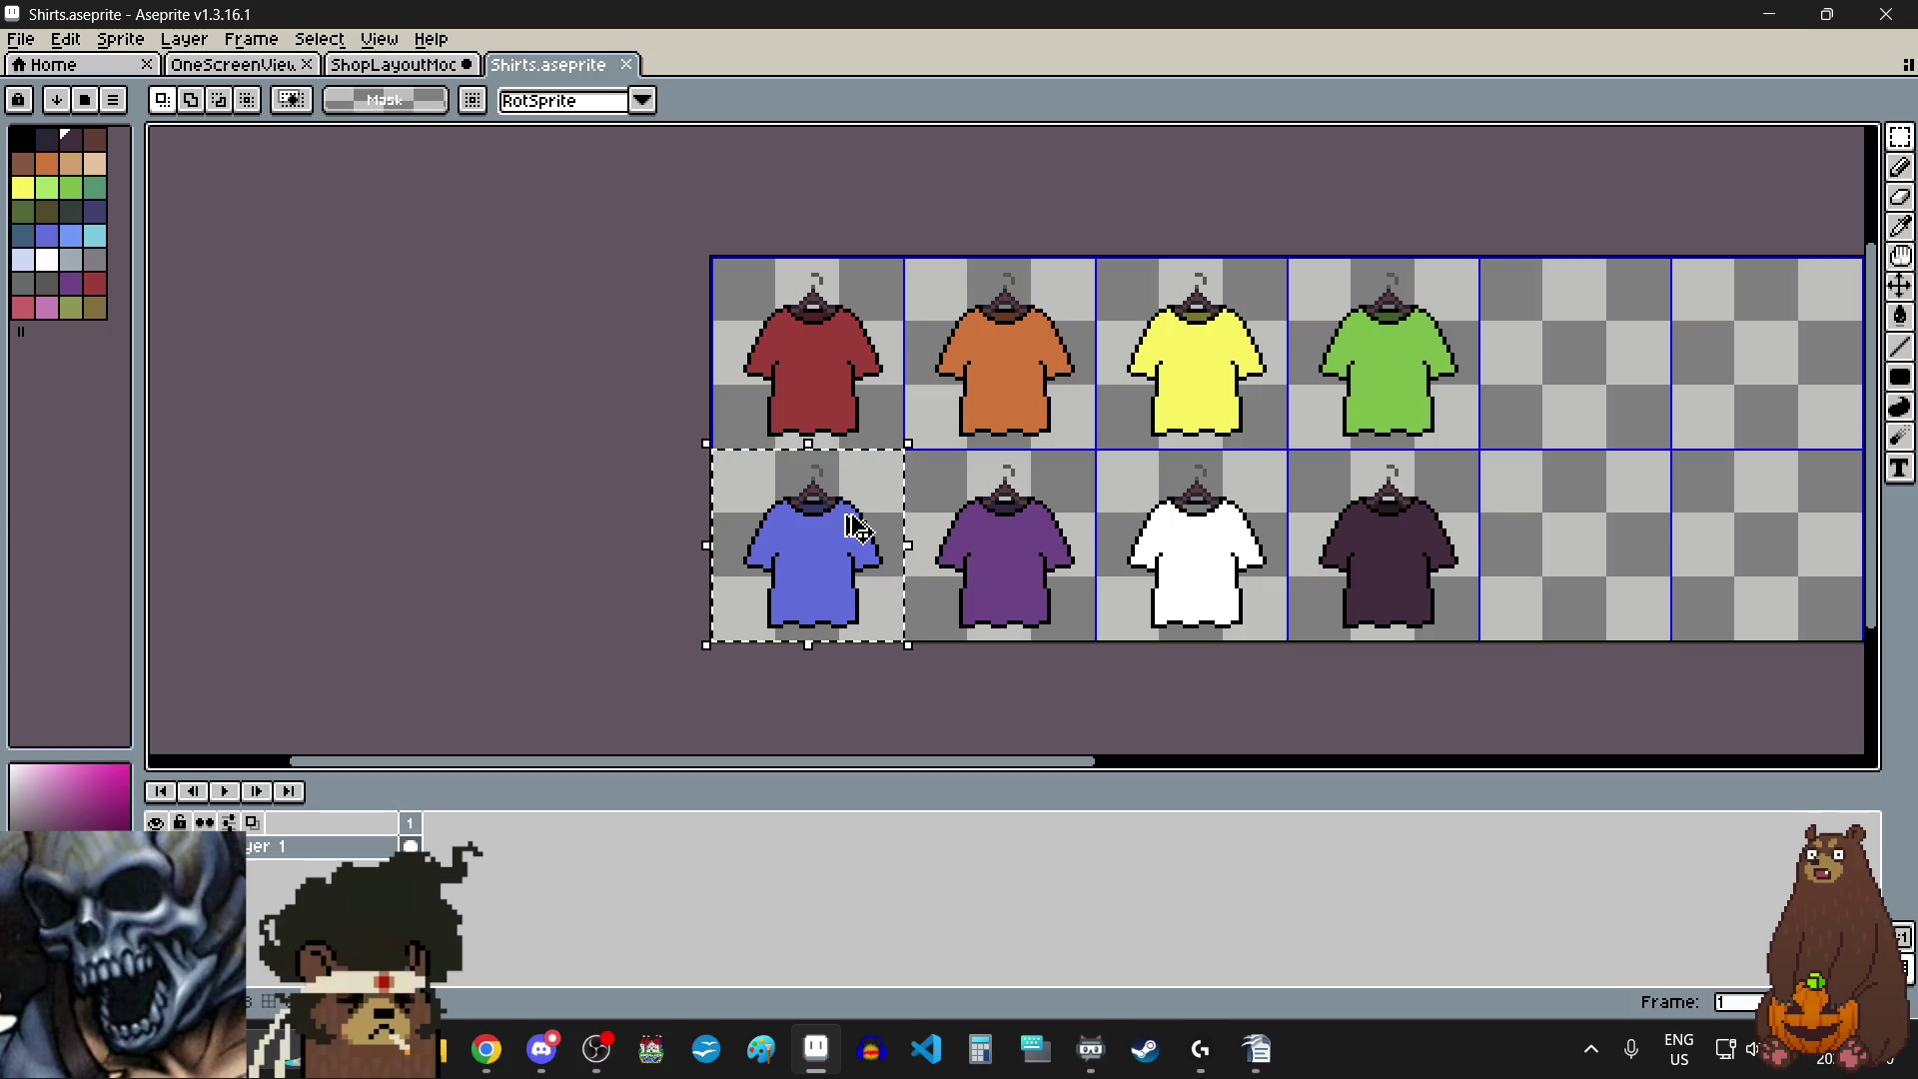
left_click(1008, 530)
left_click(395, 64)
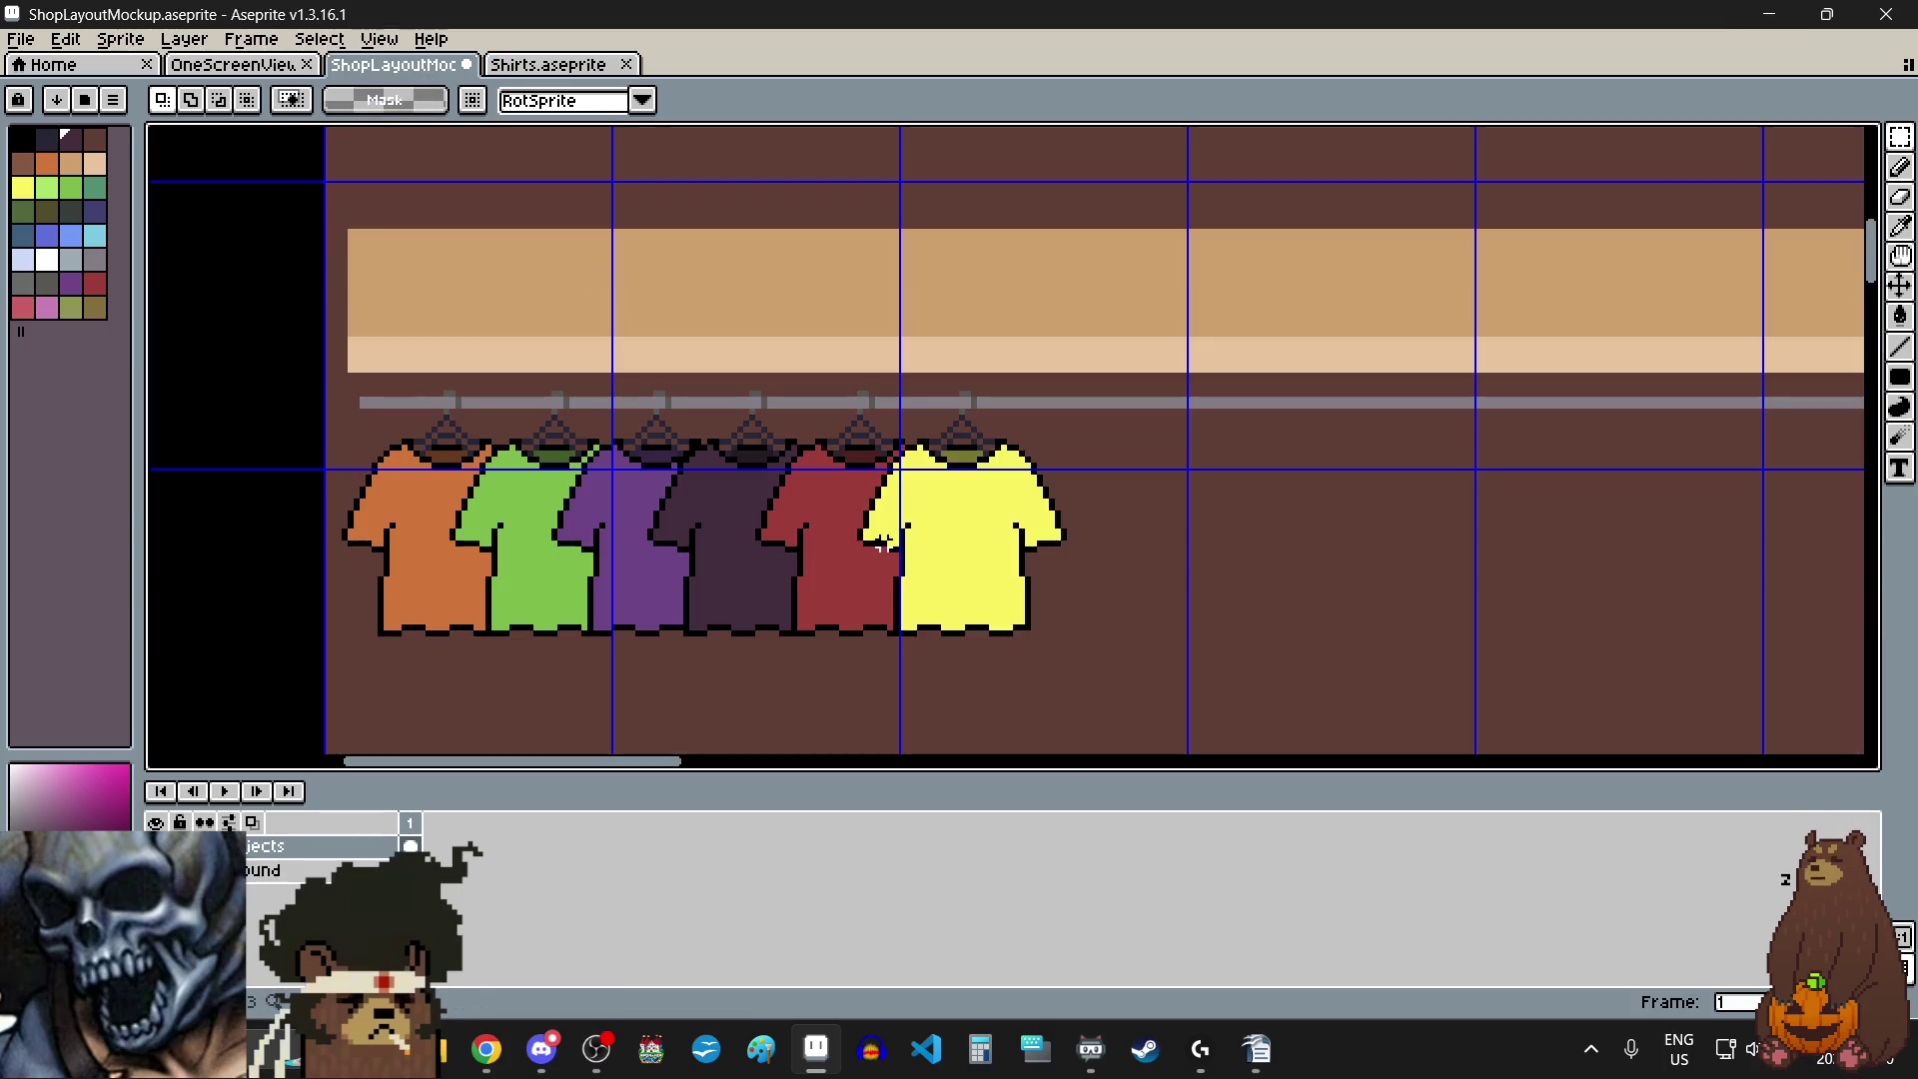
key("ctrl+v")
left_click_drag(273, 429, 1049, 482)
scroll(1049, 483, "up", 2)
left_click_drag(1165, 609, 1128, 559)
scroll(1128, 559, "down", 3)
left_click(1264, 587)
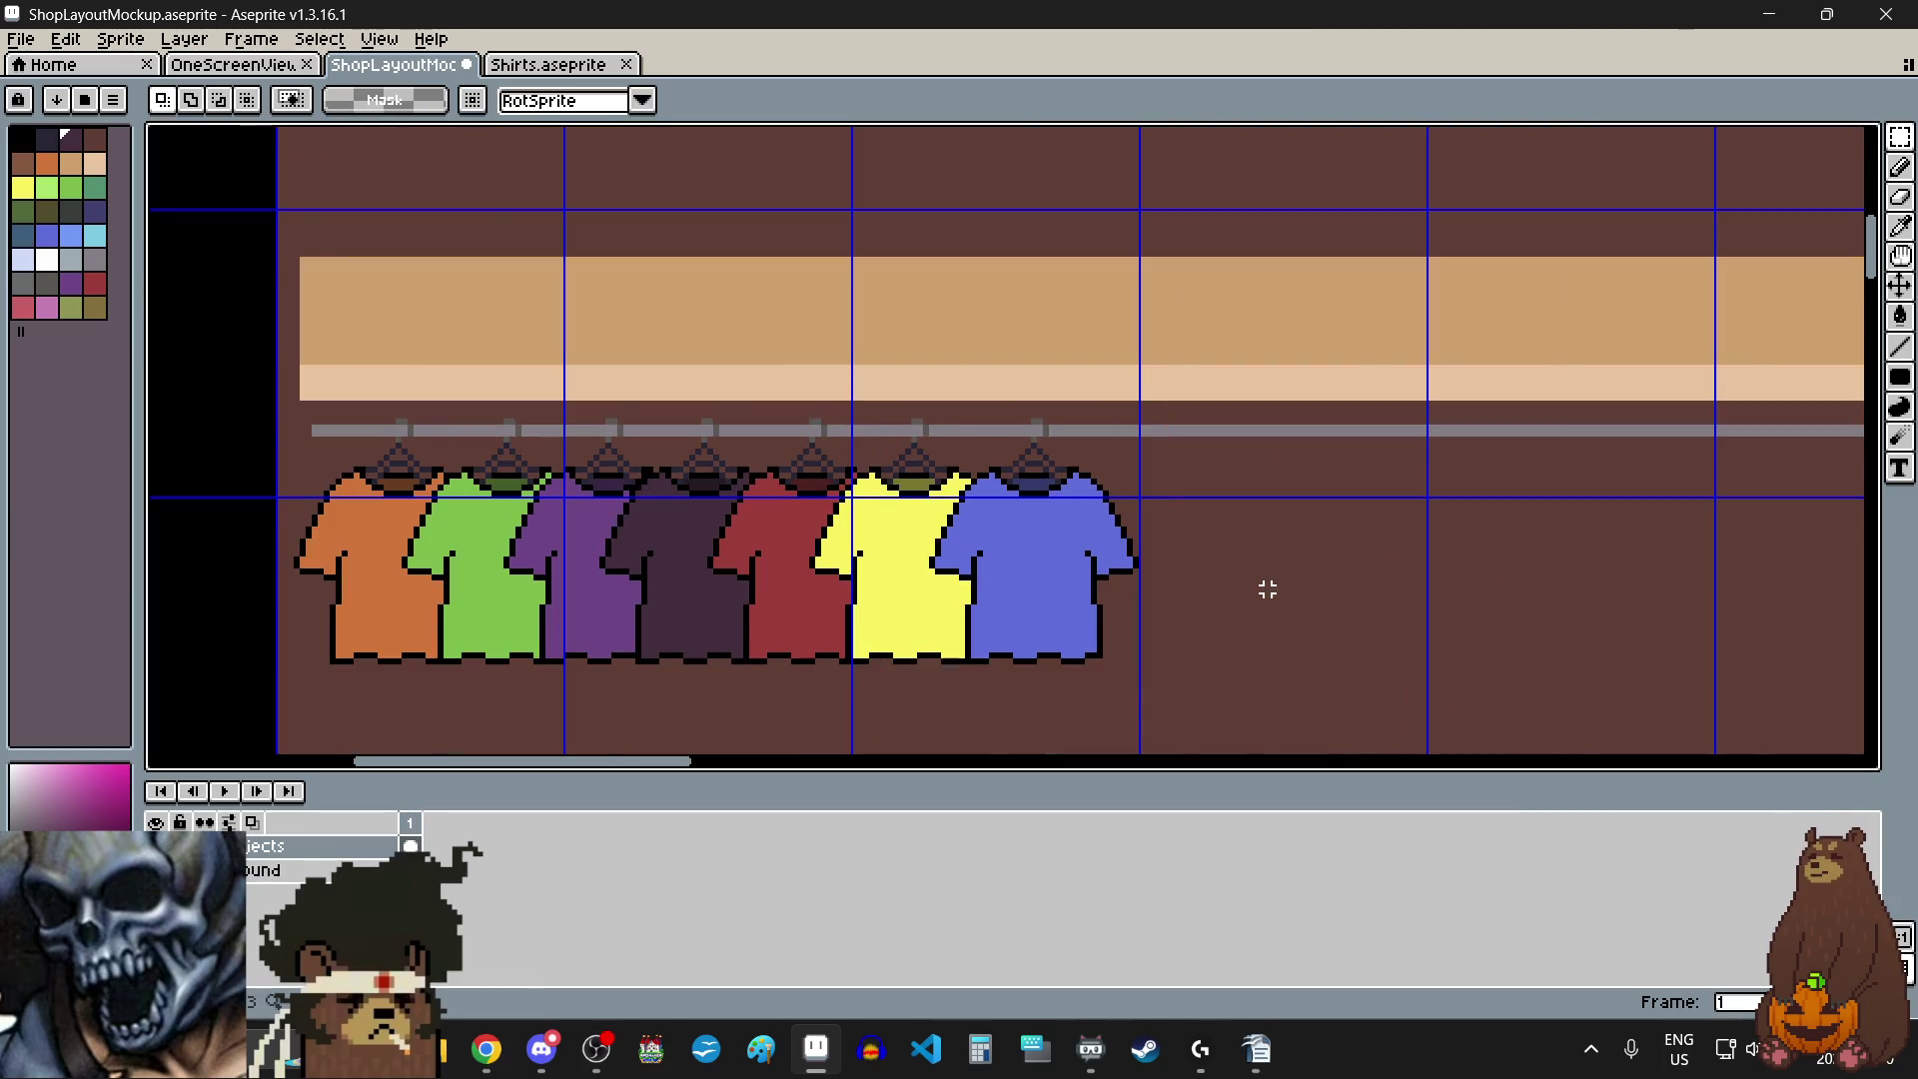
- Copy the white shirt from the sheet and fix it on the rail beside the blue one
left_click(517, 65)
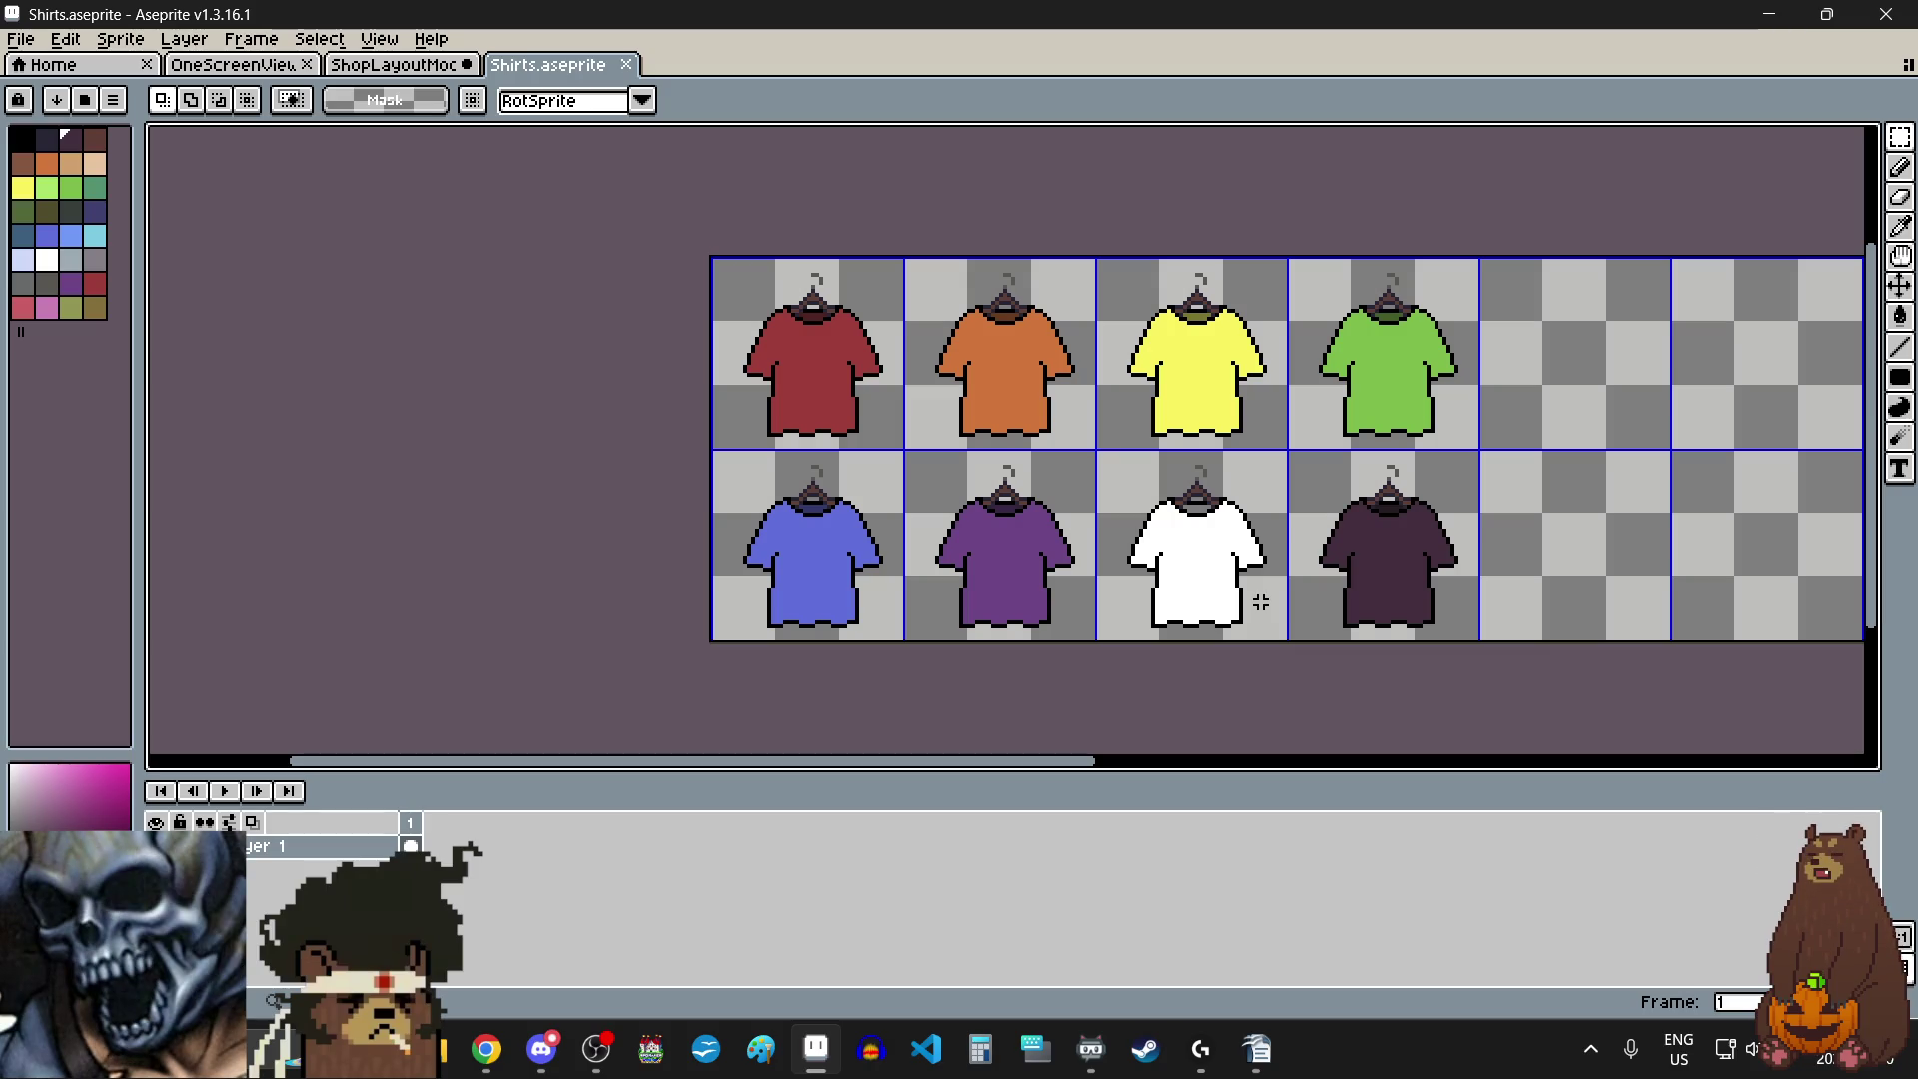
left_click_drag(1261, 603, 1274, 615)
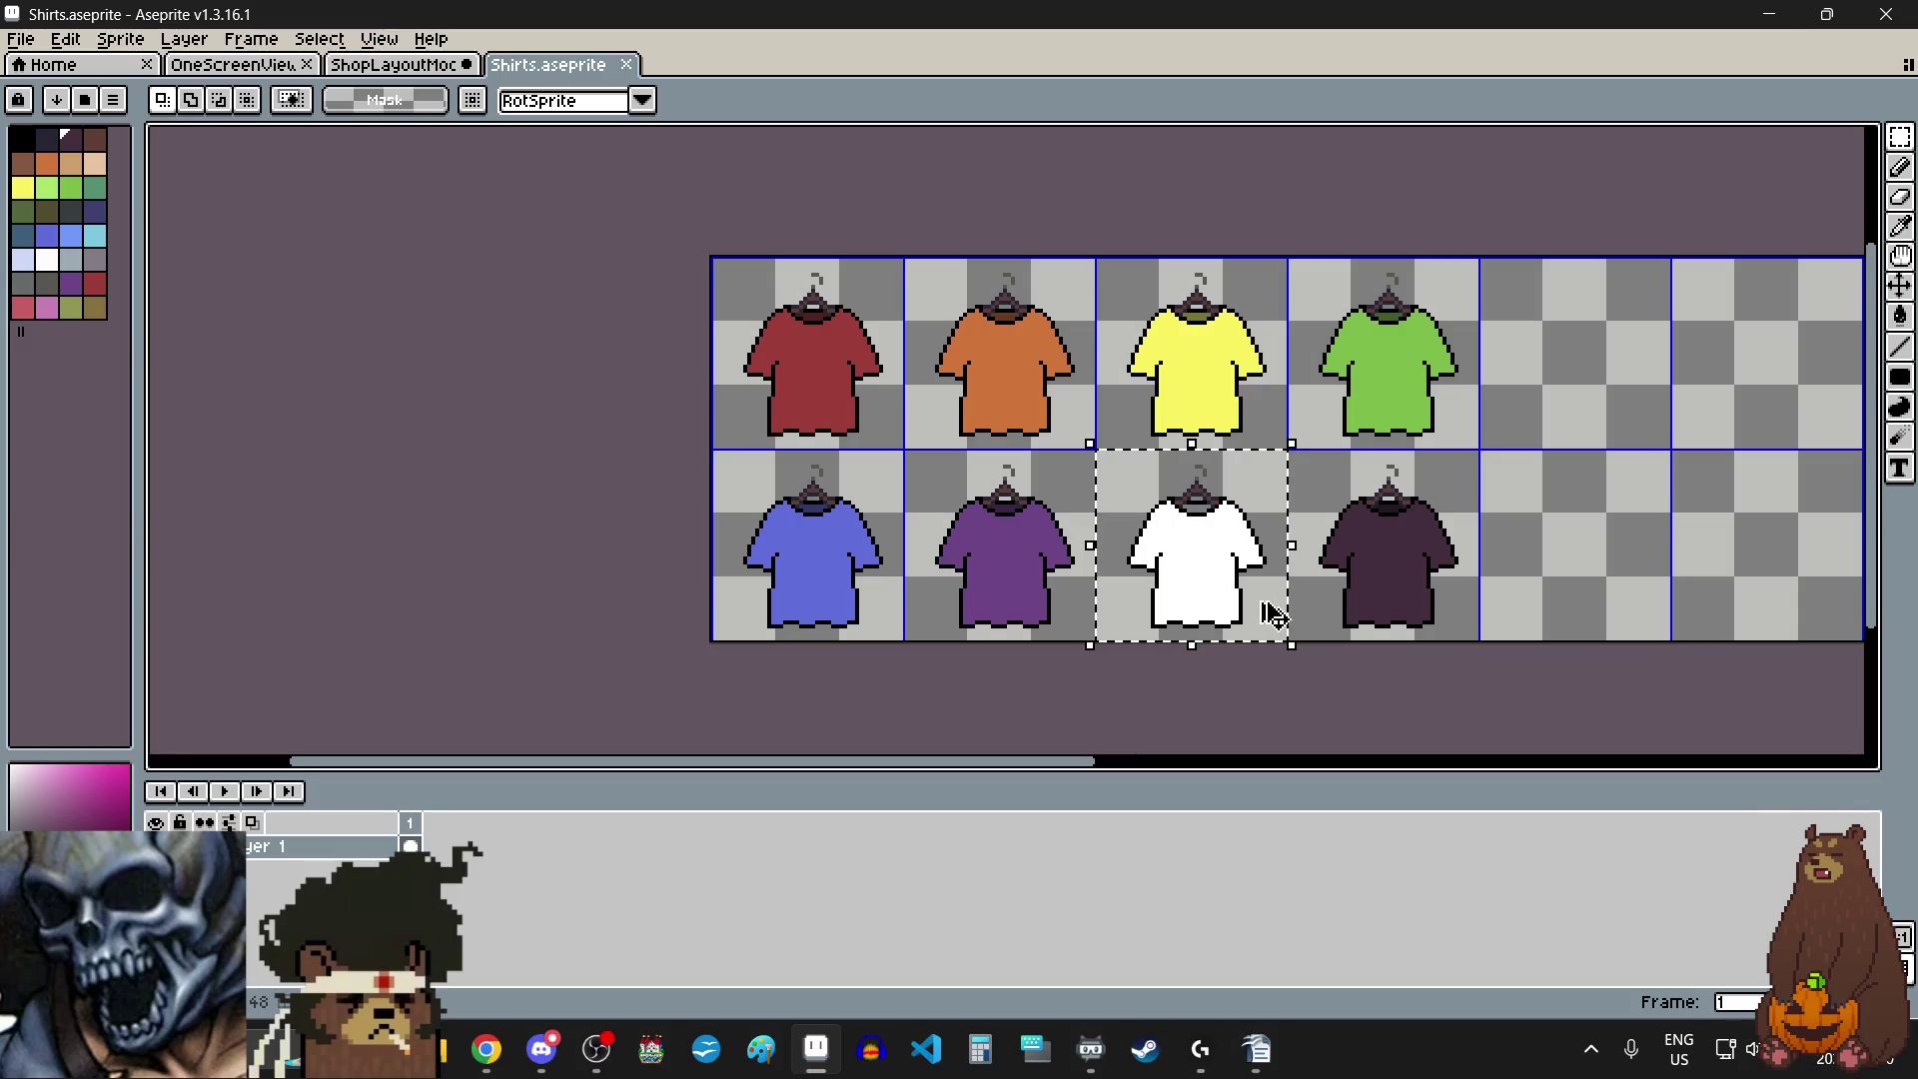
key("ctrl+d")
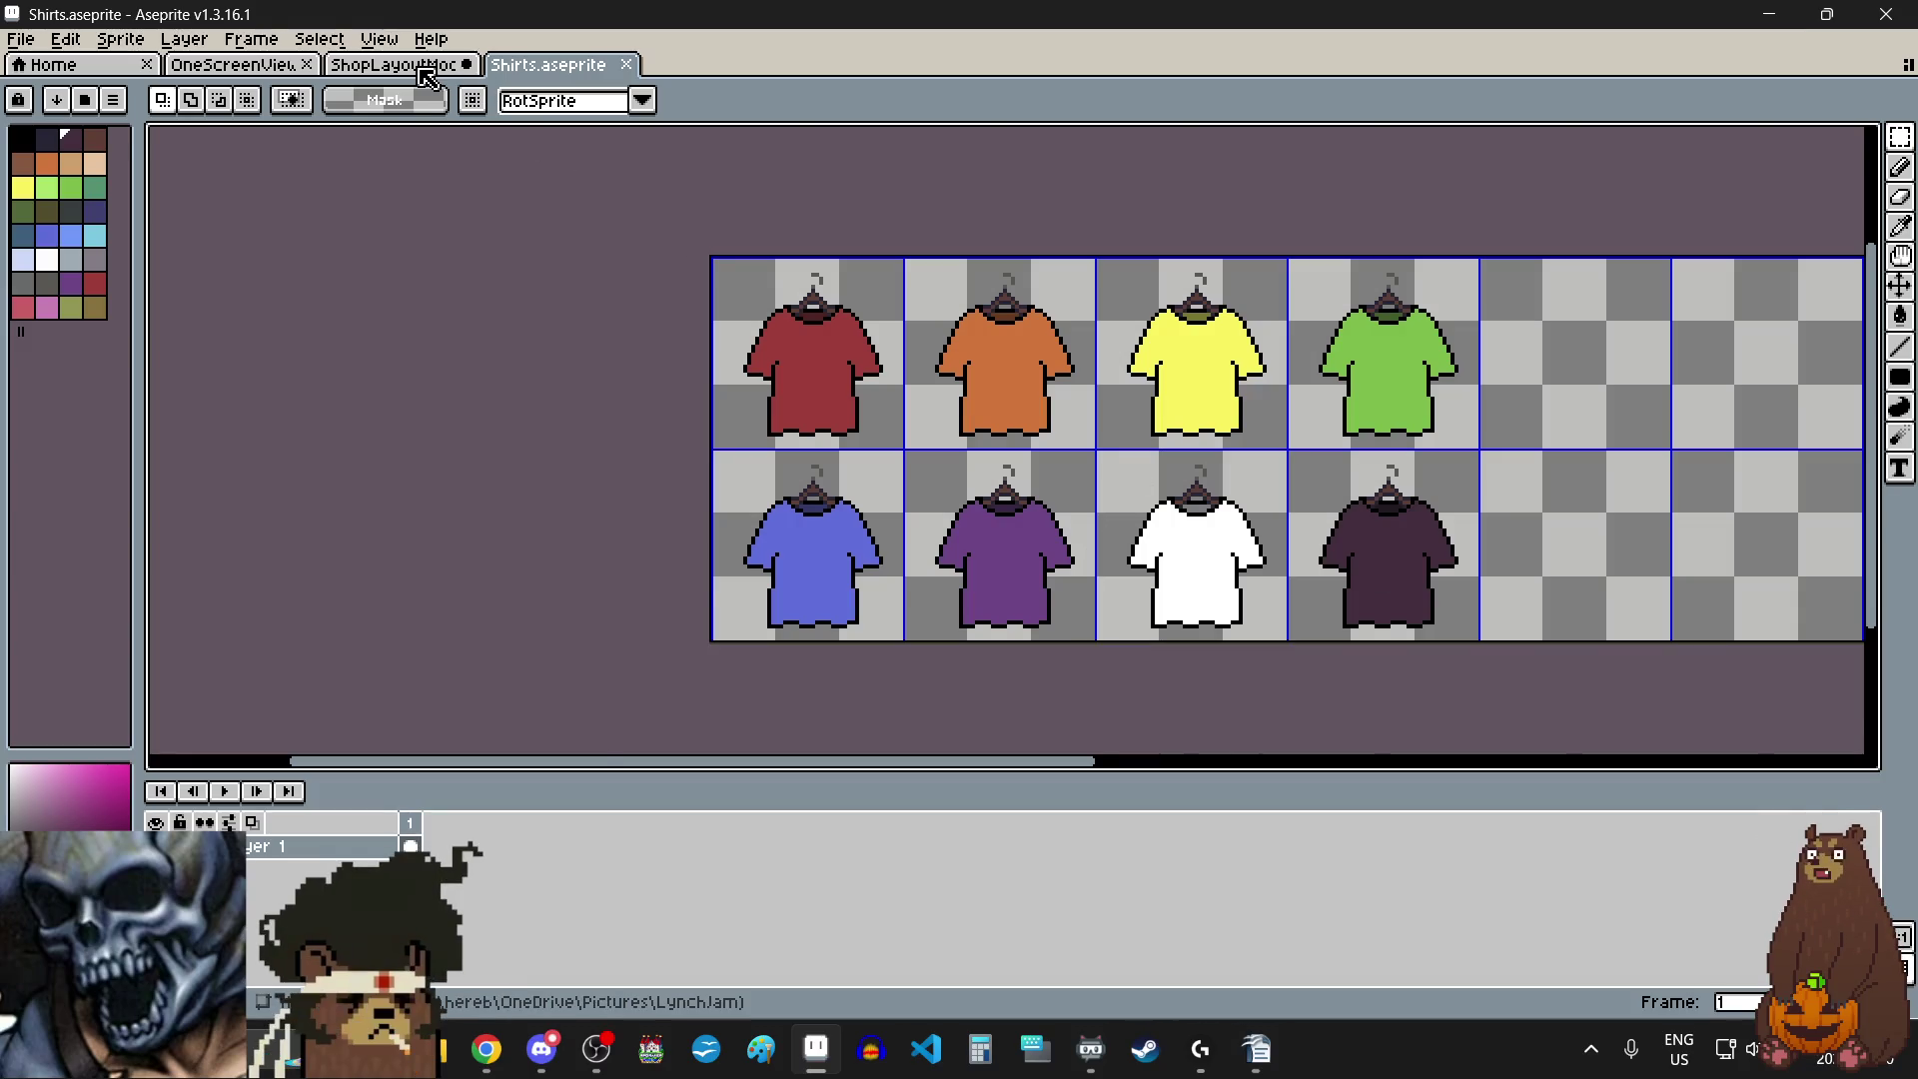
left_click(464, 67)
scroll(1153, 631, "up", 1)
key("ctrl+v")
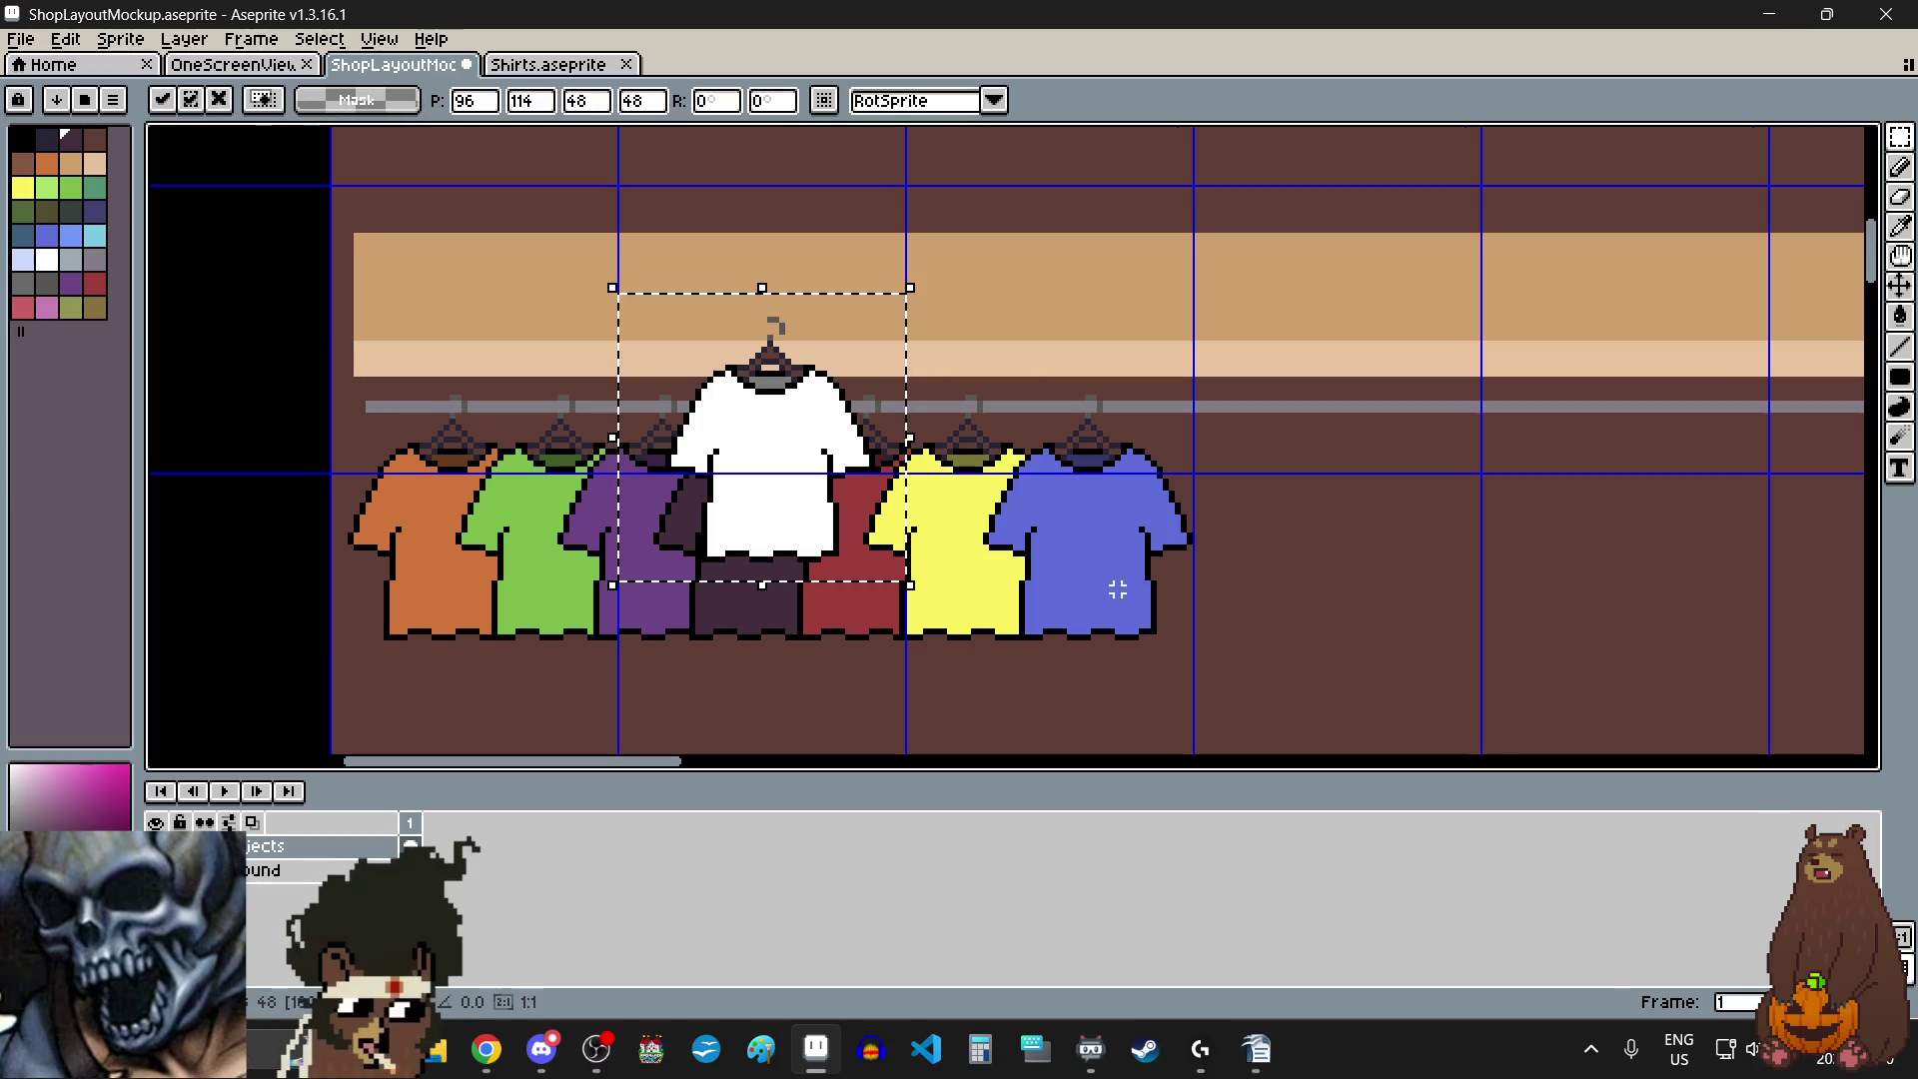
mouse_move(856, 456)
left_mouse_down()
mouse_move(1309, 519)
mouse_move(1279, 550)
mouse_move(1248, 518)
left_mouse_up()
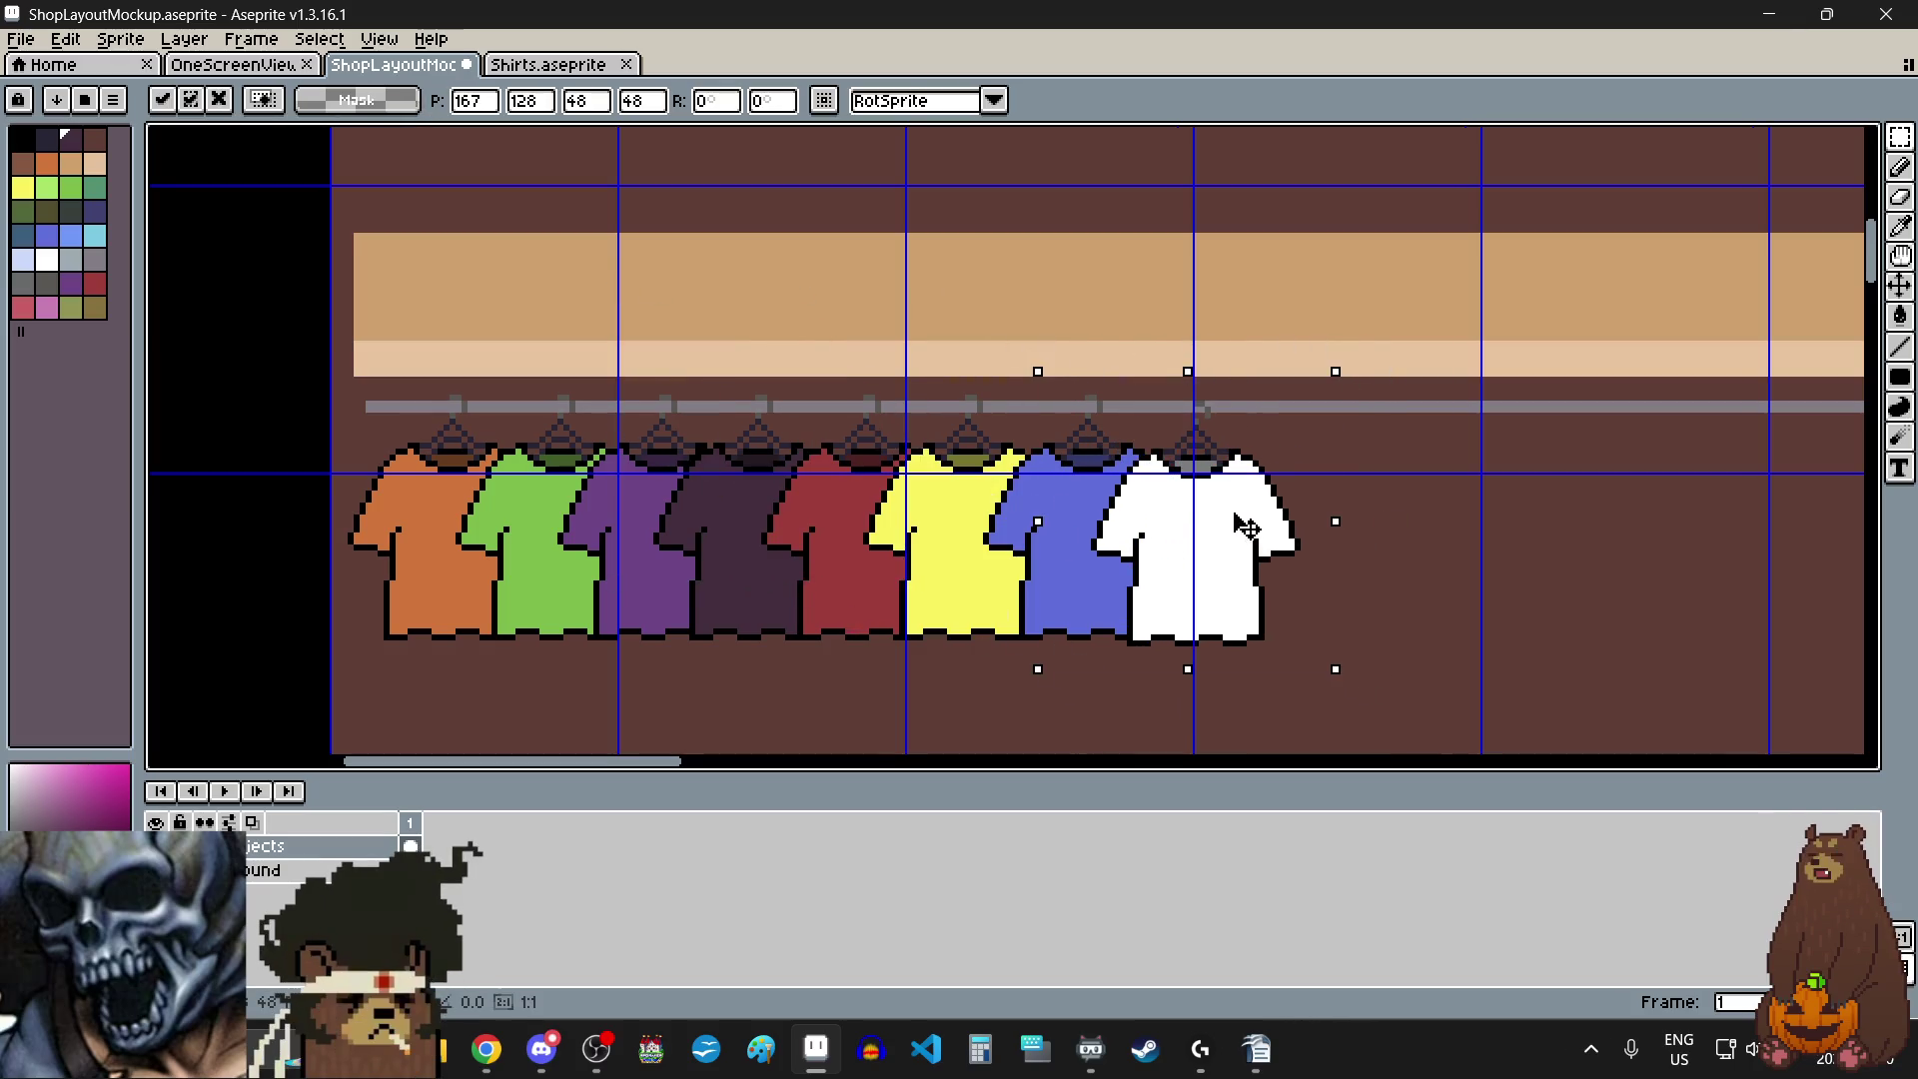
scroll(1179, 464, "up", 3)
scroll(1249, 566, "down", 4)
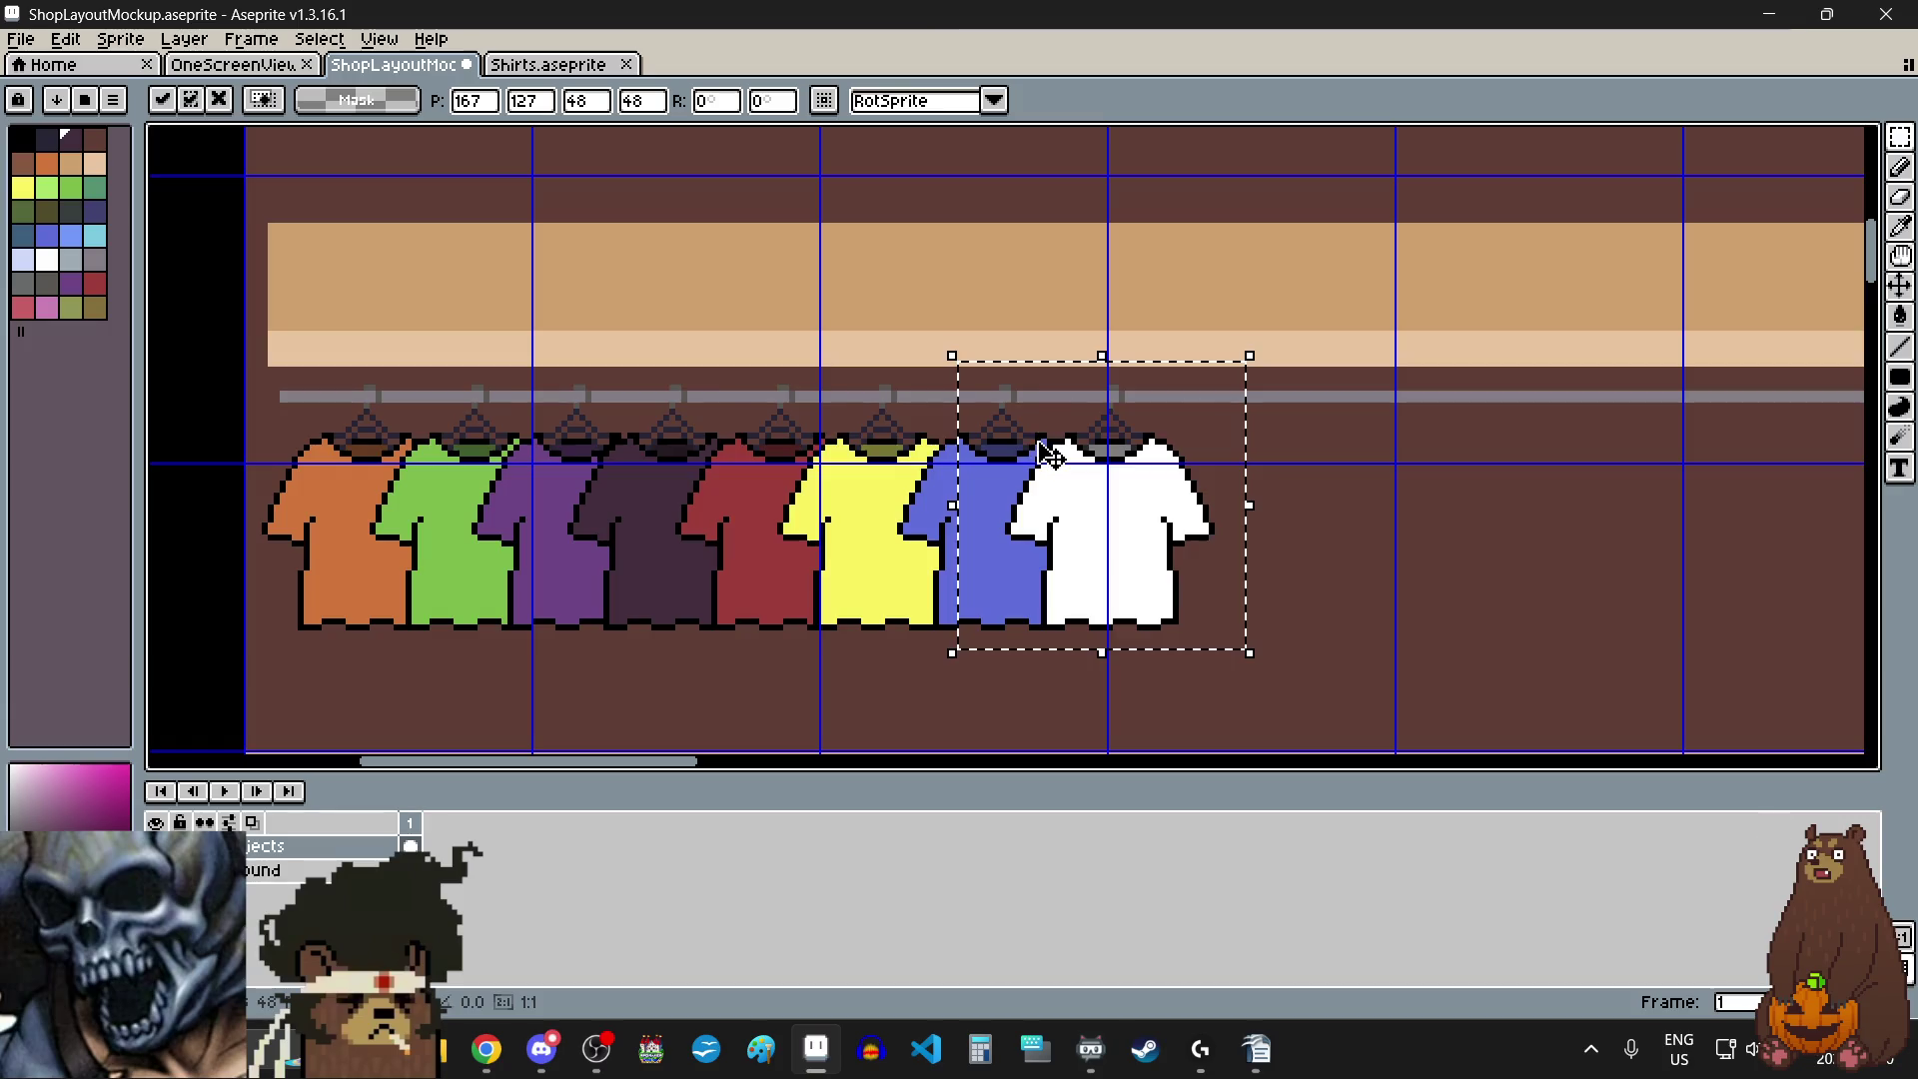
scroll(1162, 522, "up", 1)
key("Return")
scroll(1248, 535, "down", 2)
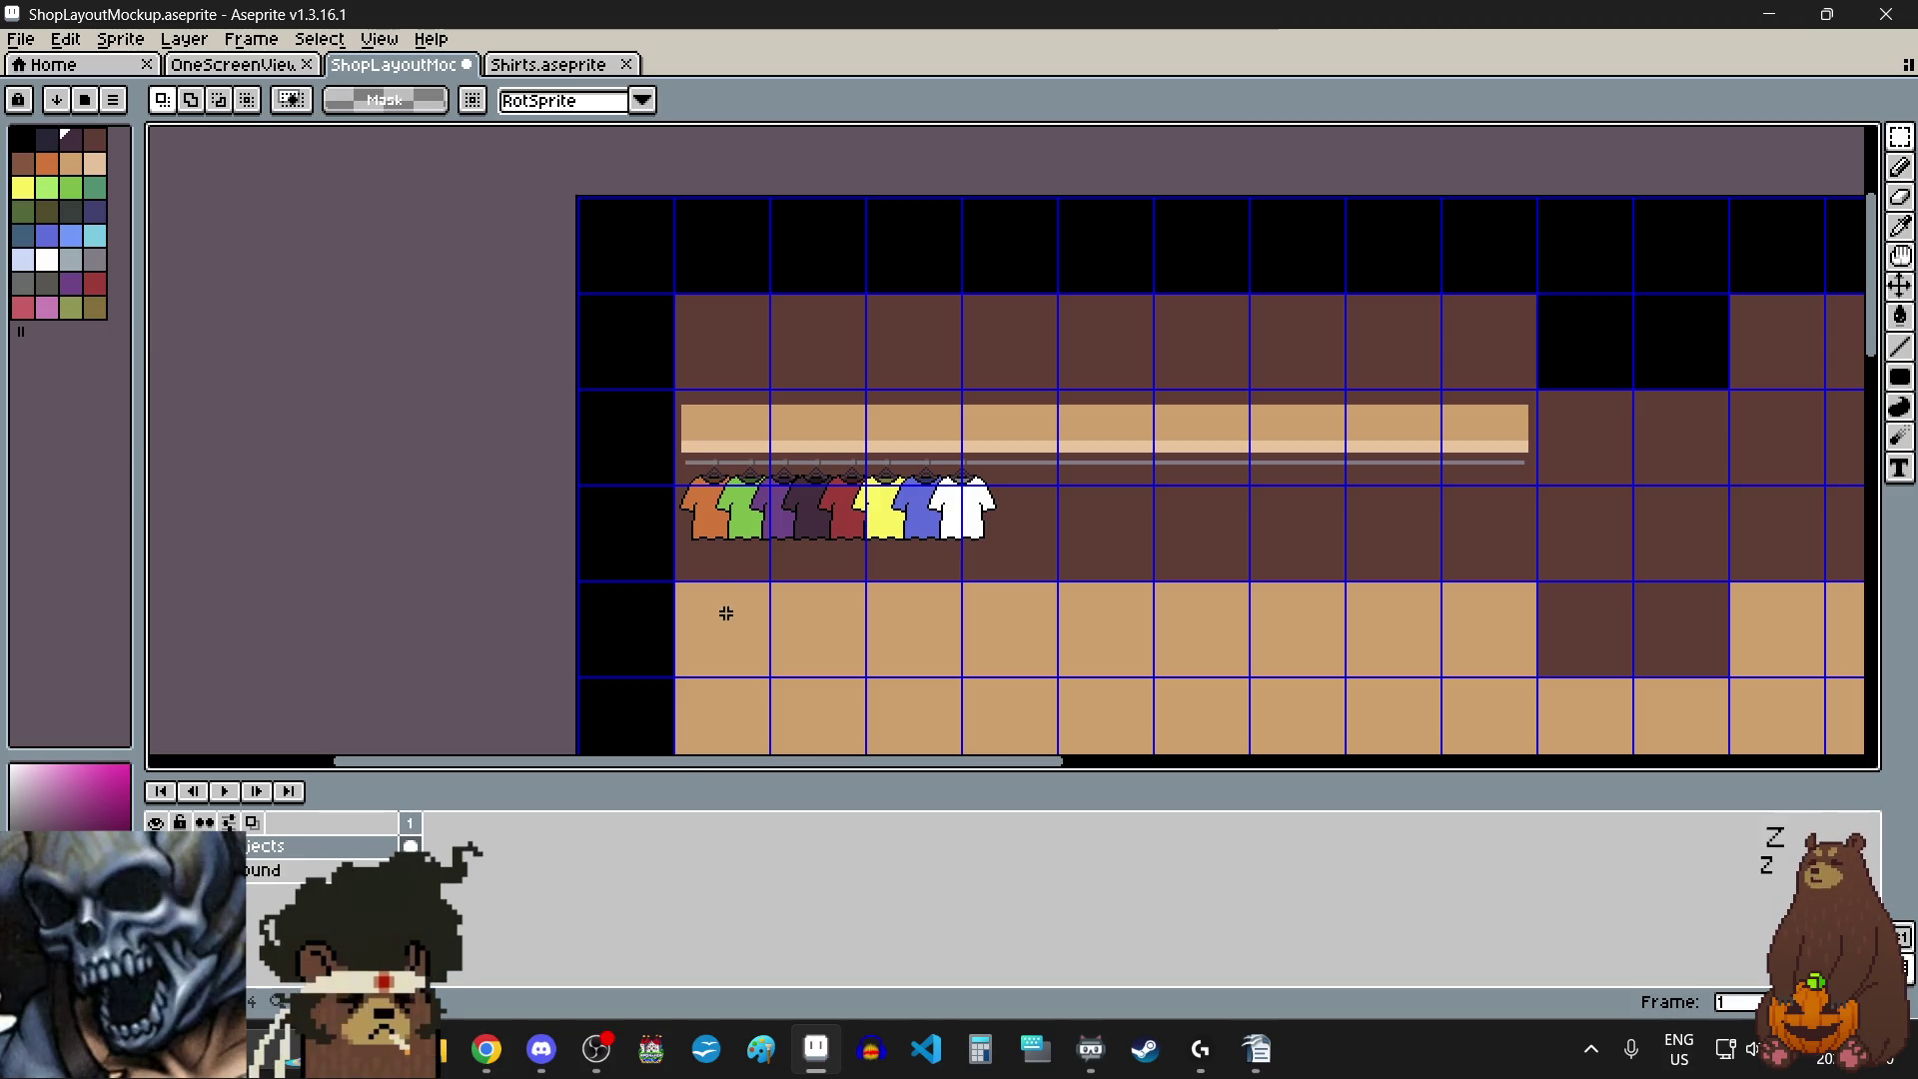
- Drag a rectangular marquee from the rail's left end around all eight shirts, orange through white
scroll(728, 633, "up", 3)
scroll(748, 585, "down", 3)
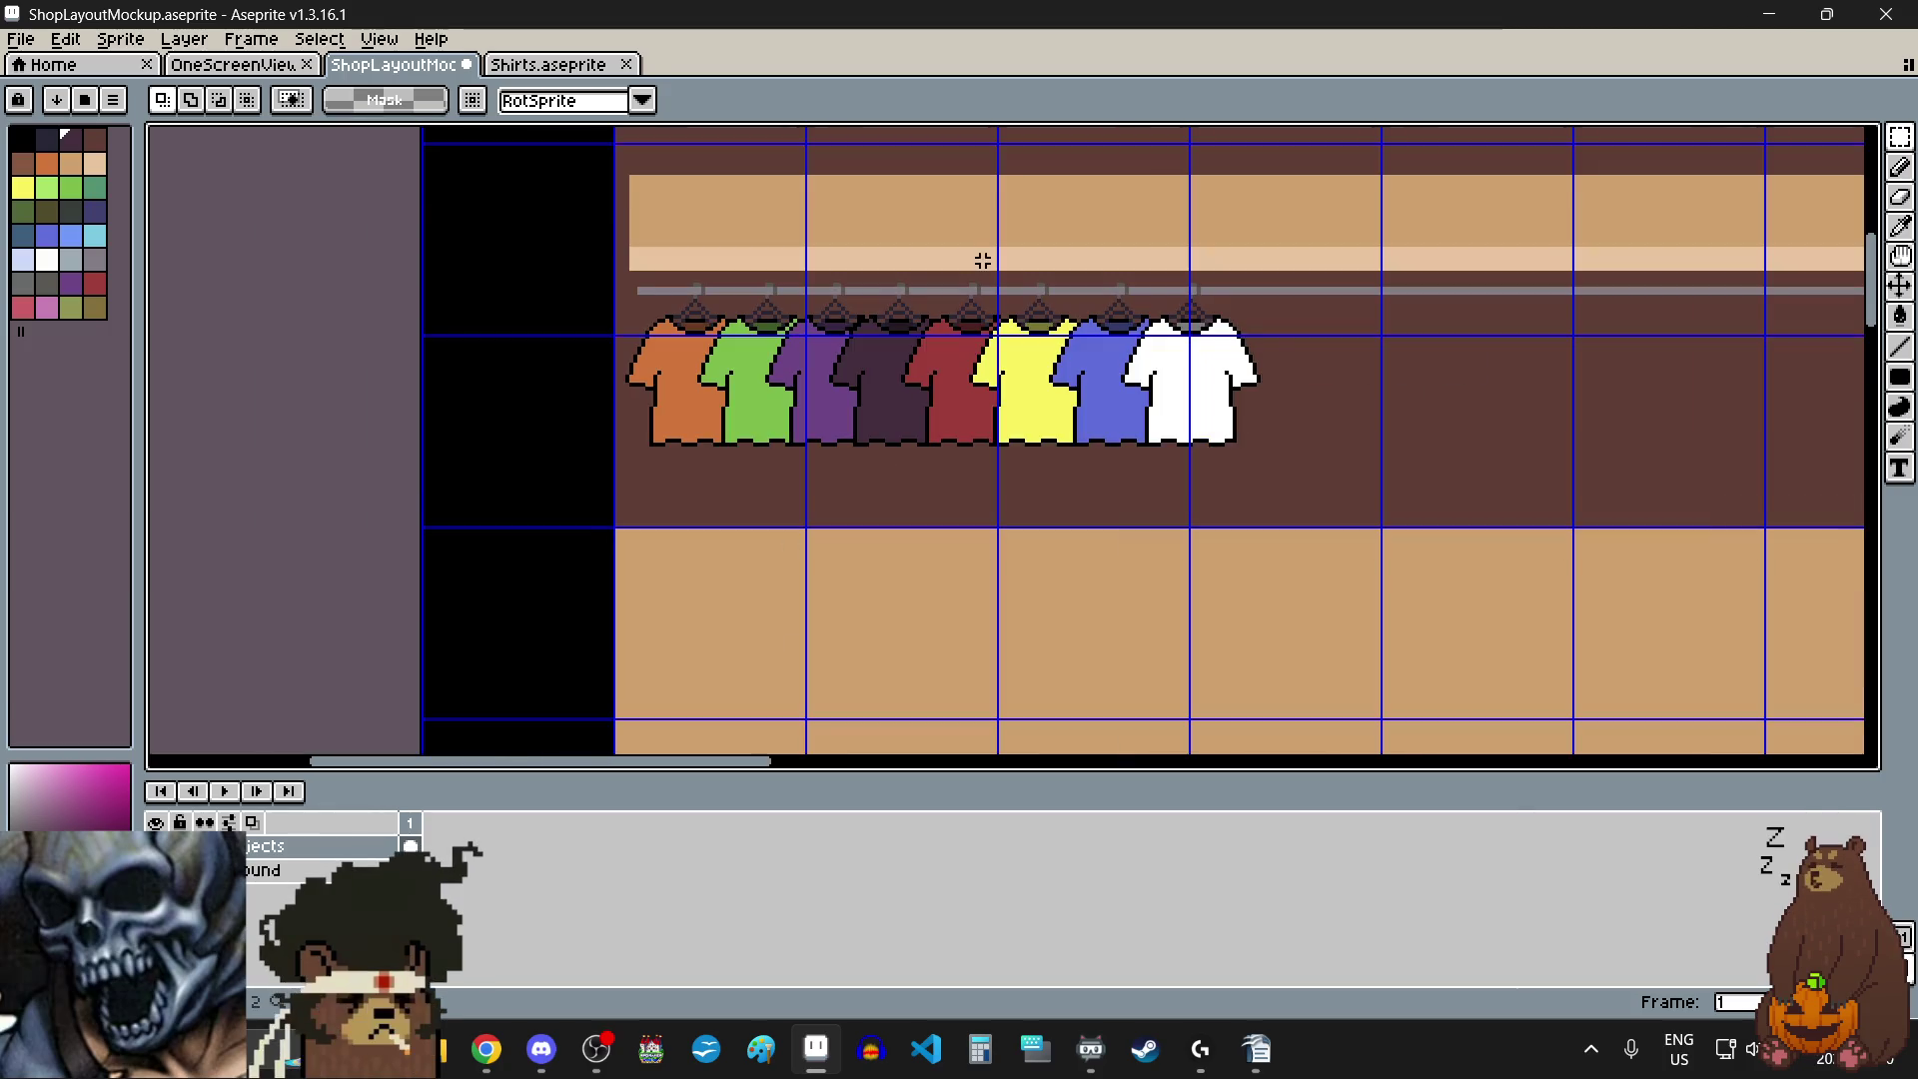
scroll(979, 265, "up", 3)
scroll(480, 300, "up", 3)
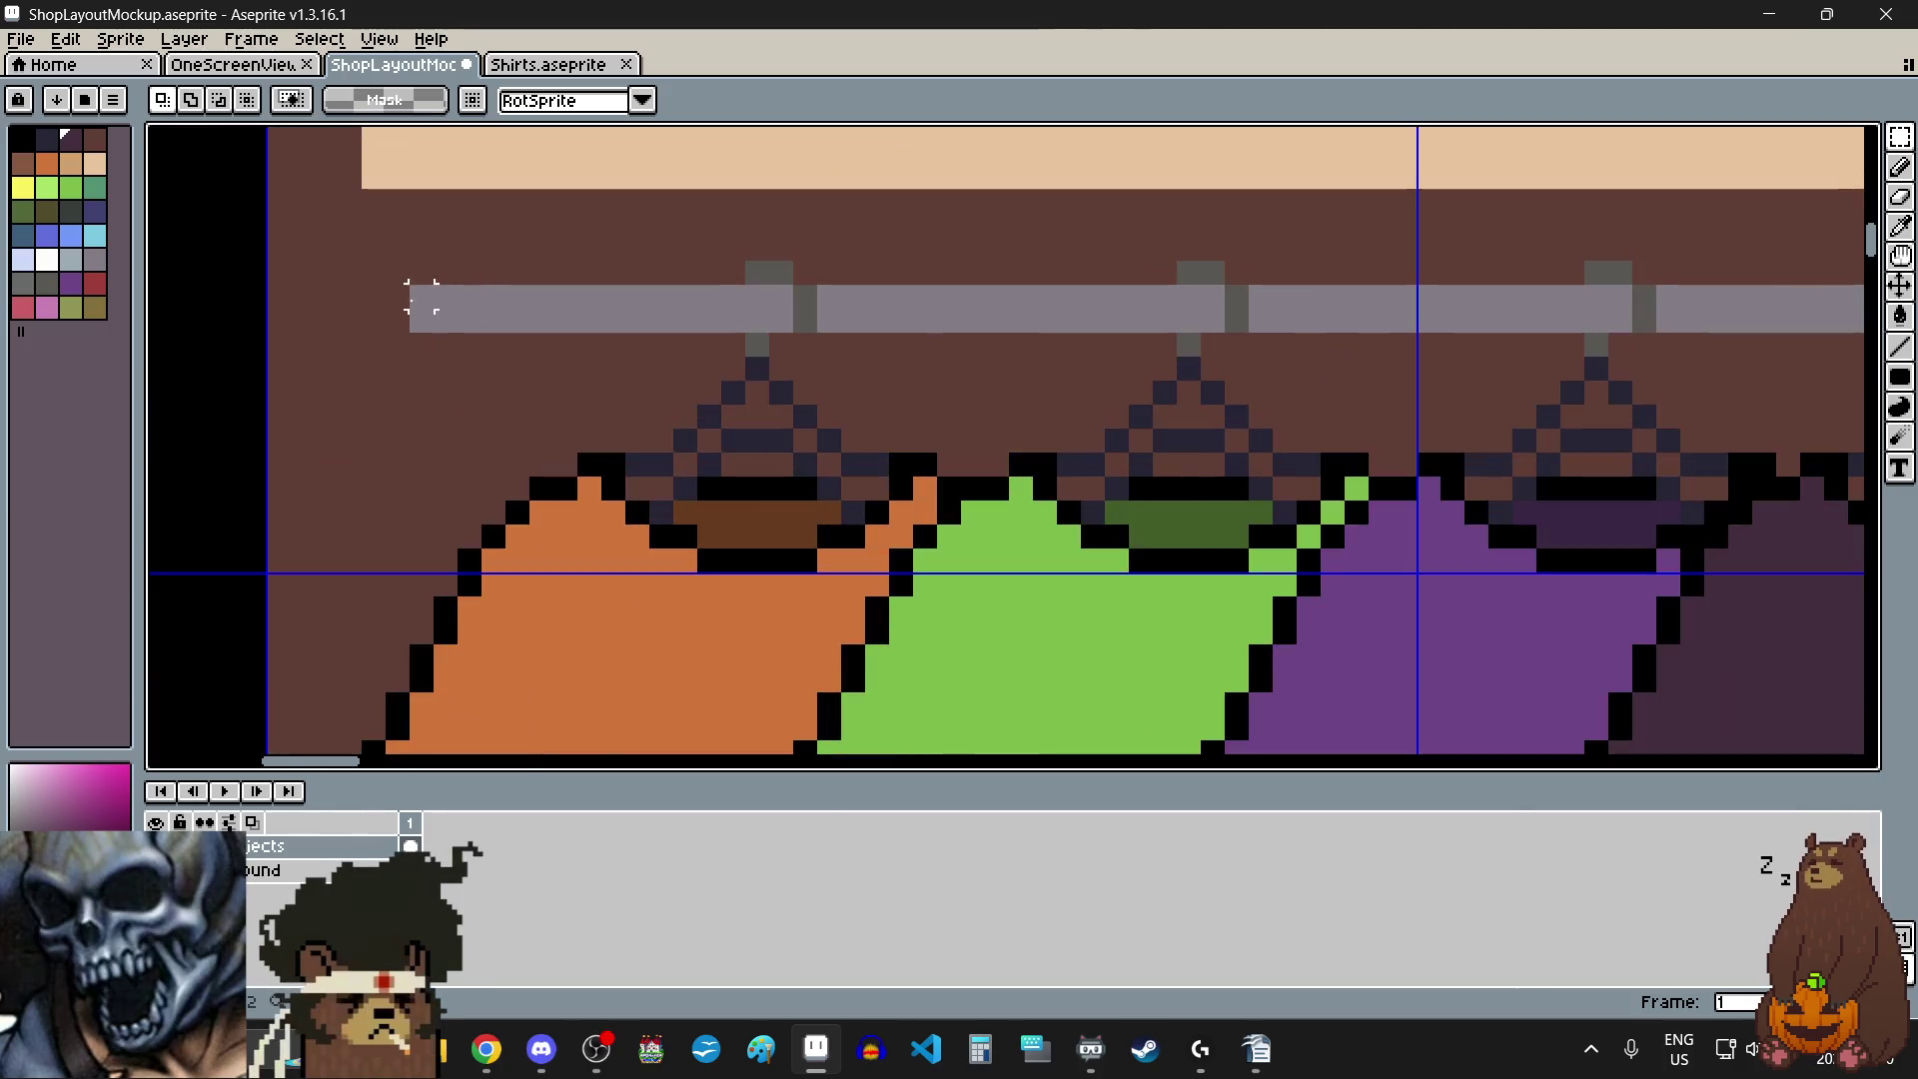
scroll(397, 295, "down", 2)
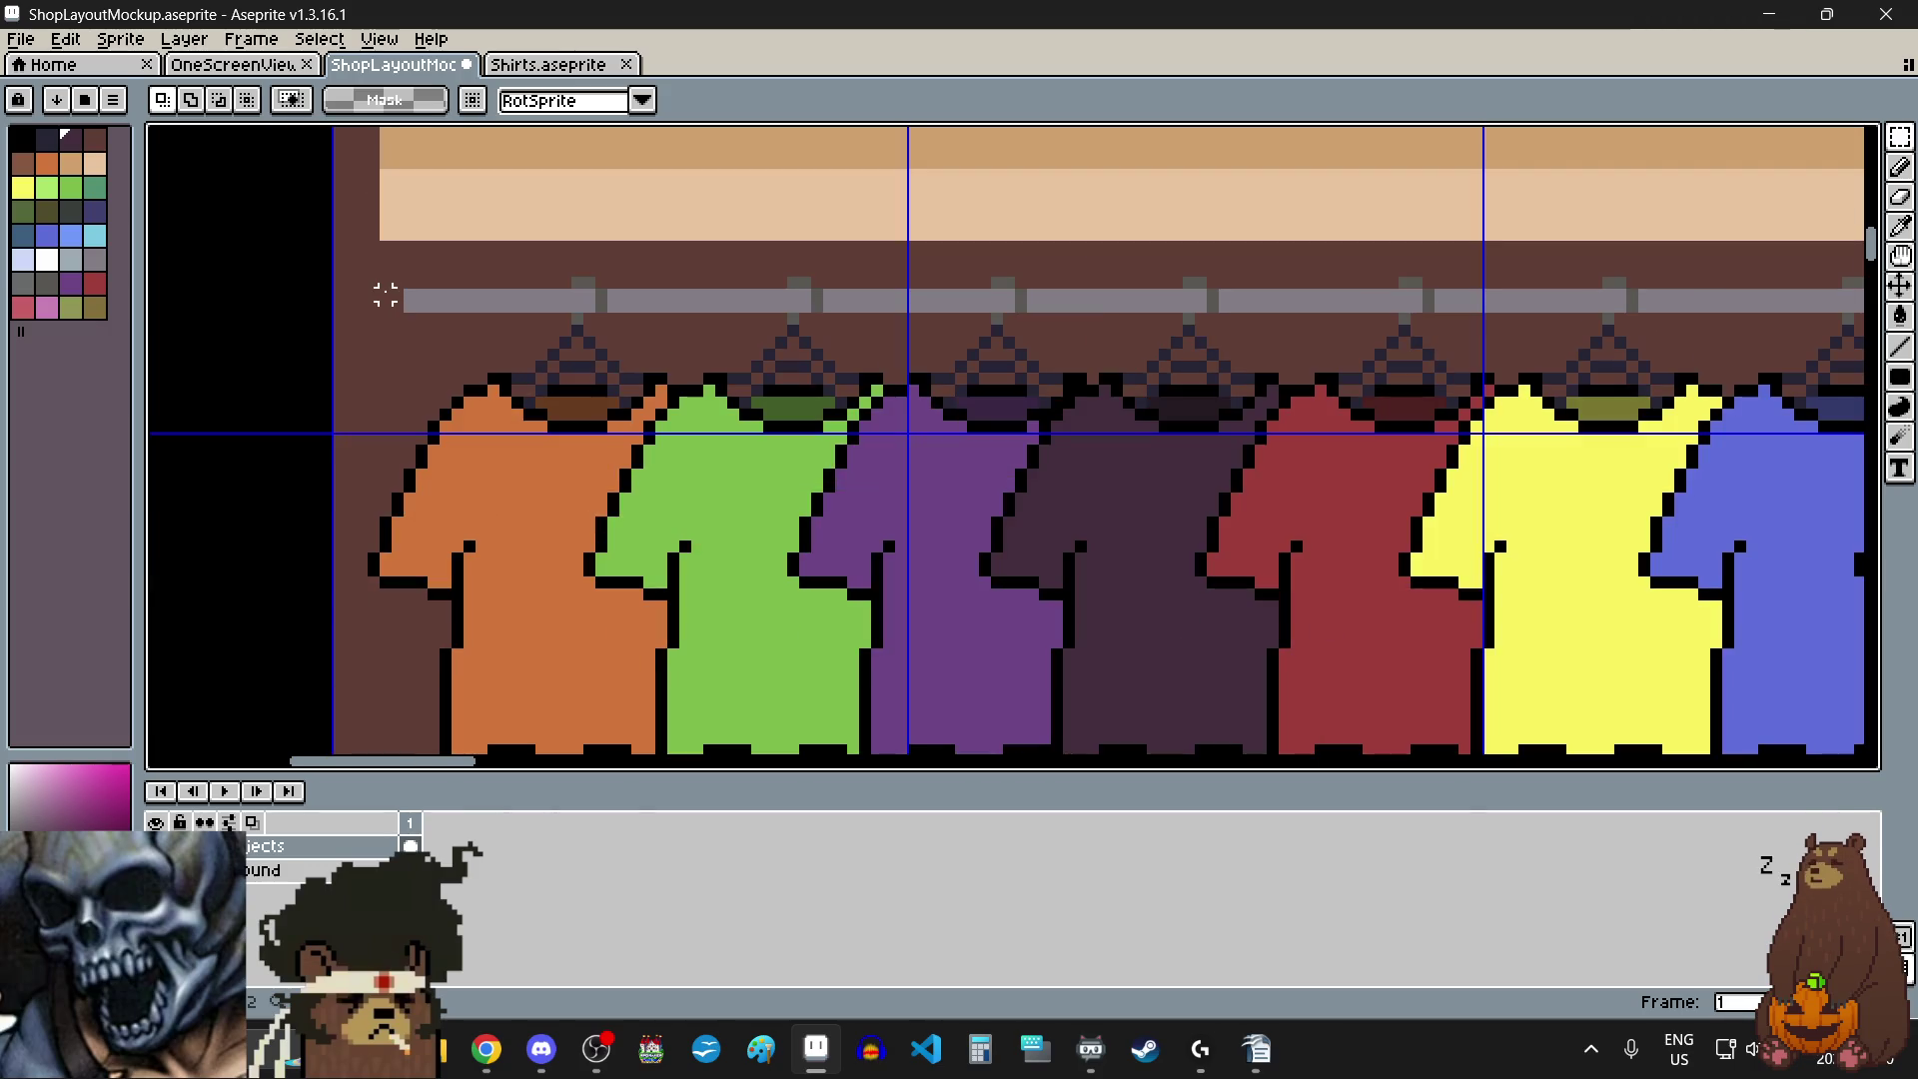
mouse_move(385, 294)
left_mouse_down()
mouse_move(446, 450)
mouse_move(459, 589)
left_mouse_up()
left_click(337, 354)
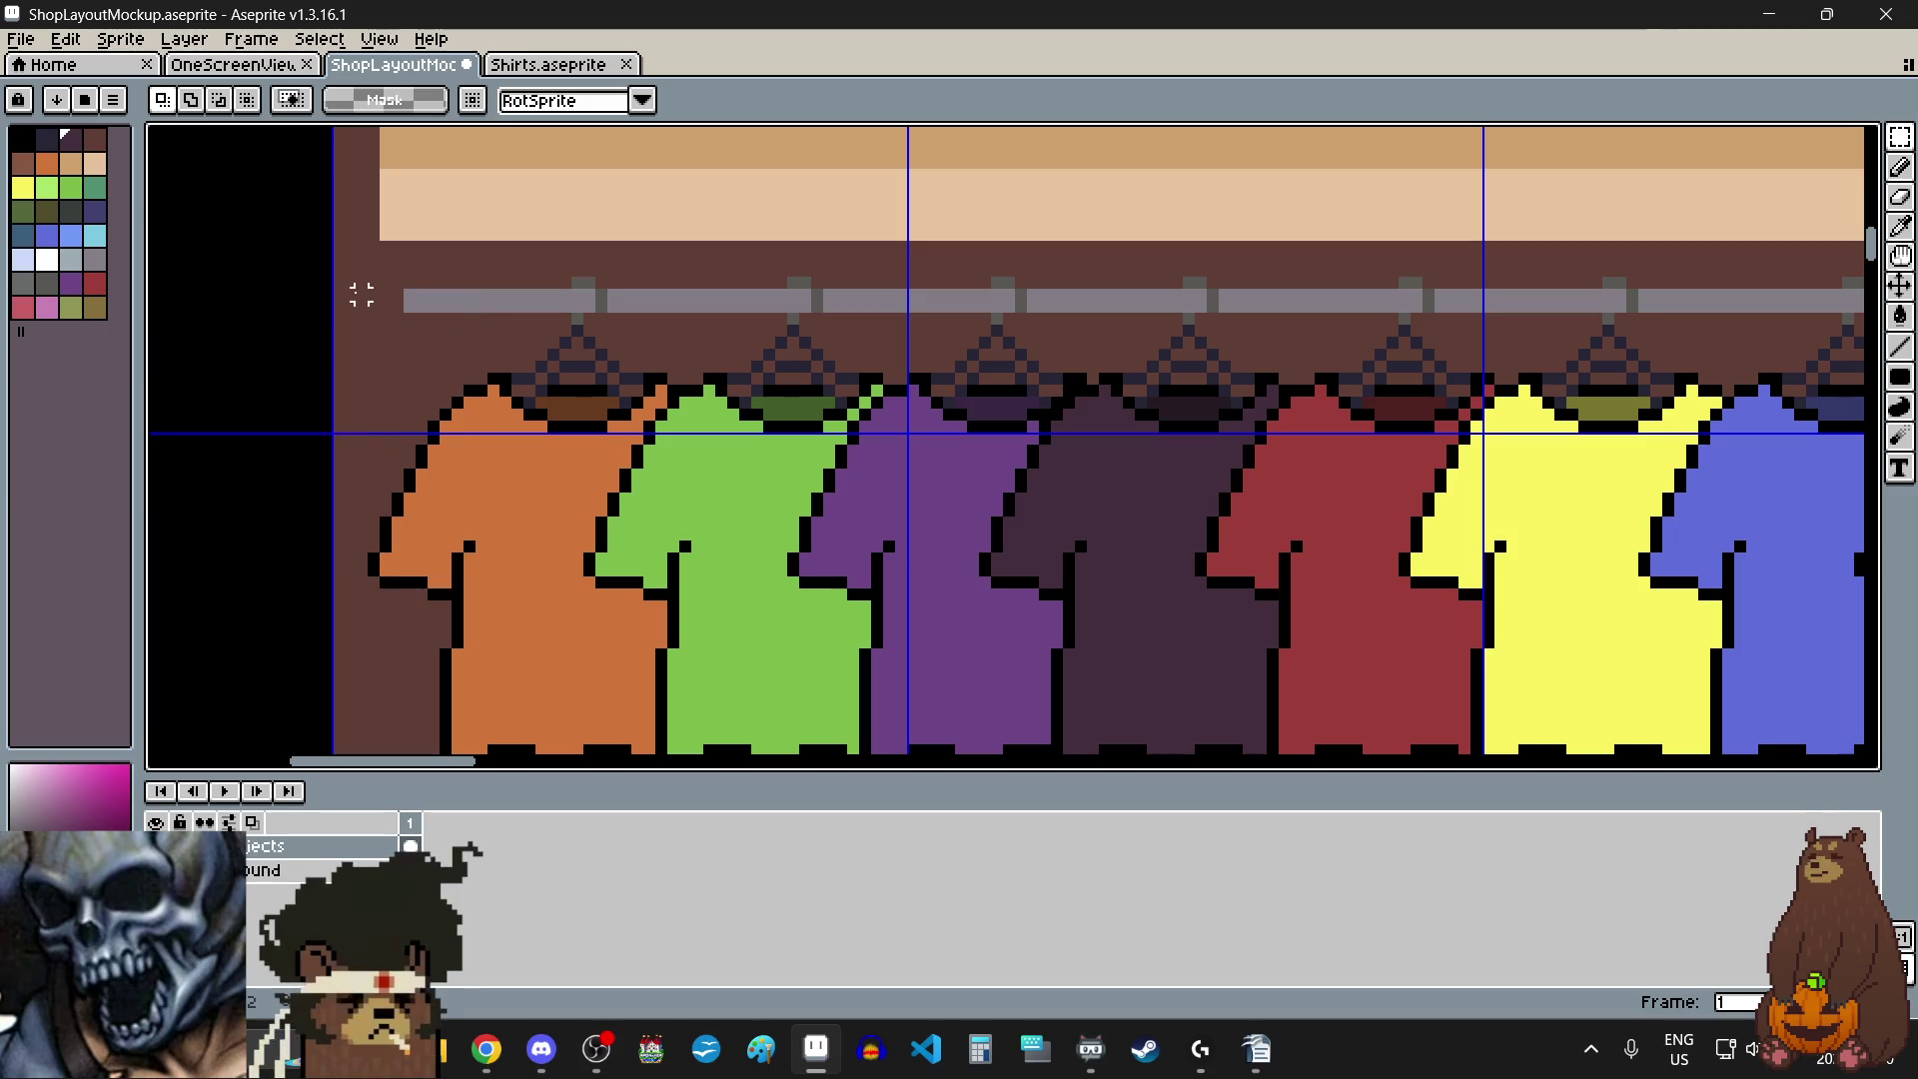
scroll(357, 293, "down", 3)
mouse_move(357, 290)
left_mouse_down()
mouse_move(967, 430)
mouse_move(1027, 386)
mouse_move(950, 501)
mouse_move(977, 513)
left_mouse_up()
scroll(1008, 407, "up", 3)
- Move the pasted copy of the shirt row further along the rail, nudge it two pixels left, and commit it
scroll(954, 510, "up", 1)
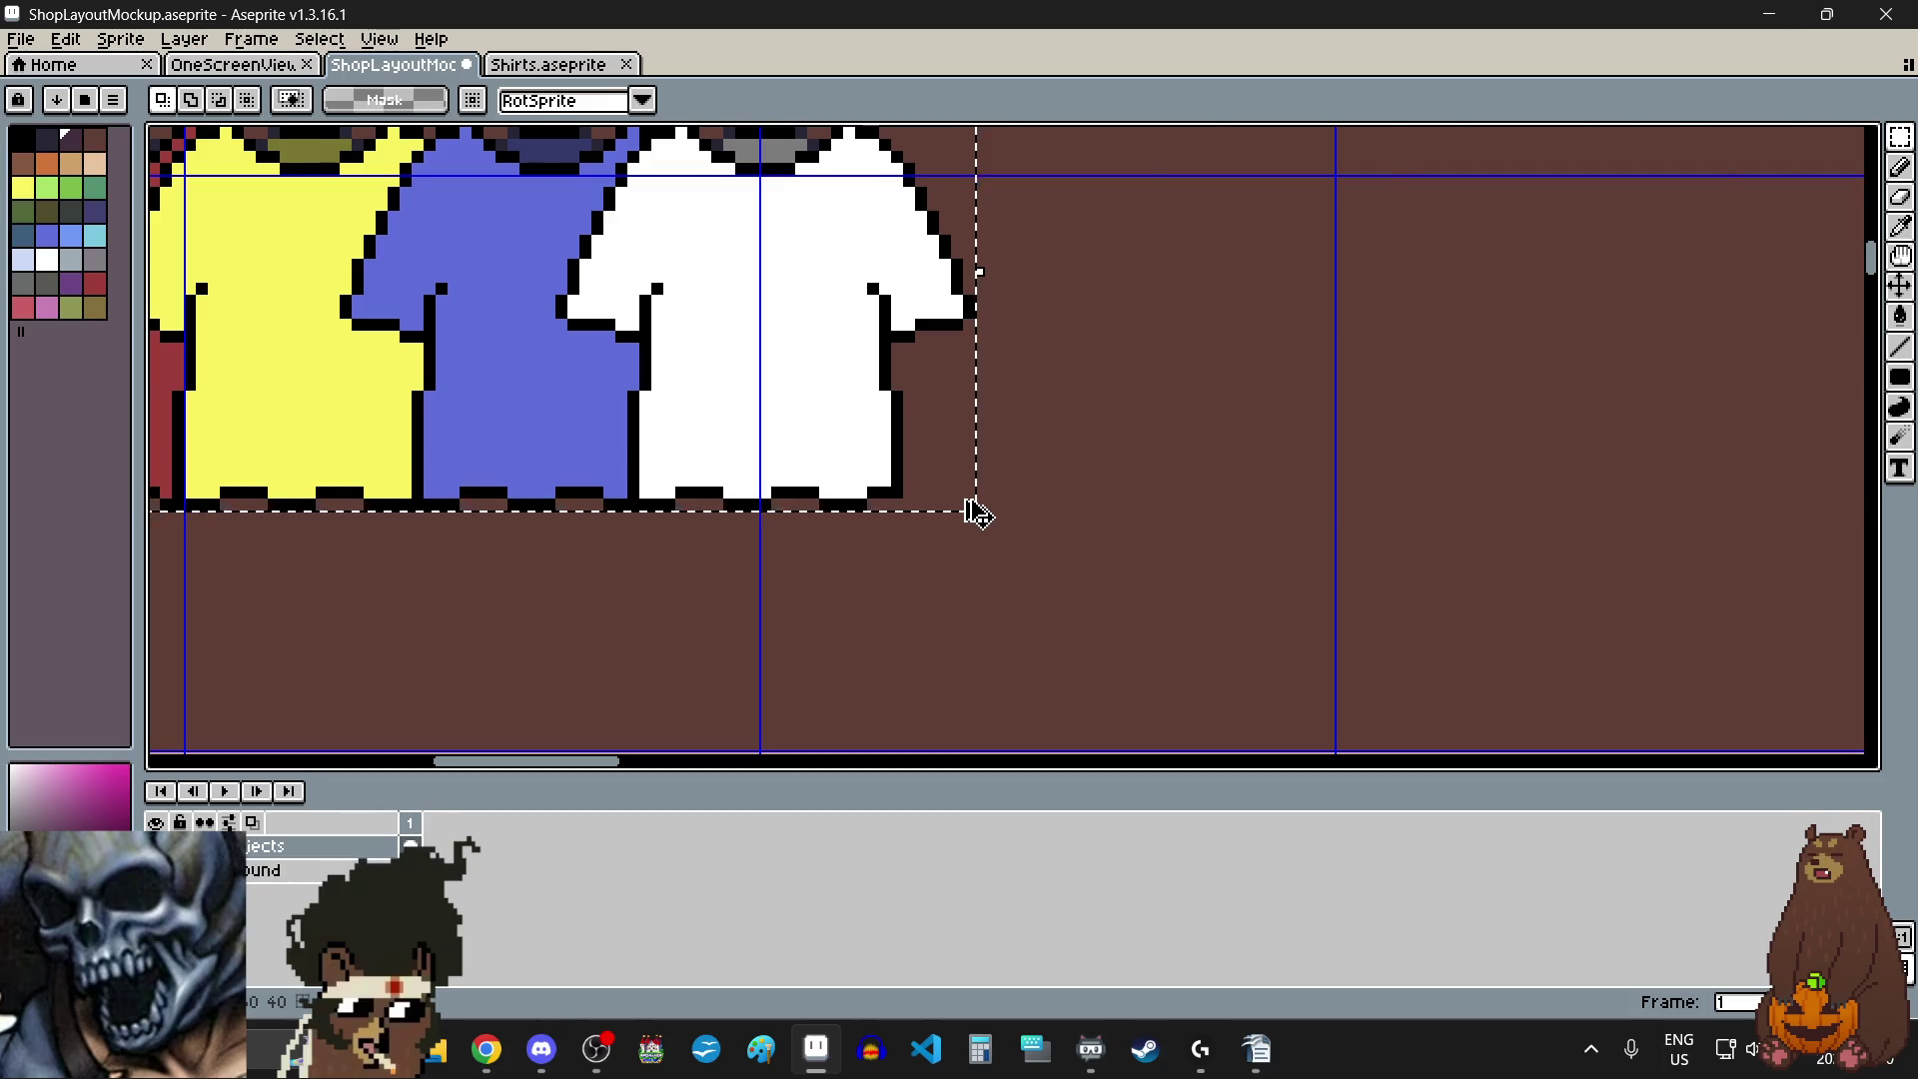
scroll(976, 505, "down", 1)
scroll(967, 500, "down", 2)
scroll(961, 450, "up", 1)
scroll(729, 565, "up", 1)
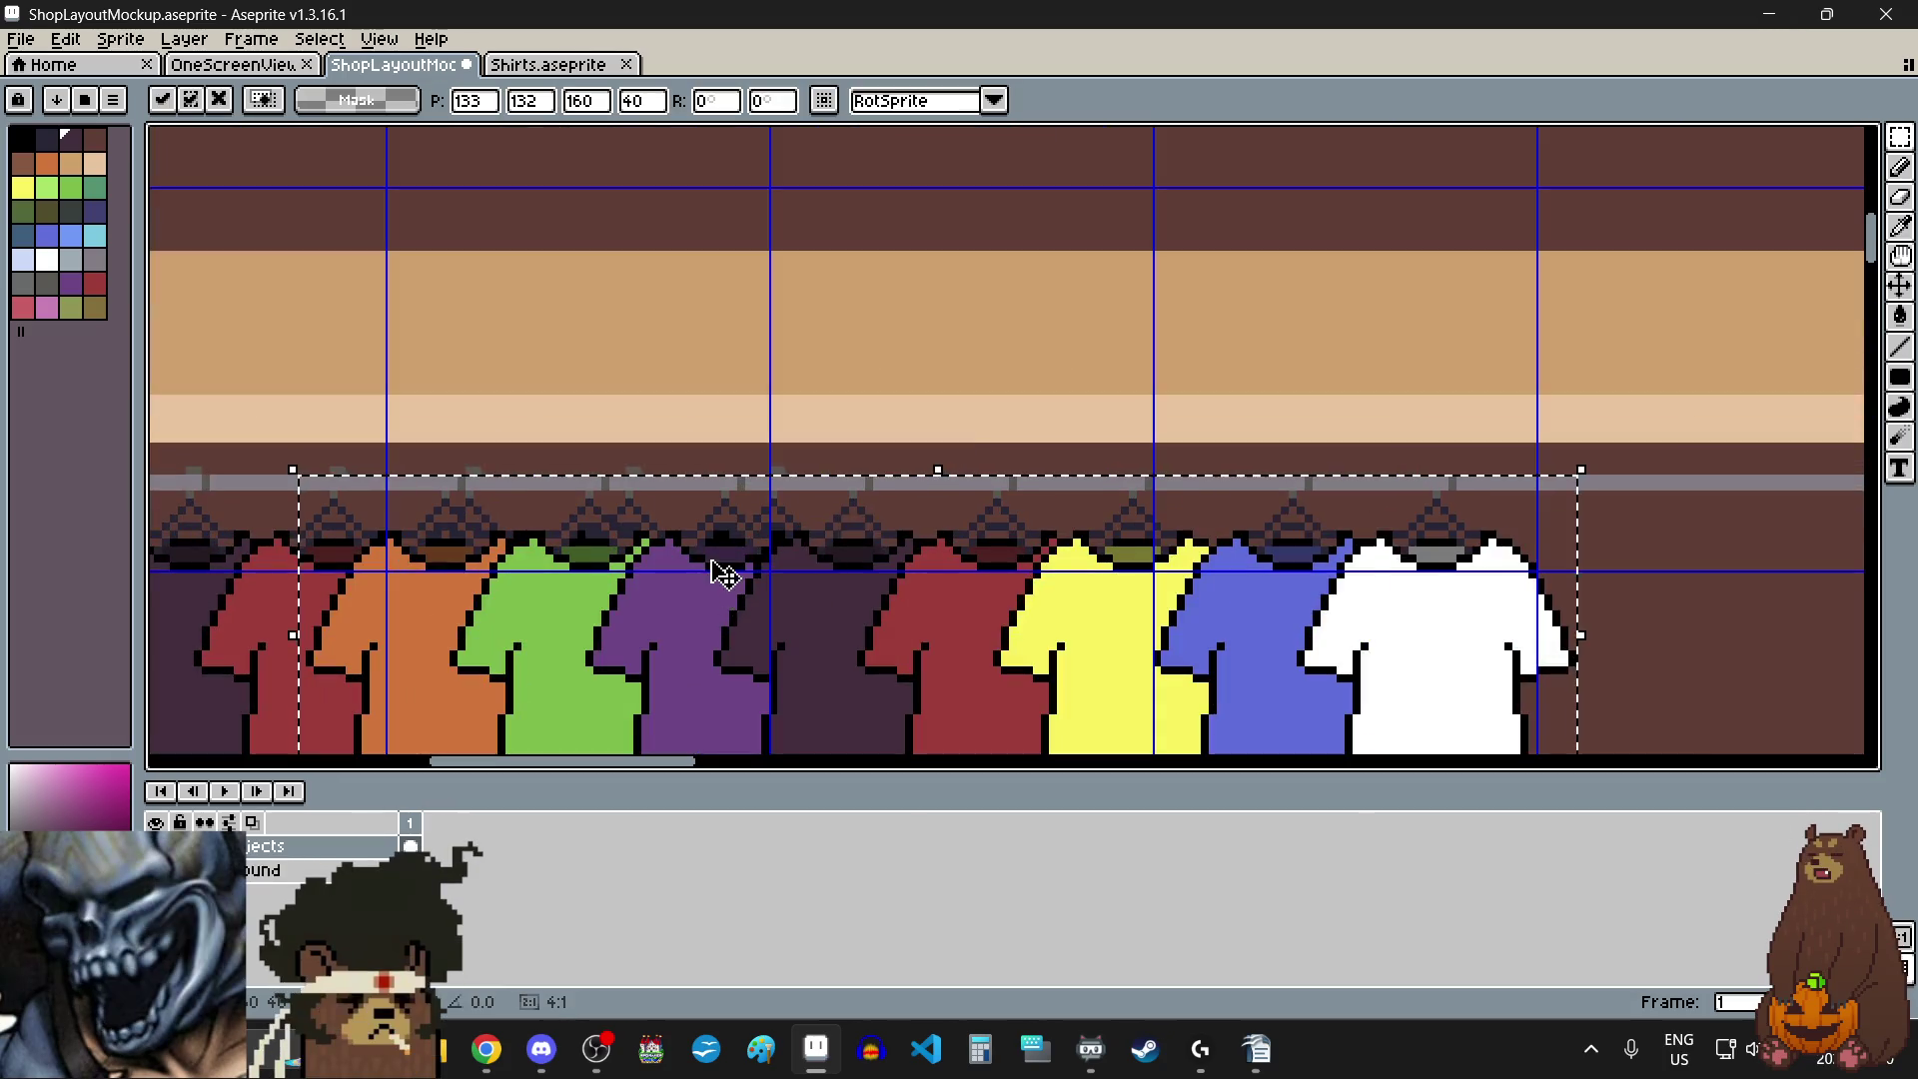
scroll(669, 614, "down", 2)
scroll(664, 627, "up", 1)
mouse_move(636, 634)
left_mouse_down()
mouse_move(1047, 632)
mouse_move(939, 636)
mouse_move(954, 639)
left_mouse_up()
scroll(1047, 633, "up", 1)
scroll(1019, 635, "up", 1)
scroll(849, 477, "down", 2)
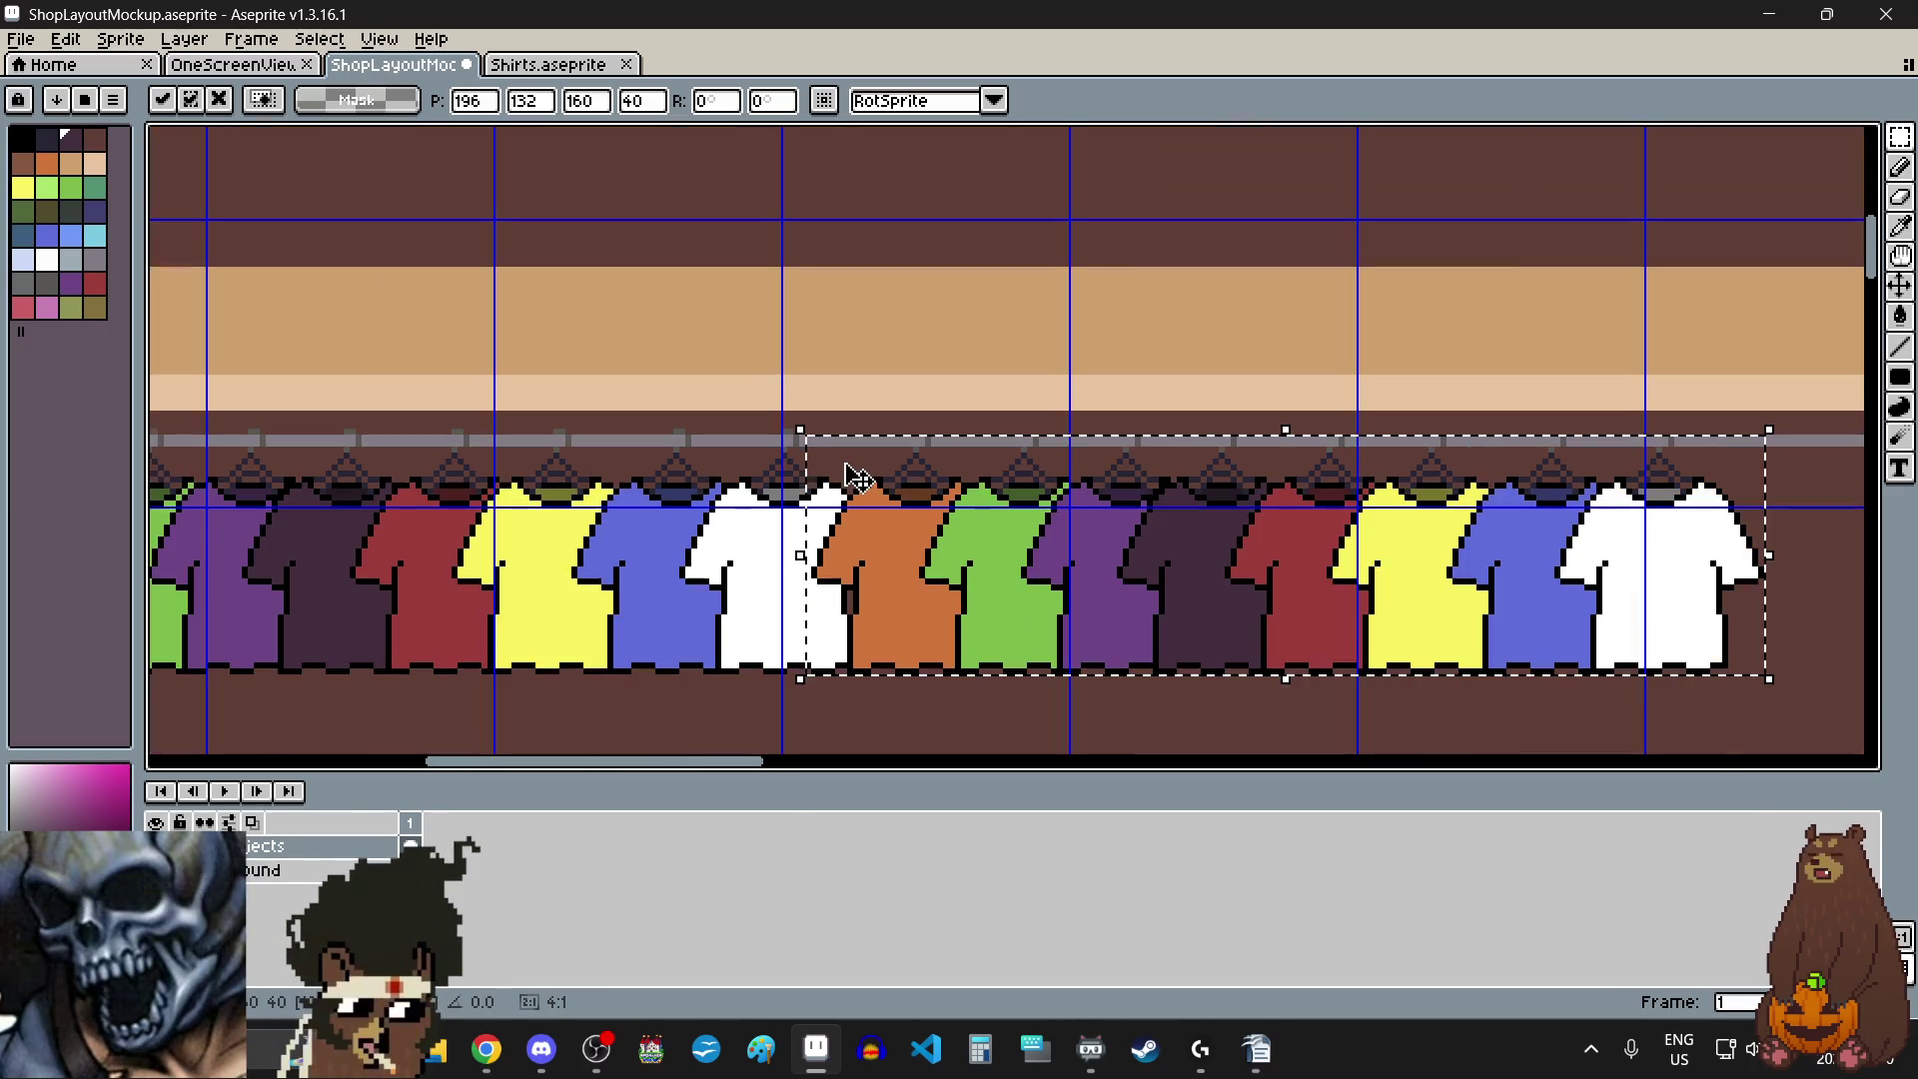
scroll(849, 478, "down", 1)
scroll(879, 594, "down", 3)
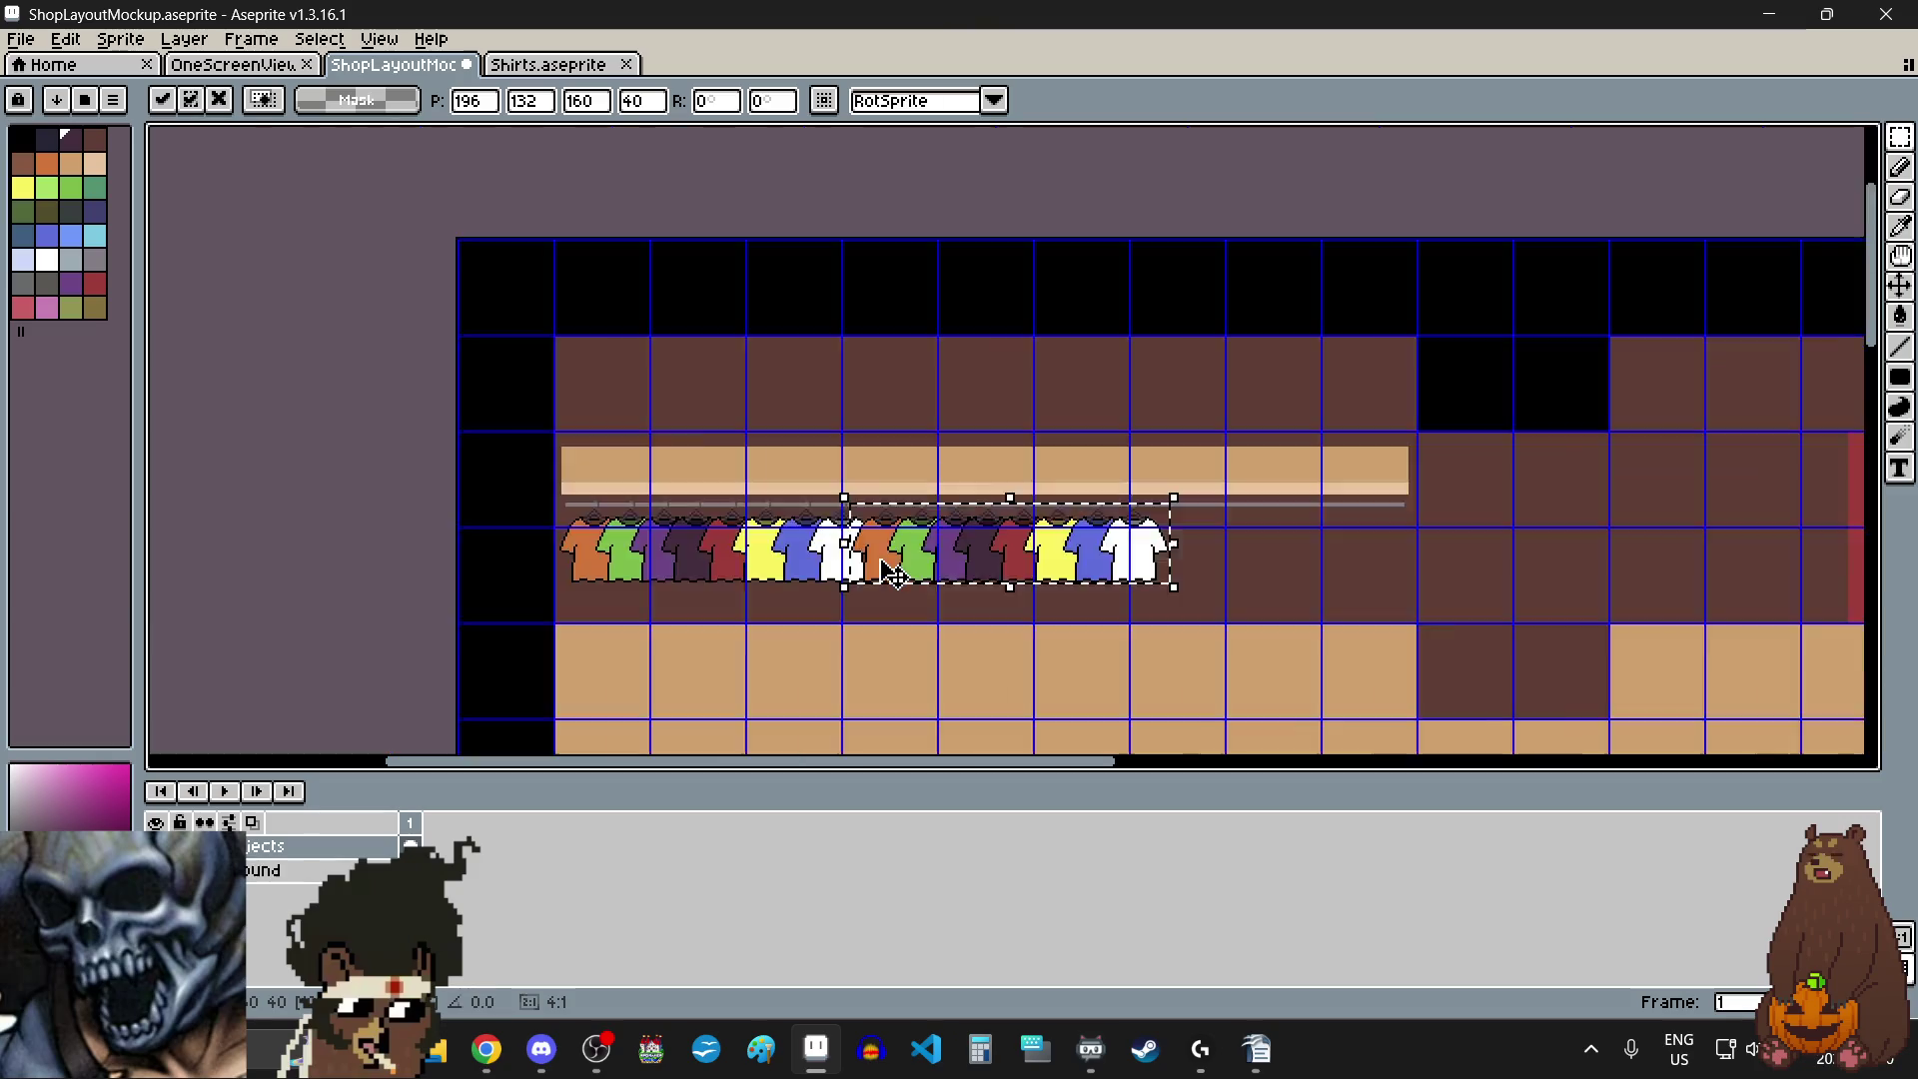
scroll(879, 594, "up", 2)
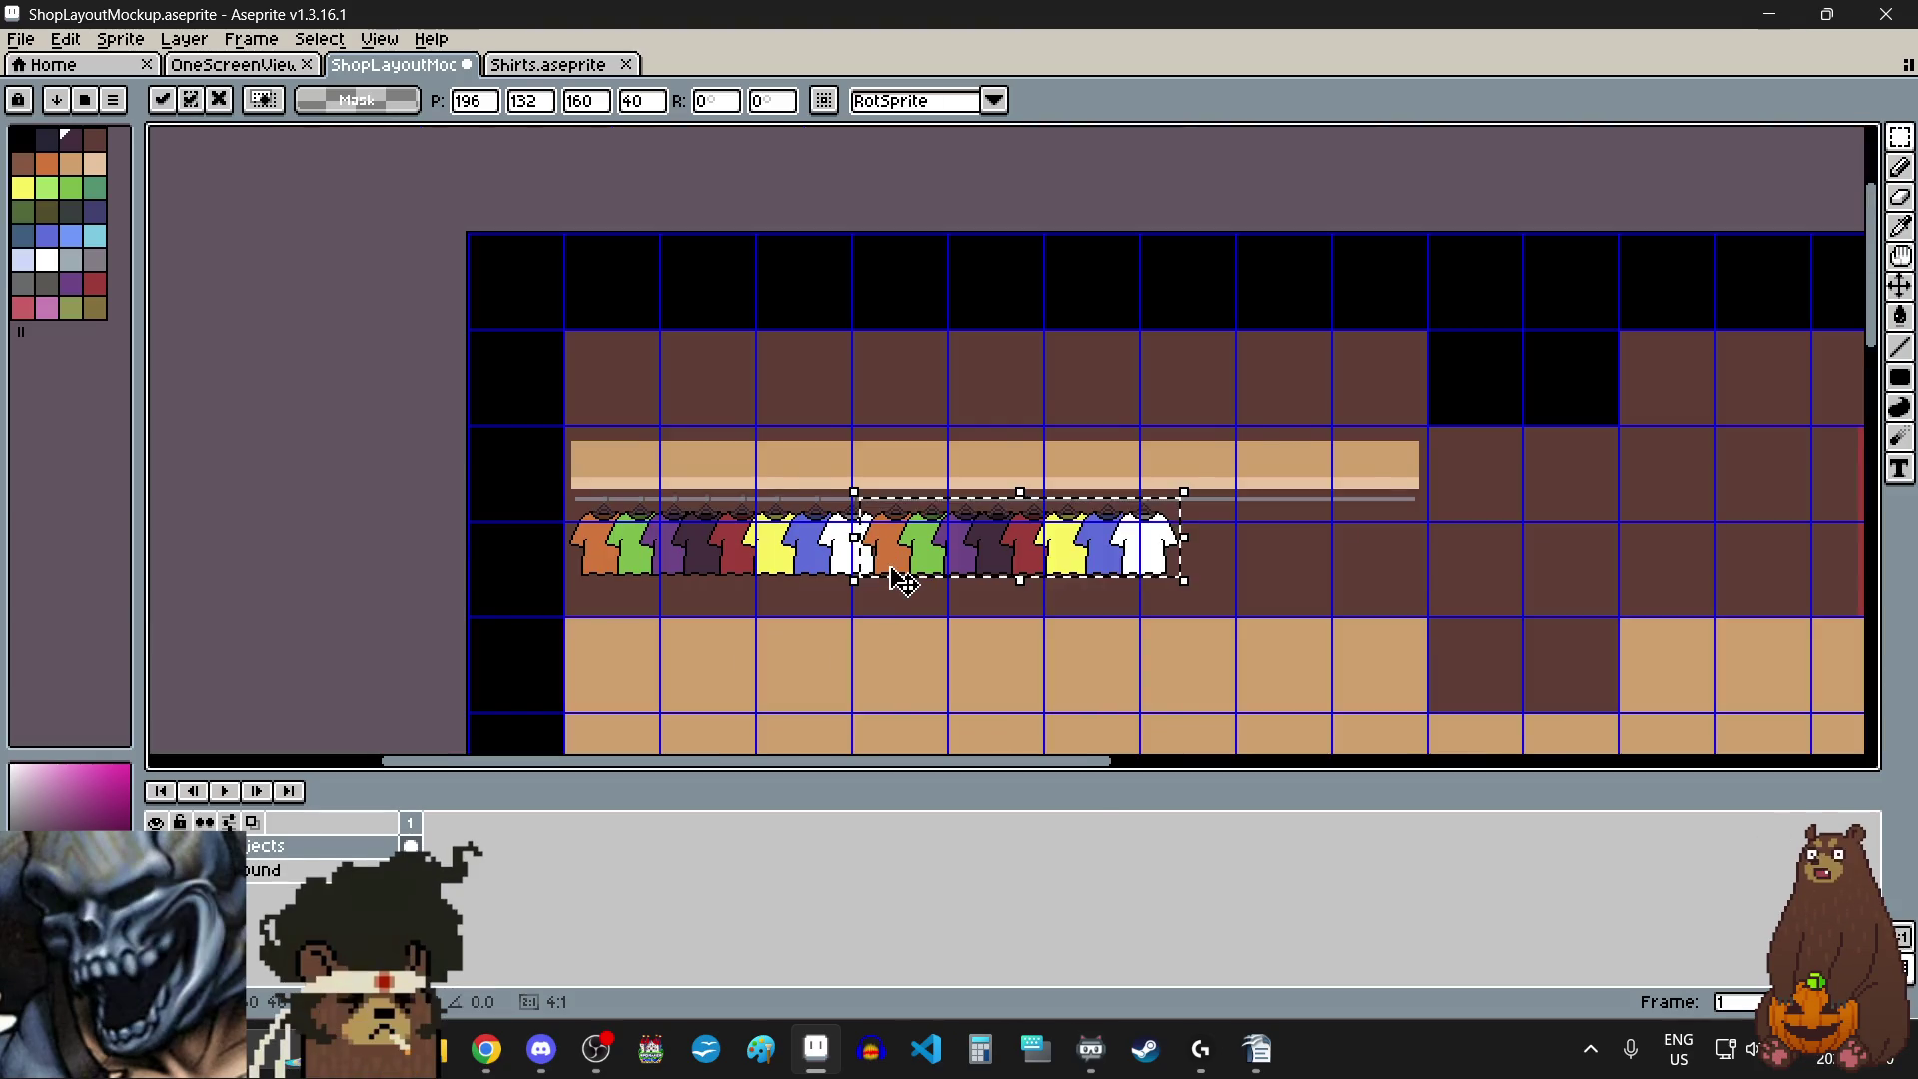
scroll(899, 569, "up", 2)
scroll(917, 559, "up", 1)
scroll(899, 557, "up", 1)
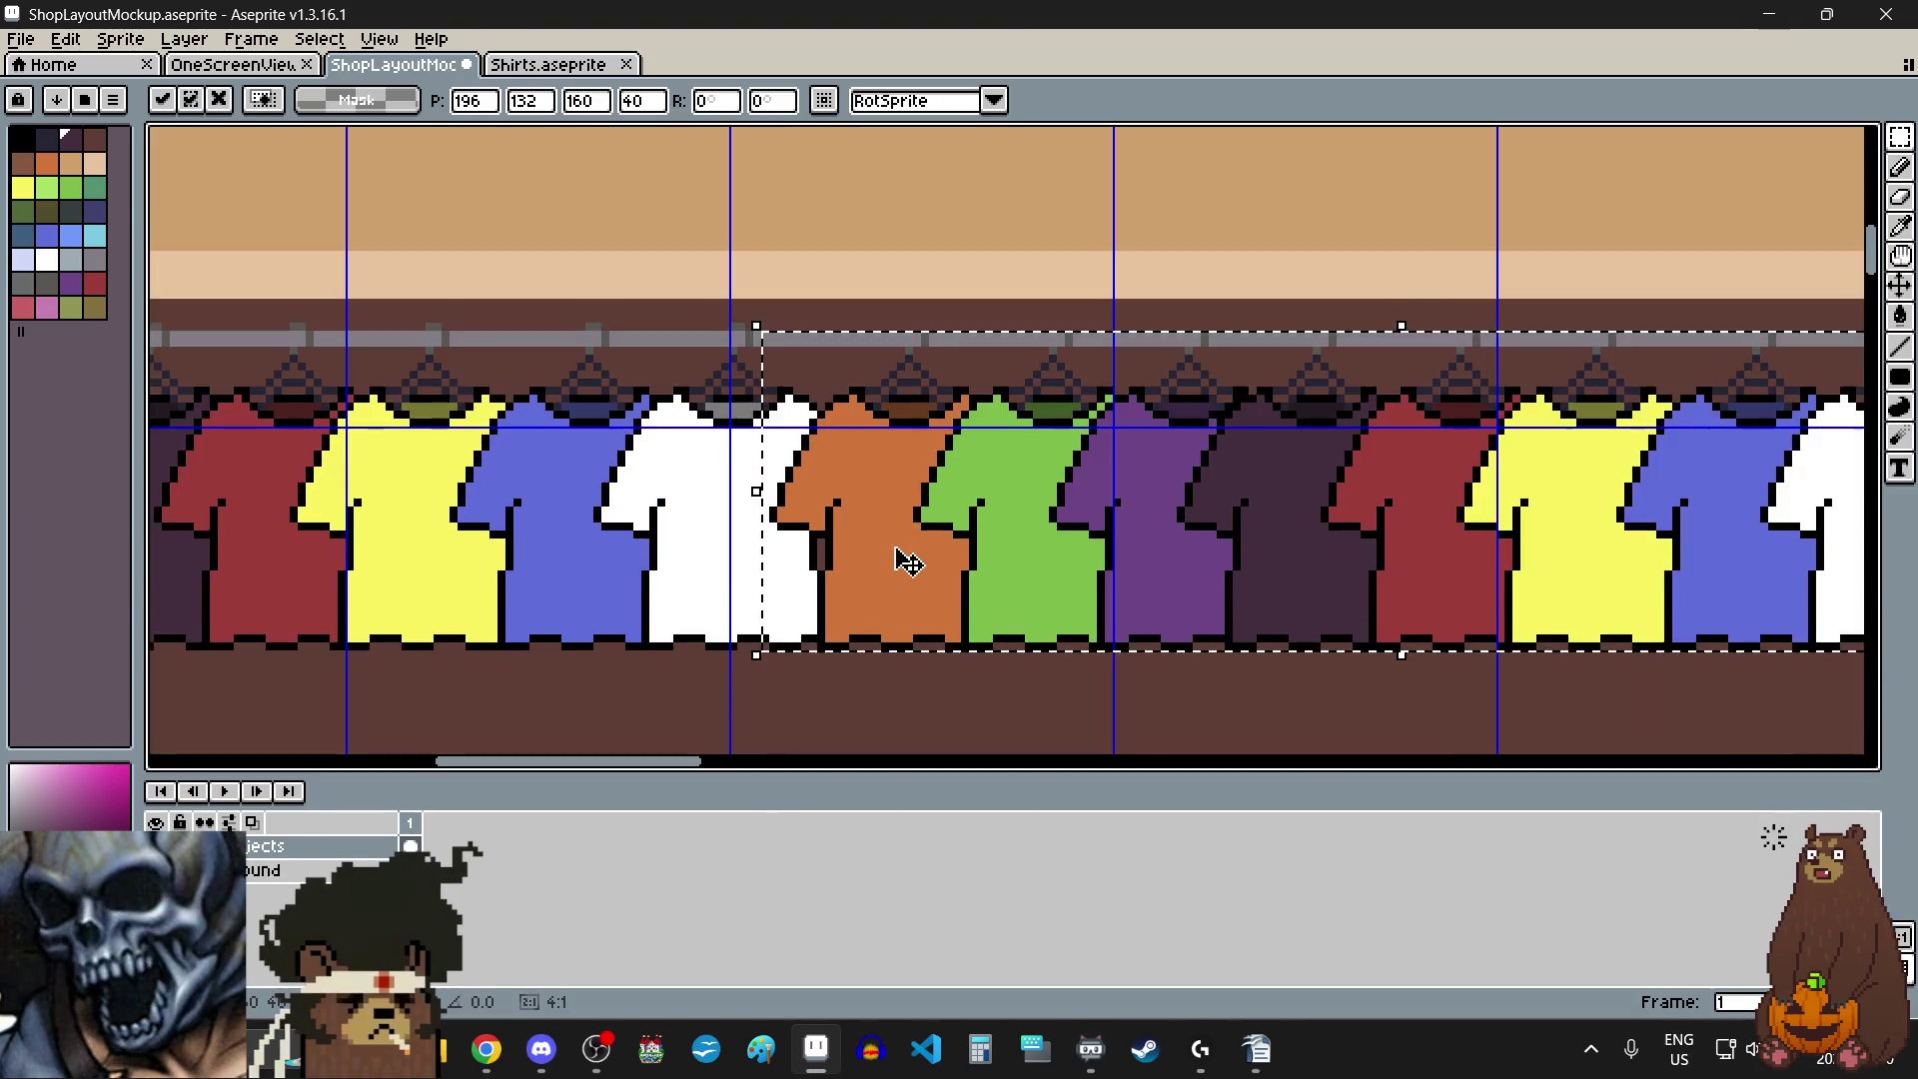
left_click_drag(893, 551, 880, 551)
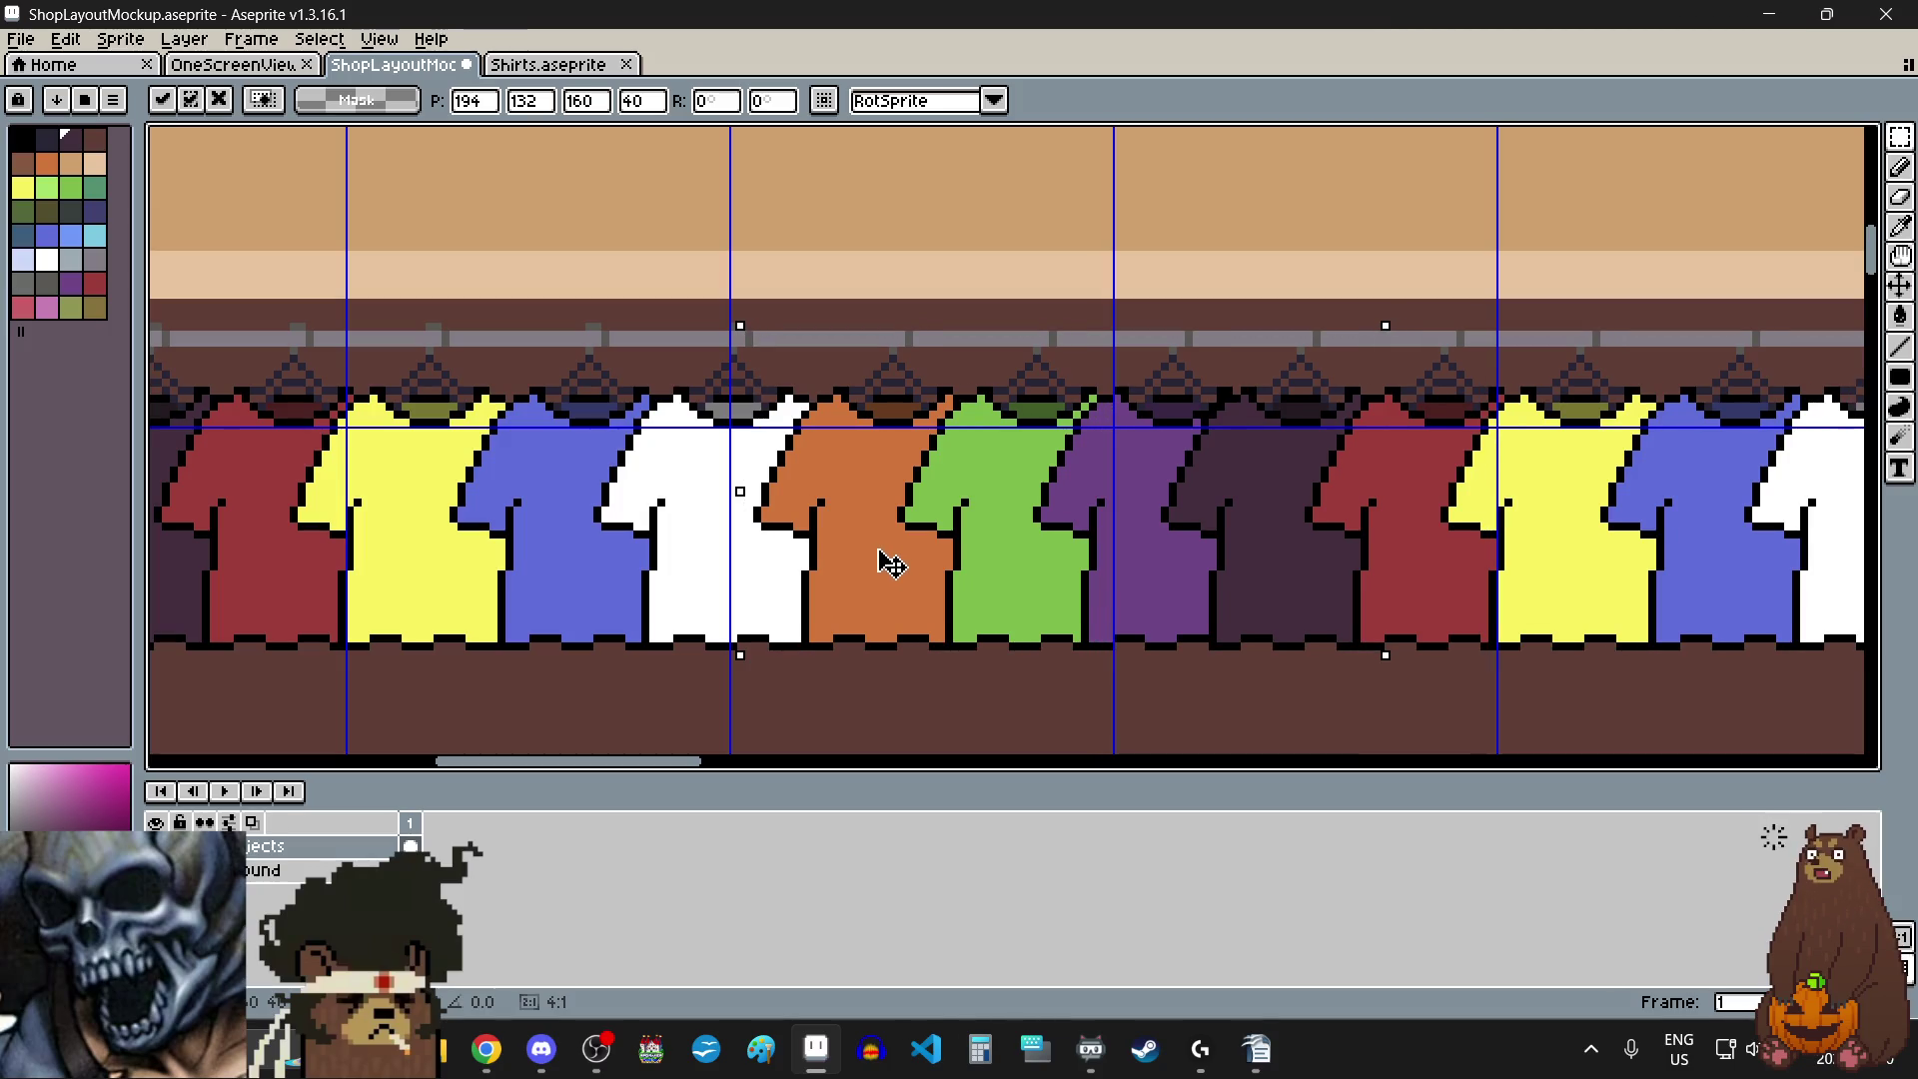
scroll(883, 556, "down", 2)
scroll(905, 590, "down", 2)
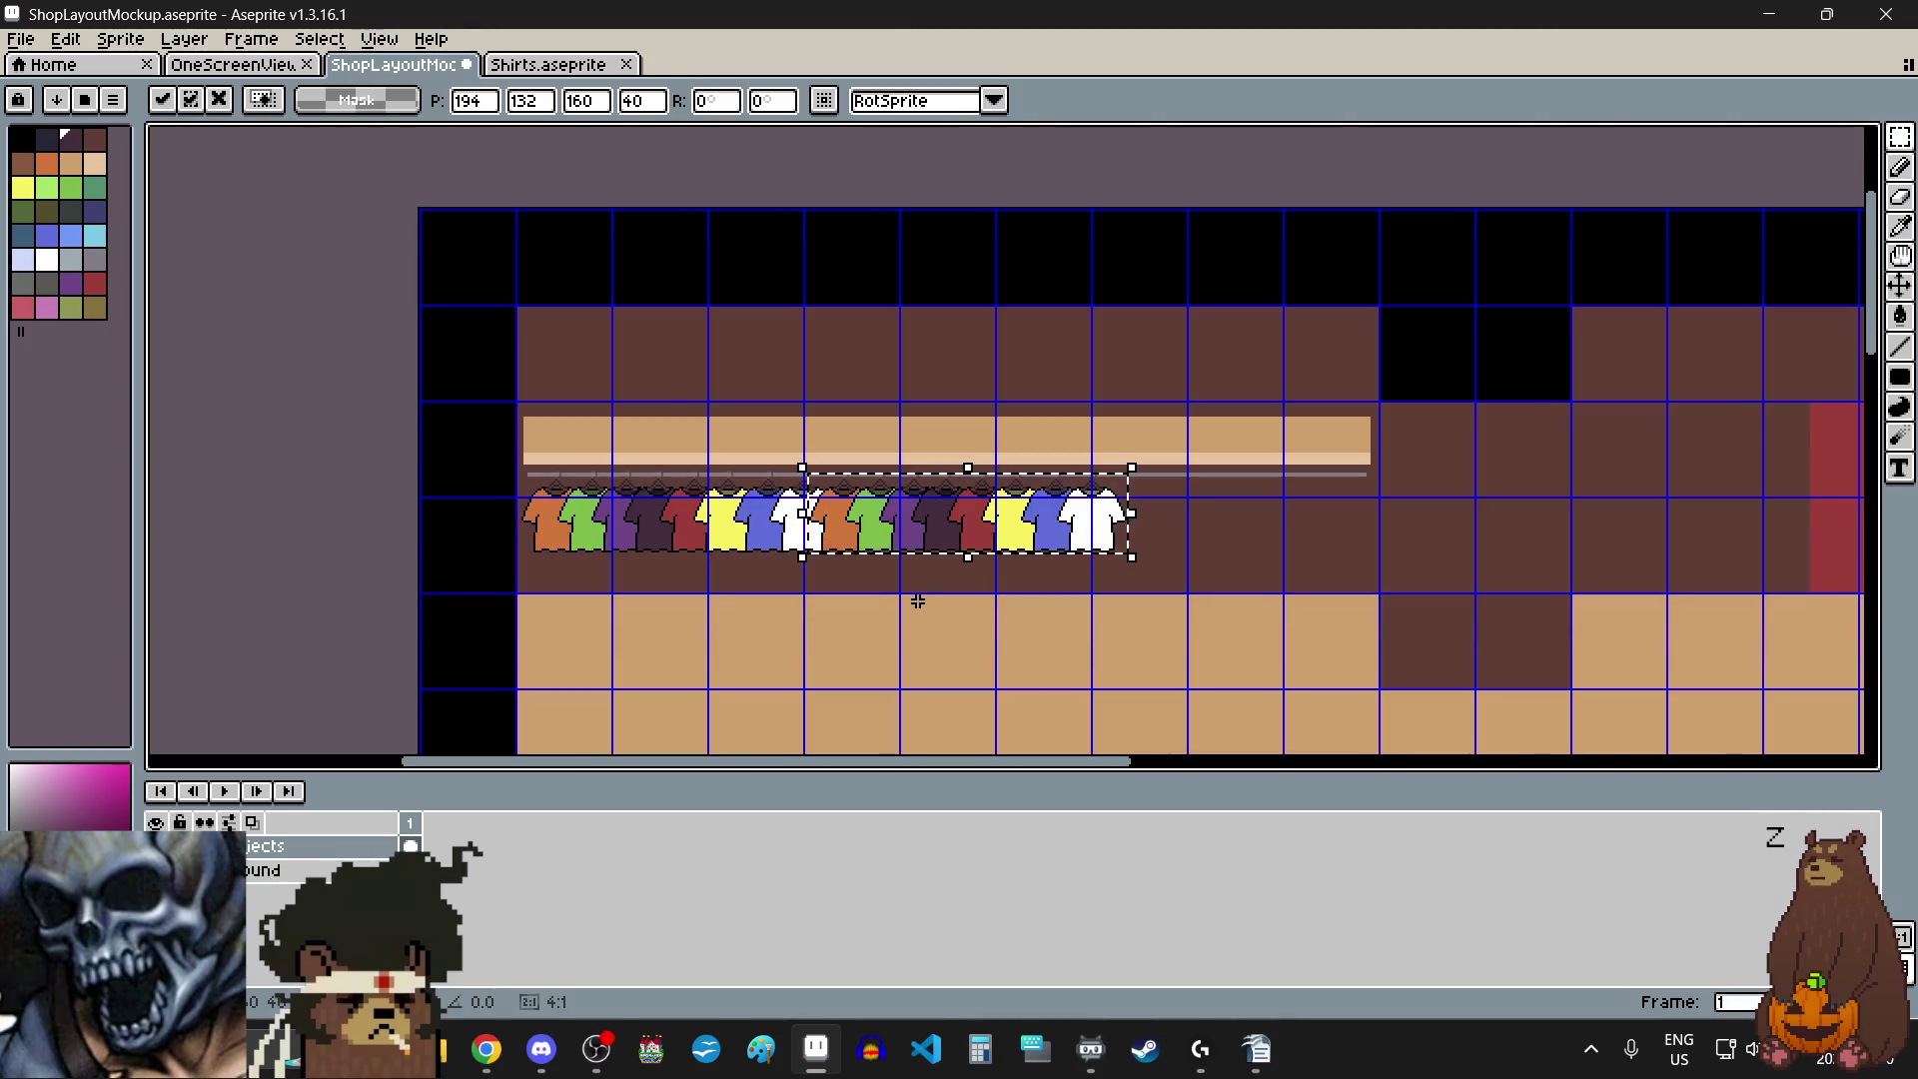
left_click(937, 619)
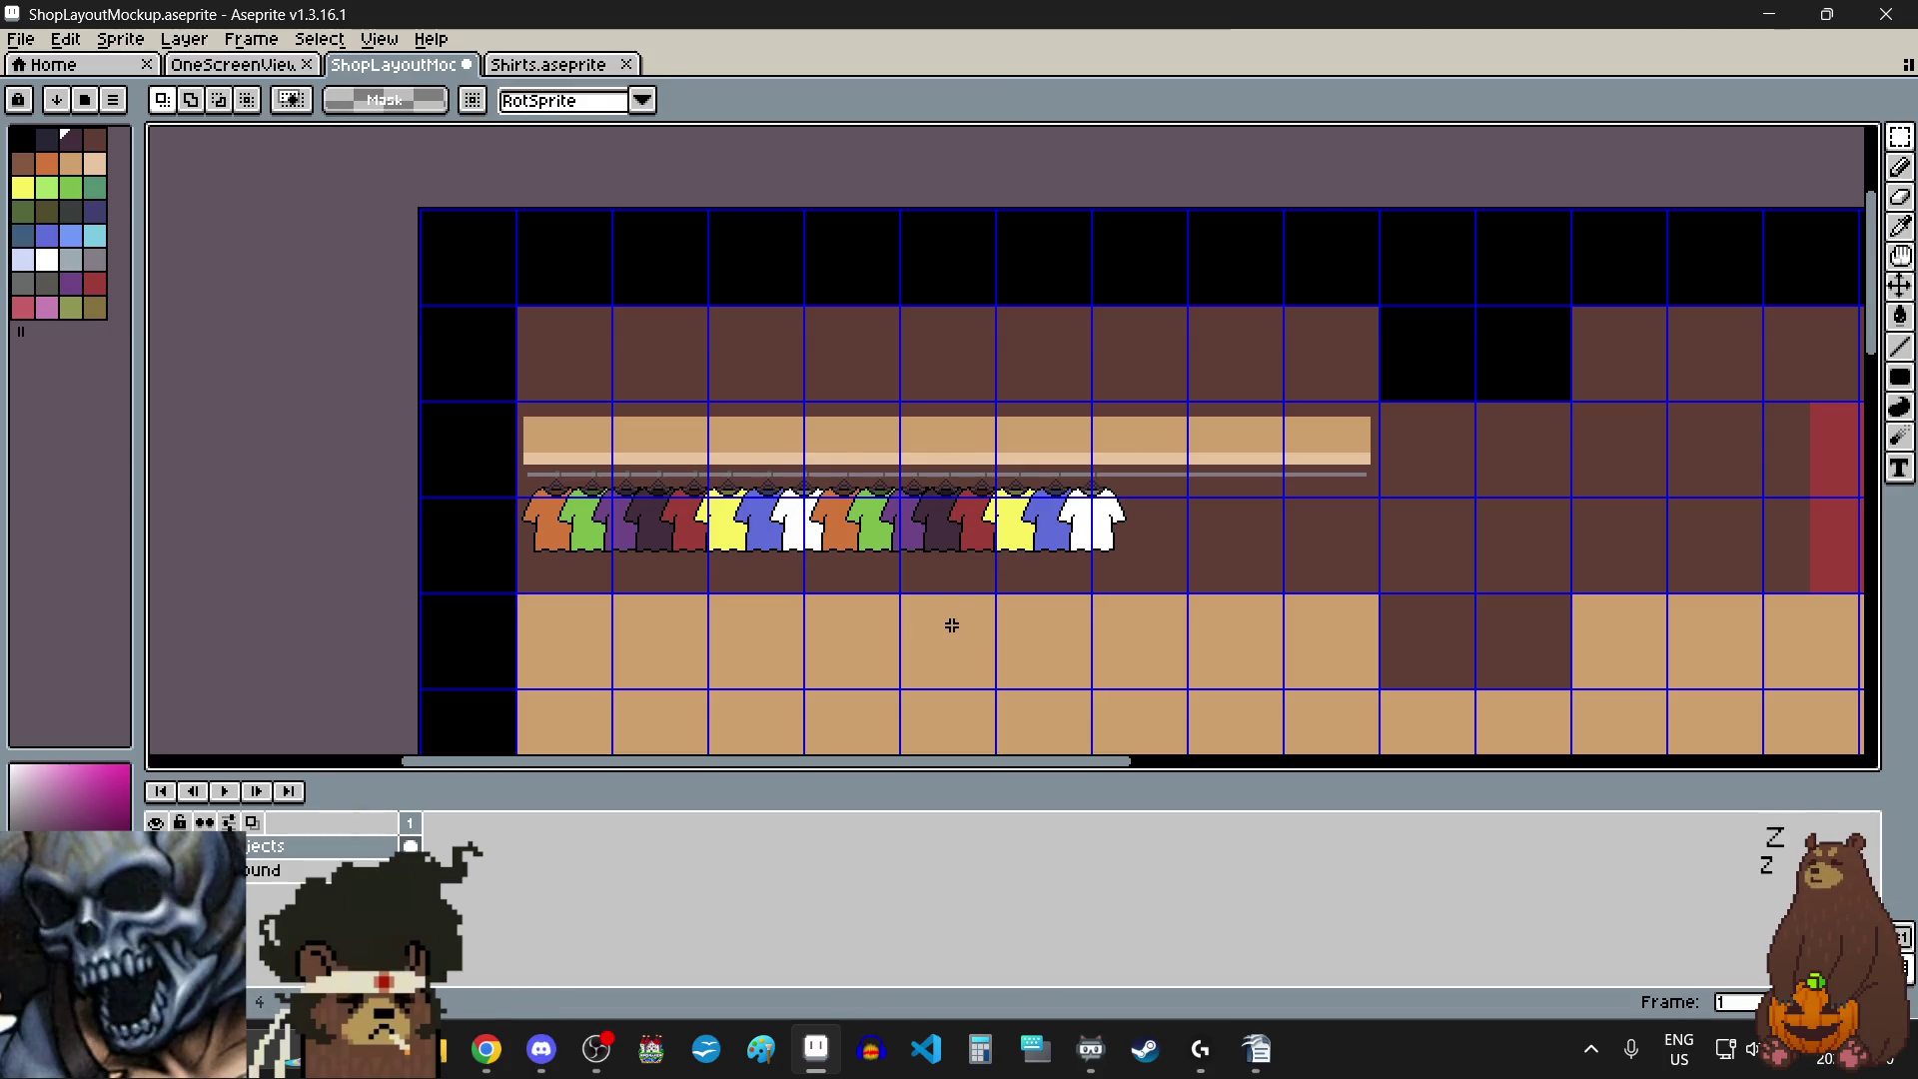
- Paste the shirt row a third time and fix it farther along the rail
key("ctrl+v")
mouse_move(765, 530)
left_mouse_down()
mouse_move(1299, 531)
mouse_move(1376, 514)
mouse_move(1352, 458)
left_mouse_up()
scroll(1359, 493, "up", 3)
scroll(1367, 495, "up", 4)
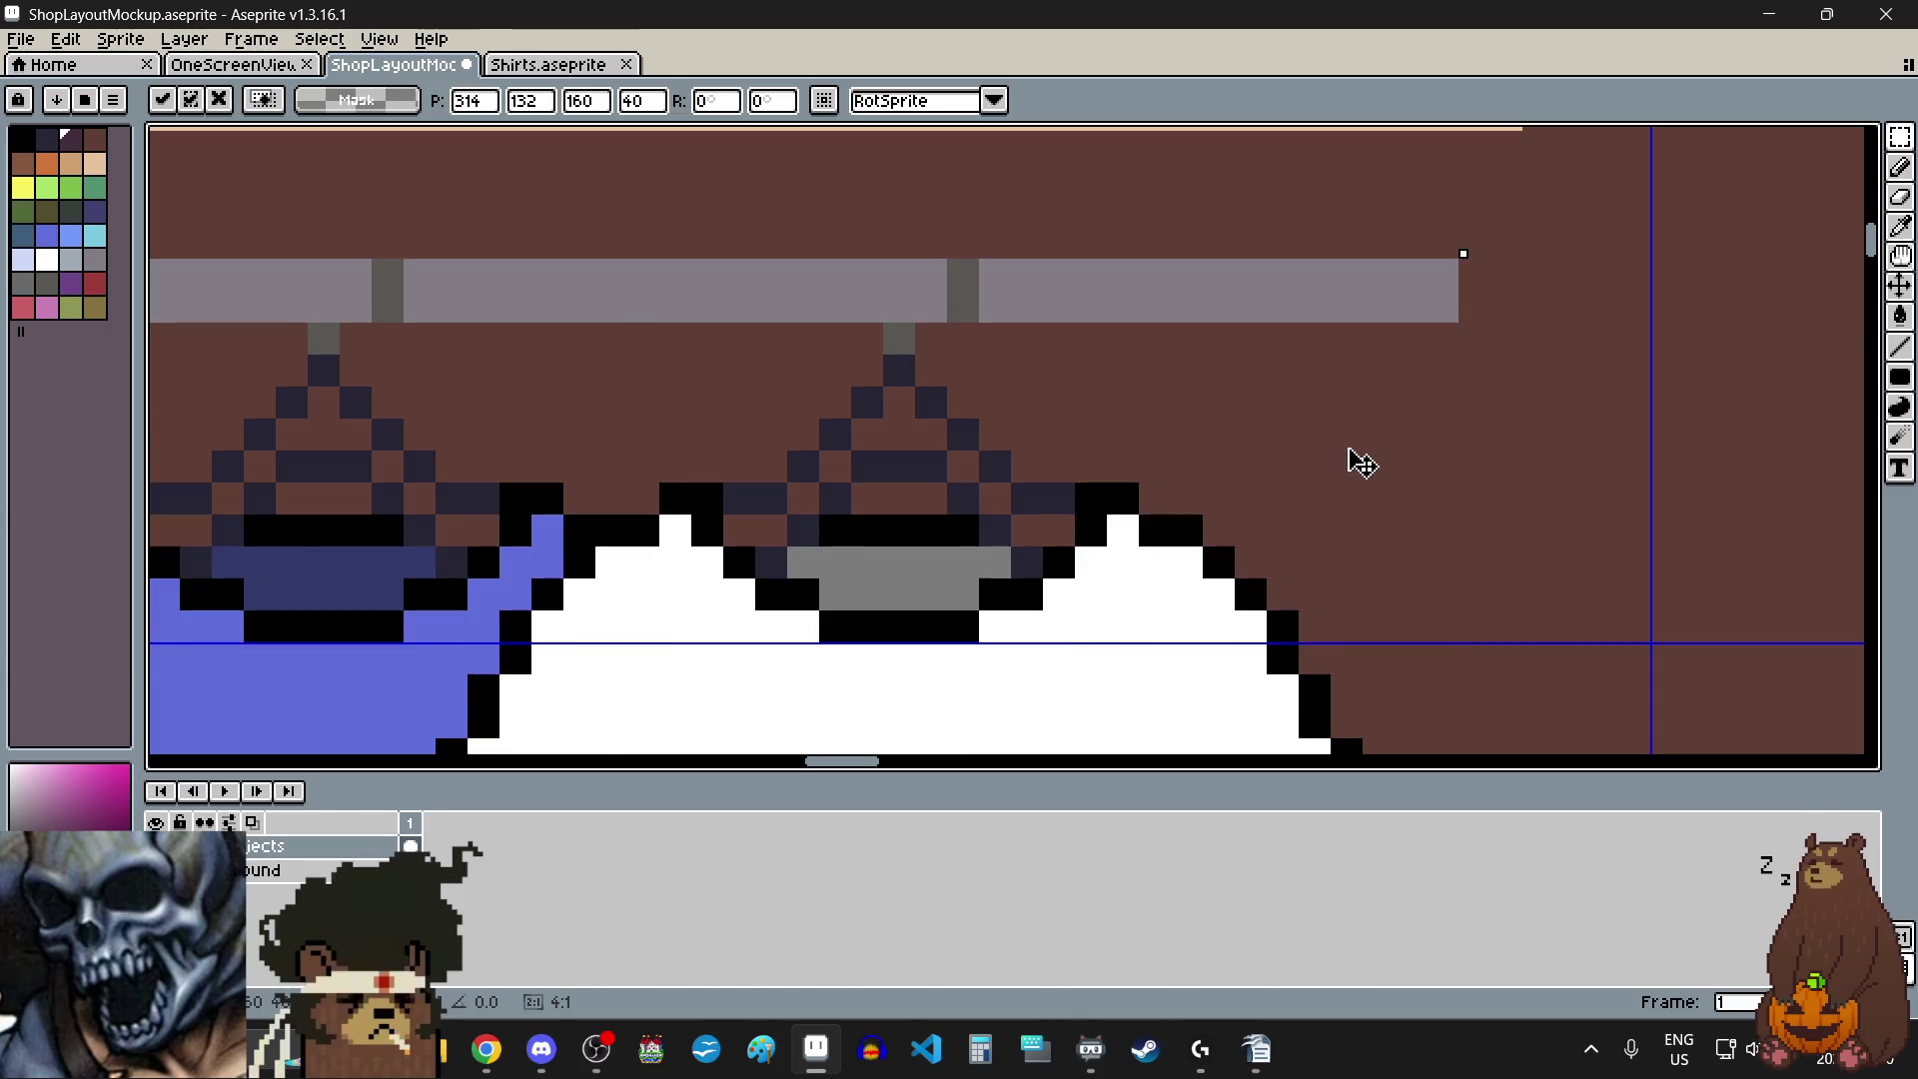
scroll(1355, 465, "down", 3)
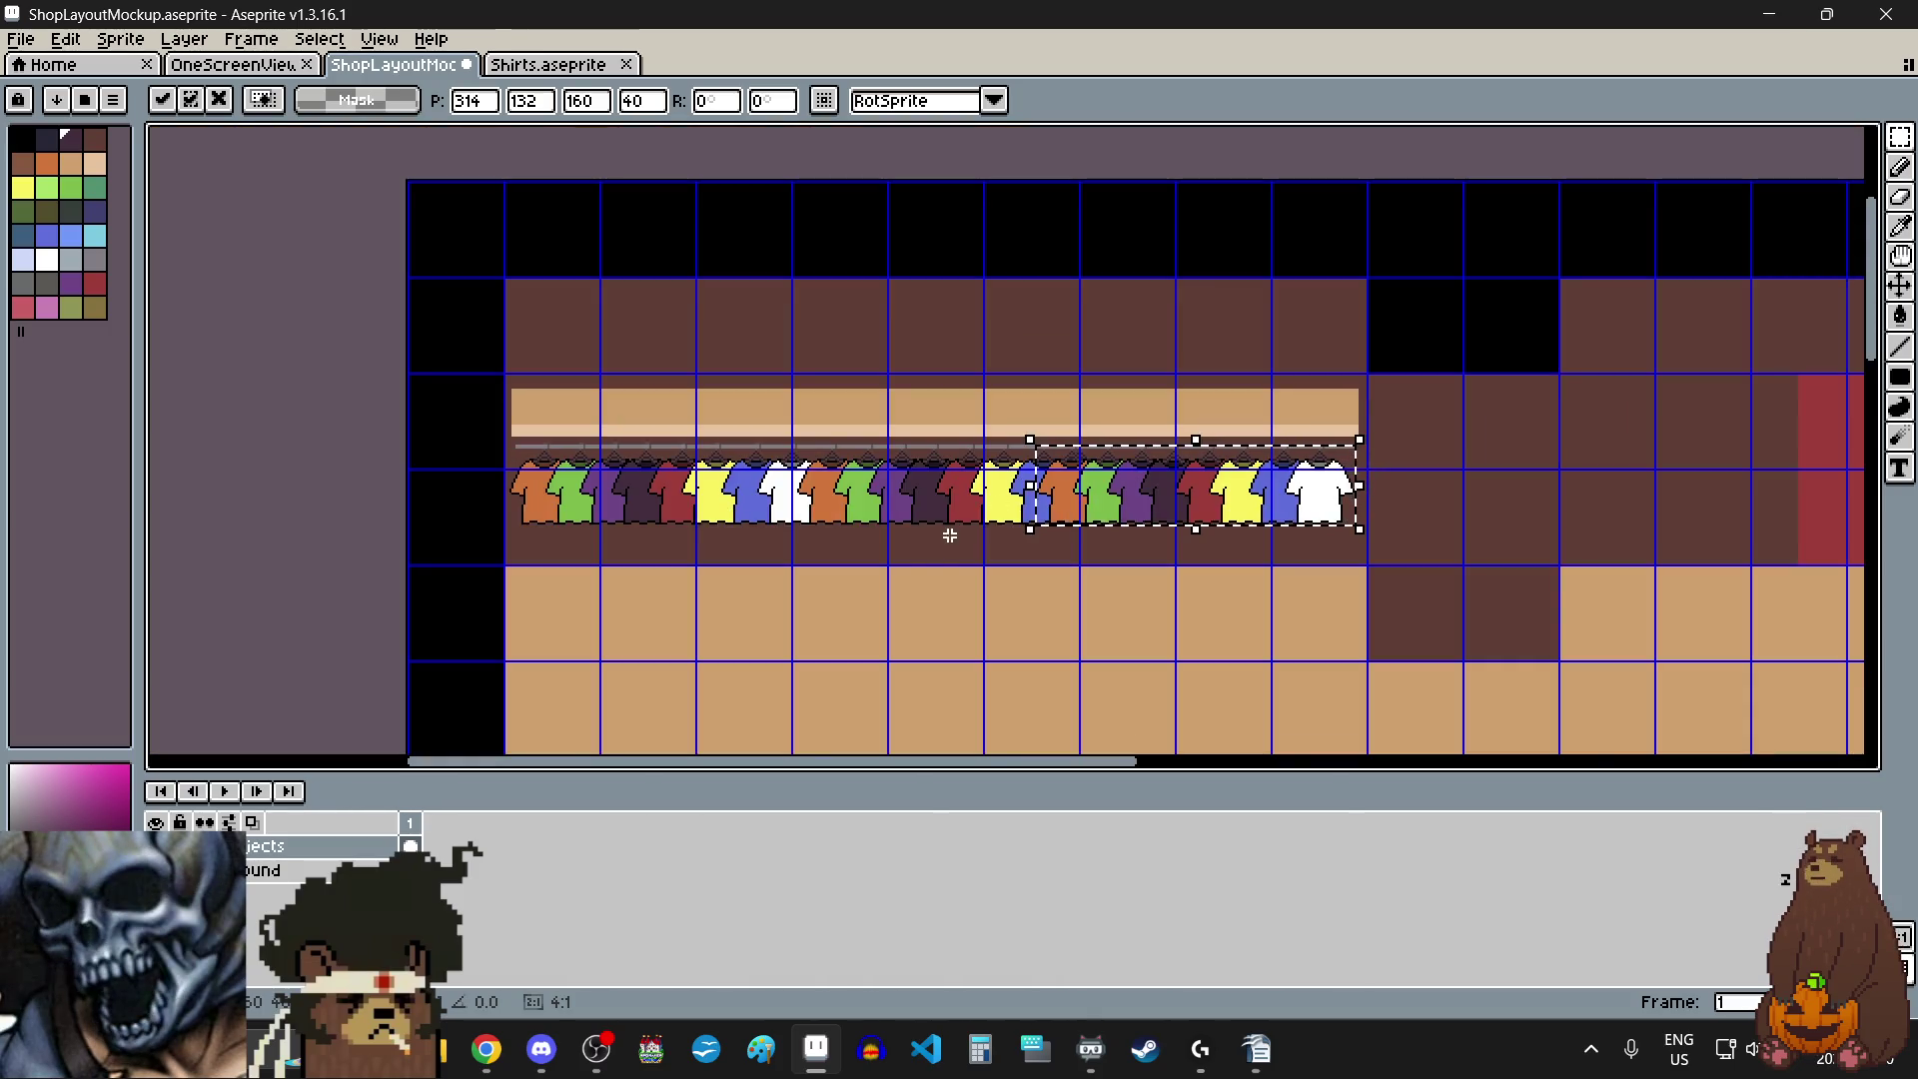
scroll(925, 590, "up", 2)
left_click(1005, 630)
scroll(1005, 631, "down", 2)
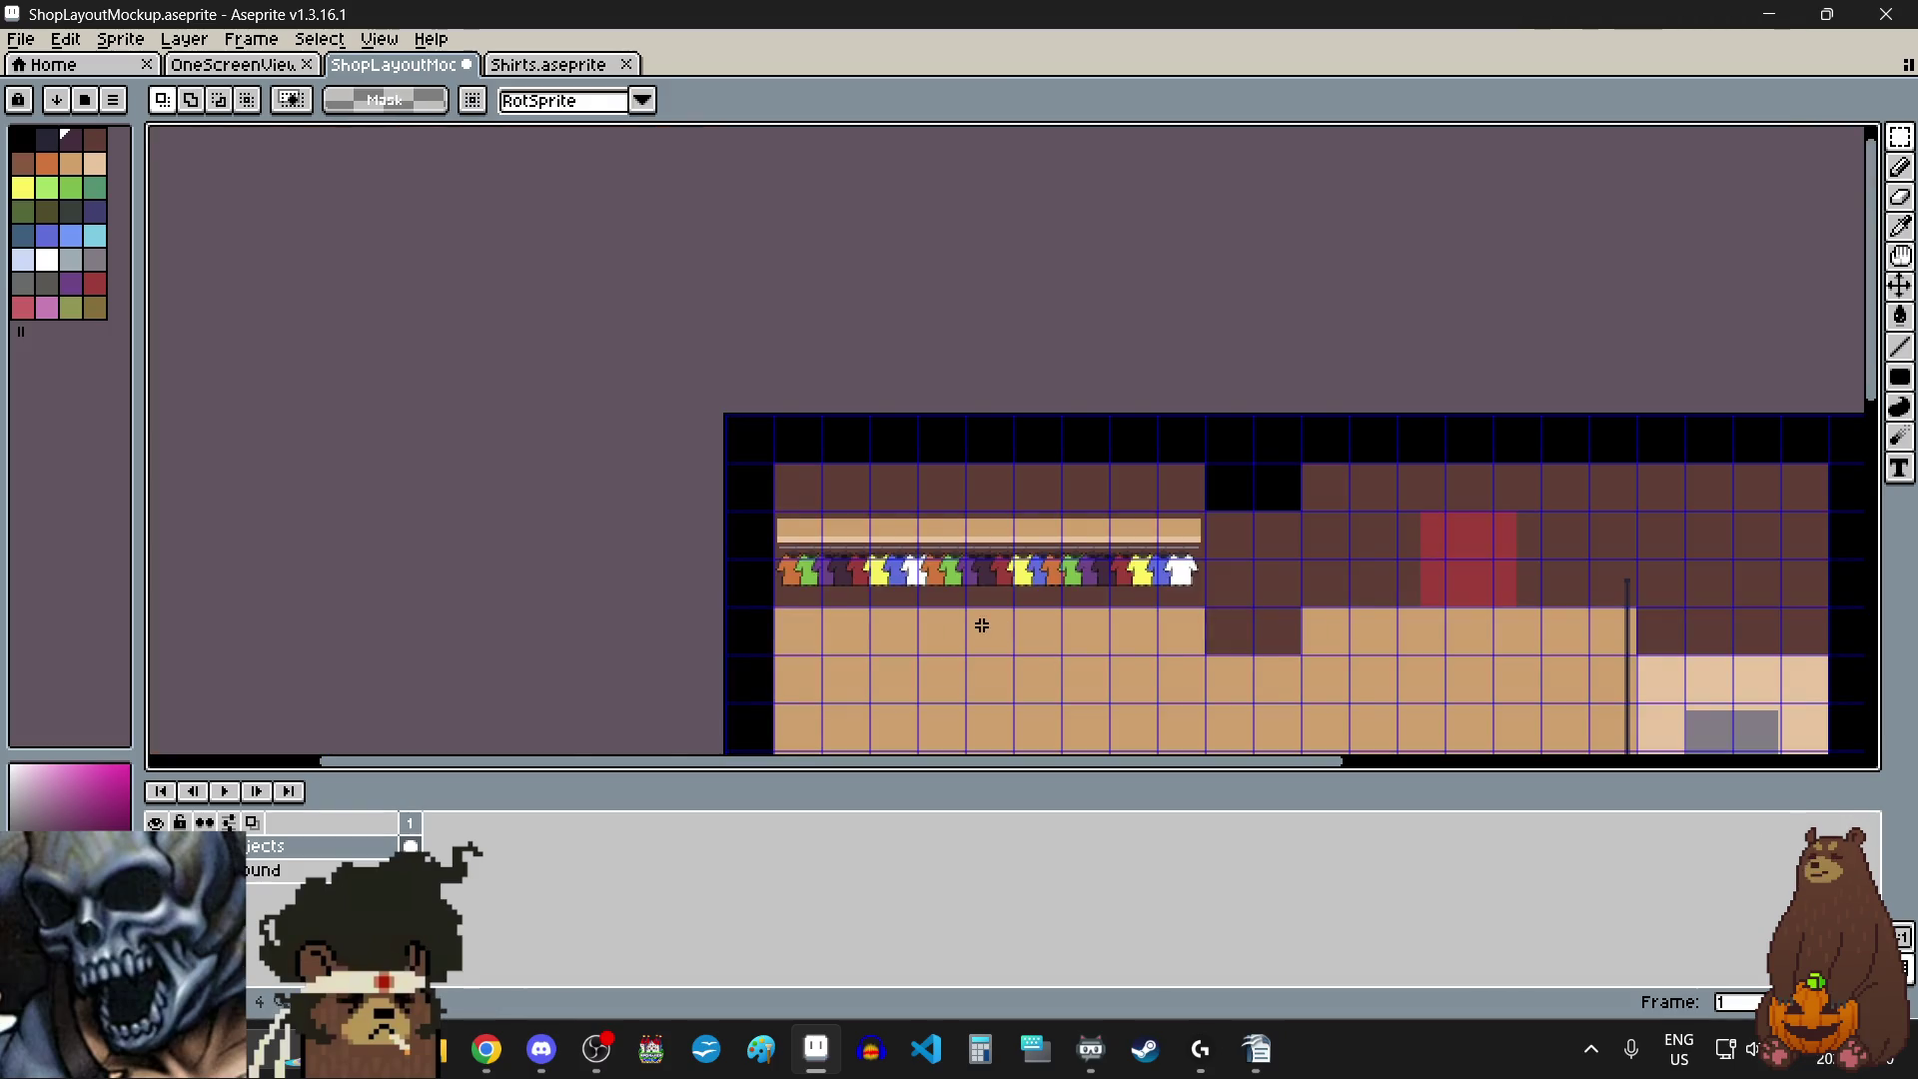
- Inspect the fully stocked rail up close, then save ShopLayoutMockup.aseprite with File > Save
scroll(986, 622, "up", 1)
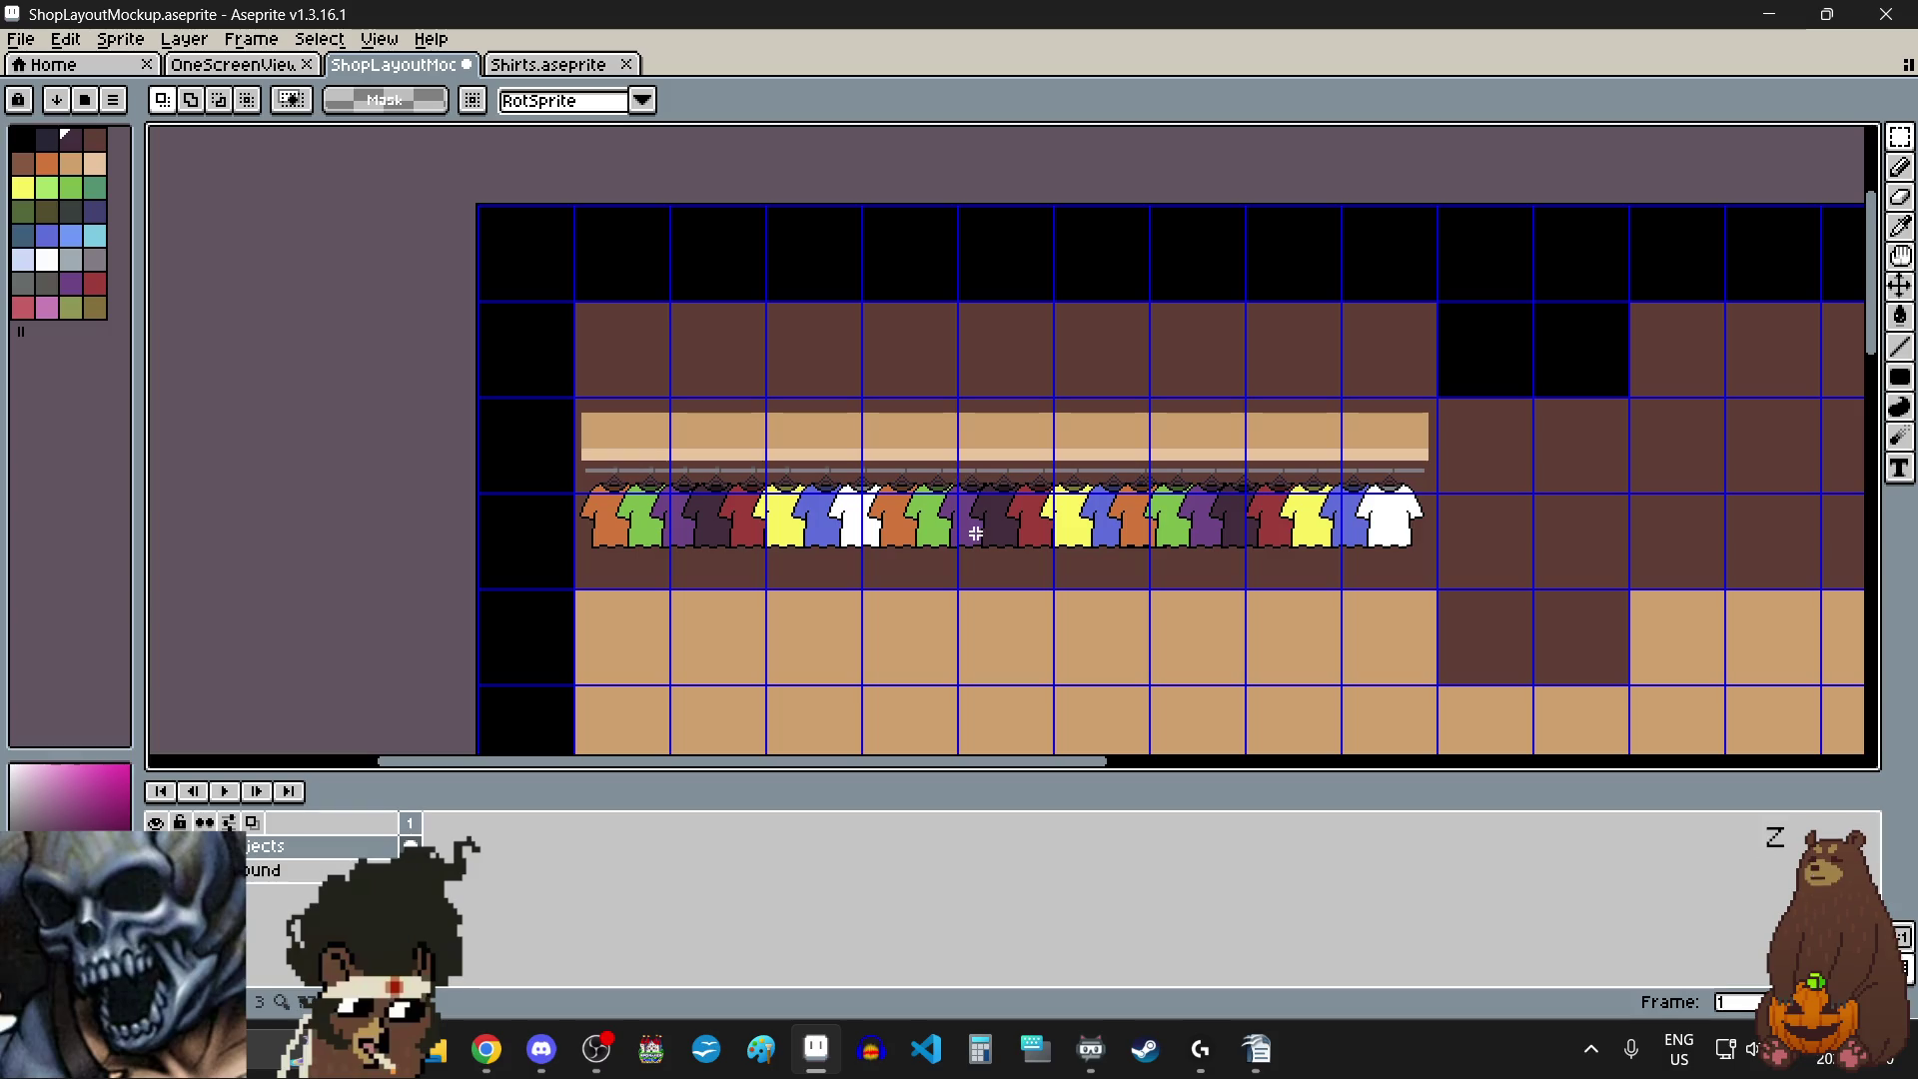
scroll(979, 398, "up", 3)
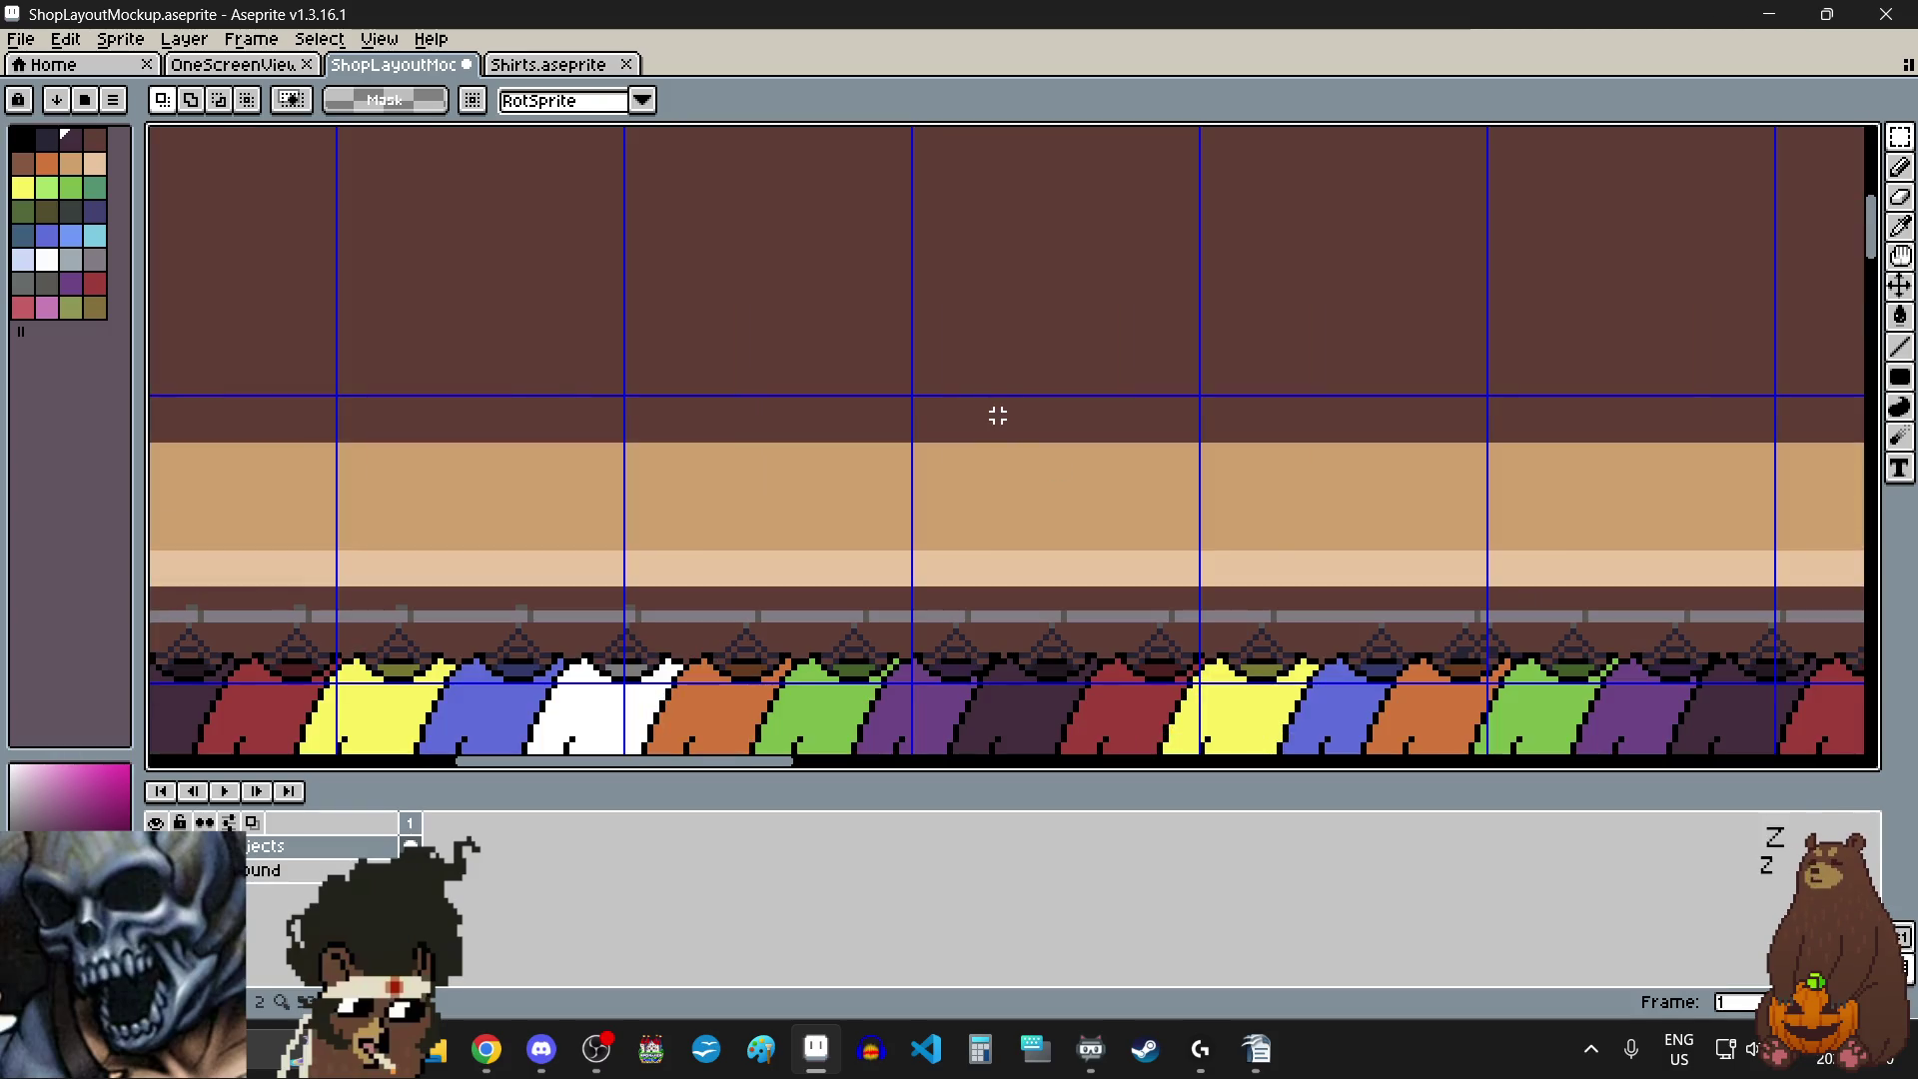
scroll(989, 501, "down", 3)
scroll(953, 499, "up", 3)
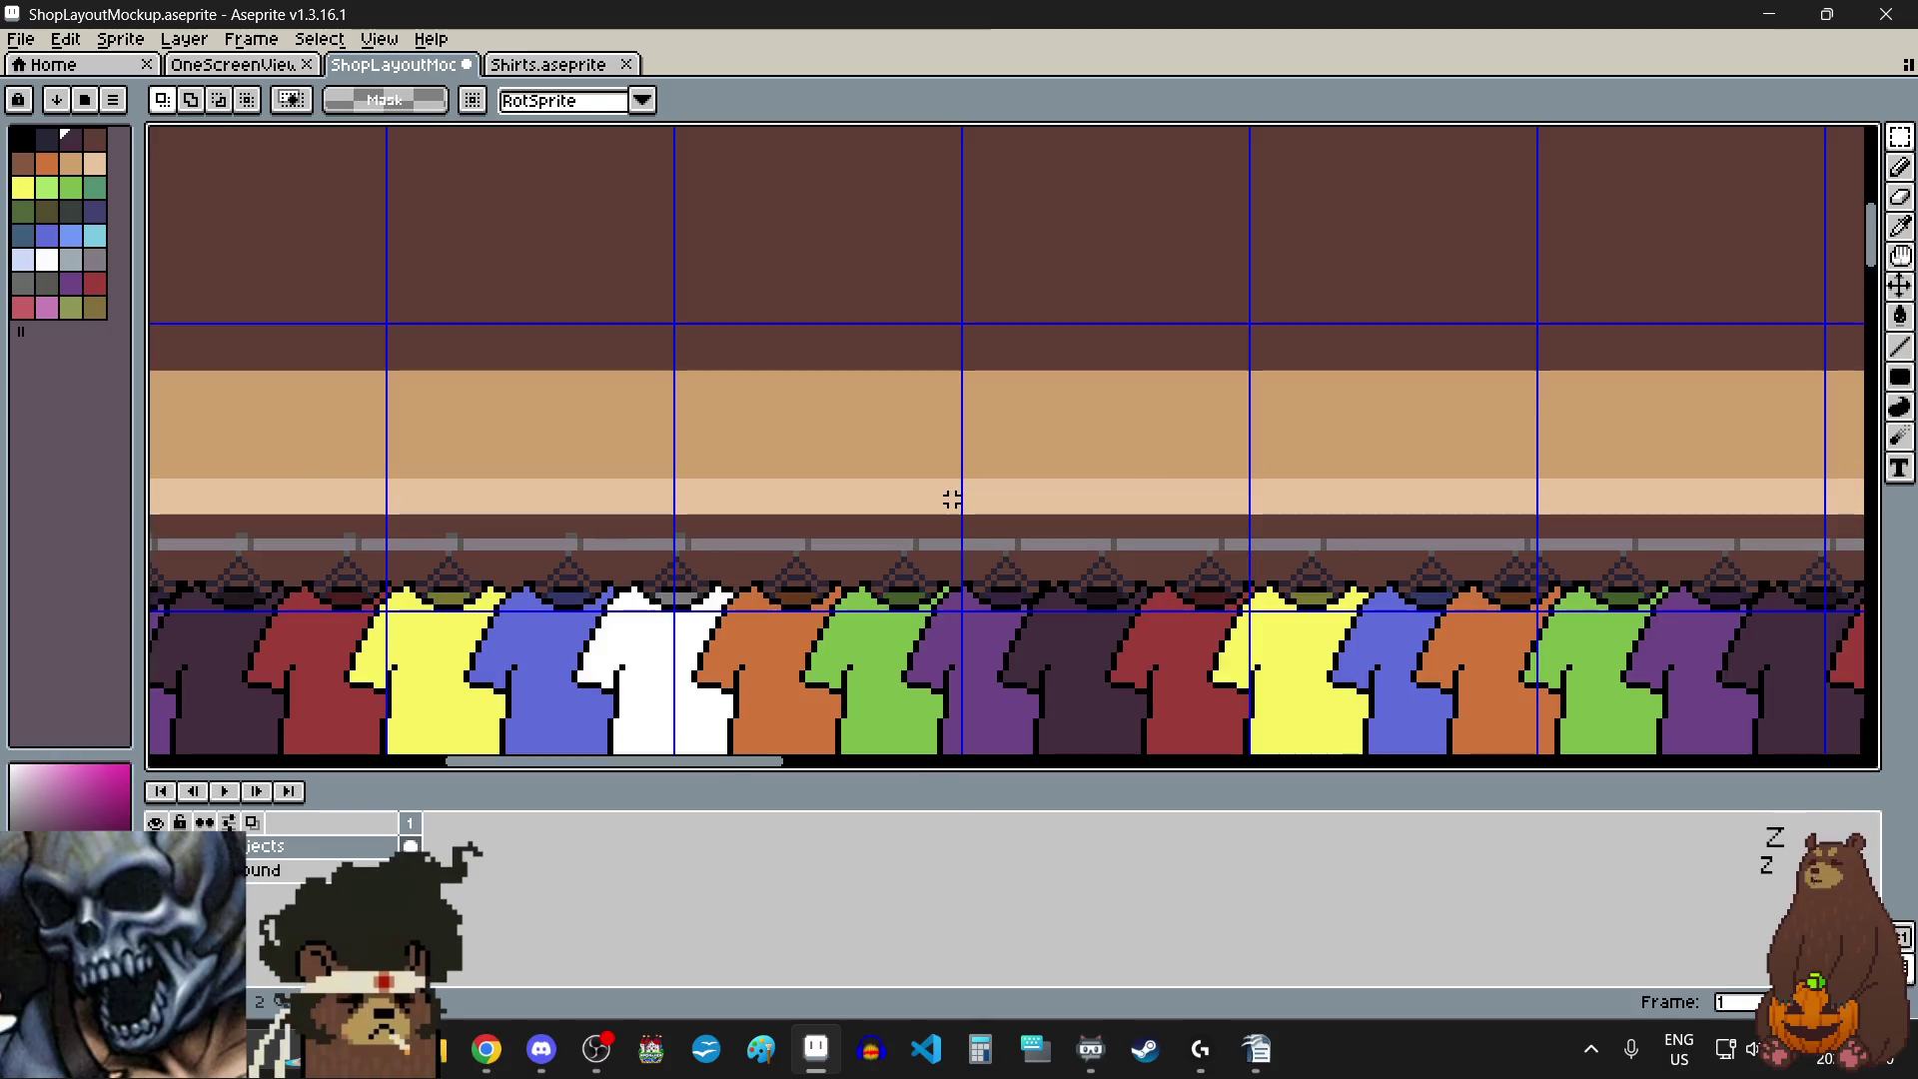
scroll(909, 445, "down", 3)
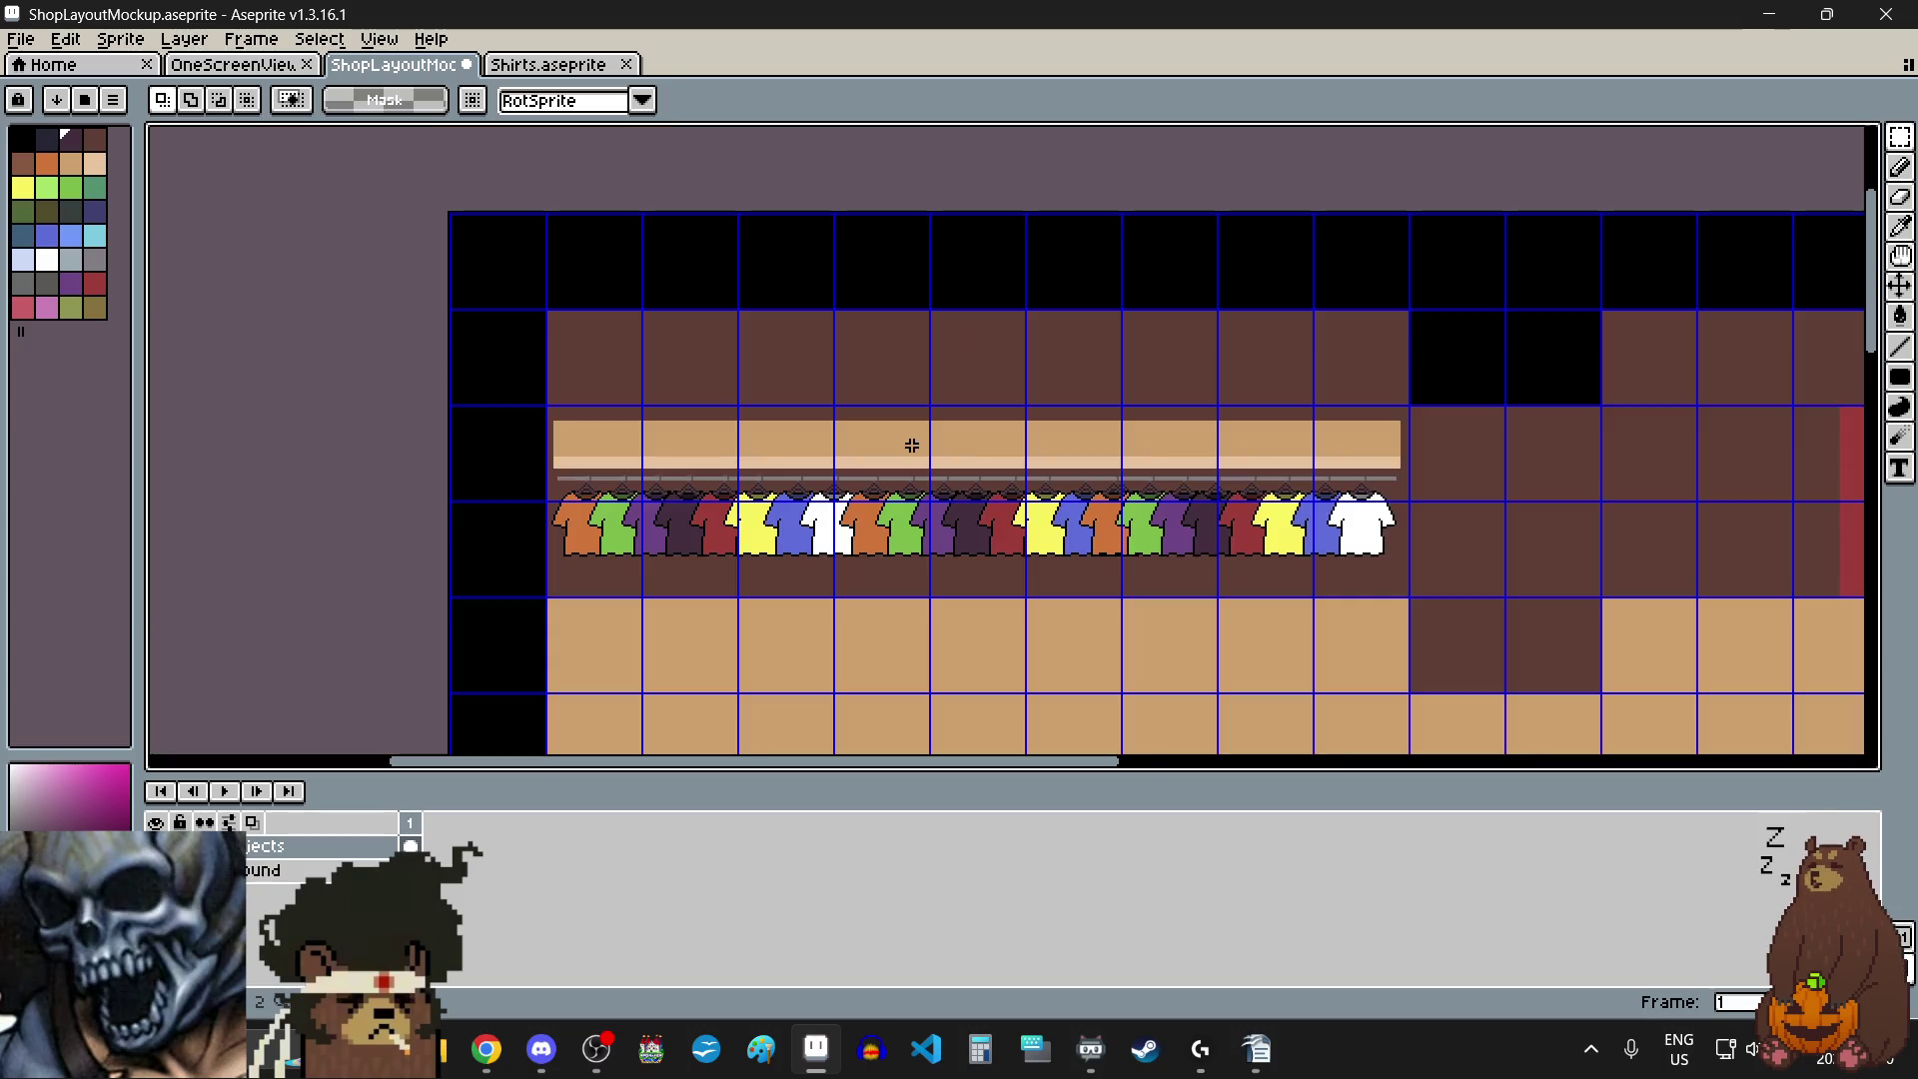
scroll(940, 561, "up", 2)
scroll(941, 561, "down", 2)
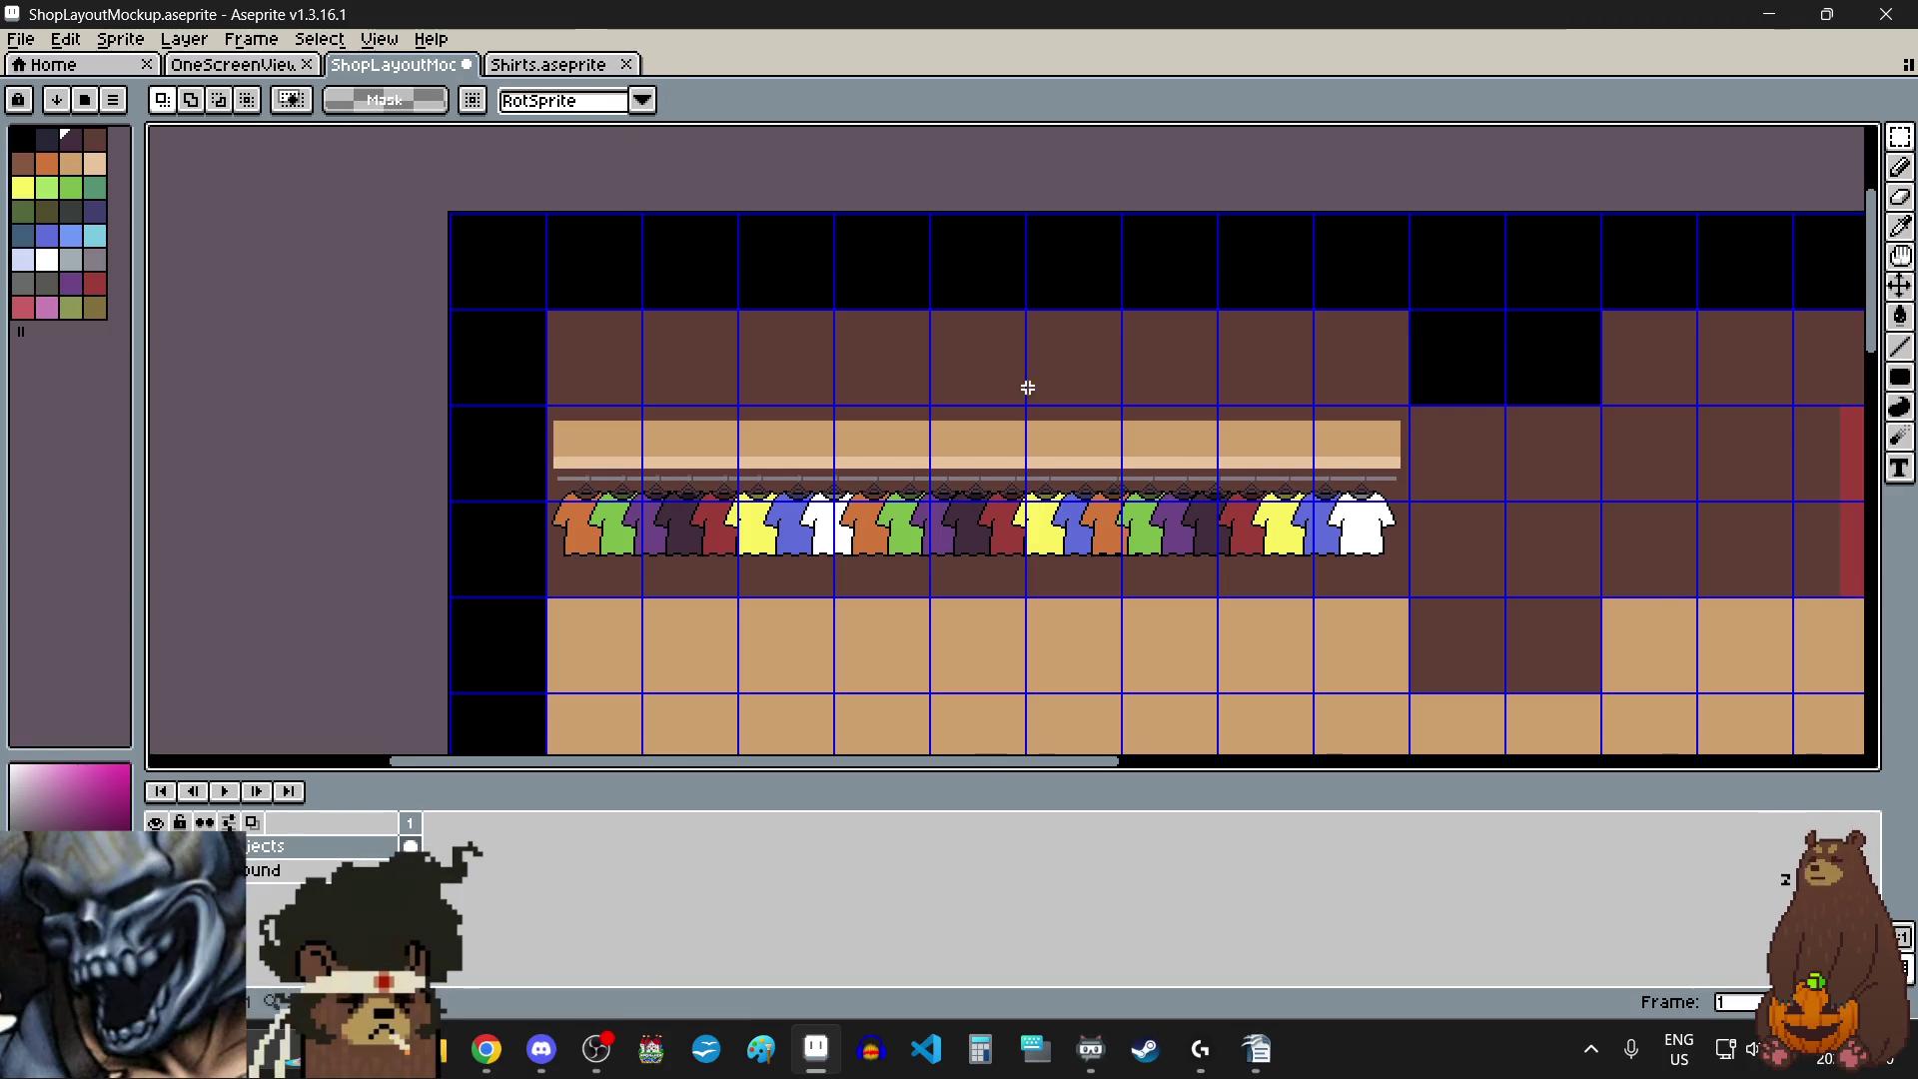
scroll(1009, 378, "down", 1)
scroll(1045, 415, "down", 1)
scroll(1023, 569, "up", 1)
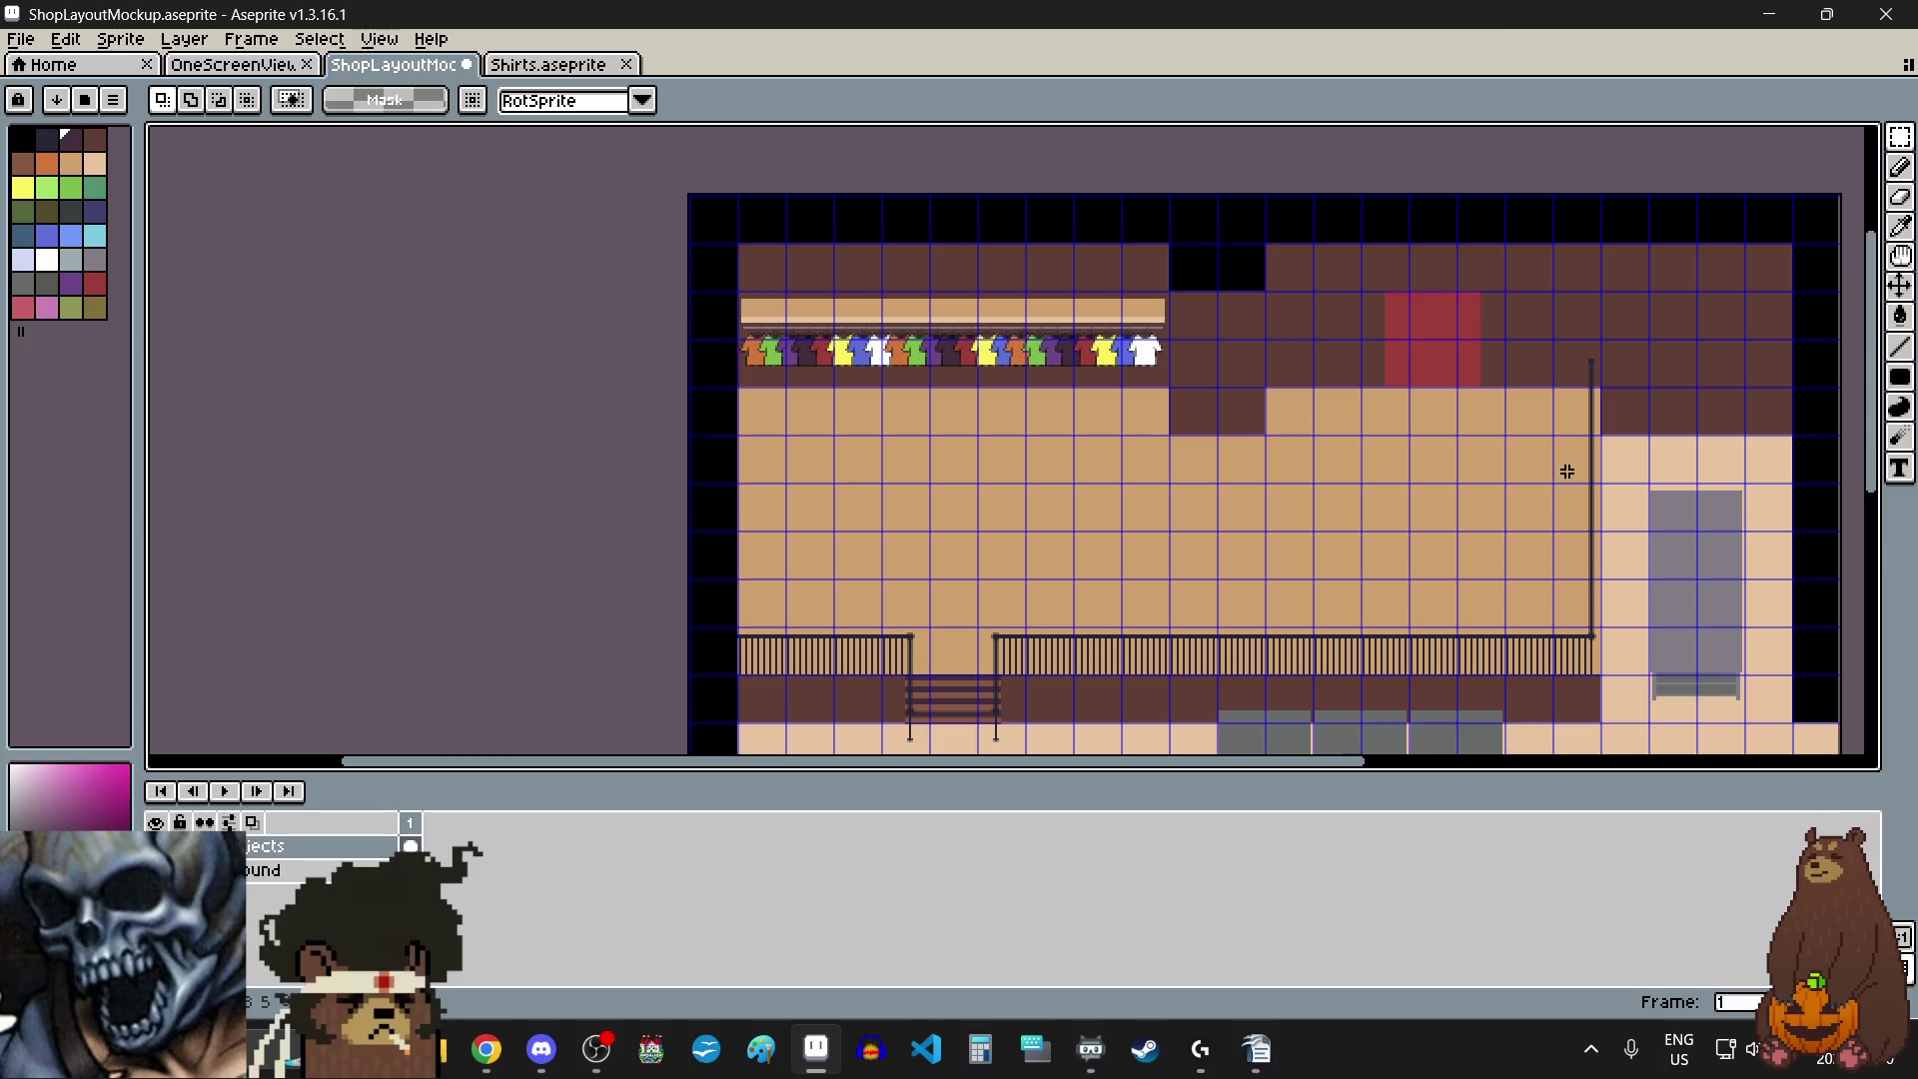
left_click_drag(1874, 314, 1874, 478)
scroll(1225, 200, "up", 5)
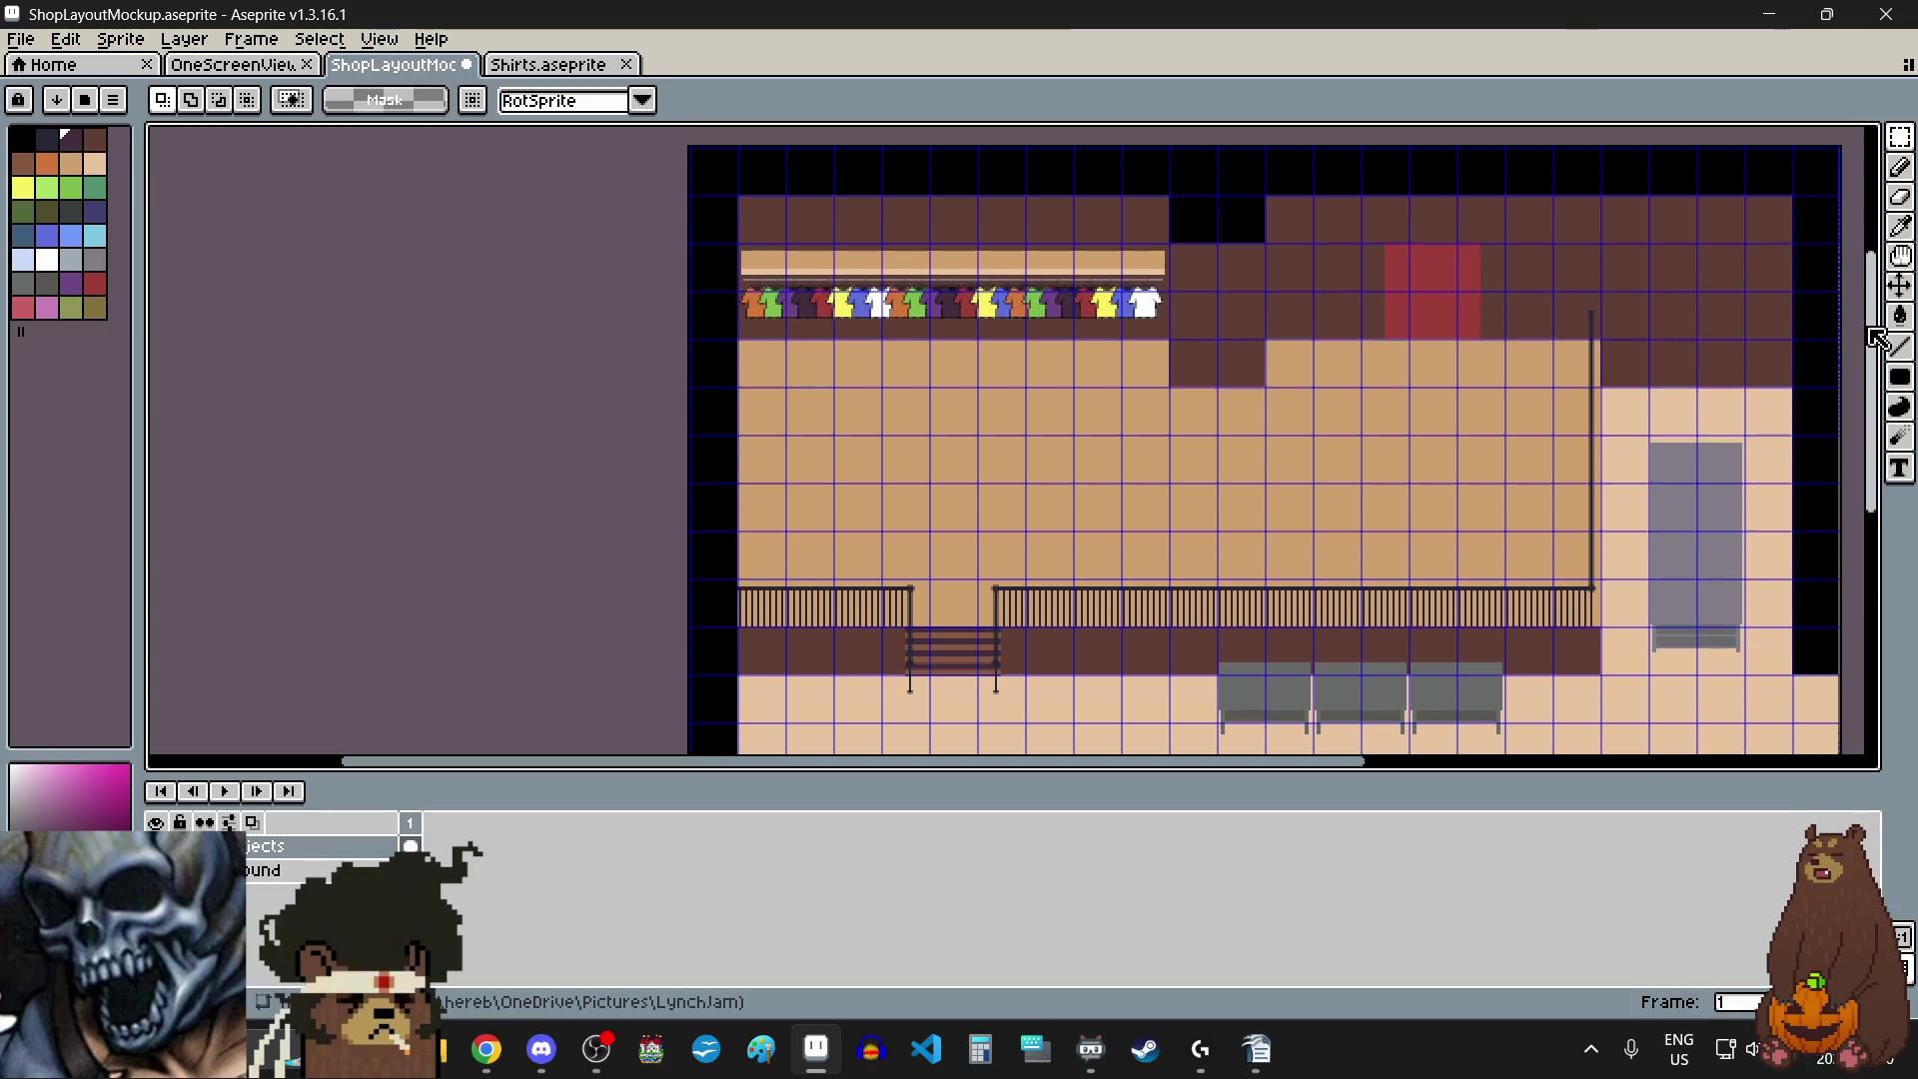
left_click(20, 39)
left_click(72, 160)
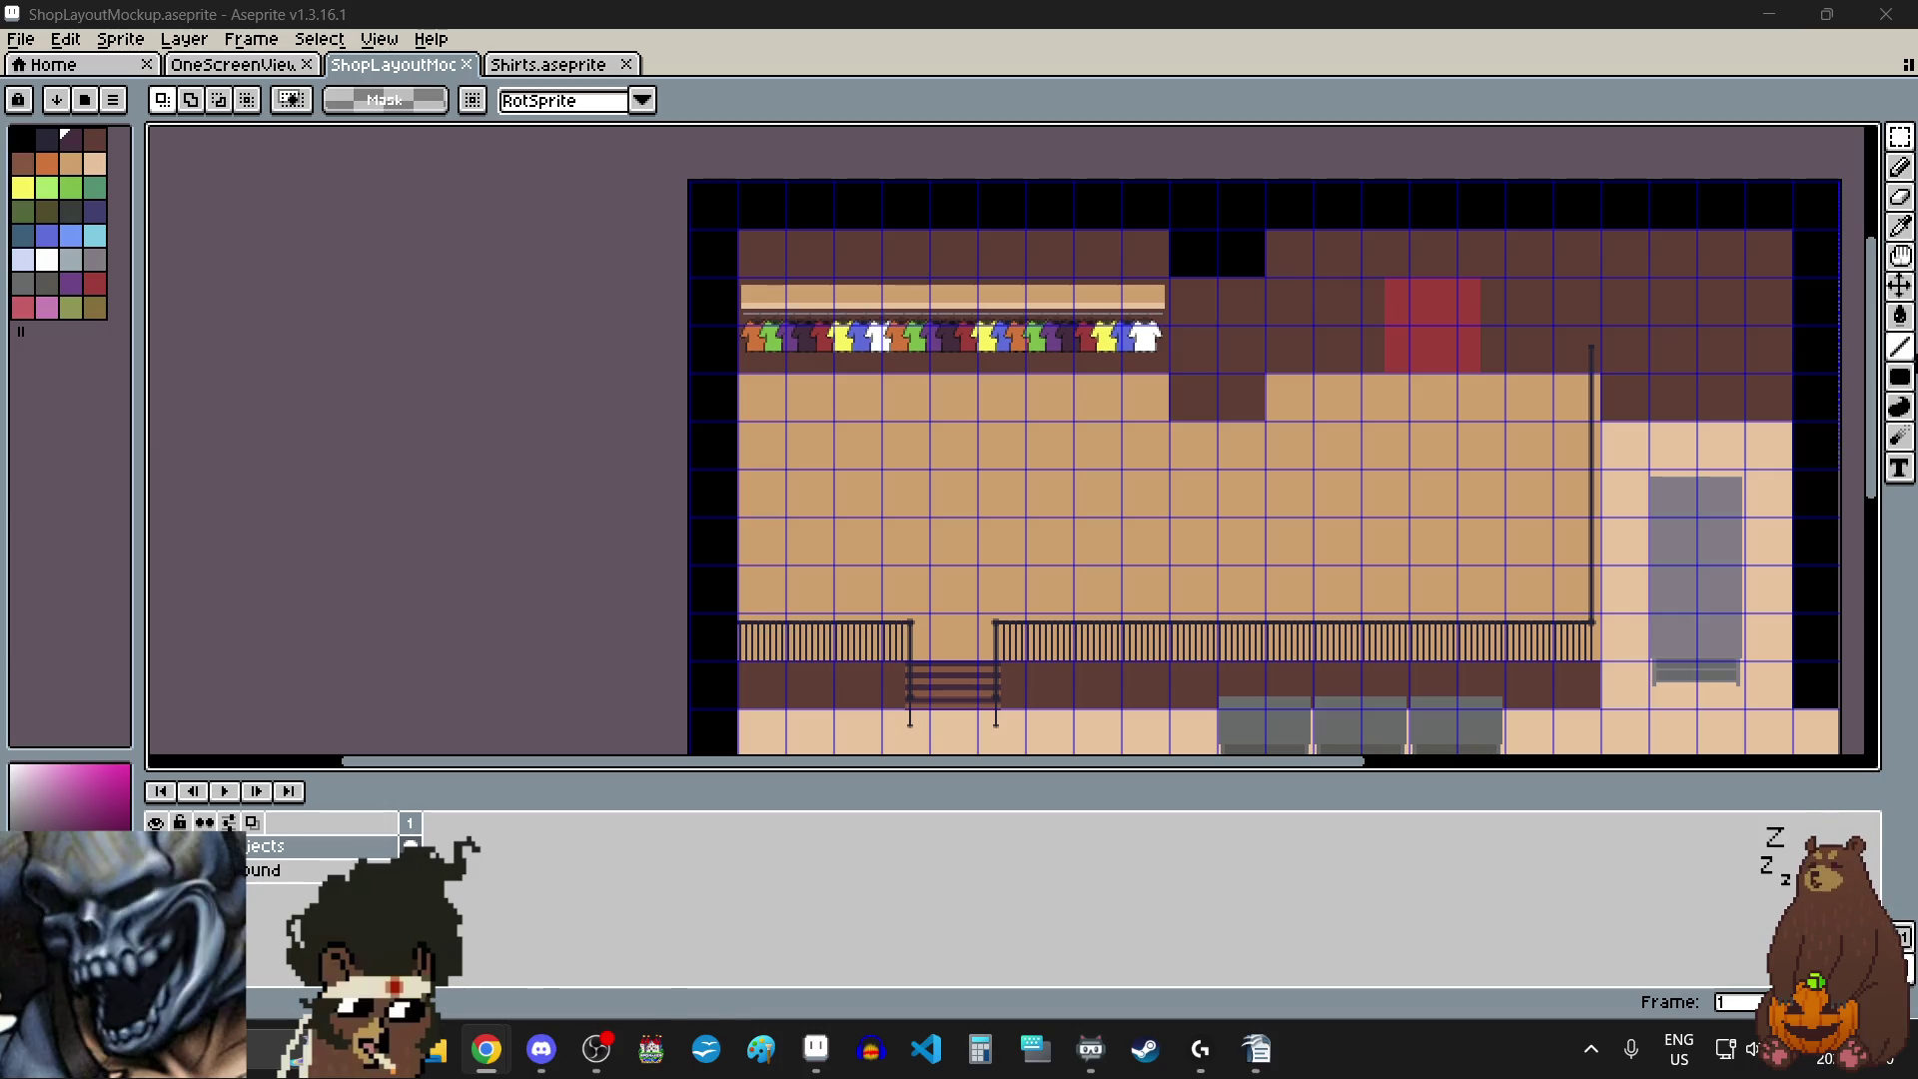
left_click_drag(1874, 290, 1876, 362)
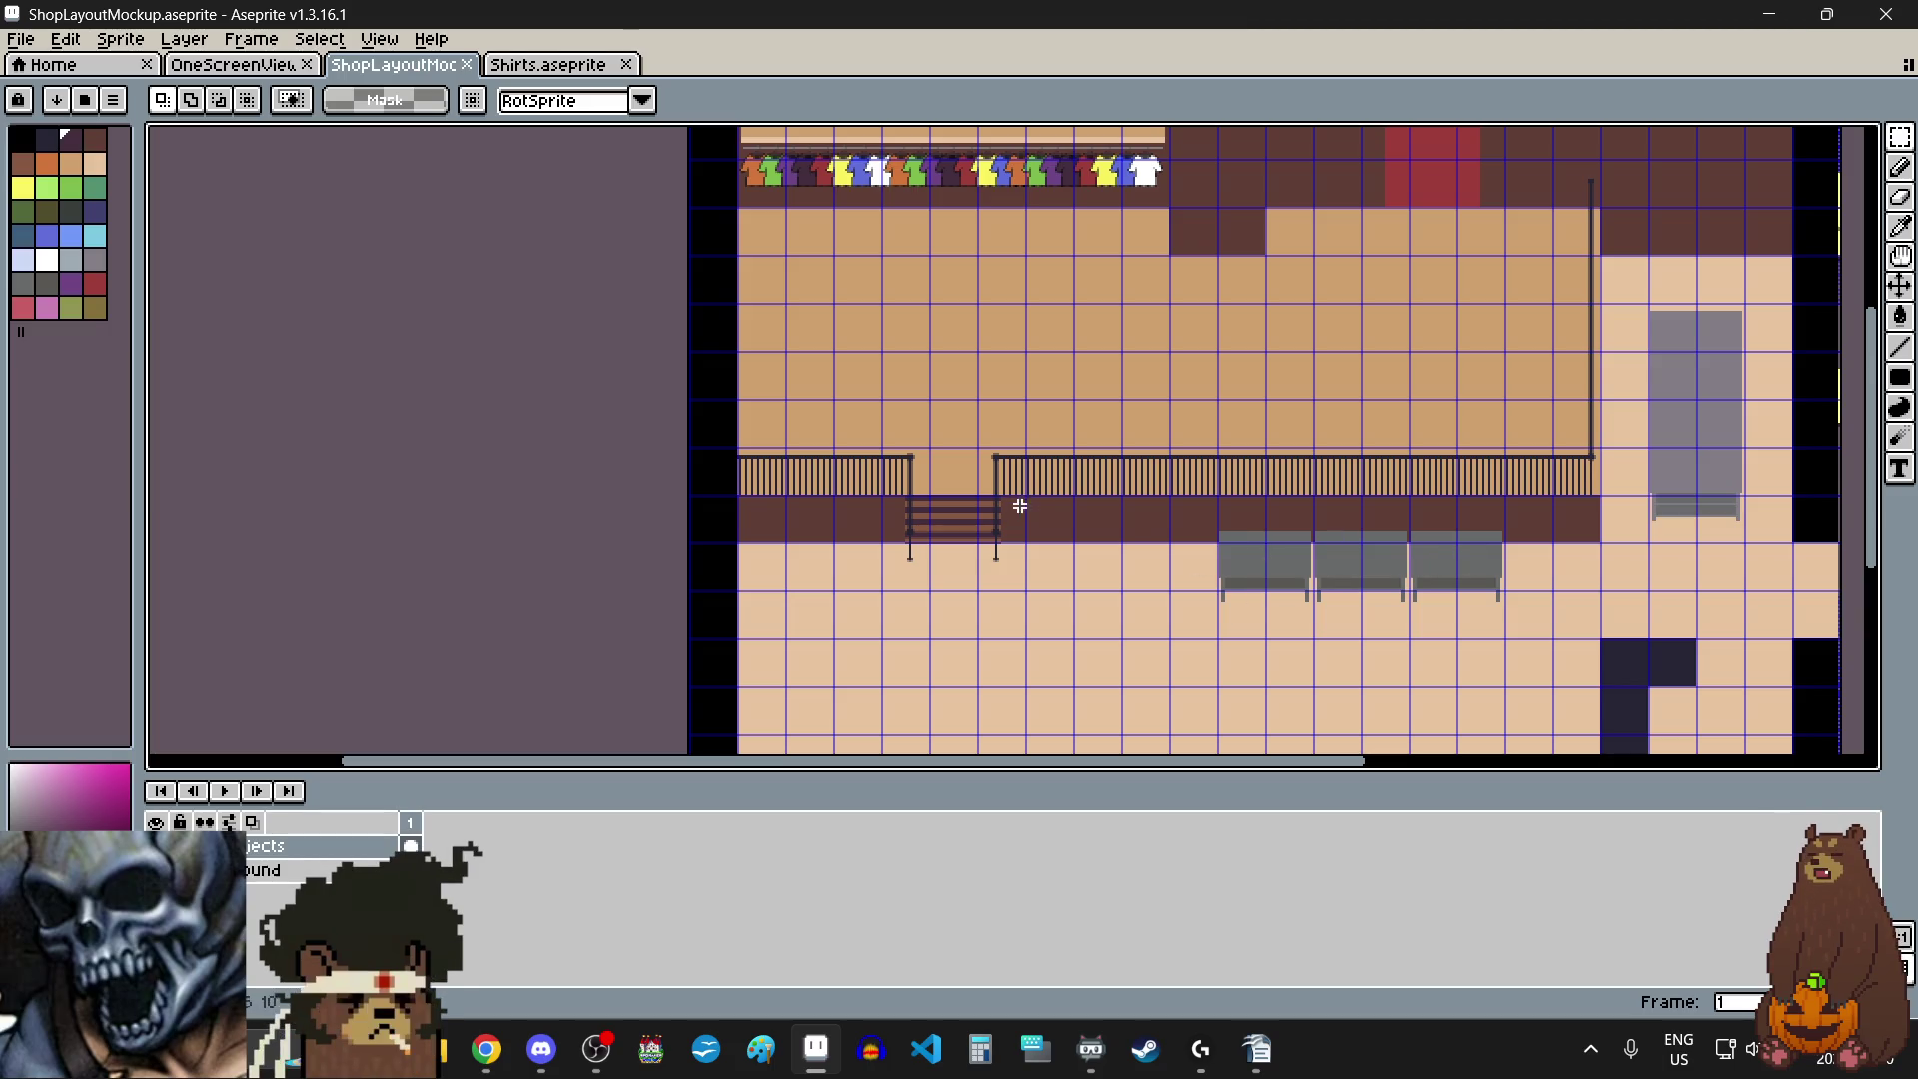
left_click_drag(1872, 430, 1878, 358)
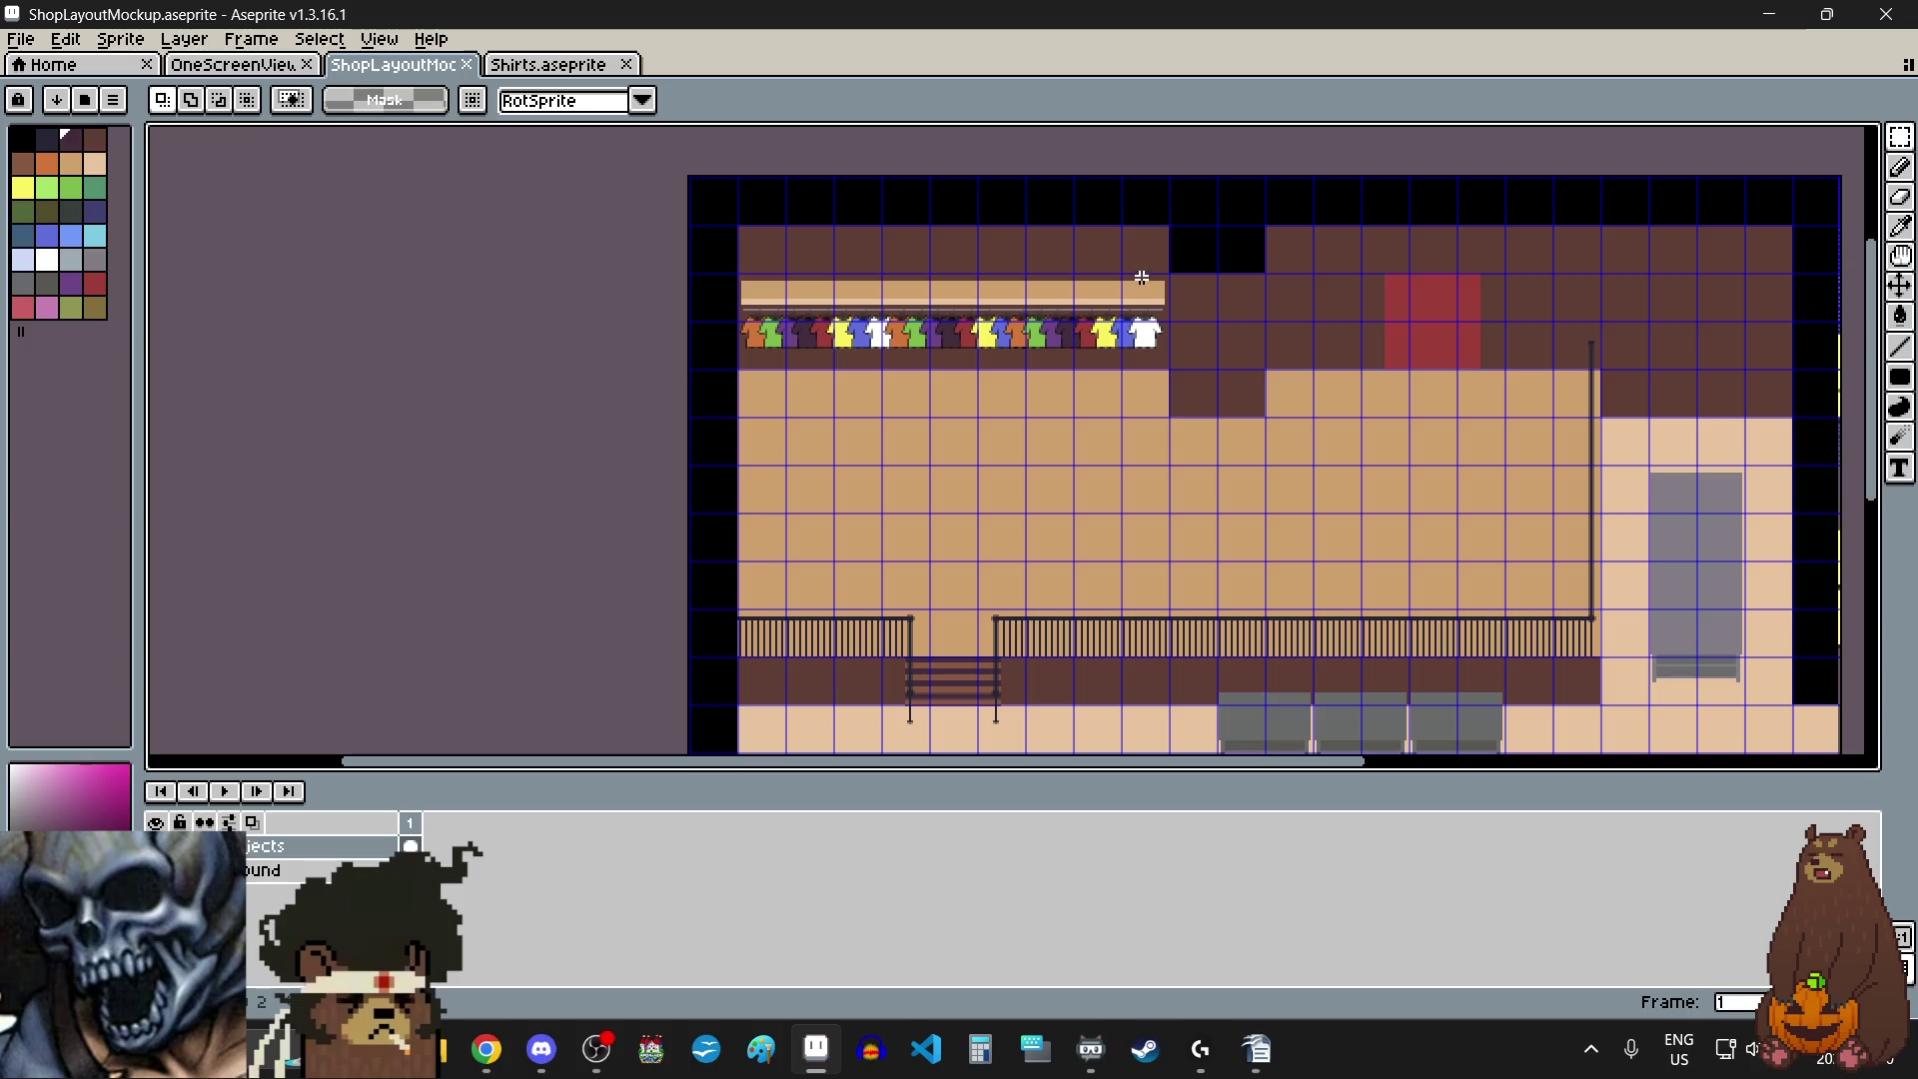
left_click_drag(1876, 351, 1867, 472)
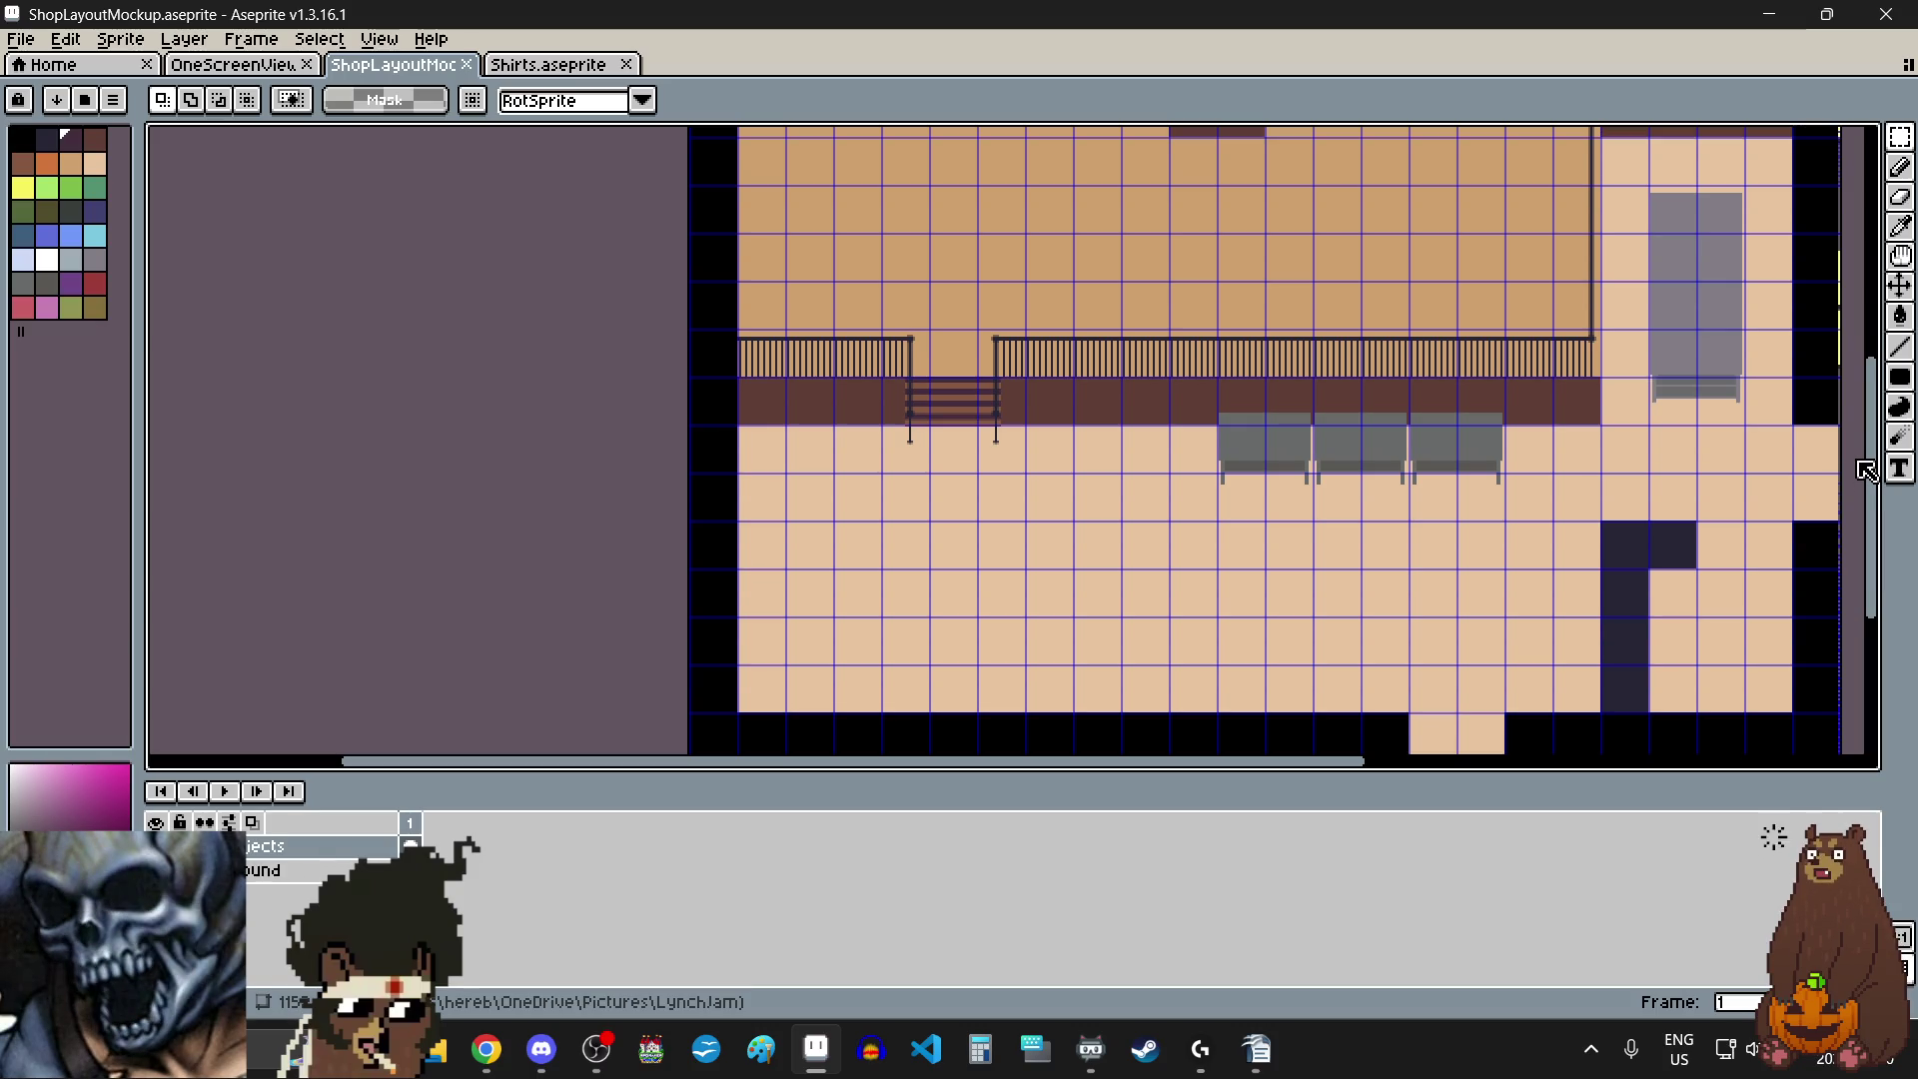
mouse_move(1866, 472)
left_mouse_down()
mouse_move(1849, 389)
mouse_move(1832, 458)
mouse_move(1847, 414)
left_mouse_up()
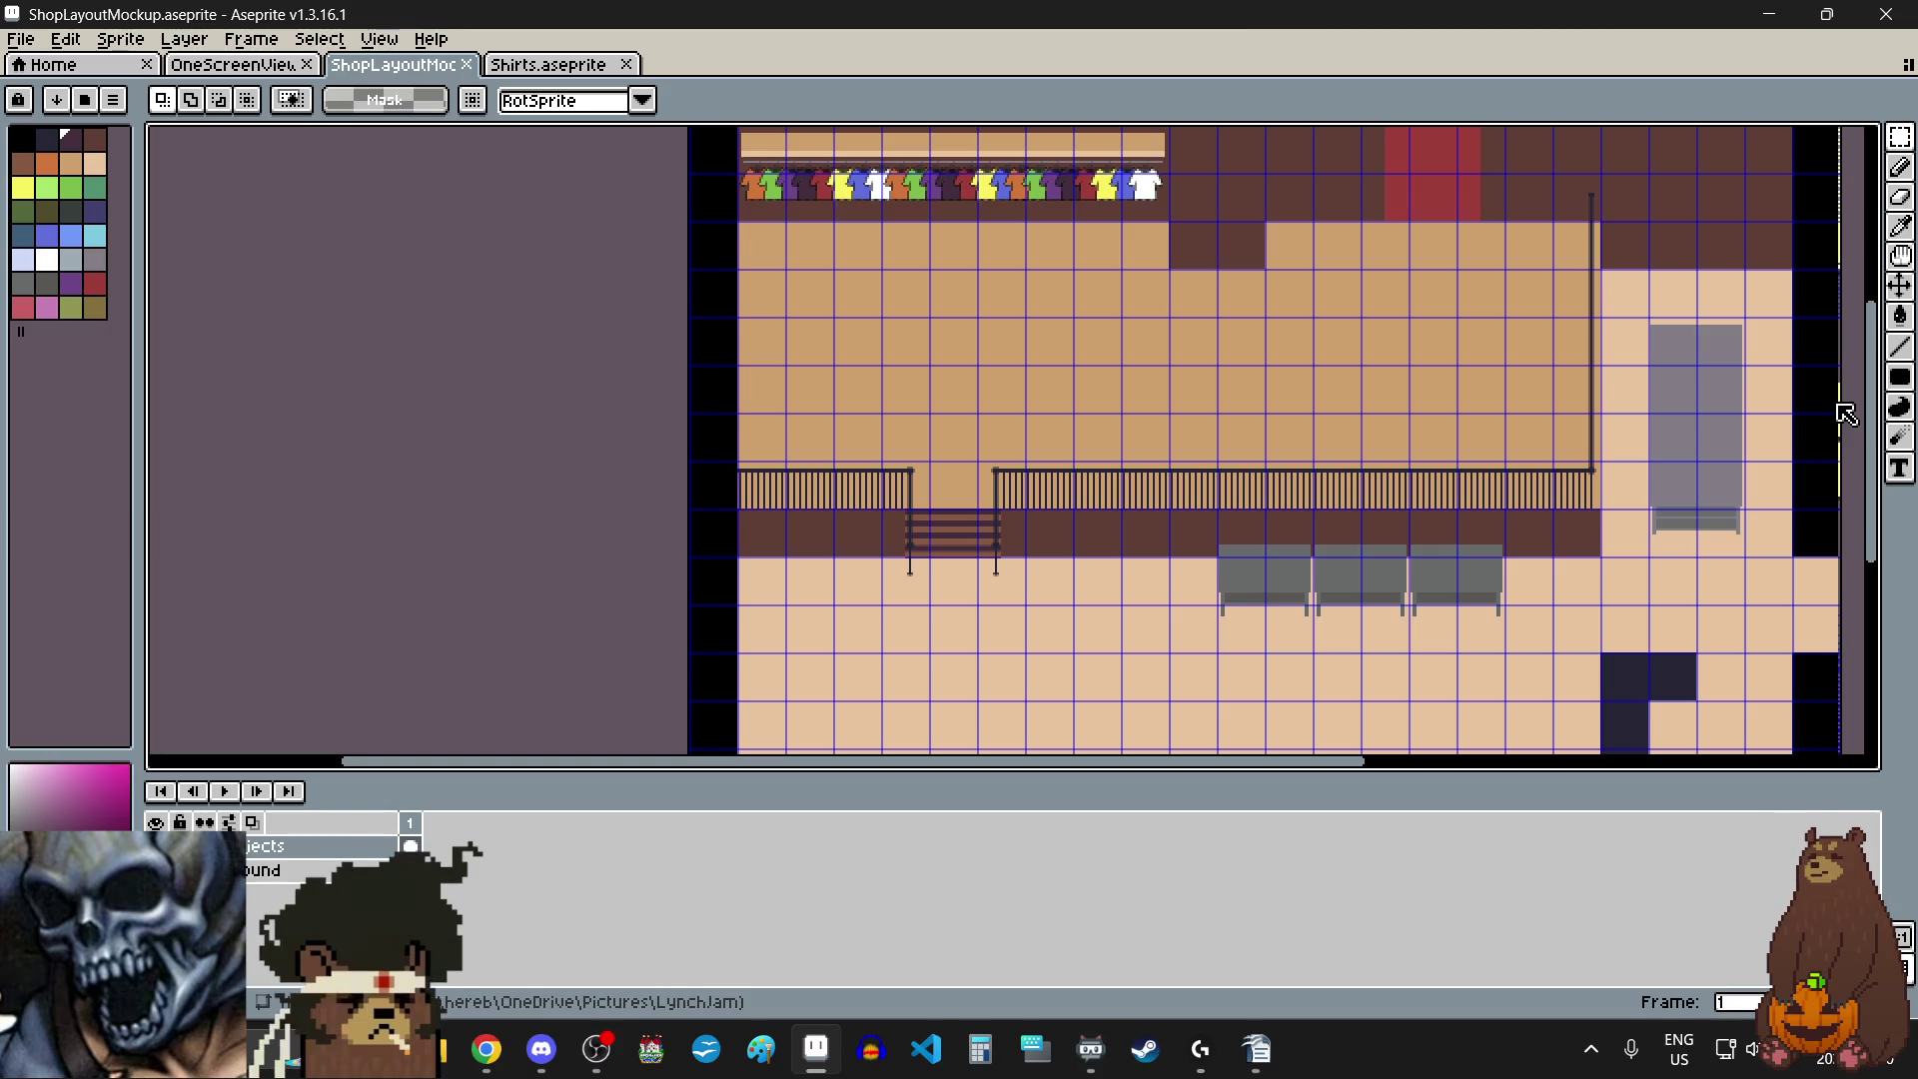
left_click_drag(1847, 415, 1838, 478)
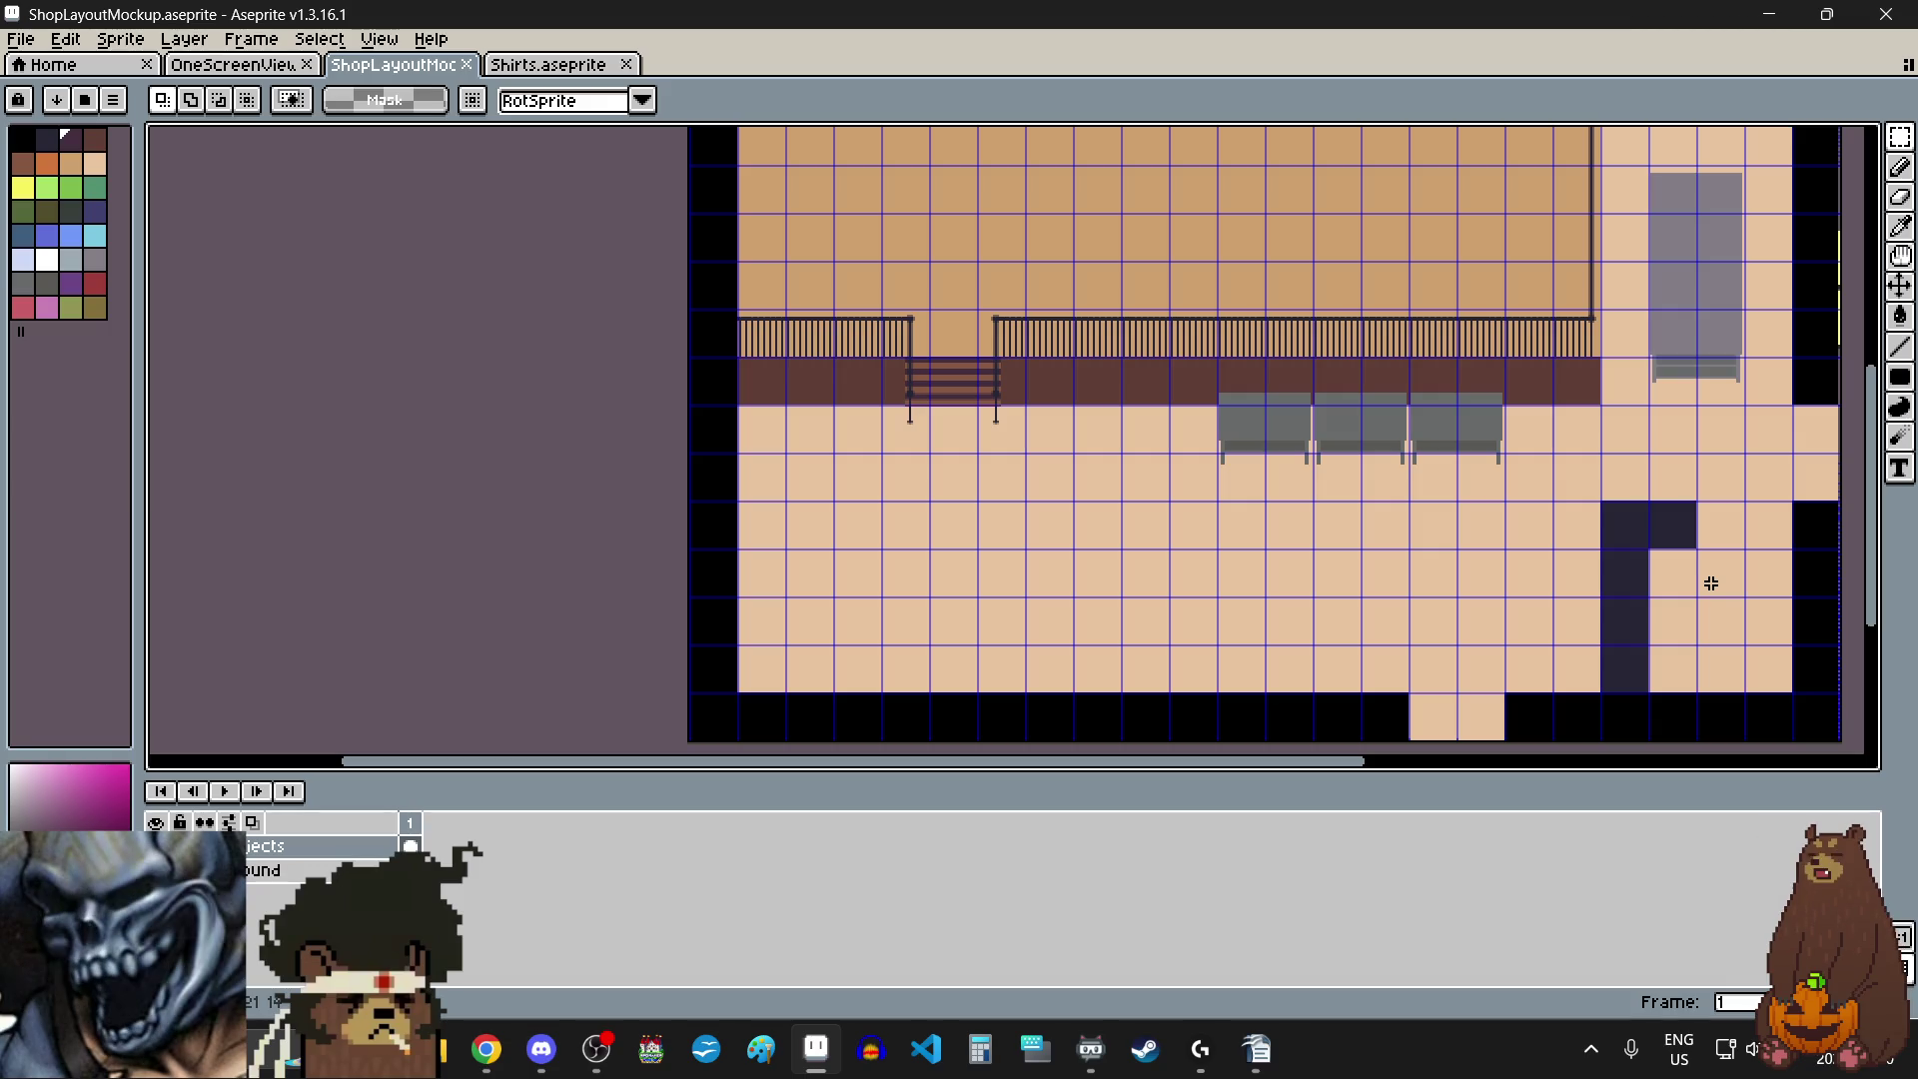
left_click_drag(1878, 505, 1883, 435)
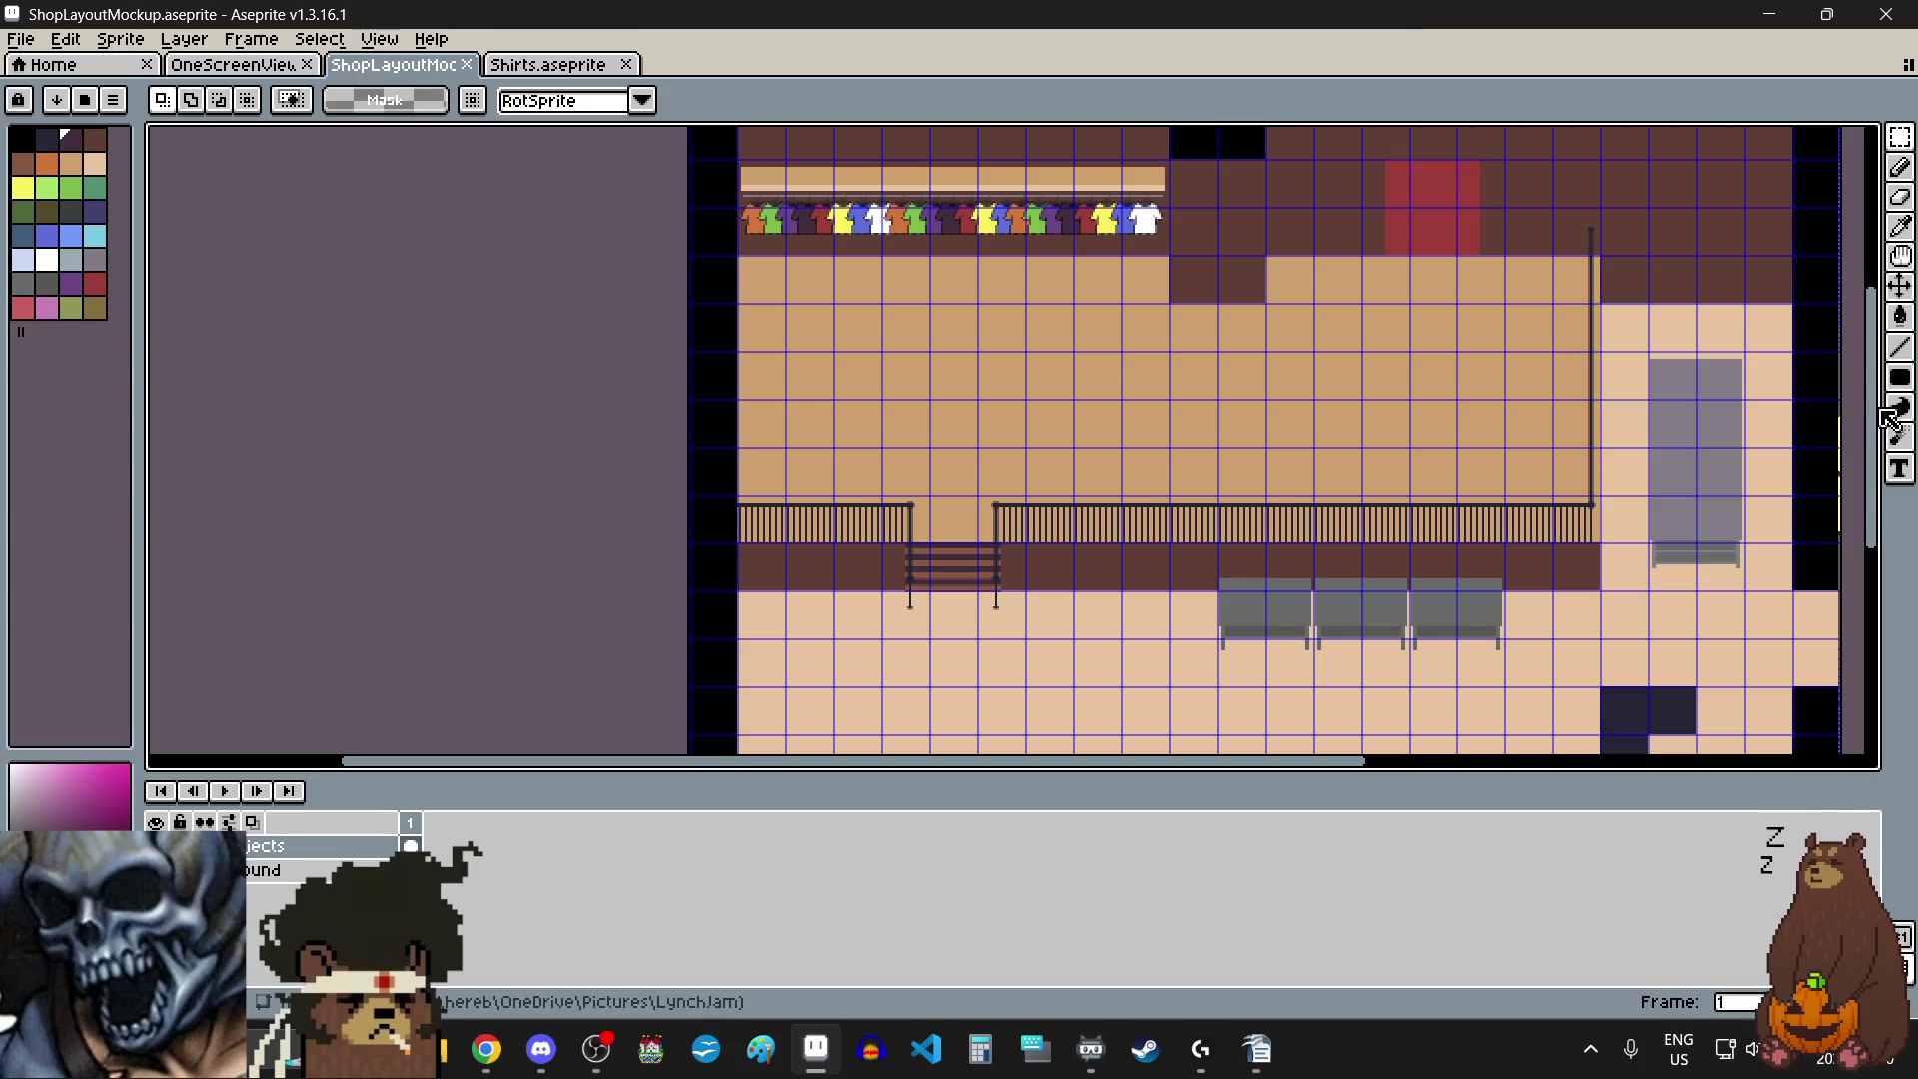
left_click_drag(1875, 361, 1881, 303)
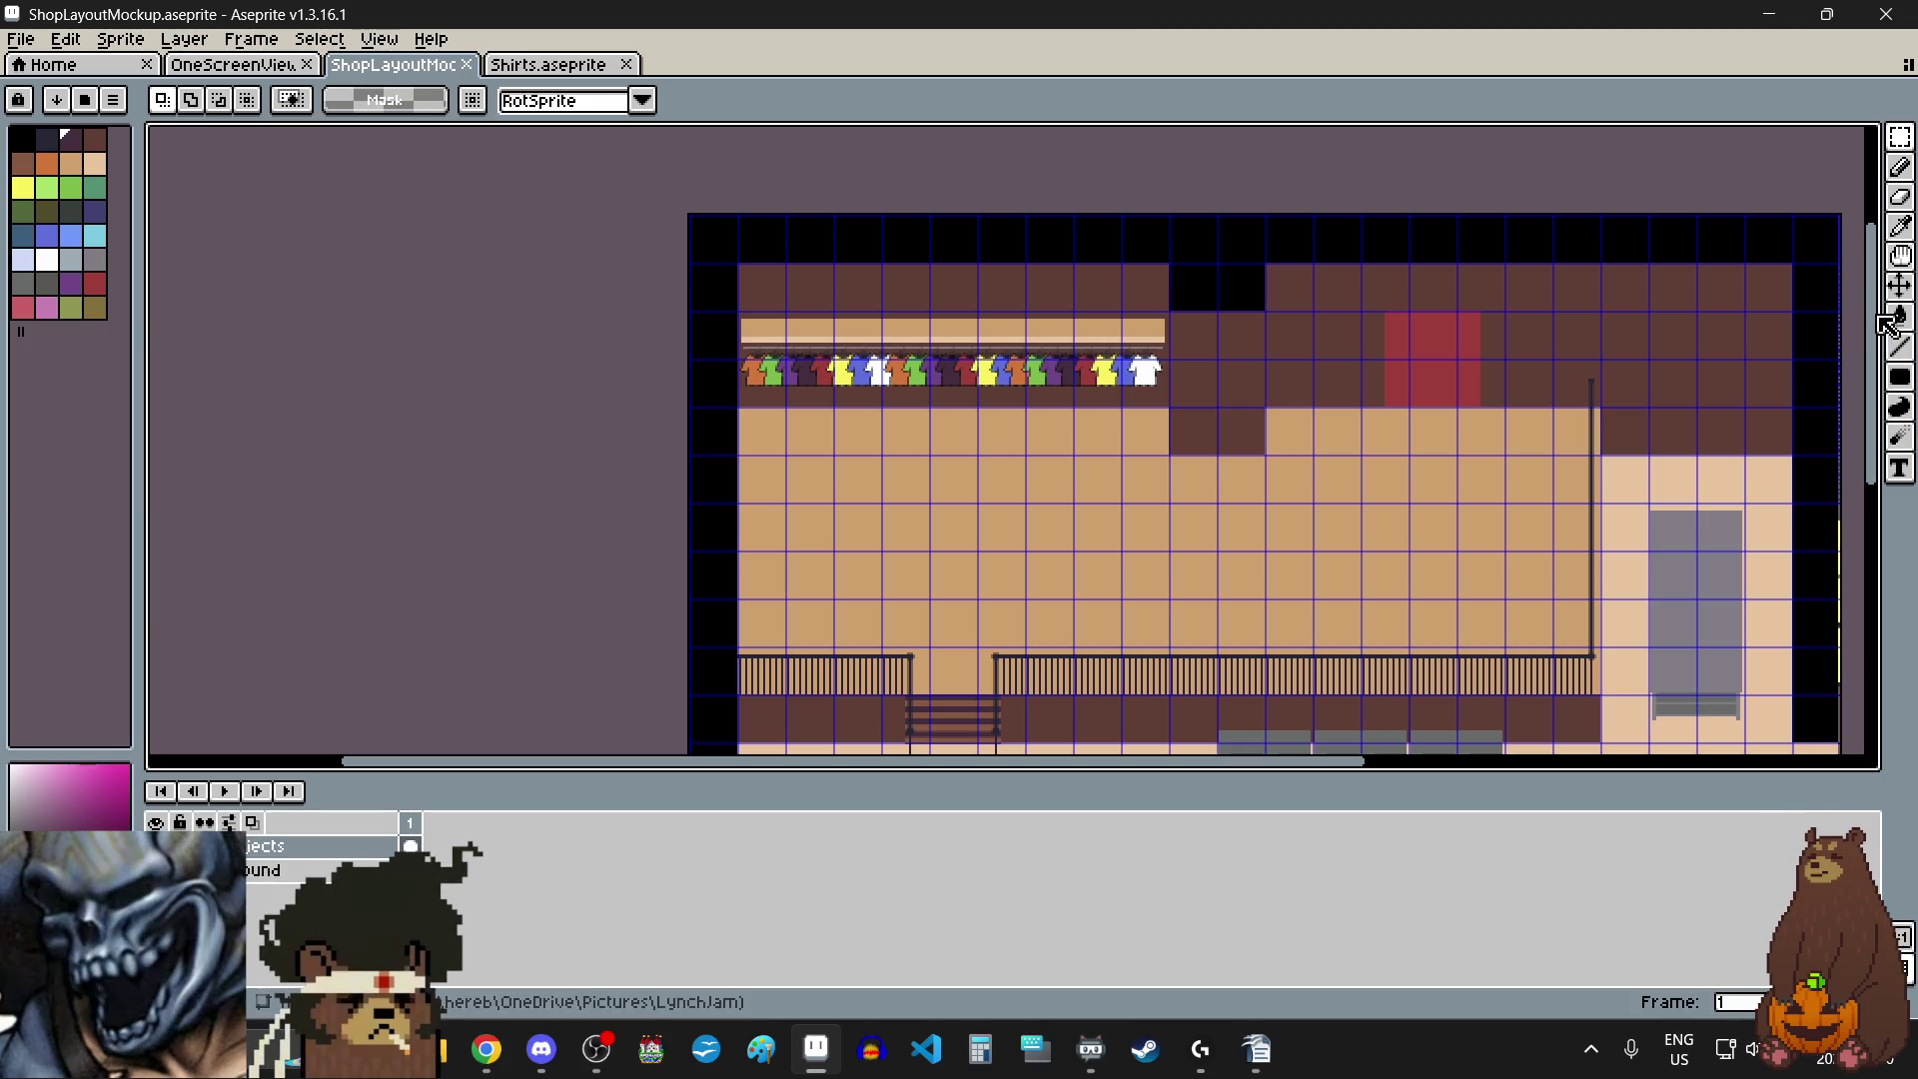
left_click_drag(1871, 323, 1871, 445)
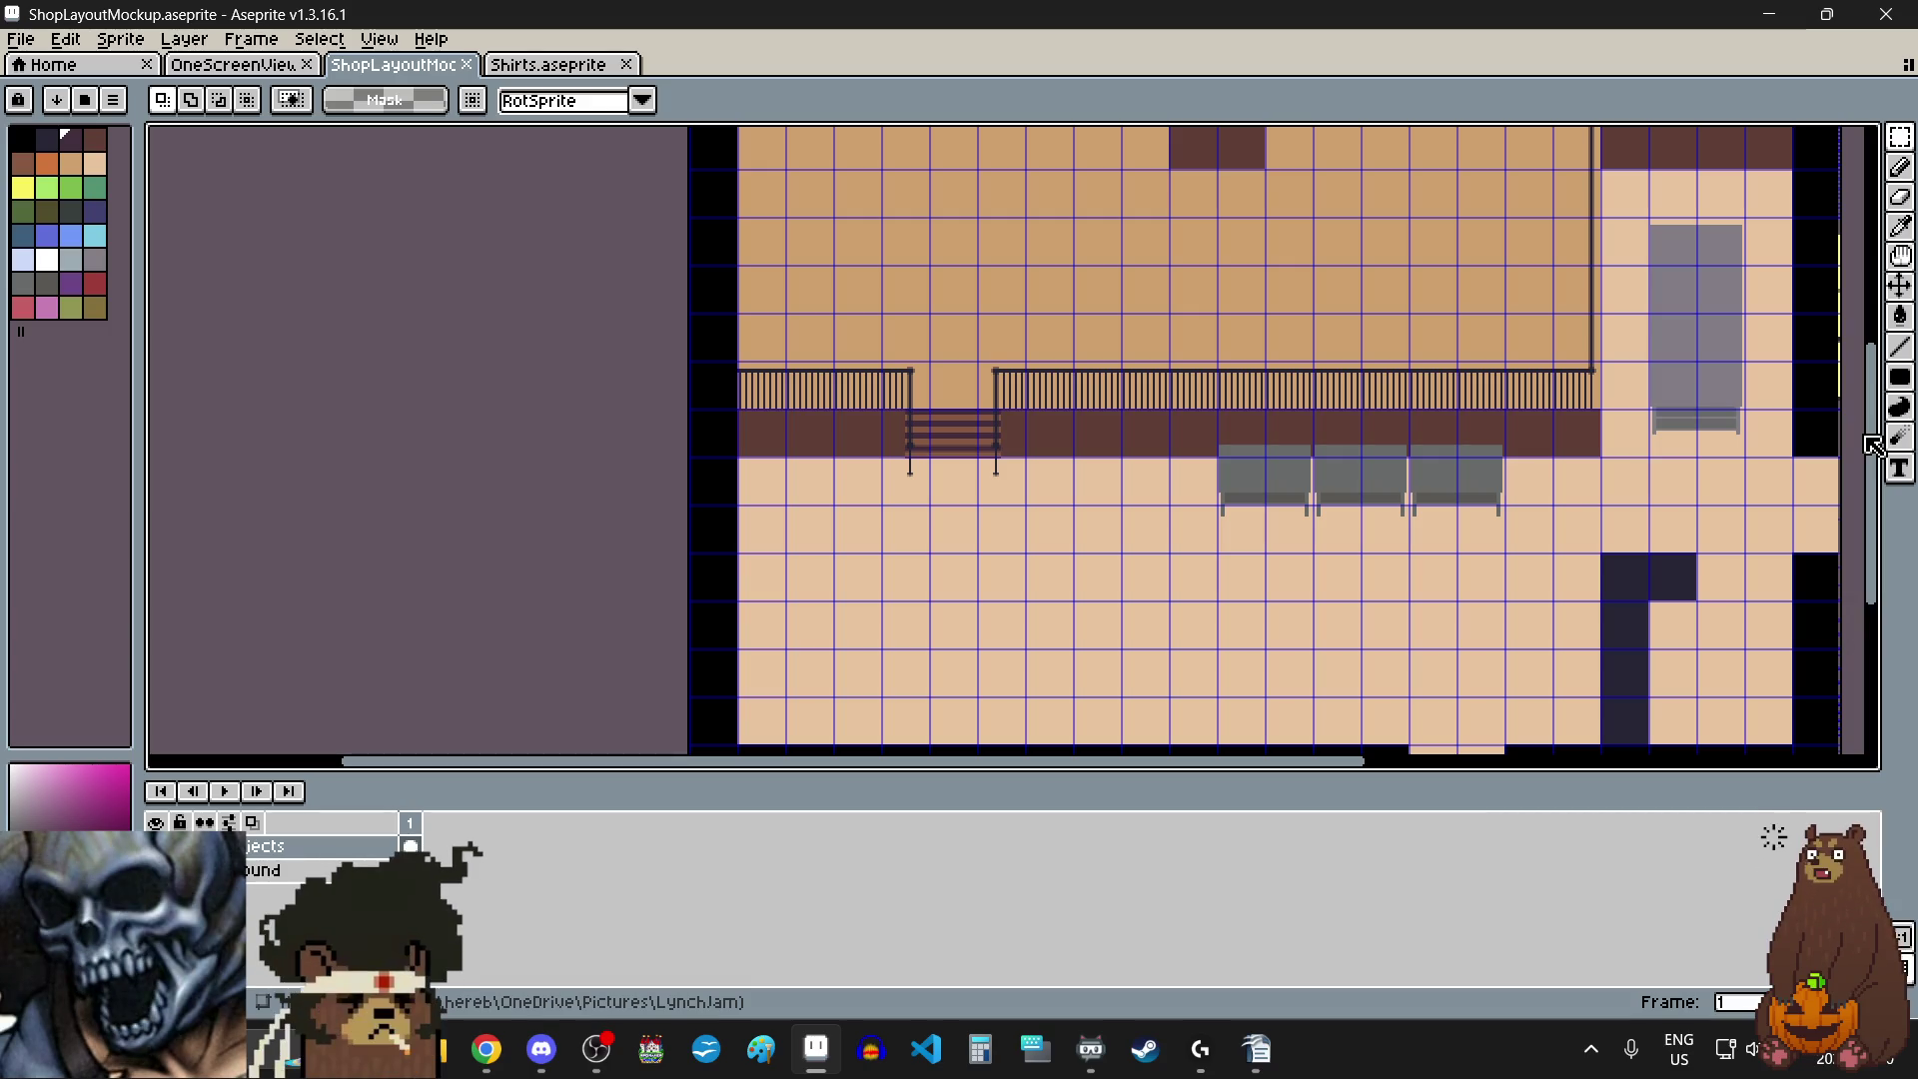
left_click_drag(1872, 445, 1871, 477)
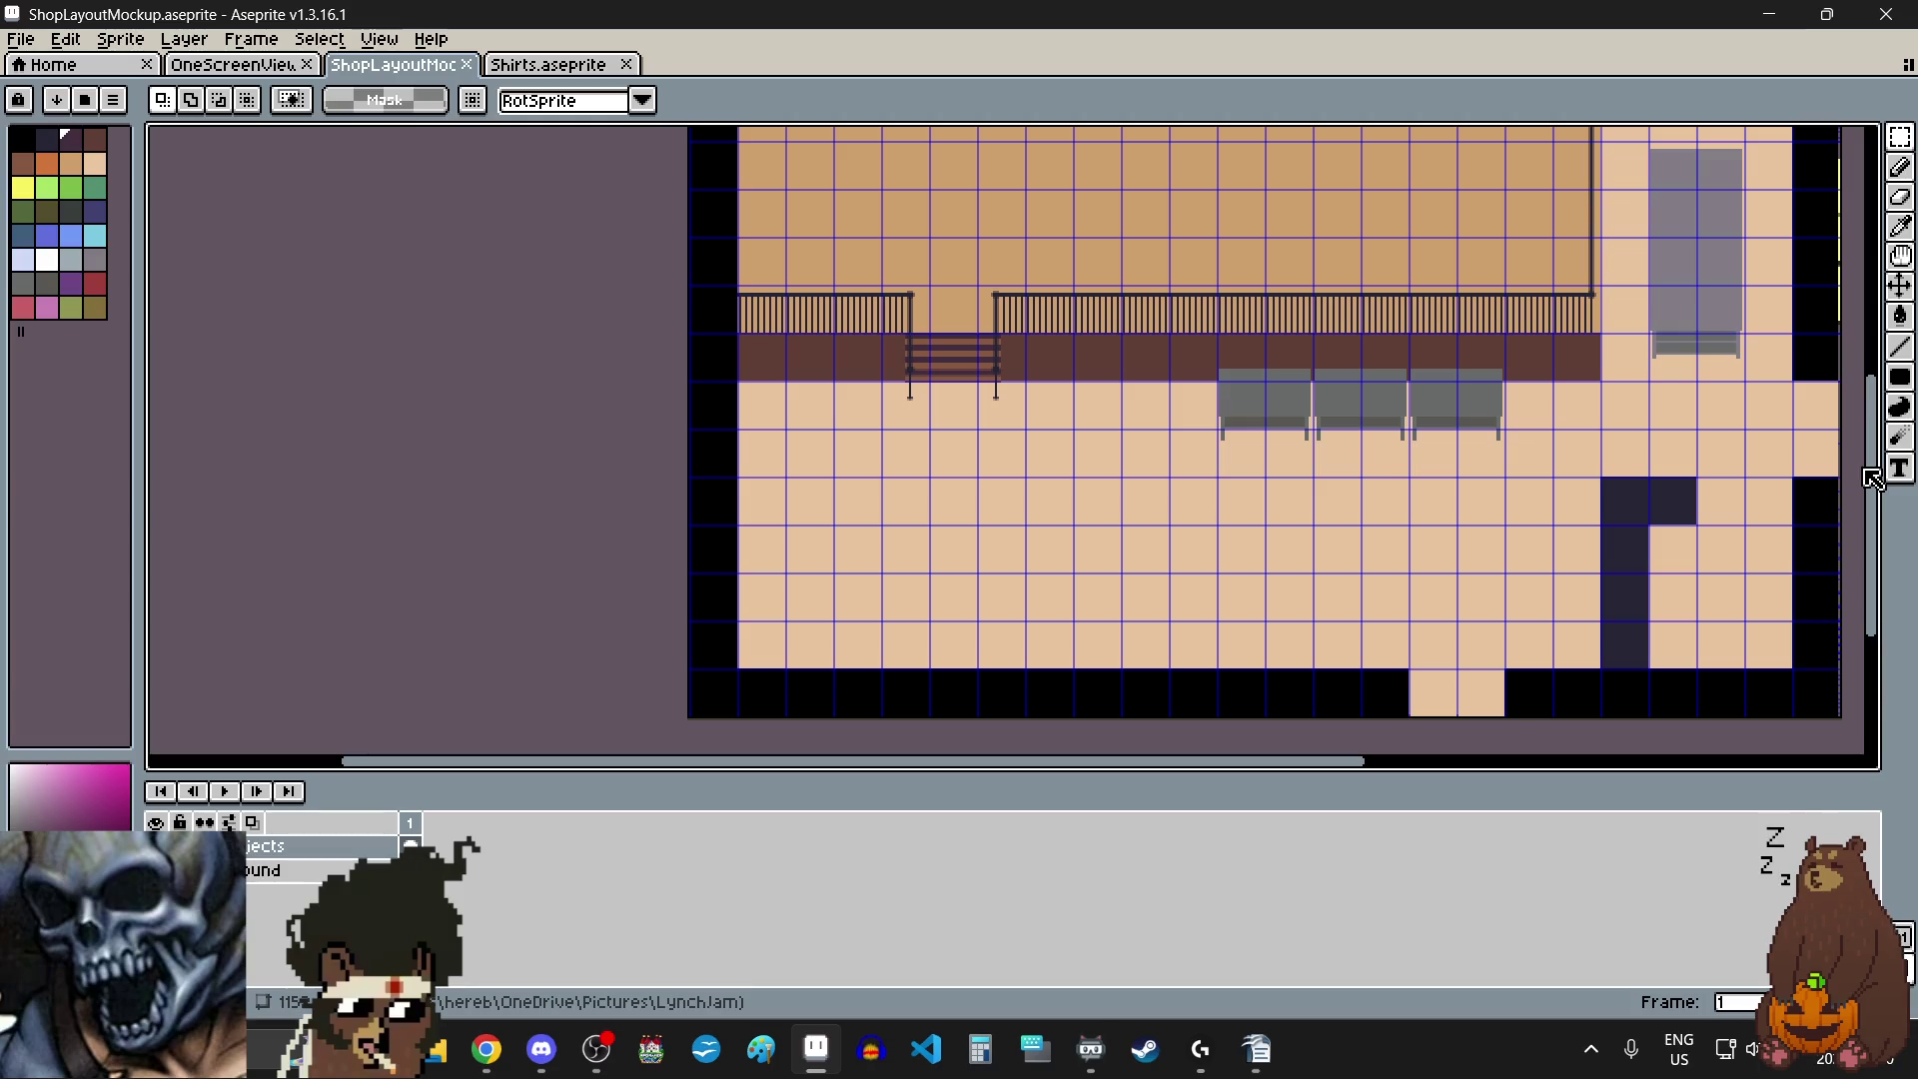
mouse_move(1871, 480)
left_mouse_down()
mouse_move(1882, 372)
mouse_move(1890, 512)
left_mouse_up()
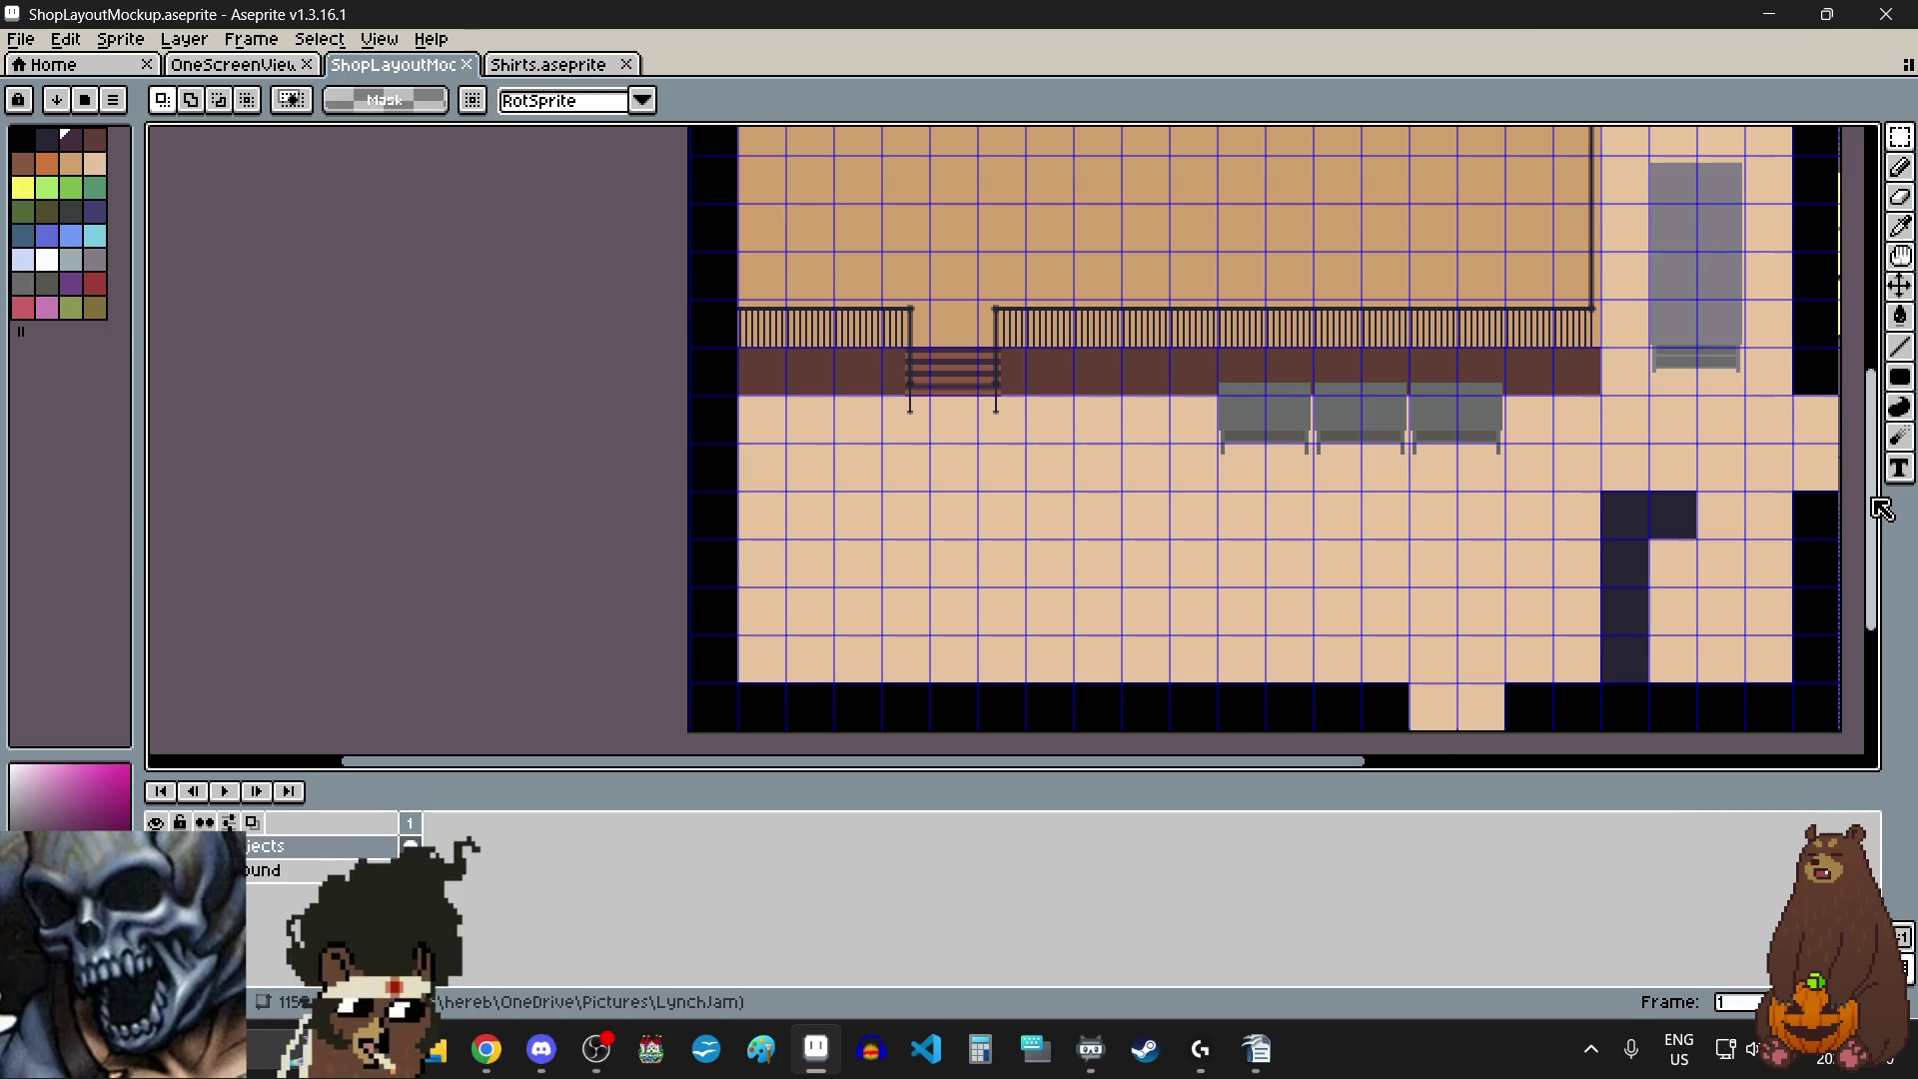
left_click_drag(1880, 509, 1878, 424)
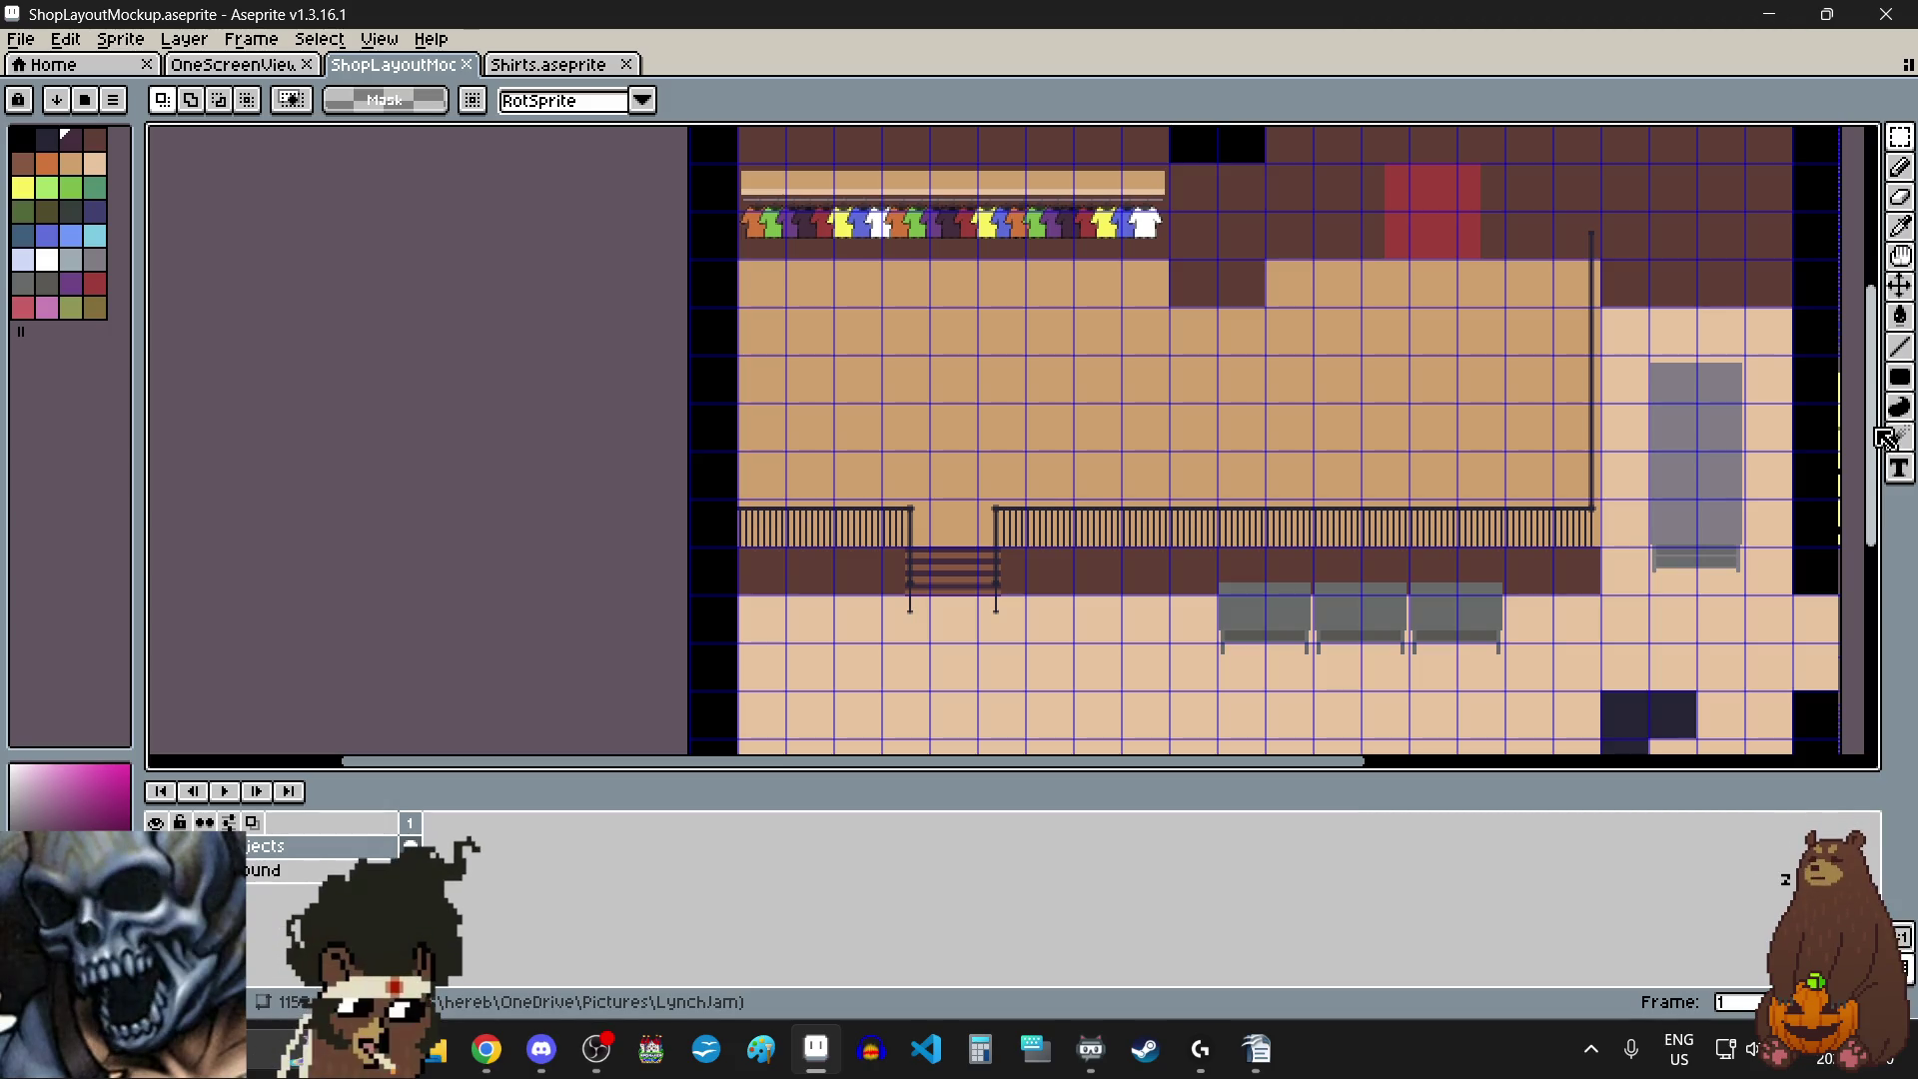
left_click_drag(1877, 432, 1889, 548)
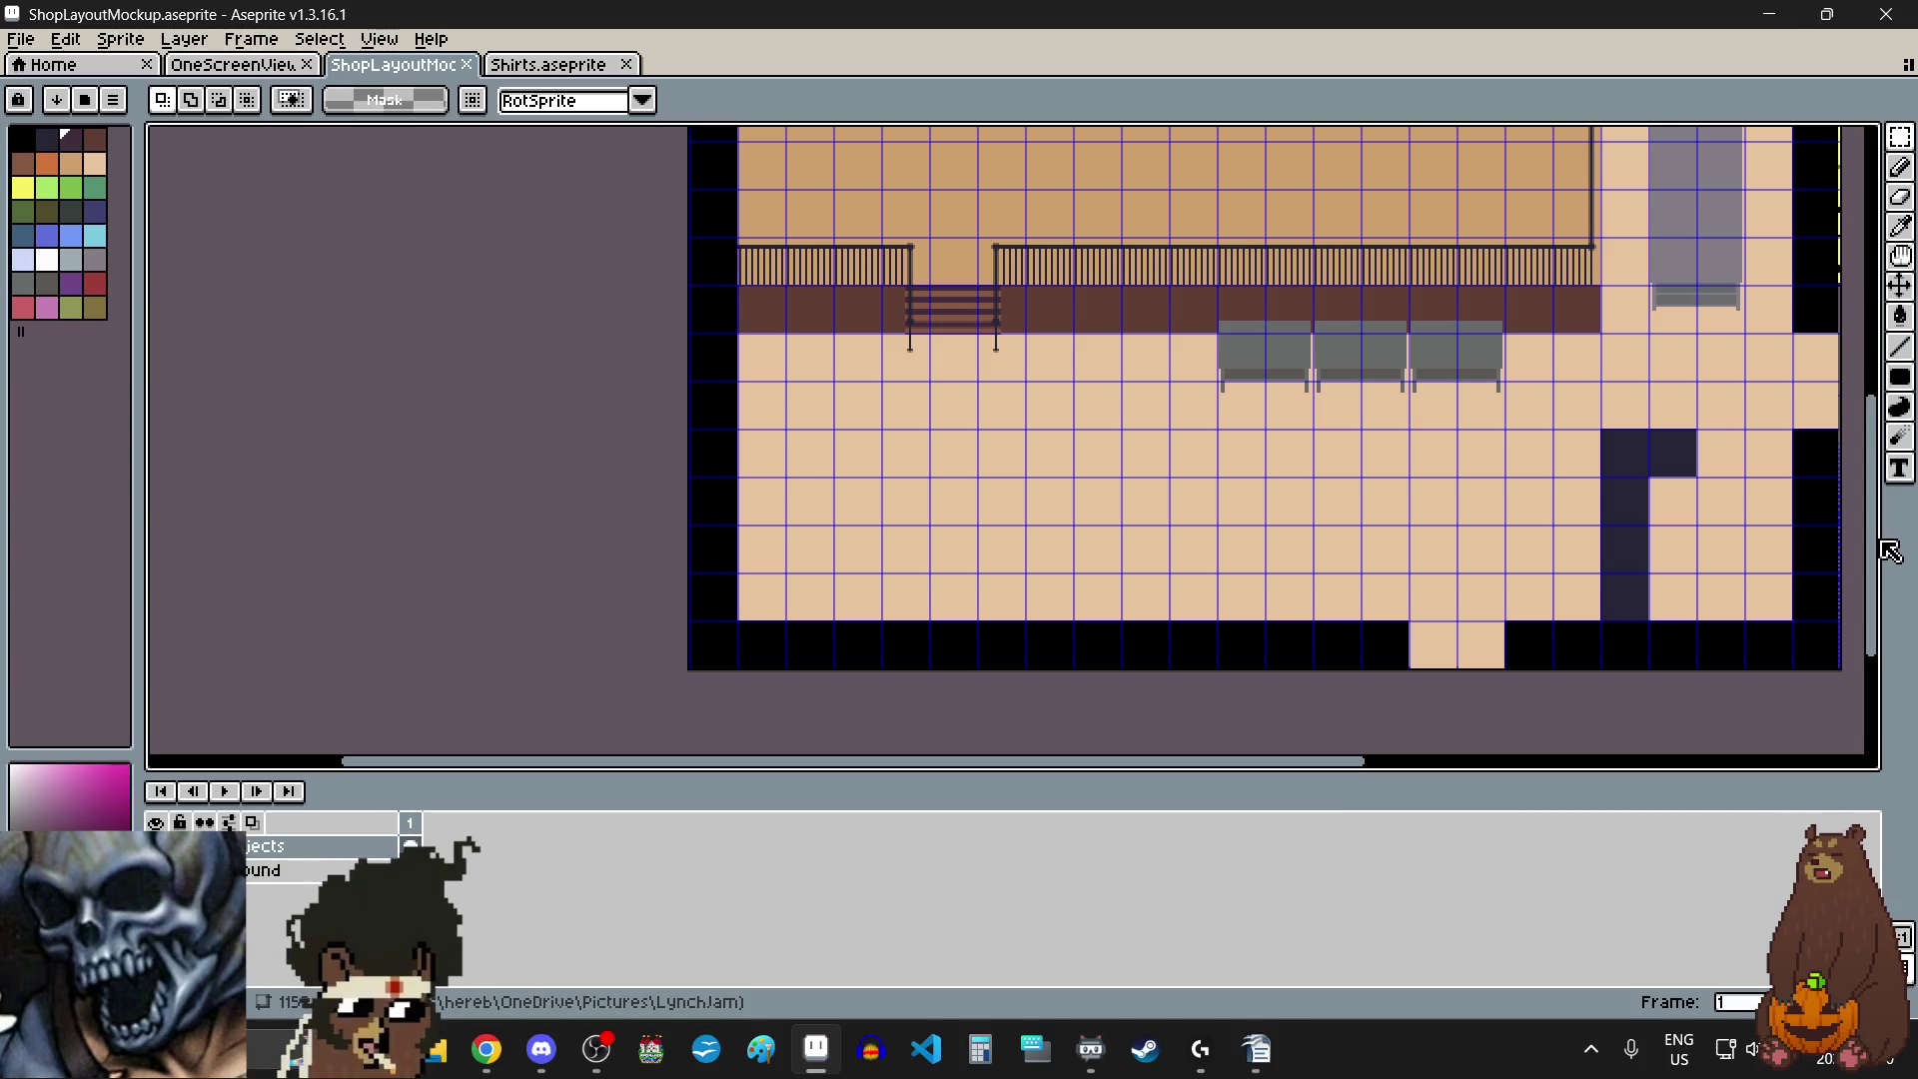
left_click_drag(1889, 552, 1884, 442)
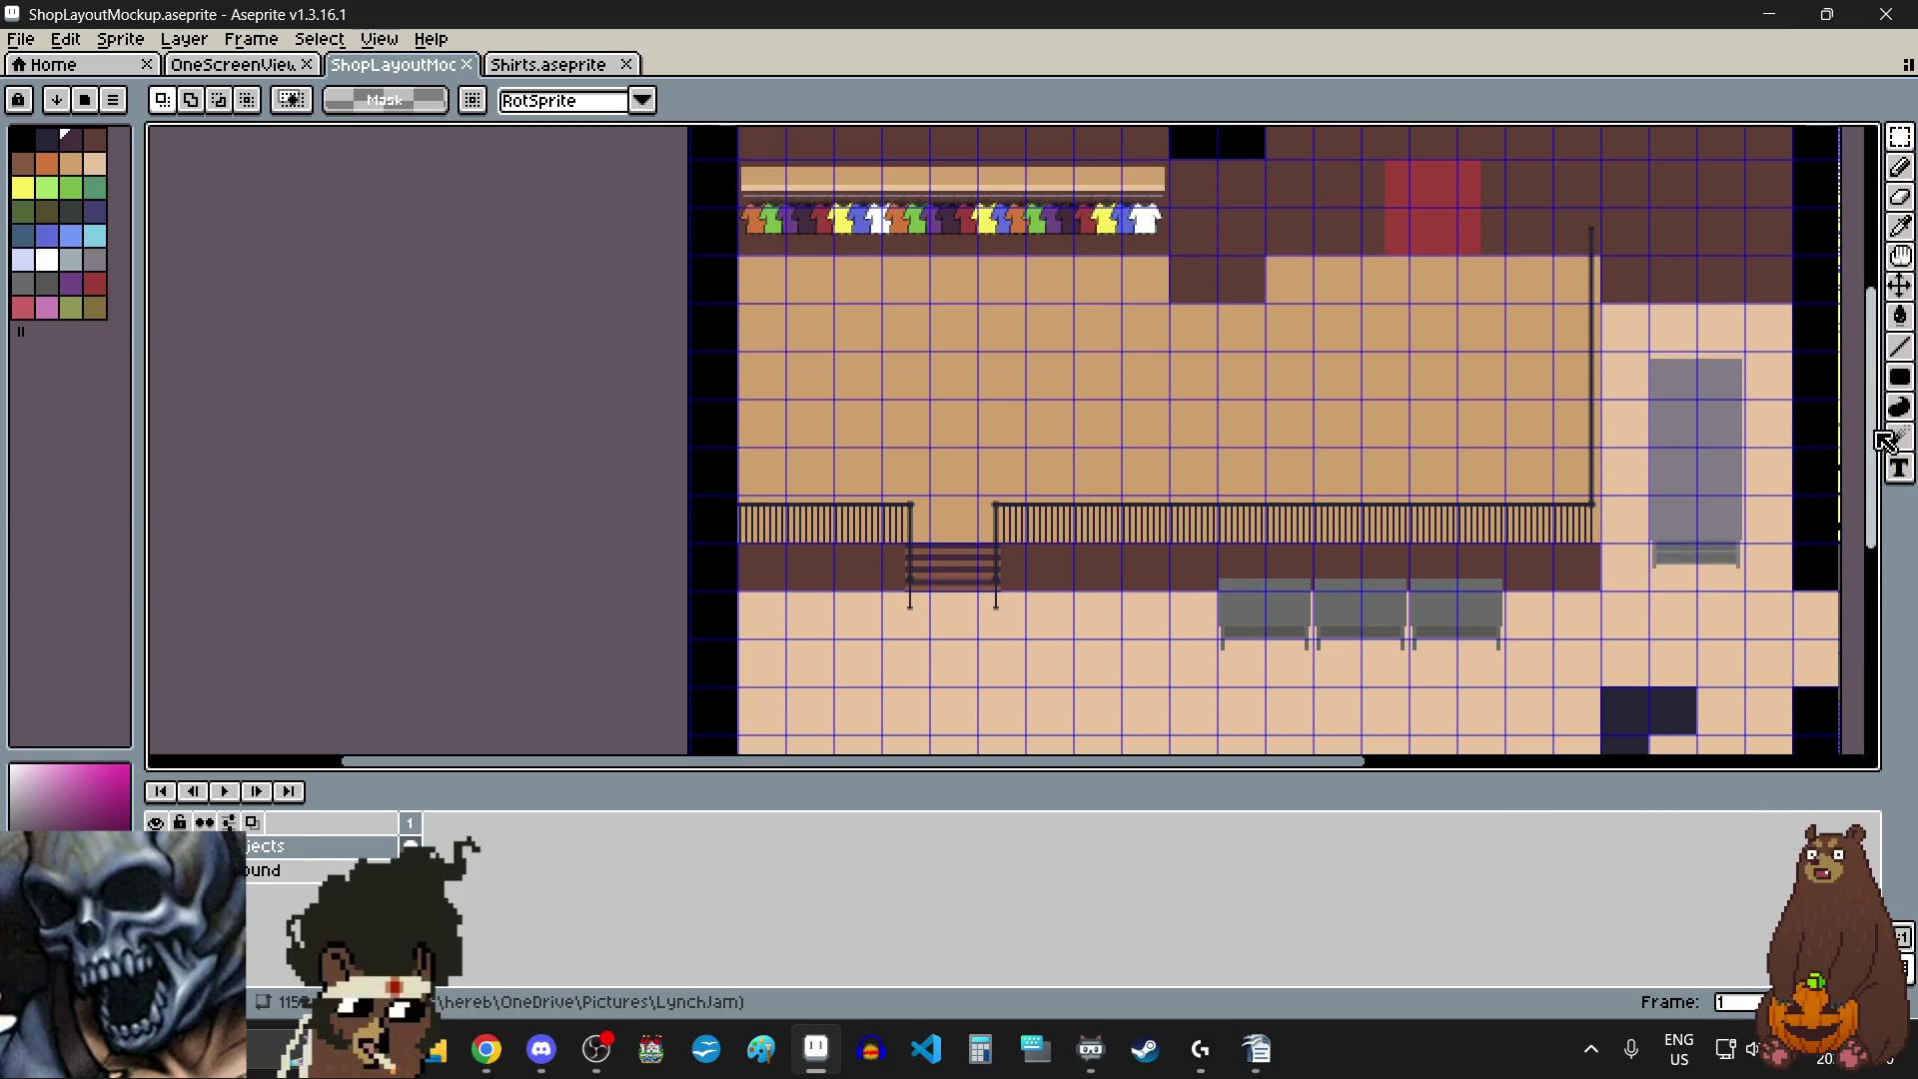
mouse_move(1884, 441)
left_mouse_down()
mouse_move(1880, 529)
mouse_move(1866, 427)
mouse_move(1858, 542)
mouse_move(1870, 407)
left_mouse_up()
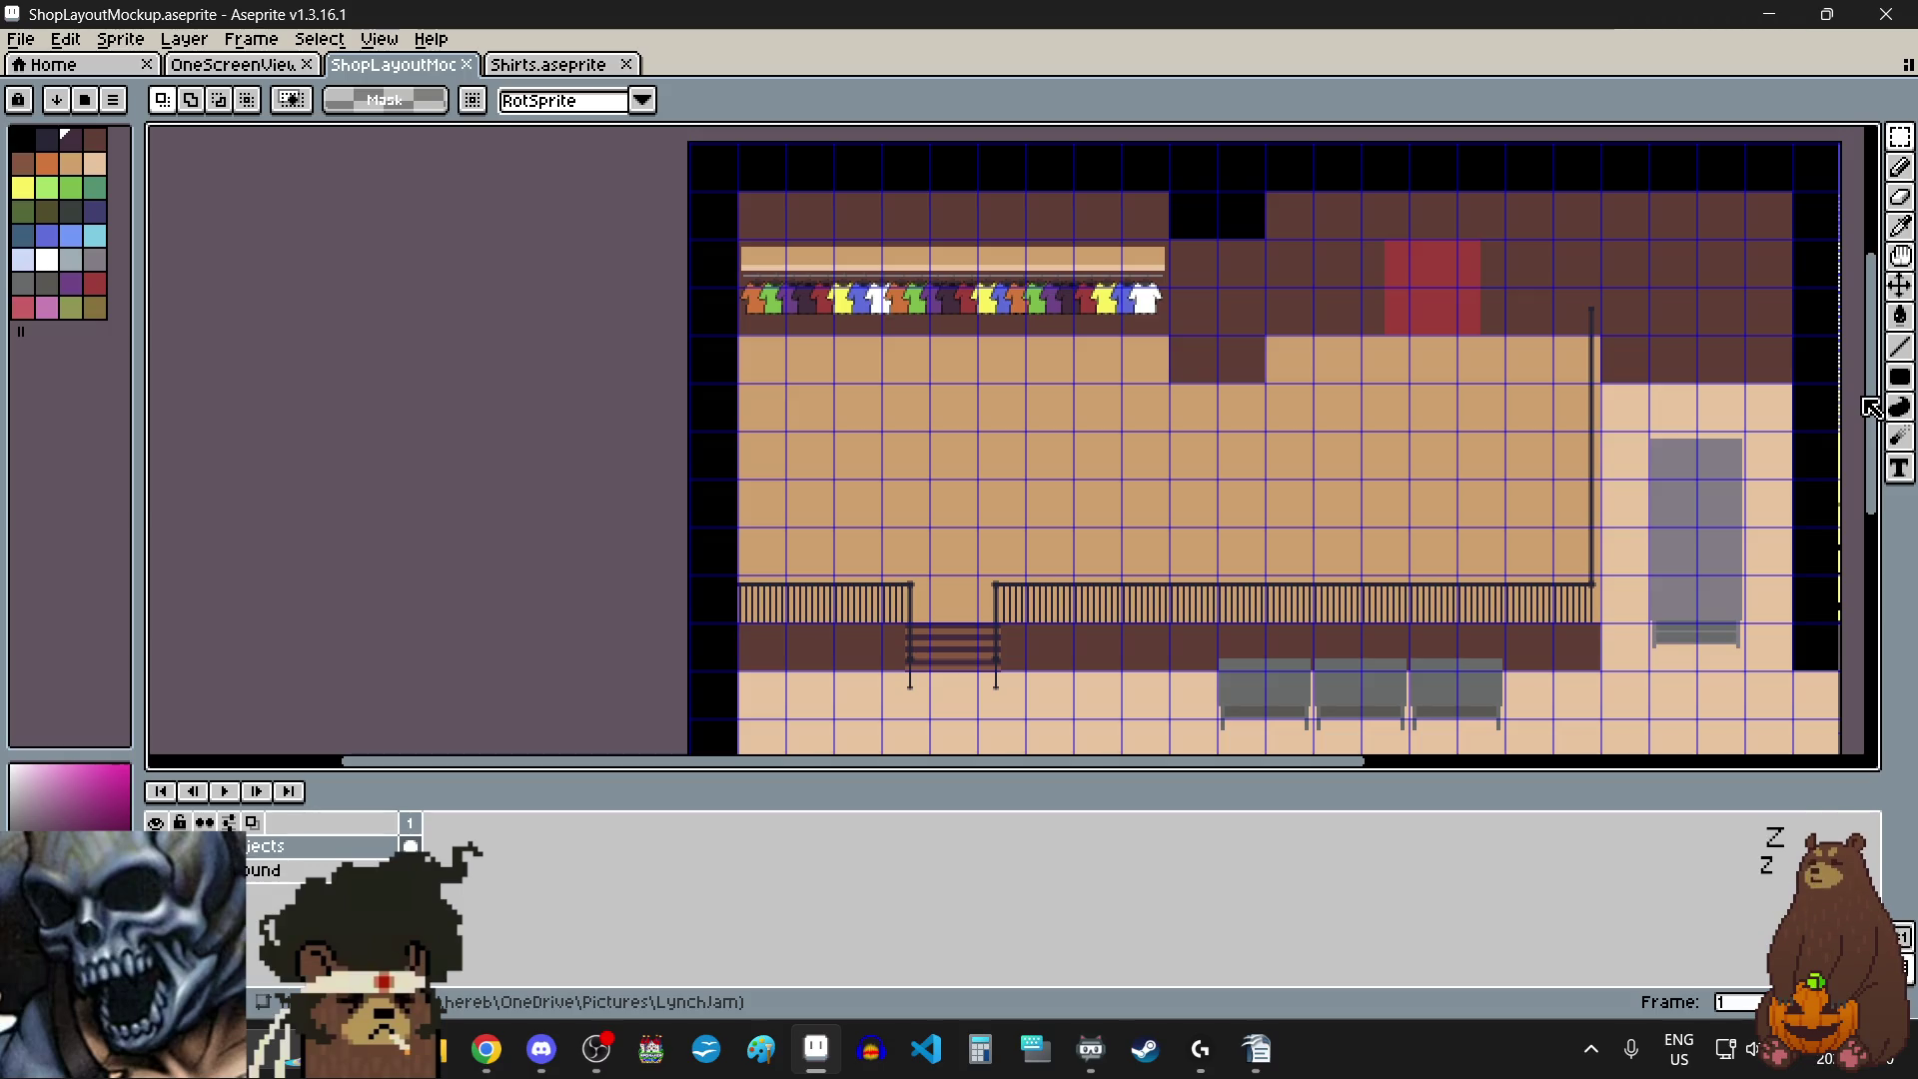
mouse_move(1871, 408)
left_mouse_down()
mouse_move(1856, 561)
mouse_move(1862, 456)
mouse_move(1864, 512)
left_mouse_up()
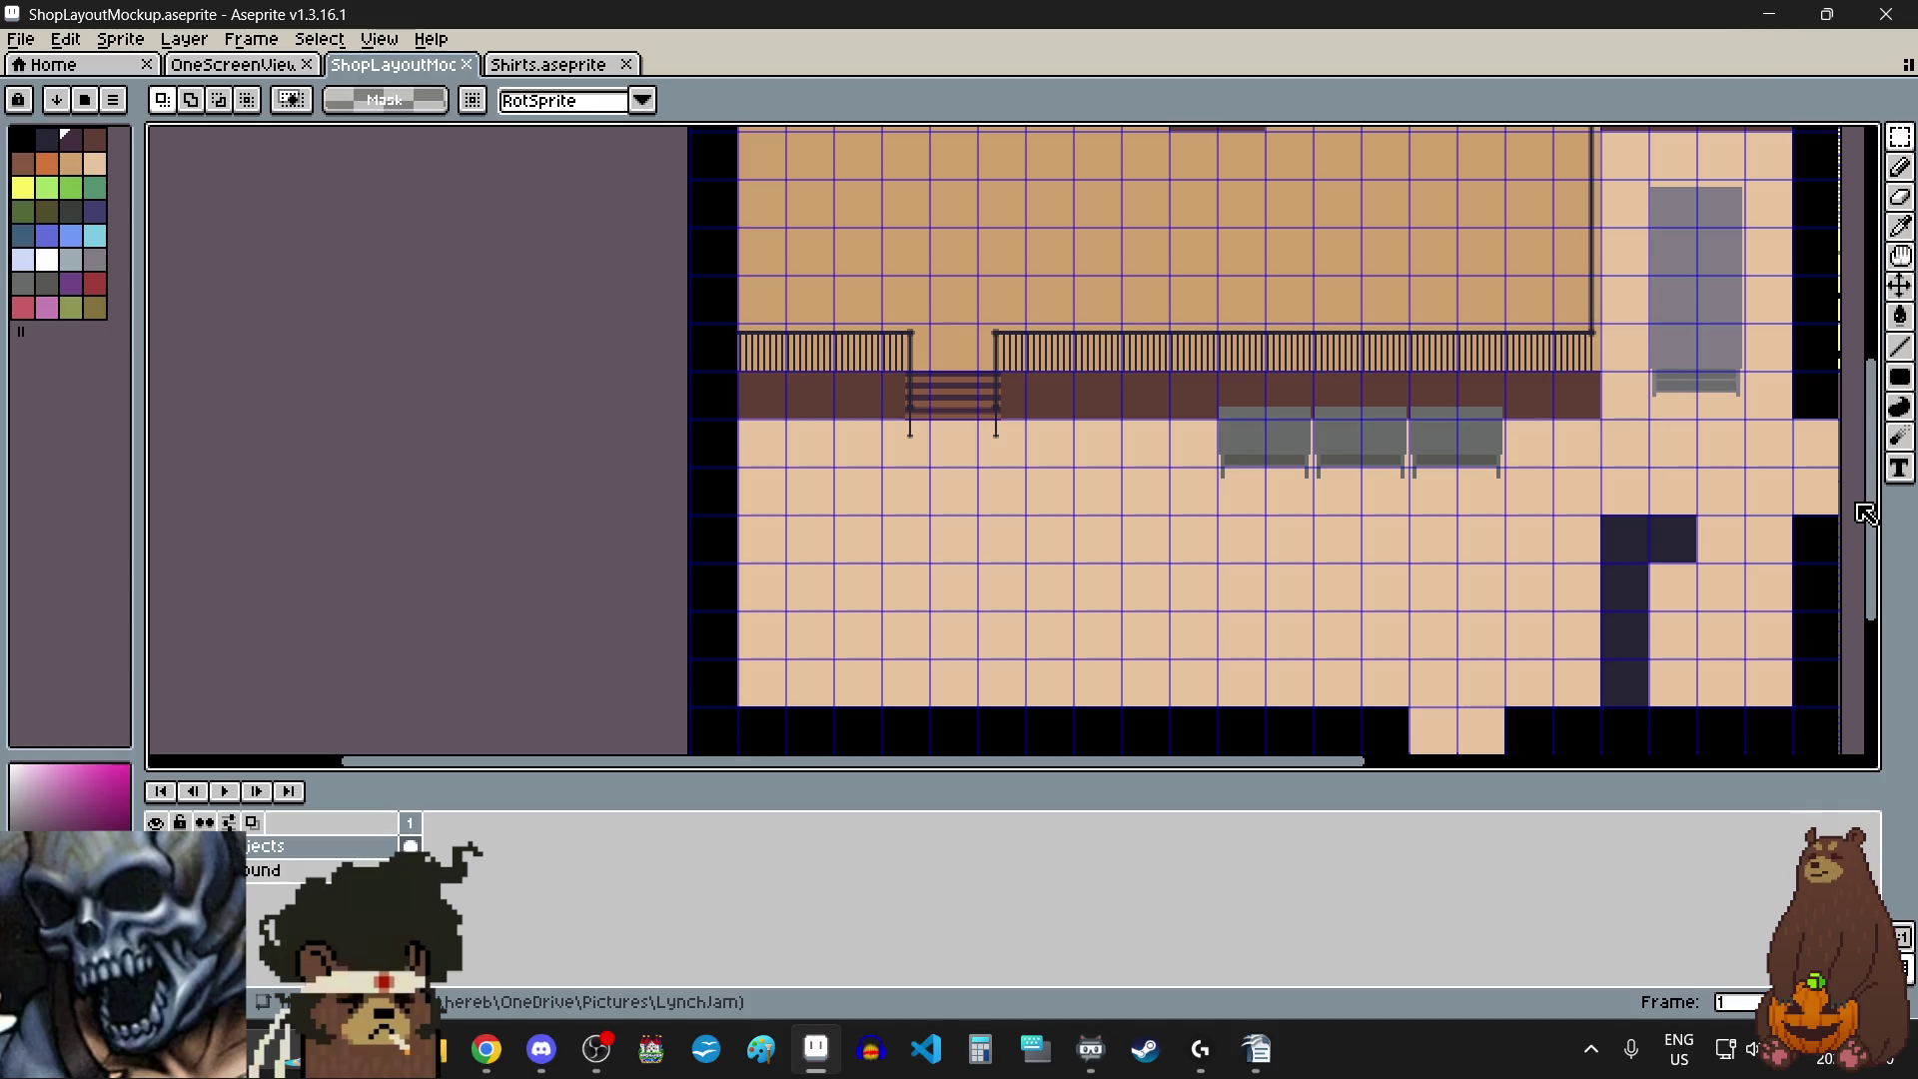
left_click_drag(1866, 513, 1864, 492)
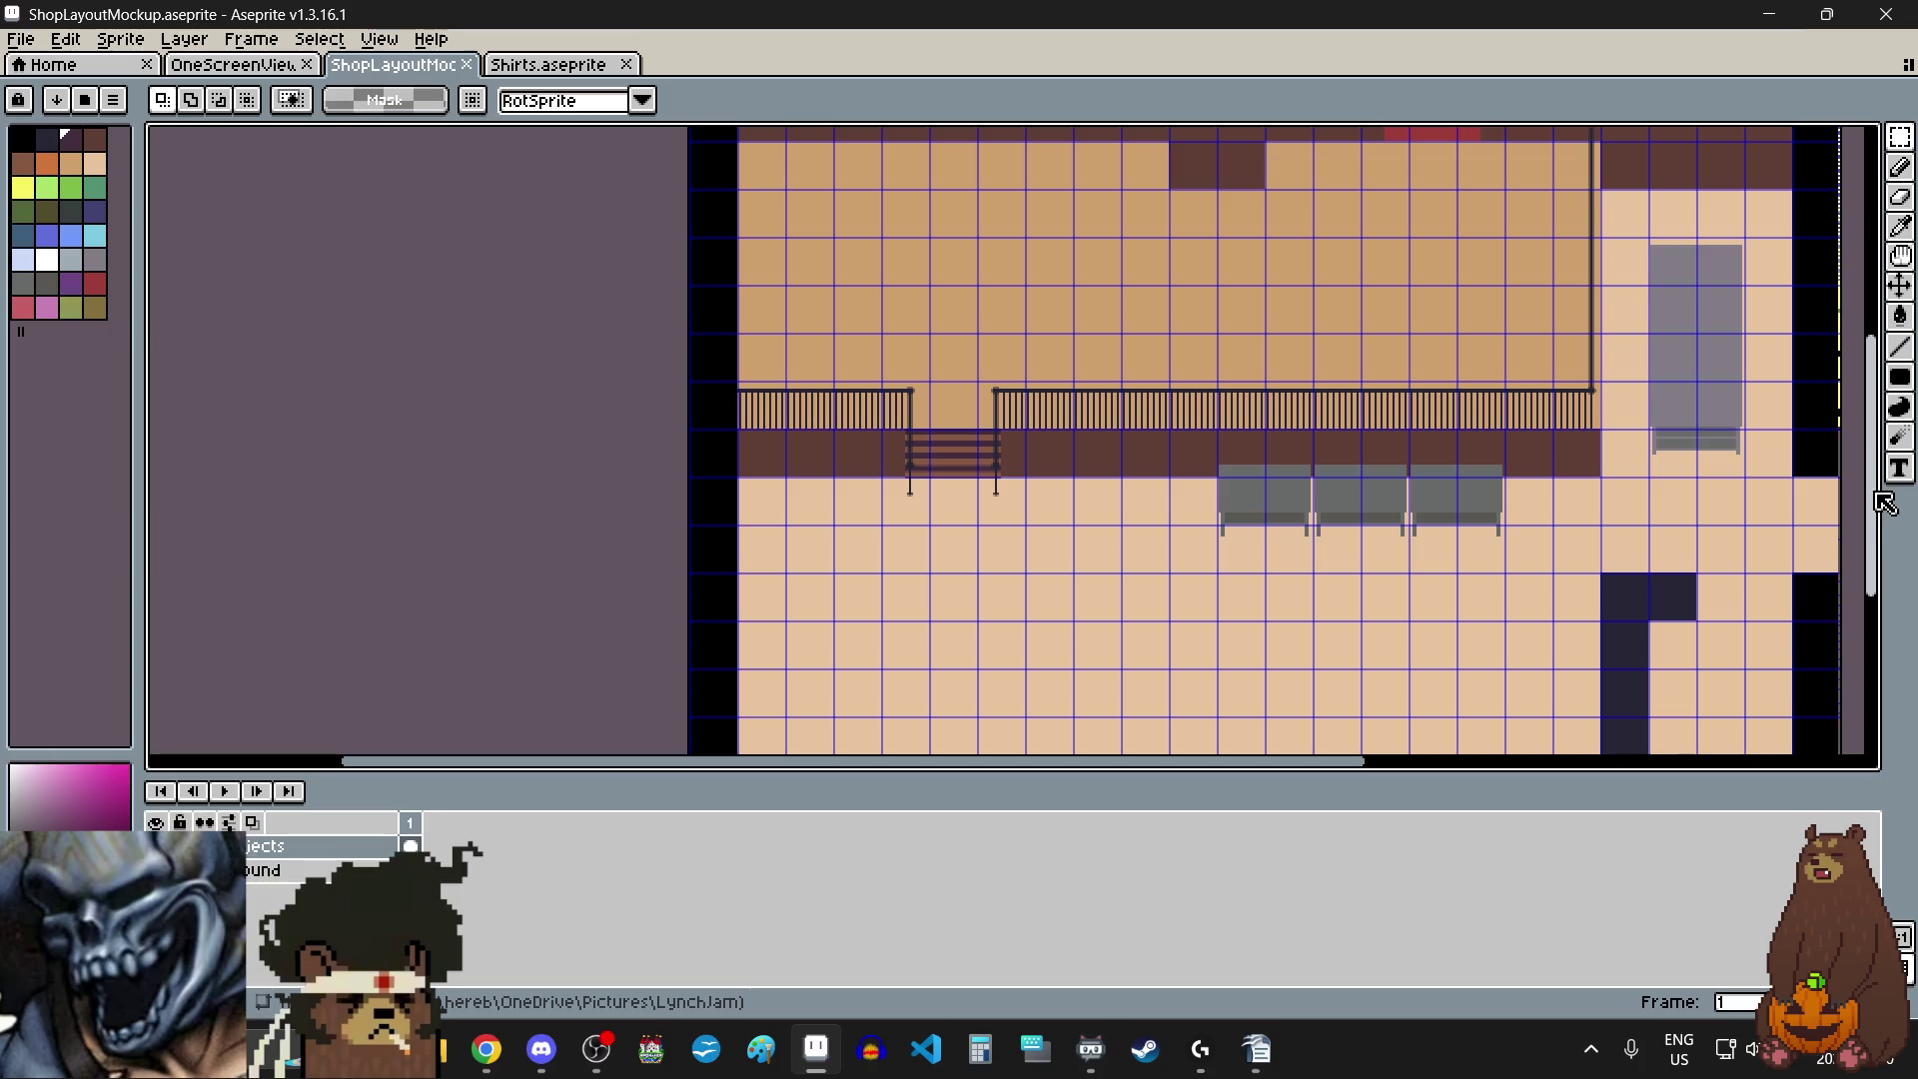
scroll(1735, 540, "up", 2)
scroll(1735, 541, "down", 4)
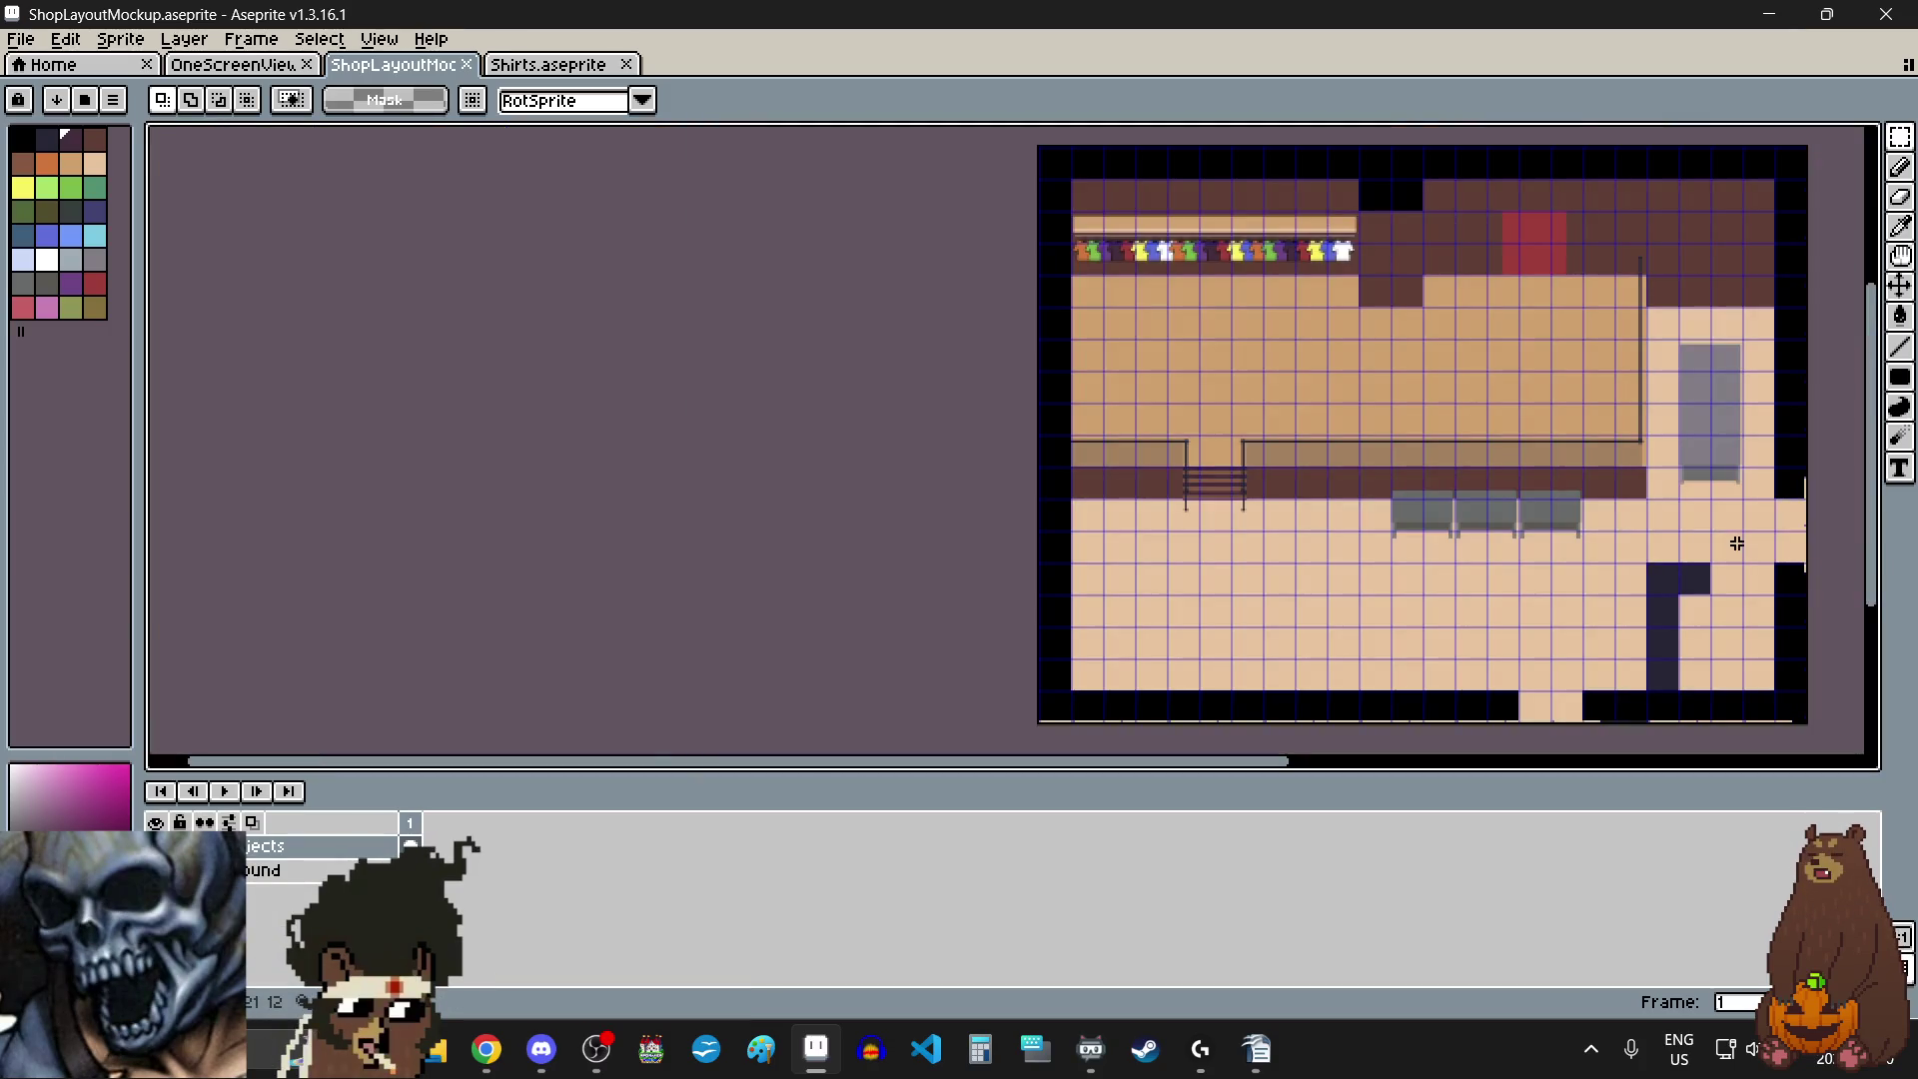
scroll(1751, 440, "up", 1)
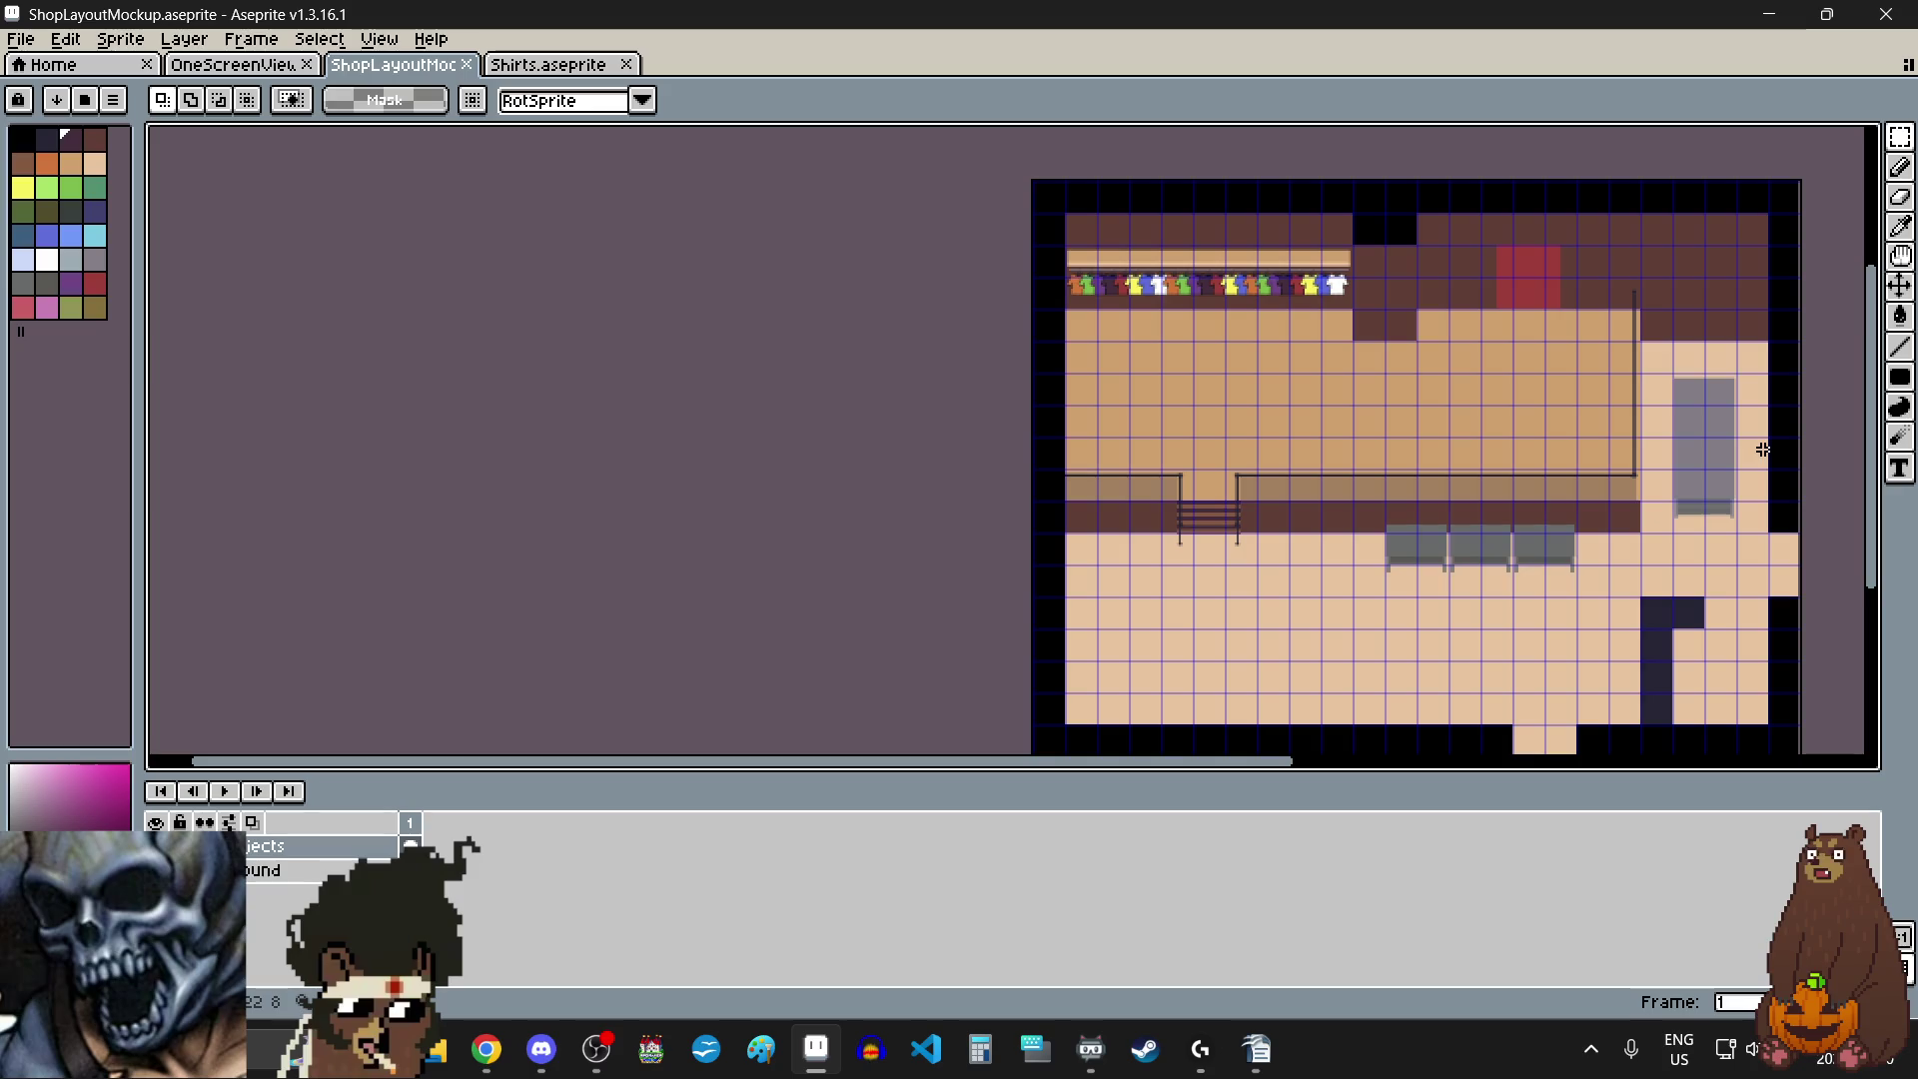
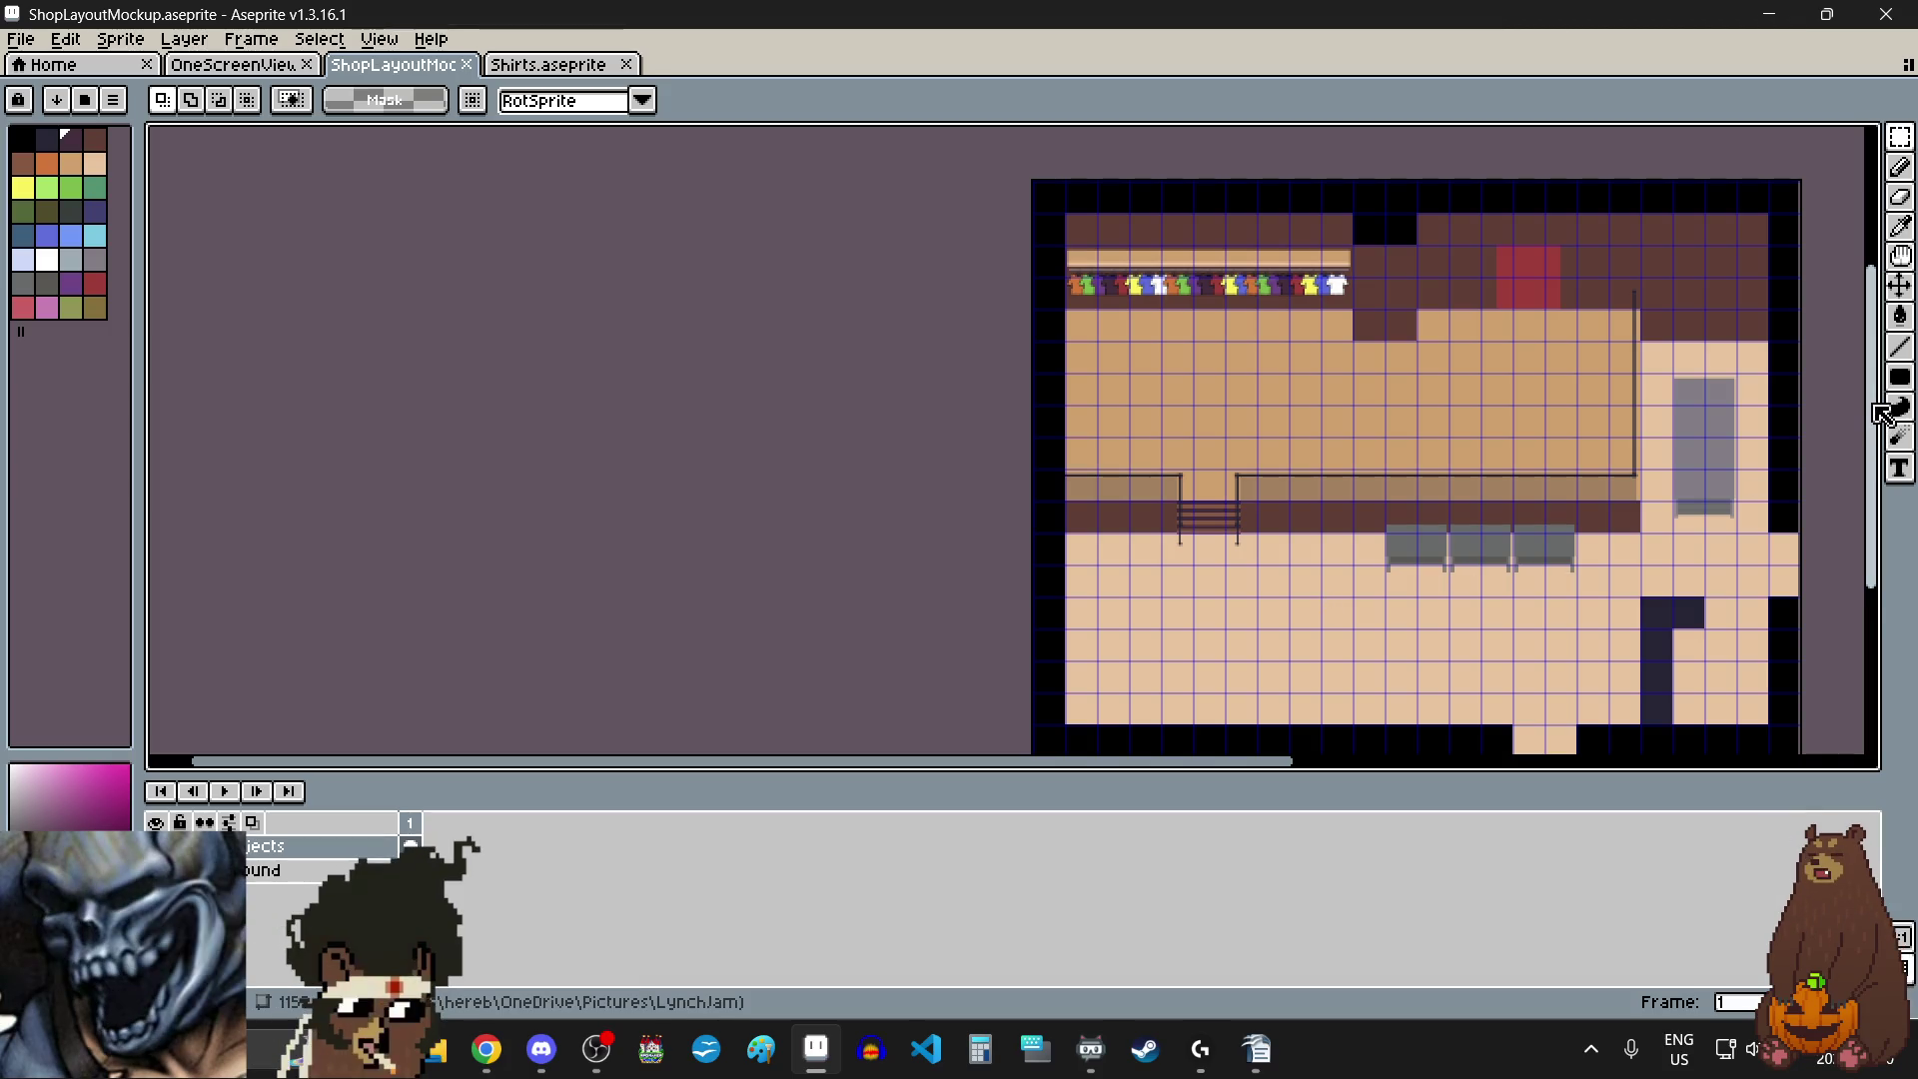
- Navigate the canvas to bring the brown wall beside the shirt rack into view
scroll(1356, 638, "down", 2)
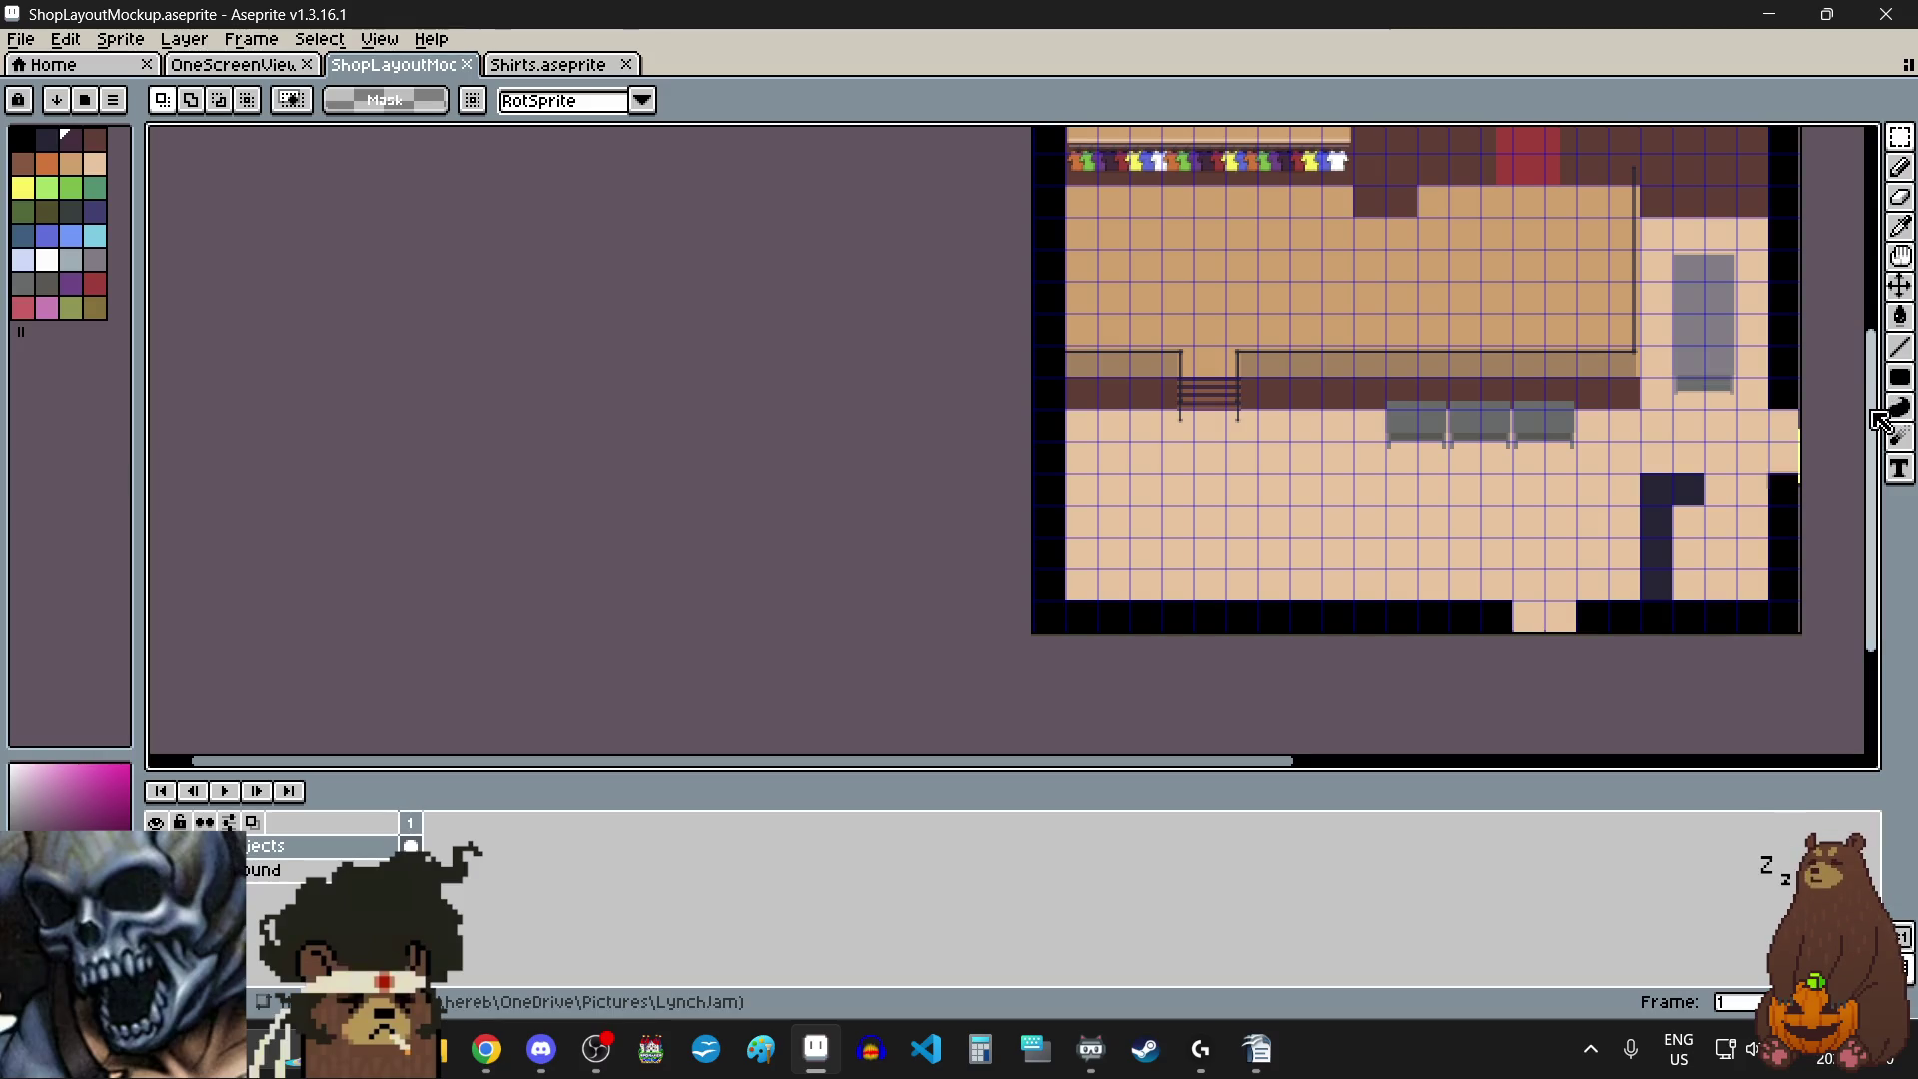
left_click_drag(1876, 413, 1875, 350)
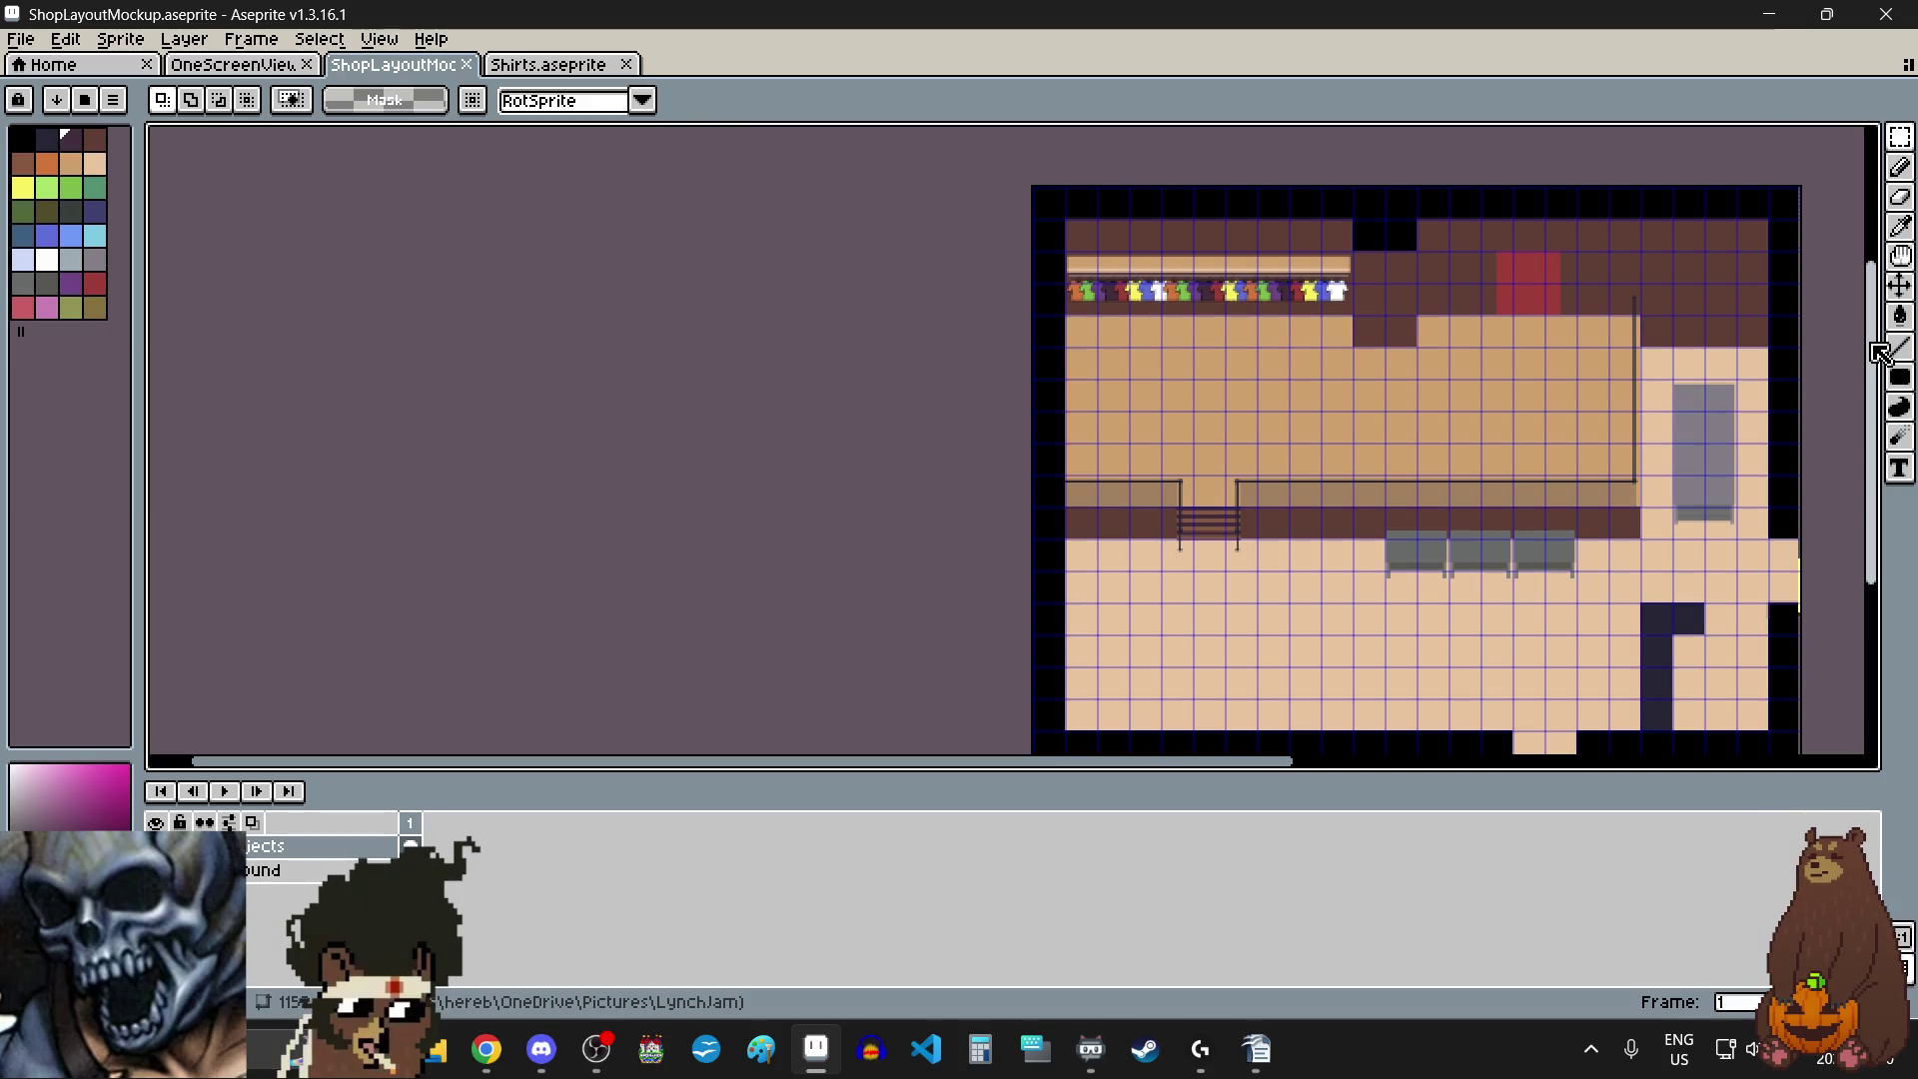
scroll(1139, 200, "up", 2)
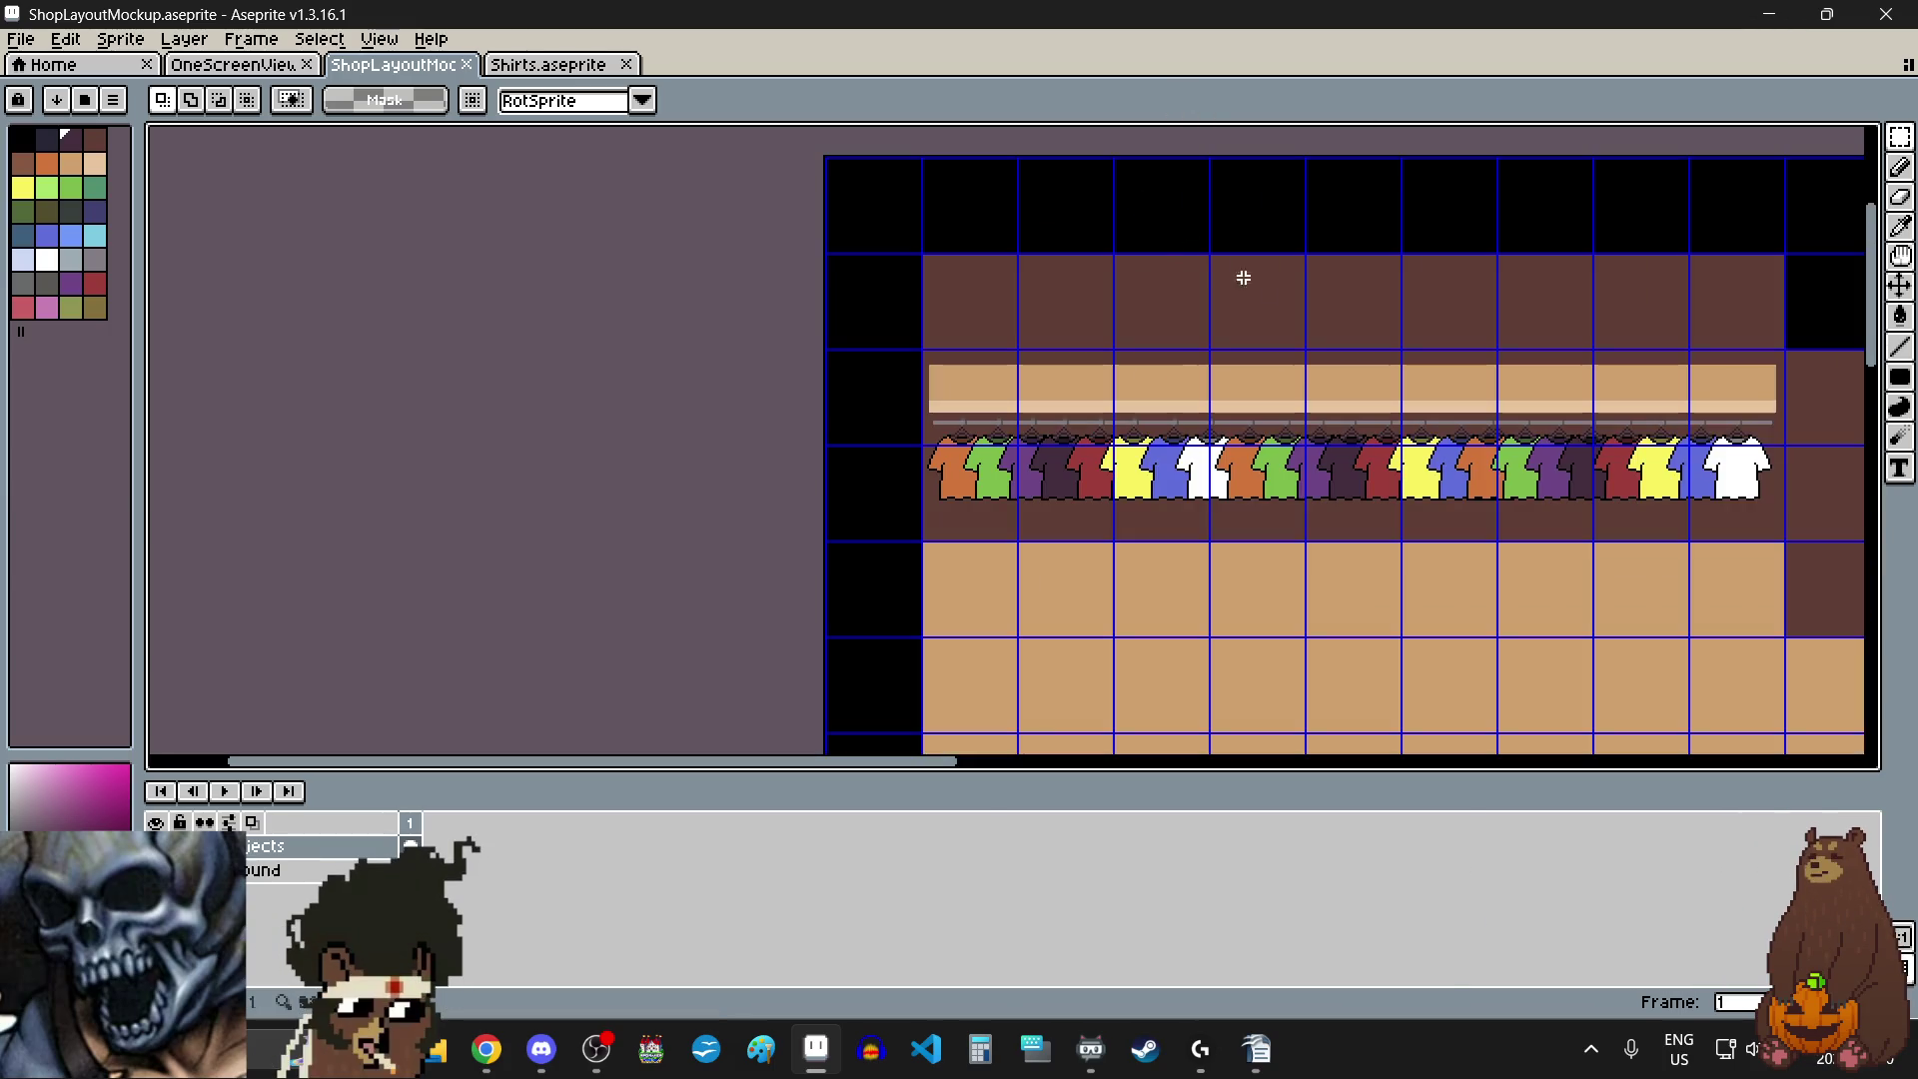
scroll(1283, 365, "up", 1)
scroll(1282, 366, "down", 1)
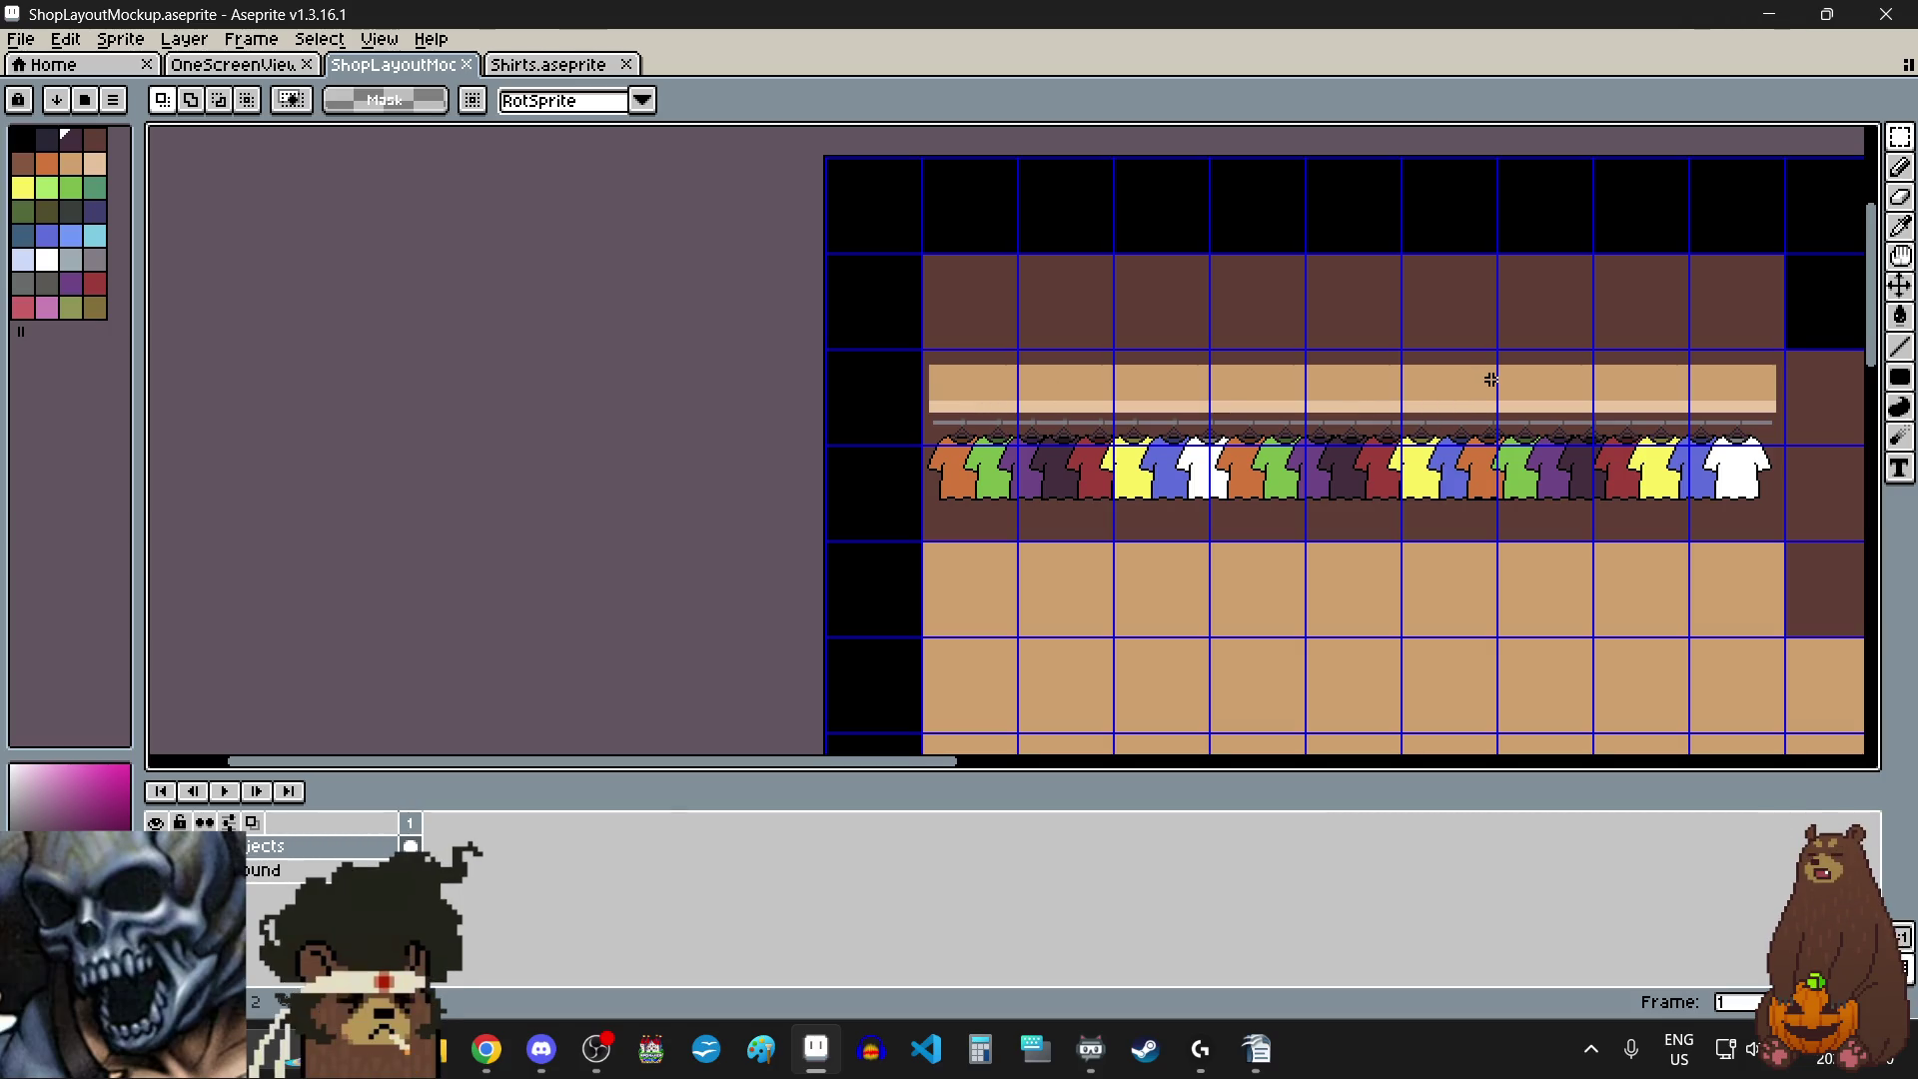
scroll(1490, 380, "down", 3)
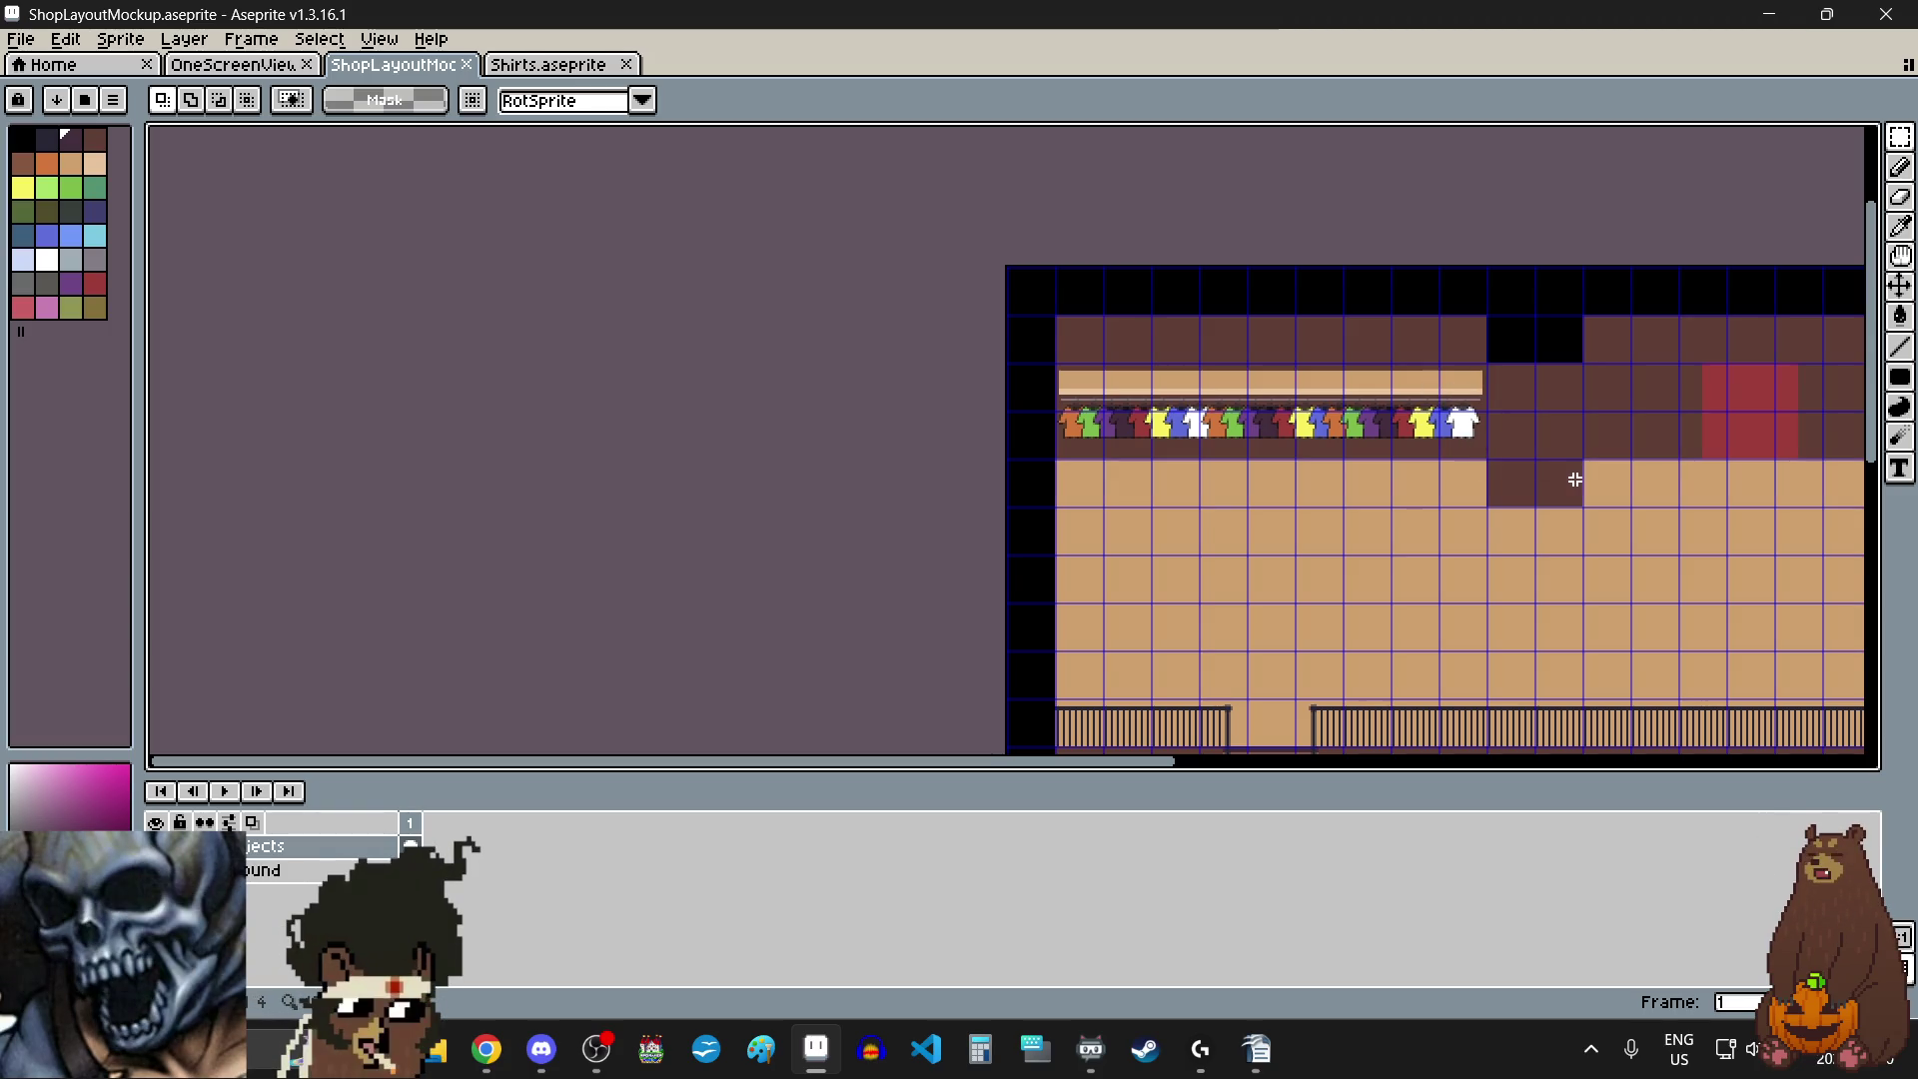
scroll(1269, 452, "up", 3)
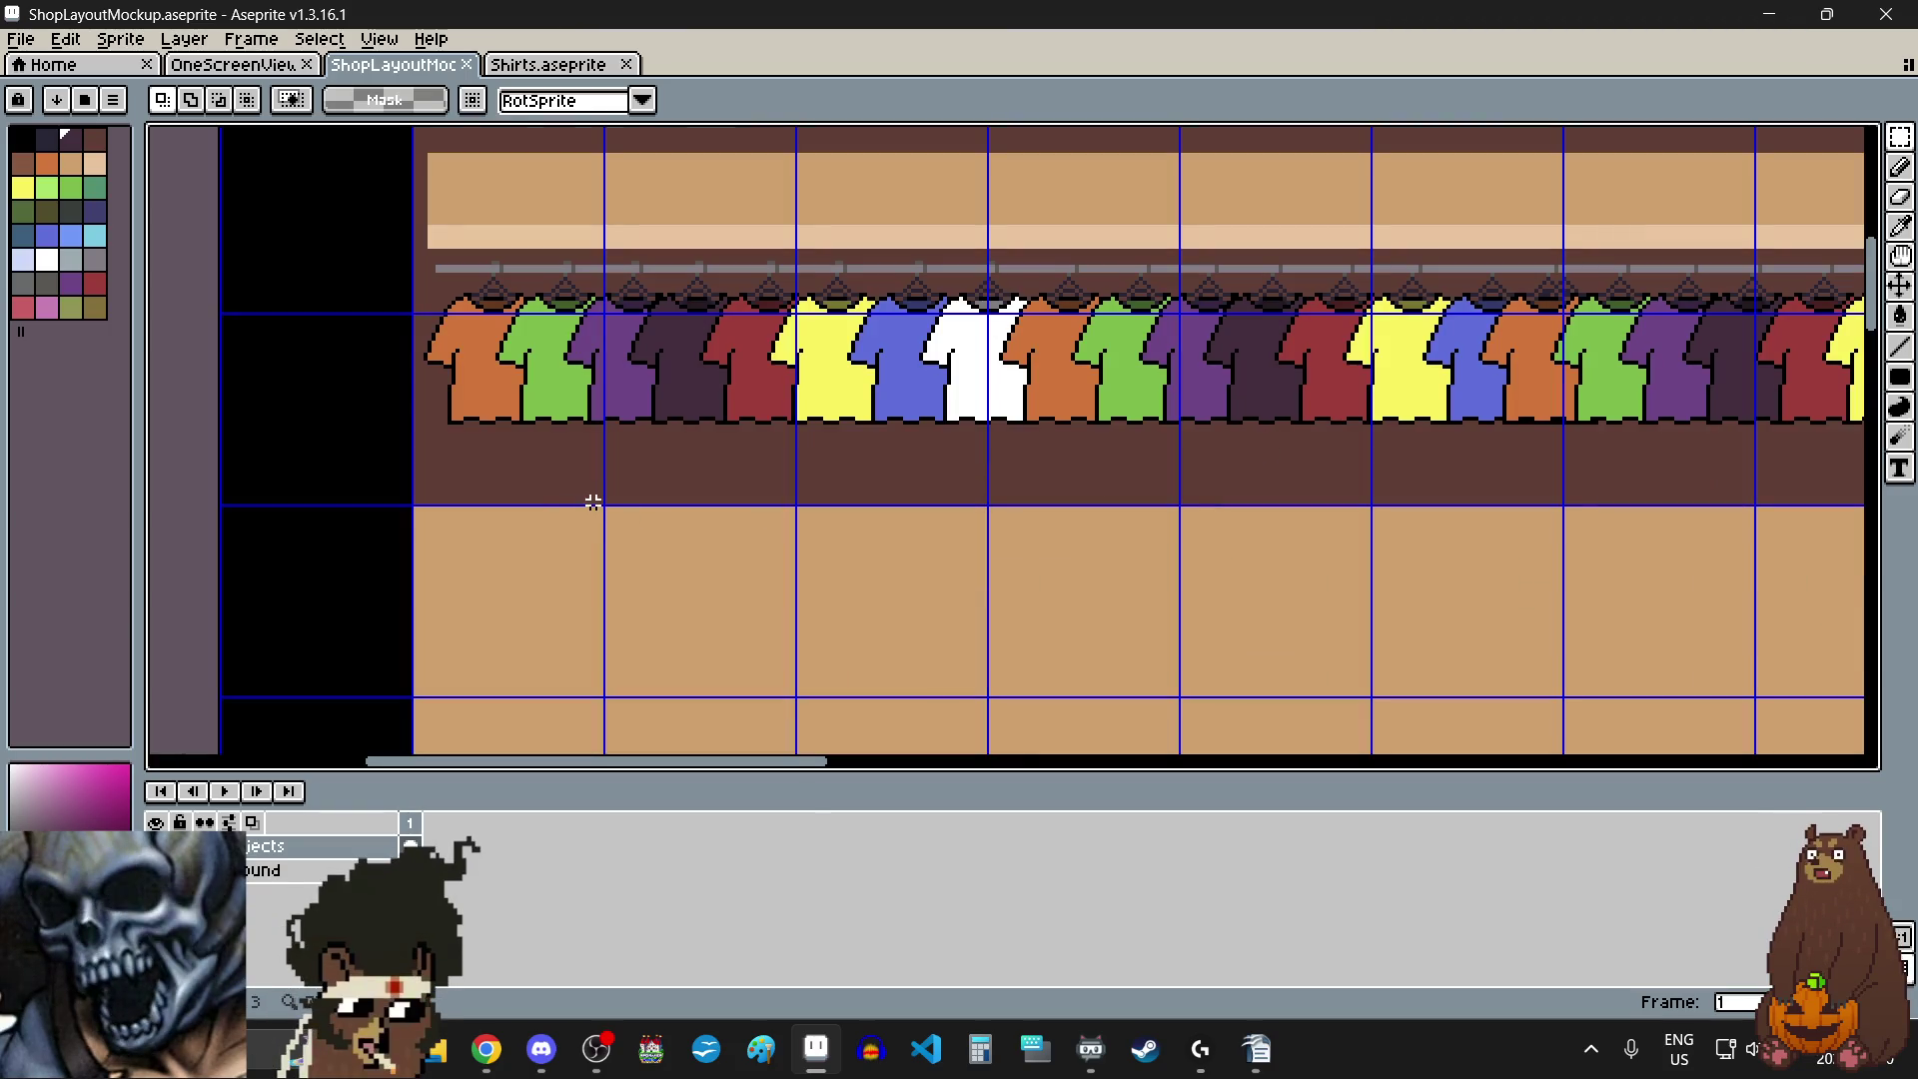
scroll(1189, 497, "down", 1)
scroll(1182, 497, "left", 2)
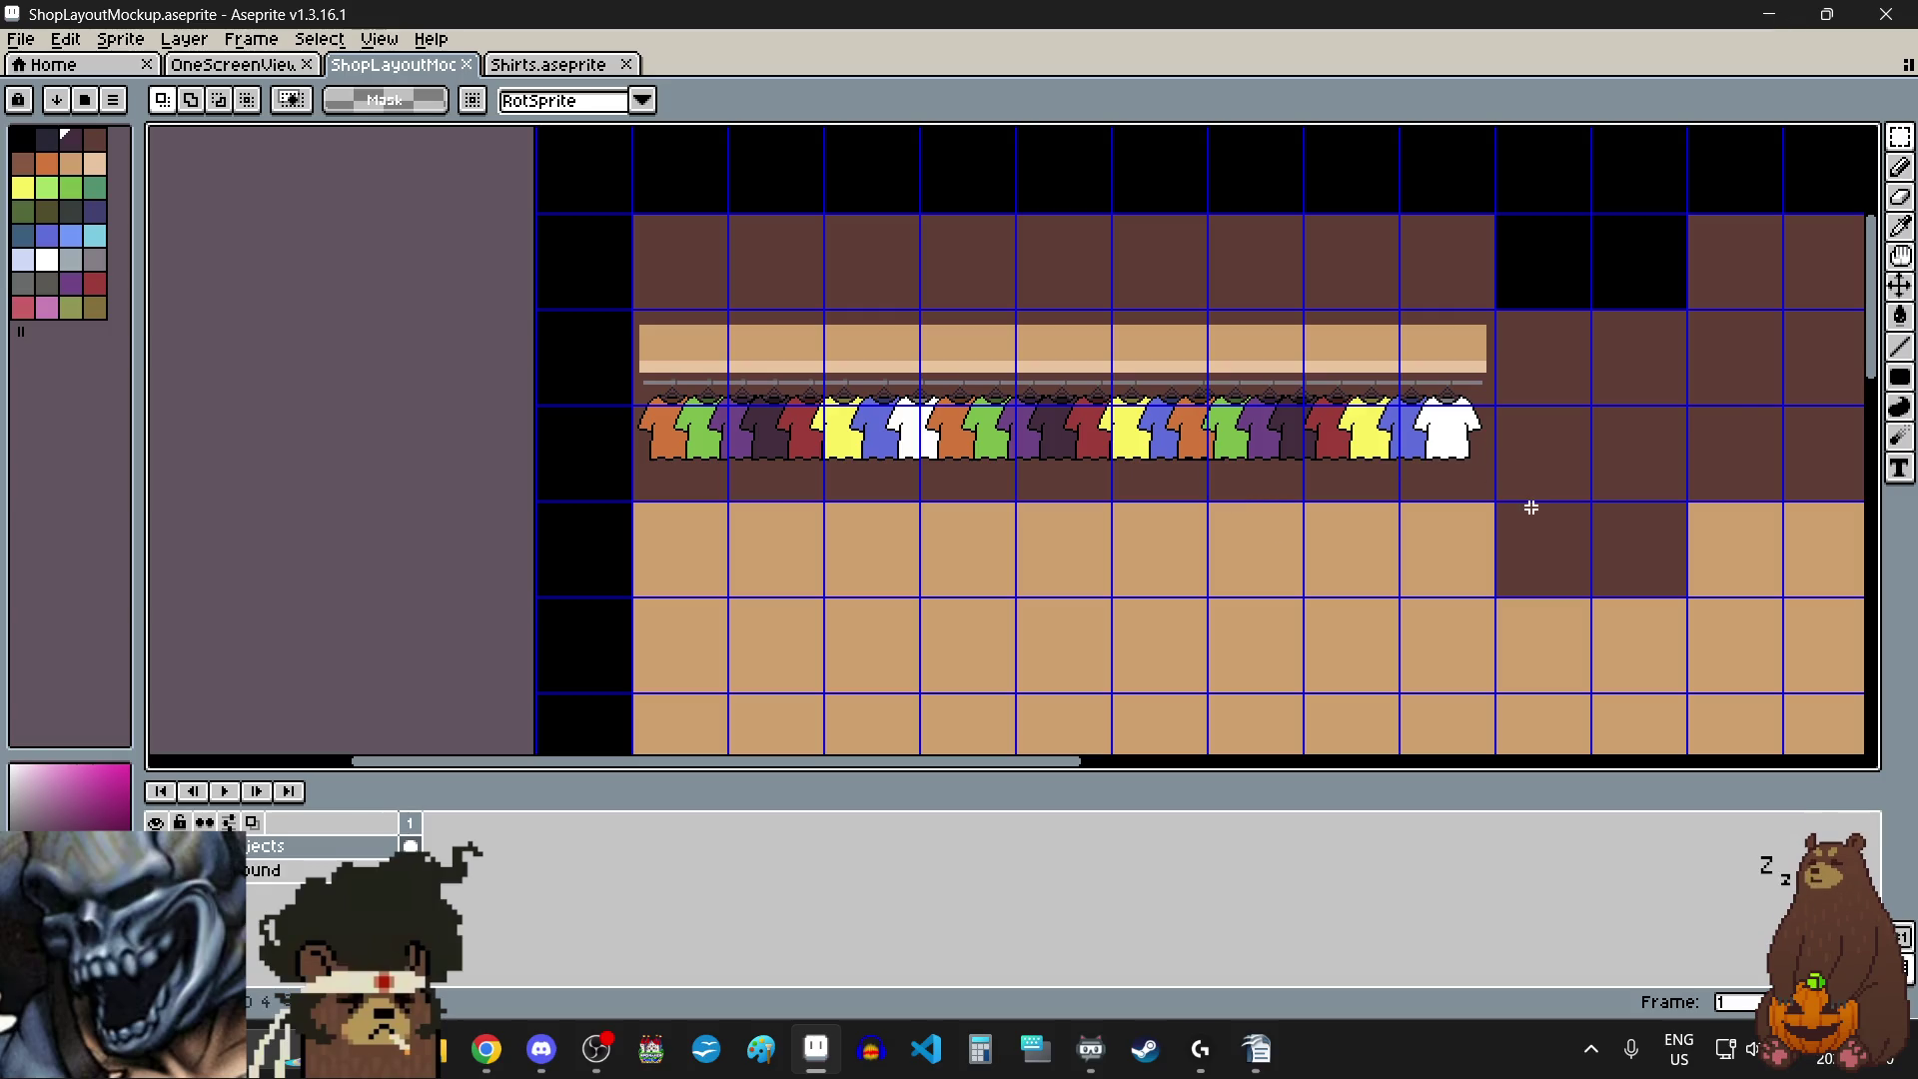
scroll(1301, 542, "down", 2)
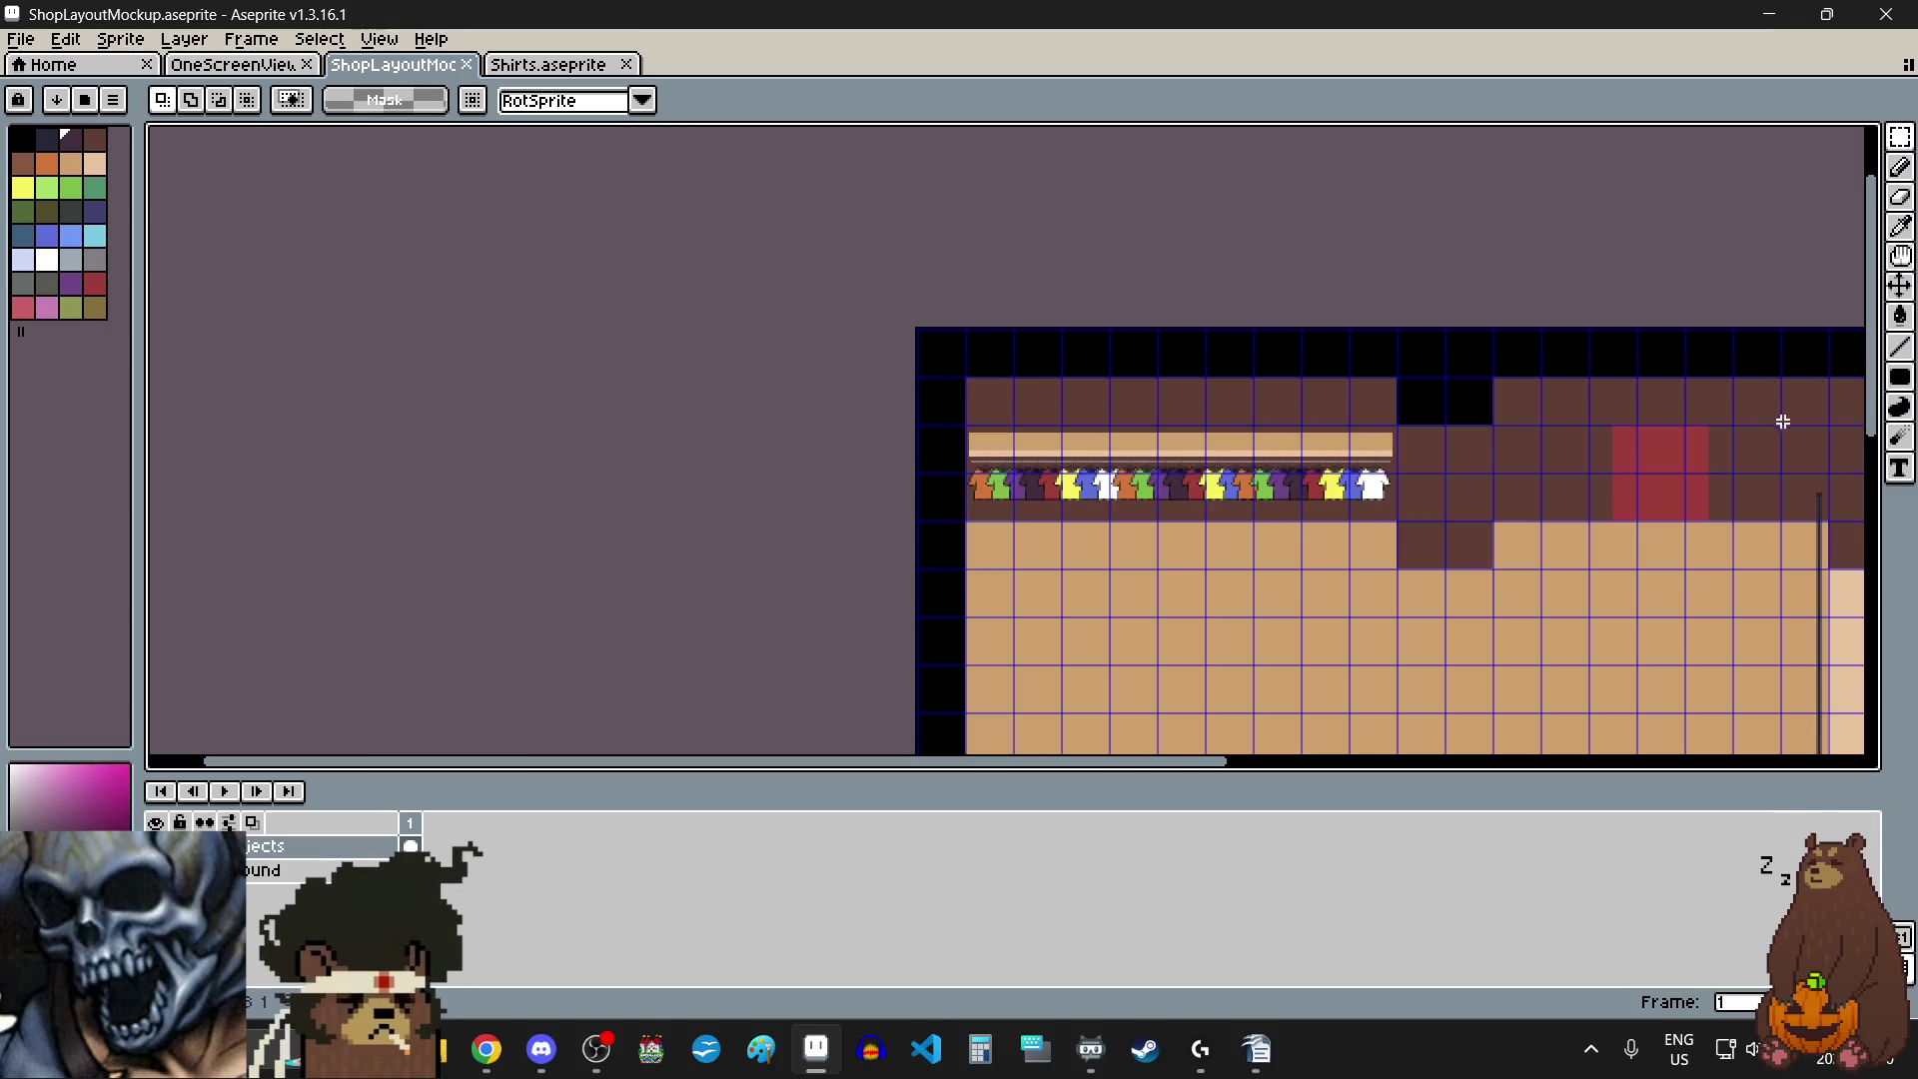
left_click_drag(1882, 368, 1886, 460)
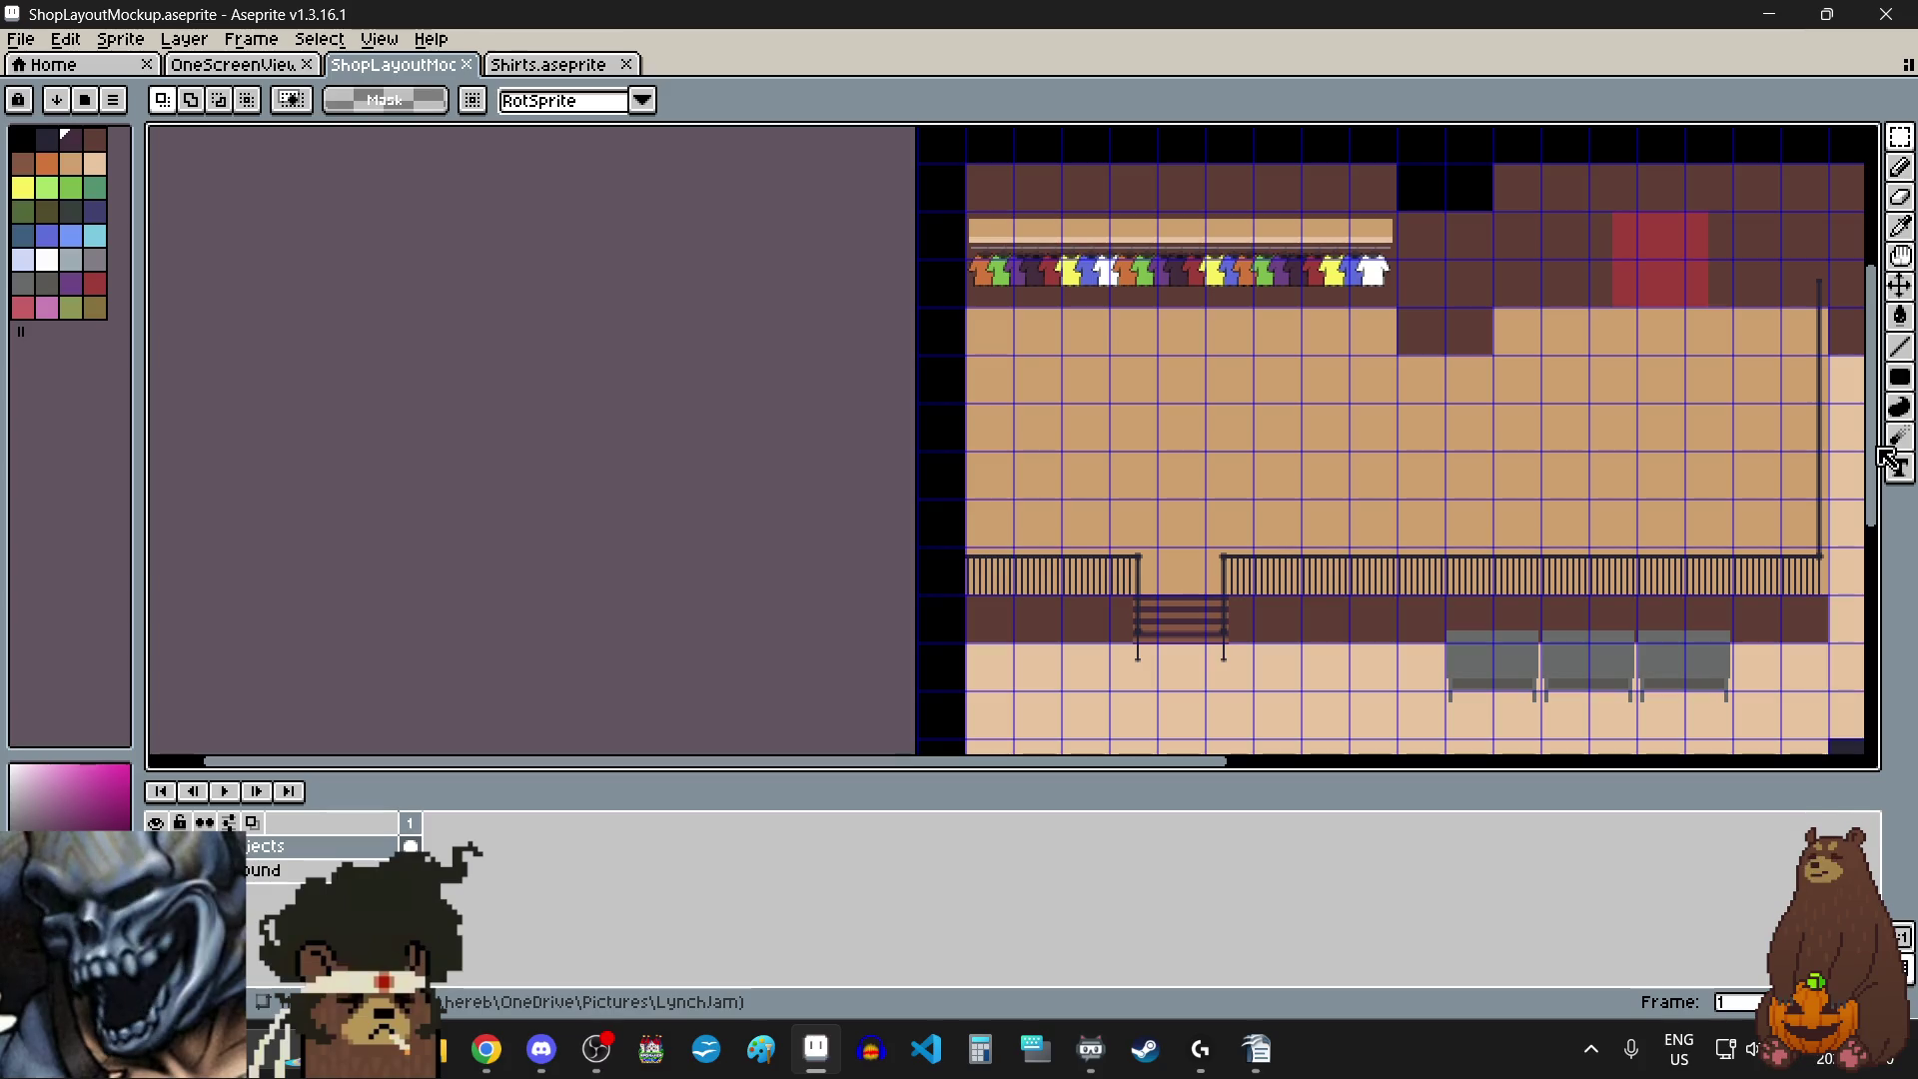
left_click_drag(1886, 458, 1886, 446)
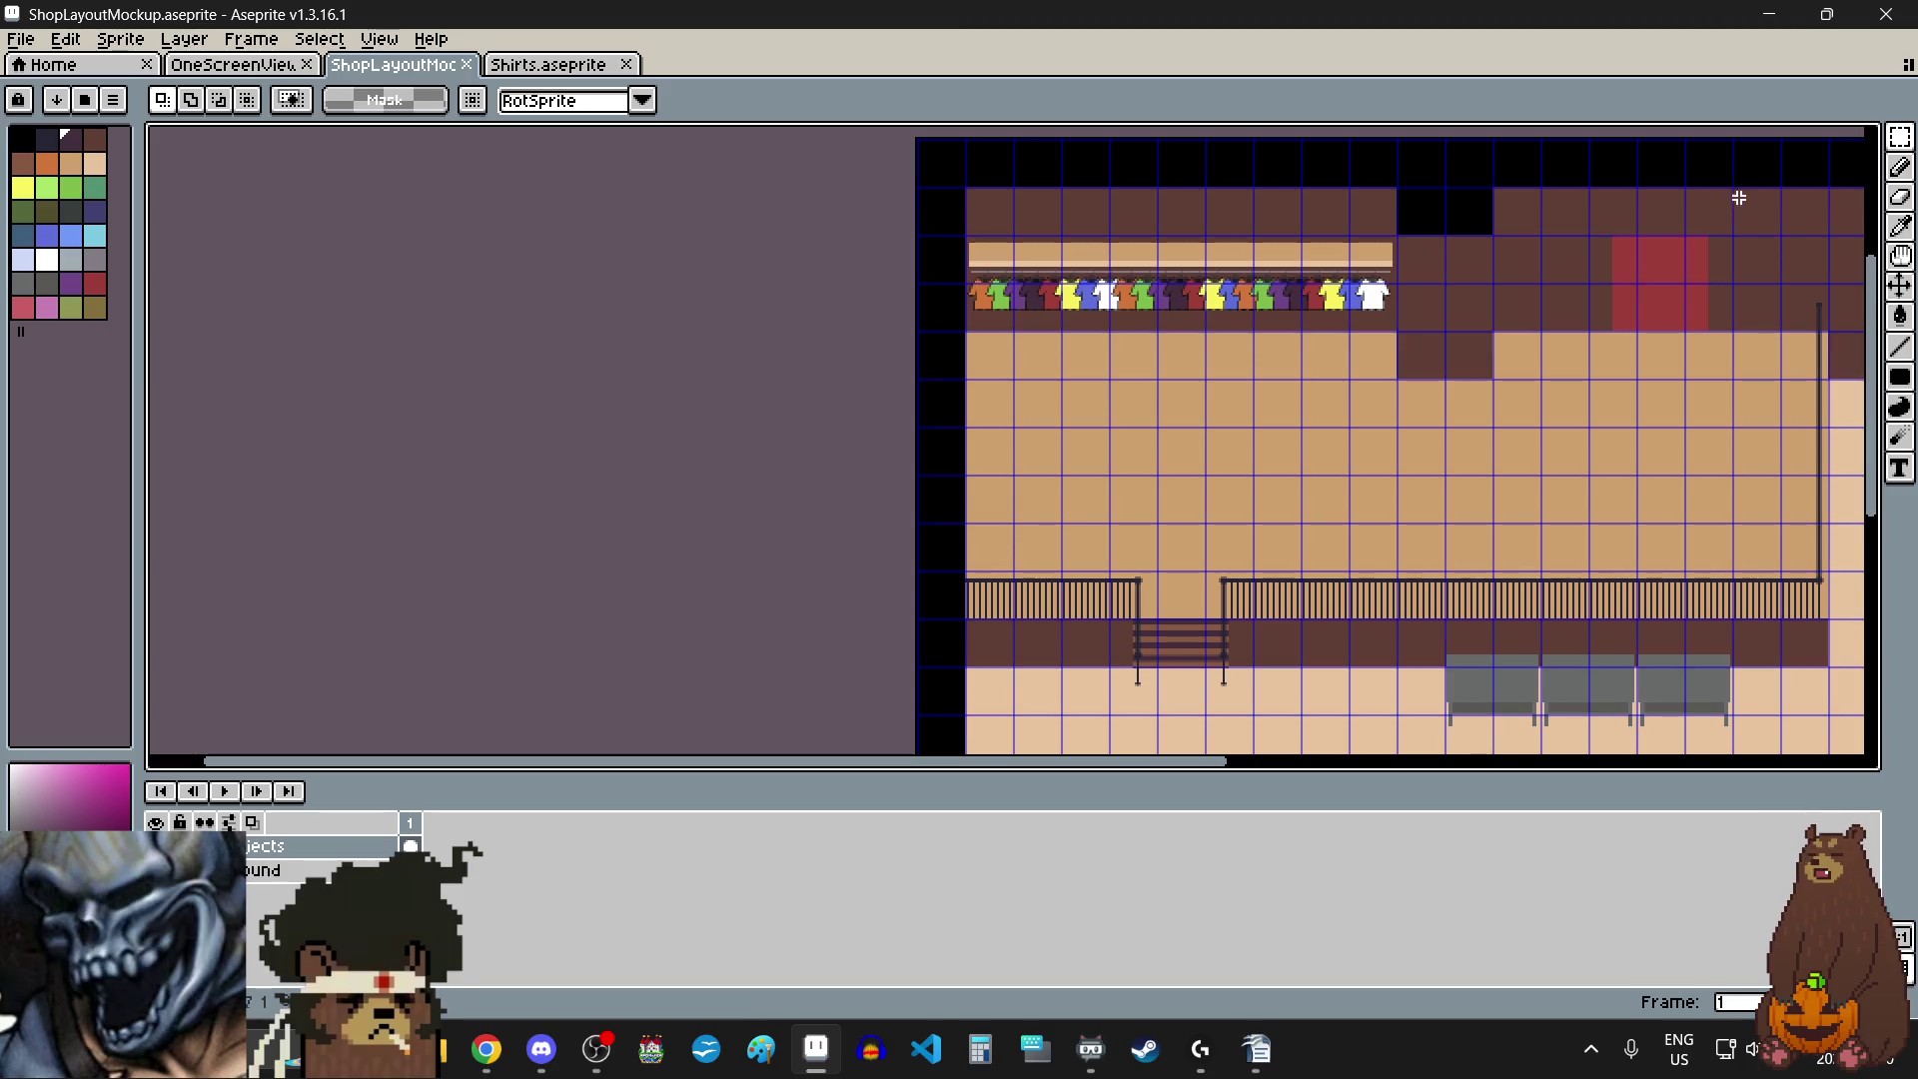
scroll(1558, 180, "up", 3)
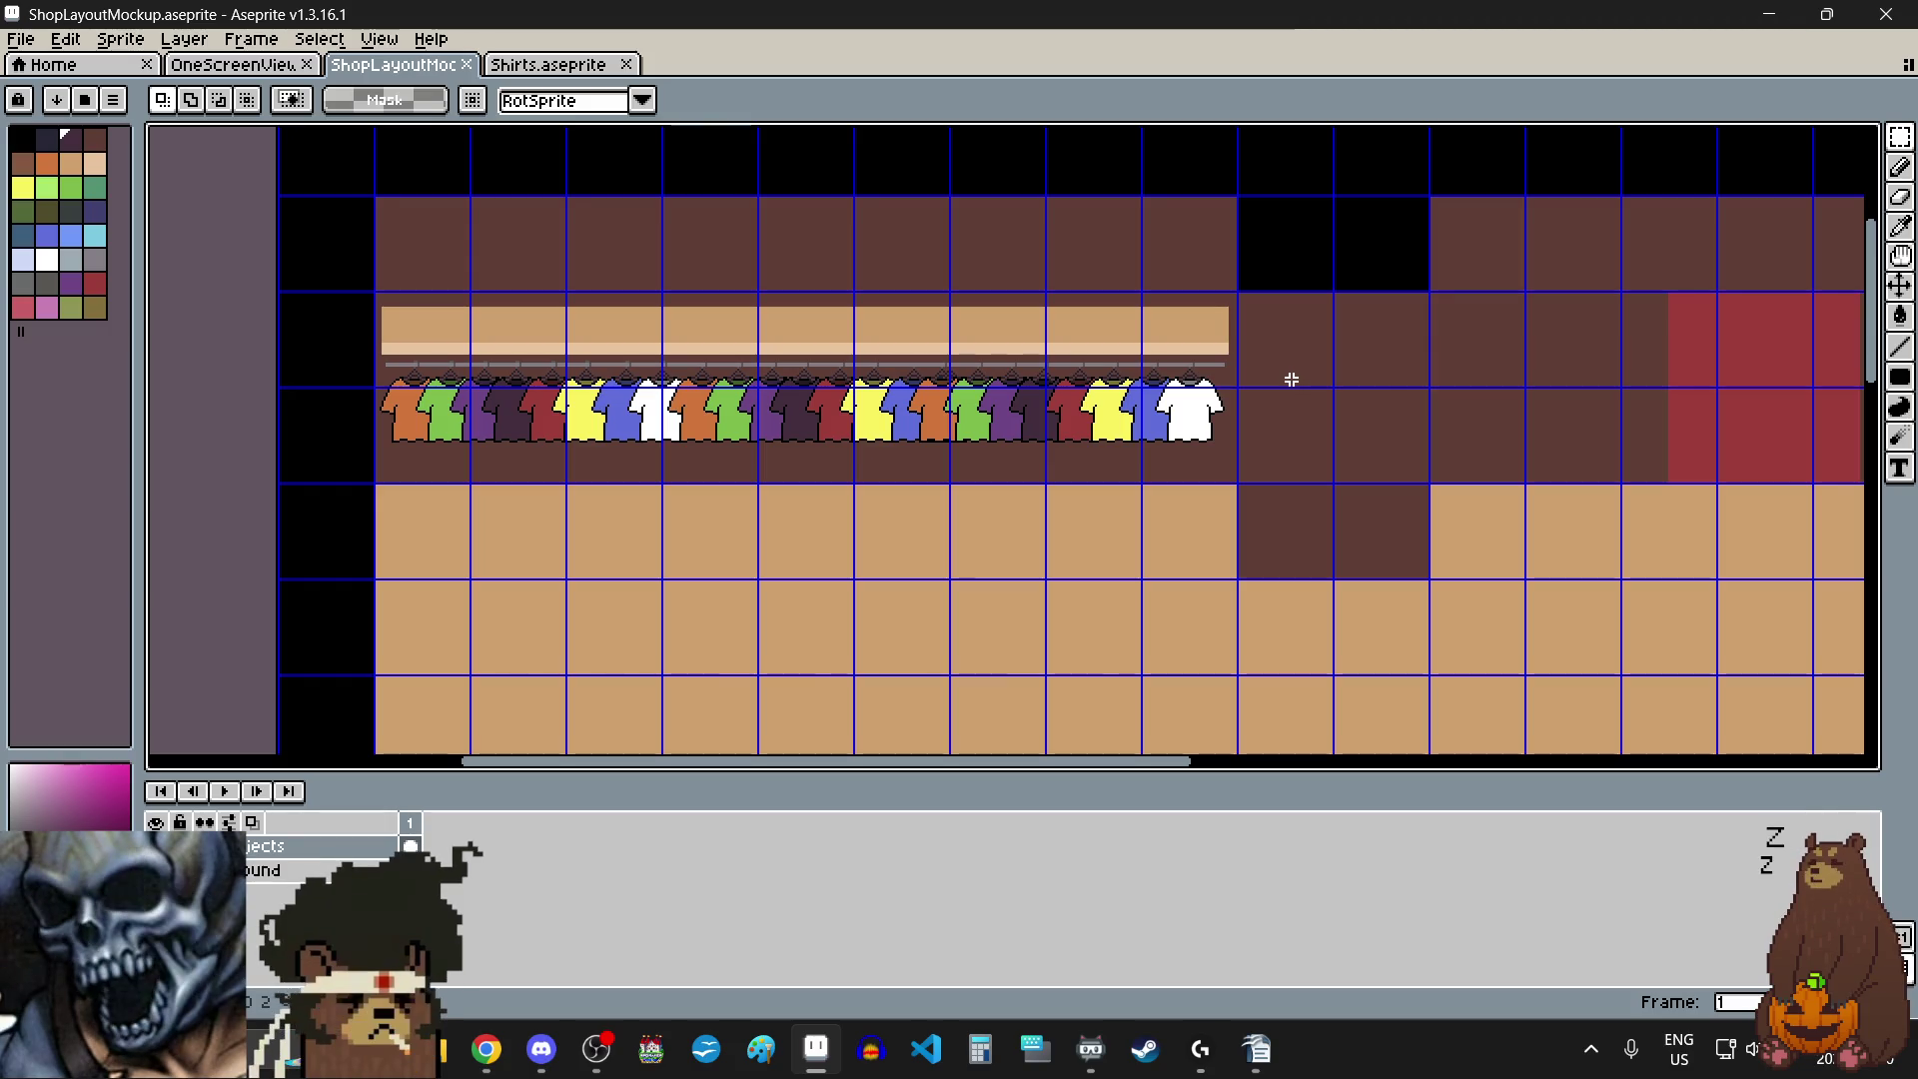
scroll(1395, 413, "up", 2)
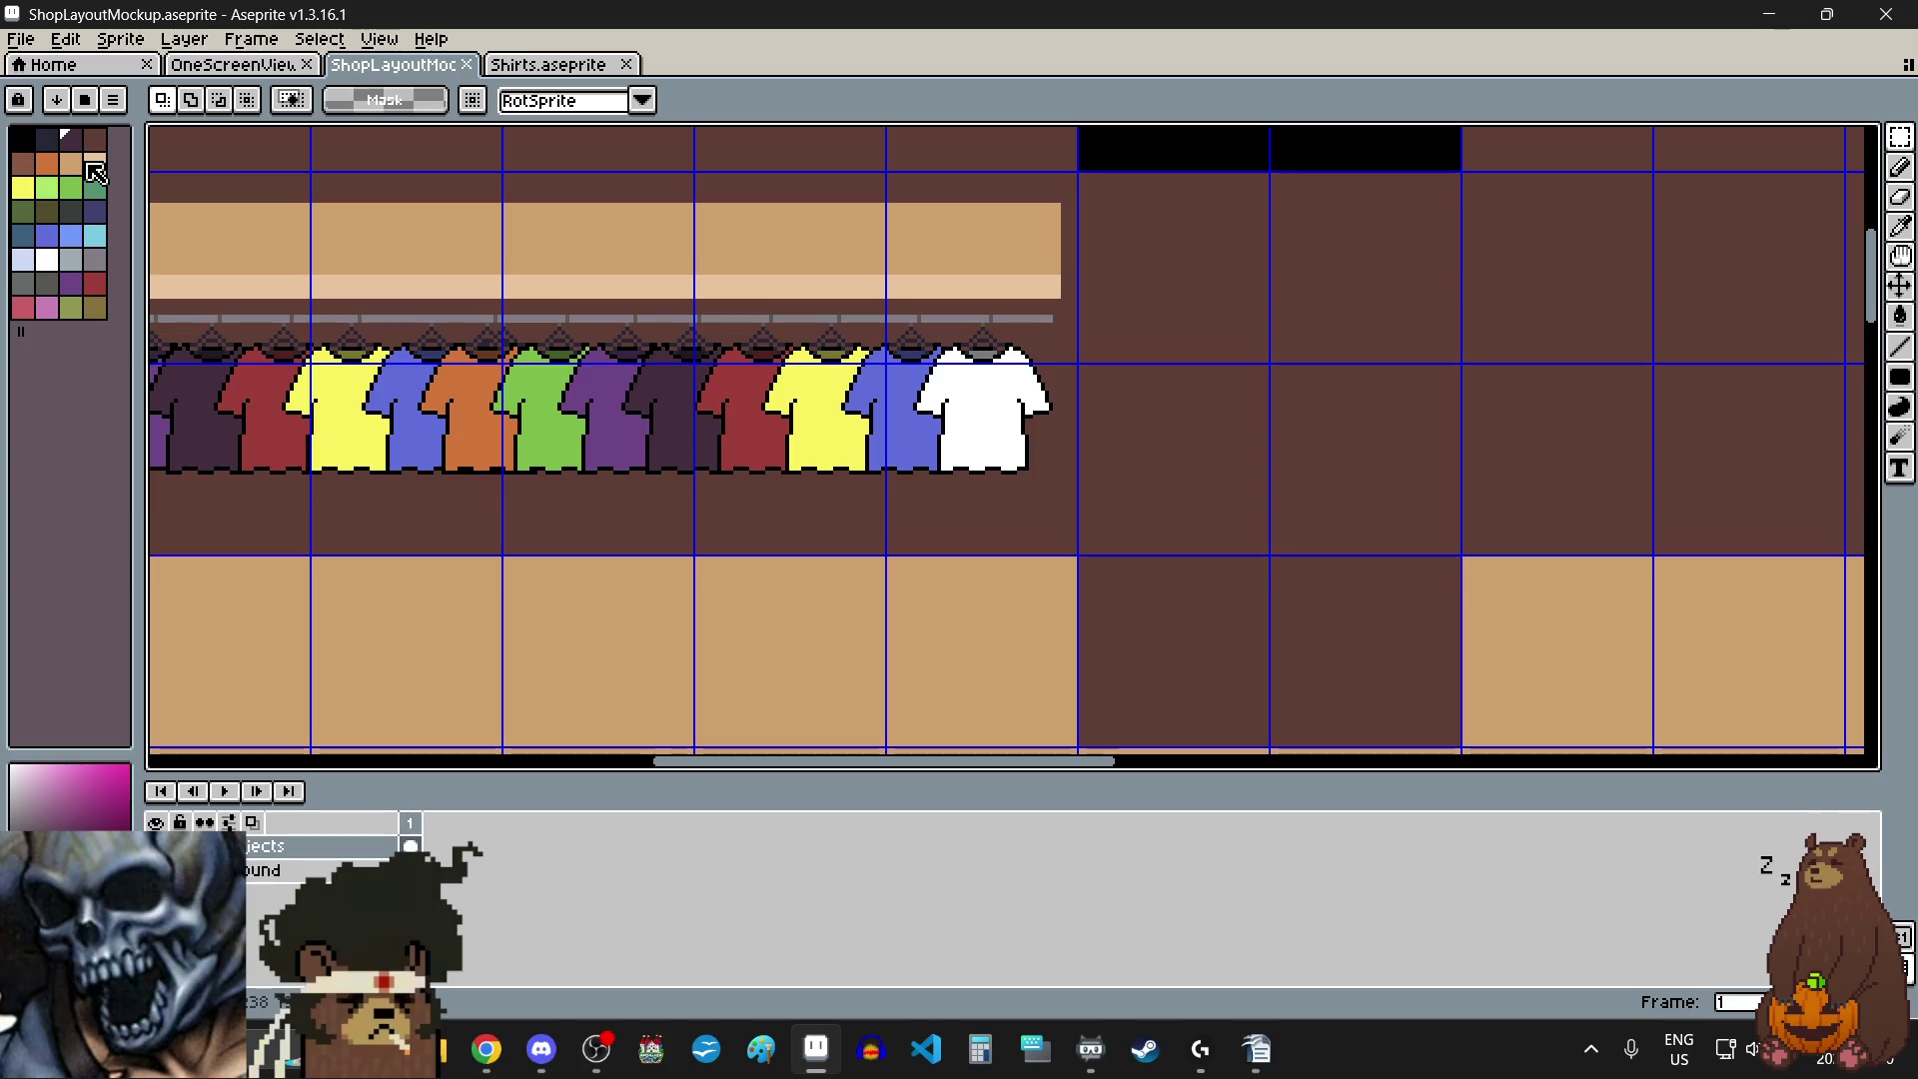
- Select black as the drawing colour and switch to the Filled Rectangle tool
left_click(22, 138)
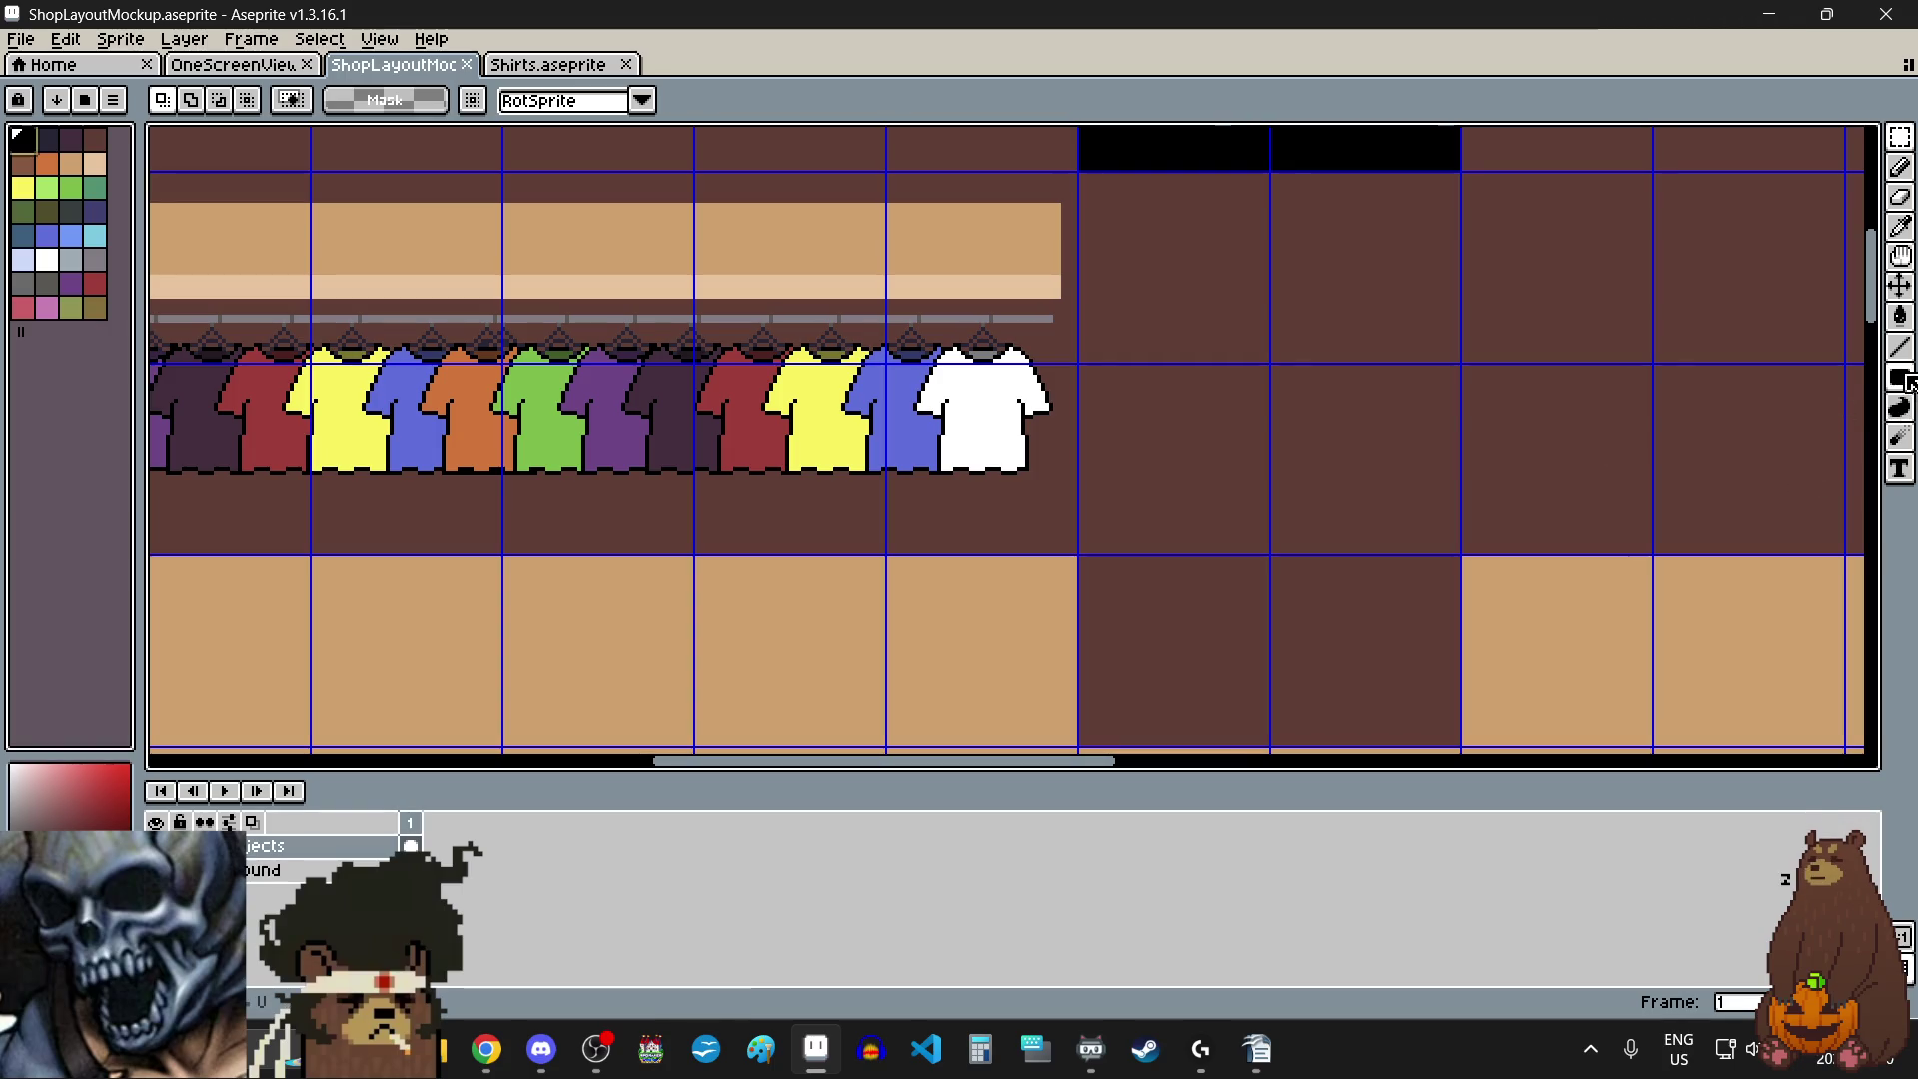
left_click(1899, 376)
left_click(1816, 380)
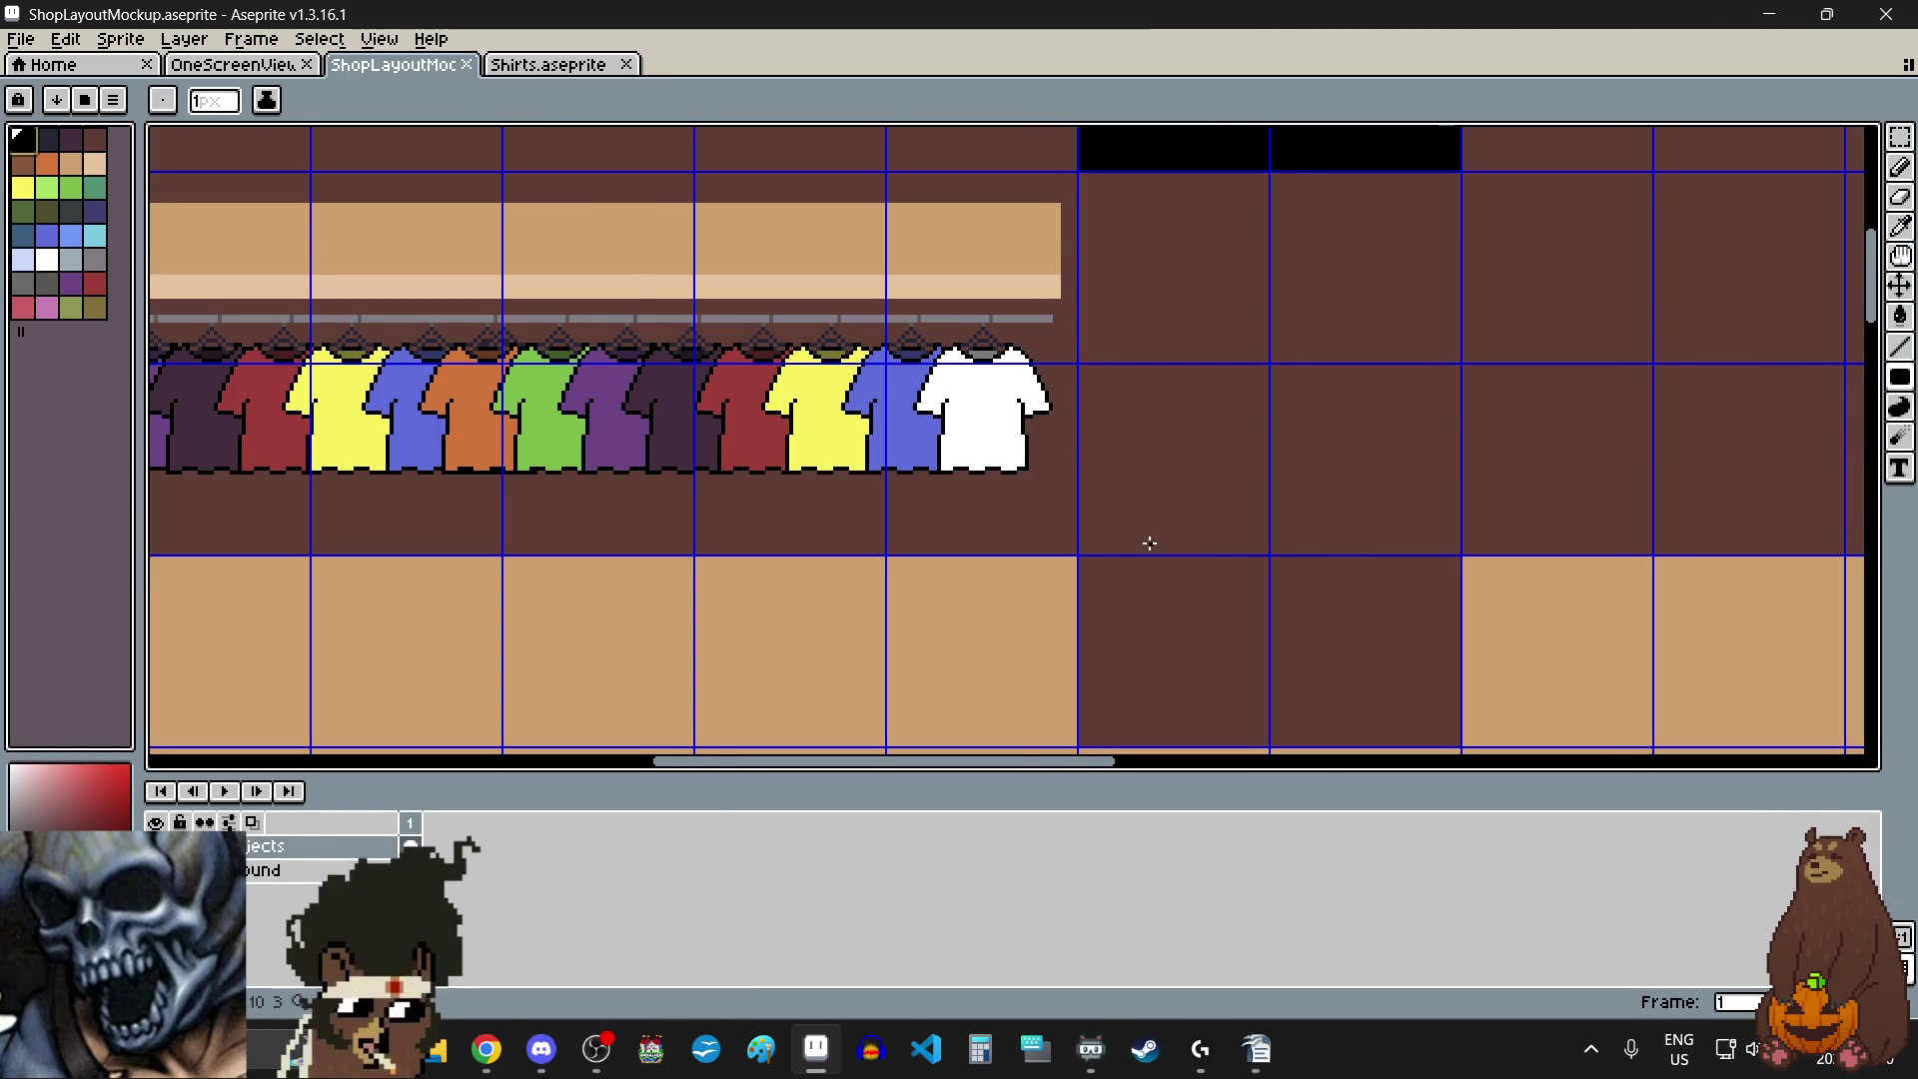
scroll(1147, 549, "up", 2)
scroll(1043, 528, "up", 2)
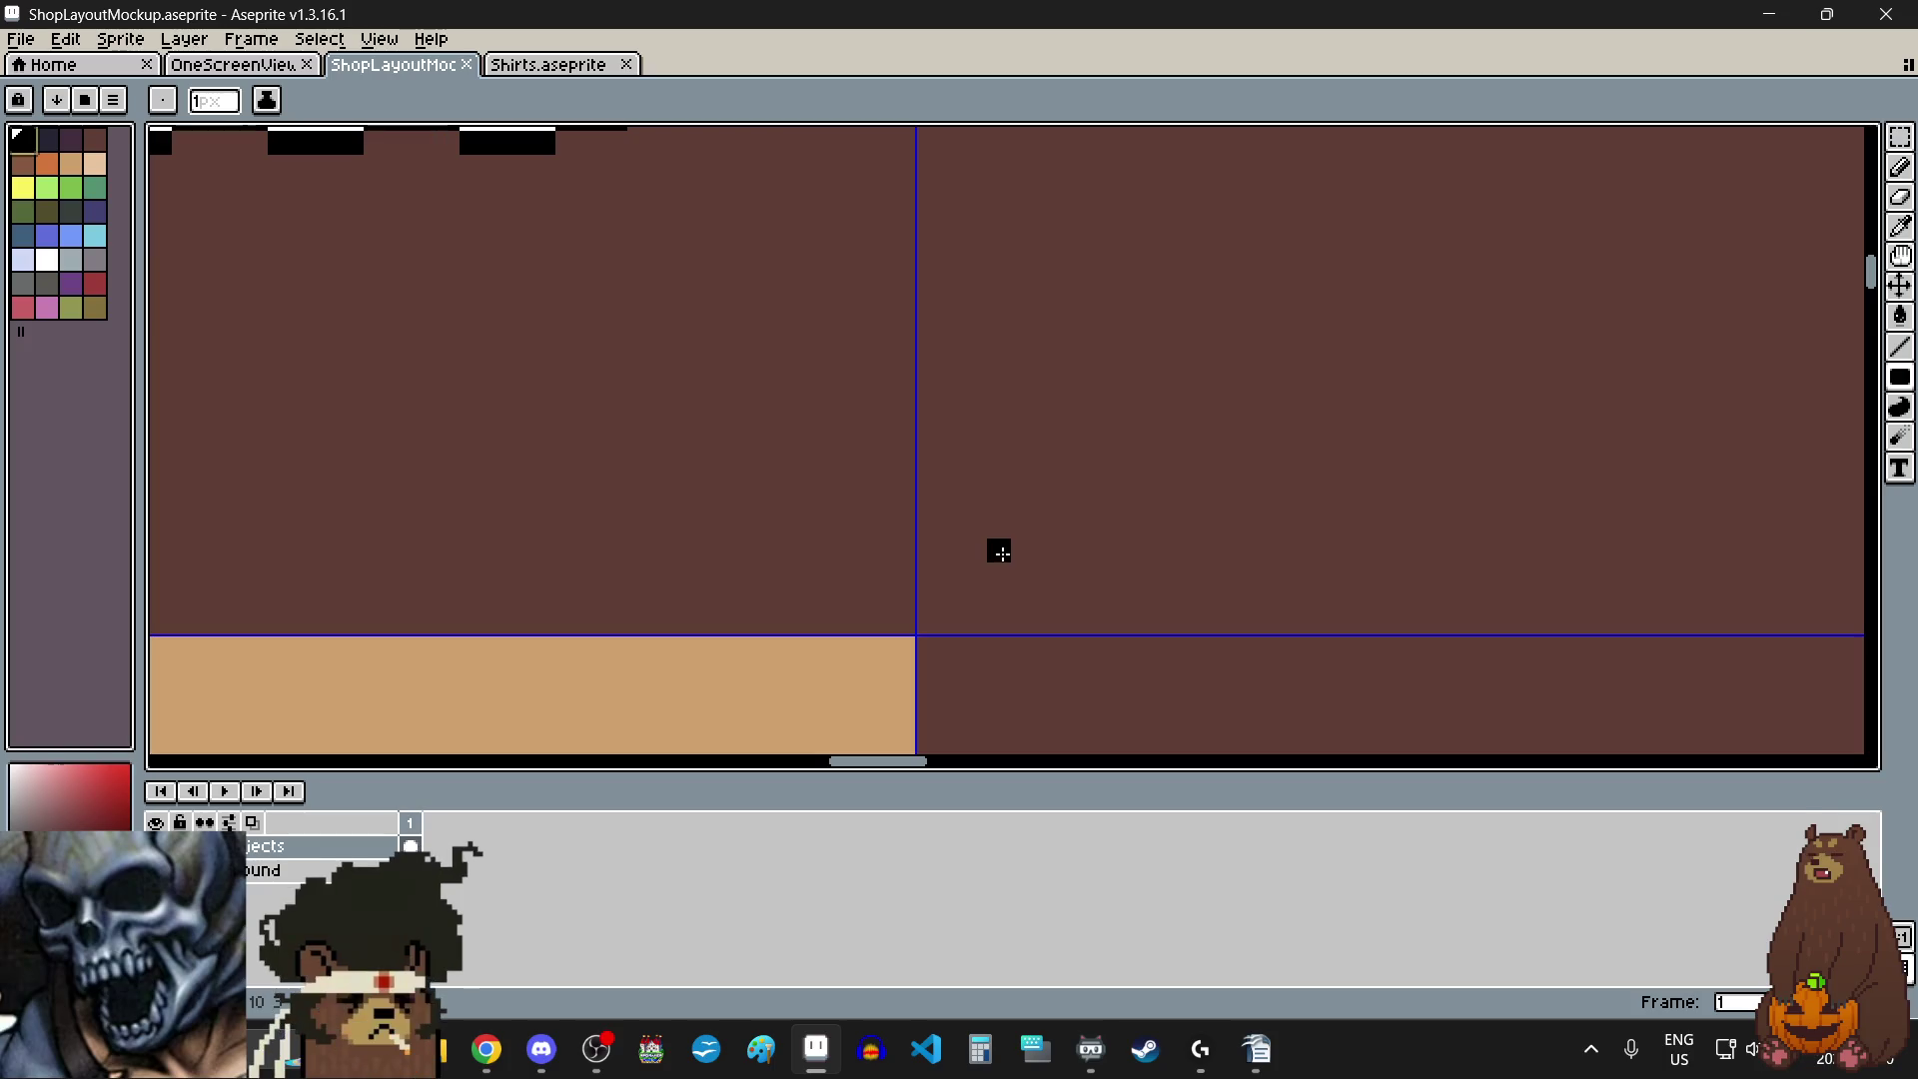
scroll(1023, 527, "down", 2)
- Draw a filled black rectangle on the wall just right of the shirt rack
mouse_move(1023, 527)
left_mouse_down()
mouse_move(1106, 445)
mouse_move(1387, 345)
mouse_move(1328, 300)
mouse_move(1379, 290)
mouse_move(1362, 399)
mouse_move(1375, 560)
mouse_move(1392, 497)
mouse_move(1324, 496)
left_mouse_up()
scroll(1332, 300, "up", 3)
scroll(1331, 305, "down", 3)
scroll(1392, 300, "up", 2)
scroll(1391, 304, "up", 2)
scroll(1375, 560, "up", 2)
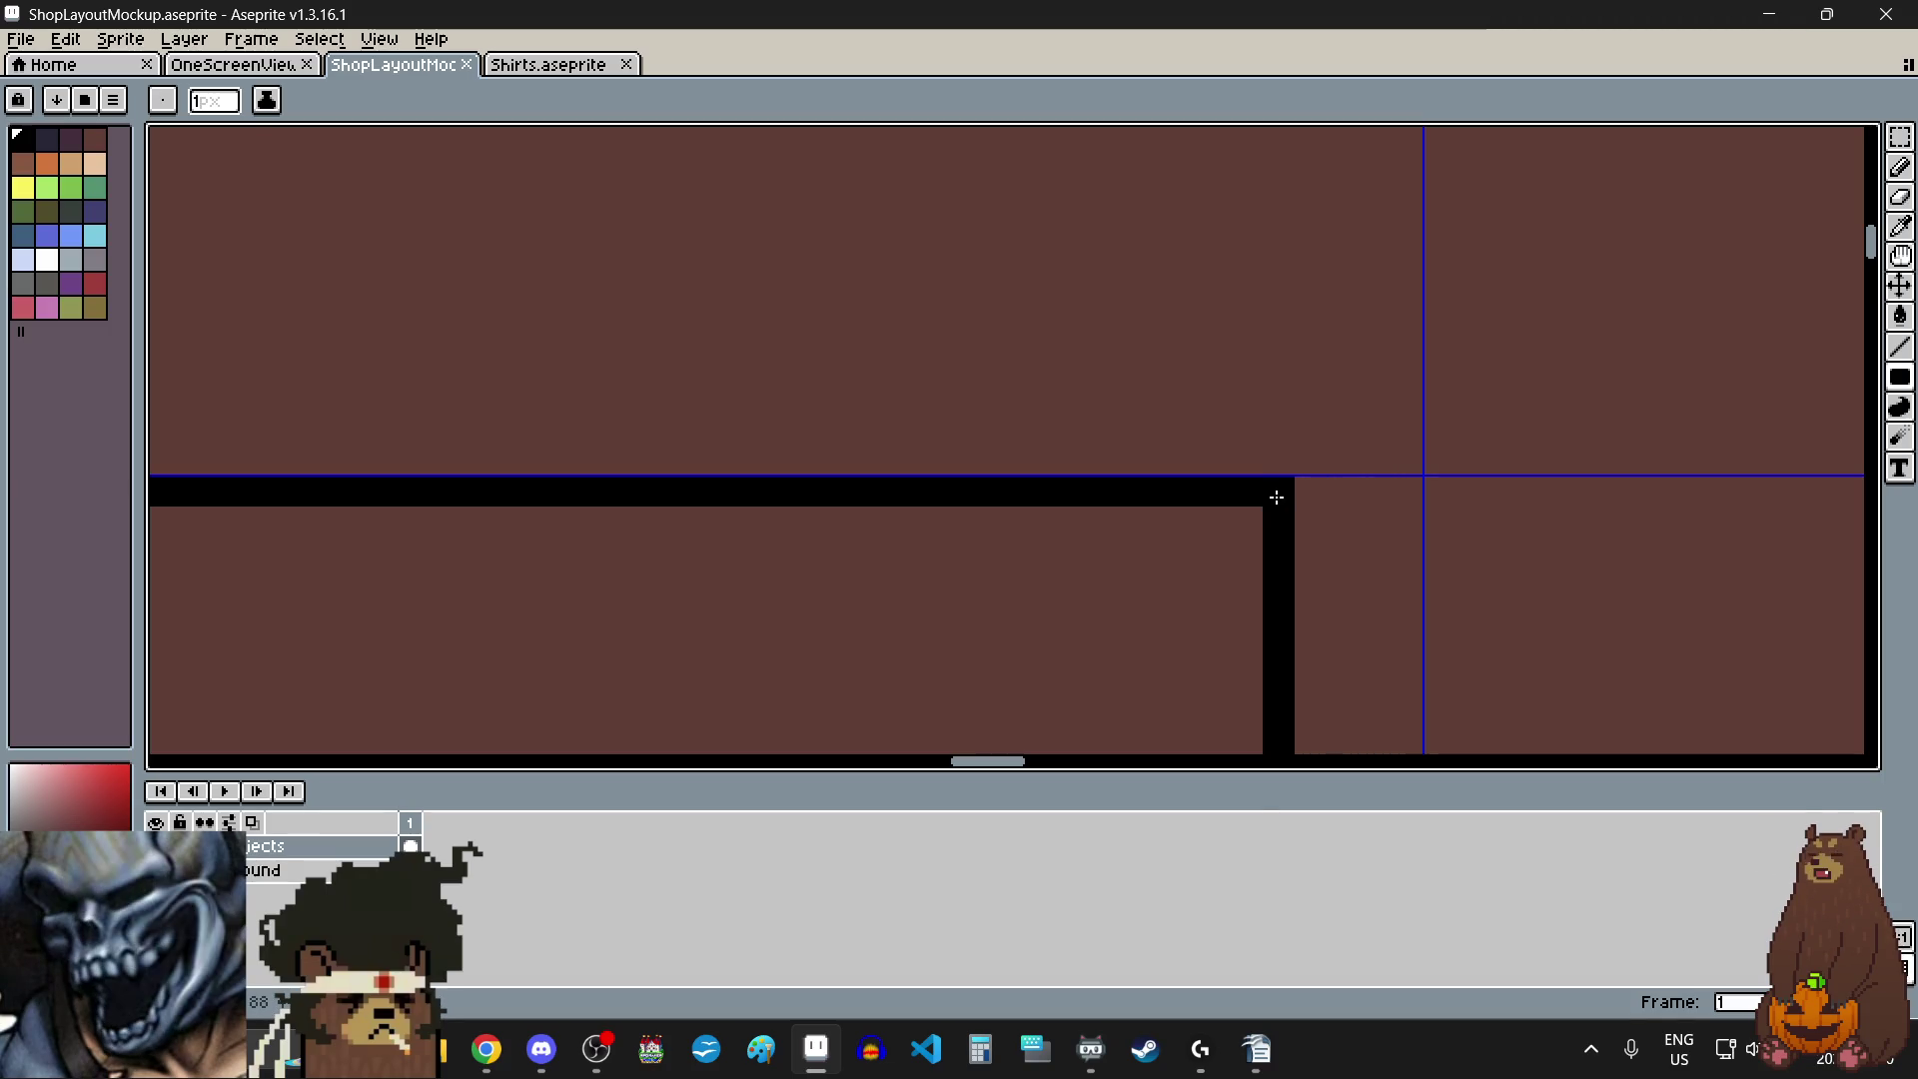
left_click(1257, 511)
scroll(1233, 342, "down", 3)
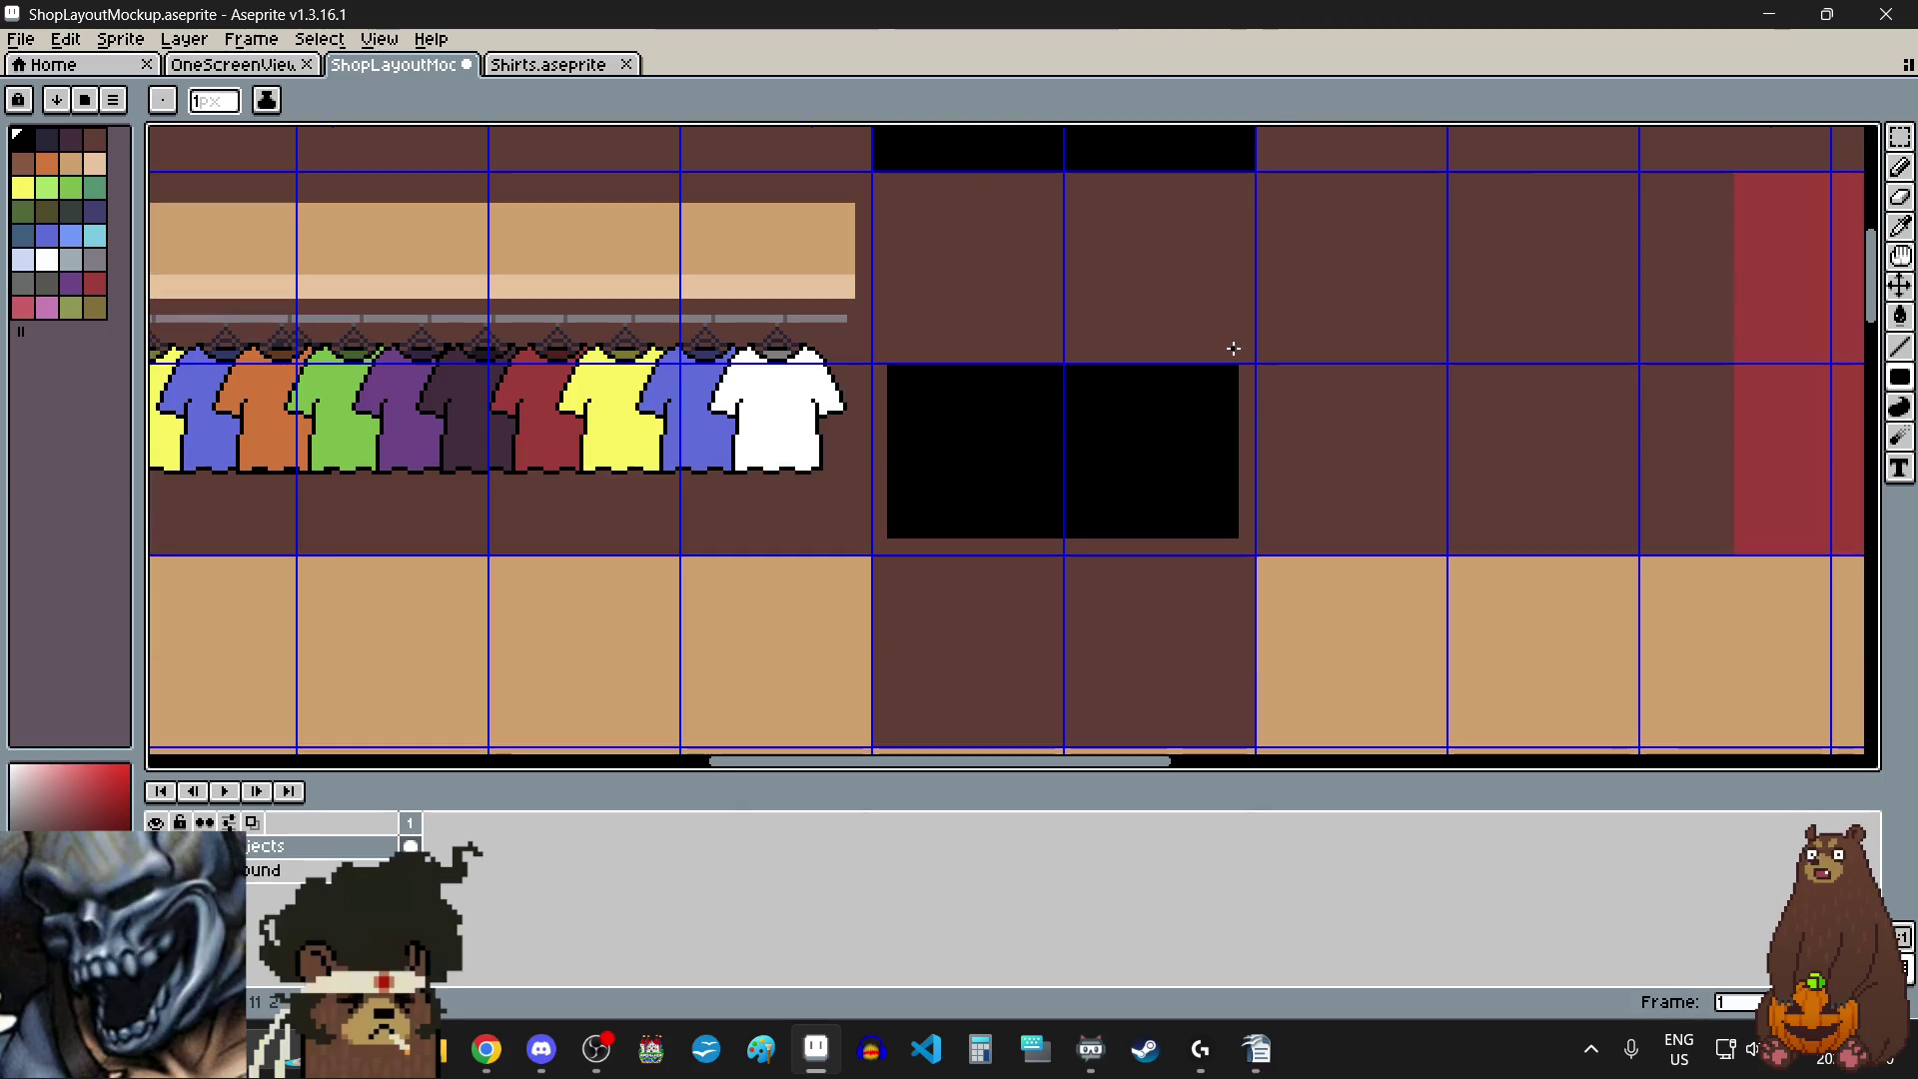
scroll(1184, 448, "down", 2)
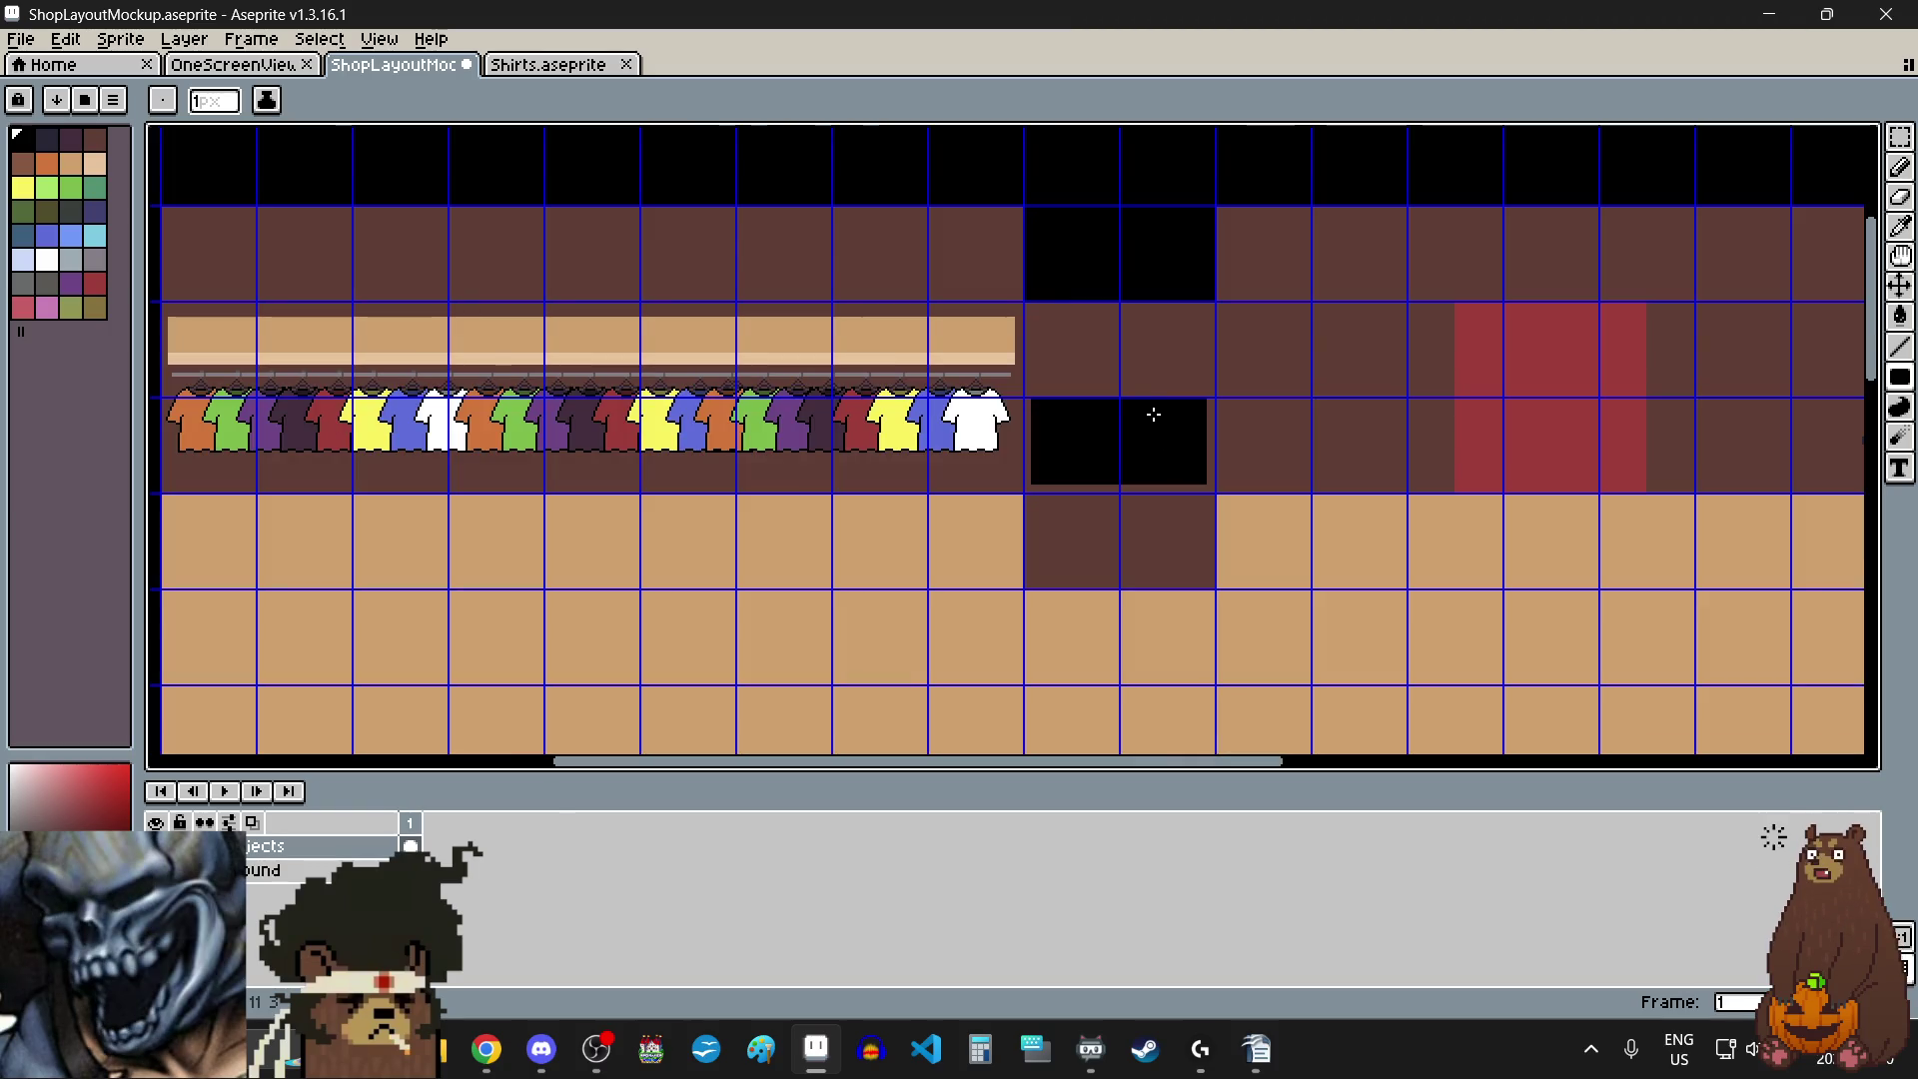
scroll(1151, 416, "up", 2)
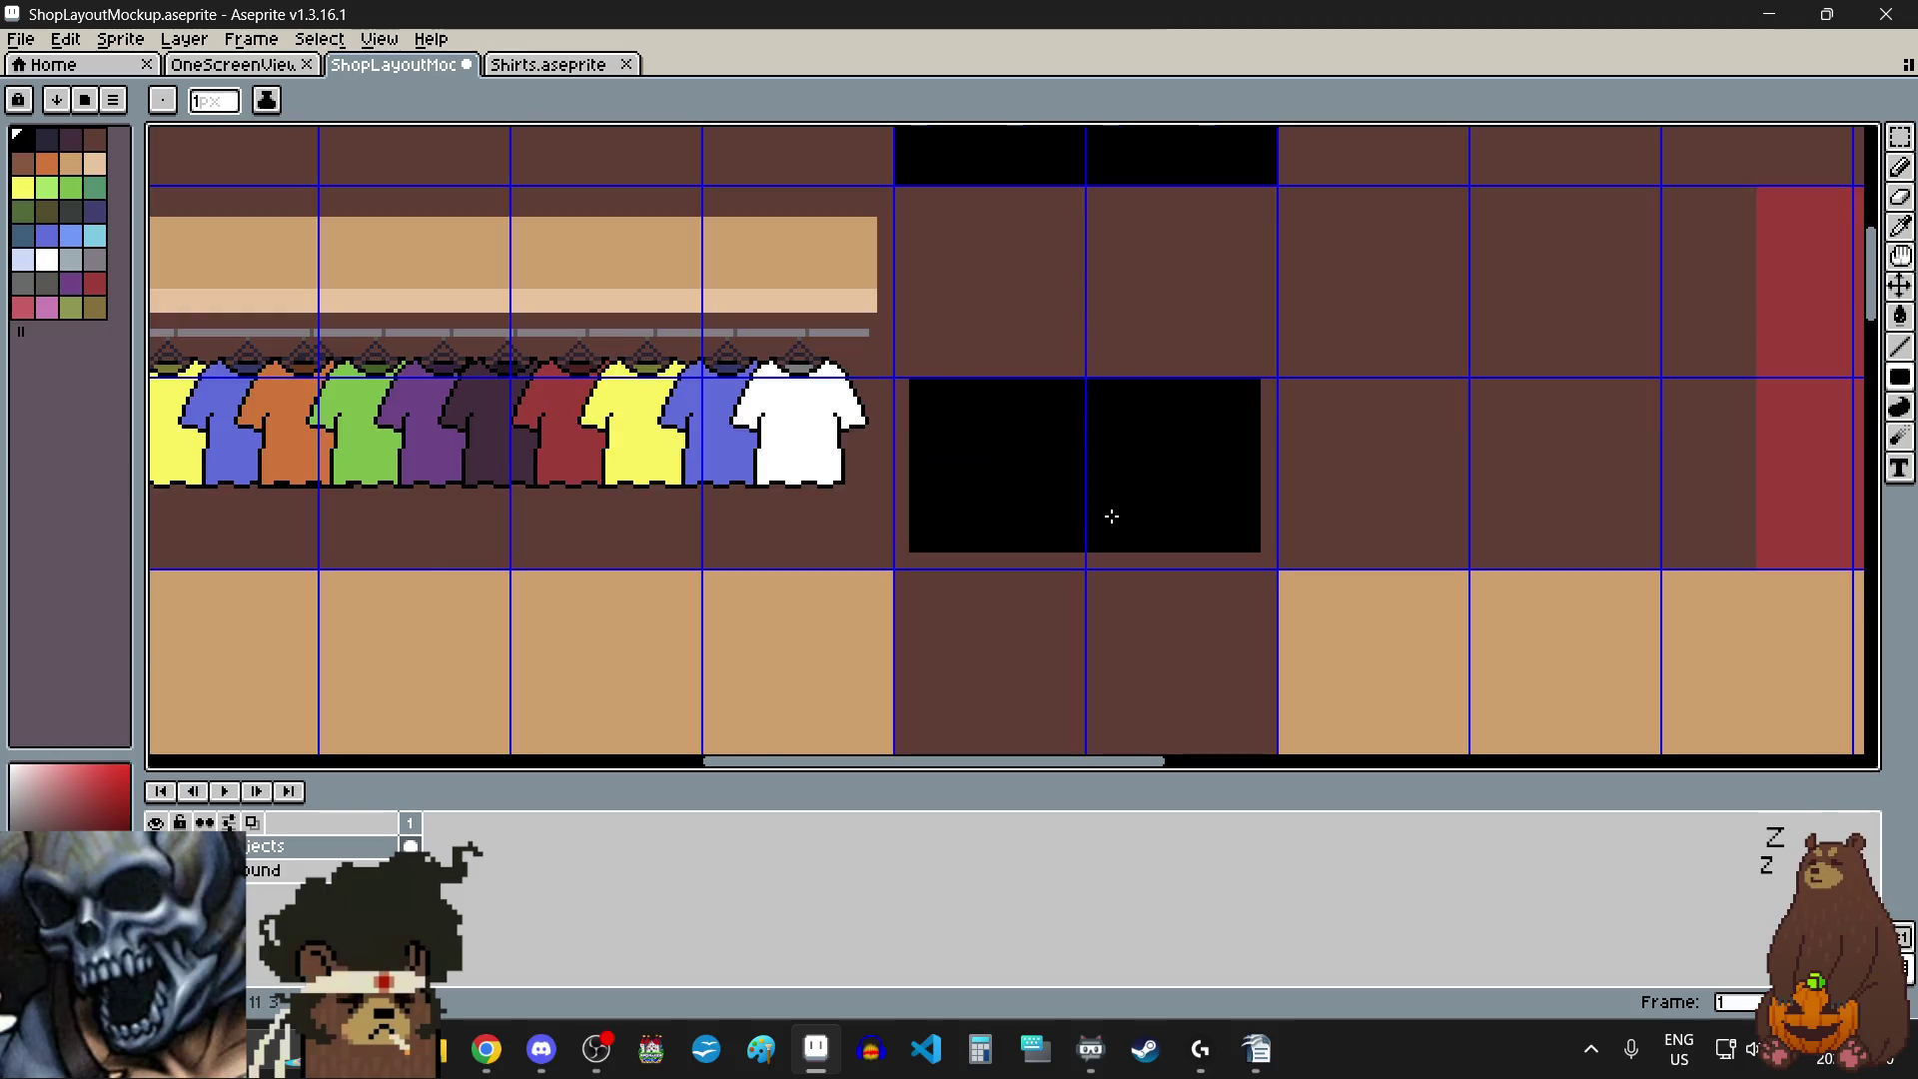
scroll(1112, 515, "up", 1)
scroll(1112, 515, "up", 1)
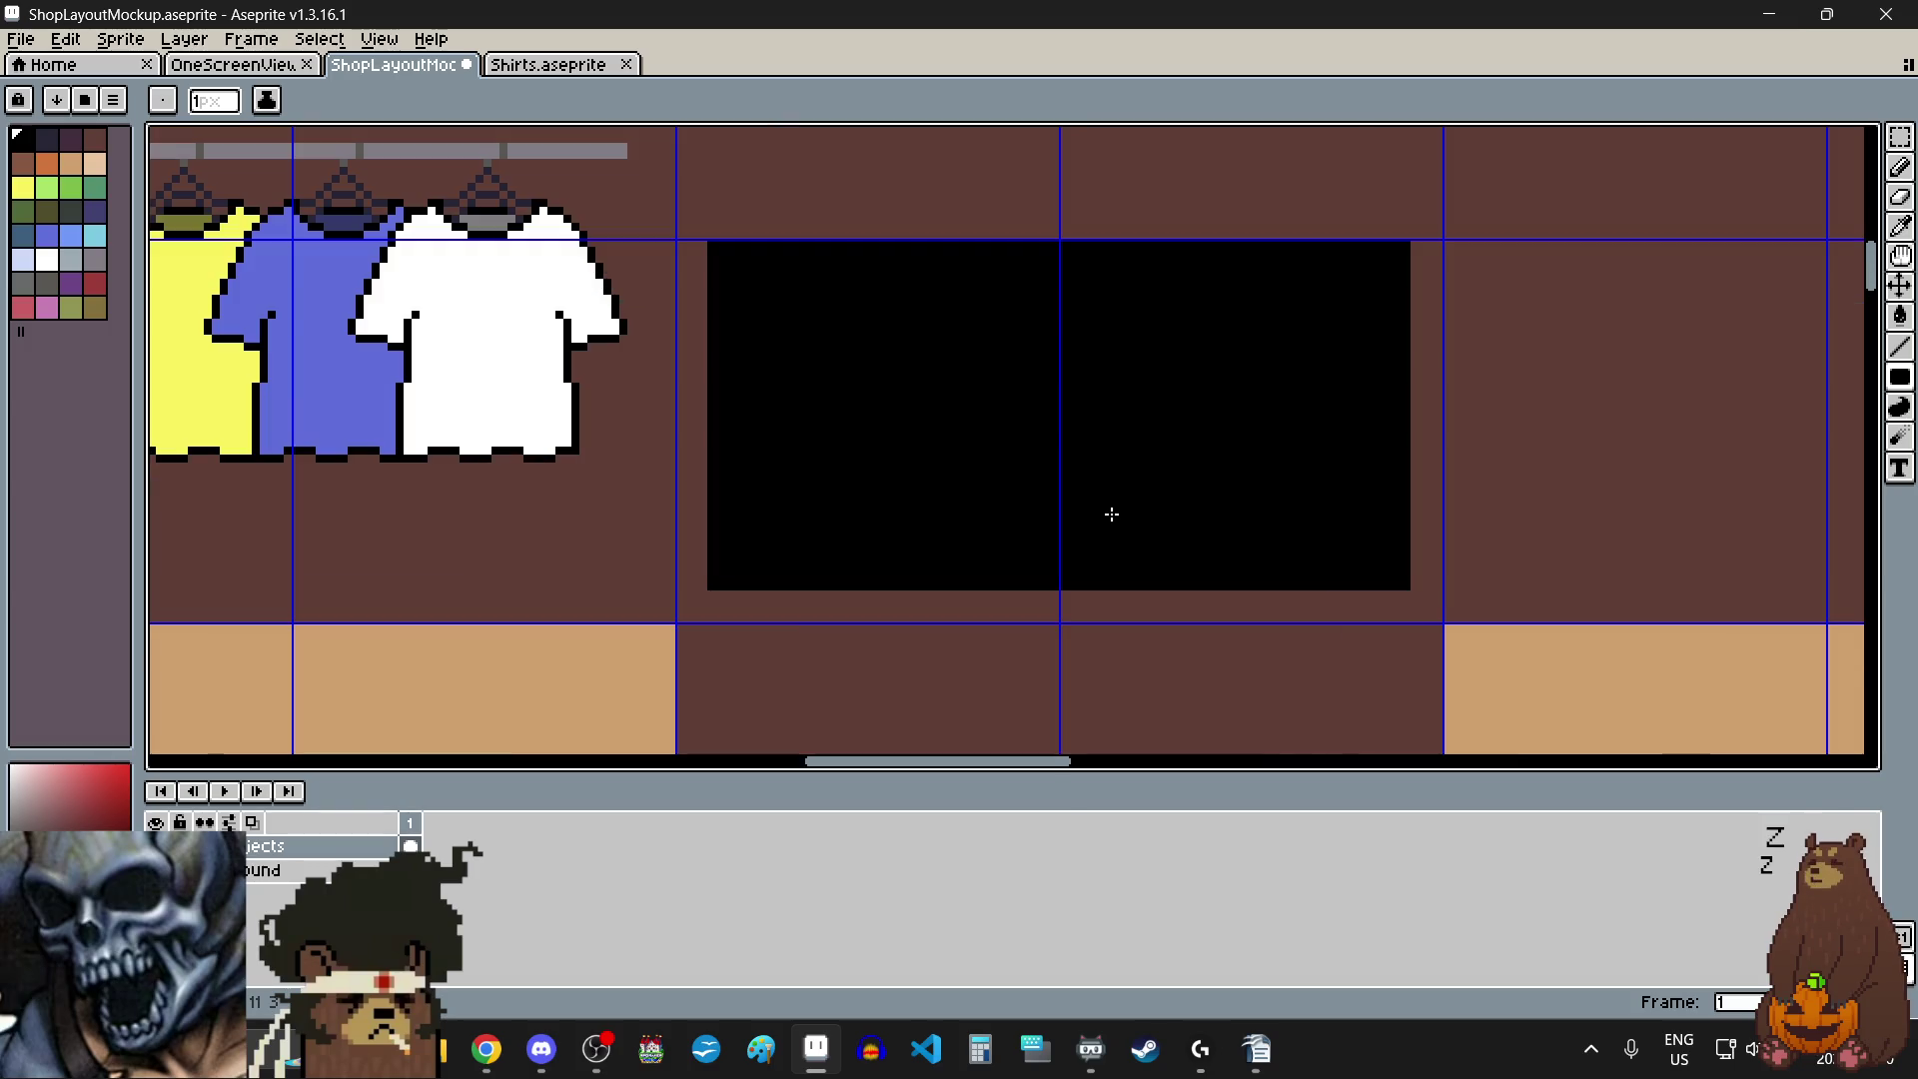
- Fill a light tan rectangle inside the black panel, leaving a one-pixel black outline
left_click(95, 163)
scroll(719, 249, "up", 3)
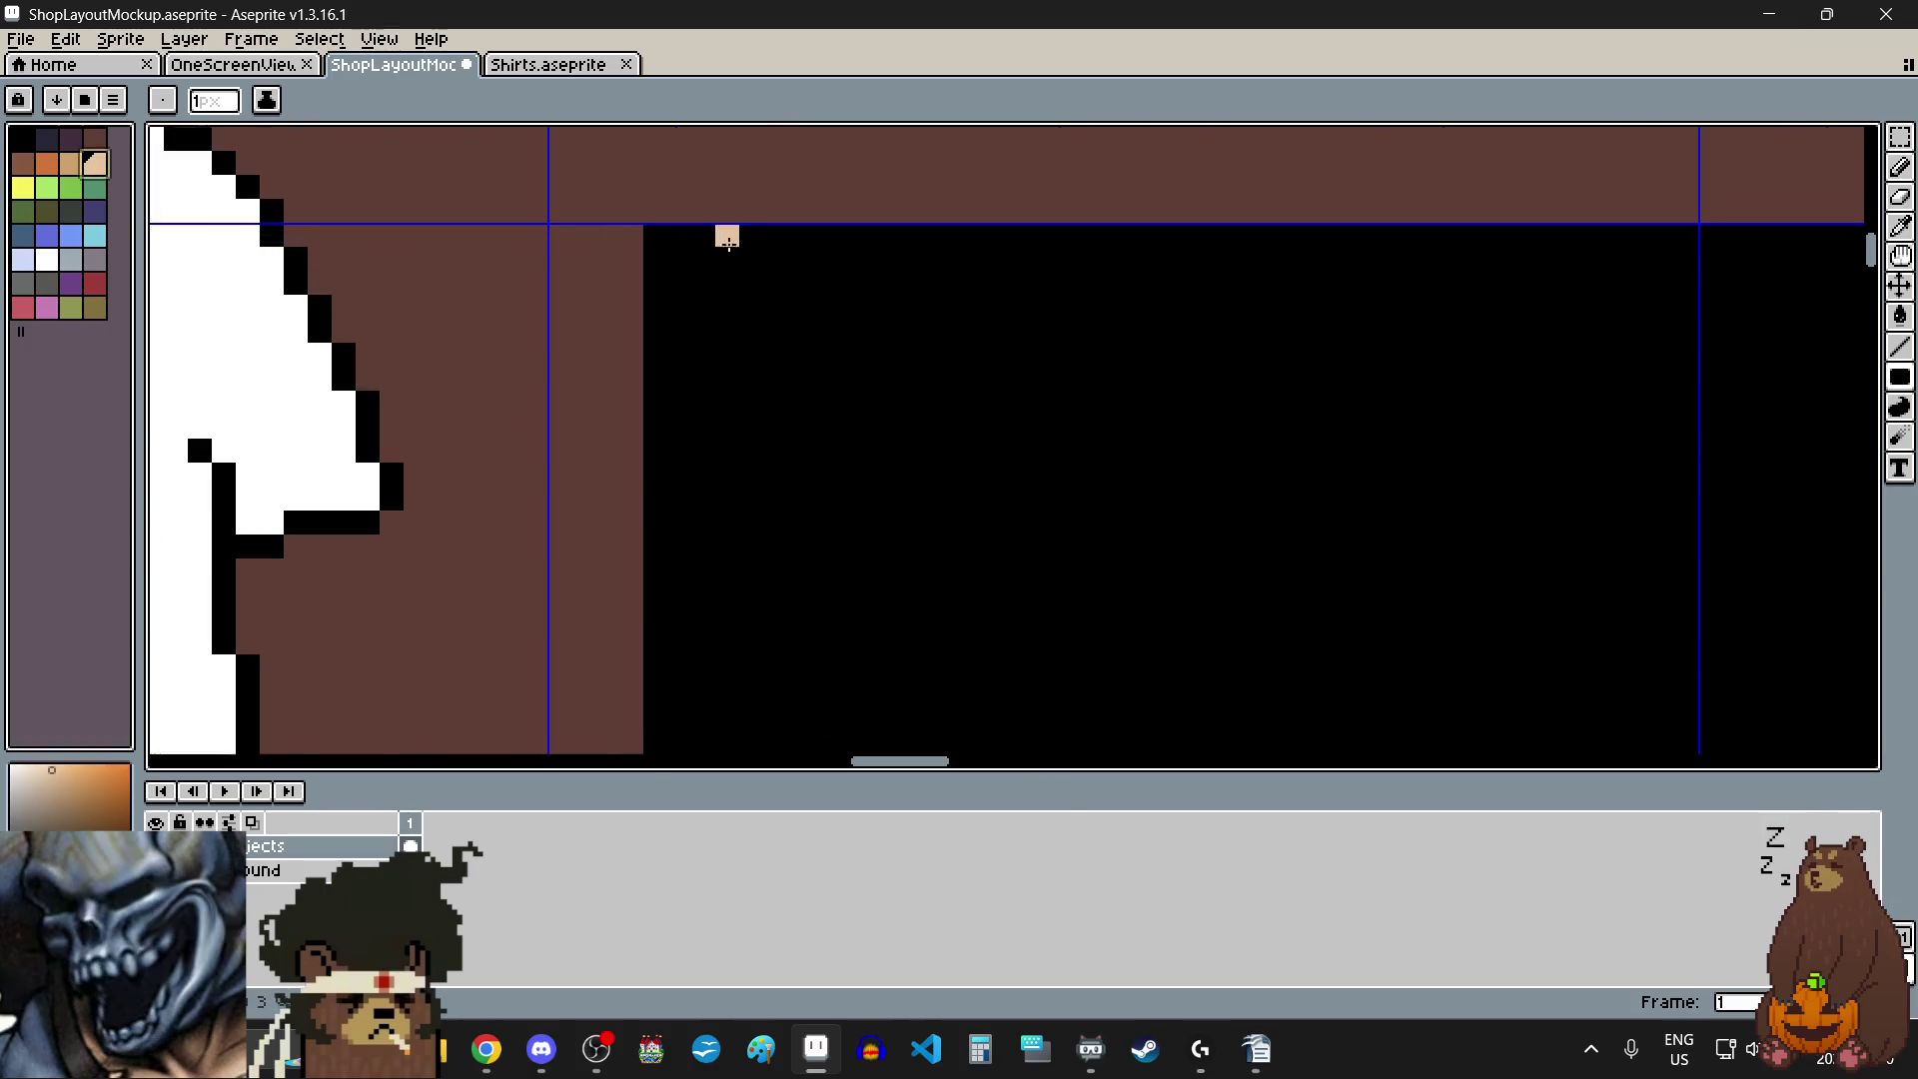
scroll(658, 262, "down", 4)
mouse_move(656, 261)
left_mouse_down()
mouse_move(1169, 510)
mouse_move(1143, 441)
left_mouse_up()
scroll(1101, 463, "up", 3)
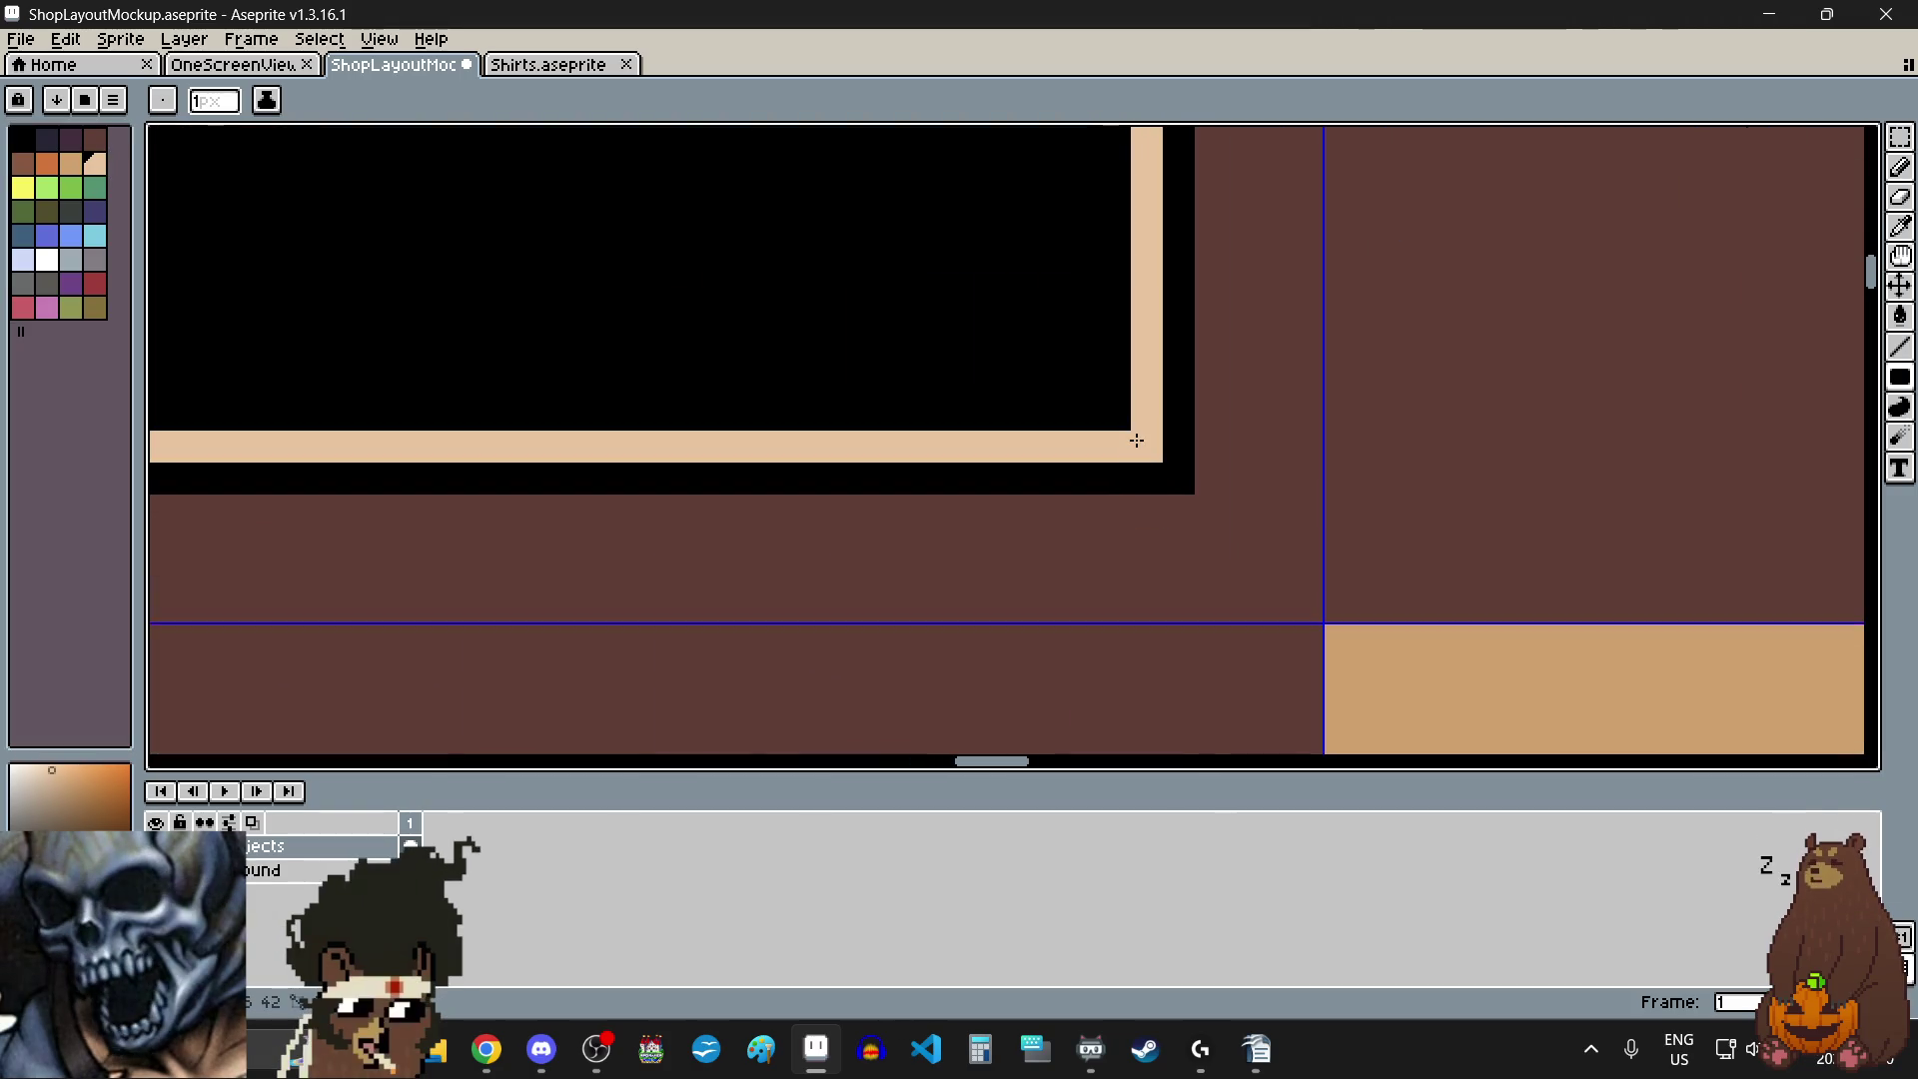
scroll(1119, 419, "down", 3)
scroll(1034, 452, "up", 2)
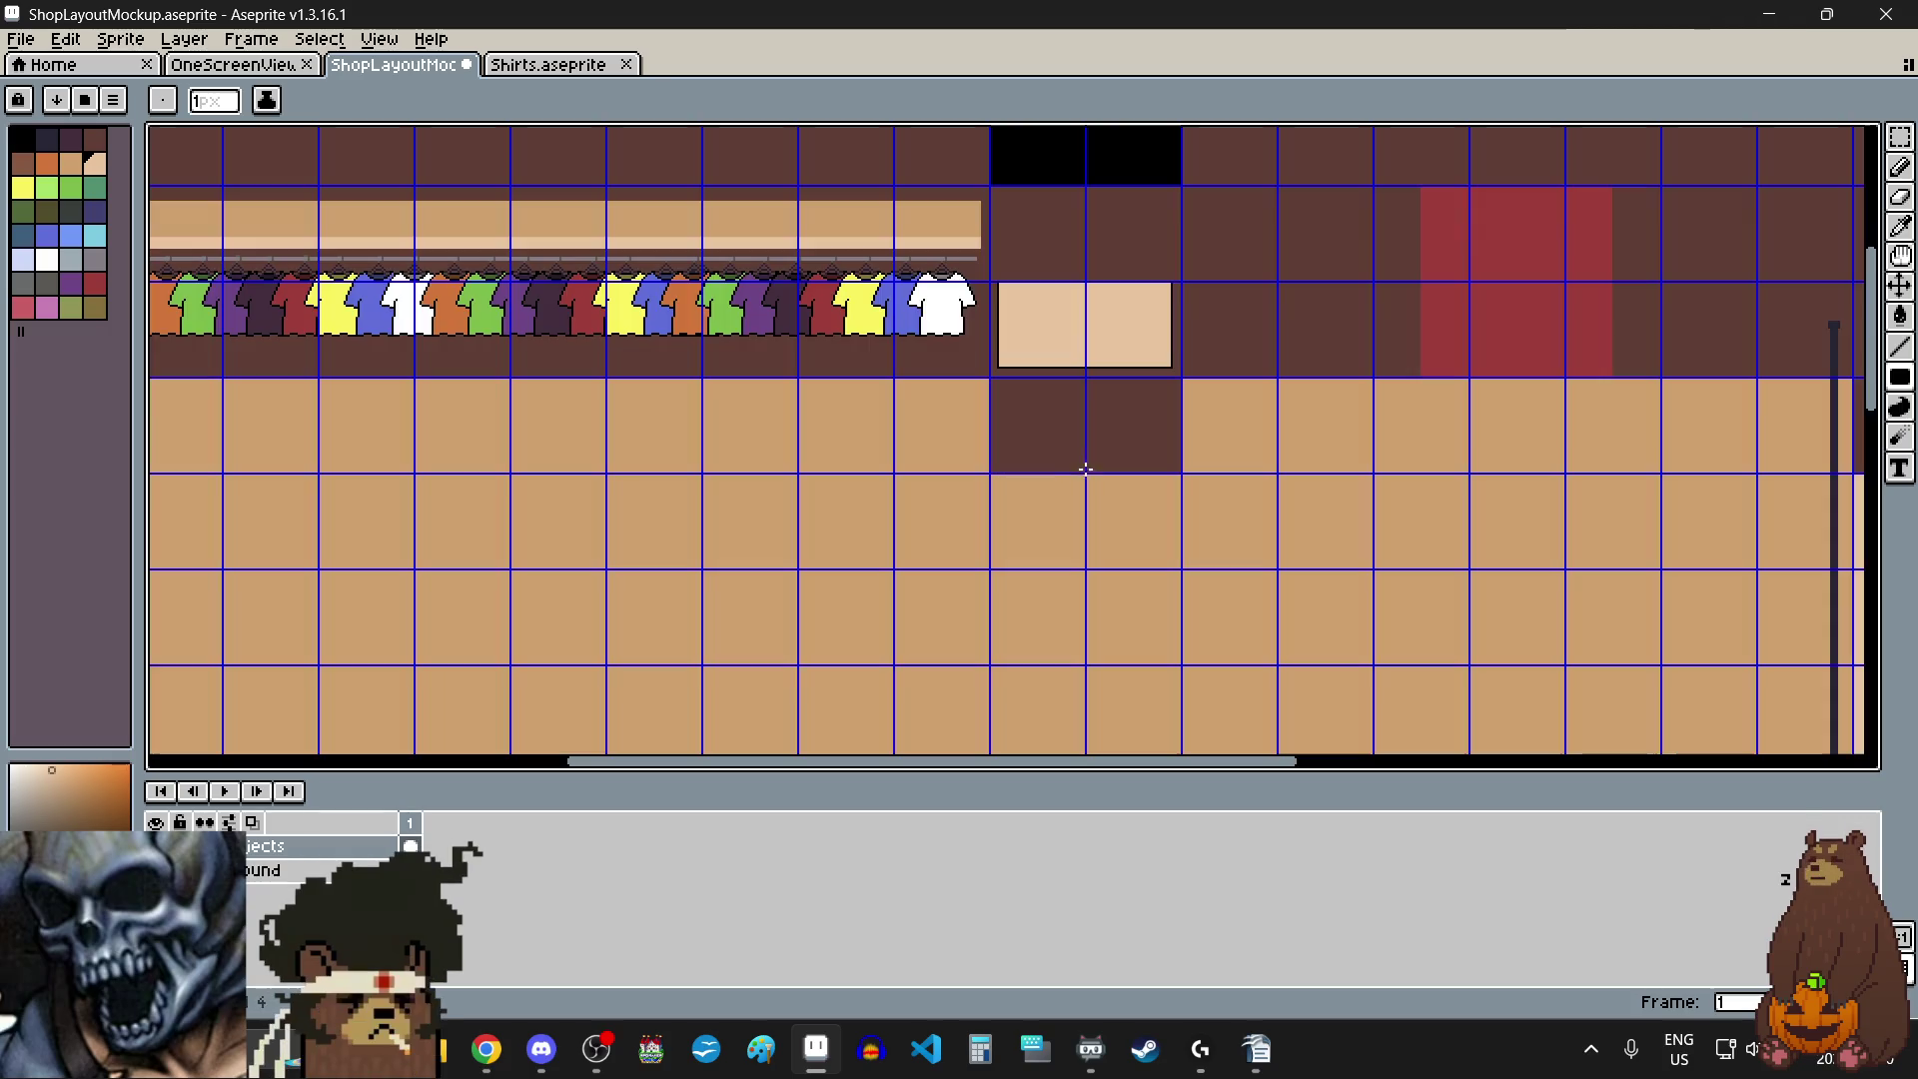
scroll(1091, 478, "down", 2)
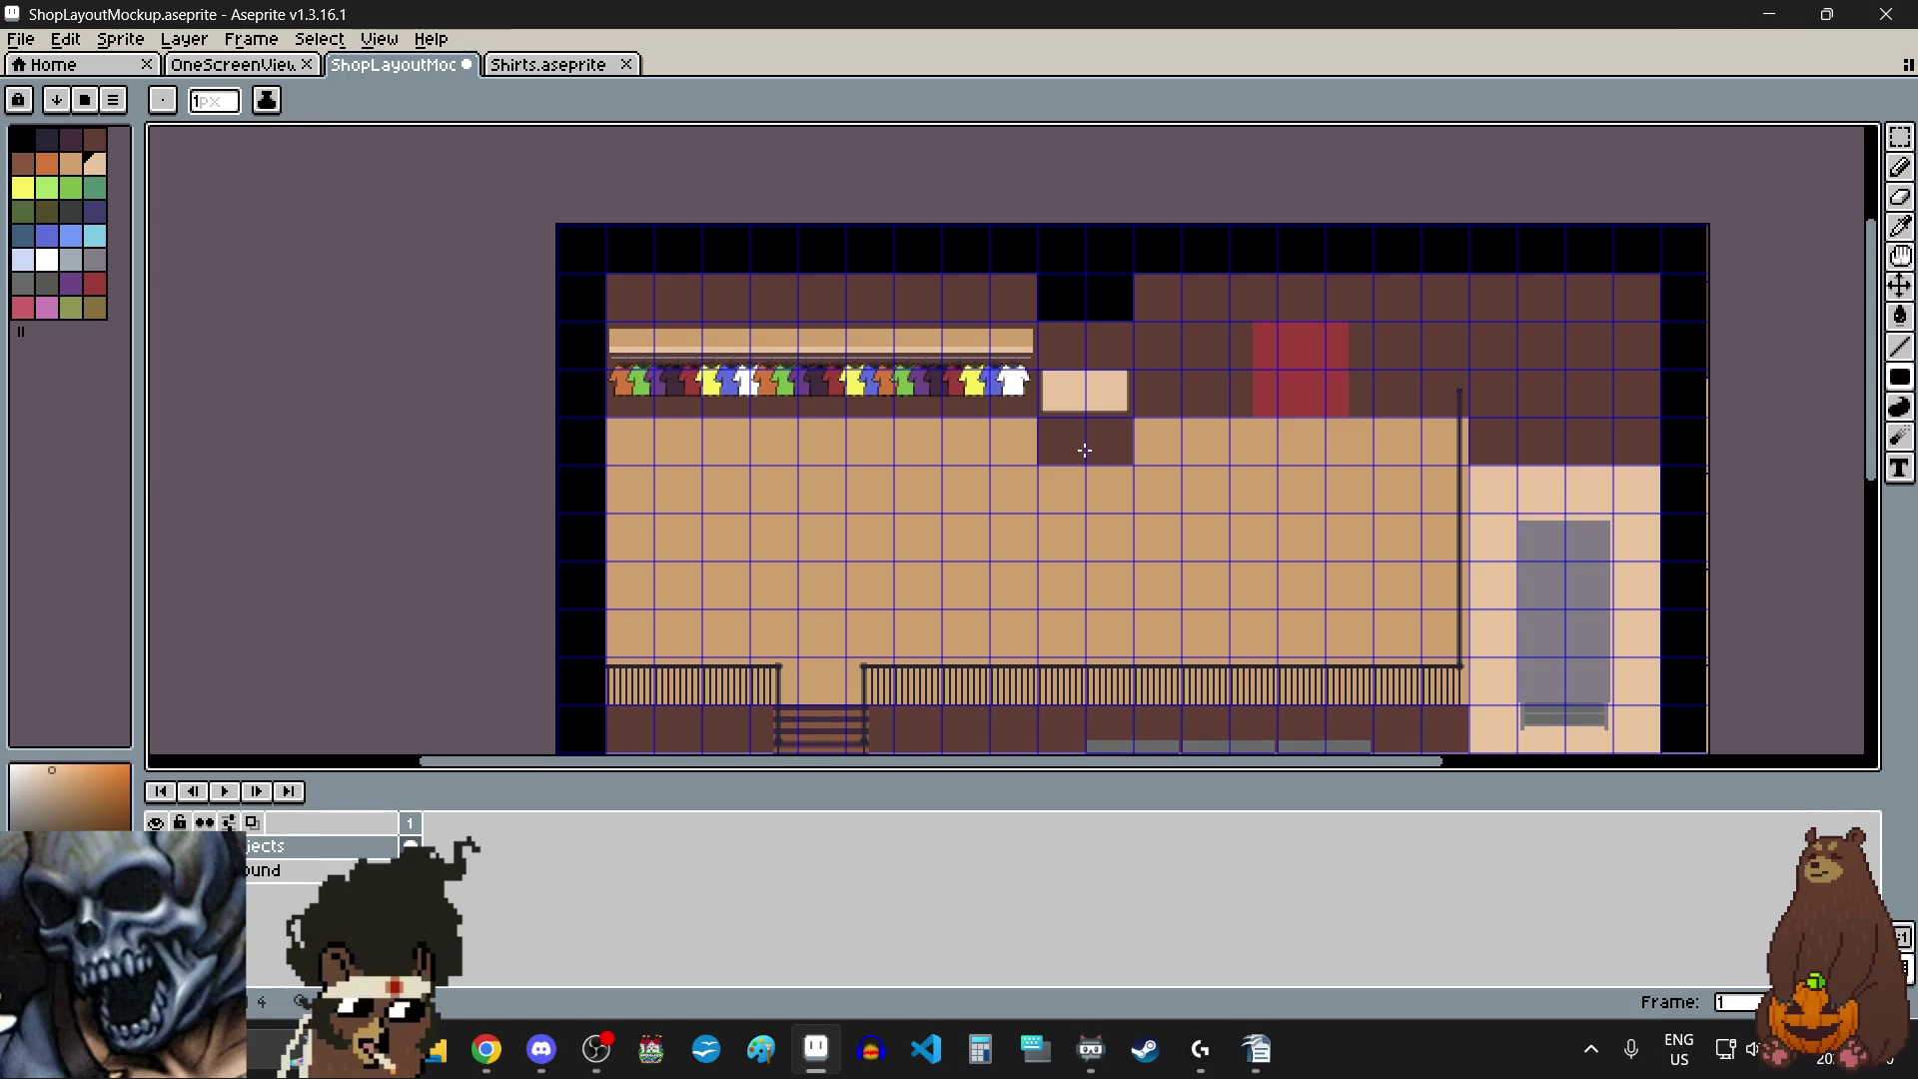
scroll(1098, 449, "down", 2)
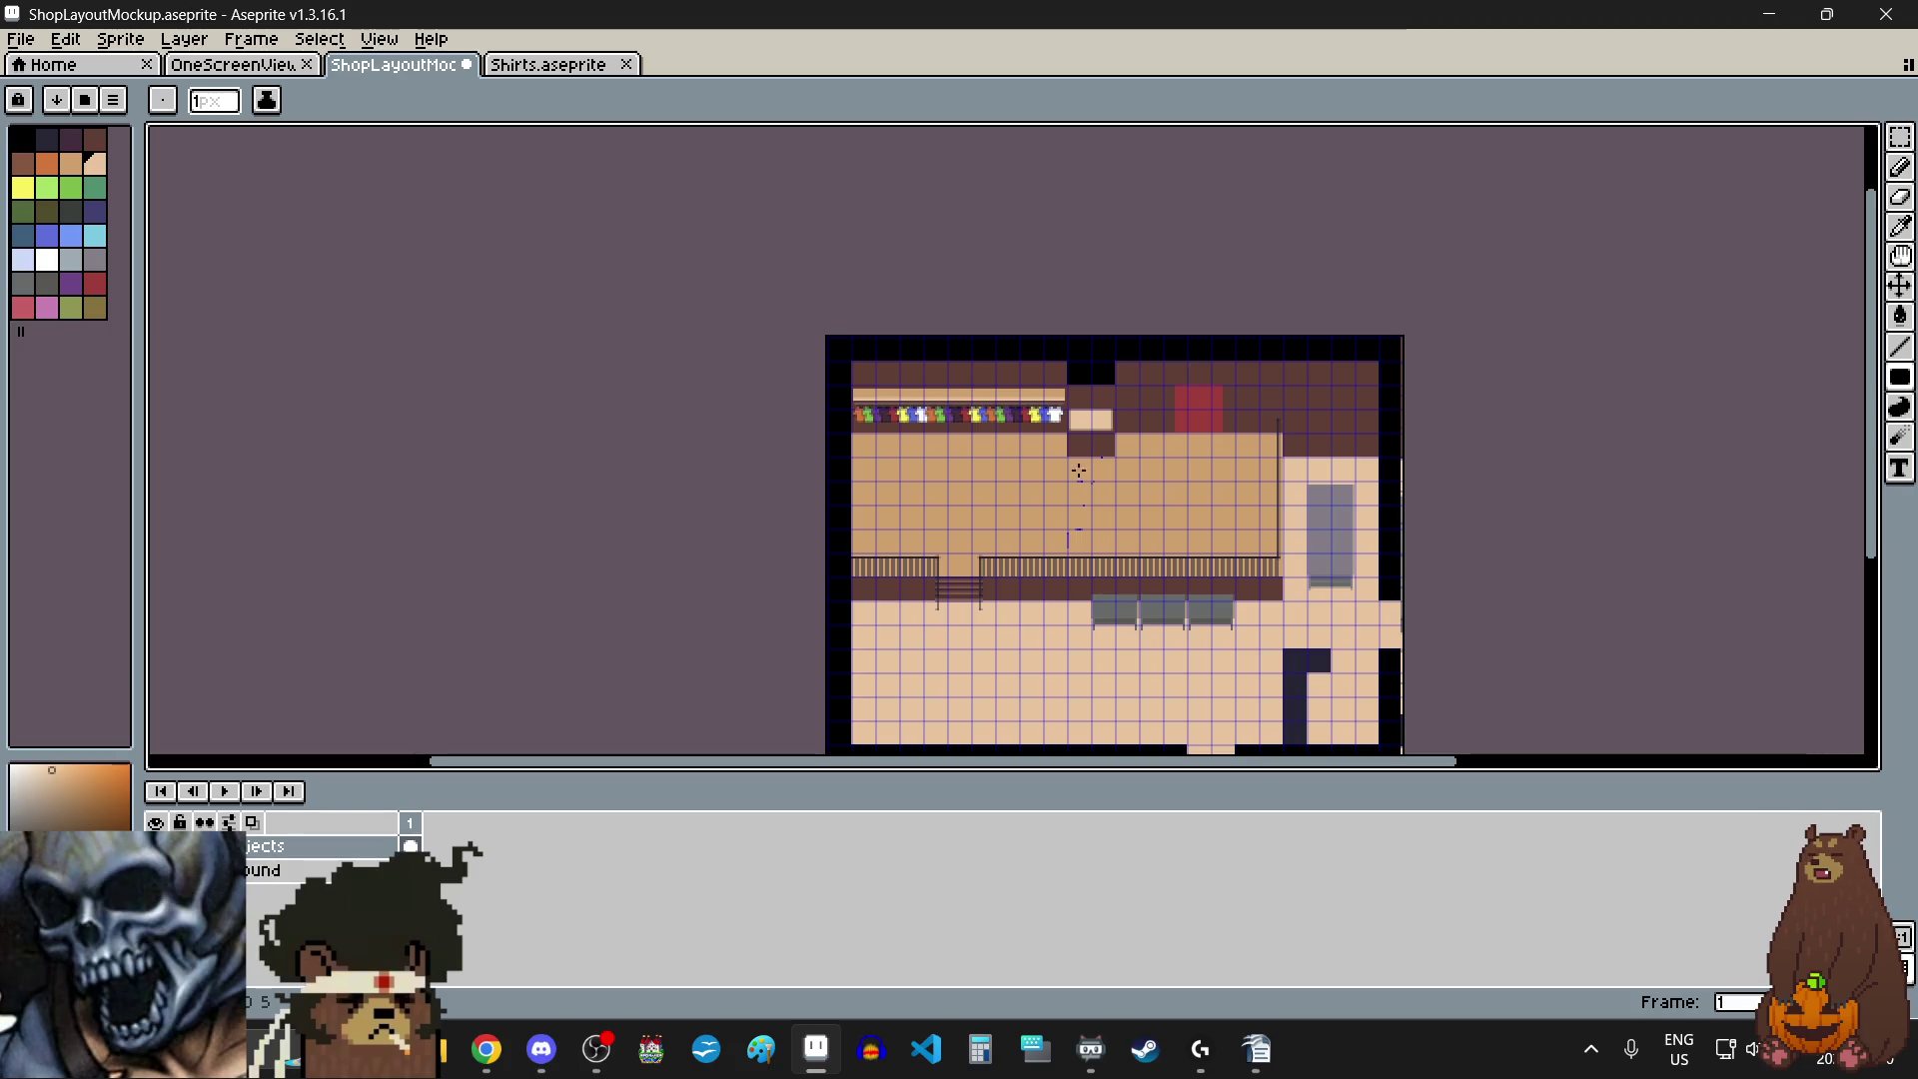
scroll(1089, 409, "up", 3)
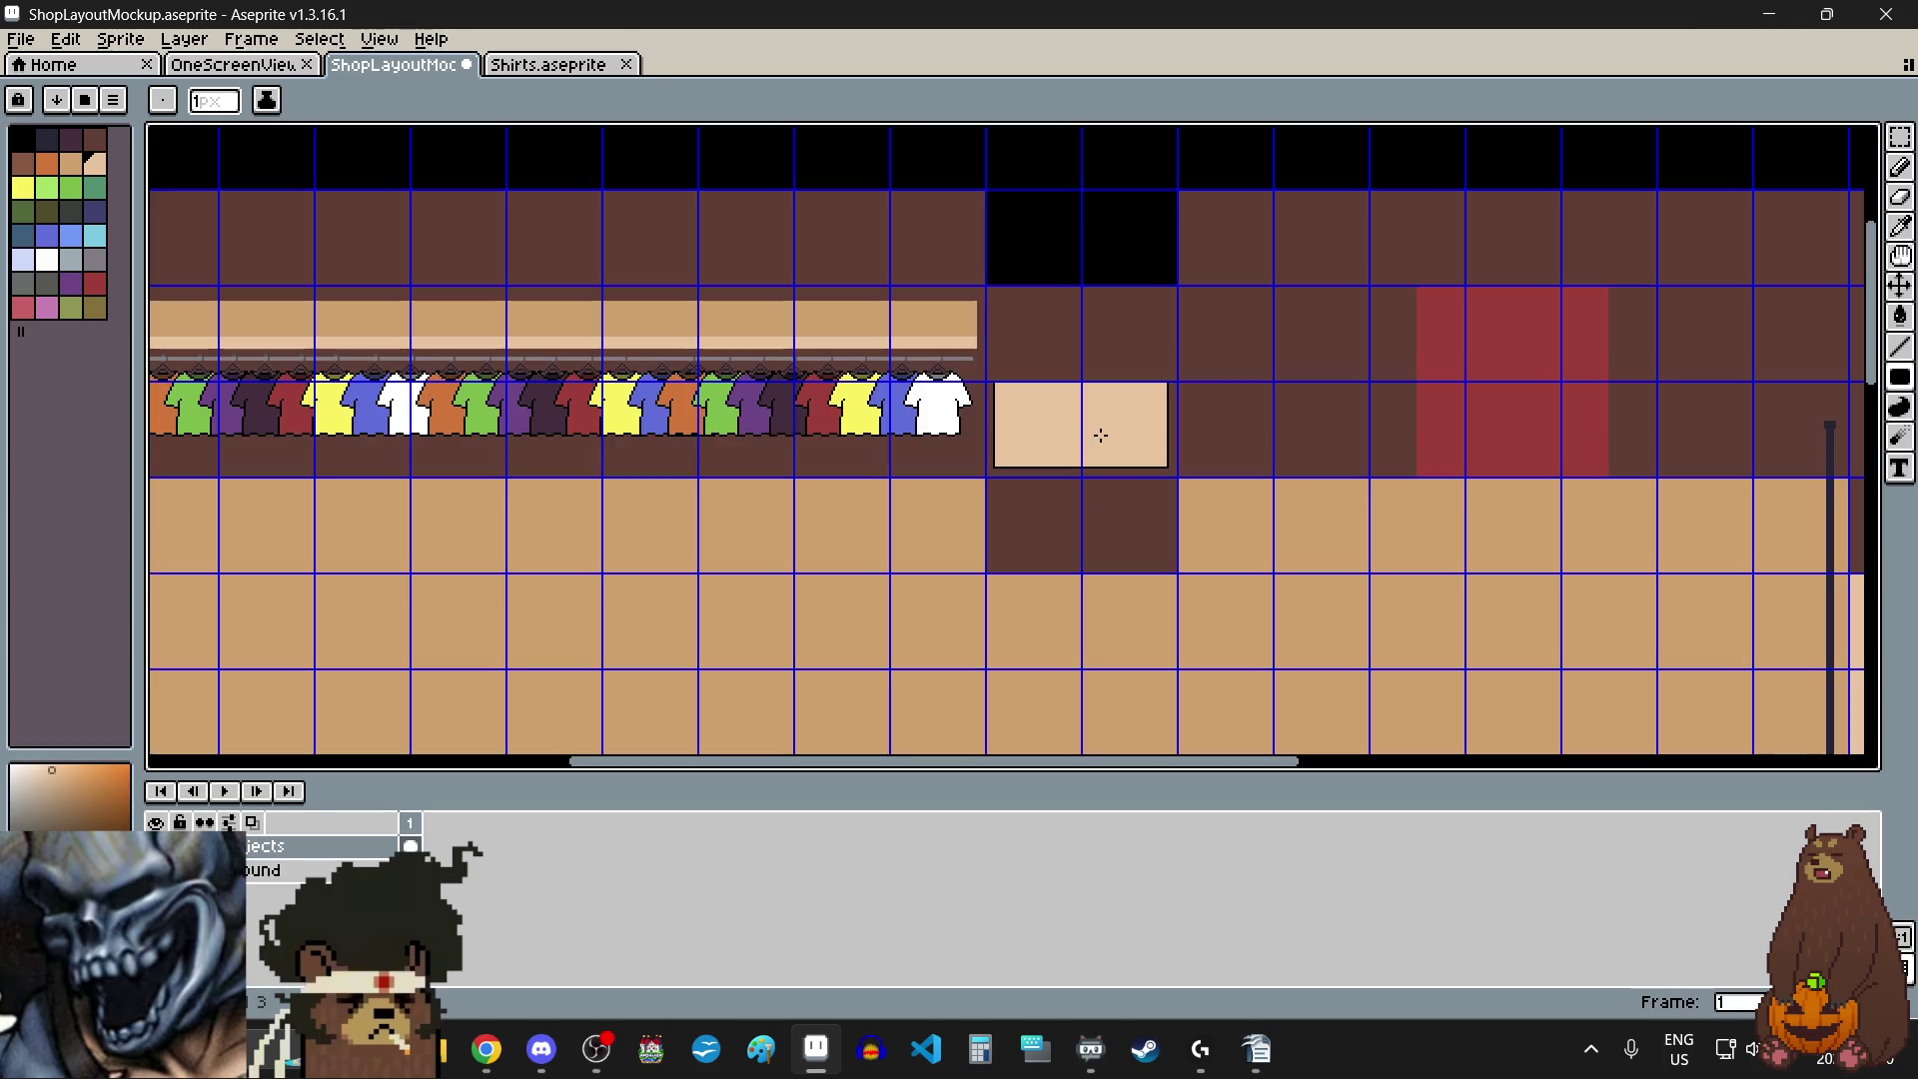
scroll(1110, 446, "down", 2)
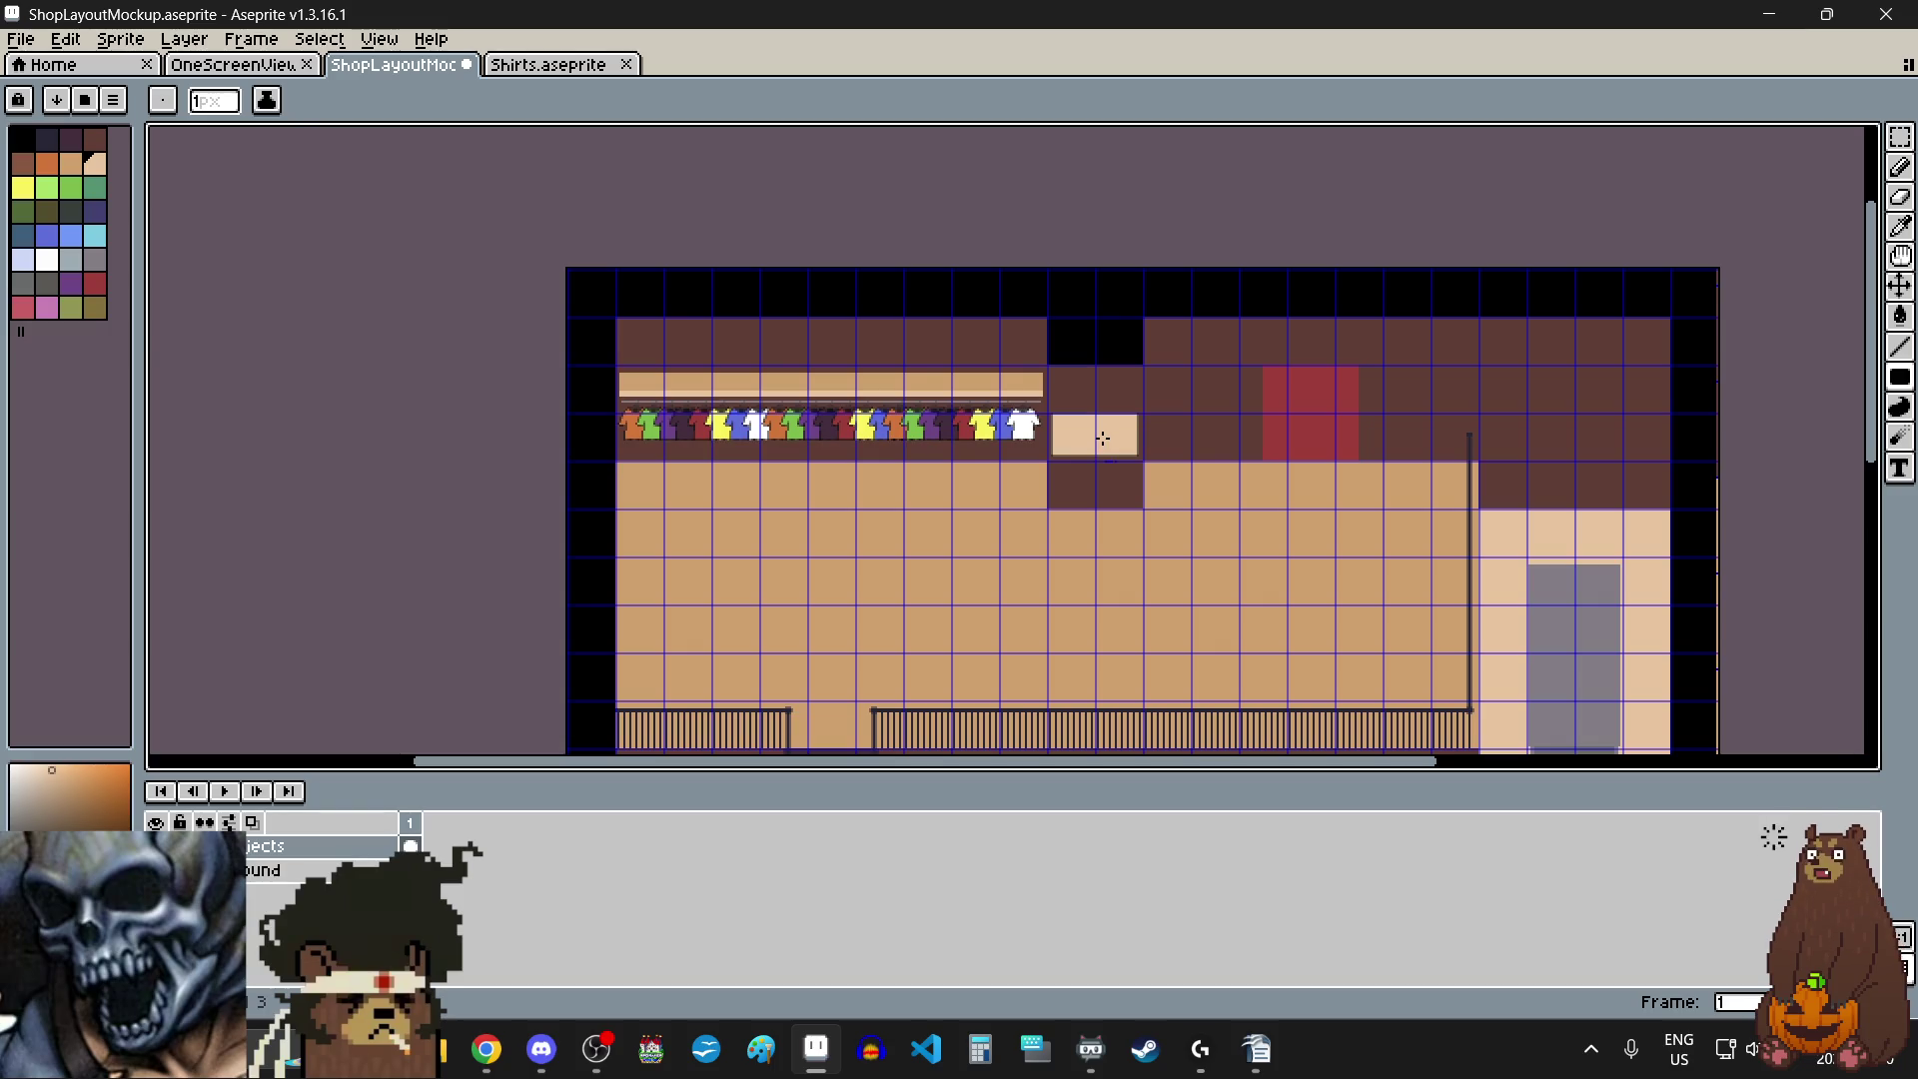
scroll(1102, 437, "up", 3)
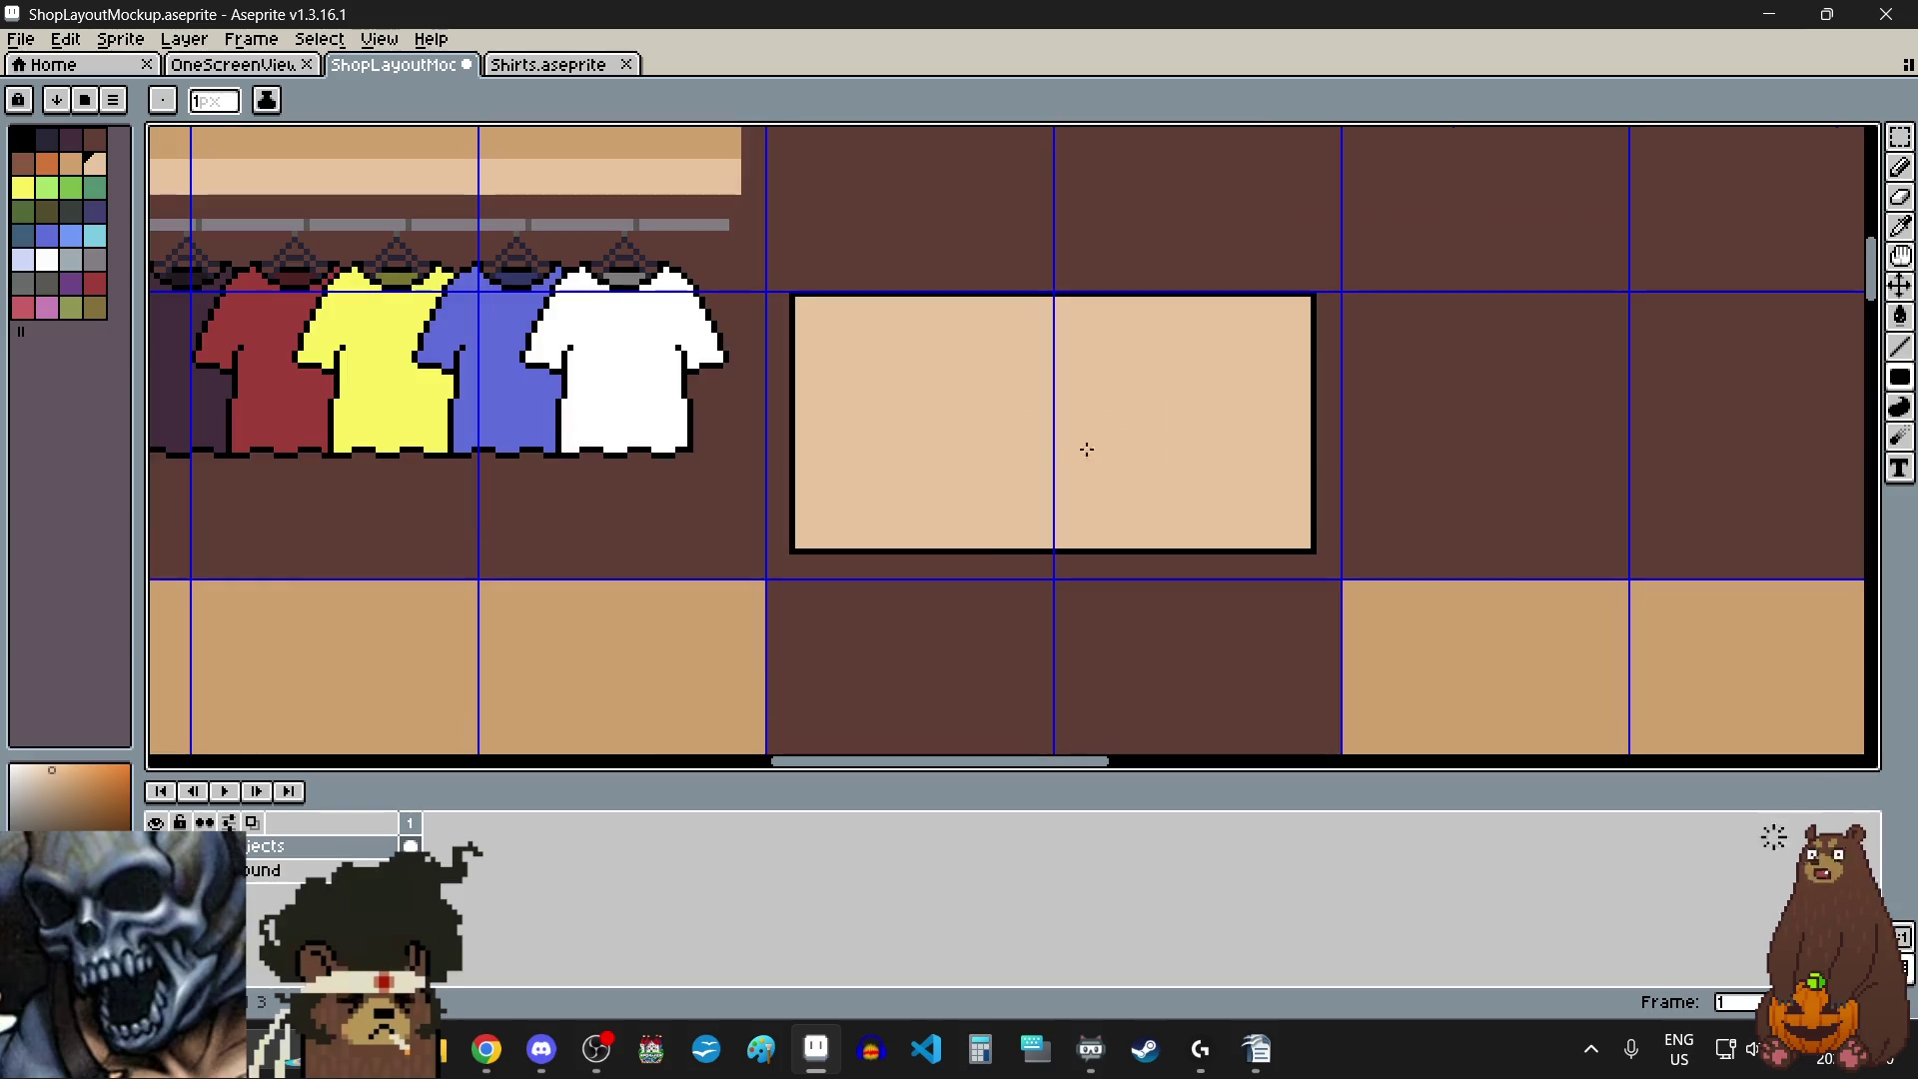
- Pick a darker peach tan and draw a strip down the counter's inner left edge
left_click(77, 167)
scroll(798, 332, "up", 4)
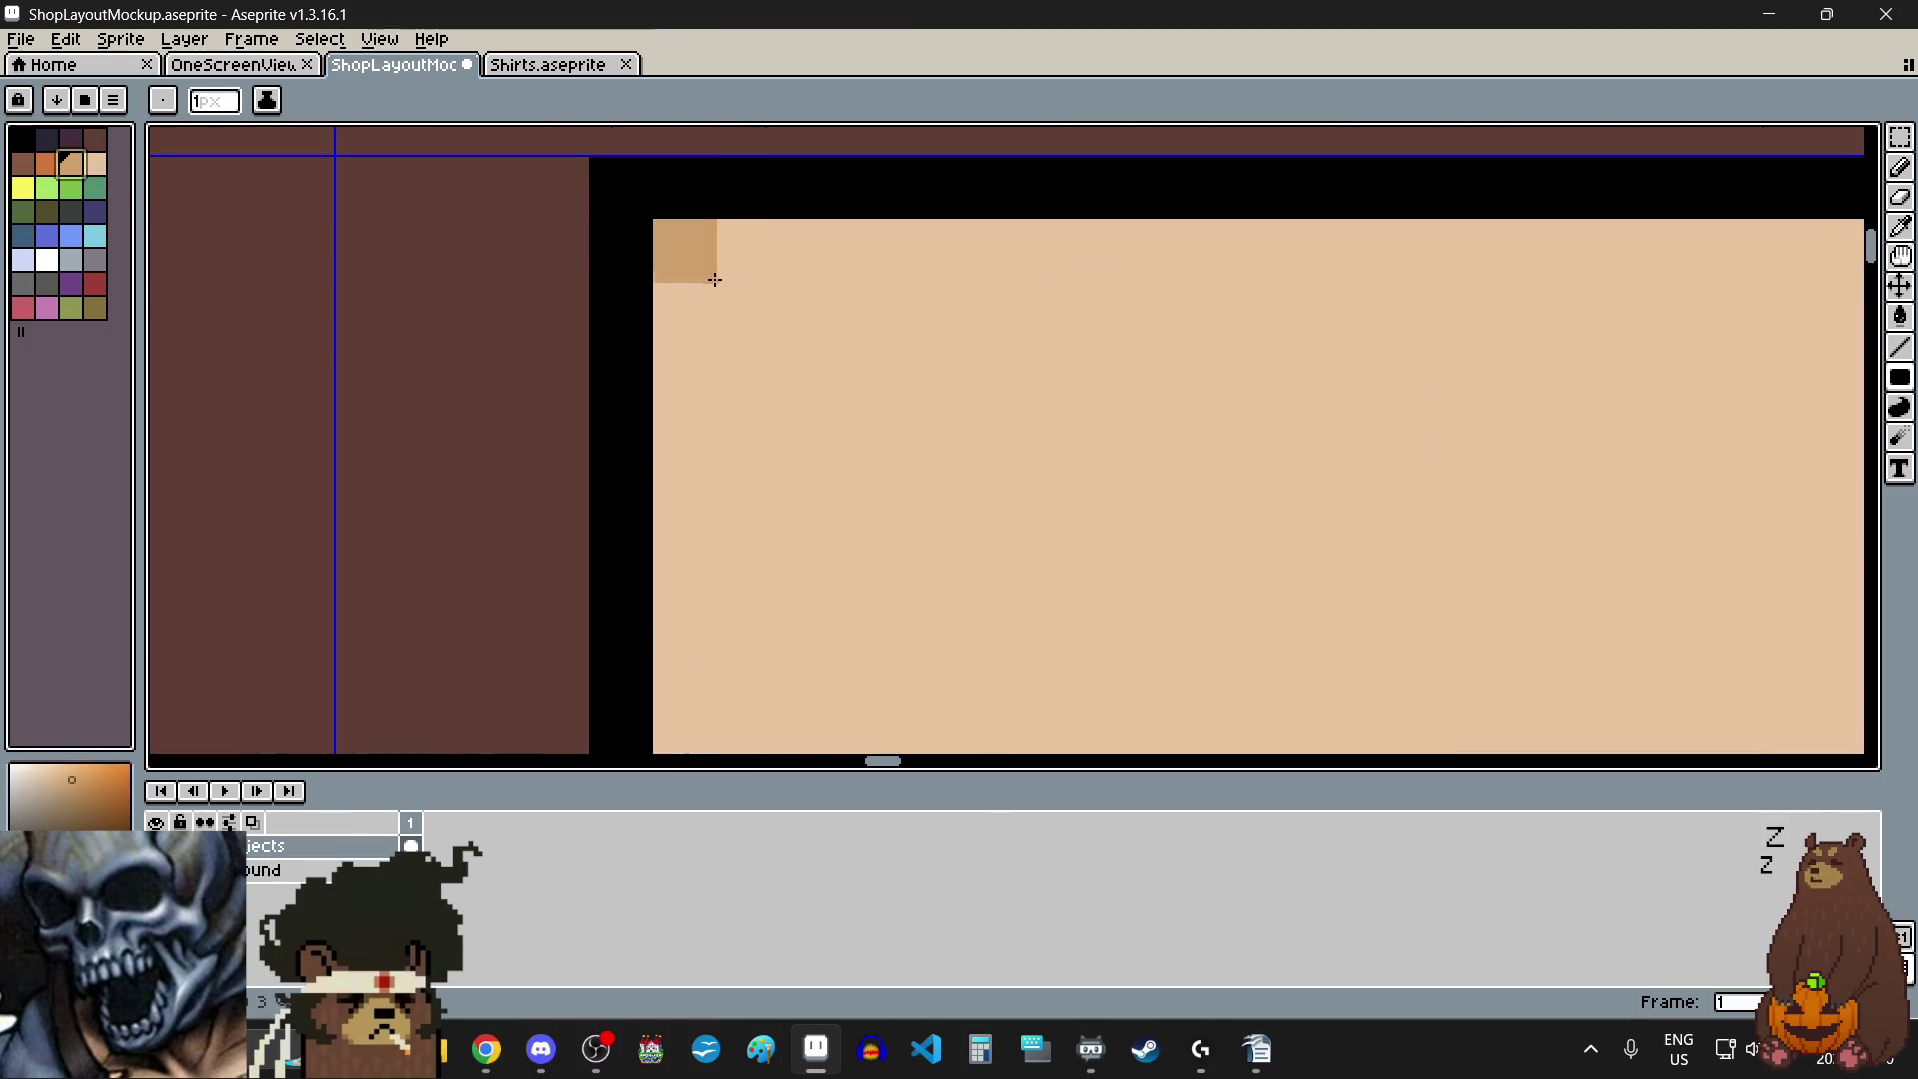
scroll(688, 295, "down", 3)
scroll(690, 305, "down", 3)
mouse_move(688, 295)
left_mouse_down()
mouse_move(689, 625)
mouse_move(611, 679)
left_mouse_up()
scroll(687, 626, "up", 5)
scroll(712, 495, "down", 4)
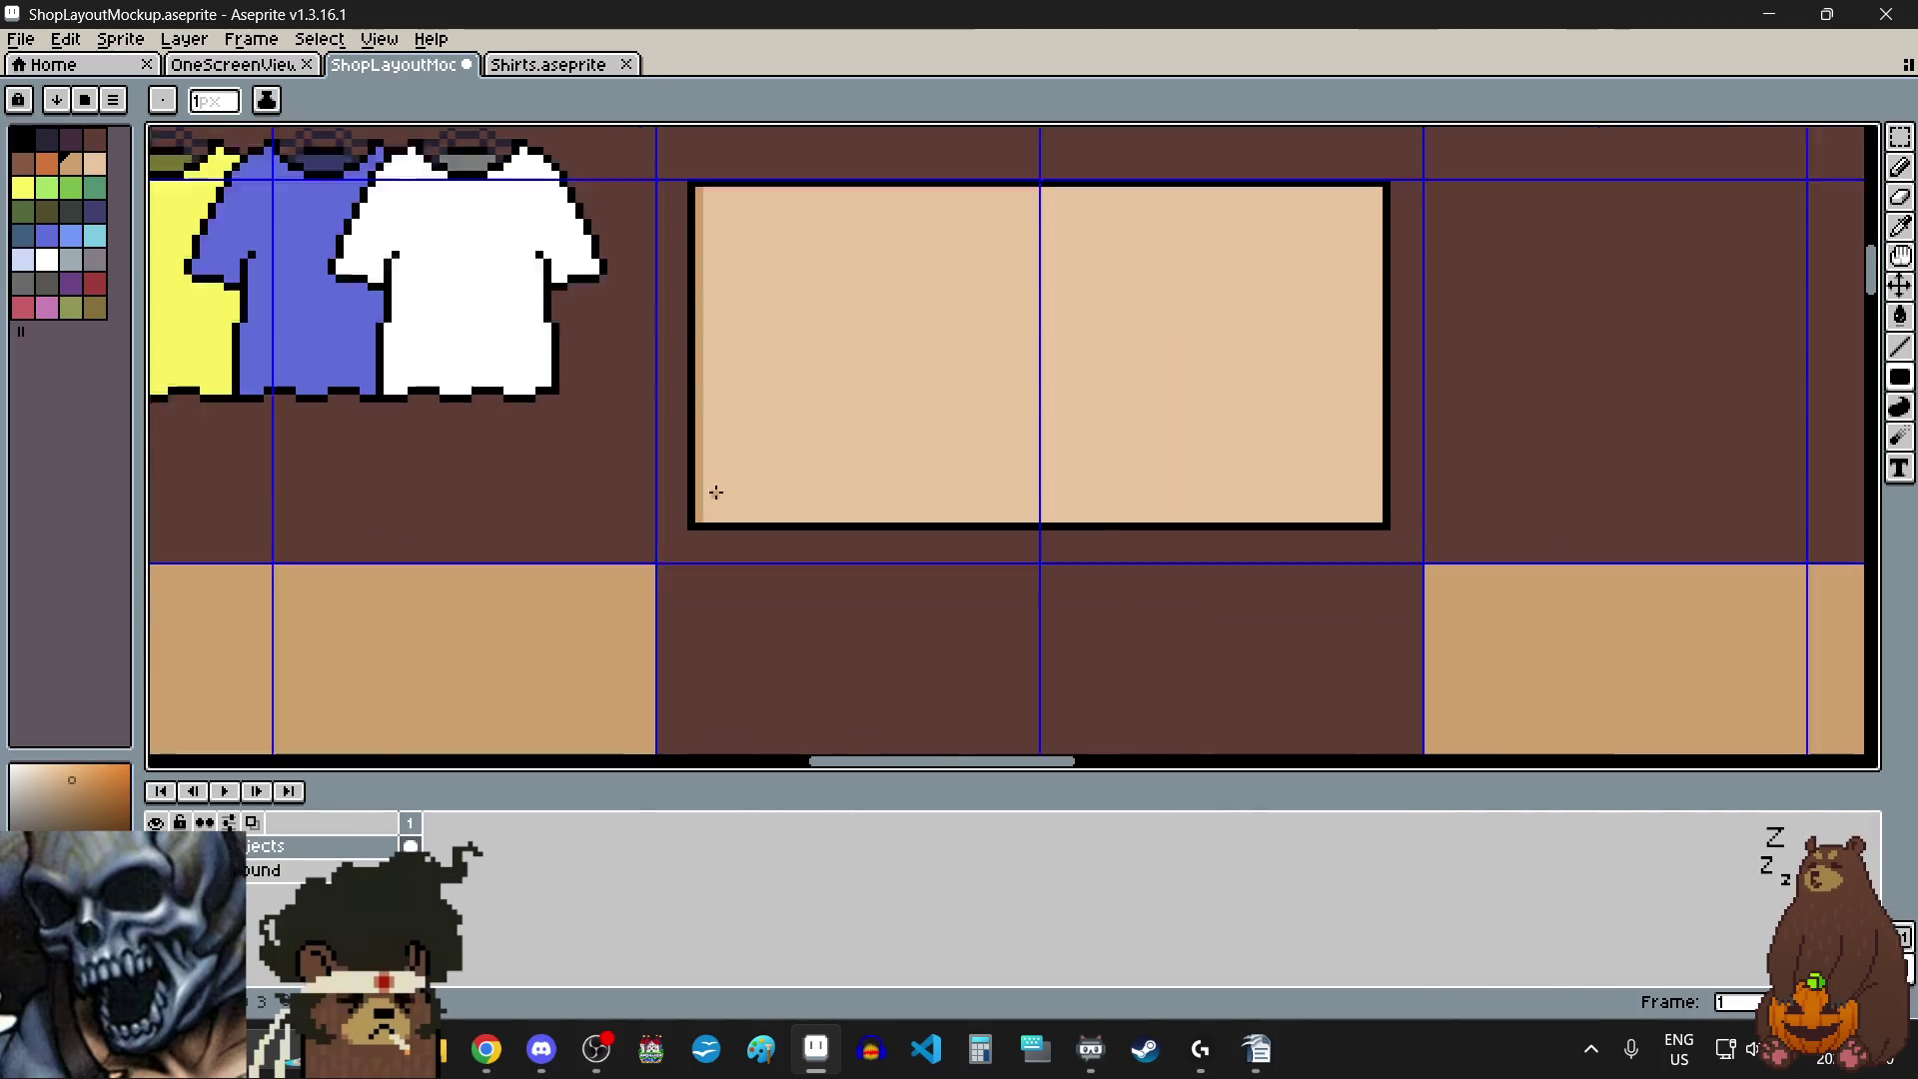
scroll(737, 233, "up", 2)
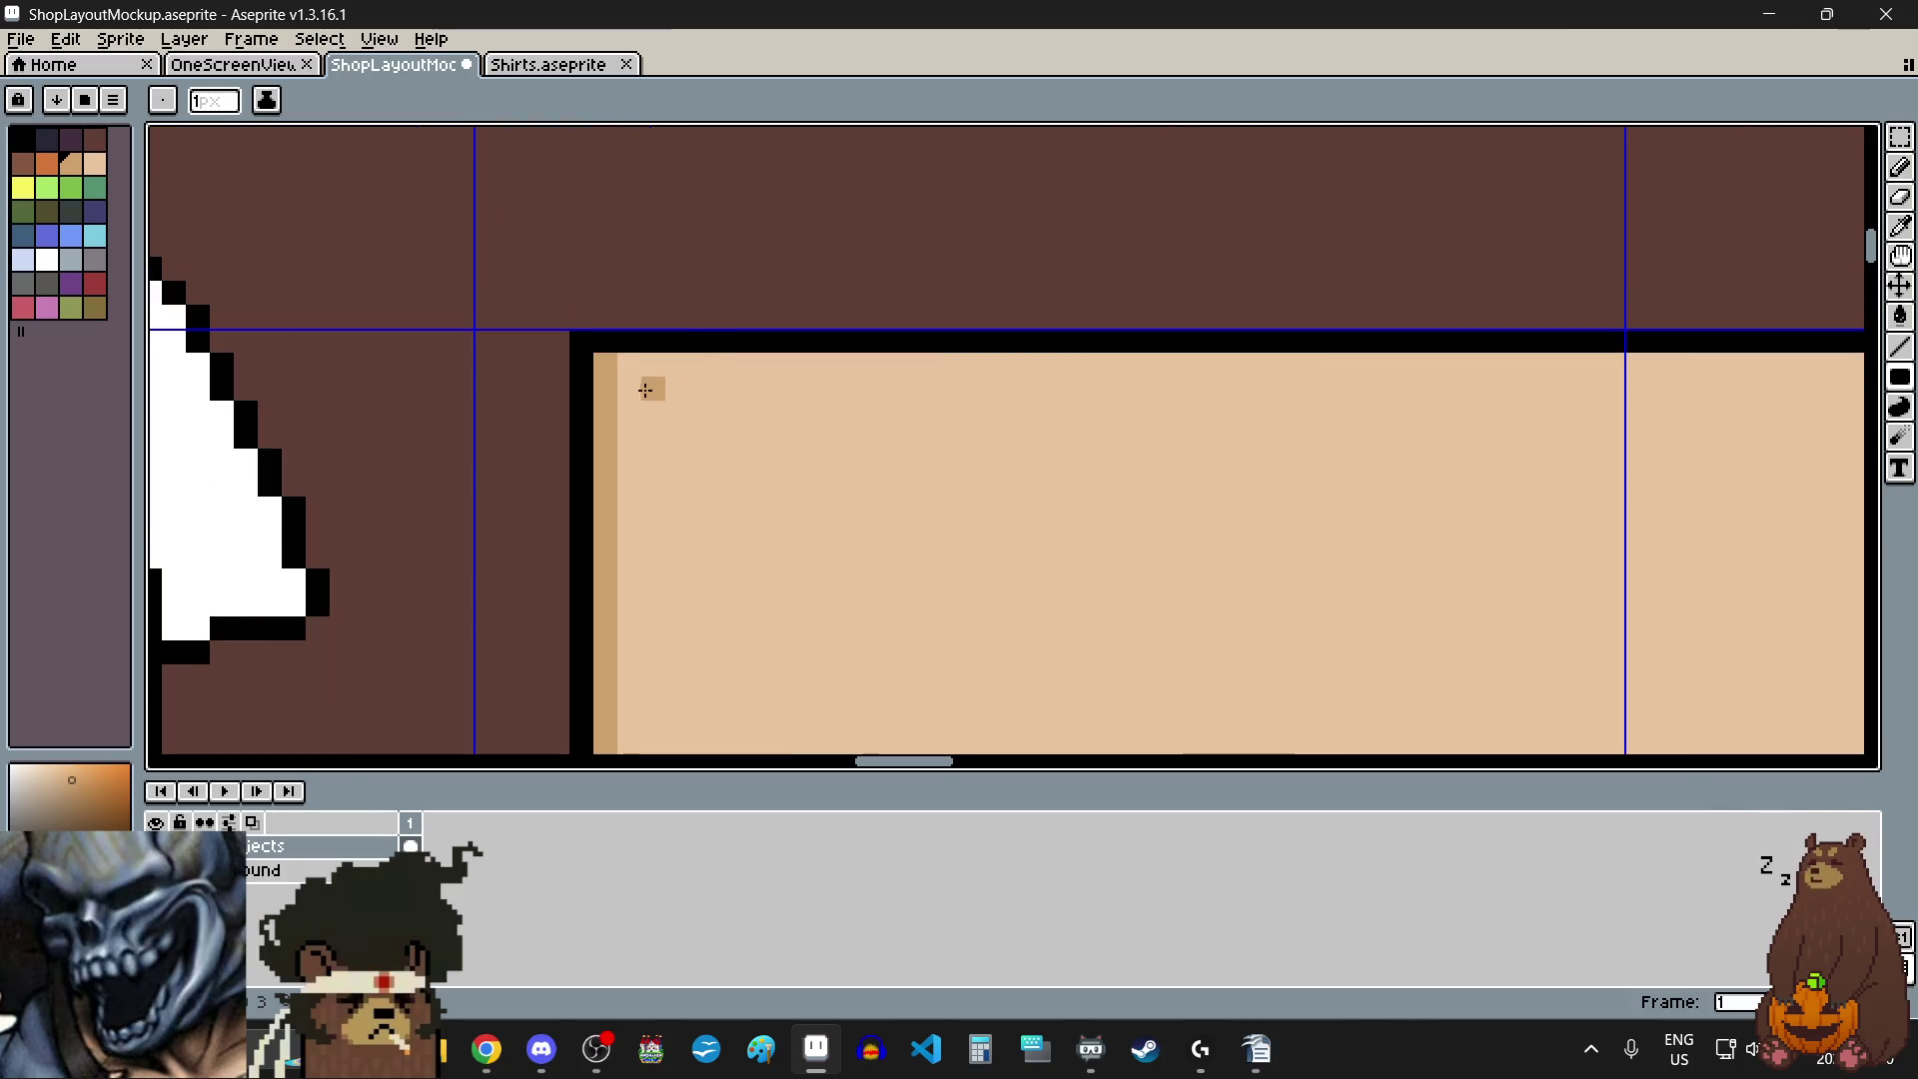
scroll(651, 390, "up", 2)
scroll(604, 329, "down", 2)
scroll(612, 420, "down", 1)
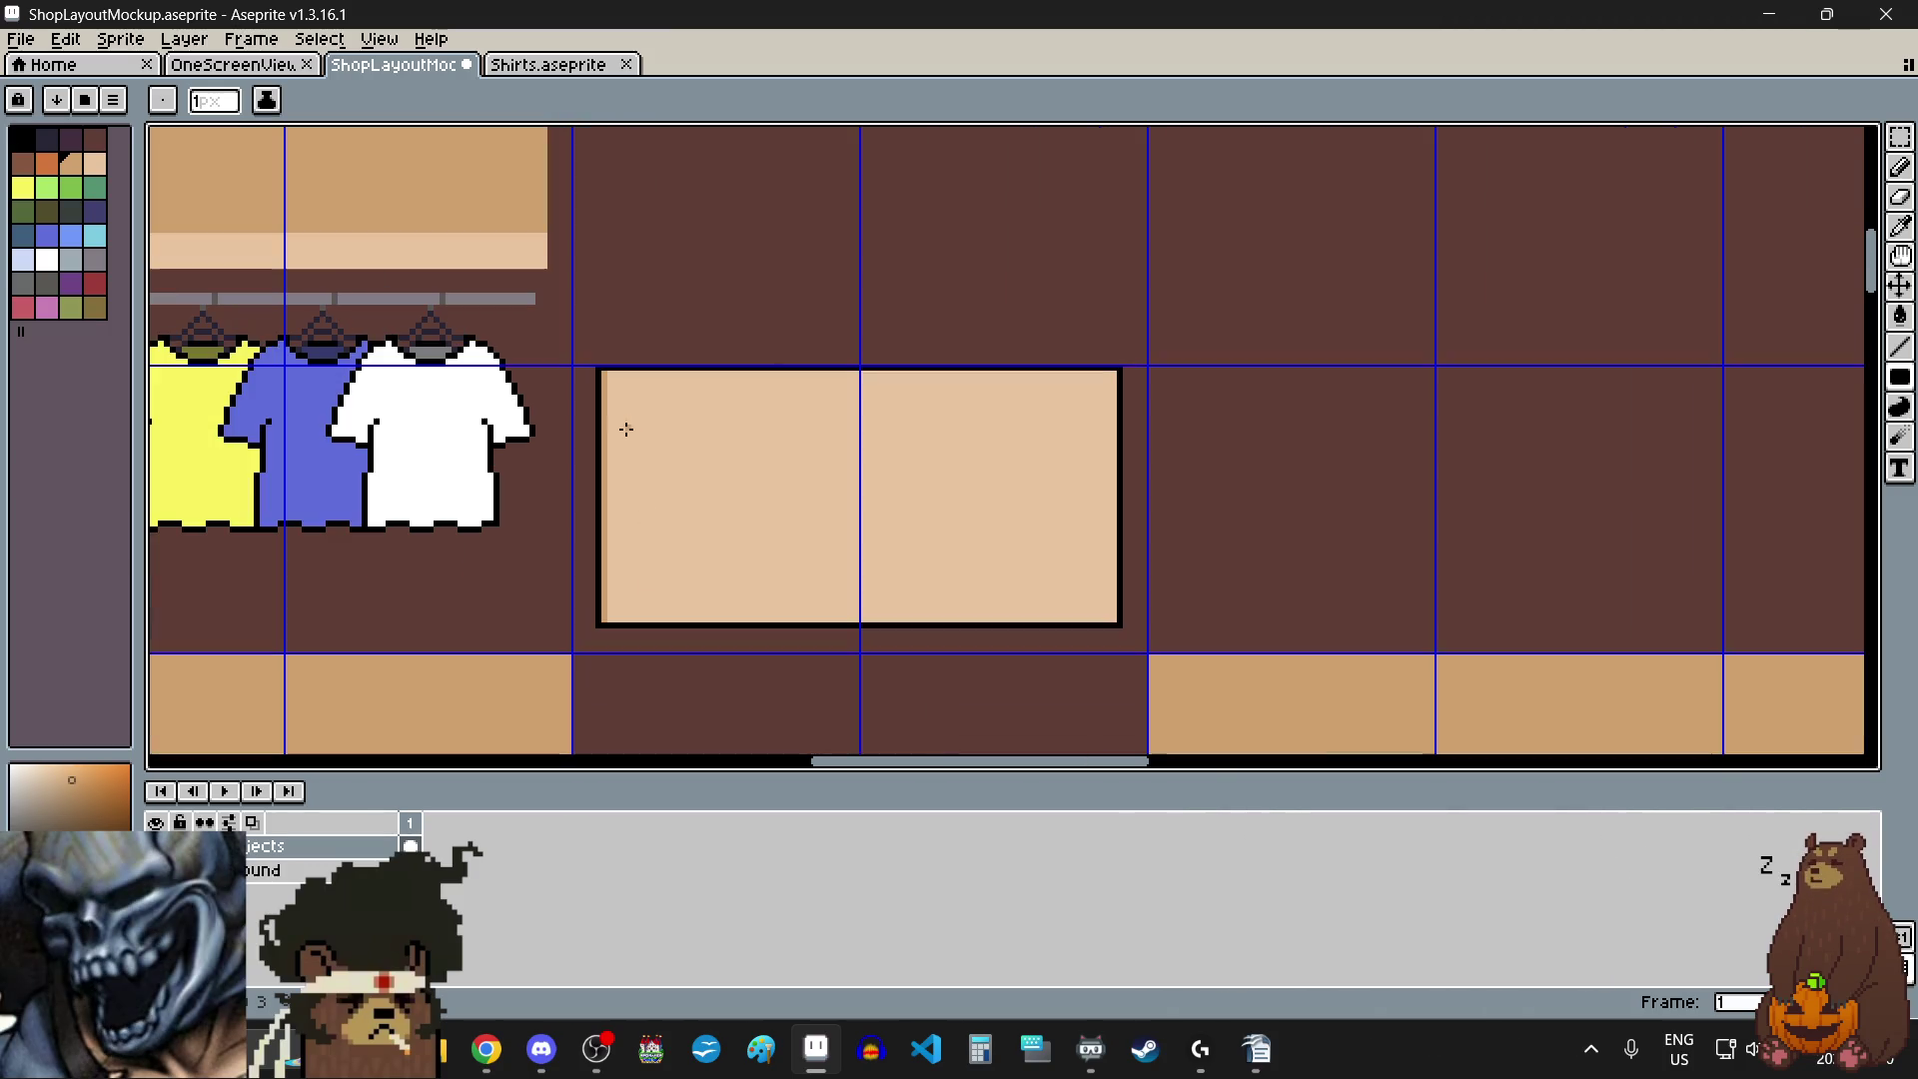
scroll(634, 659, "up", 3)
scroll(548, 506, "down", 1)
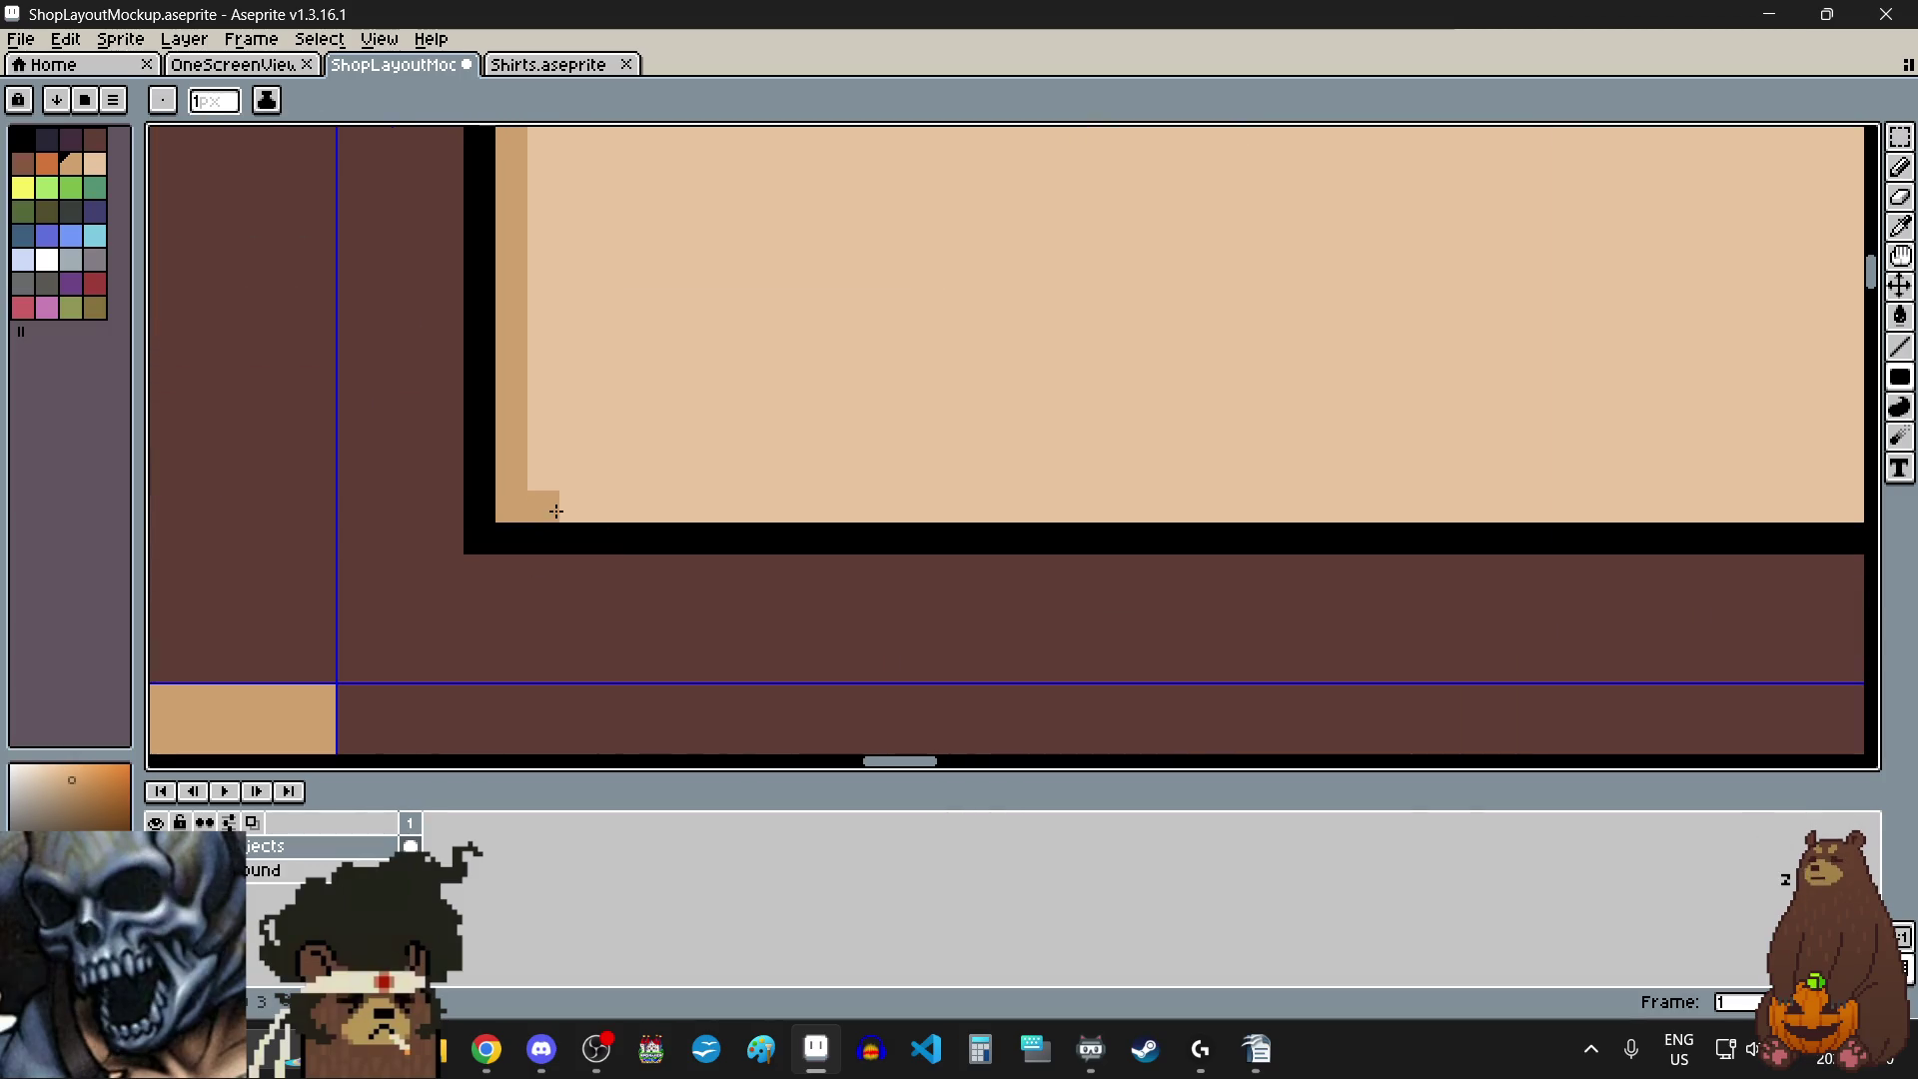
scroll(819, 535, "down", 2)
- Draw a darker tan strip along the counter's inner bottom edge
left_click_drag(820, 533, 1373, 514)
scroll(1373, 514, "up", 3)
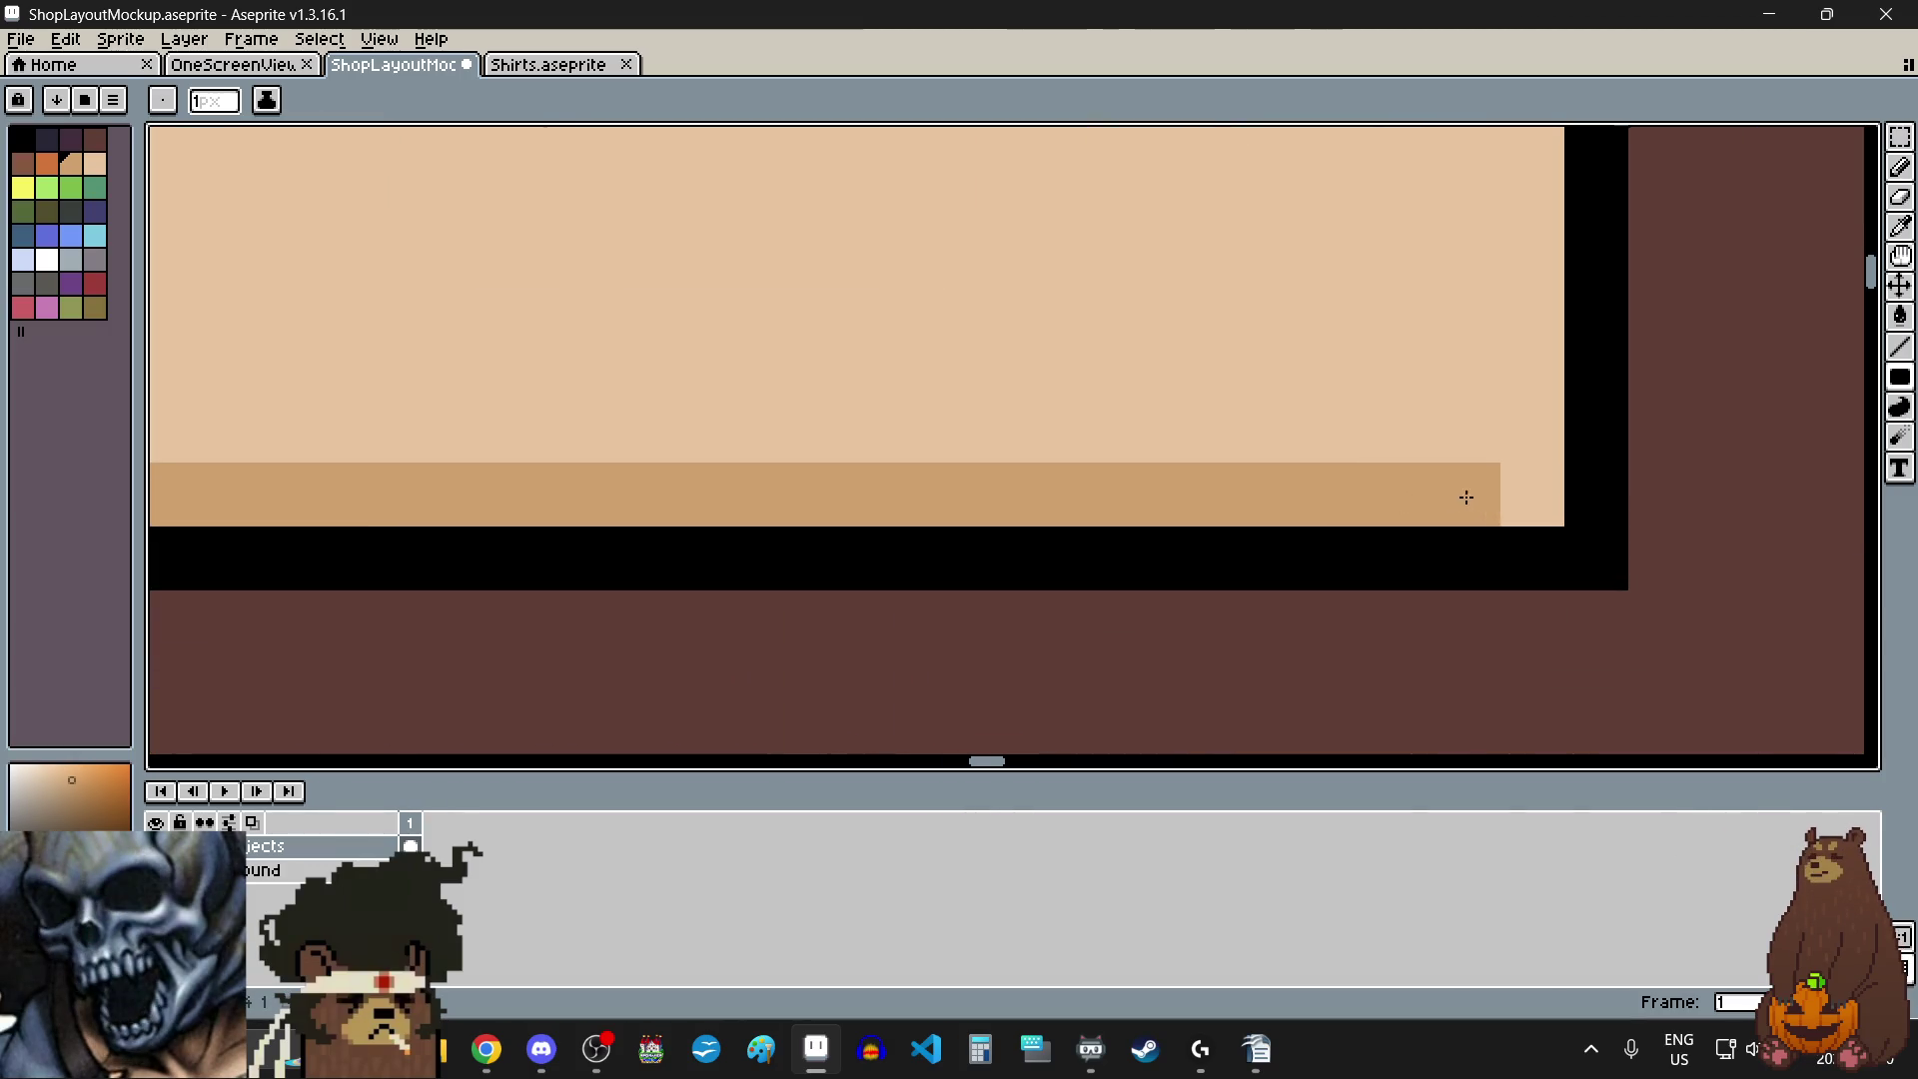
scroll(1289, 457, "down", 2)
scroll(1289, 458, "down", 2)
scroll(1284, 454, "down", 1)
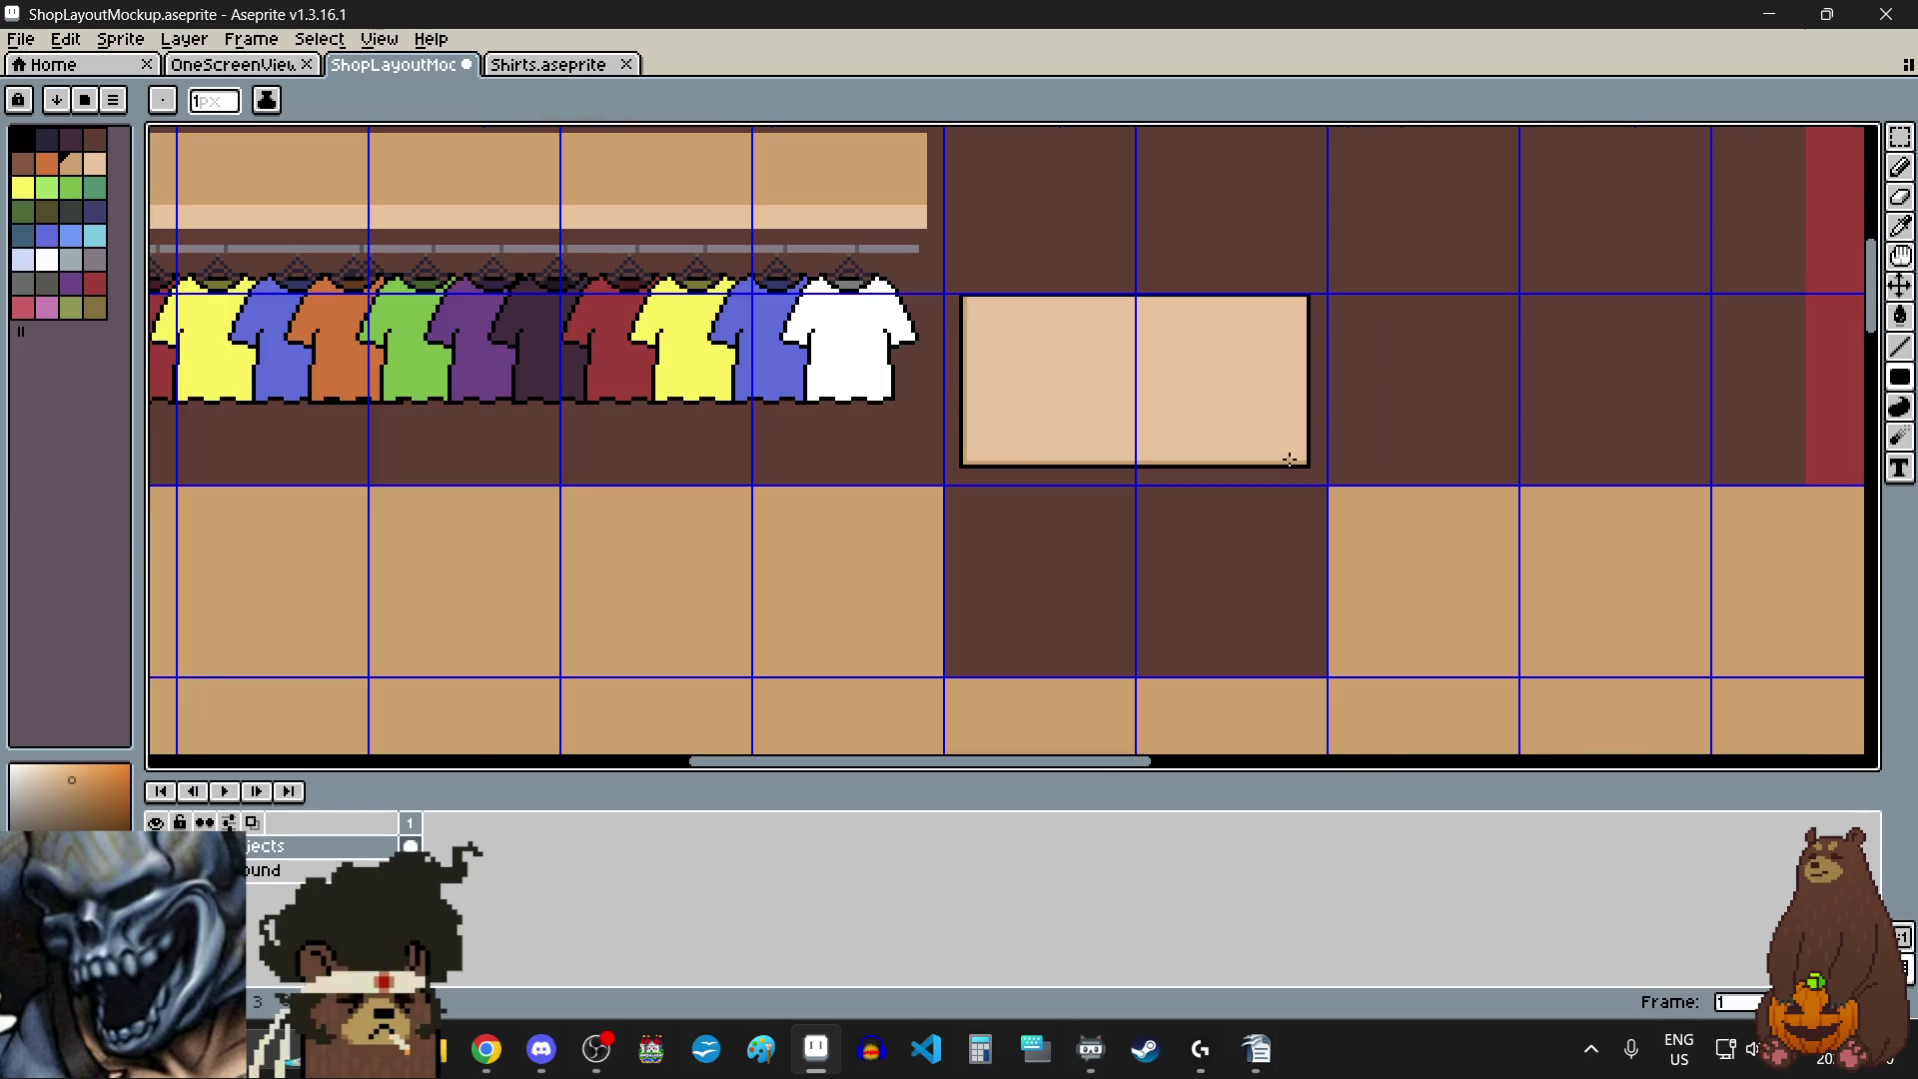
scroll(1137, 261, "up", 2)
scroll(716, 410, "up", 1)
scroll(762, 249, "up", 3)
scroll(814, 178, "down", 2)
scroll(720, 206, "up", 2)
scroll(720, 206, "down", 2)
scroll(698, 201, "down", 1)
- Draw the inner top edge strip, undo the slip, and add a darker pixel at its right end
mouse_move(697, 201)
left_mouse_down()
mouse_move(1455, 236)
mouse_move(1605, 184)
left_mouse_up()
scroll(1606, 184, "up", 2)
key("ctrl+z")
left_click(1182, 414)
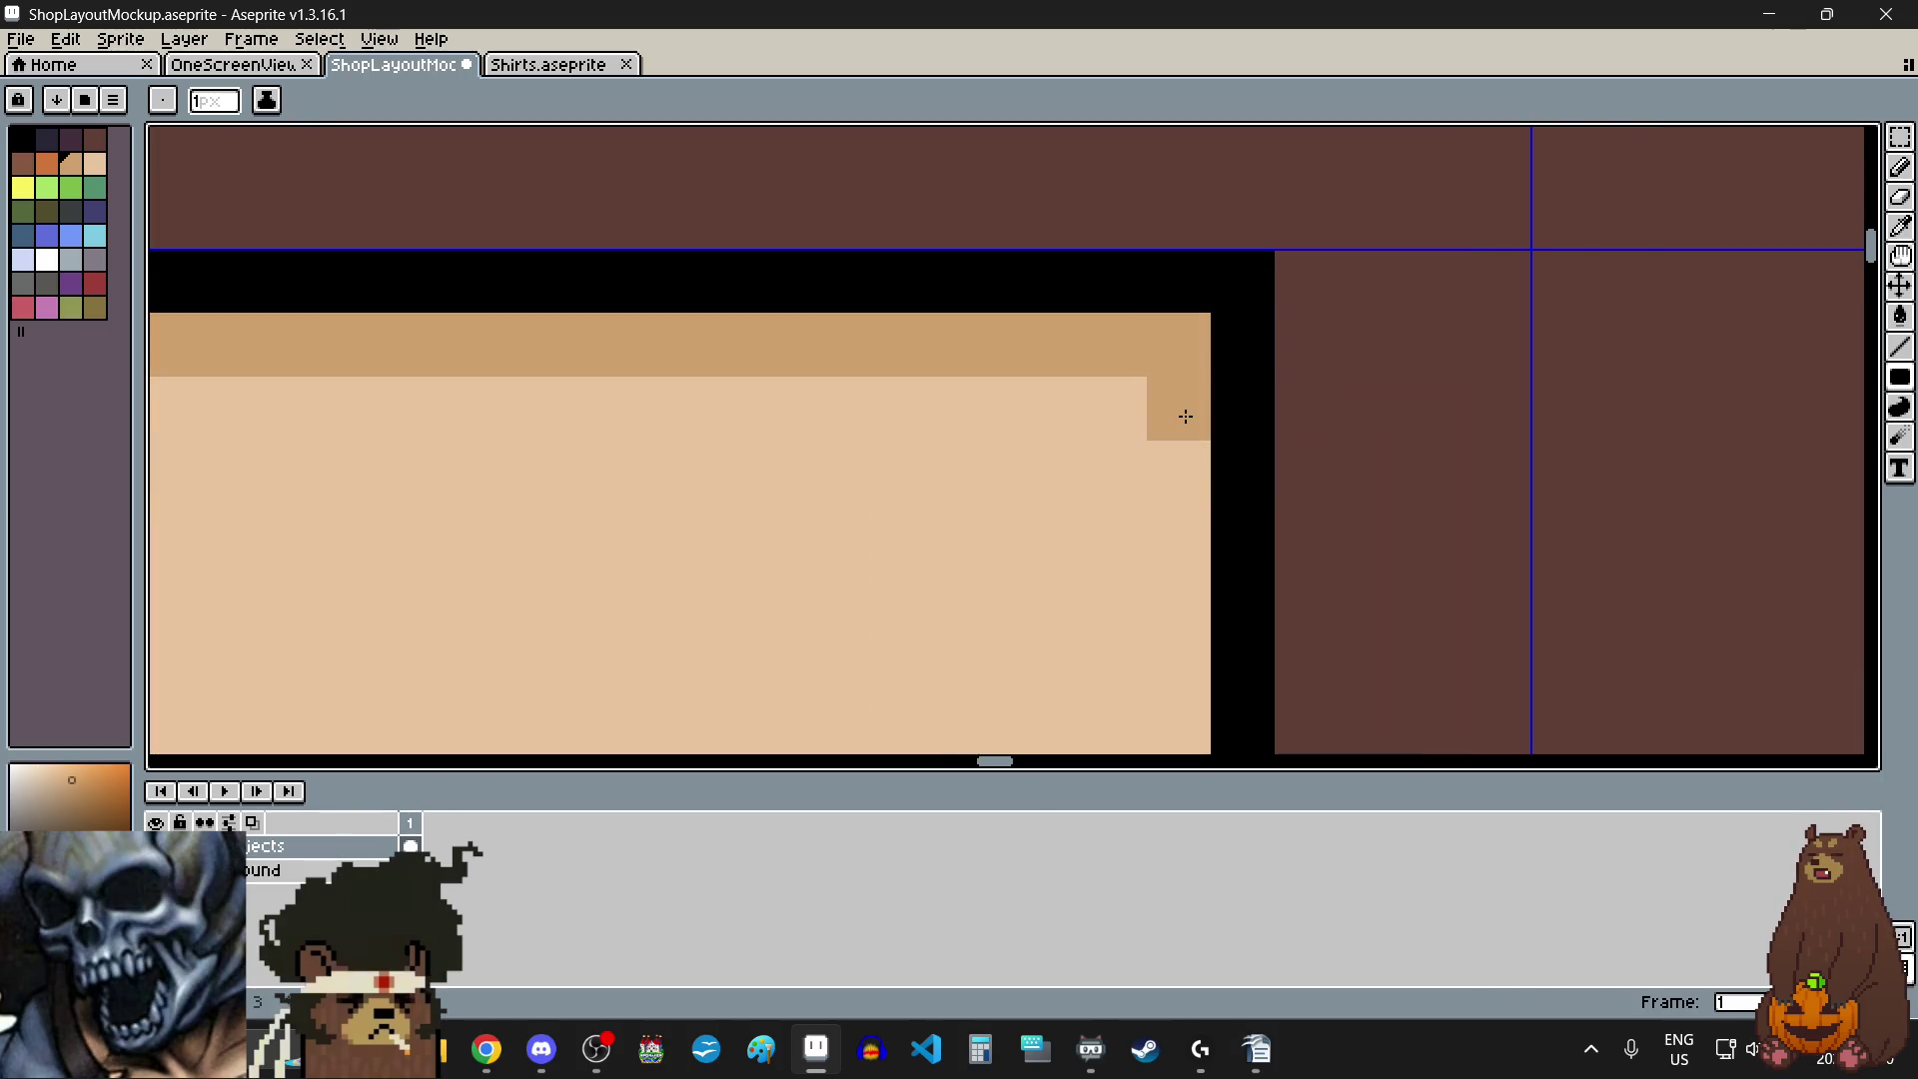
scroll(1187, 418, "down", 2)
scroll(1186, 432, "down", 2)
- Draw a darker tan strip down the counter's inner right edge
left_click_drag(1186, 432, 1184, 572)
scroll(1184, 571, "up", 2)
scroll(1184, 571, "up", 1)
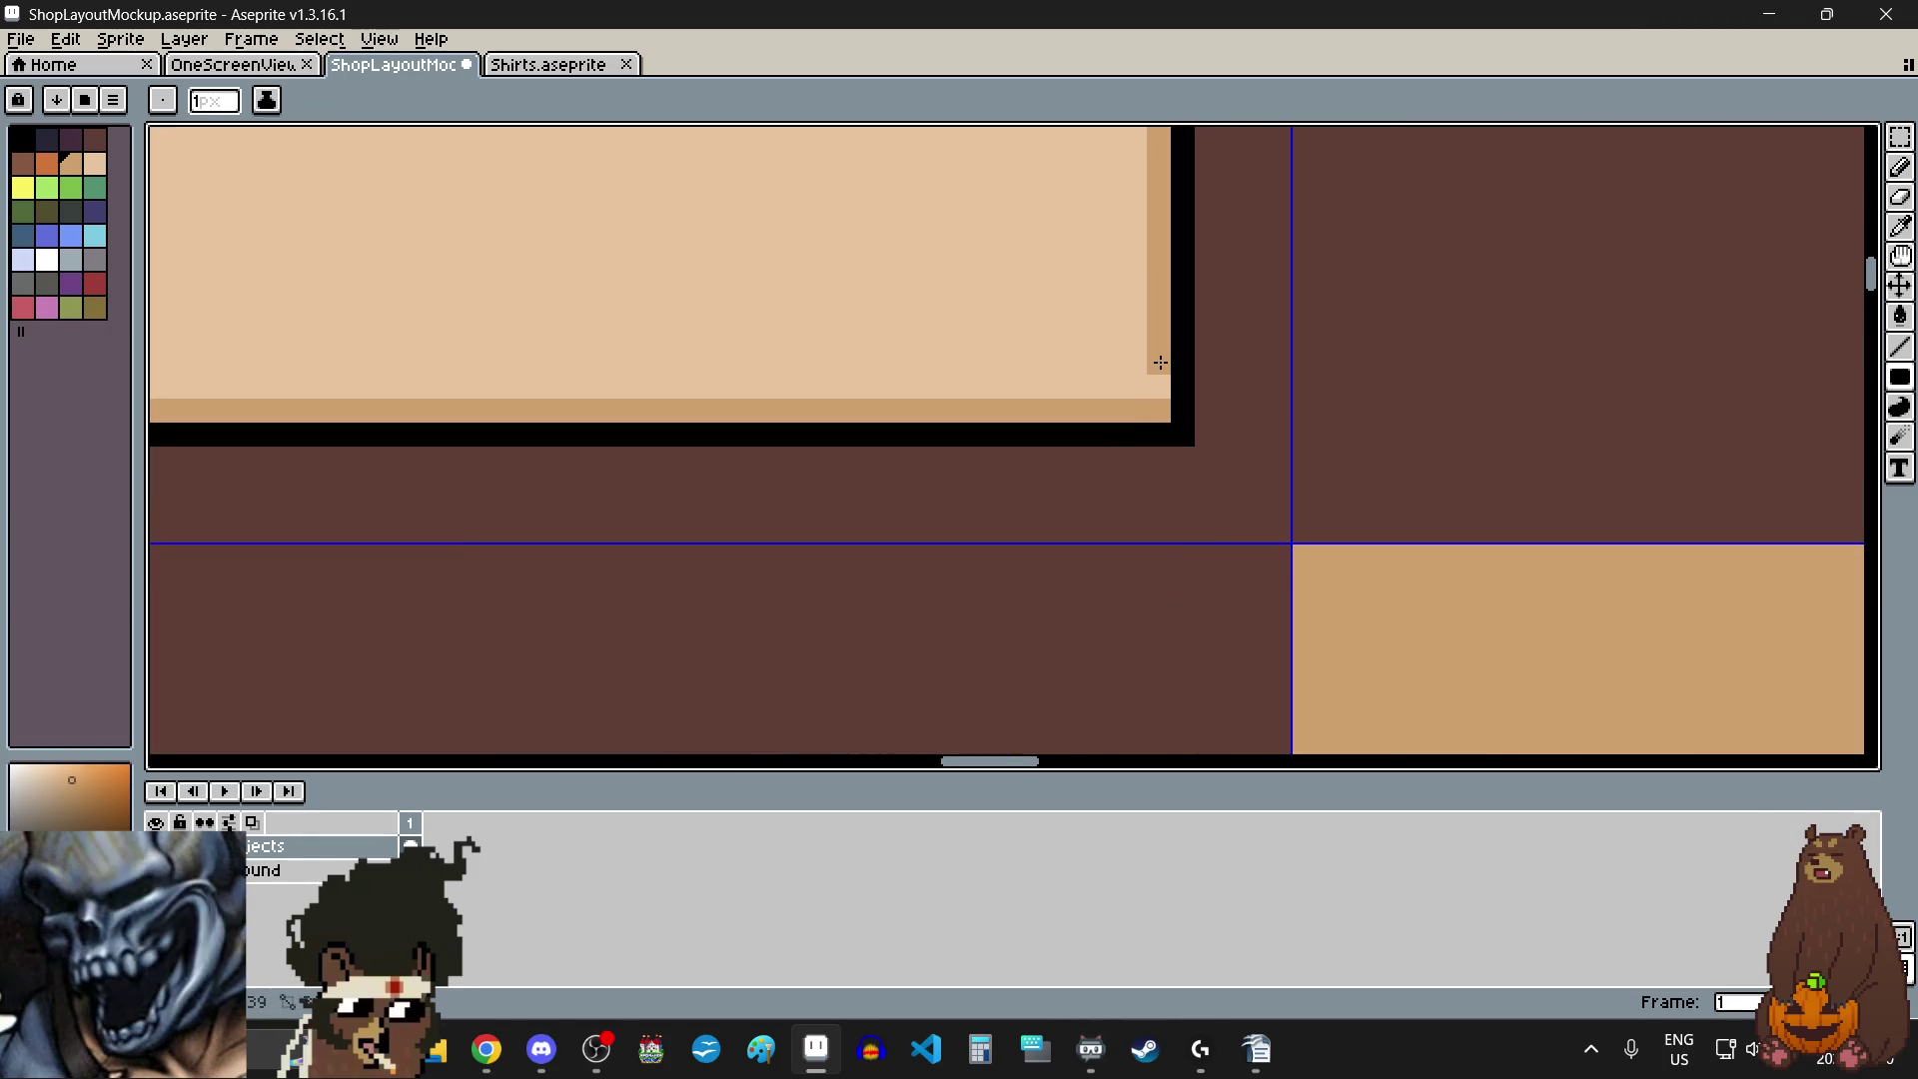
scroll(1063, 458, "down", 1)
scroll(780, 266, "down", 1)
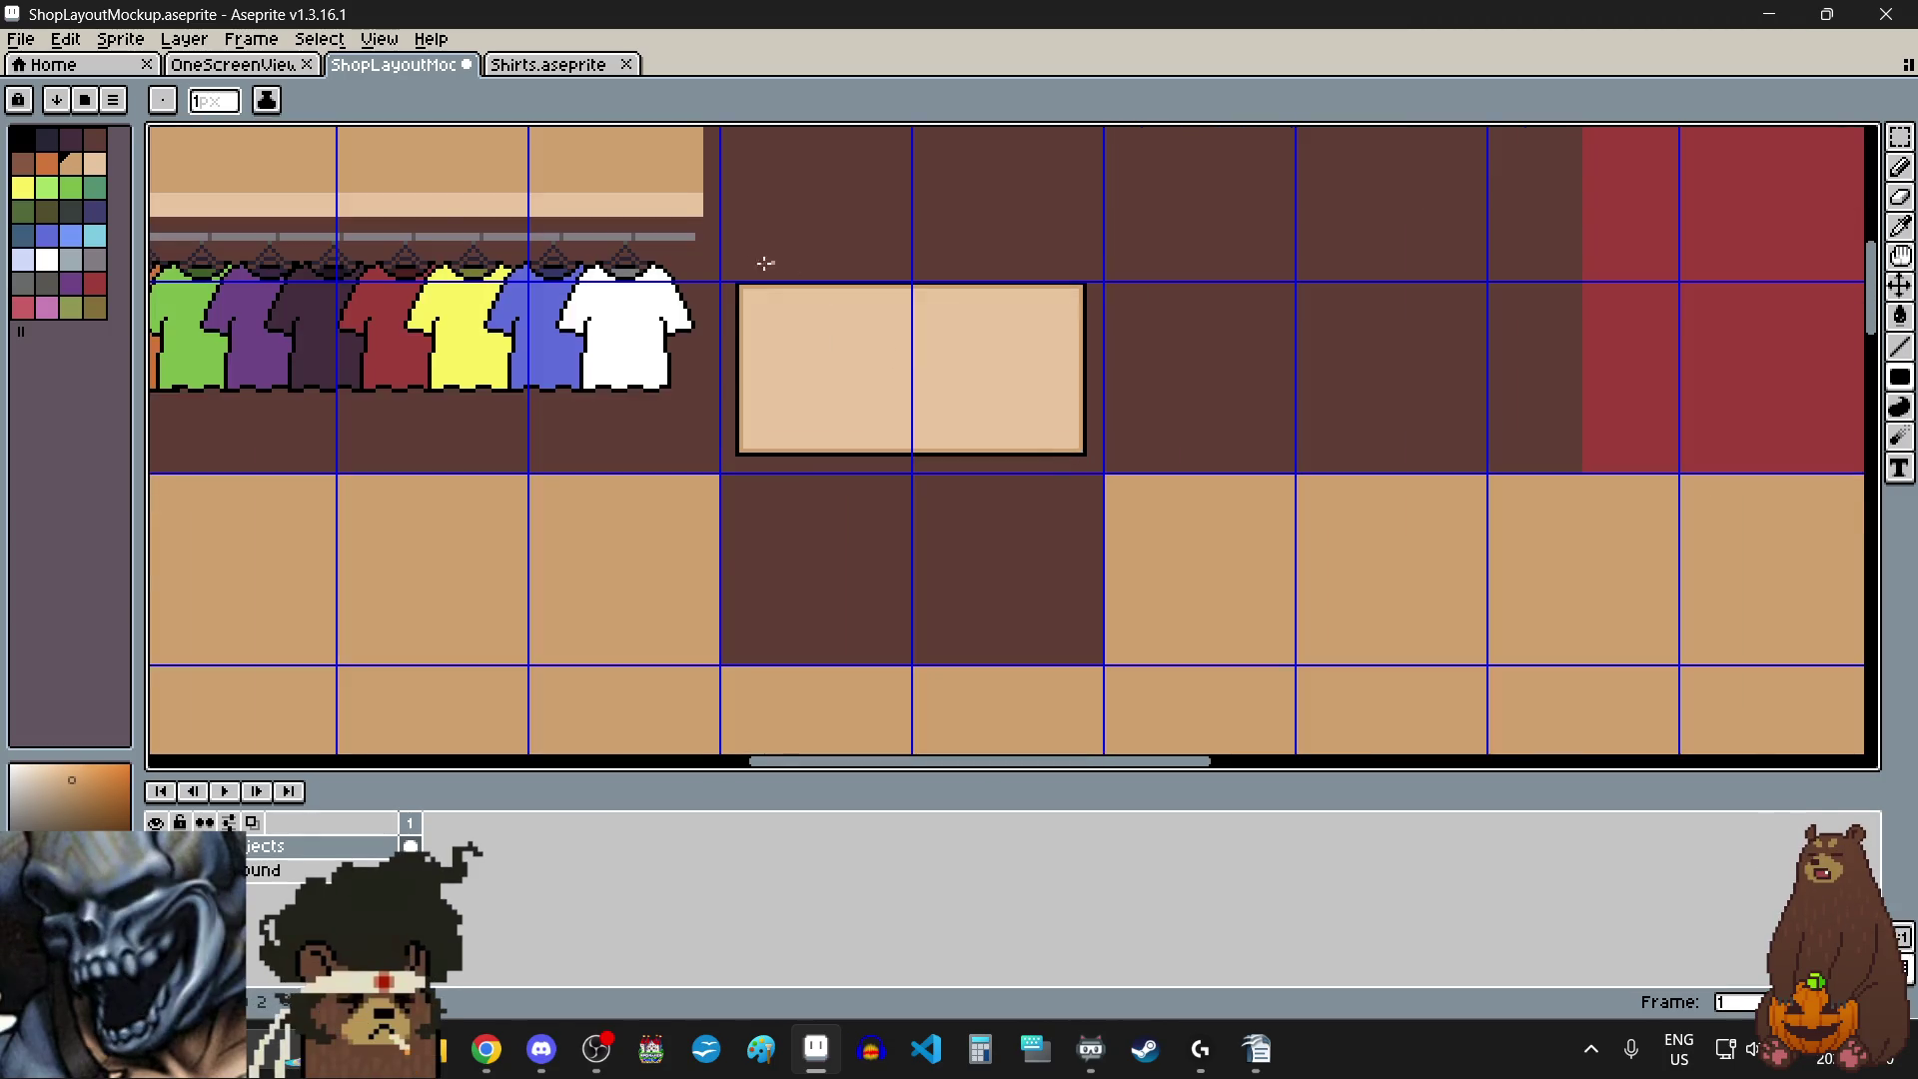
scroll(796, 369, "up", 2)
scroll(723, 287, "up", 2)
scroll(762, 336, "down", 3)
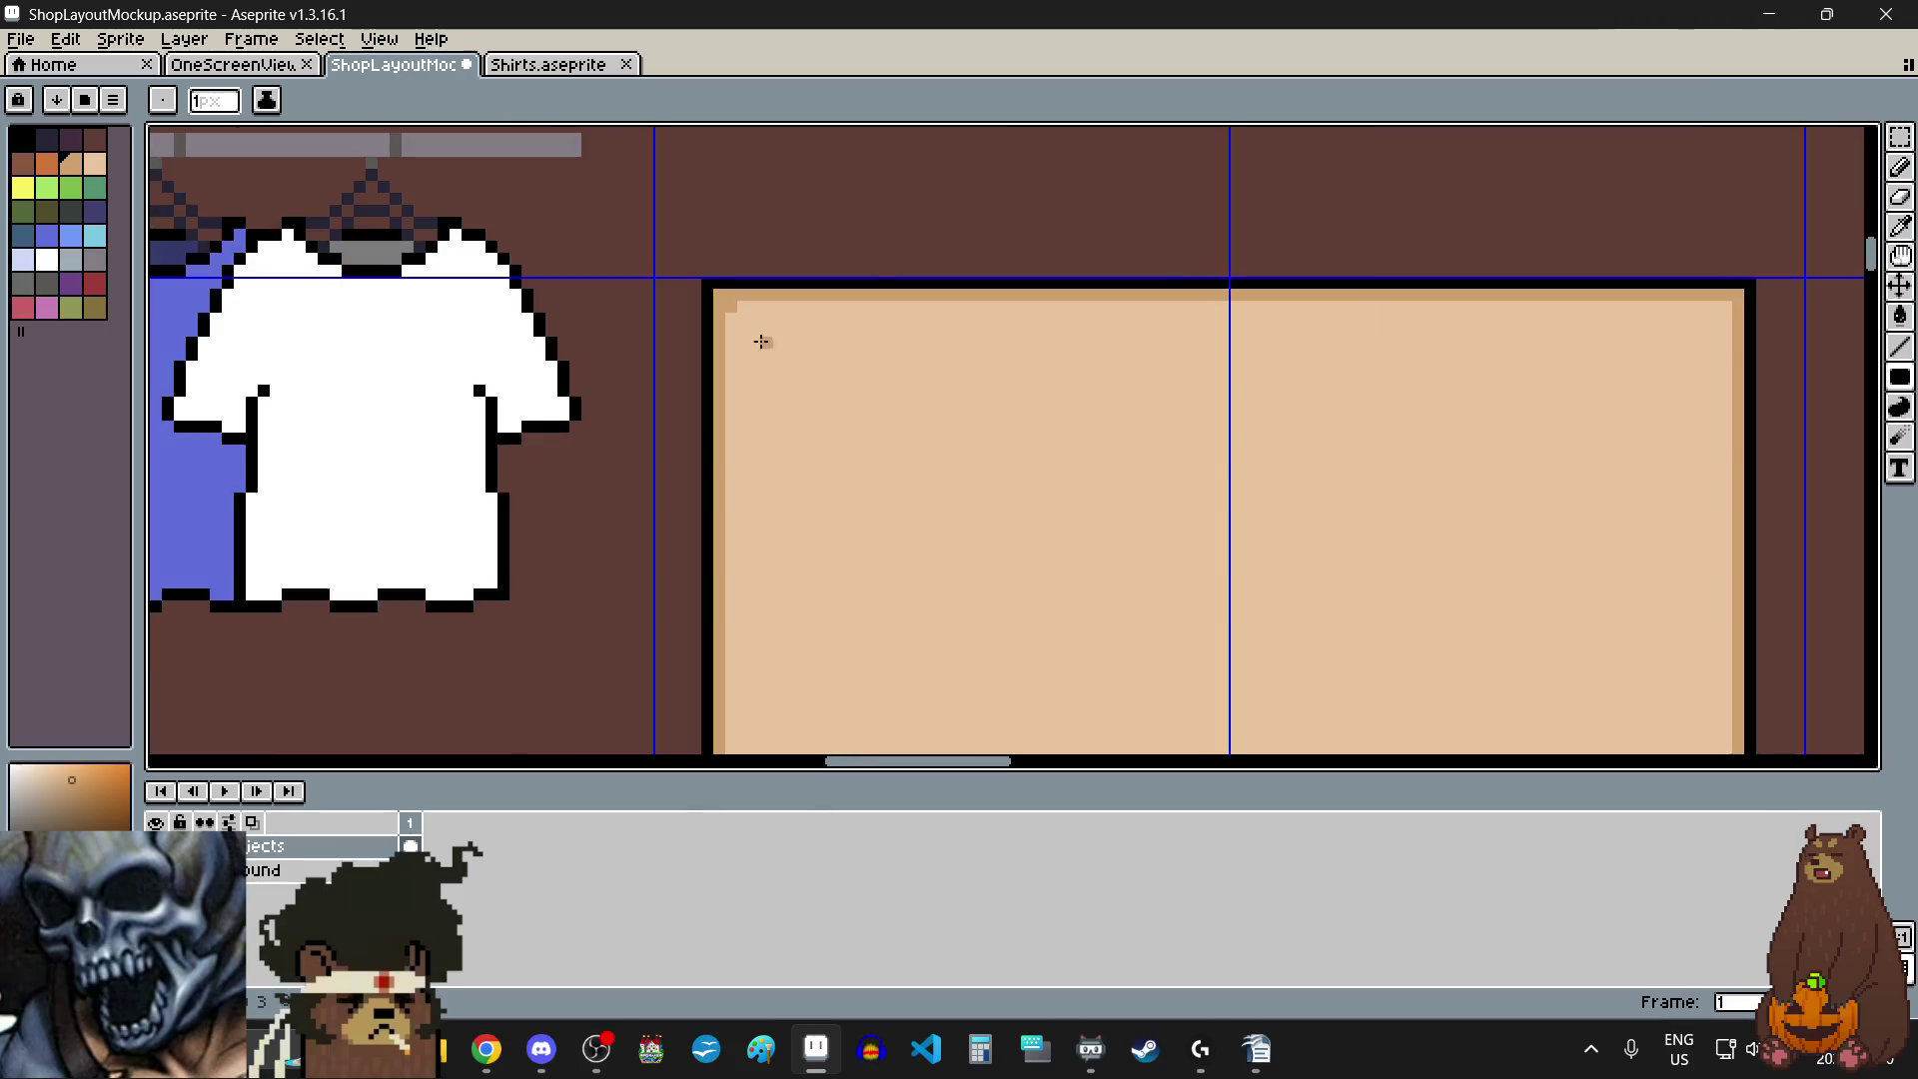
scroll(761, 534, "down", 1)
scroll(753, 651, "up", 3)
scroll(670, 489, "down", 3)
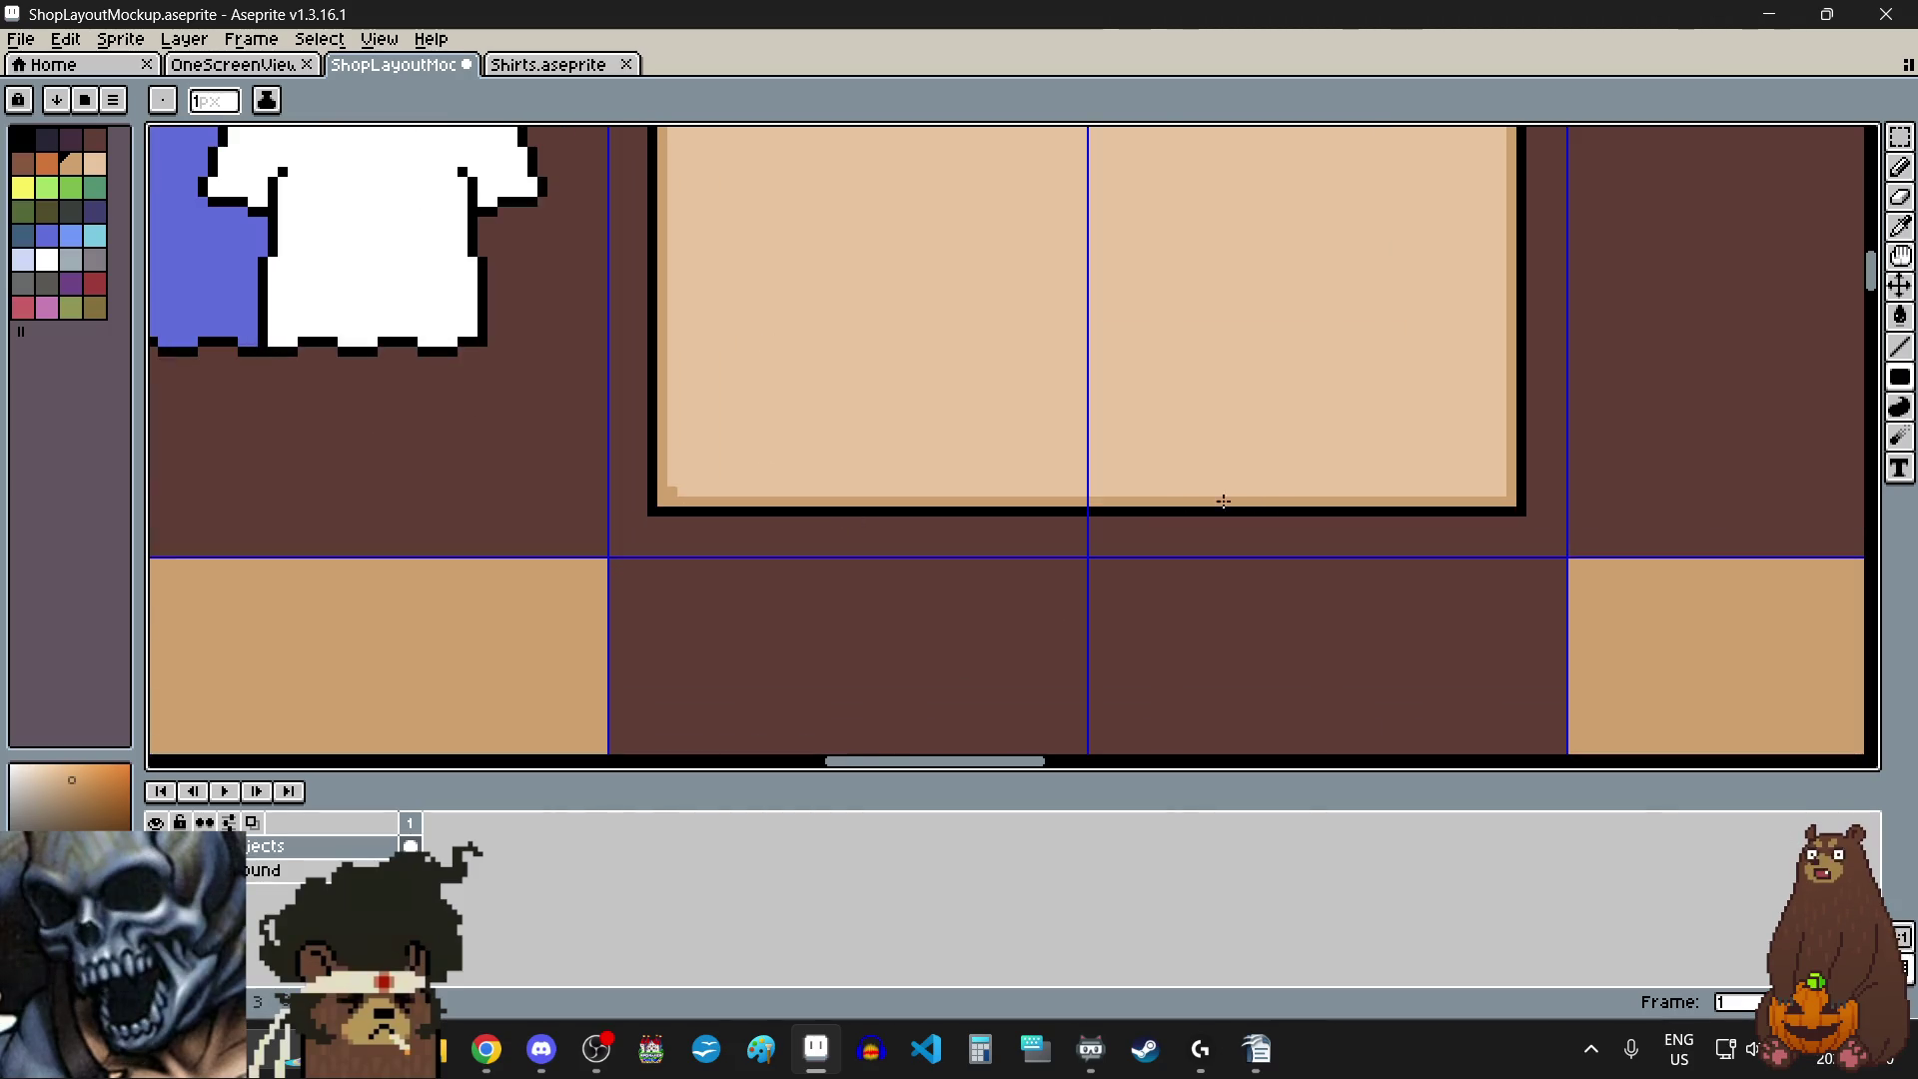
scroll(1435, 499, "up", 3)
scroll(1362, 531, "down", 3)
- Add a white filled rectangle inside the upper-left of the tan panel
key("m")
scroll(950, 376, "down", 1)
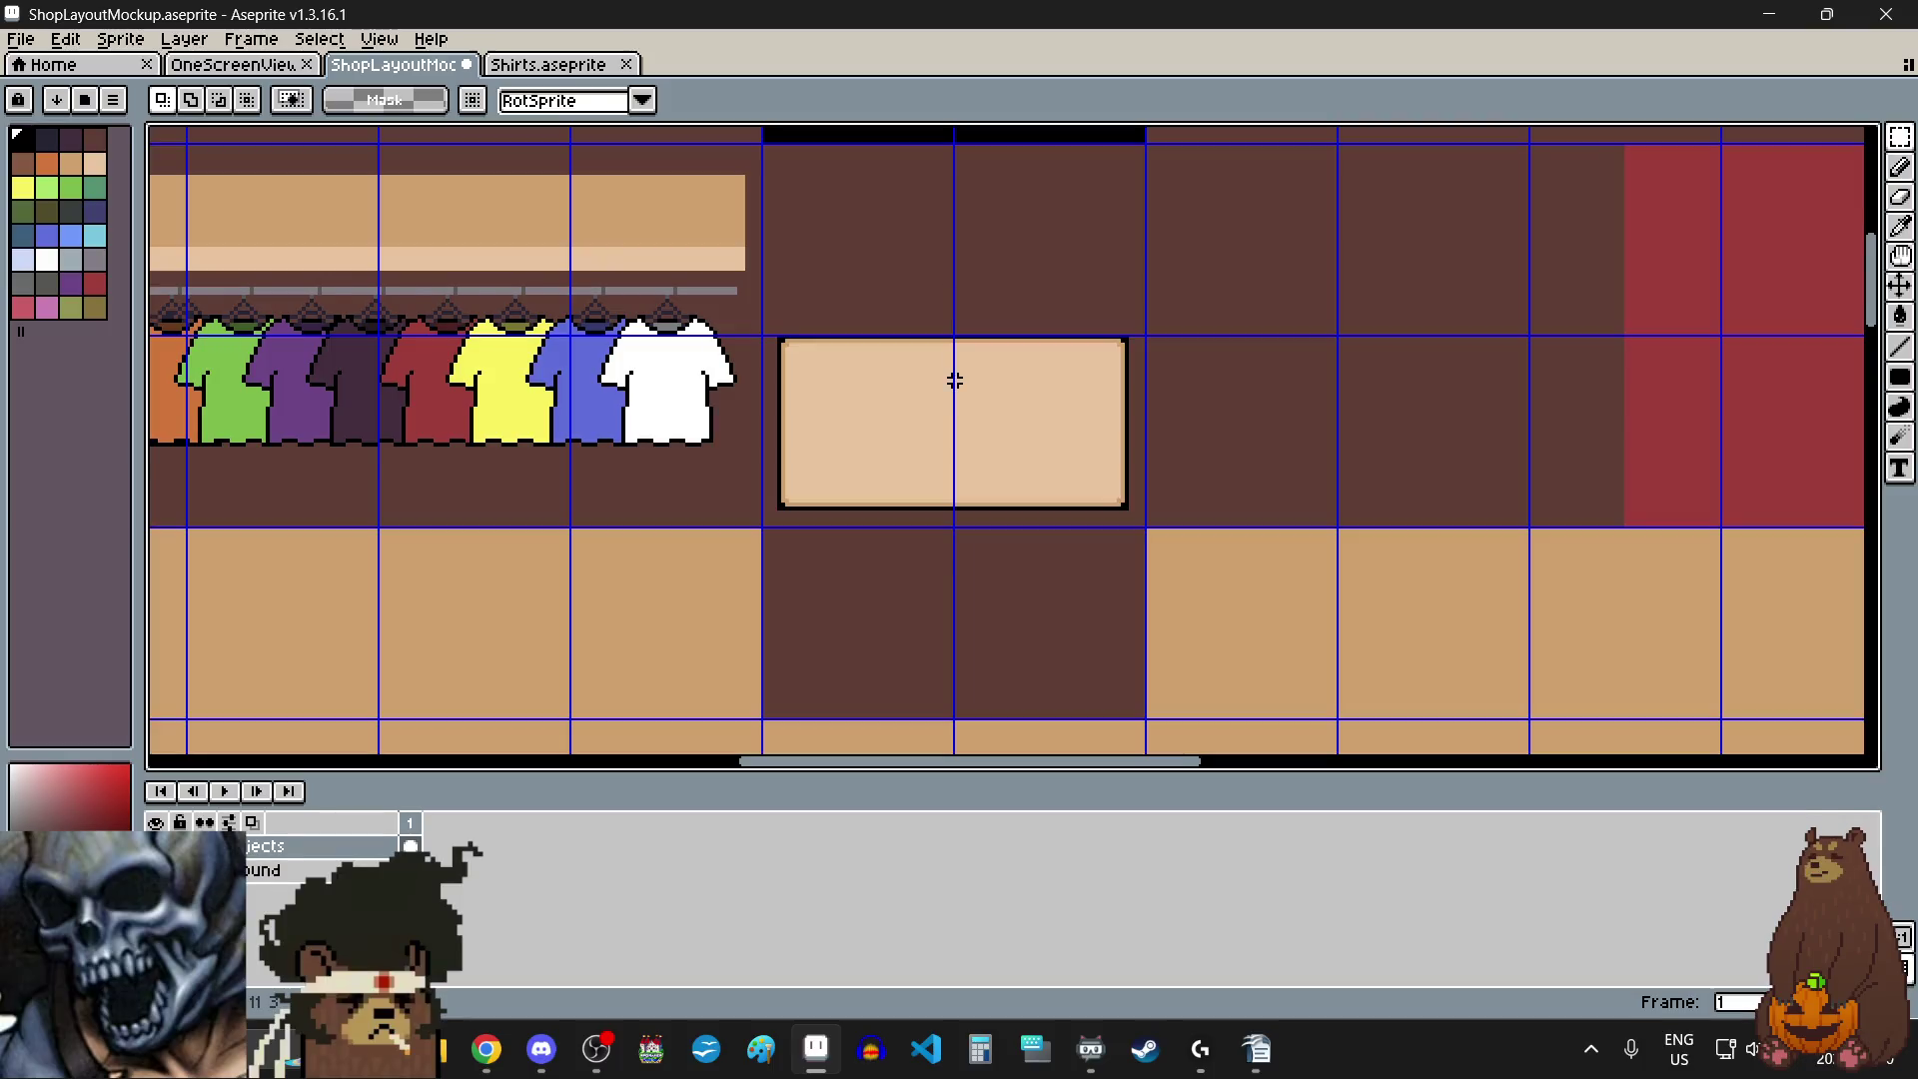
scroll(950, 377, "up", 1)
left_click(47, 259)
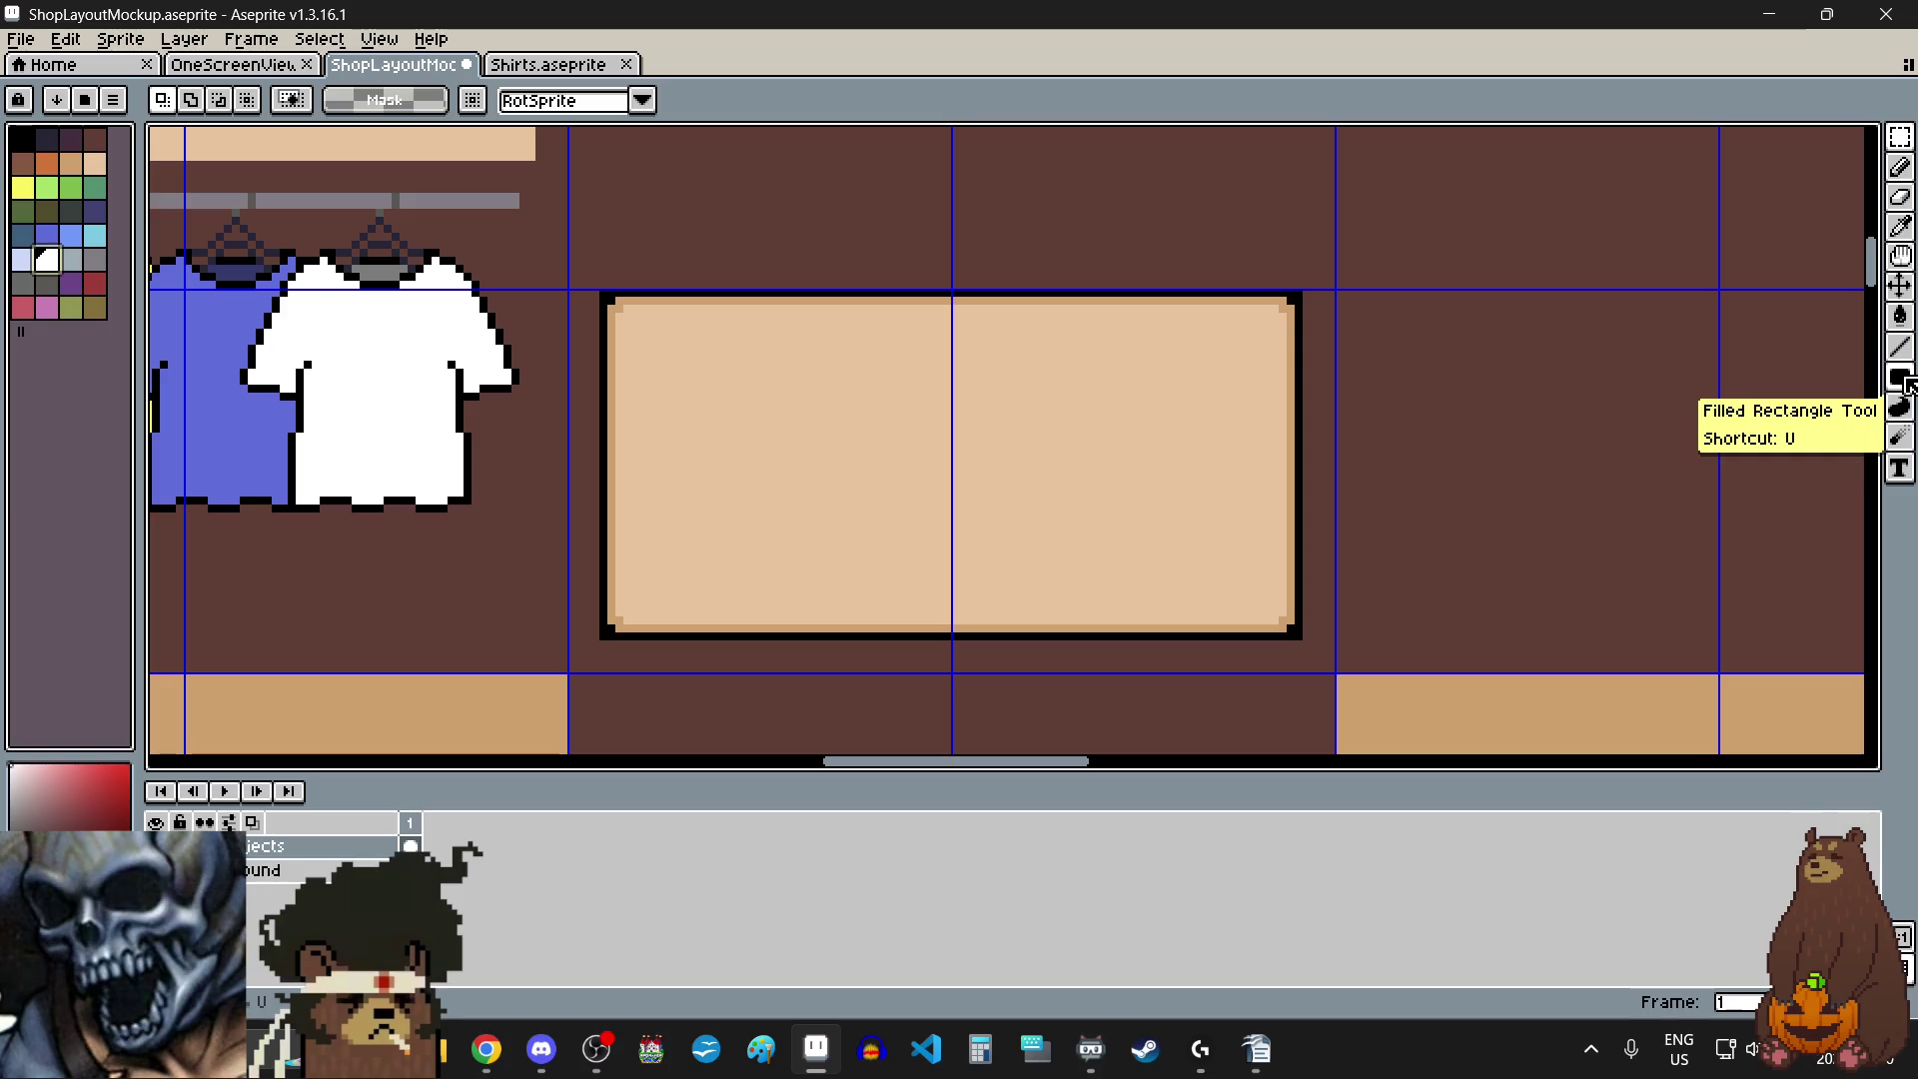
left_click(1901, 379)
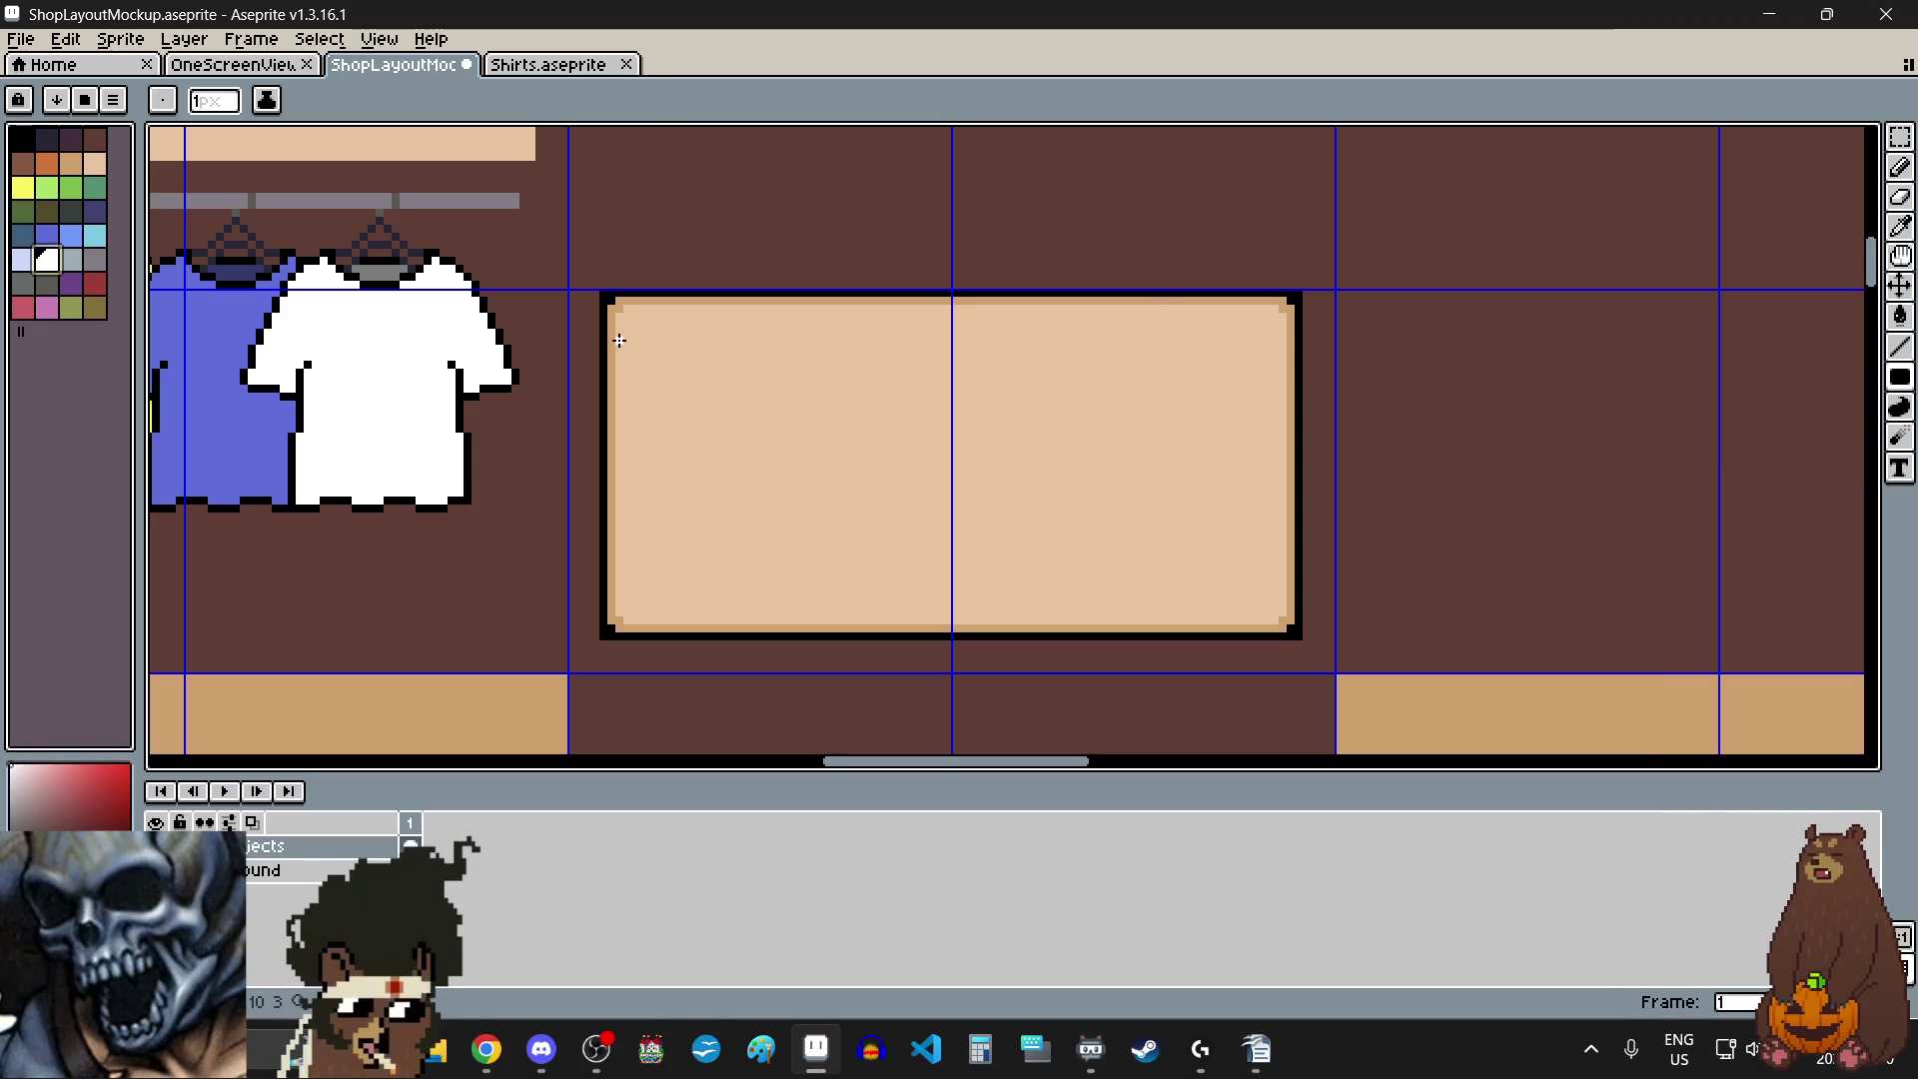
scroll(612, 320, "up", 1)
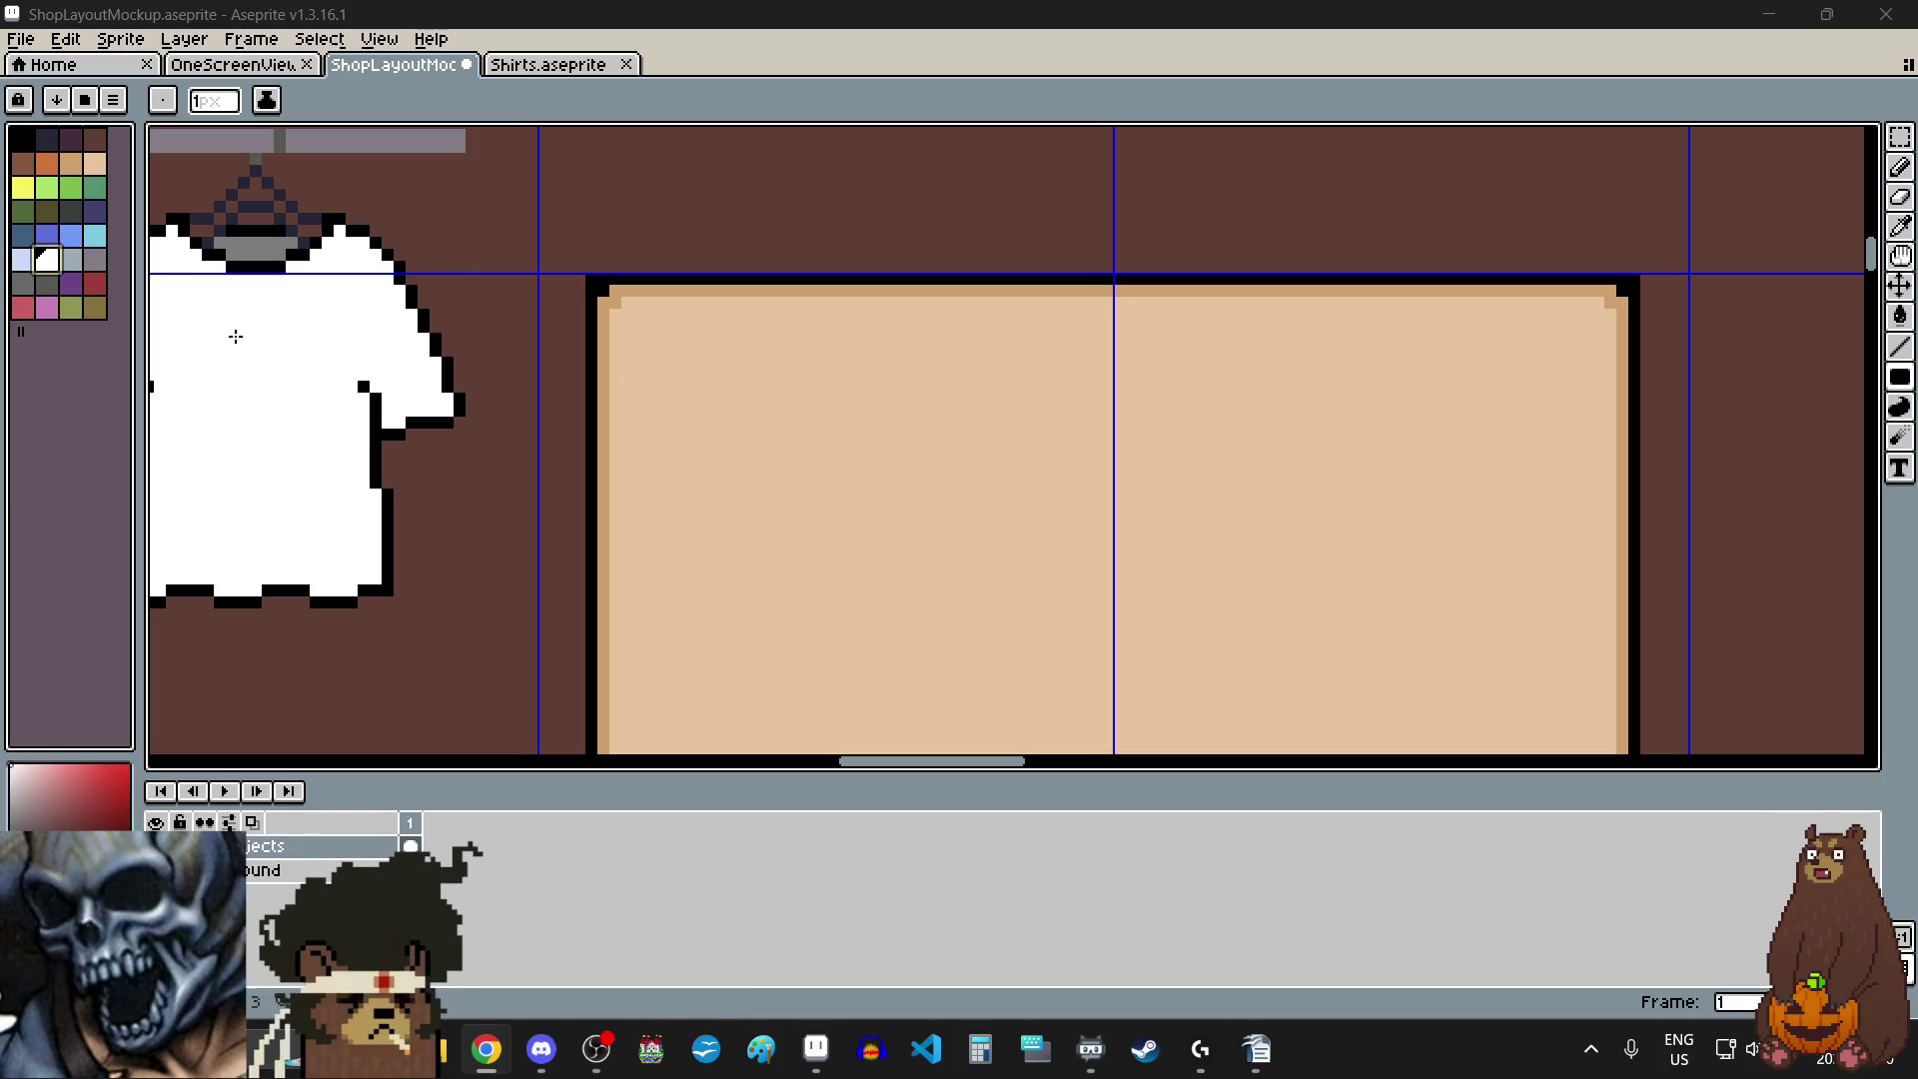
scroll(631, 315, "up", 3)
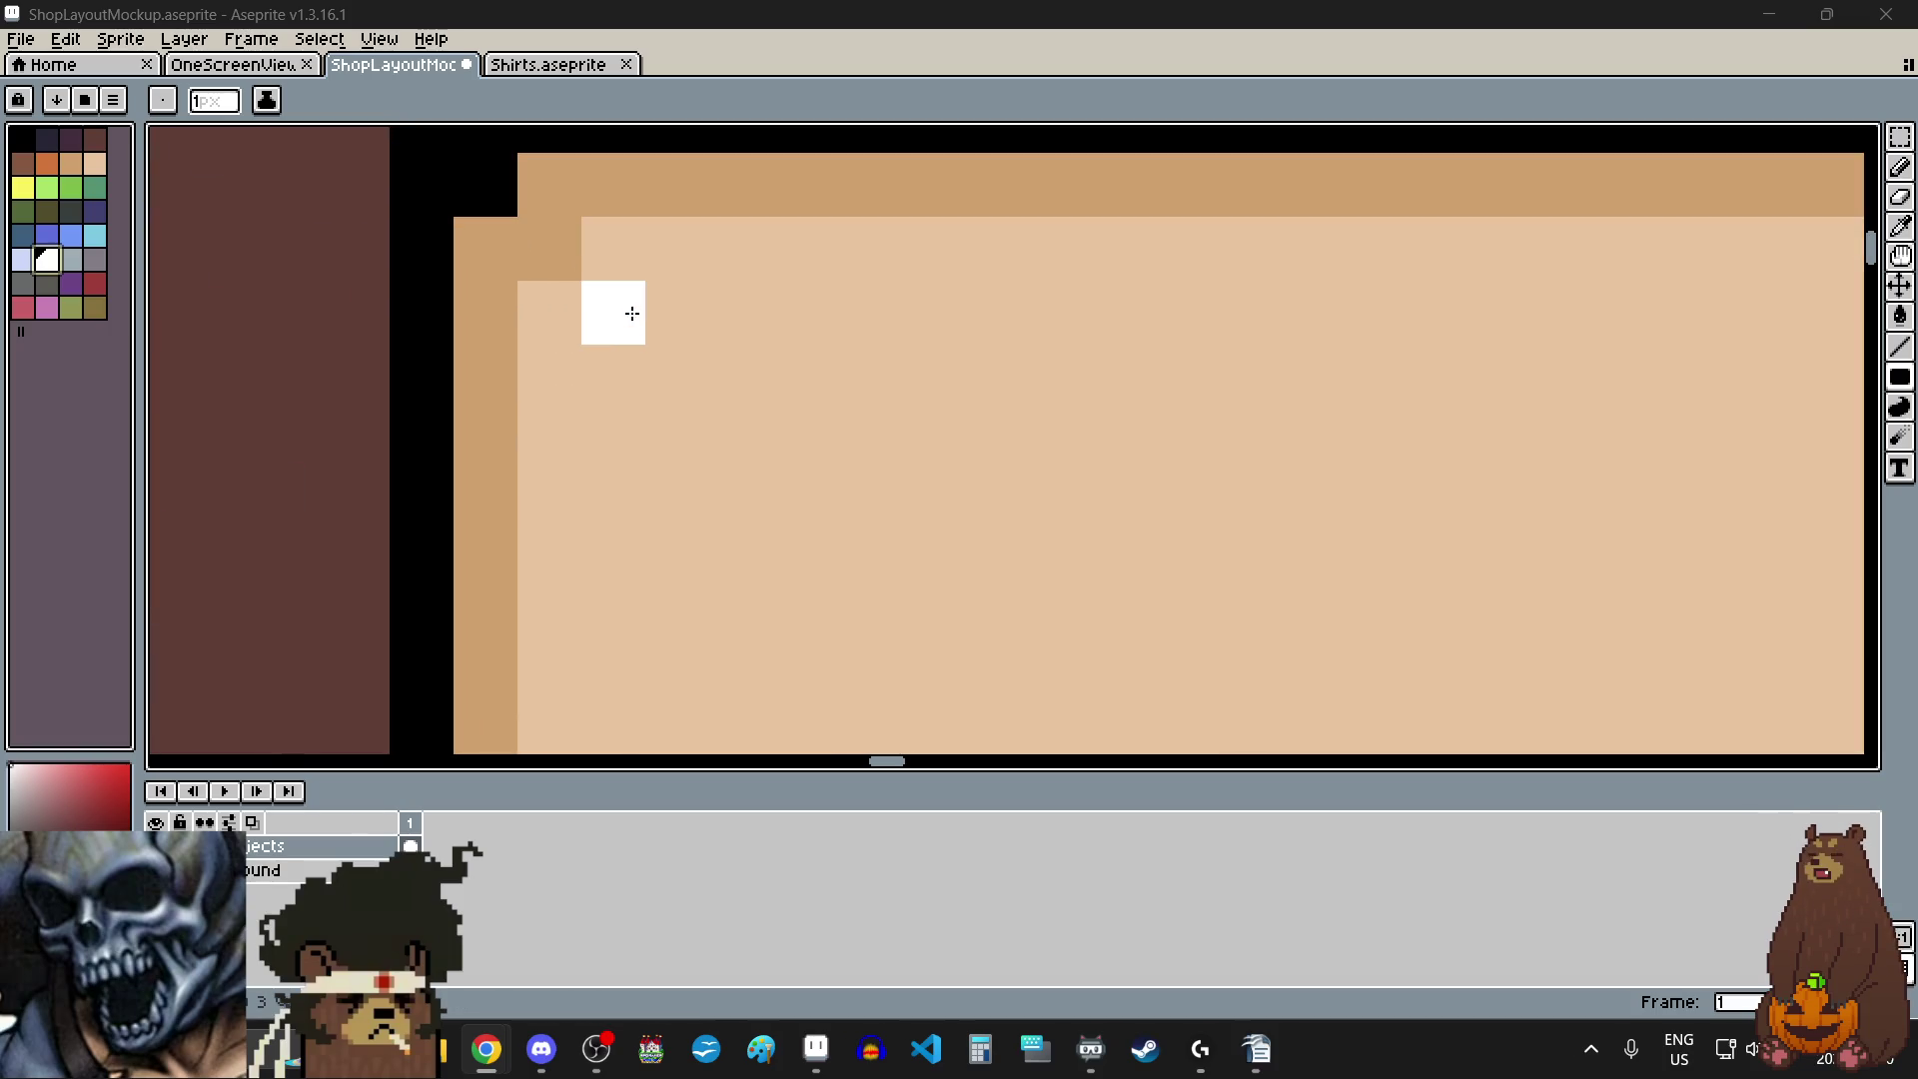
scroll(630, 315, "down", 2)
mouse_move(622, 309)
left_mouse_down()
mouse_move(788, 471)
mouse_move(810, 548)
left_mouse_up()
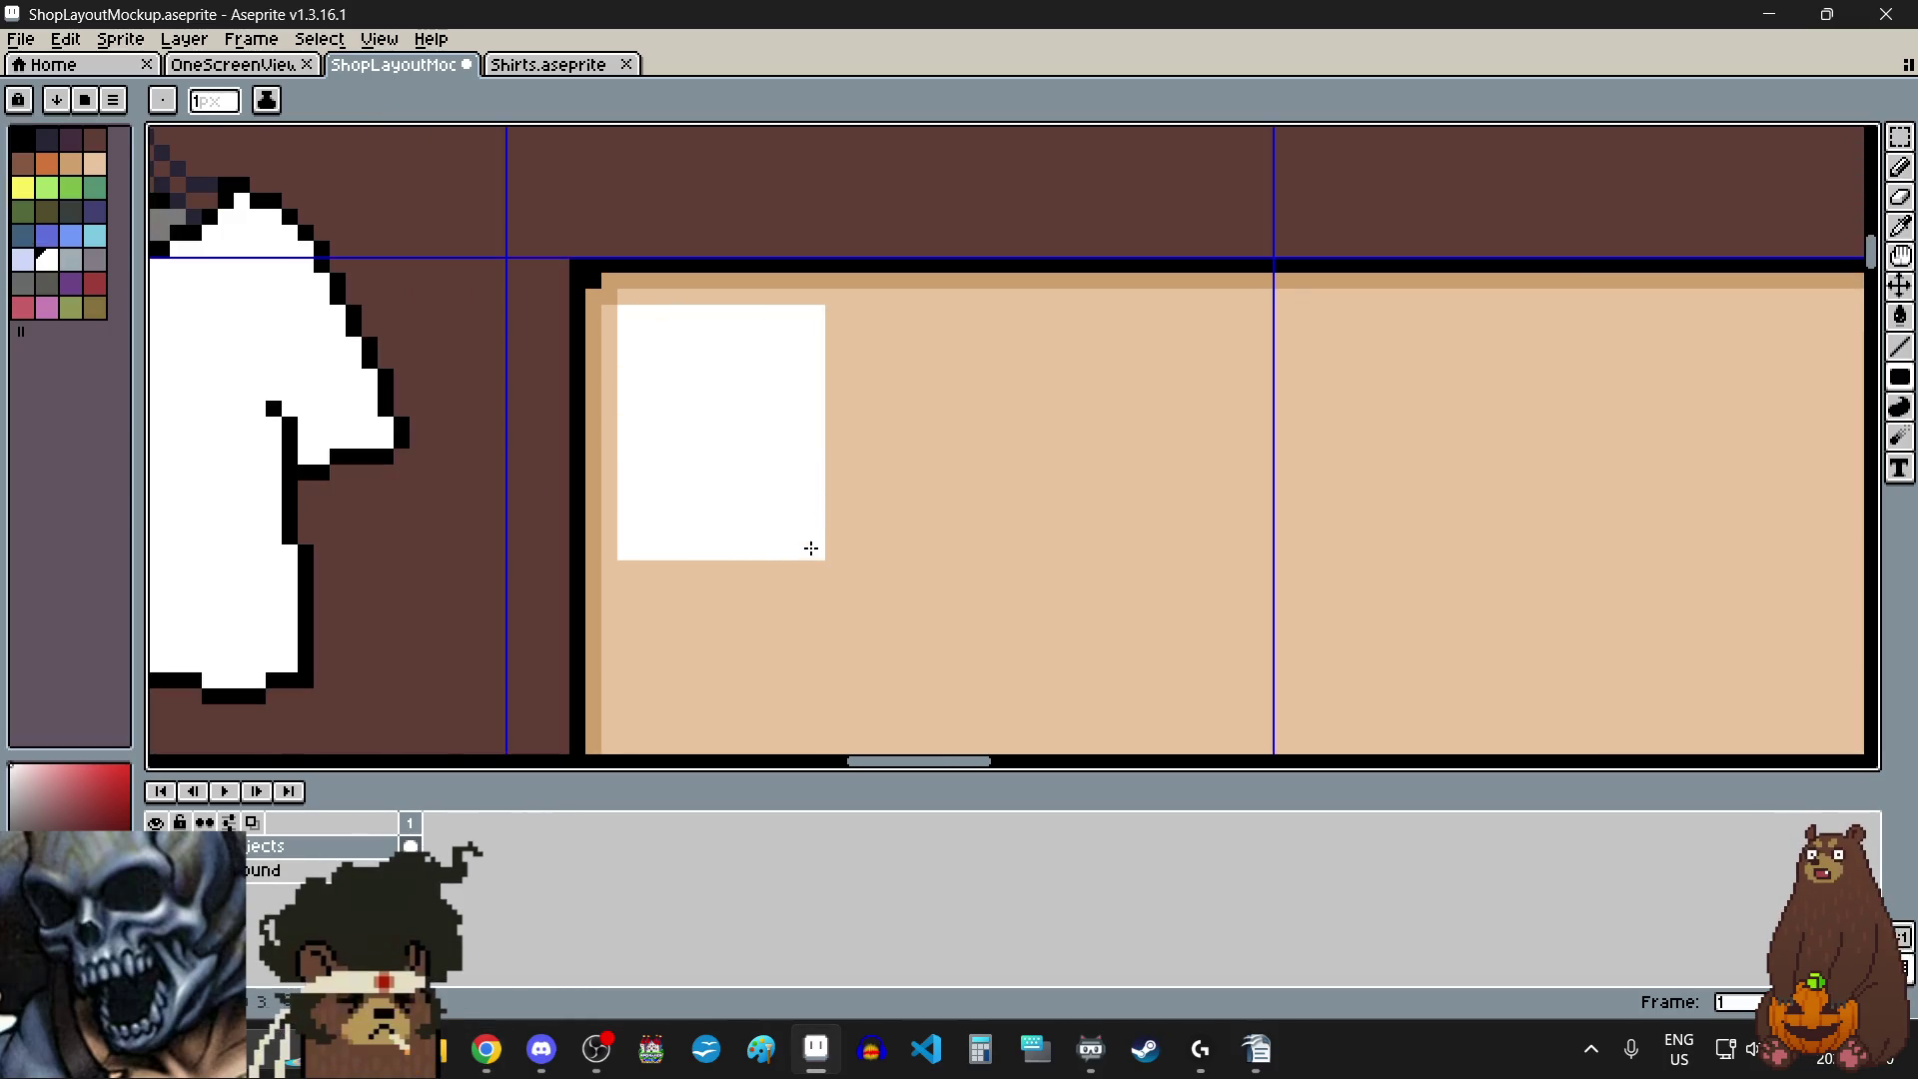
- Add two more white blocks, one lower right and one near the panel's top middle
scroll(825, 499, "down", 4)
scroll(830, 462, "up", 2)
scroll(848, 560, "up", 1)
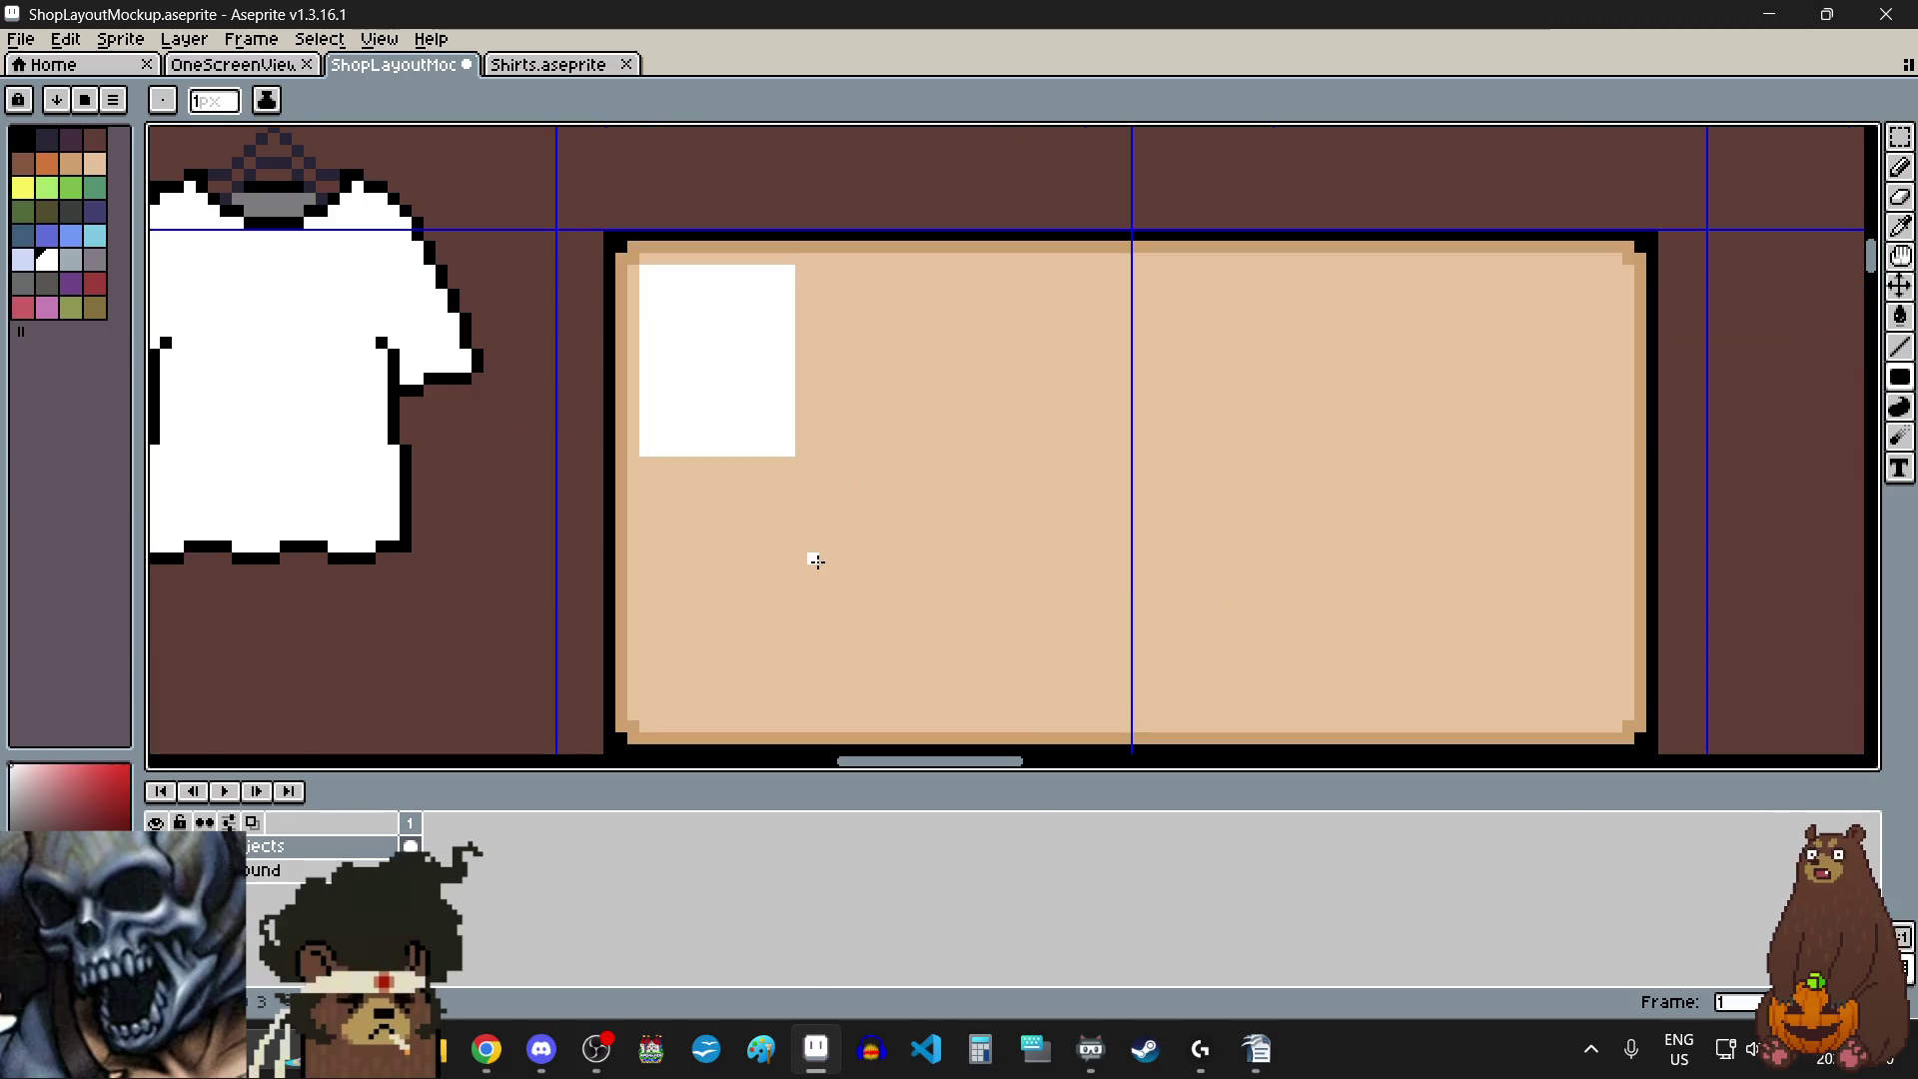
mouse_move(816, 561)
left_mouse_down()
mouse_move(921, 376)
mouse_move(947, 377)
left_mouse_up()
scroll(963, 411, "down", 4)
scroll(976, 411, "up", 6)
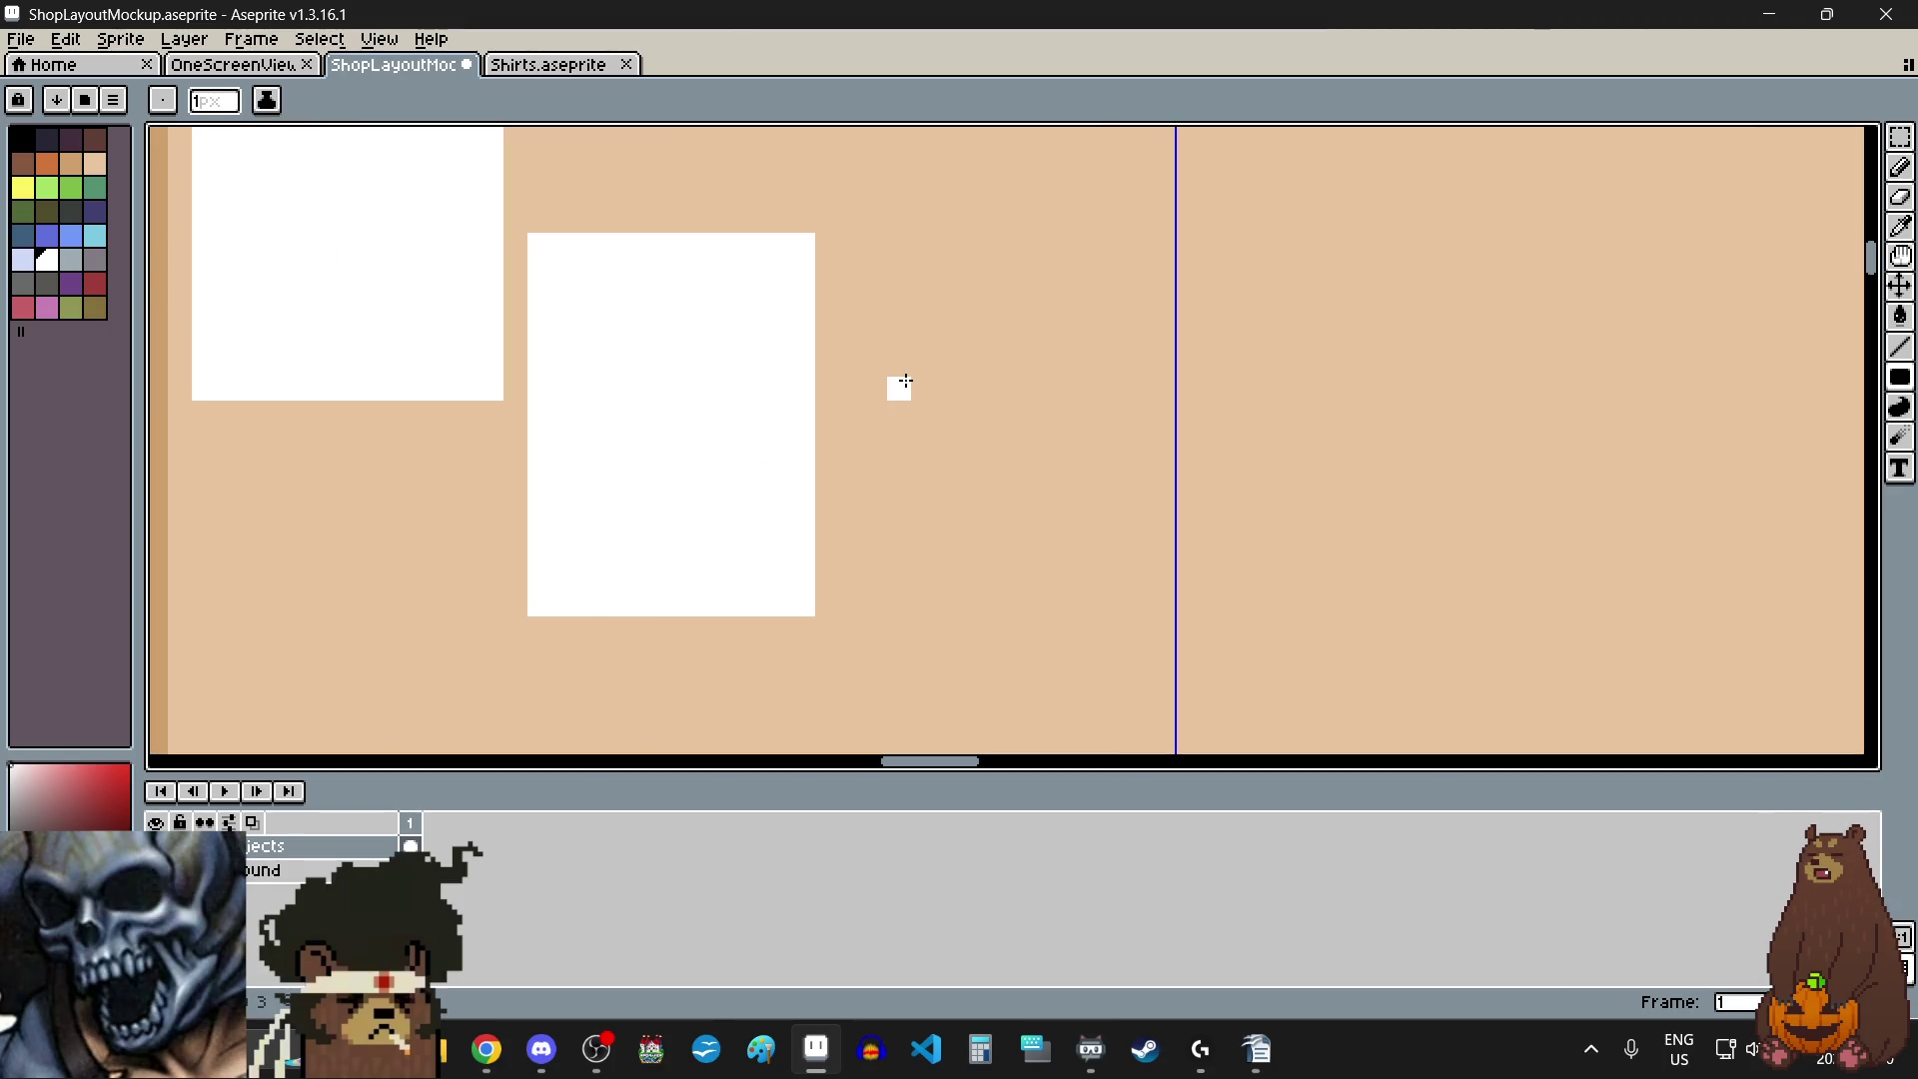
scroll(899, 384, "down", 4)
mouse_move(902, 384)
left_mouse_down()
mouse_move(1019, 278)
mouse_move(1007, 218)
left_mouse_up()
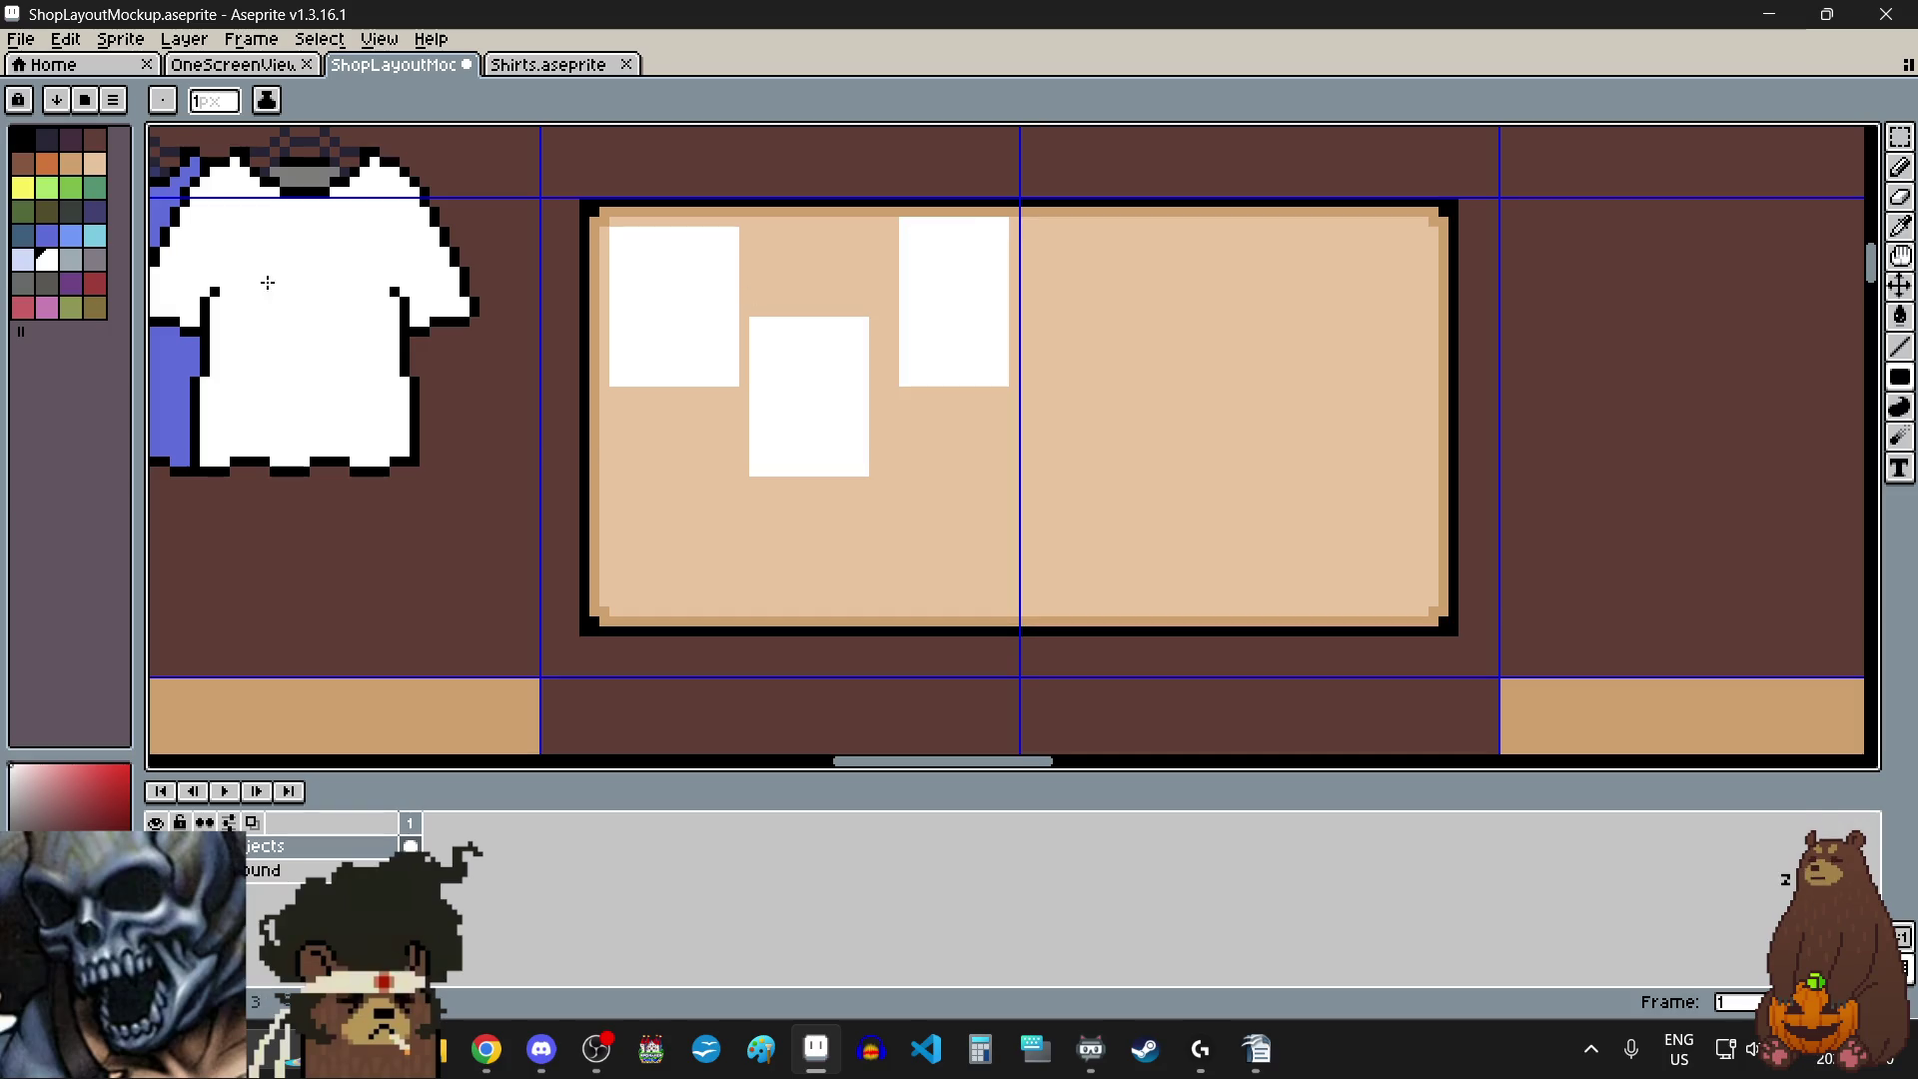
- Bucket-fill the middle white block pink and the right white block pale blue
left_click(48, 309)
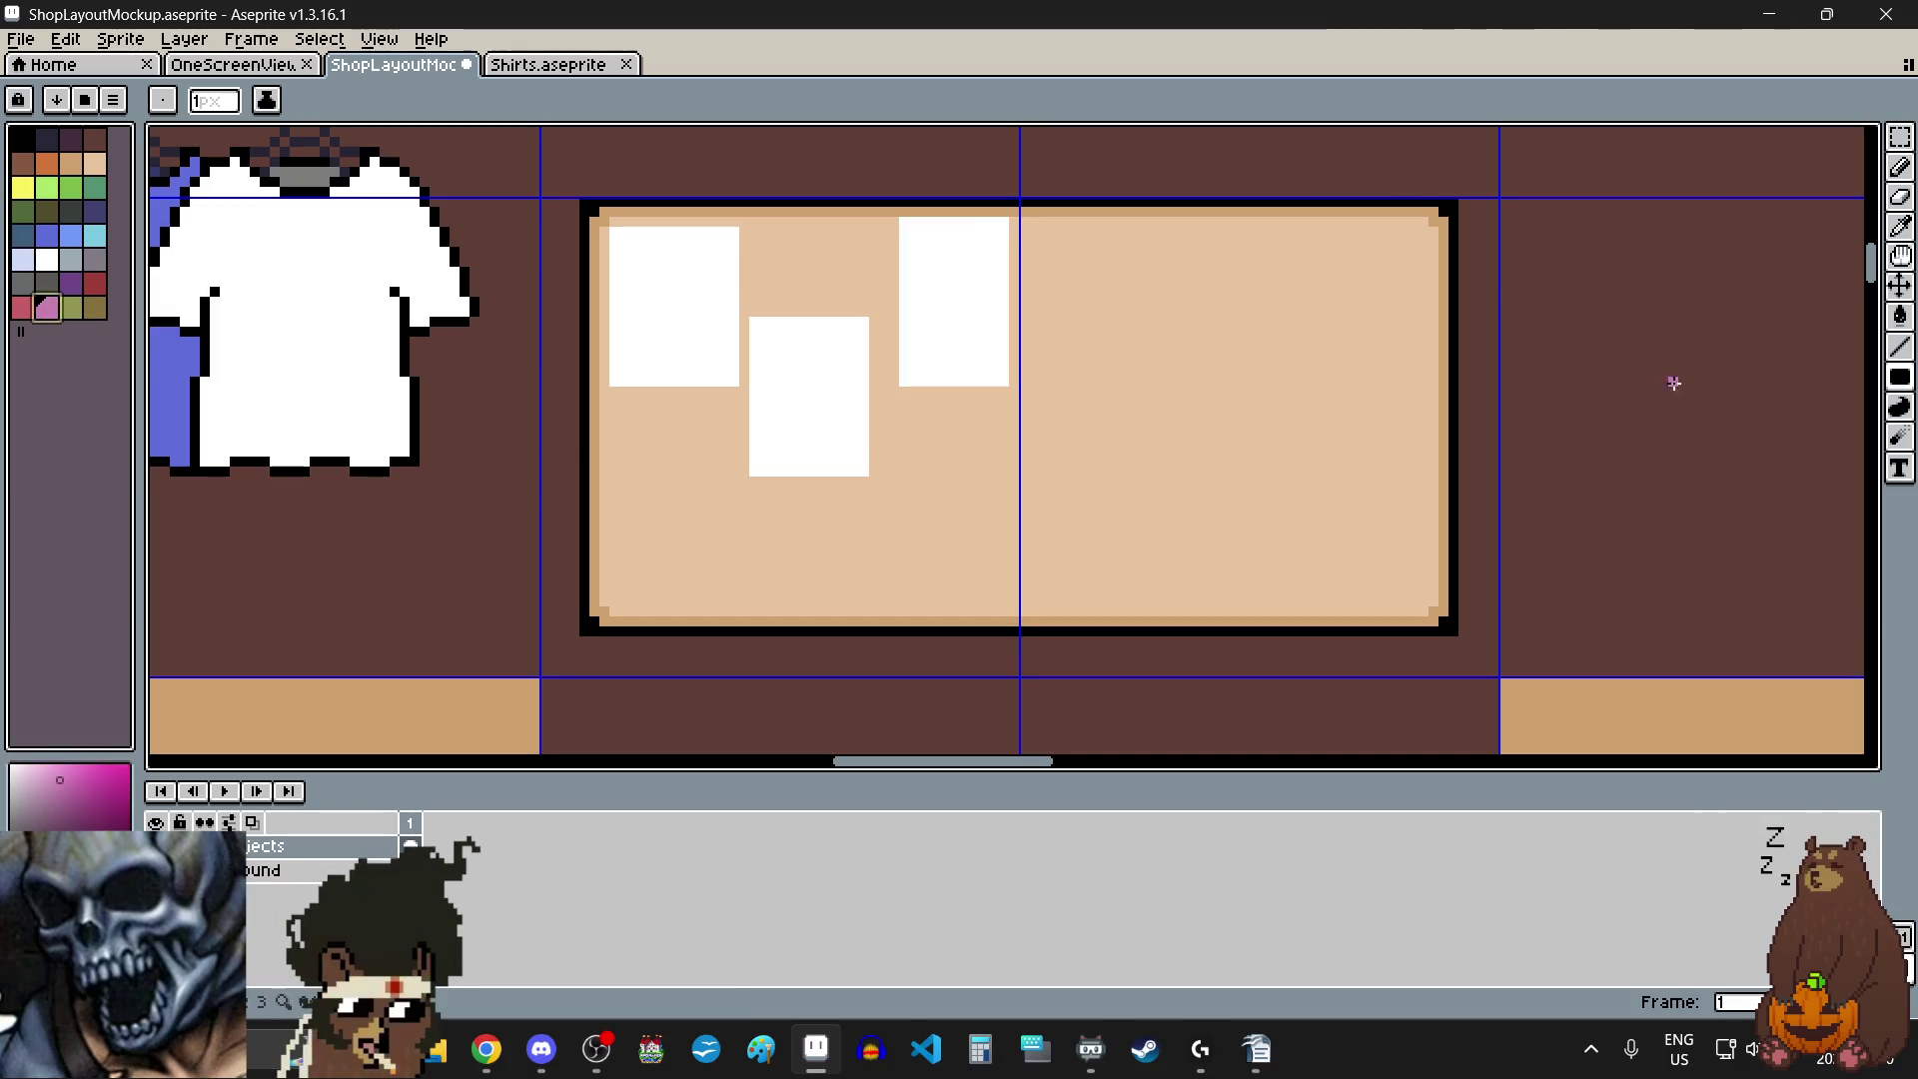
left_click(1900, 316)
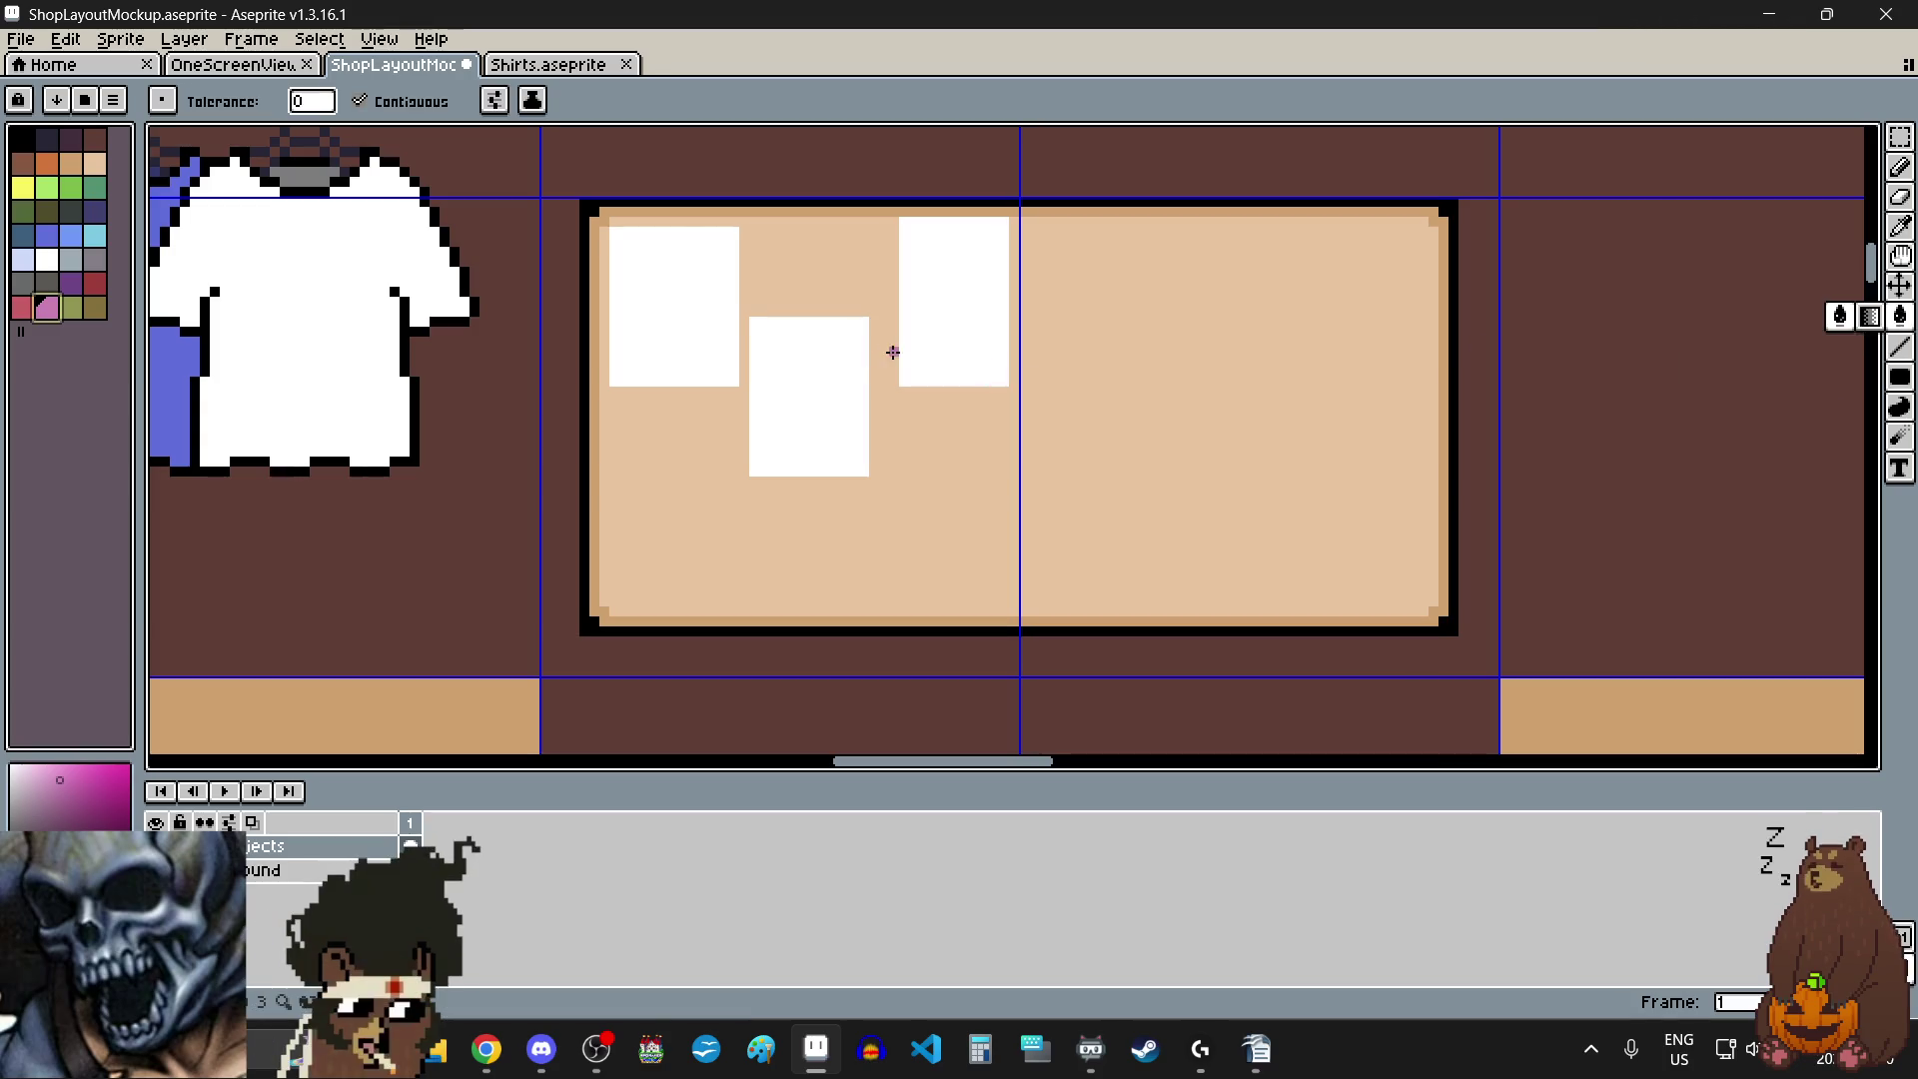
left_click(845, 379)
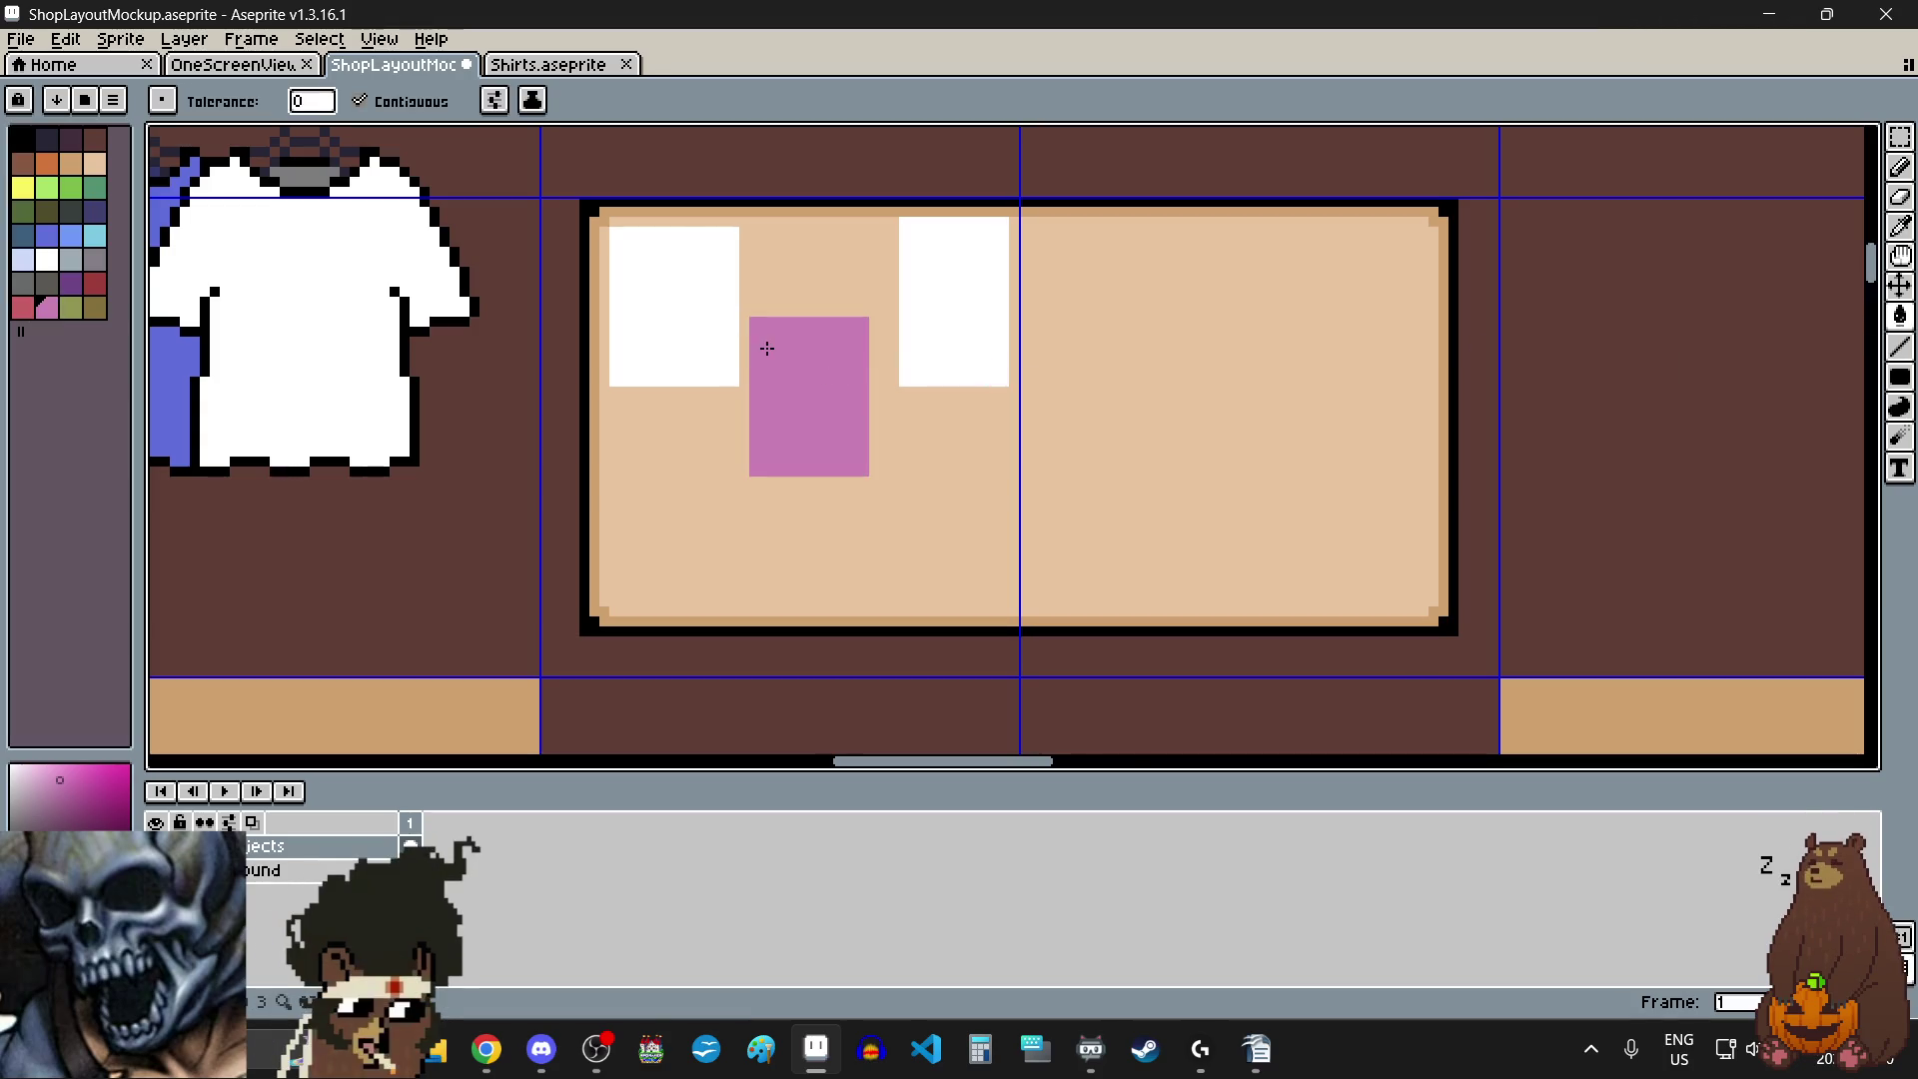
scroll(767, 348, "down", 2)
scroll(925, 299, "up", 2)
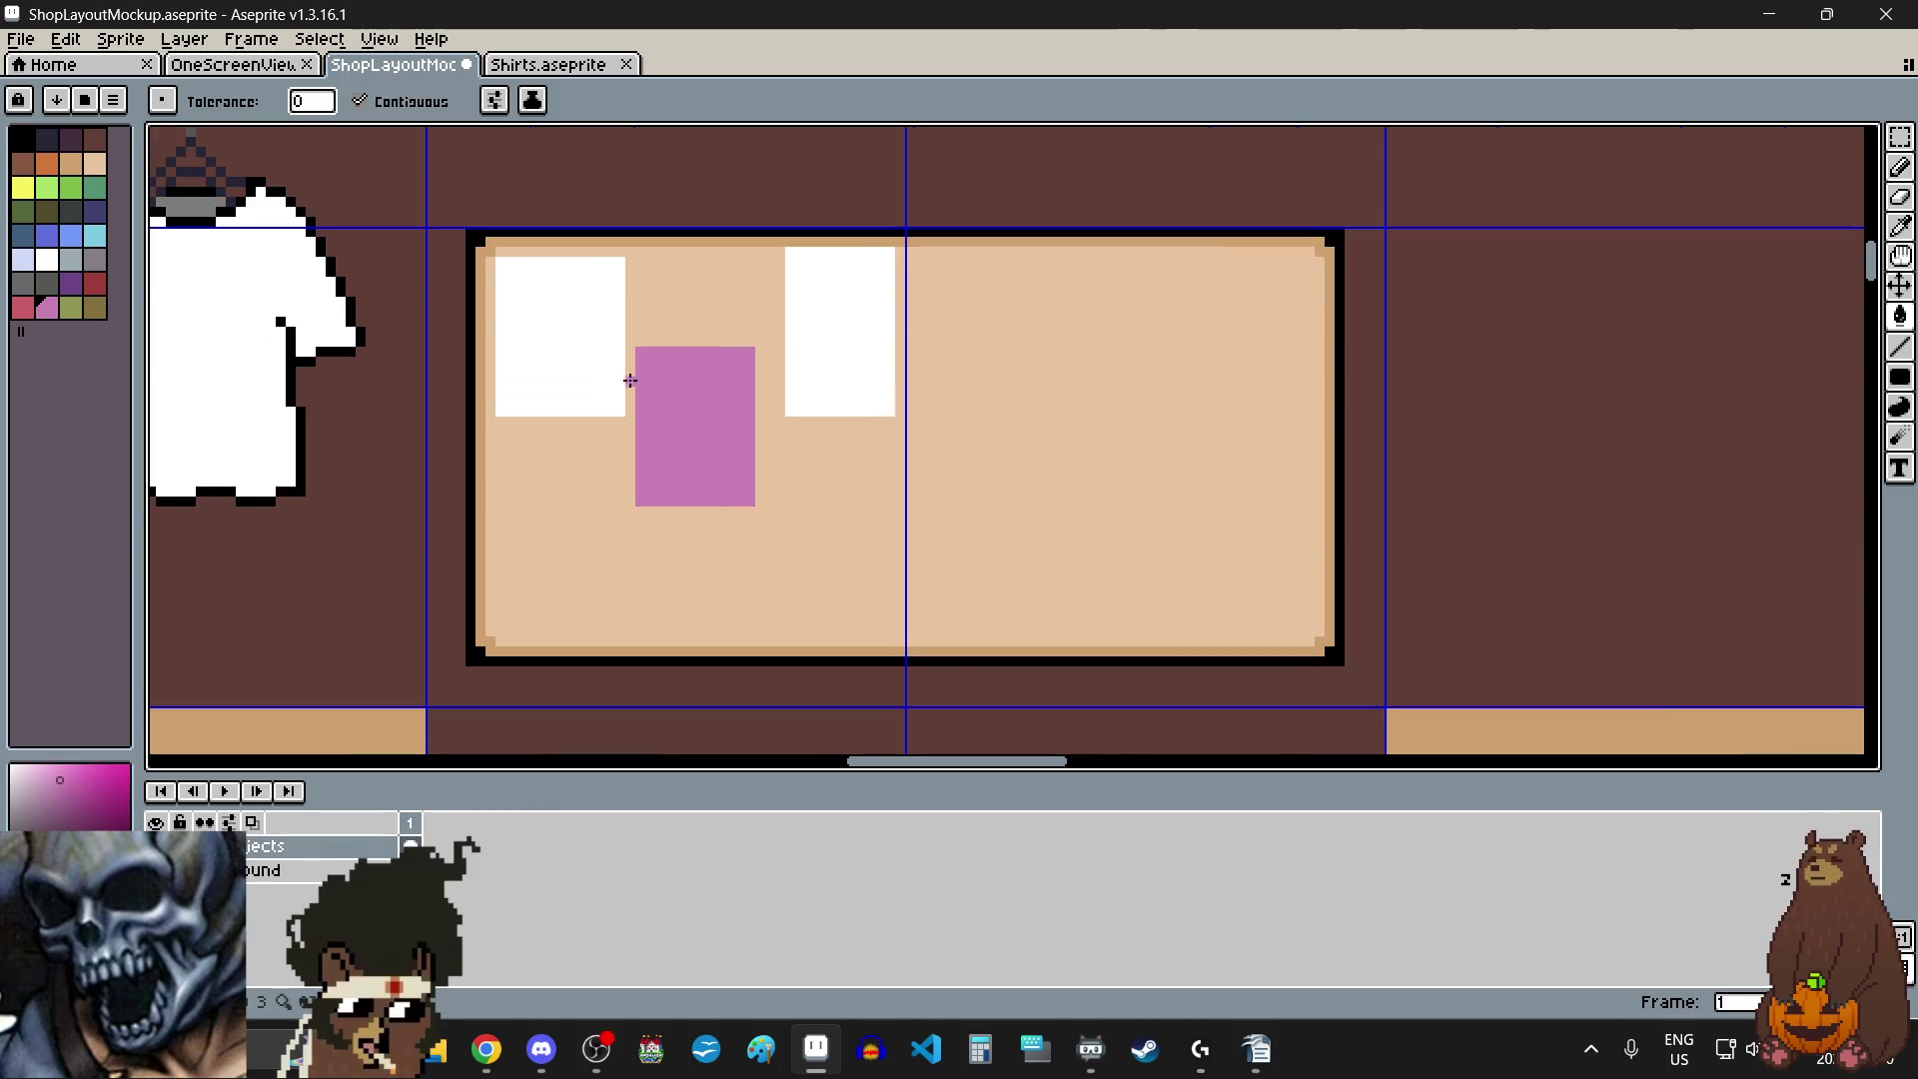
left_click(23, 259)
left_click(877, 298)
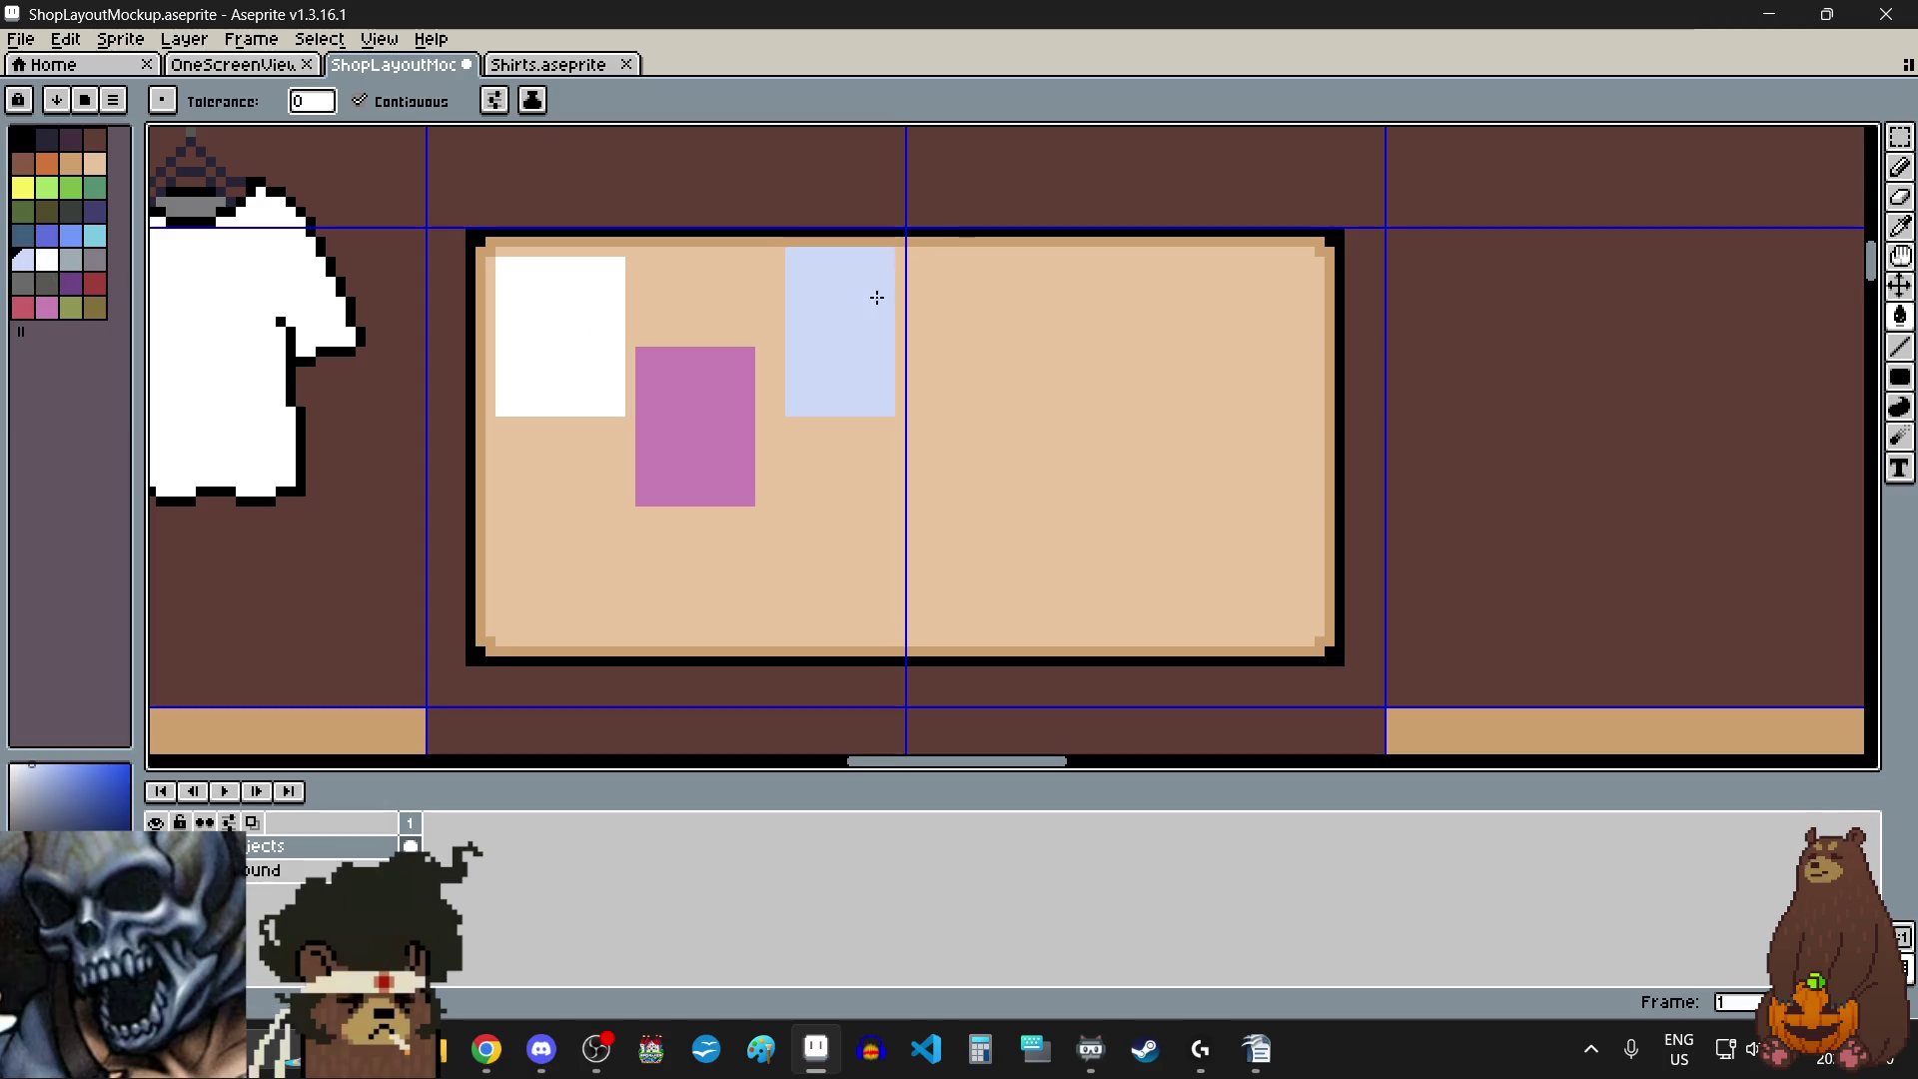
- Draw a tall white filled rectangle as a new note on the board
scroll(900, 428, "down", 2)
scroll(904, 436, "up", 1)
scroll(901, 432, "up", 1)
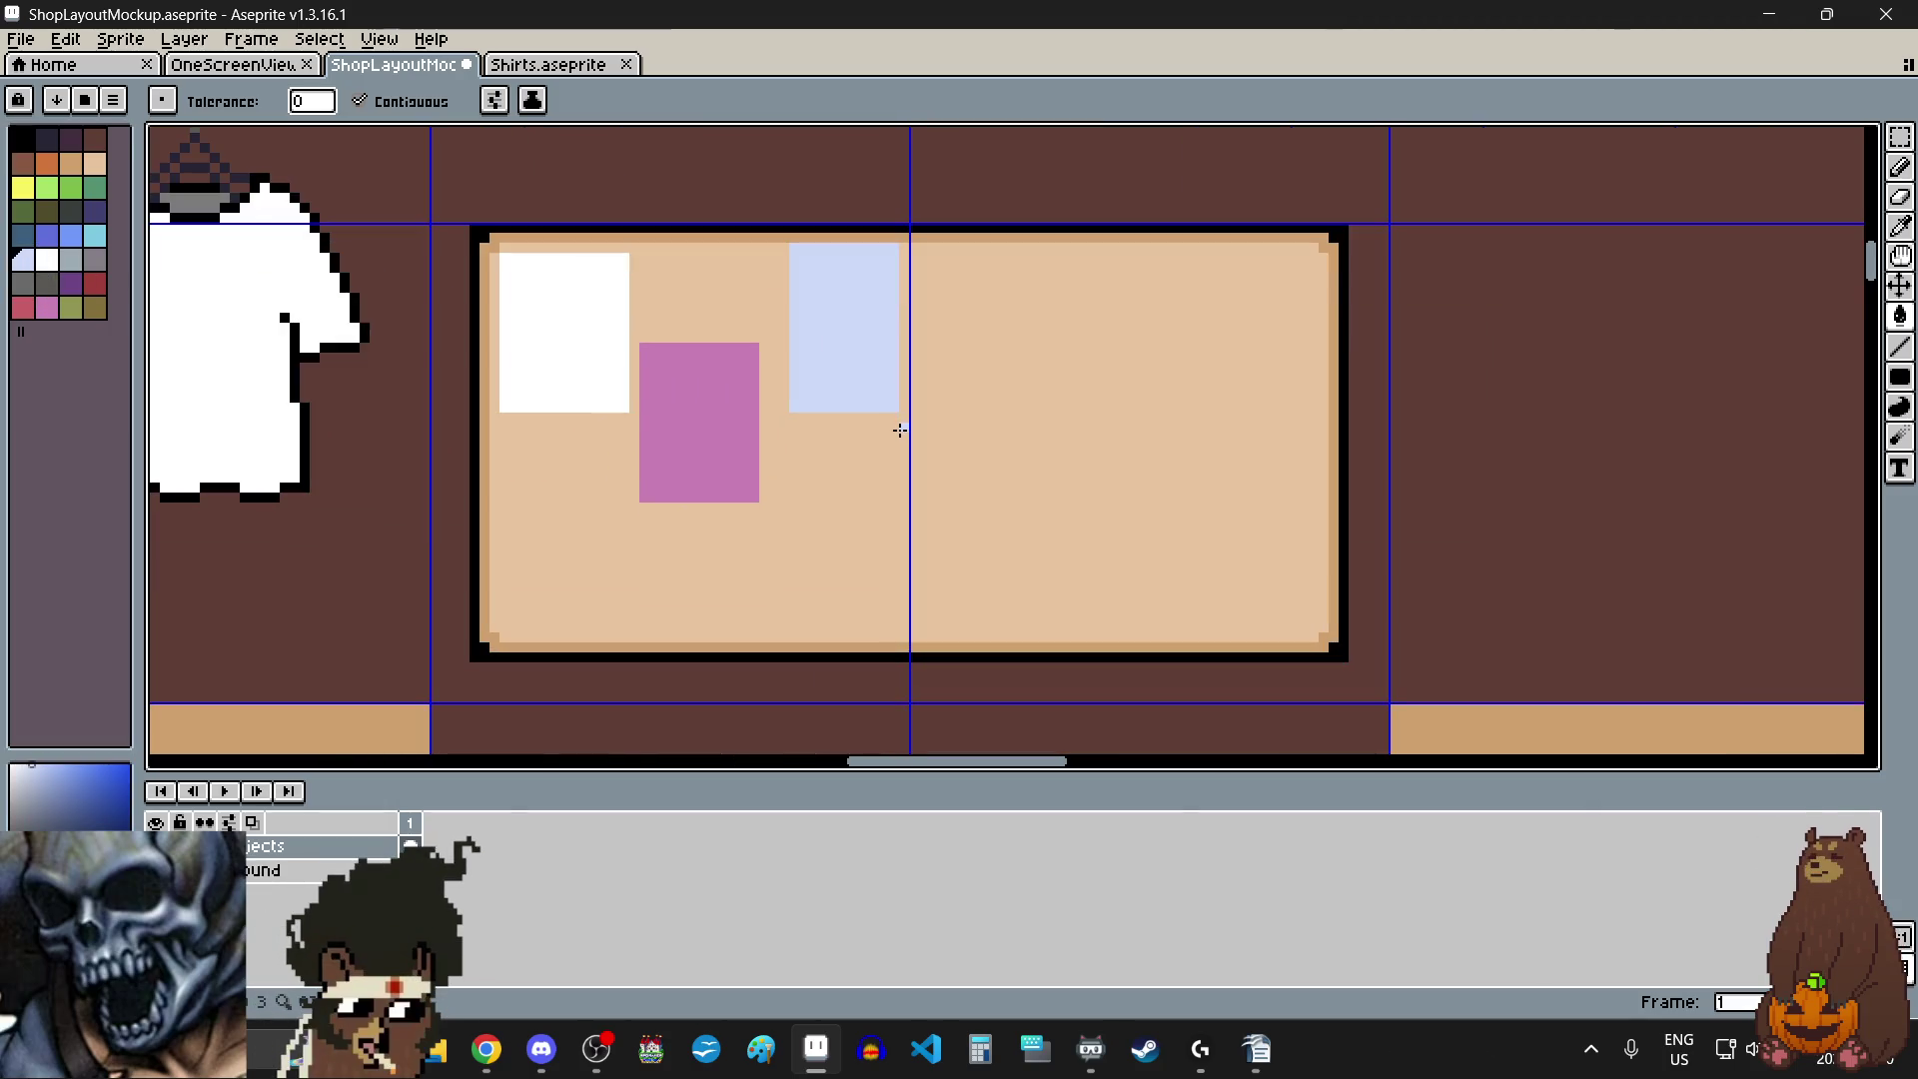
left_click(47, 258)
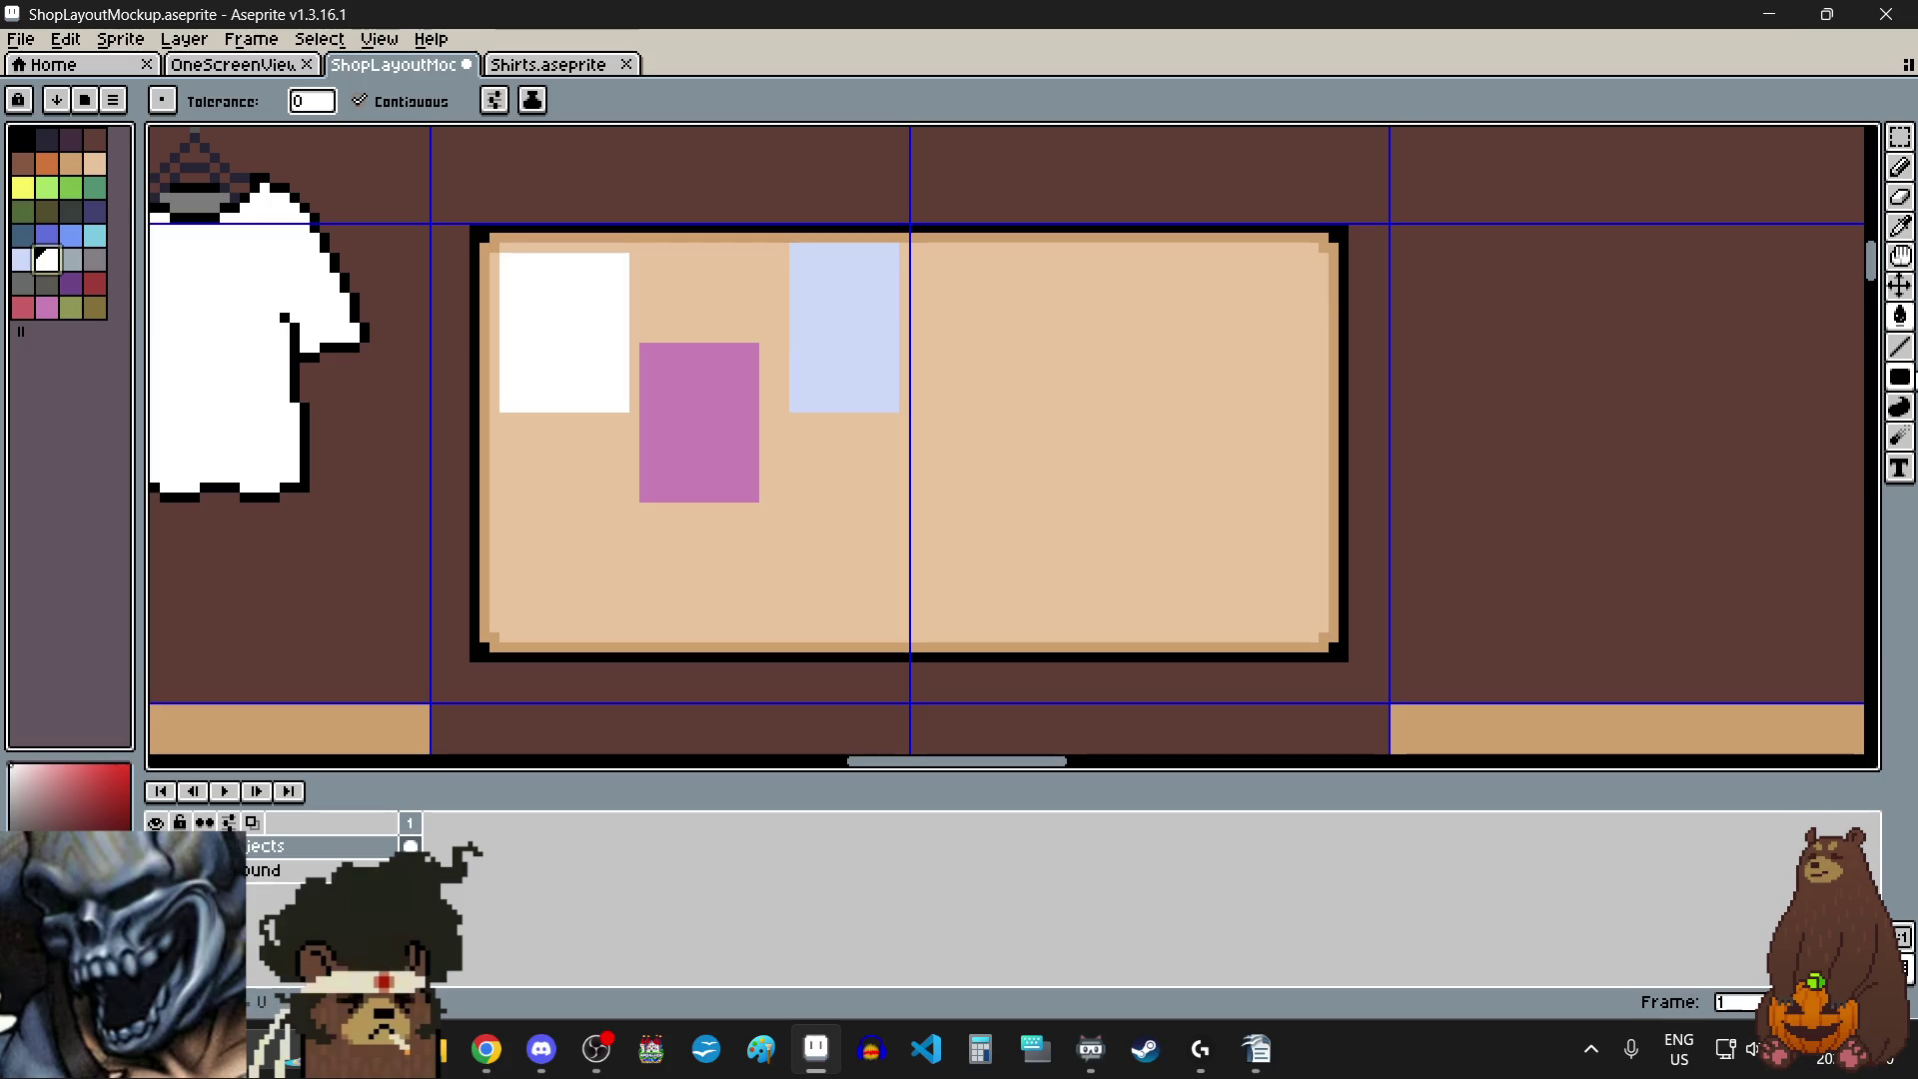
left_click(1899, 376)
left_click(1814, 378)
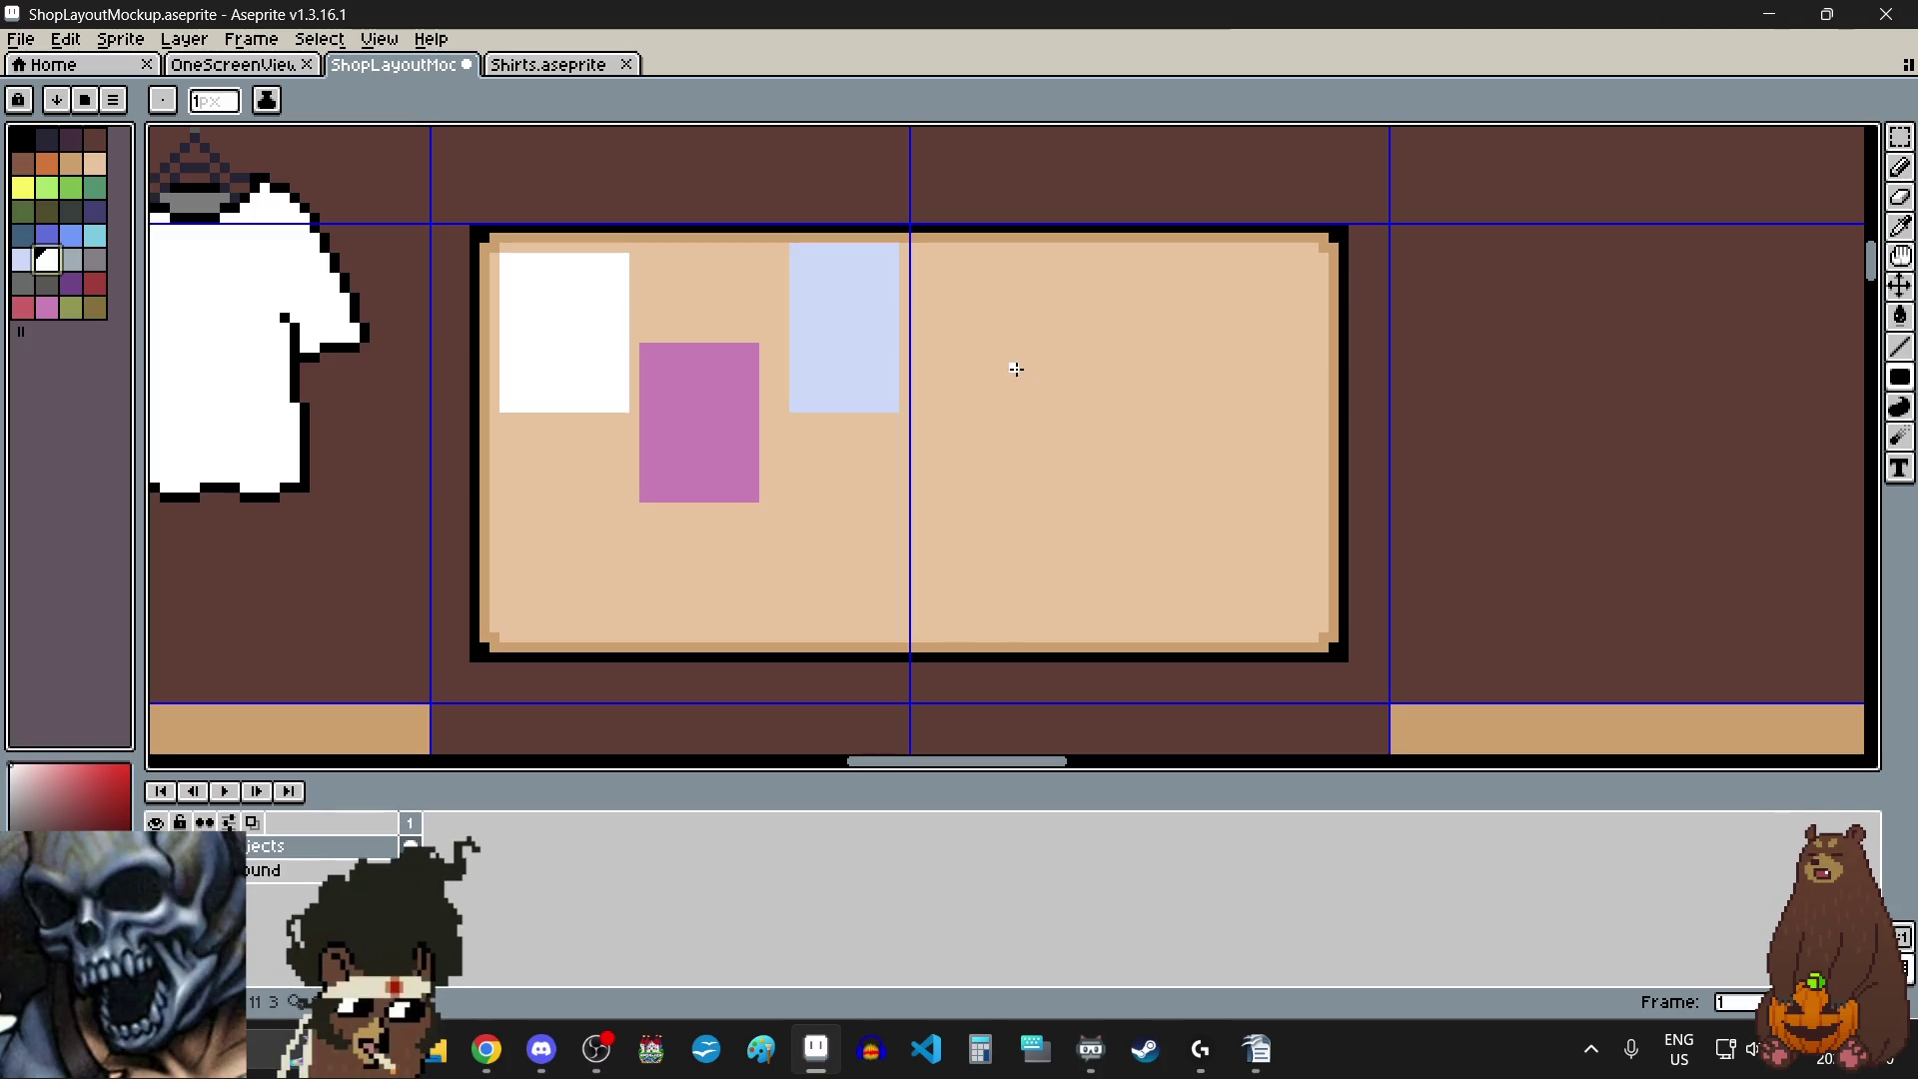
scroll(913, 346, "up", 3)
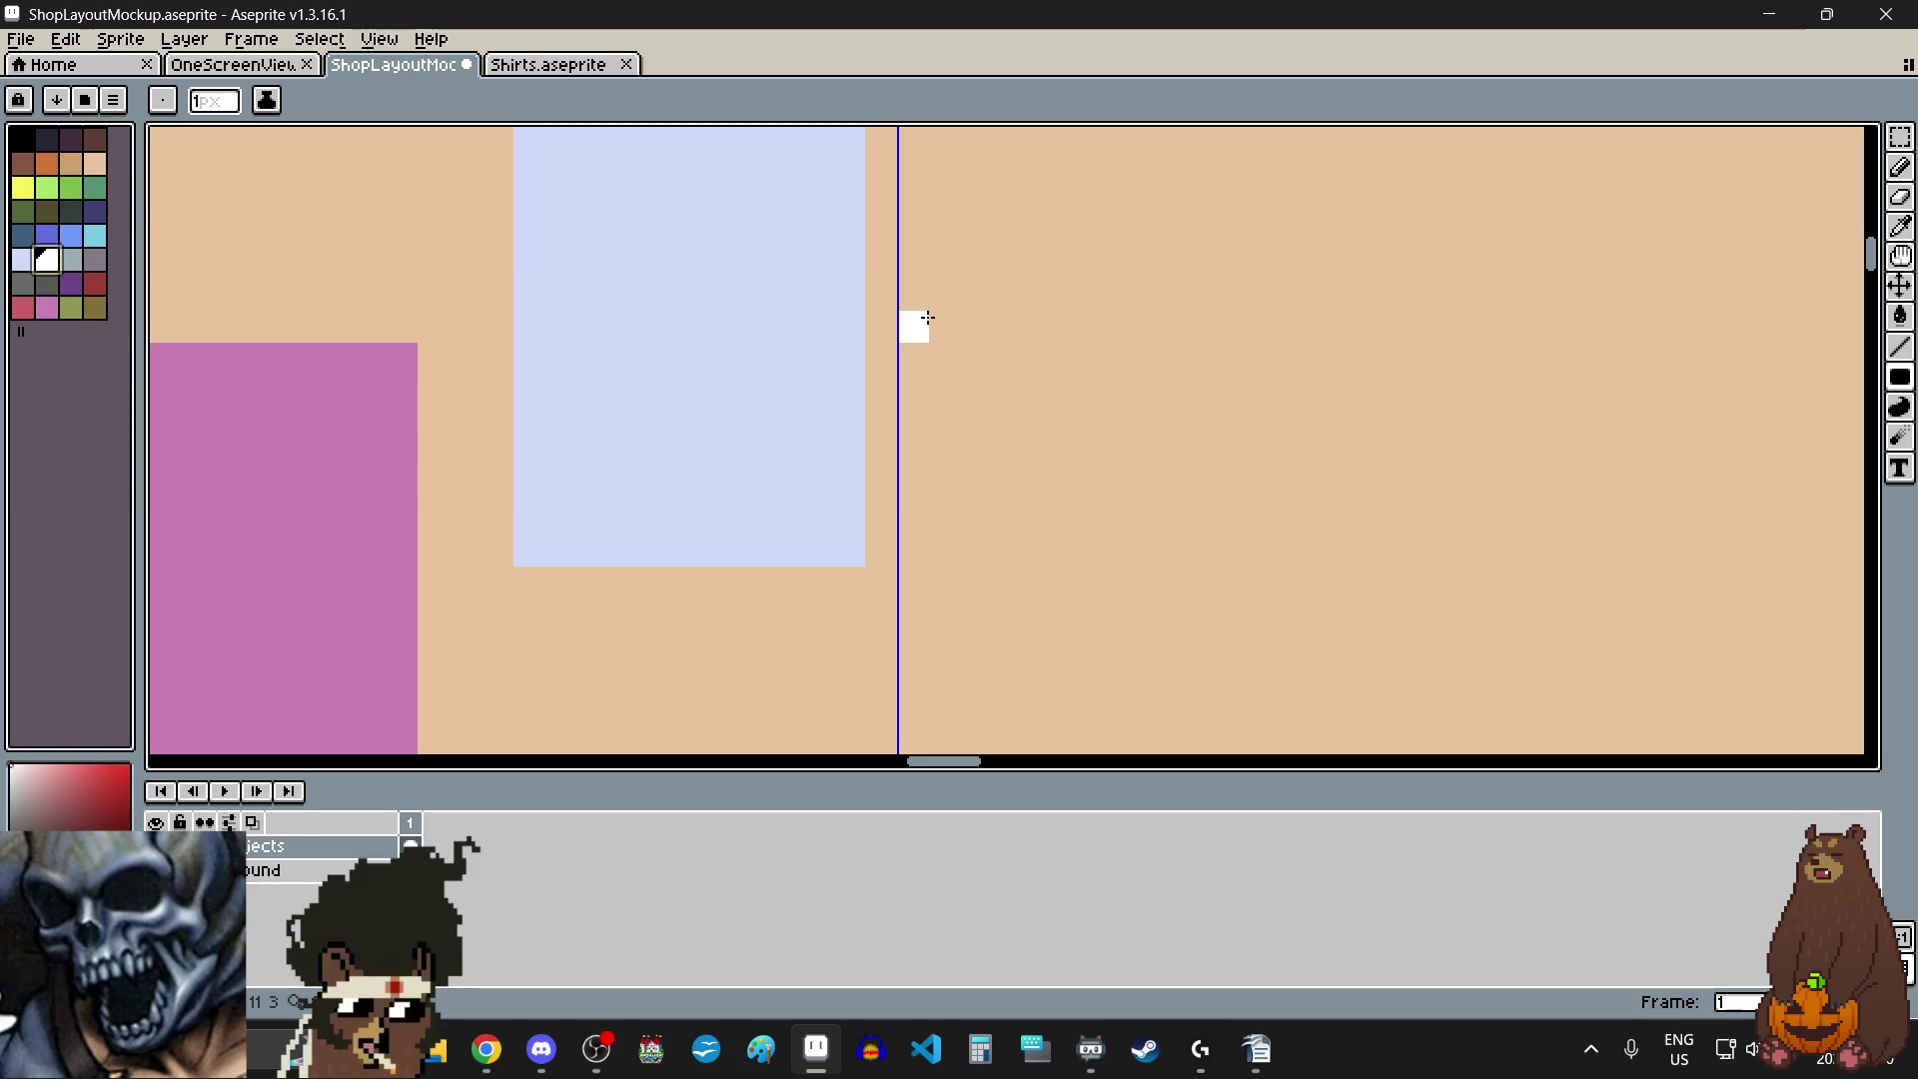
scroll(914, 321, "down", 2)
scroll(927, 317, "down", 1)
mouse_move(925, 317)
left_mouse_down()
mouse_move(1015, 500)
mouse_move(1054, 508)
mouse_move(1055, 530)
left_mouse_up()
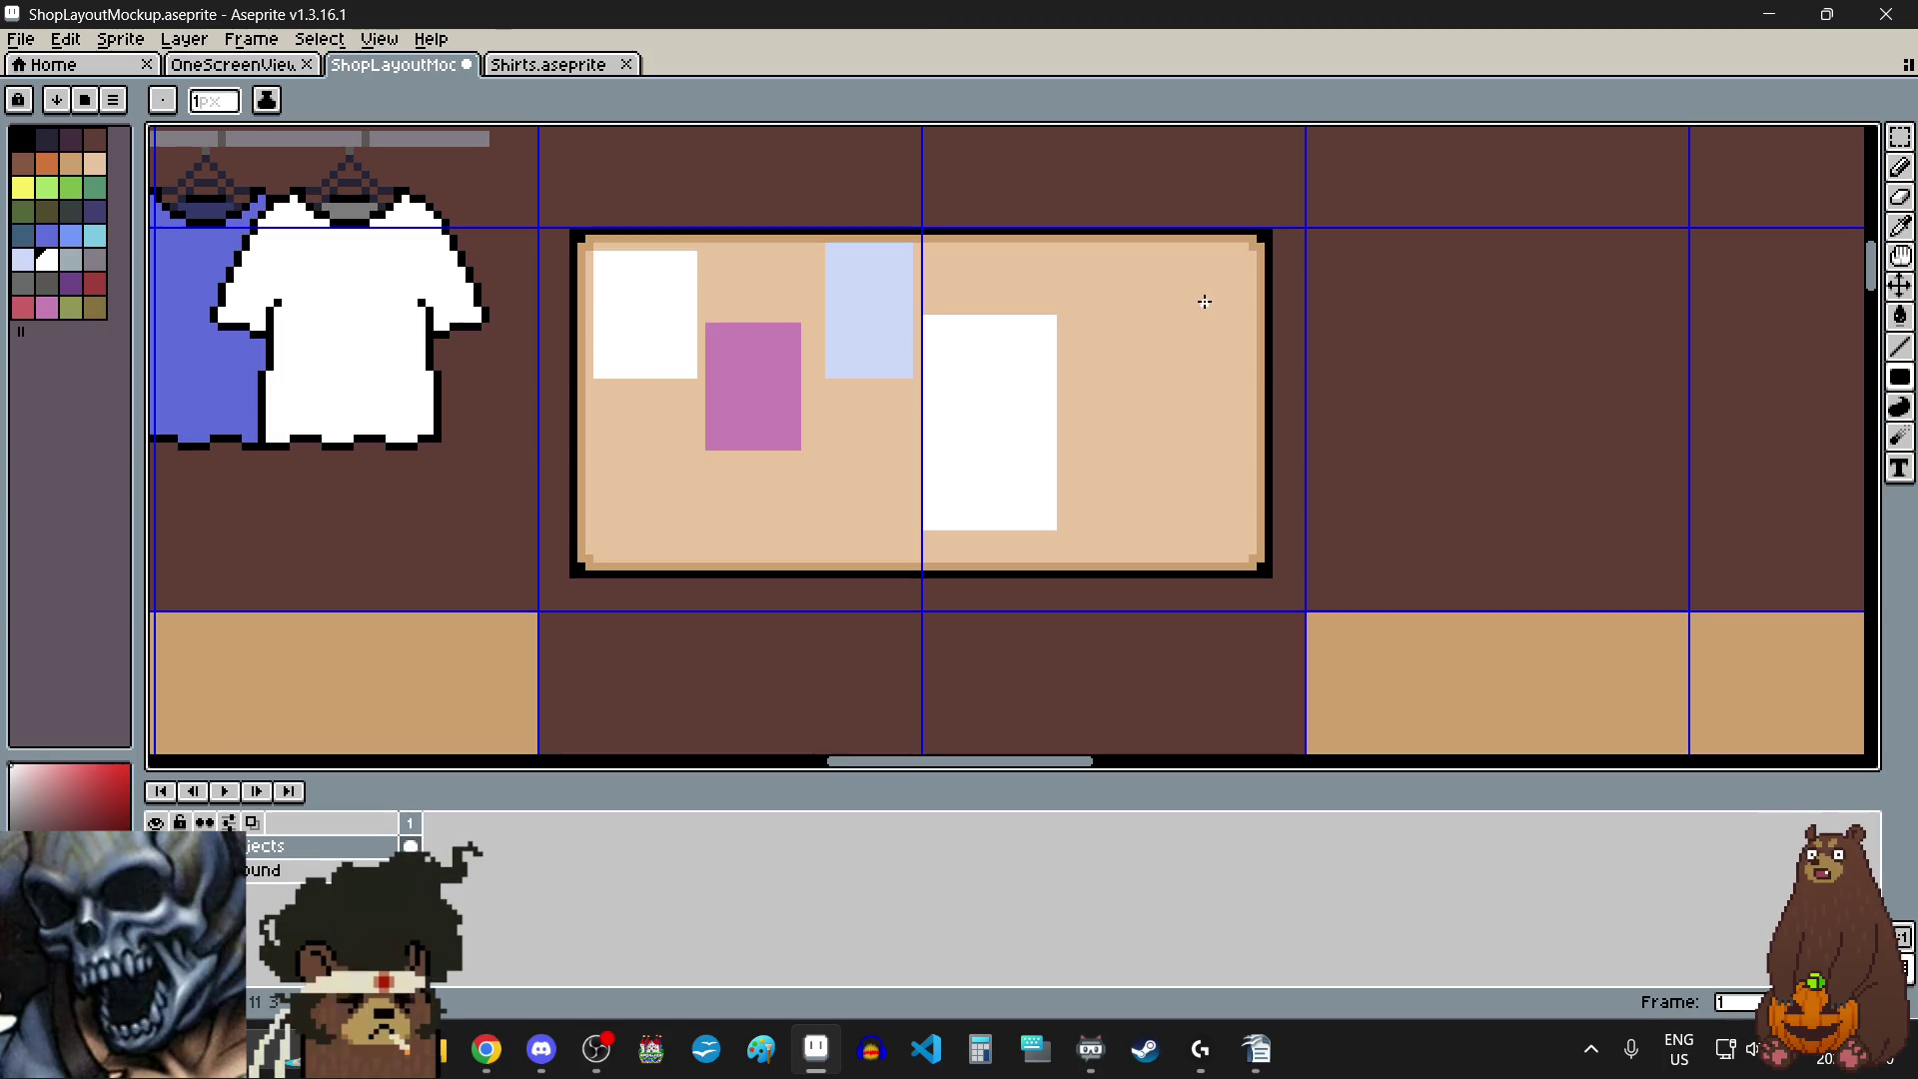
- Draw a light-blue filled rectangle at the upper right, then a pink one overlapping the white note
left_click(23, 259)
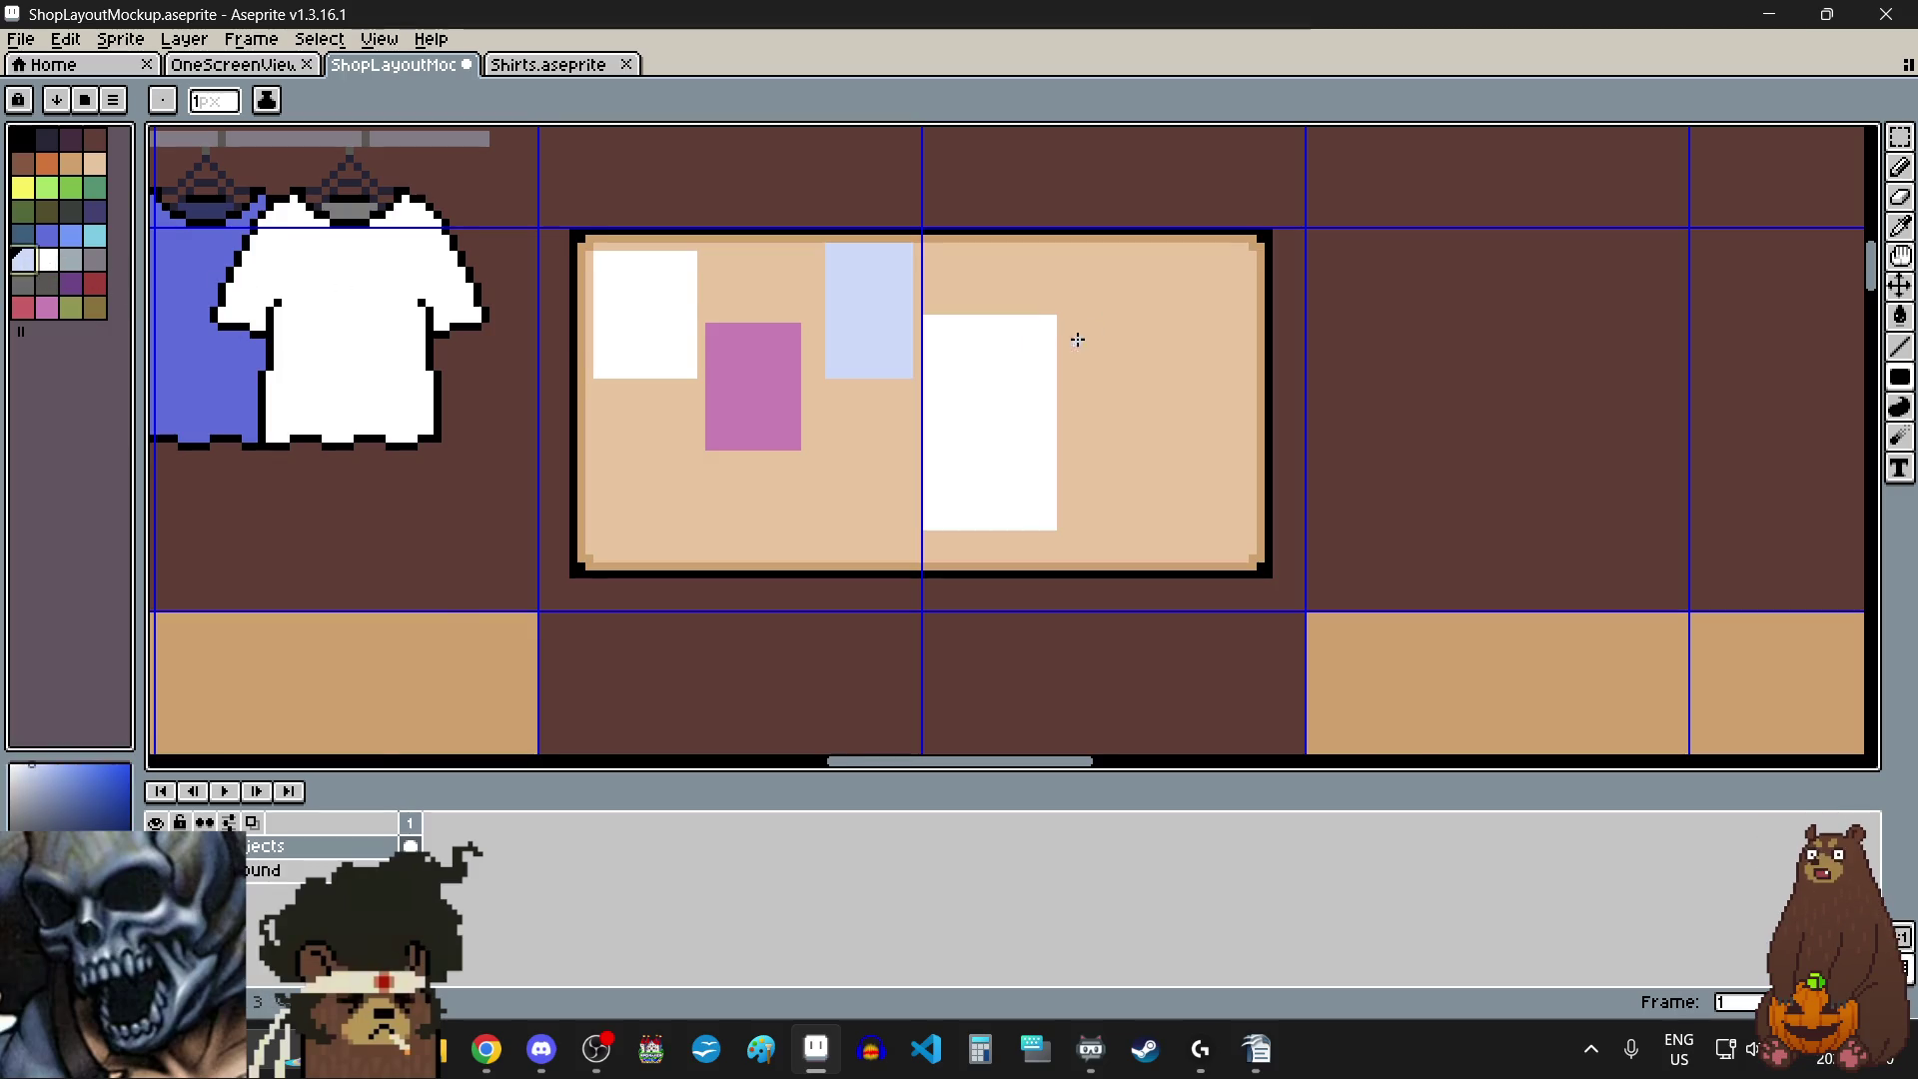
scroll(1077, 340, "up", 1)
left_click_drag(1028, 412, 1146, 233)
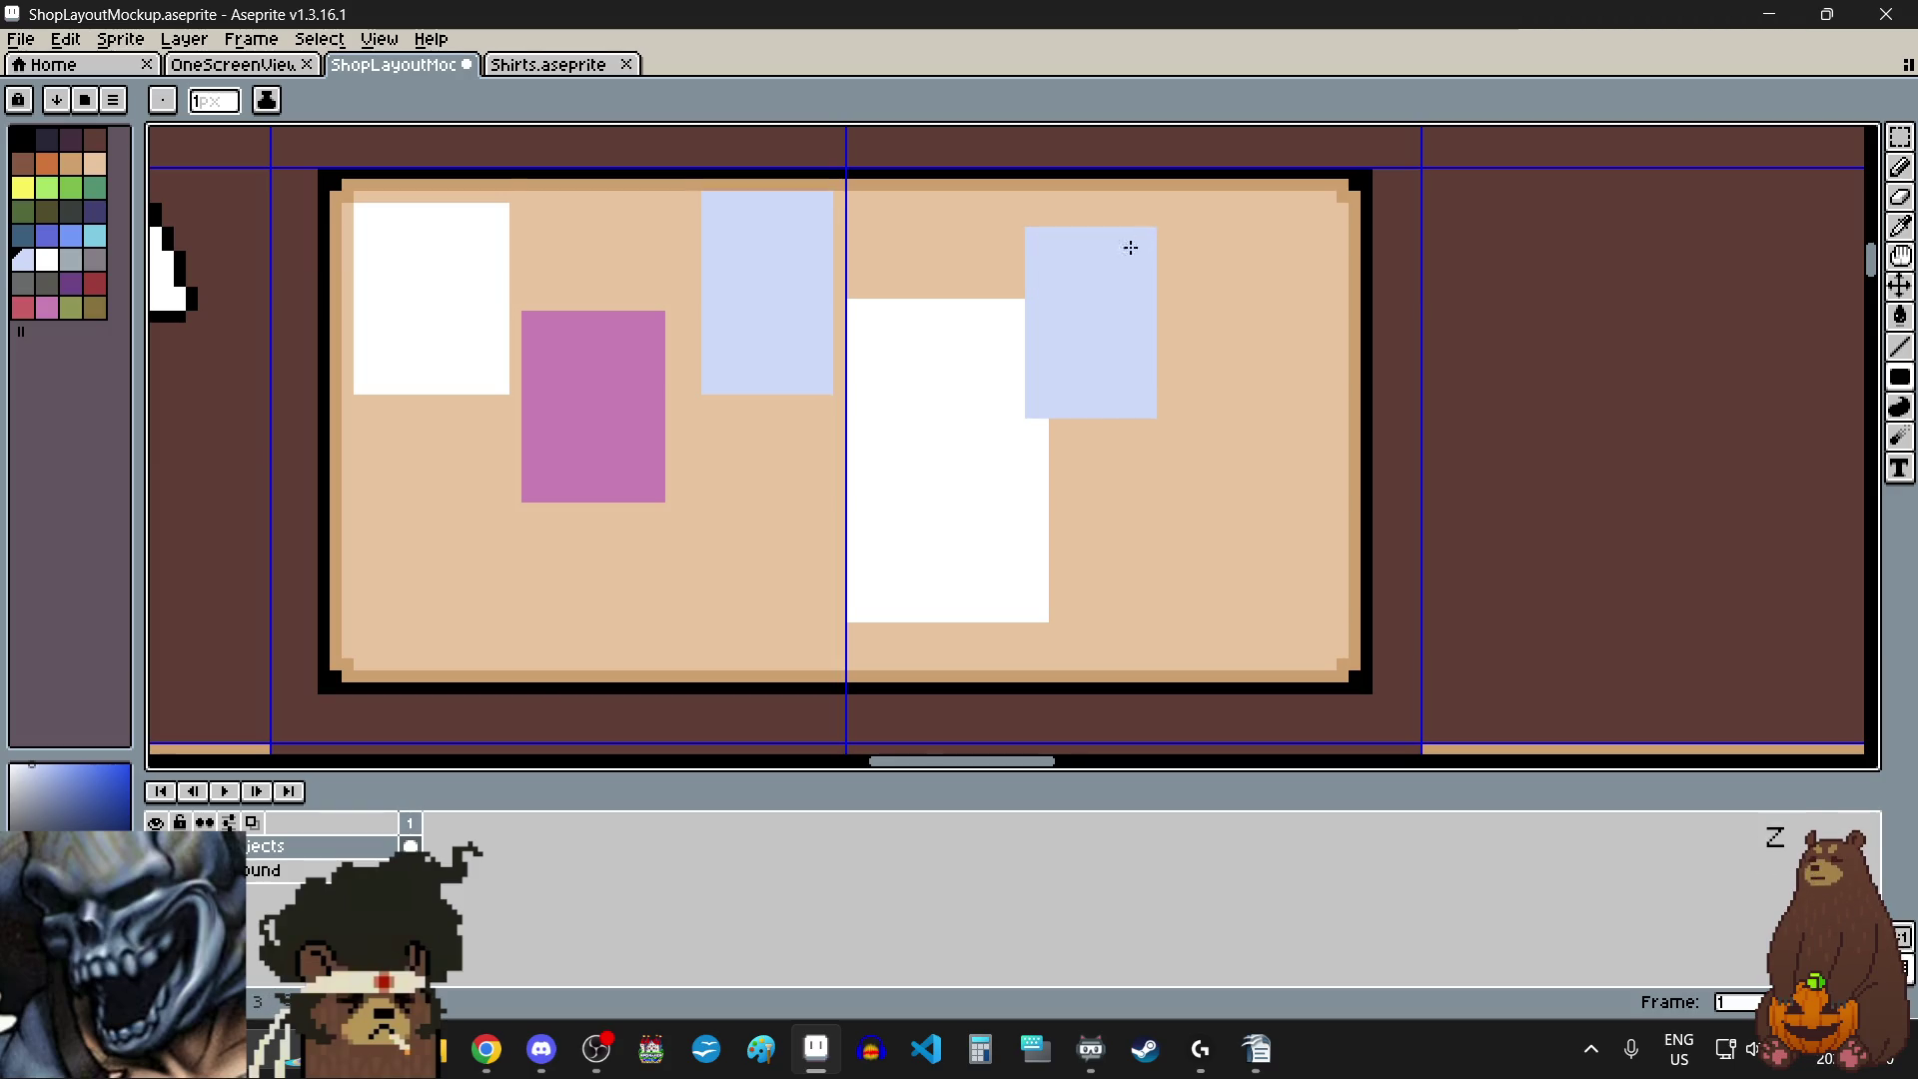
scroll(1070, 330, "down", 3)
scroll(1075, 339, "up", 1)
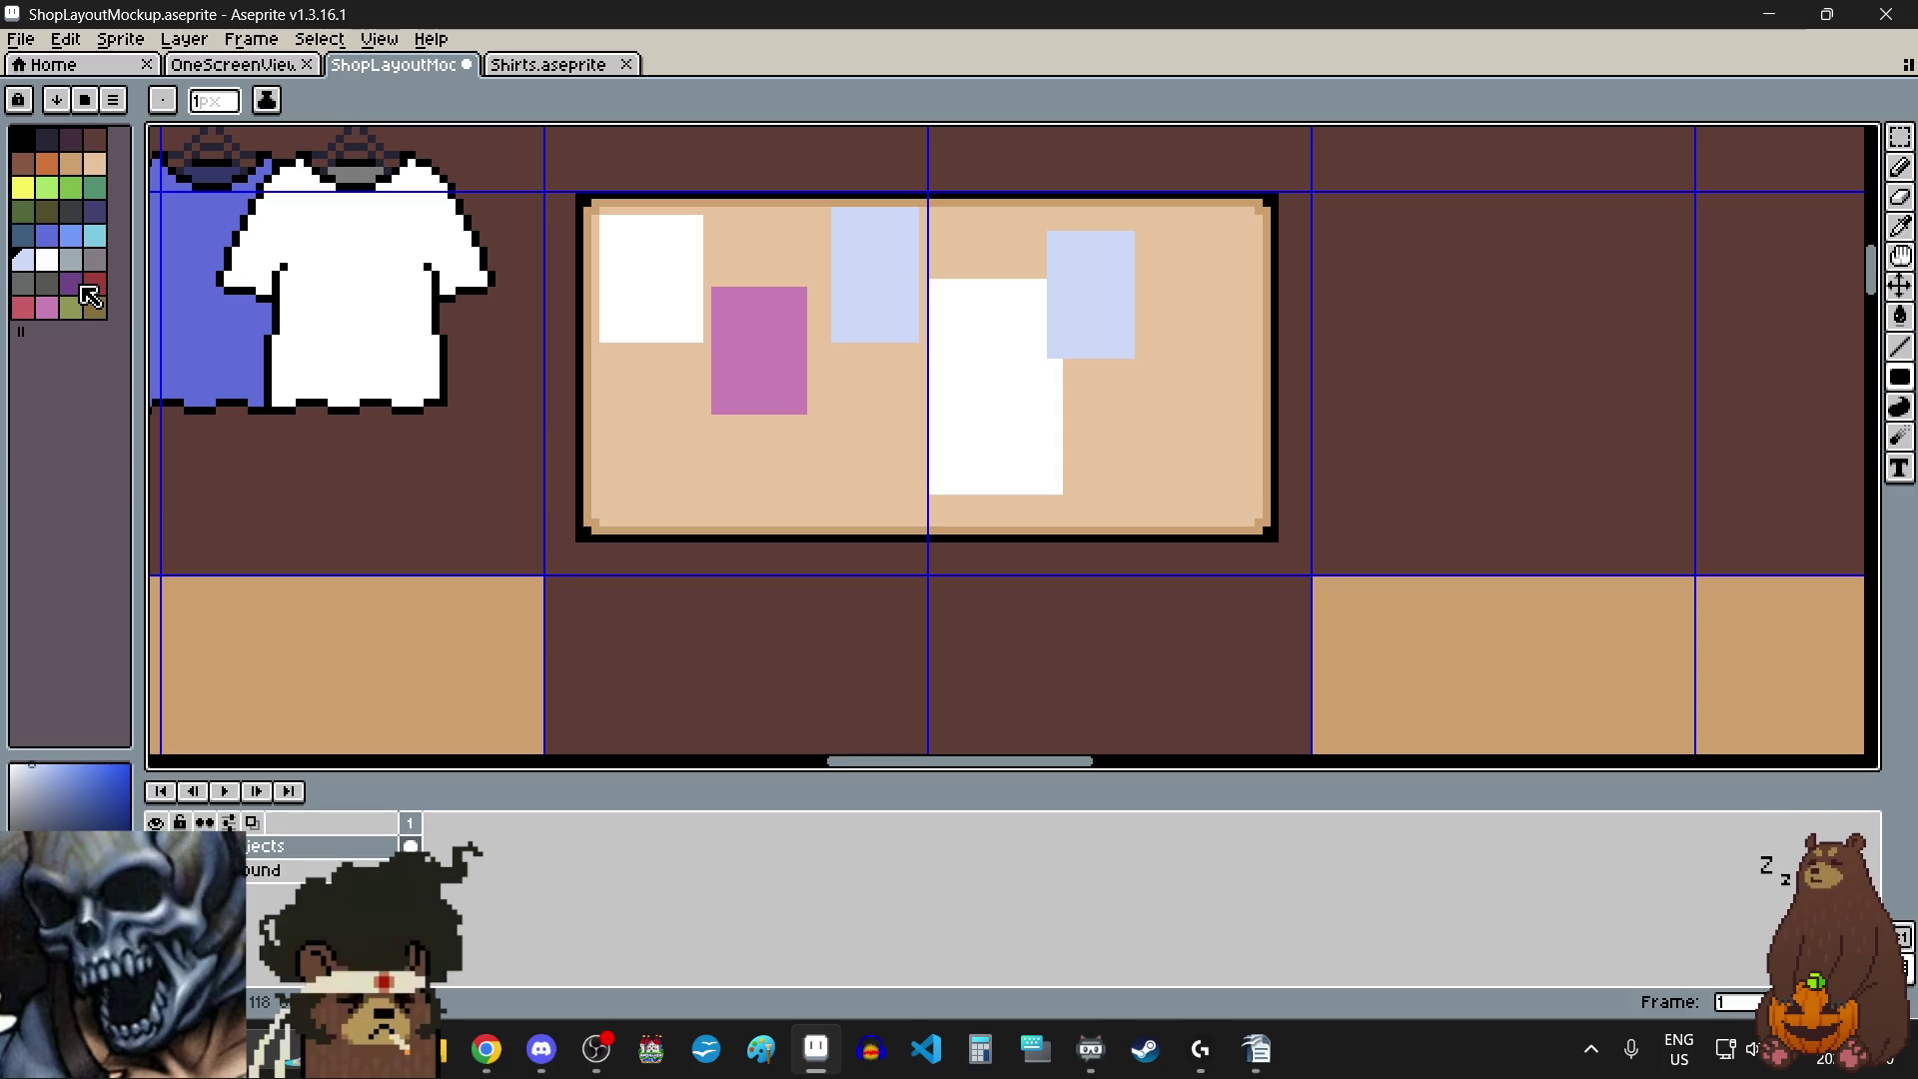
left_click(47, 309)
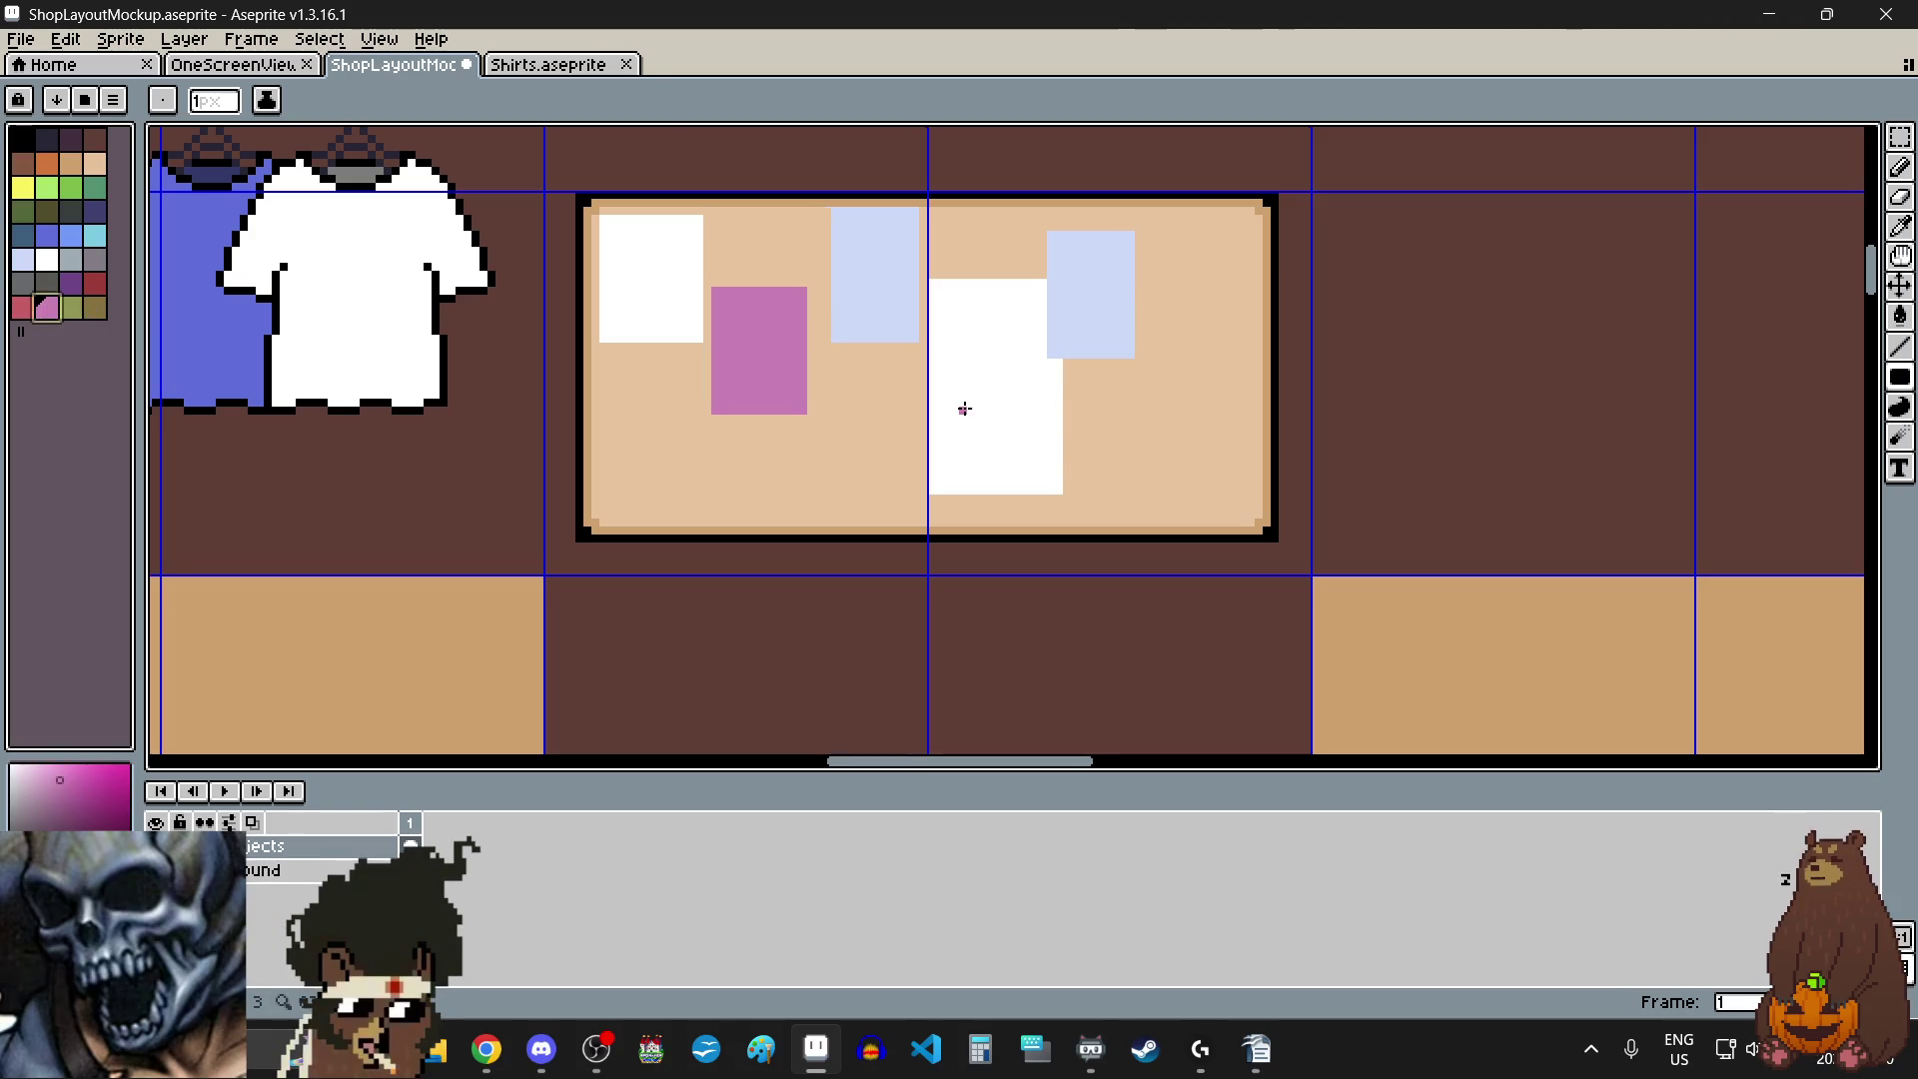
mouse_move(958, 390)
left_mouse_down()
mouse_move(835, 496)
mouse_move(888, 519)
left_mouse_up()
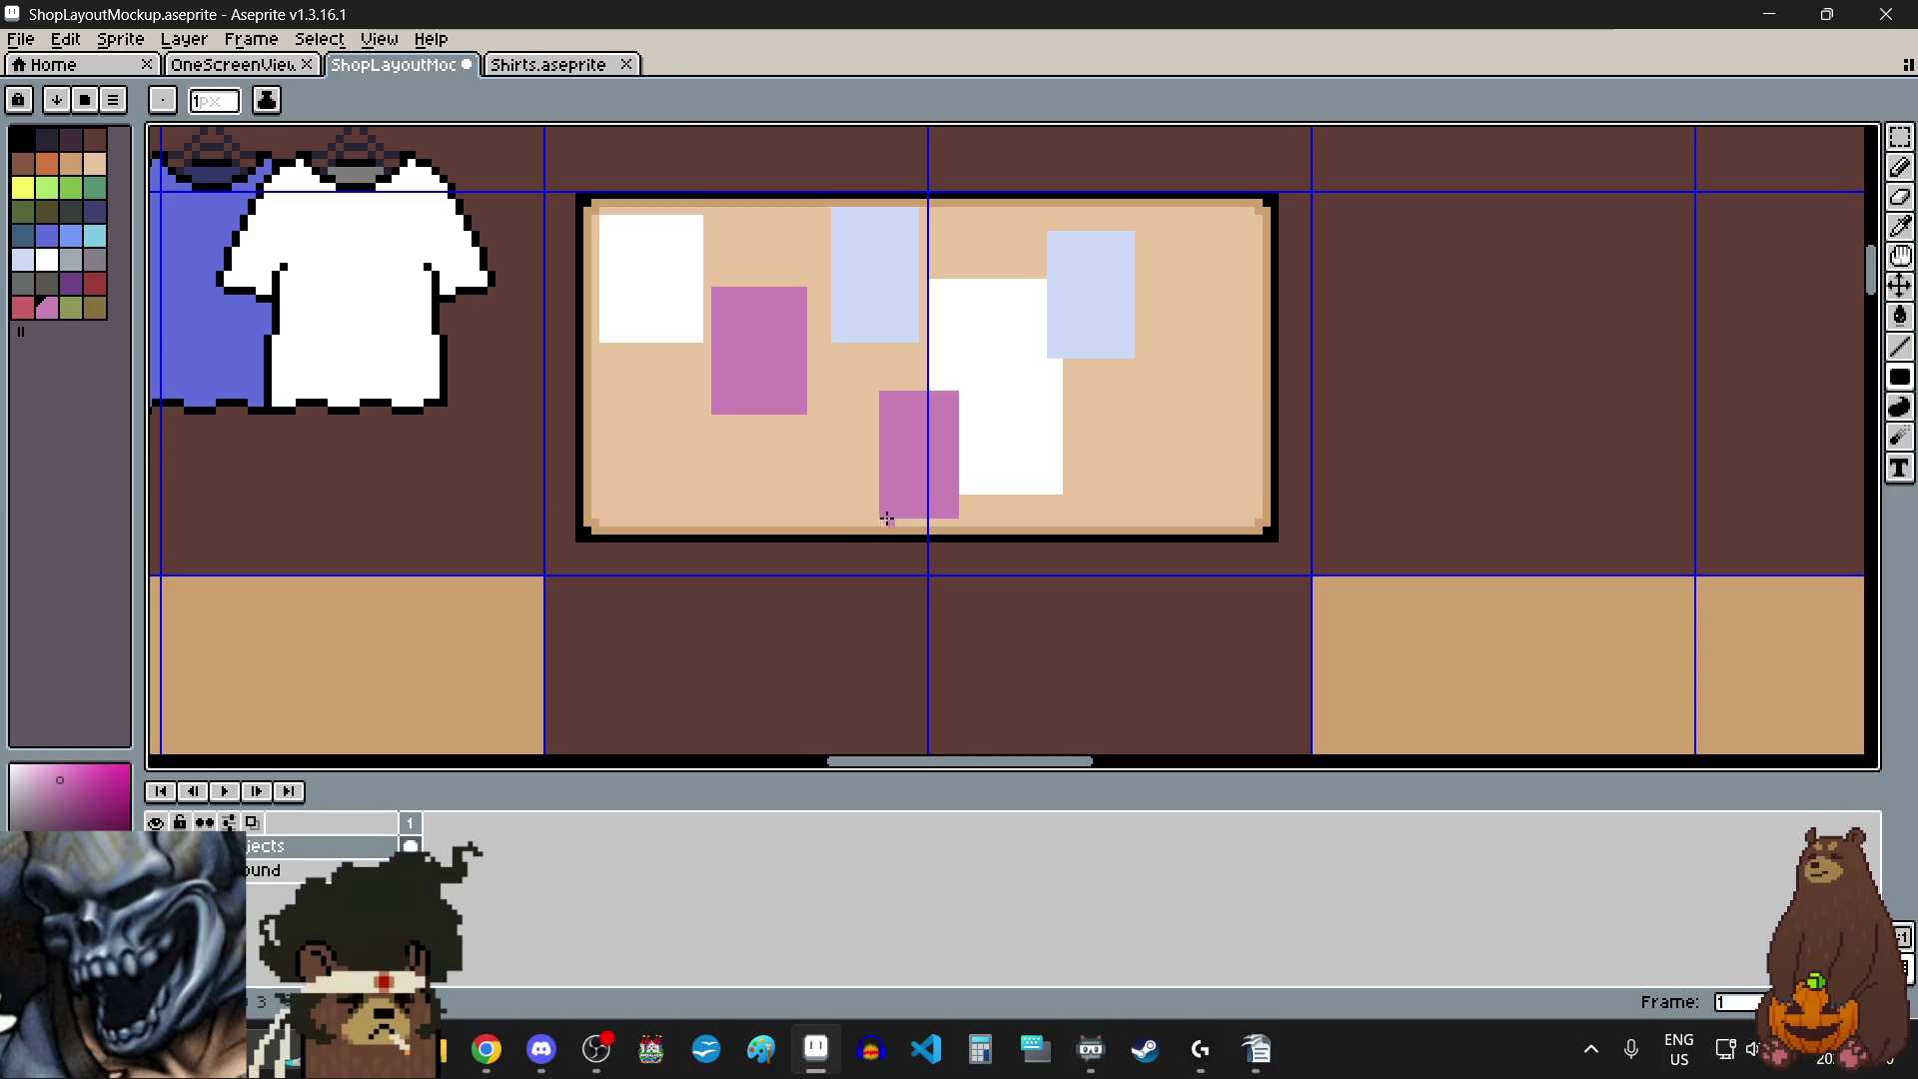
scroll(992, 359, "down", 1)
scroll(1156, 327, "up", 1)
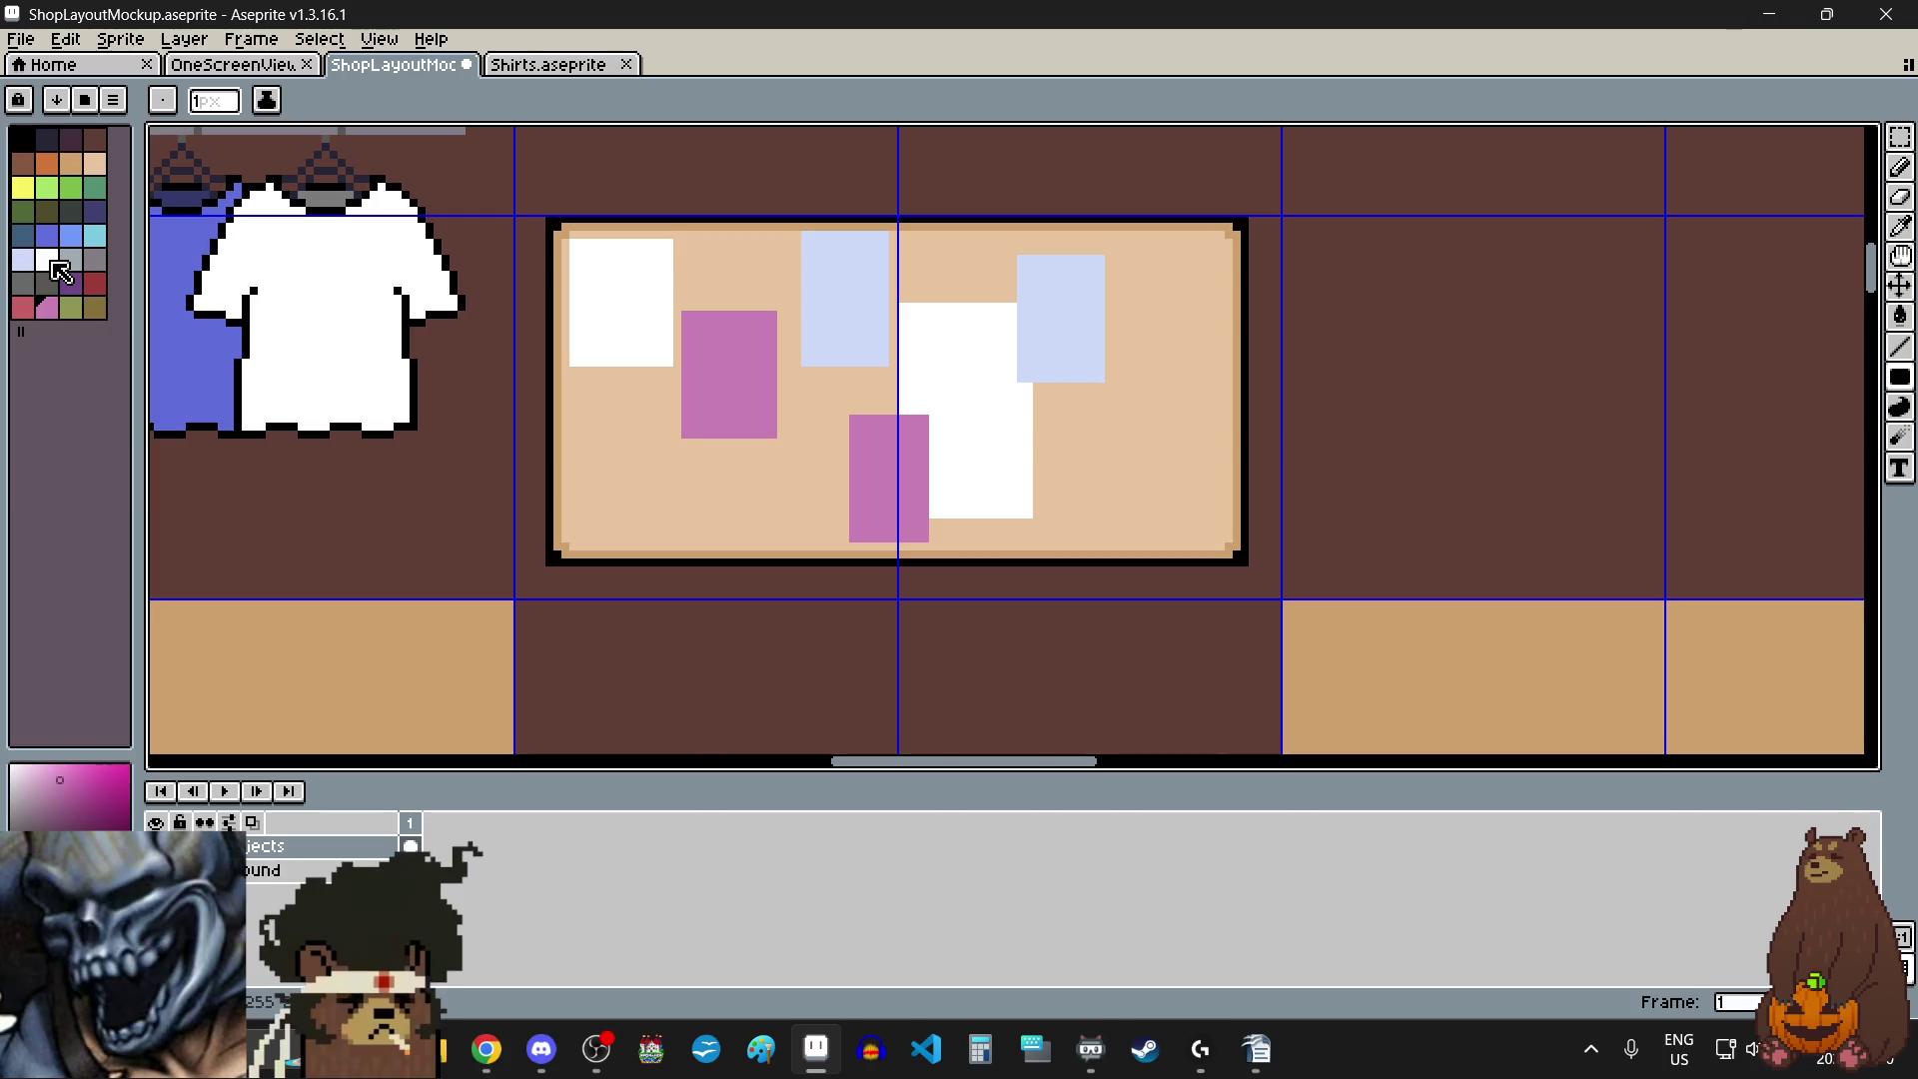
- Draw a yellow note on the right side of the notice board
left_click(25, 190)
scroll(1186, 520, "up", 1)
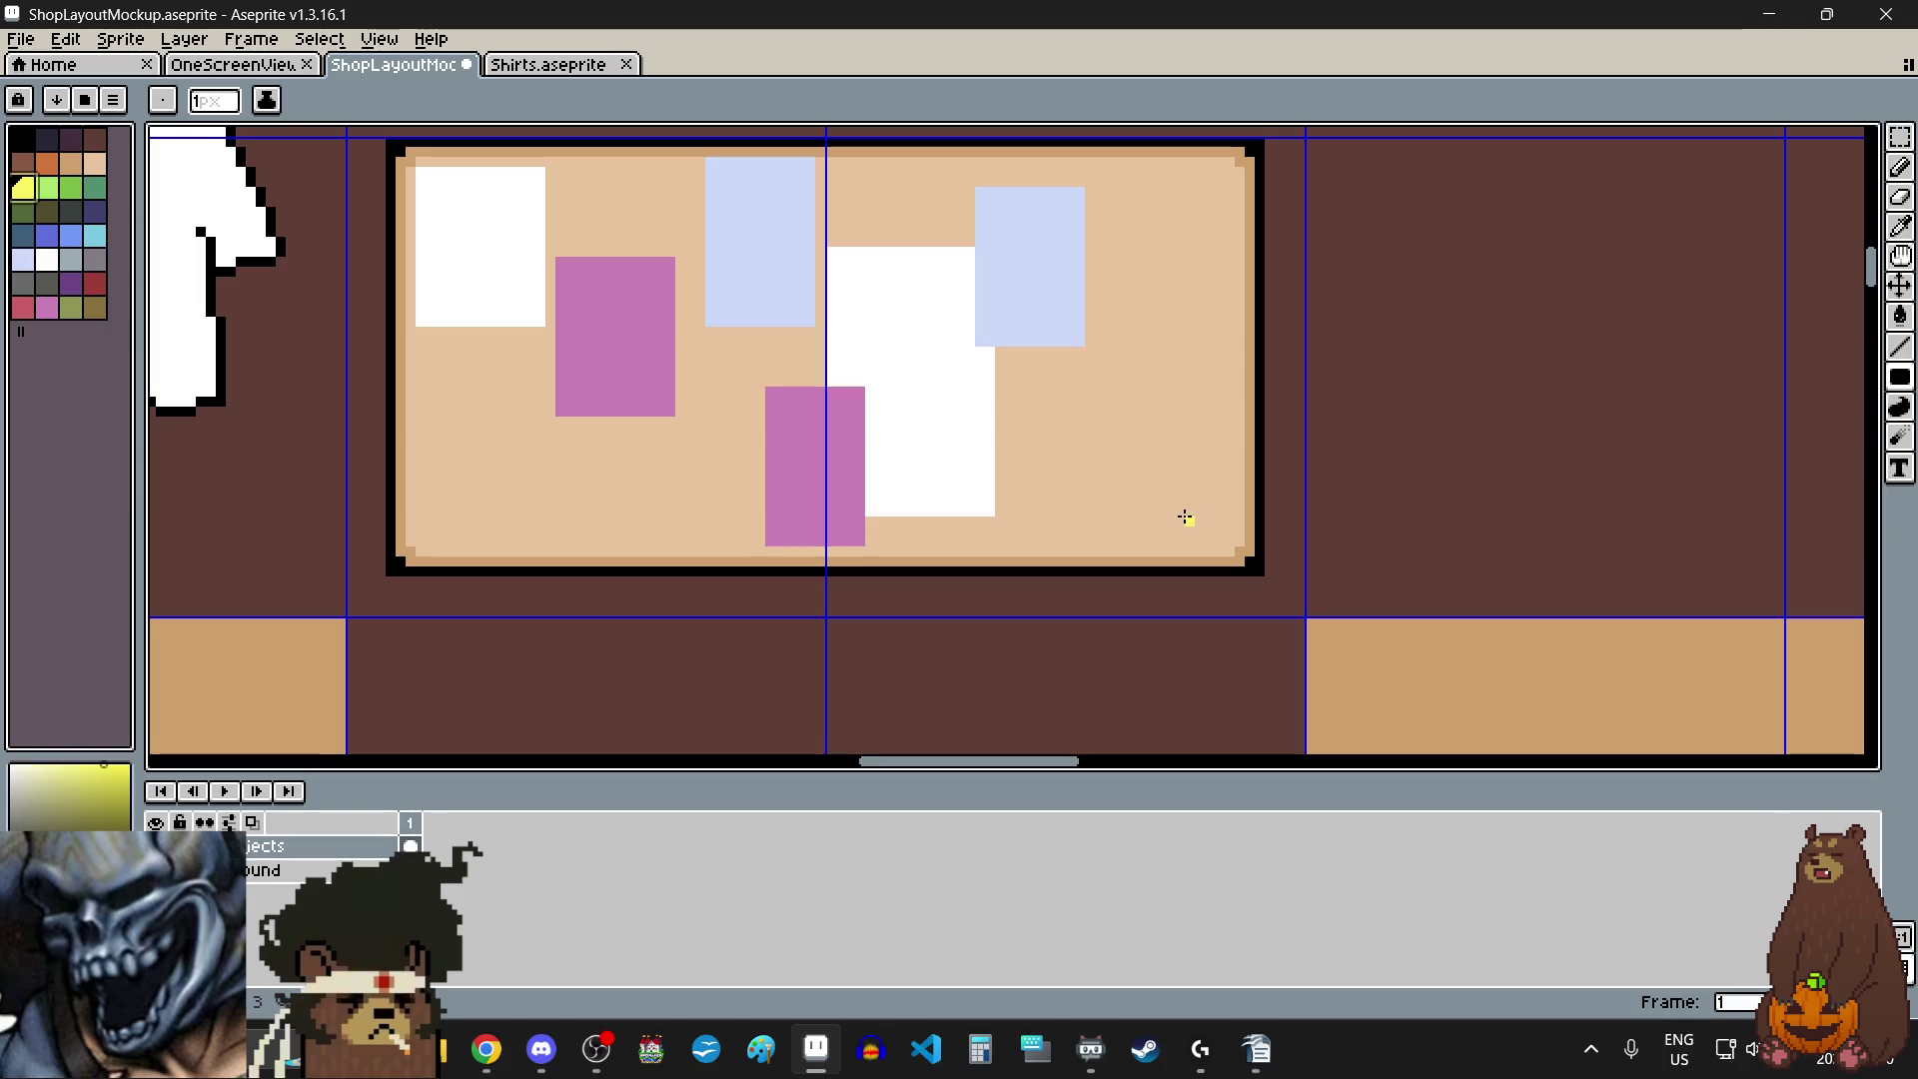
left_click_drag(1212, 532, 1106, 373)
scroll(1070, 375, "down", 2)
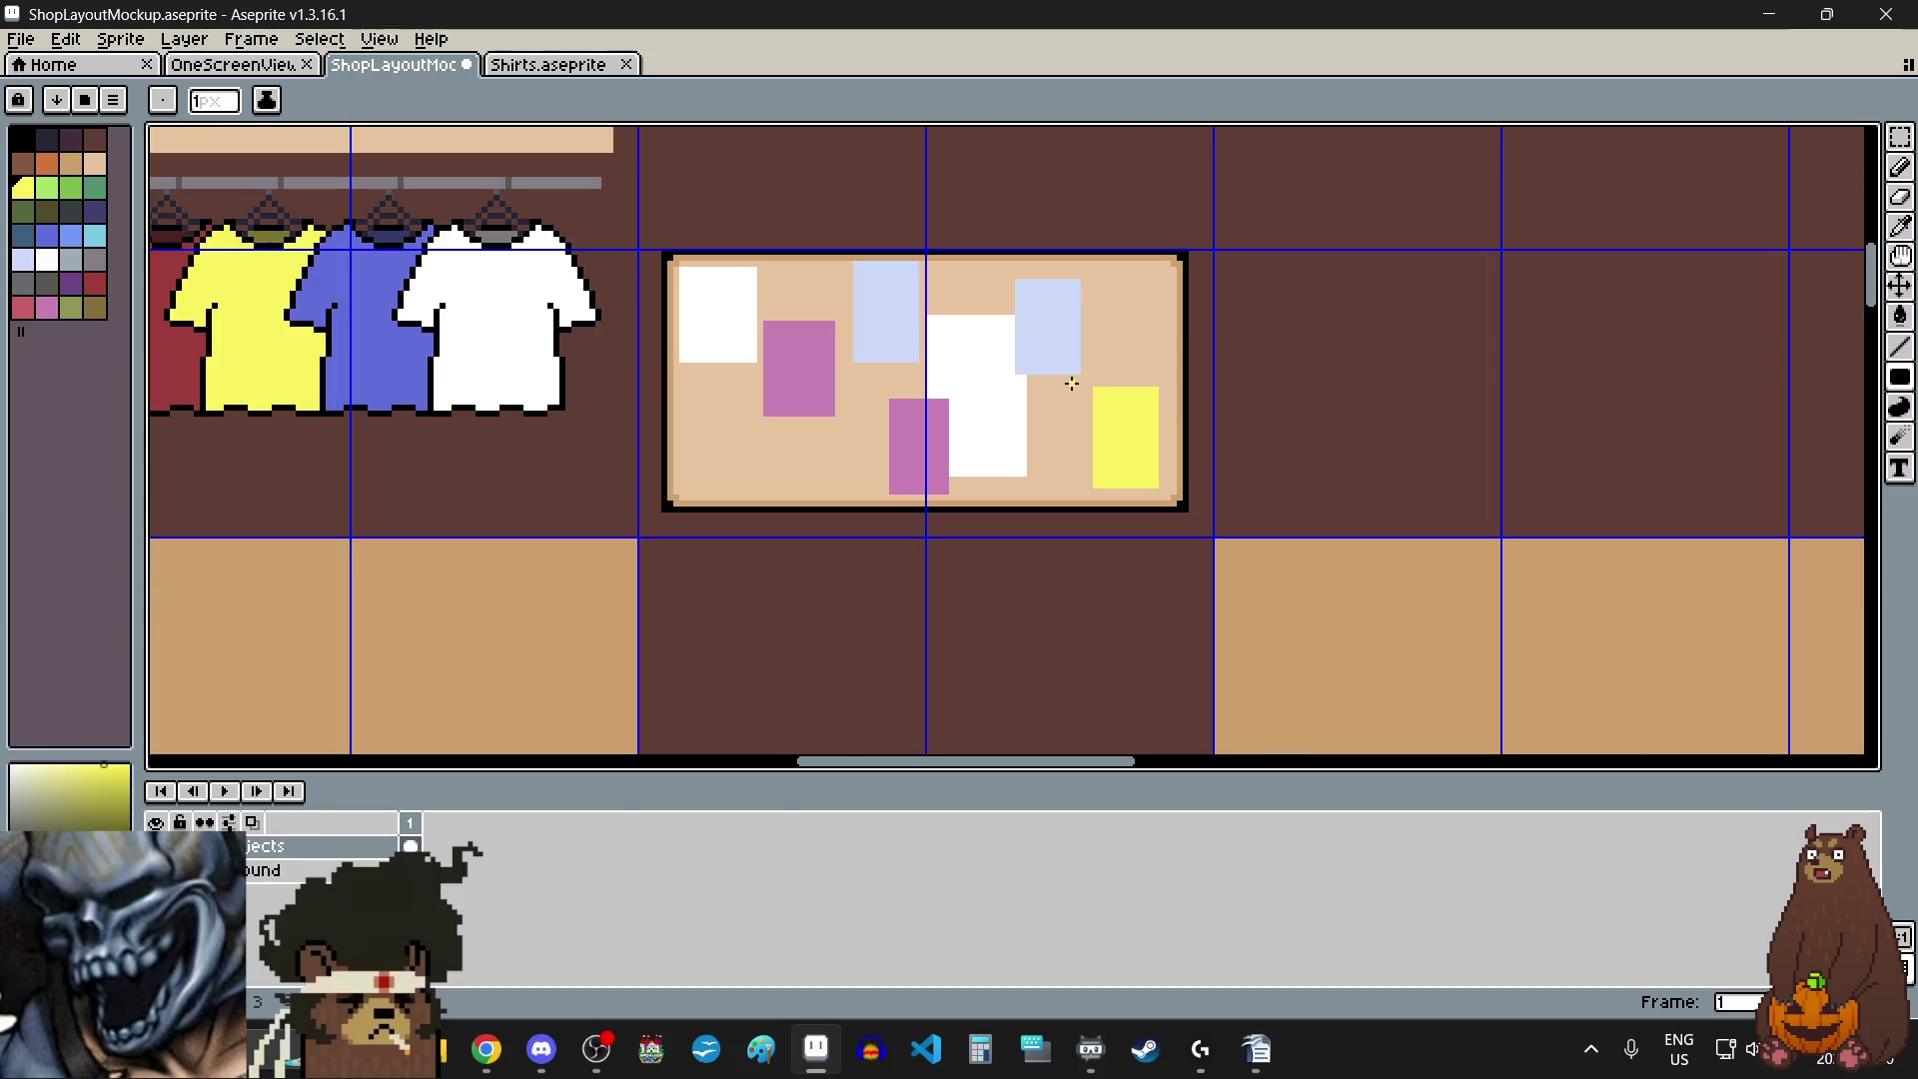
scroll(1072, 347, "up", 1)
scroll(1072, 346, "up", 1)
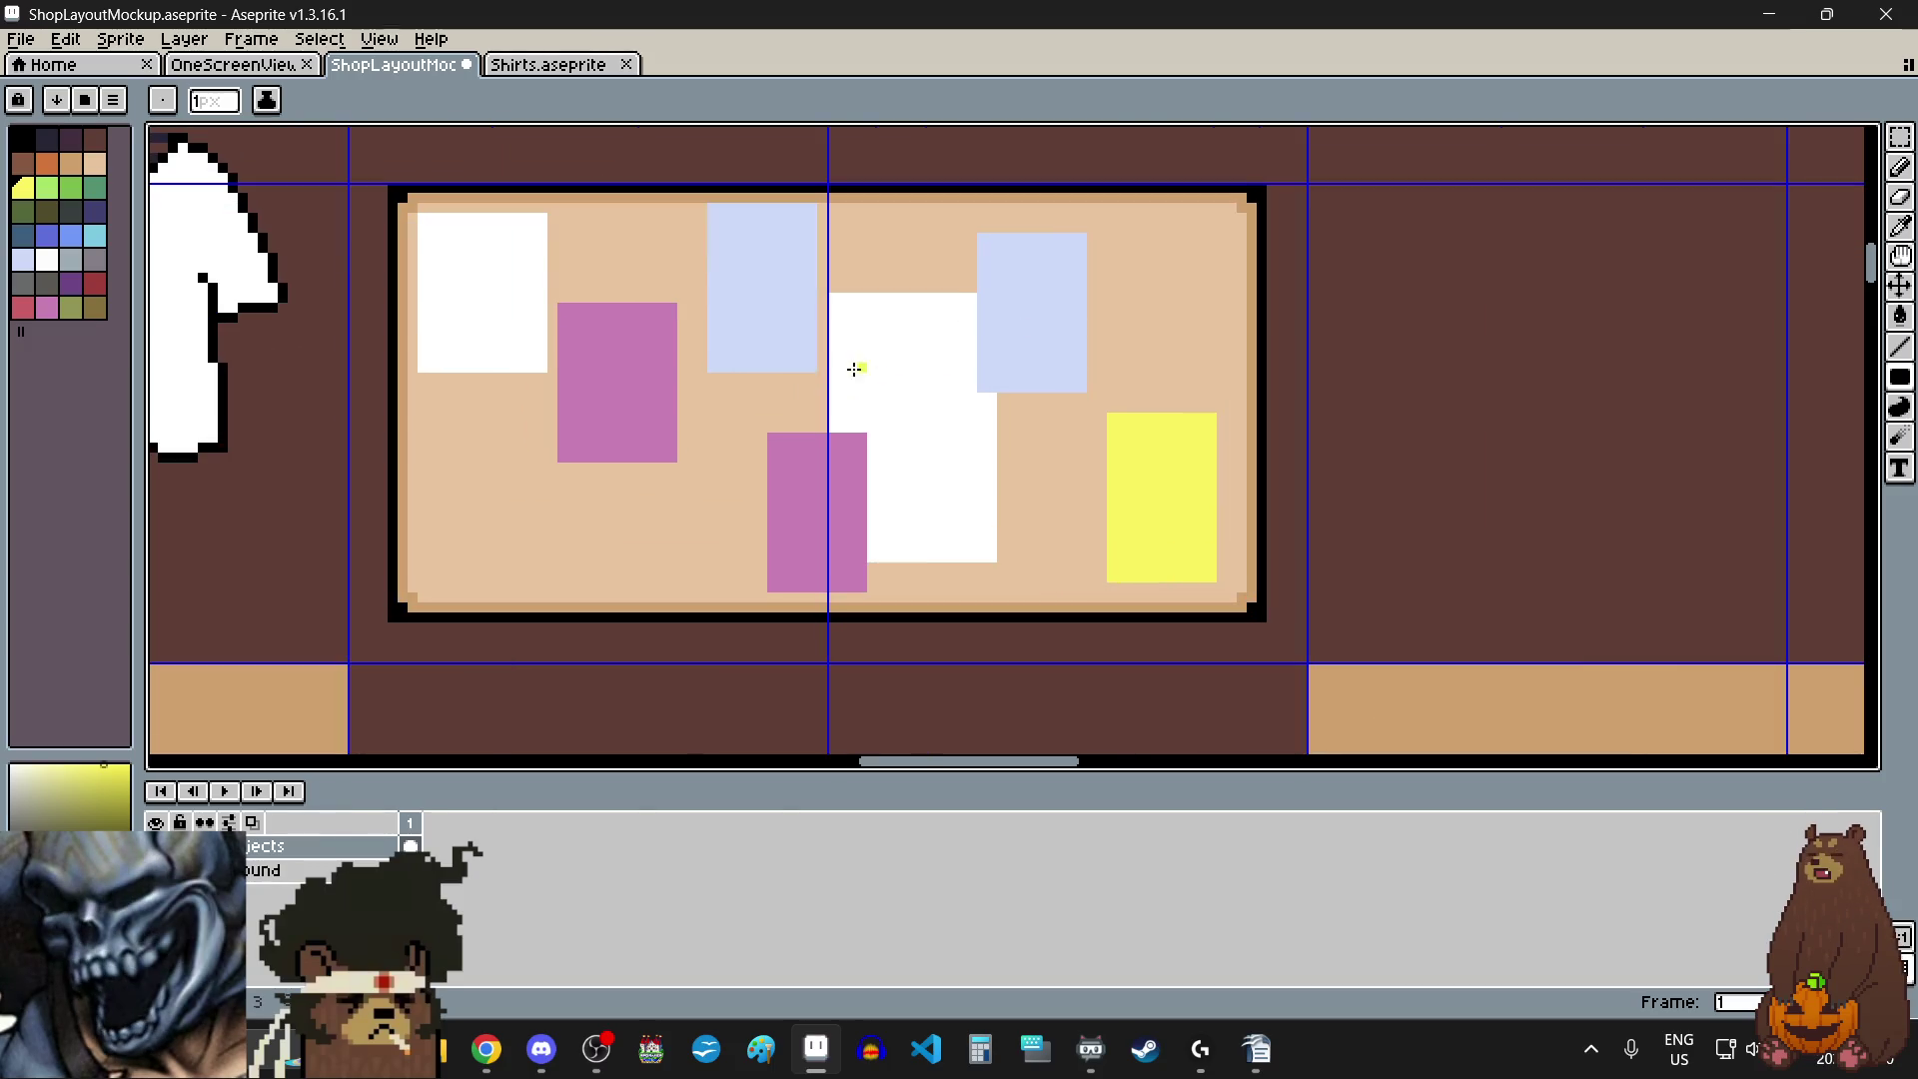
- Draw two light-green notes, one over the white and blue notes and one at the lower left
left_click(46, 187)
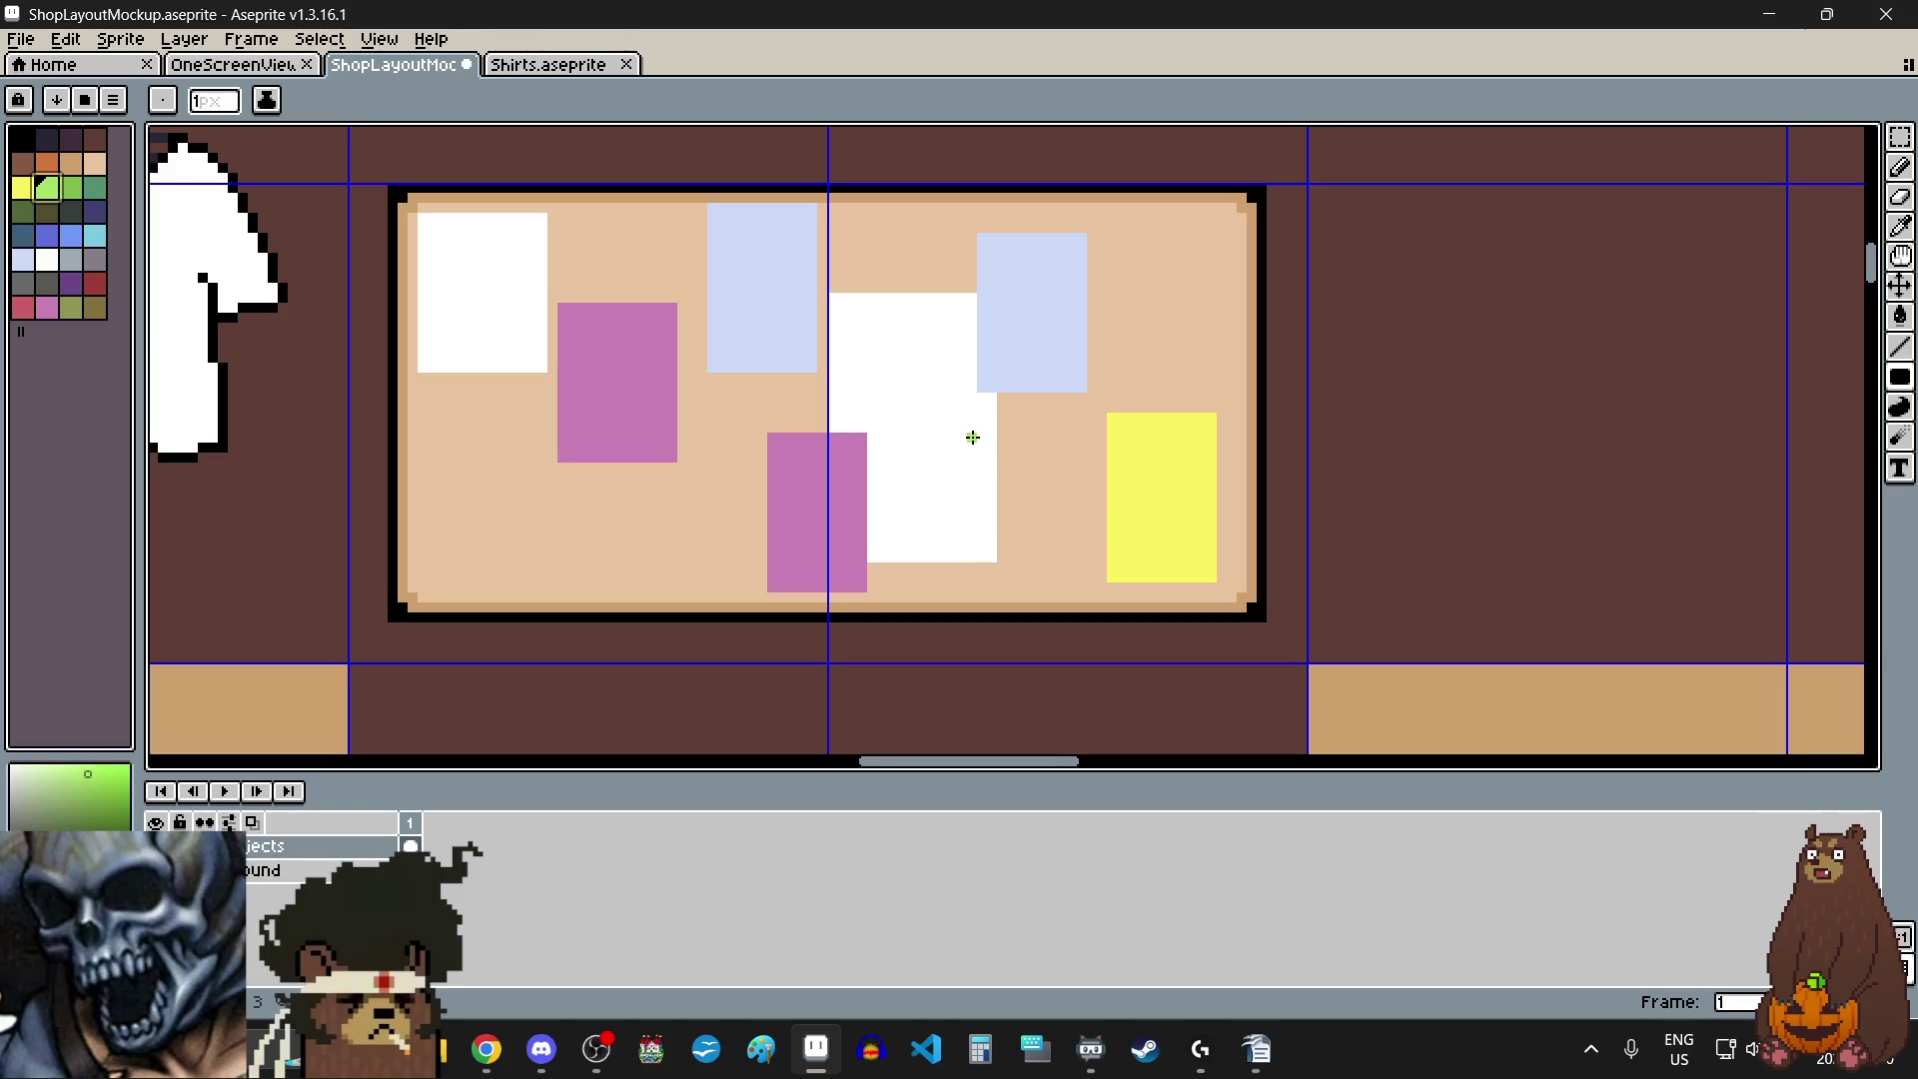
left_click_drag(927, 345, 1043, 516)
scroll(1043, 515, "down", 3)
scroll(1010, 476, "up", 2)
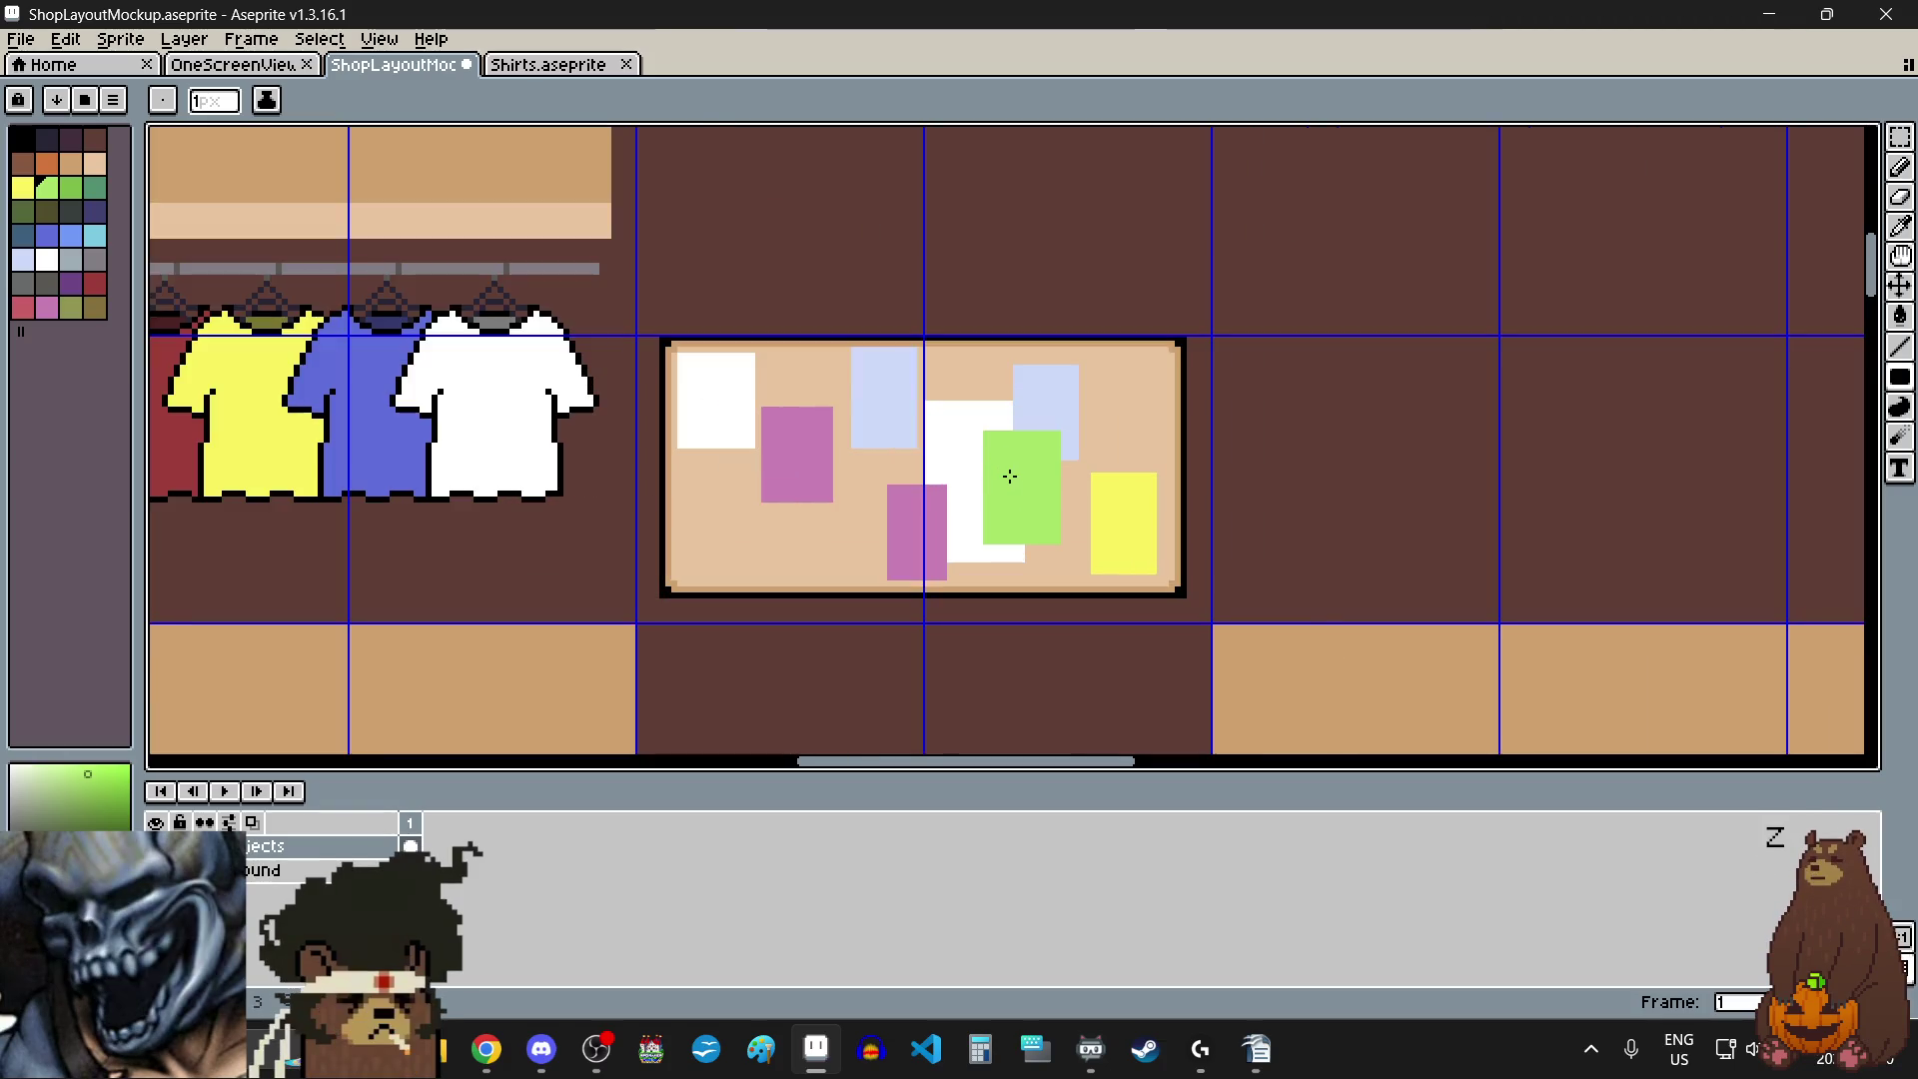
scroll(996, 510, "up", 1)
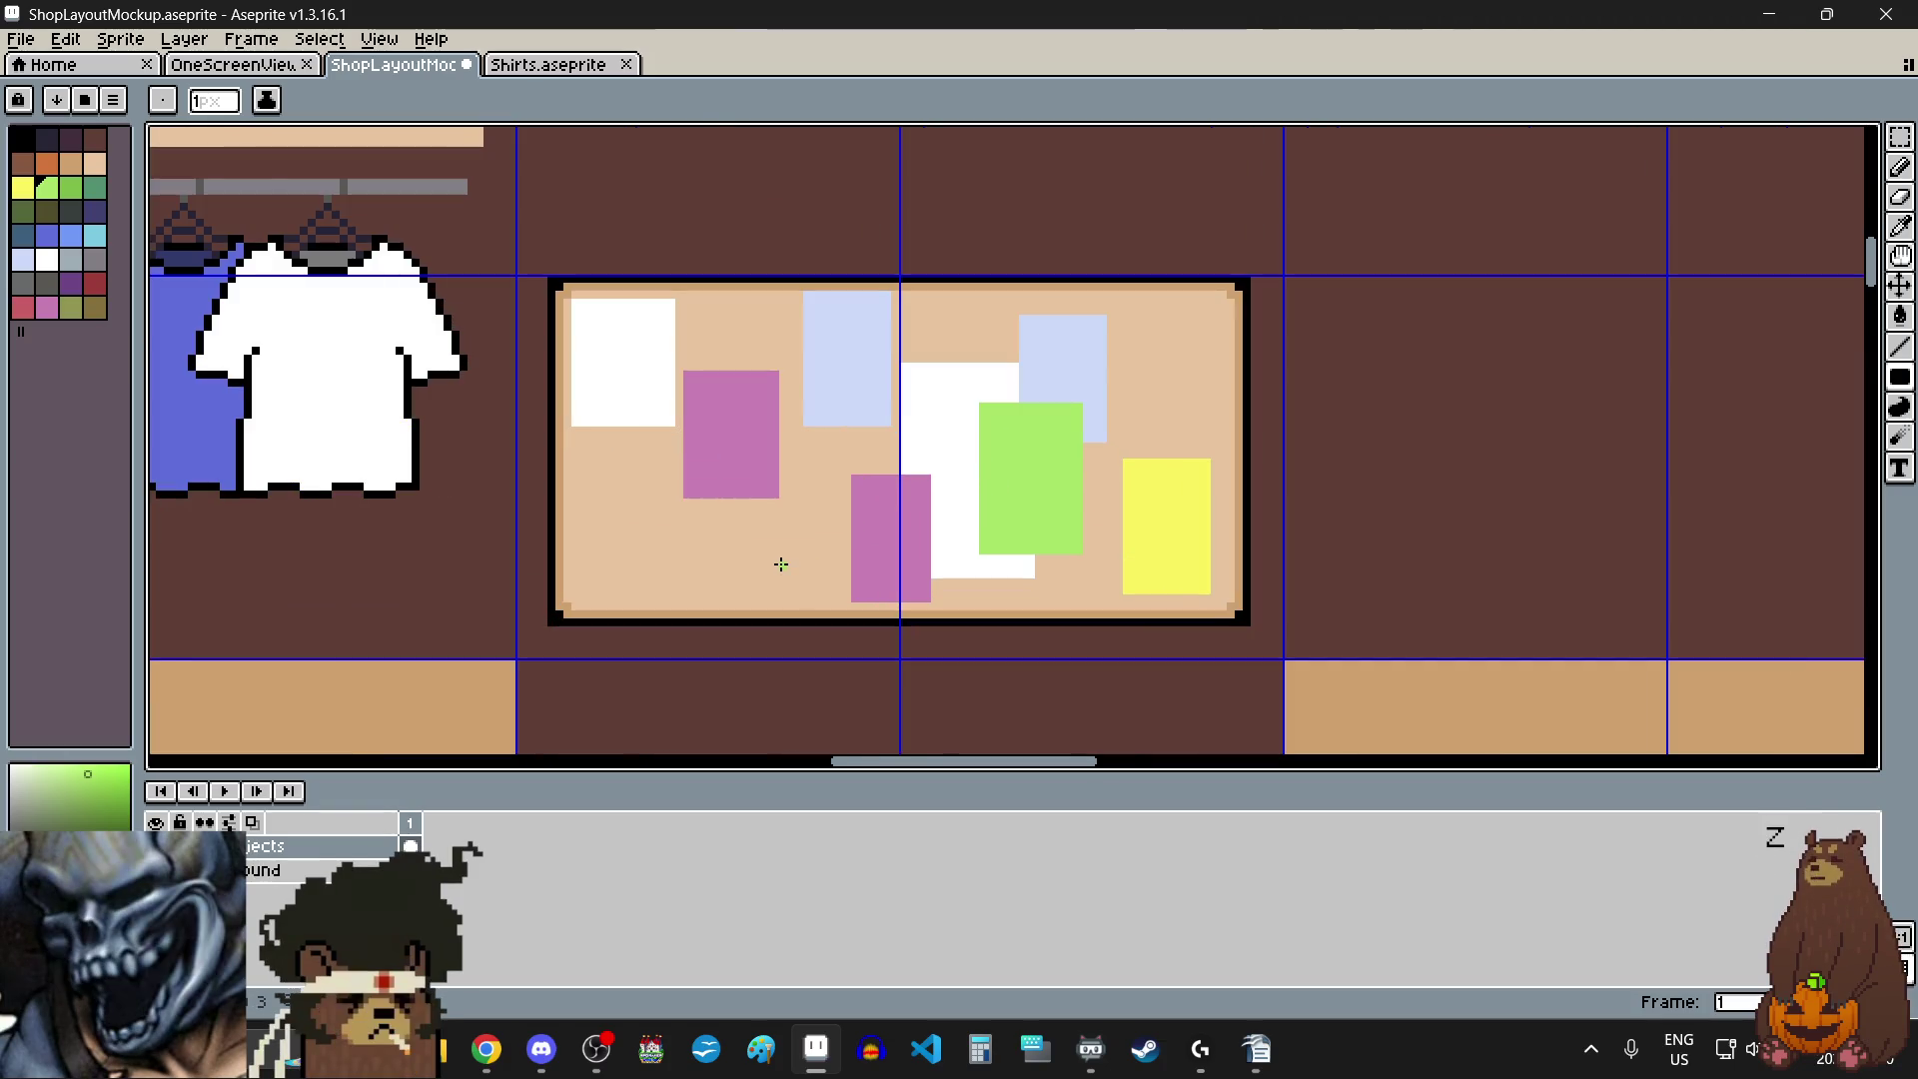
scroll(700, 542, "up", 1)
left_click_drag(696, 450, 579, 604)
scroll(729, 535, "down", 2)
scroll(742, 545, "up", 2)
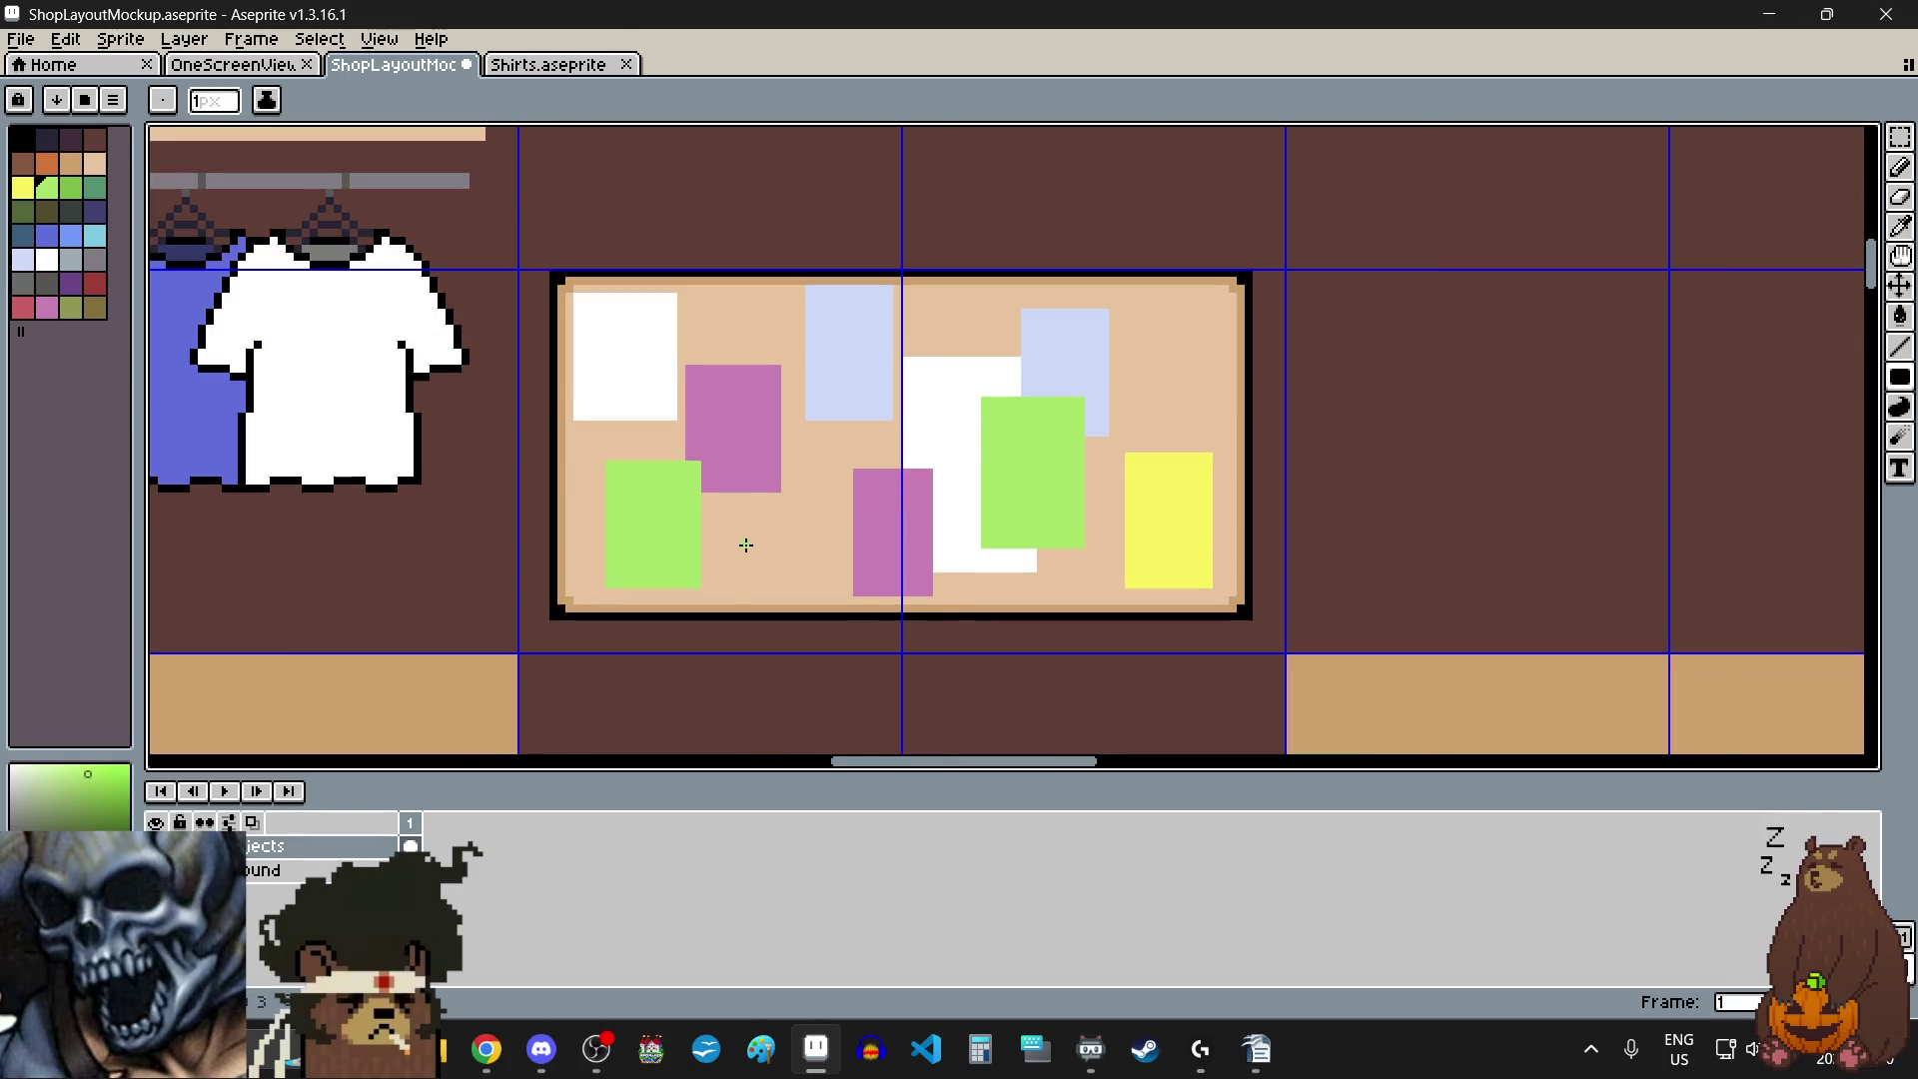
- Draw a light-cyan note over the upper pink note
left_click(94, 235)
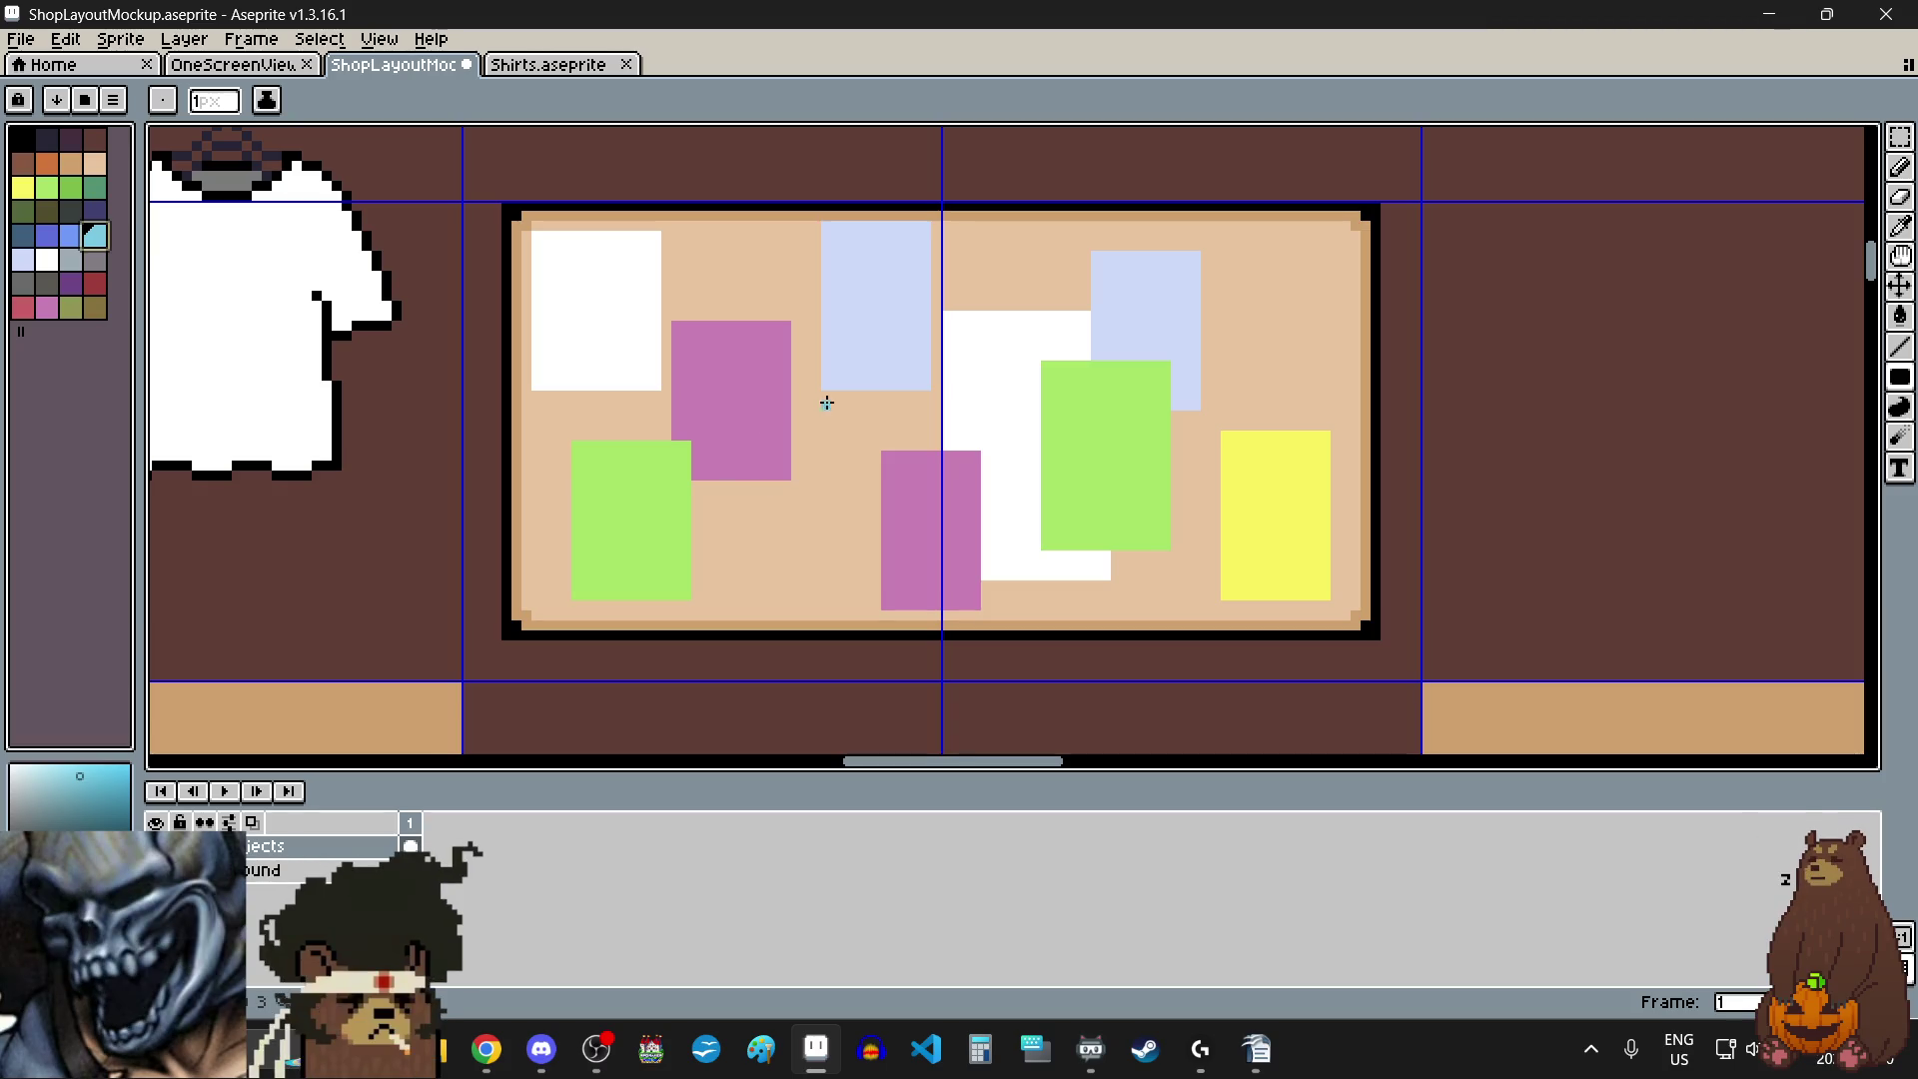
left_click_drag(849, 312, 755, 438)
scroll(822, 496, "down", 3)
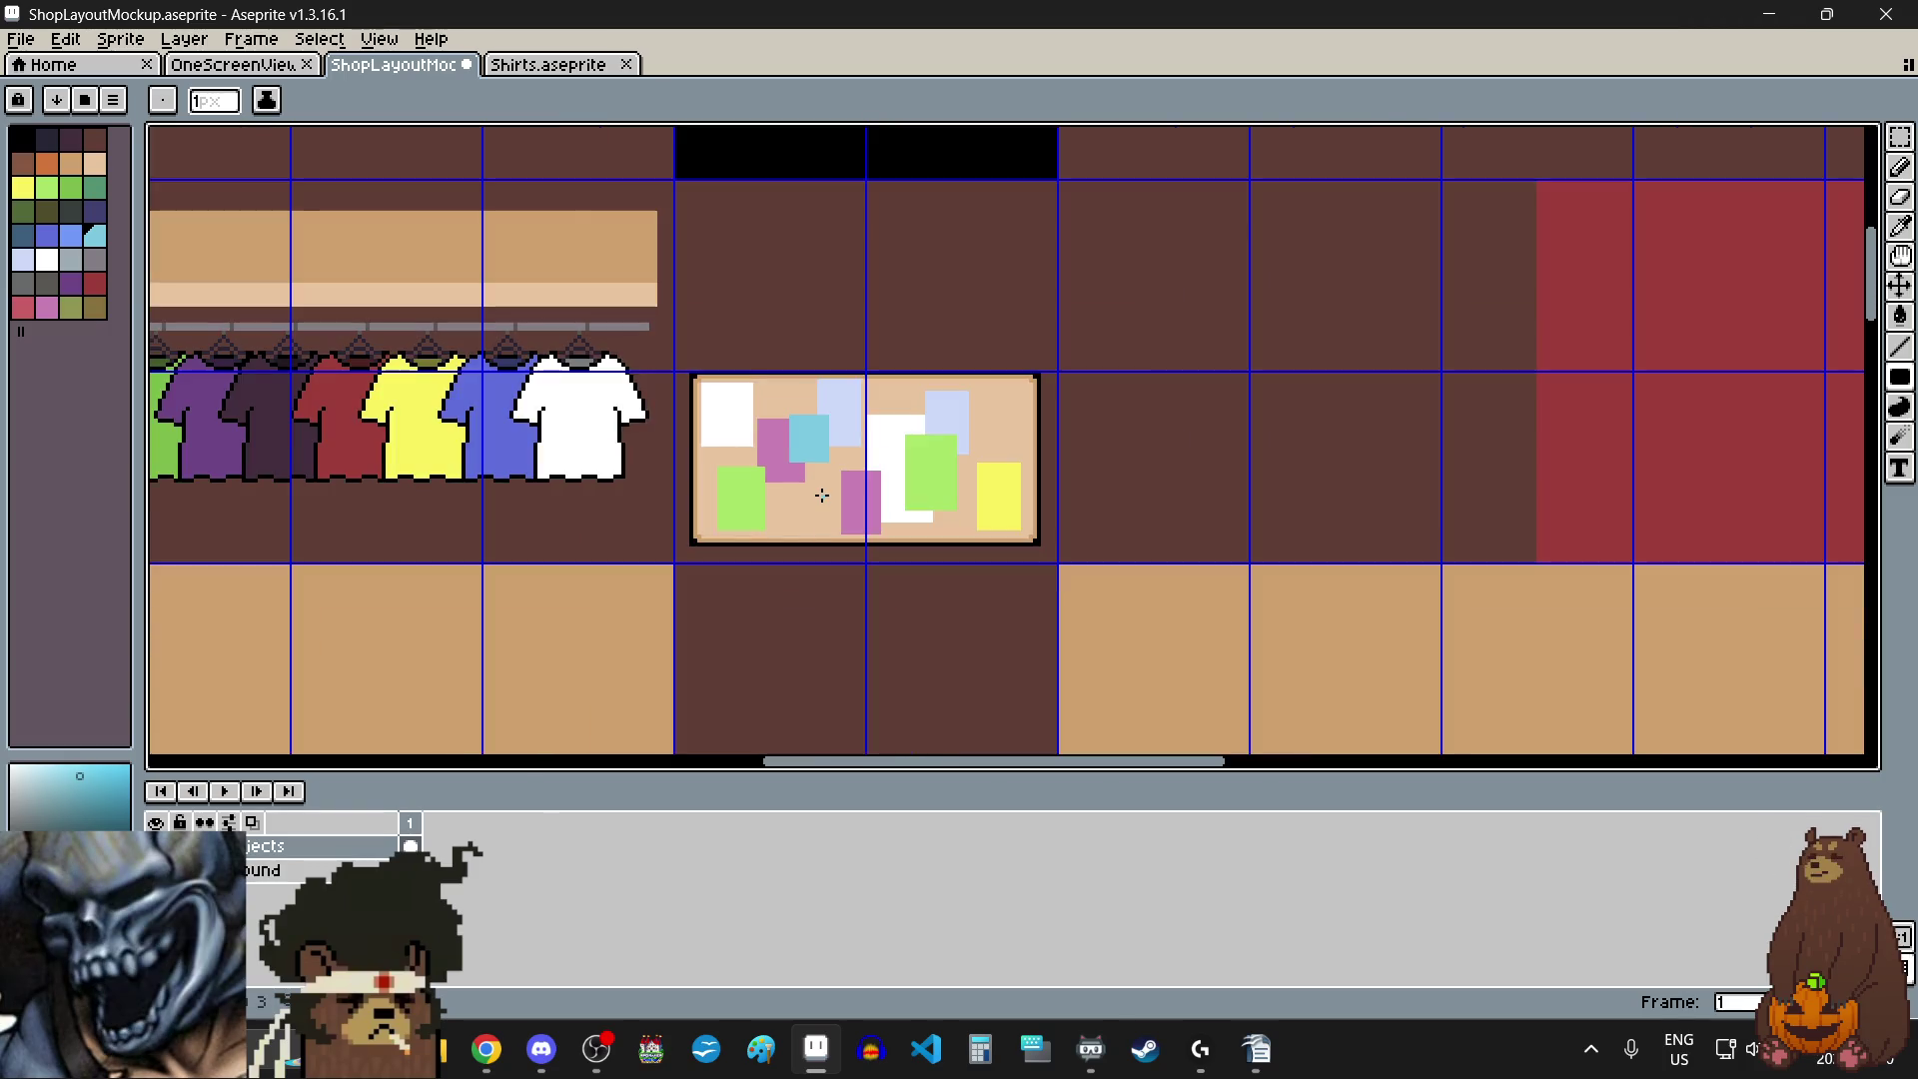
scroll(821, 496, "up", 1)
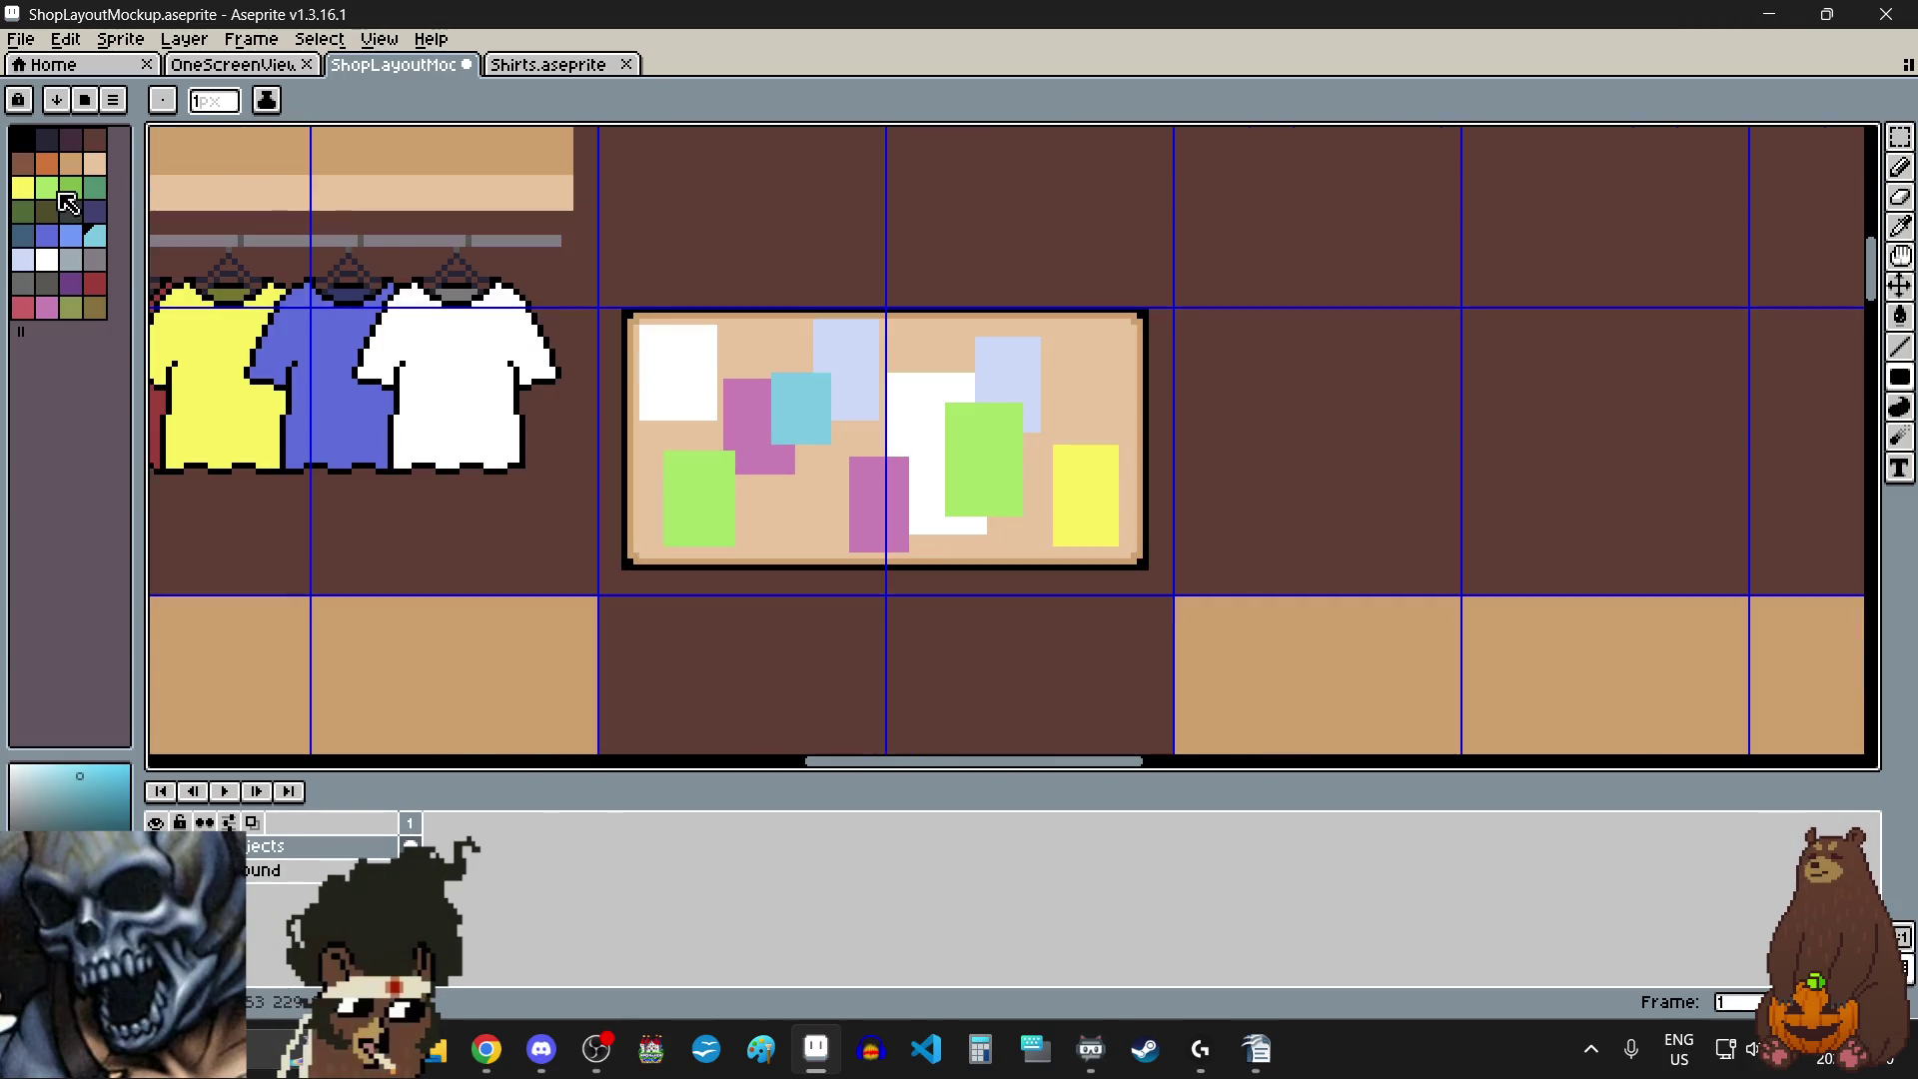
- Add small yellow squares near the board's top left and on the pale-blue note, undoing one misplaced square
left_click(1086, 494, "alt")
scroll(730, 316, "up", 2)
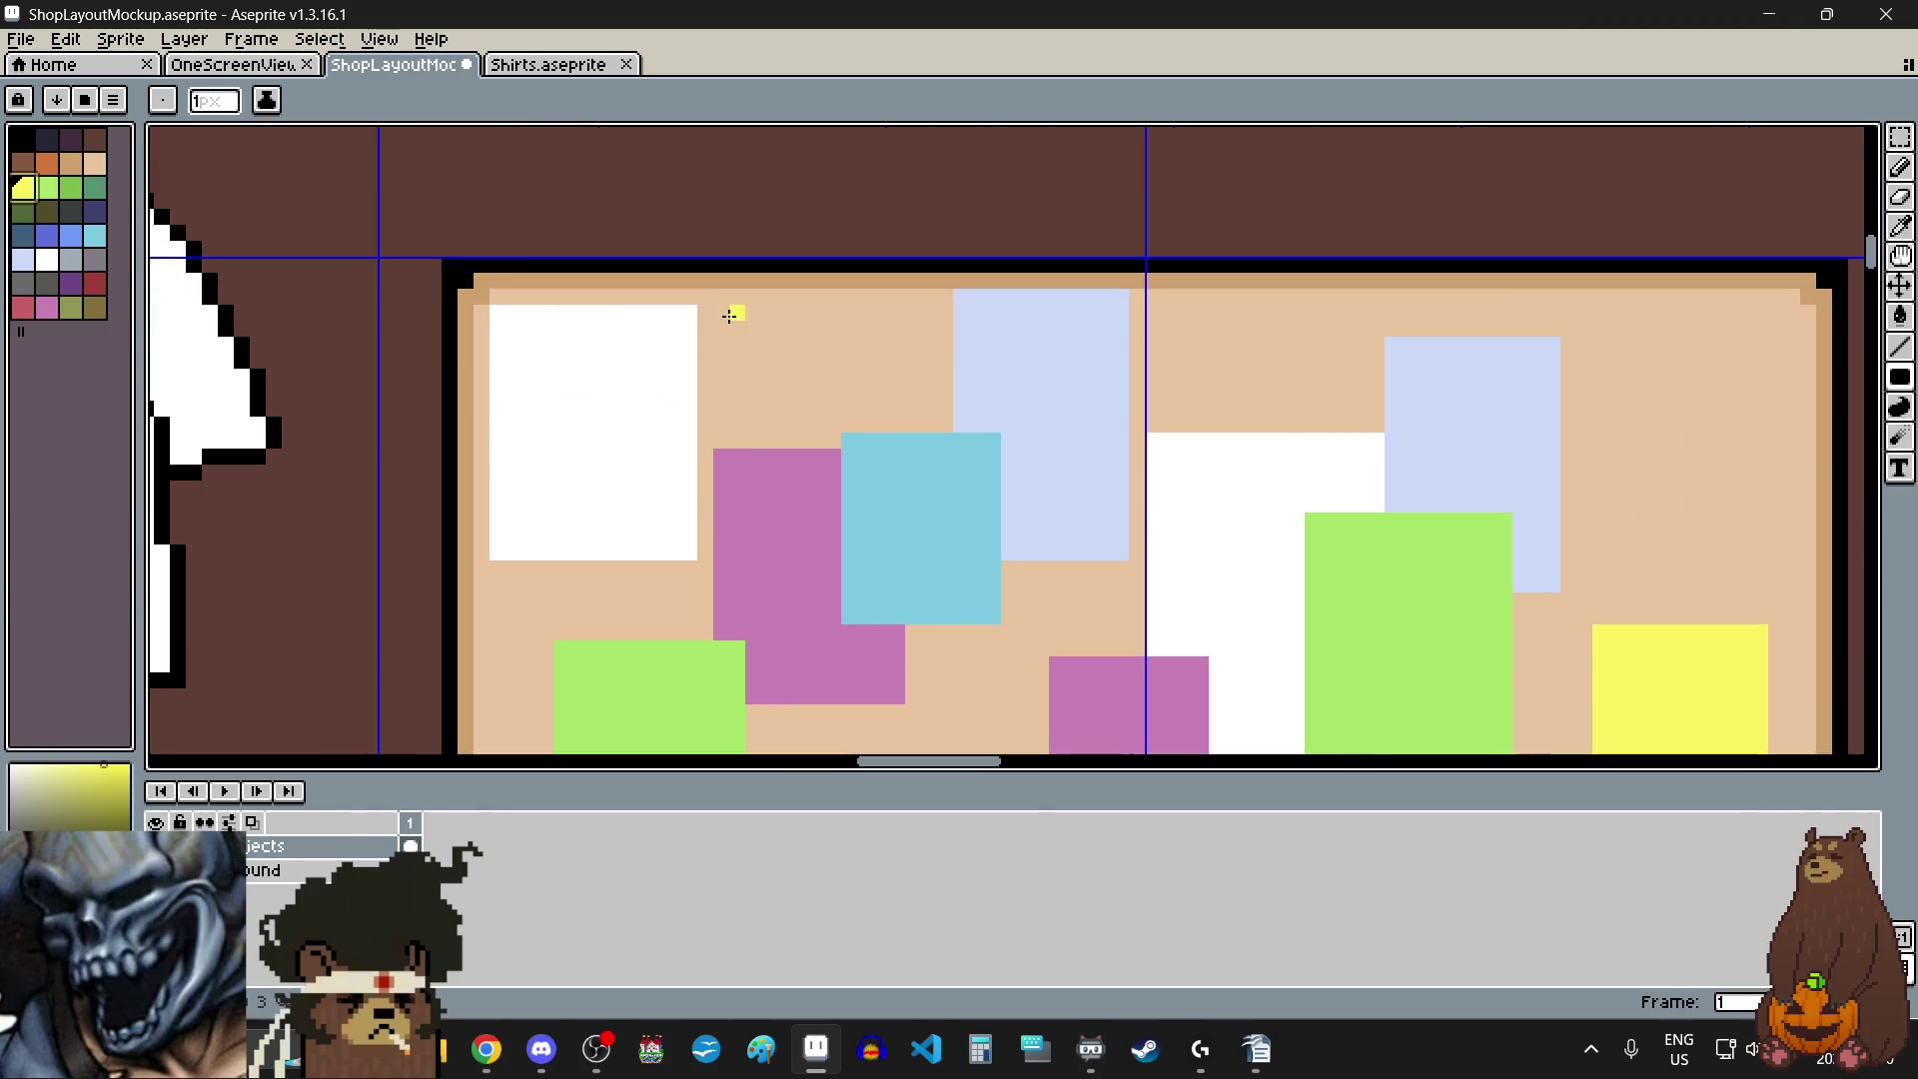
left_click_drag(722, 329, 784, 392)
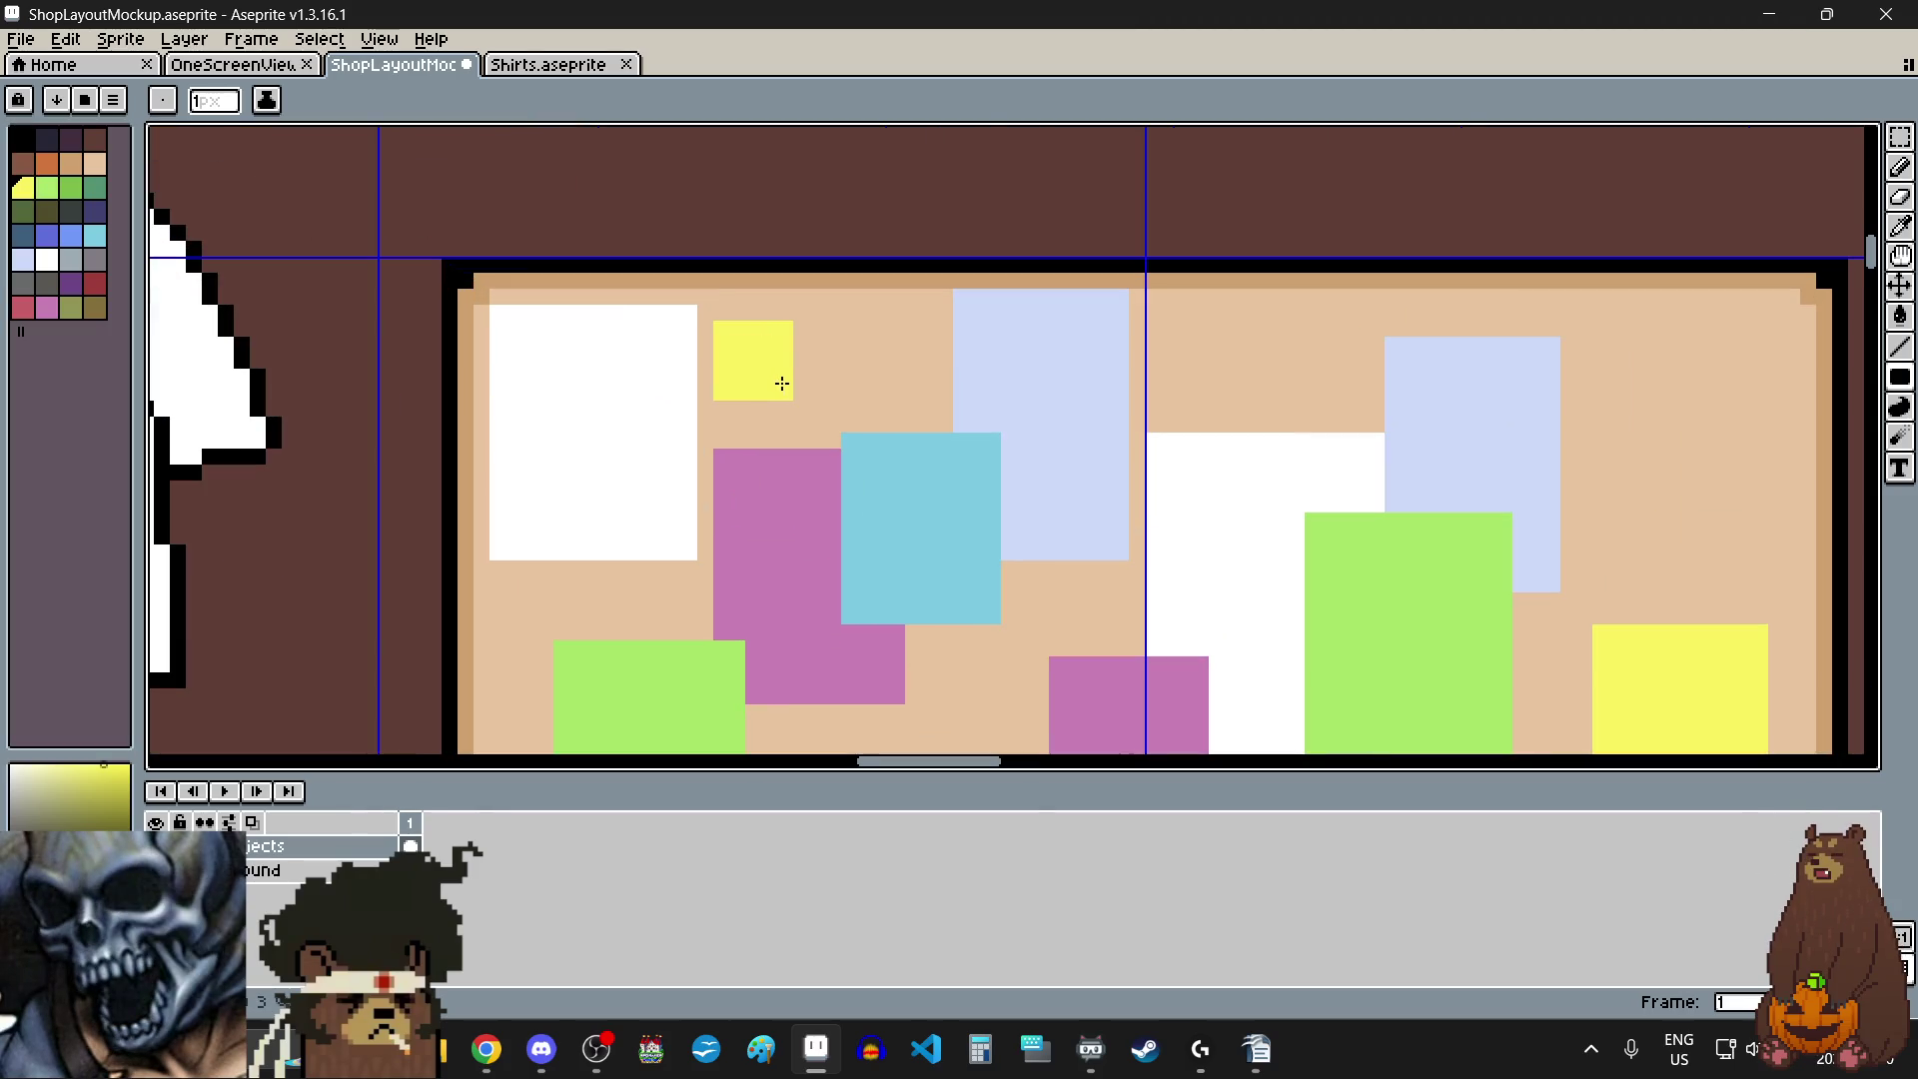
scroll(785, 389, "down", 2)
scroll(826, 494, "up", 2)
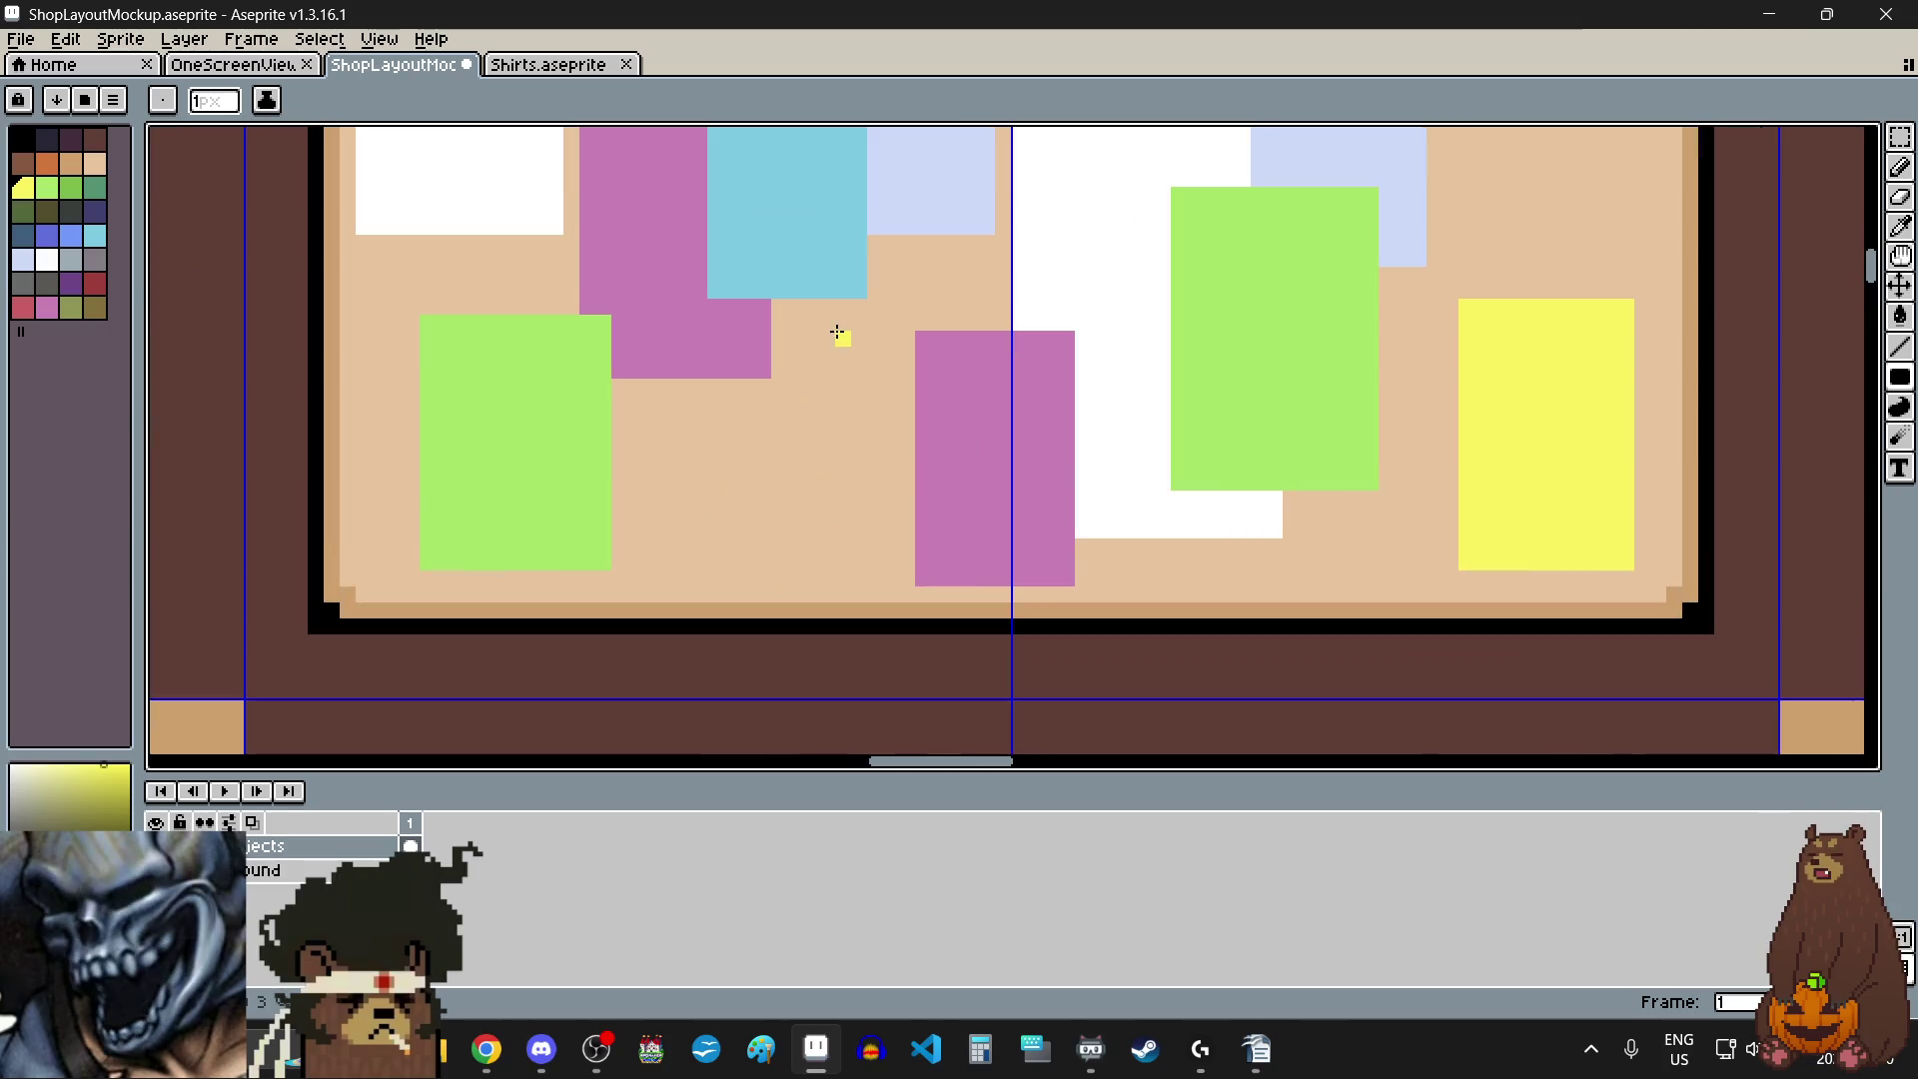
left_click_drag(817, 362, 779, 408)
scroll(928, 452, "down", 2)
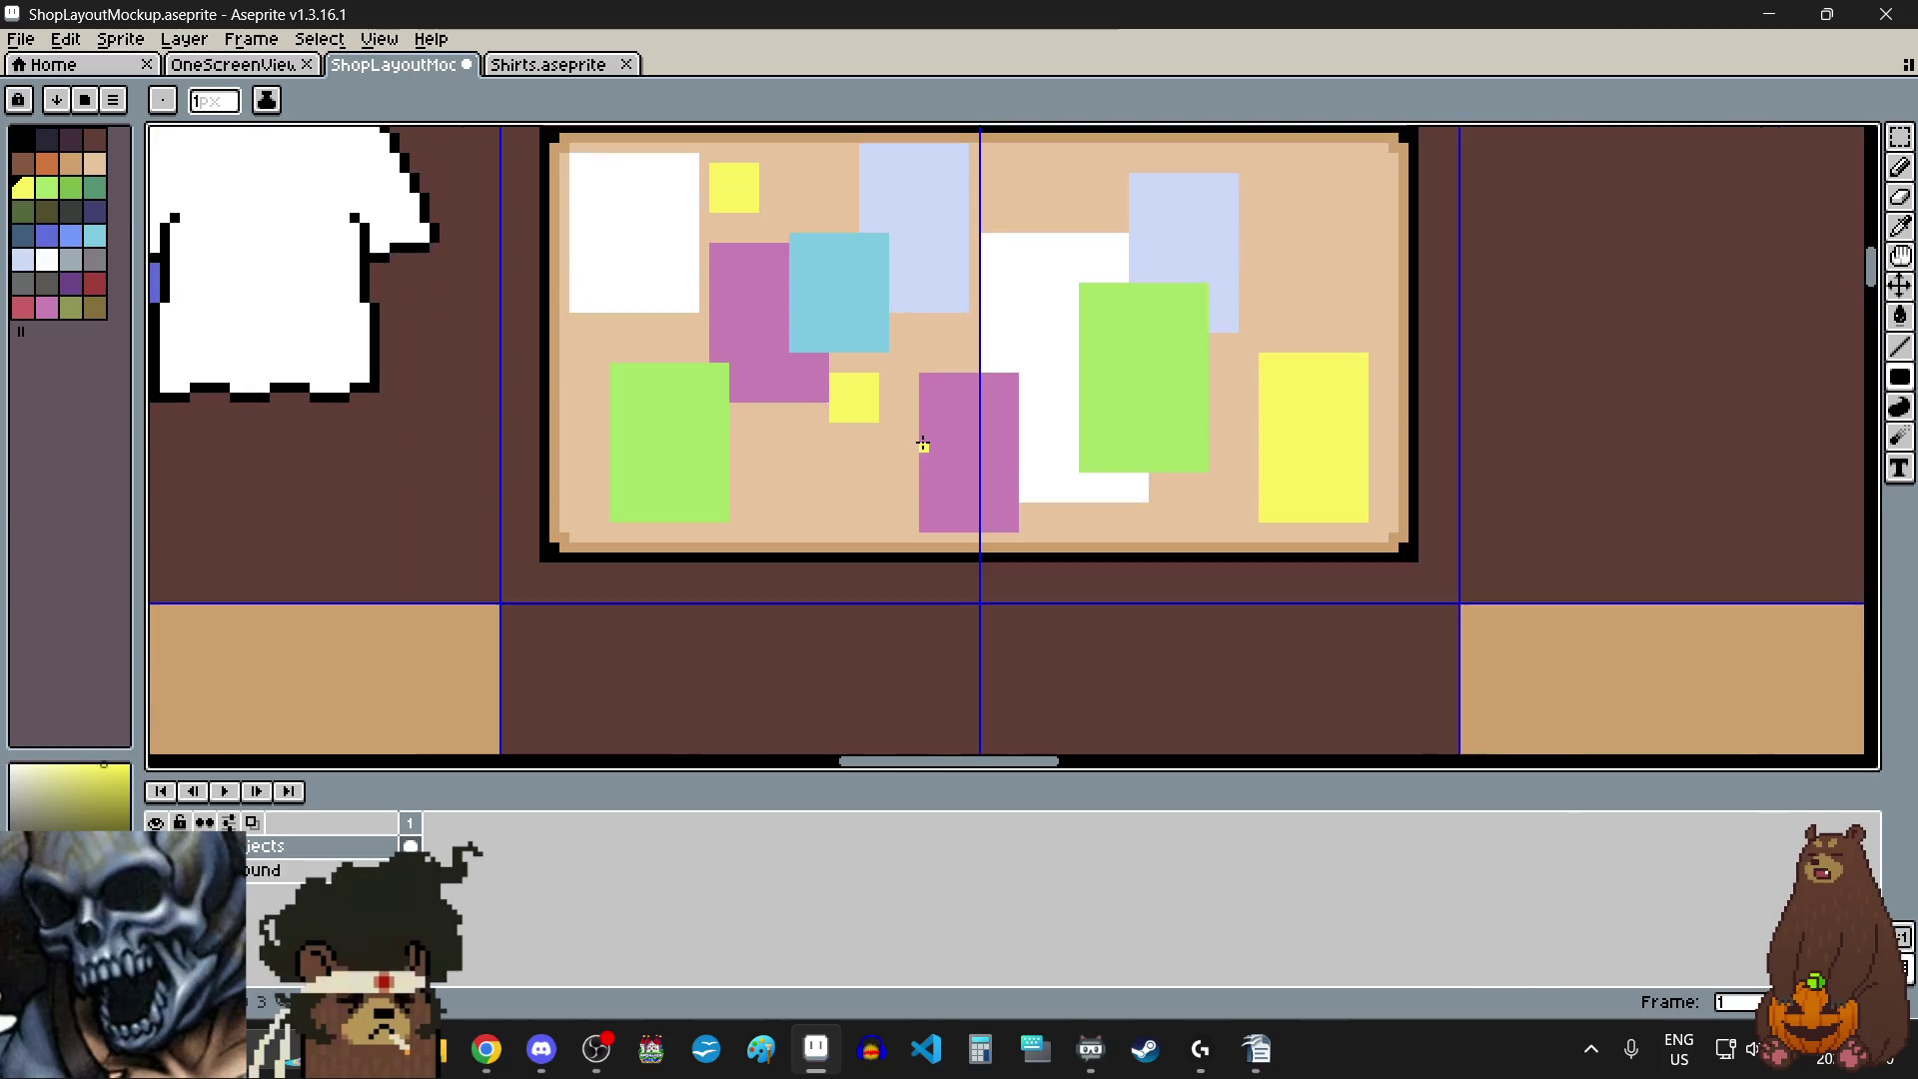
scroll(928, 451, "up", 2)
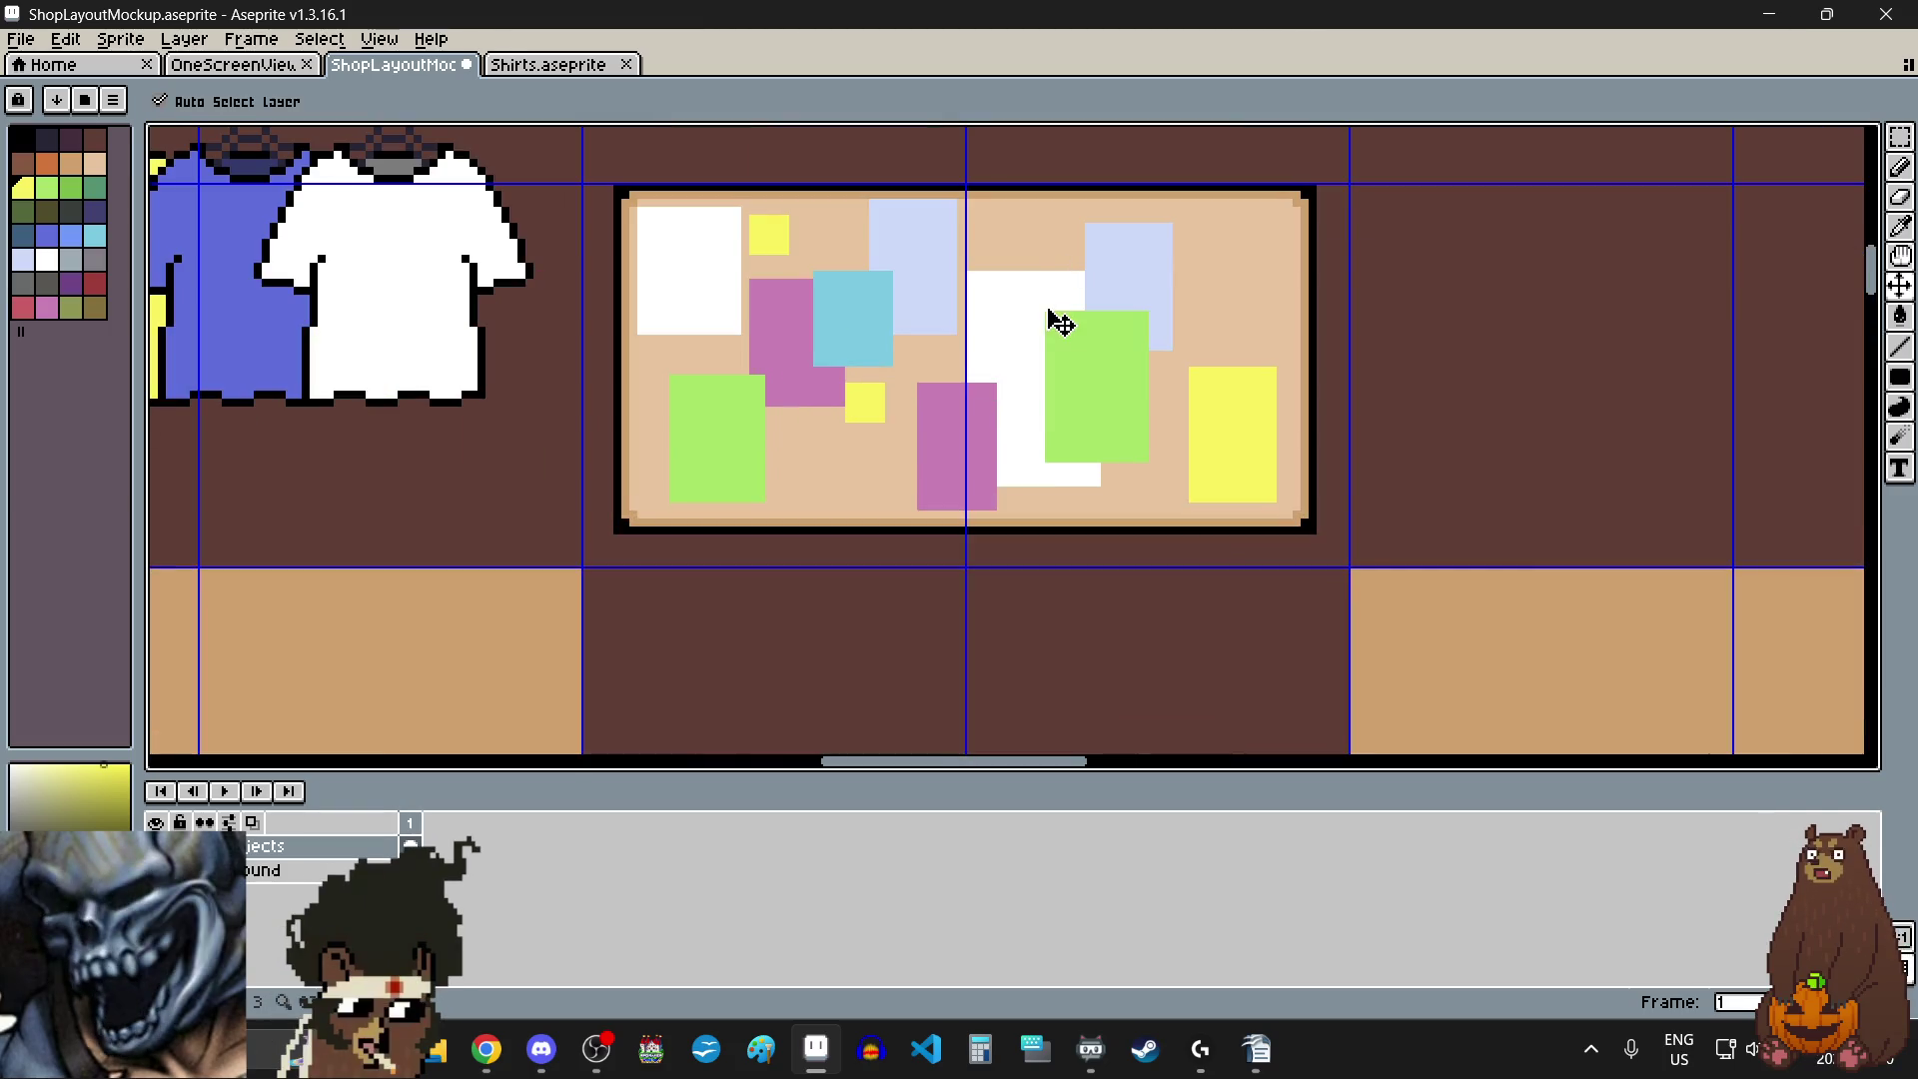
key("ctrl+z")
scroll(997, 295, "up", 2)
scroll(996, 291, "up", 1)
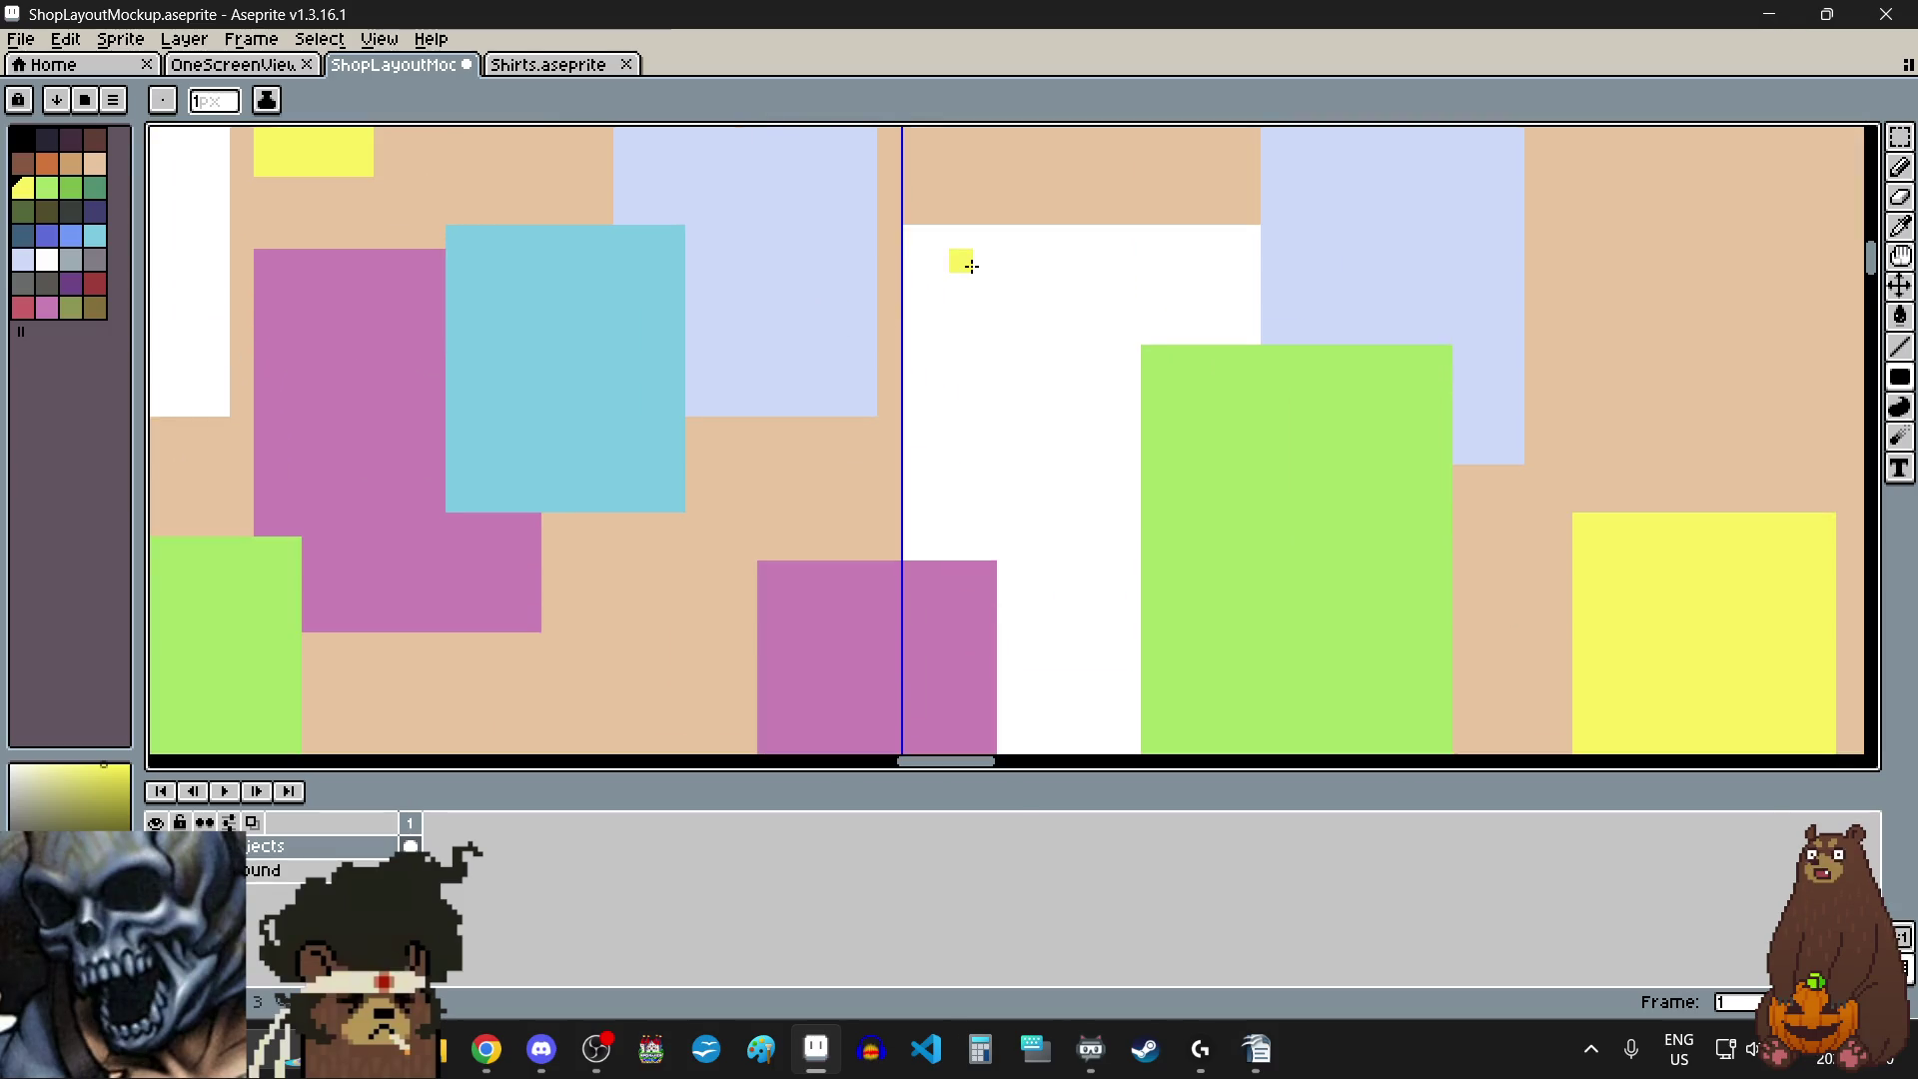
left_click_drag(820, 358, 879, 441)
scroll(847, 522, "down", 3)
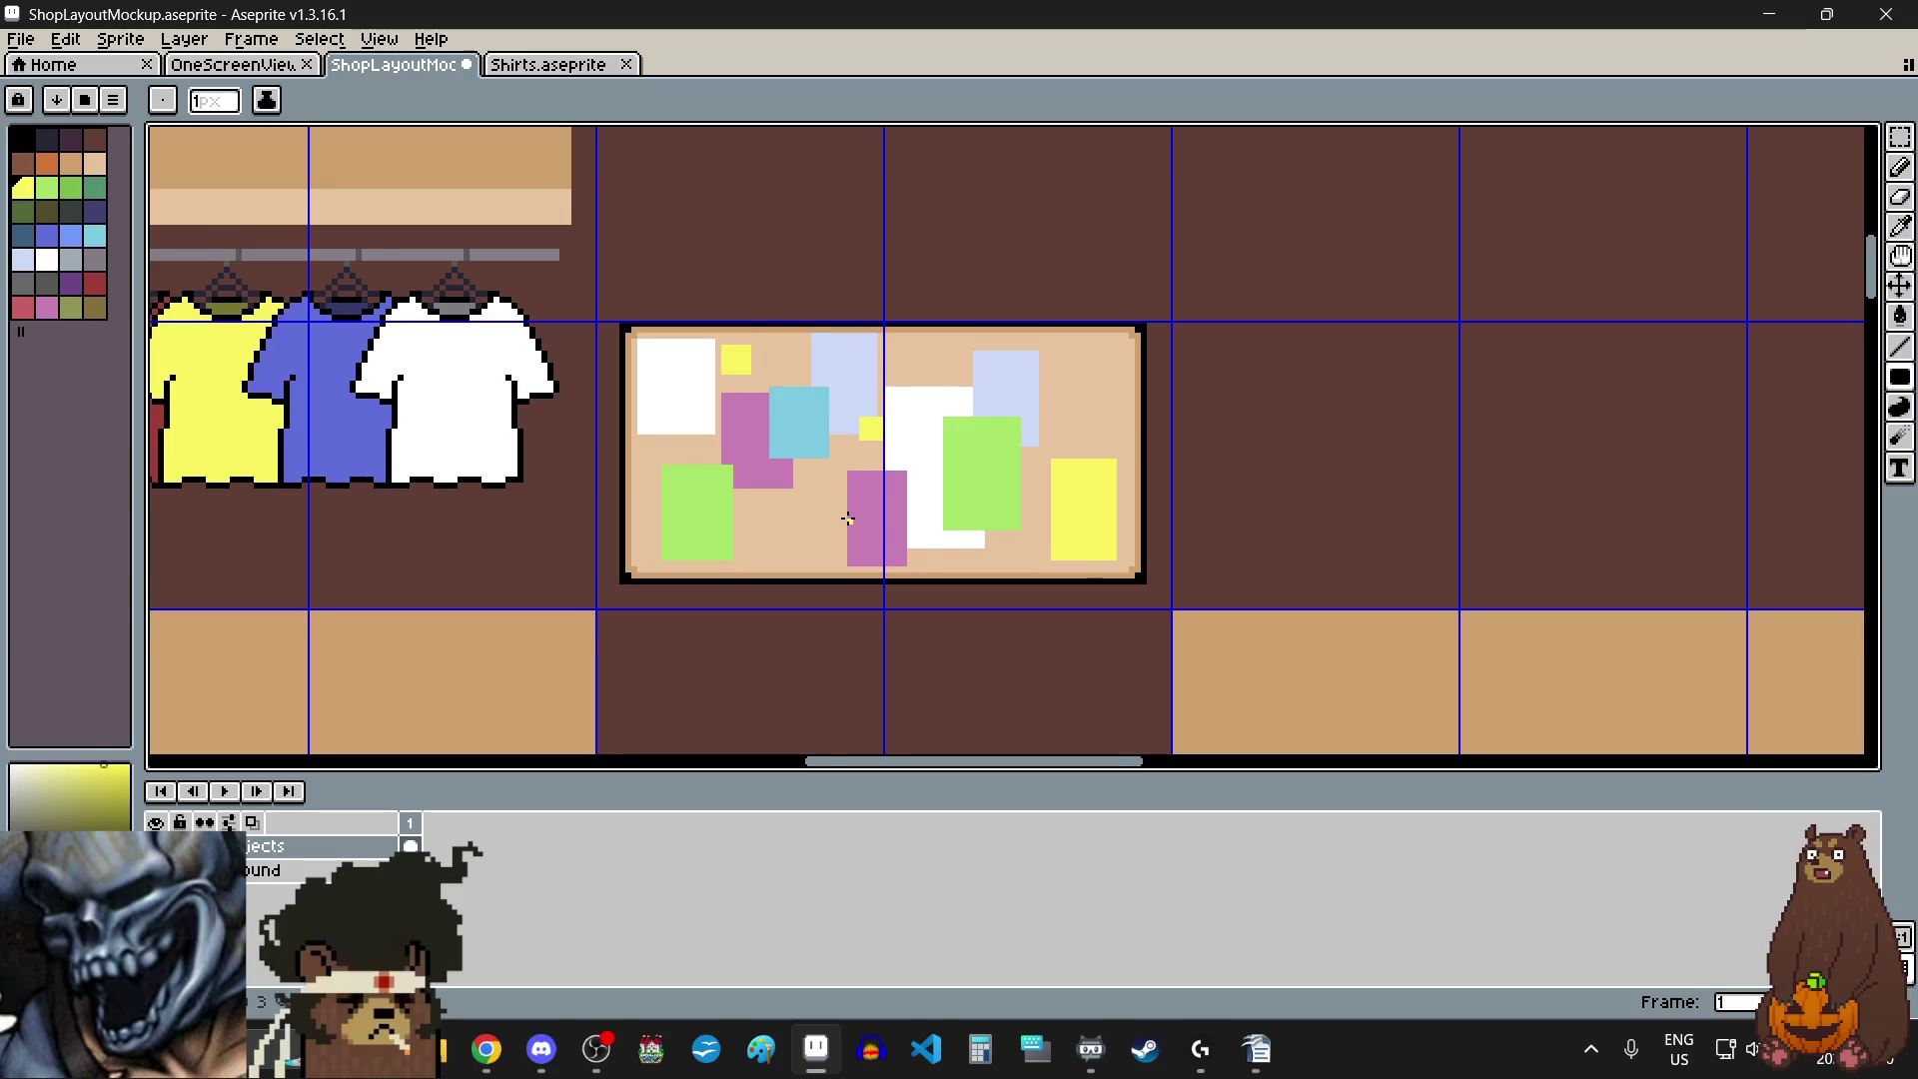
scroll(847, 519, "up", 1)
scroll(664, 607, "up", 1)
scroll(595, 549, "up", 2)
- Add more small yellow squares near the board's left edge and upper right
left_click_drag(544, 418, 467, 322)
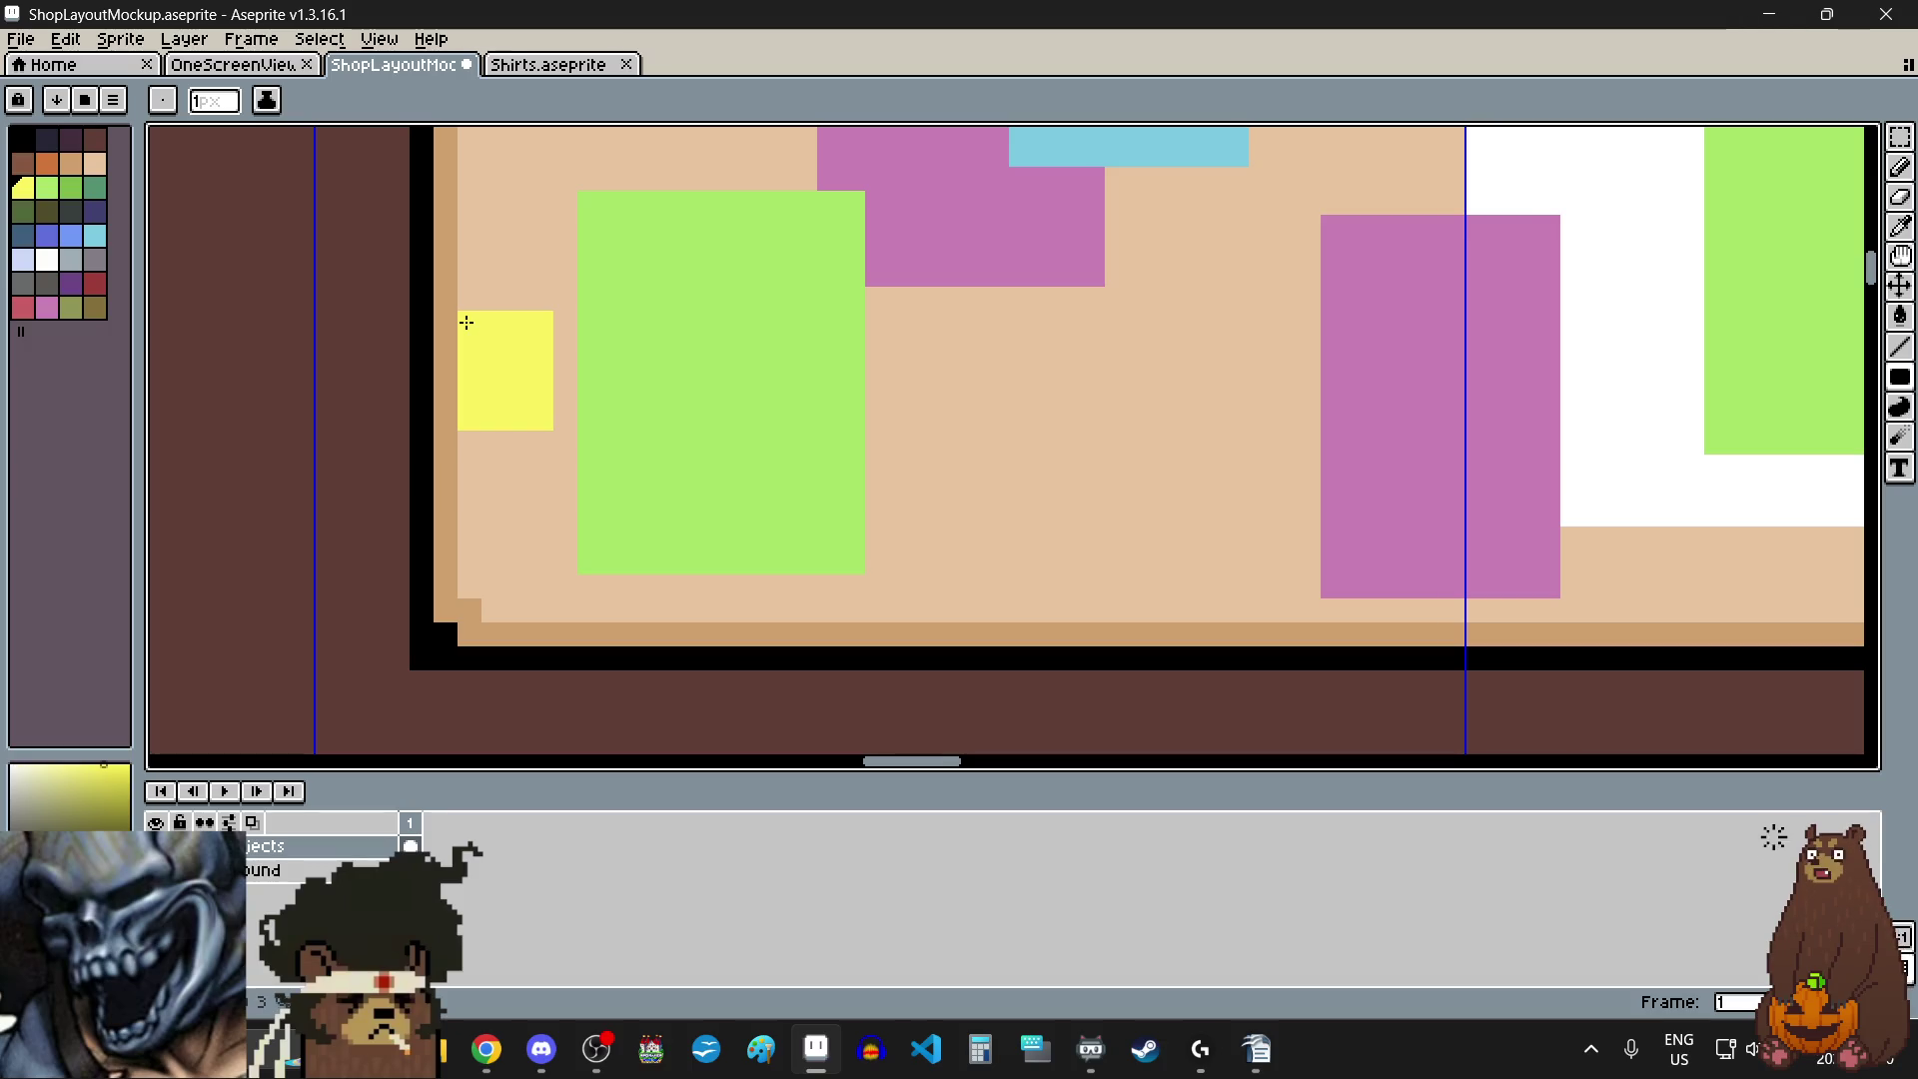
key("ctrl+z")
left_click_drag(588, 435, 521, 364)
scroll(916, 407, "down", 3)
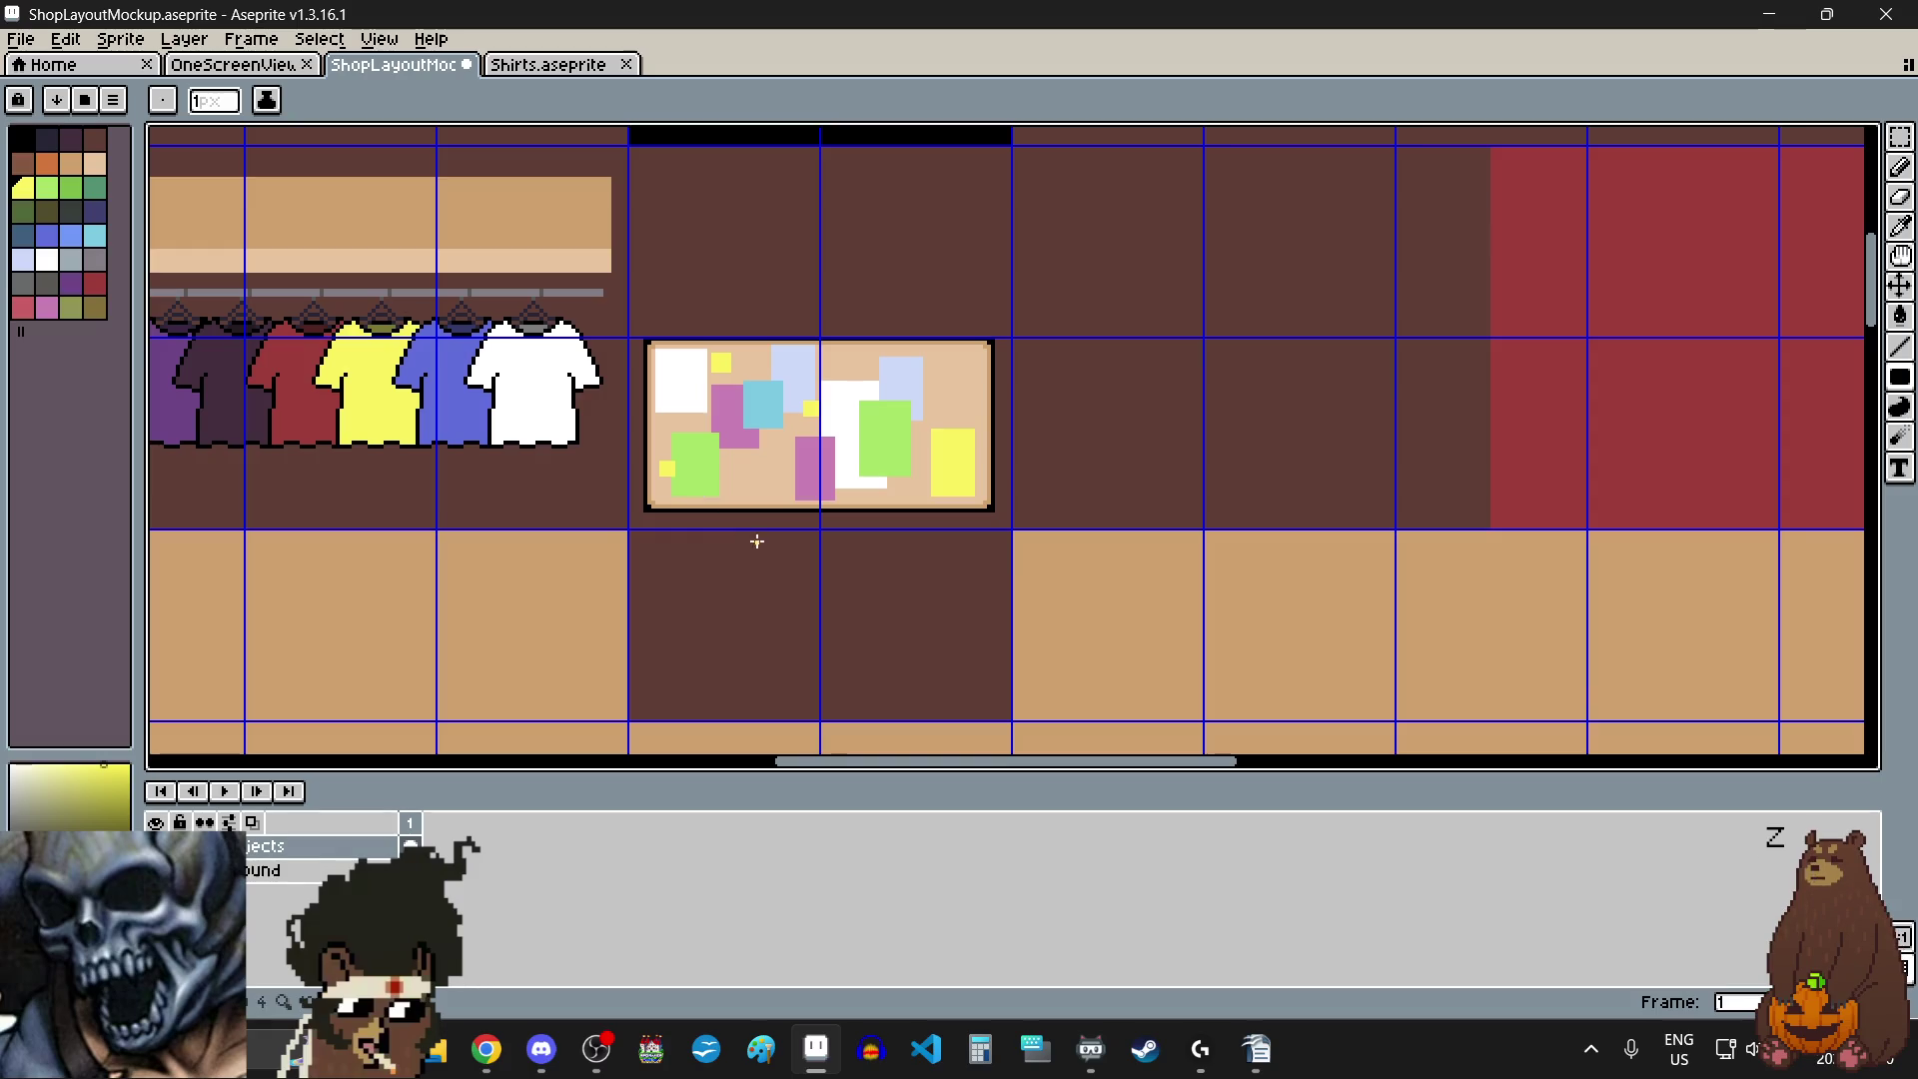
scroll(946, 360, "up", 4)
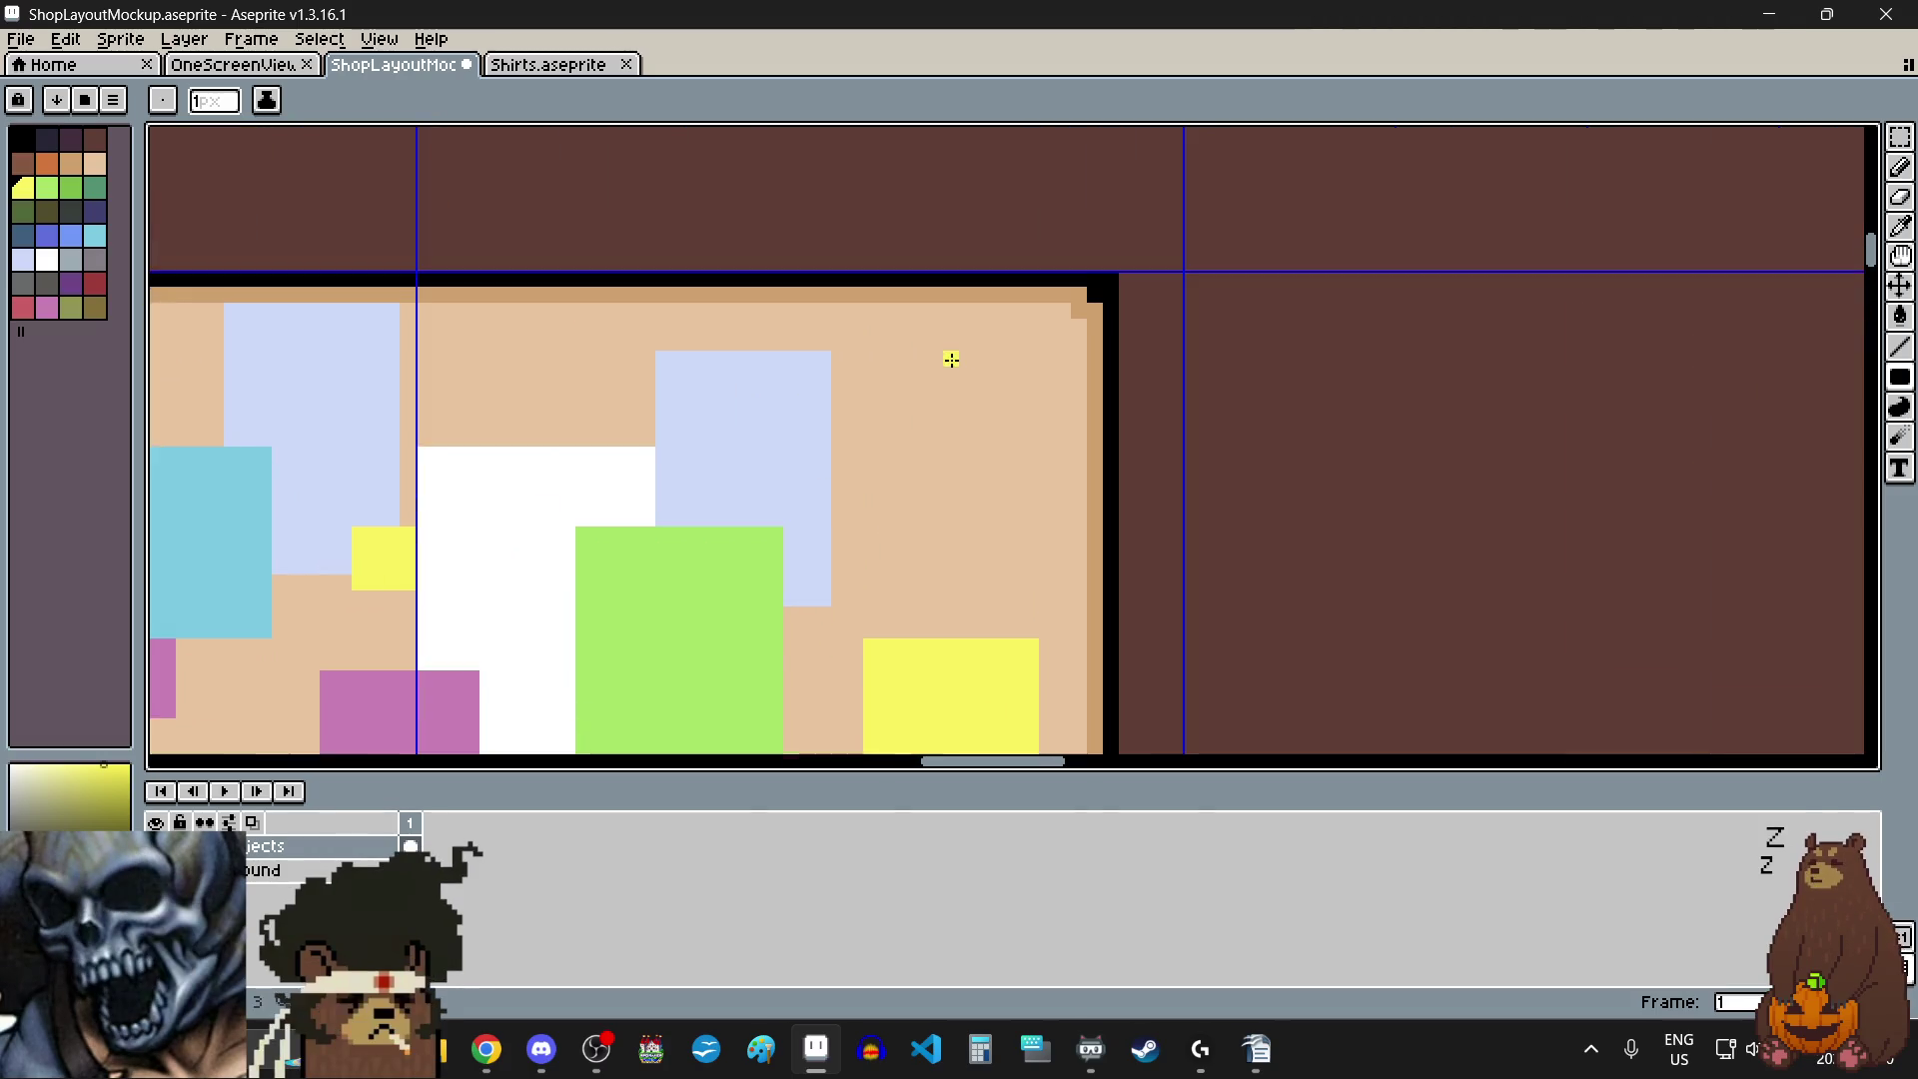
left_click_drag(669, 300, 791, 418)
scroll(791, 418, "down", 3)
scroll(820, 423, "down", 1)
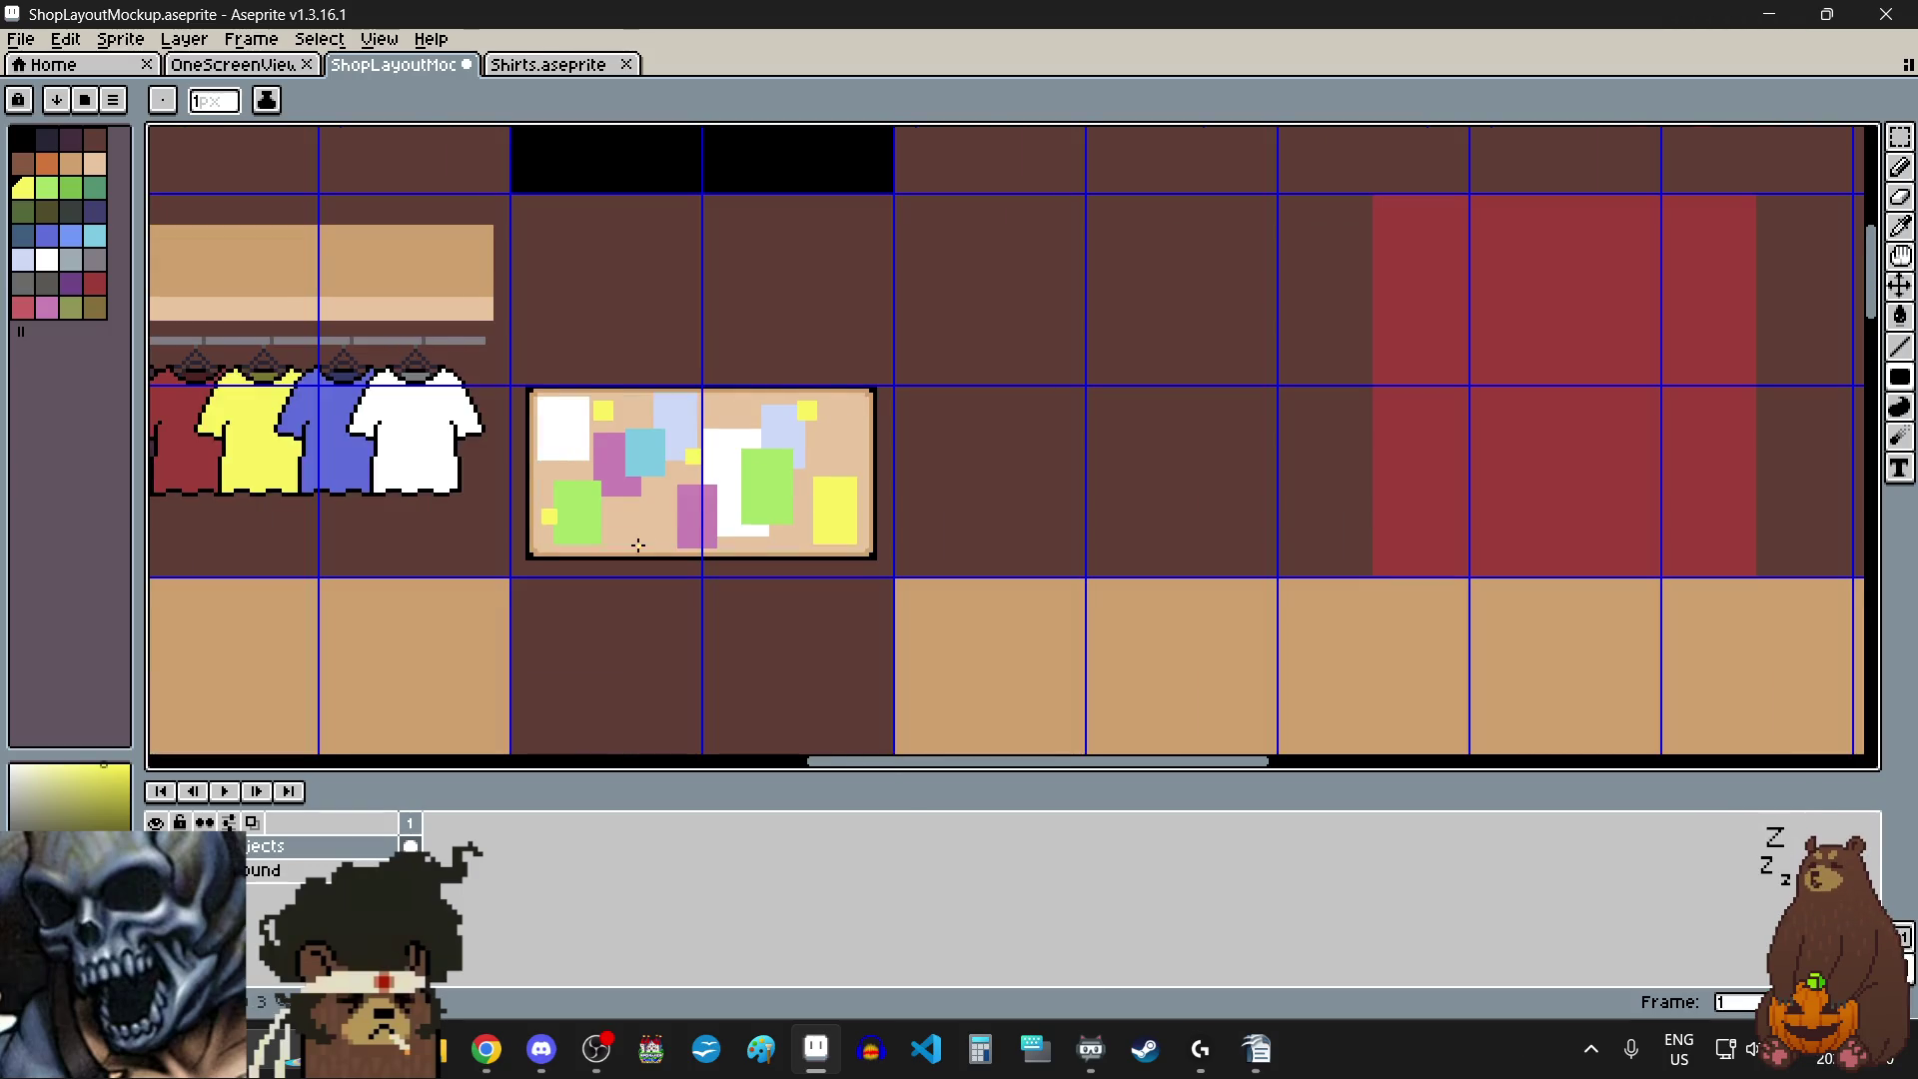
scroll(637, 545, "up", 1)
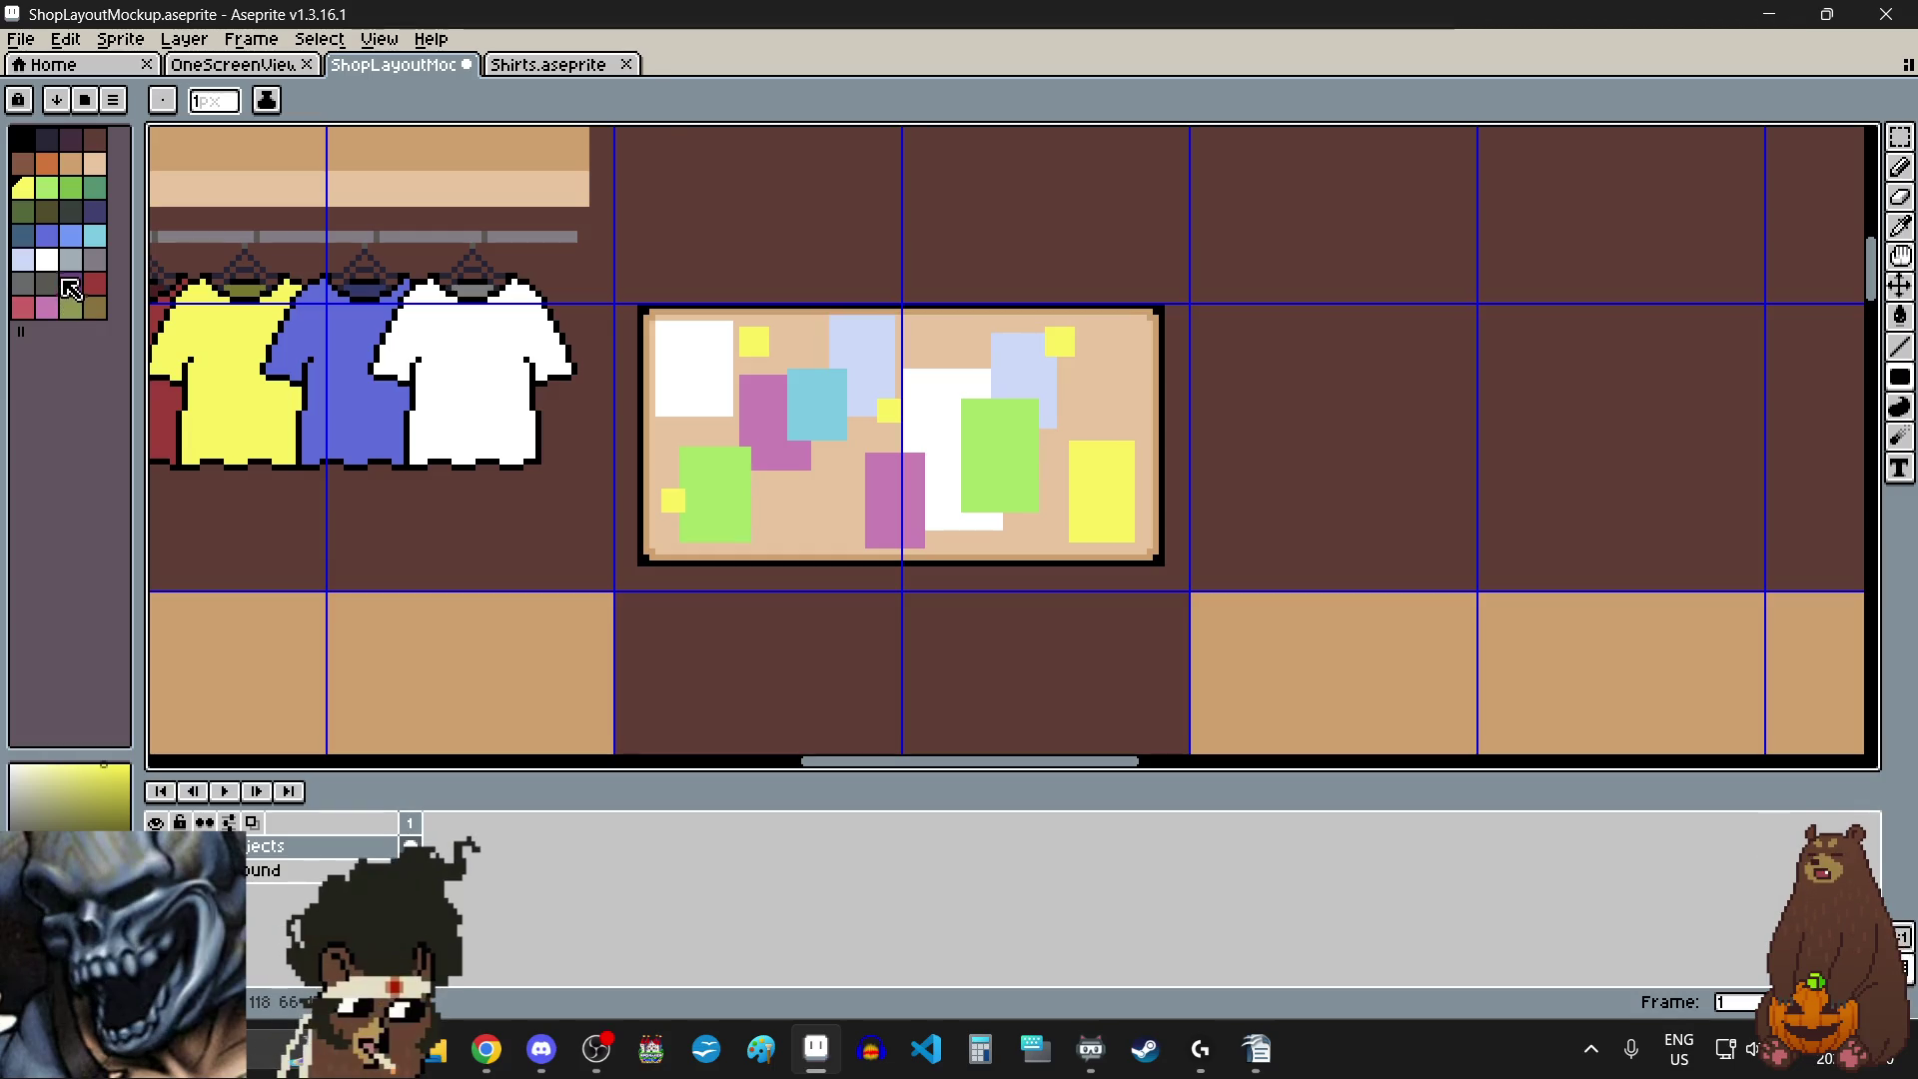
- Switch the drawing colour to light blue and bring up the File menu
left_click(95, 235)
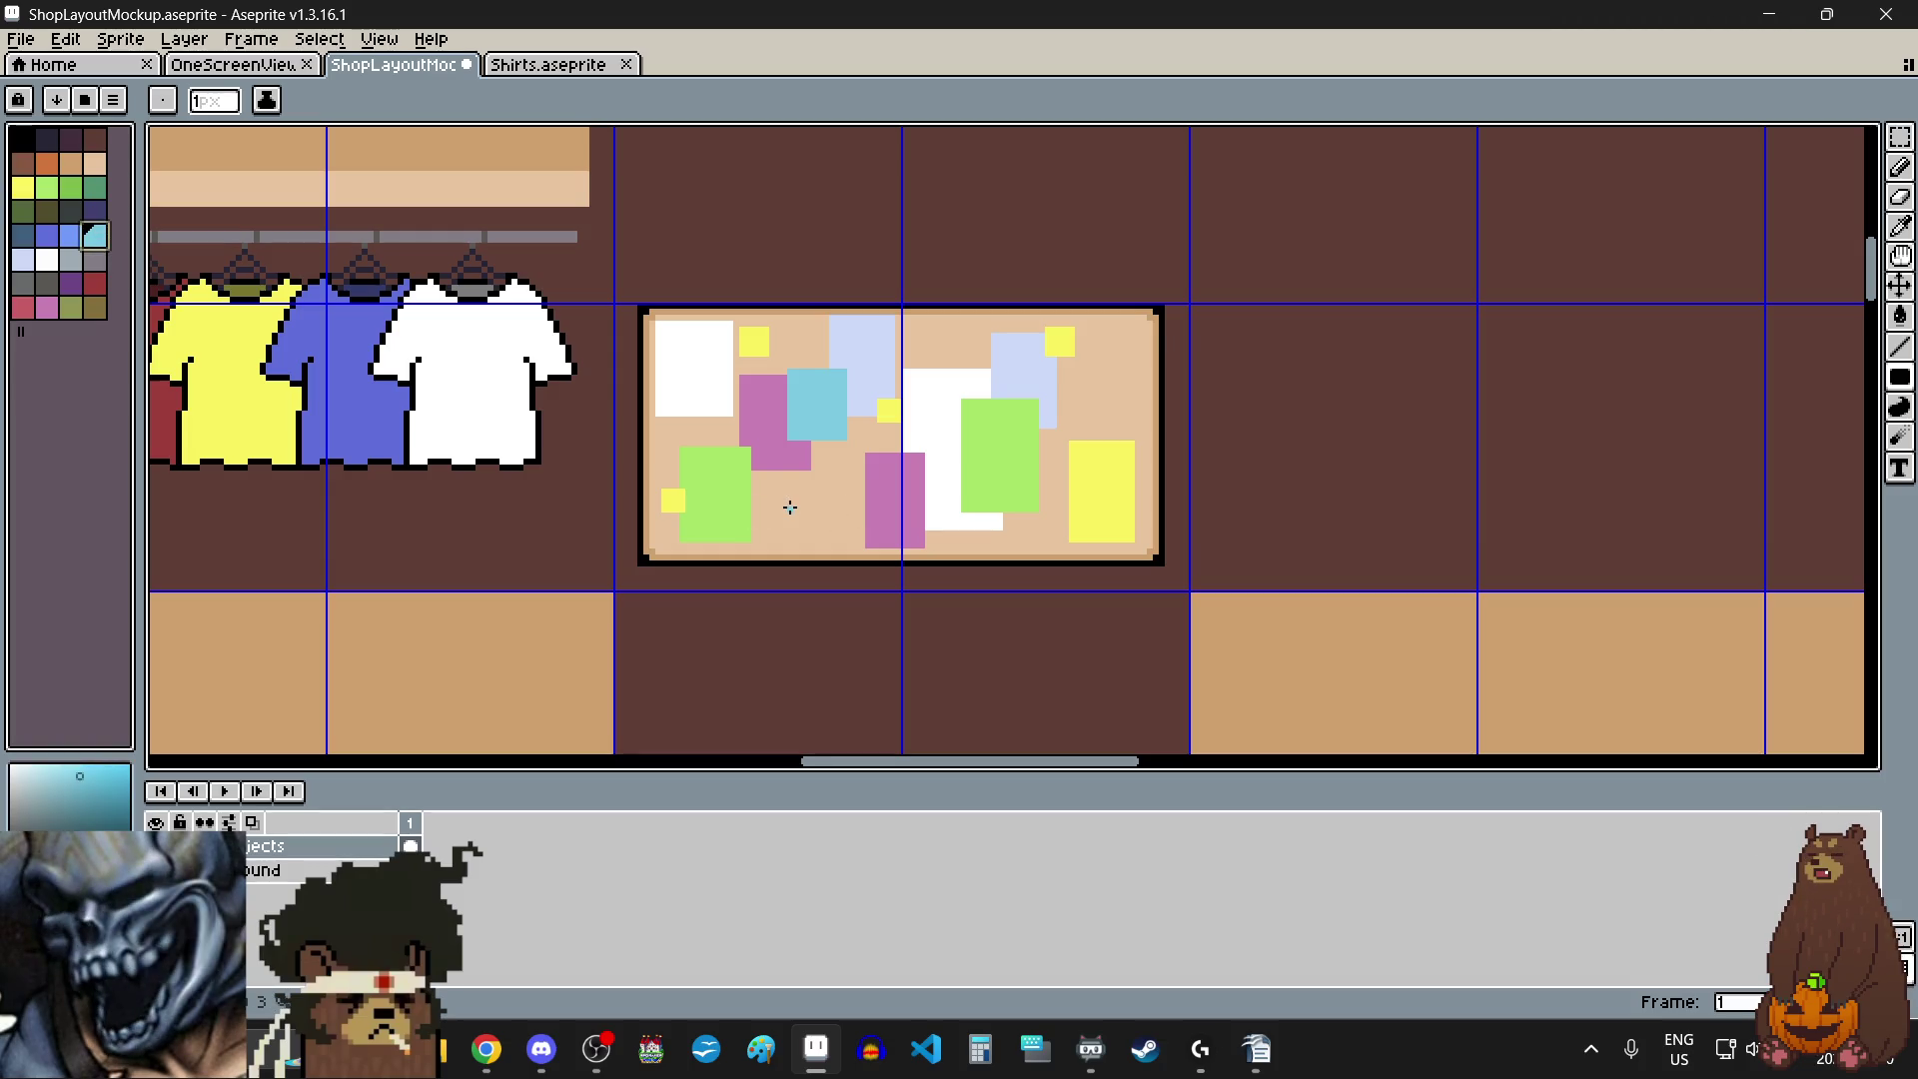
scroll(901, 624, "down", 3)
scroll(854, 461, "up", 2)
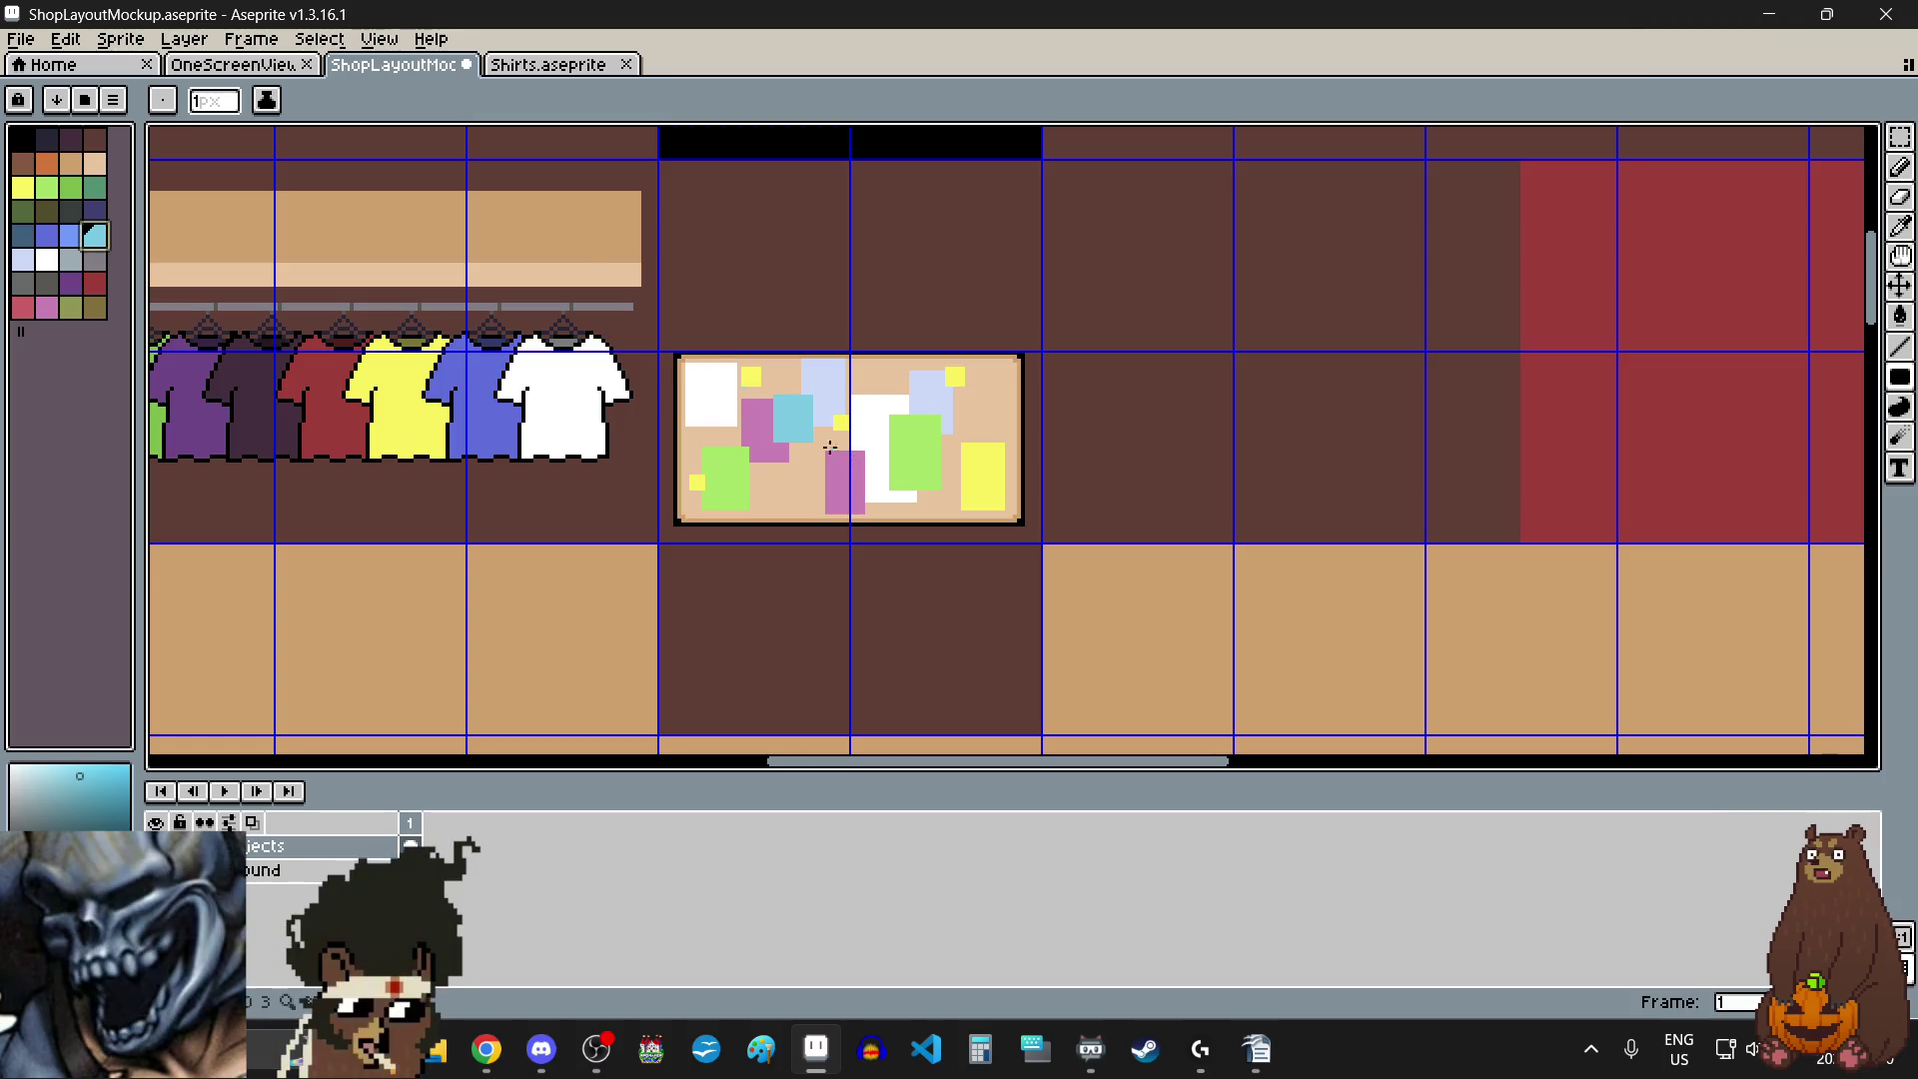
left_click(21, 39)
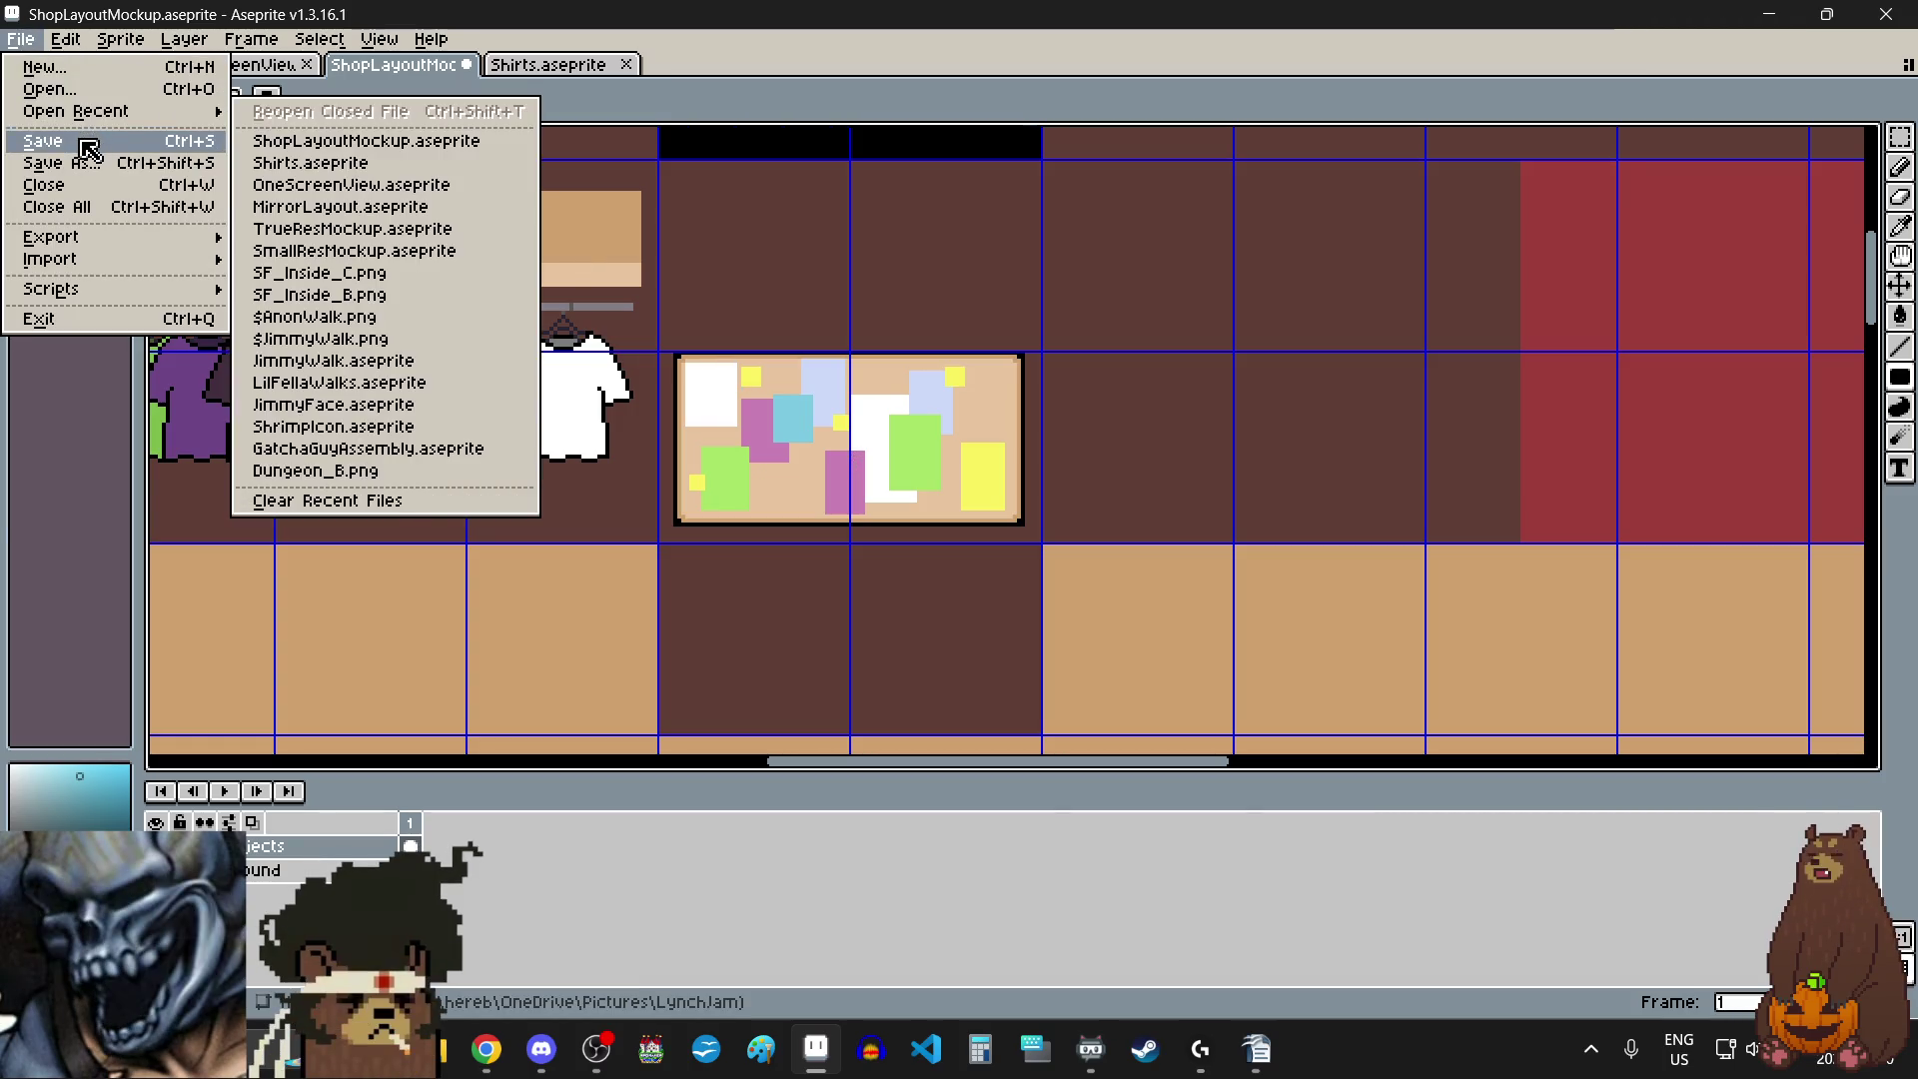
- Save the shop mockup with File > Save, then open the Sprite menu
left_click(83, 140)
scroll(1088, 290, "down", 3)
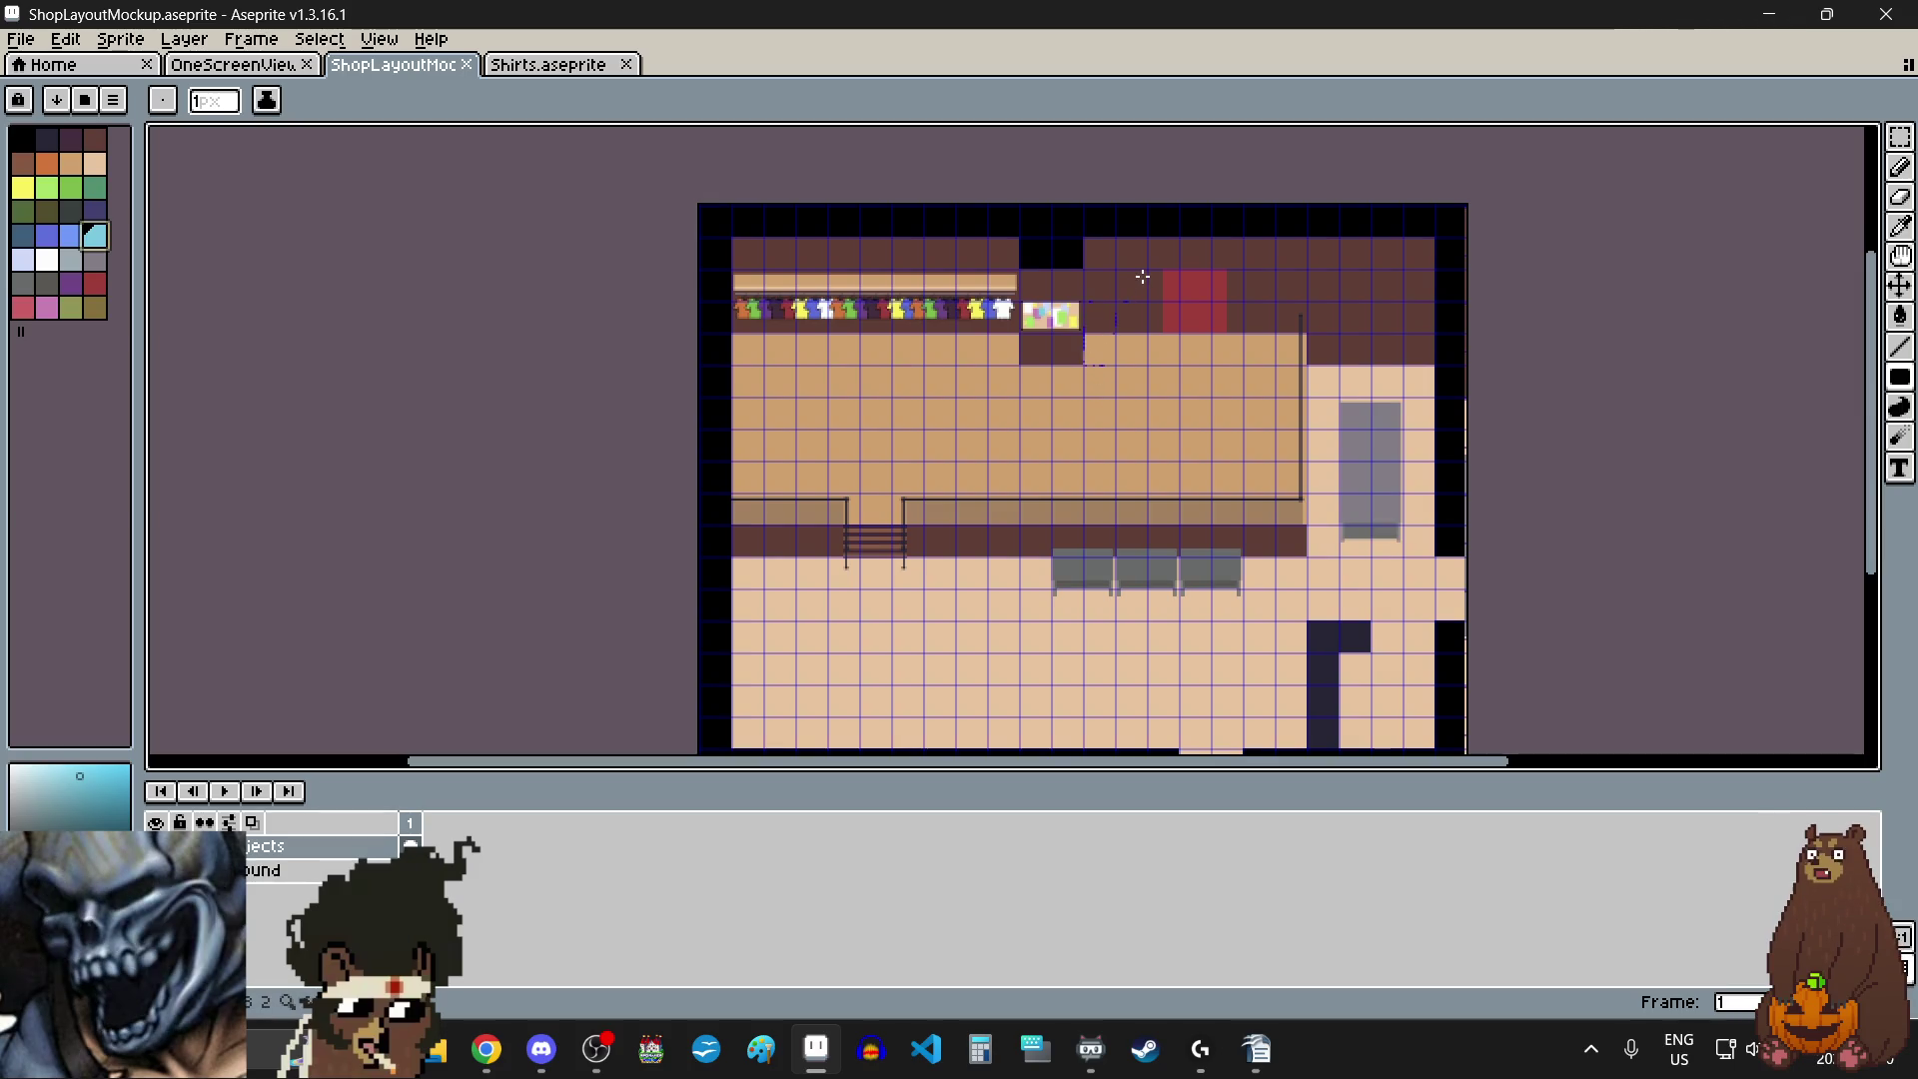
scroll(1143, 277, "up", 1)
scroll(1143, 274, "down", 1)
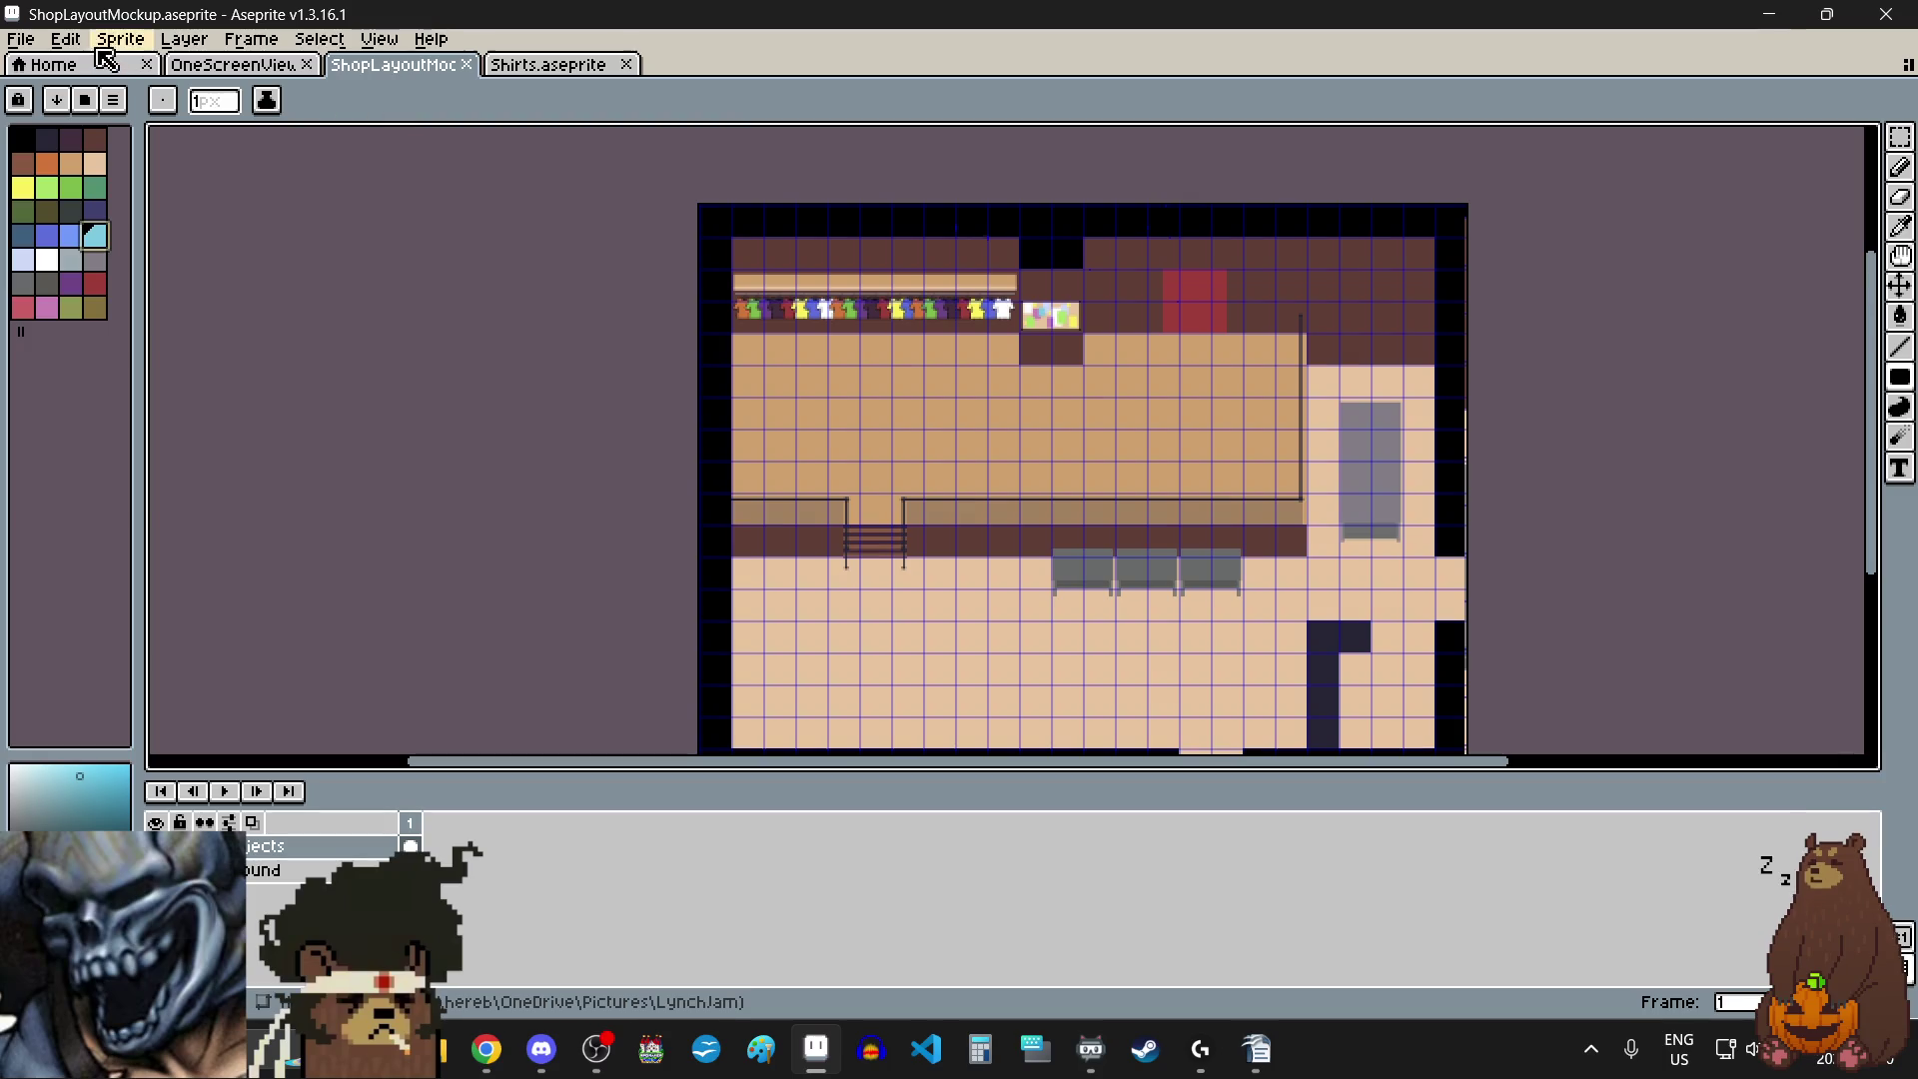
left_click(21, 39)
left_click(60, 147)
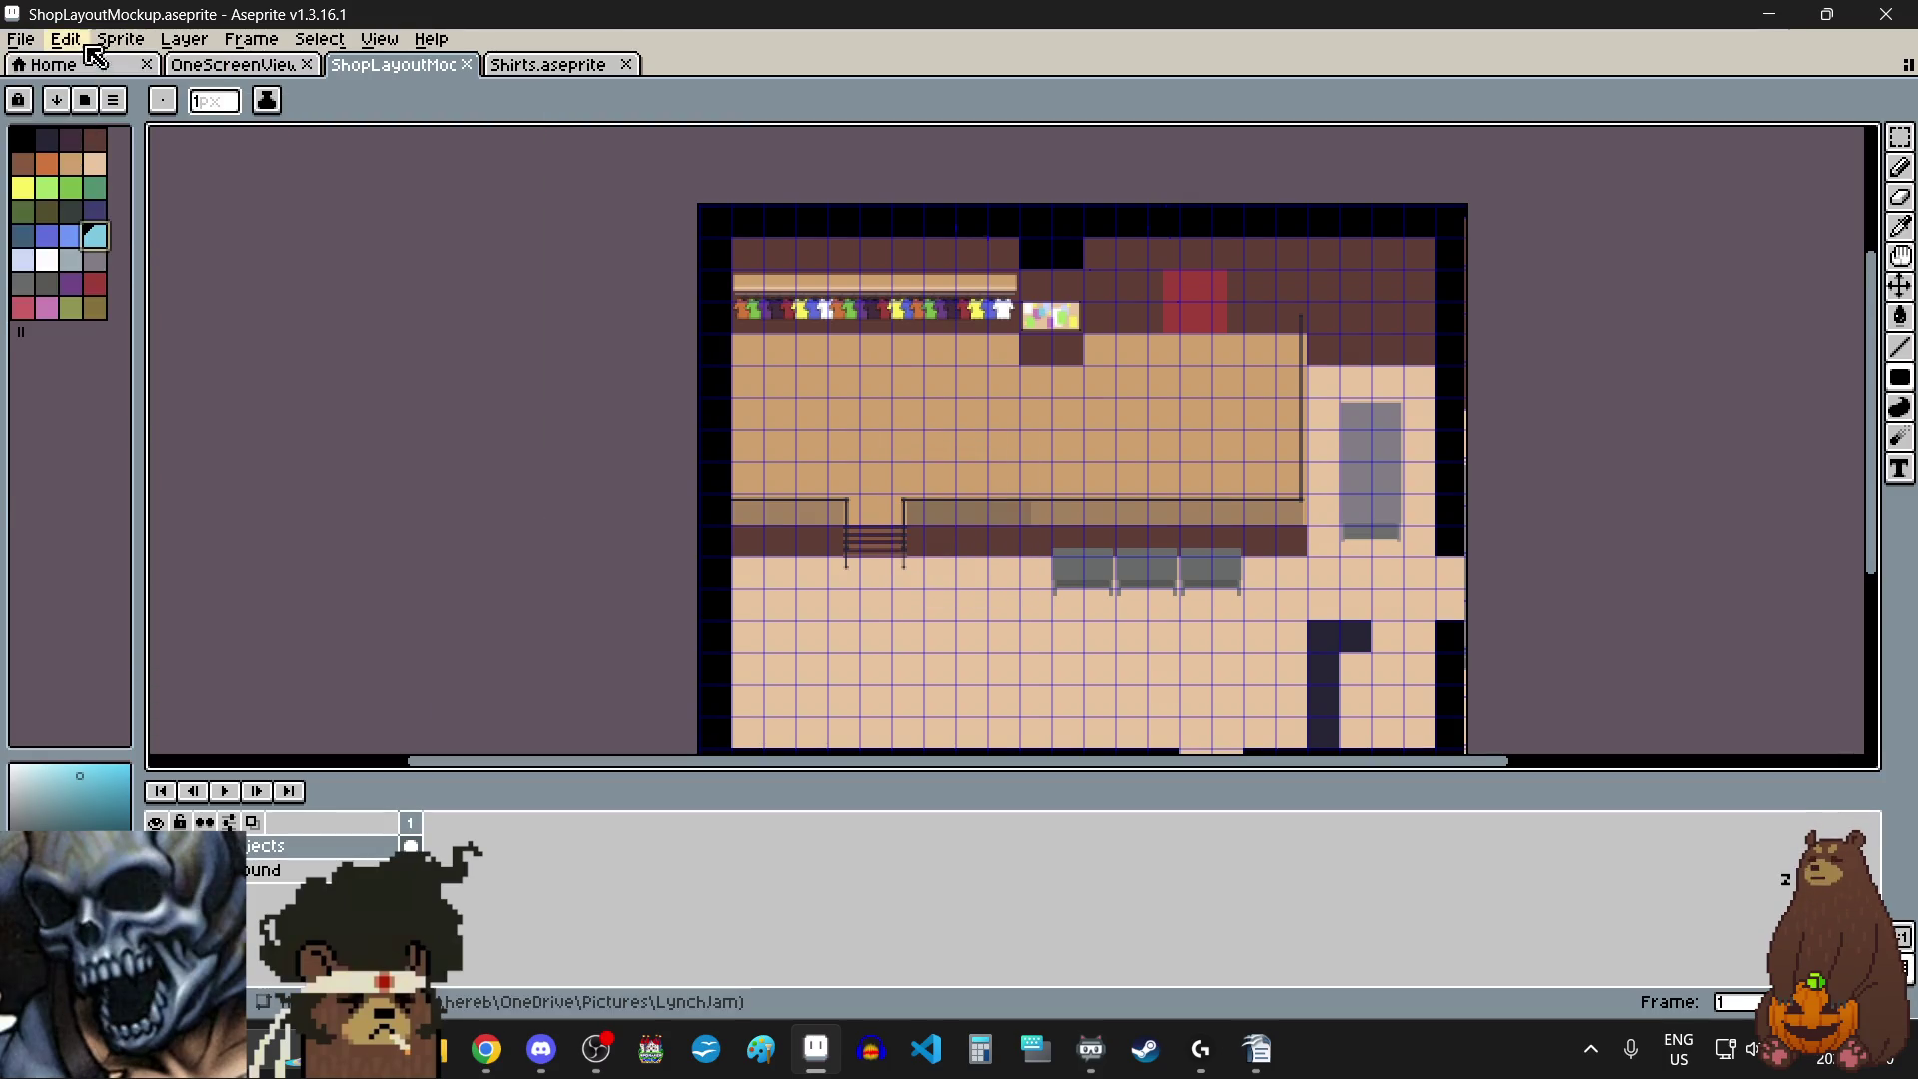
left_click(120, 39)
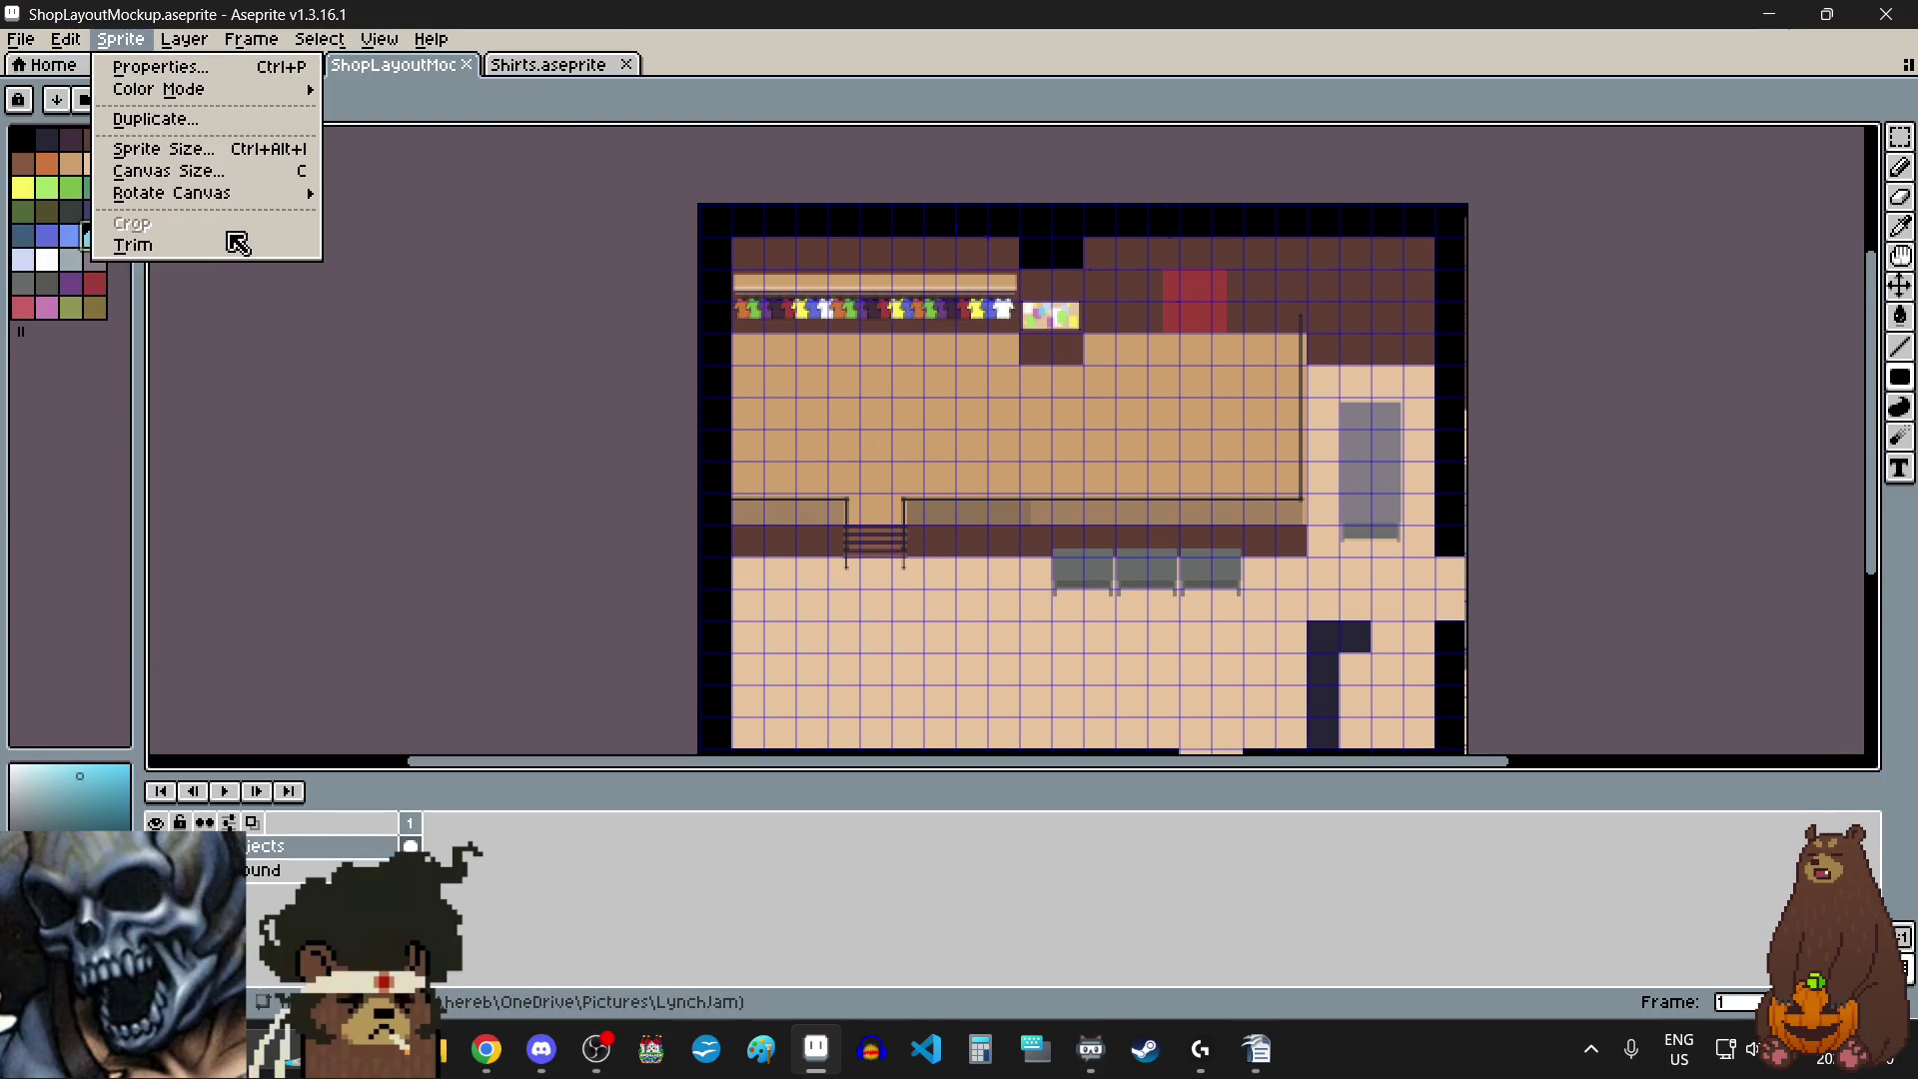
- Resize the canvas to width 1248 and height 960, anchored top-left
left_click(206, 170)
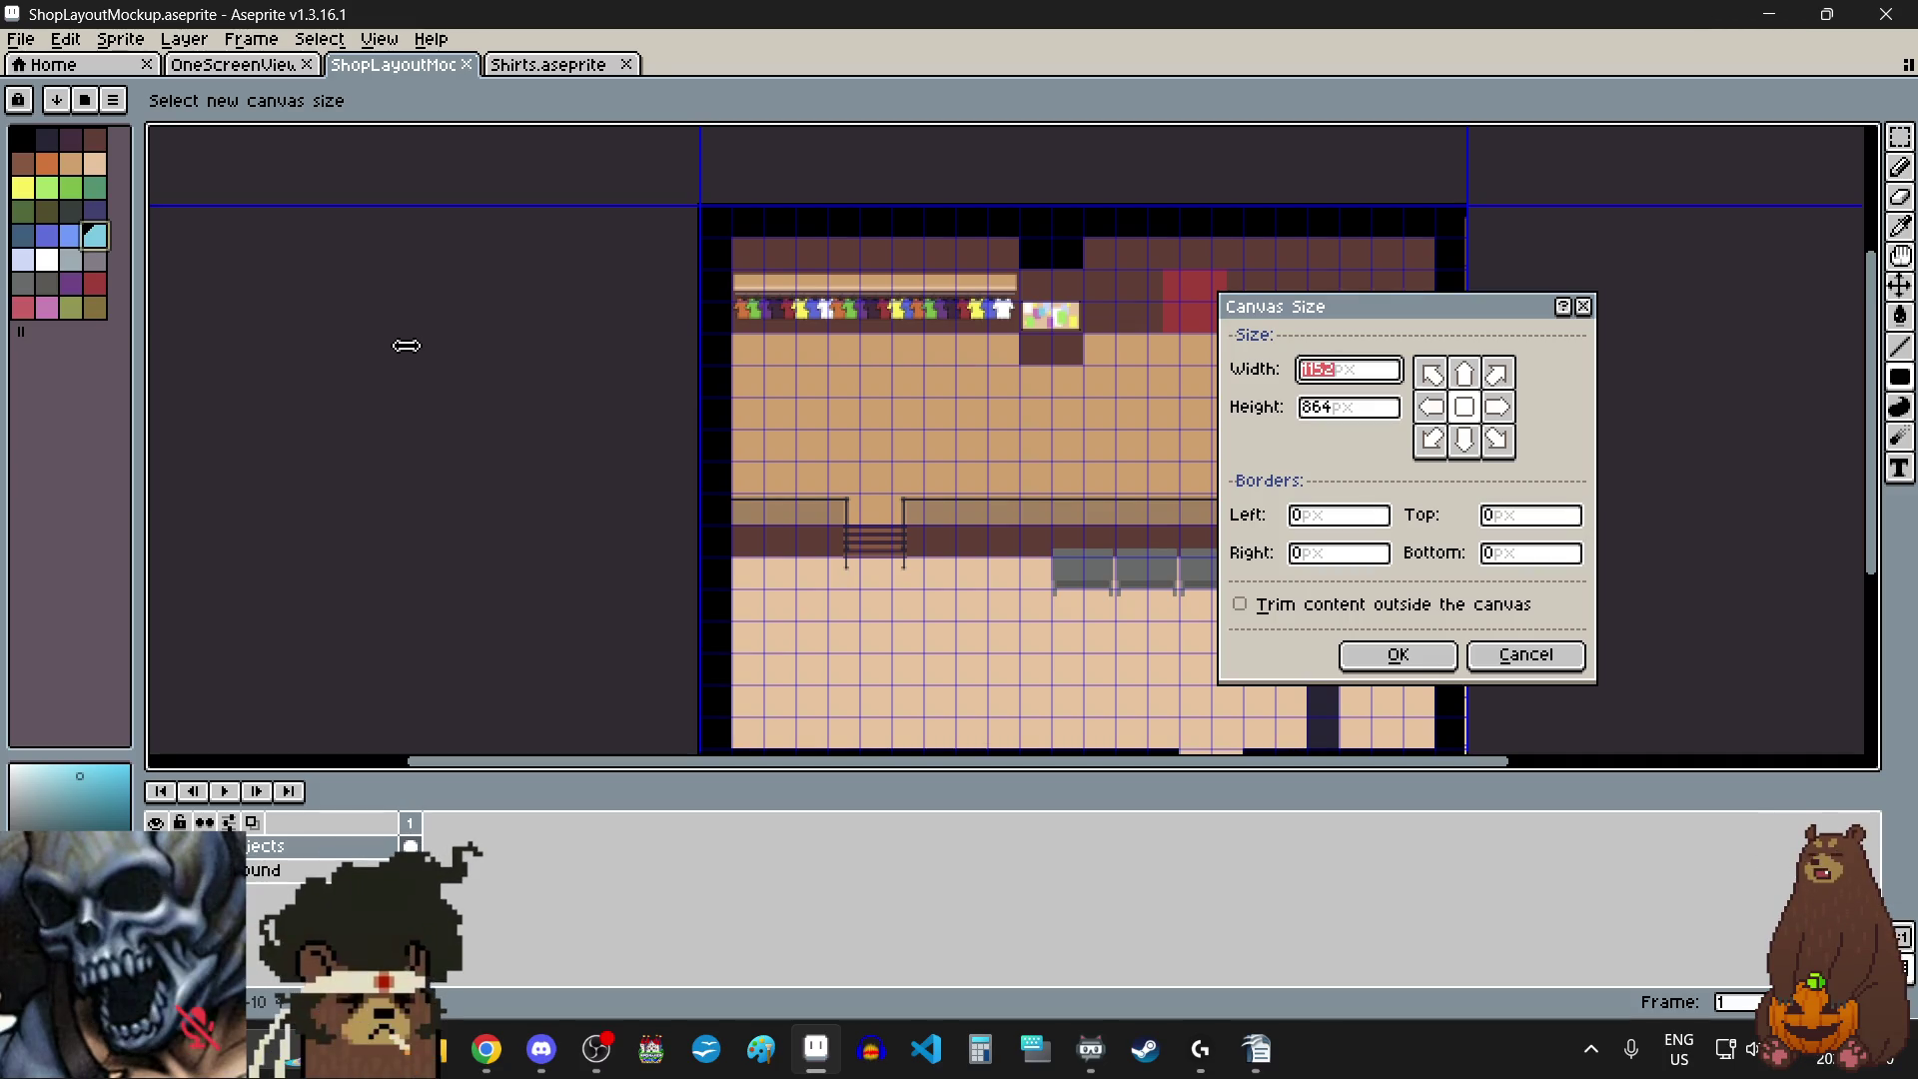
type("1248")
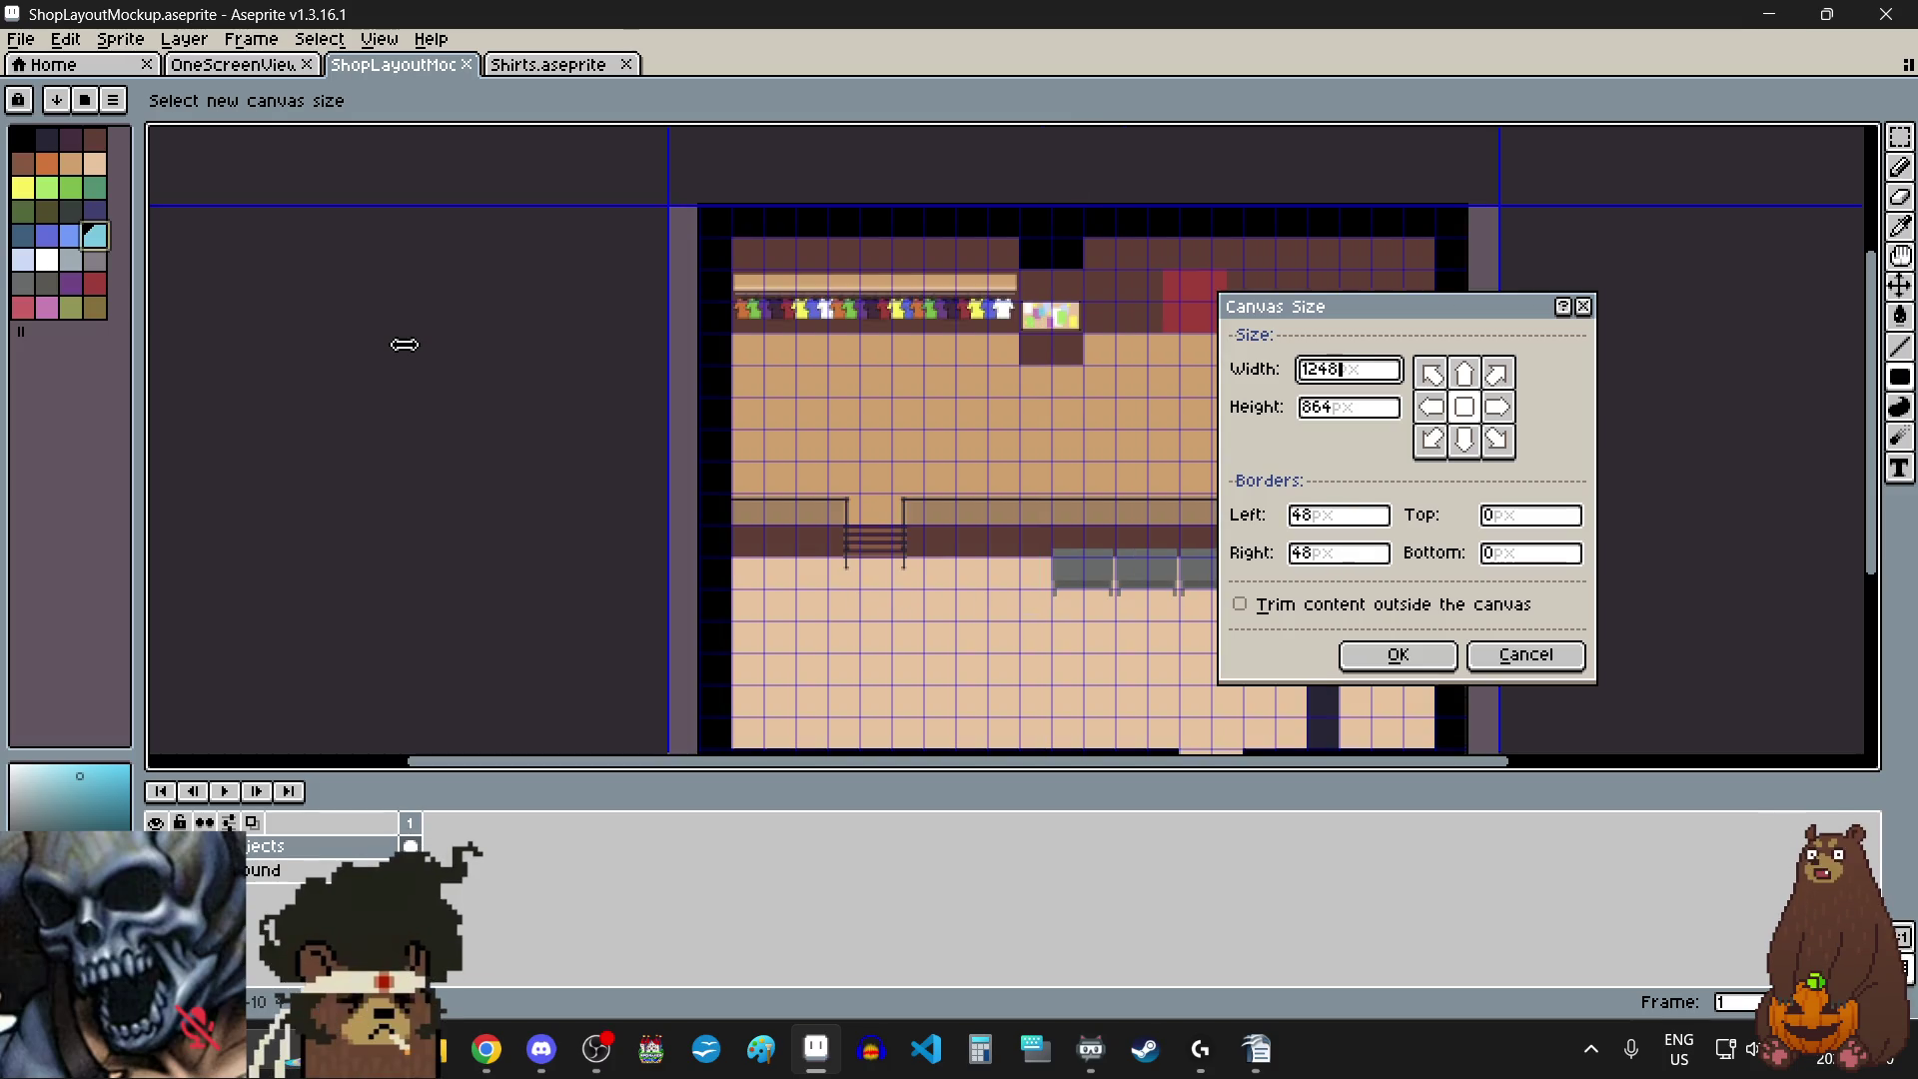
left_click(1432, 376)
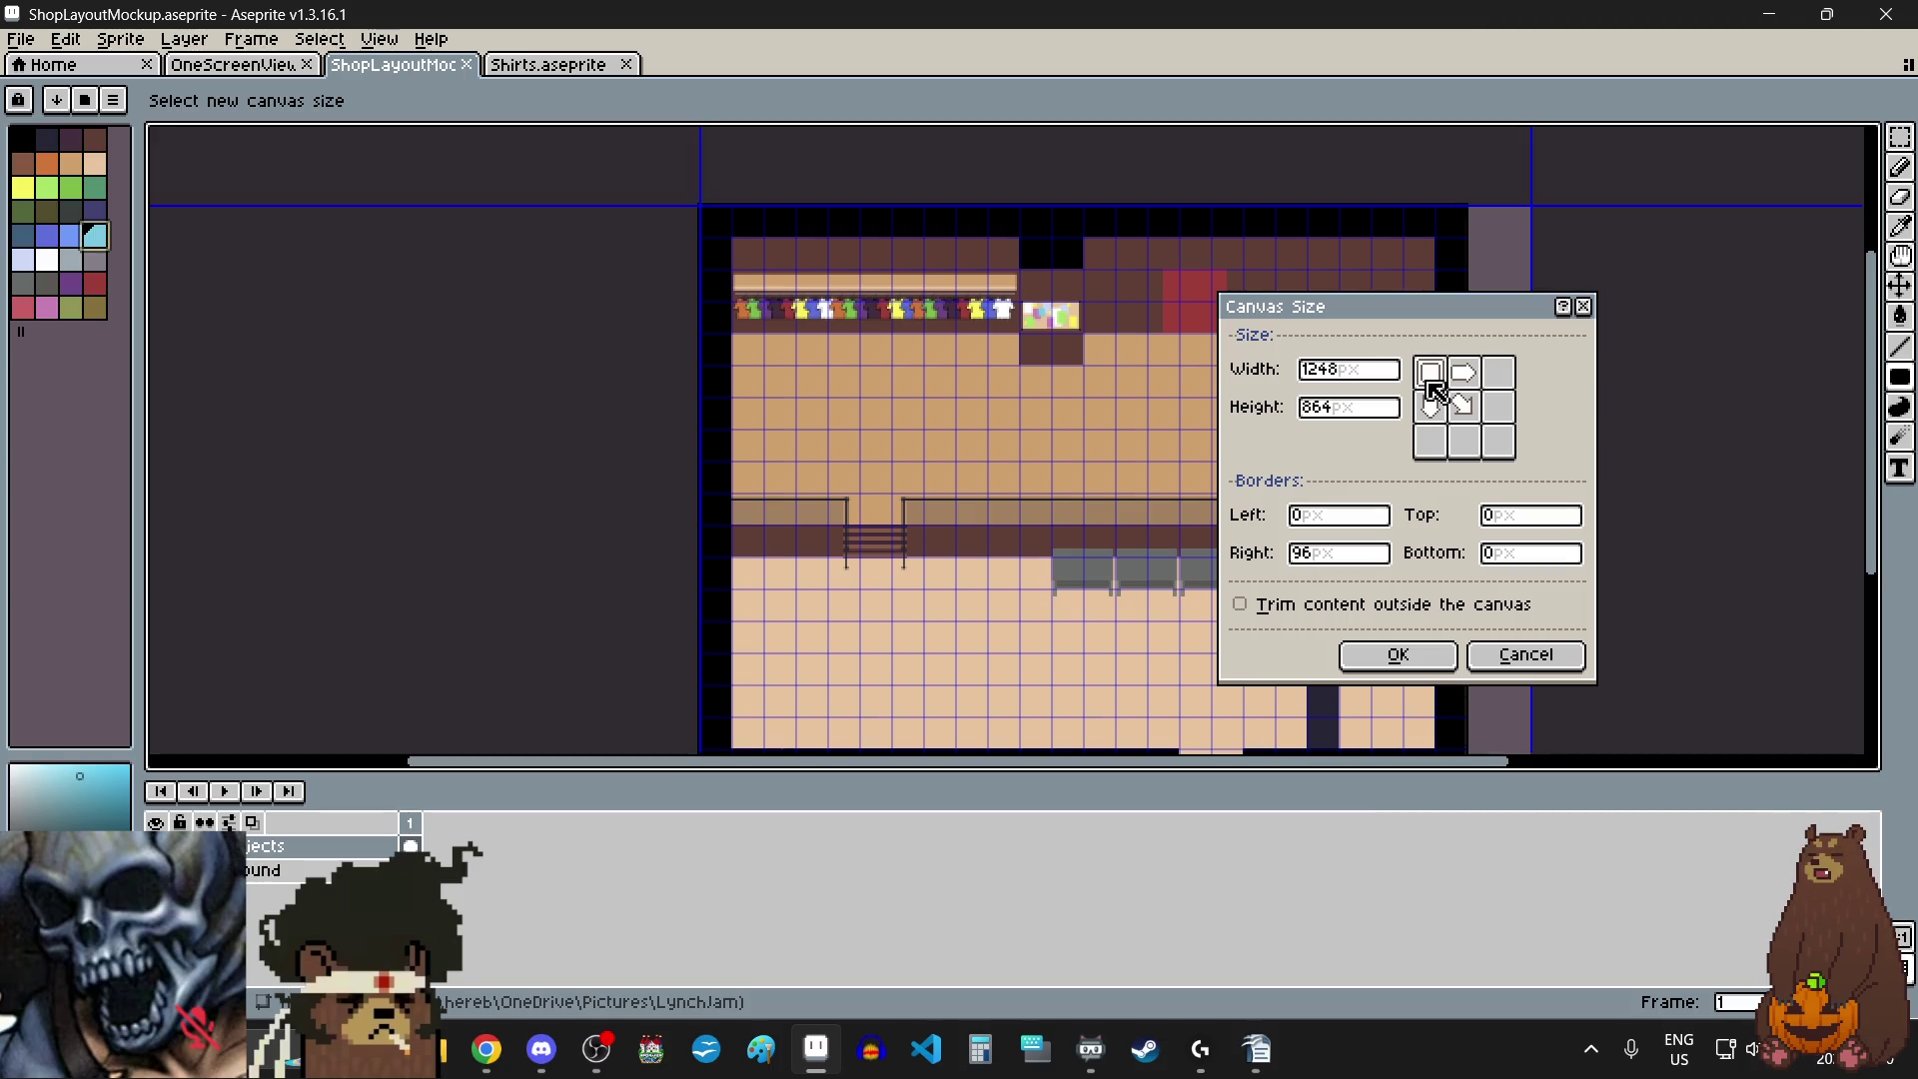
left_click(1357, 416)
key("BackSpace")
key("BackSpace")
key("BackSpace")
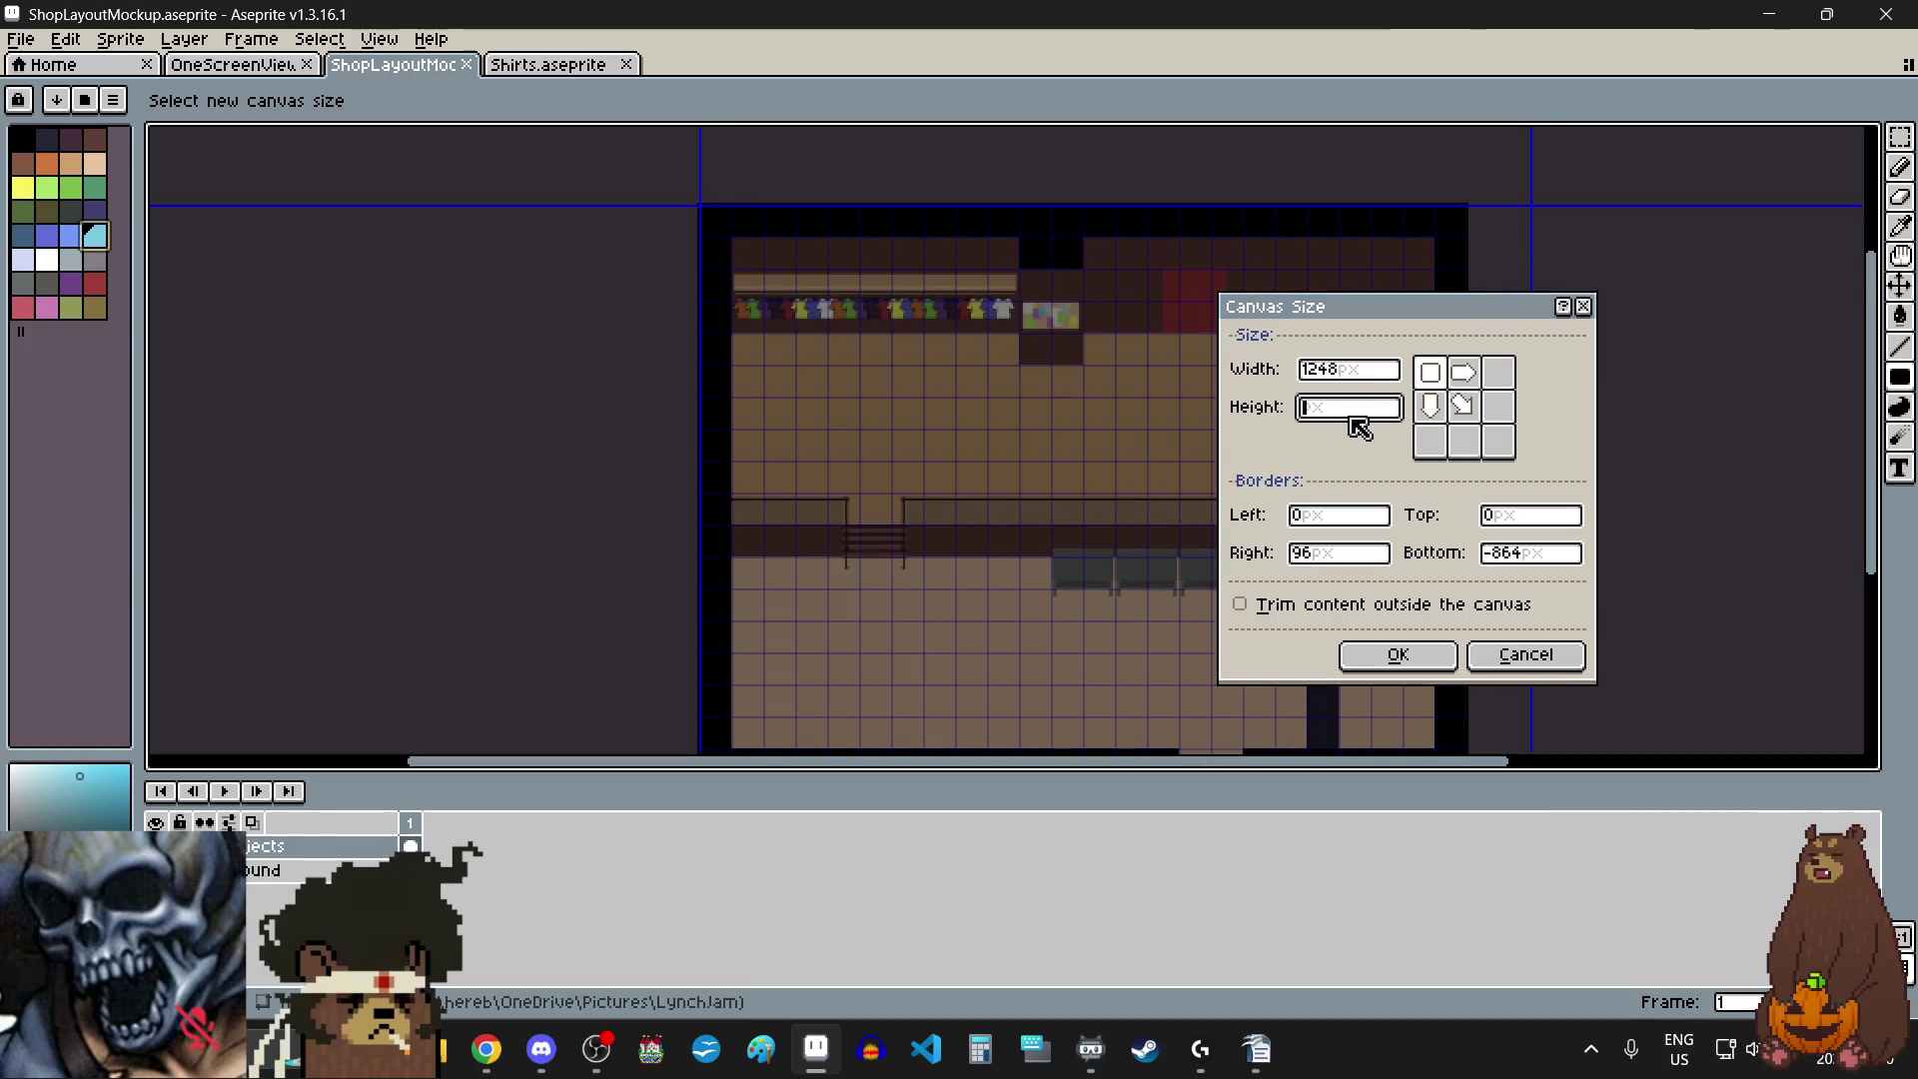
type("960")
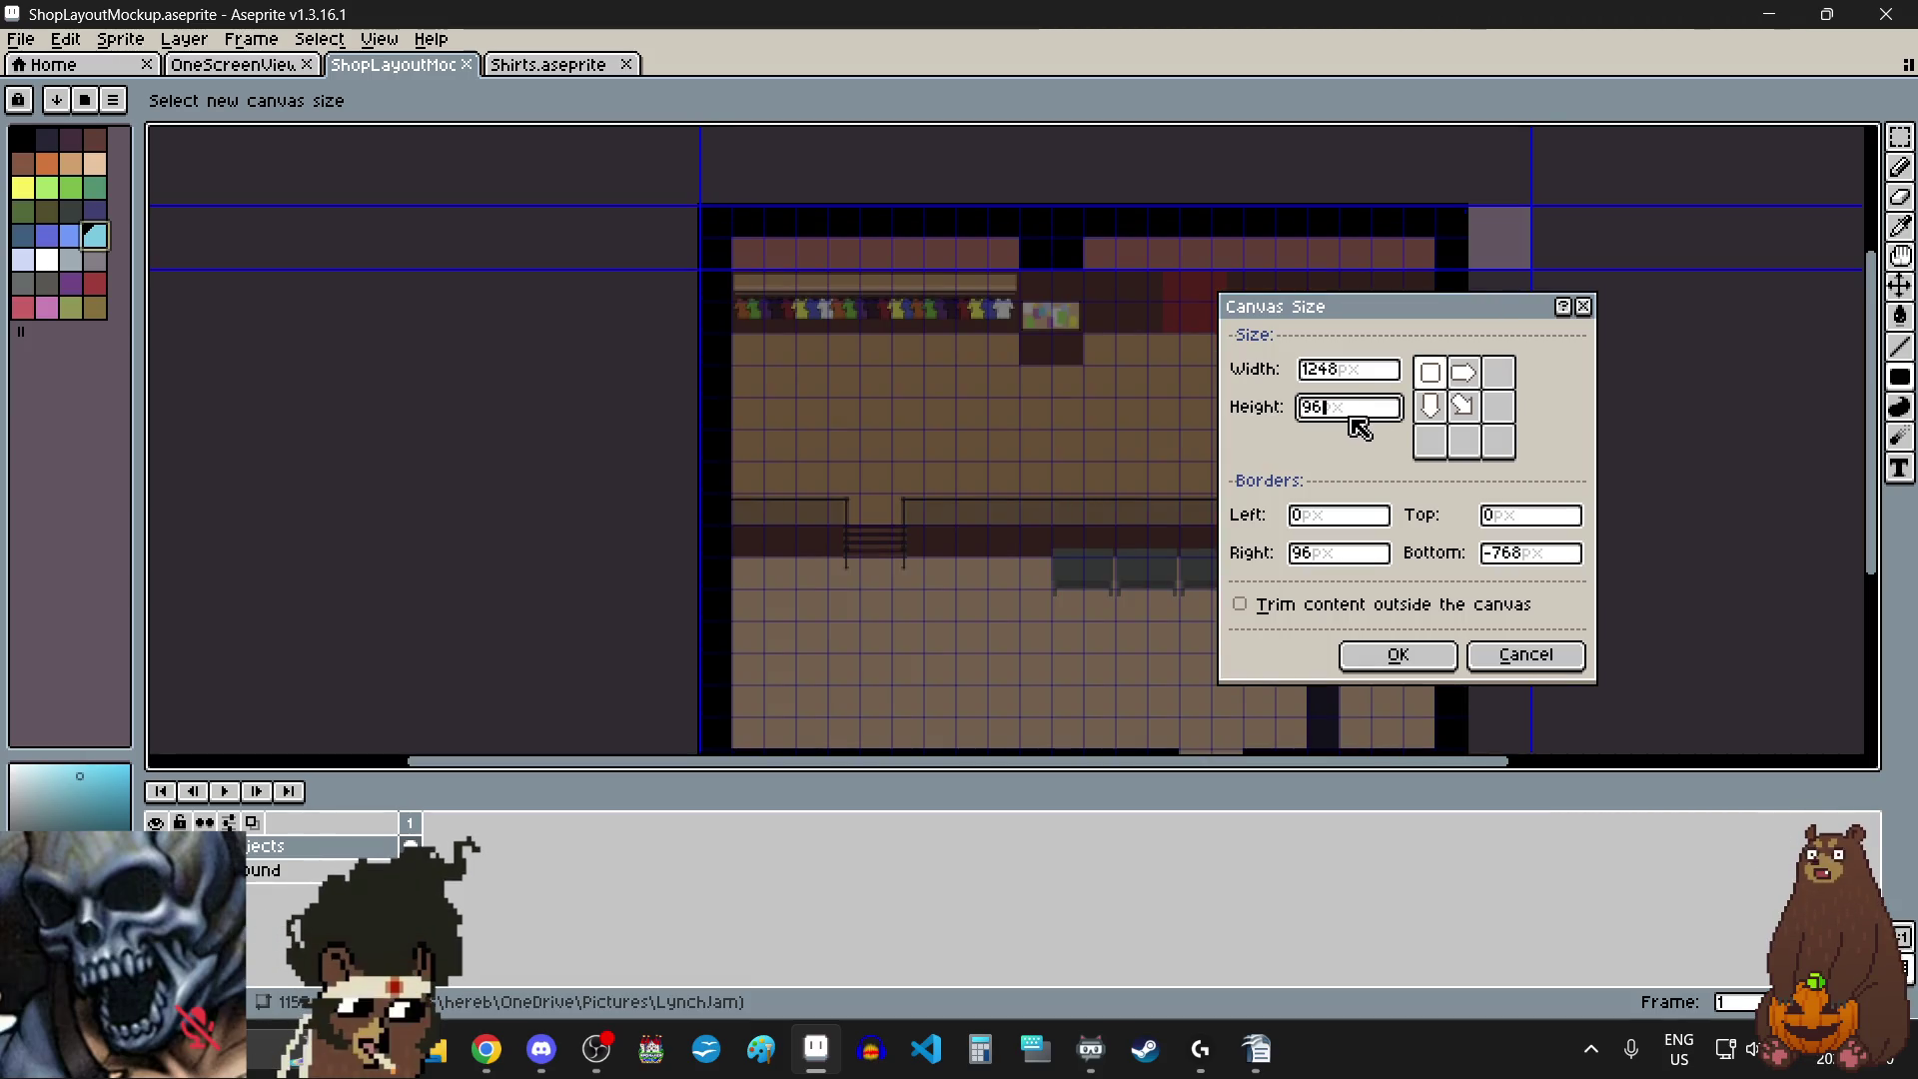
key("Return")
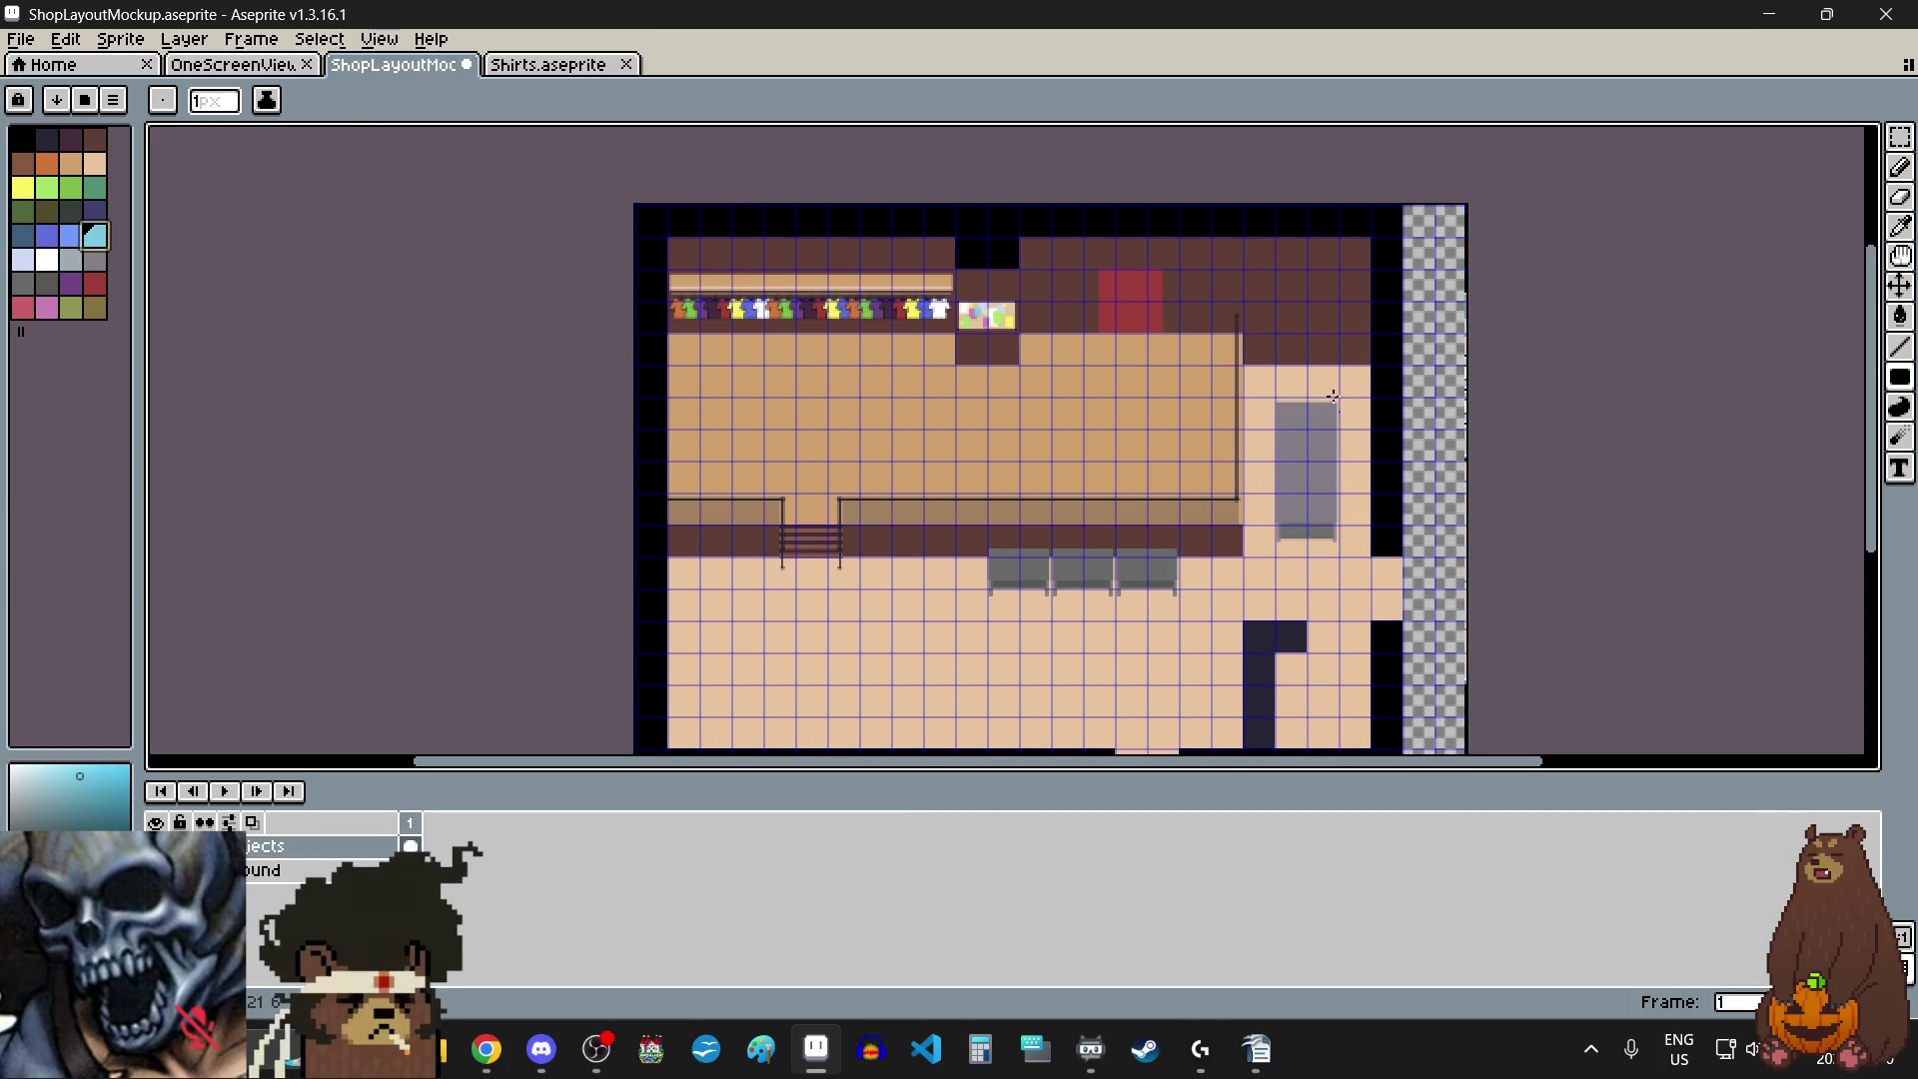
- Select the right part of the room layout with a rectangular selection
left_click_drag(1901, 137, 1770, 137)
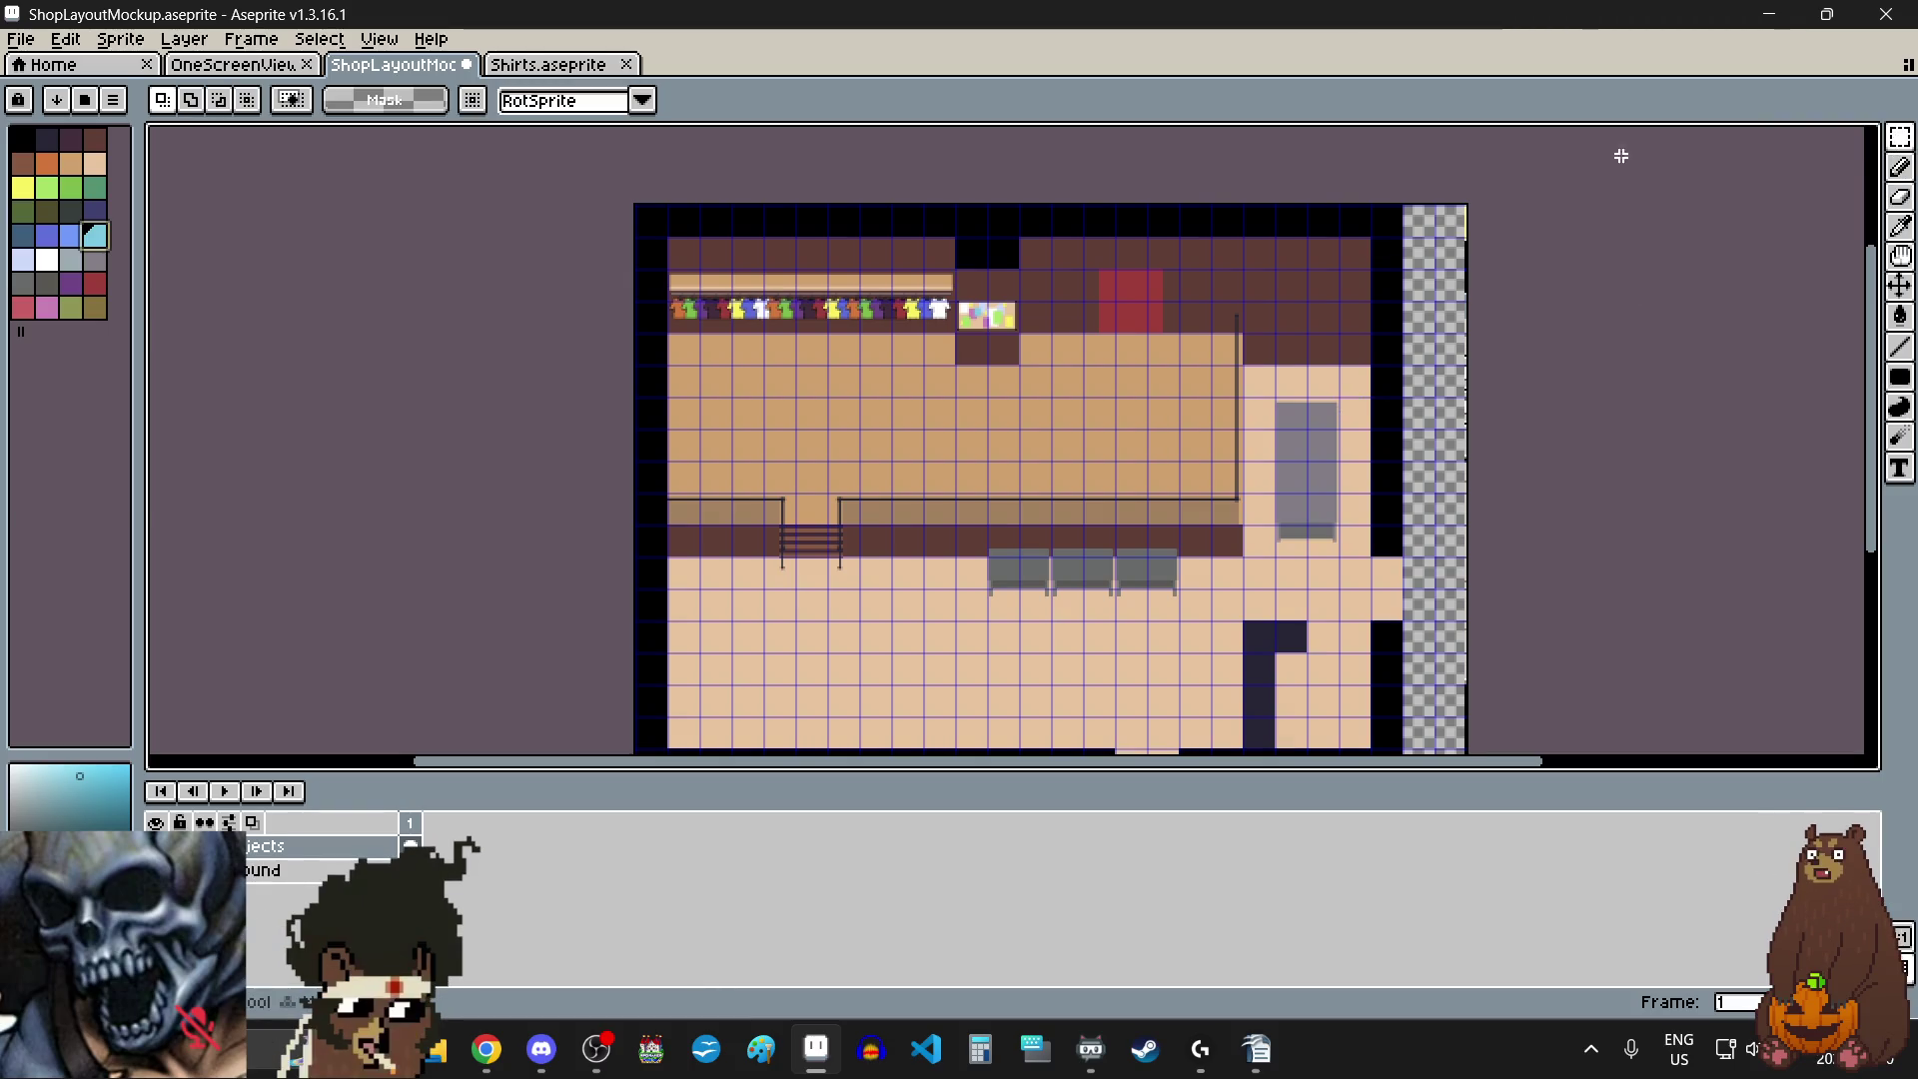
scroll(1186, 207, "up", 10)
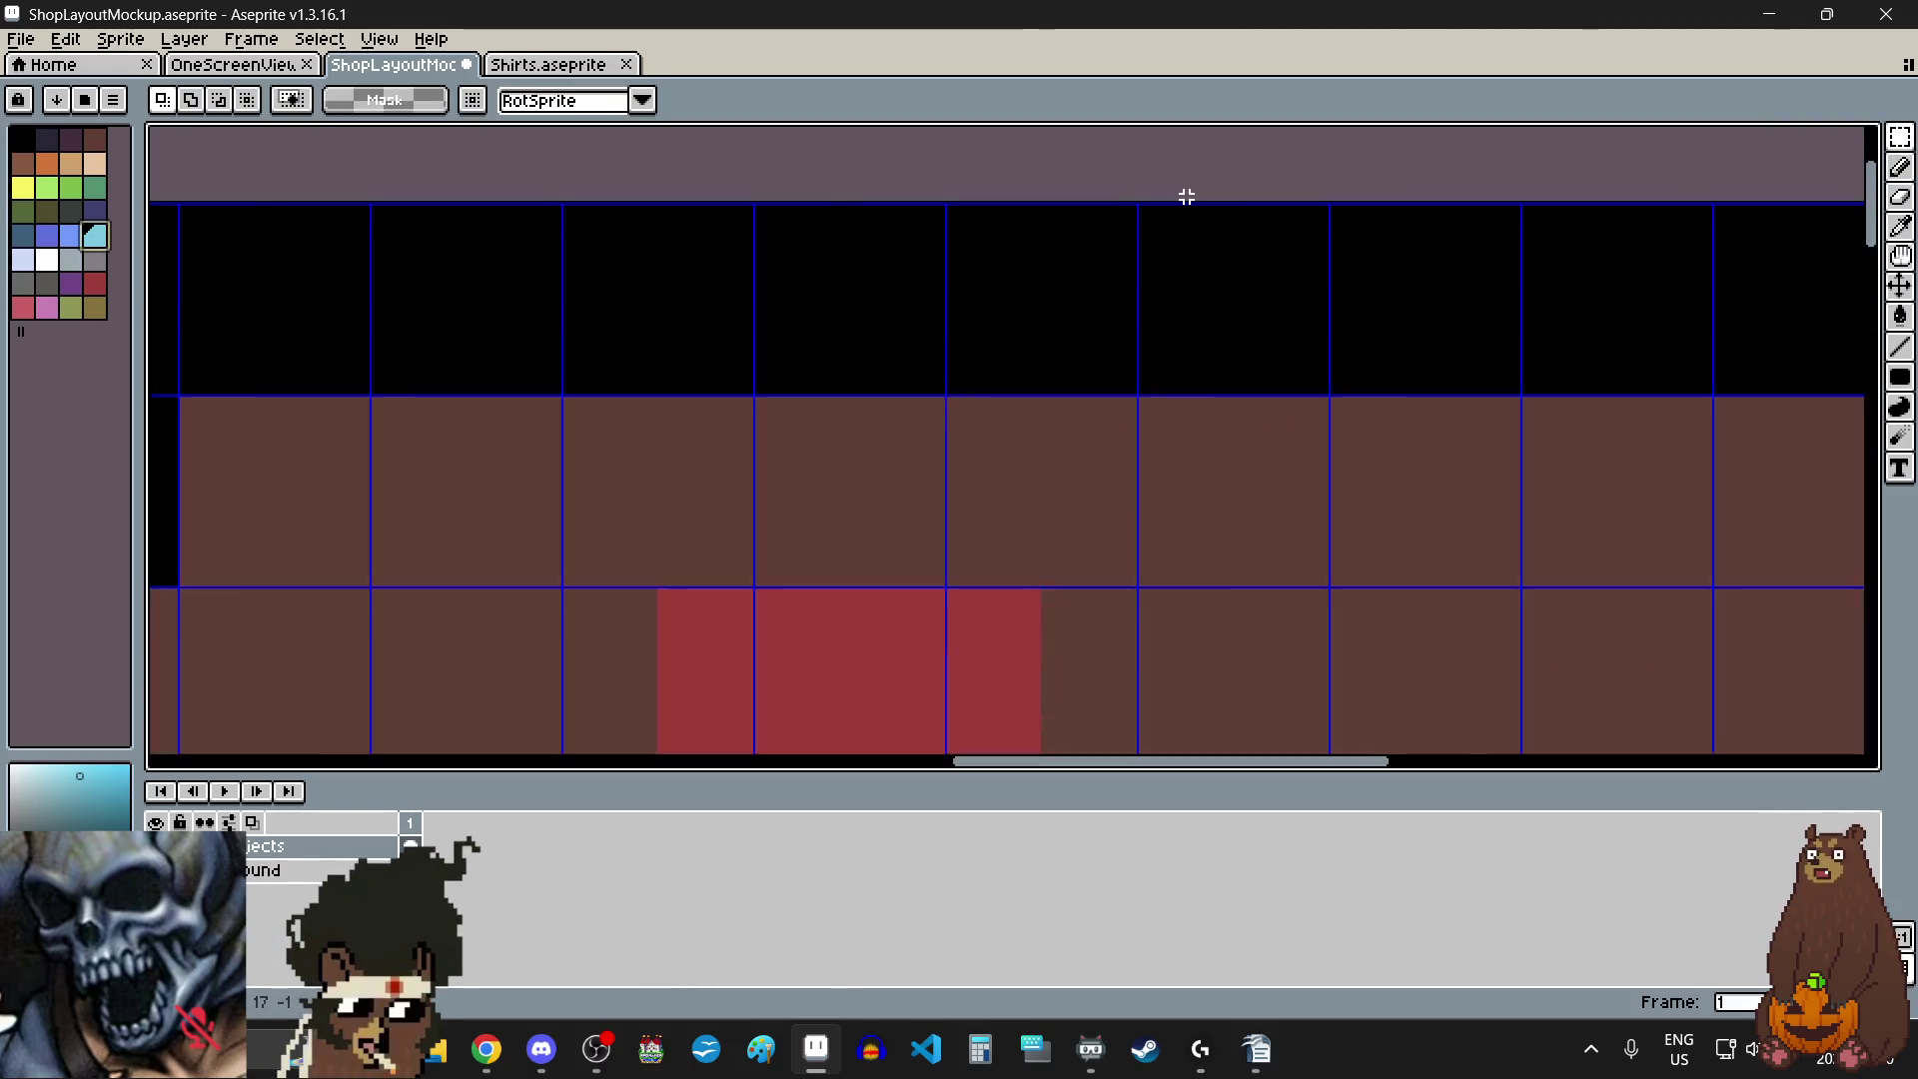
scroll(1072, 222, "down", 1)
scroll(1060, 200, "up", 2)
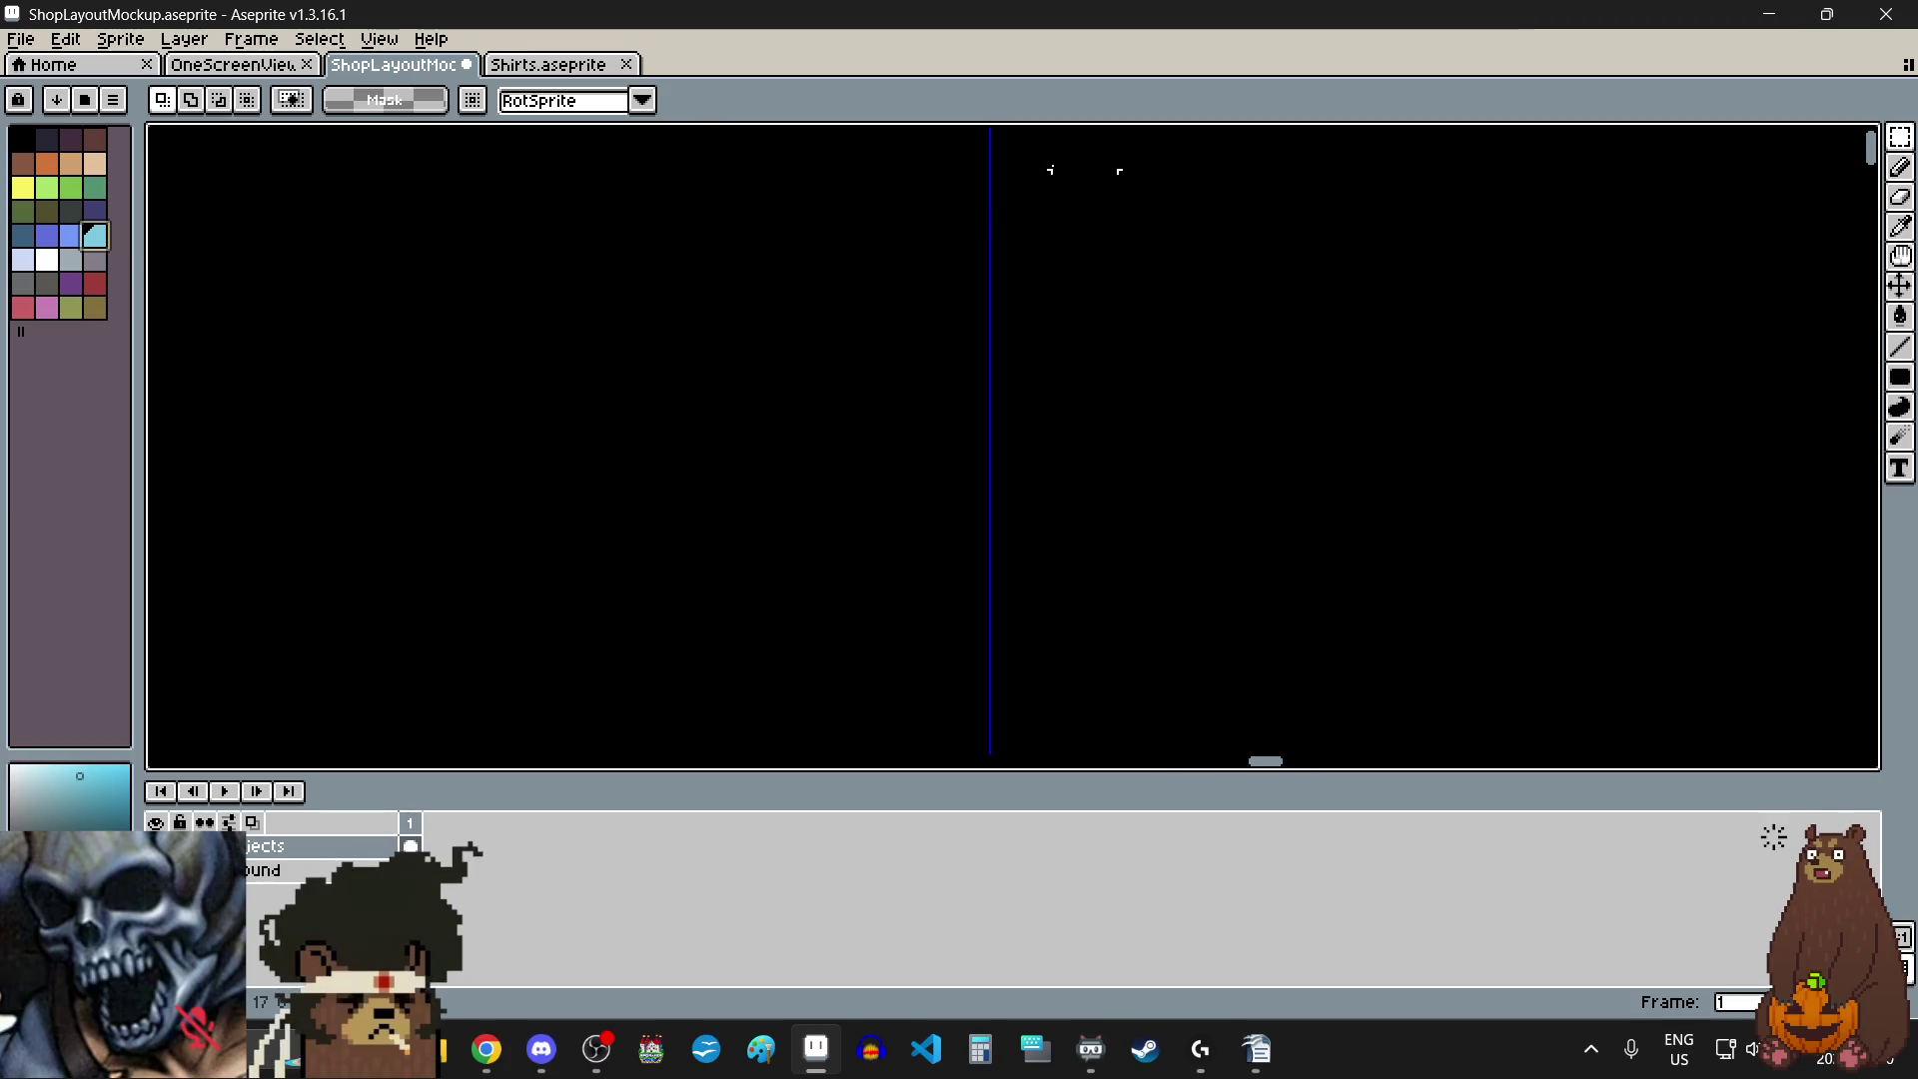
scroll(1031, 177, "down", 7)
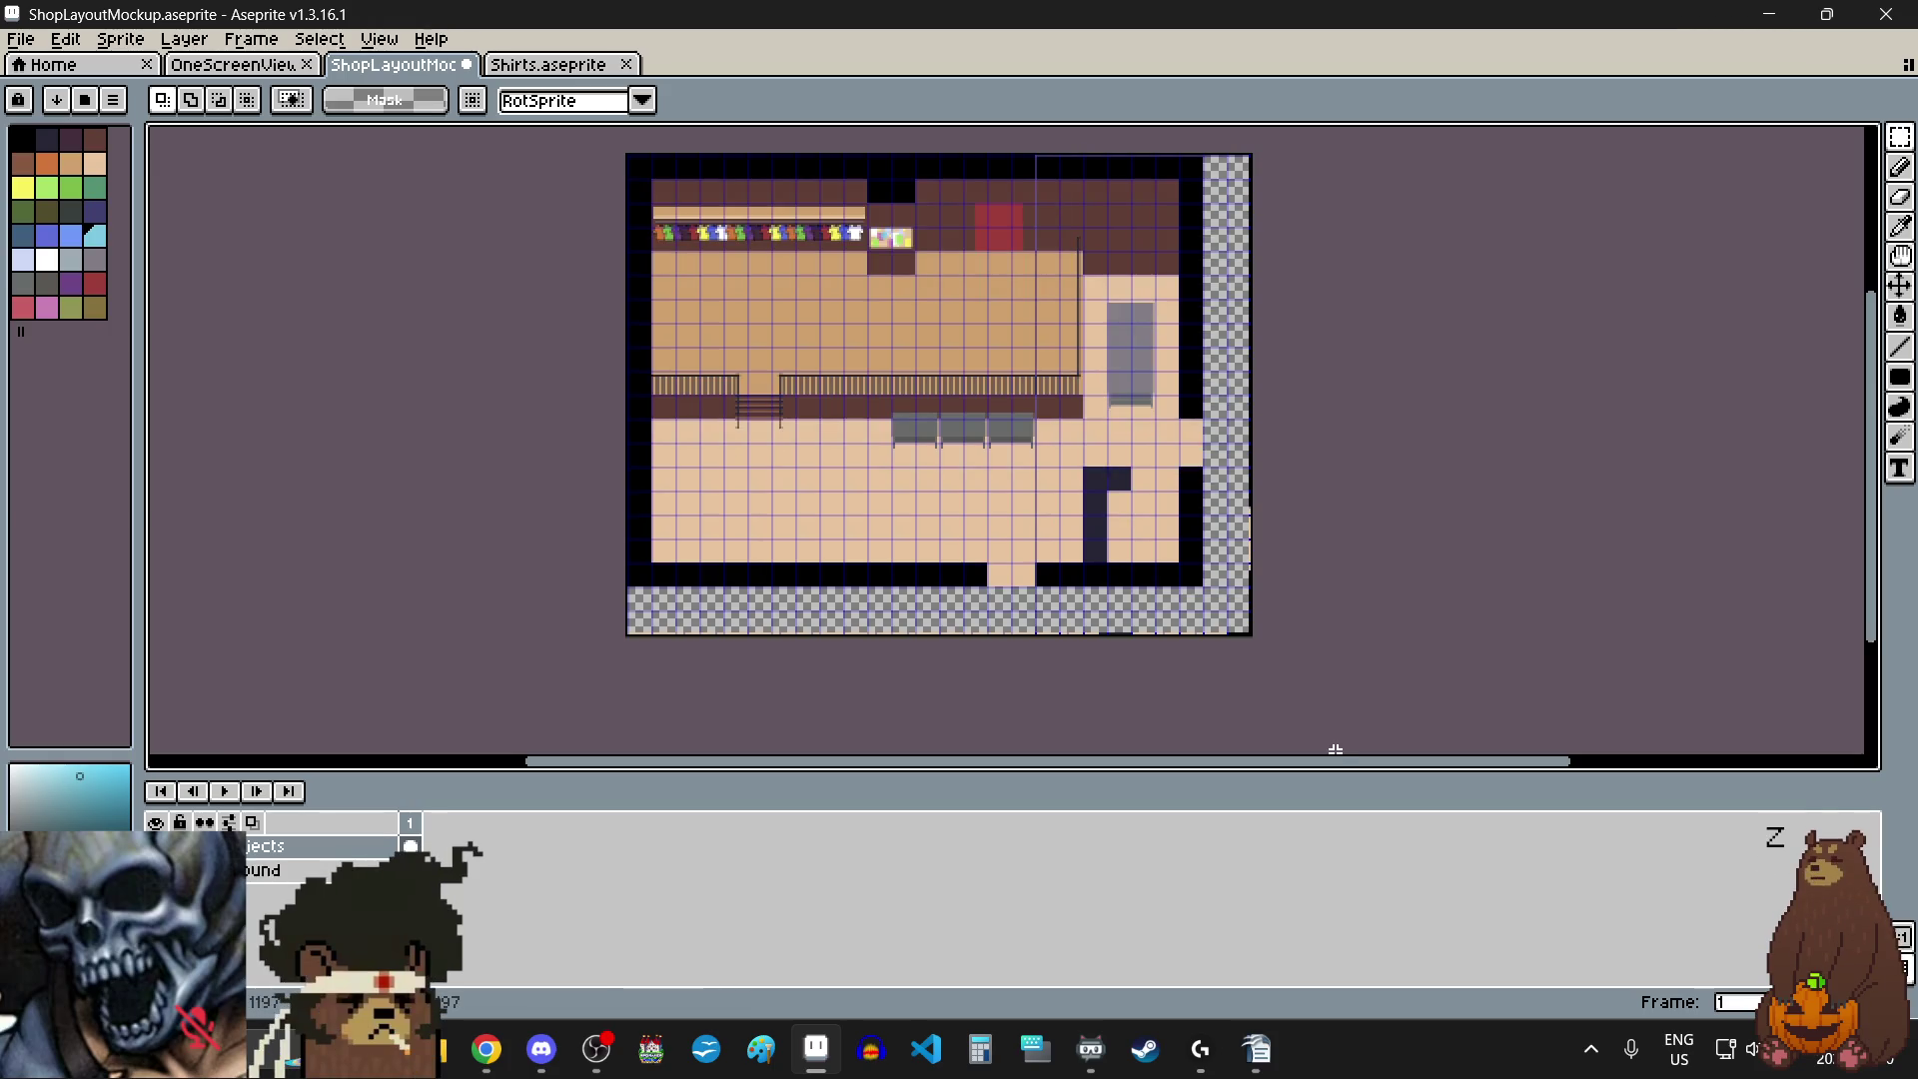
left_click_drag(1030, 150, 1255, 639)
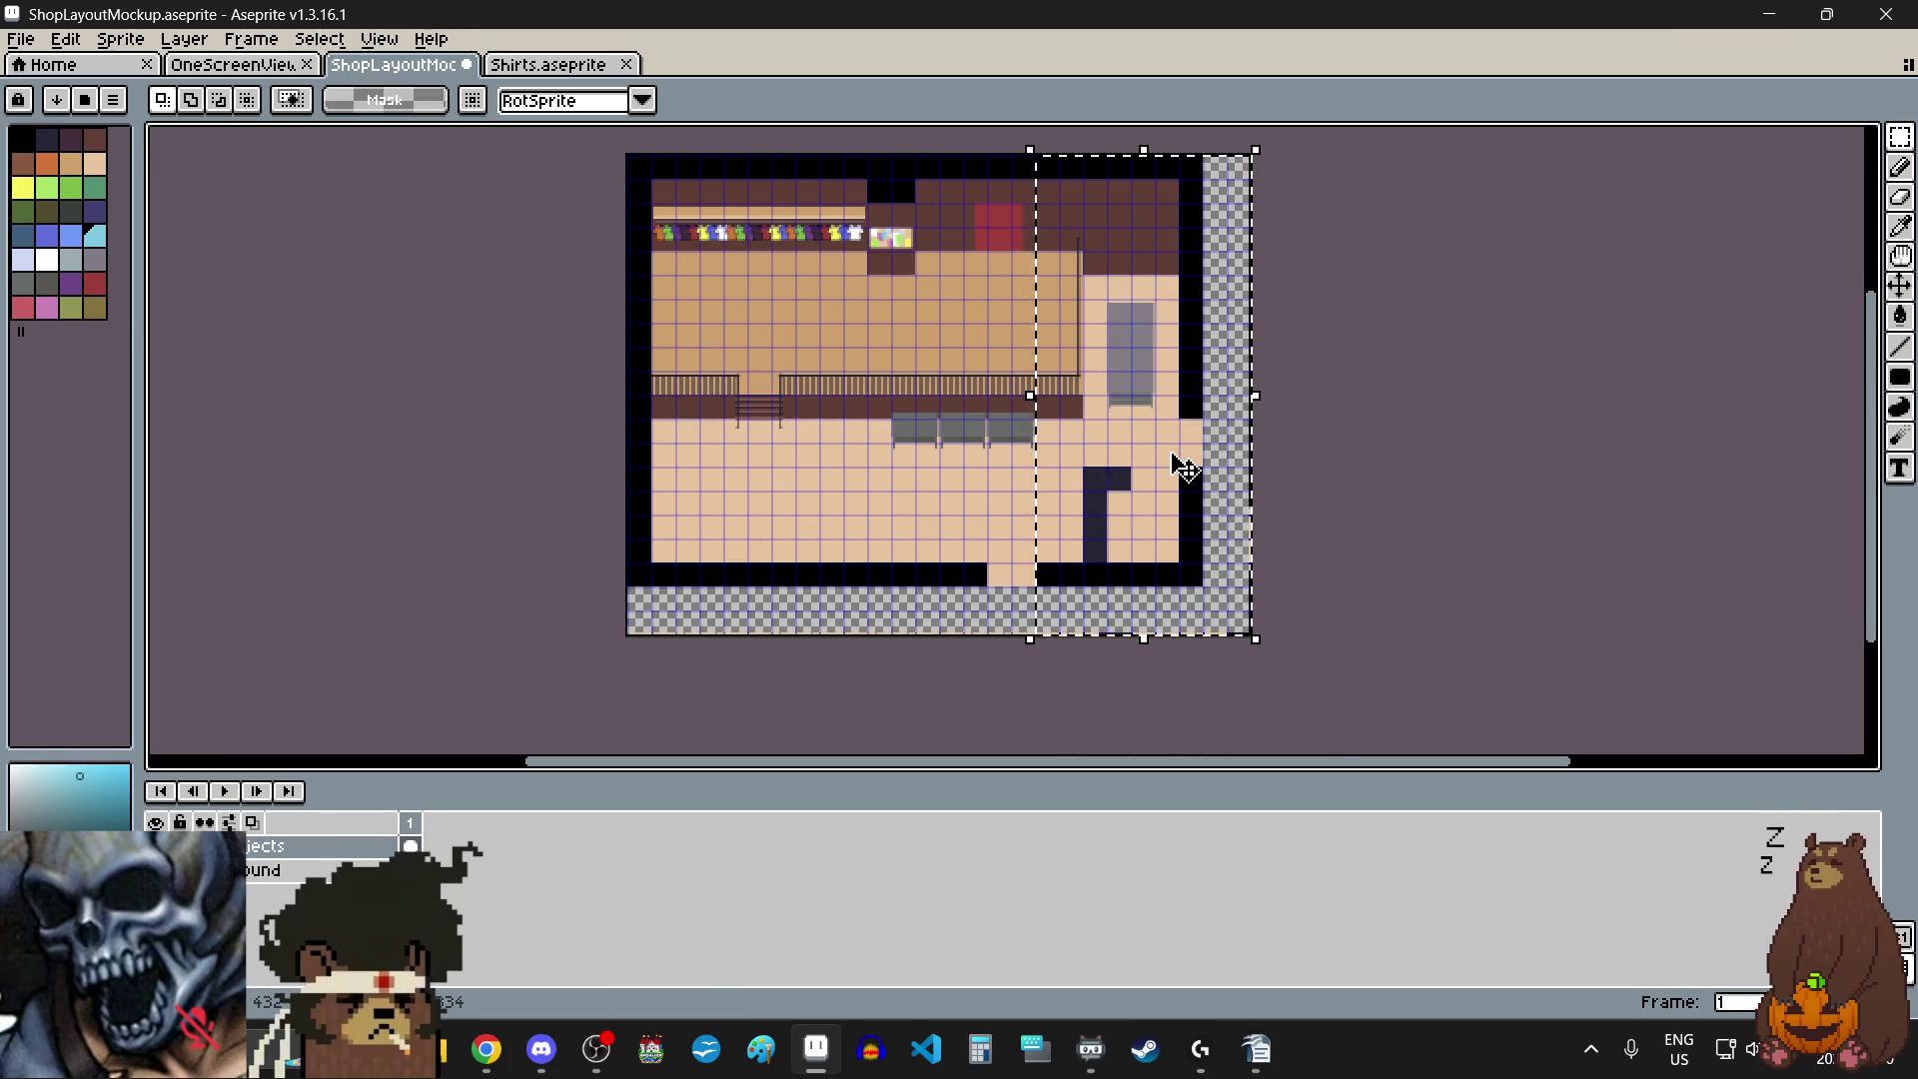
scroll(1212, 247, "down", 1)
scroll(1211, 247, "up", 5)
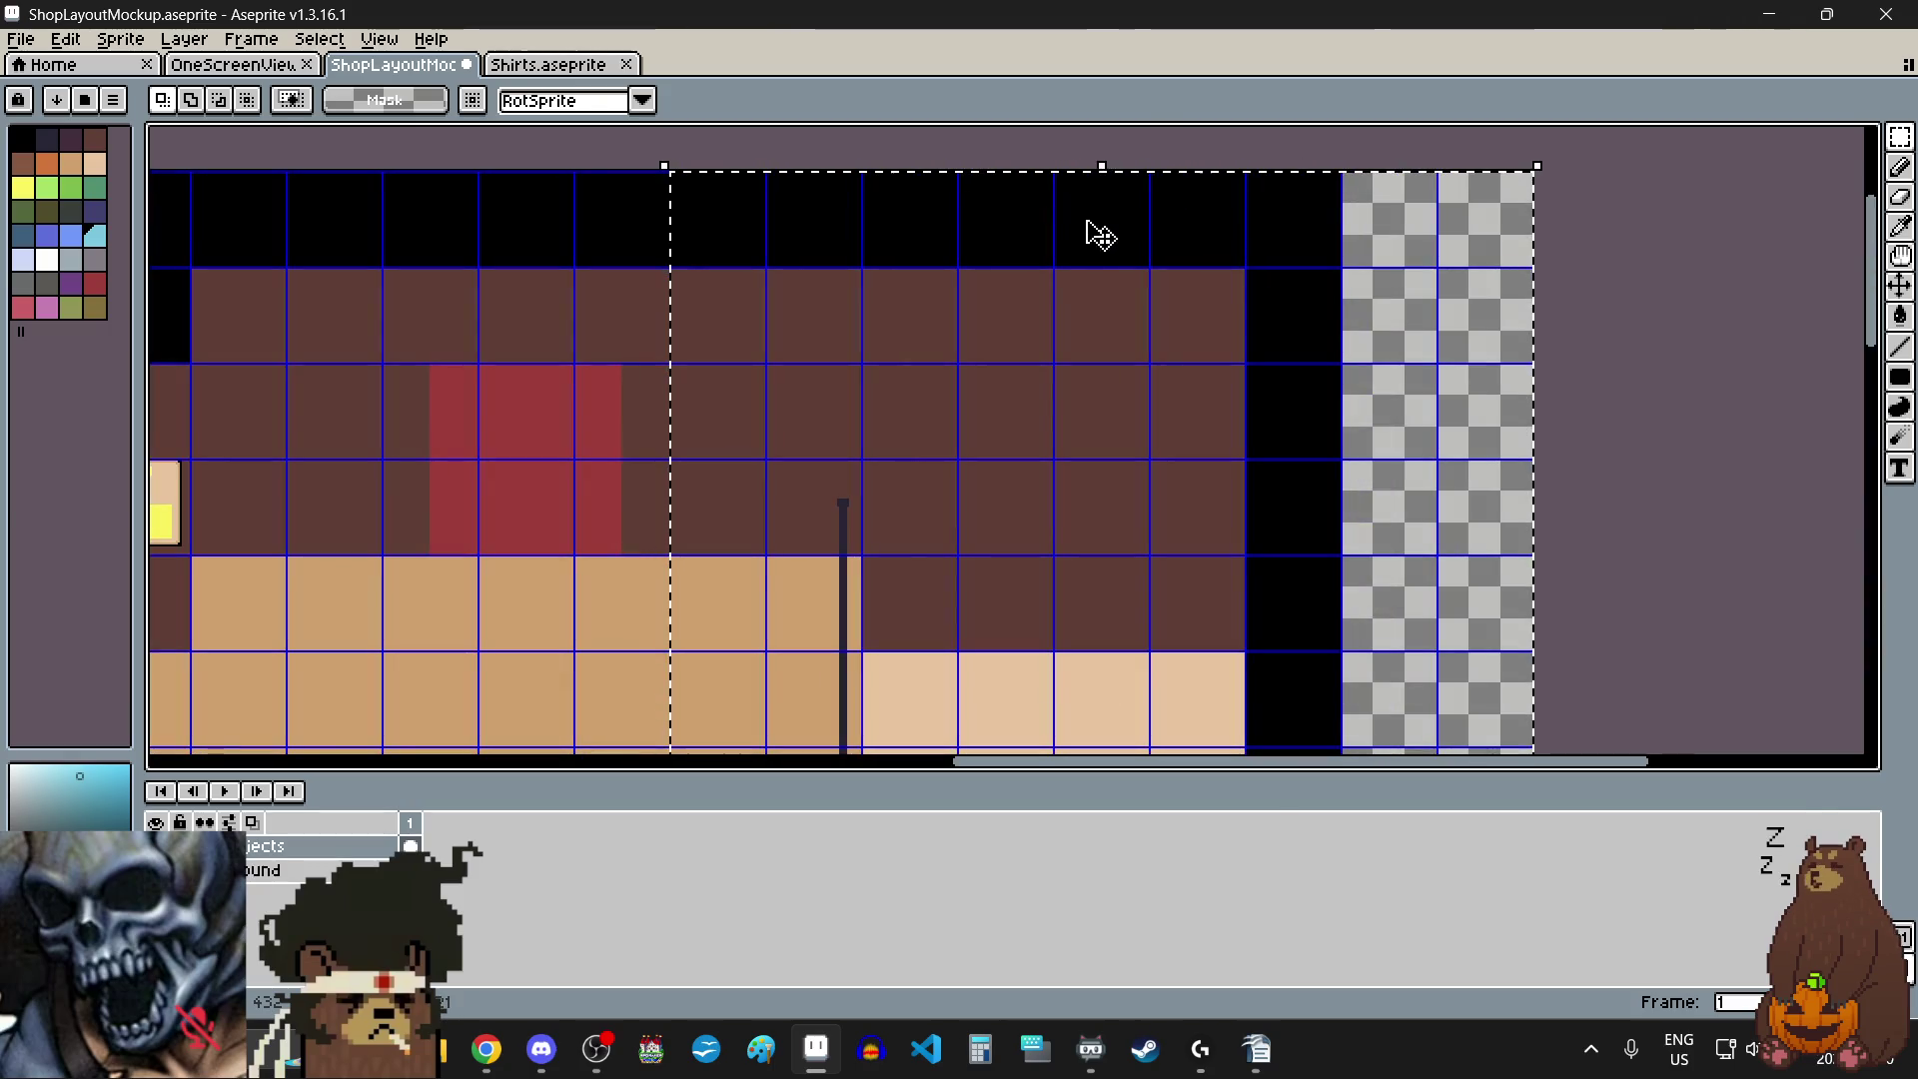
- Shift the selected door and wall section right, adjust it back left and nudge it up one pixel
left_click(1116, 270)
left_click_drag(1116, 269, 1136, 270)
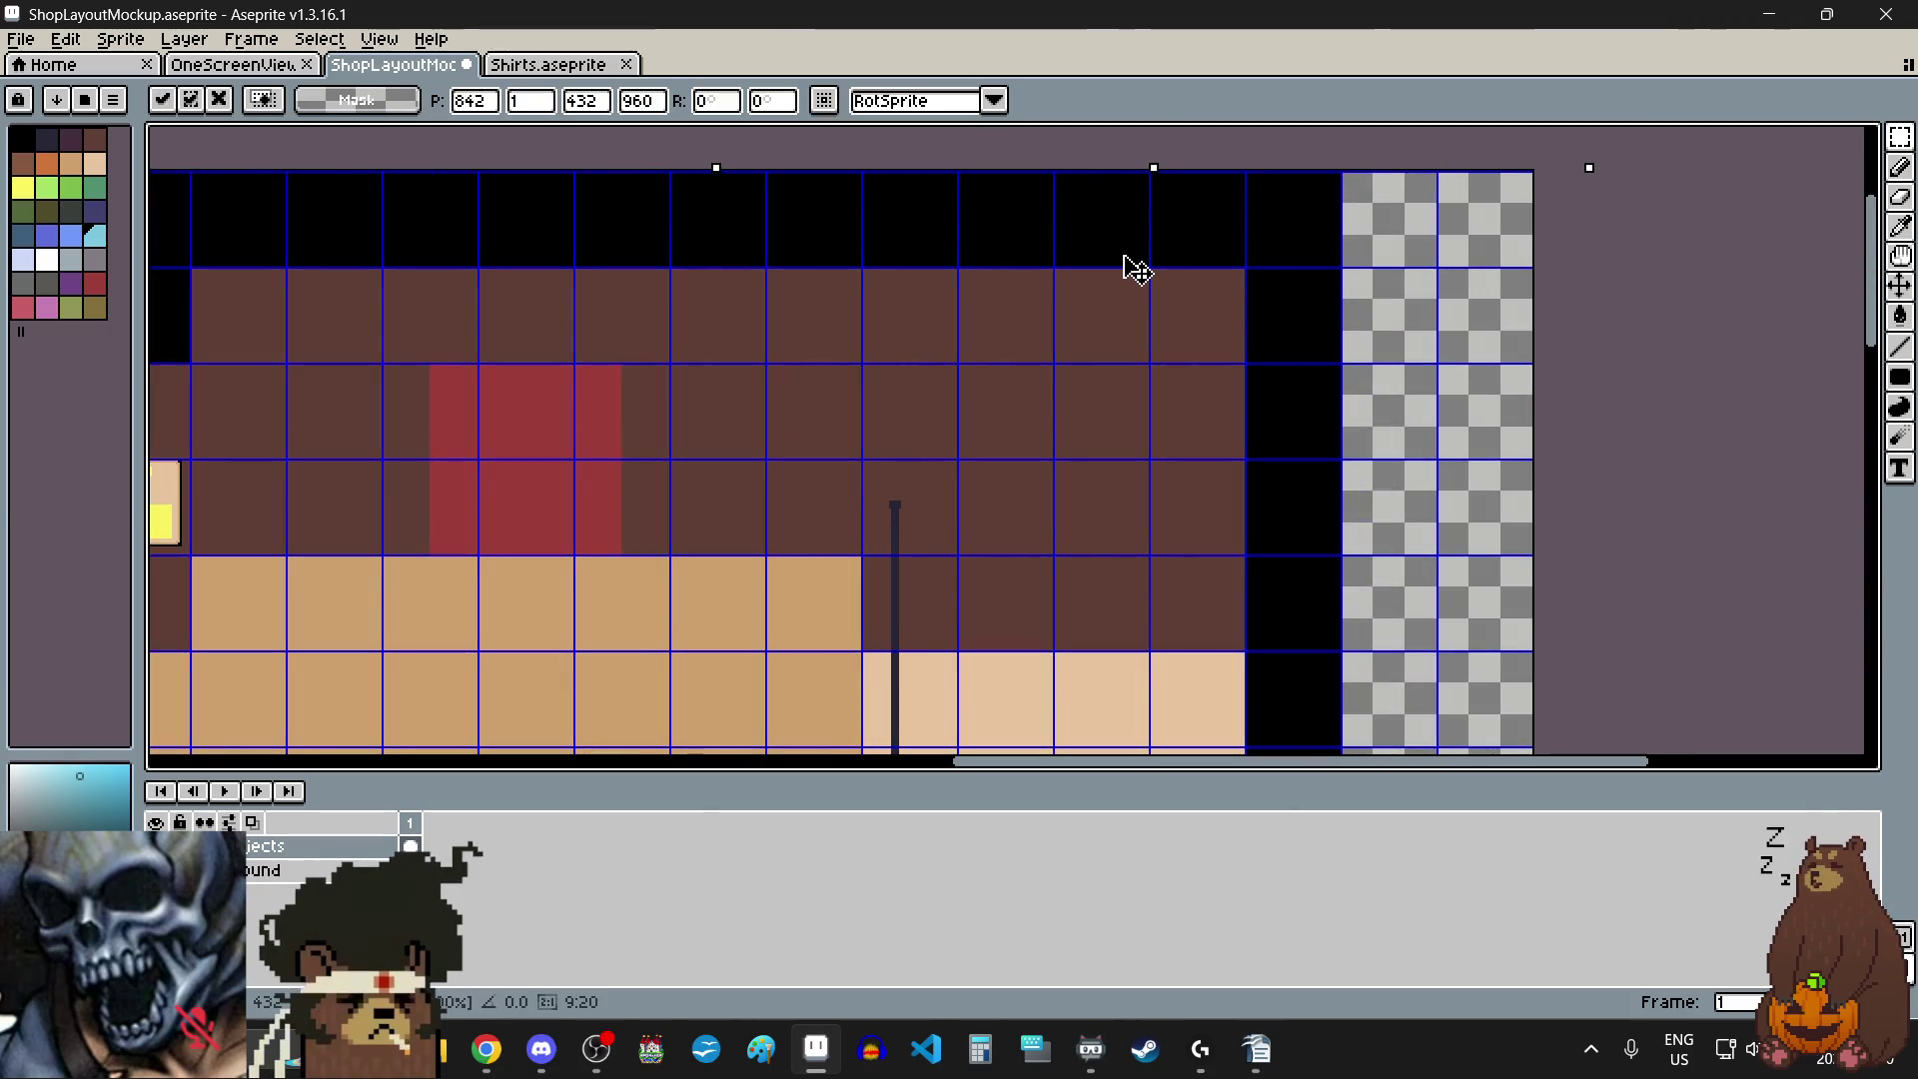
scroll(1199, 321, "down", 2)
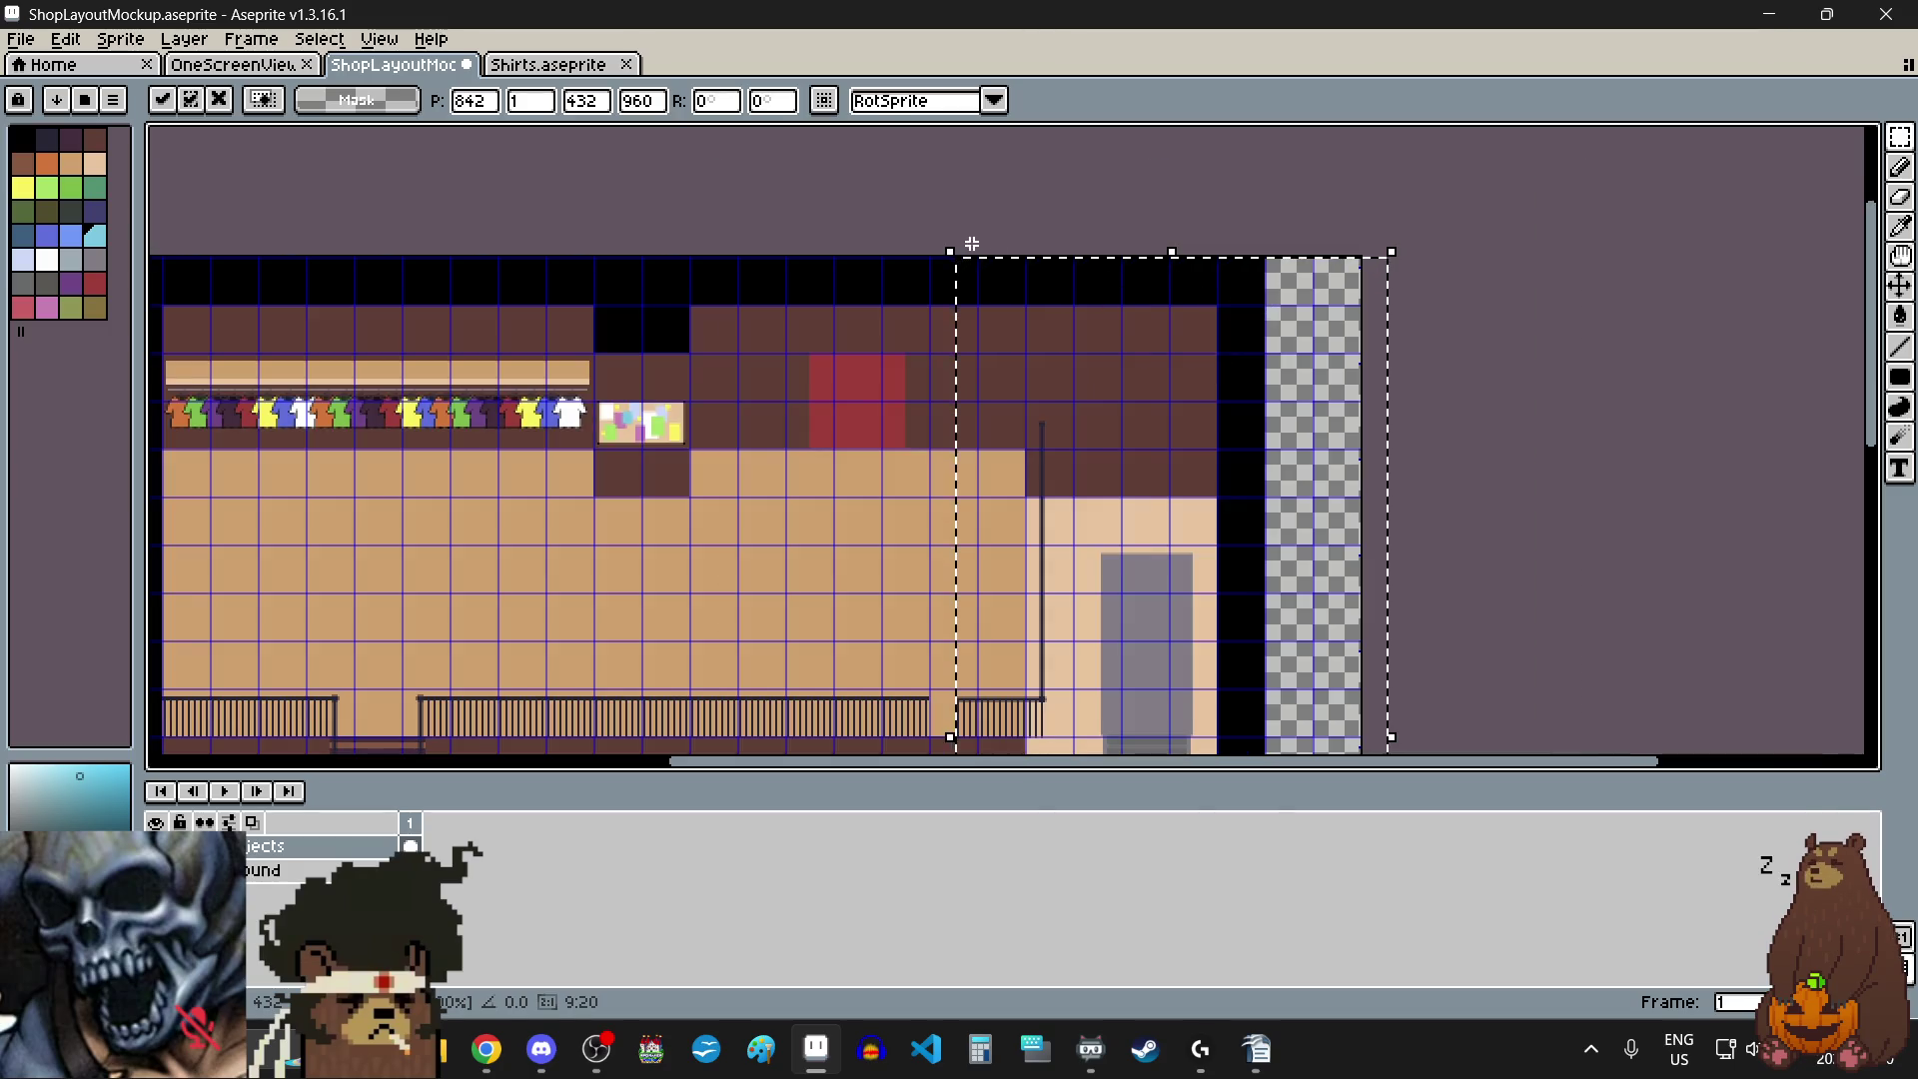
scroll(943, 248, "up", 5)
scroll(984, 297, "down", 4)
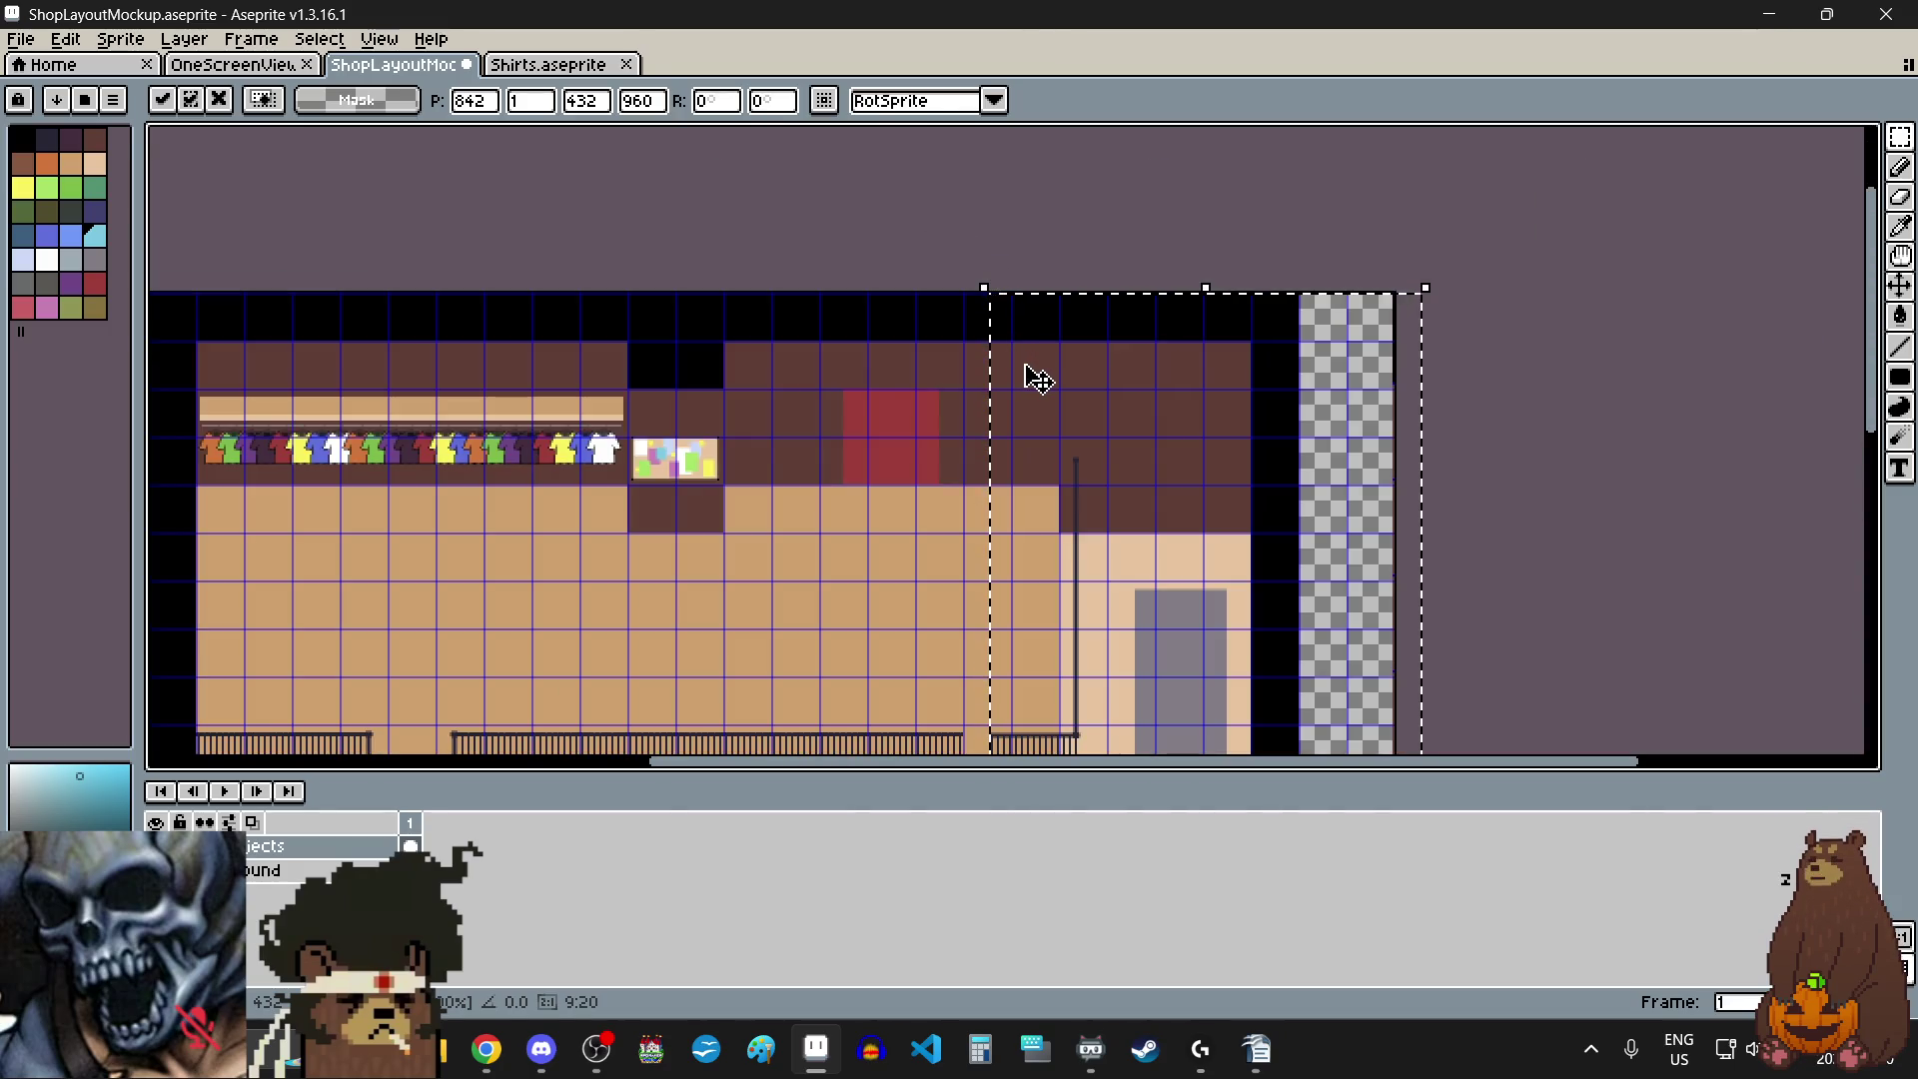
left_click_drag(1004, 347, 1061, 398)
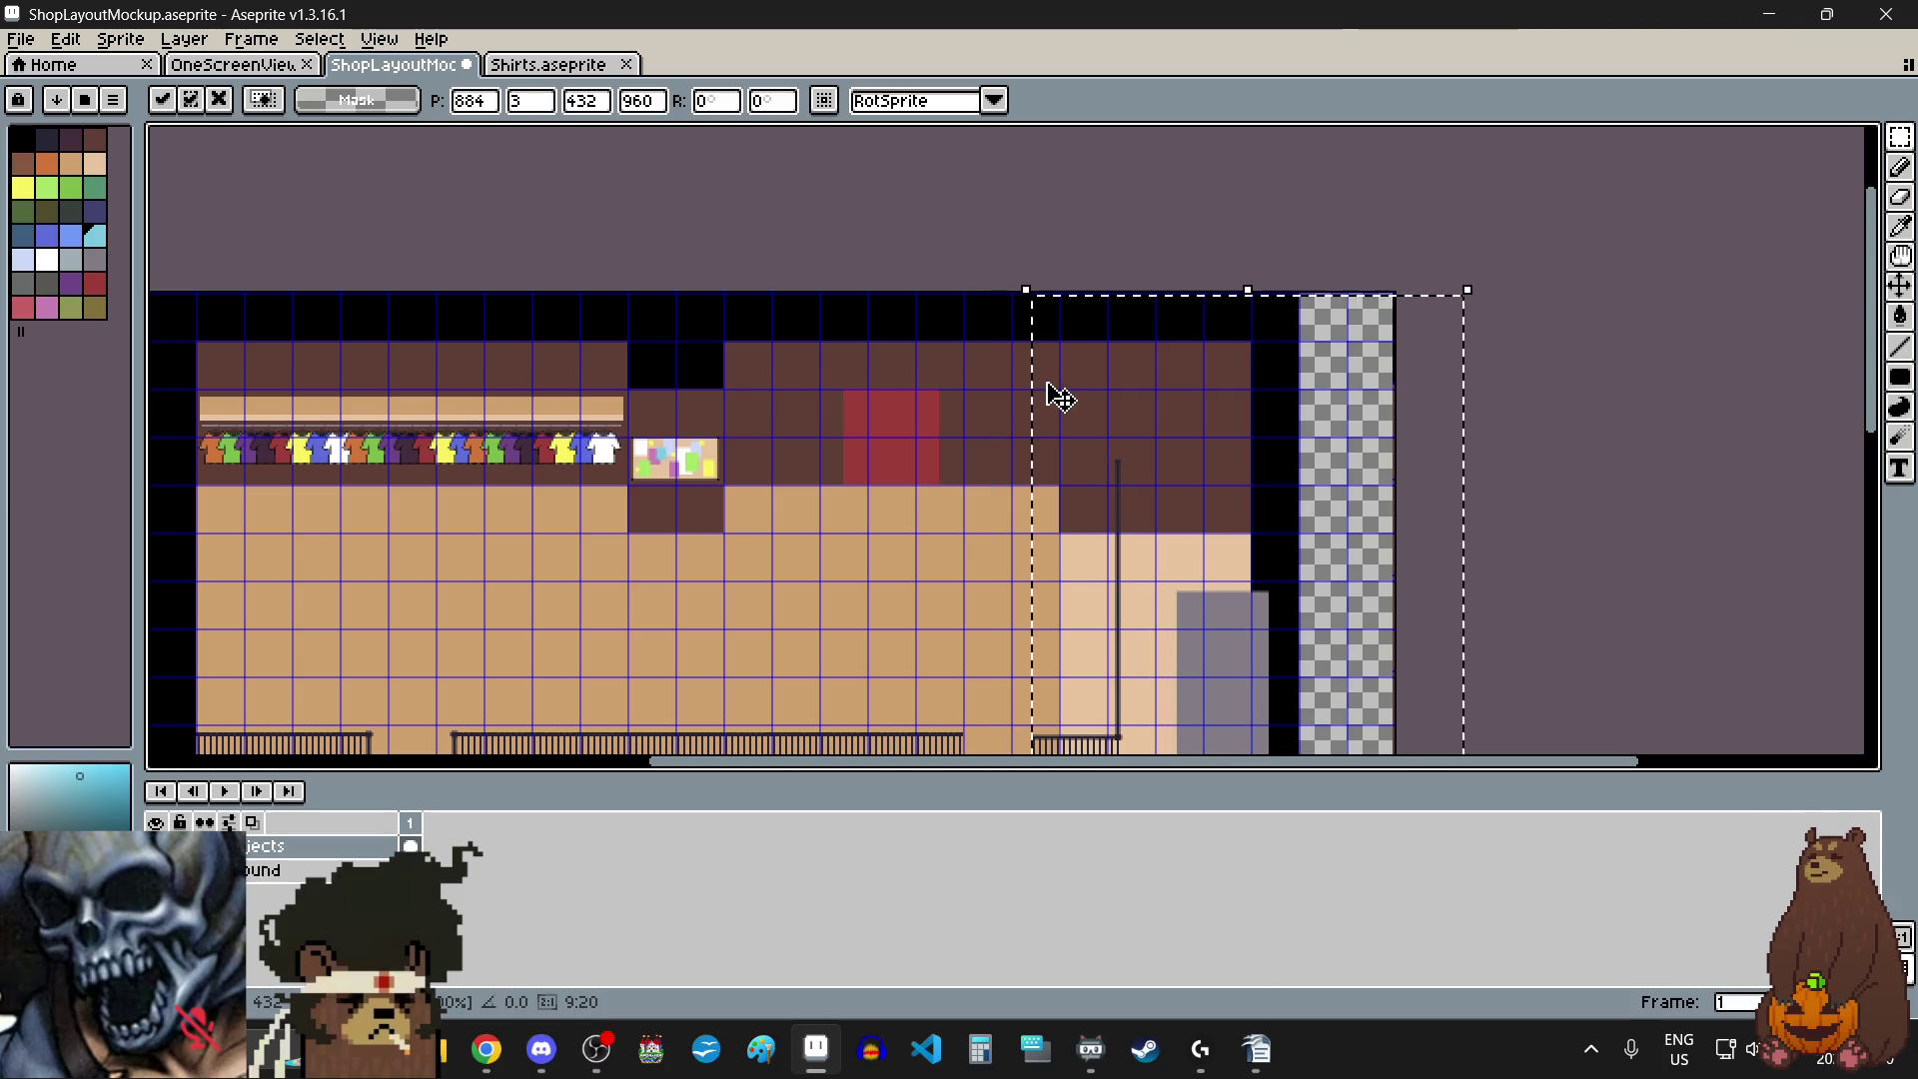
scroll(1057, 312, "up", 4)
left_click_drag(993, 351, 835, 342)
key("Up")
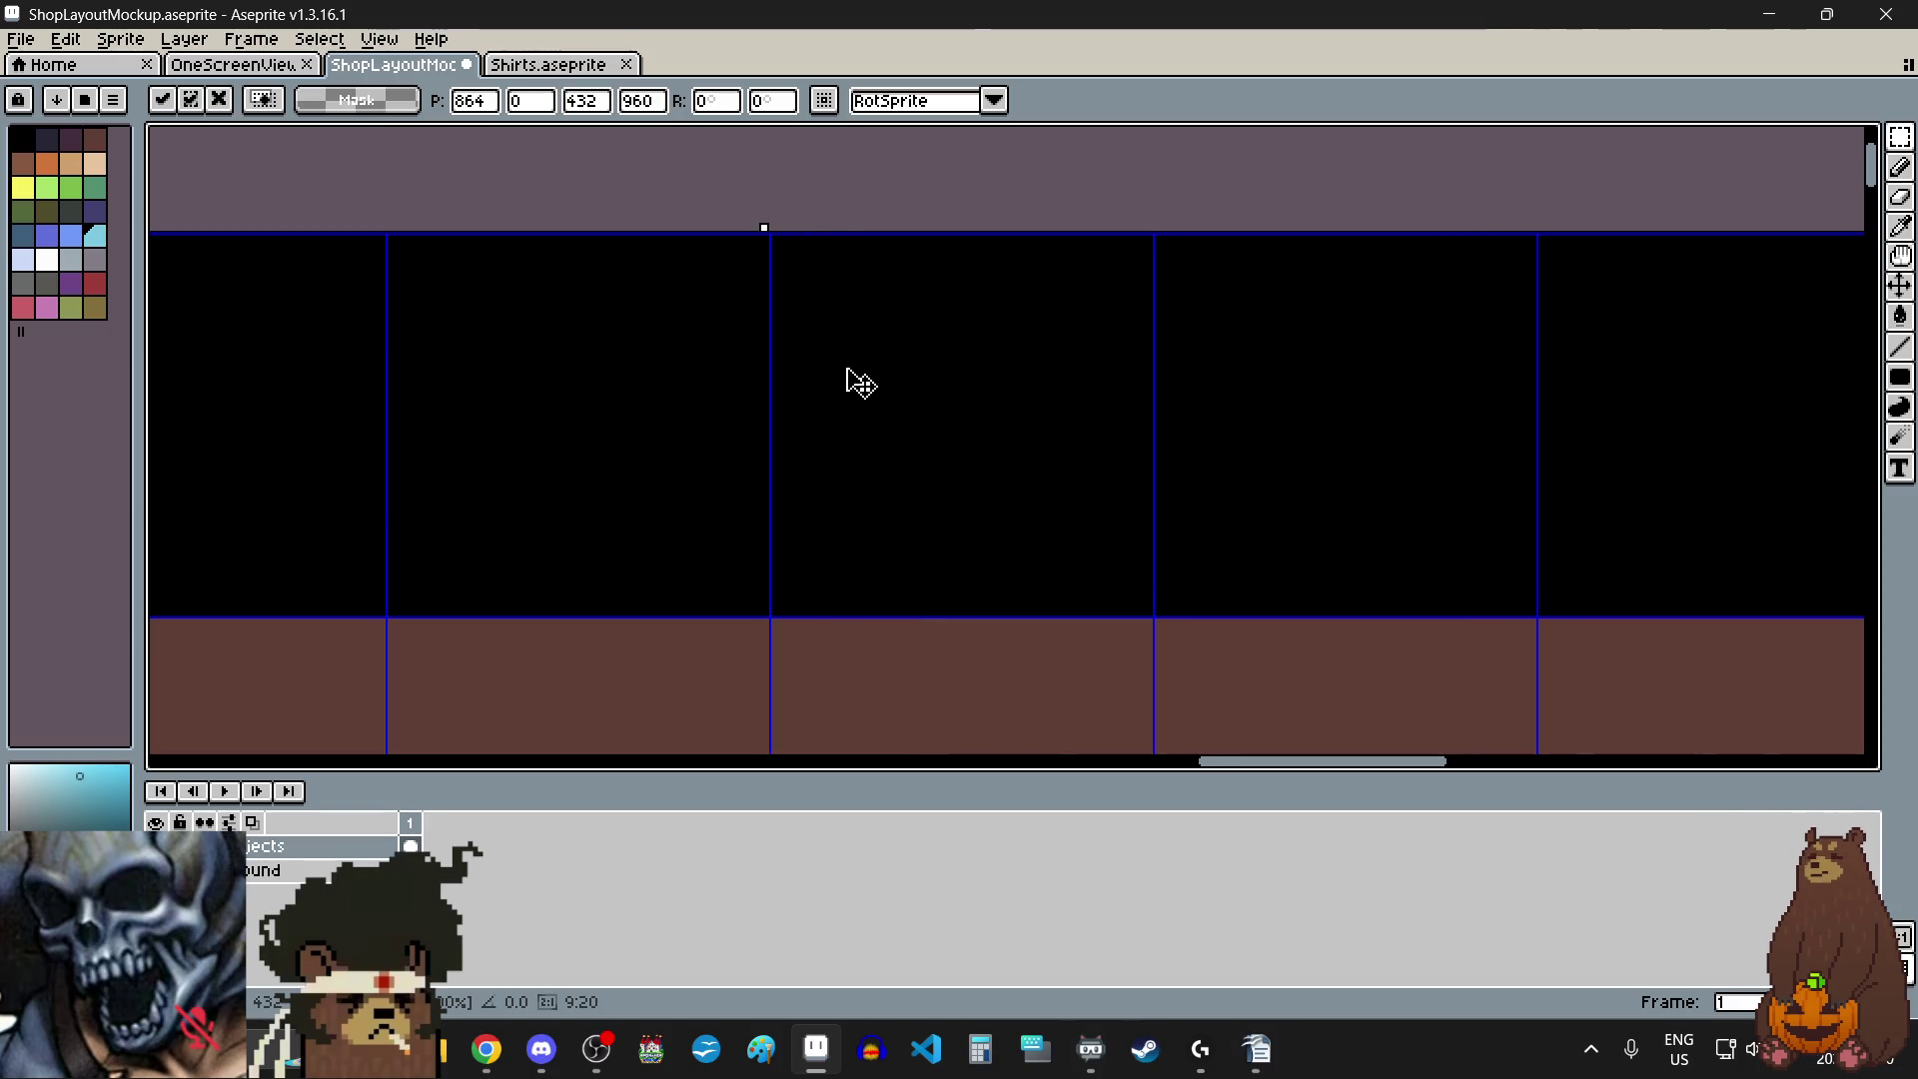
- Move the section right by one grid cell and commit it, clearing the selection
scroll(848, 376, "down", 4)
scroll(931, 384, "up", 2)
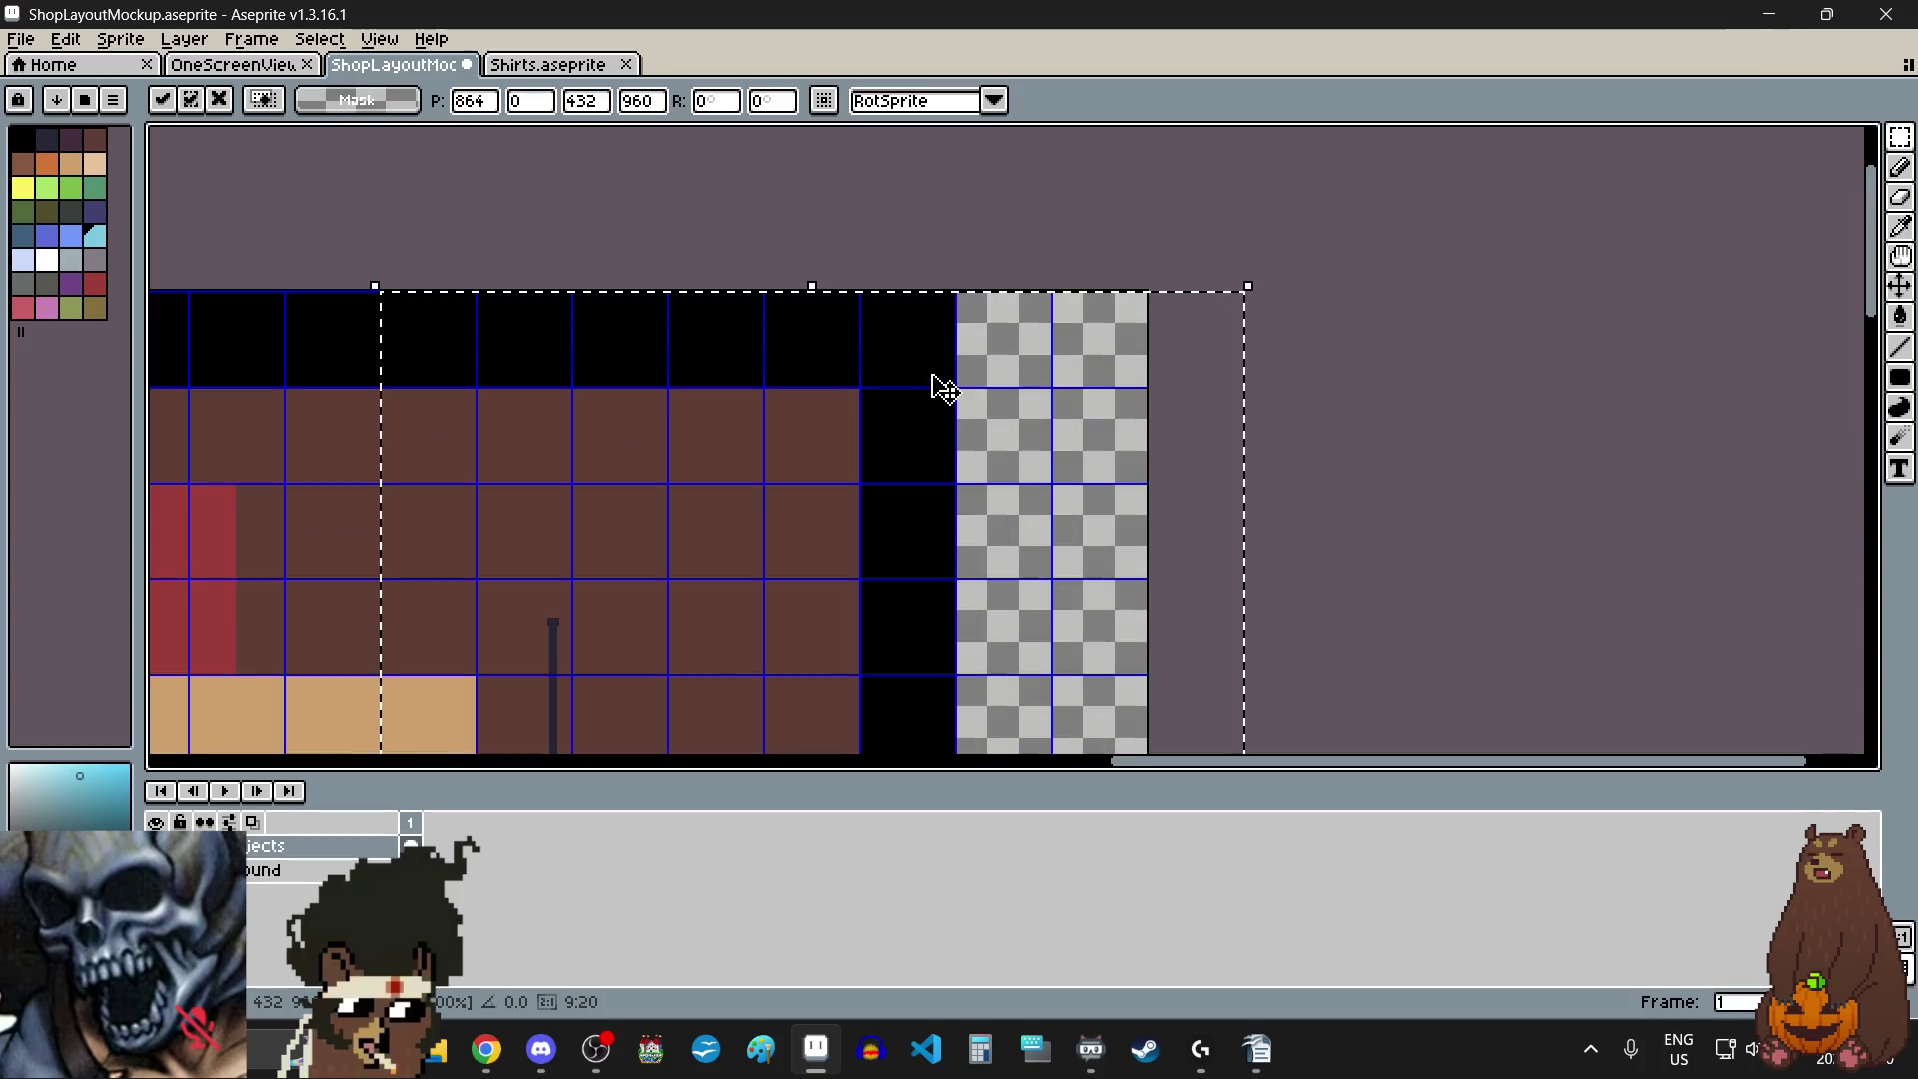
scroll(1080, 398, "down", 3)
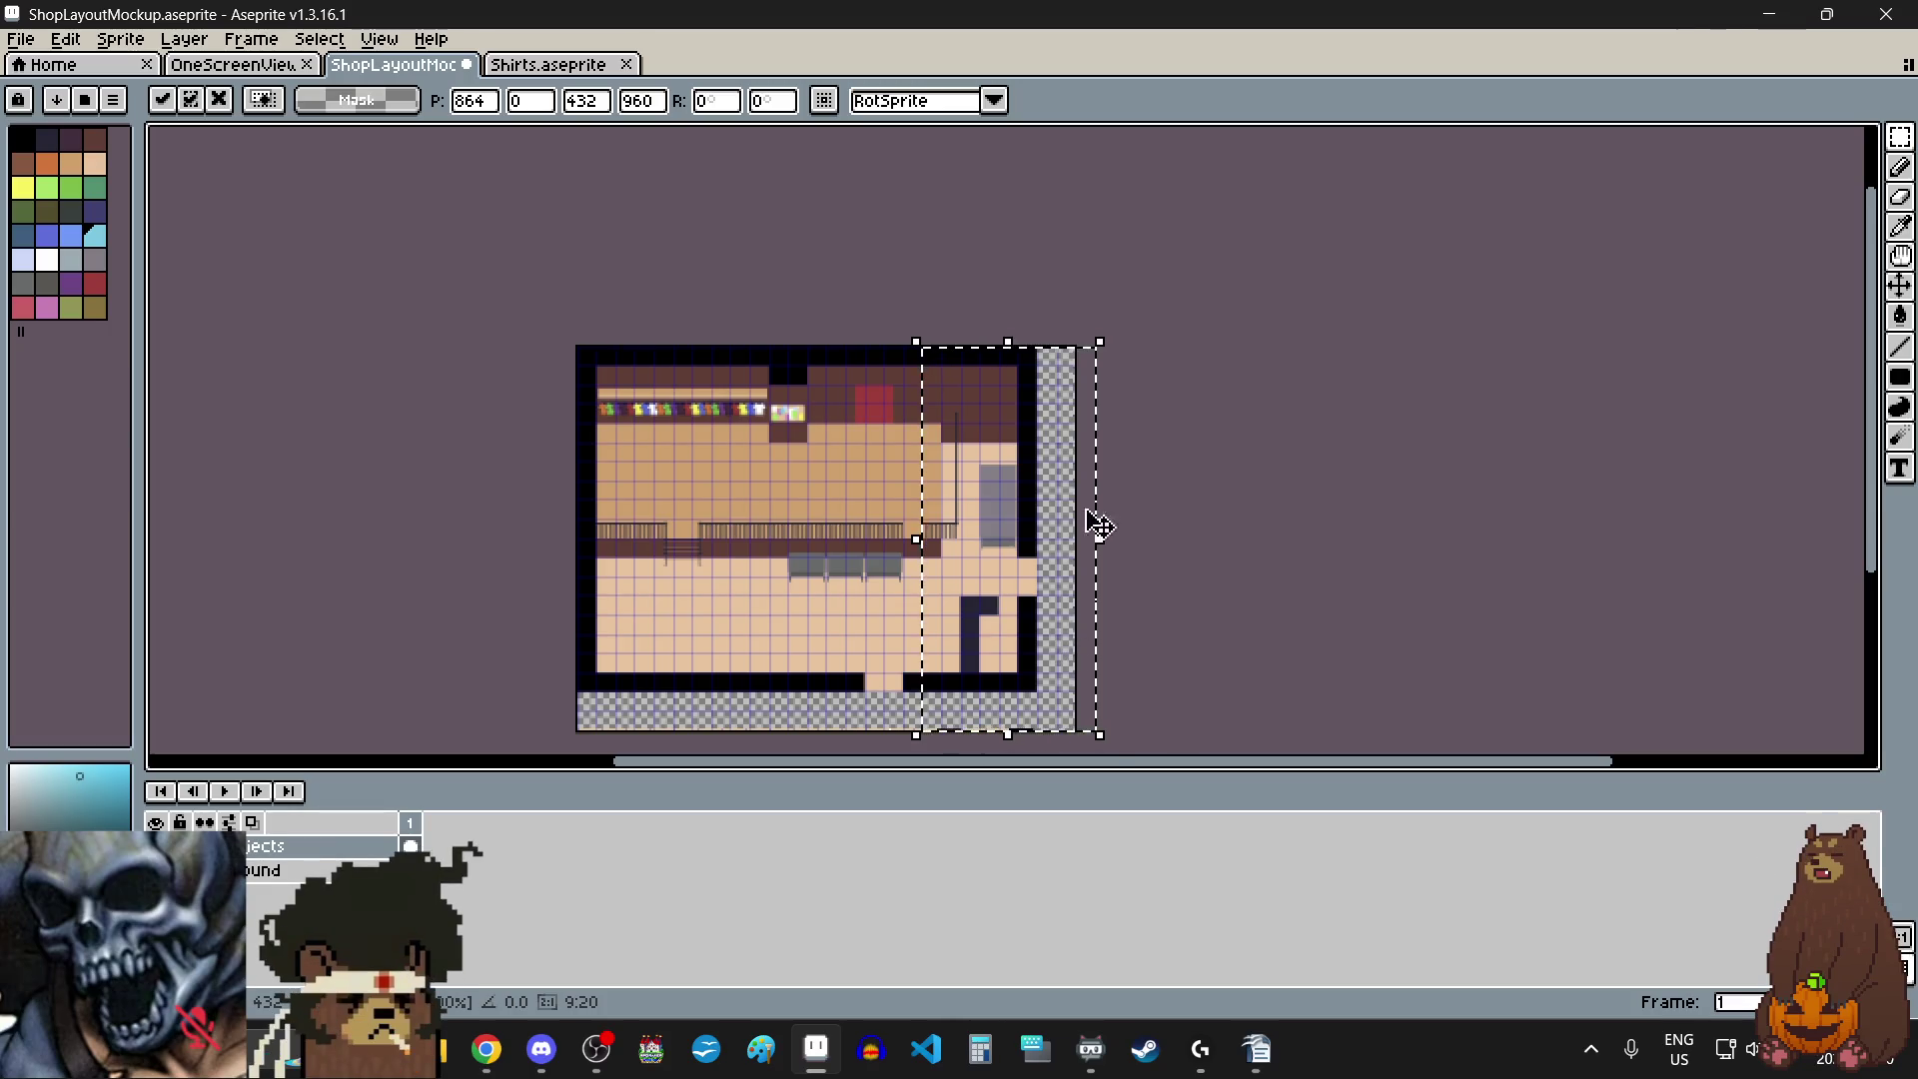
scroll(1088, 522, "up", 3)
scroll(1065, 624, "down", 2)
scroll(1067, 614, "up", 5)
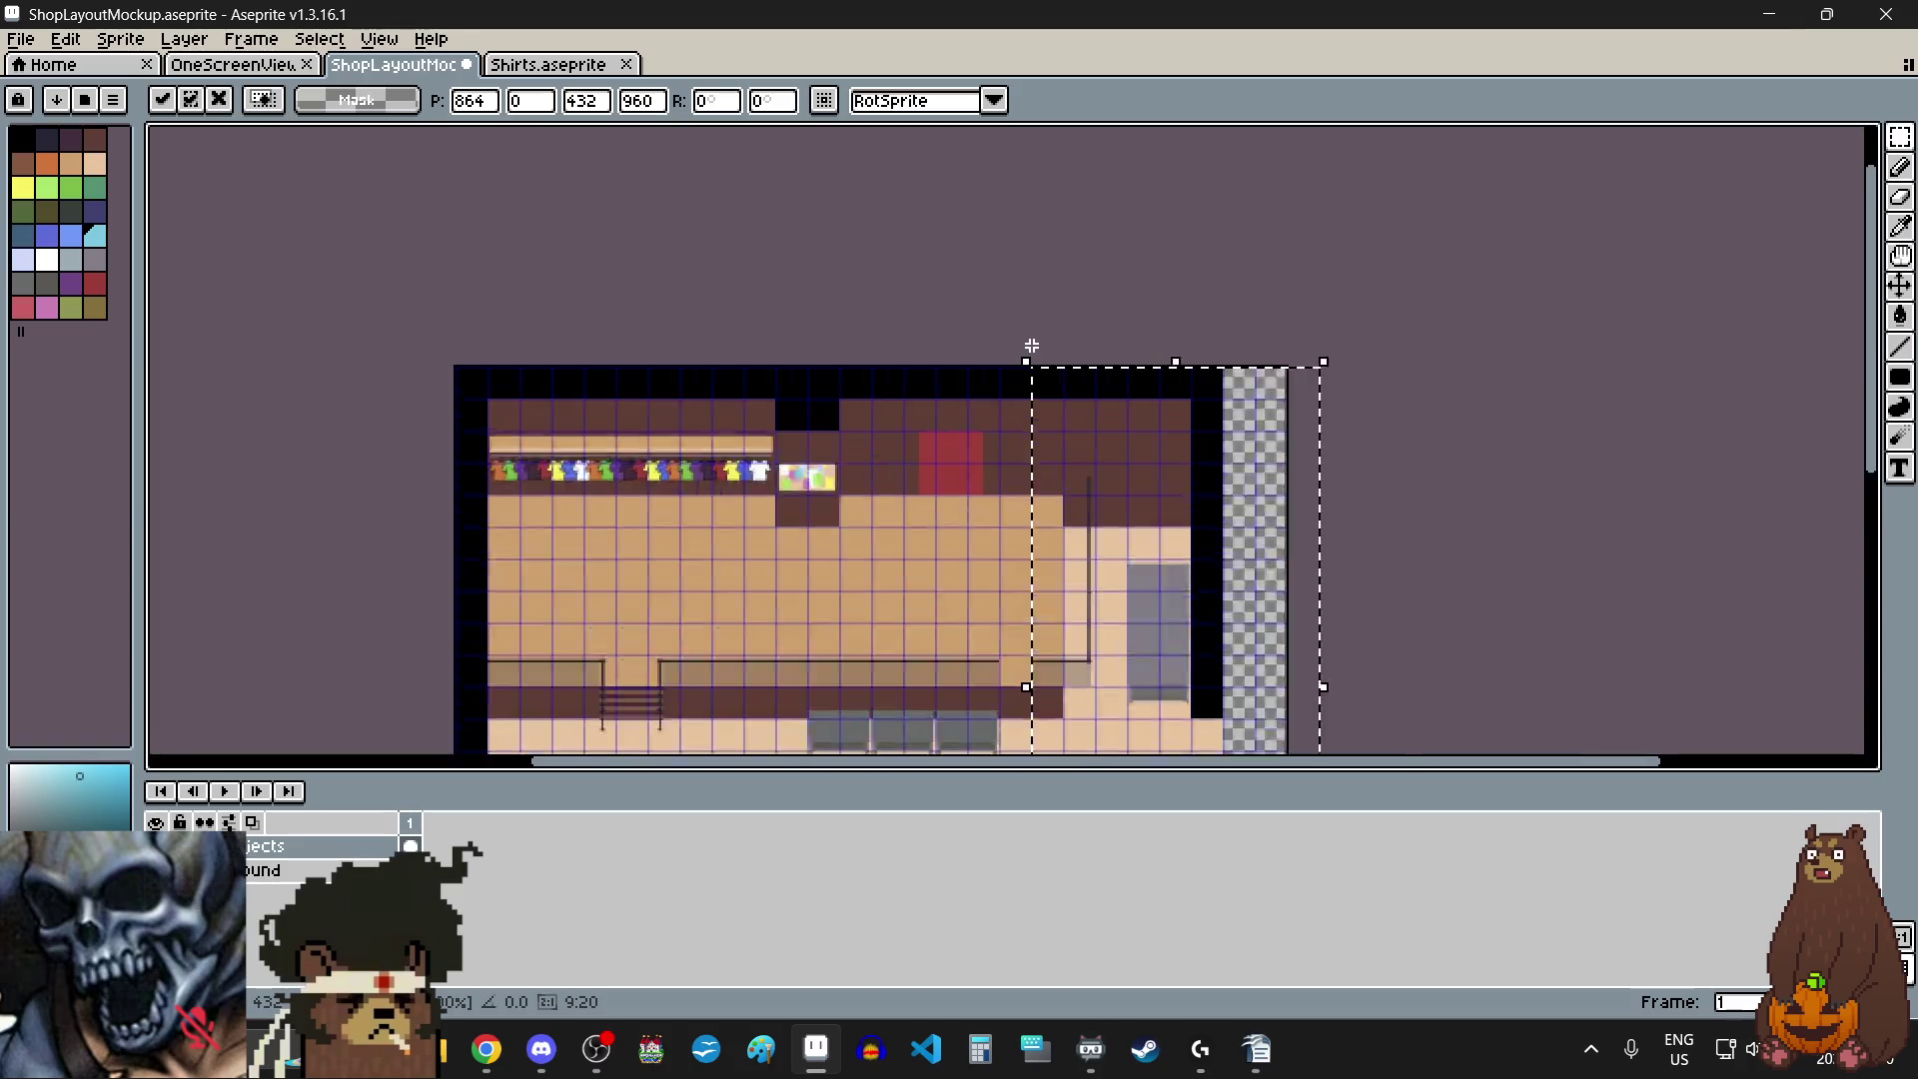
mouse_move(1105, 476)
left_mouse_down()
mouse_move(1271, 489)
mouse_move(1274, 424)
left_mouse_up()
scroll(1259, 425, "up", 1)
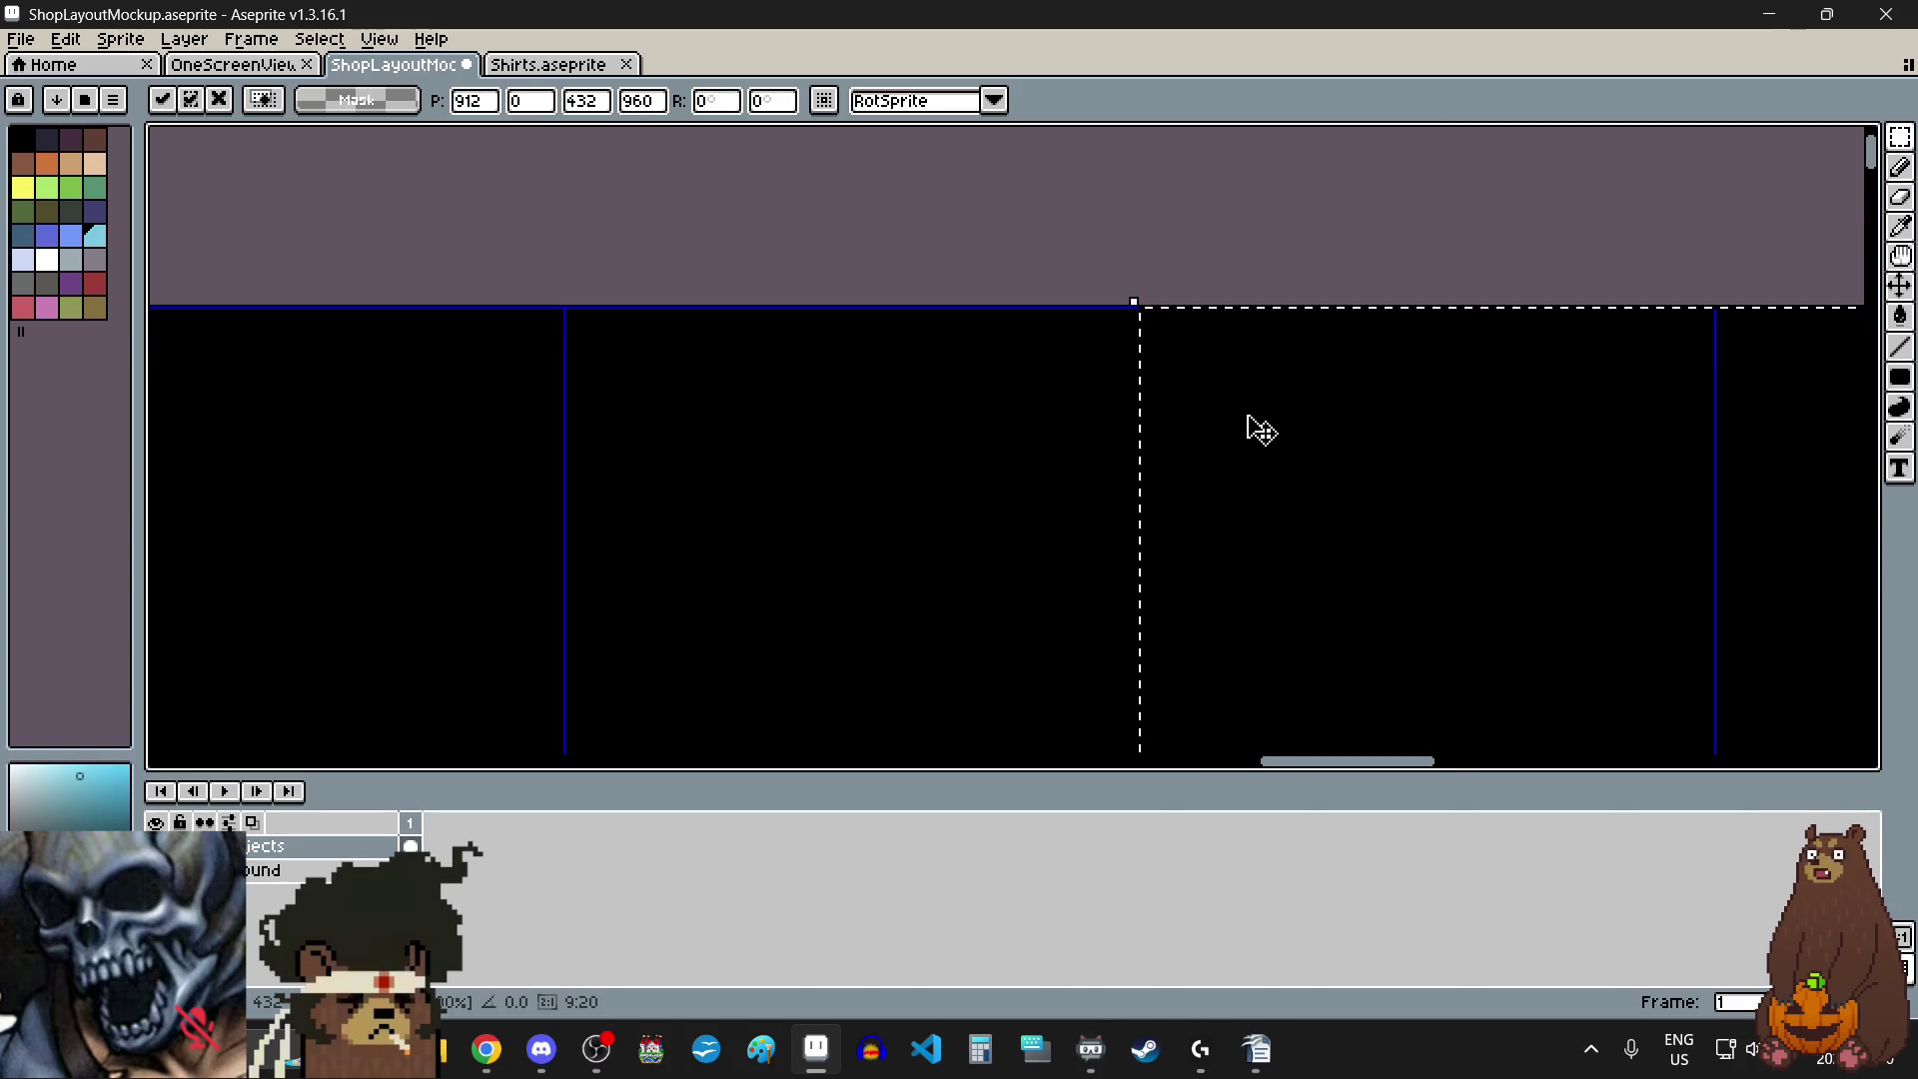
scroll(1255, 424, "down", 4)
scroll(1127, 549, "up", 2)
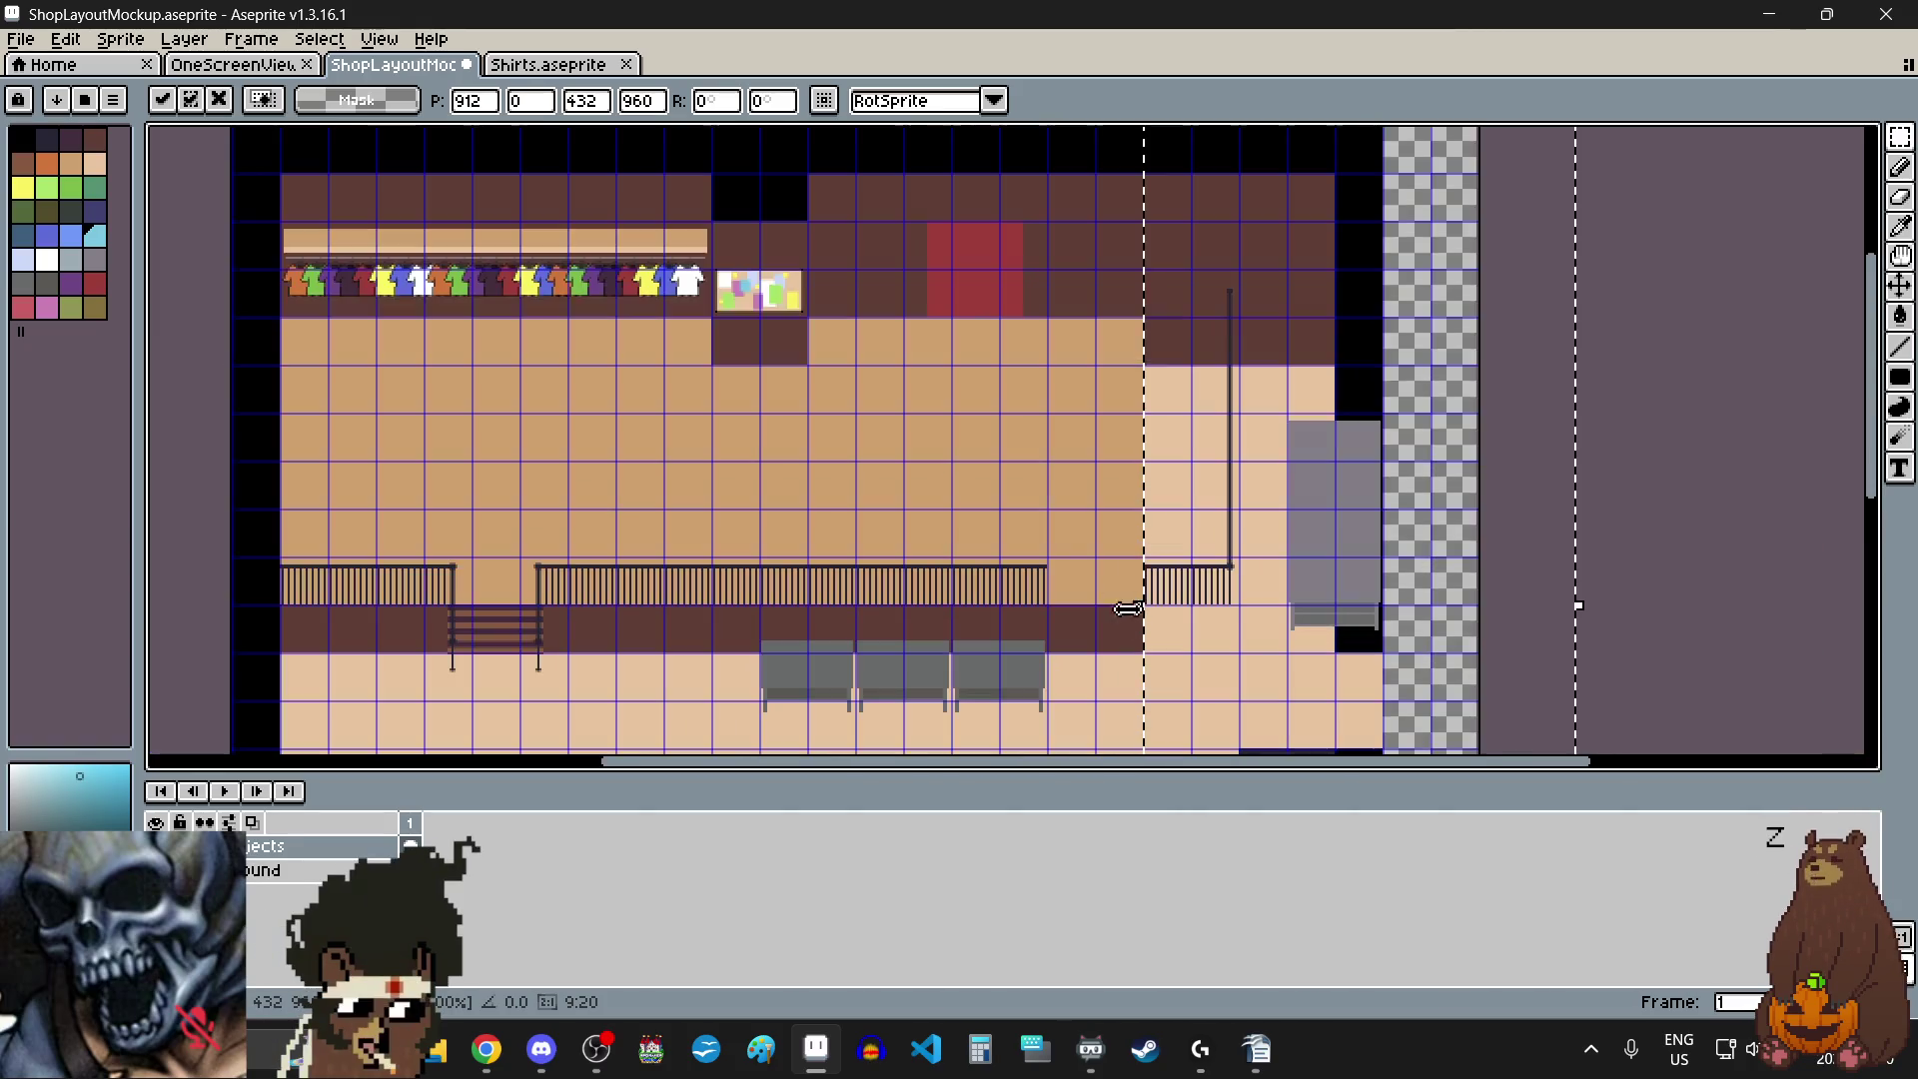
left_click(1069, 479)
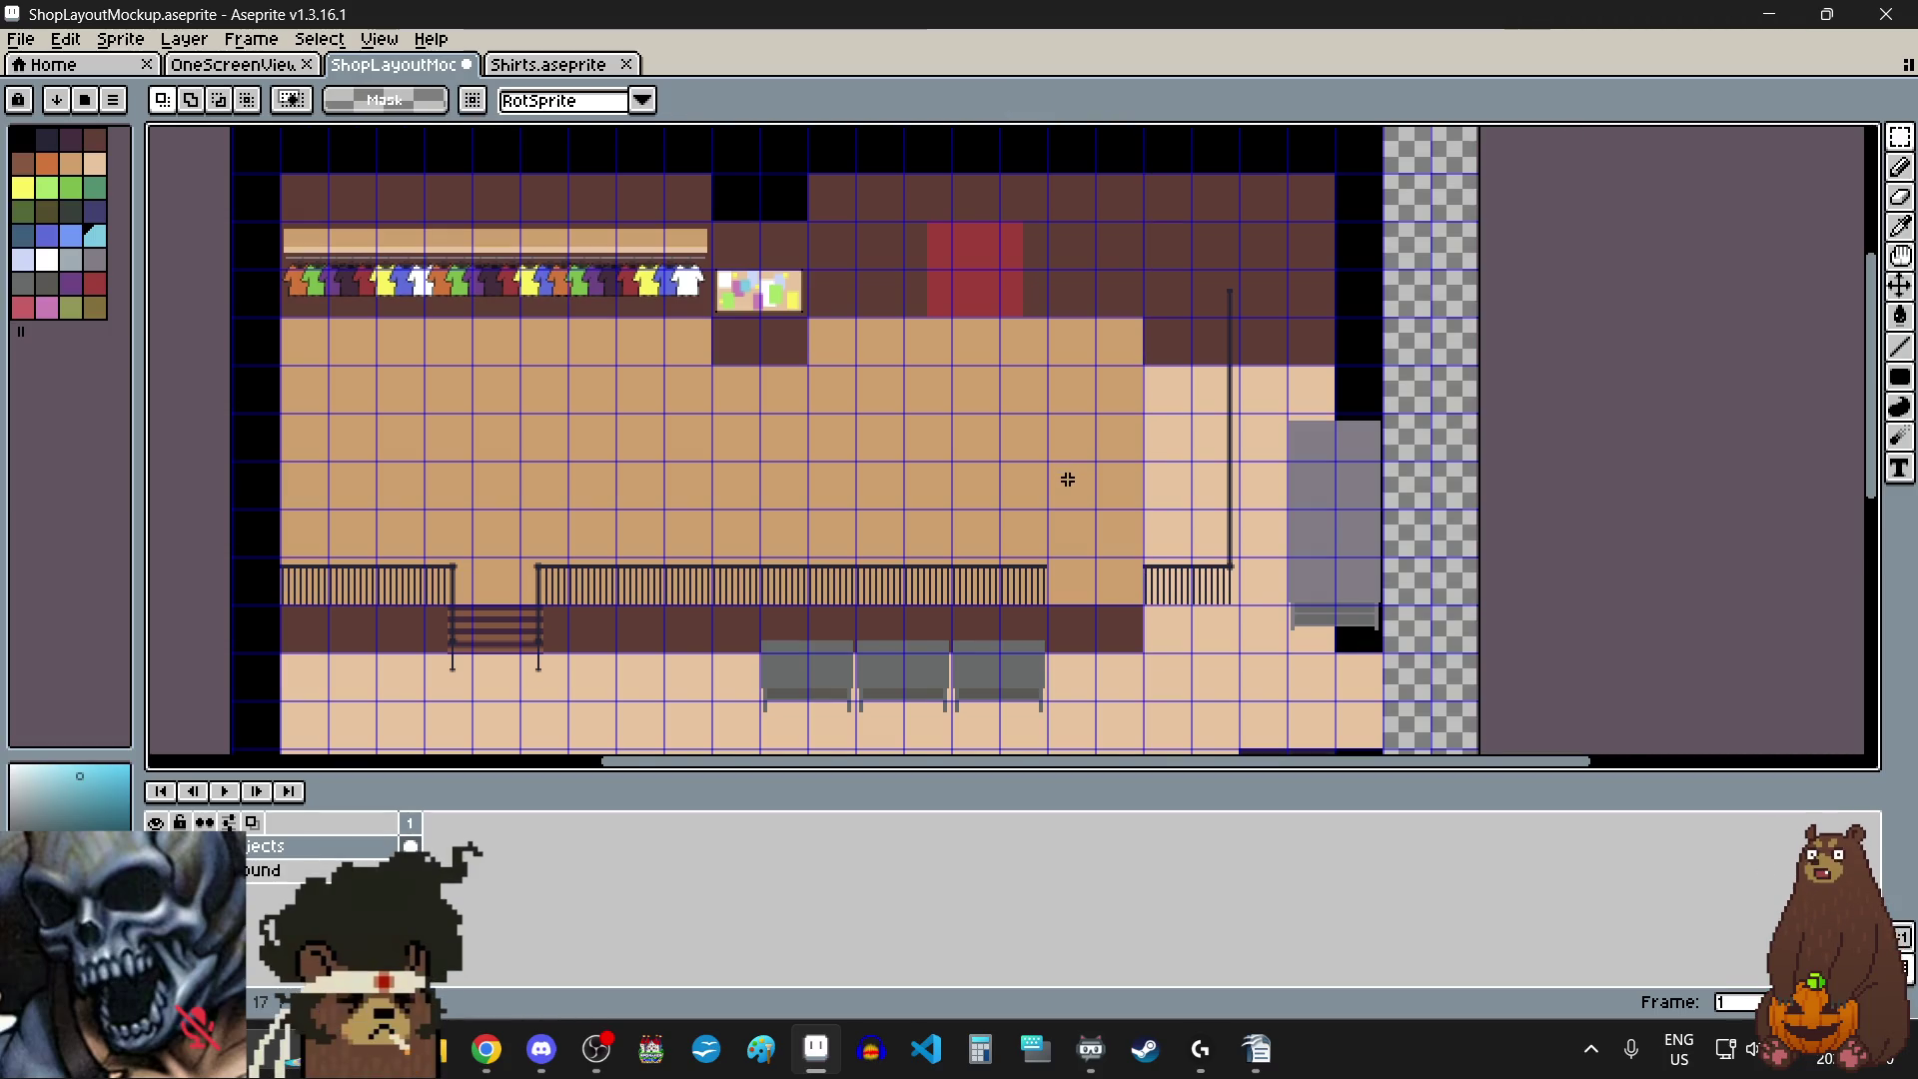
- Select the right part of the shop layout and shift it rightwards to open a gap
scroll(1068, 480, "down", 4)
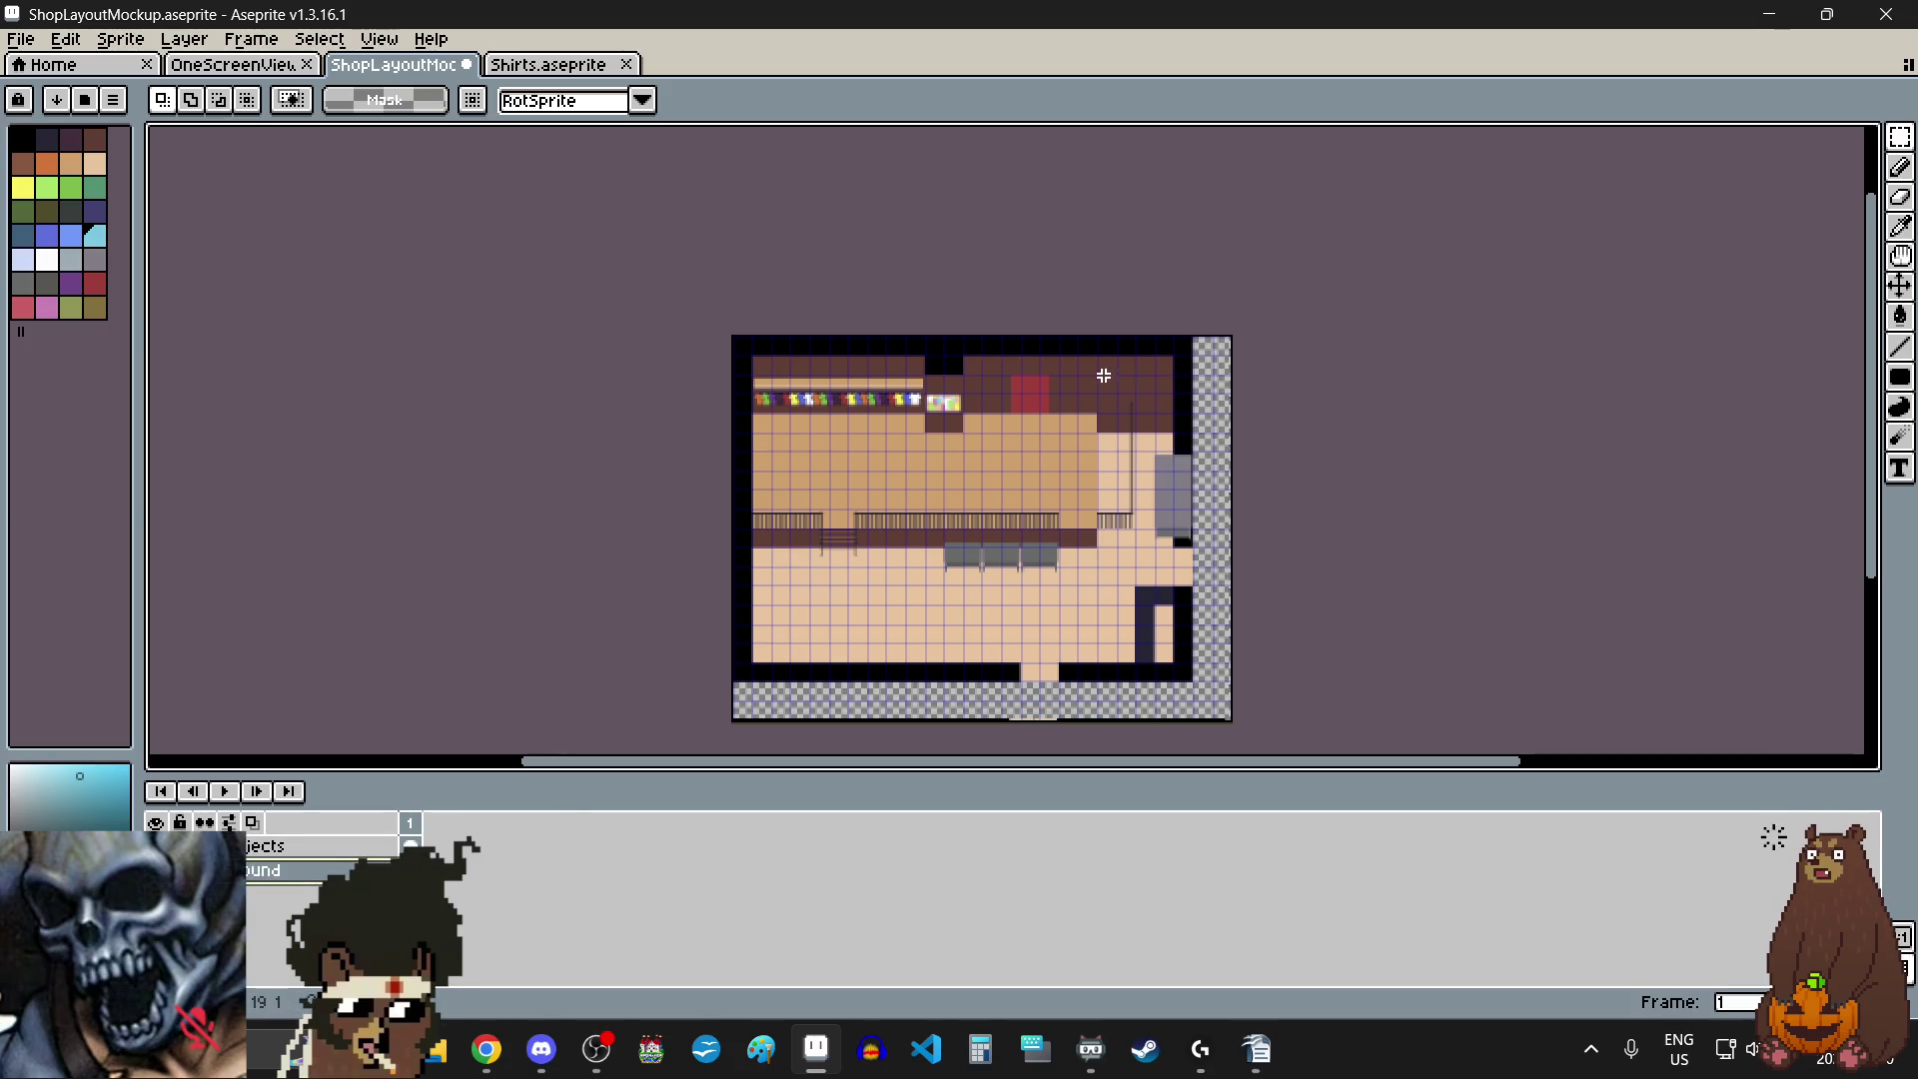
scroll(1063, 436, "up", 1)
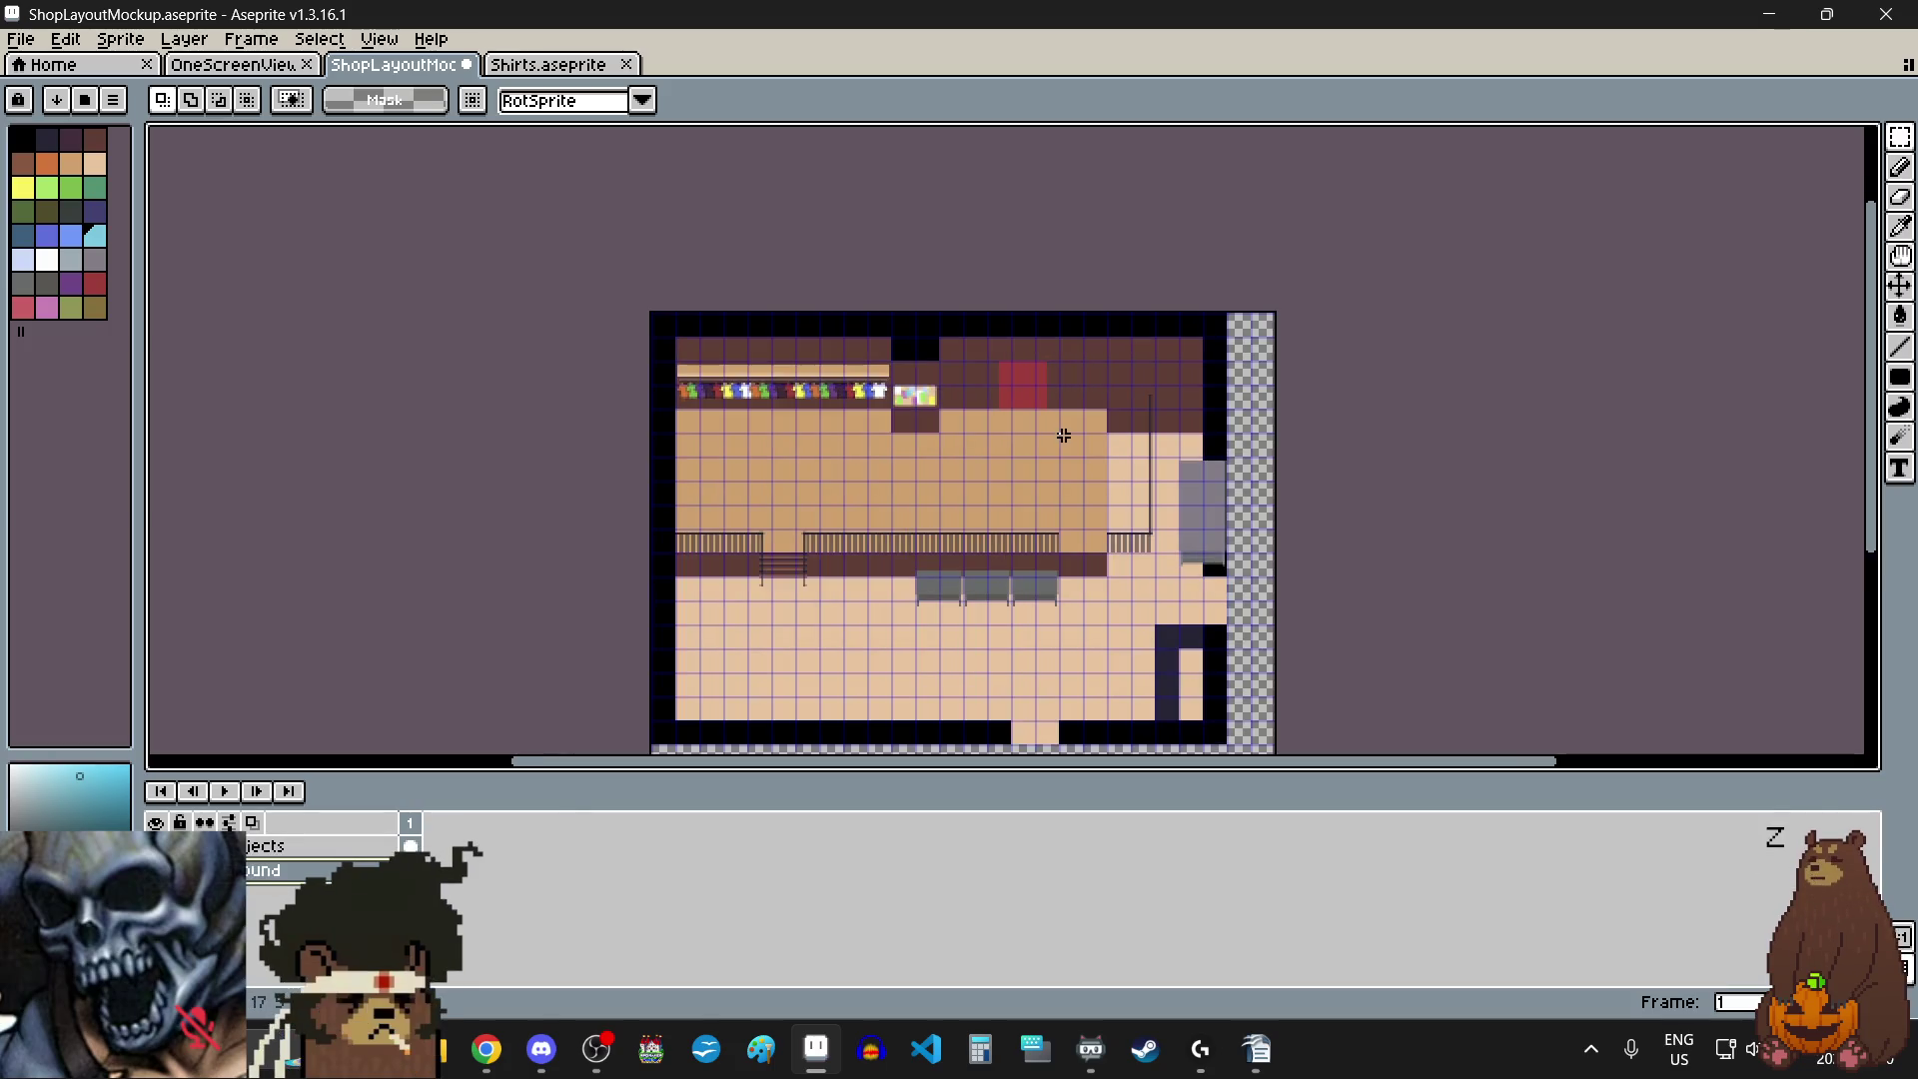
scroll(1063, 317, "up", 8)
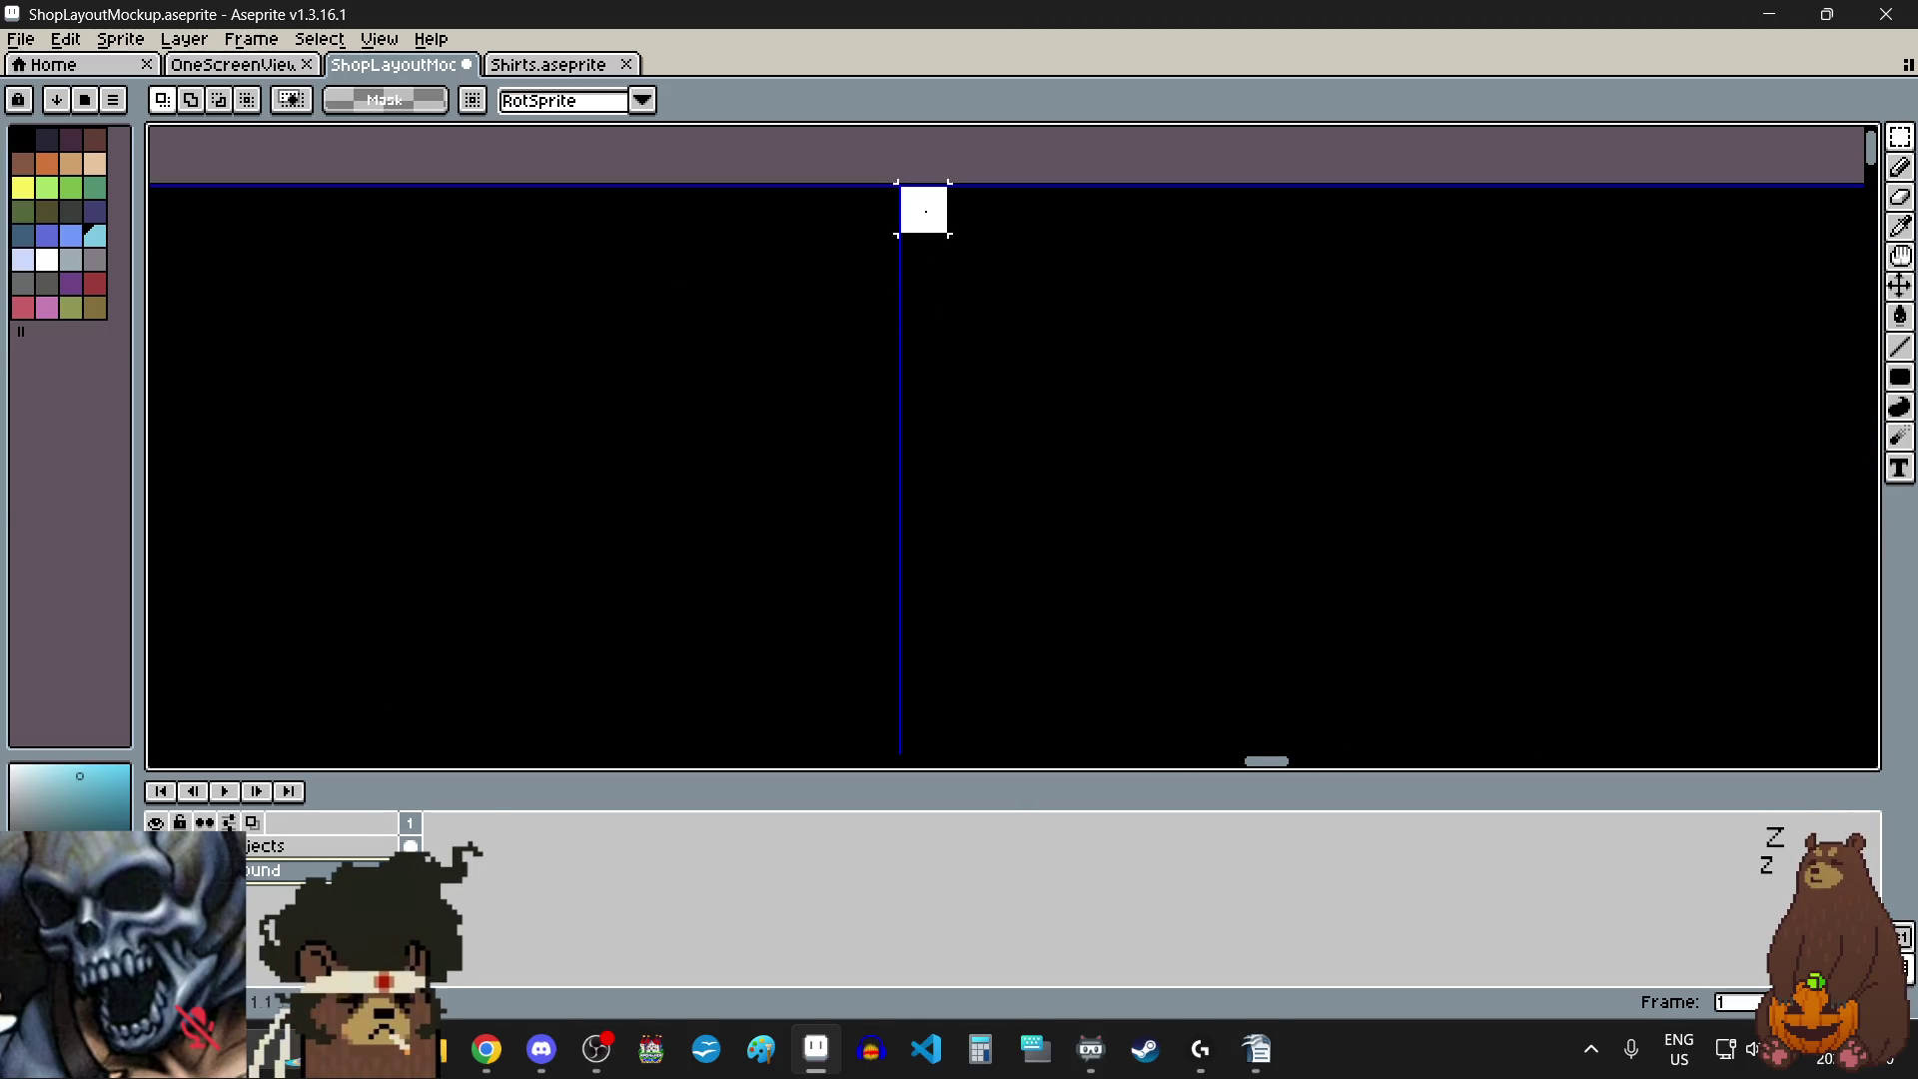
scroll(921, 206, "down", 8)
left_click_drag(925, 212, 1404, 746)
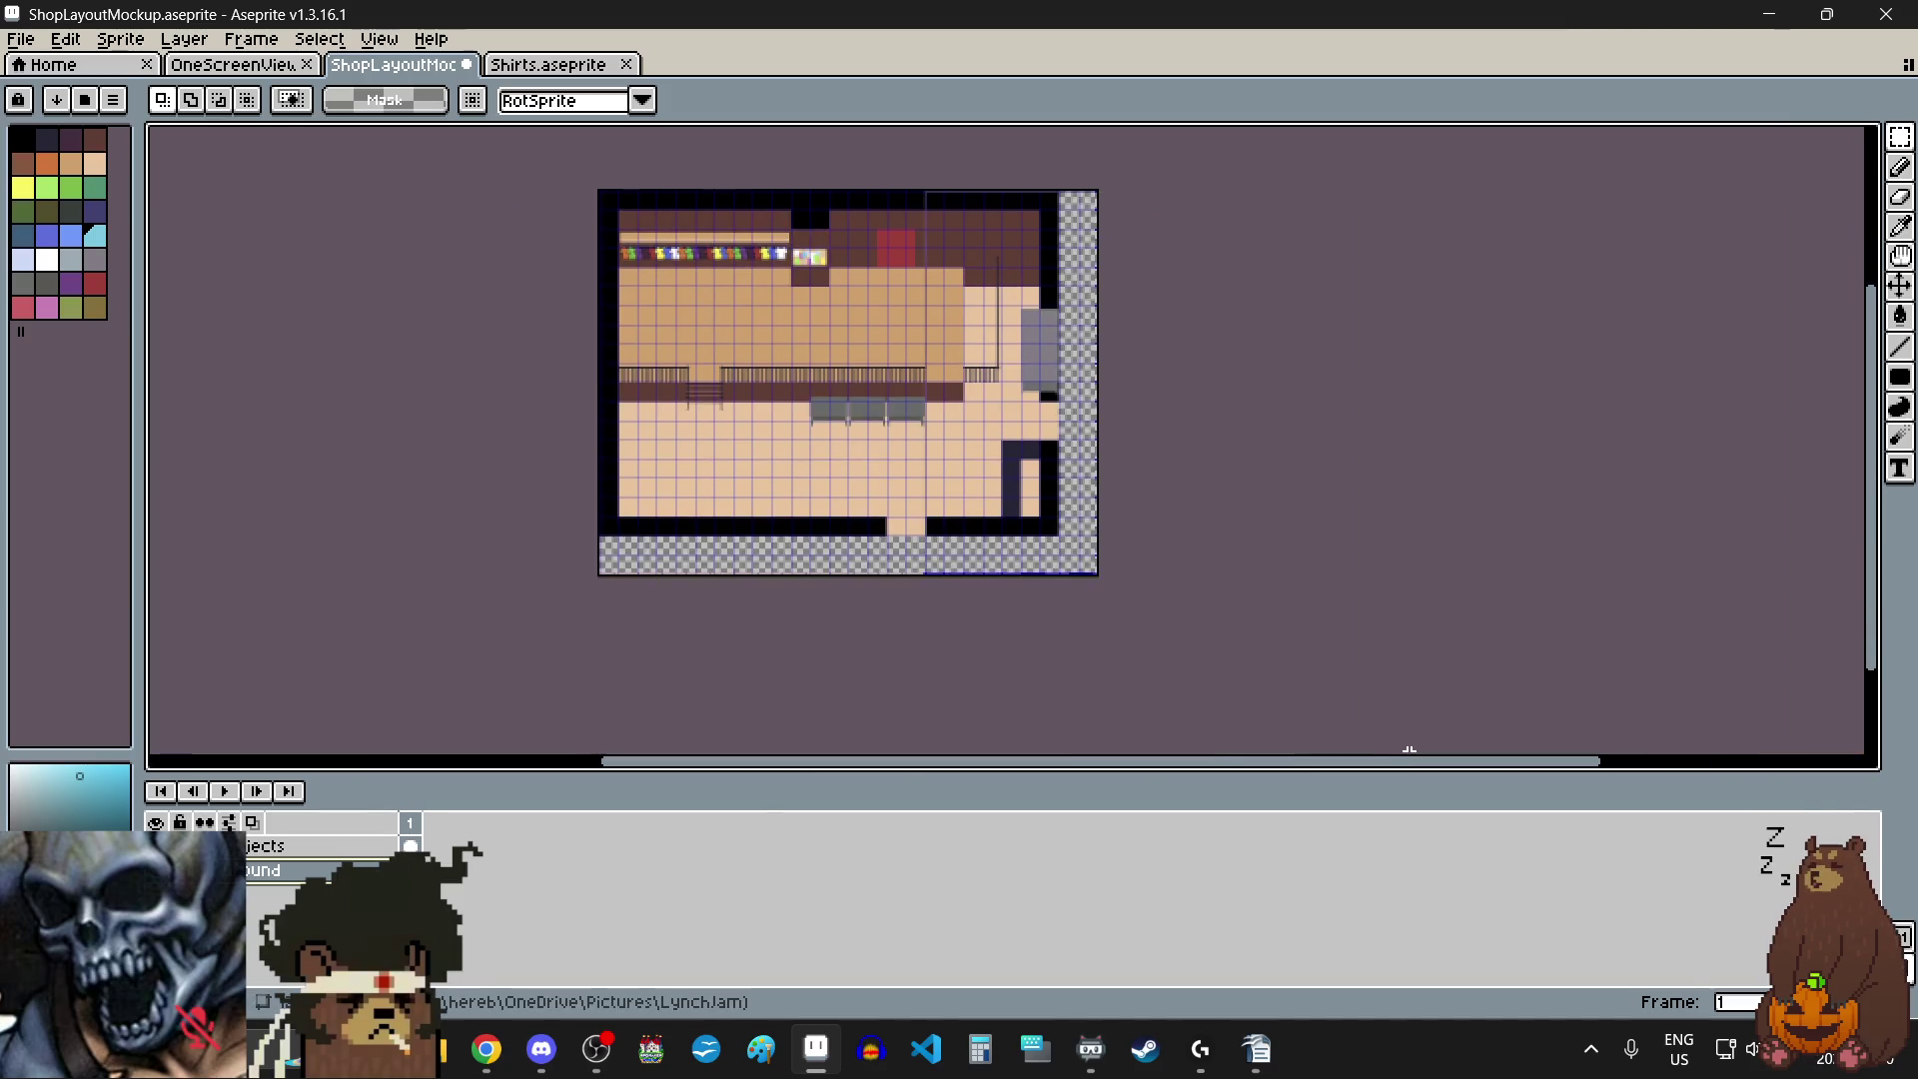
scroll(1147, 497, "down", 2)
scroll(997, 298, "up", 3)
scroll(997, 298, "up", 4)
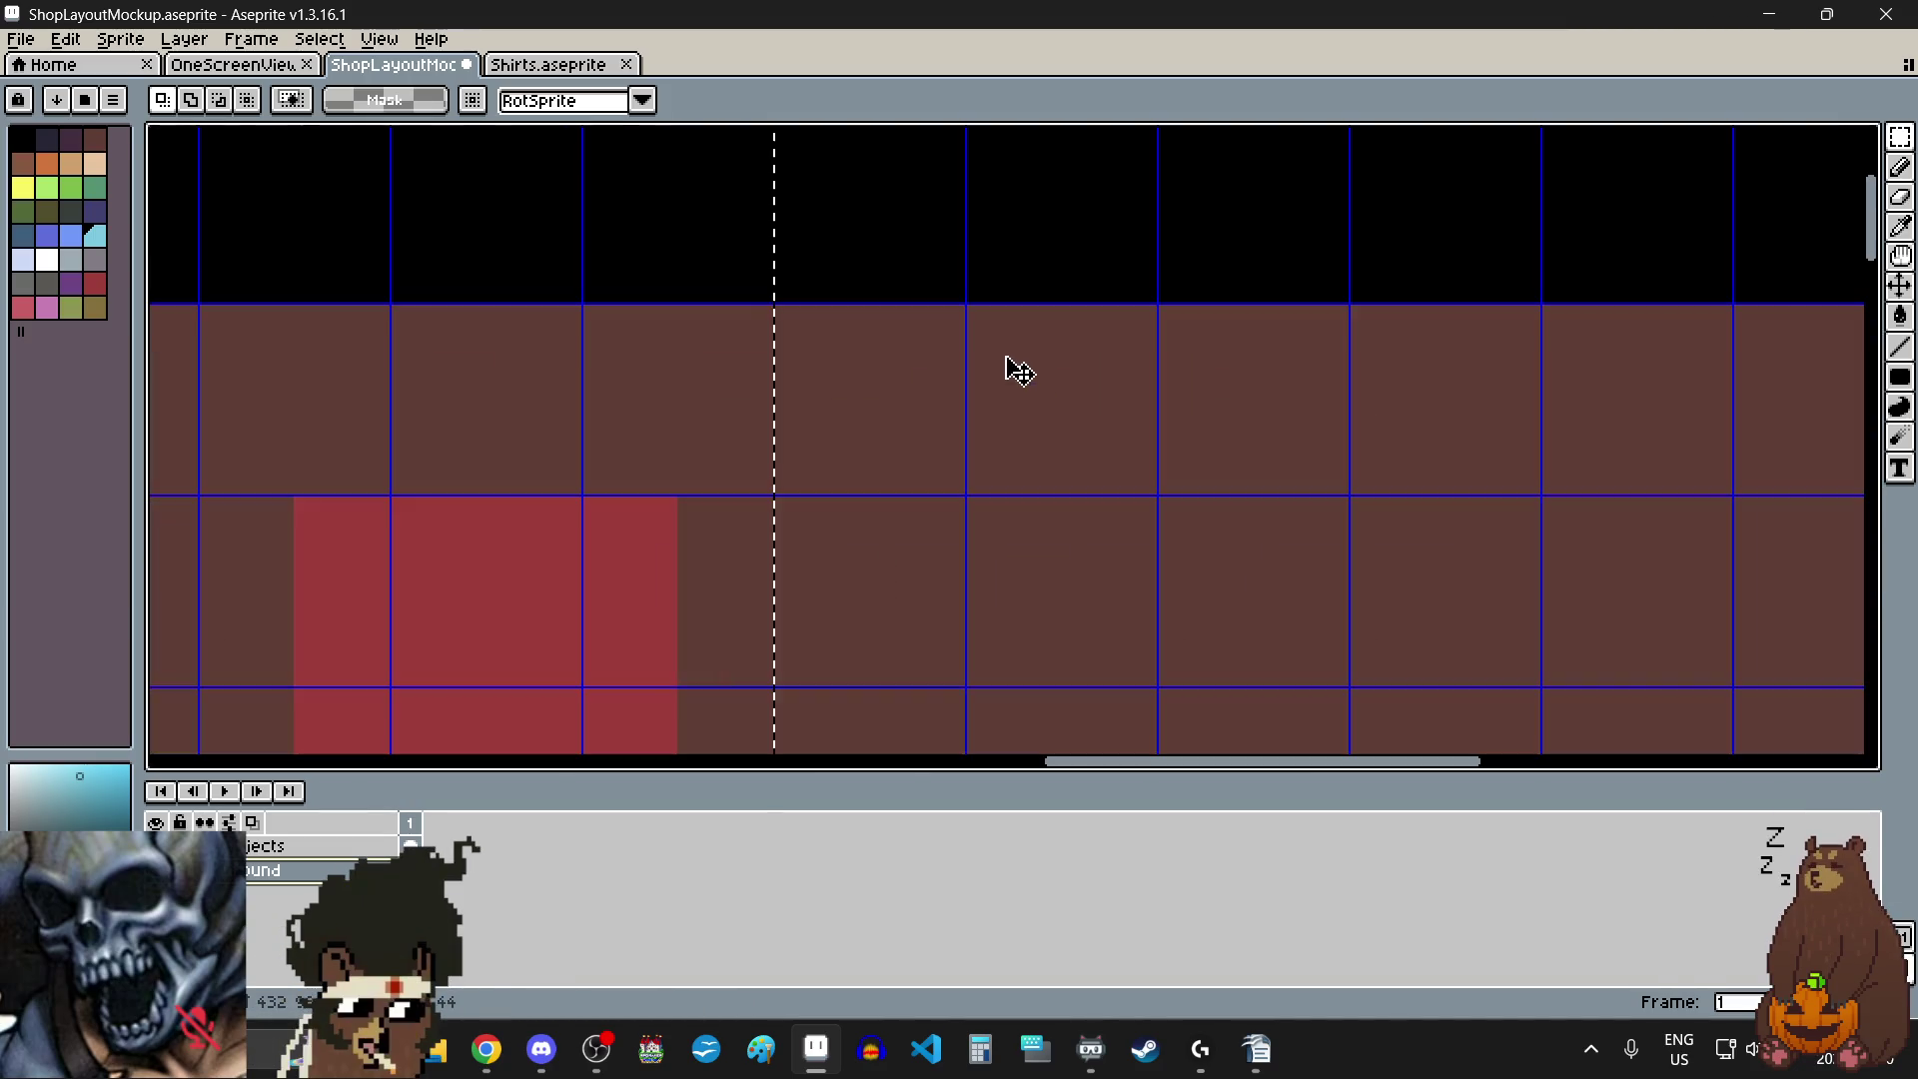
scroll(1015, 369, "down", 3)
scroll(976, 432, "up", 3)
mouse_move(955, 441)
left_mouse_down()
mouse_move(1079, 471)
mouse_move(1333, 464)
mouse_move(1336, 389)
mouse_move(1392, 432)
mouse_move(1339, 510)
mouse_move(1242, 416)
left_mouse_up()
scroll(1392, 433, "up", 2)
scroll(1242, 416, "down", 4)
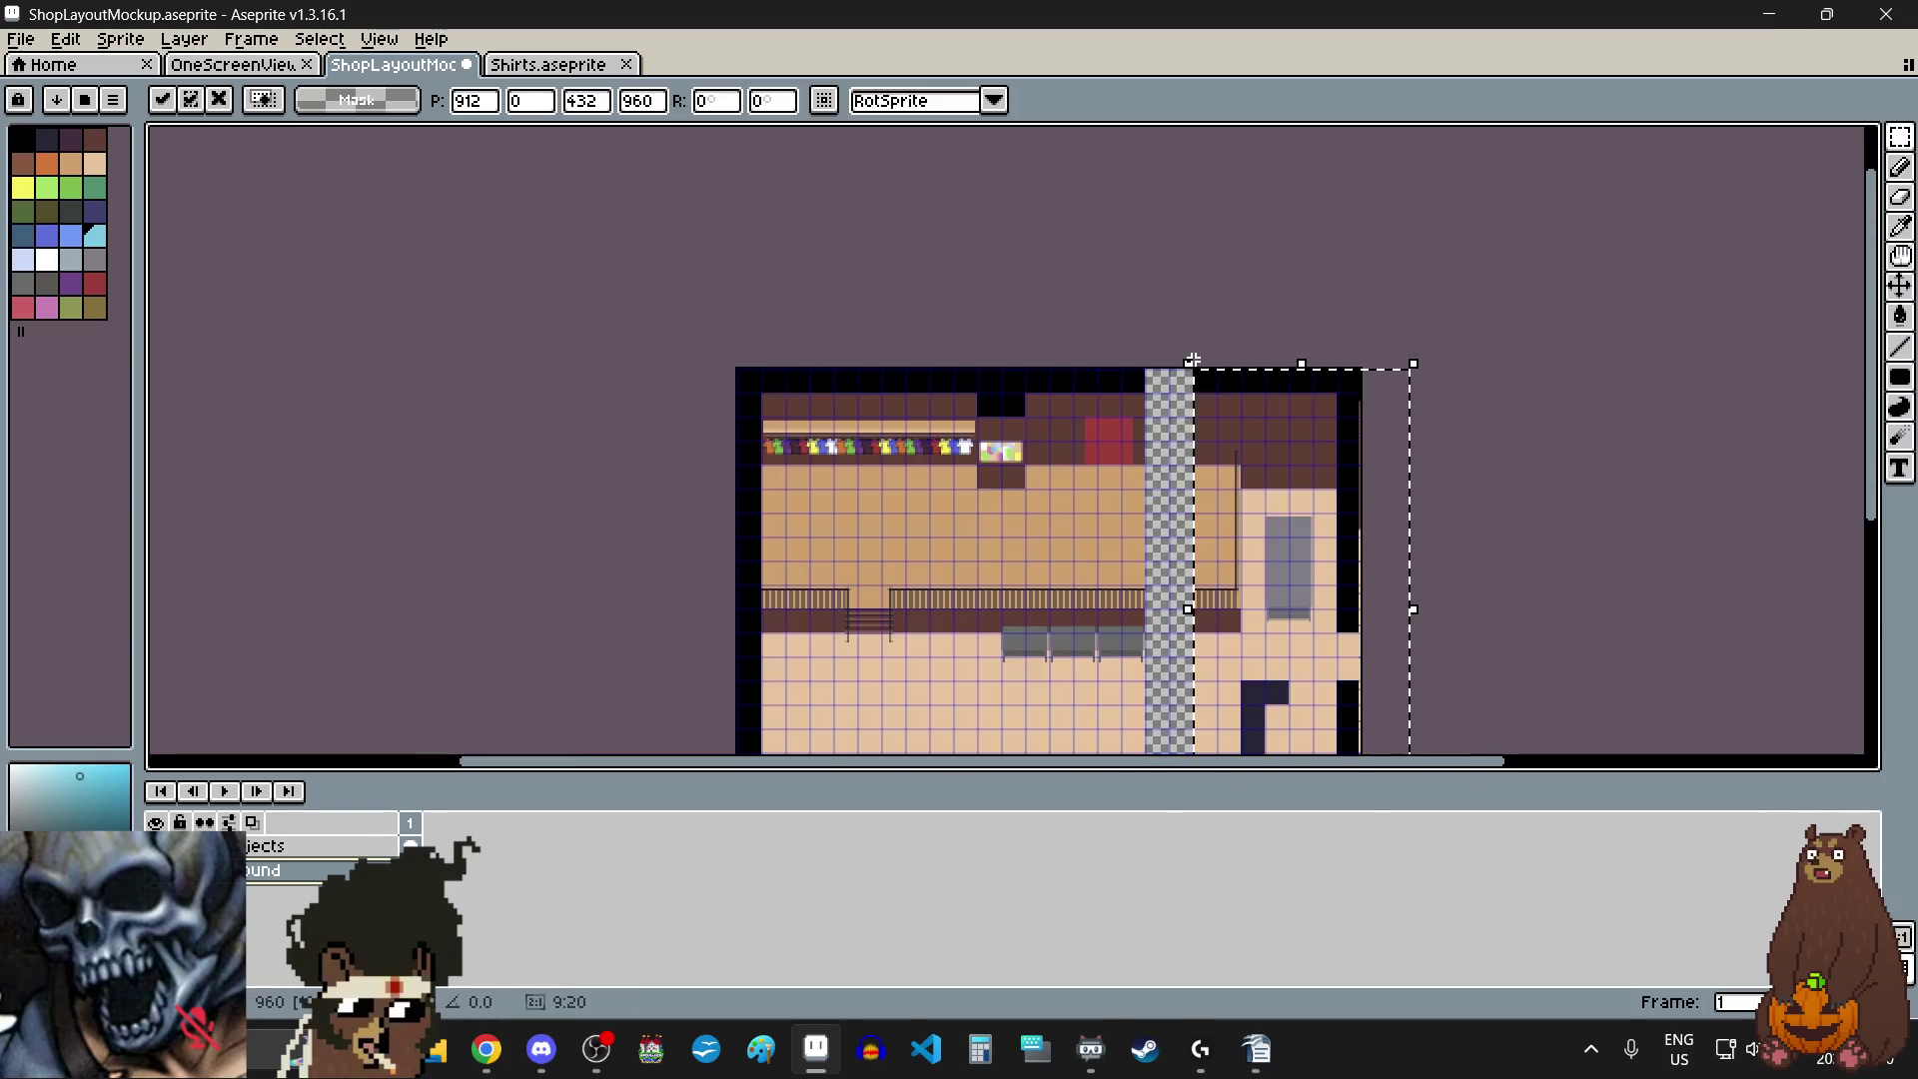
left_click(1174, 598)
- Paste a 48x864 full-height wall-and-floor strip into the gap at the top edge and commit it
scroll(1134, 641, "up", 1)
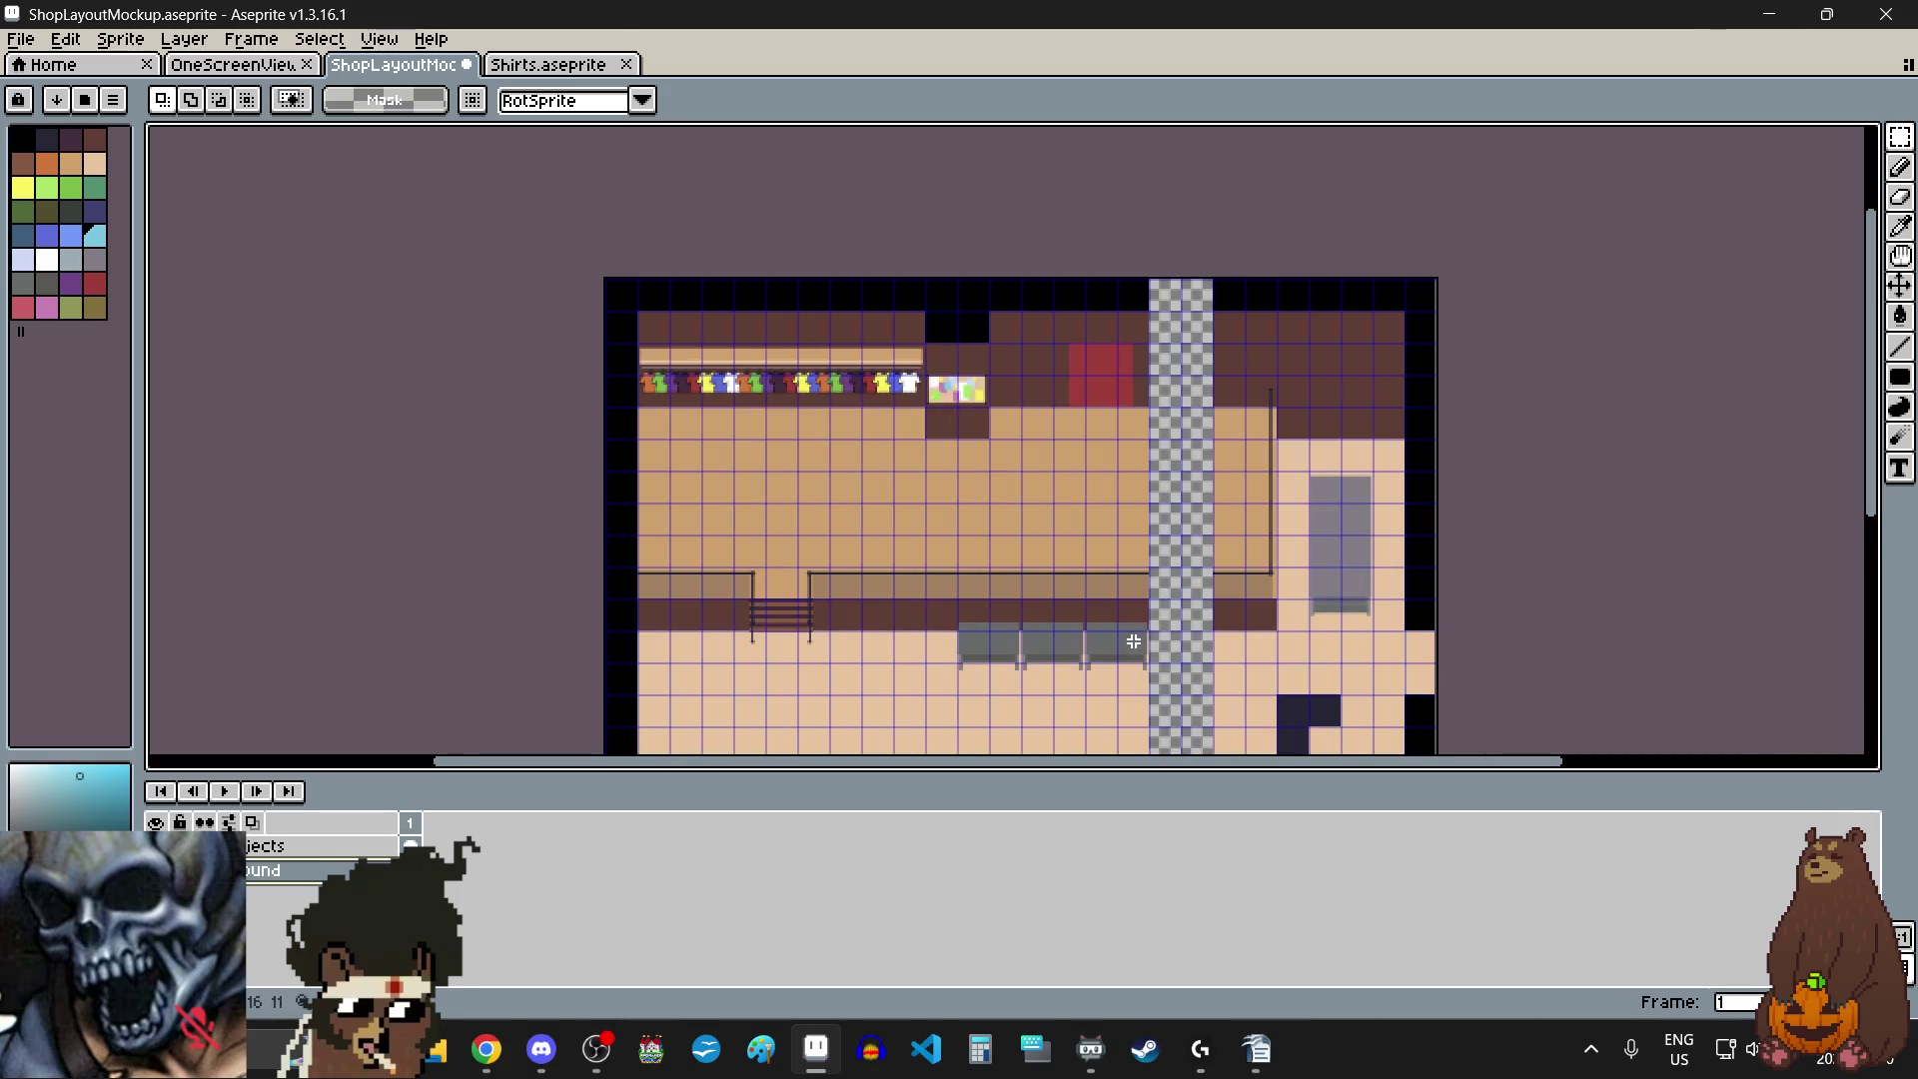
scroll(1209, 555, "down", 1)
scroll(1209, 555, "down", 1)
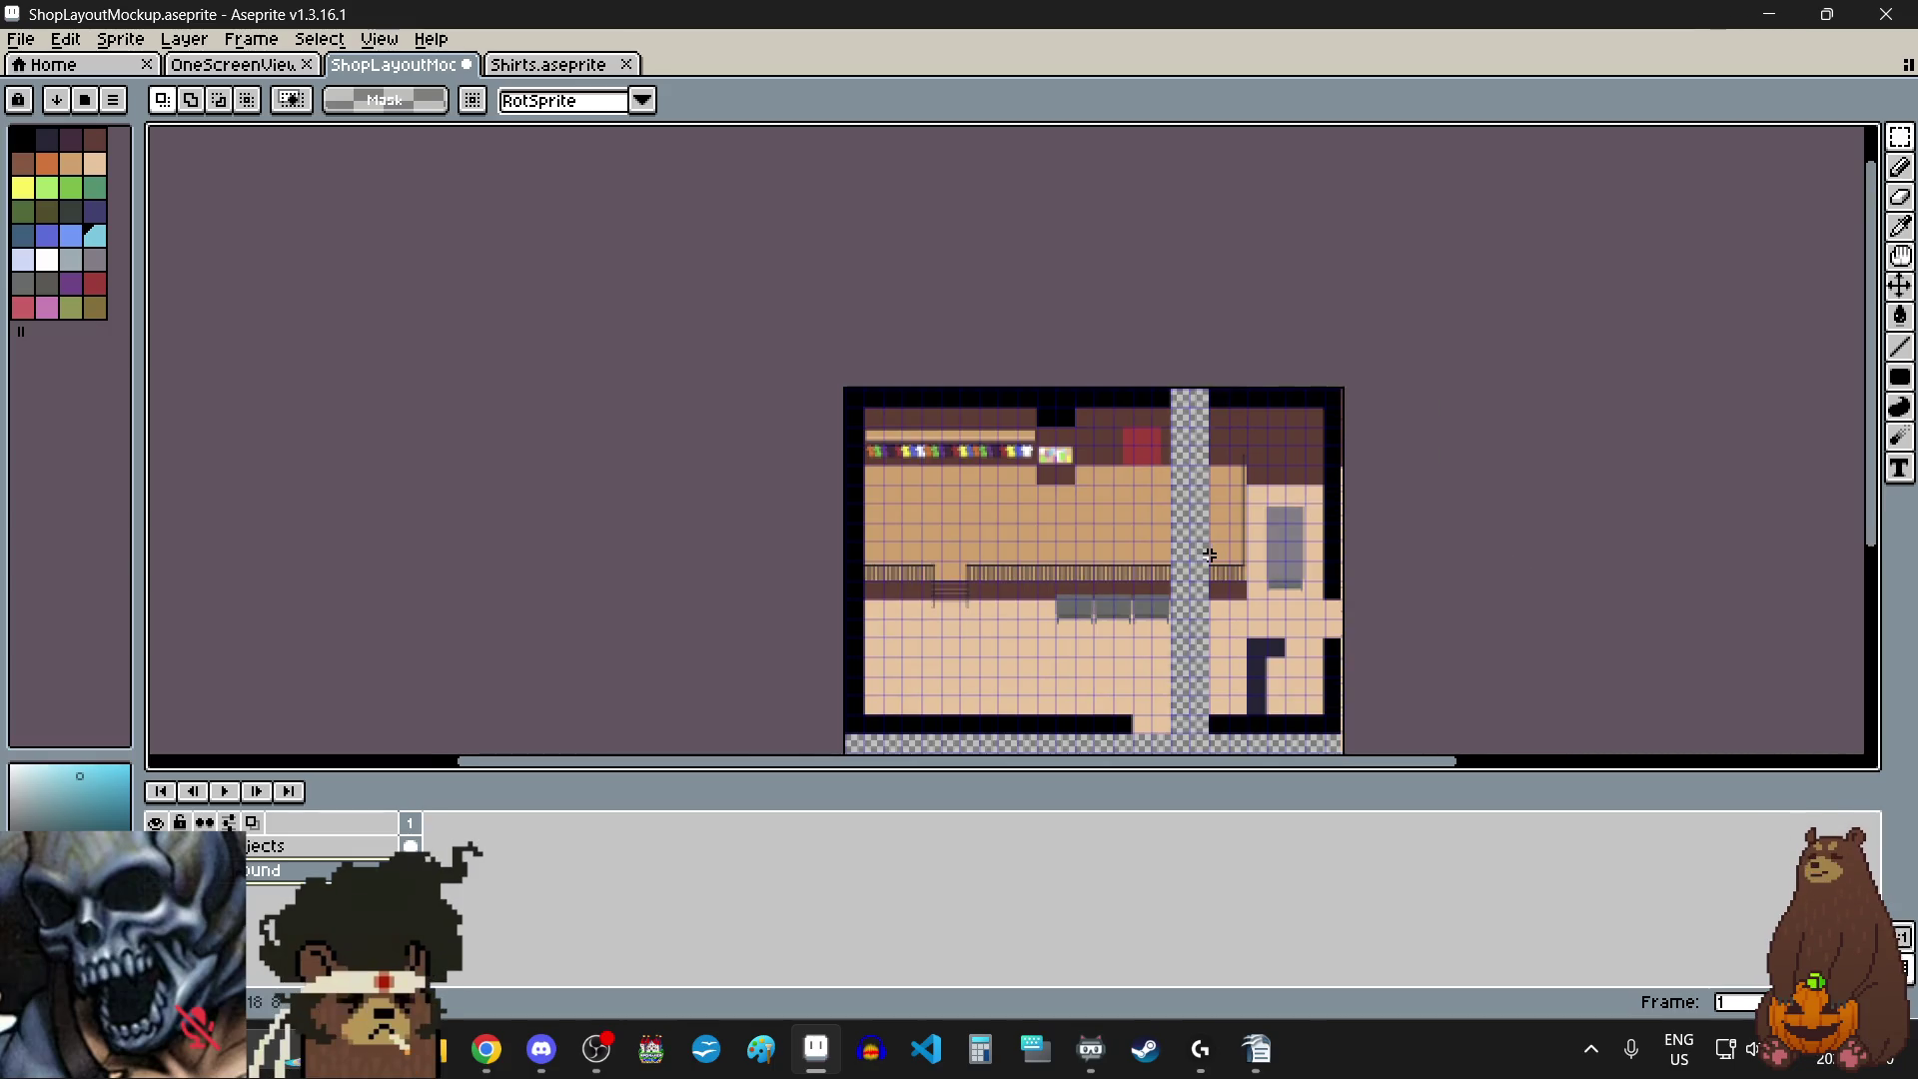
scroll(1217, 703, "down", 1)
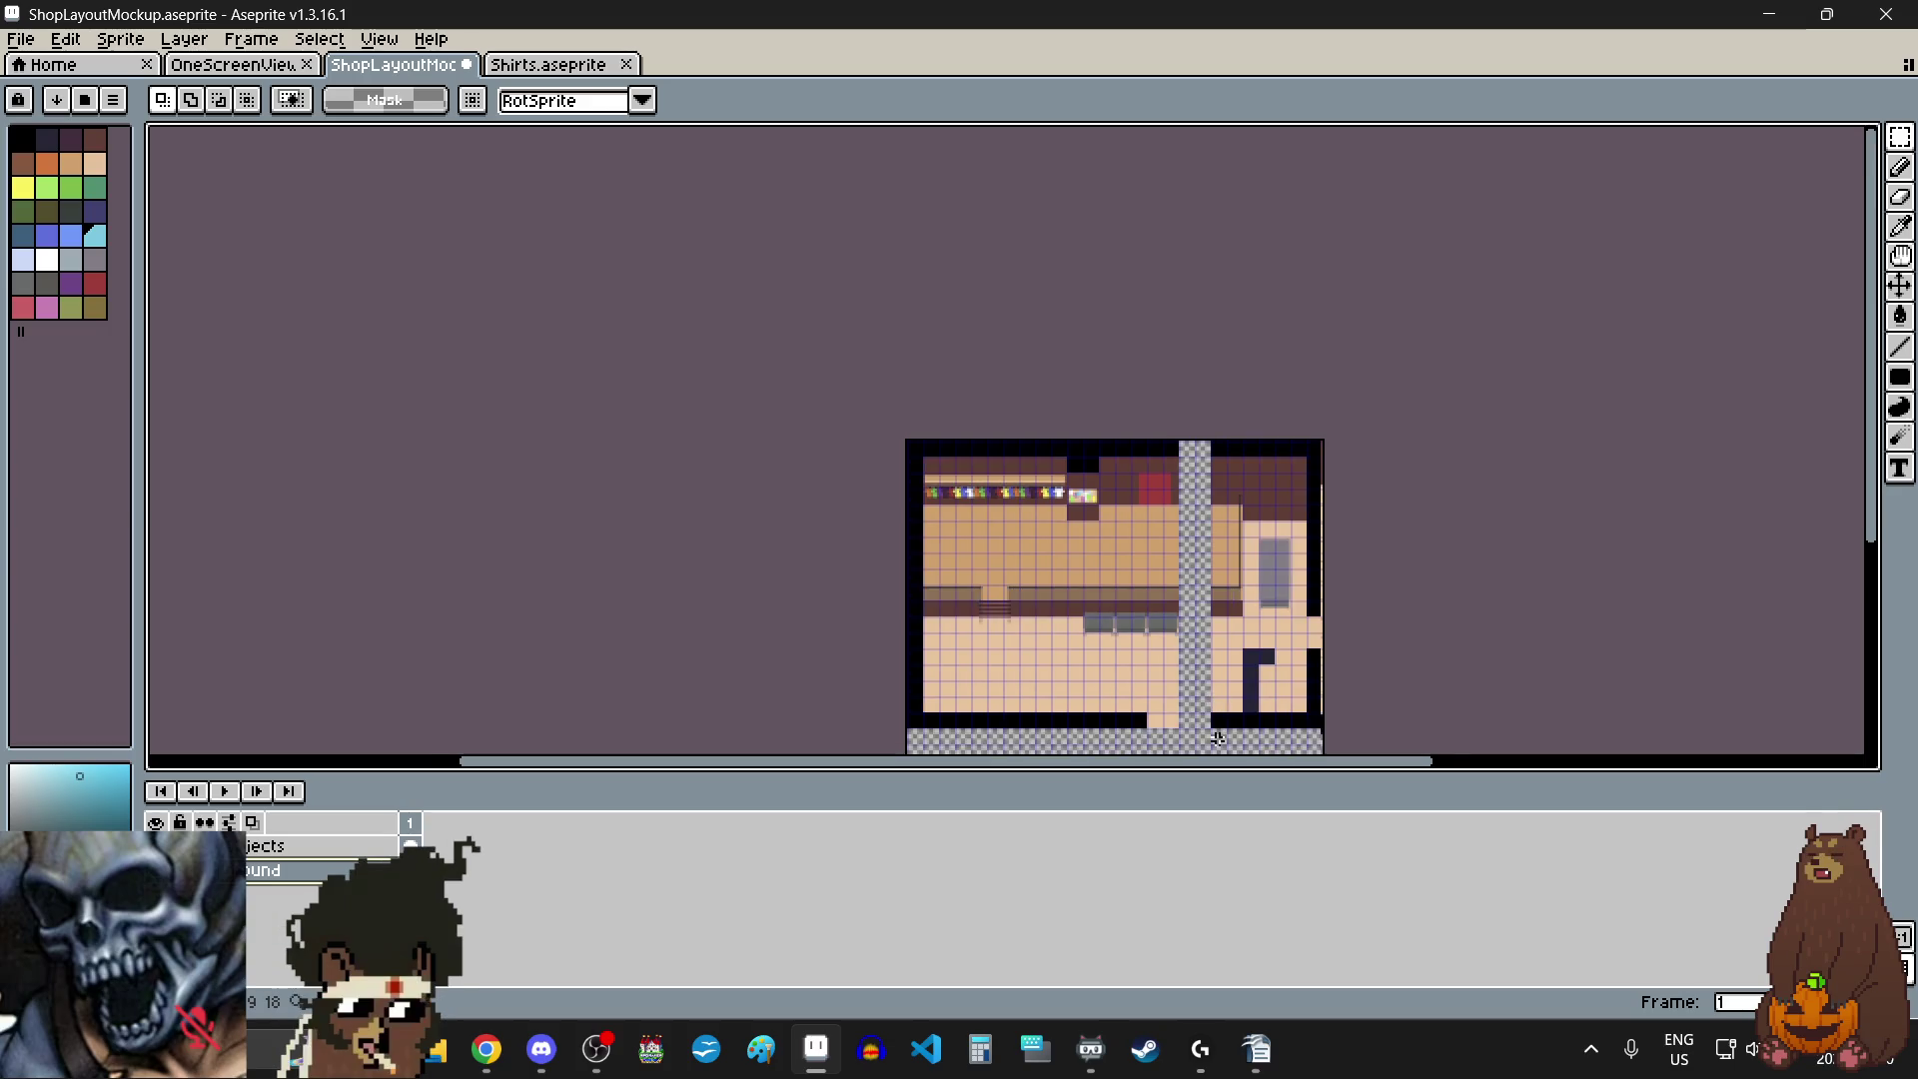
scroll(1220, 720, "up", 6)
scroll(1351, 644, "down", 6)
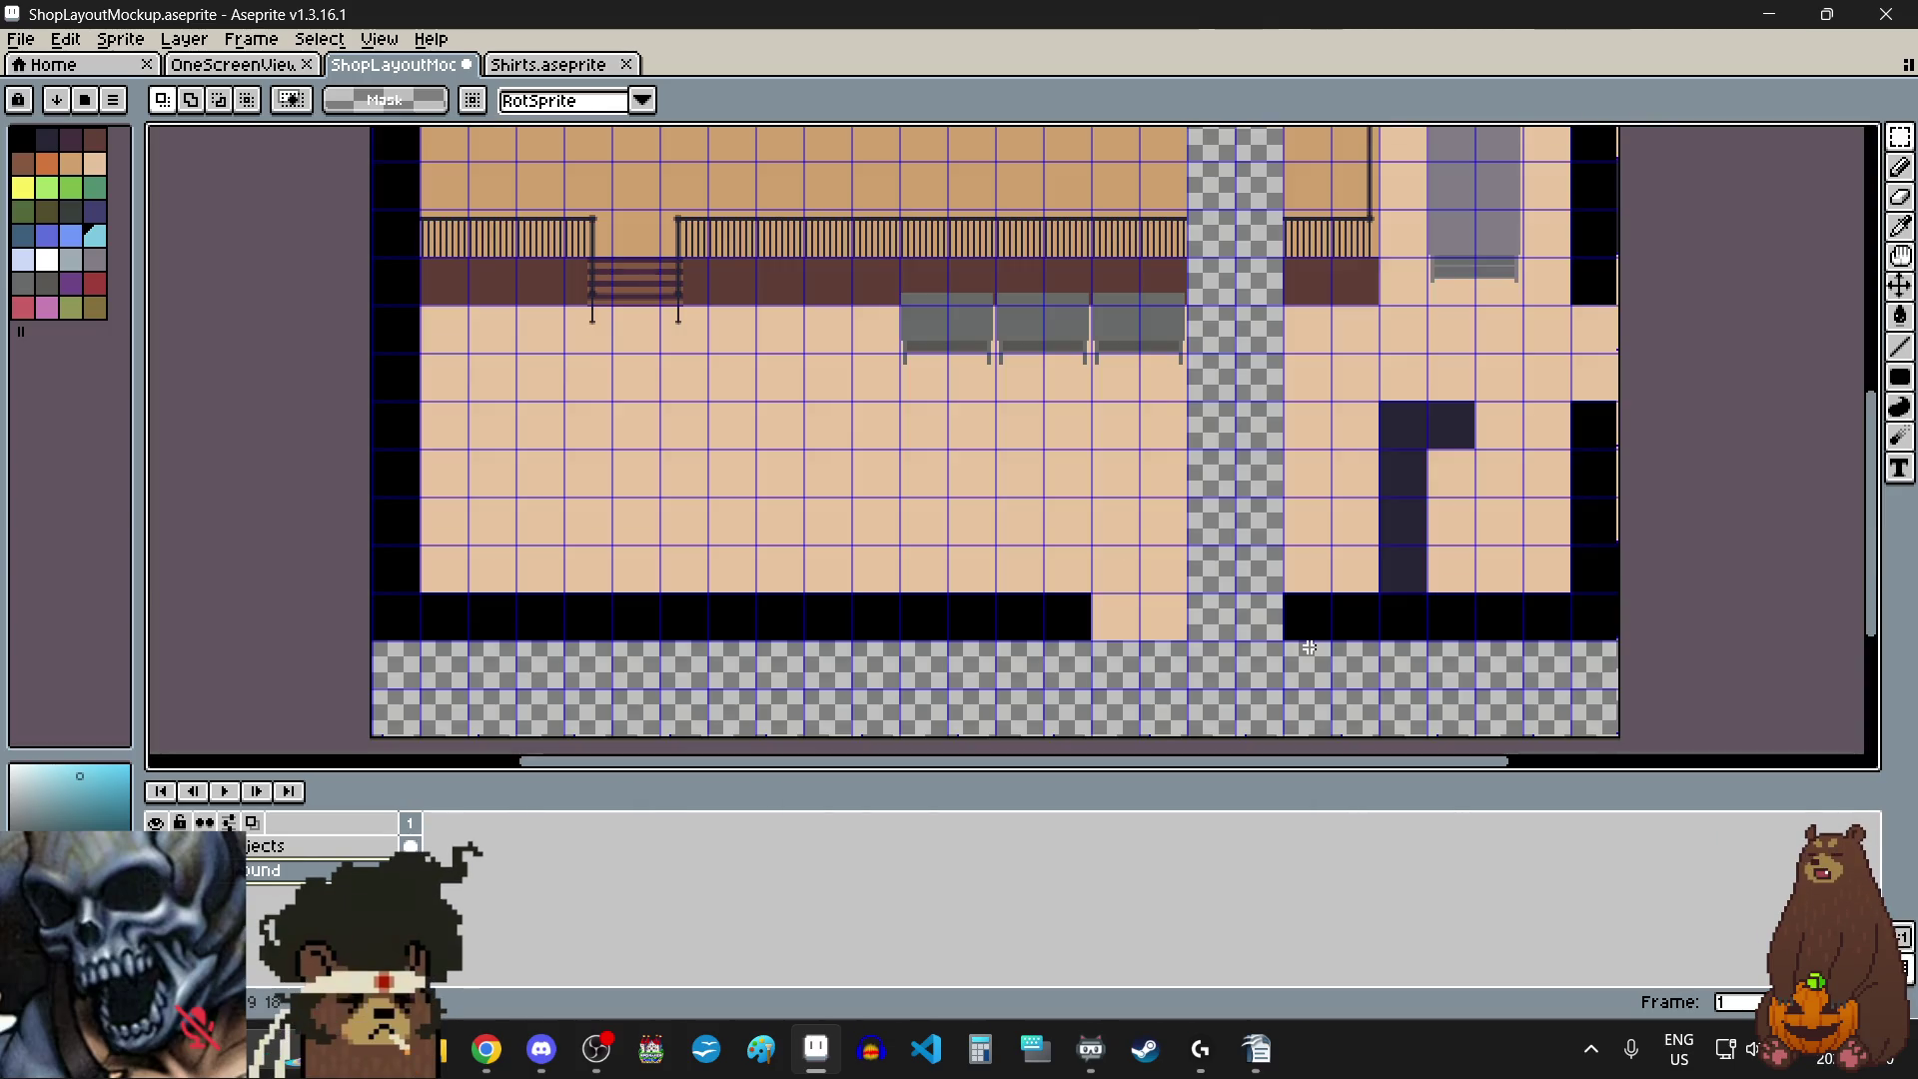
scroll(1327, 616, "up", 1)
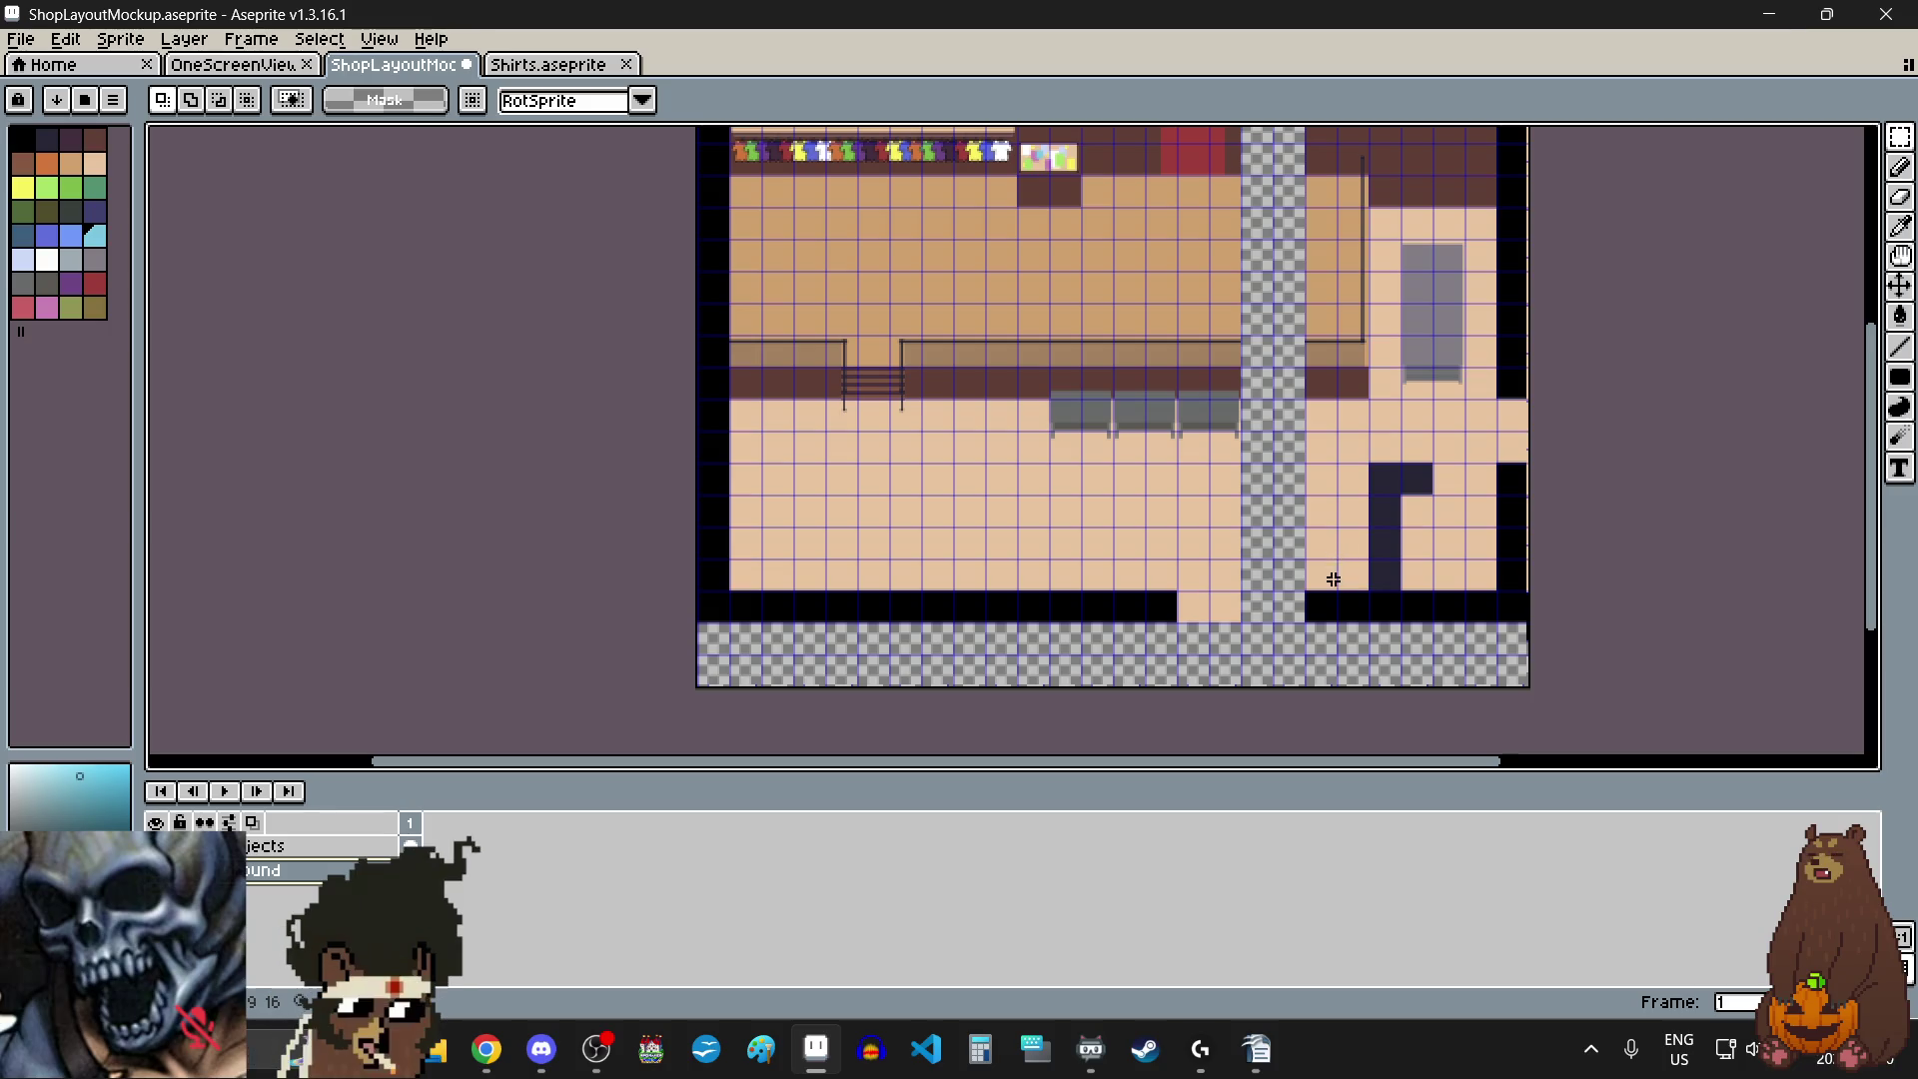
scroll(1328, 574, "up", 6)
scroll(1458, 658, "up", 2)
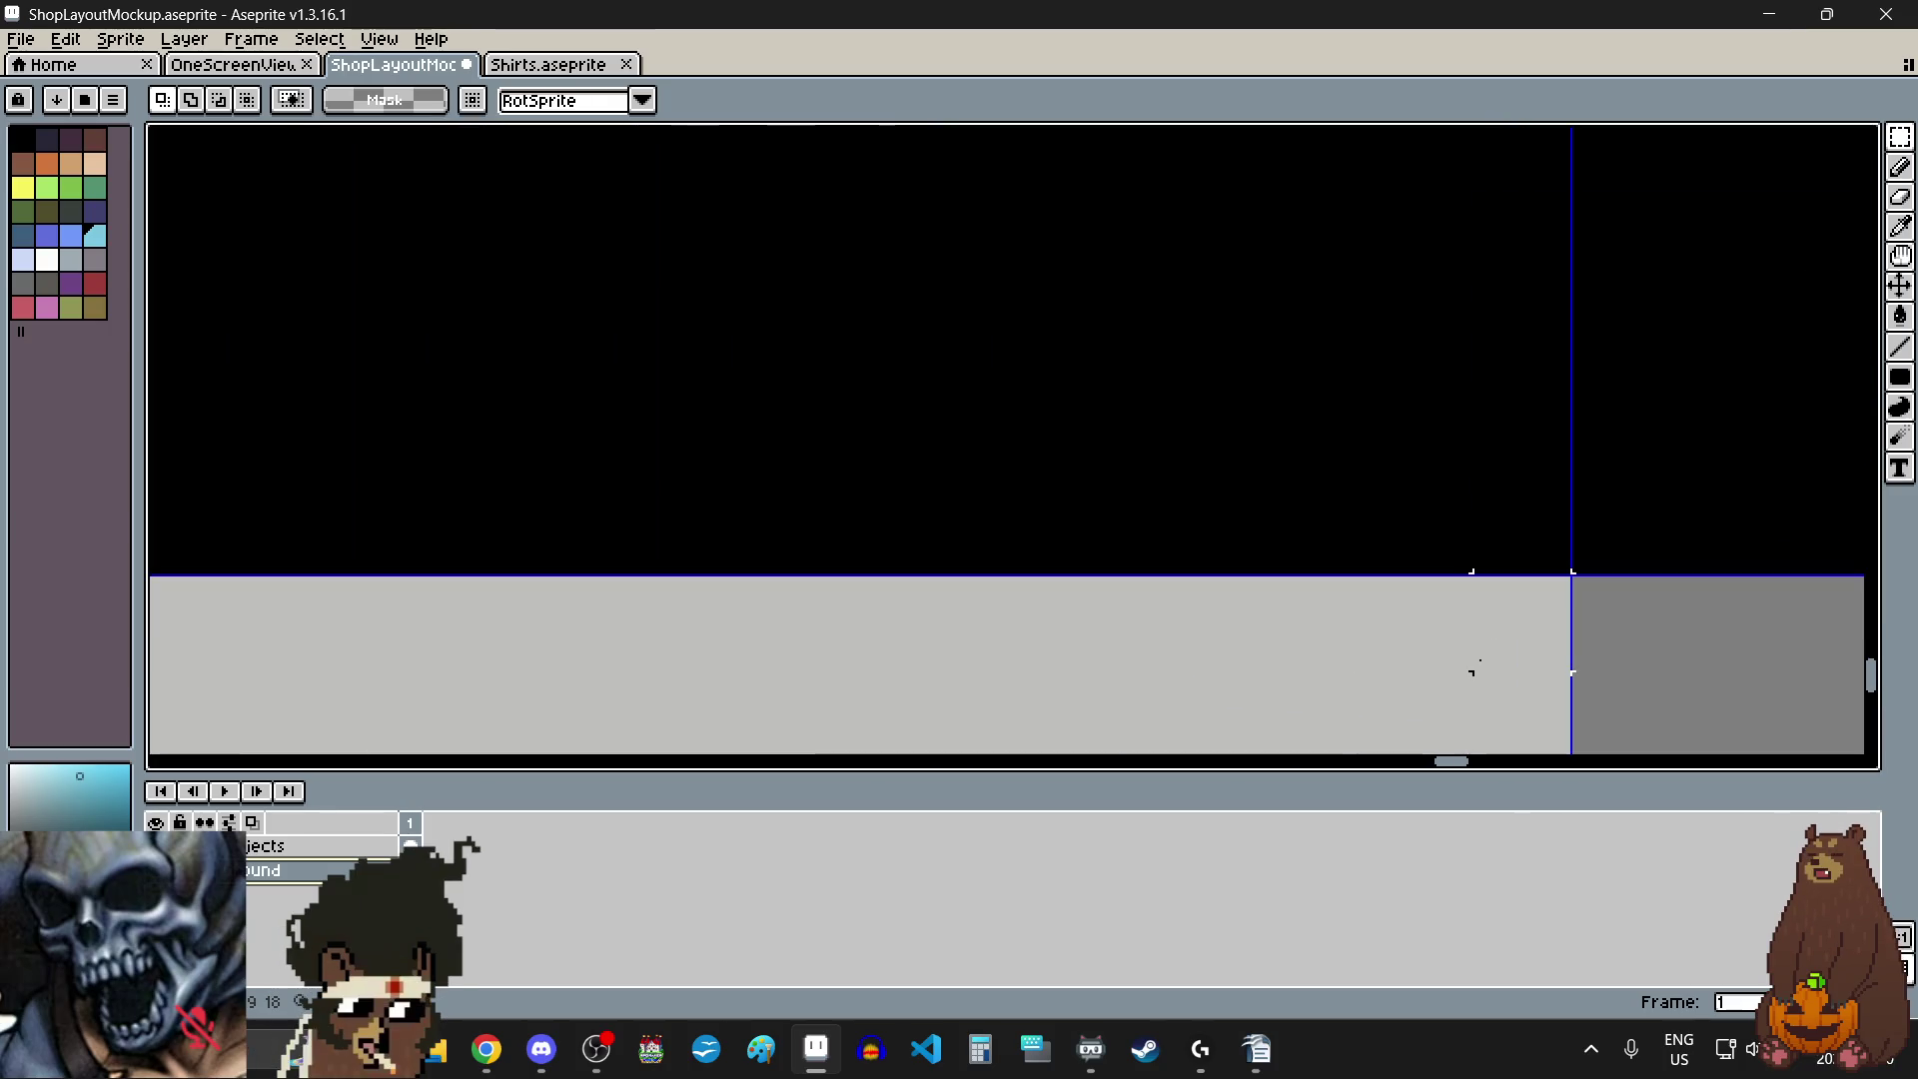
scroll(1515, 542, "down", 4)
scroll(1515, 546, "down", 6)
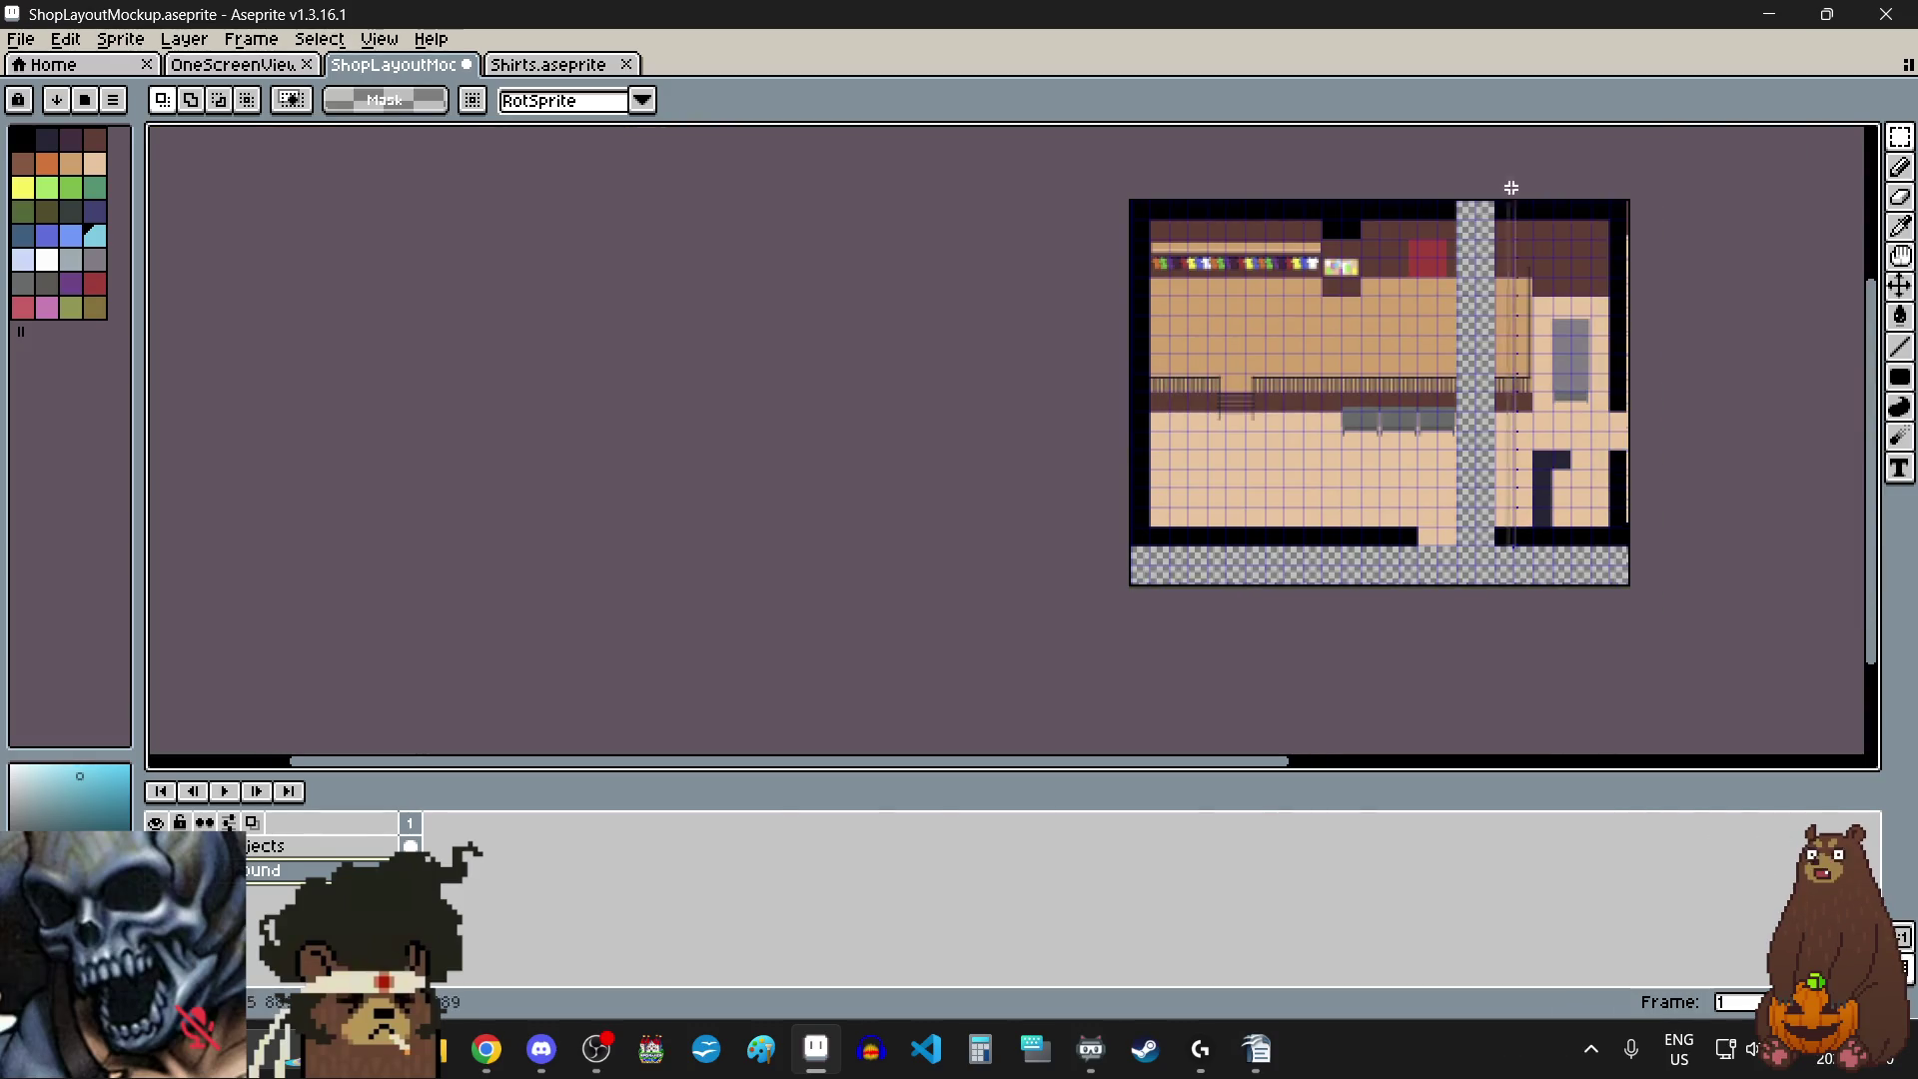
scroll(1508, 189, "up", 5)
scroll(1262, 162, "up", 2)
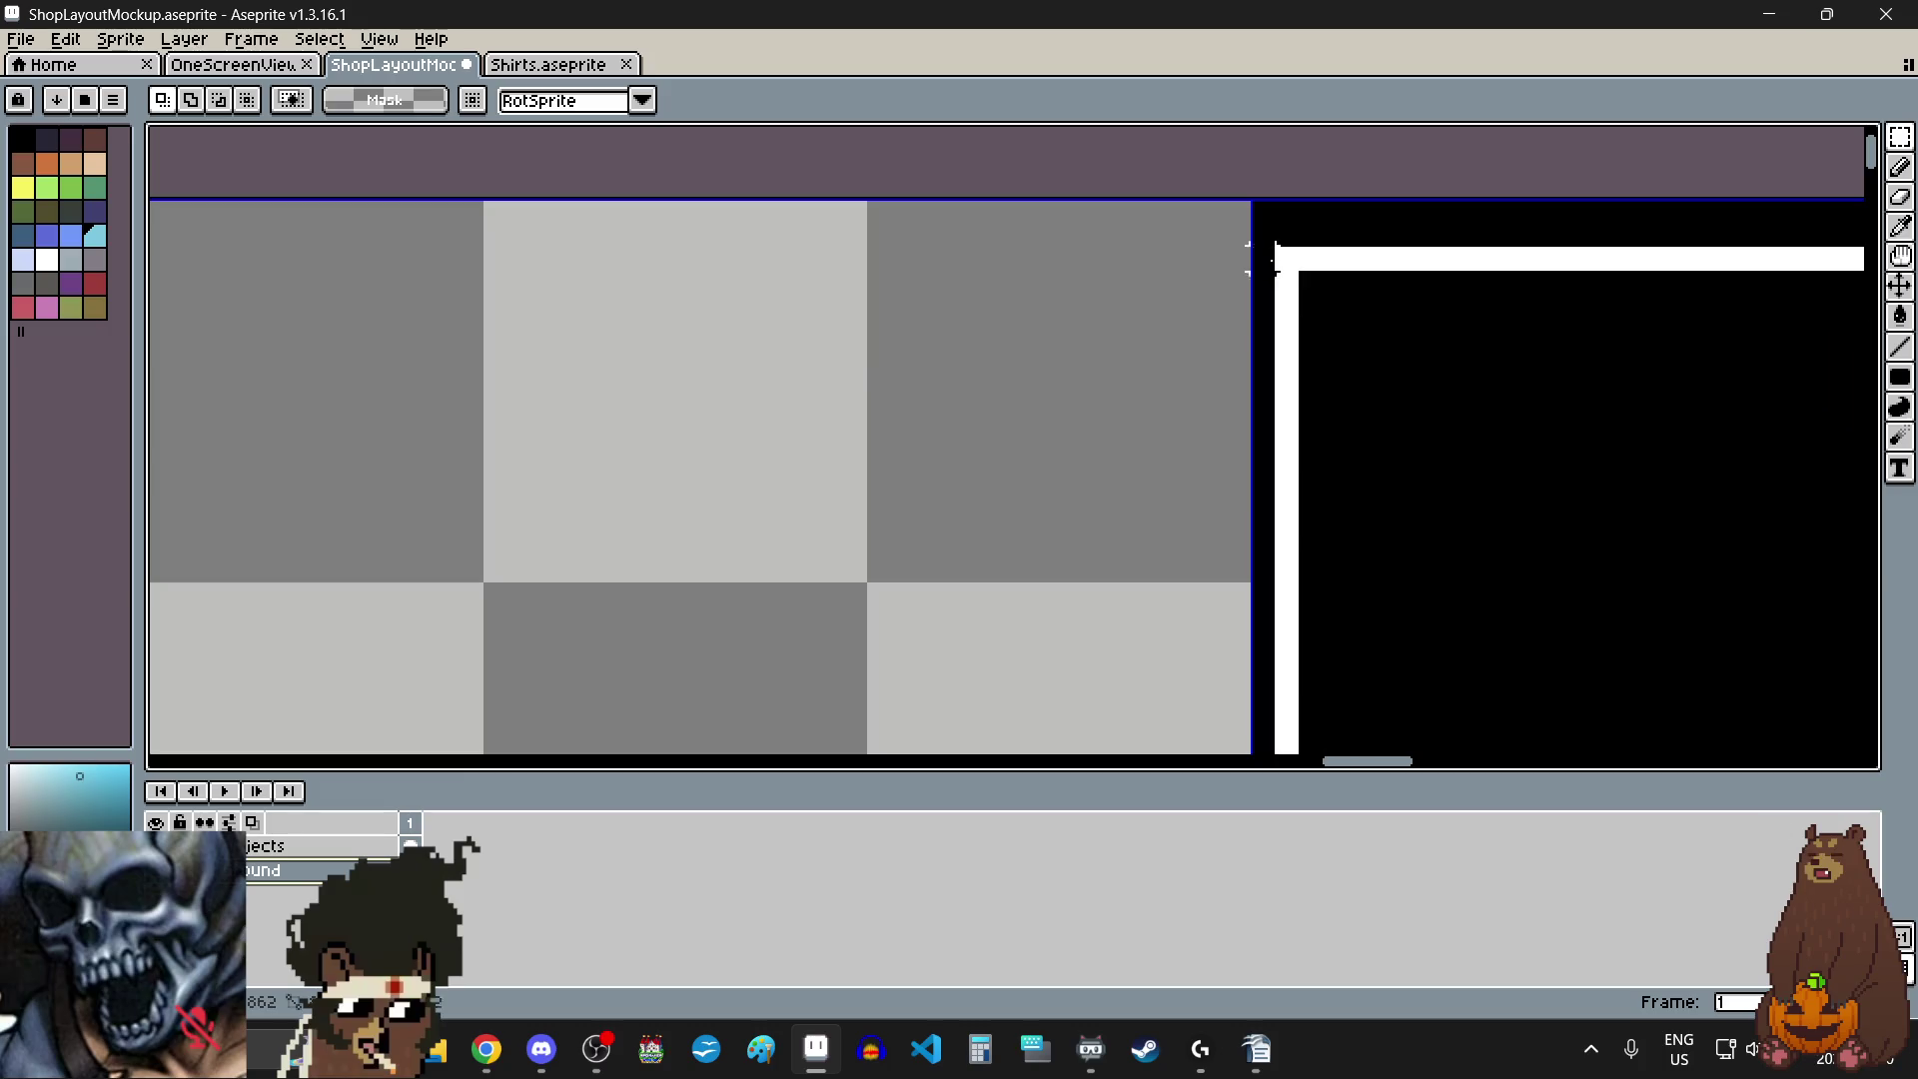
scroll(1263, 313, "down", 3)
scroll(1241, 325, "down", 1)
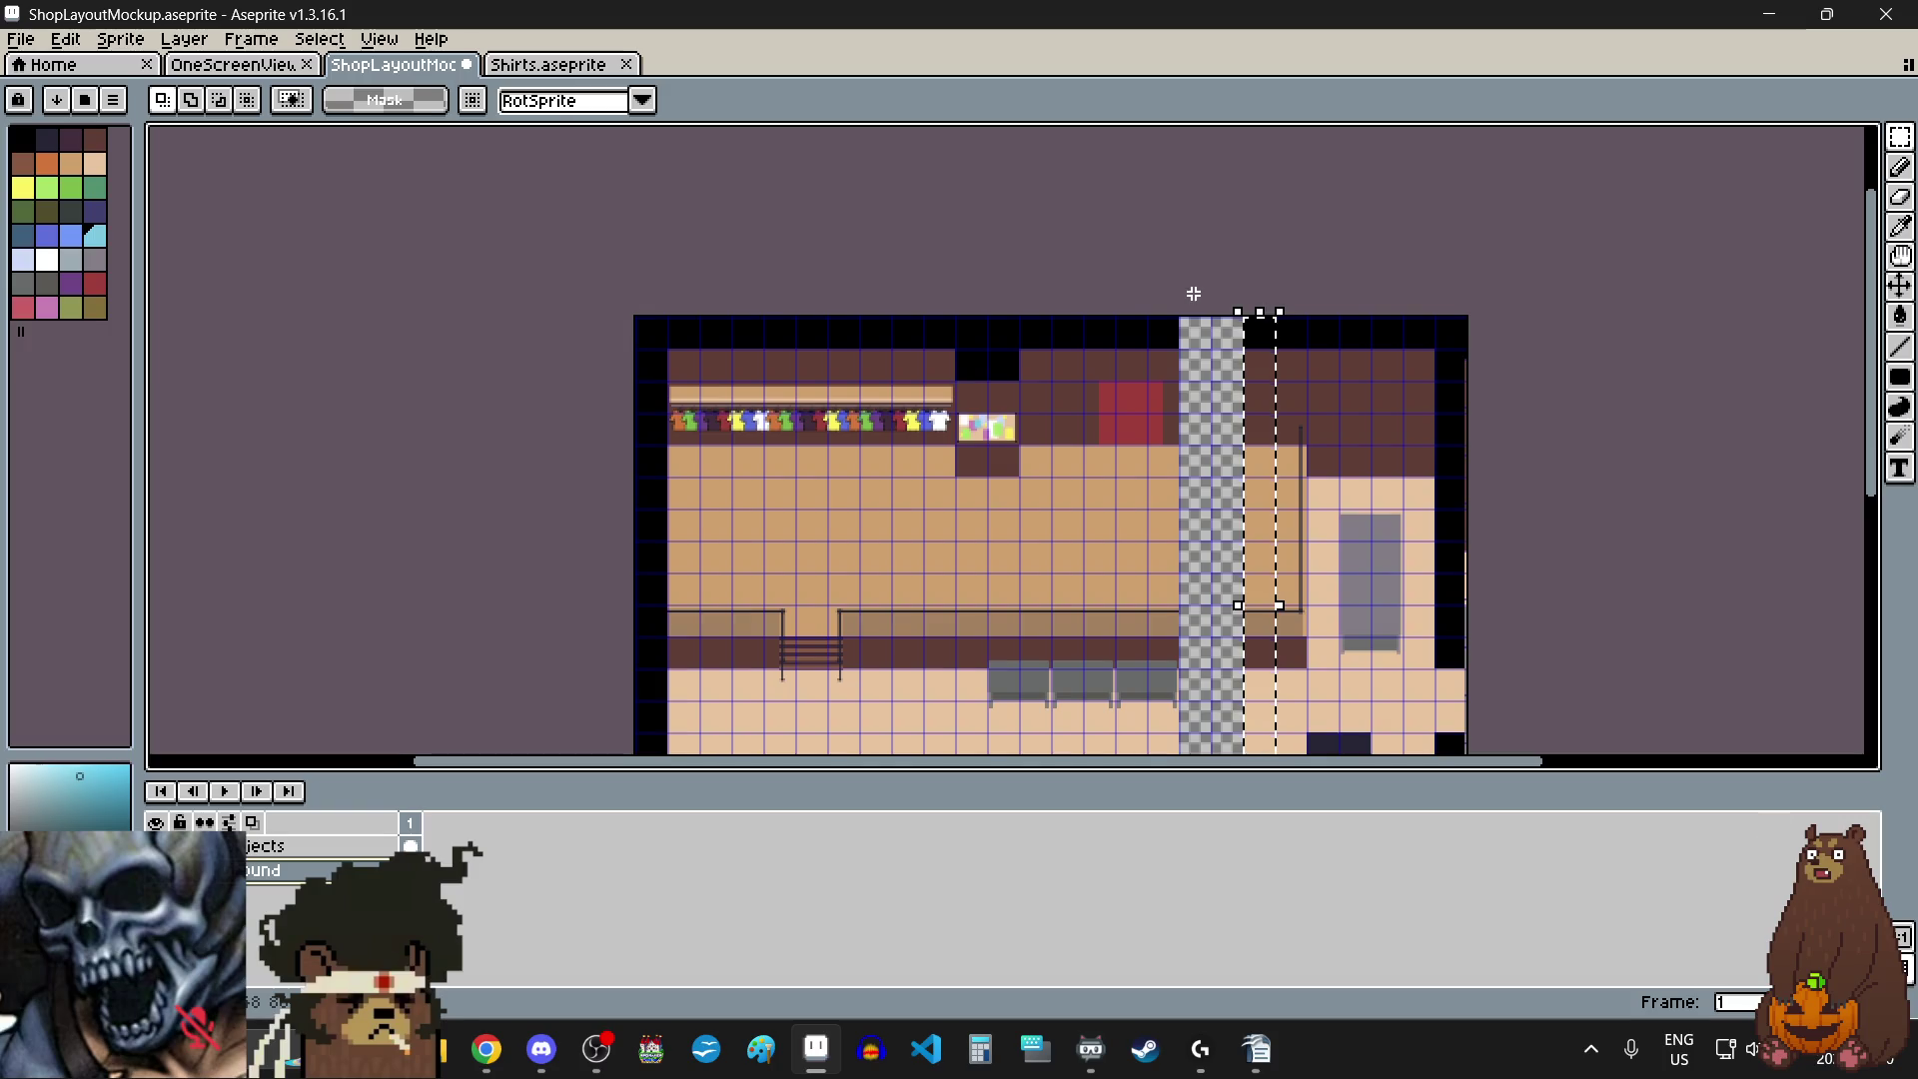
key("ctrl+v")
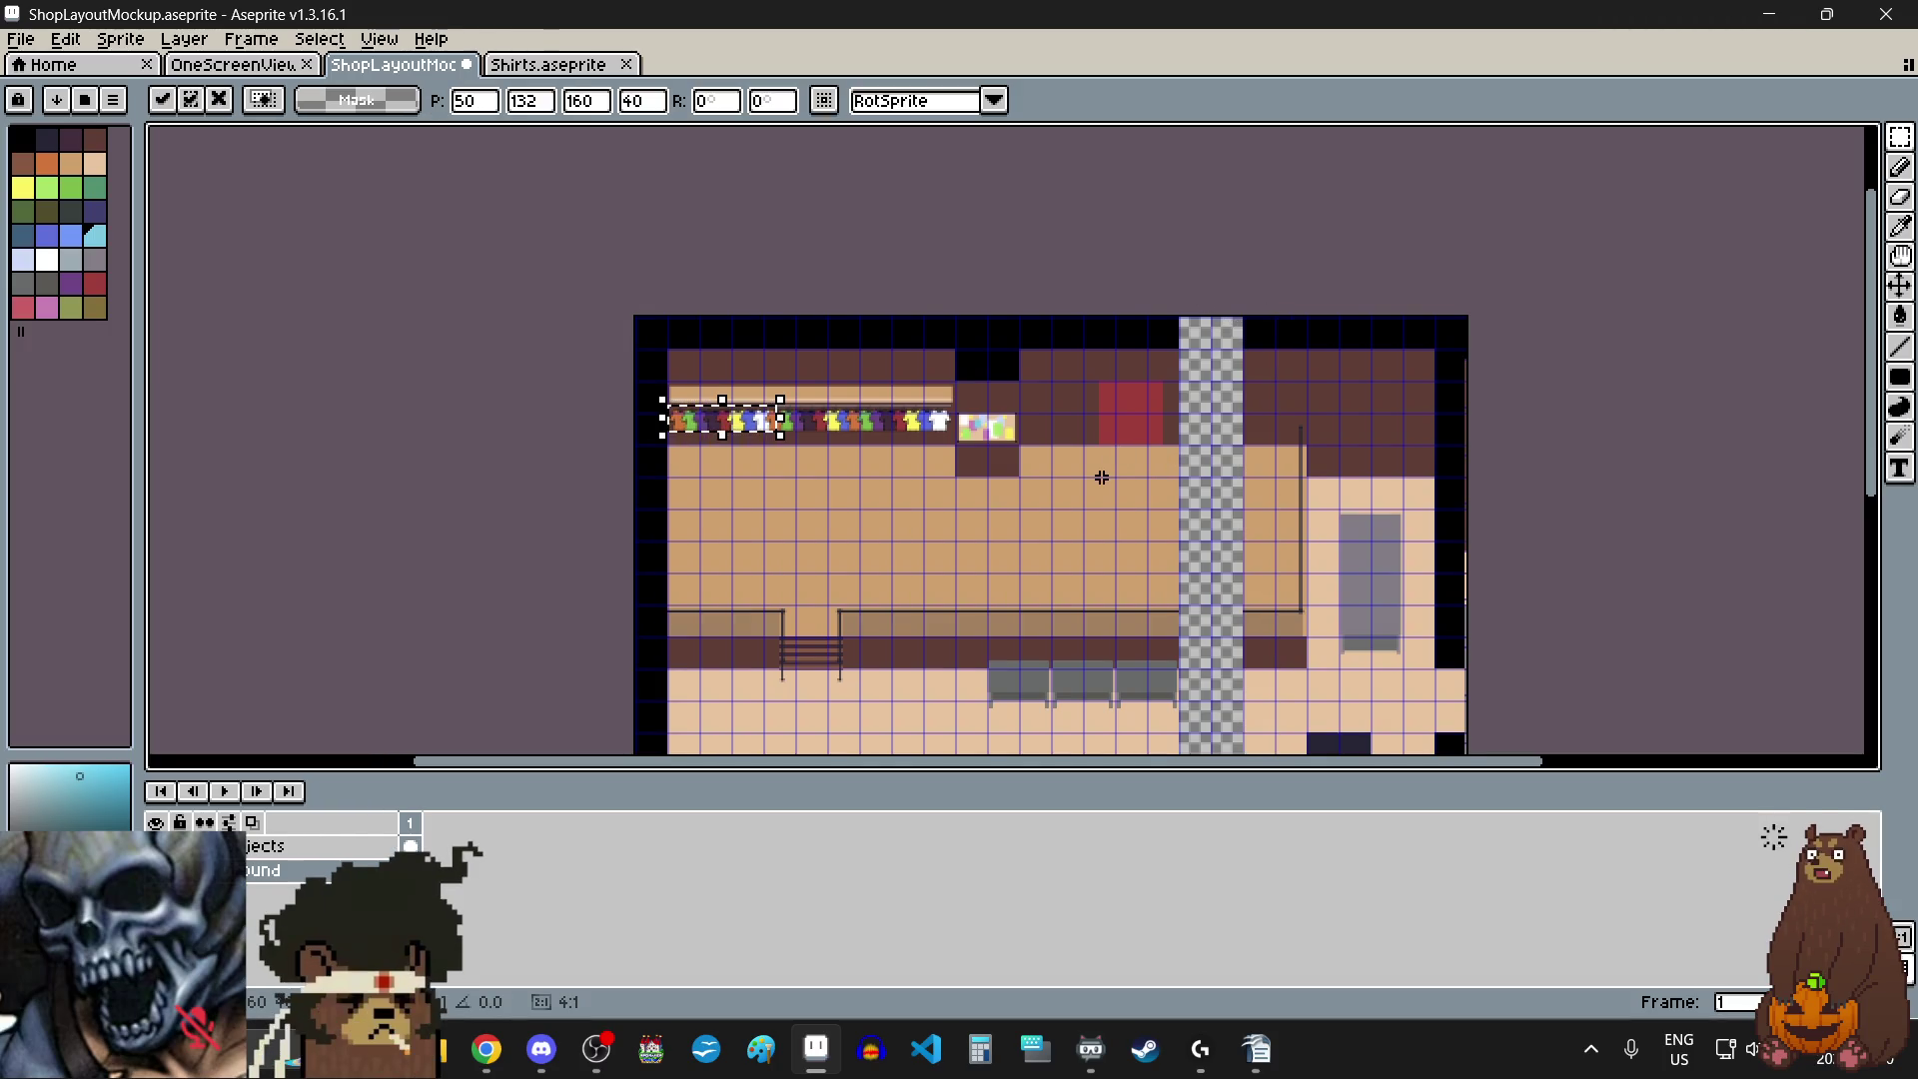
left_click(1099, 475)
key("ctrl+z")
key("ctrl+v")
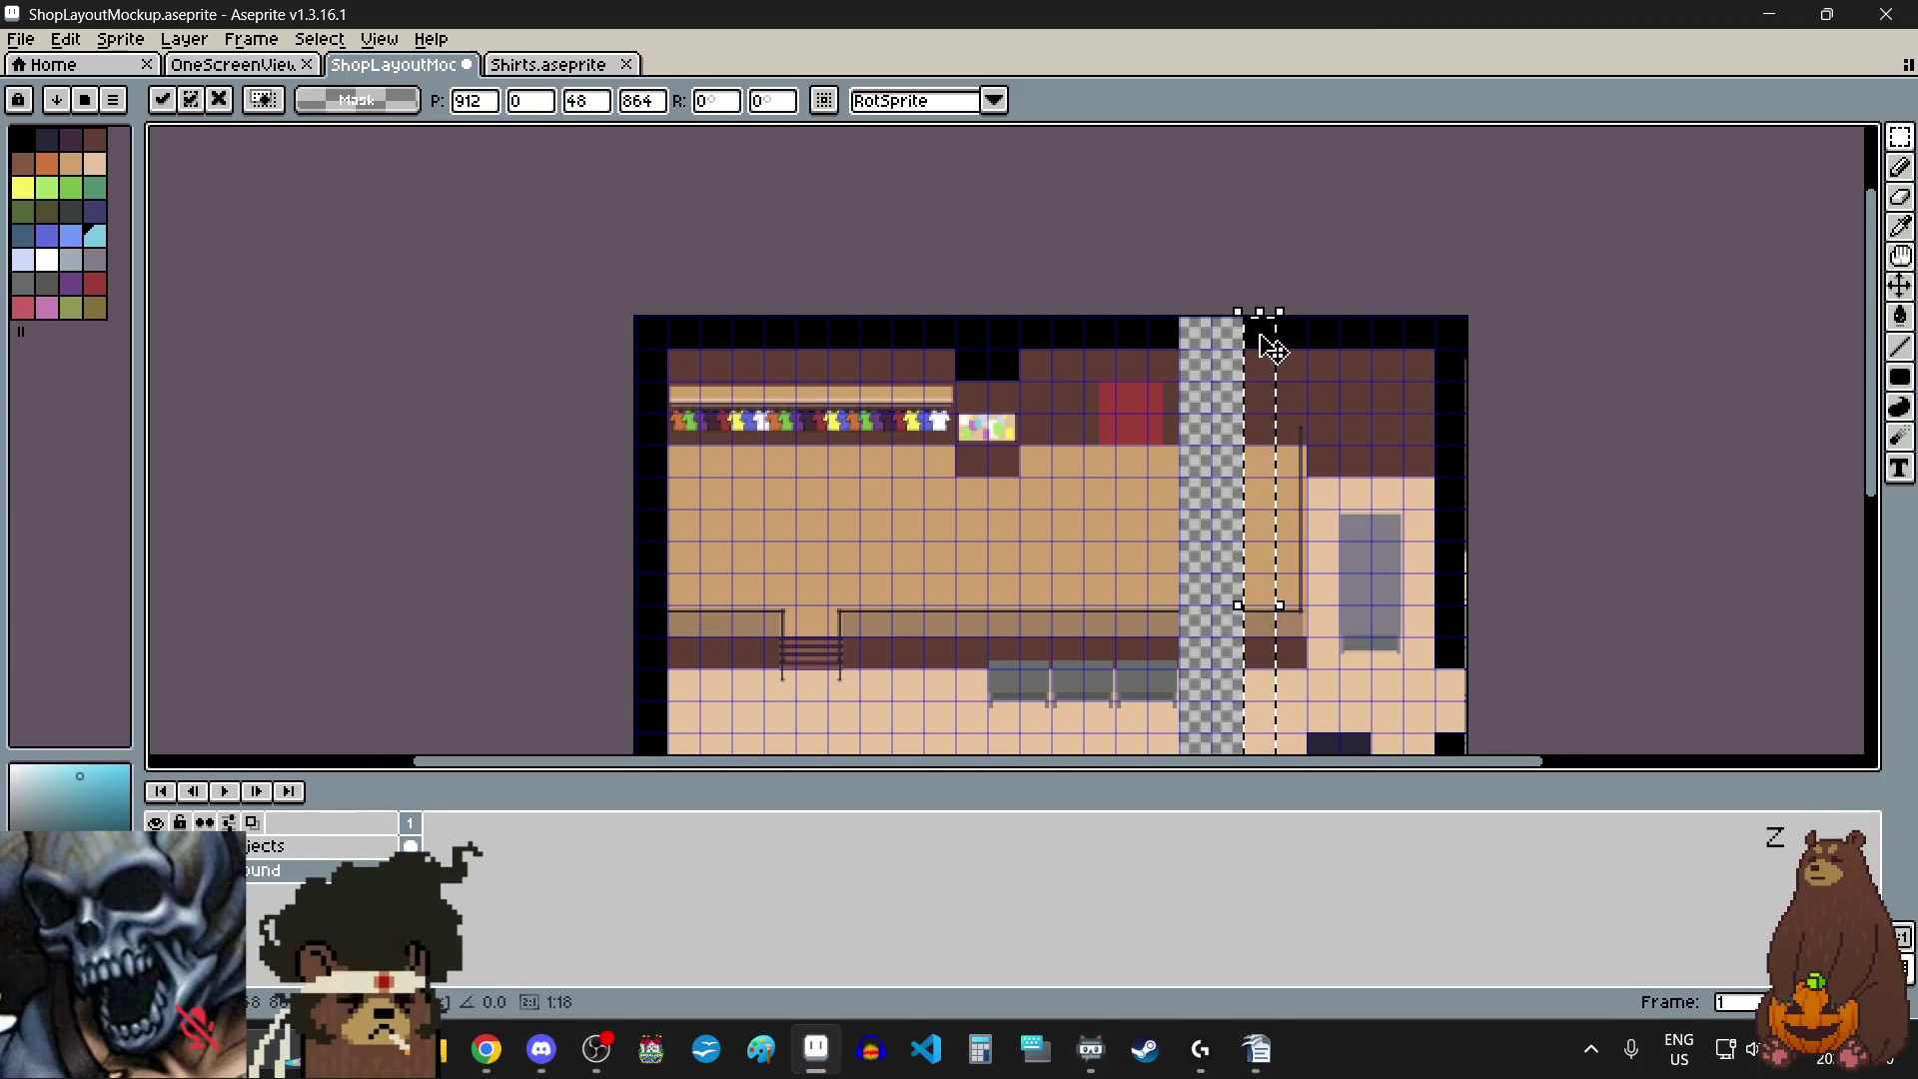
scroll(1262, 320, "up", 3)
left_click_drag(1263, 372, 912, 410)
scroll(1037, 267, "up", 2)
mouse_move(979, 495)
left_mouse_down()
mouse_move(1070, 470)
mouse_move(1182, 398)
left_mouse_up()
scroll(1185, 400, "down", 3)
scroll(1186, 402, "down", 2)
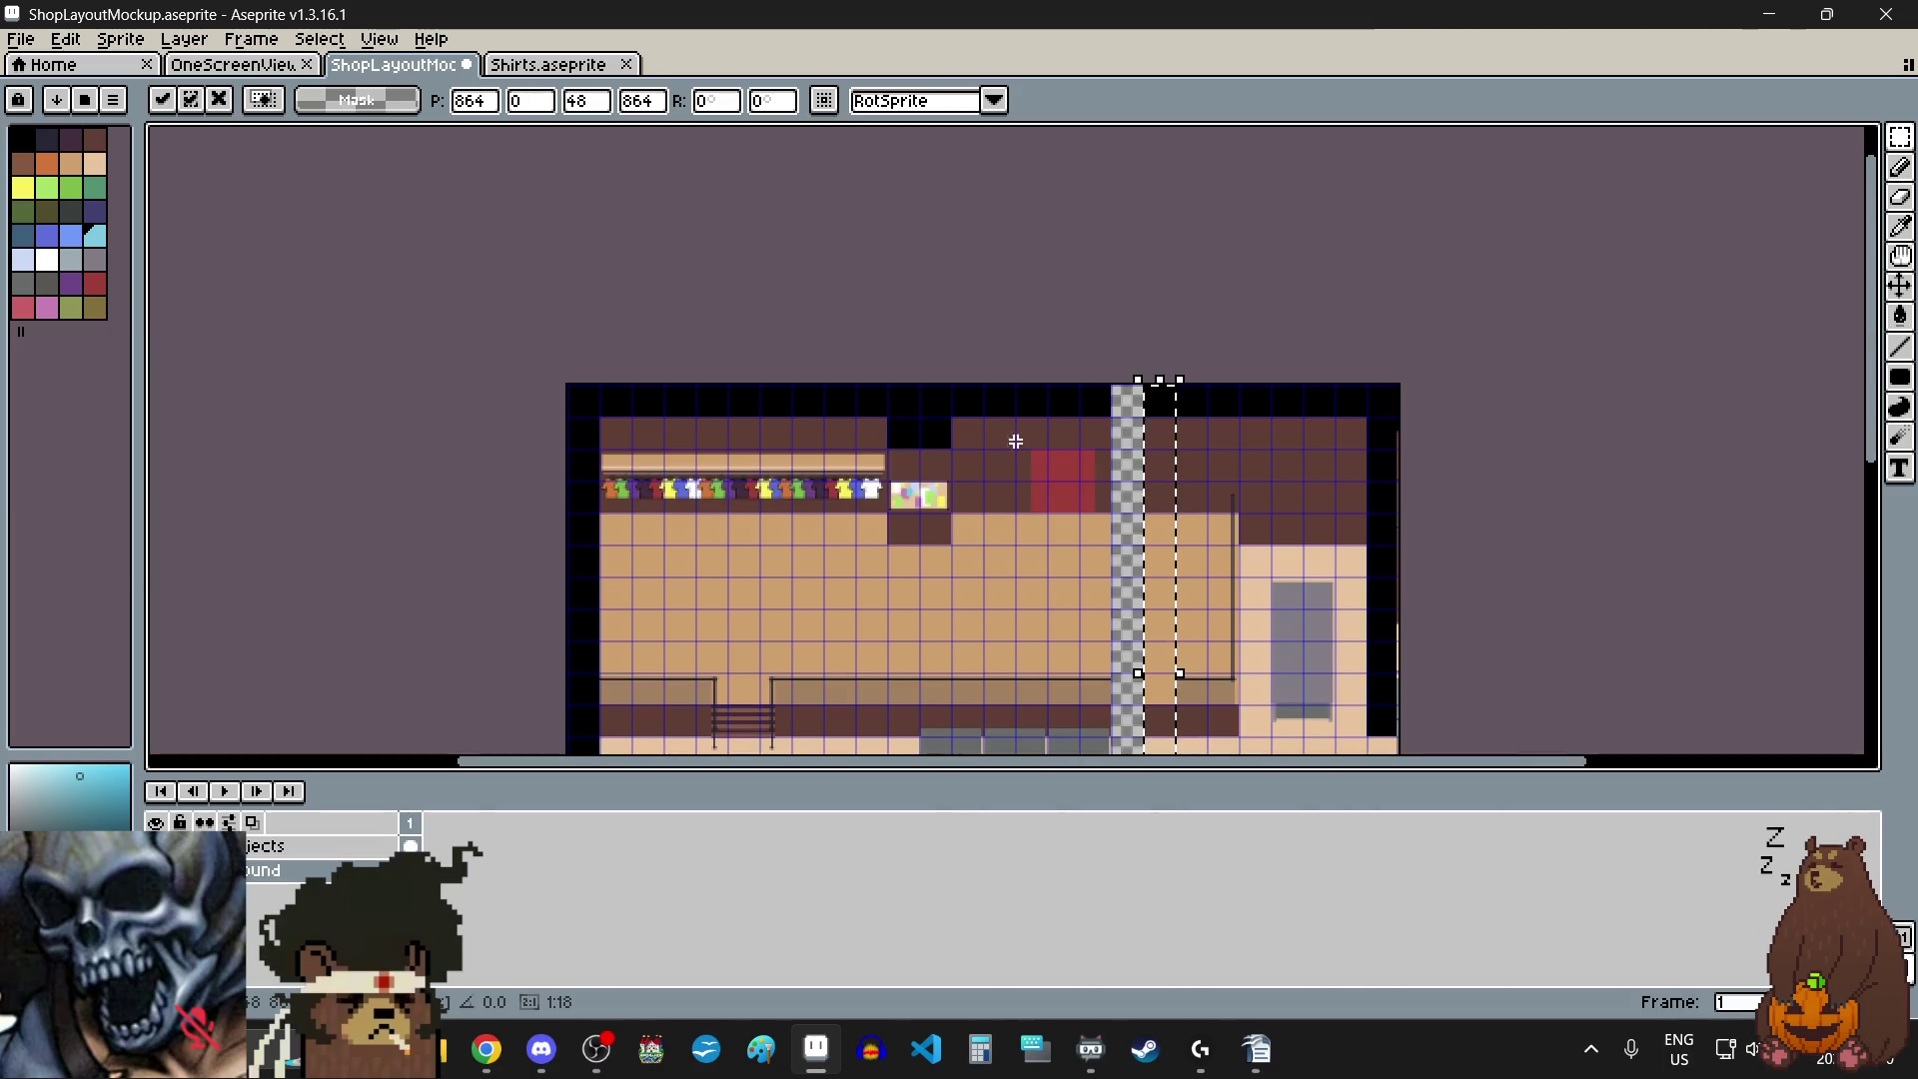
scroll(624, 517, "up", 3)
scroll(625, 516, "down", 3)
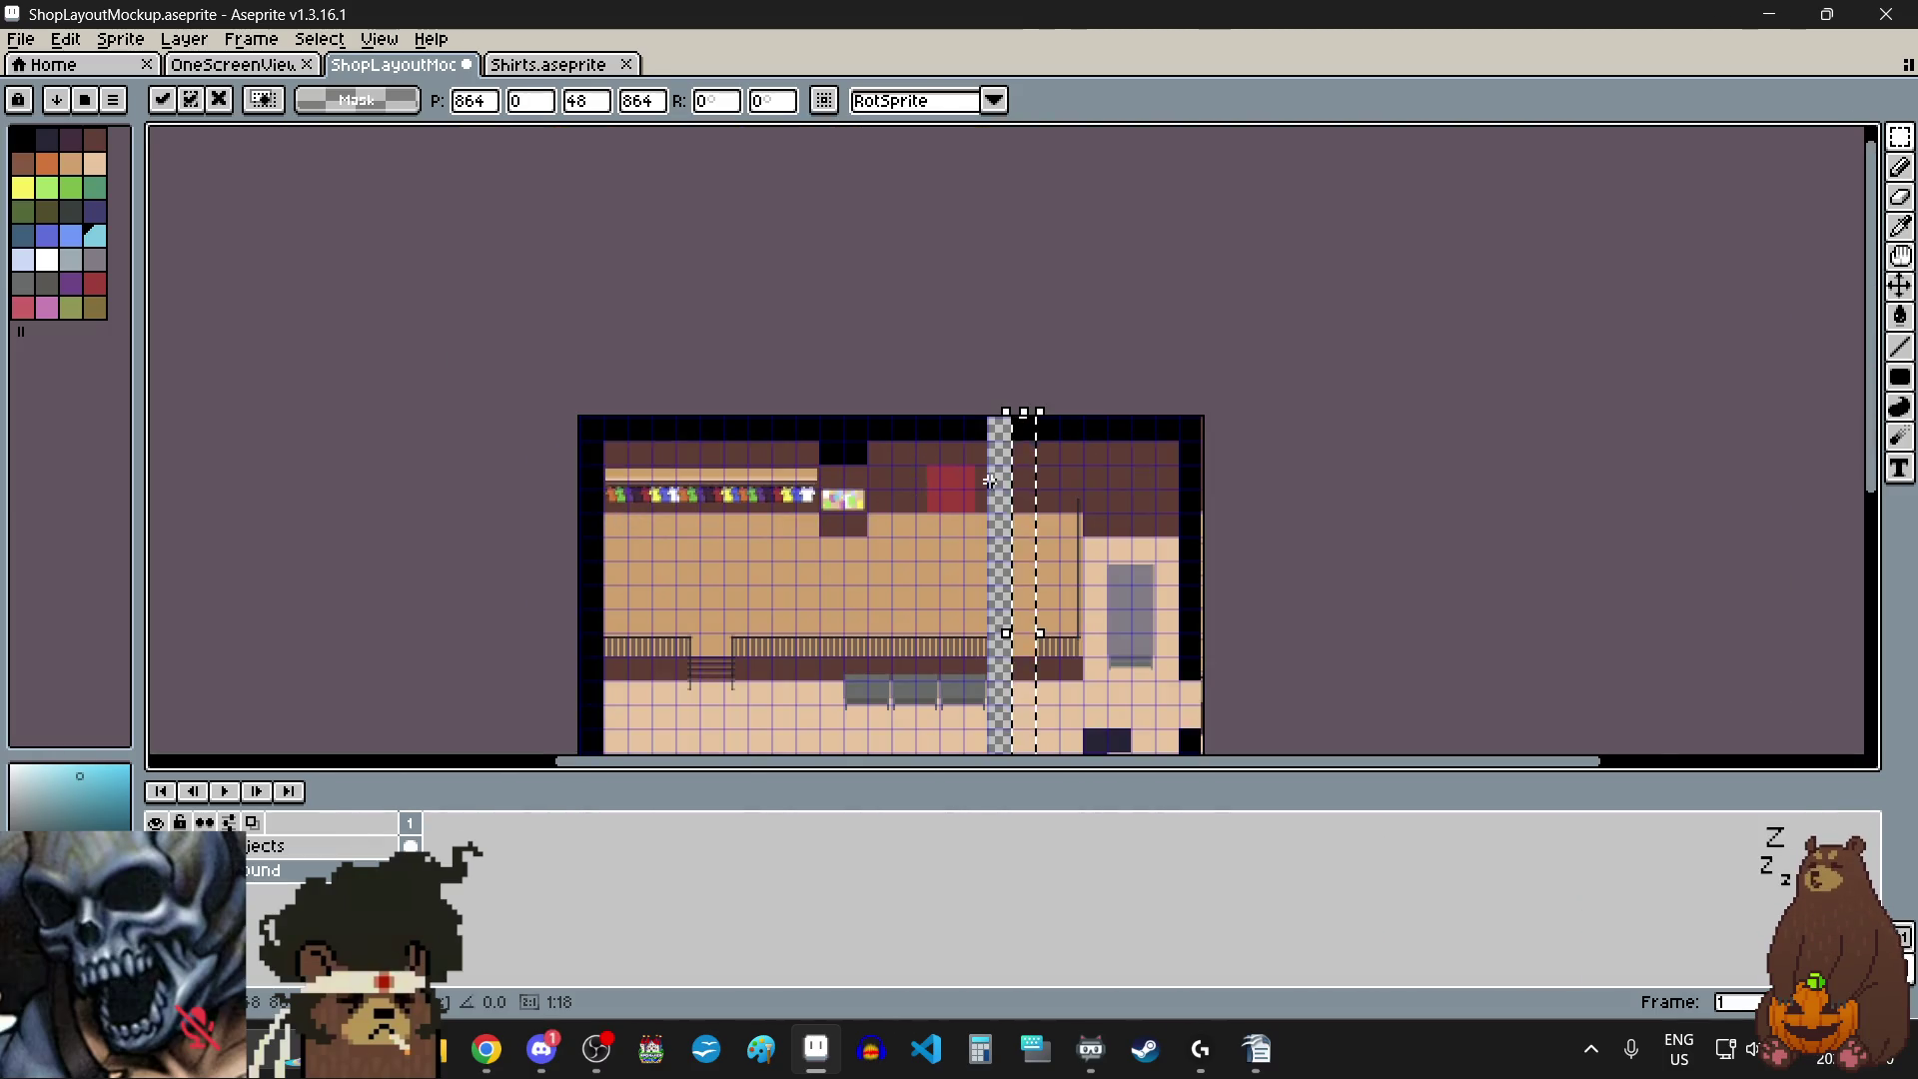
scroll(989, 481, "up", 1)
key("Return")
- Paste a second strip into the remaining gap, aligned to the room's top edge, and commit
key("ctrl+v")
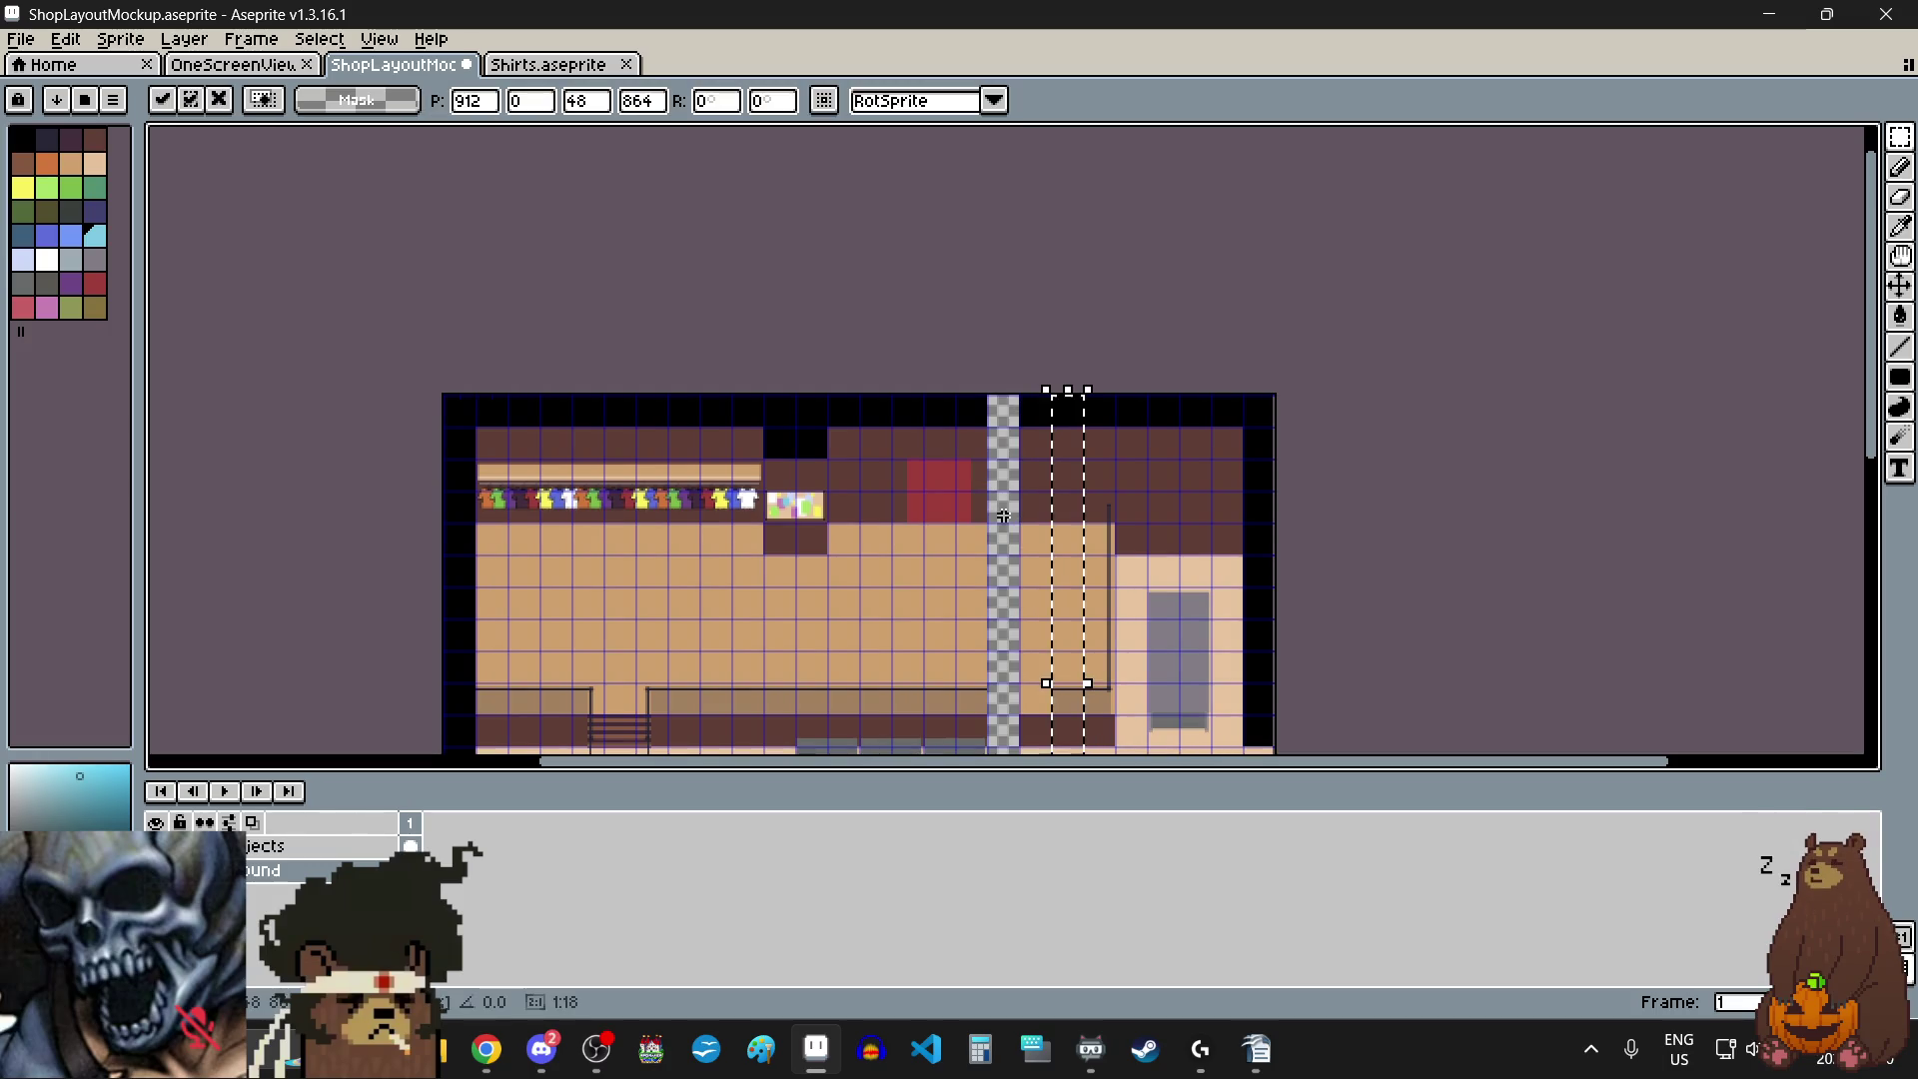
scroll(1067, 440, "up", 1)
left_click_drag(1071, 441, 956, 464)
scroll(956, 465, "up", 5)
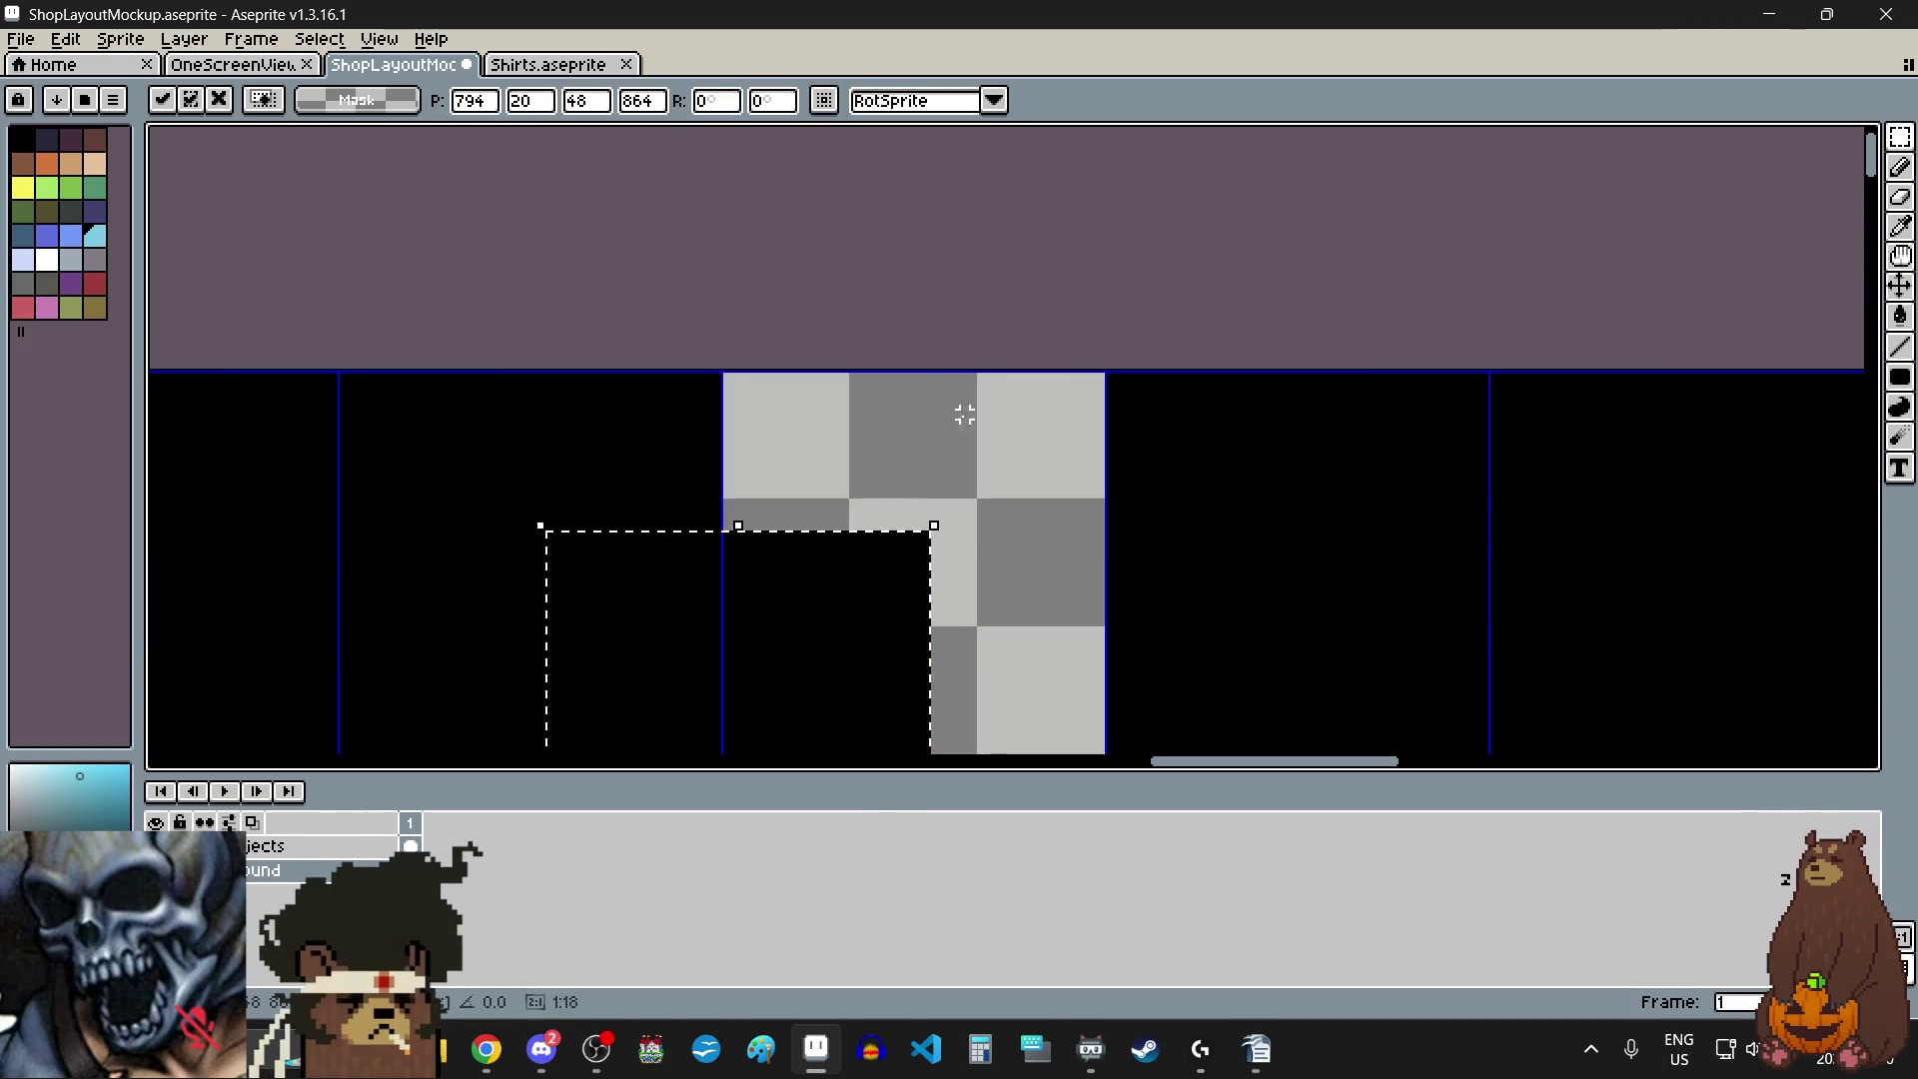
mouse_move(920, 590)
left_mouse_down()
mouse_move(1006, 505)
mouse_move(997, 454)
left_mouse_up()
scroll(997, 453, "down", 5)
scroll(966, 679, "up", 1)
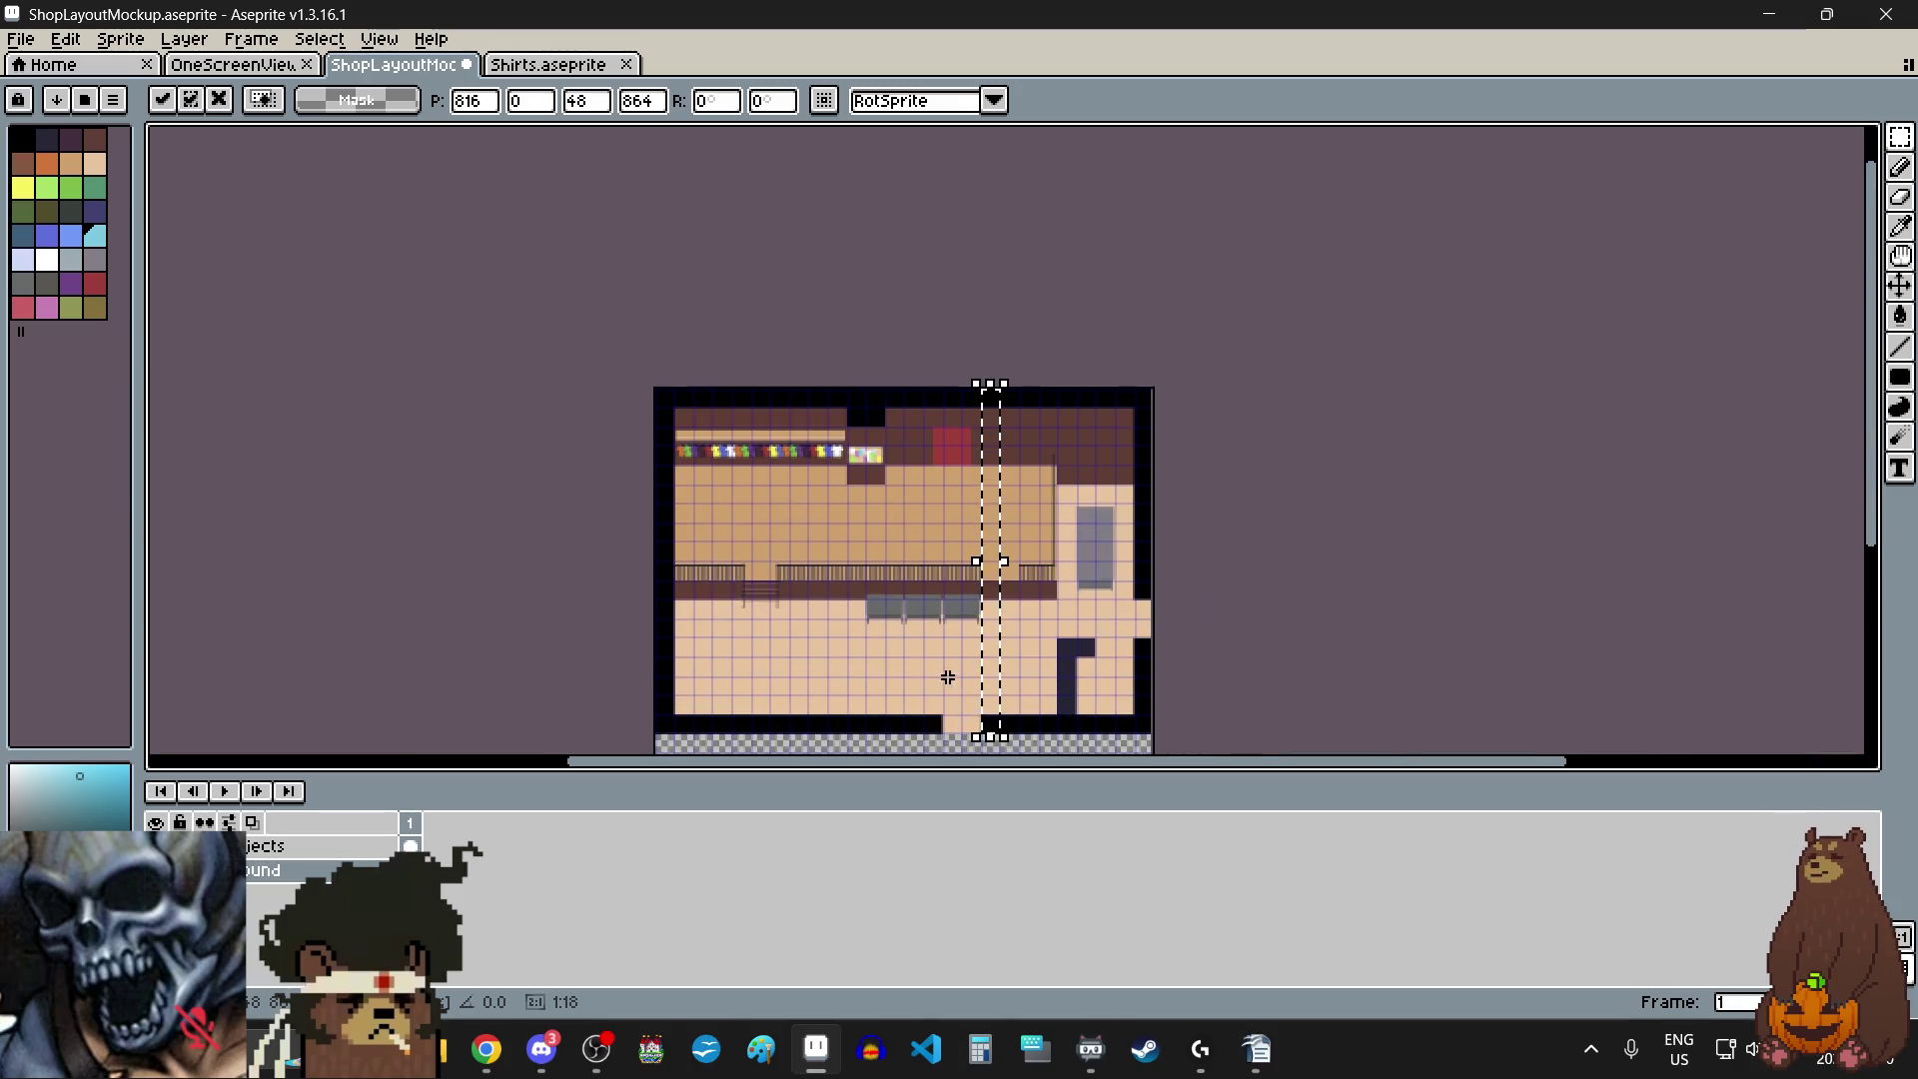
left_click(878, 672)
scroll(987, 625, "up", 1)
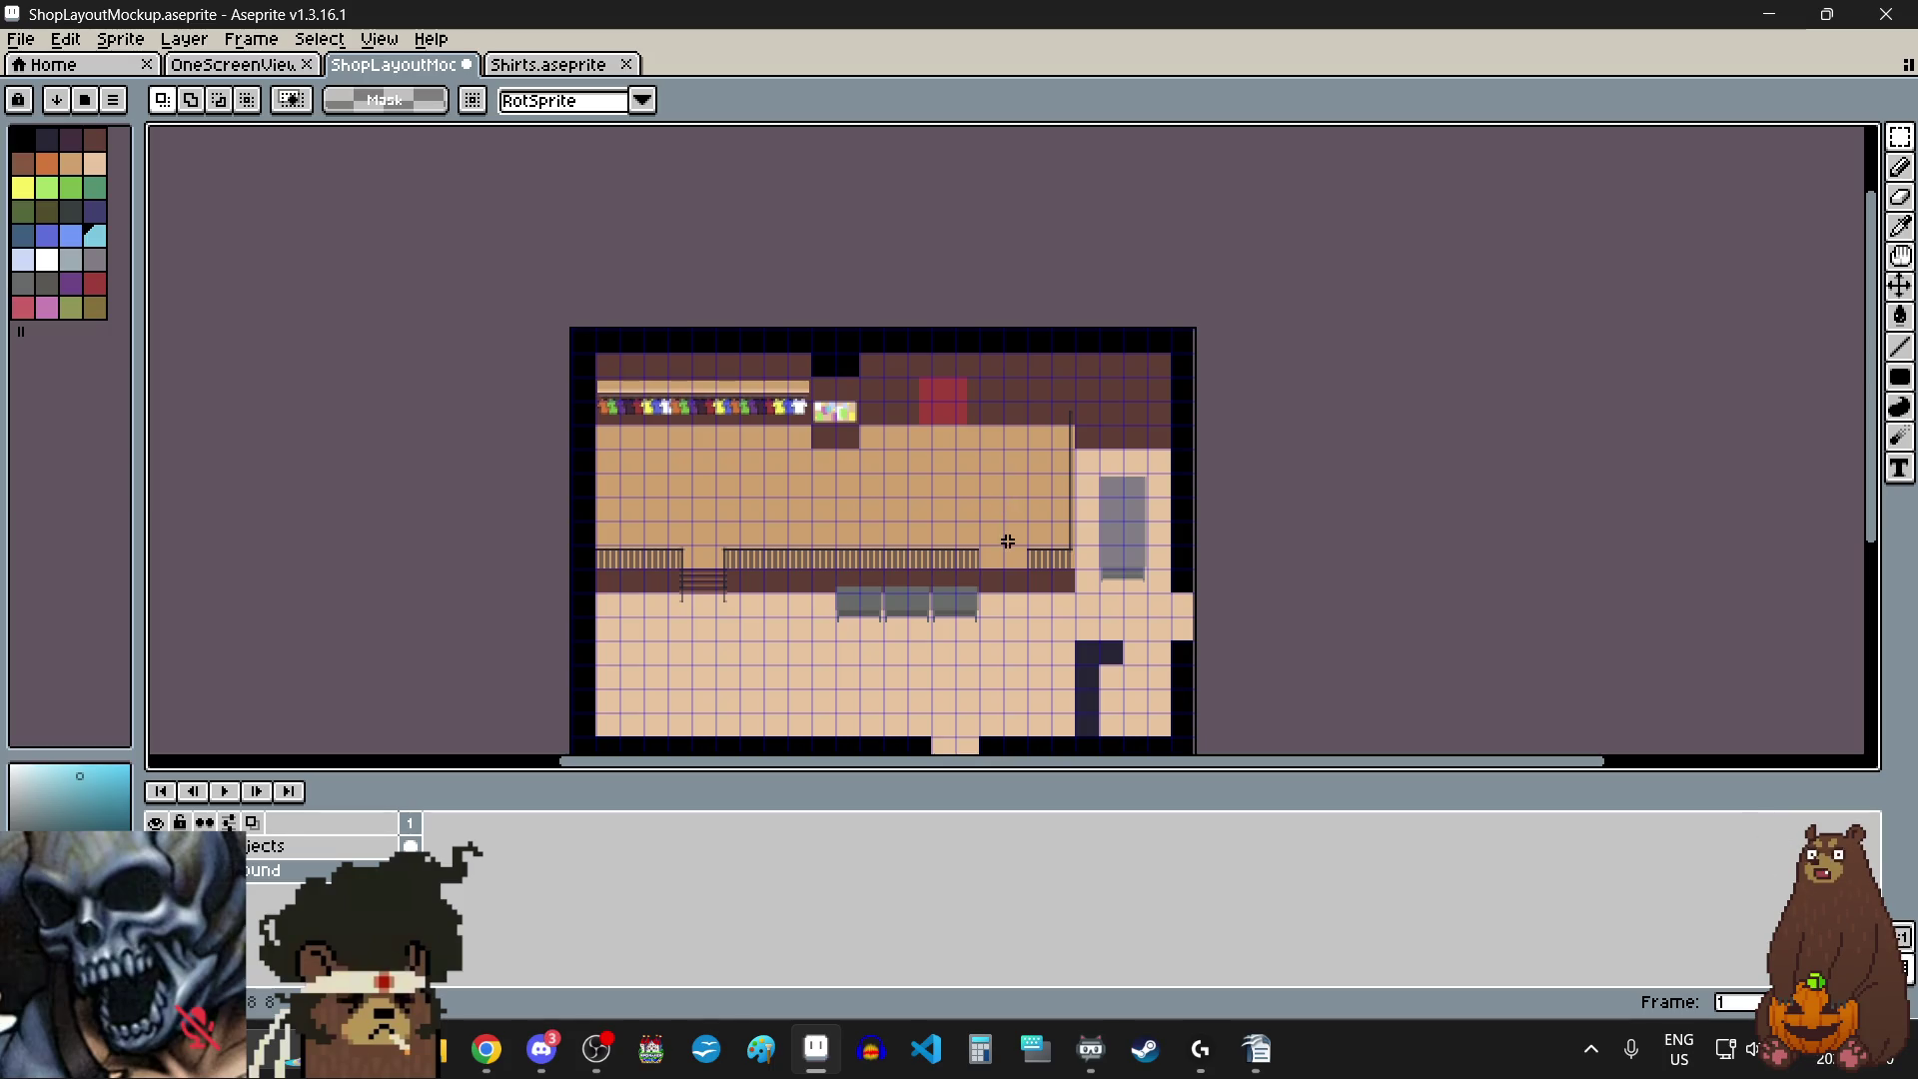
key("alt+Tab")
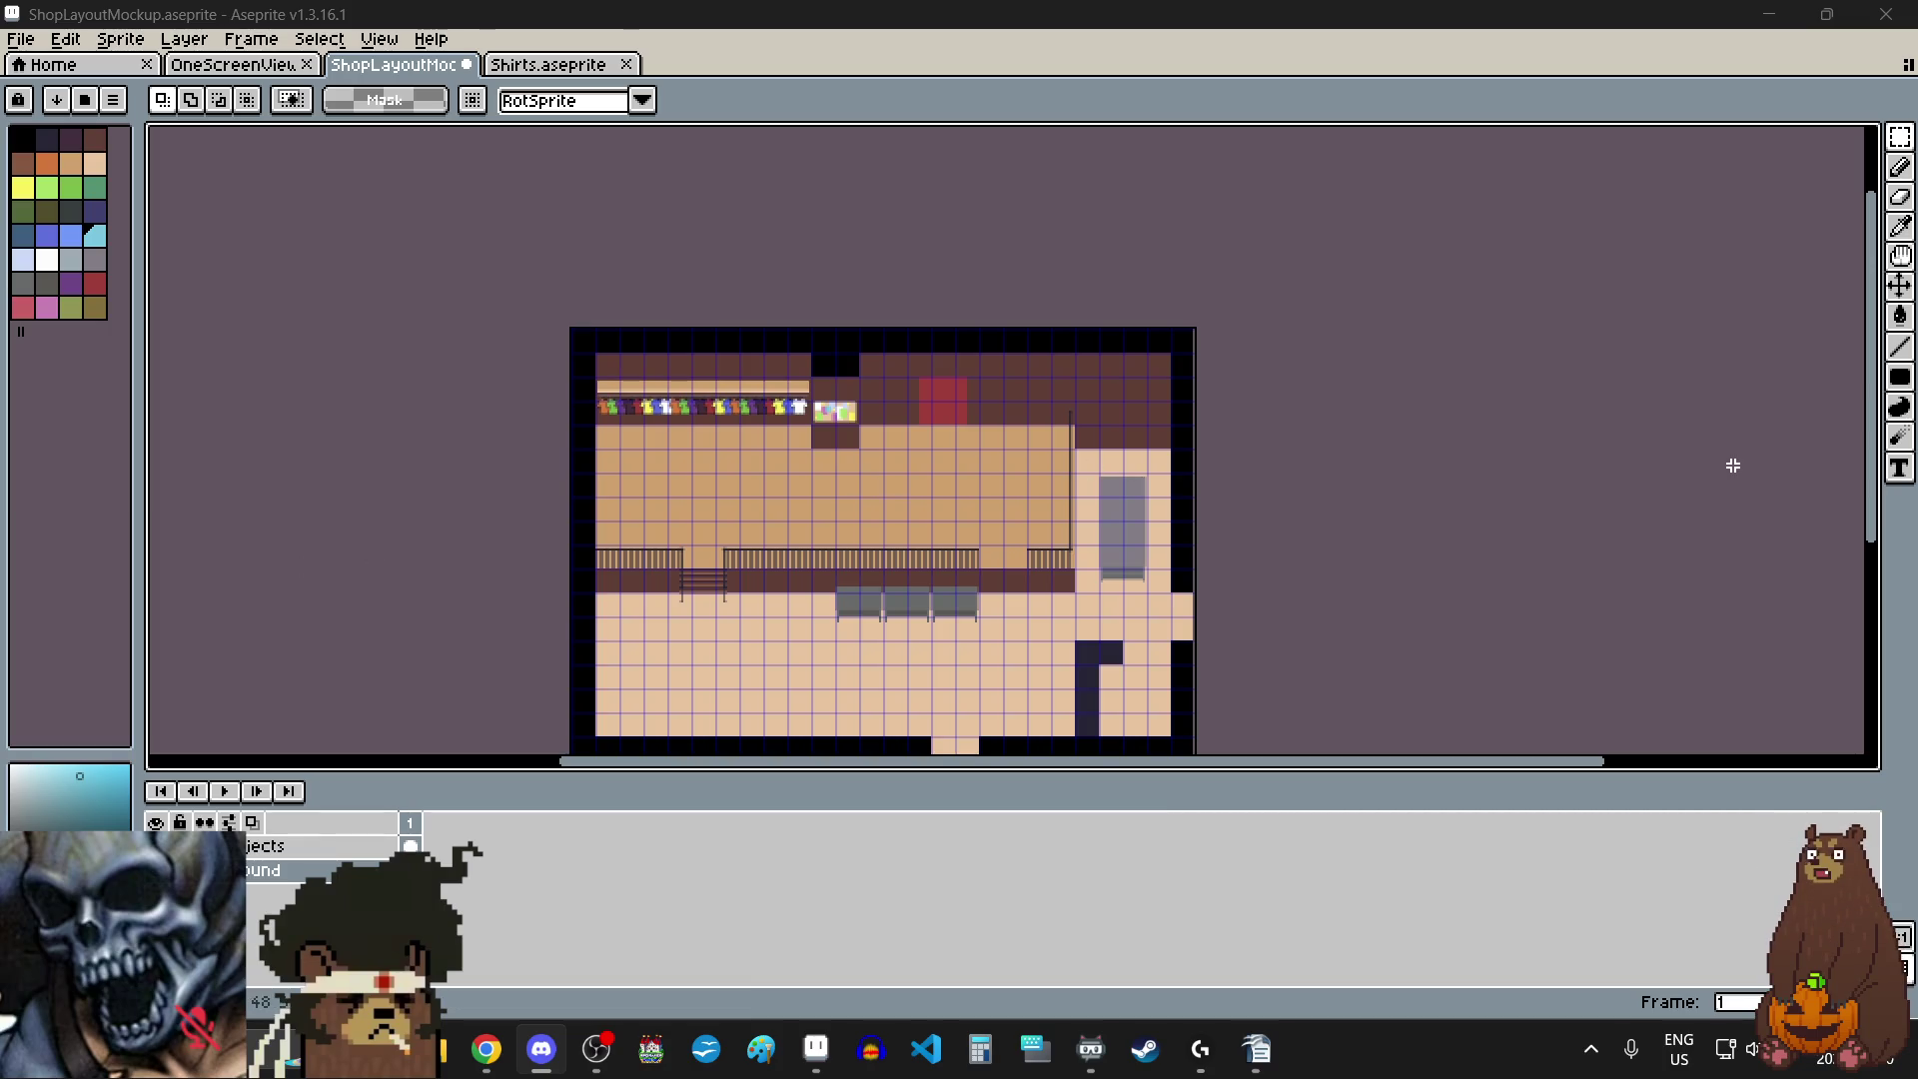
left_click_drag(1871, 353, 1878, 483)
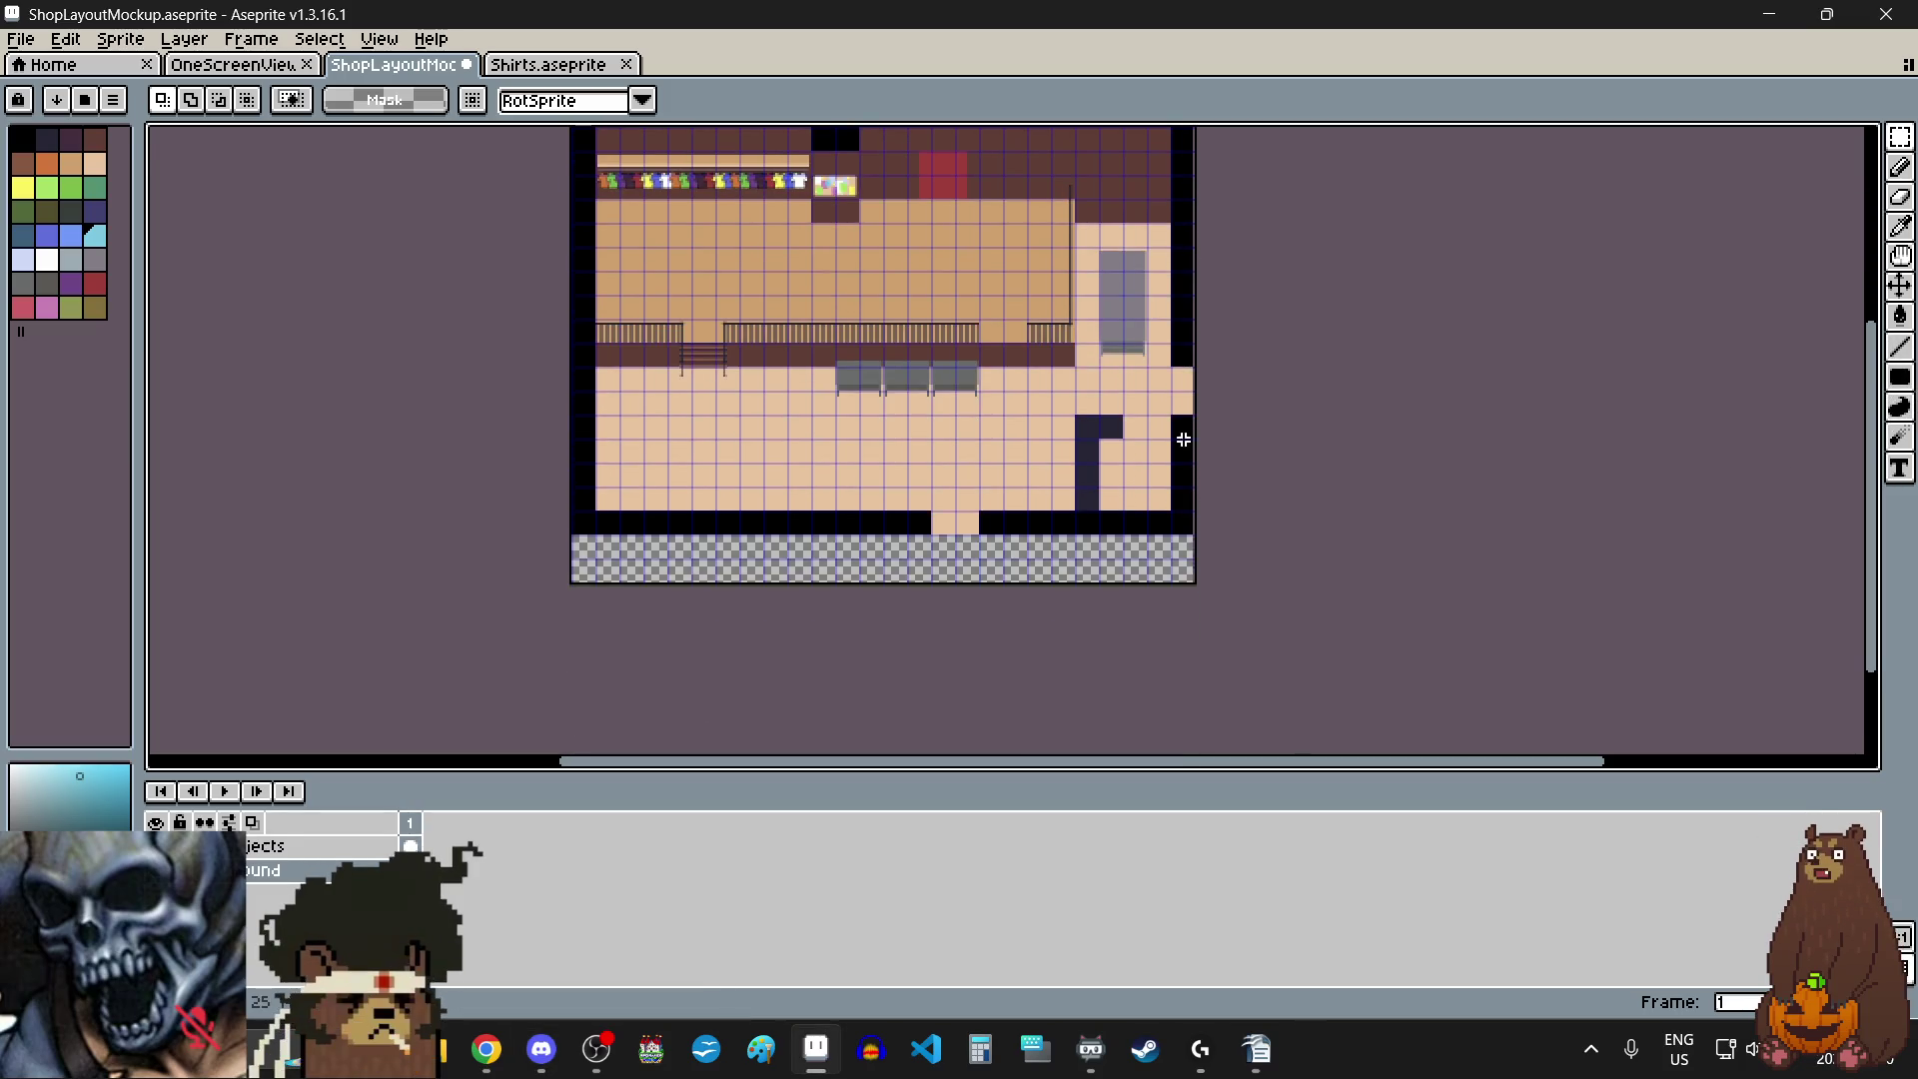
- Eyedrop black from the drawing and fill the peach gap in the right wall with a filled rectangle
scroll(1026, 422, "up", 1)
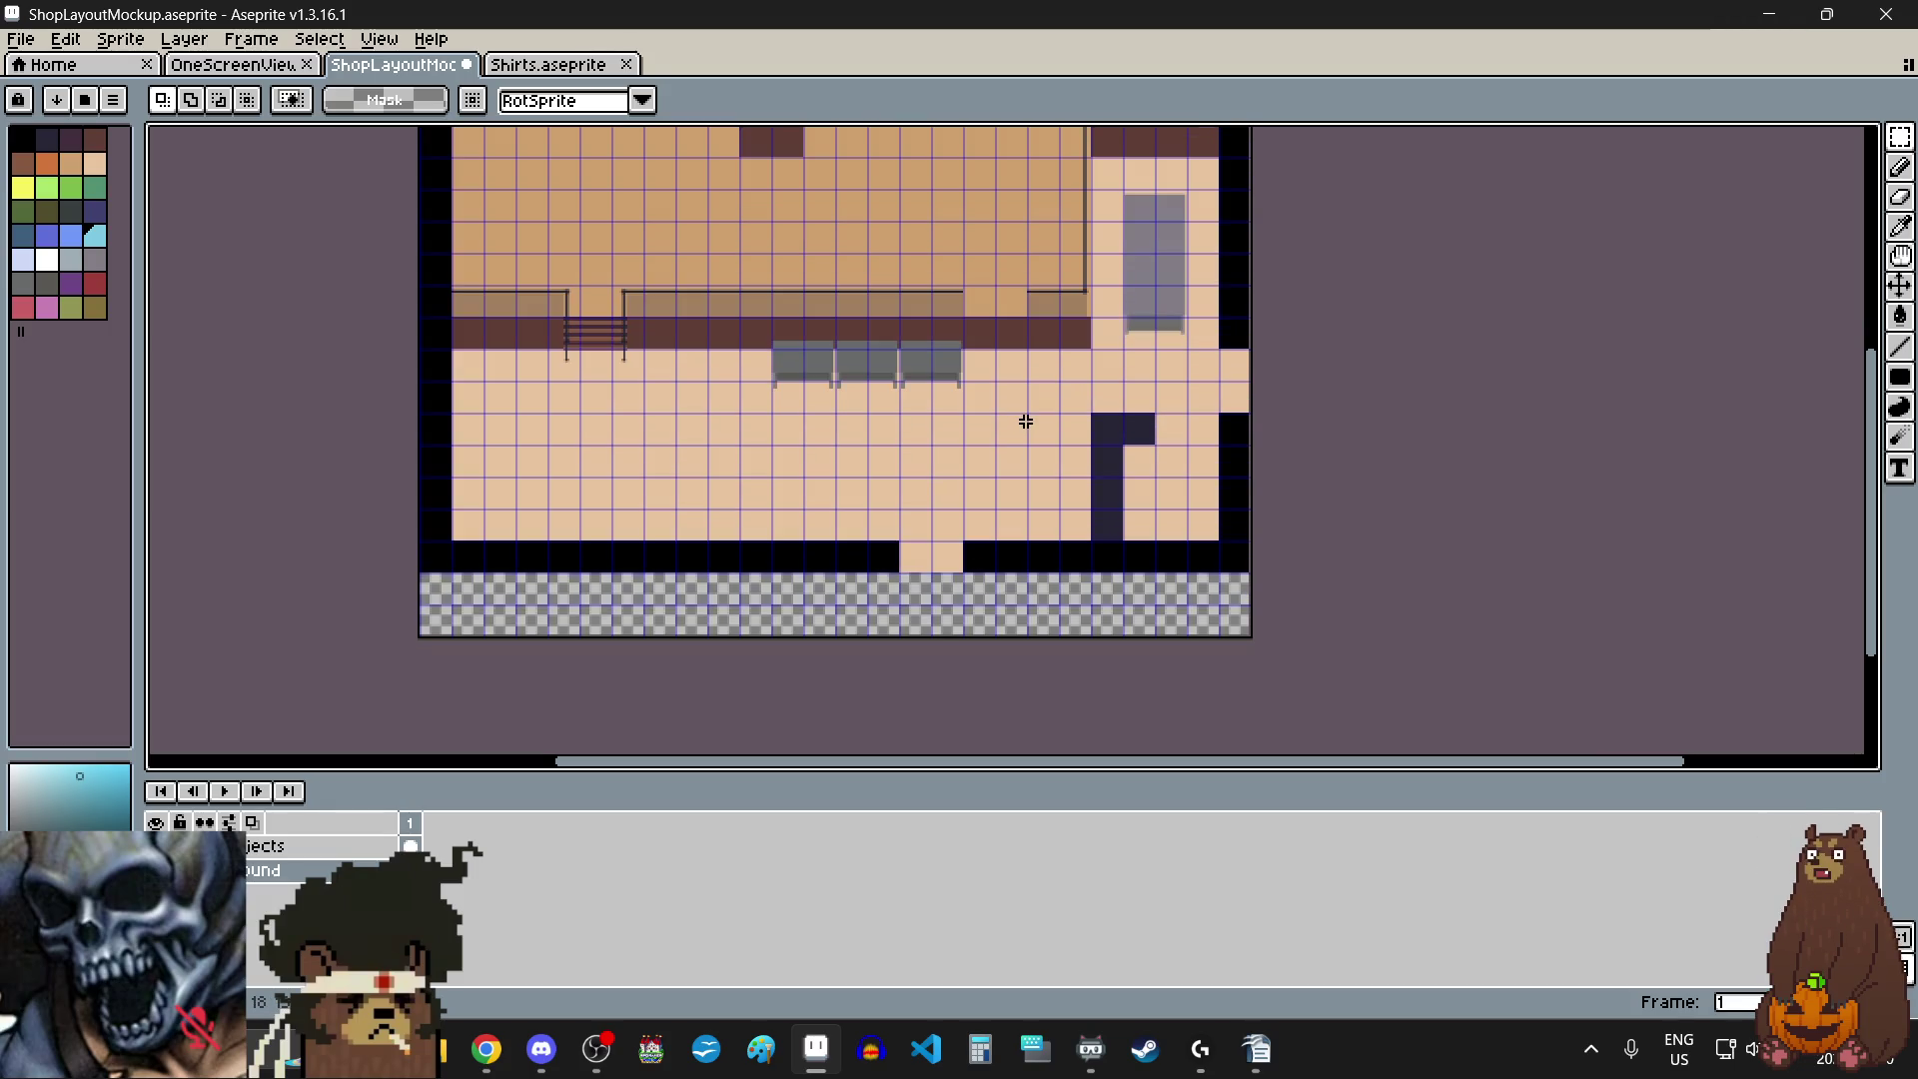
left_click(1900, 227)
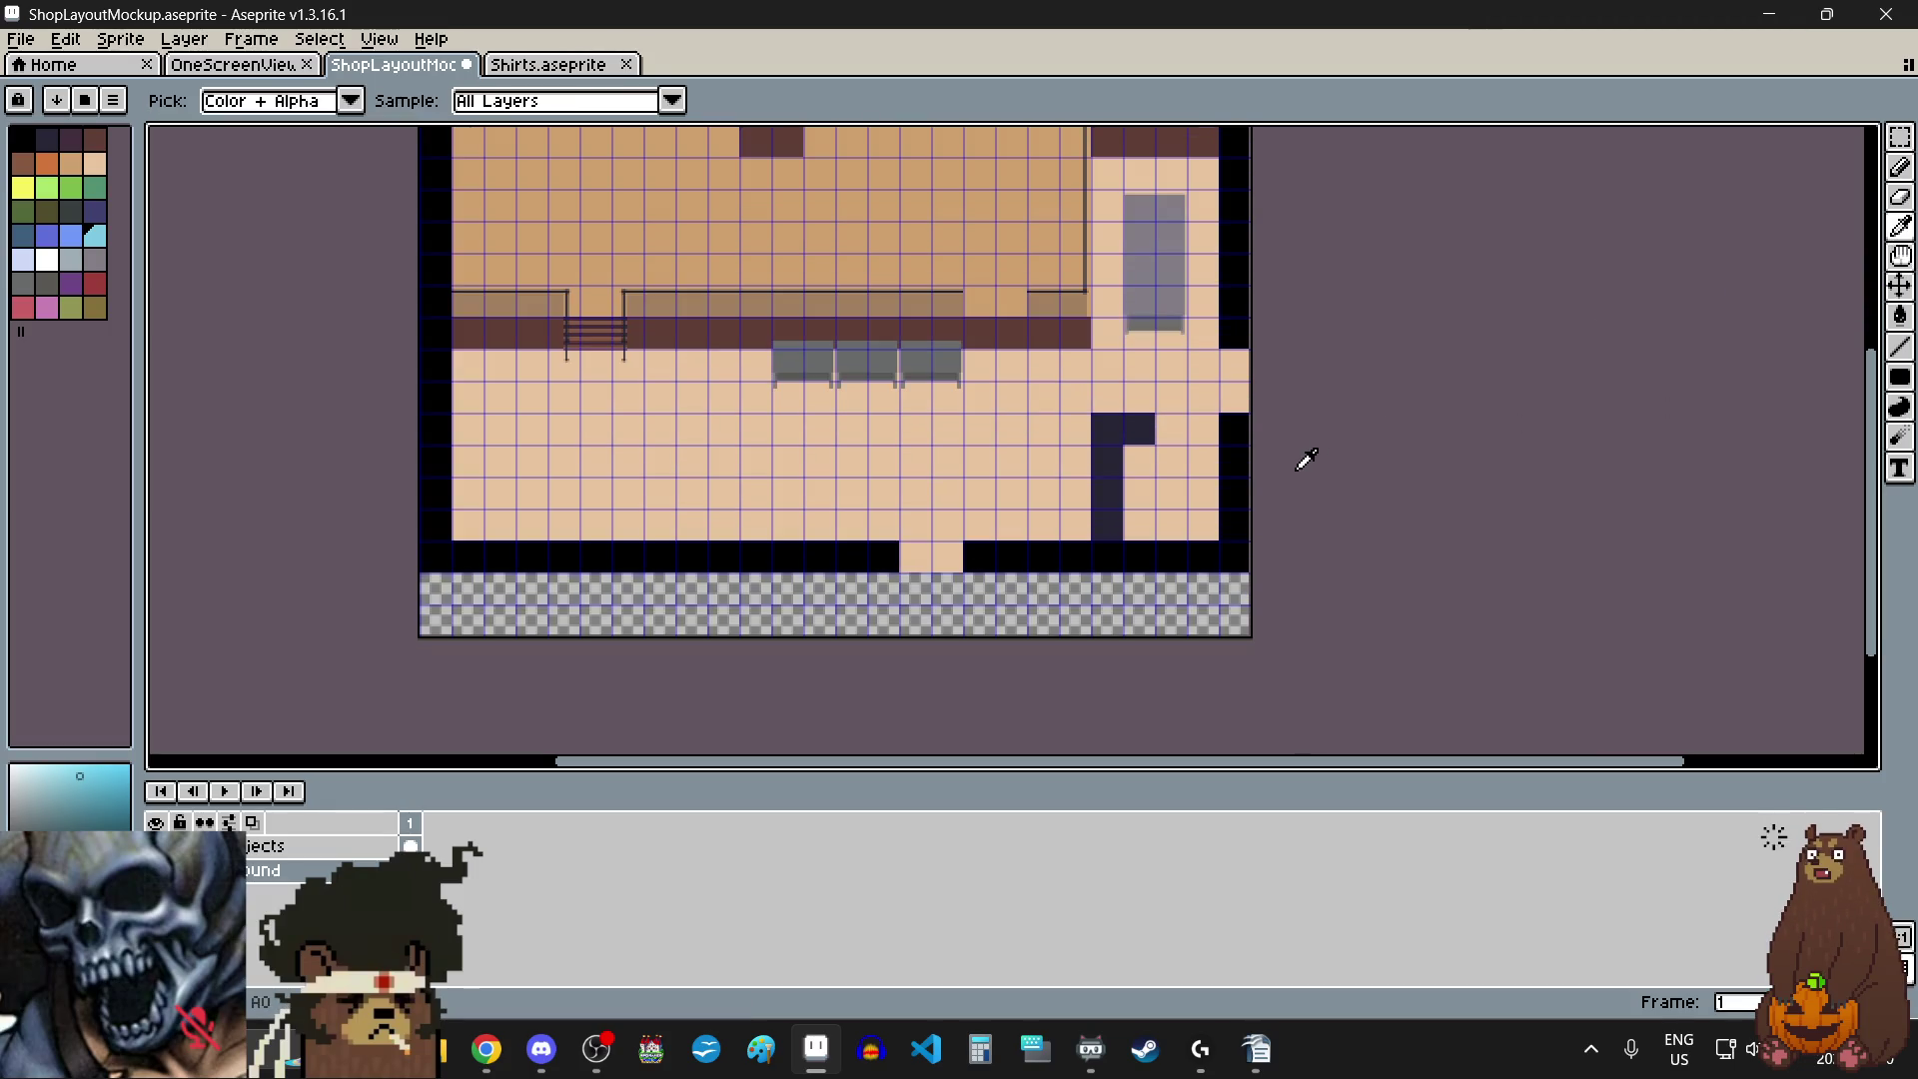
left_click(1392, 296)
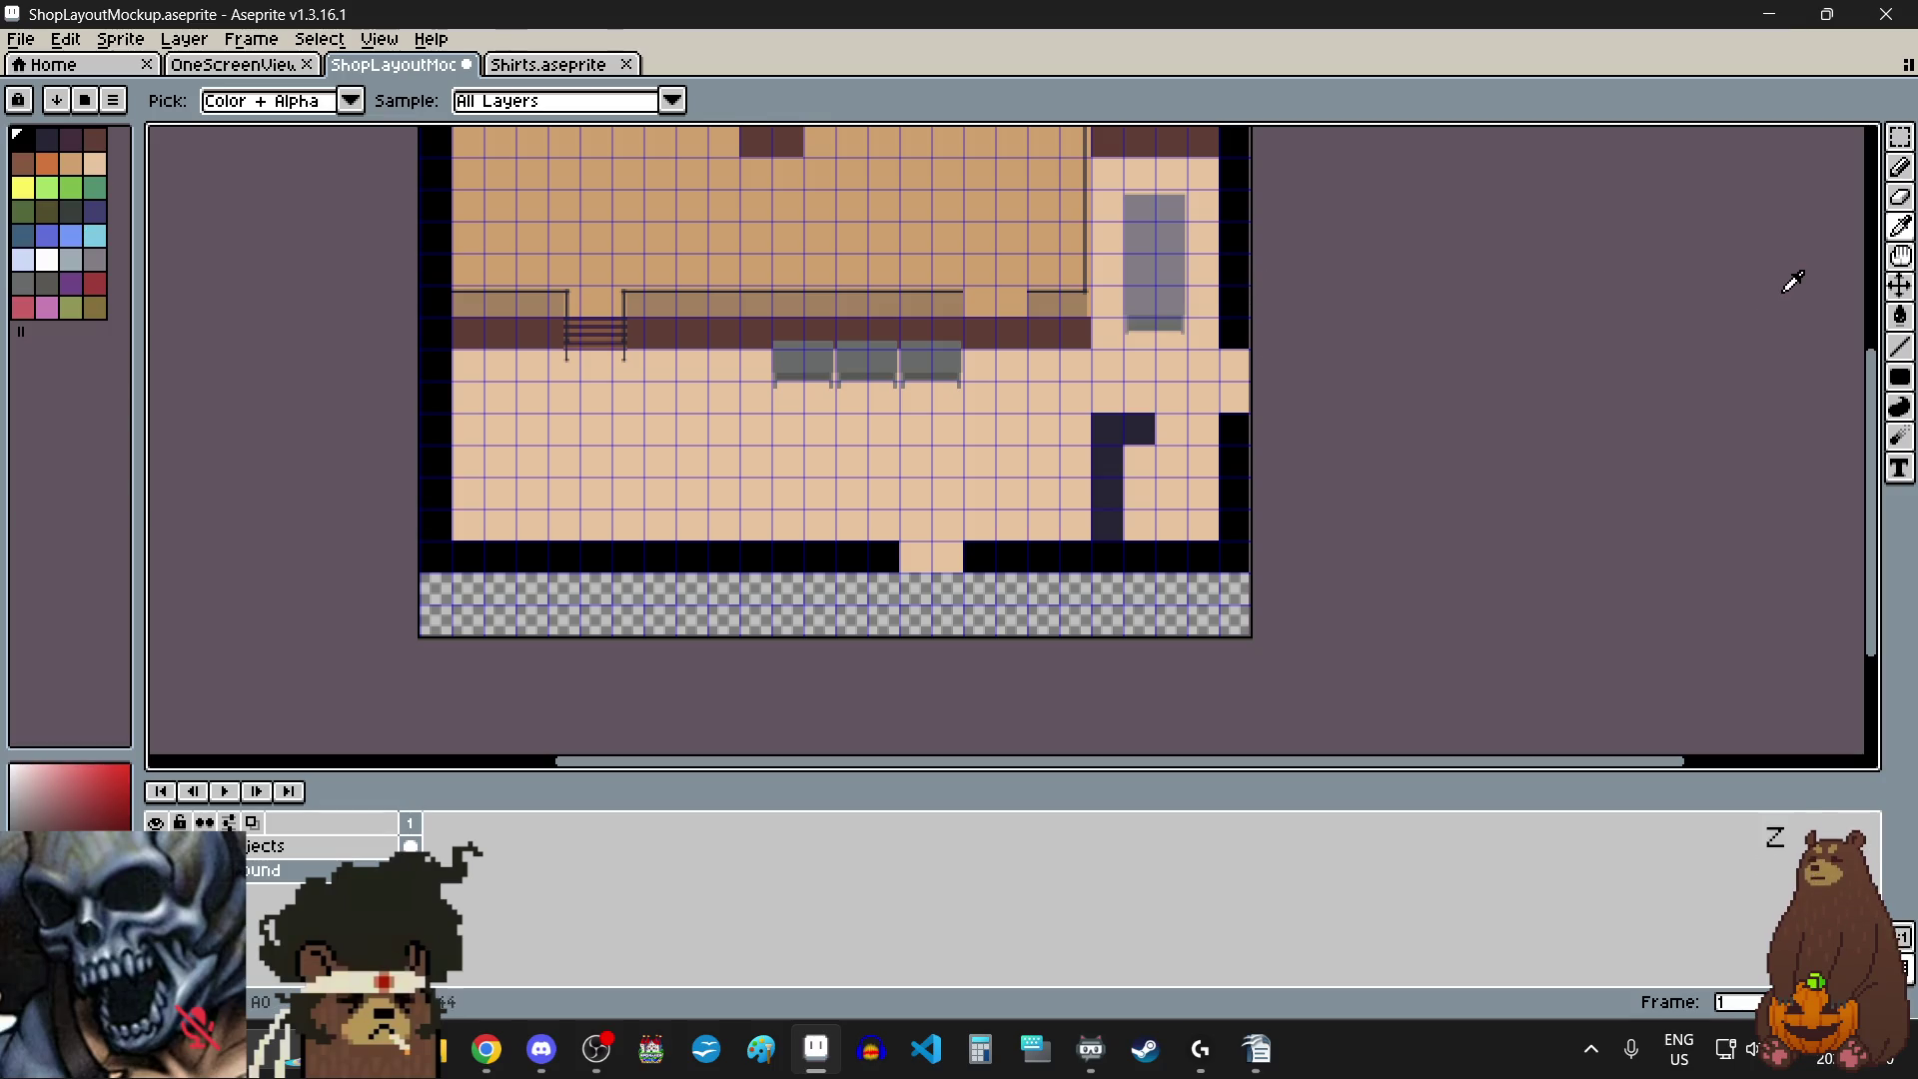
left_click_drag(1899, 380, 1820, 384)
scroll(1212, 336, "up", 5)
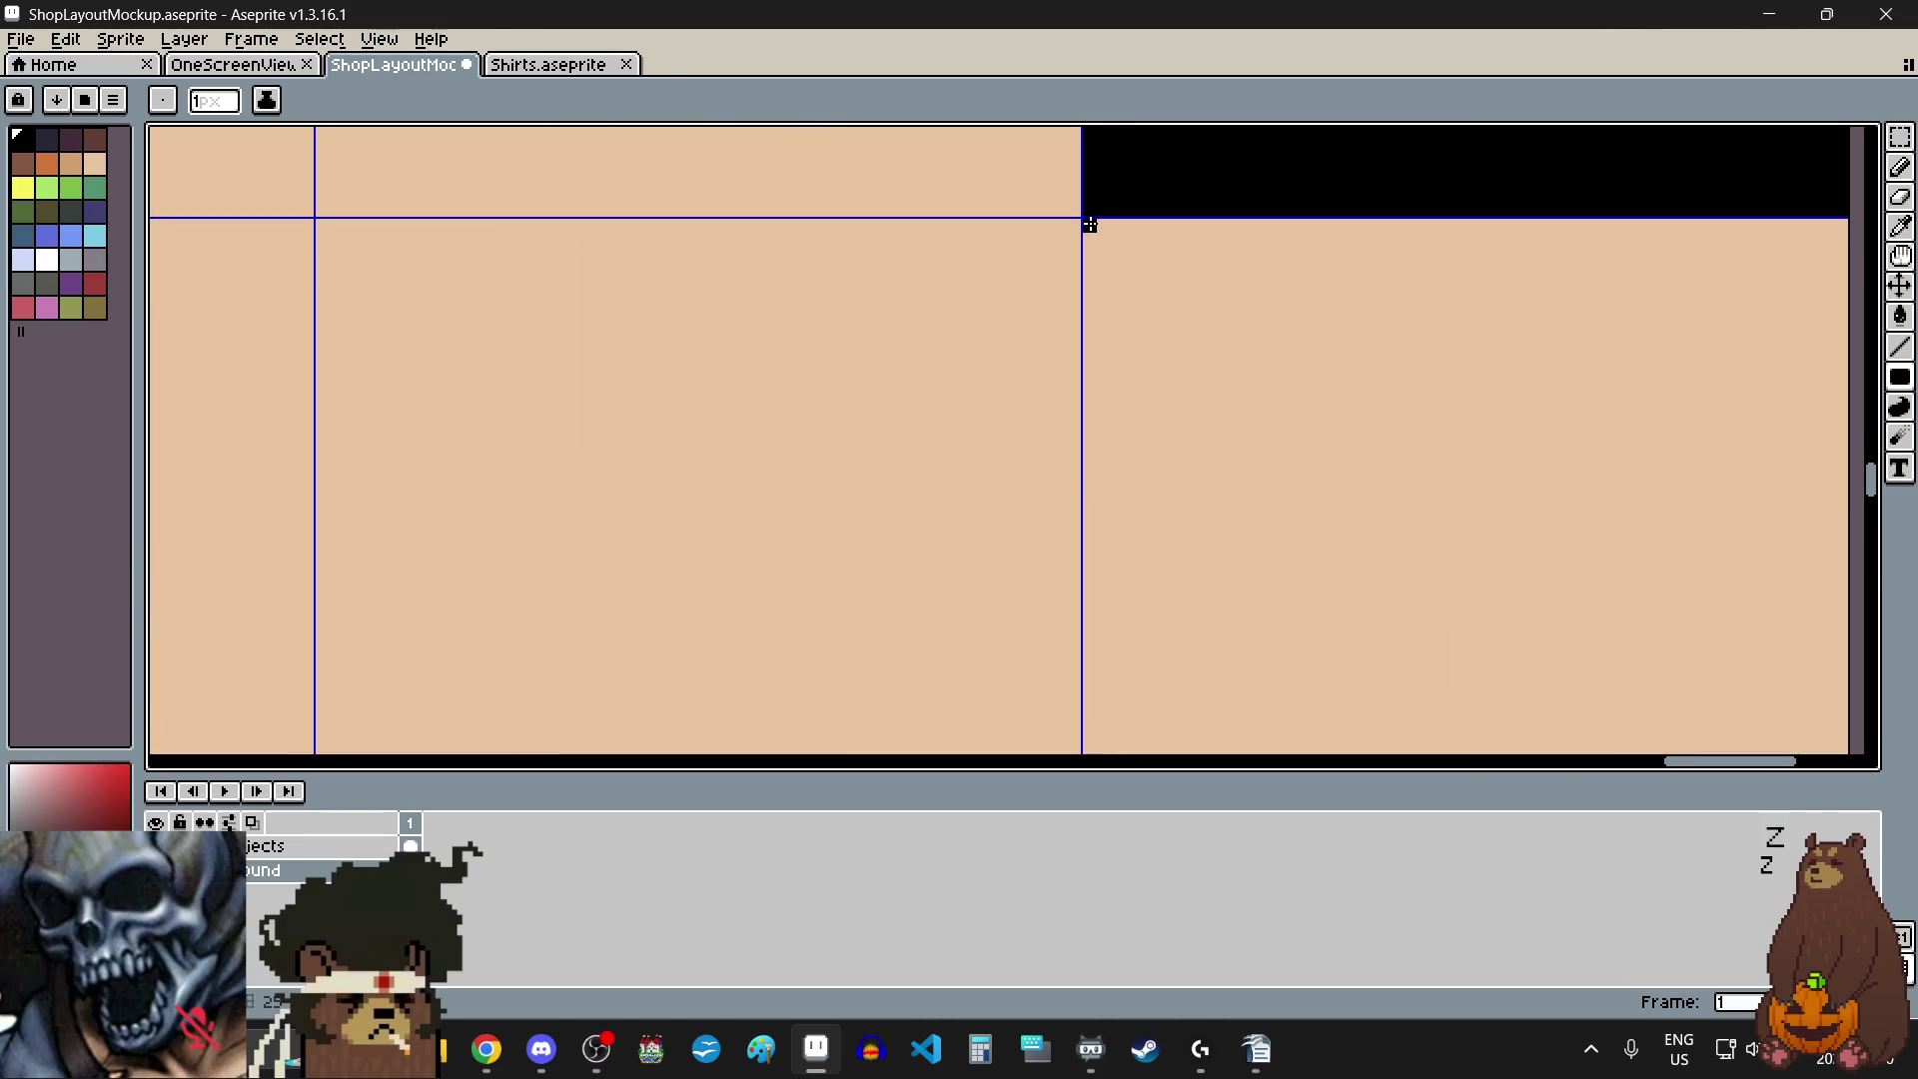
scroll(1090, 225, "down", 4)
scroll(1169, 433, "up", 3)
left_click_drag(1195, 279, 1262, 249)
scroll(1262, 248, "down", 5)
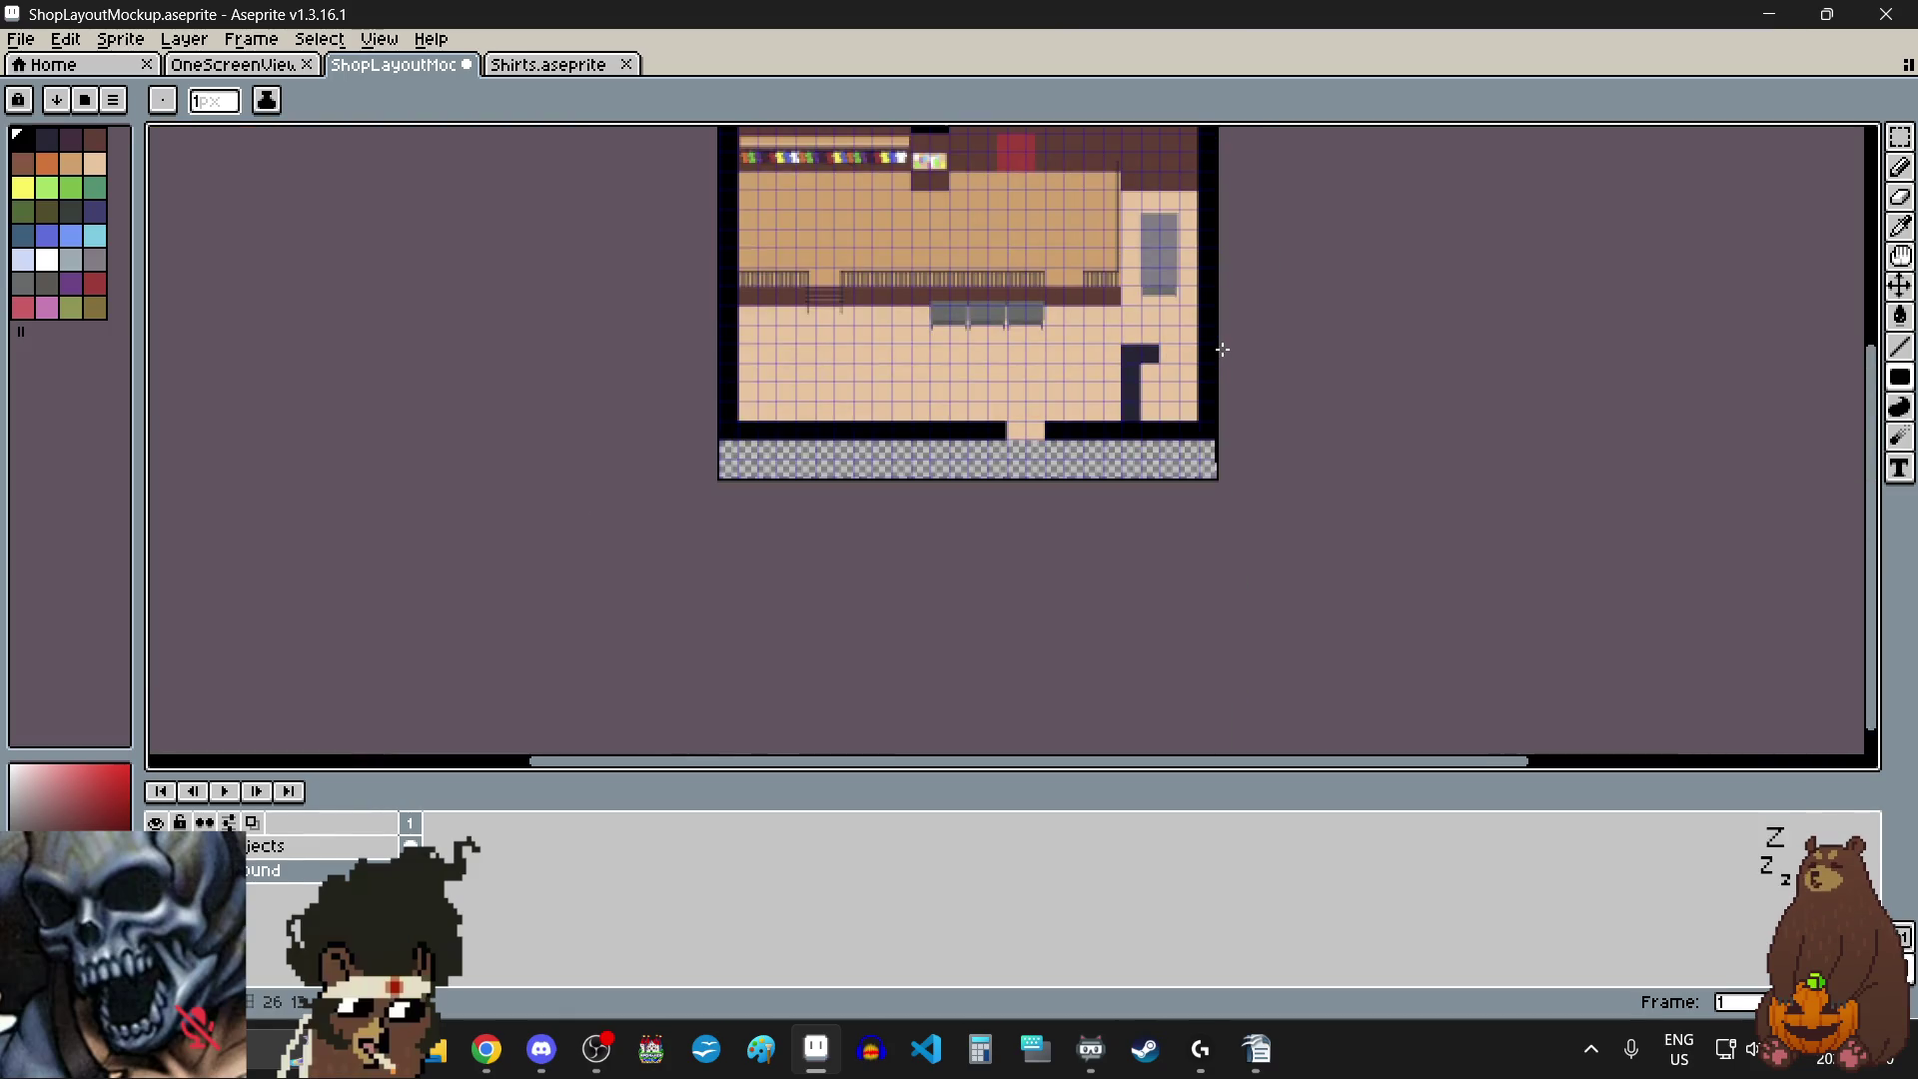
scroll(1185, 332, "up", 1)
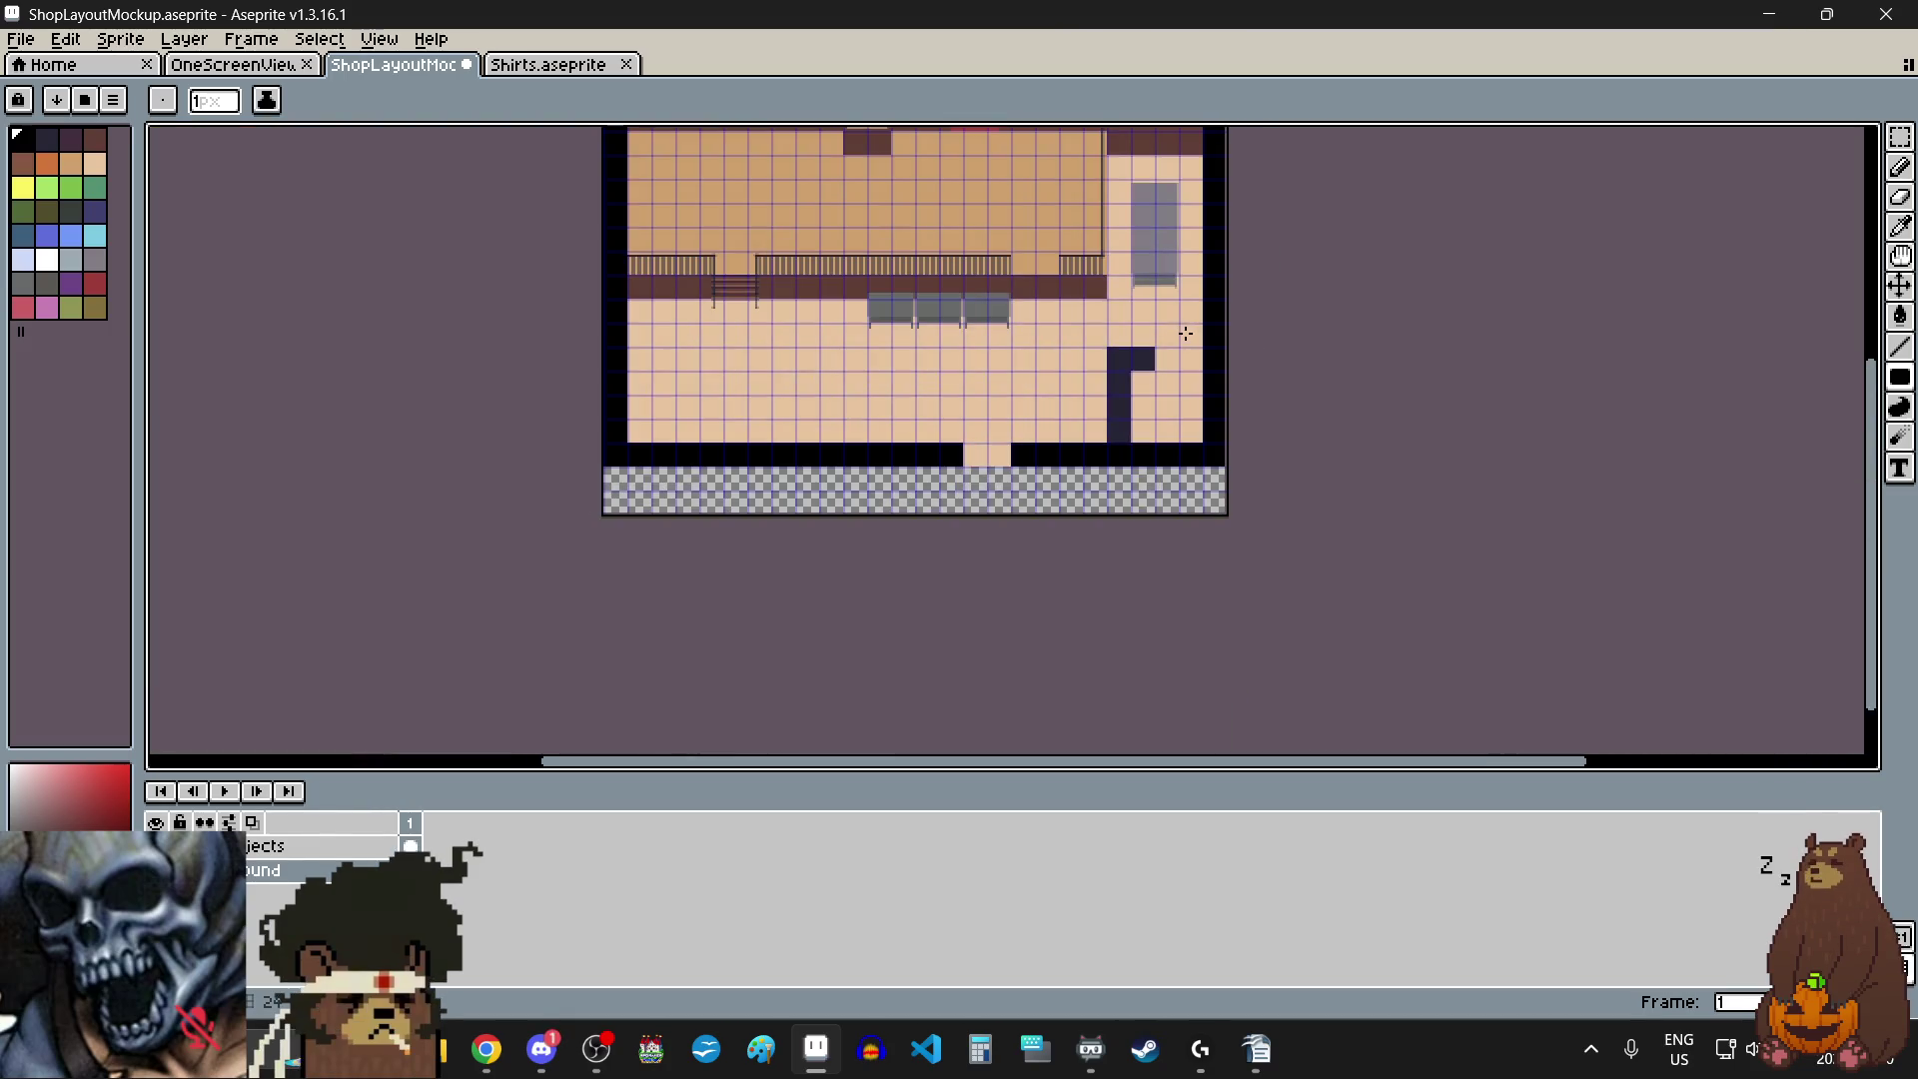
- Switch to the Rectangular Marquee tool
left_click(1900, 136)
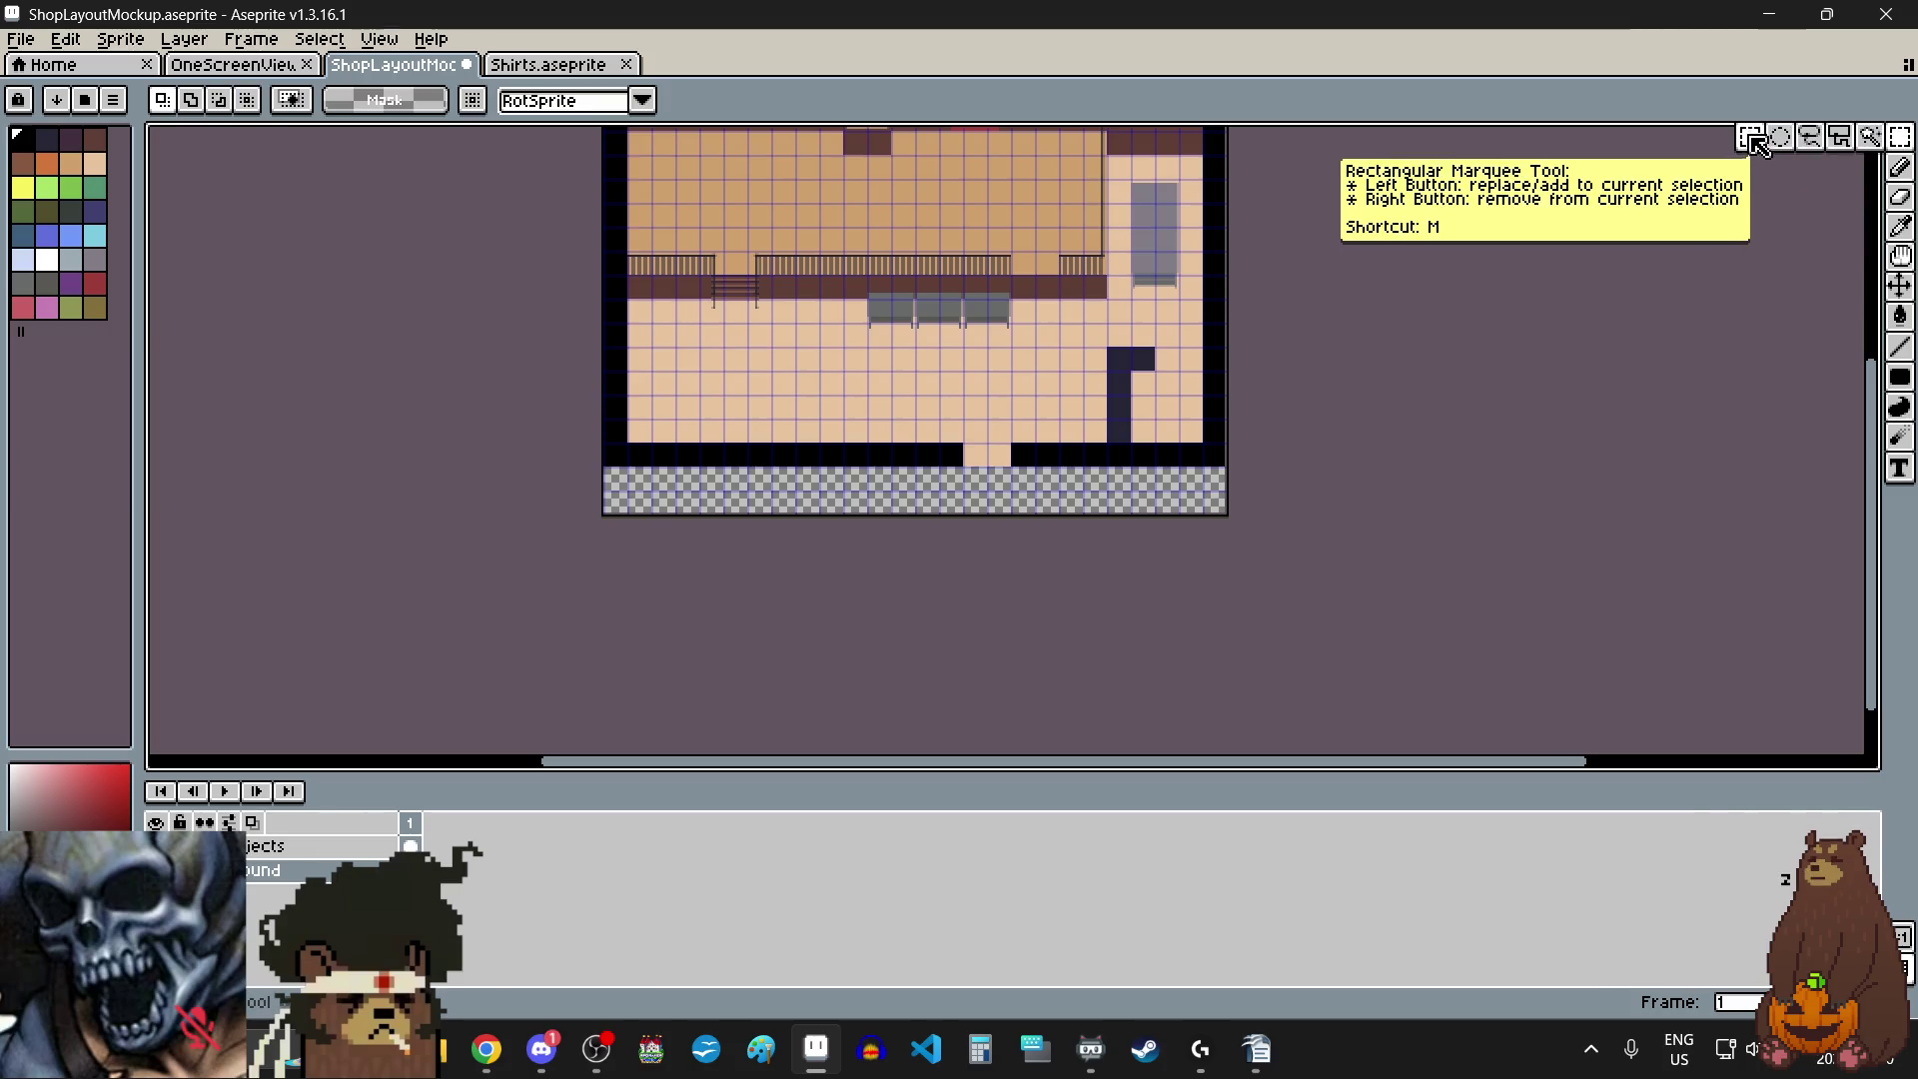
left_click(1763, 145)
scroll(1205, 330, "up", 1)
scroll(1205, 330, "up", 4)
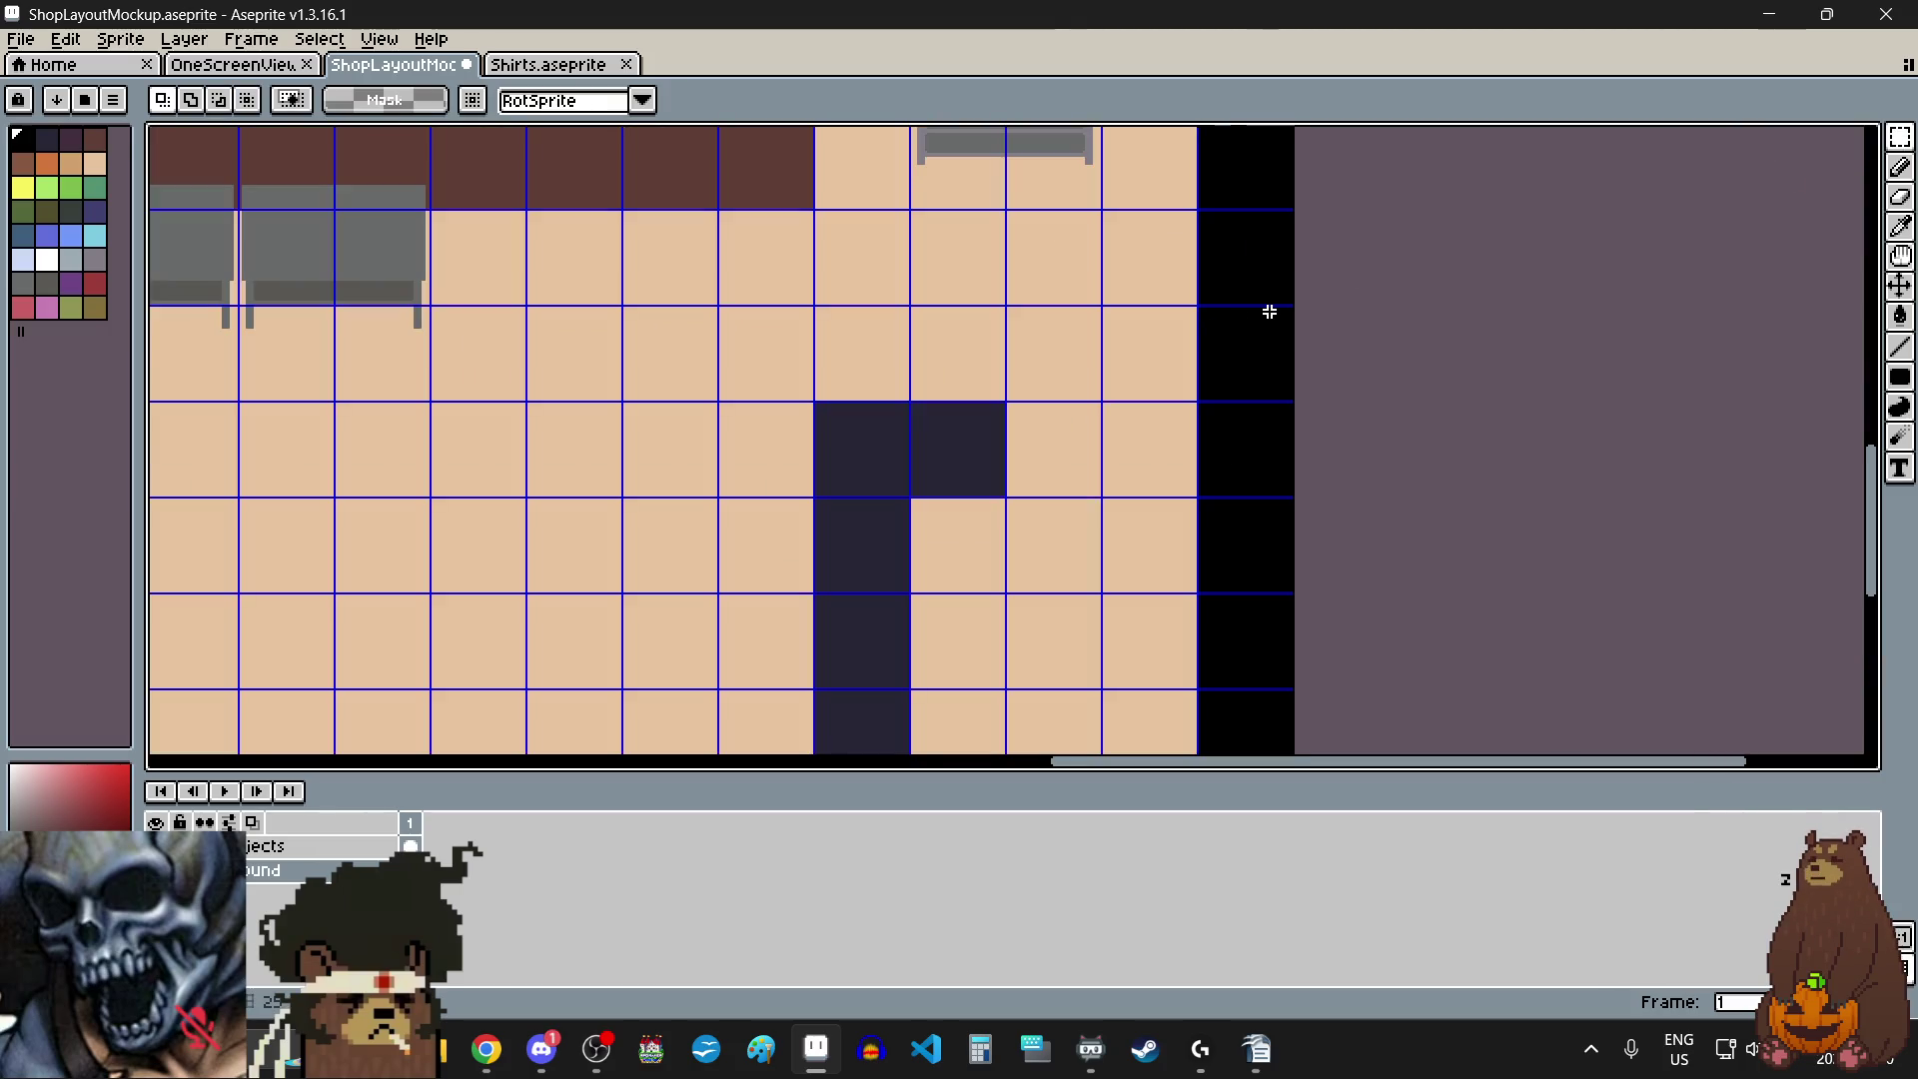
scroll(1283, 305, "up", 3)
scroll(1329, 275, "up", 3)
scroll(1539, 251, "down", 2)
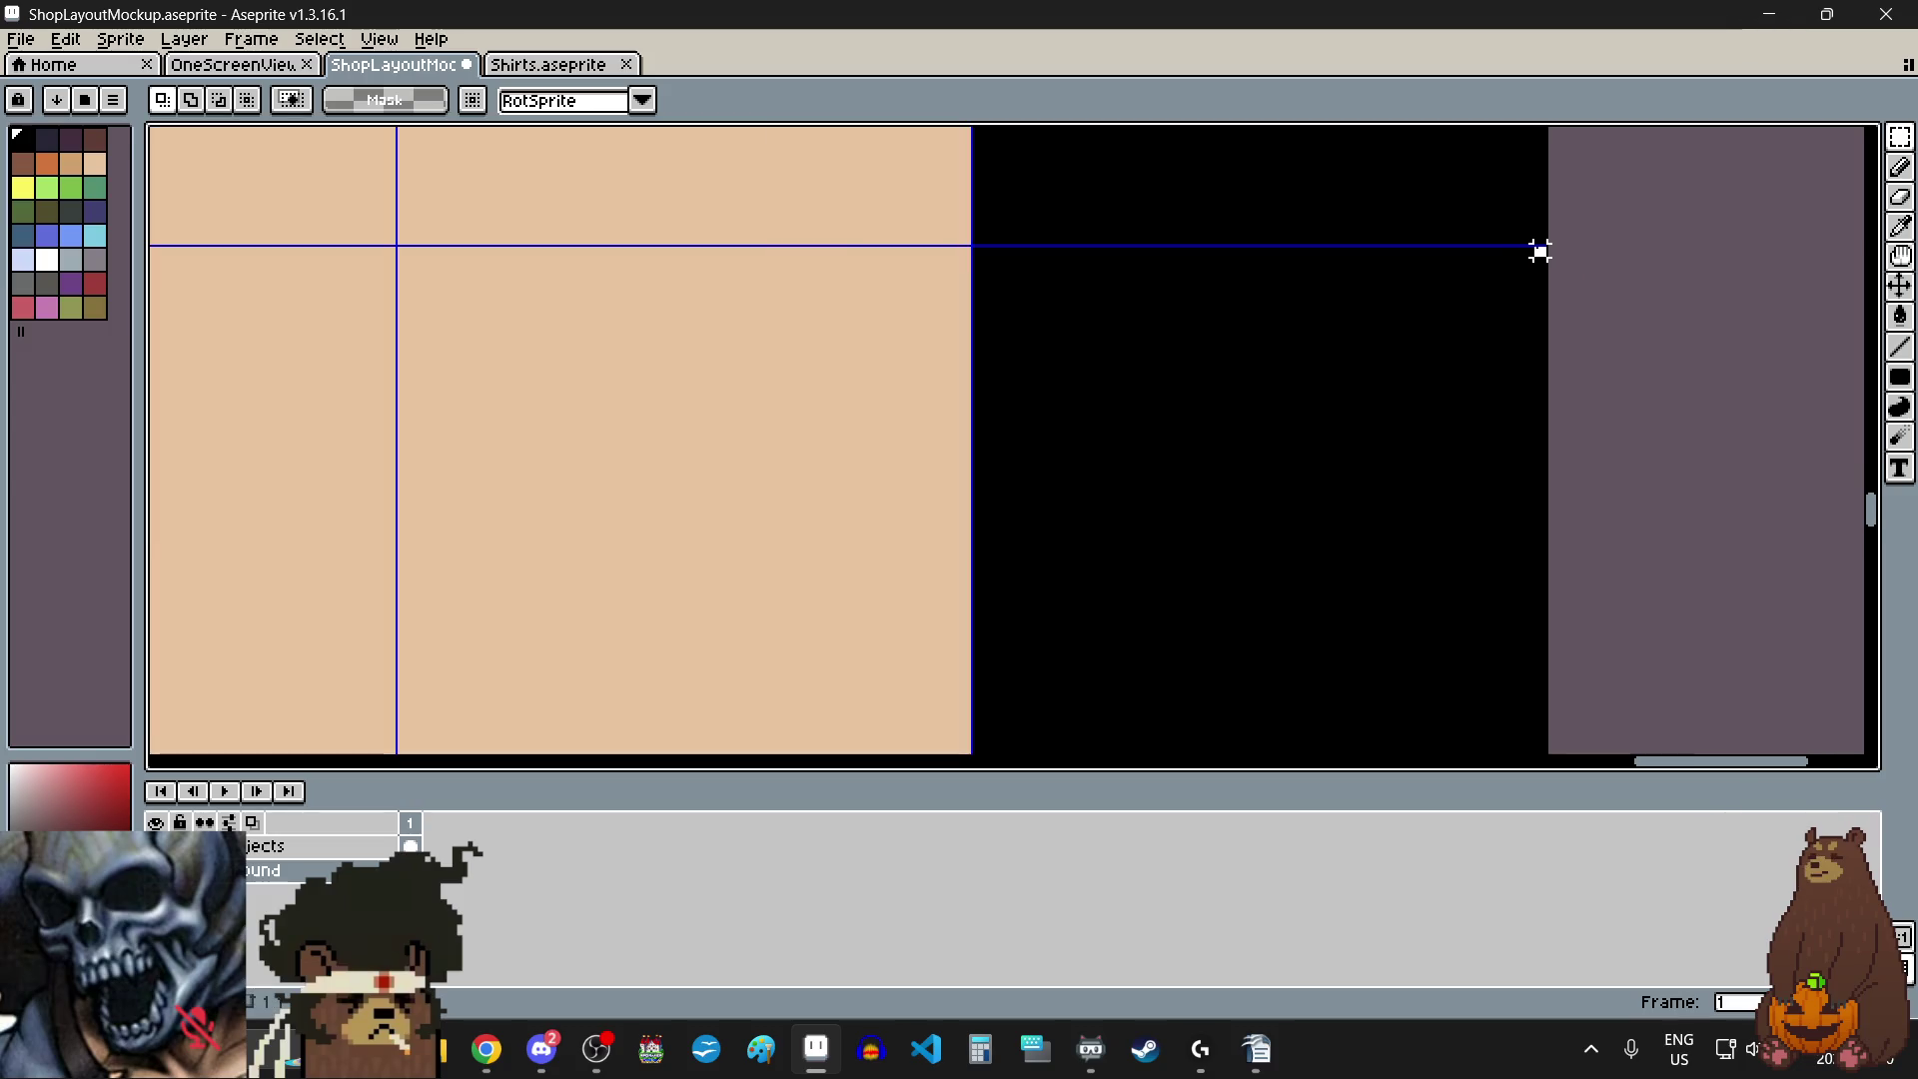
scroll(1539, 251, "down", 10)
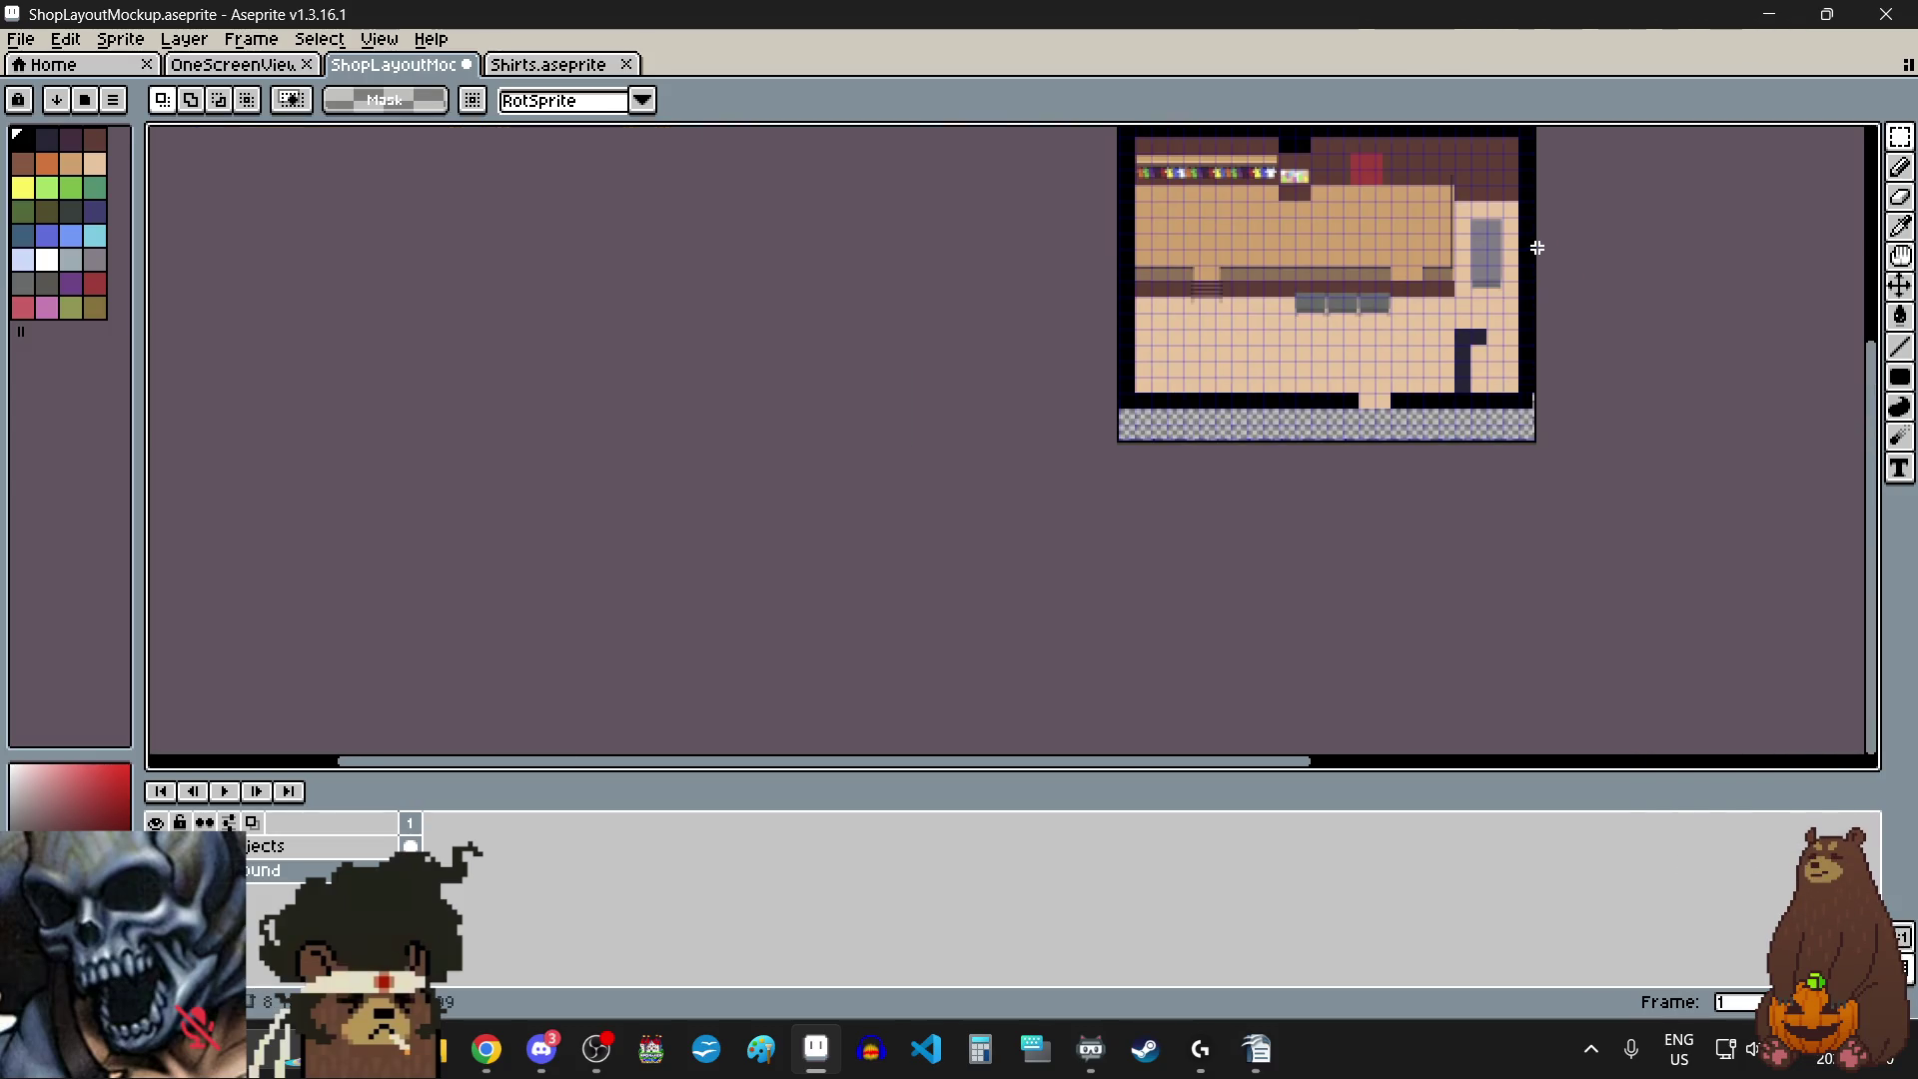
scroll(1537, 248, "up", 1)
scroll(1040, 410, "up", 8)
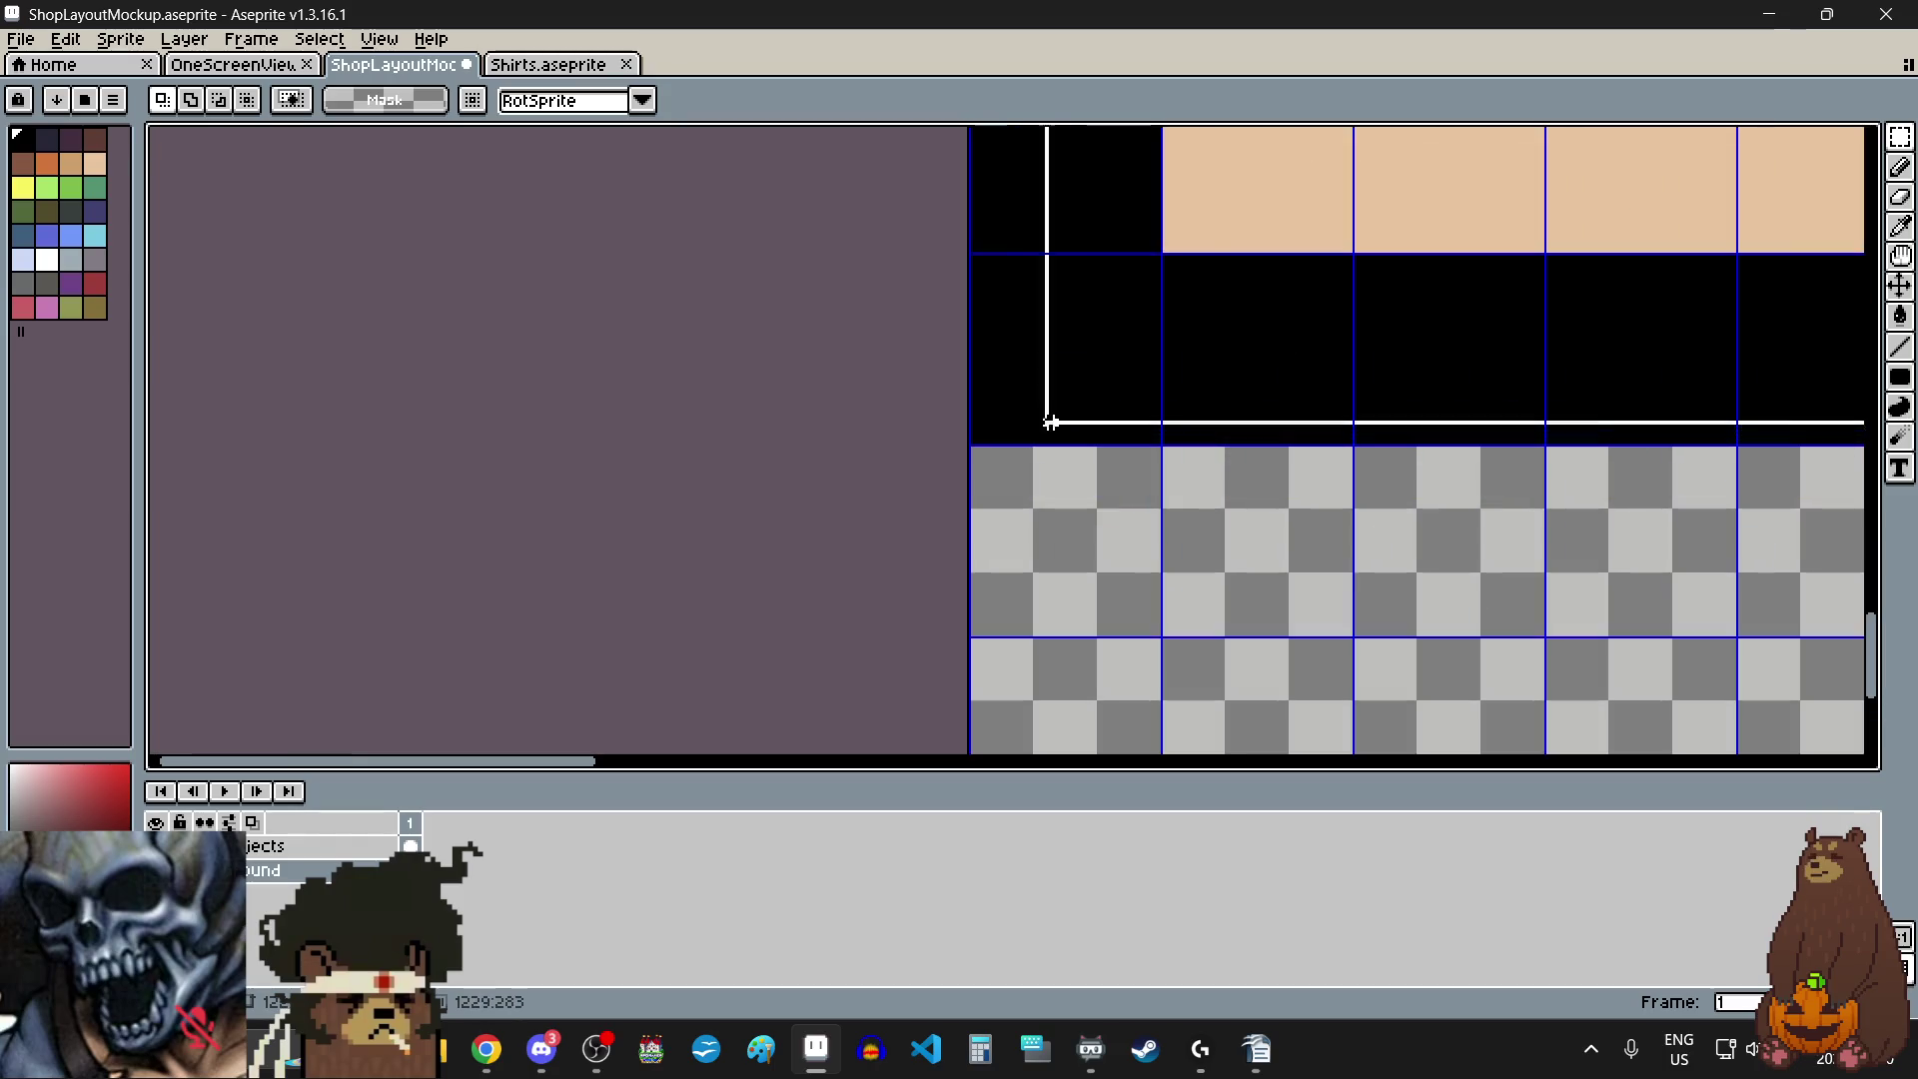
- Drag the floor section below the counter down to the canvas bottom, leaving a transparent band
scroll(951, 461, "down", 8)
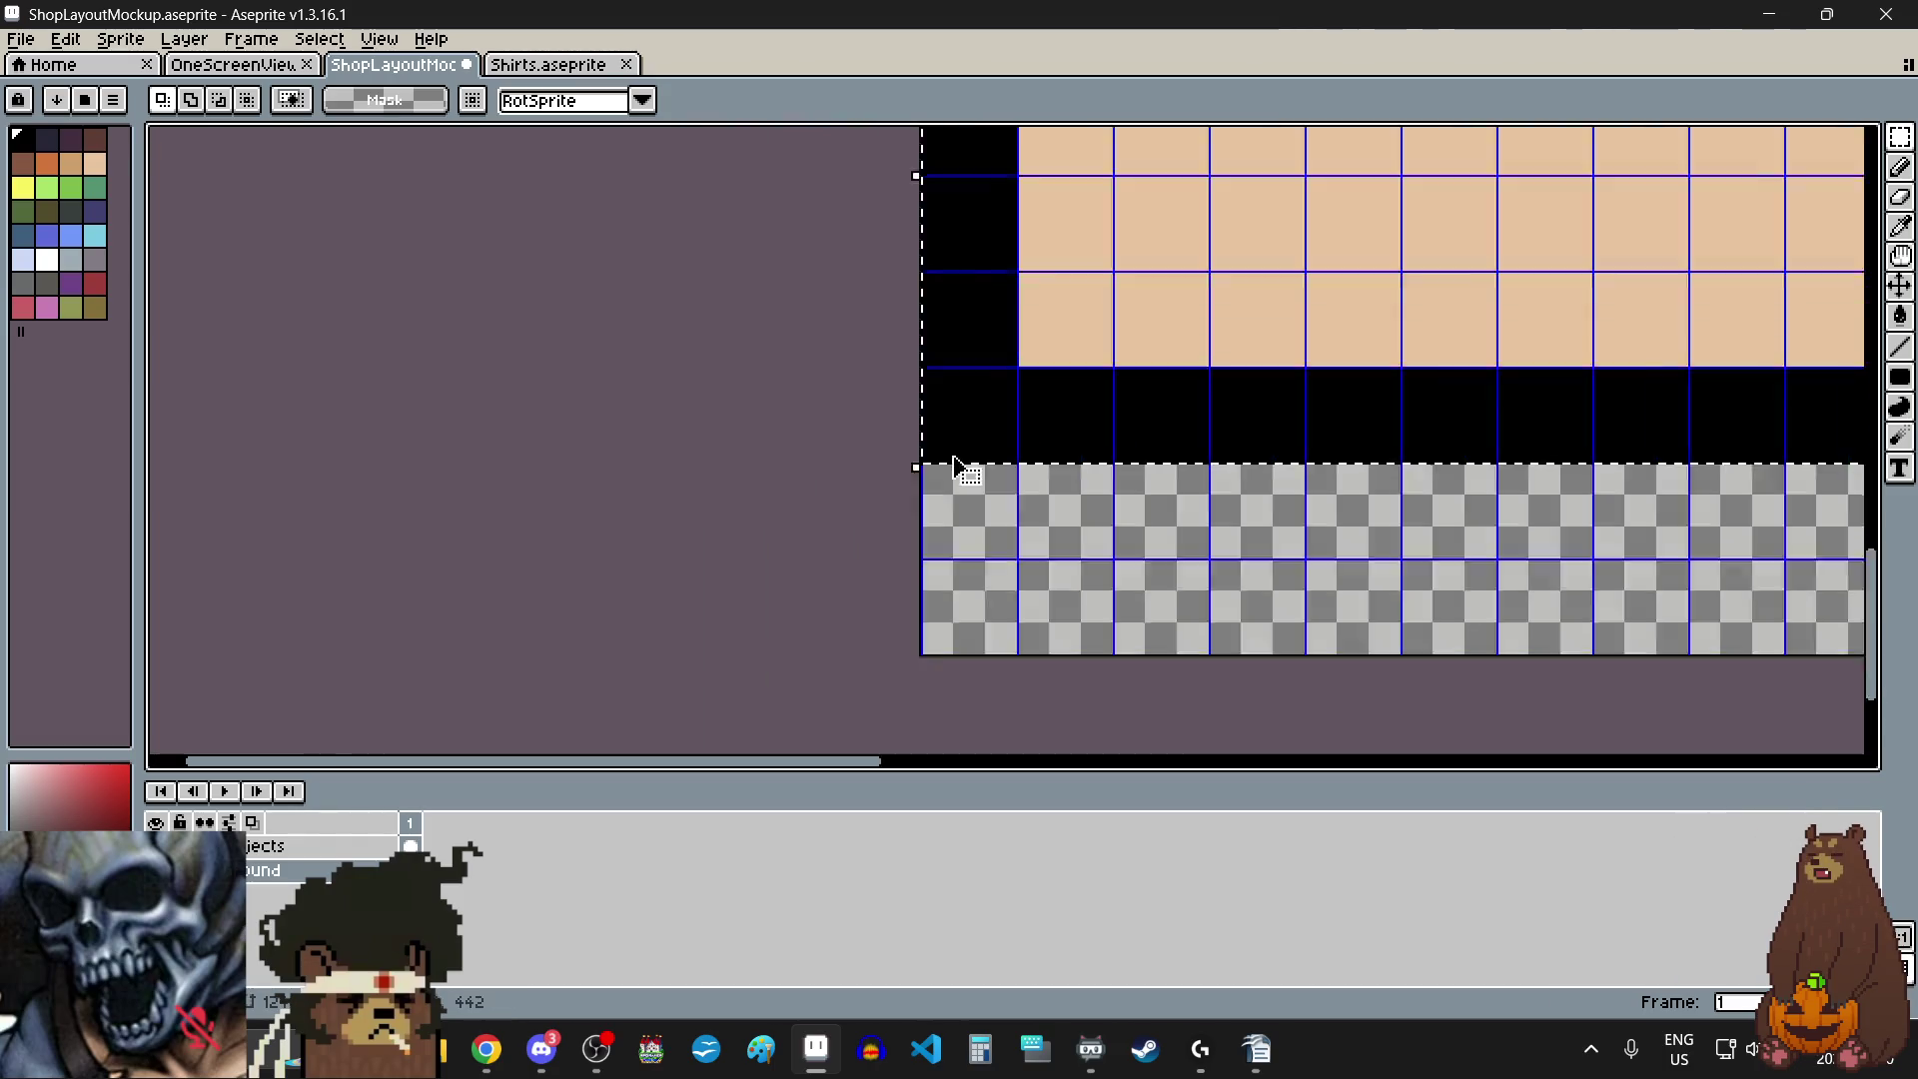
scroll(1509, 353, "up", 6)
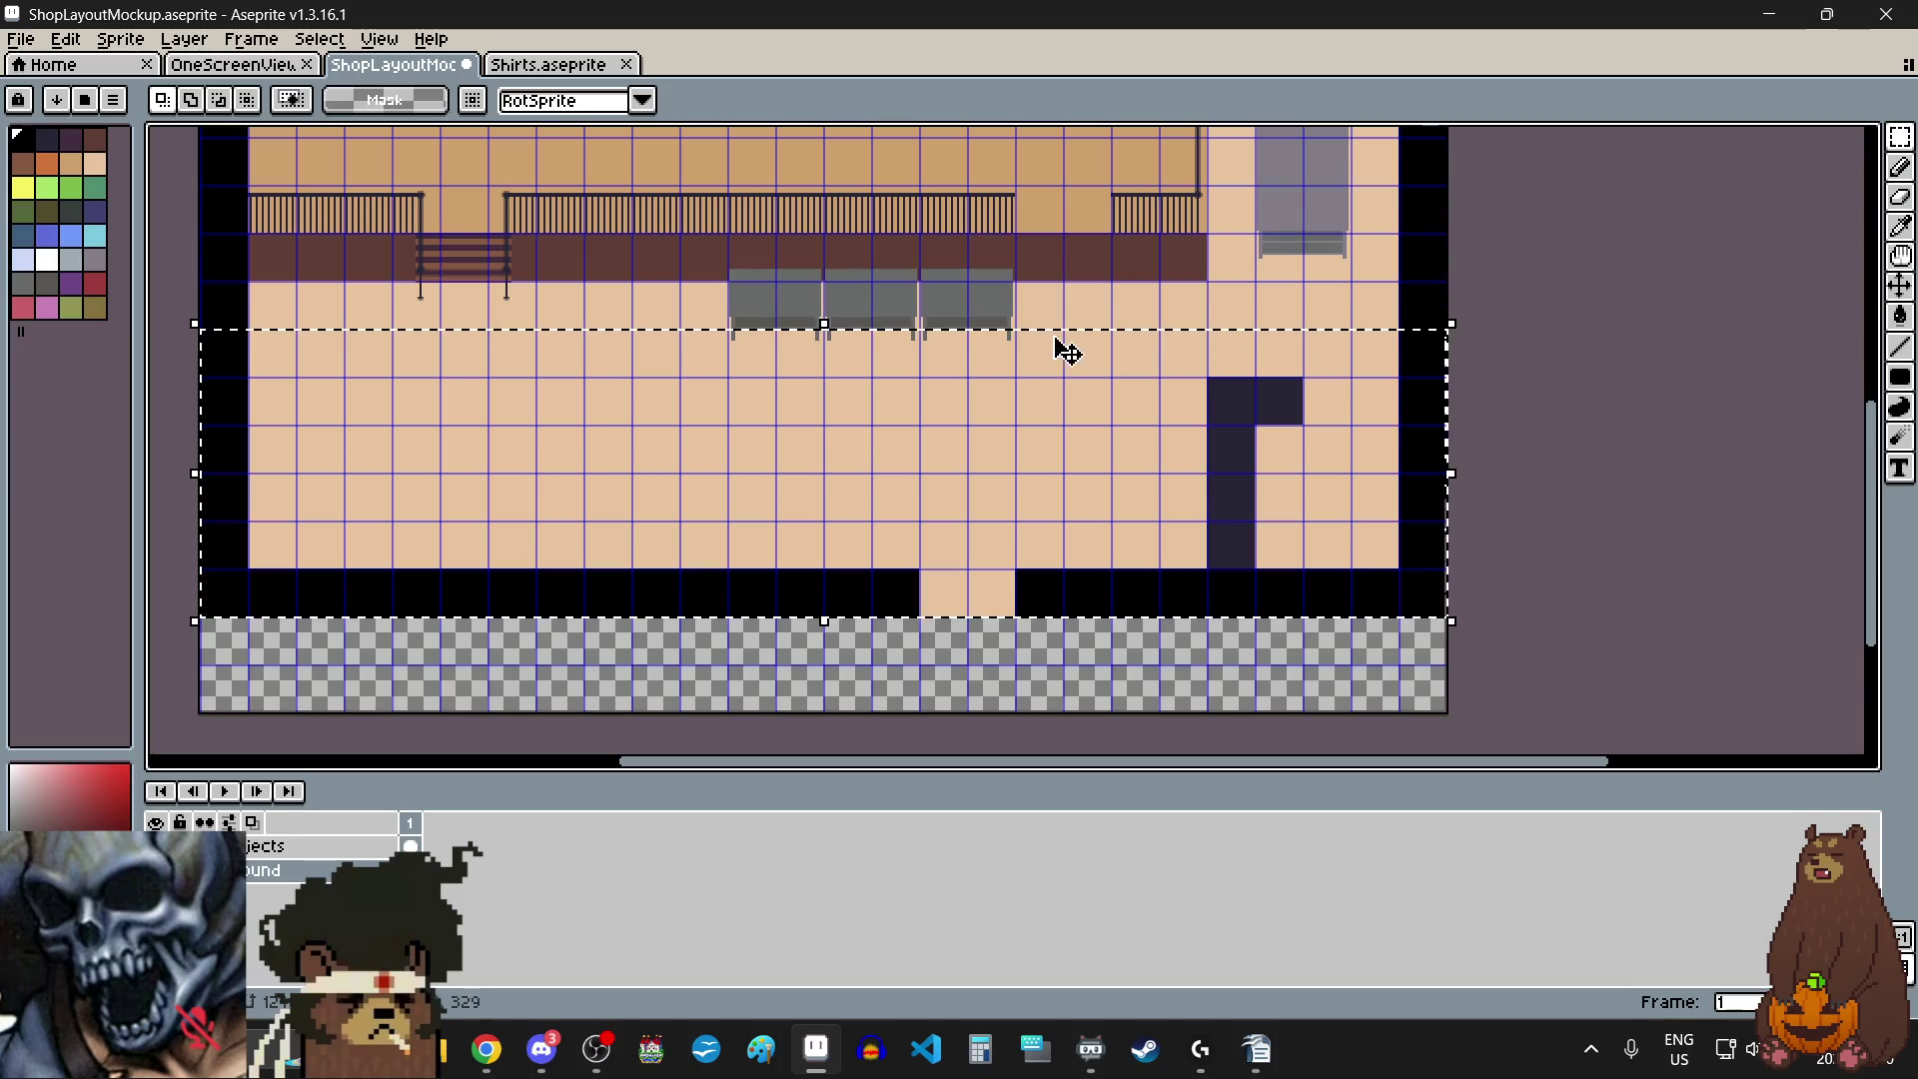
scroll(989, 317, "down", 3)
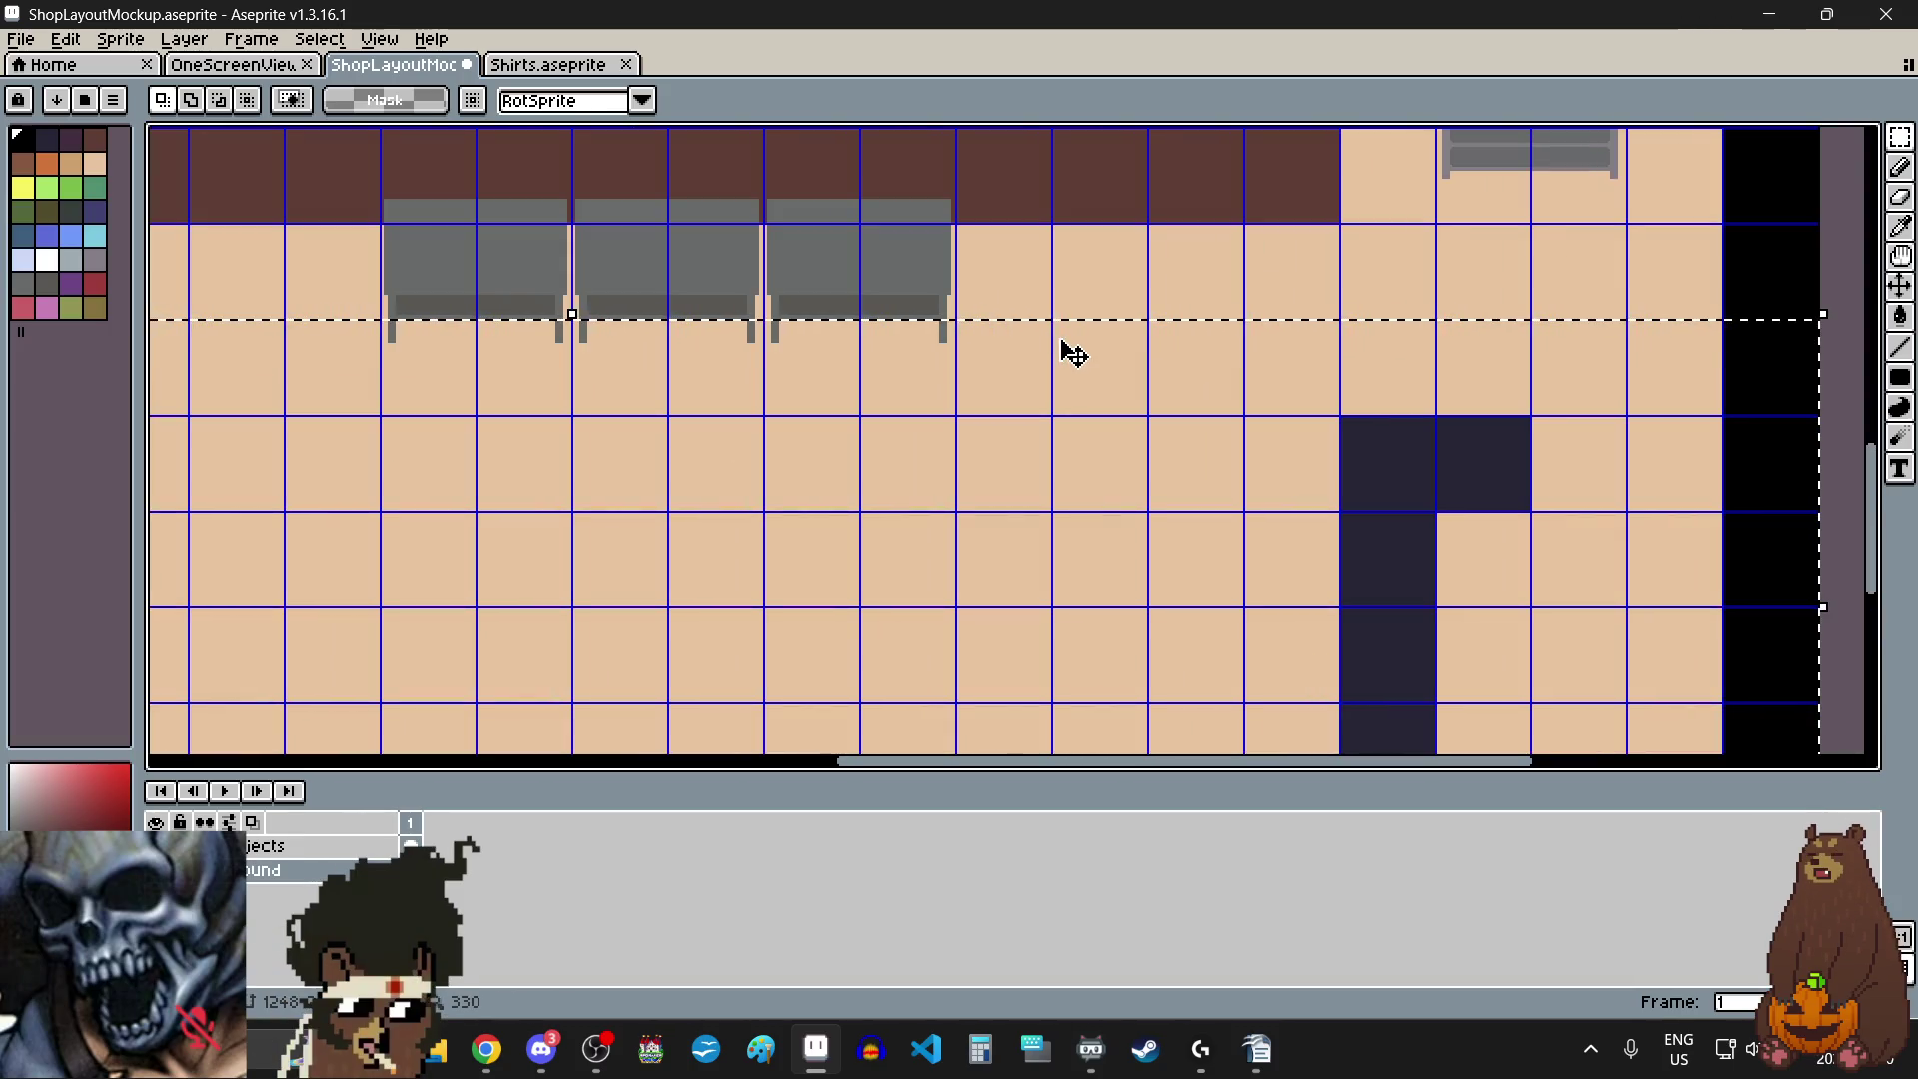
scroll(1261, 357, "down", 3)
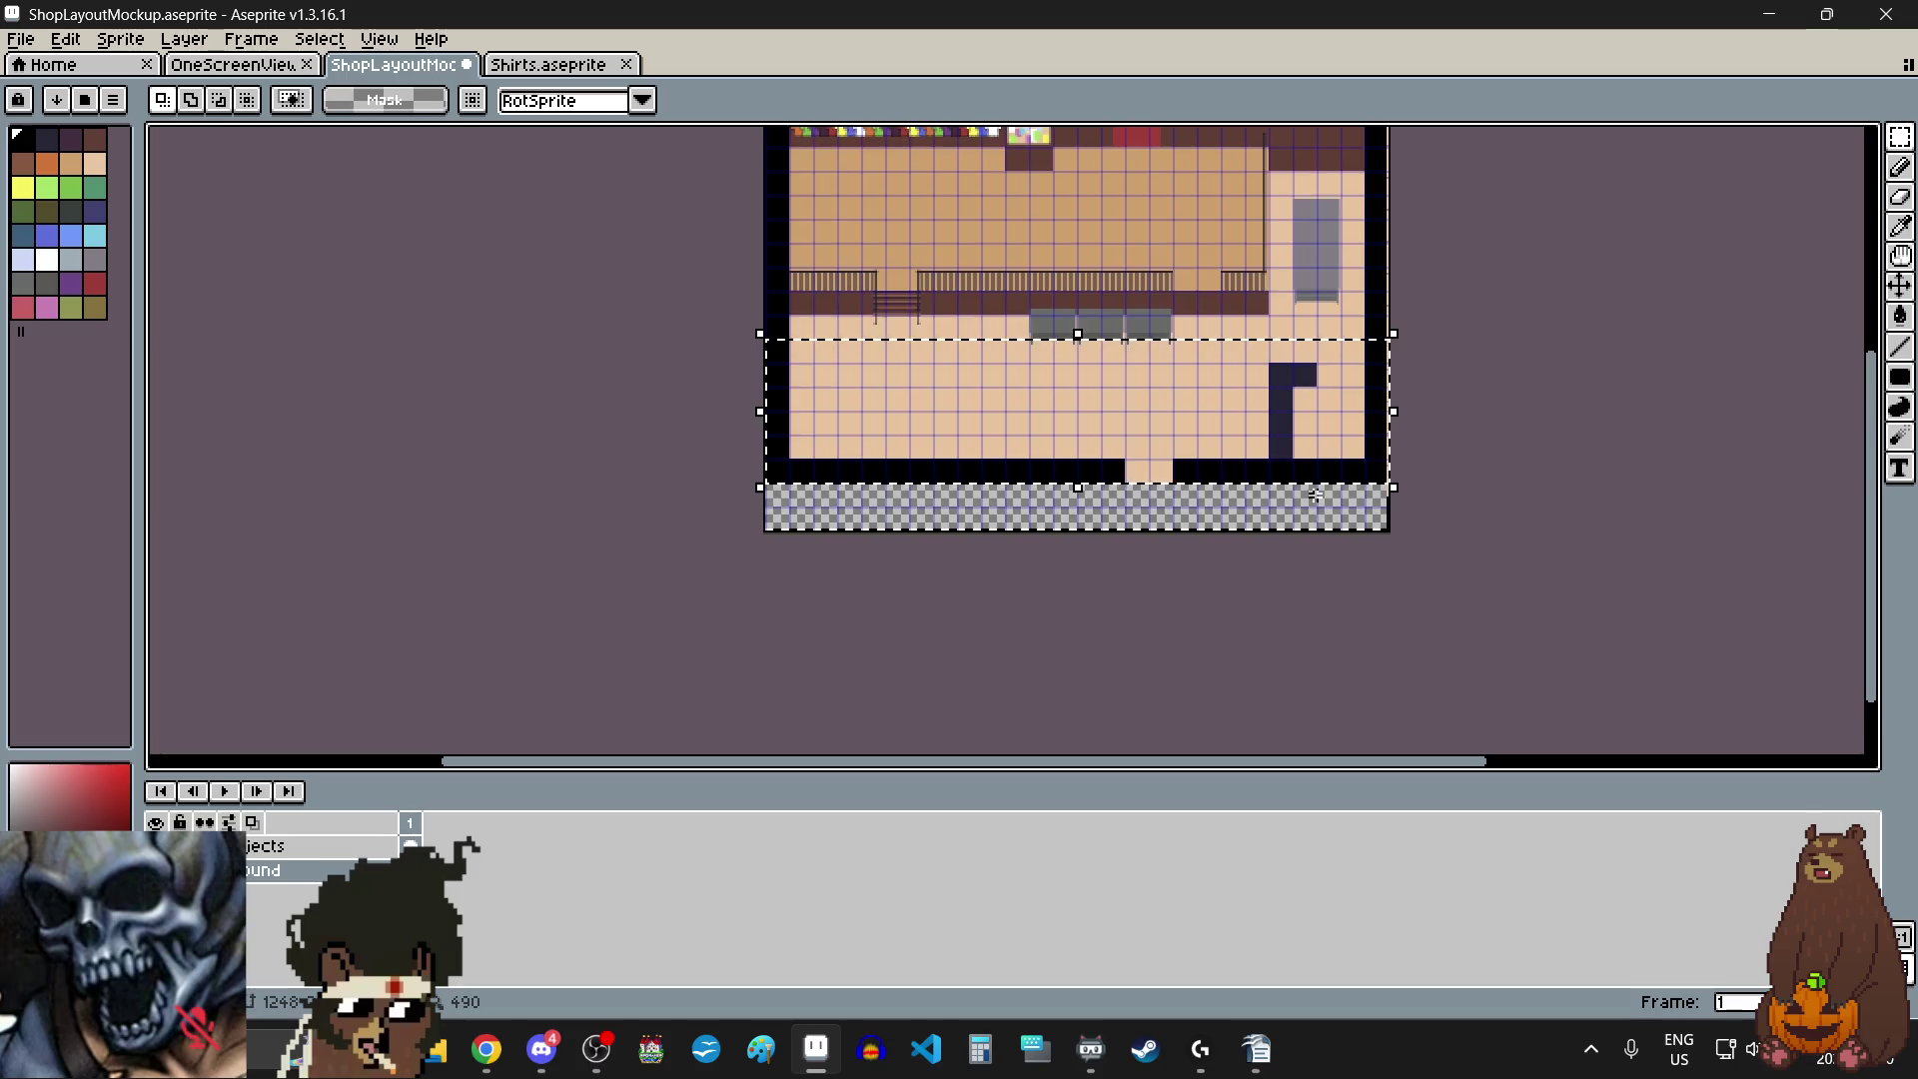
scroll(1299, 390, "up", 1)
left_click_drag(1340, 416, 1340, 459)
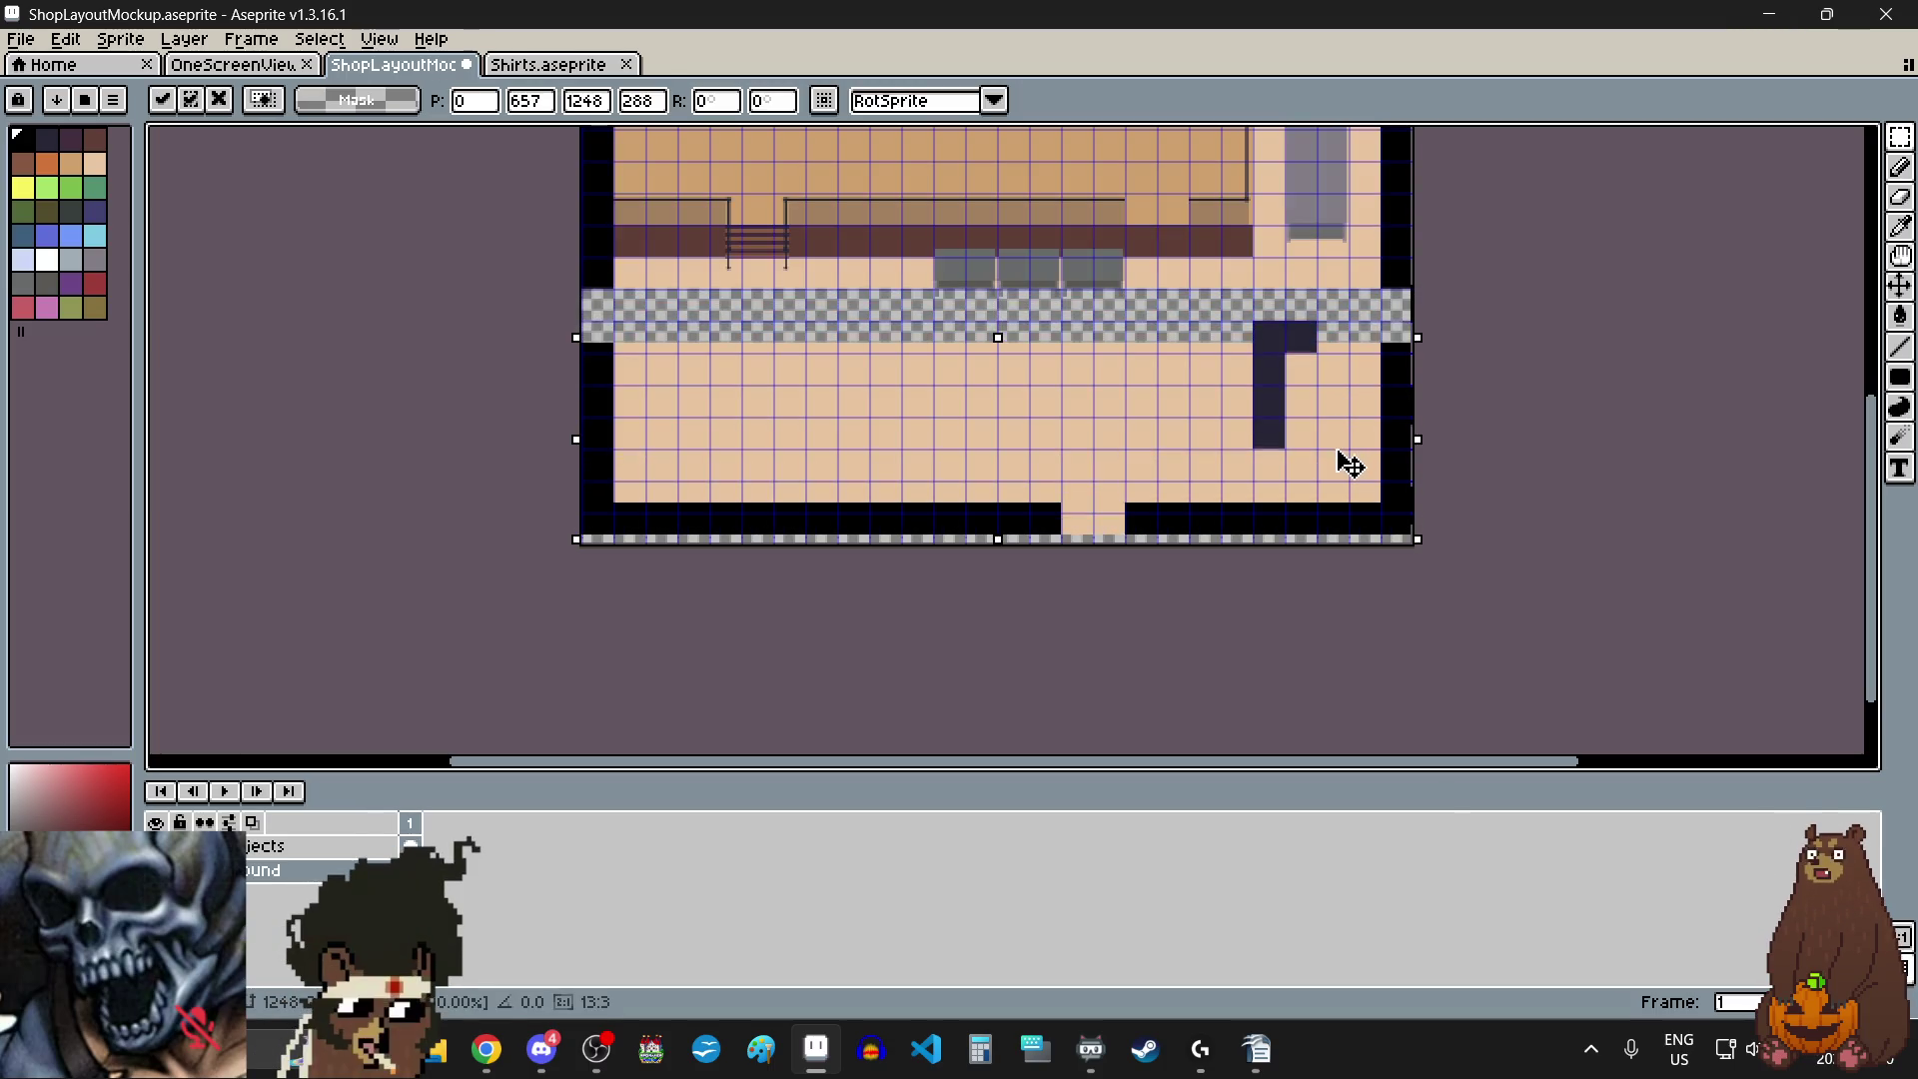
scroll(1391, 564, "up", 6)
scroll(1417, 539, "up", 2)
left_click_drag(1469, 318, 1474, 447)
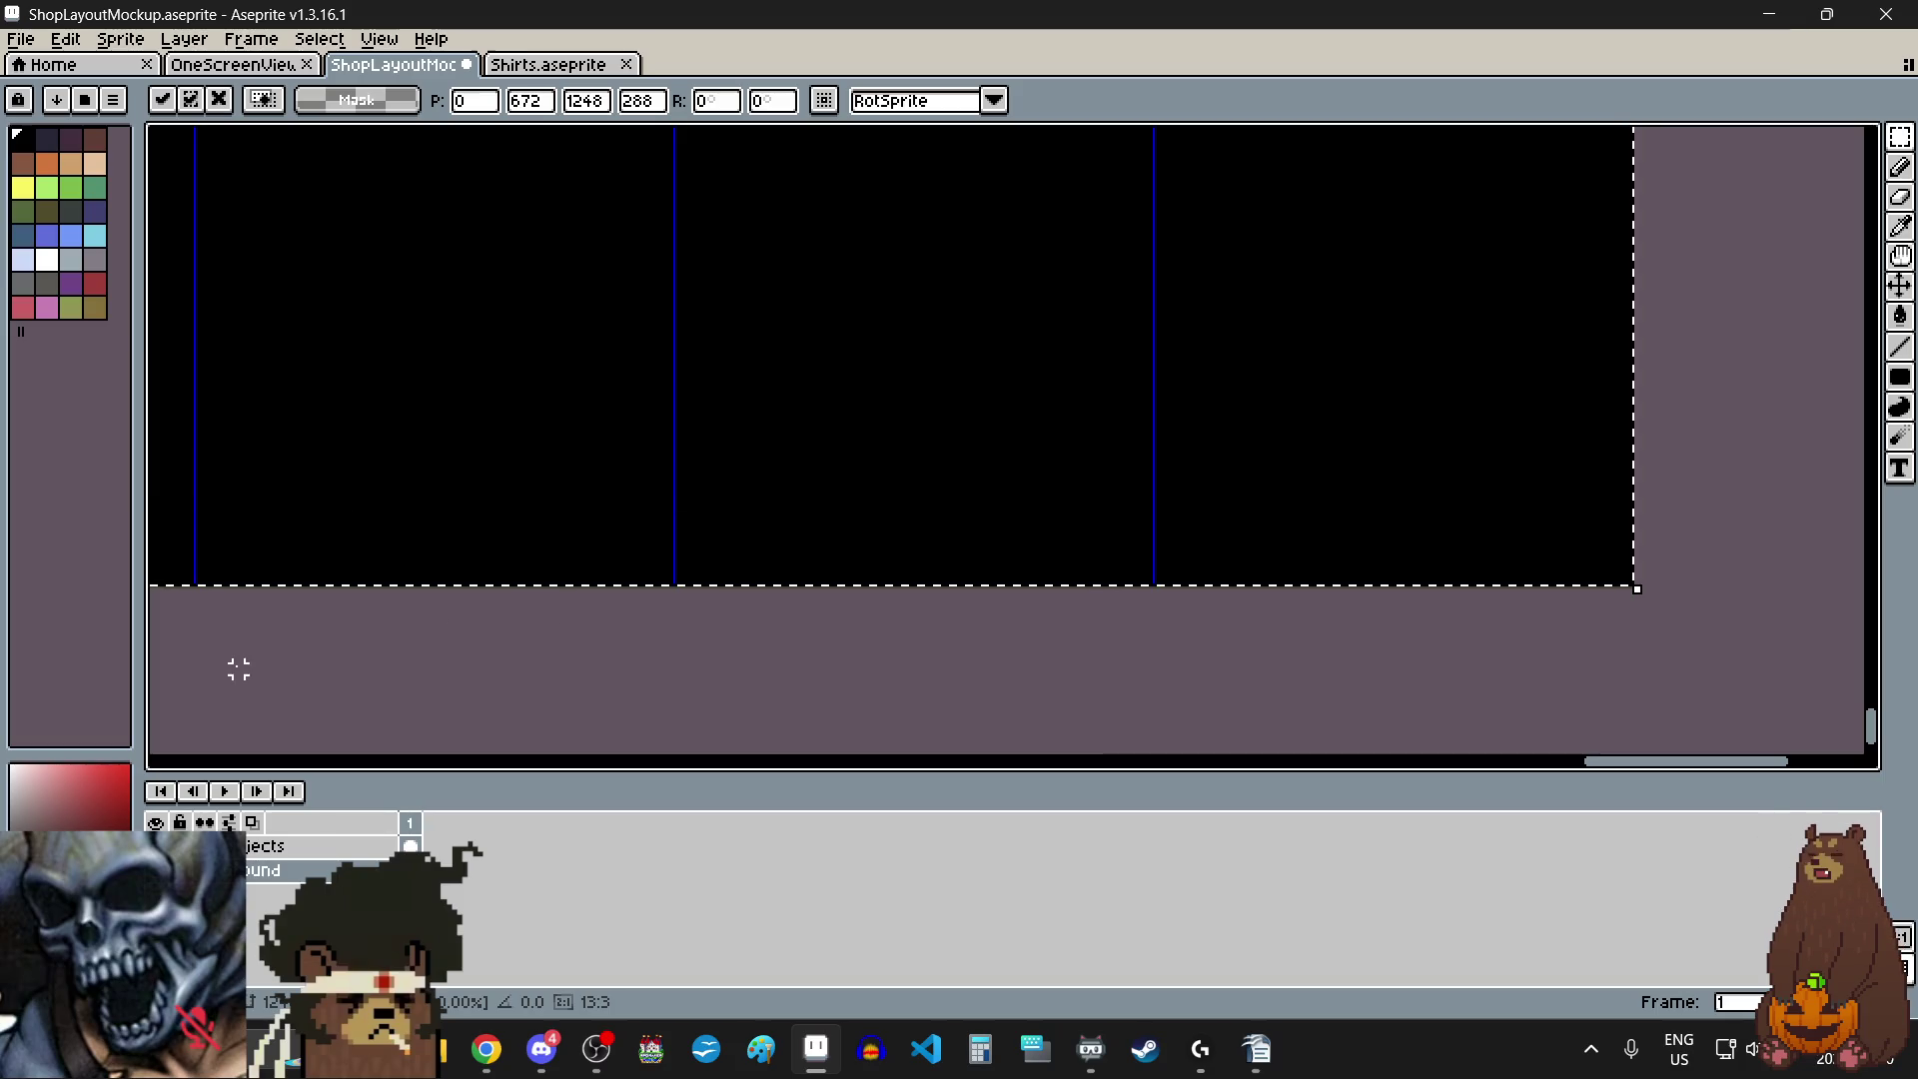
key("alt+Tab")
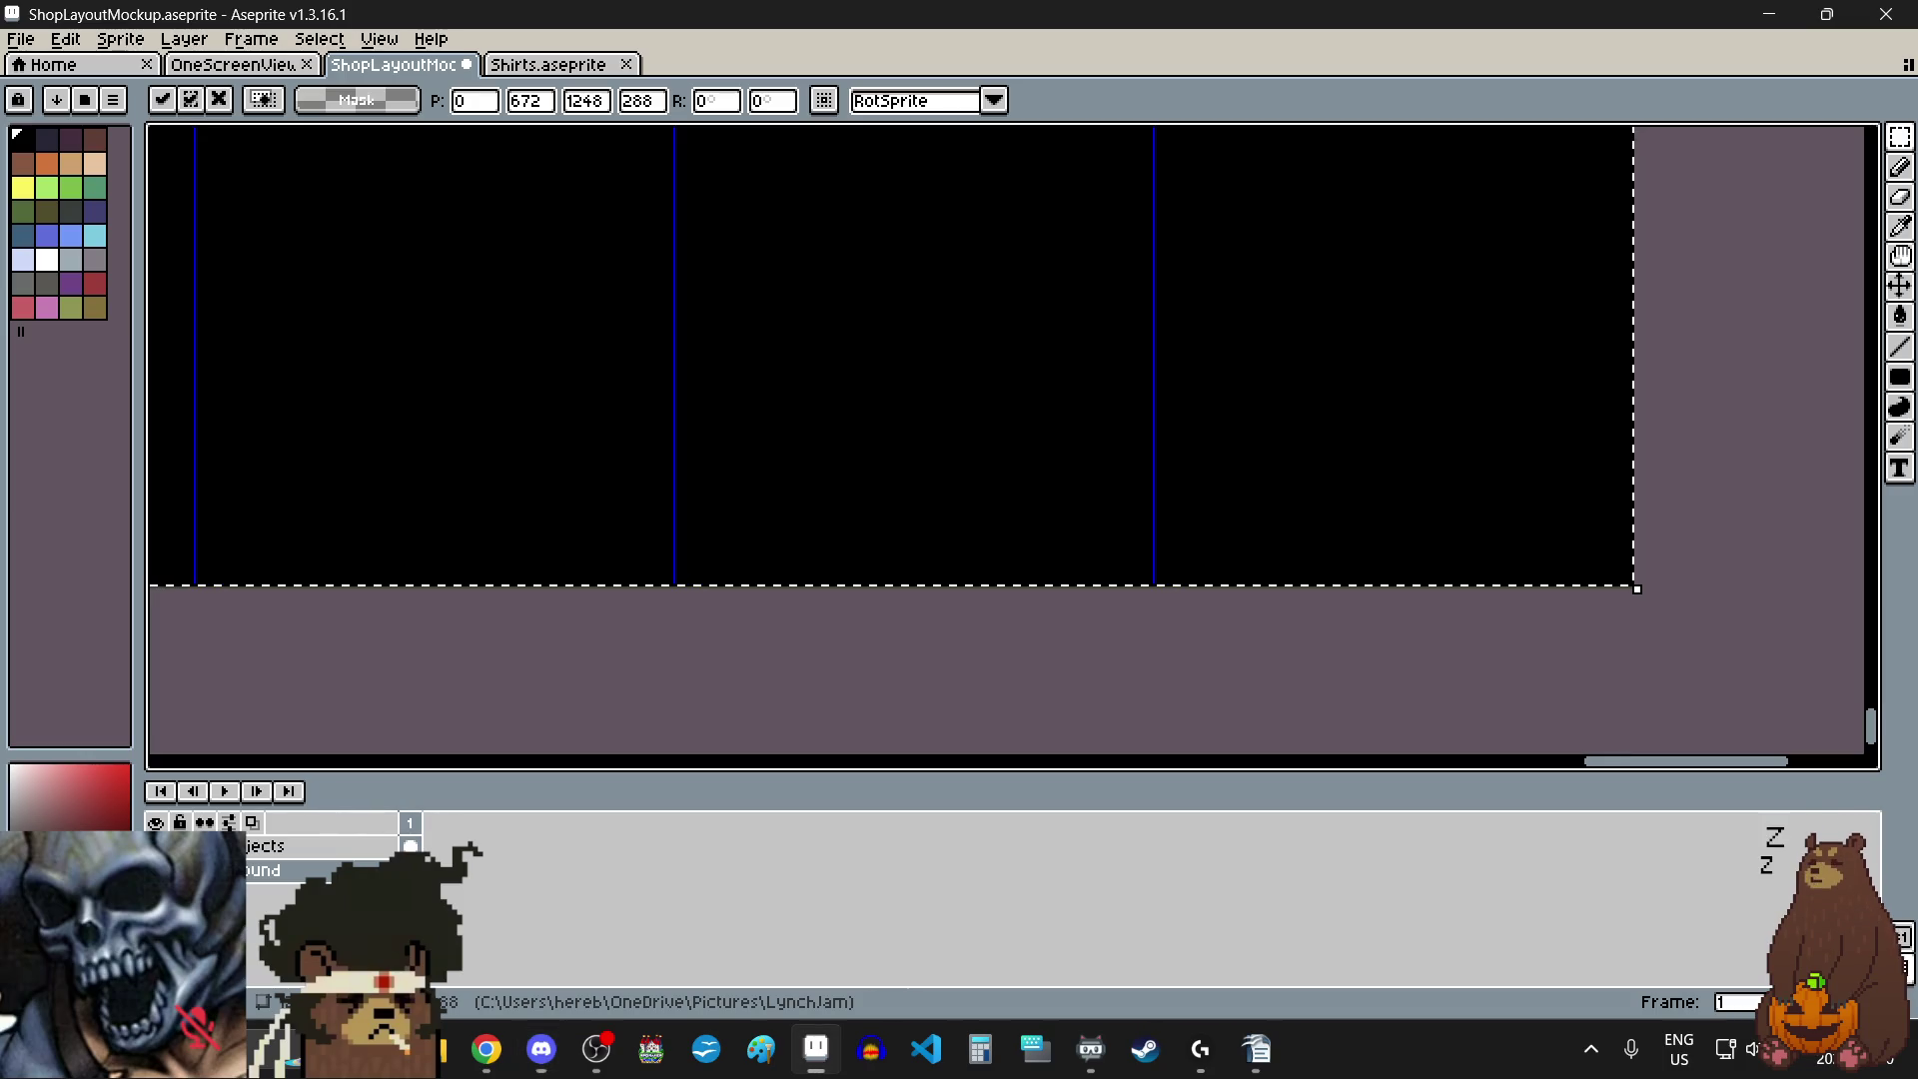
scroll(856, 509, "down", 2)
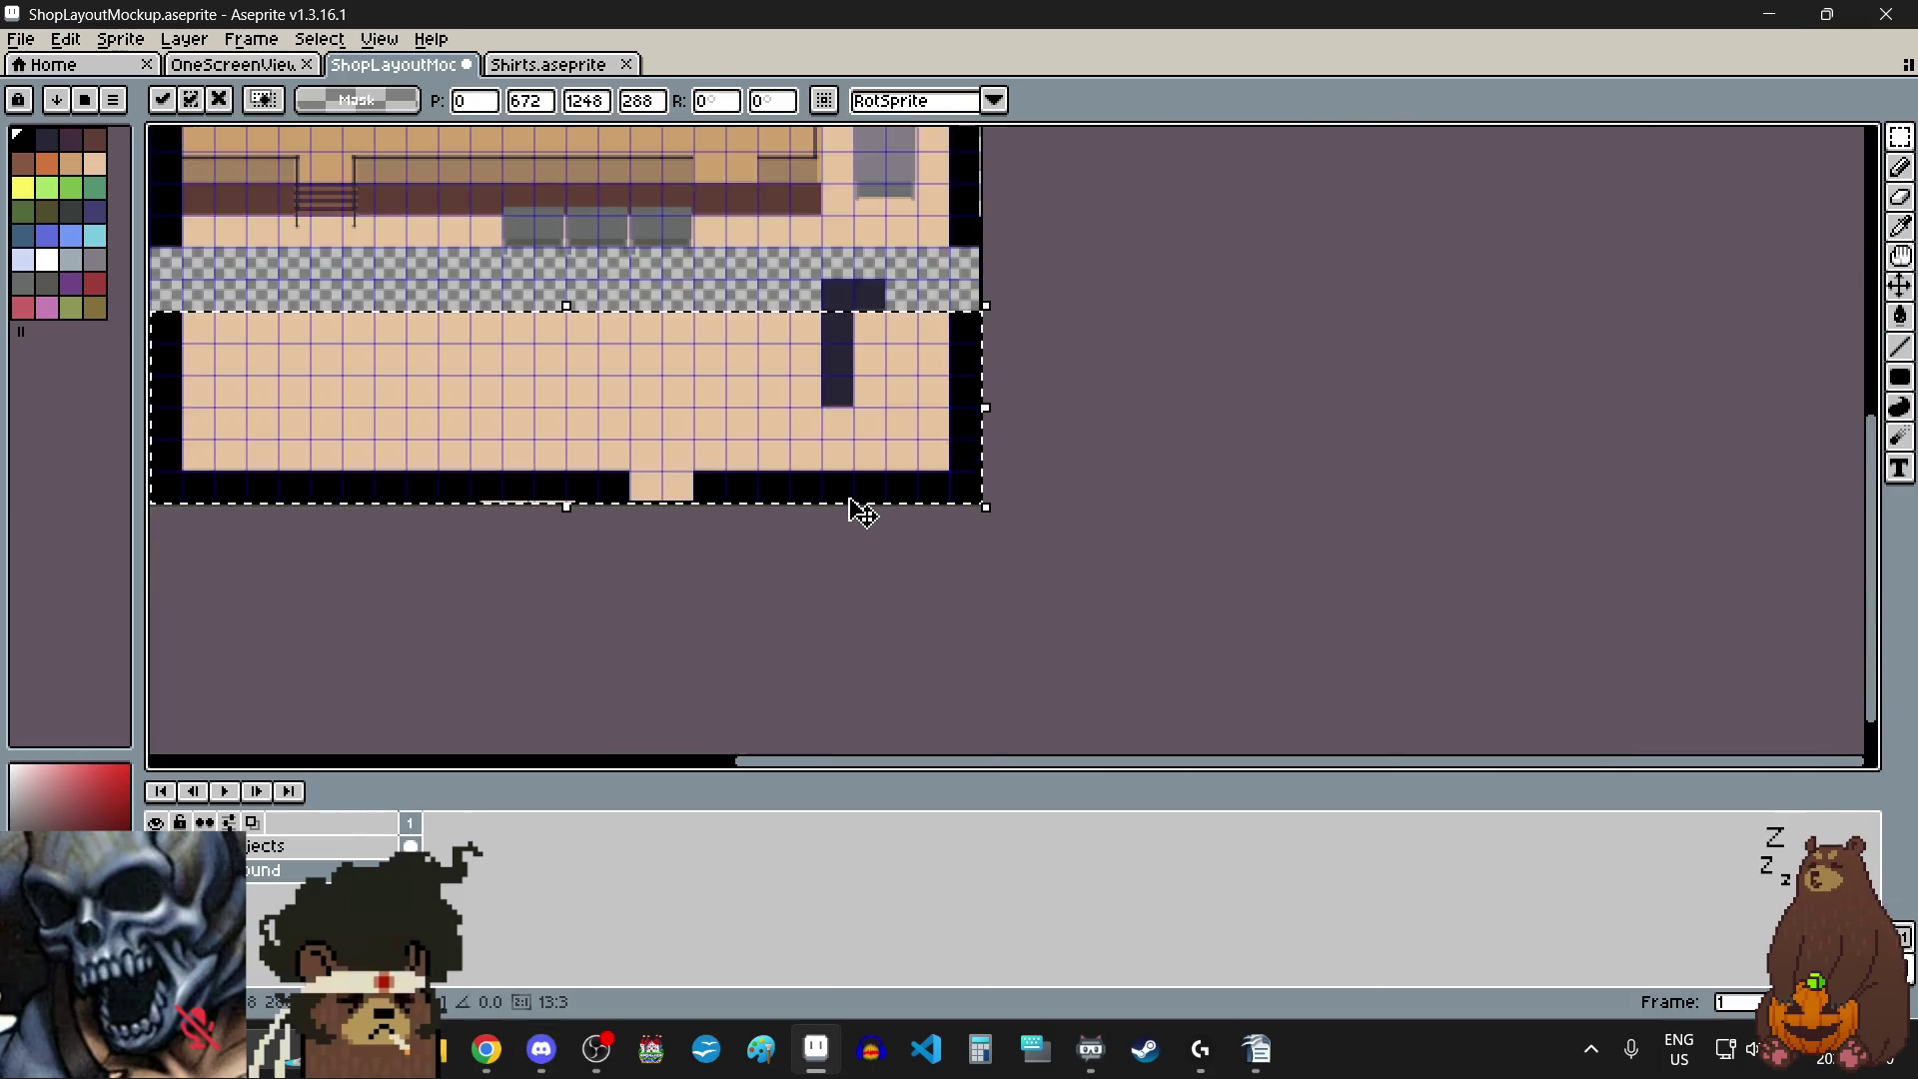
scroll(753, 433, "down", 2)
scroll(587, 378, "up", 1)
left_click(596, 394)
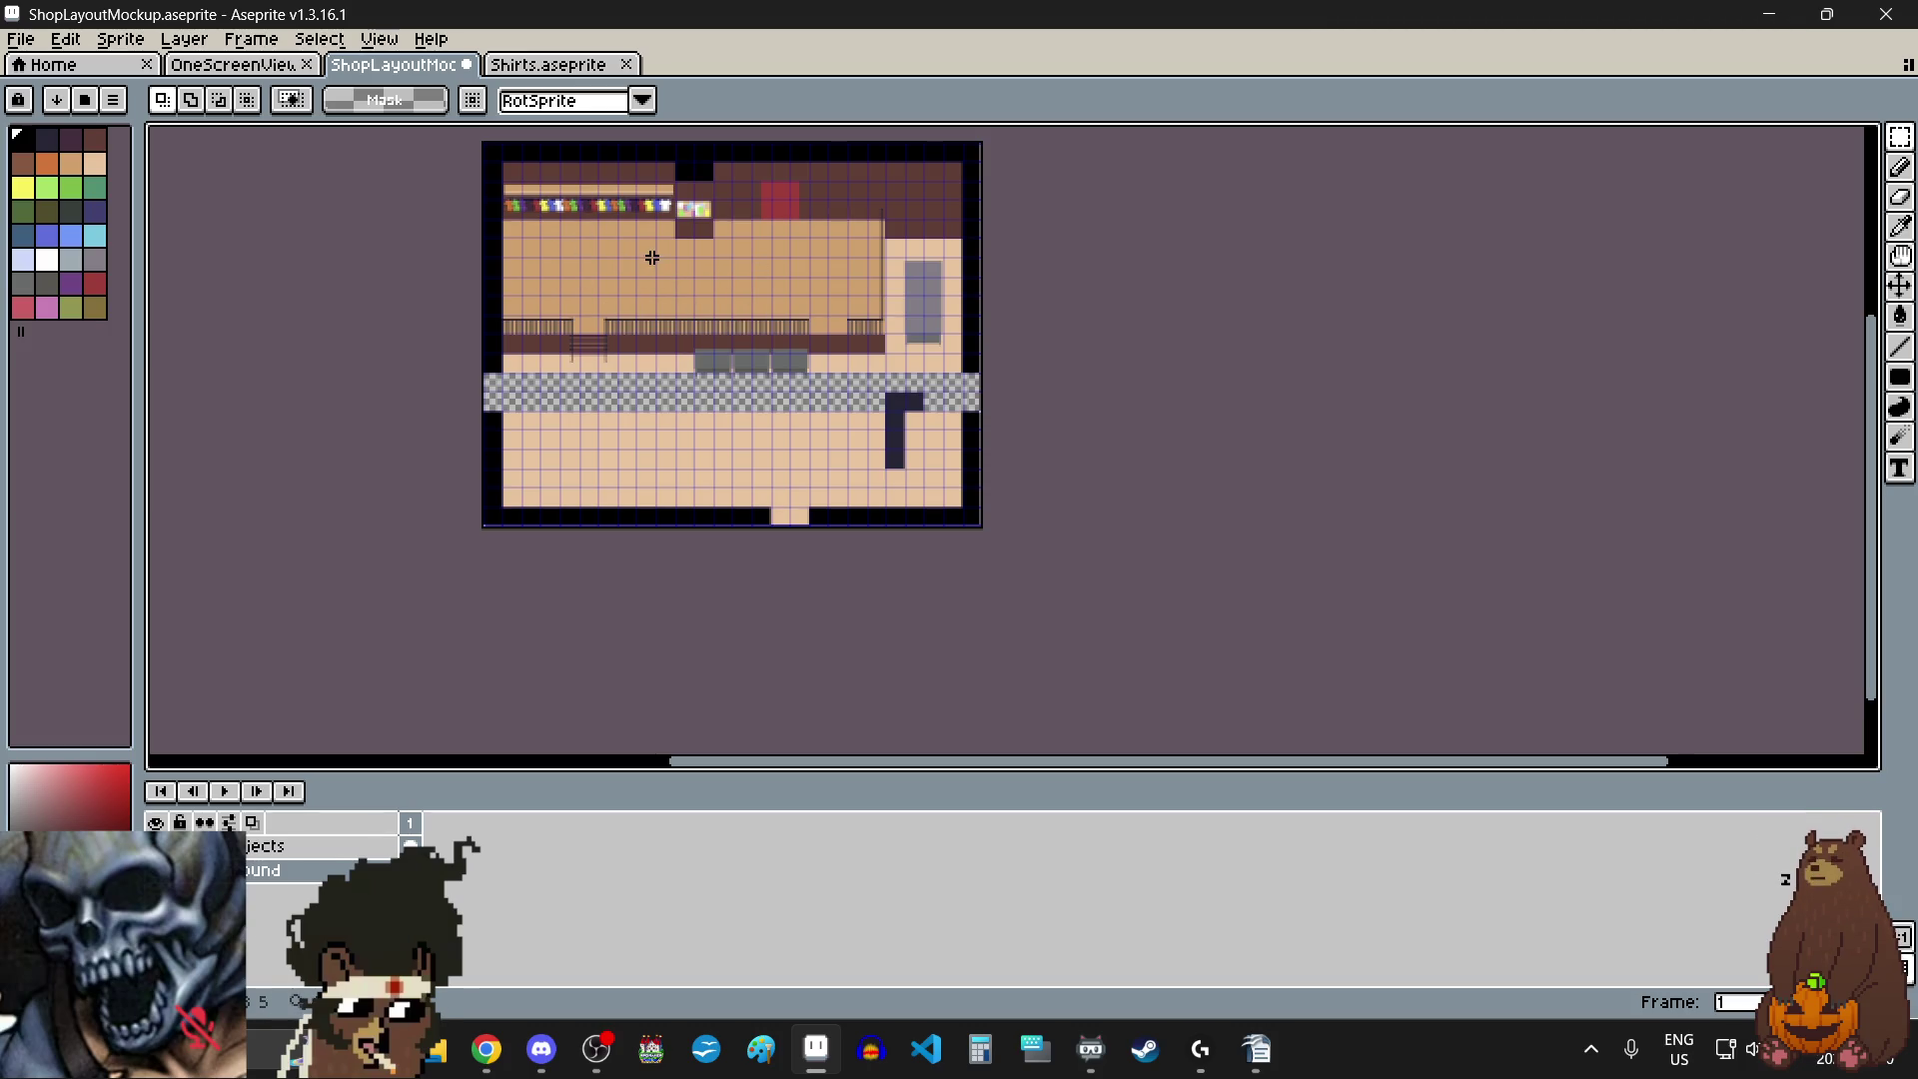
- On the Objects layer, select the dark L-shaped counter block
scroll(652, 258, "up", 2)
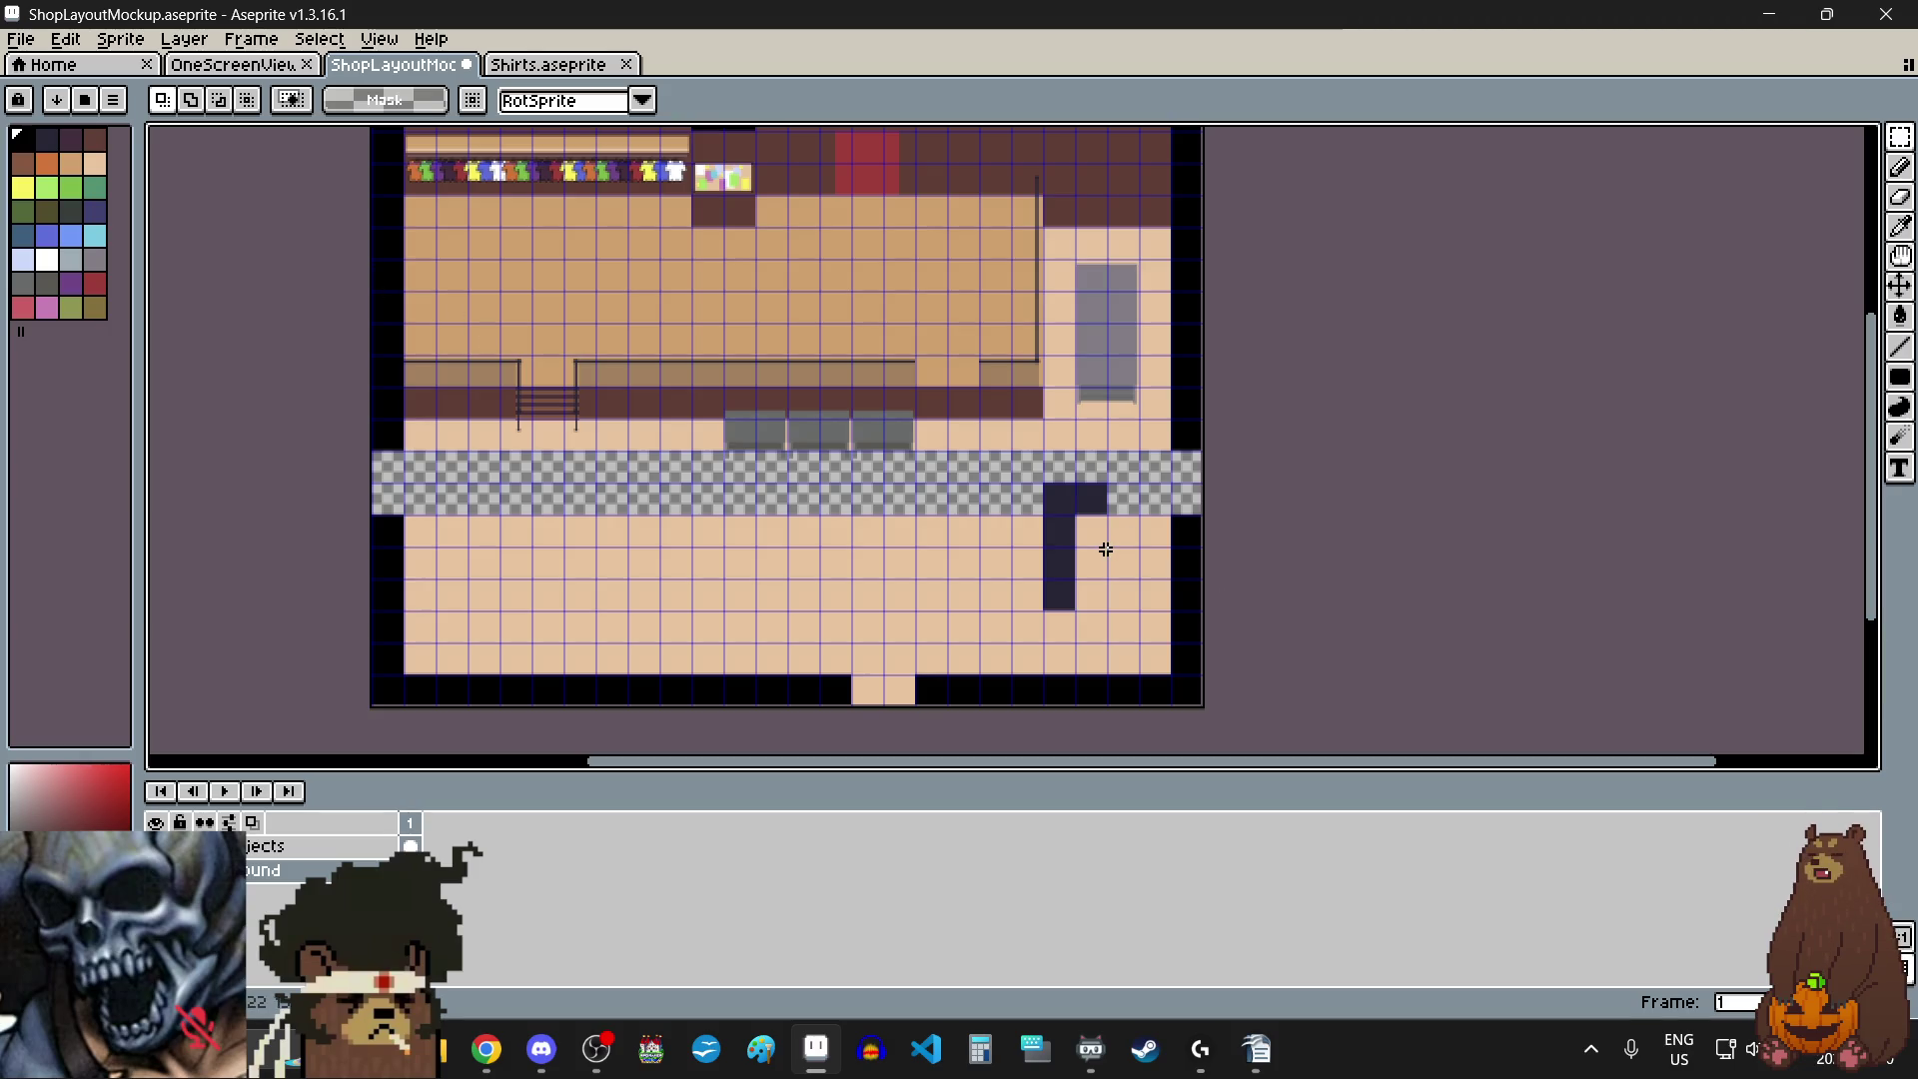
left_click(412, 846)
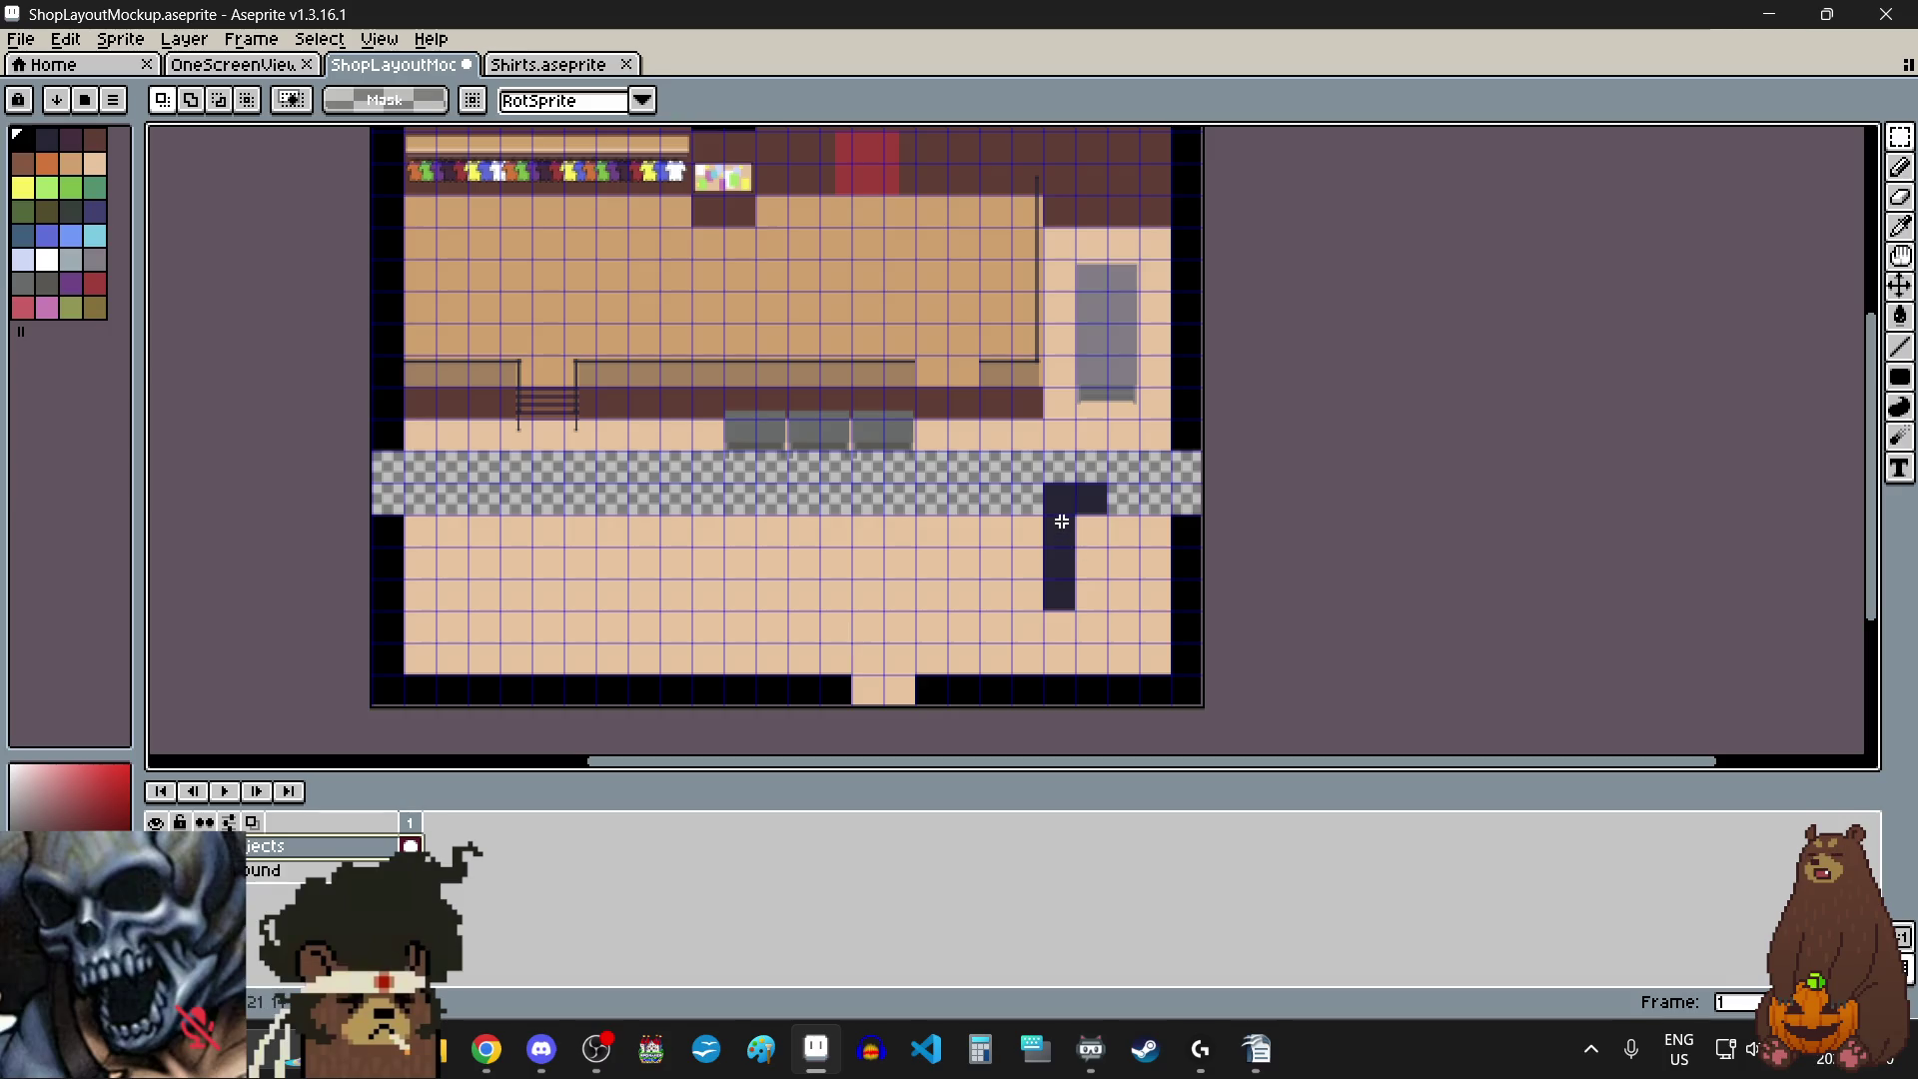
scroll(1048, 484, "up", 5)
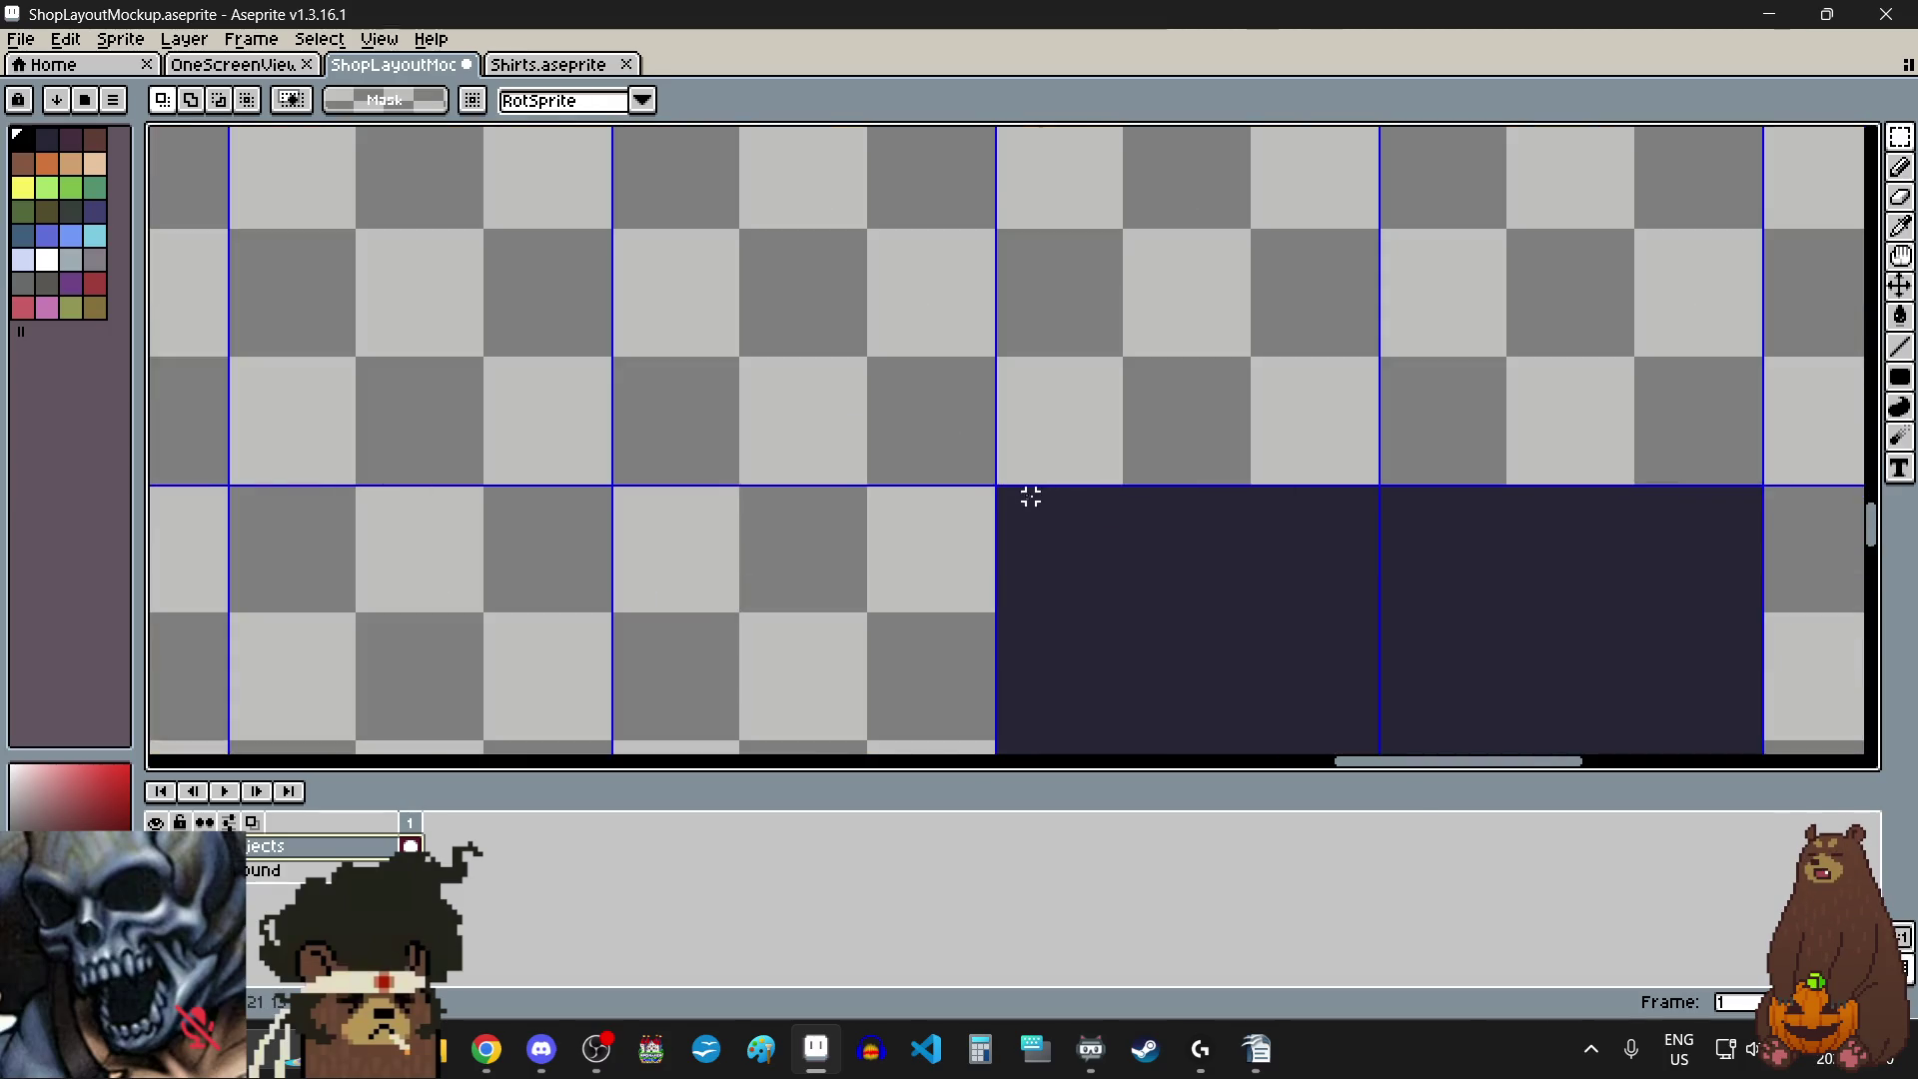
scroll(919, 452, "down", 6)
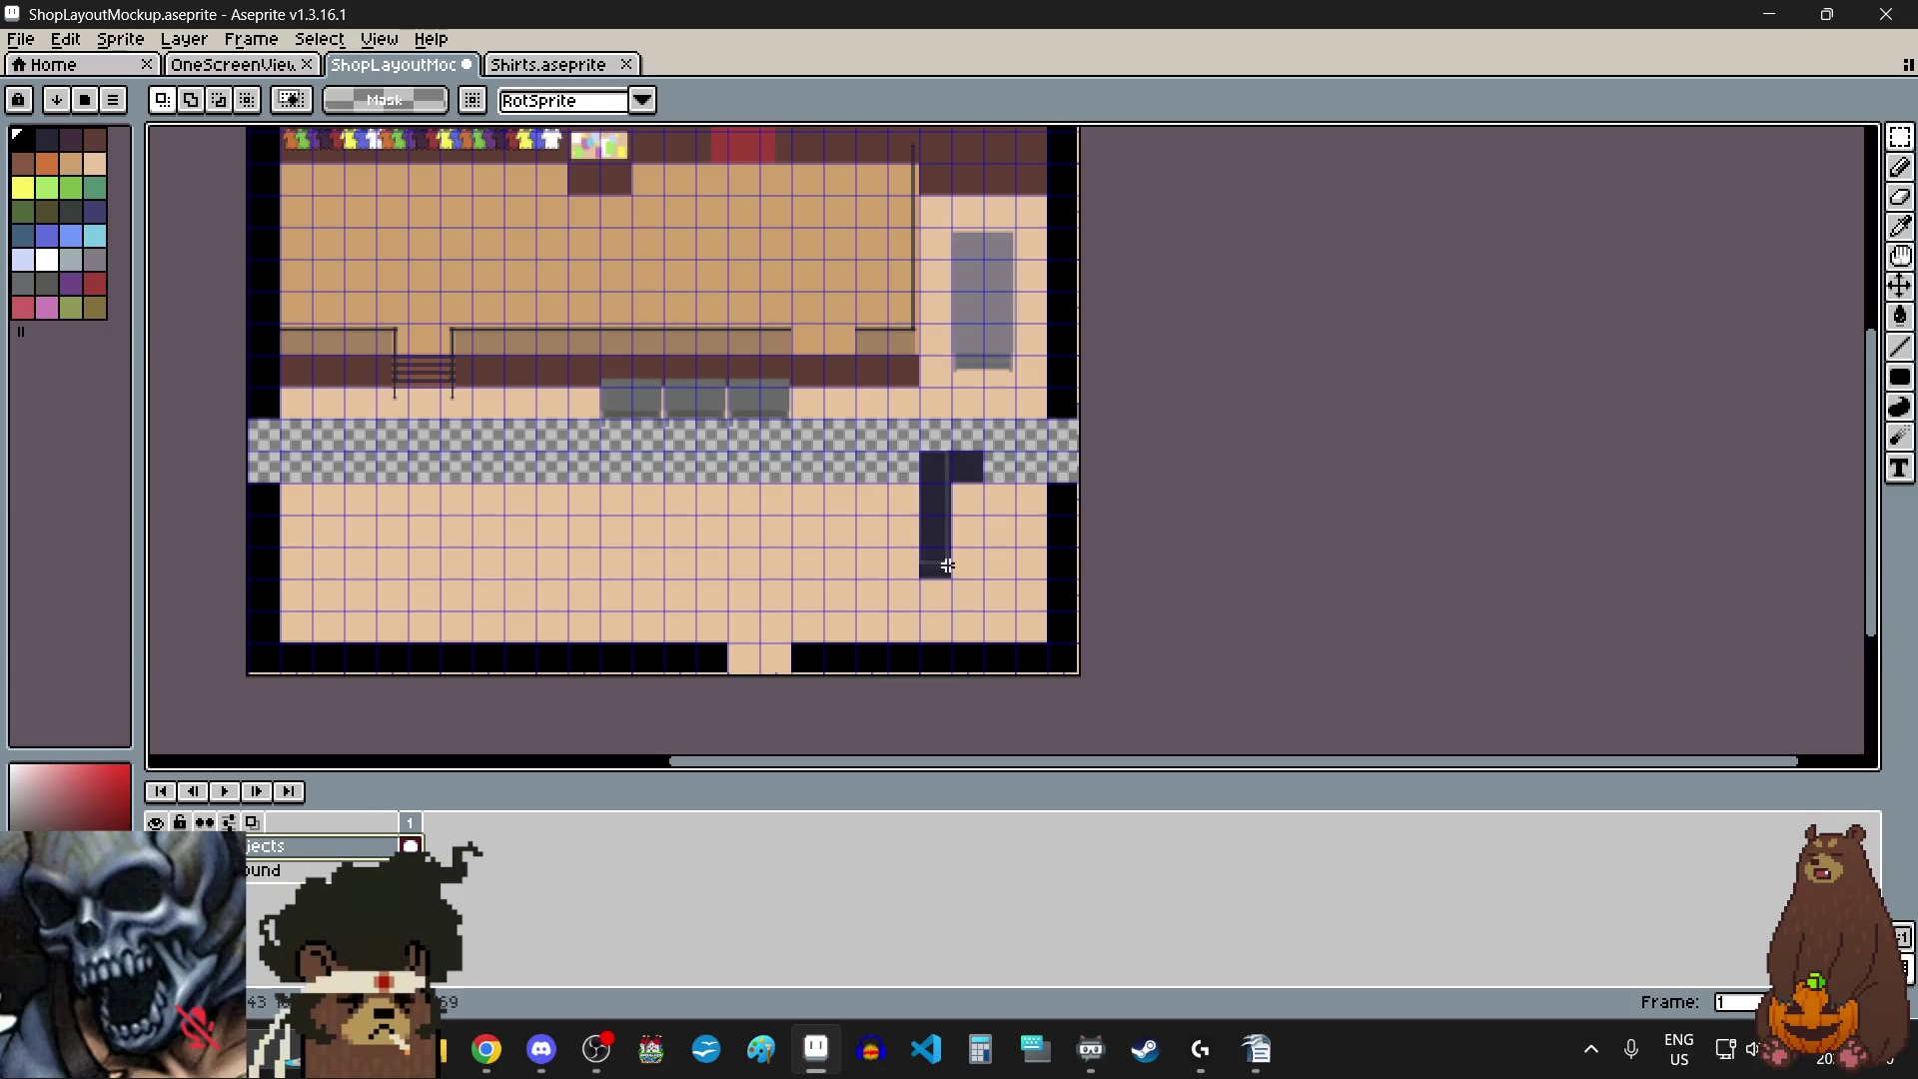
scroll(1039, 620, "up", 4)
scroll(1195, 699, "up", 3)
mouse_move(1053, 603)
left_mouse_down()
mouse_move(1194, 699)
mouse_move(1549, 530)
mouse_move(1572, 540)
mouse_move(1176, 510)
left_mouse_up()
- Move the counter block about two tiles down to meet the bottom wall, then return to the Background layer
scroll(1572, 540, "down", 4)
scroll(1176, 511, "down", 4)
scroll(1159, 517, "up", 3)
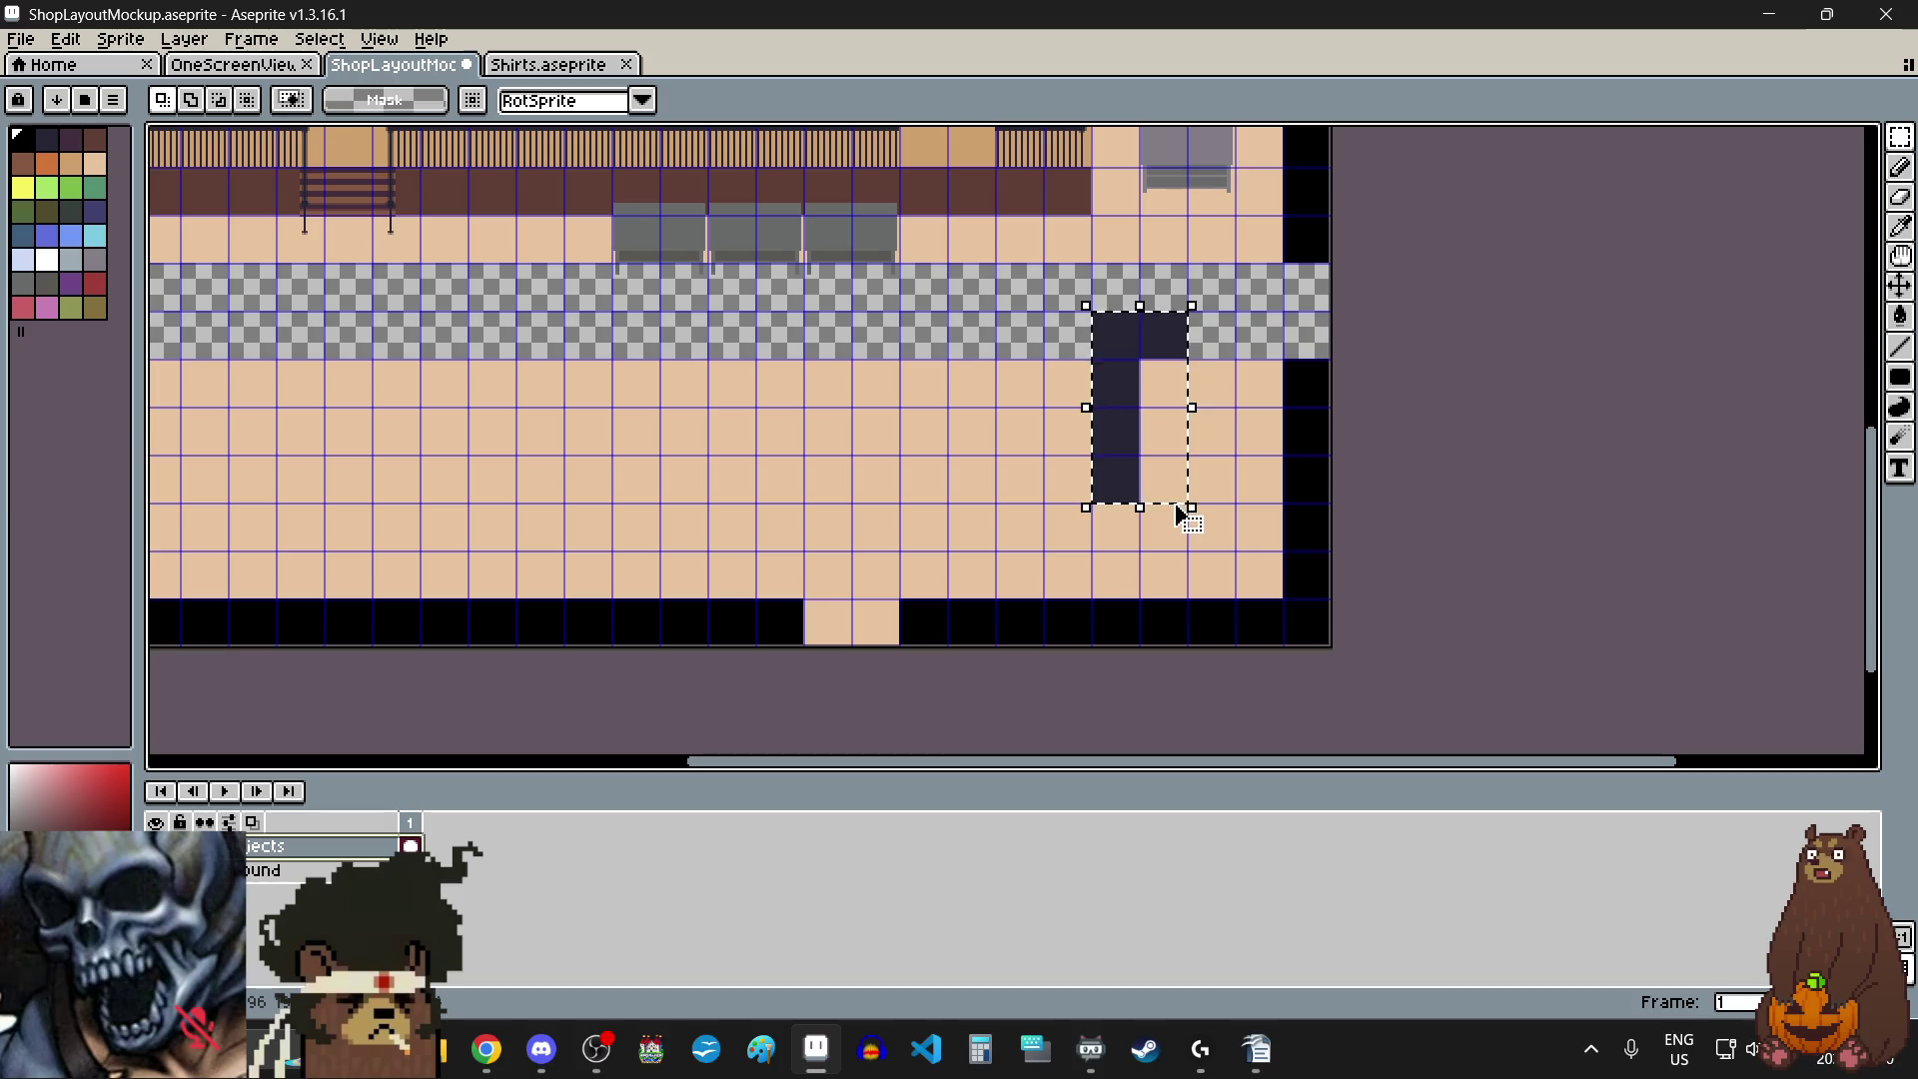
left_click_drag(1134, 390, 1122, 573)
scroll(1119, 310, "up", 2)
left_click_drag(1117, 302, 1134, 373)
scroll(1121, 364, "down", 3)
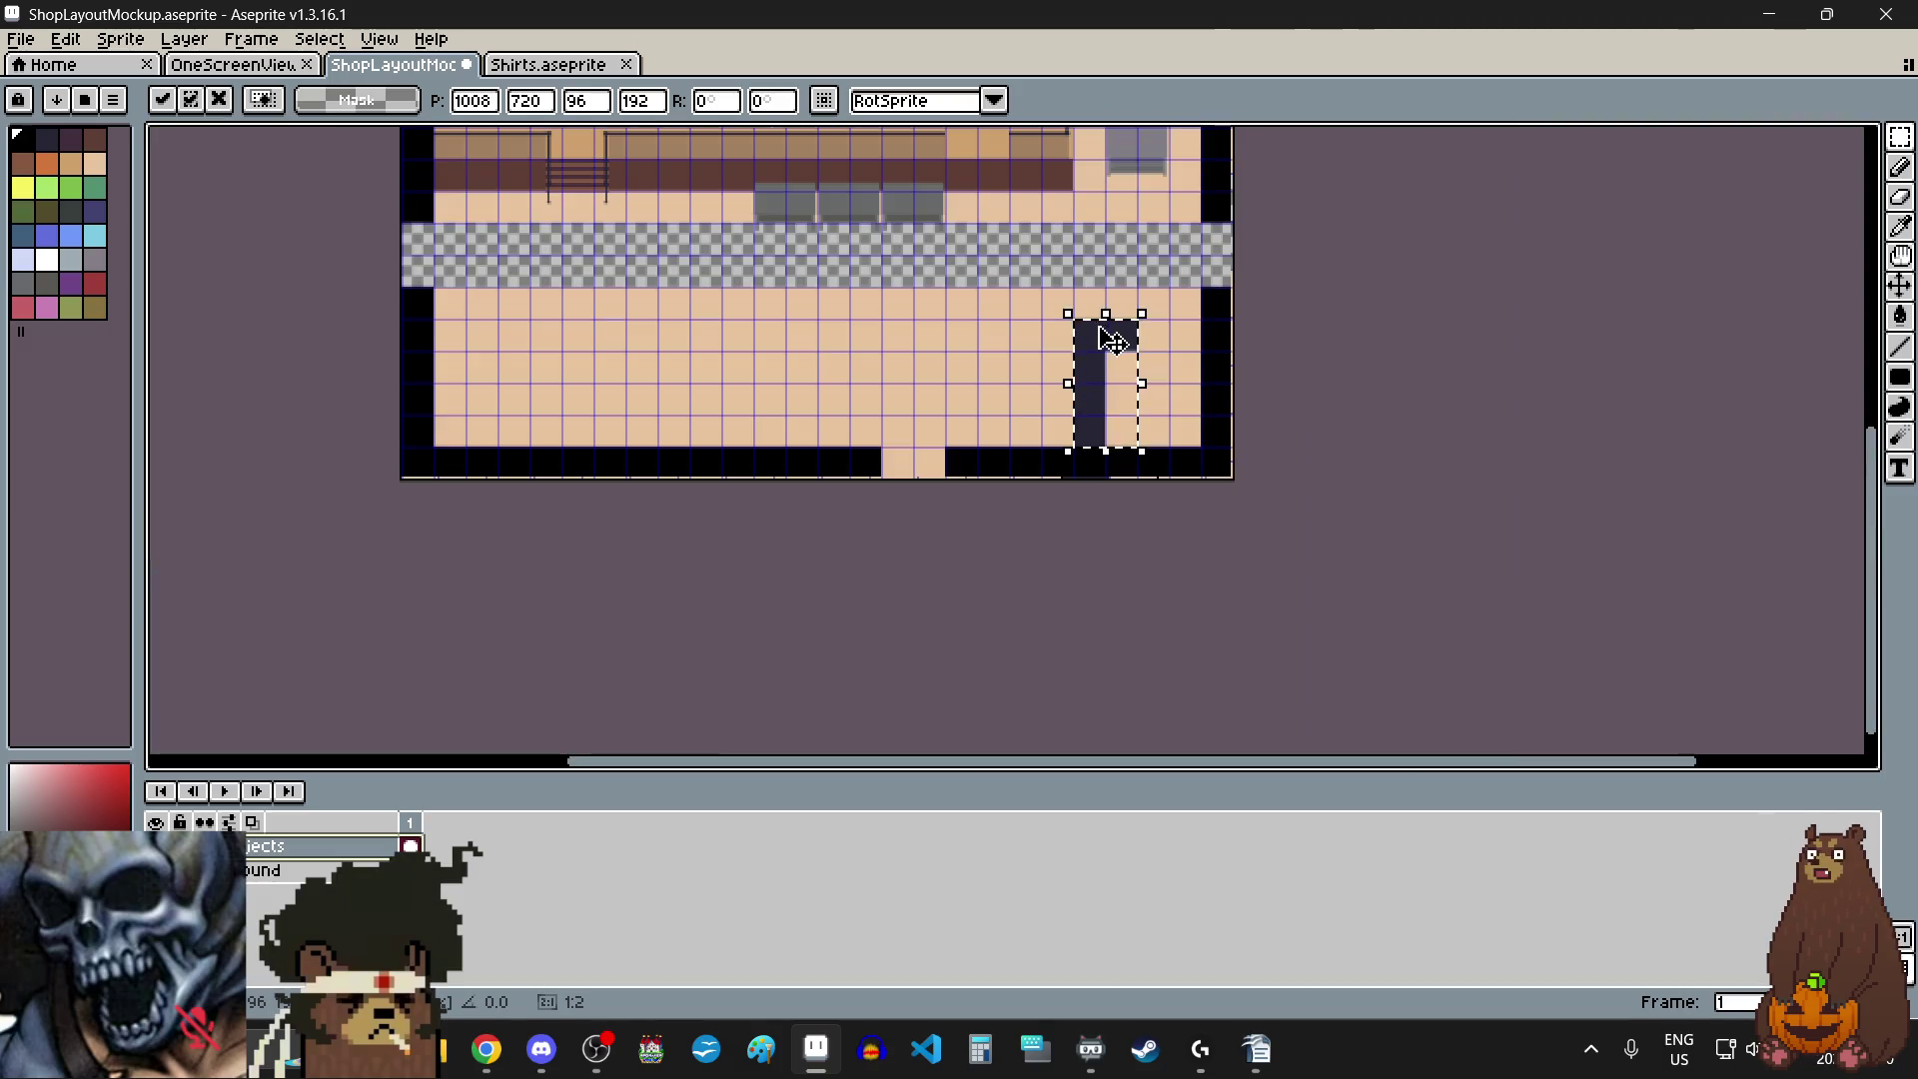
key("ctrl+d")
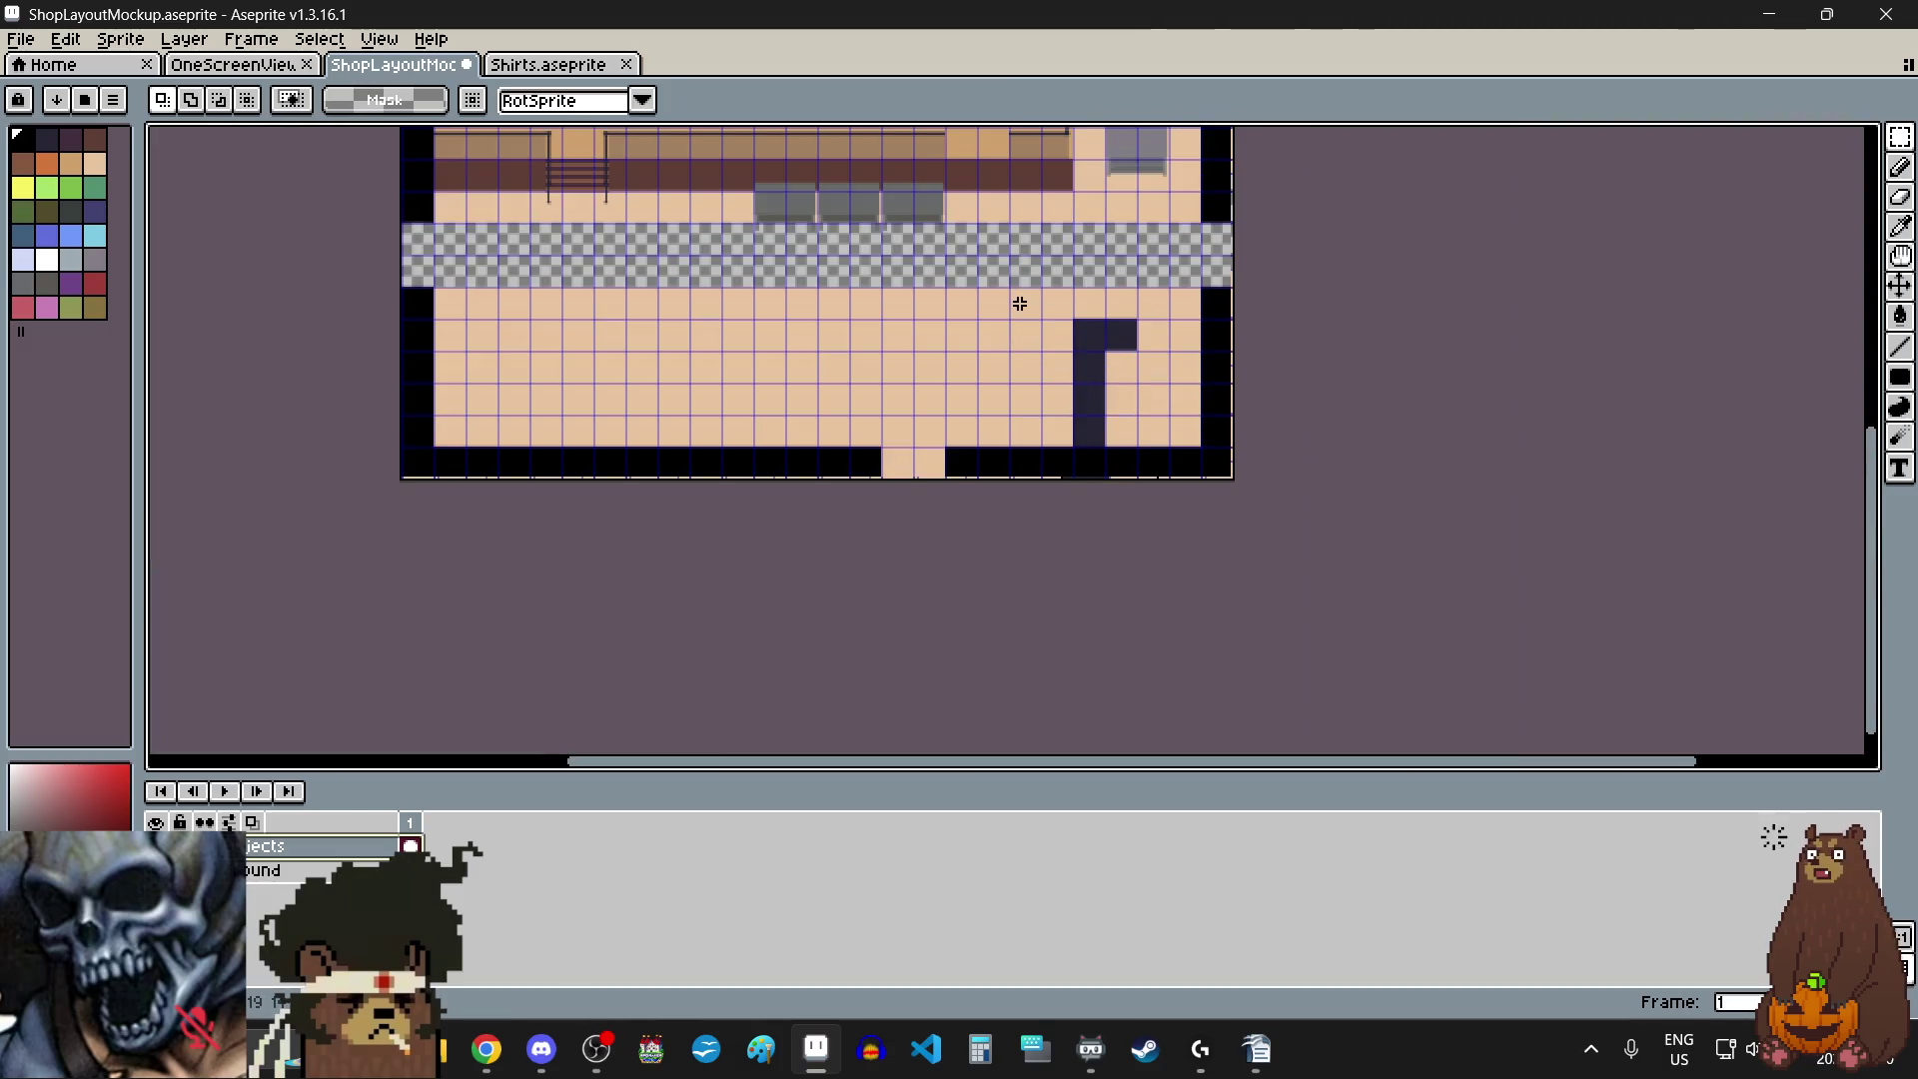
scroll(1020, 302, "down", 2)
scroll(835, 179, "up", 1)
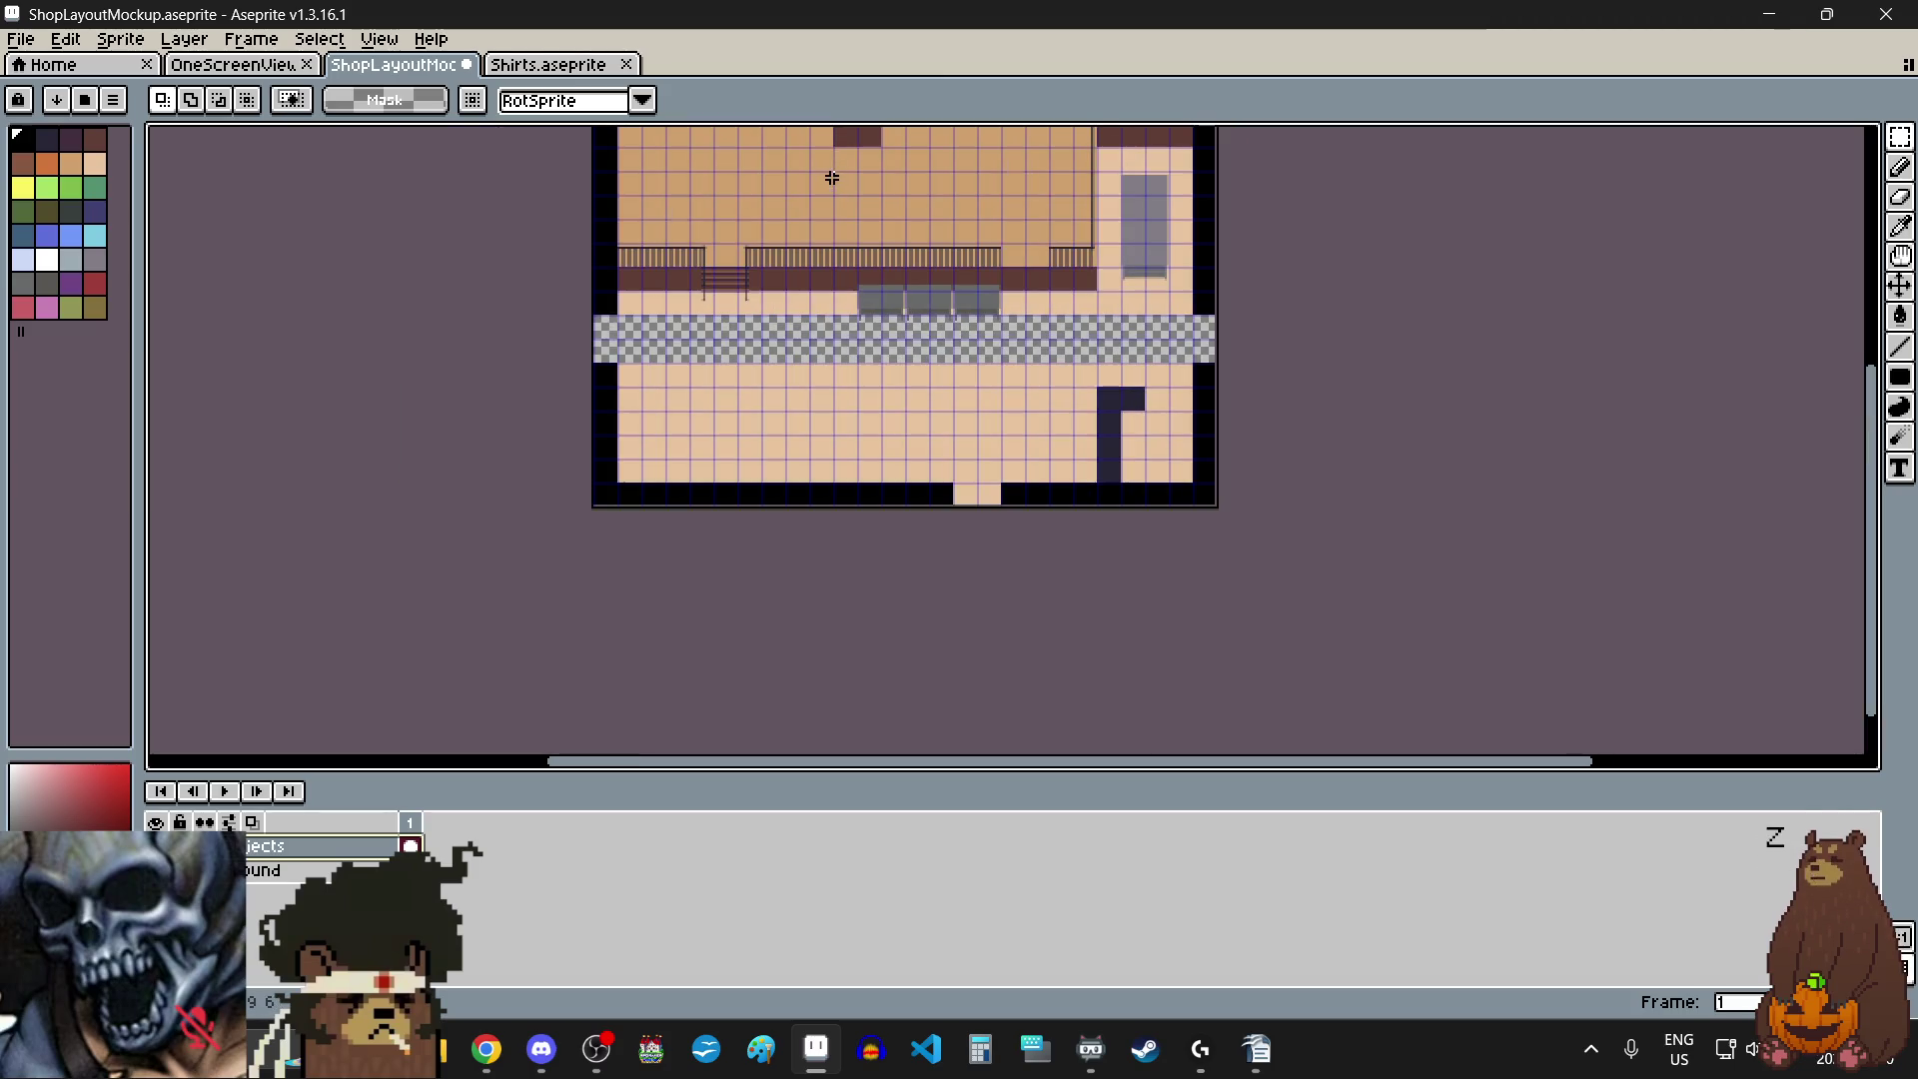
scroll(825, 212, "down", 1)
scroll(829, 170, "up", 8)
scroll(814, 230, "down", 5)
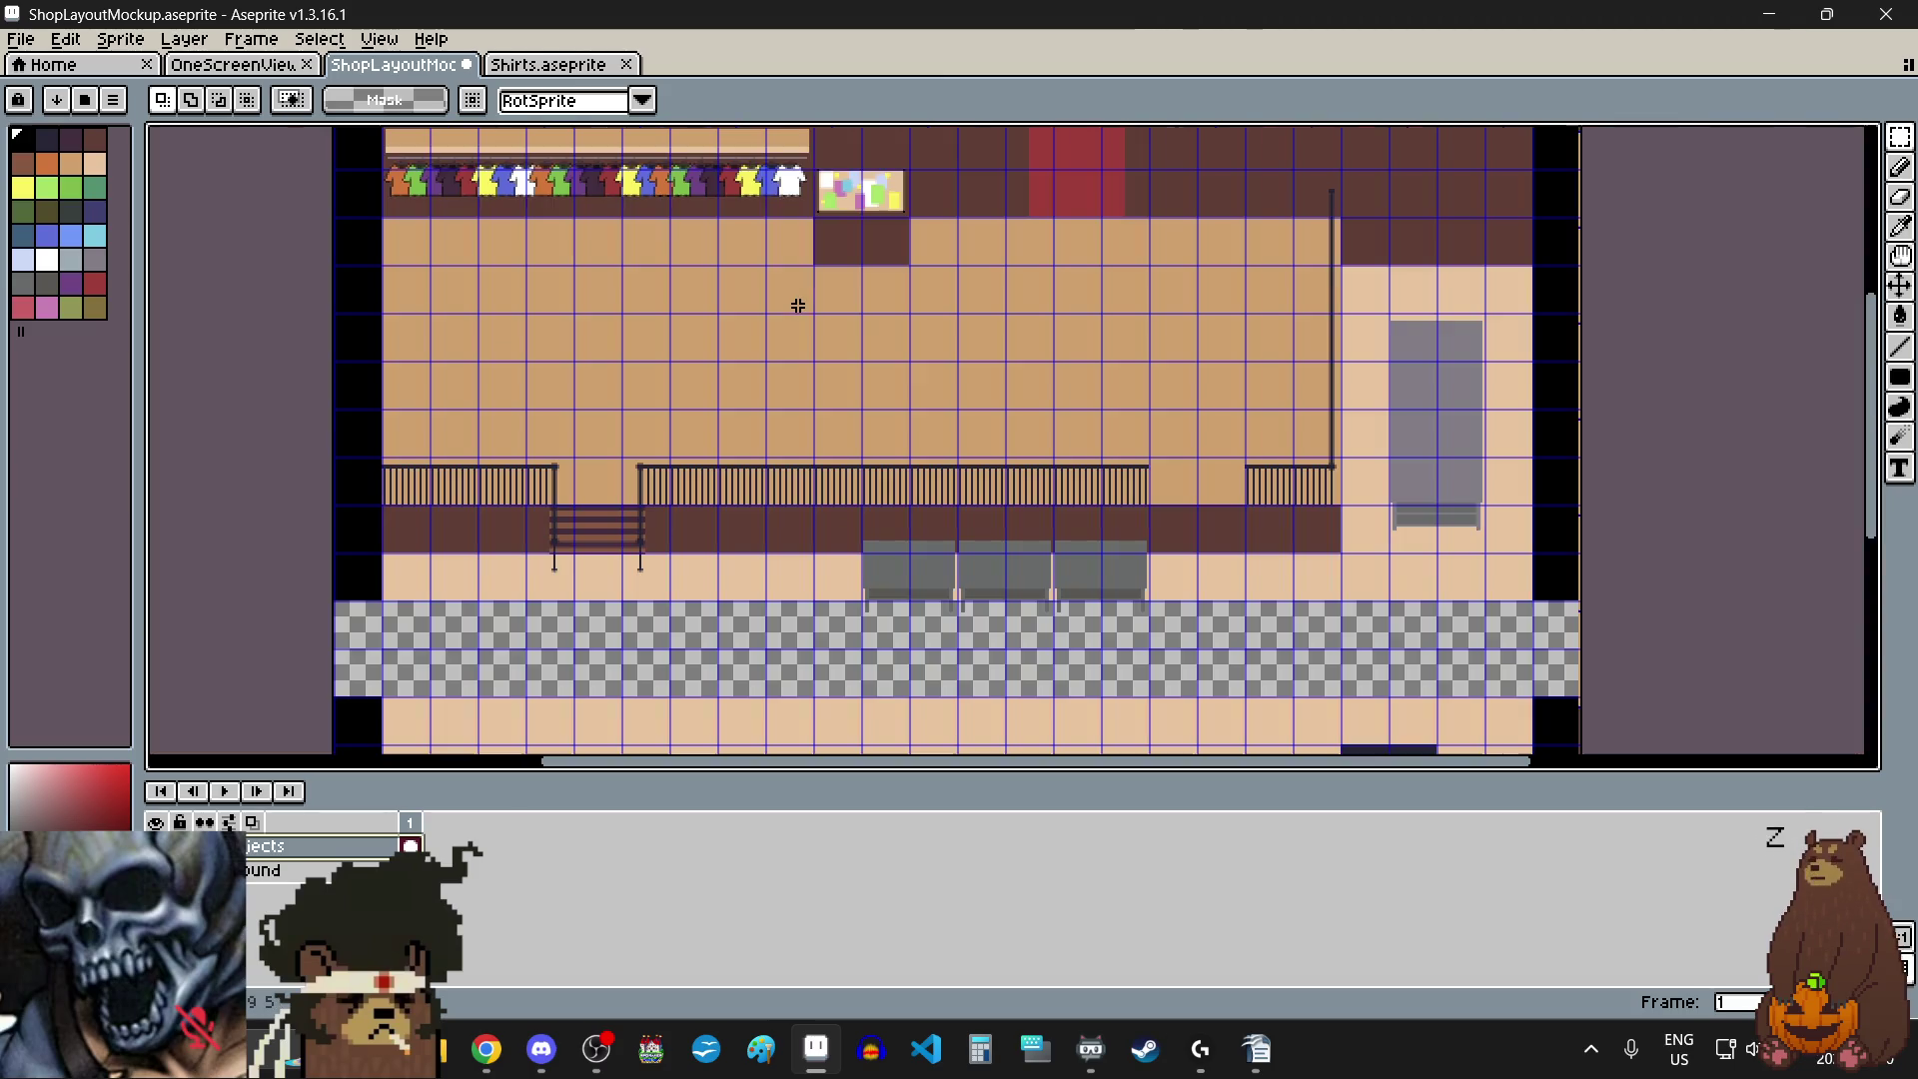
key("alt+Down")
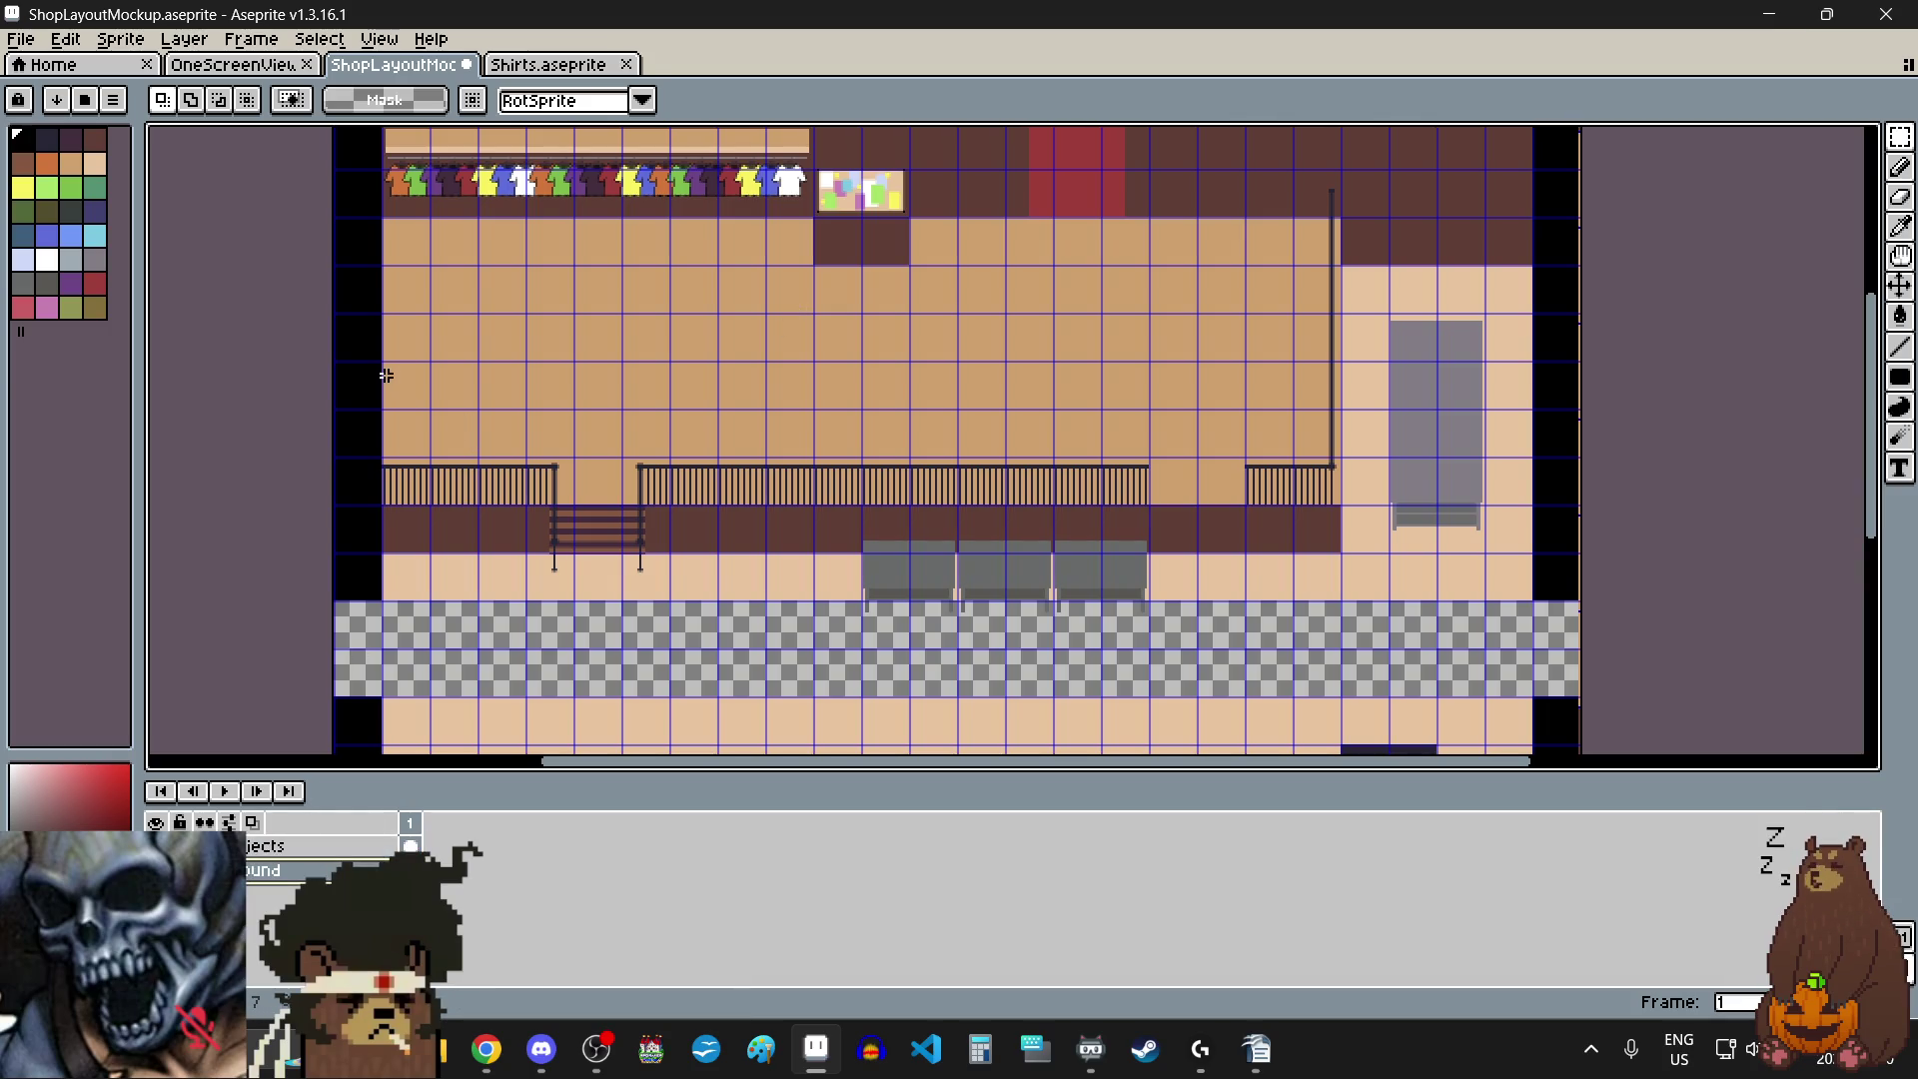
- Shift the railings-and-counter band downward, leaving an empty strip above it
scroll(337, 364, "up", 3)
scroll(290, 356, "up", 3)
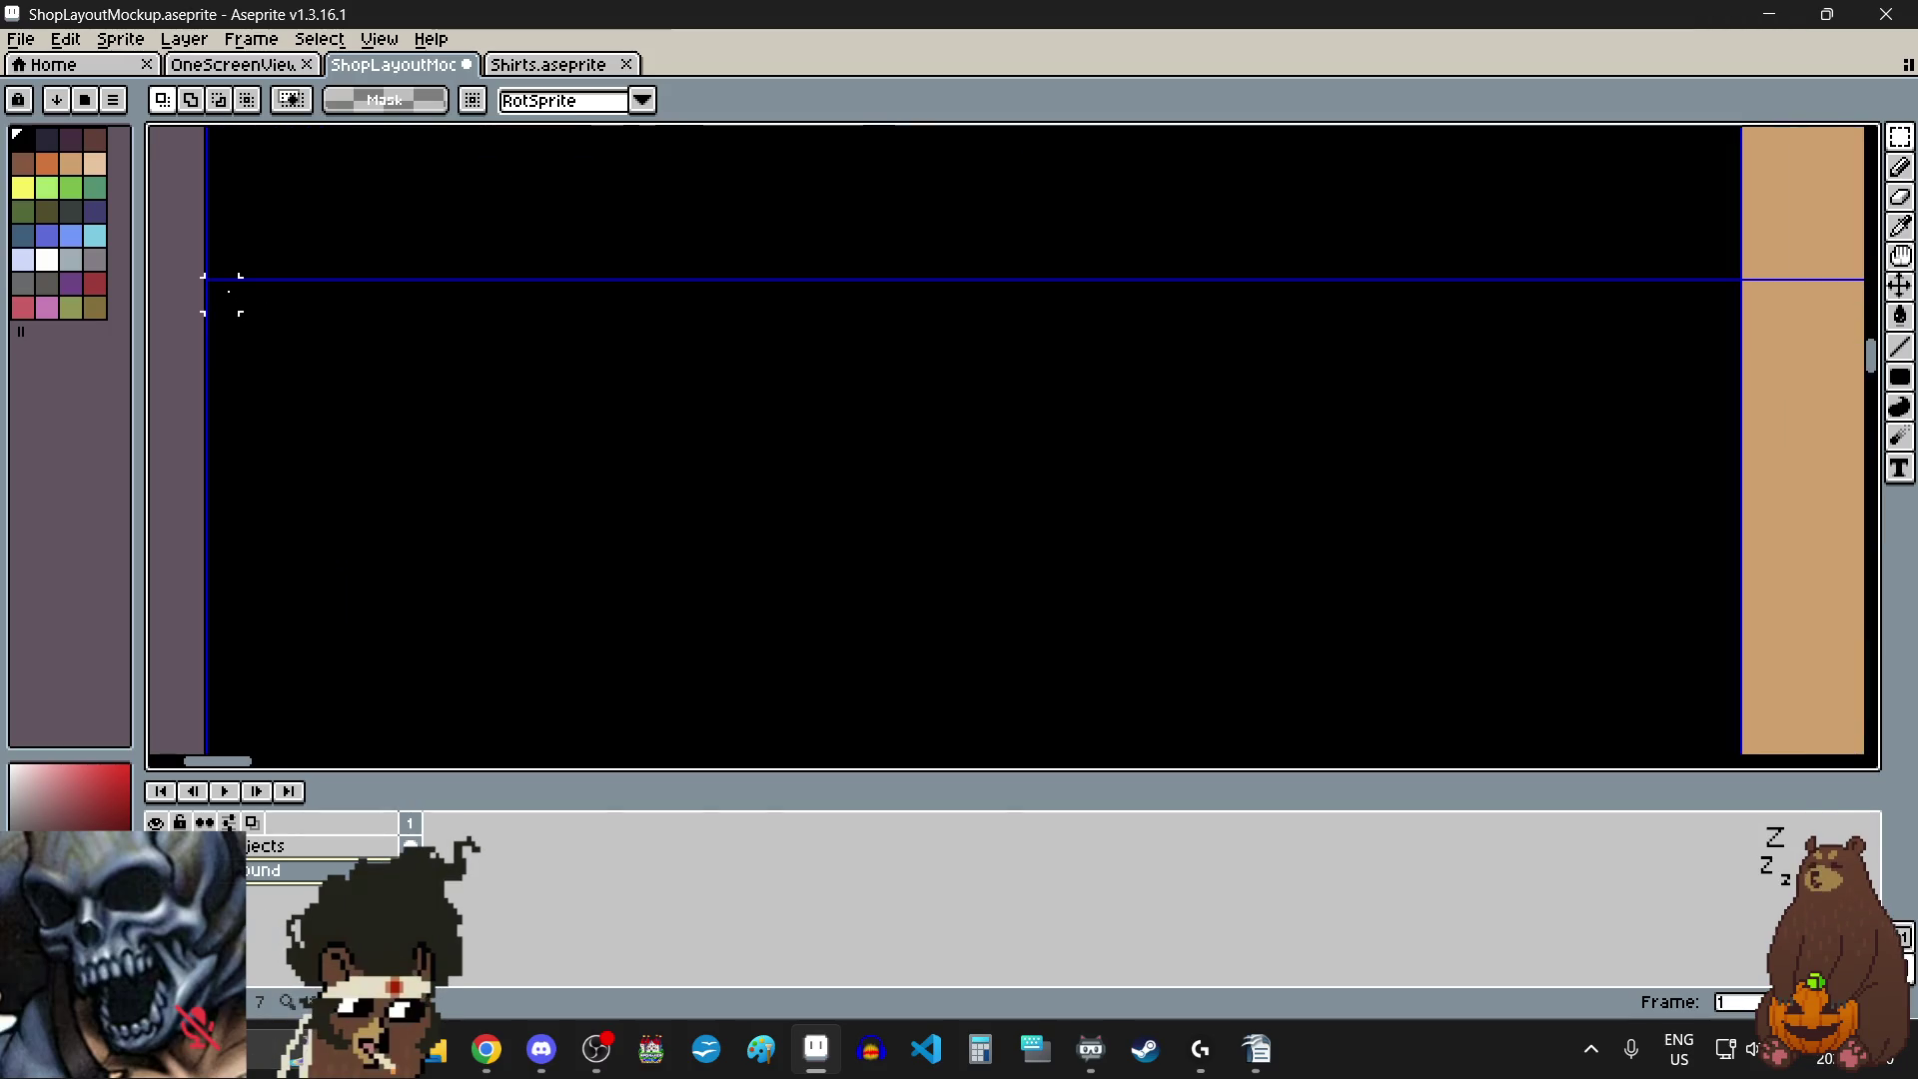
scroll(228, 290, "down", 3)
scroll(229, 289, "down", 3)
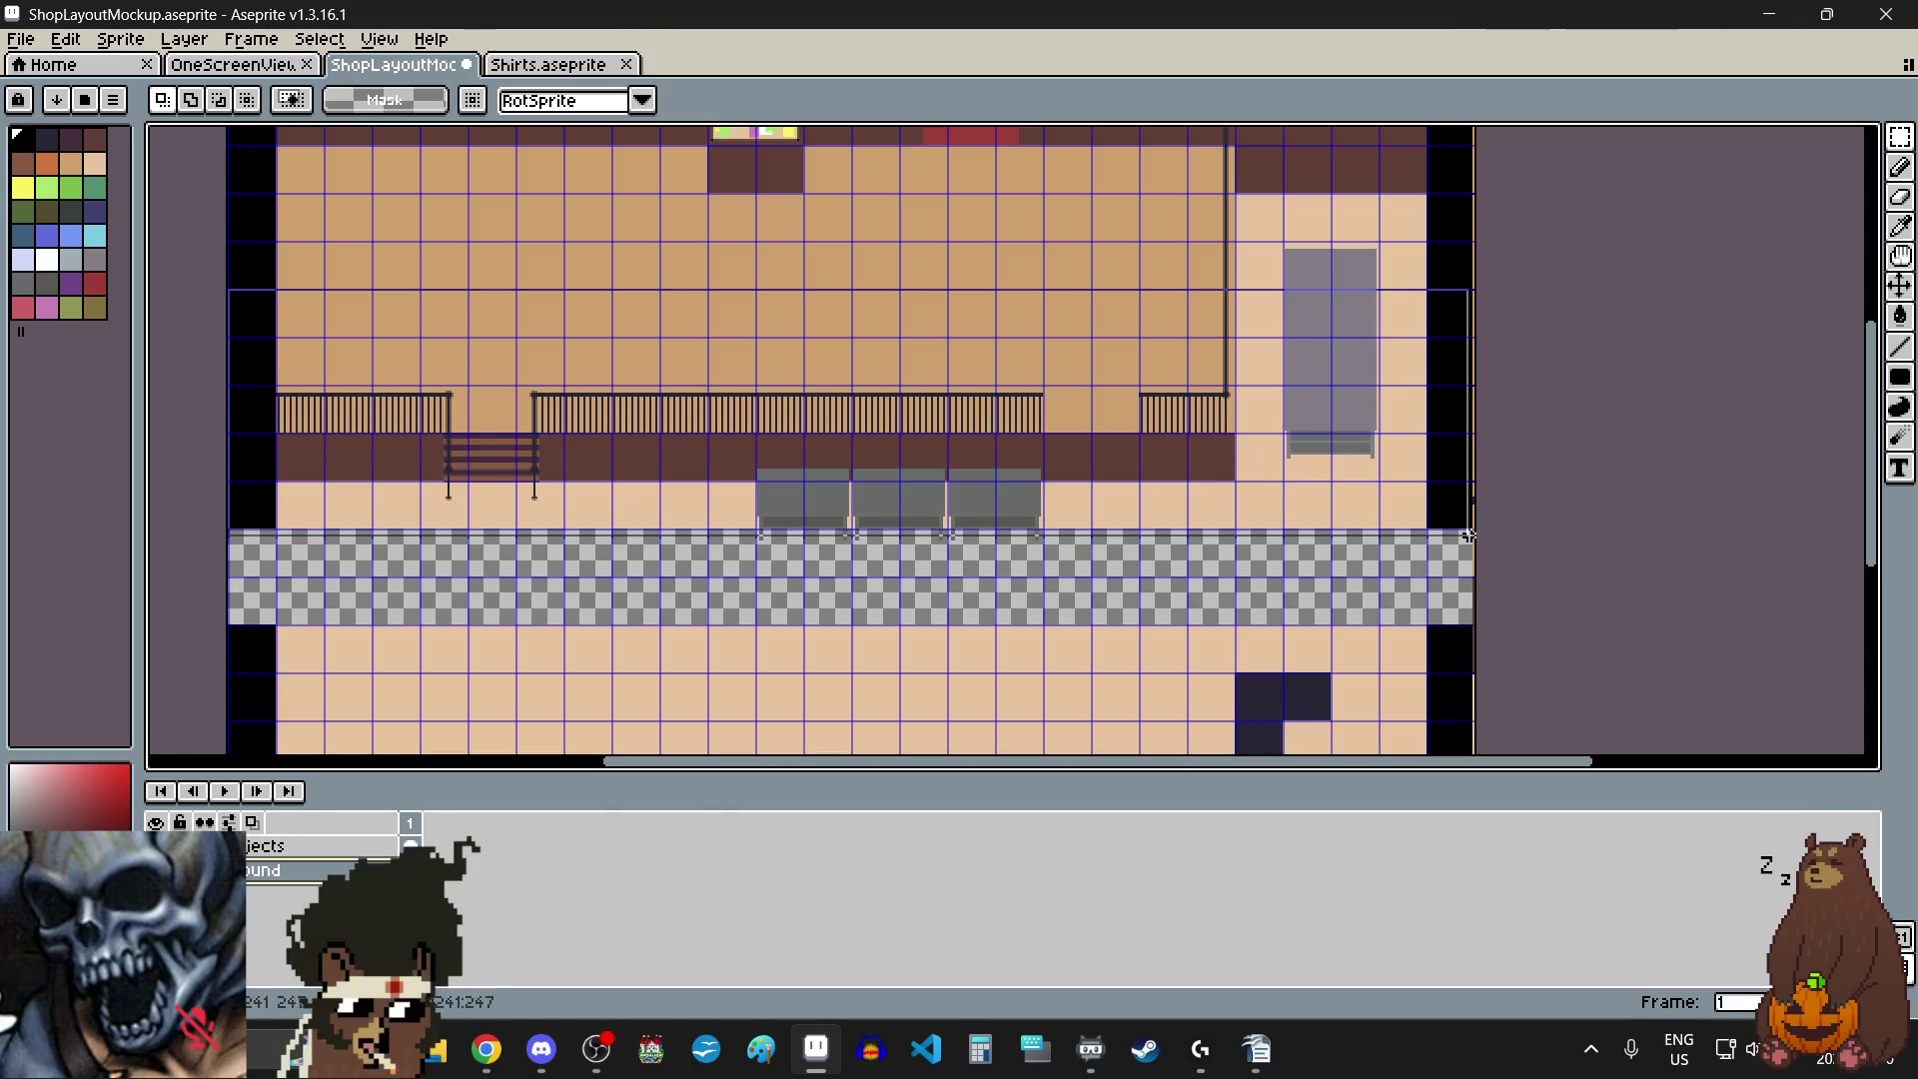
scroll(1468, 531, "up", 3)
scroll(1469, 530, "up", 2)
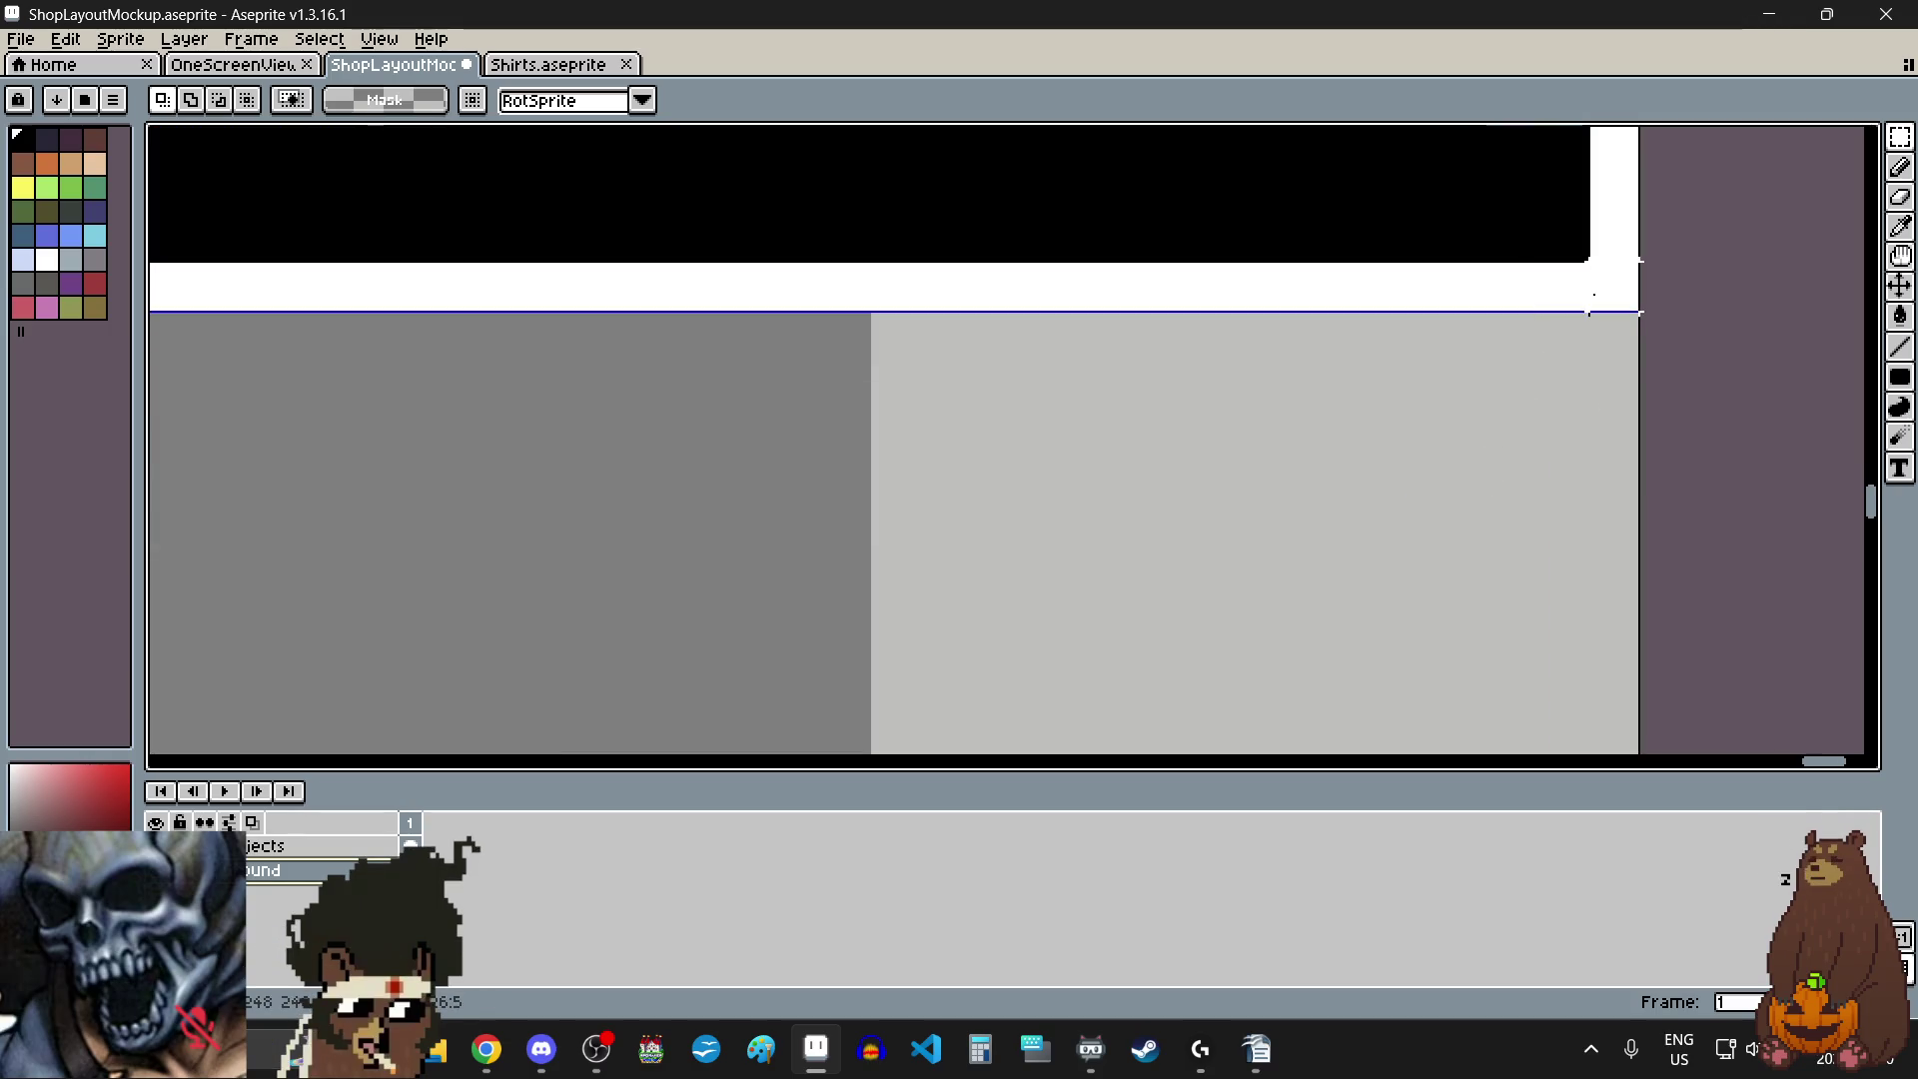
scroll(1393, 483, "down", 3)
scroll(1394, 484, "down", 3)
scroll(1404, 375, "up", 3)
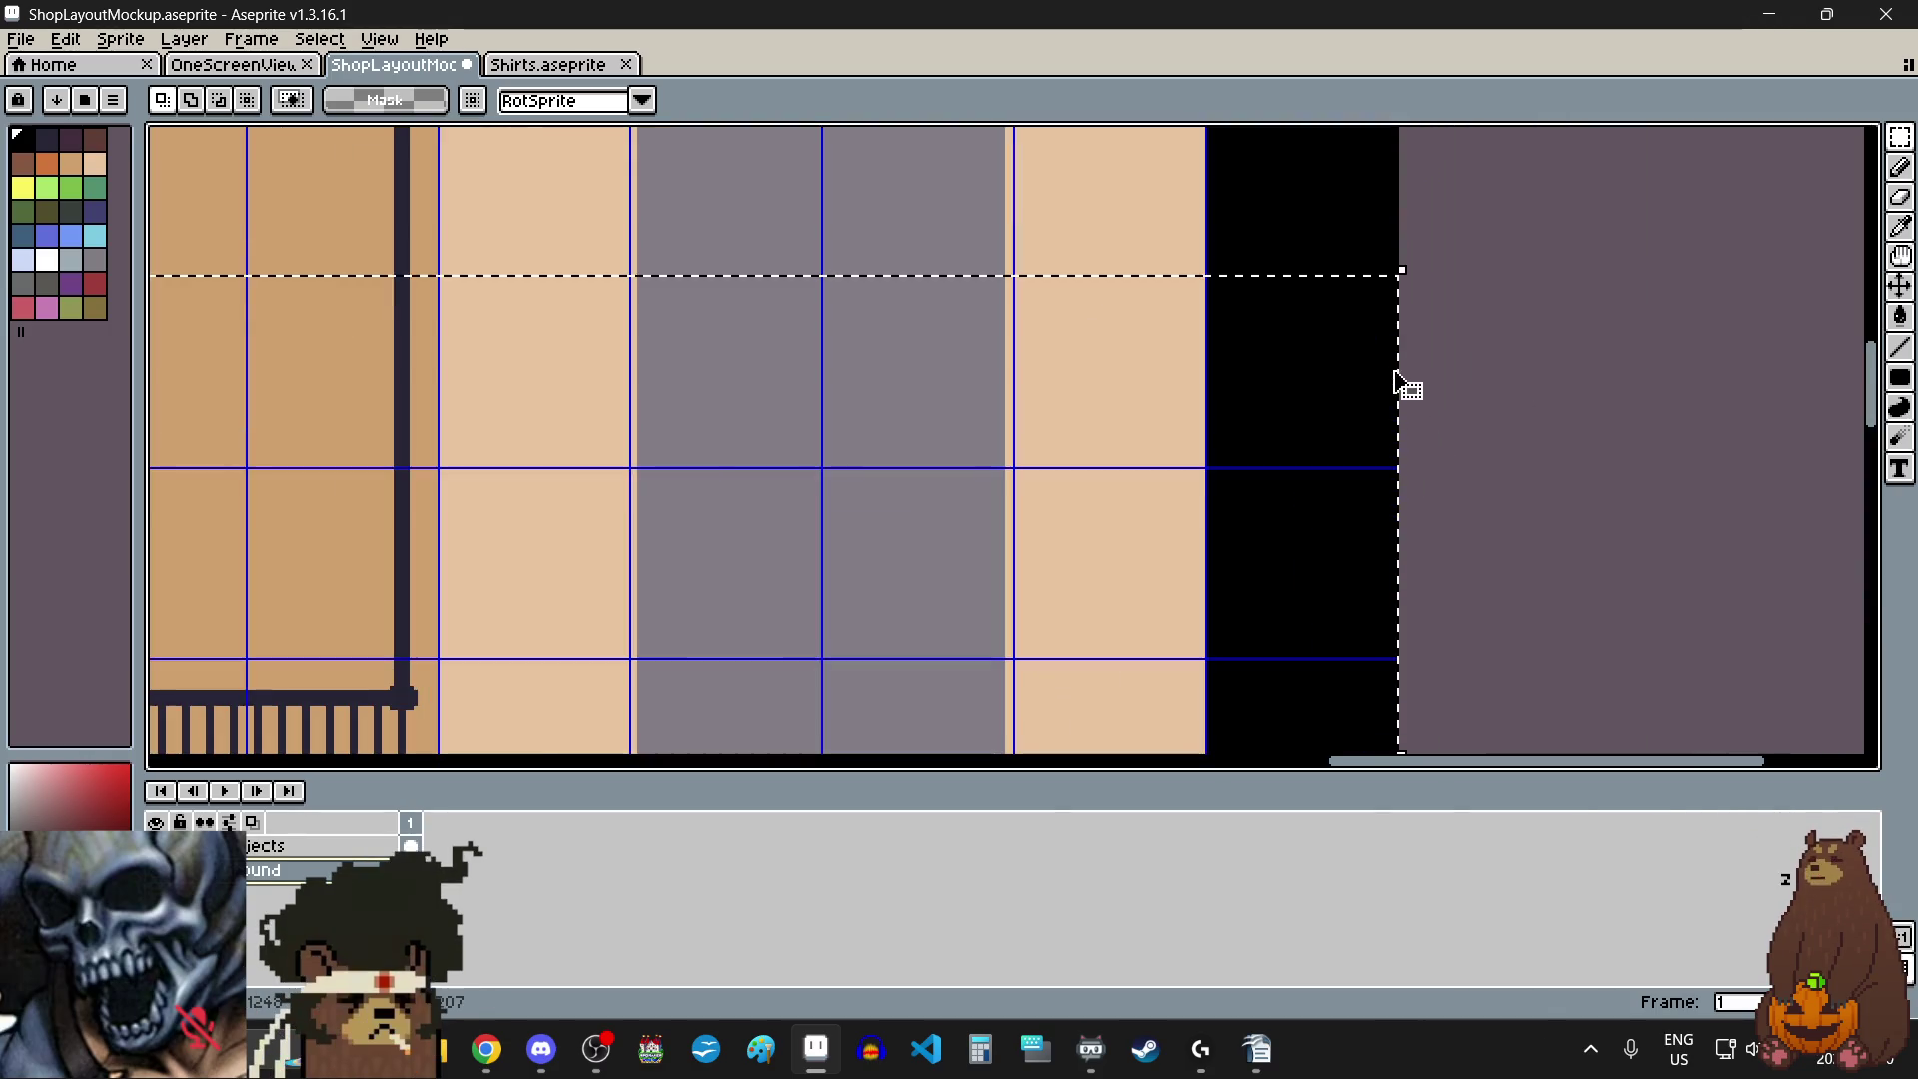
mouse_move(1384, 347)
left_mouse_down()
mouse_move(1362, 532)
mouse_move(1359, 449)
left_mouse_up()
scroll(1364, 515, "up", 2)
scroll(1359, 449, "down", 5)
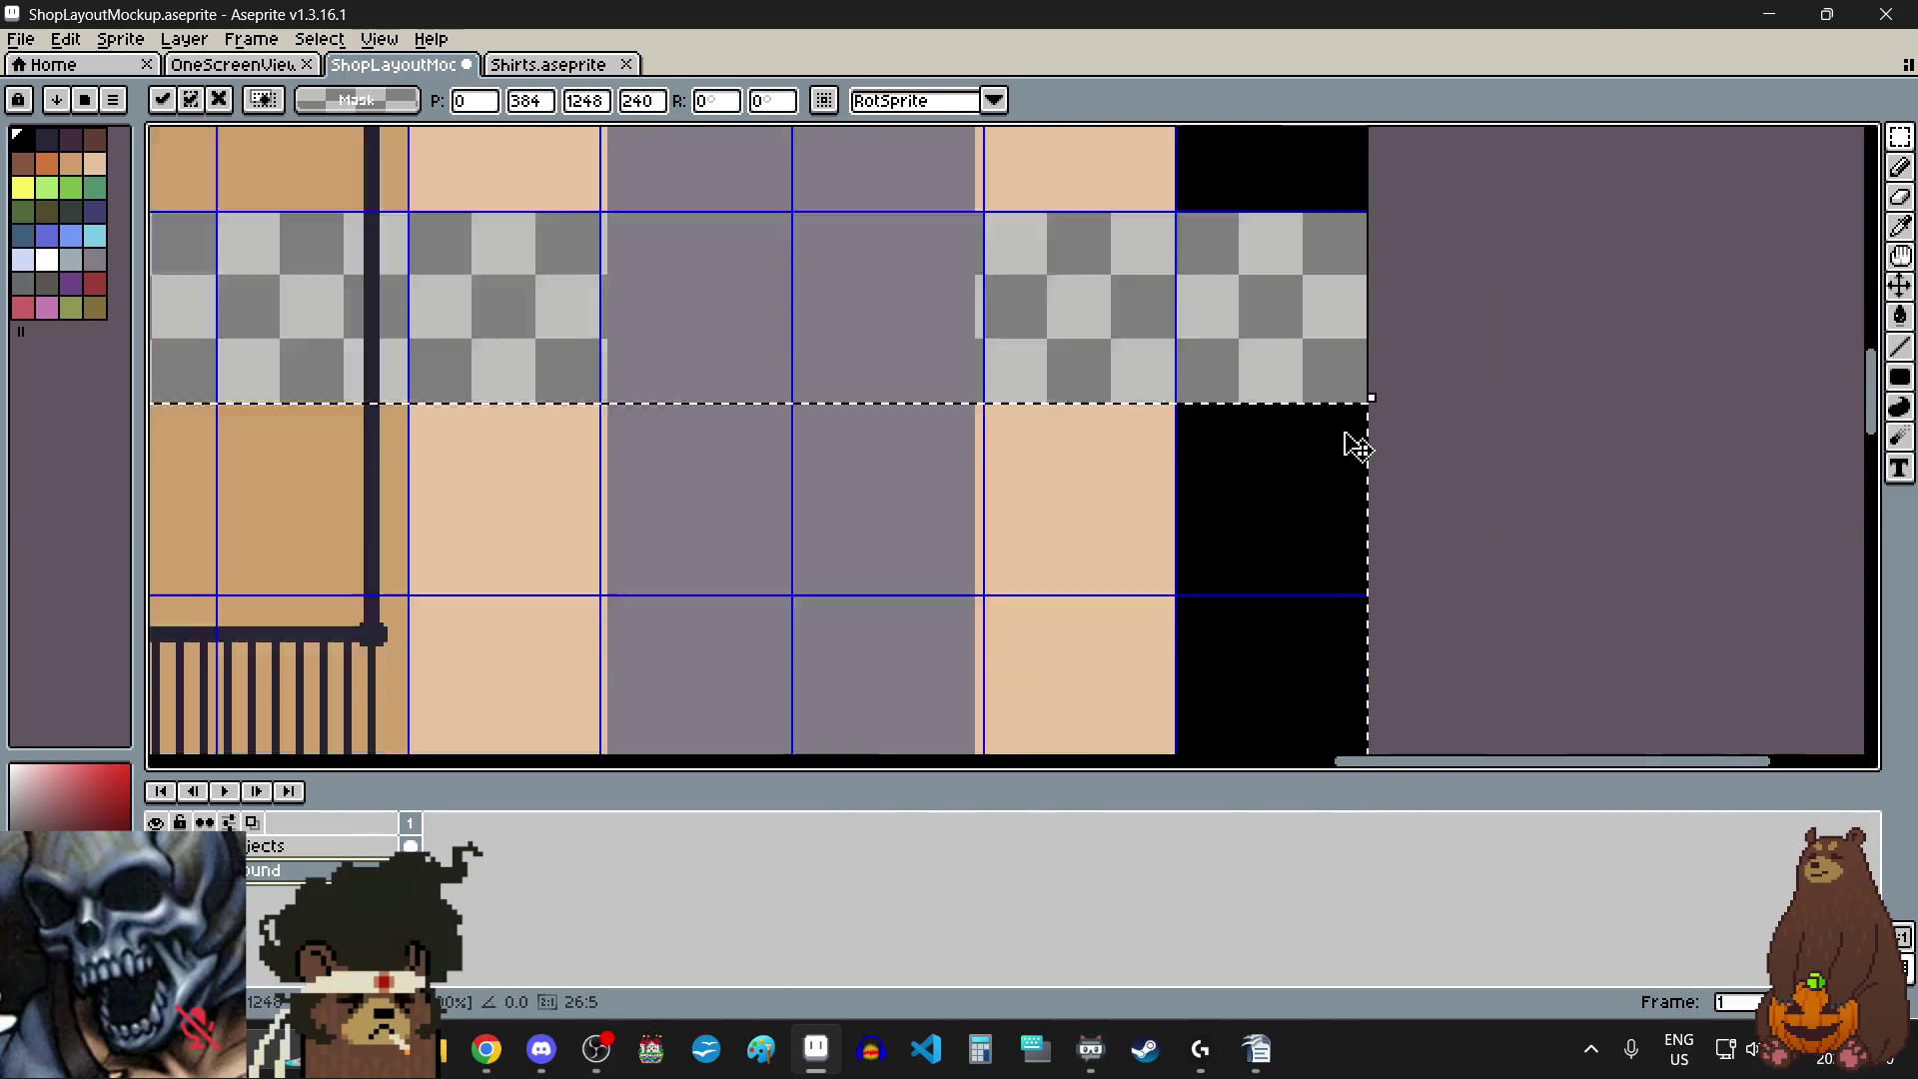
left_click(1452, 505)
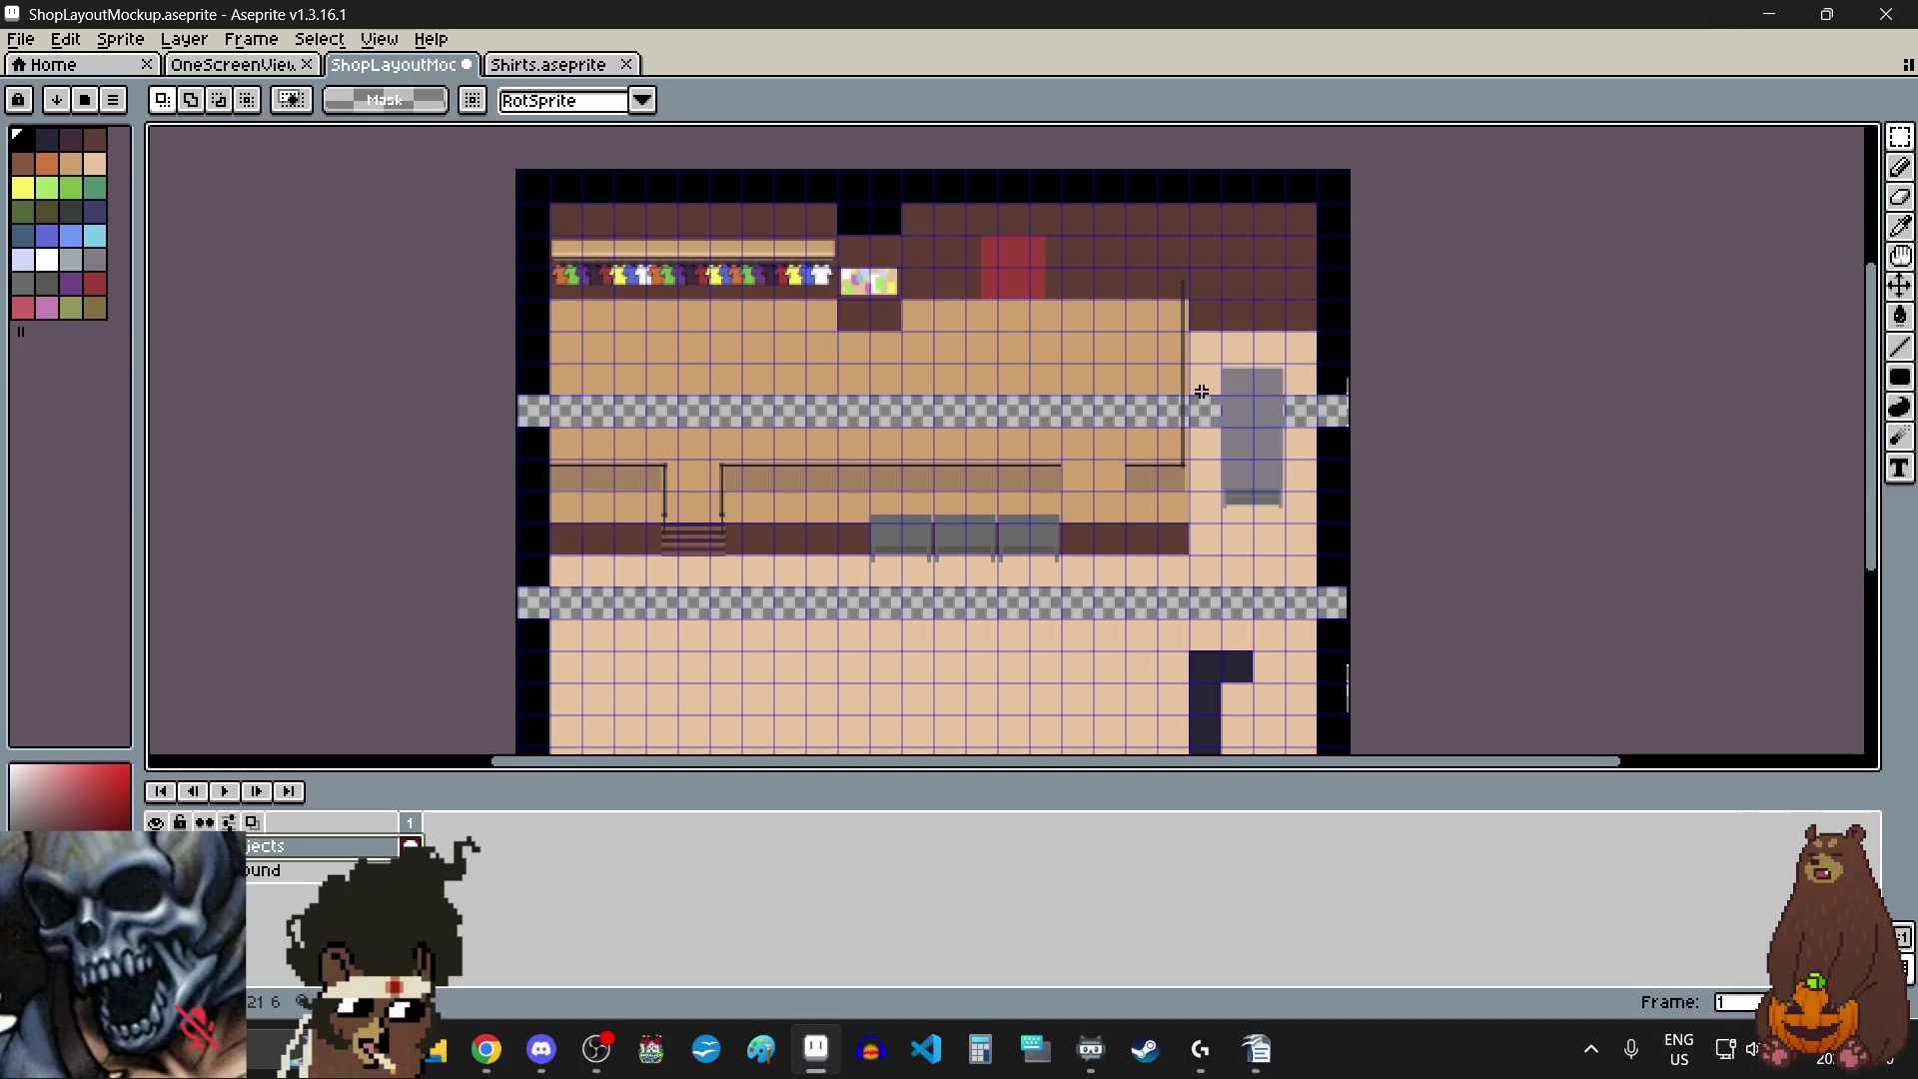
- Reselect the railing band, nudge it left and up to snap onto the grid, and commit
scroll(1339, 359, "up", 5)
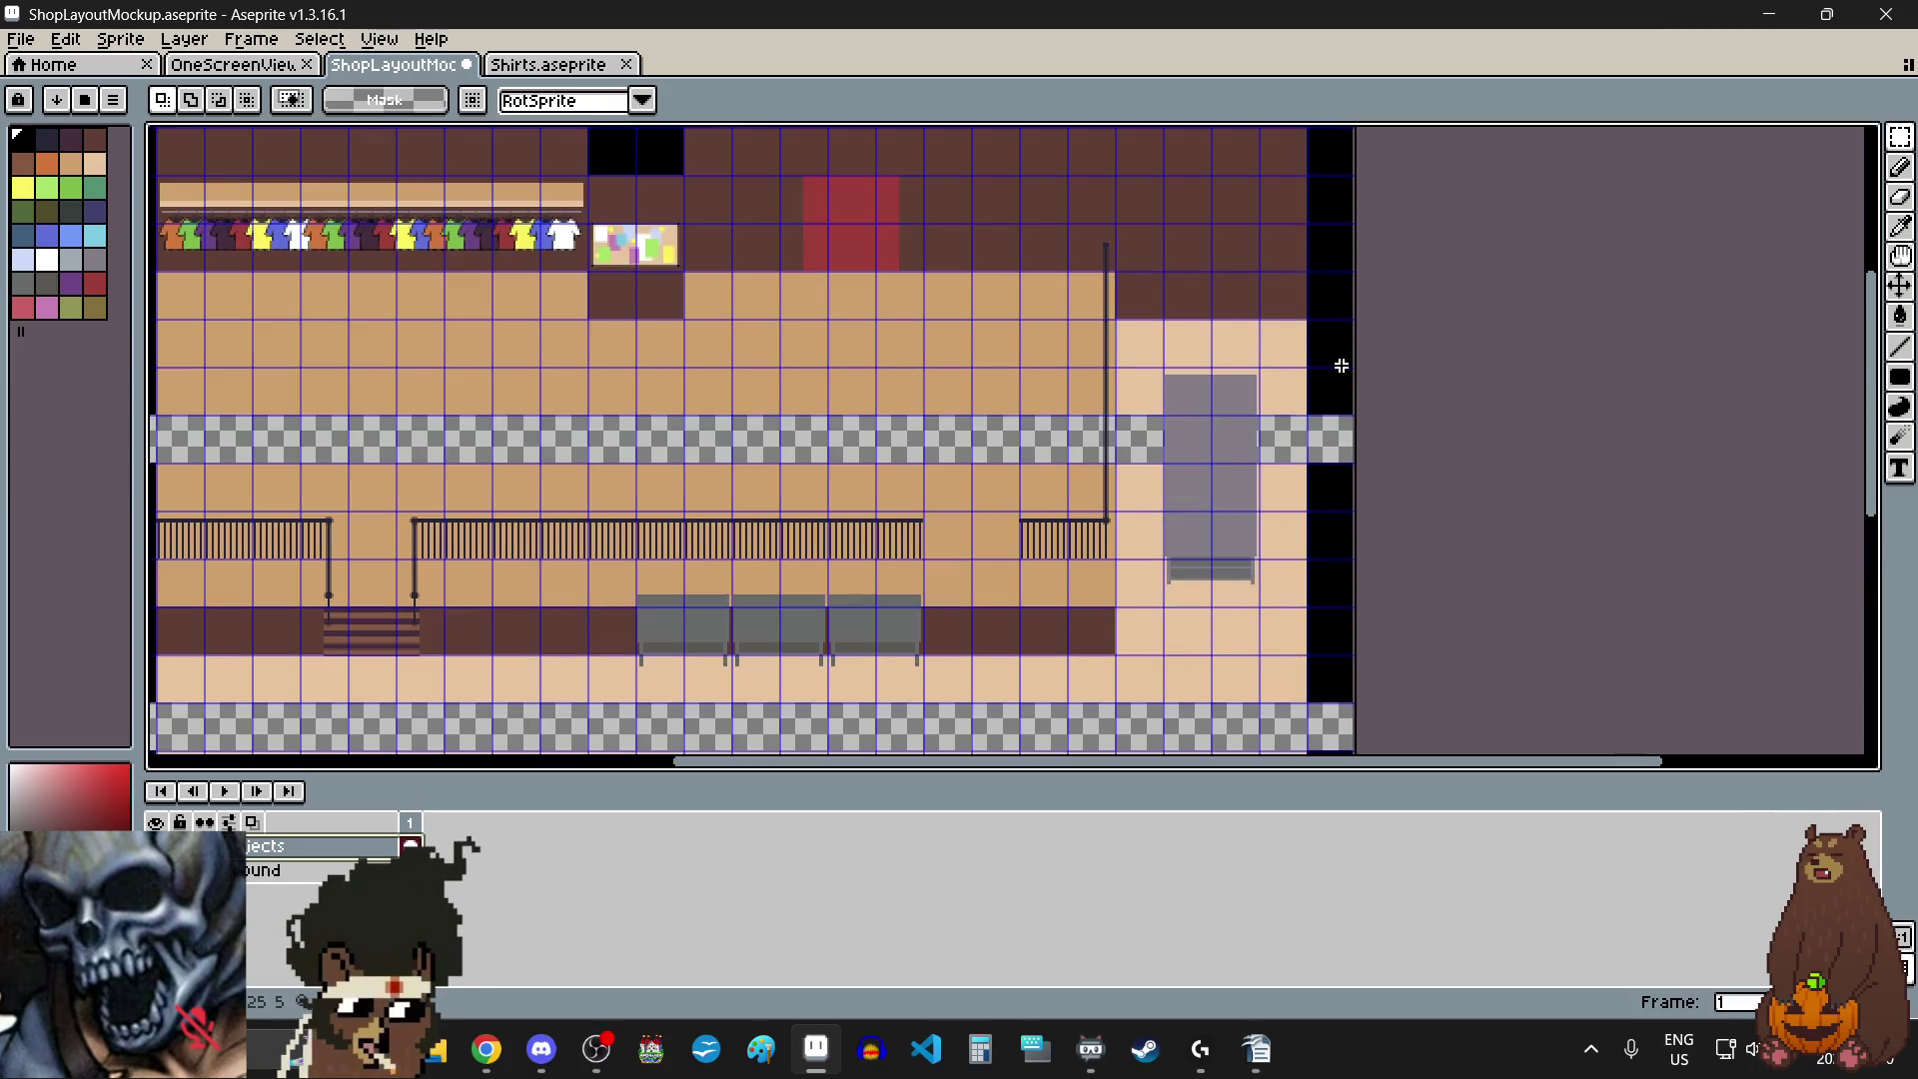
scroll(1467, 317, "down", 6)
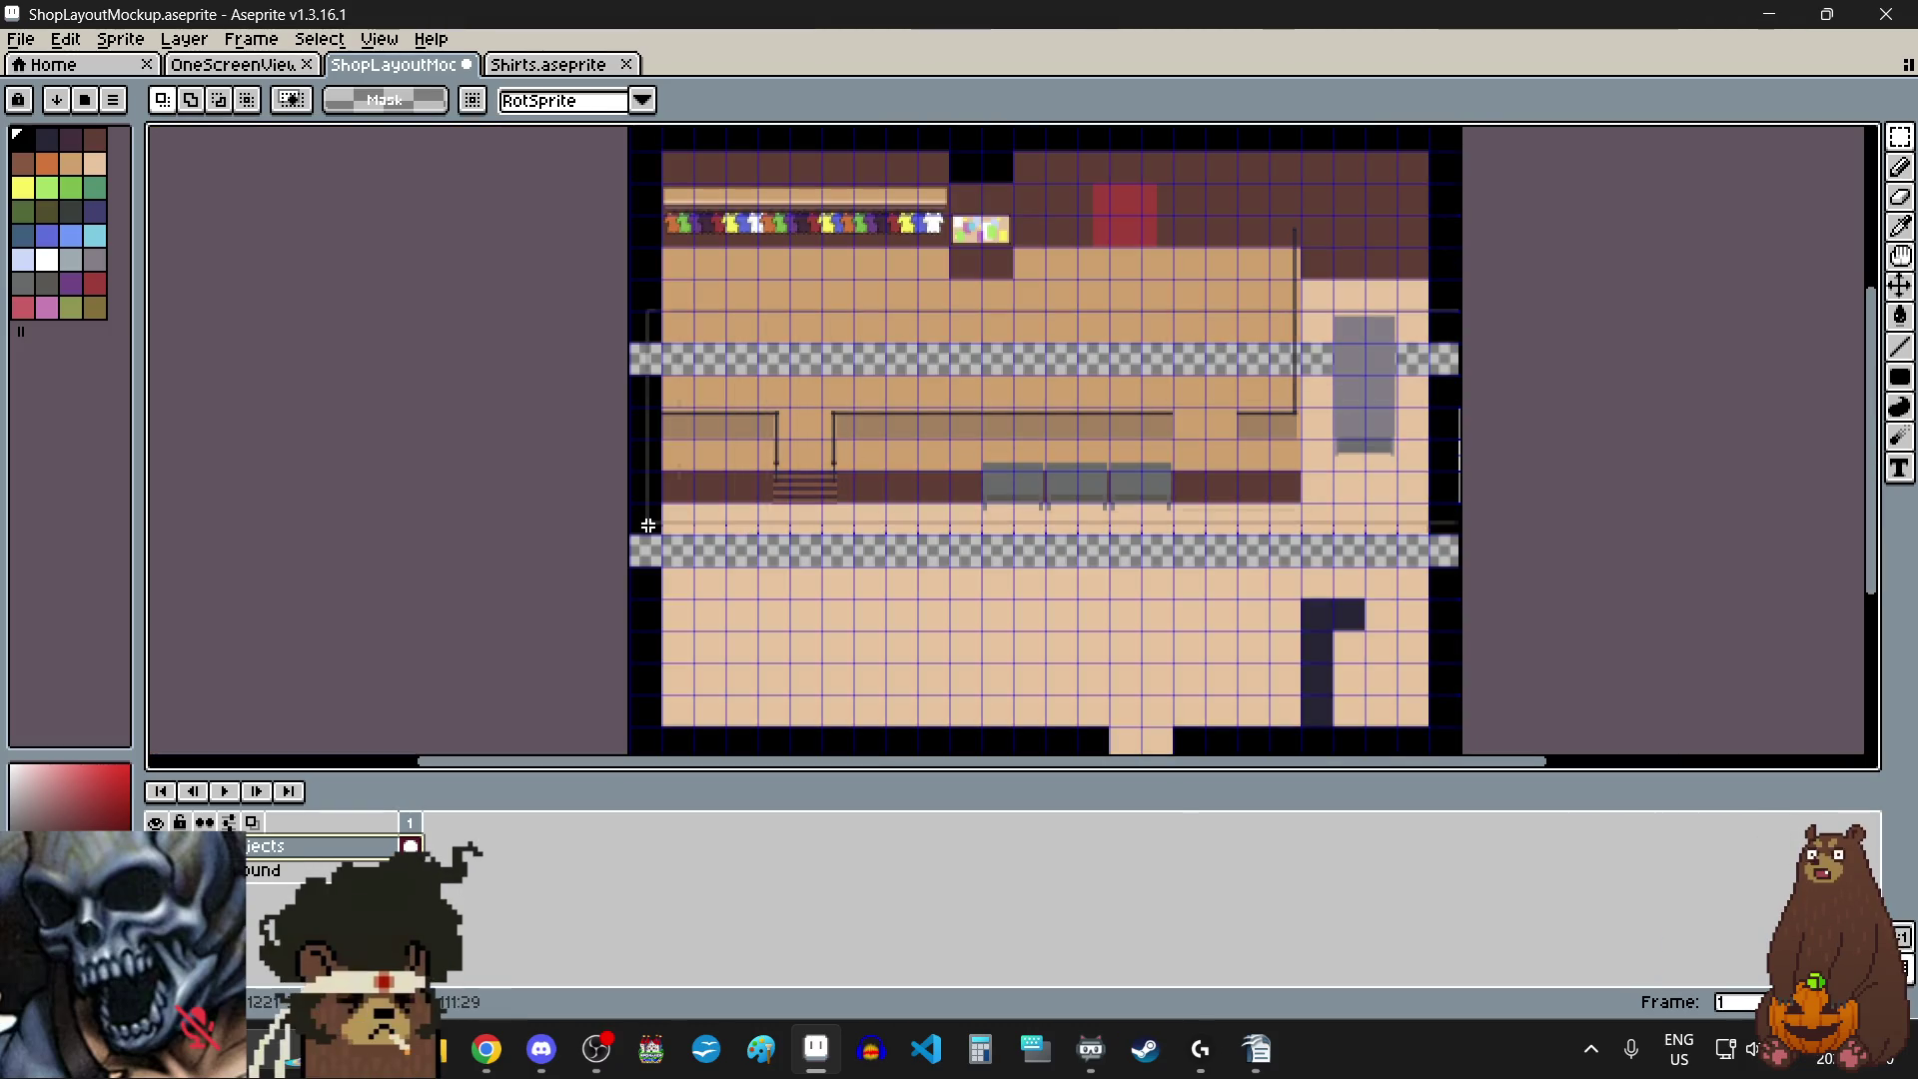
scroll(627, 553, "up", 5)
scroll(644, 314, "up", 4)
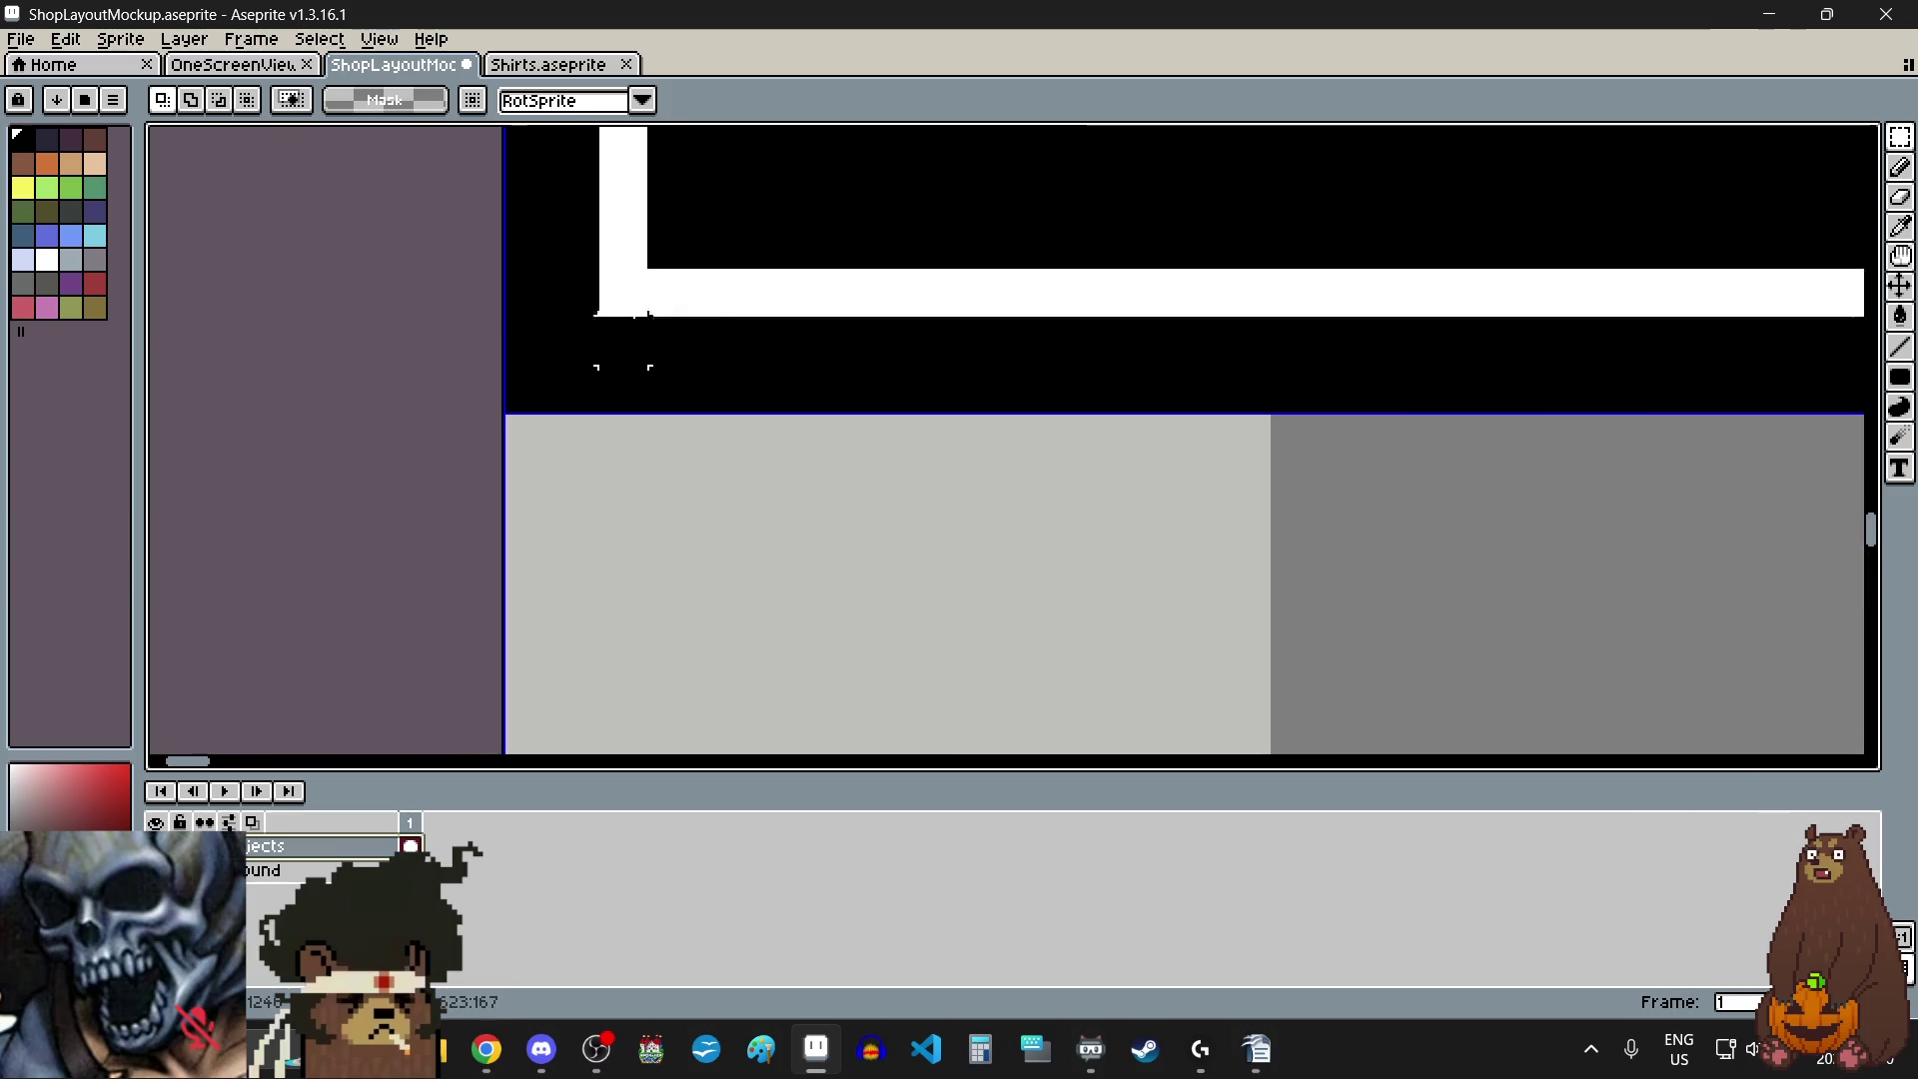
scroll(522, 520, "down", 5)
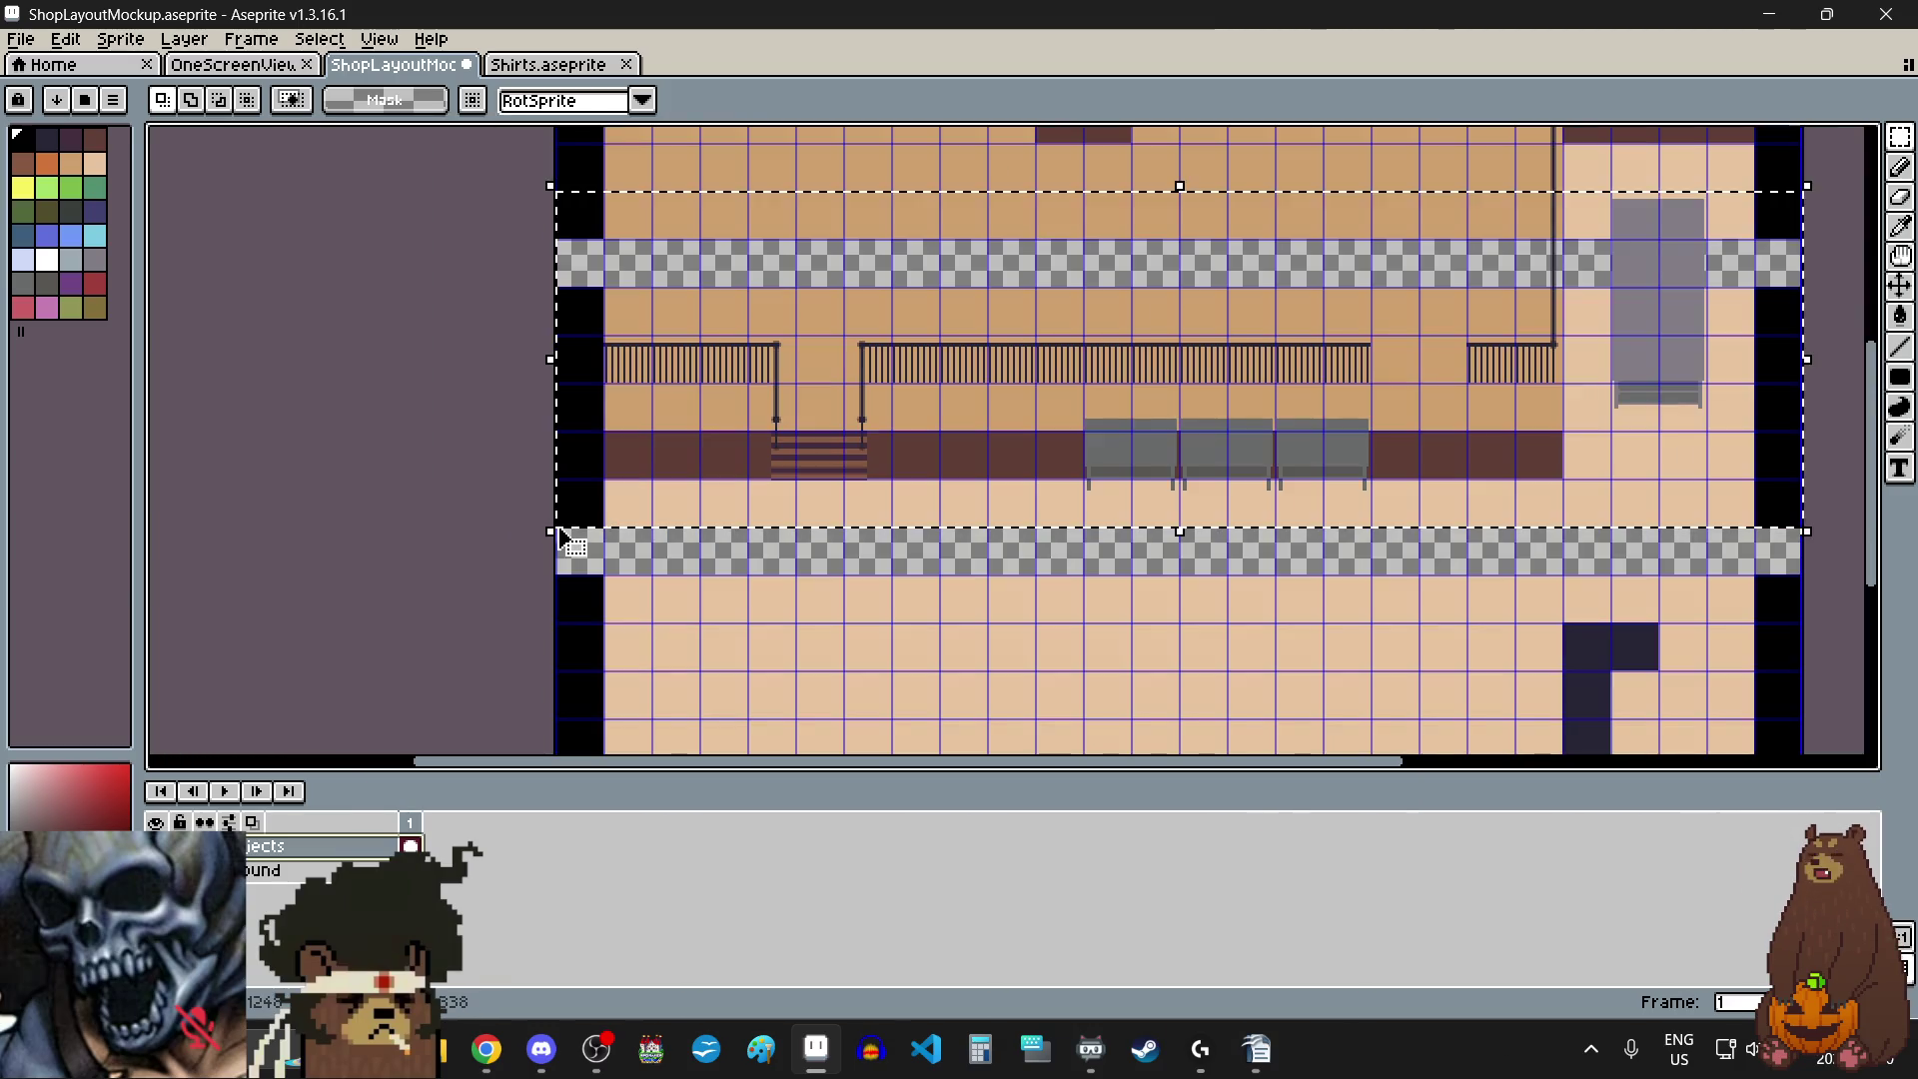
scroll(570, 207, "up", 5)
left_click(599, 295)
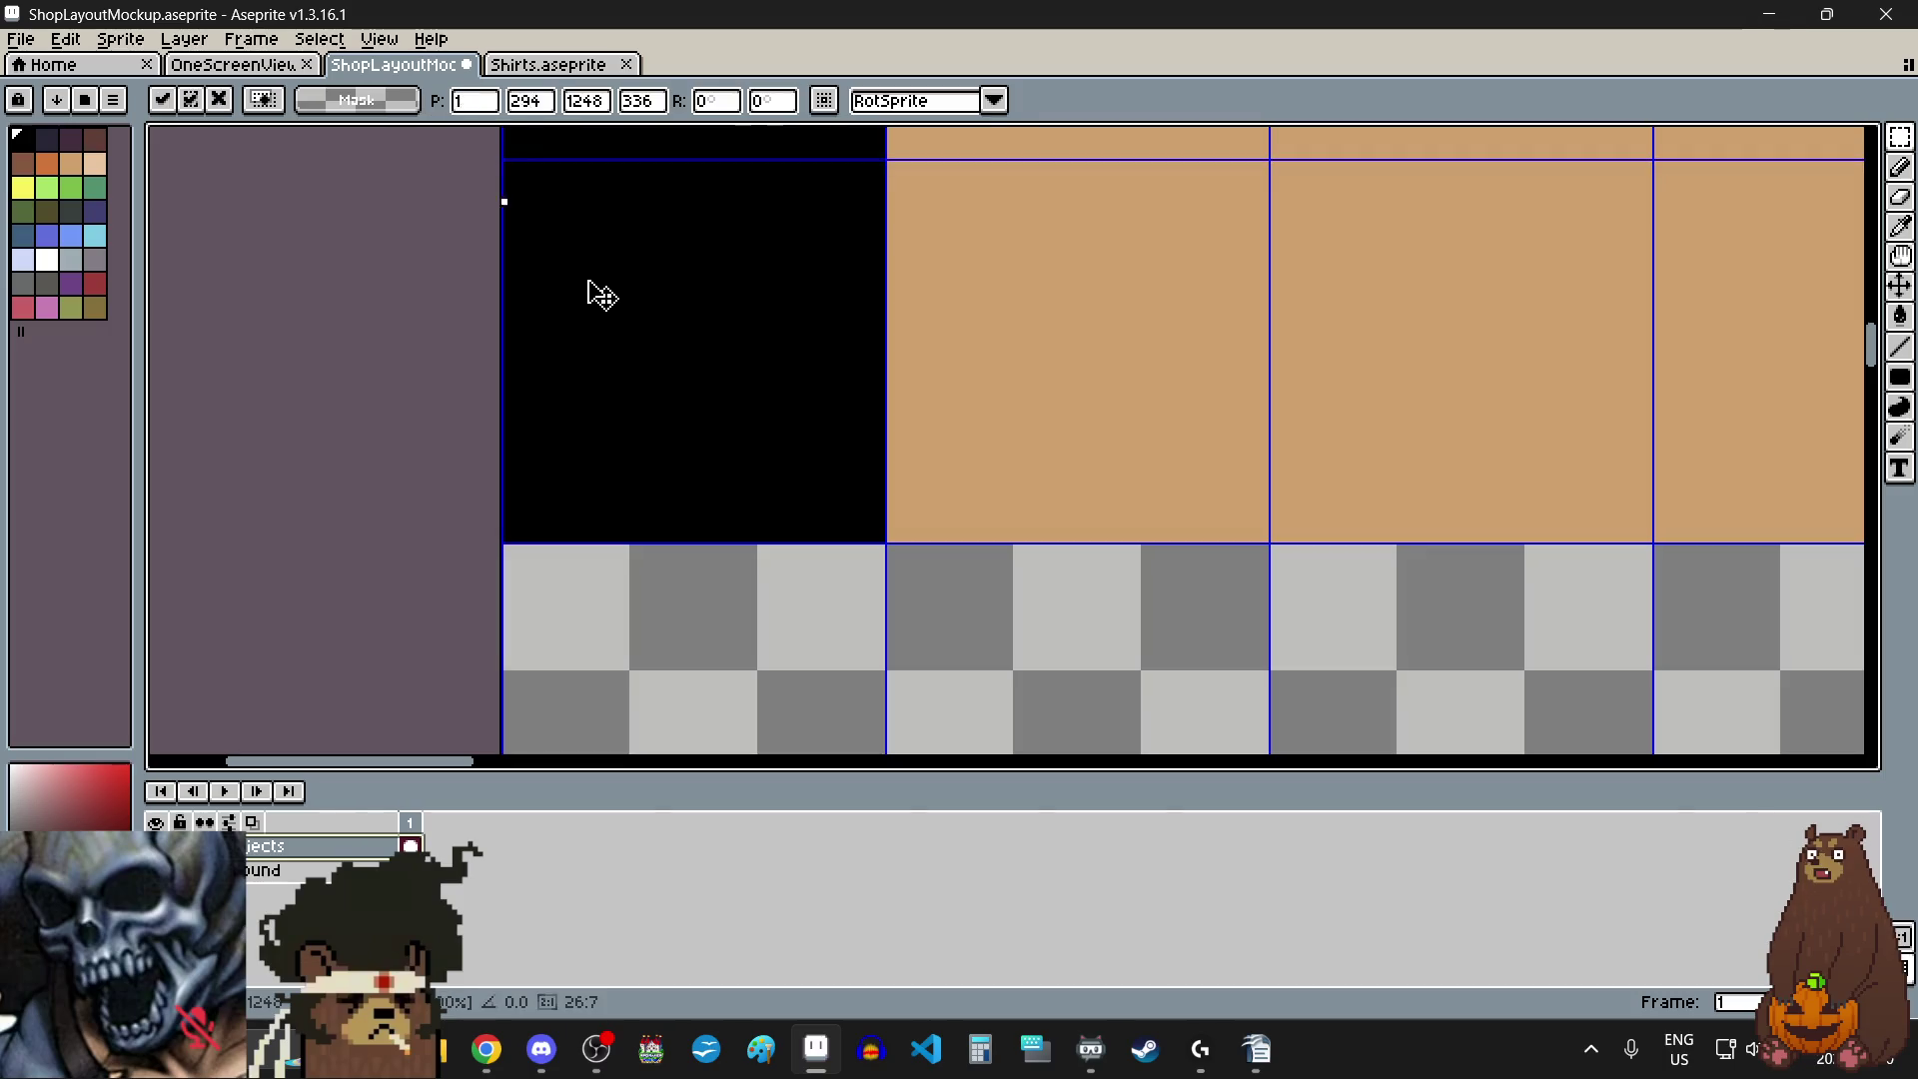
scroll(600, 640, "up", 3)
left_click_drag(500, 579, 518, 532)
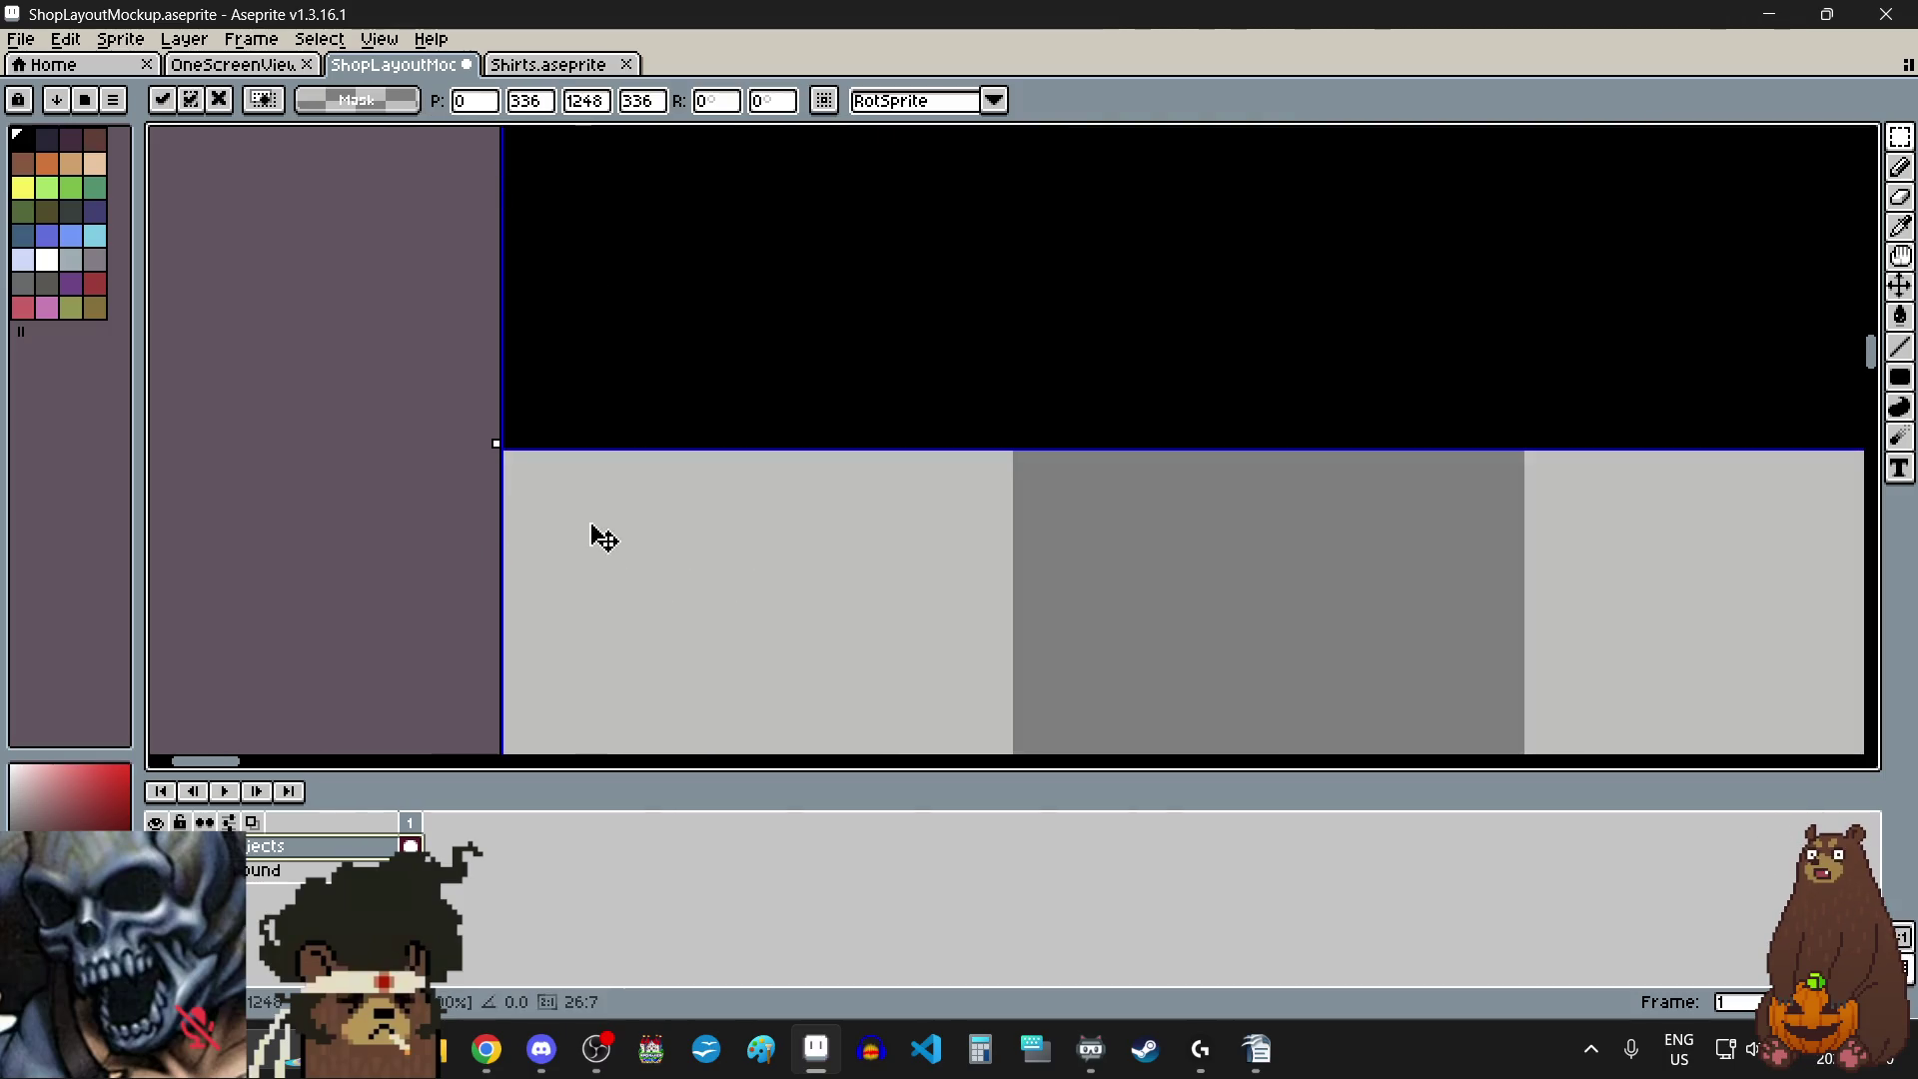
scroll(600, 537, "down", 4)
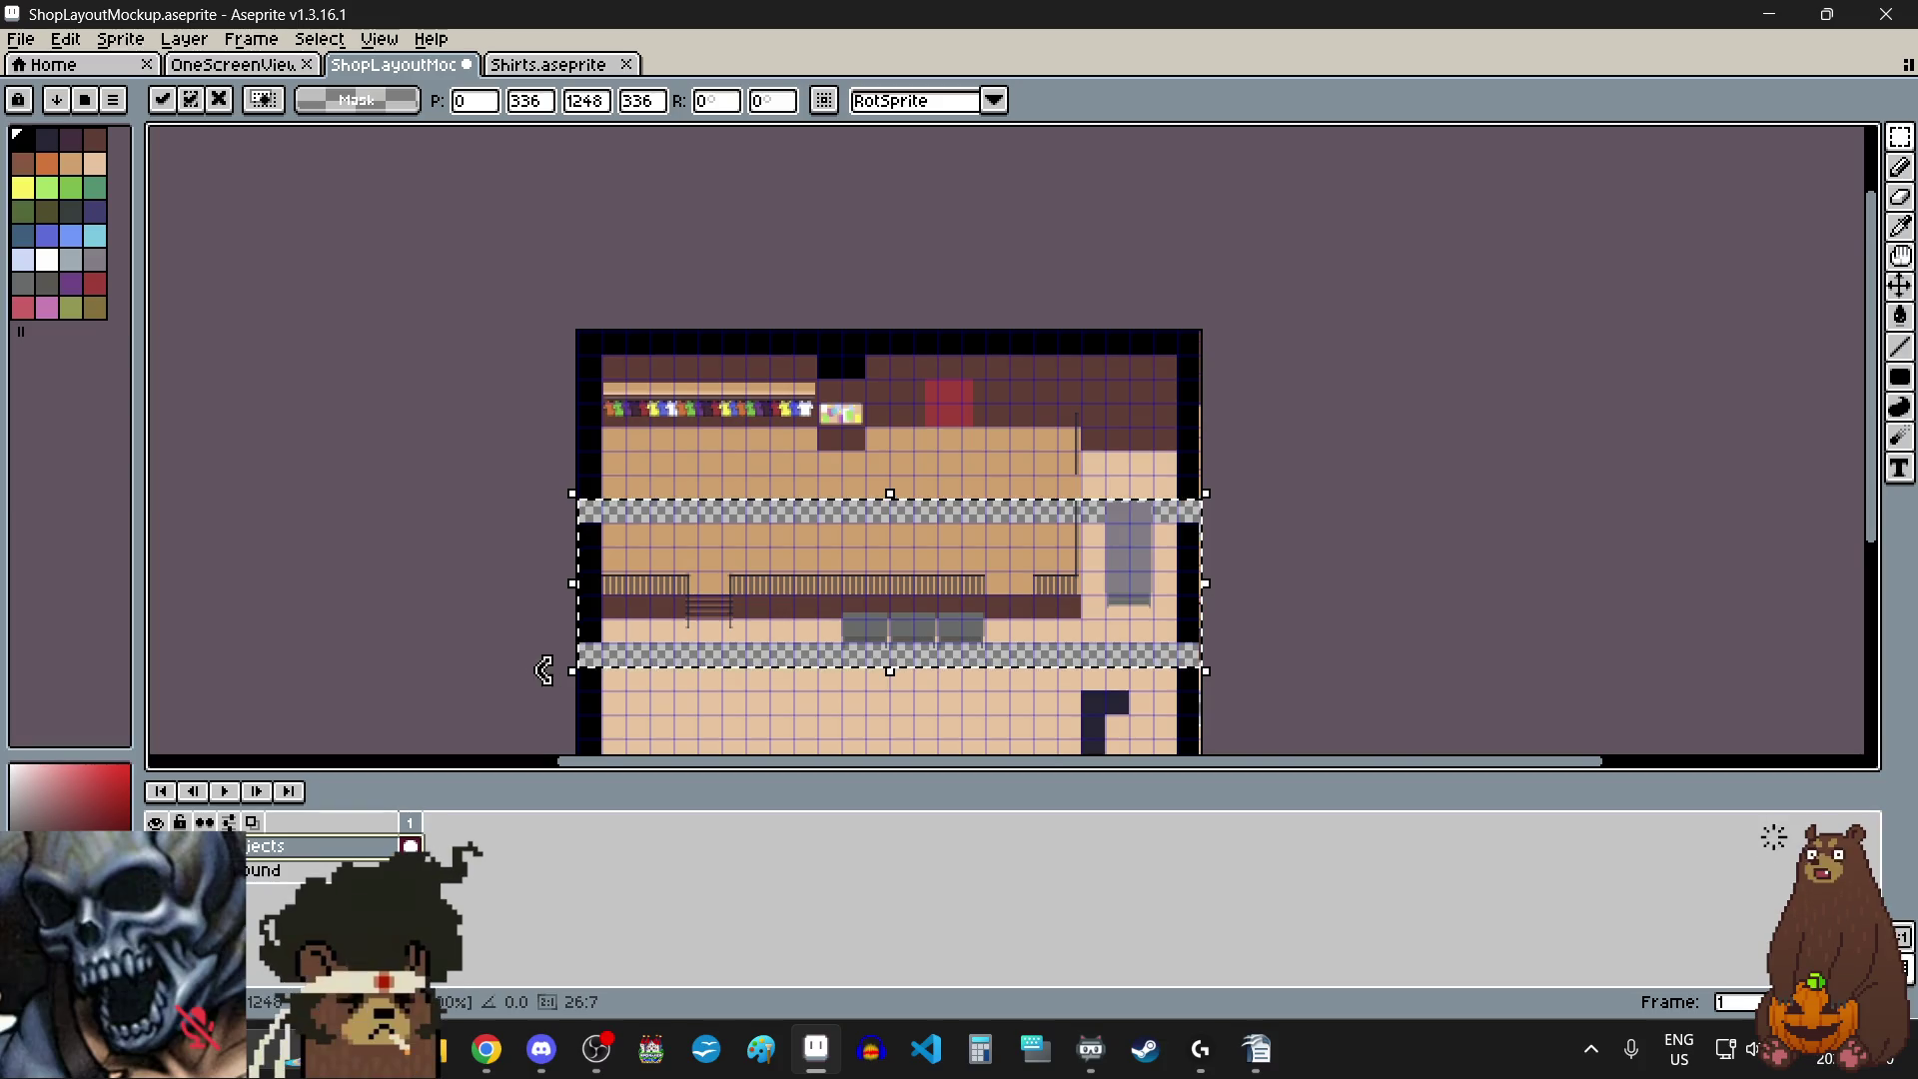
scroll(544, 664, "up", 1)
left_click(489, 603)
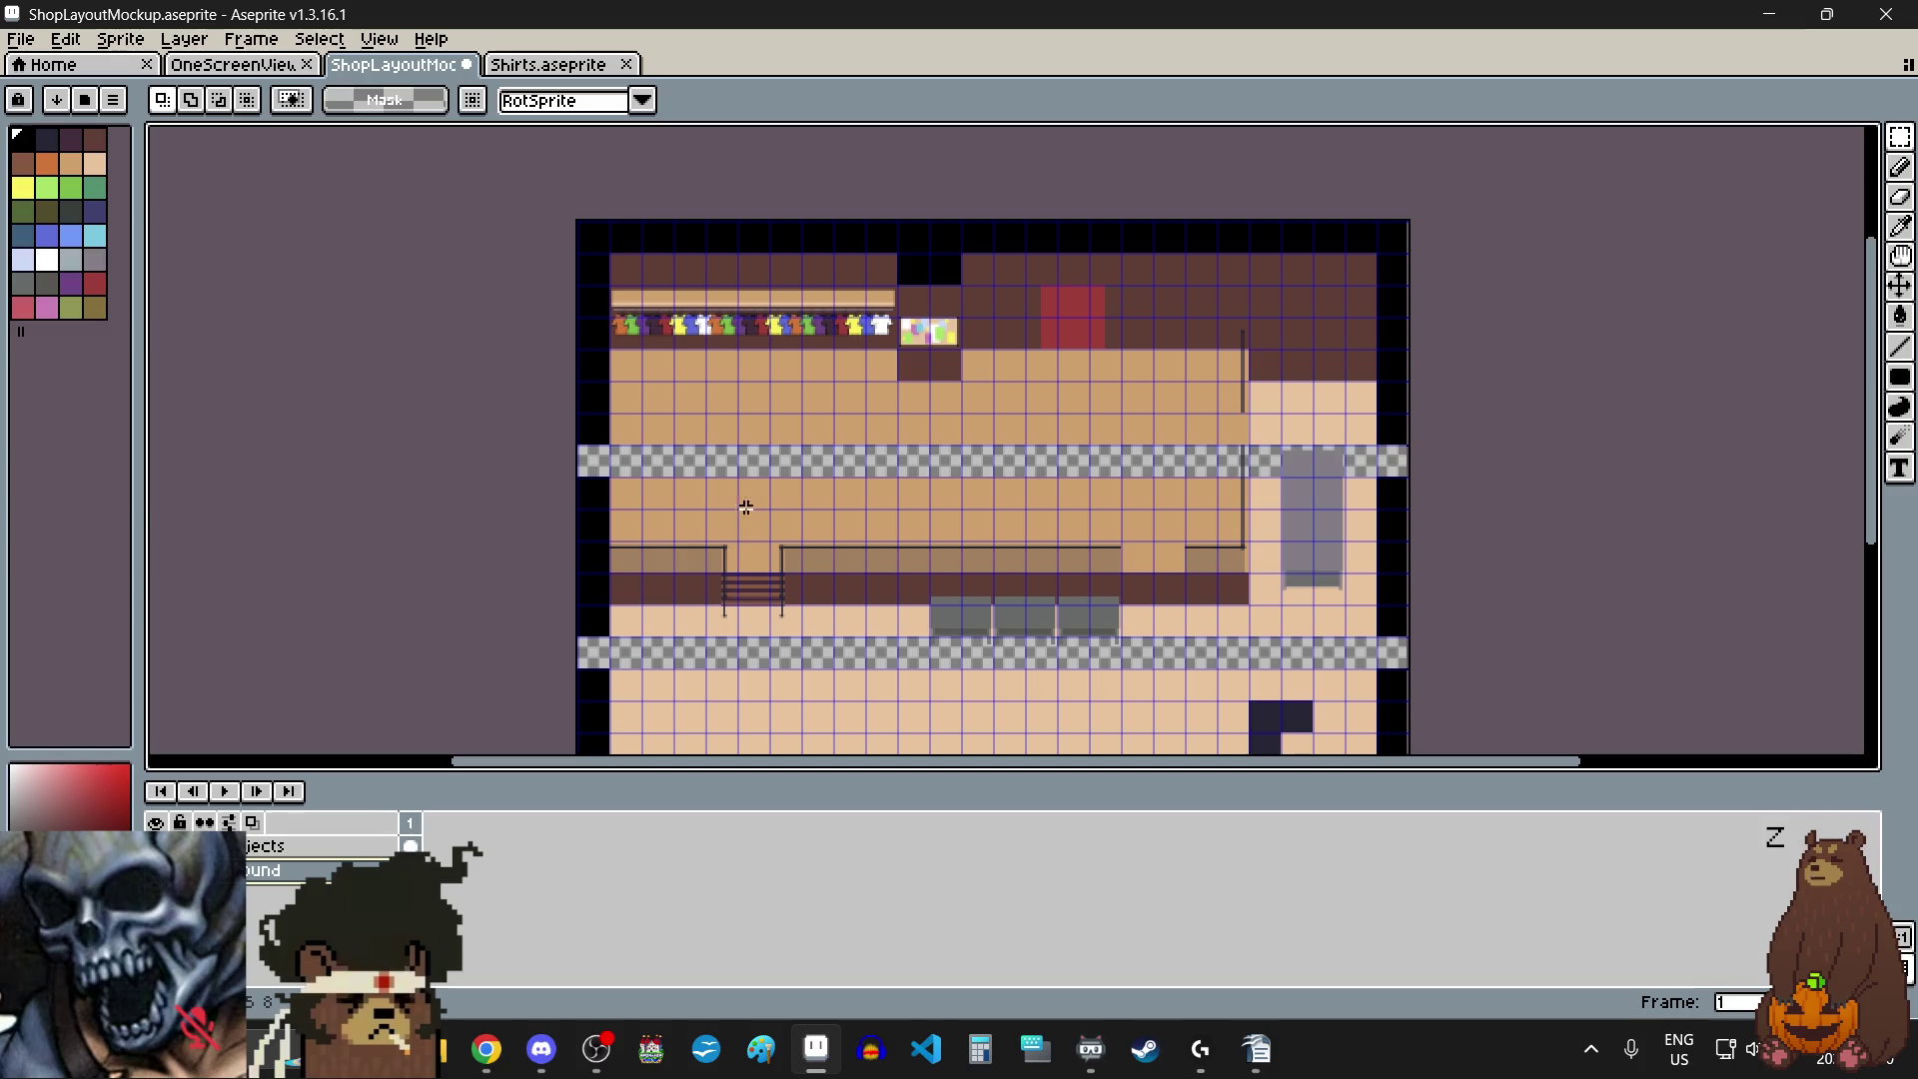
scroll(589, 416, "up", 5)
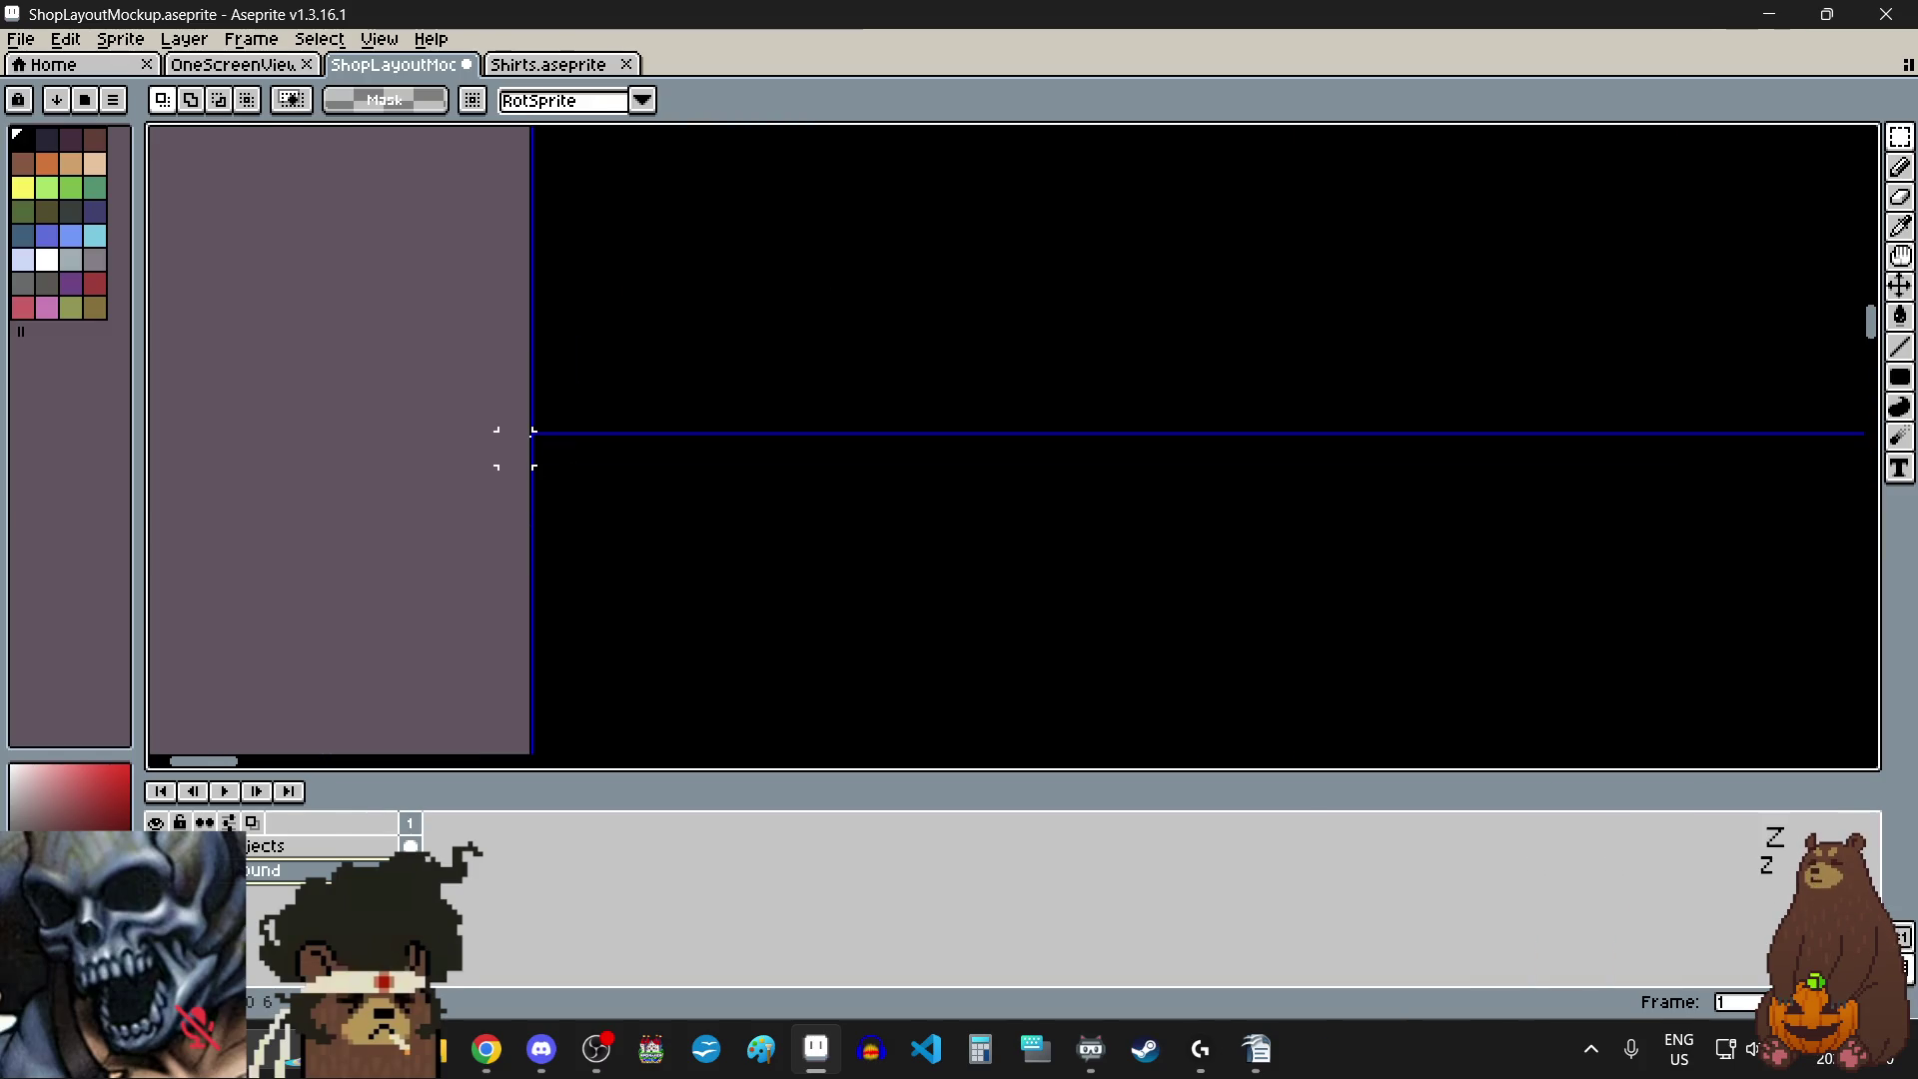
scroll(547, 448, "down", 5)
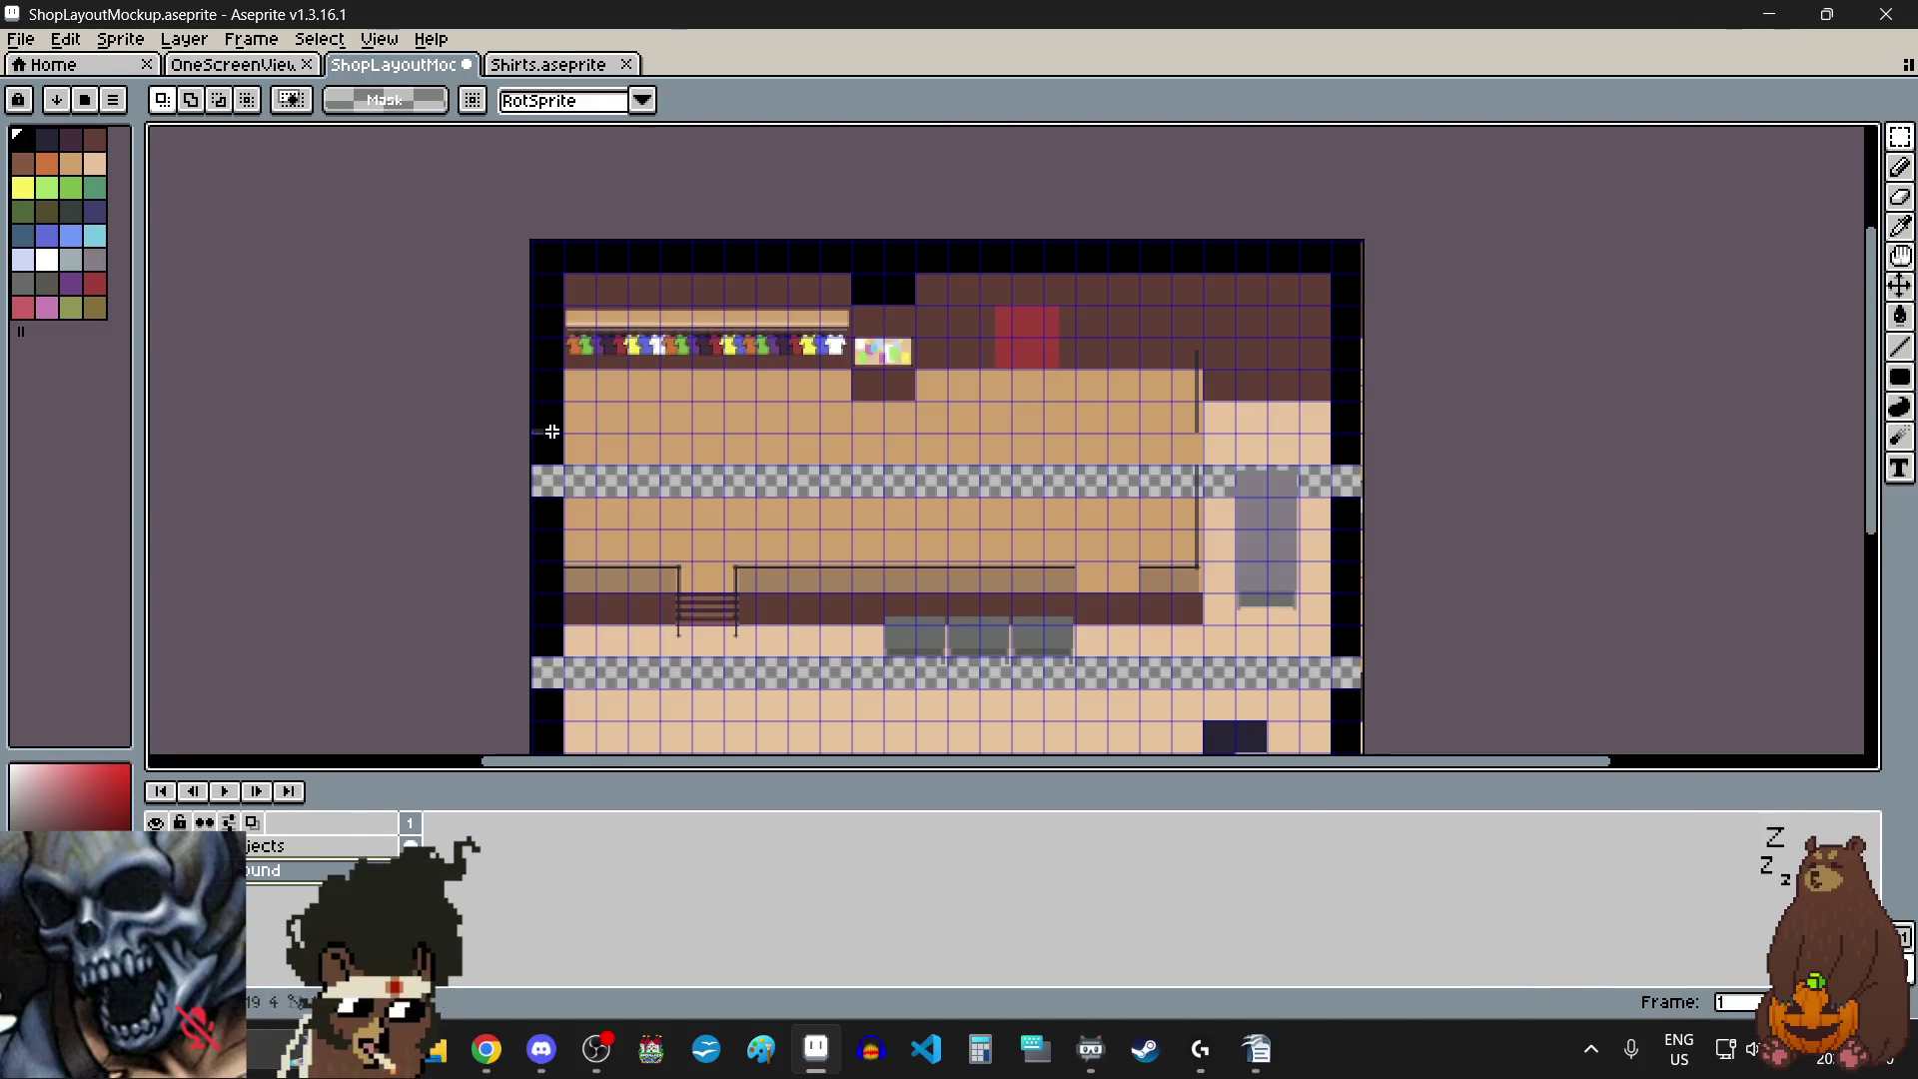
- Select a horizontal strip across the shop floor and delete it
mouse_move(1178, 450)
left_mouse_down()
mouse_move(1301, 433)
mouse_move(1383, 480)
mouse_move(1336, 236)
mouse_move(1421, 540)
mouse_move(1413, 493)
left_mouse_up()
scroll(1384, 479, "up", 5)
scroll(1336, 236, "up", 3)
scroll(1083, 445, "down", 5)
key("Delete")
- Stretch the floor tiles down over the upper empty gap and commit
scroll(1036, 424, "up", 5)
left_click_drag(964, 319, 955, 510)
scroll(984, 450, "down", 5)
scroll(992, 457, "up", 5)
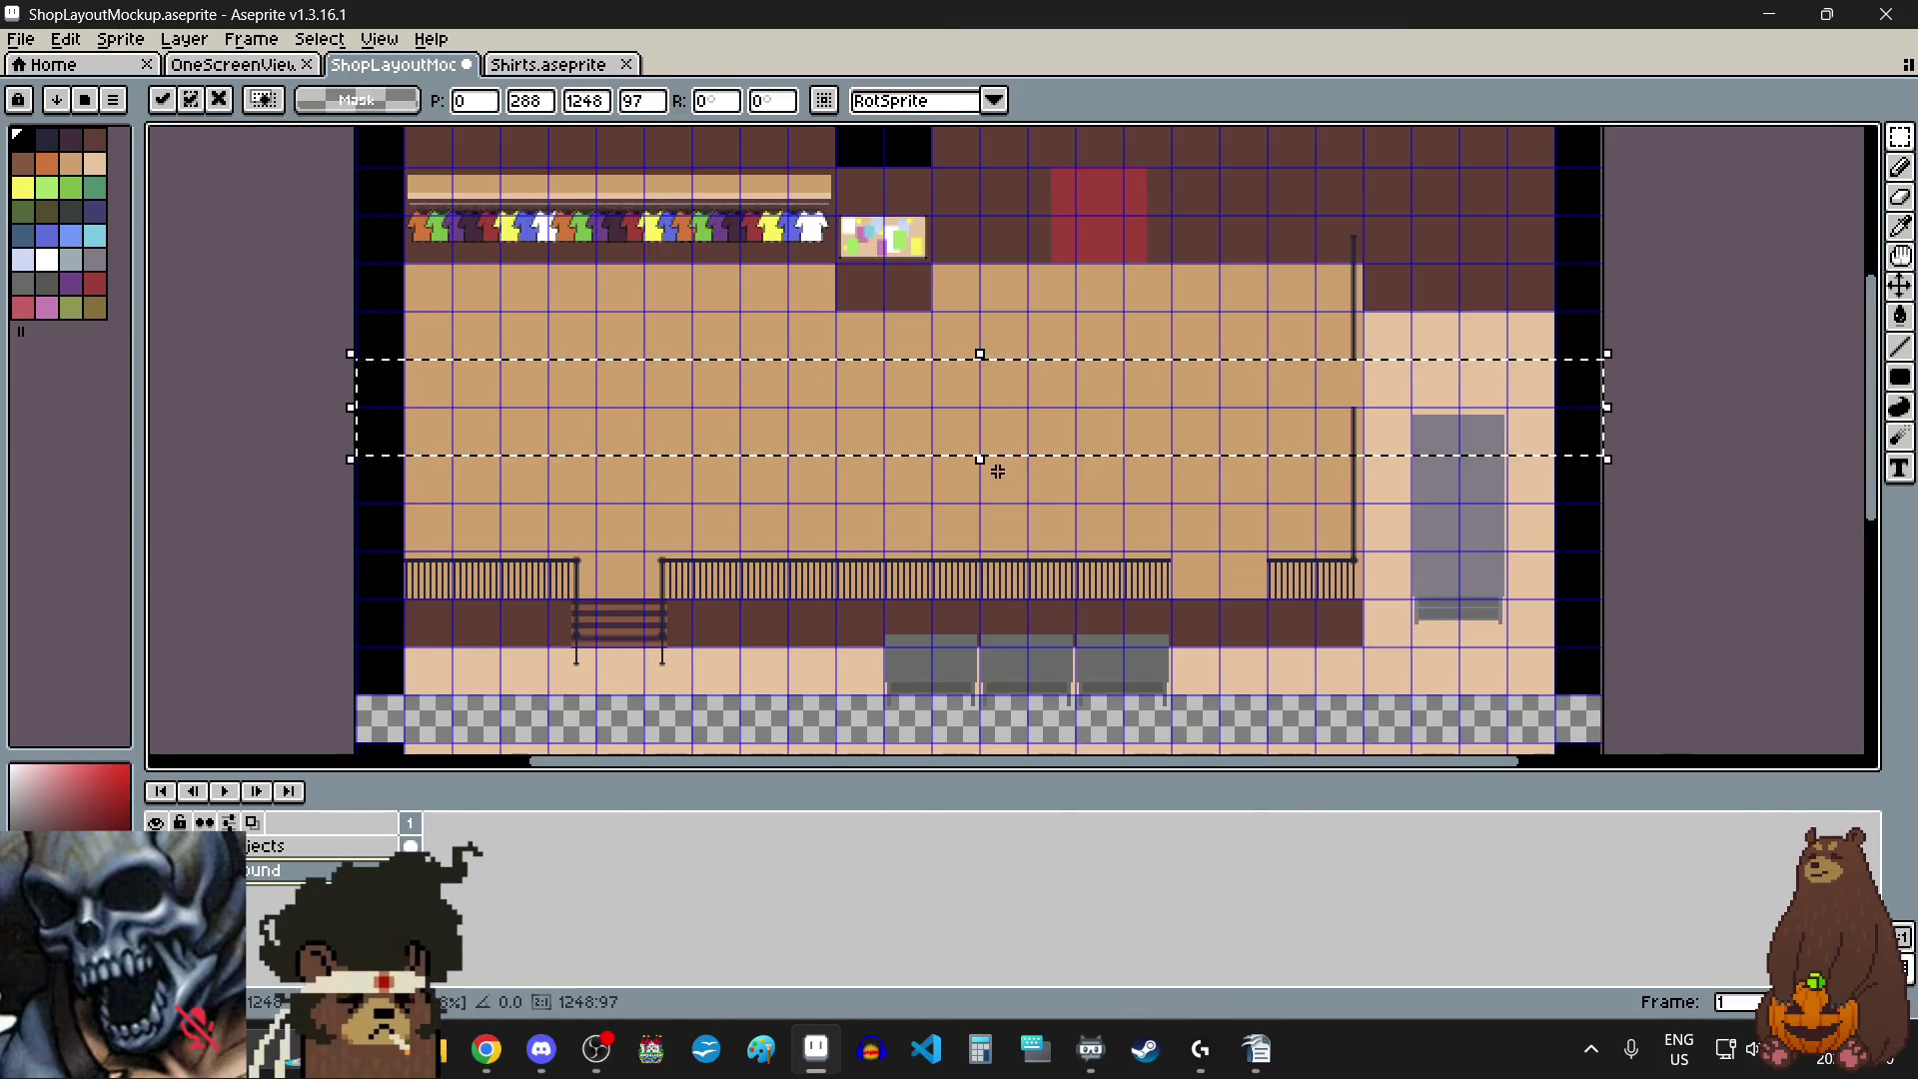
left_click(1009, 515)
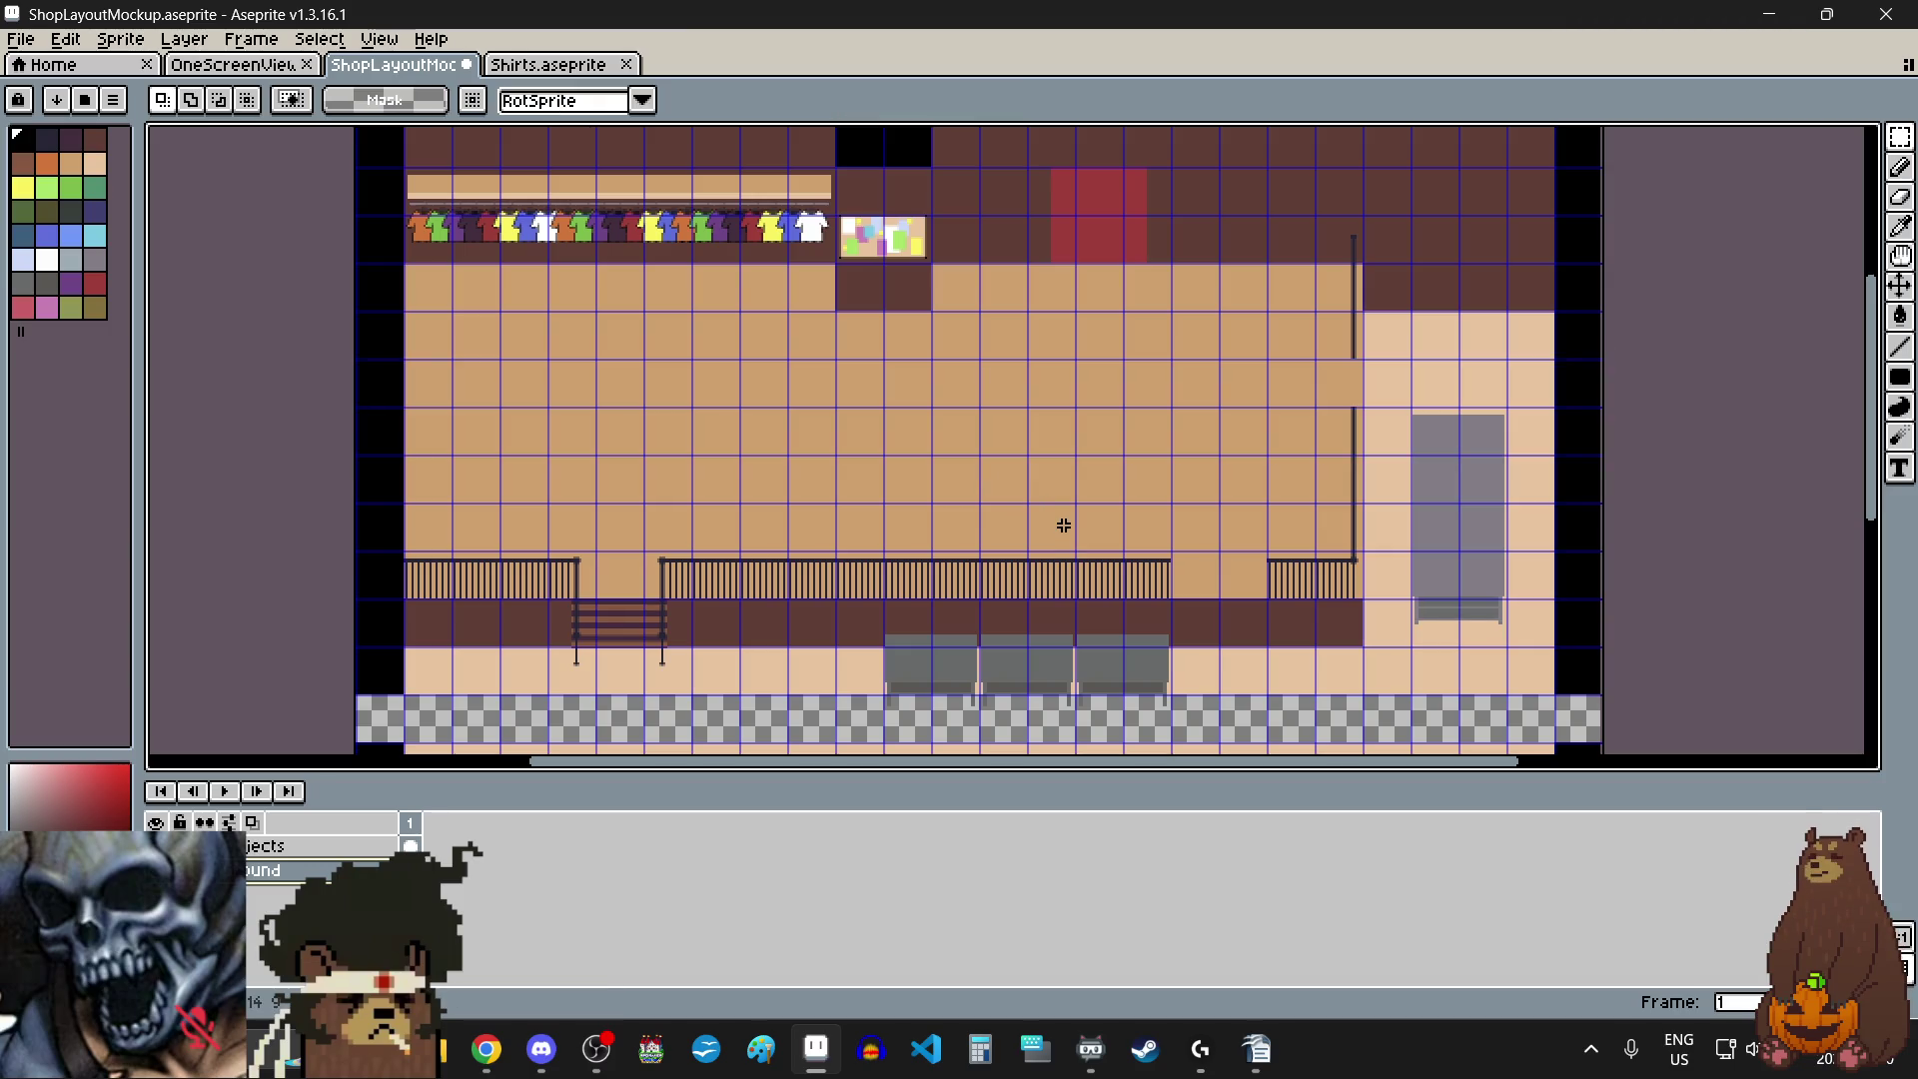
- Squash the lower empty gap closed so the floor runs continuously
scroll(1065, 525, "down", 2)
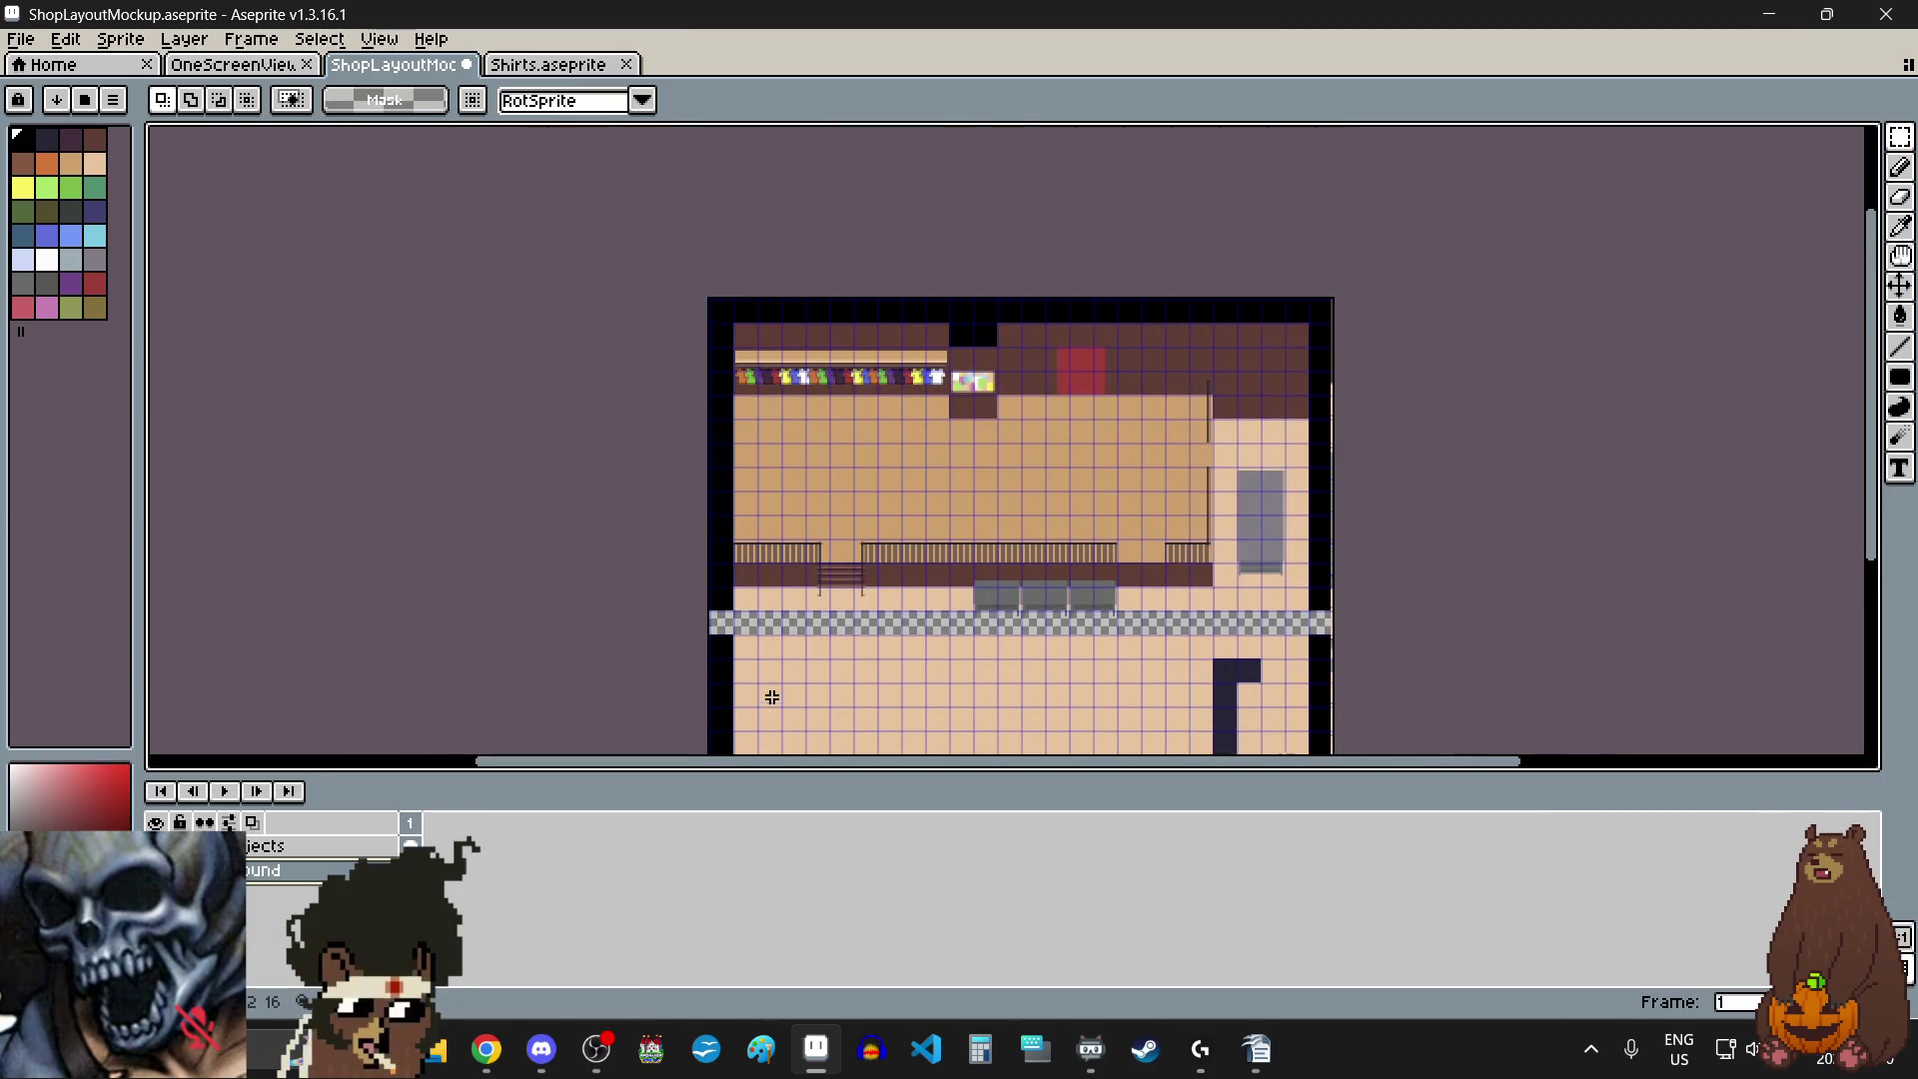
scroll(773, 684, "up", 1)
scroll(684, 590, "up", 8)
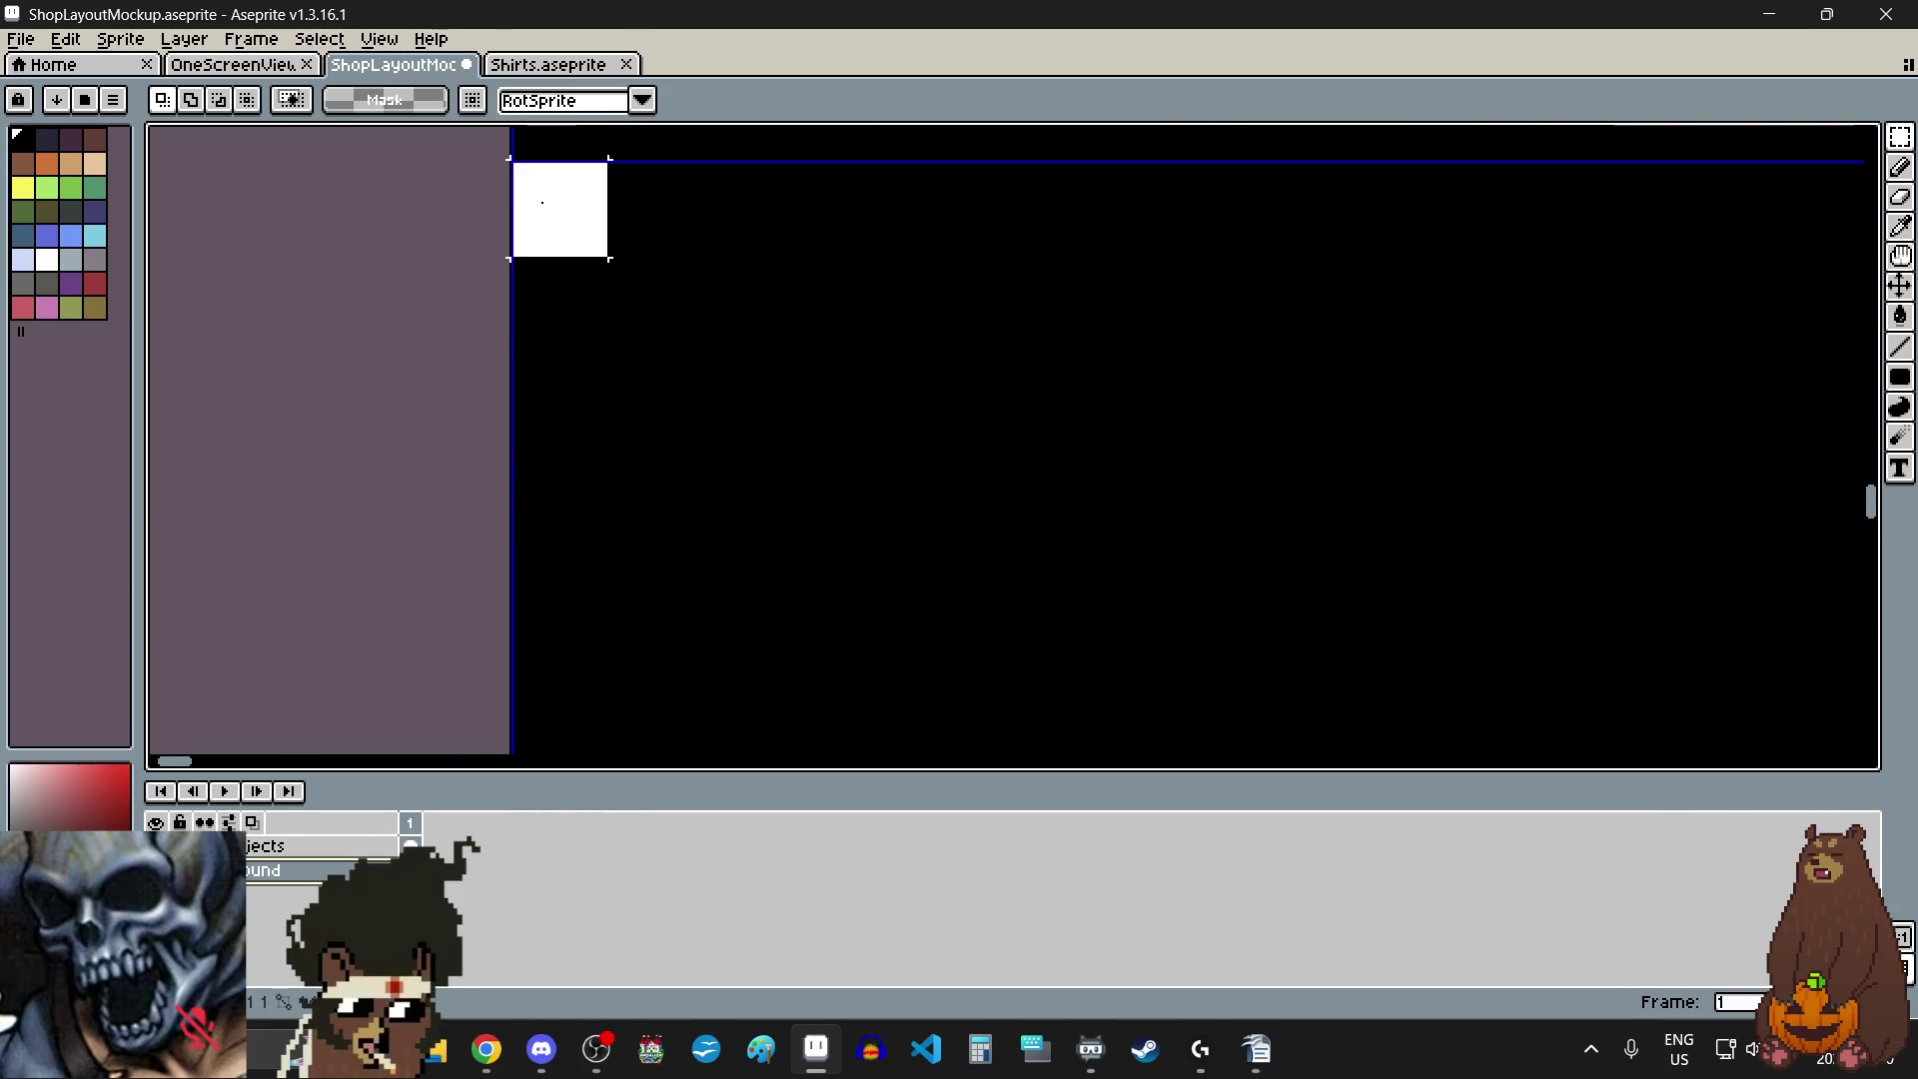
scroll(560, 210, "down", 4)
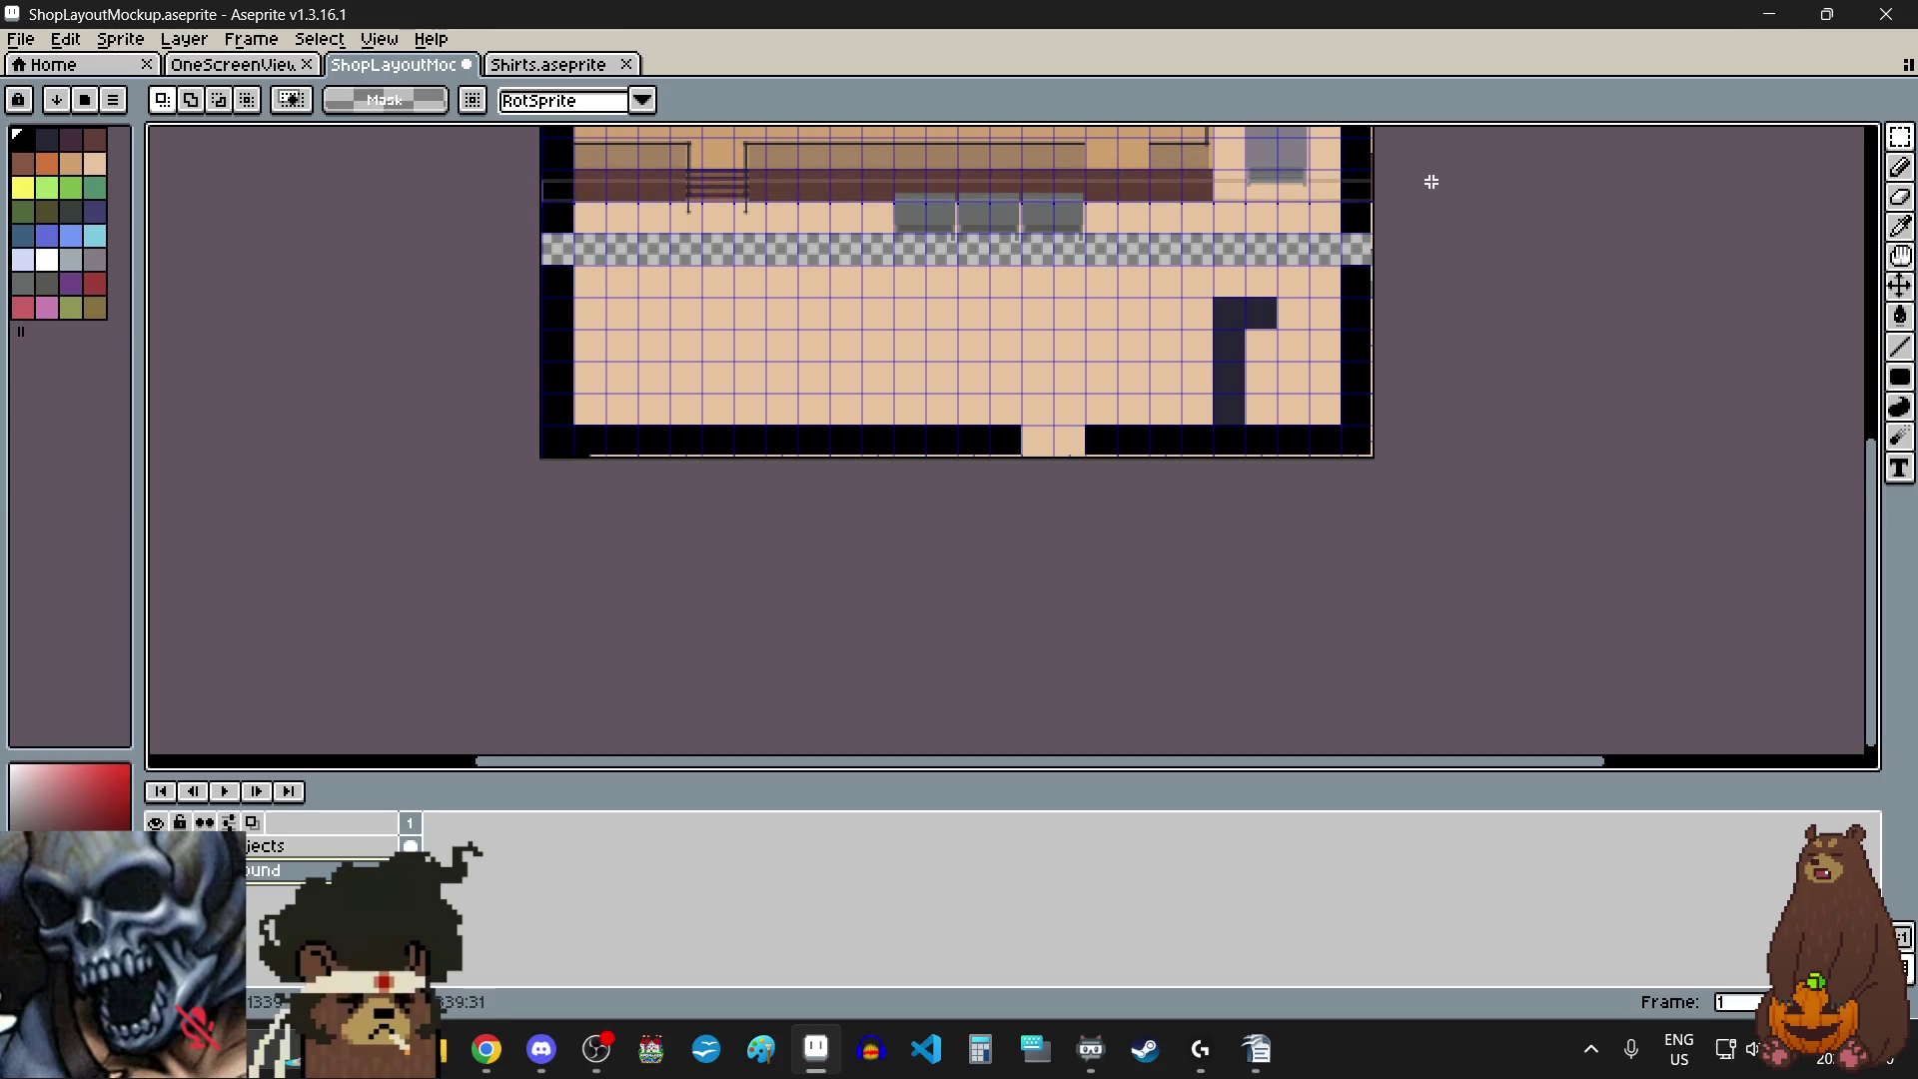
scroll(1302, 398, "up", 5)
scroll(1293, 416, "down", 1)
scroll(1340, 611, "up", 1)
scroll(1340, 612, "up", 2)
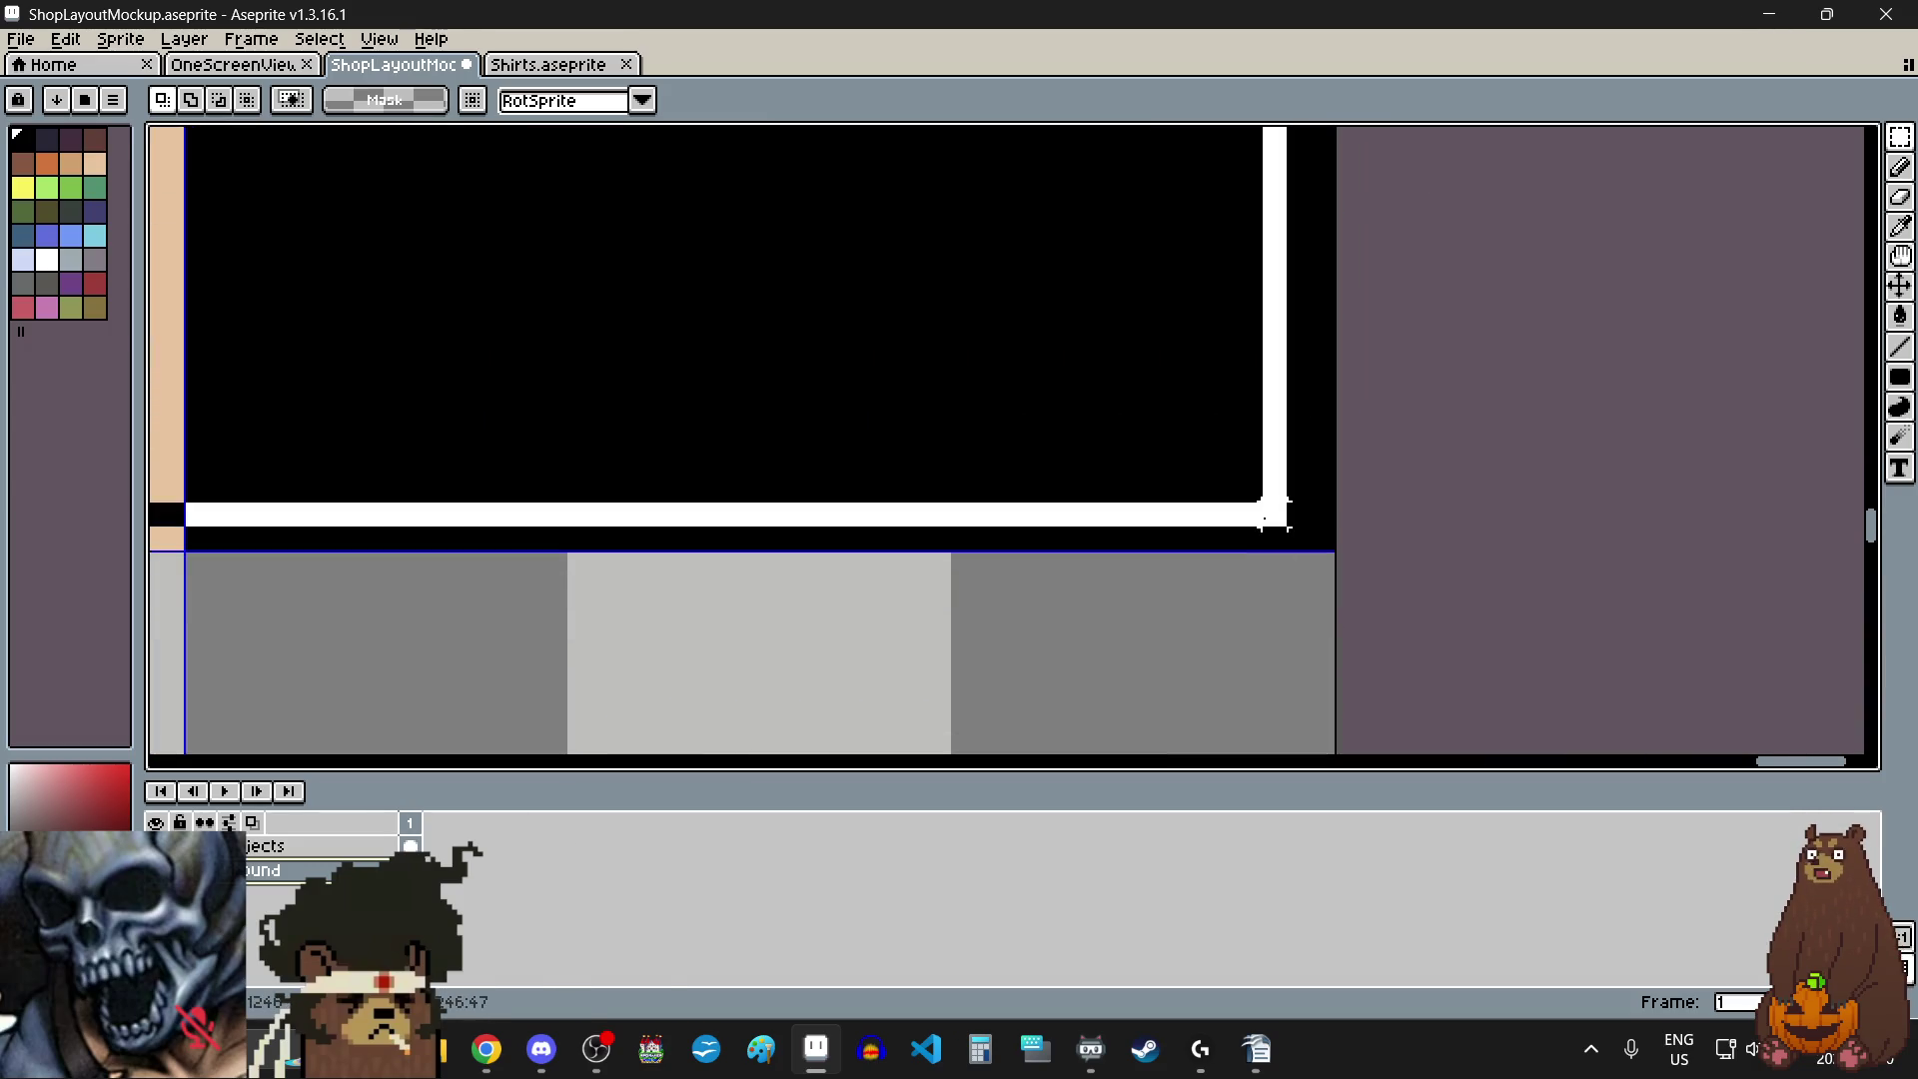
scroll(1315, 539, "down", 4)
scroll(1314, 557, "down", 3)
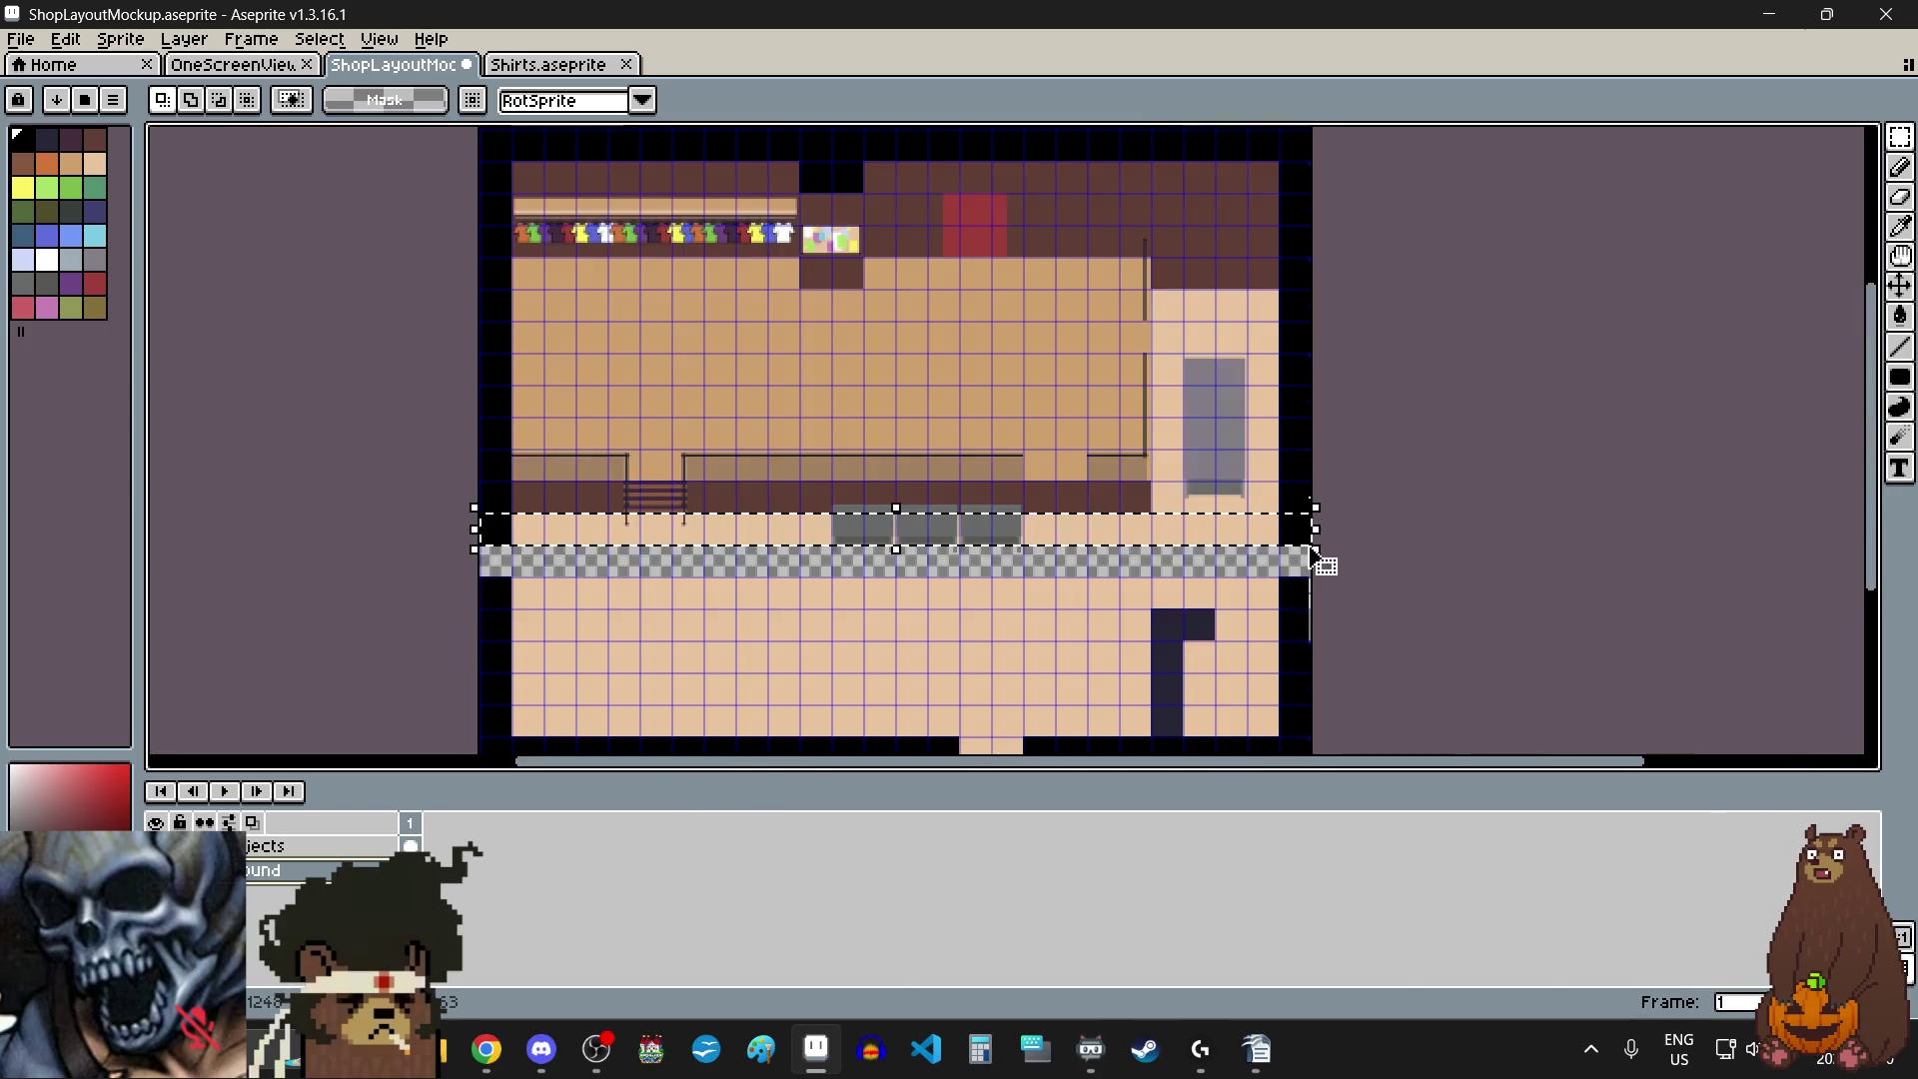
scroll(1070, 569, "left", 2)
scroll(1070, 544, "up", 3)
left_click_drag(1187, 222, 1183, 589)
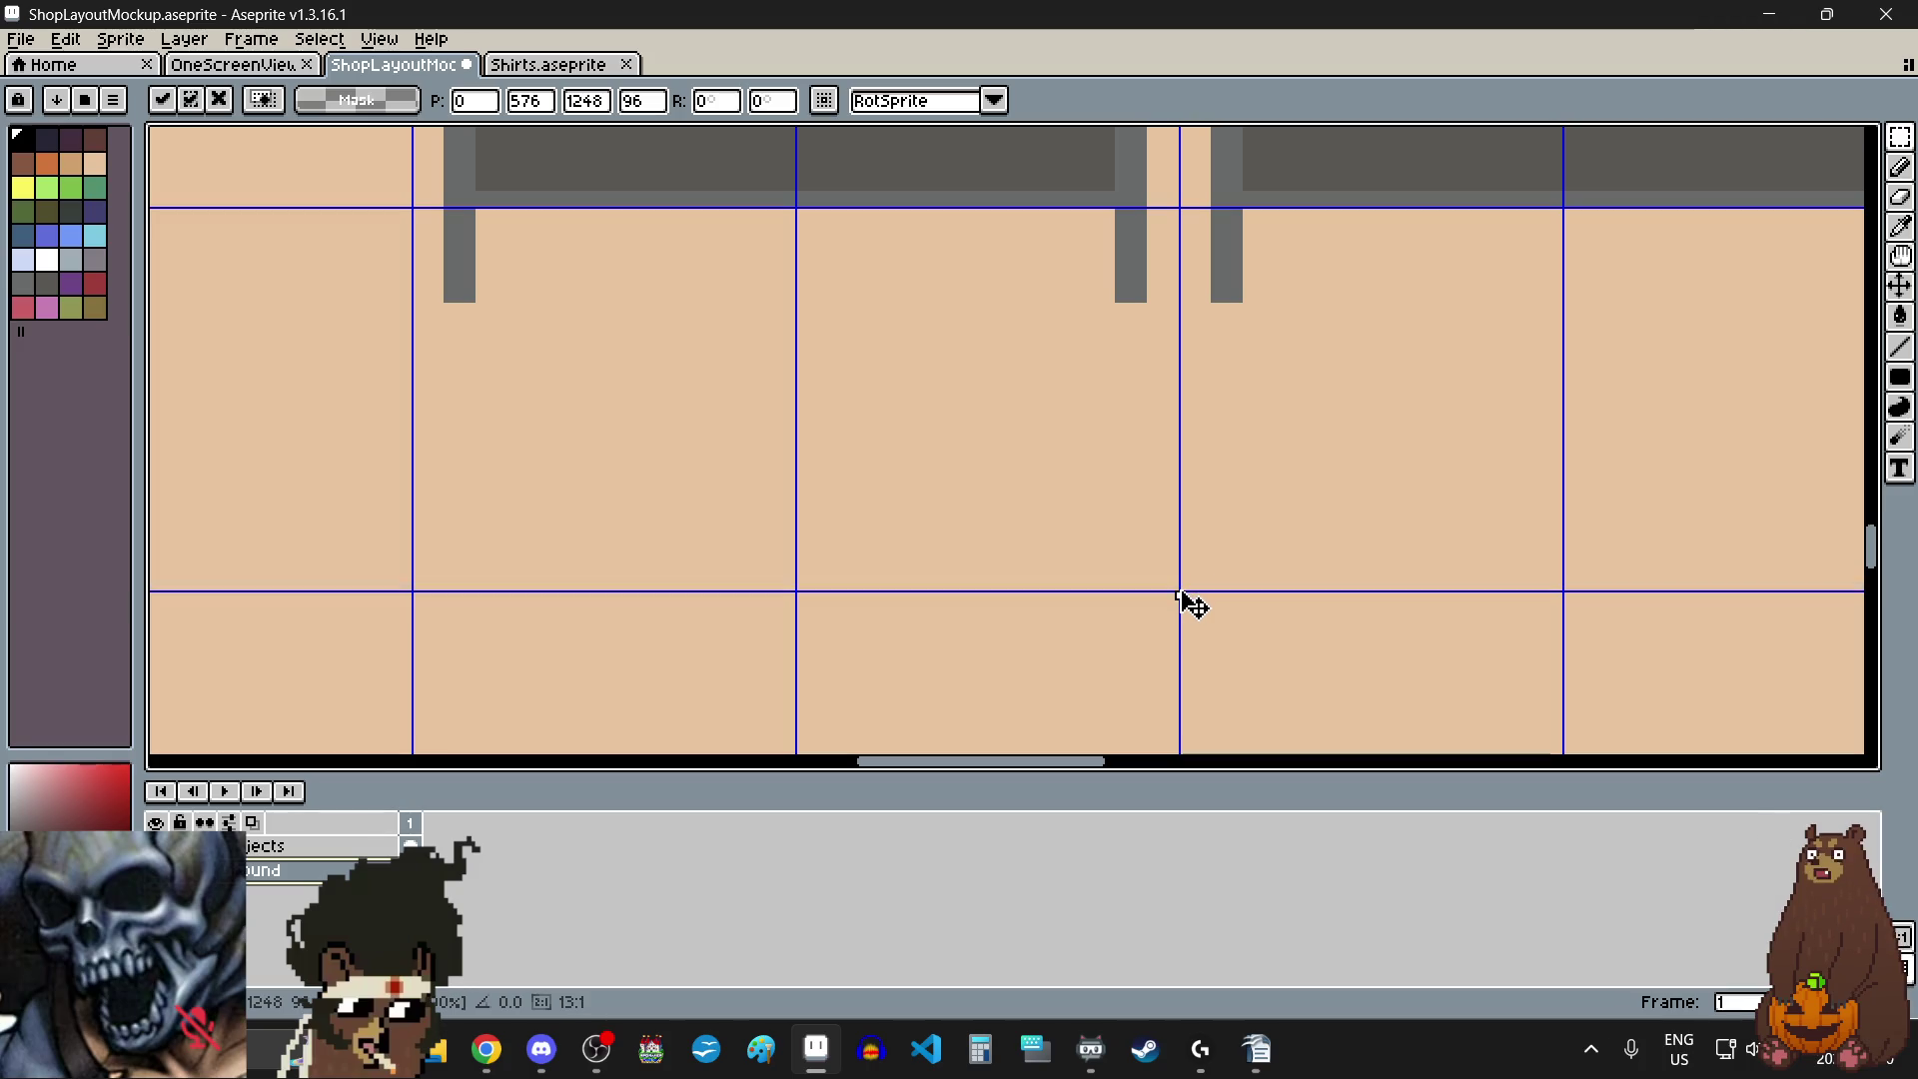
scroll(1178, 584, "down", 3)
key("Return")
scroll(1121, 510, "down", 3)
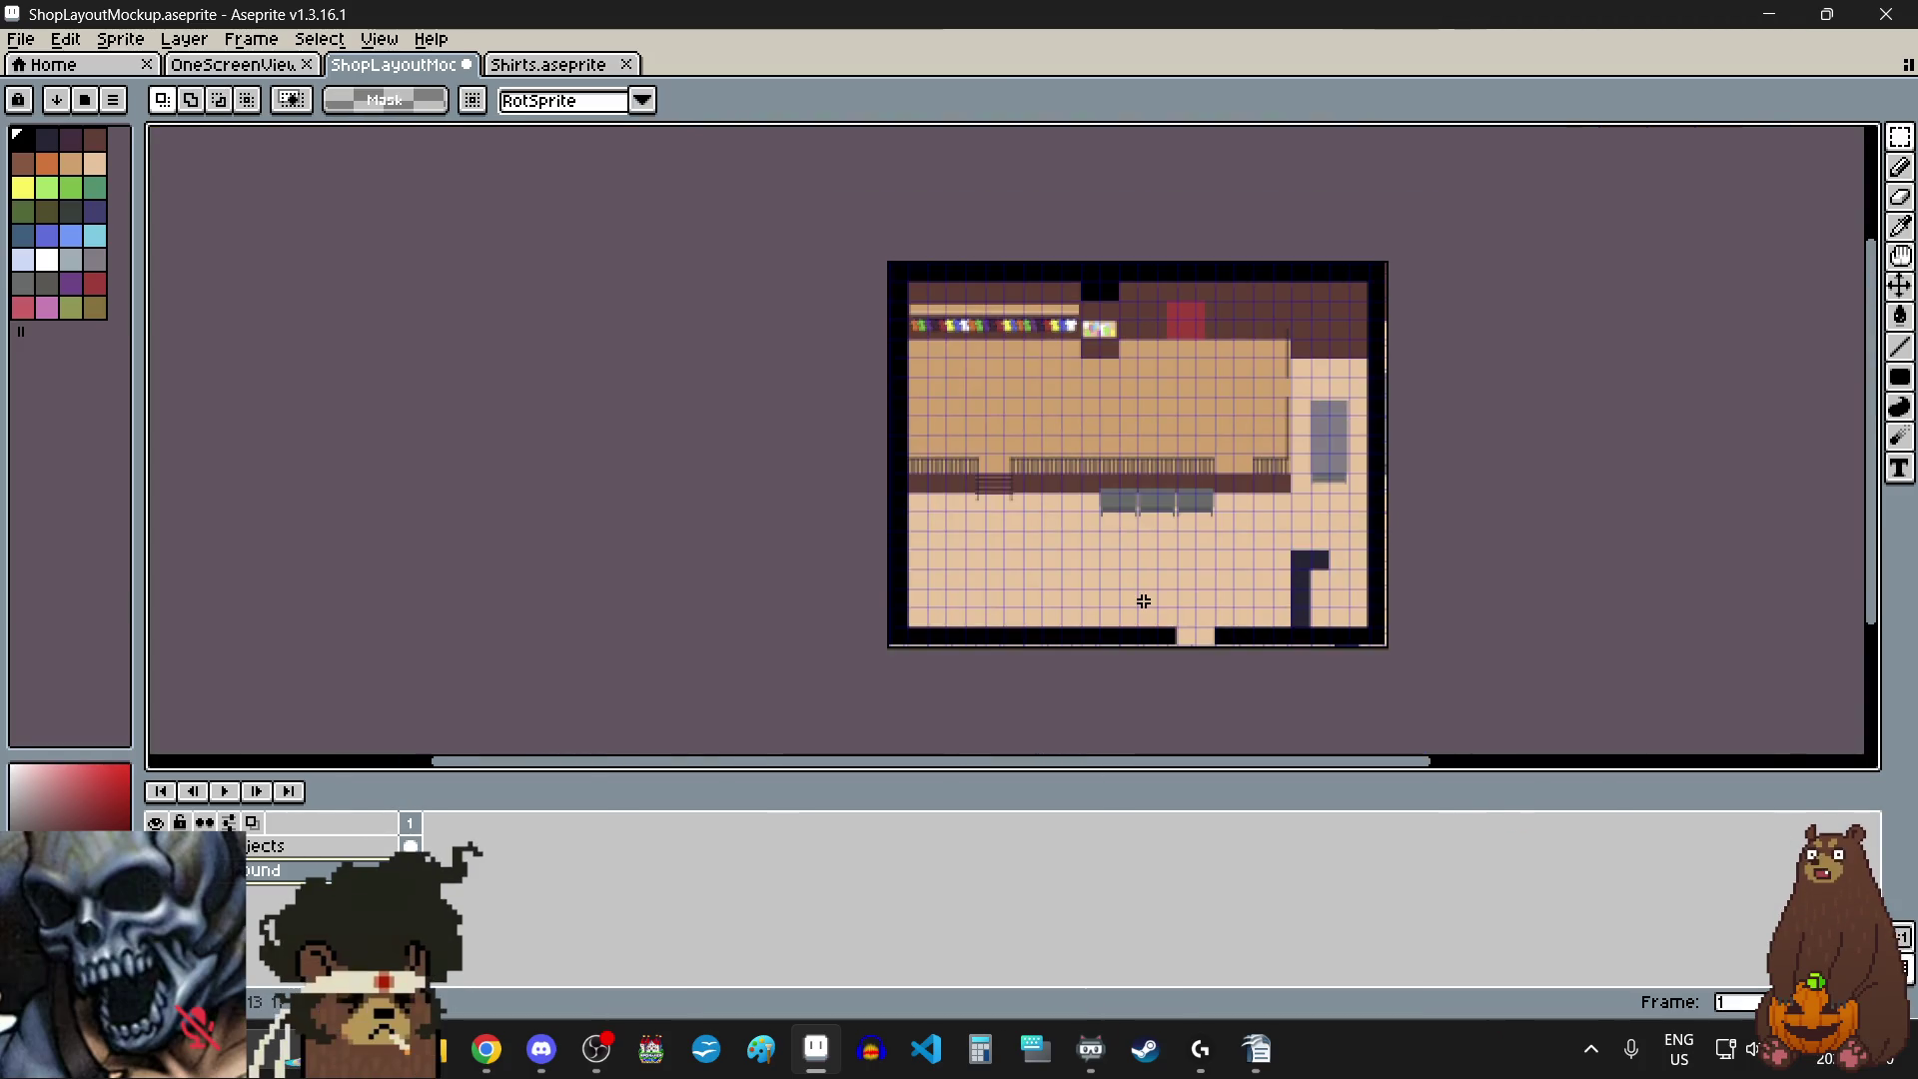
scroll(1145, 600, "up", 1)
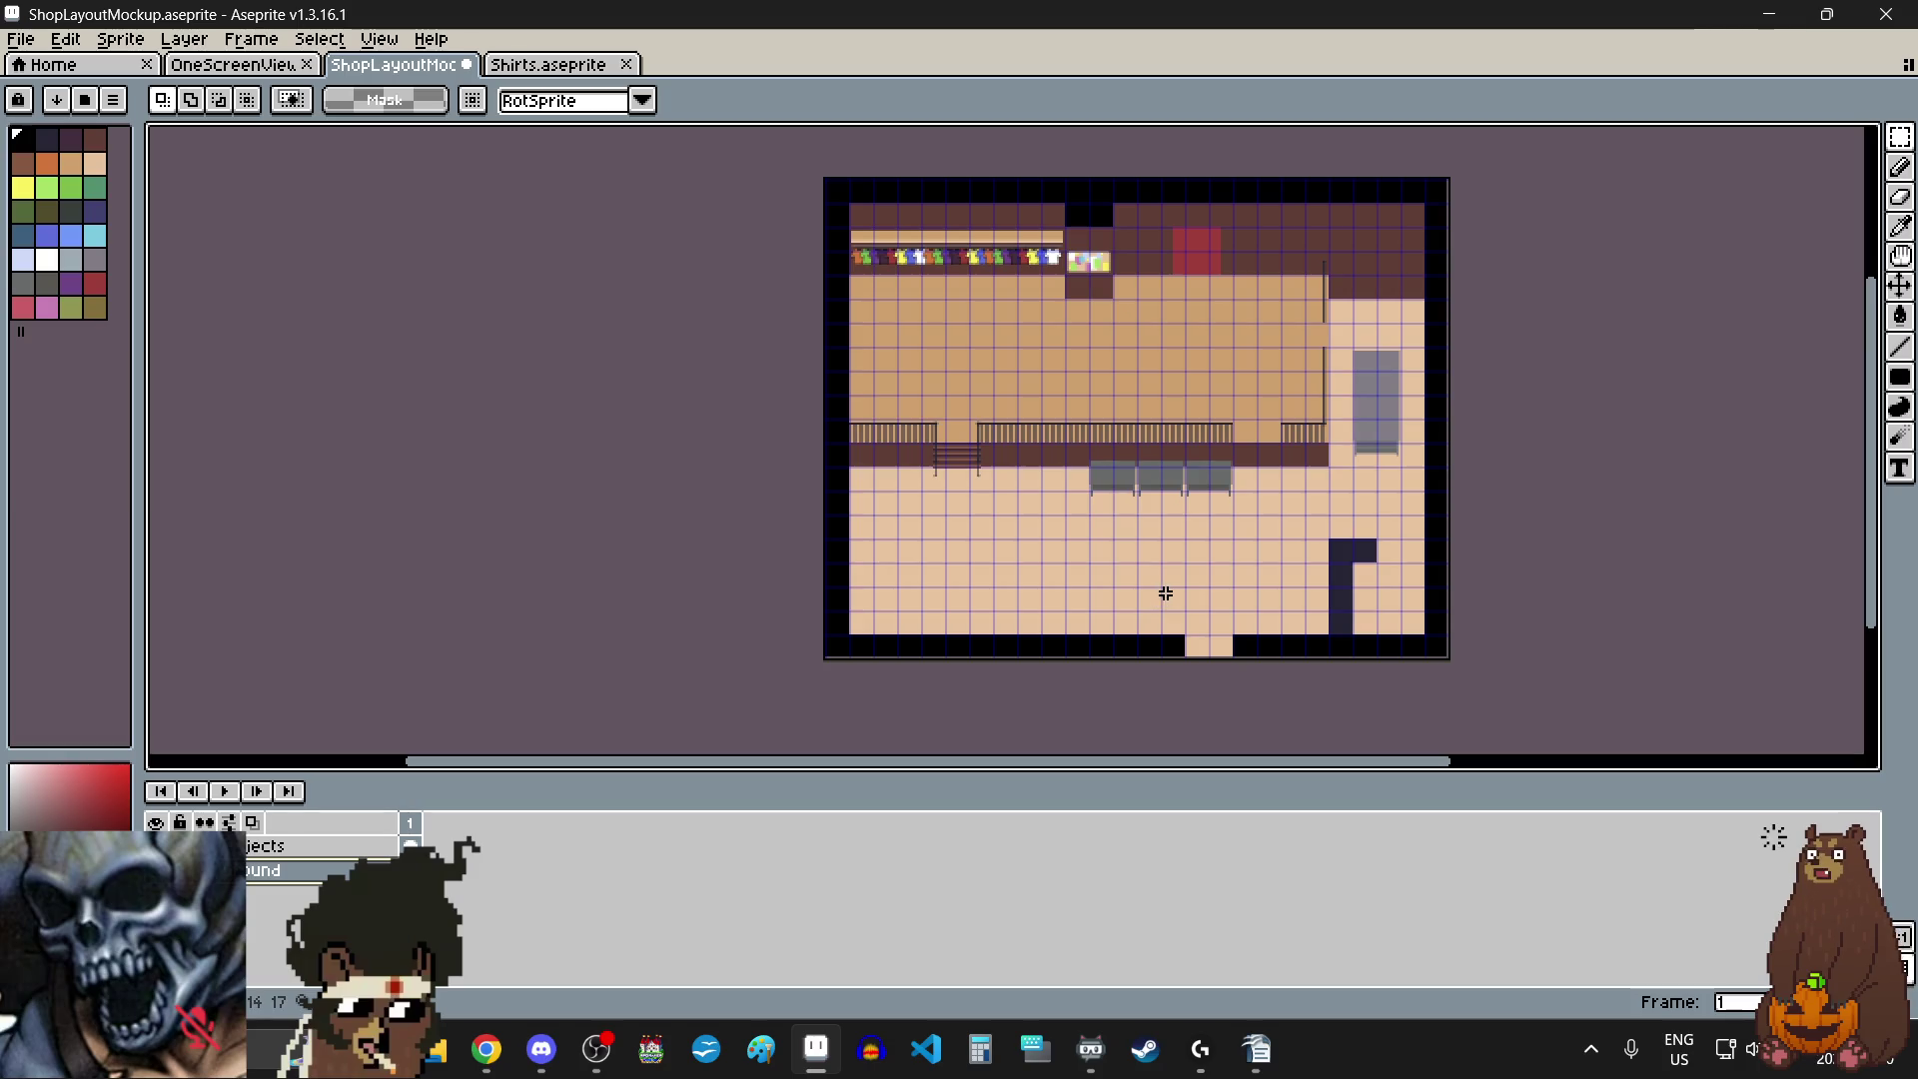
- Nudge a piece of the right-hand partition wall up and to the right
scroll(1328, 322, "up", 5)
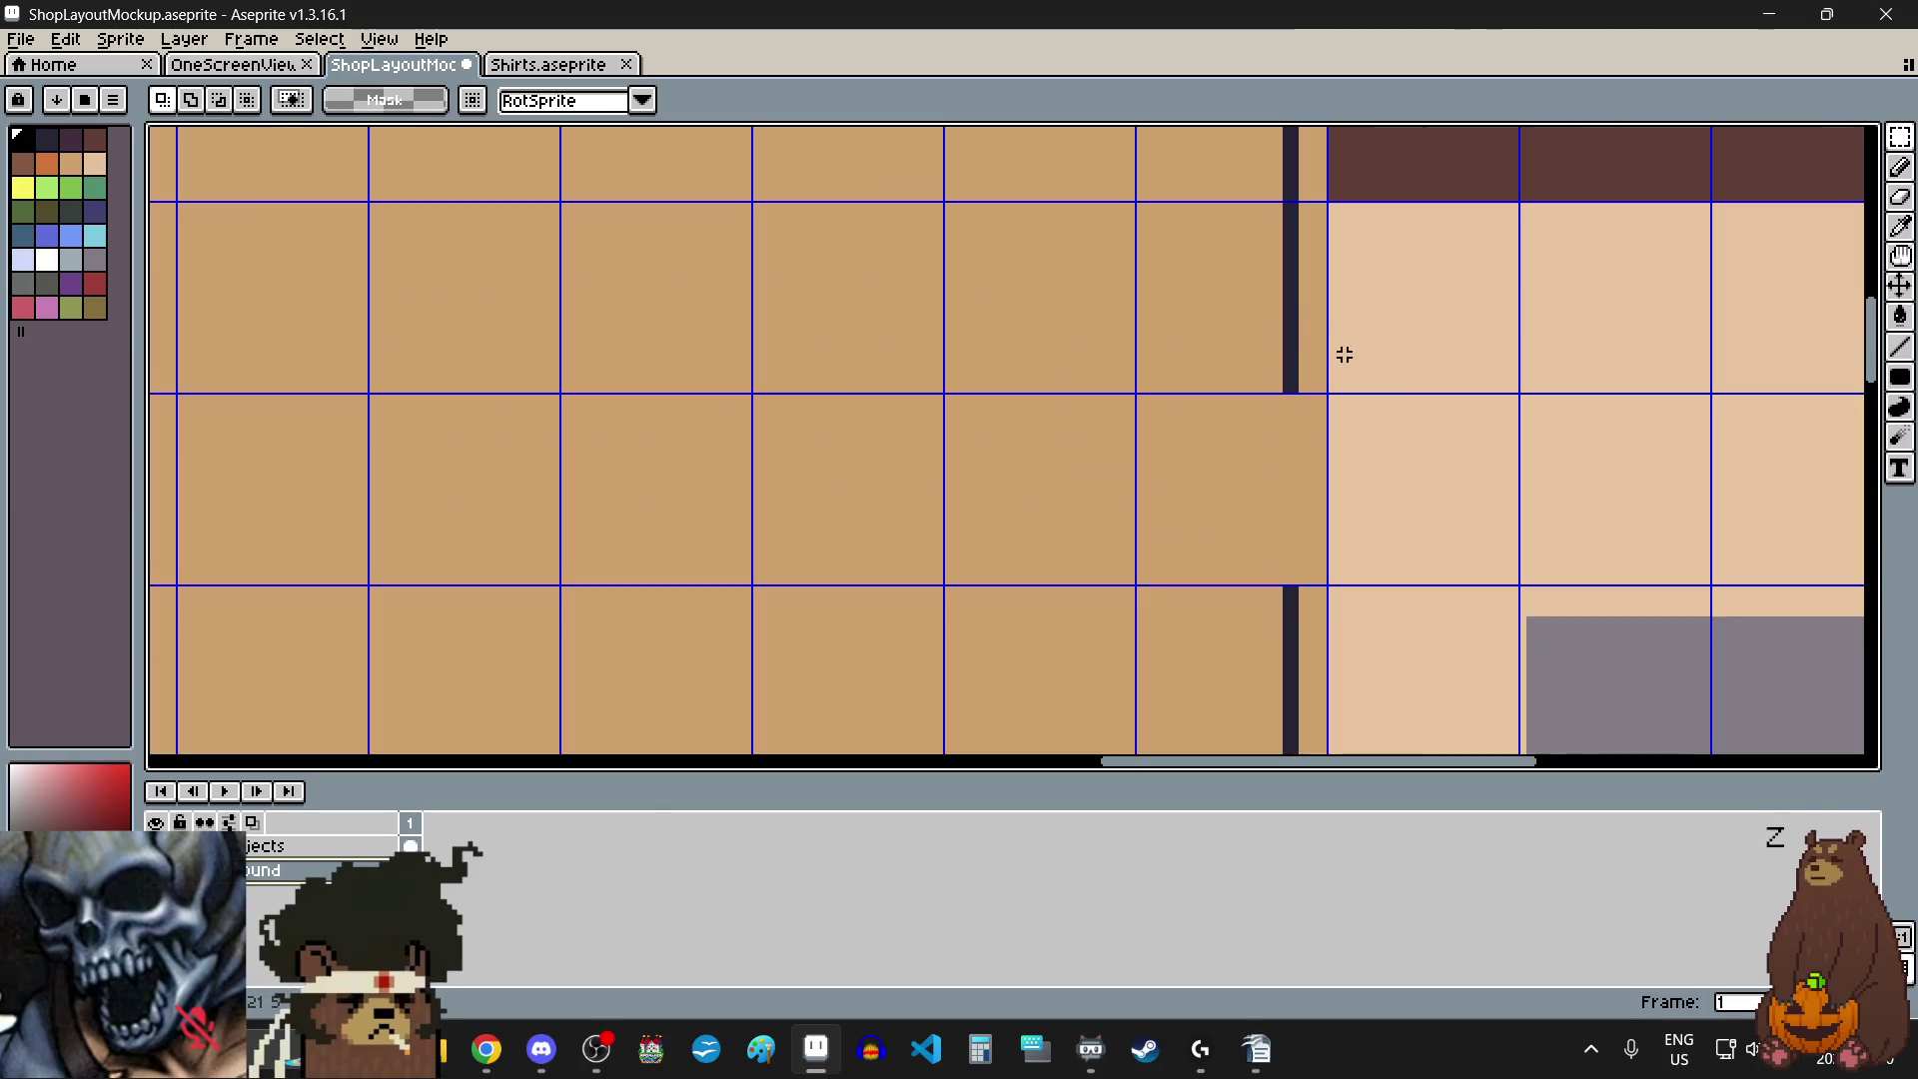
mouse_move(1259, 291)
left_mouse_down()
mouse_move(1274, 315)
mouse_move(1259, 300)
mouse_move(1232, 501)
mouse_move(1250, 428)
left_mouse_up()
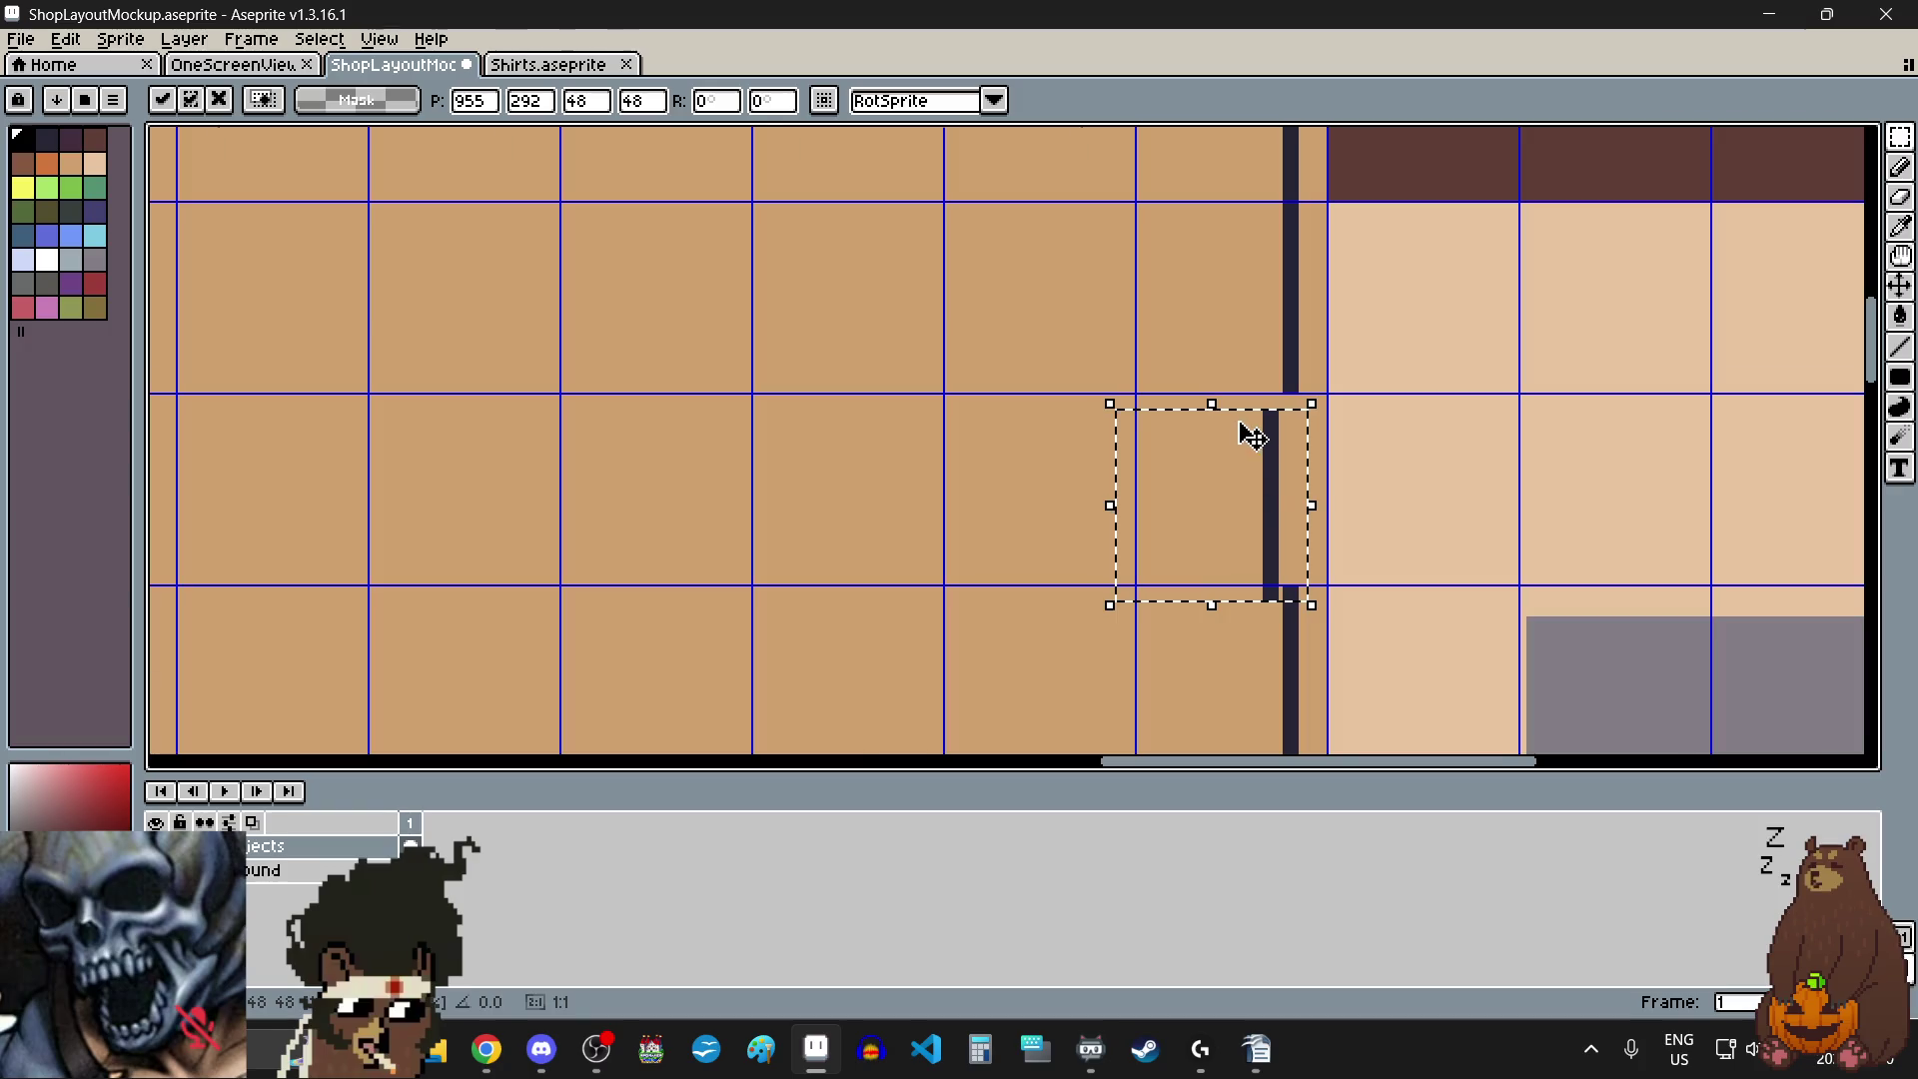
scroll(1247, 426, "up", 2)
left_click_drag(1352, 480, 1400, 433)
scroll(1389, 435, "down", 6)
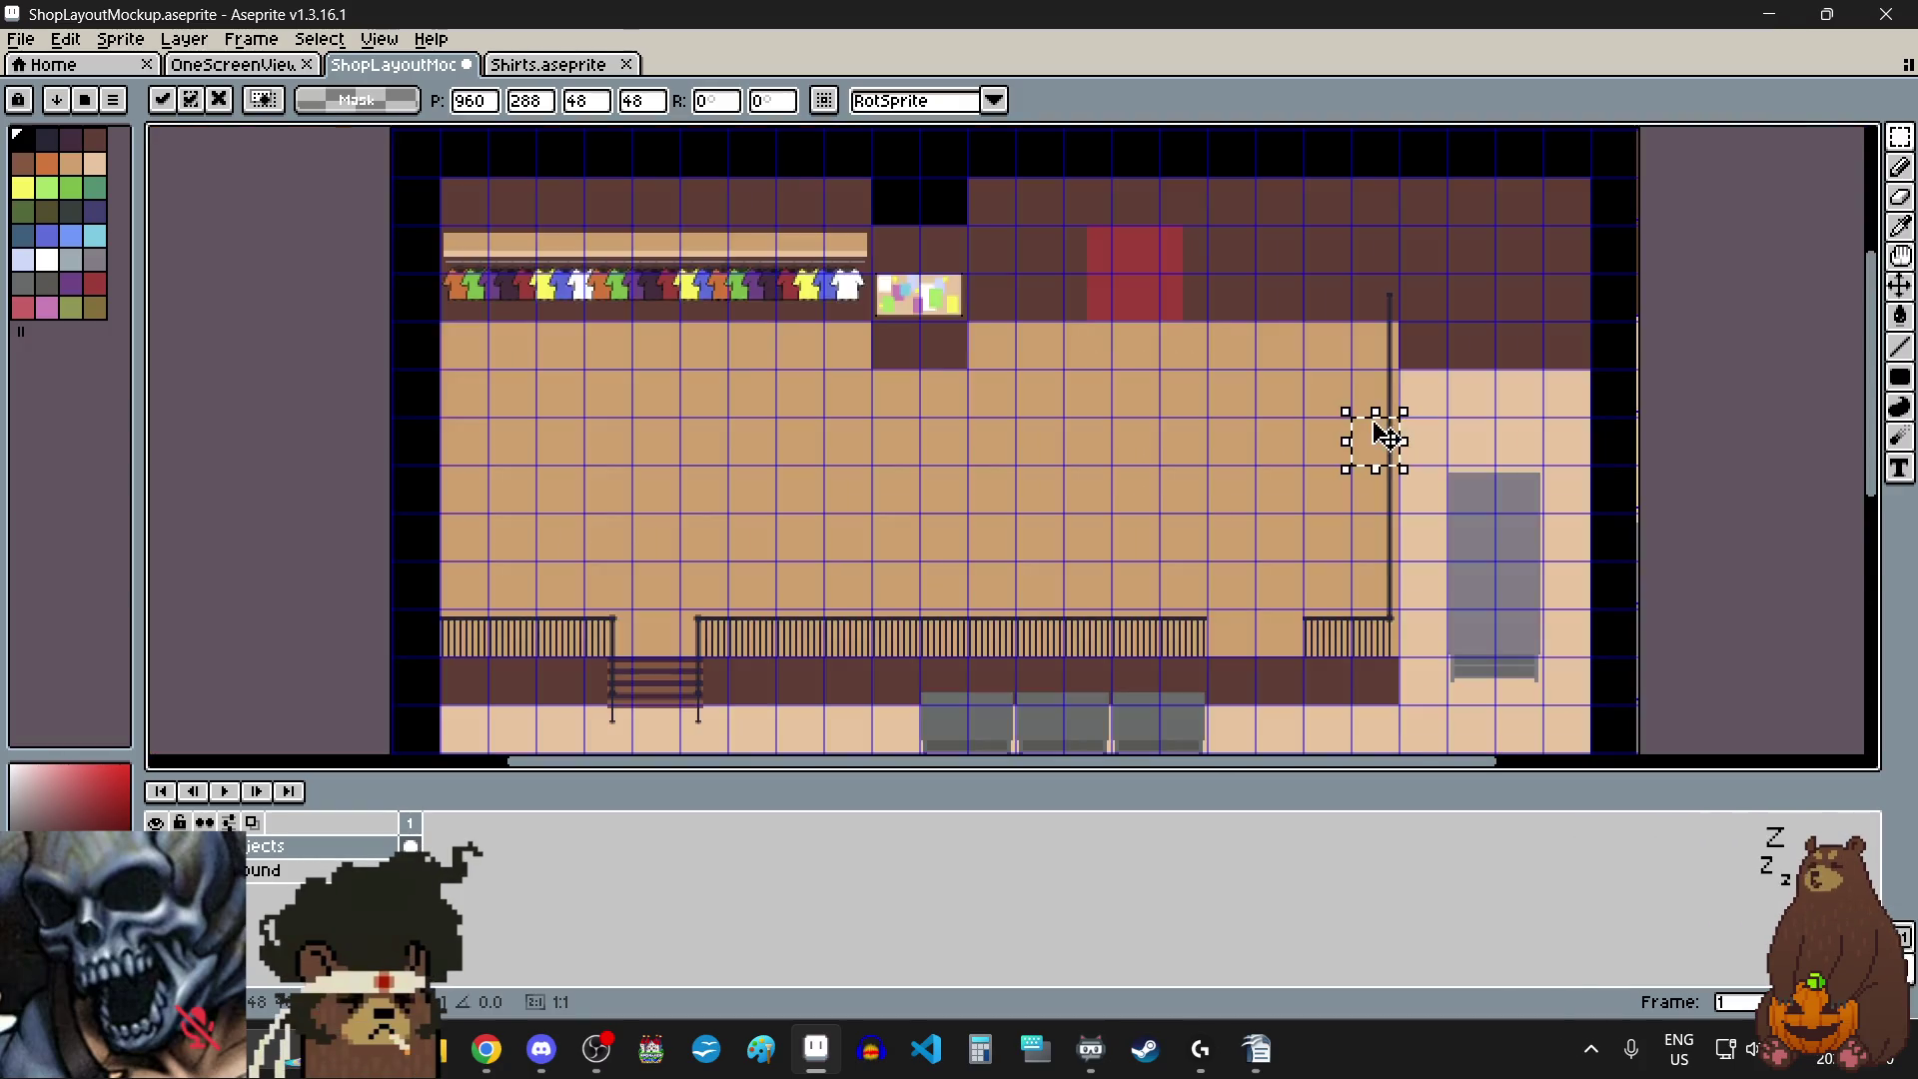
left_click(1312, 485)
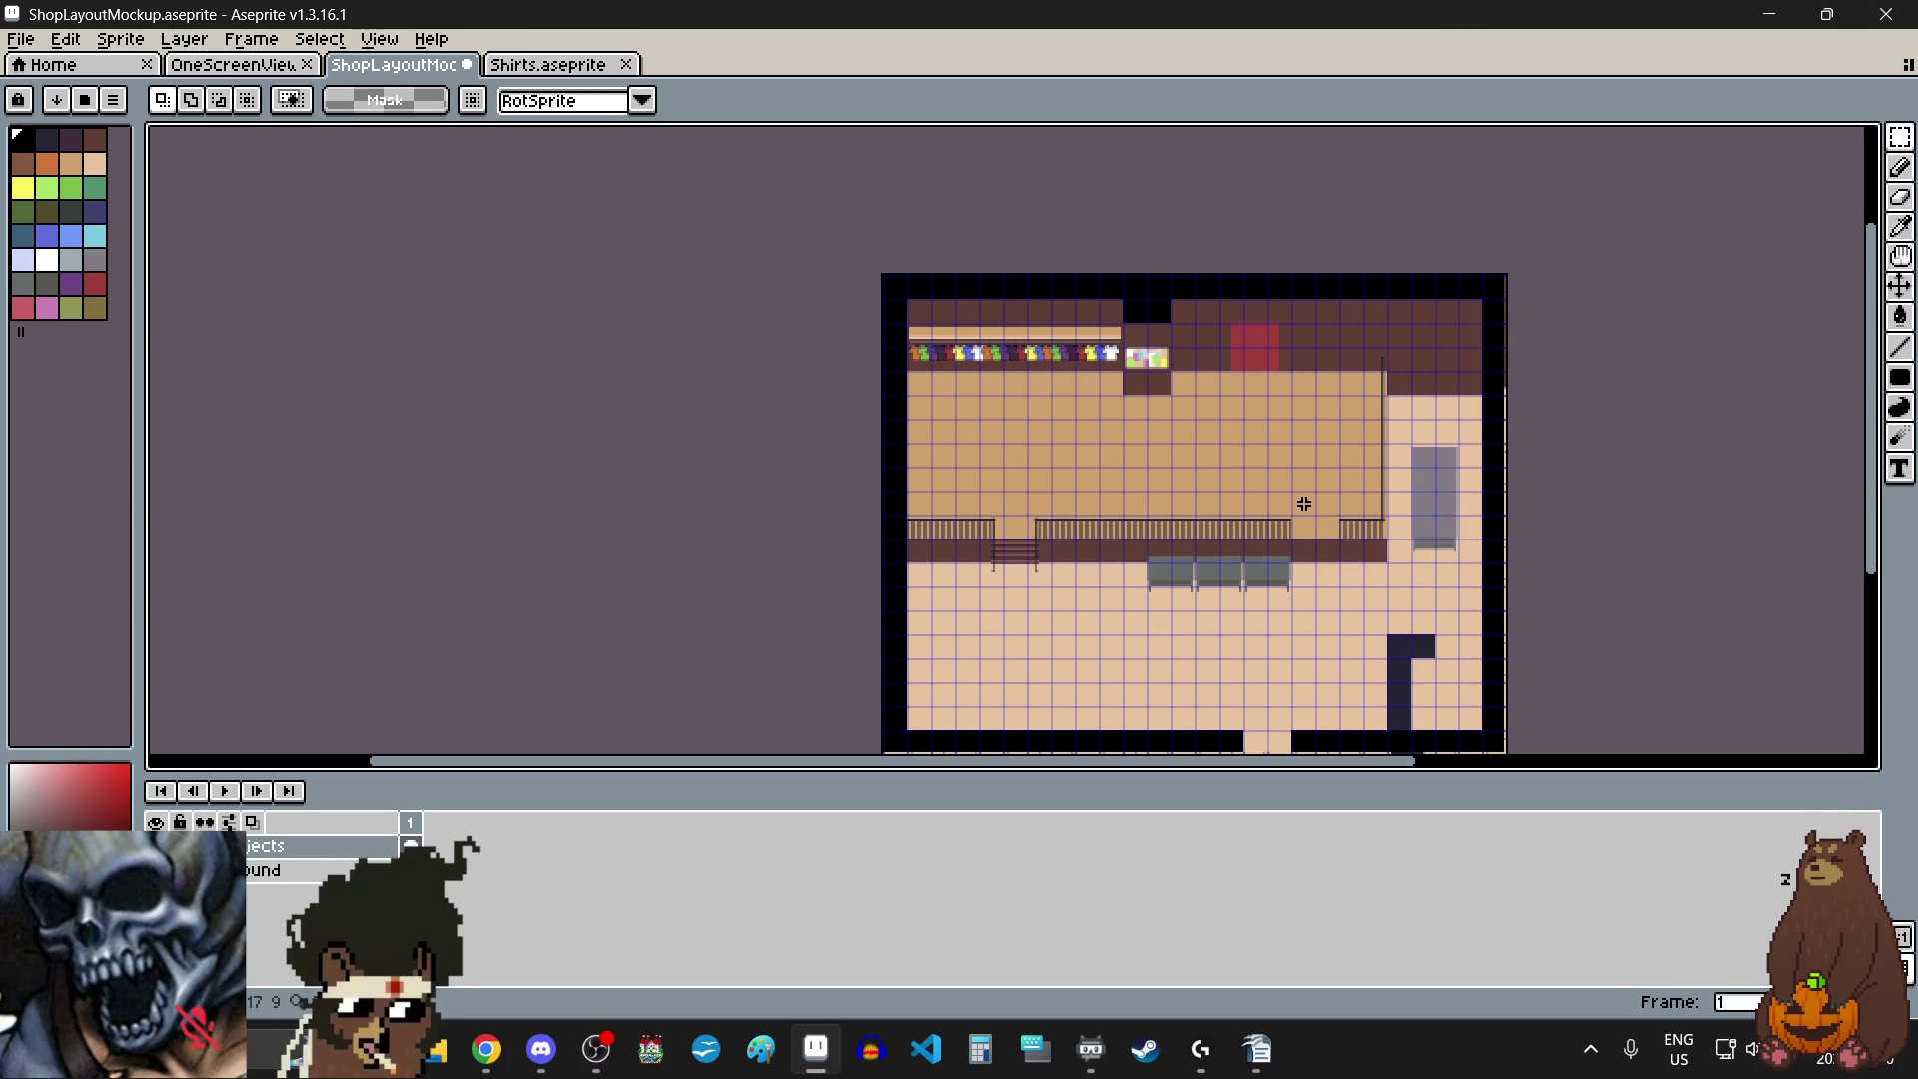
- Move the 144×96 red door right along the back wall to x 720, y 96
scroll(1309, 348, "up", 2)
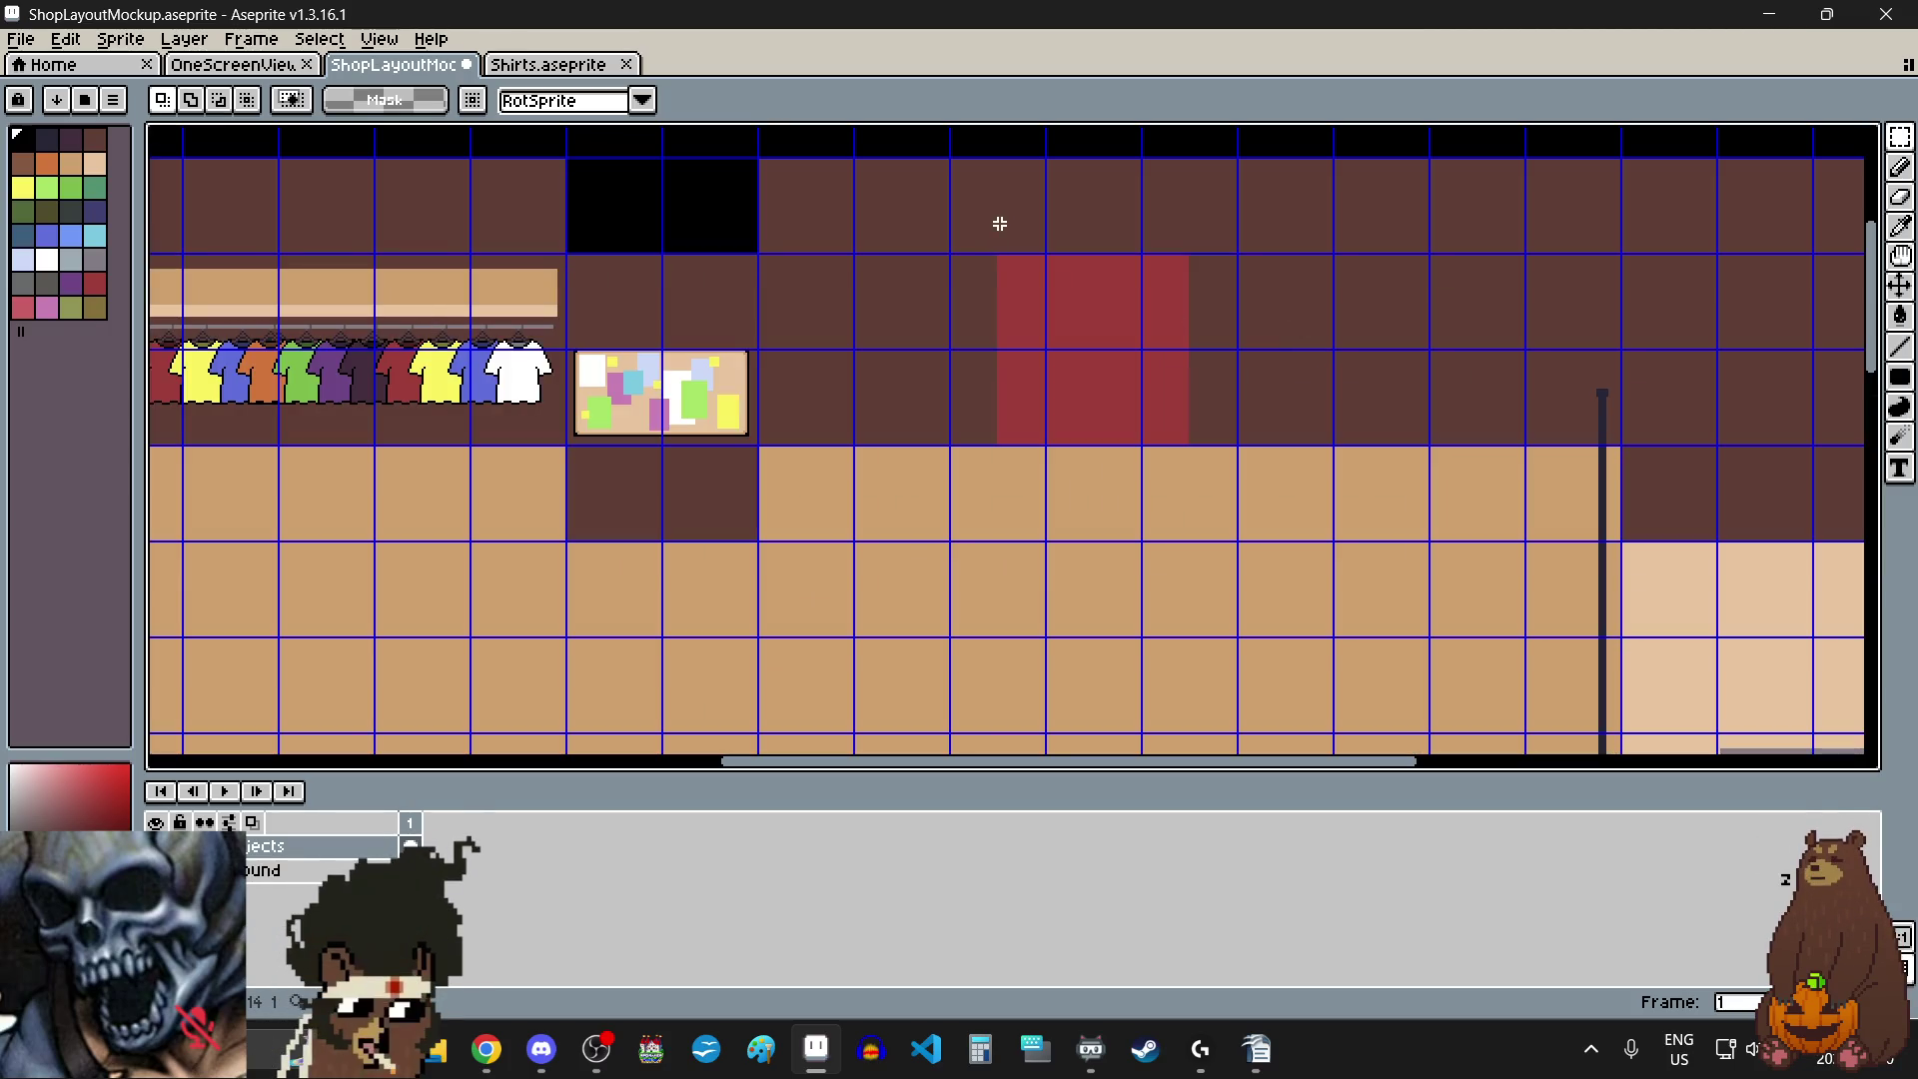
scroll(977, 231, "up", 3)
scroll(865, 359, "up", 1)
scroll(719, 256, "up", 1)
scroll(724, 275, "down", 5)
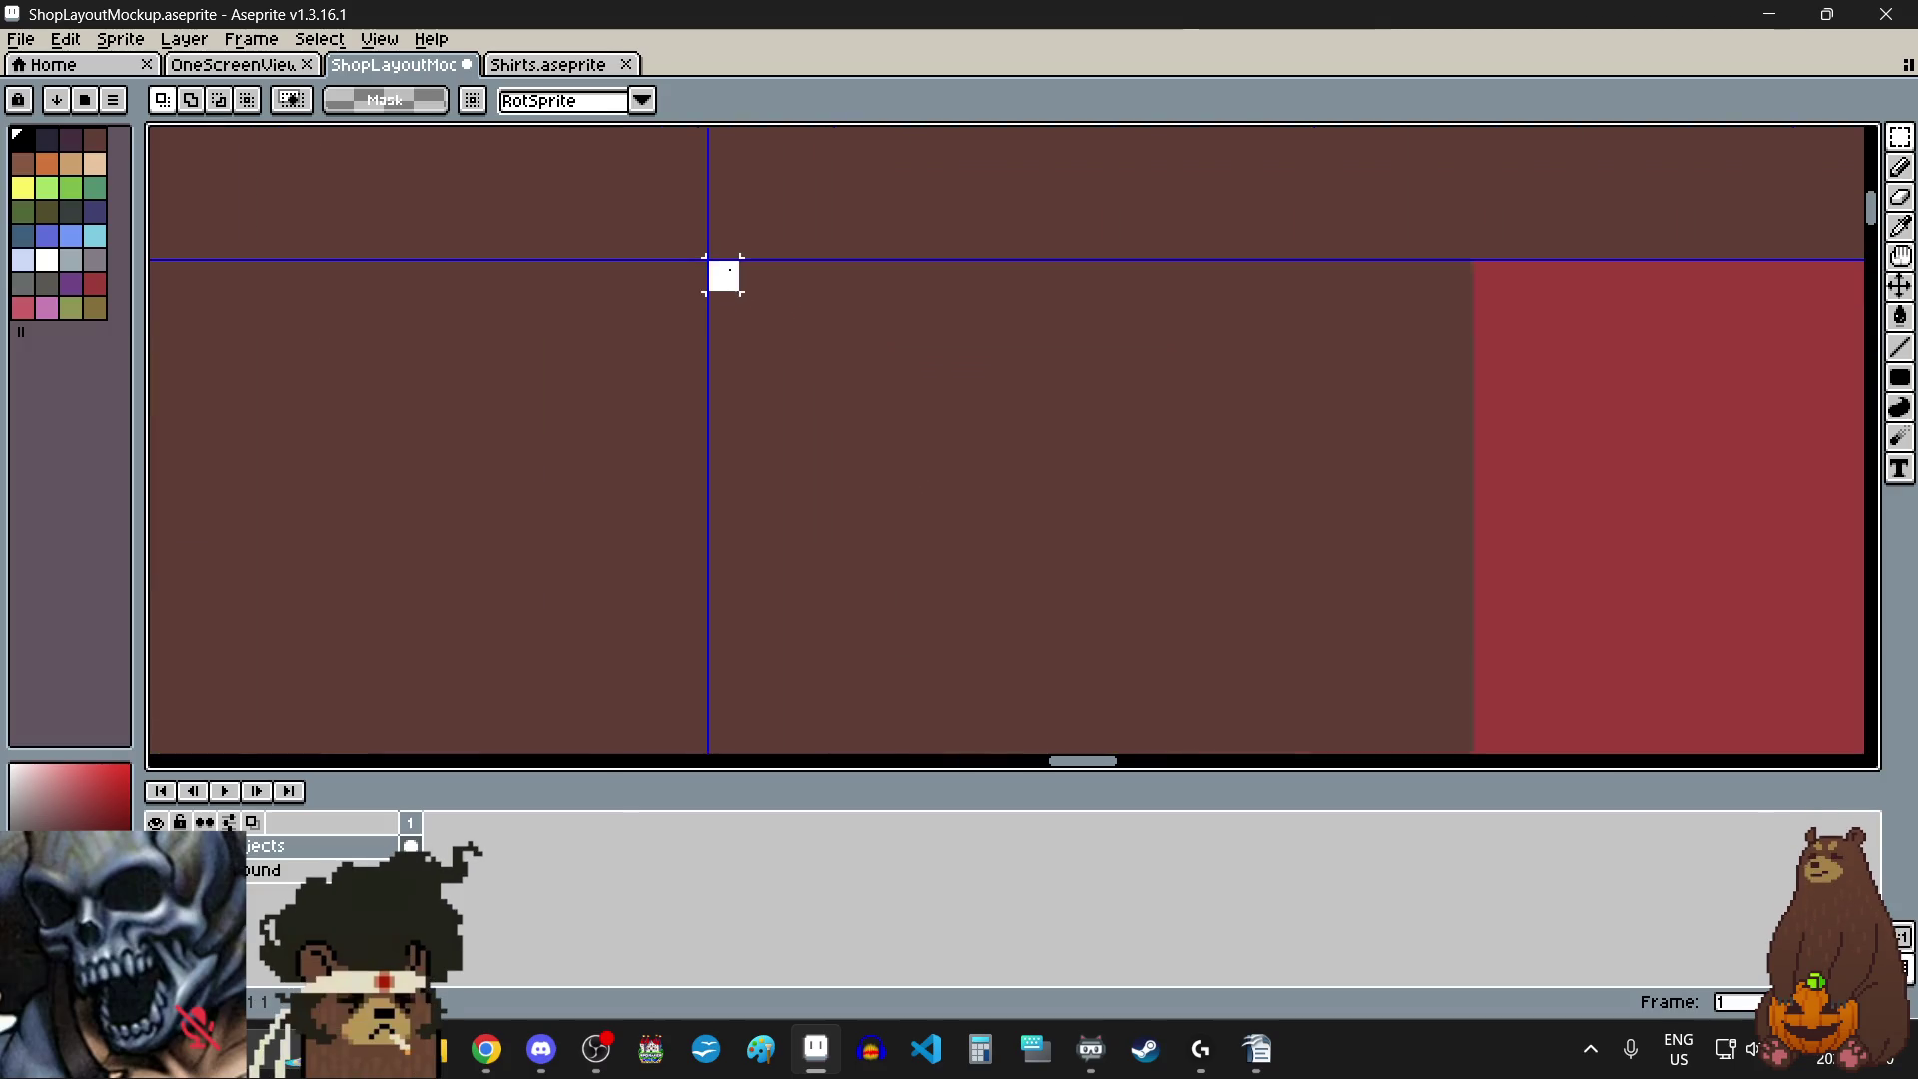
scroll(729, 270, "down", 3)
mouse_move(728, 266)
left_mouse_down()
mouse_move(1040, 436)
mouse_move(875, 550)
left_mouse_up()
scroll(1041, 437, "up", 4)
scroll(888, 462, "down", 5)
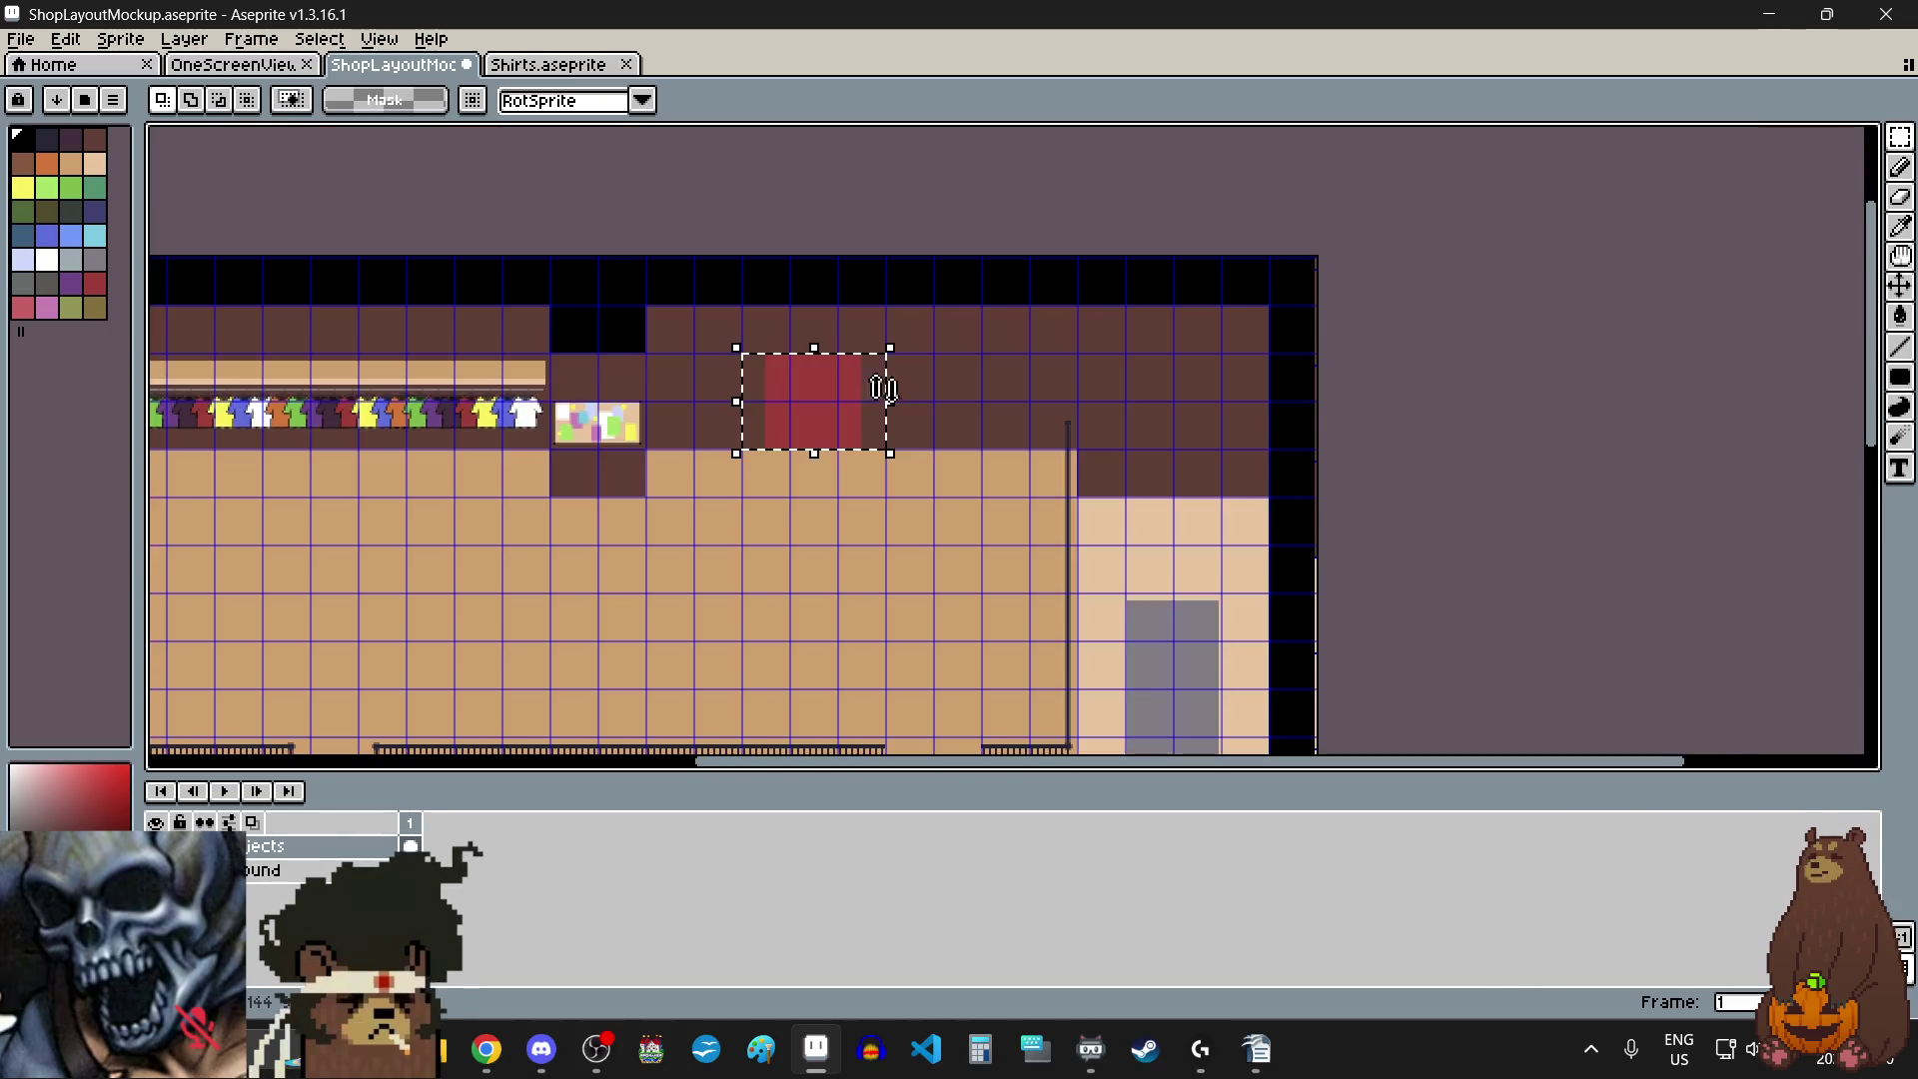
scroll(879, 386, "up", 2)
left_click_drag(839, 402, 933, 407)
scroll(795, 318, "up", 5)
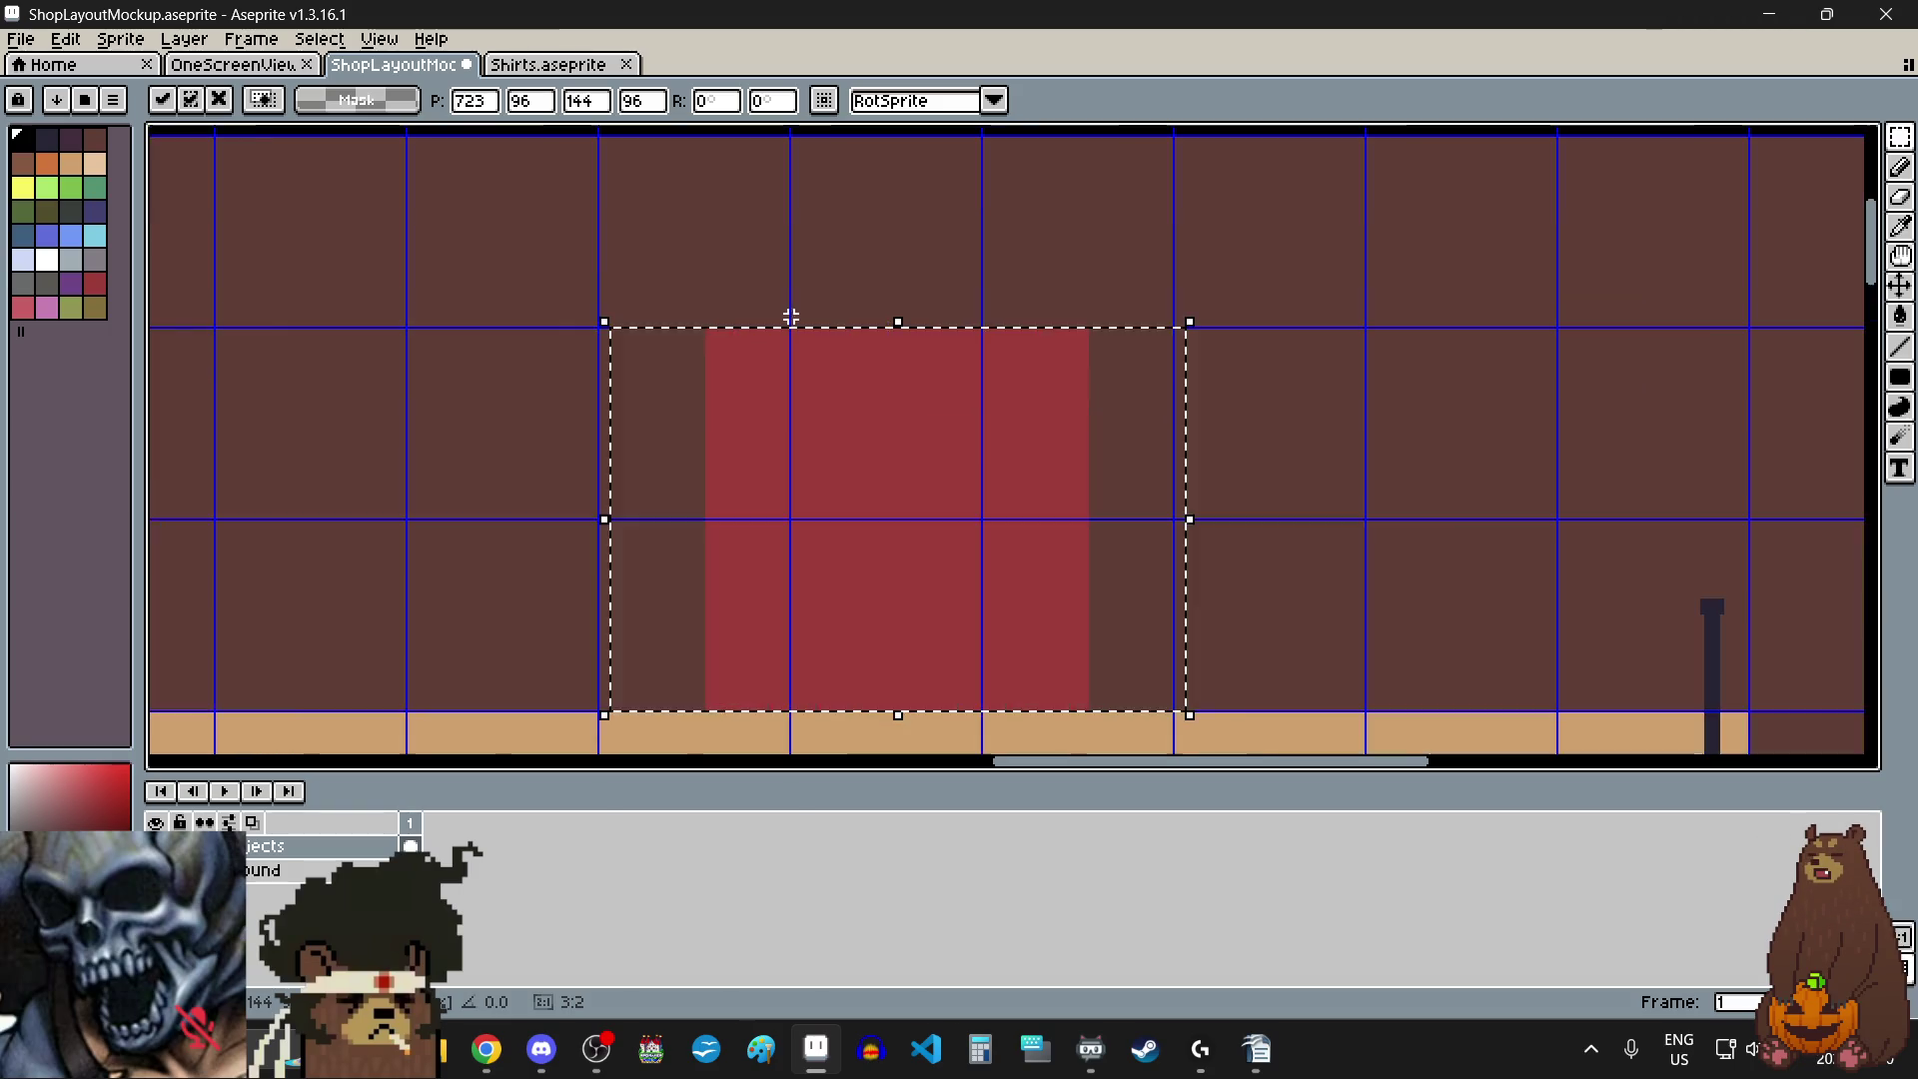
left_click_drag(644, 470, 628, 471)
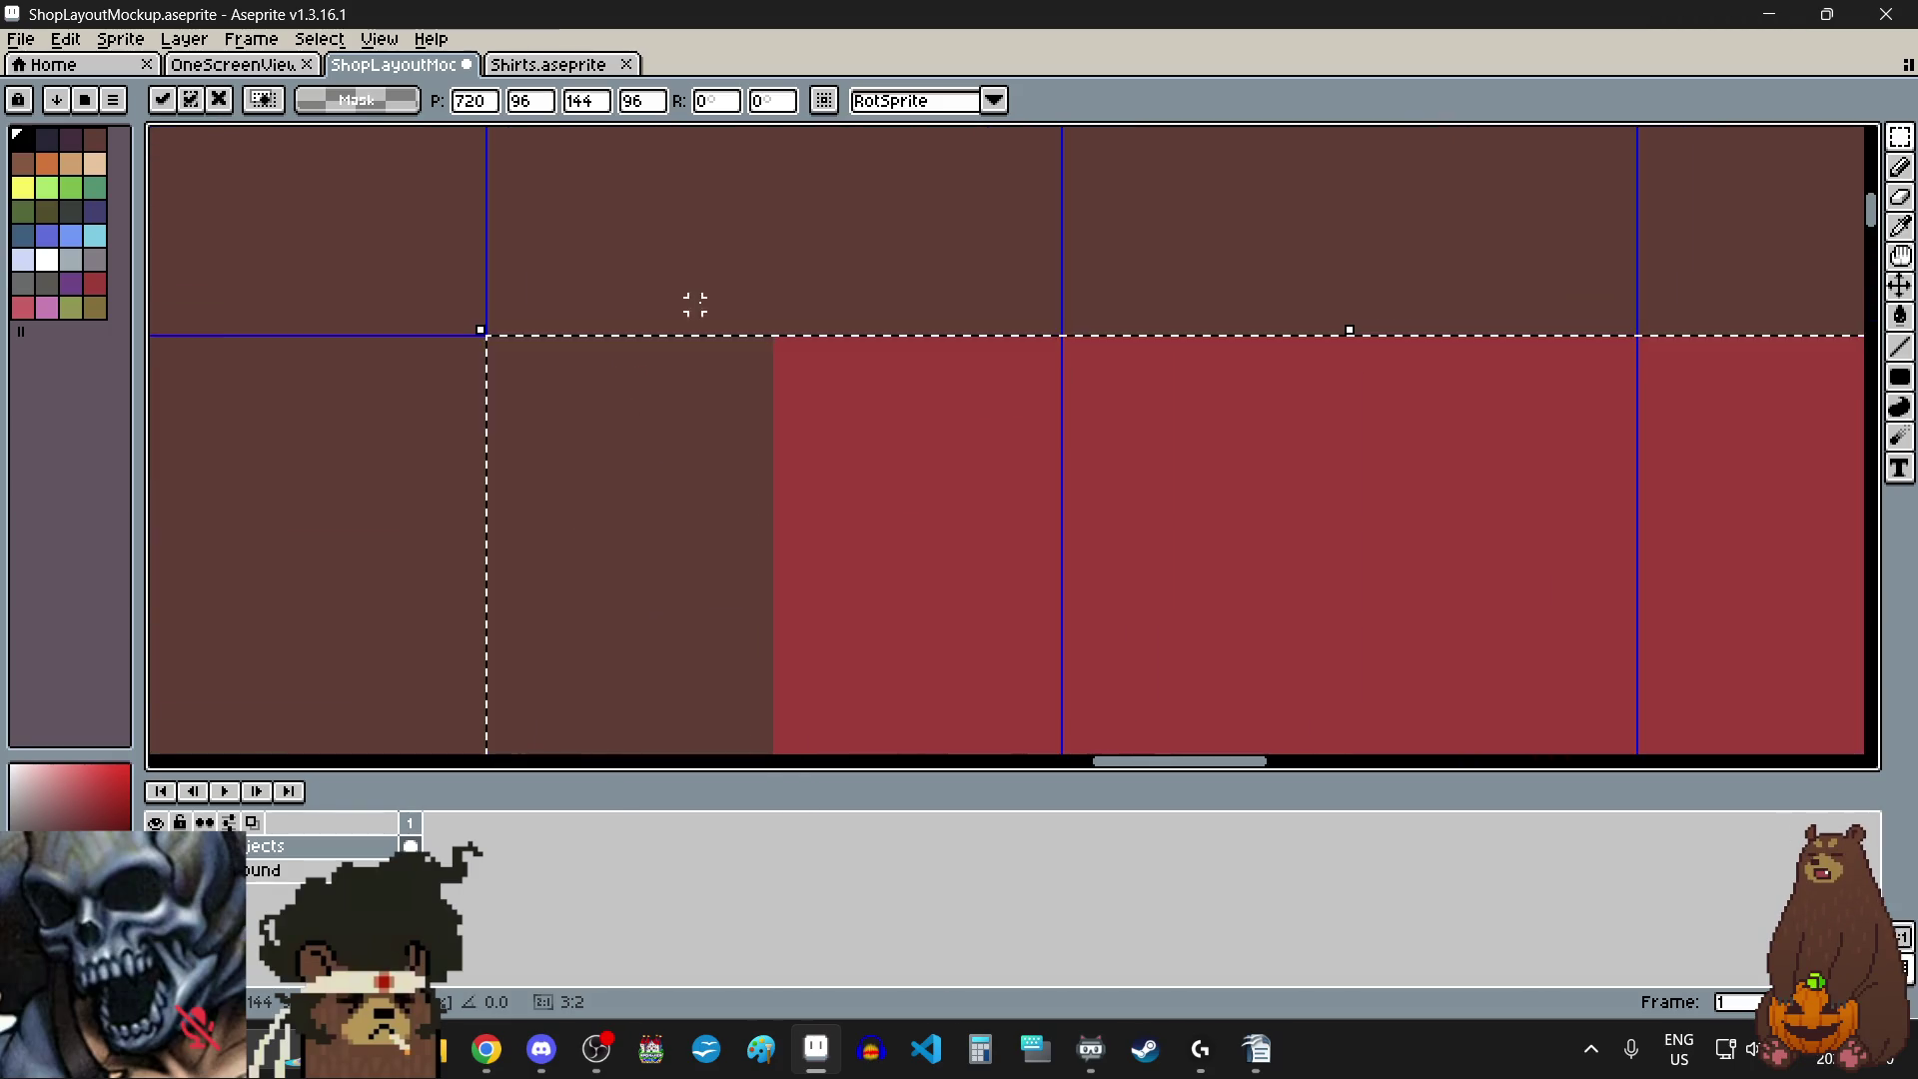
scroll(695, 305, "down", 5)
key("ctrl+d")
scroll(729, 496, "down", 1)
scroll(732, 498, "up", 1)
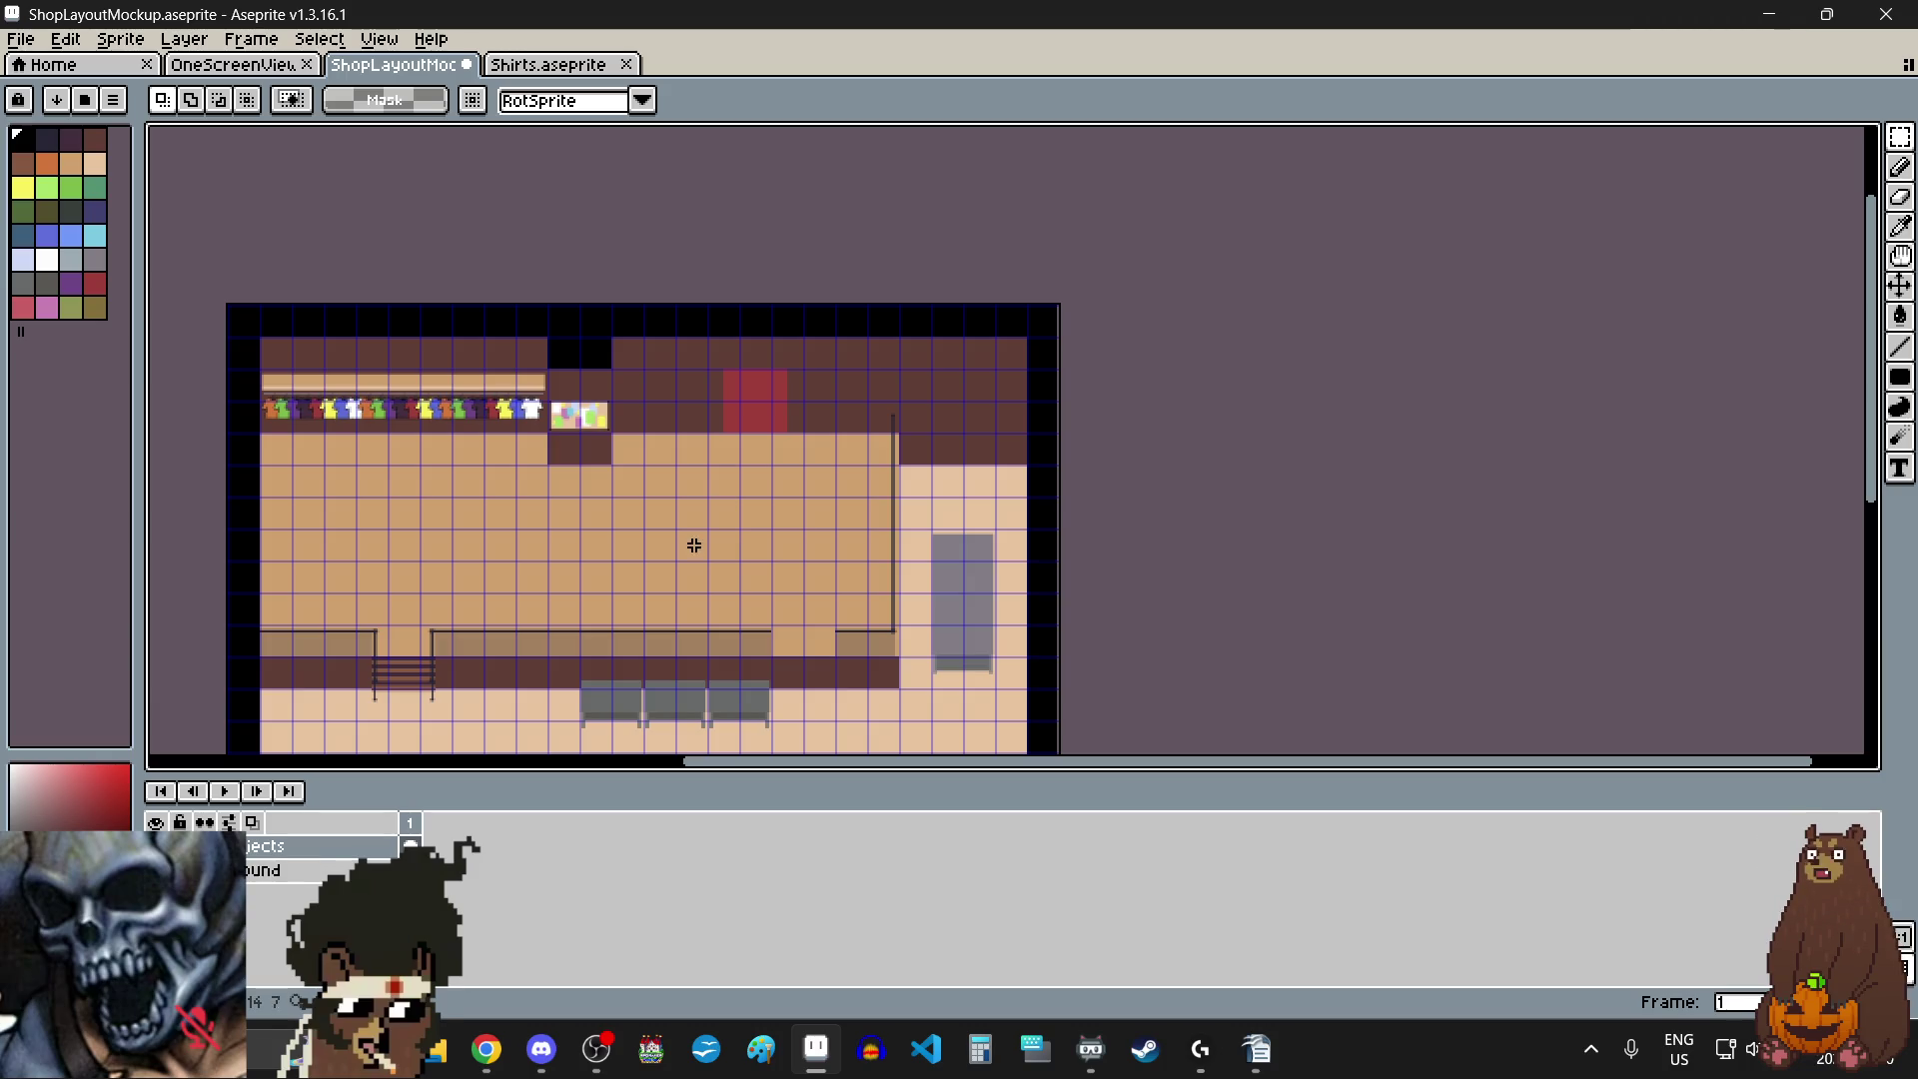
- Slide the three selected grey counters to the left
scroll(672, 557, "down", 1)
scroll(663, 694, "up", 8)
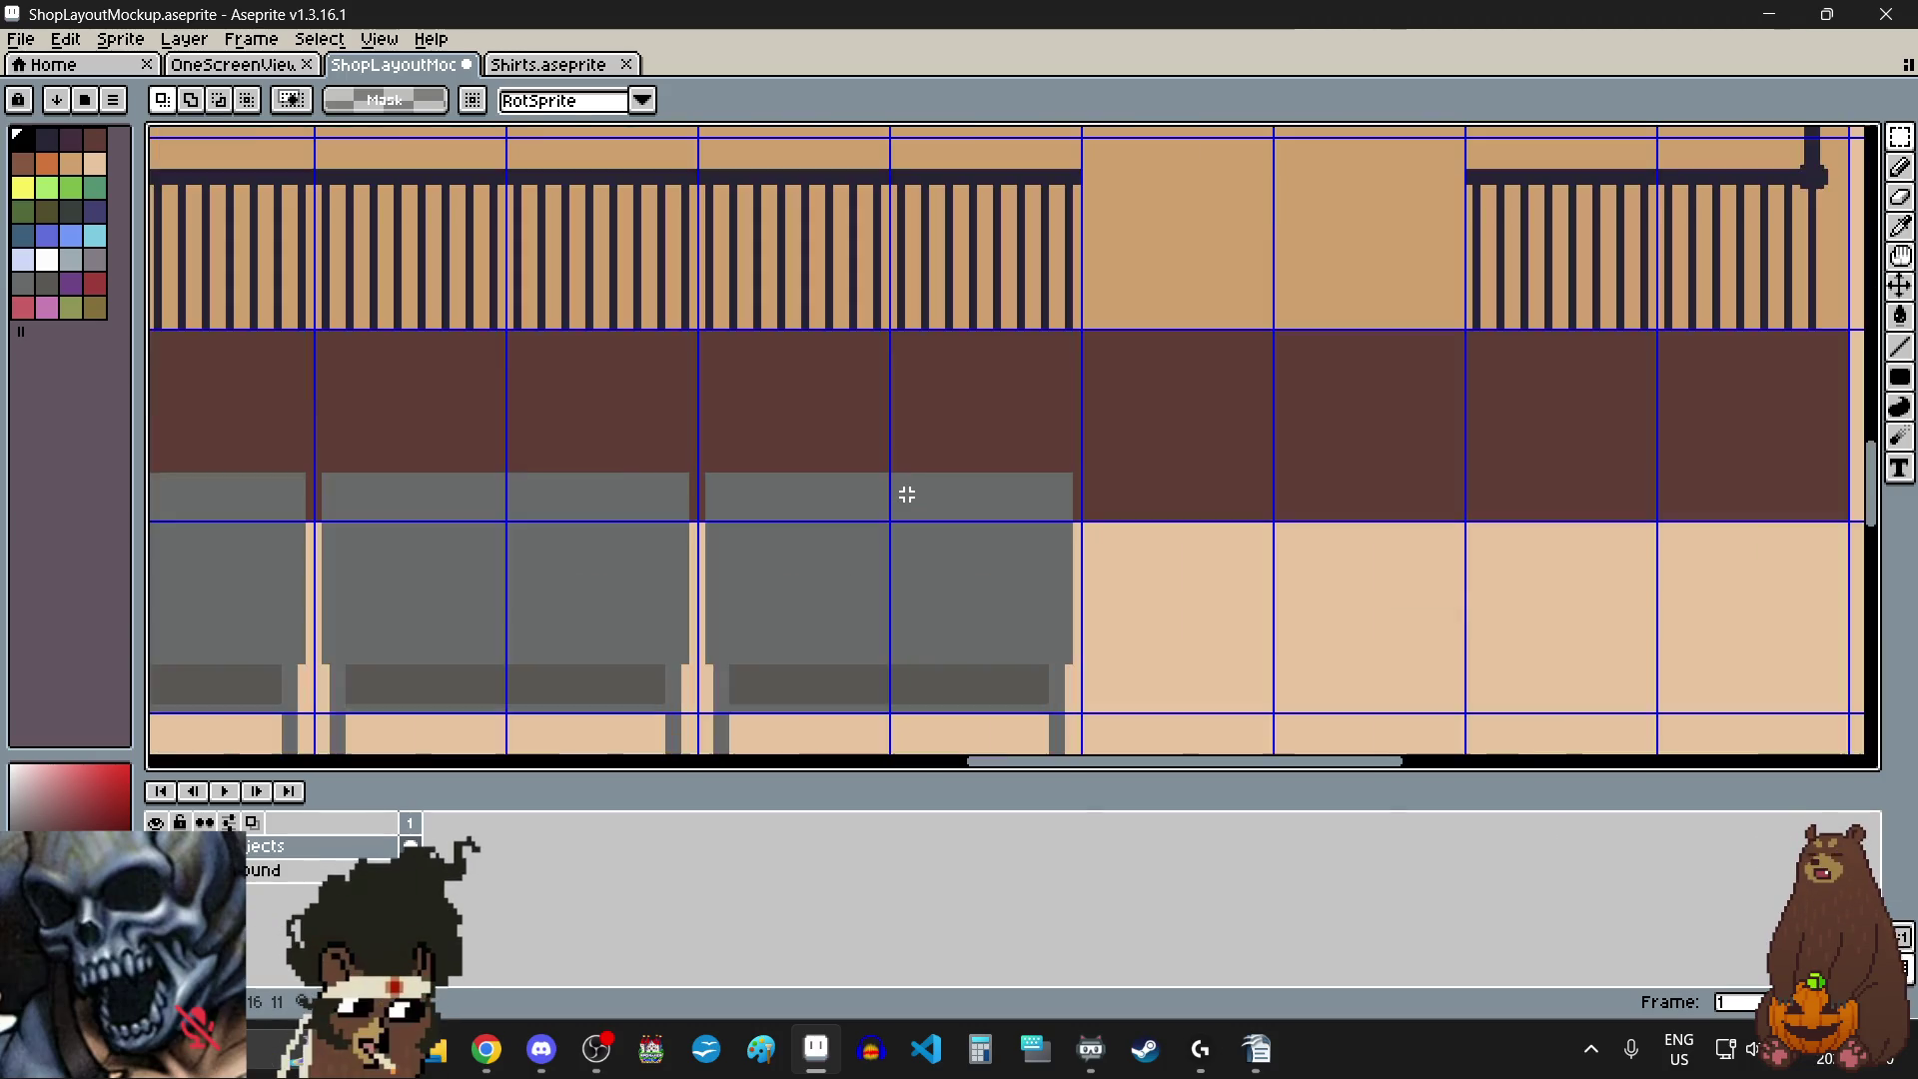
scroll(907, 494, "up", 1)
scroll(1153, 260, "up", 6)
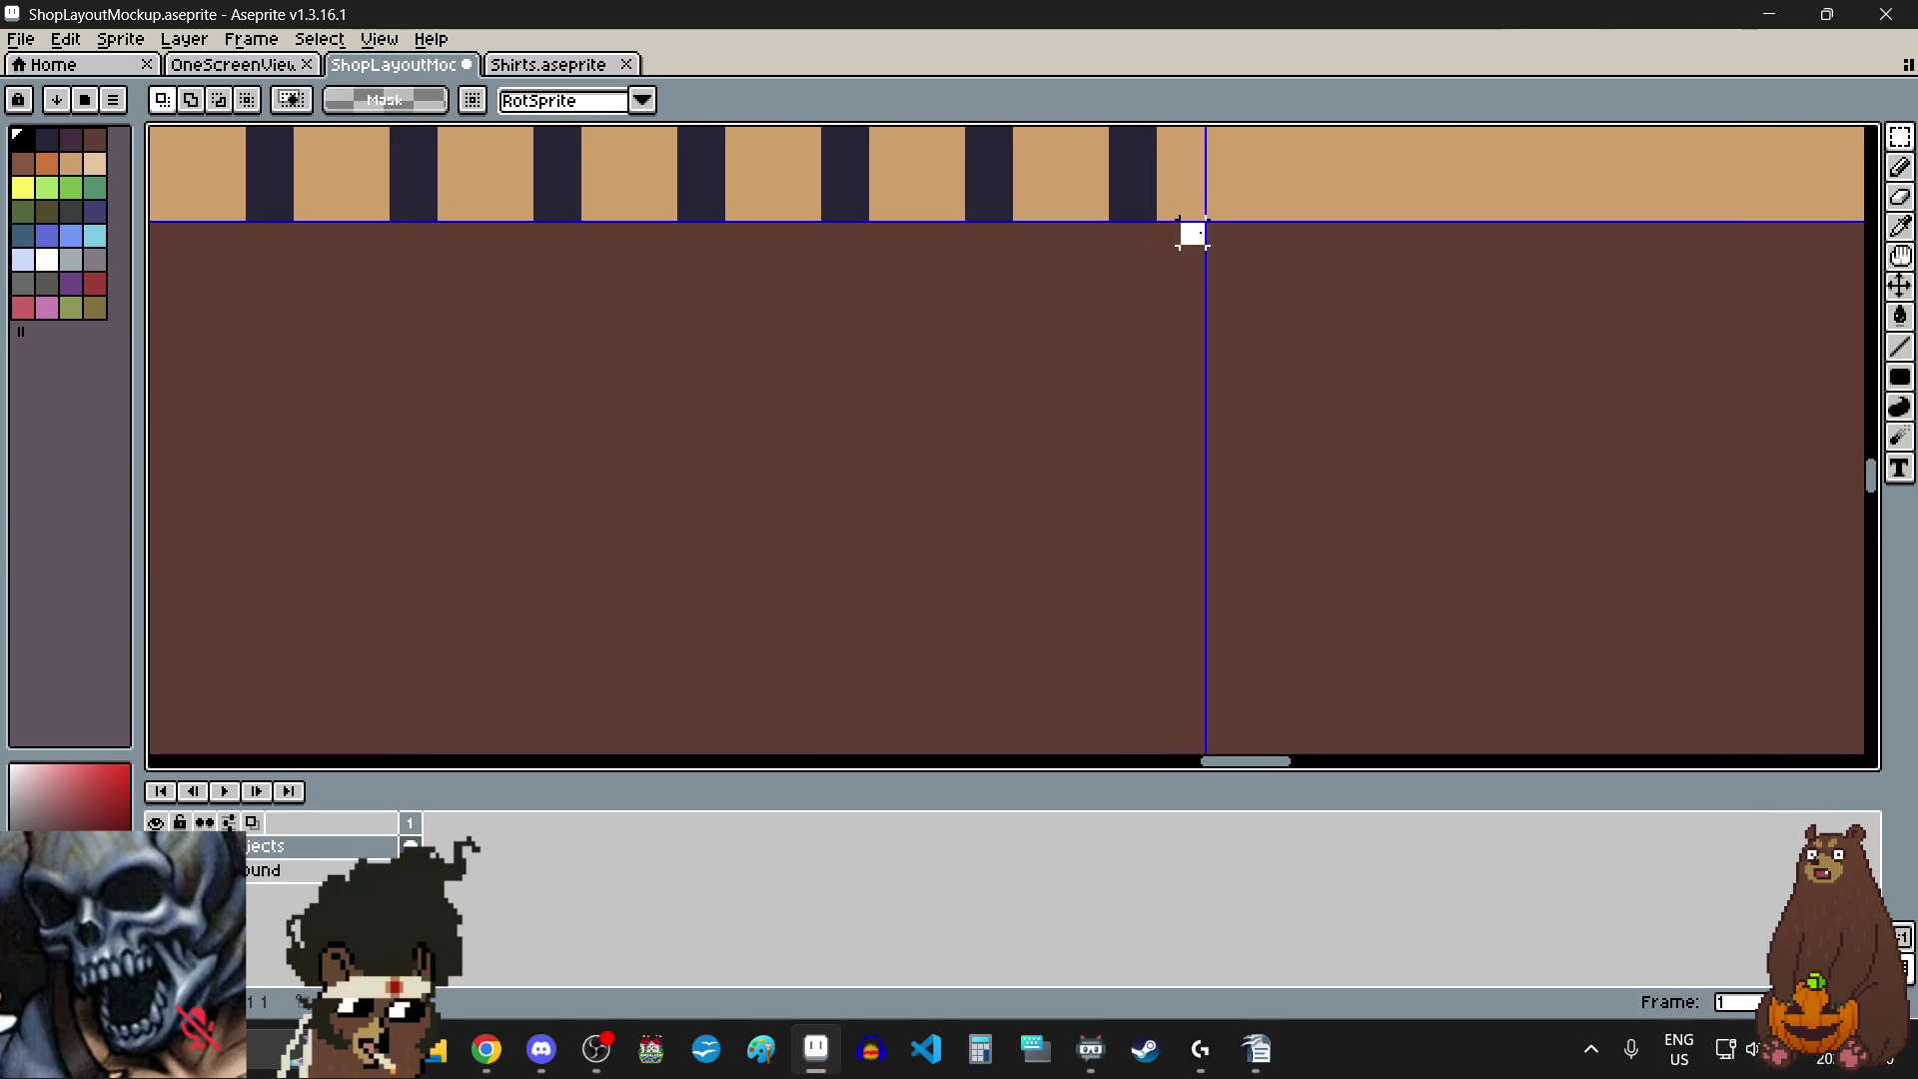
scroll(1192, 234, "down", 7)
scroll(925, 277, "up", 4)
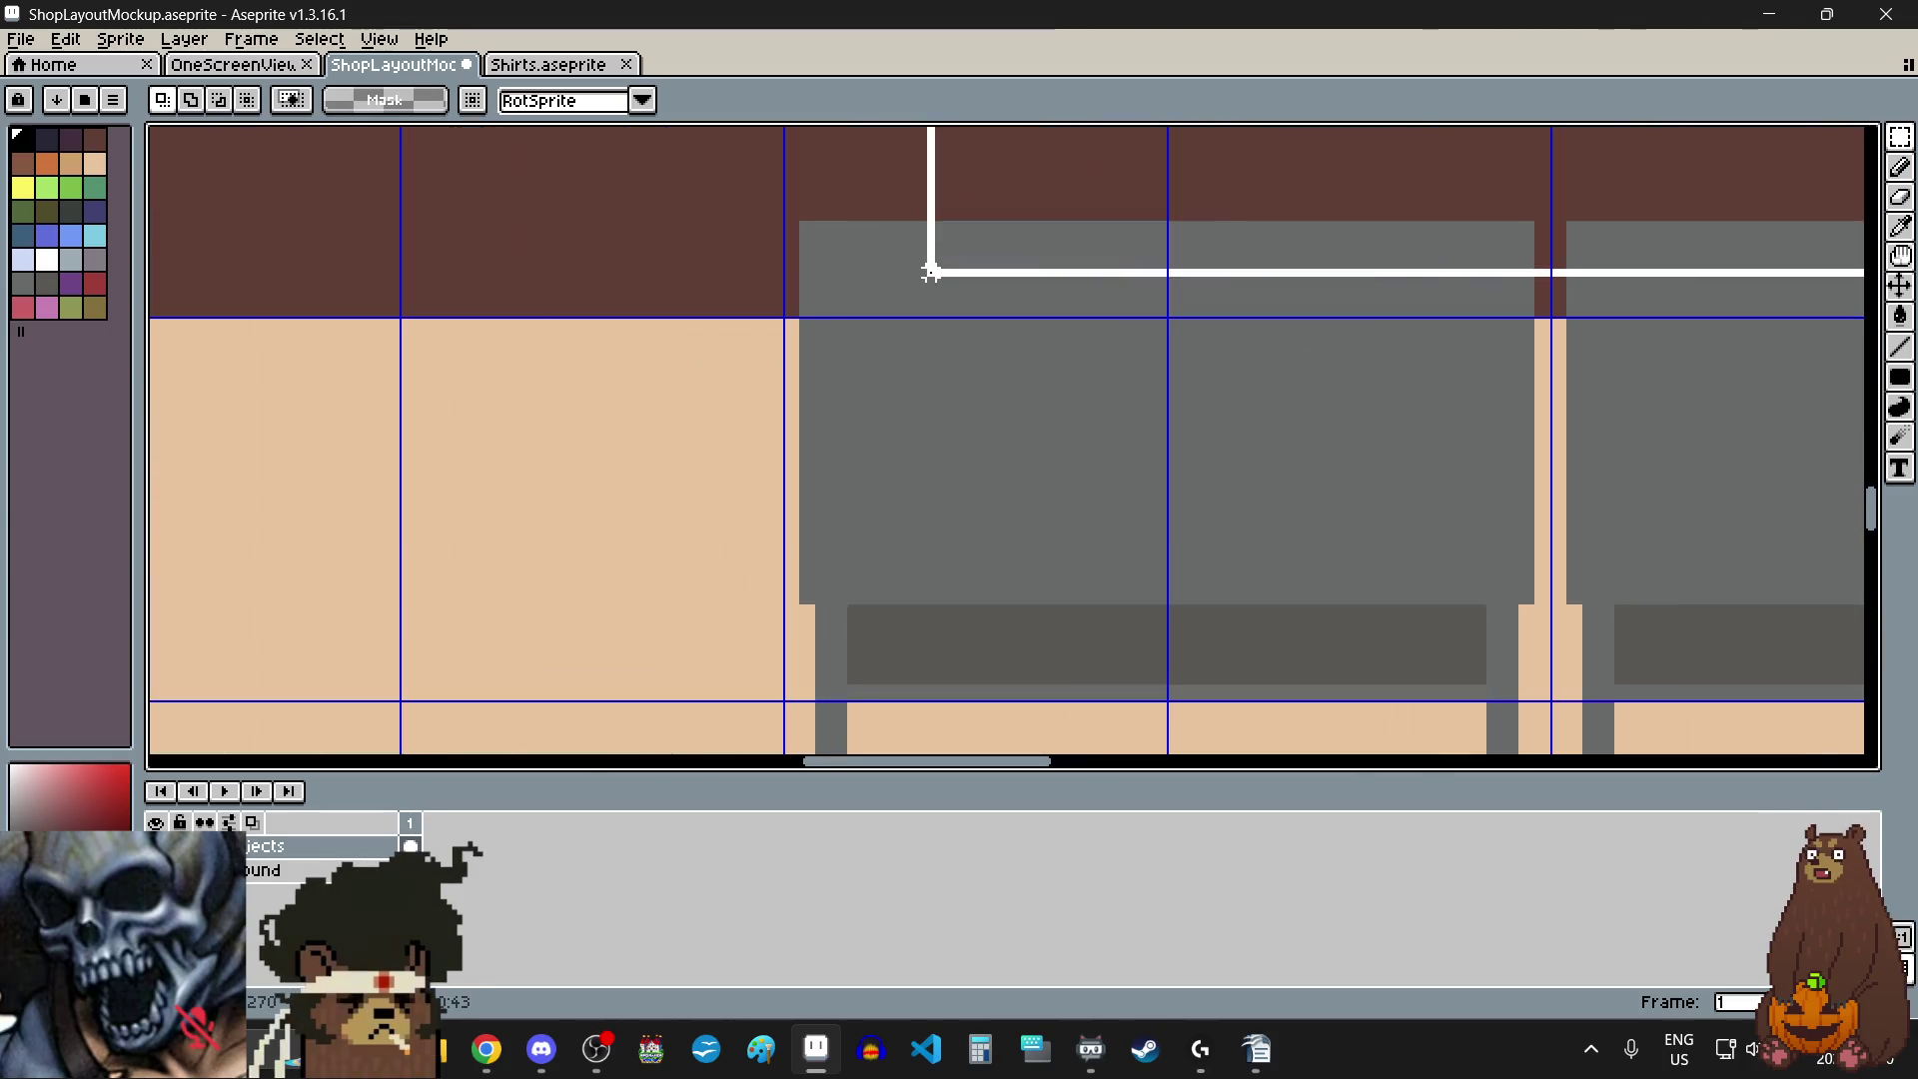
scroll(930, 271, "down", 2)
scroll(856, 577, "up", 4)
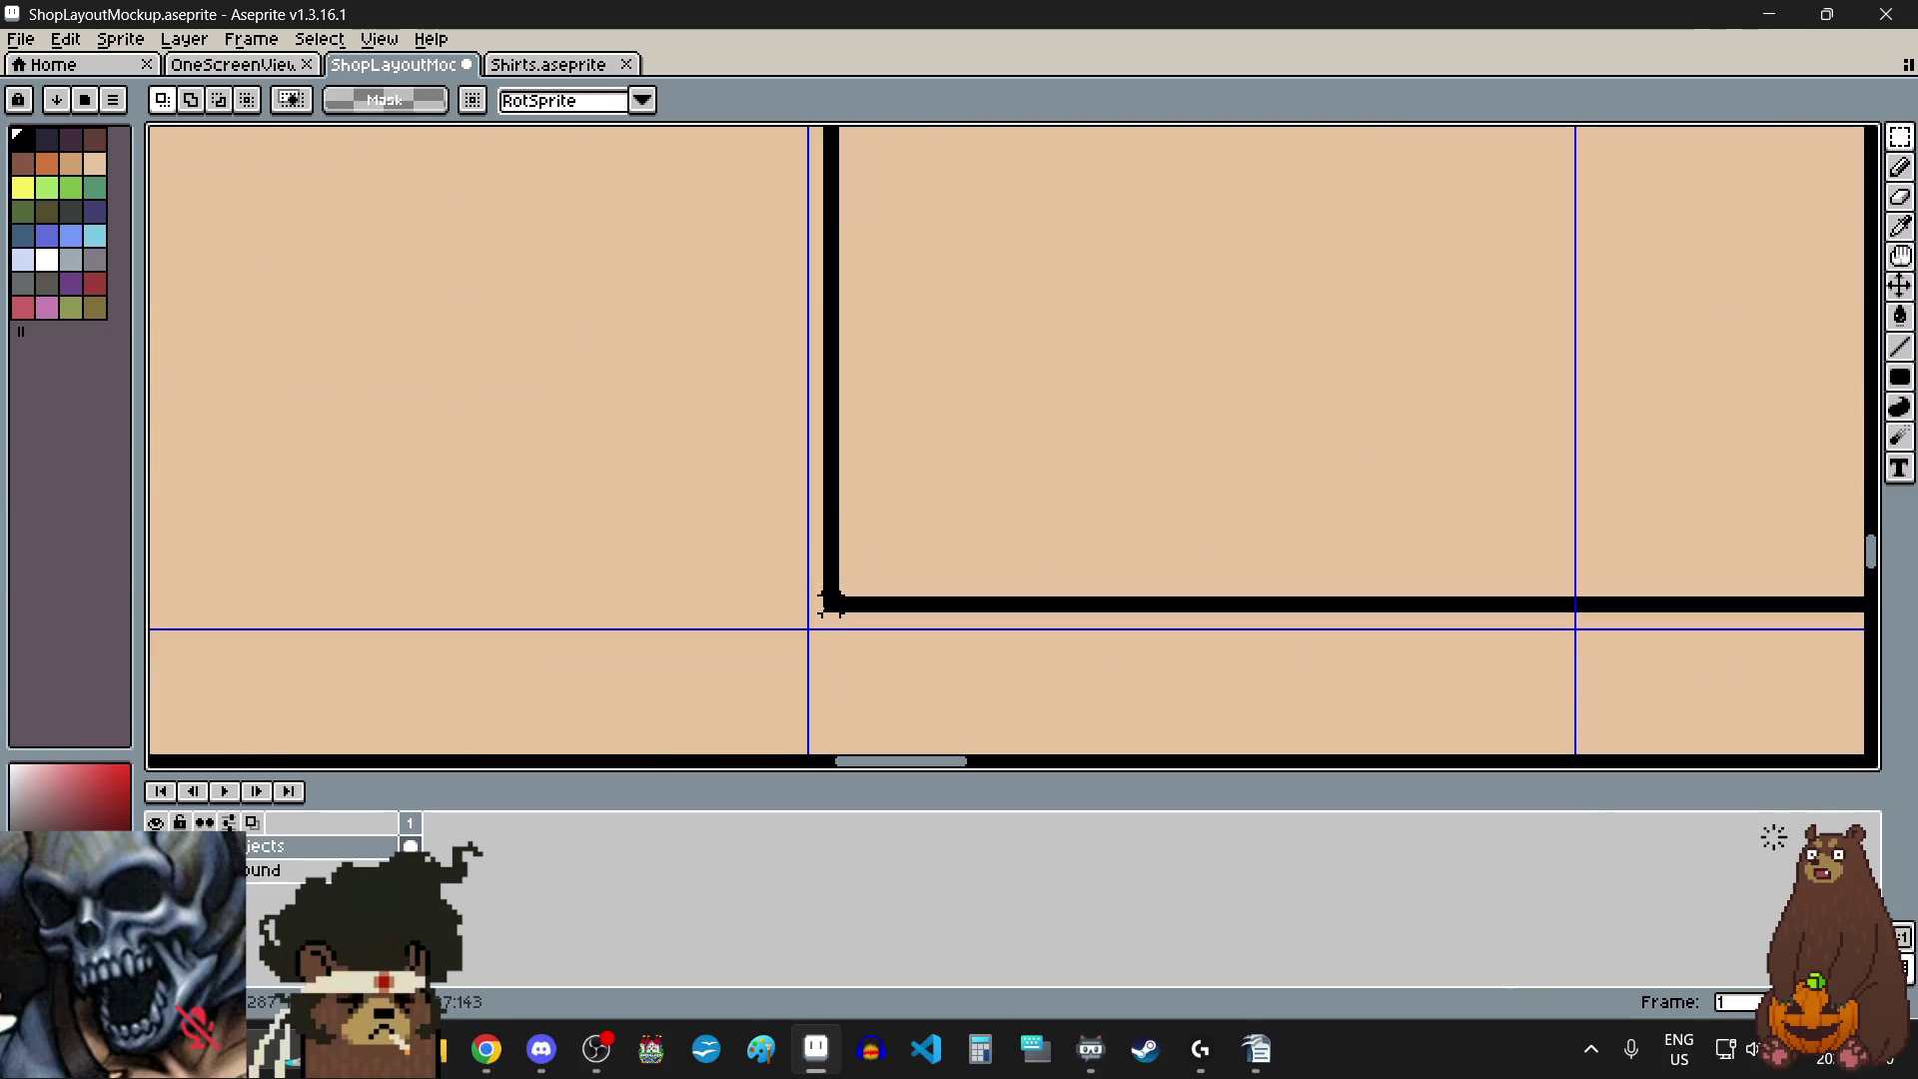
scroll(865, 574, "down", 5)
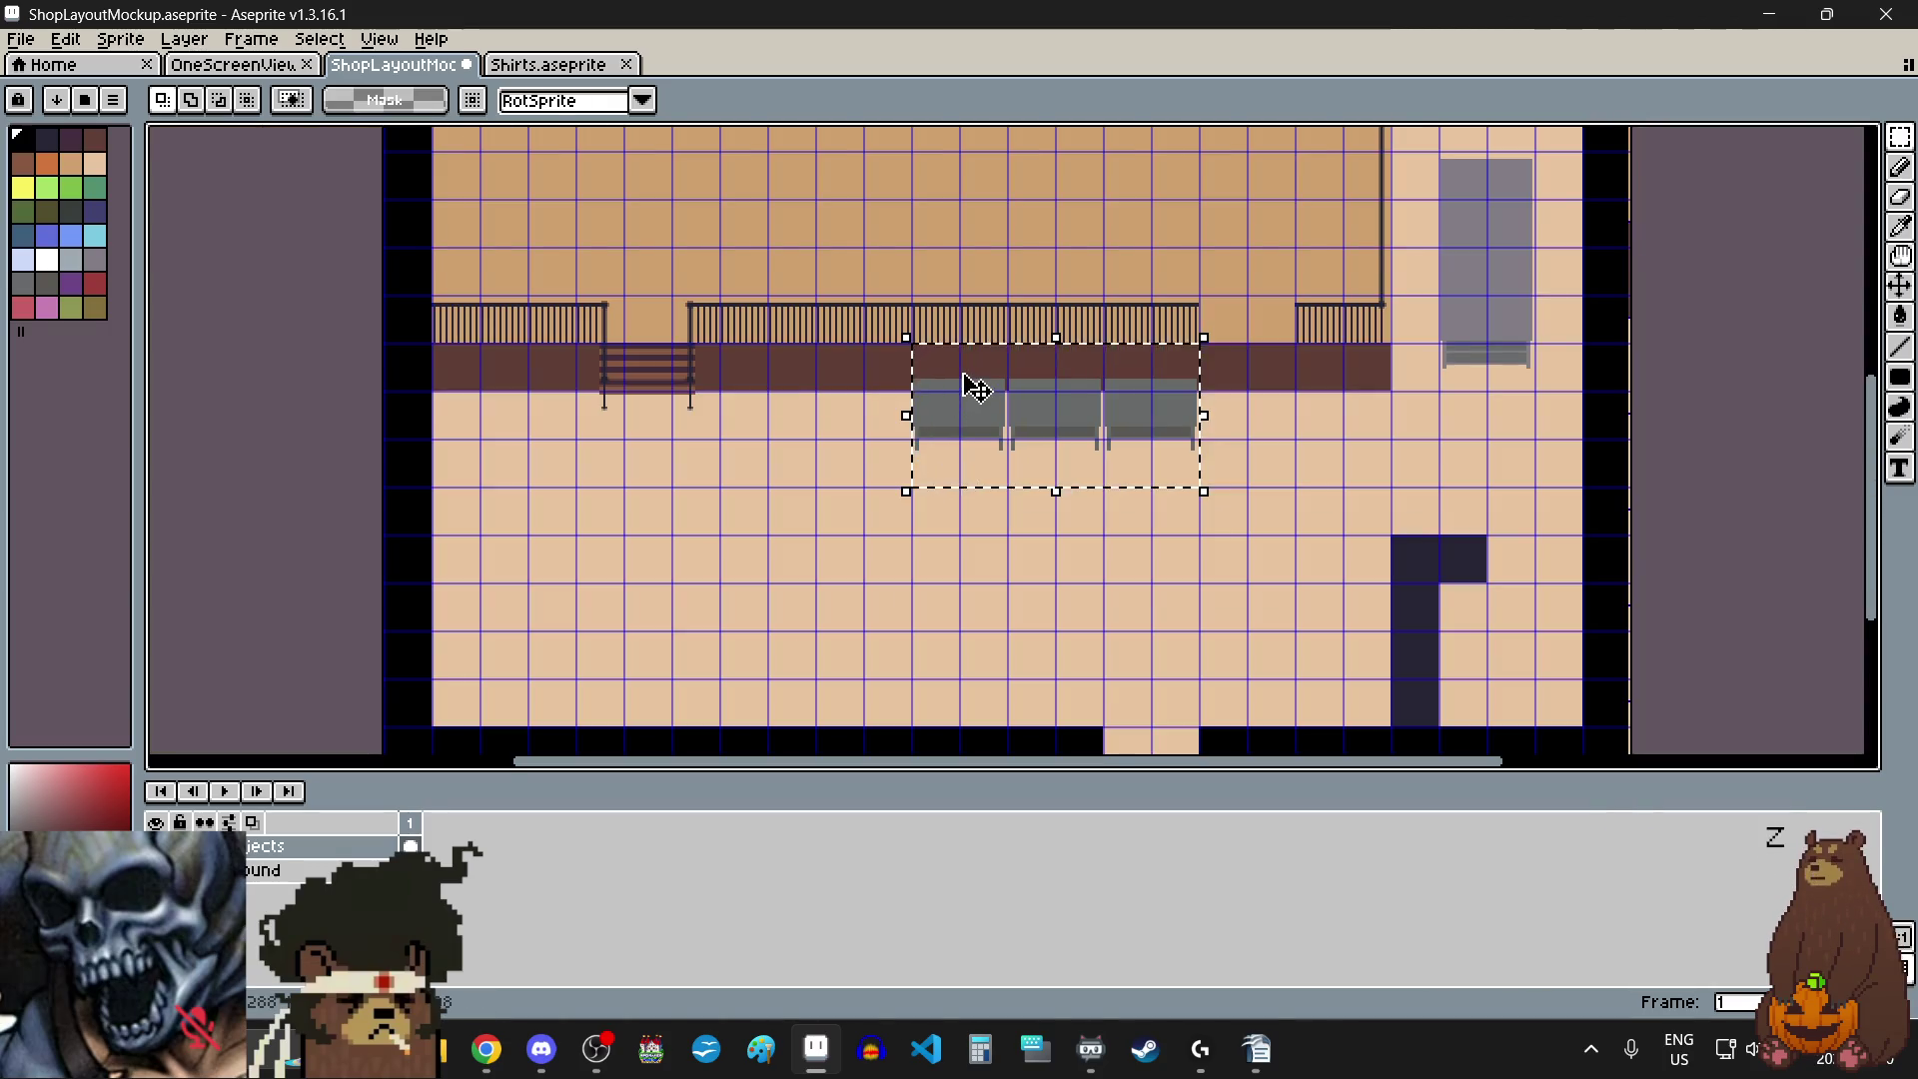
scroll(974, 388, "up", 2)
left_click_drag(950, 440, 763, 446)
- Nudge the counters further left and one pixel up, then commit the move
scroll(726, 374, "up", 4)
left_click_drag(897, 404, 857, 402)
scroll(829, 405, "up", 2)
scroll(824, 405, "down", 3)
scroll(835, 471, "up", 1)
left_click_drag(835, 471, 836, 454)
scroll(829, 444, "down", 2)
scroll(829, 440, "down", 3)
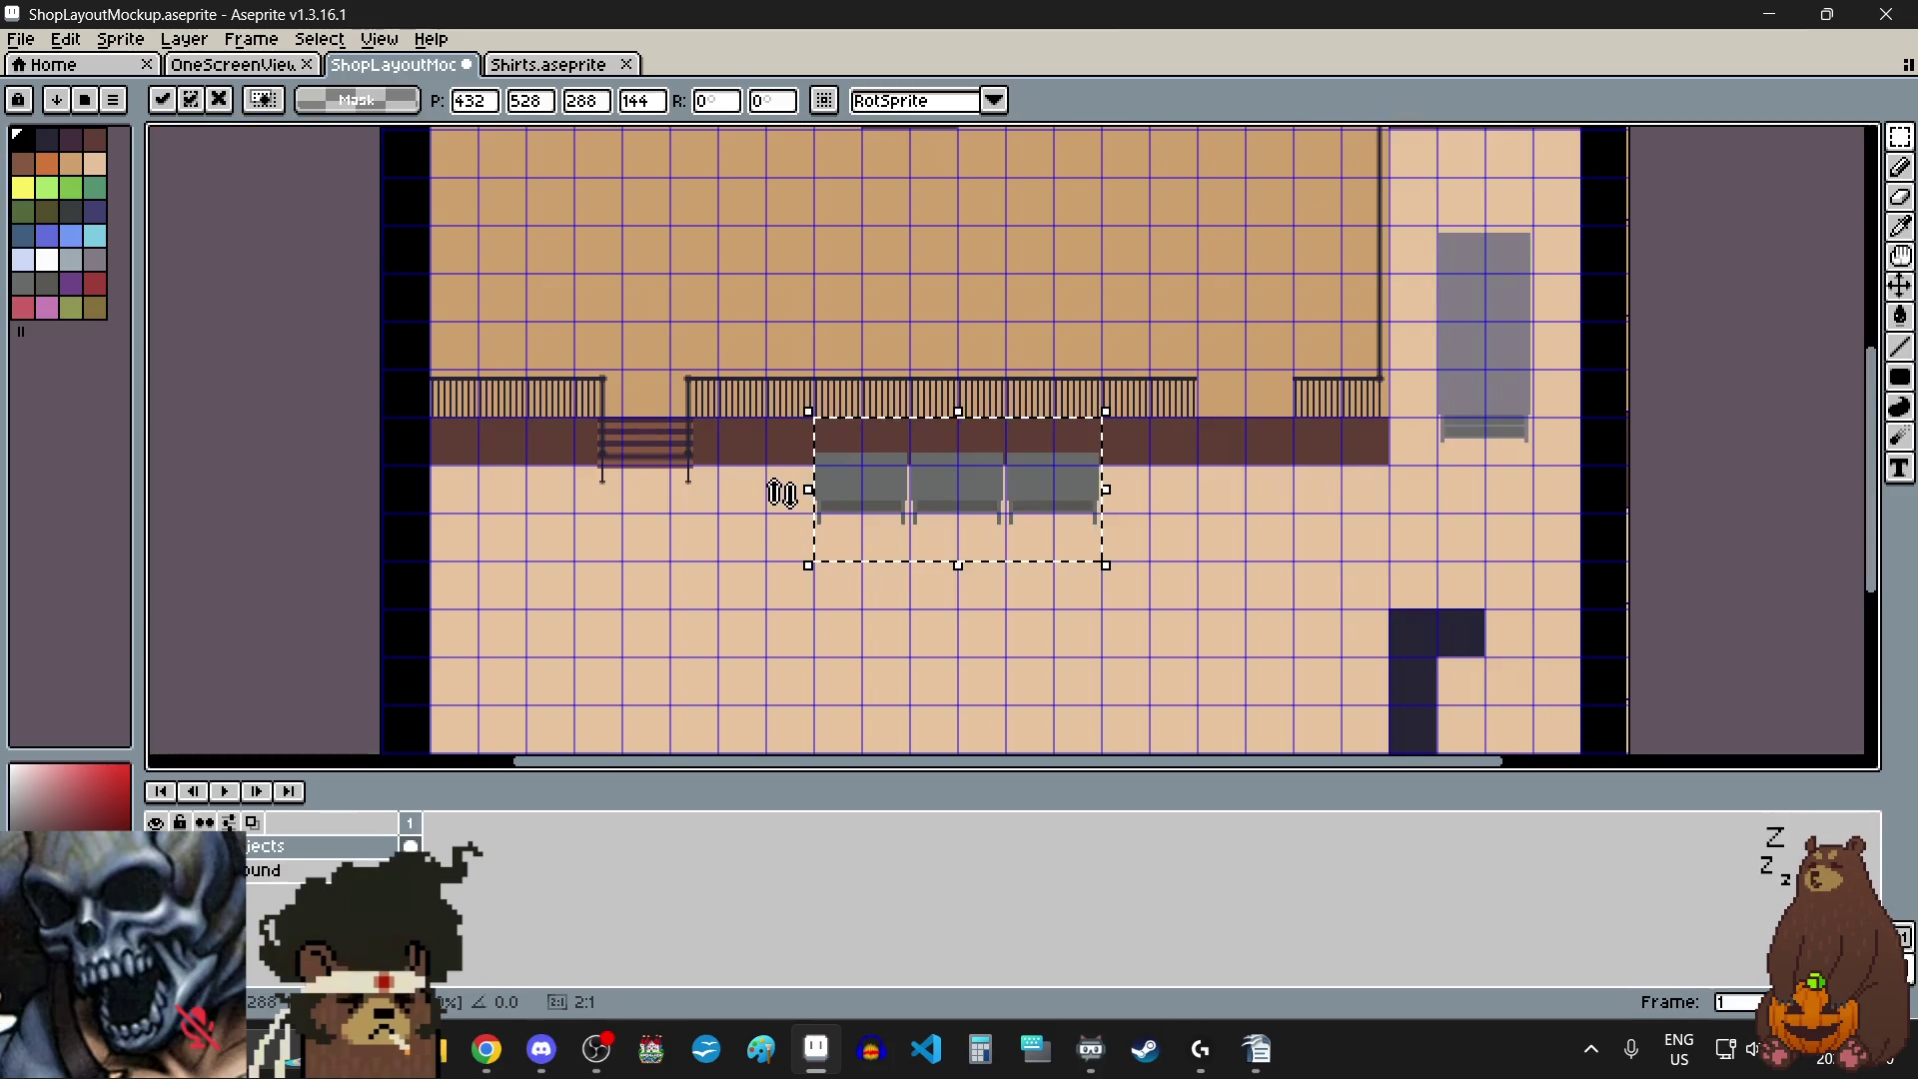
left_click(762, 502)
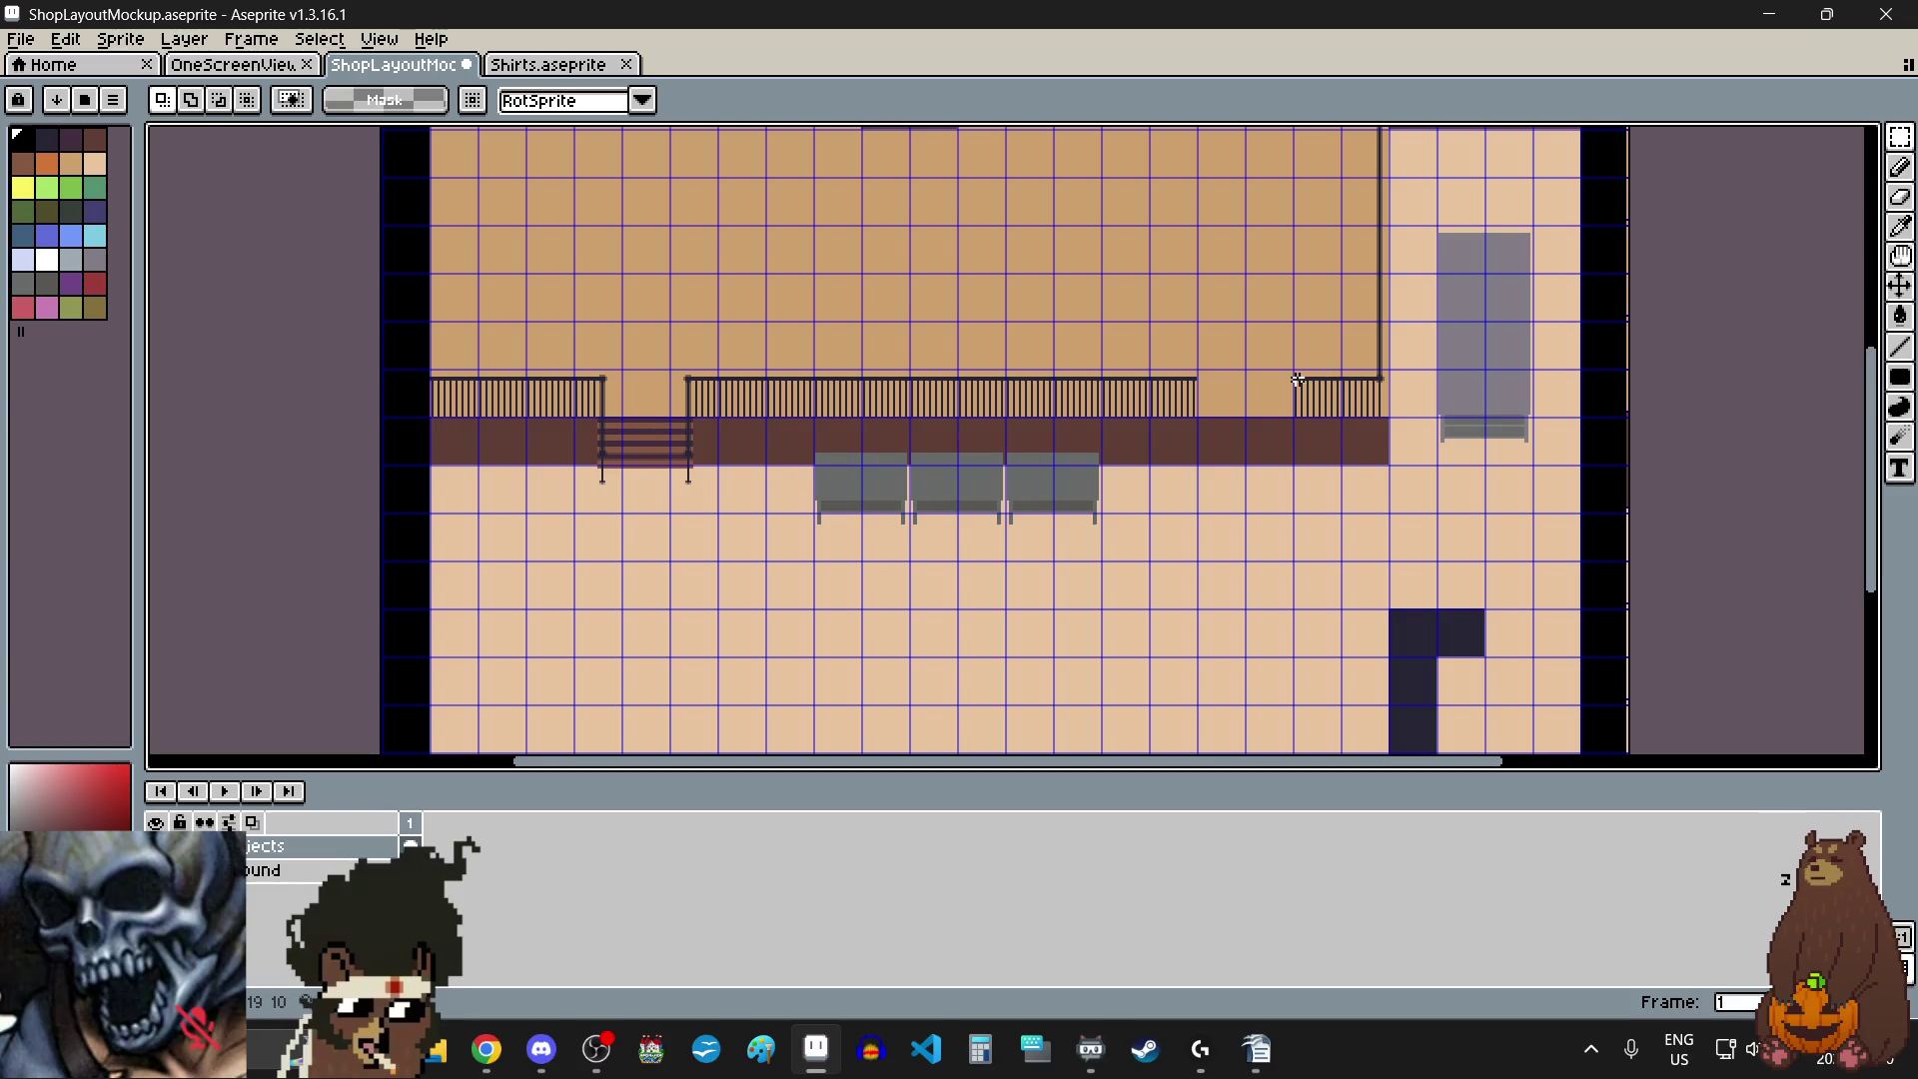
- Move a section of the middle railing right into the gap, shifting the stair opening
scroll(592, 410, "up", 4)
scroll(591, 386, "down", 5)
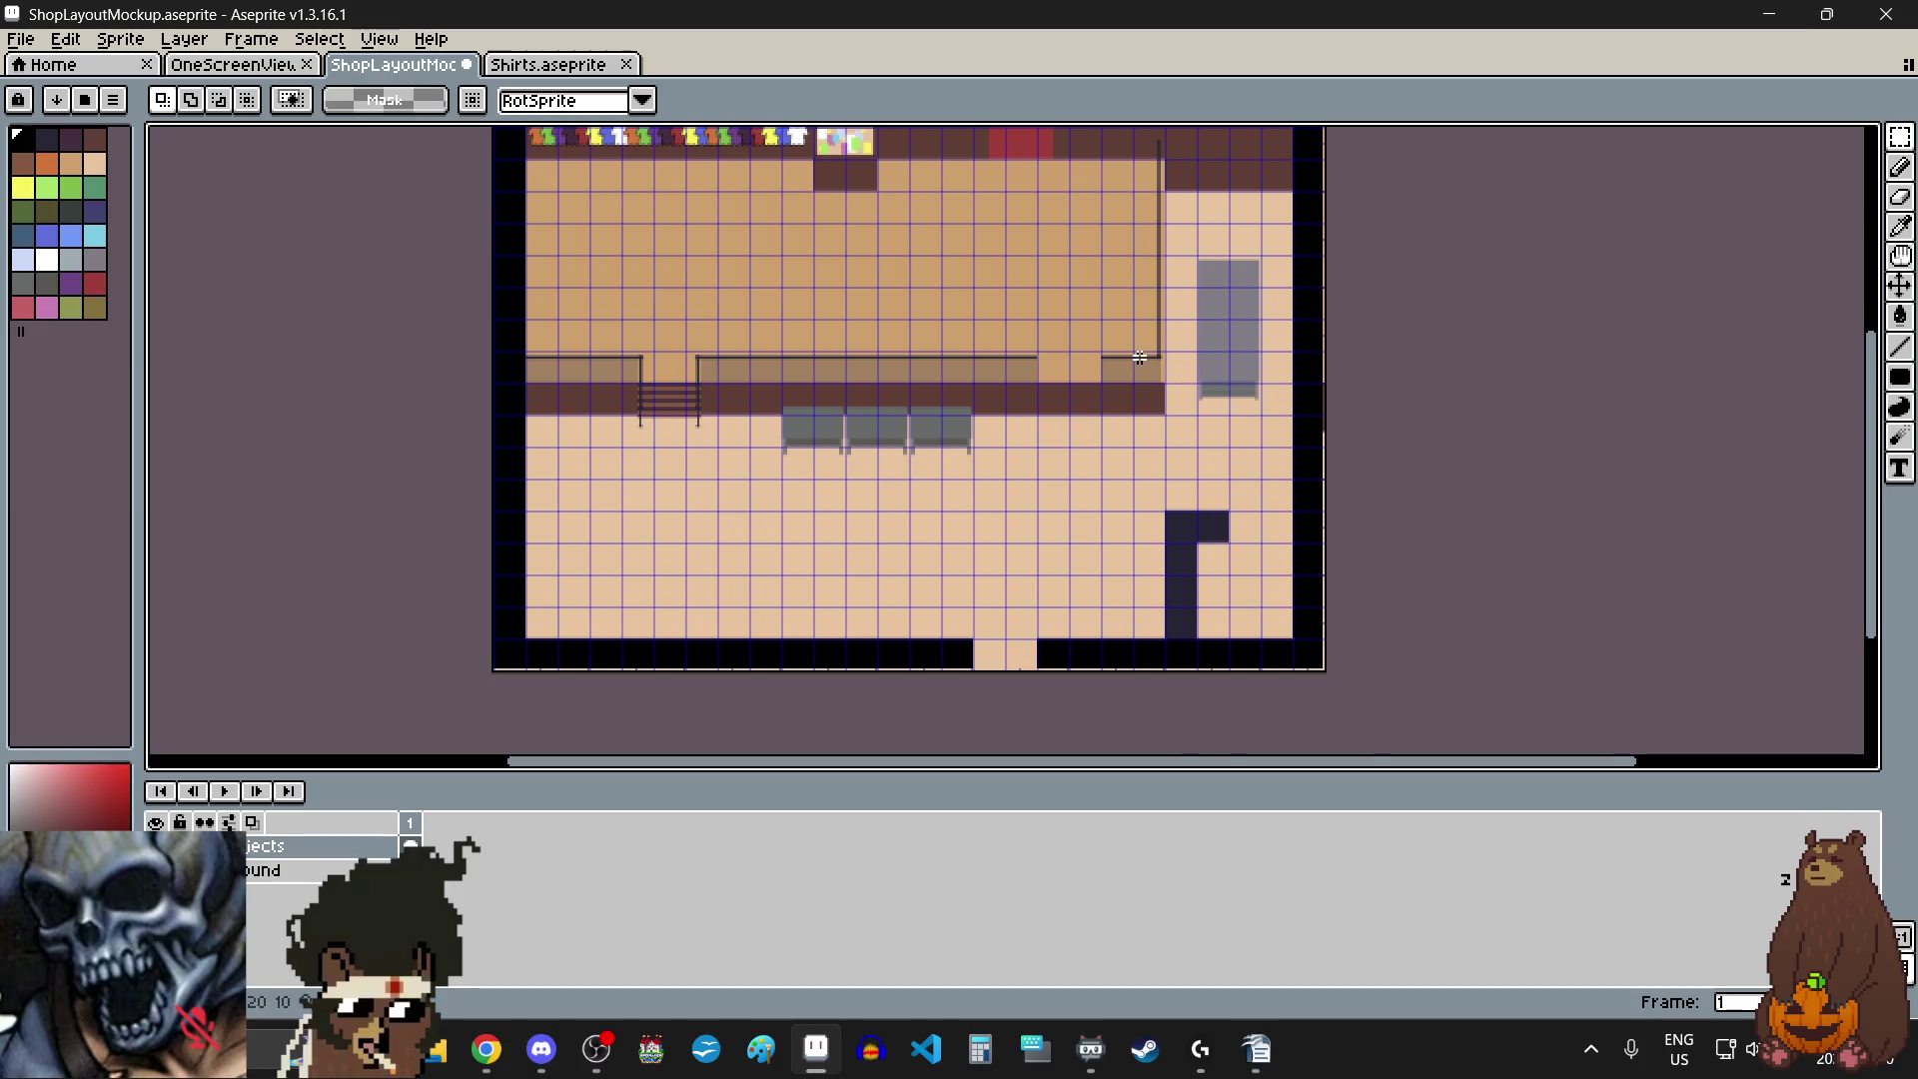
scroll(1127, 365, "up", 4)
scroll(1110, 400, "down", 2)
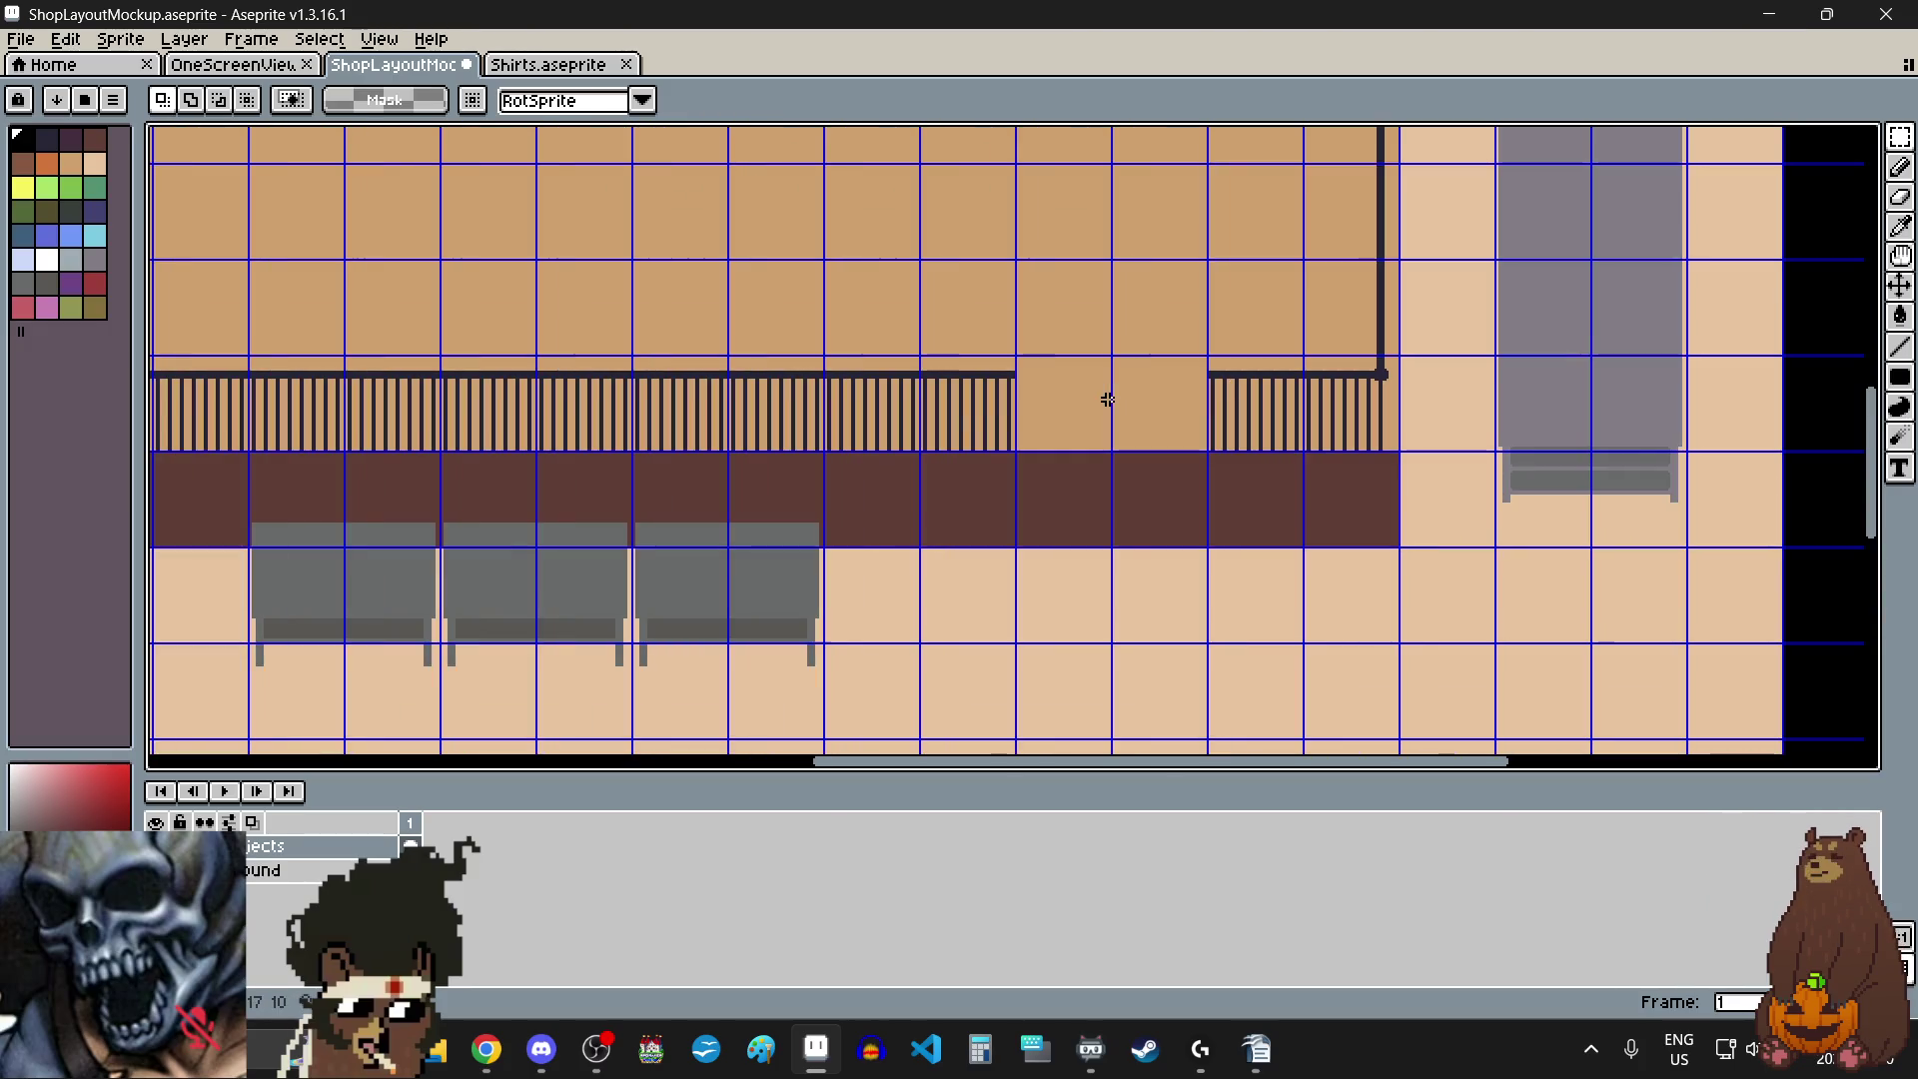
scroll(951, 377, "up", 4)
scroll(792, 270, "up", 4)
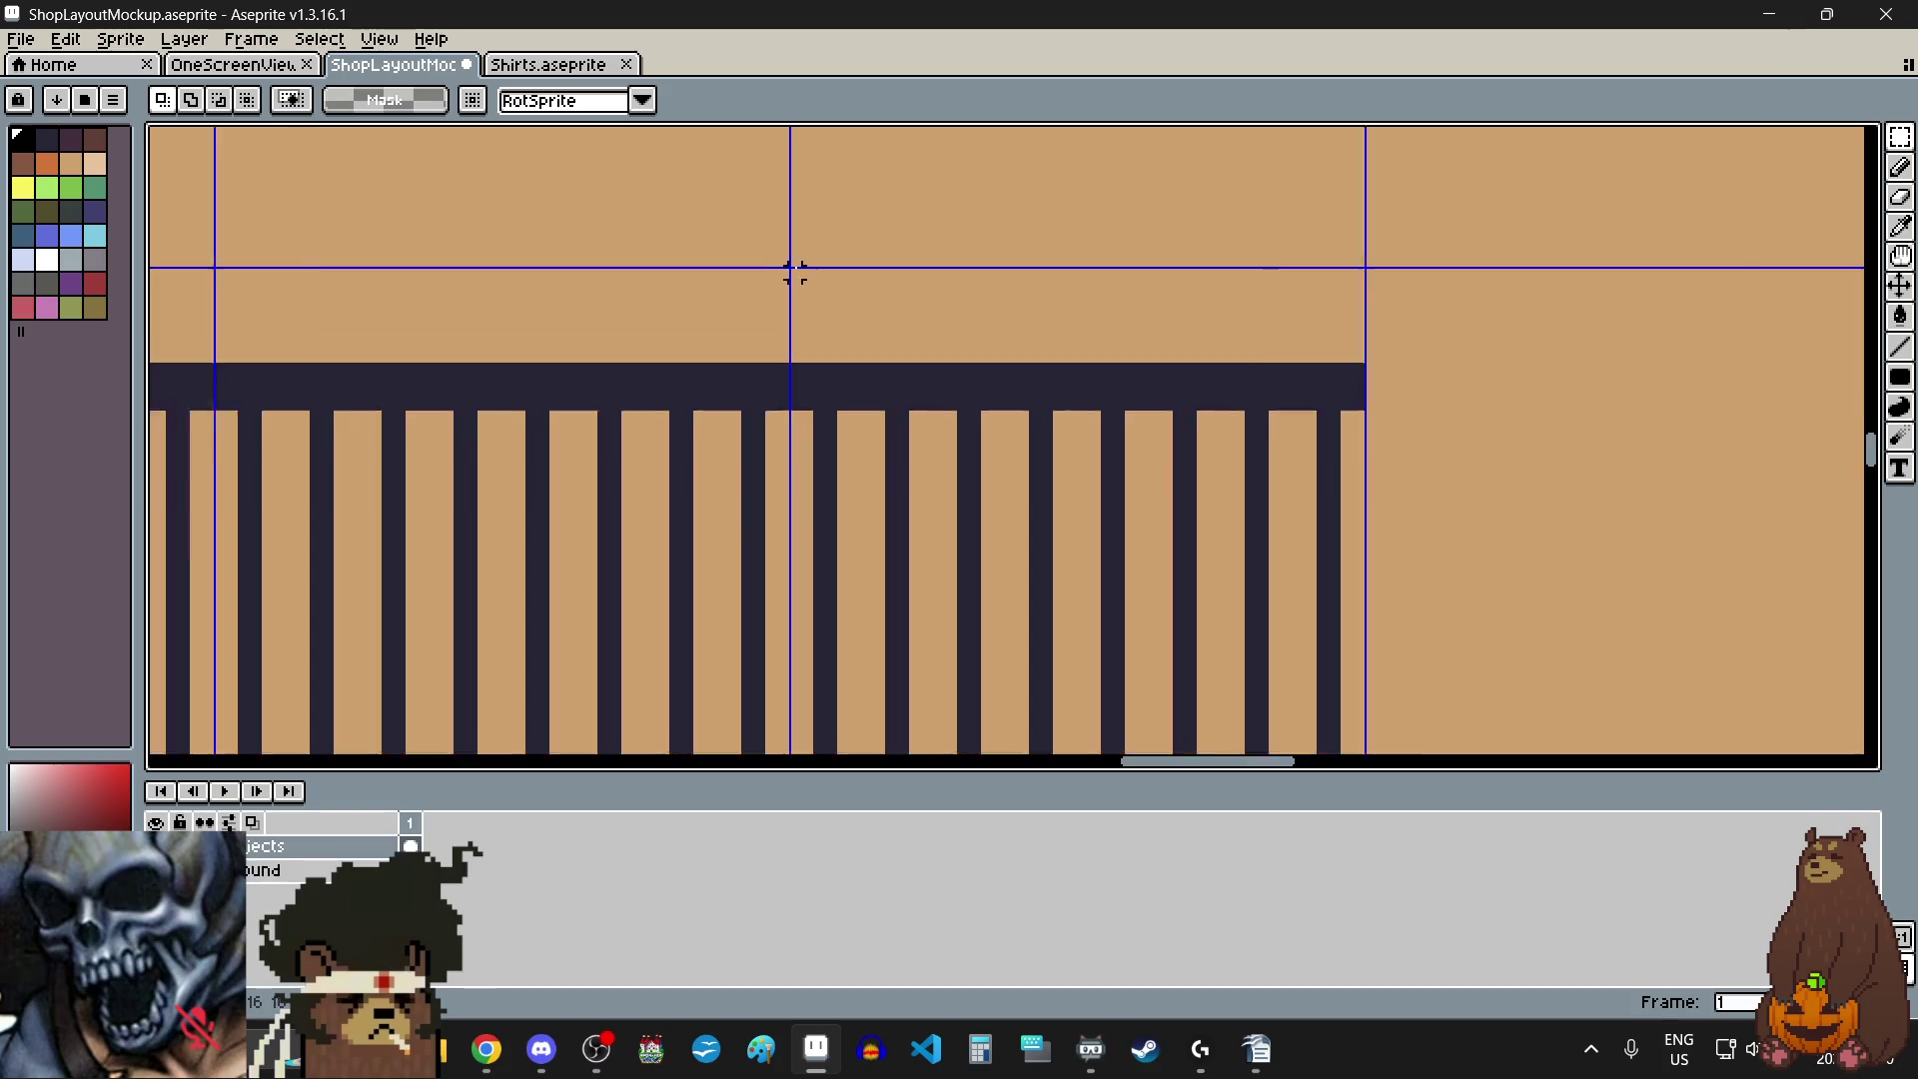
scroll(789, 269, "down", 6)
left_click_drag(792, 269, 1017, 529)
scroll(1017, 529, "up", 3)
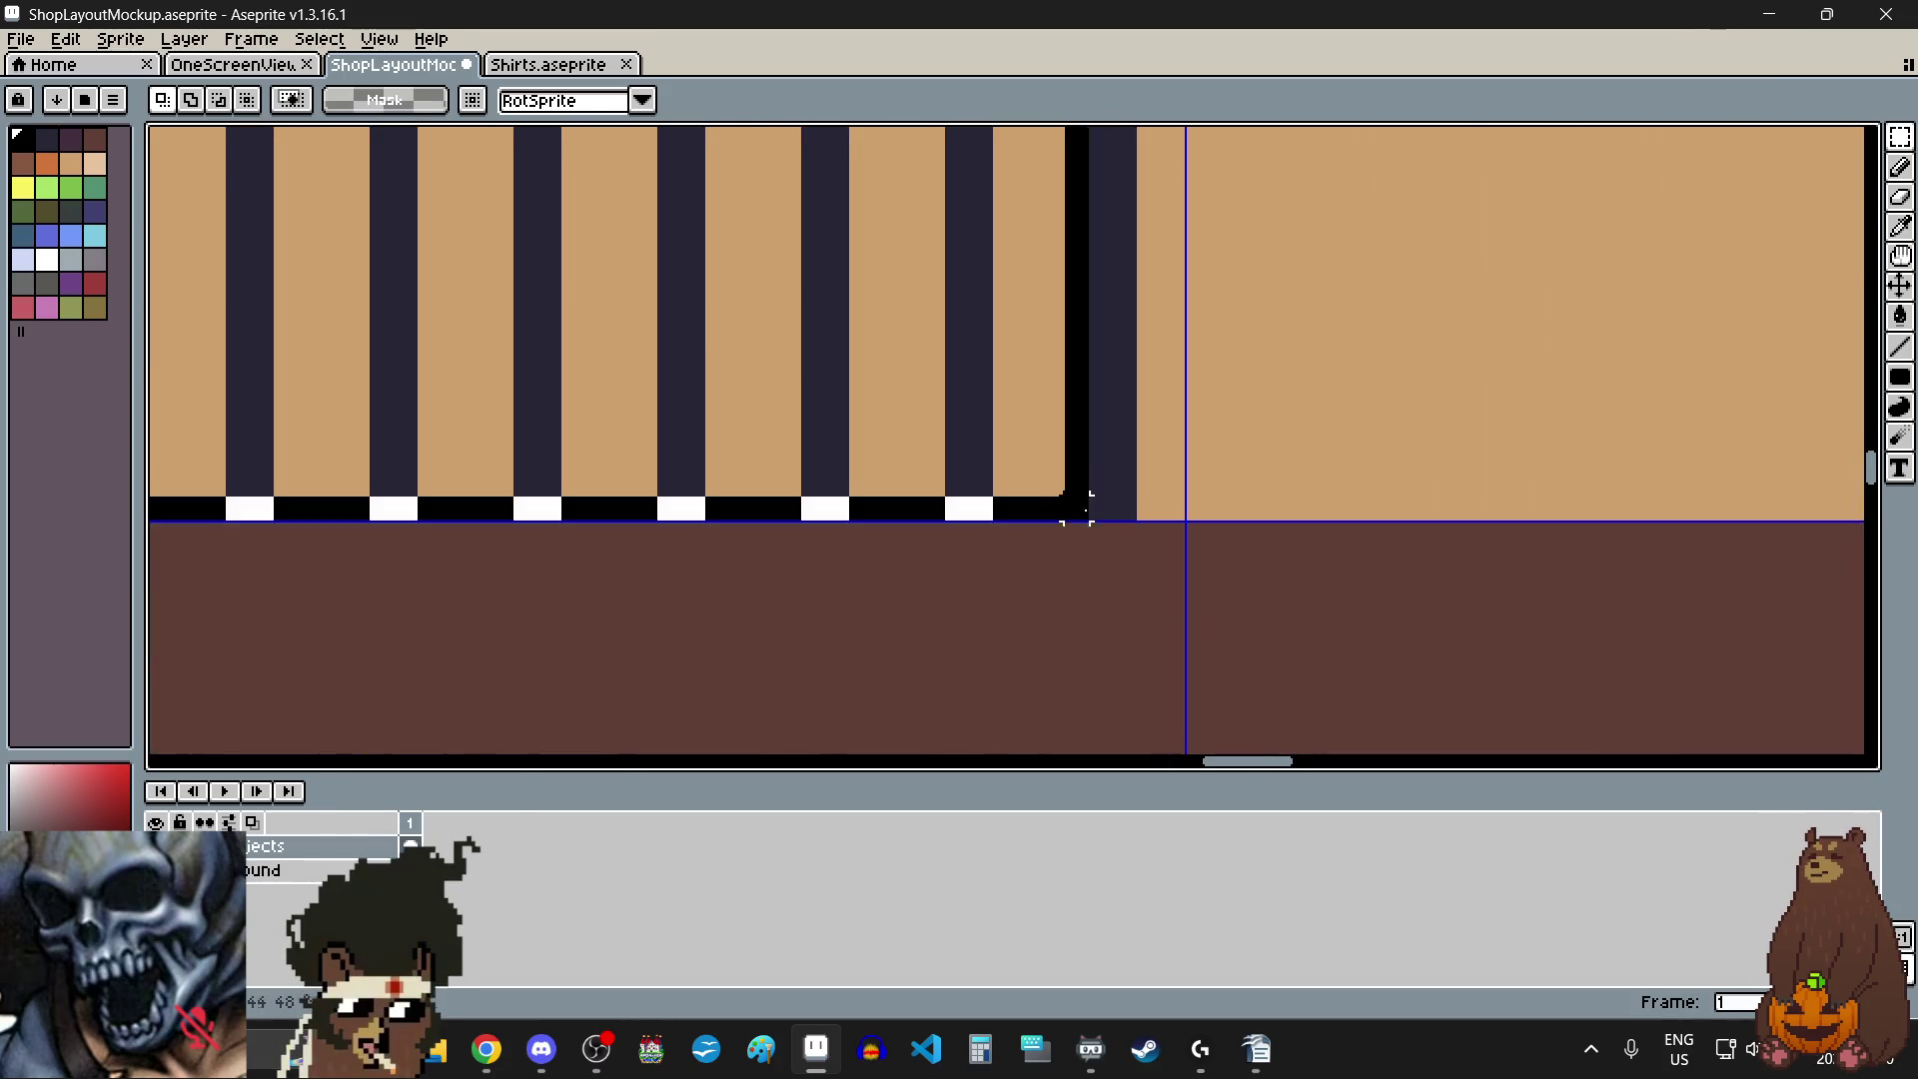
scroll(1143, 504, "down", 5)
scroll(1032, 467, "down", 3)
left_click_drag(1032, 468, 1409, 433)
scroll(1383, 326, "up", 3)
scroll(1019, 300, "down", 3)
left_click(972, 360)
- Marquee-select the three grey counters
scroll(971, 361, "down", 2)
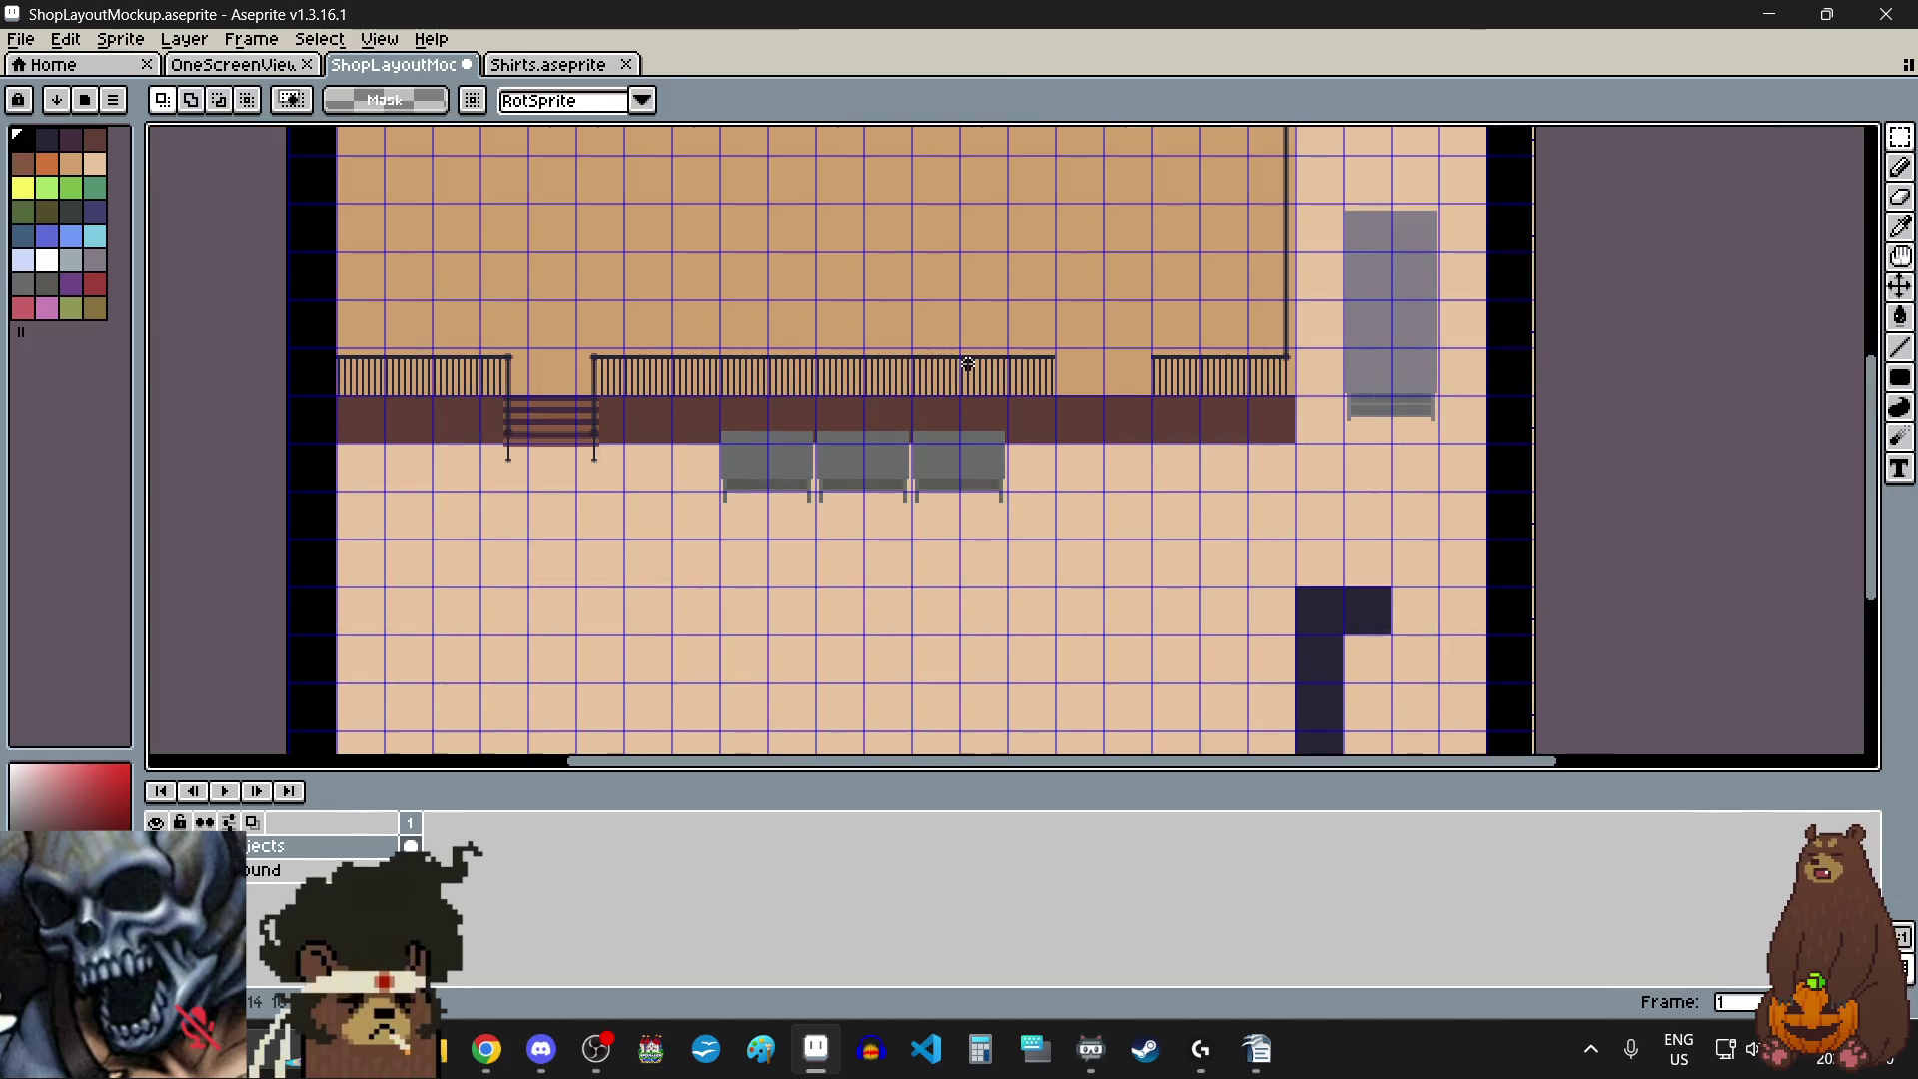
scroll(967, 366, "up", 1)
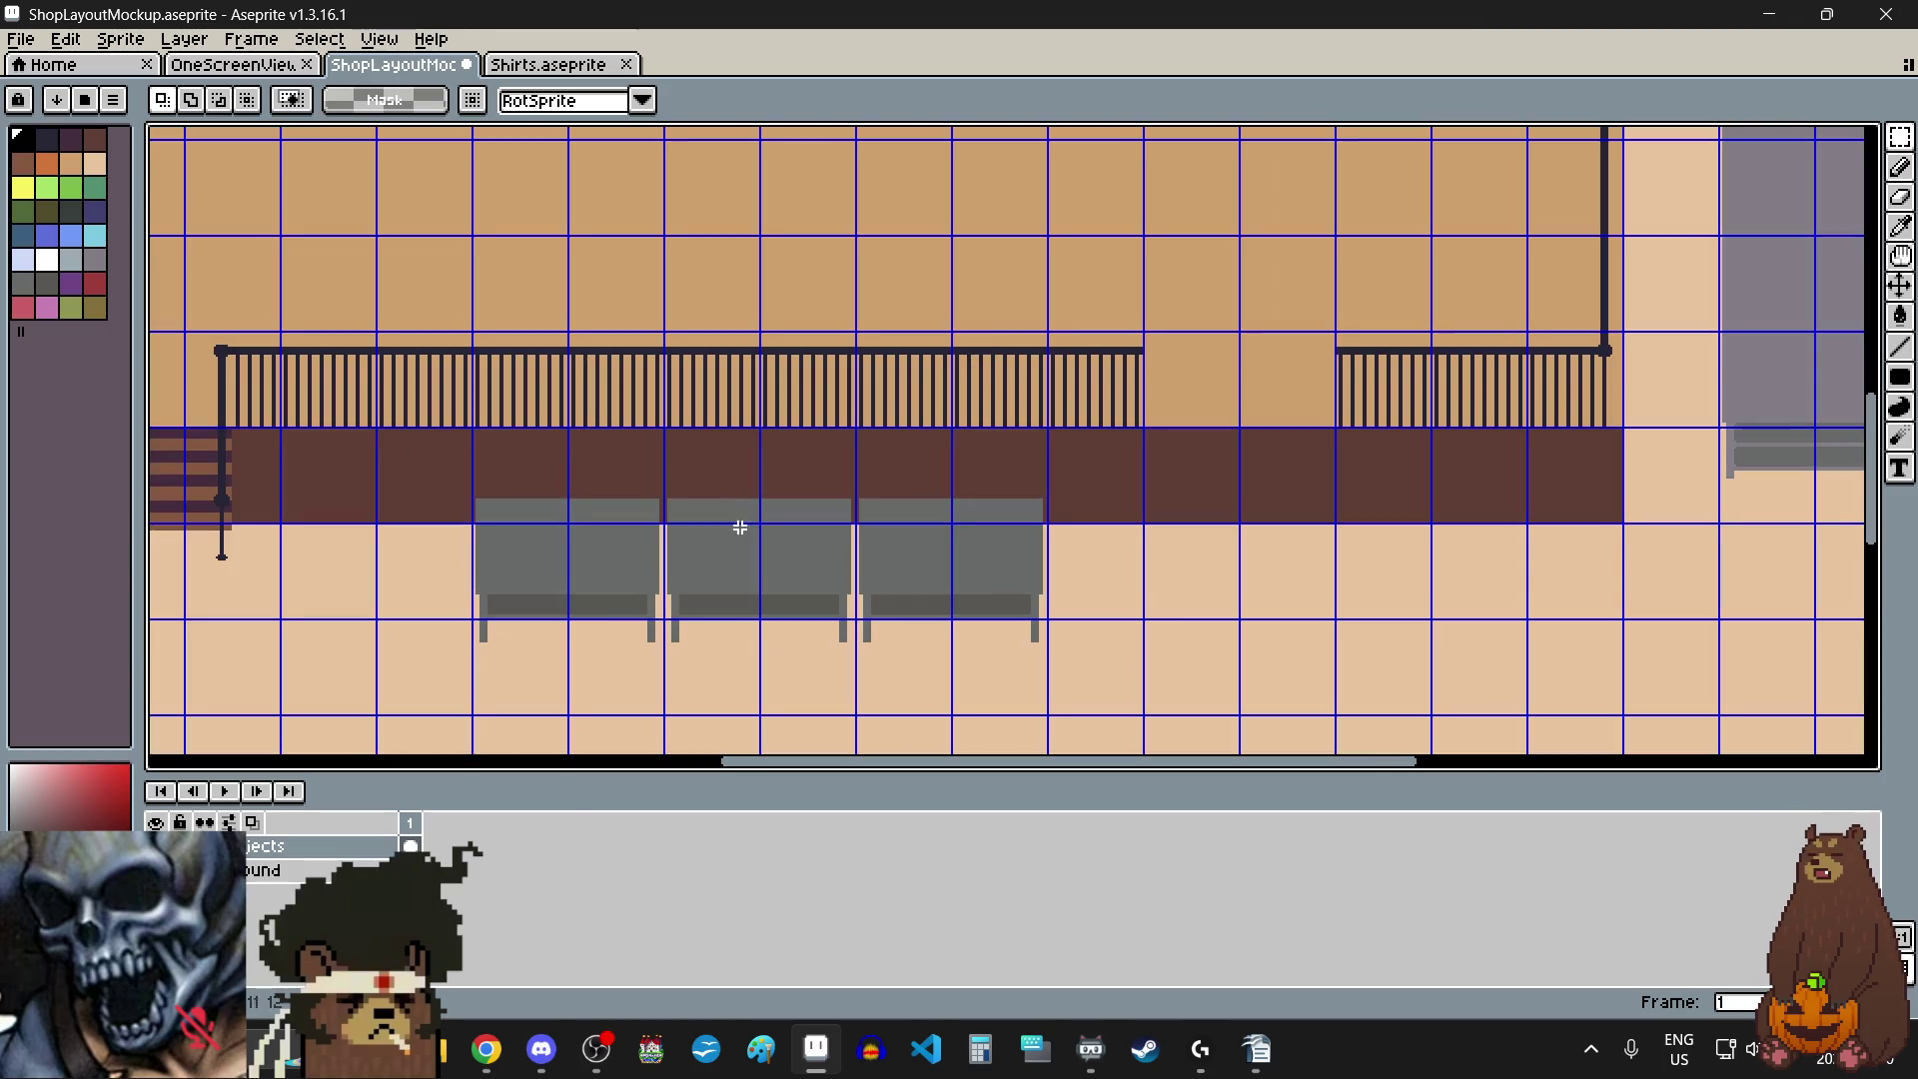
scroll(488, 473, "up", 2)
scroll(420, 320, "down", 1)
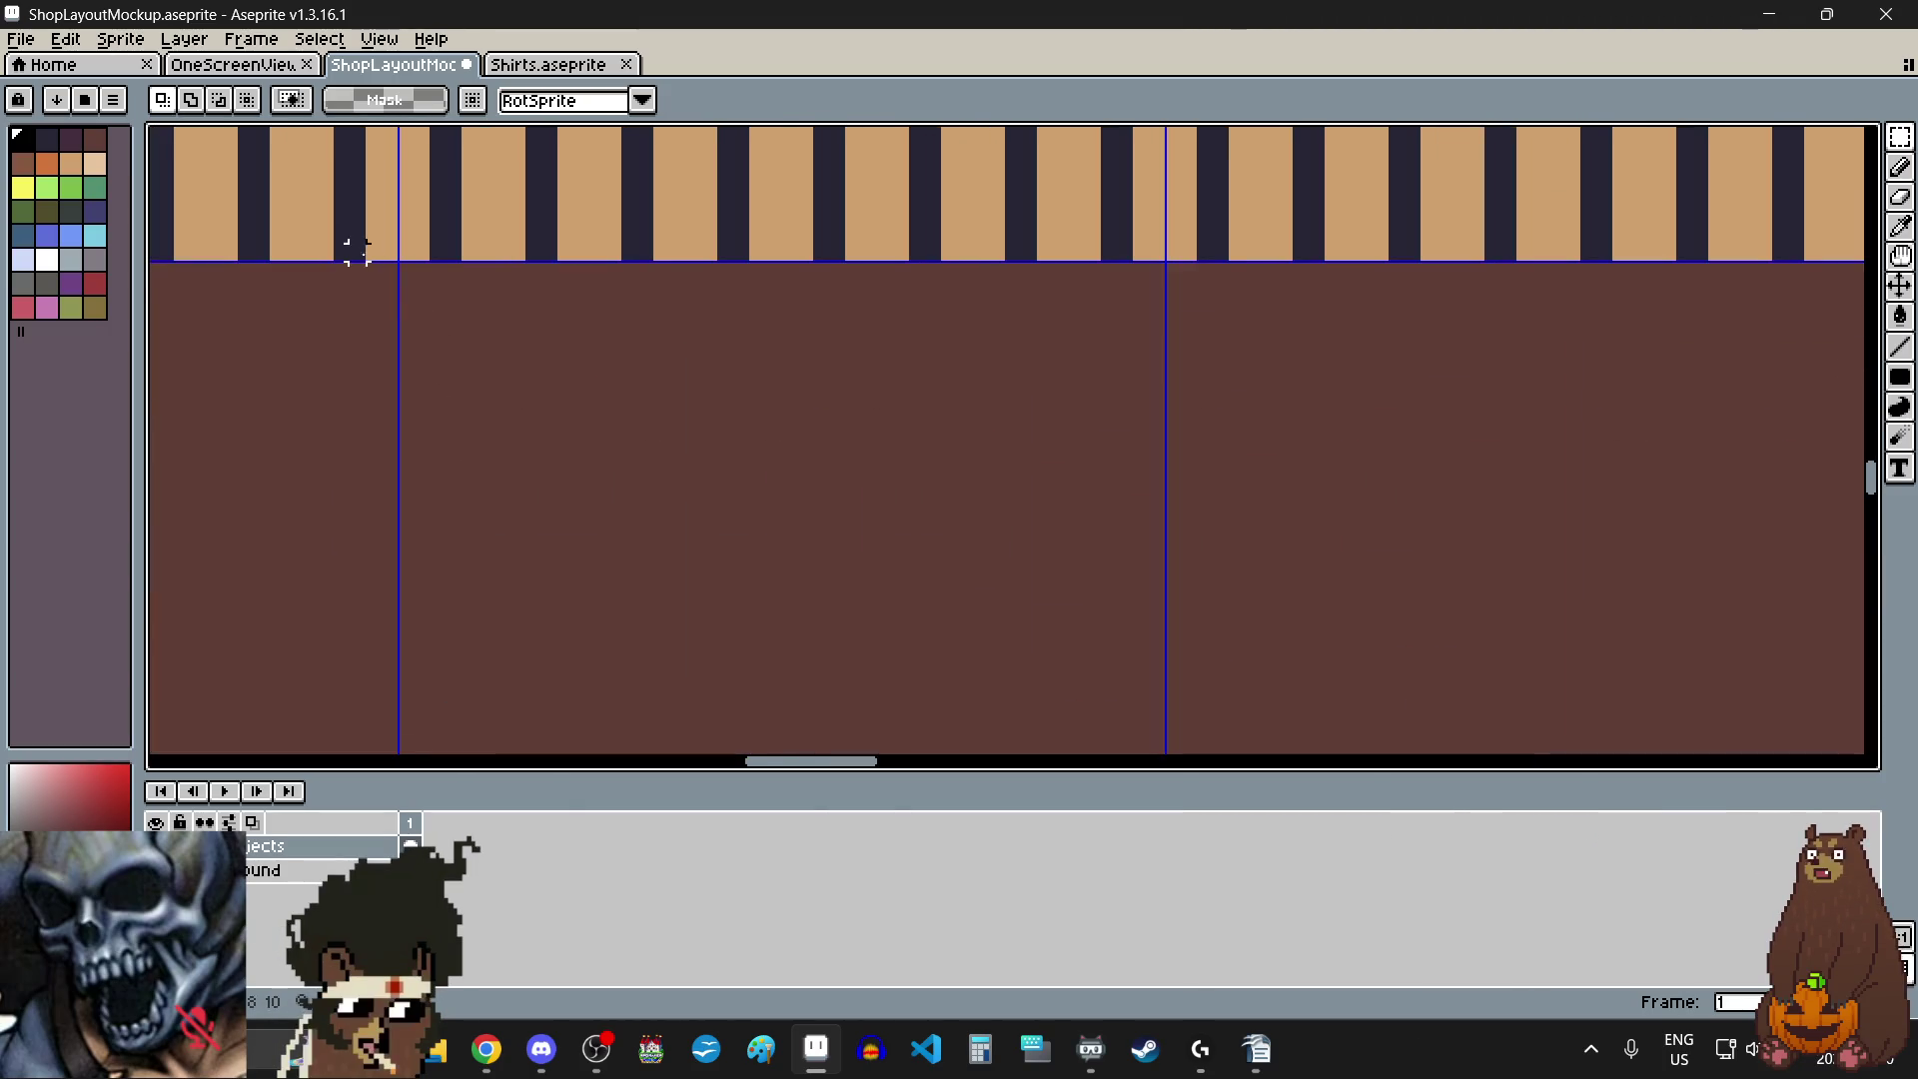
scroll(351, 244, "up", 1)
scroll(530, 329, "down", 5)
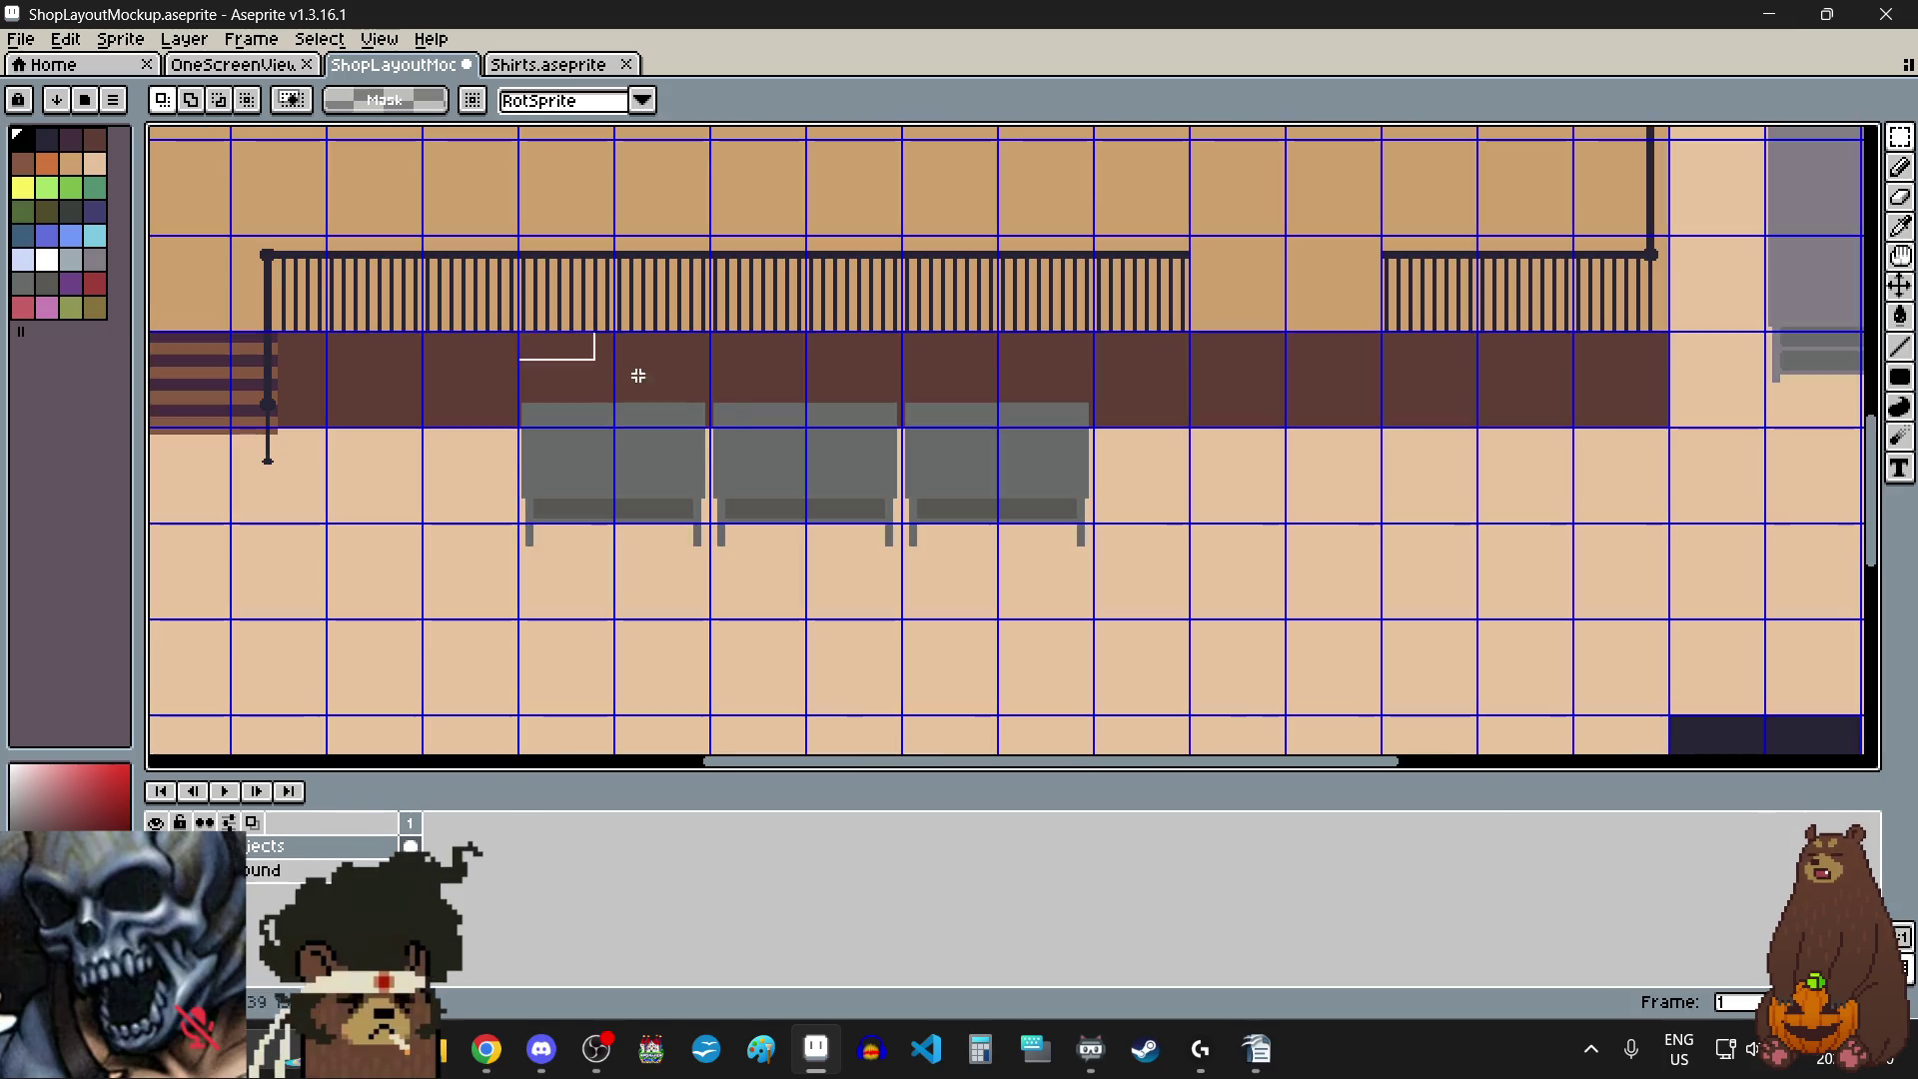
left_click_drag(638, 376, 1083, 556)
scroll(1083, 560, "up", 3)
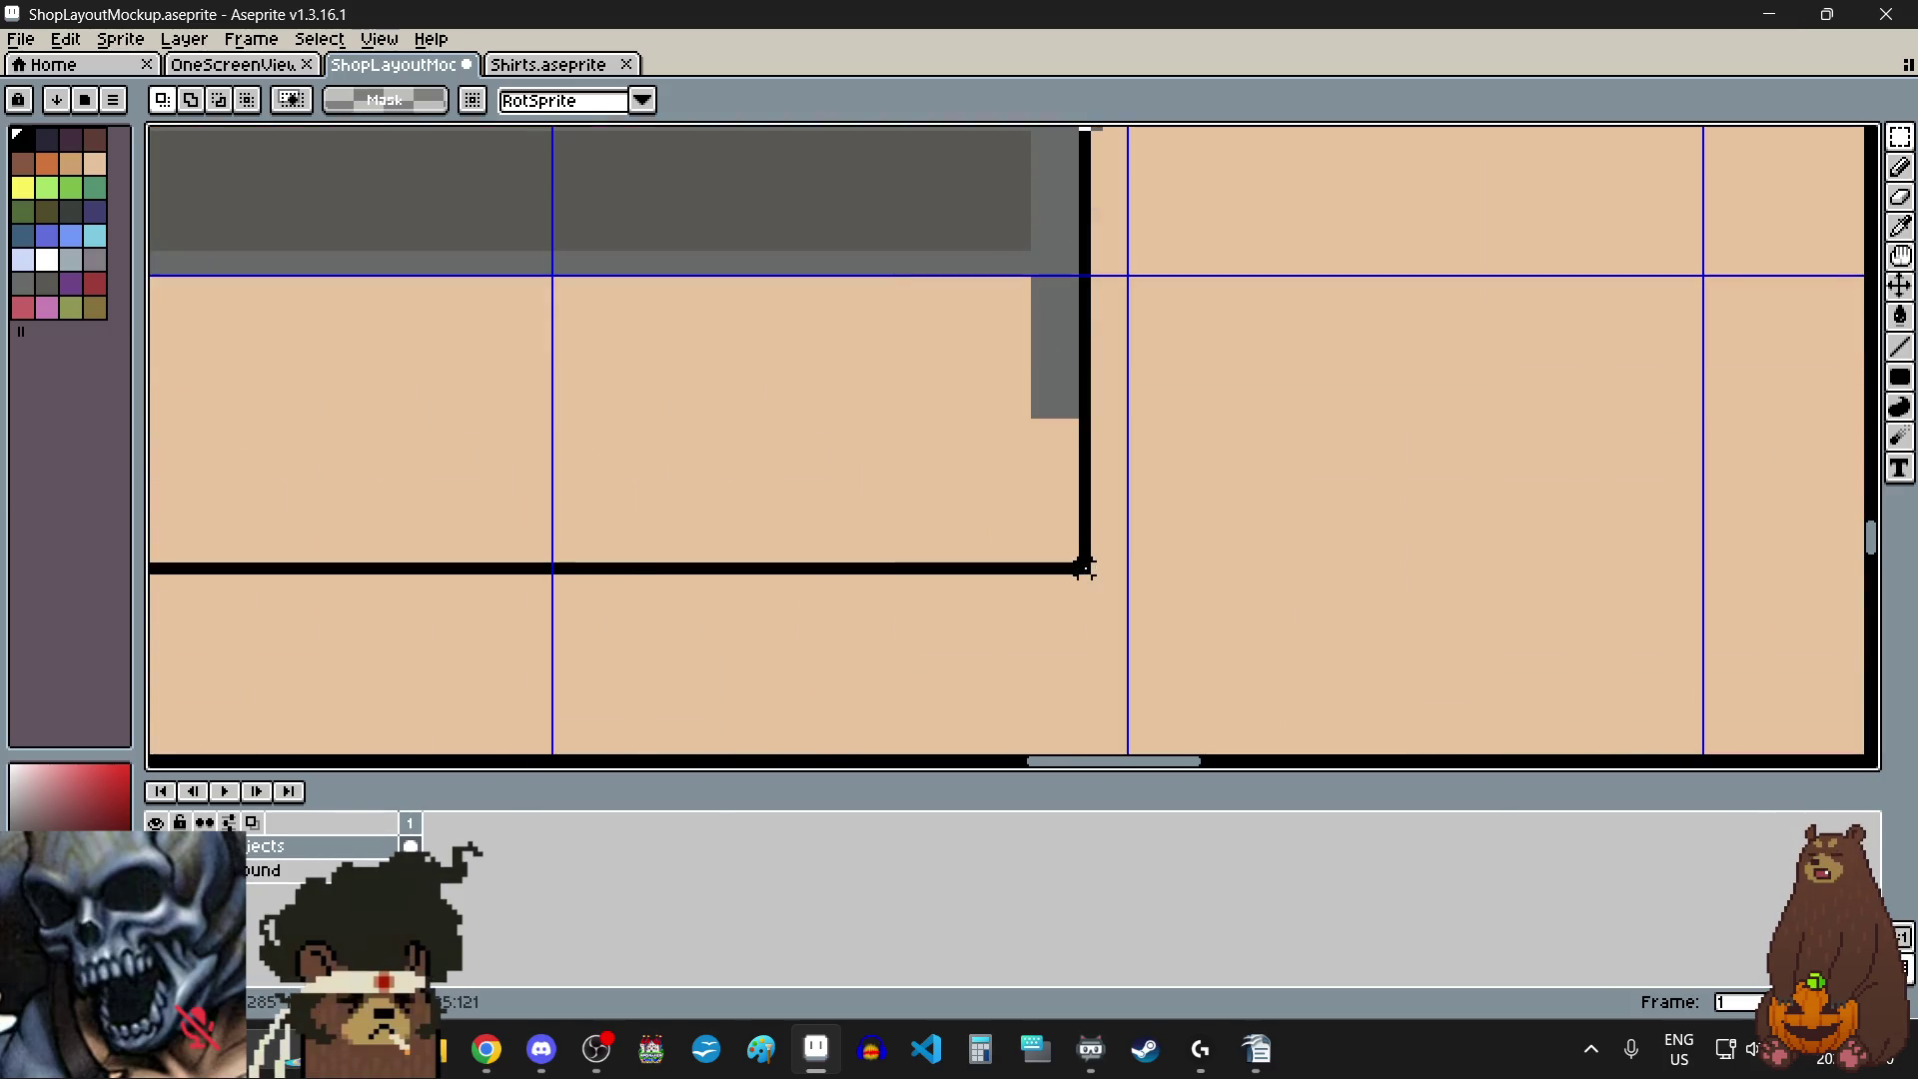
scroll(1084, 568, "down", 1)
scroll(1089, 589, "up", 2)
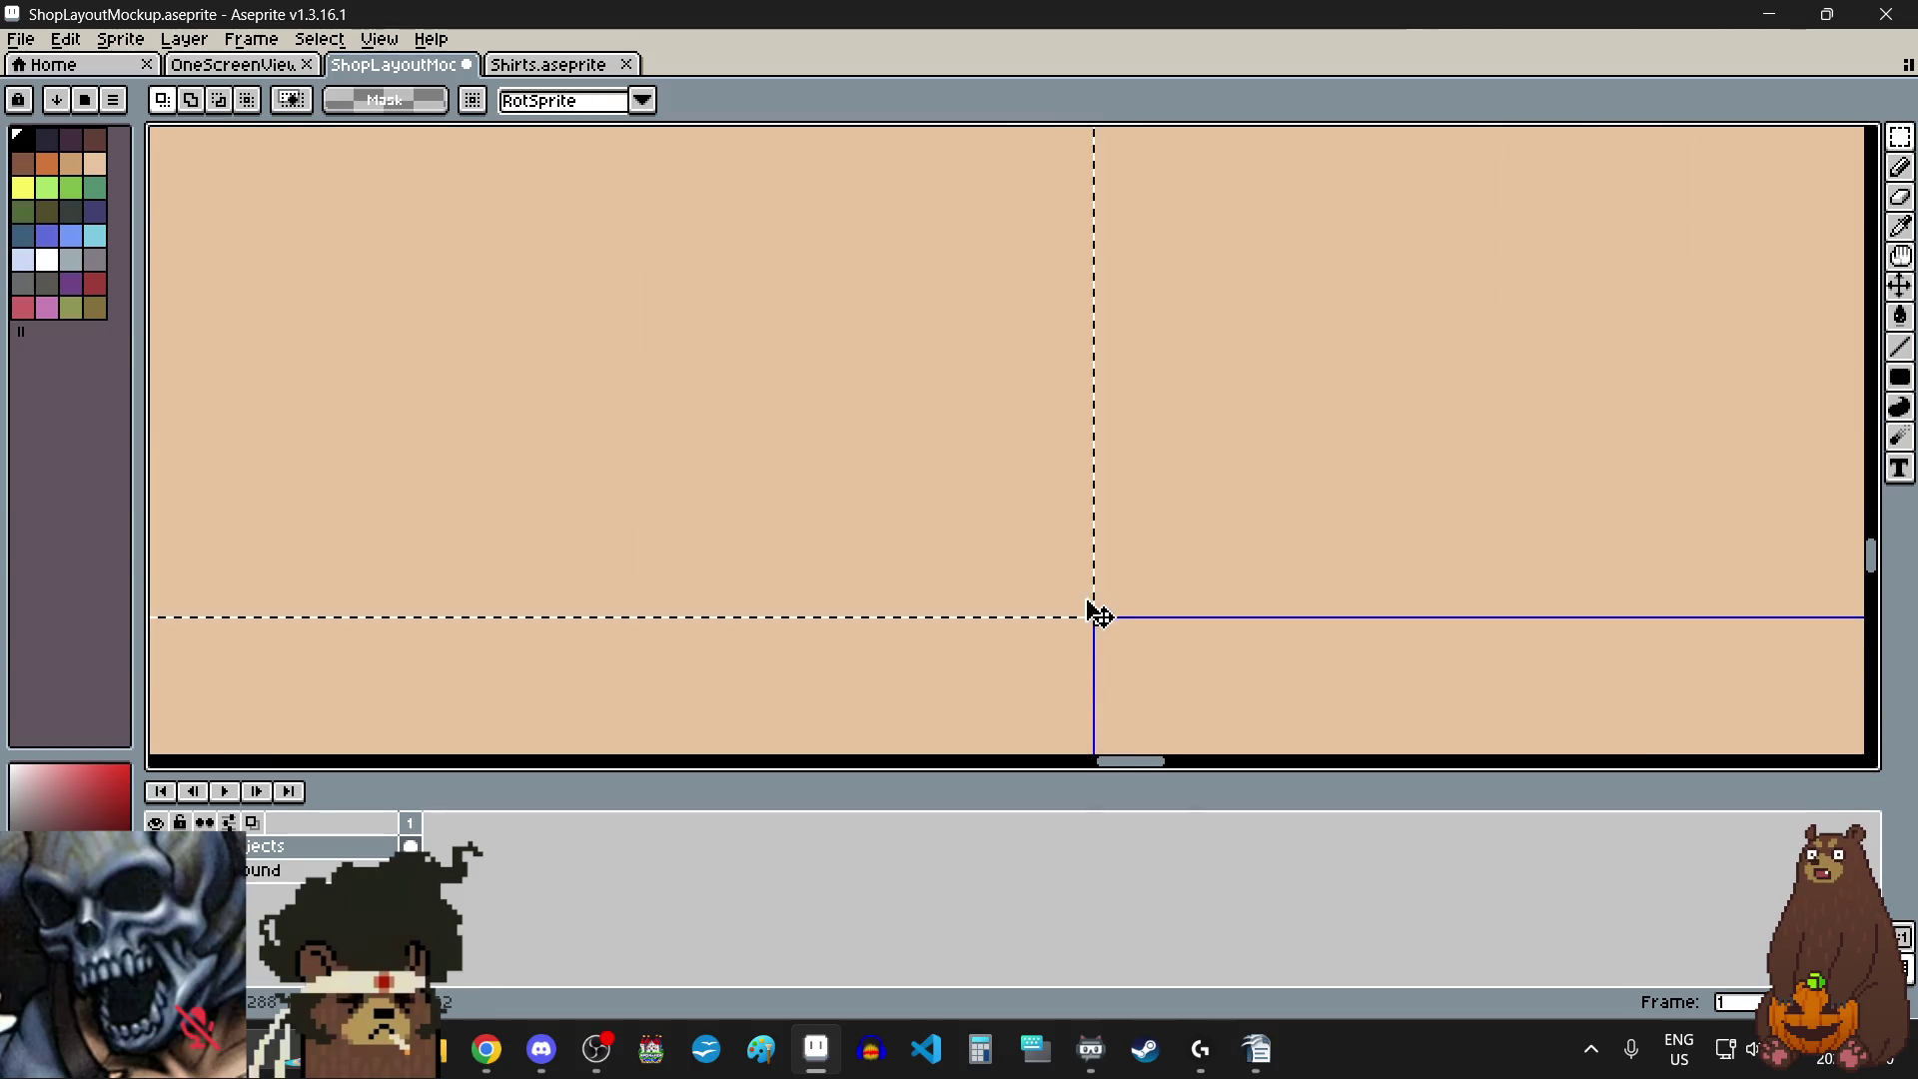
scroll(1094, 609, "down", 5)
scroll(1053, 530, "up", 3)
scroll(950, 543, "down", 1)
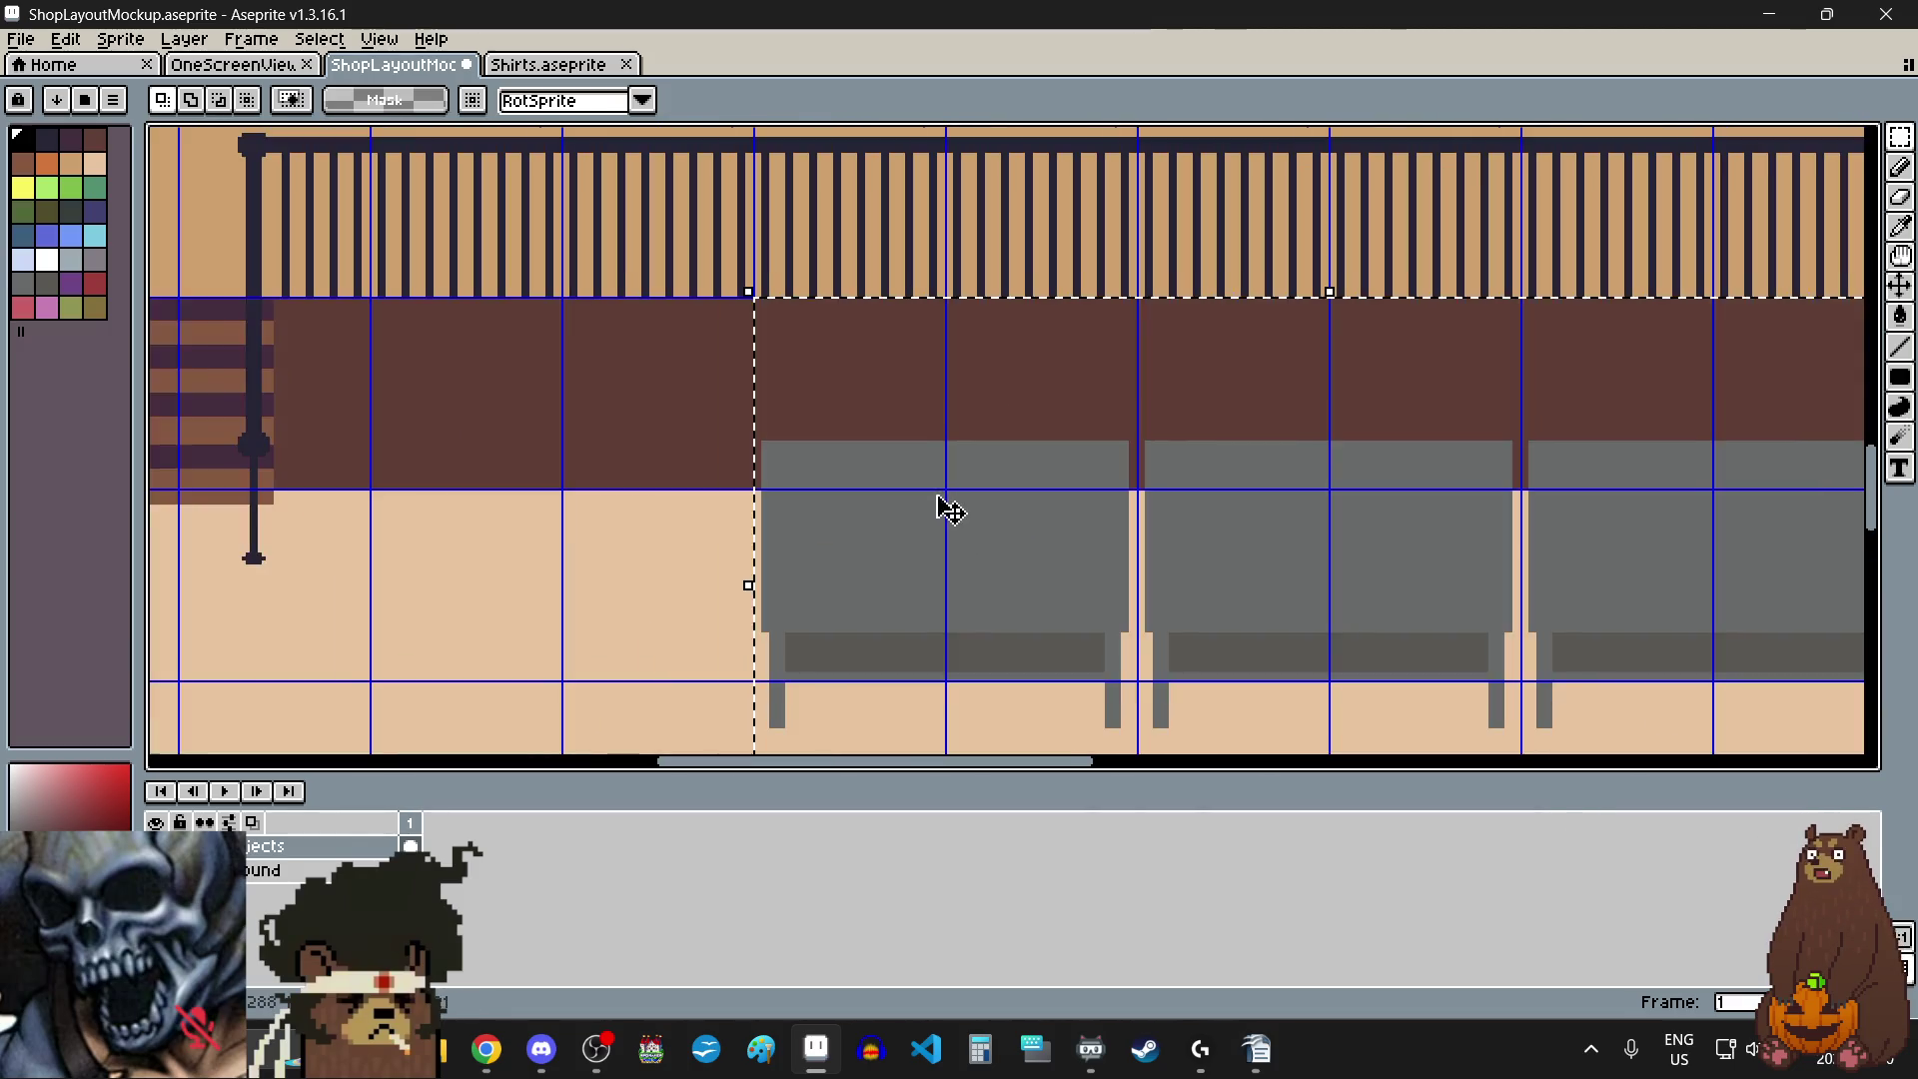
scroll(938, 510, "left", 2)
- Shift the counters left onto the grid at x 384, y 528
left_click_drag(1182, 398, 1032, 411)
scroll(908, 287, "up", 2)
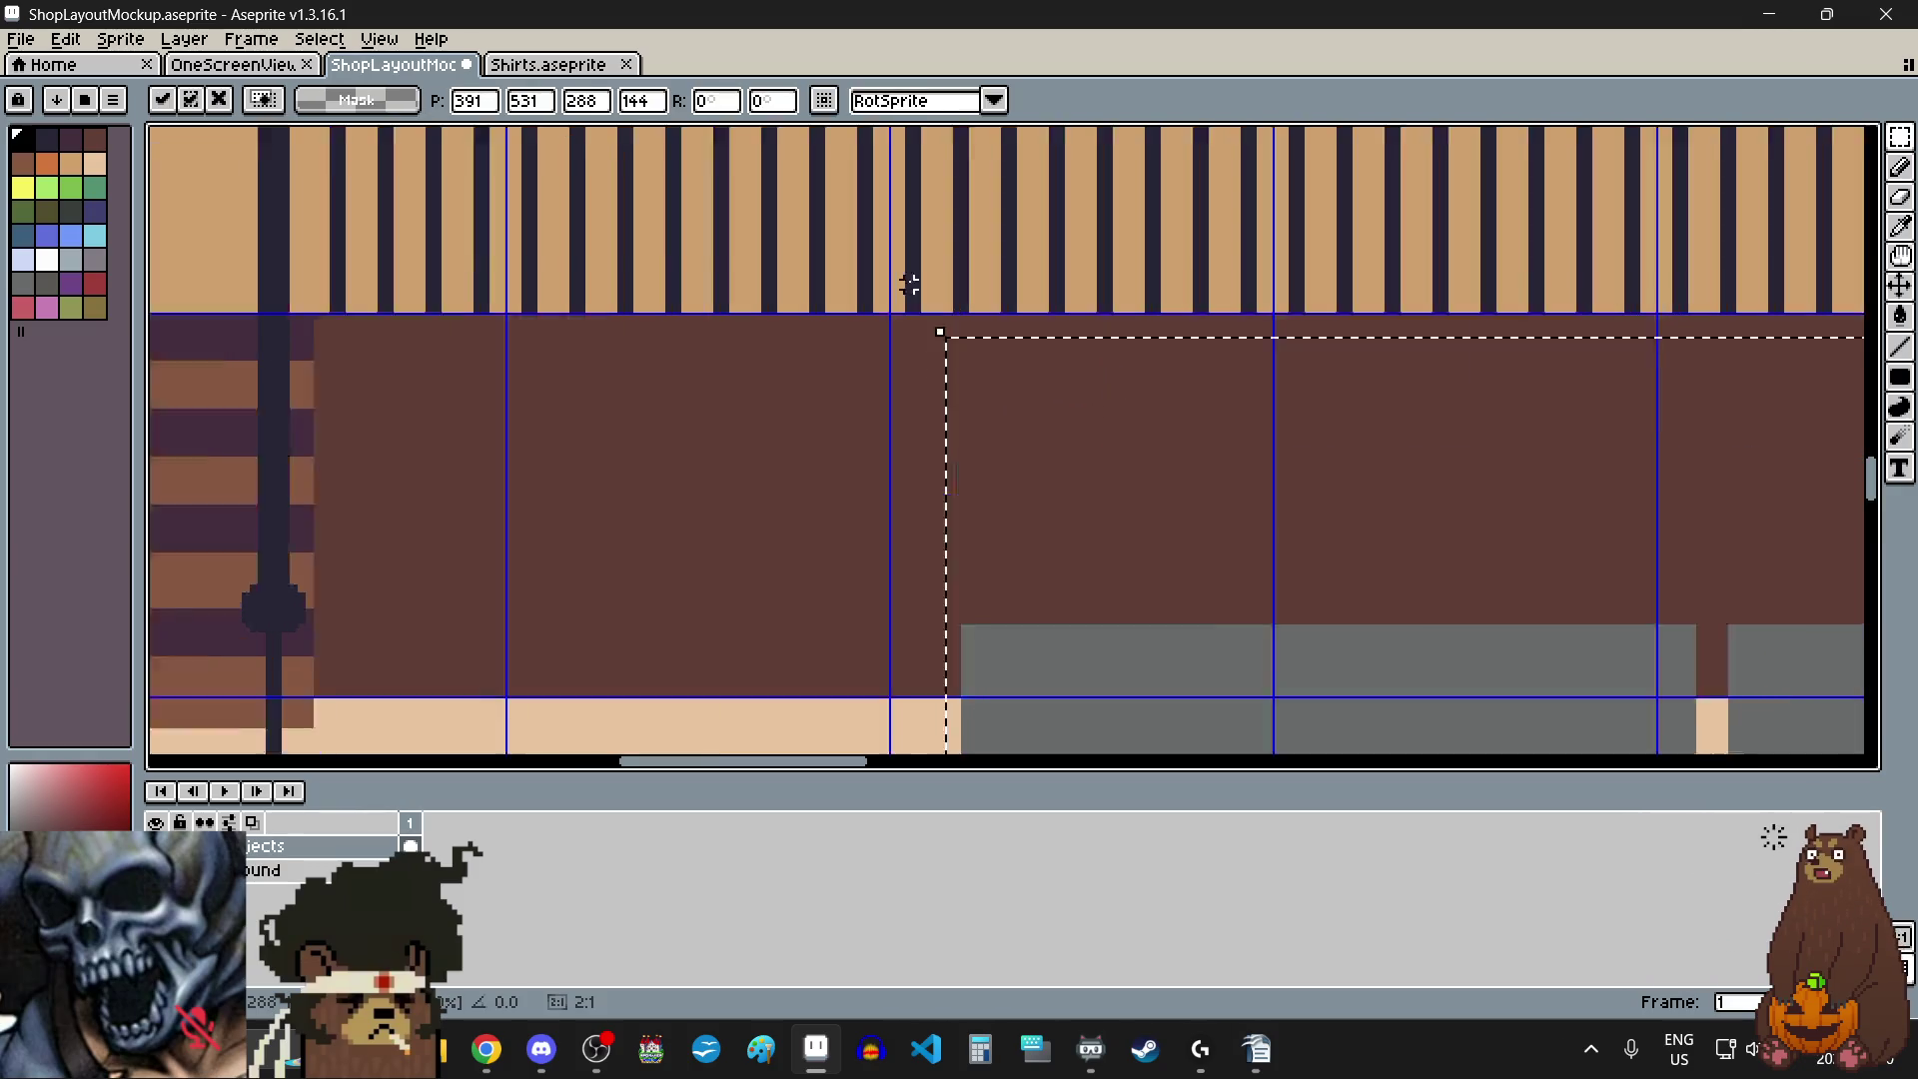
scroll(1071, 500, "up", 1)
left_click_drag(1072, 499, 1002, 483)
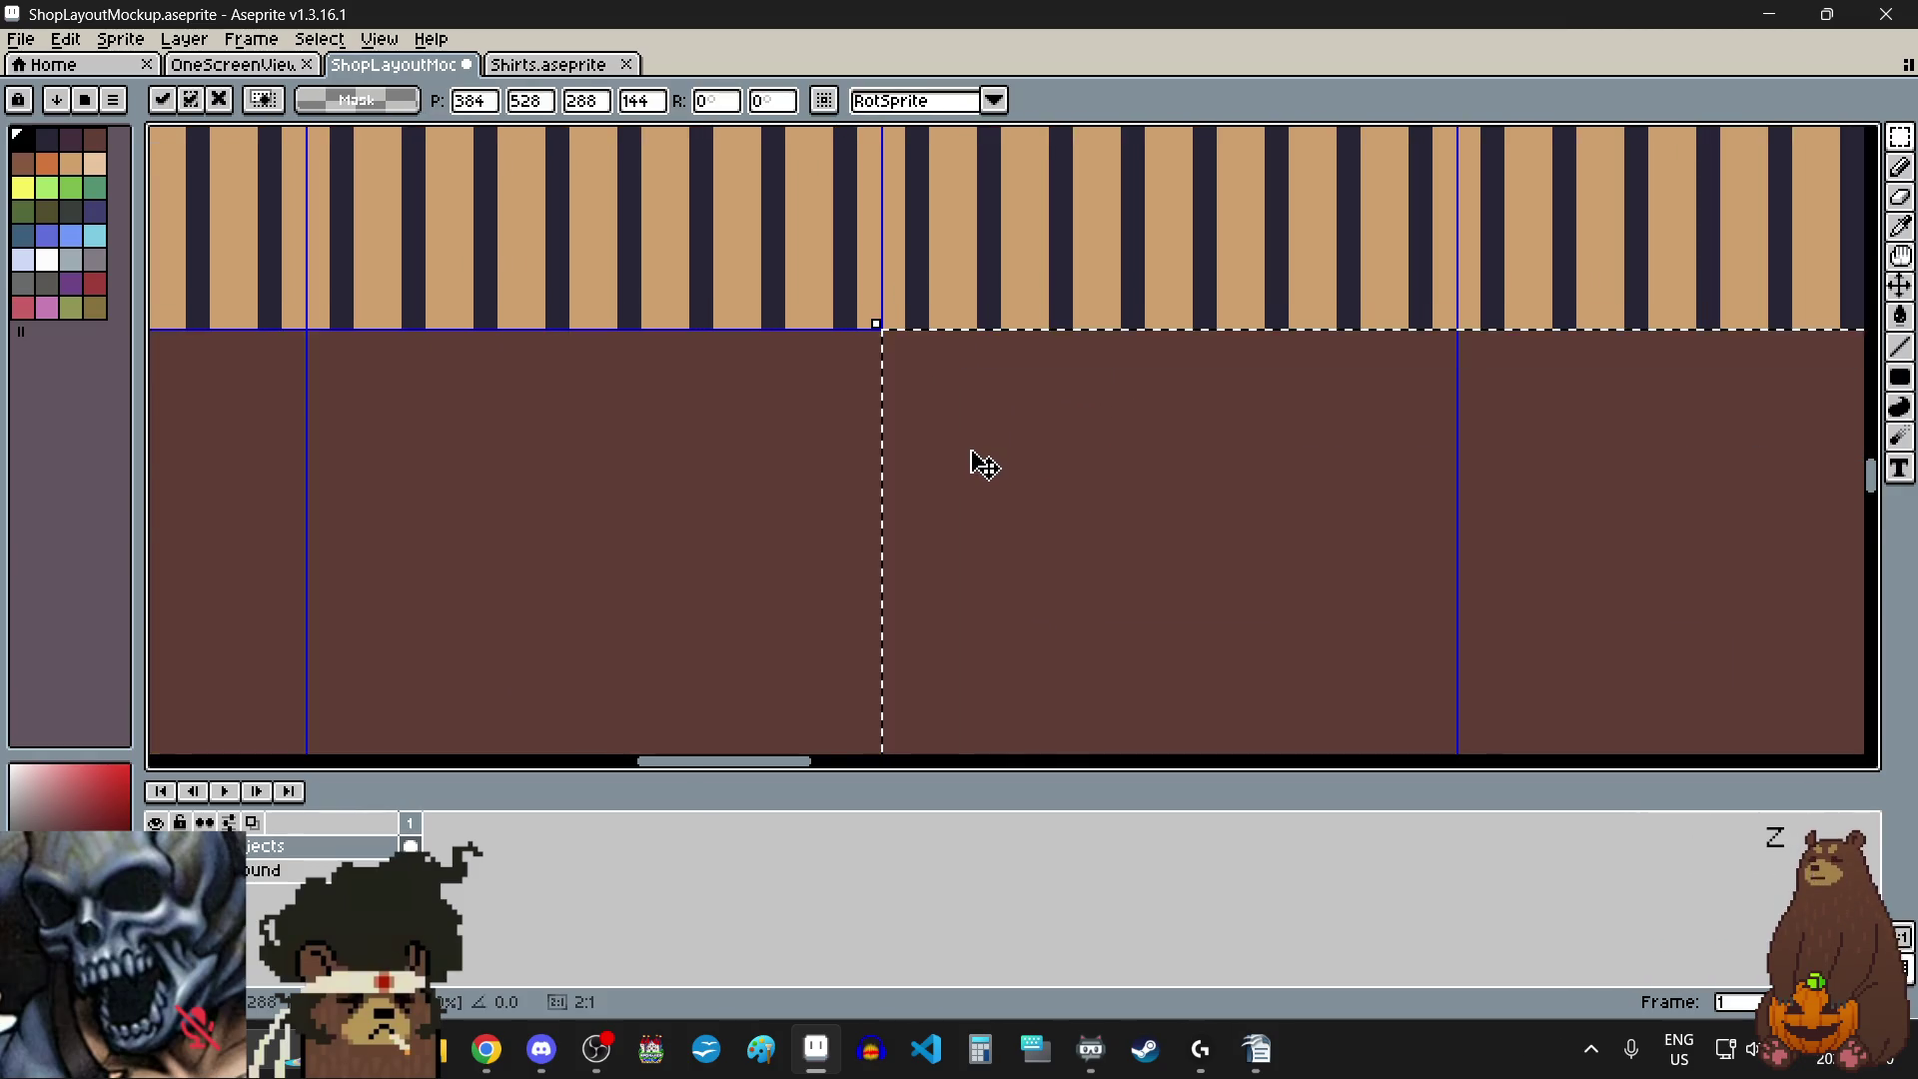
scroll(985, 466, "down", 3)
left_click(1383, 538)
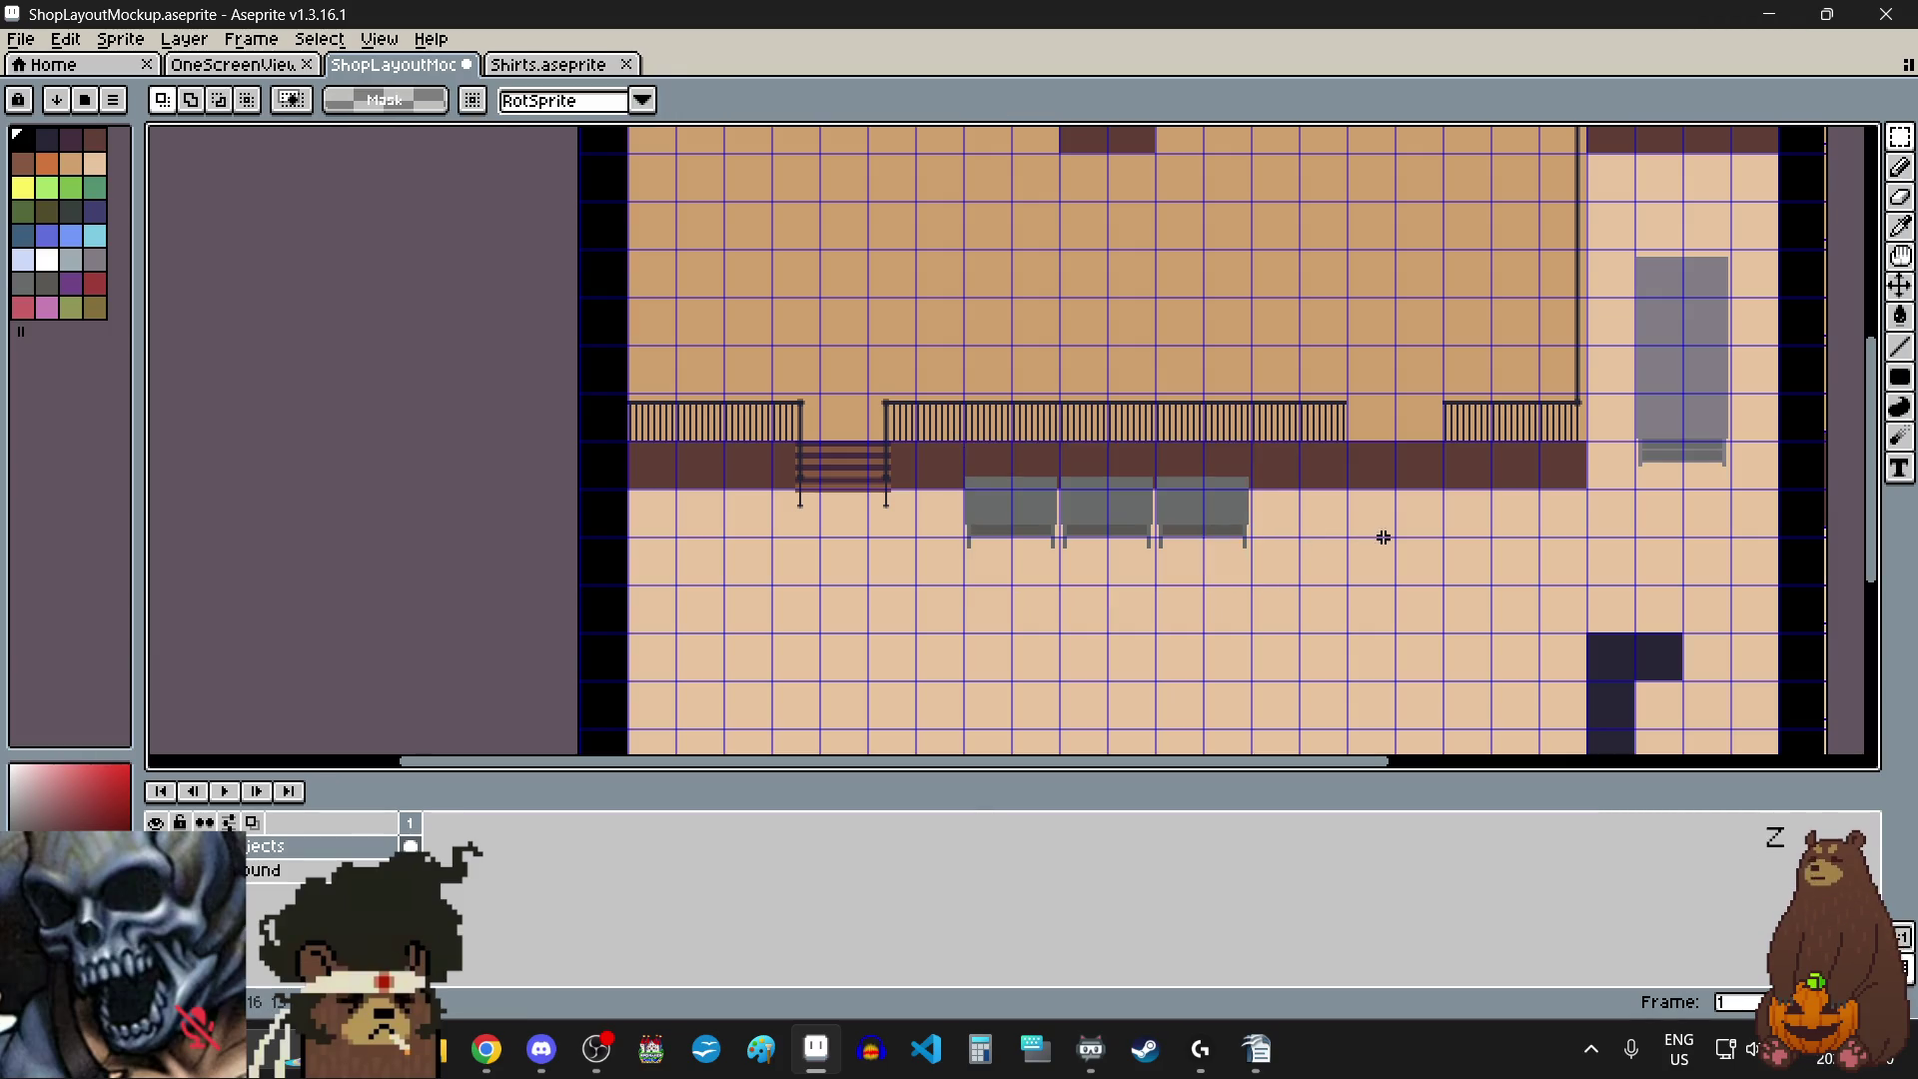
- Snap the current selection's left edge to the guide
scroll(1371, 433, "up", 3)
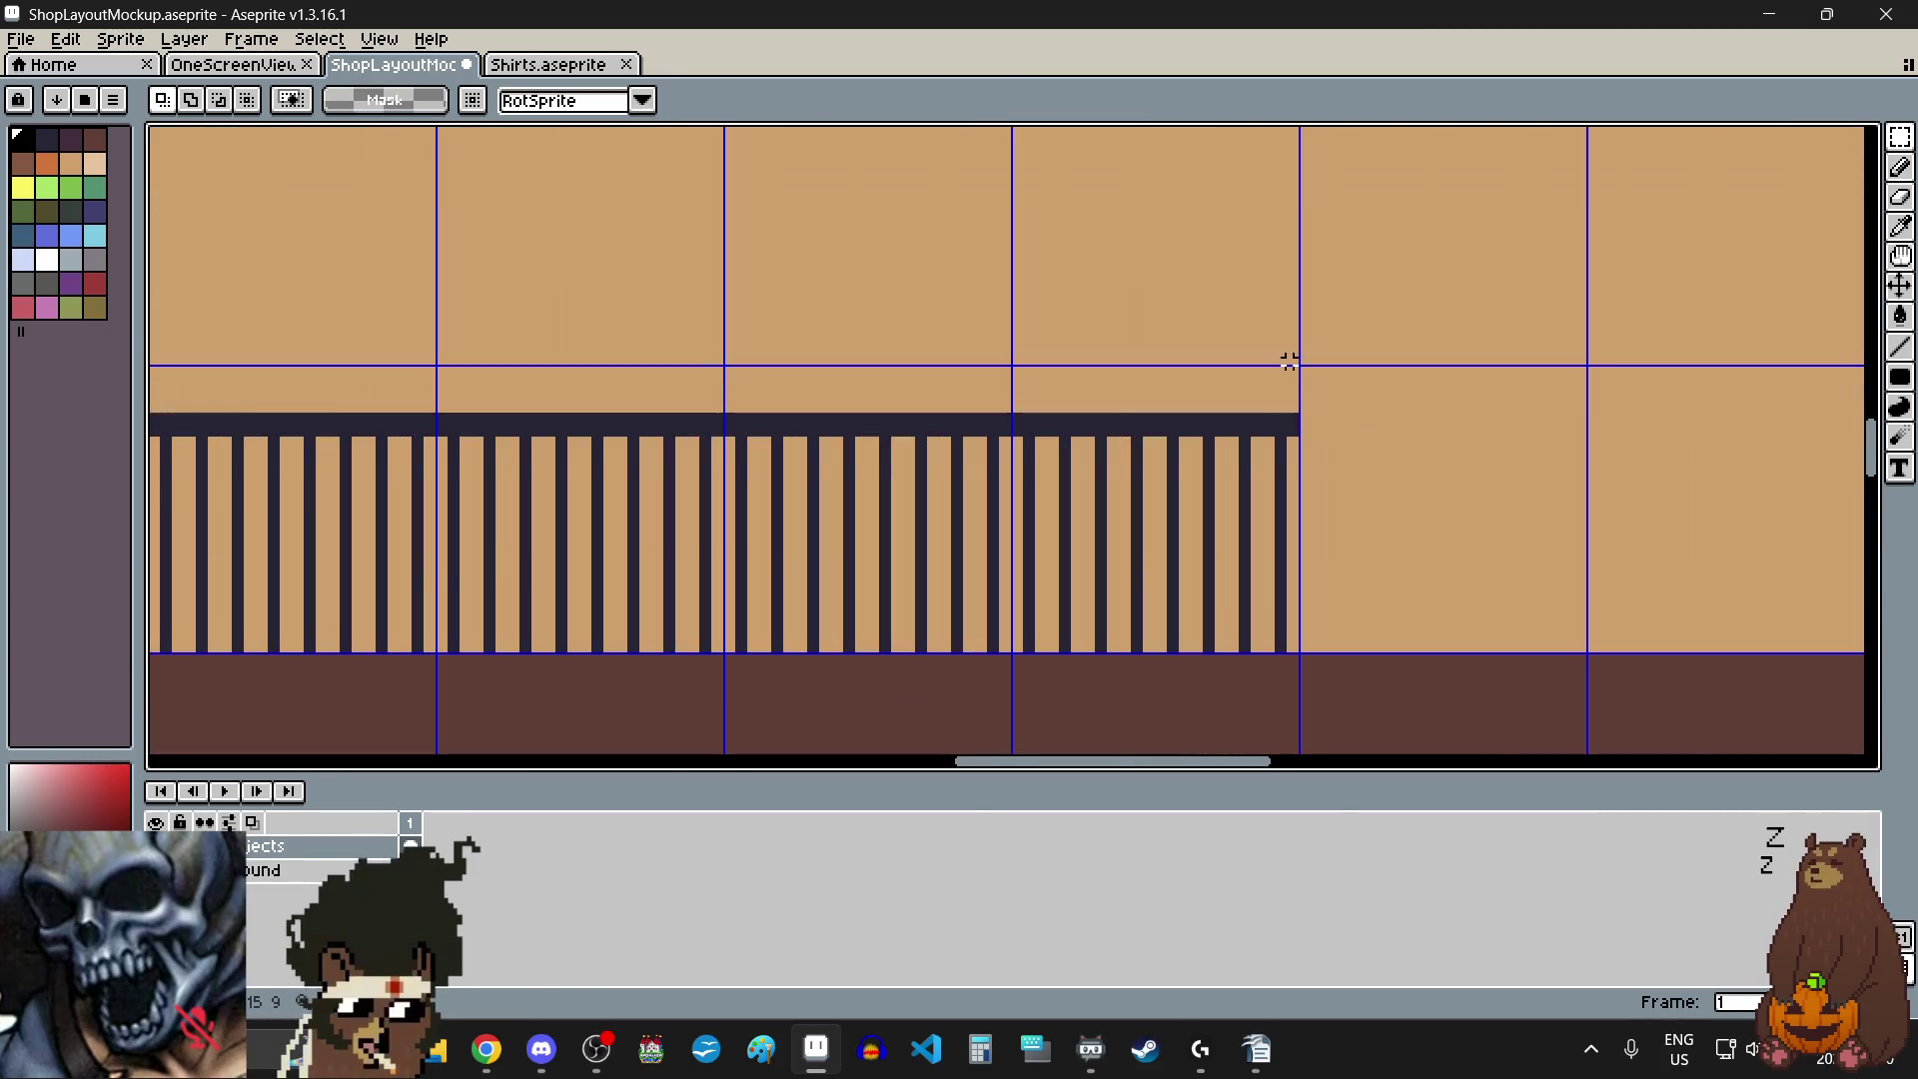
scroll(1289, 362, "up", 2)
scroll(1312, 397, "down", 2)
scroll(1285, 450, "down", 1)
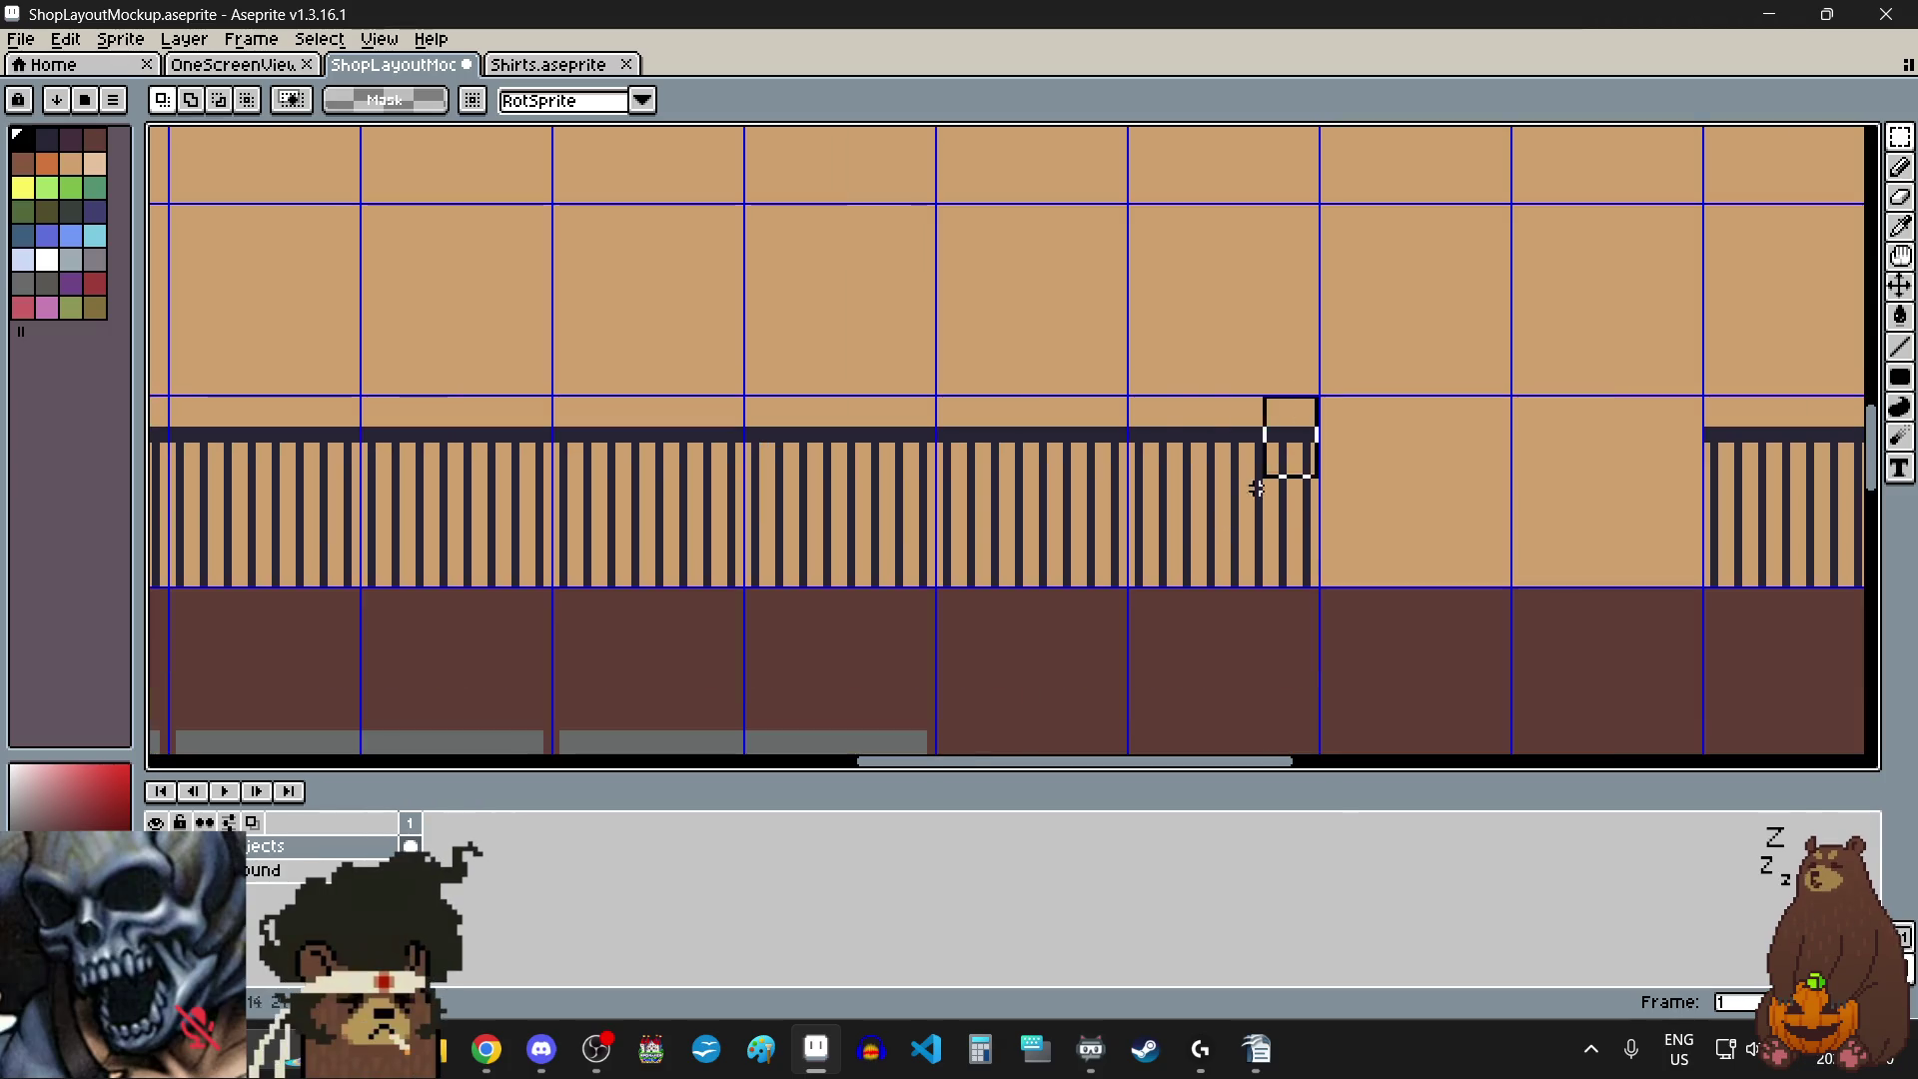
scroll(1169, 613, "up", 3)
mouse_move(1001, 465)
left_mouse_down()
mouse_move(954, 440)
mouse_move(934, 454)
left_mouse_up()
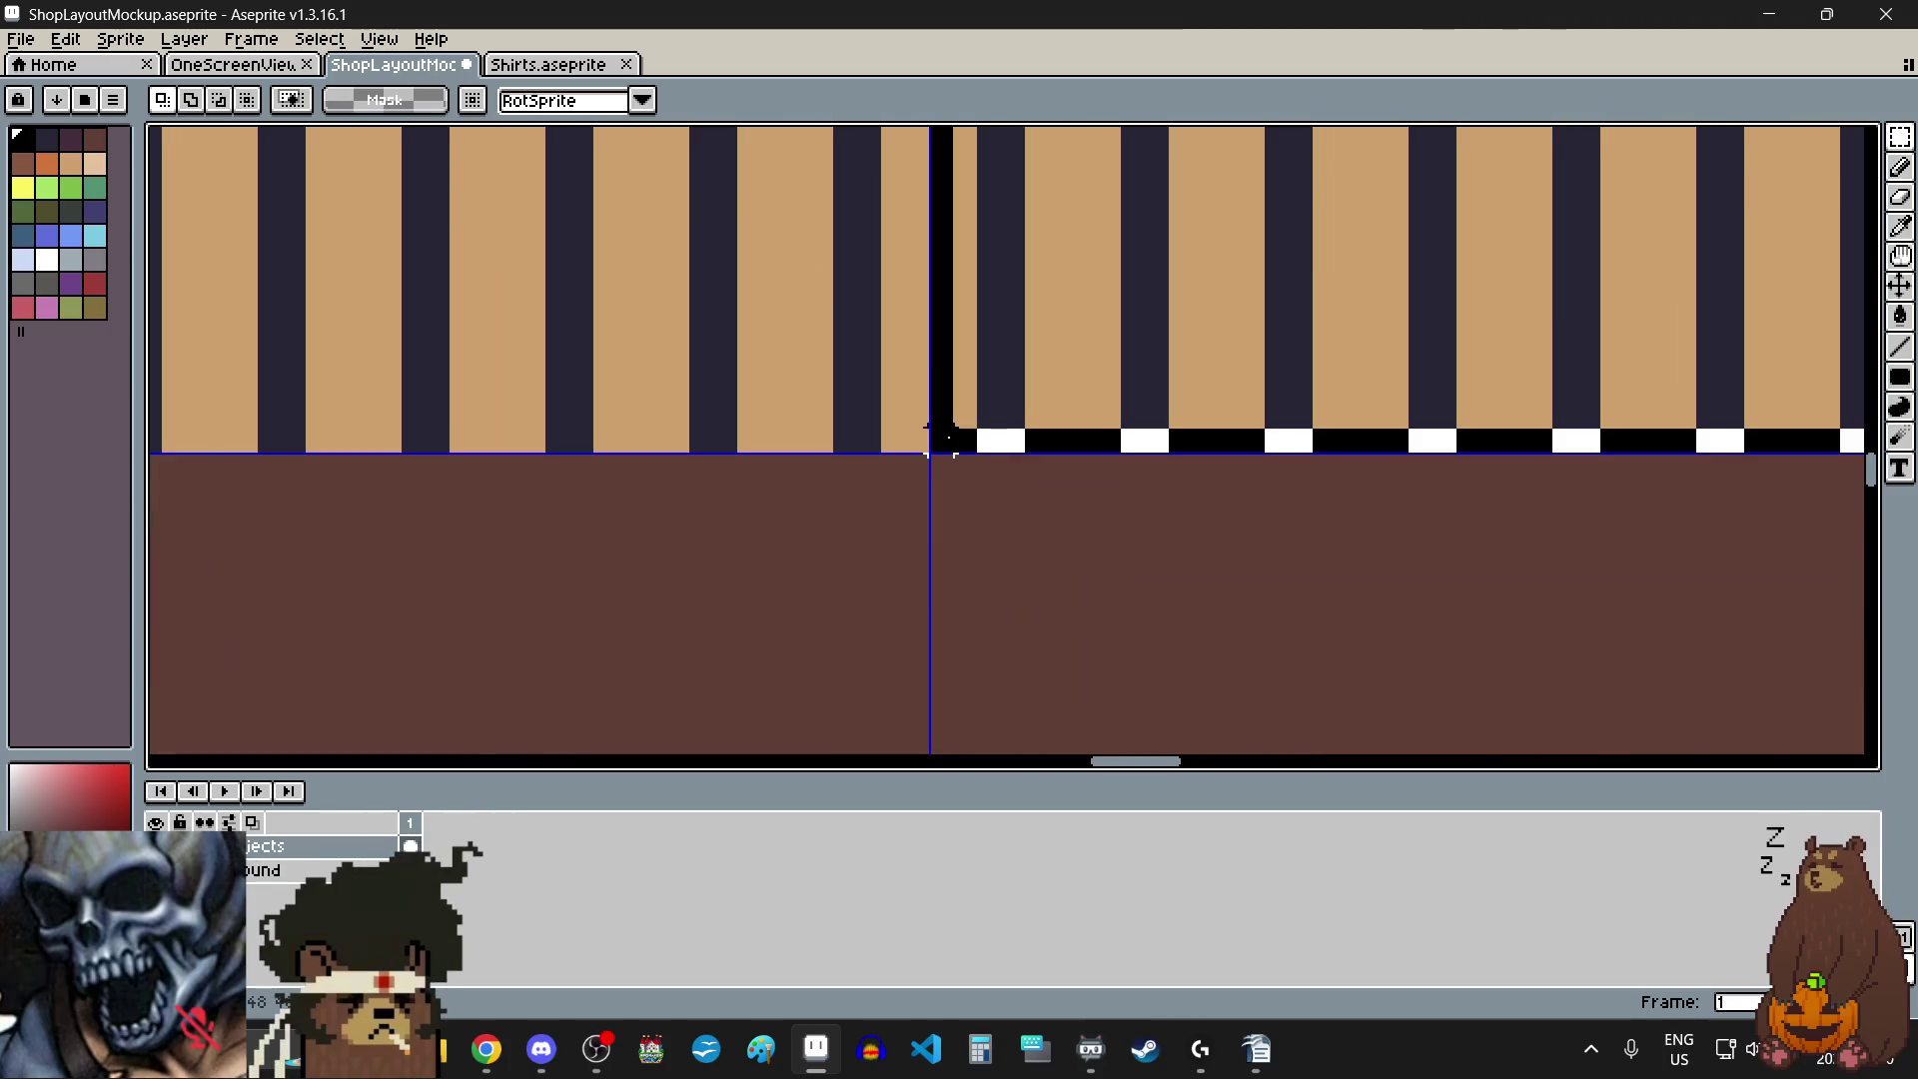
- Select the right-hand railing section and move it right to open a stair gap
scroll(983, 443, "down", 2)
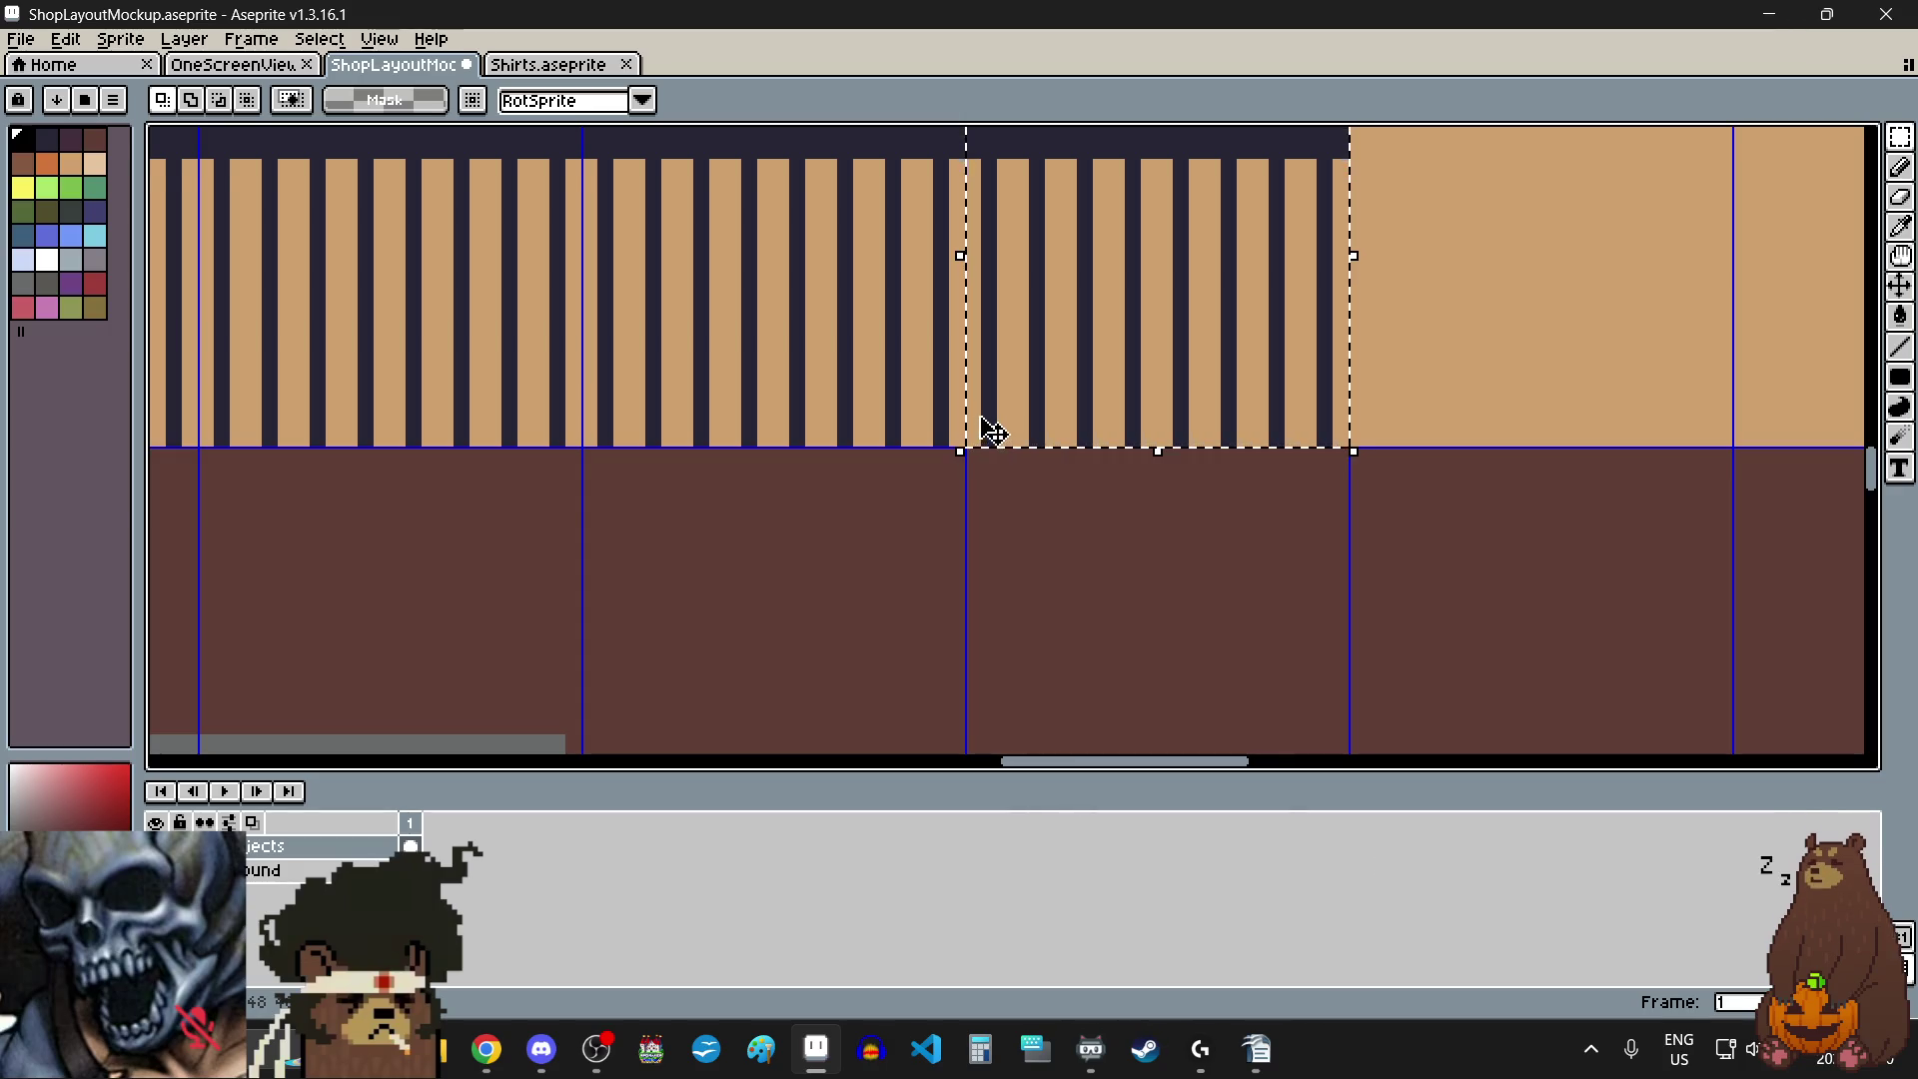
scroll(999, 439, "down", 3)
scroll(833, 409, "up", 3)
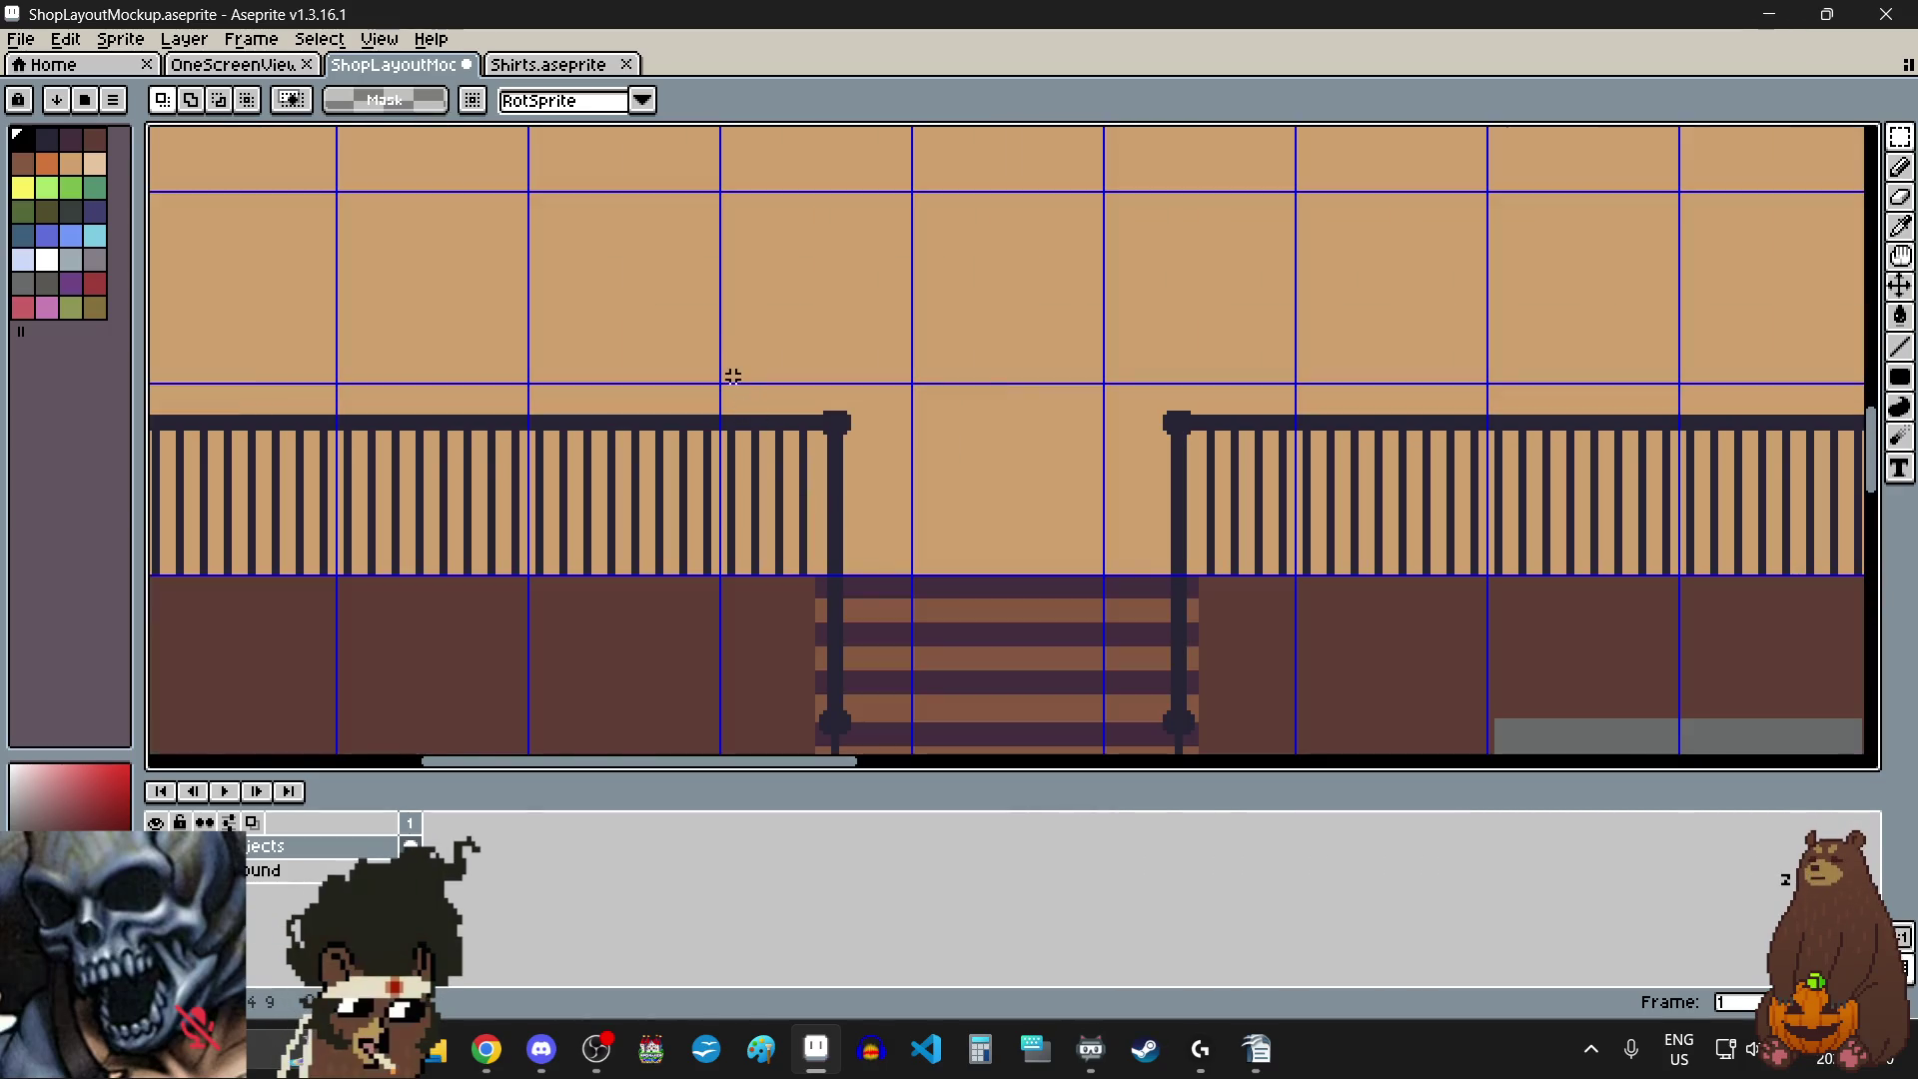
scroll(732, 376, "up", 5)
scroll(632, 535, "down", 4)
scroll(623, 527, "down", 2)
mouse_move(620, 526)
left_mouse_down()
mouse_move(740, 676)
mouse_move(712, 632)
mouse_move(756, 672)
mouse_move(826, 615)
mouse_move(854, 620)
left_mouse_up()
scroll(712, 631, "up", 4)
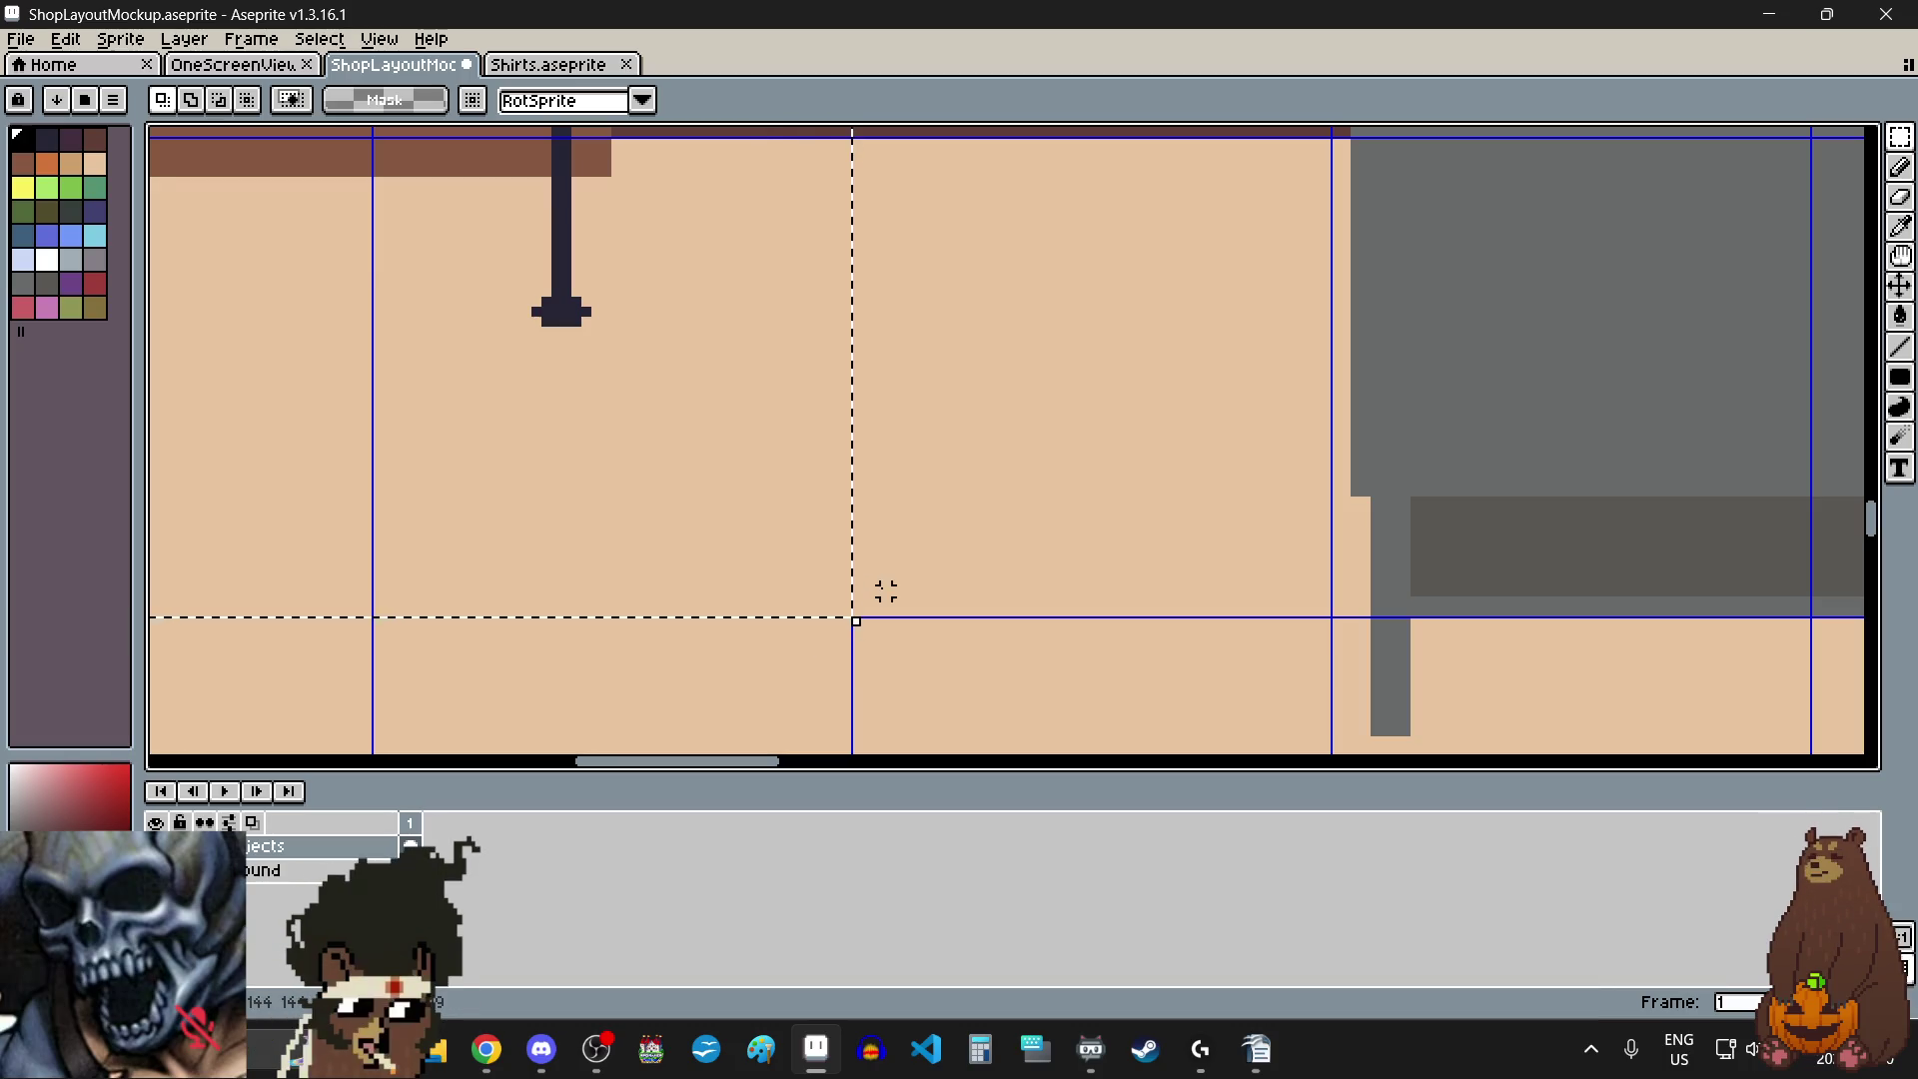
scroll(876, 593, "down", 5)
mouse_move(889, 607)
left_mouse_down()
mouse_move(1242, 587)
mouse_move(1328, 557)
mouse_move(1323, 530)
left_mouse_up()
- Level the moved railing with the left railing at x 720, y 480
scroll(1323, 531, "up", 4)
scroll(1177, 643, "up", 3)
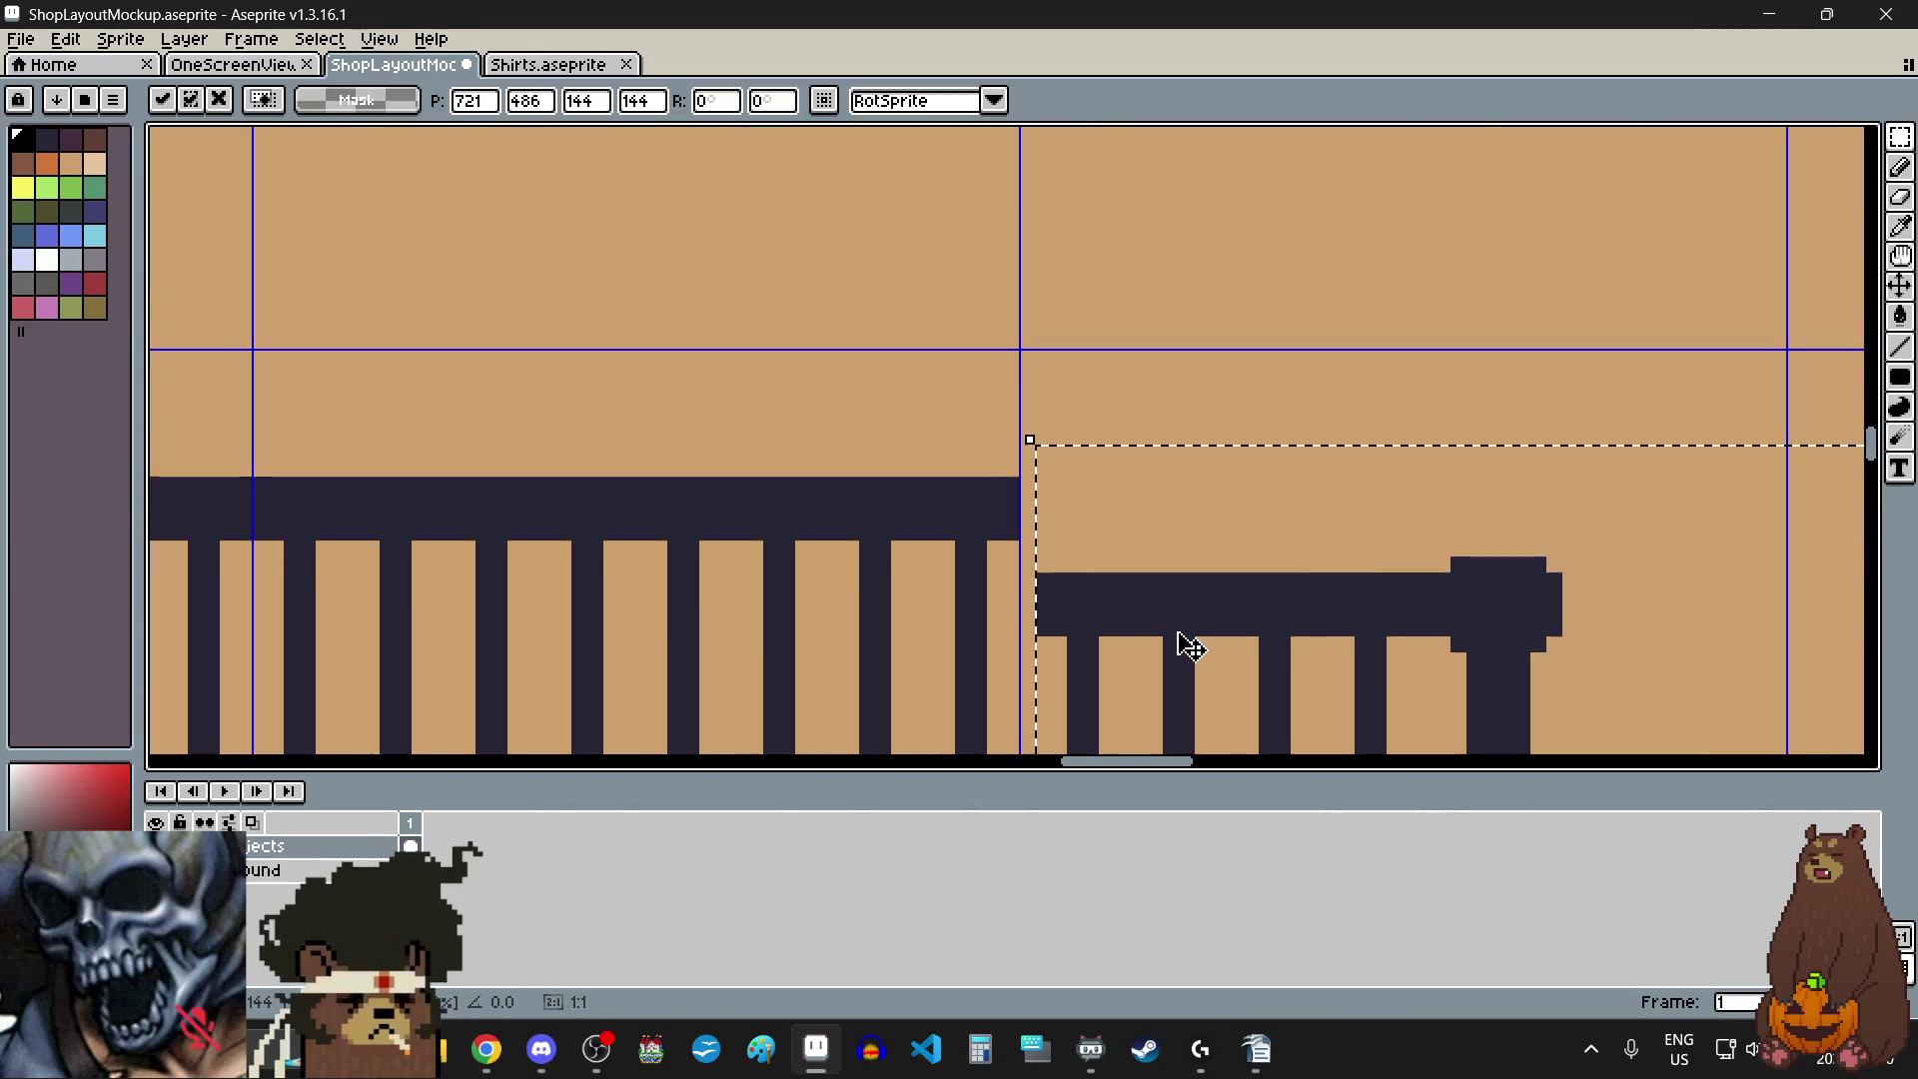
left_click_drag(1169, 651, 1157, 524)
scroll(1157, 525, "down", 3)
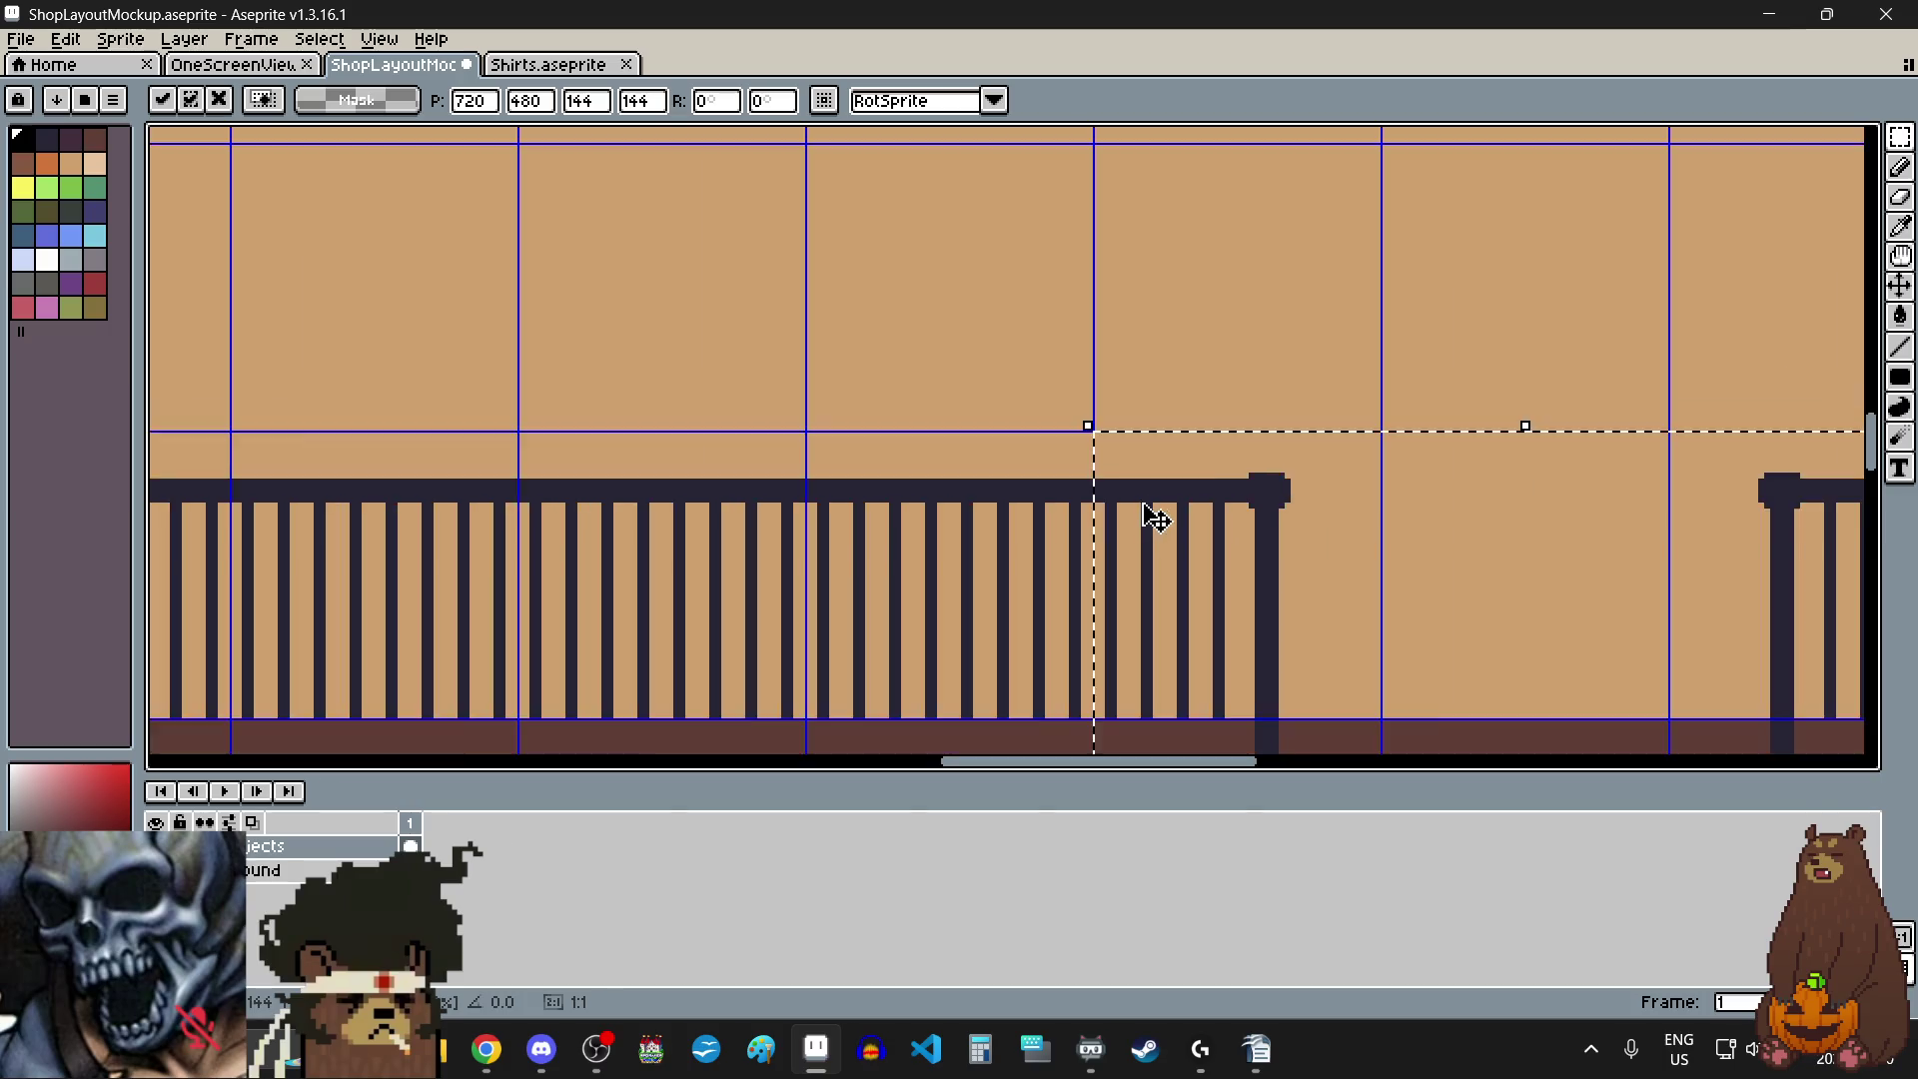
scroll(1139, 513, "down", 2)
scroll(672, 660, "up", 1)
left_click(678, 661)
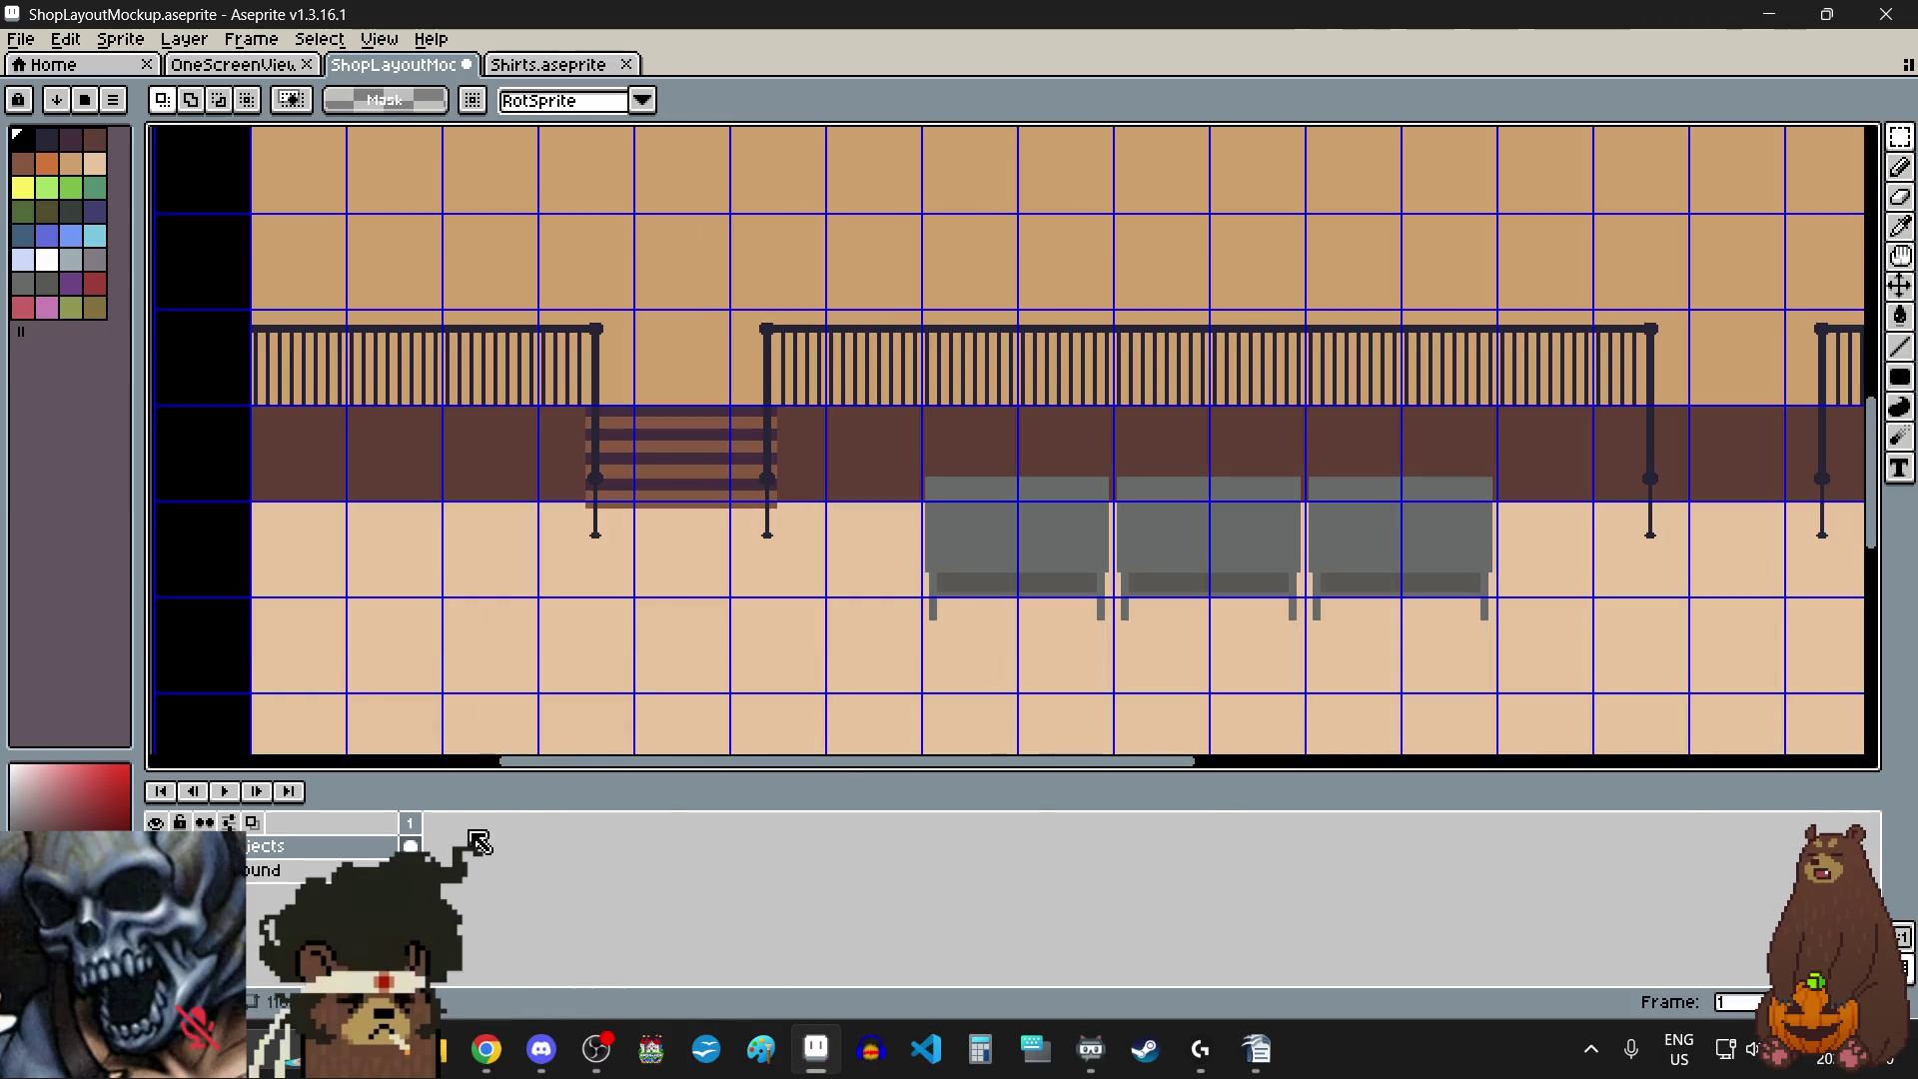
- Select the stairs in the first opening and move them over to the second railing gap
scroll(557, 437, "up", 3)
scroll(457, 398, "up", 1)
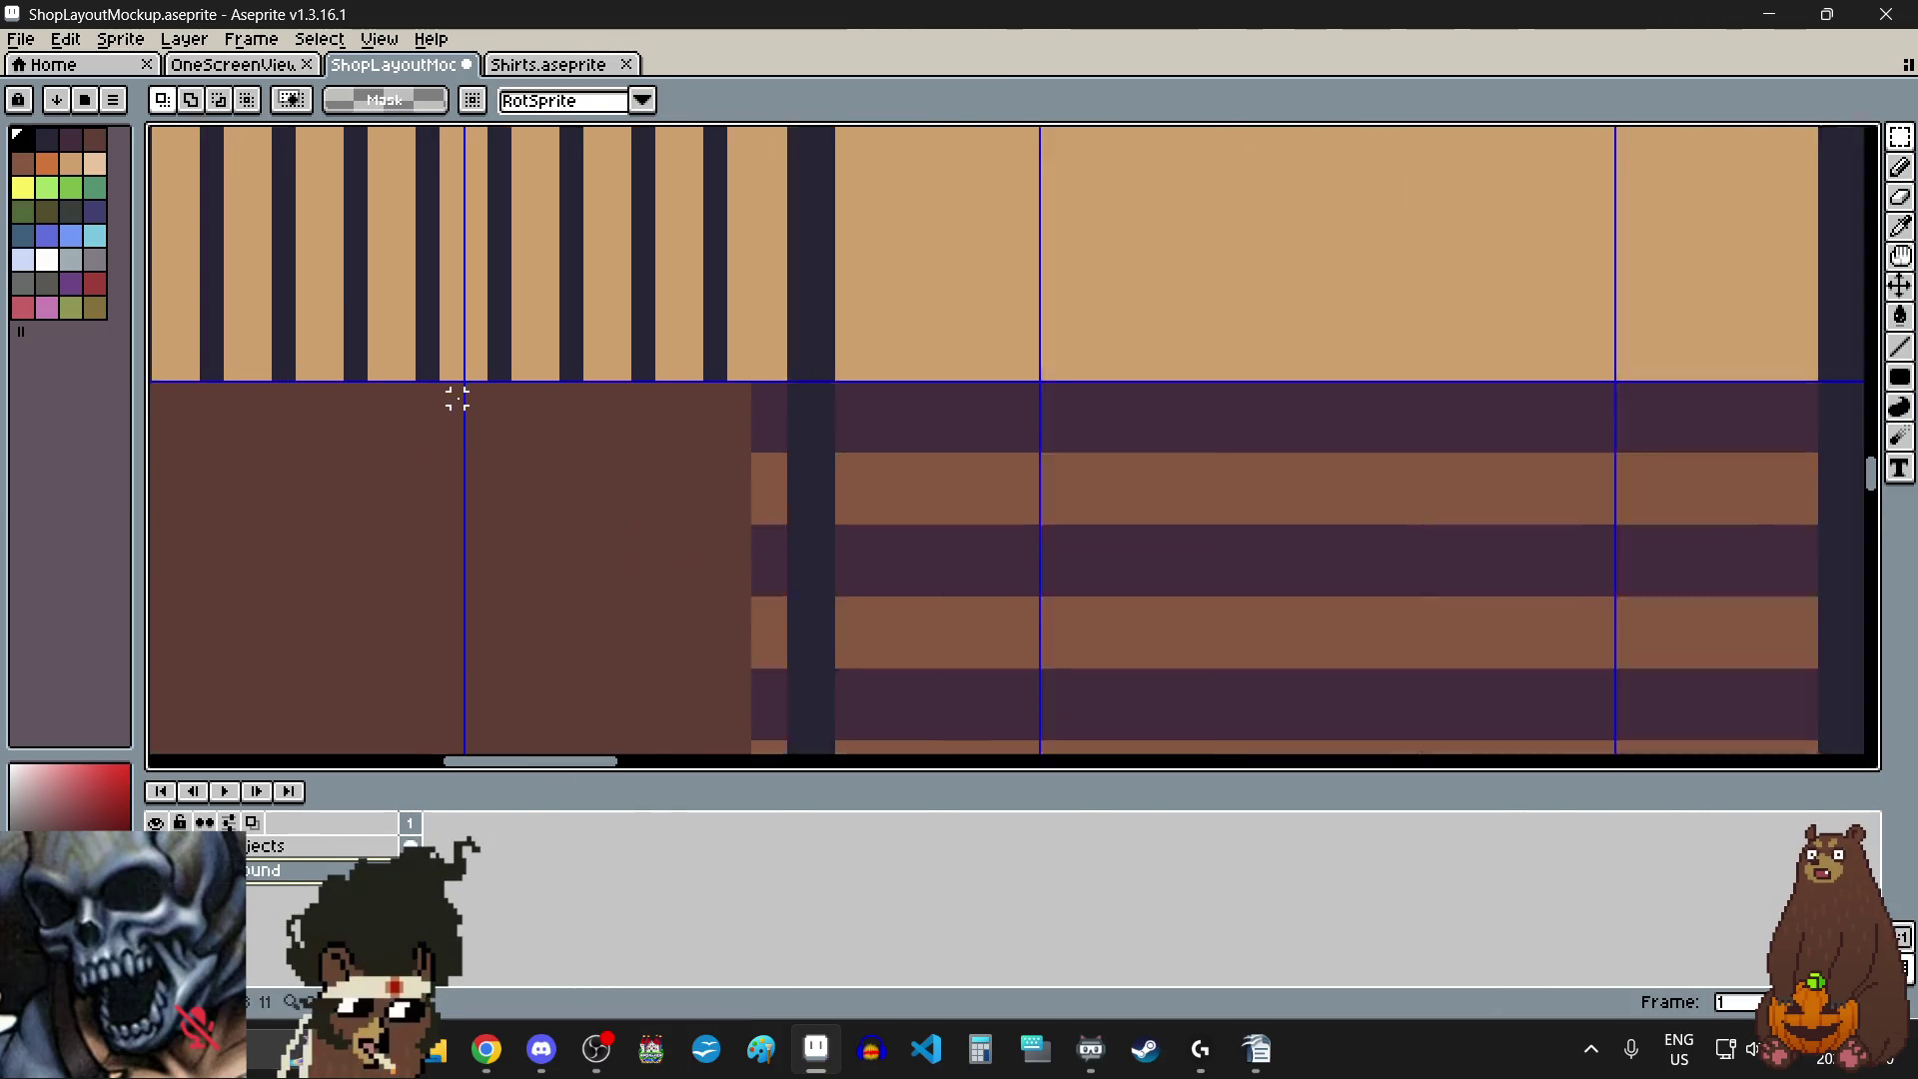
scroll(457, 373, "up", 1)
scroll(475, 370, "down", 3)
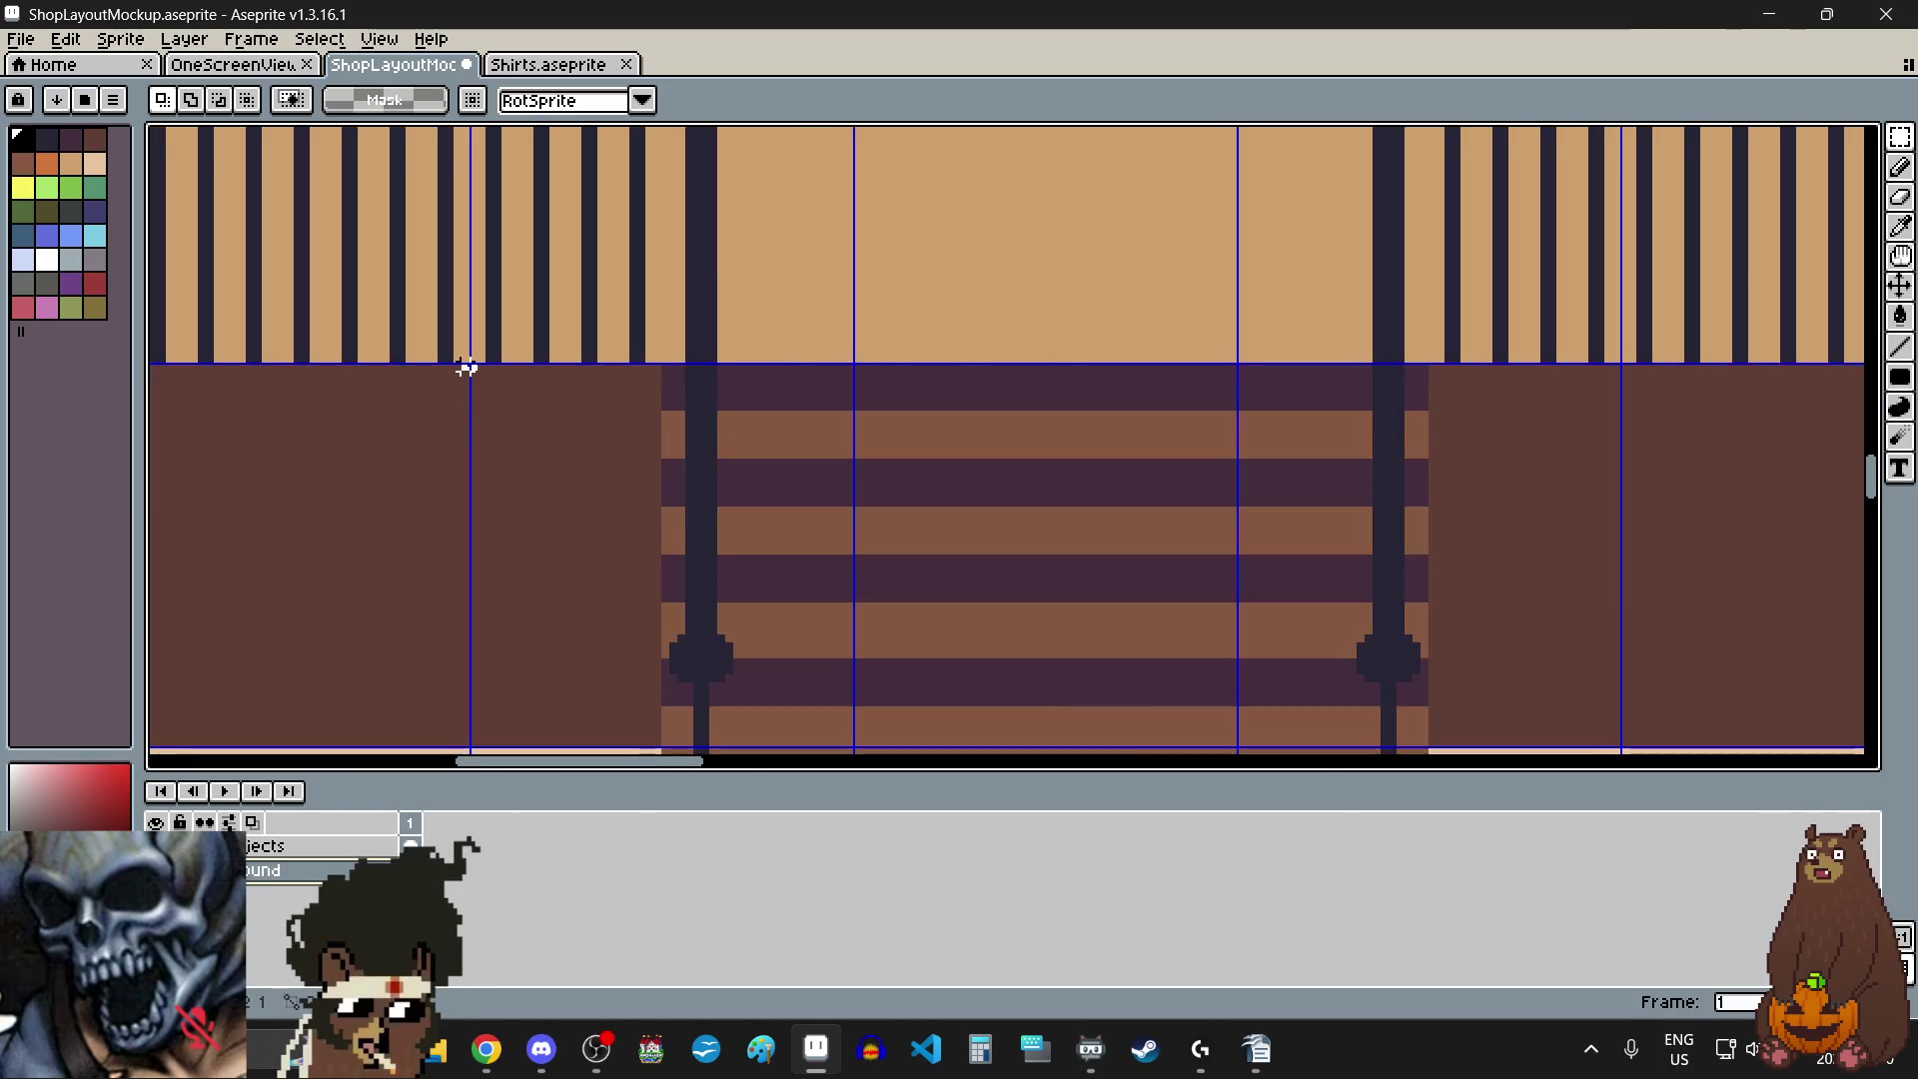
scroll(471, 368, "down", 2)
mouse_move(476, 370)
left_mouse_down()
mouse_move(1011, 589)
mouse_move(1066, 514)
mouse_move(1091, 504)
mouse_move(1099, 529)
left_mouse_up()
scroll(1011, 590, "up", 2)
left_click(1099, 530)
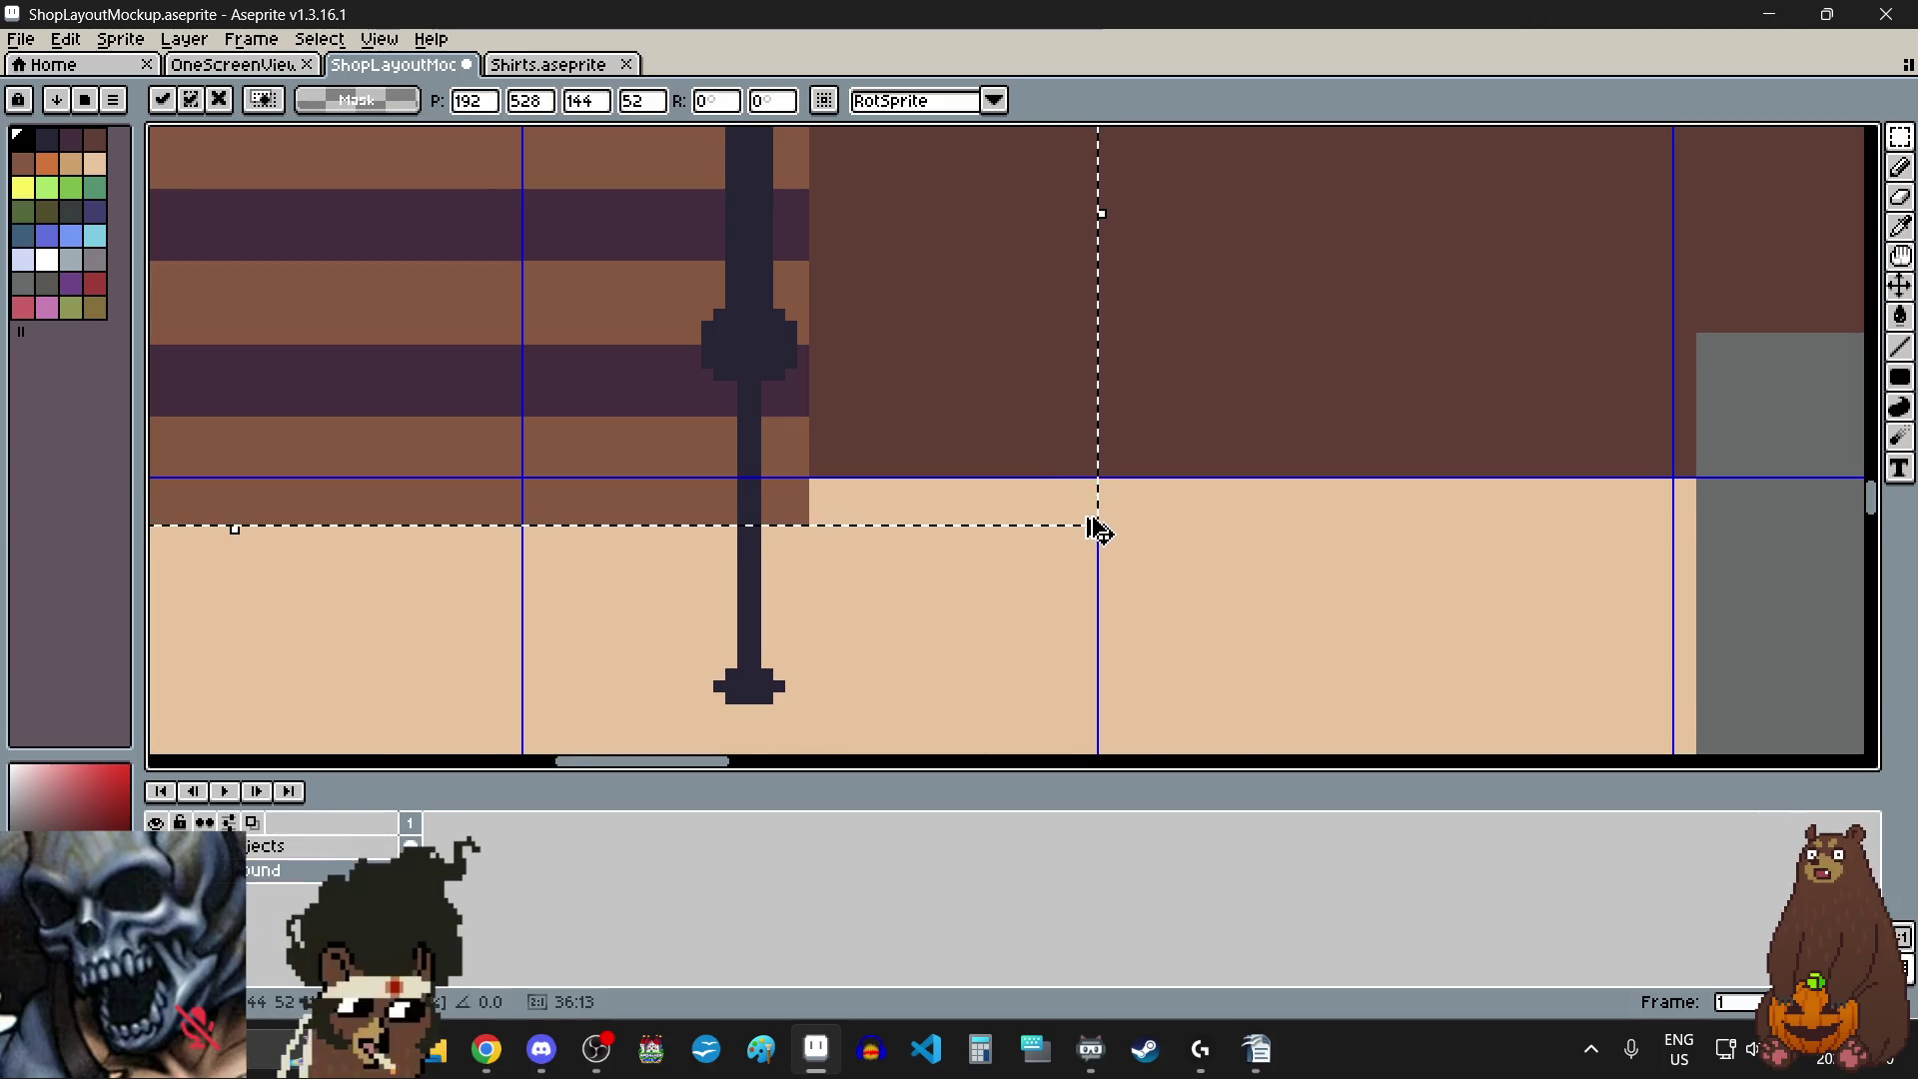
scroll(1096, 526, "down", 2)
scroll(834, 521, "down", 2)
left_click_drag(841, 525, 1190, 549)
- Raise the 144×52 stairs to meet the railing at x 720, y 528 and drop them
scroll(1165, 513, "up", 3)
scroll(1105, 597, "up", 3)
mouse_move(1105, 600)
left_mouse_down()
mouse_move(1135, 629)
mouse_move(1117, 531)
left_mouse_up()
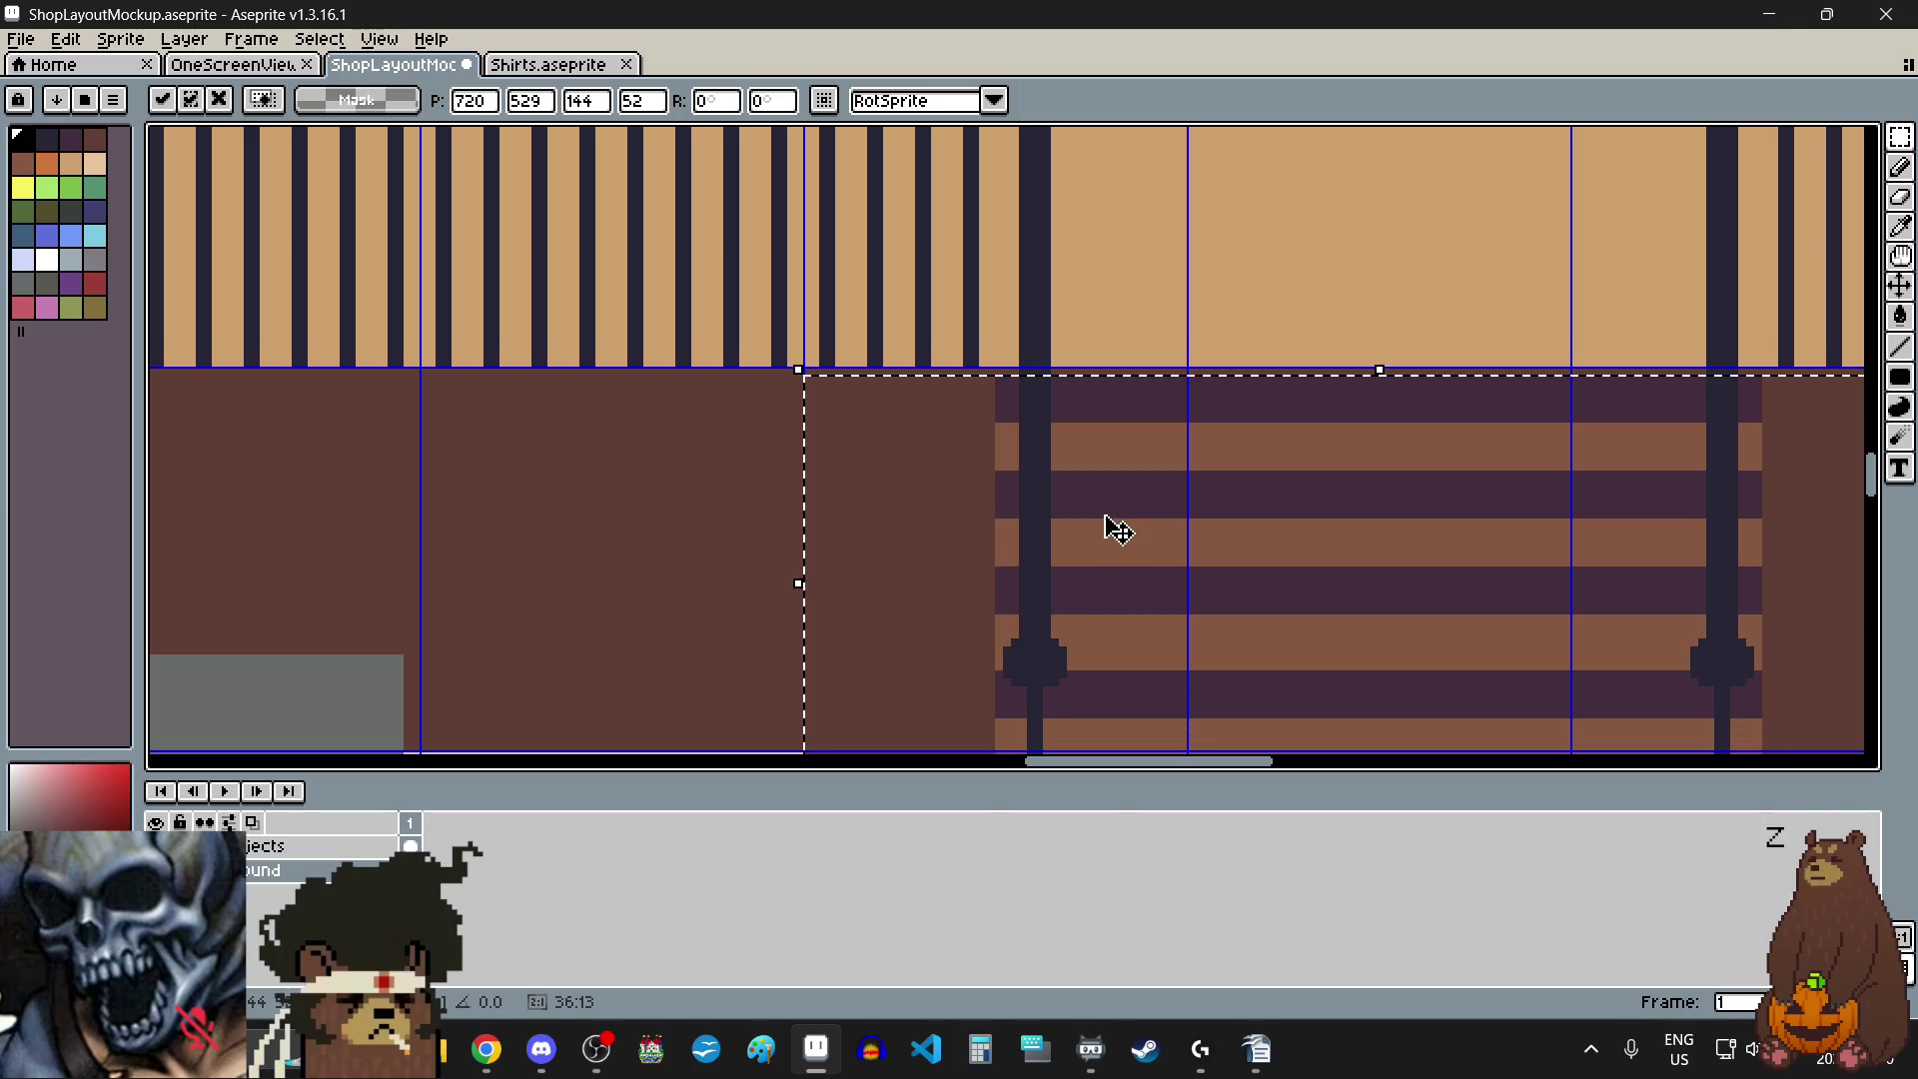
scroll(1413, 397, "up", 2)
scroll(1405, 527, "up", 1)
left_click_drag(1405, 526, 1370, 501)
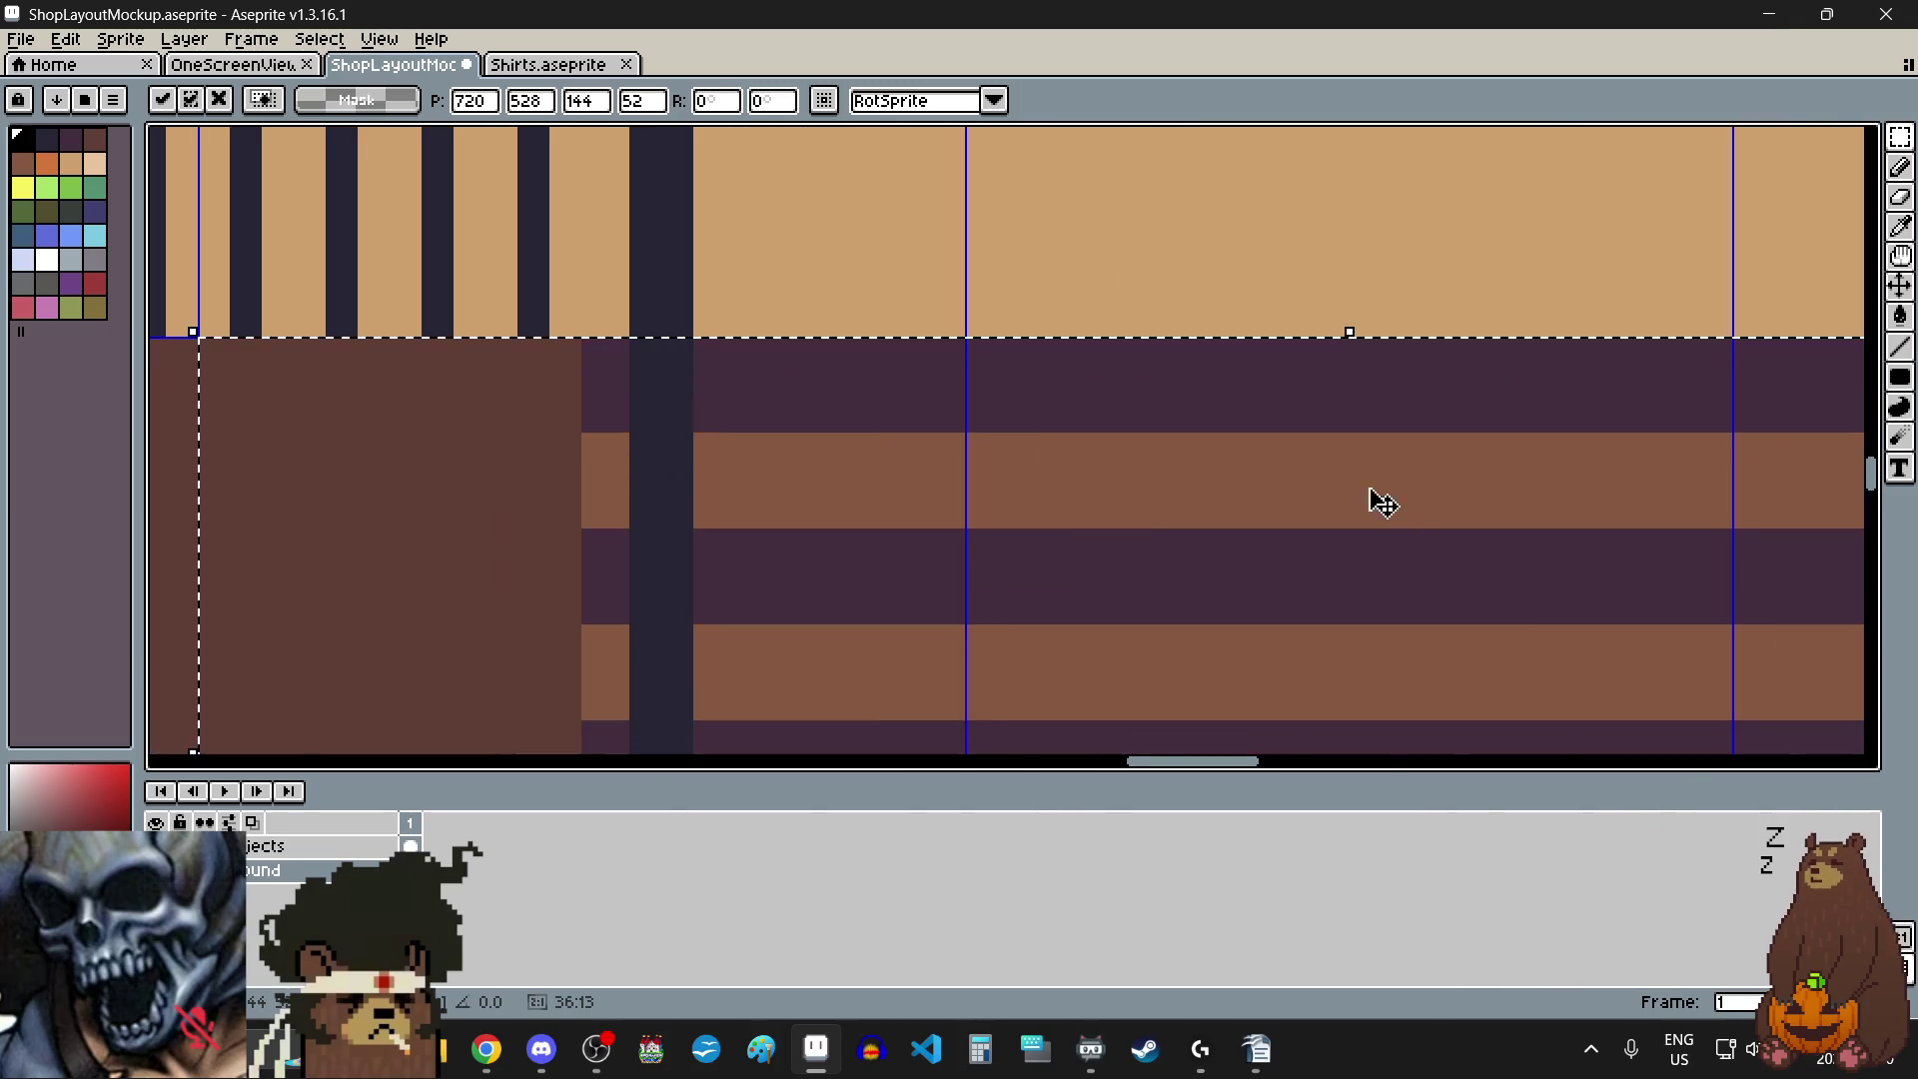
scroll(1294, 447, "down", 6)
scroll(1289, 451, "down", 2)
scroll(1284, 457, "up", 2)
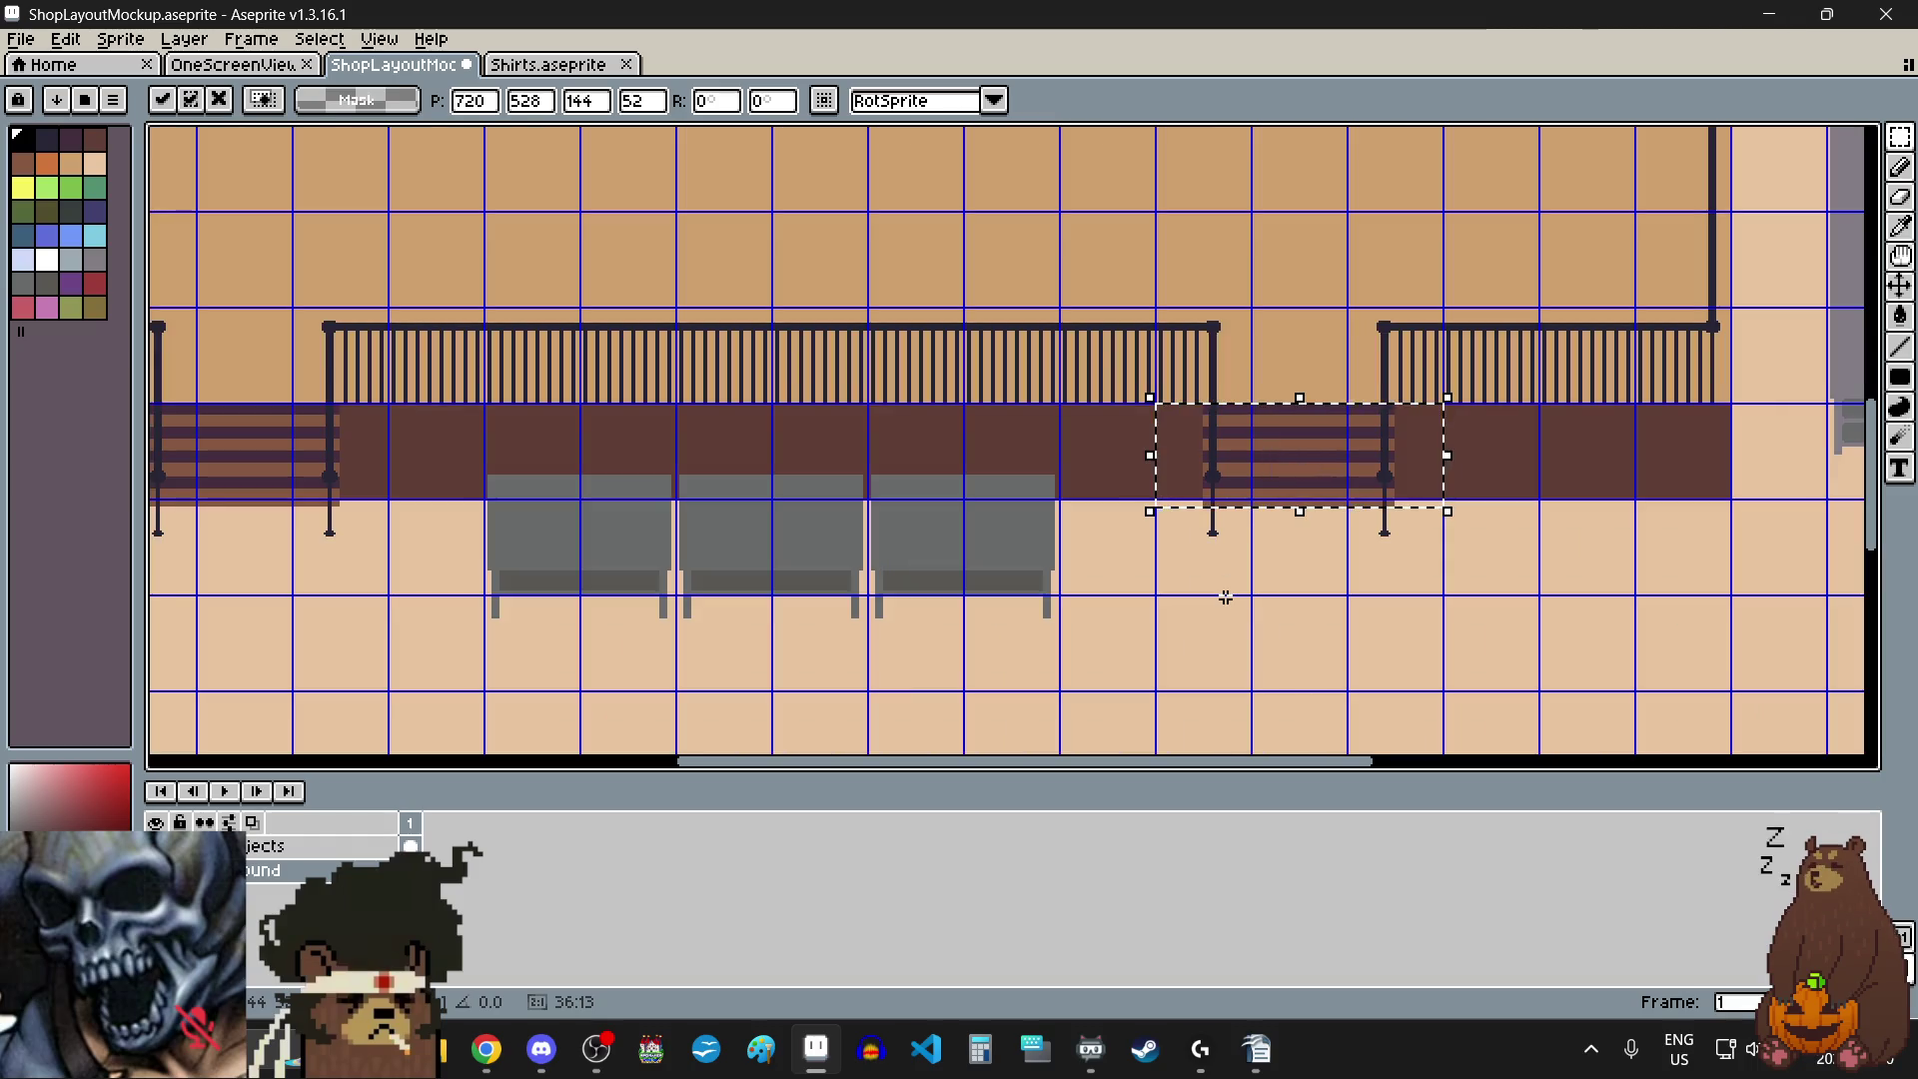
left_click(1221, 593)
scroll(1226, 597, "down", 2)
scroll(1209, 609, "down", 3)
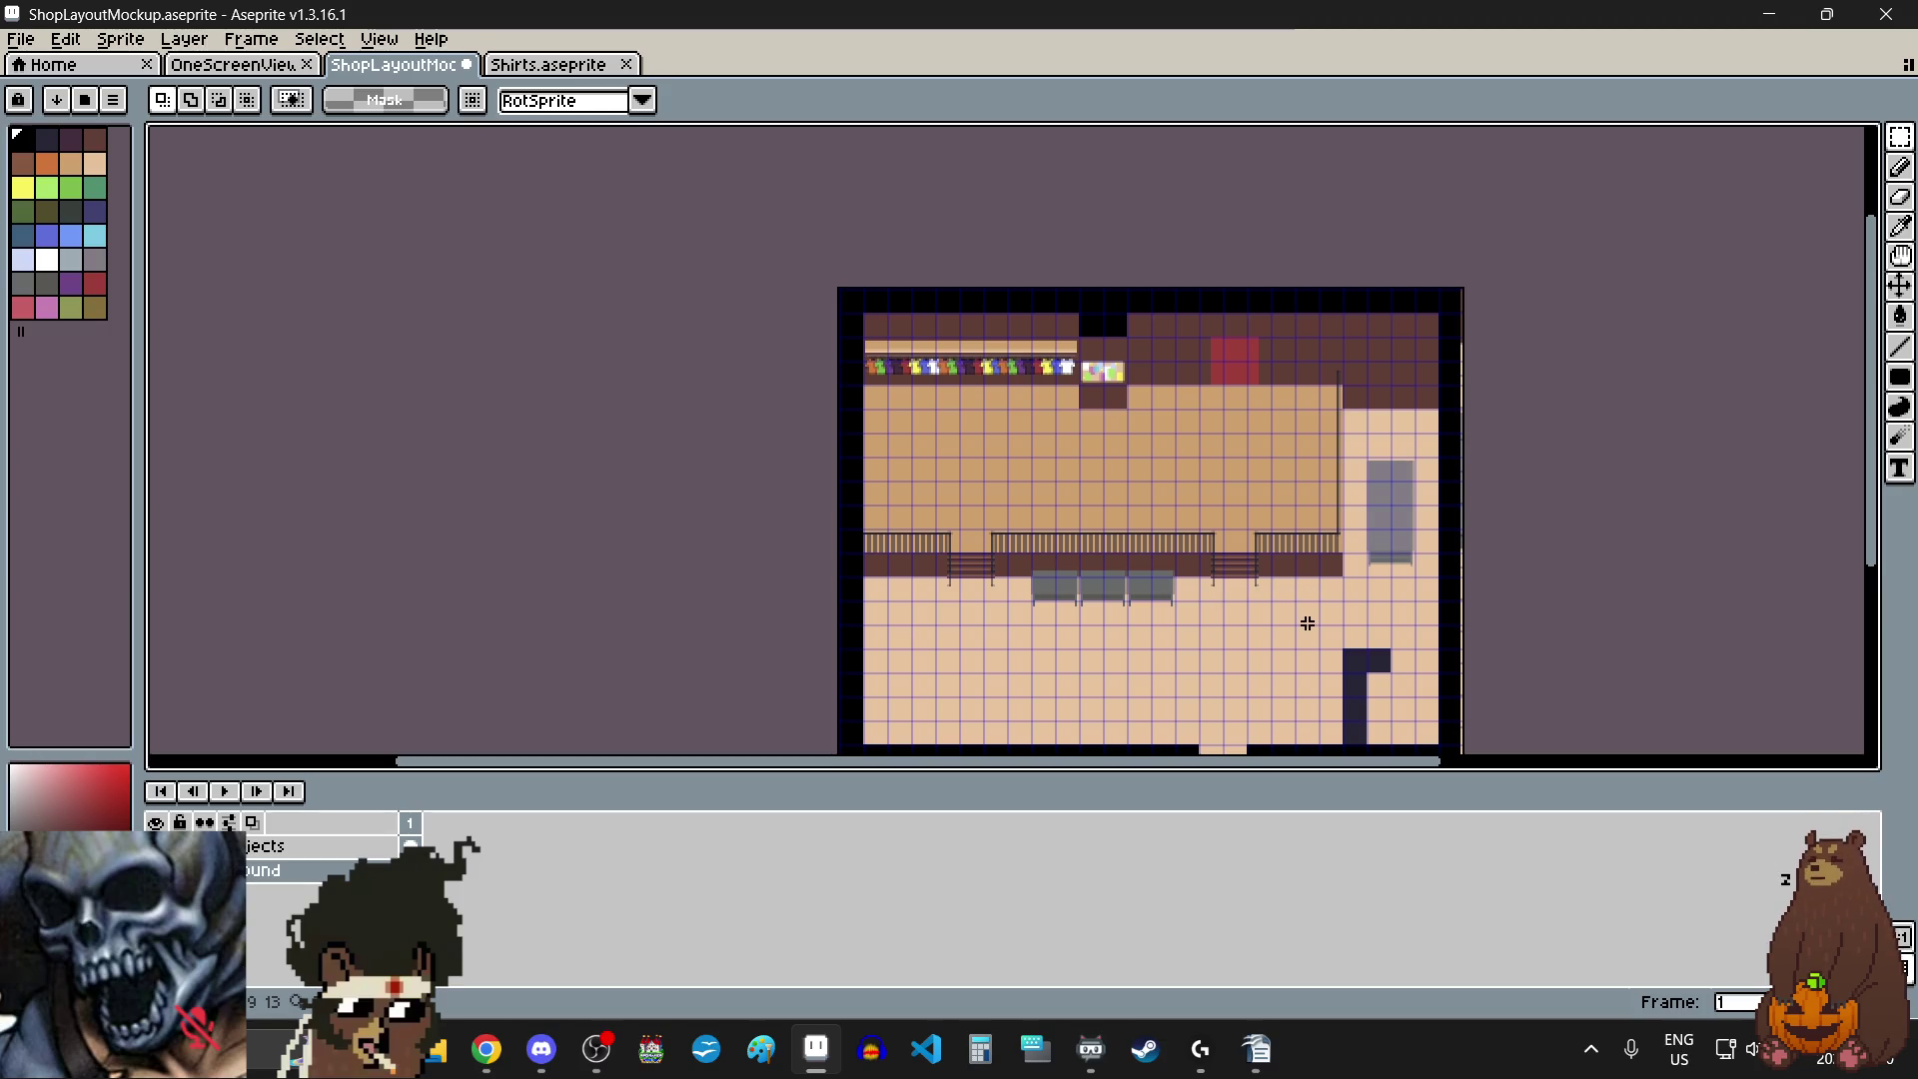
- Delete the black wall border beside the bottom entrance
scroll(1306, 617, "down", 1)
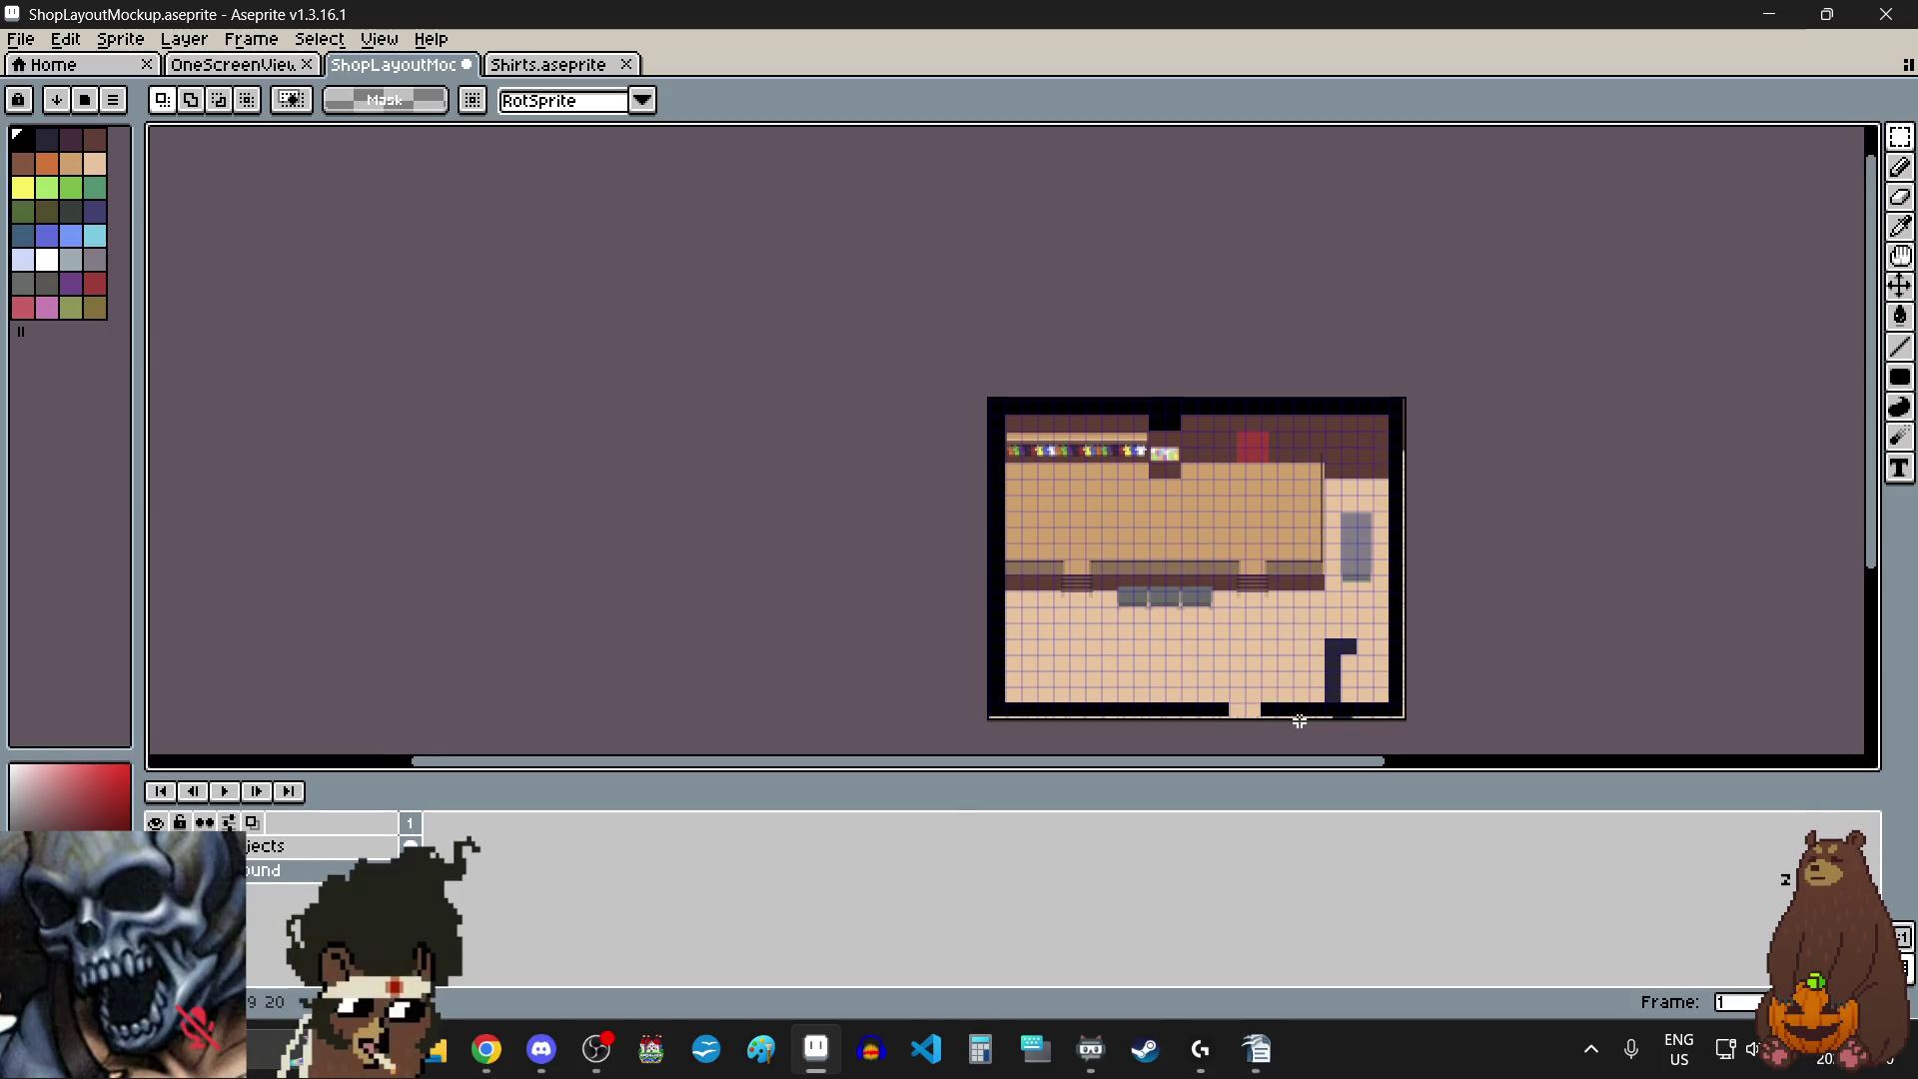
scroll(1282, 616, "down", 1)
scroll(1273, 649, "up", 7)
scroll(1269, 678, "down", 6)
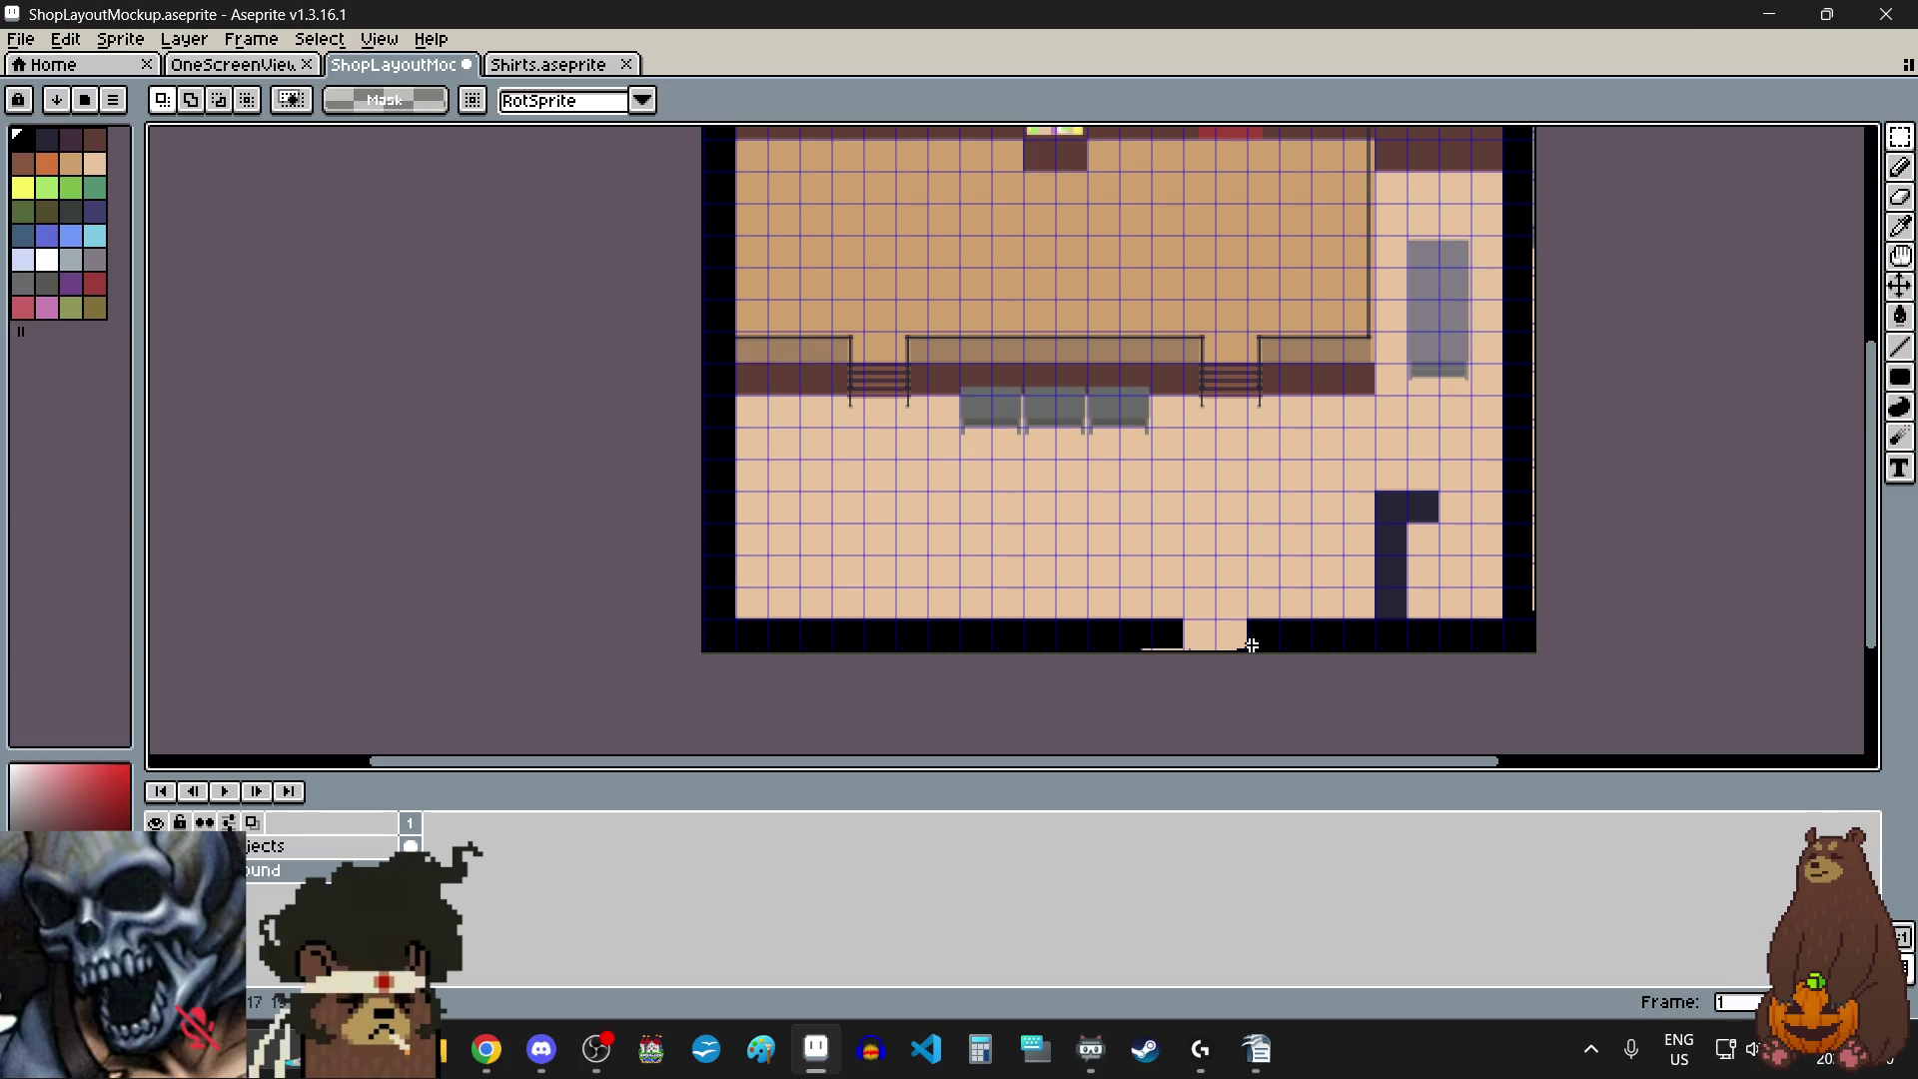
scroll(1274, 657, "up", 6)
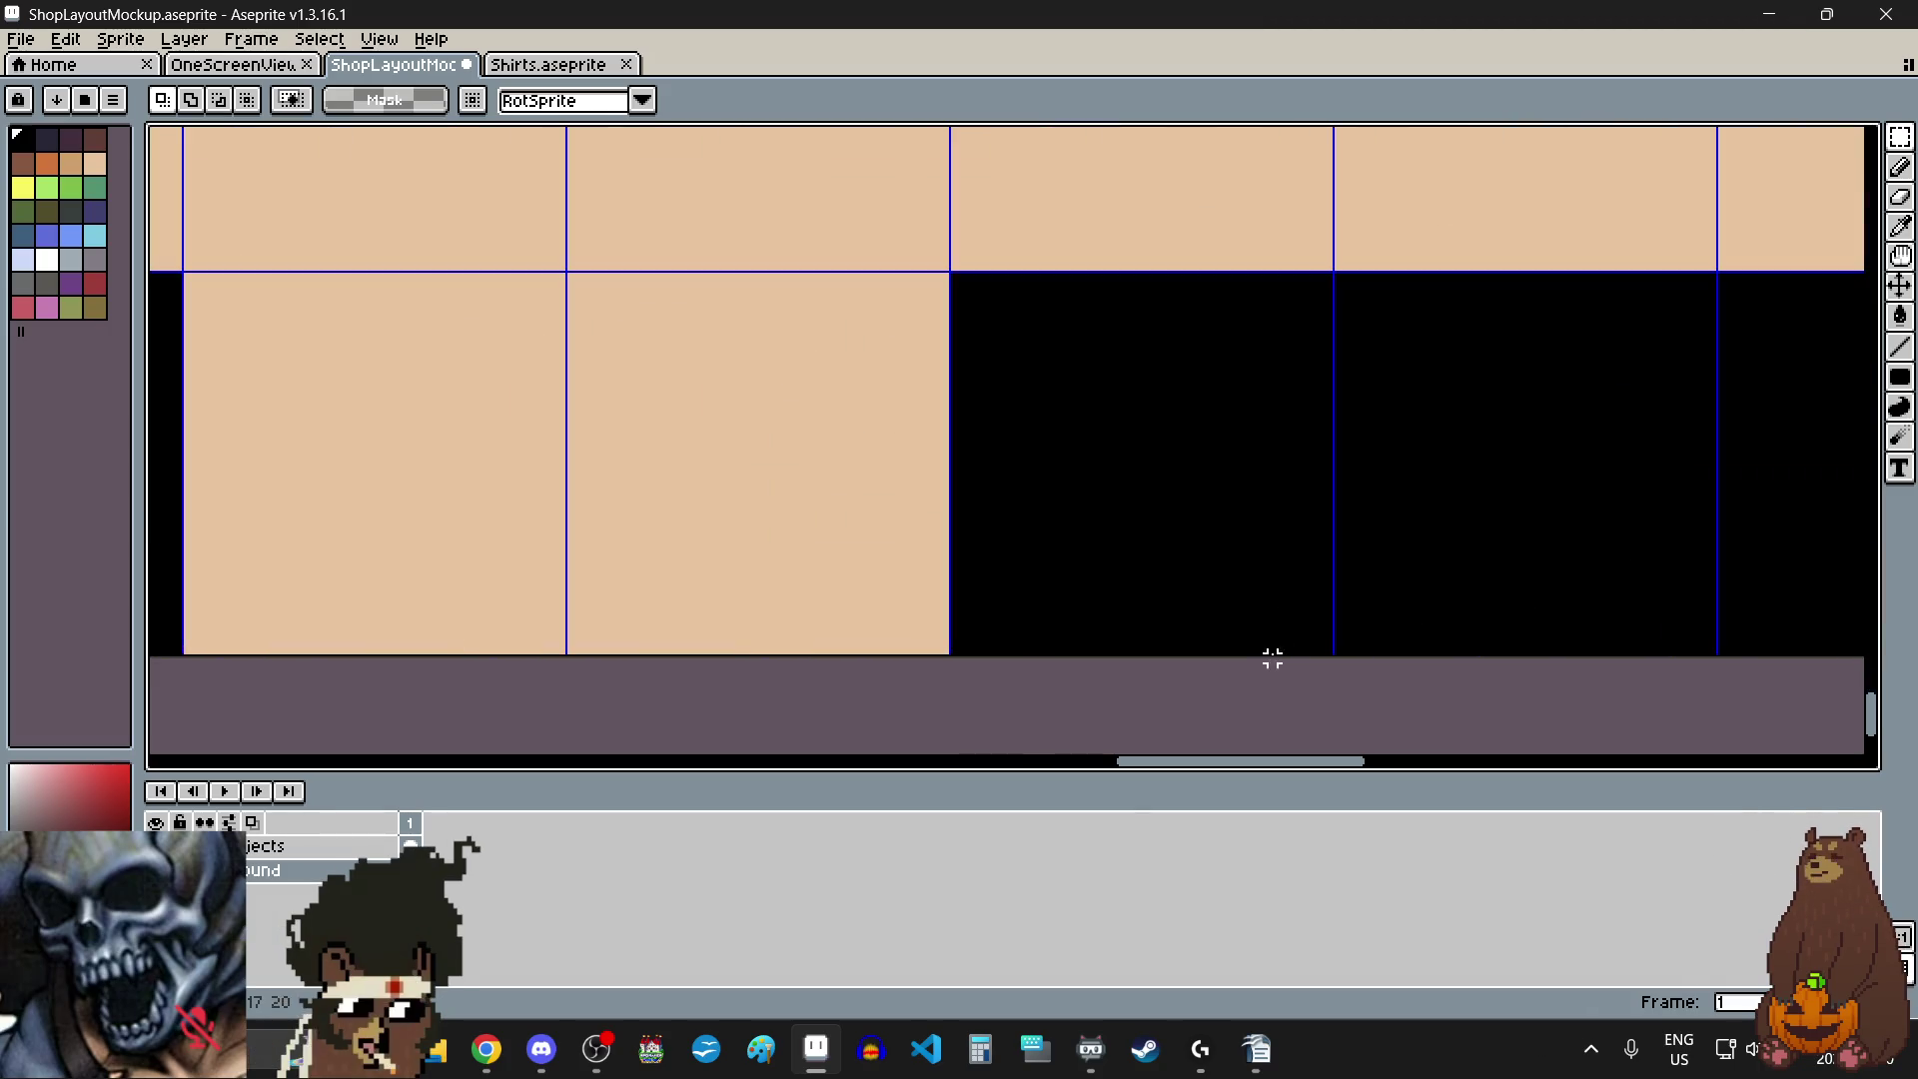
scroll(1048, 331, "up", 3)
mouse_move(891, 309)
left_mouse_down()
mouse_move(1021, 406)
mouse_move(970, 400)
mouse_move(1010, 438)
left_mouse_up()
scroll(916, 329, "down", 3)
scroll(940, 346, "down", 3)
scroll(1031, 440, "up", 3)
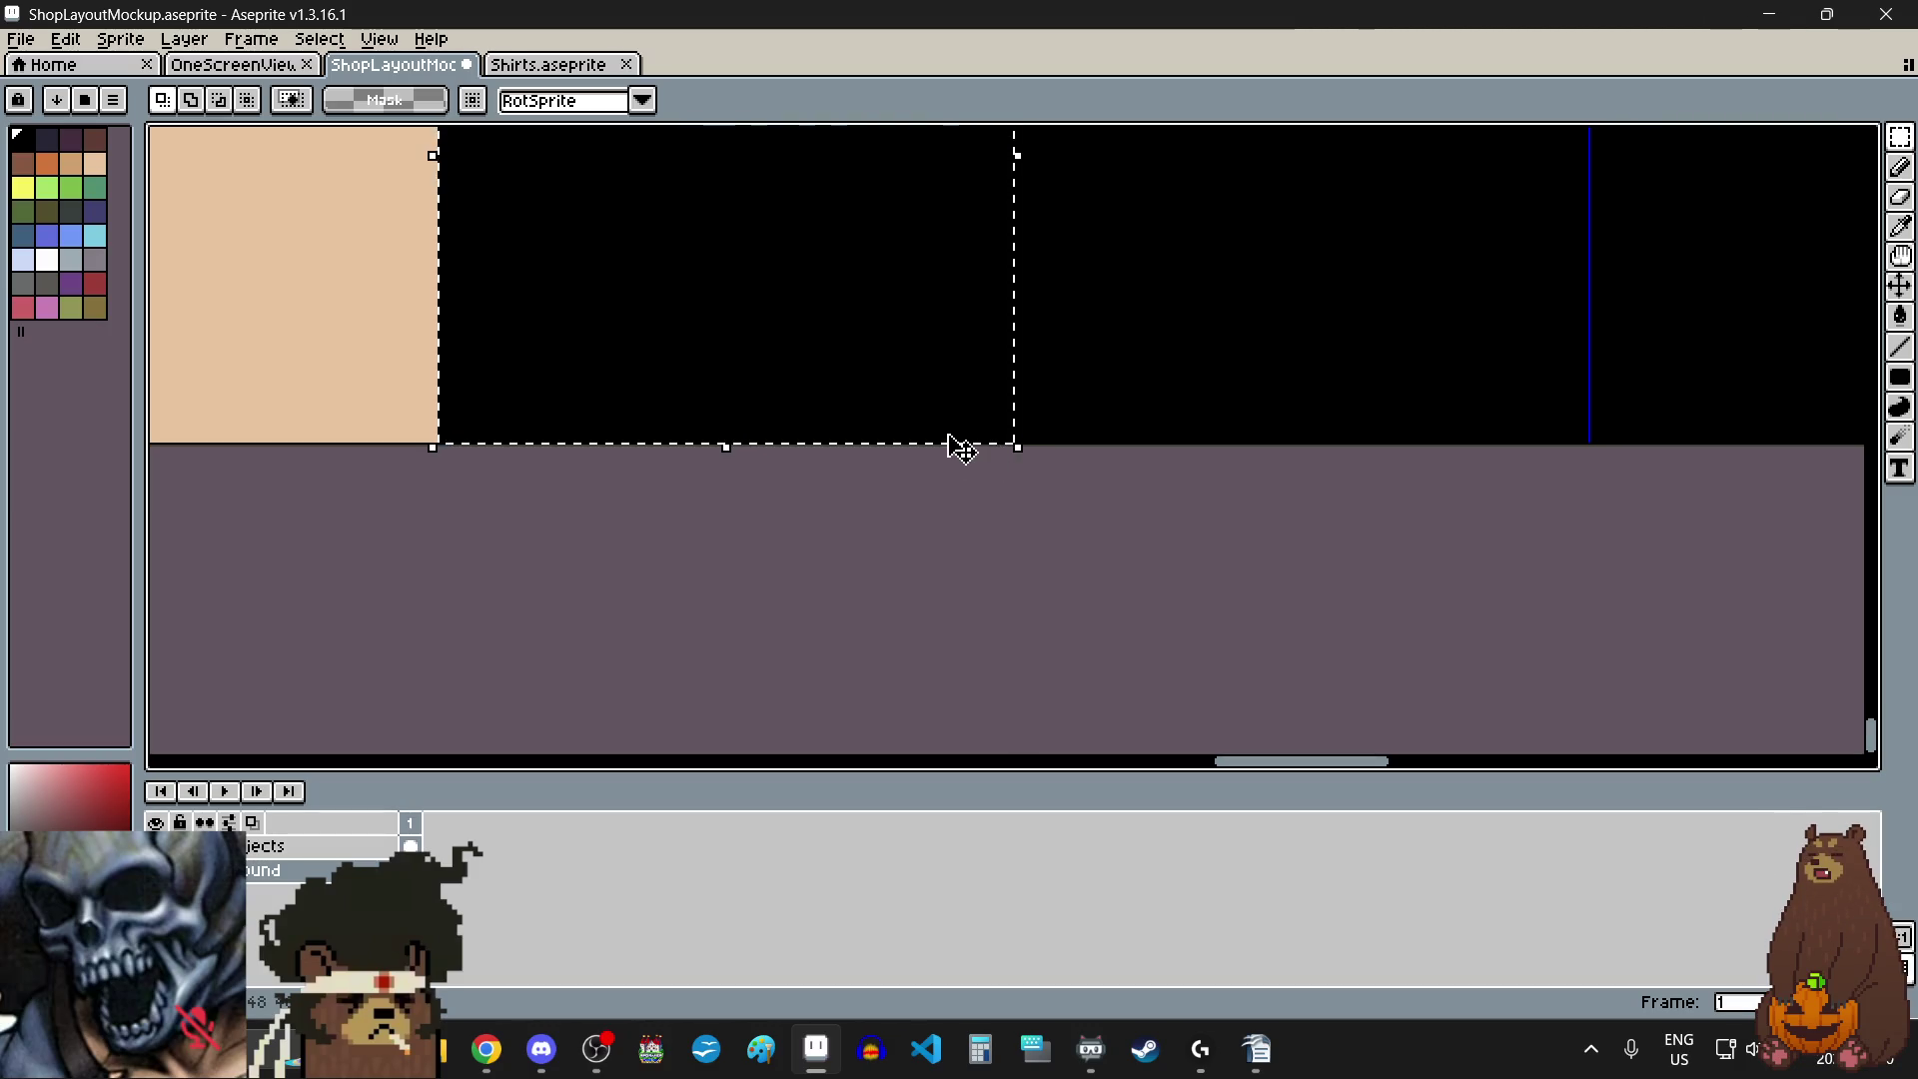
key("Delete")
- Stretch the floor tile right into a 96×48 piece at x 768, y 912 filling the gap
scroll(925, 444, "down", 6)
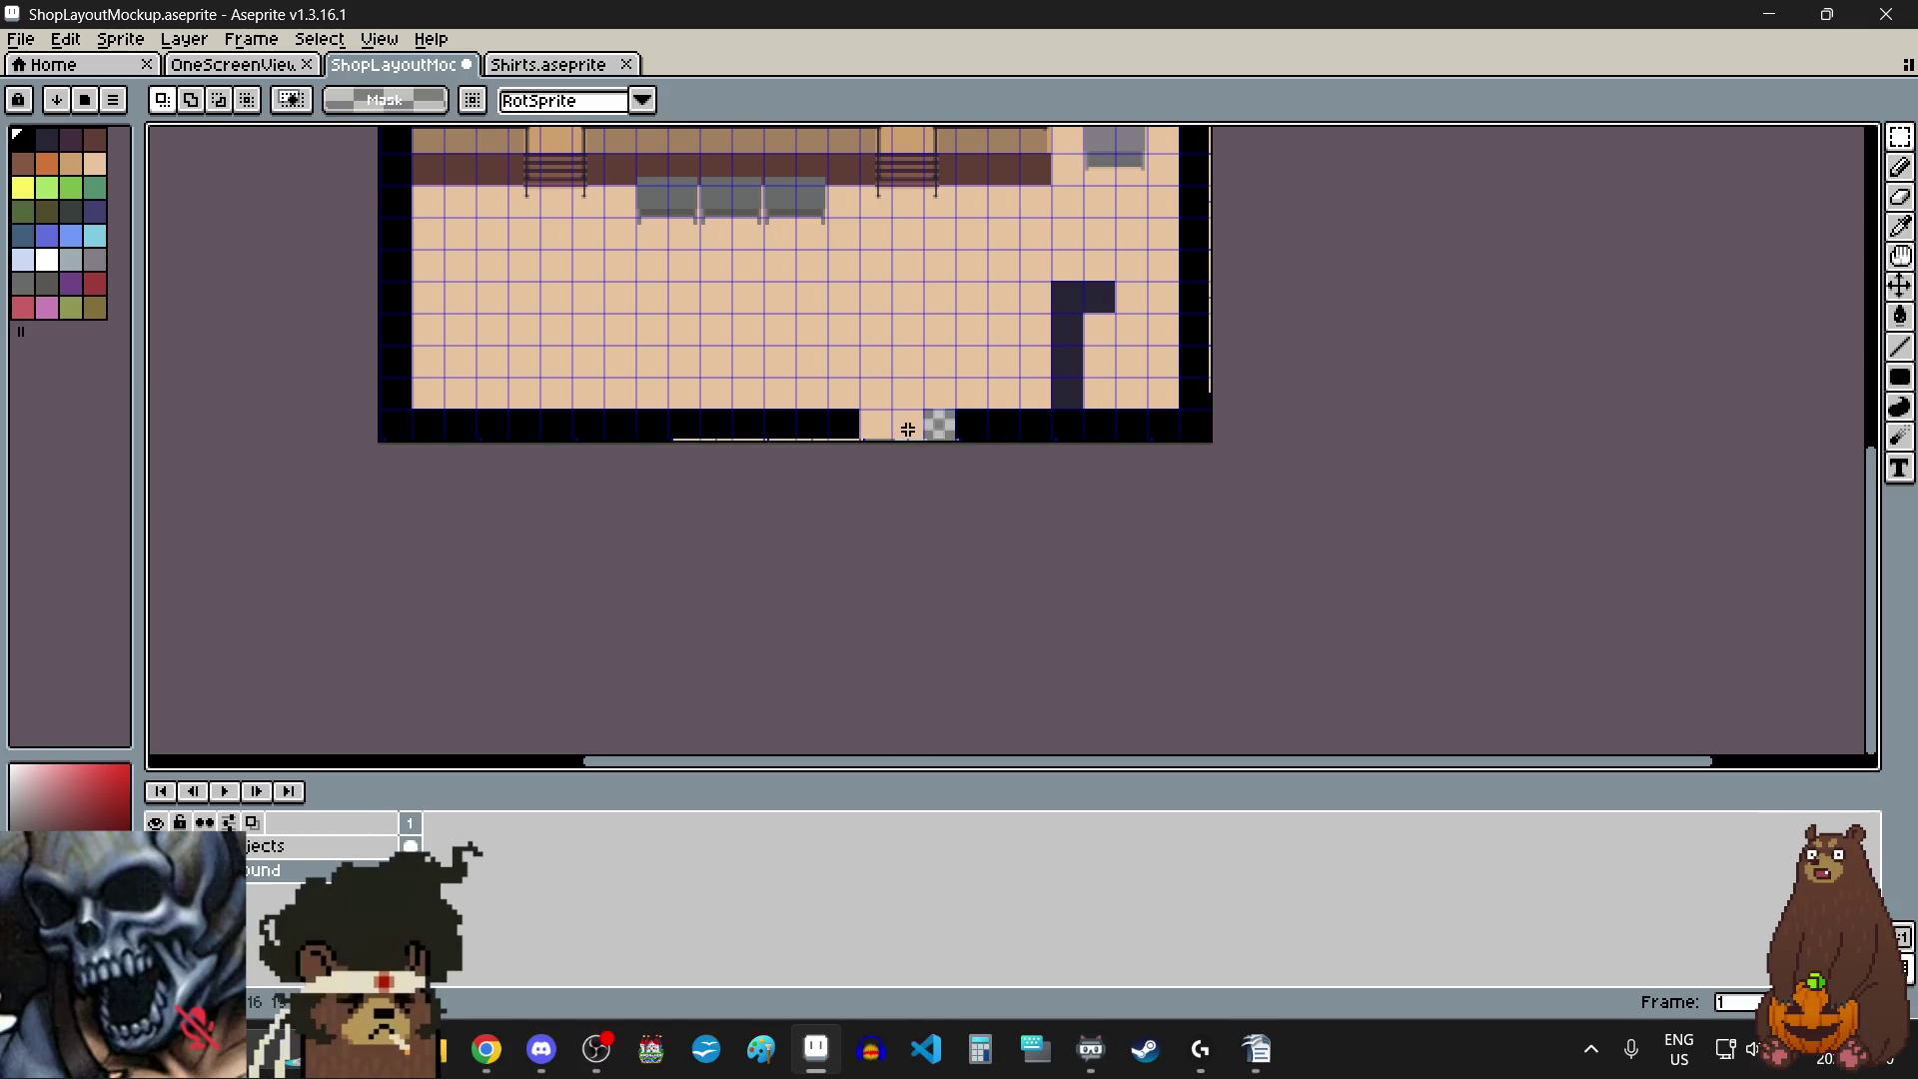
scroll(911, 436, "up", 8)
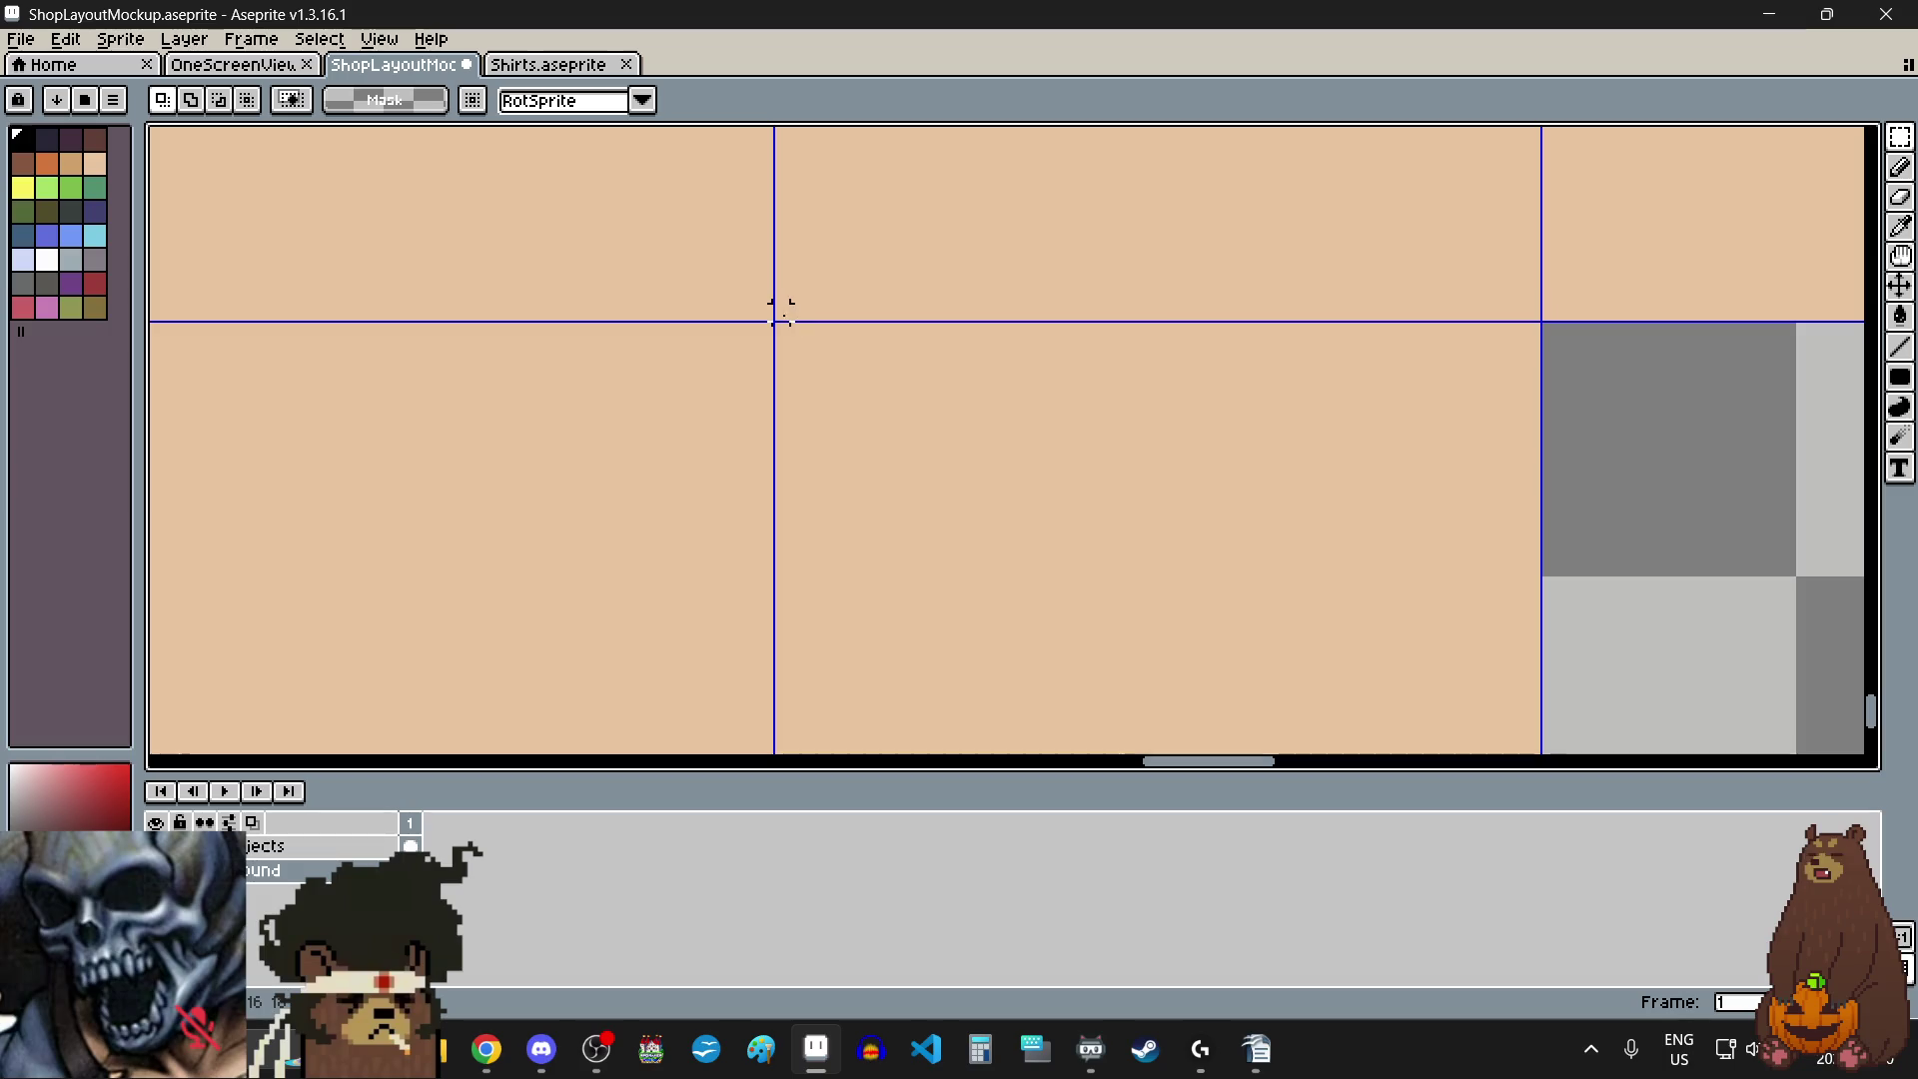
scroll(782, 329, "down", 3)
mouse_move(782, 328)
left_mouse_down()
mouse_move(1006, 497)
mouse_move(1044, 667)
mouse_move(1087, 598)
left_mouse_up()
scroll(1007, 497, "up", 3)
scroll(1087, 597, "down", 2)
left_click_drag(1085, 450, 1375, 463)
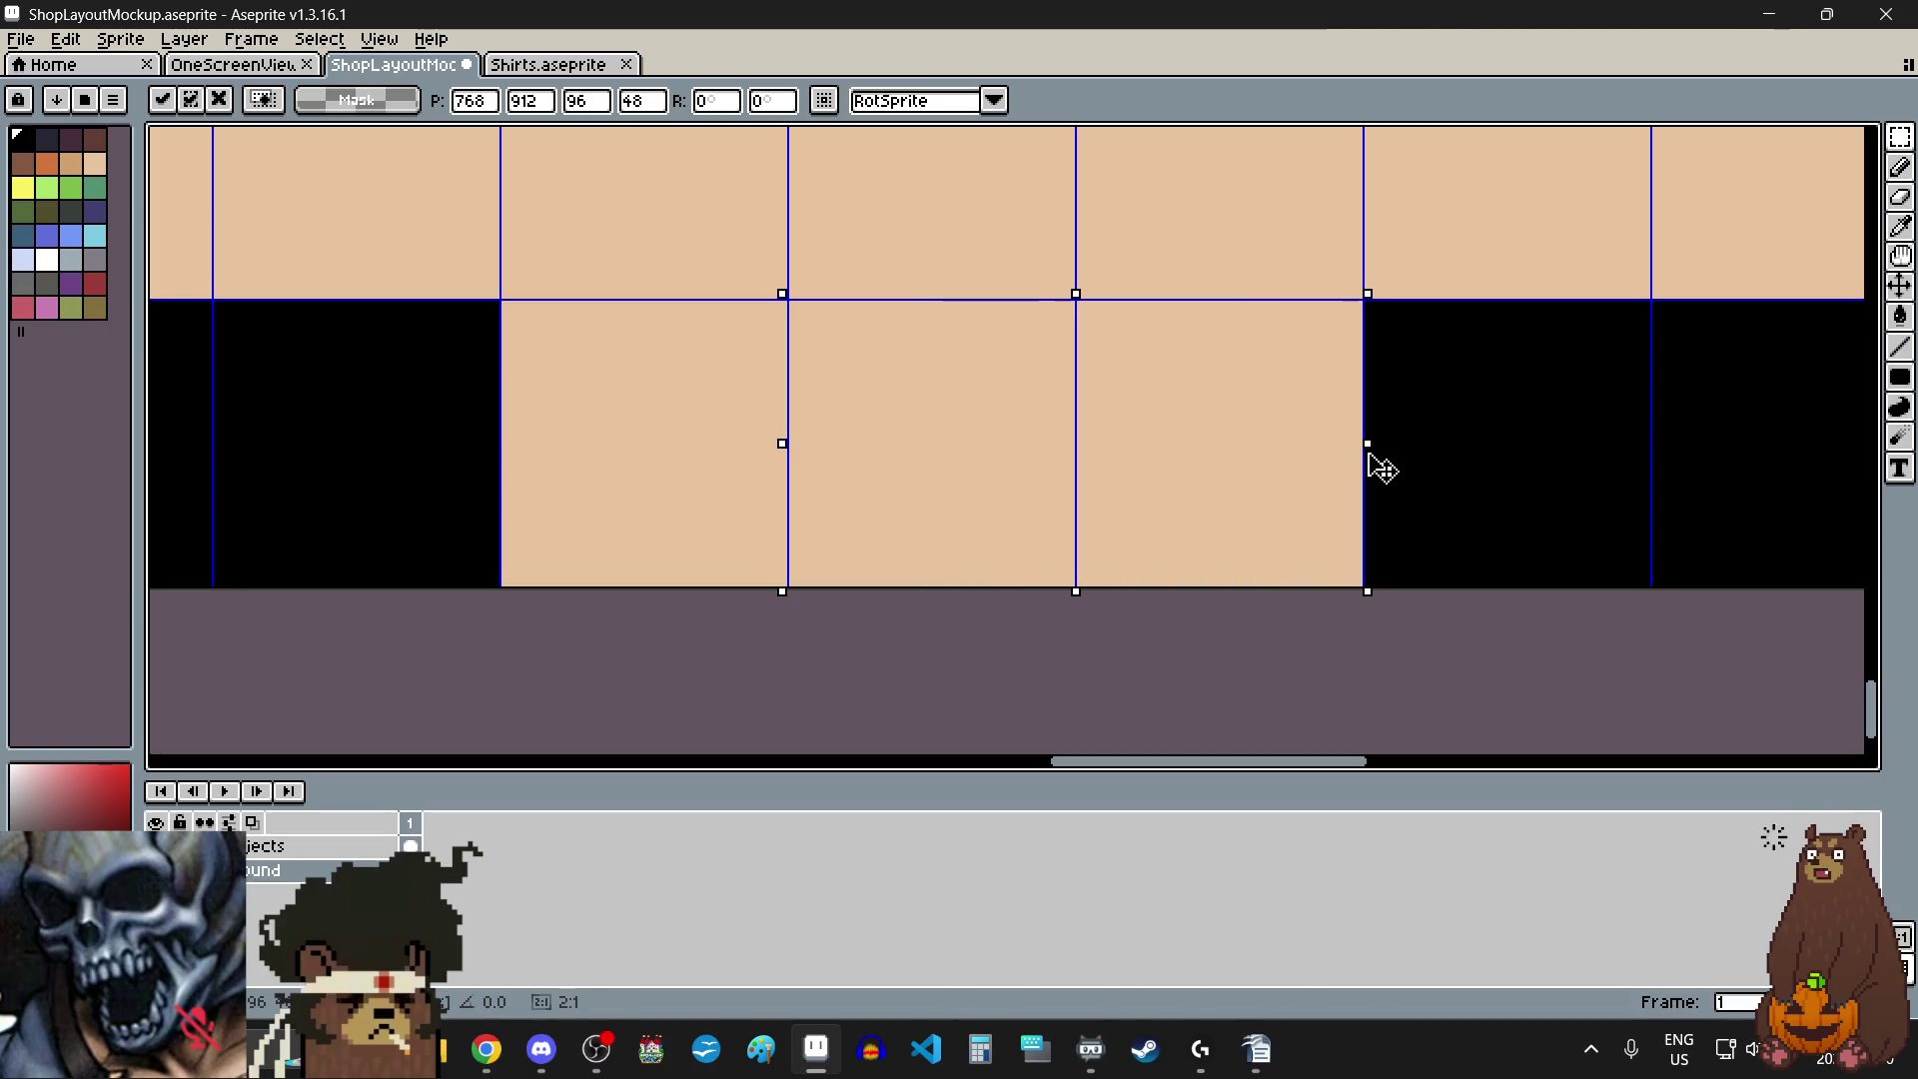
scroll(1207, 427, "down", 6)
left_click(1182, 372)
scroll(1182, 372, "down", 2)
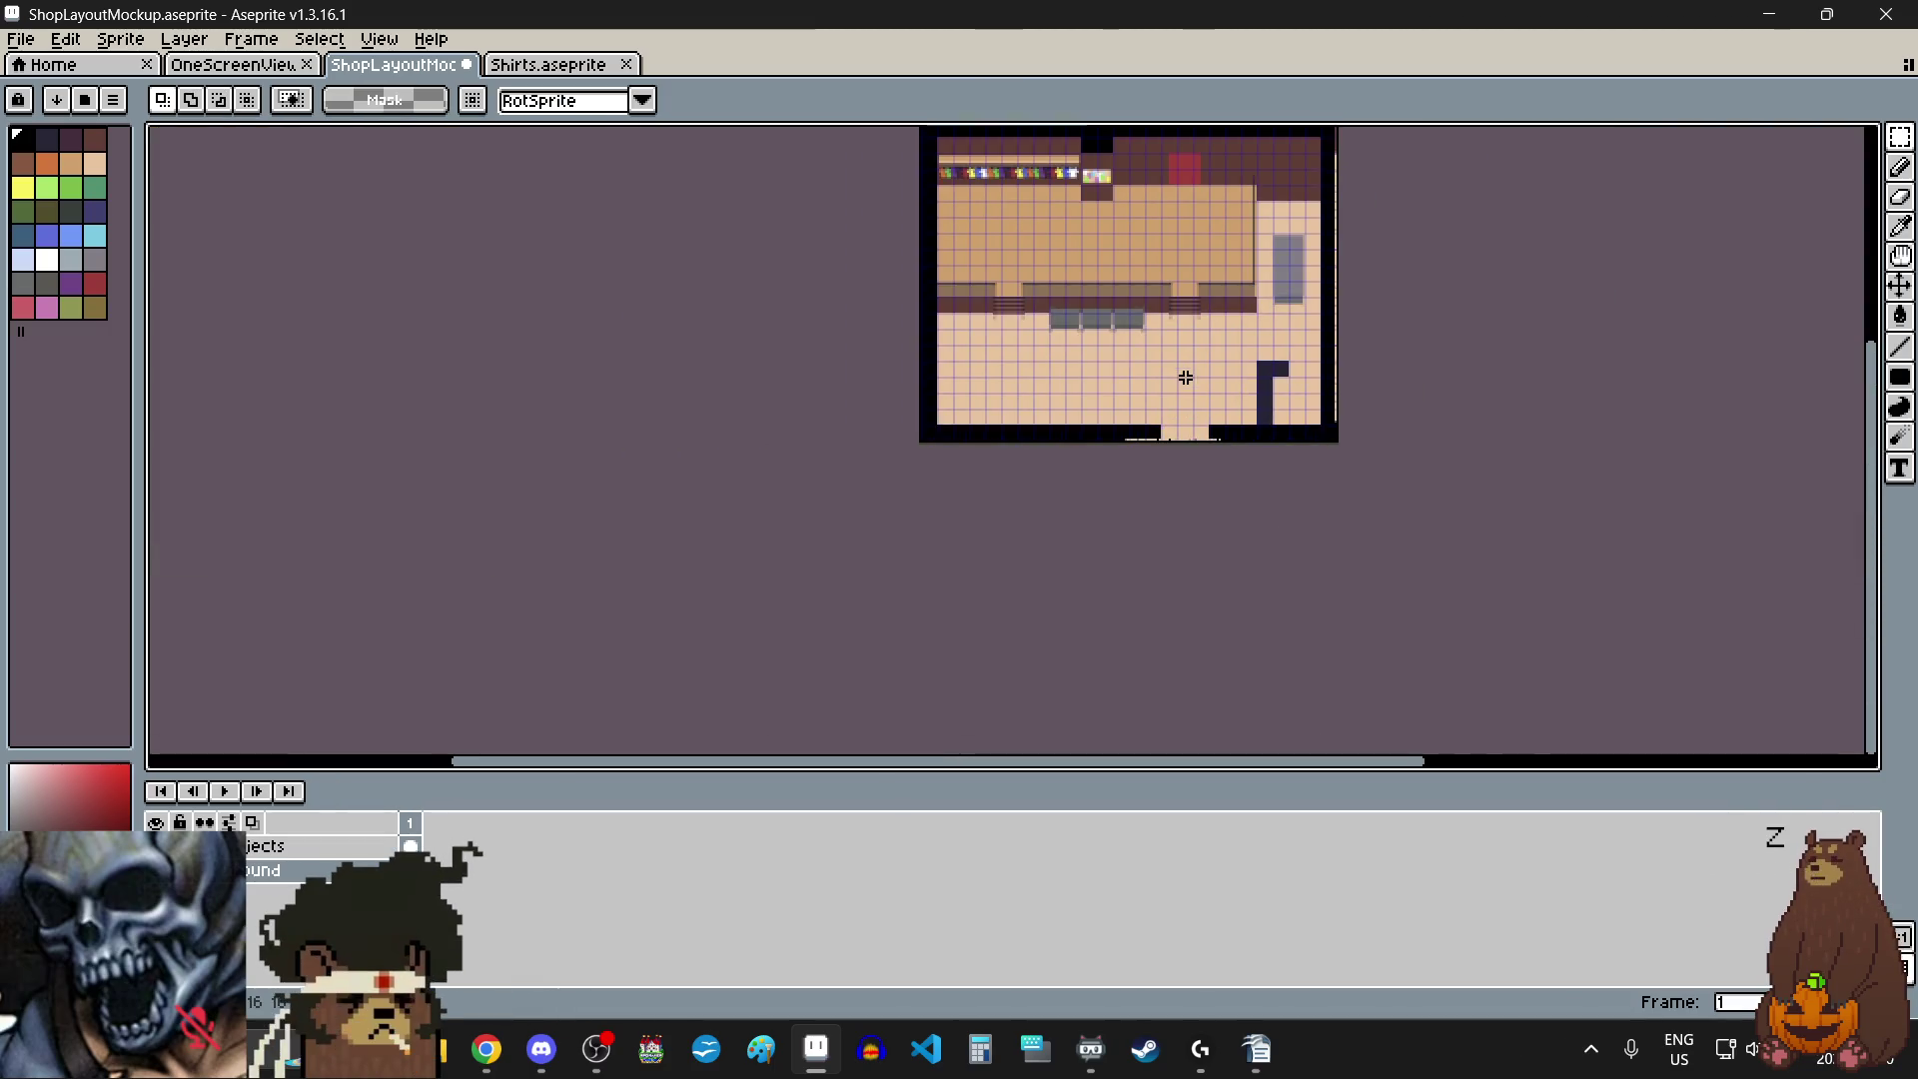
- Save the layout to ShopLayoutMockup.aseprite with File > Save
scroll(1221, 338, "up", 1)
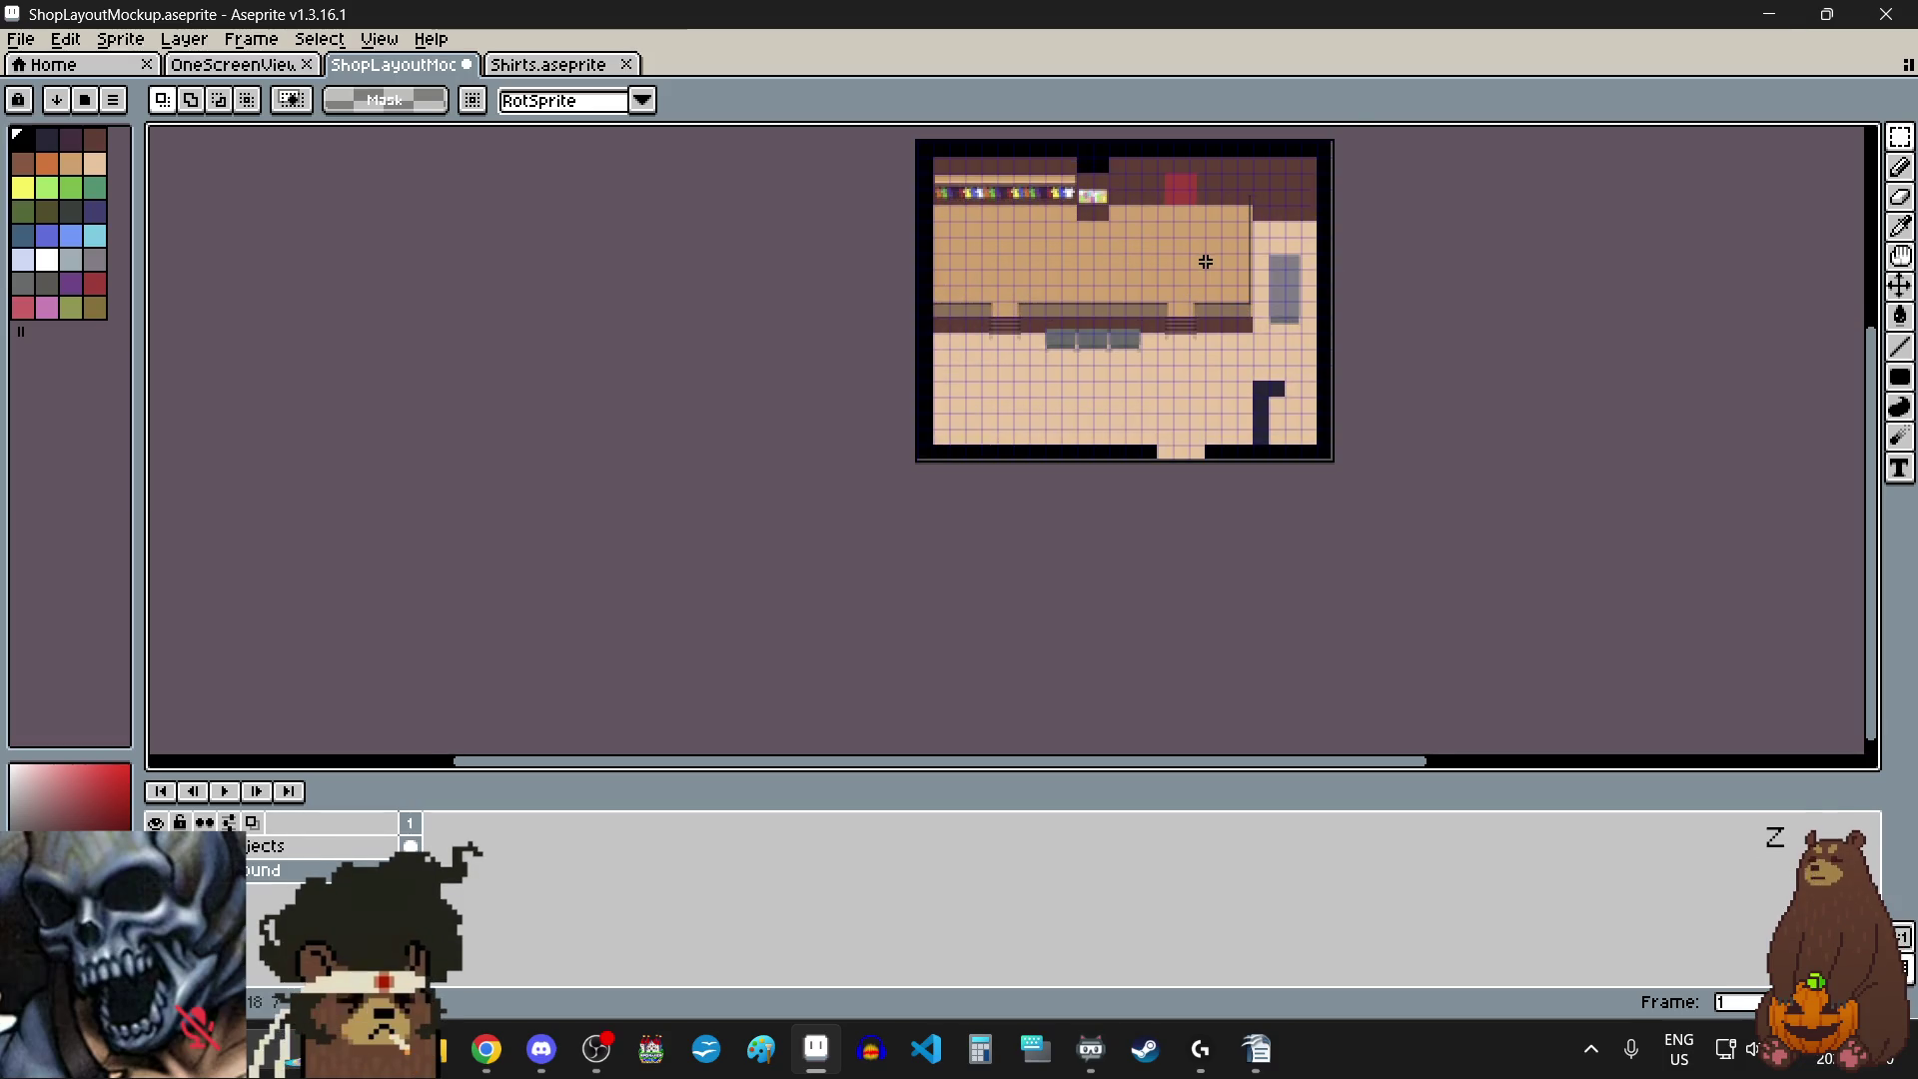
scroll(1238, 329, "up", 1)
scroll(1136, 392, "up", 1)
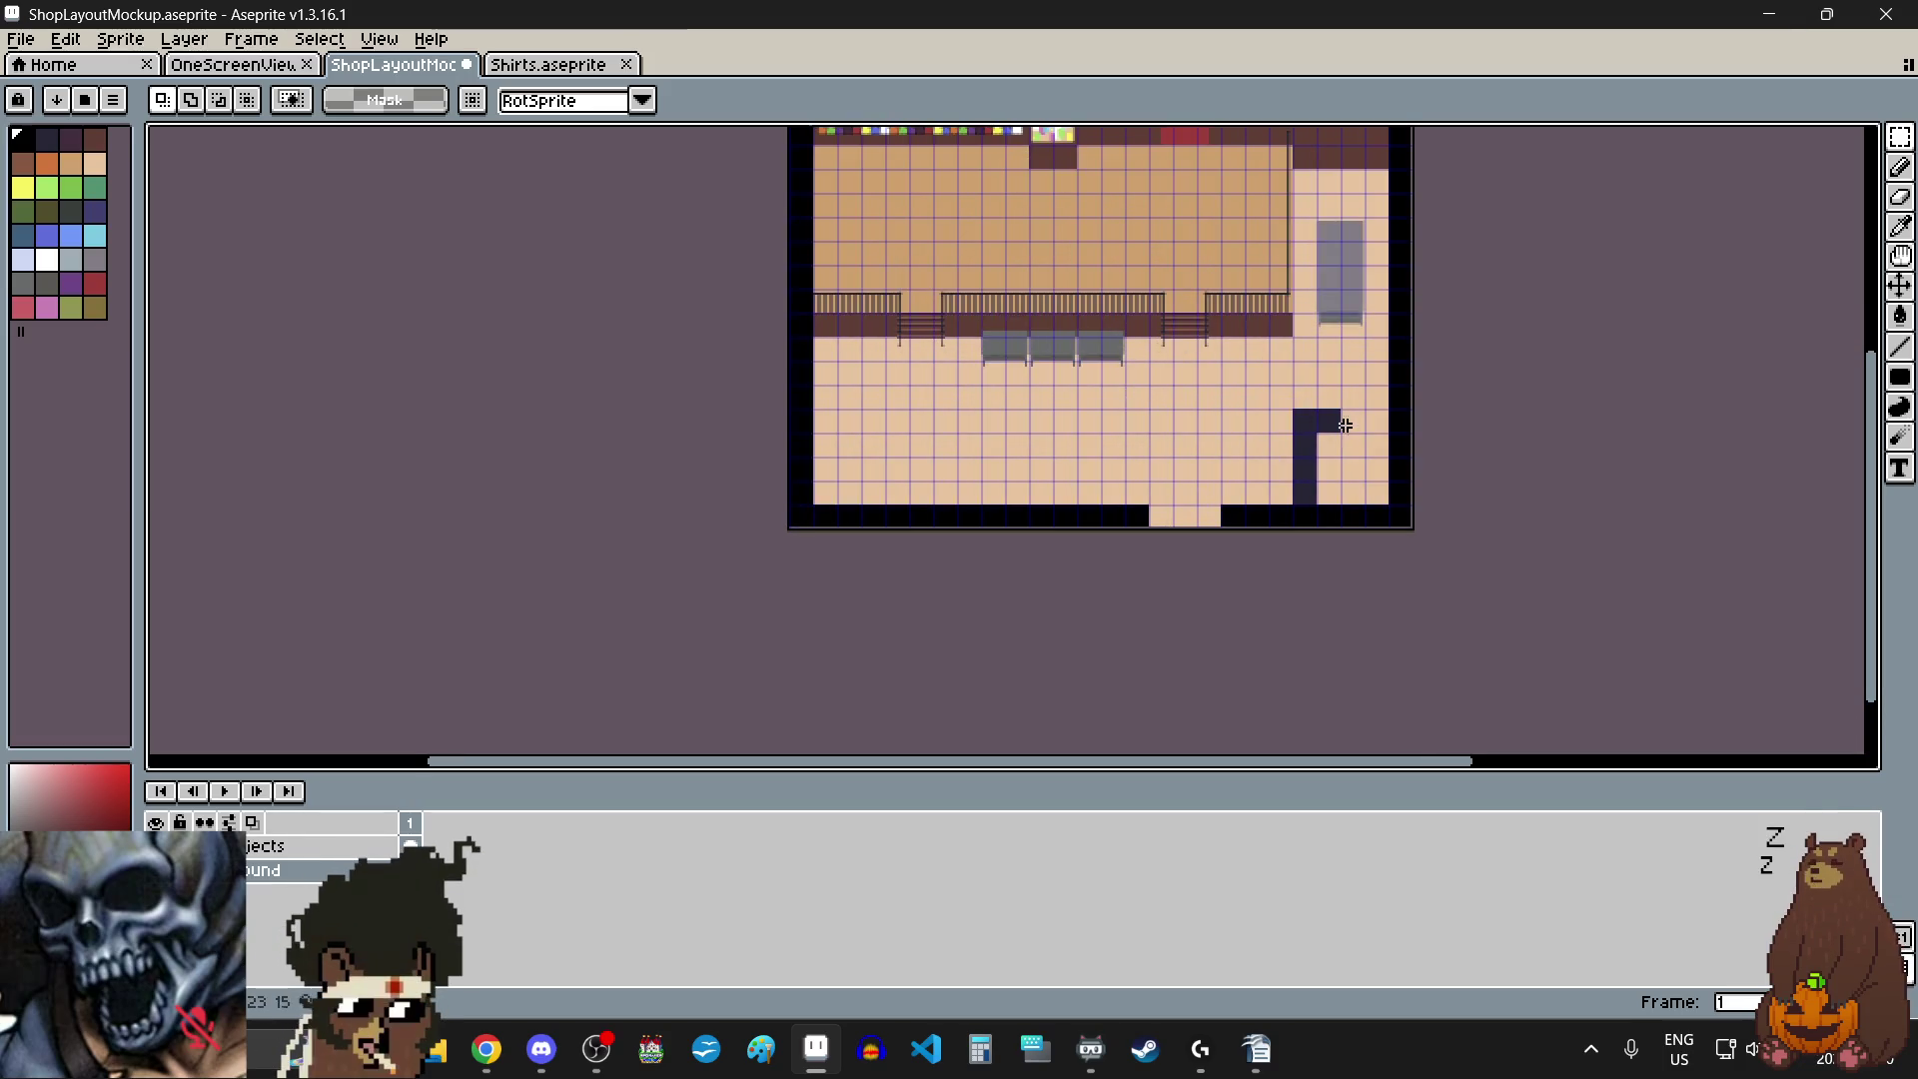
left_click_drag(1874, 485, 1863, 422)
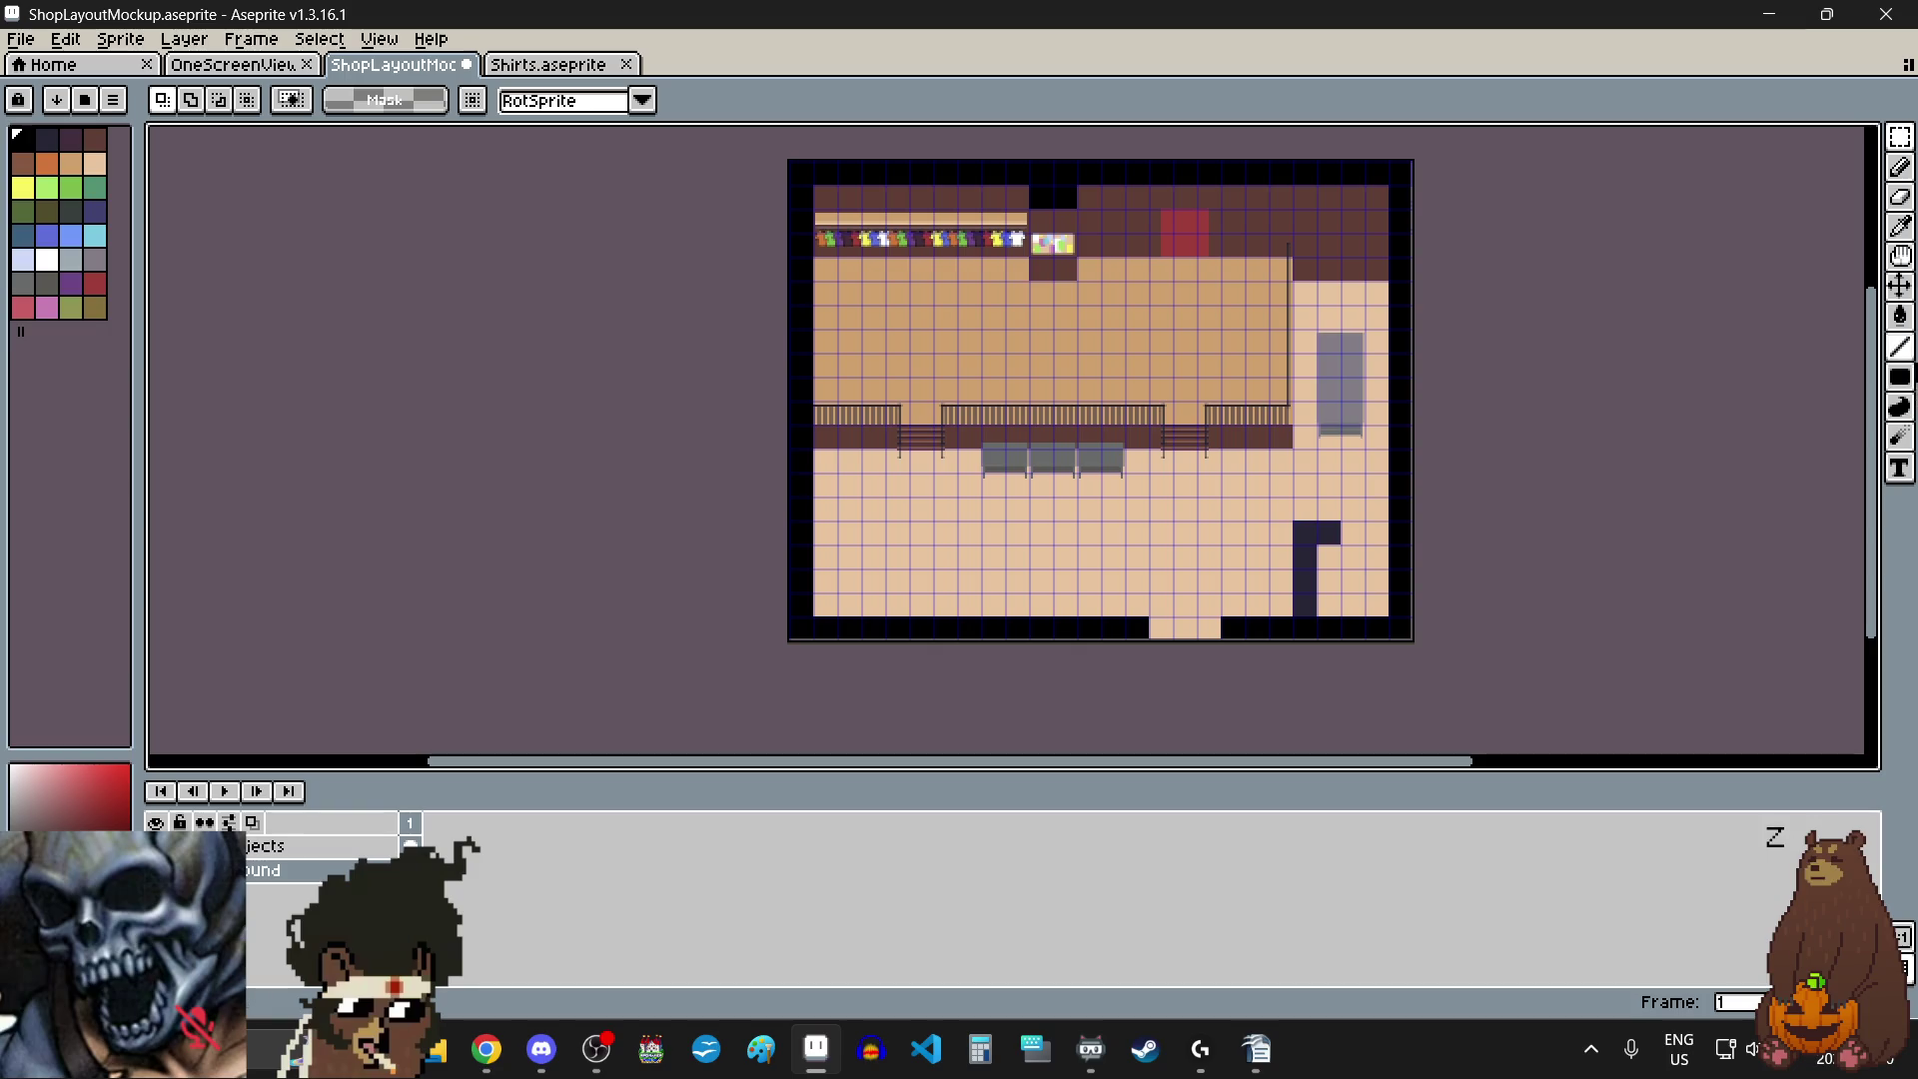
left_click(21, 39)
left_click(45, 141)
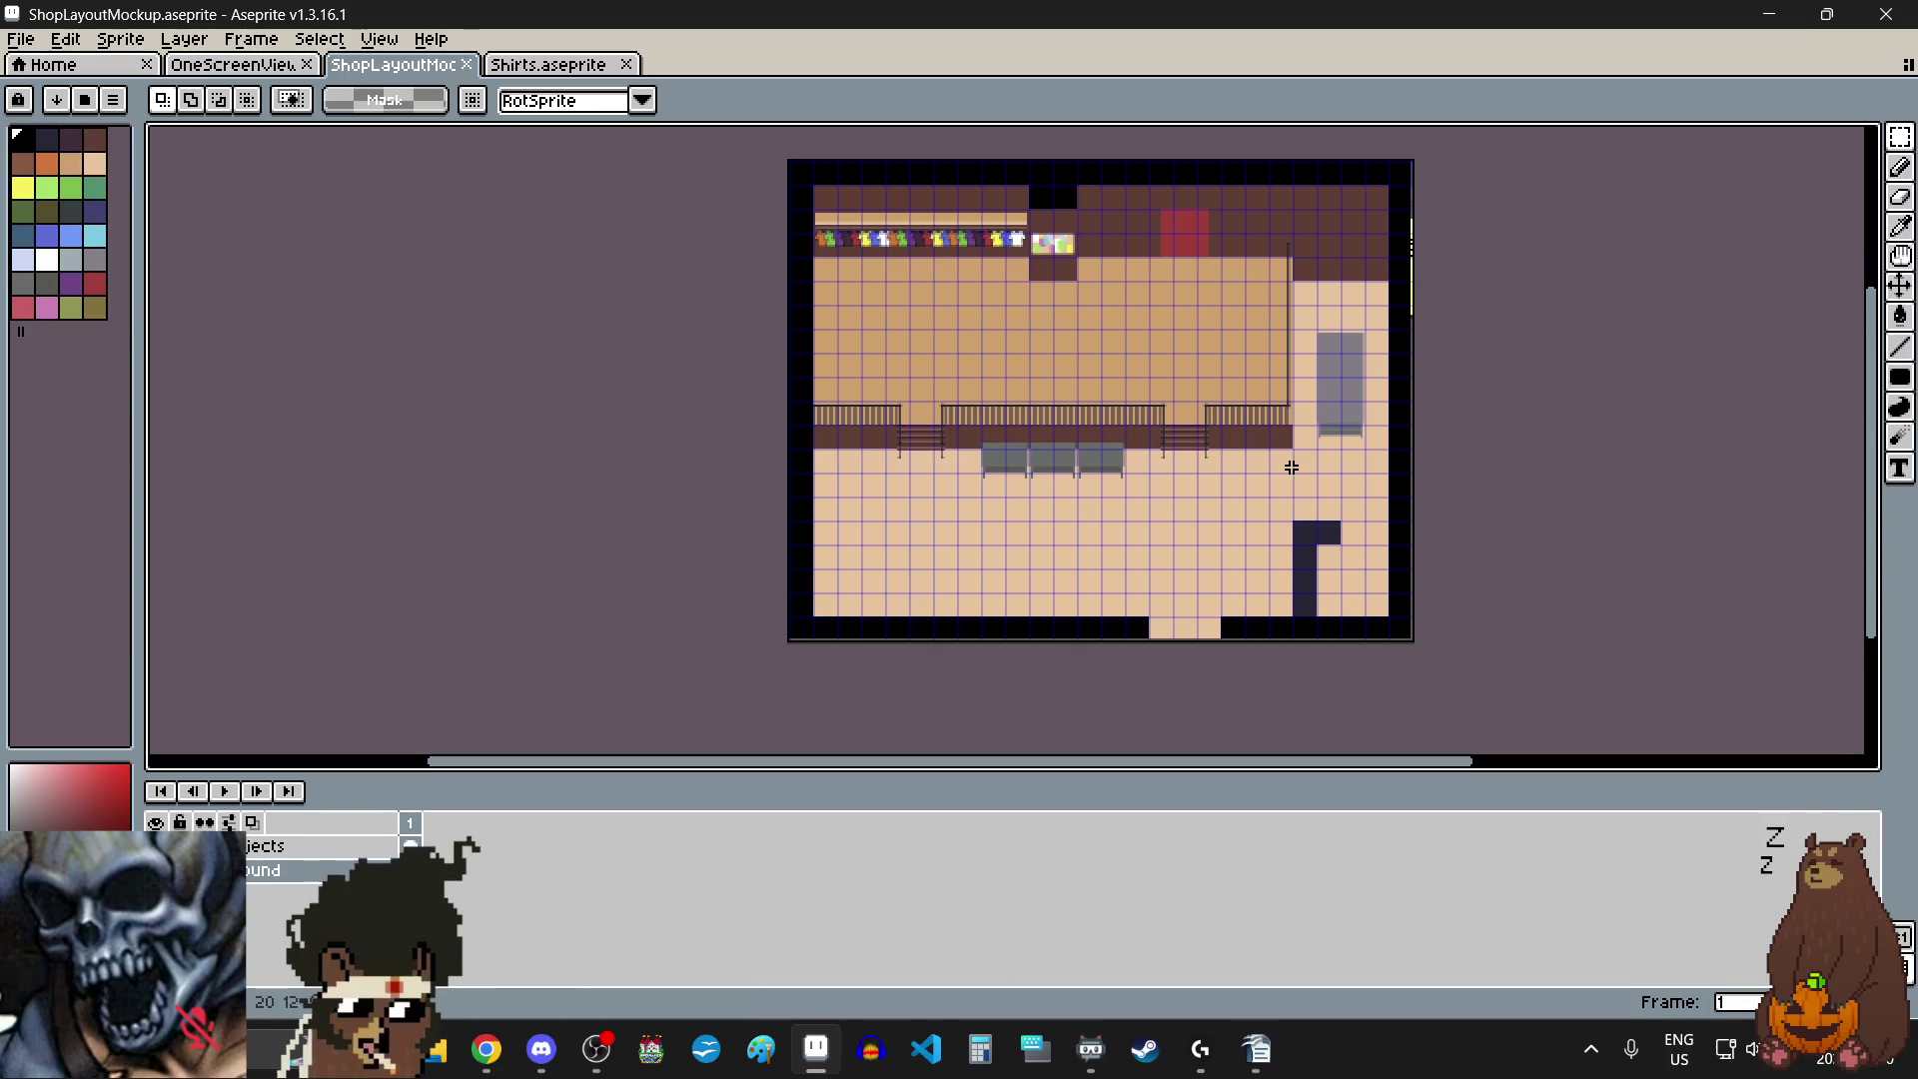